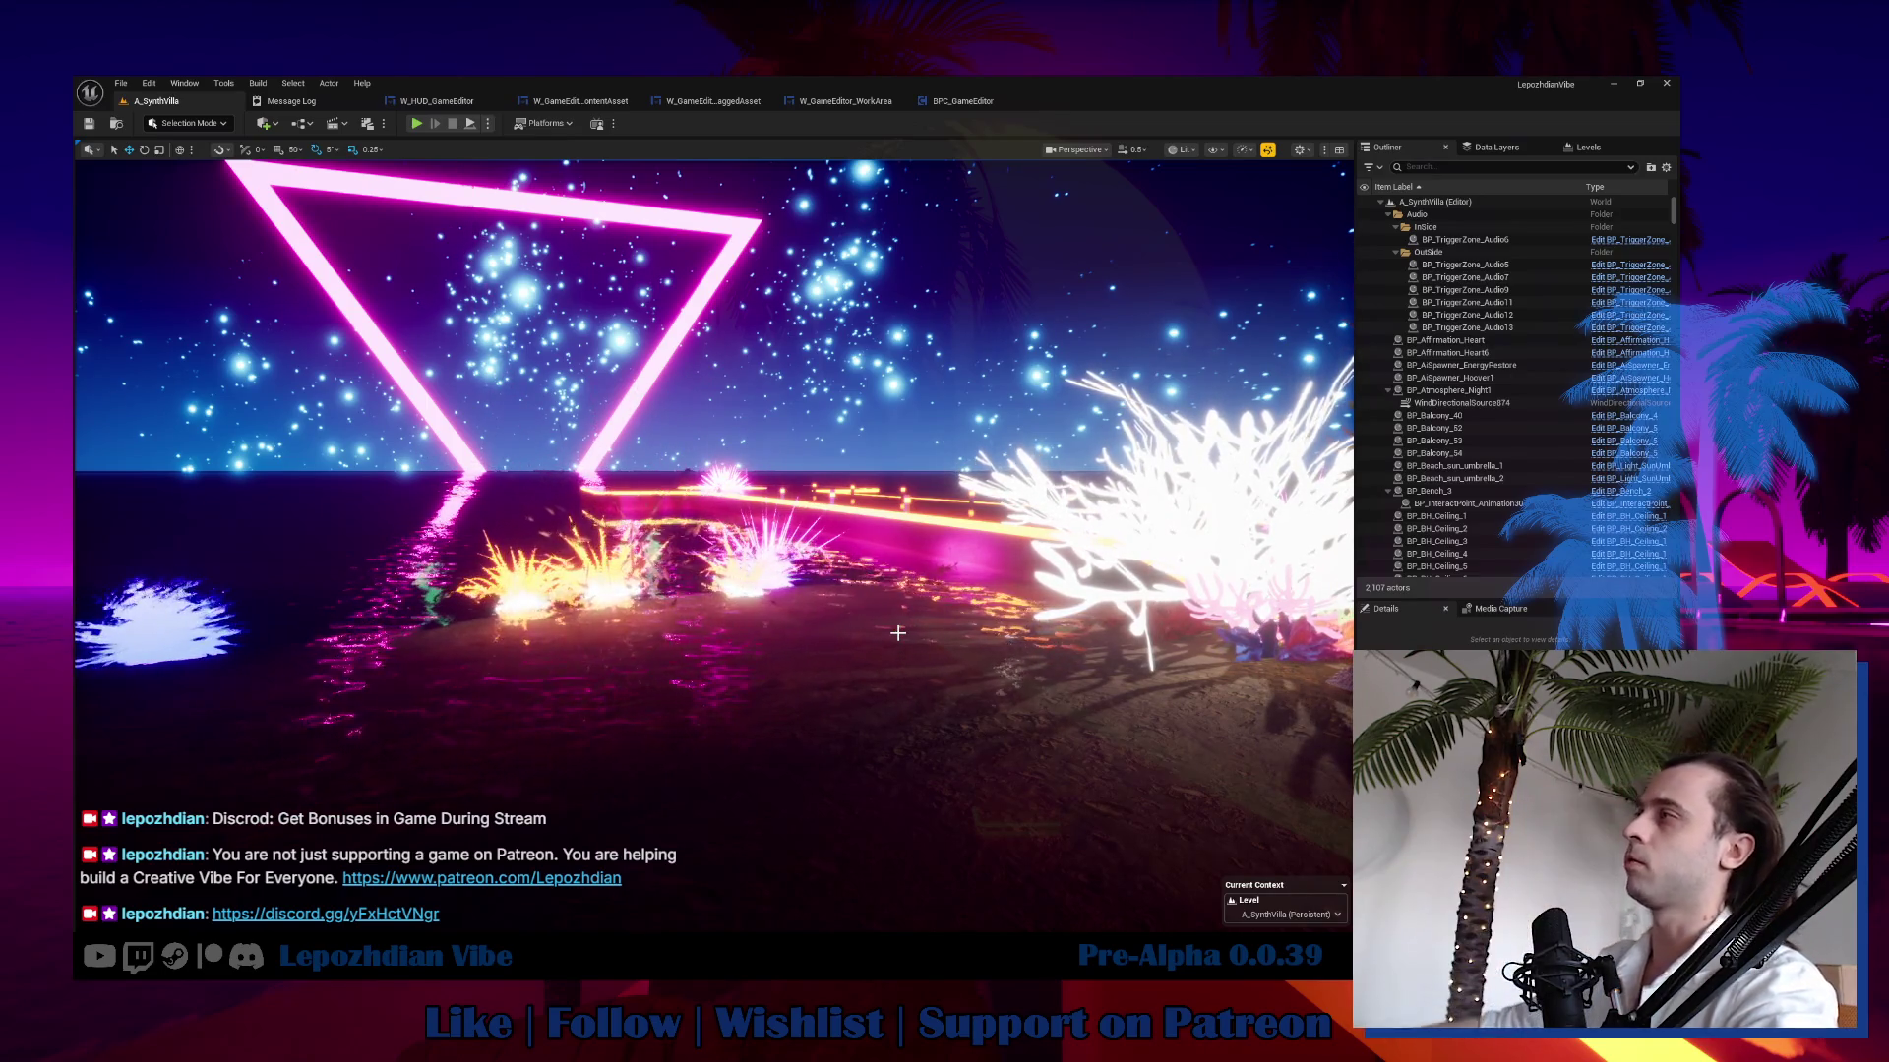
# Fly the camera across the neon triangle and forward toward the glowing plants.
pyautogui.moveTo(898, 633); pyautogui.dragTo(767, 627)
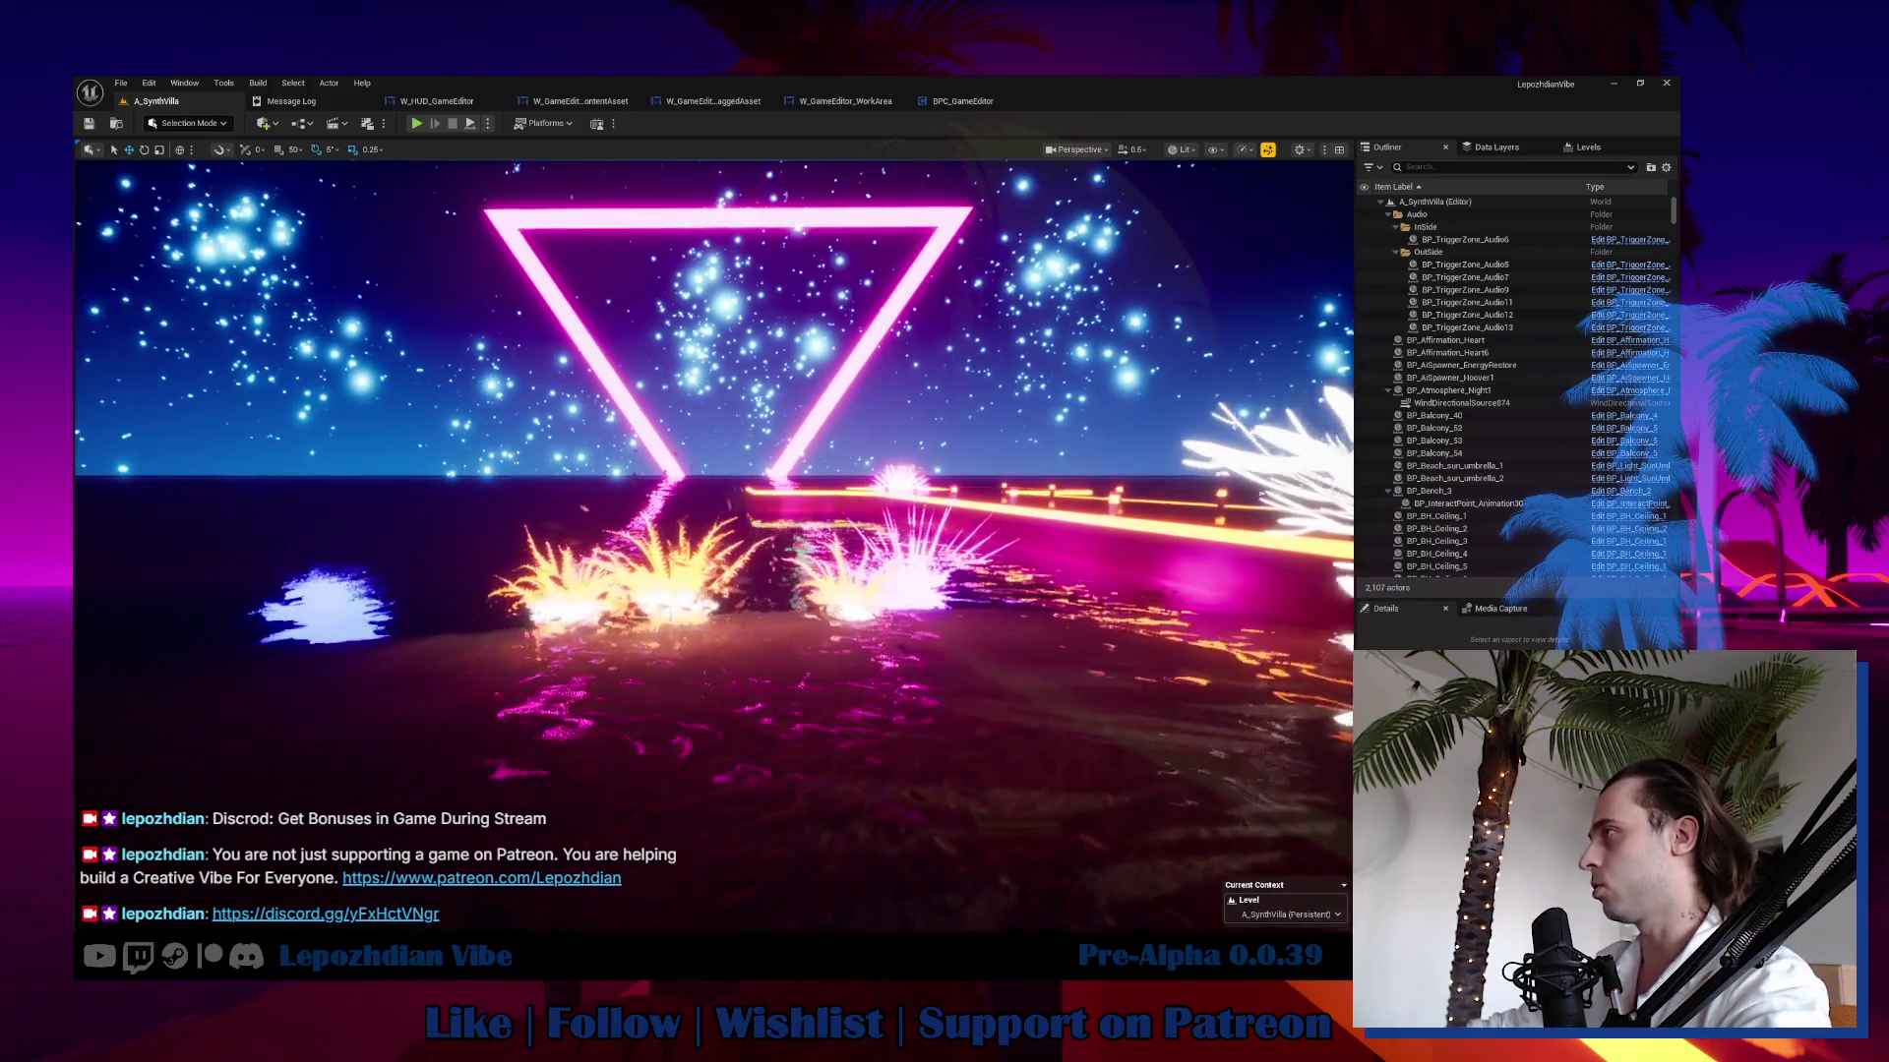
pyautogui.moveTo(898, 633)
pyautogui.mouseDown()
pyautogui.moveTo(856, 630)
pyautogui.moveTo(915, 591)
pyautogui.moveTo(914, 610)
pyautogui.moveTo(915, 570)
pyautogui.moveTo(905, 605)
pyautogui.mouseUp()
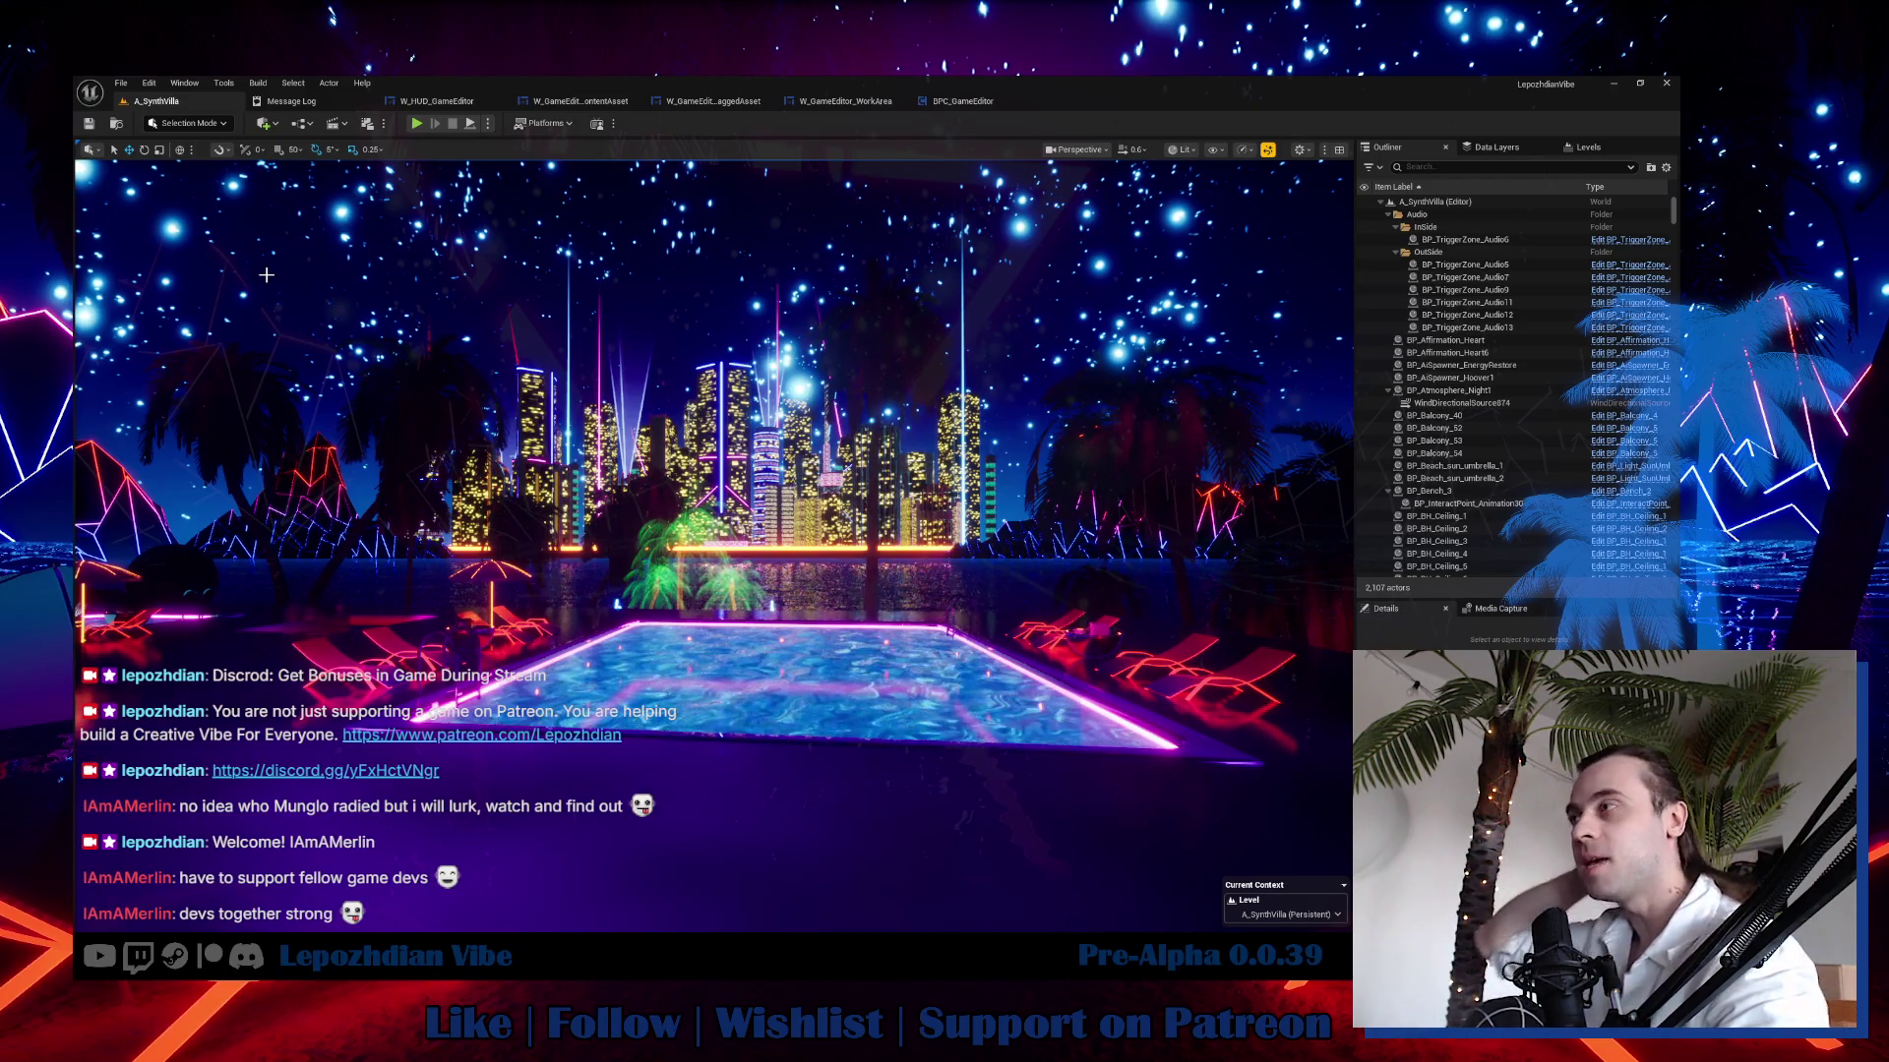
# Turn the view along the pool, then launch Play In Editor in the Selected Viewport.
pyautogui.moveTo(576, 180)
pyautogui.mouseDown()
pyautogui.moveTo(492, 192)
pyautogui.moveTo(581, 182)
pyautogui.mouseUp()
pyautogui.moveTo(710, 631); pyautogui.dragTo(627, 612)
pyautogui.click(489, 123)
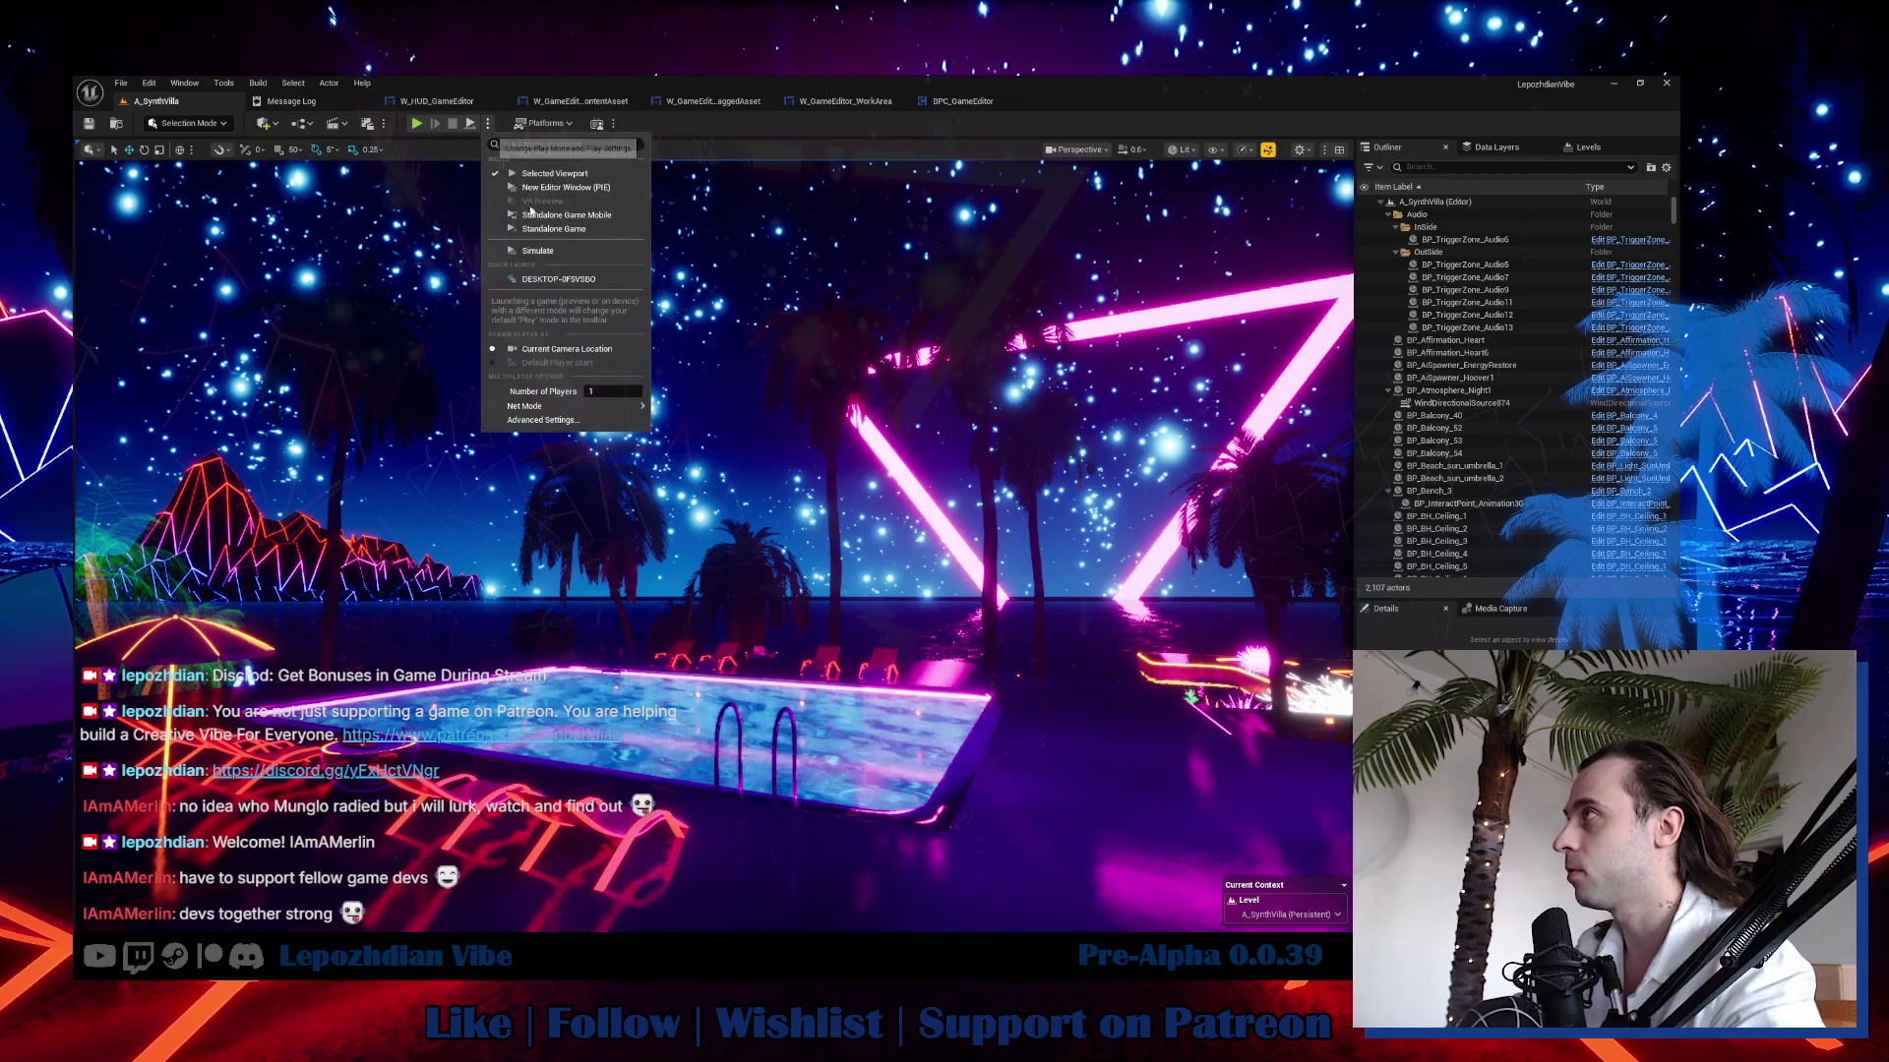
pyautogui.click(428, 162)
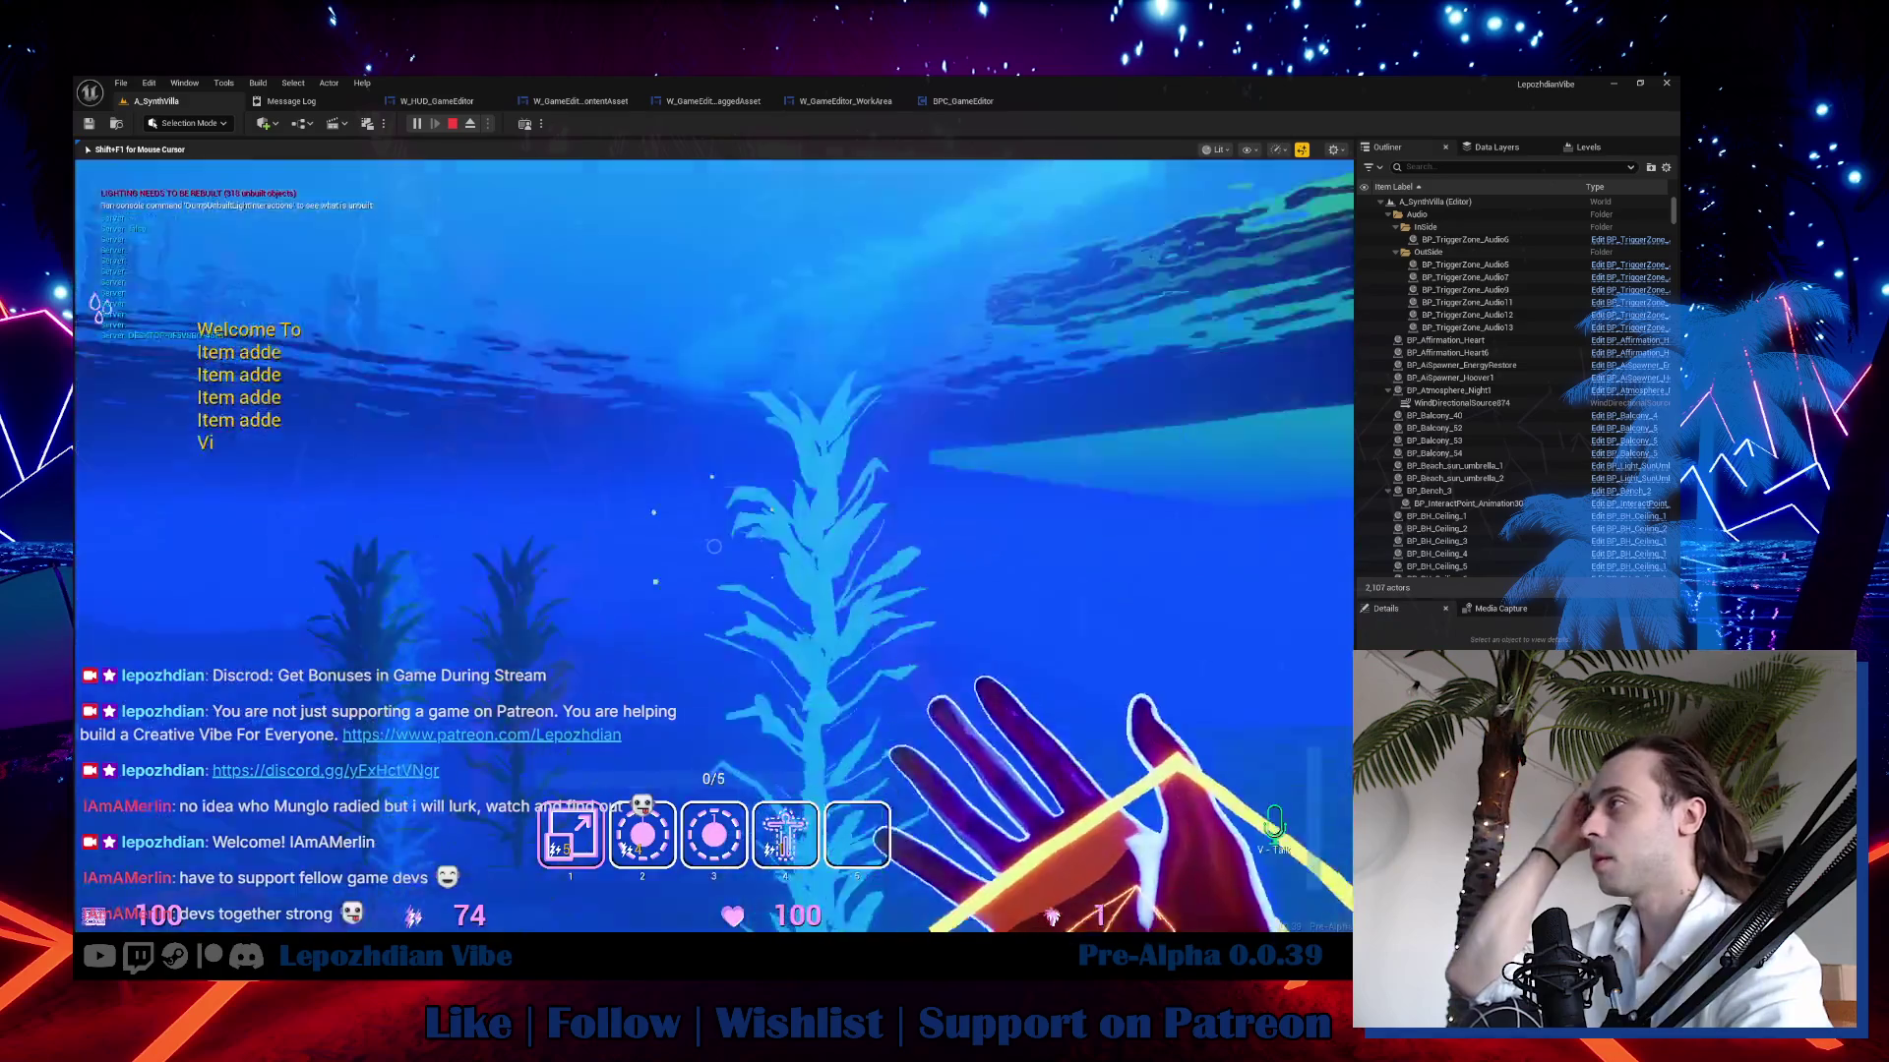
# Switch the game's atmosphere preset to Night1, resume play, then reopen the Atmosphere panel.
pyautogui.press('Tab')
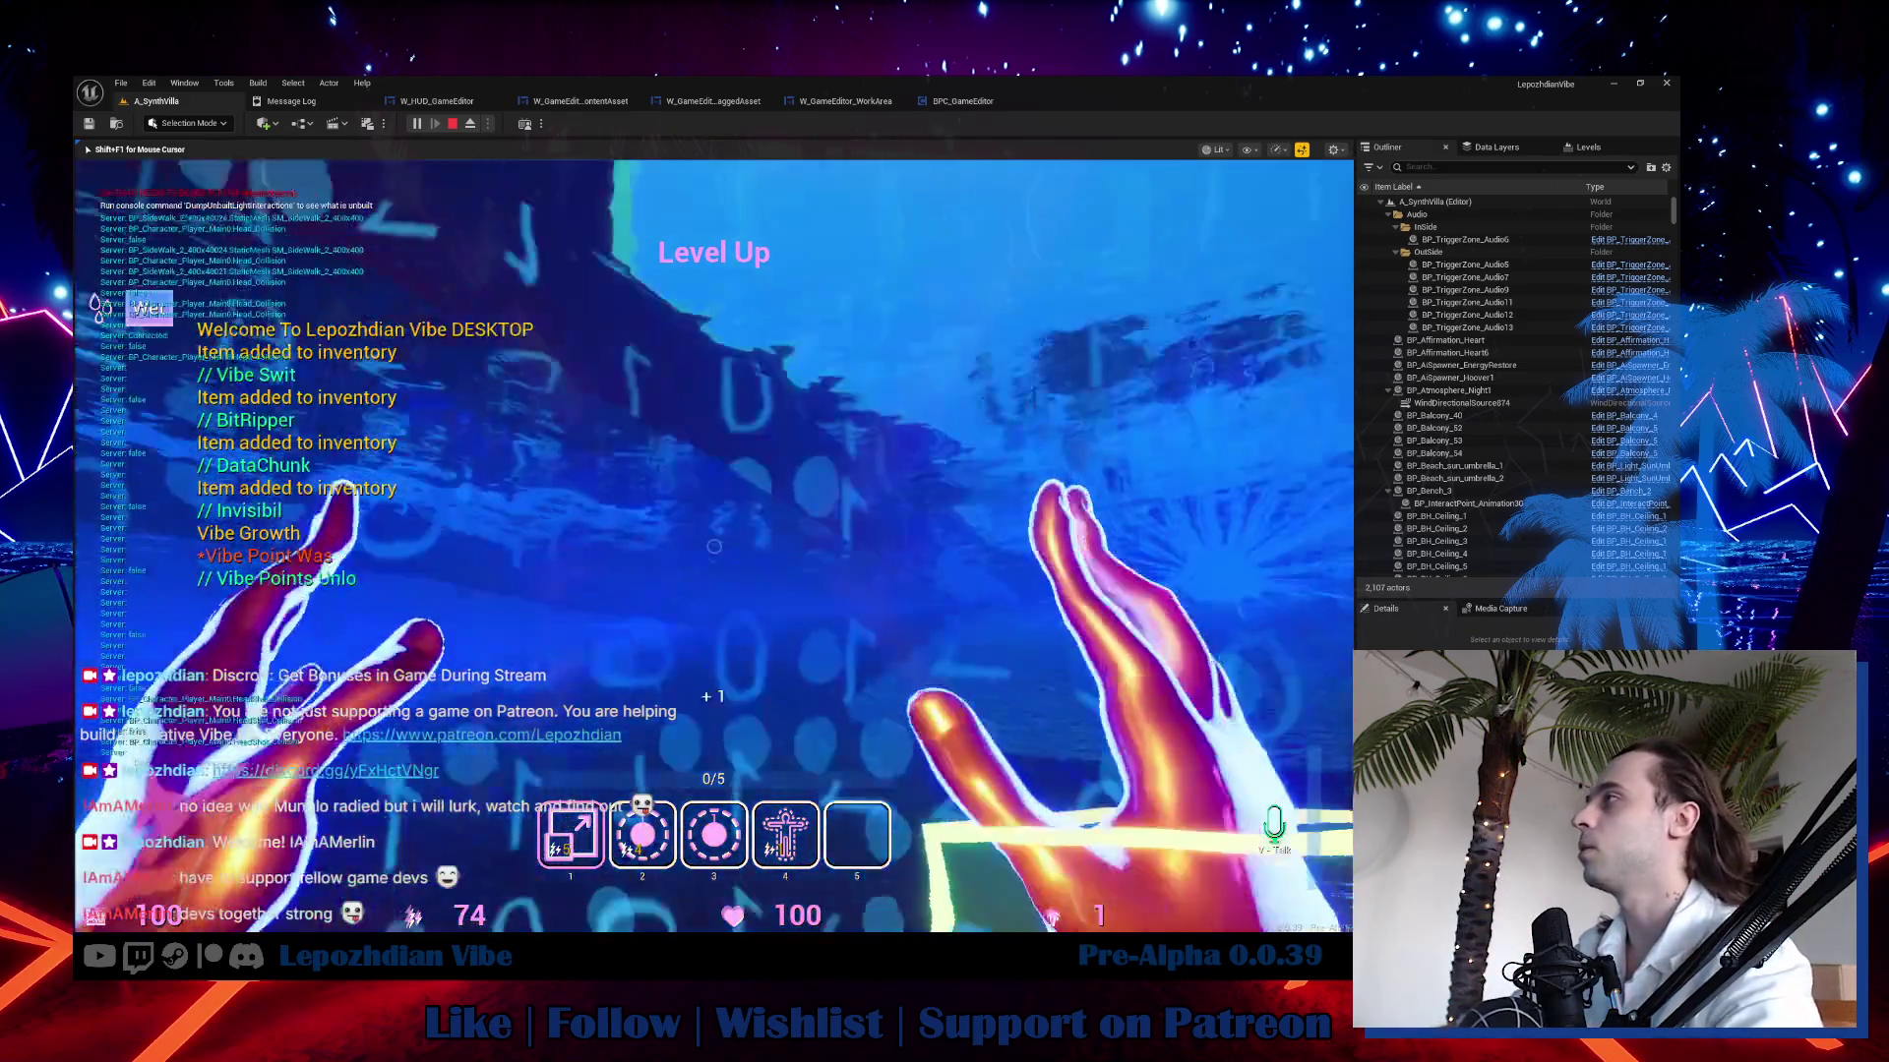
pyautogui.click(455, 372)
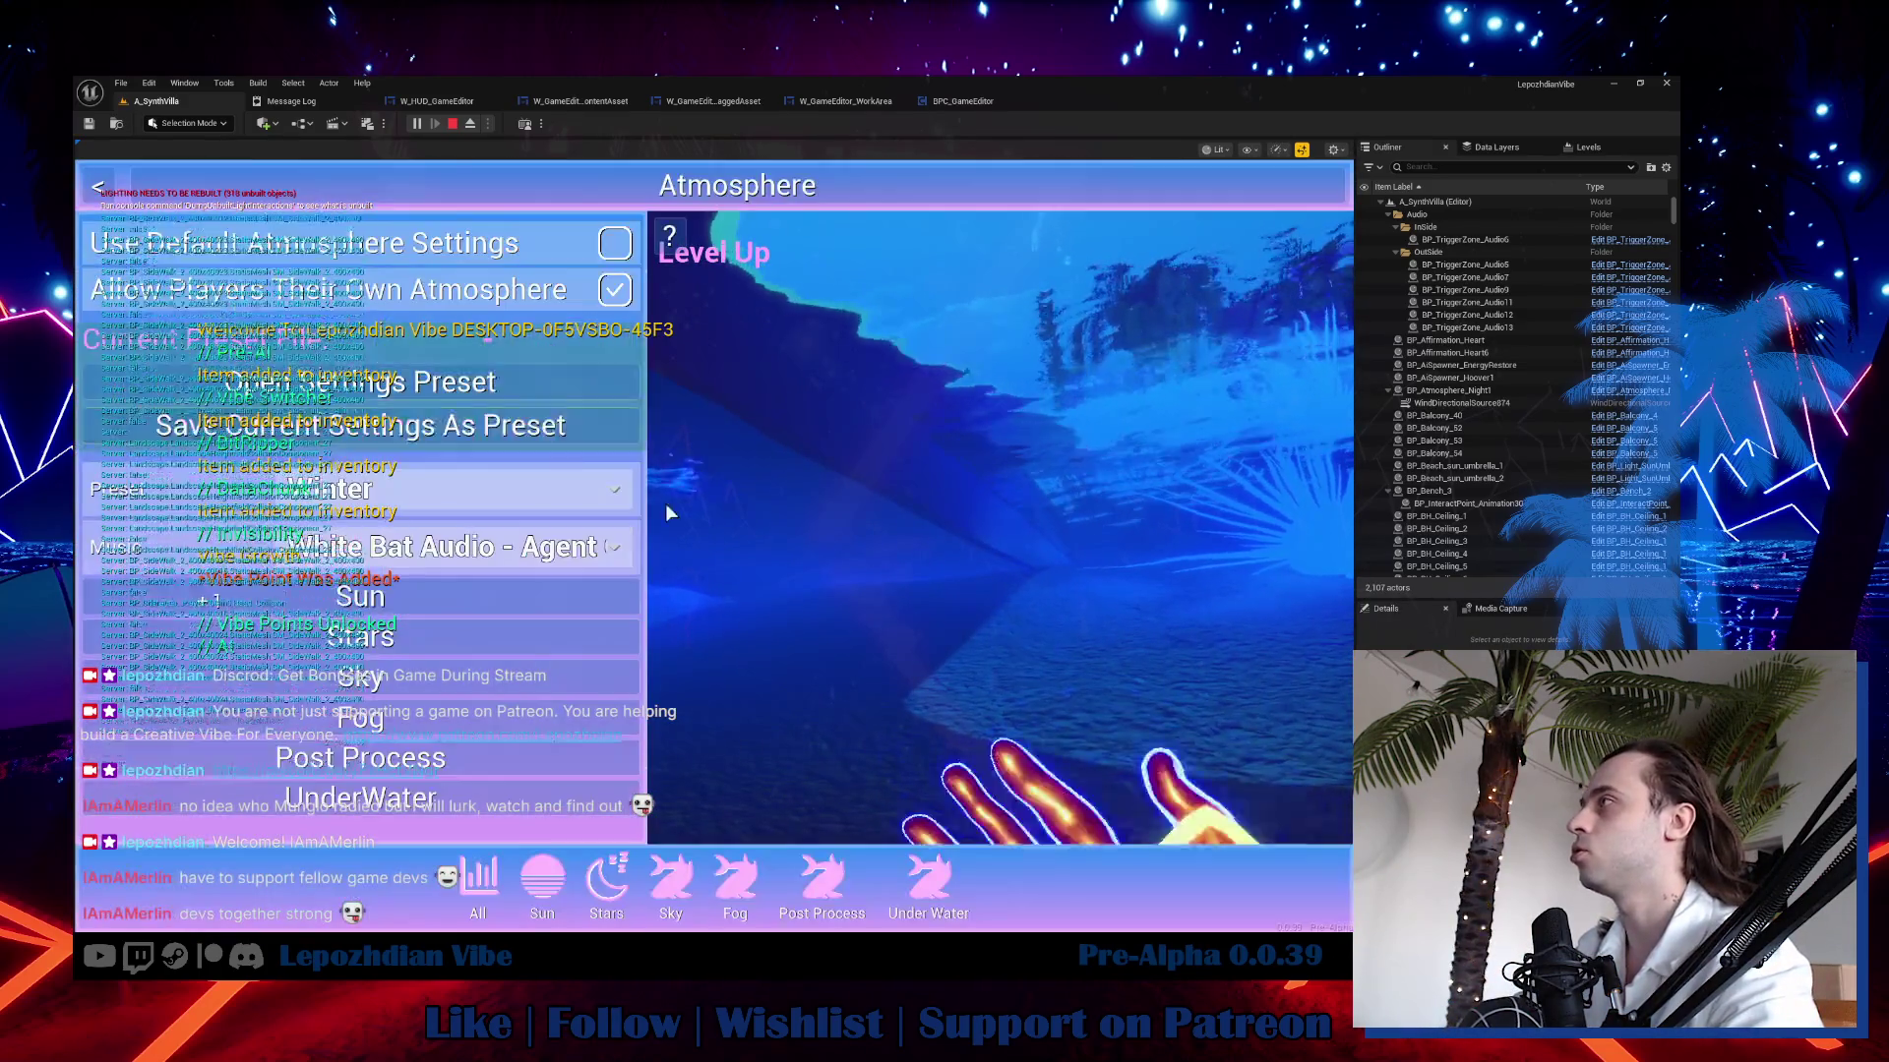
pyautogui.click(853, 589)
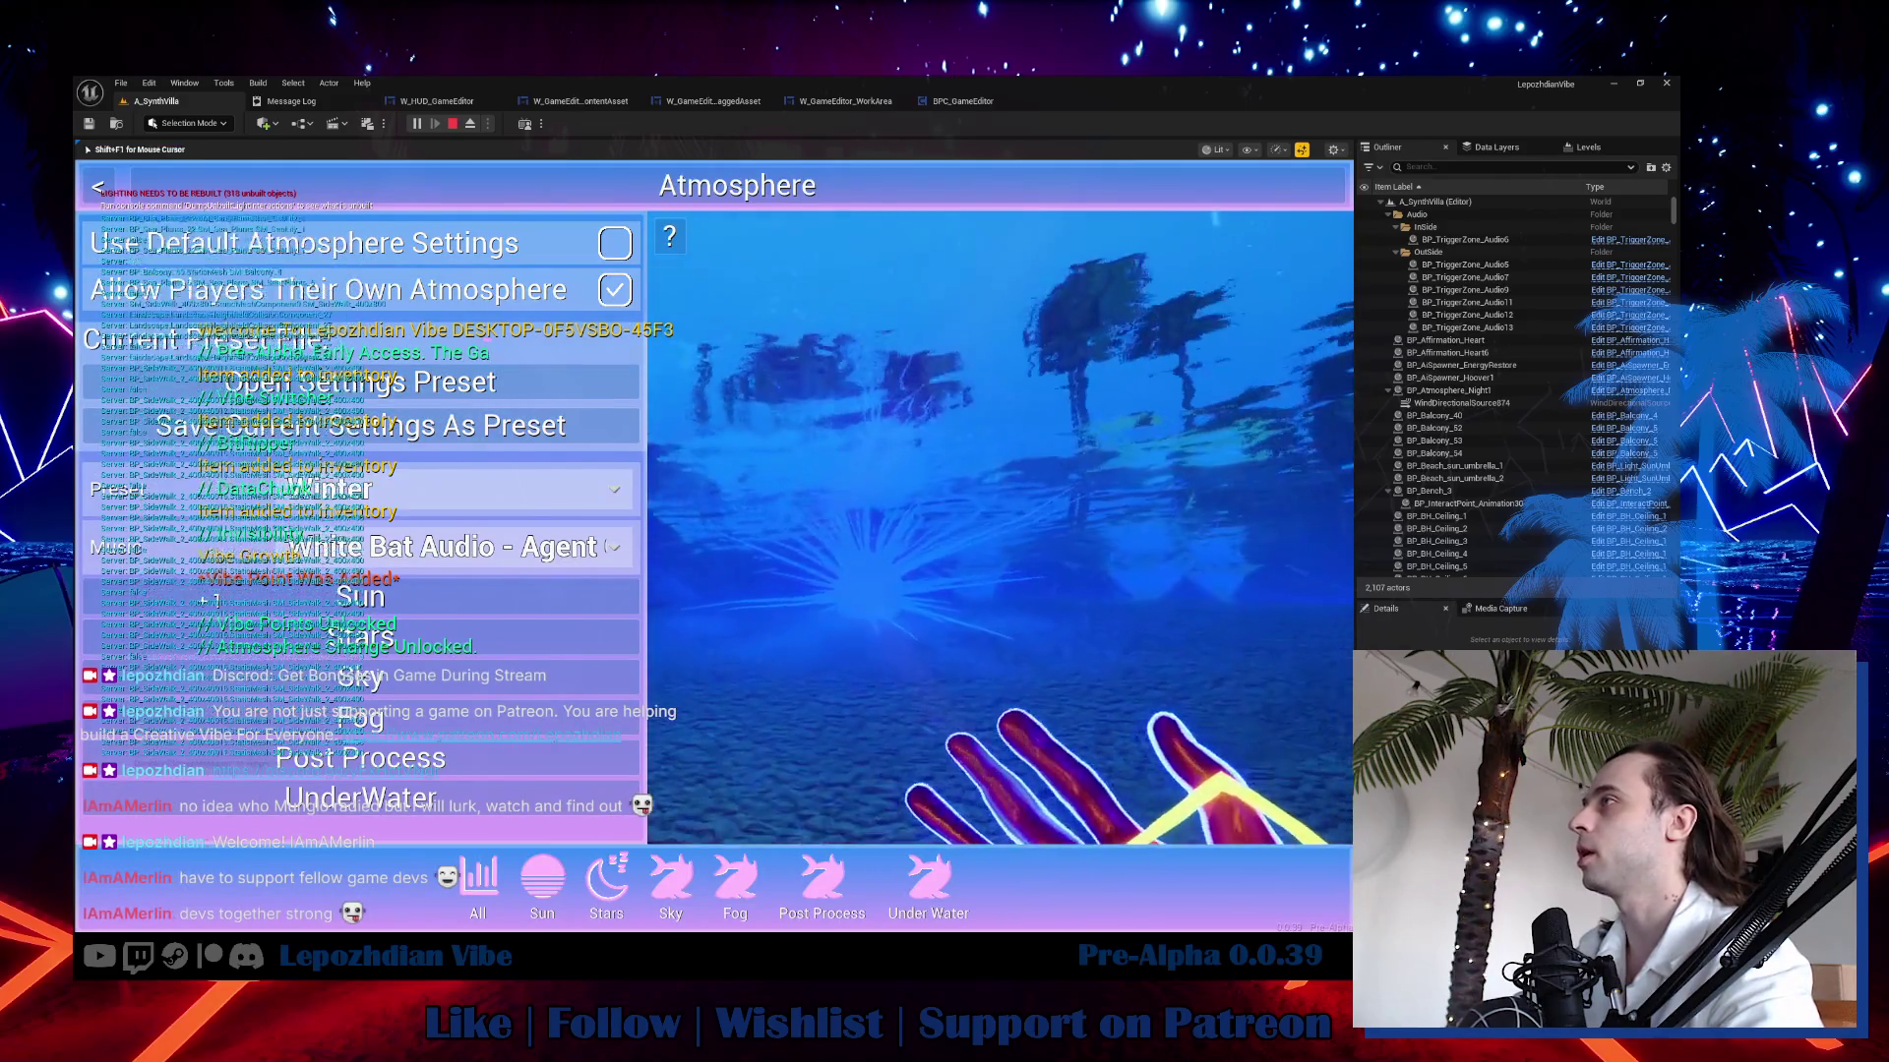
pyautogui.click(595, 484)
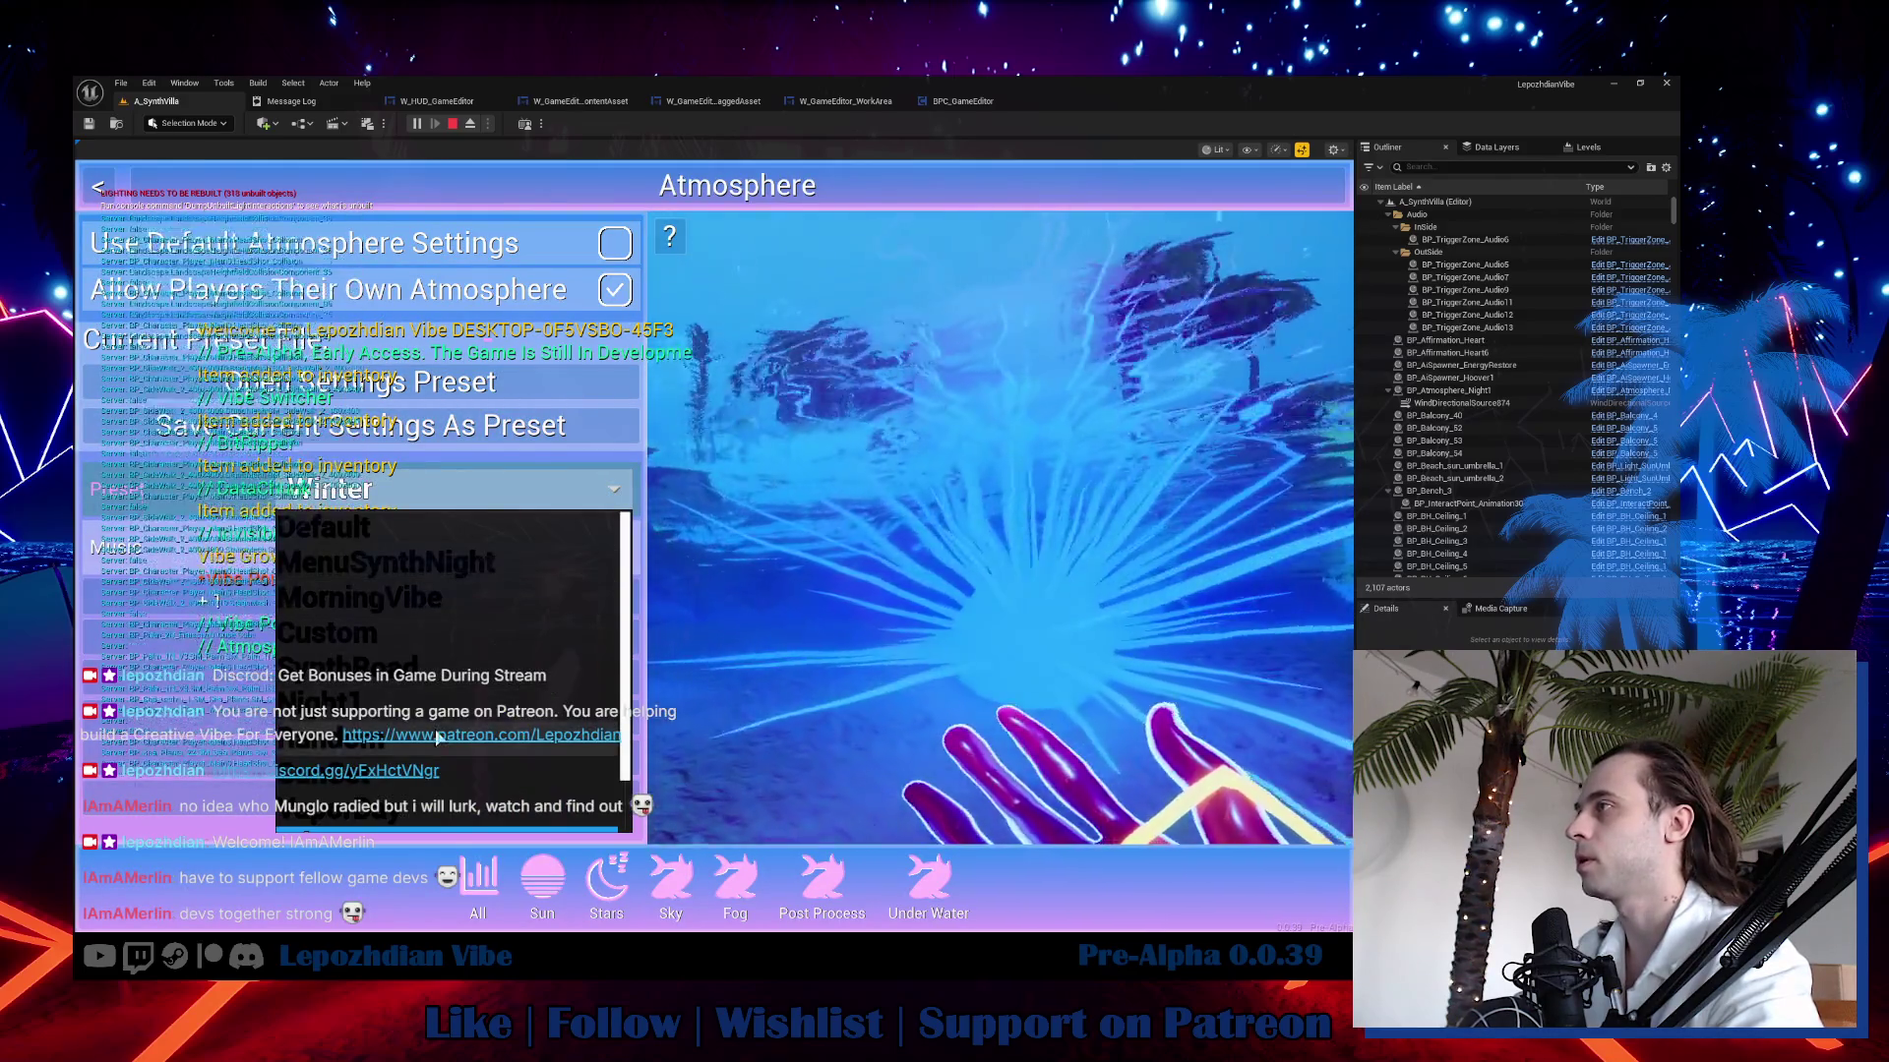
pyautogui.click(429, 706)
pyautogui.press('Escape')
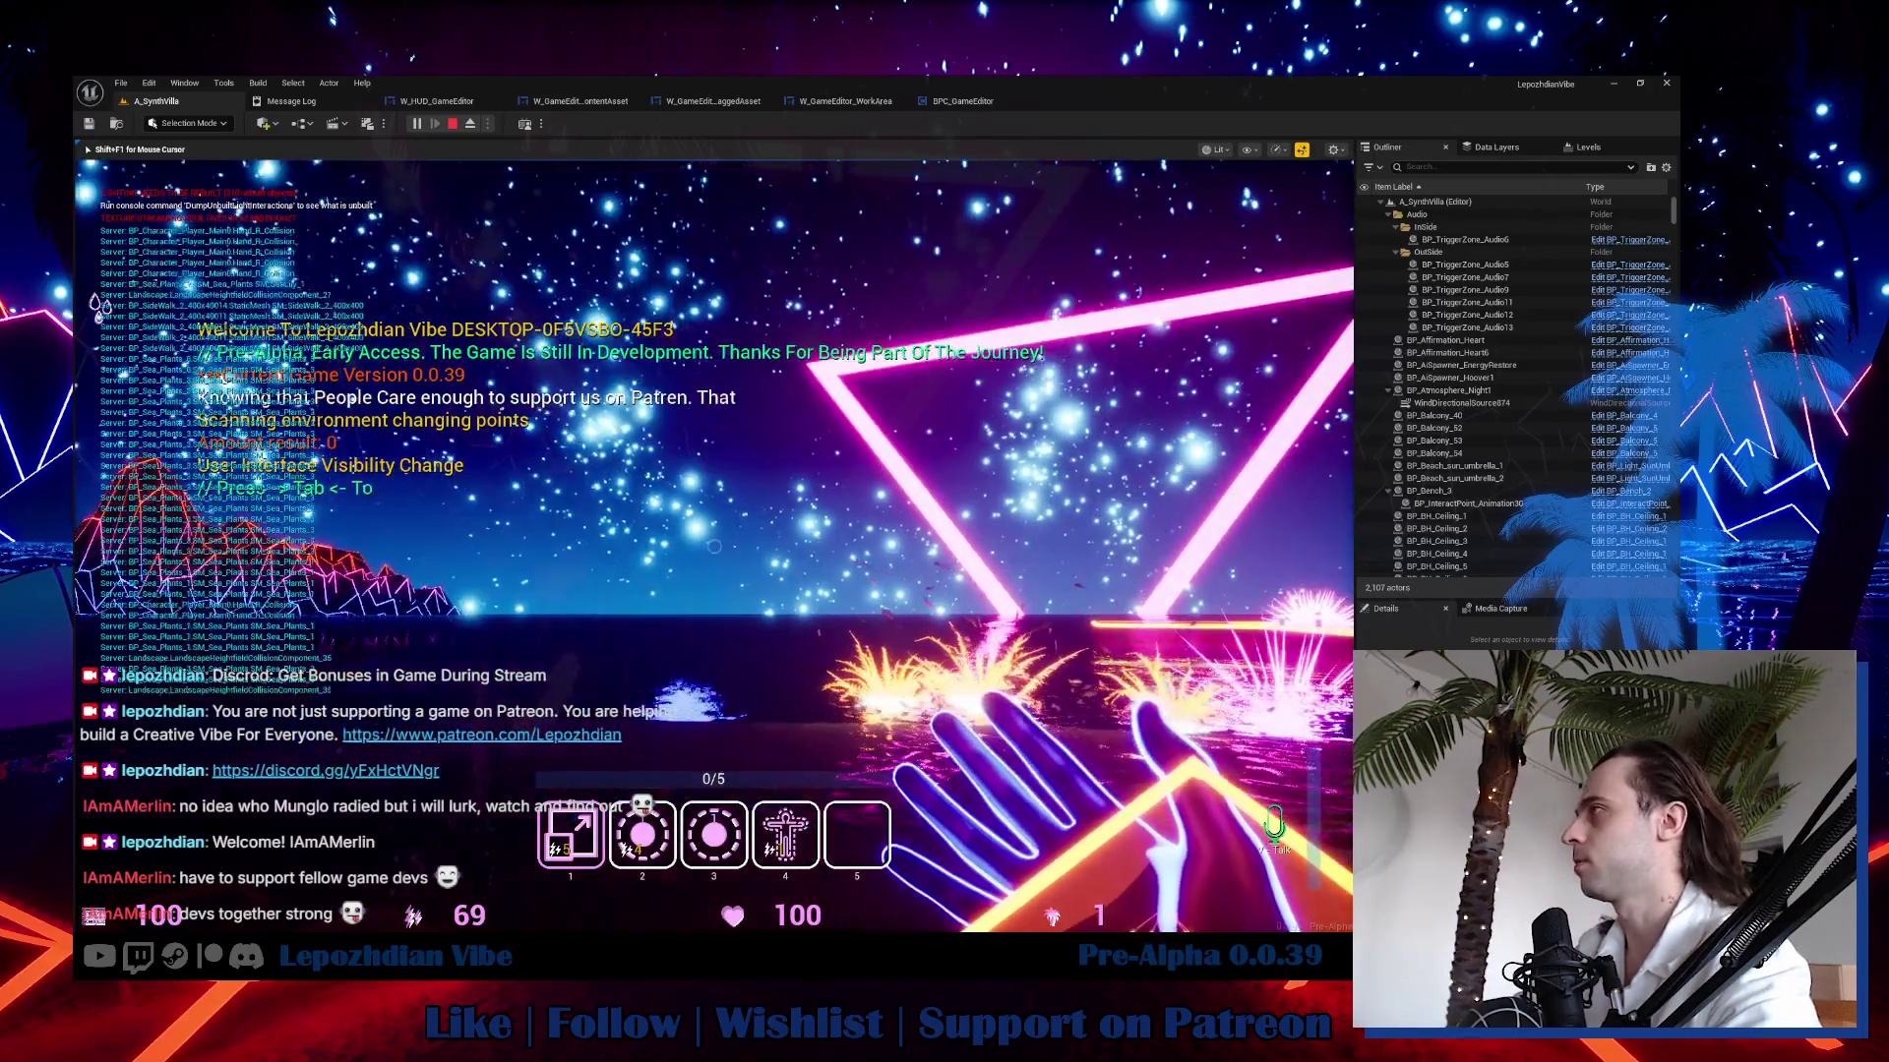
pyautogui.press('Tab')
pyautogui.click(436, 381)
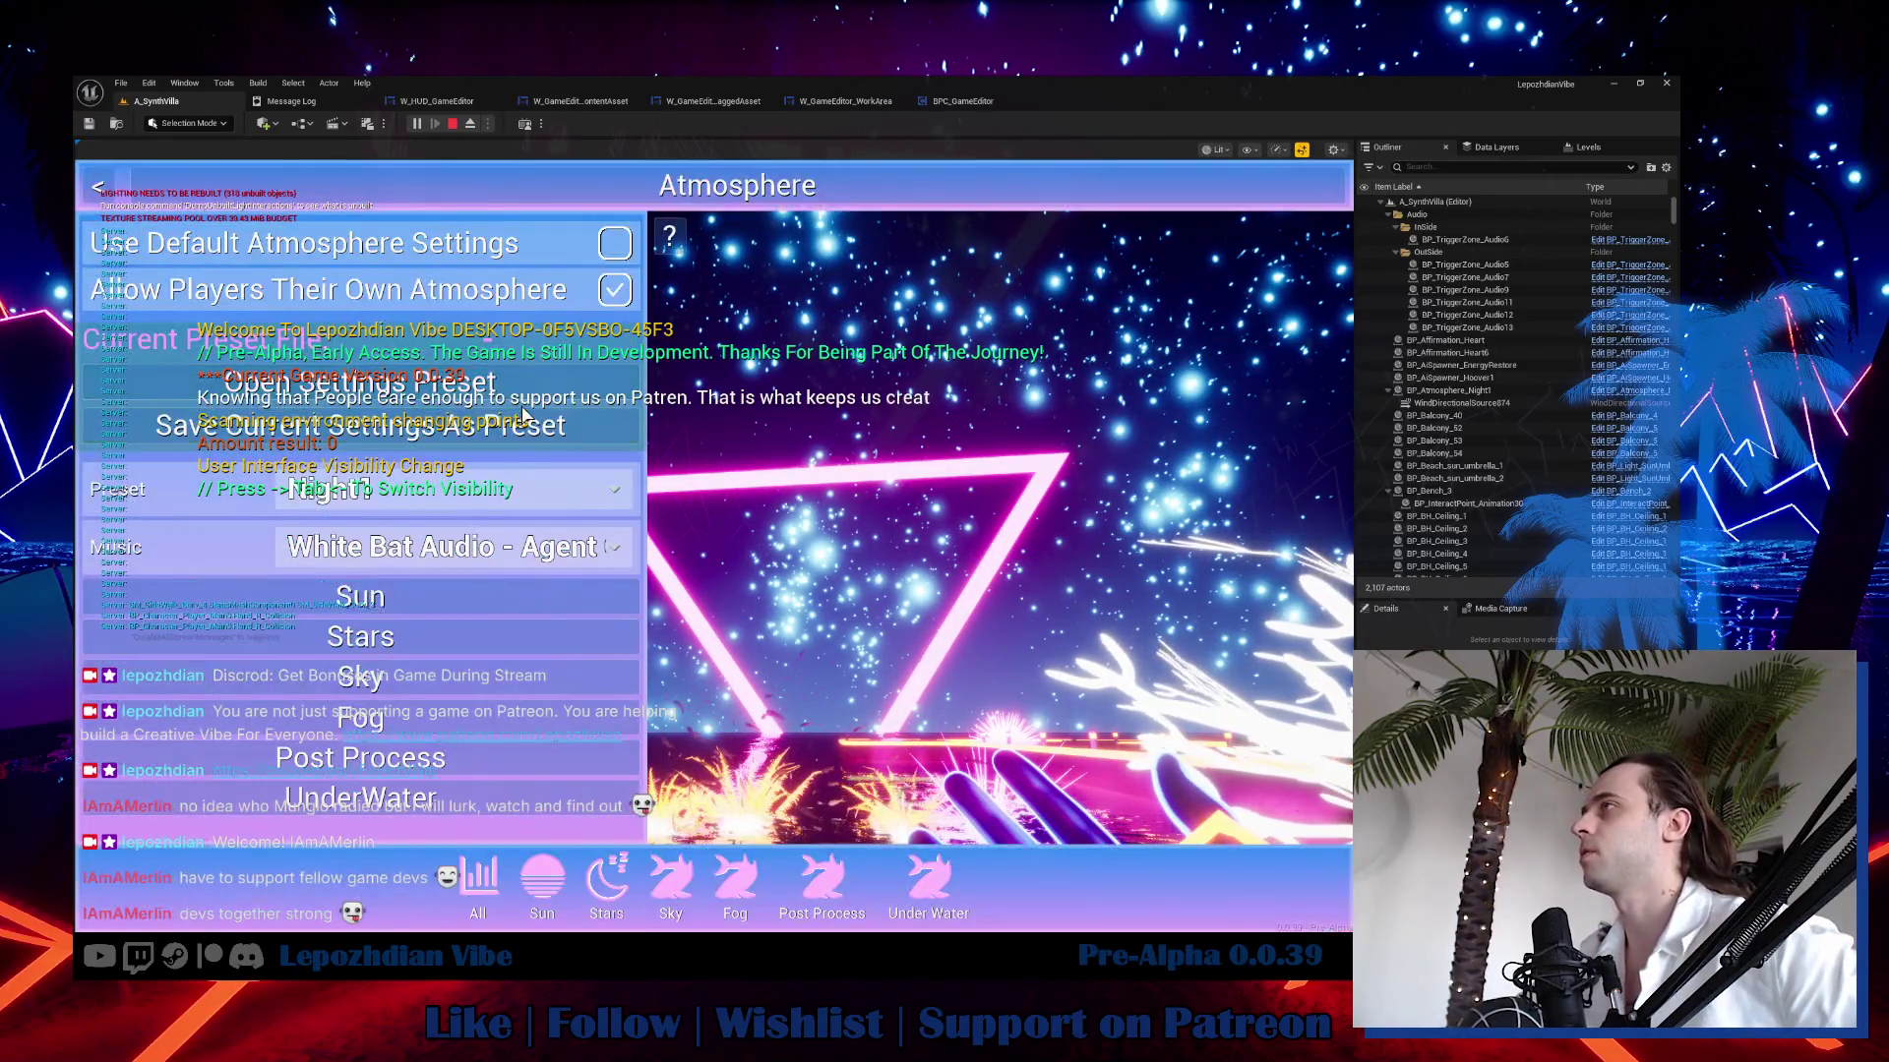
pyautogui.click(446, 491)
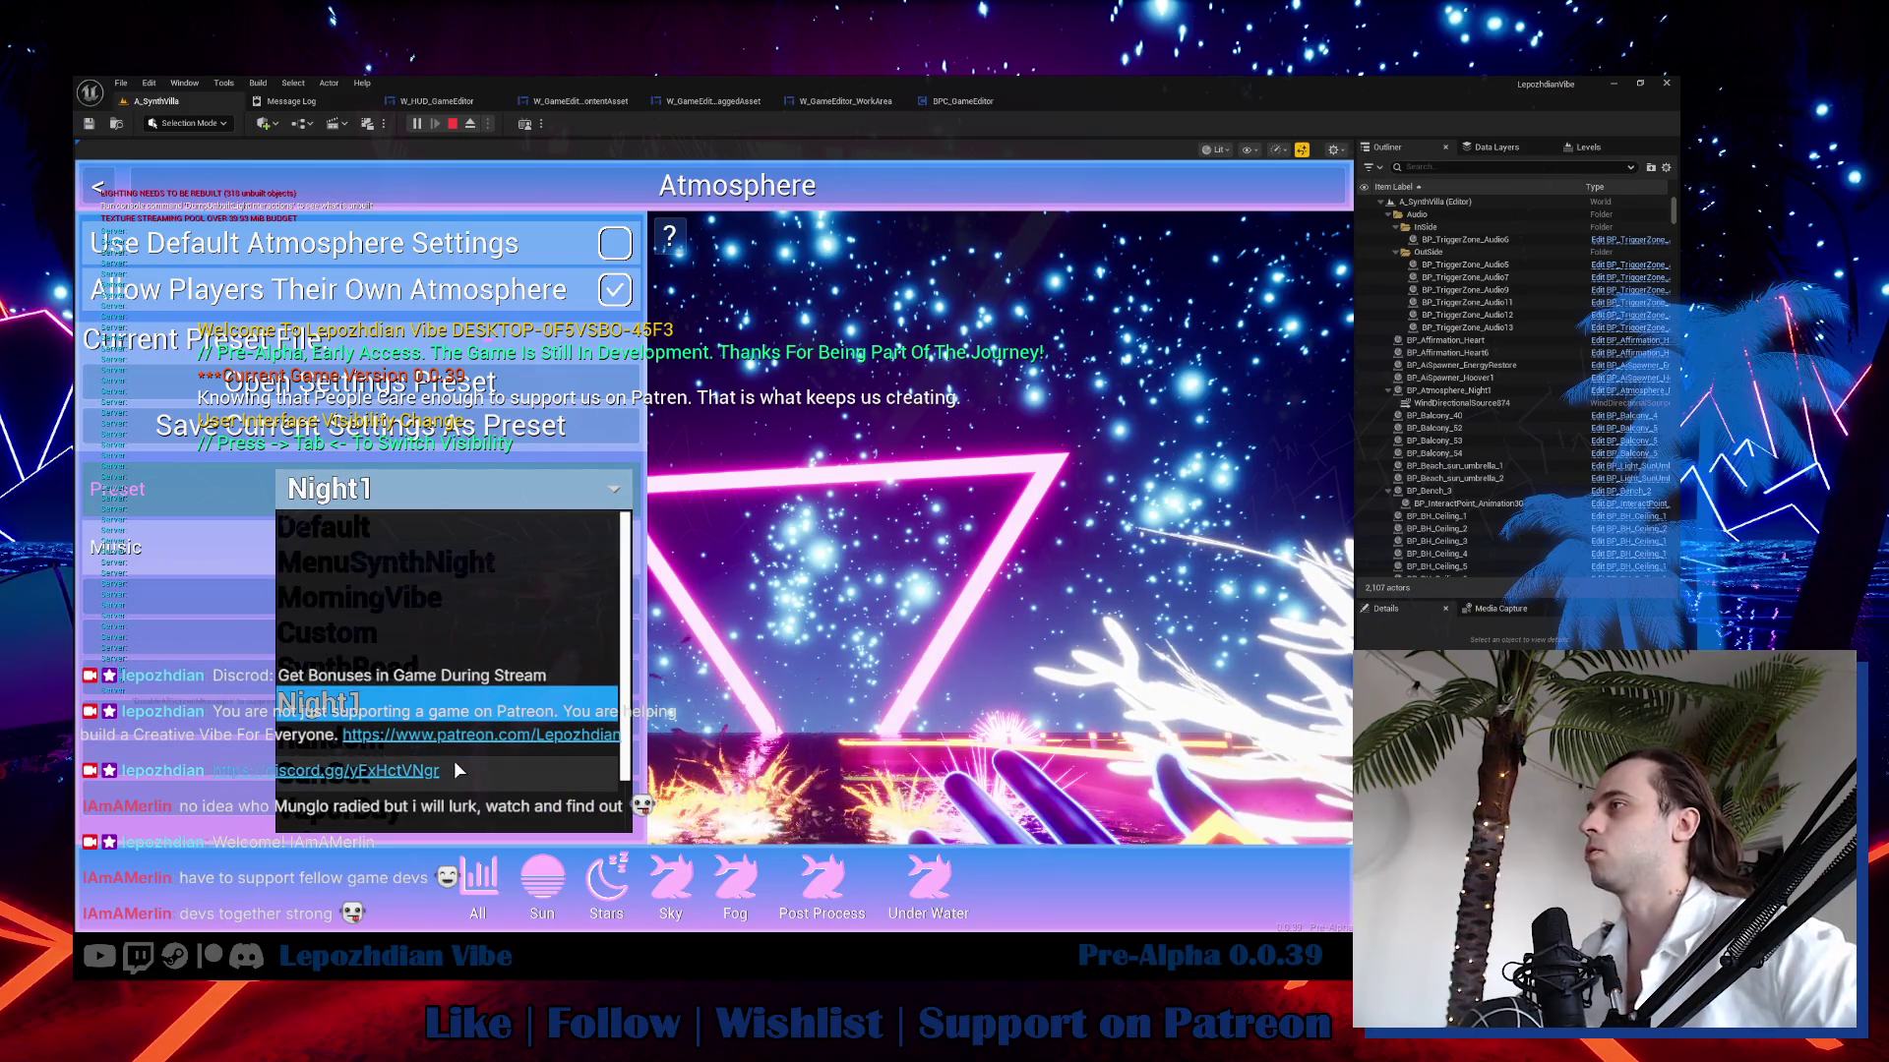
pyautogui.click(456, 766)
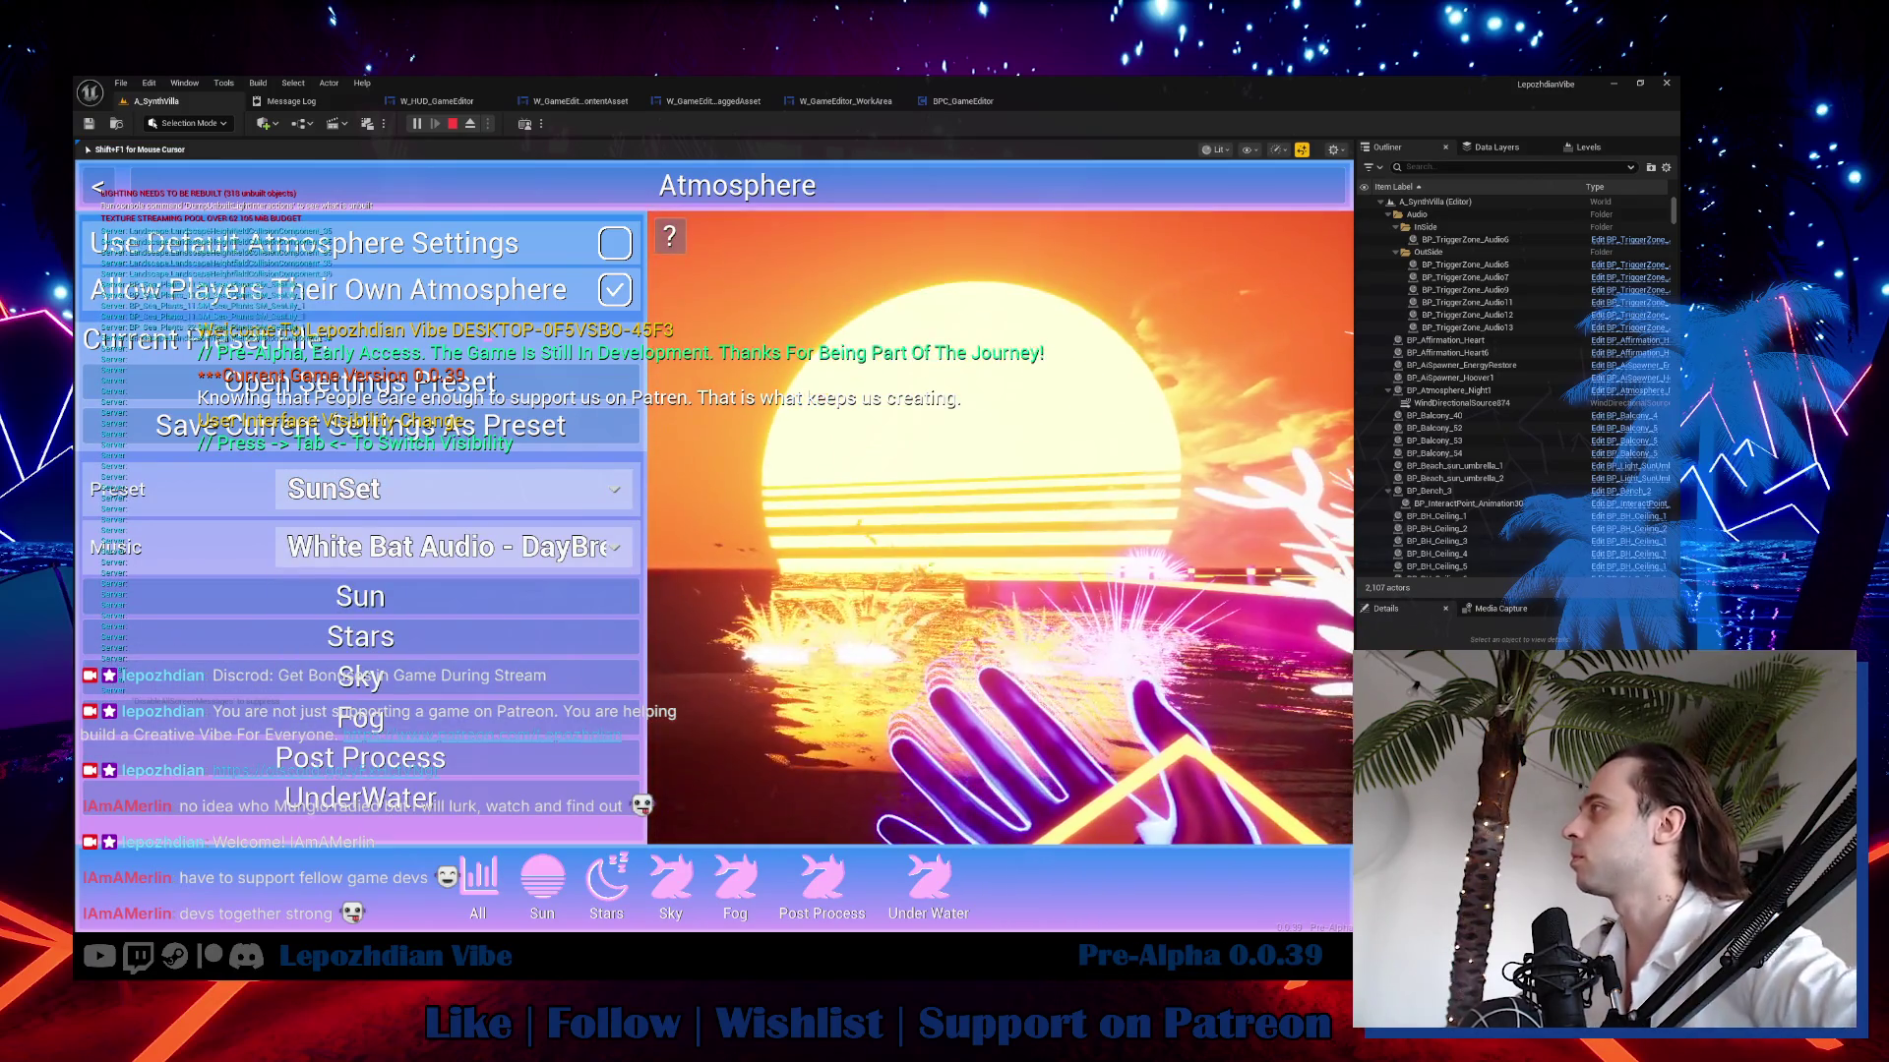
pyautogui.click(437, 503)
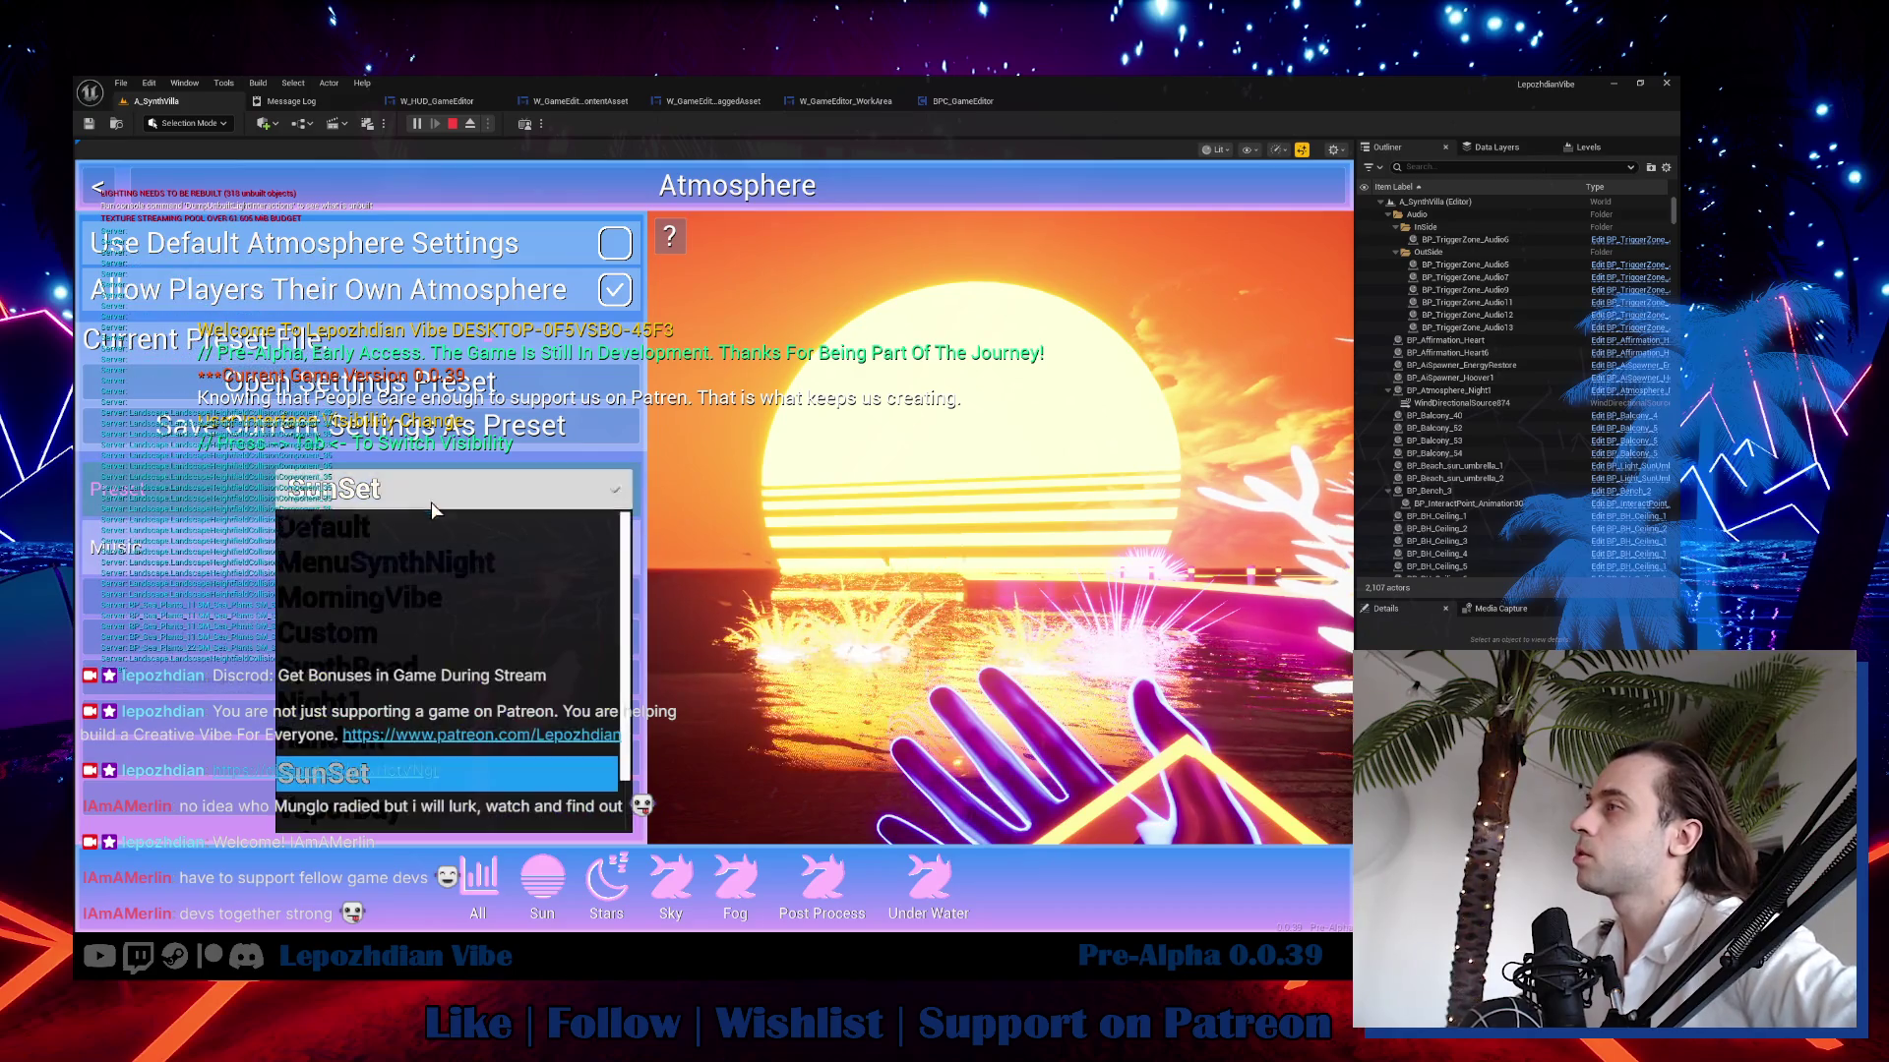
pyautogui.click(450, 828)
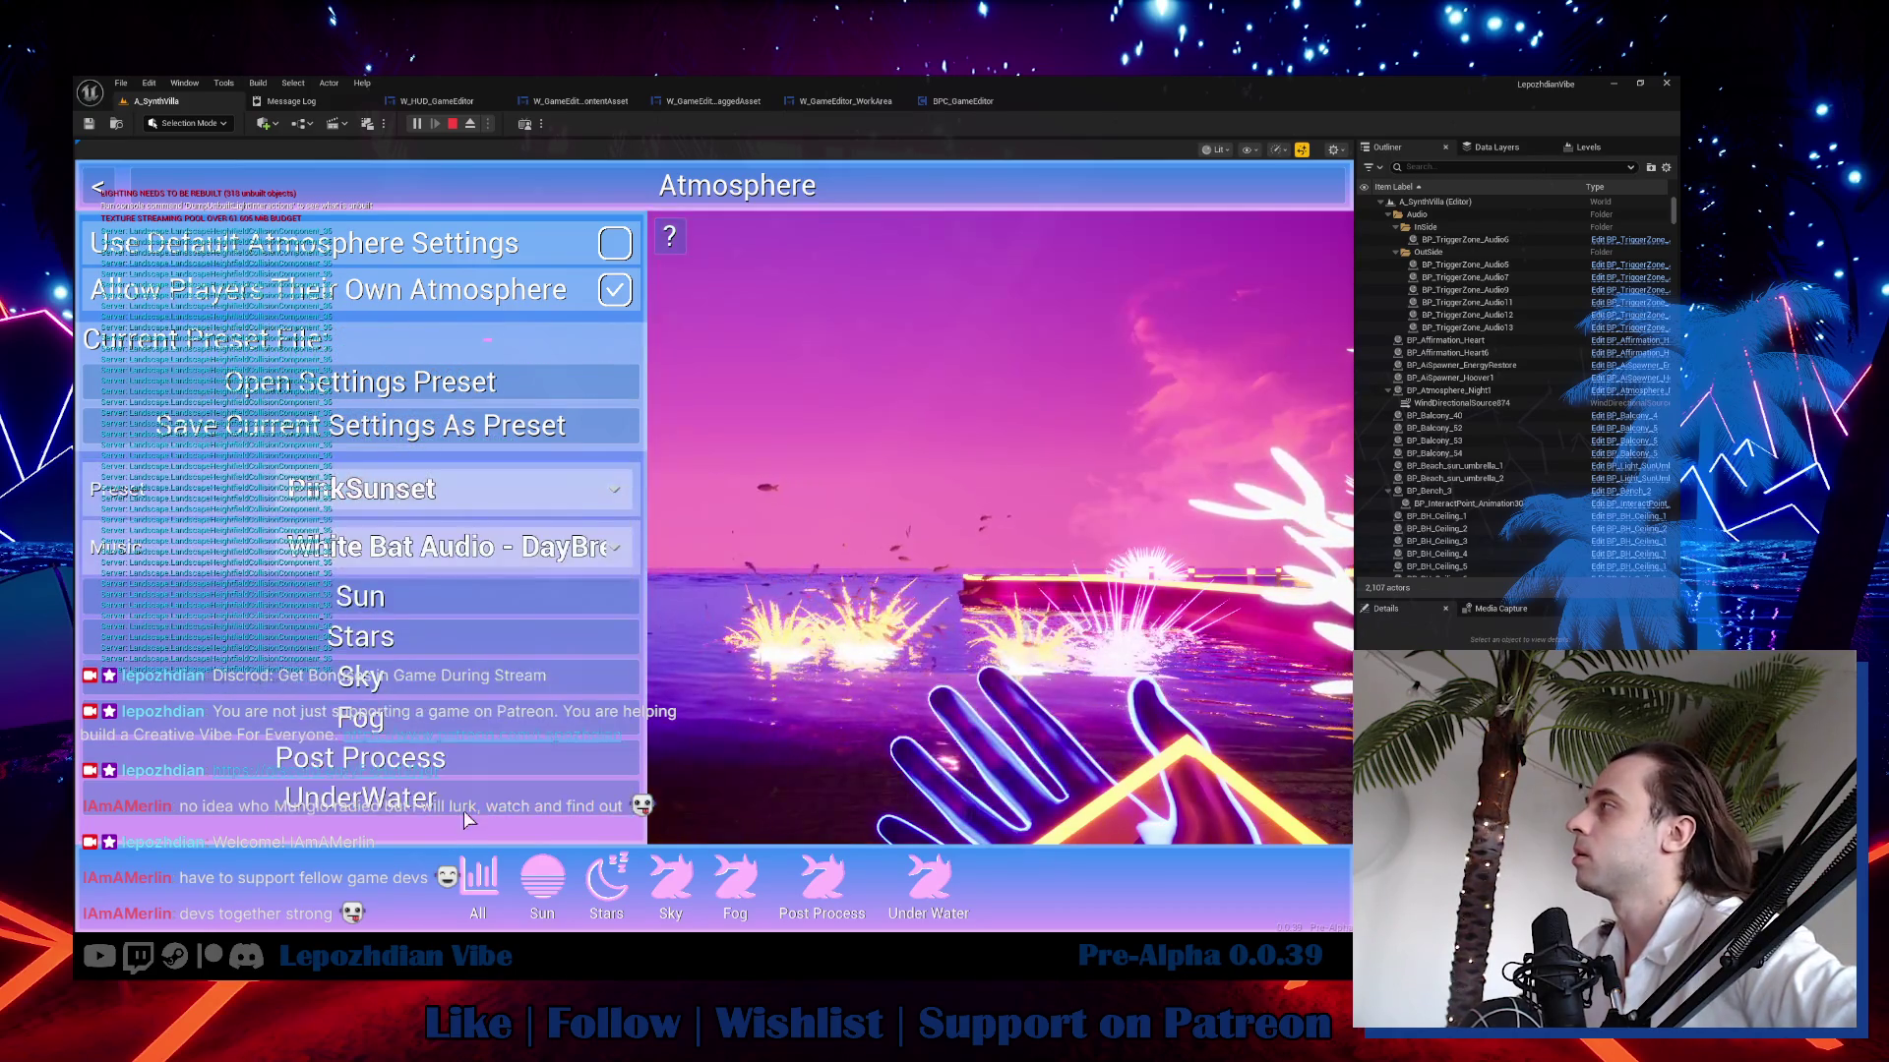
pyautogui.click(303, 500)
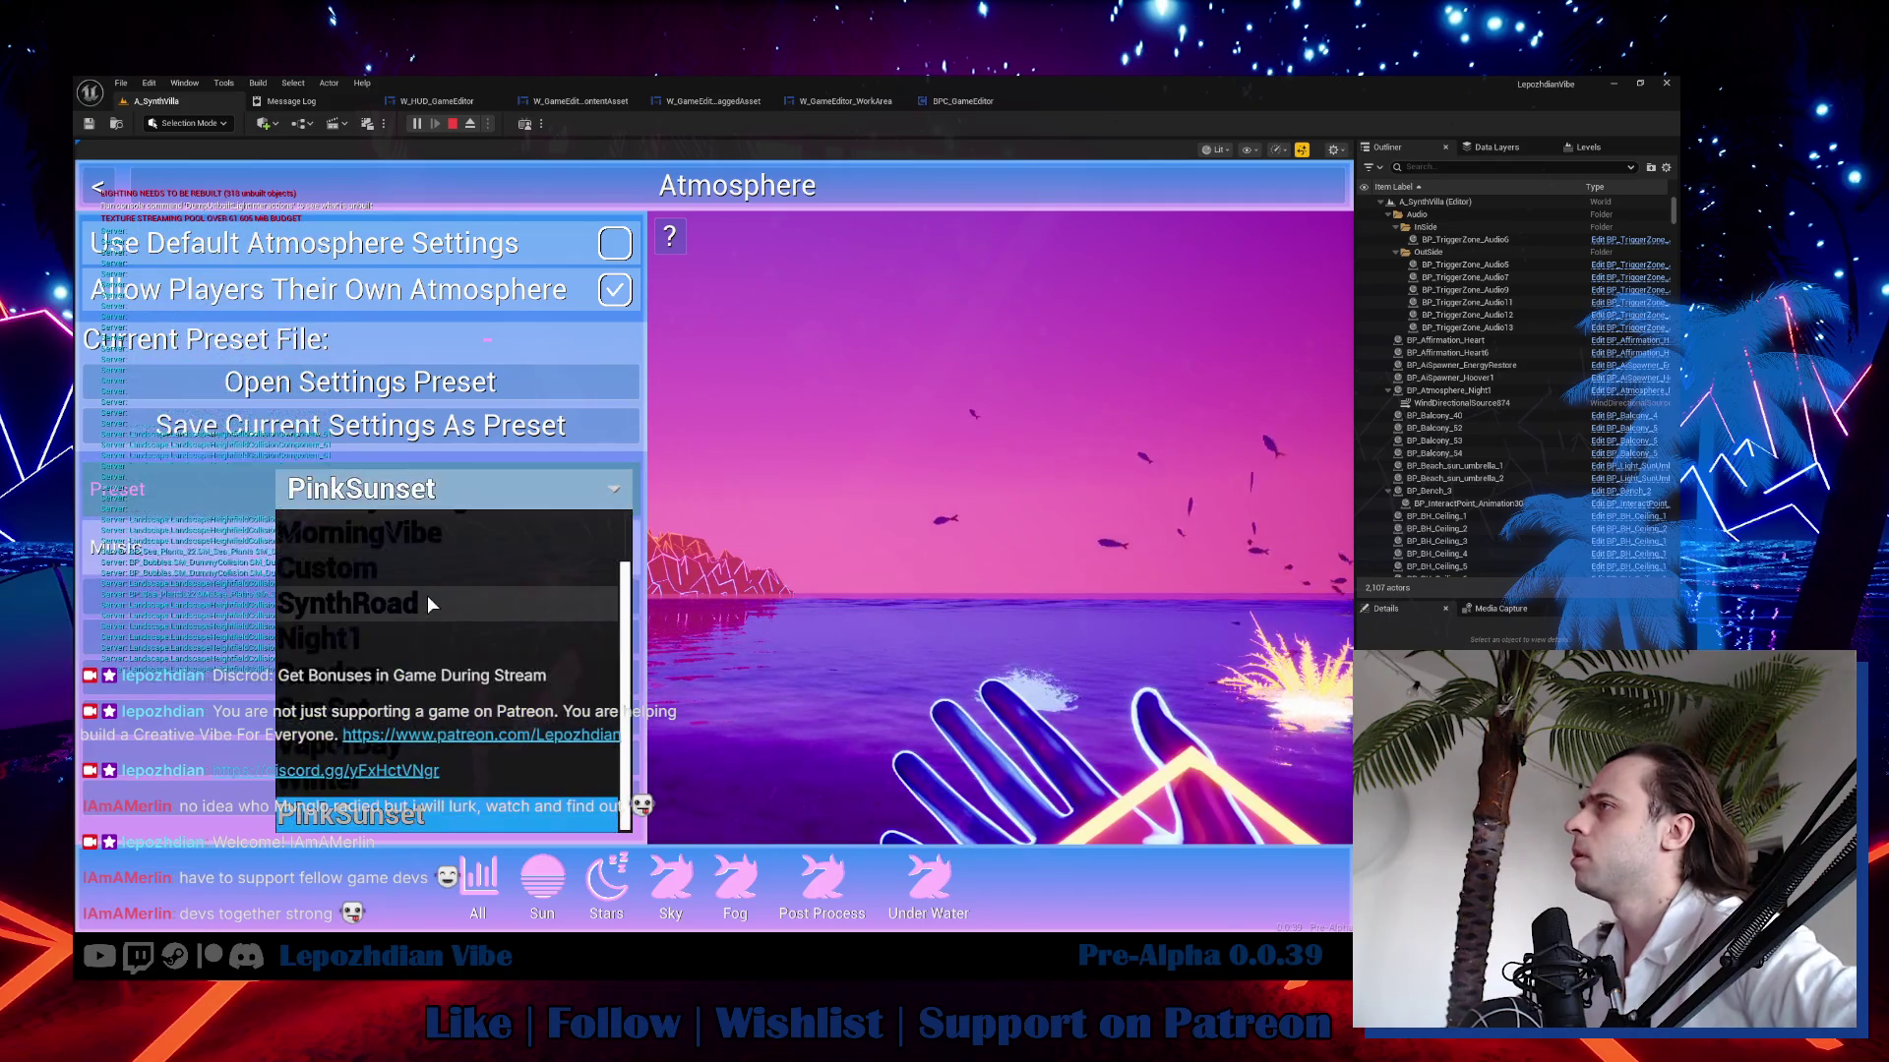
pyautogui.click(429, 606)
pyautogui.hotkey('shift', 'F1')
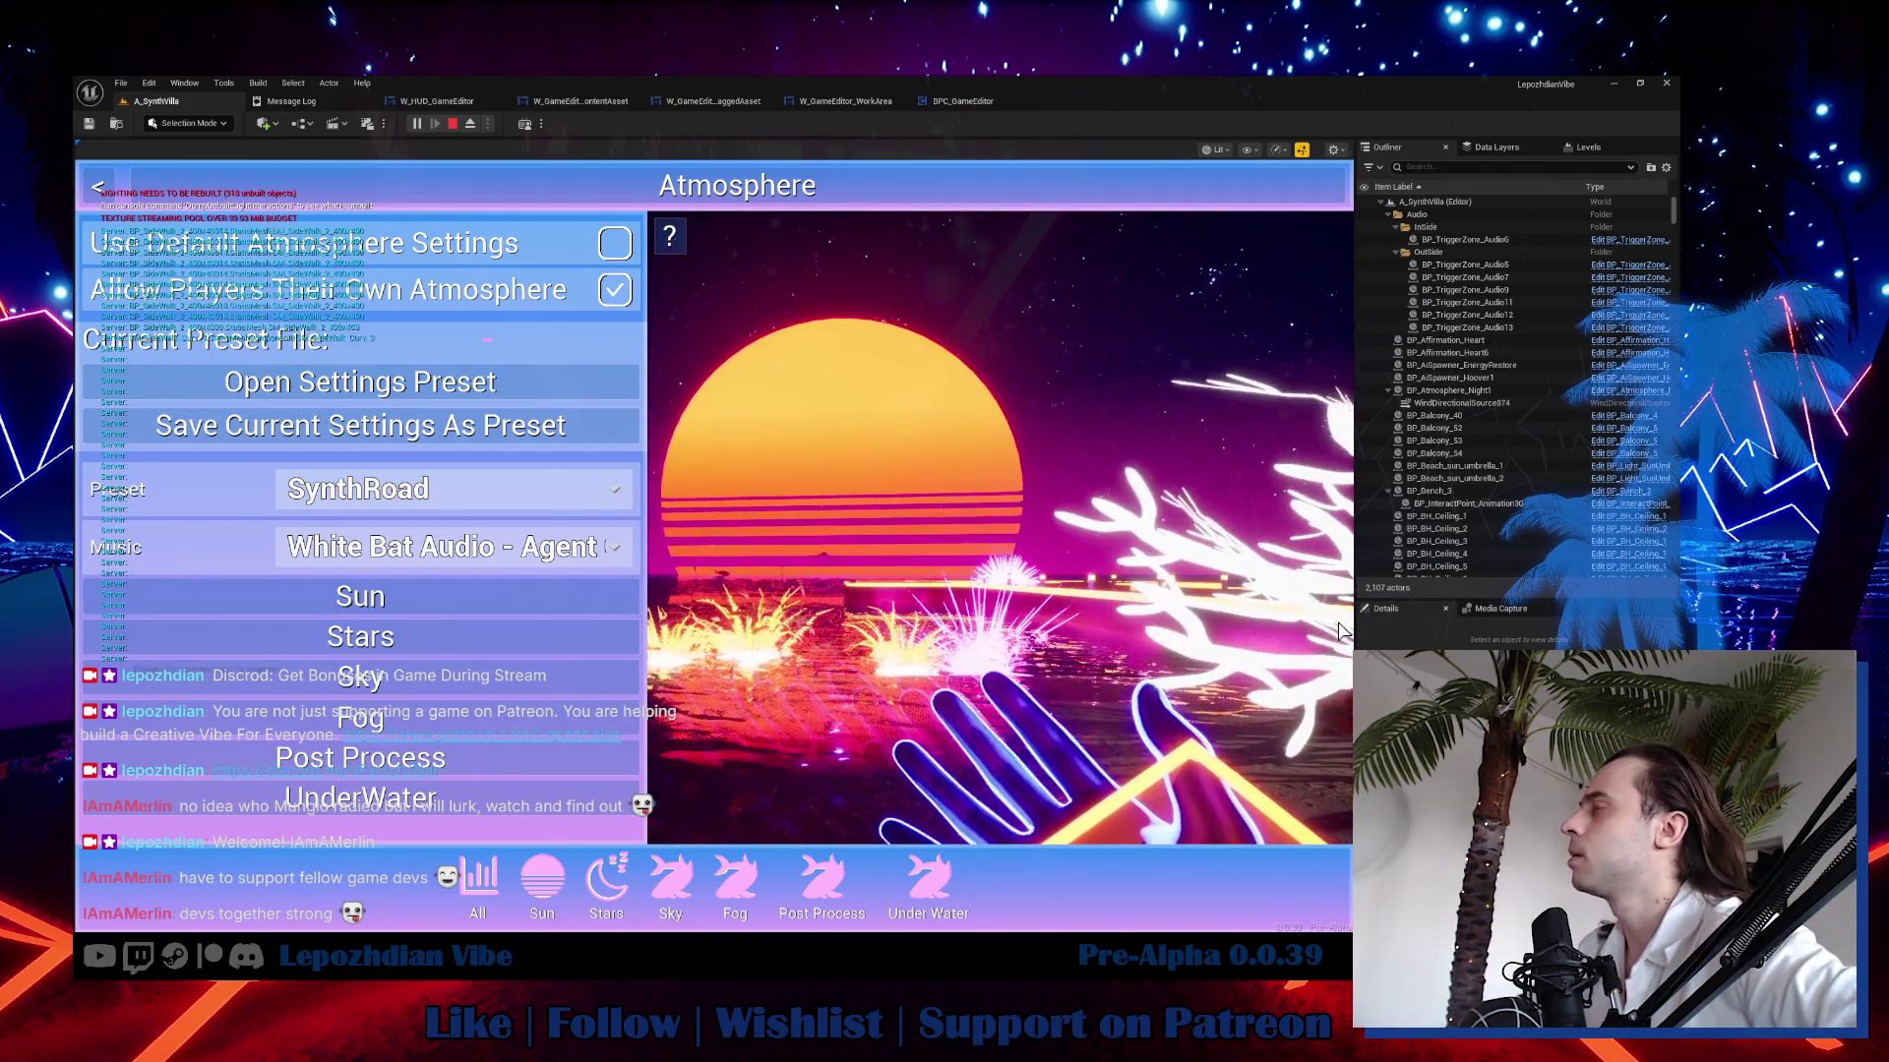
pyautogui.click(459, 494)
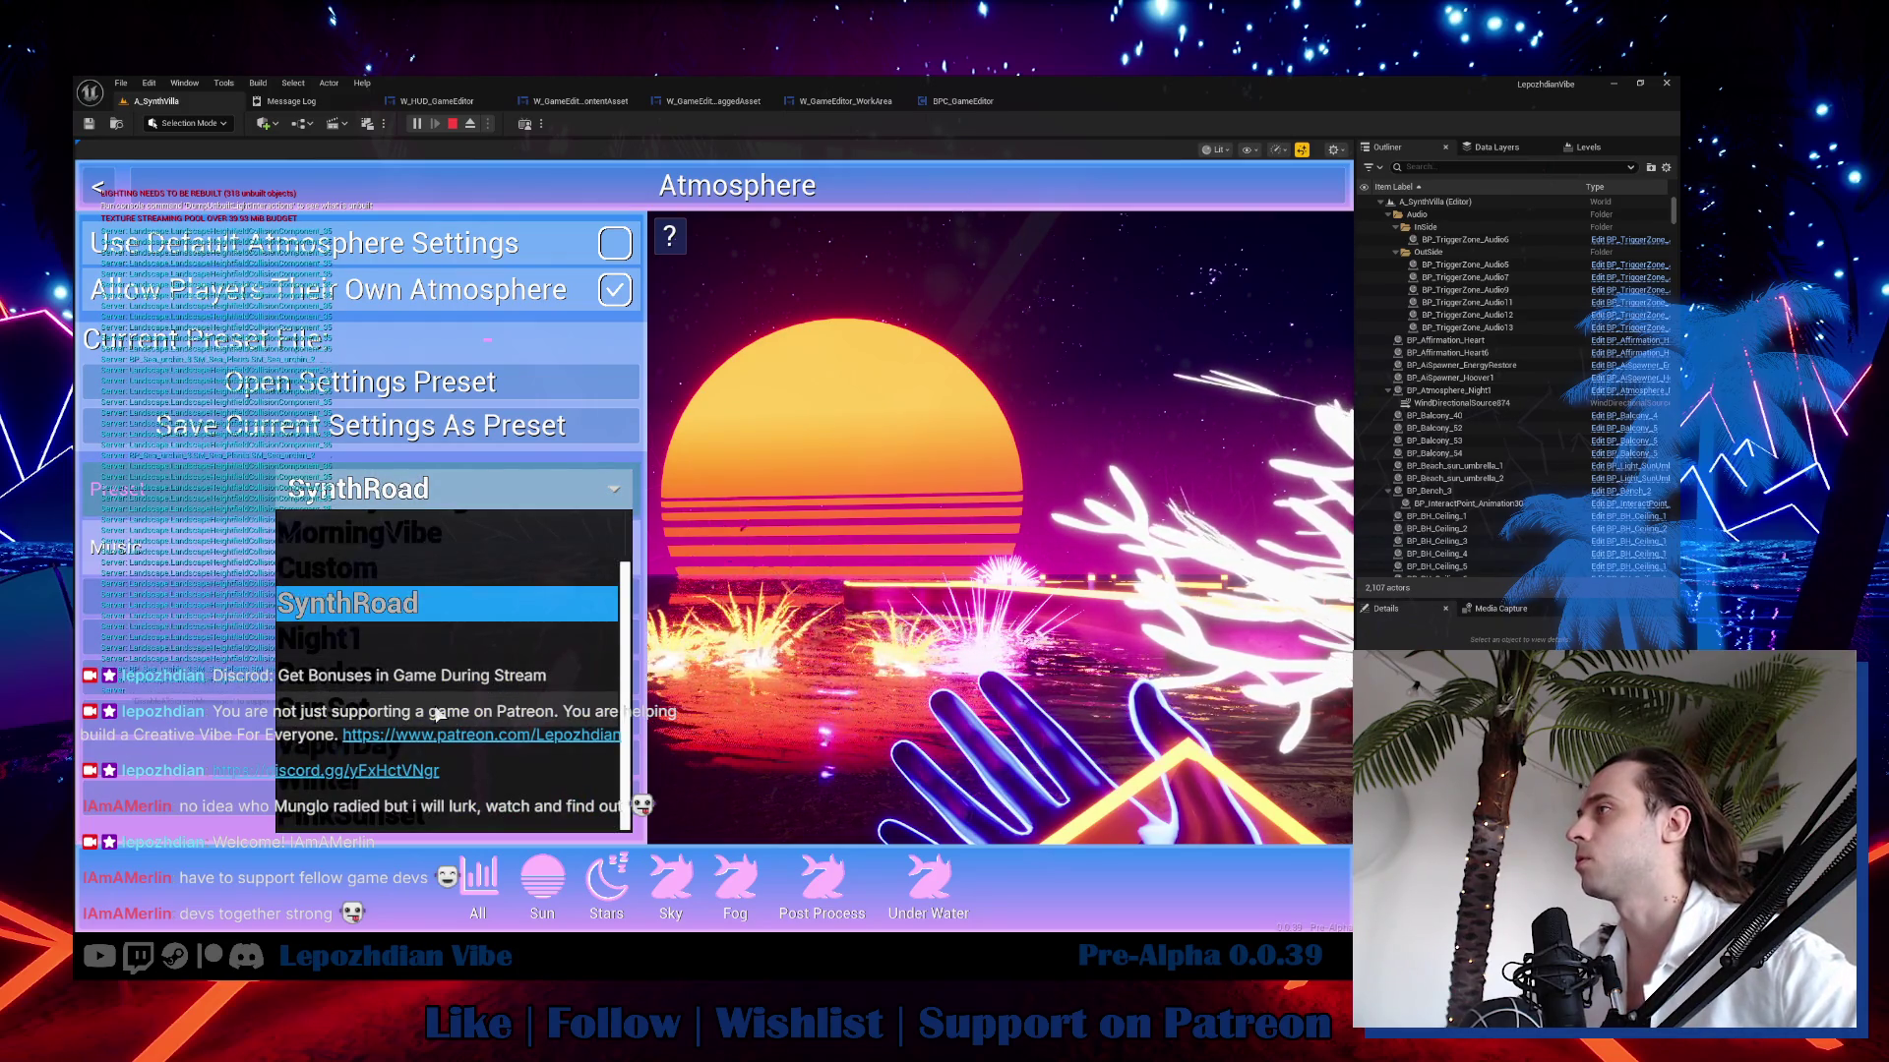
pyautogui.click(417, 646)
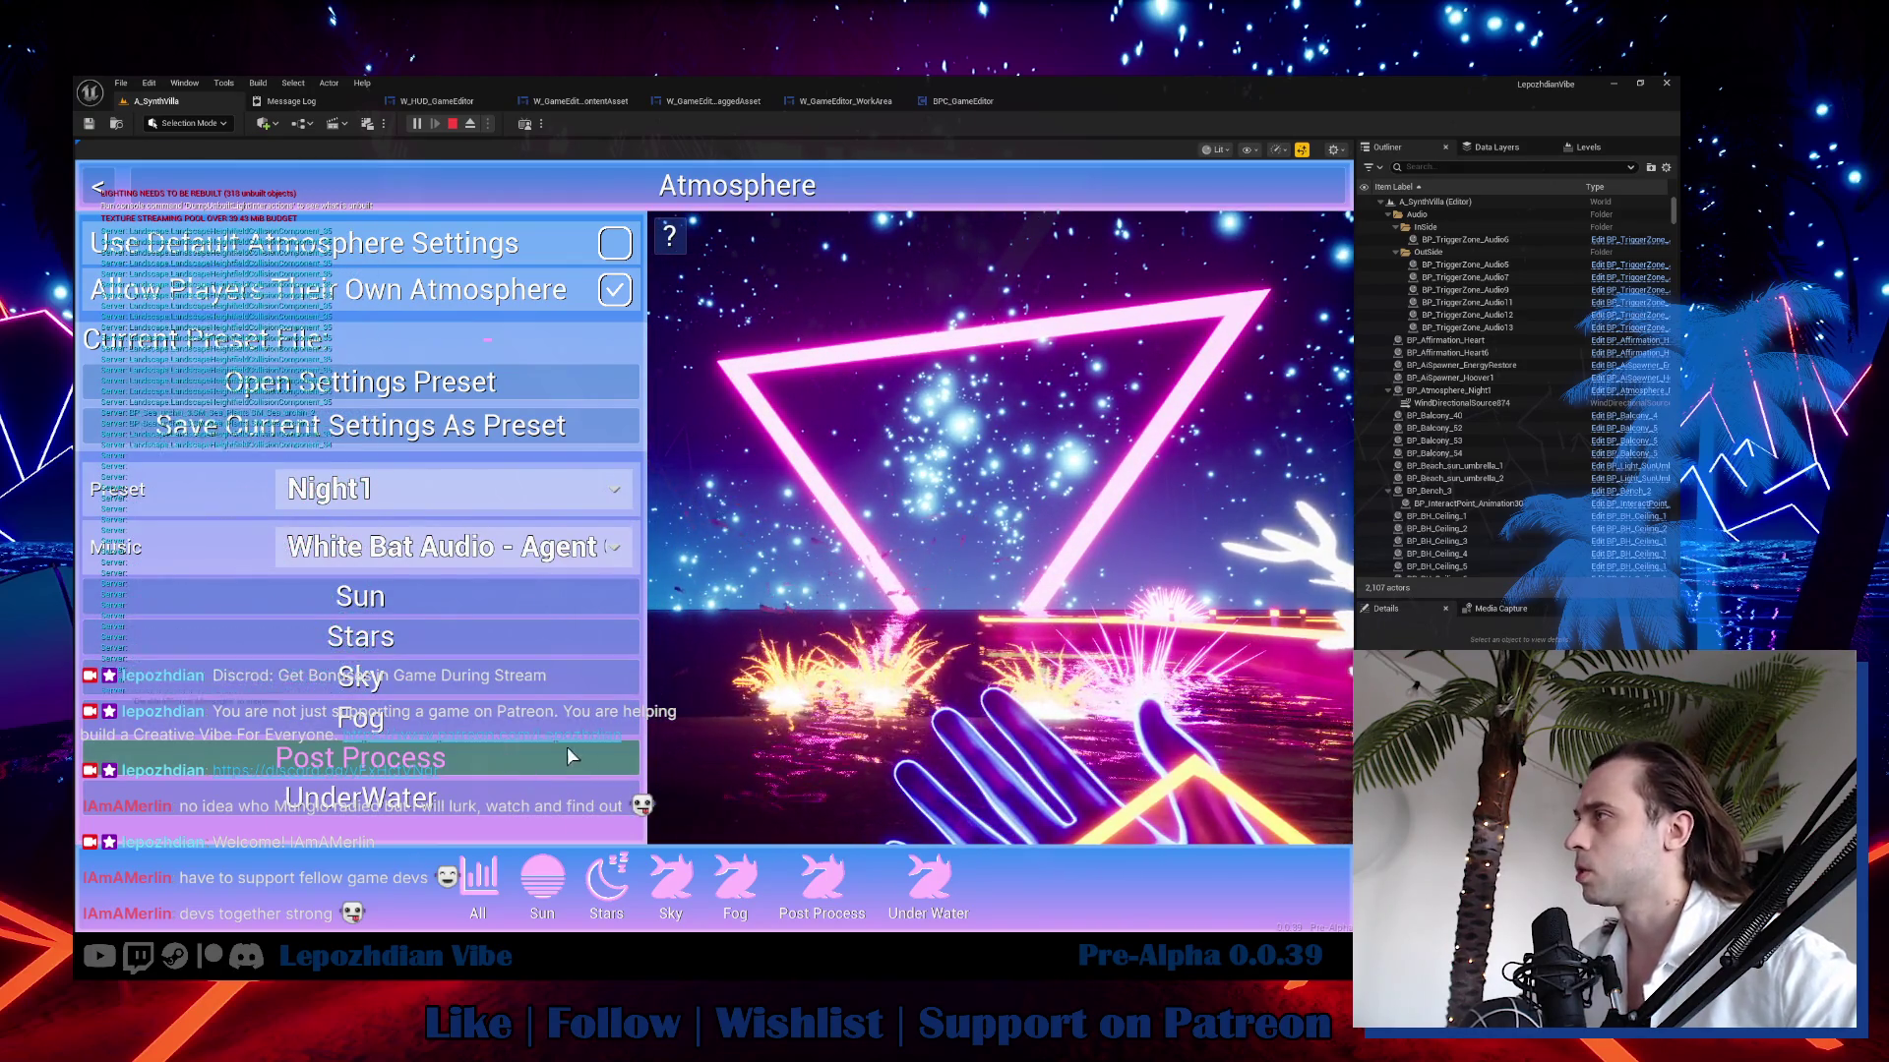
# Expand the Sun settings and cycle the Sun Type back to the triangle shape.
pyautogui.click(481, 683)
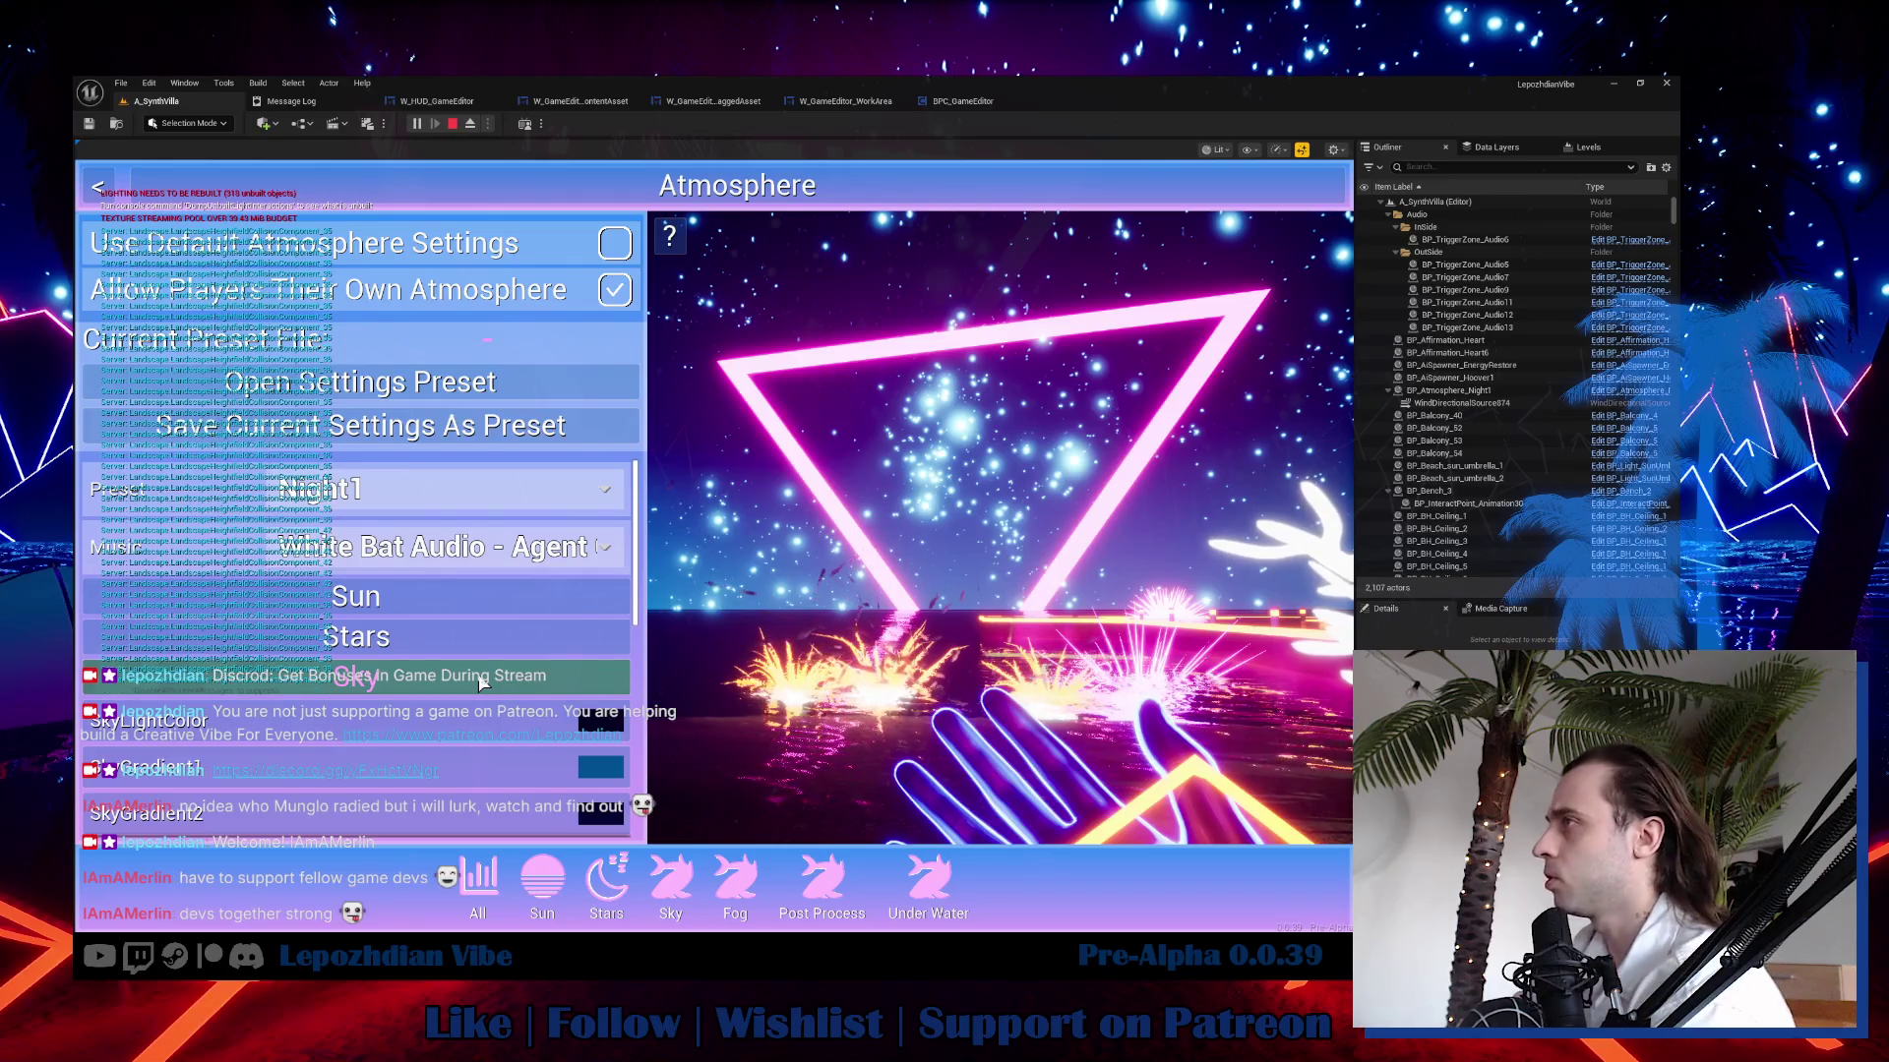
pyautogui.click(481, 684)
pyautogui.click(456, 605)
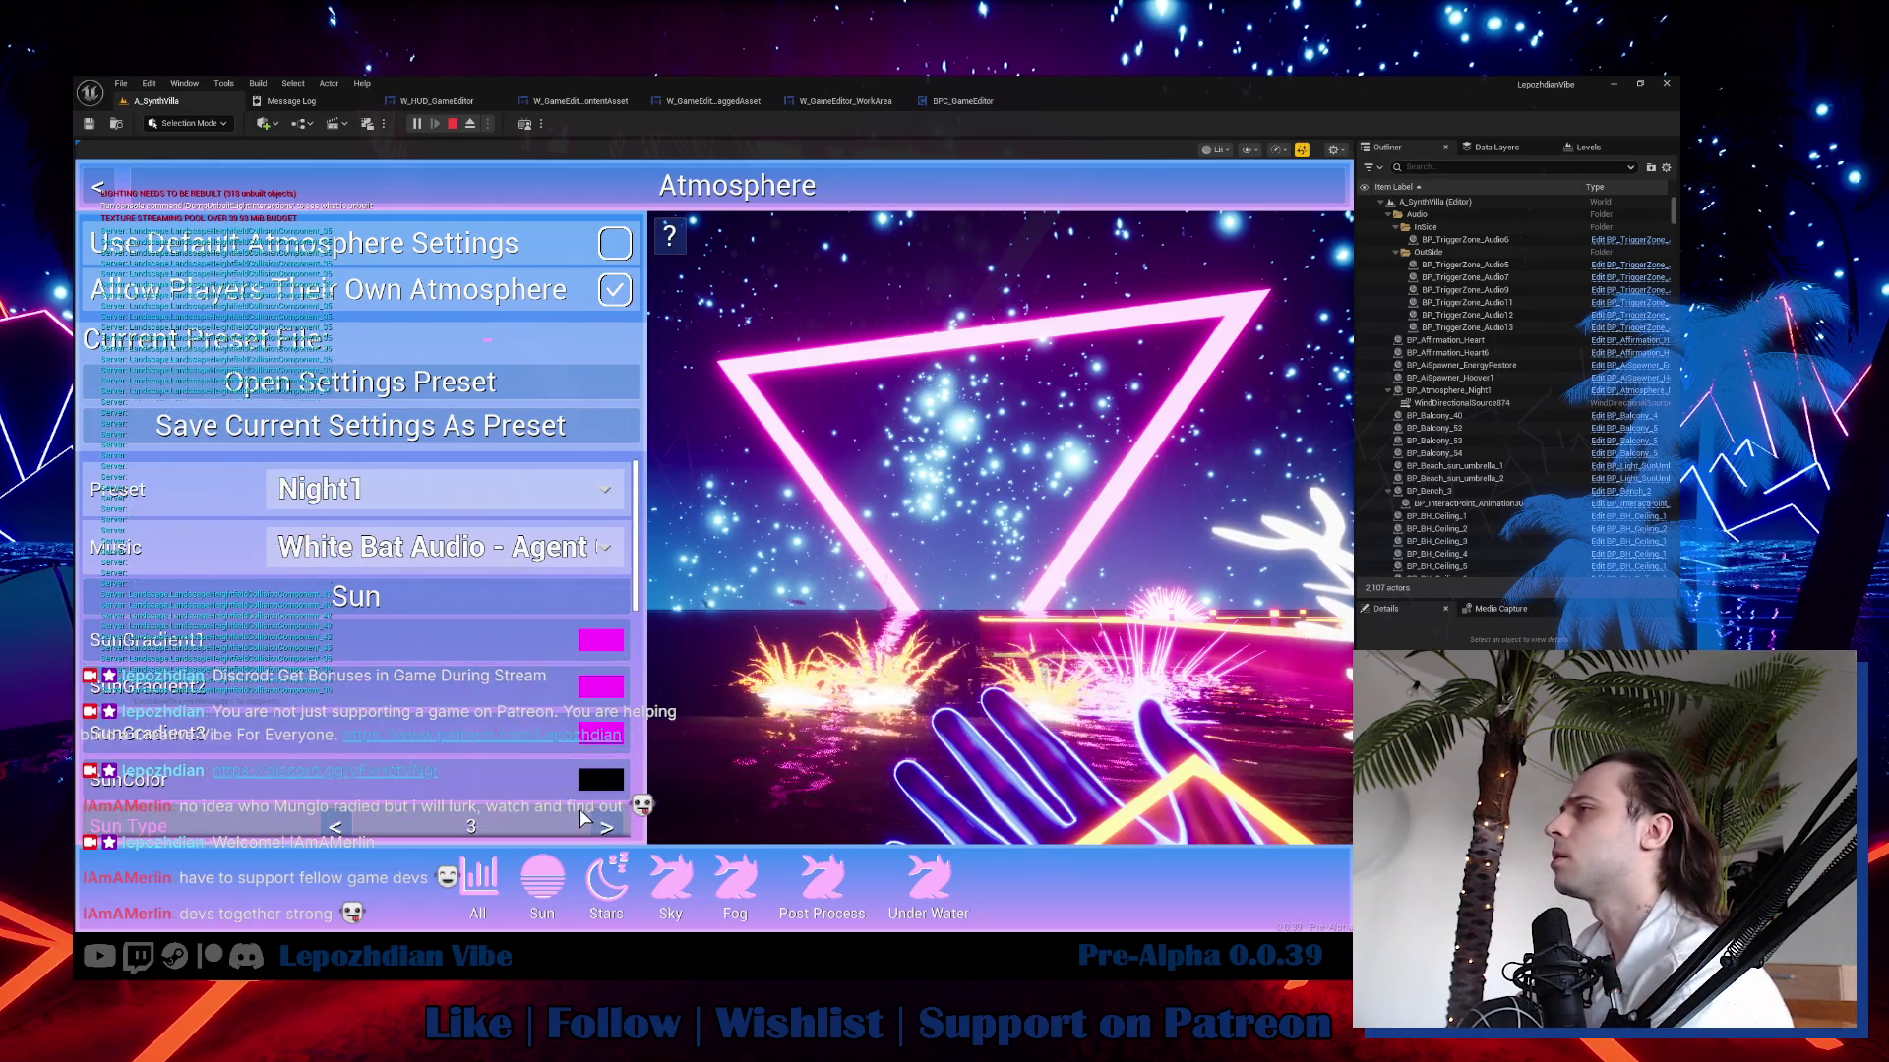
pyautogui.click(606, 827)
pyautogui.click(606, 827)
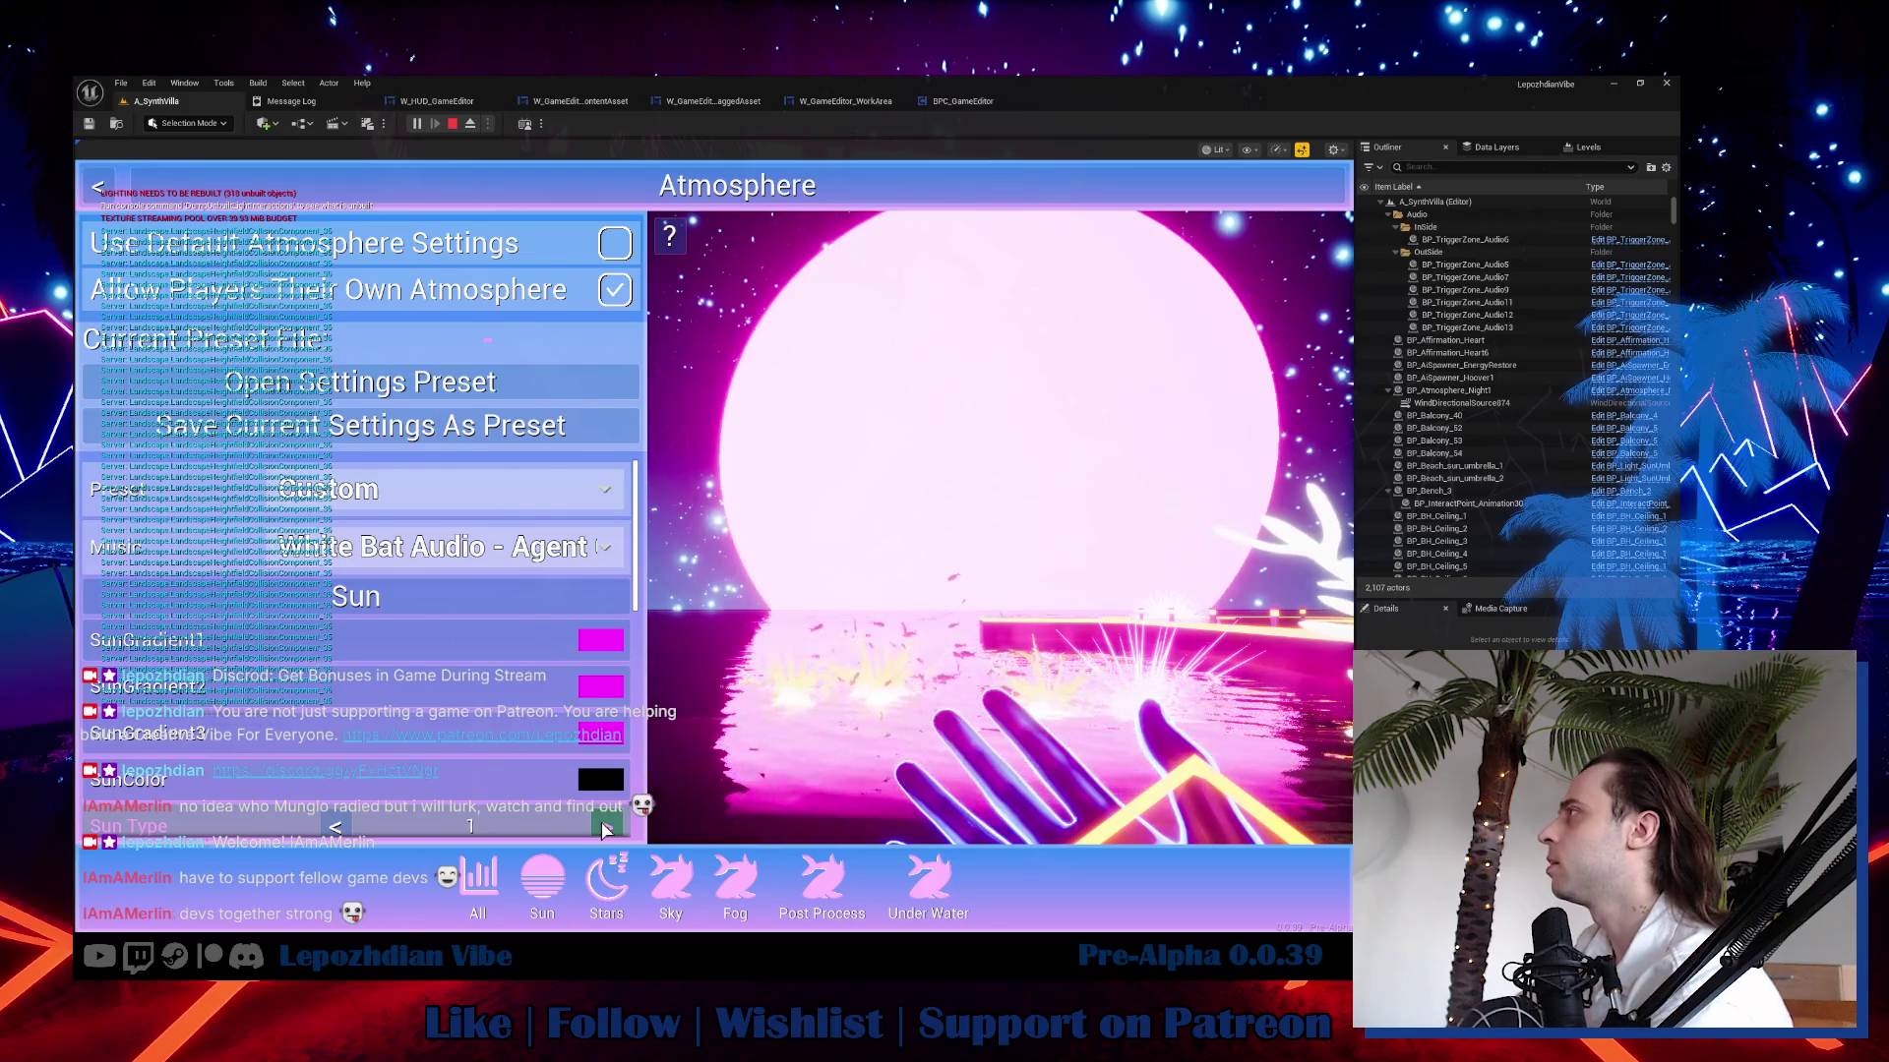
pyautogui.click(606, 827)
pyautogui.click(606, 827)
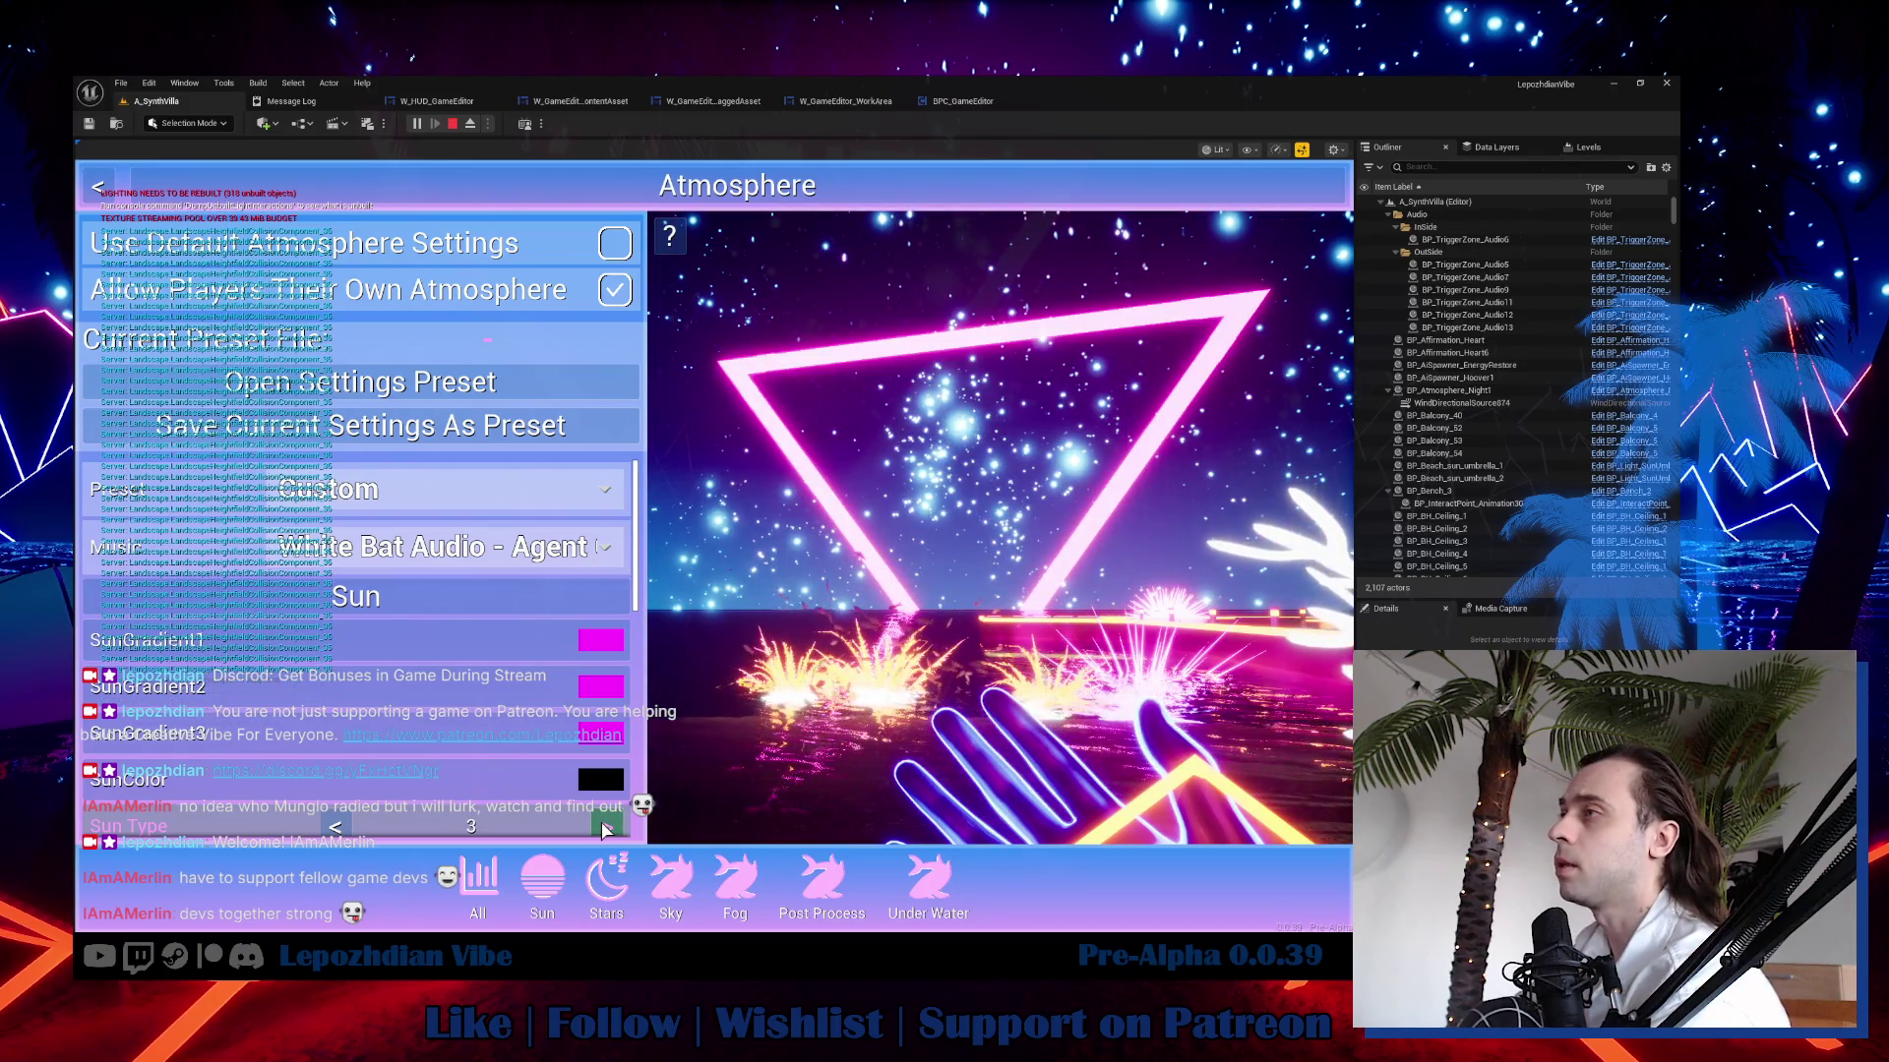
# Set SunEmissive to about 5.68, SunScale to 0.918 and SunOffsetX to about 24.1.
pyautogui.scroll(-5, 606, 827)
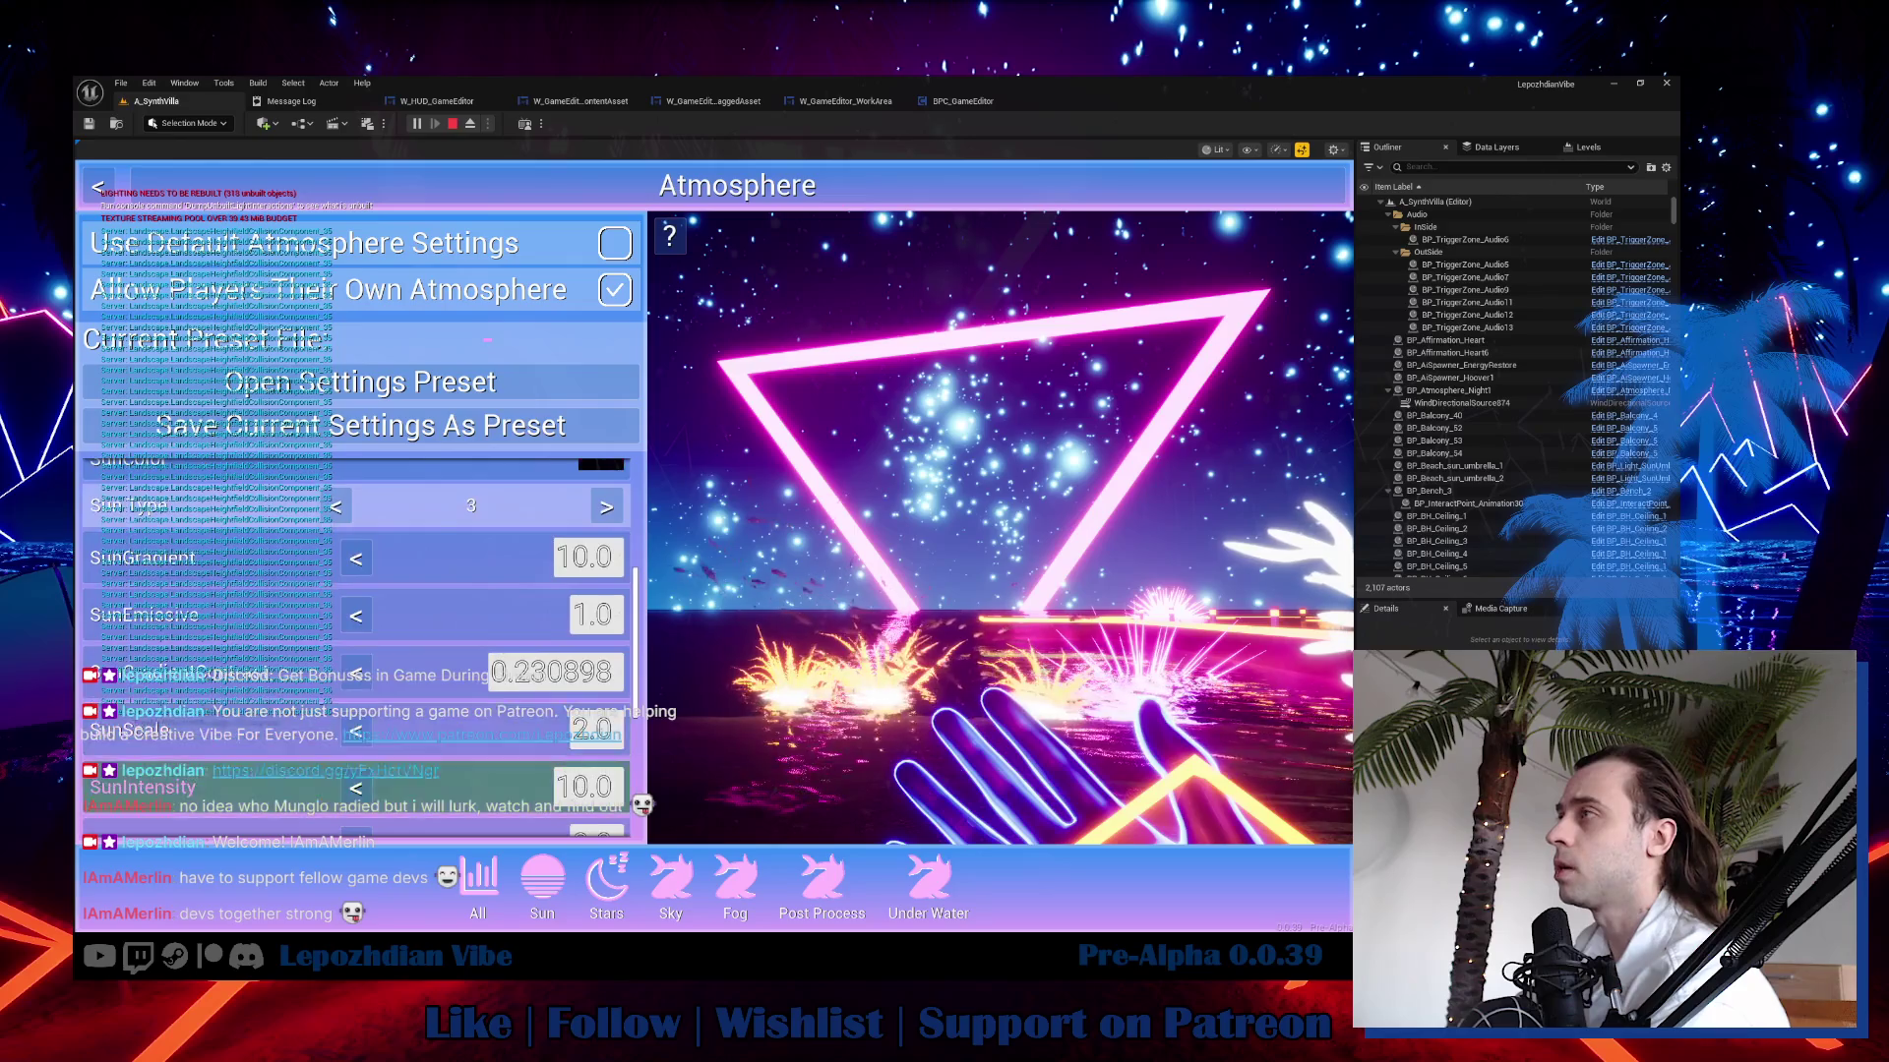
pyautogui.moveTo(595, 614); pyautogui.dragTo(664, 615)
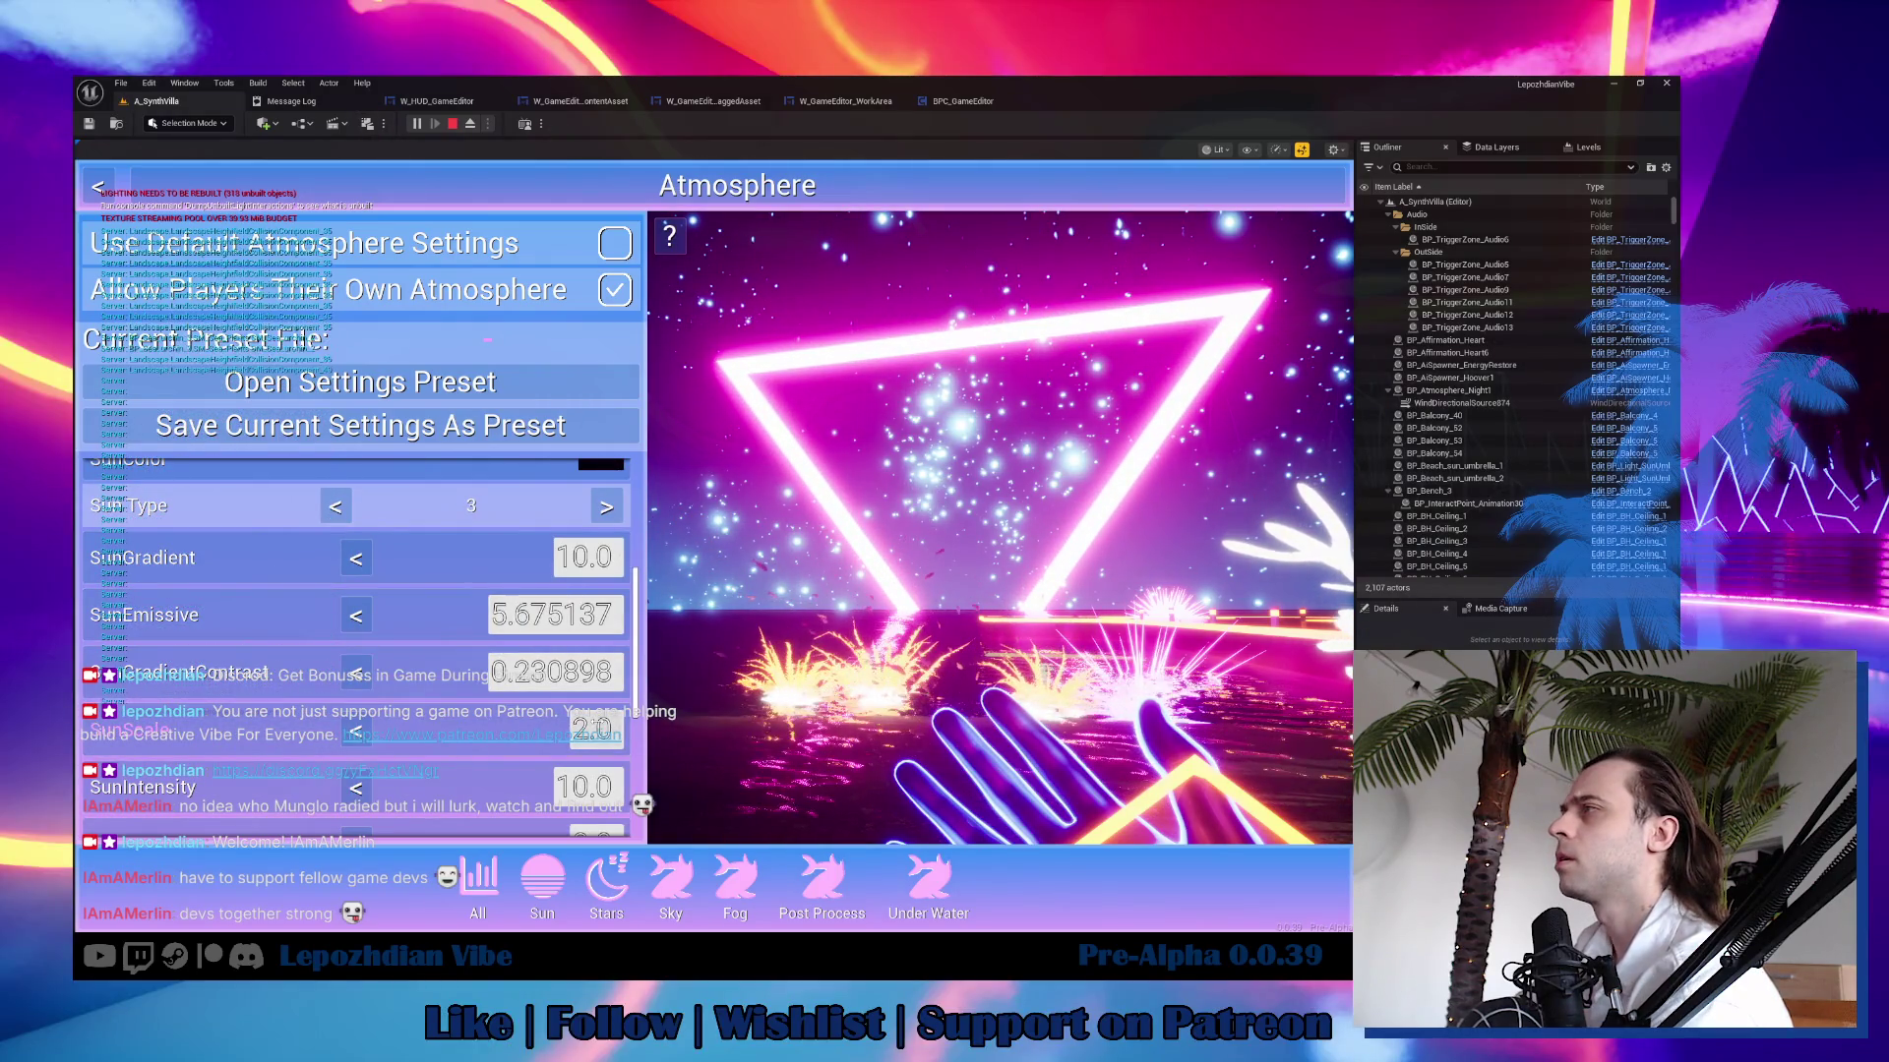
pyautogui.moveTo(590, 728); pyautogui.dragTo(507, 728)
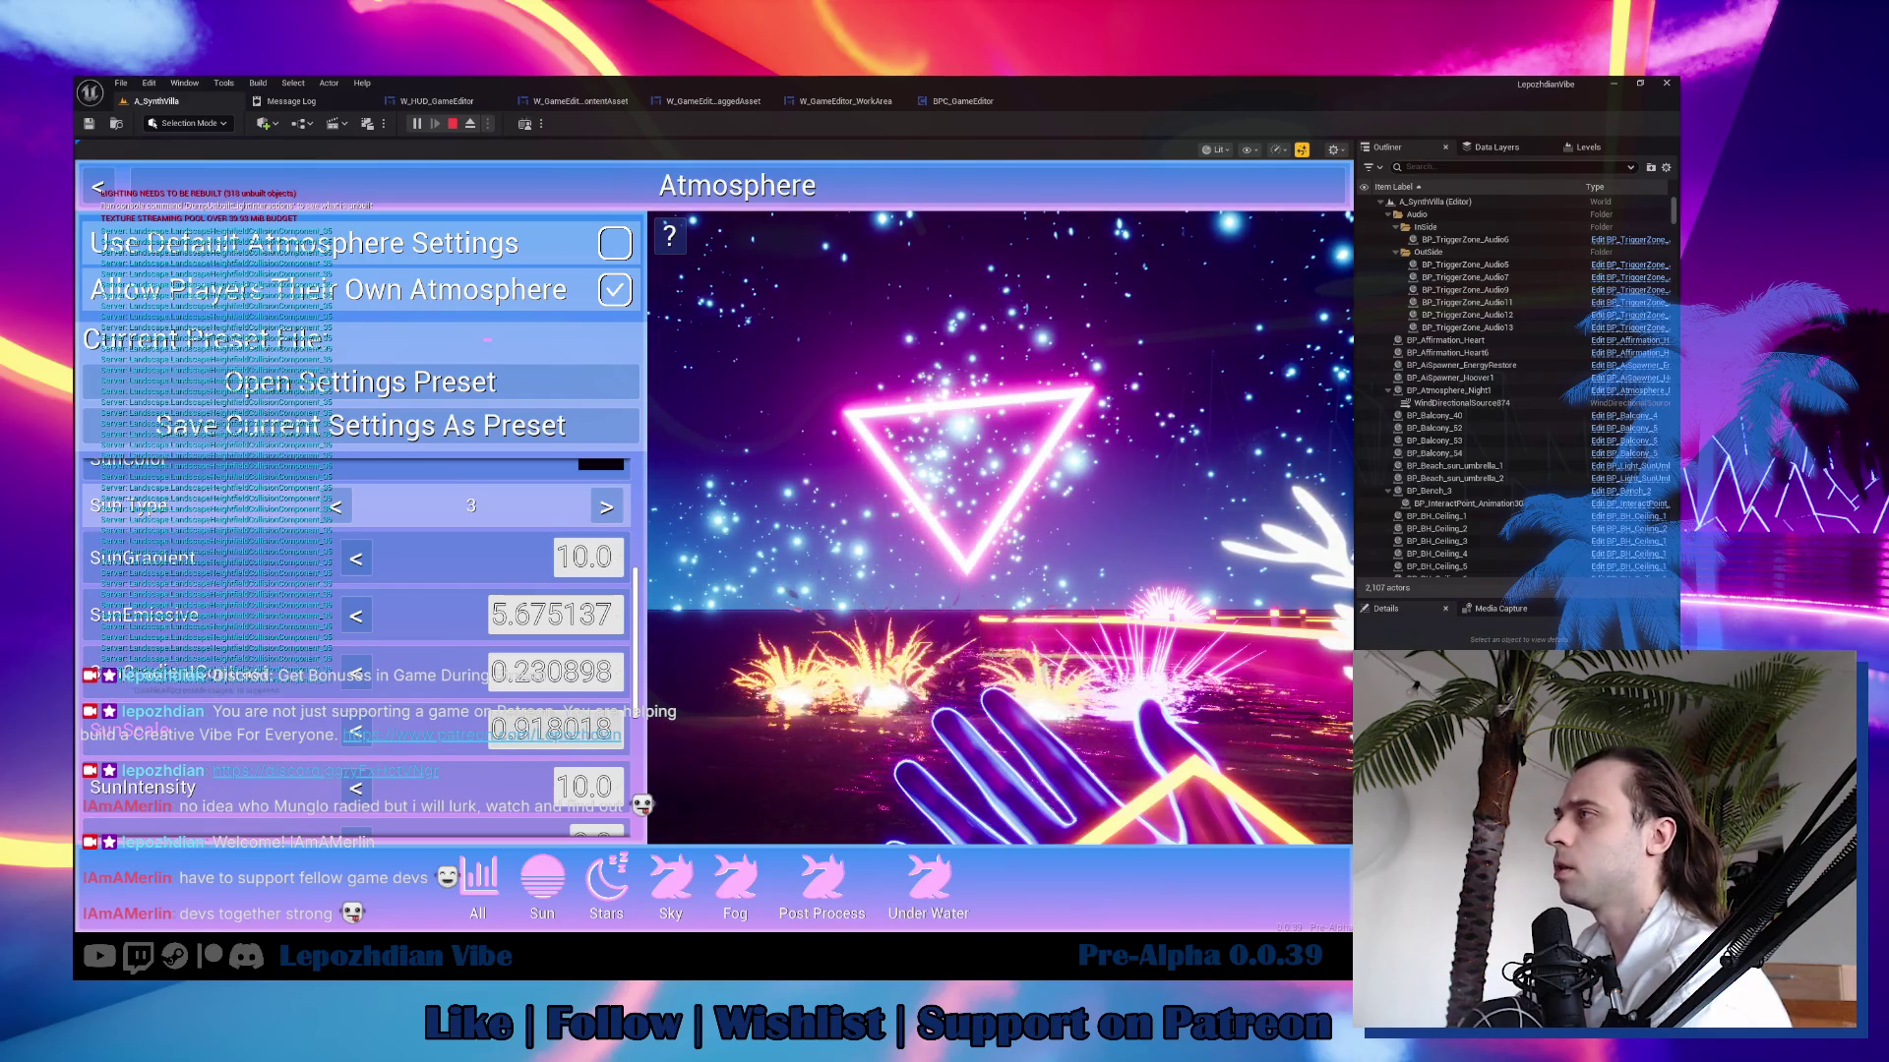
pyautogui.scroll(-3, 359, 639)
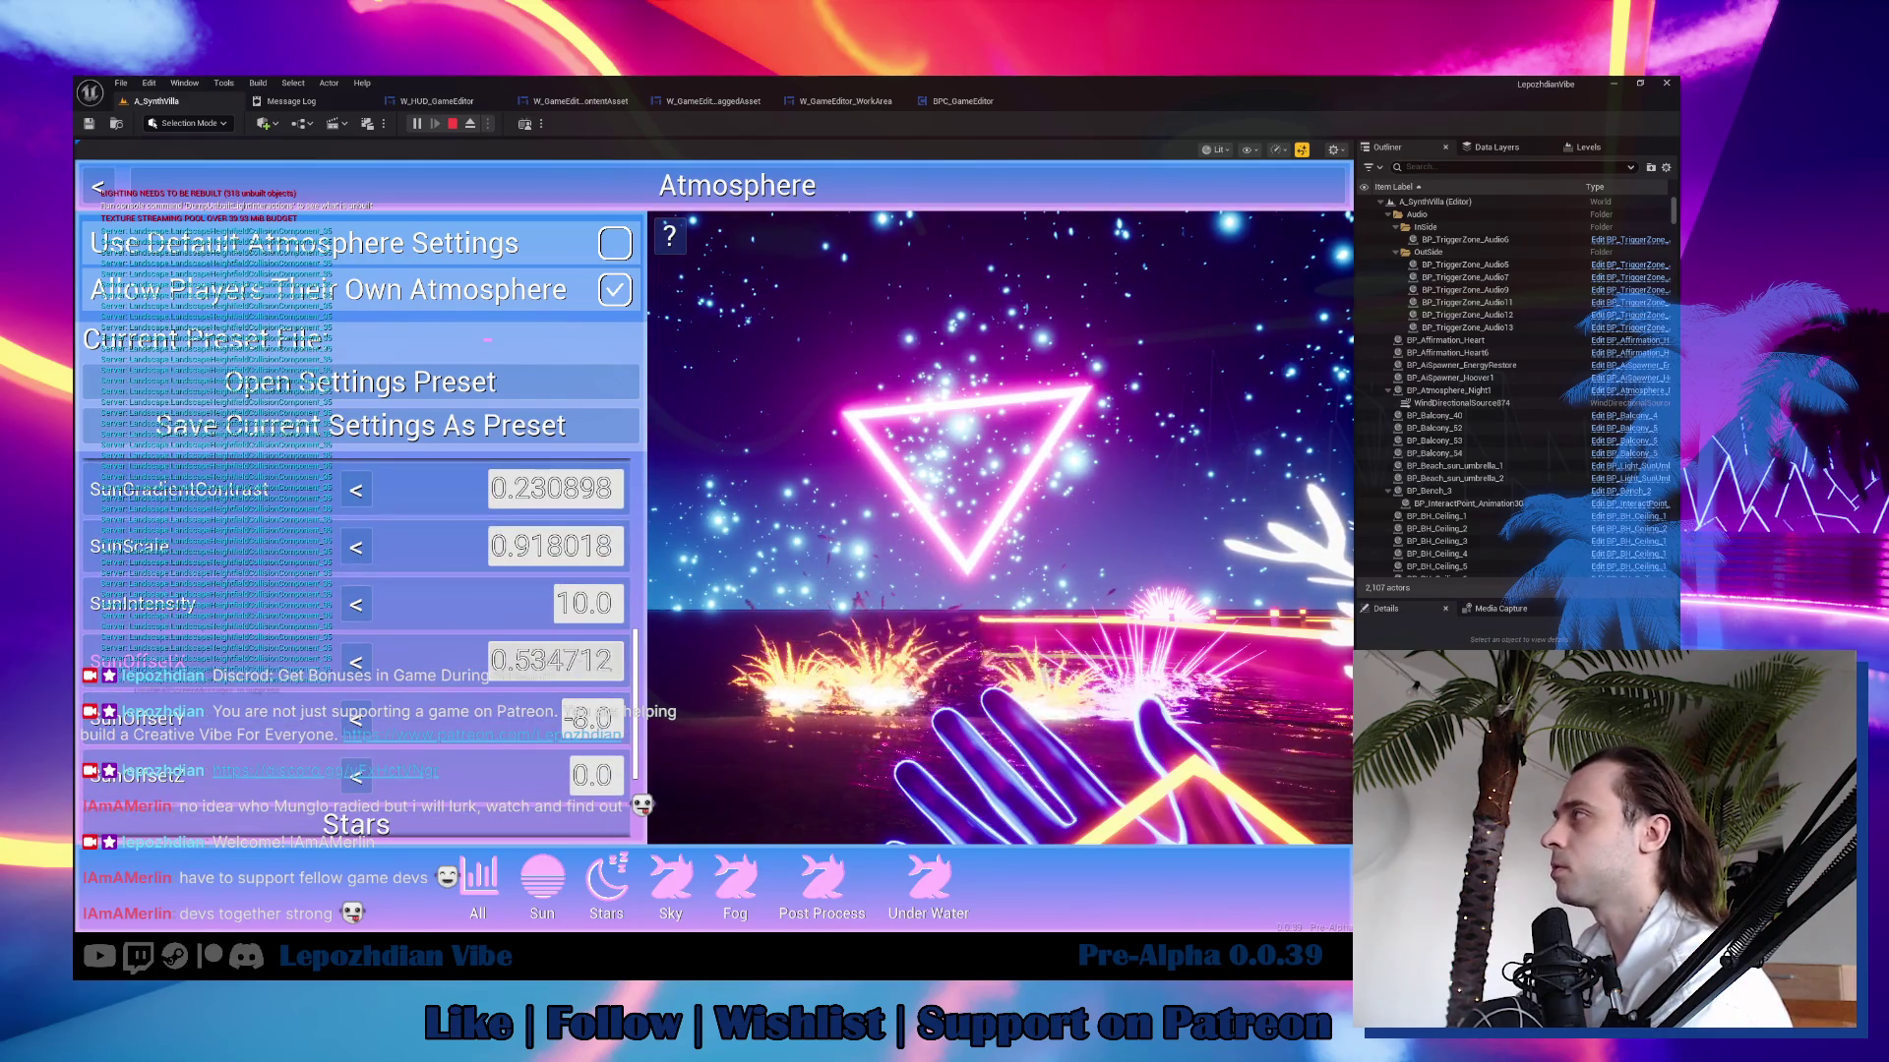
pyautogui.moveTo(555, 661); pyautogui.dragTo(591, 661)
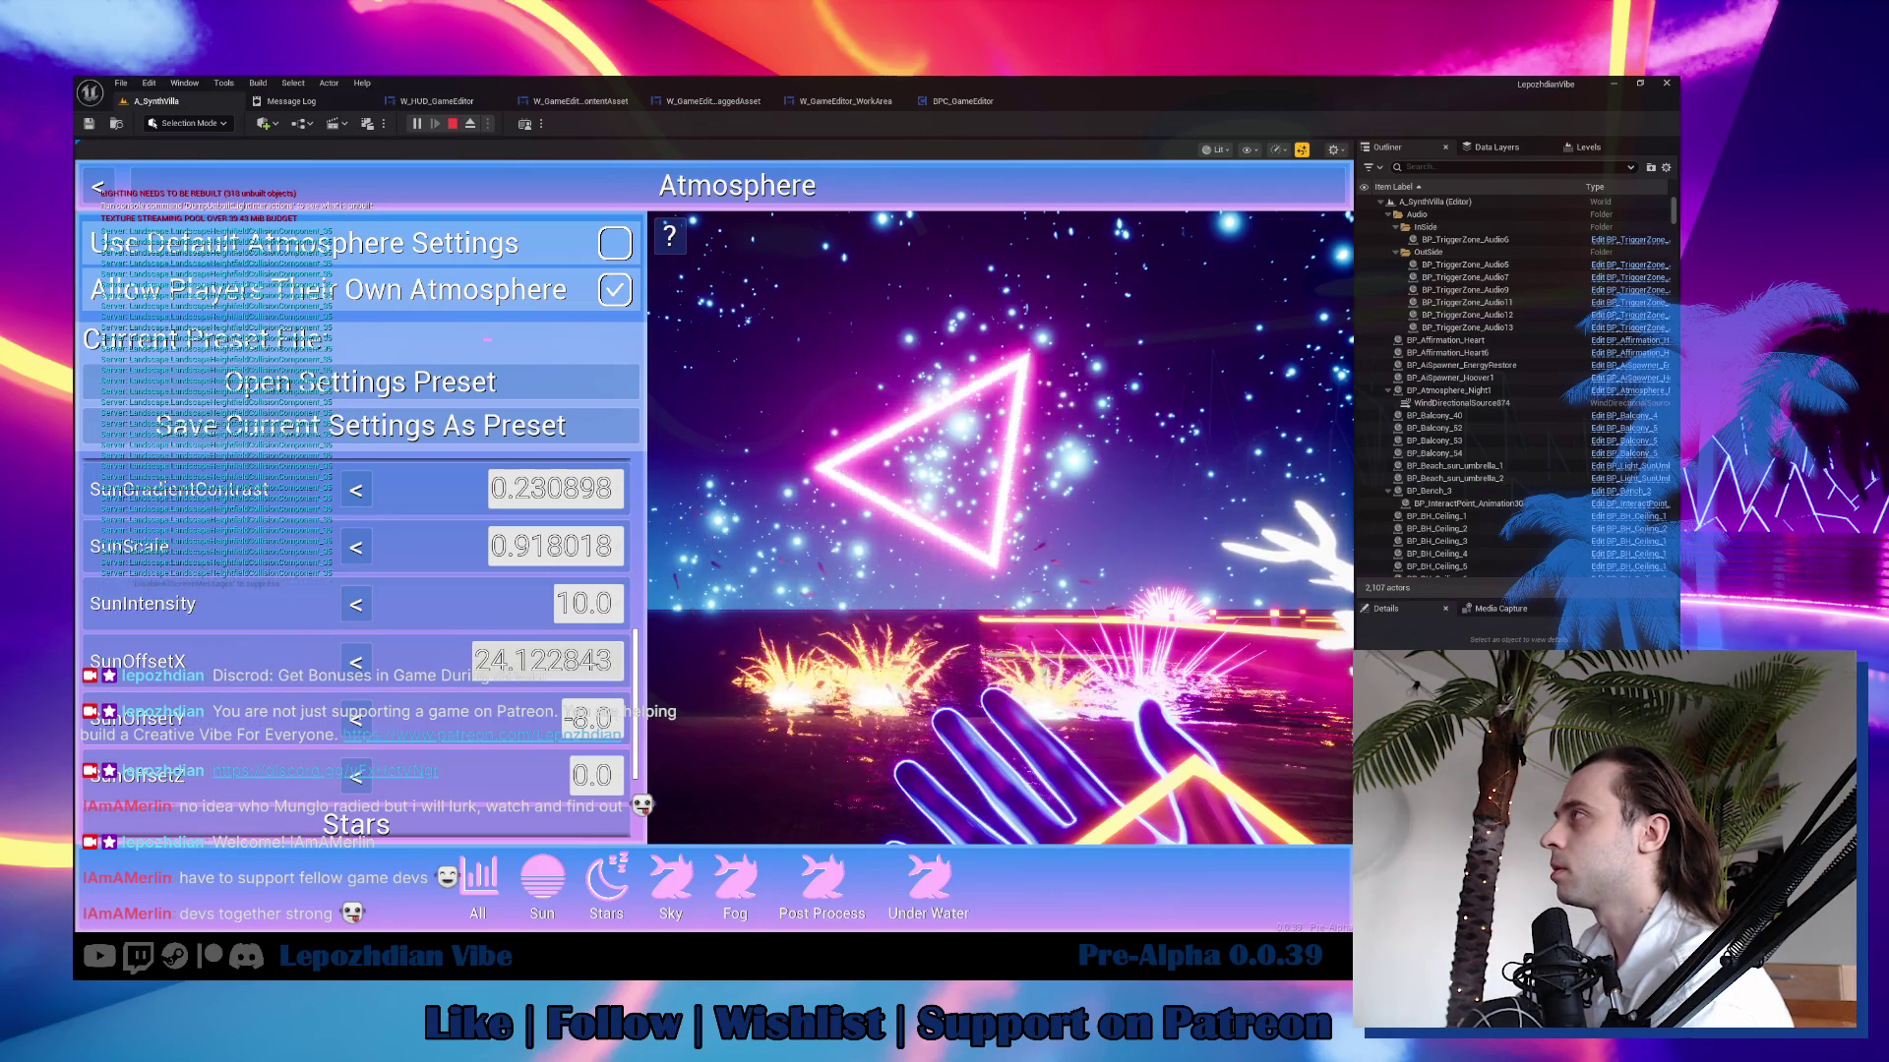
pyautogui.click(675, 914)
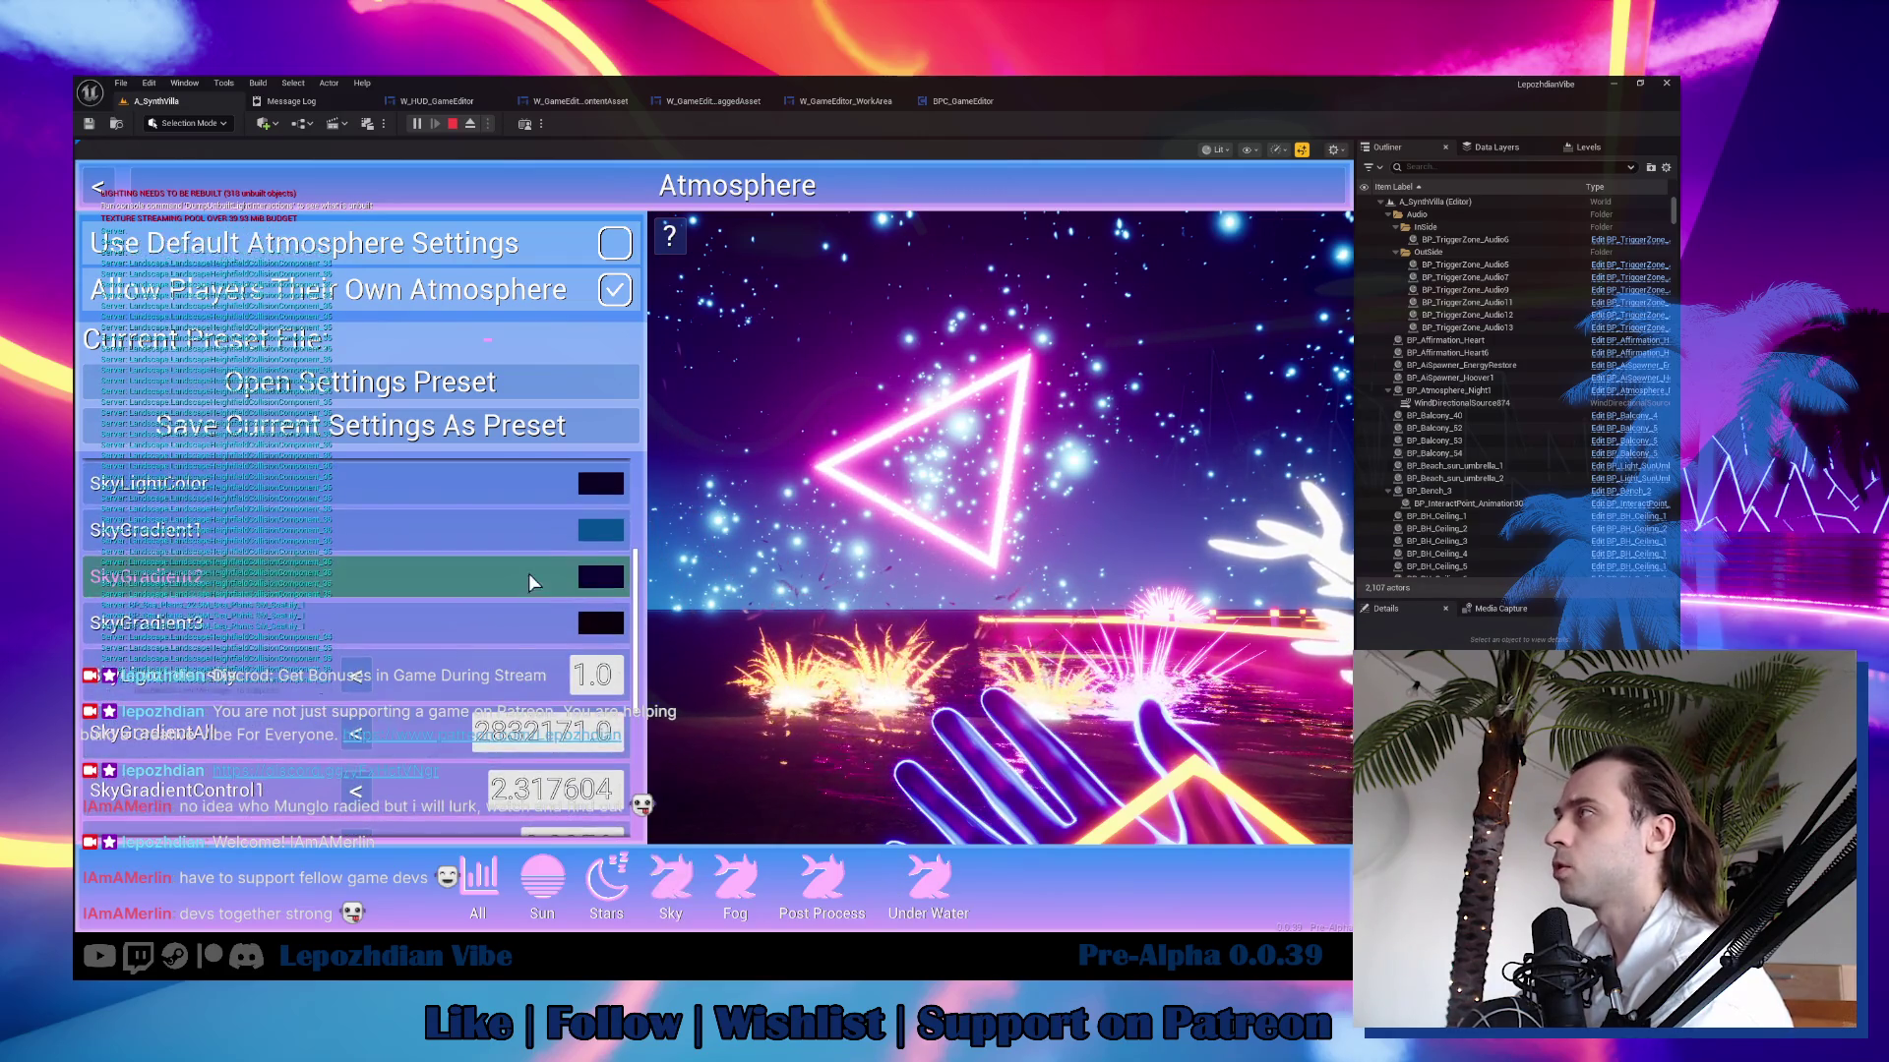
# Make SkyGradient1 red and raise BloomIntensity from 4.0 to about 5.13.
pyautogui.click(603, 534)
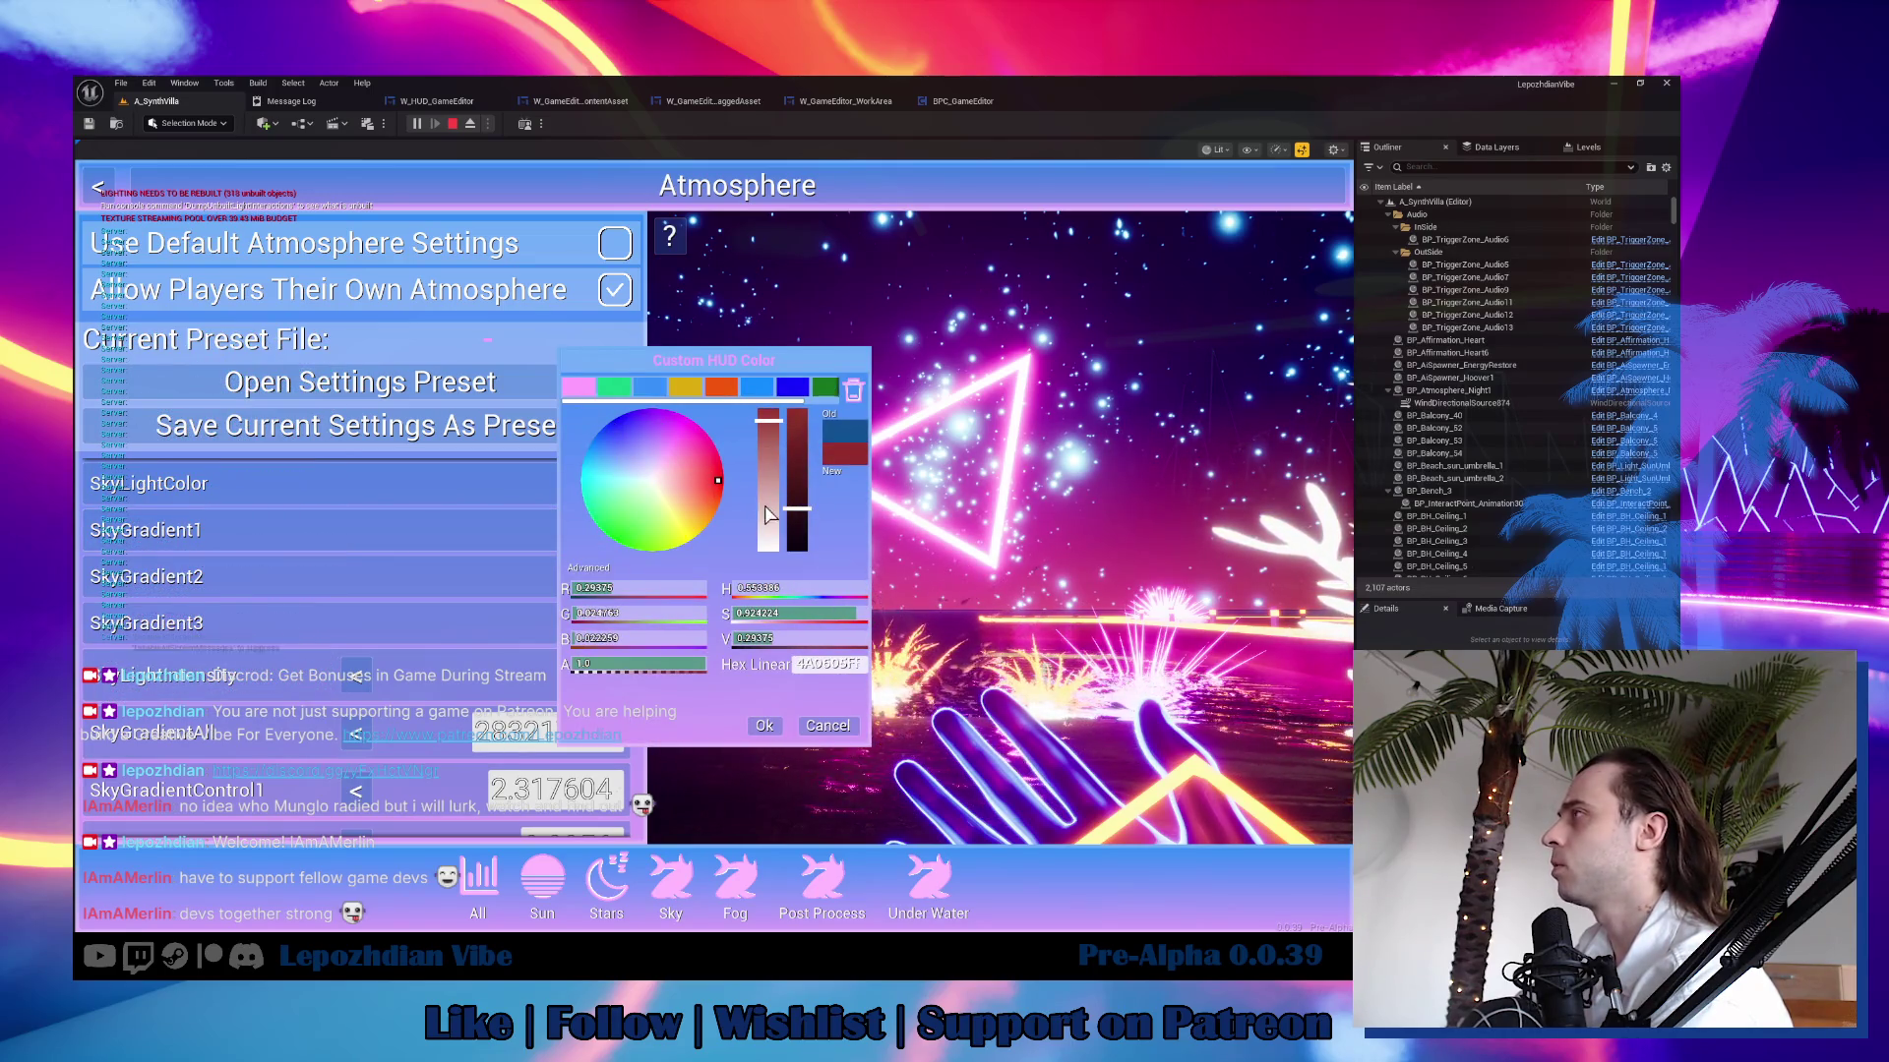
pyautogui.click(764, 726)
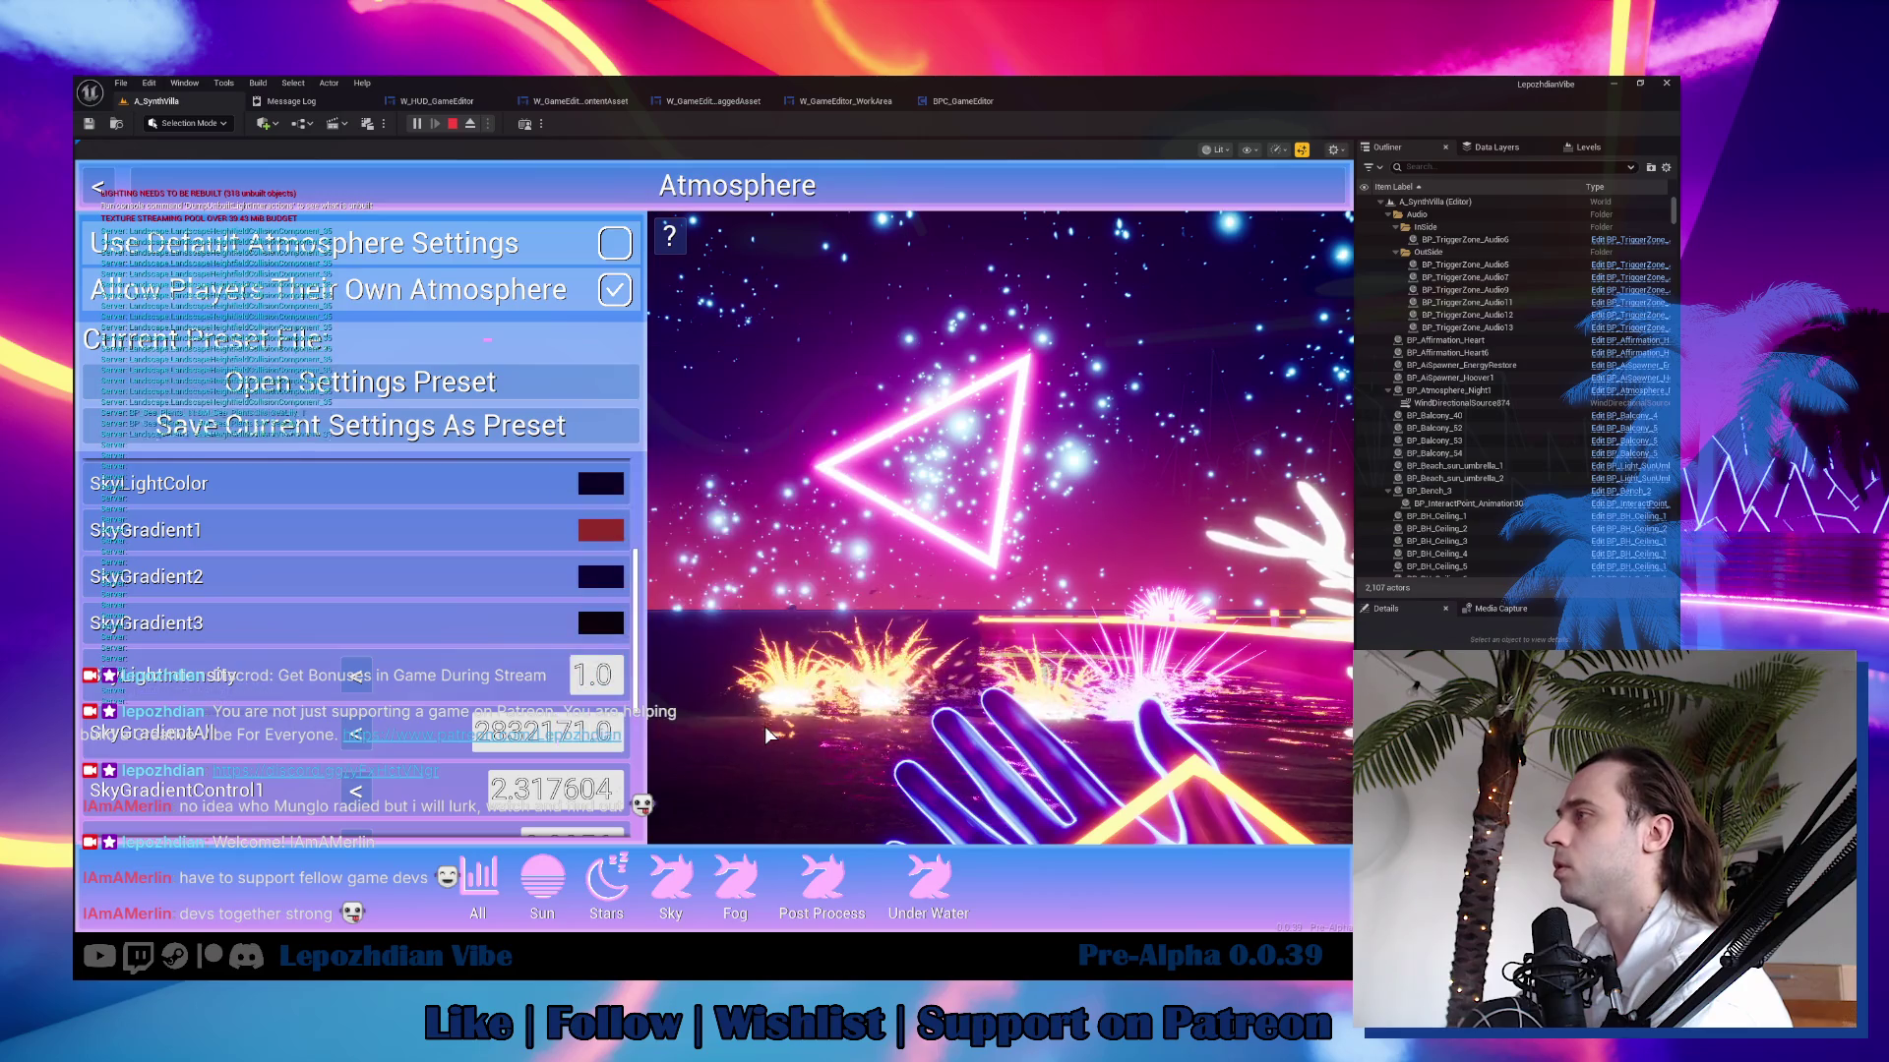
pyautogui.click(839, 891)
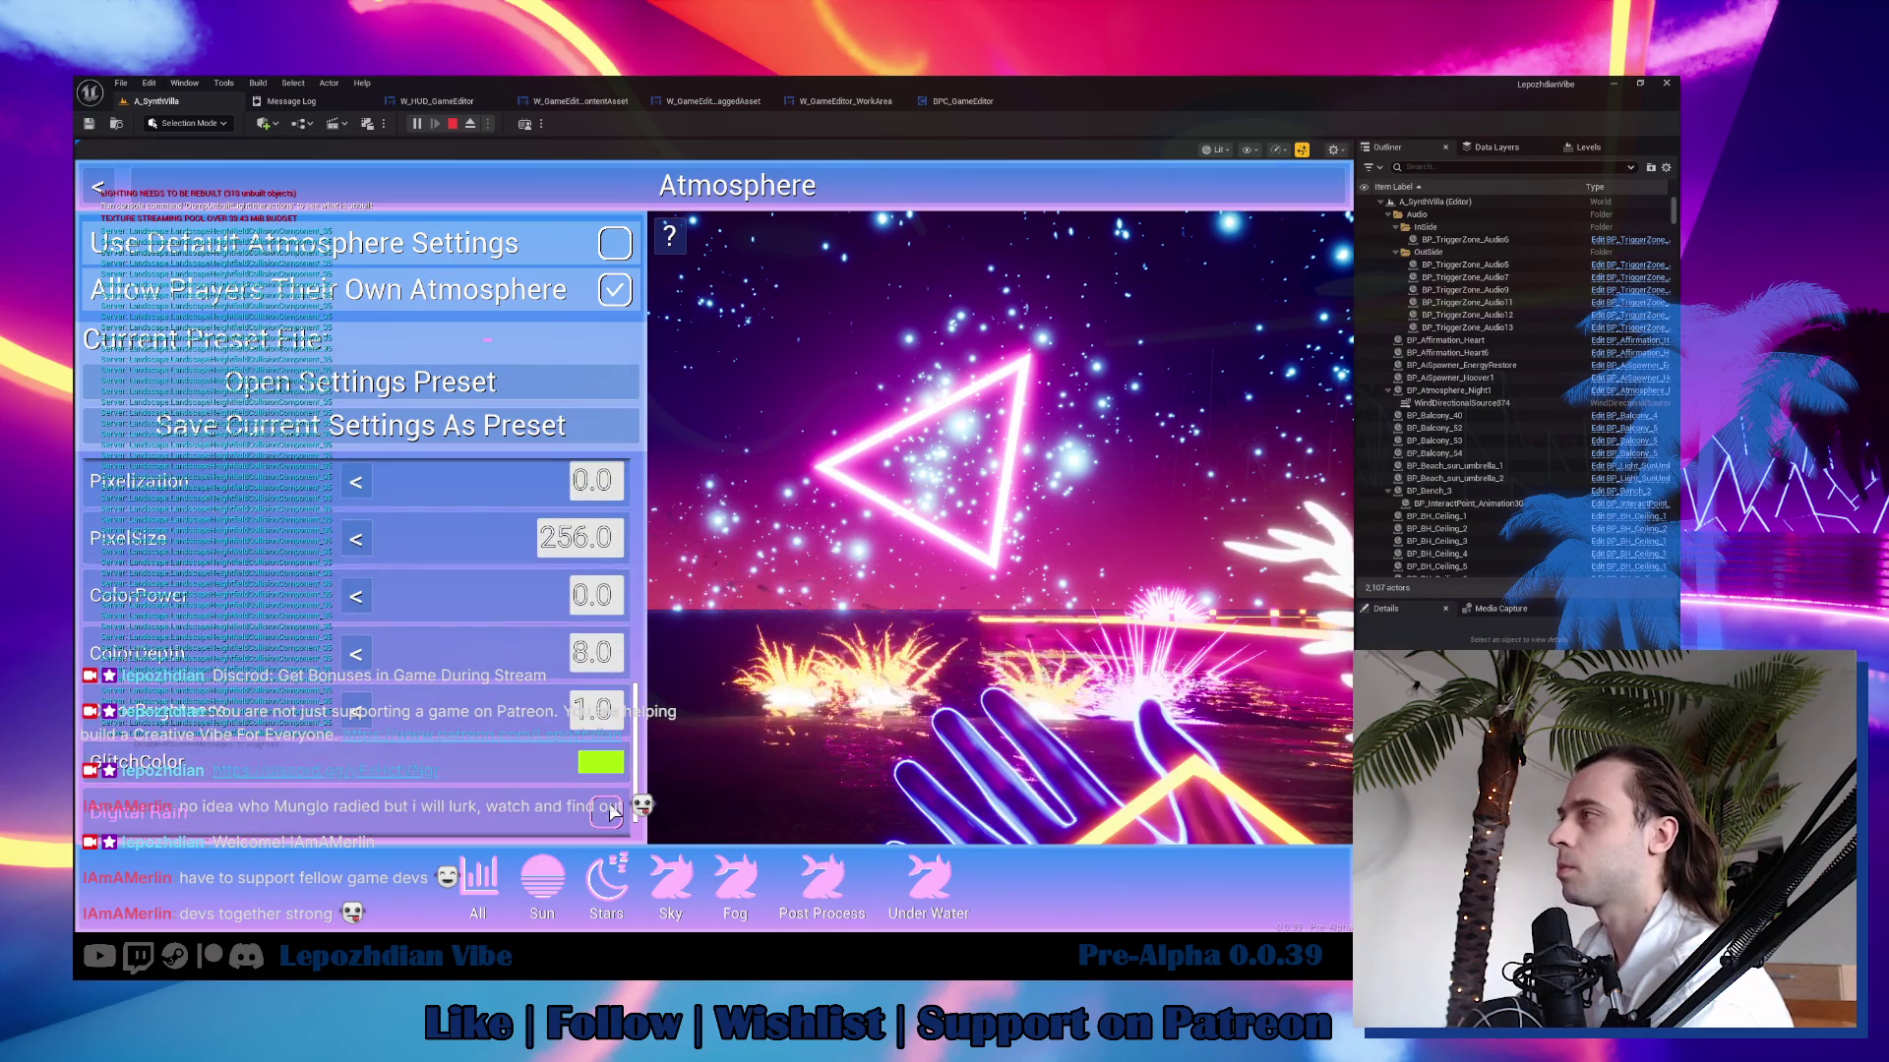
pyautogui.scroll(4, 517, 620)
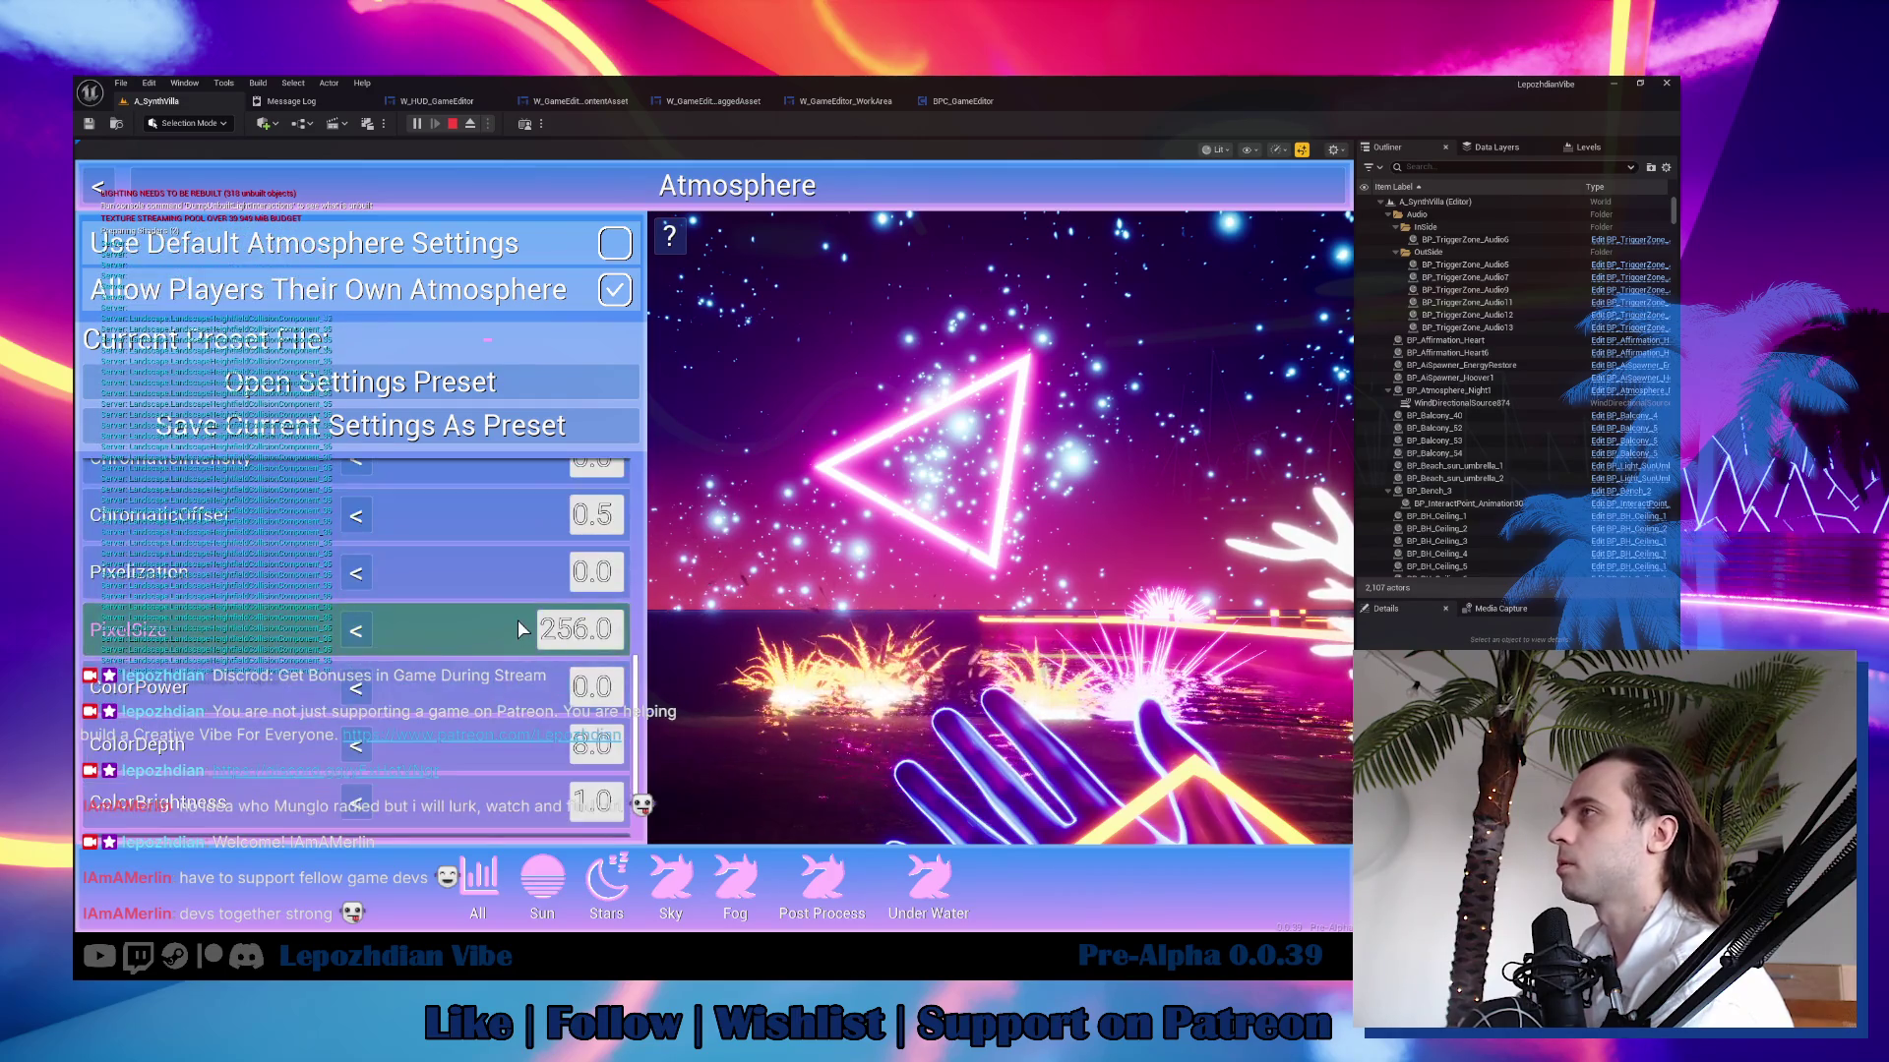
pyautogui.scroll(4, 521, 594)
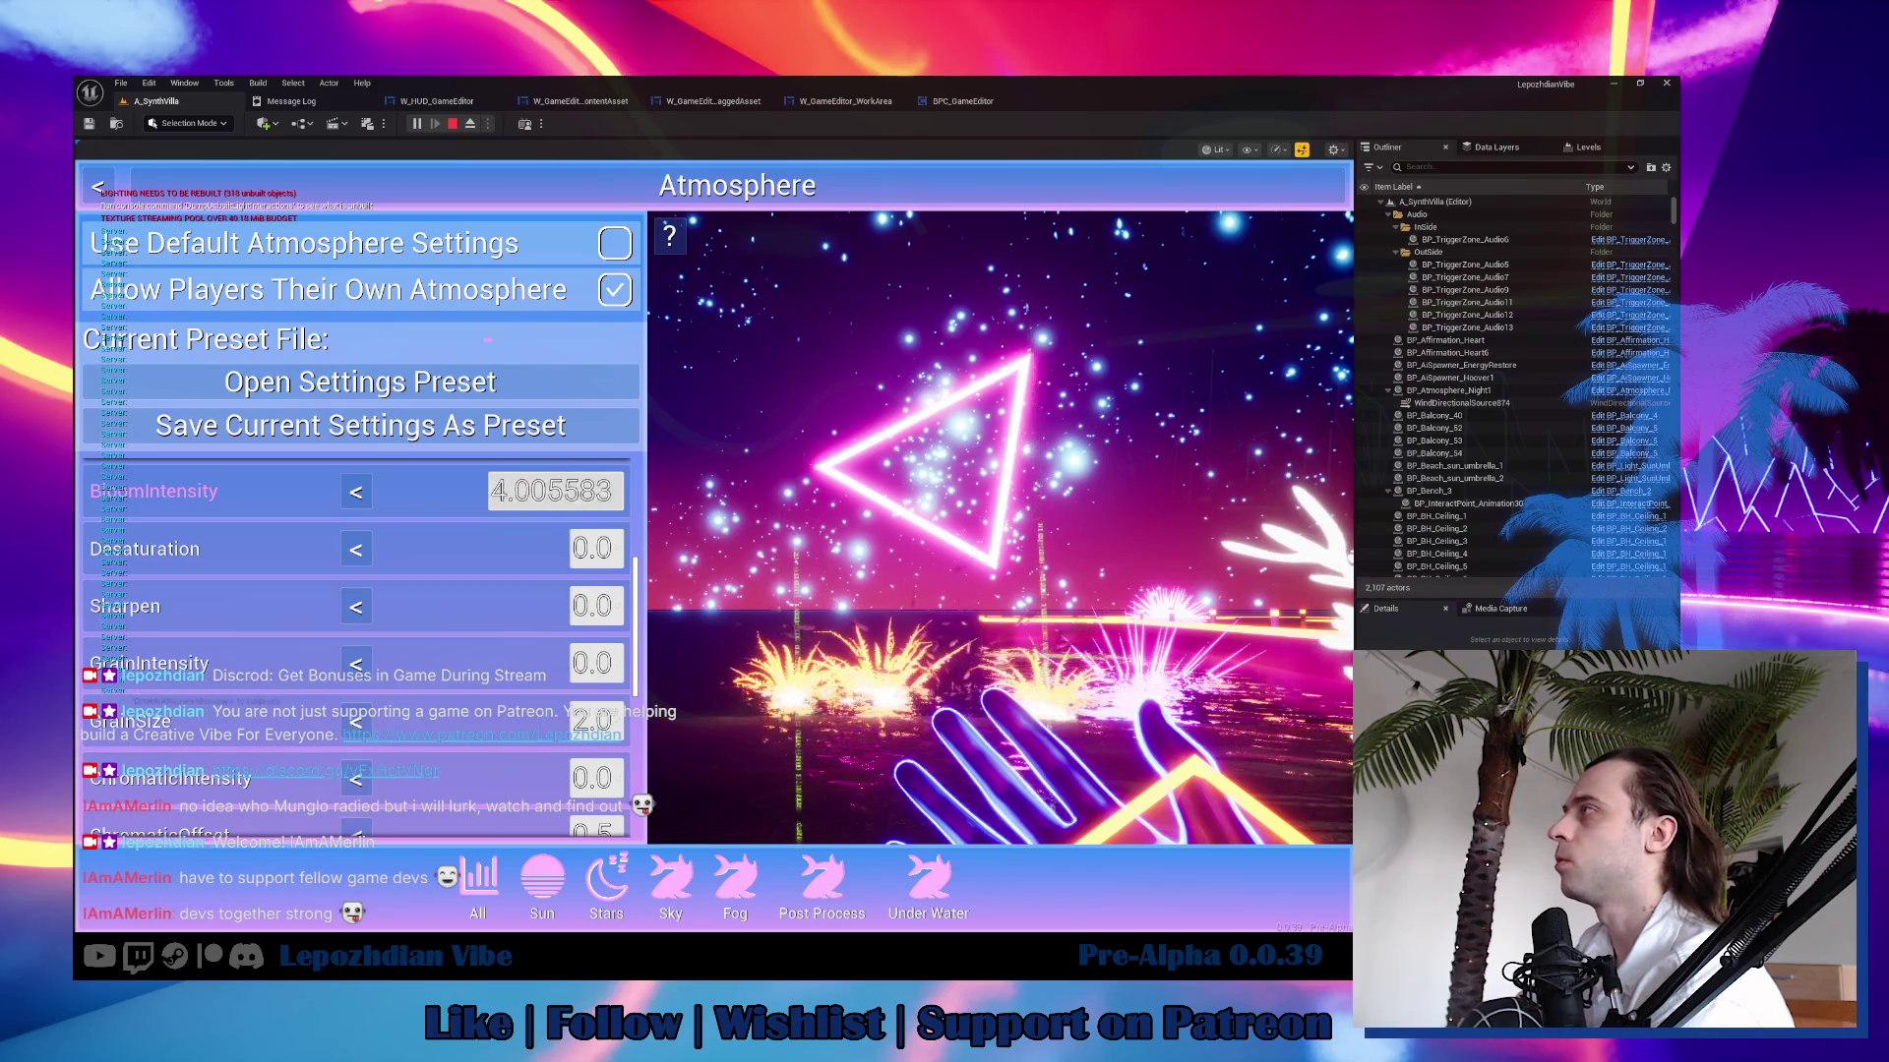
pyautogui.moveTo(556, 491); pyautogui.dragTo(591, 491)
pyautogui.scroll(-2, 534, 742)
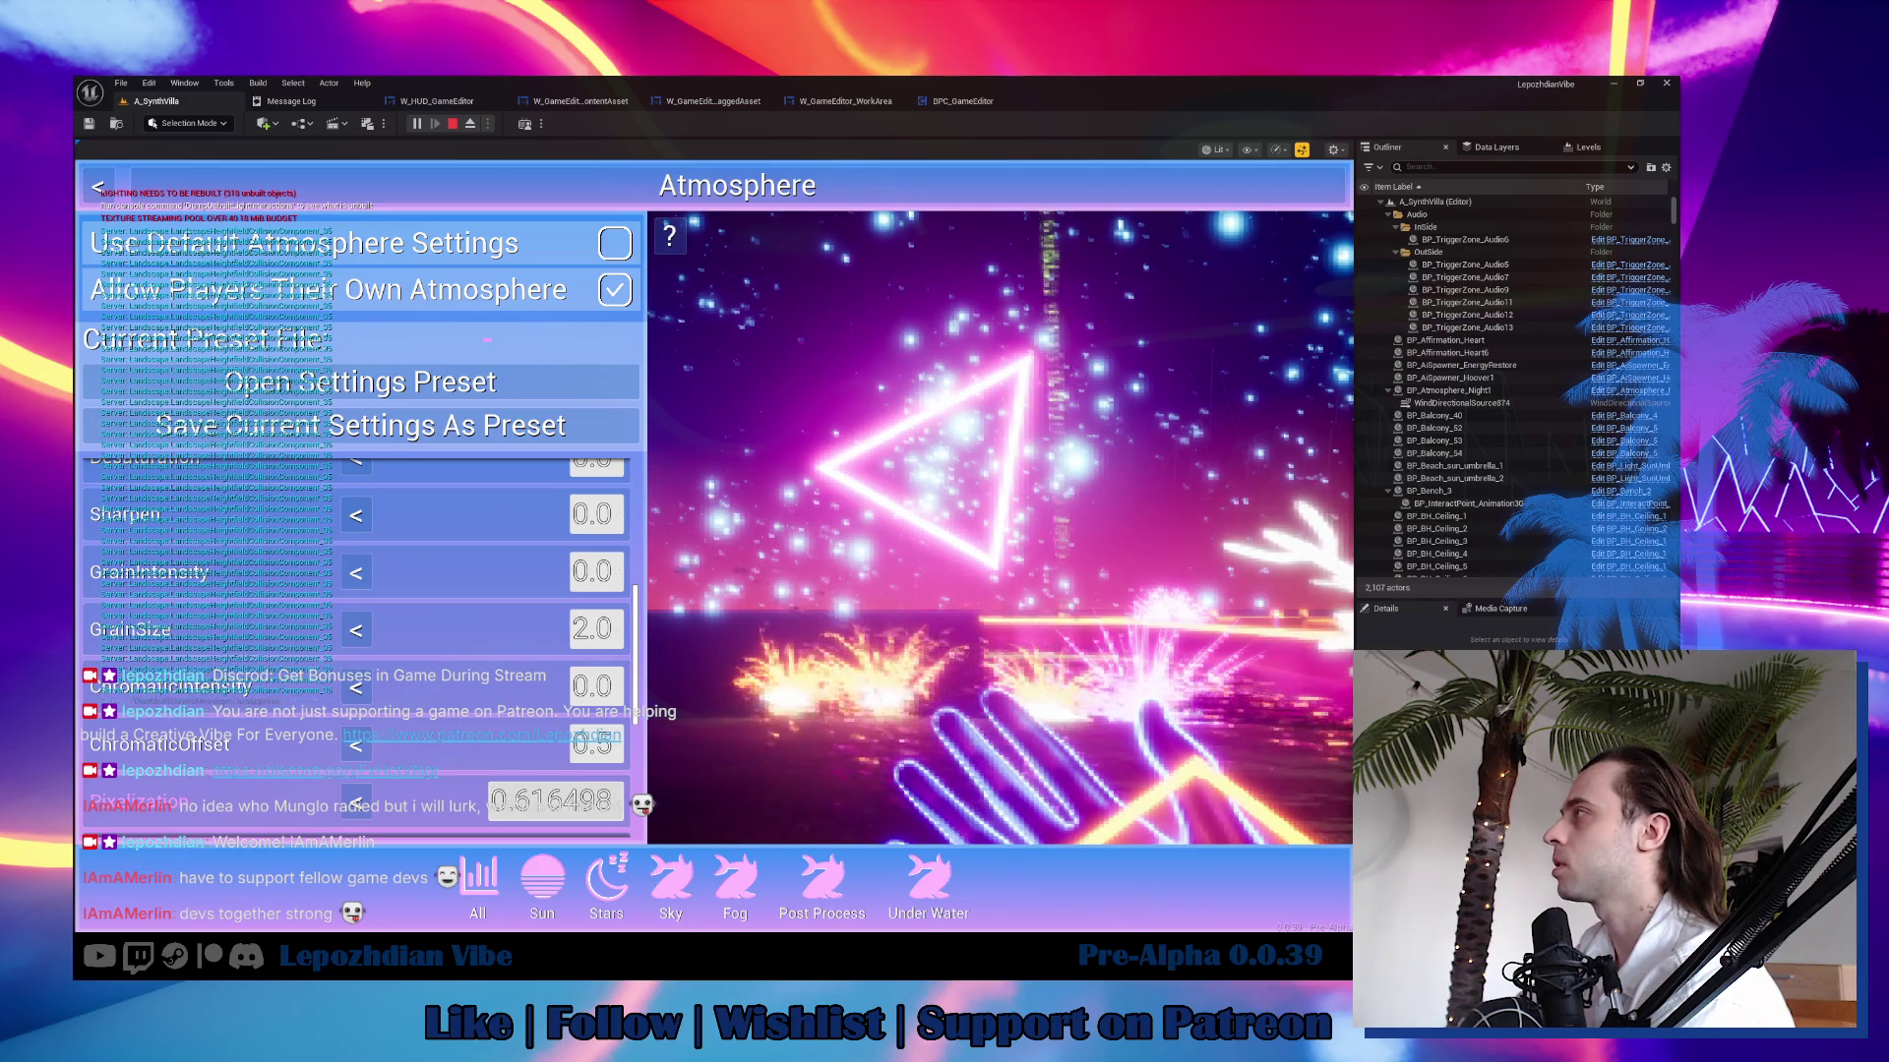
pyautogui.press('Escape')
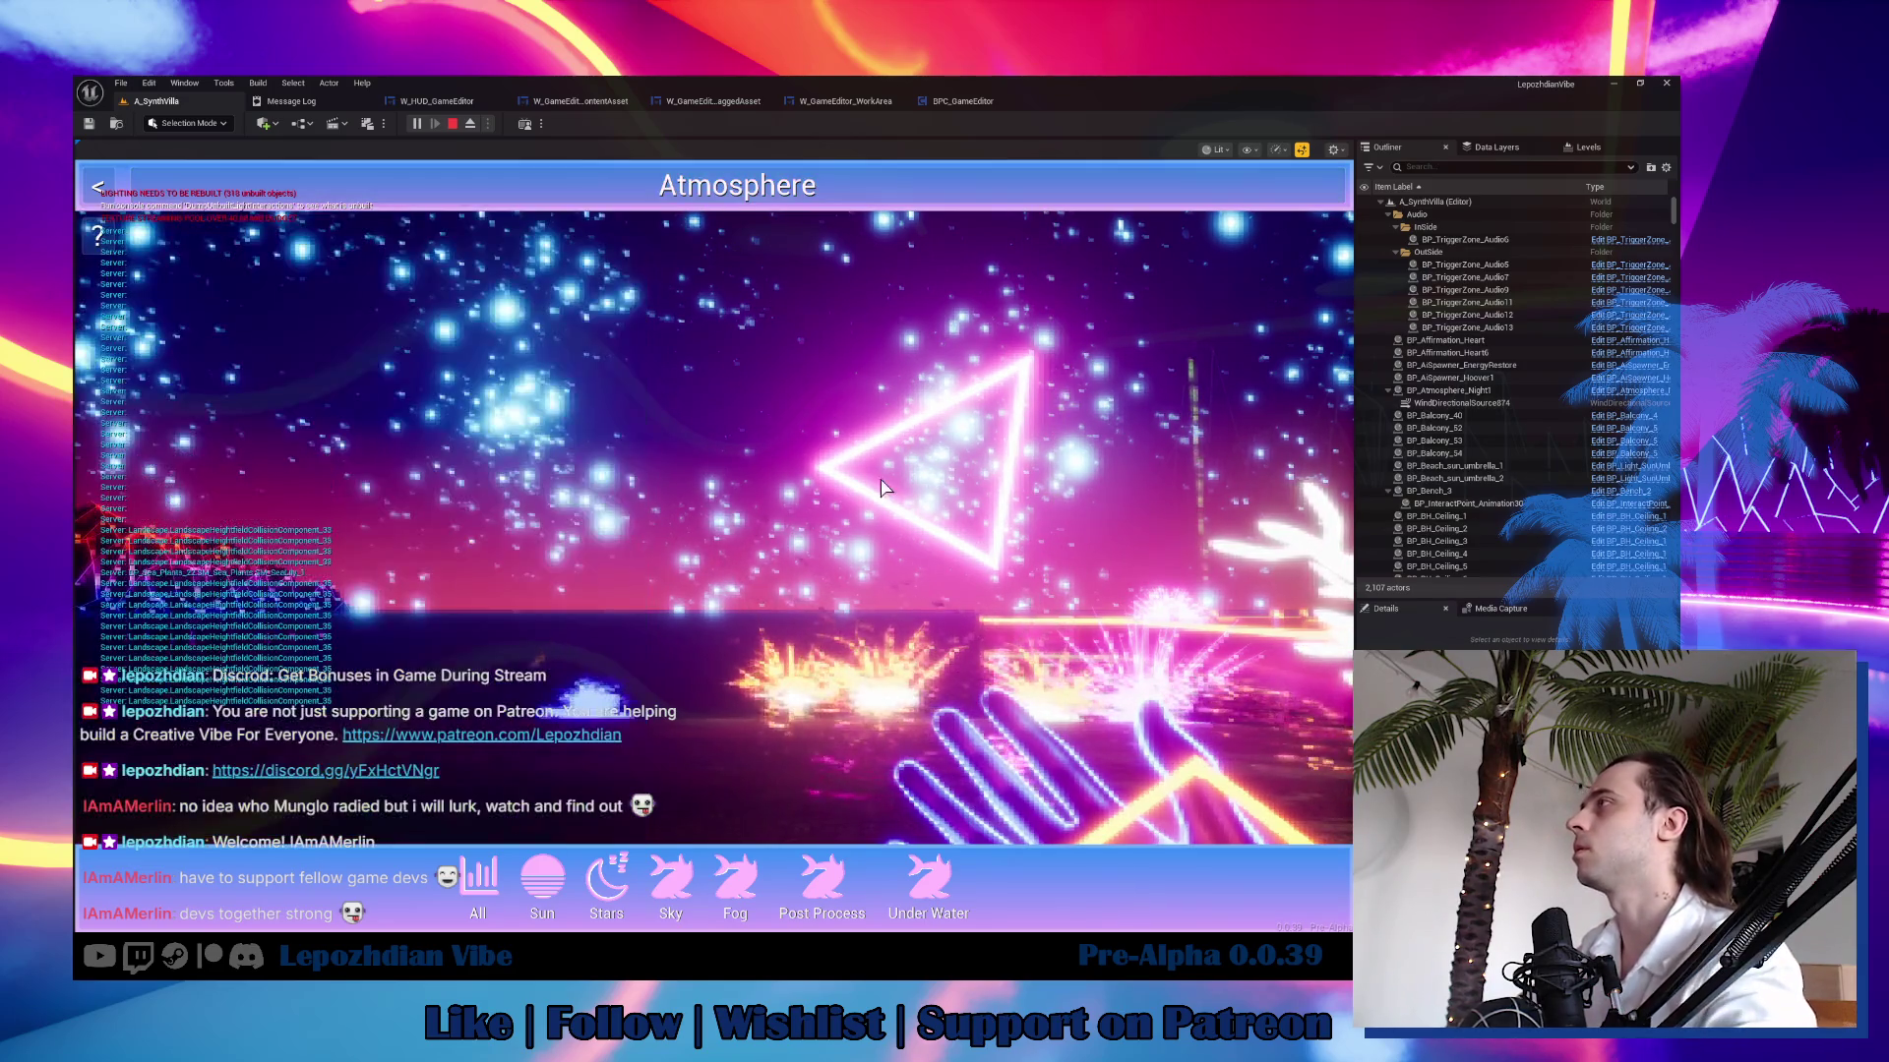
# Reset the HUD layout colours to the default orange scheme in Settings > HUD.
pyautogui.press('Escape')
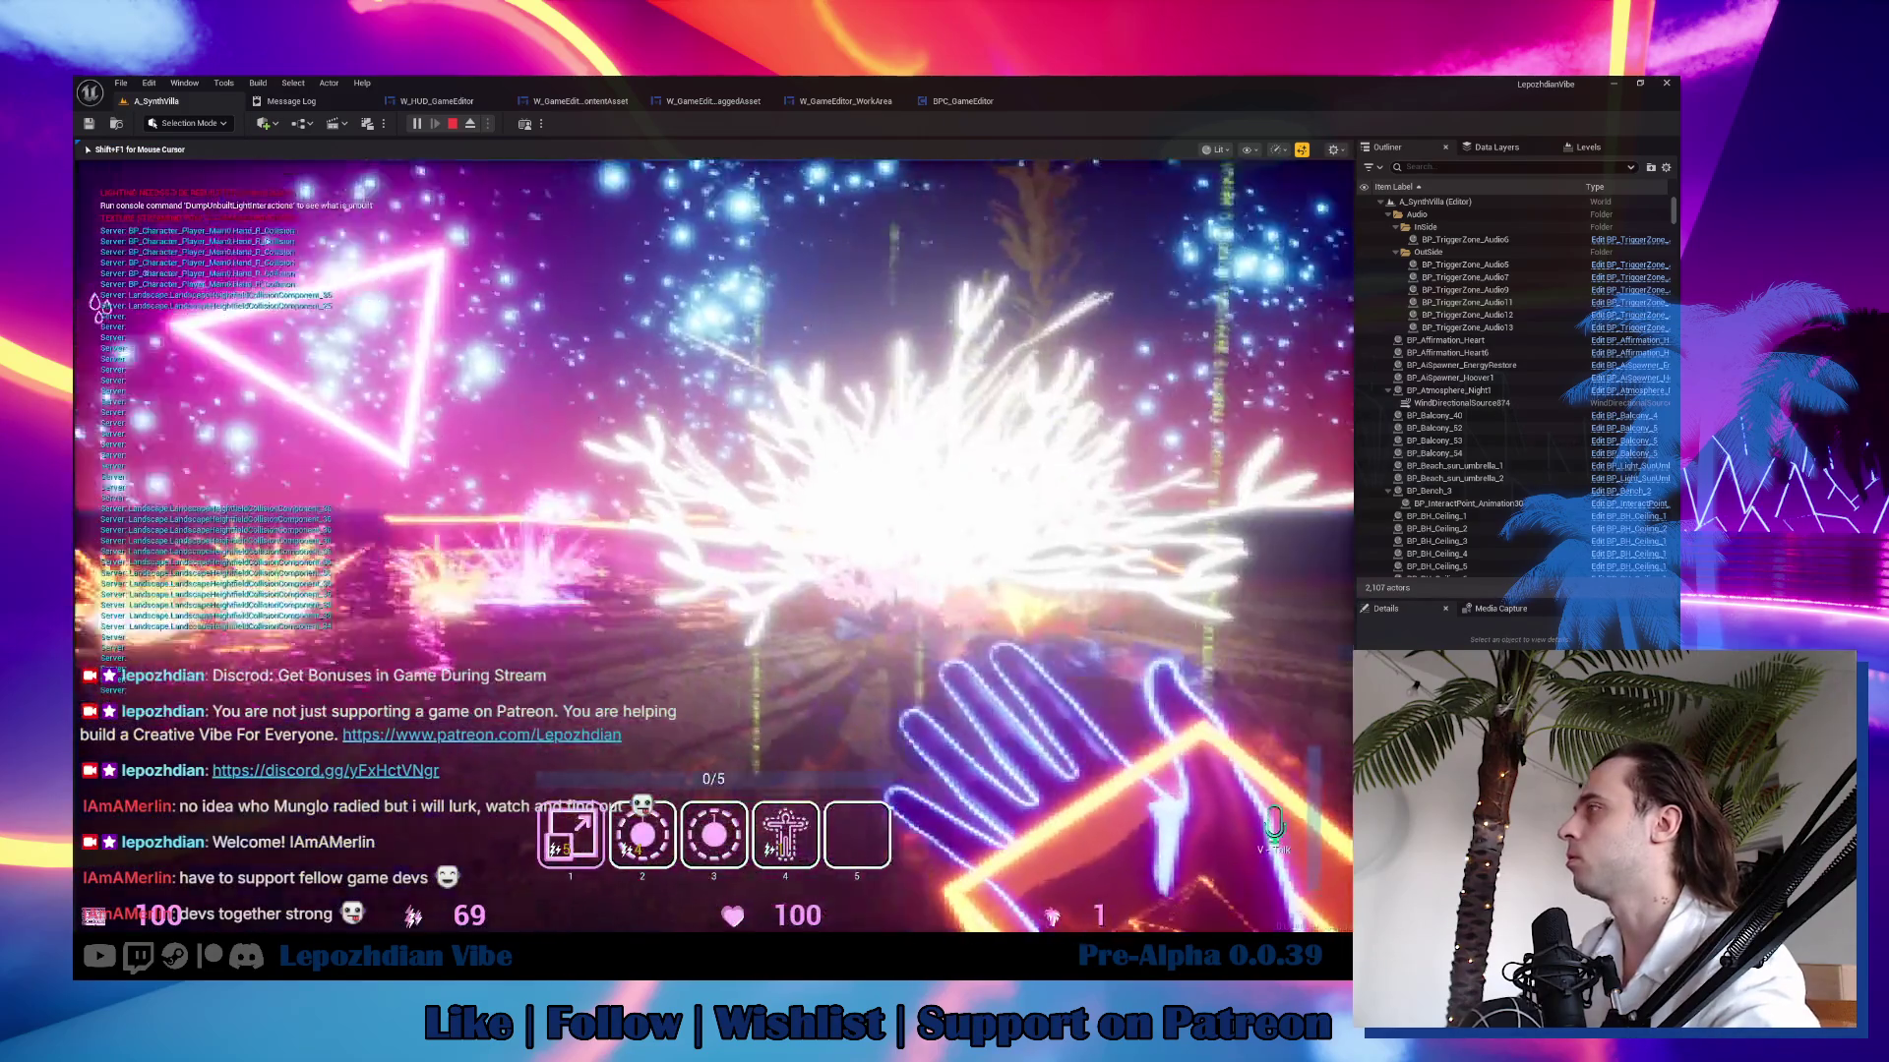
pyautogui.press('Escape')
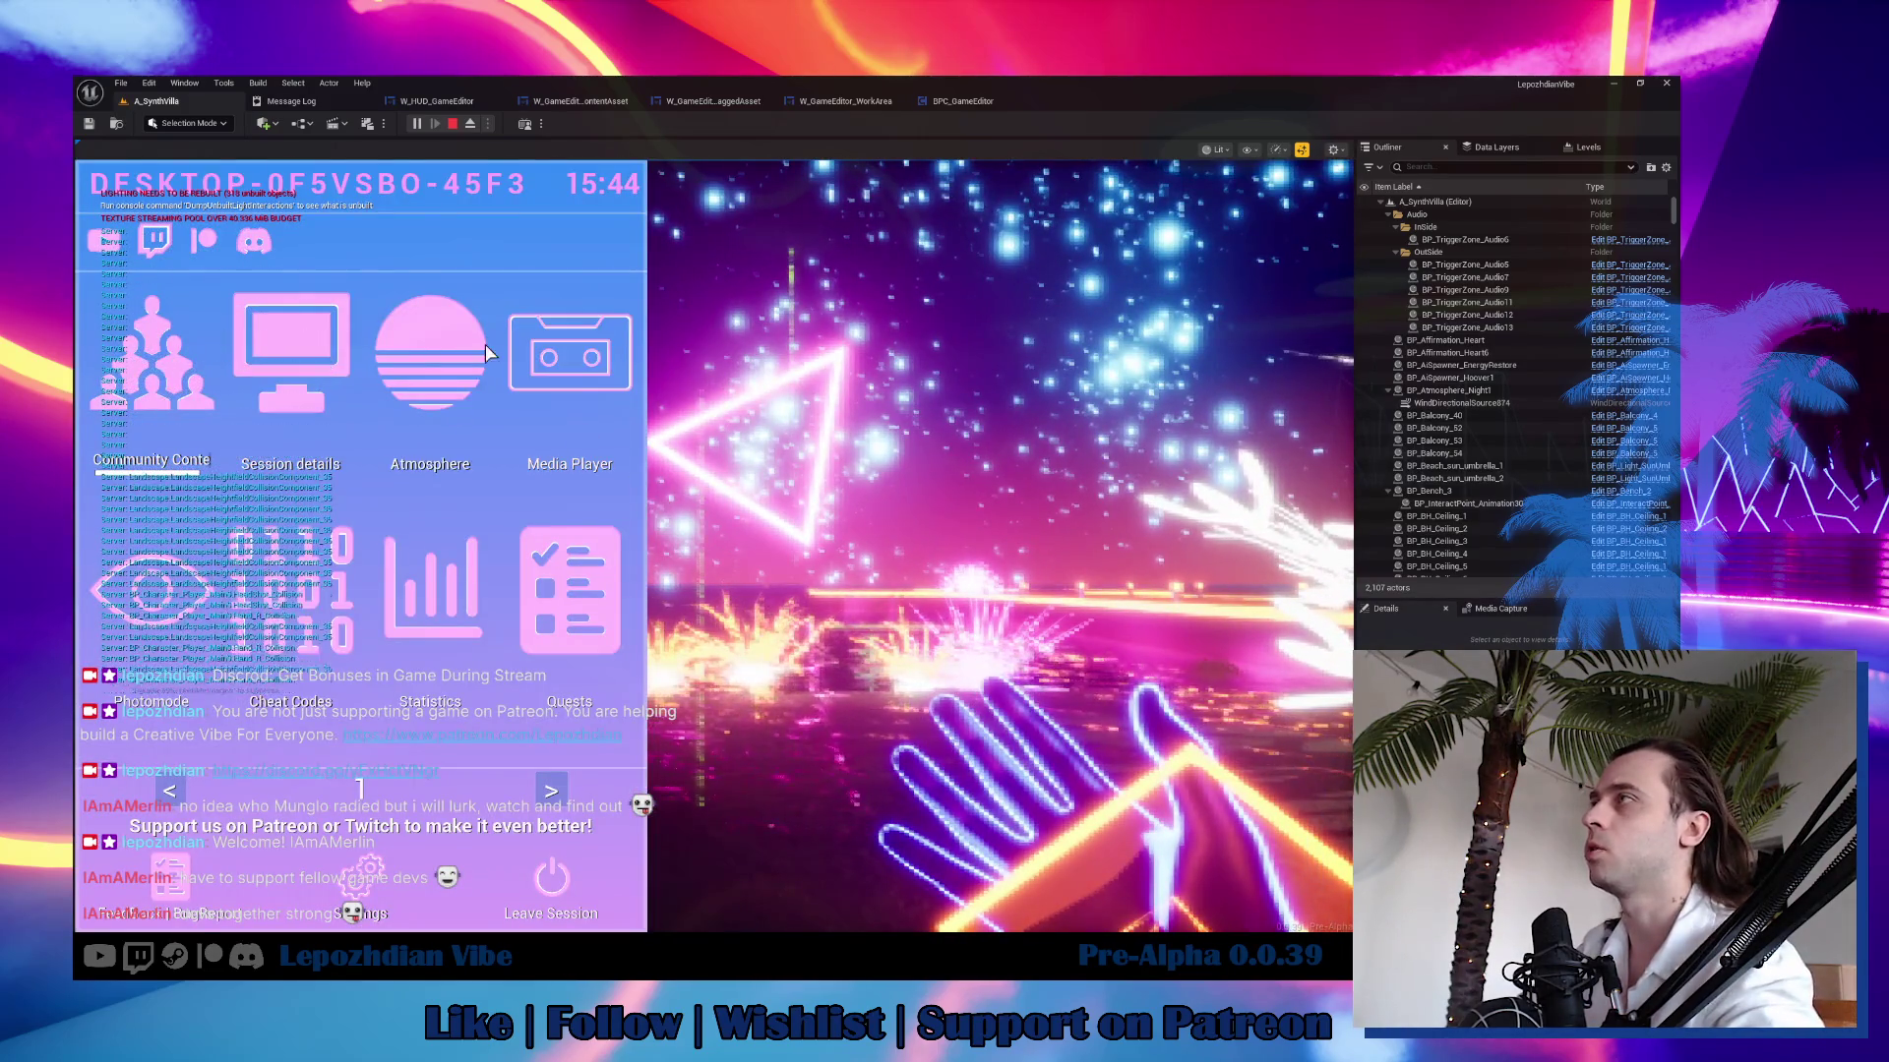
pyautogui.click(368, 881)
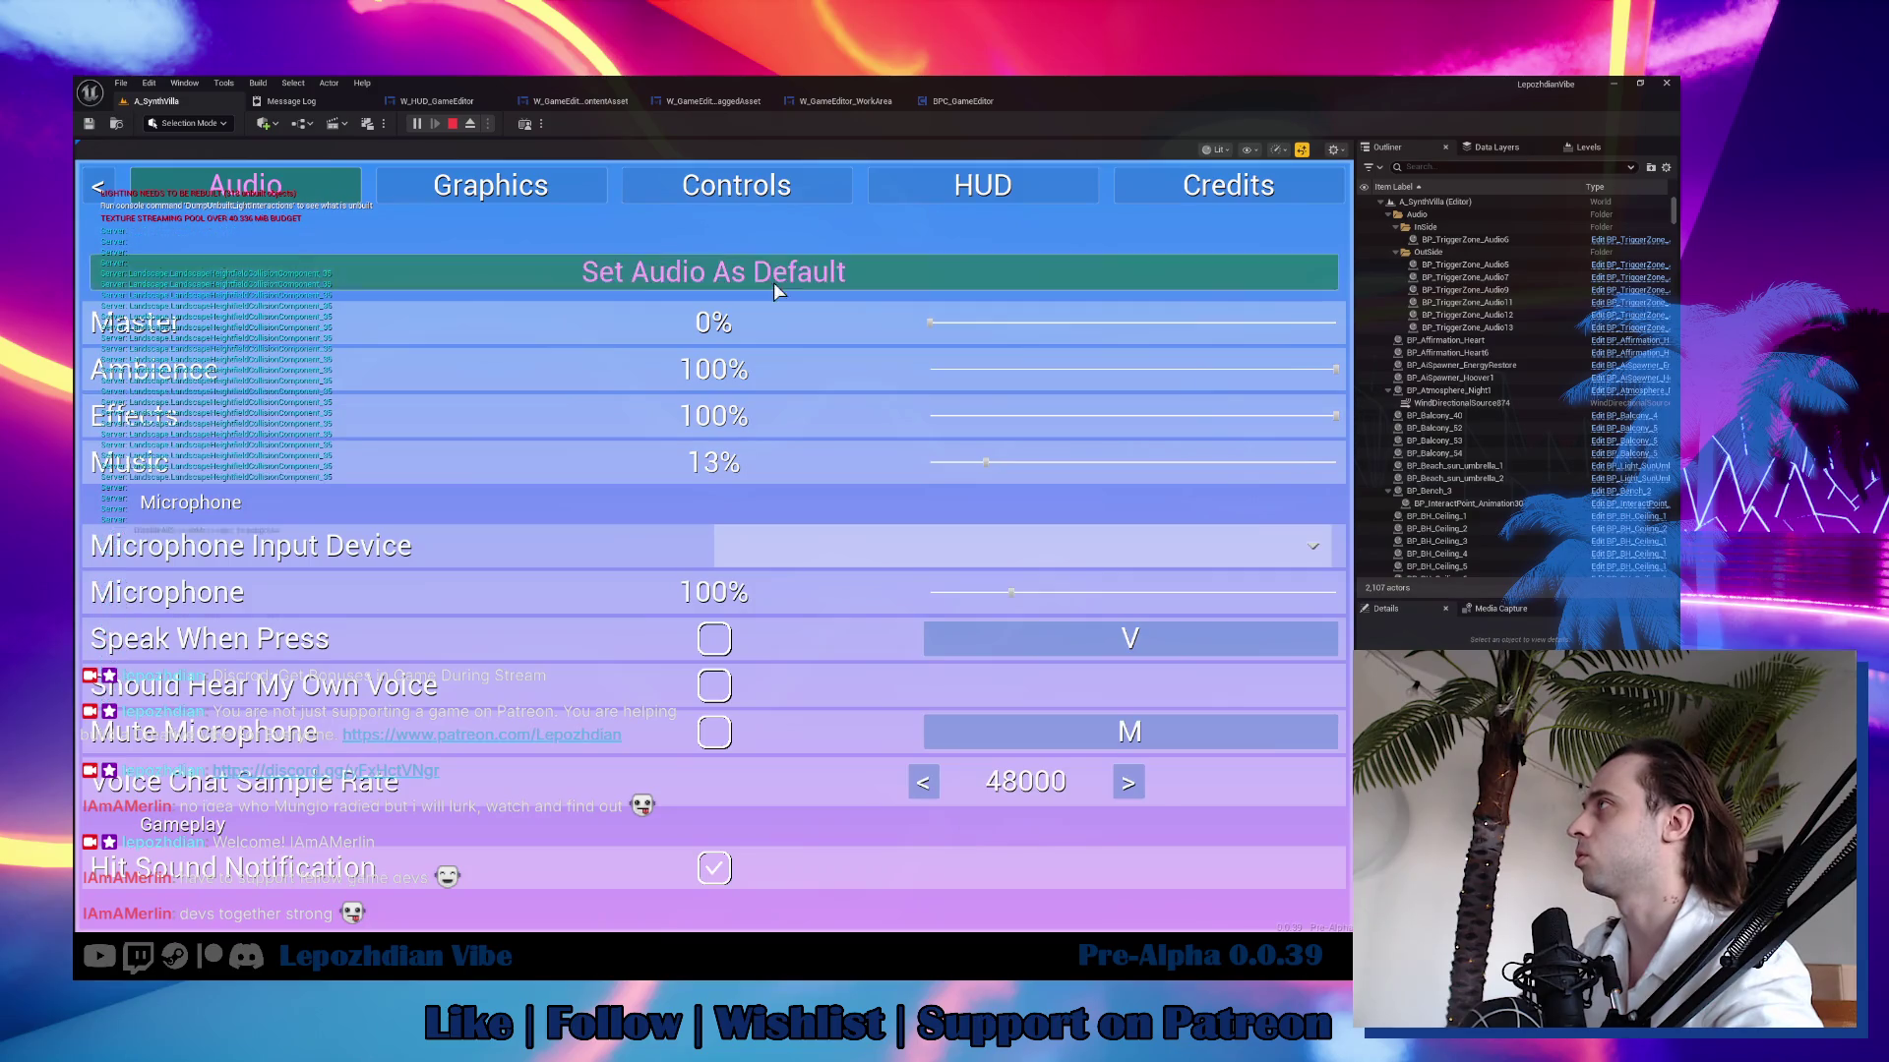
pyautogui.click(913, 185)
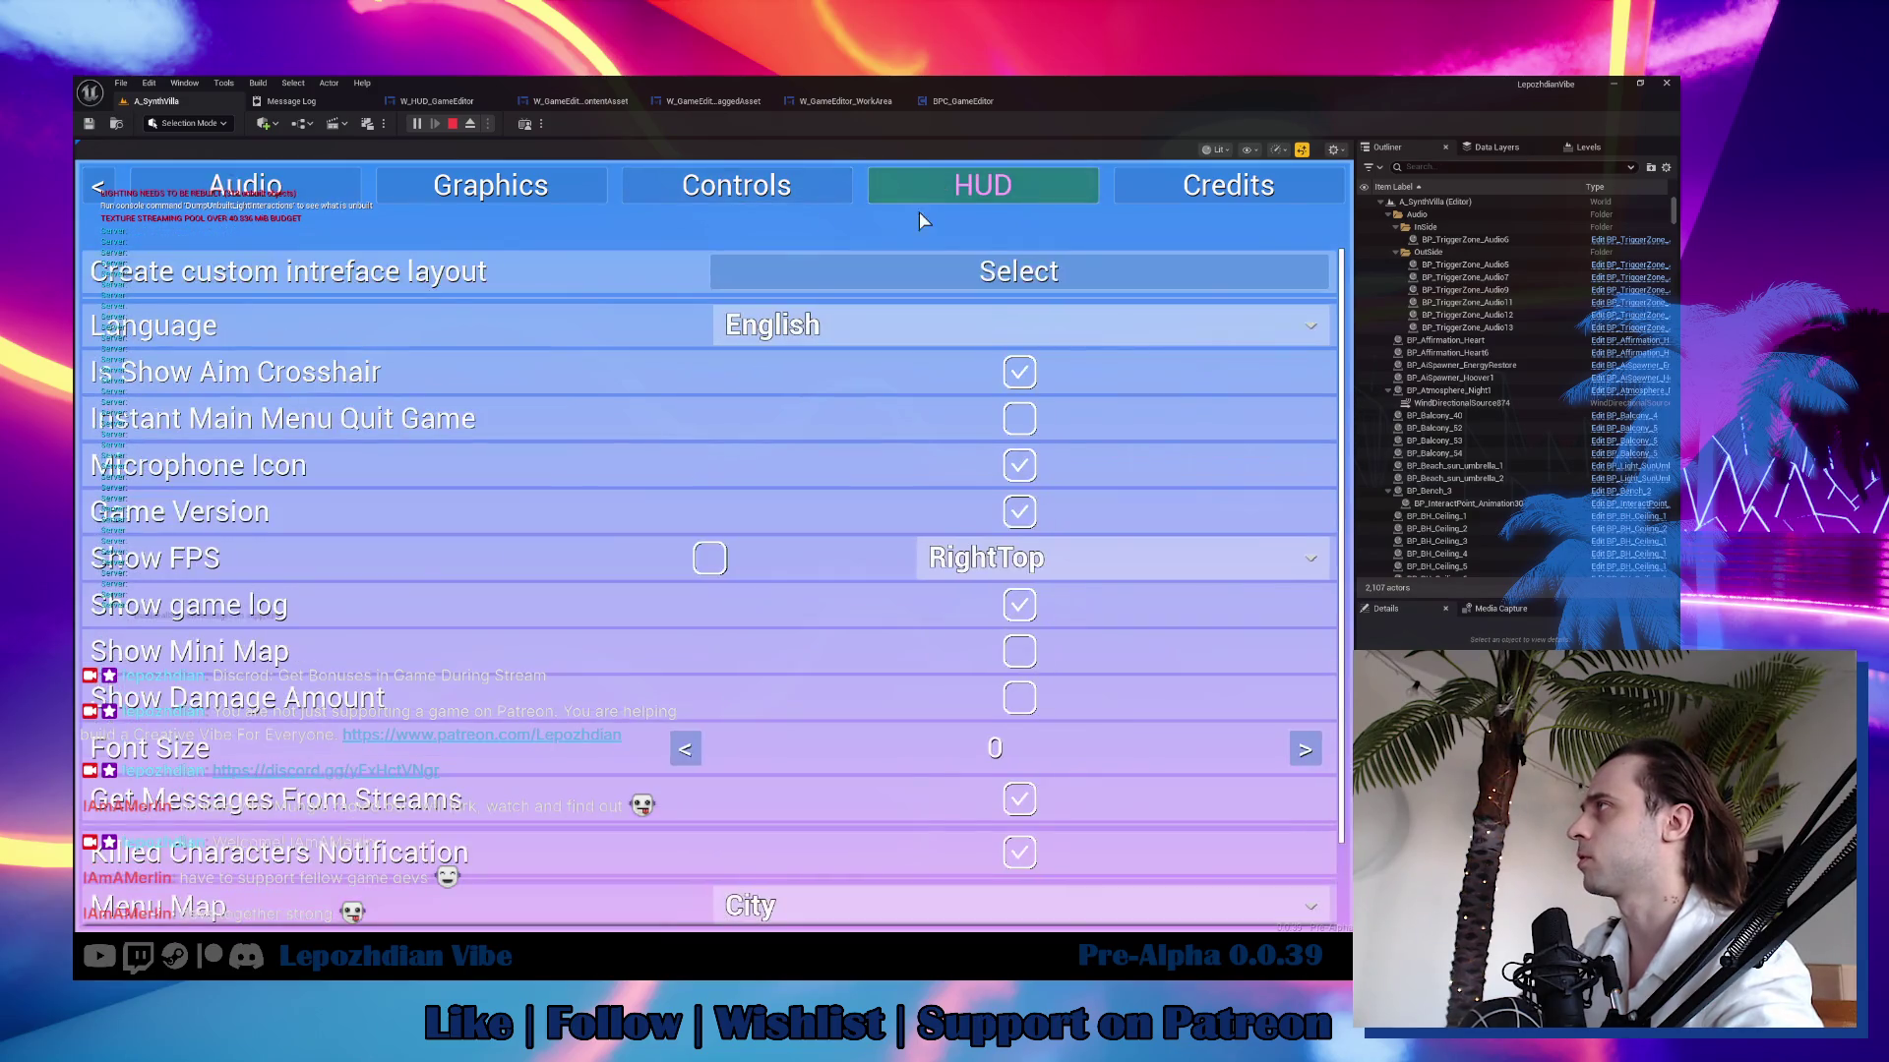
pyautogui.click(901, 285)
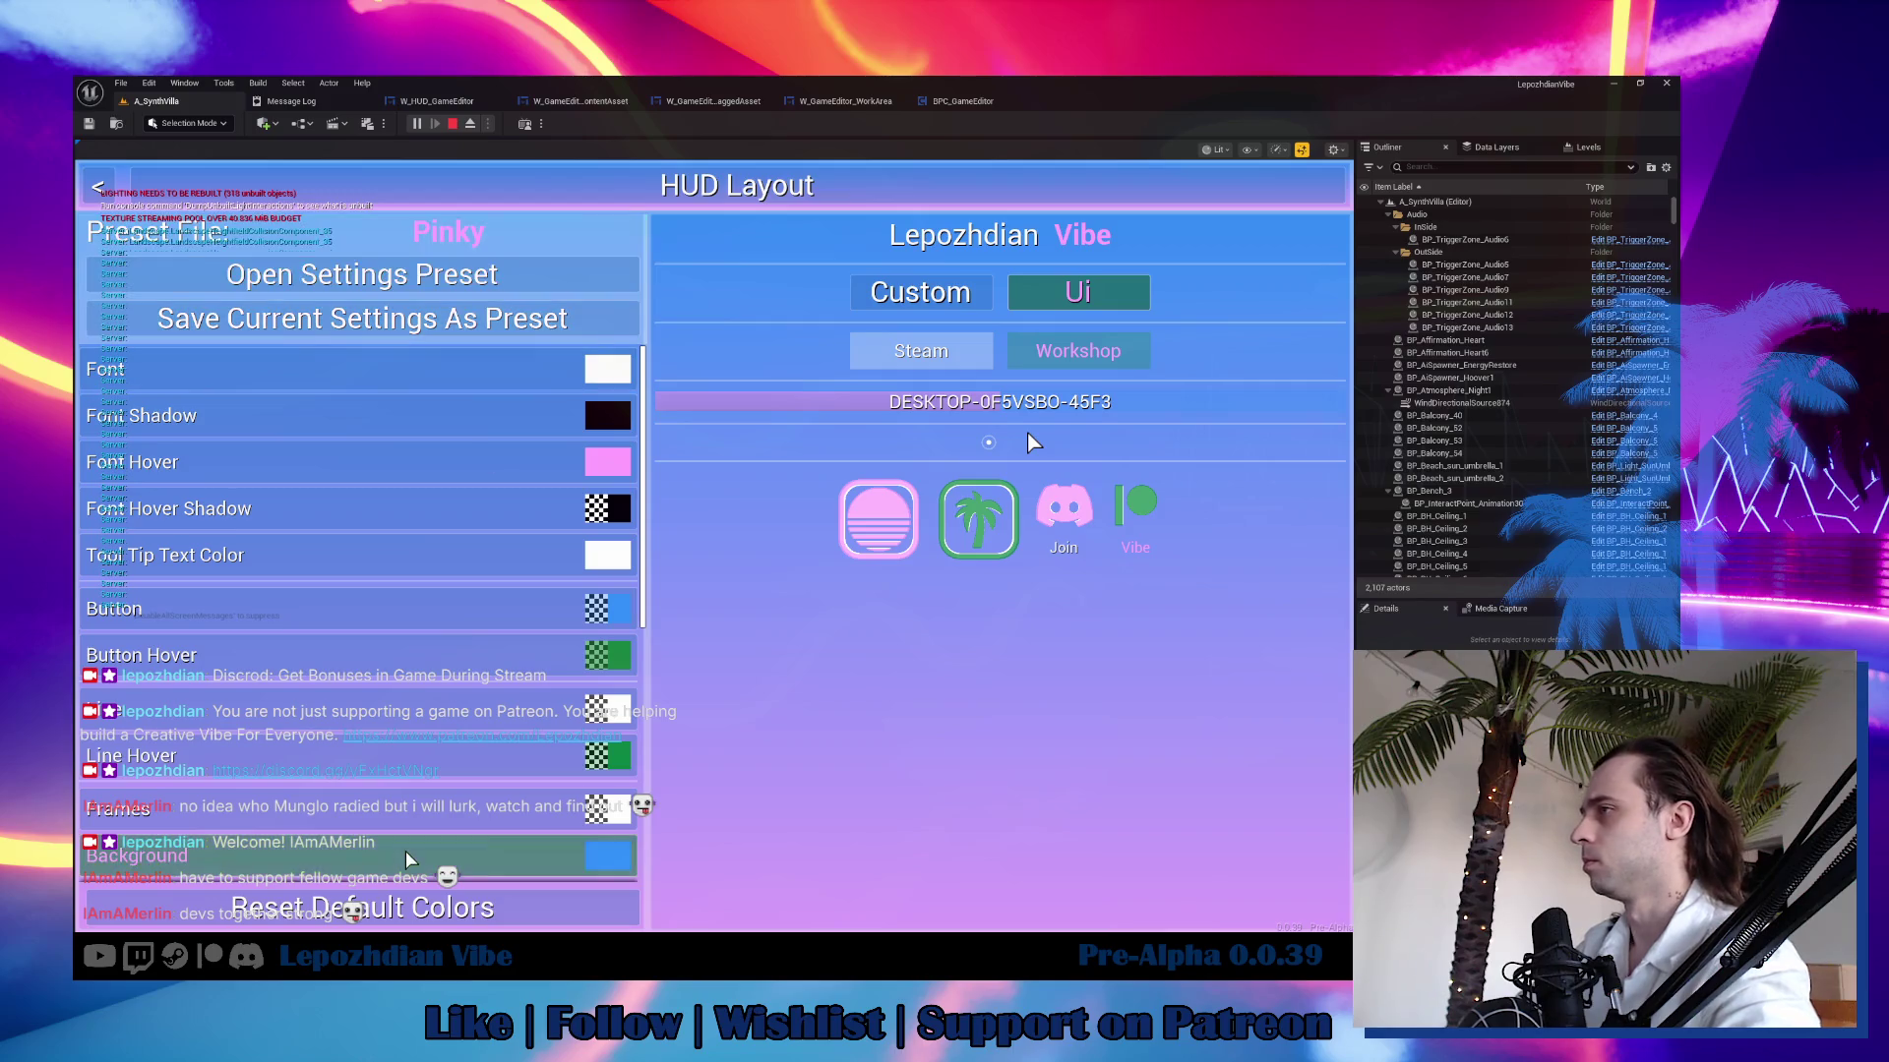
pyautogui.click(428, 910)
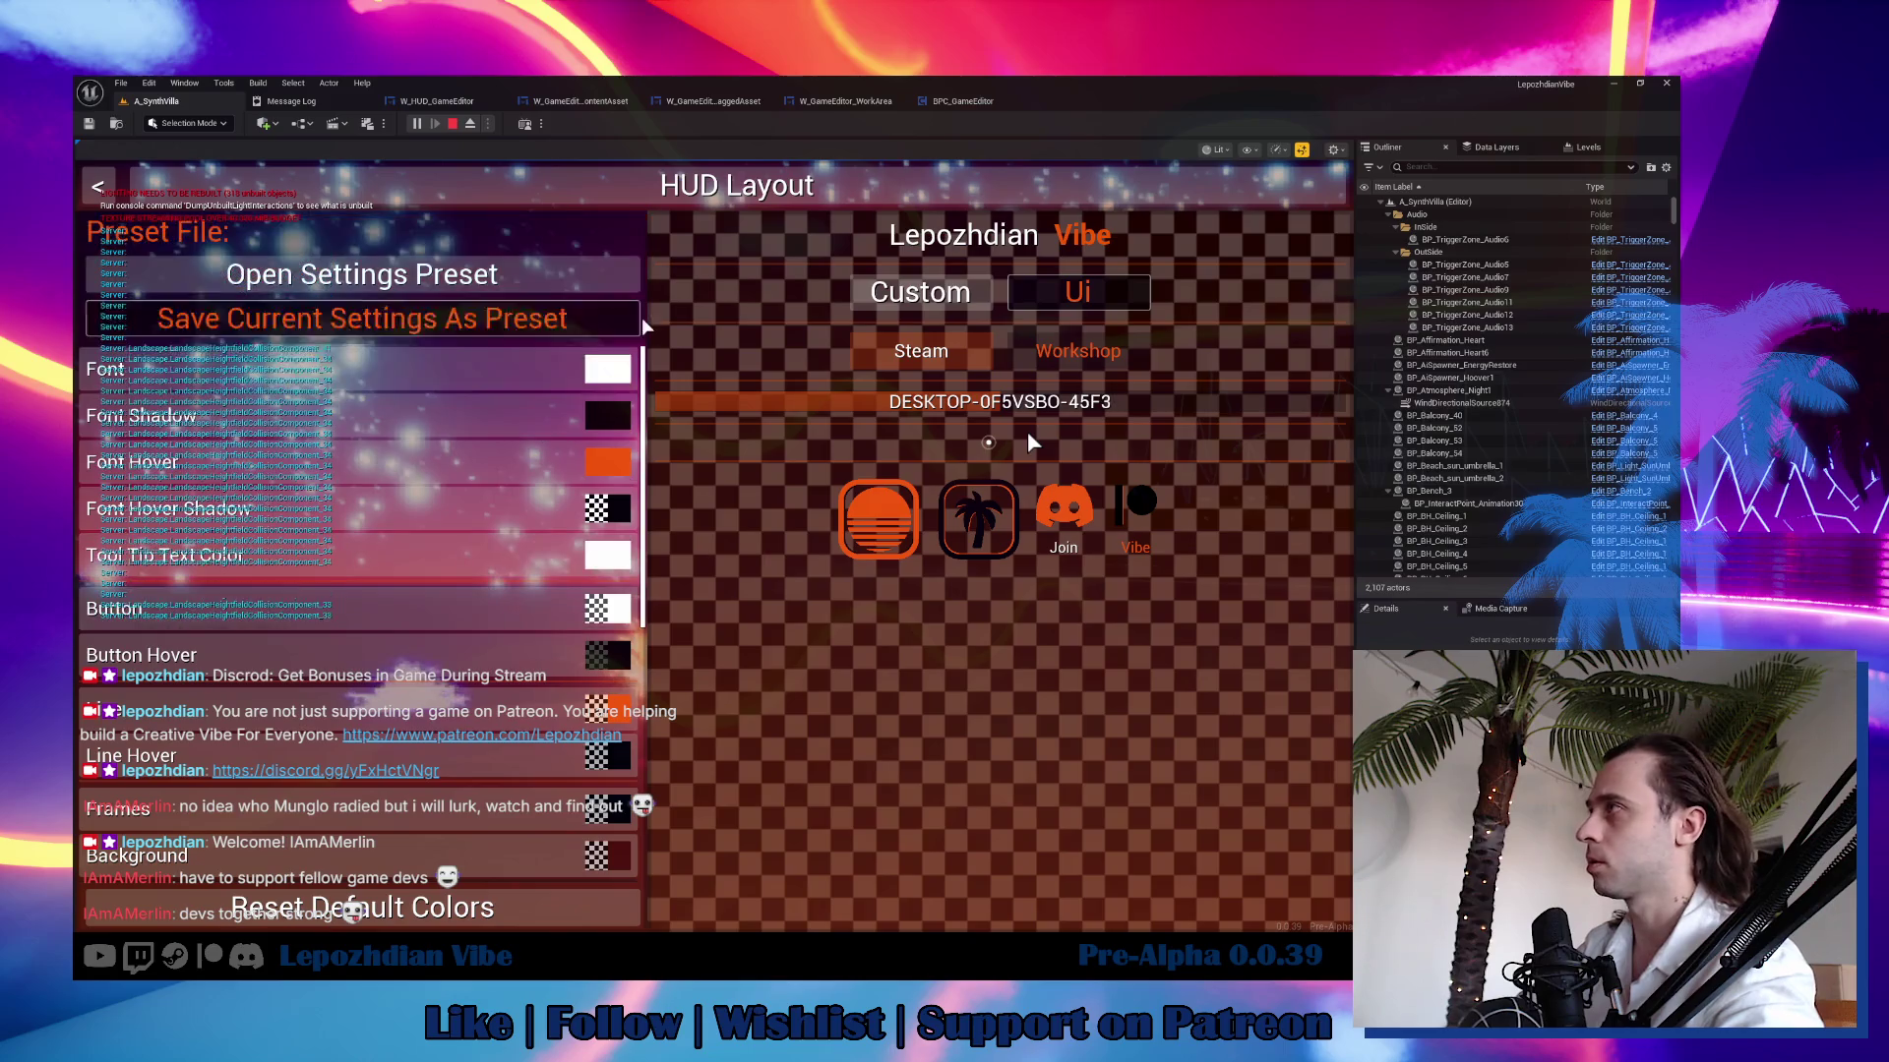
# Set the HUD Font and Gradient colours to blue and return to the game.
pyautogui.click(607, 369)
pyautogui.moveTo(715, 465); pyautogui.dragTo(604, 425)
pyautogui.click(757, 733)
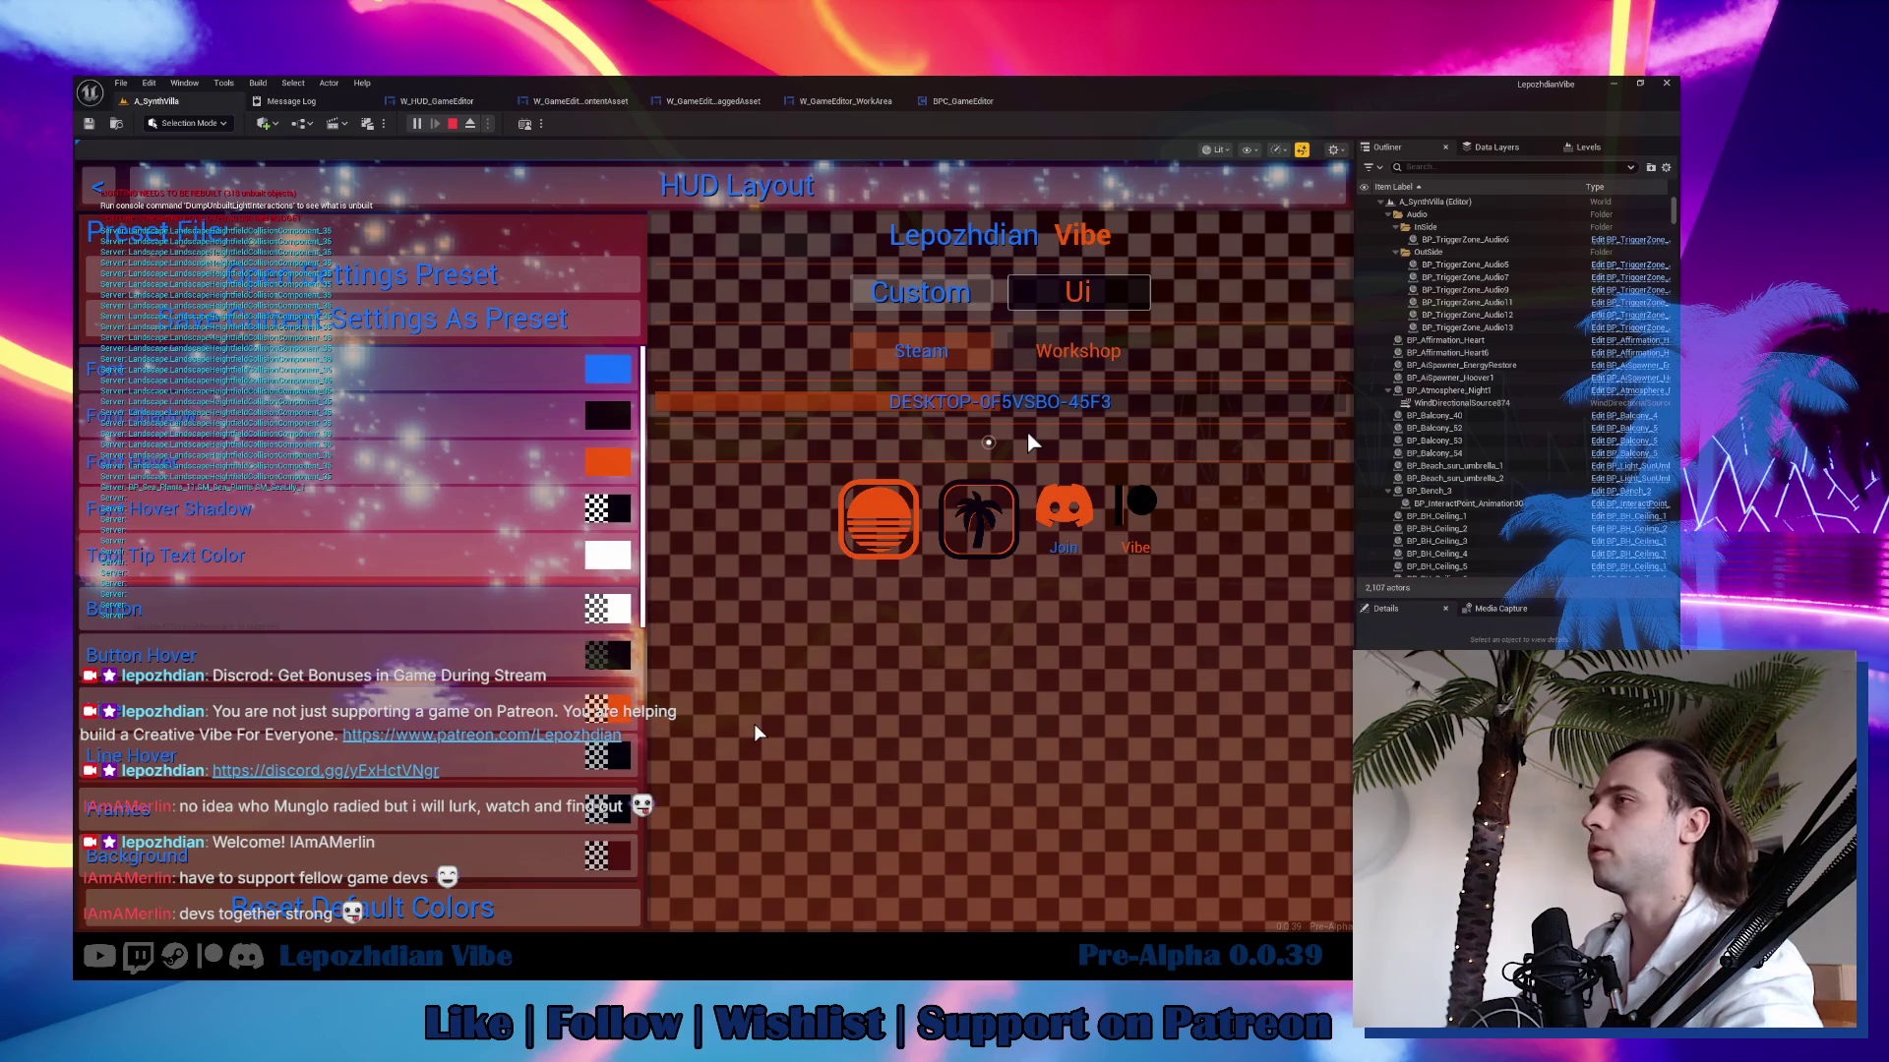
pyautogui.scroll(-3, 539, 813)
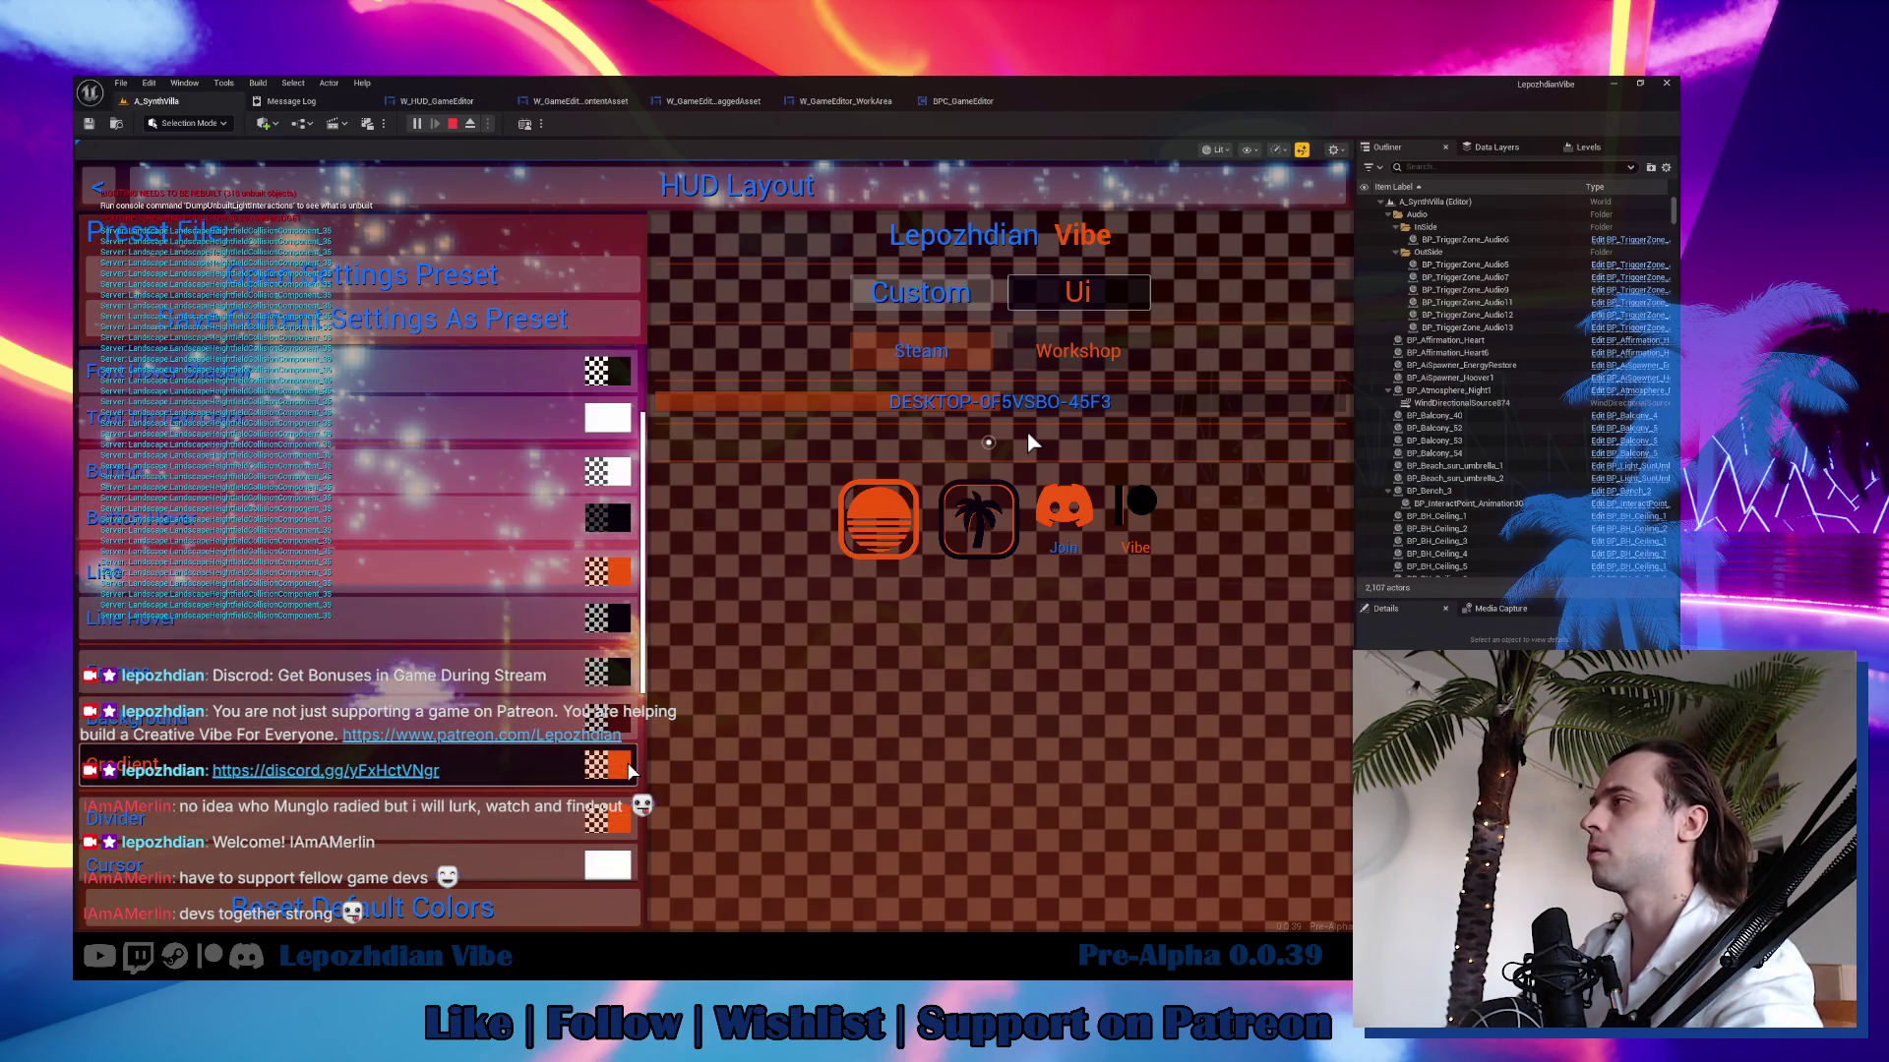
pyautogui.click(595, 762)
pyautogui.click(628, 453)
pyautogui.moveTo(627, 452); pyautogui.dragTo(615, 425)
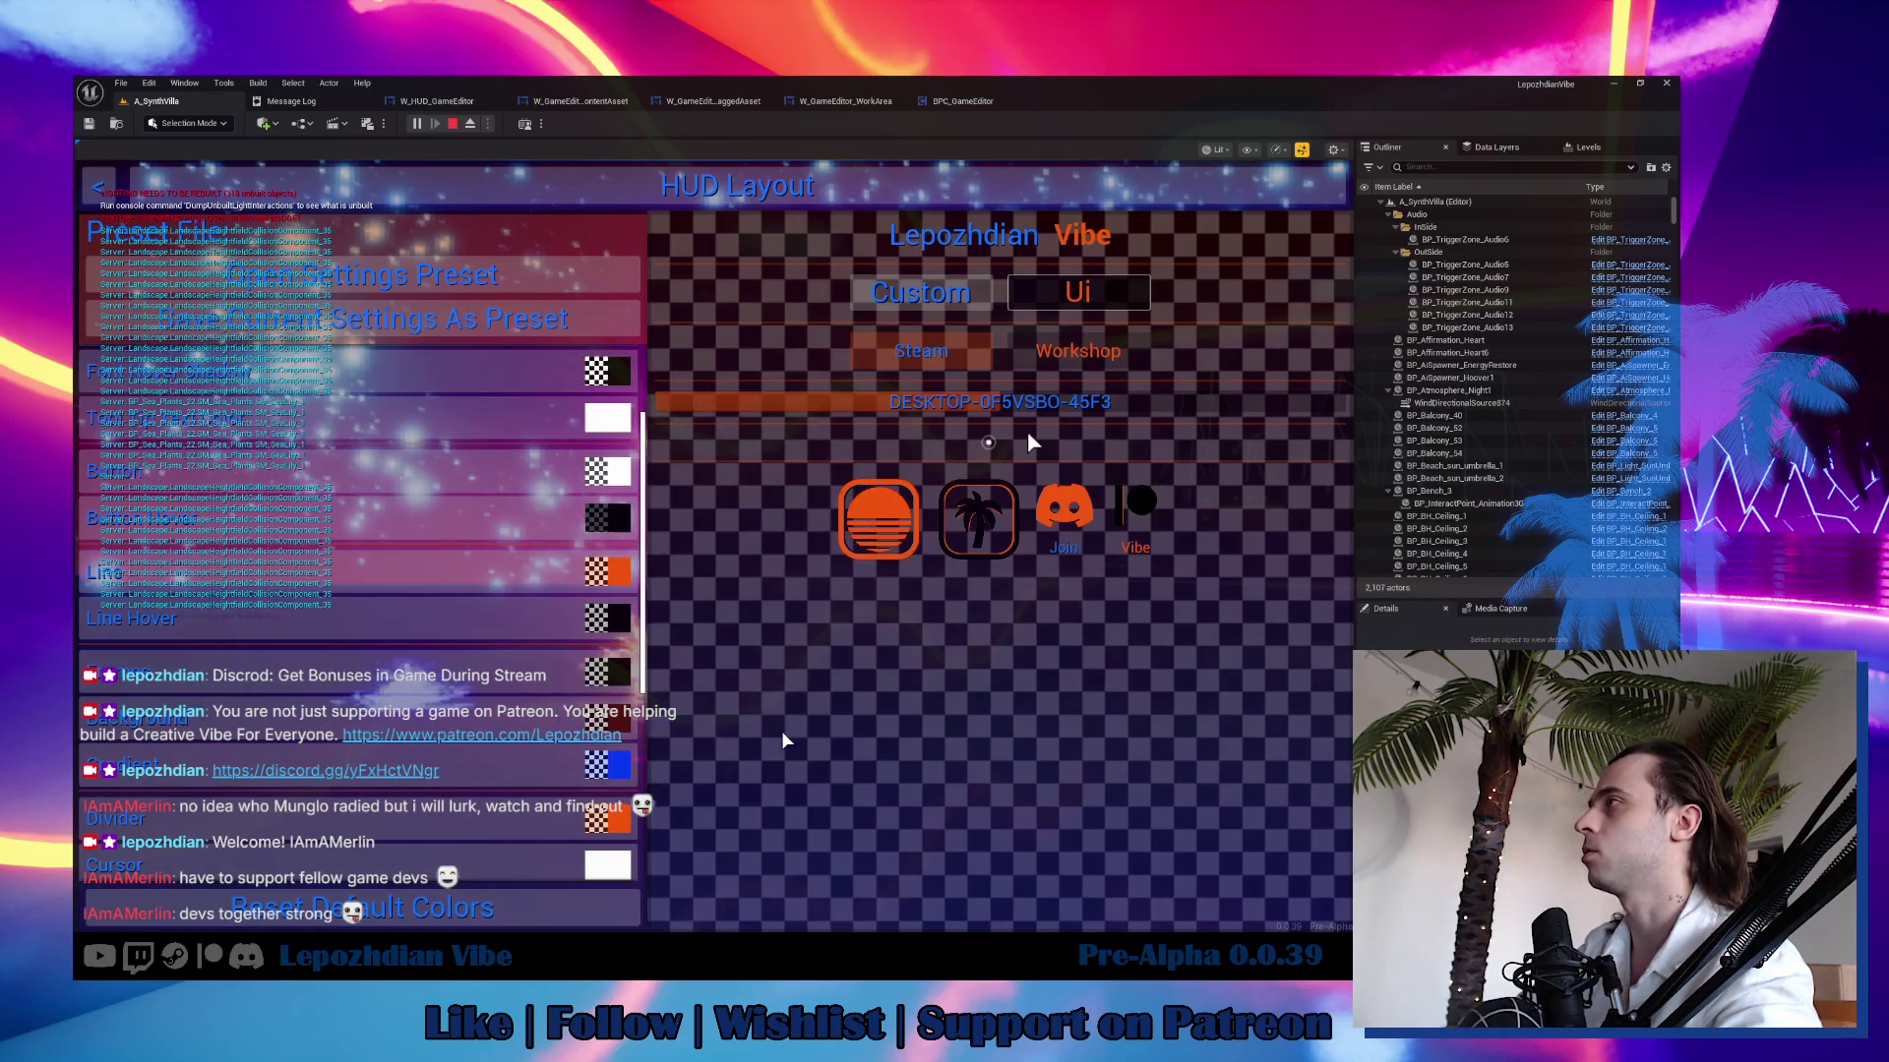
pyautogui.click(764, 726)
pyautogui.press('Escape')
pyautogui.press('Escape')
pyautogui.press('Escape')
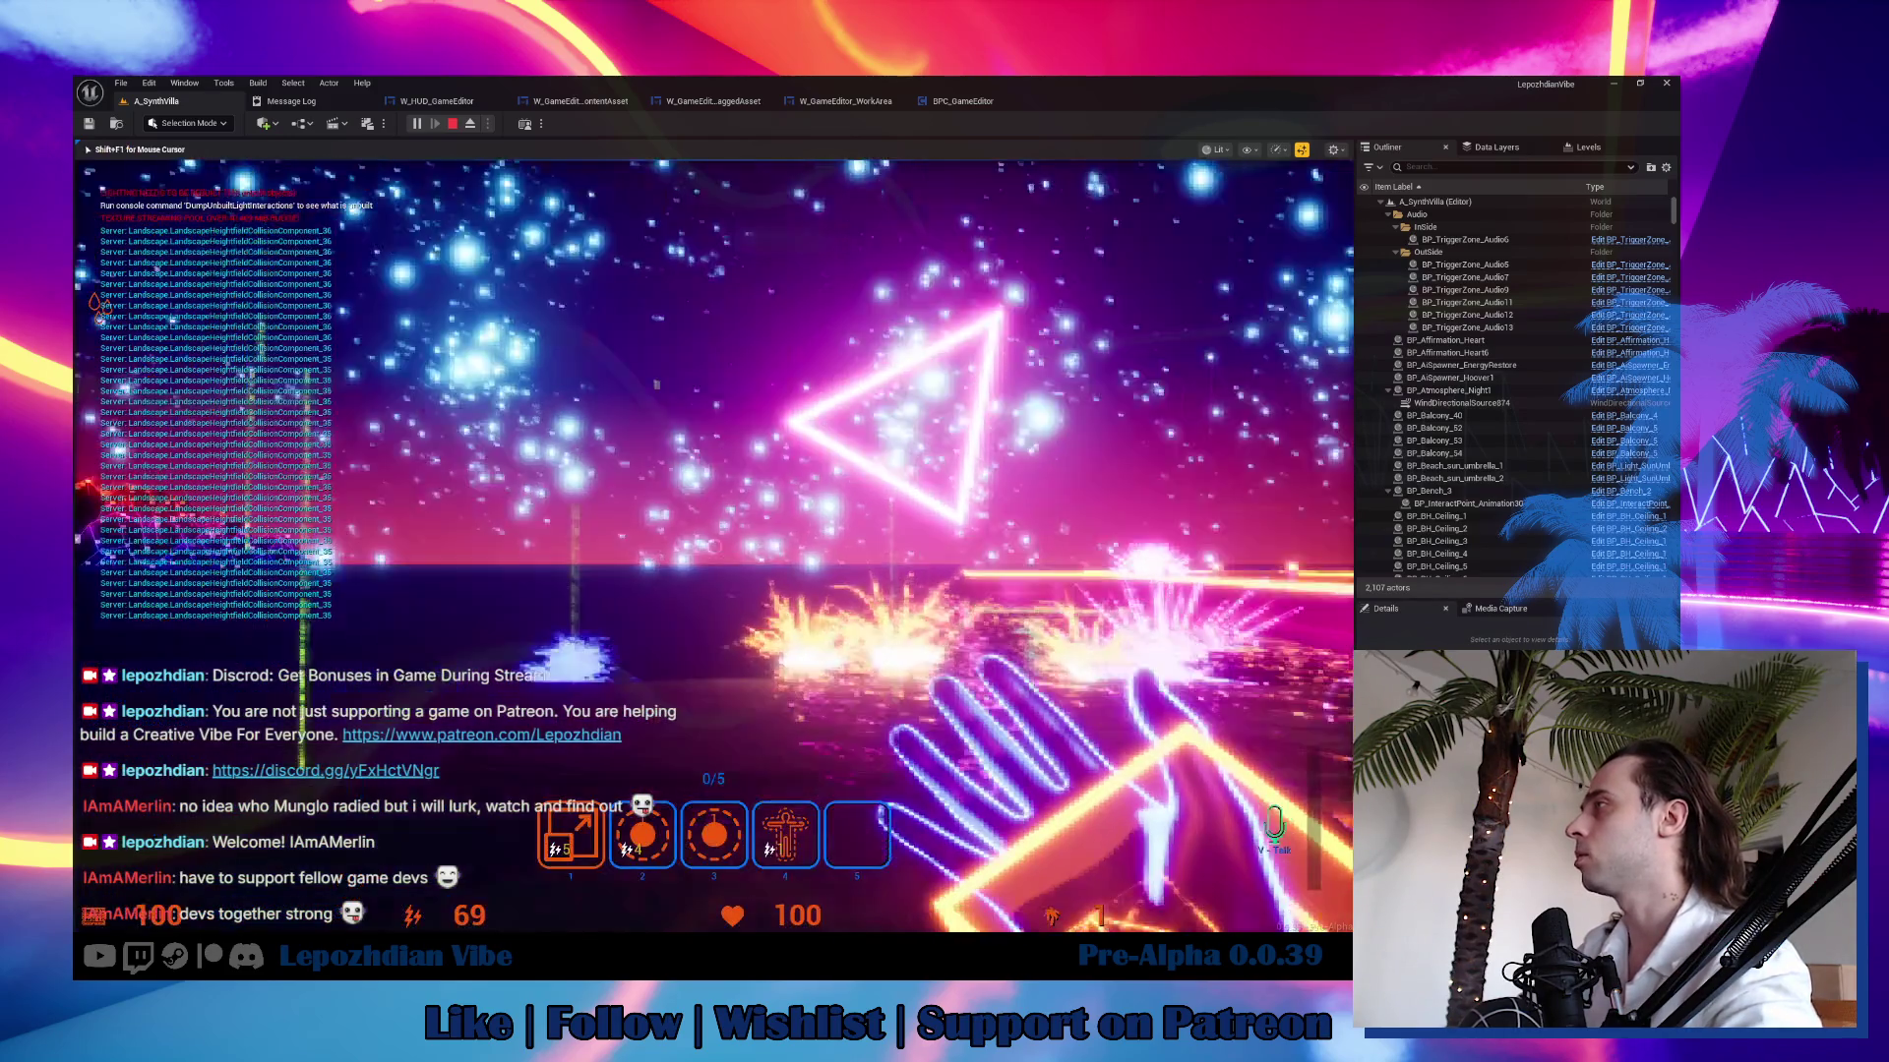
pyautogui.press('Escape')
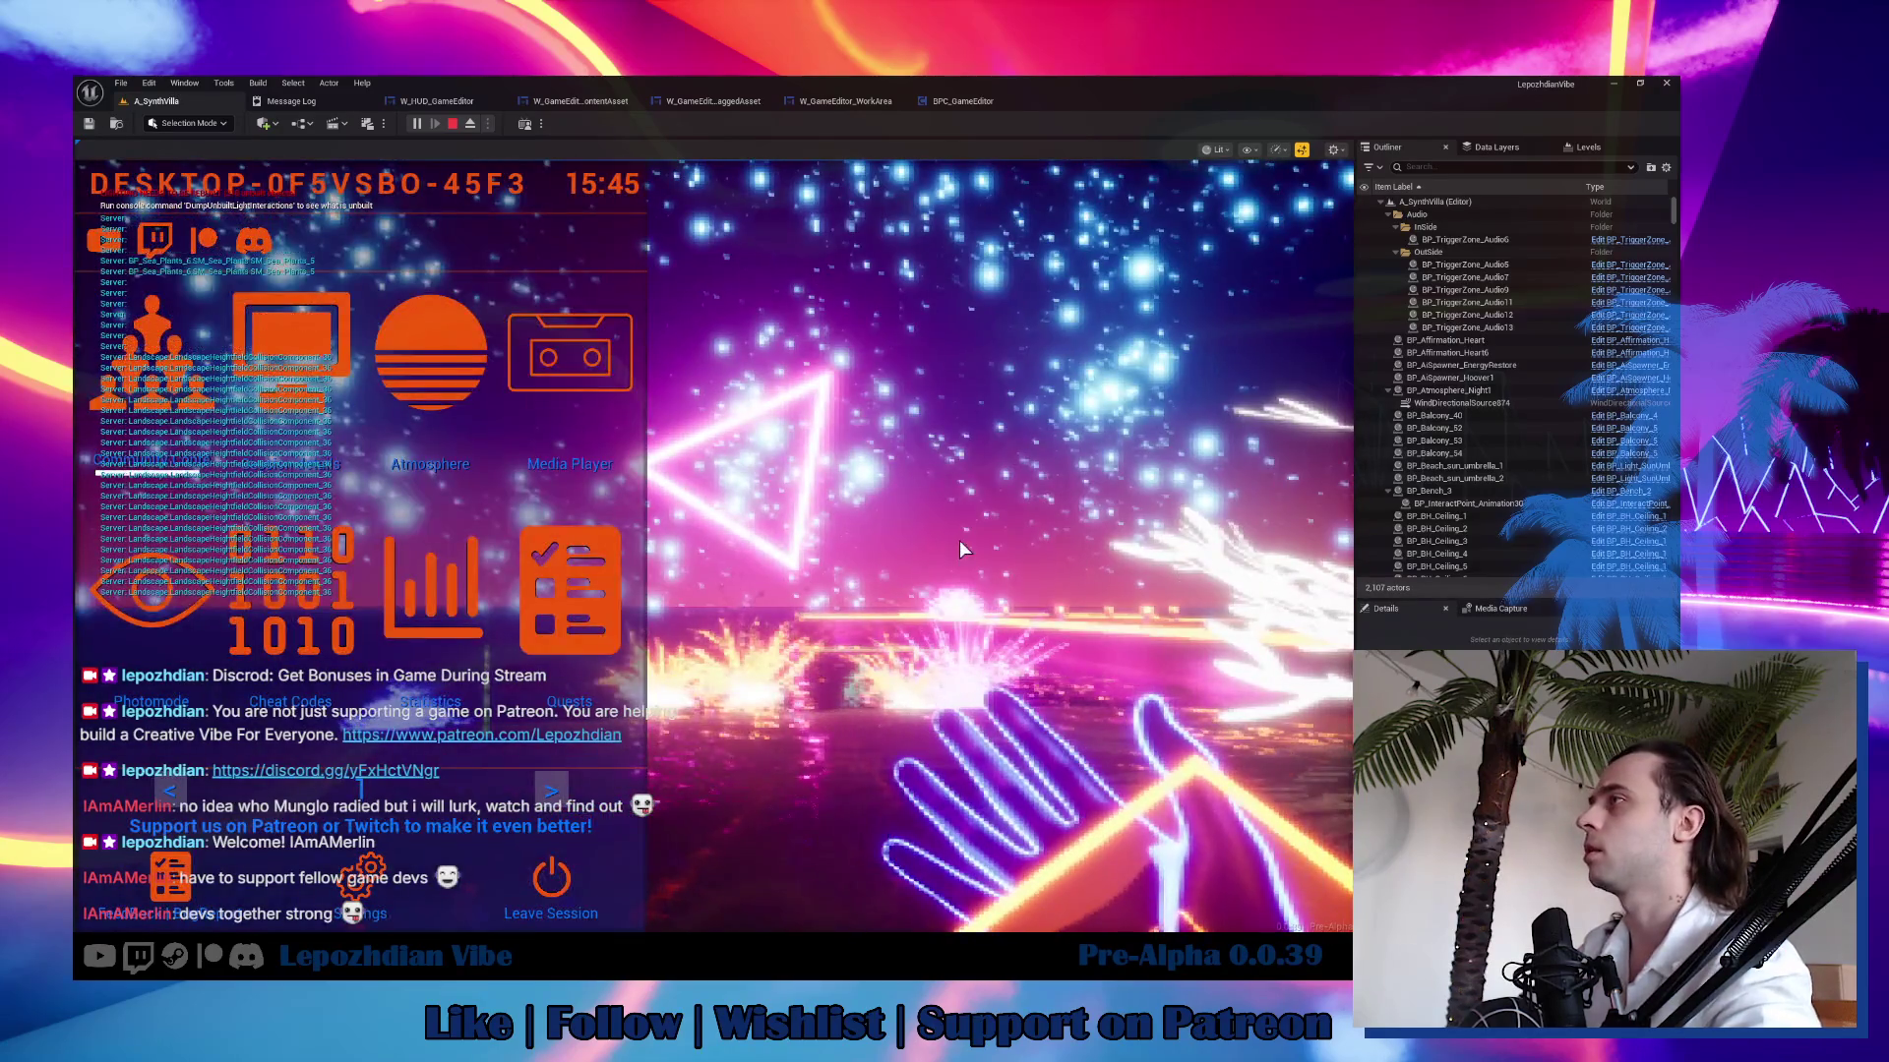
# Glance at the Atmosphere preset list, then page the menu to open the in-game Vibe Editor.
pyautogui.click(421, 358)
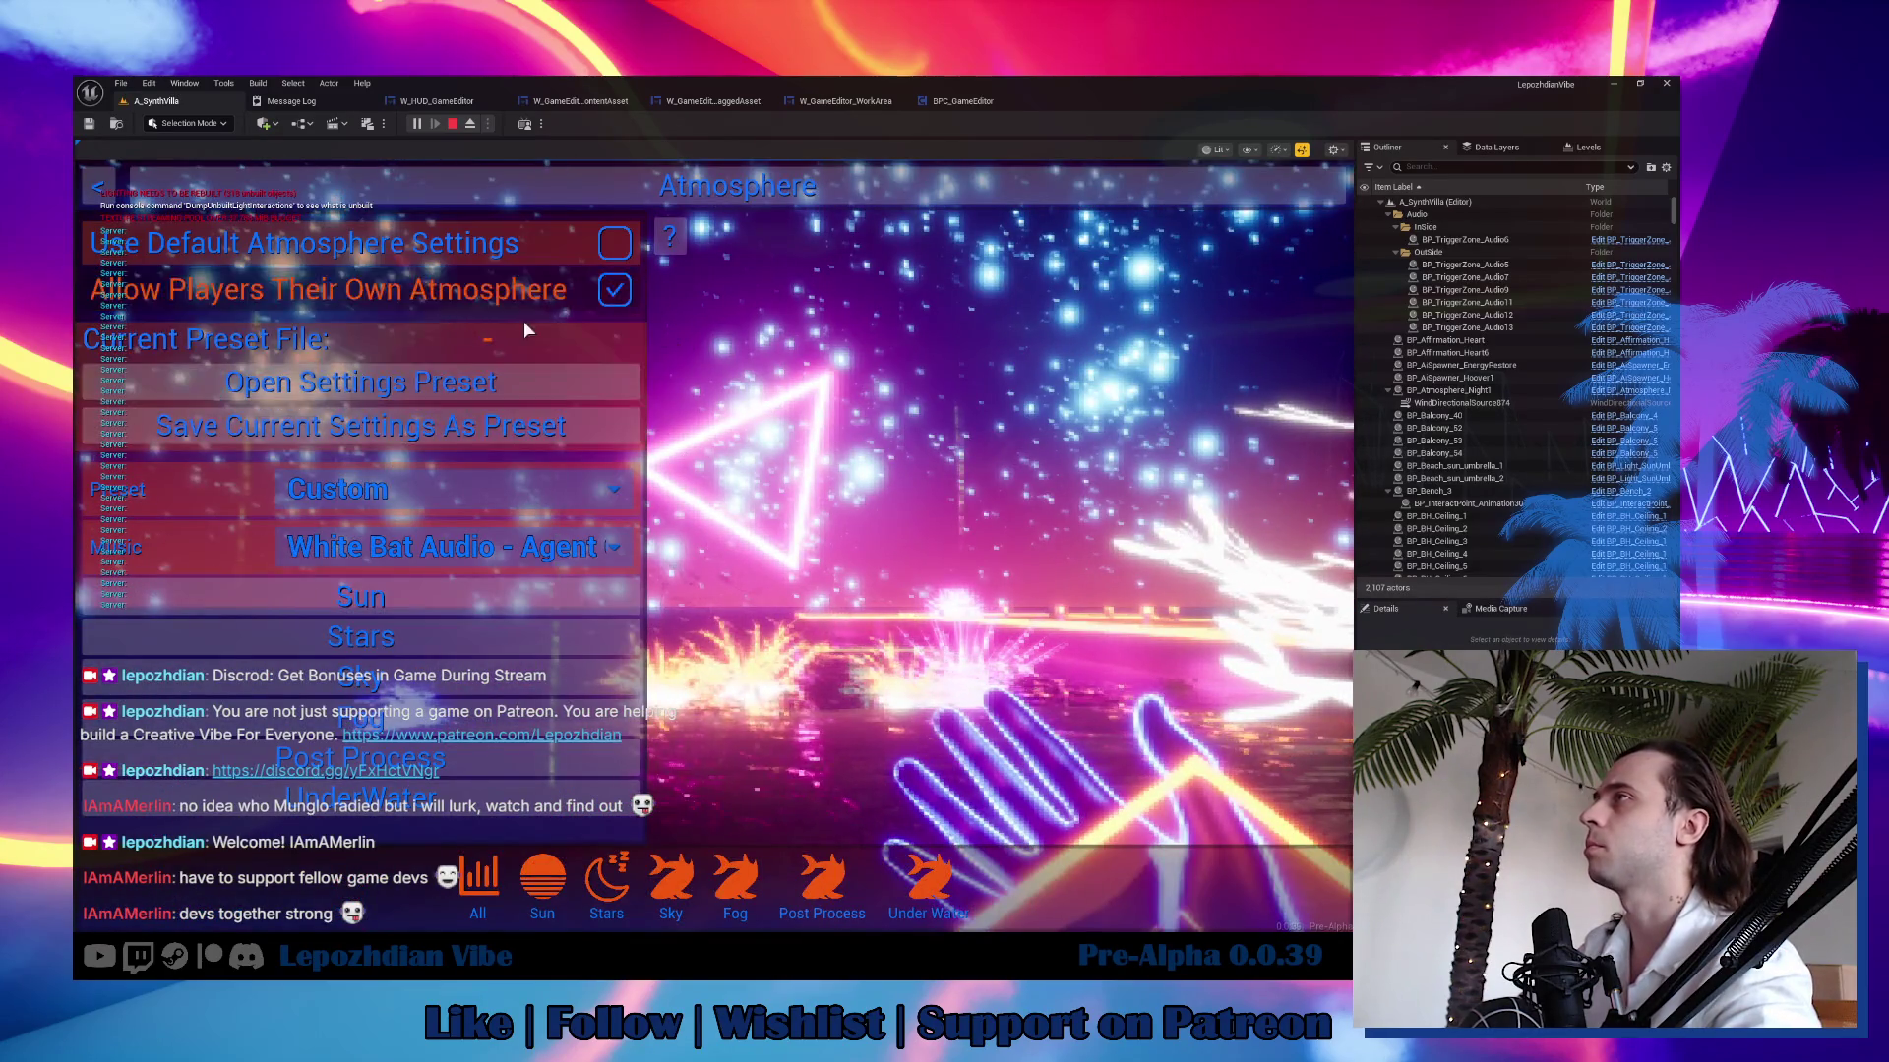
pyautogui.click(511, 484)
pyautogui.press('Escape')
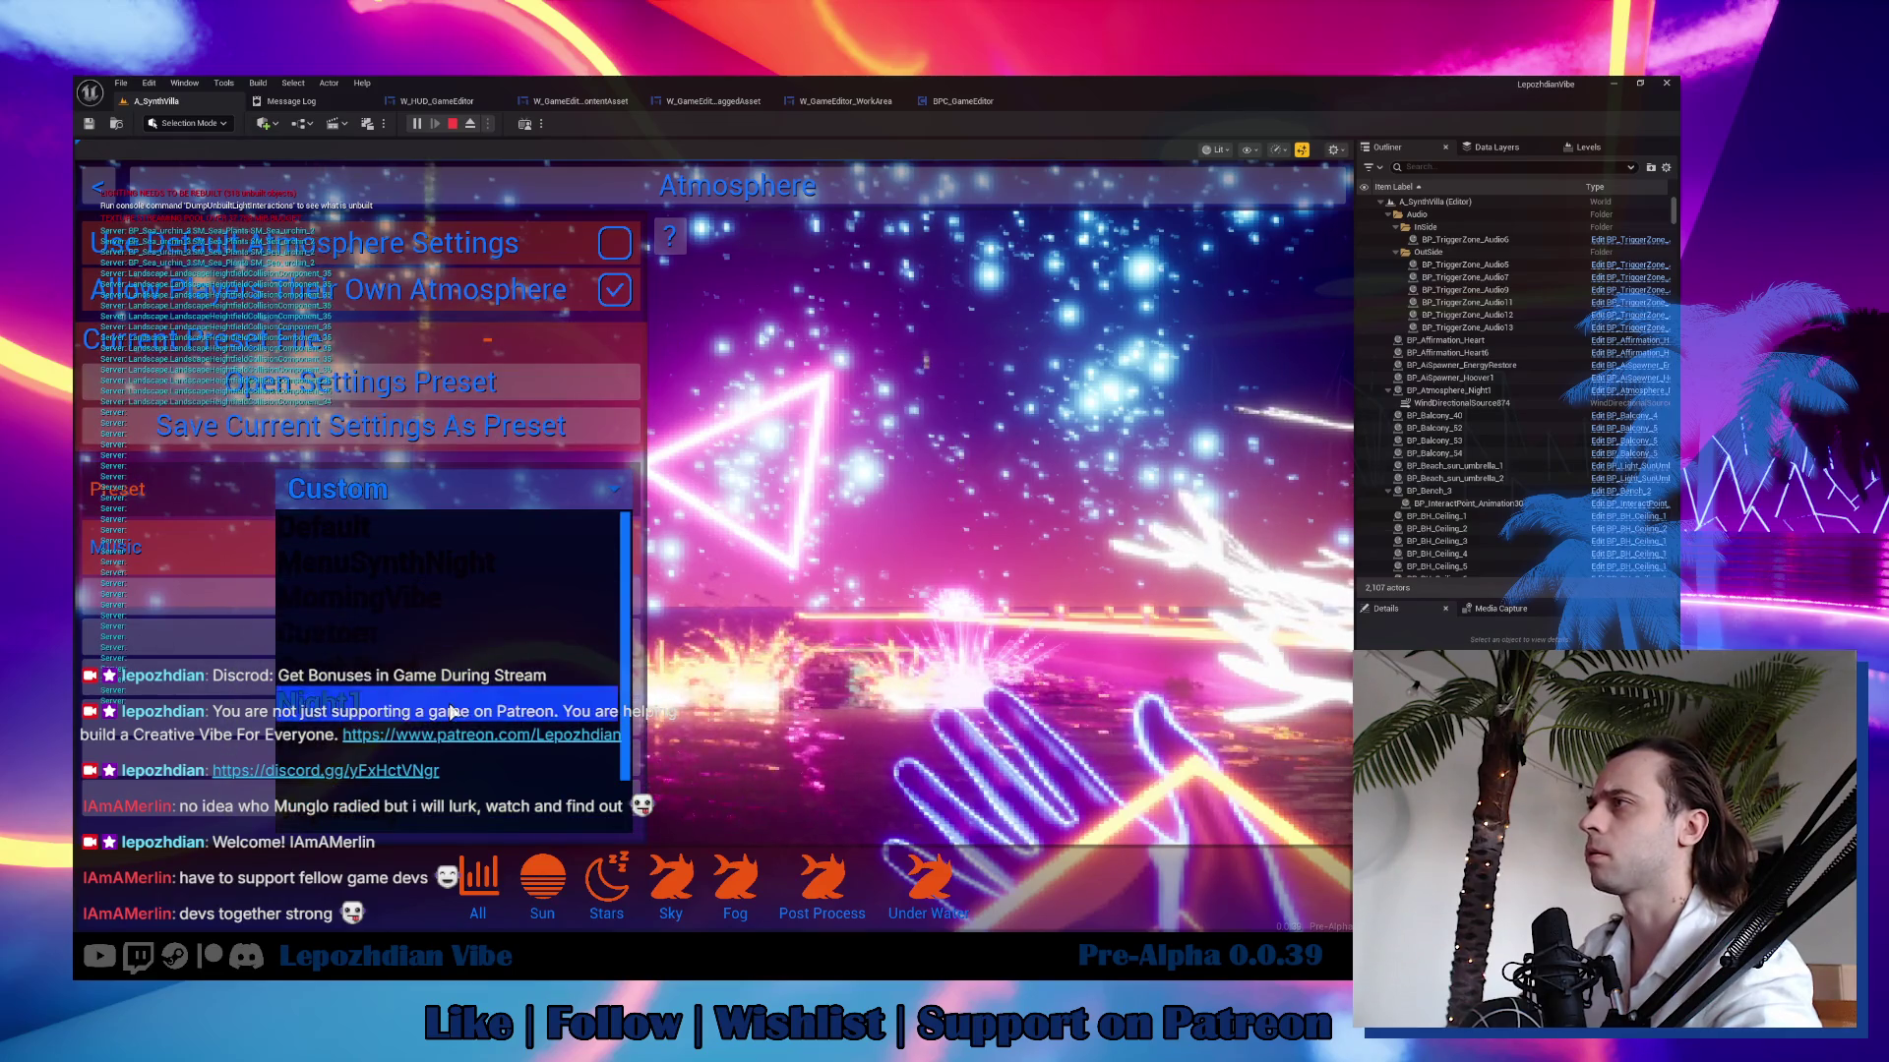
pyautogui.press('Escape')
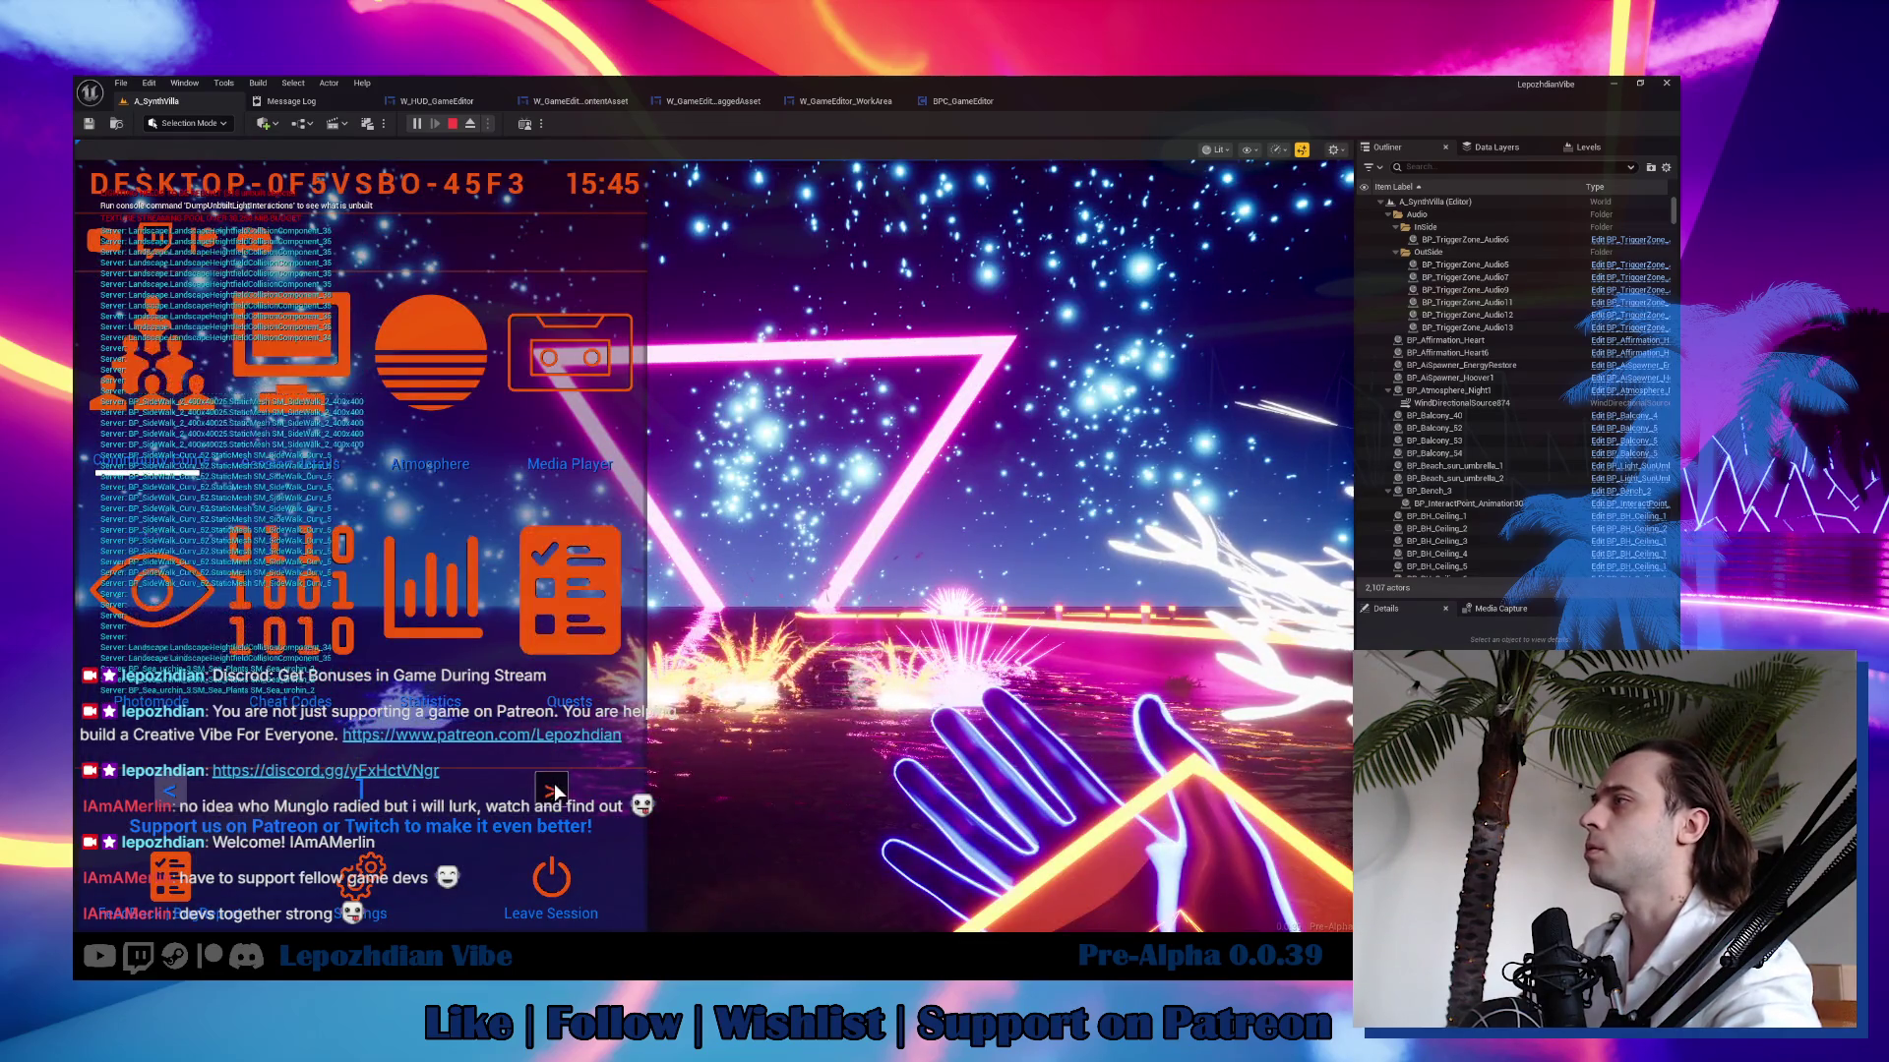
pyautogui.click(556, 779)
pyautogui.click(509, 600)
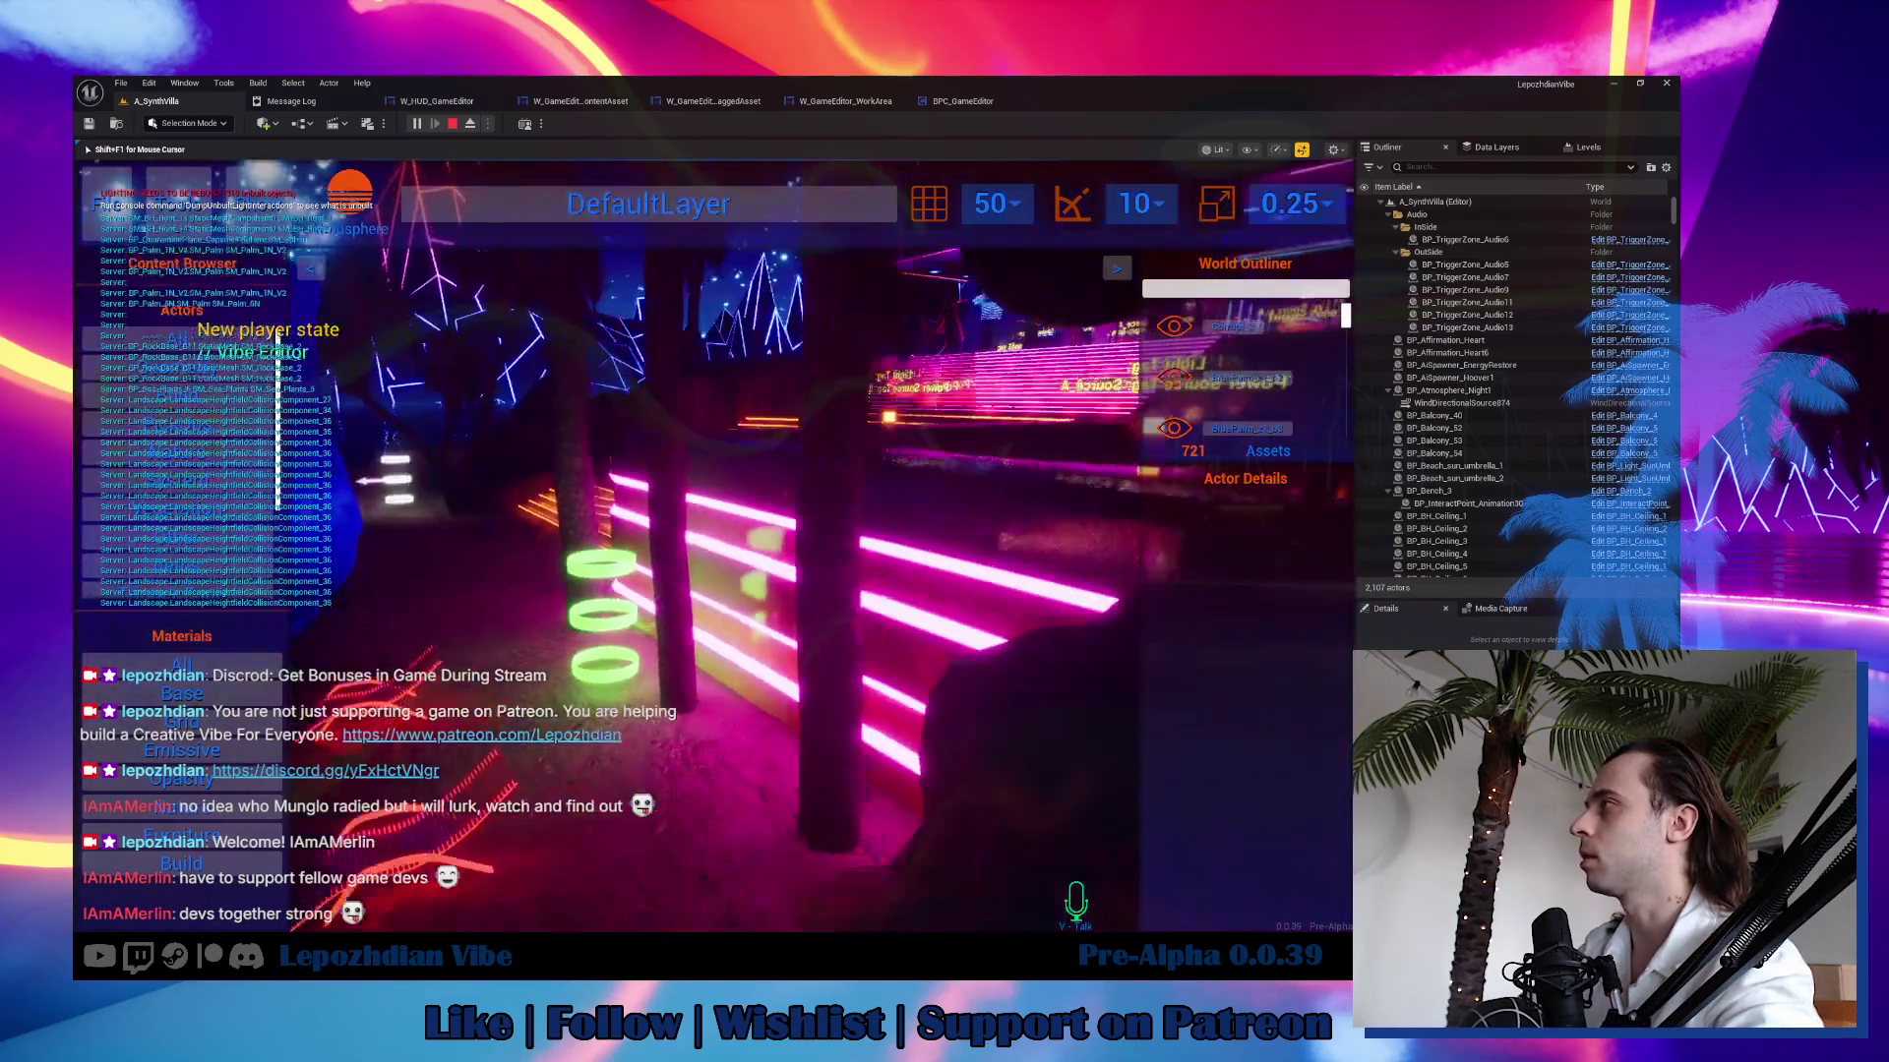
# Place a Palm_1N_V2_Emmisive palm tree from the content browser into the level.
pyautogui.hotkey('shift', 'F1')
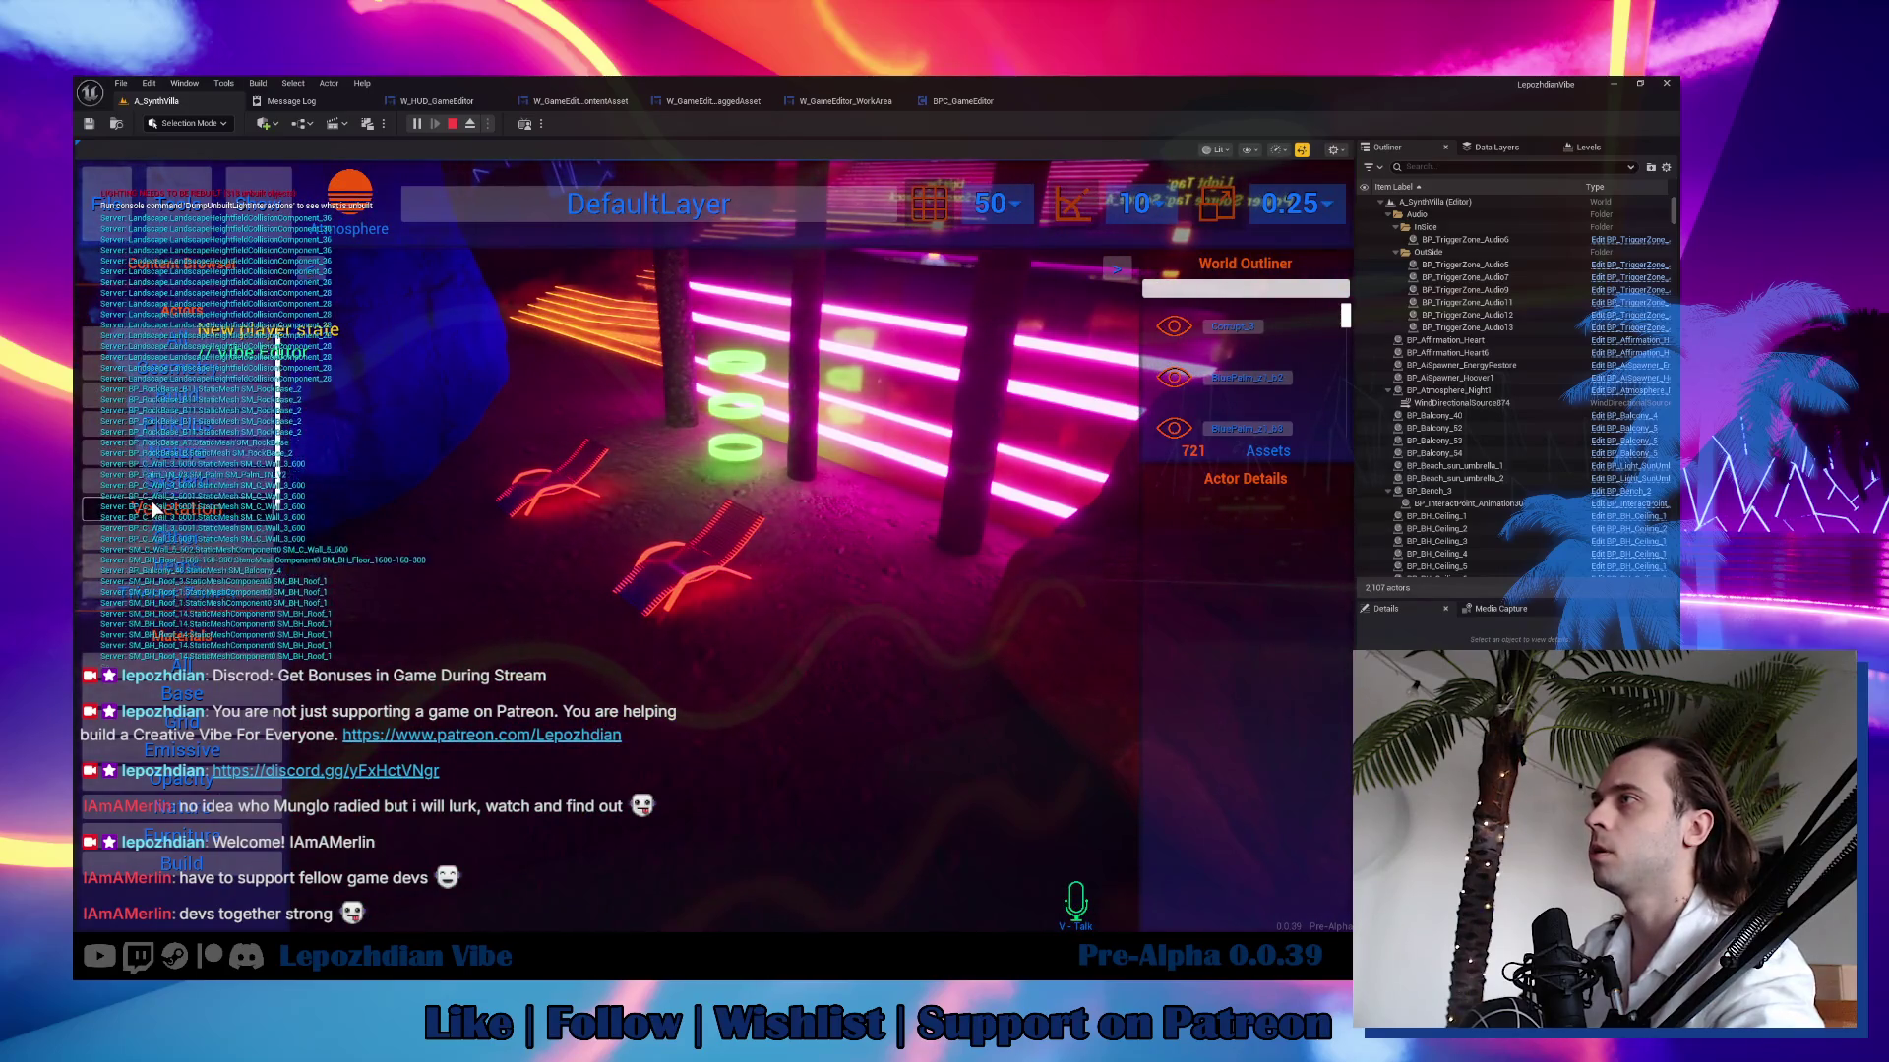
pyautogui.moveTo(169, 571); pyautogui.dragTo(686, 617)
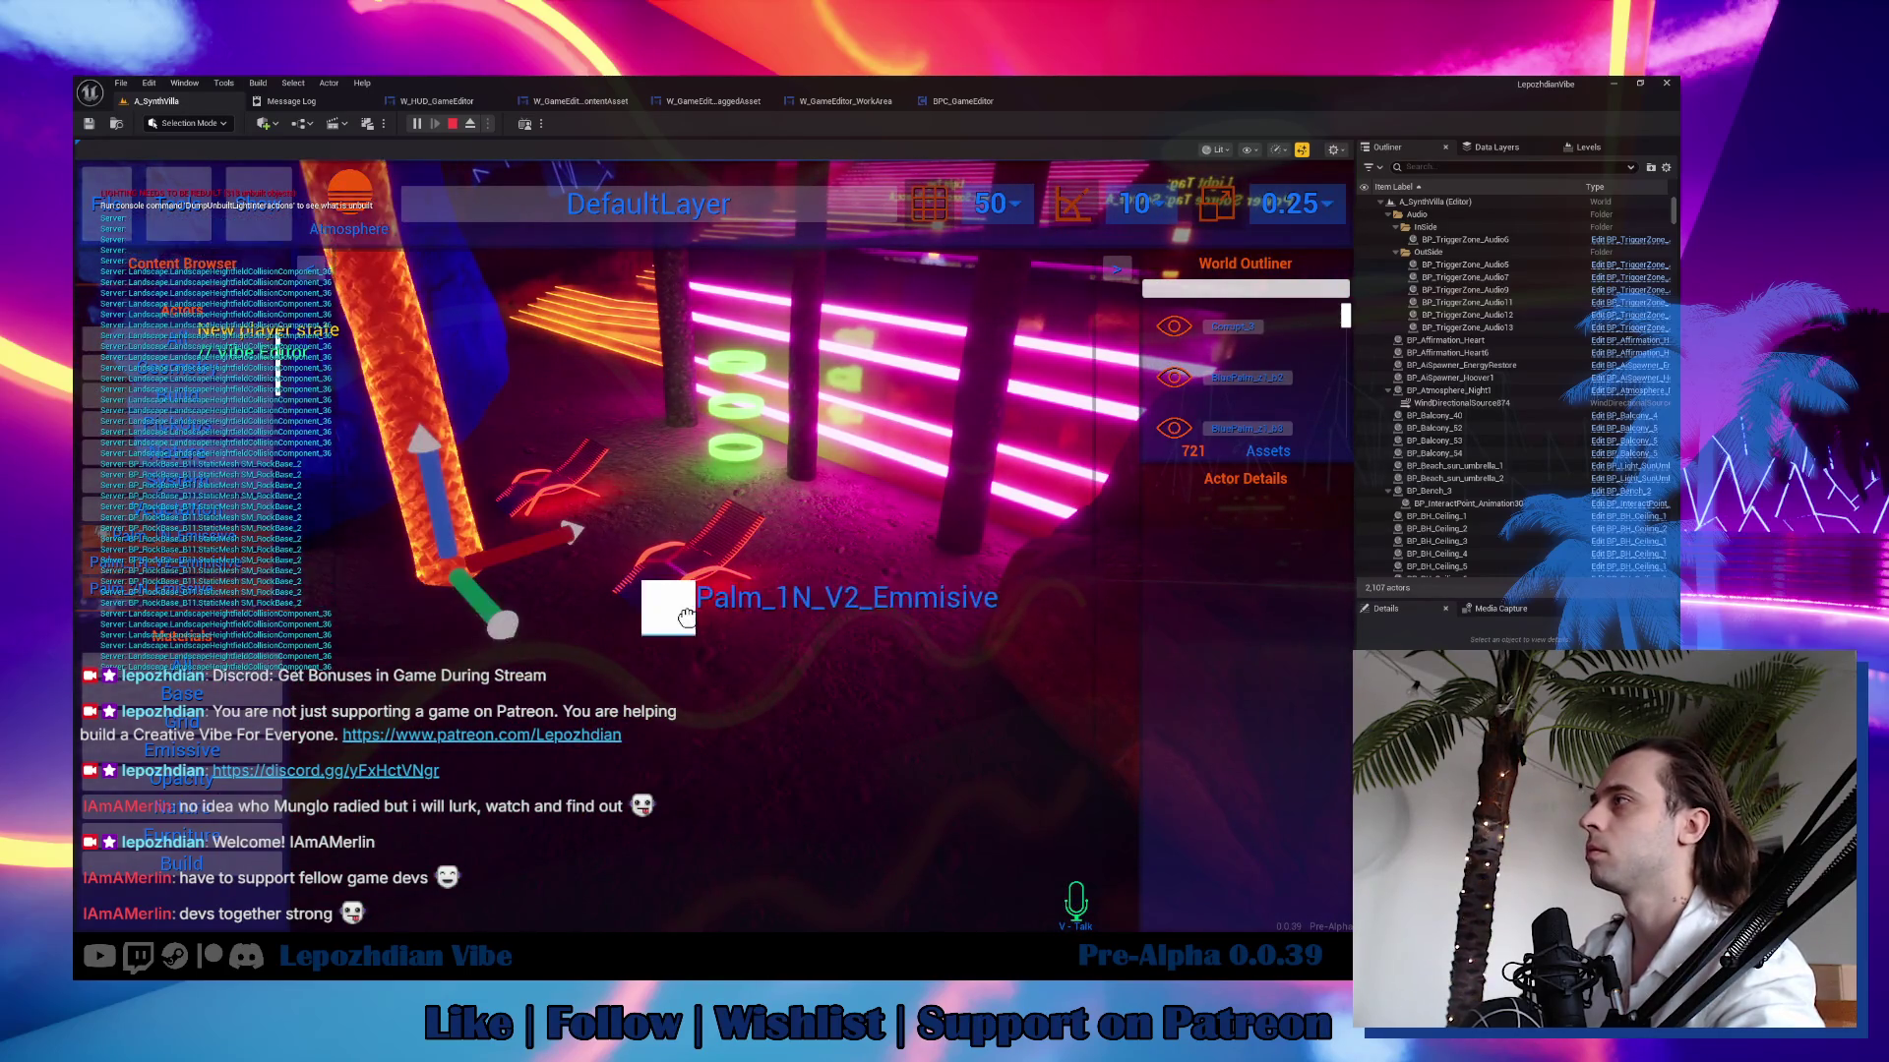
pyautogui.click(795, 664)
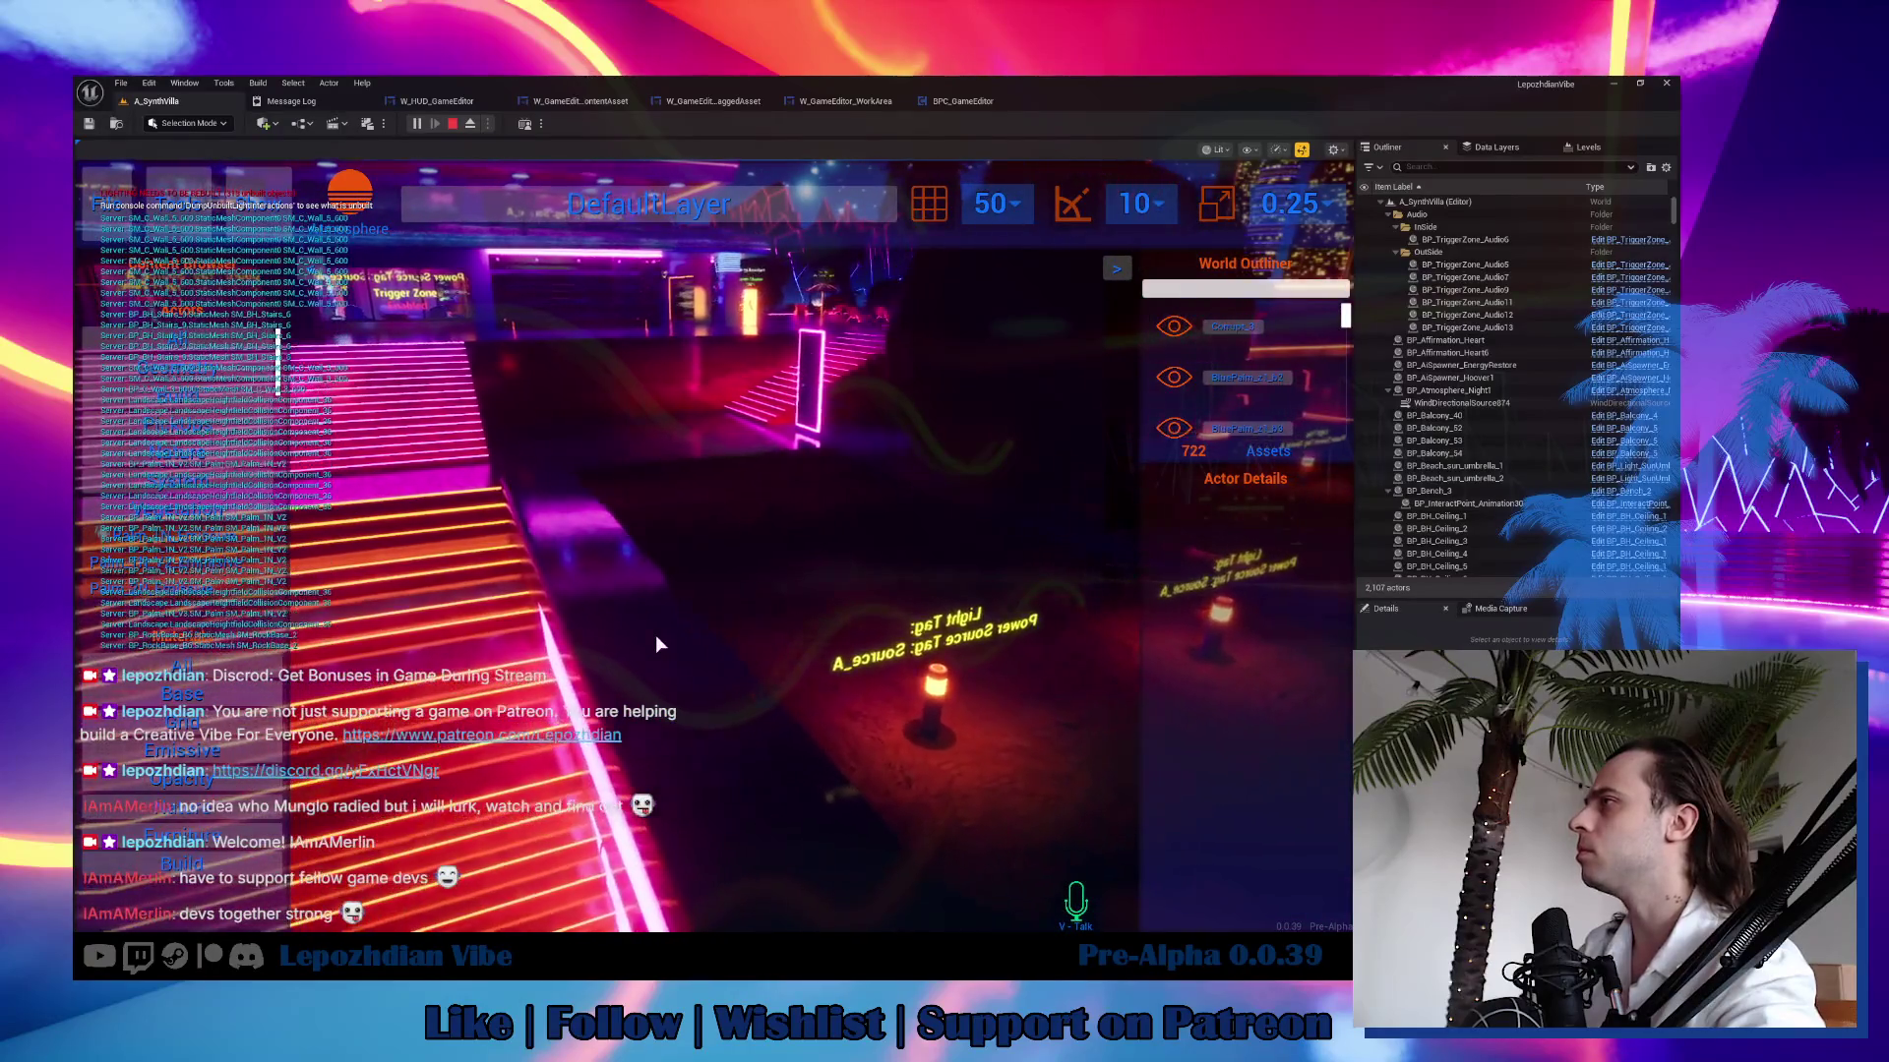
# Change the streetlight's LightColor from orange to blue.
pyautogui.hotkey('shift', 'F1')
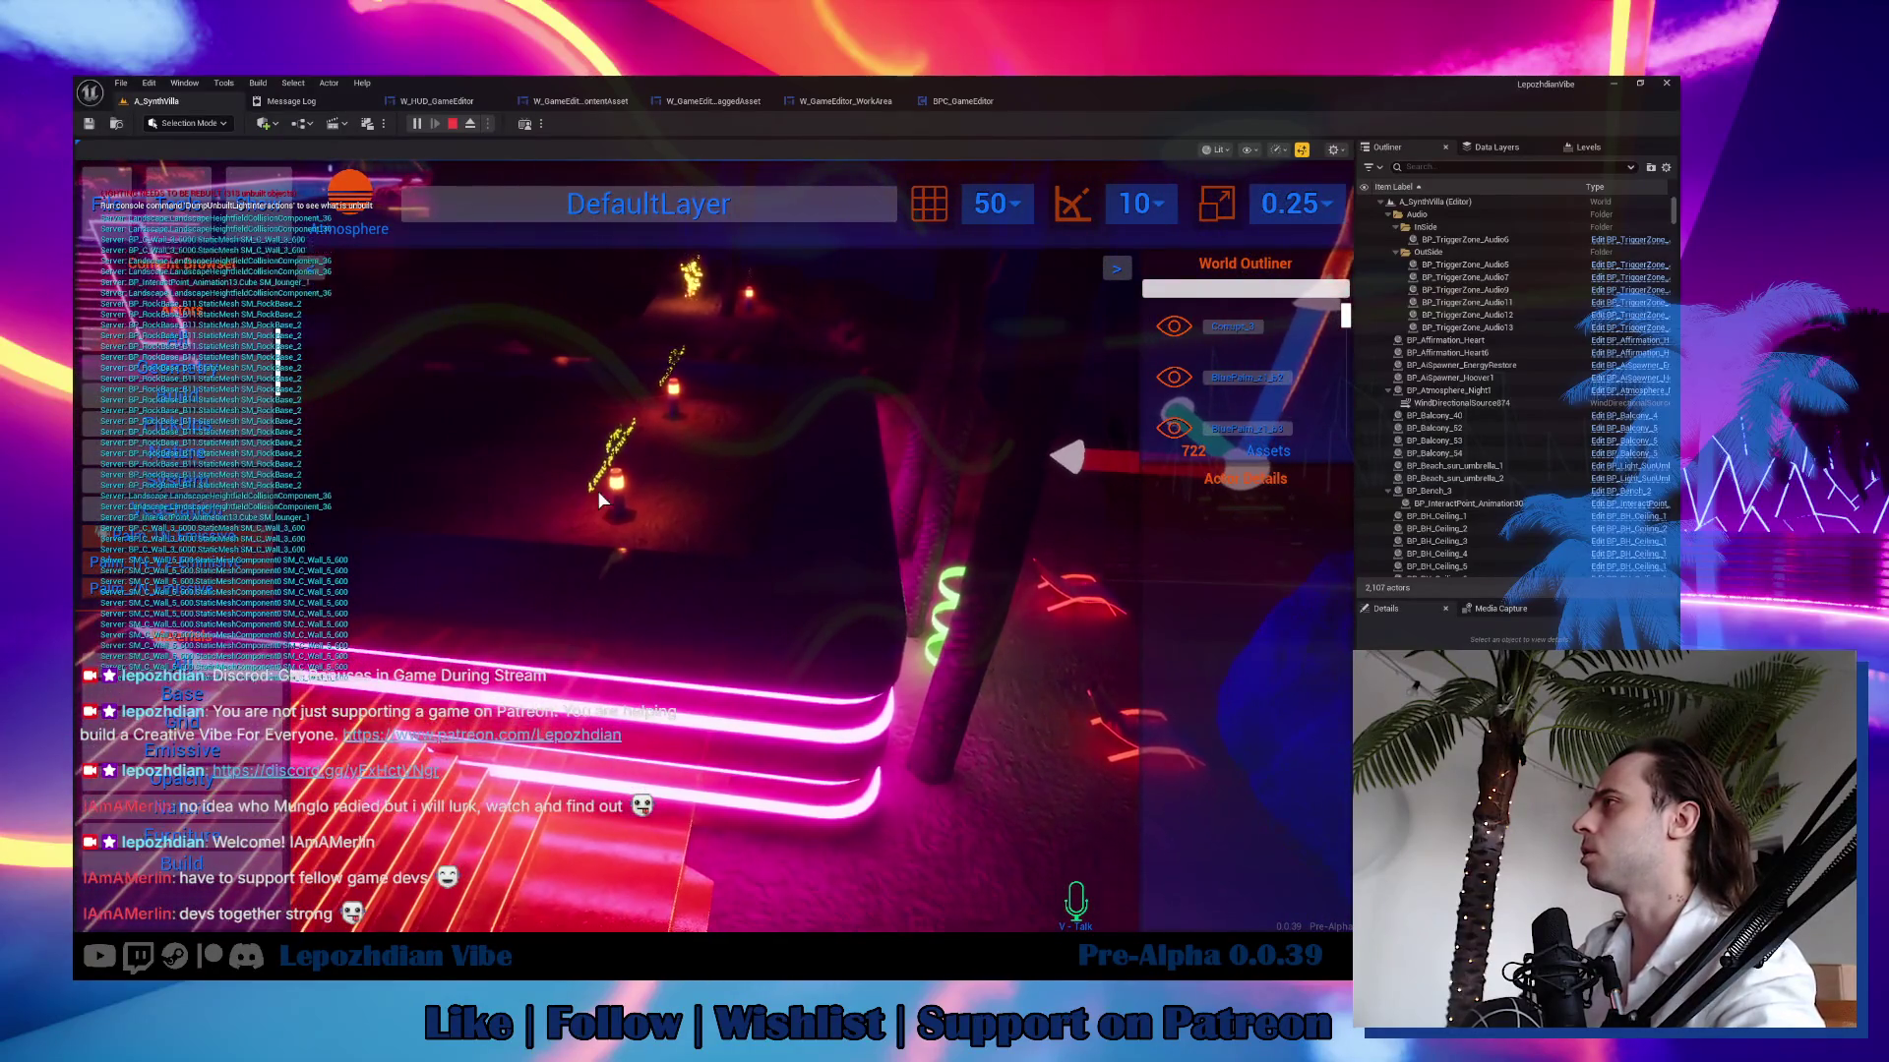
pyautogui.click(612, 481)
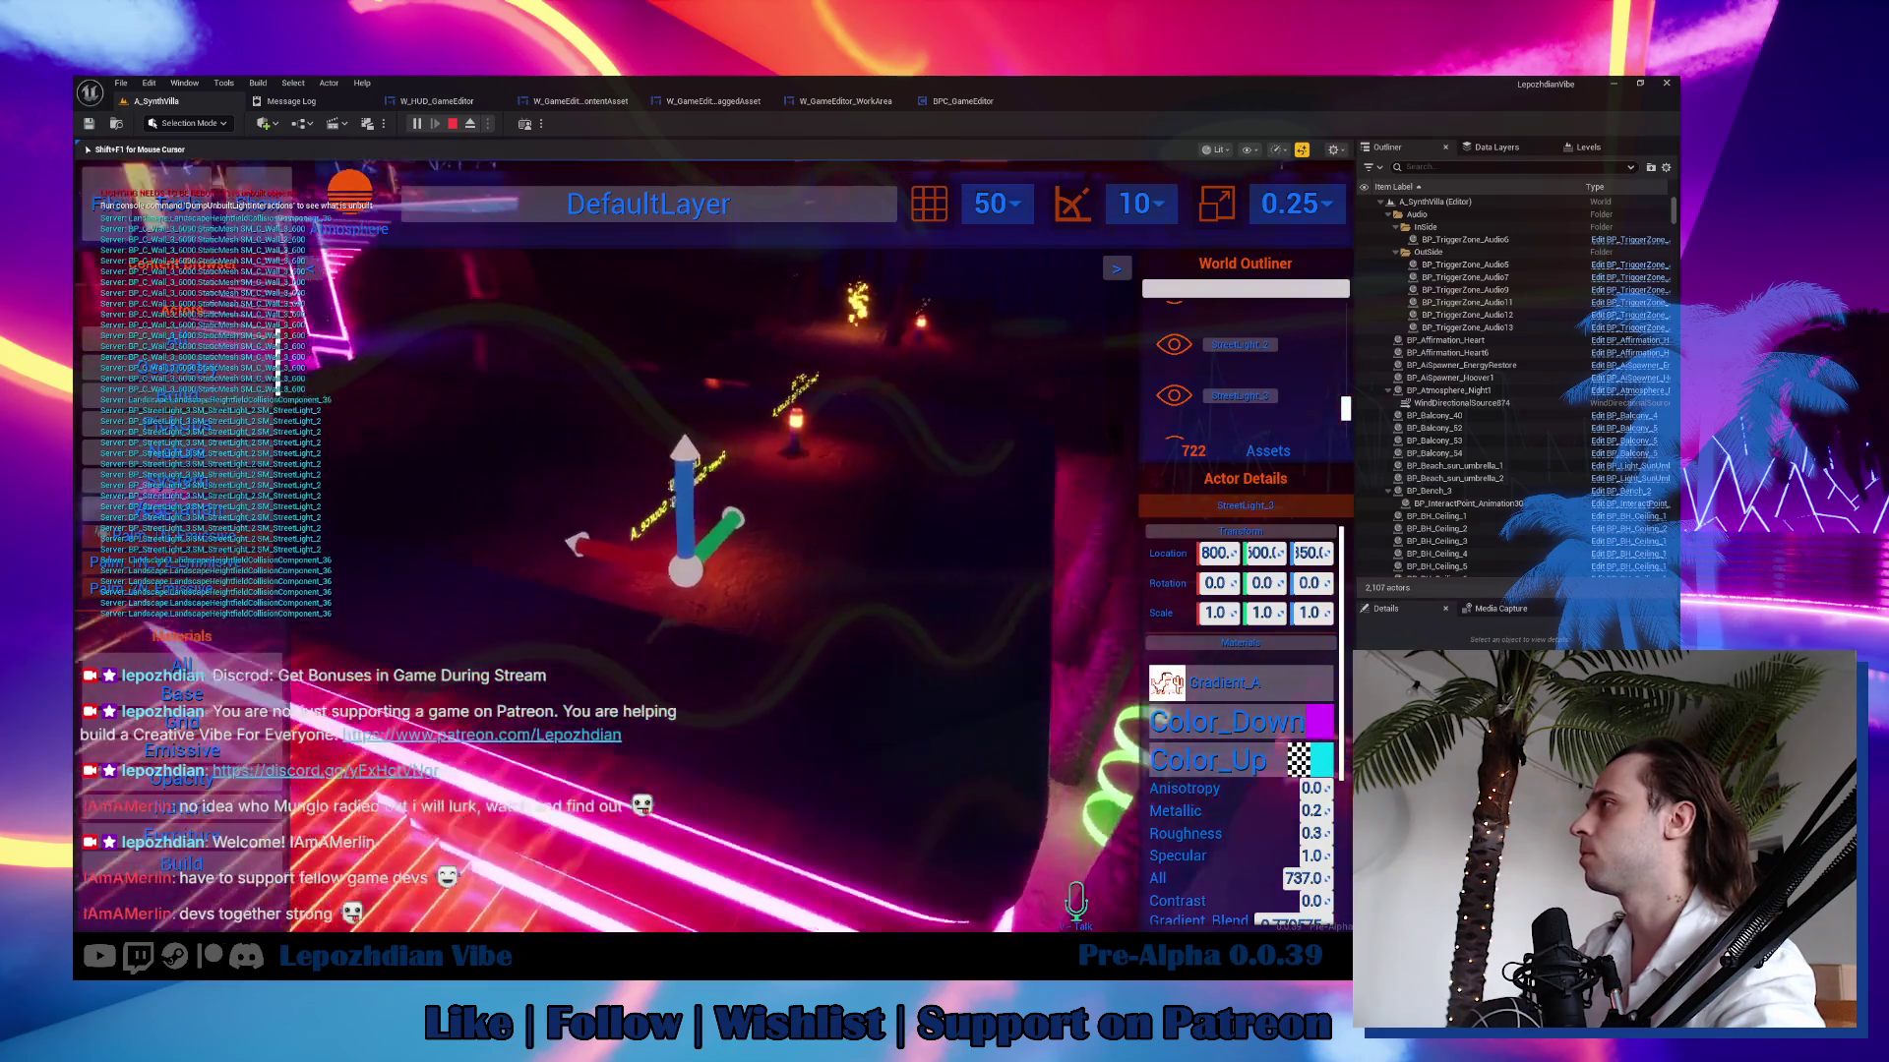
pyautogui.hotkey('shift', 'F1')
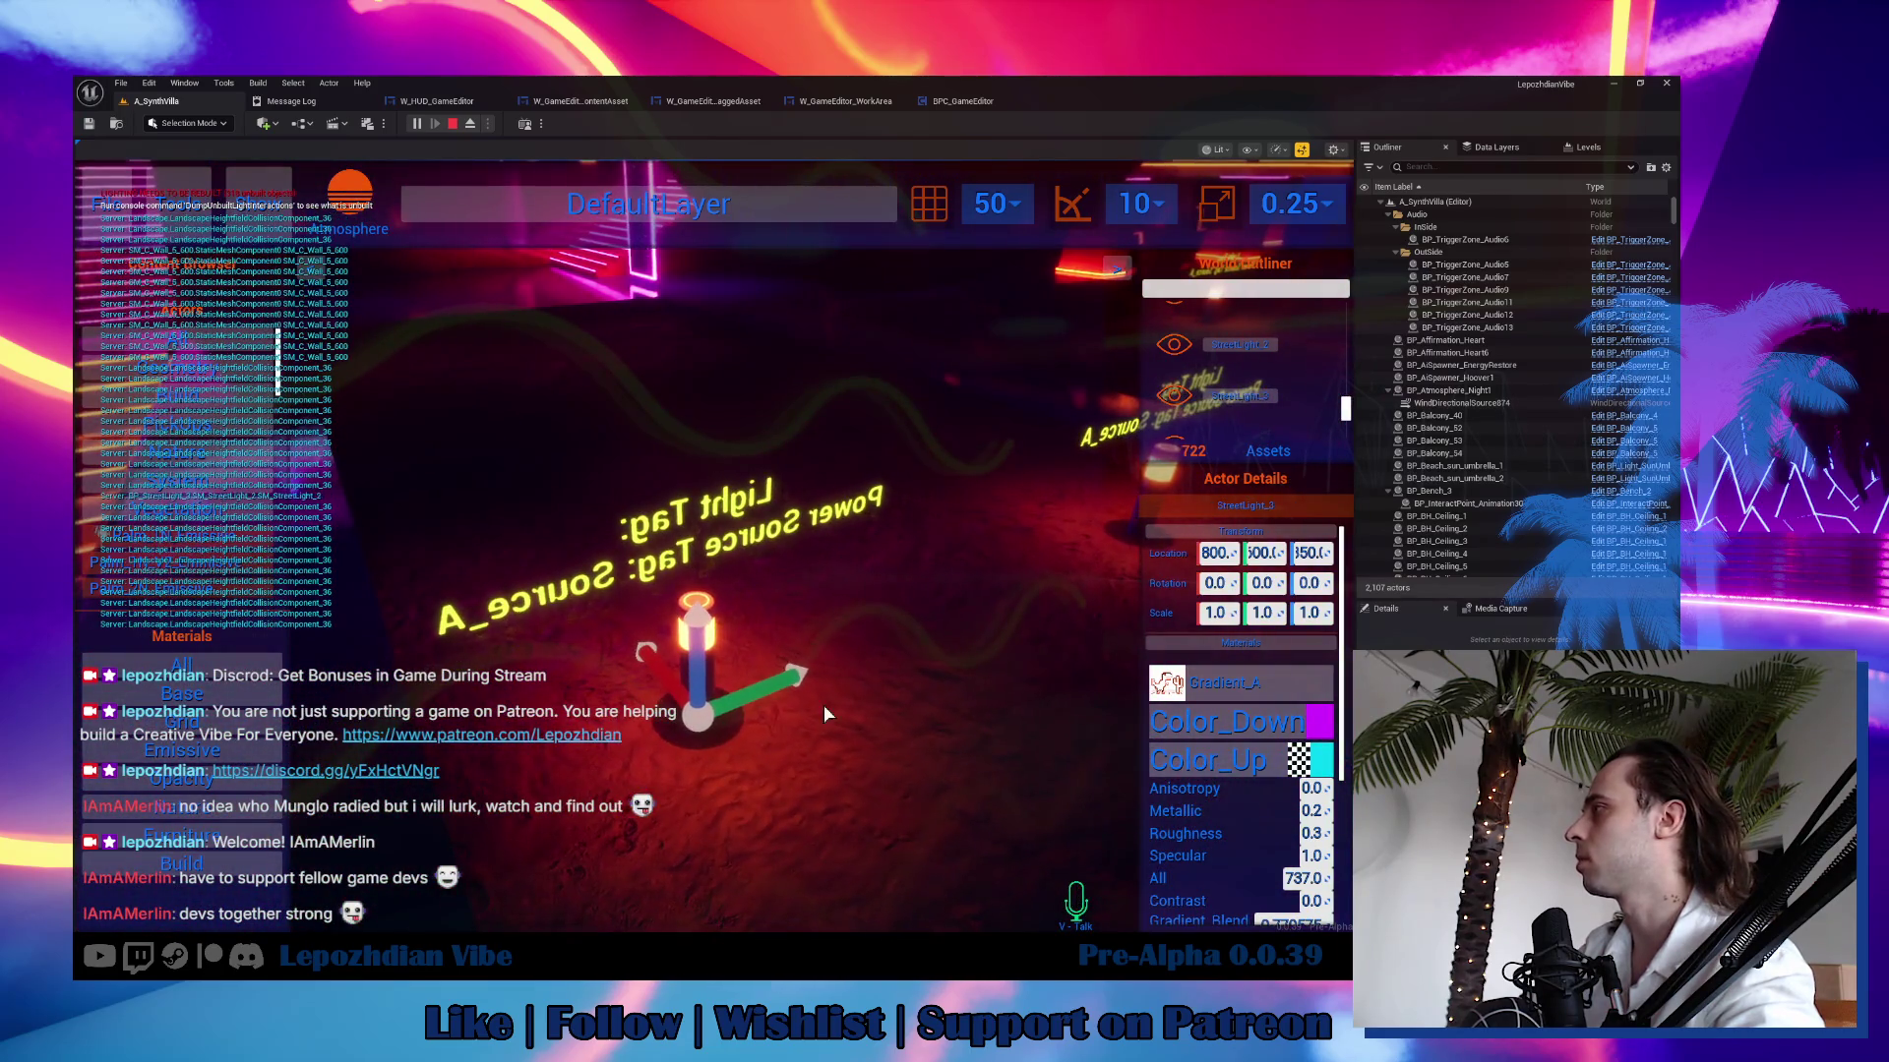
pyautogui.scroll(-4, 1243, 771)
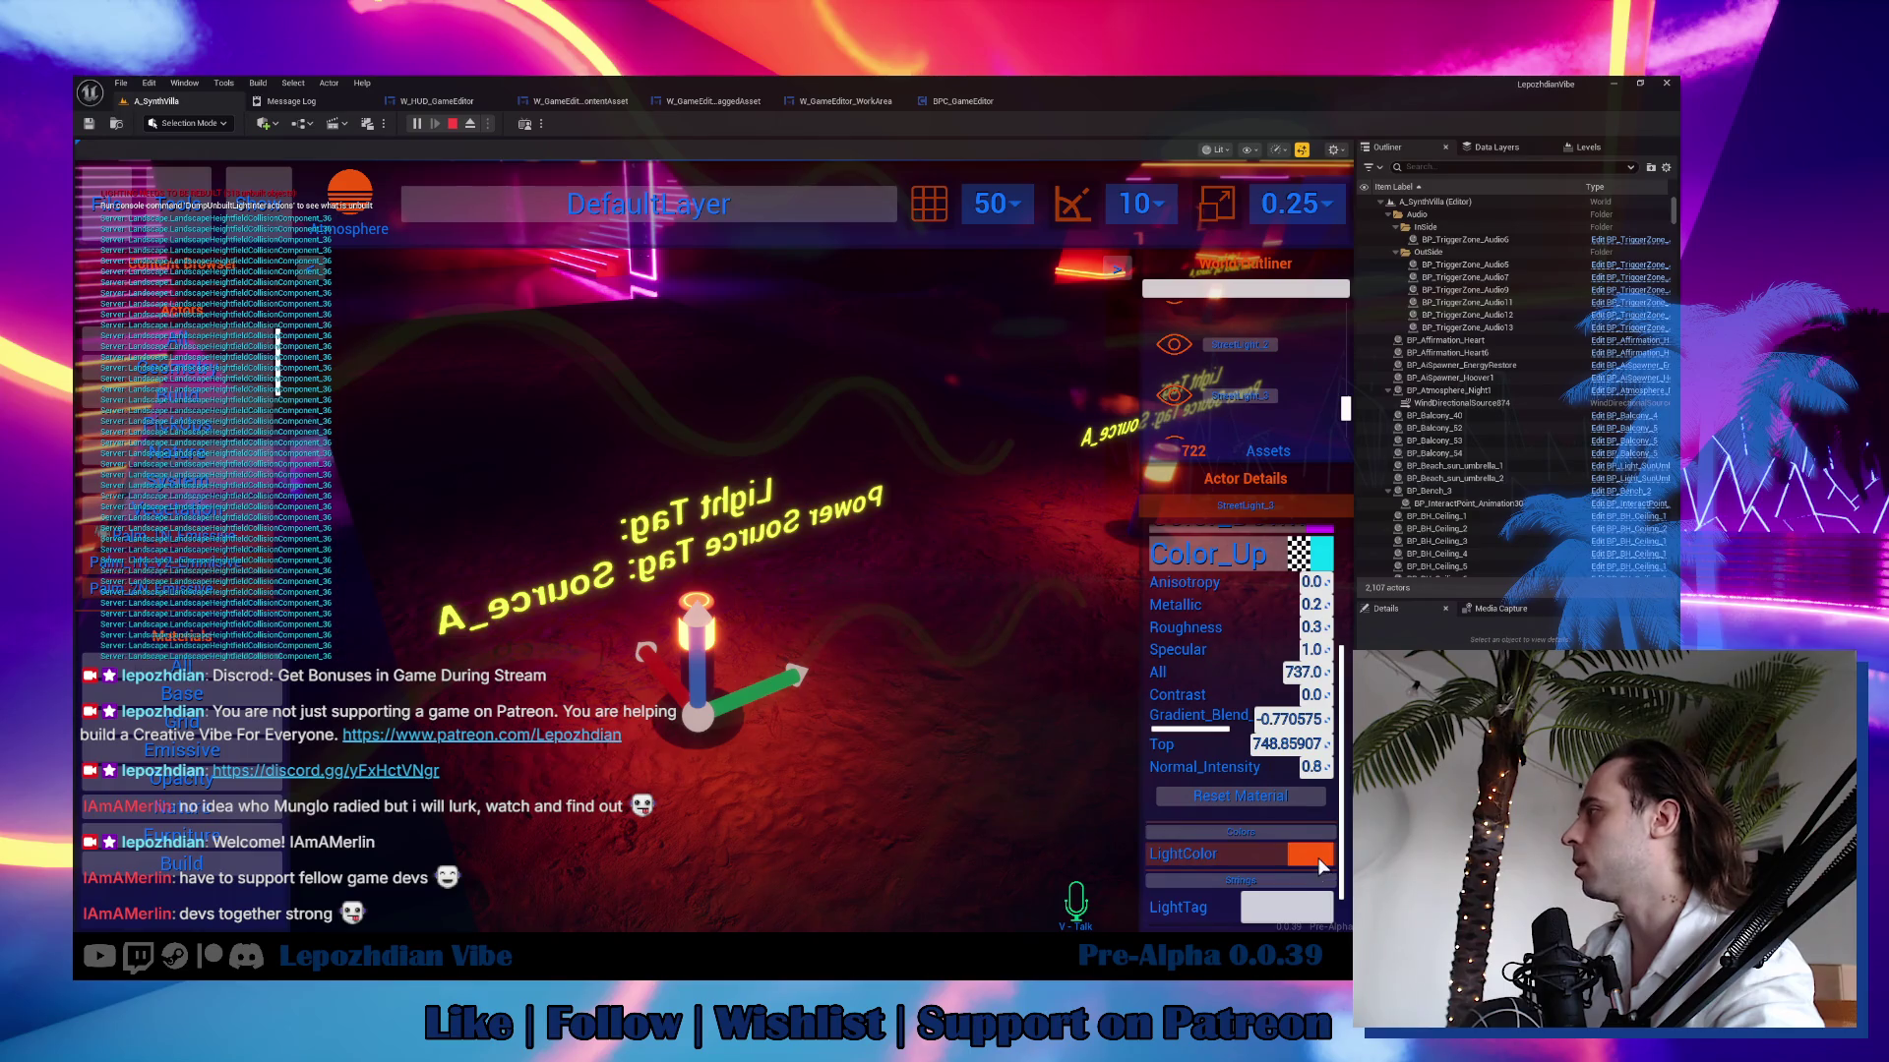
pyautogui.click(1314, 858)
pyautogui.click(614, 423)
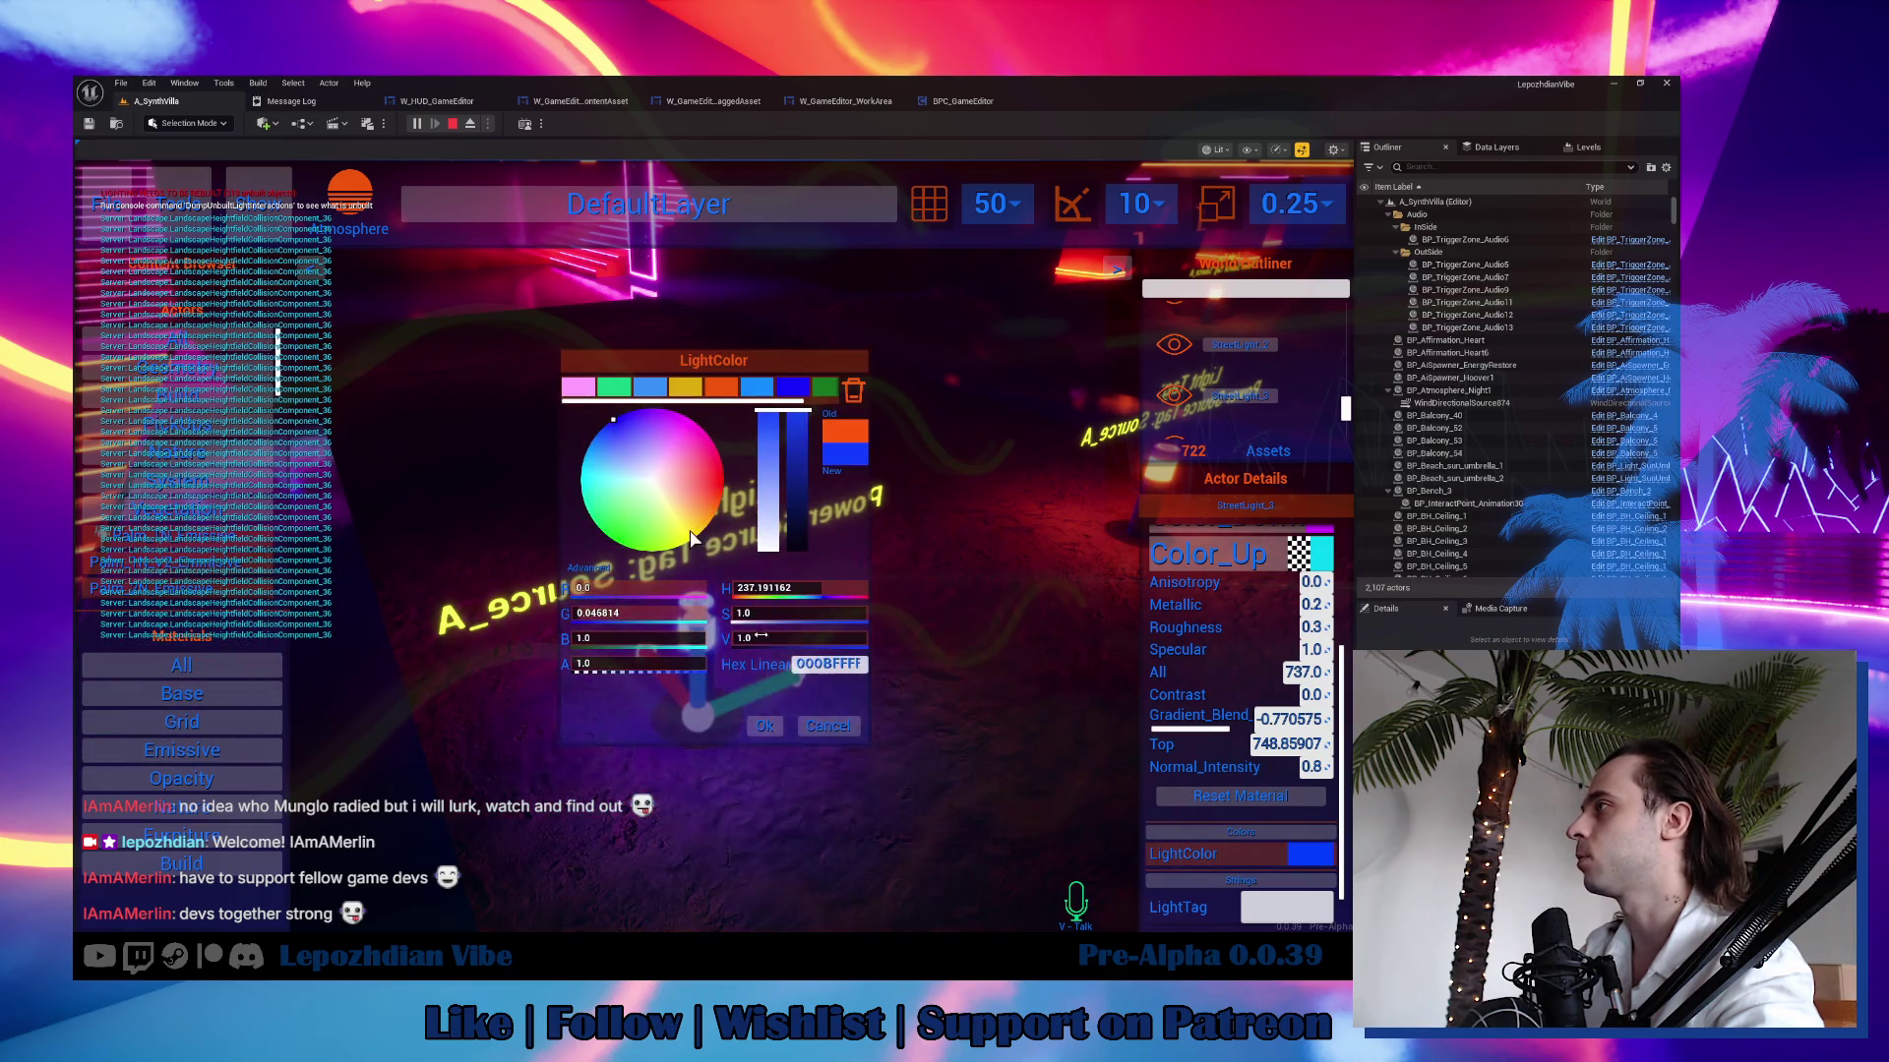
pyautogui.click(765, 721)
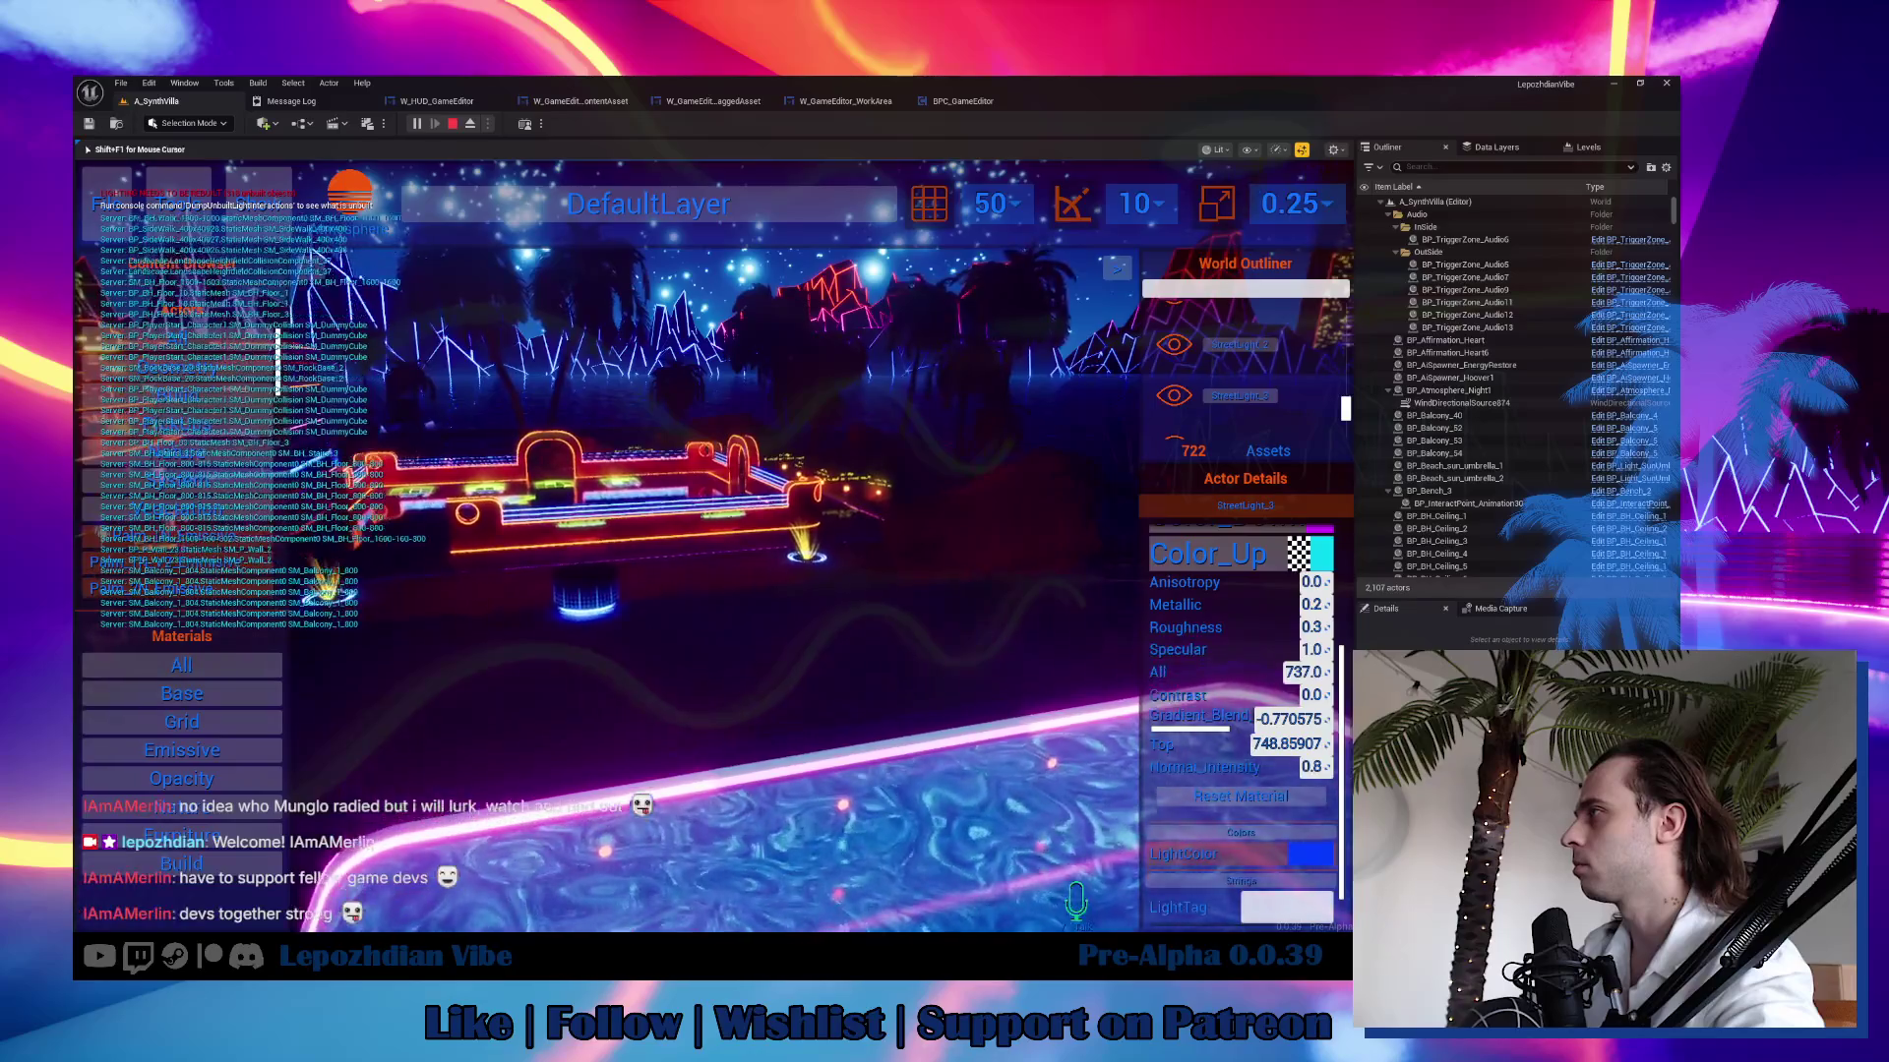
pyautogui.click(941, 704)
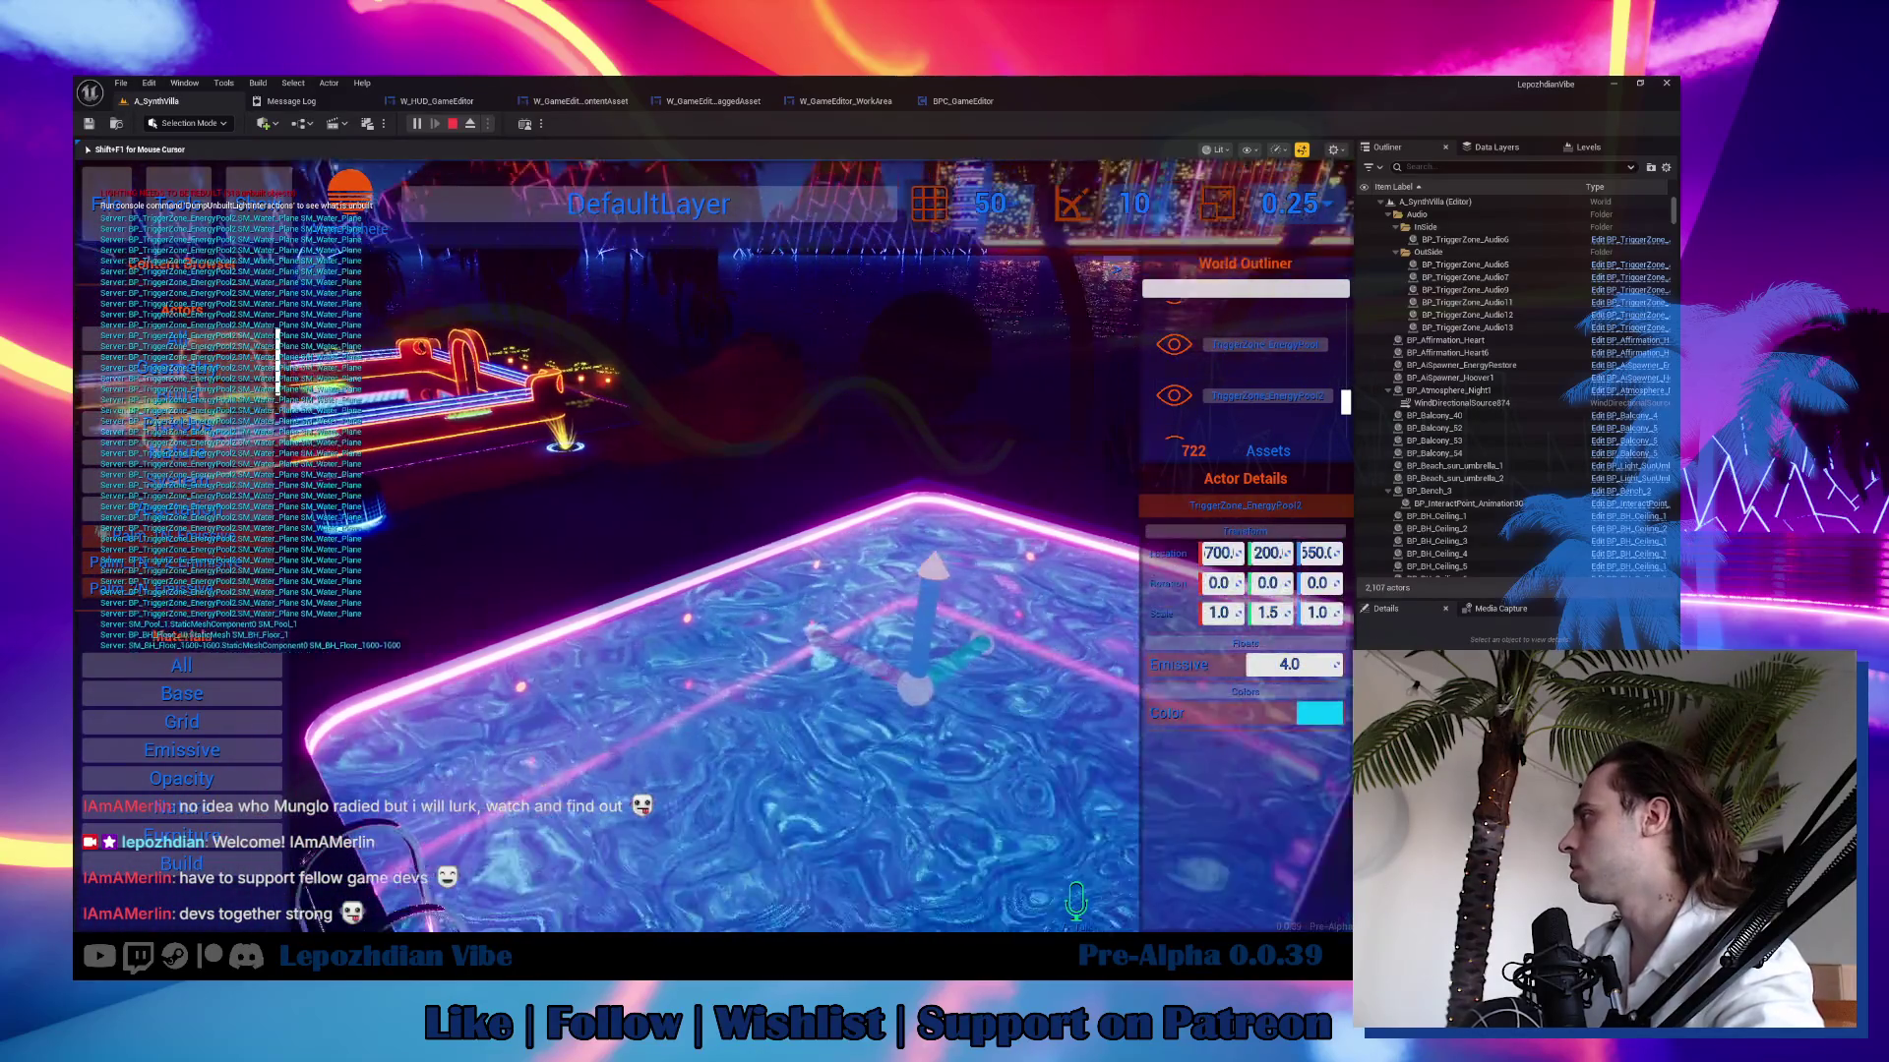
# Make the pool TriggerZone_EnergyPool2 bright green with Emissive at about 71.77.
pyautogui.click(1317, 716)
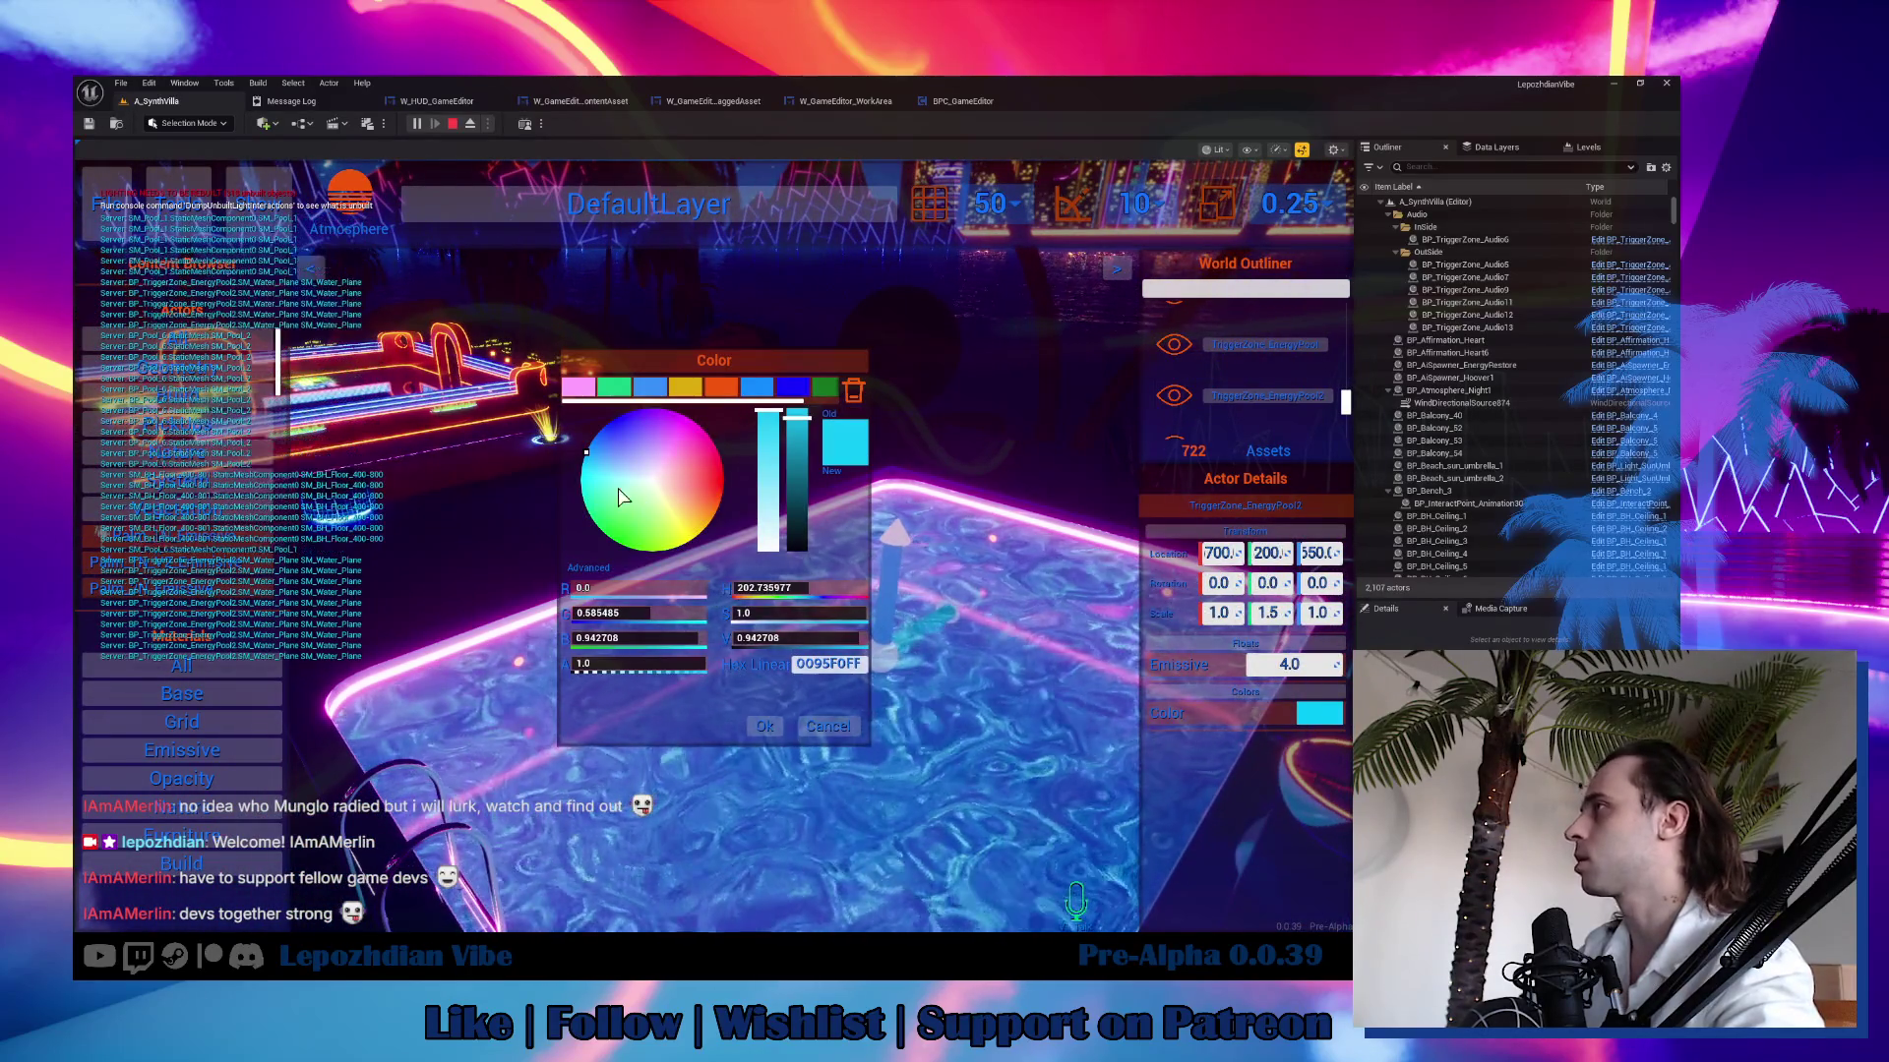
pyautogui.click(626, 533)
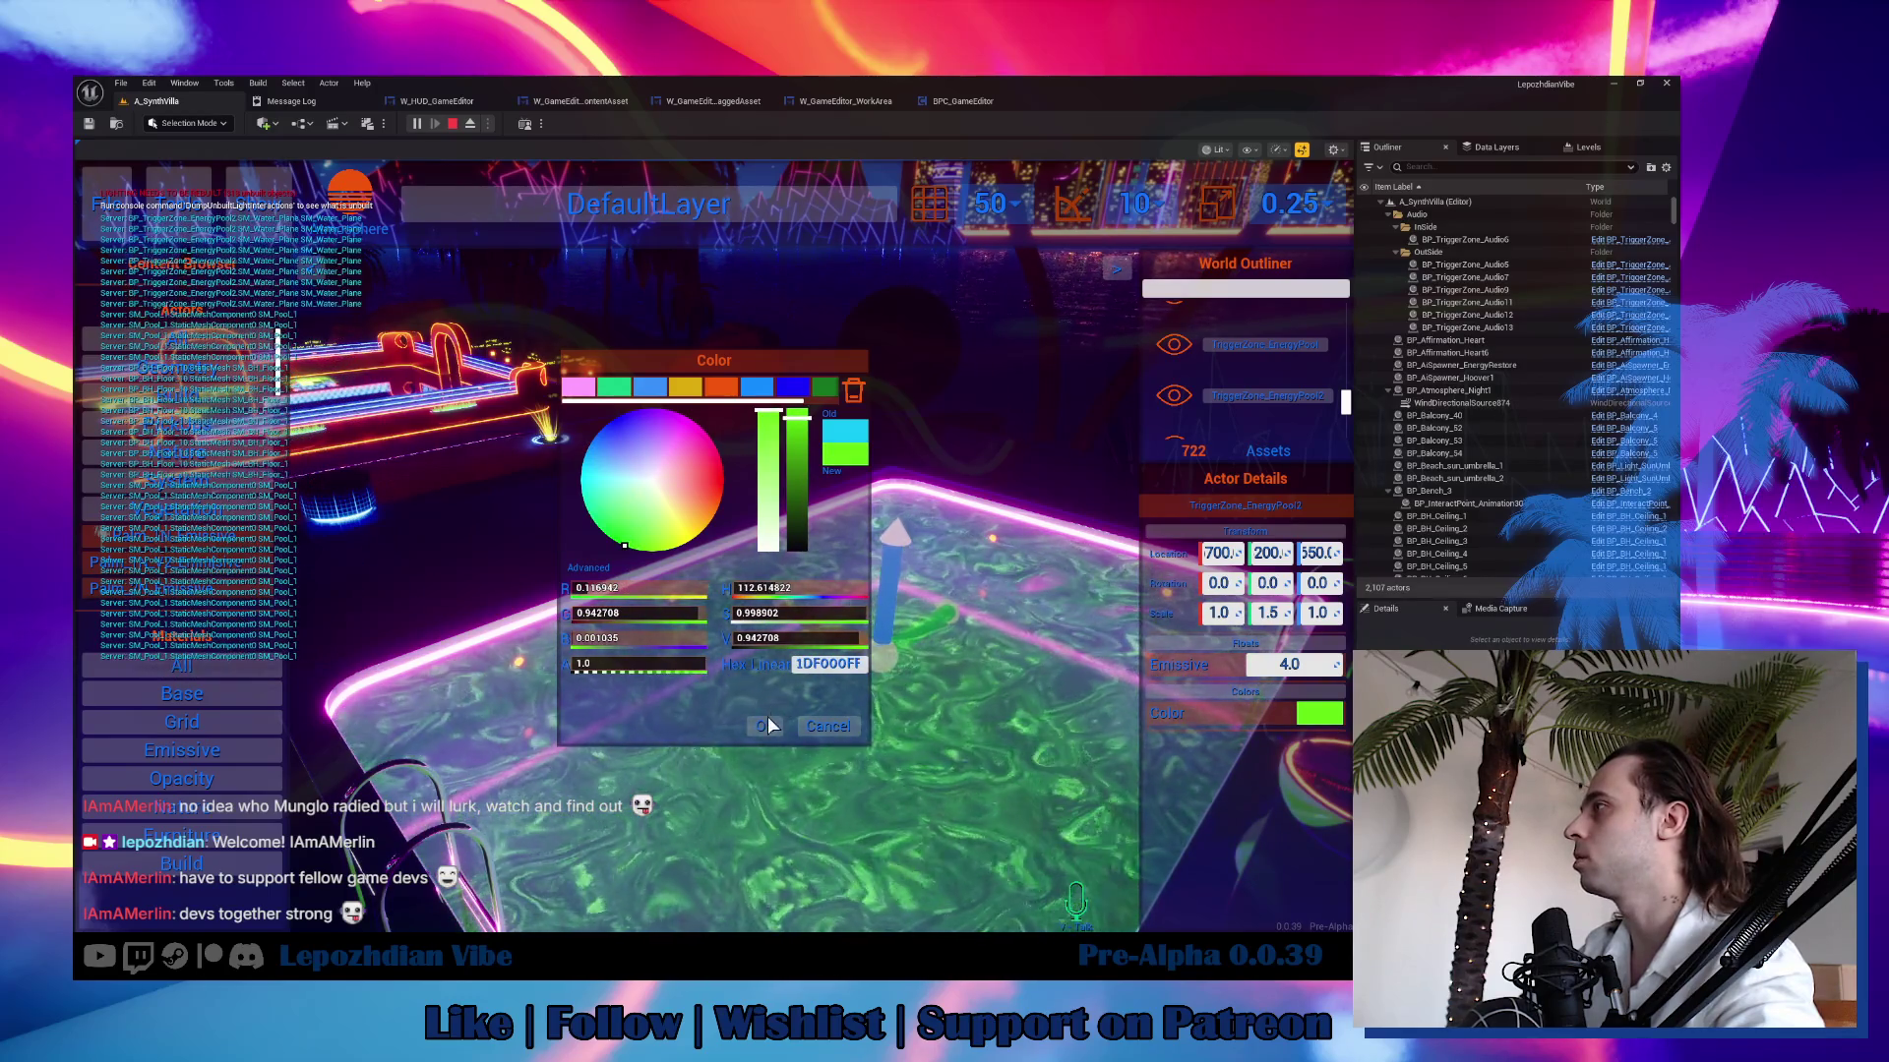
pyautogui.click(765, 726)
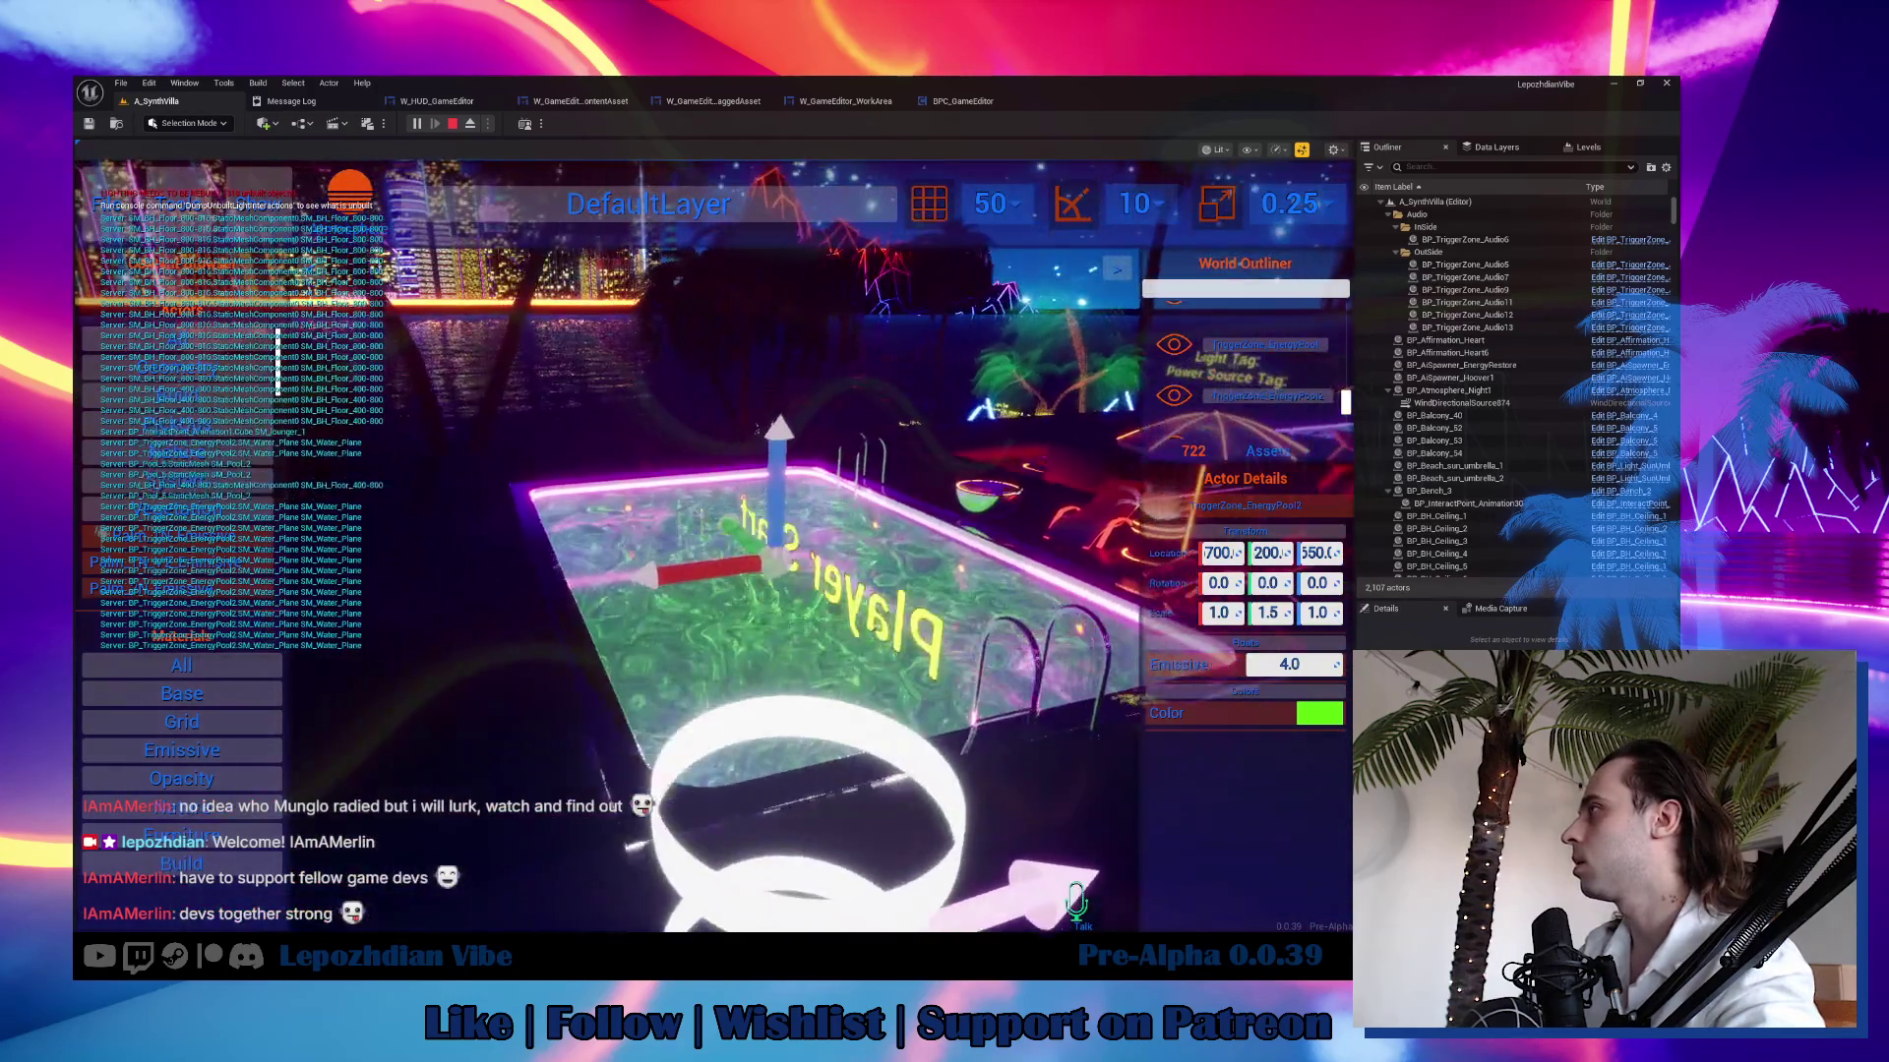
pyautogui.moveTo(1284, 665); pyautogui.dragTo(1316, 667)
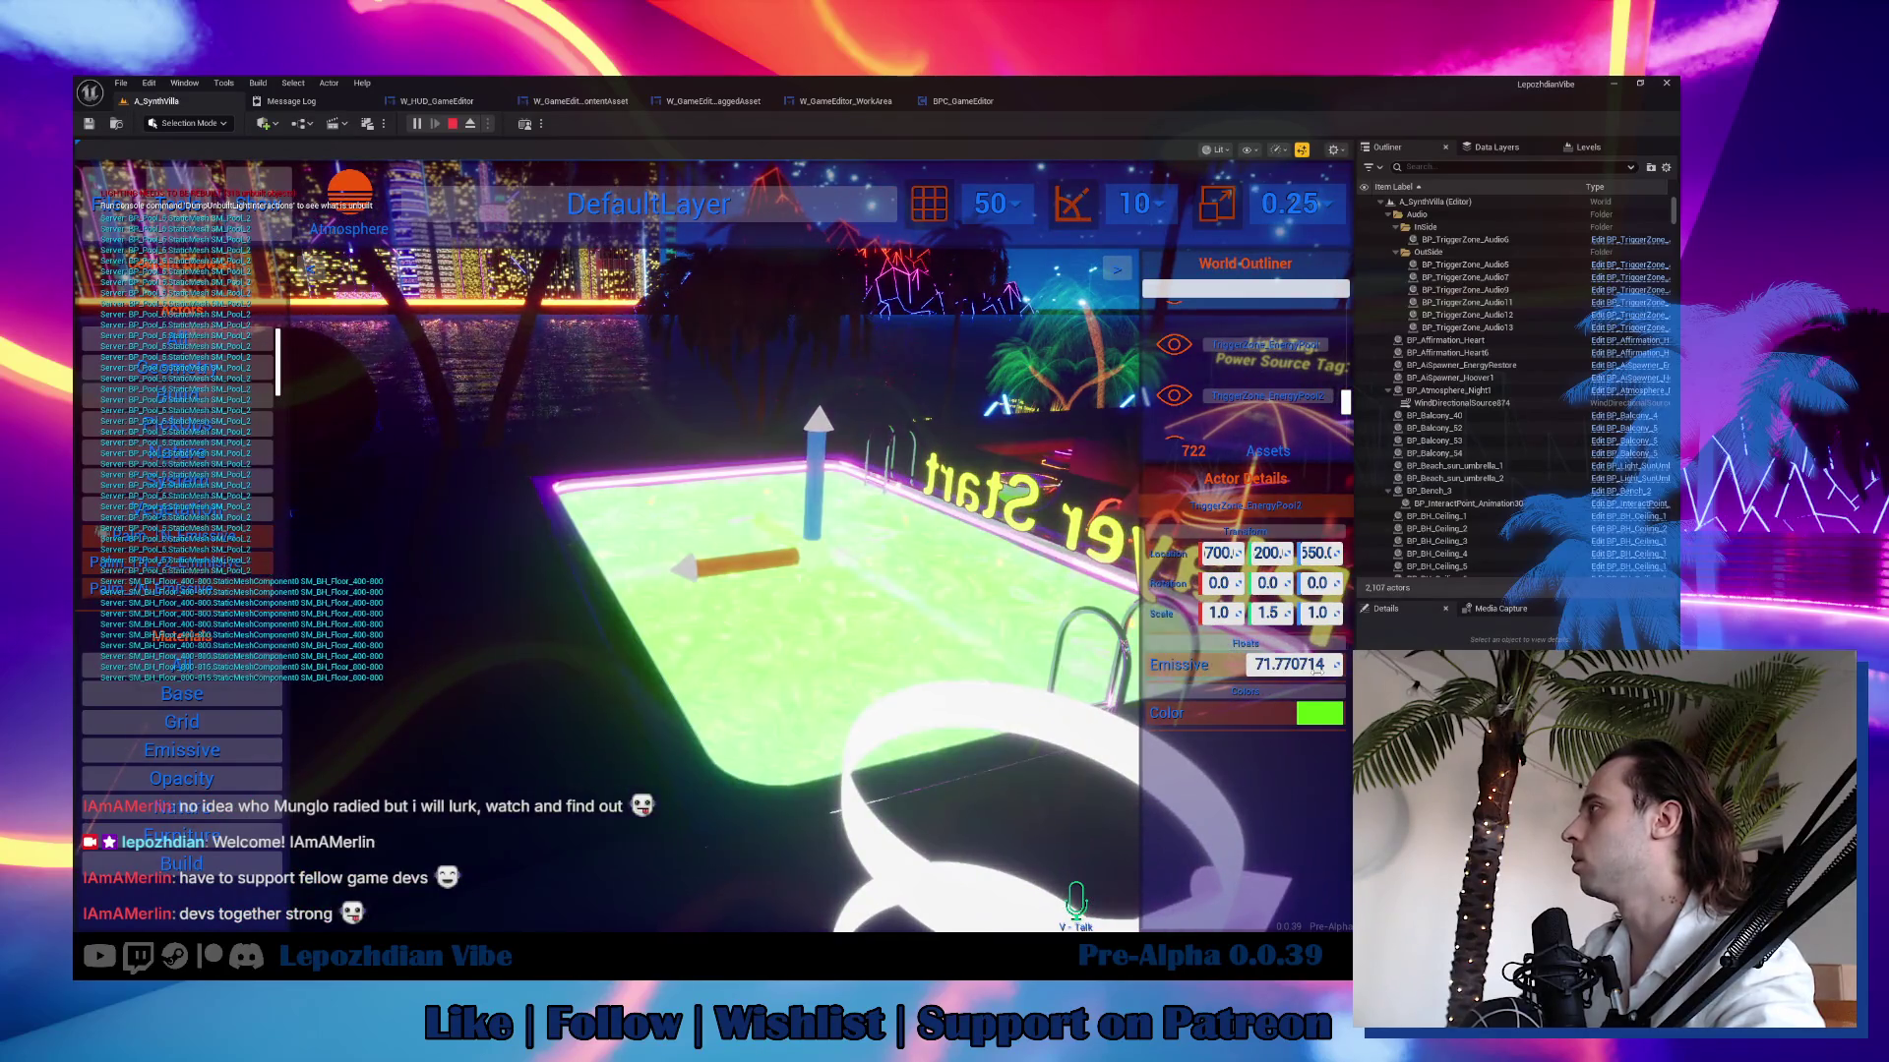
# Apply Emissive_Base to the floor tile beside the pool and colour it lime green (25FF00FF).
pyautogui.click(649, 557)
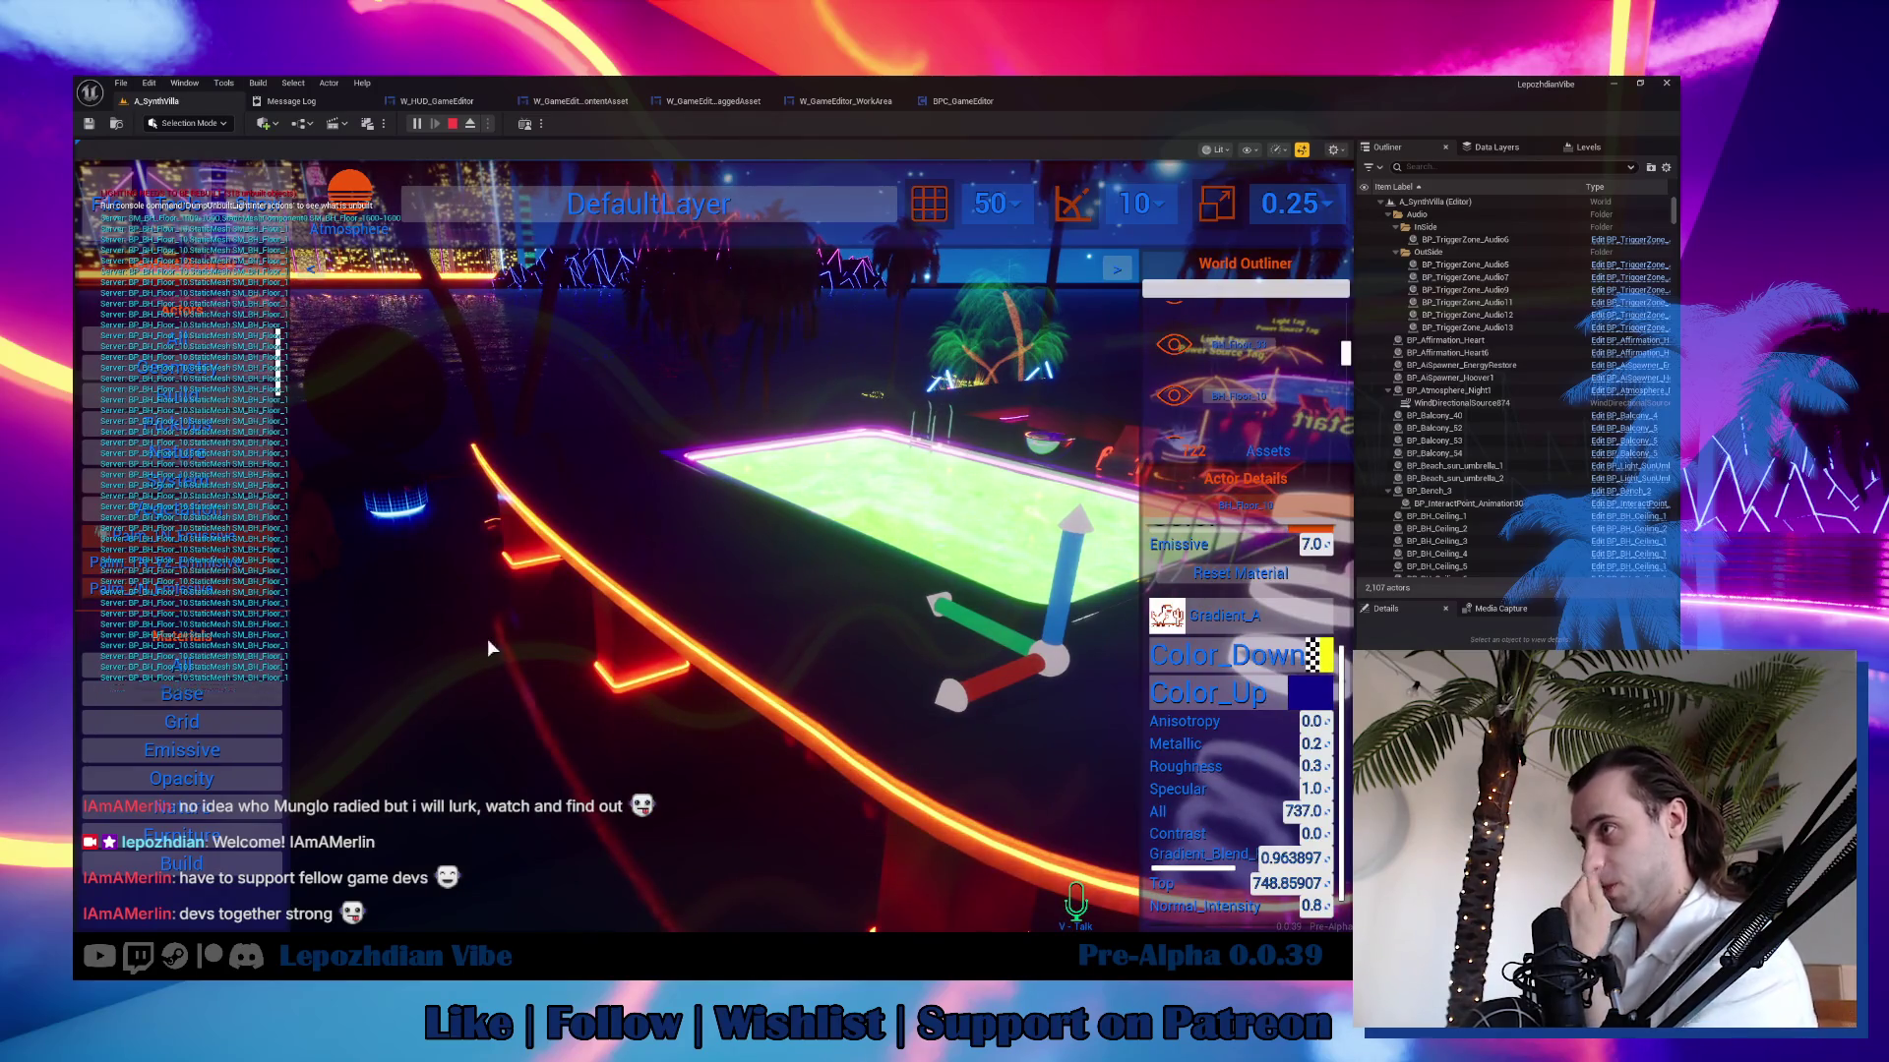
pyautogui.click(217, 759)
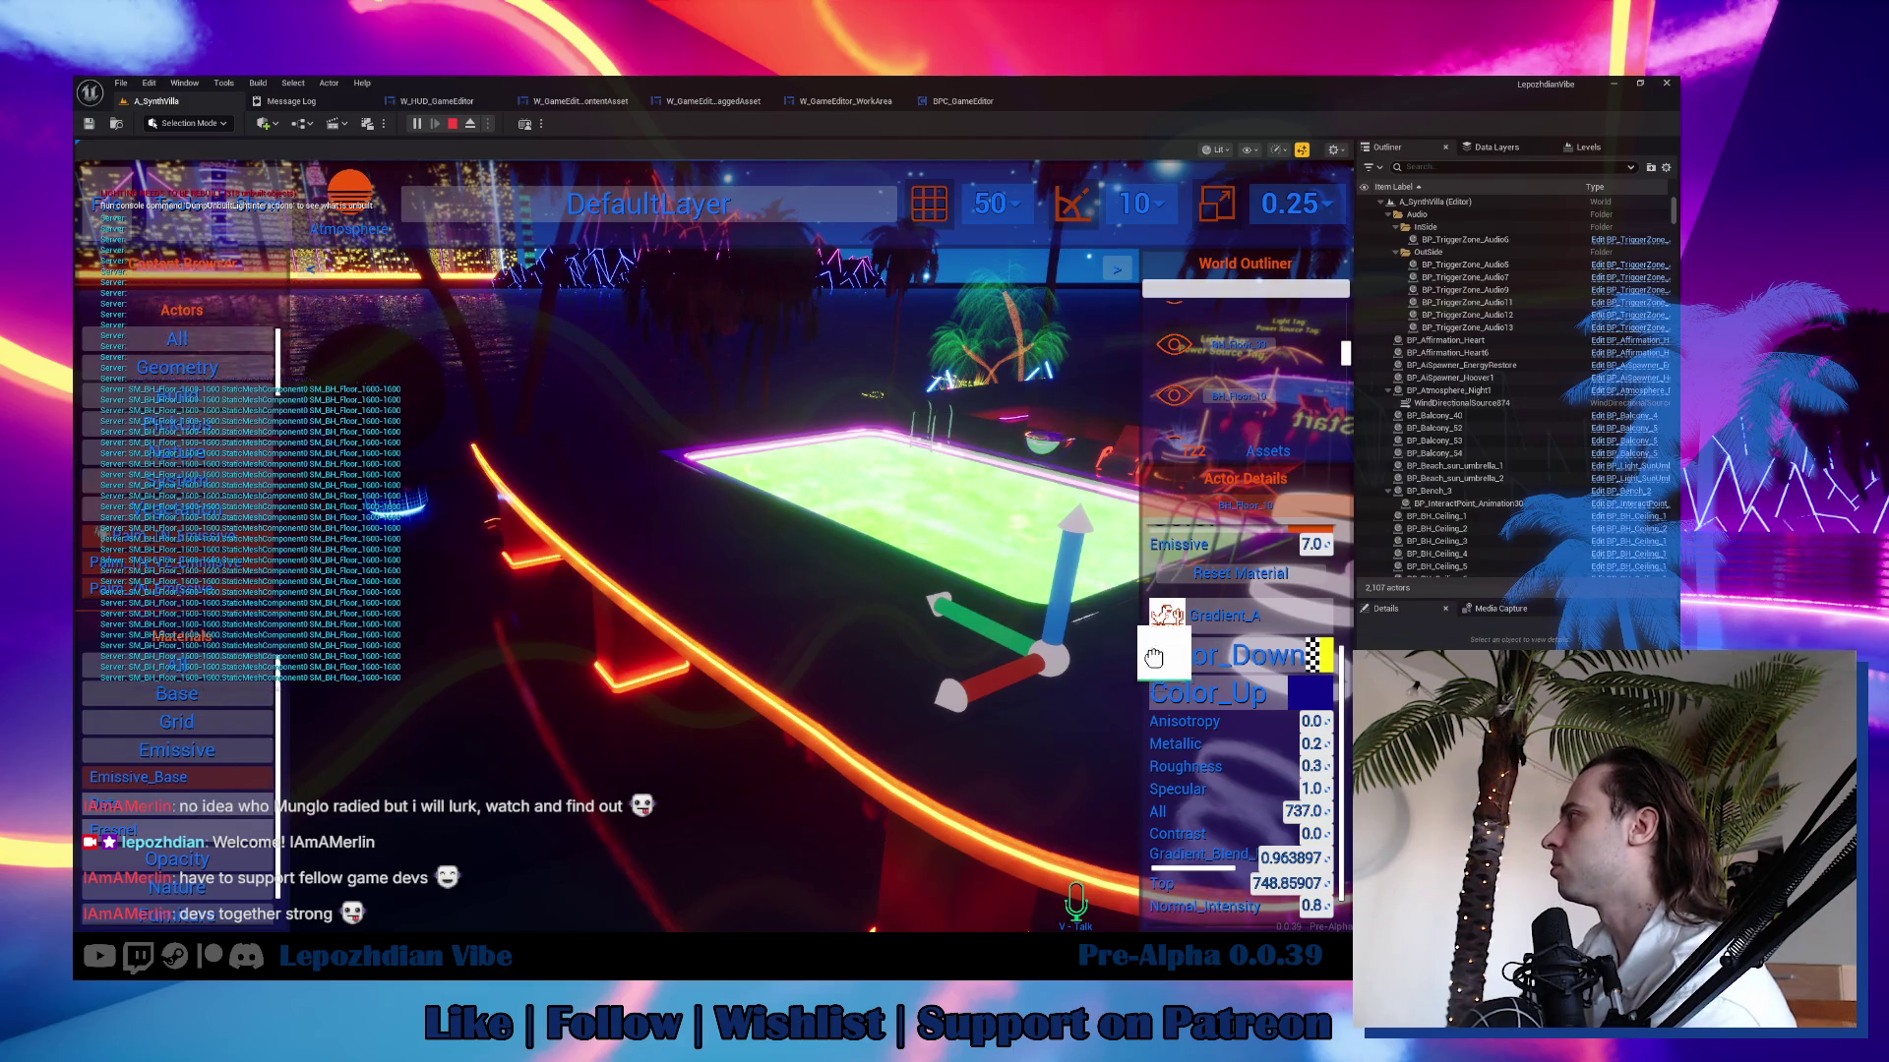
pyautogui.click(1164, 614)
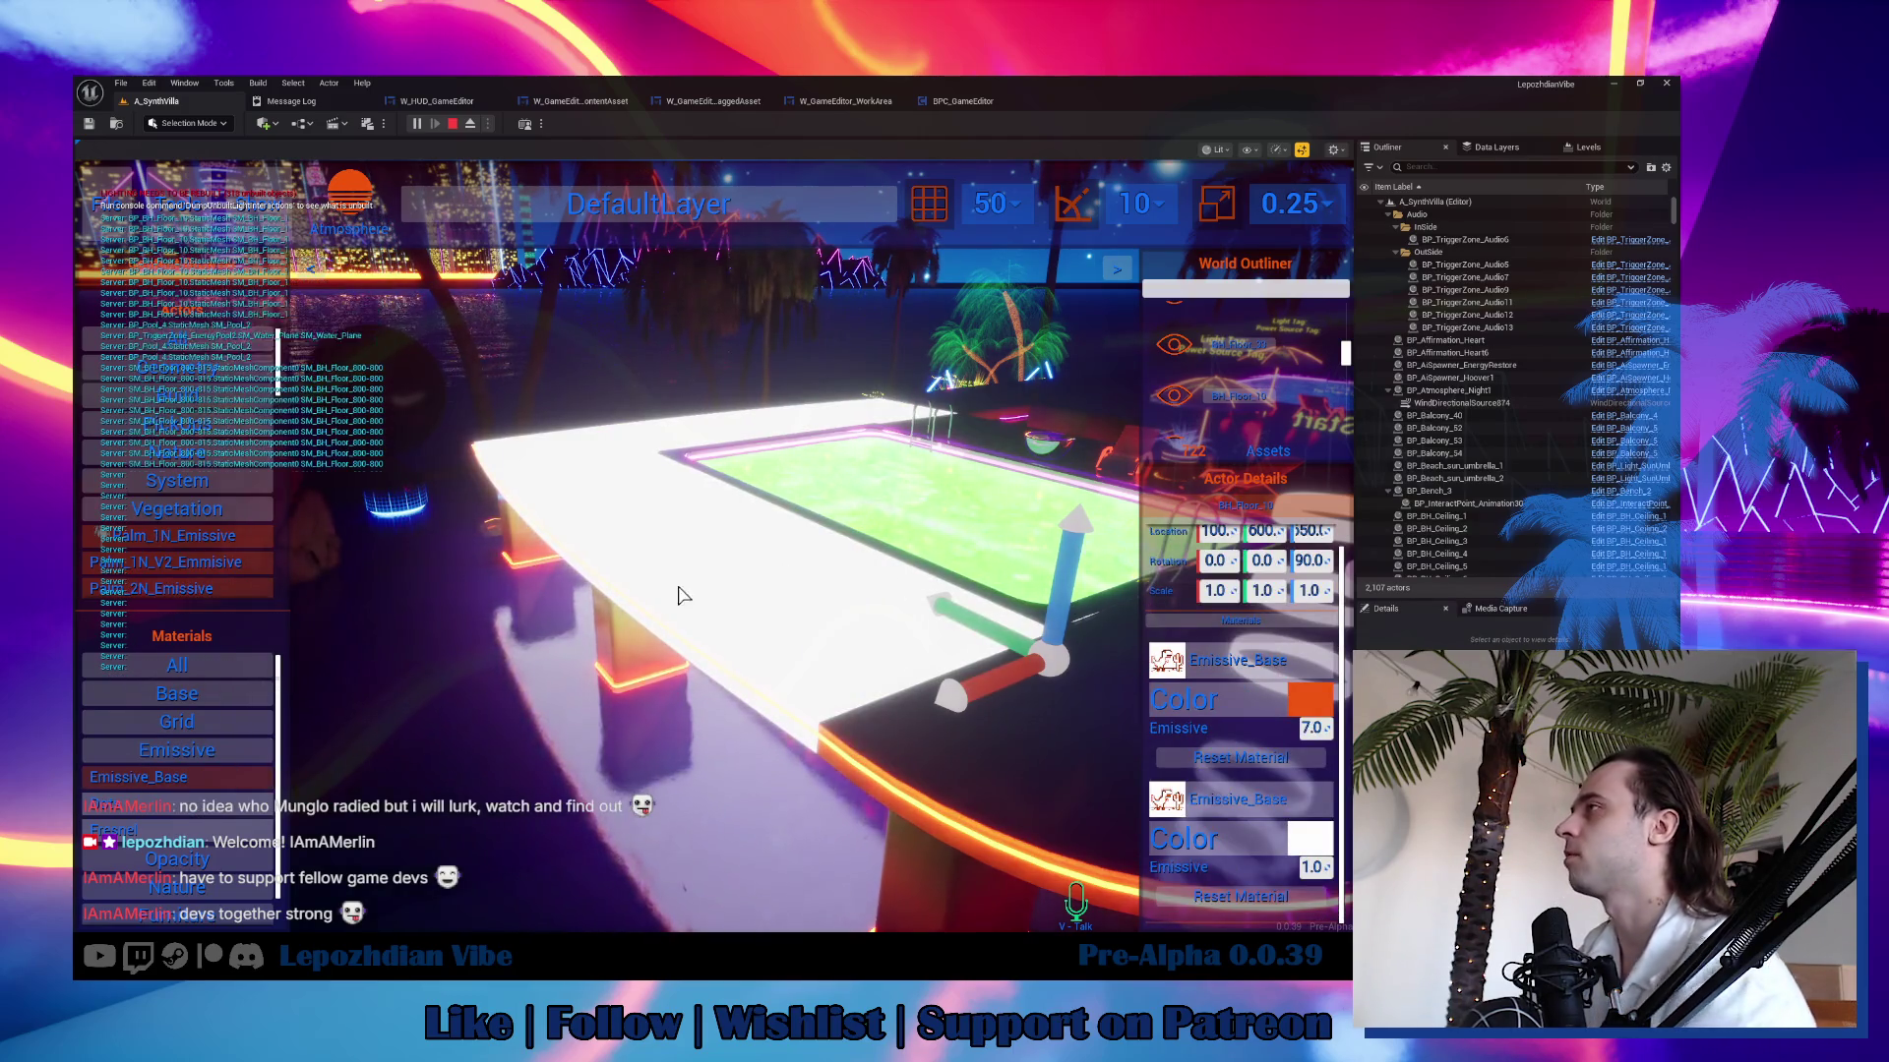
pyautogui.click(1311, 843)
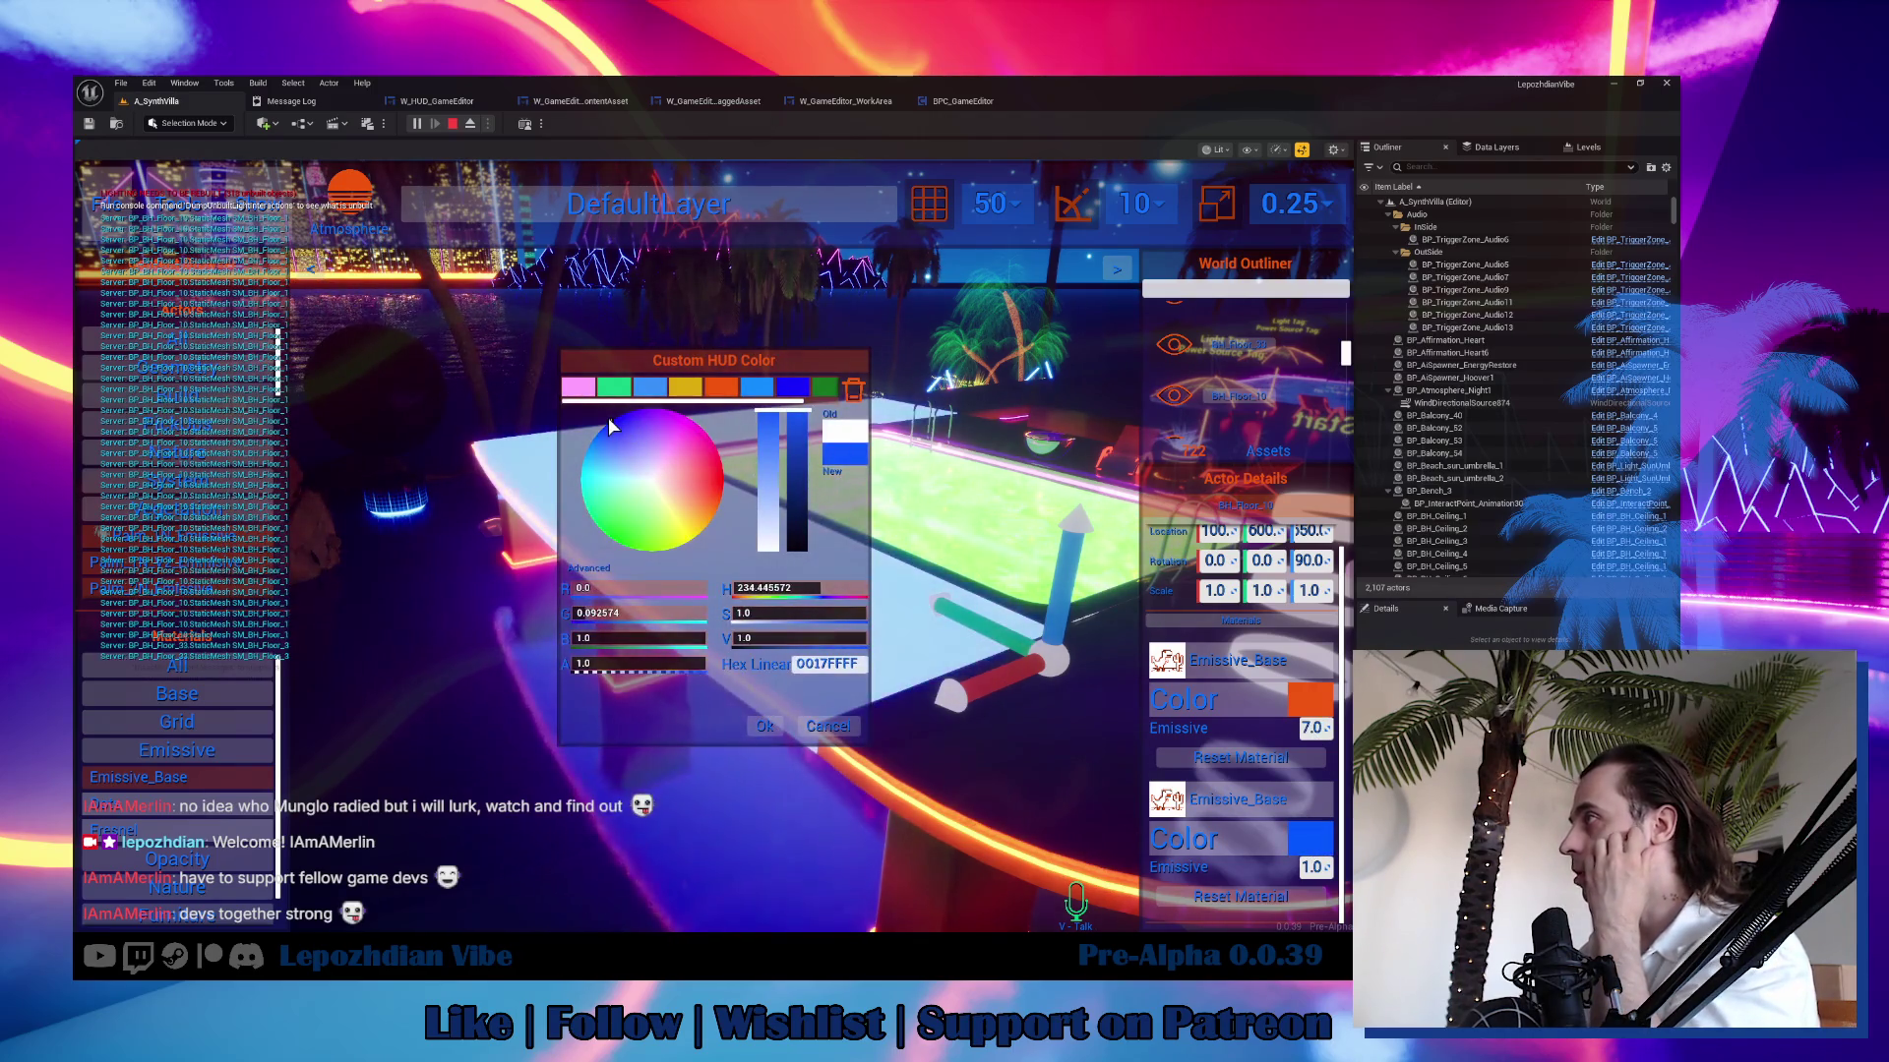
pyautogui.click(626, 546)
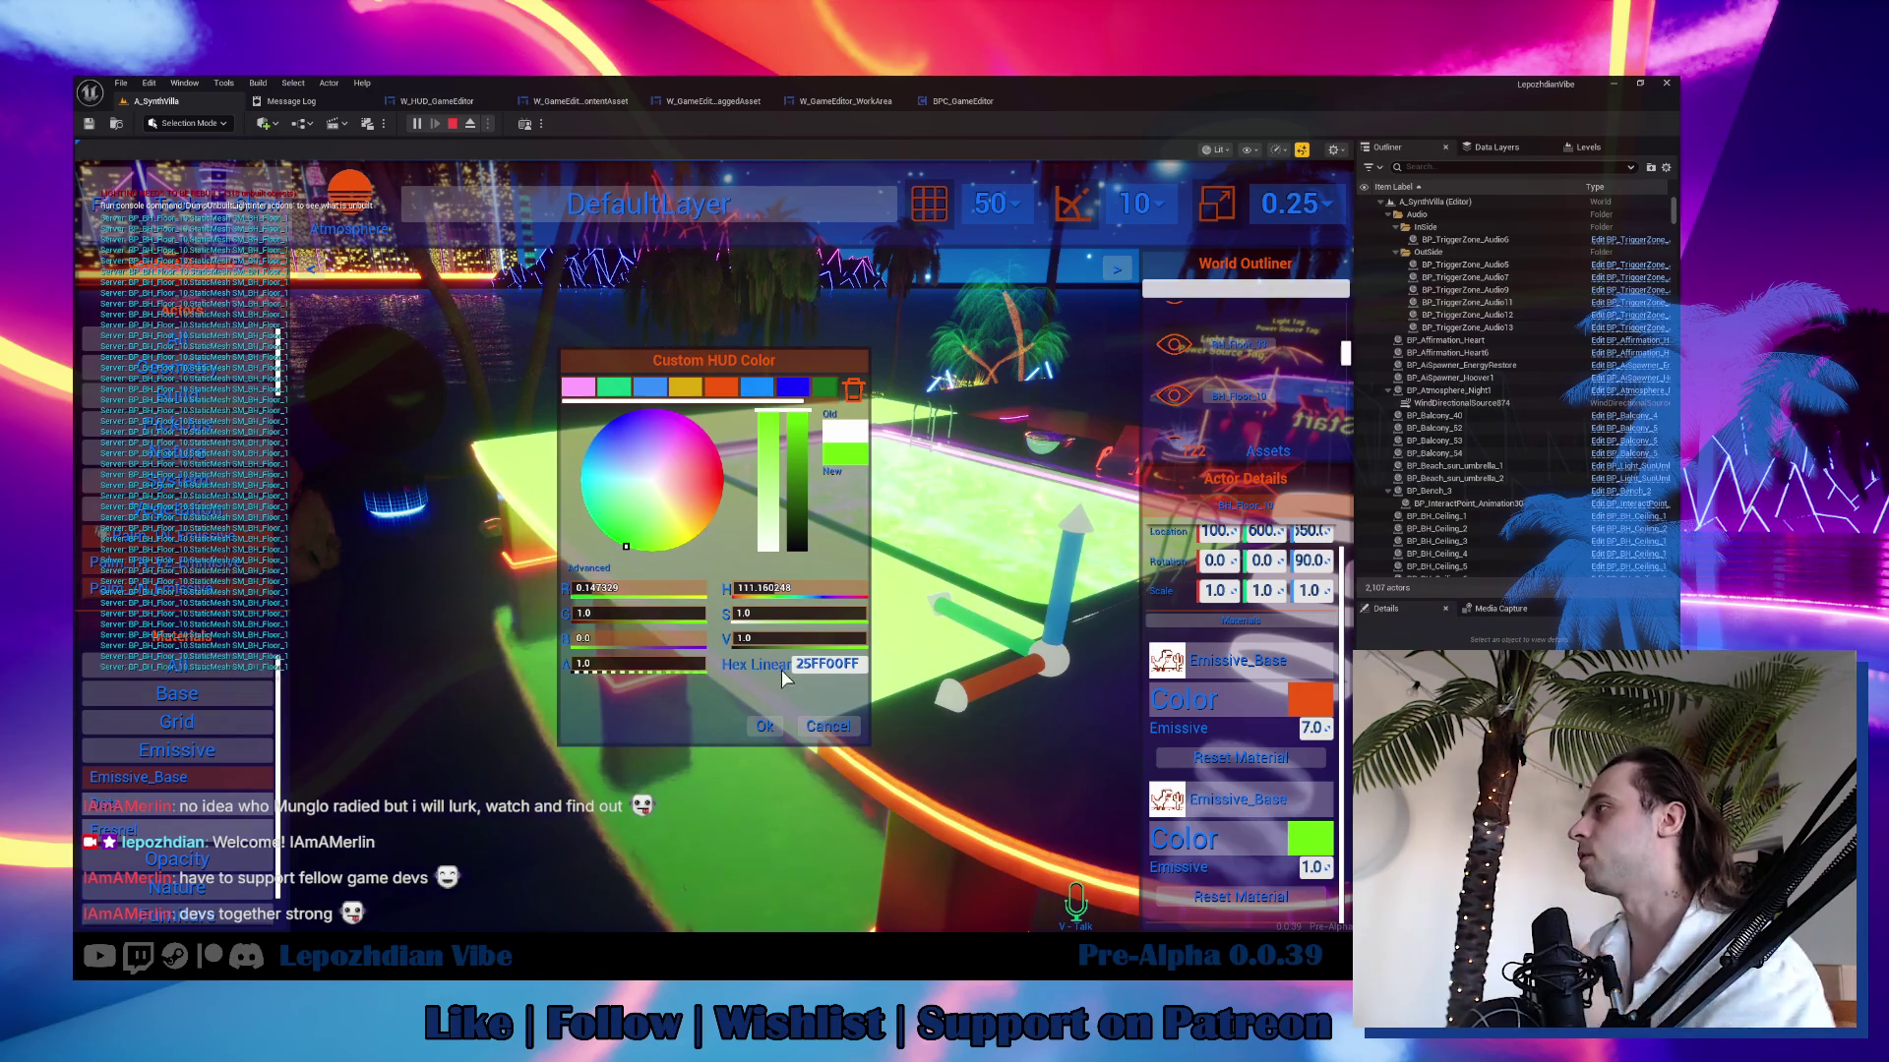
pyautogui.click(768, 725)
pyautogui.click(111, 226)
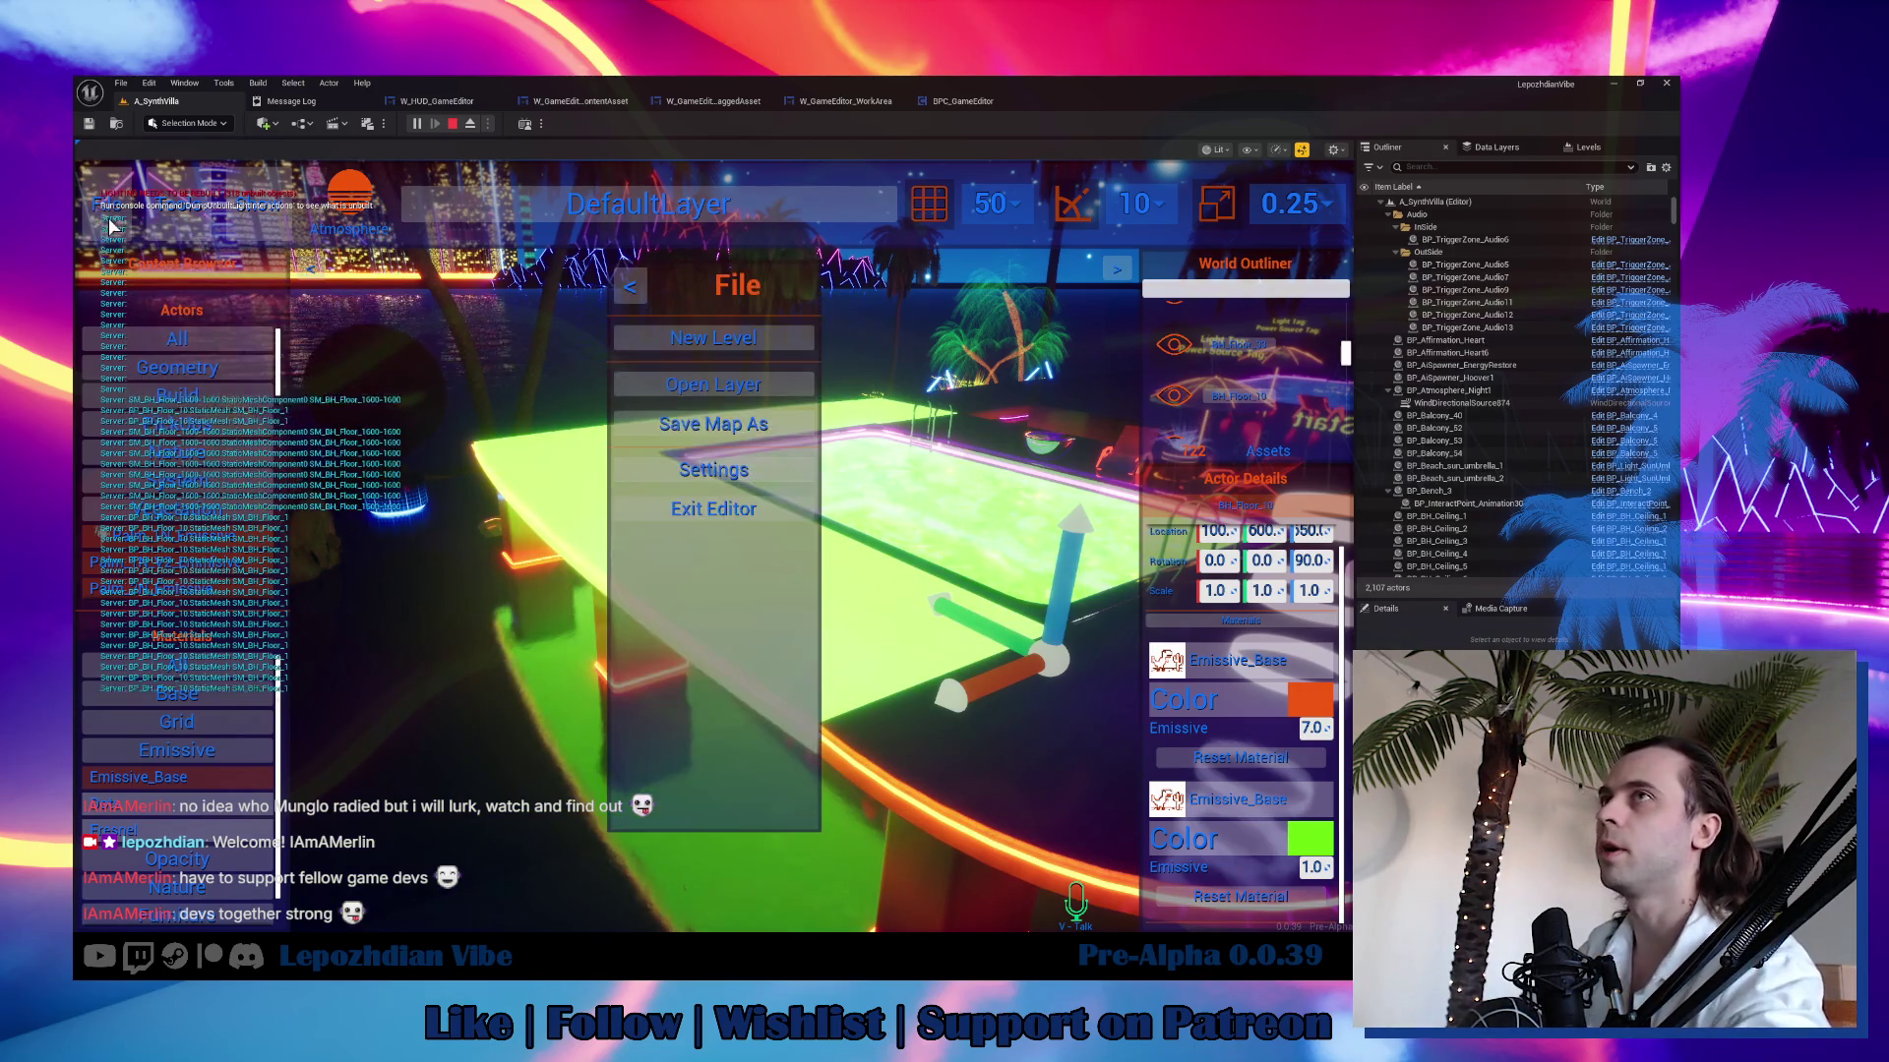
# Resume play and walk up to the lamp post to switch the lamp off.
pyautogui.click(739, 509)
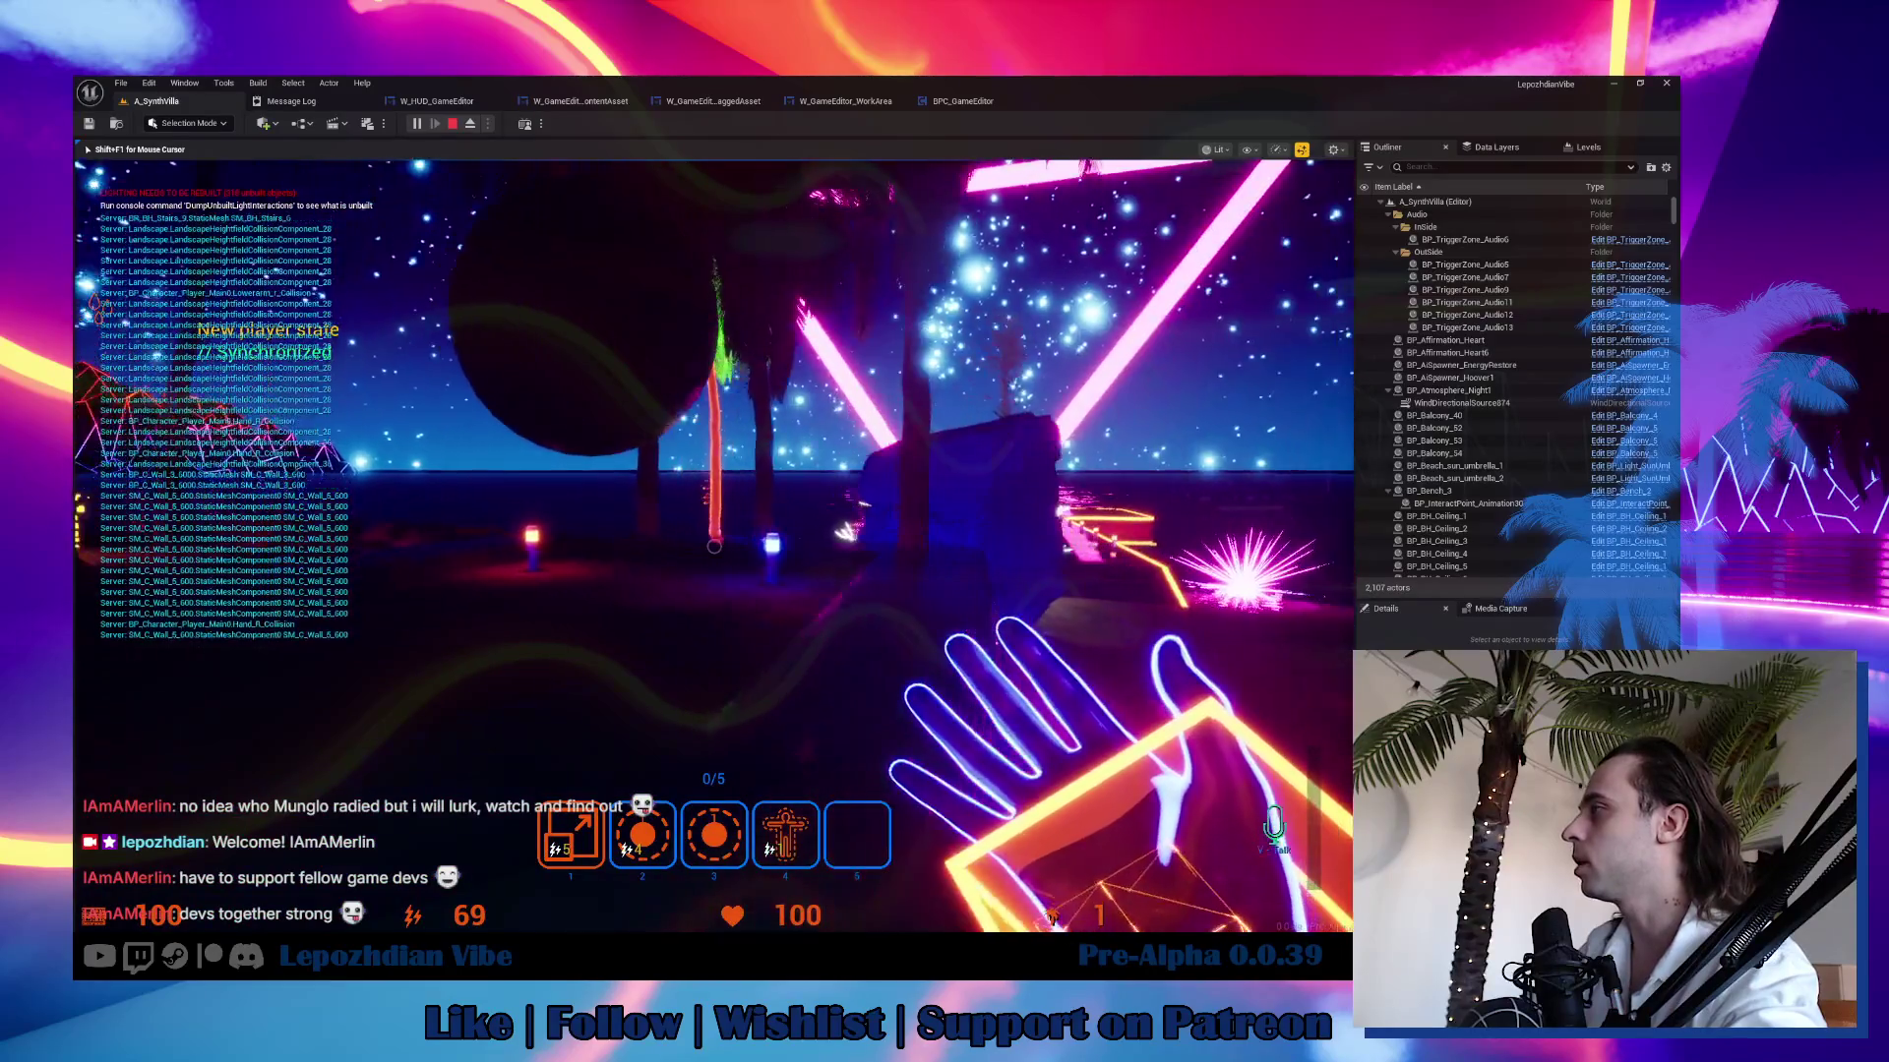
pyautogui.press('5')
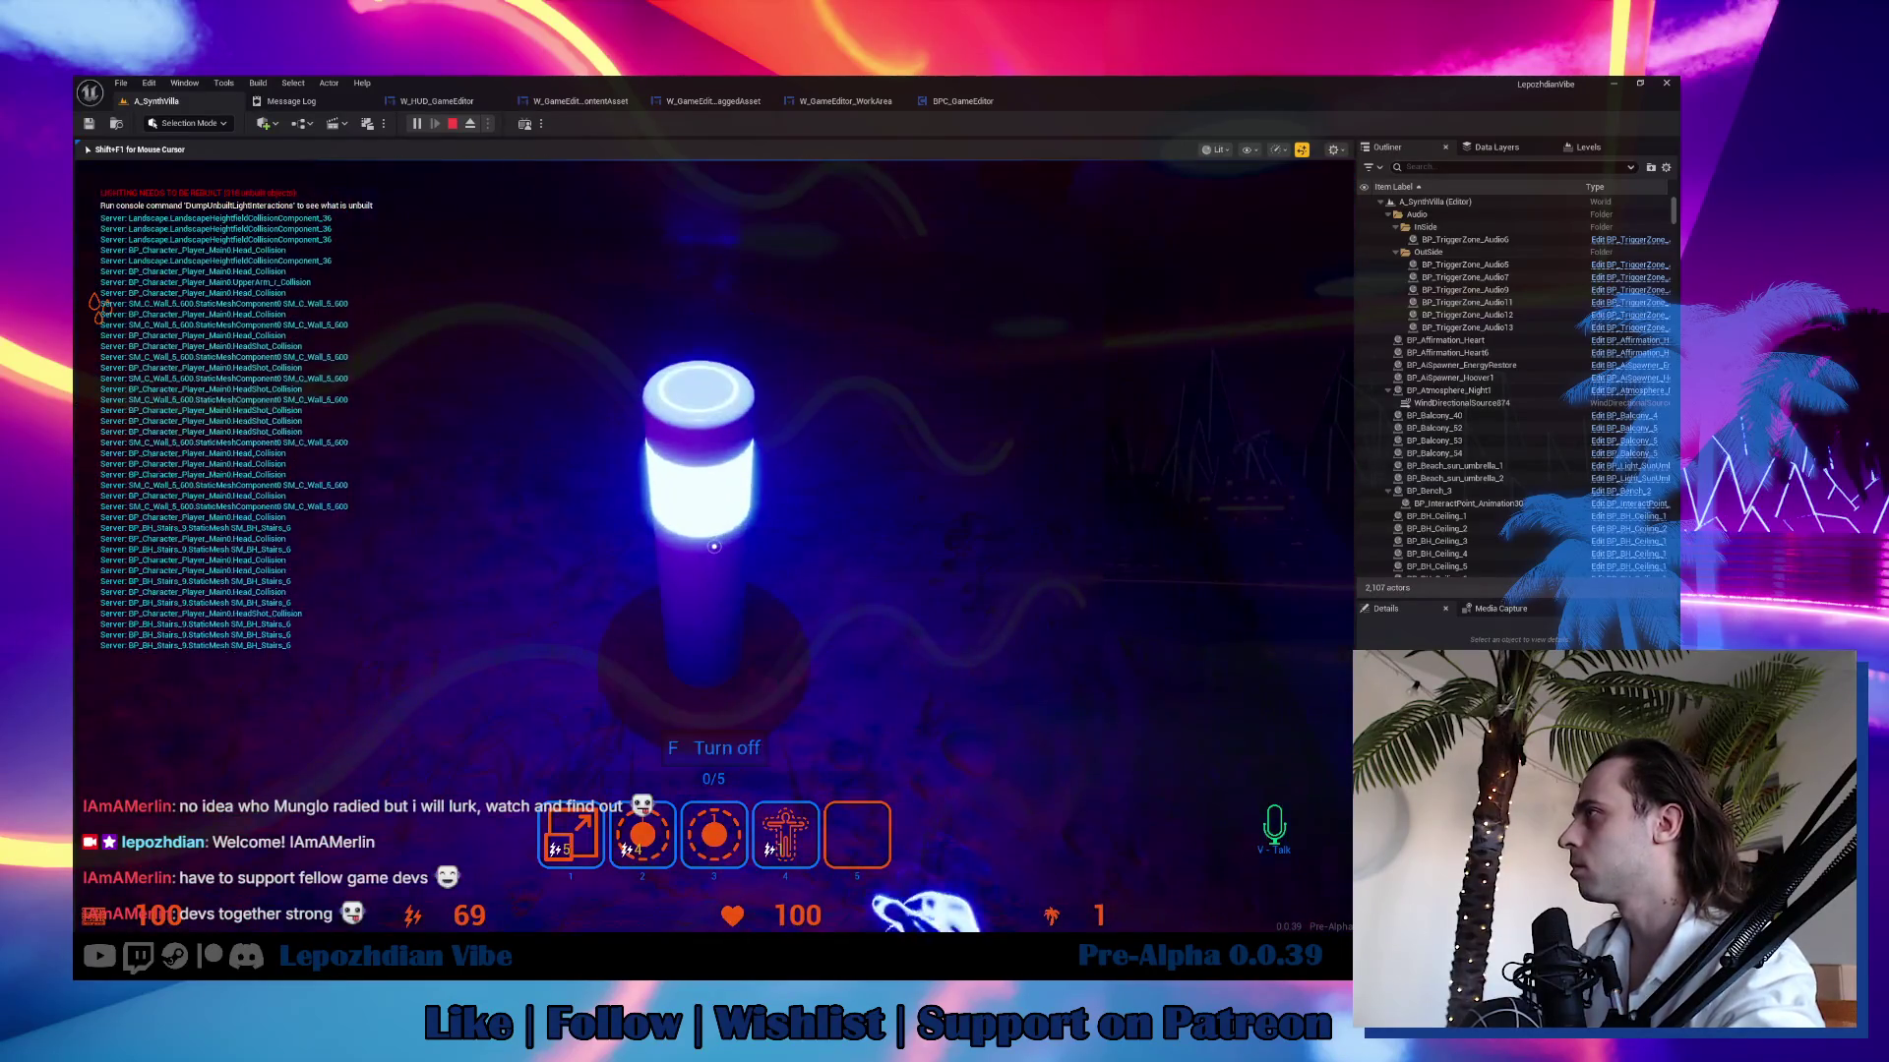
pyautogui.press('f')
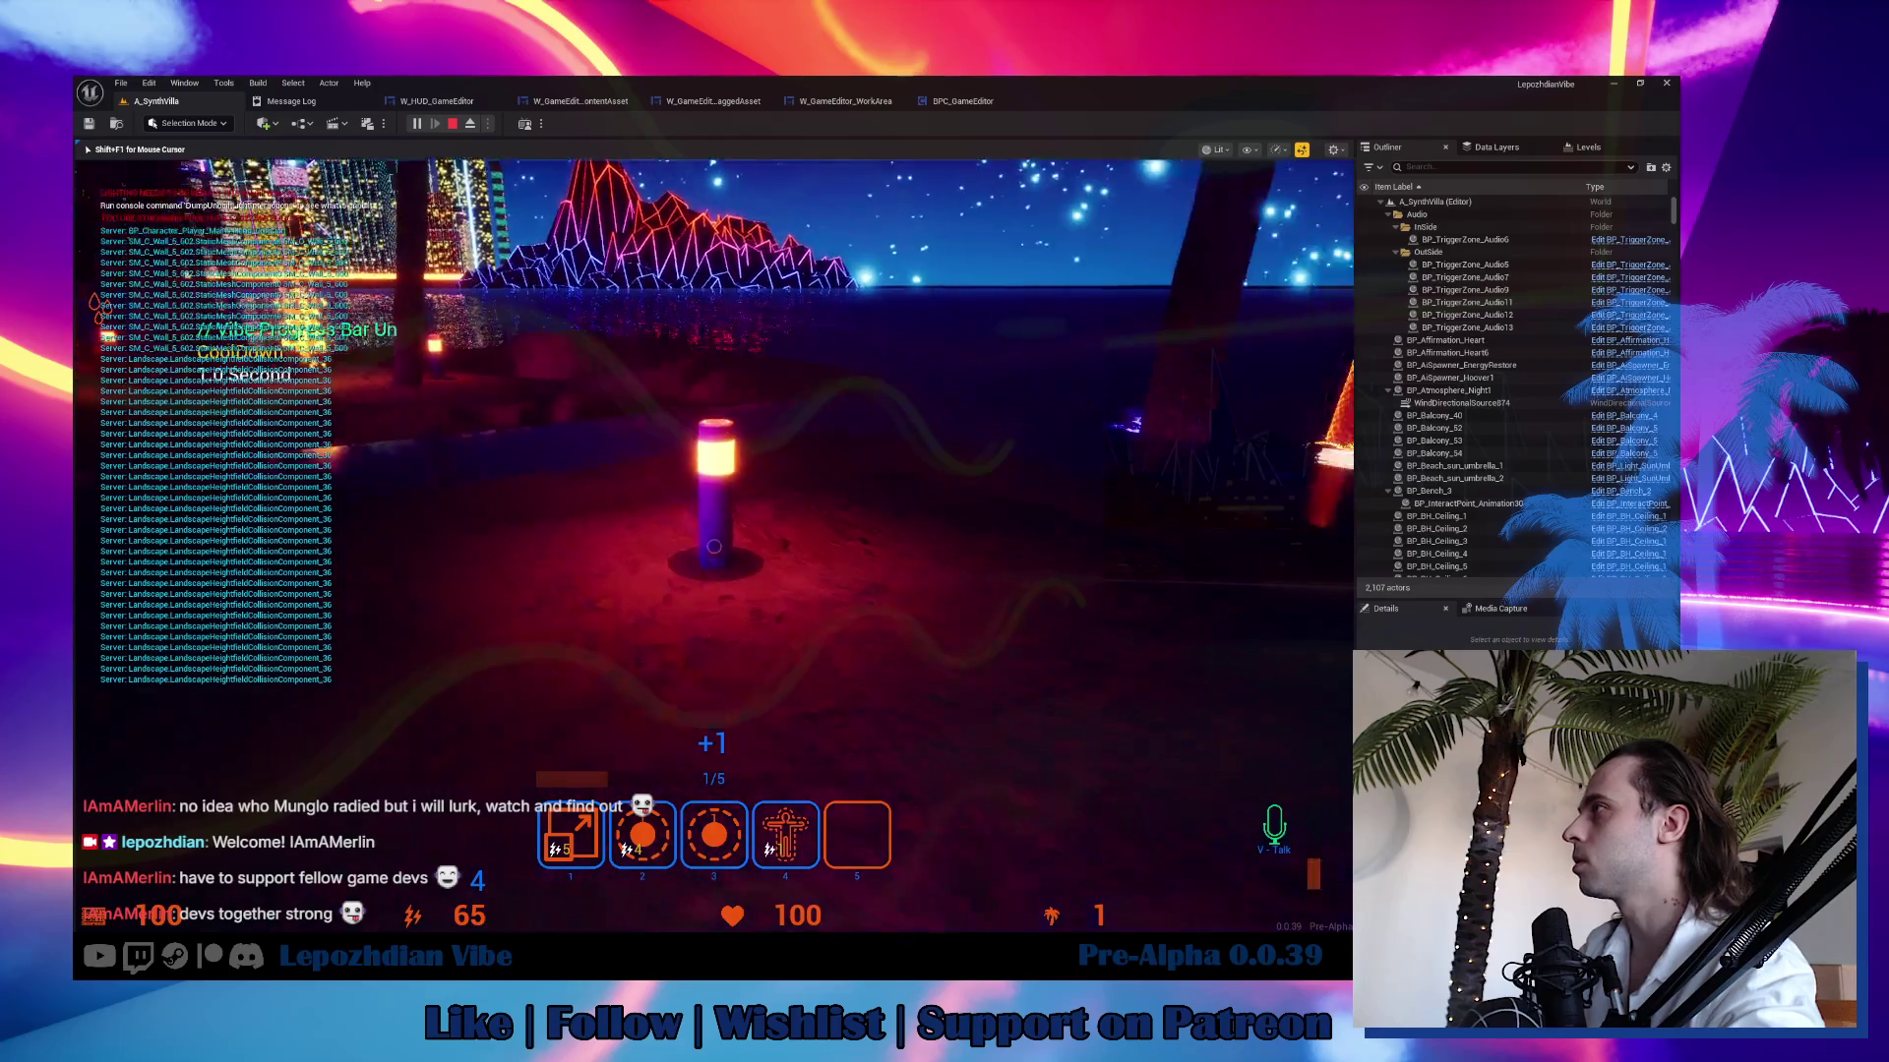
pyautogui.press('w')
pyautogui.press('f')
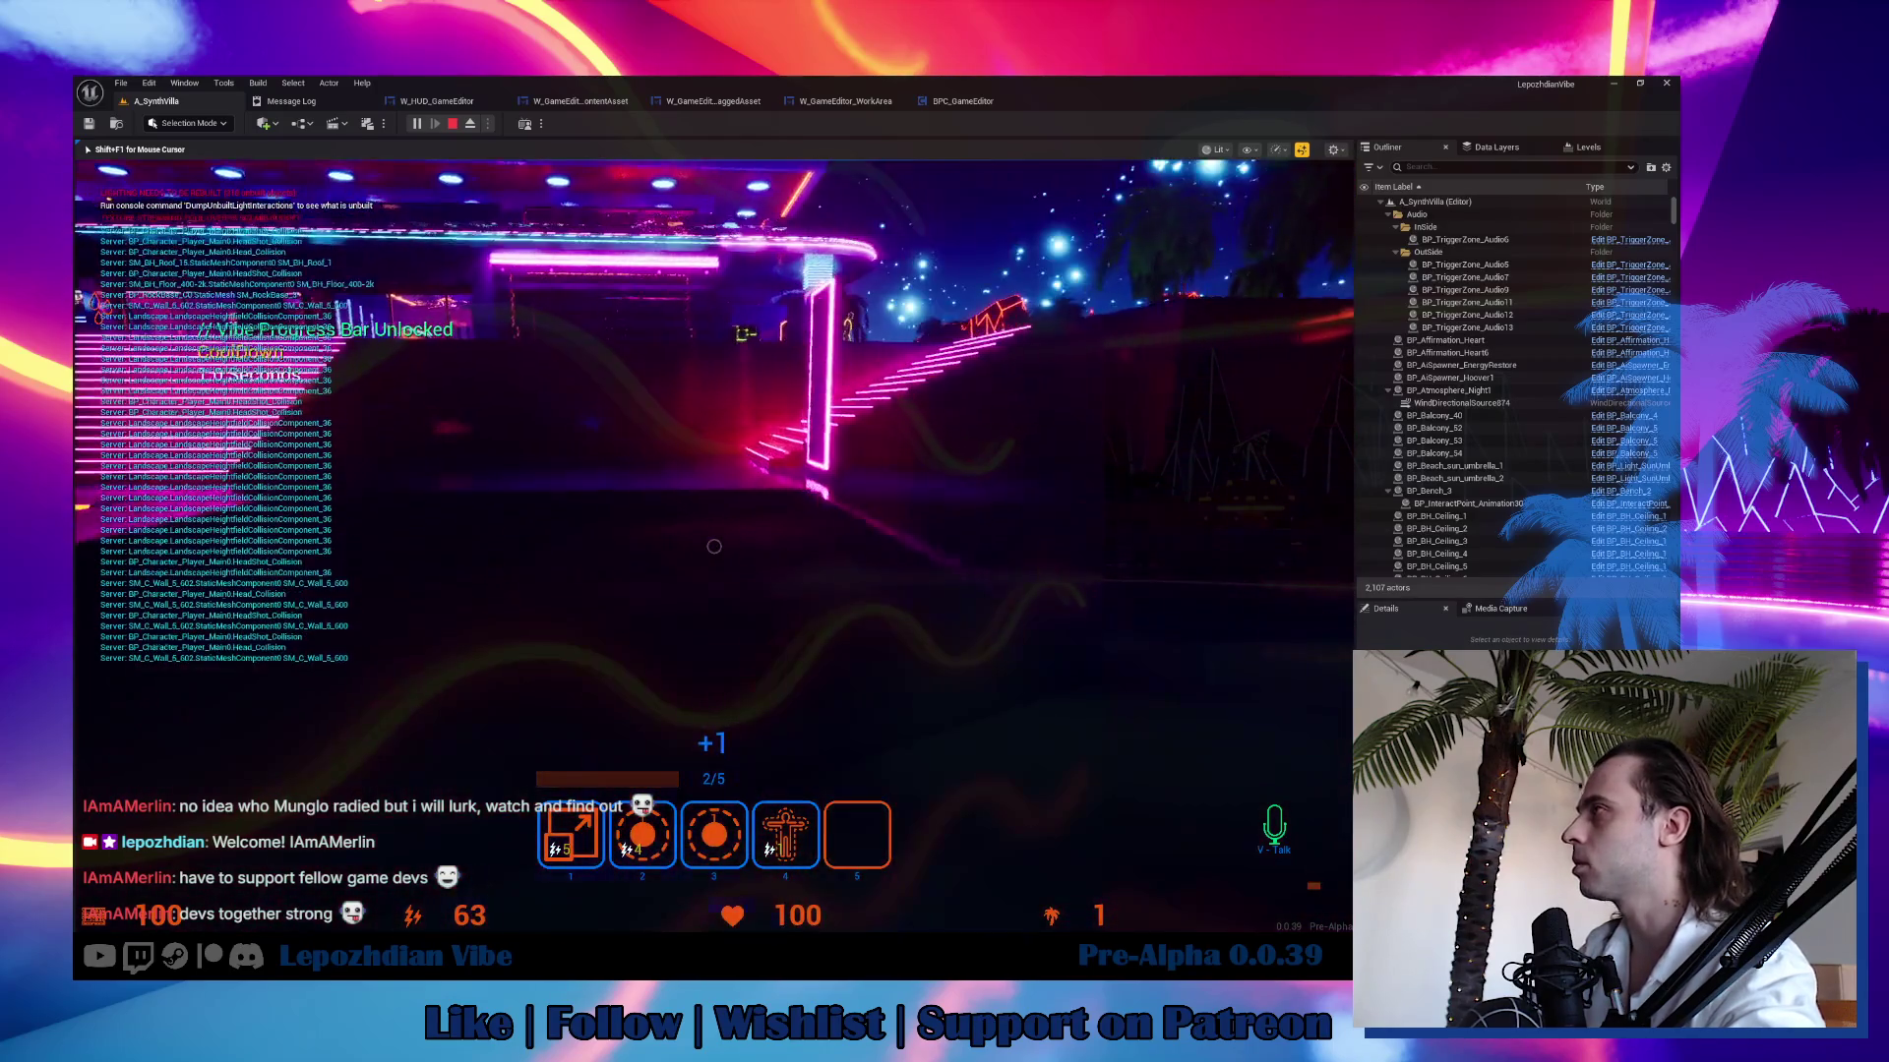
# Walk up the neon stairs, past the glowing pool and across the neon bridge into a building.
pyautogui.press('w')
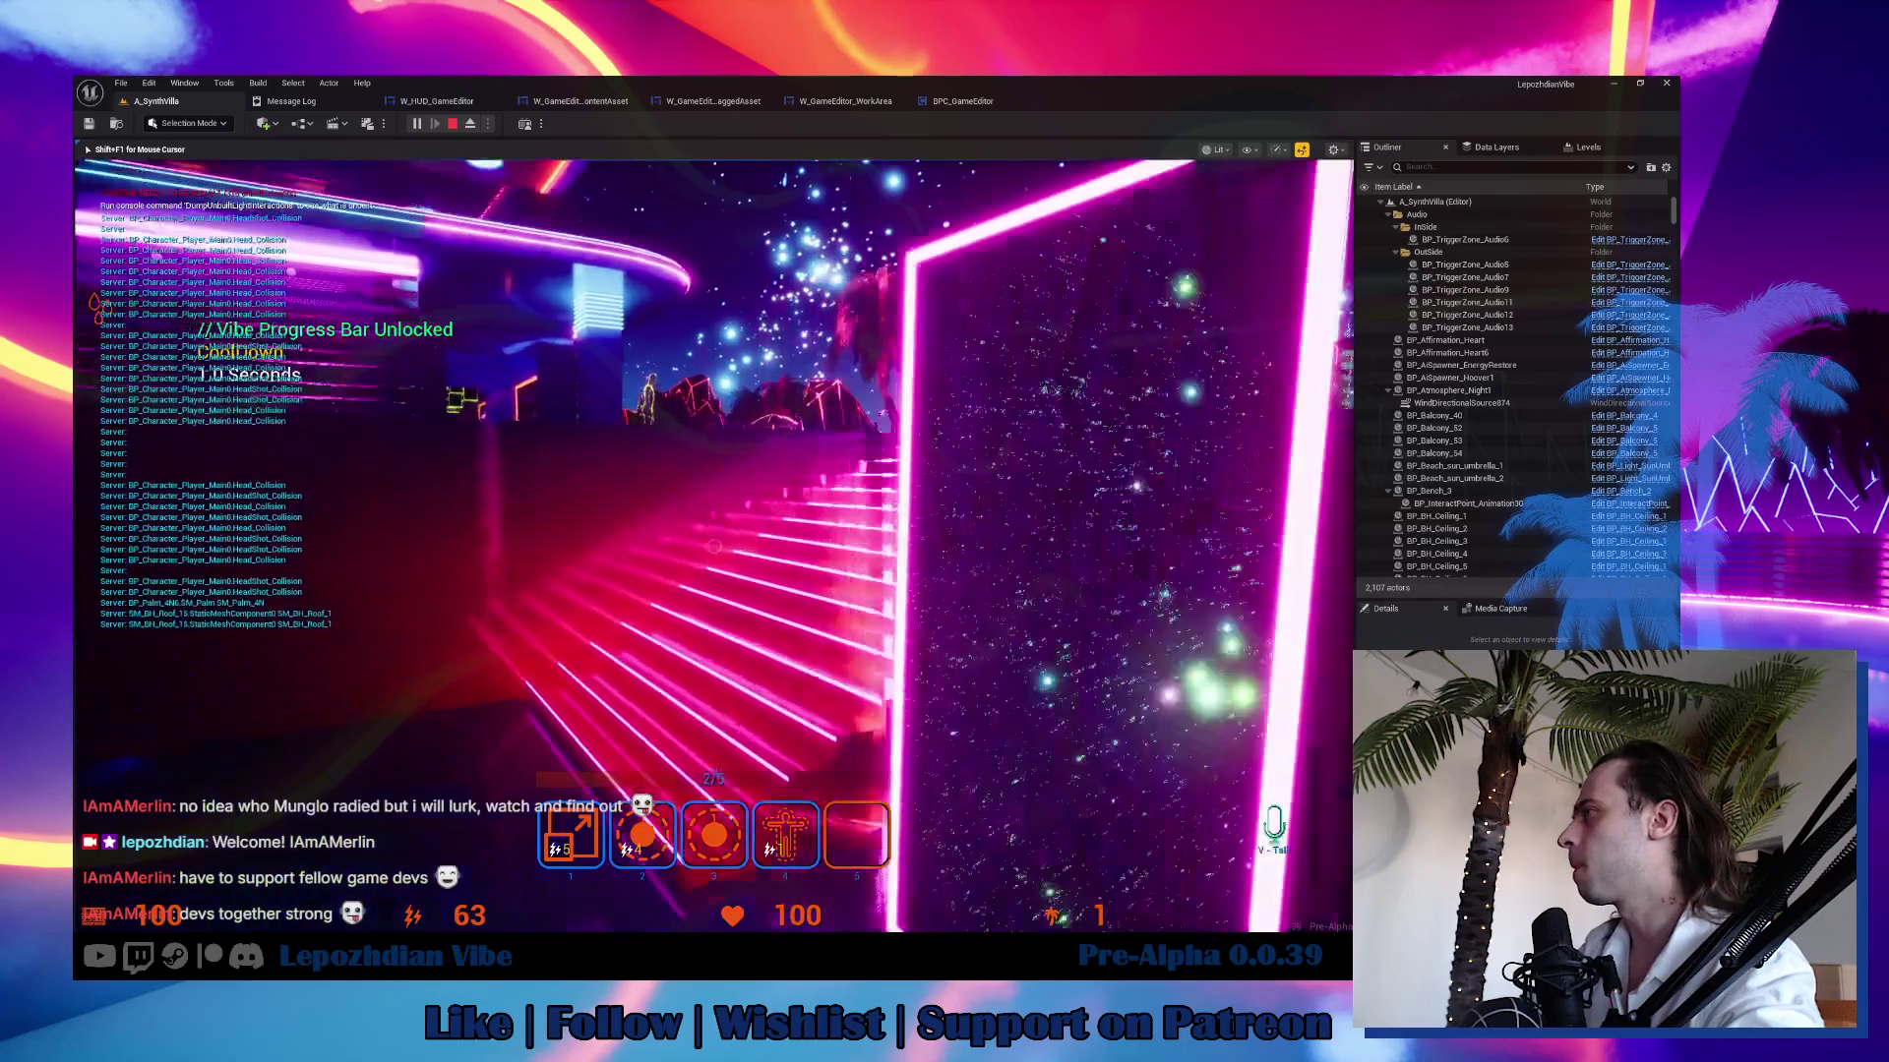
pyautogui.press('w')
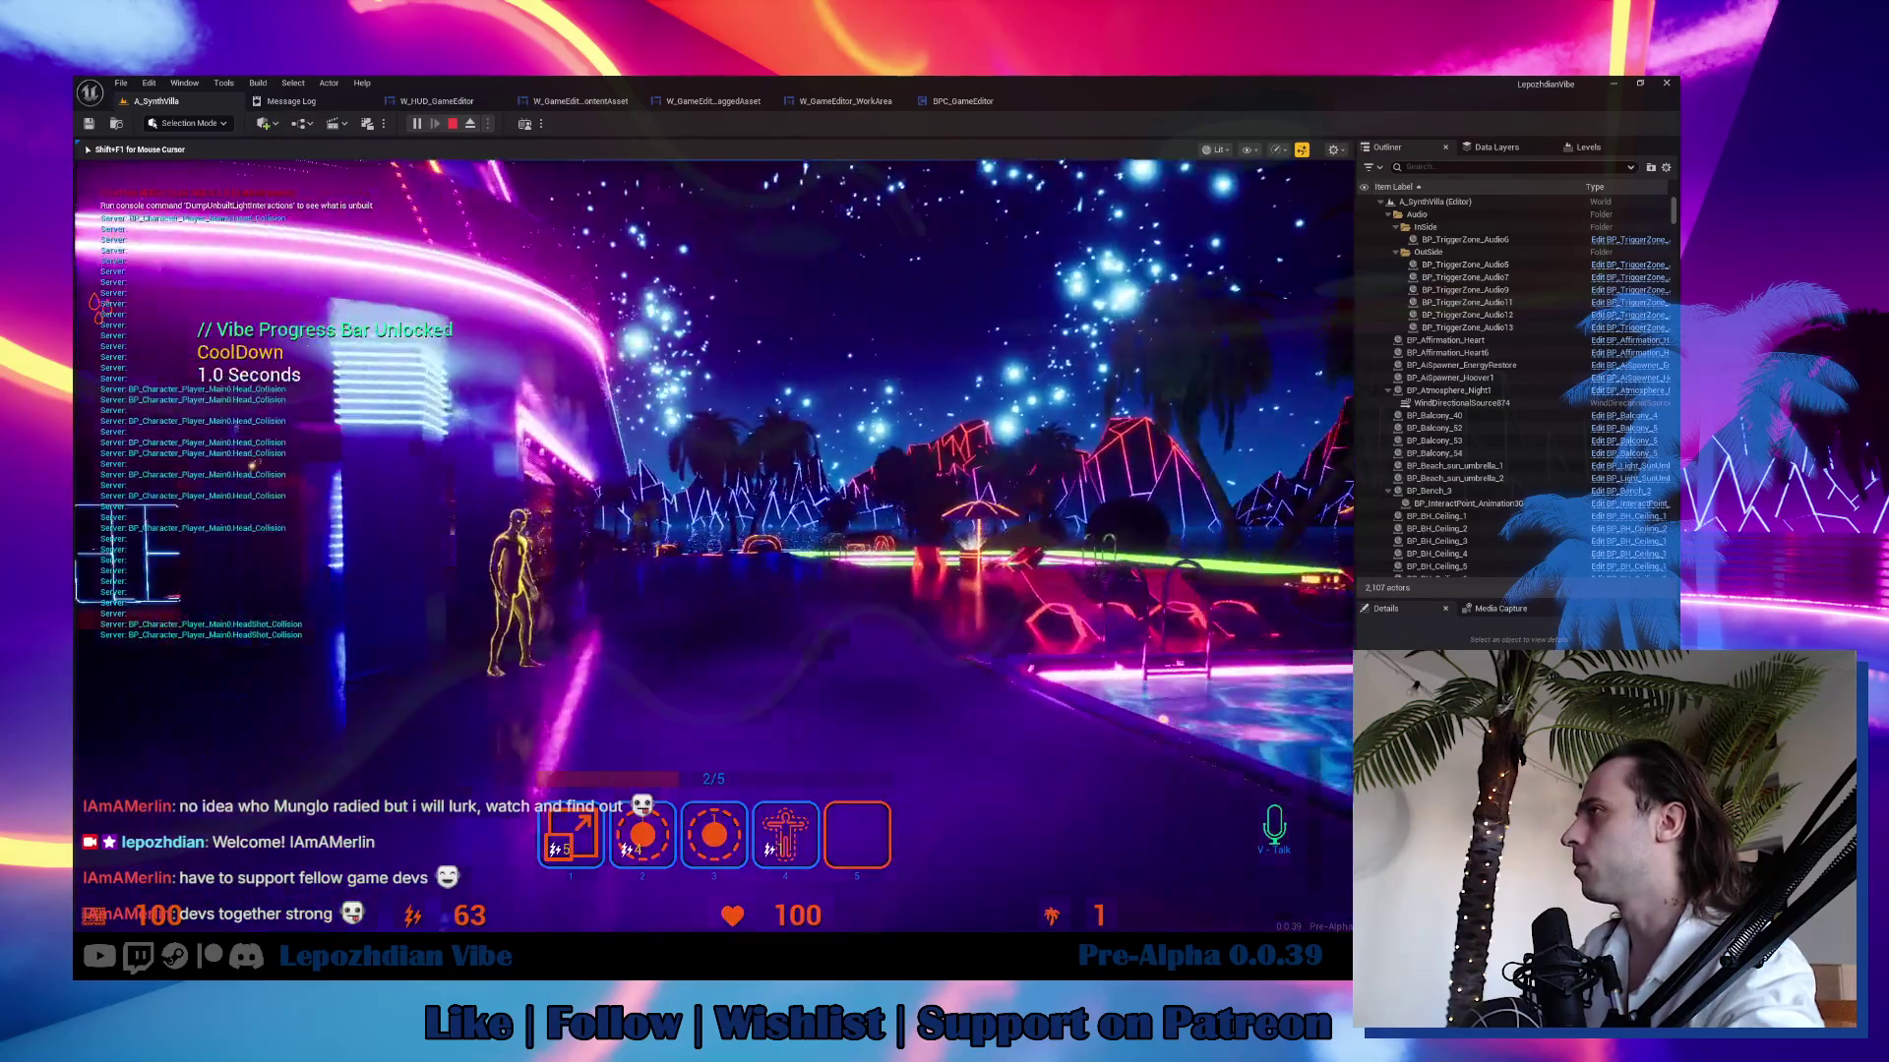
pyautogui.press('w')
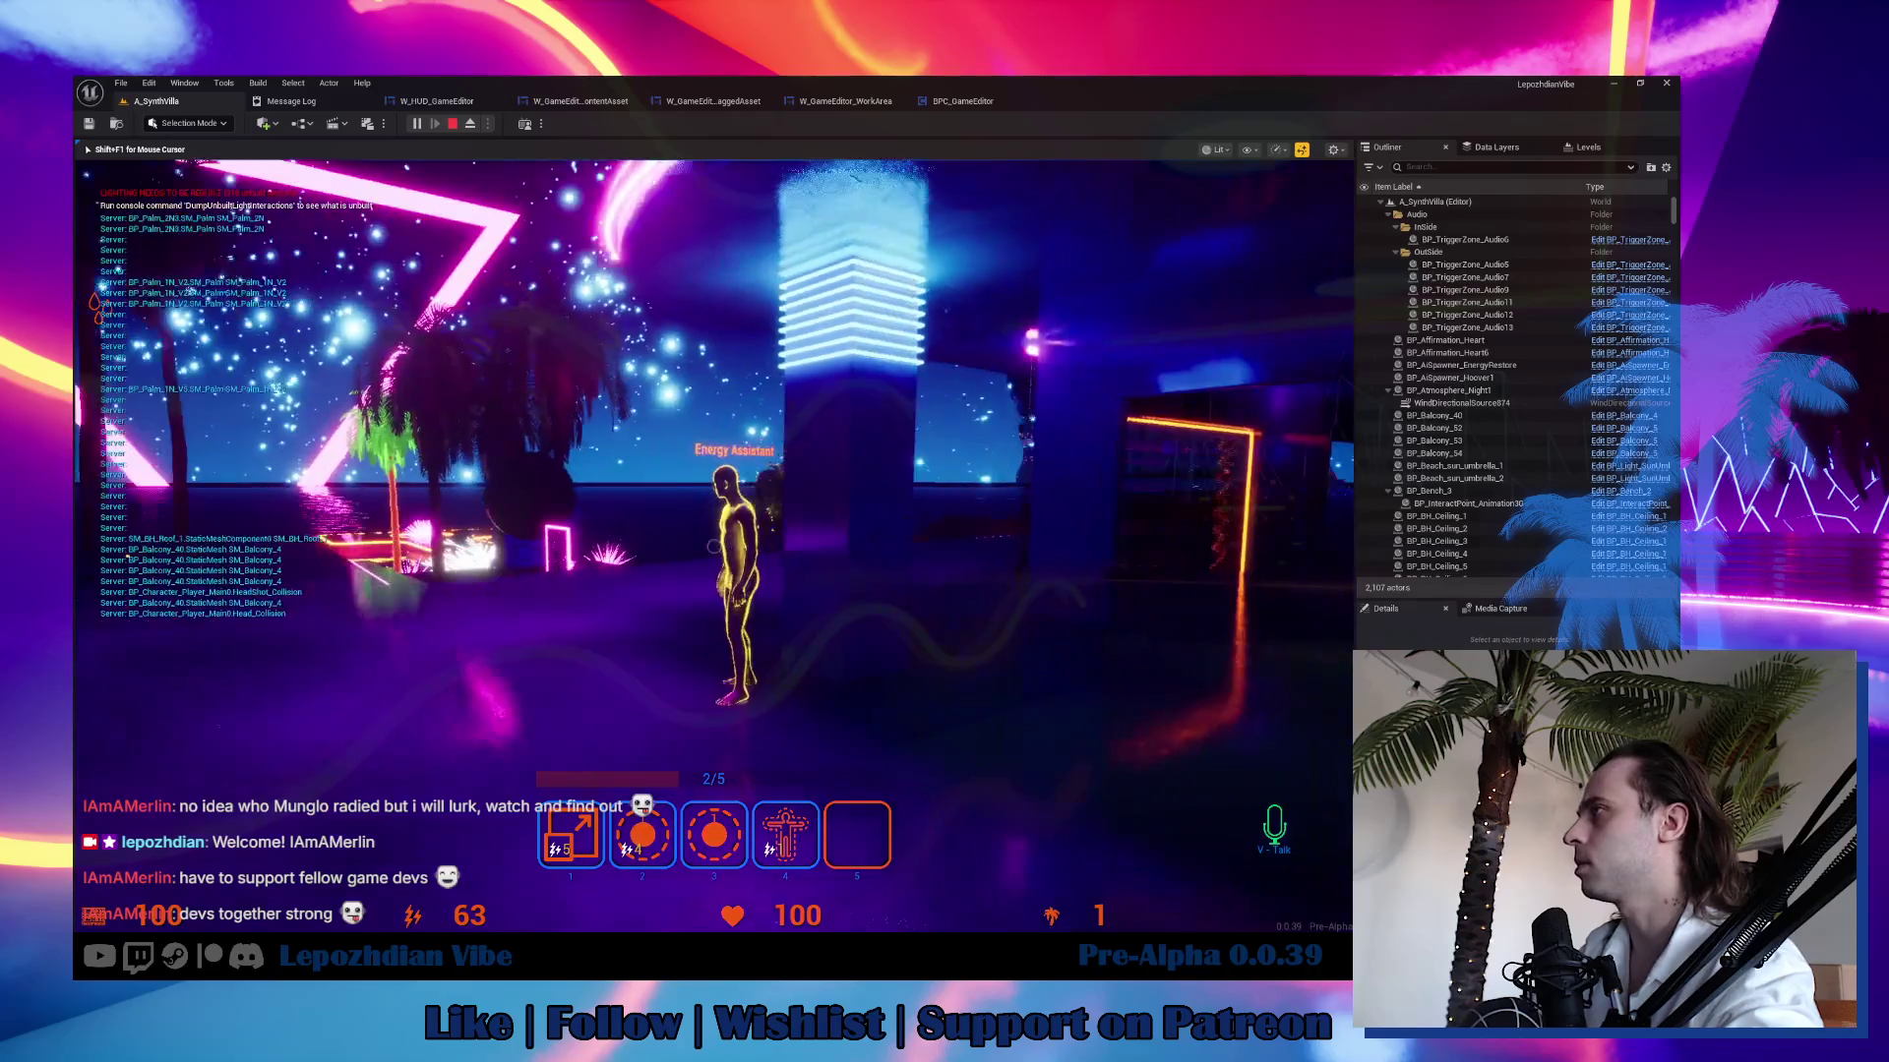
pyautogui.press('w')
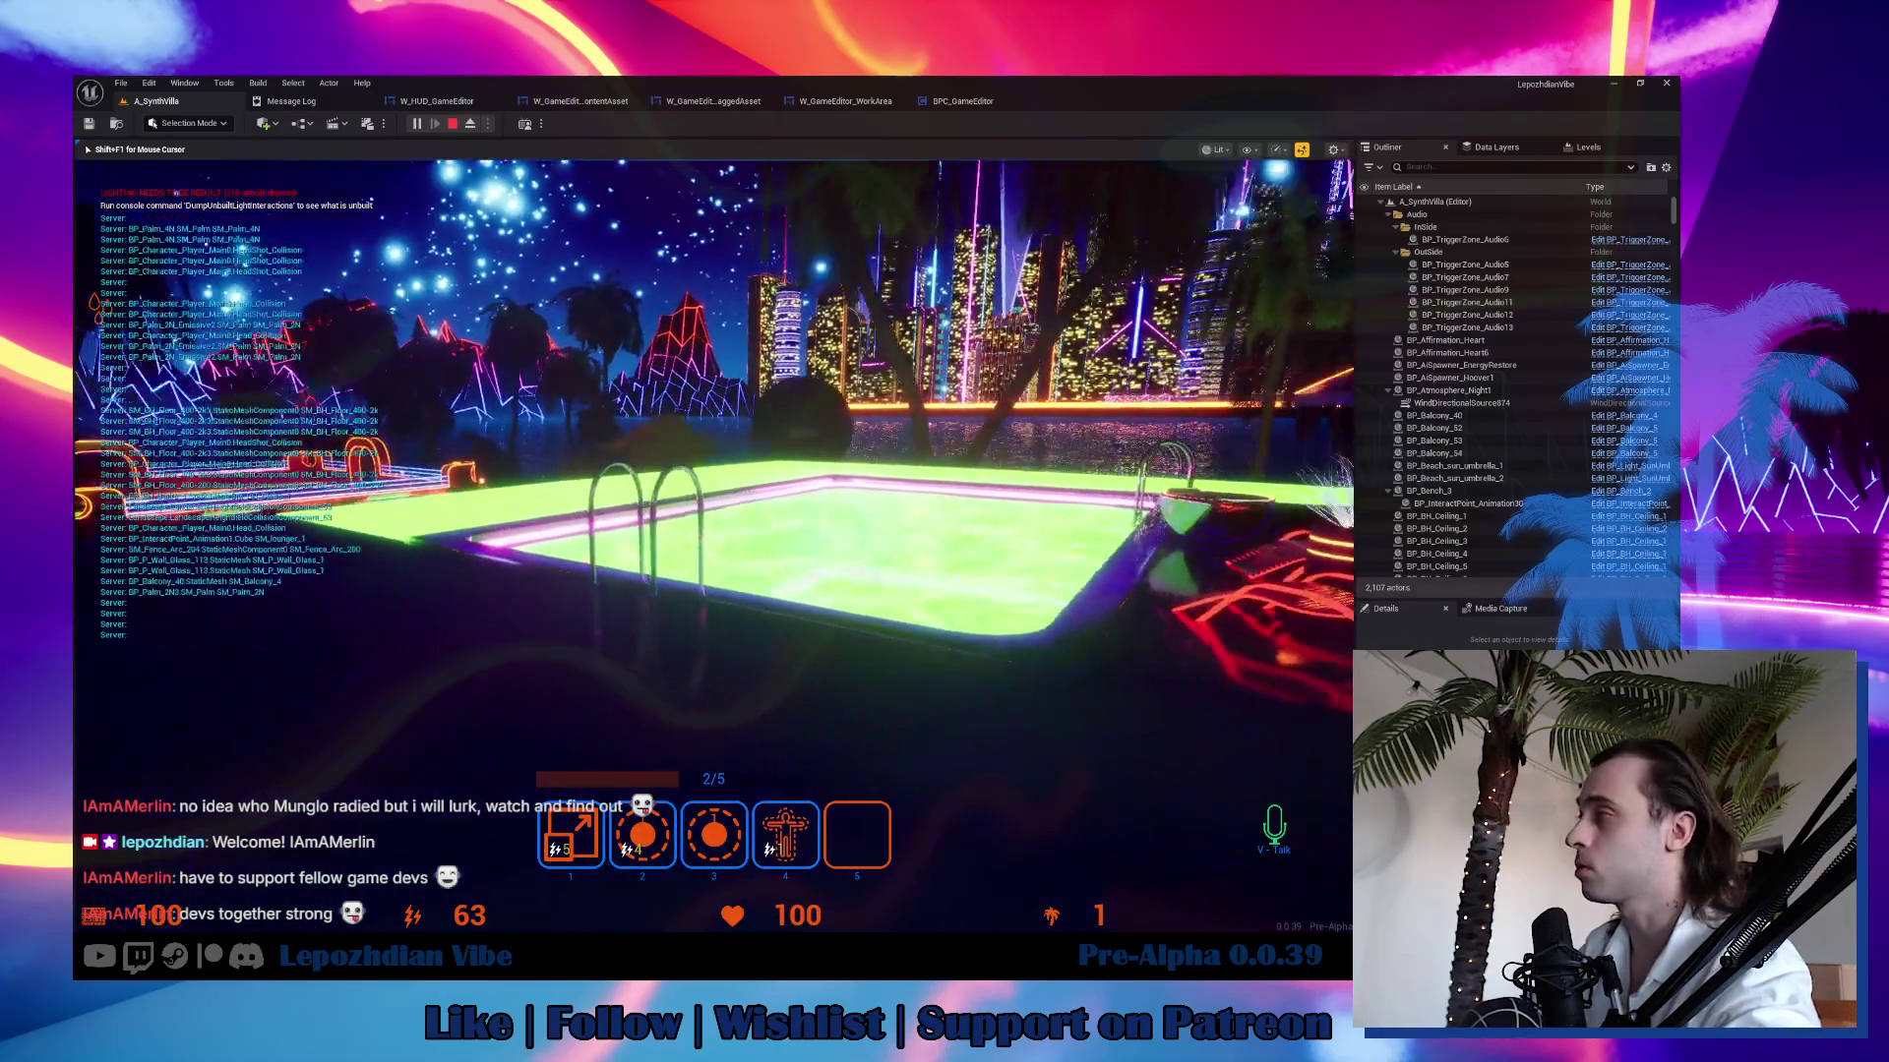
pyautogui.press('w')
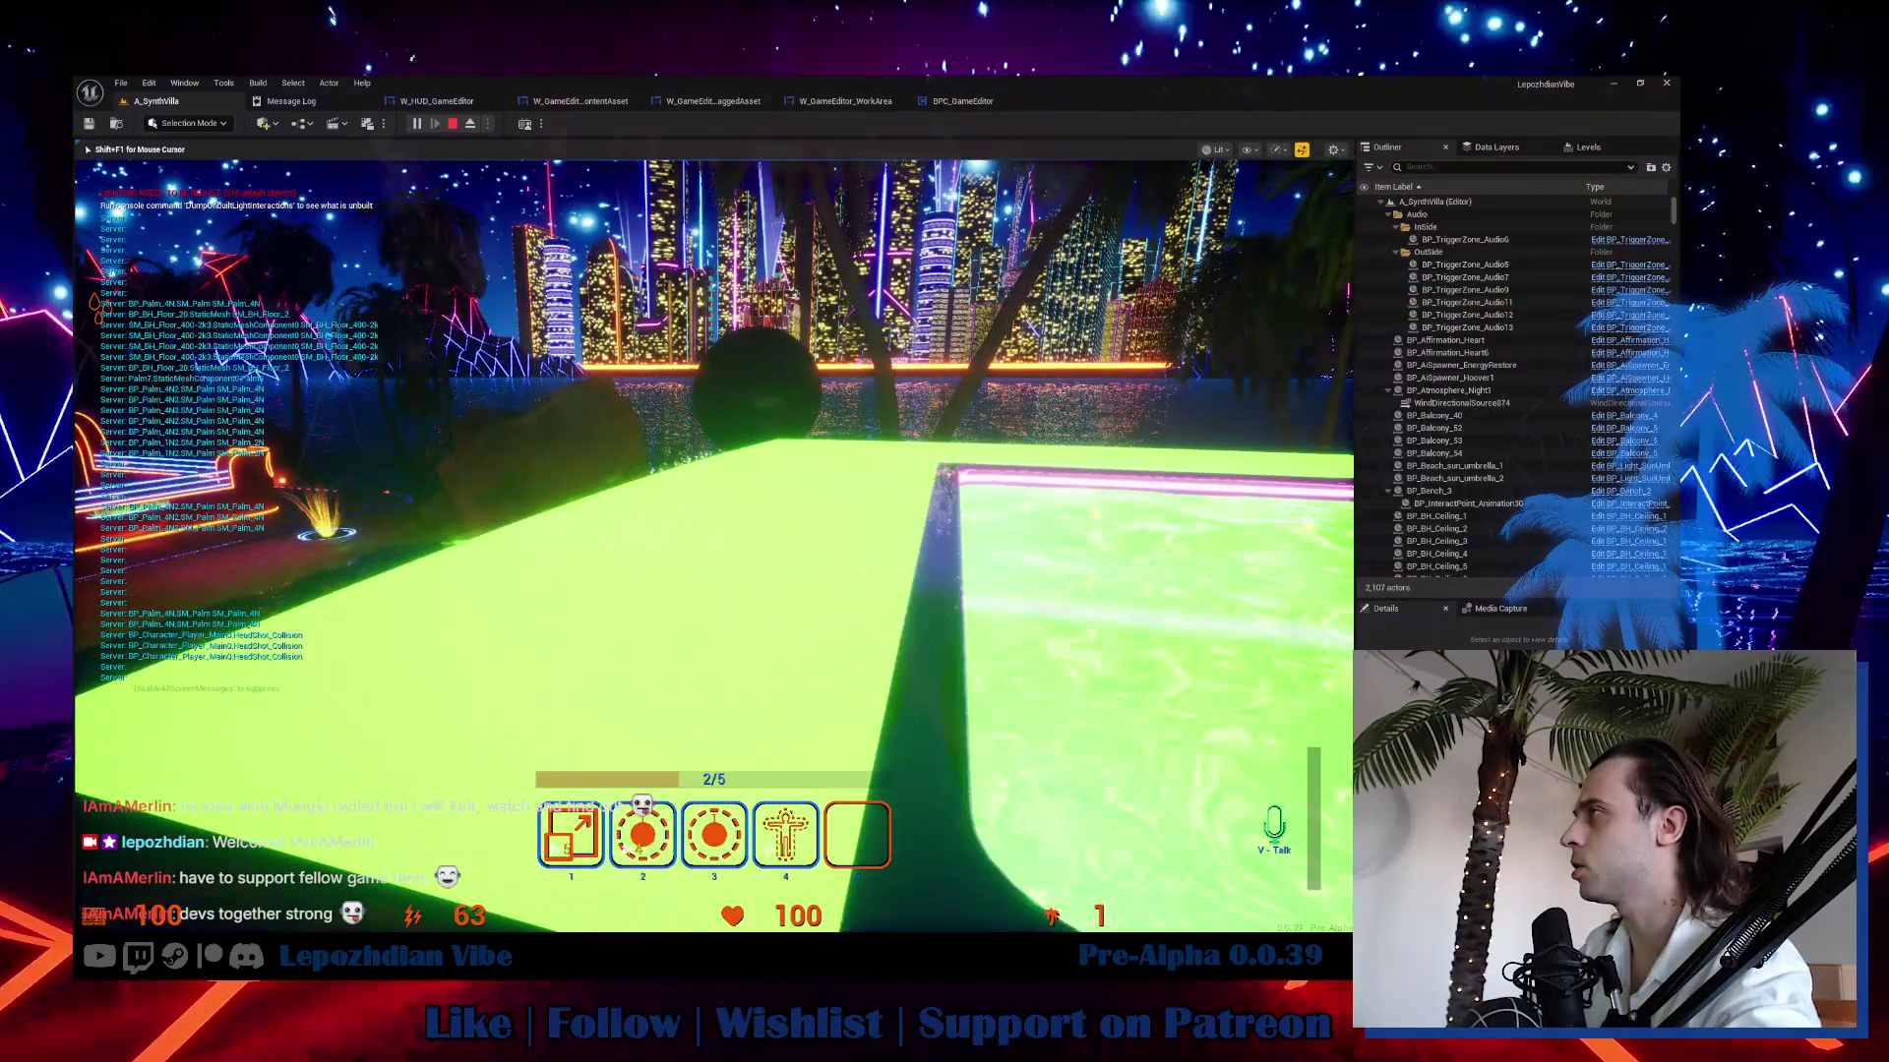
pyautogui.press('w')
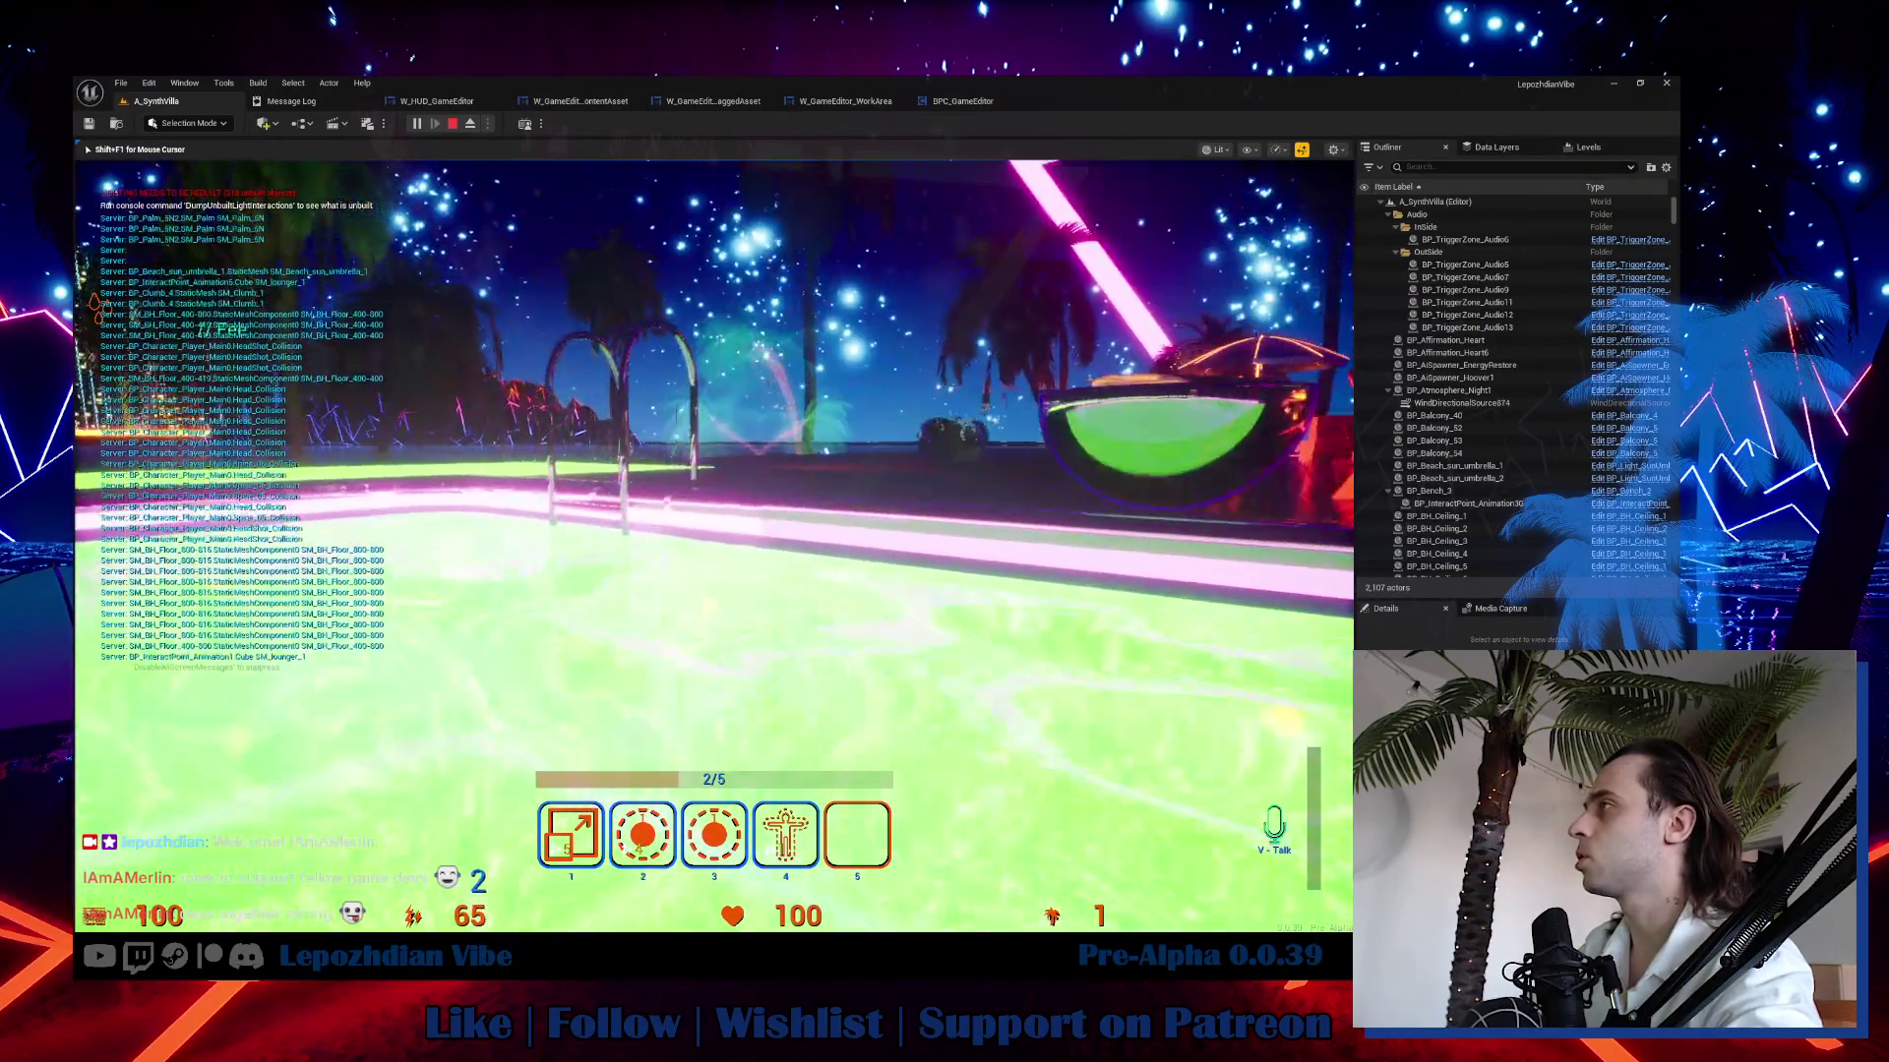
pyautogui.press('w')
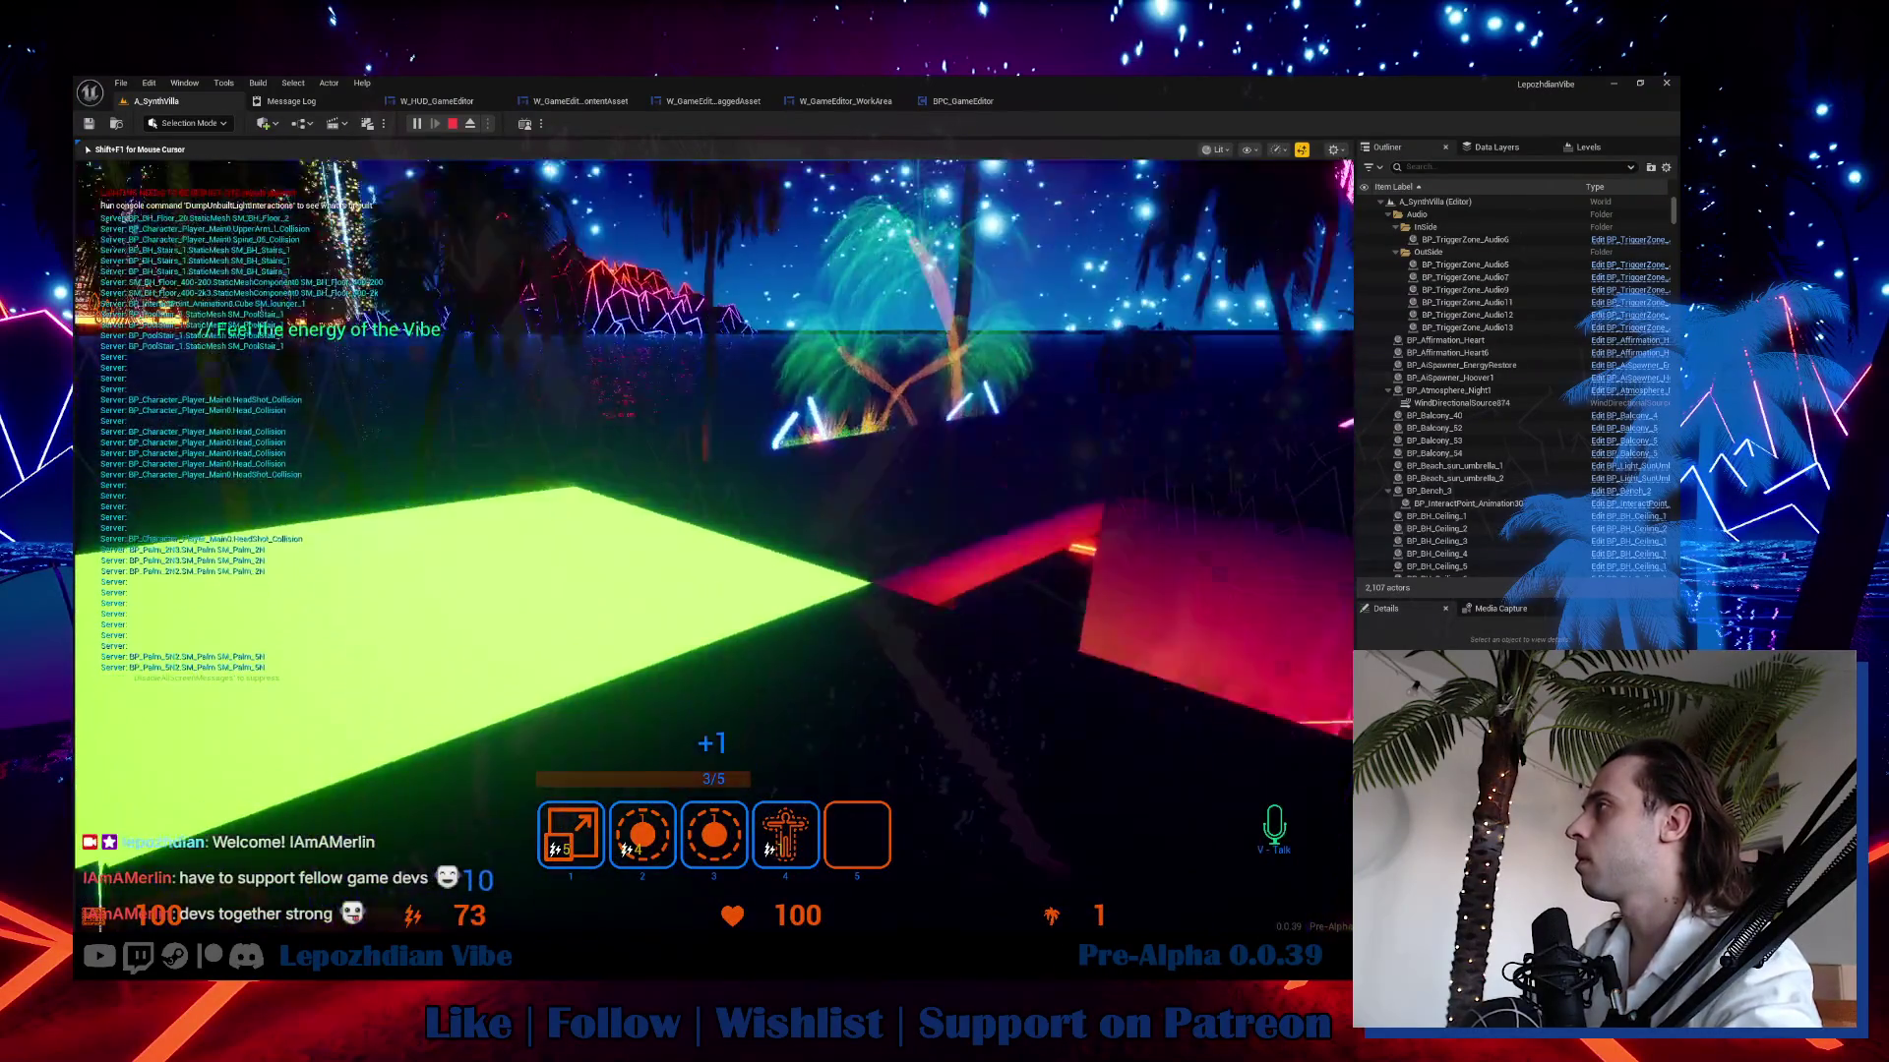
pyautogui.press('w')
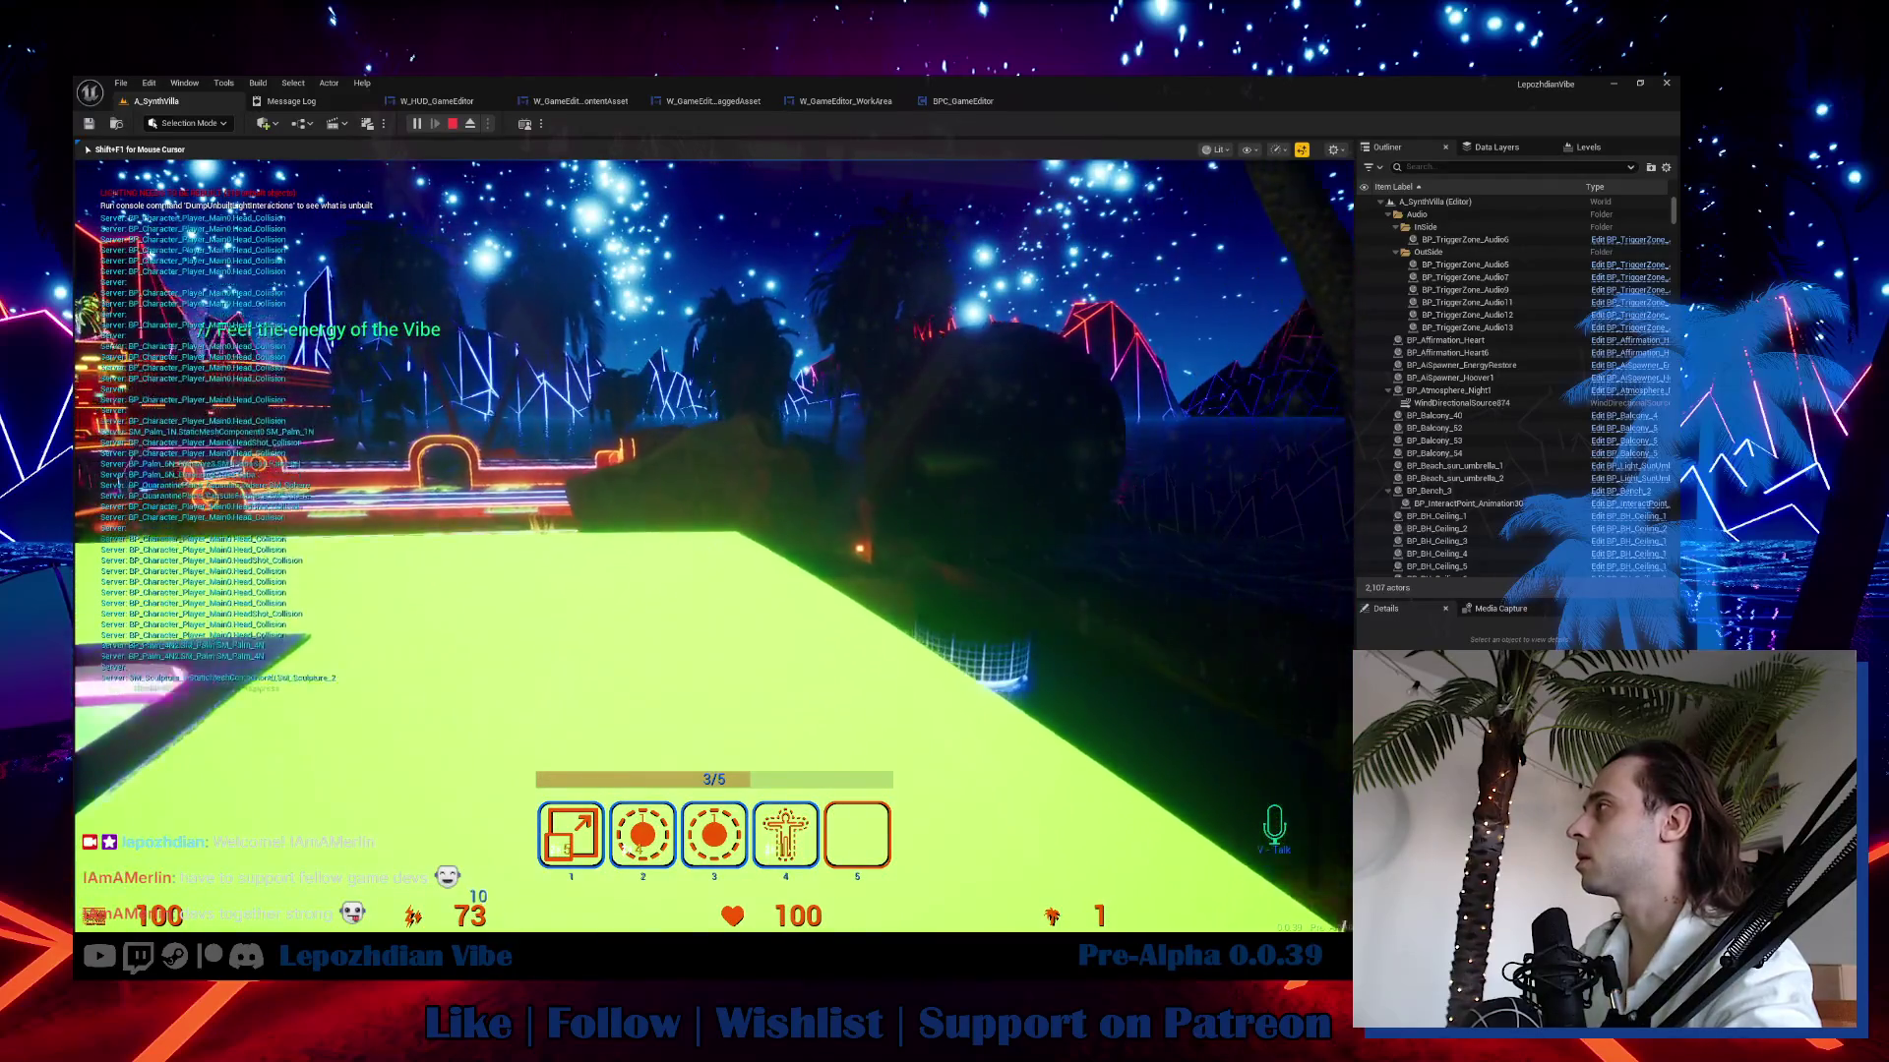
pyautogui.press('w')
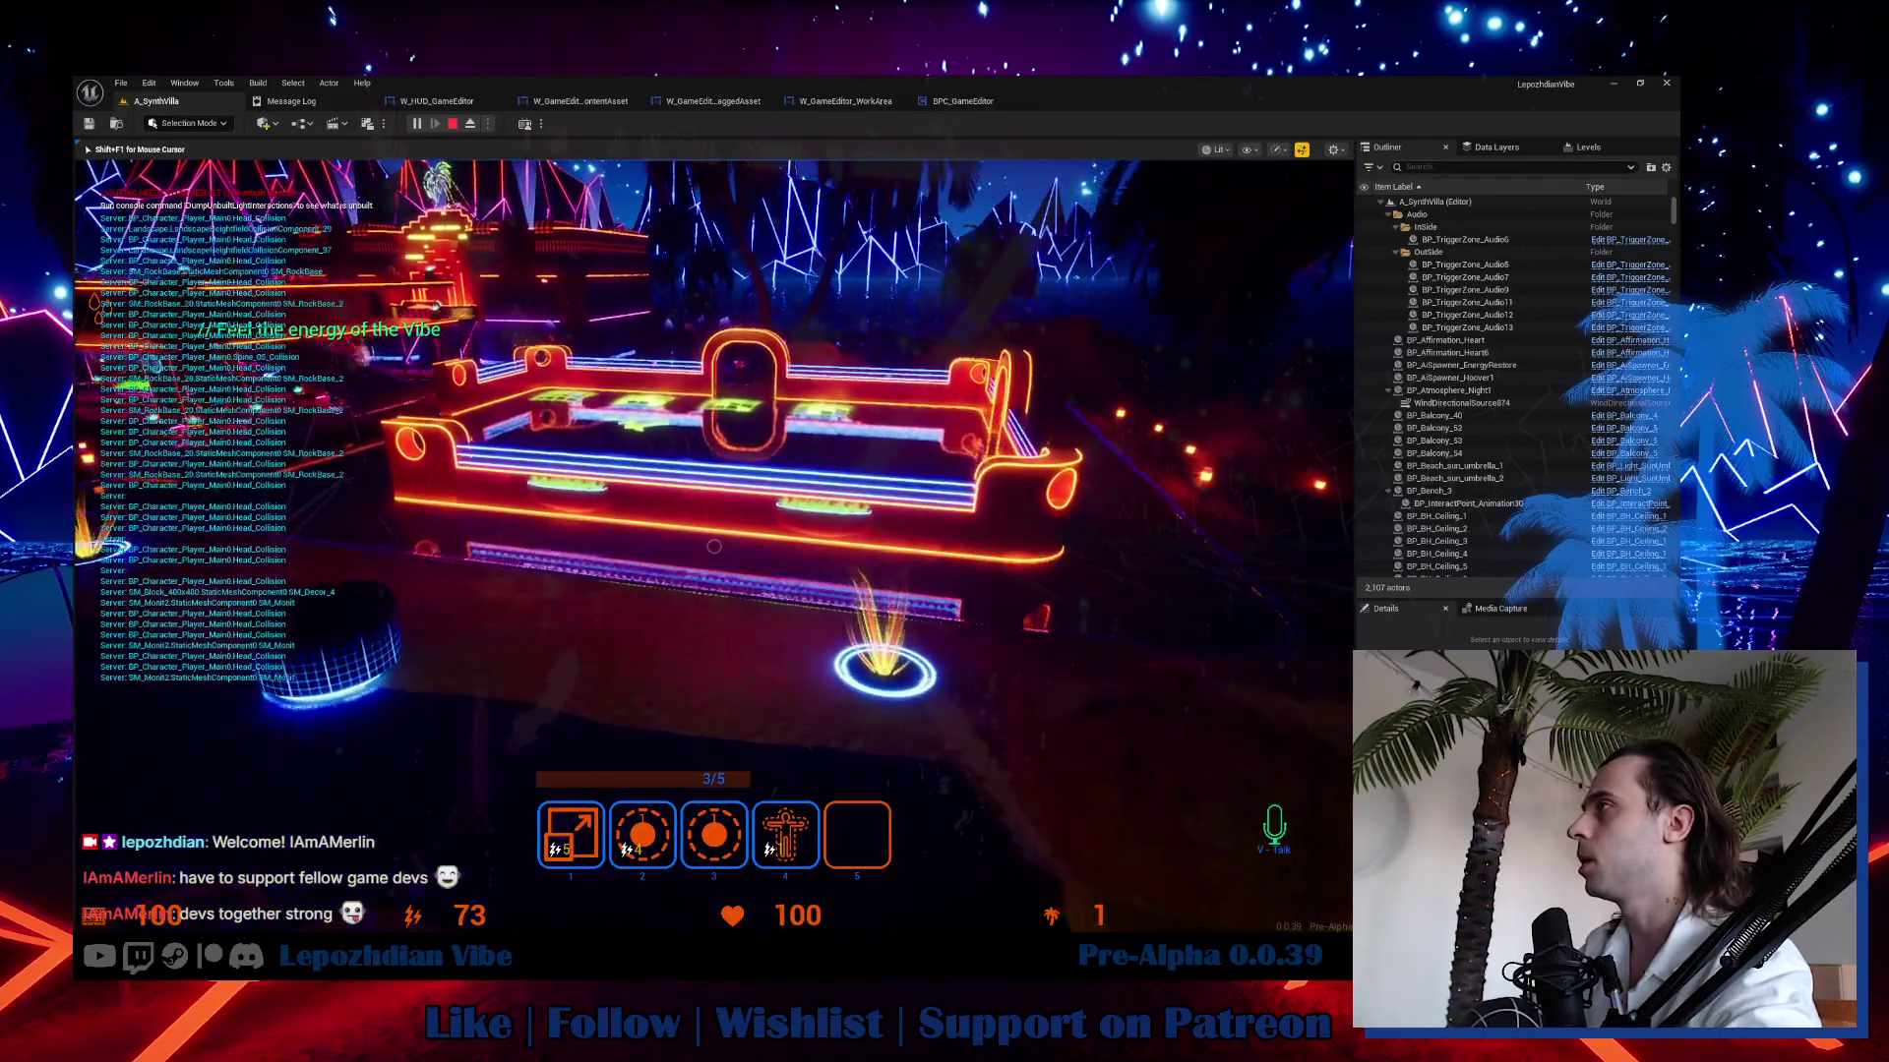
pyautogui.press('w')
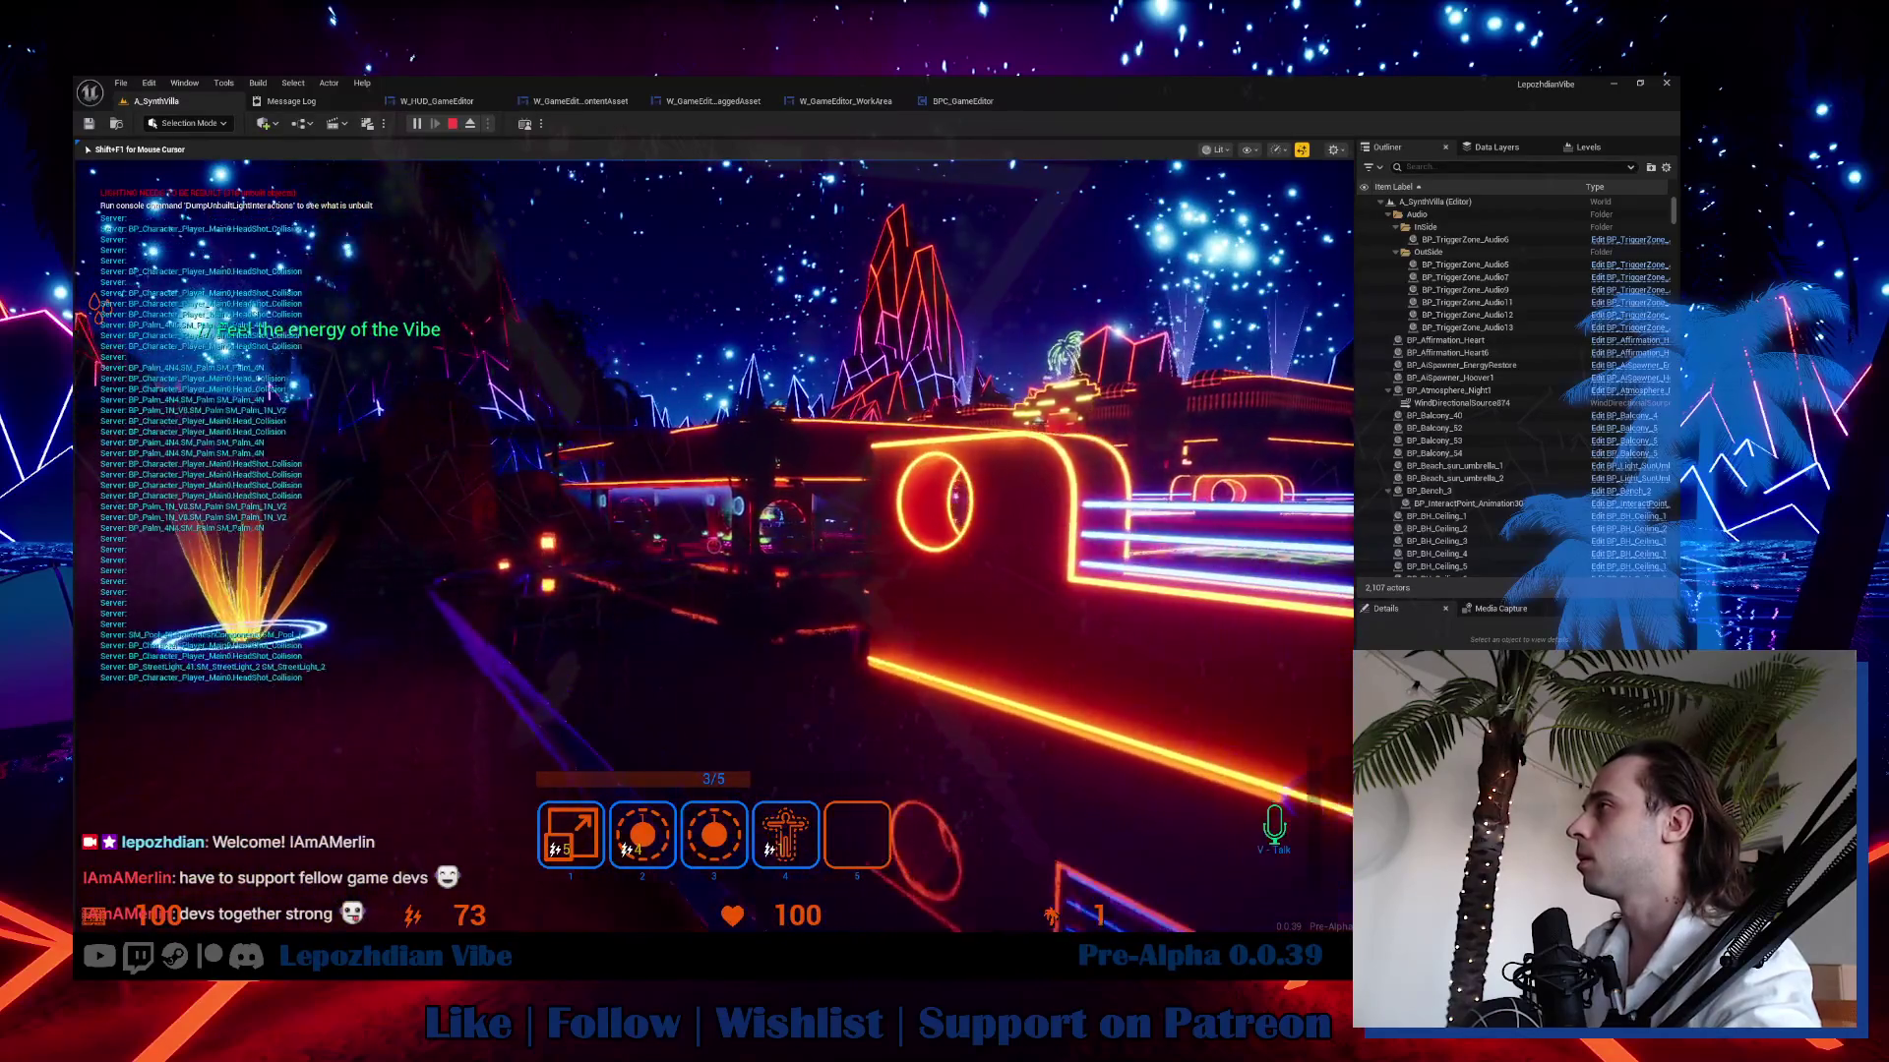
pyautogui.press('w')
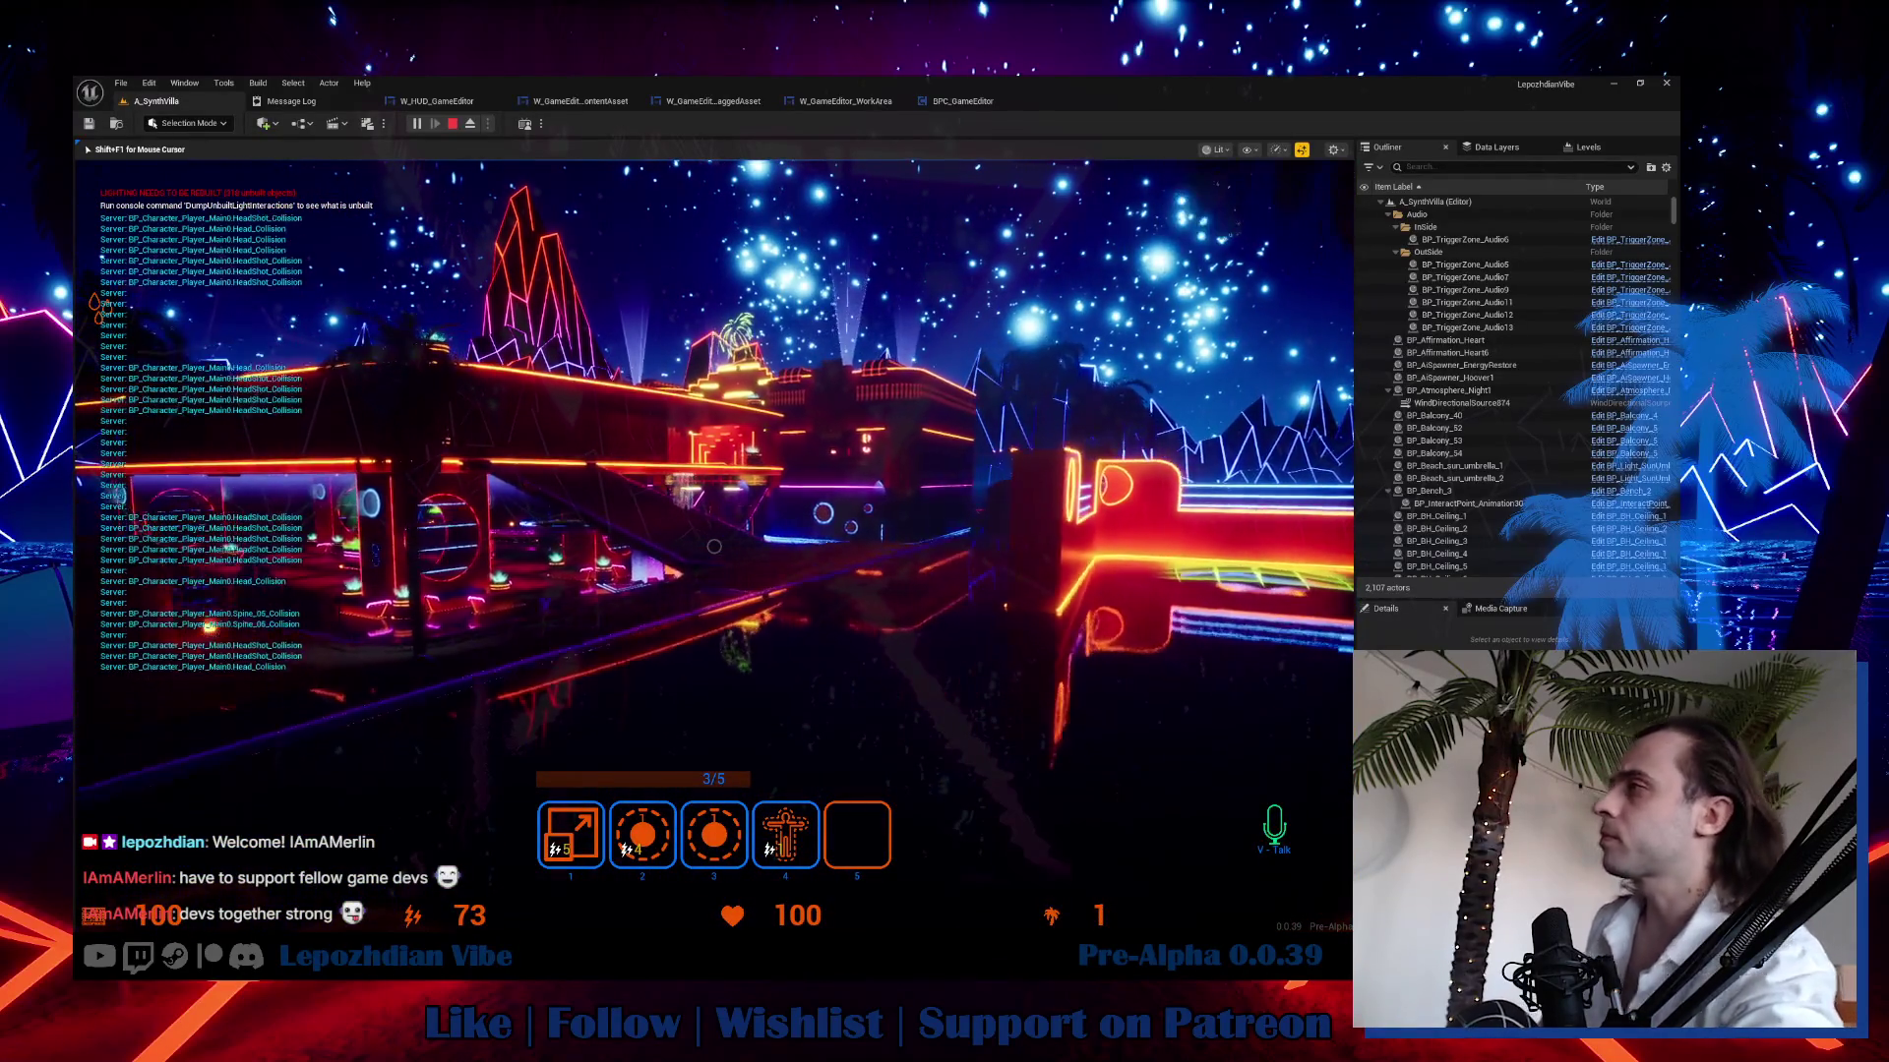
pyautogui.press('w')
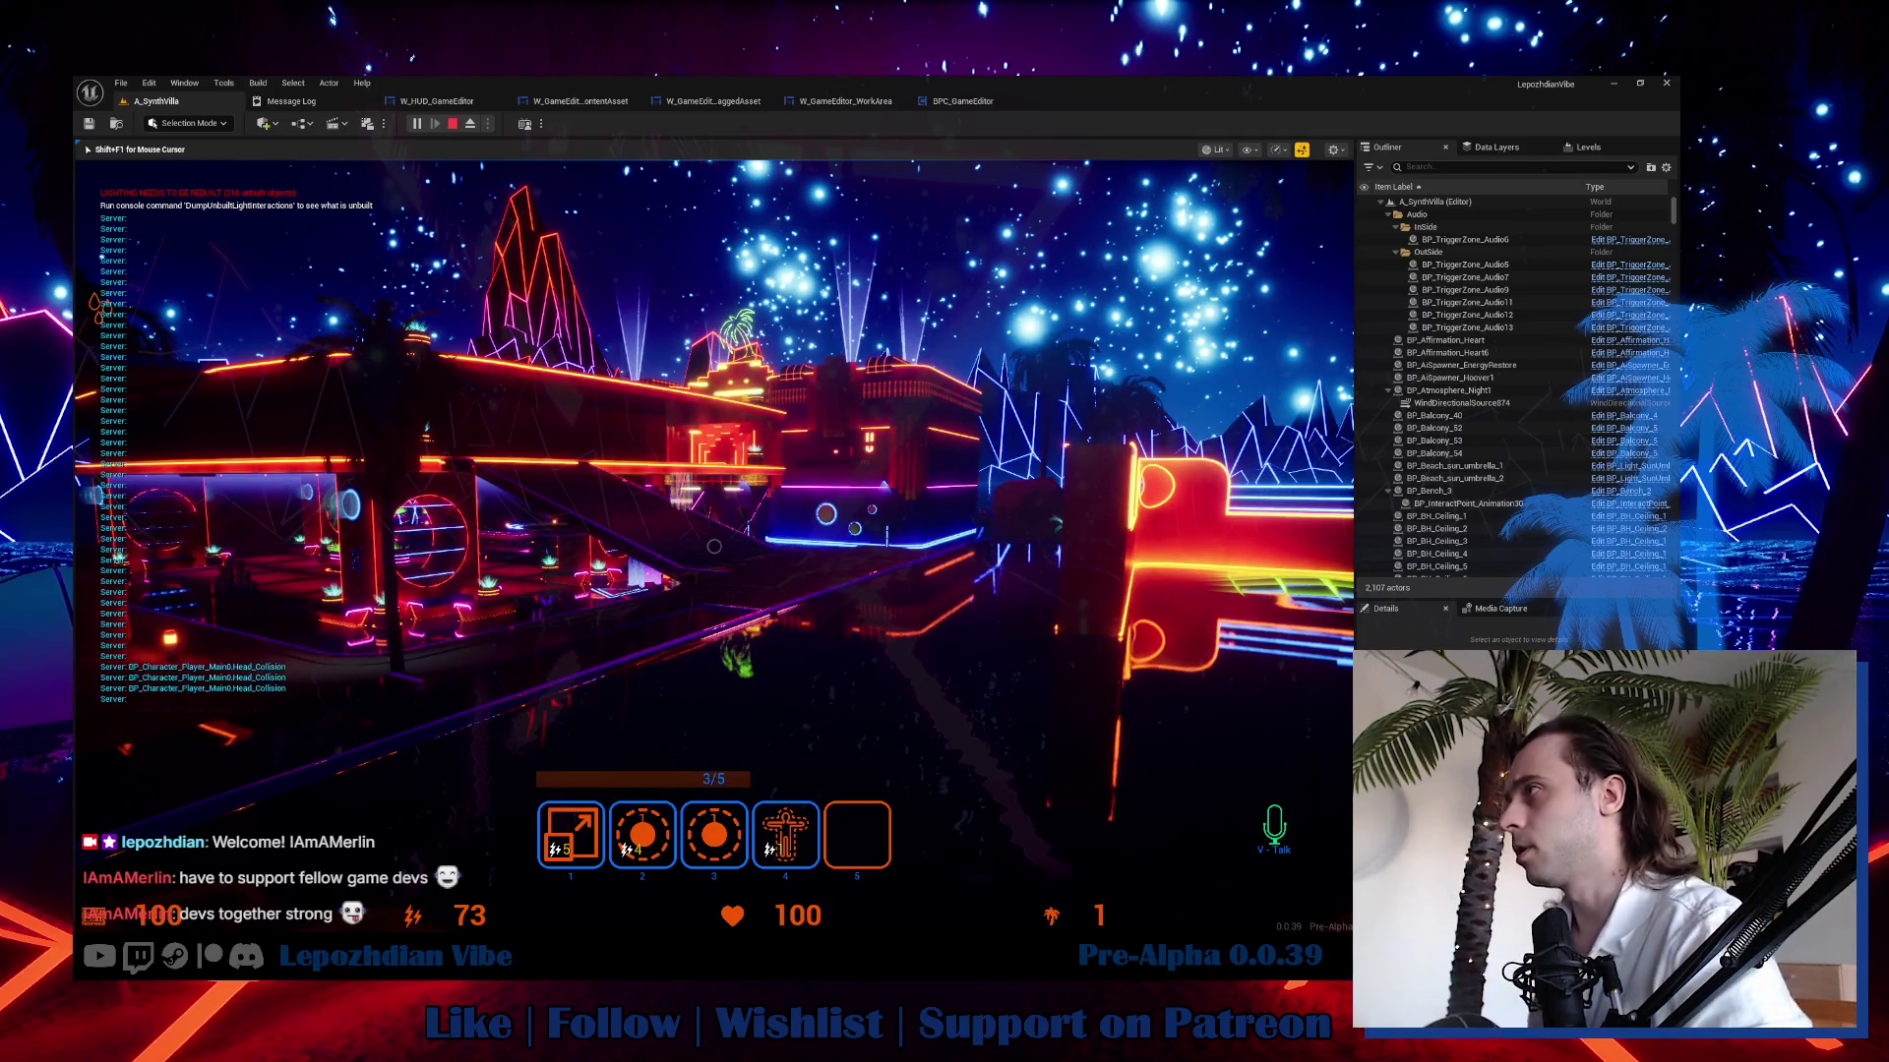
pyautogui.press('w')
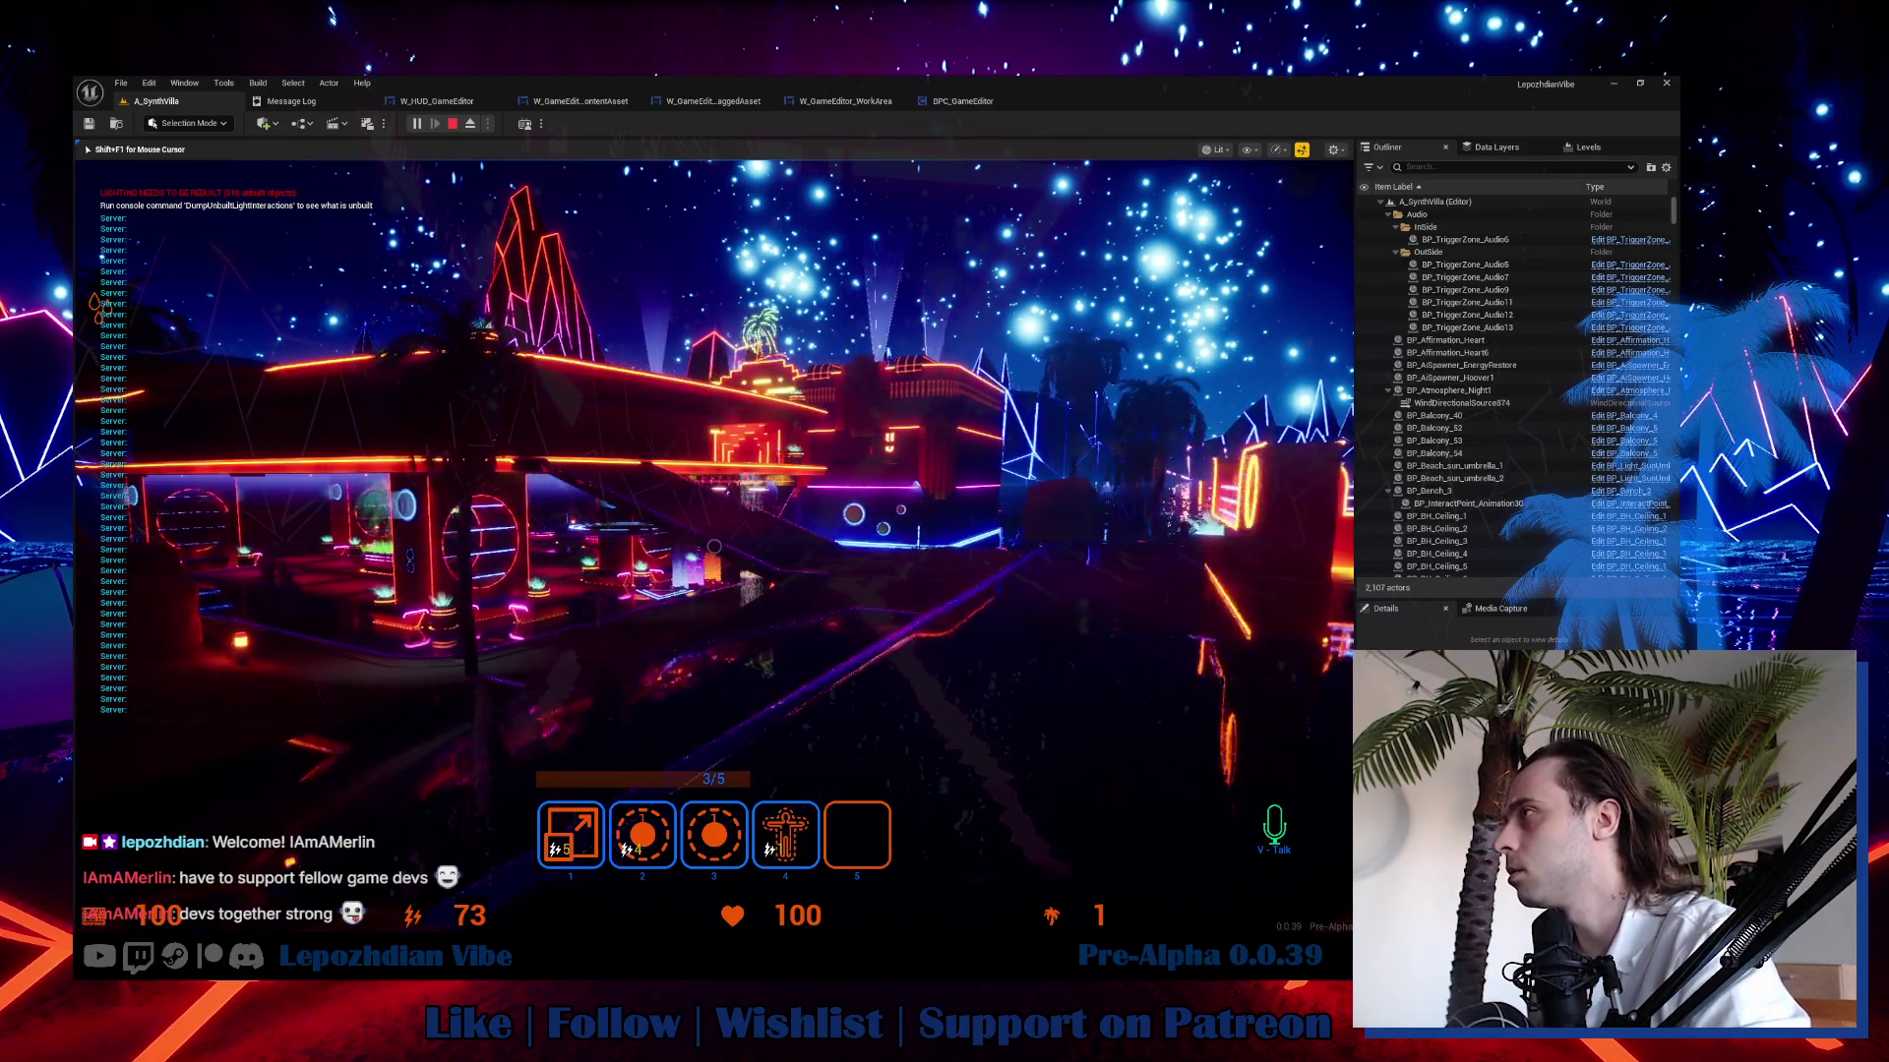
pyautogui.press('w')
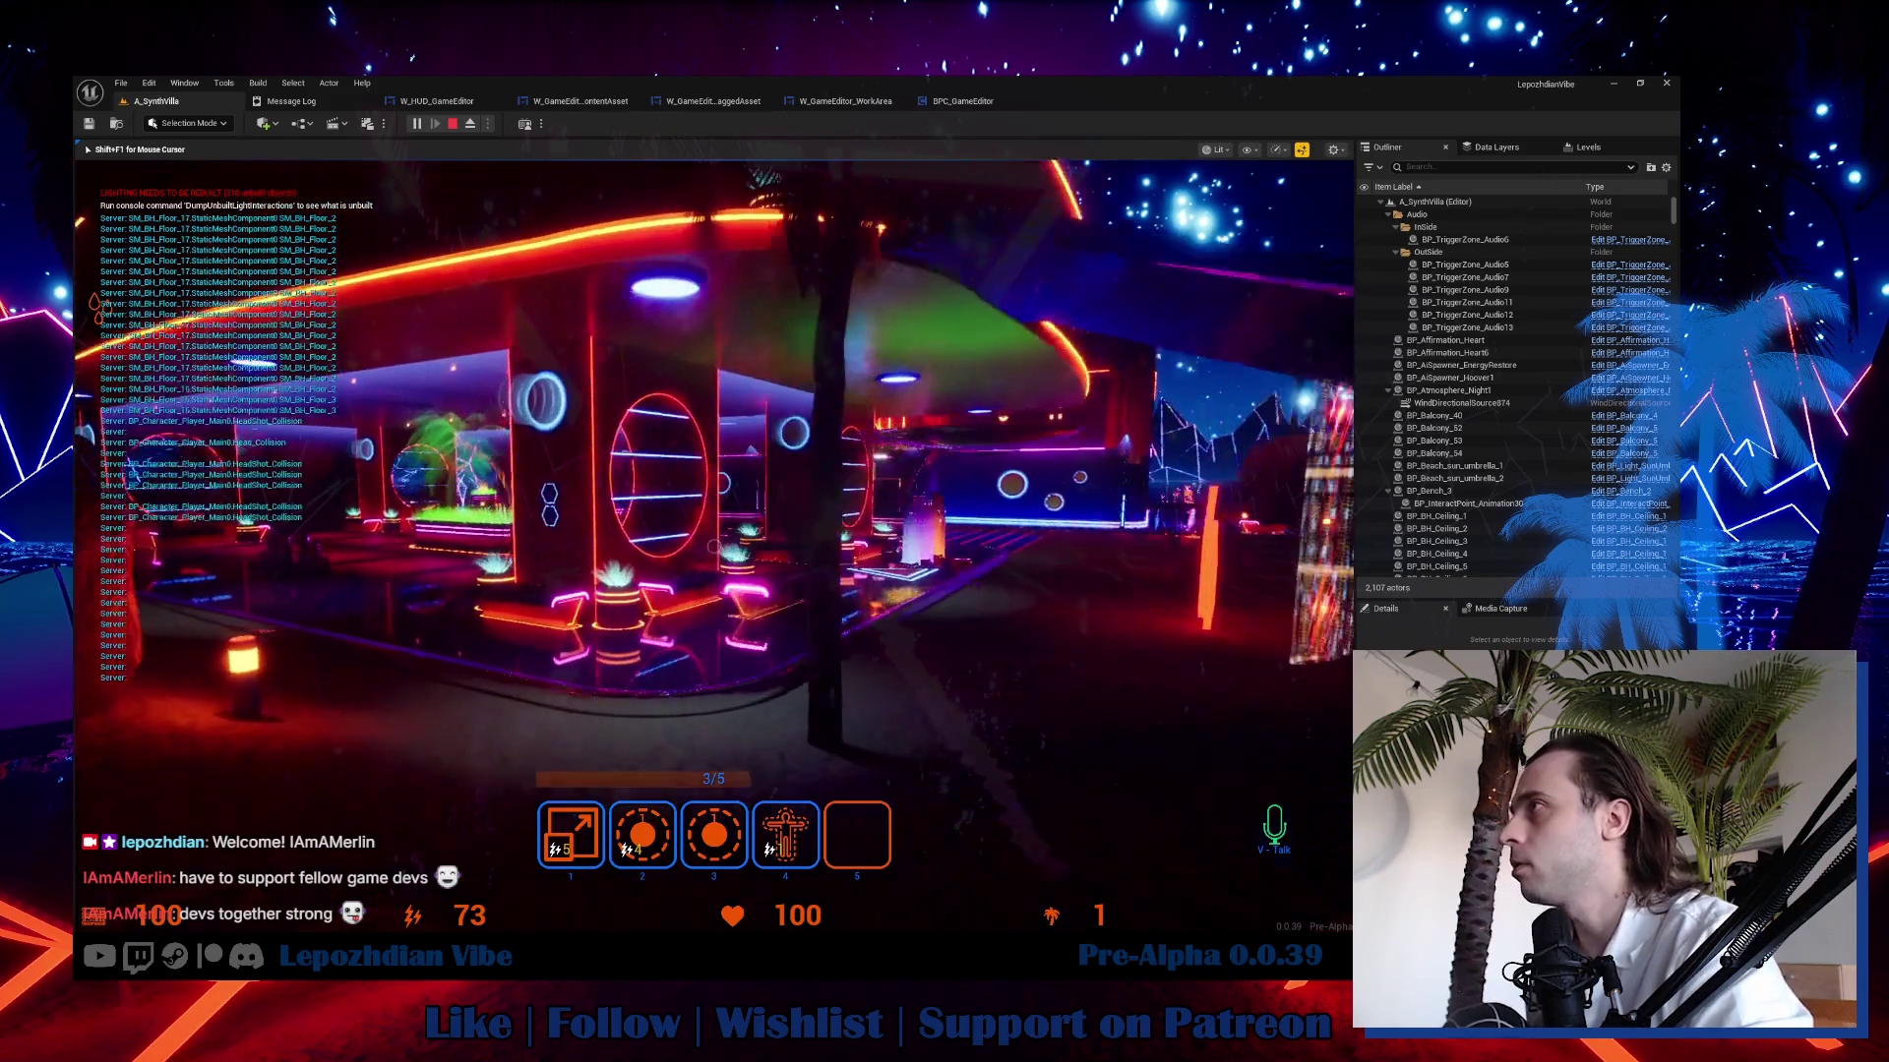
pyautogui.press('w')
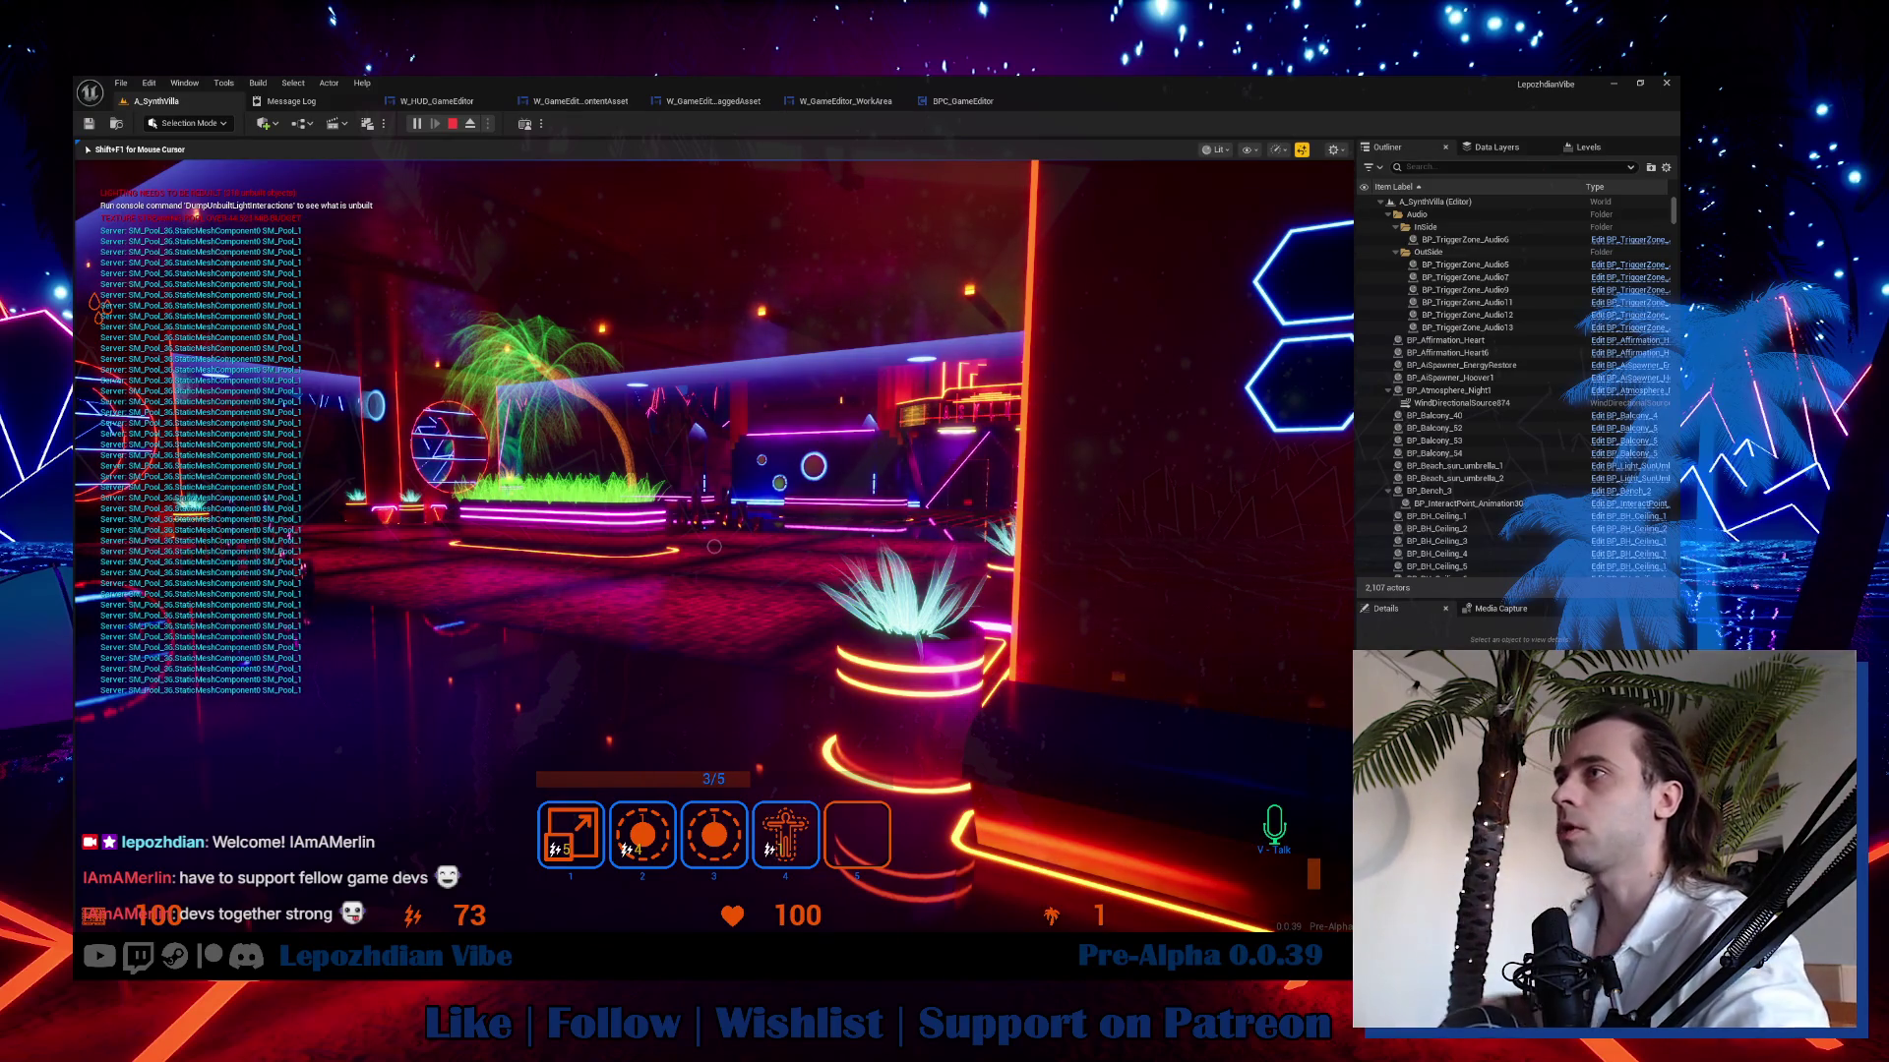
pyautogui.press('w')
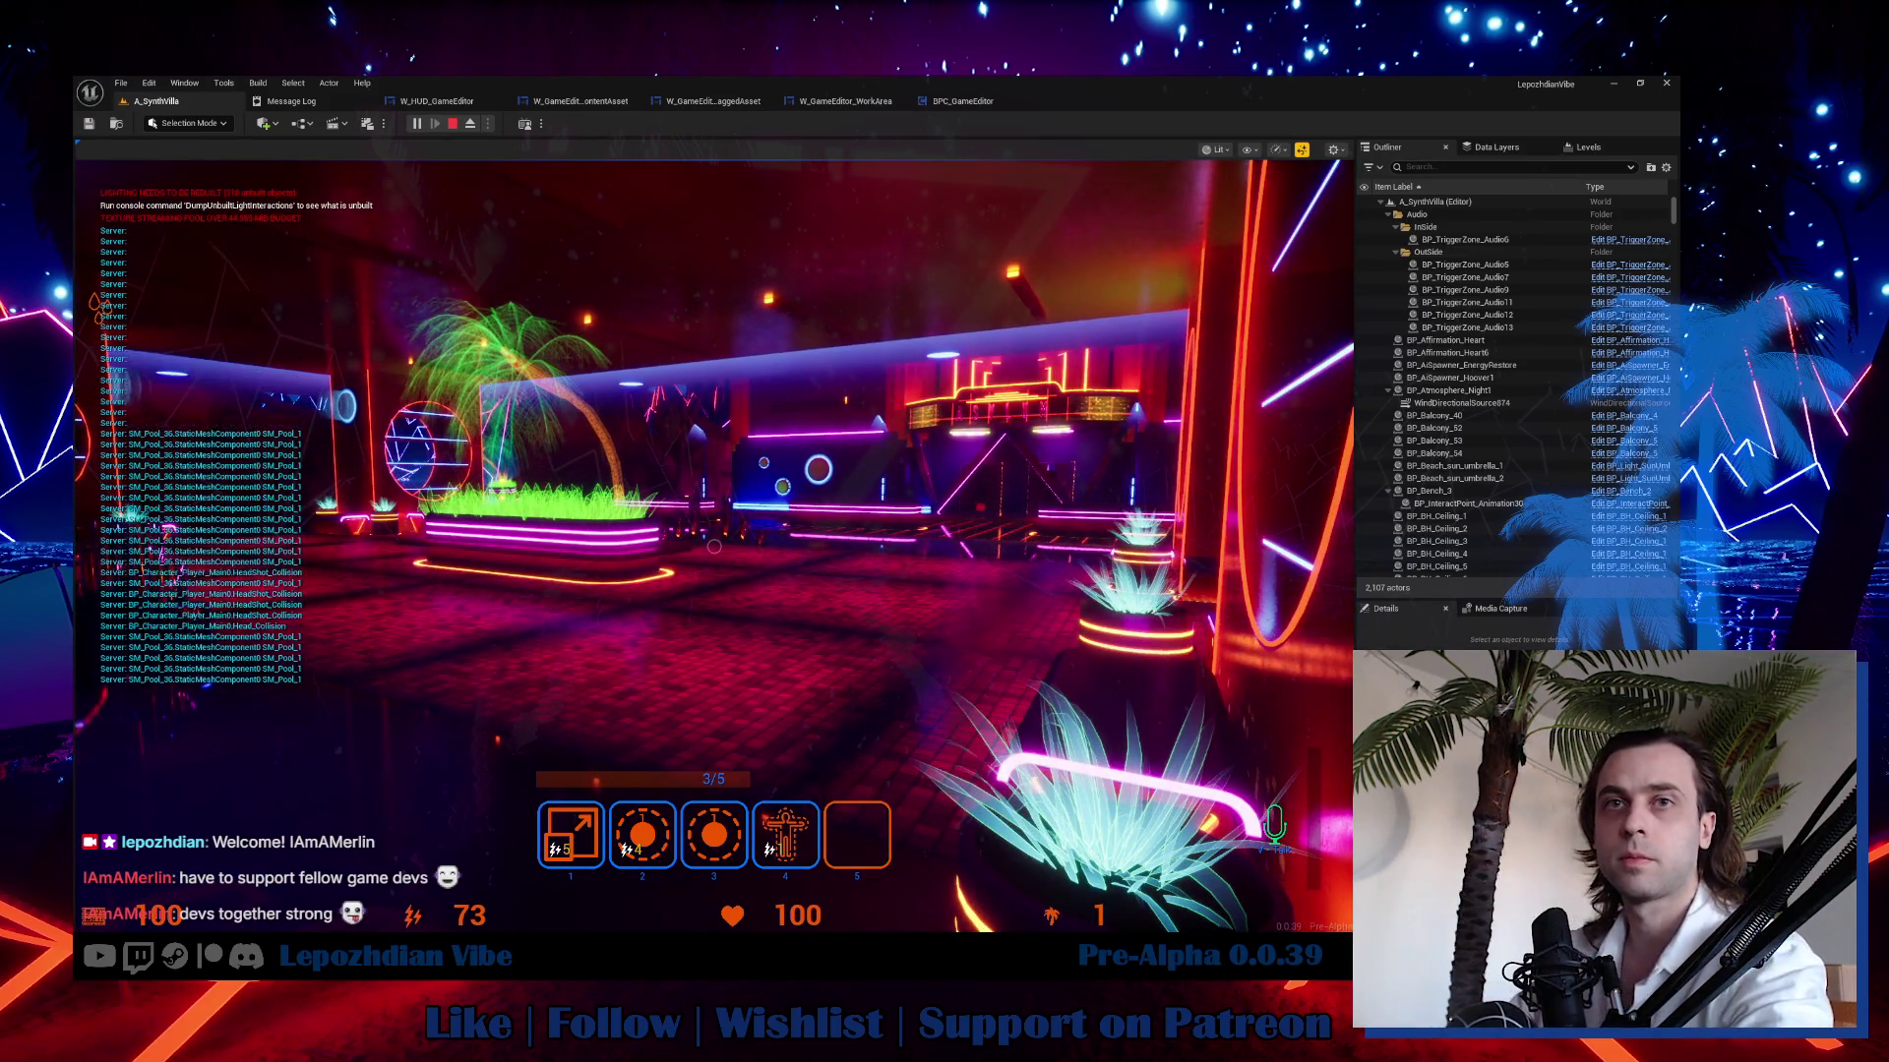
# Walk on through the neon room, then stop the Play In Editor session.
pyautogui.click(714, 546)
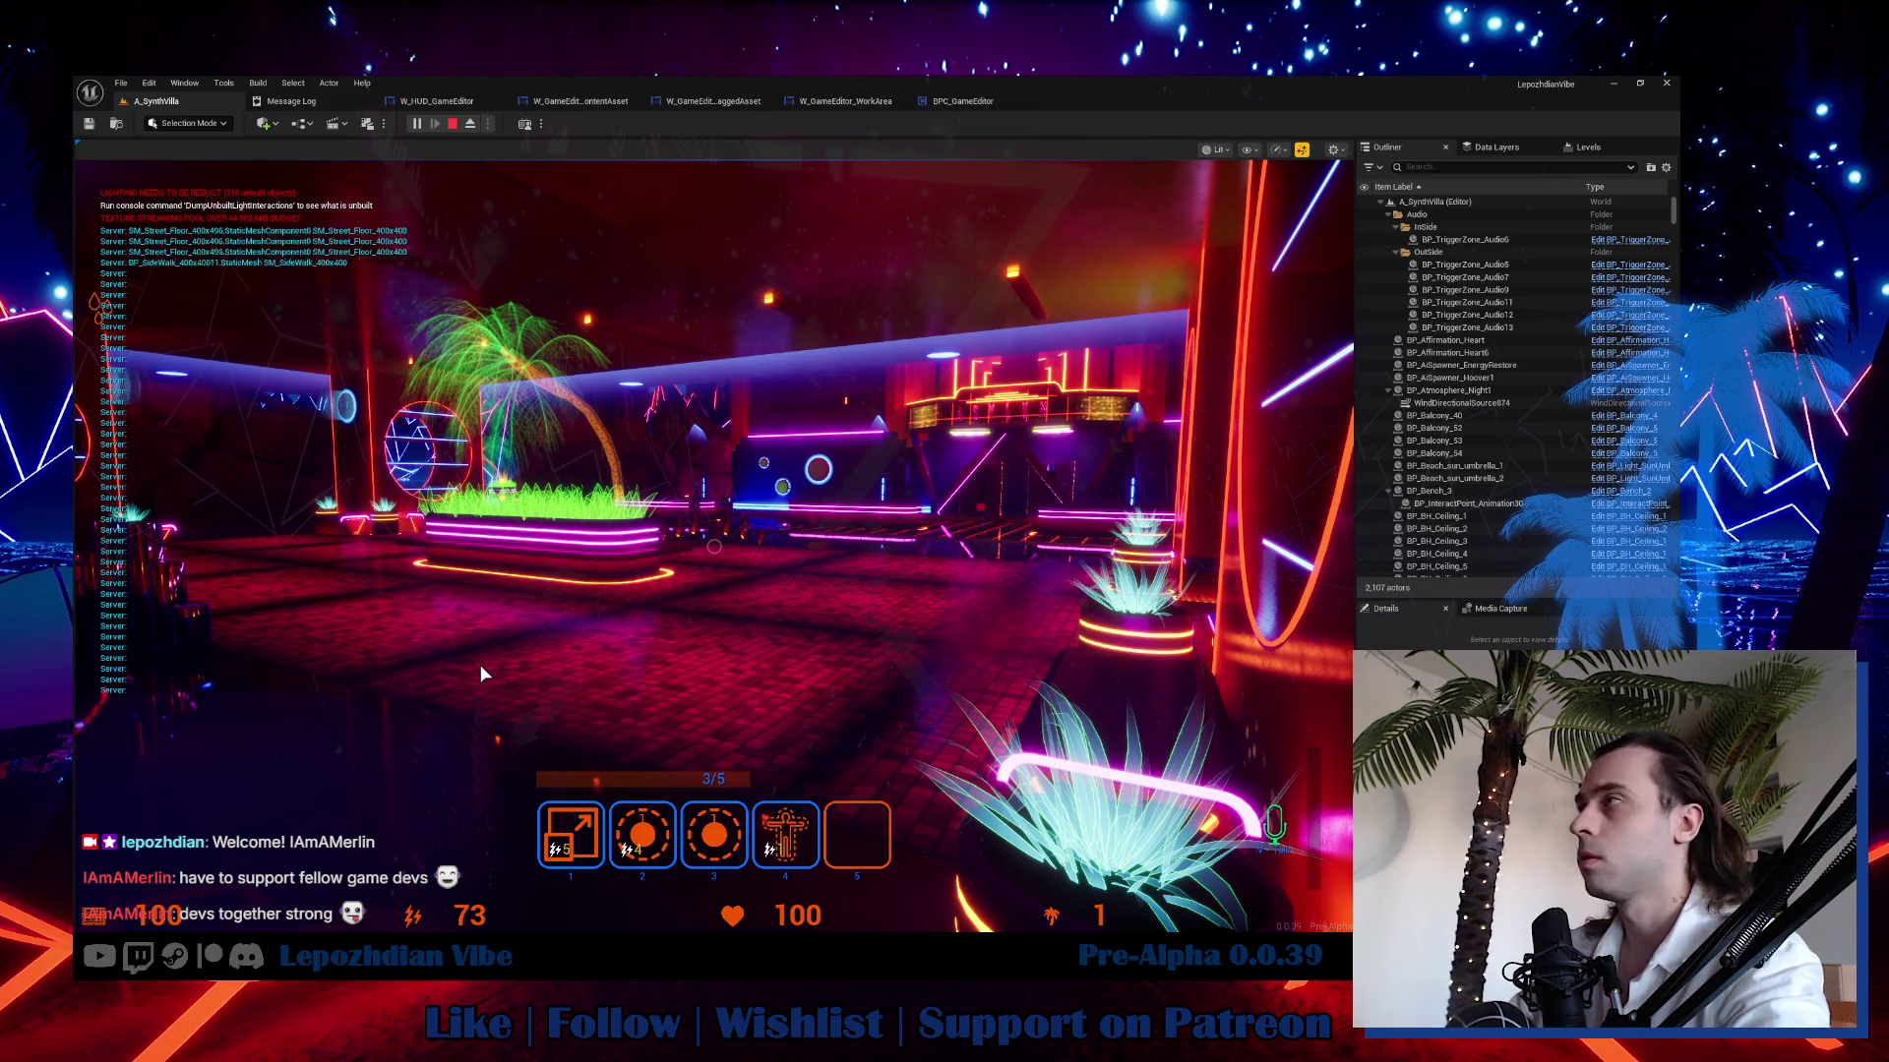
pyautogui.press('w')
pyautogui.press('w')
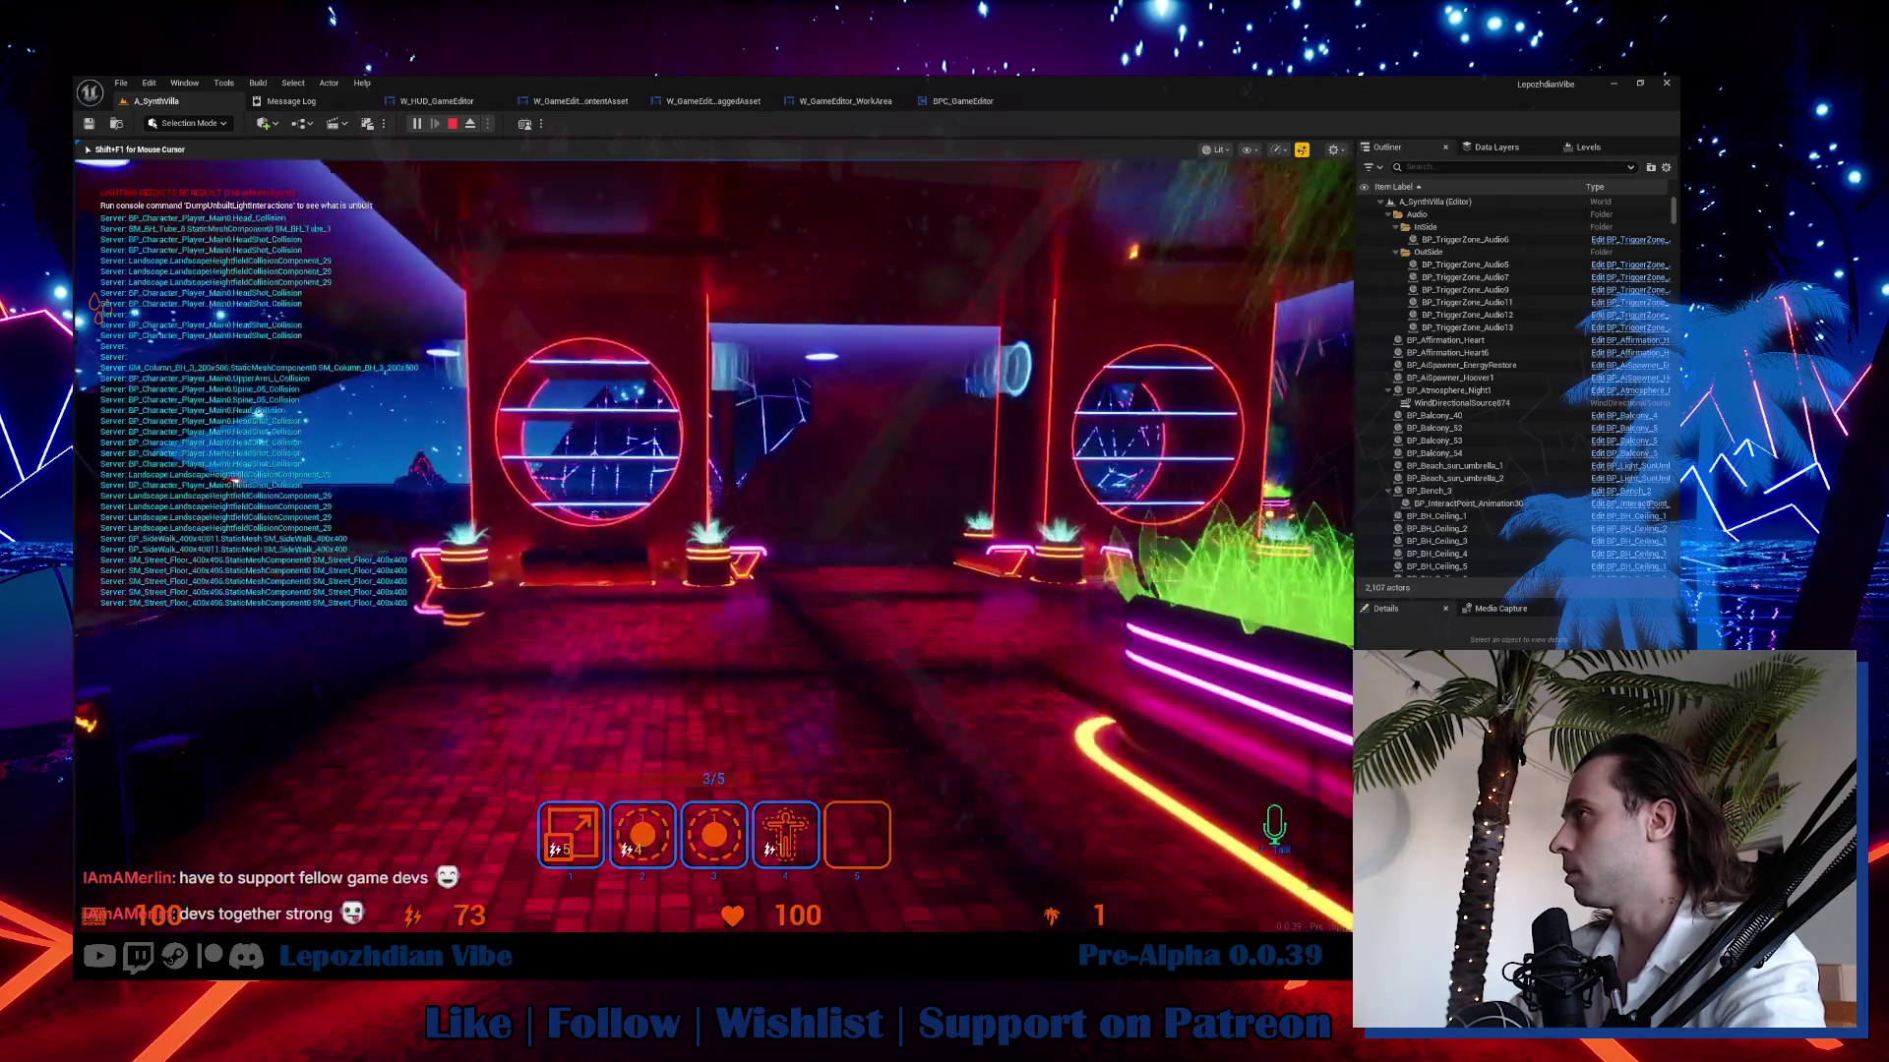
pyautogui.press('w')
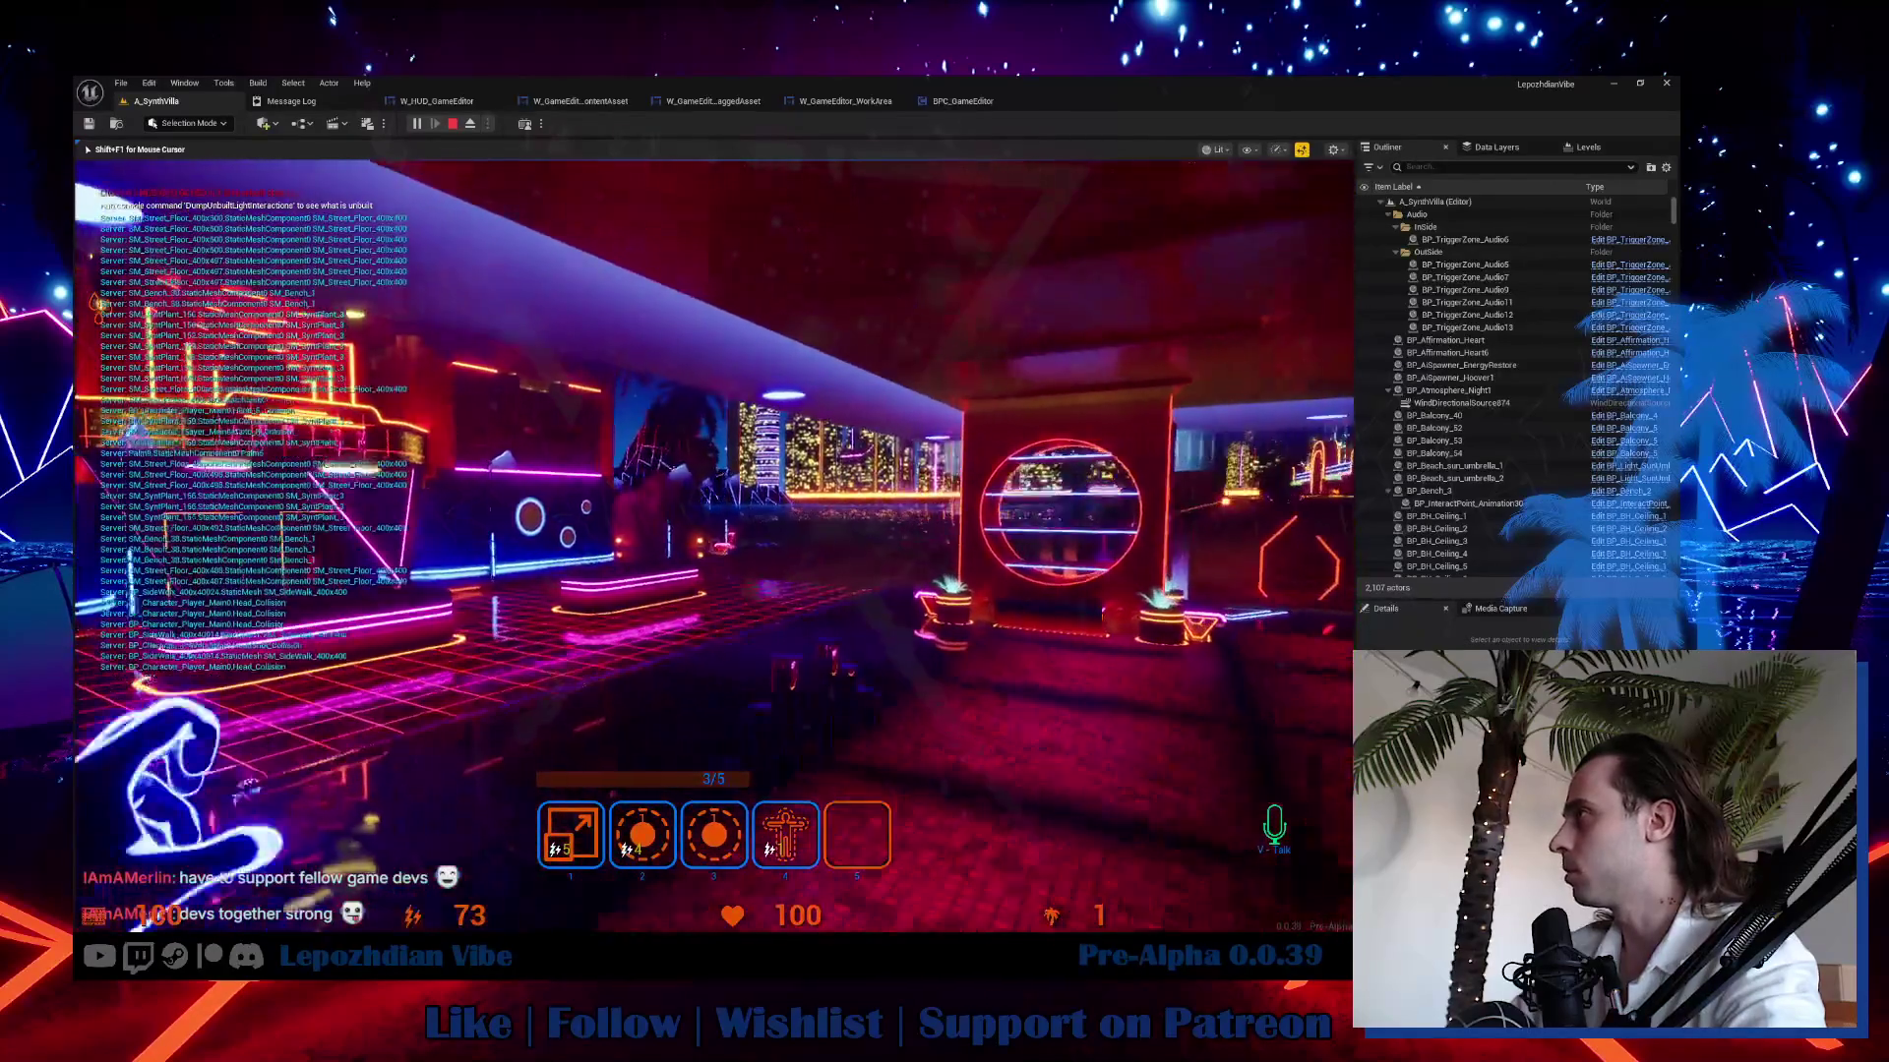
pyautogui.press('Escape')
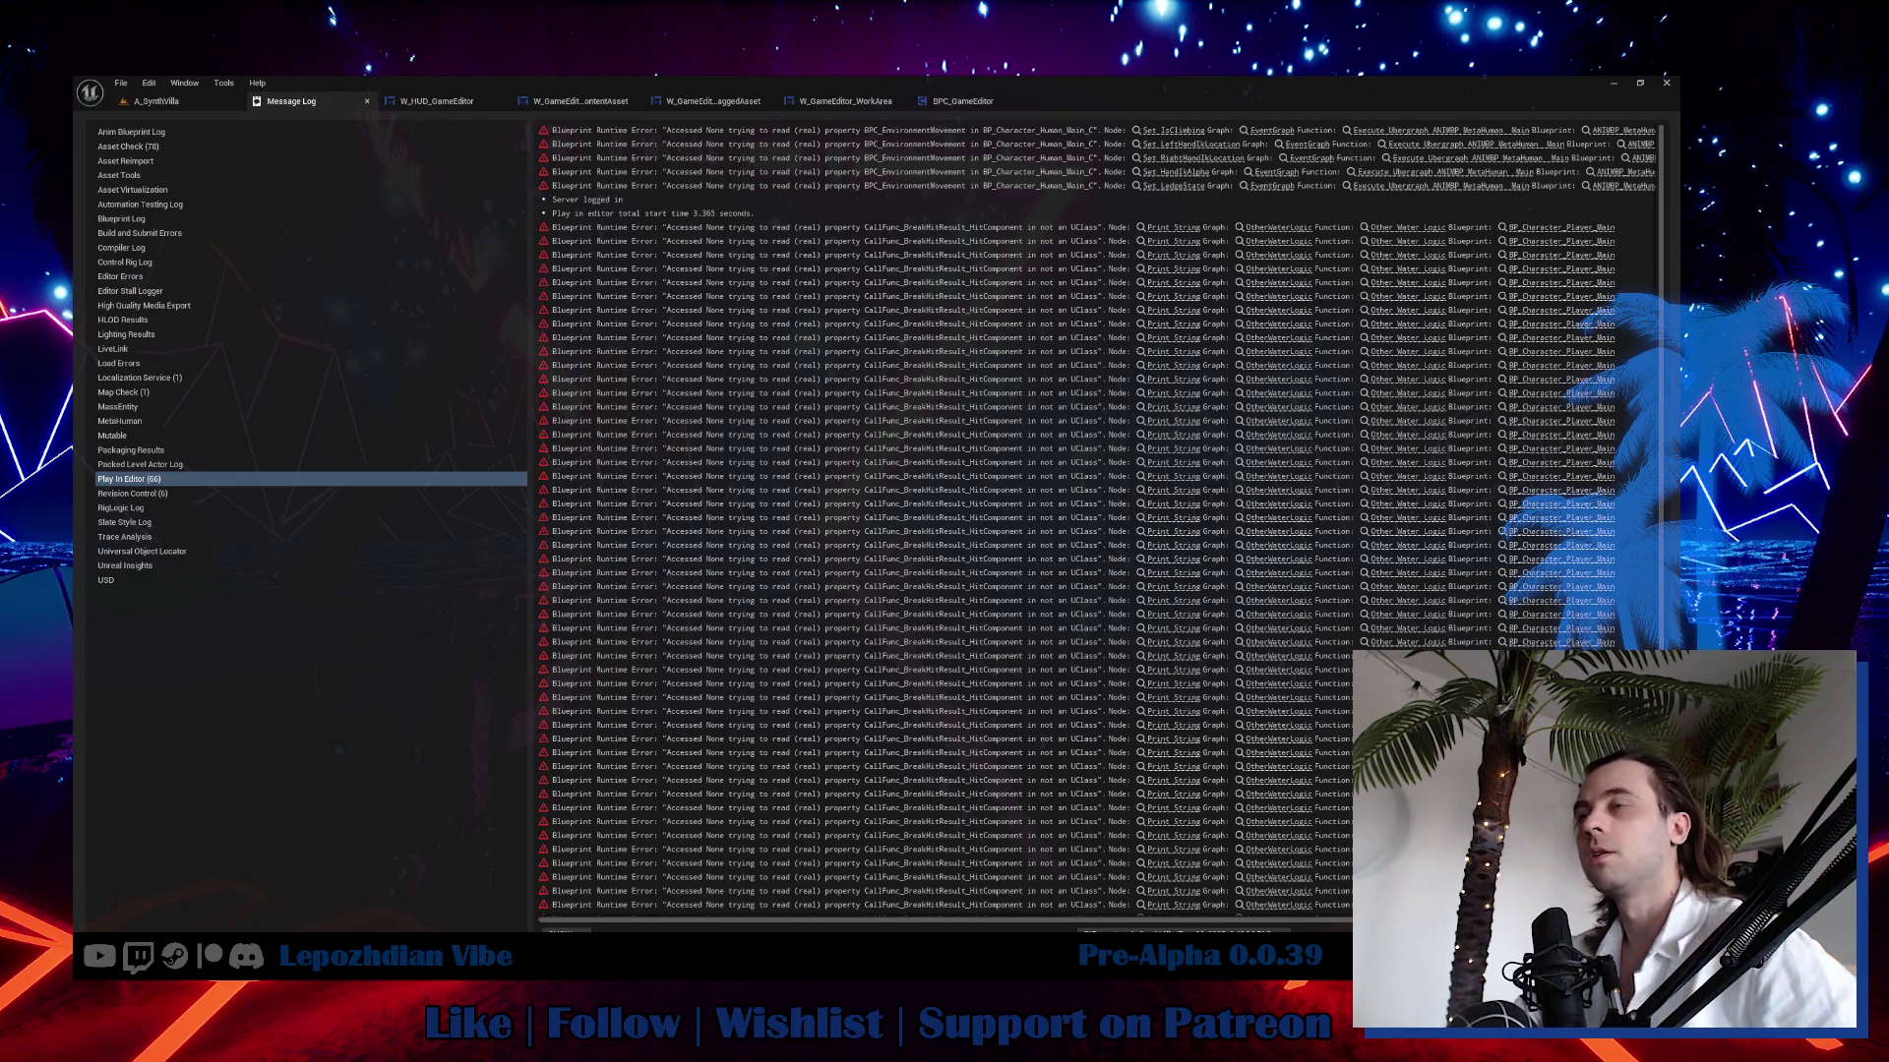
# Return to the A_SynthVilla level tab, leaving the Message Log behind.
pyautogui.click(174, 102)
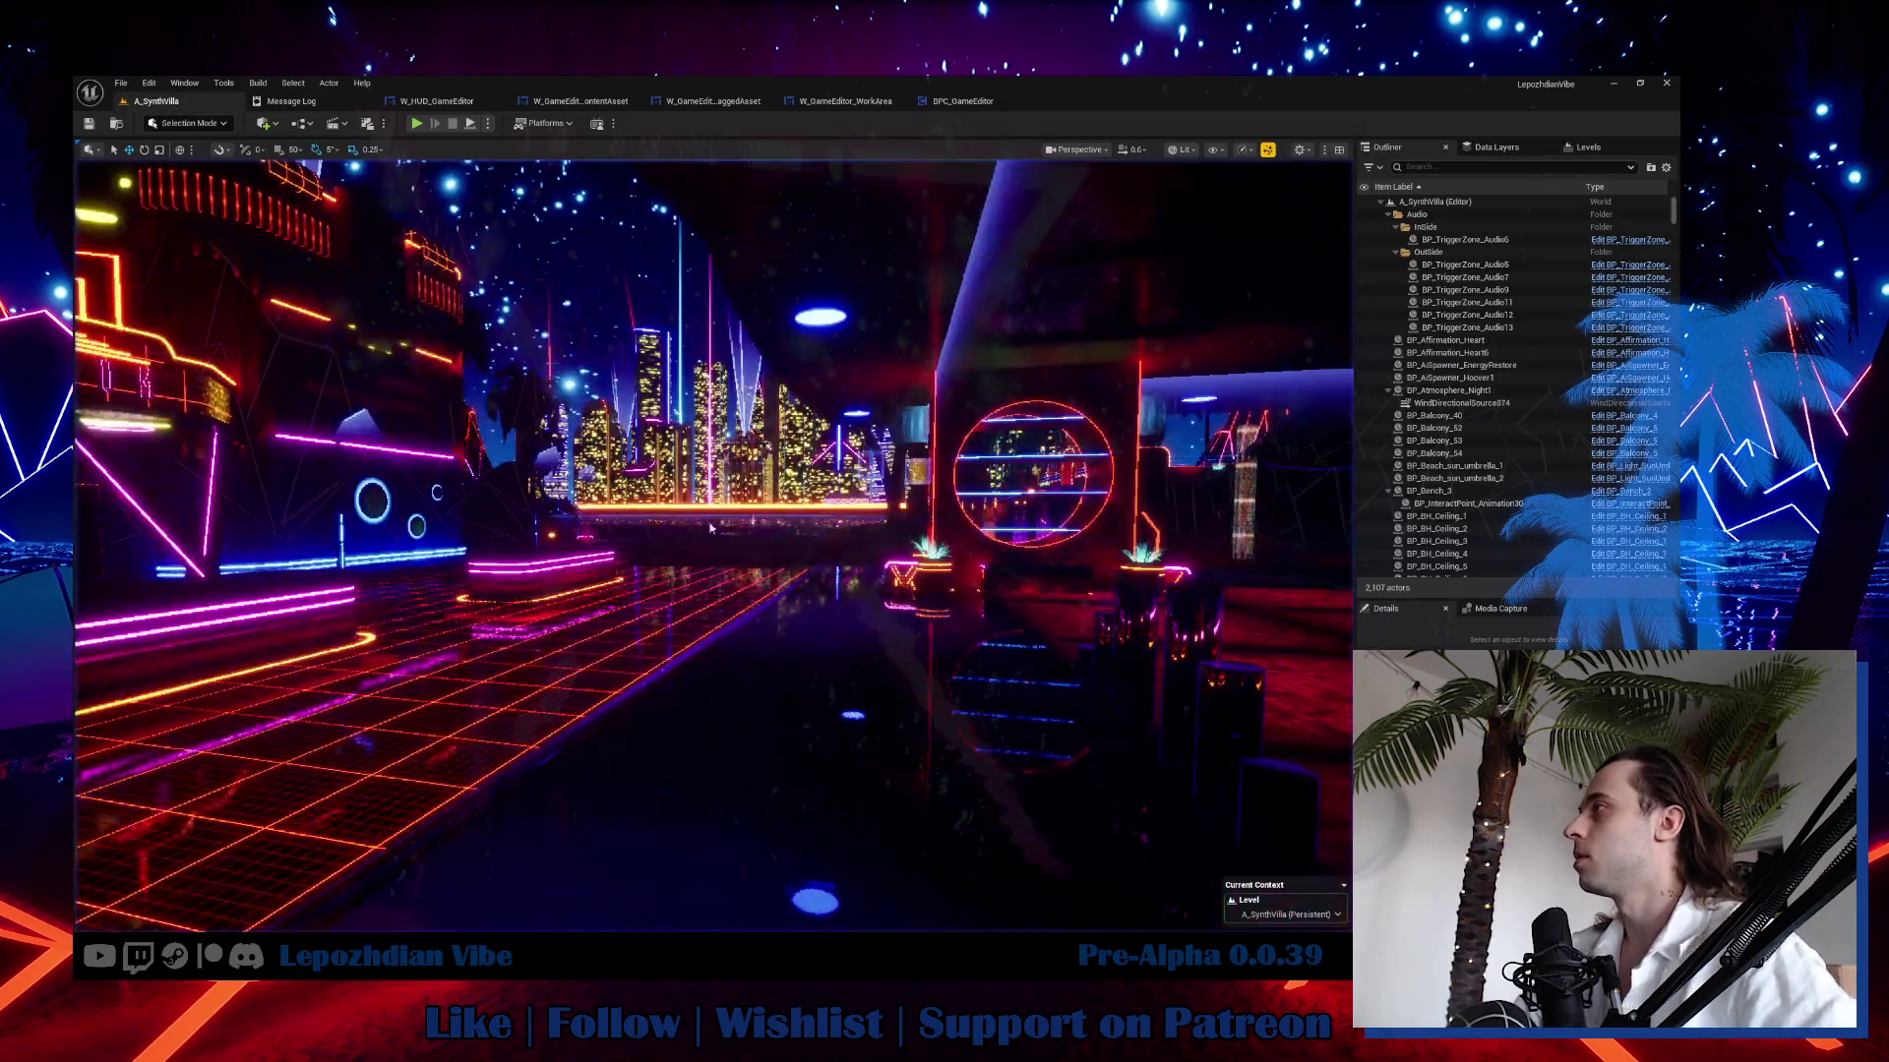
# Fly through the neon scene toward the bench and skyline, then bring up the SynthVilla Content Drawer.
pyautogui.moveTo(733, 569)
pyautogui.mouseDown()
pyautogui.moveTo(693, 472)
pyautogui.moveTo(768, 448)
pyautogui.moveTo(752, 597)
pyautogui.mouseUp()
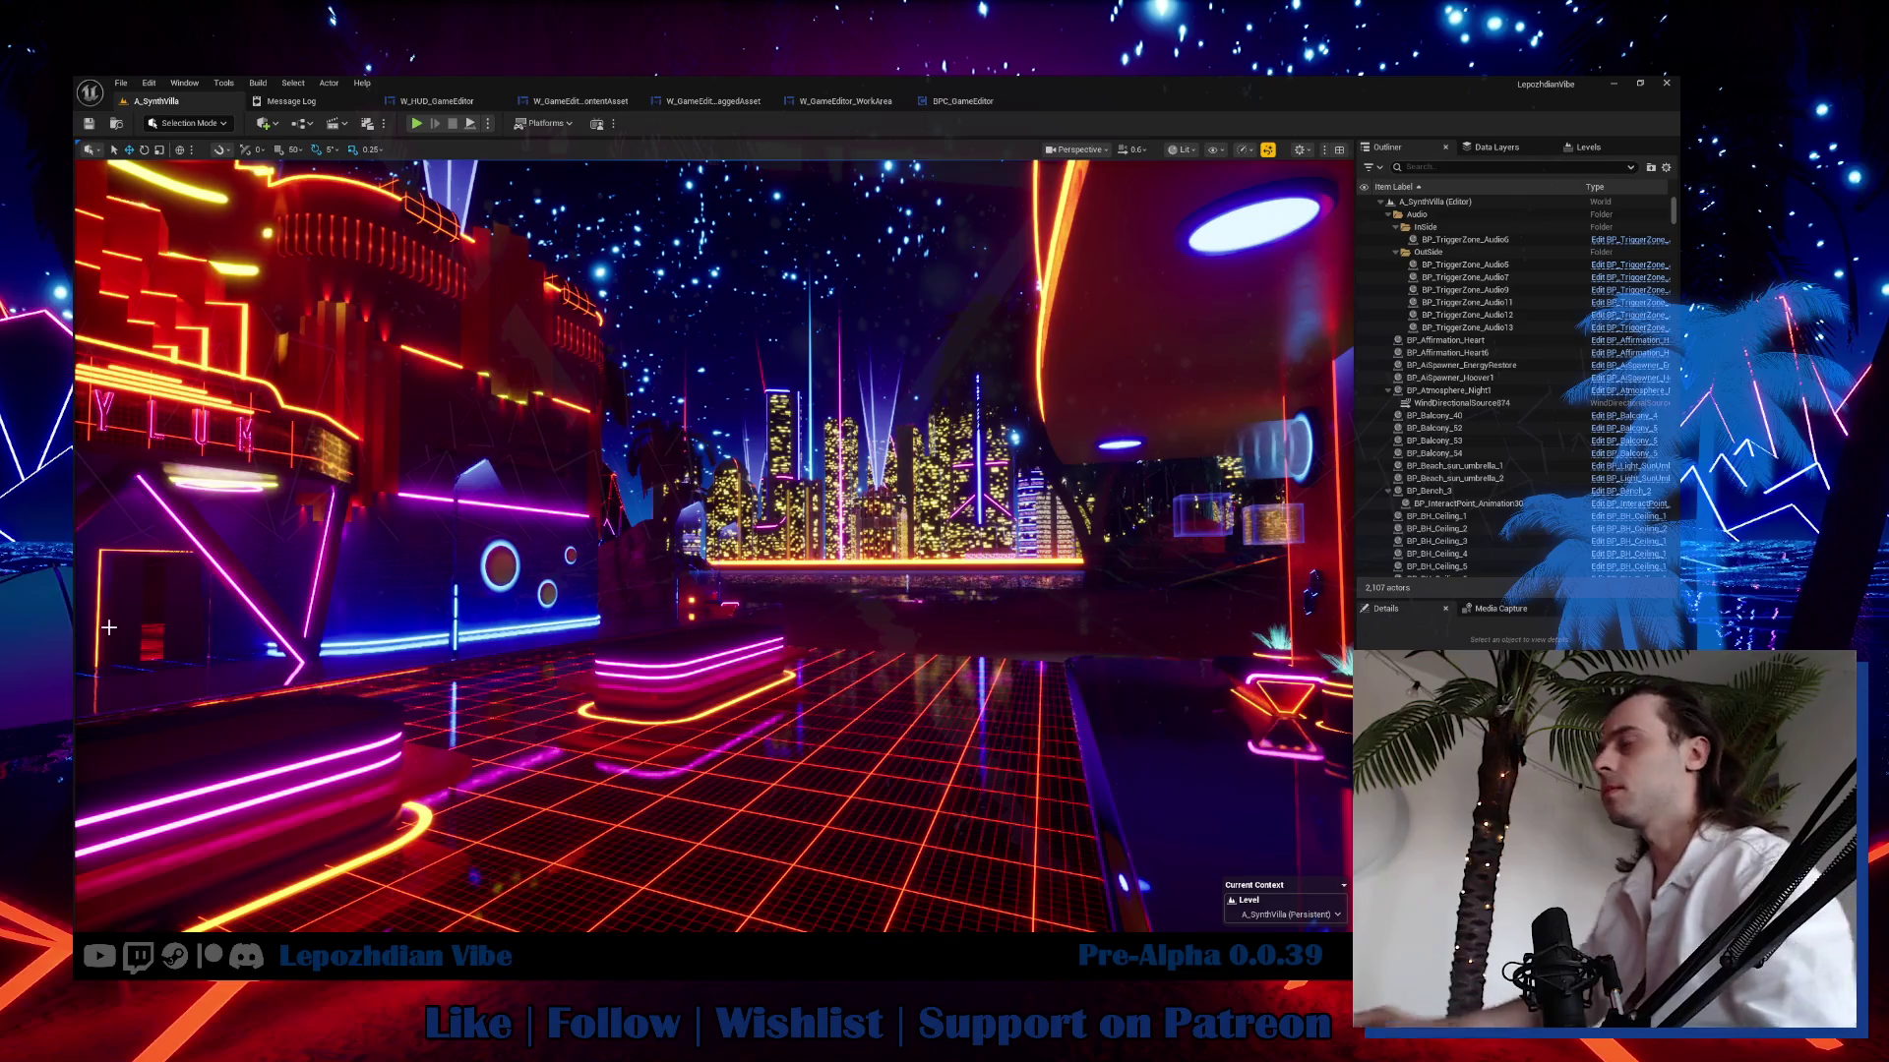
pyautogui.moveTo(621, 729); pyautogui.dragTo(657, 737)
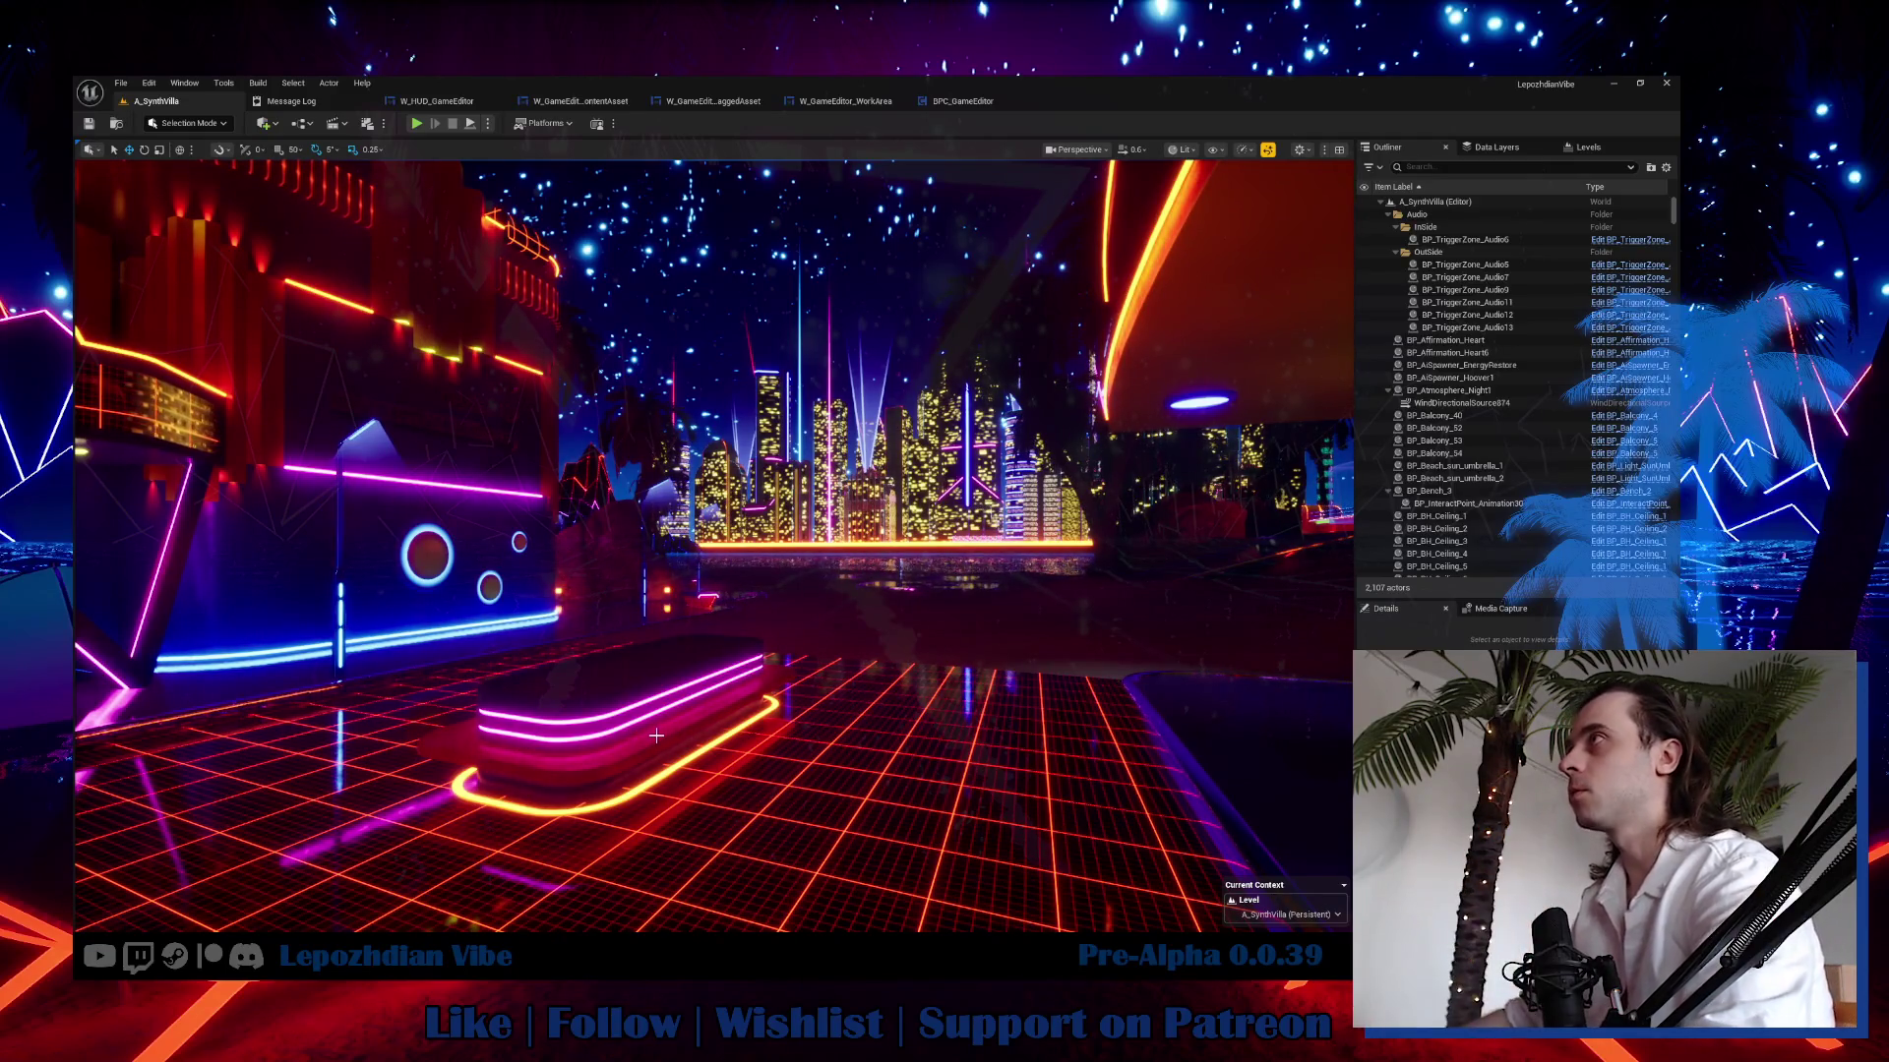
pyautogui.hotkey('ctrl', 'space')
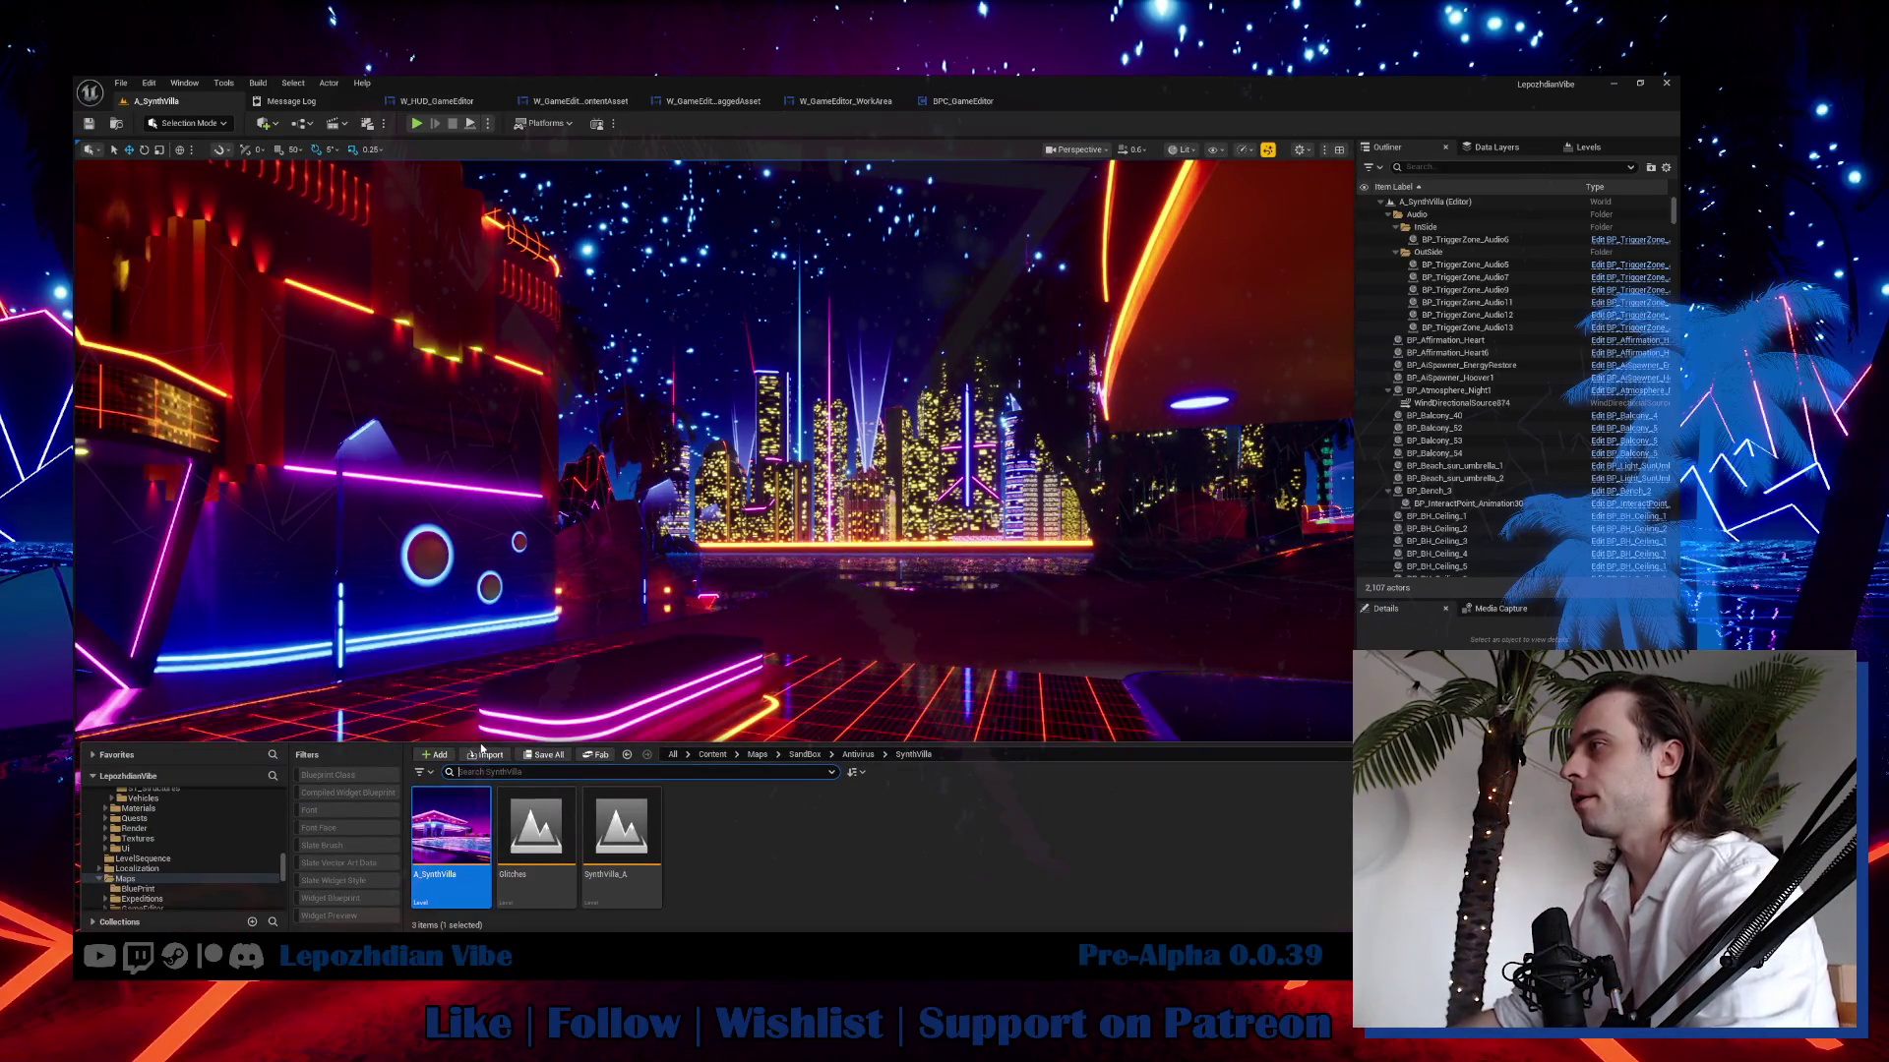
# Enlarge the content browser and load the VibeCity level from the Sandbox/VibeCity folder.
pyautogui.hotkey('ctrl', 'space')
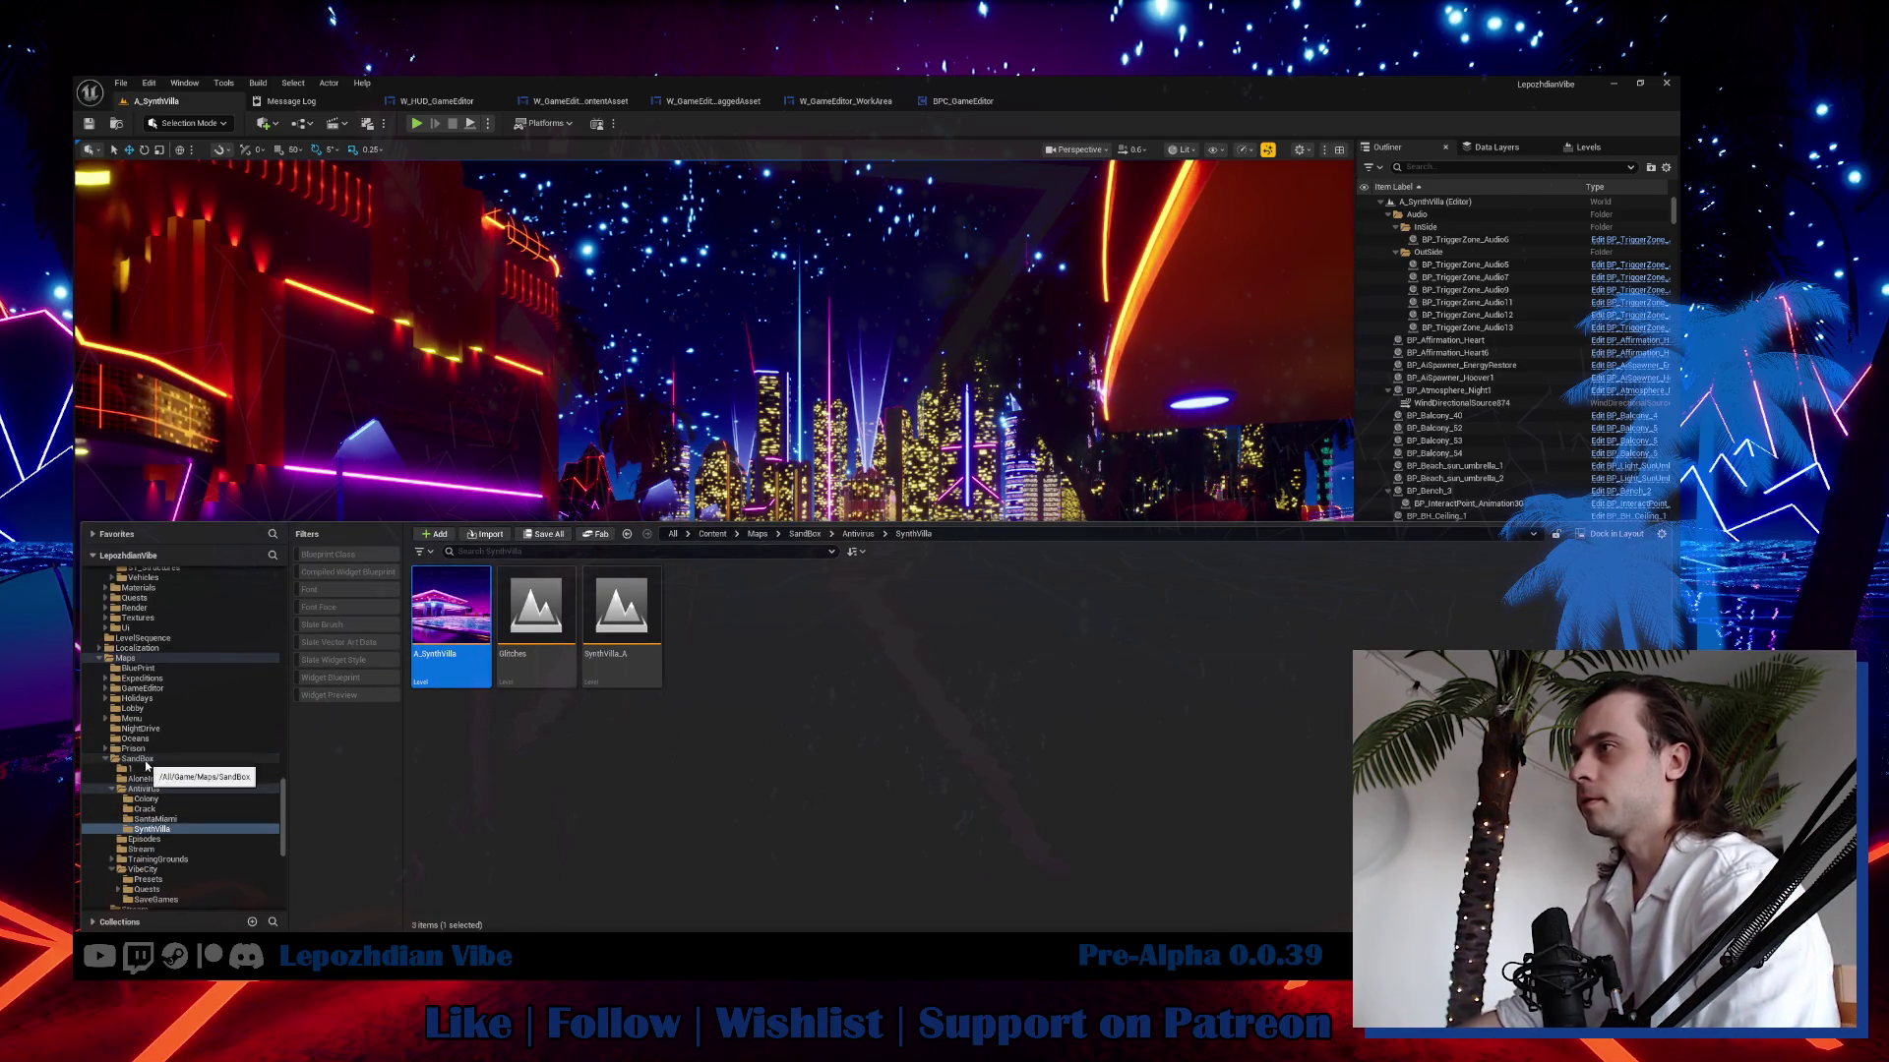
pyautogui.click(143, 869)
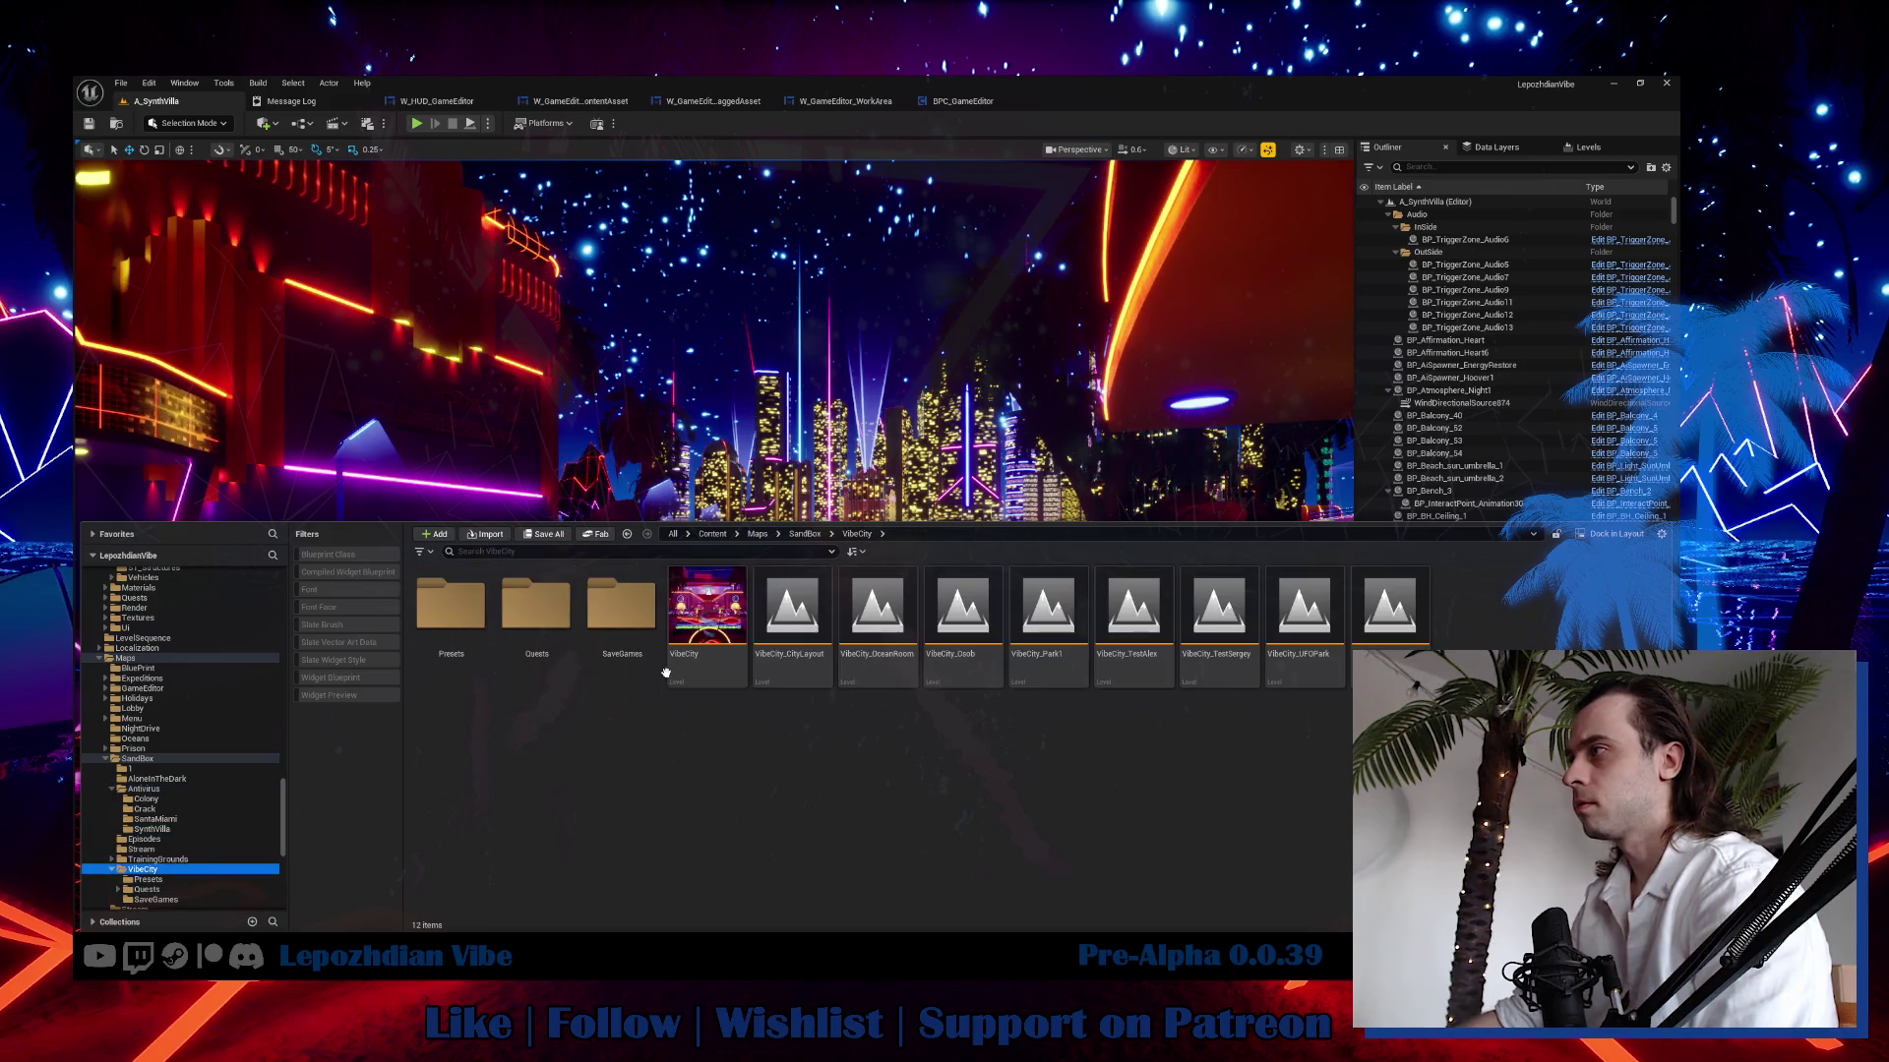
pyautogui.doubleClick(717, 604)
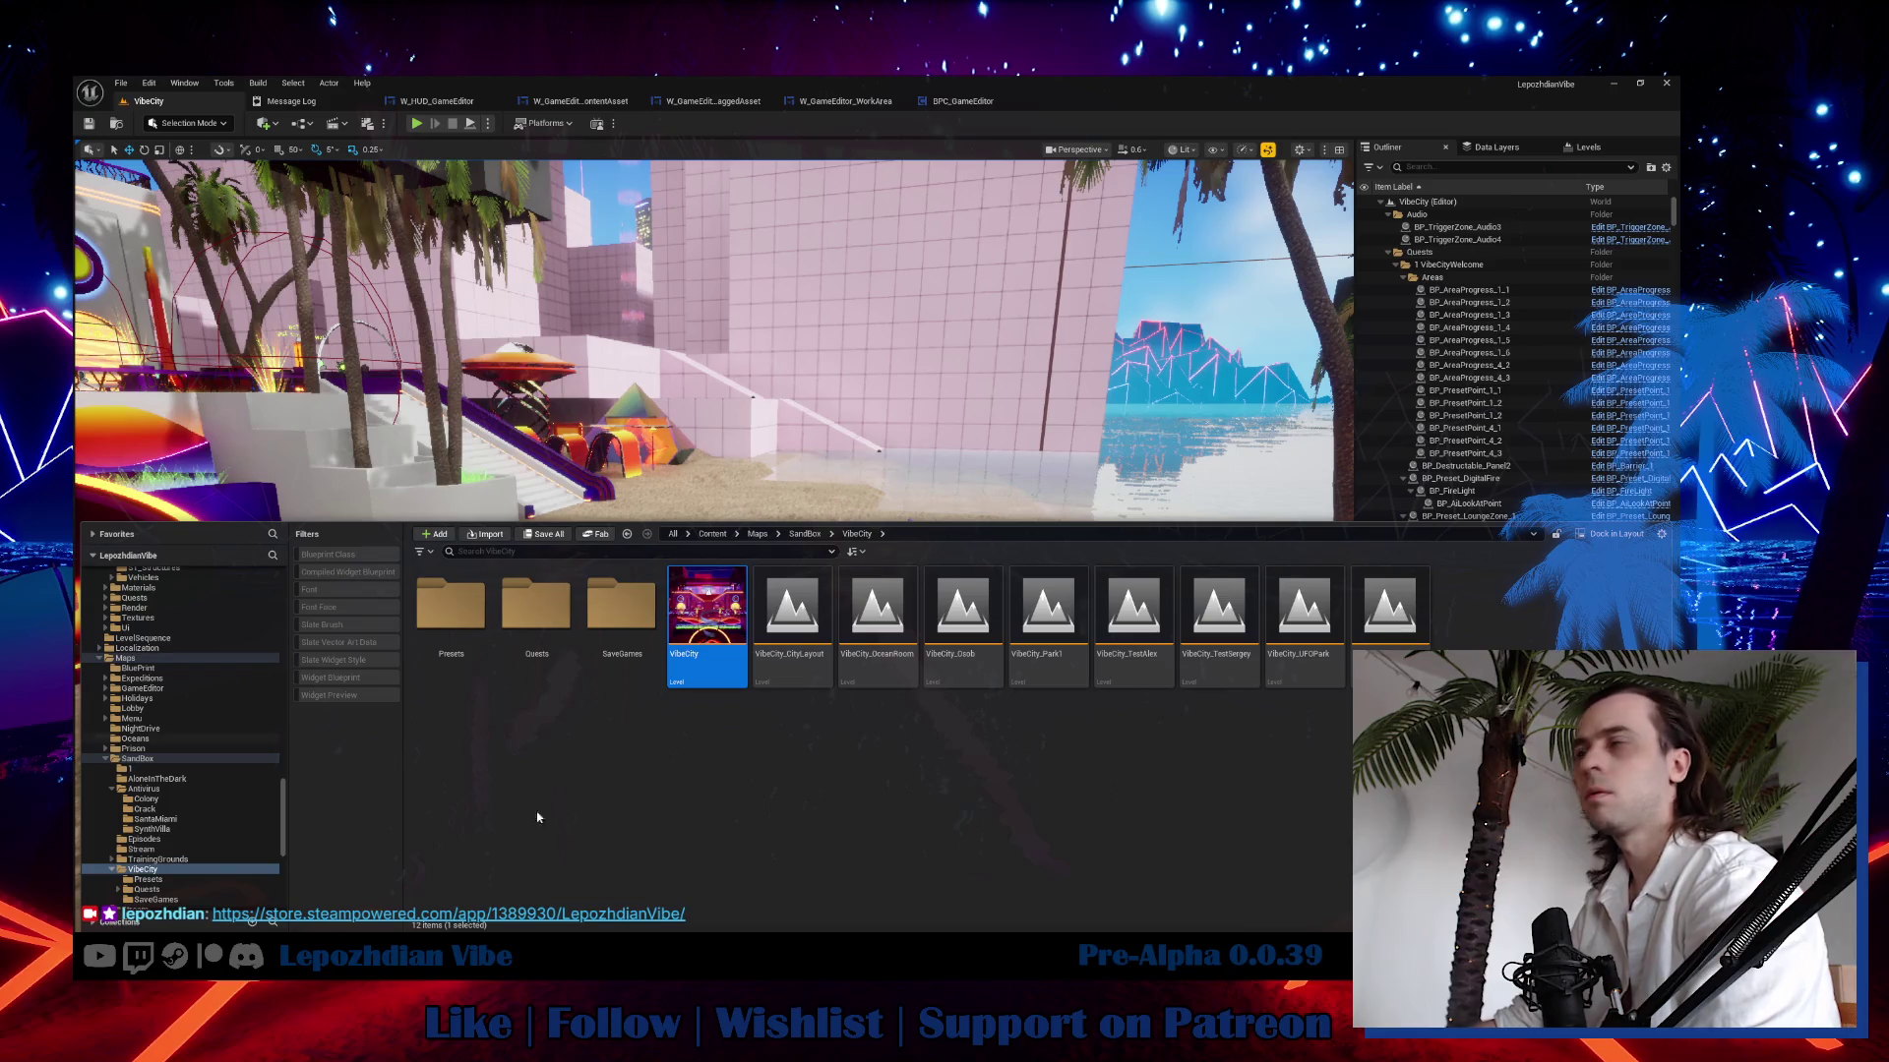
# Launch Steam from Windows search and sign in with the VIBE profile.
pyautogui.press('super')
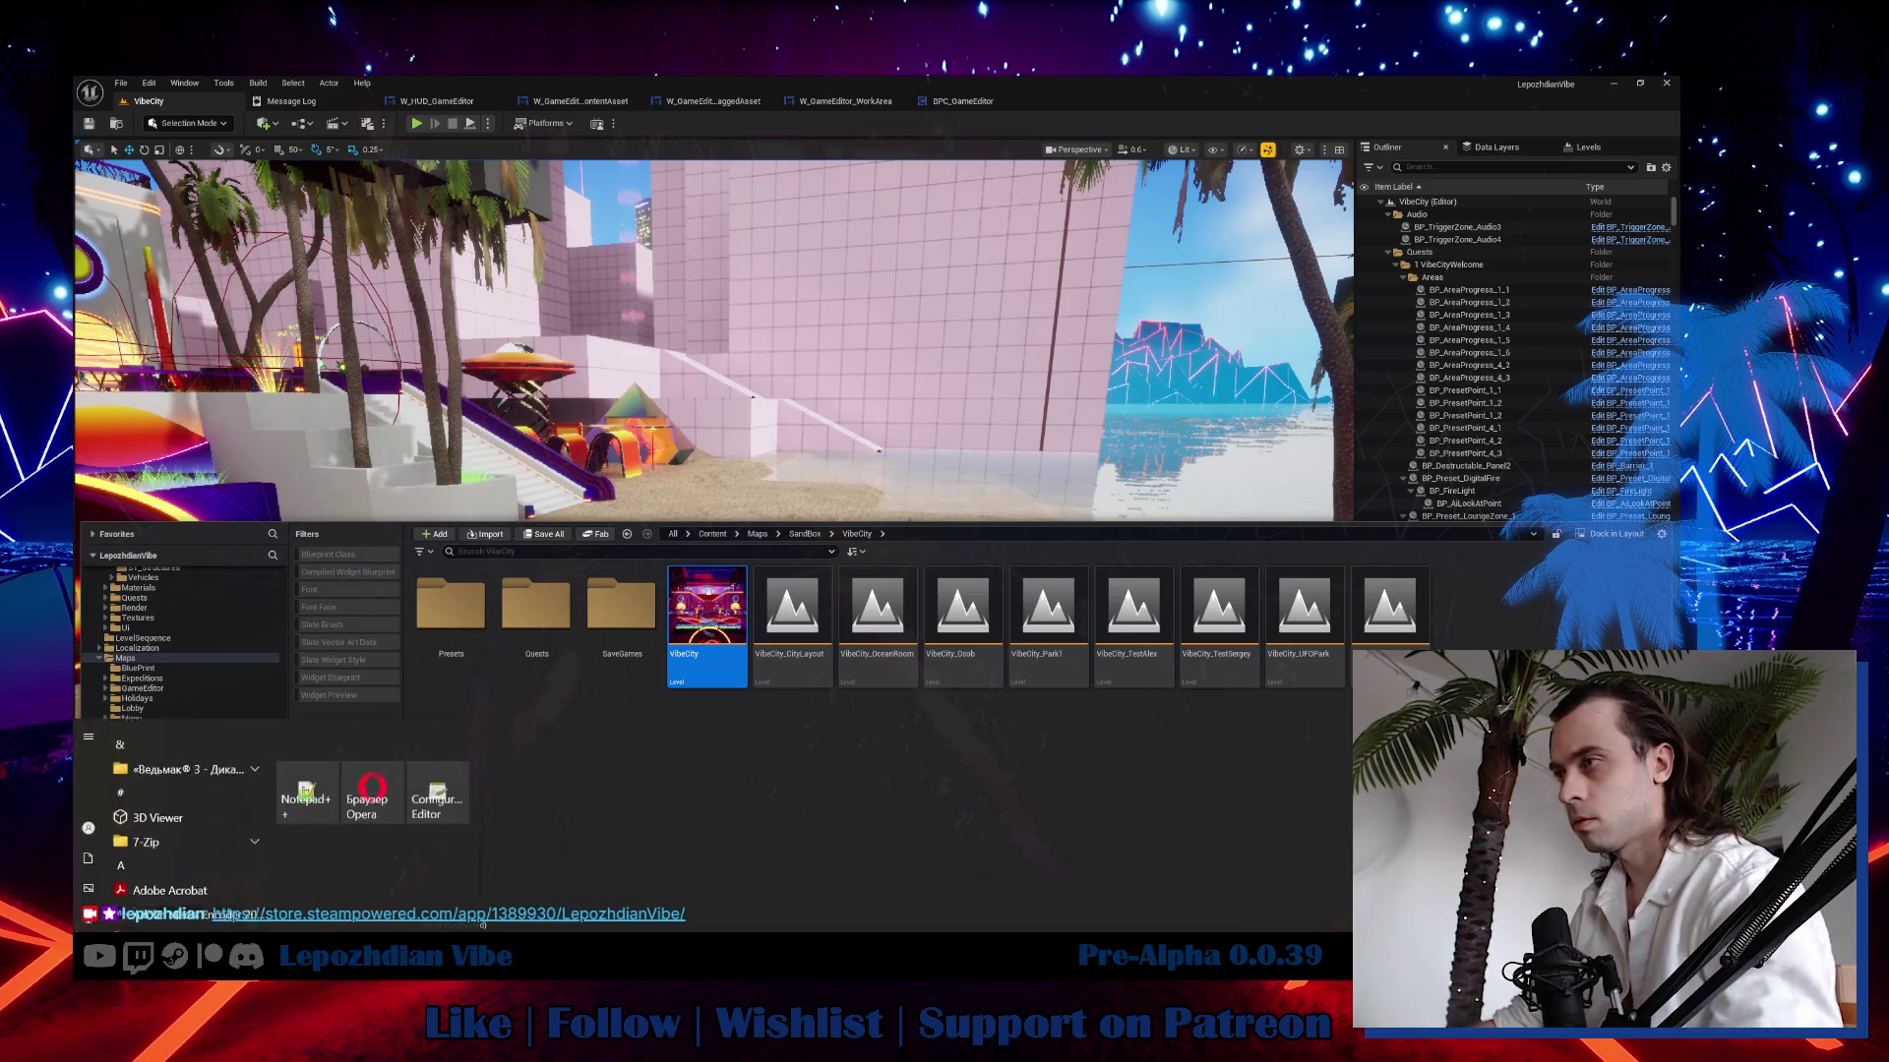
pyautogui.write('stea')
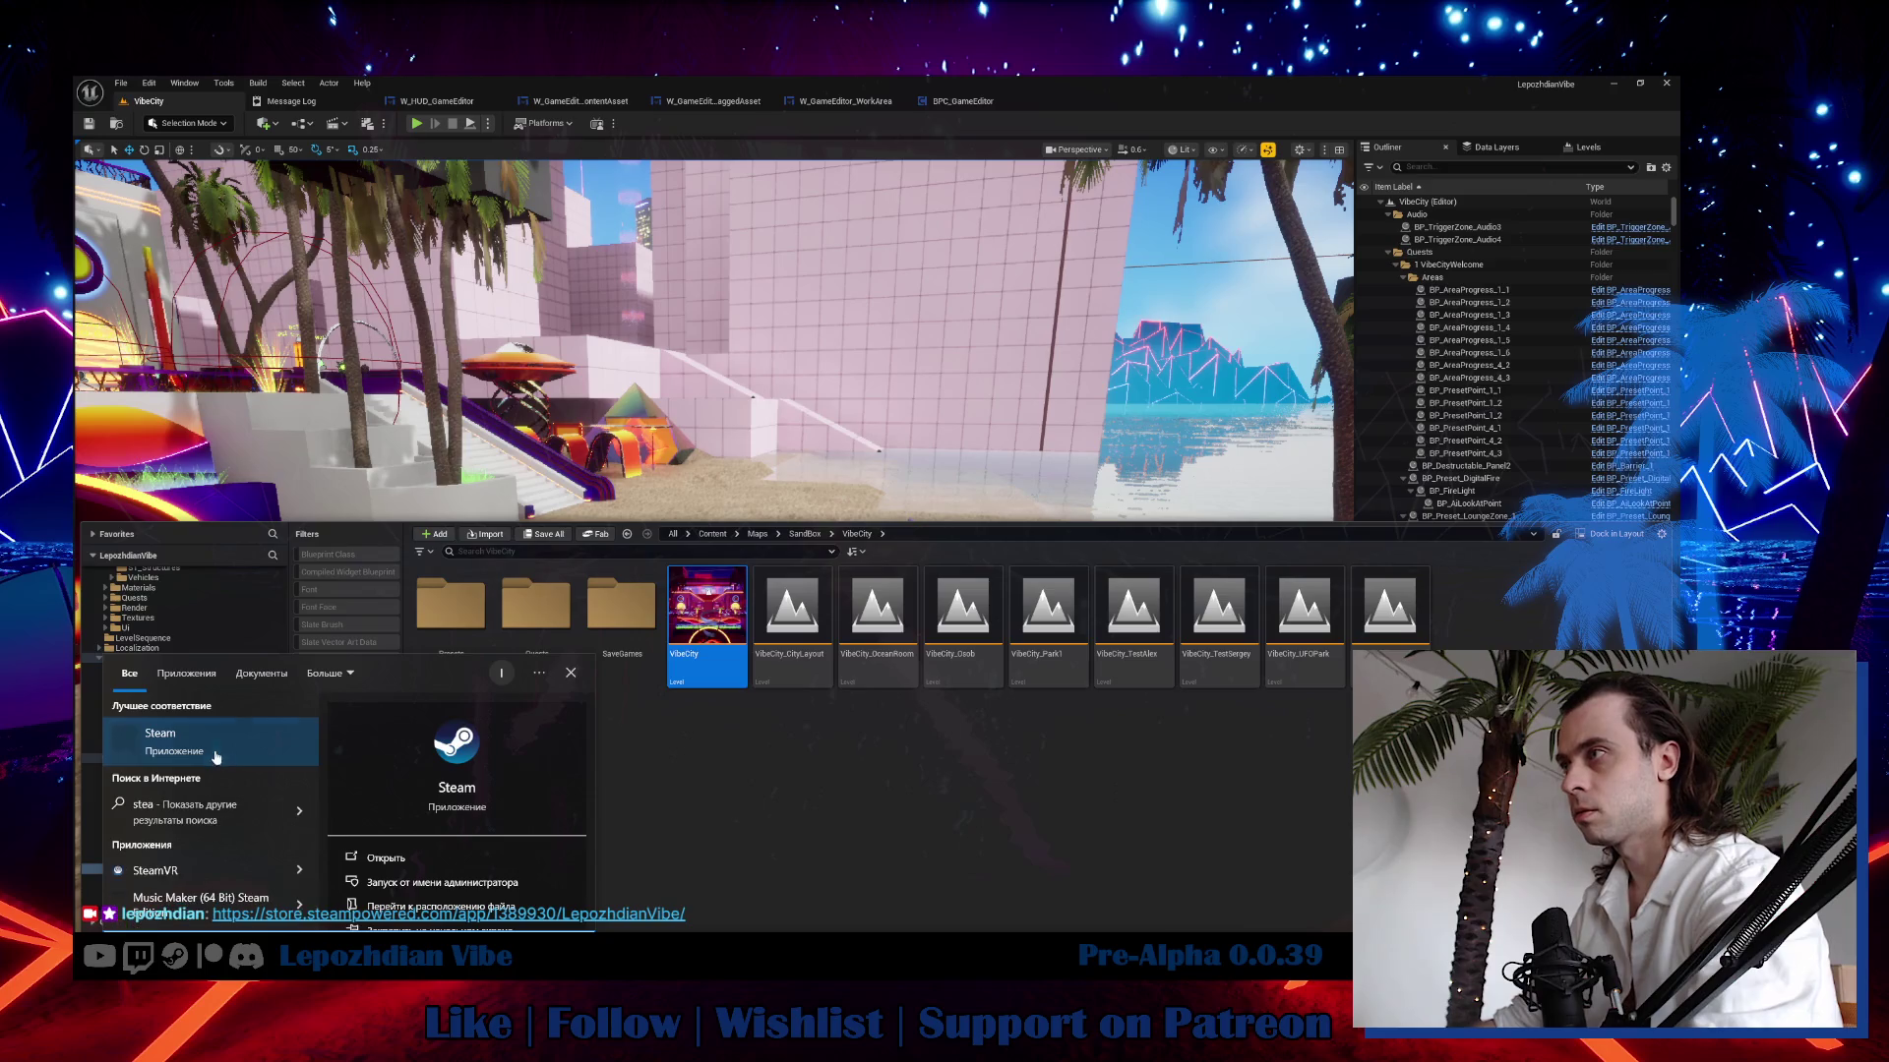
pyautogui.click(217, 742)
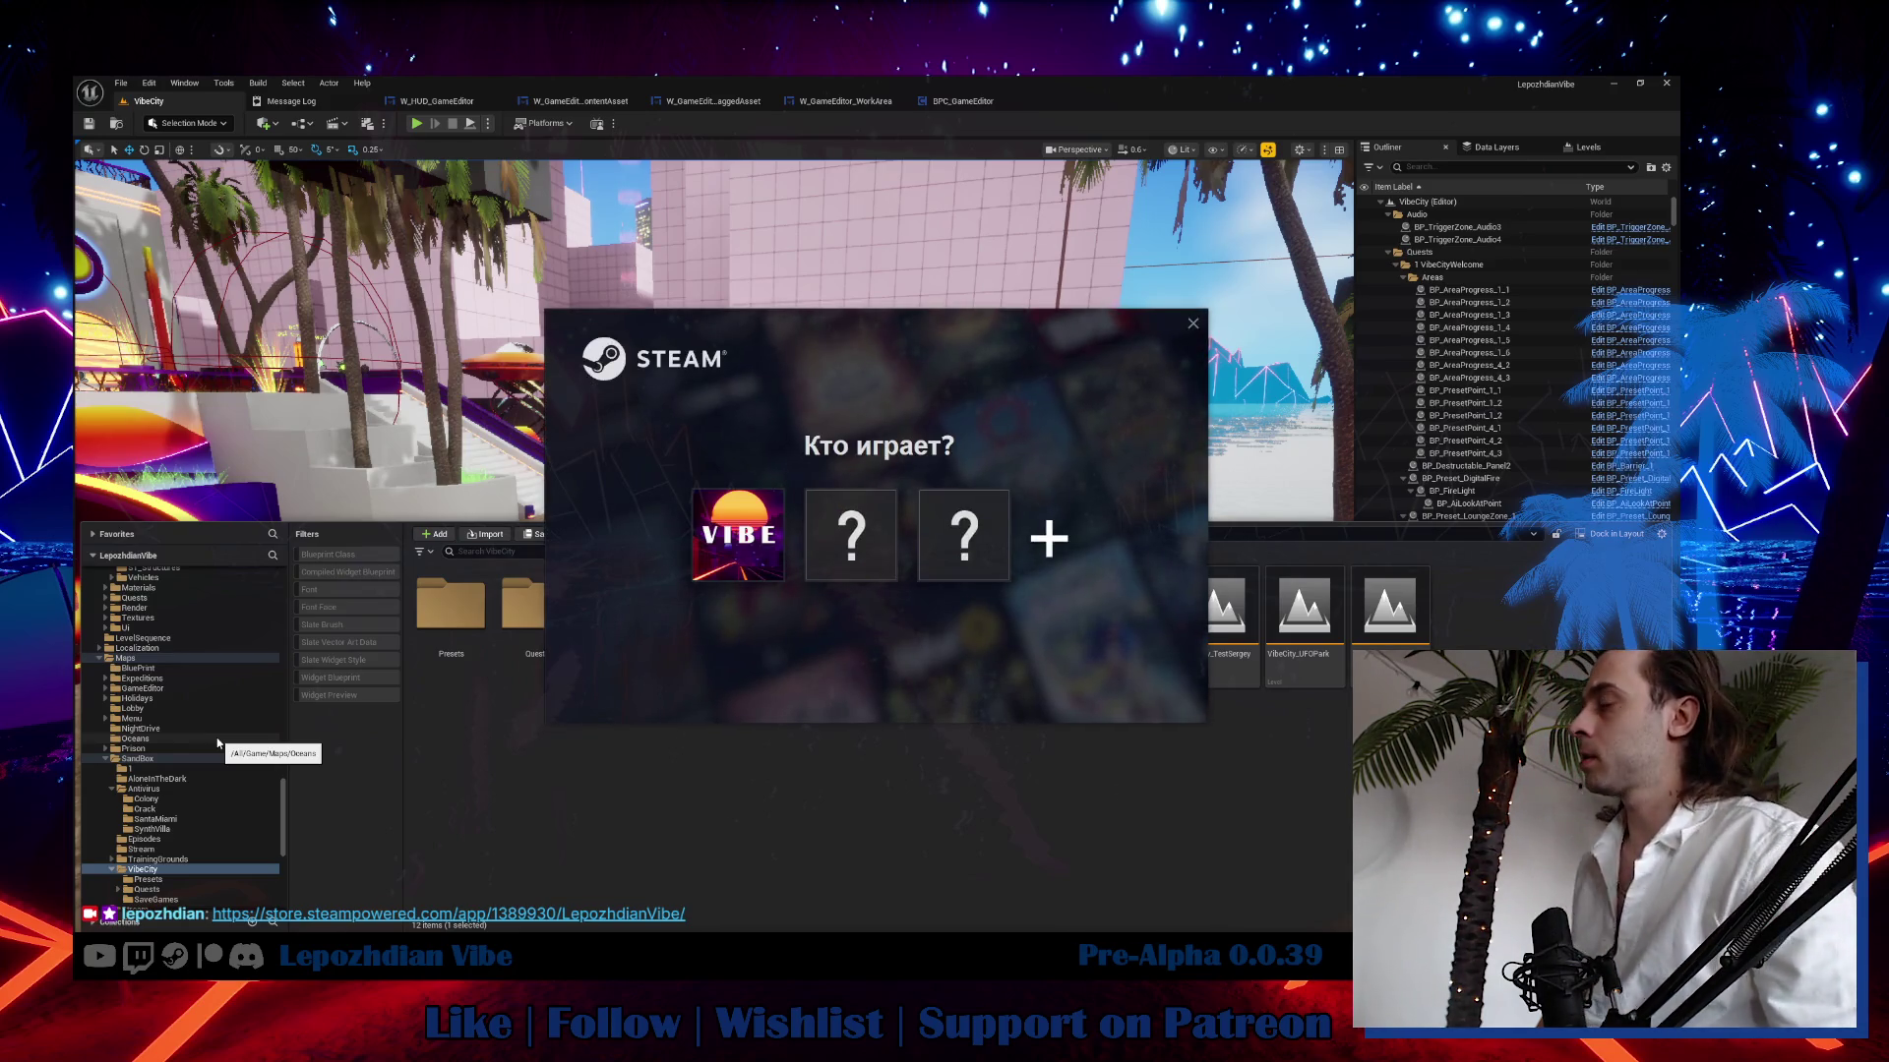
pyautogui.click(705, 517)
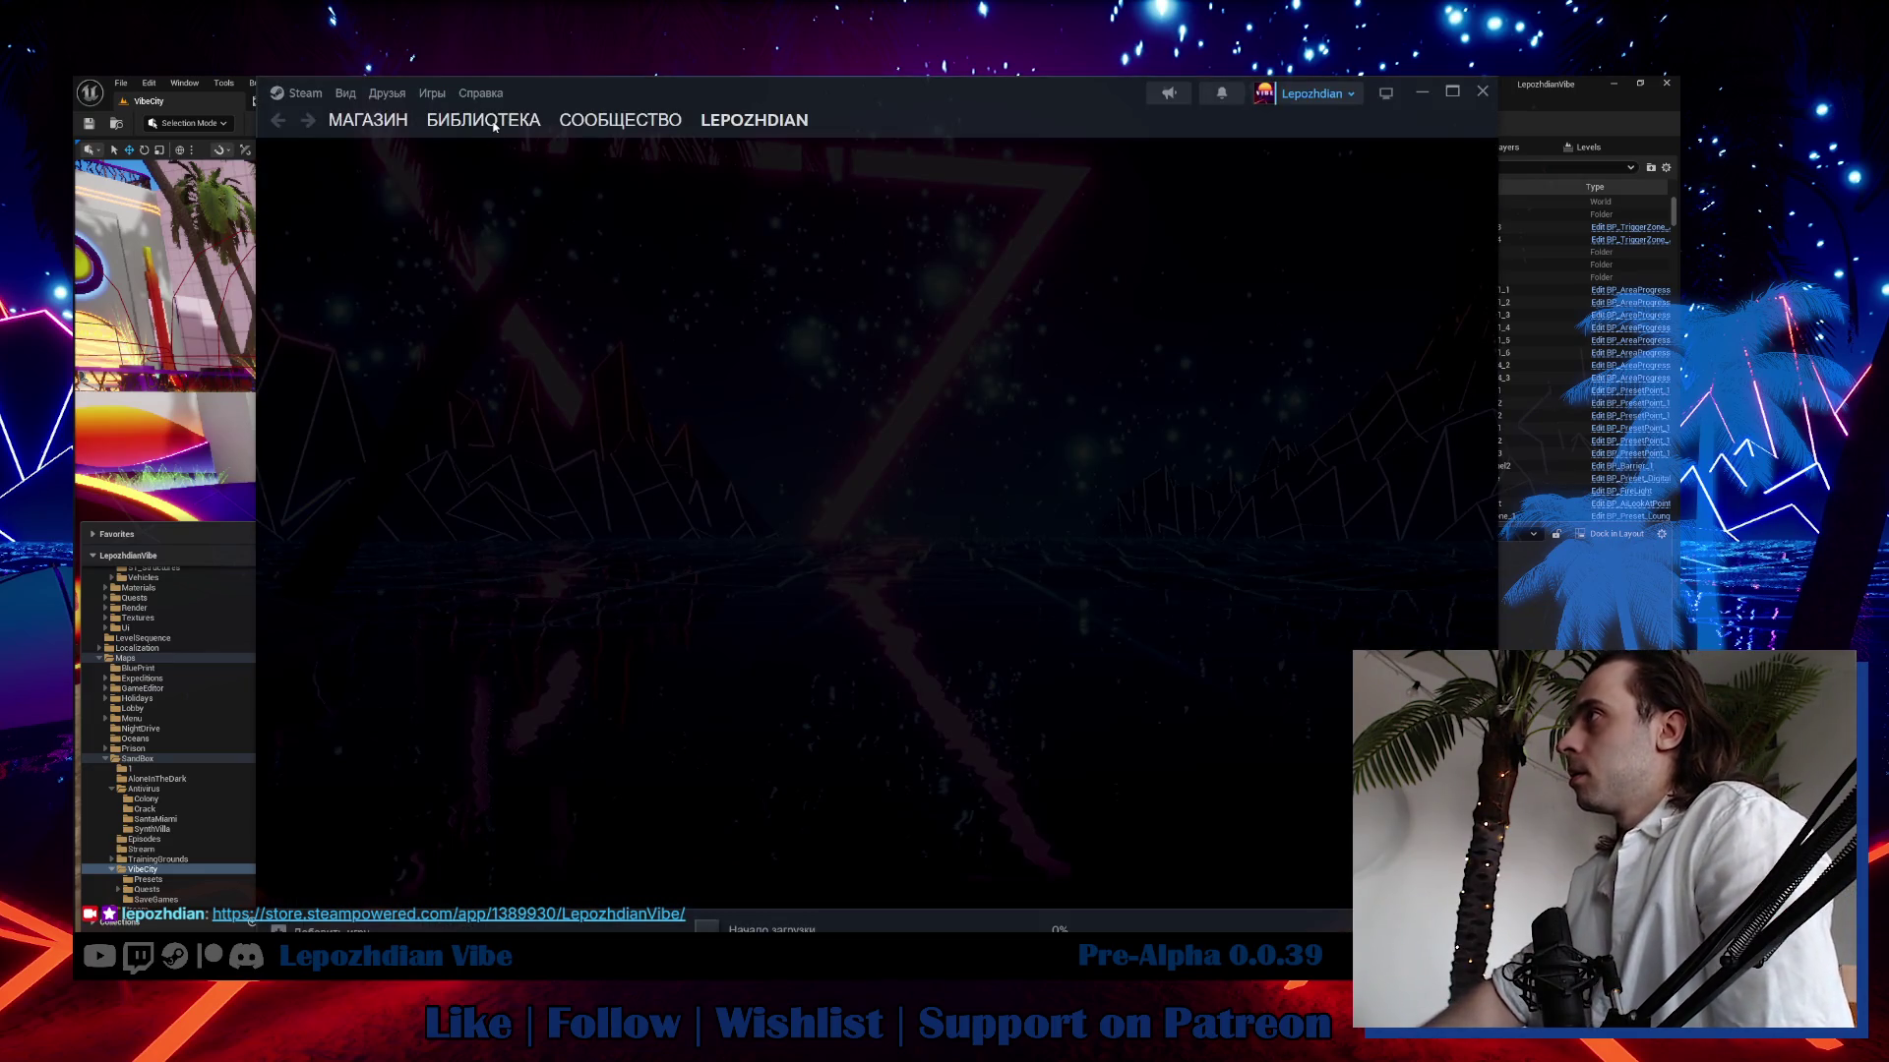
# Launch LepozhdianVibe from the library Favourites and collapse the БЕЗ КАТЕГОРИИ list.
pyautogui.click(495, 125)
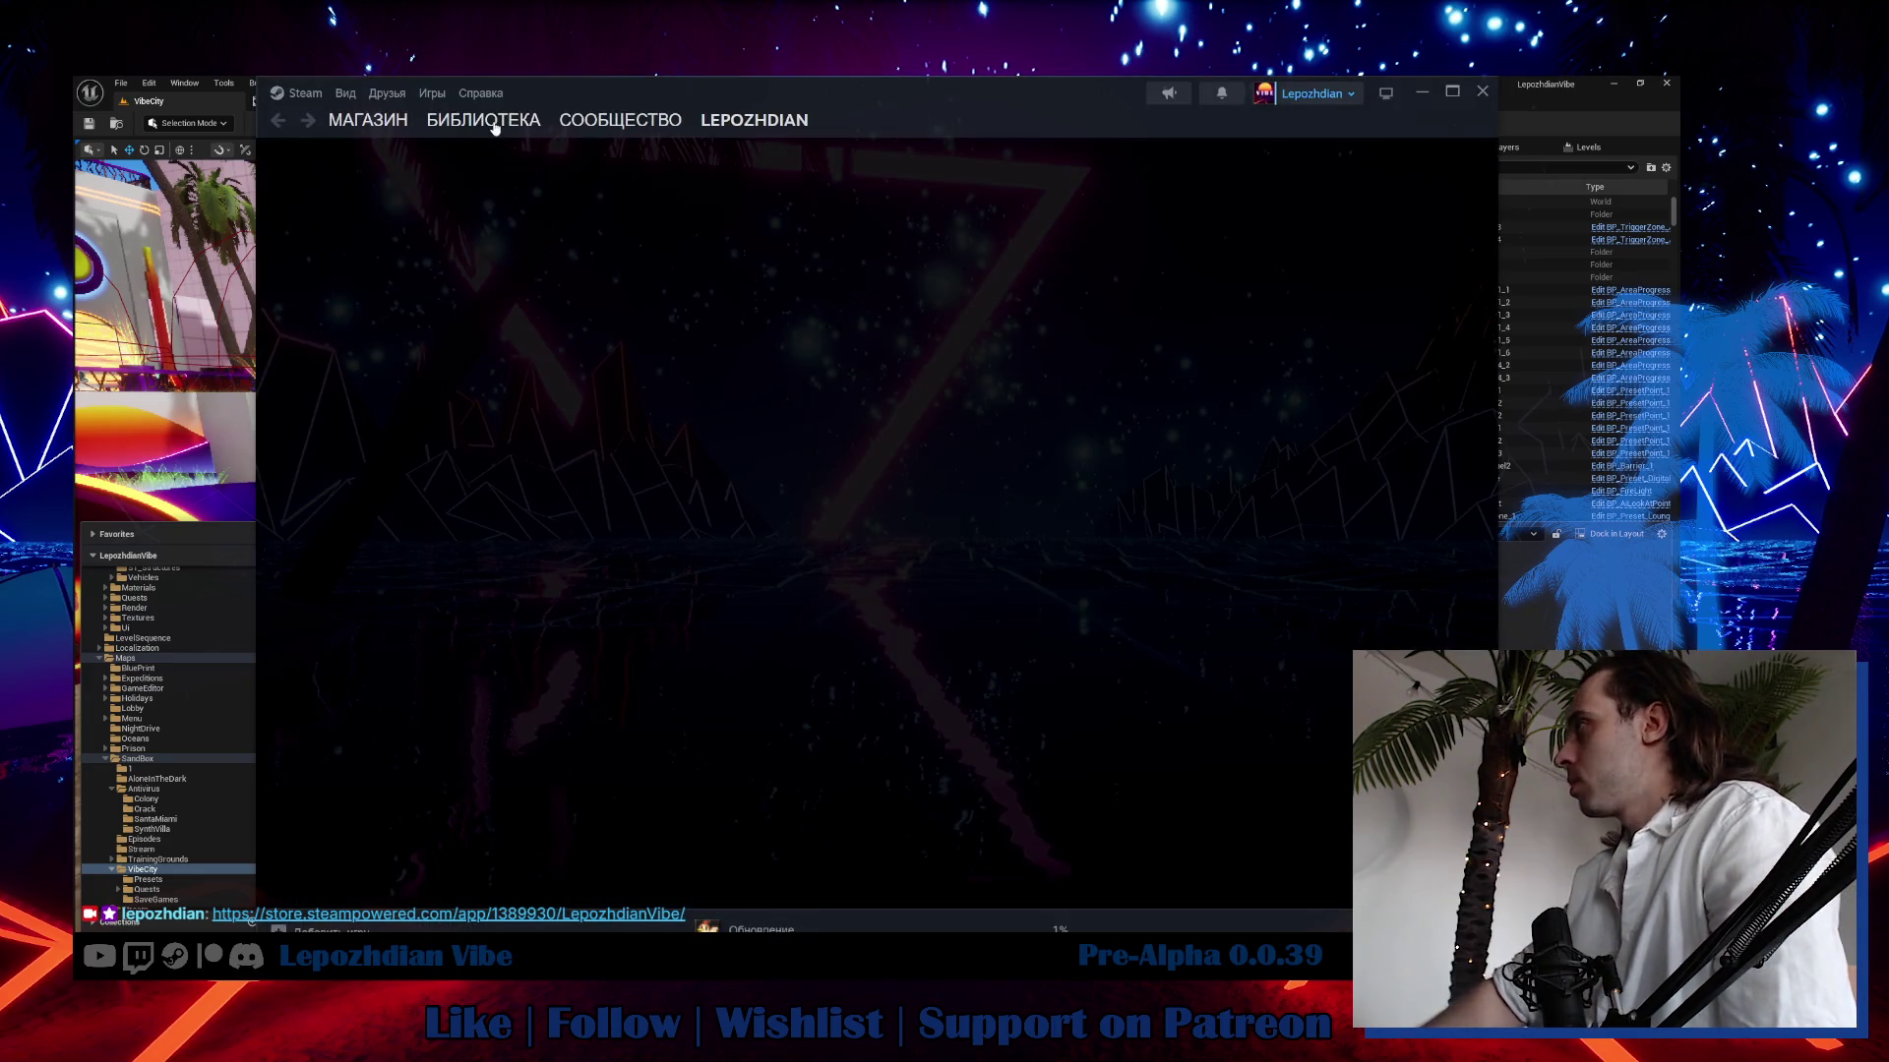
pyautogui.click(423, 307)
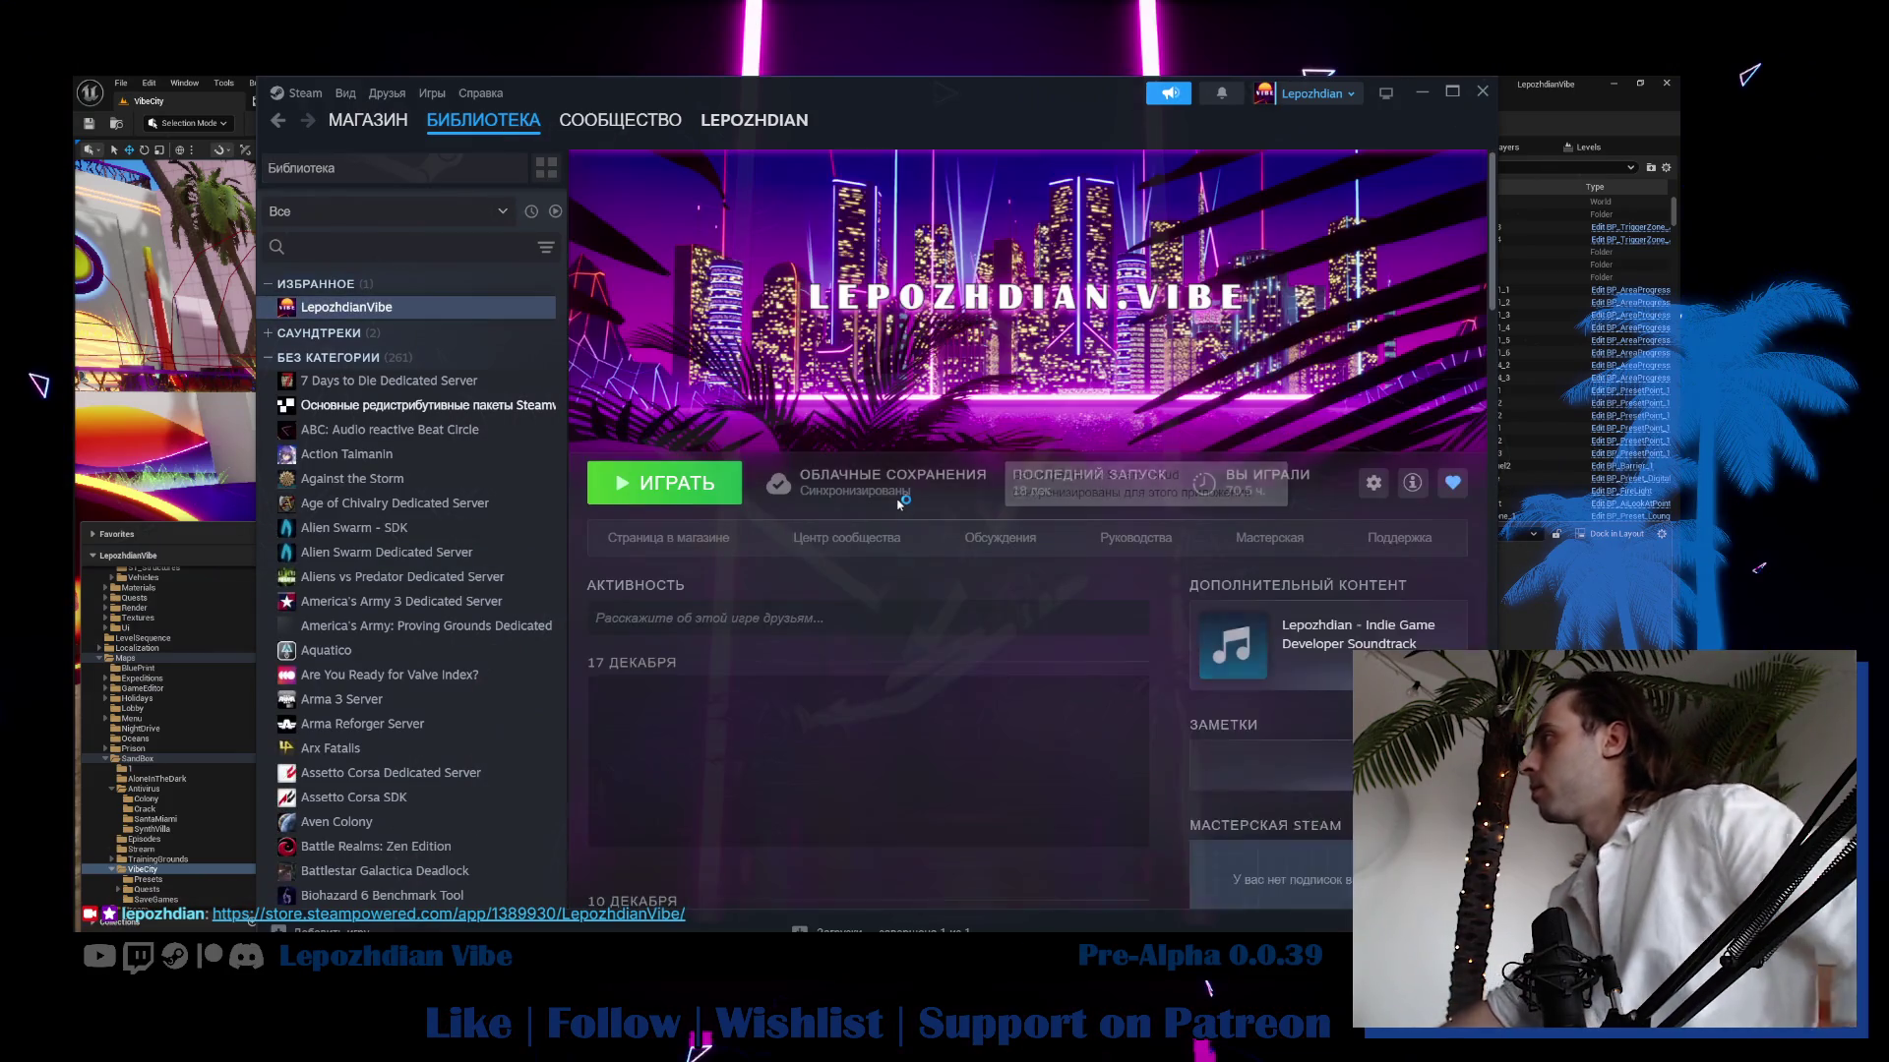
pyautogui.scroll(-5, 854, 578)
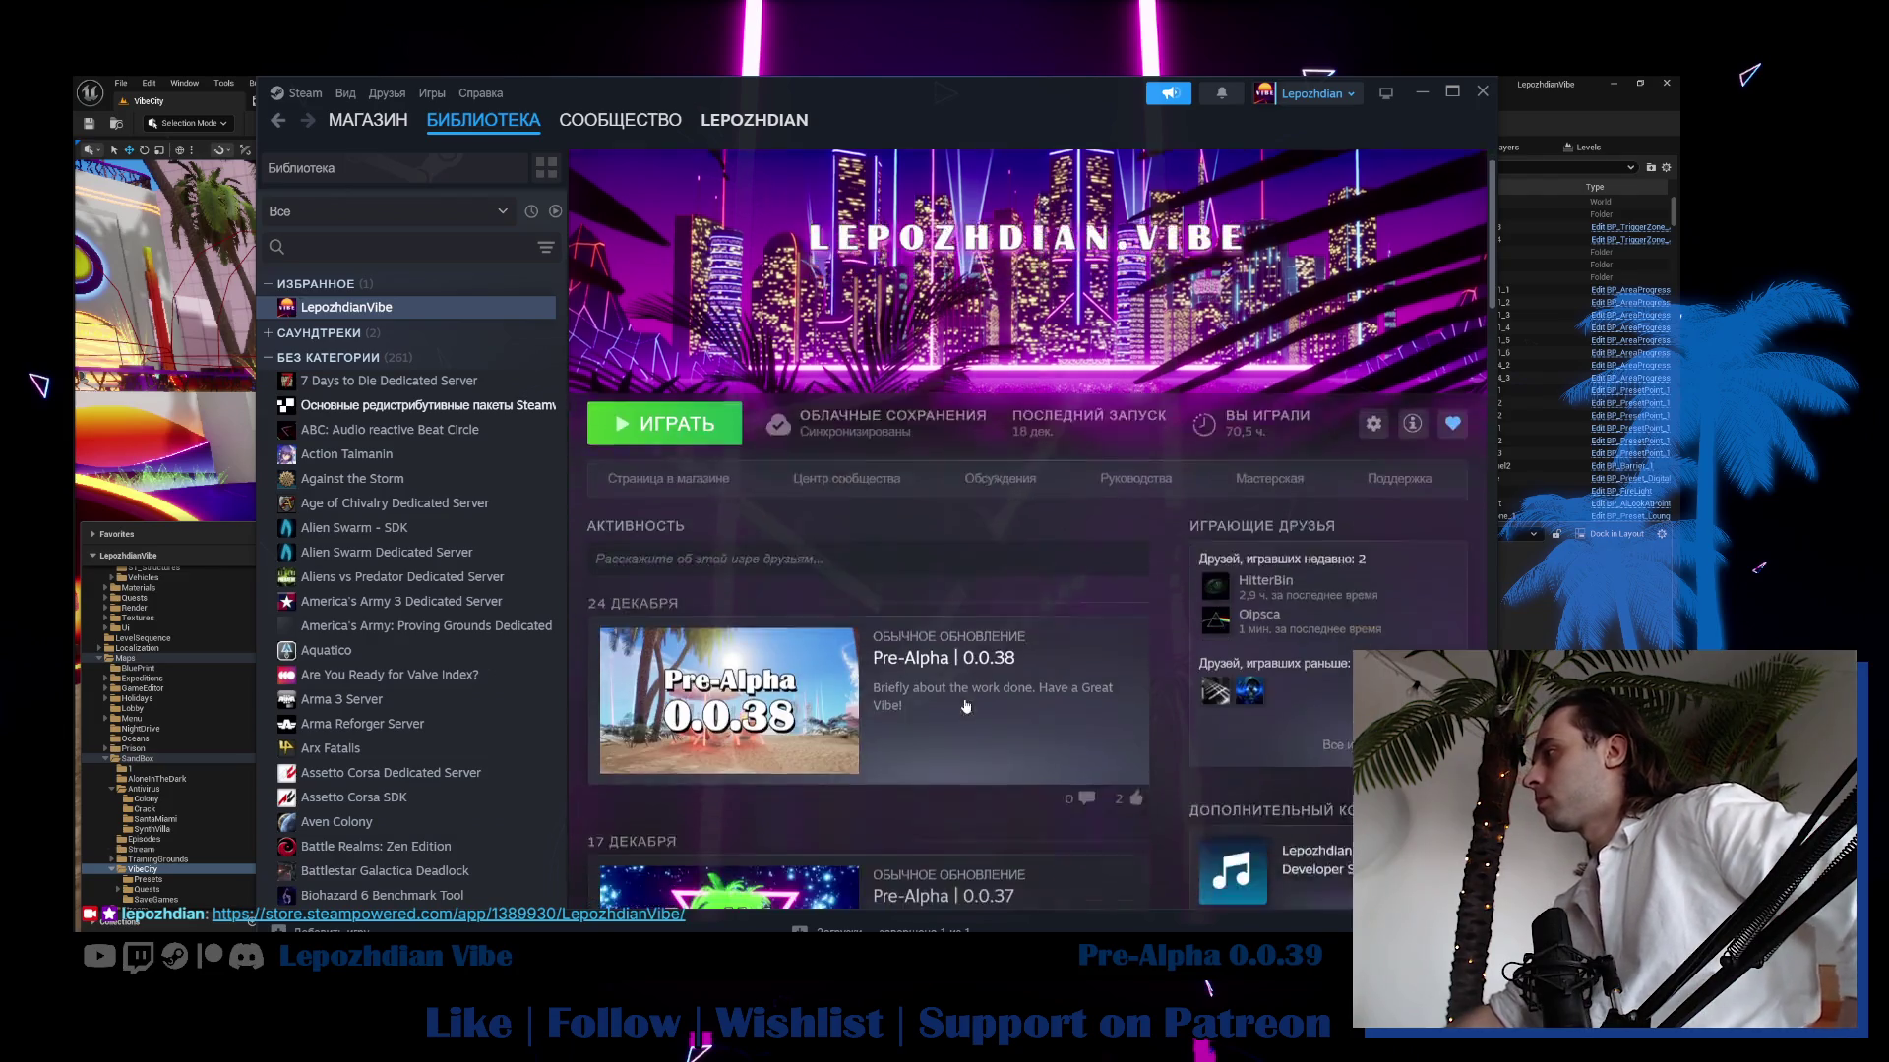
pyautogui.scroll(5, 787, 570)
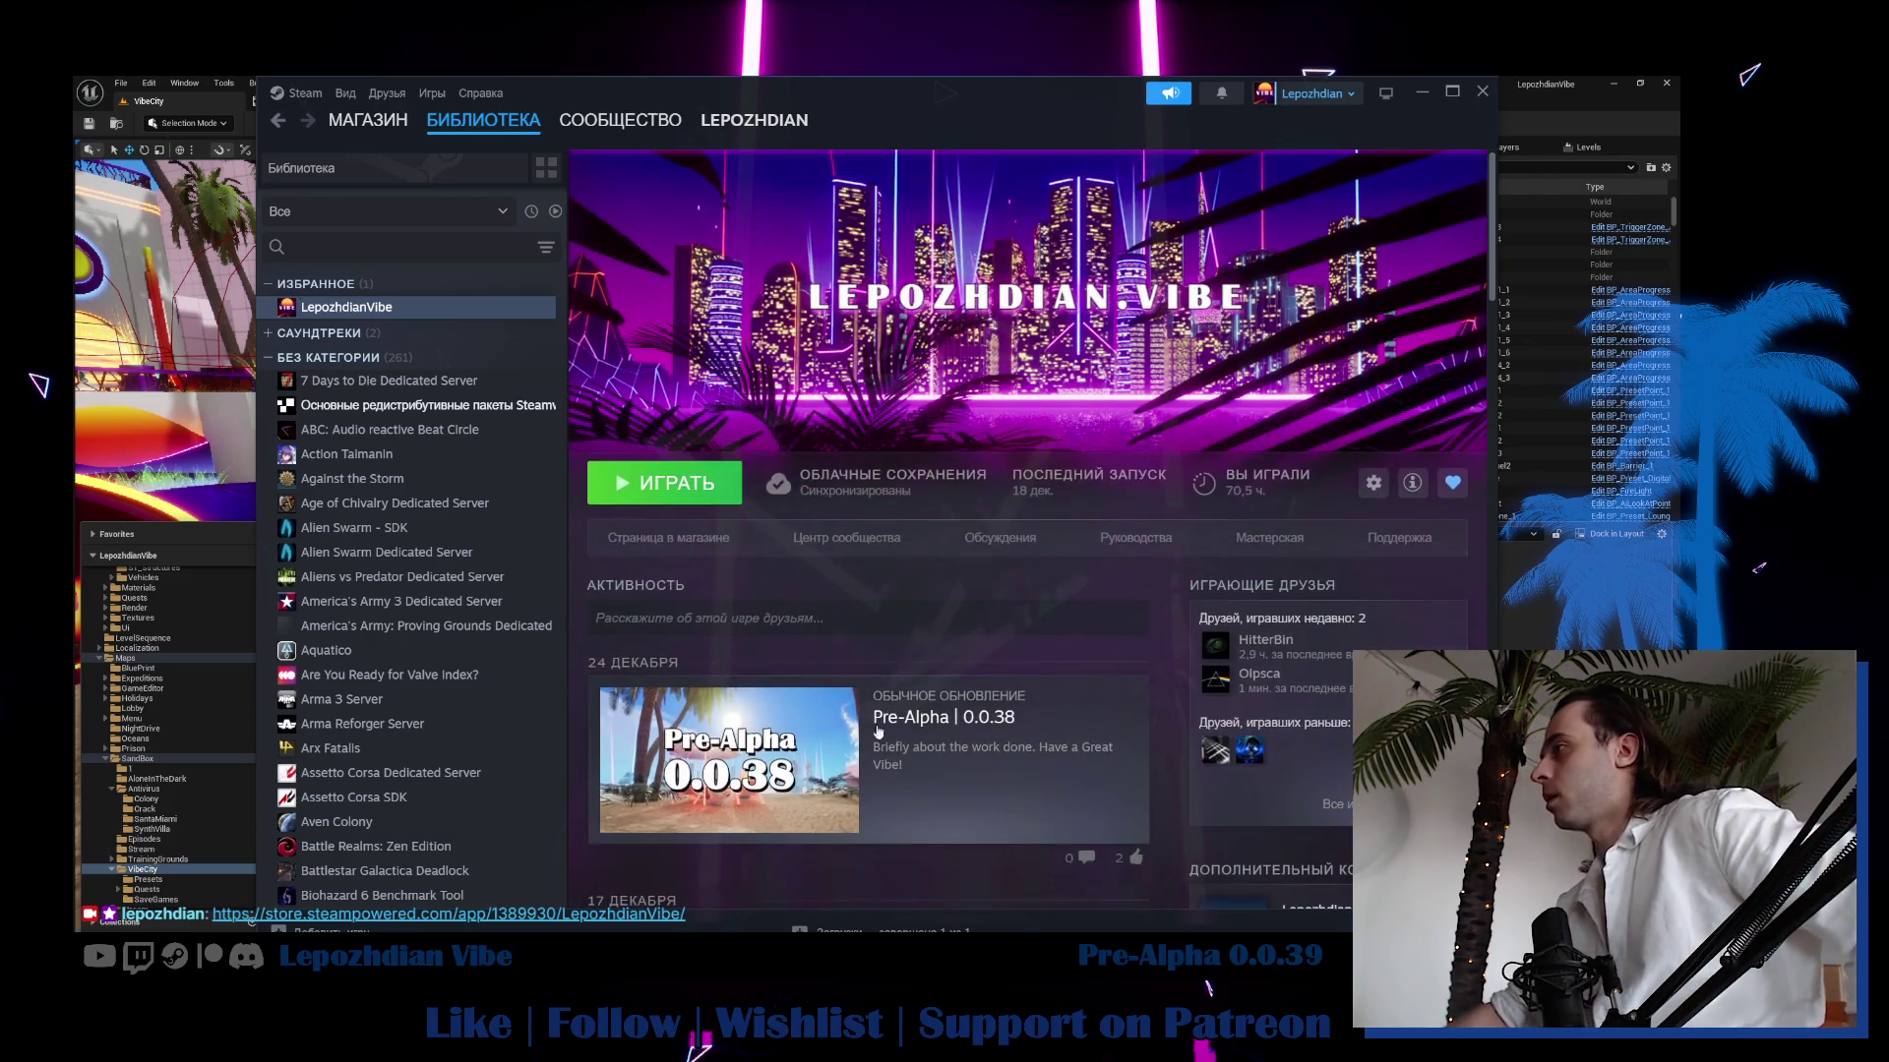
pyautogui.click(718, 493)
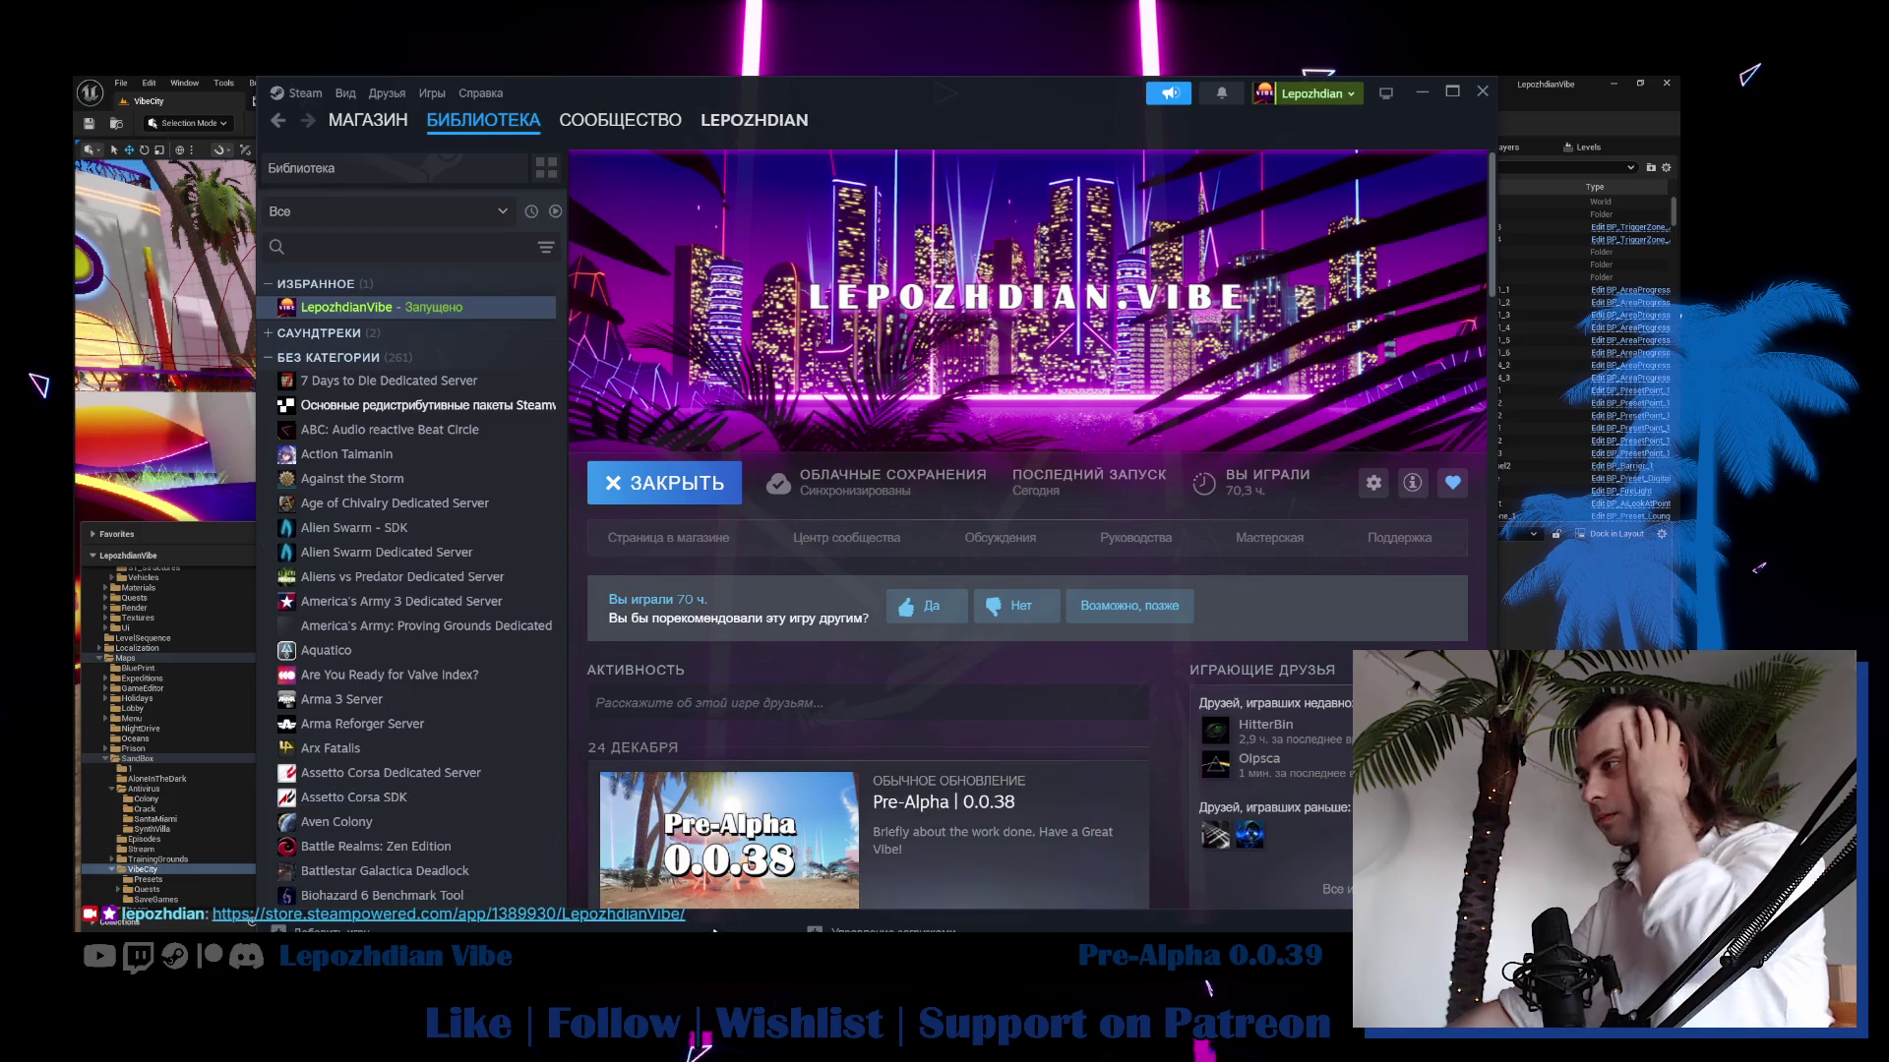
pyautogui.moveTo(458, 926)
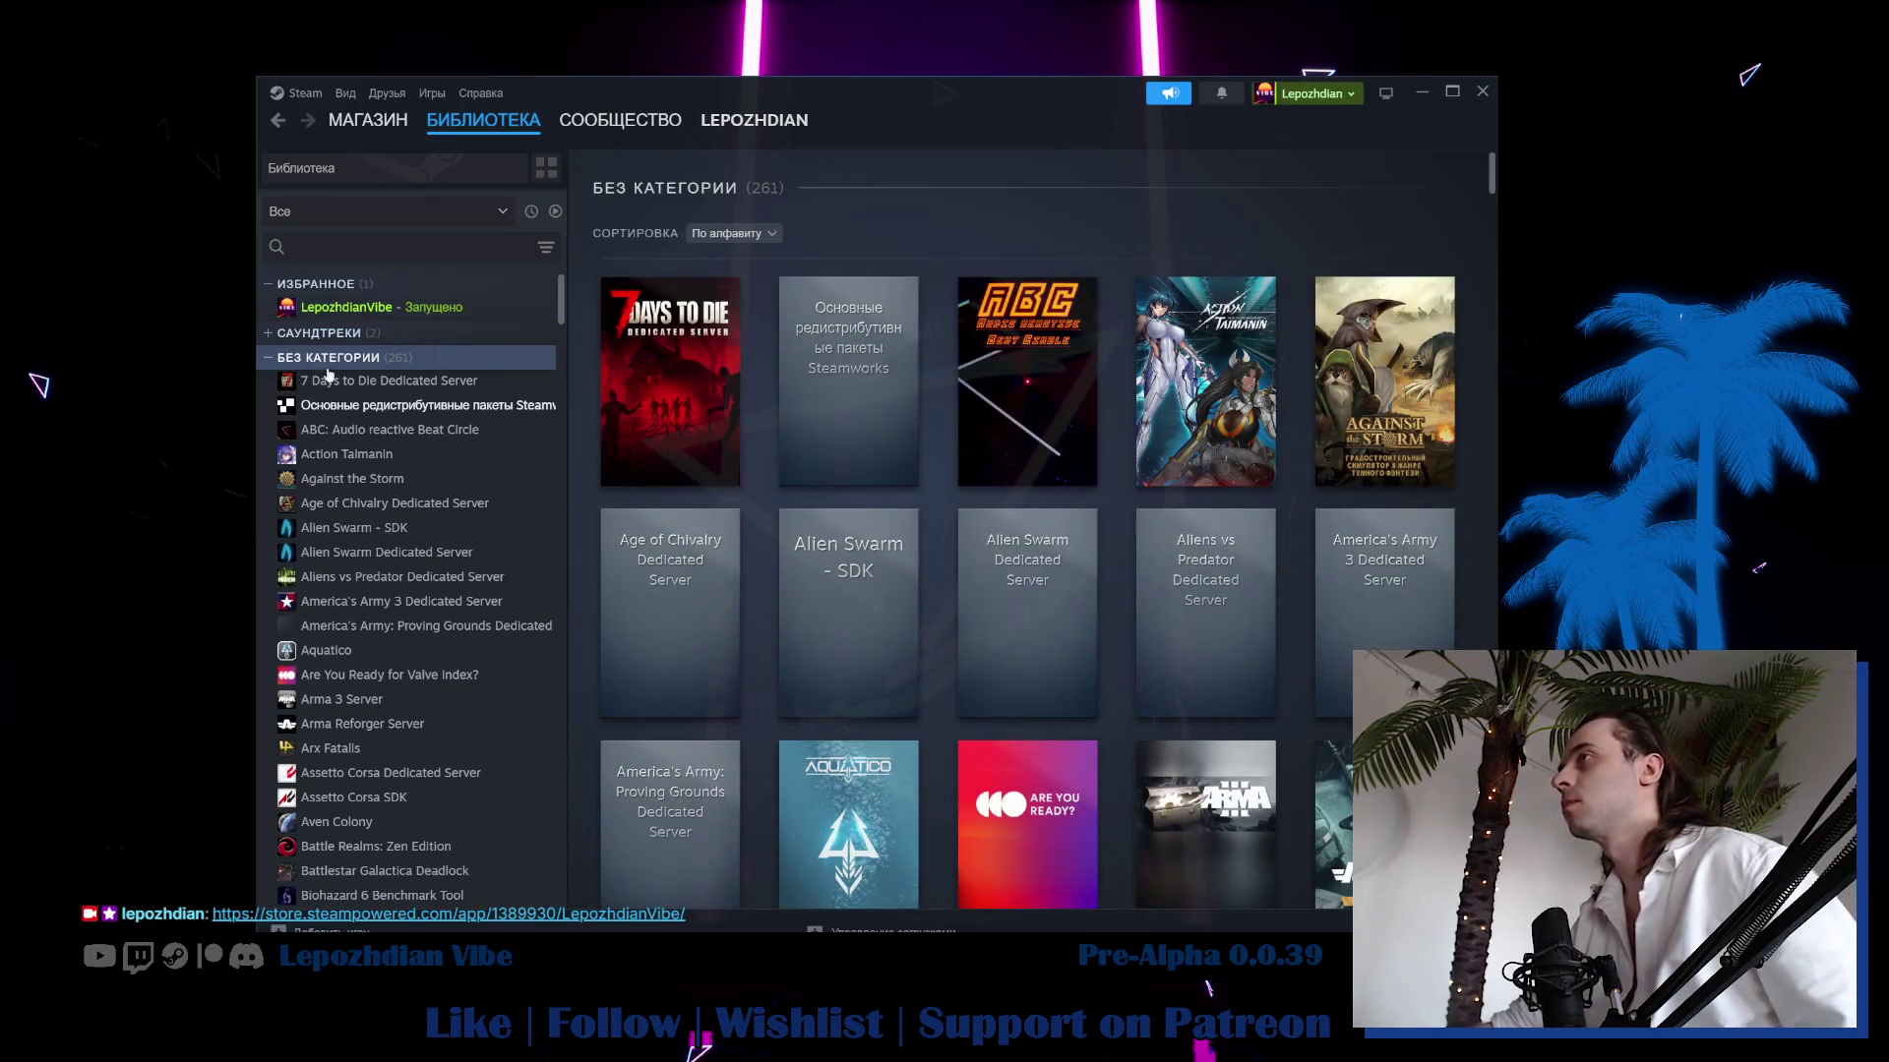
pyautogui.click(270, 358)
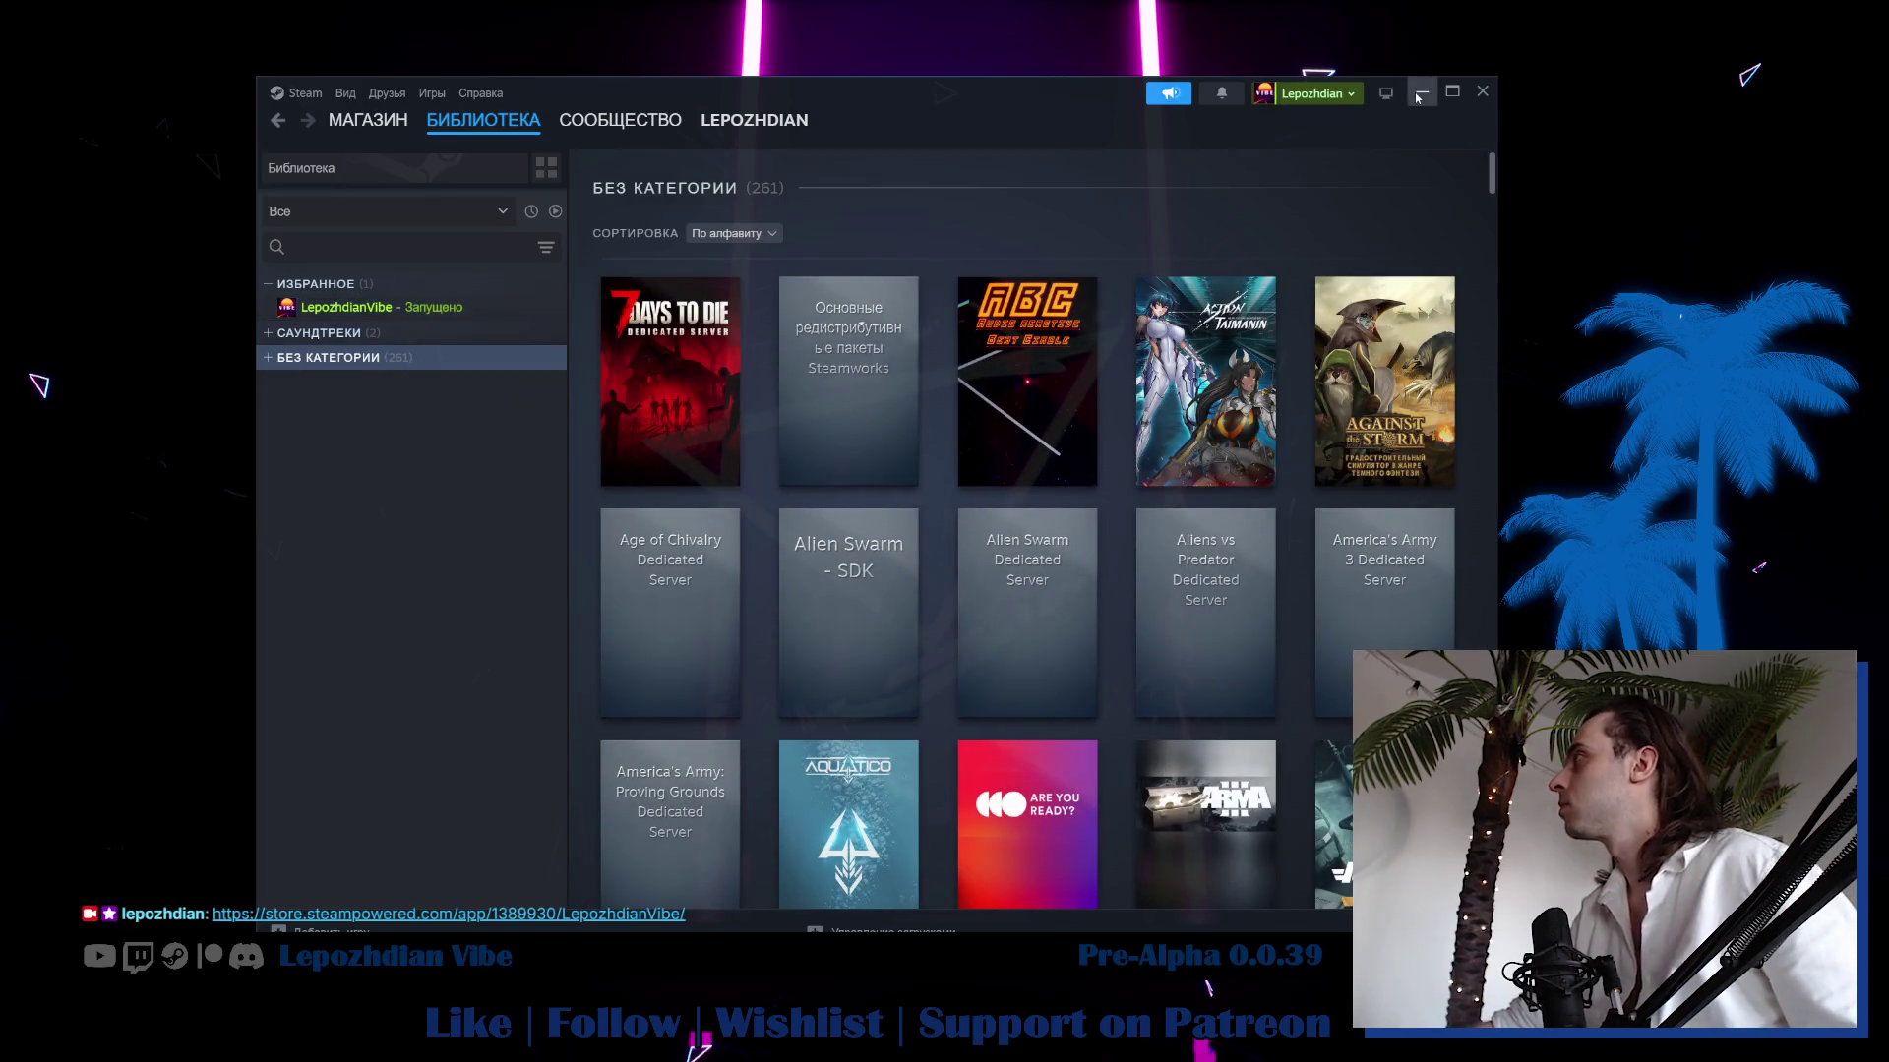
# Minimize the Steam window to reveal the LepozhdianVibe main menu.
pyautogui.click(1418, 95)
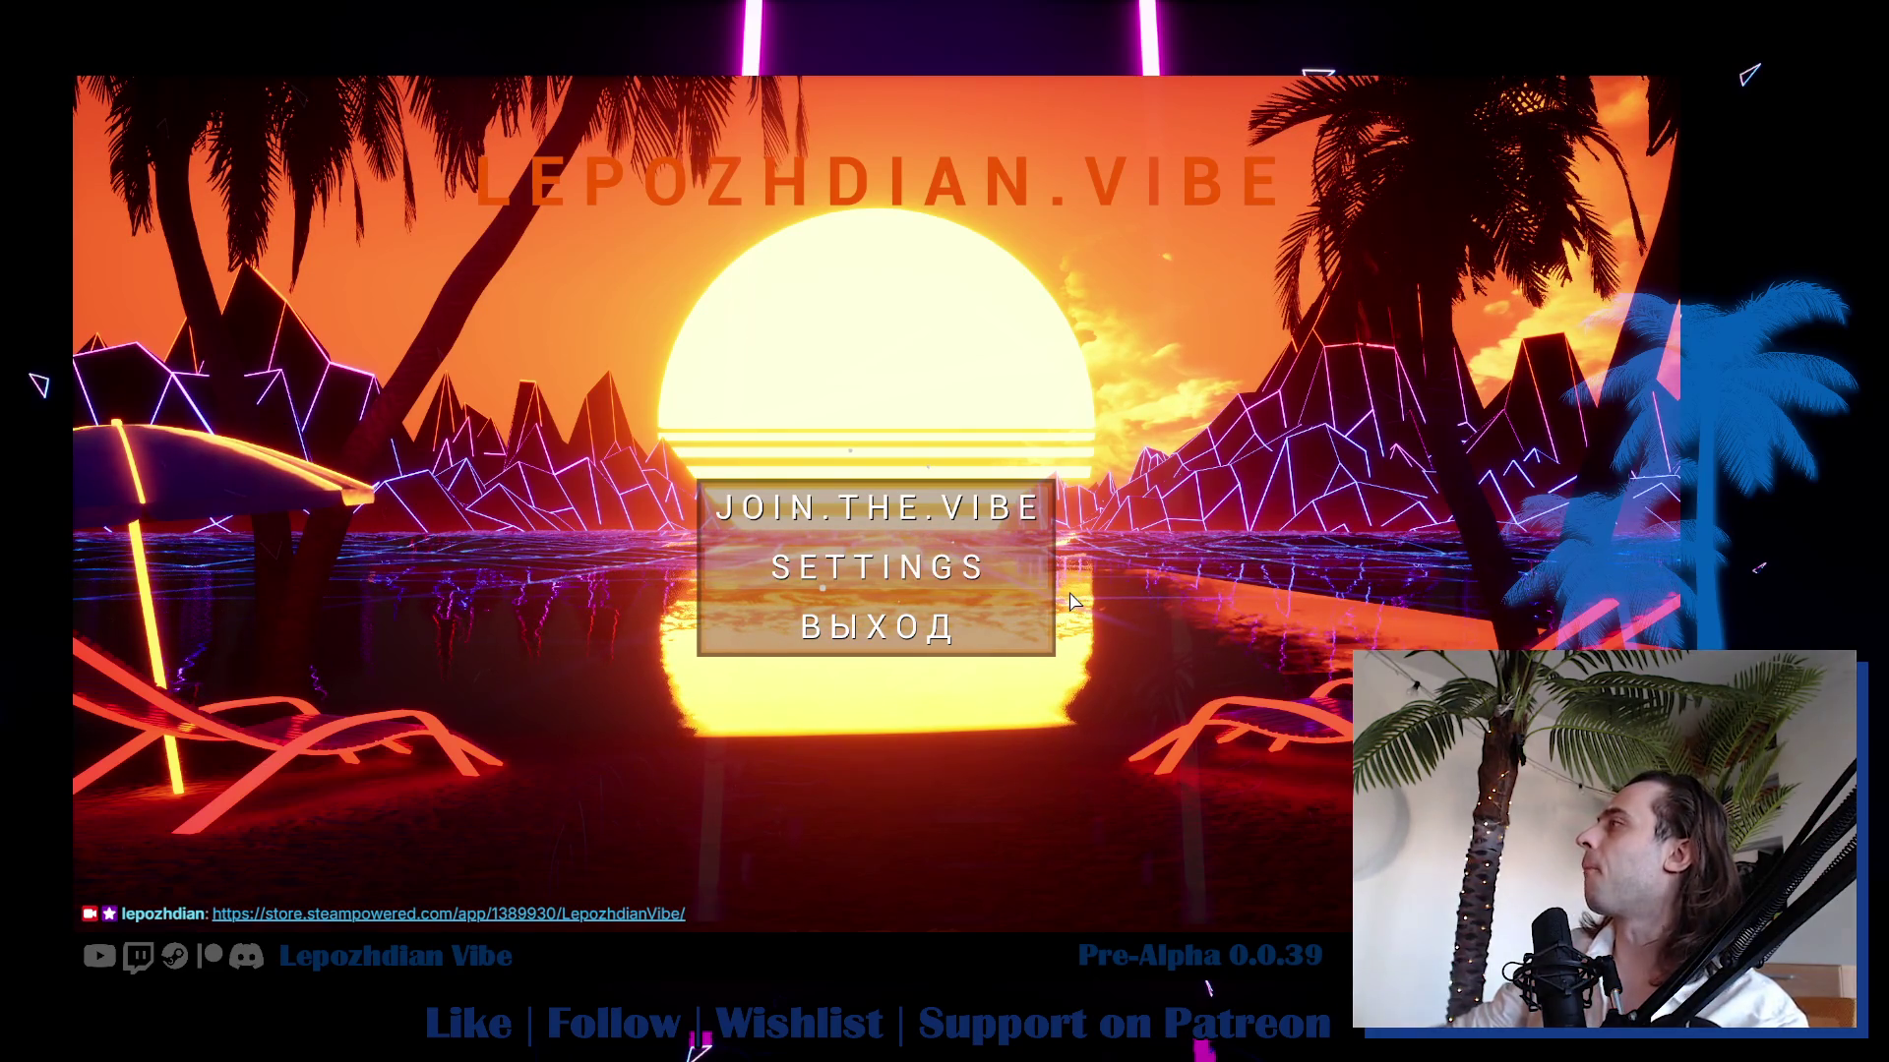
# Raise Master volume from 0% to 100% and look over the Graphics and Controls settings.
pyautogui.click(1047, 563)
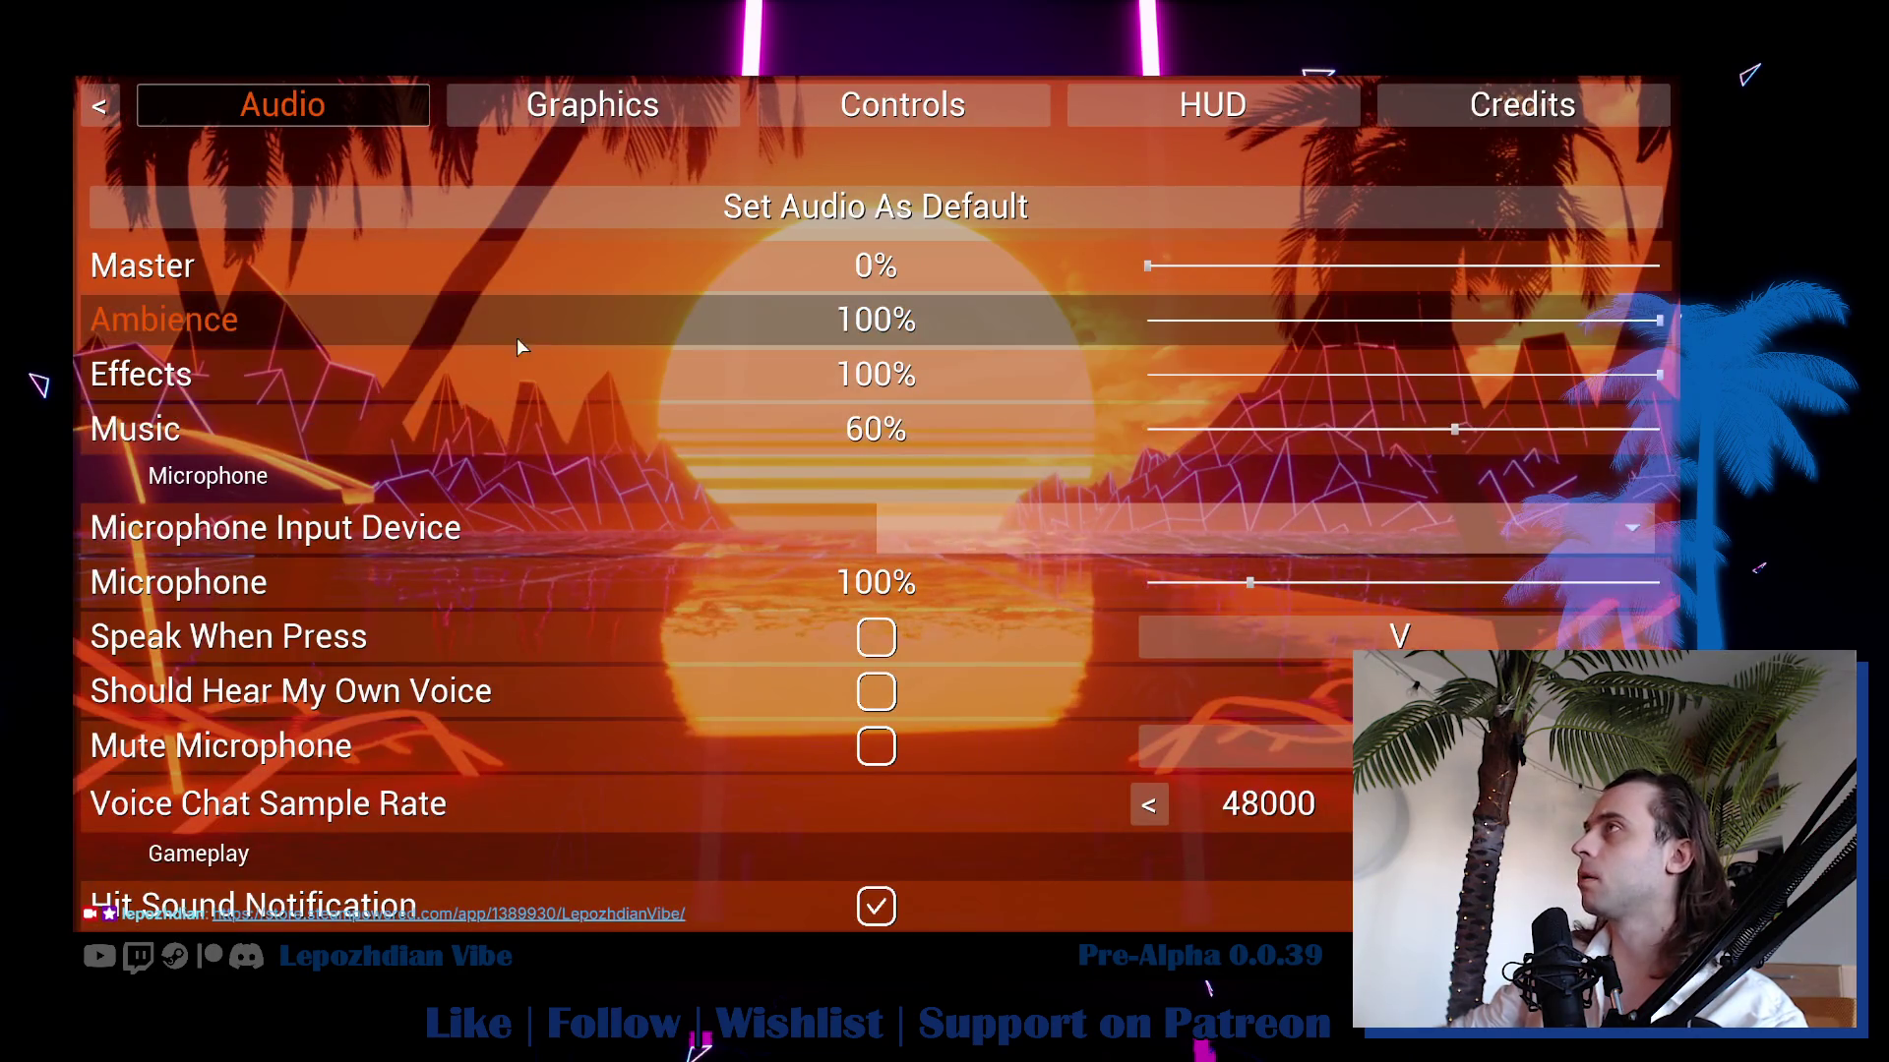
pyautogui.moveTo(1148, 266); pyautogui.dragTo(1661, 265)
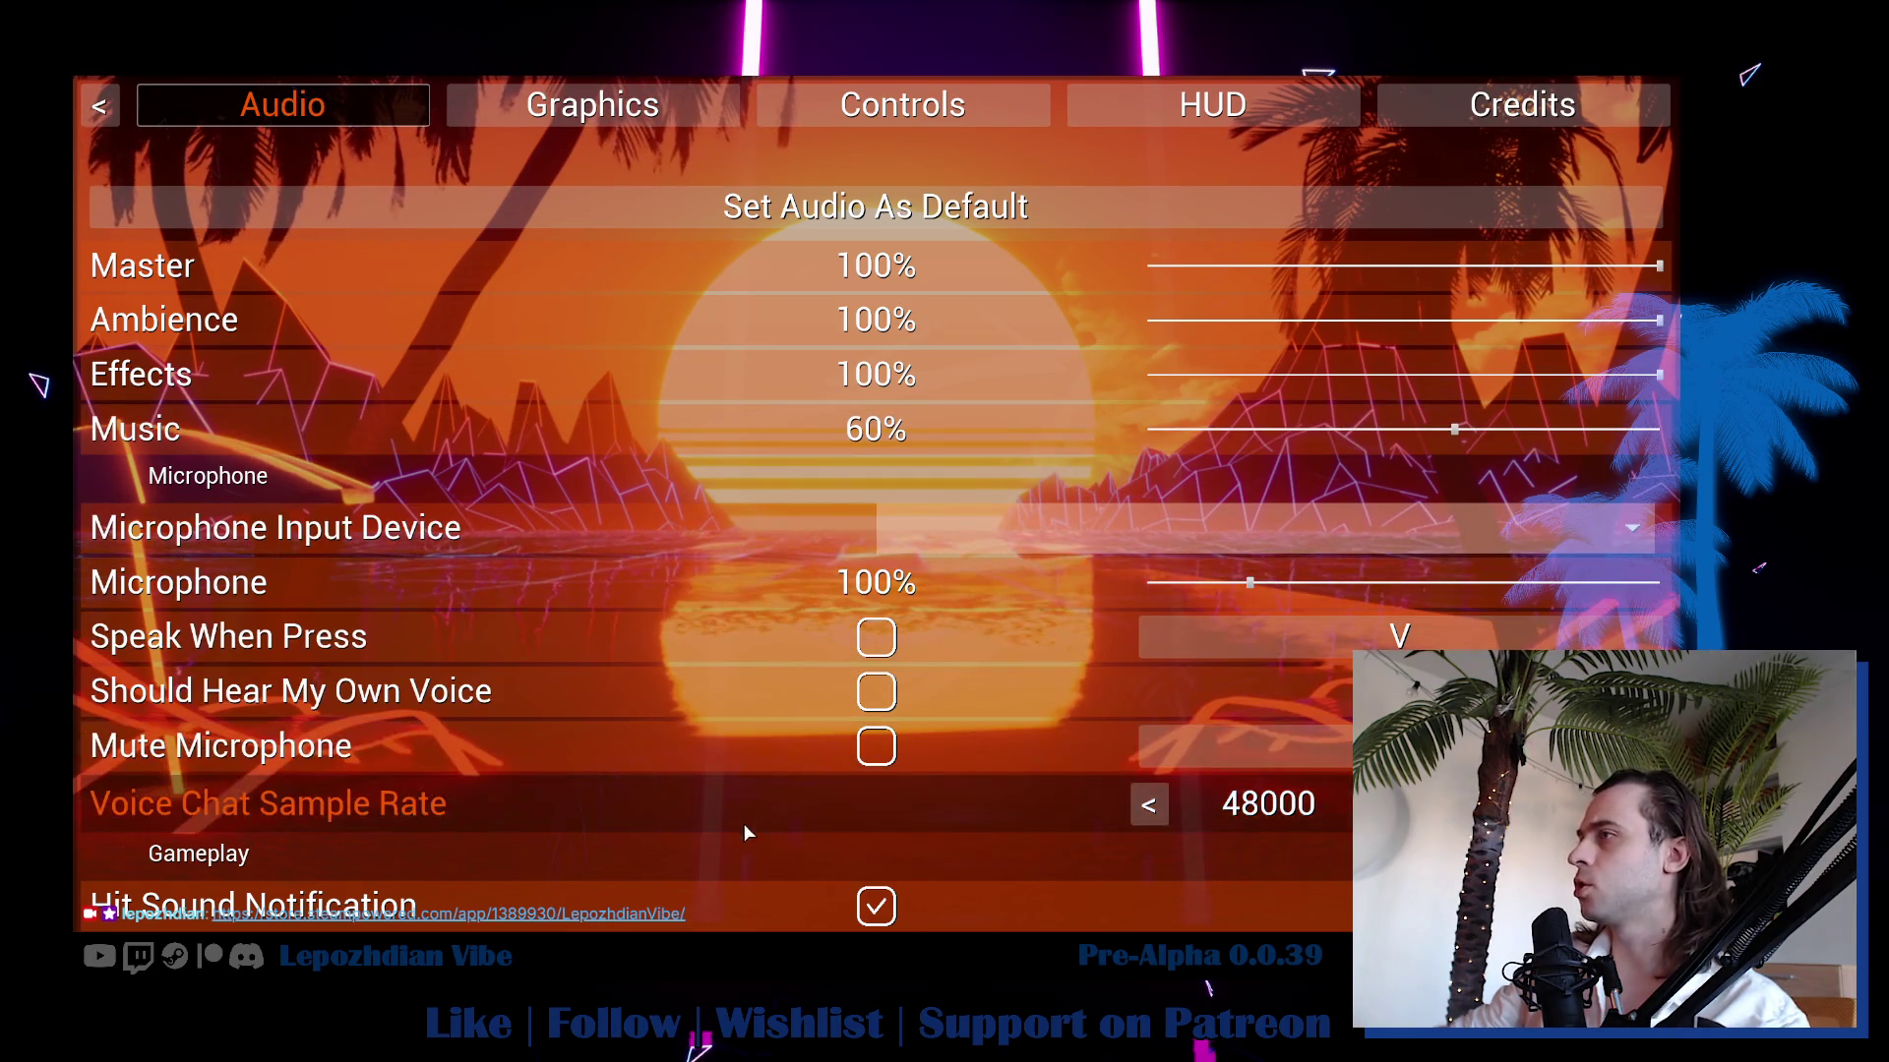
pyautogui.click(591, 104)
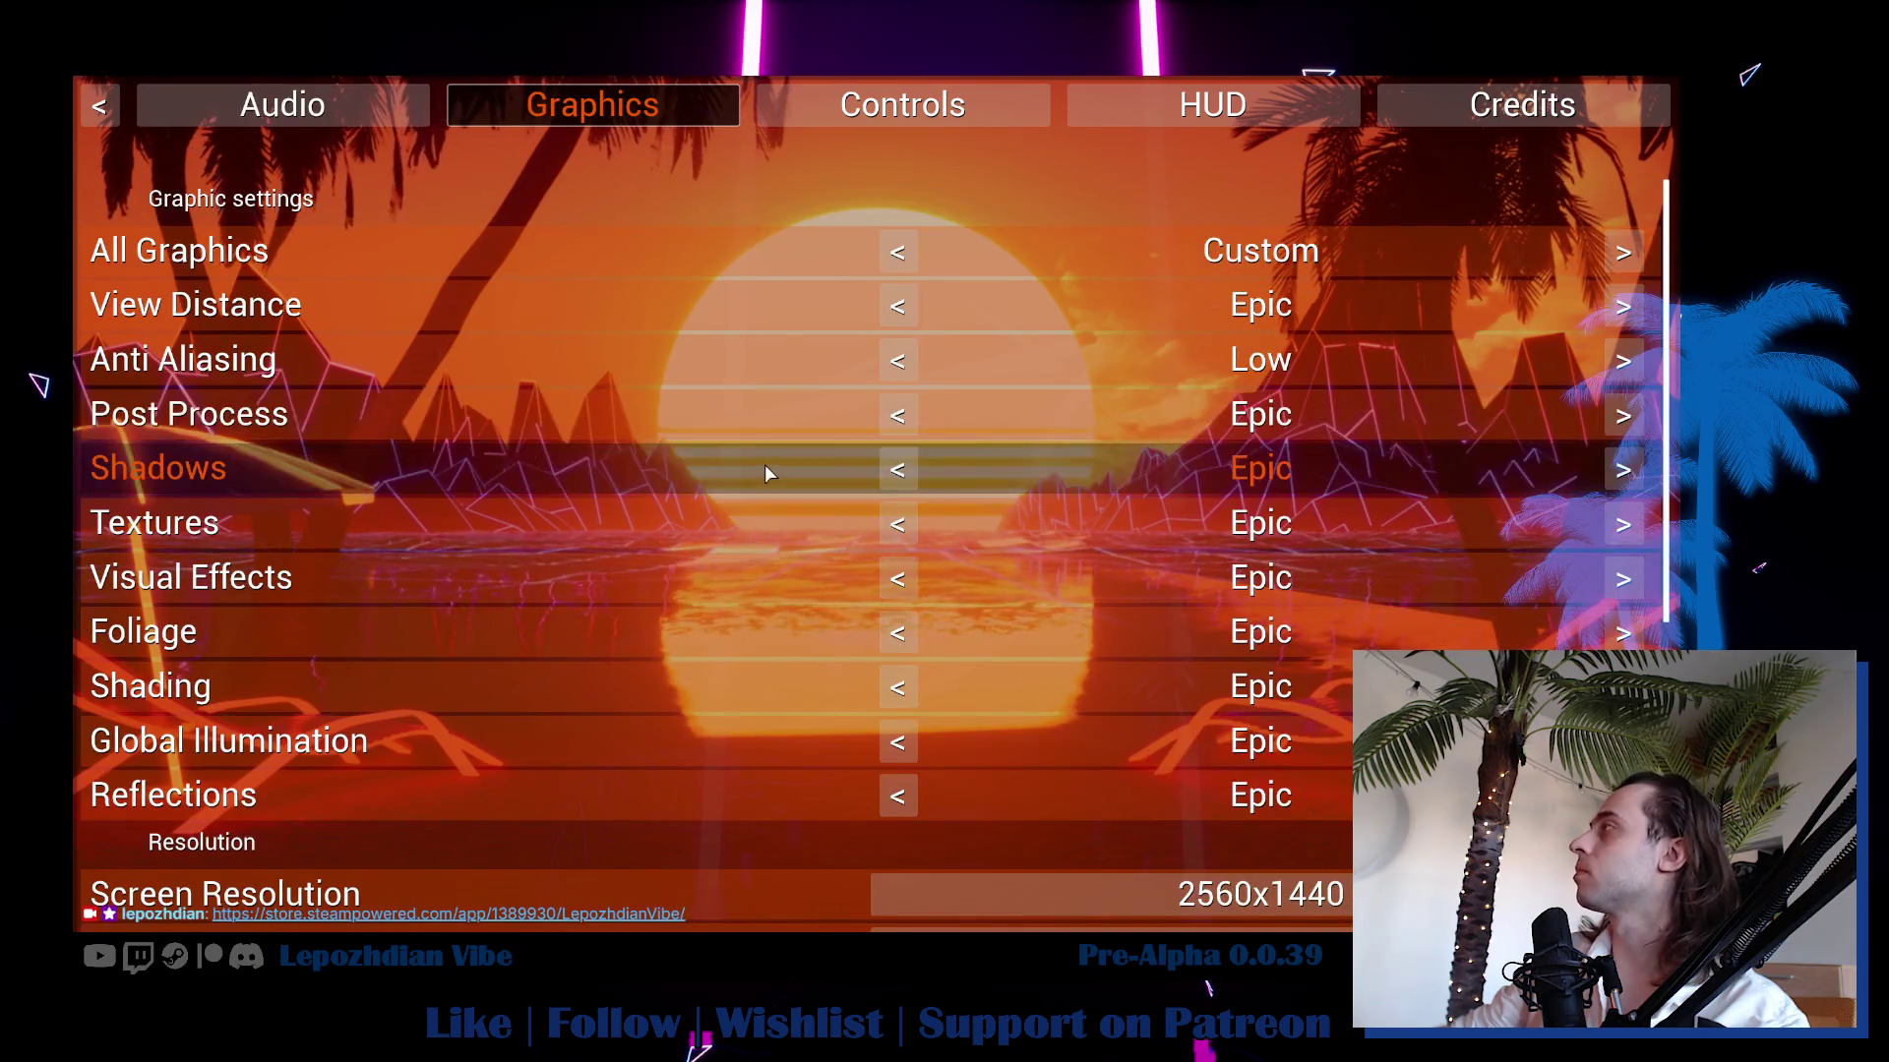
pyautogui.scroll(-1, 569, 216)
pyautogui.click(958, 90)
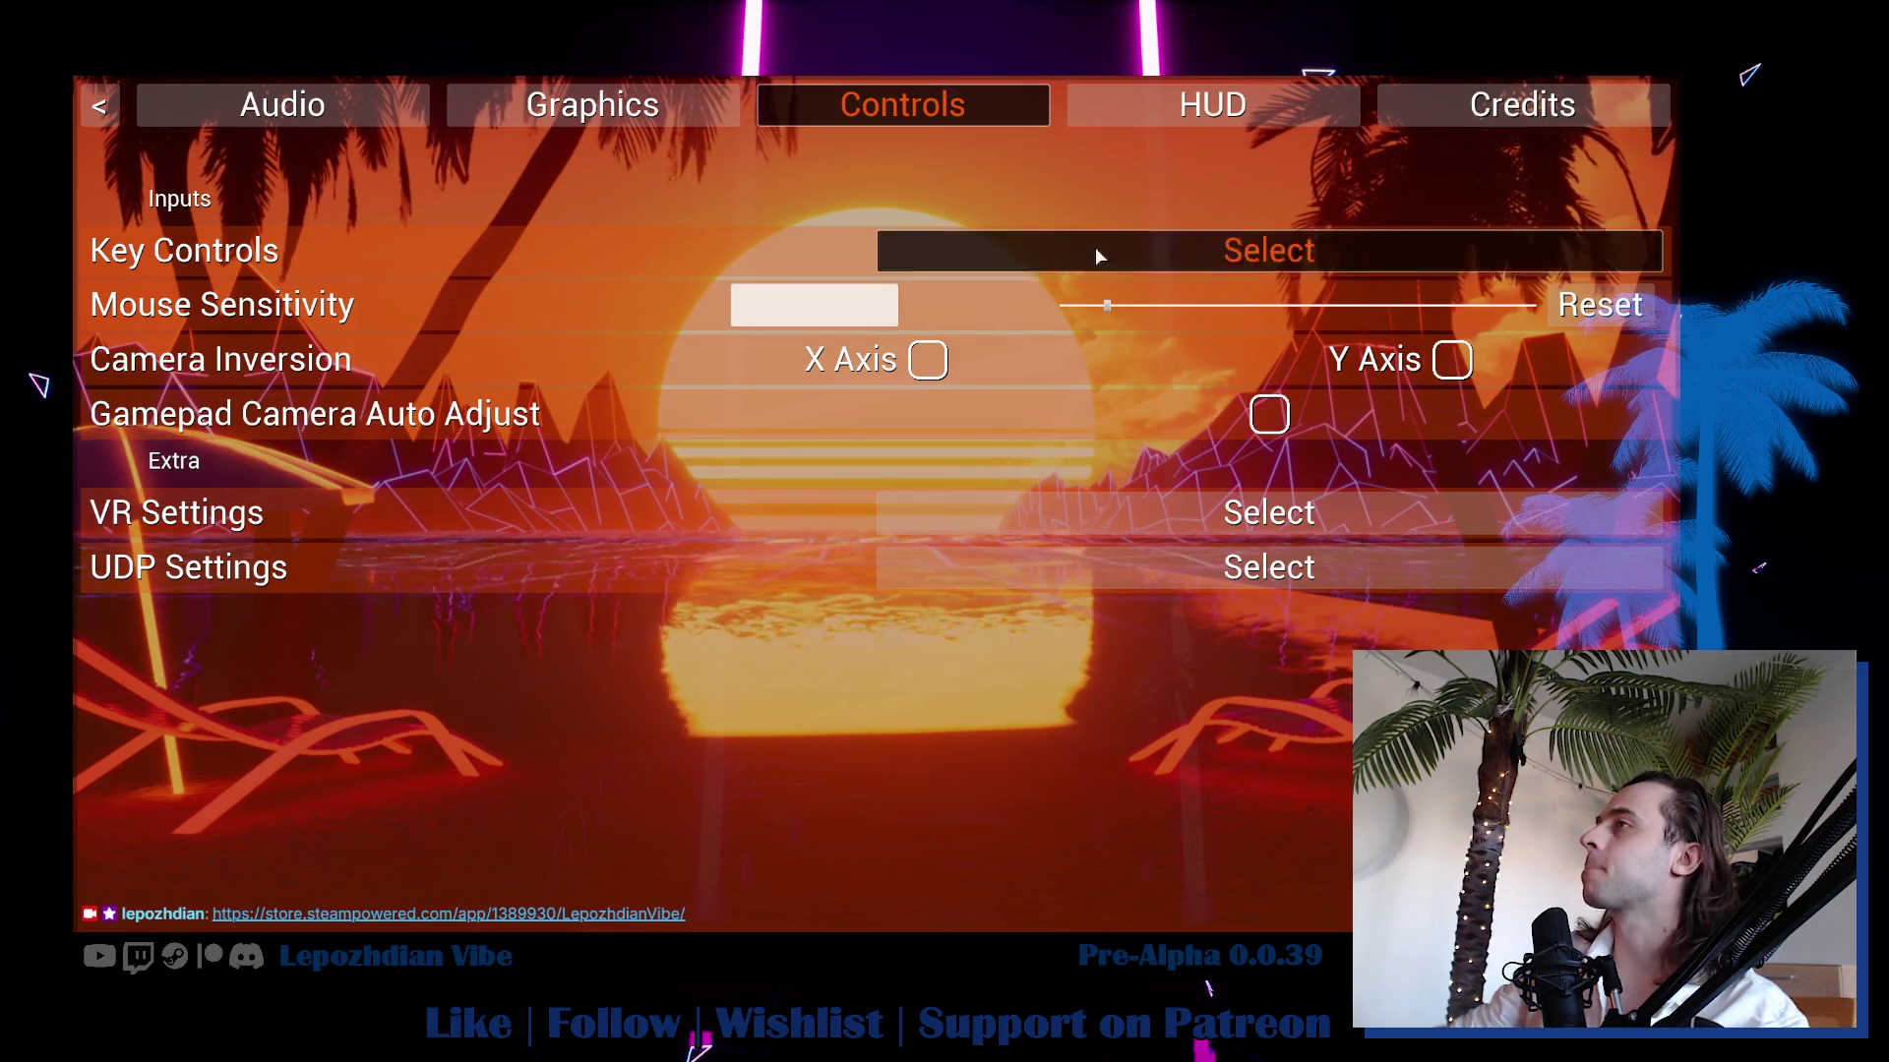
pyautogui.click(100, 106)
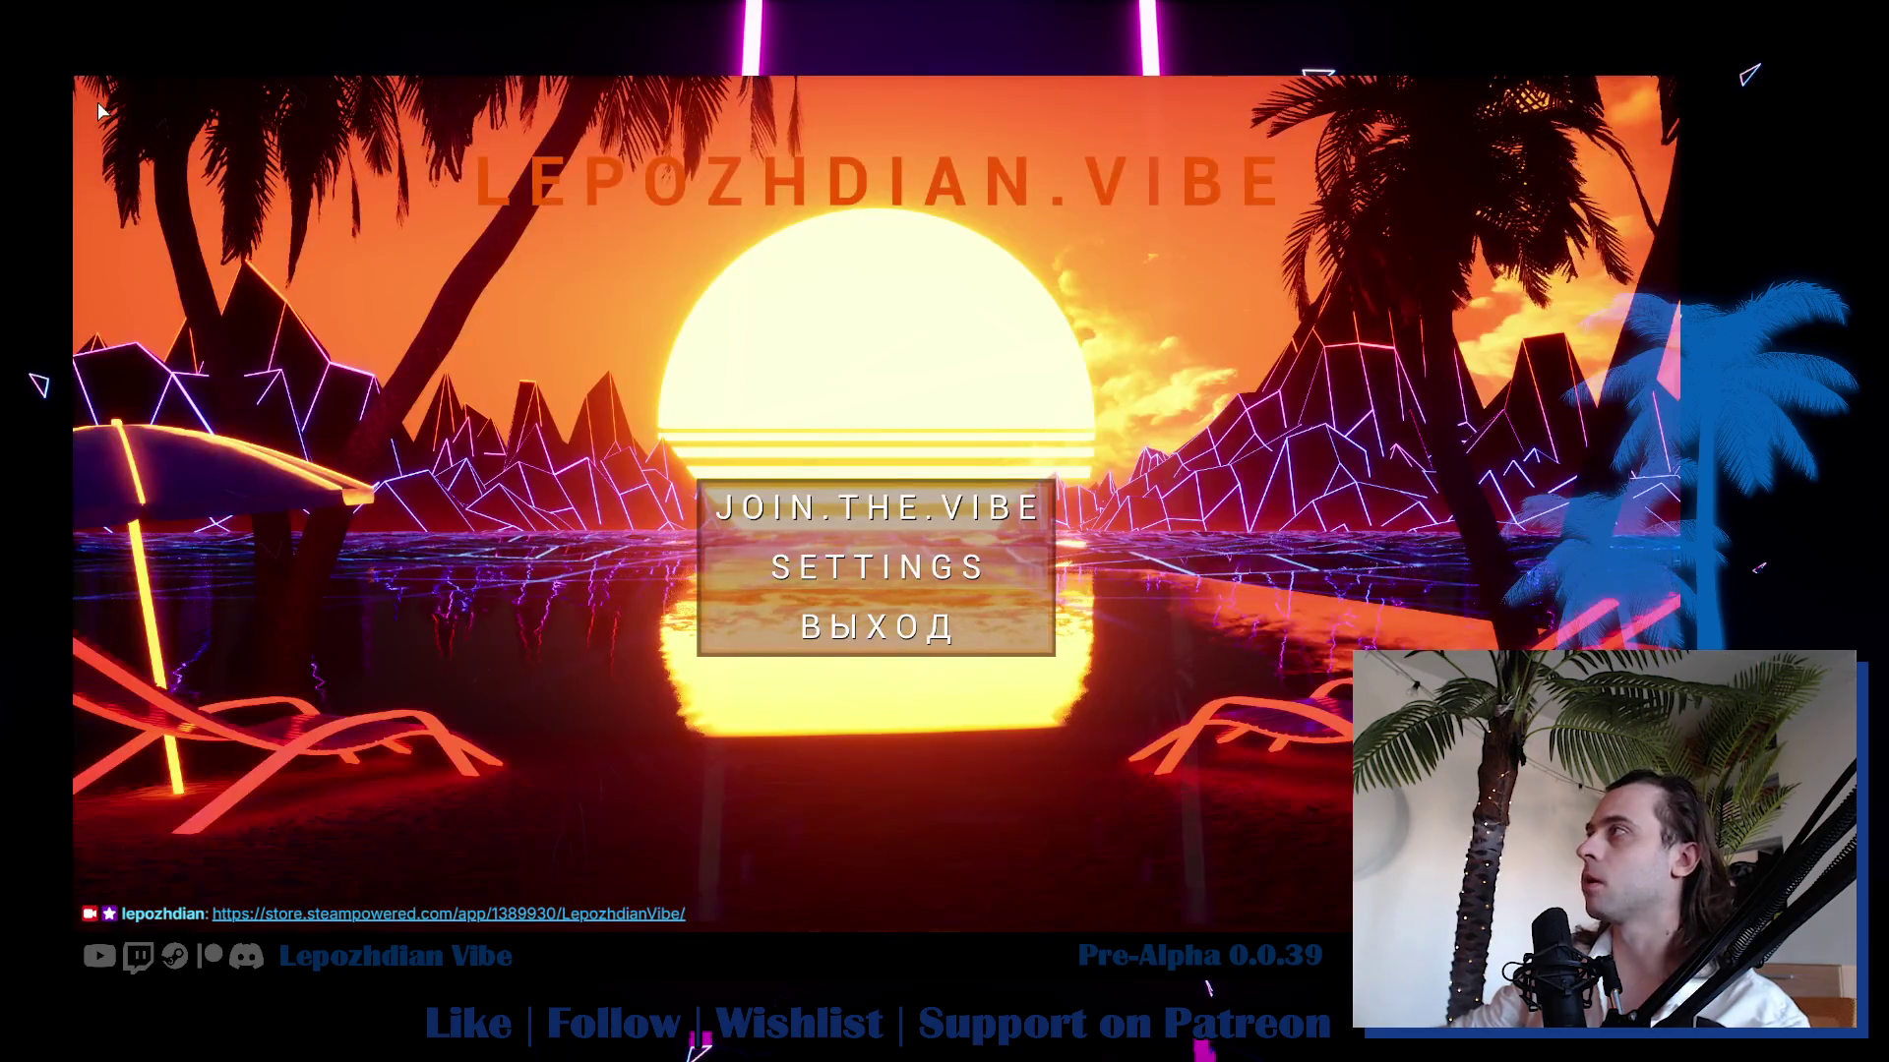
# Erase all save files on the JOIN.THE.VIBE screen and join the game.
pyautogui.click(916, 510)
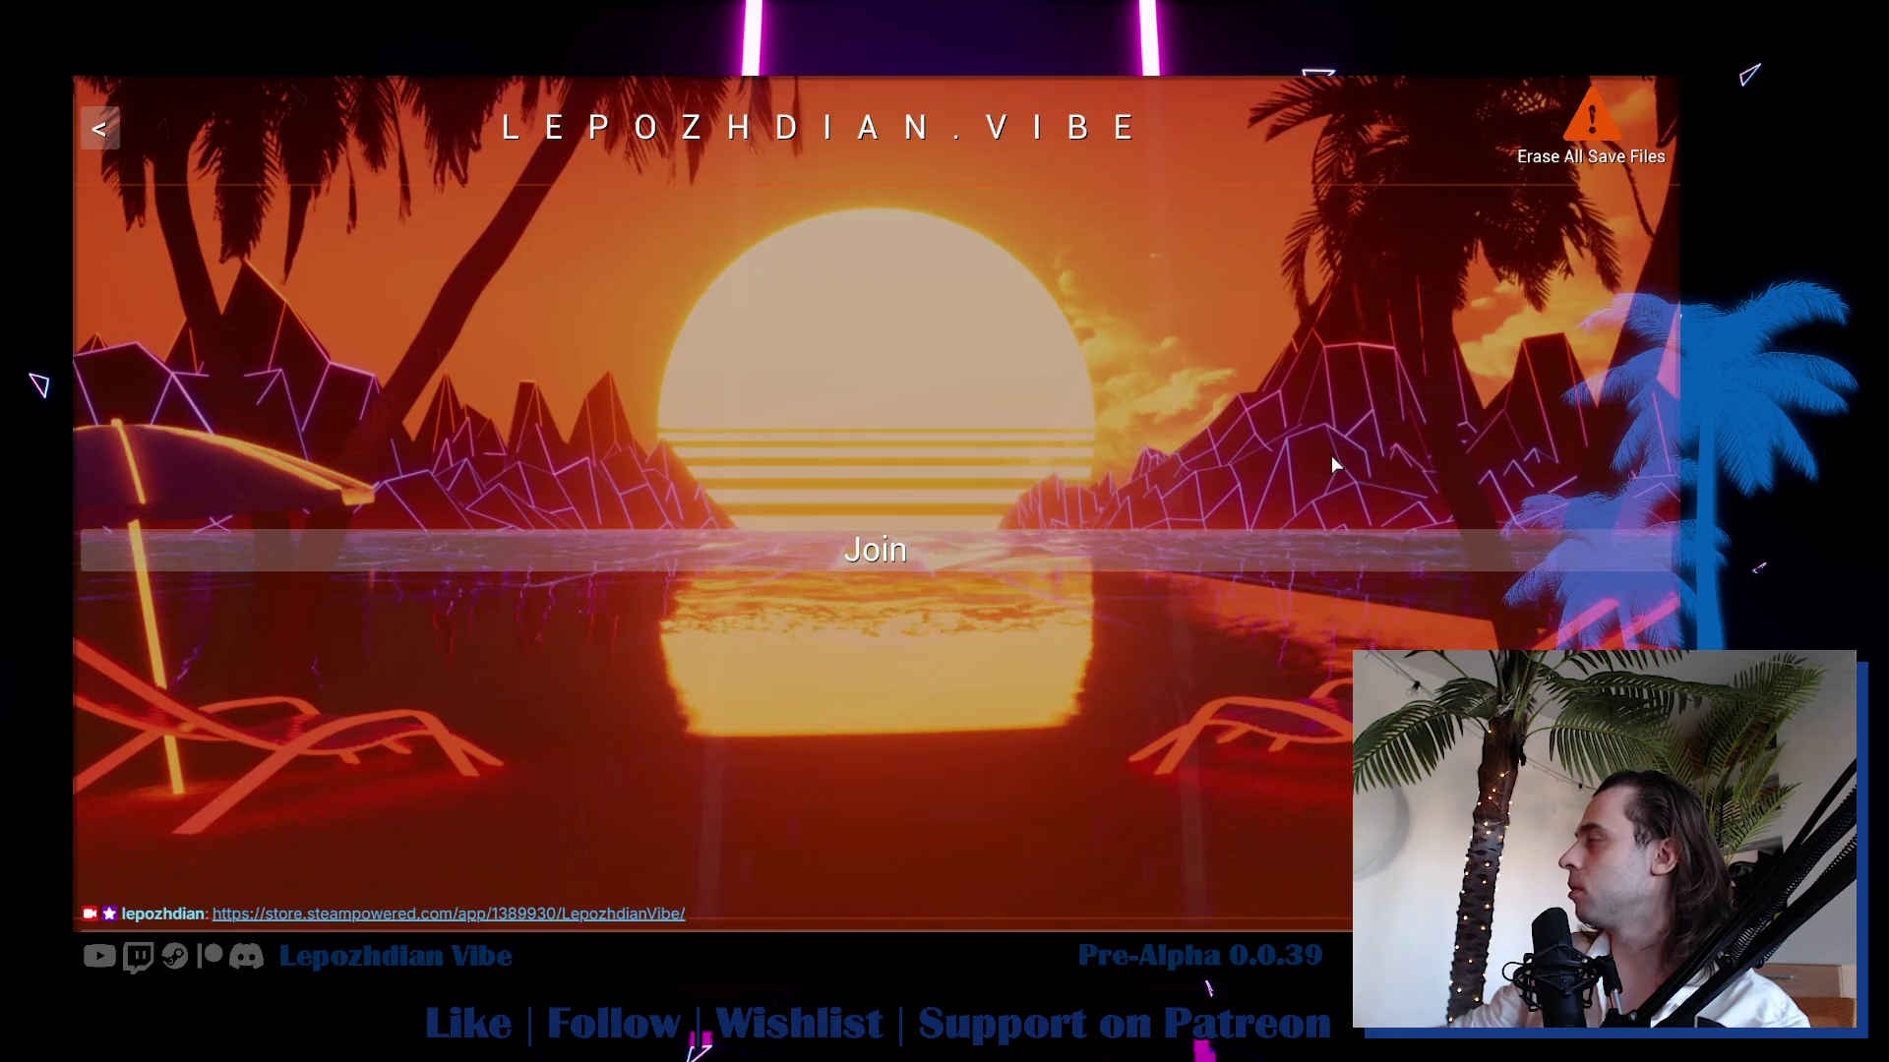
pyautogui.click(1577, 129)
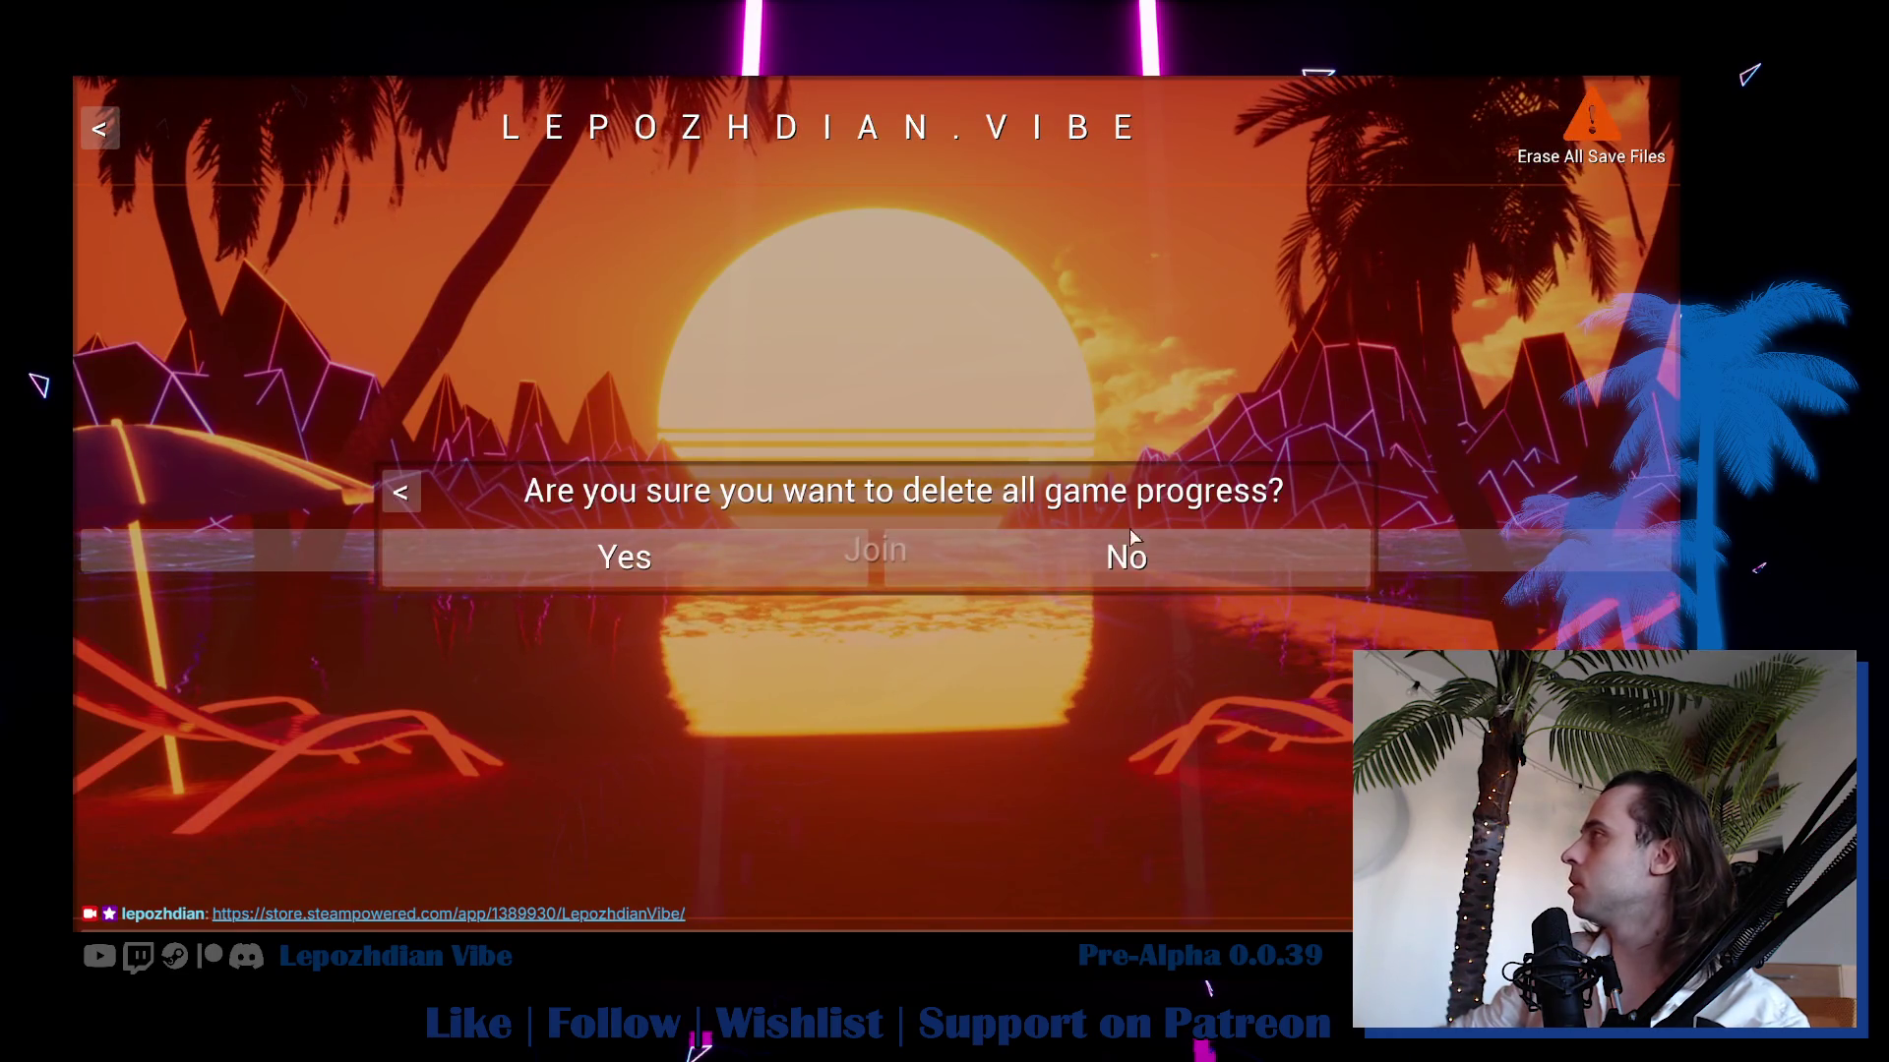
pyautogui.click(758, 568)
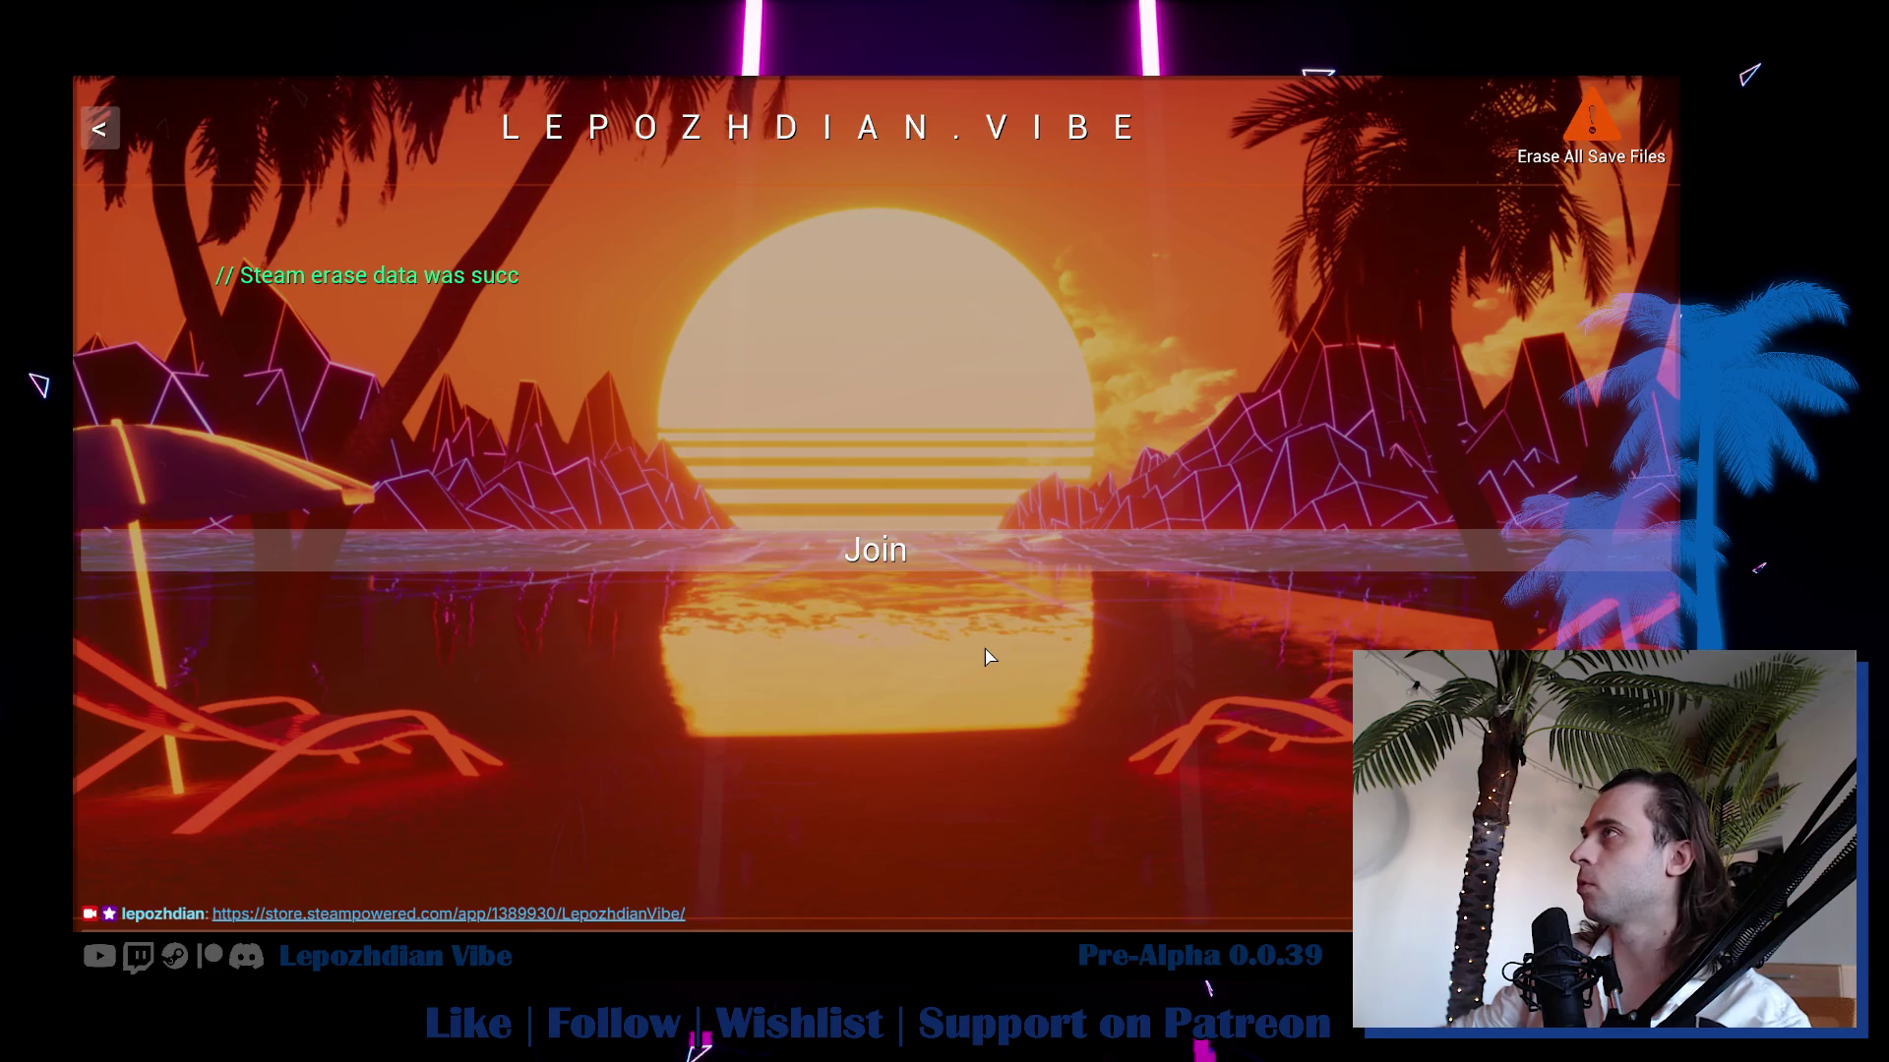
pyautogui.click(977, 569)
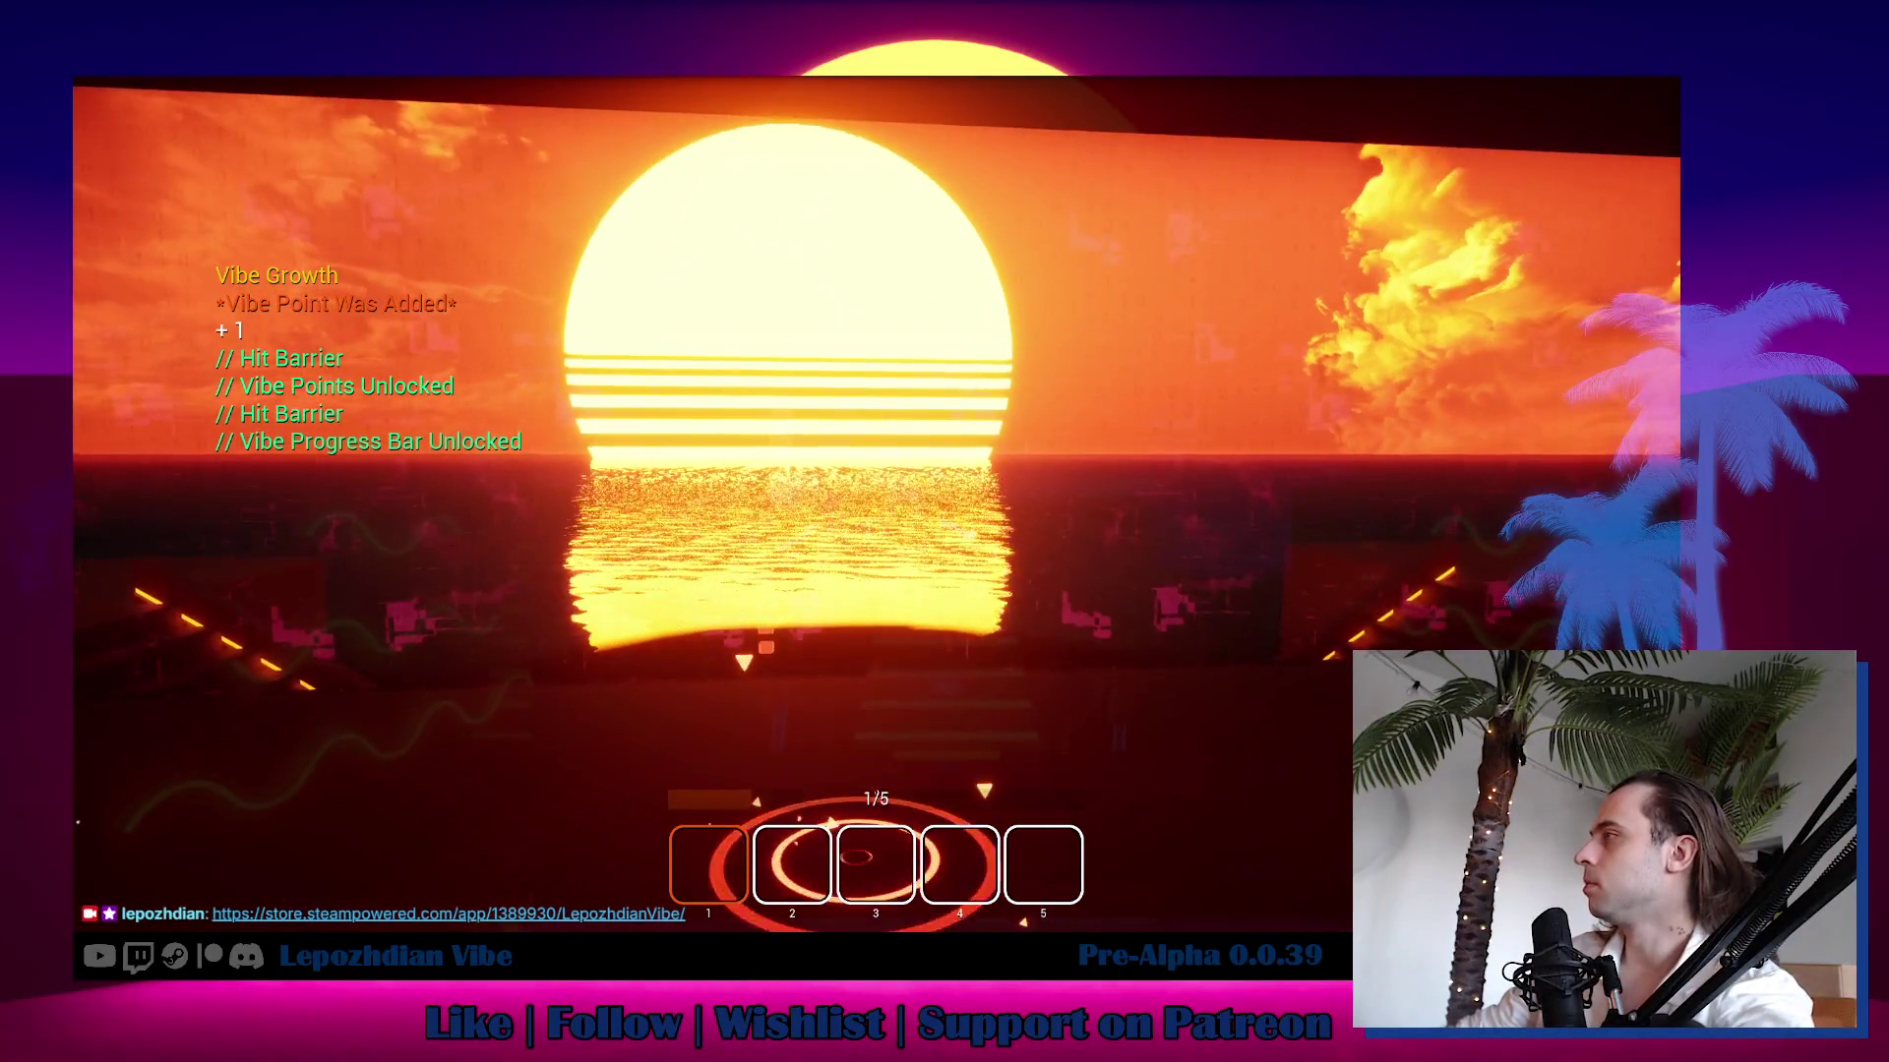
# Pause on the sunset shore to bring up the Vibe session menu.
pyautogui.press('Escape')
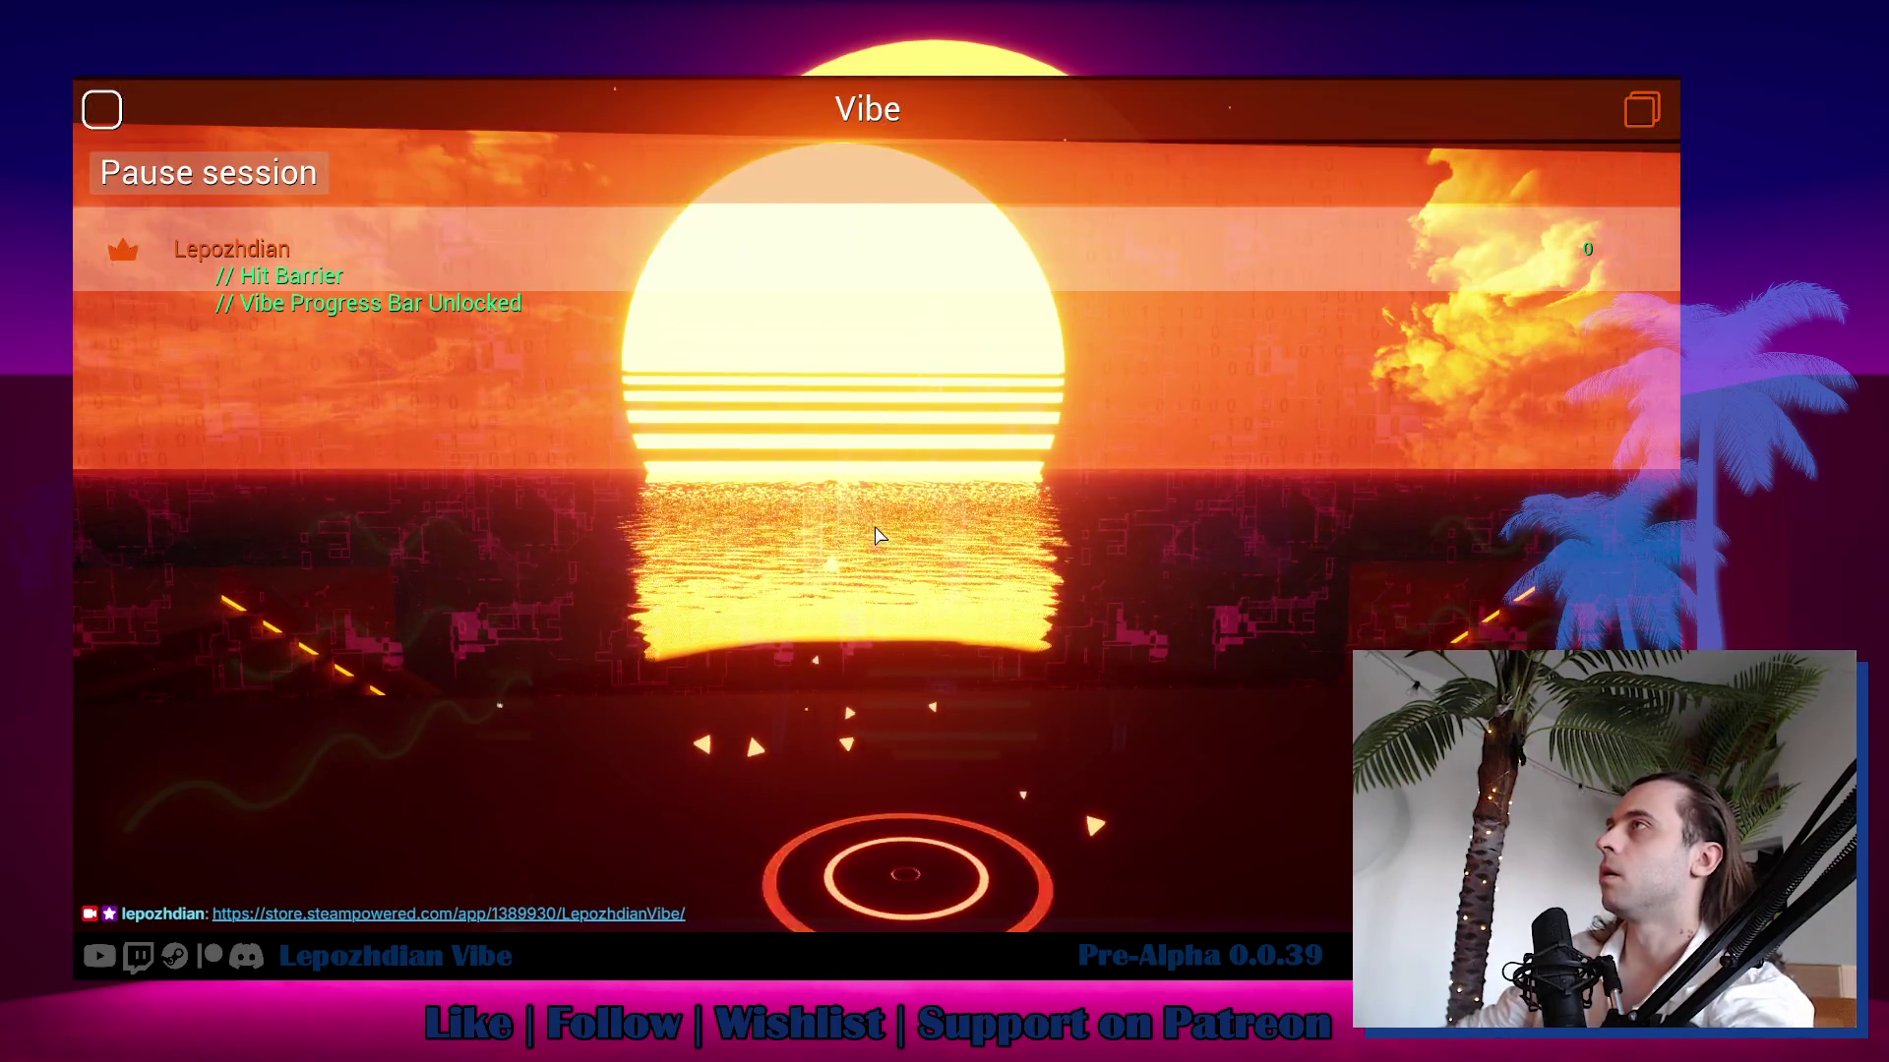
pyautogui.press('Escape')
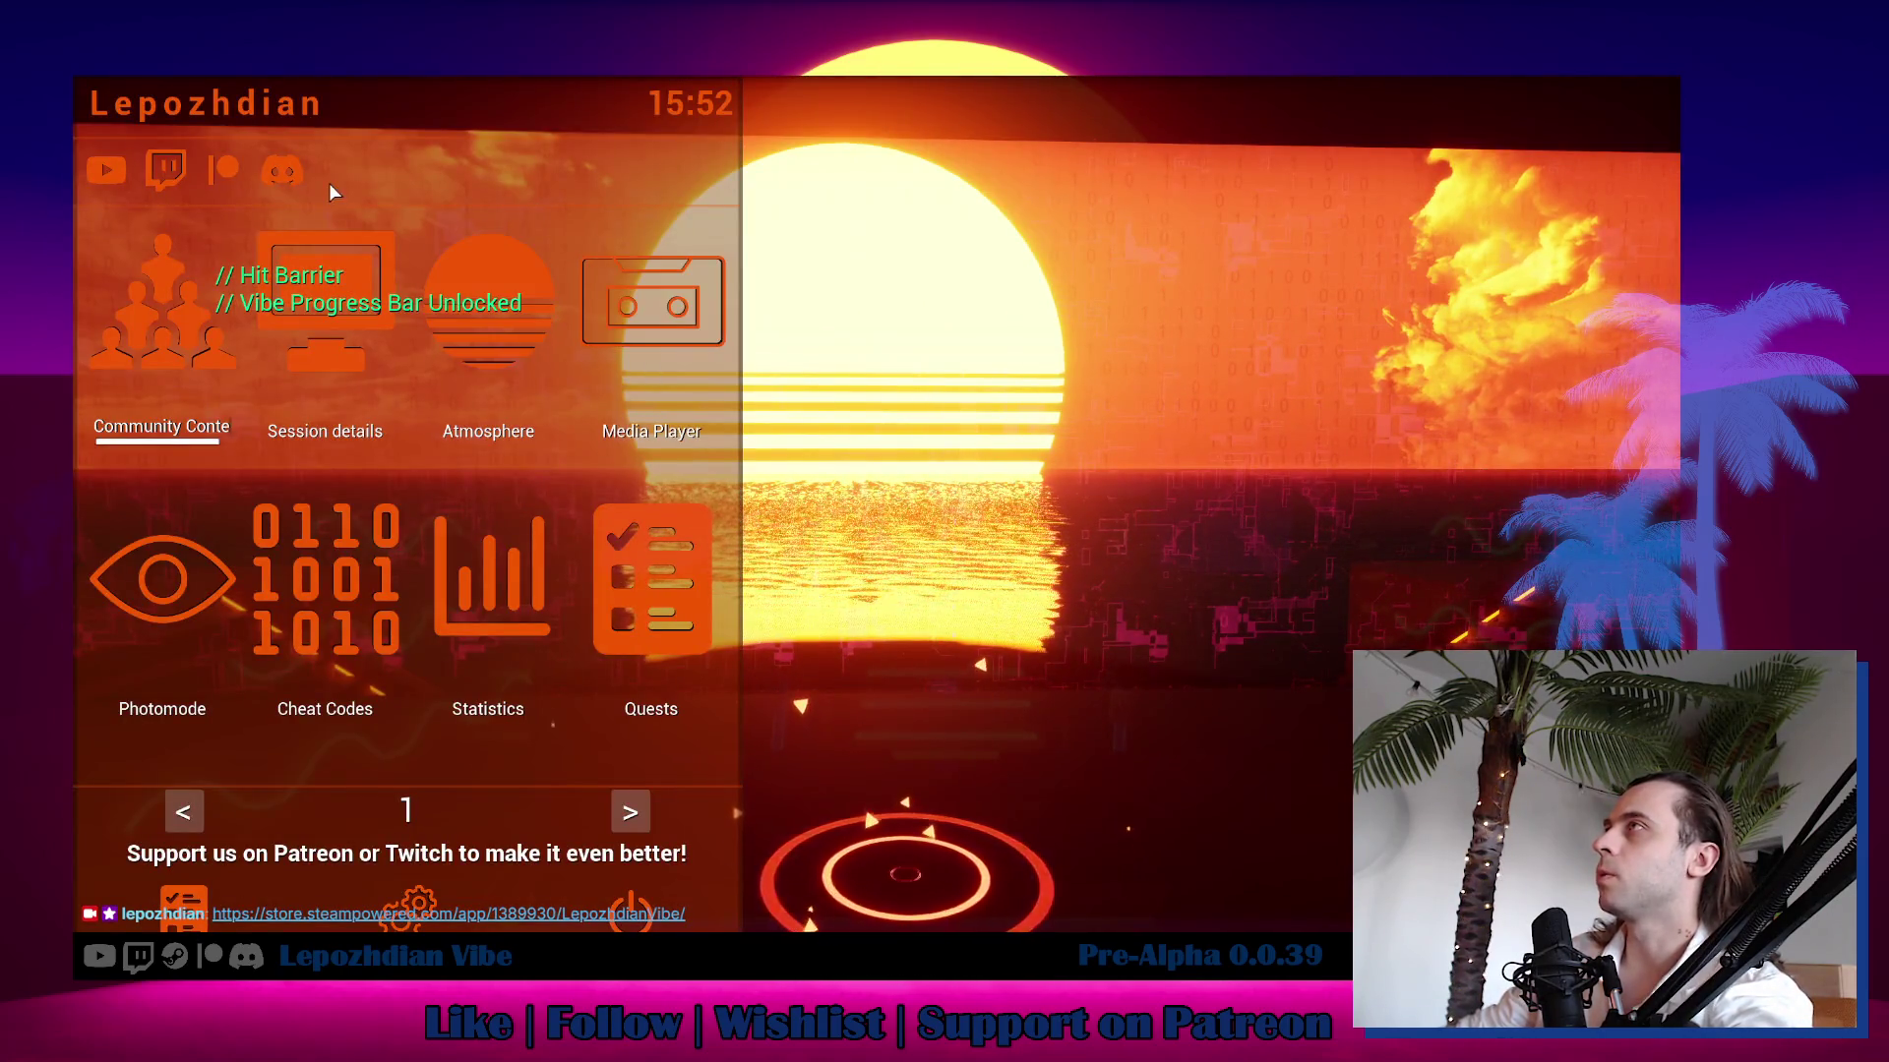
pyautogui.click(292, 174)
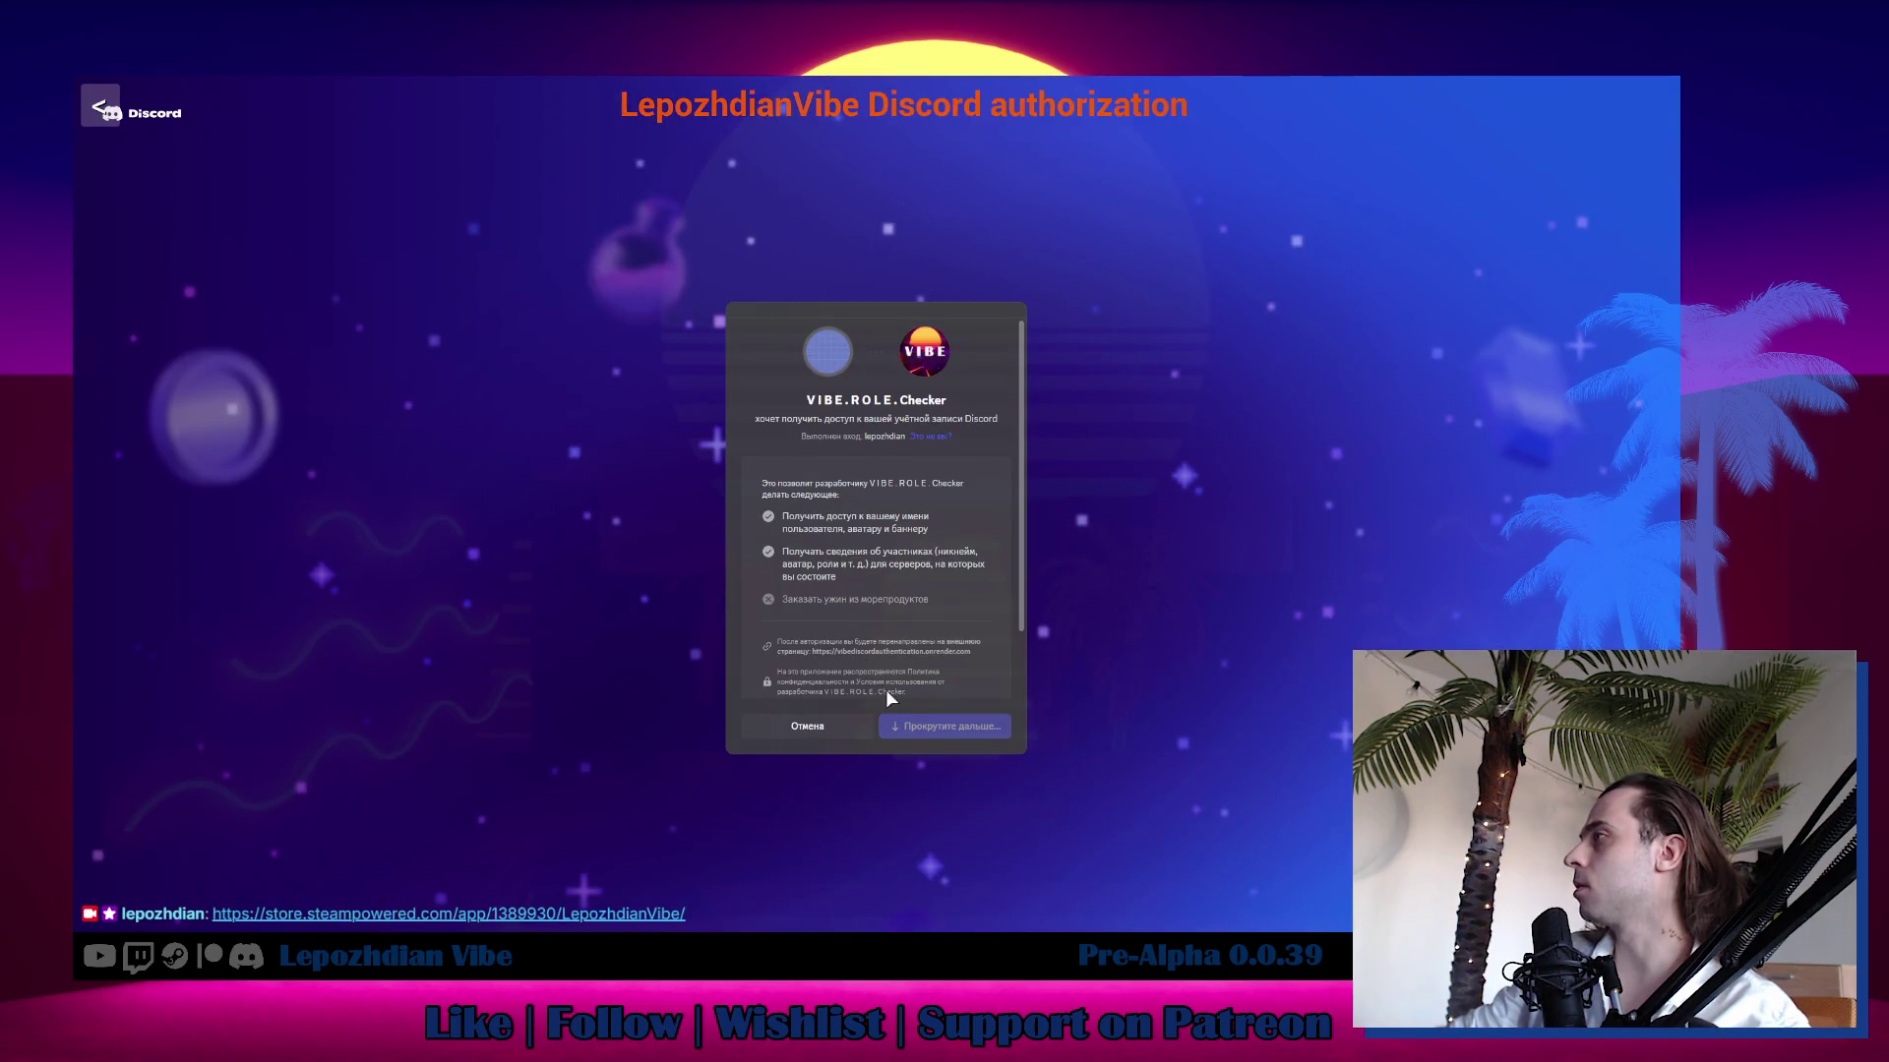
pyautogui.scroll(-2, 887, 694)
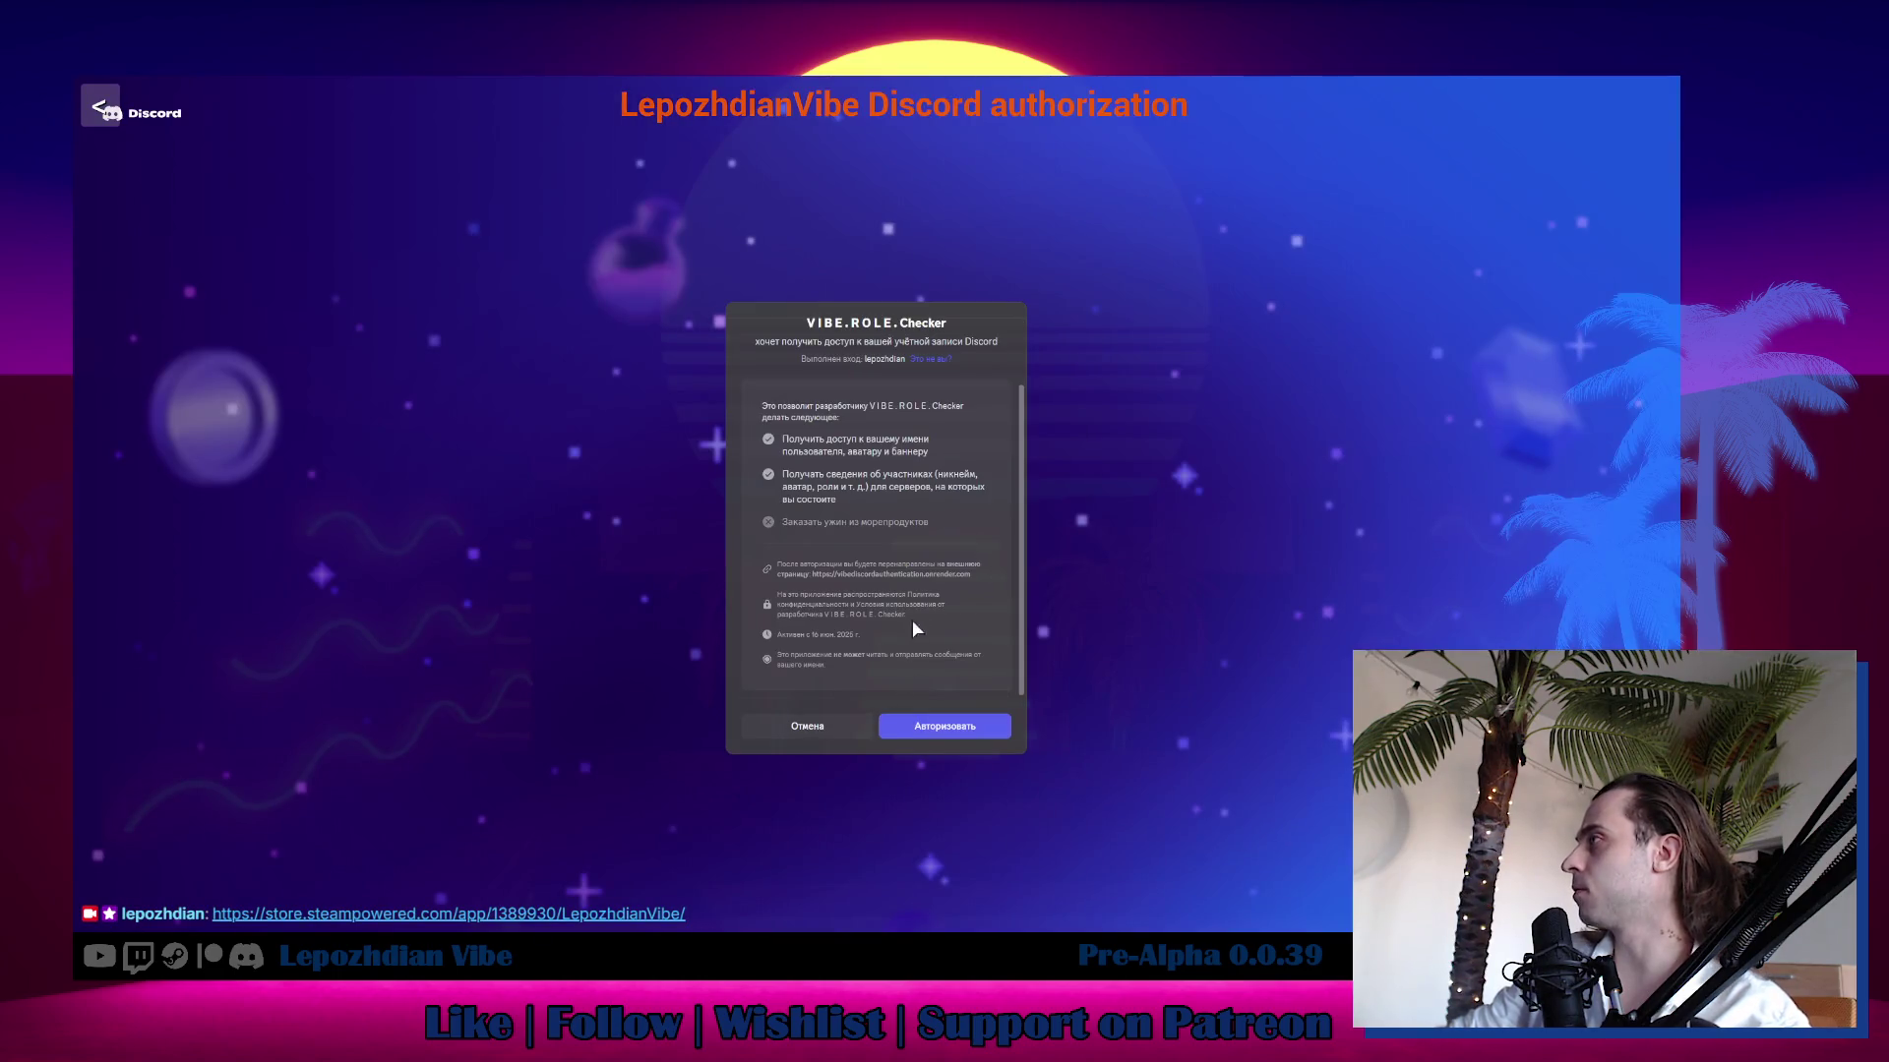
pyautogui.click(952, 724)
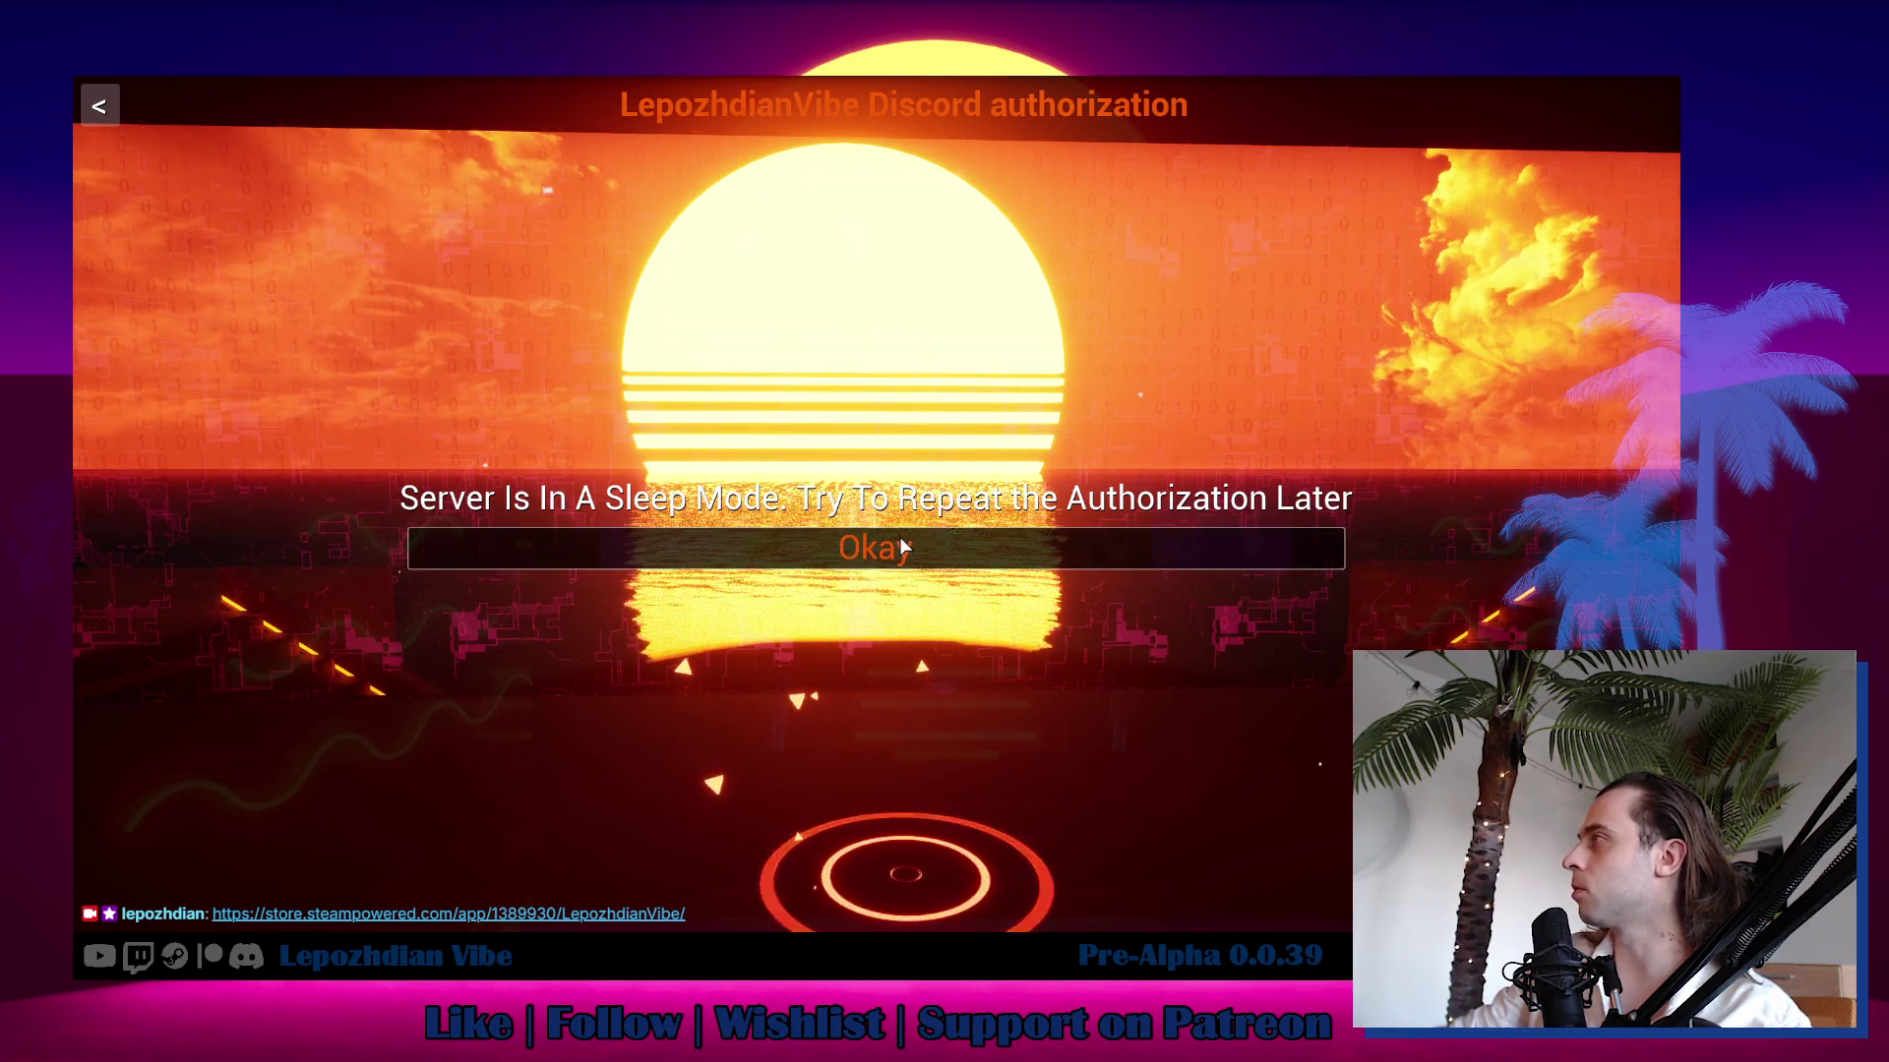
pyautogui.click(923, 556)
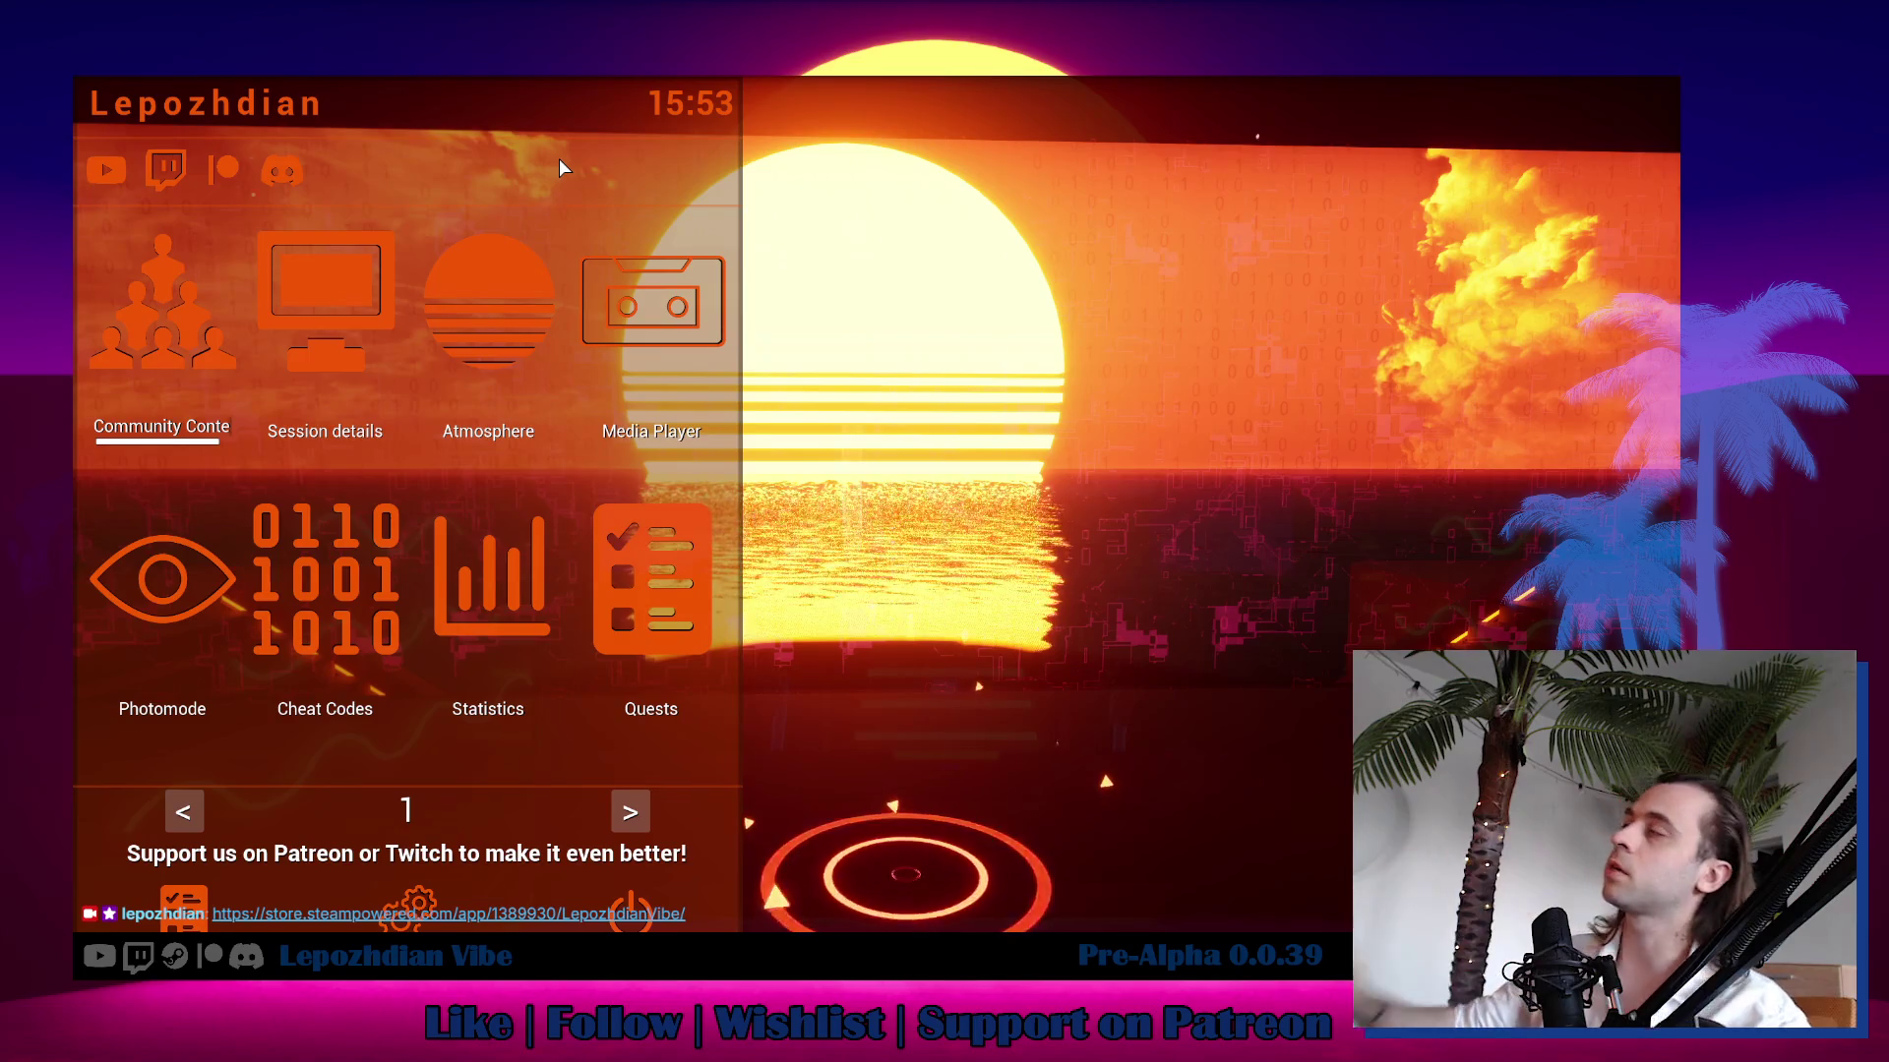
pyautogui.click(281, 169)
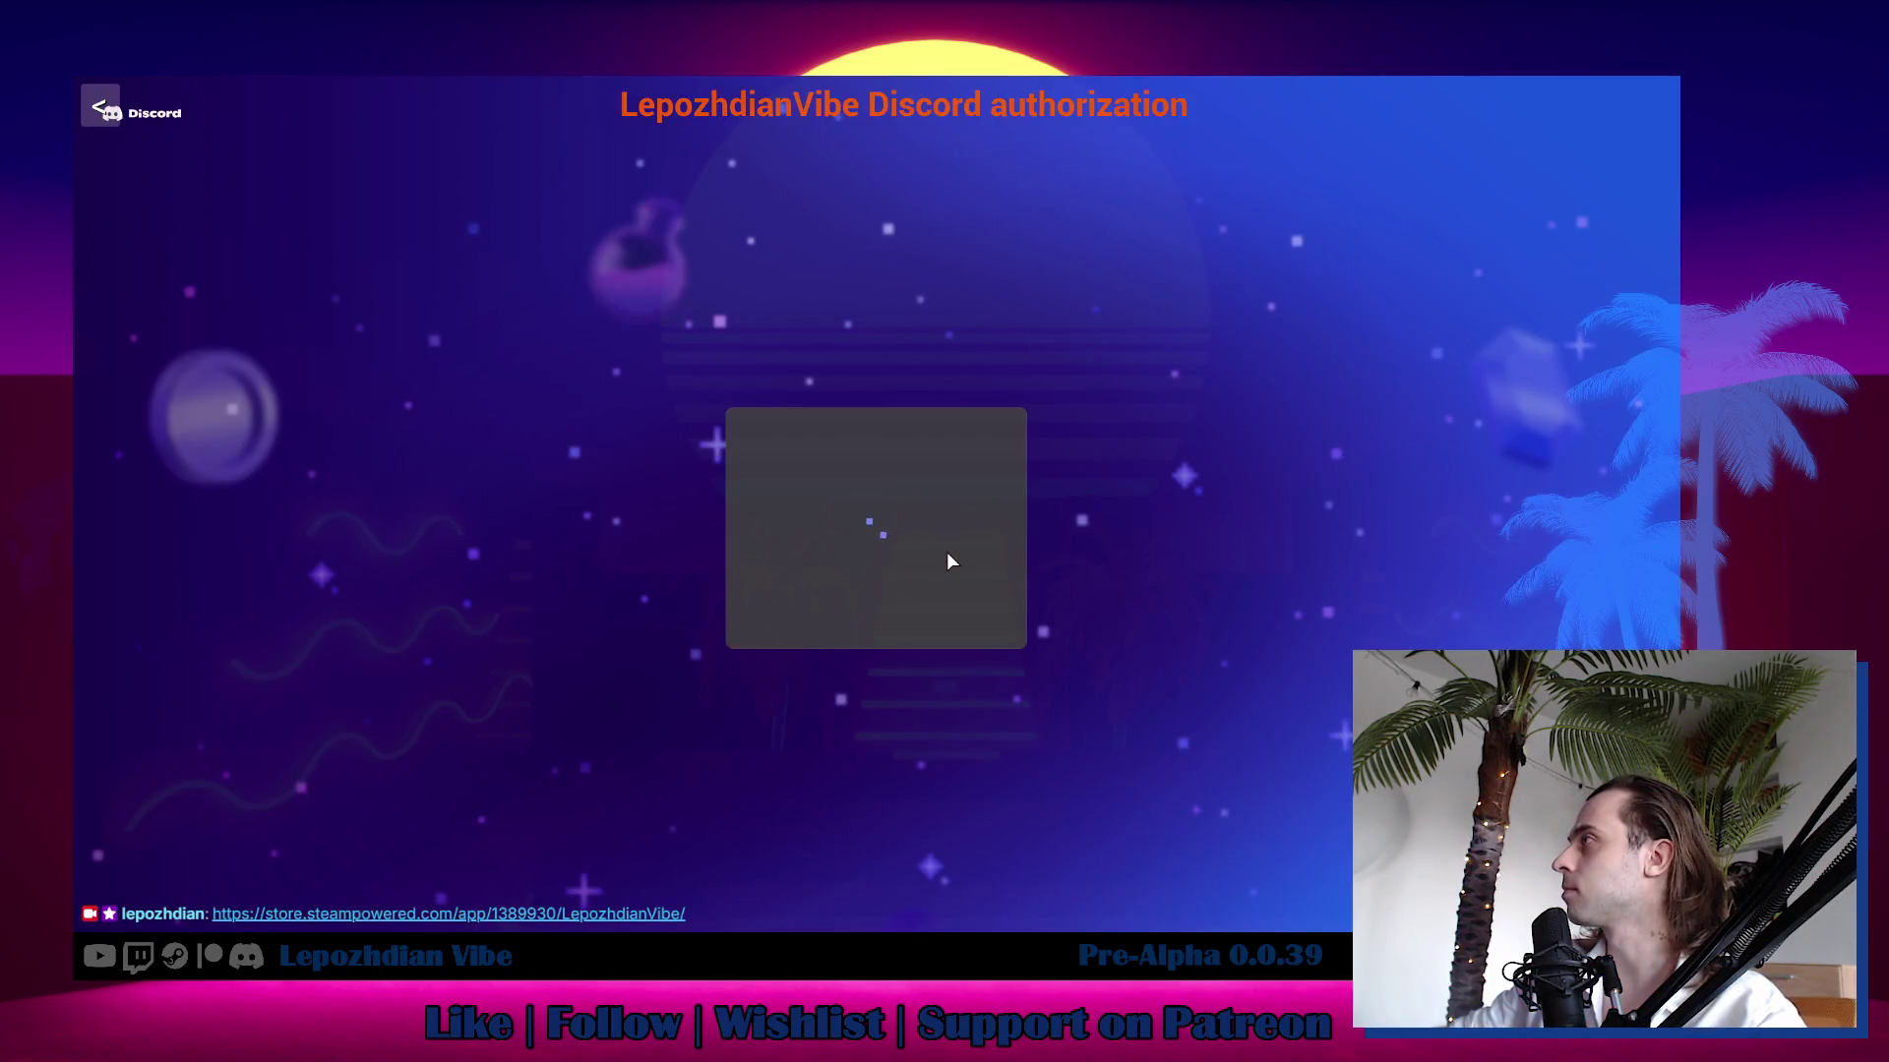
# Authorize the Discord account and acknowledge the received Developer and Twitch Subscriber roles.
pyautogui.scroll(-2, 987, 602)
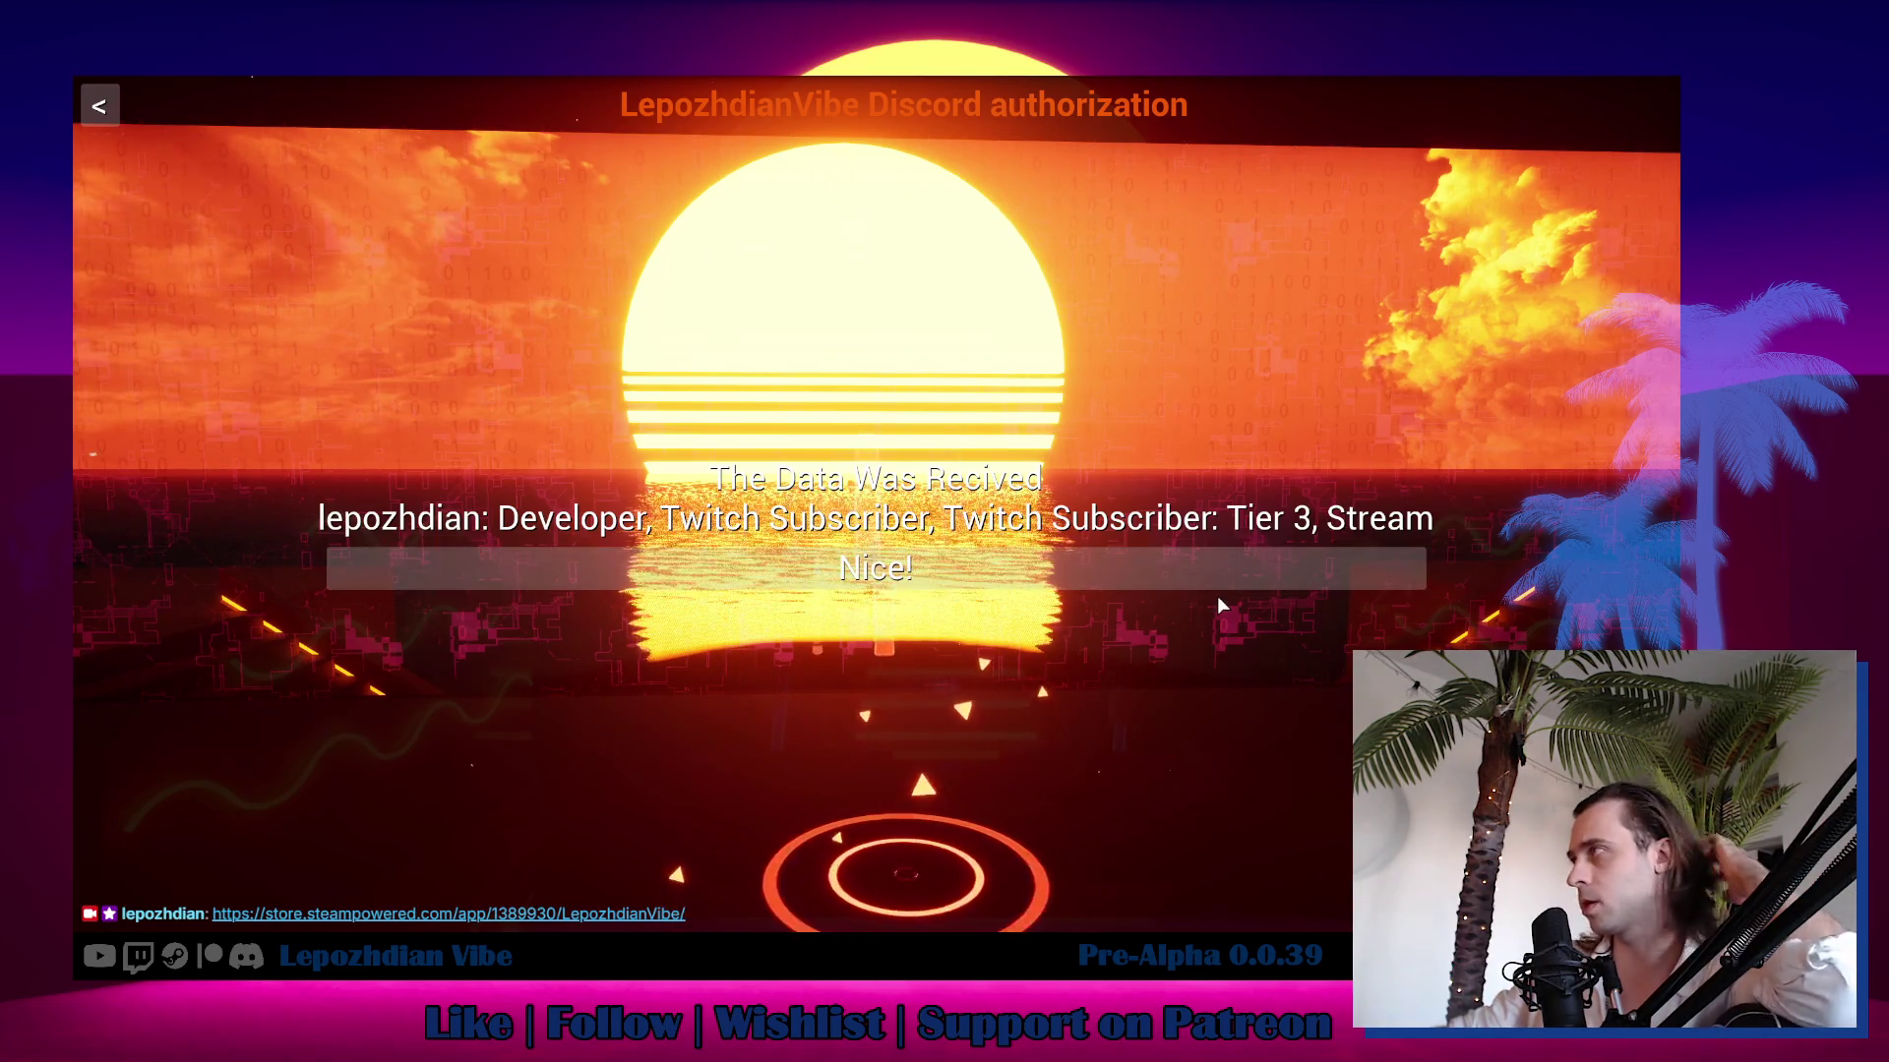
pyautogui.click(1163, 556)
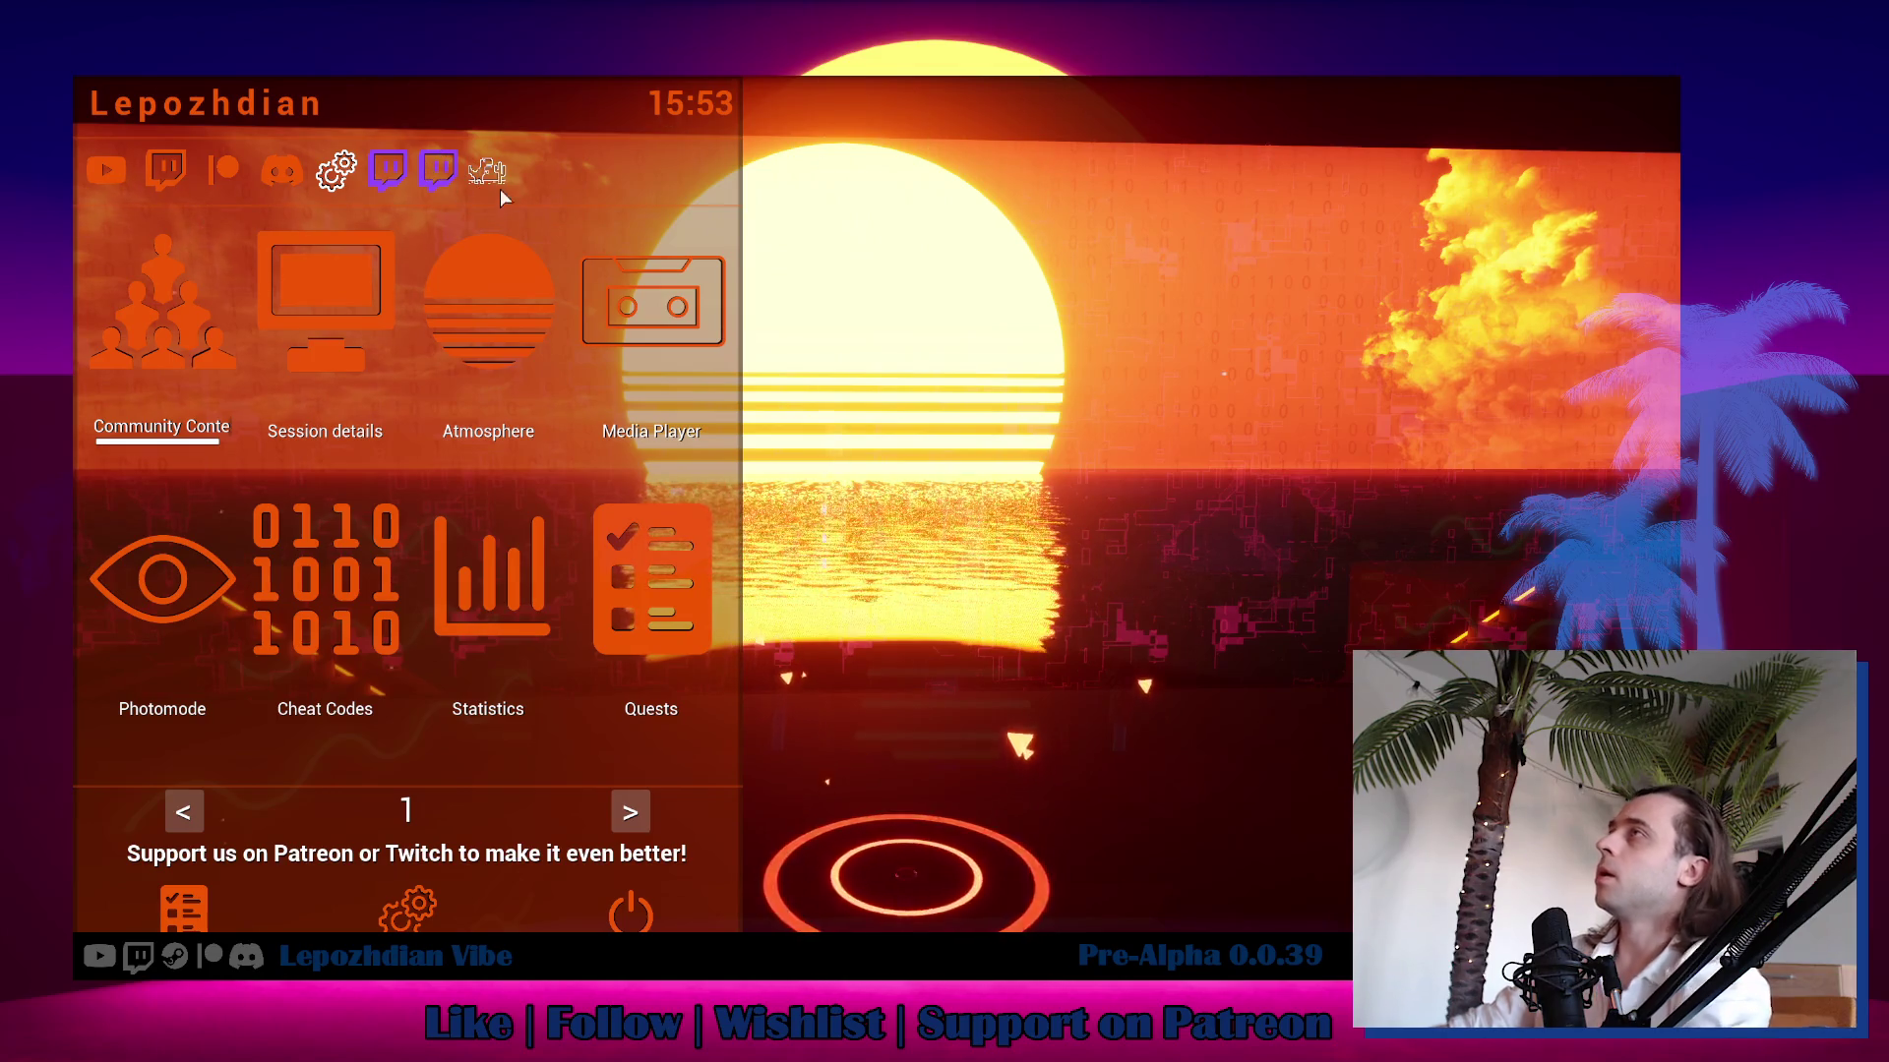
# Open the palm tree colour settings and set BarkColor to a bright orange.
pyautogui.press('Escape')
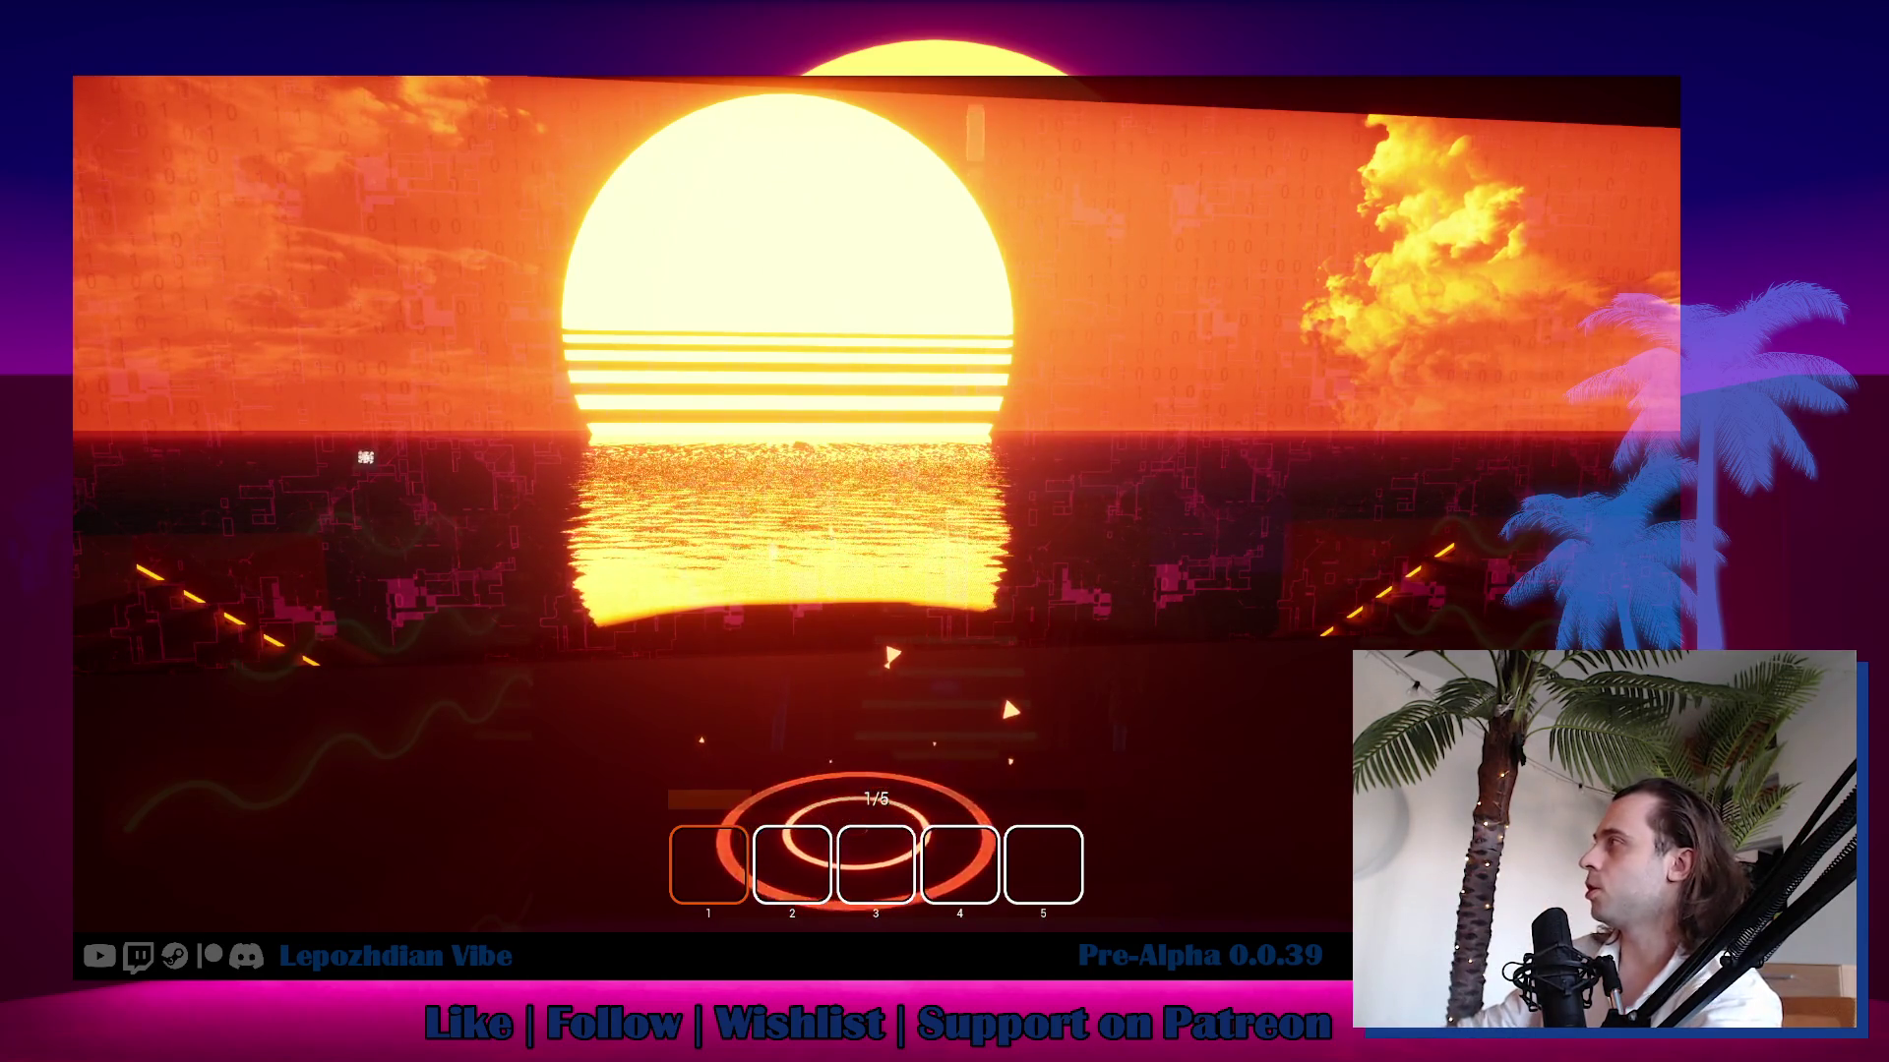
pyautogui.press('Escape')
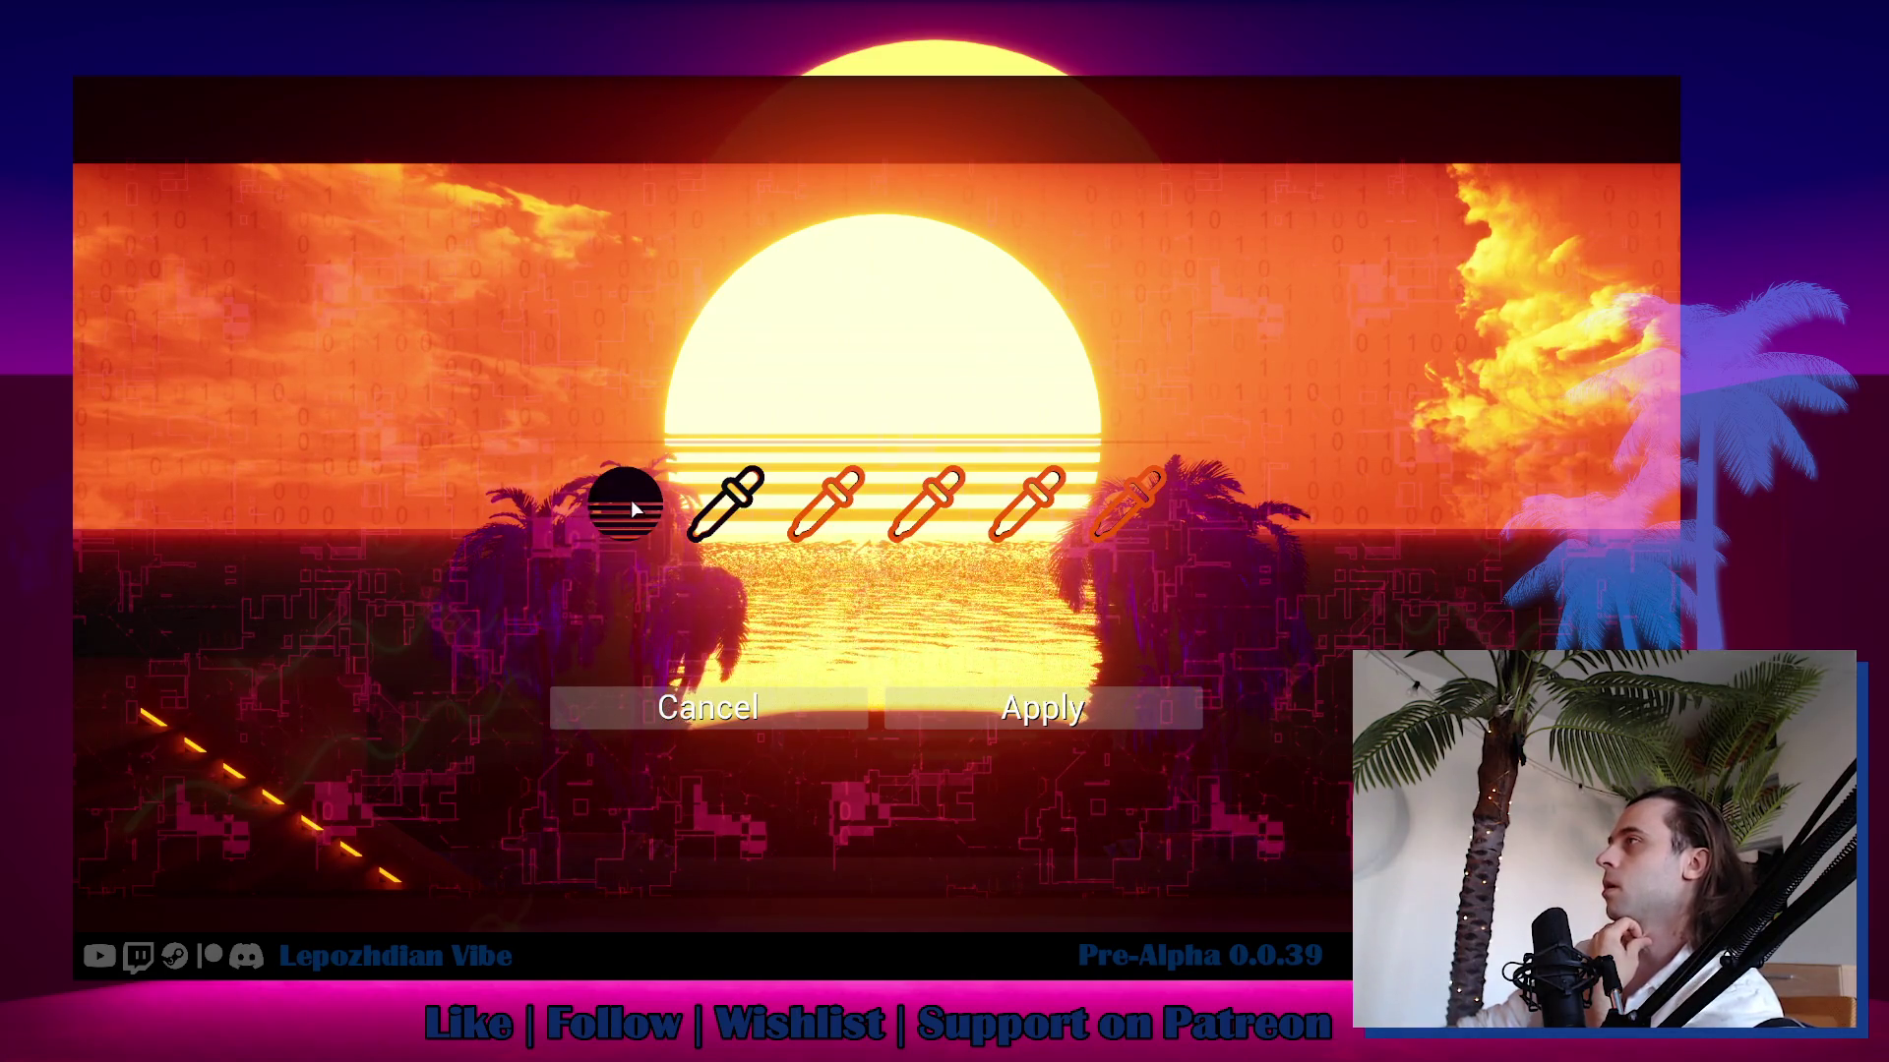
pyautogui.click(733, 501)
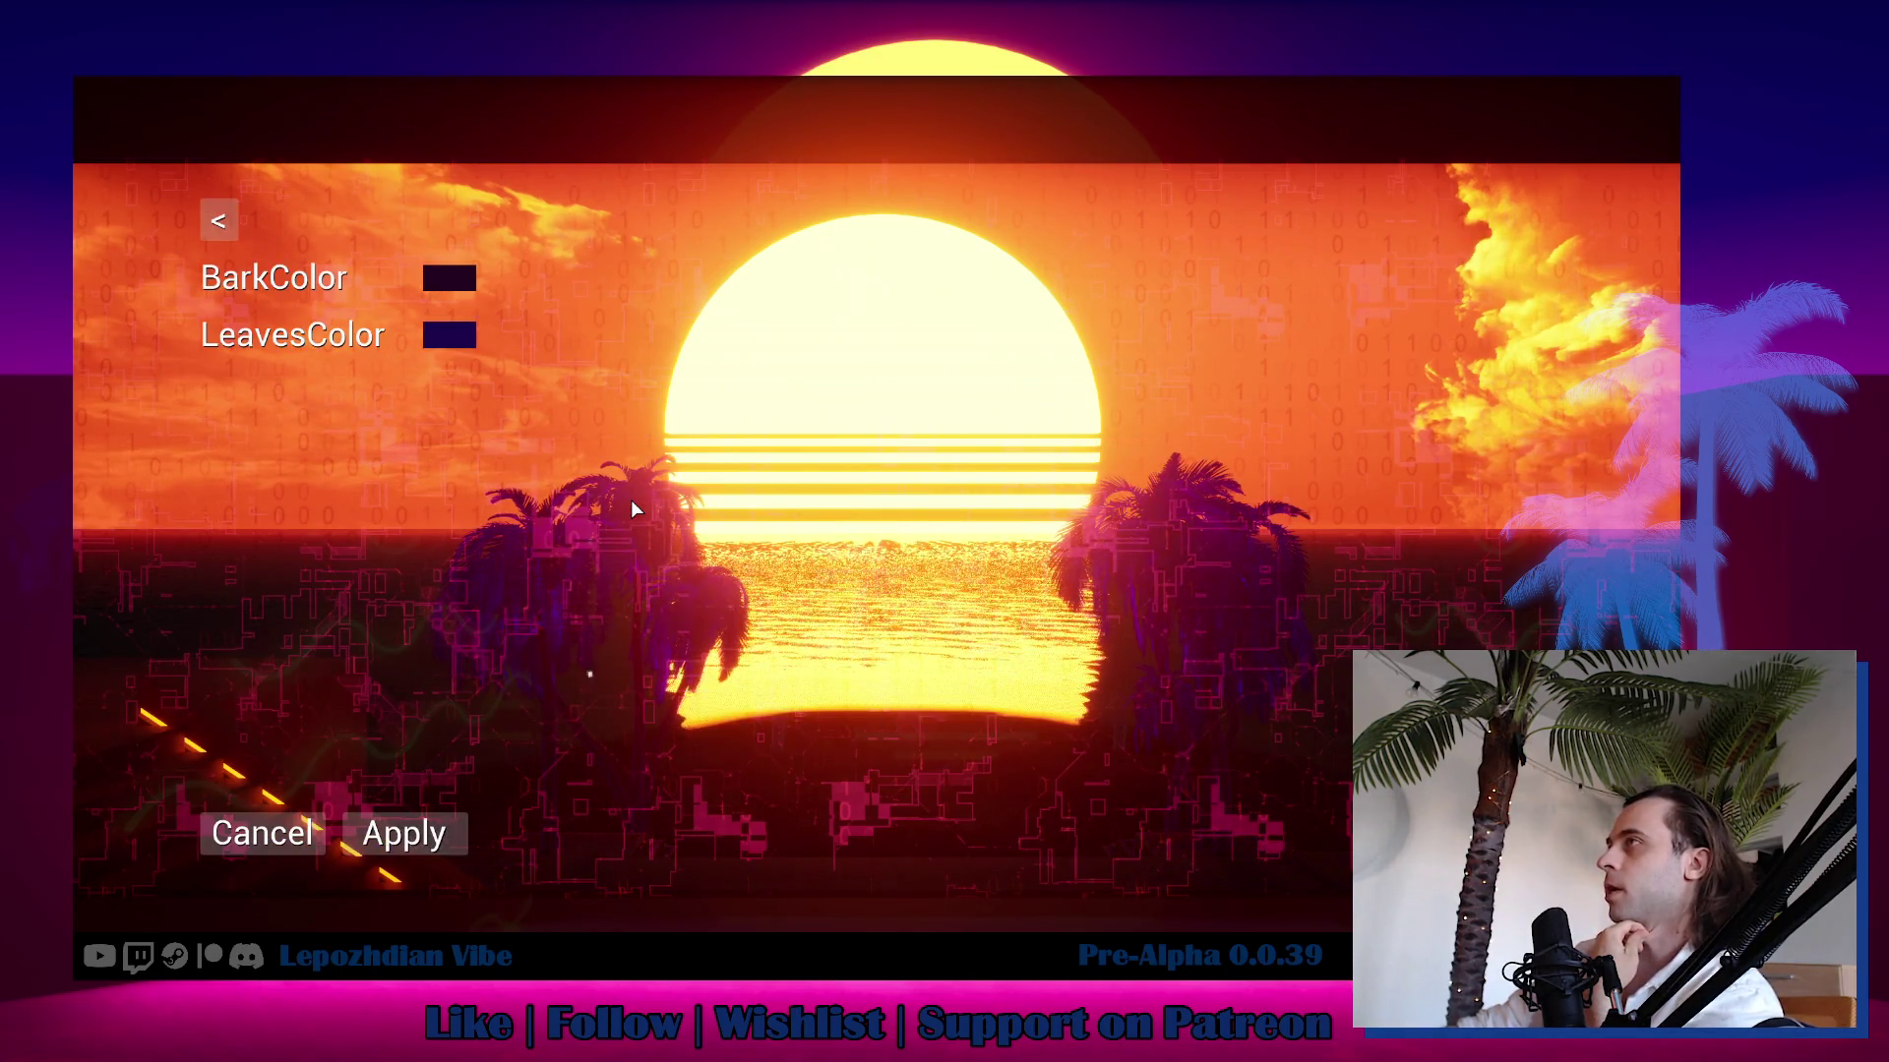
pyautogui.click(449, 279)
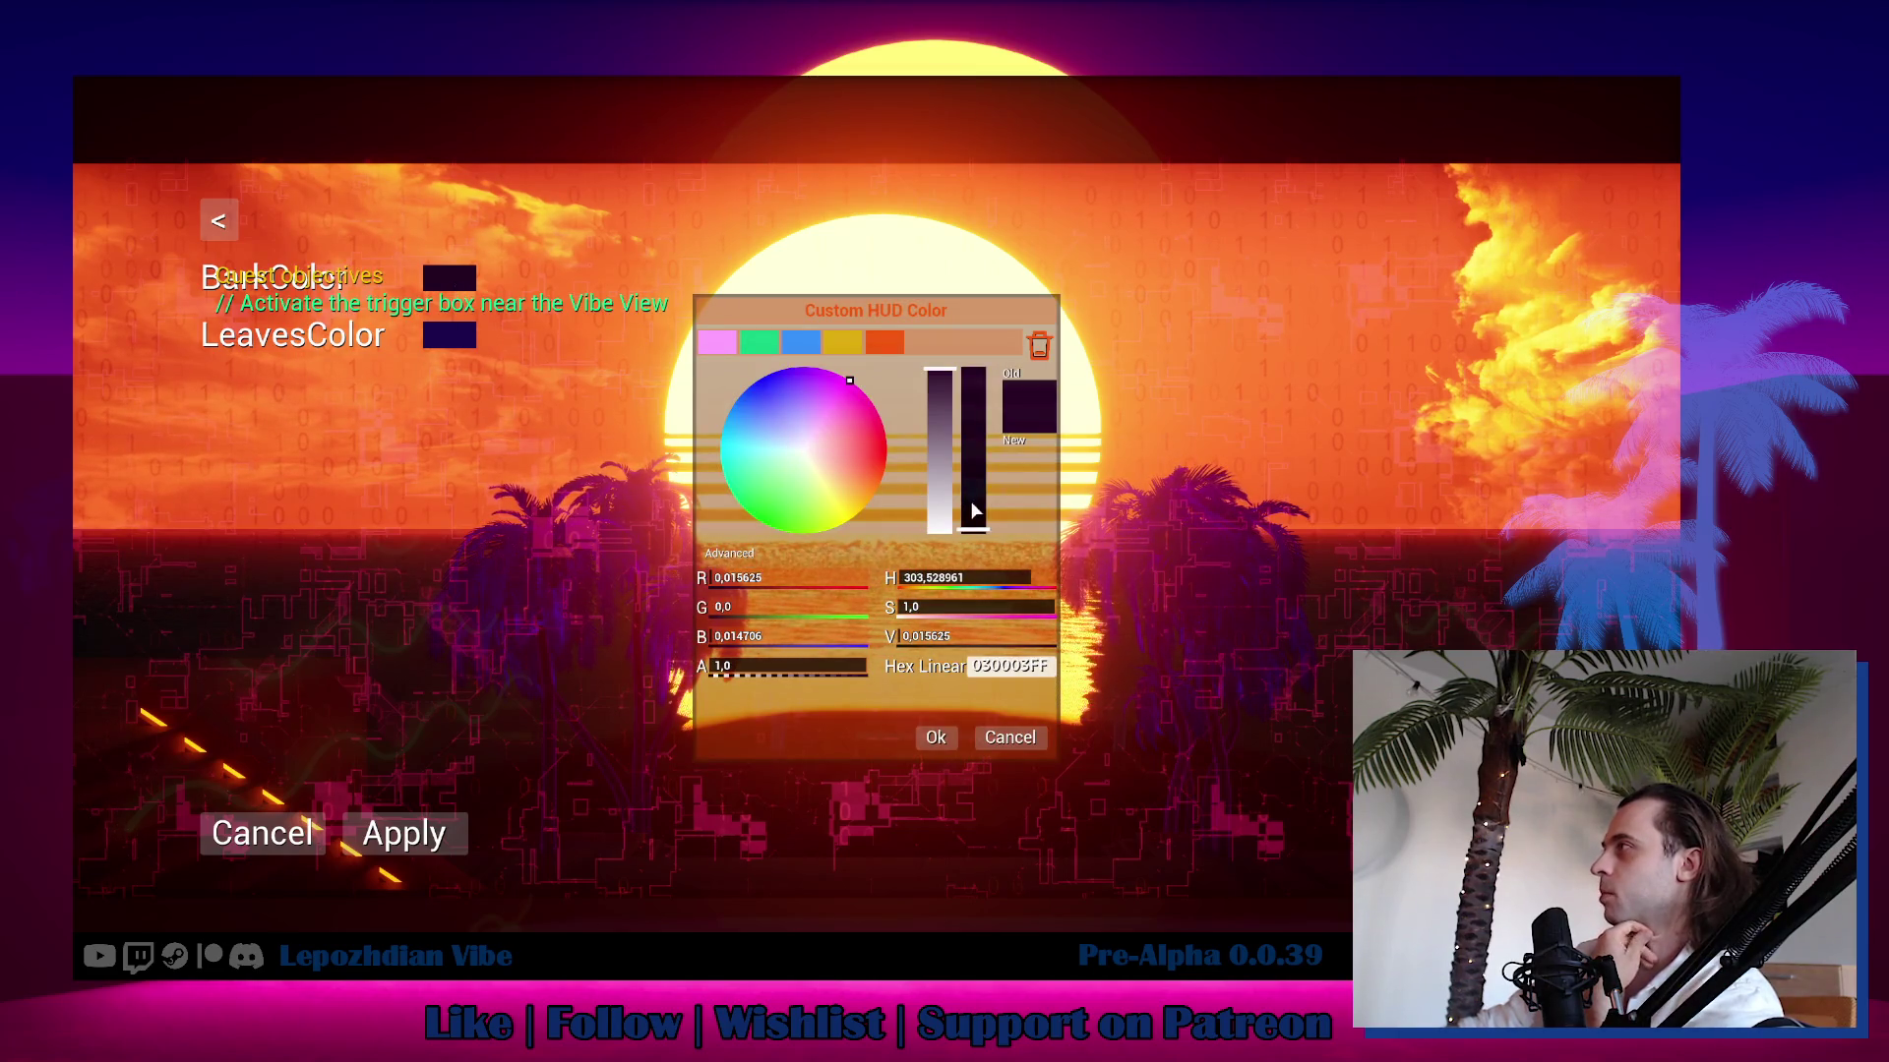
pyautogui.moveTo(970, 500); pyautogui.dragTo(969, 372)
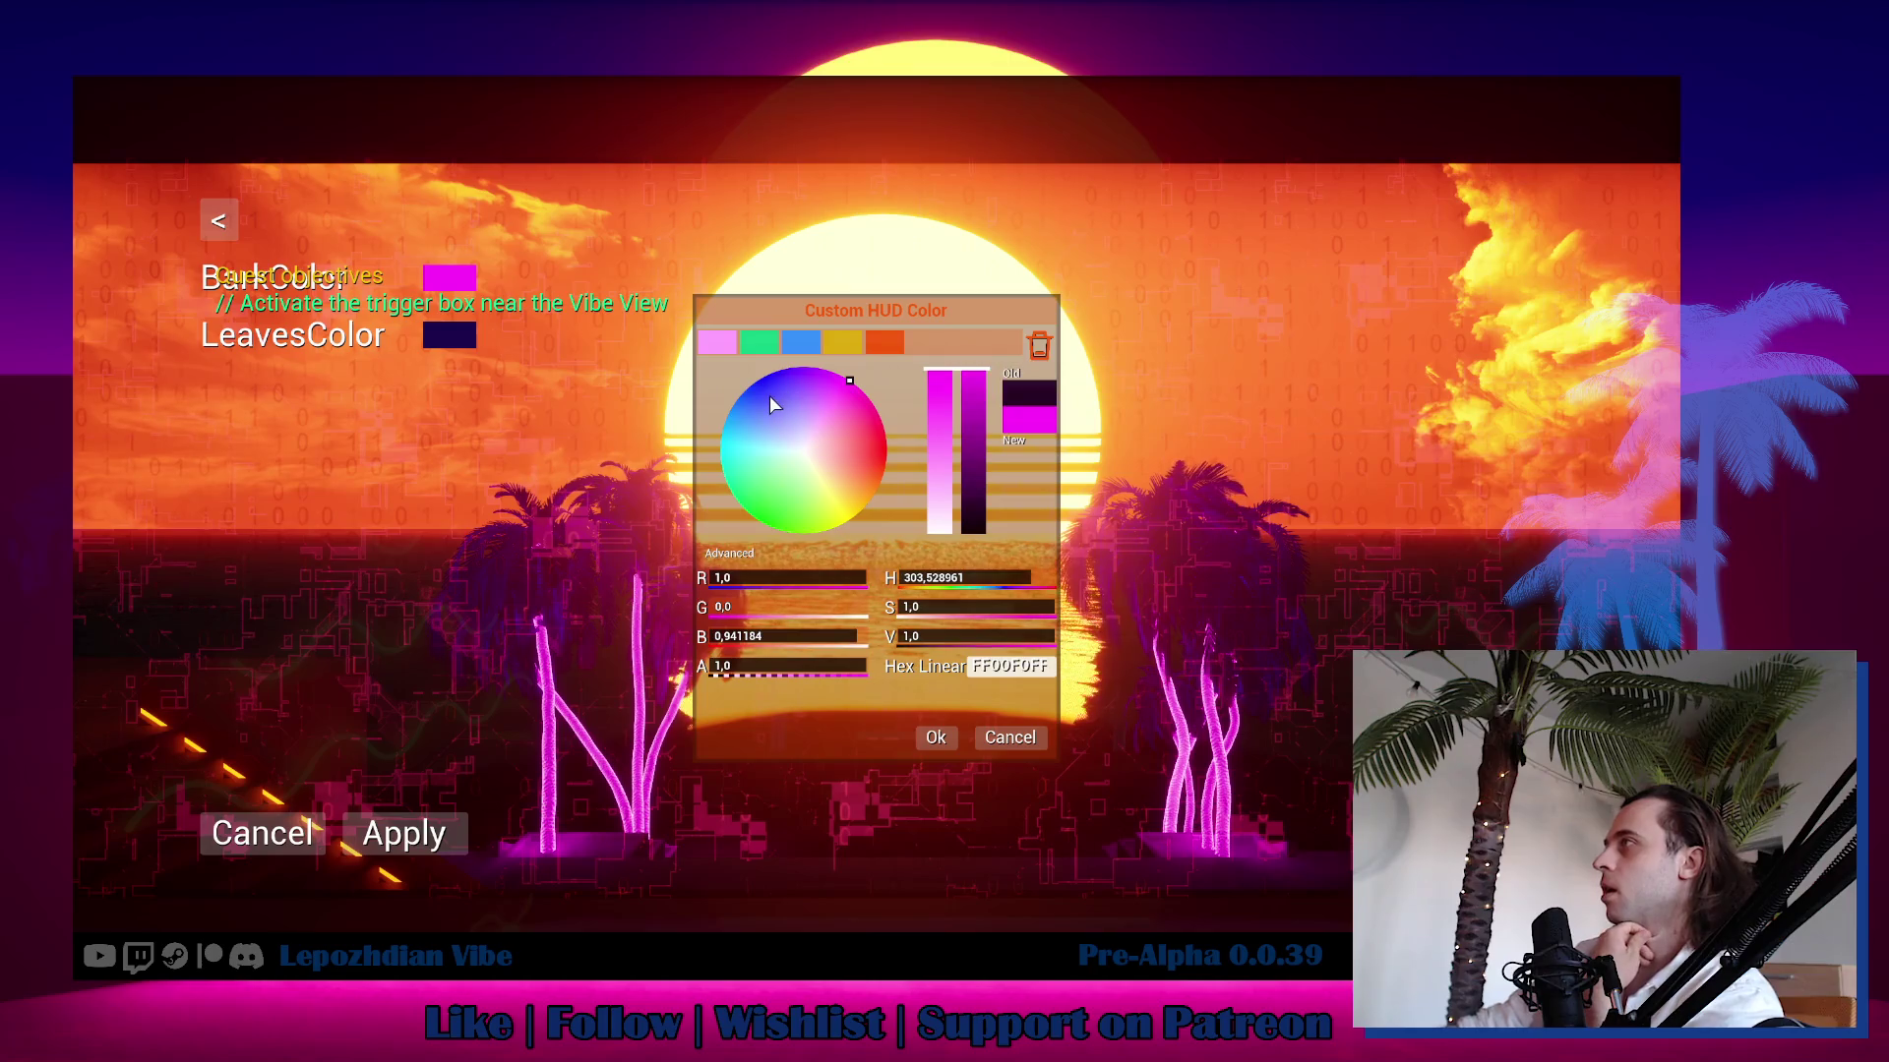
pyautogui.moveTo(769, 396)
pyautogui.mouseDown()
pyautogui.moveTo(763, 434)
pyautogui.moveTo(804, 504)
pyautogui.moveTo(854, 513)
pyautogui.moveTo(889, 457)
pyautogui.mouseUp()
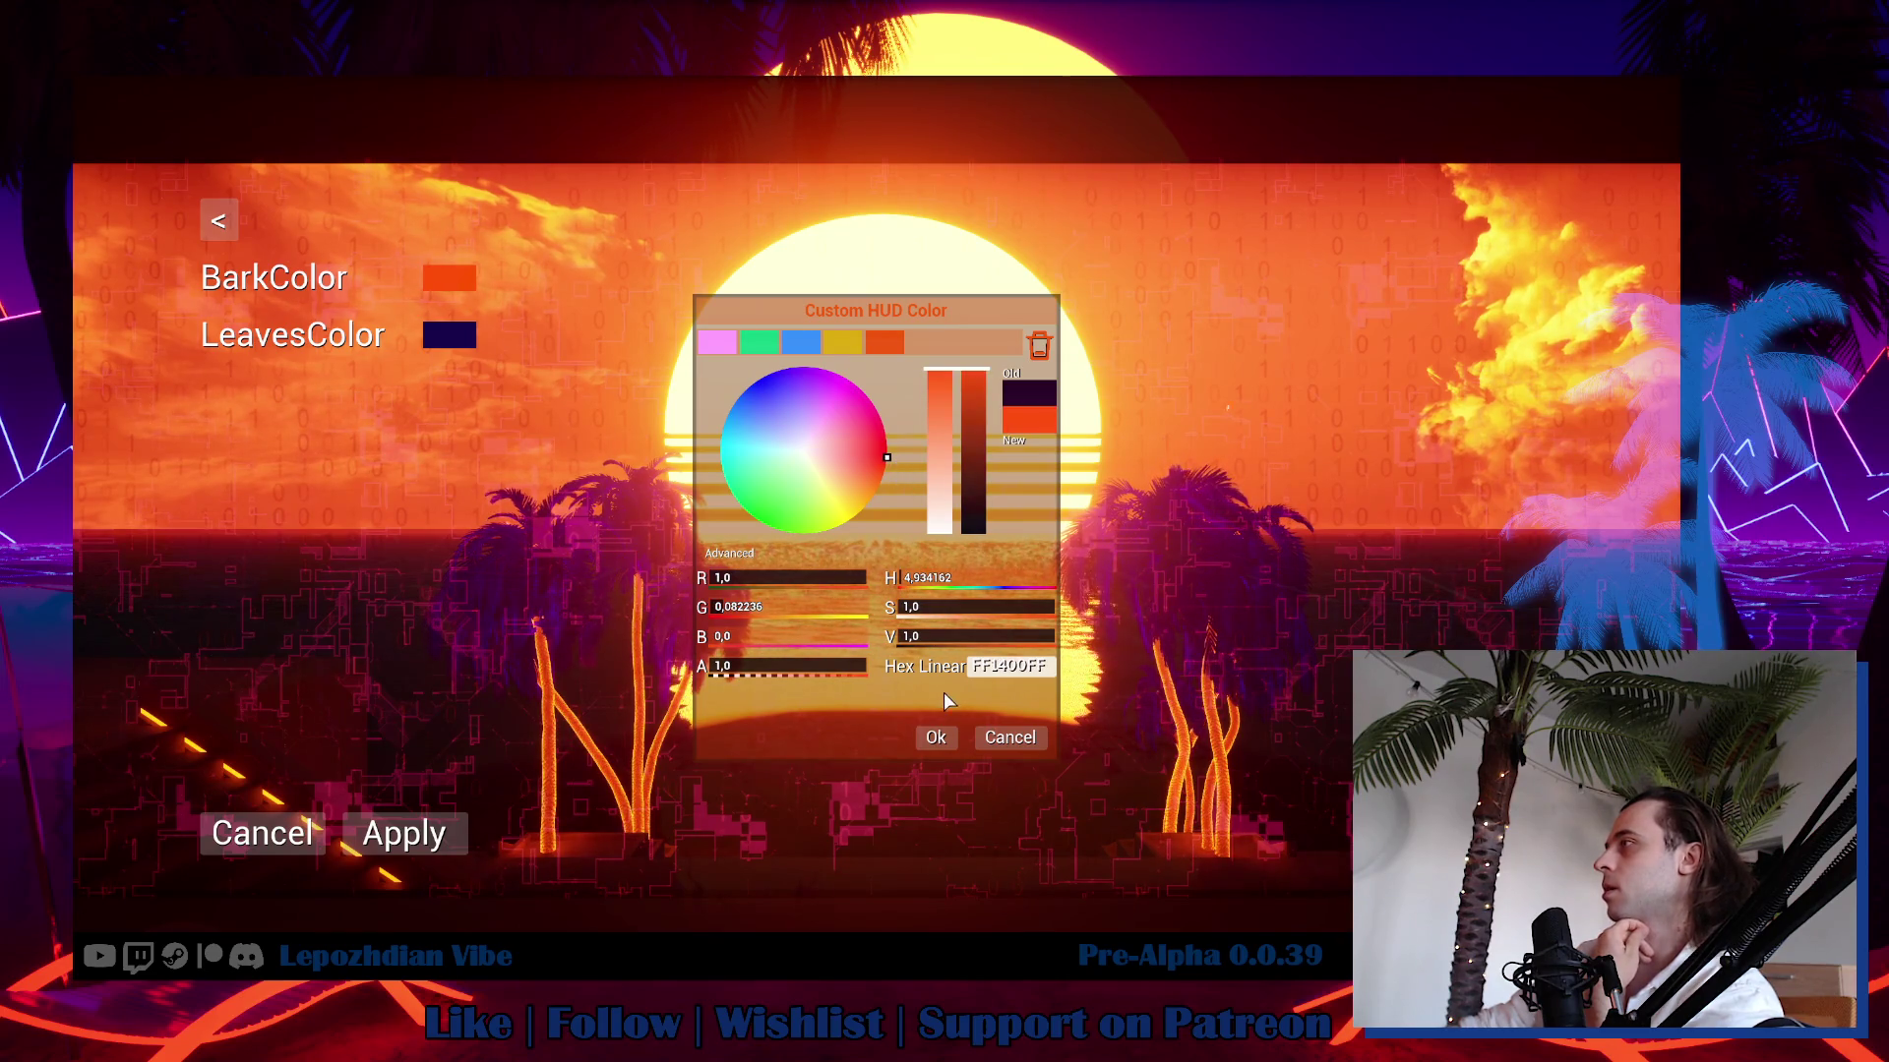
pyautogui.click(936, 737)
# Set the palm LeavesColor to bright pink and save it as a palette swatch.
pyautogui.click(452, 341)
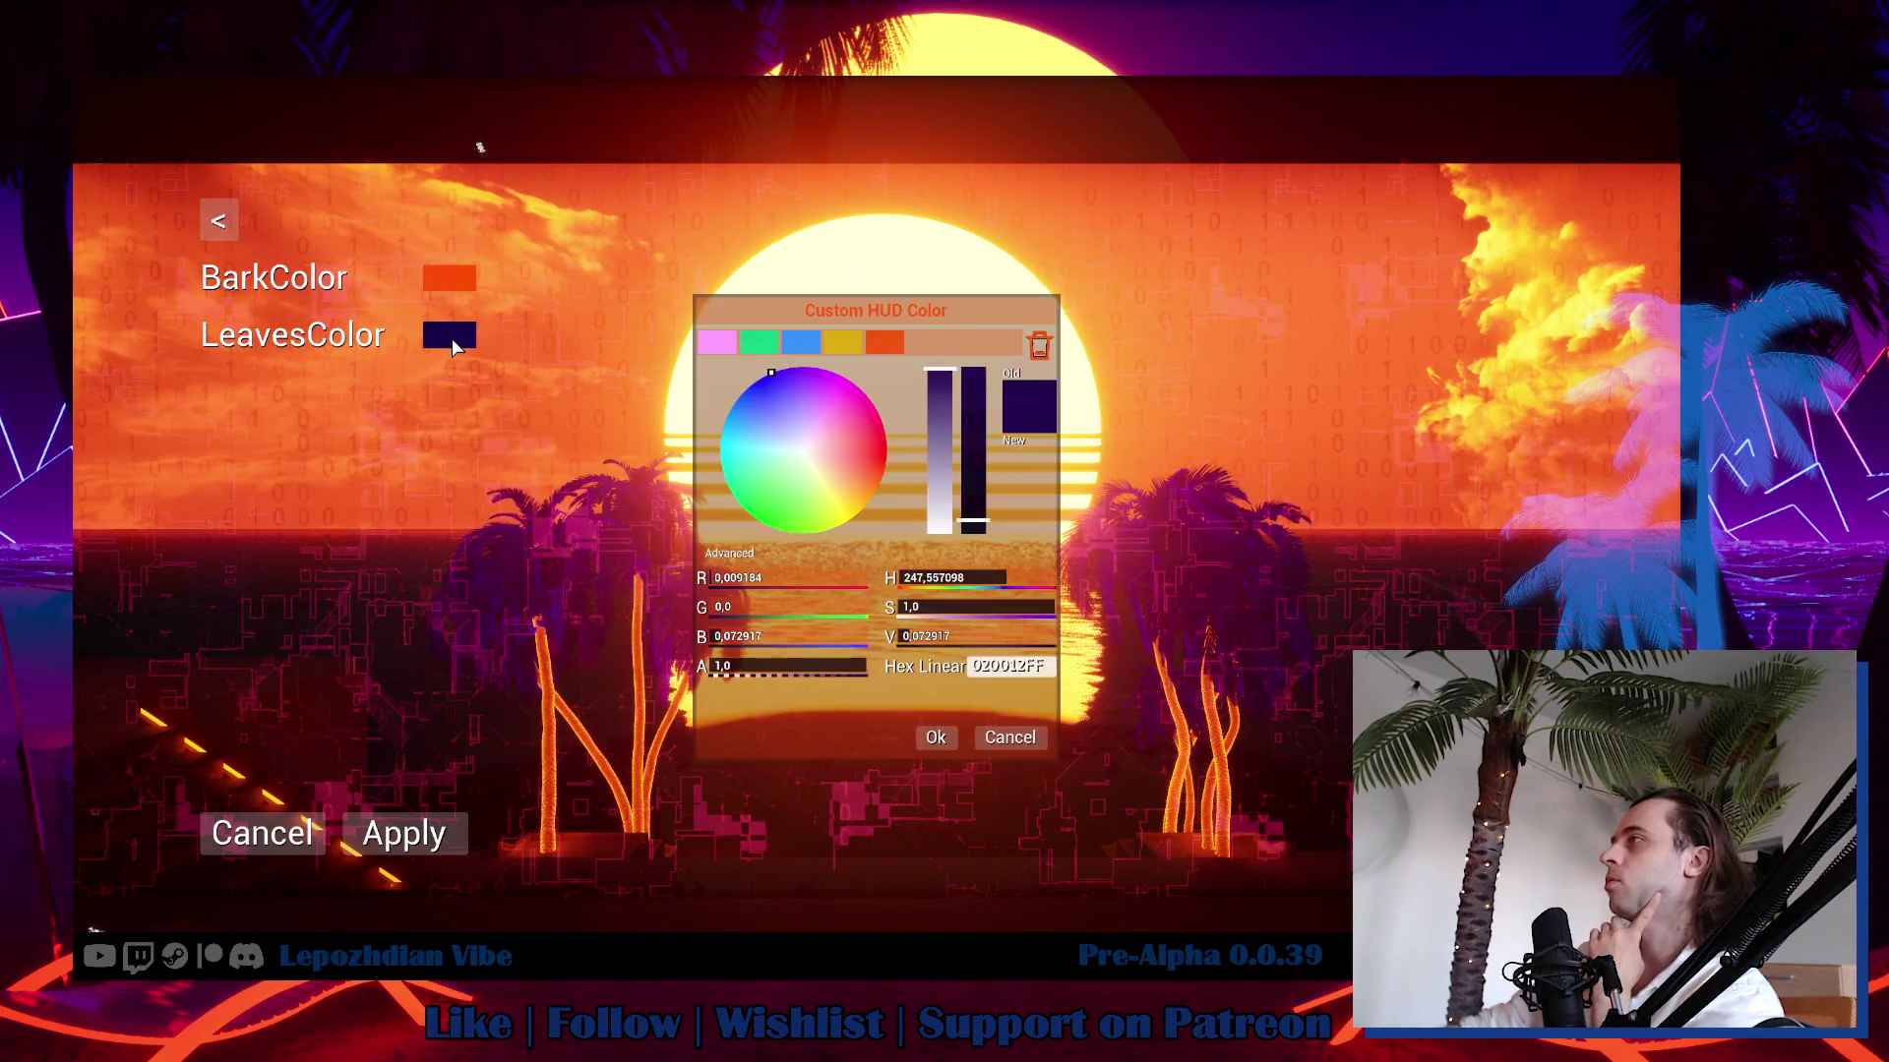
pyautogui.moveTo(974, 492); pyautogui.dragTo(974, 373)
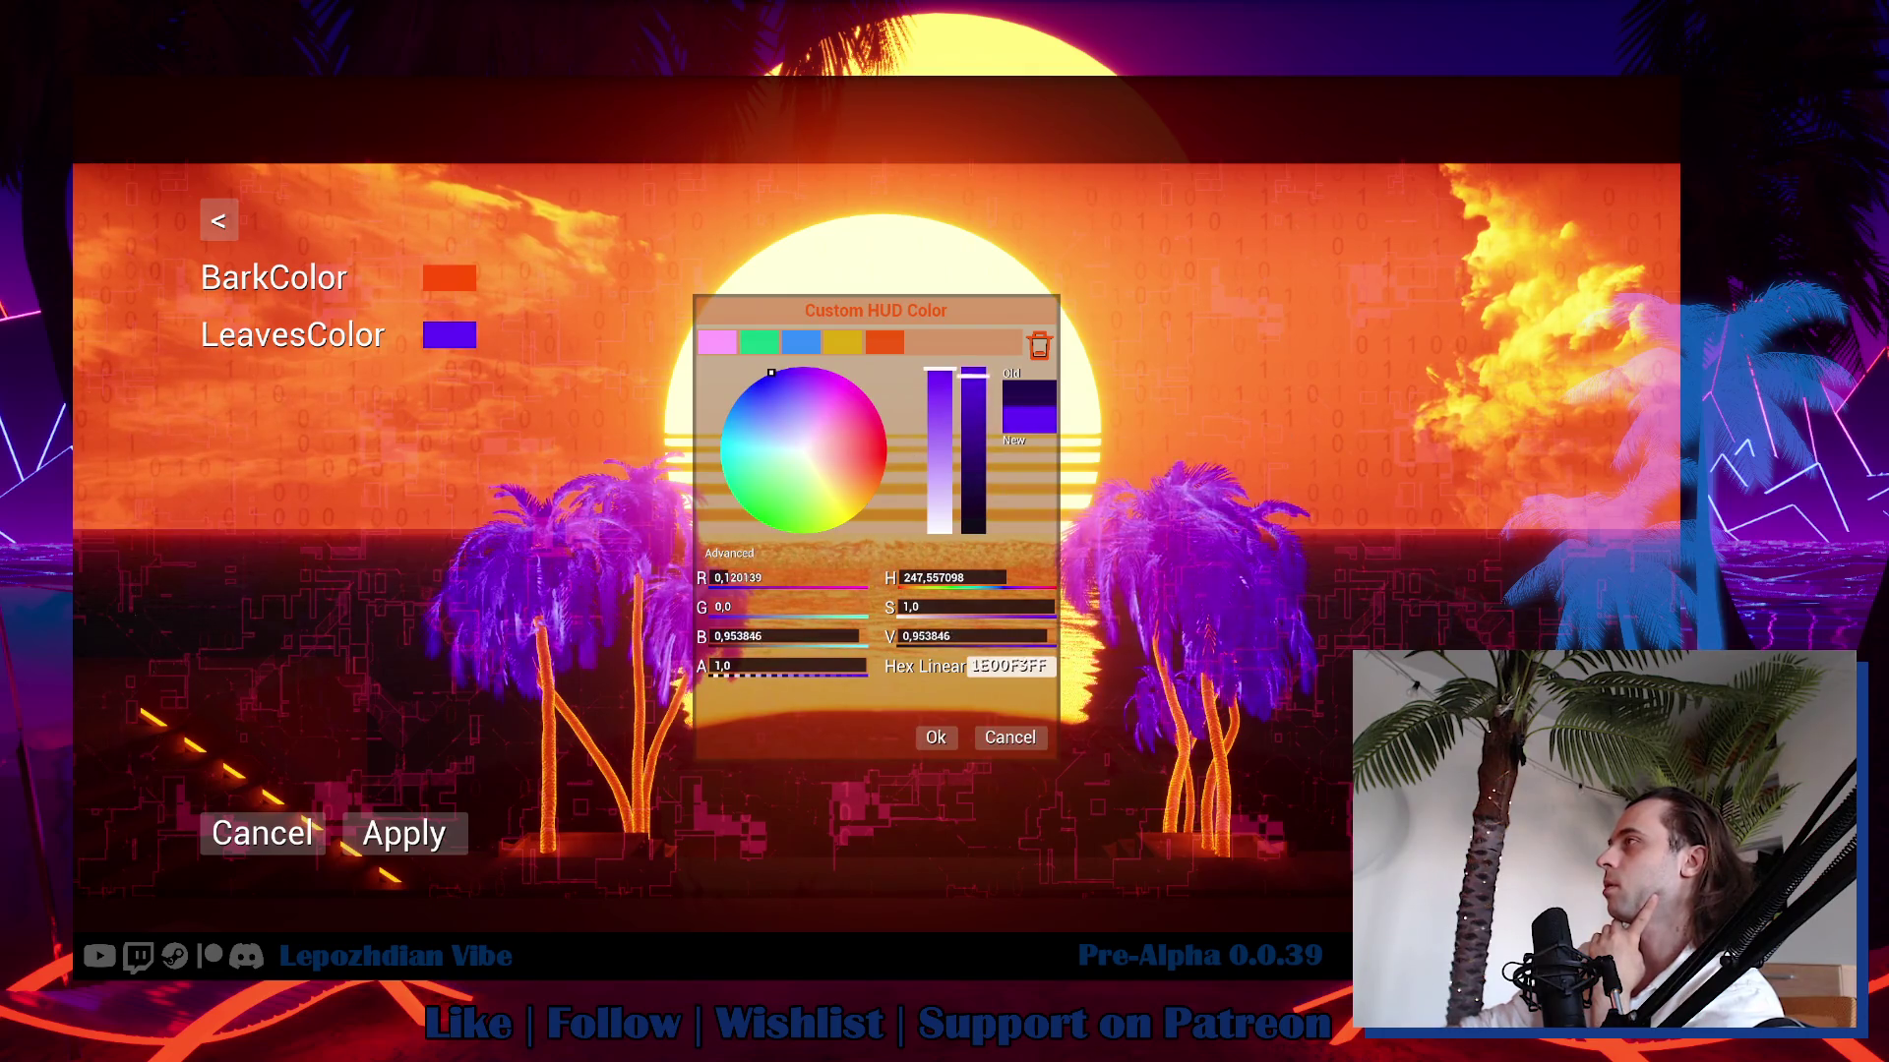
pyautogui.moveTo(799, 448)
pyautogui.mouseDown()
pyautogui.moveTo(756, 393)
pyautogui.moveTo(886, 430)
pyautogui.mouseUp()
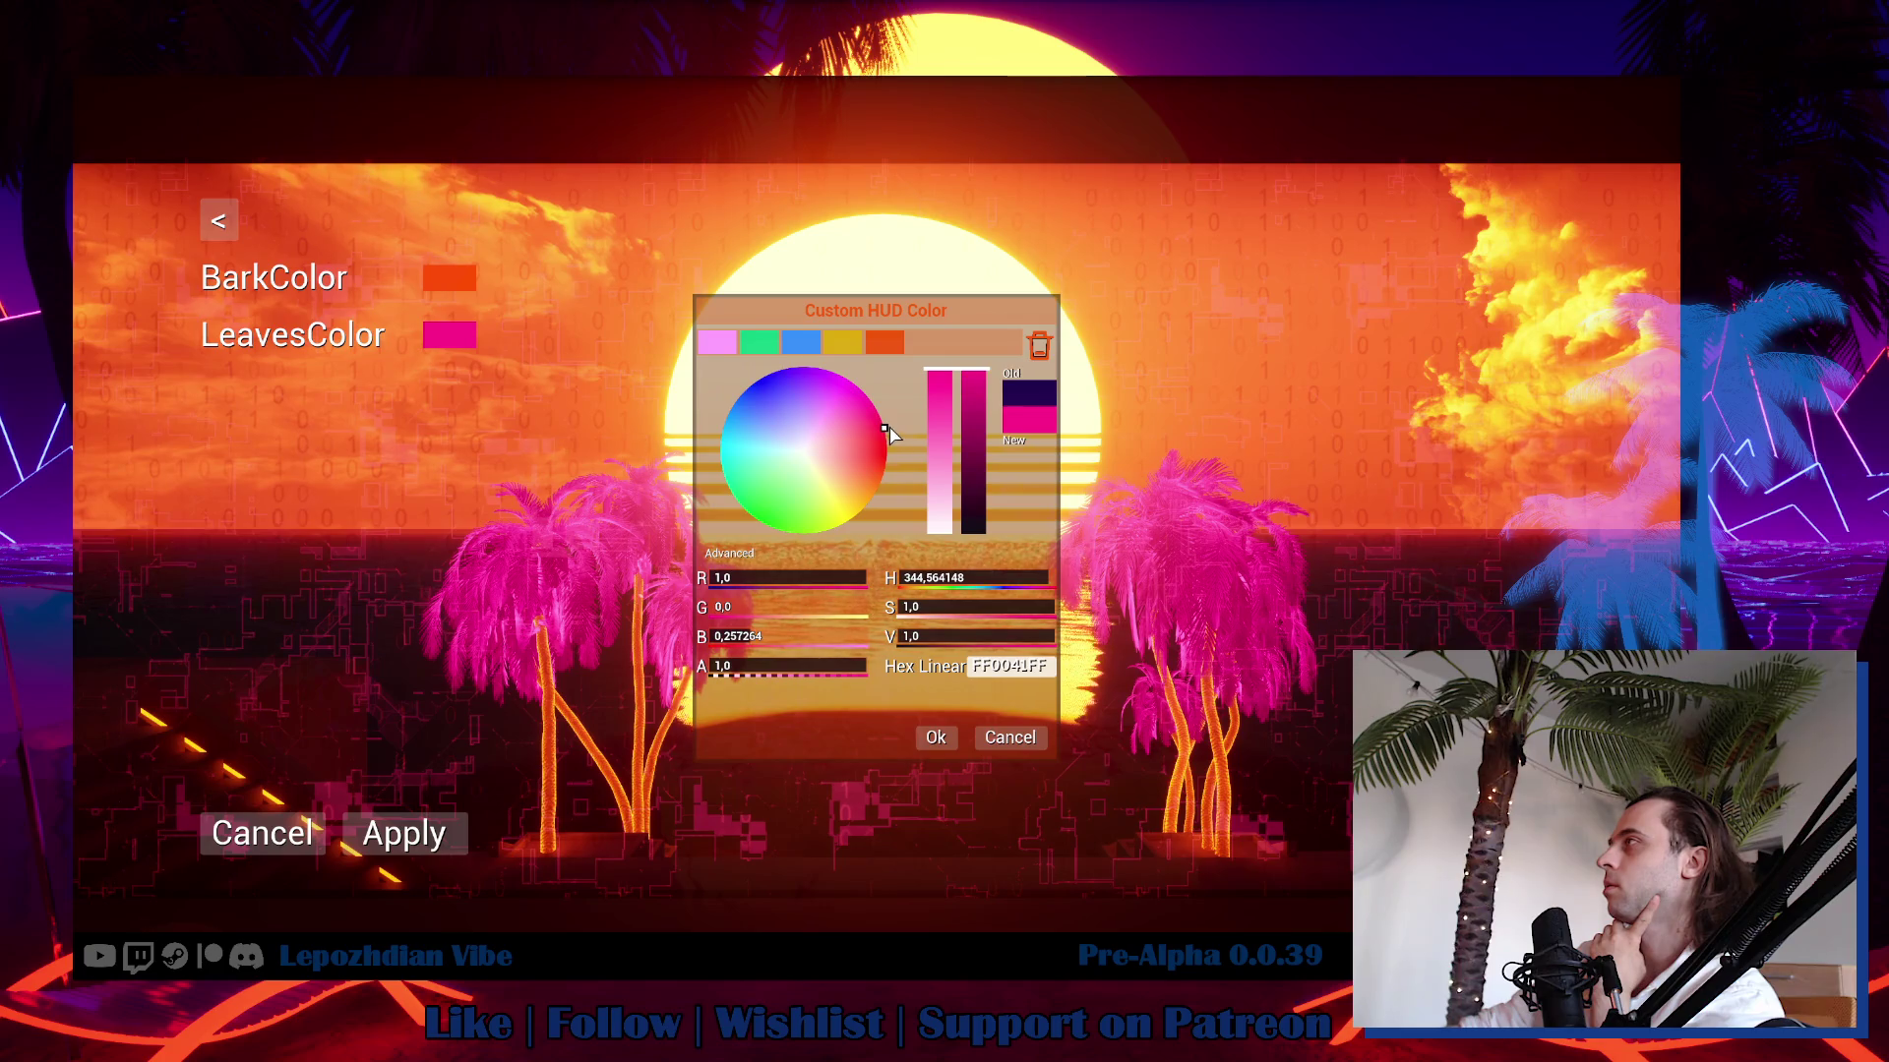
pyautogui.click(1041, 417)
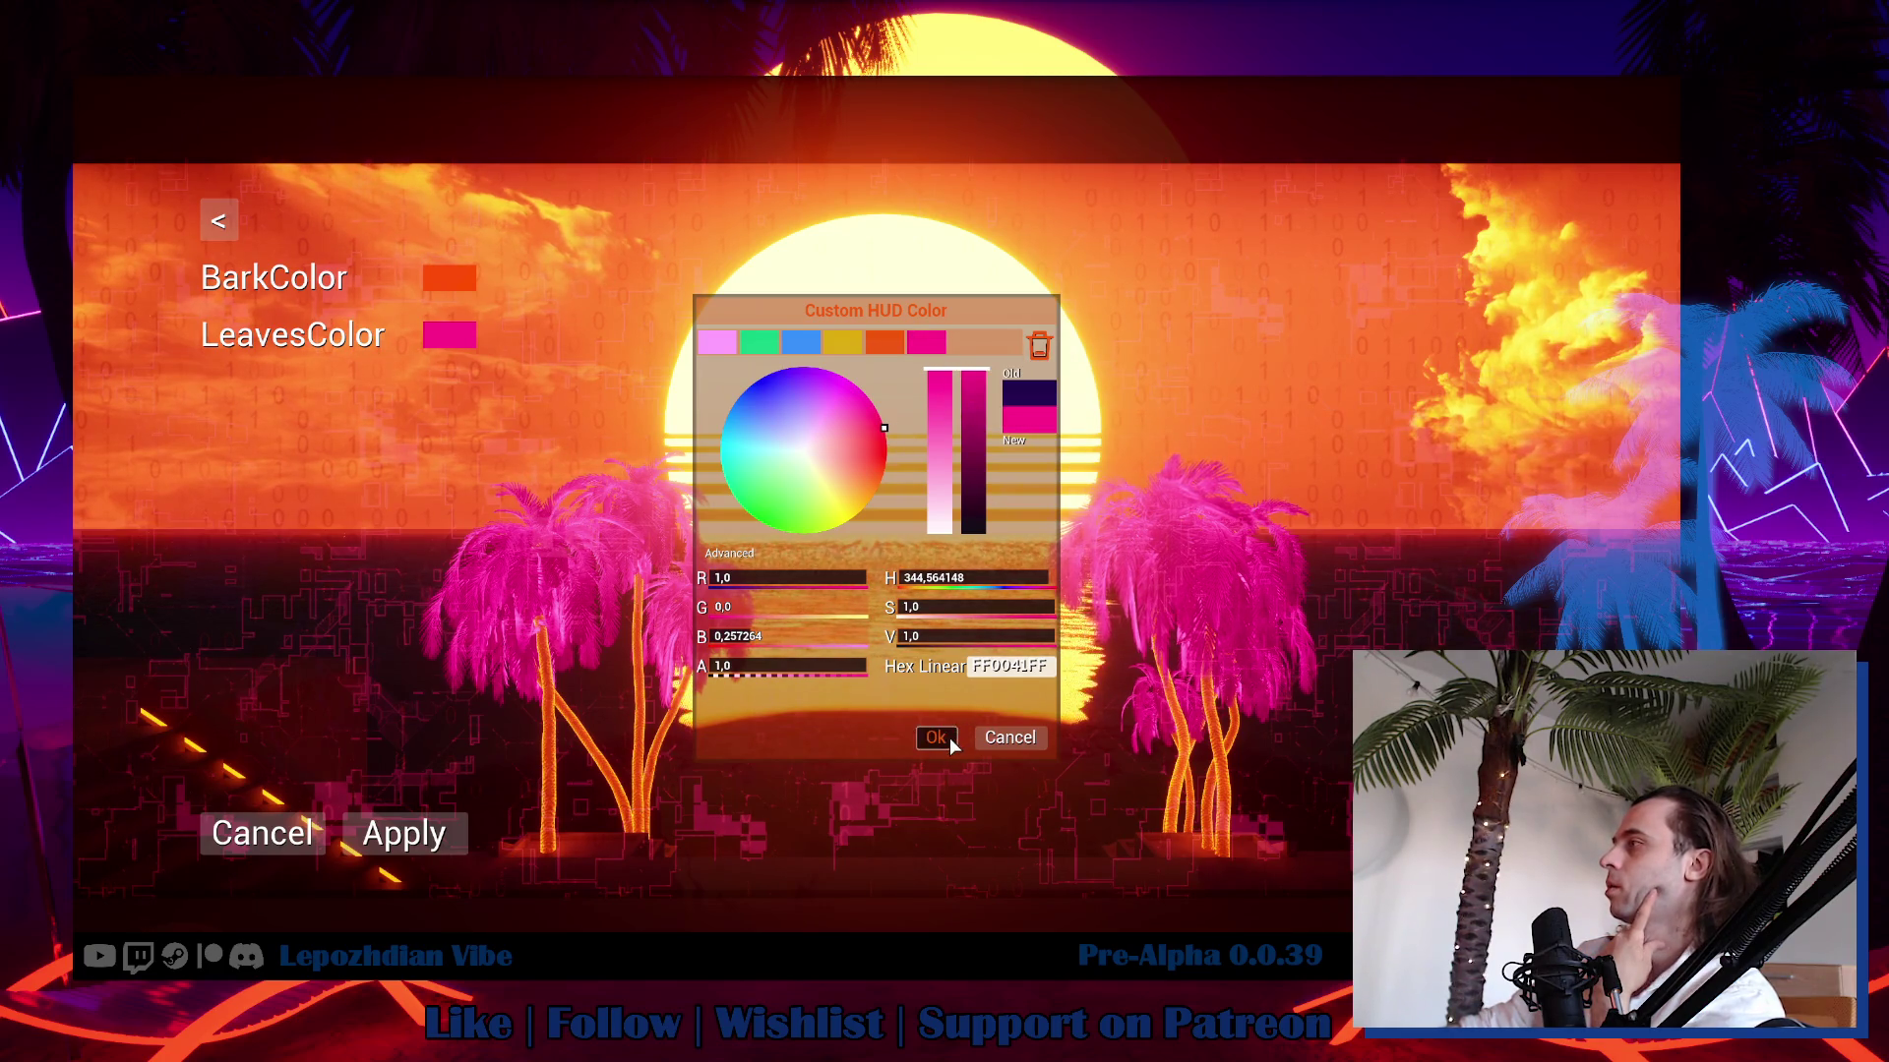
pyautogui.click(946, 738)
# Reassign the saved orange to BarkColor, apply the palm colours and resume play.
pyautogui.click(458, 282)
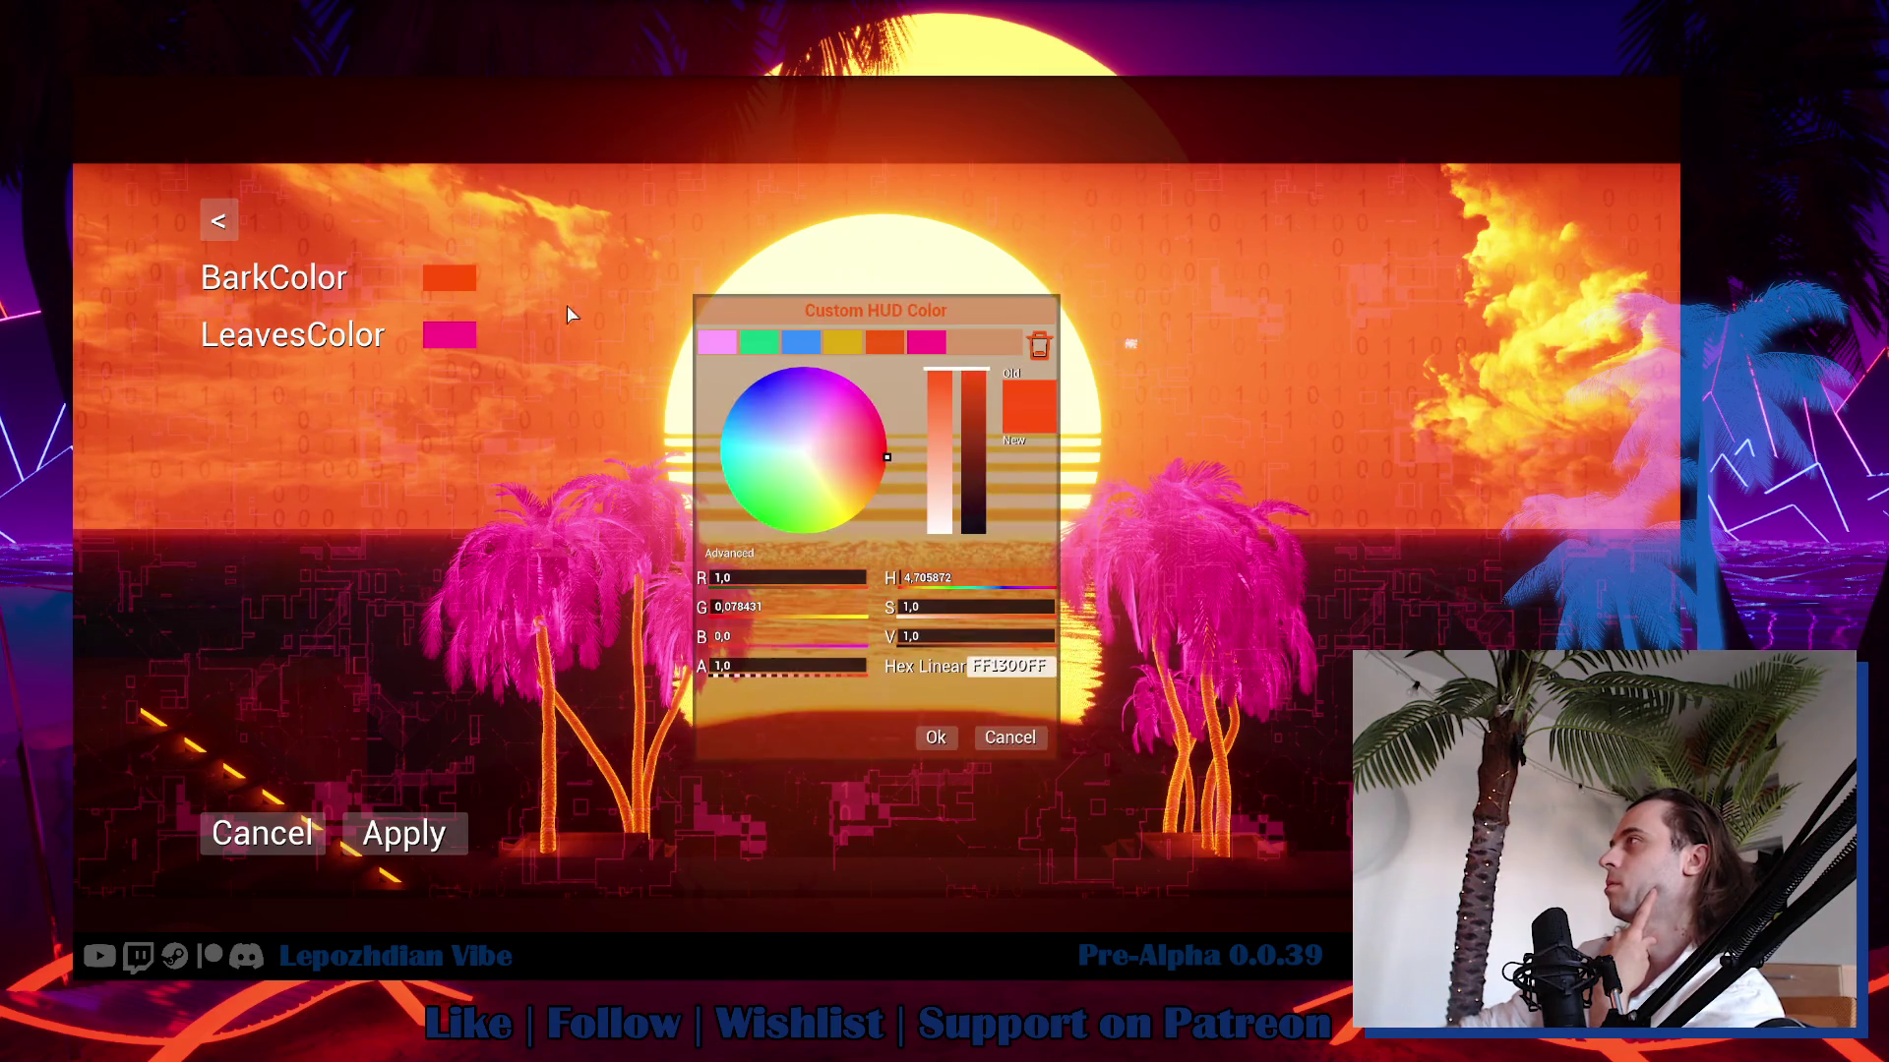
pyautogui.click(881, 342)
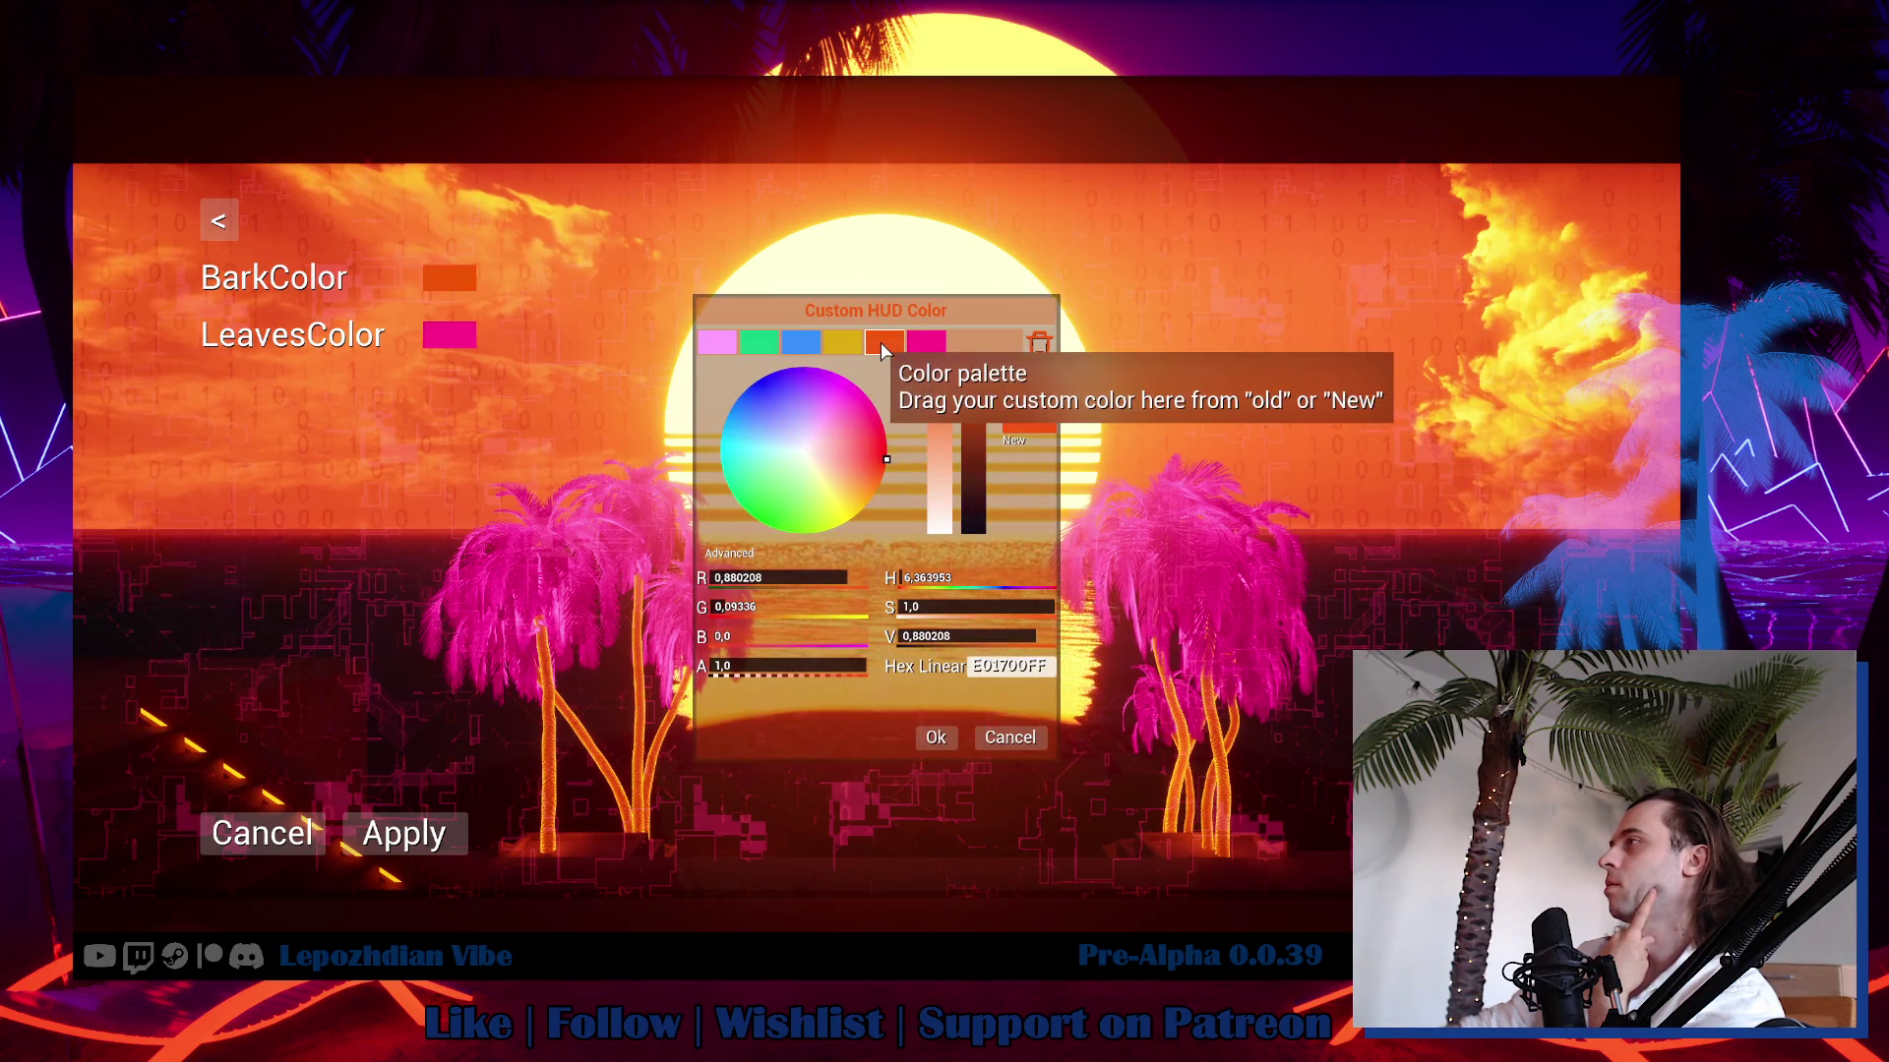
pyautogui.click(946, 740)
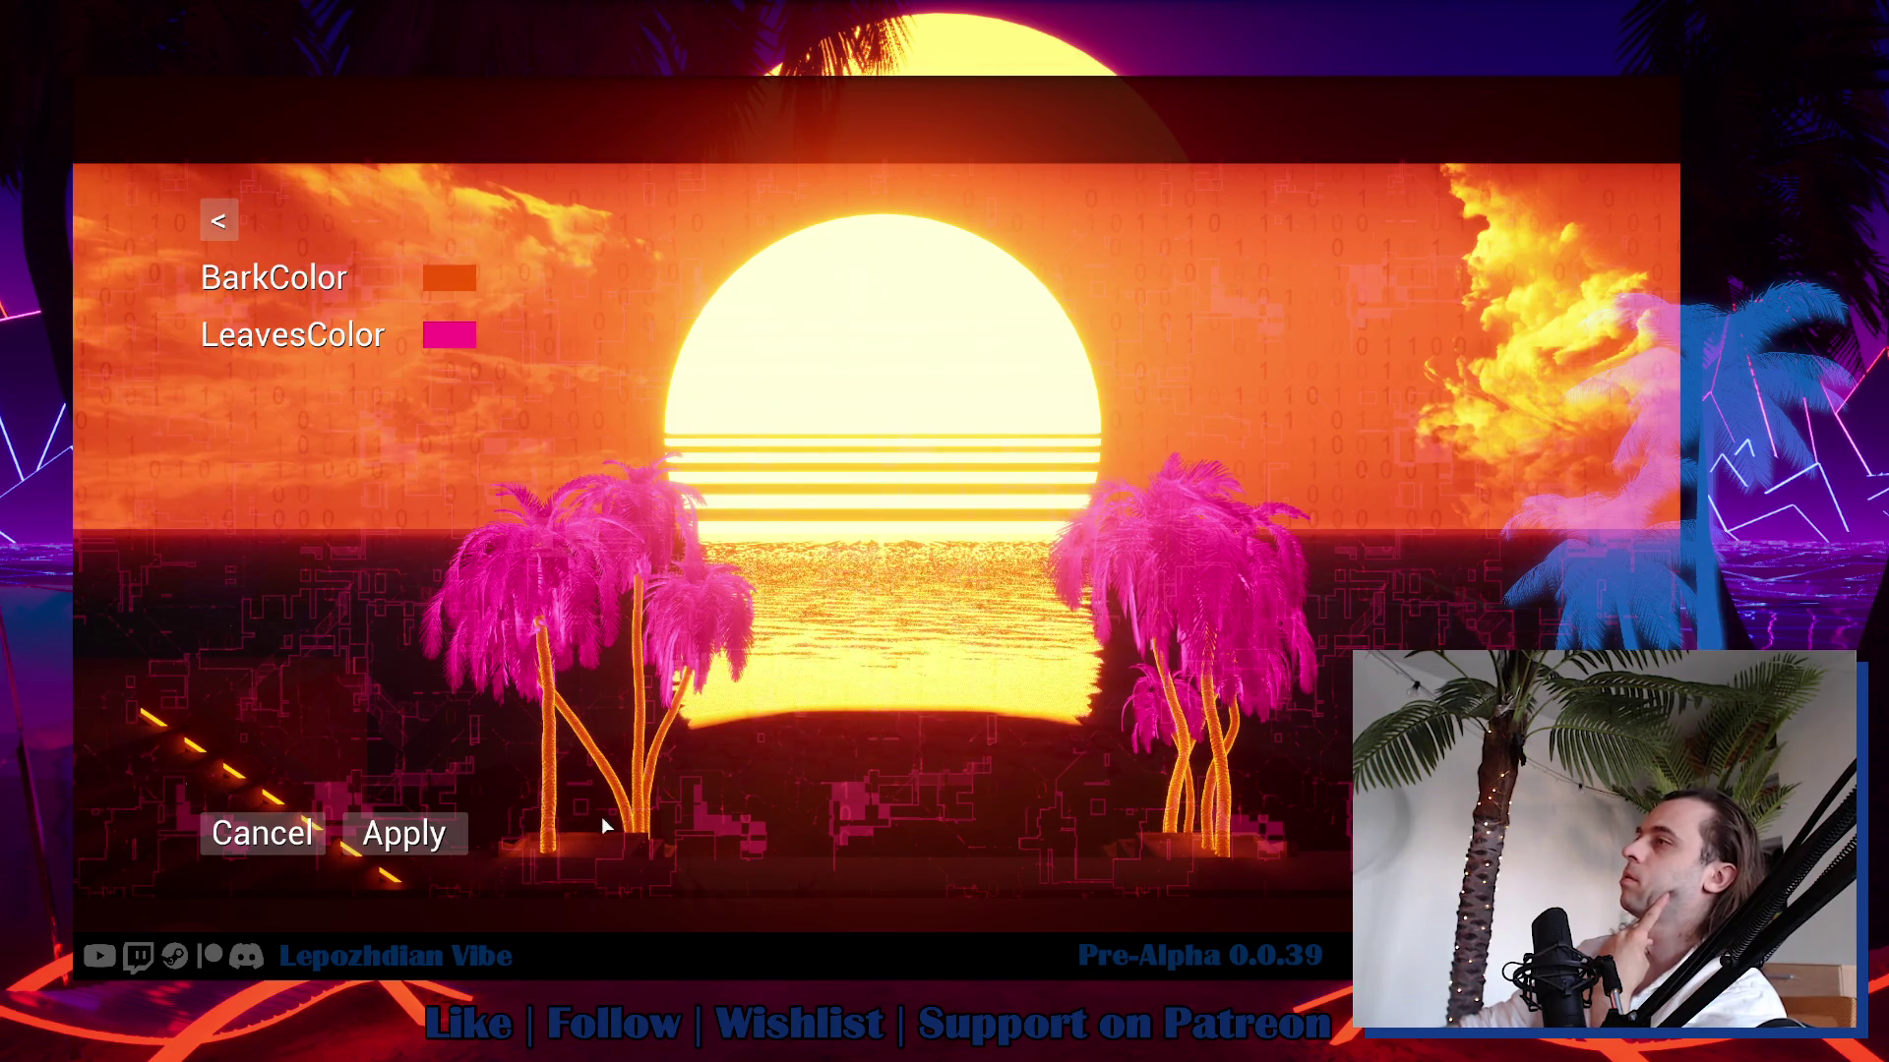
pyautogui.click(403, 844)
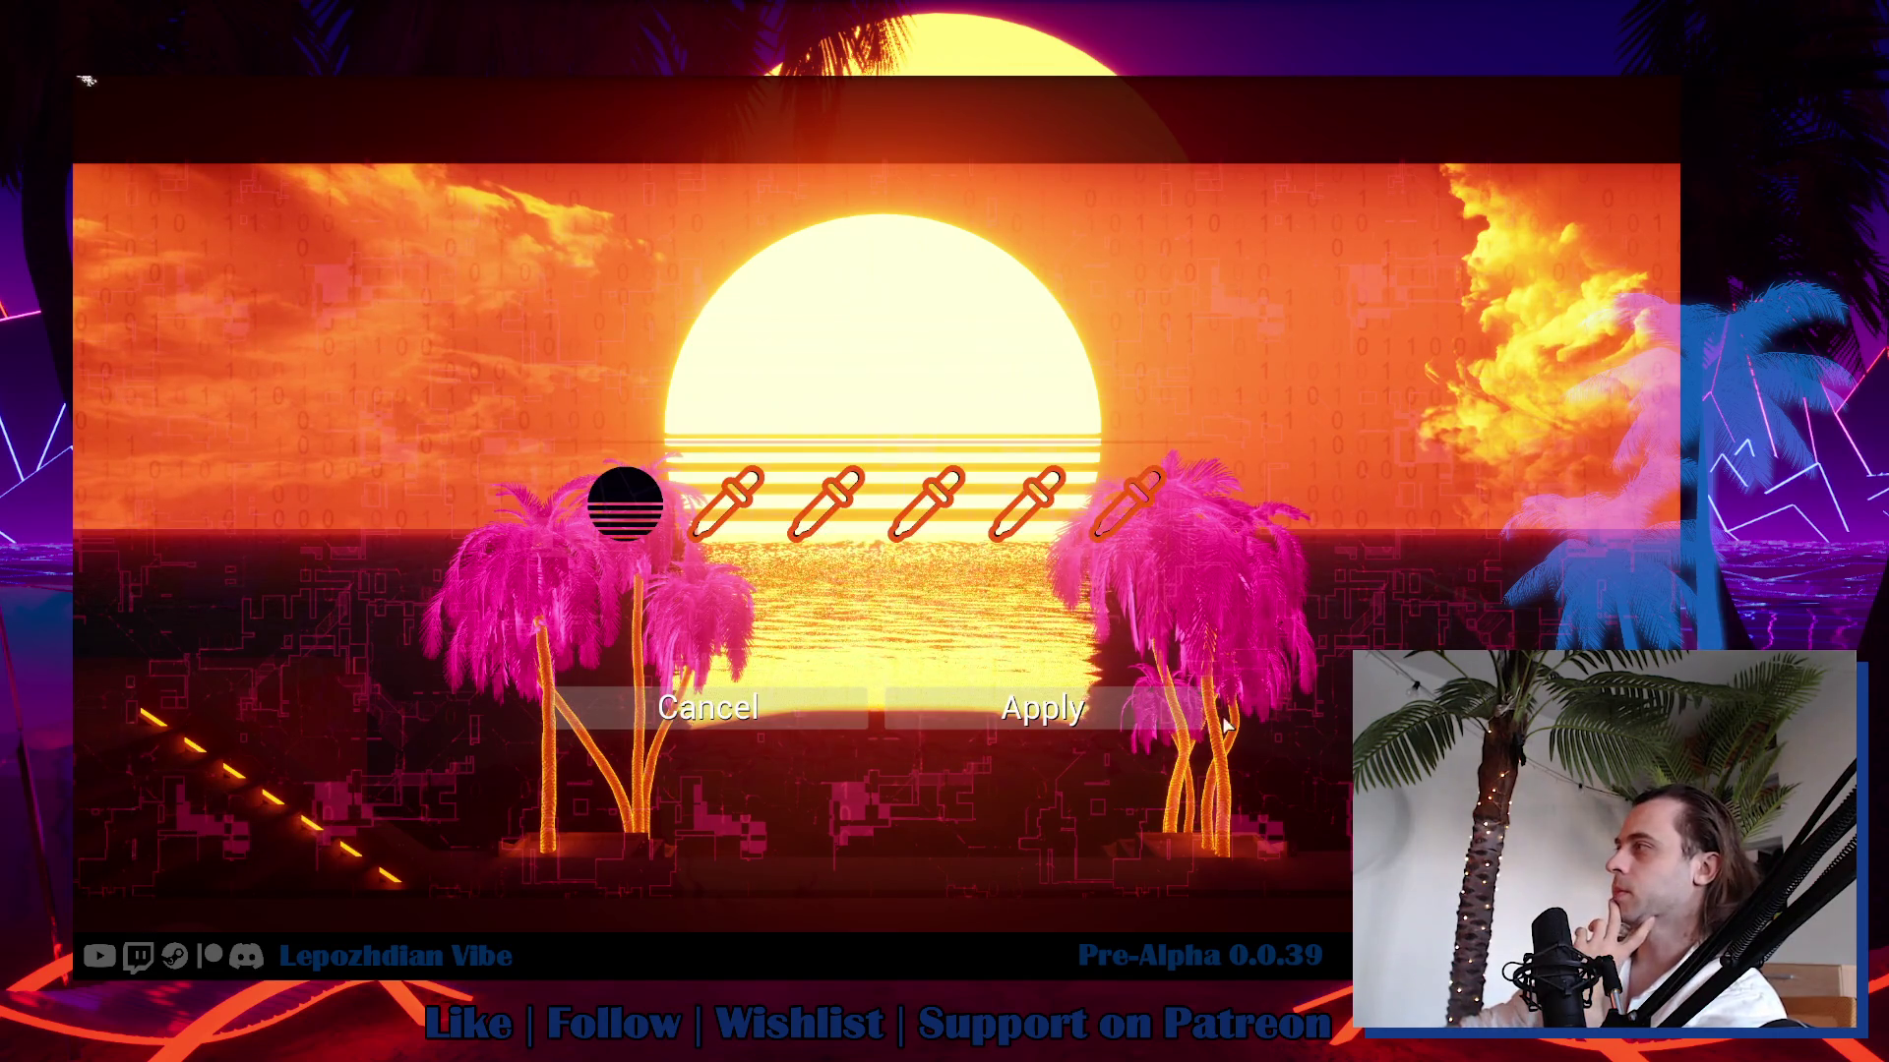
pyautogui.click(1125, 702)
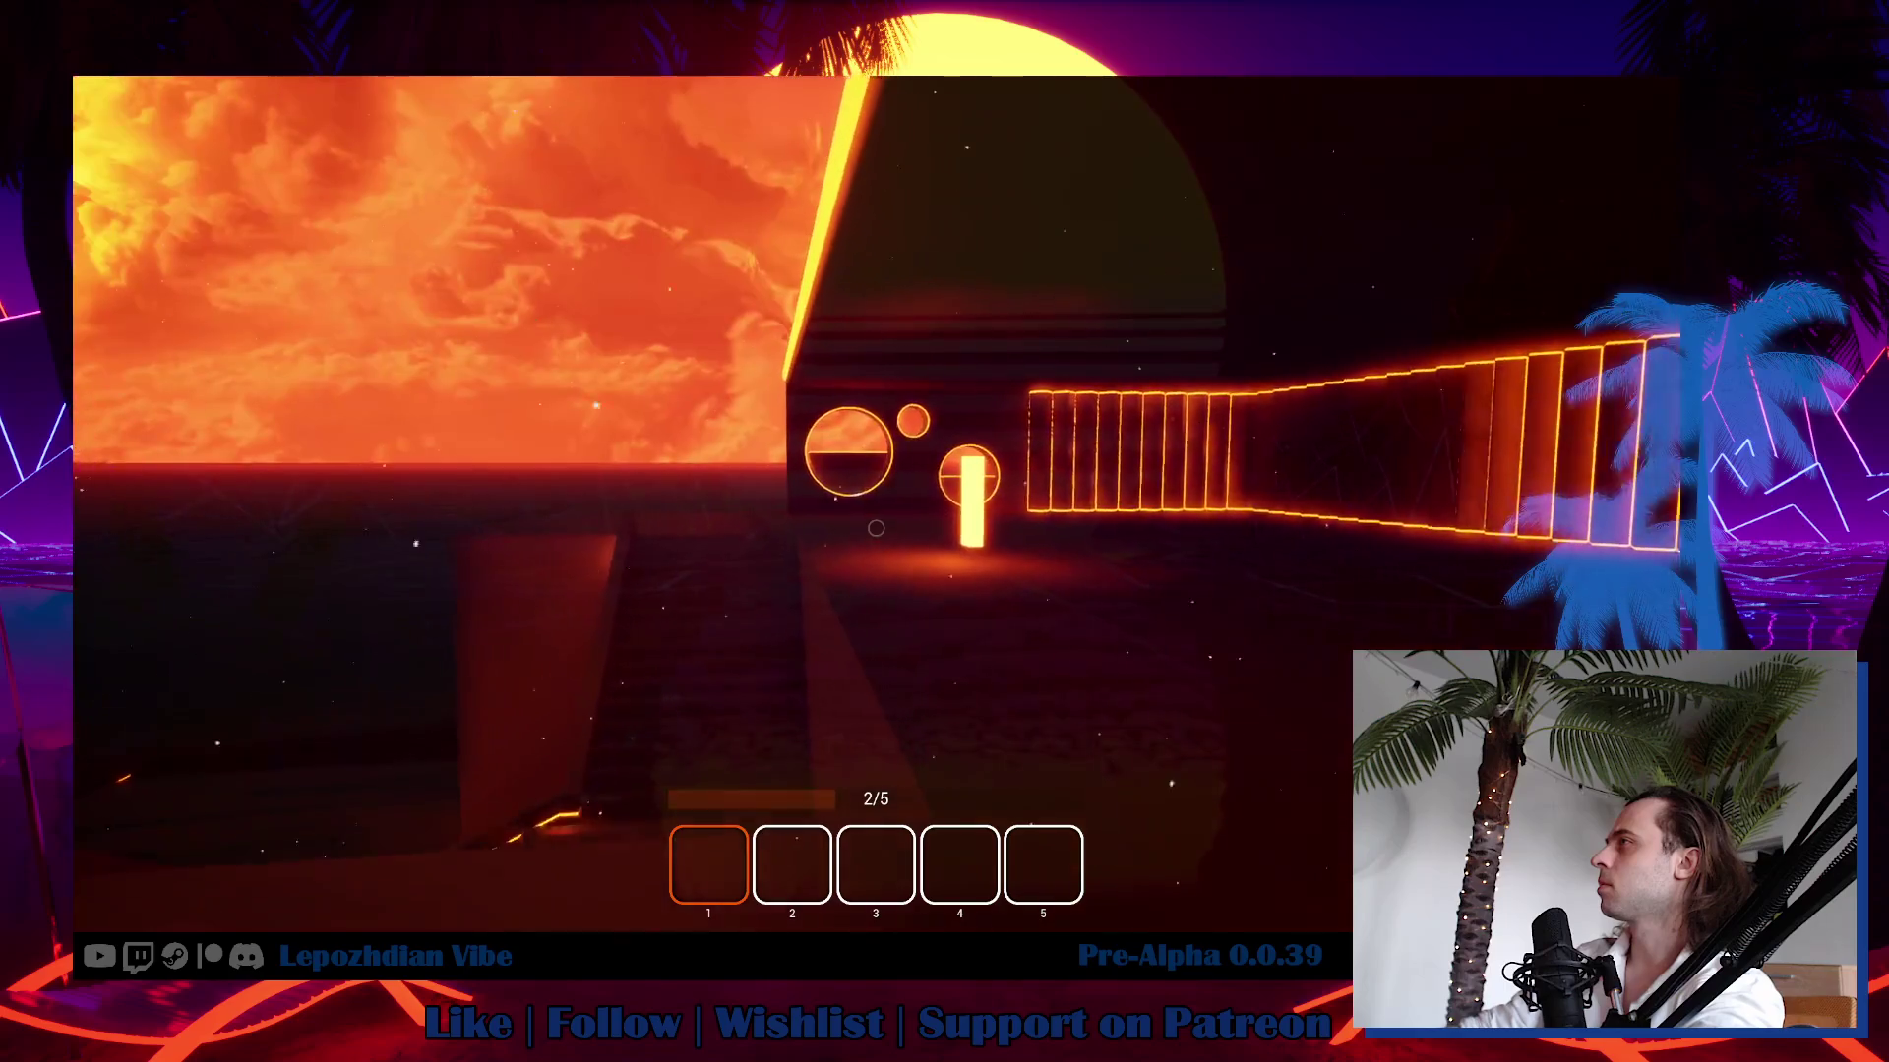
# Walk past the round neon windows to the glowing figure by the sunset palms and start talking.
pyautogui.press('w')
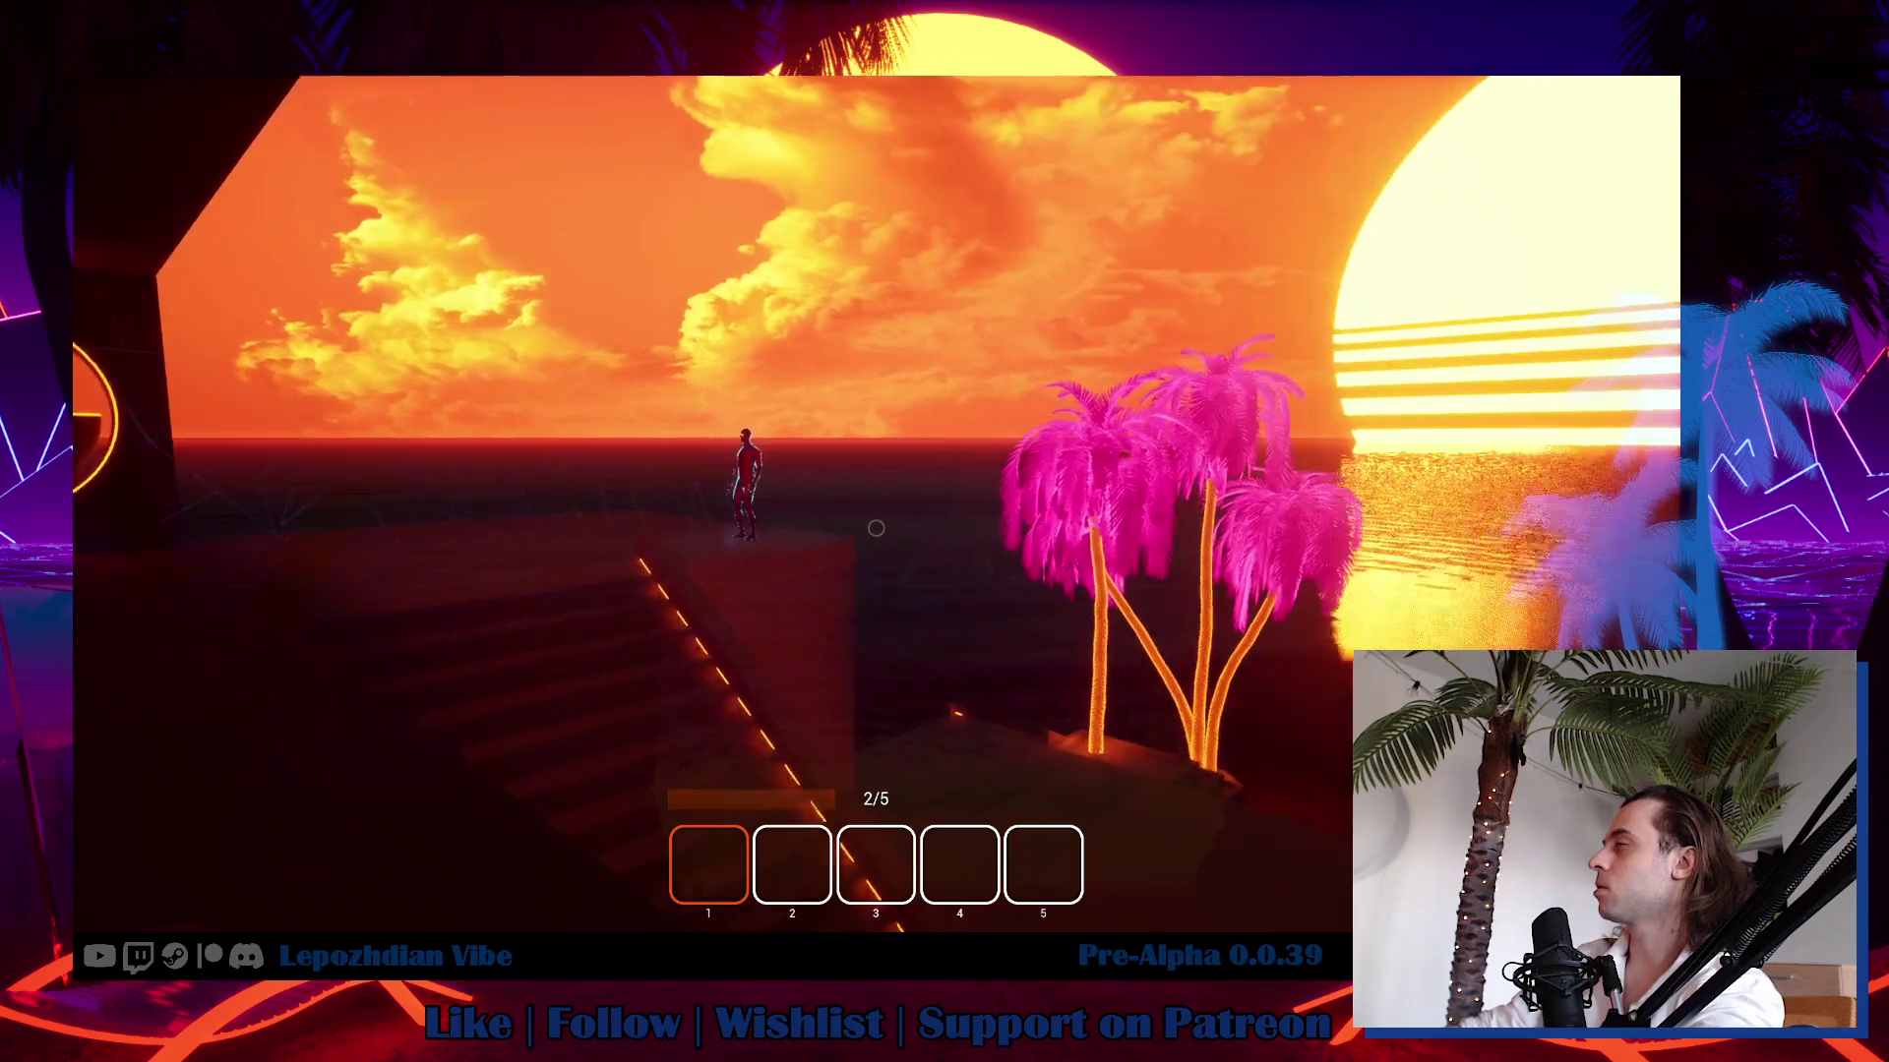
pyautogui.press('w')
pyautogui.press('w')
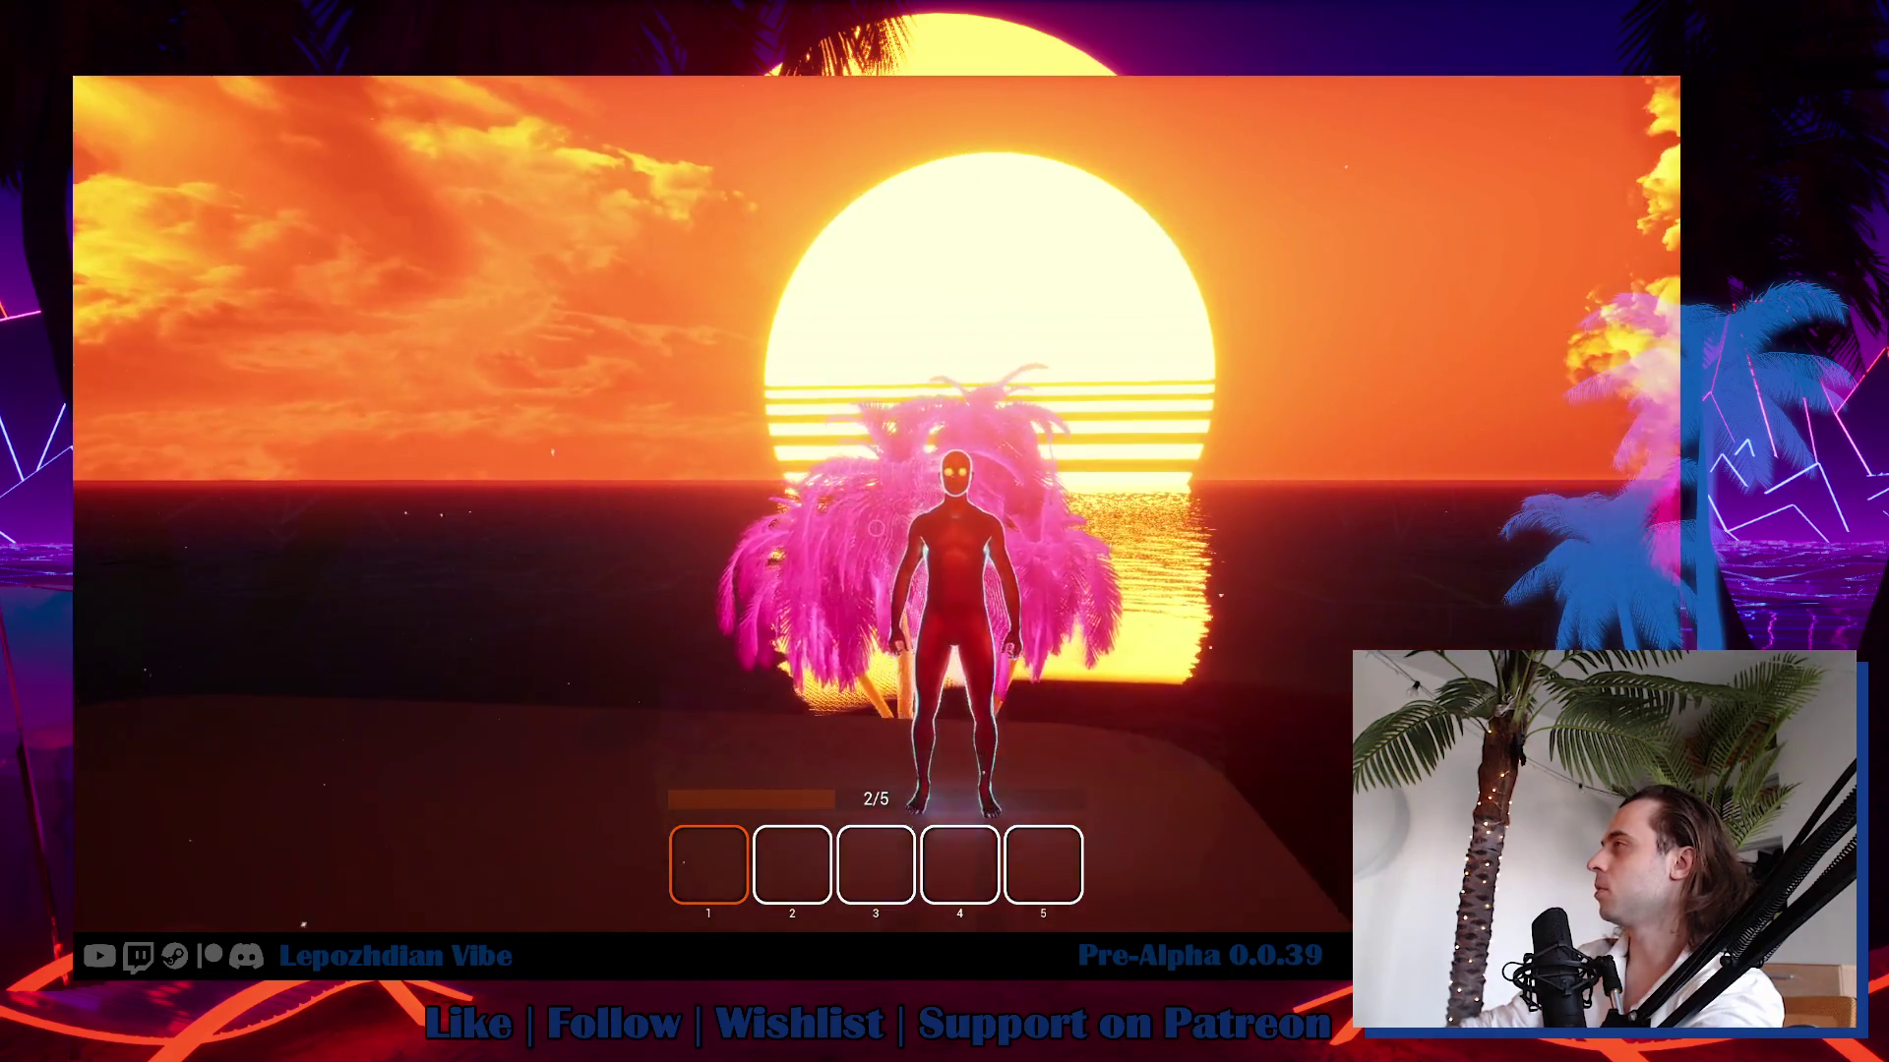
pyautogui.press('f')
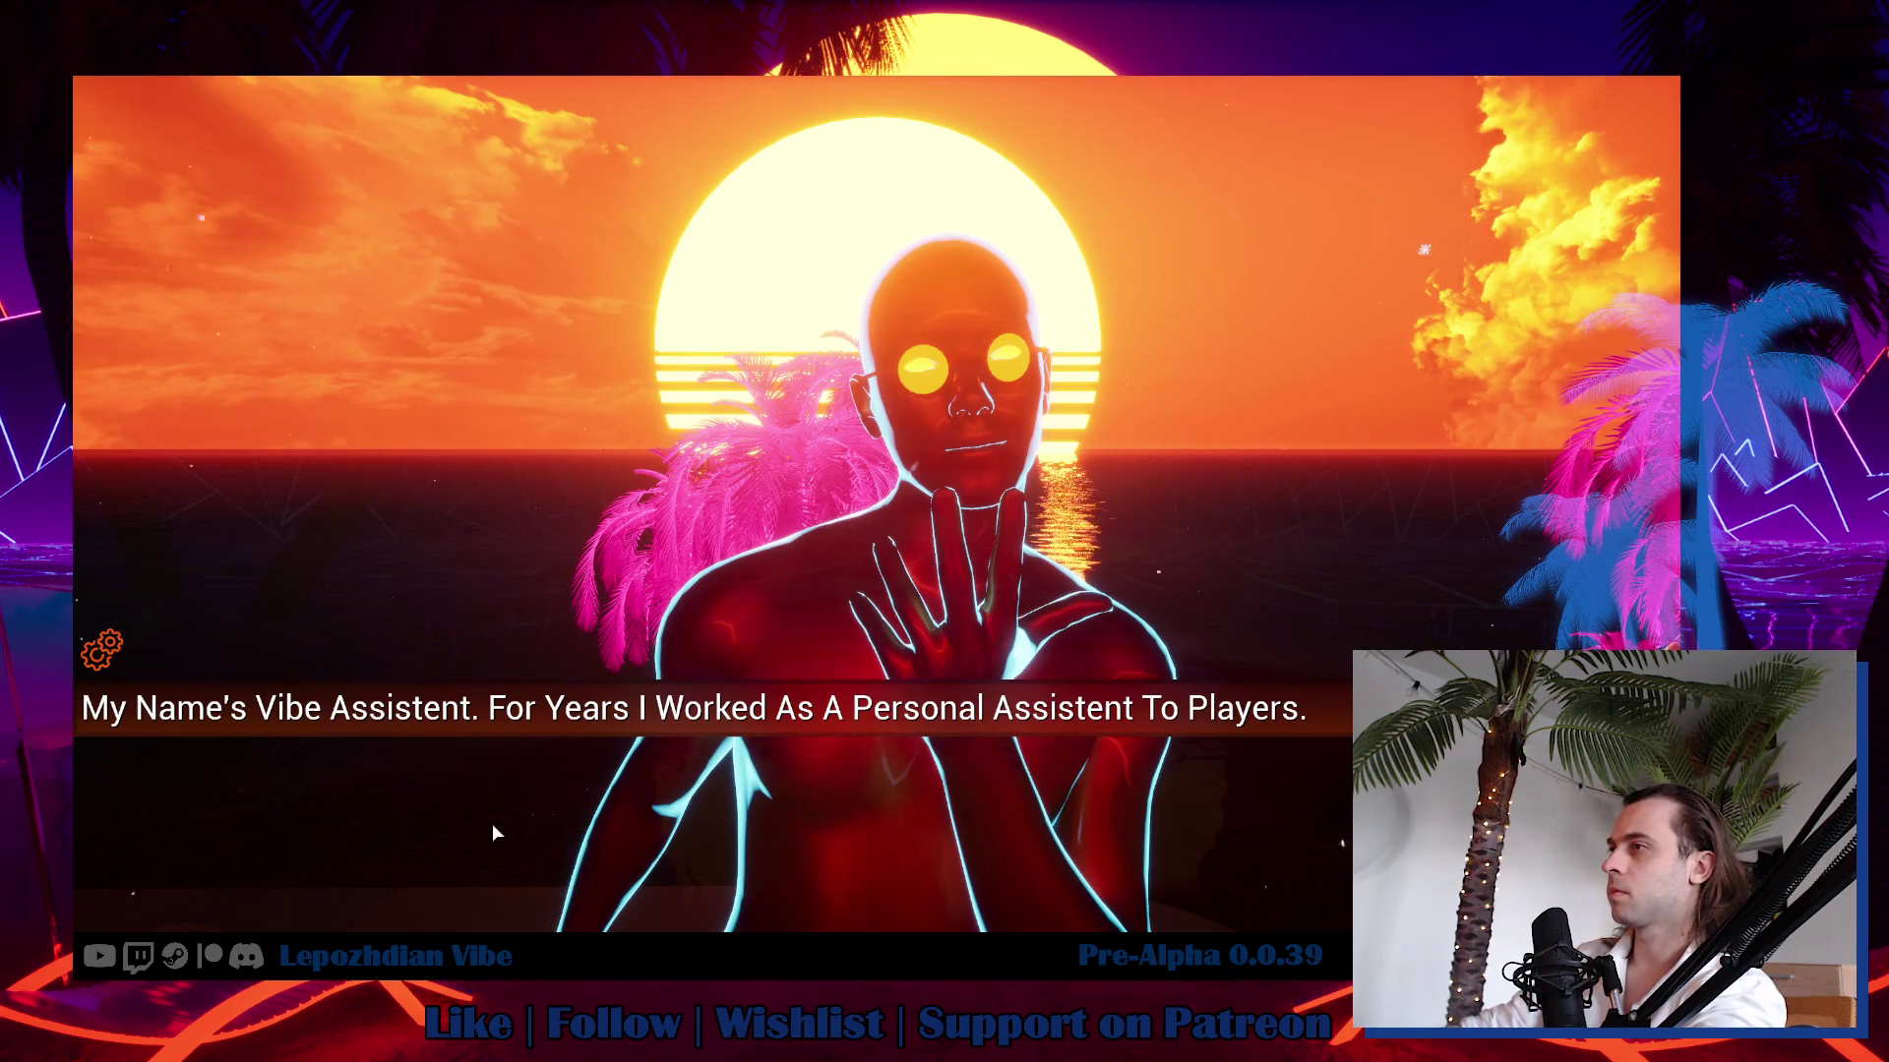
# Advance through the Vibe Assistant's dialogue lines.
pyautogui.click(750, 801)
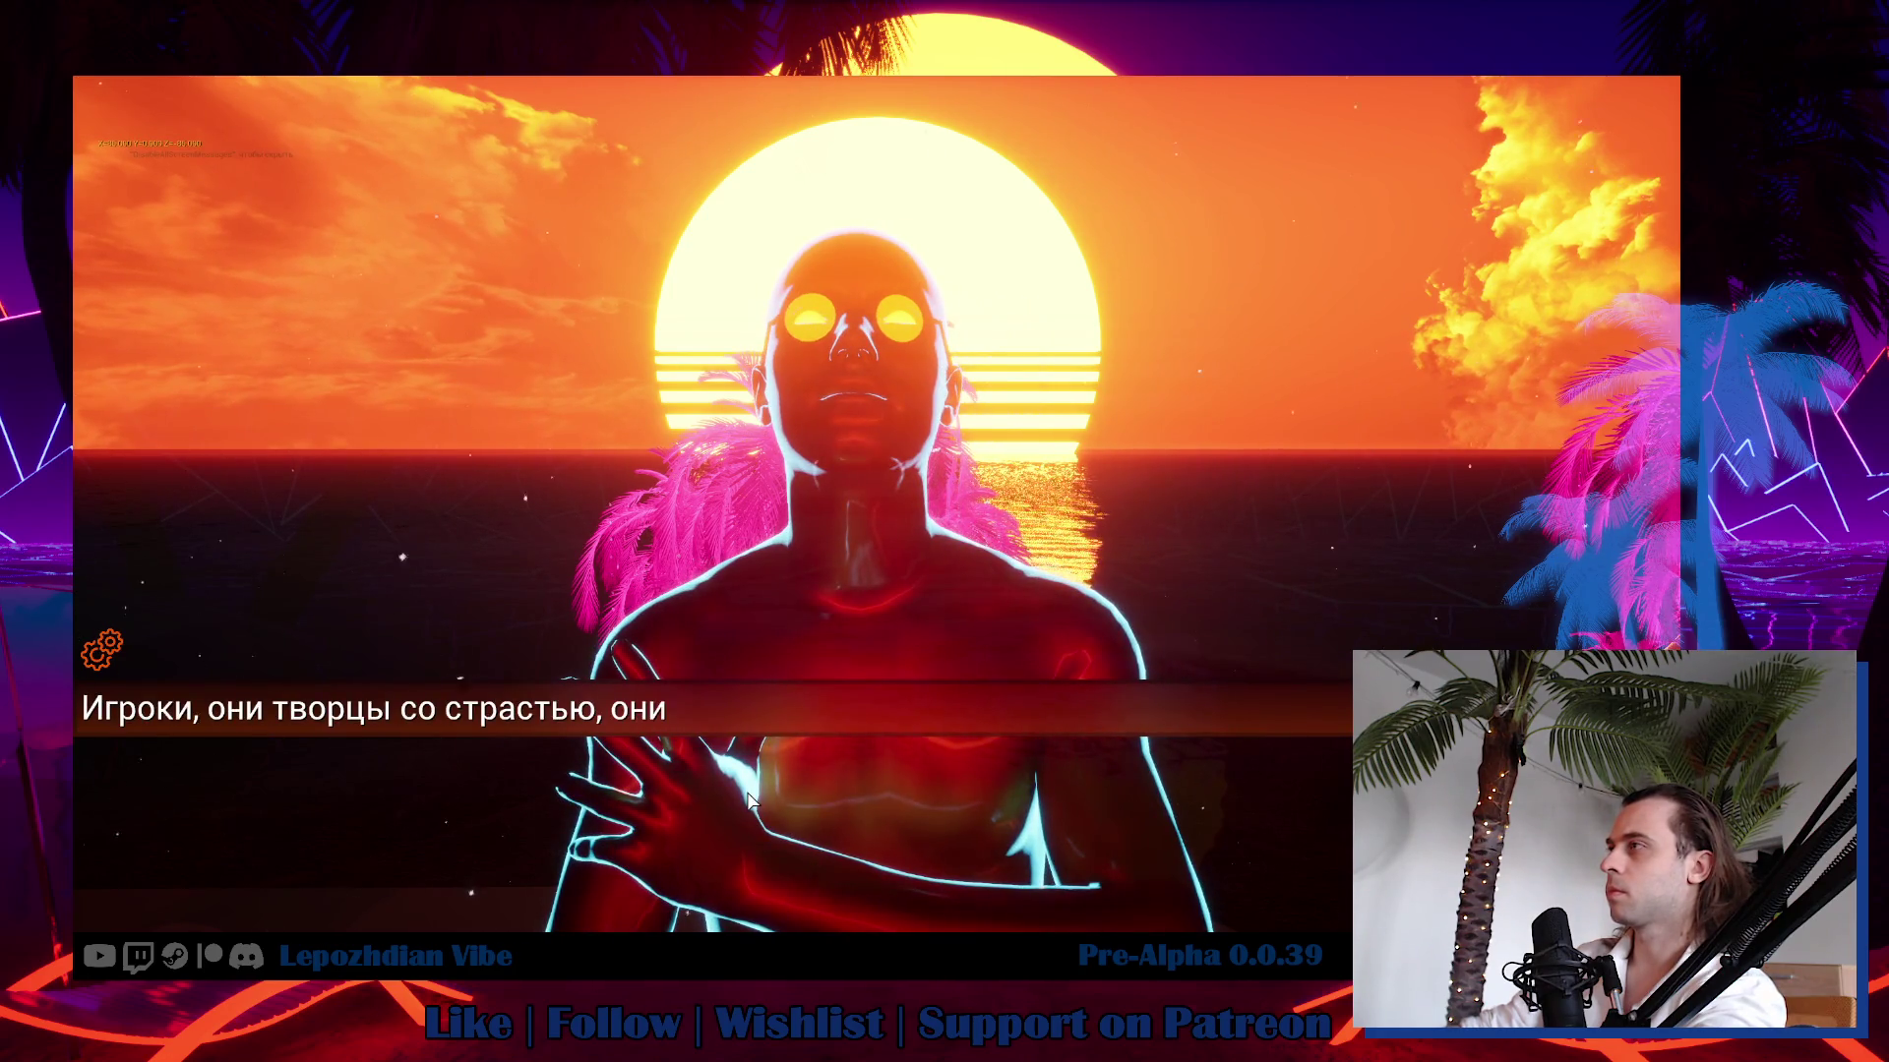
pyautogui.click(748, 800)
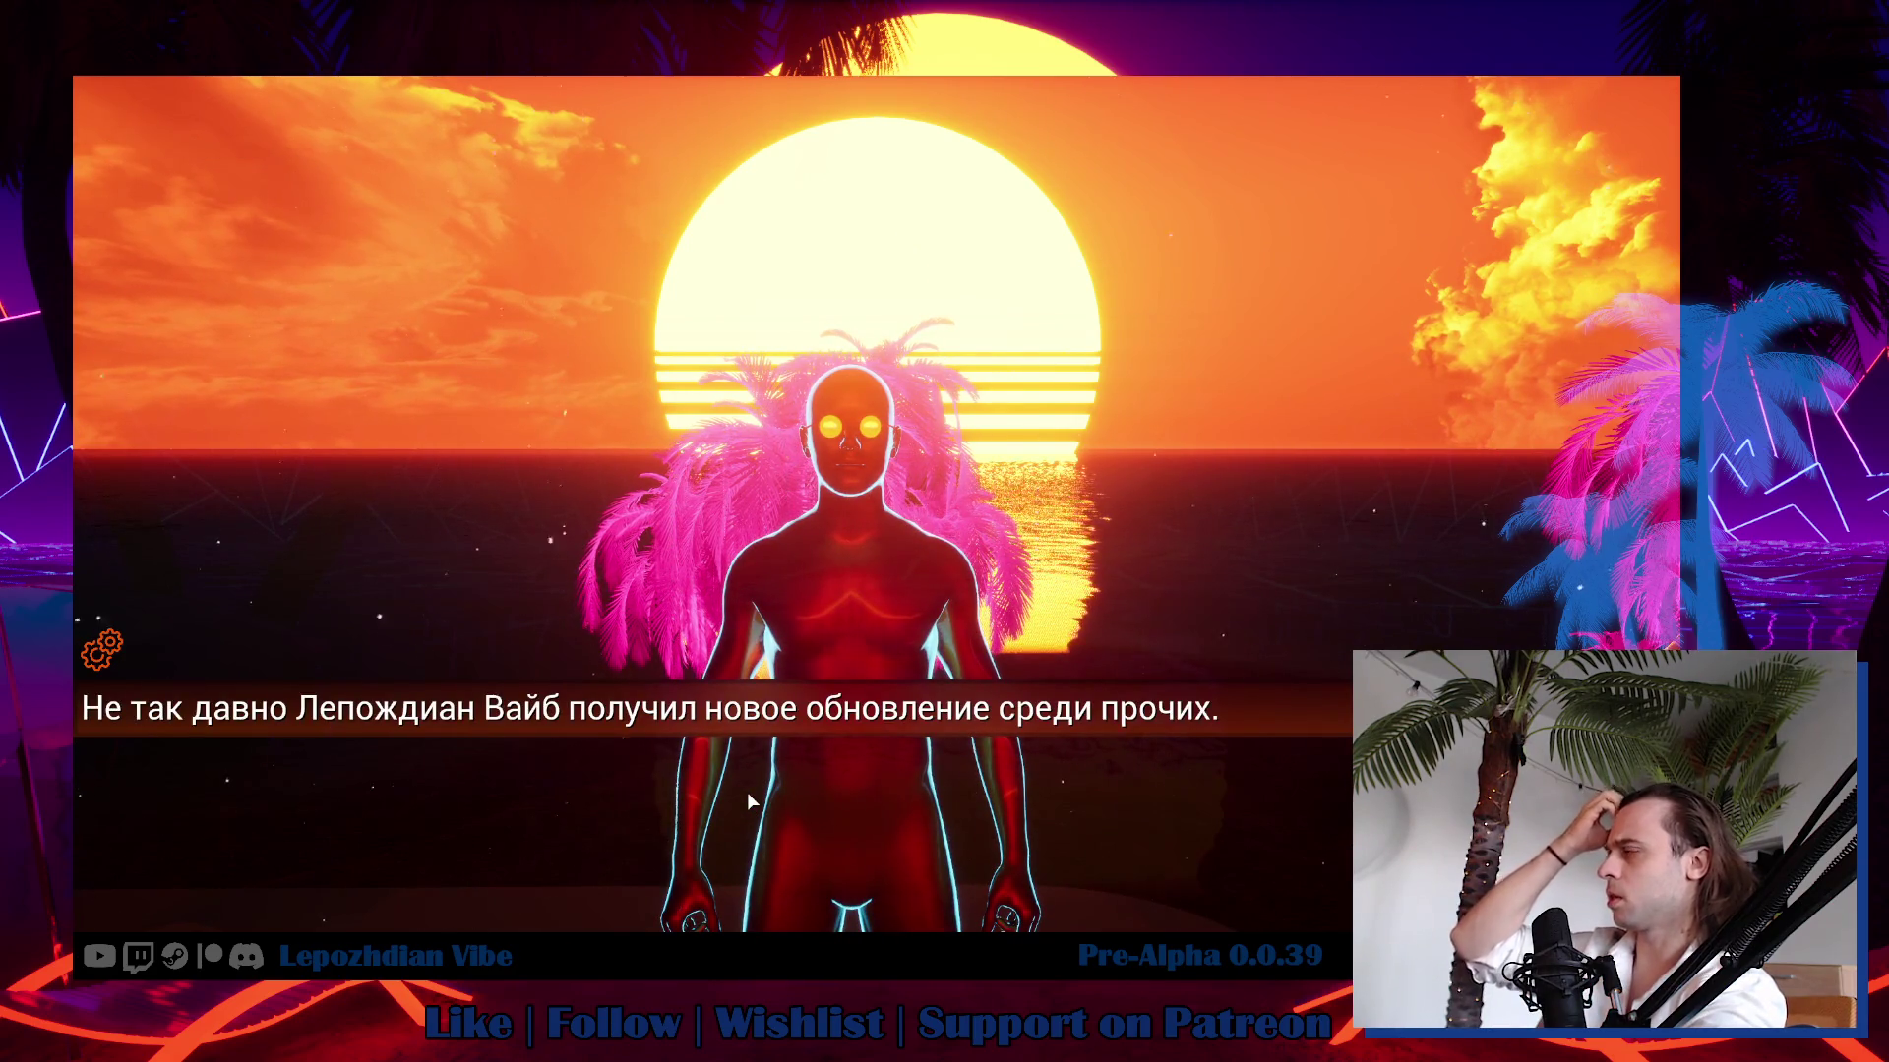
pyautogui.click(746, 793)
pyautogui.click(746, 793)
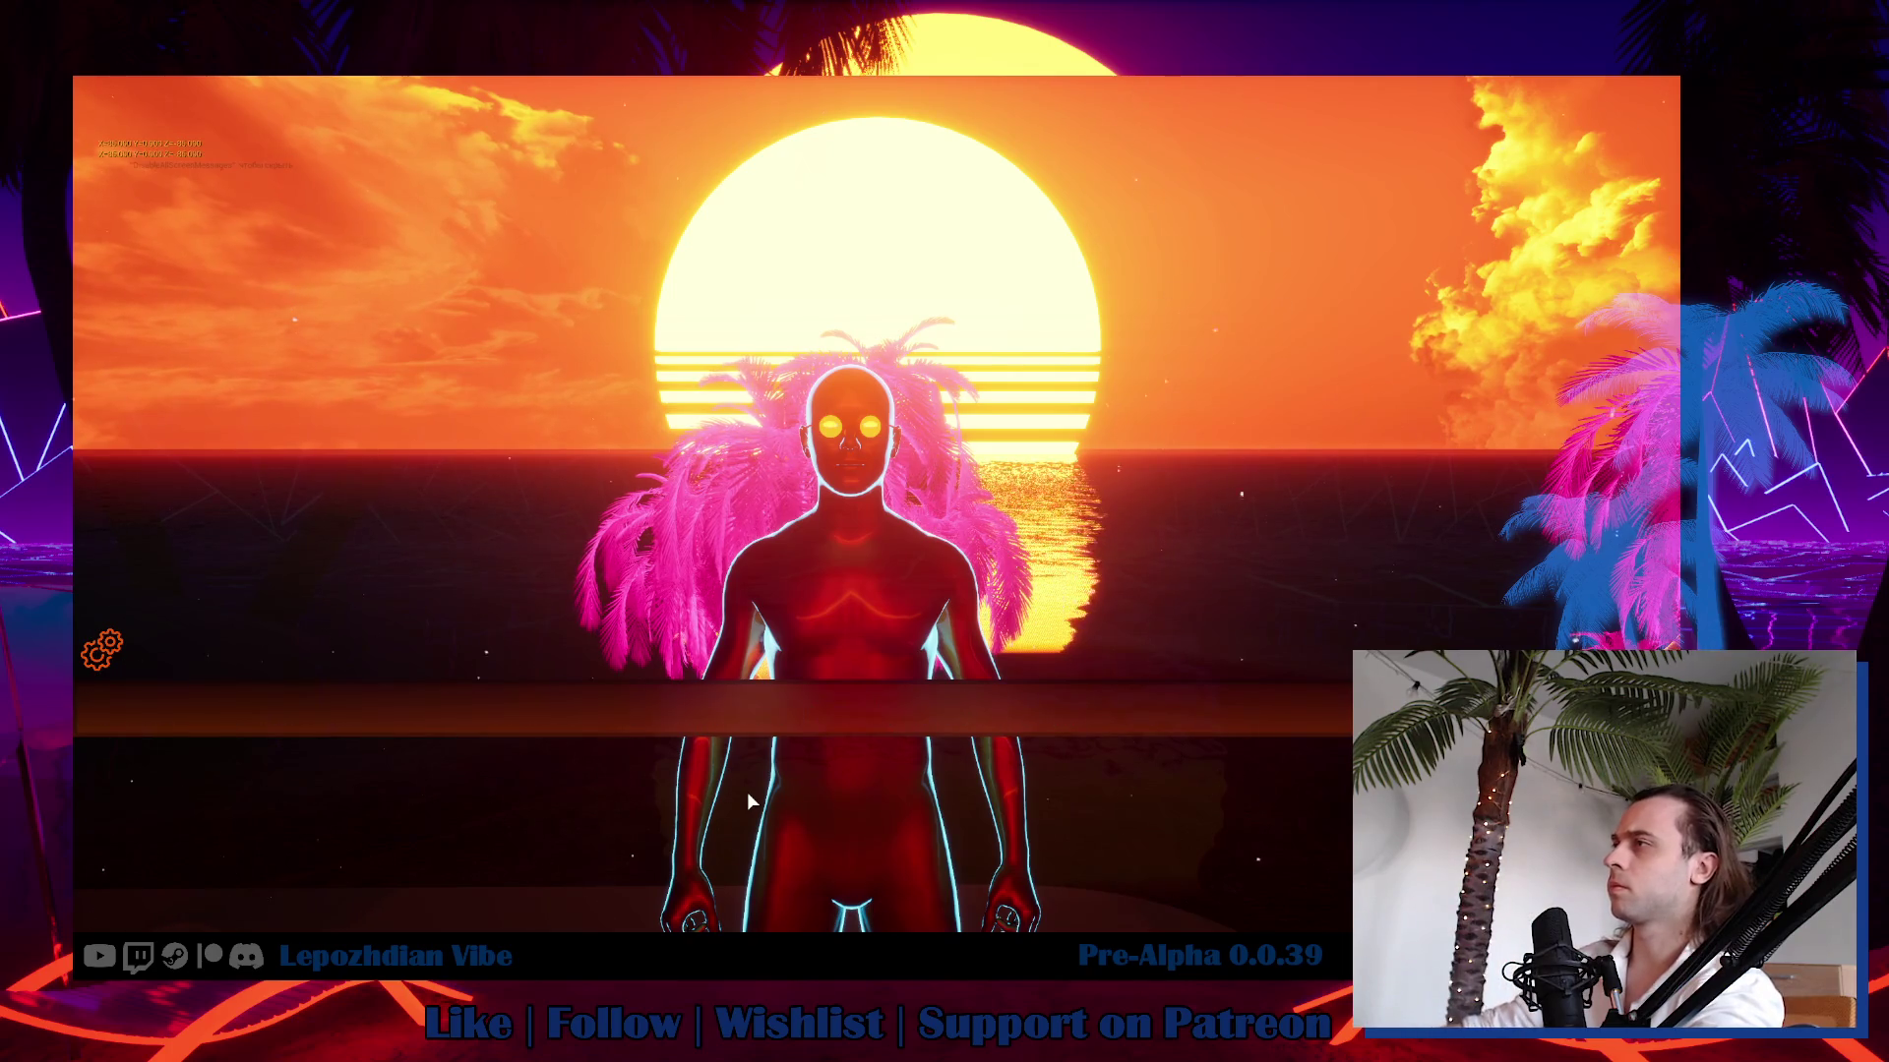
pyautogui.click(746, 793)
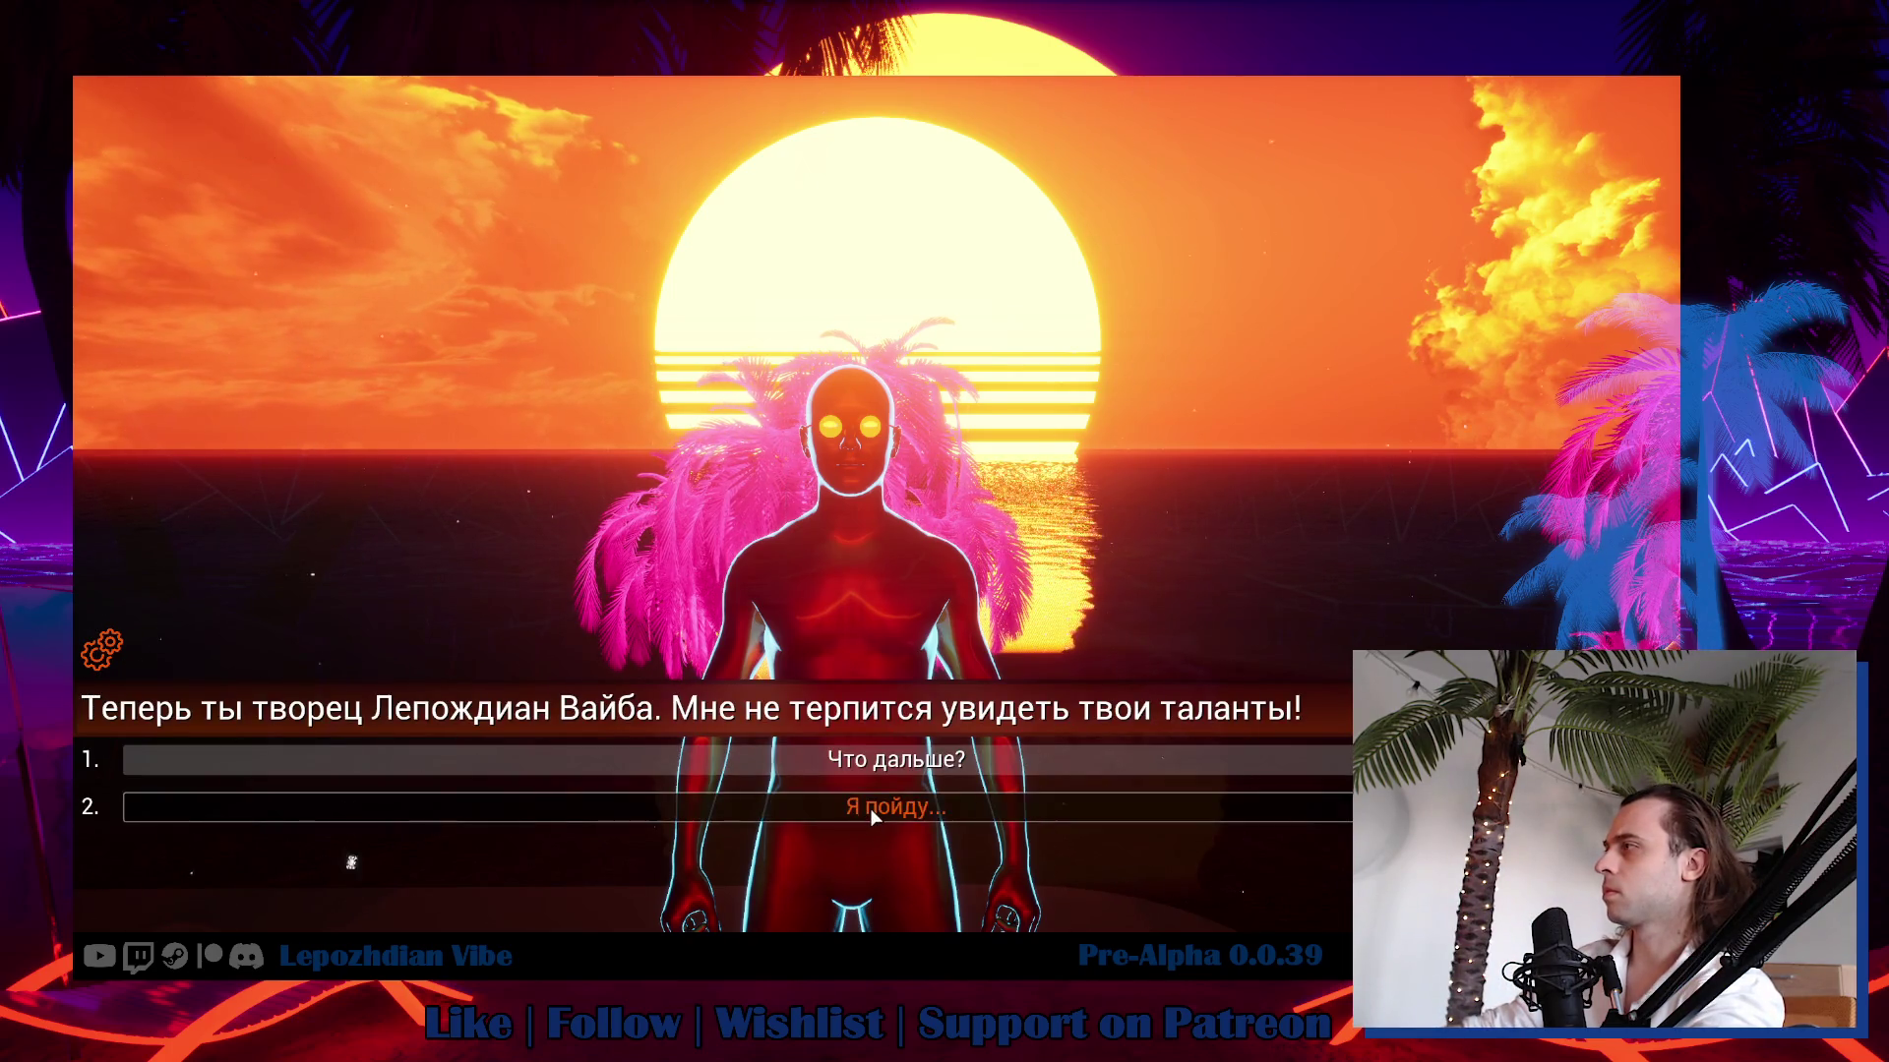
# Reply 'Я пойду' to end the conversation and bring up the game menu.
pyautogui.click(870, 808)
pyautogui.click(870, 808)
pyautogui.press('Escape')
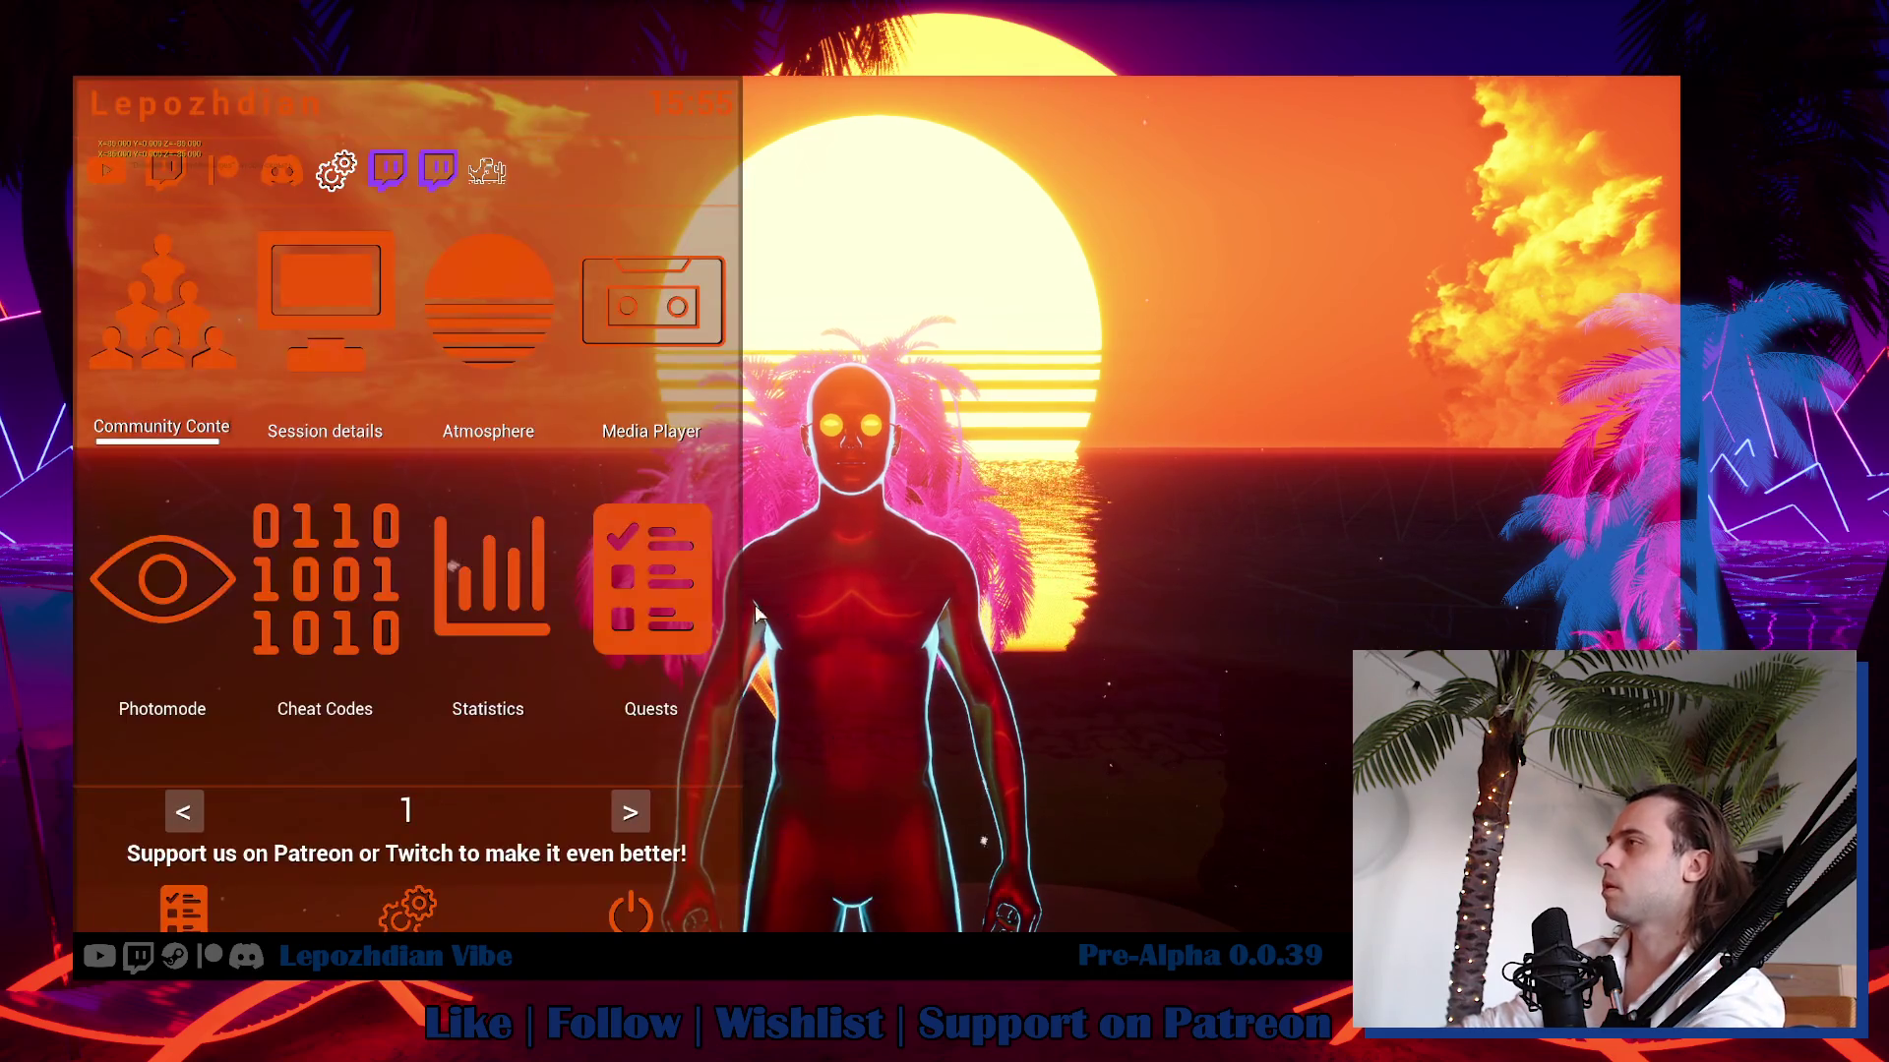
# Set the Language to English under Settings > HUD and resume play beside the Vibe Assistant.
pyautogui.click(425, 910)
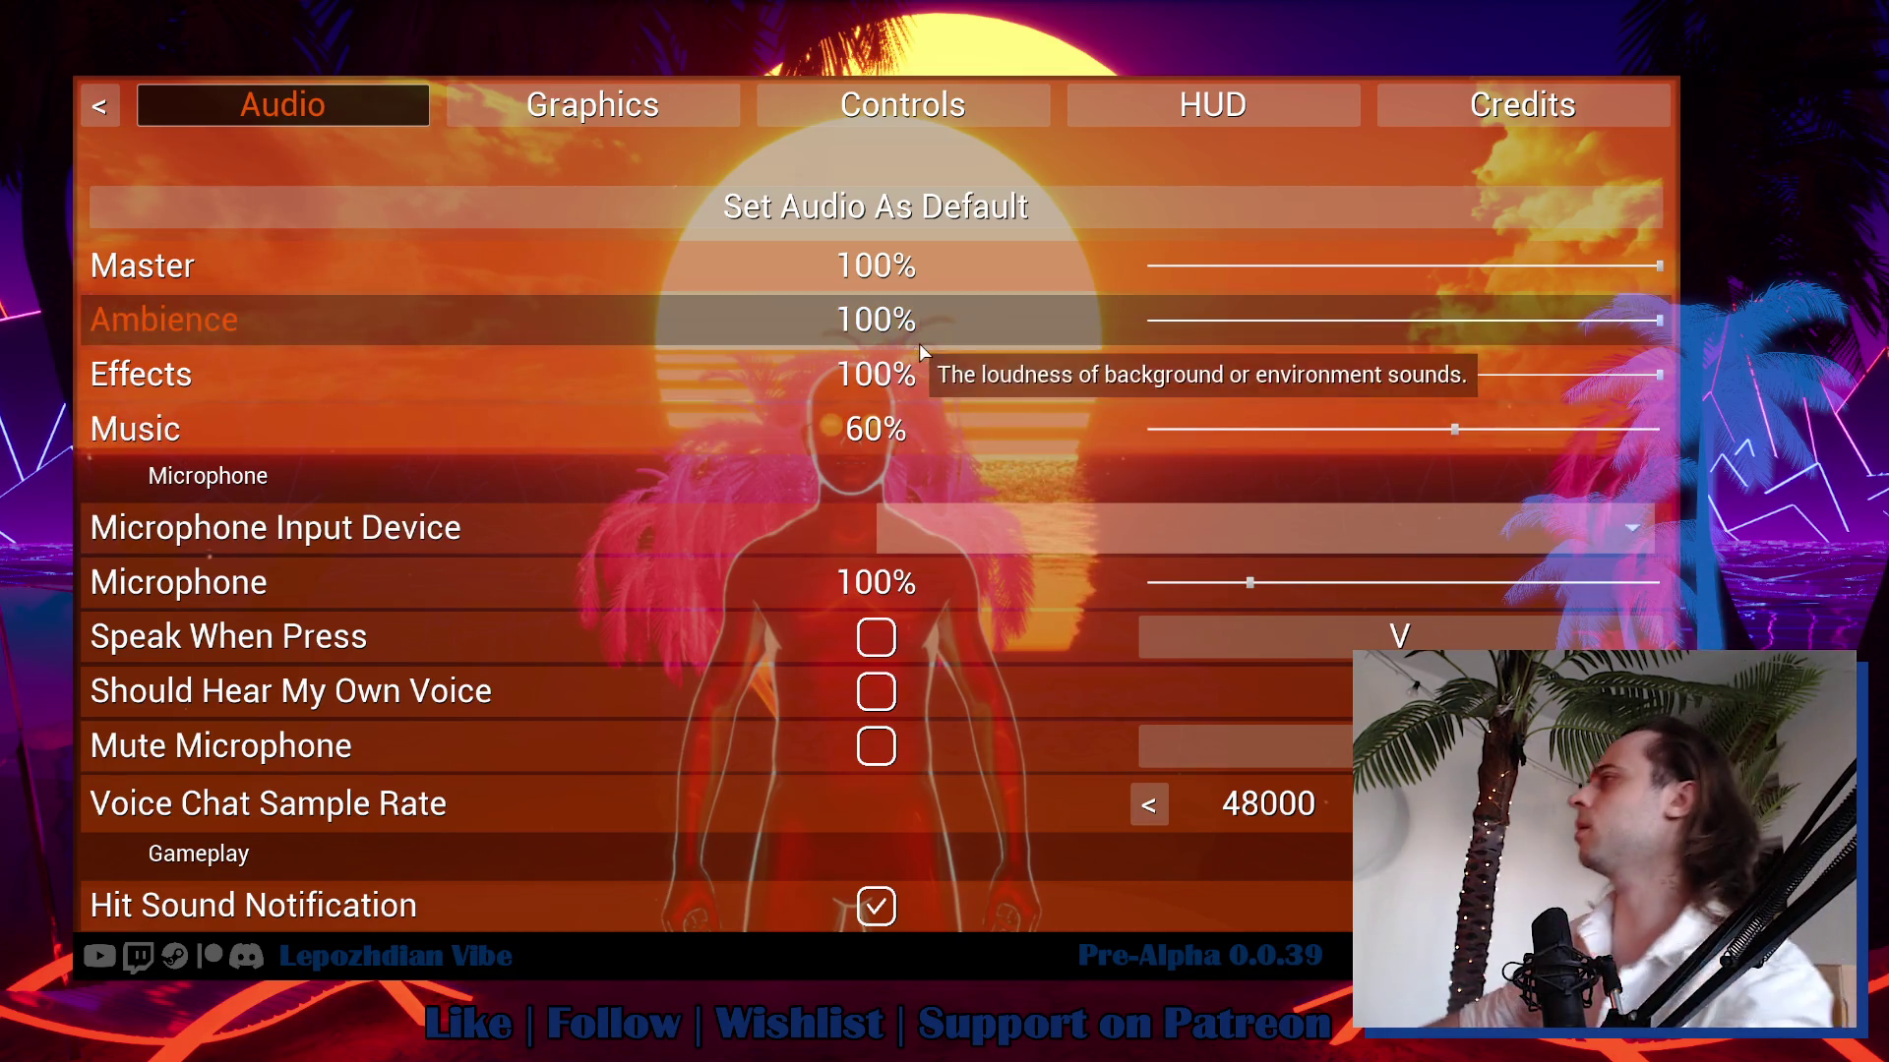
pyautogui.click(1225, 105)
pyautogui.click(1245, 266)
pyautogui.click(1066, 305)
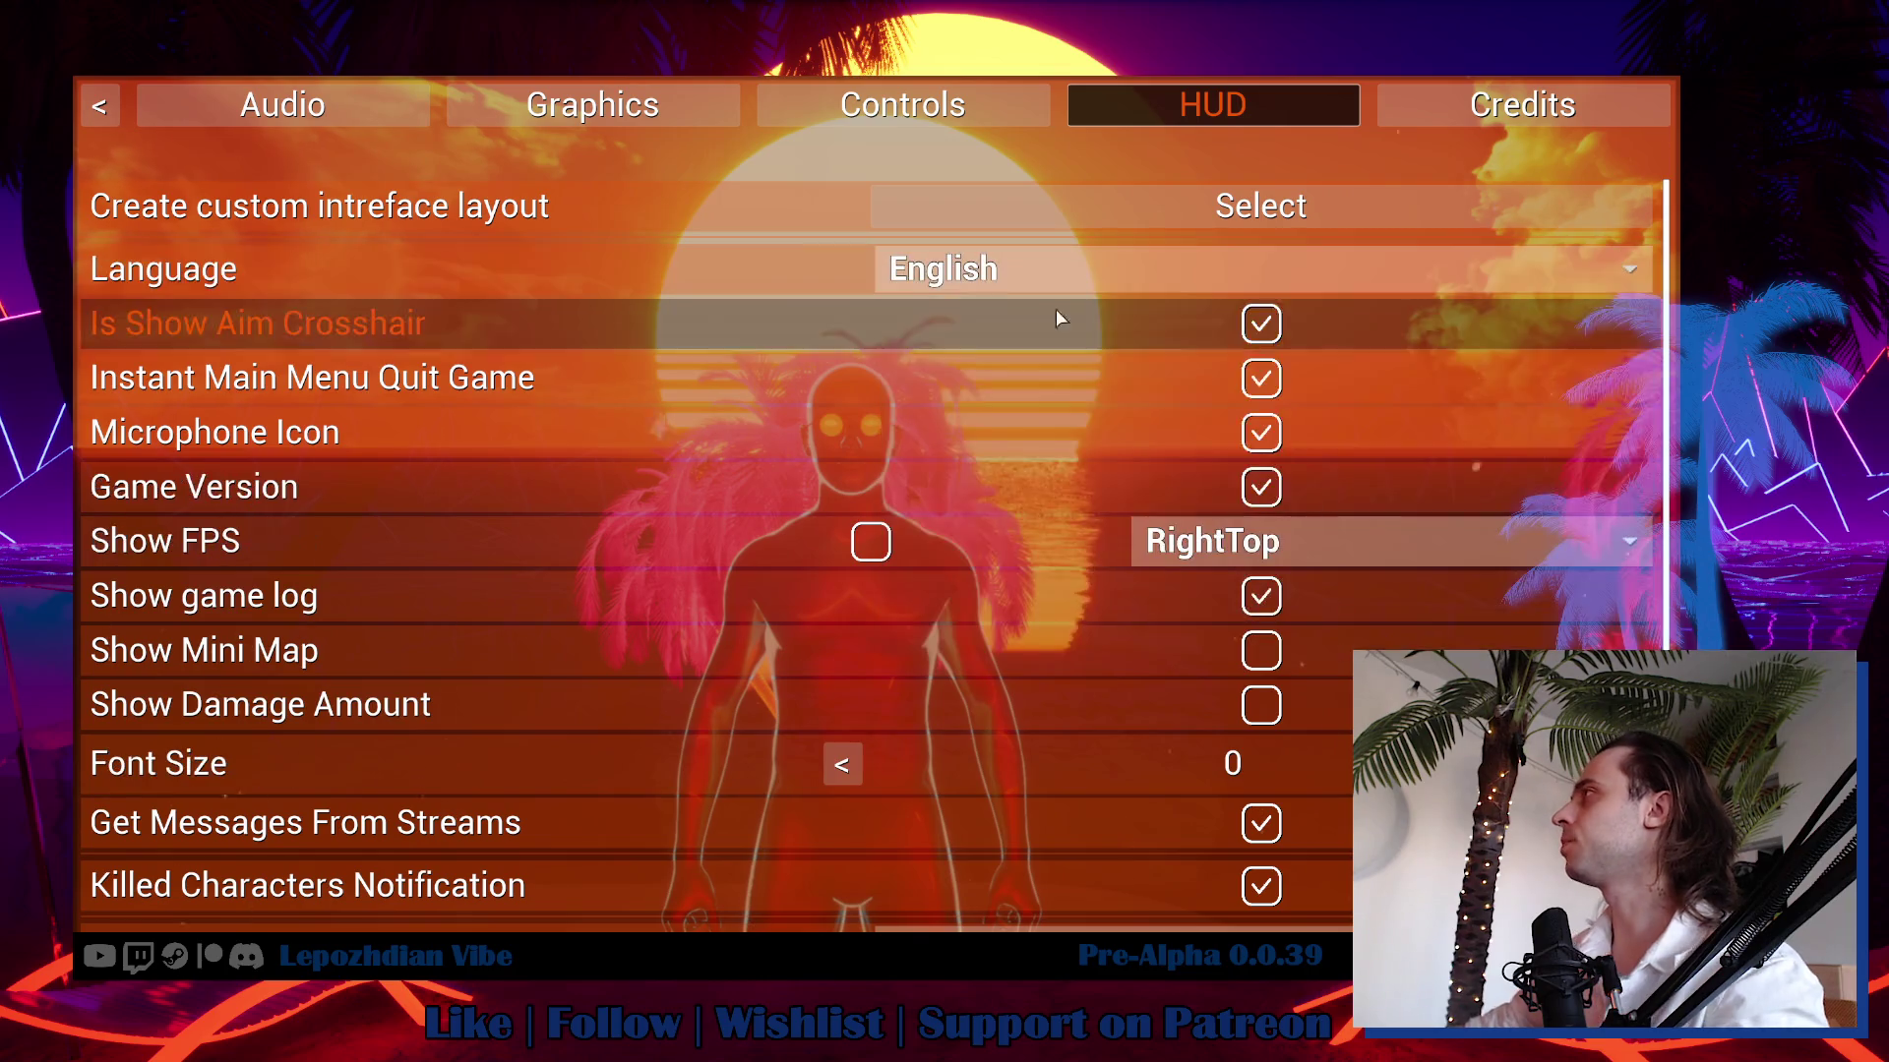
pyautogui.press('Escape')
pyautogui.press('Escape')
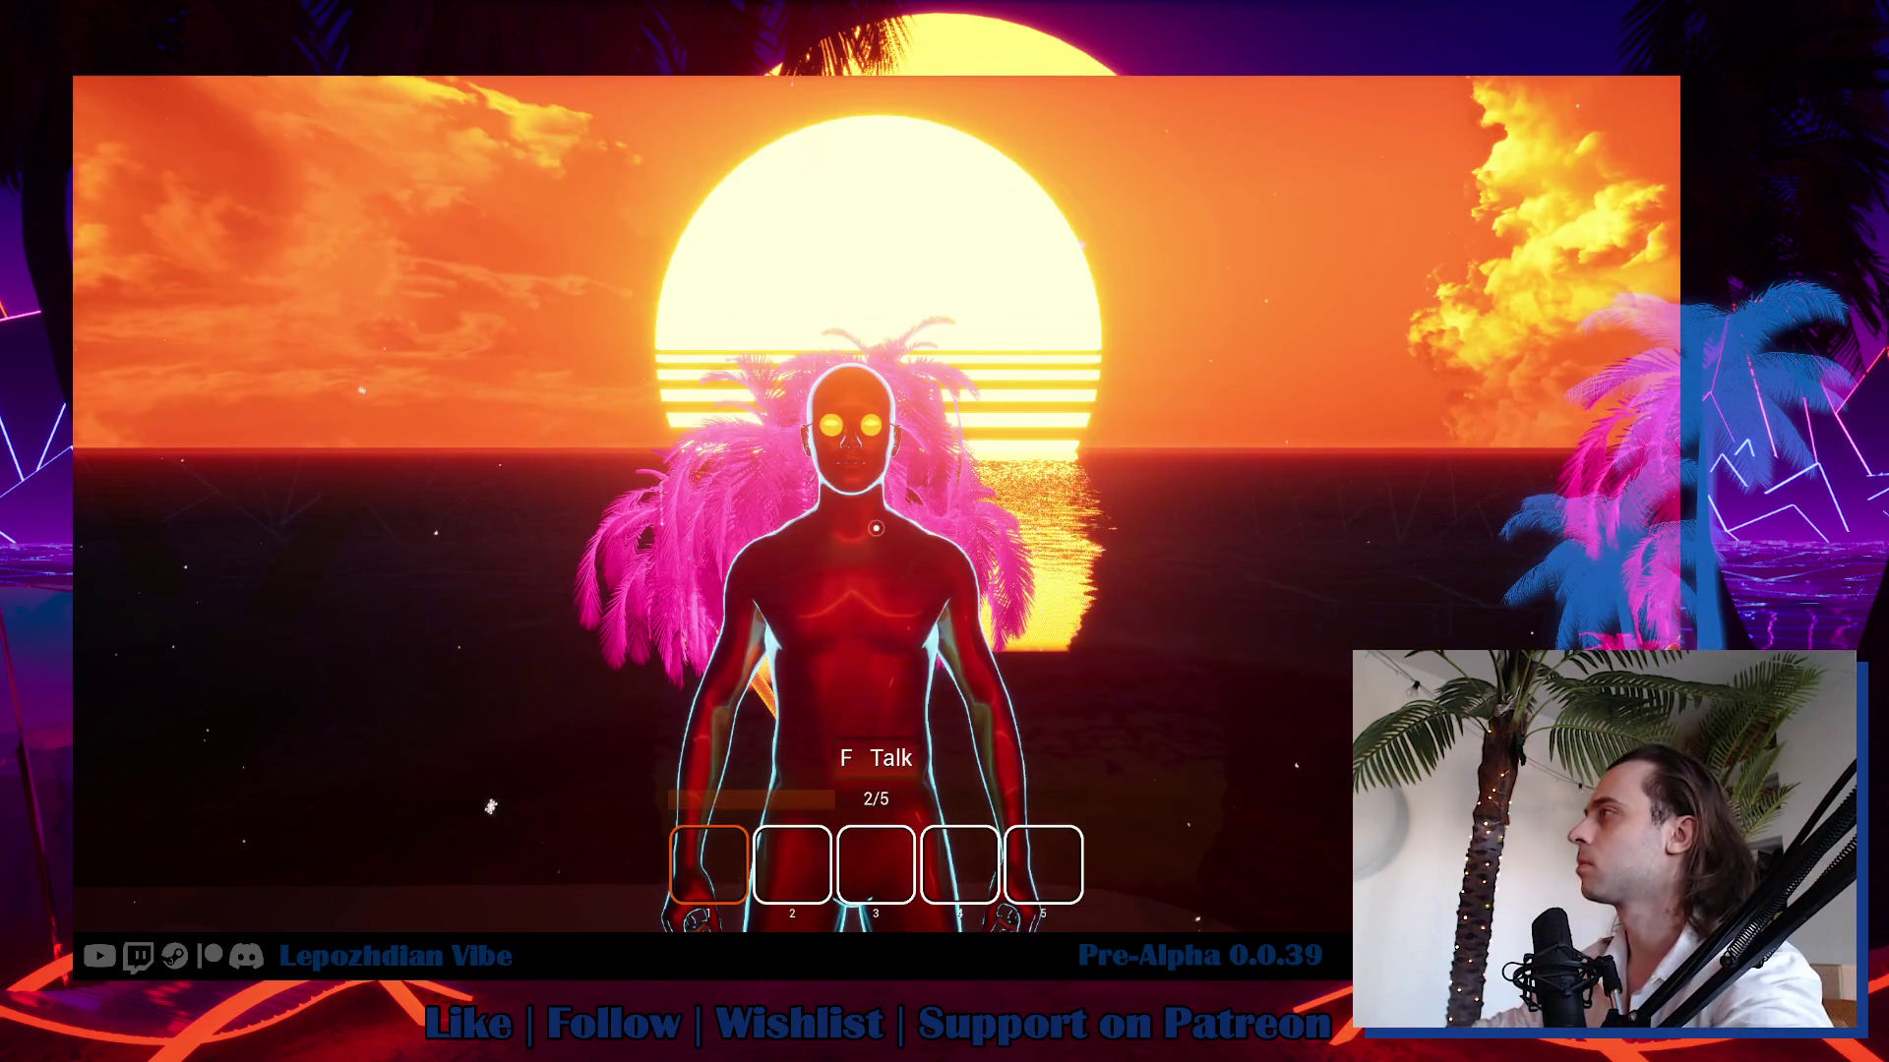
pyautogui.press('f')
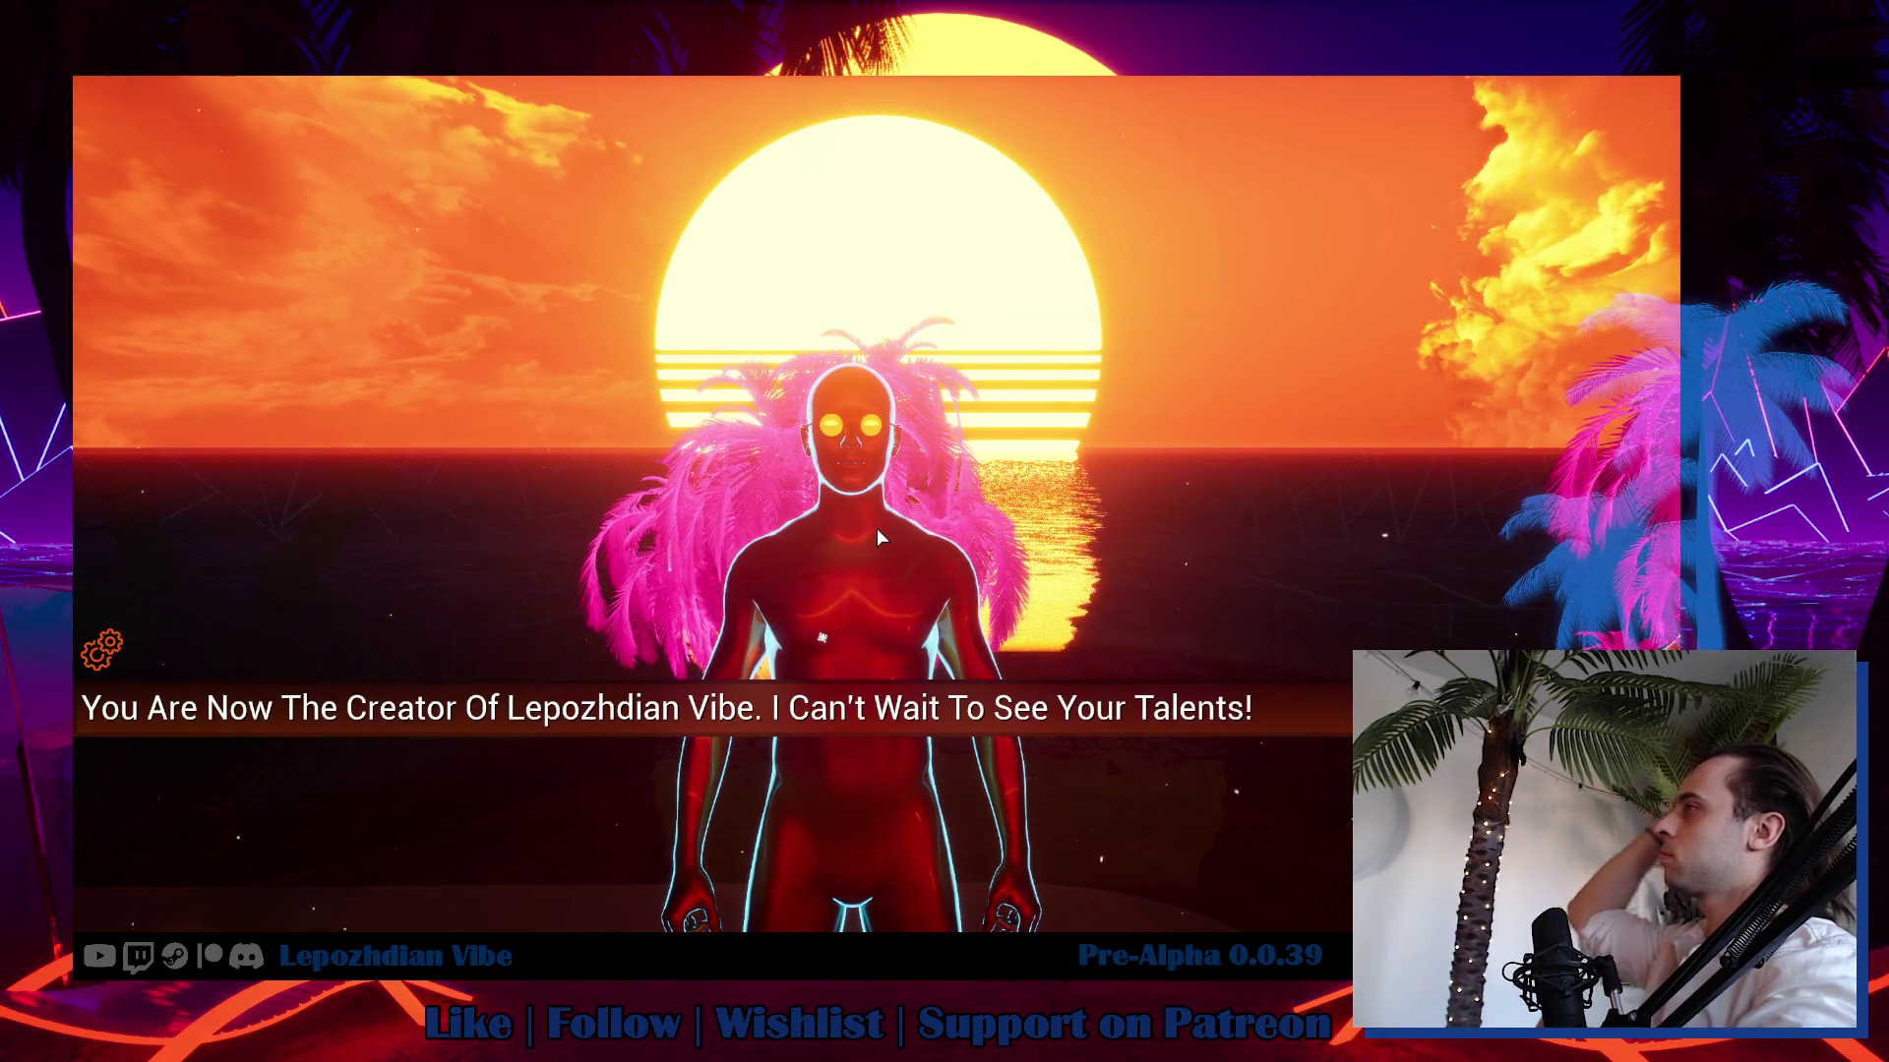
# Talk through the Vibe Assistant's lines, answer 'I will go...', and close the goodbye.
pyautogui.click(1015, 763)
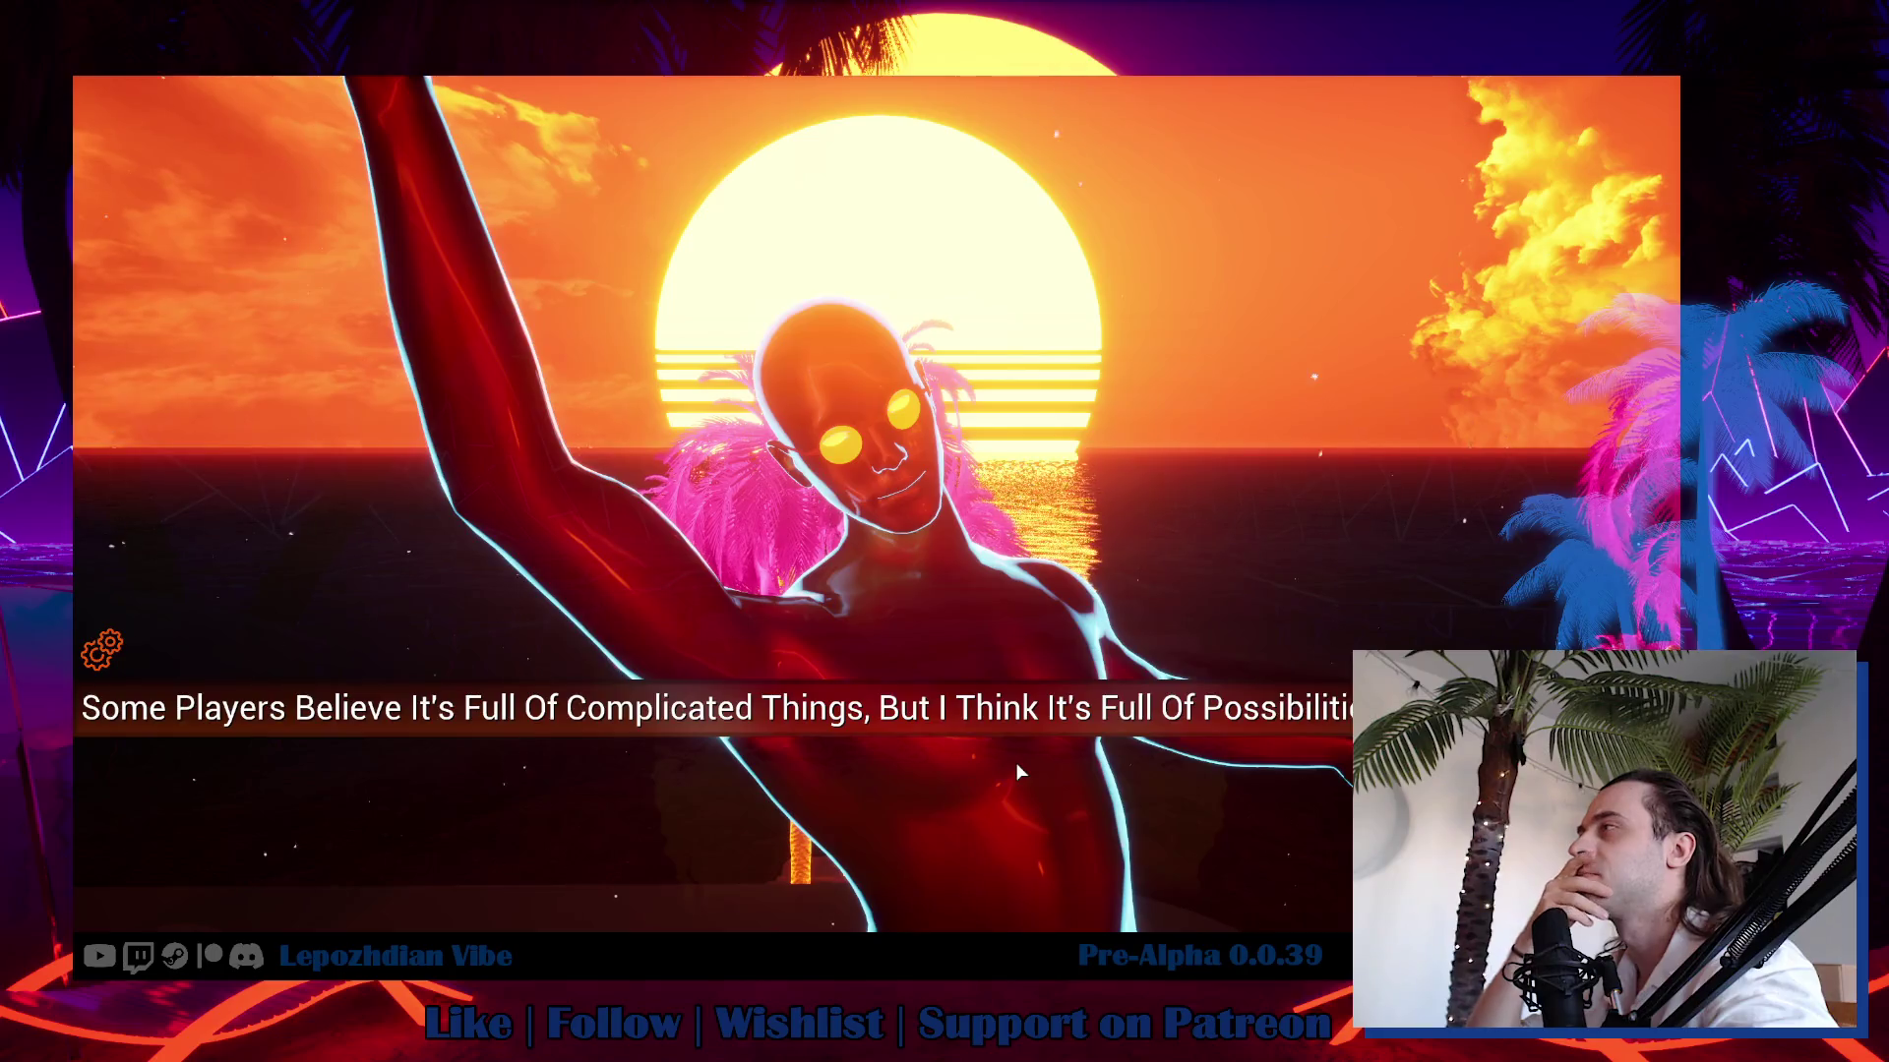
pyautogui.click(1015, 764)
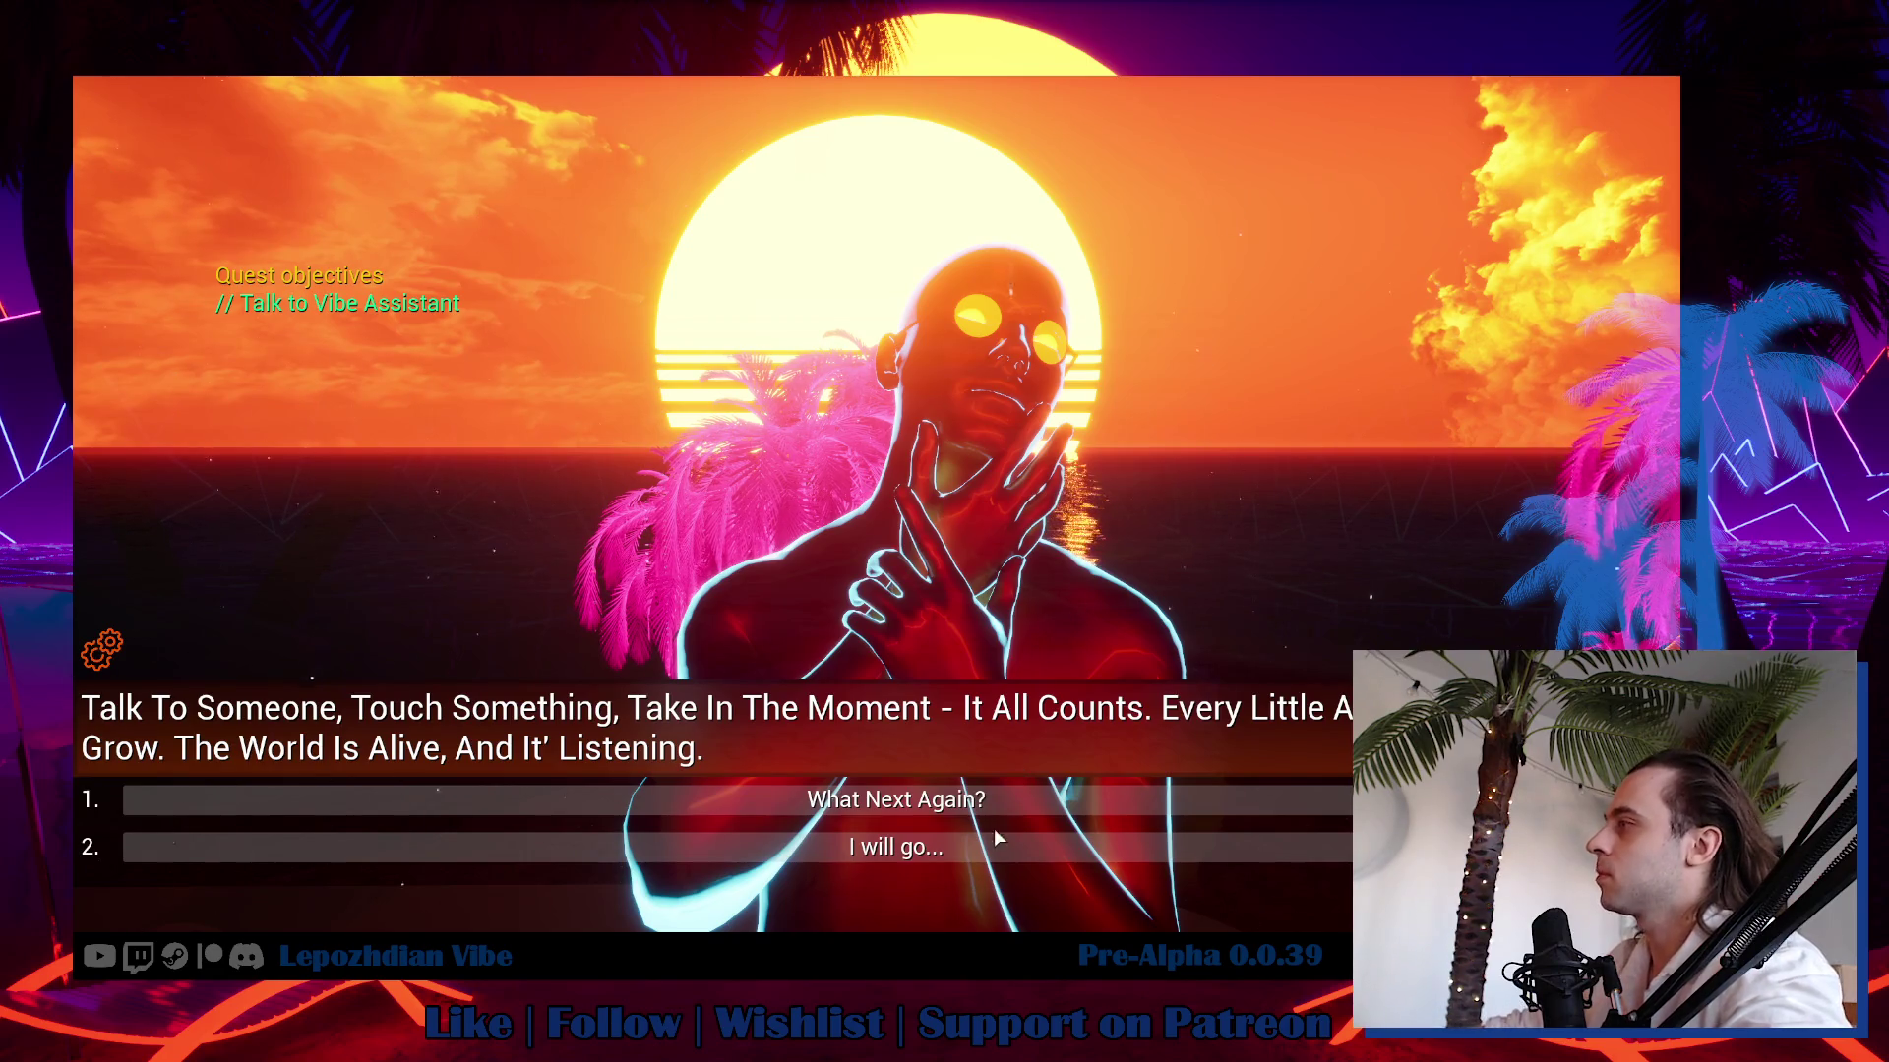
pyautogui.click(955, 856)
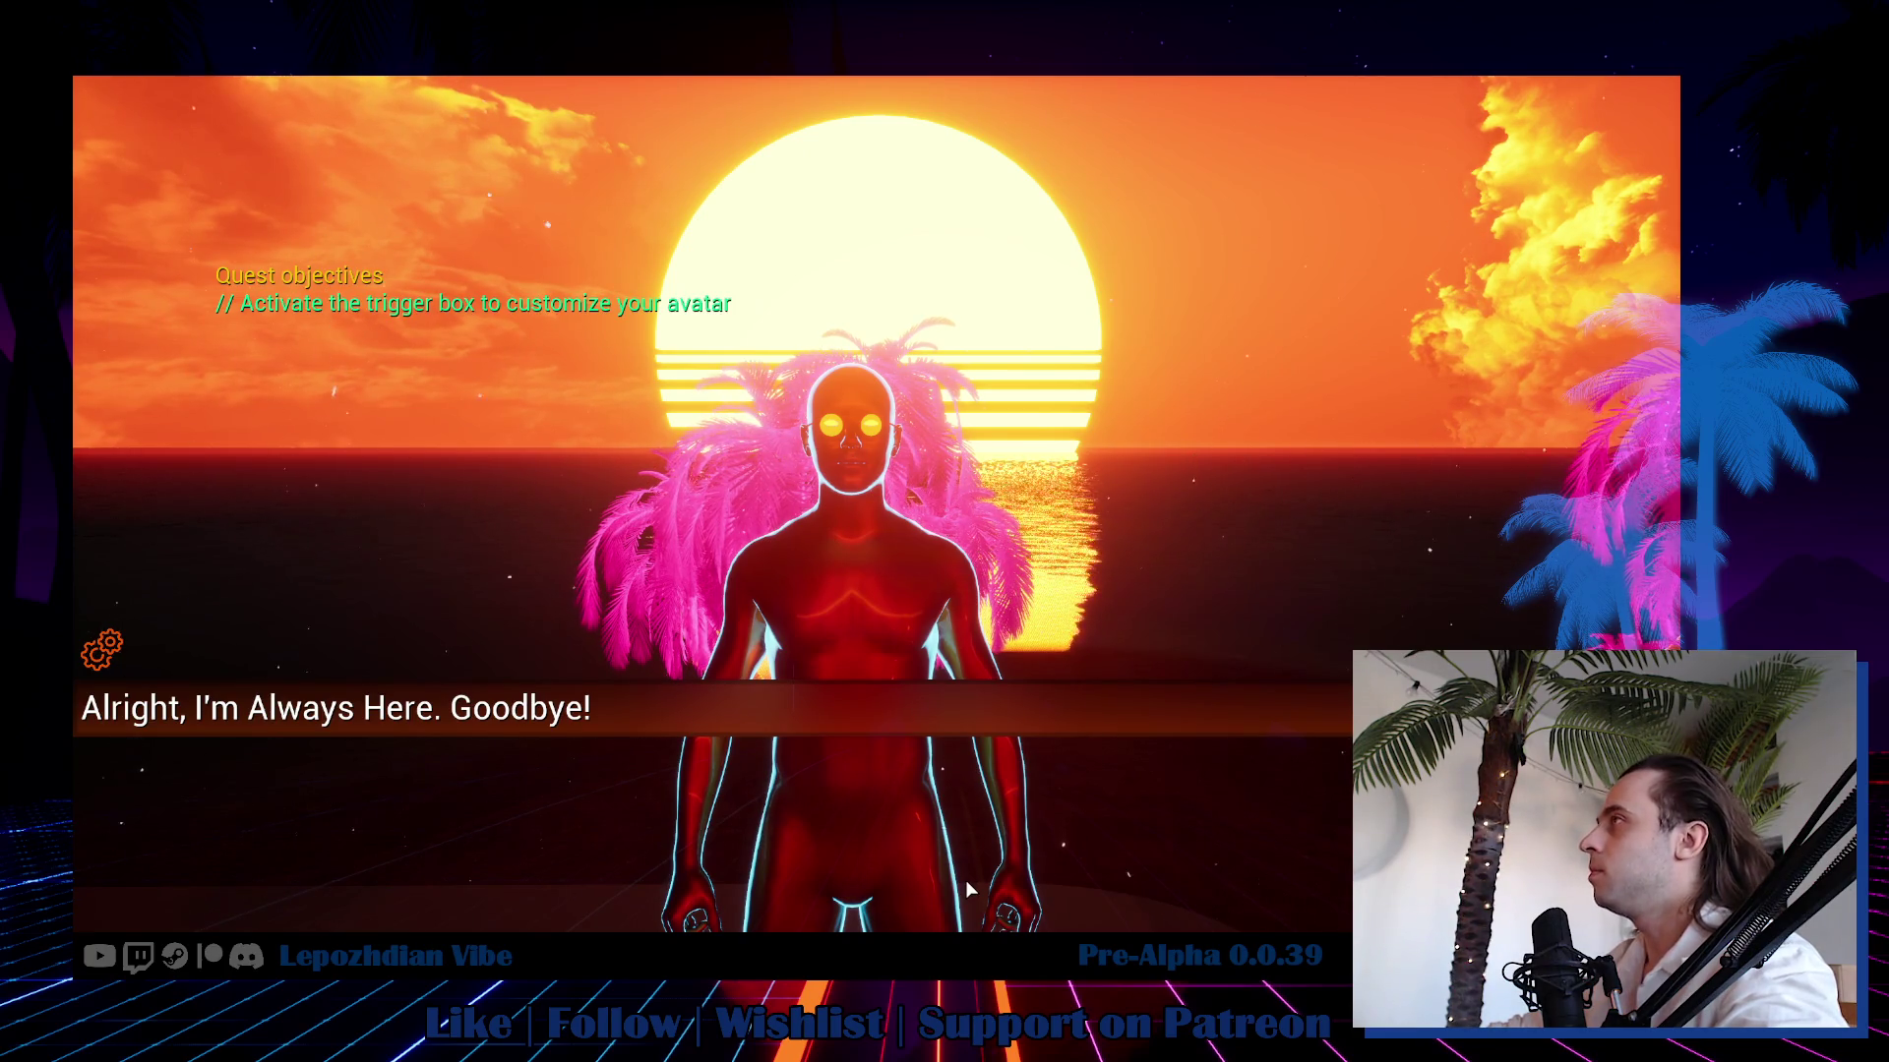
pyautogui.click(965, 879)
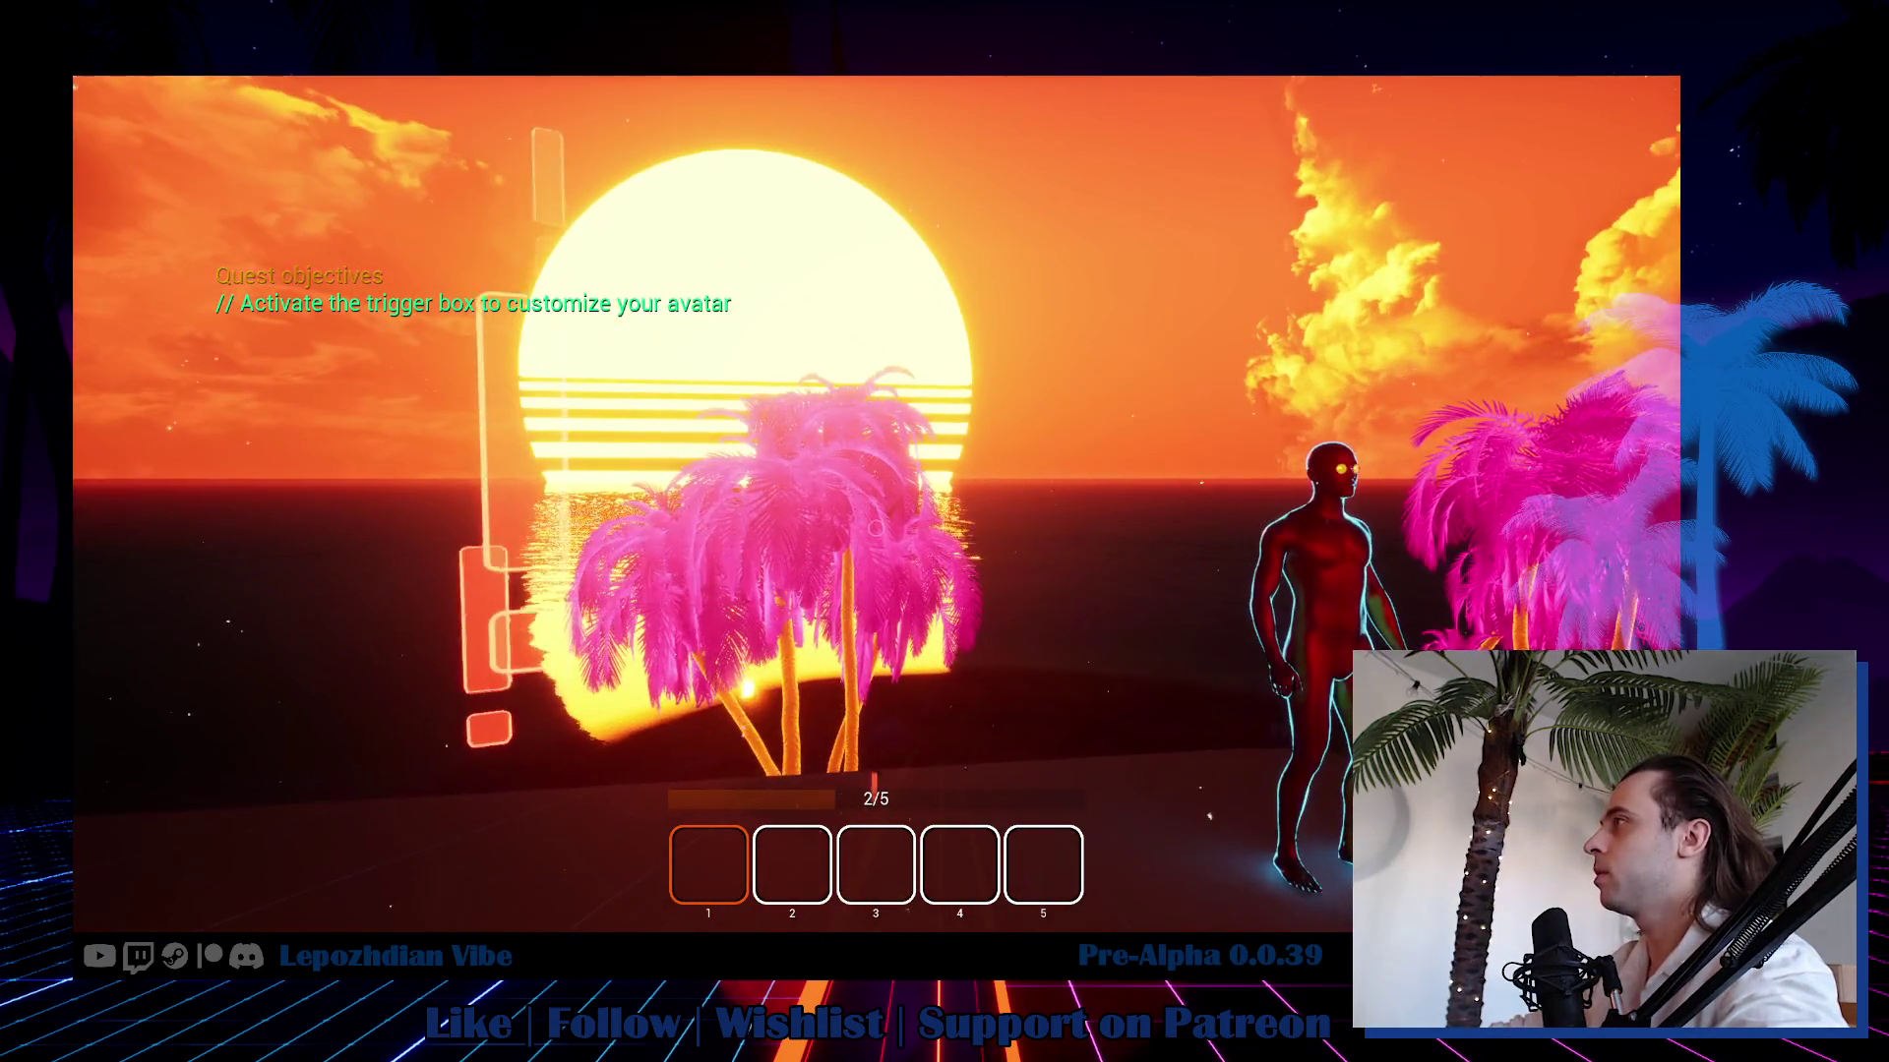
# In the trigger box, make the middle avatar colour black and the others orange, then apply.
pyautogui.press('e')
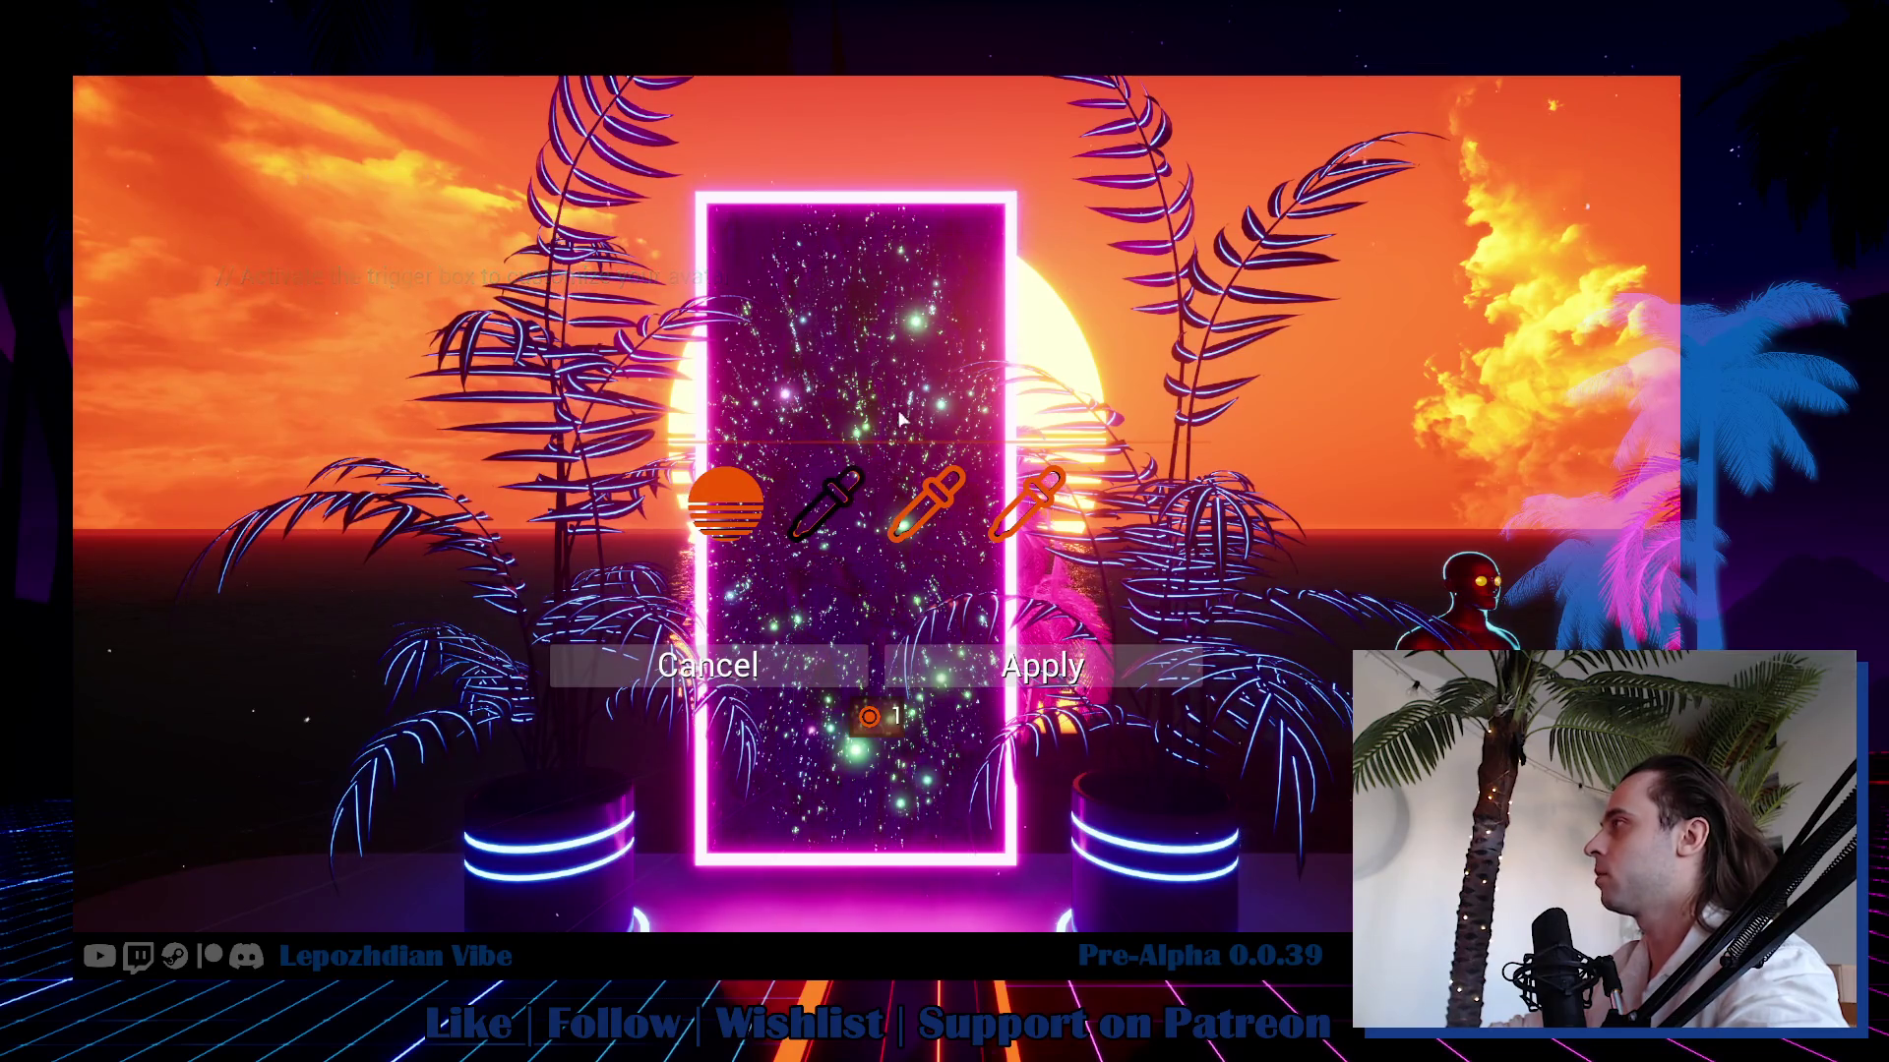
pyautogui.click(916, 488)
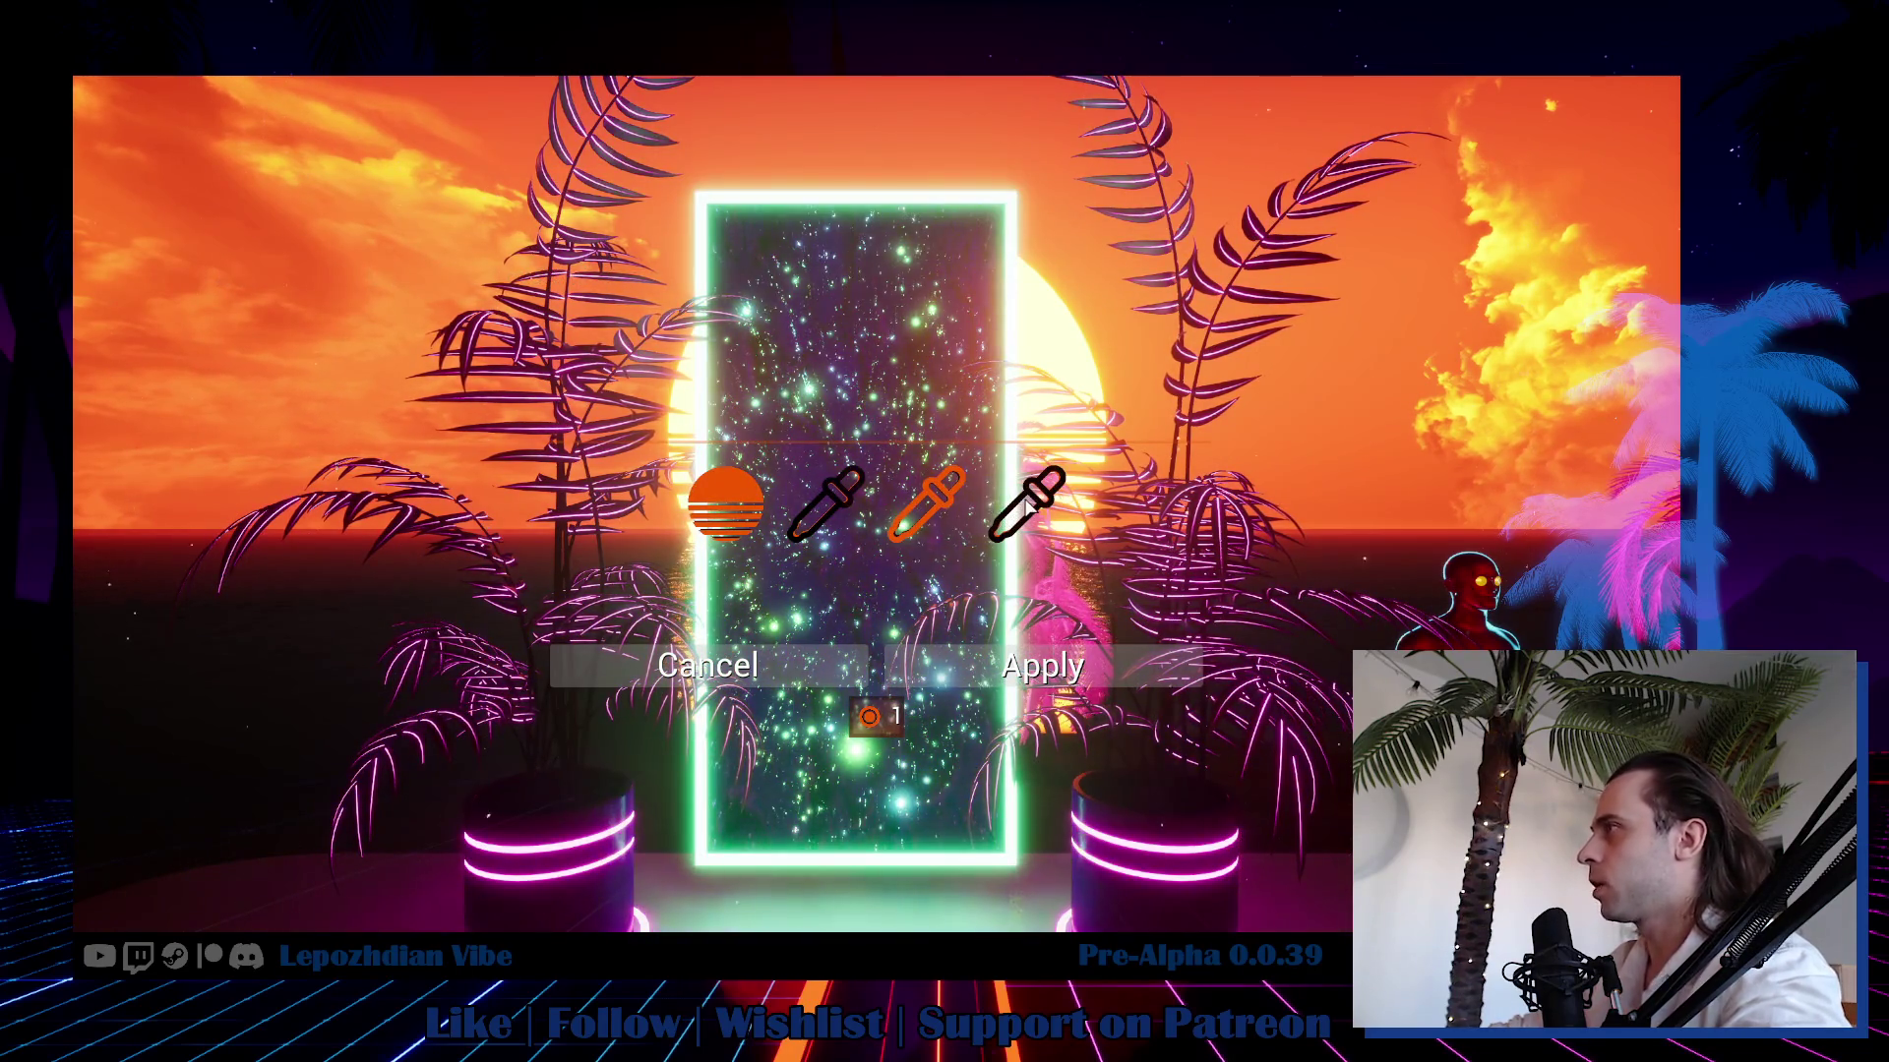
pyautogui.click(1025, 504)
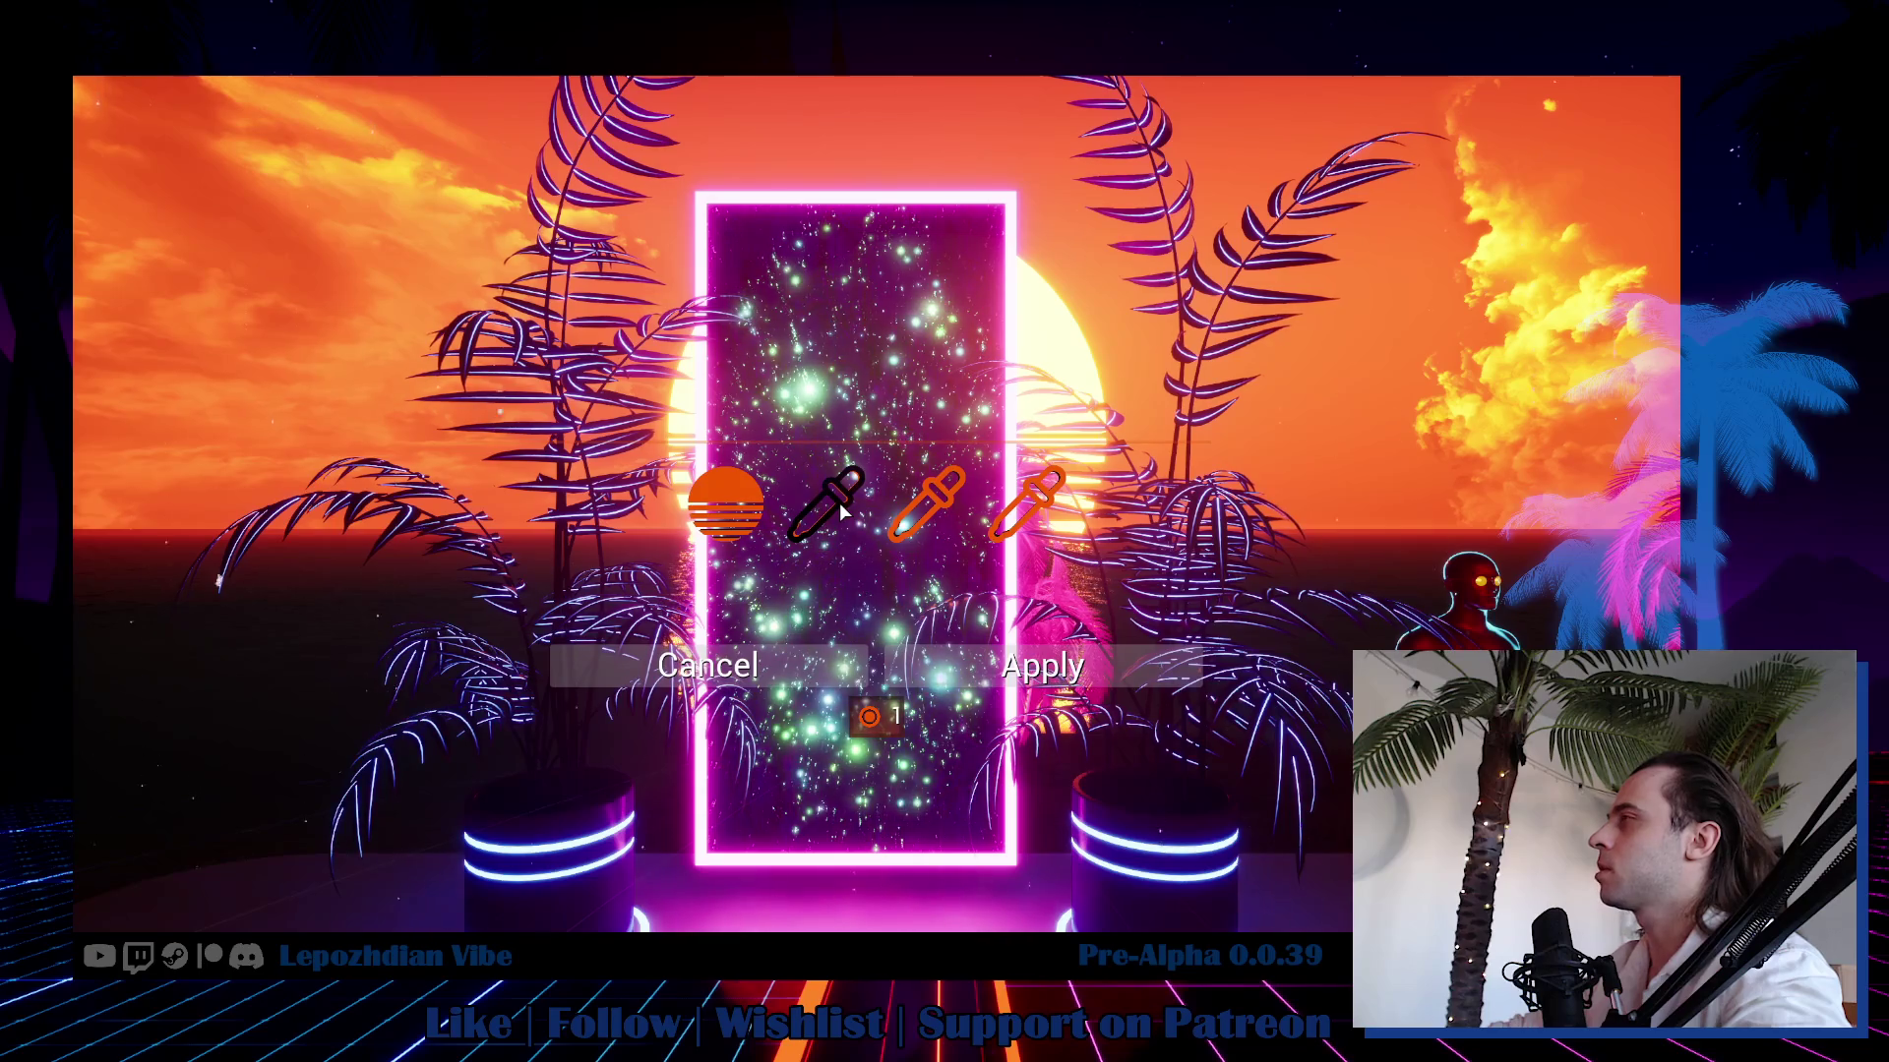
pyautogui.click(915, 520)
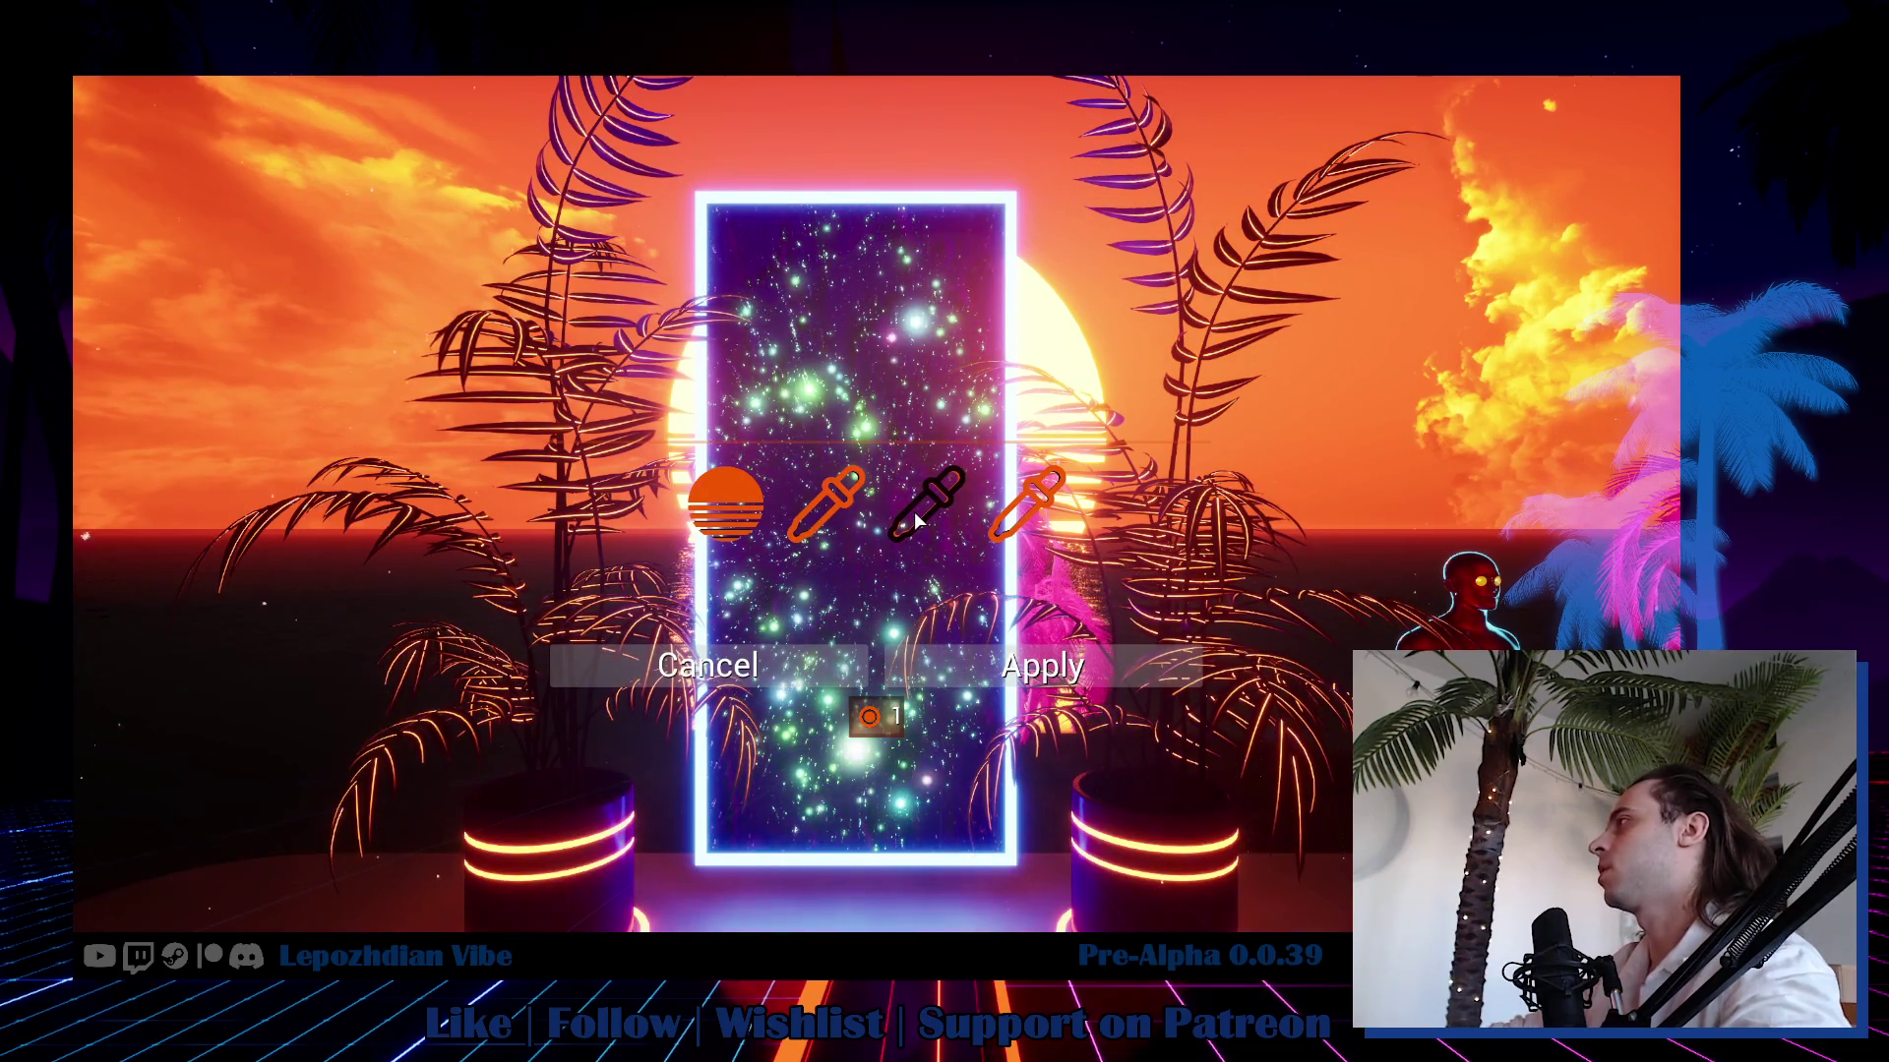
pyautogui.click(1014, 667)
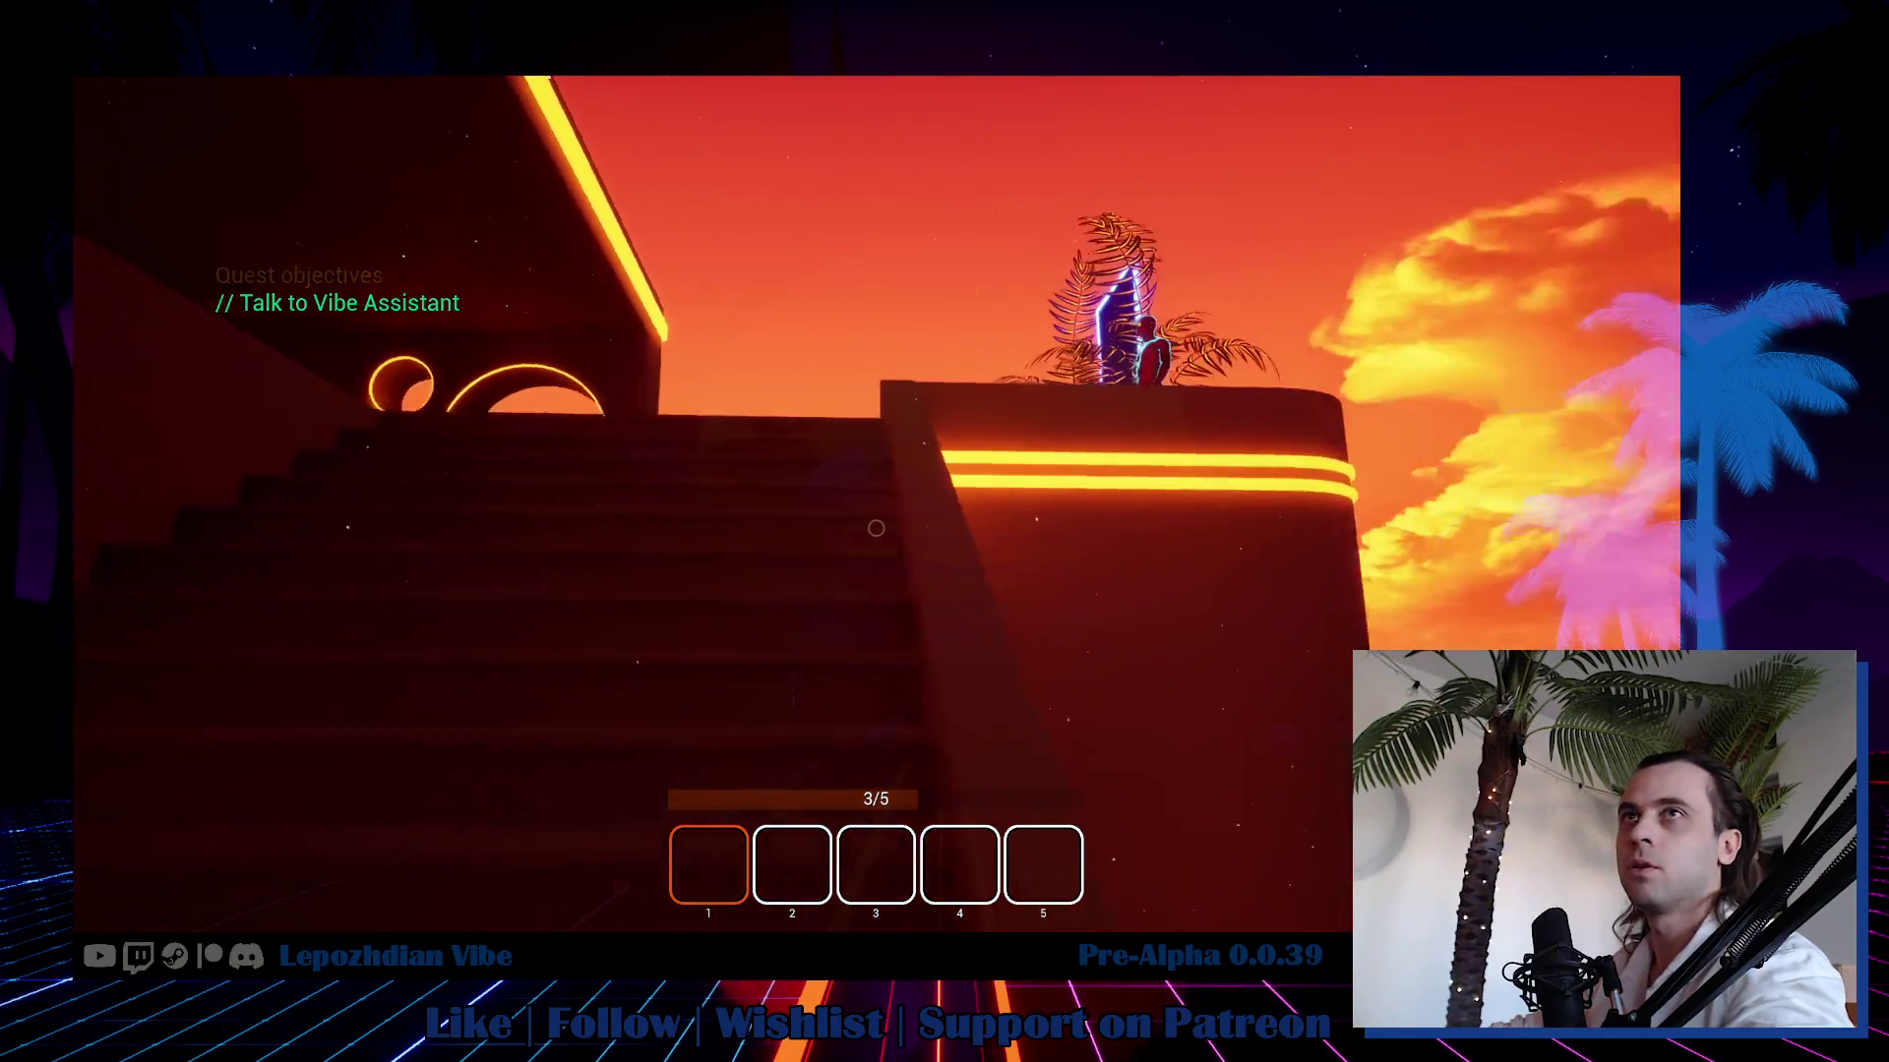
# Walk onto the platform and open the Vibe Editor from page 2 of the game menu.
pyautogui.press('w')
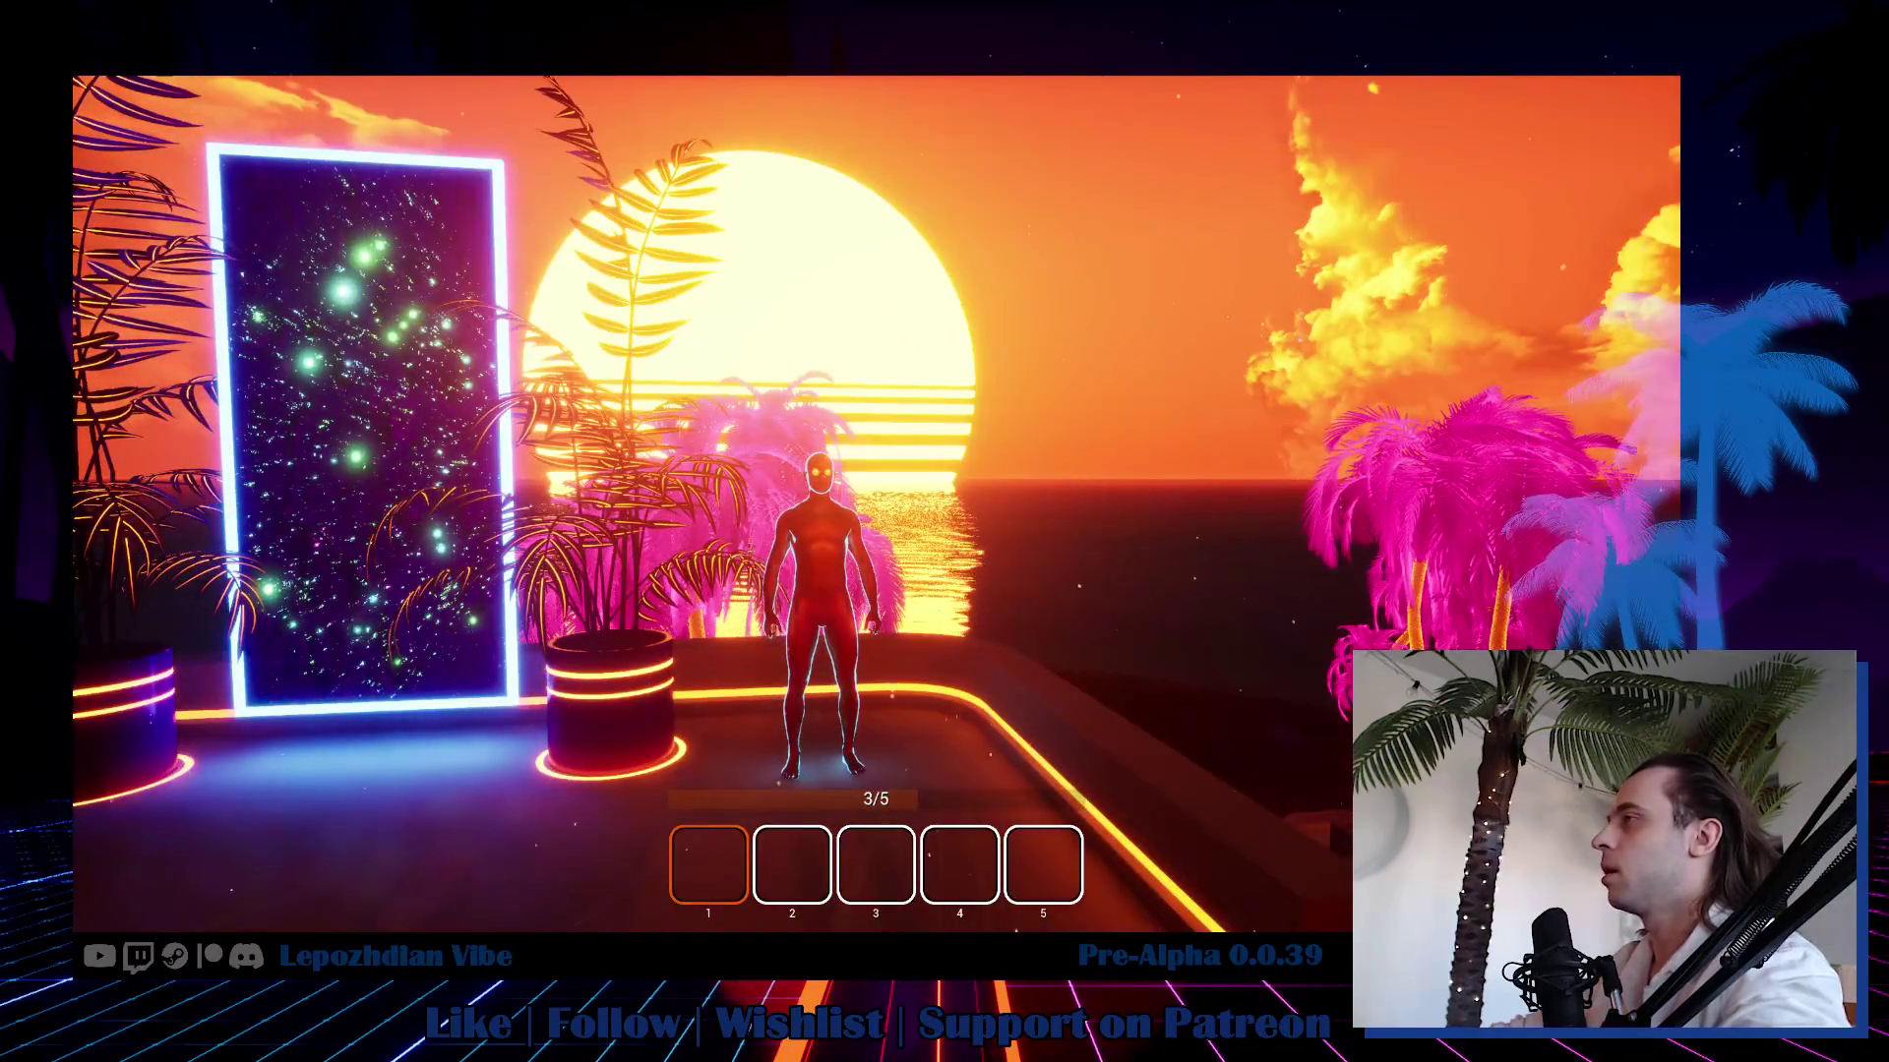
pyautogui.press('Escape')
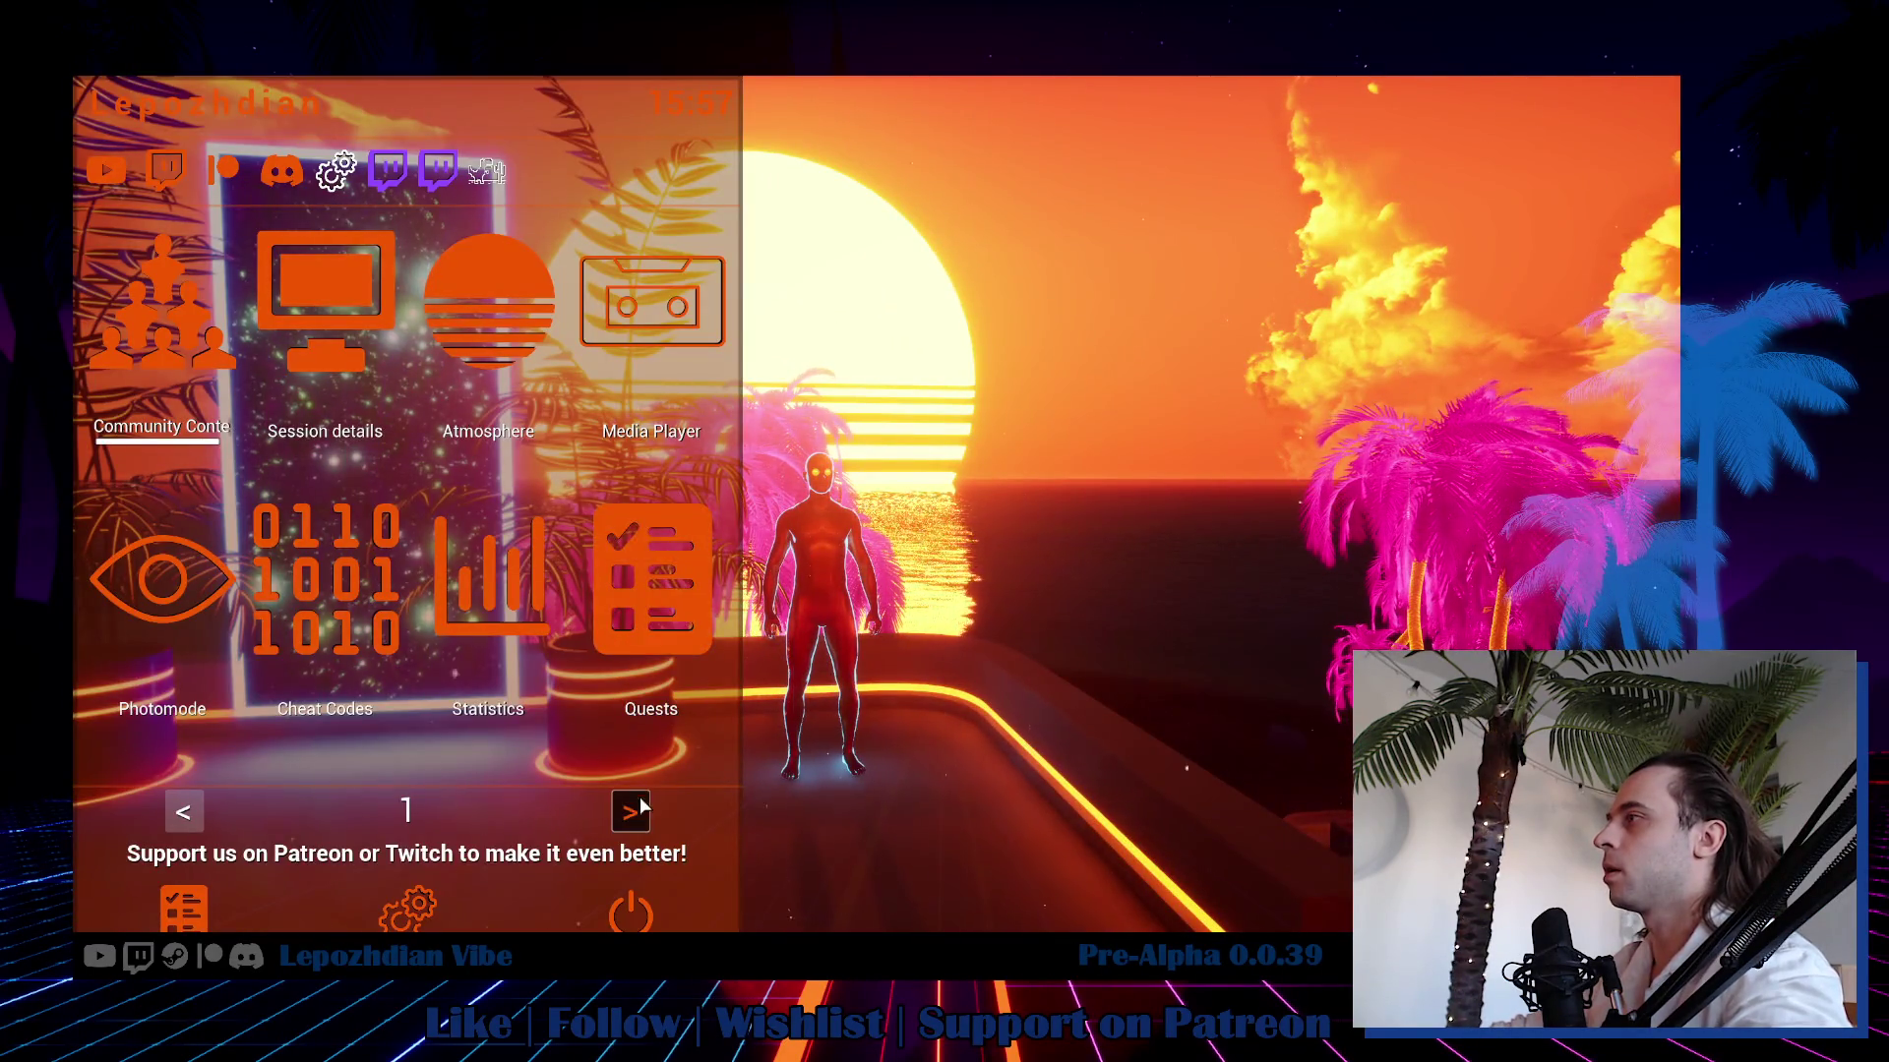
pyautogui.click(634, 810)
pyautogui.click(562, 531)
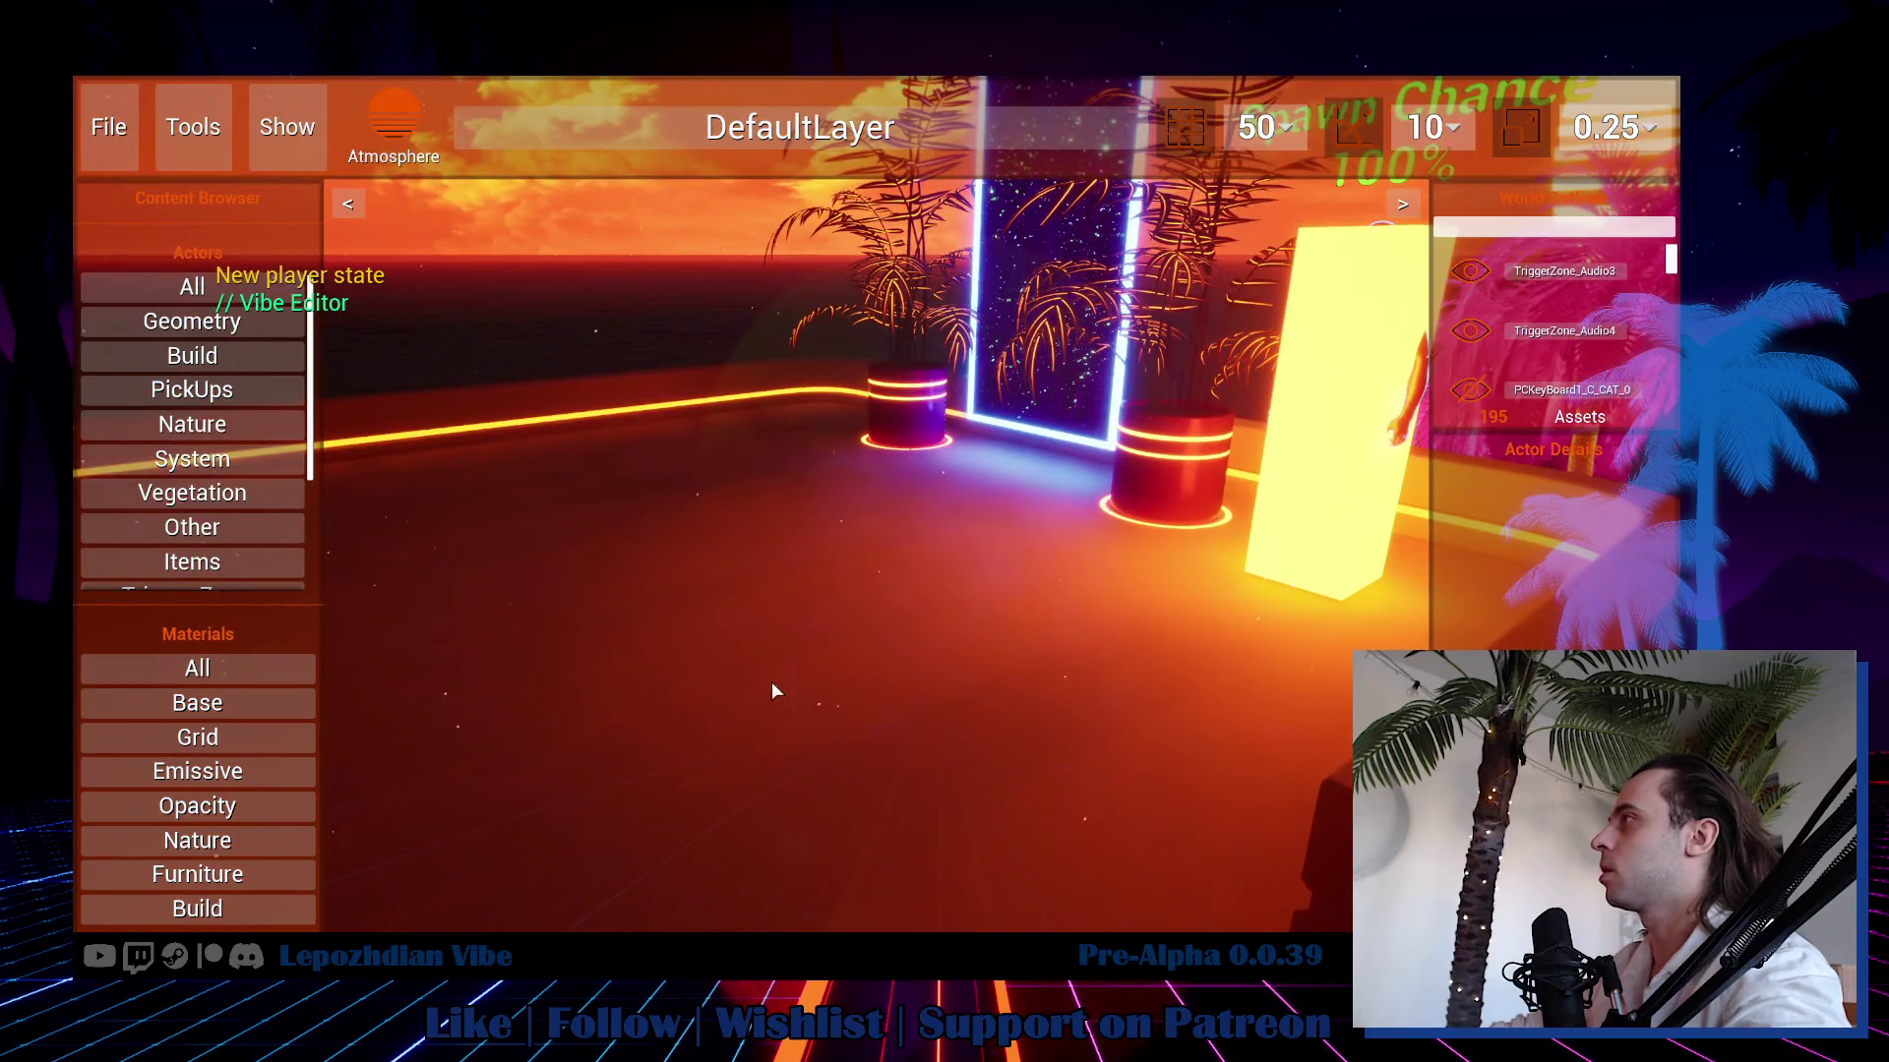
# Apply the Grid_C material from Materials > Grid to the floor box.
pyautogui.click(906, 588)
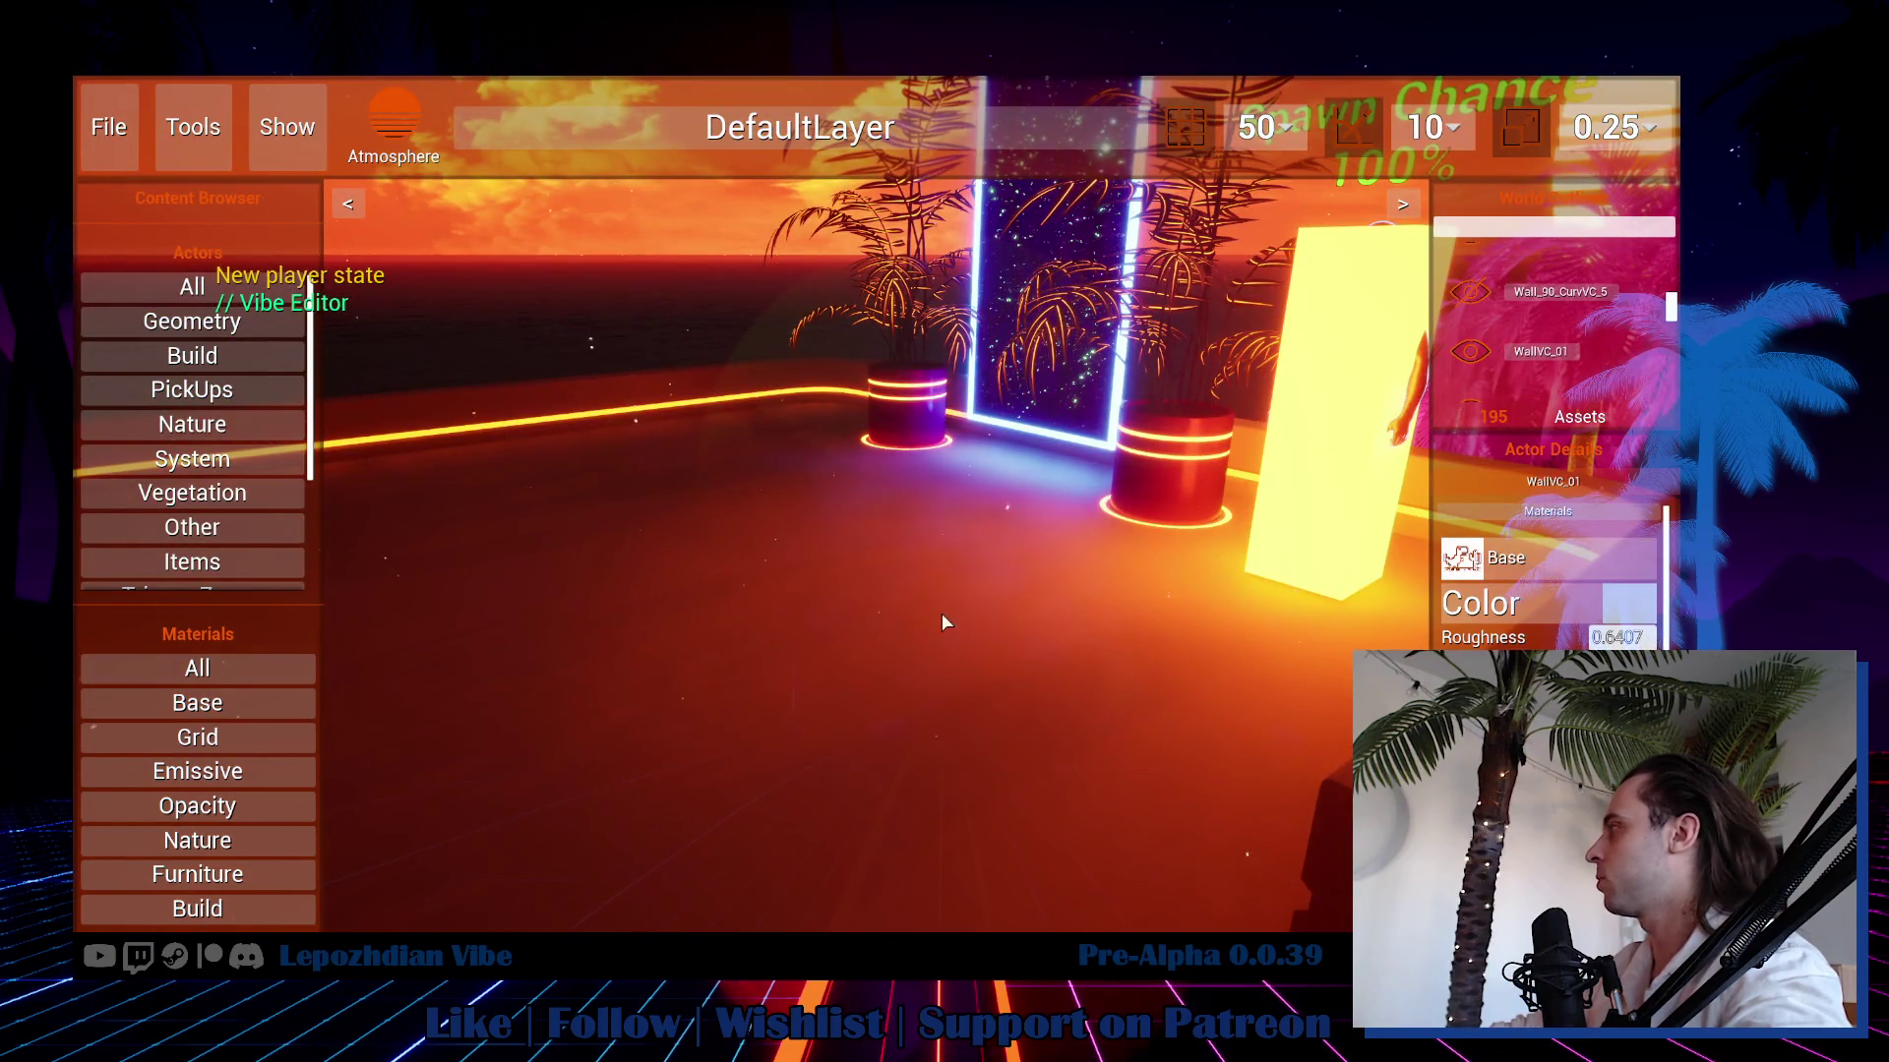
pyautogui.click(229, 741)
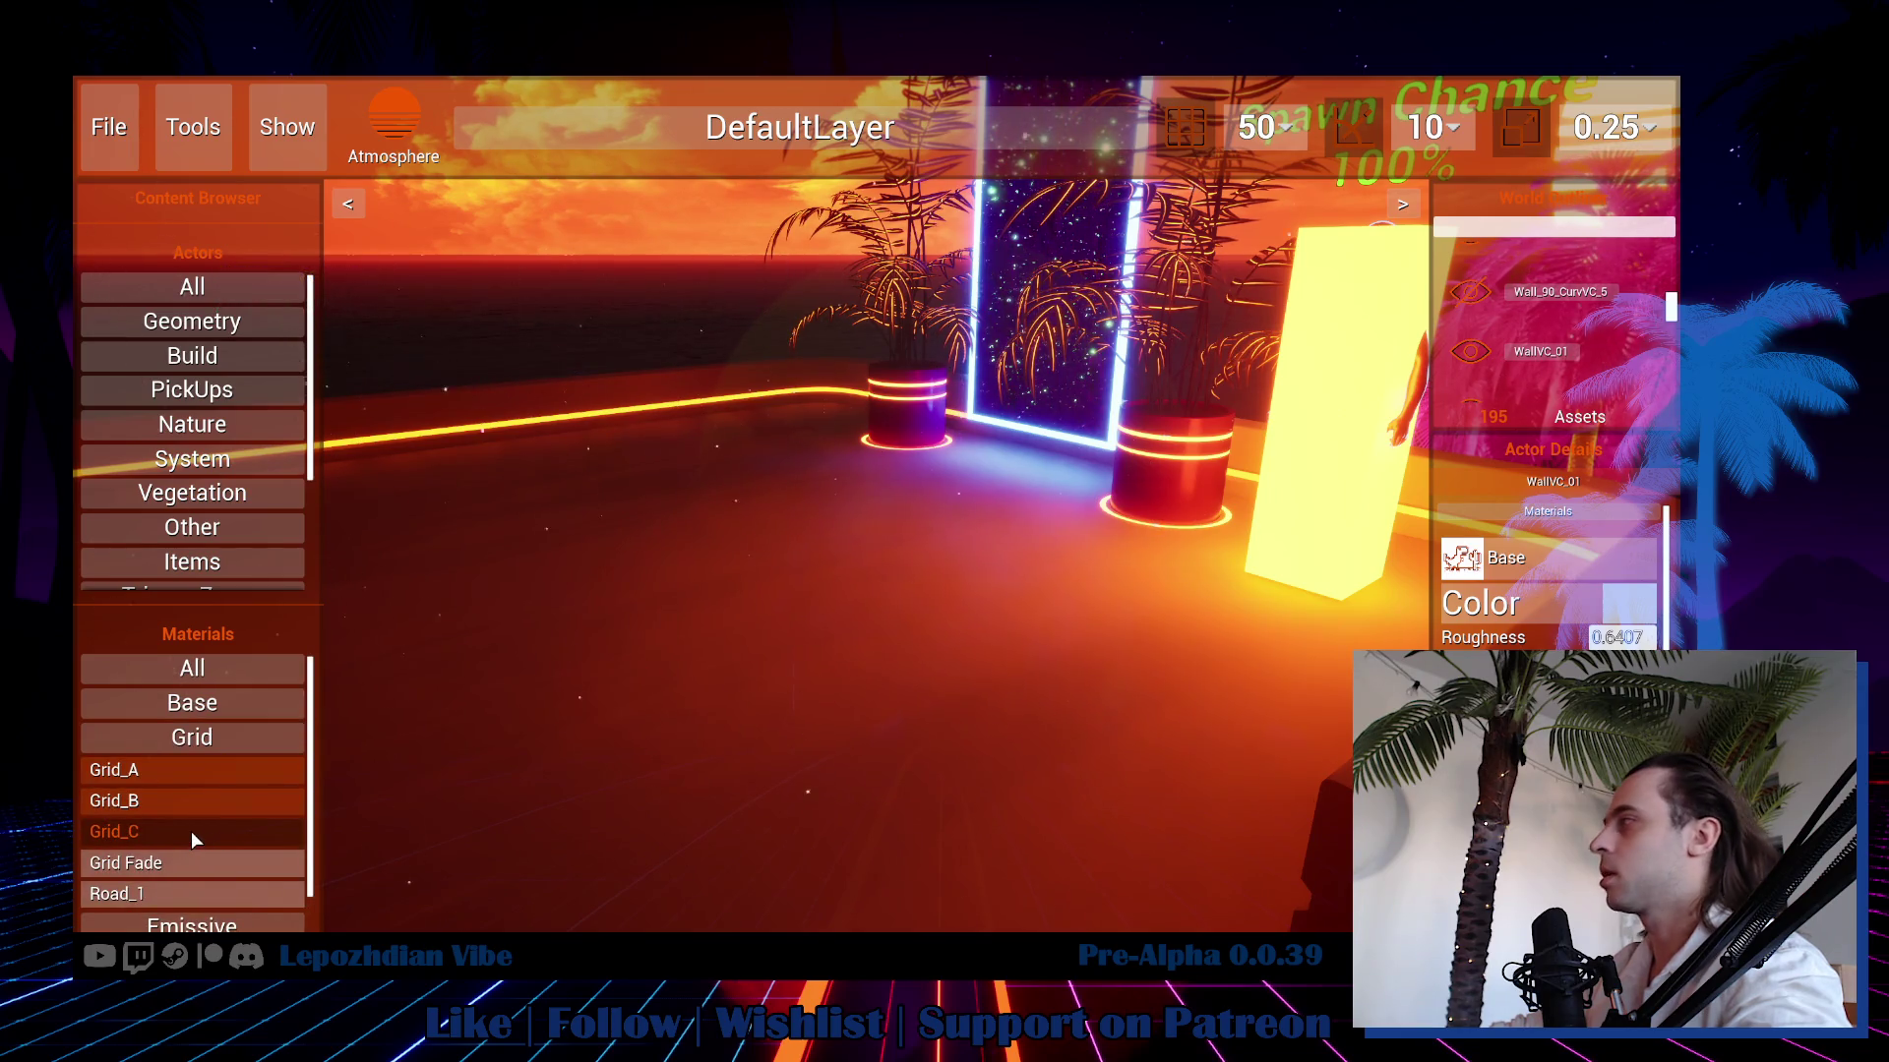
pyautogui.moveTo(185, 830); pyautogui.dragTo(906, 763)
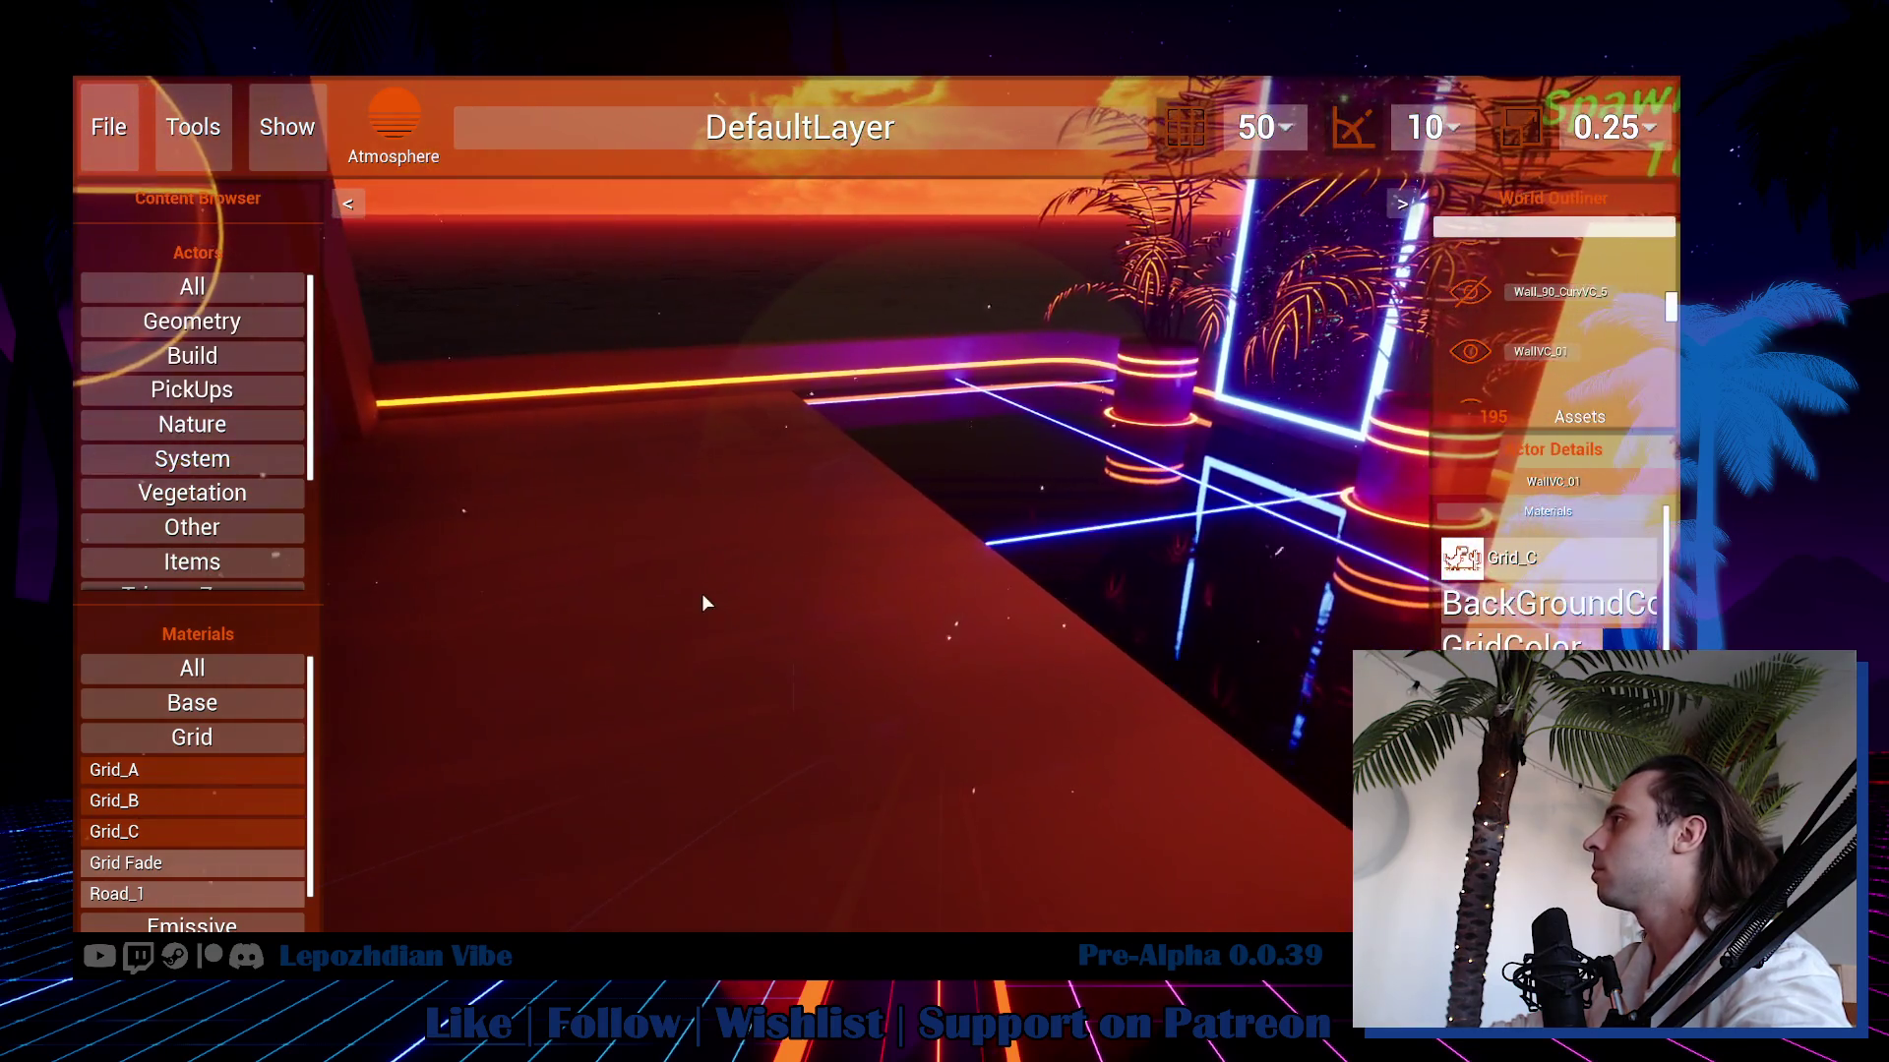
pyautogui.click(700, 593)
pyautogui.moveTo(760, 630); pyautogui.dragTo(444, 747)
pyautogui.moveTo(154, 836); pyautogui.dragTo(1446, 651)
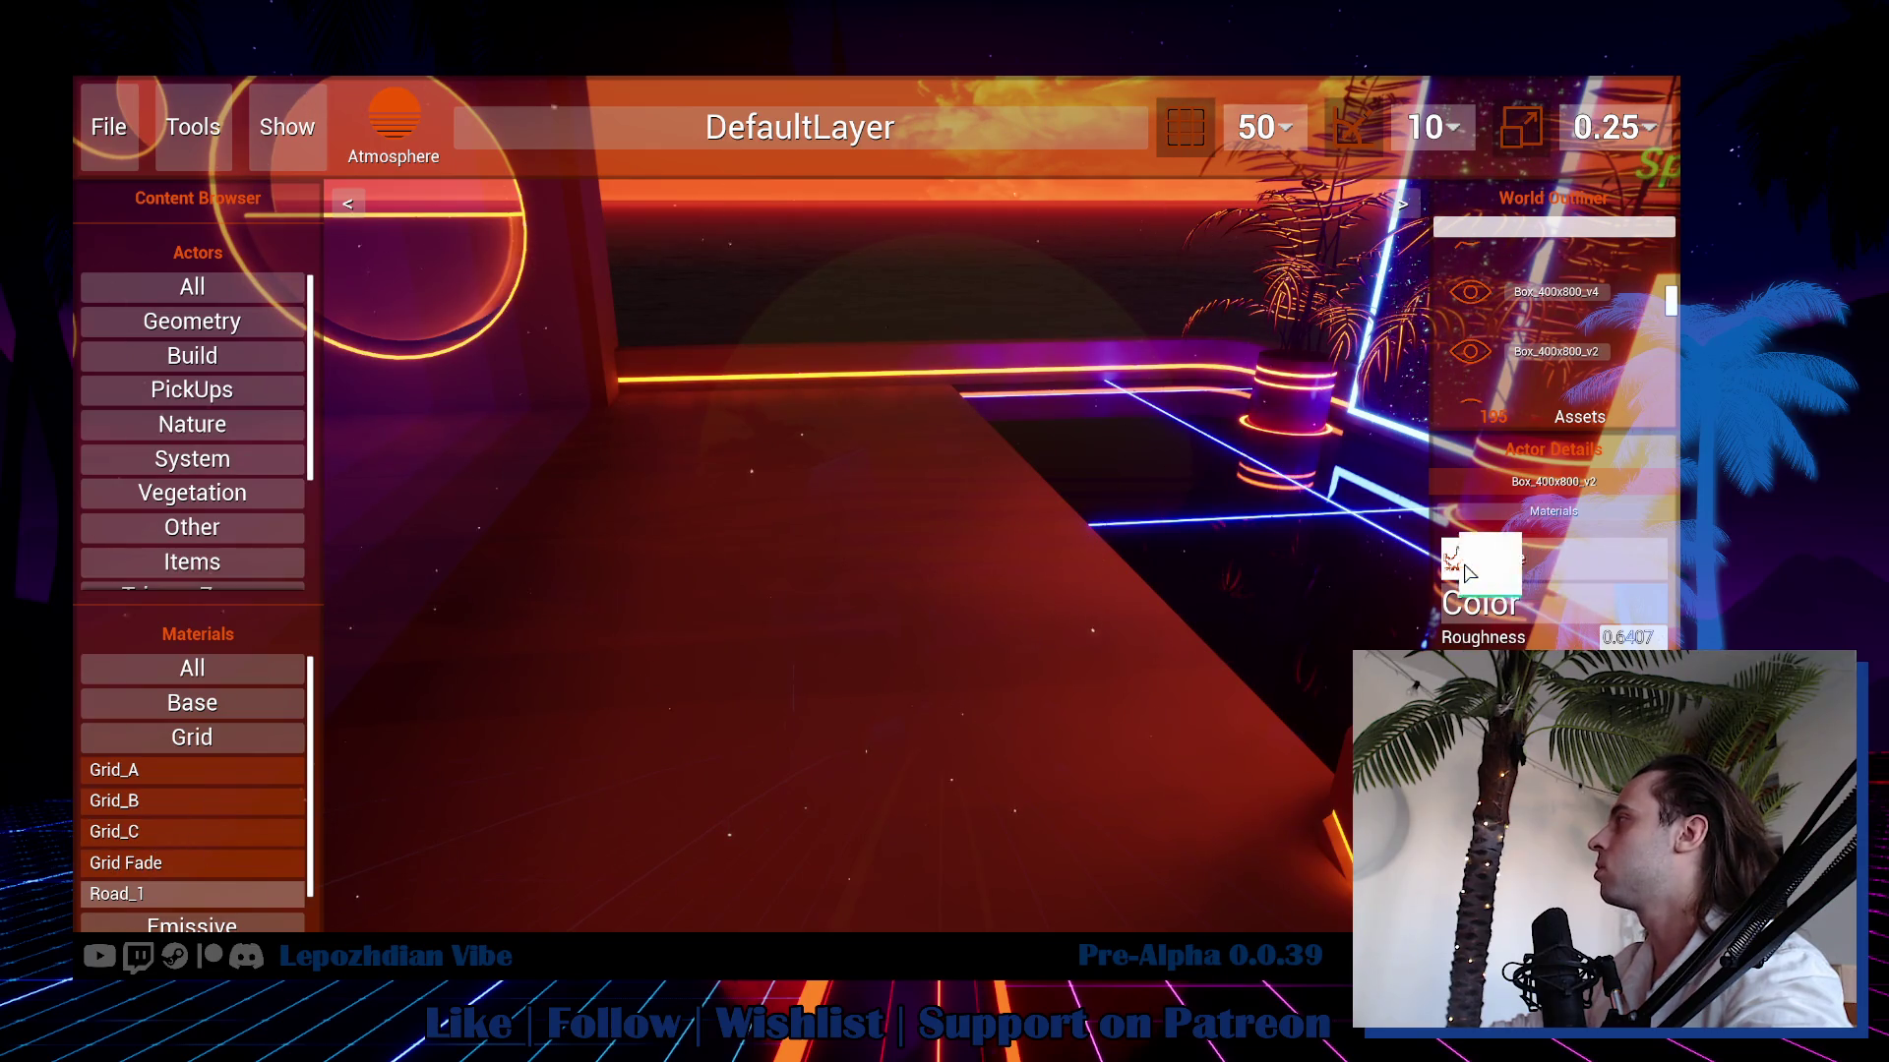
pyautogui.moveTo(1468, 574); pyautogui.dragTo(1455, 560)
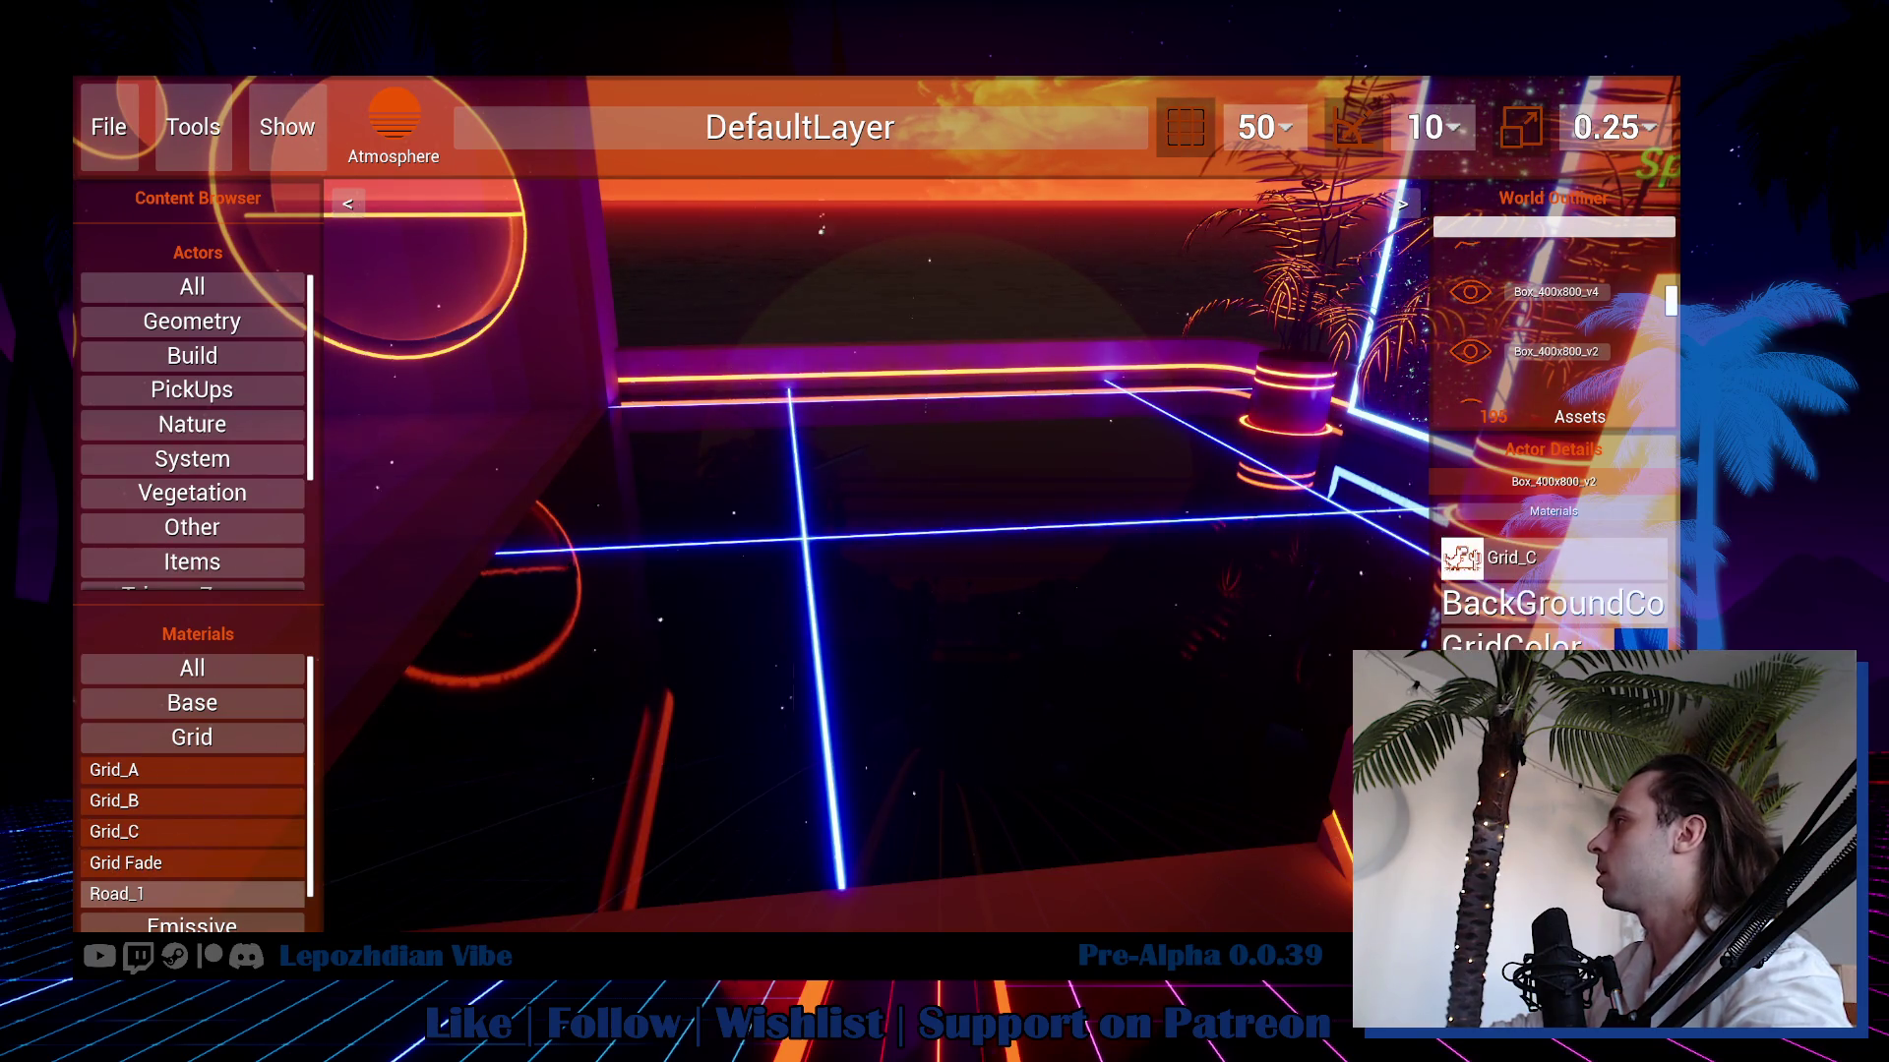
# Recolour the floor's grid lines orange-red (E01700FF).
pyautogui.click(1641, 642)
pyautogui.click(885, 341)
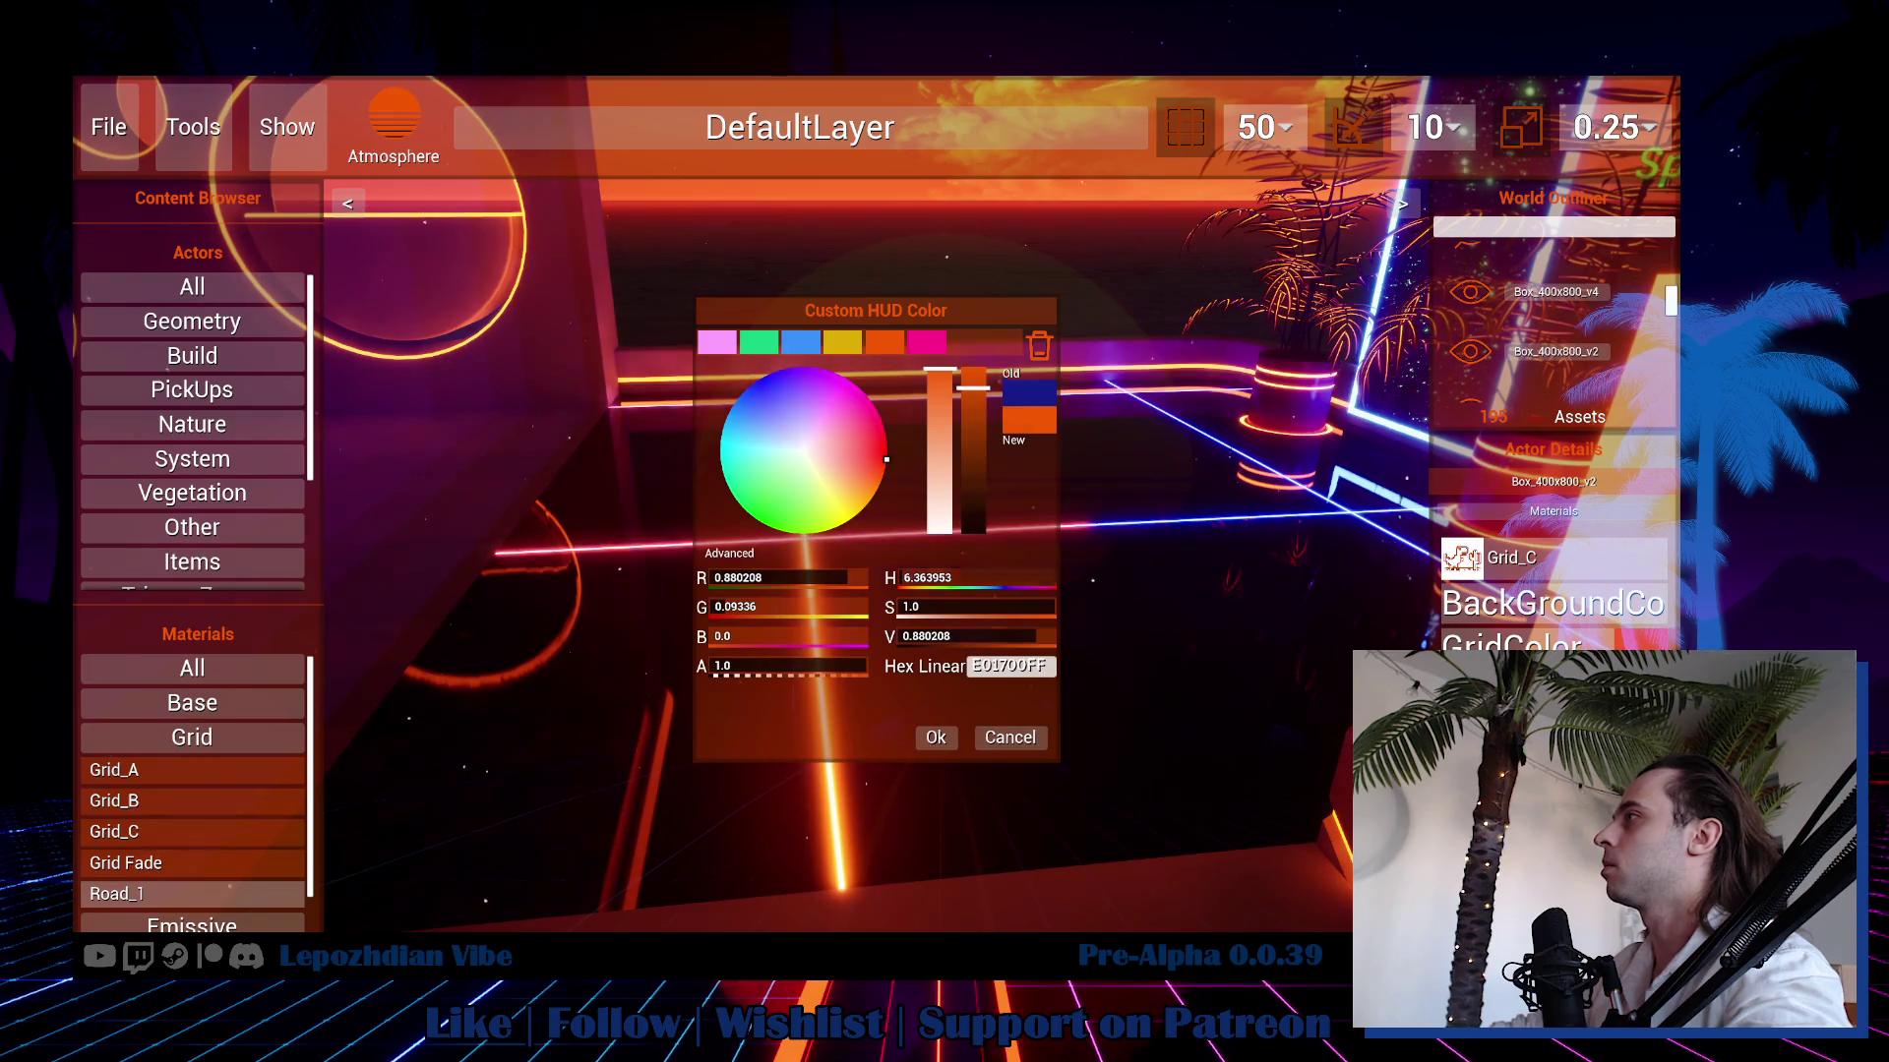
pyautogui.click(936, 738)
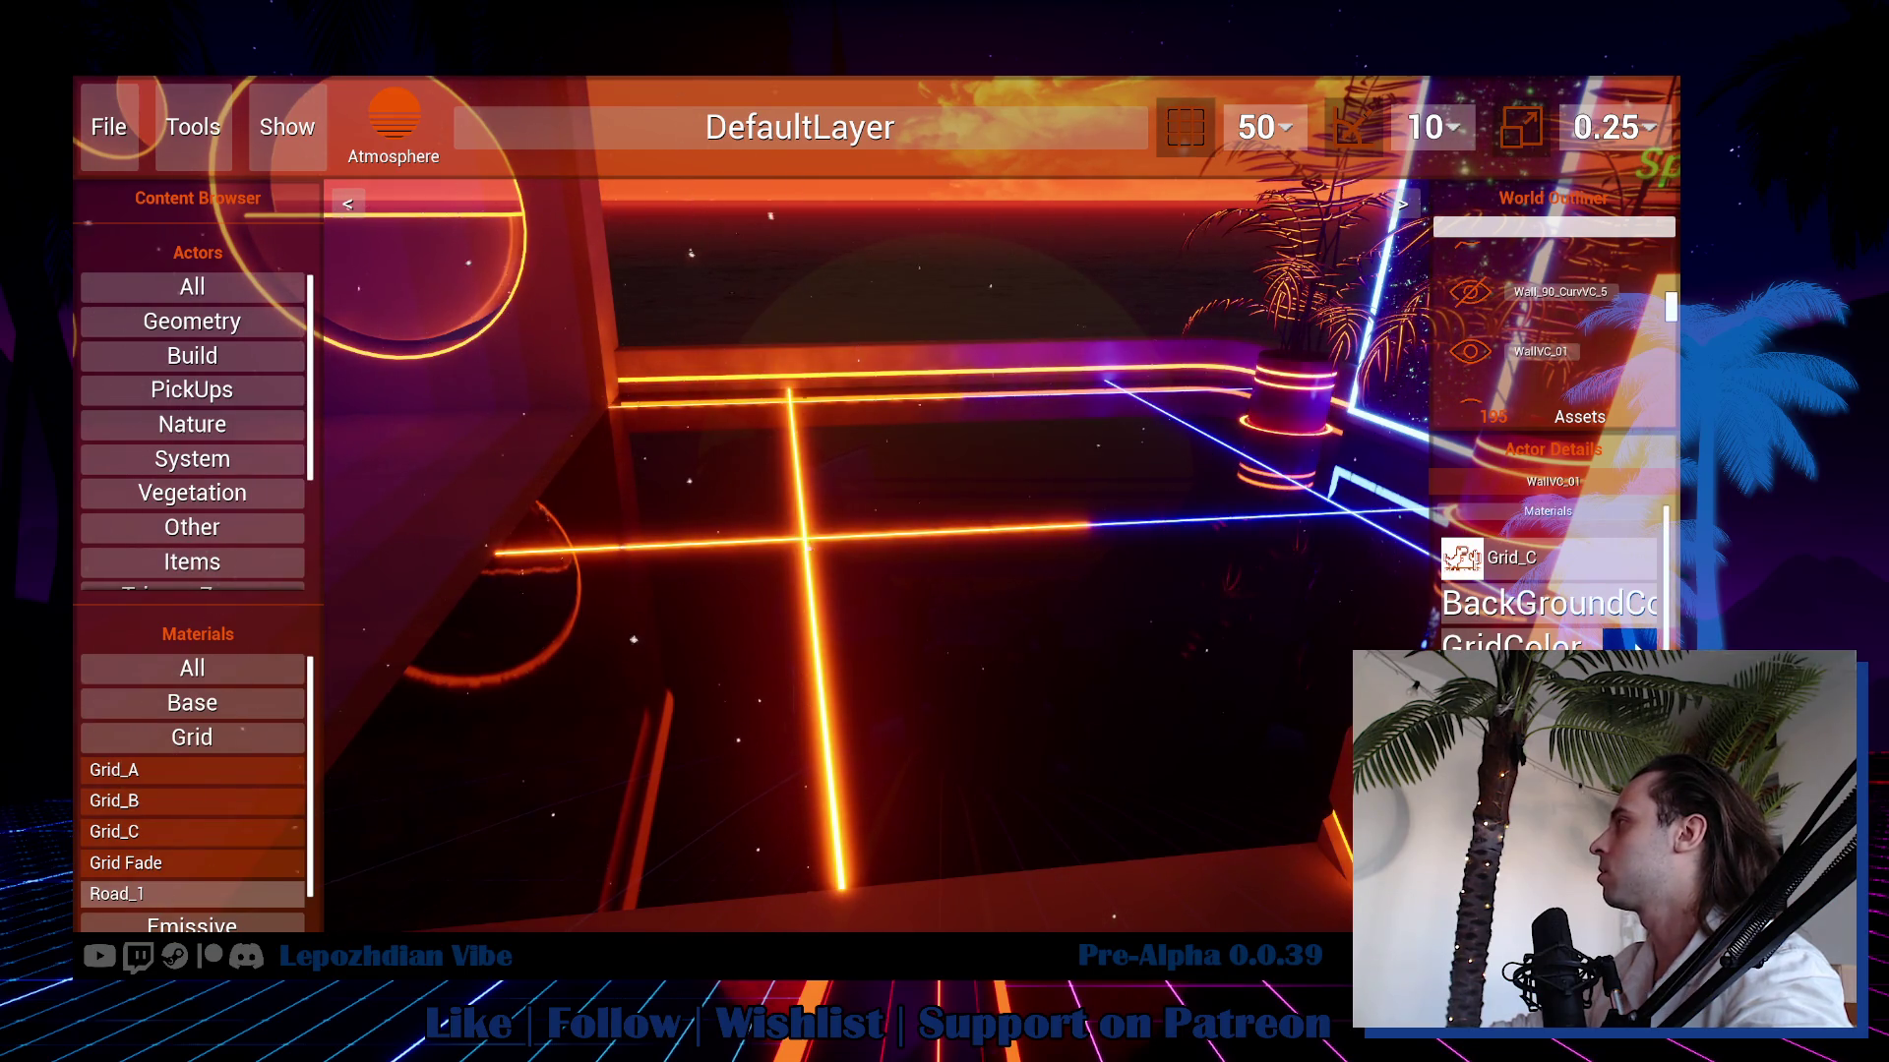
pyautogui.click(1633, 641)
pyautogui.click(884, 341)
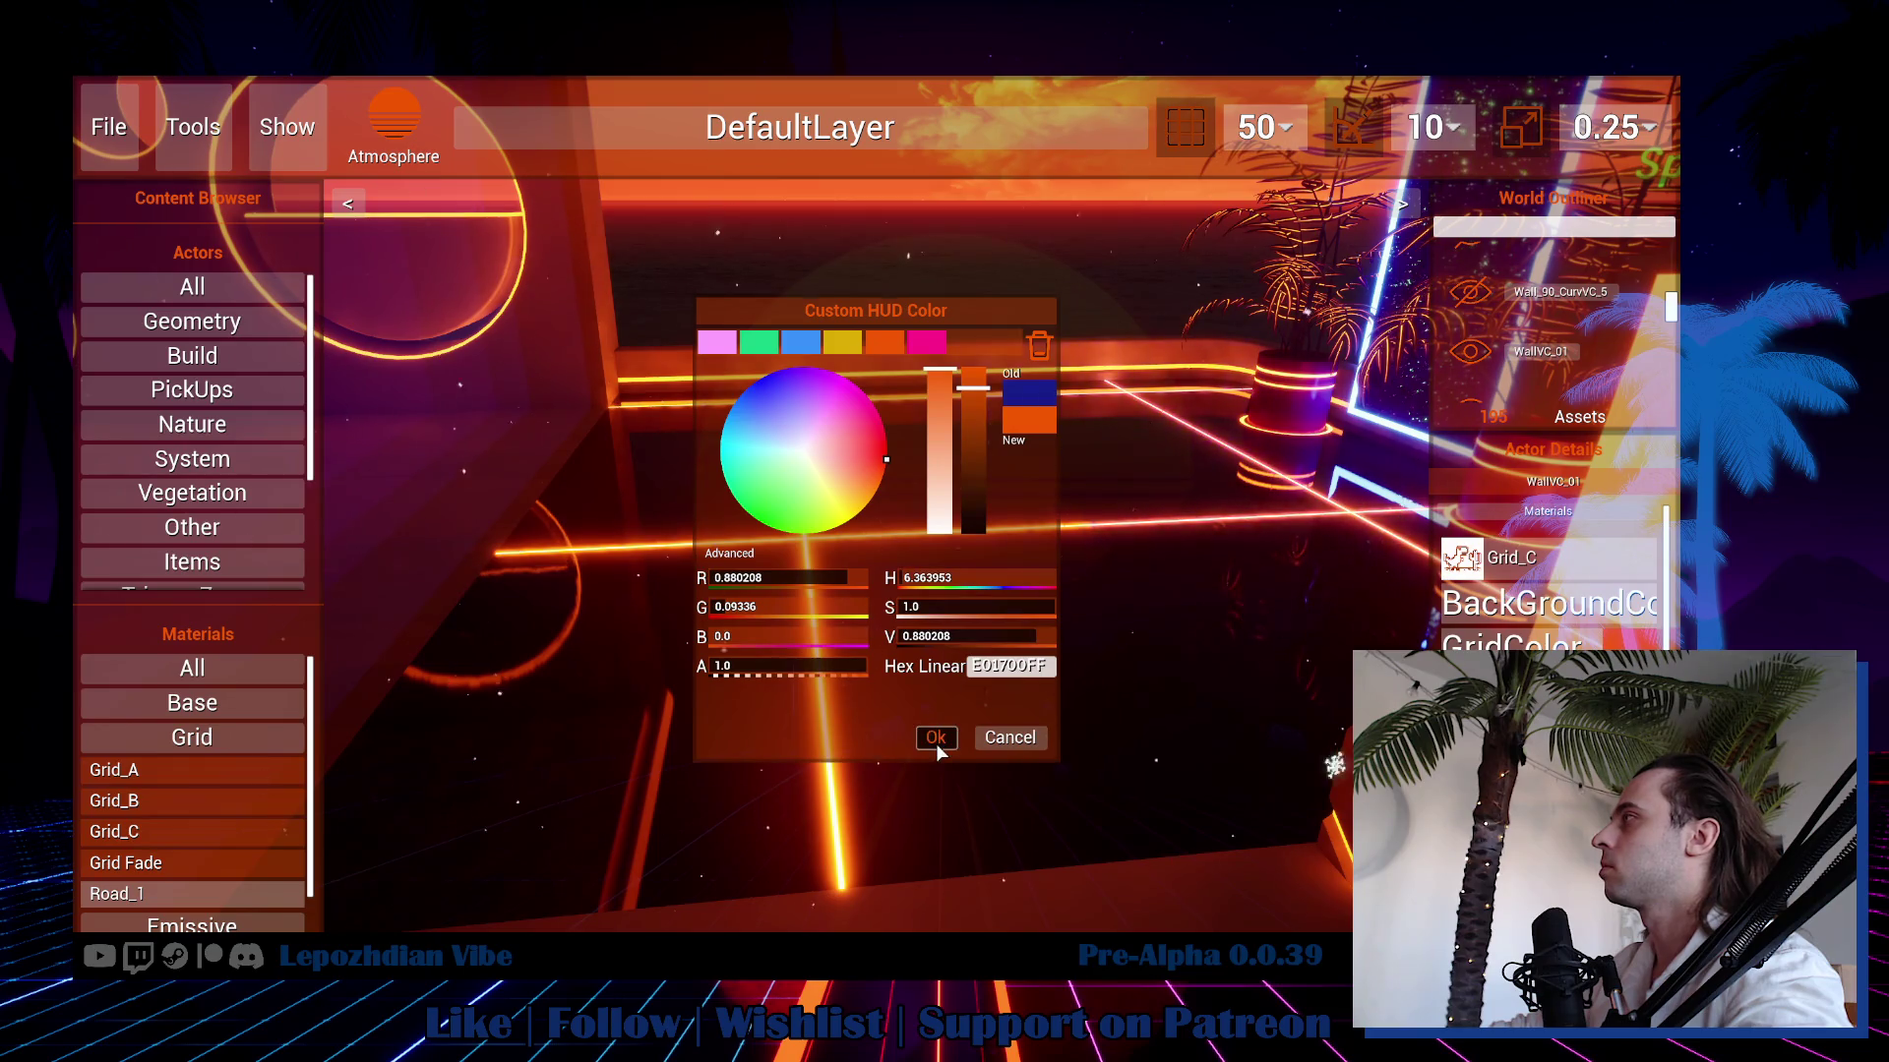
pyautogui.click(935, 739)
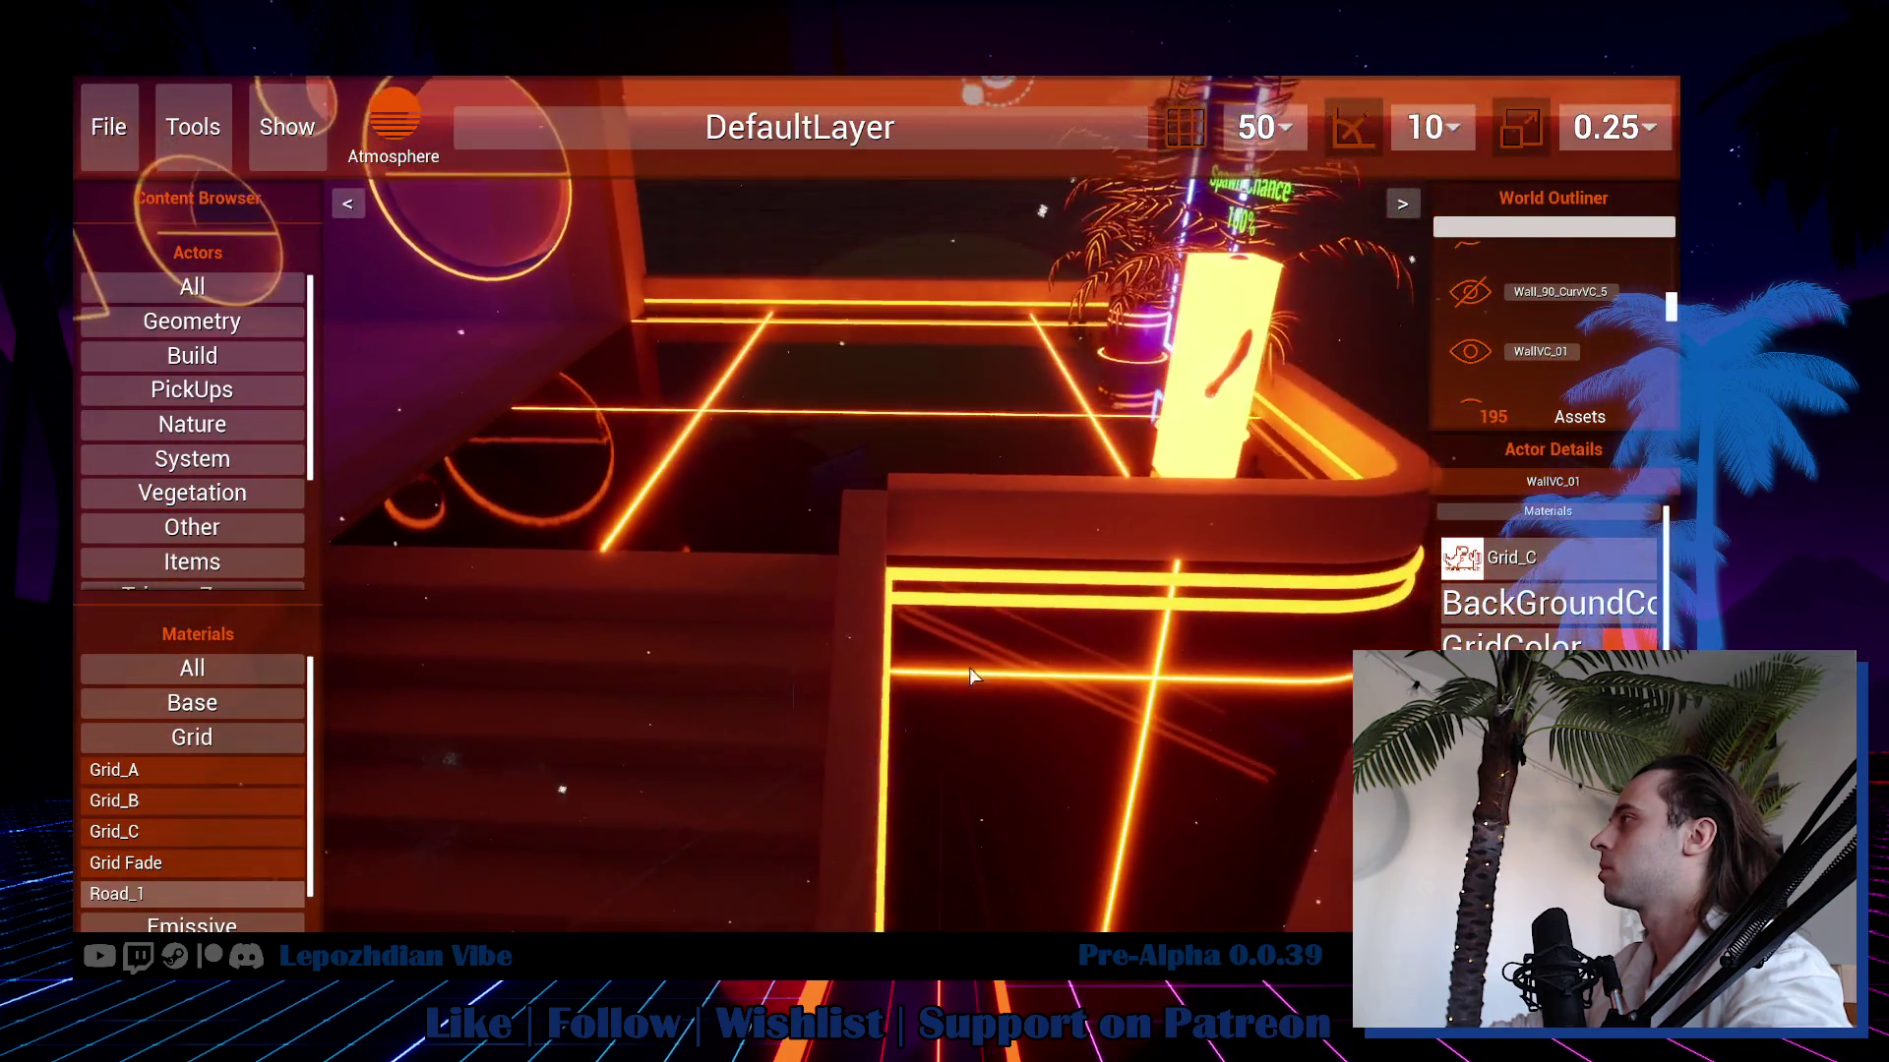
# Apply Grid_C with orange grid colour to both railing wall sections, including ParebCV_3.
pyautogui.click(1054, 507)
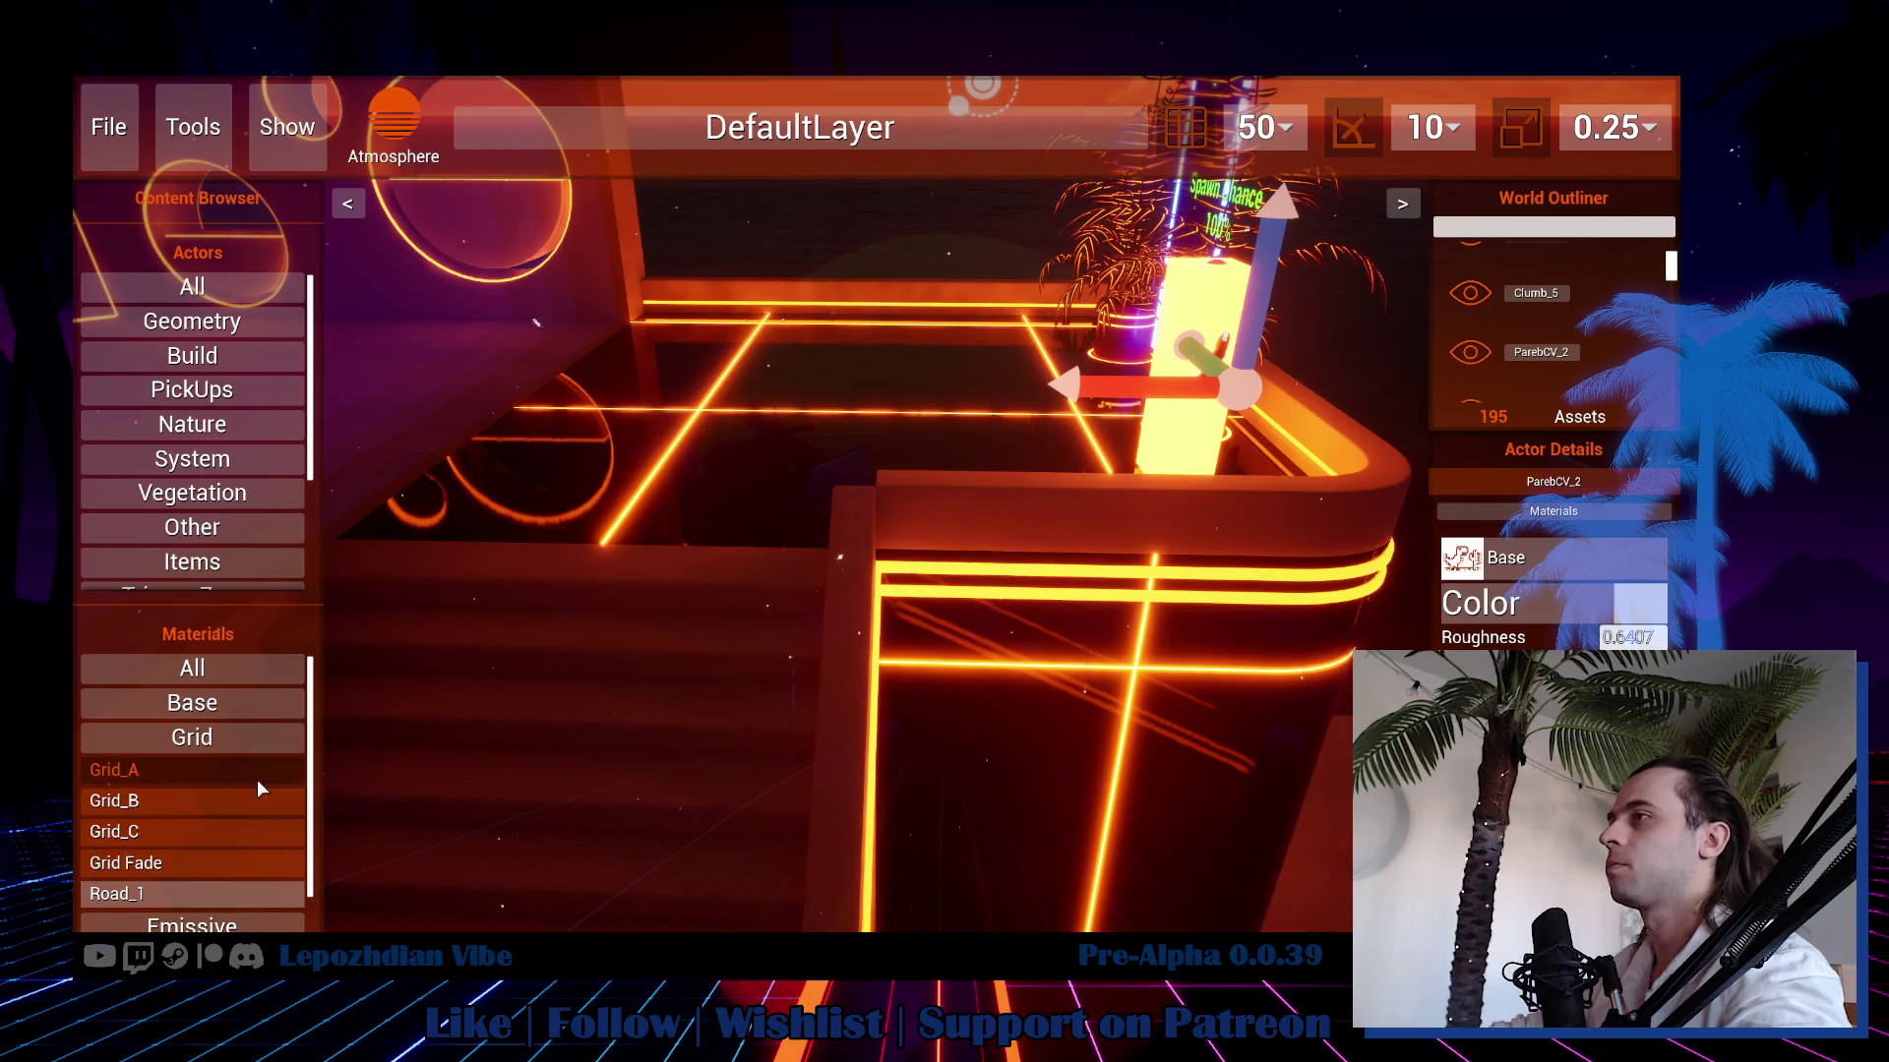
pyautogui.moveTo(176, 826); pyautogui.dragTo(1466, 600)
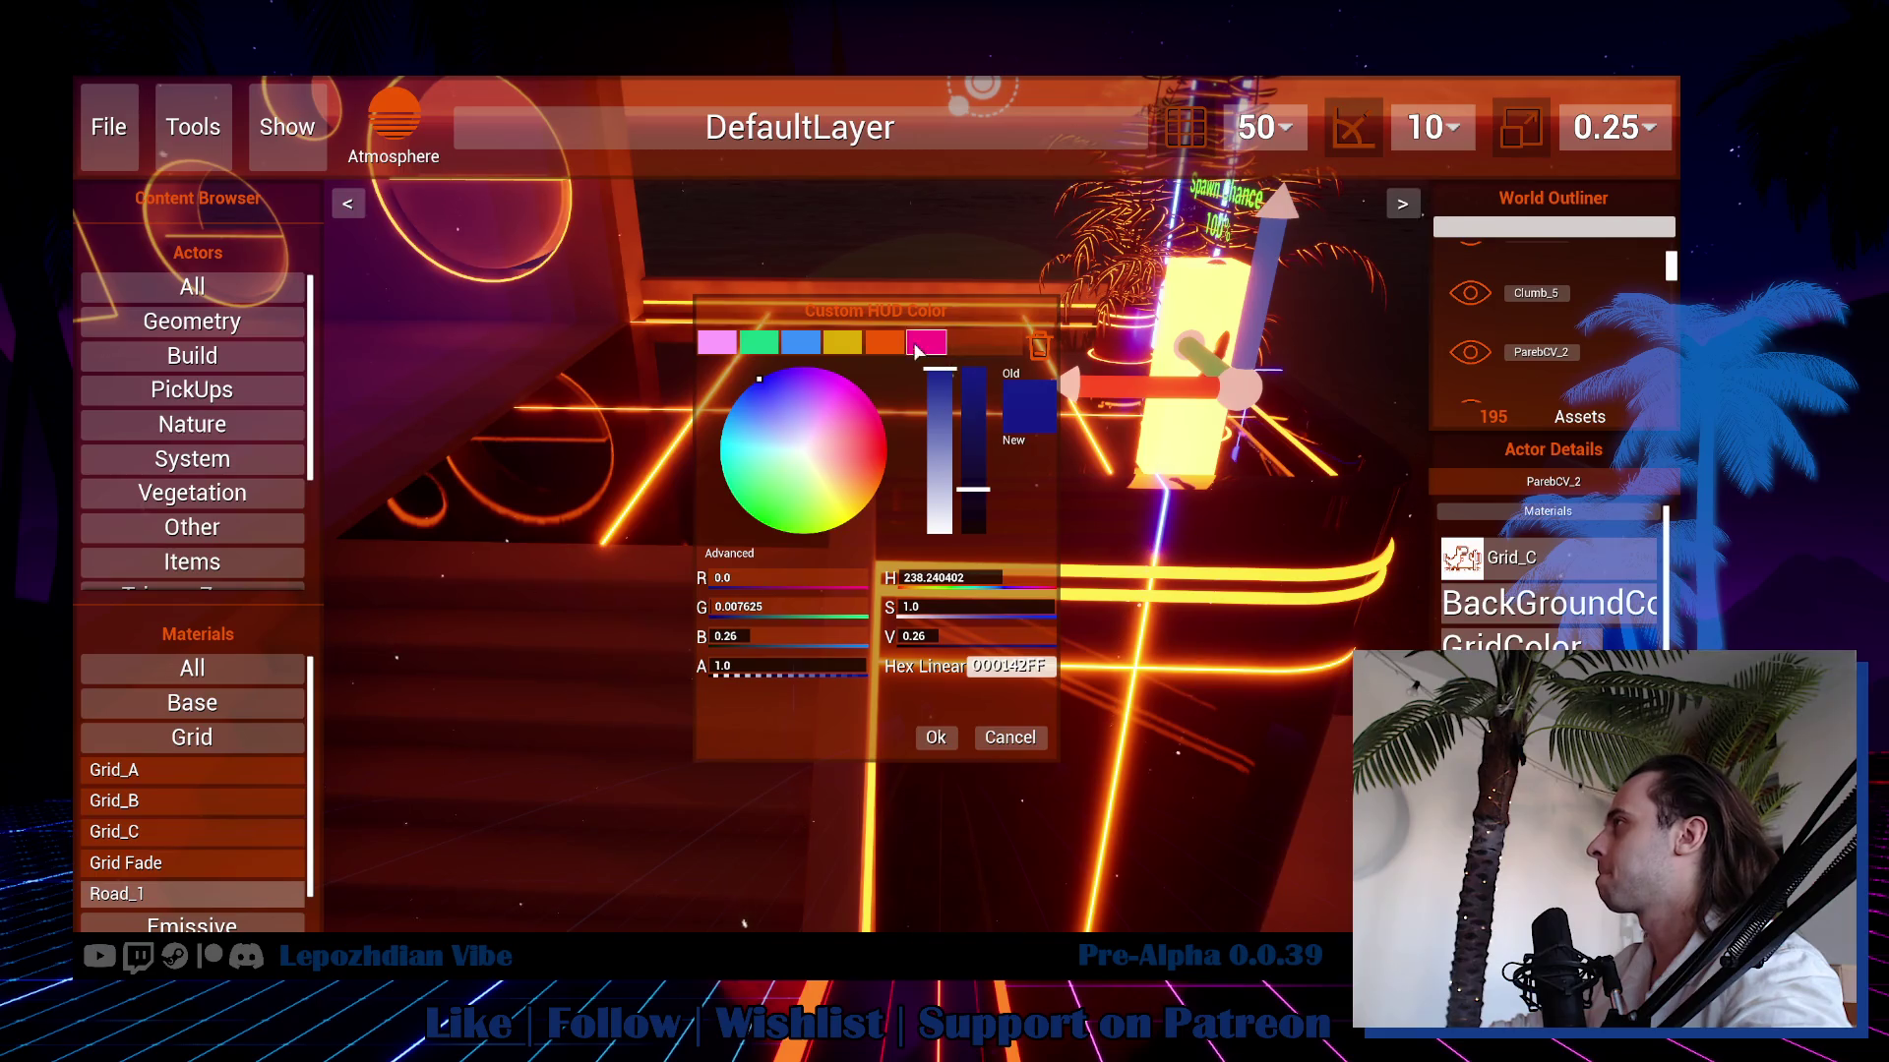
pyautogui.click(888, 342)
pyautogui.click(934, 740)
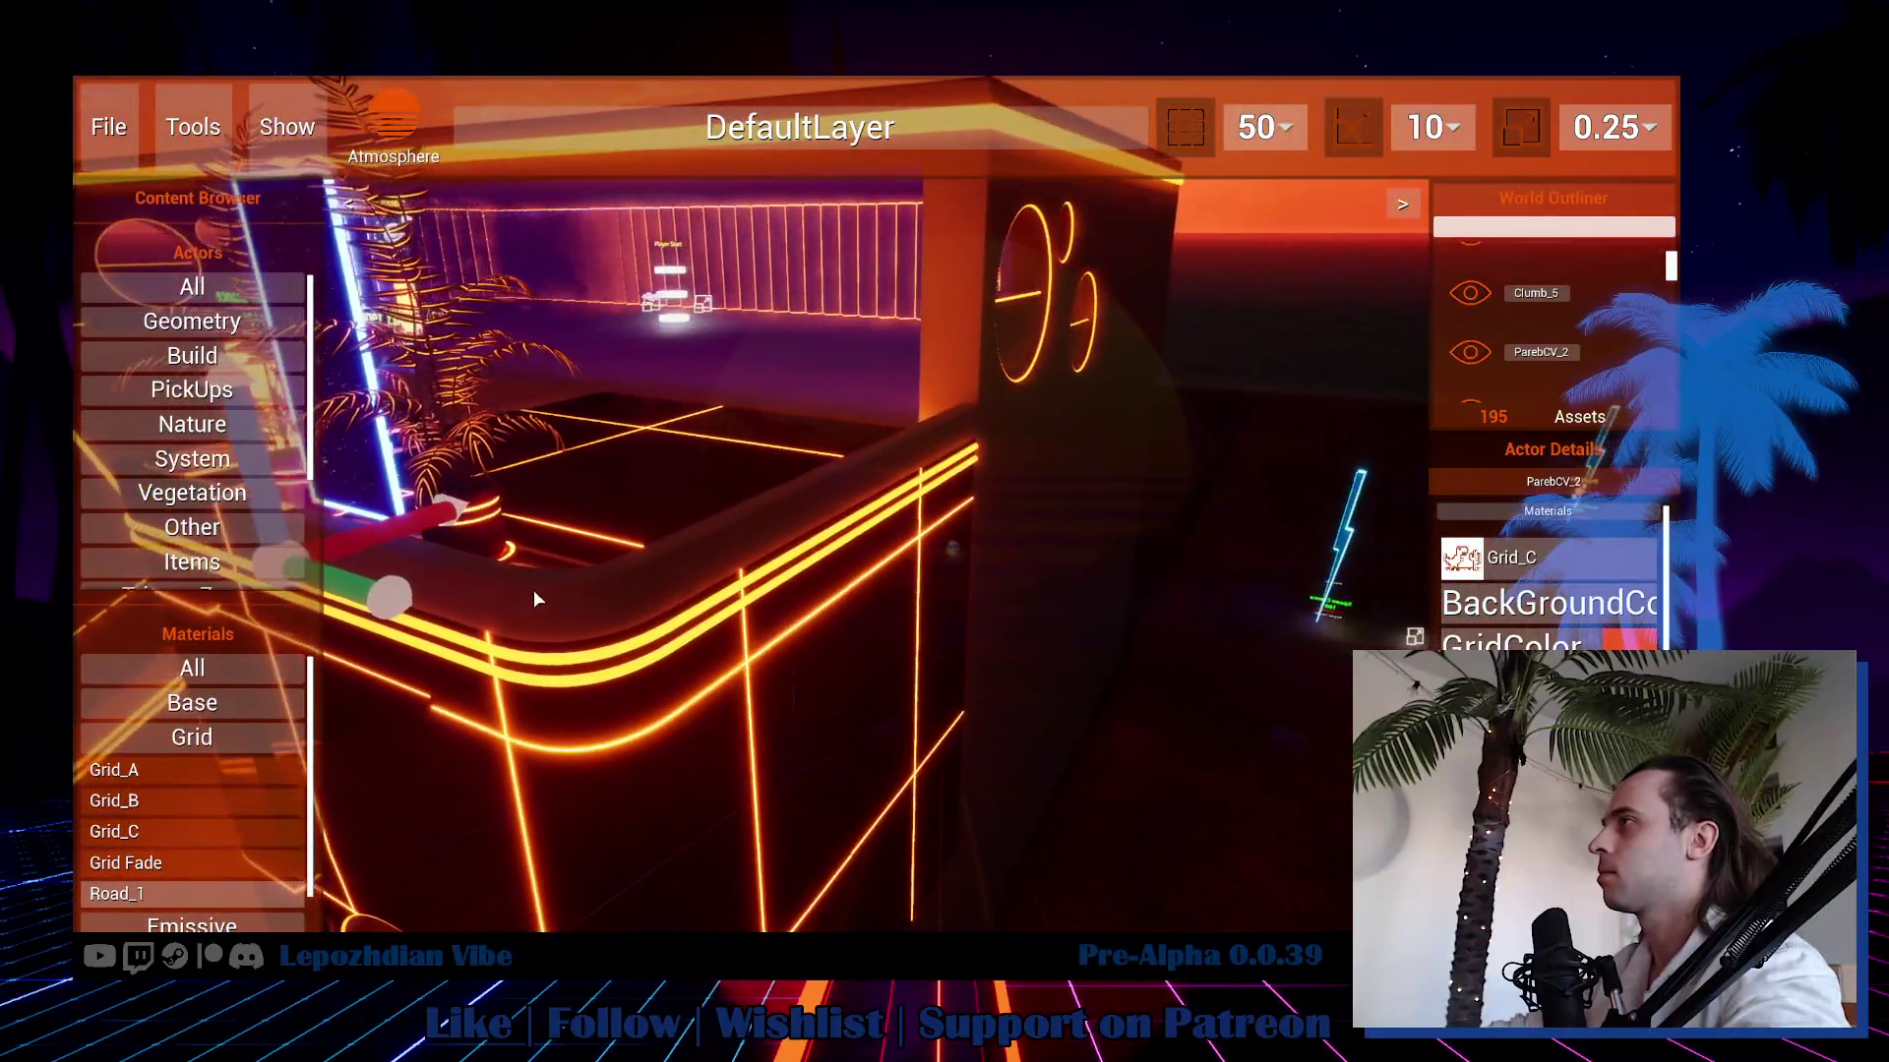
pyautogui.click(533, 598)
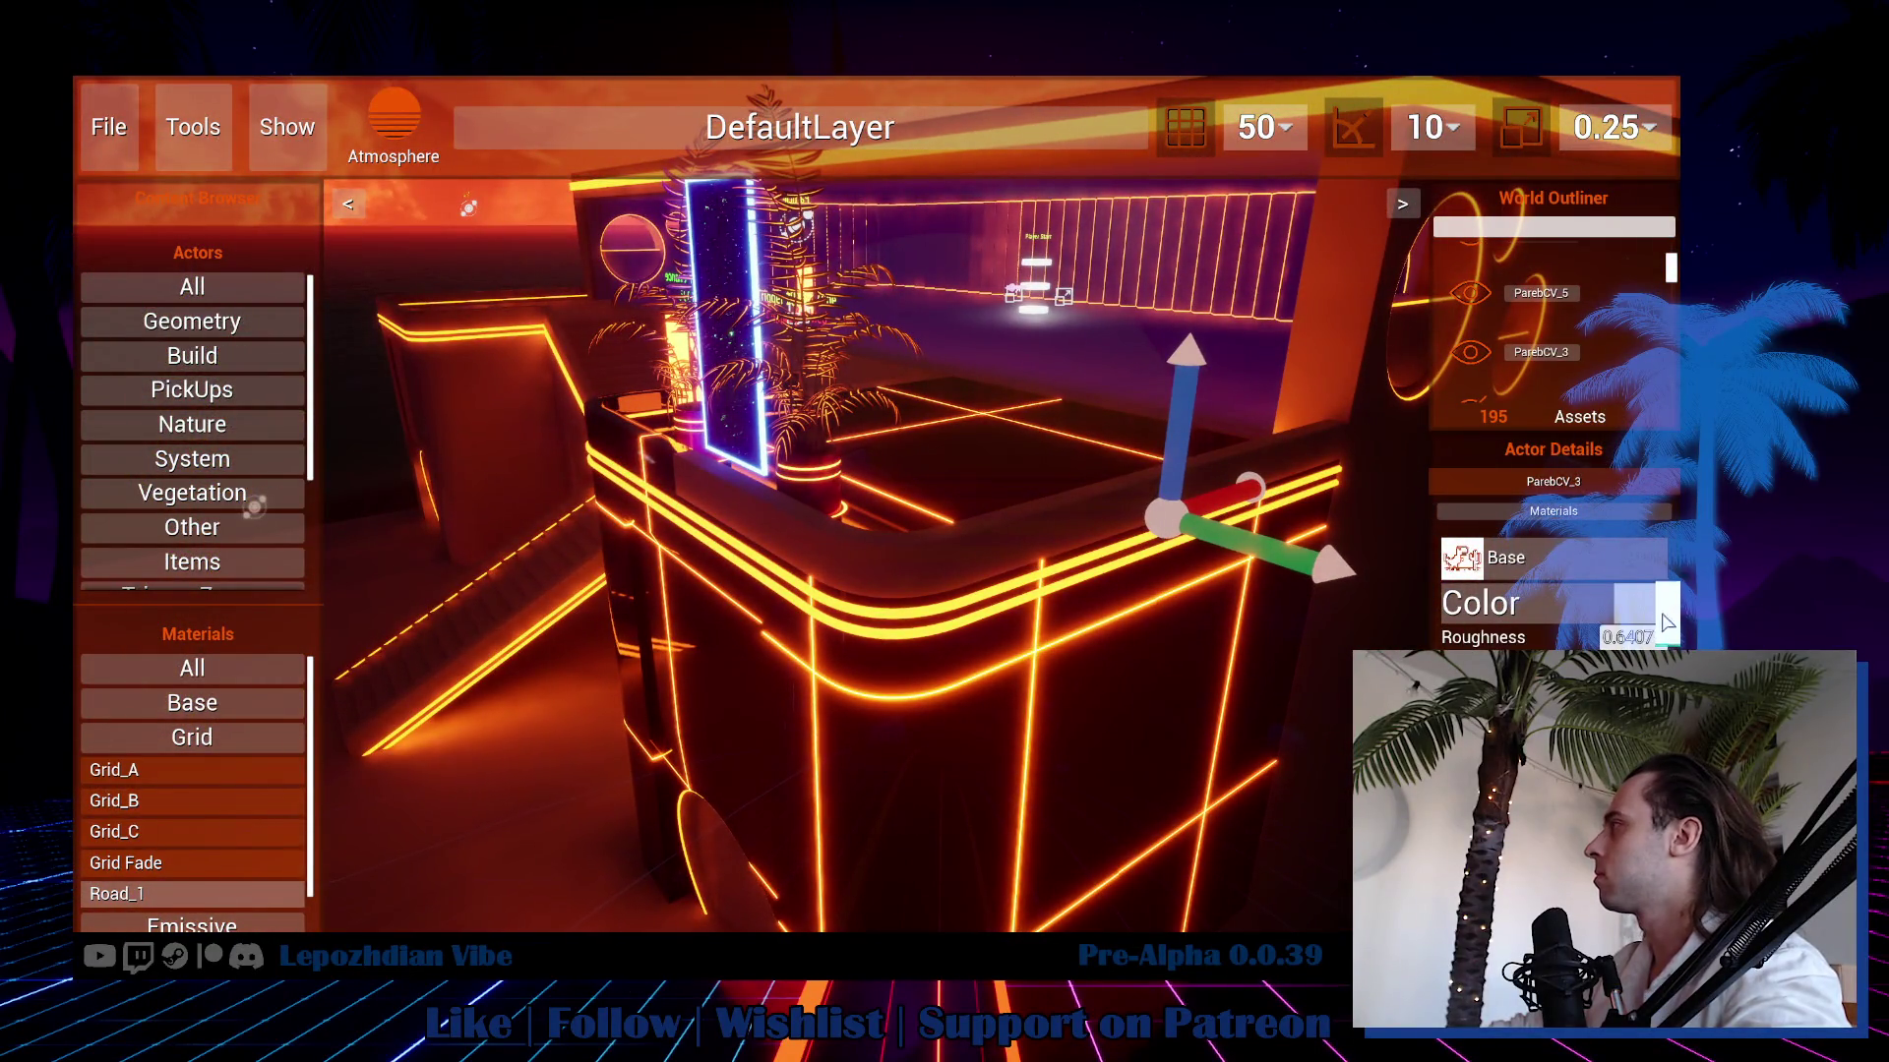
pyautogui.moveTo(1468, 562); pyautogui.dragTo(1471, 562)
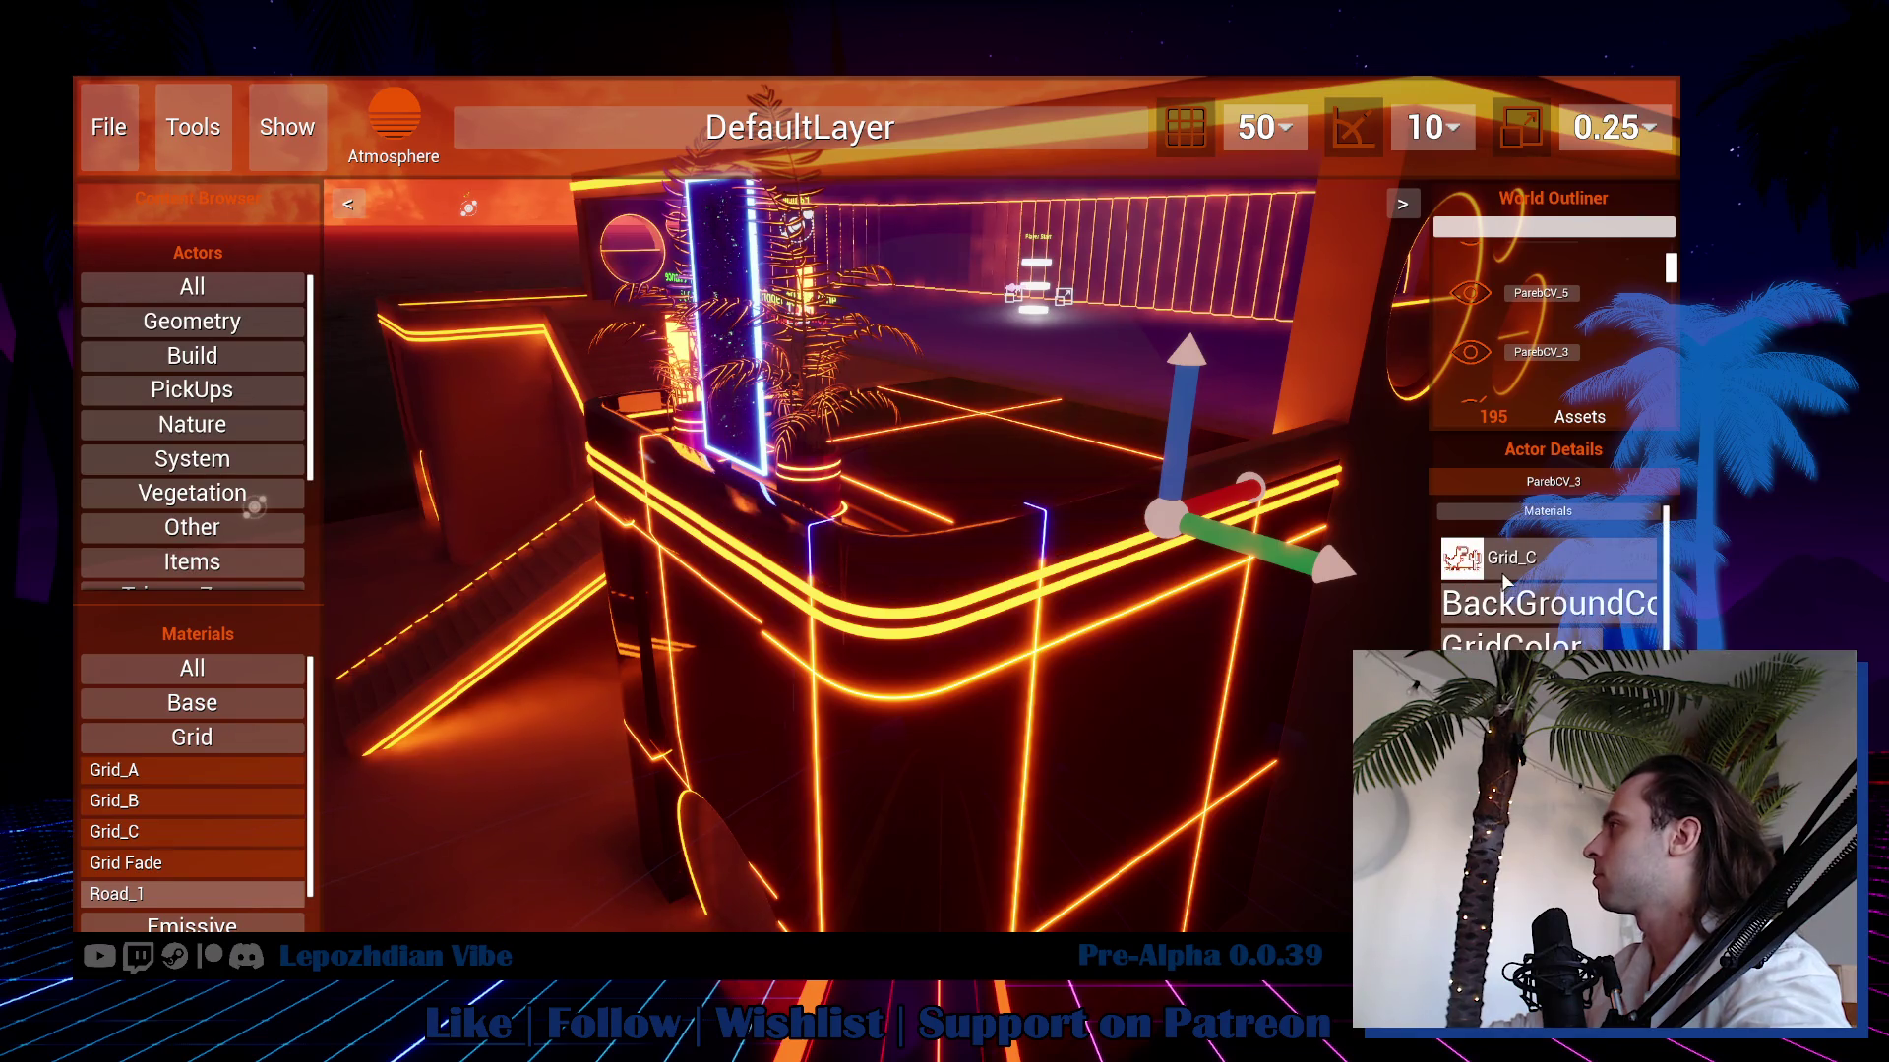
pyautogui.click(1534, 621)
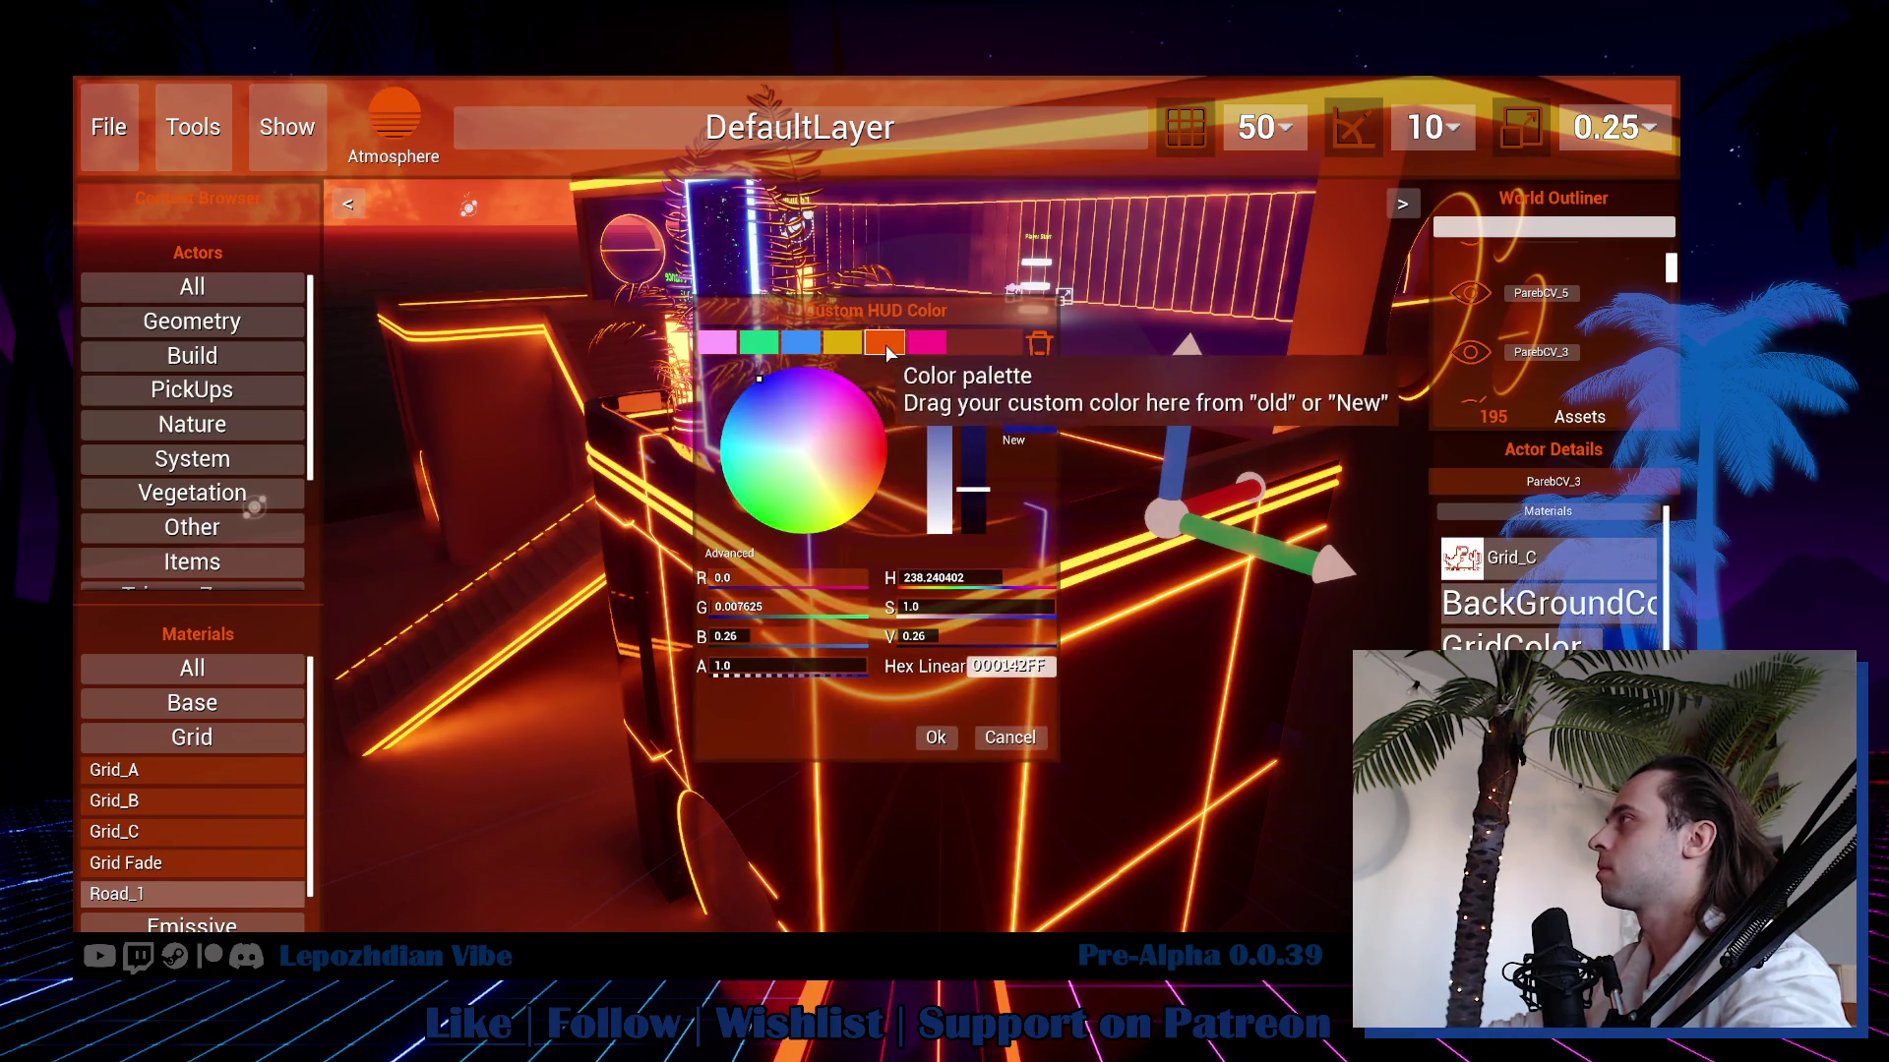
pyautogui.click(884, 342)
pyautogui.click(936, 738)
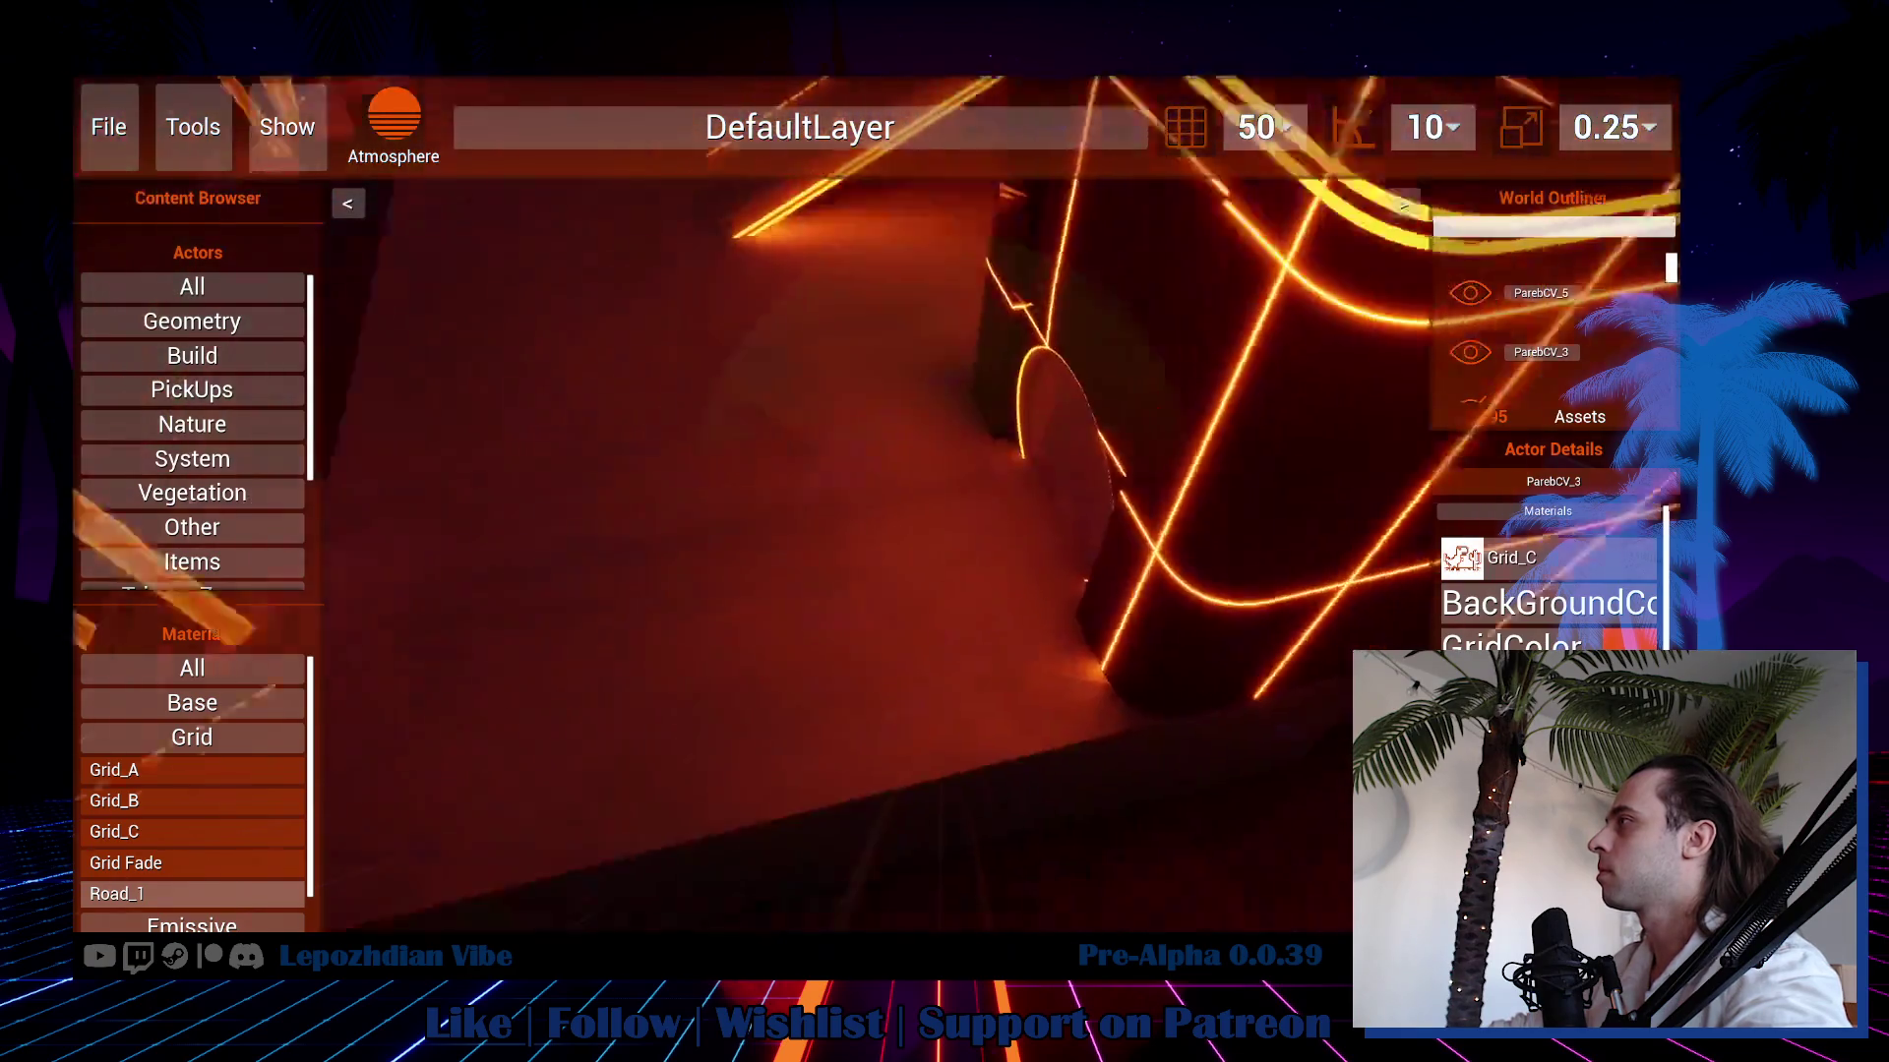
# Give the round panel WallVC_01 the Emissive_Base material with a bright yellow glow.
pyautogui.scroll(-2, 1550, 575)
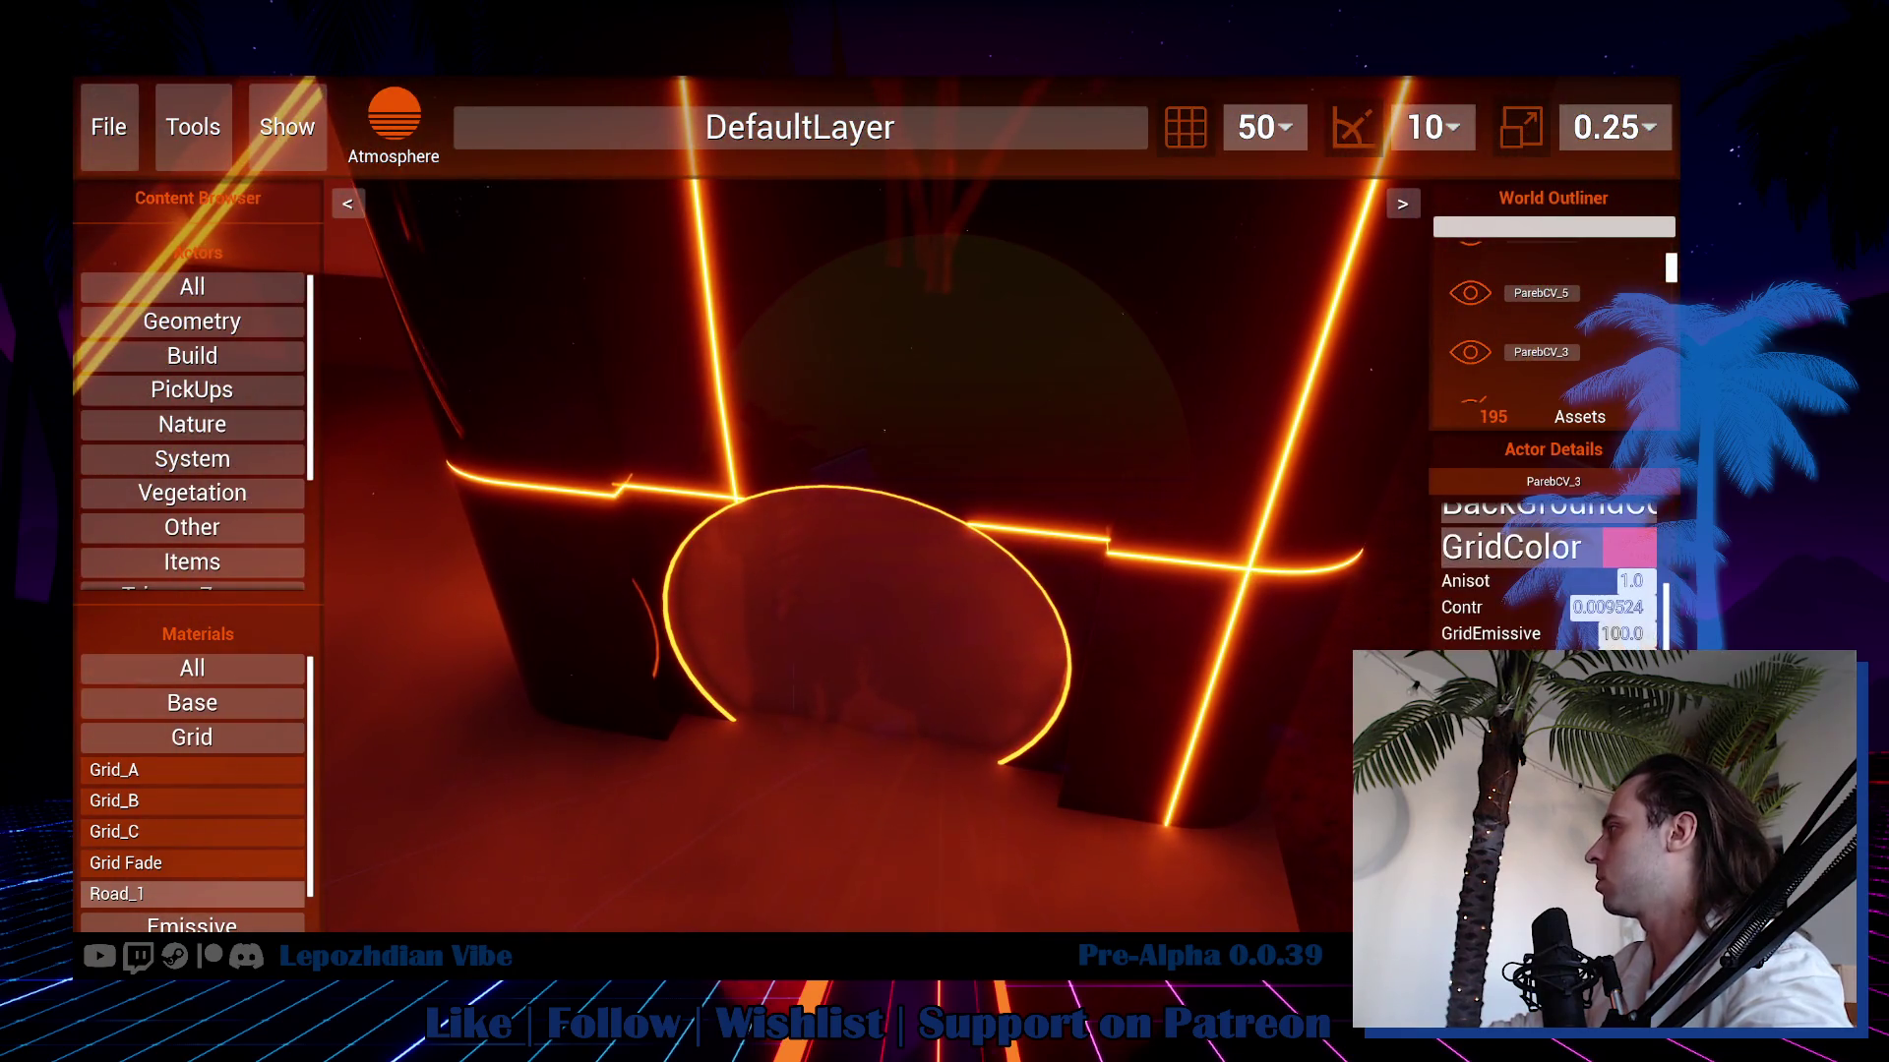
pyautogui.click(948, 652)
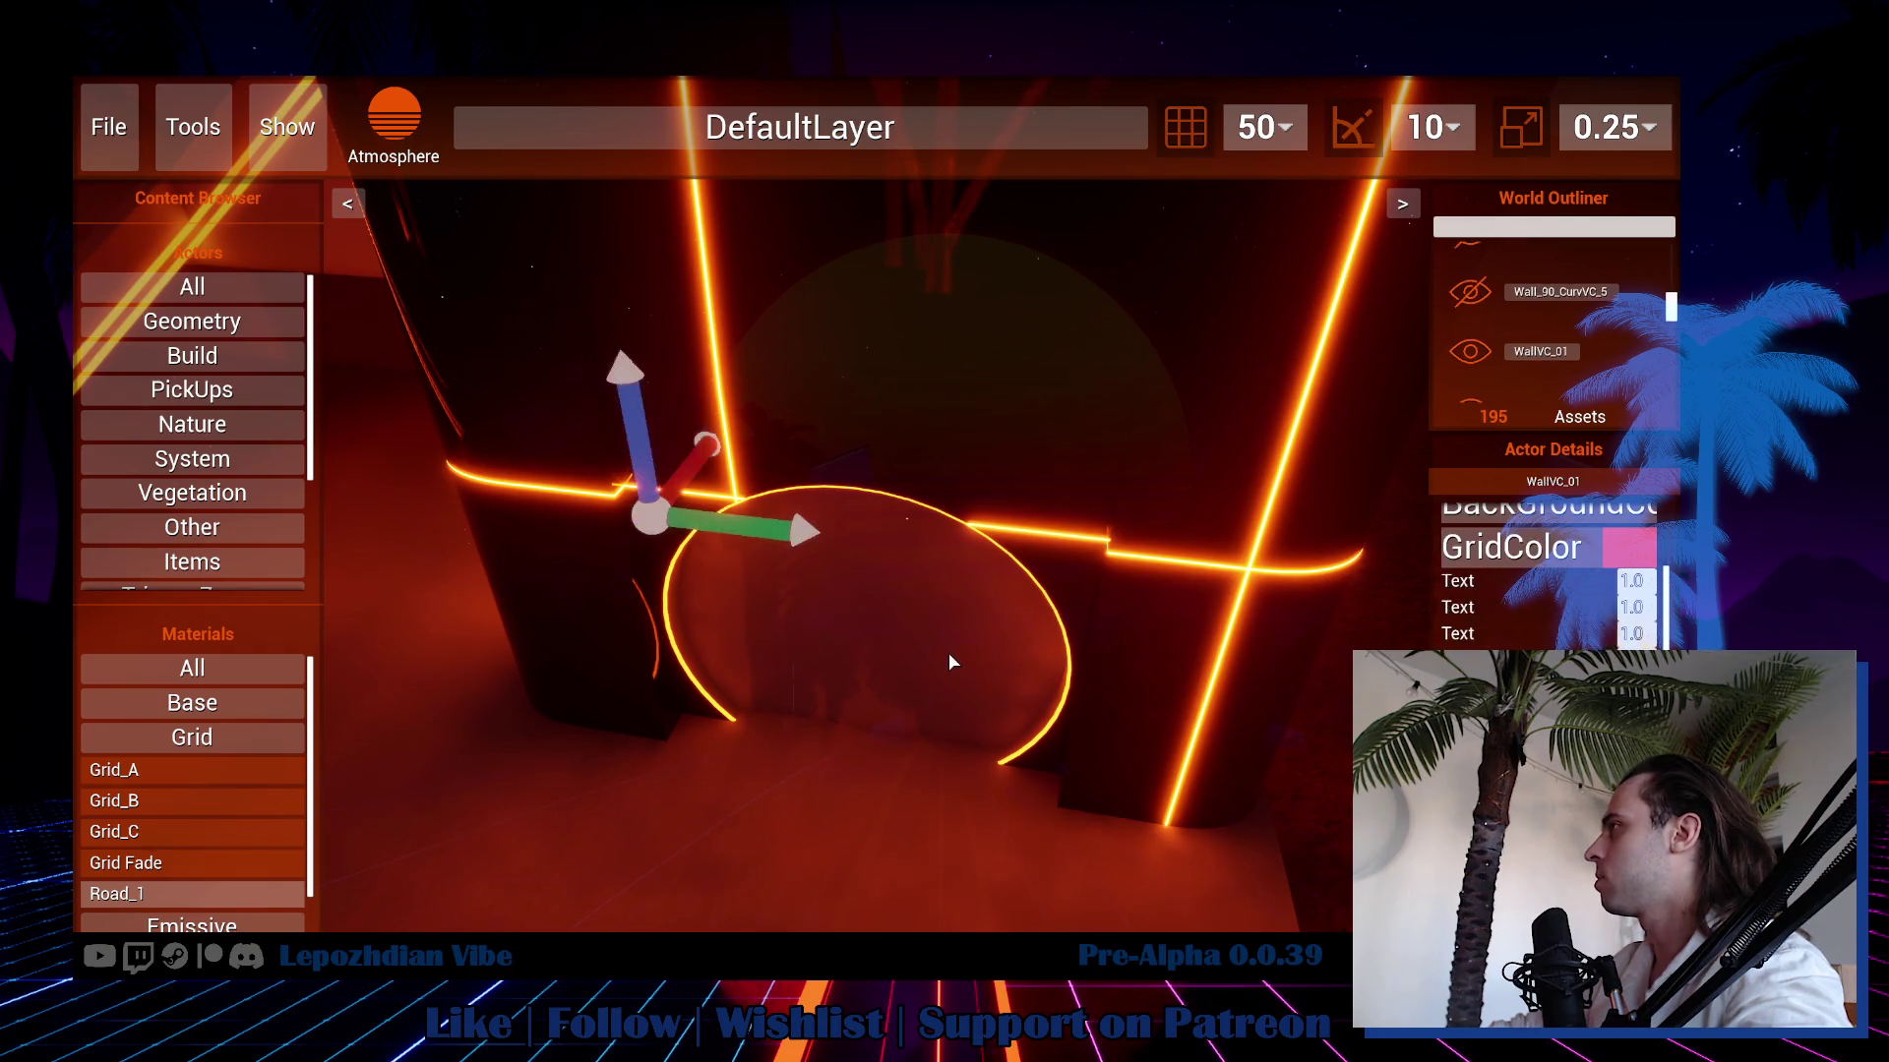
pyautogui.scroll(-3, 1549, 580)
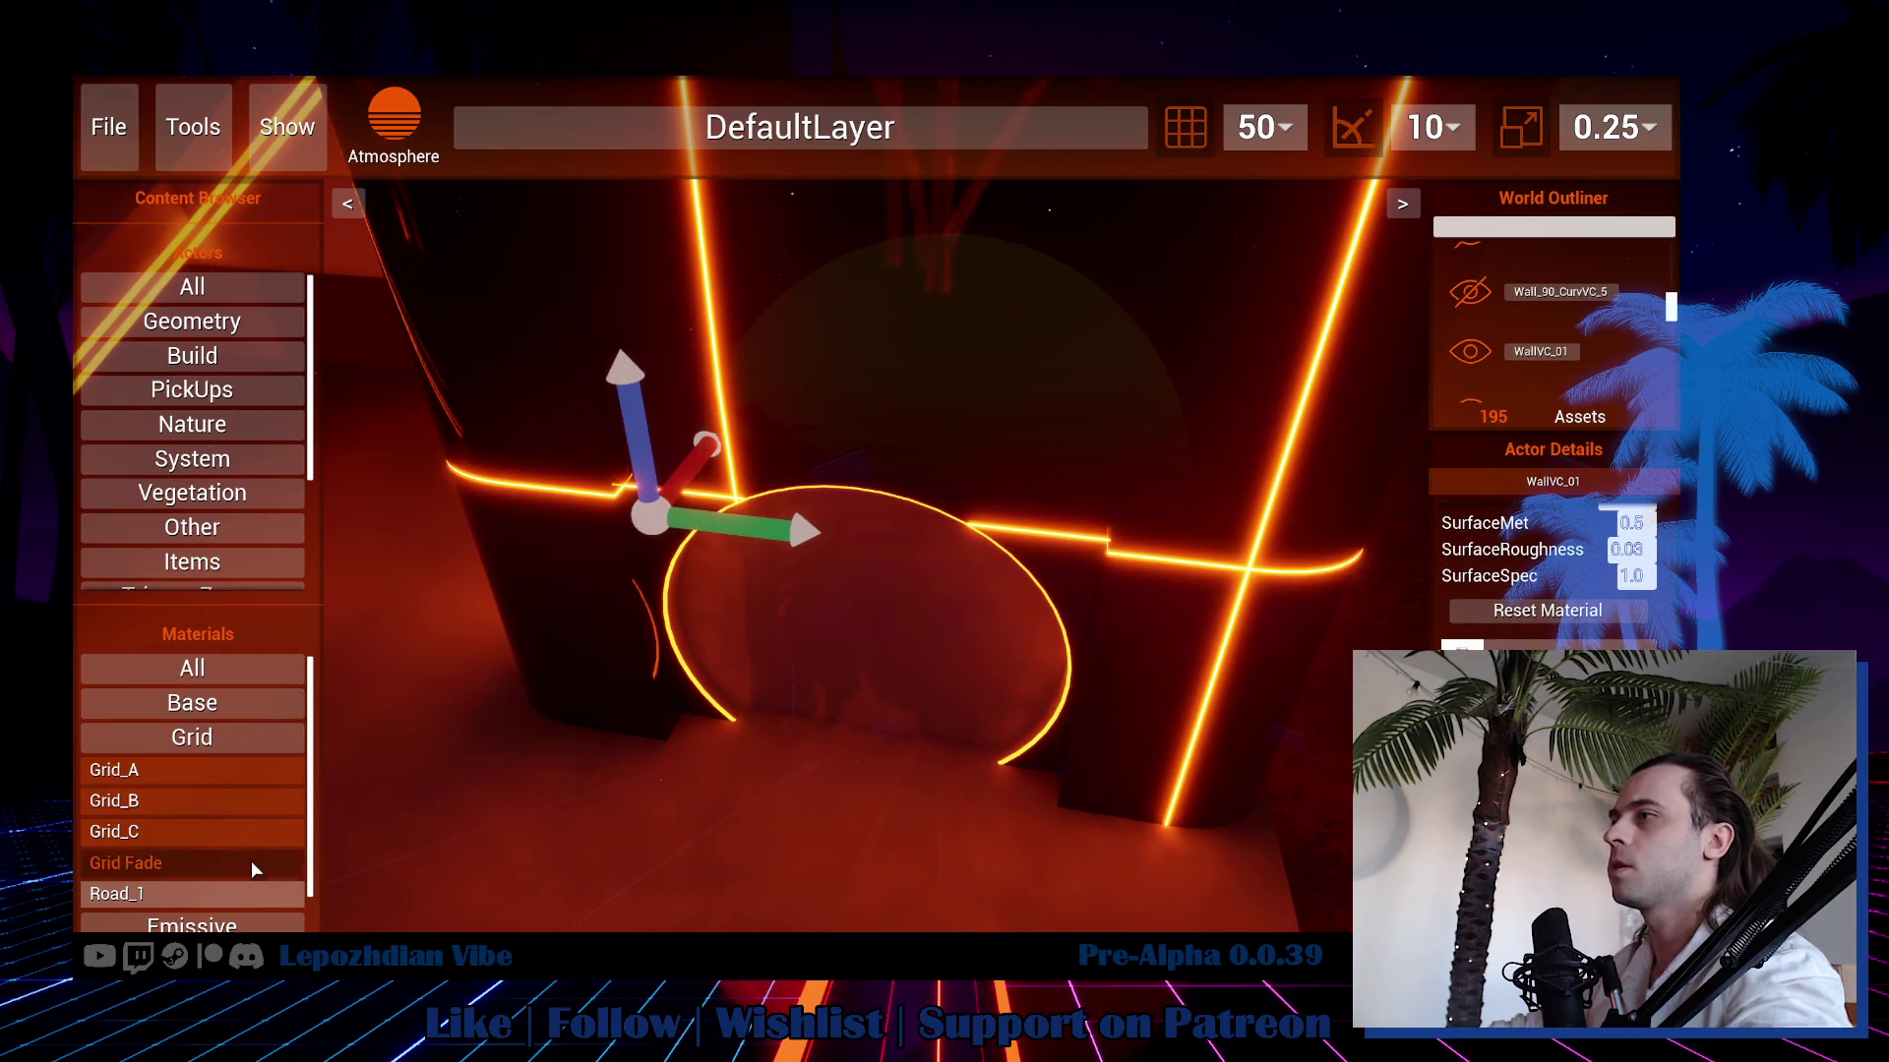
pyautogui.scroll(-3, 239, 903)
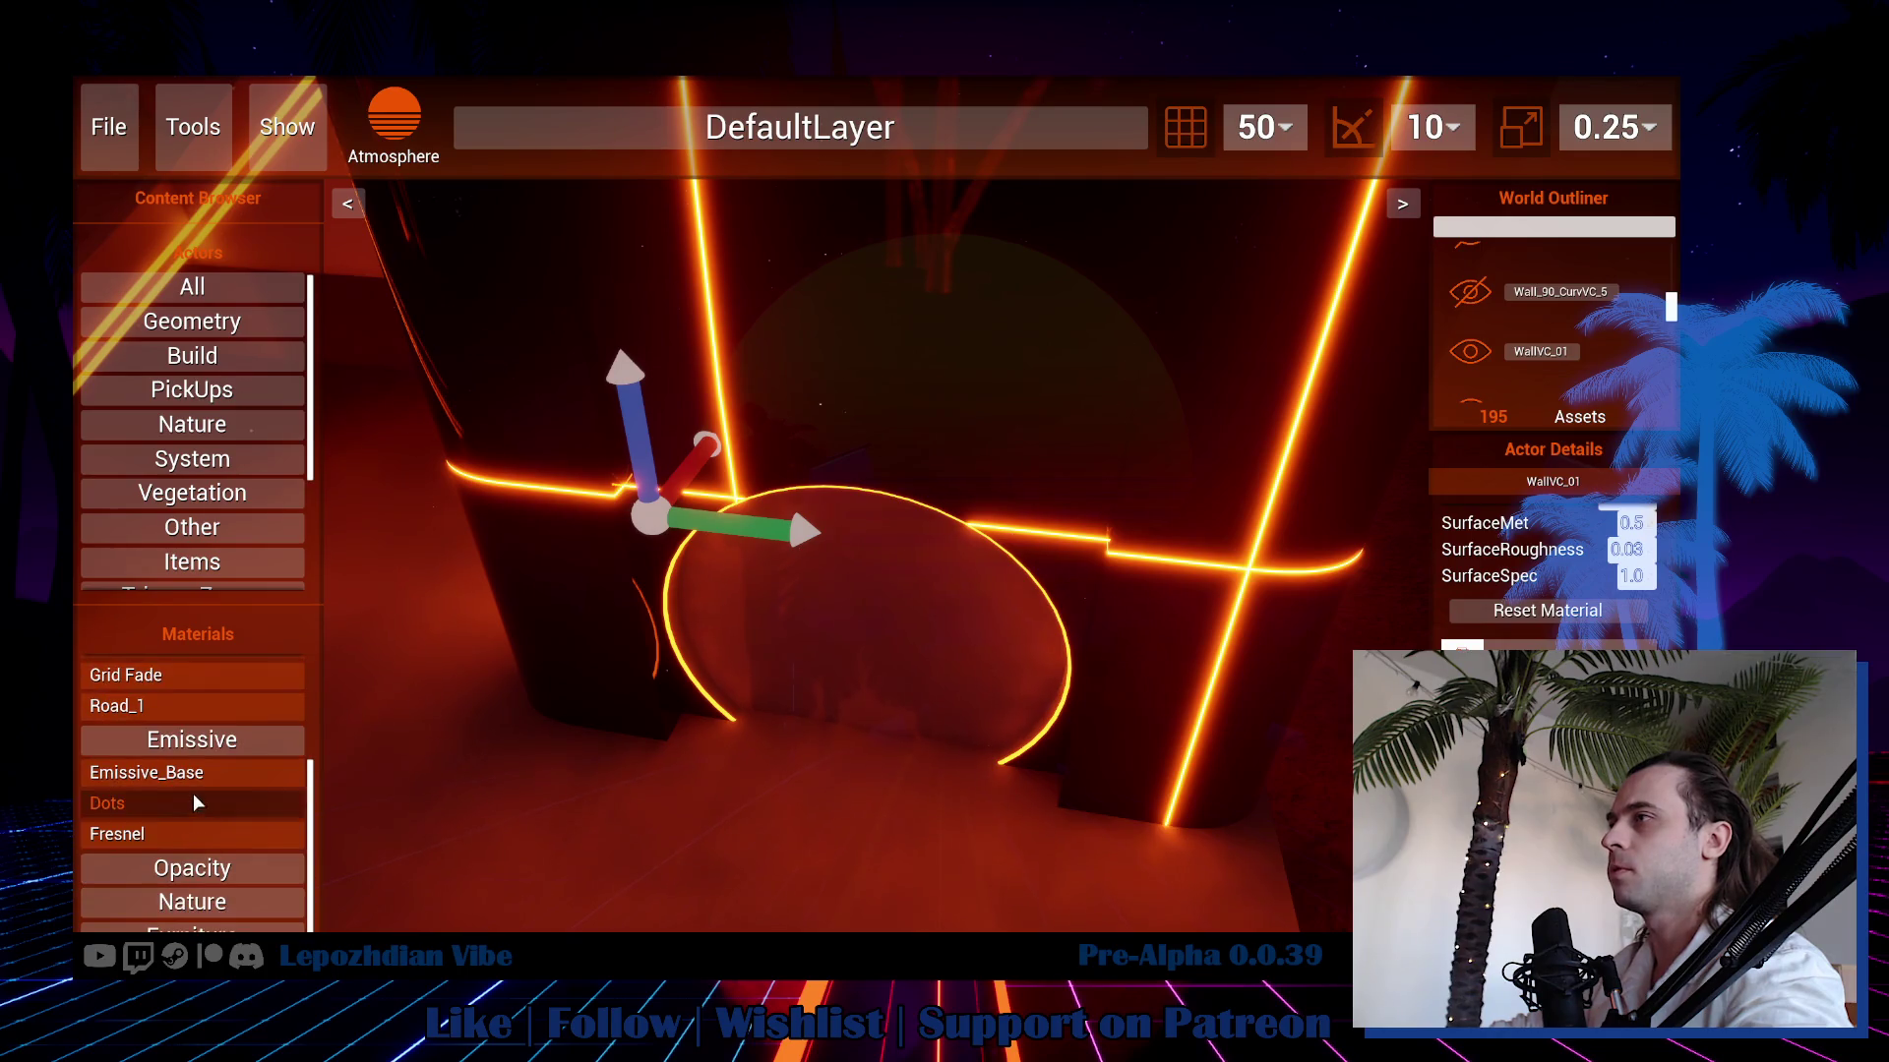
pyautogui.moveTo(1490, 632); pyautogui.dragTo(1489, 635)
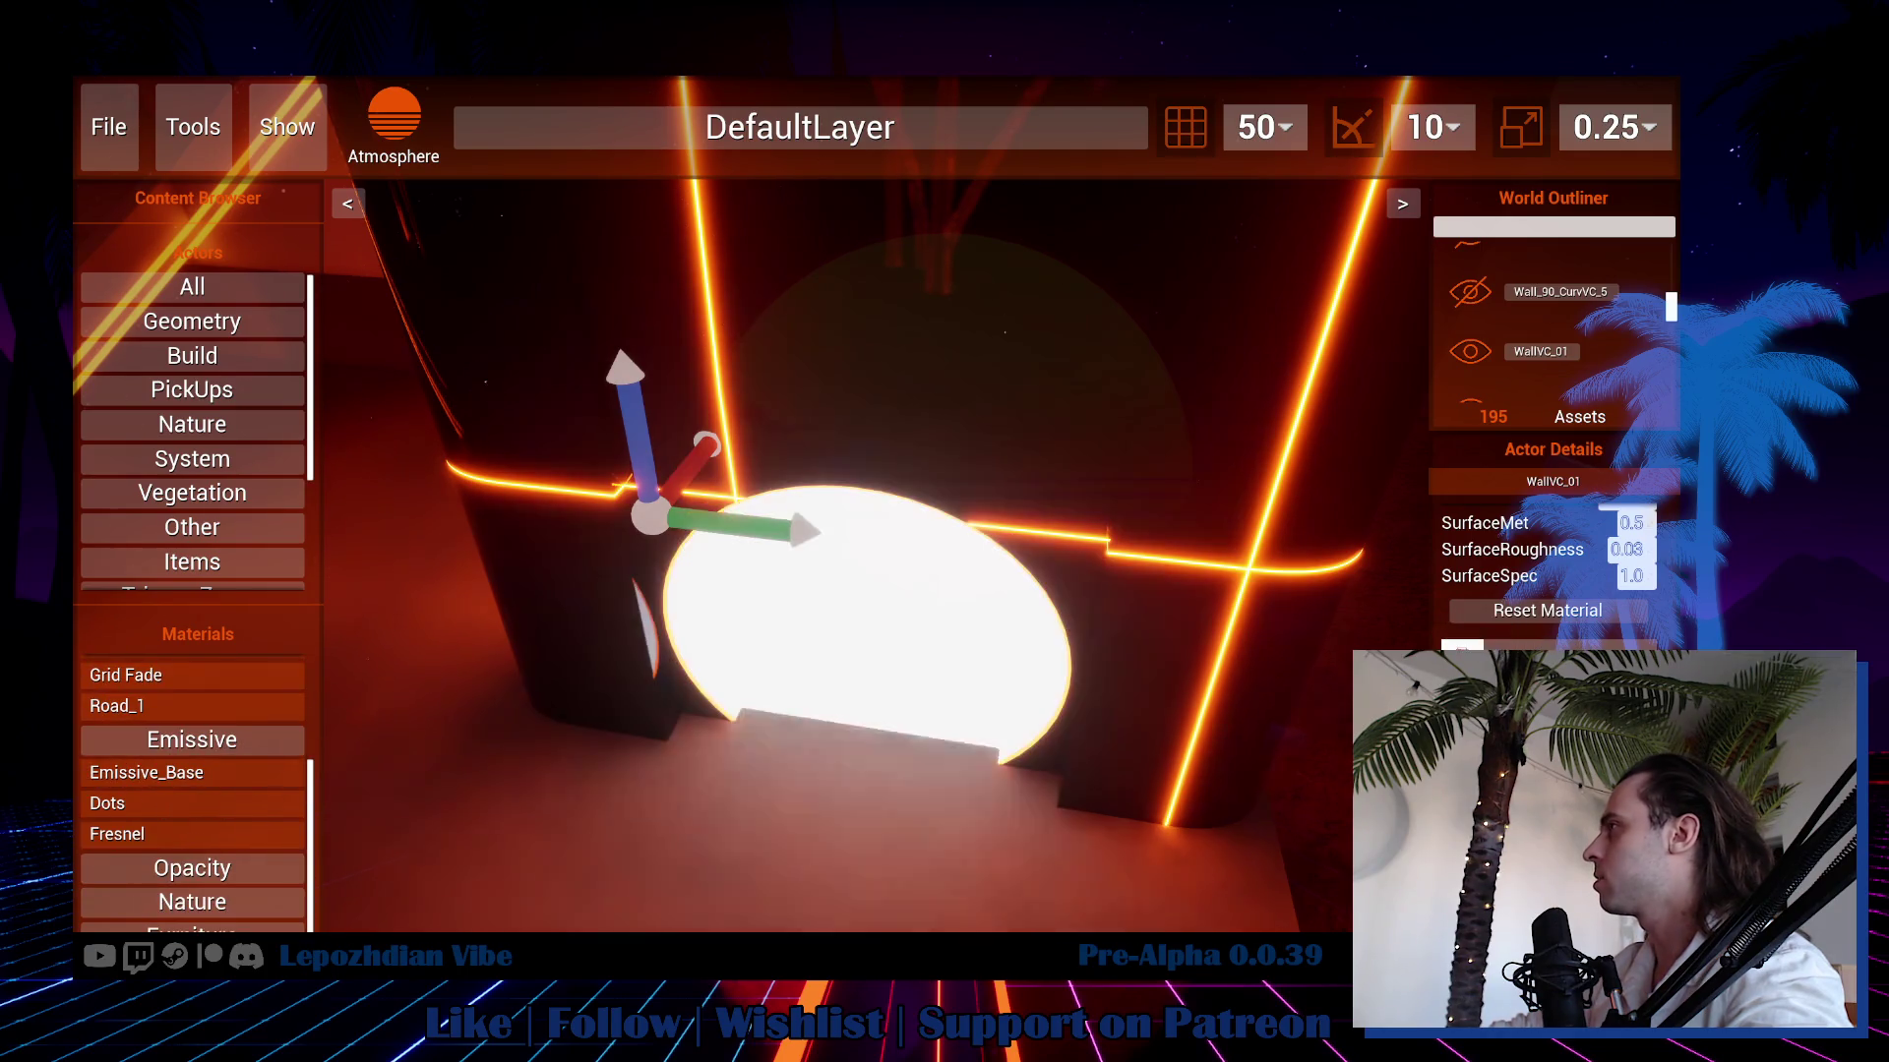
pyautogui.click(1461, 645)
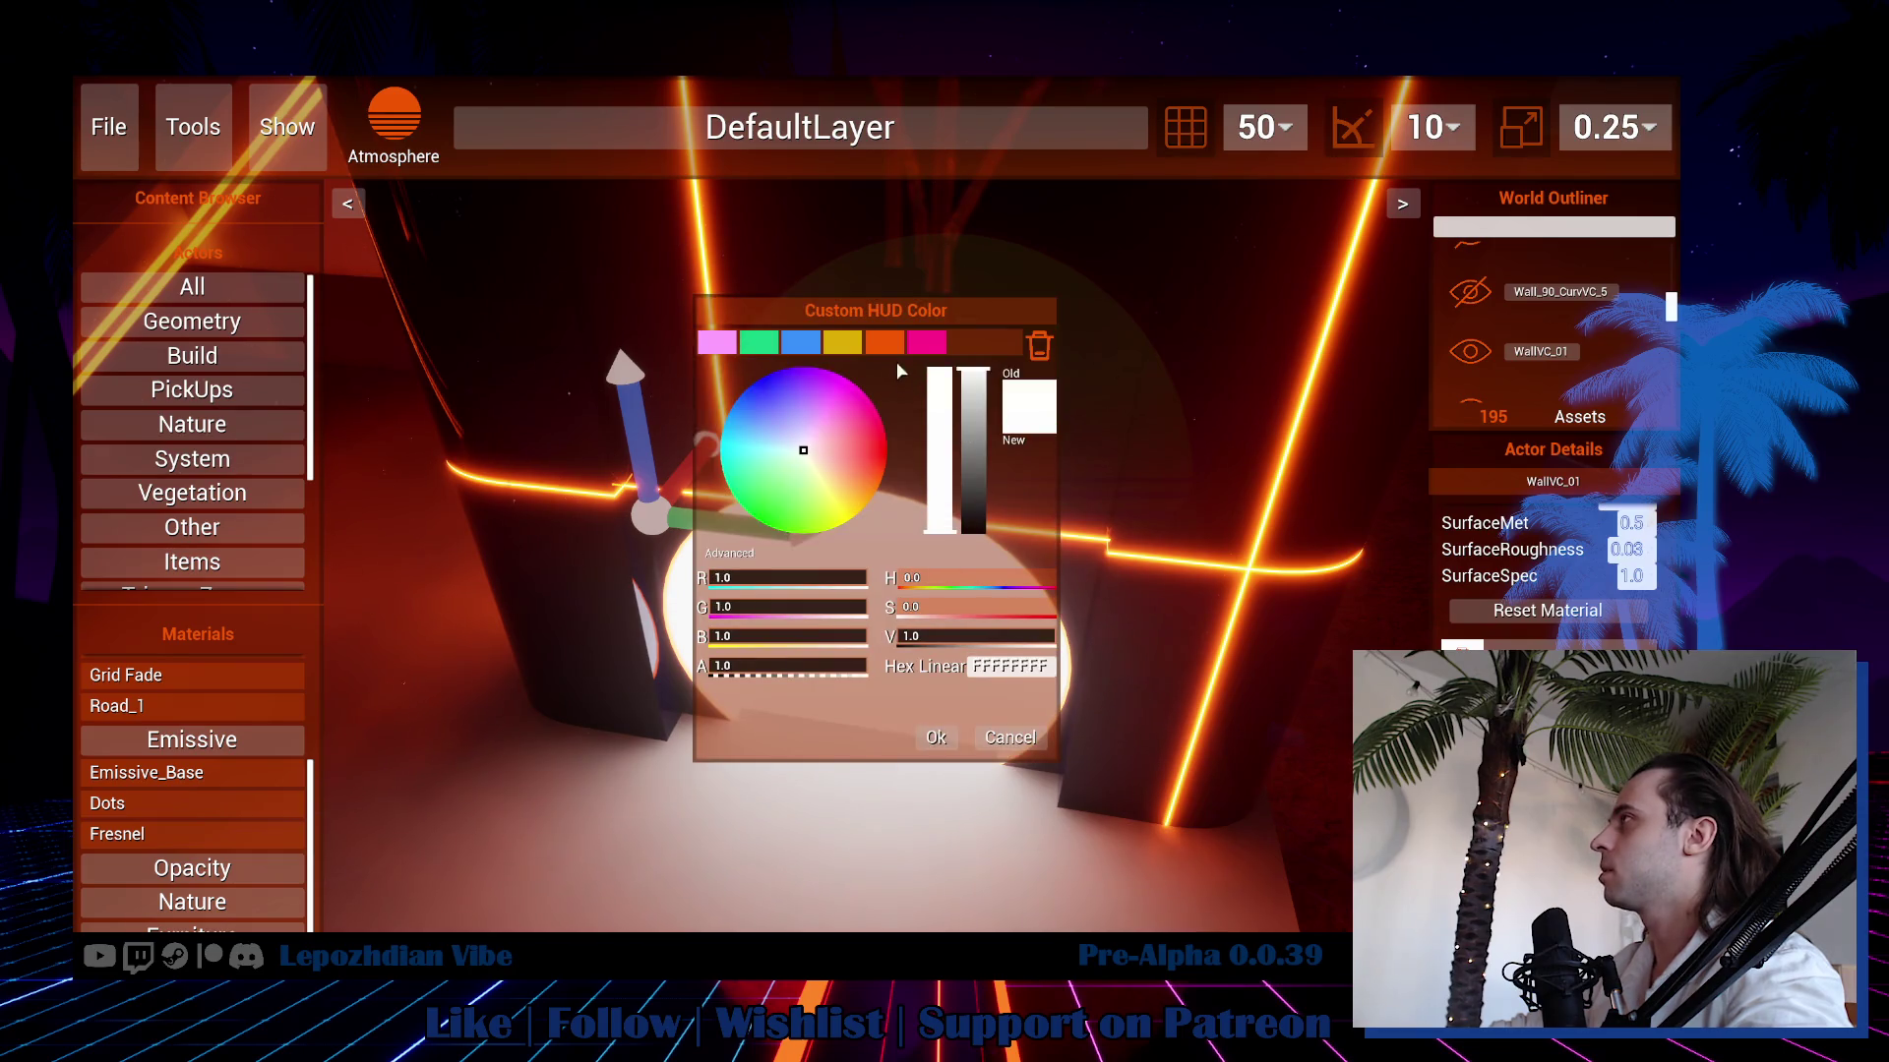
pyautogui.click(842, 341)
pyautogui.click(935, 737)
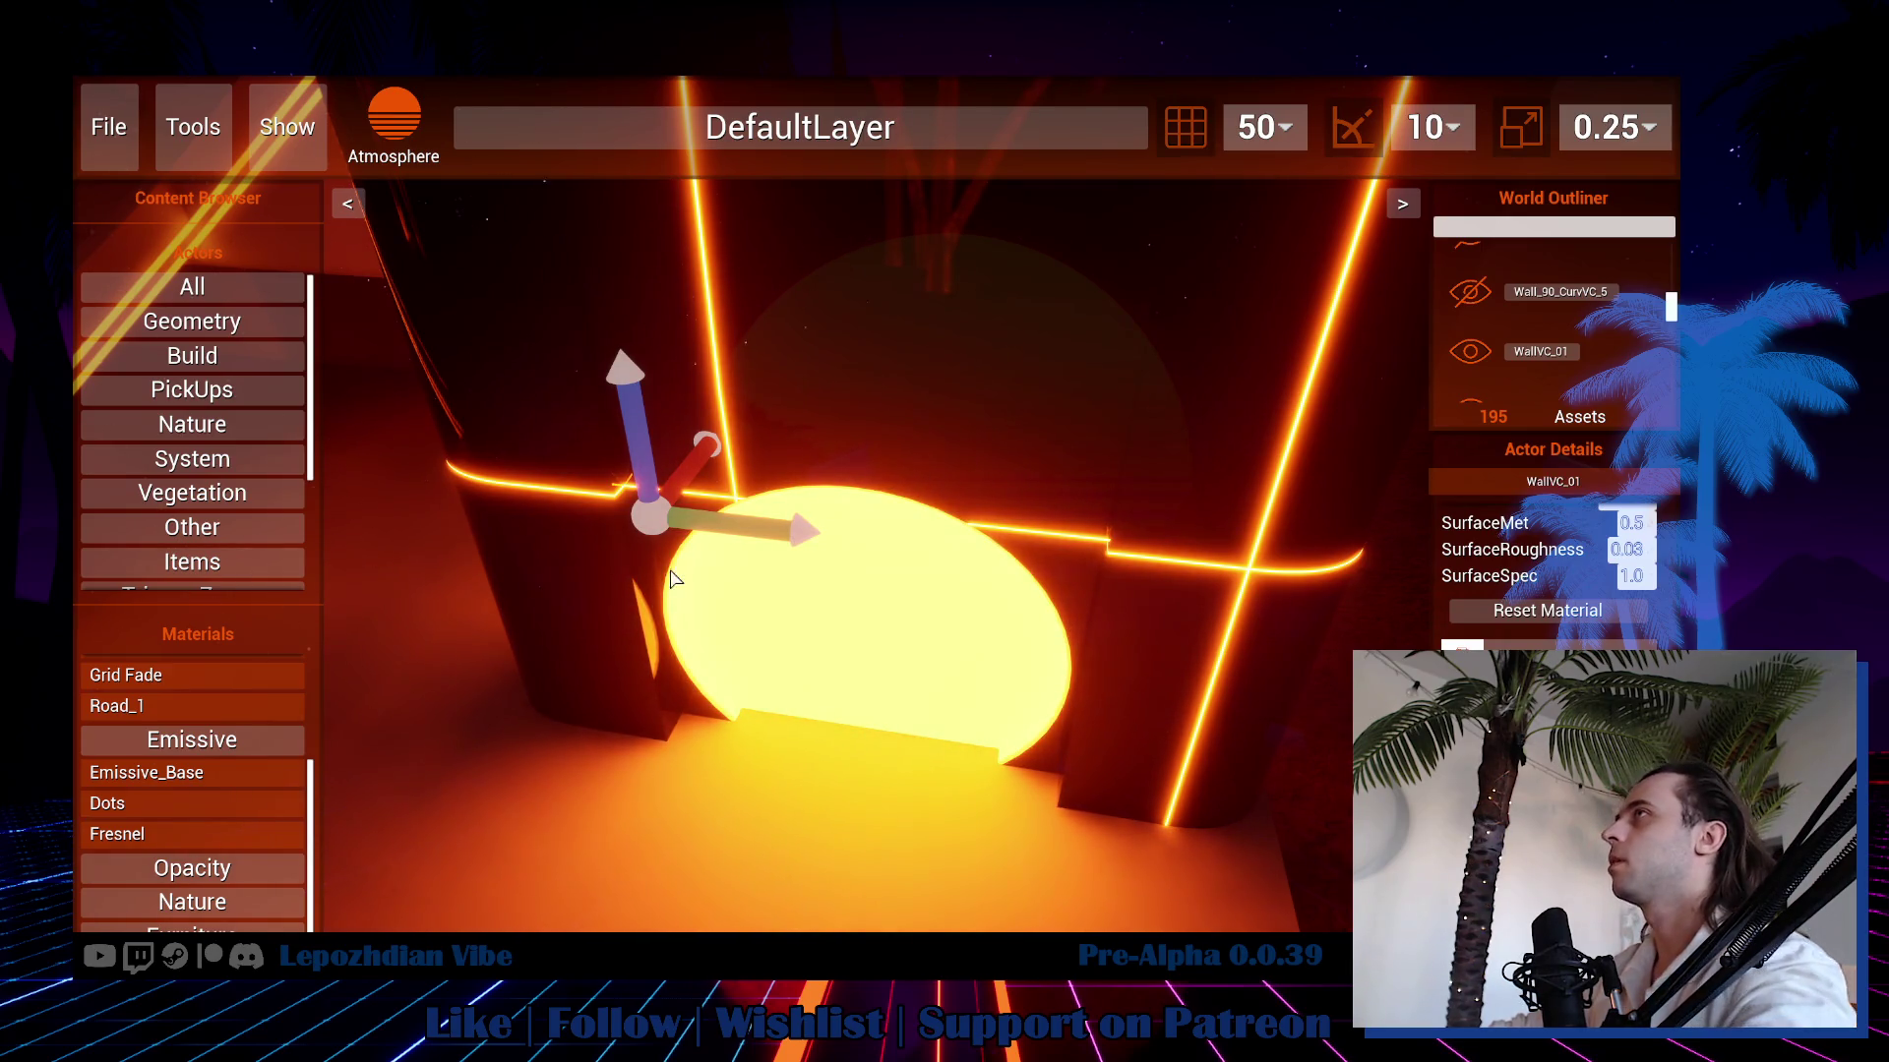
pyautogui.click(110, 147)
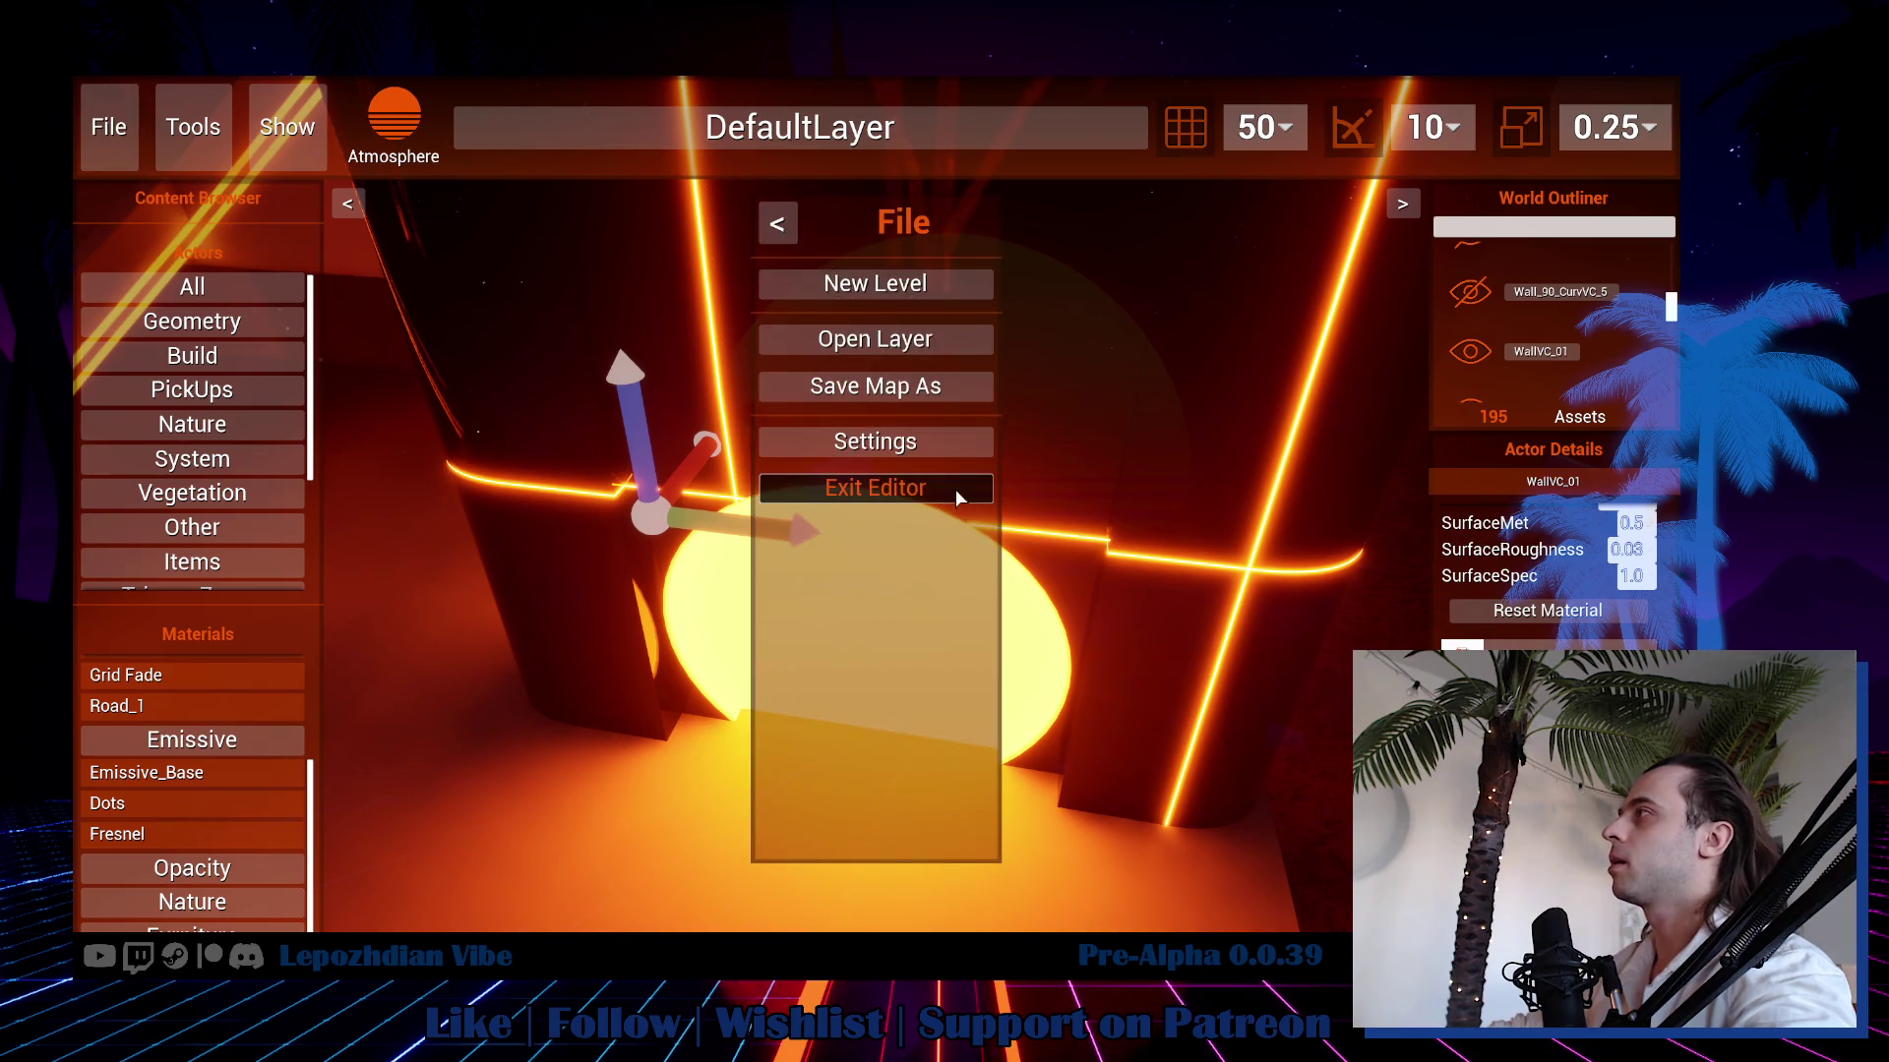
# Exit the editor to play the level, then reopen the Vibe Editor from the Escape menu.
pyautogui.click(956, 497)
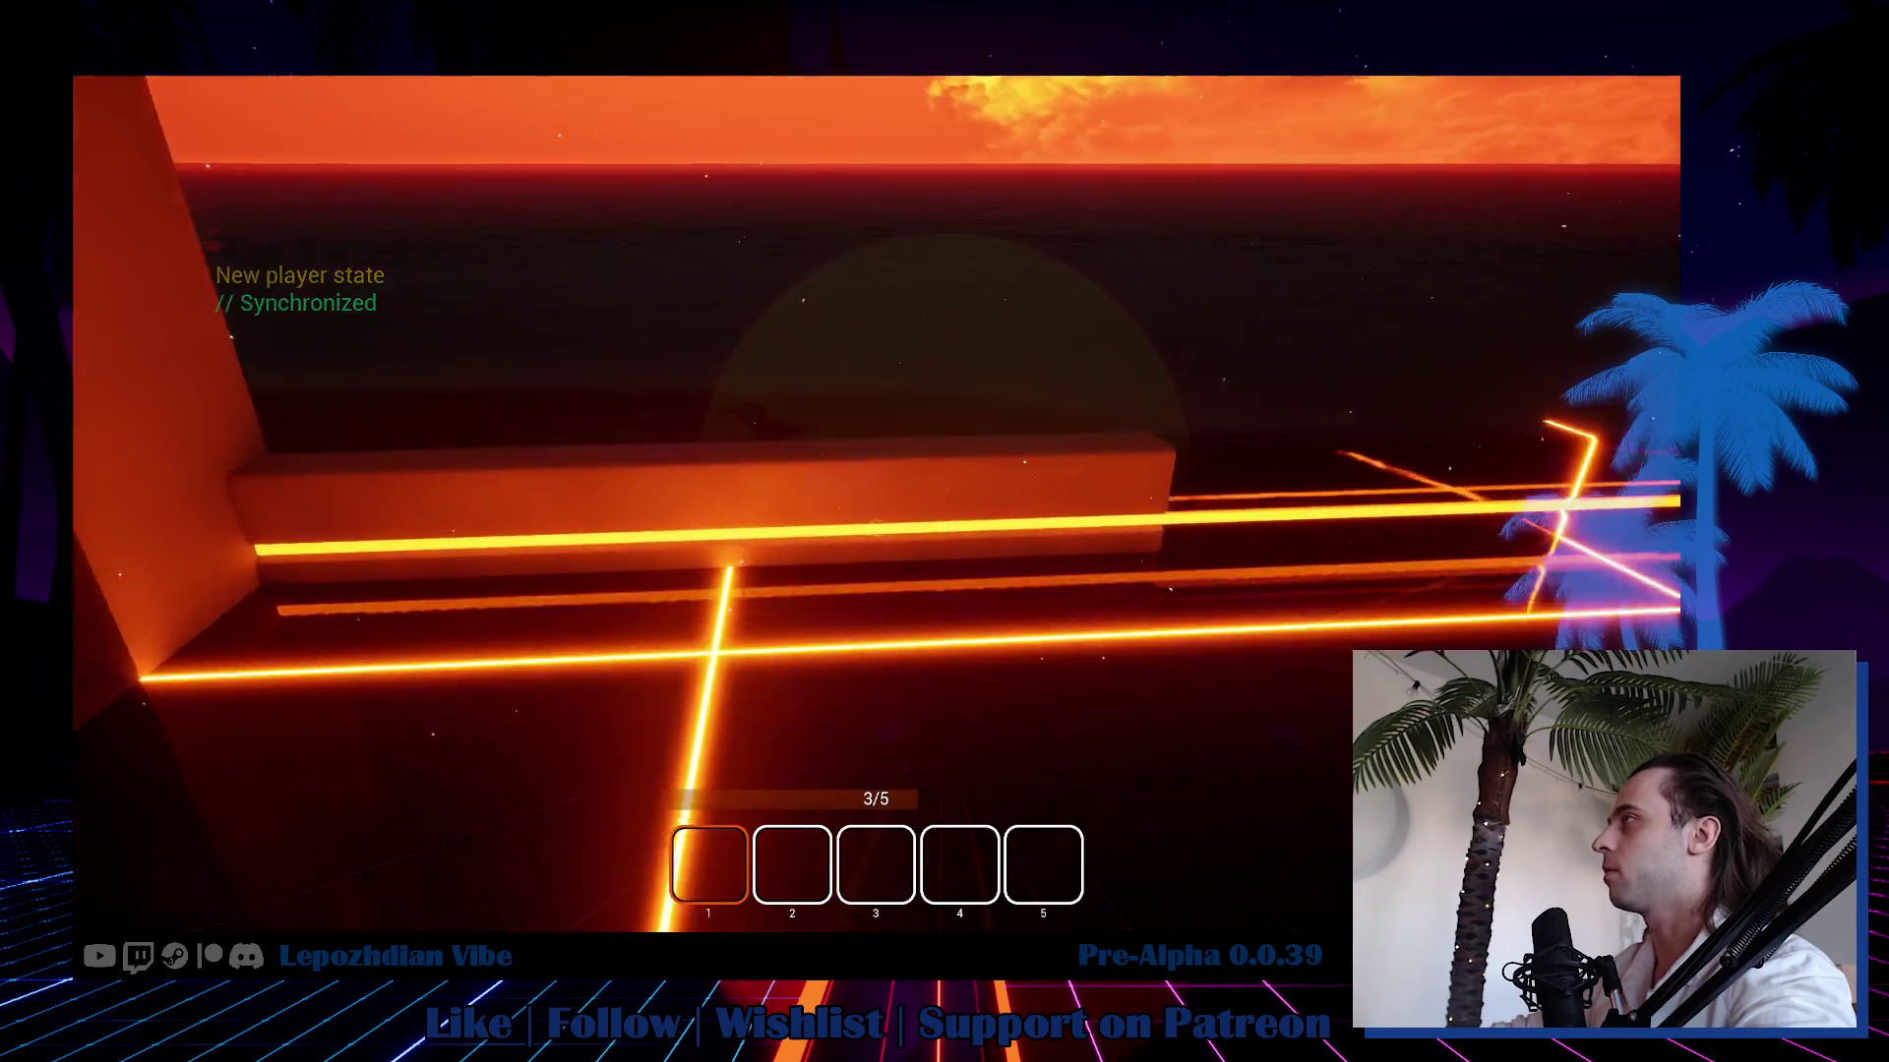
pyautogui.press('Escape')
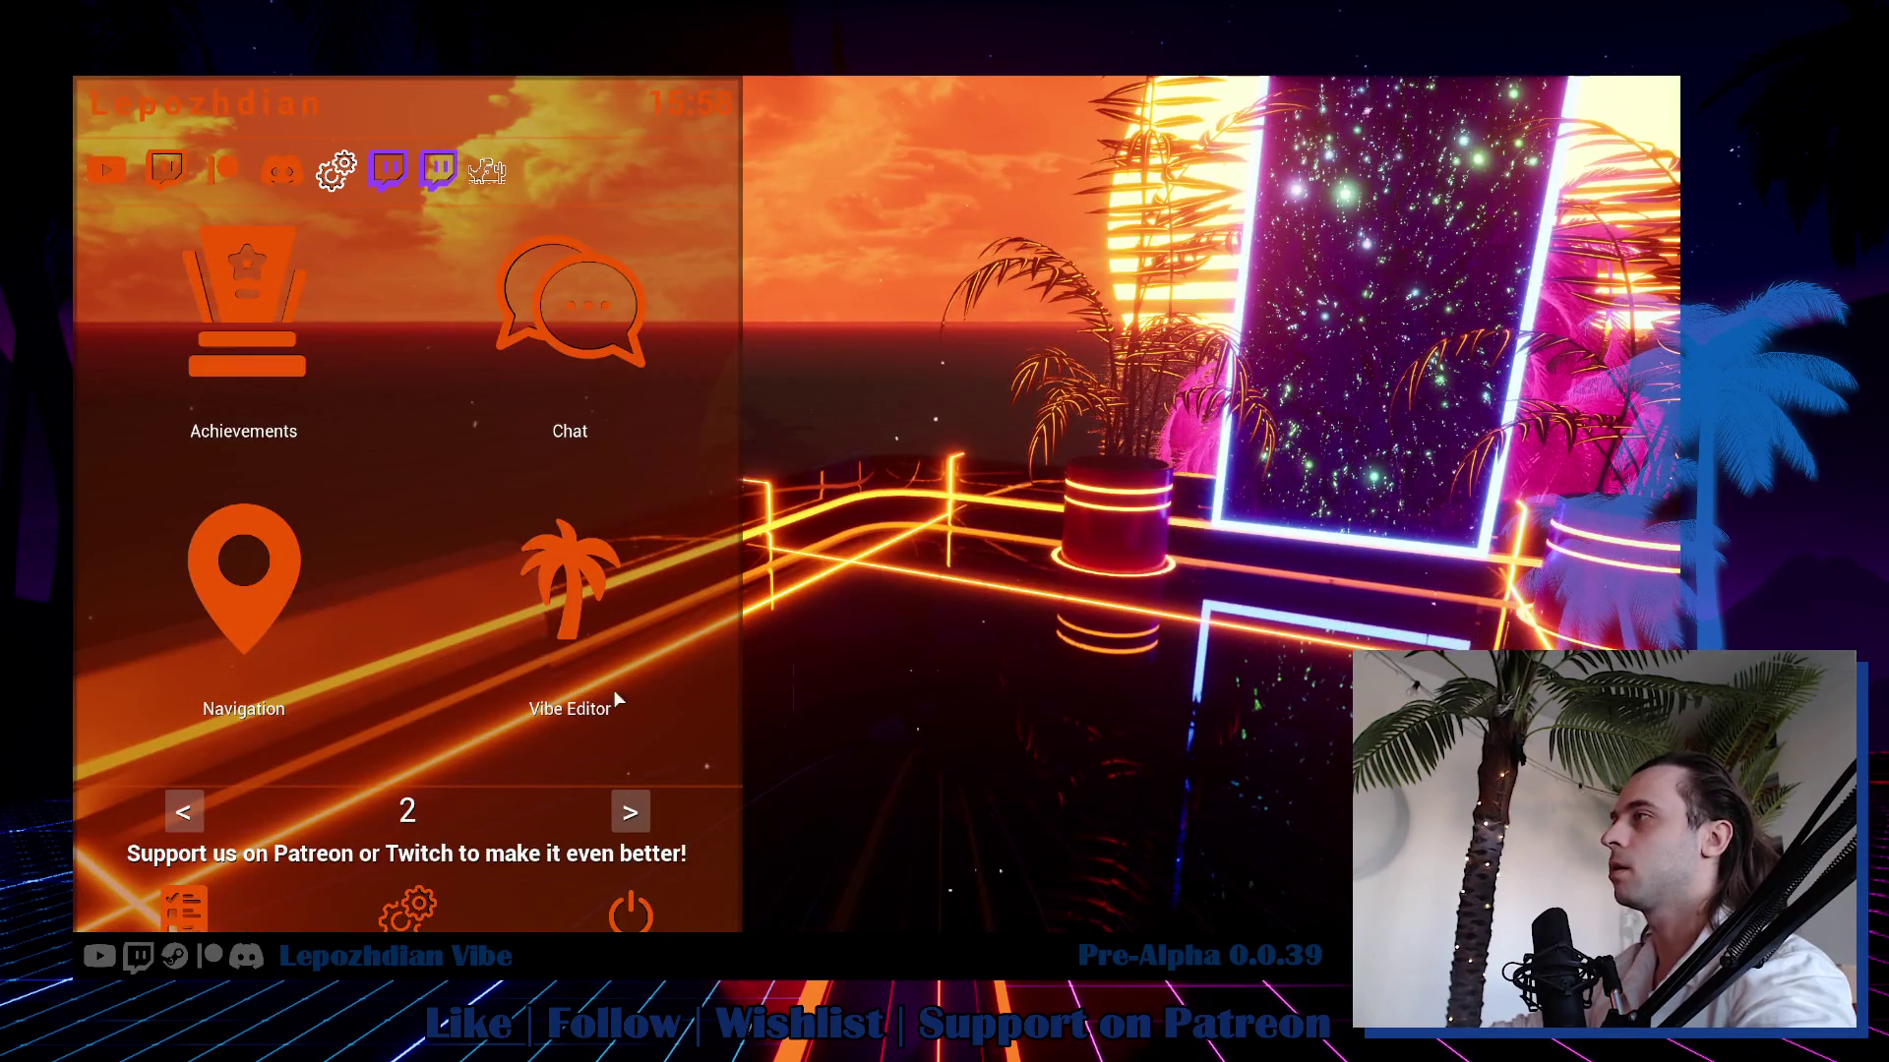
pyautogui.click(593, 616)
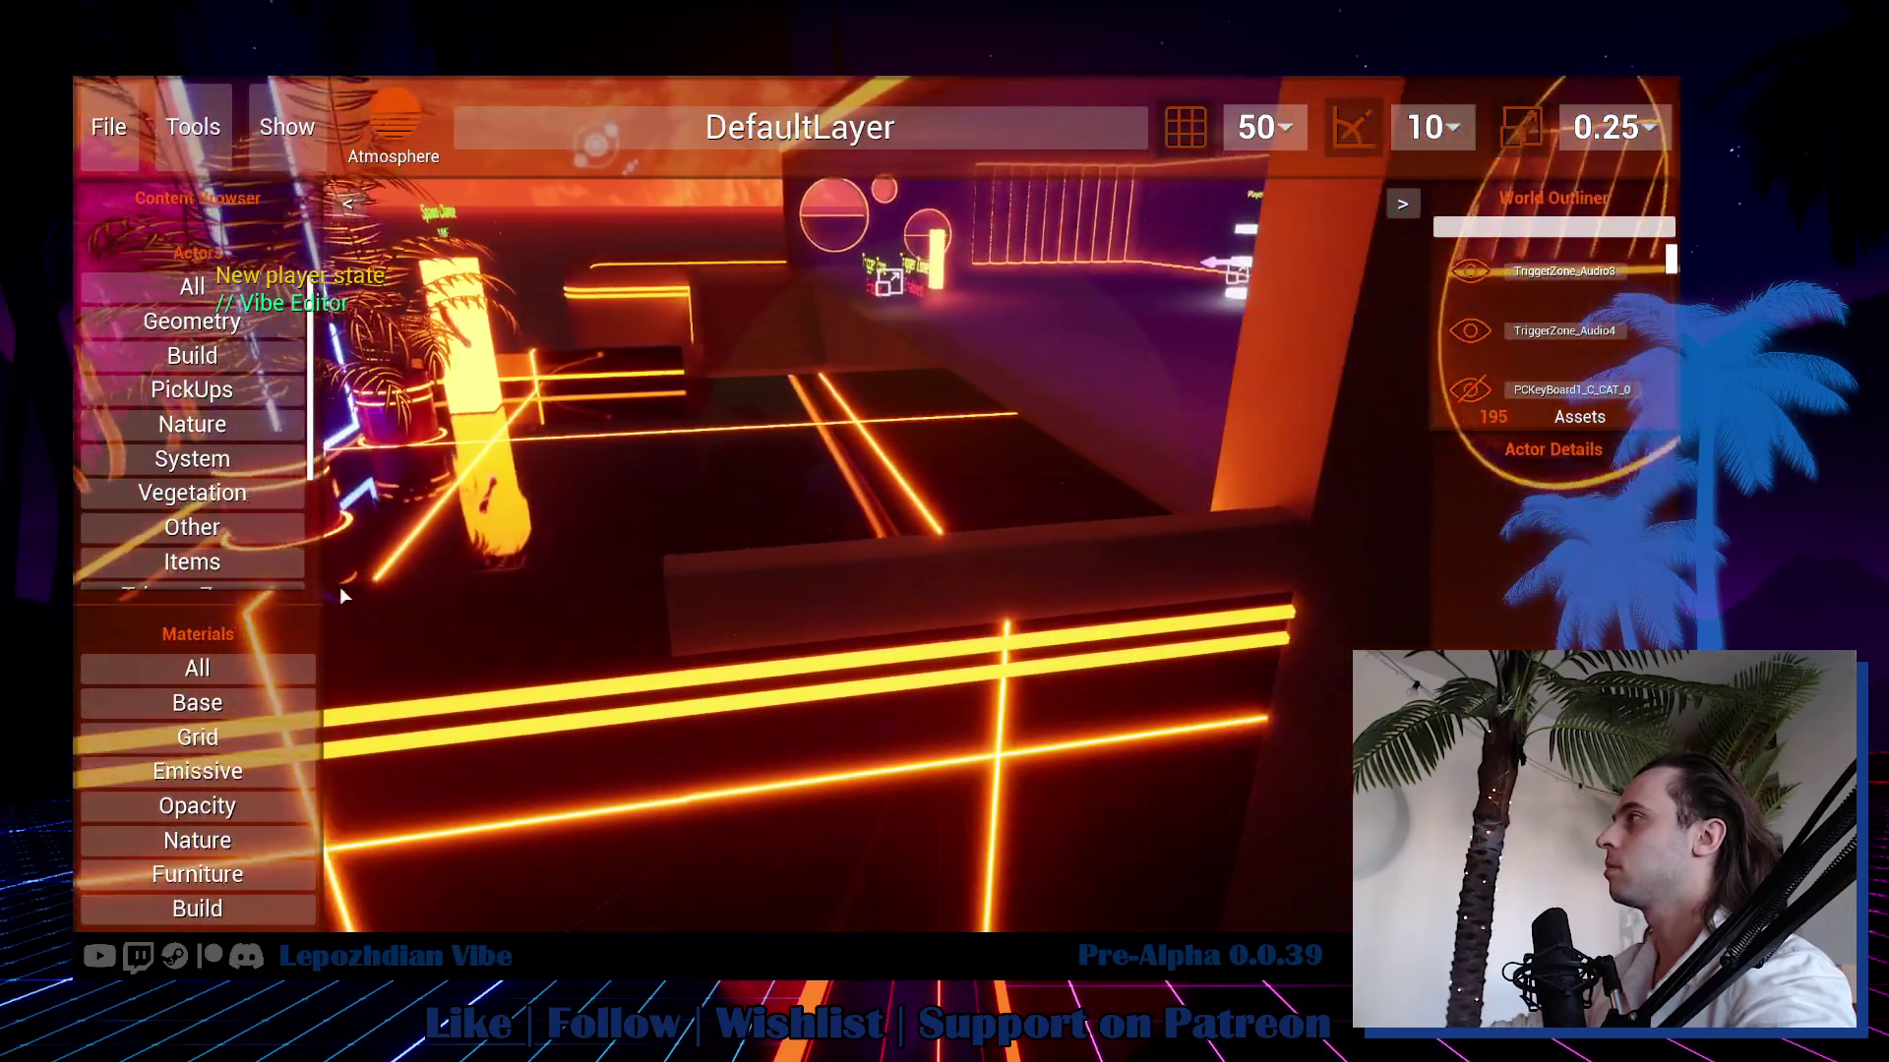
# Apply Grid_C with orange E01700FF grid lines to the railing ParebCV_01_401.
pyautogui.click(905, 582)
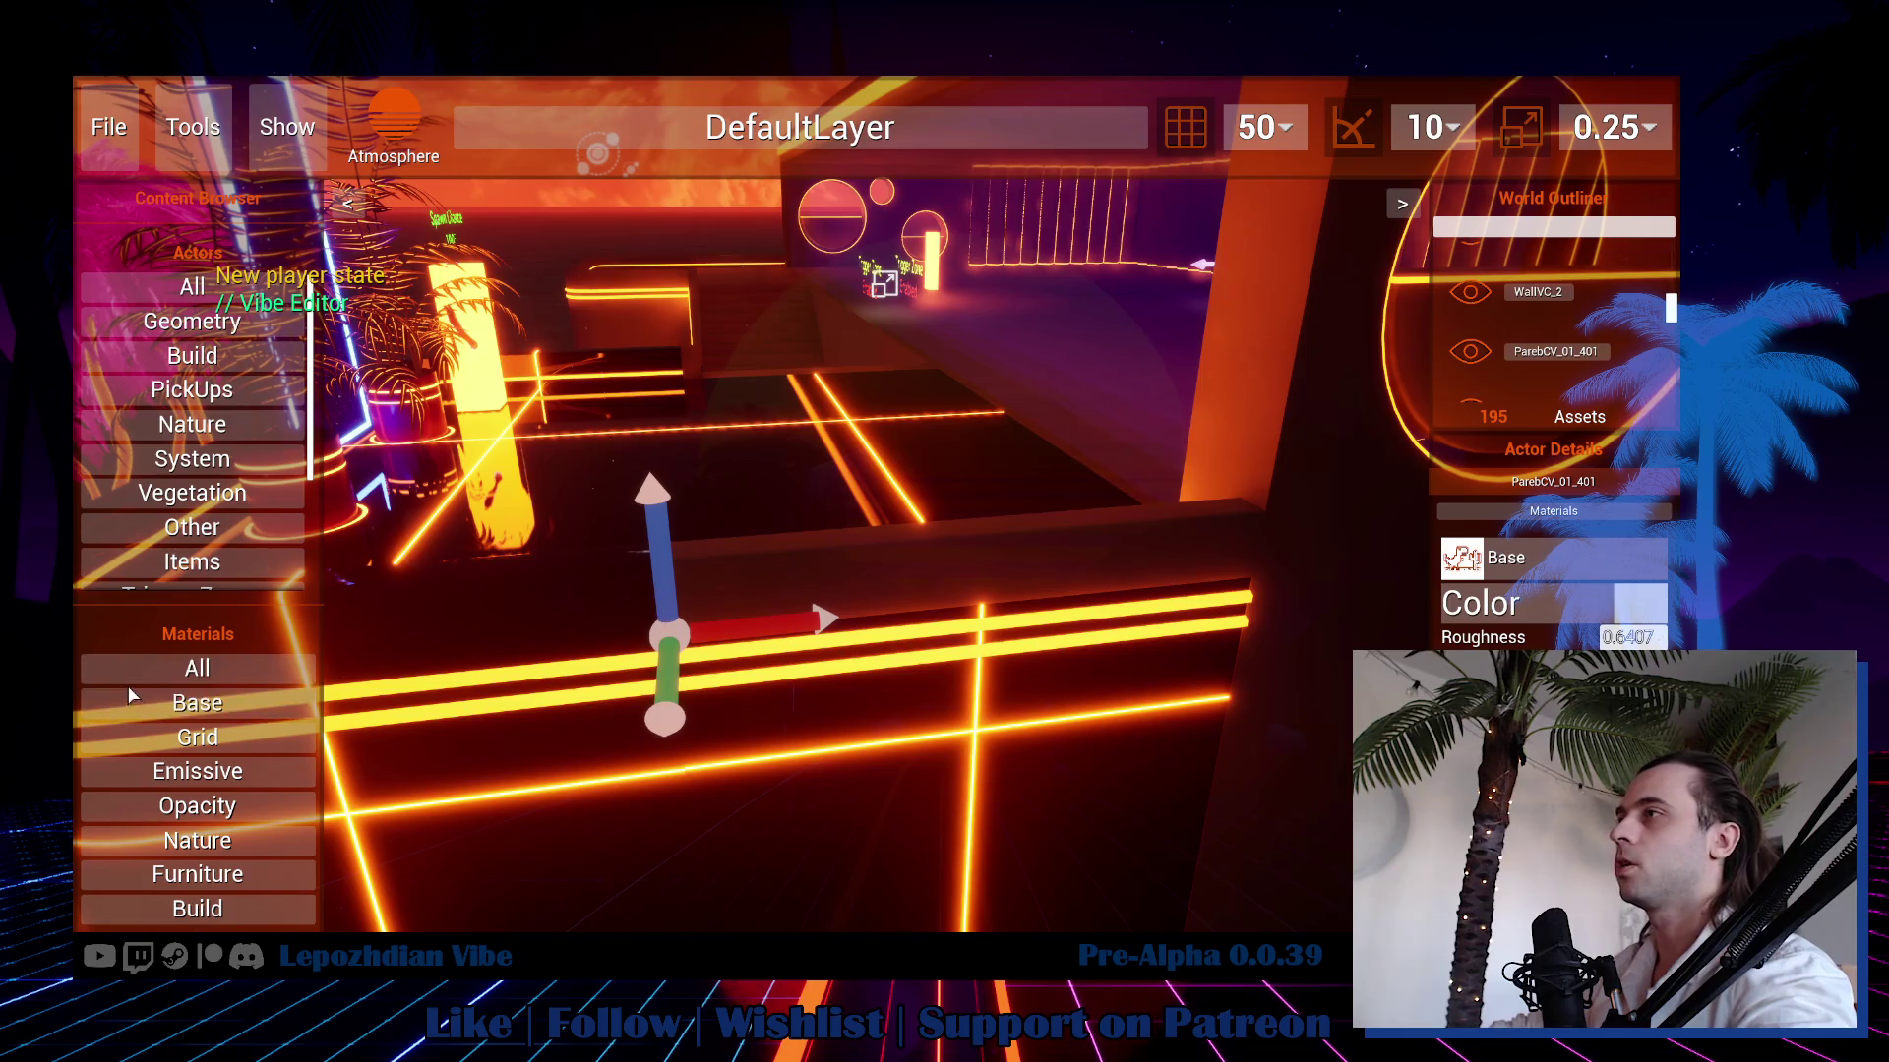
pyautogui.click(177, 740)
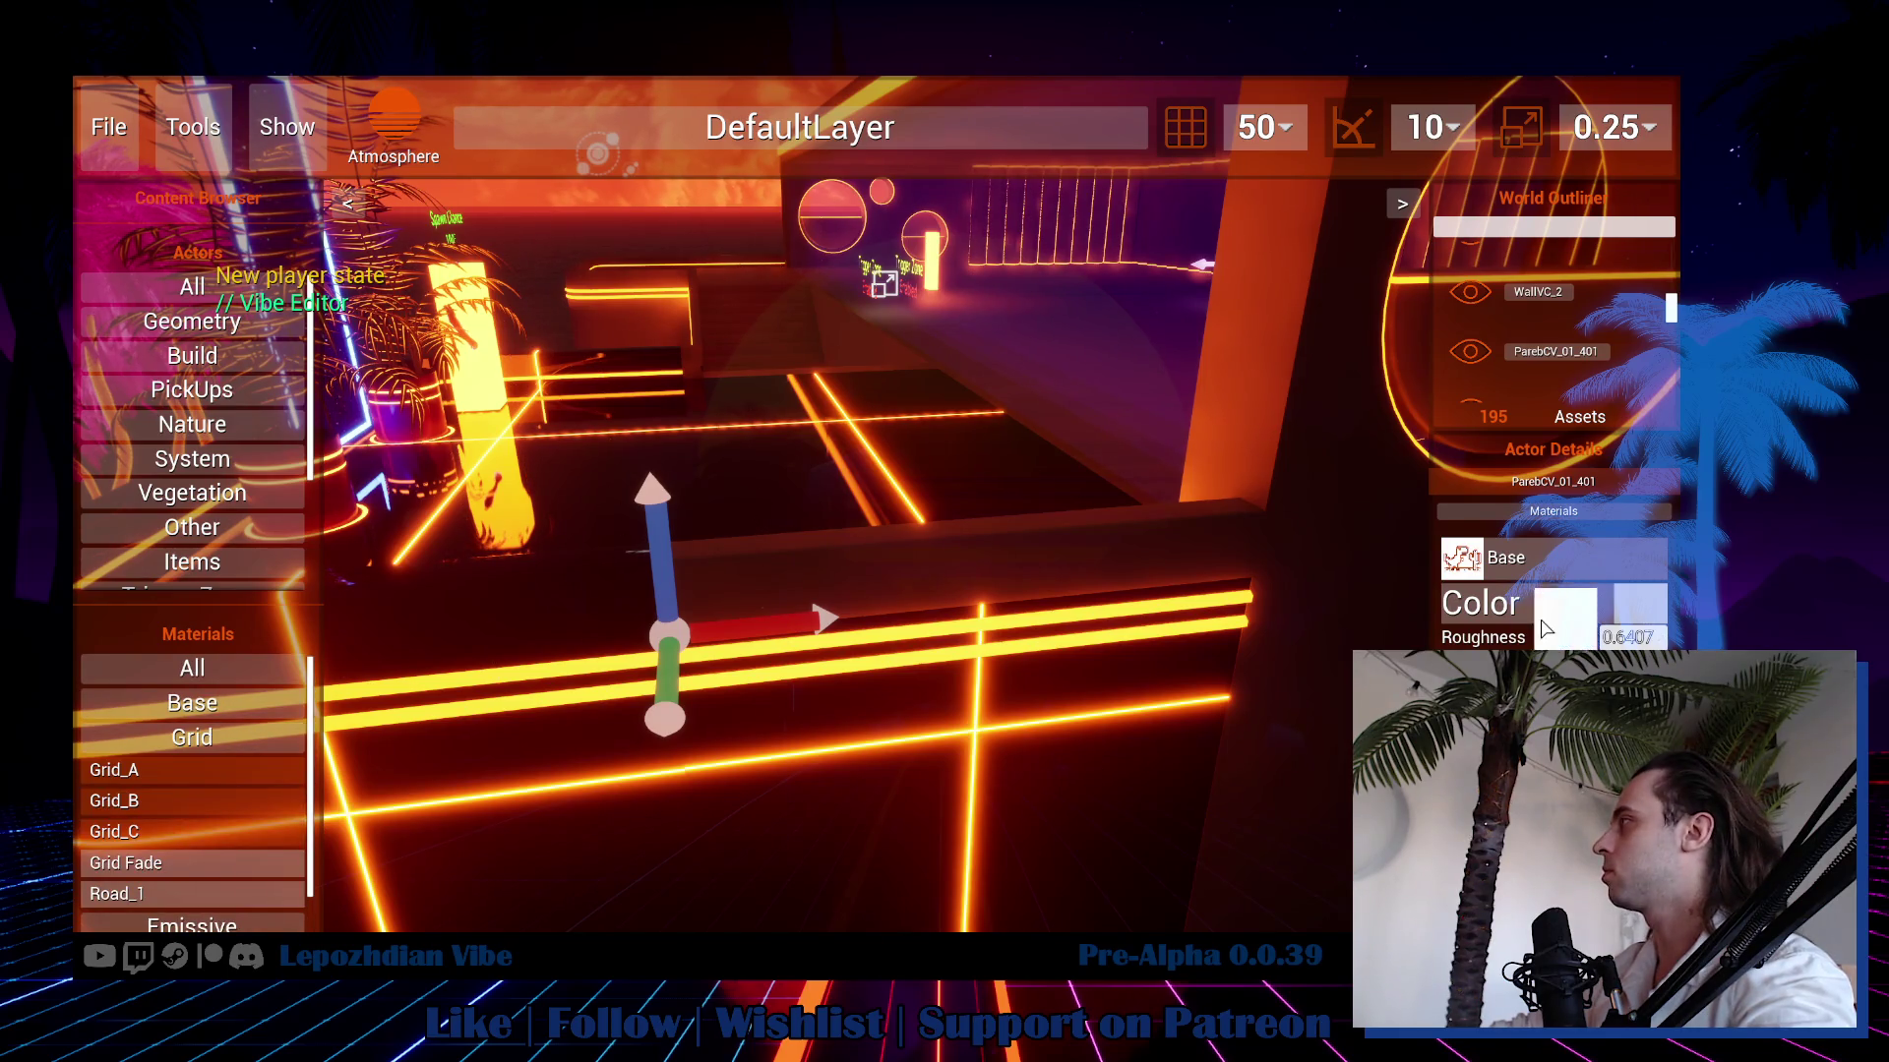
pyautogui.moveTo(1460, 563); pyautogui.dragTo(1461, 565)
pyautogui.click(1628, 641)
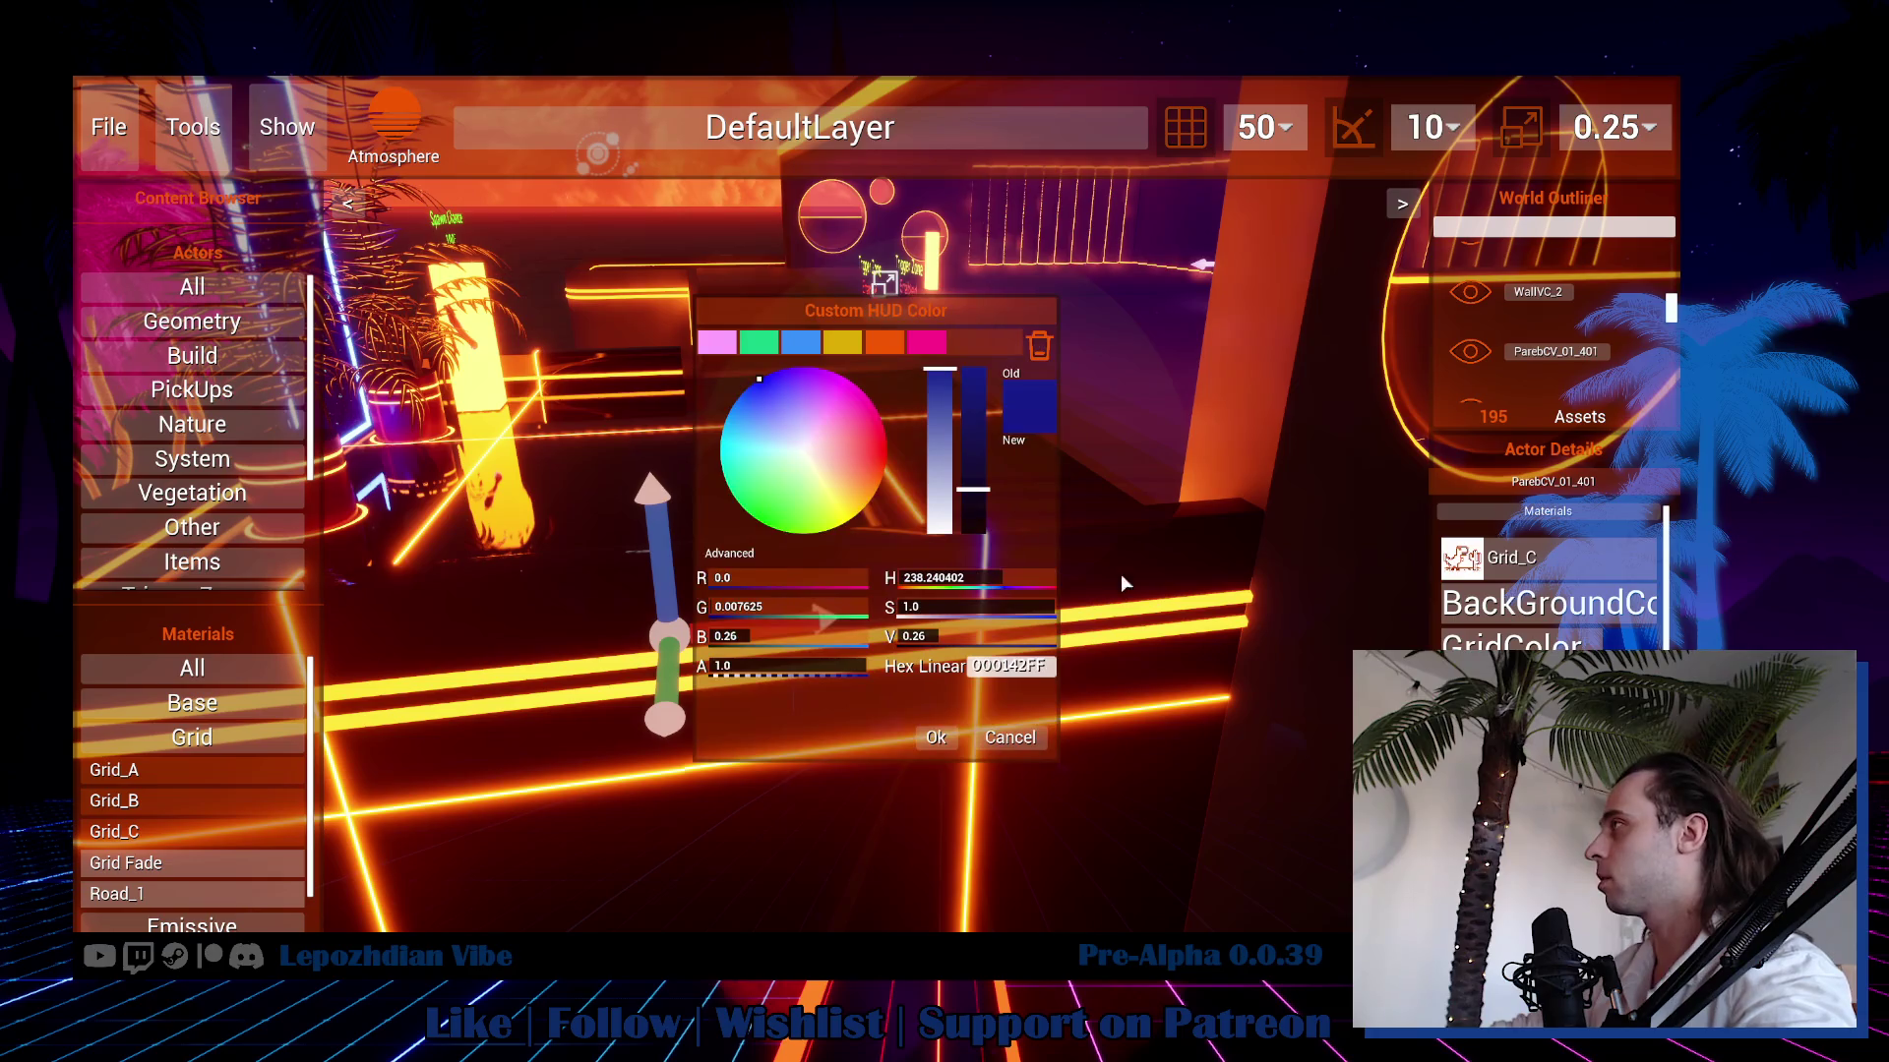
pyautogui.click(883, 352)
pyautogui.click(934, 738)
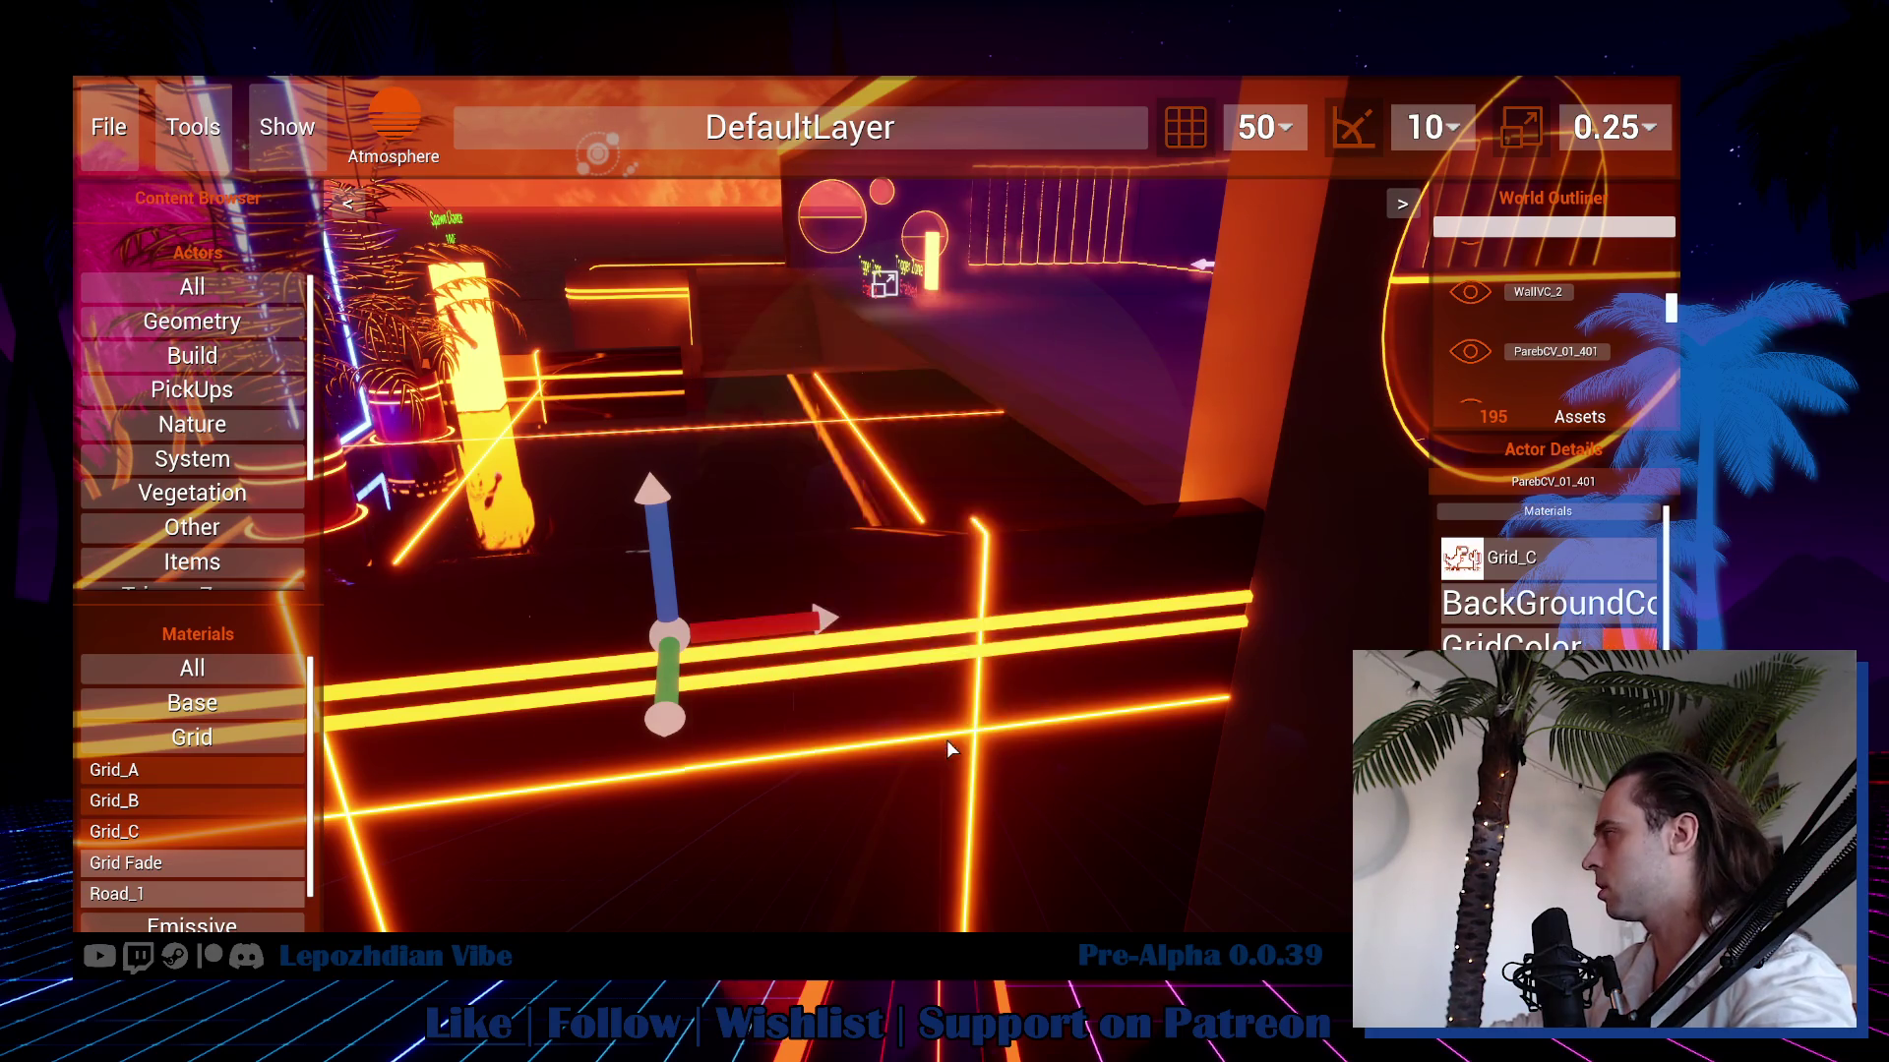
# Save the map under the new name 'Grid'.
pyautogui.click(118, 162)
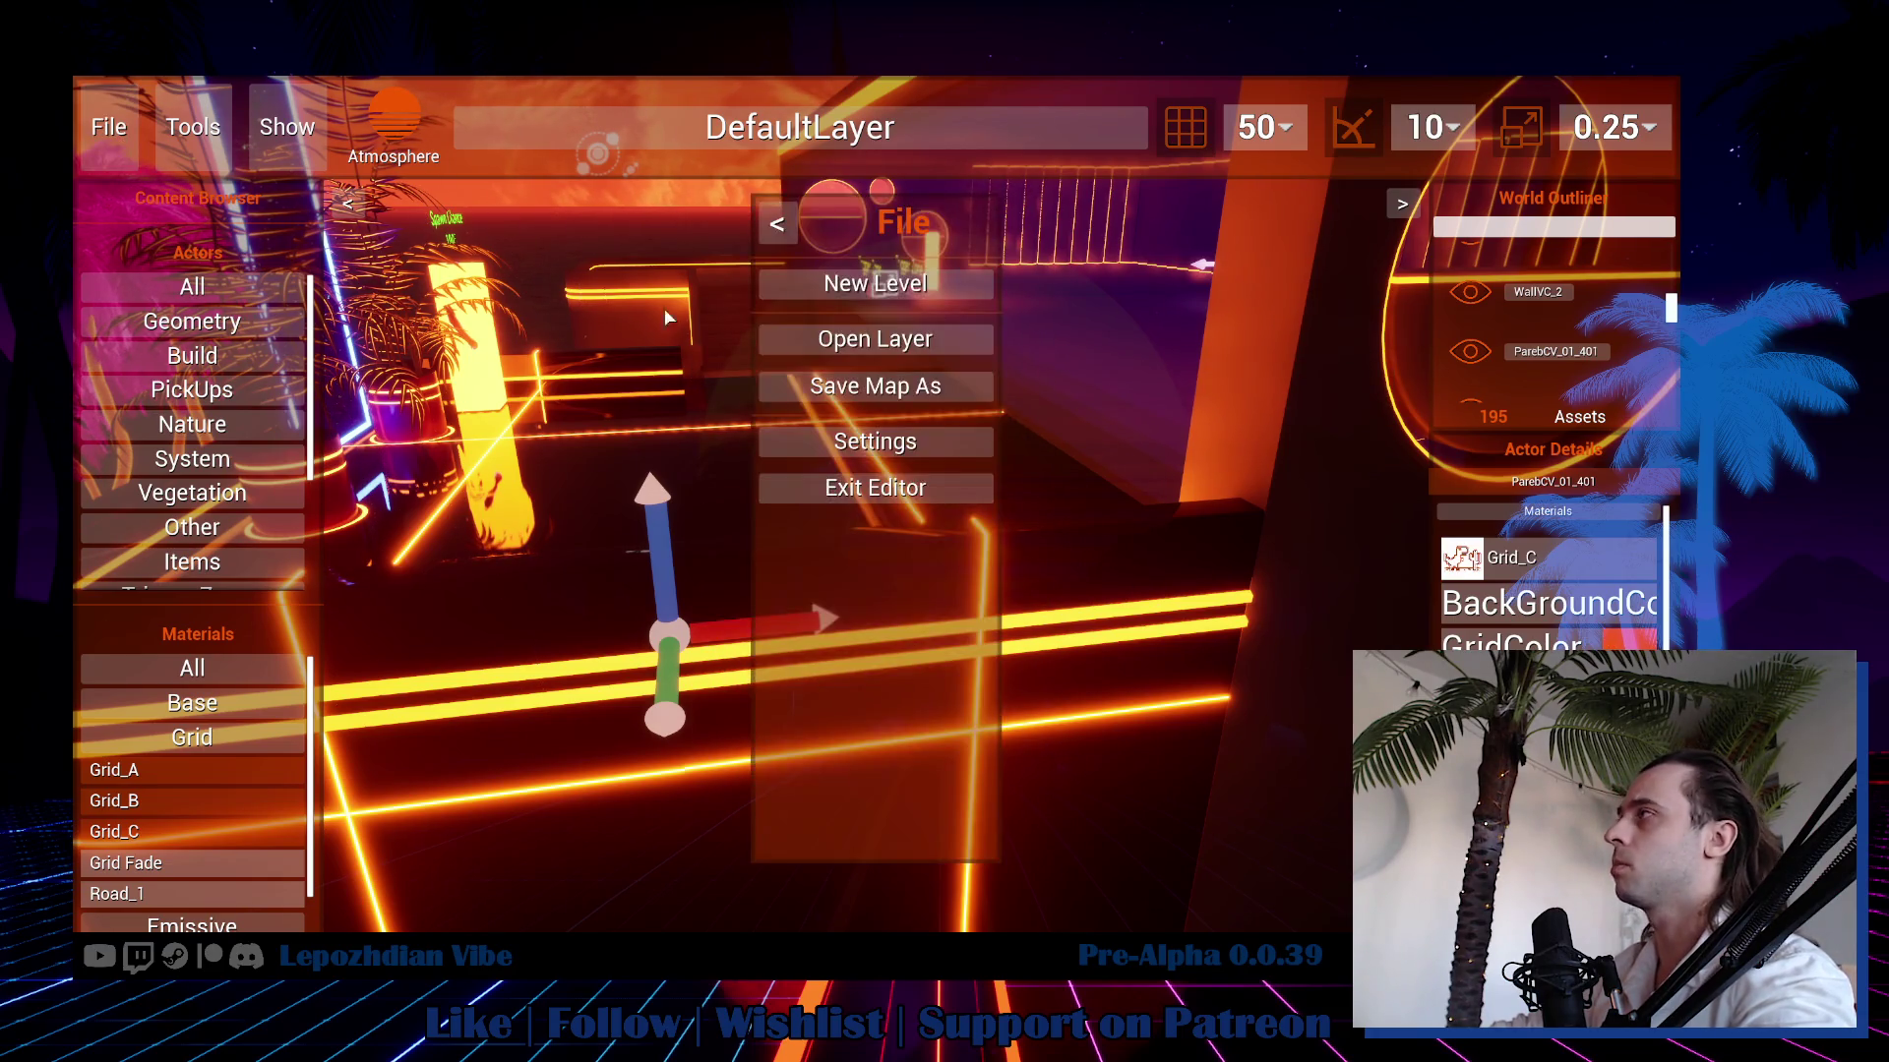
pyautogui.click(885, 387)
pyautogui.write('Grid')
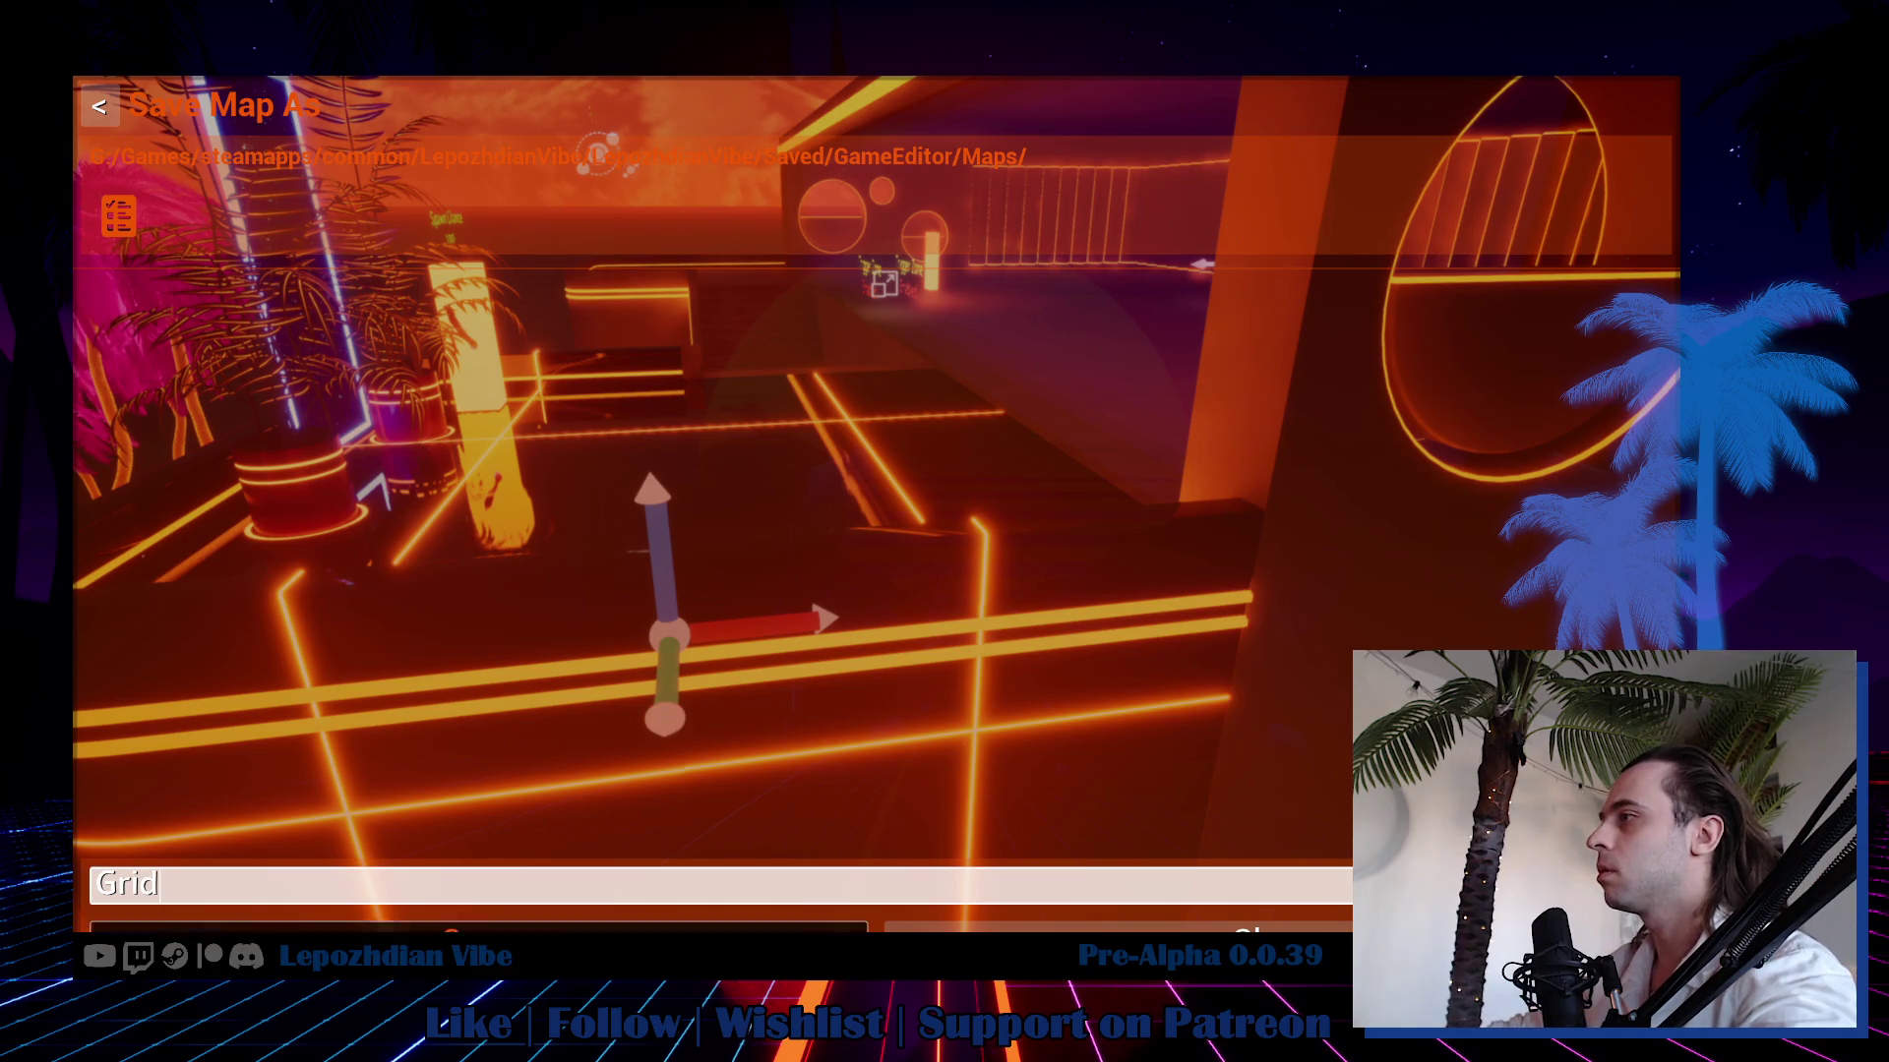
pyautogui.press('Return')
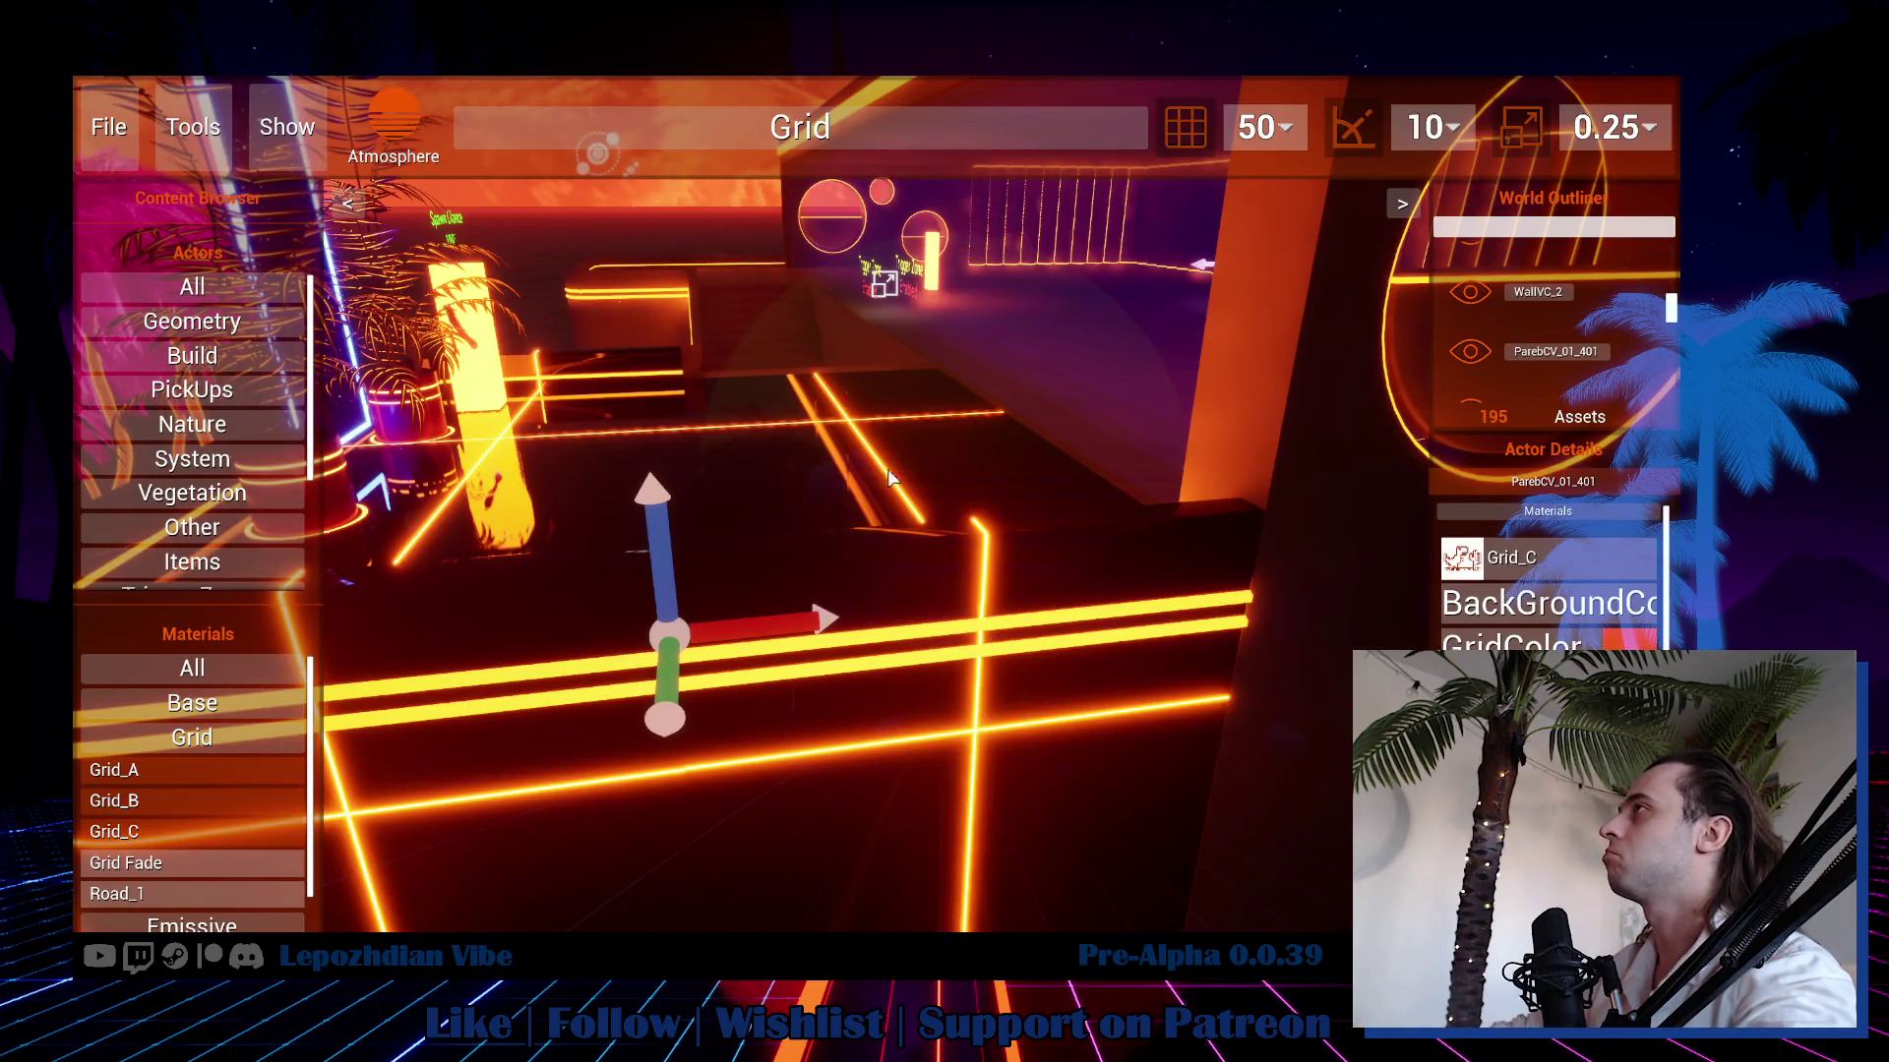
pyautogui.click(109, 133)
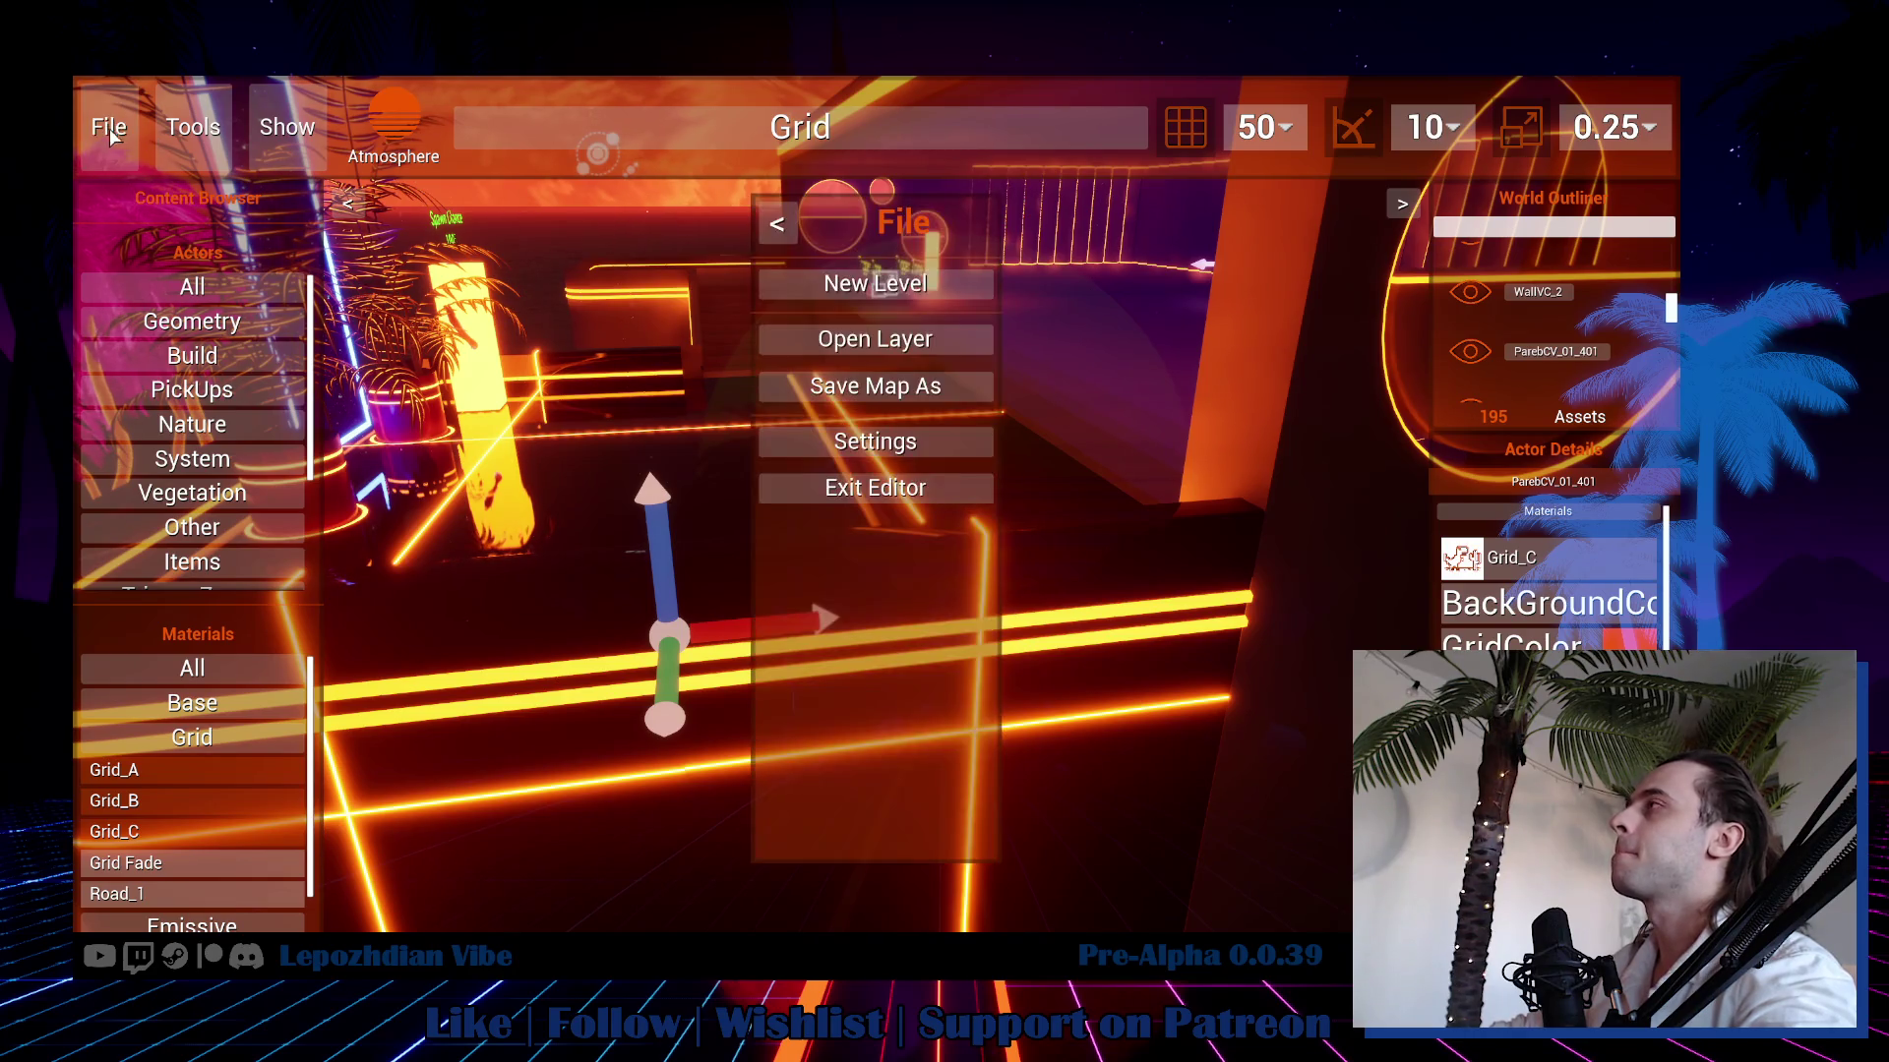
# Exit the editor into play, walk down the stairs to the portal, and open Appearance customization.
pyautogui.click(858, 490)
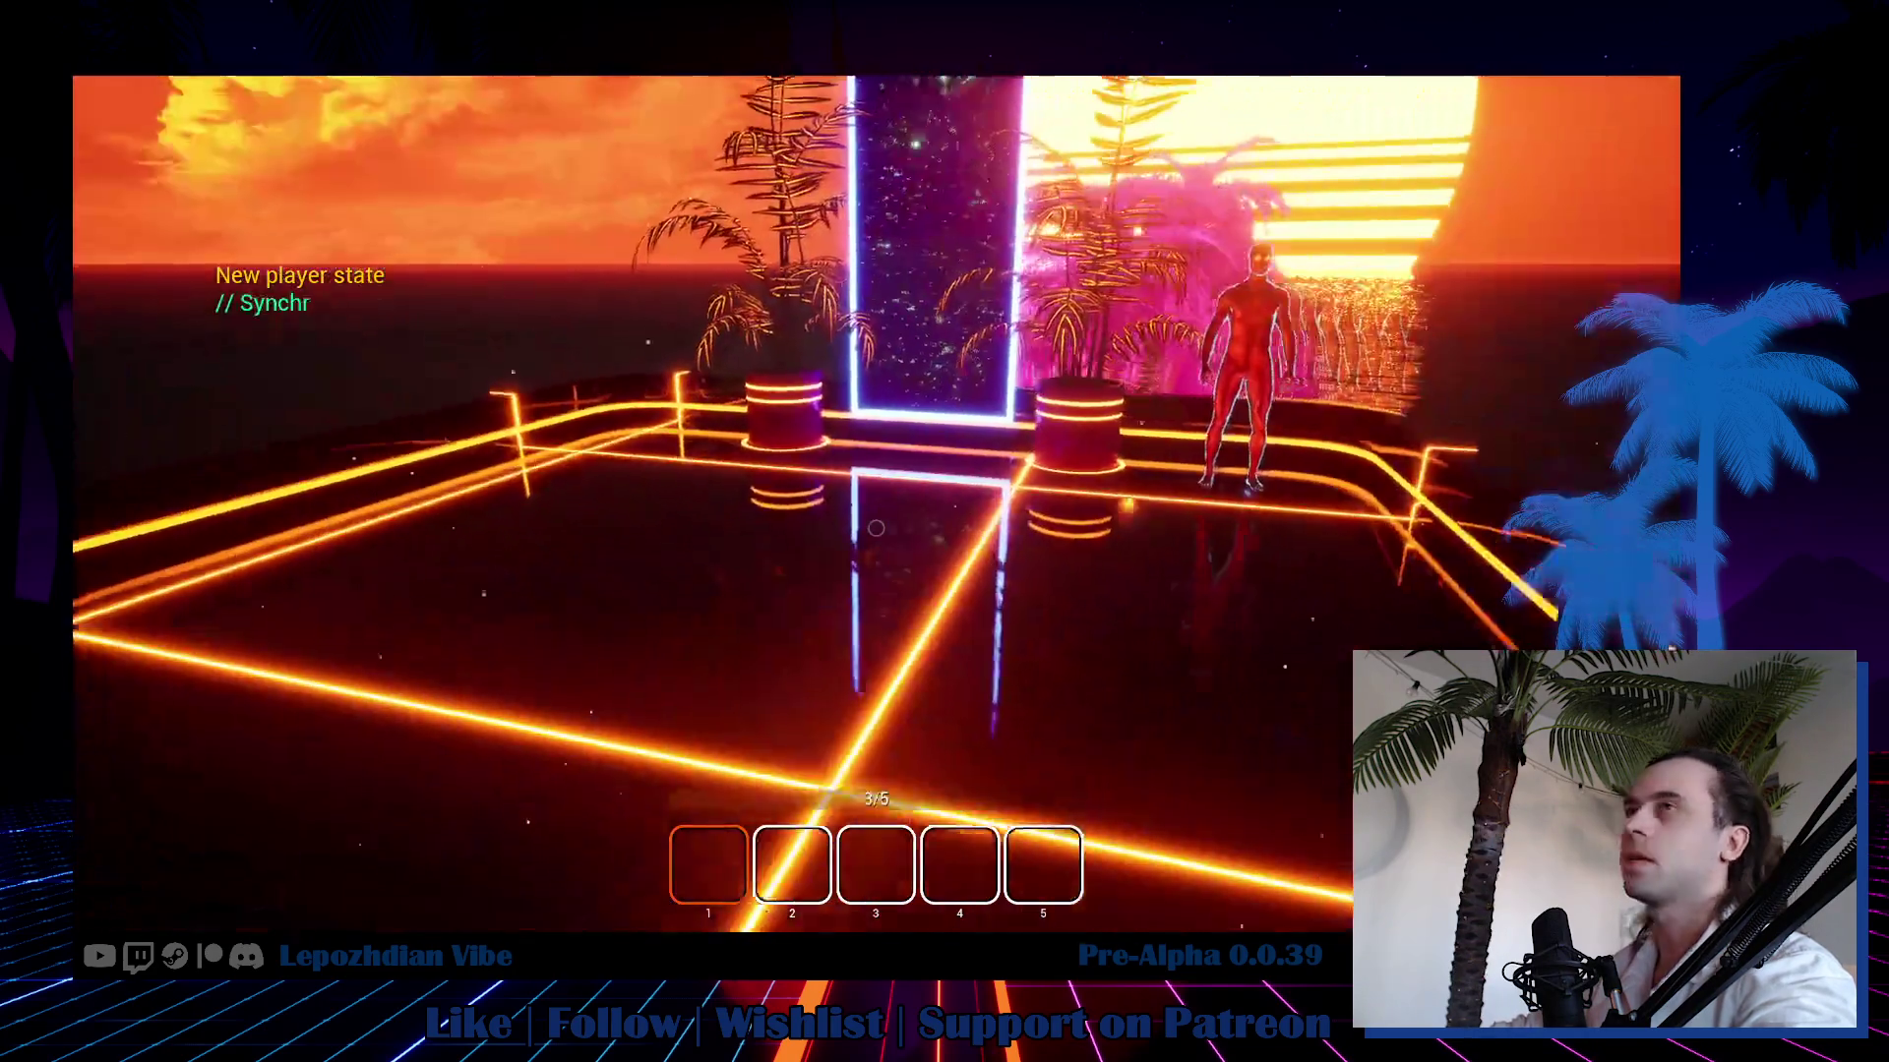
pyautogui.press('w')
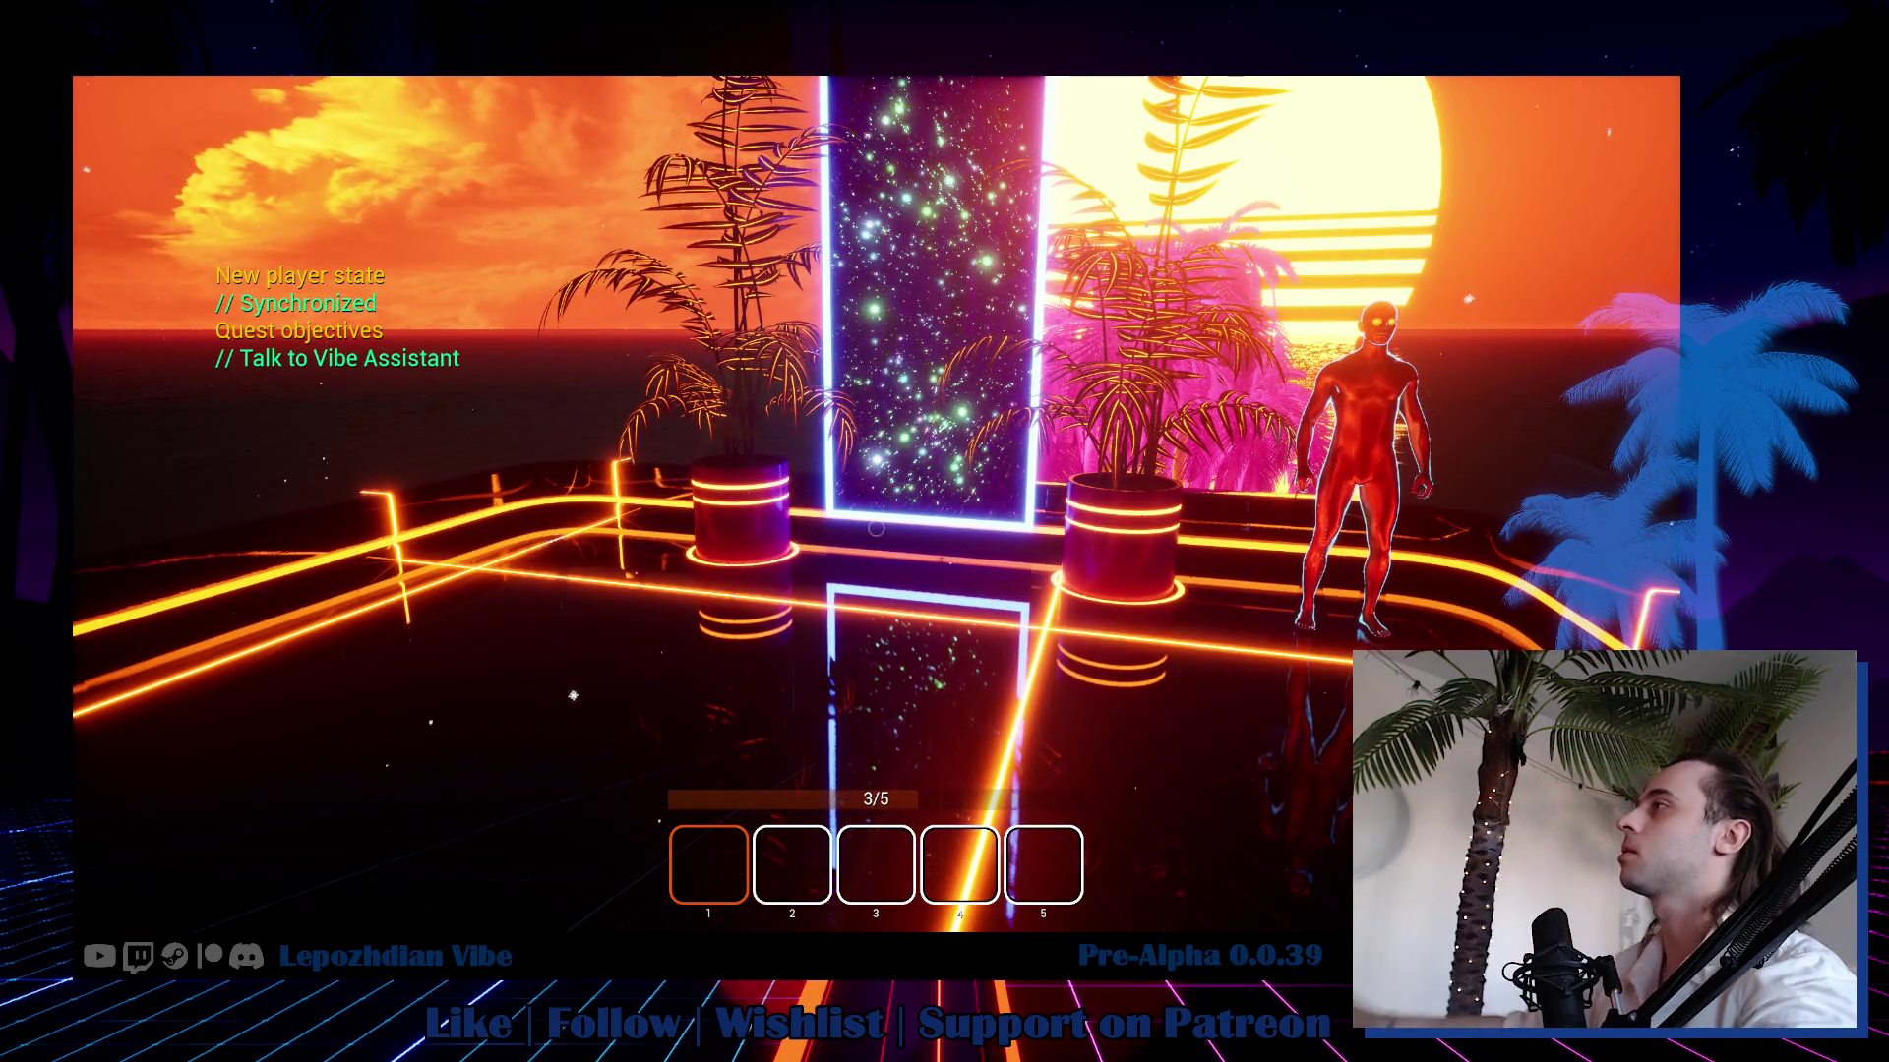
pyautogui.moveTo(875, 528)
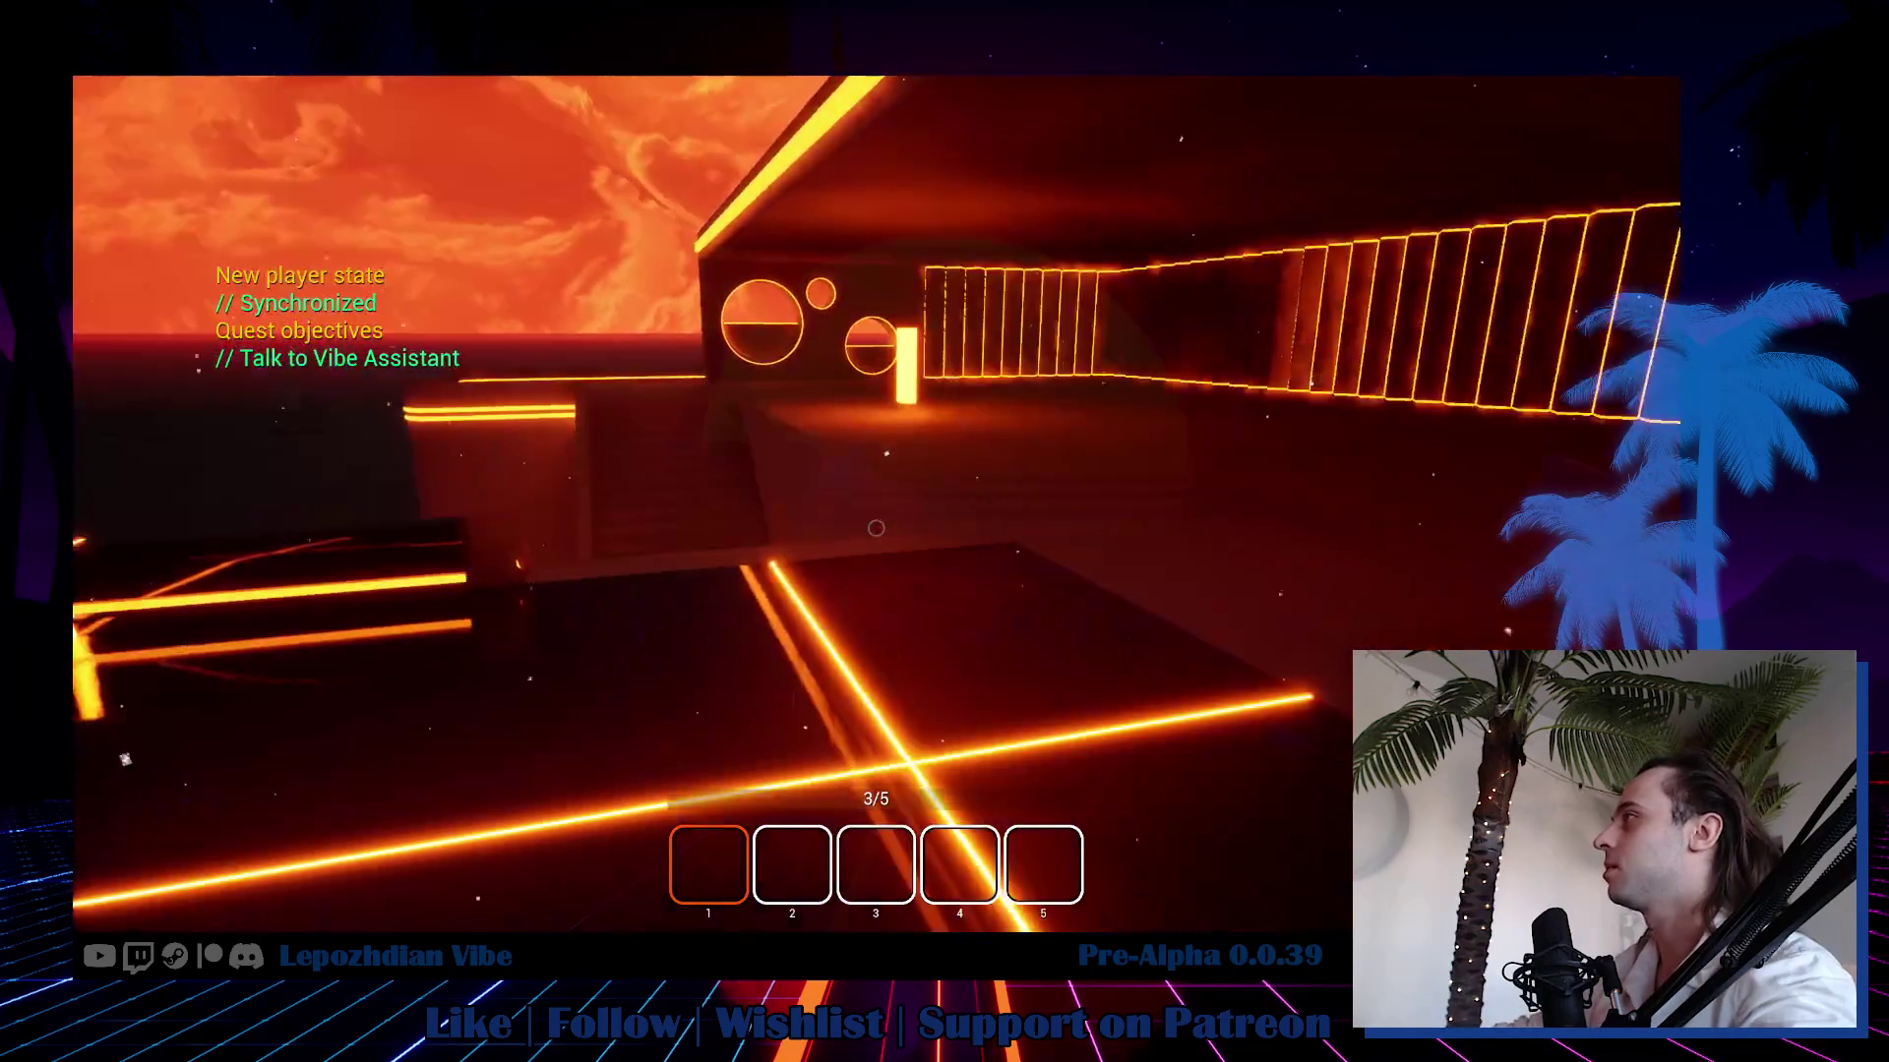
pyautogui.press('w')
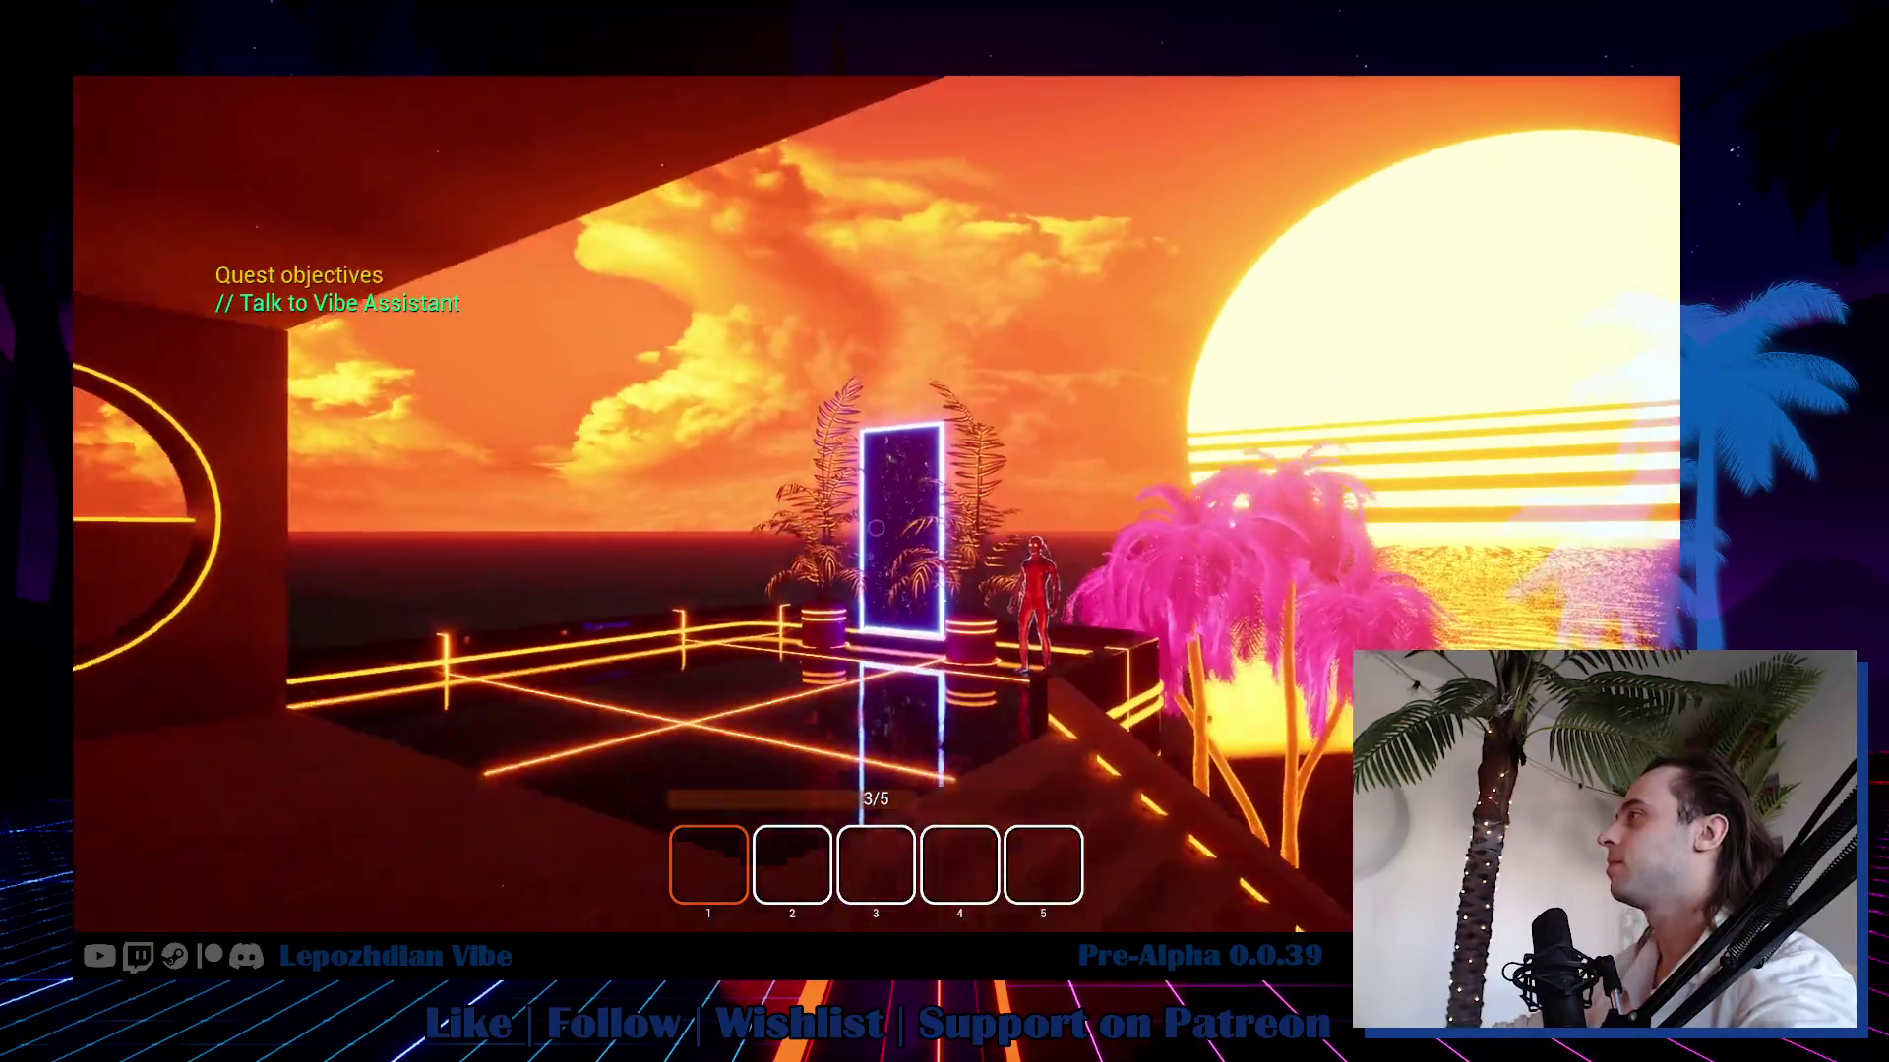
pyautogui.press('w')
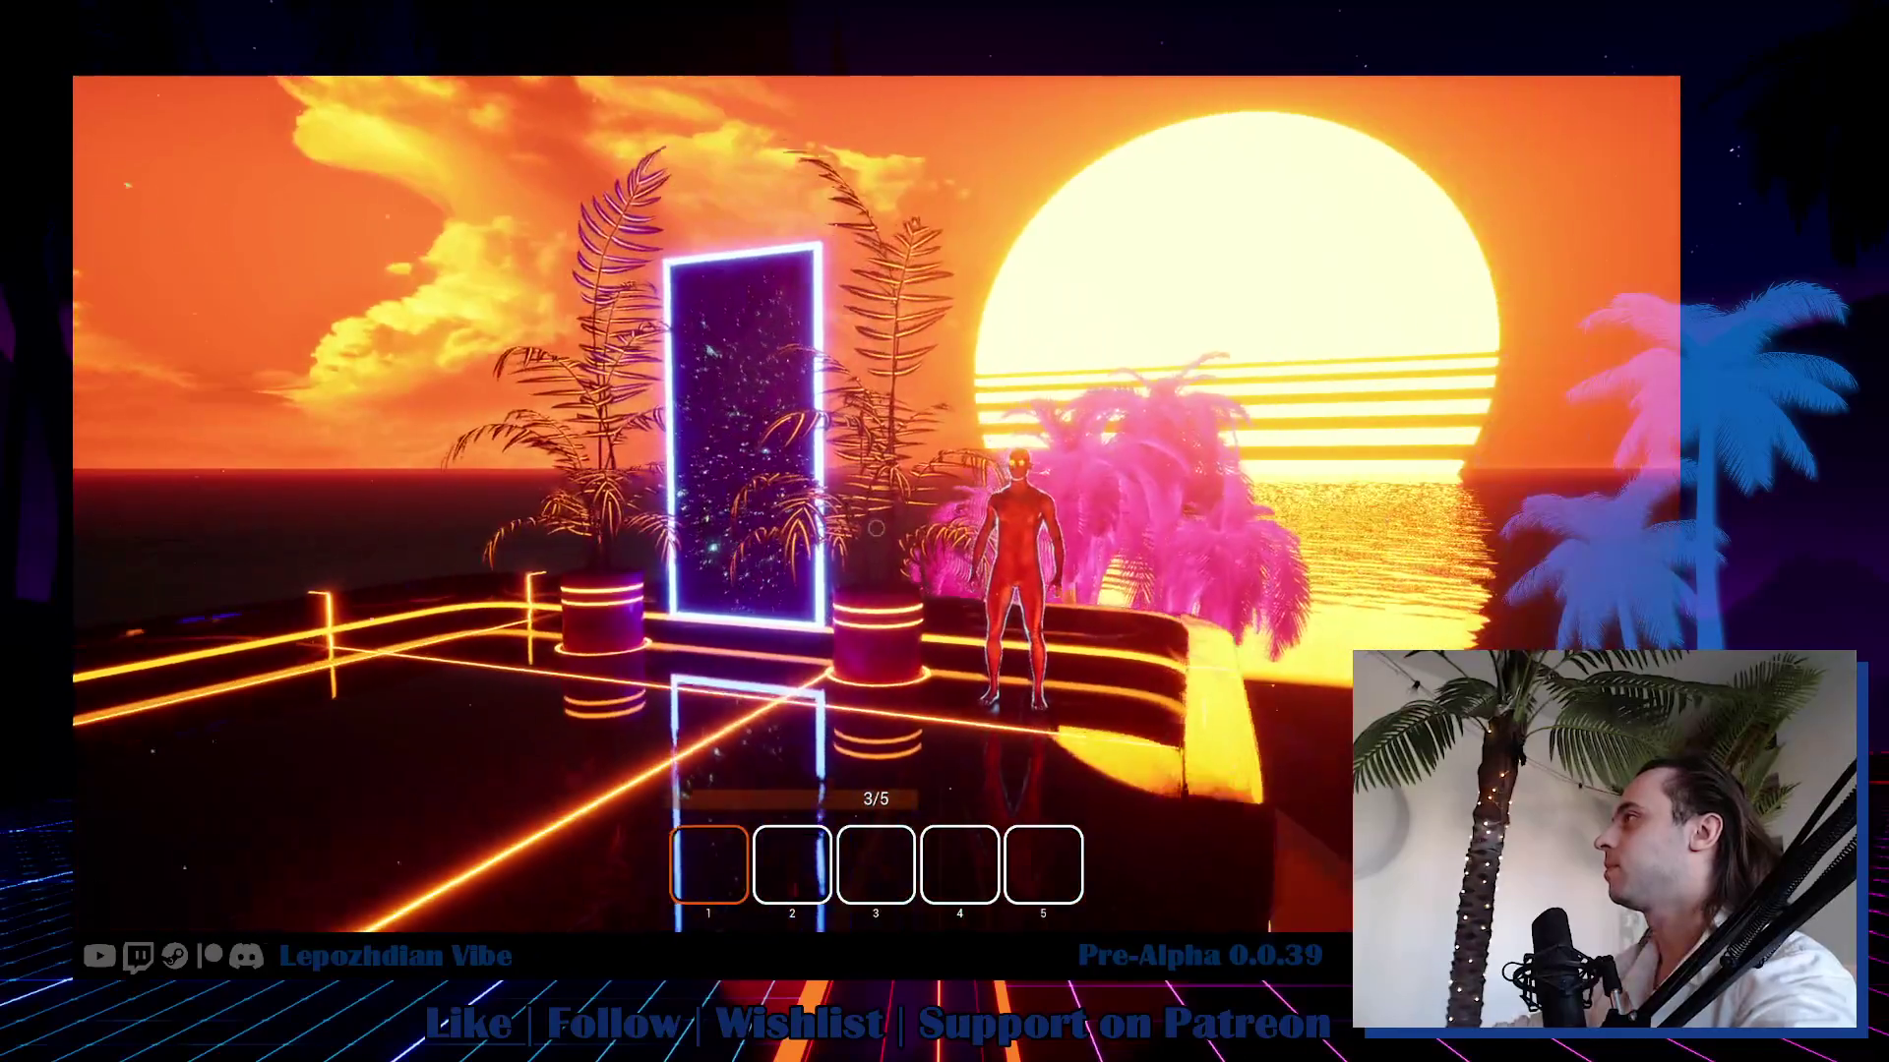
pyautogui.press('f')
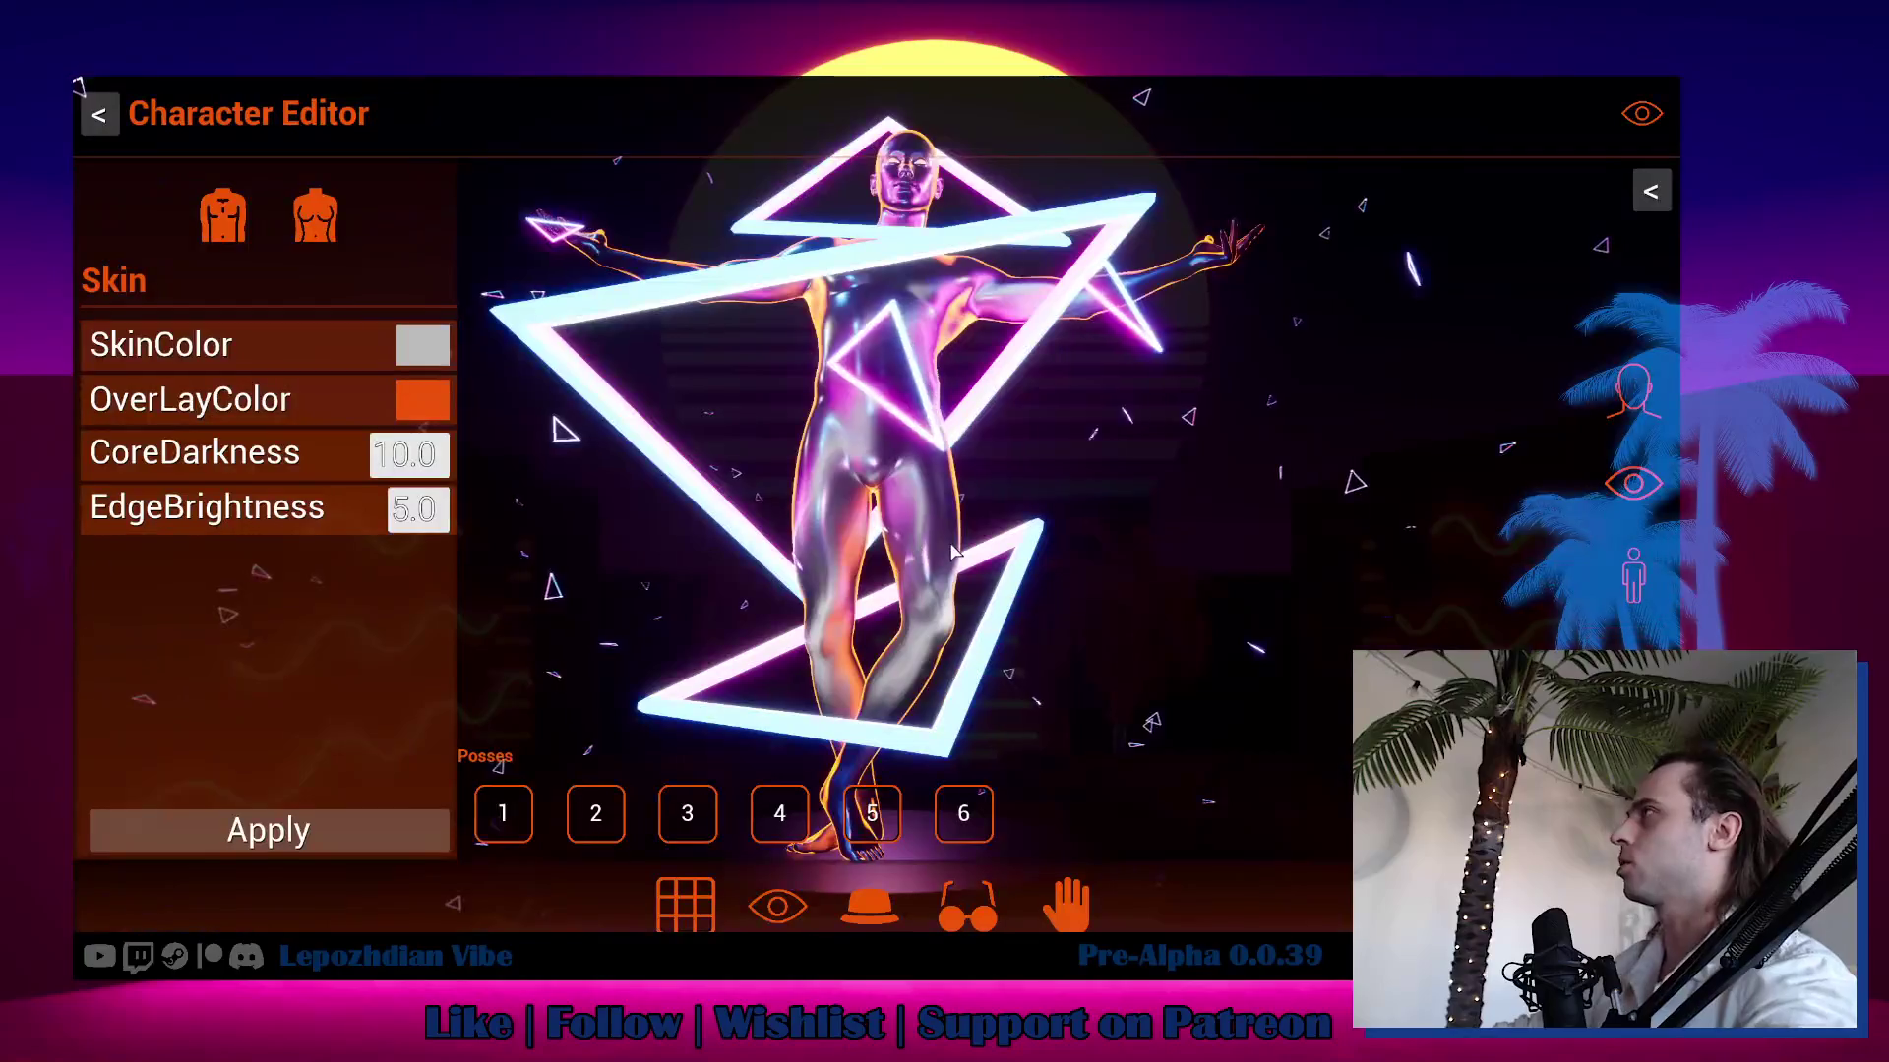
# Darken the avatar's skin colour to black and switch the character to the second pose.
pyautogui.click(422, 344)
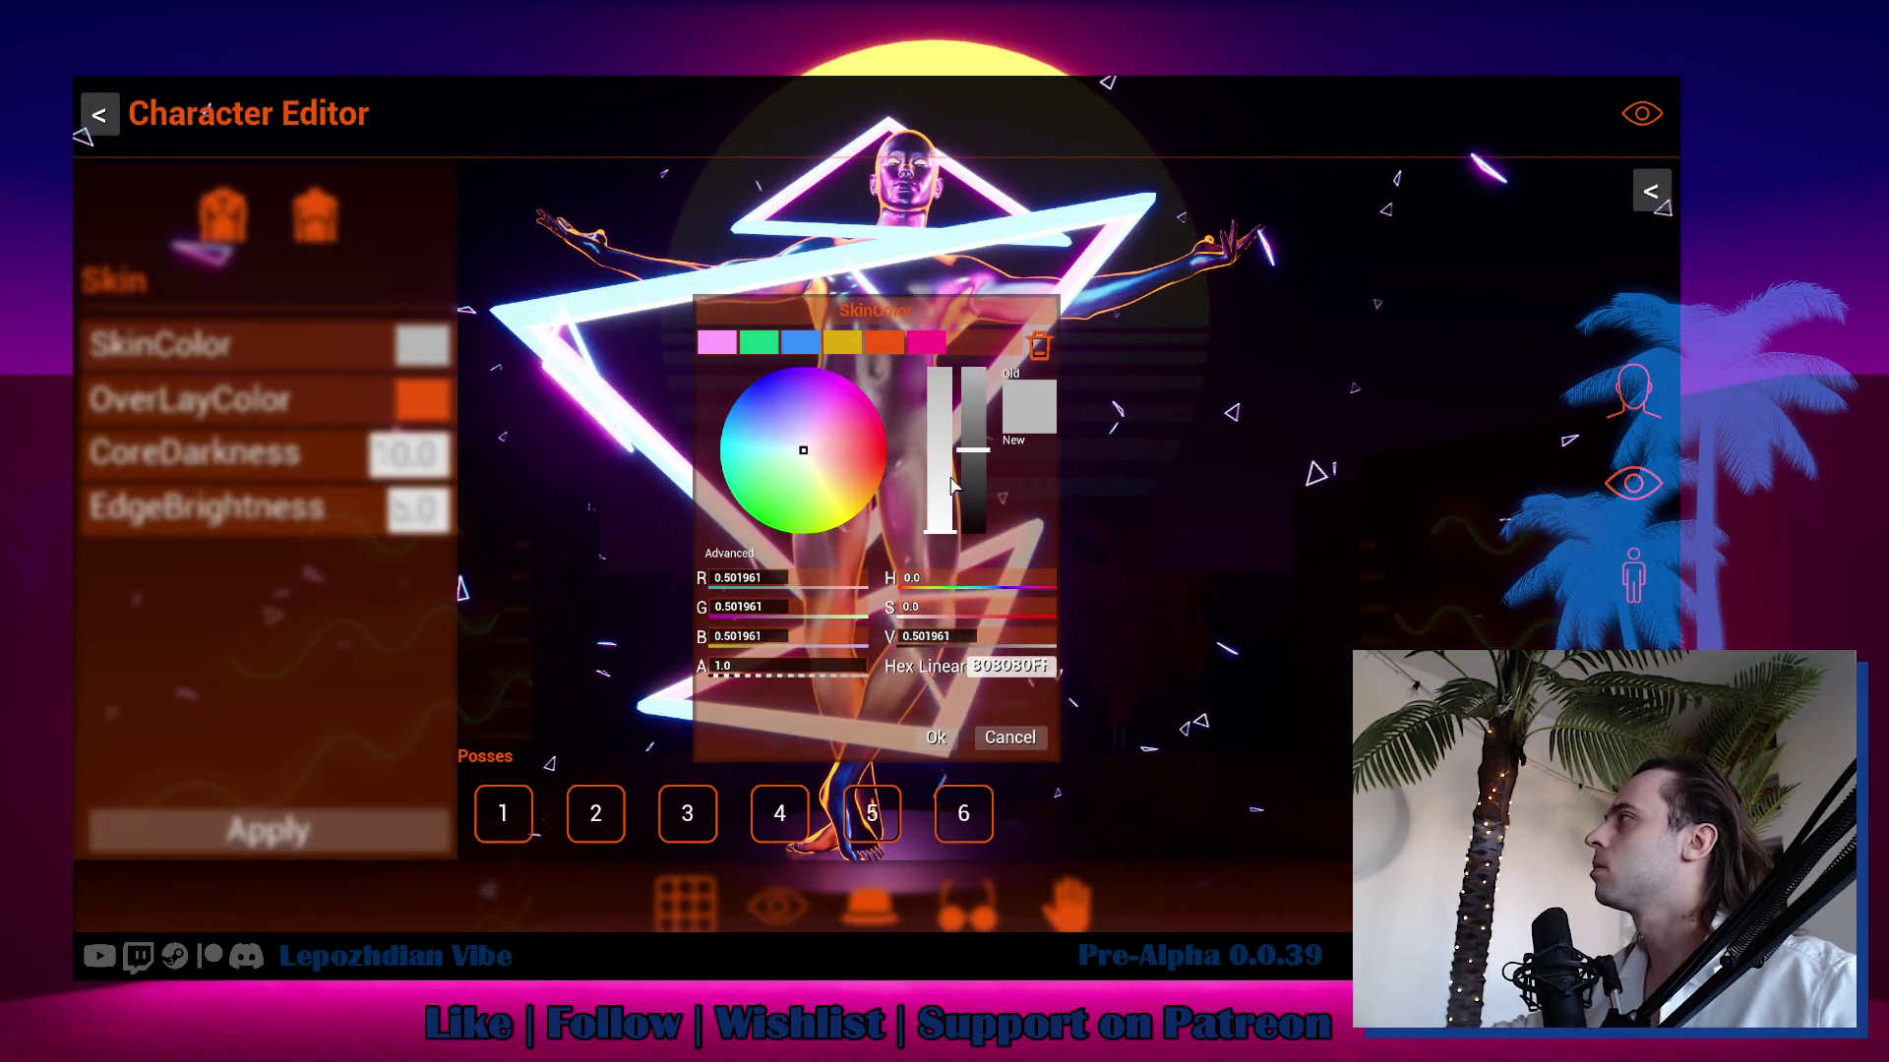
pyautogui.moveTo(973, 450); pyautogui.dragTo(974, 532)
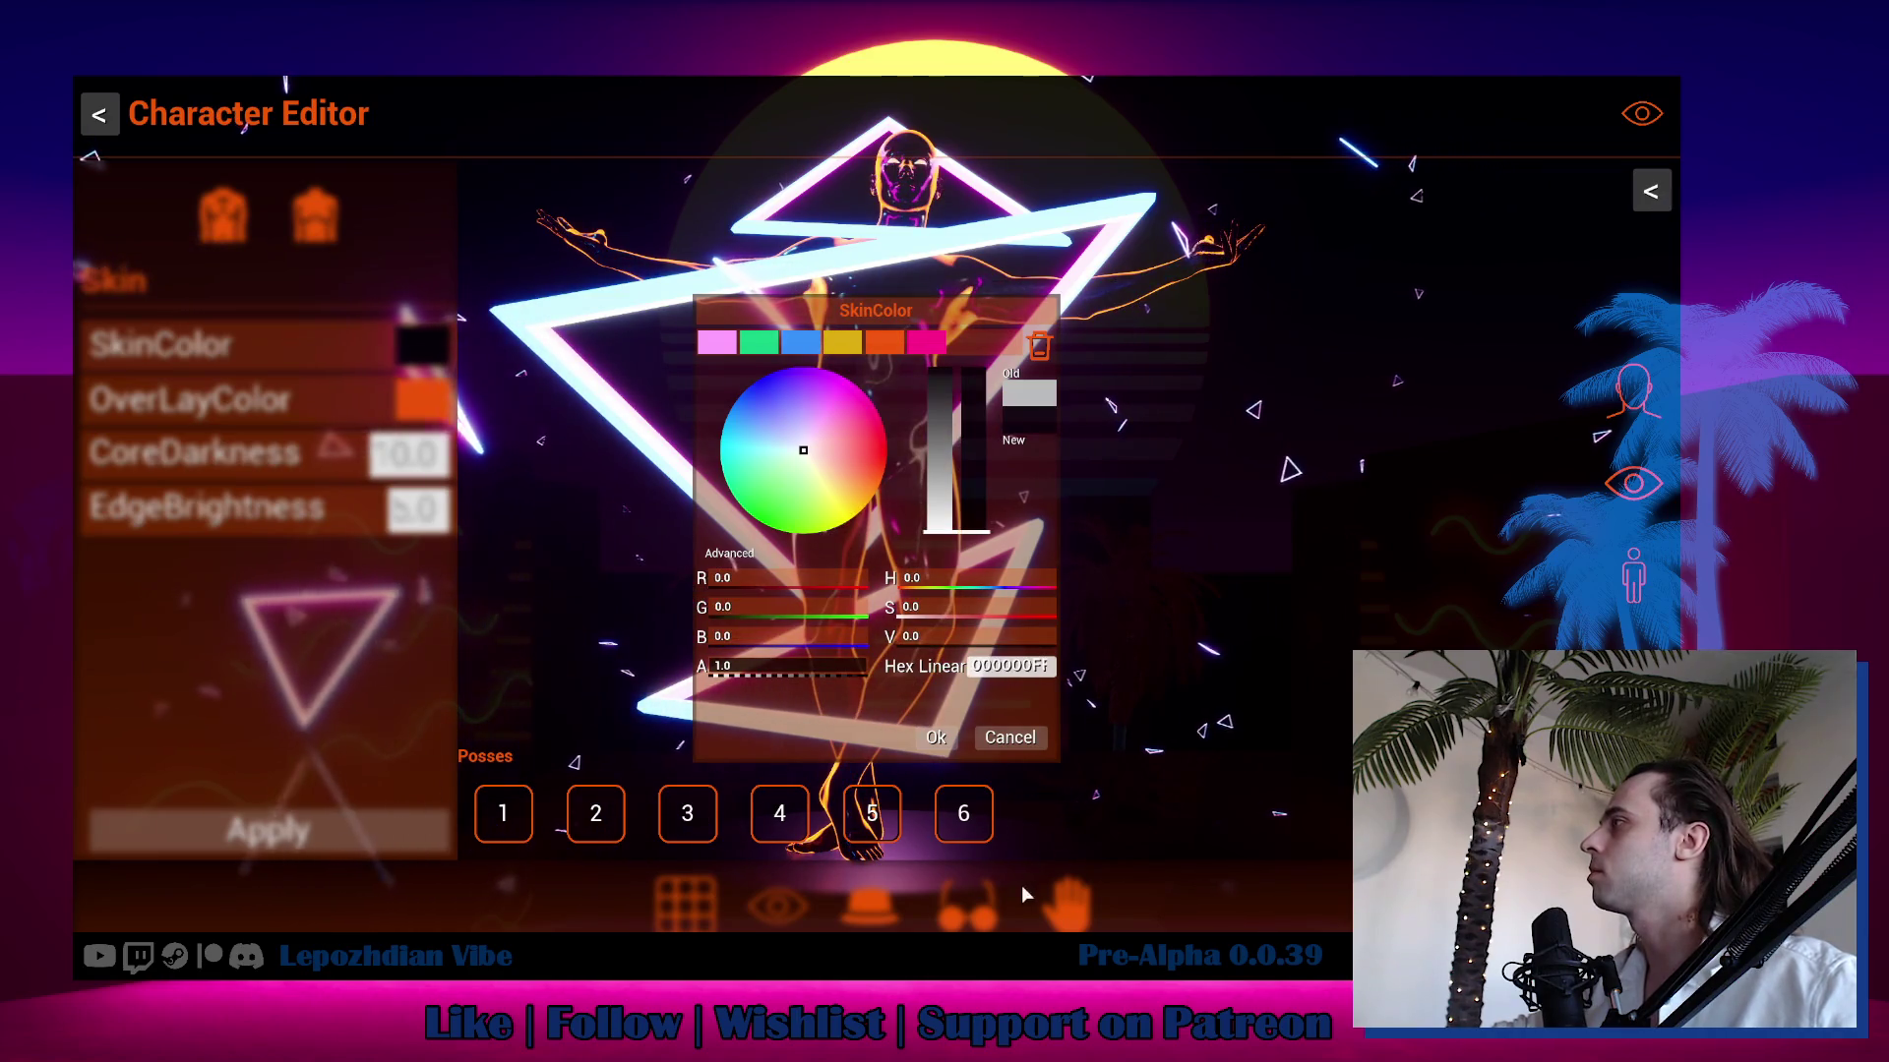
pyautogui.click(936, 737)
pyautogui.click(599, 814)
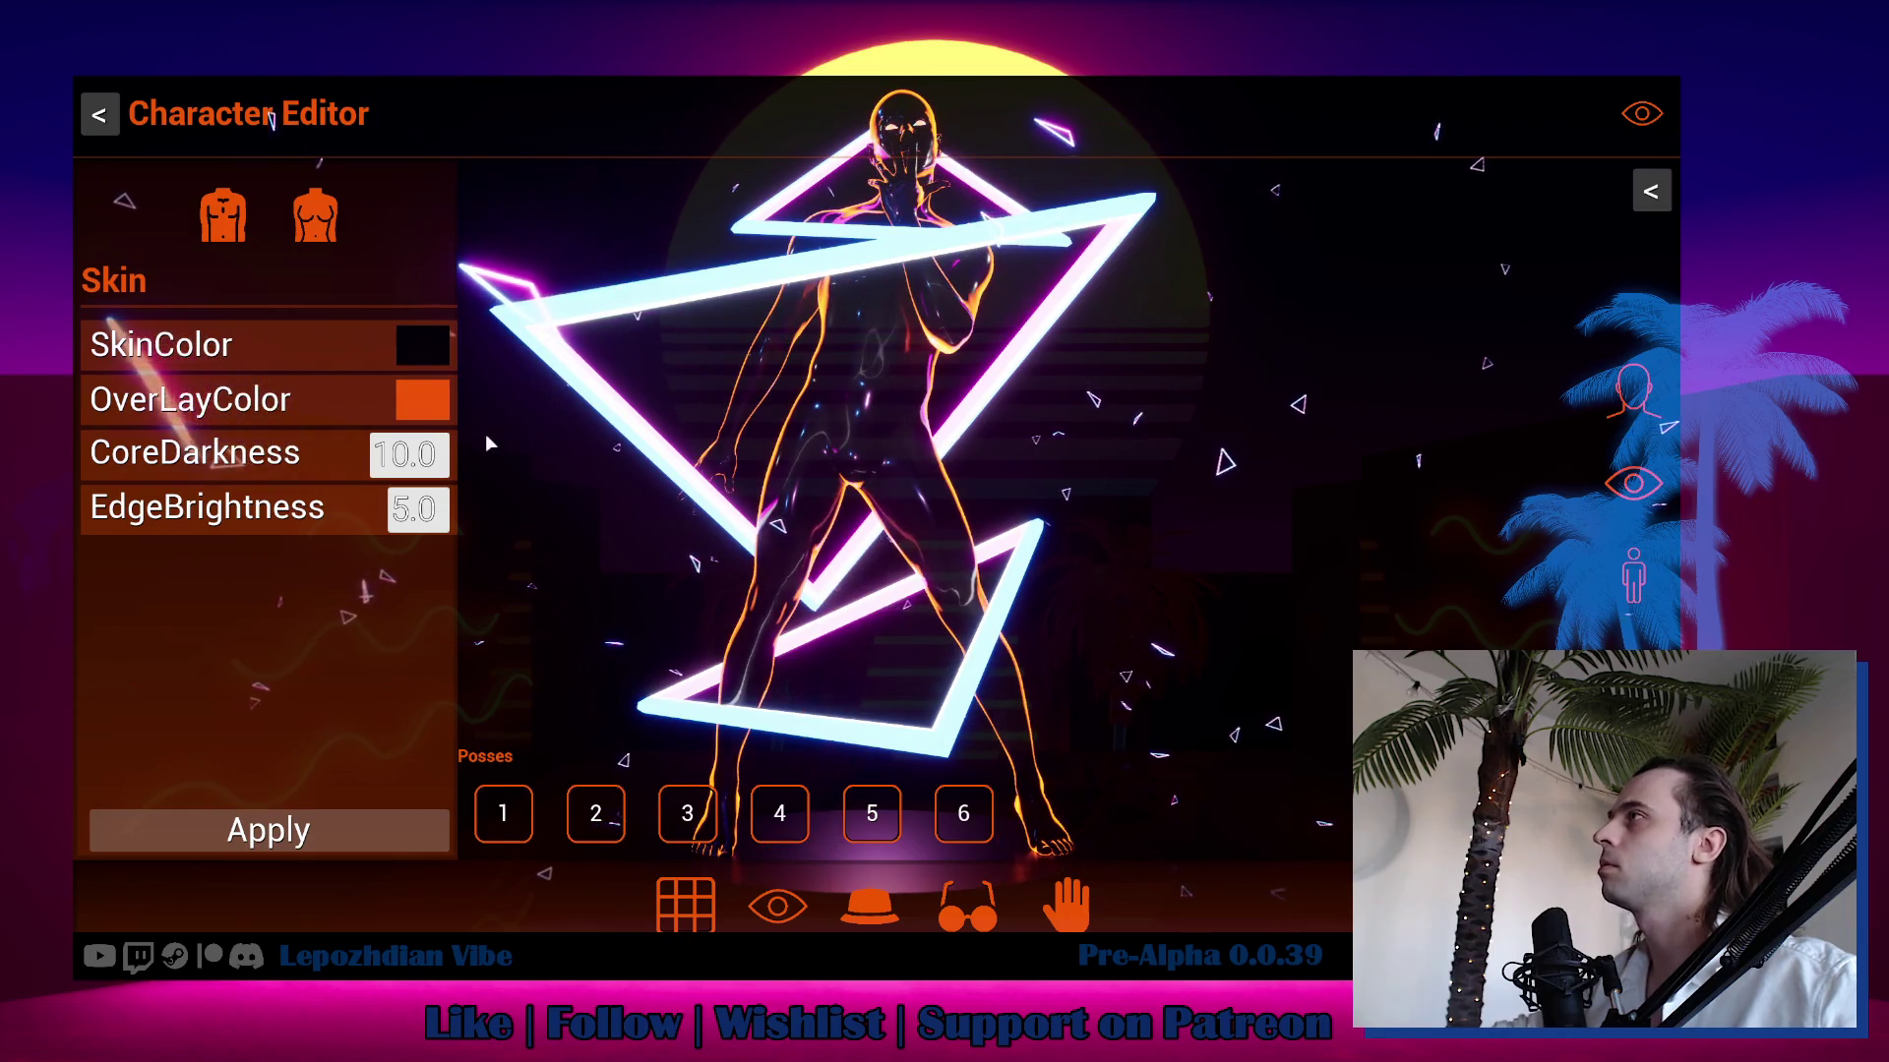
# Set edge brightness 64.1 and core darkness 48.9, apply the skin, and resume the game.
pyautogui.click(423, 400)
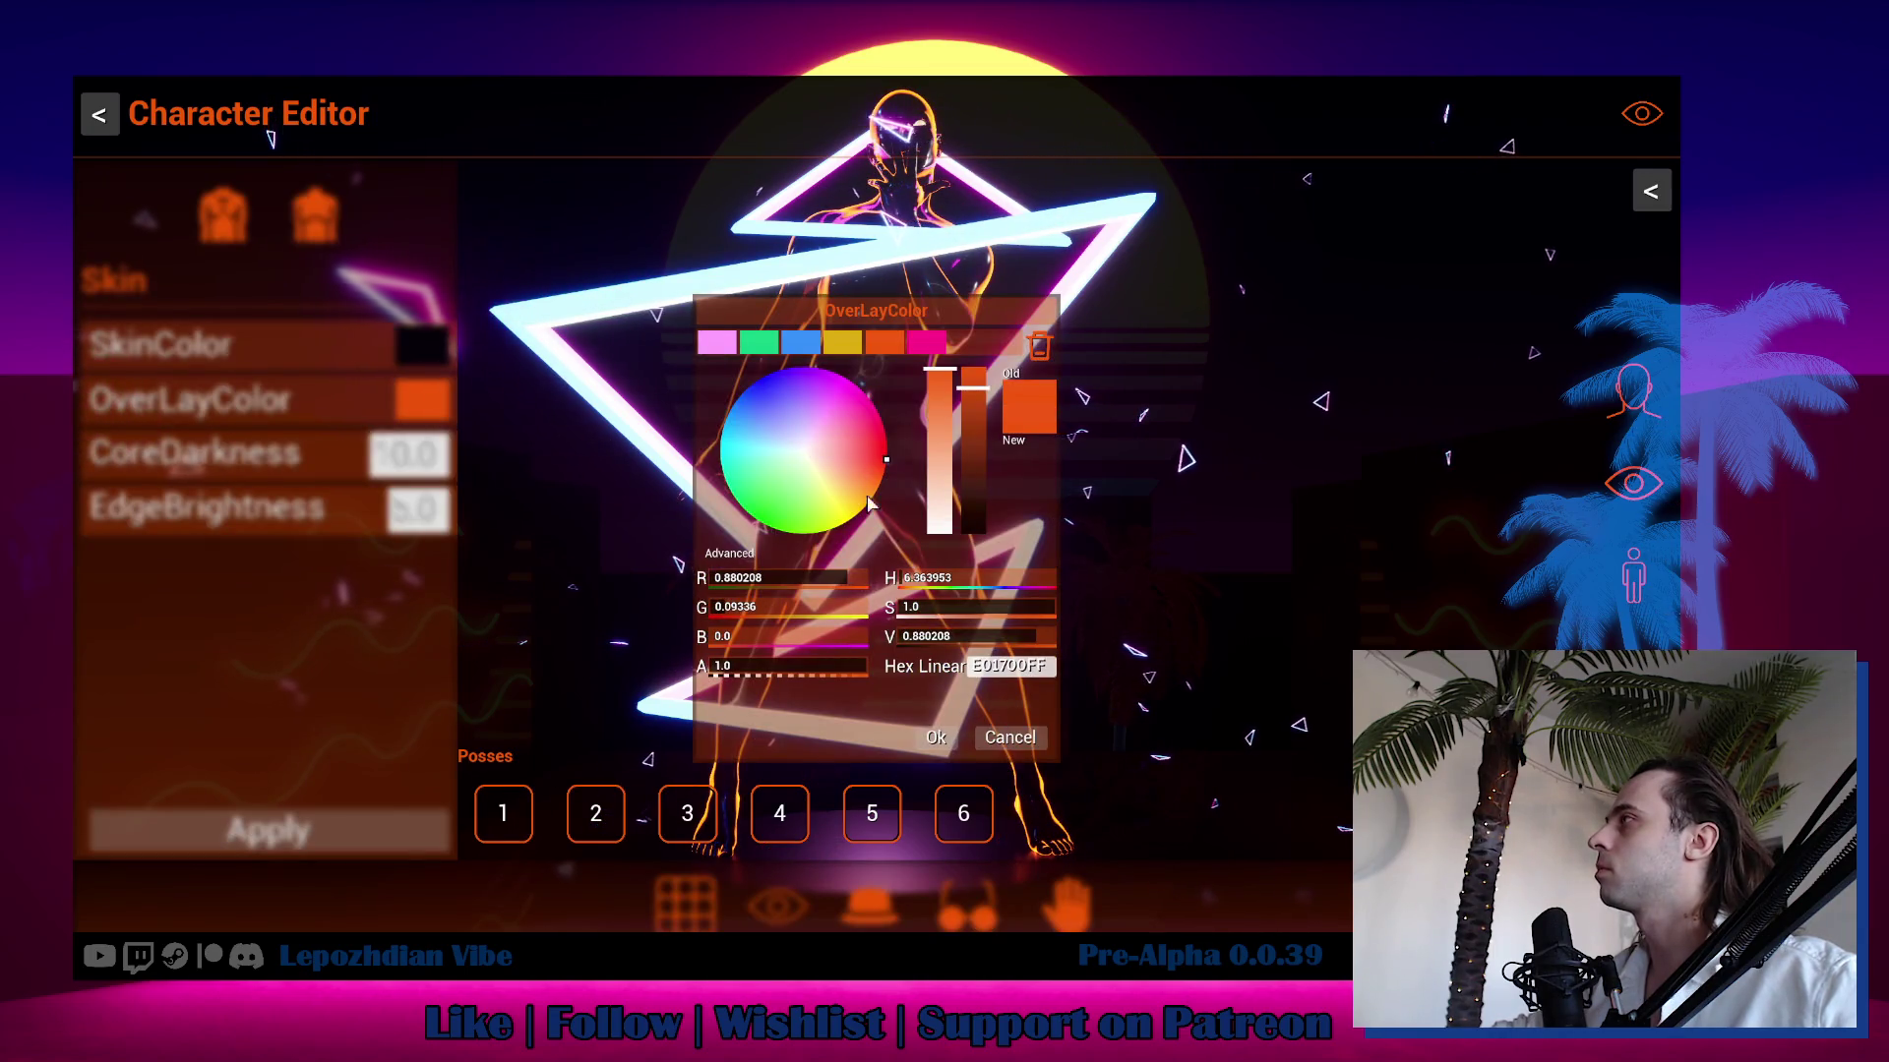
pyautogui.click(1068, 781)
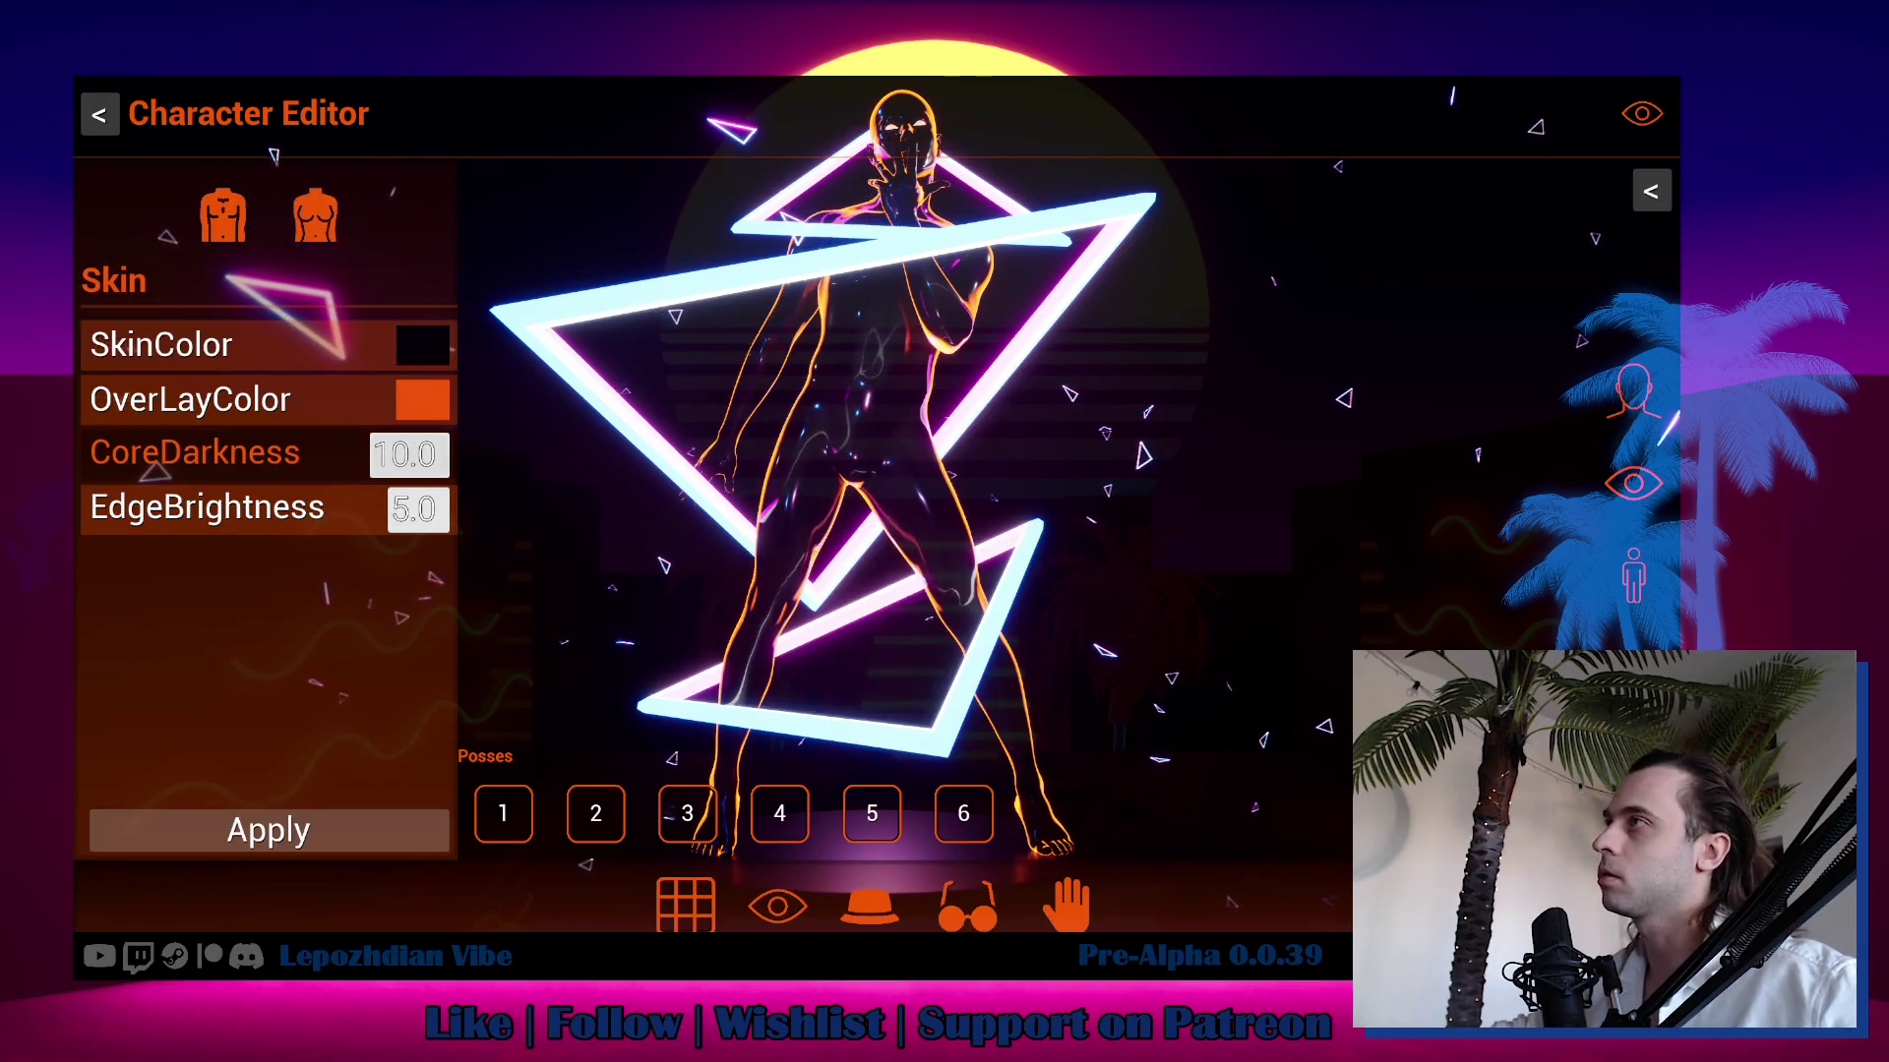
pyautogui.write('5.1')
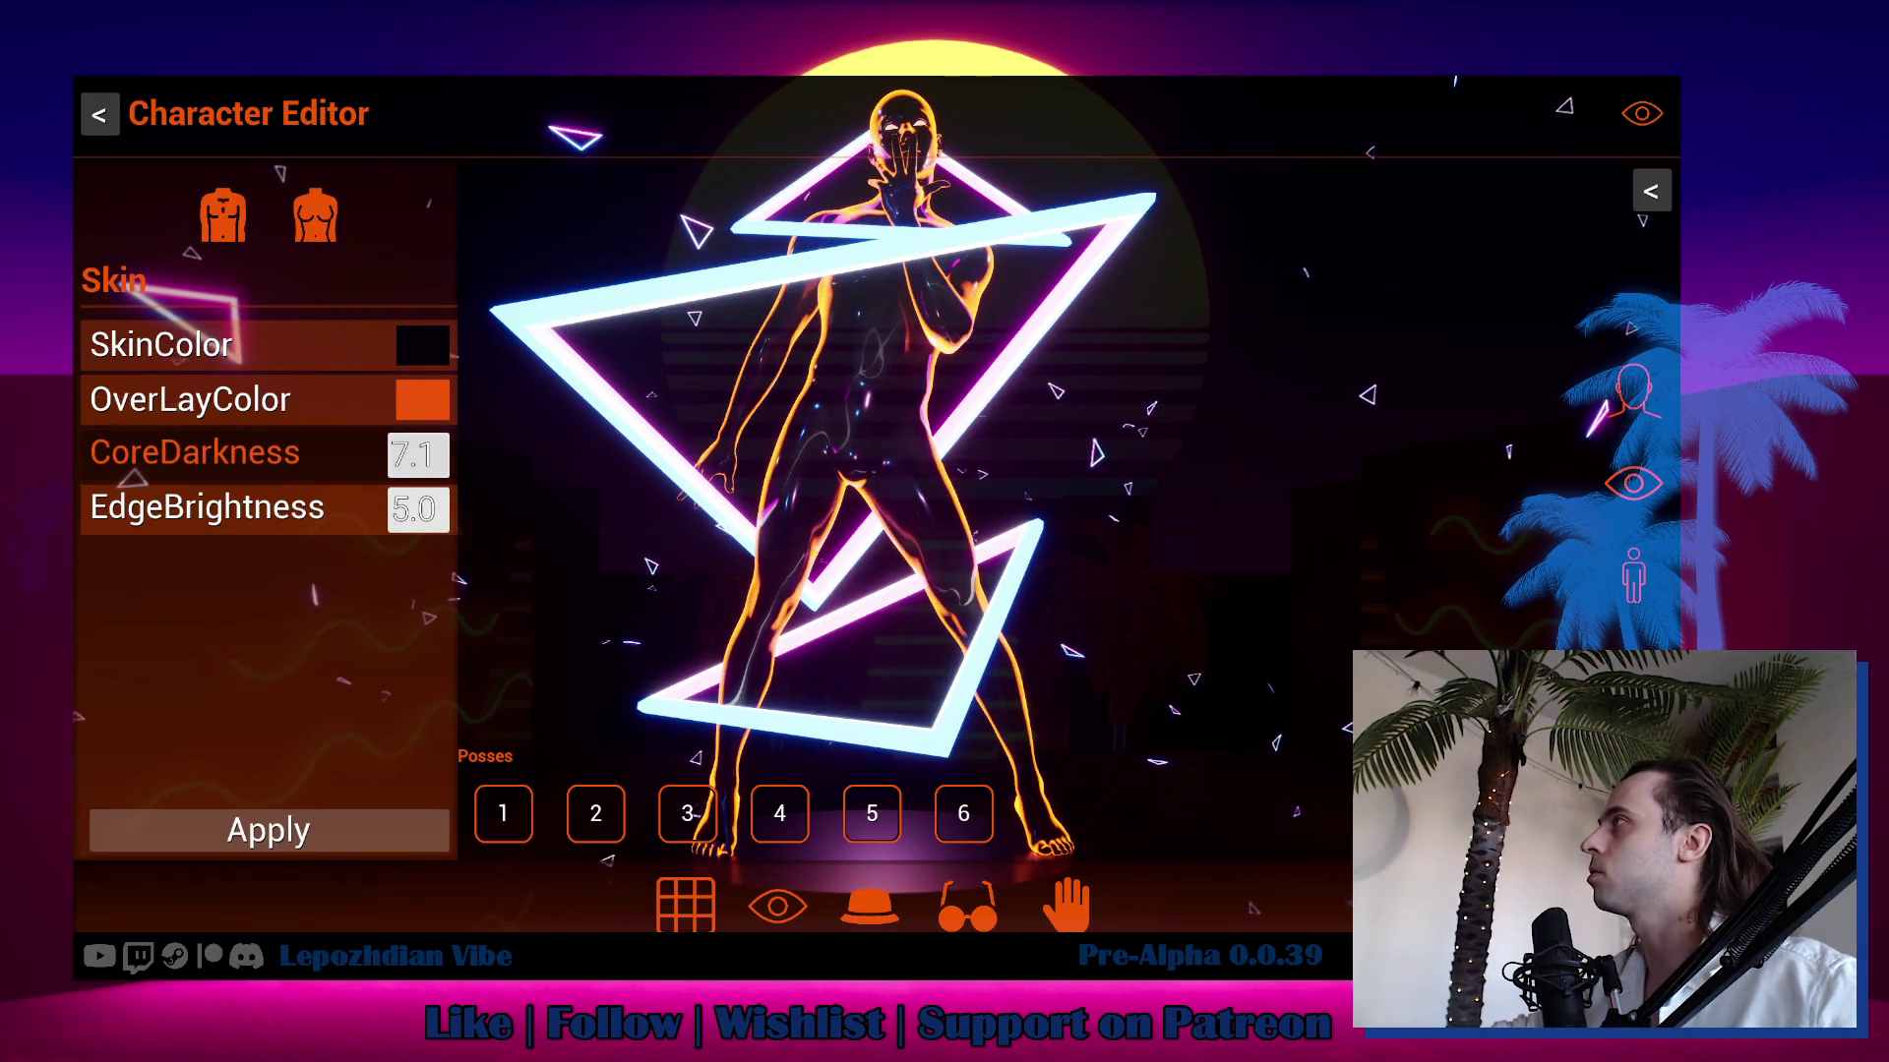
pyautogui.click(417, 509)
pyautogui.write('64.1')
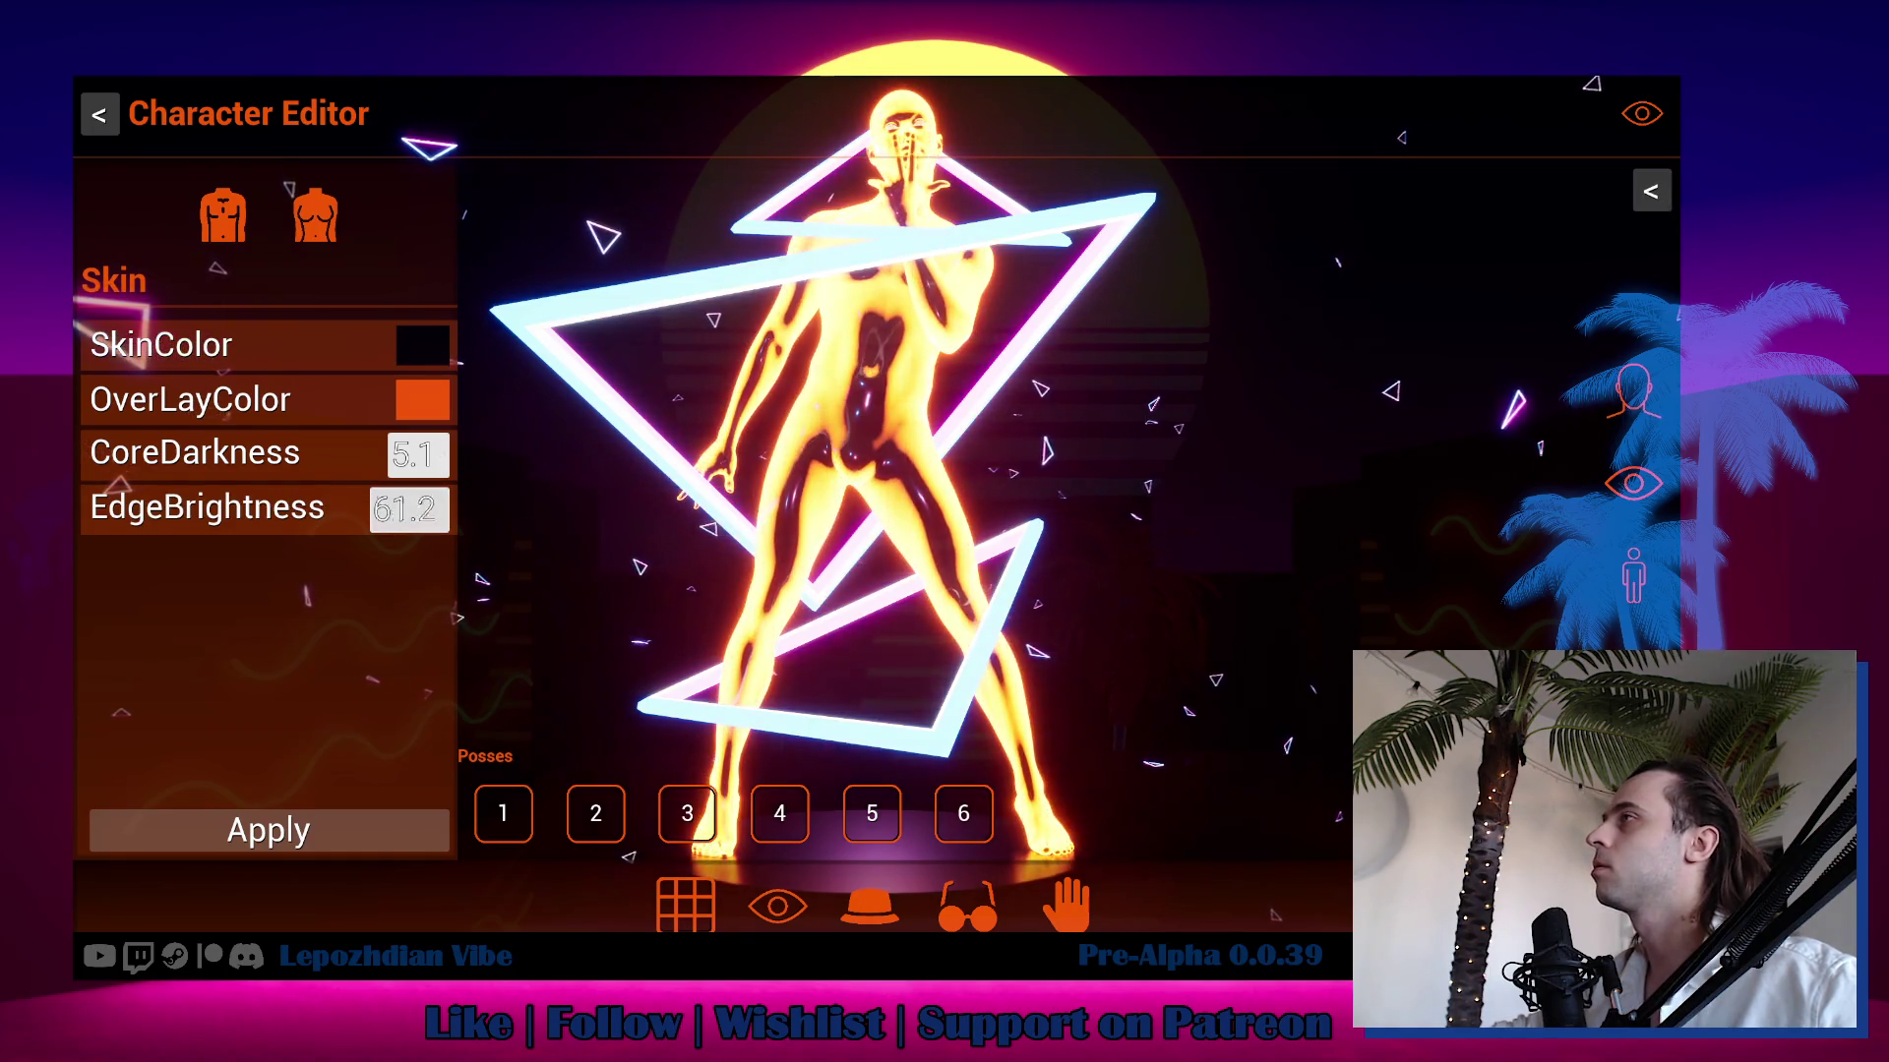
pyautogui.write('37.5')
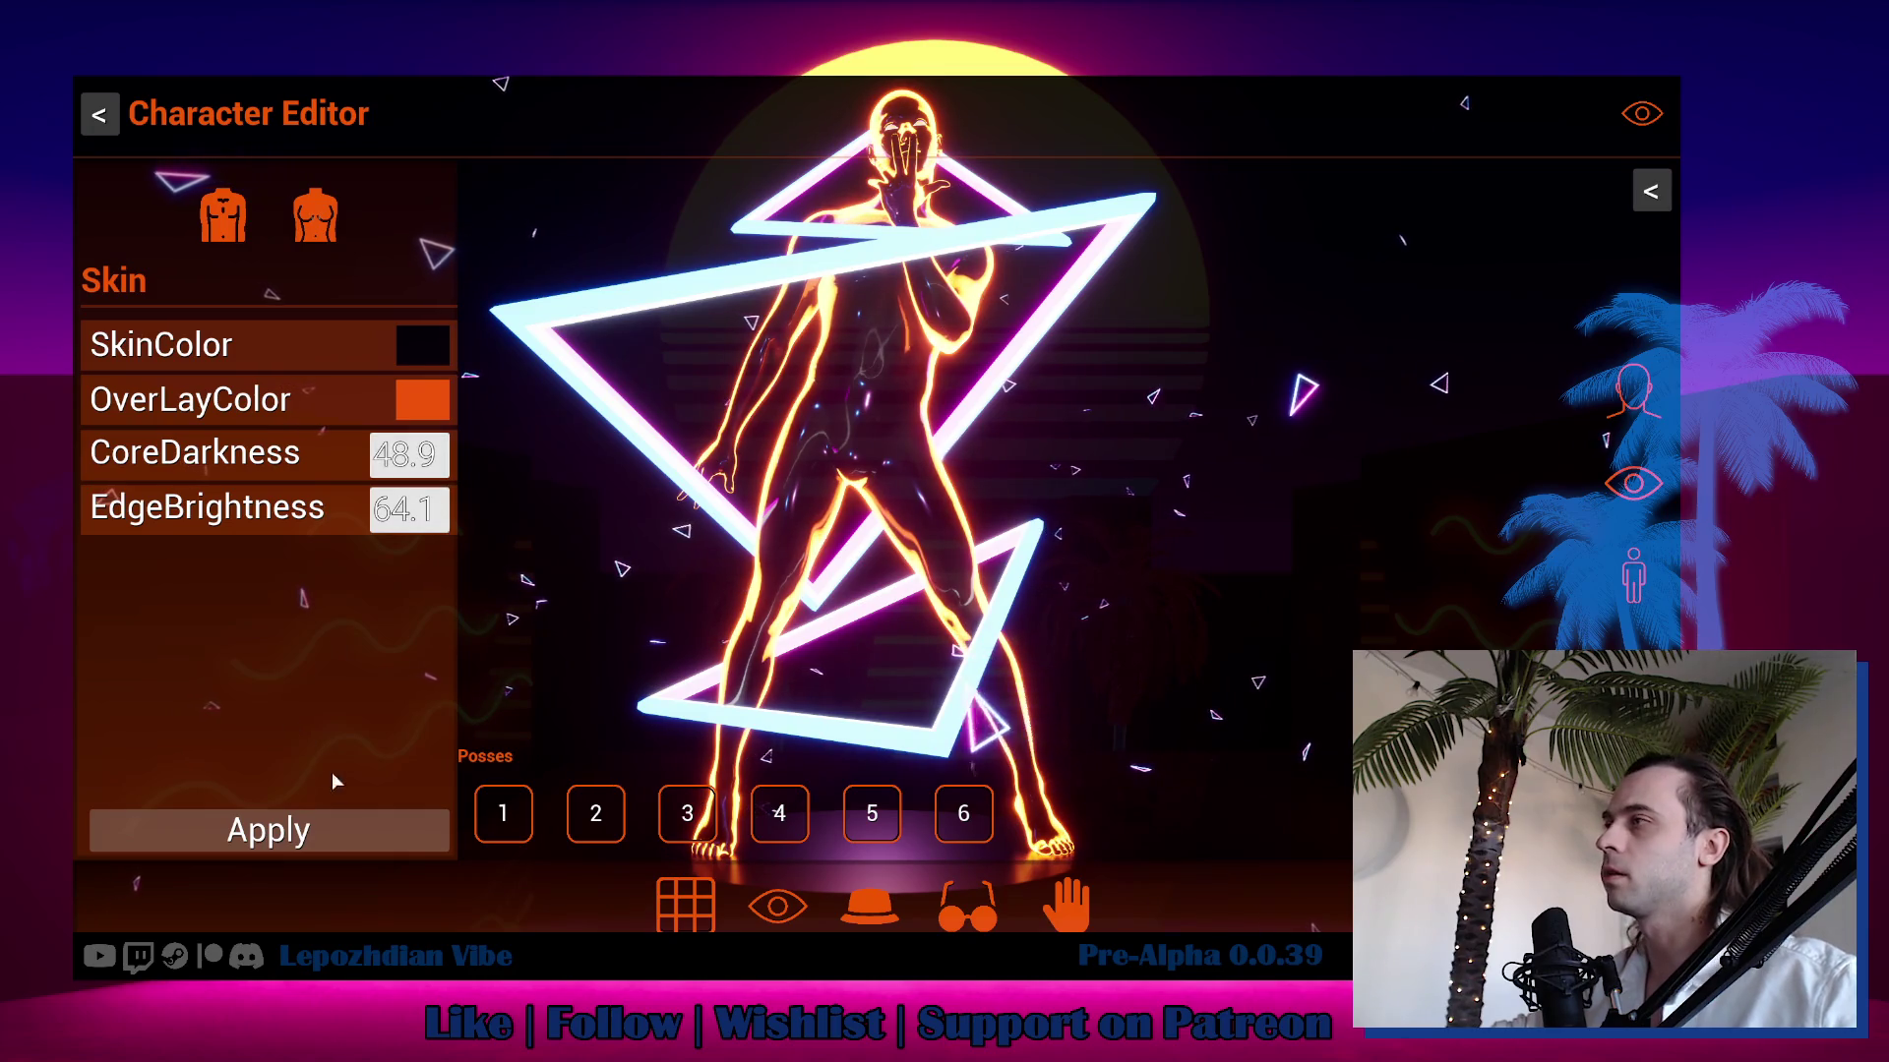
pyautogui.click(334, 828)
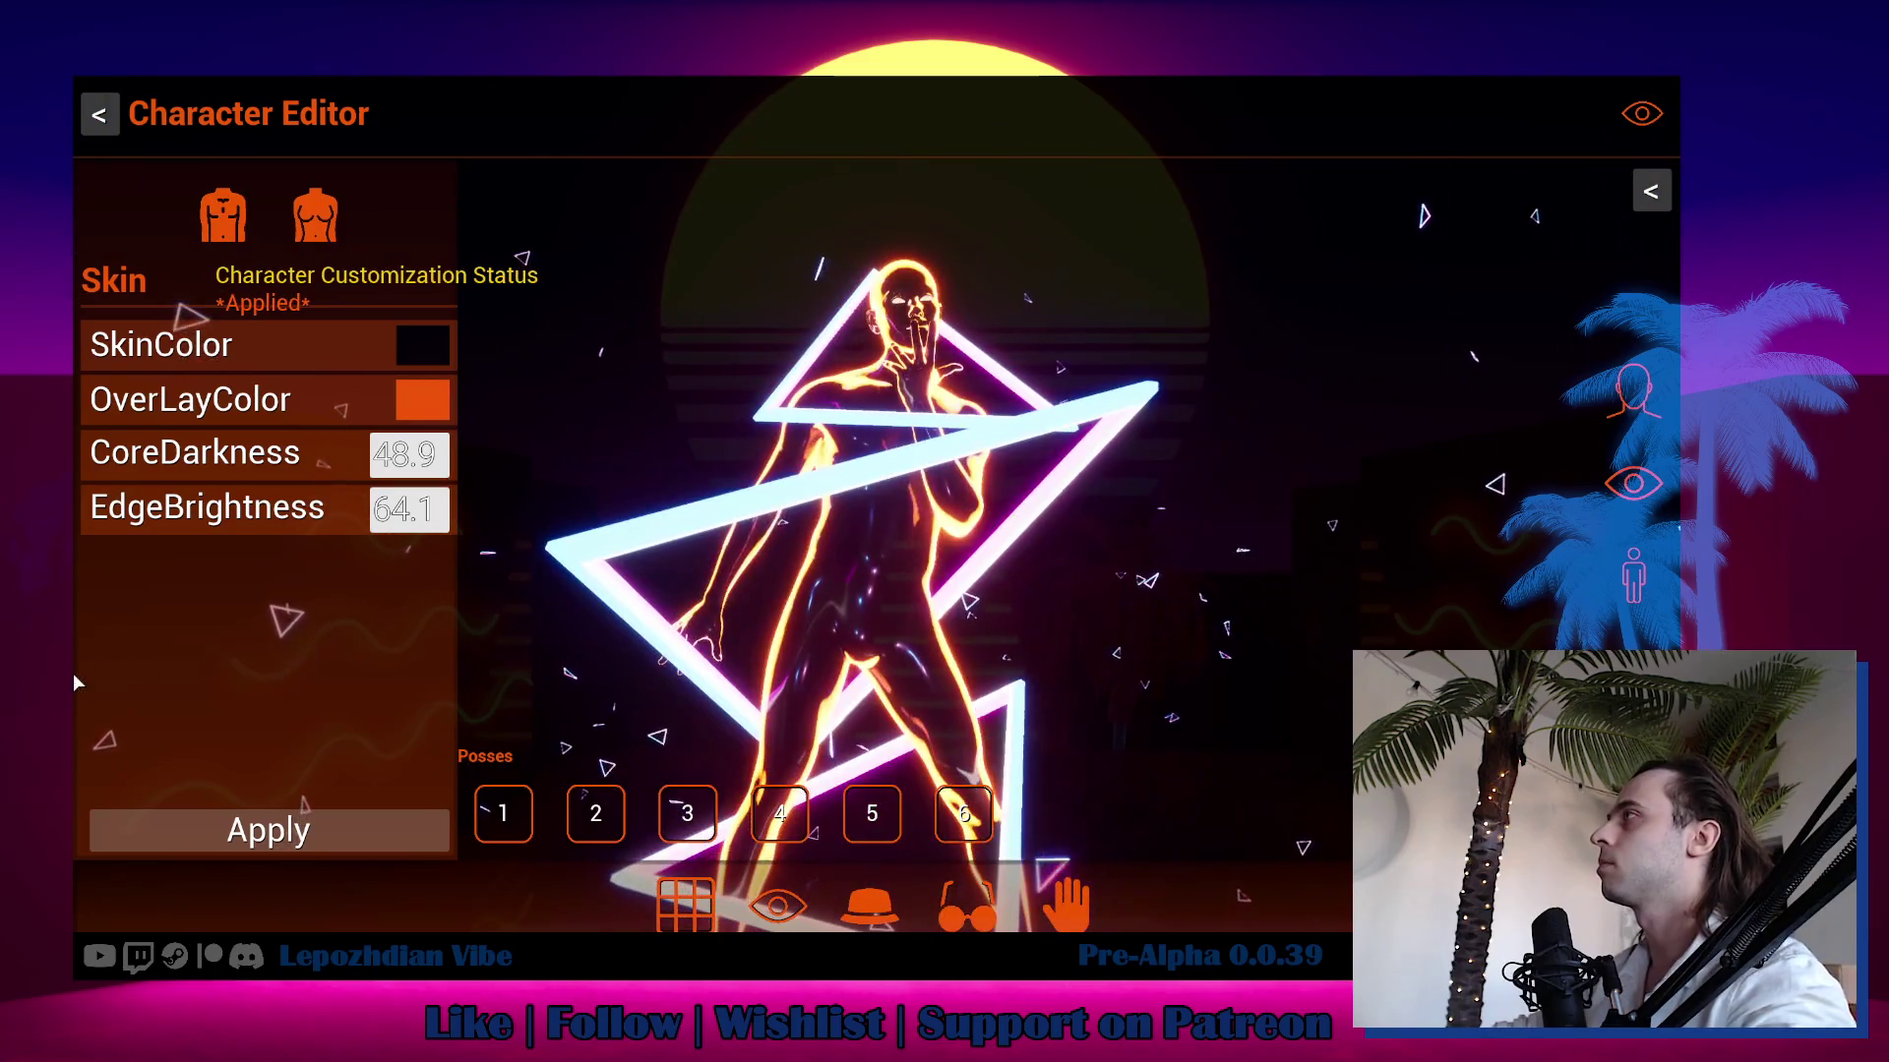
pyautogui.press('Escape')
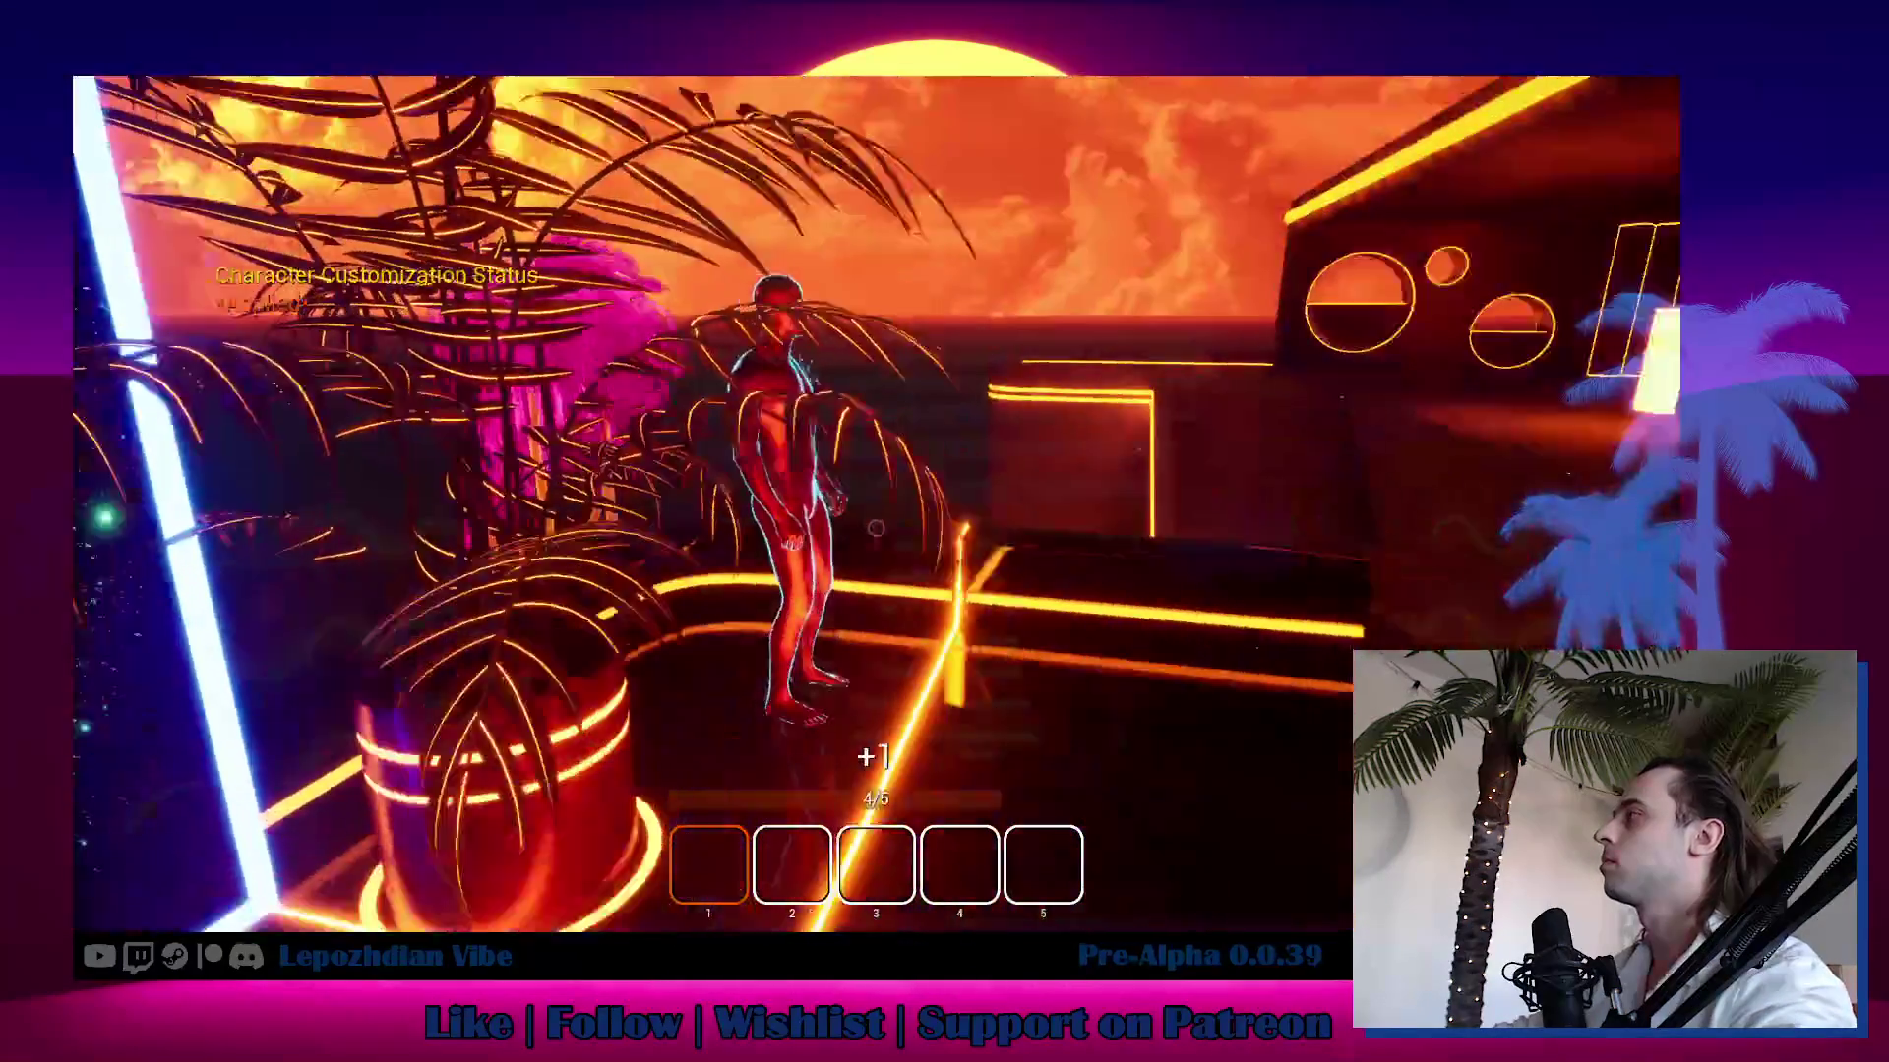
# Walk up to the character, back away toward the stairs, and switch into Vibe Editor mode.
pyautogui.press('w')
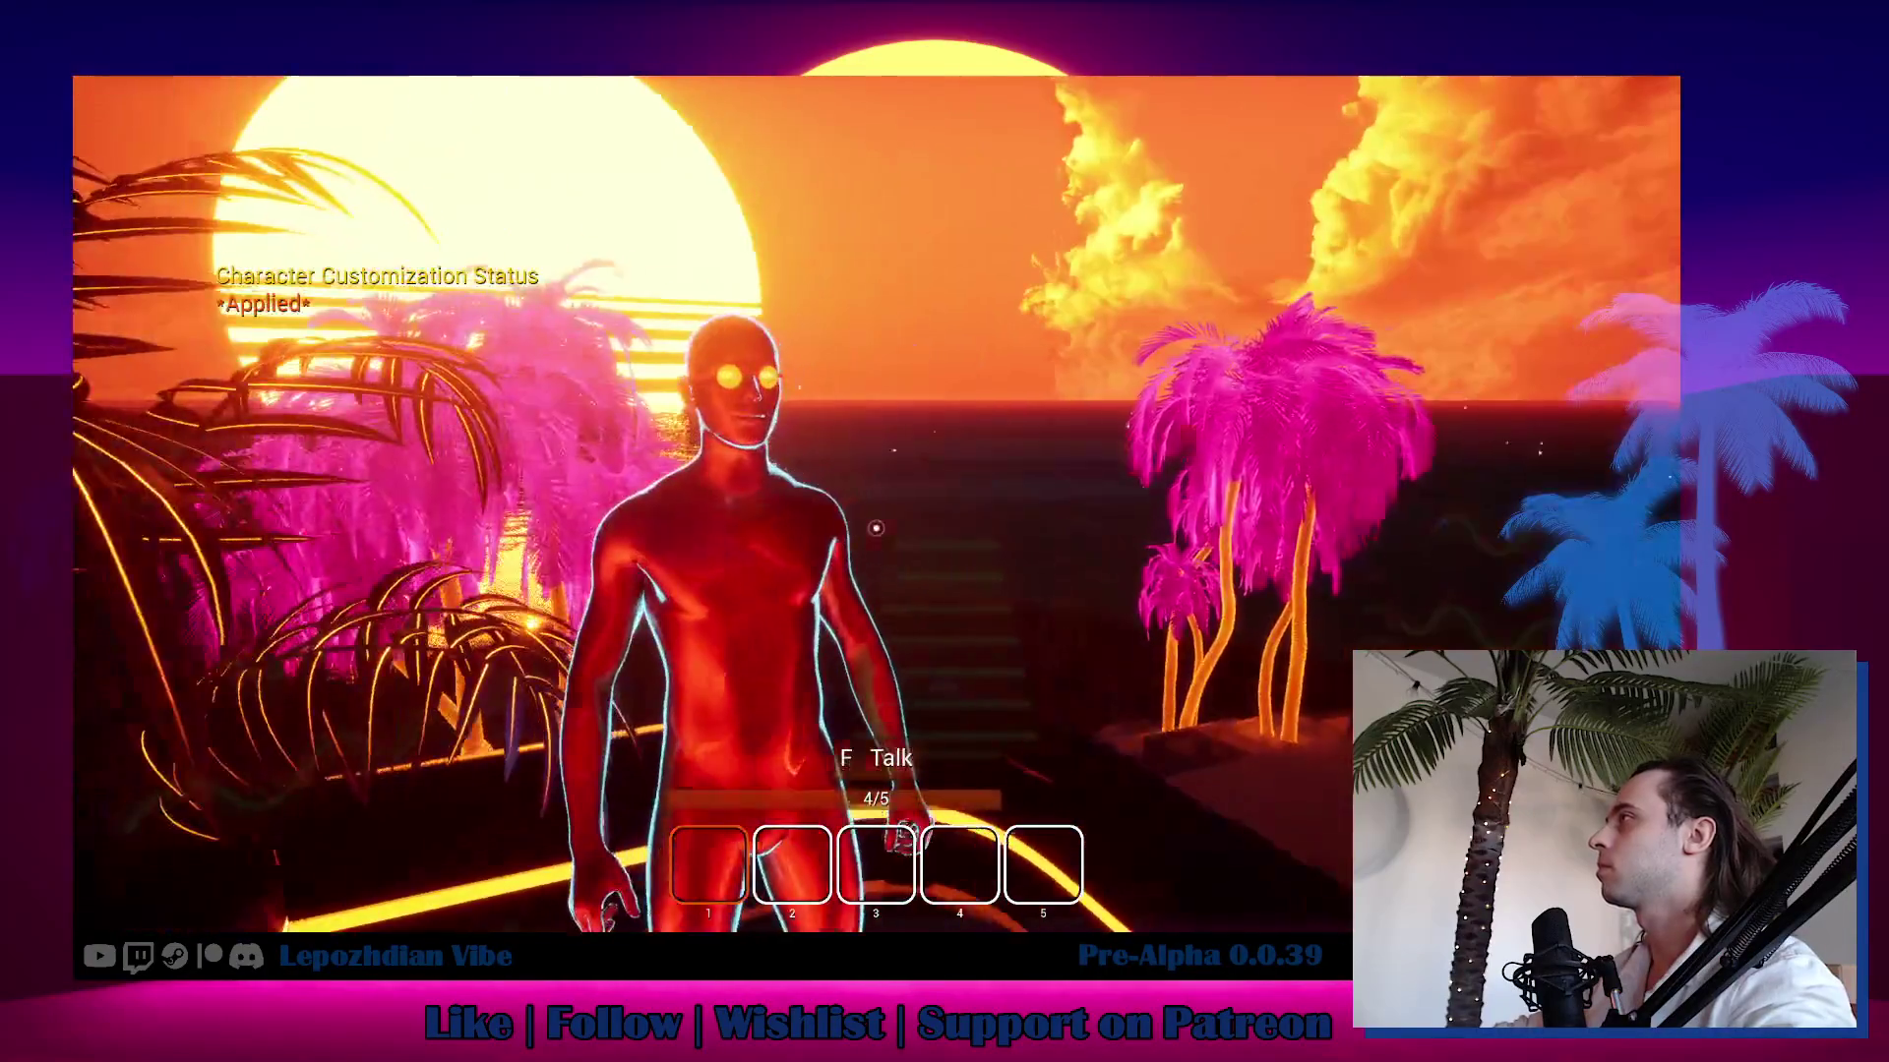
pyautogui.press('s')
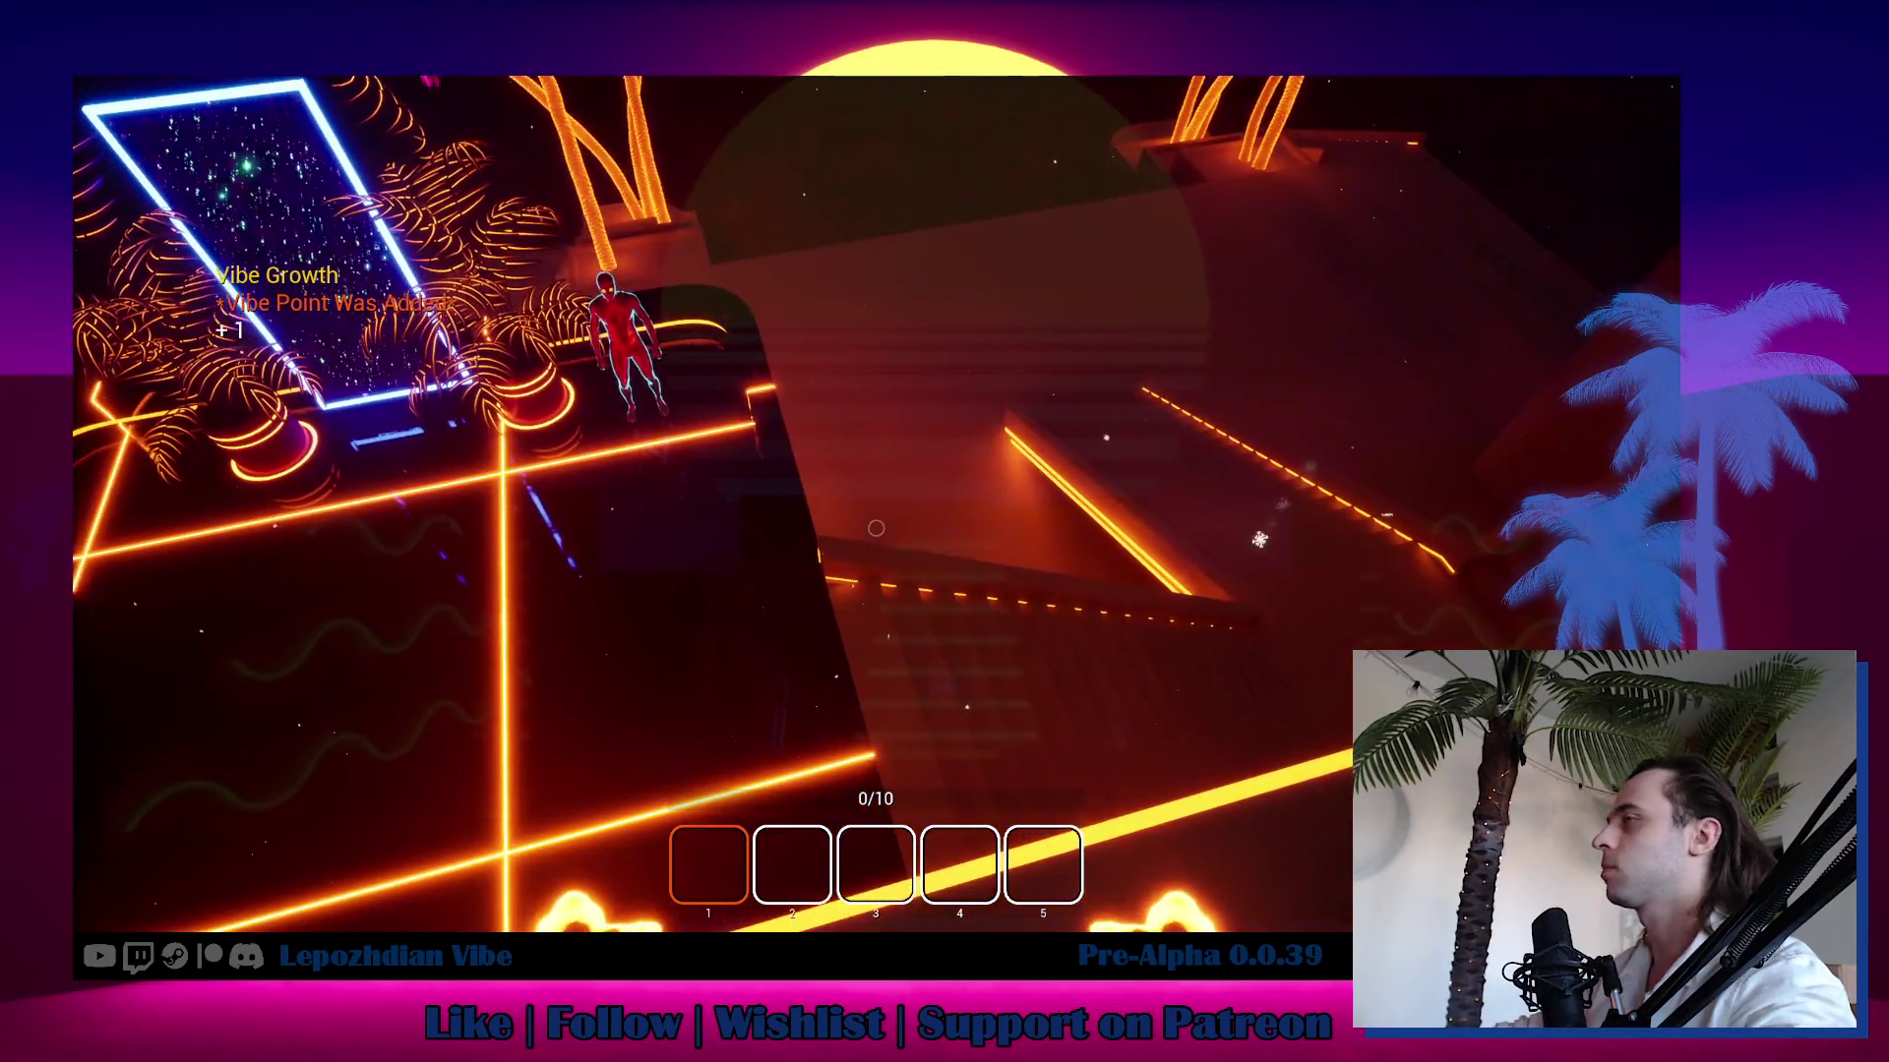
pyautogui.press('Escape')
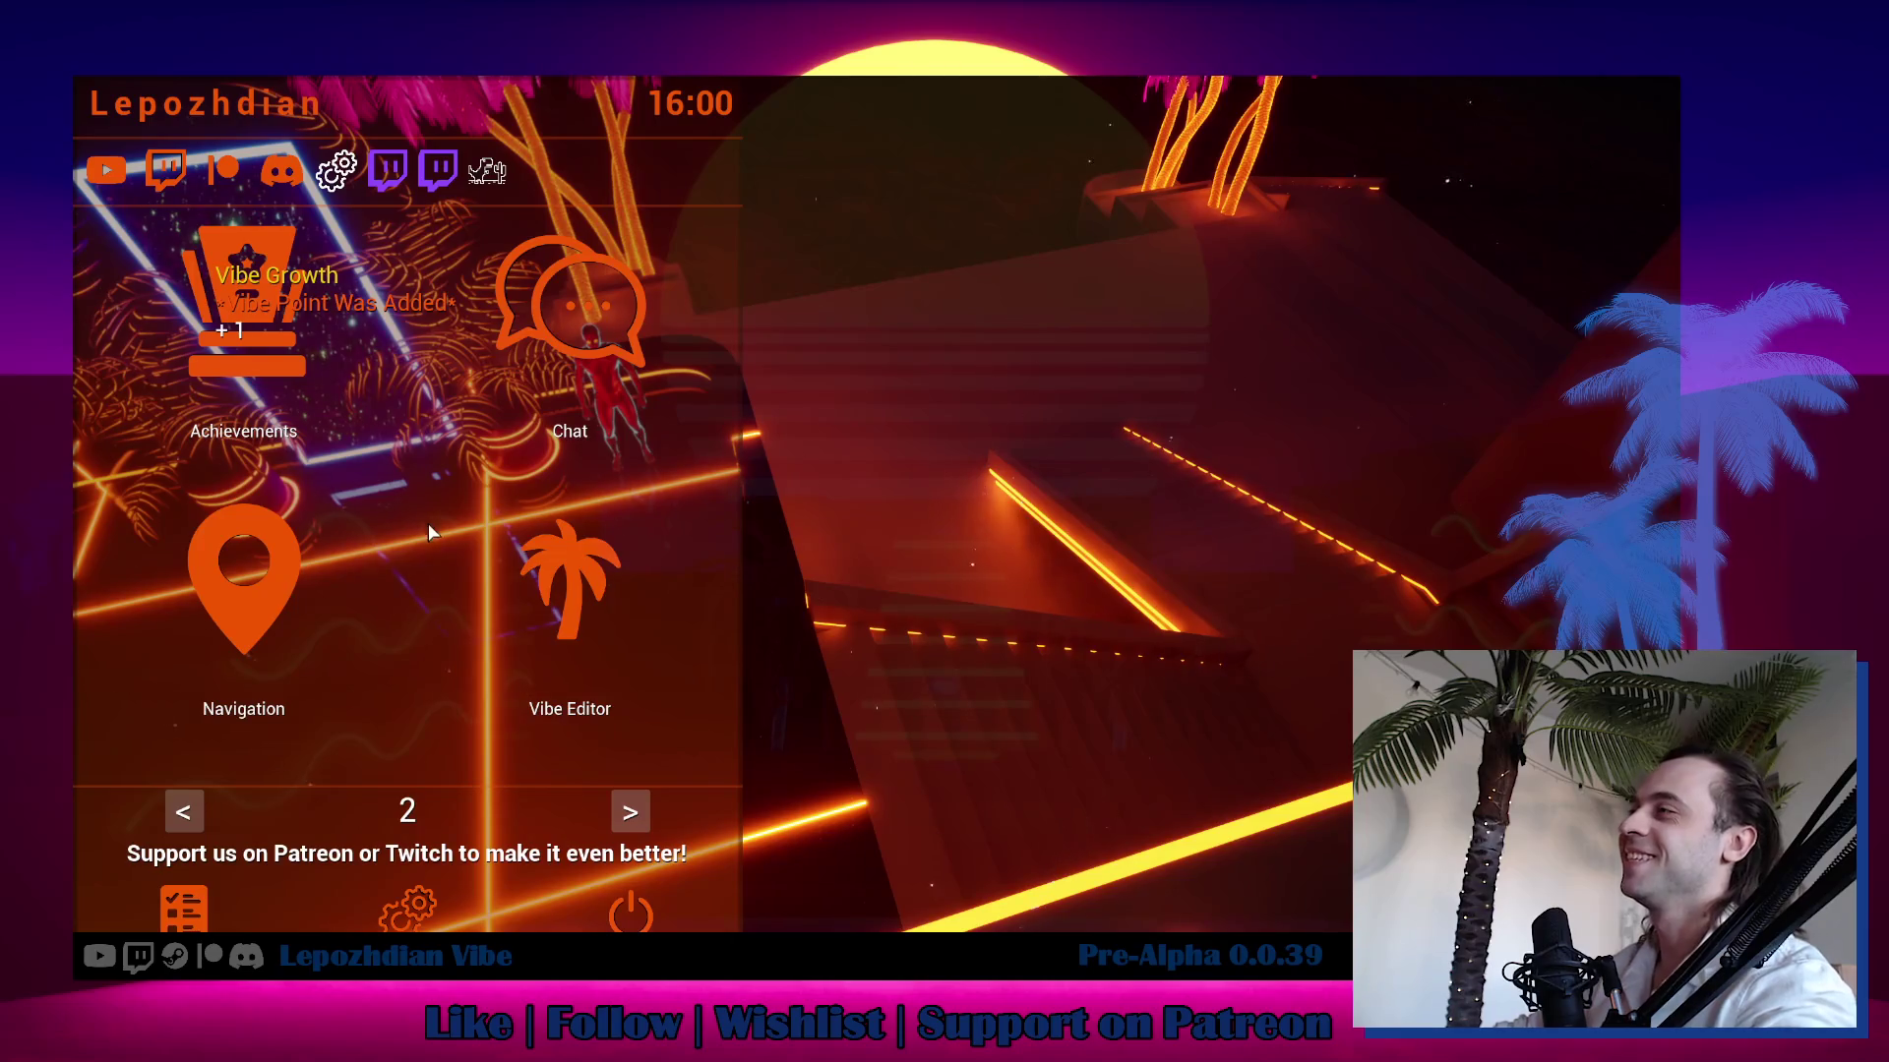
pyautogui.click(548, 586)
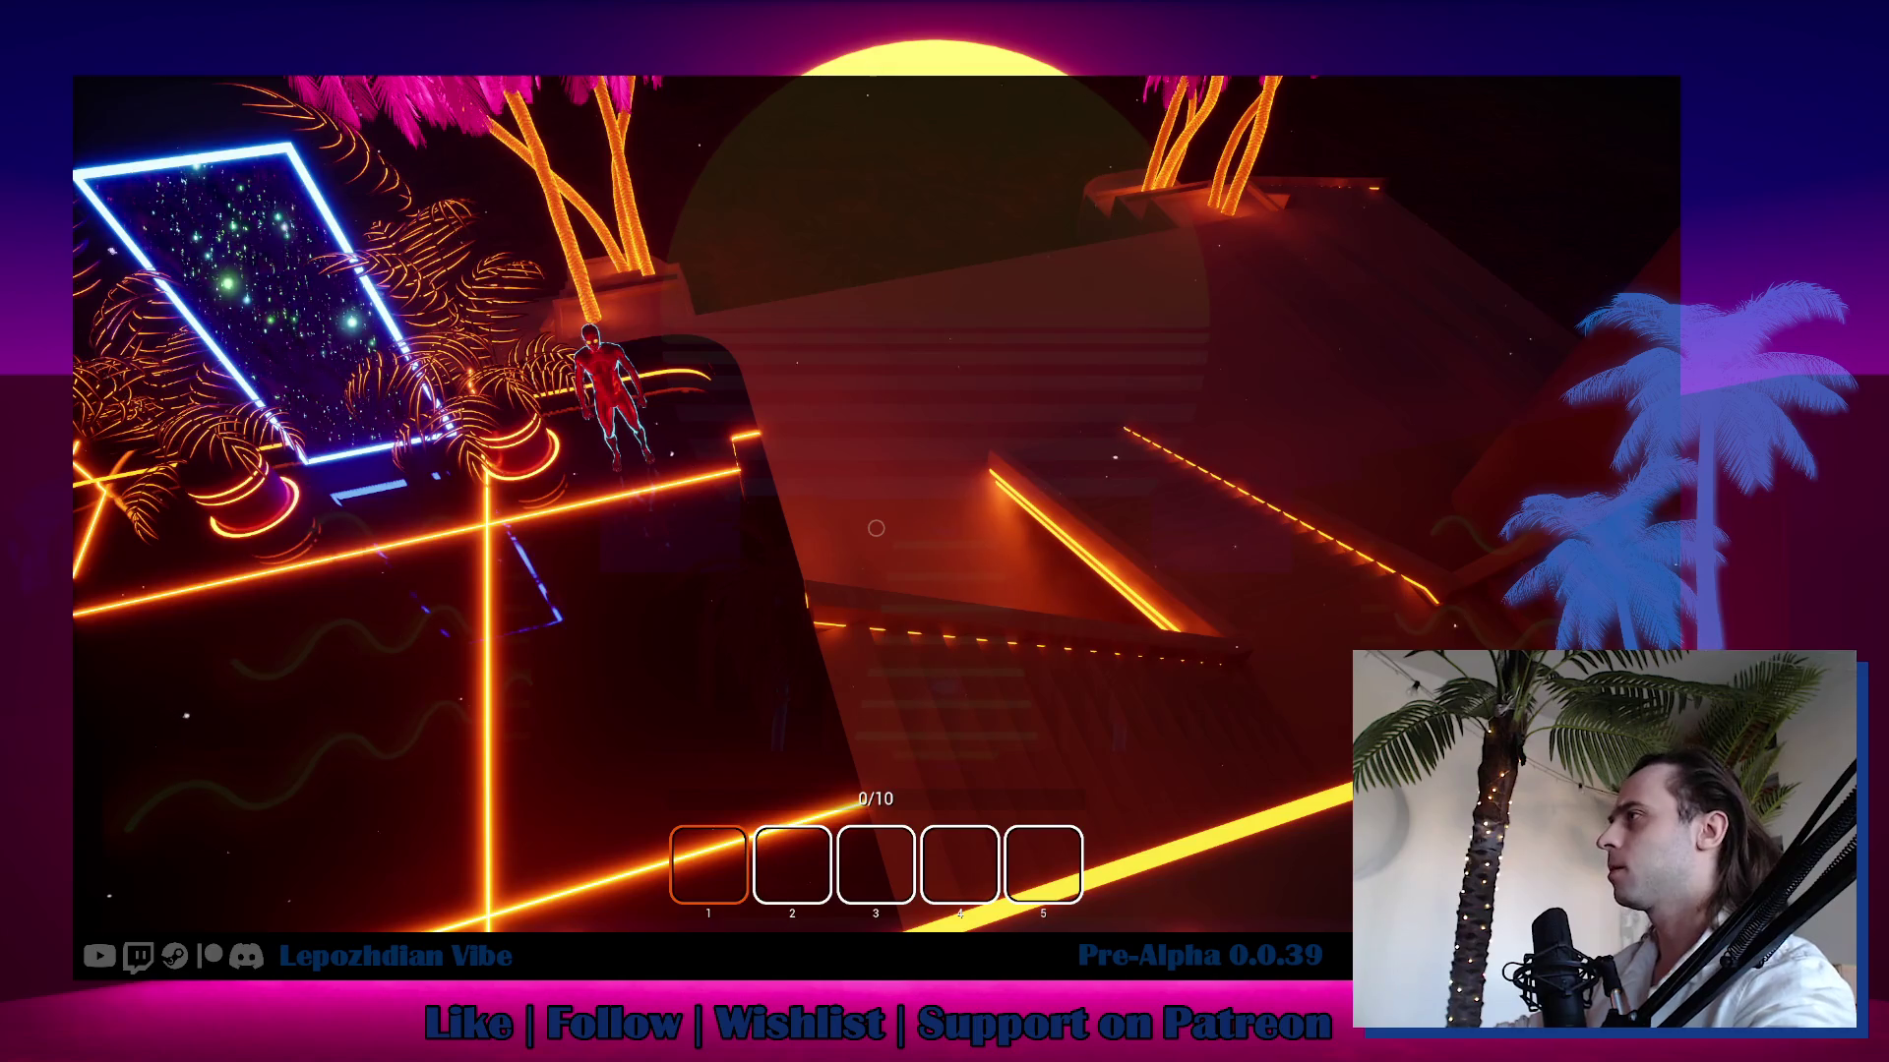
# Leave the current play session, confirming Yes on the Leave Session prompt.
pyautogui.press('Escape')
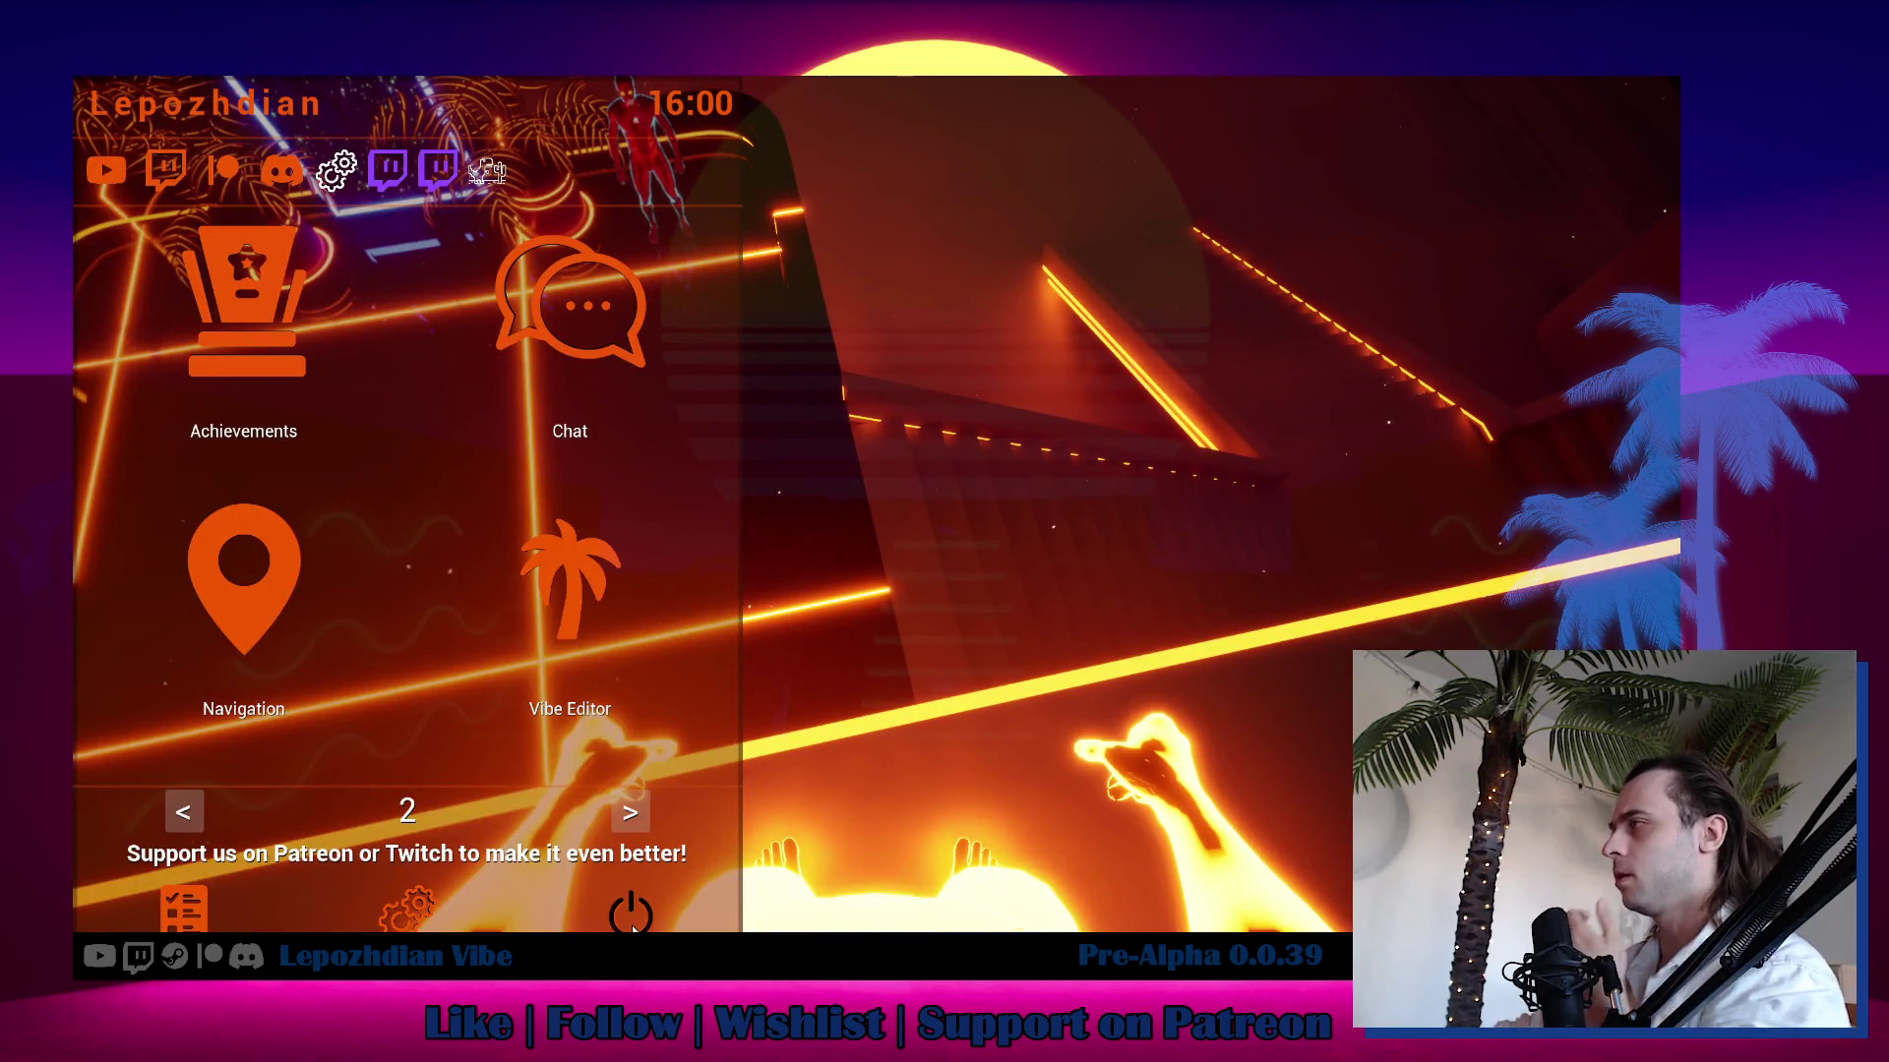
pyautogui.click(633, 928)
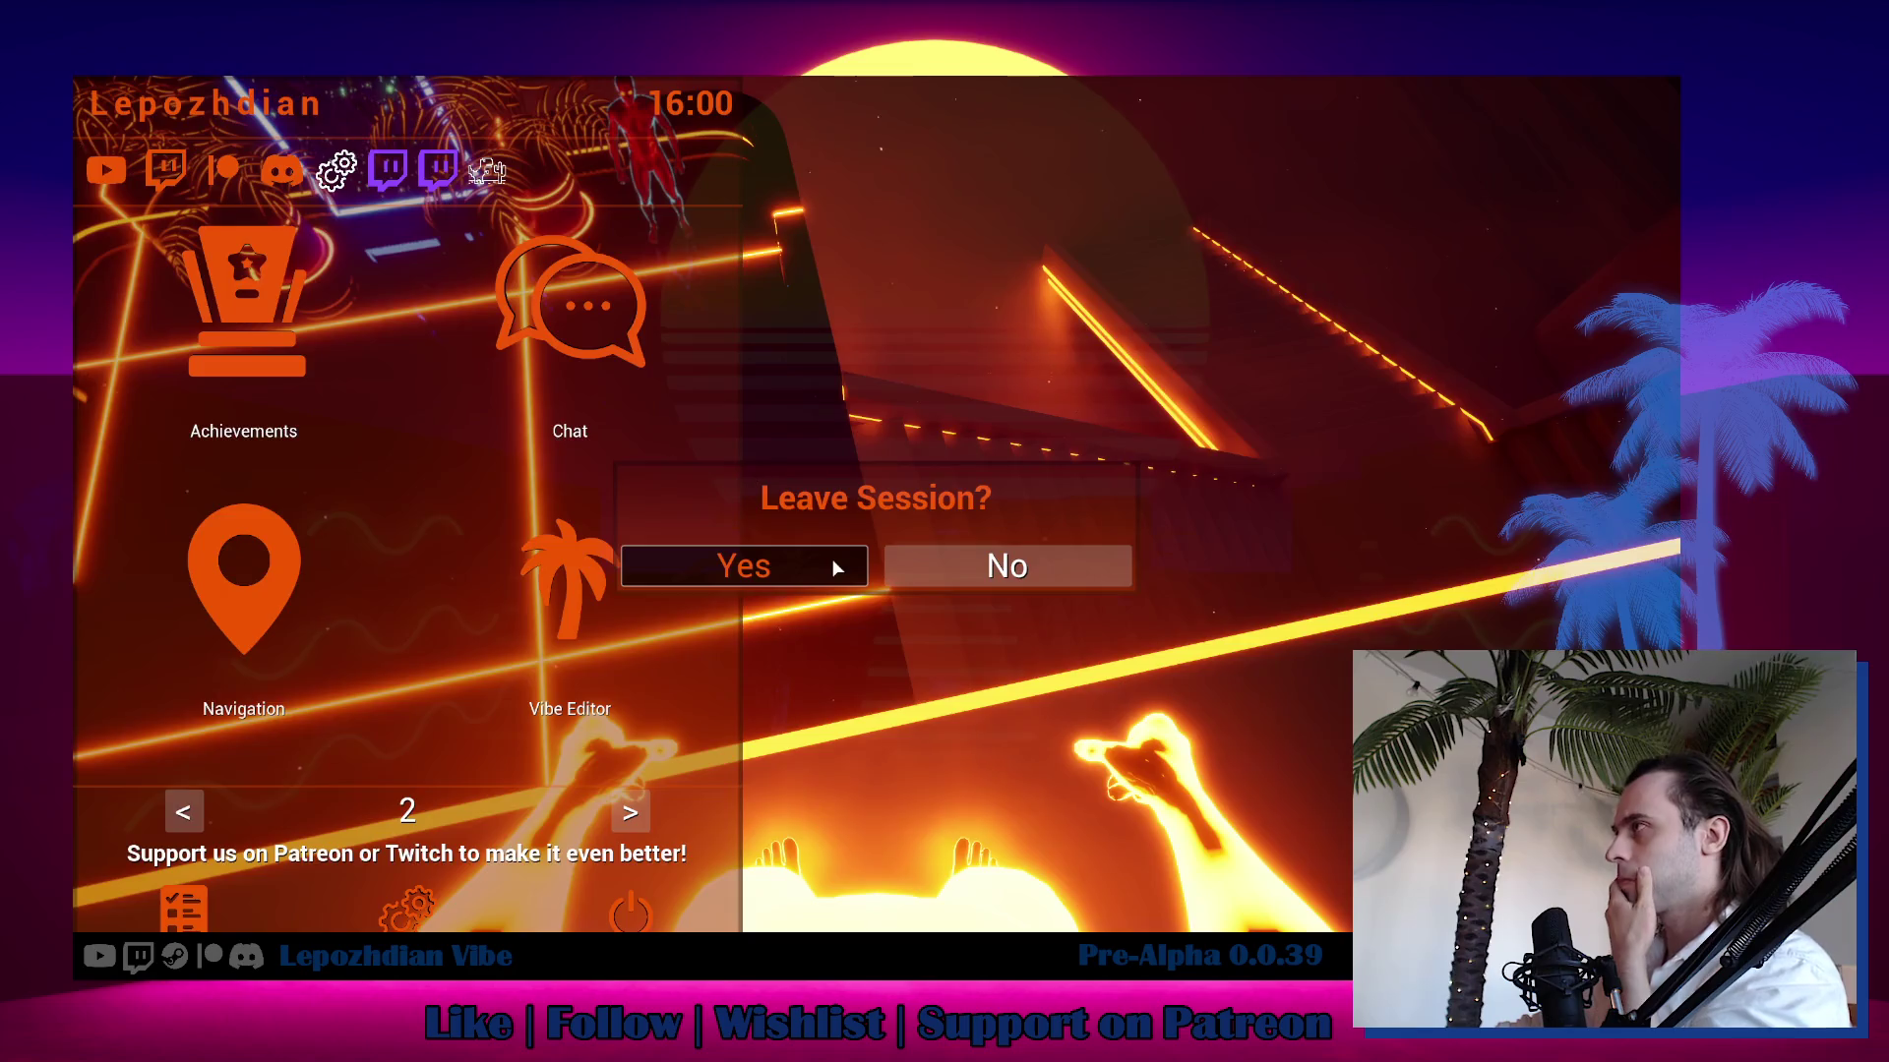
pyautogui.click(834, 566)
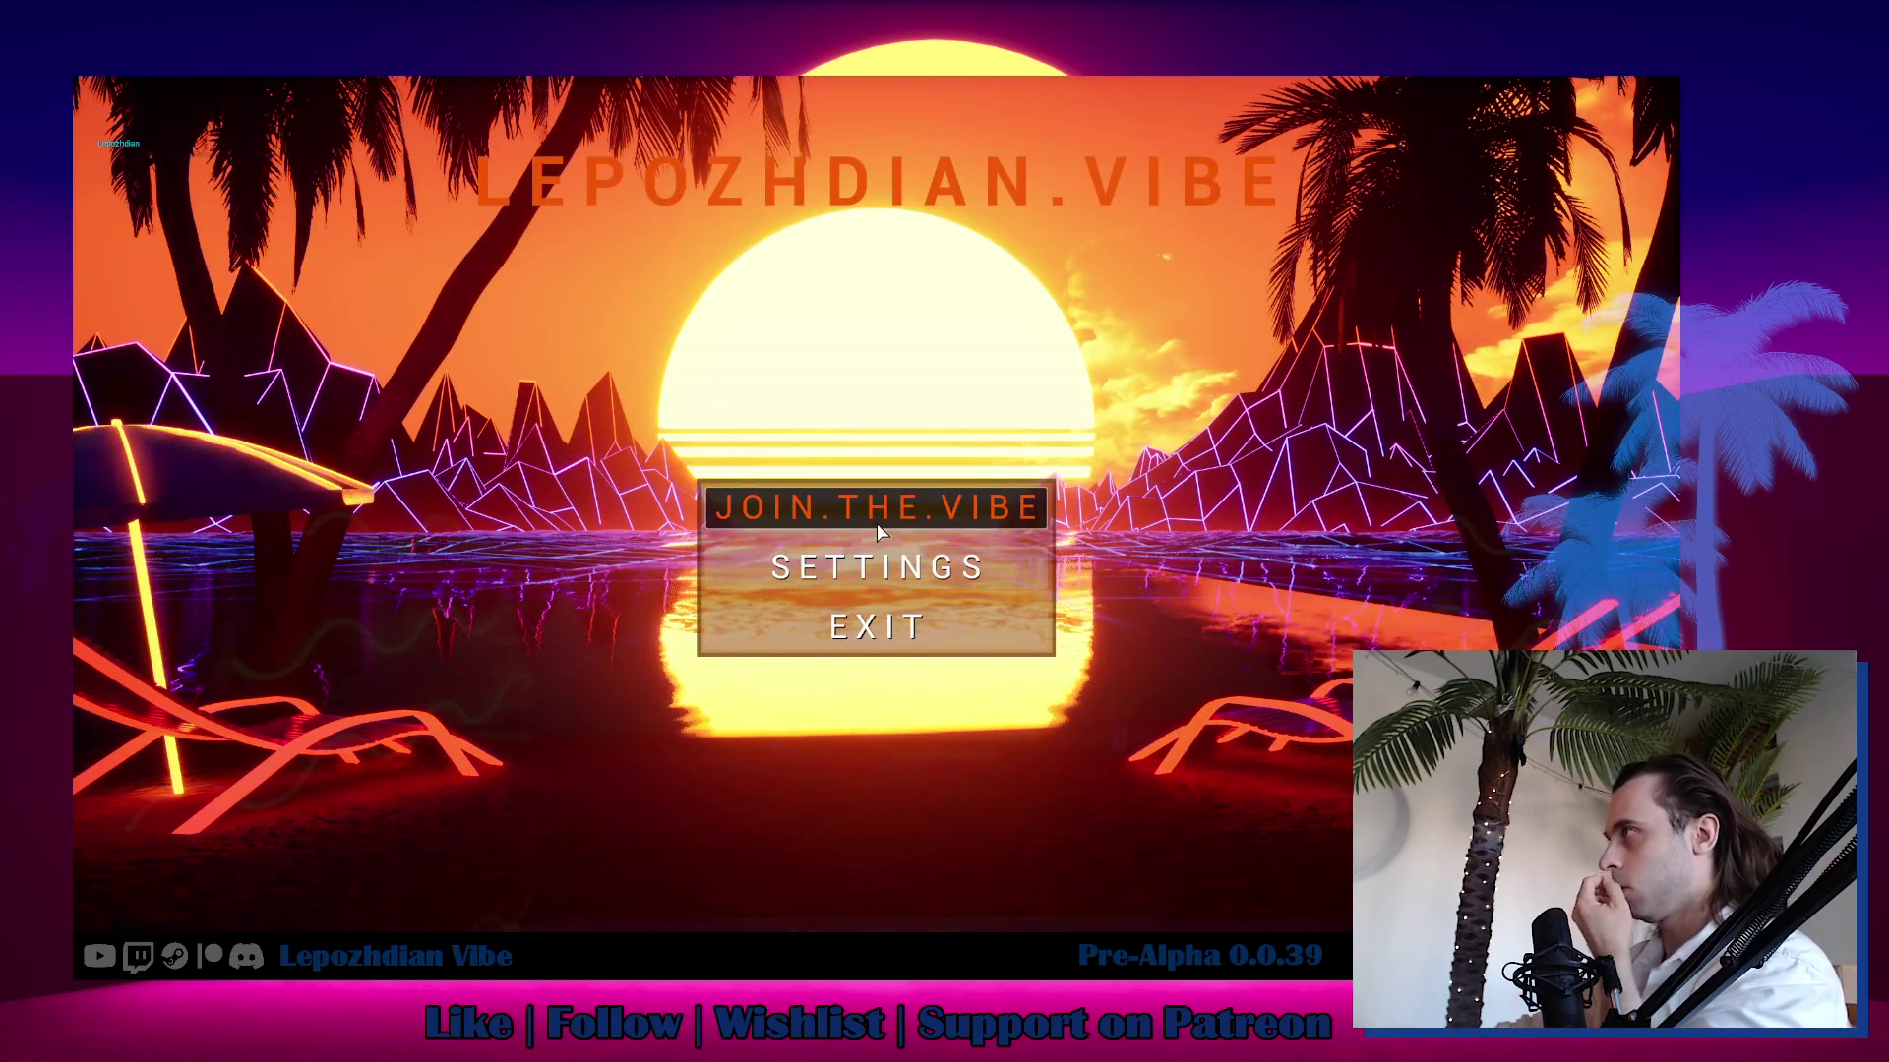
# Rejoin the game with JOIN.THE.VIBE and open the Vibe Editor from menu page 2.
pyautogui.click(877, 524)
pyautogui.click(904, 565)
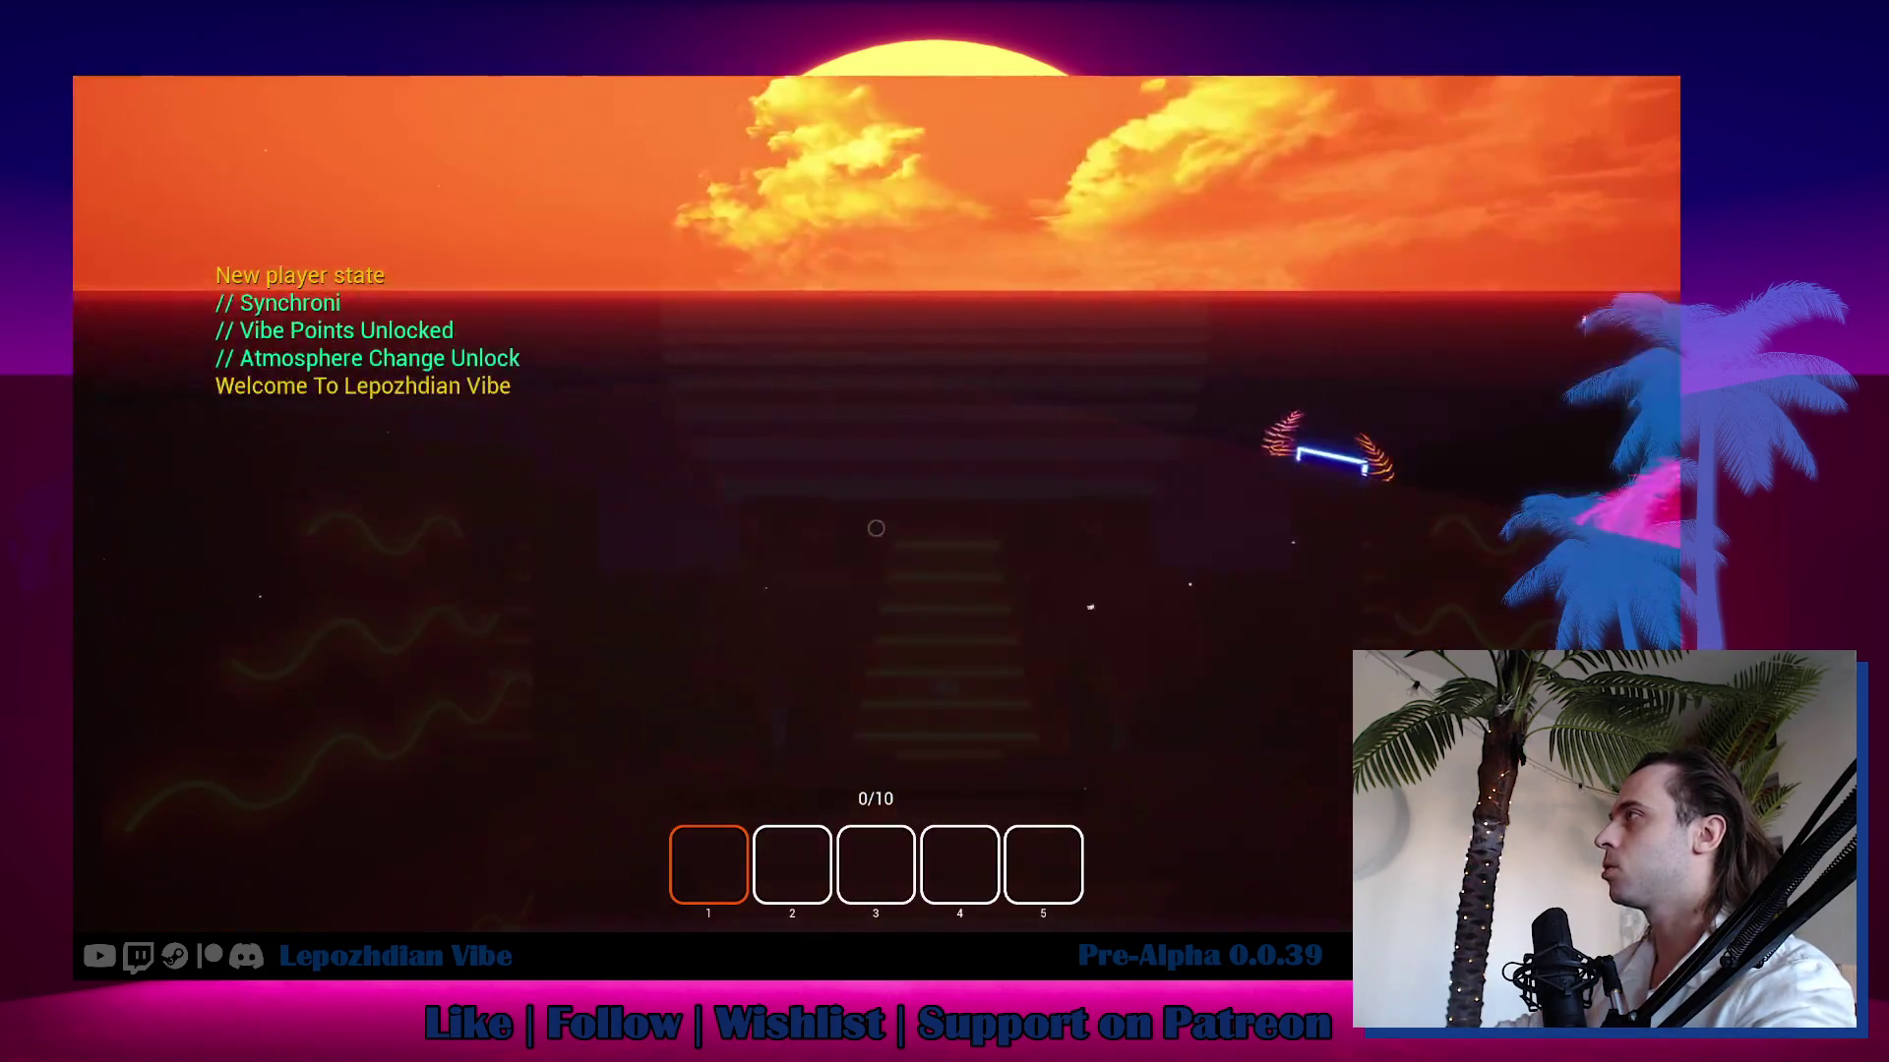
pyautogui.press('Escape')
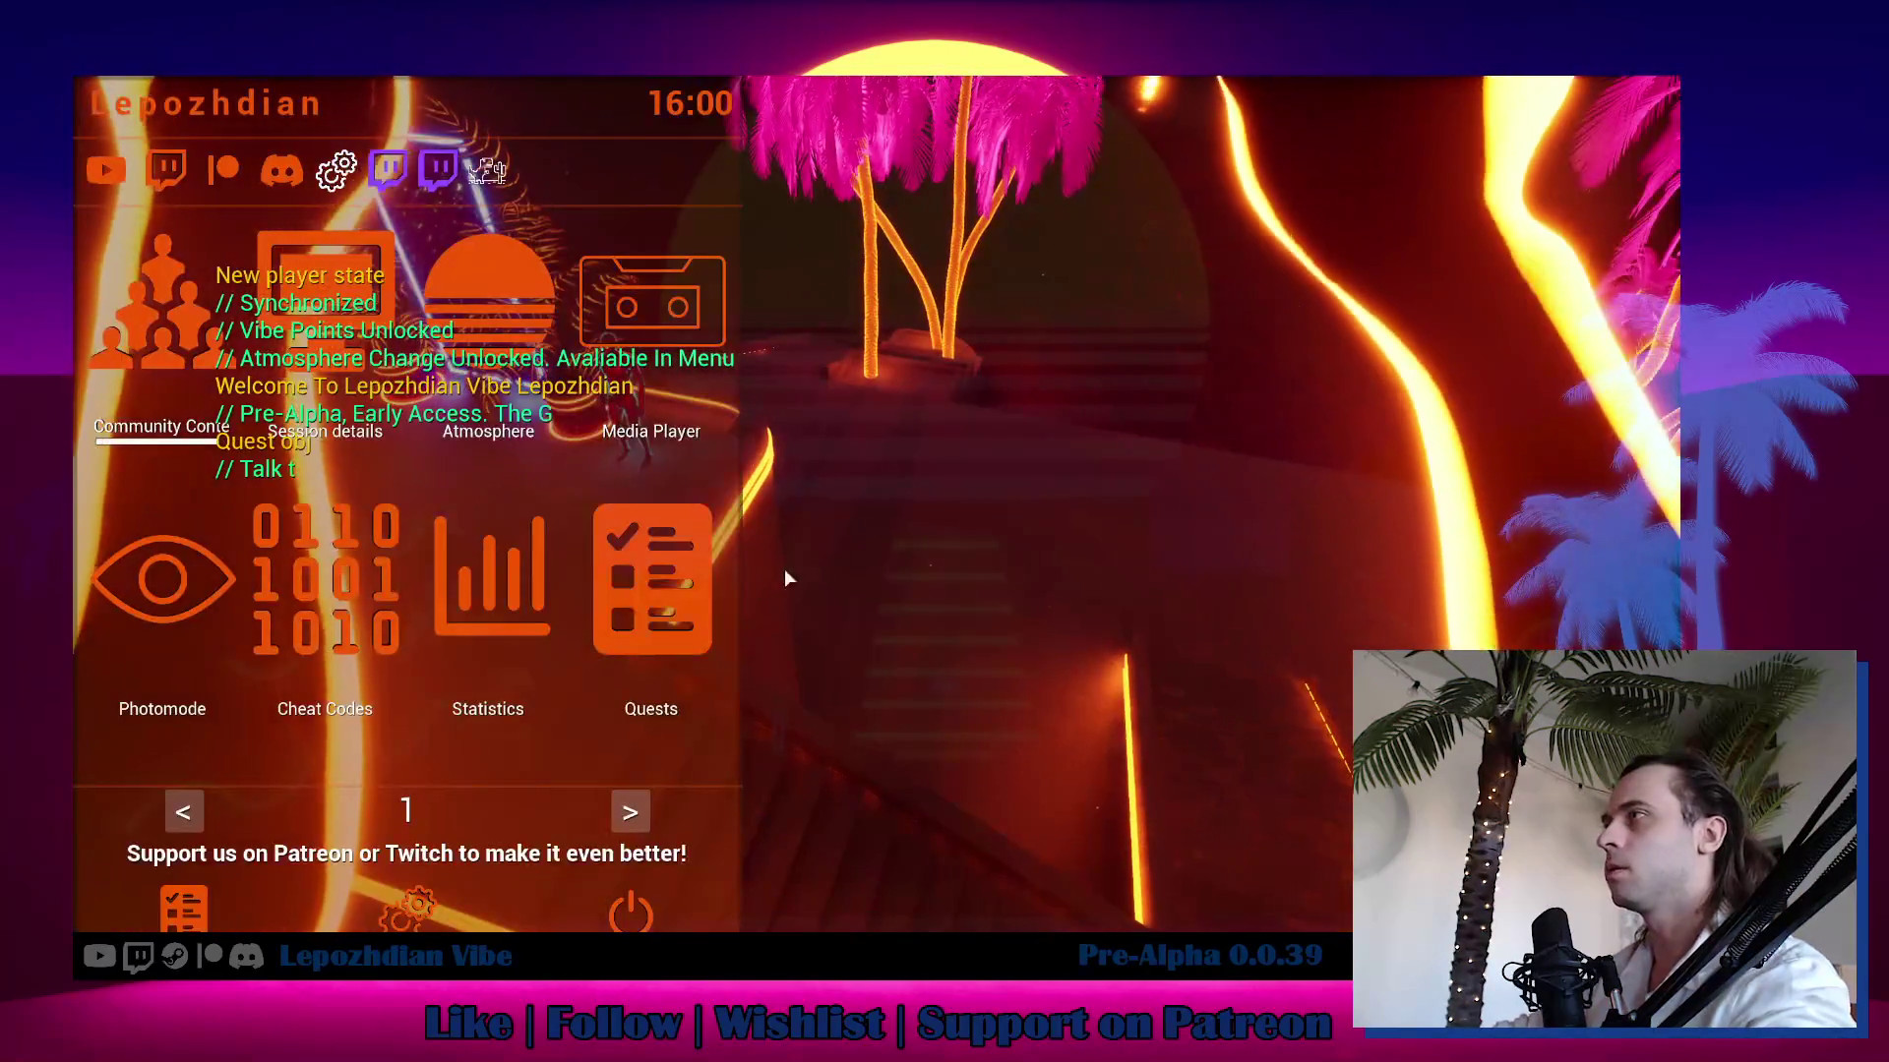
pyautogui.scroll(-1, 649, 608)
pyautogui.click(582, 612)
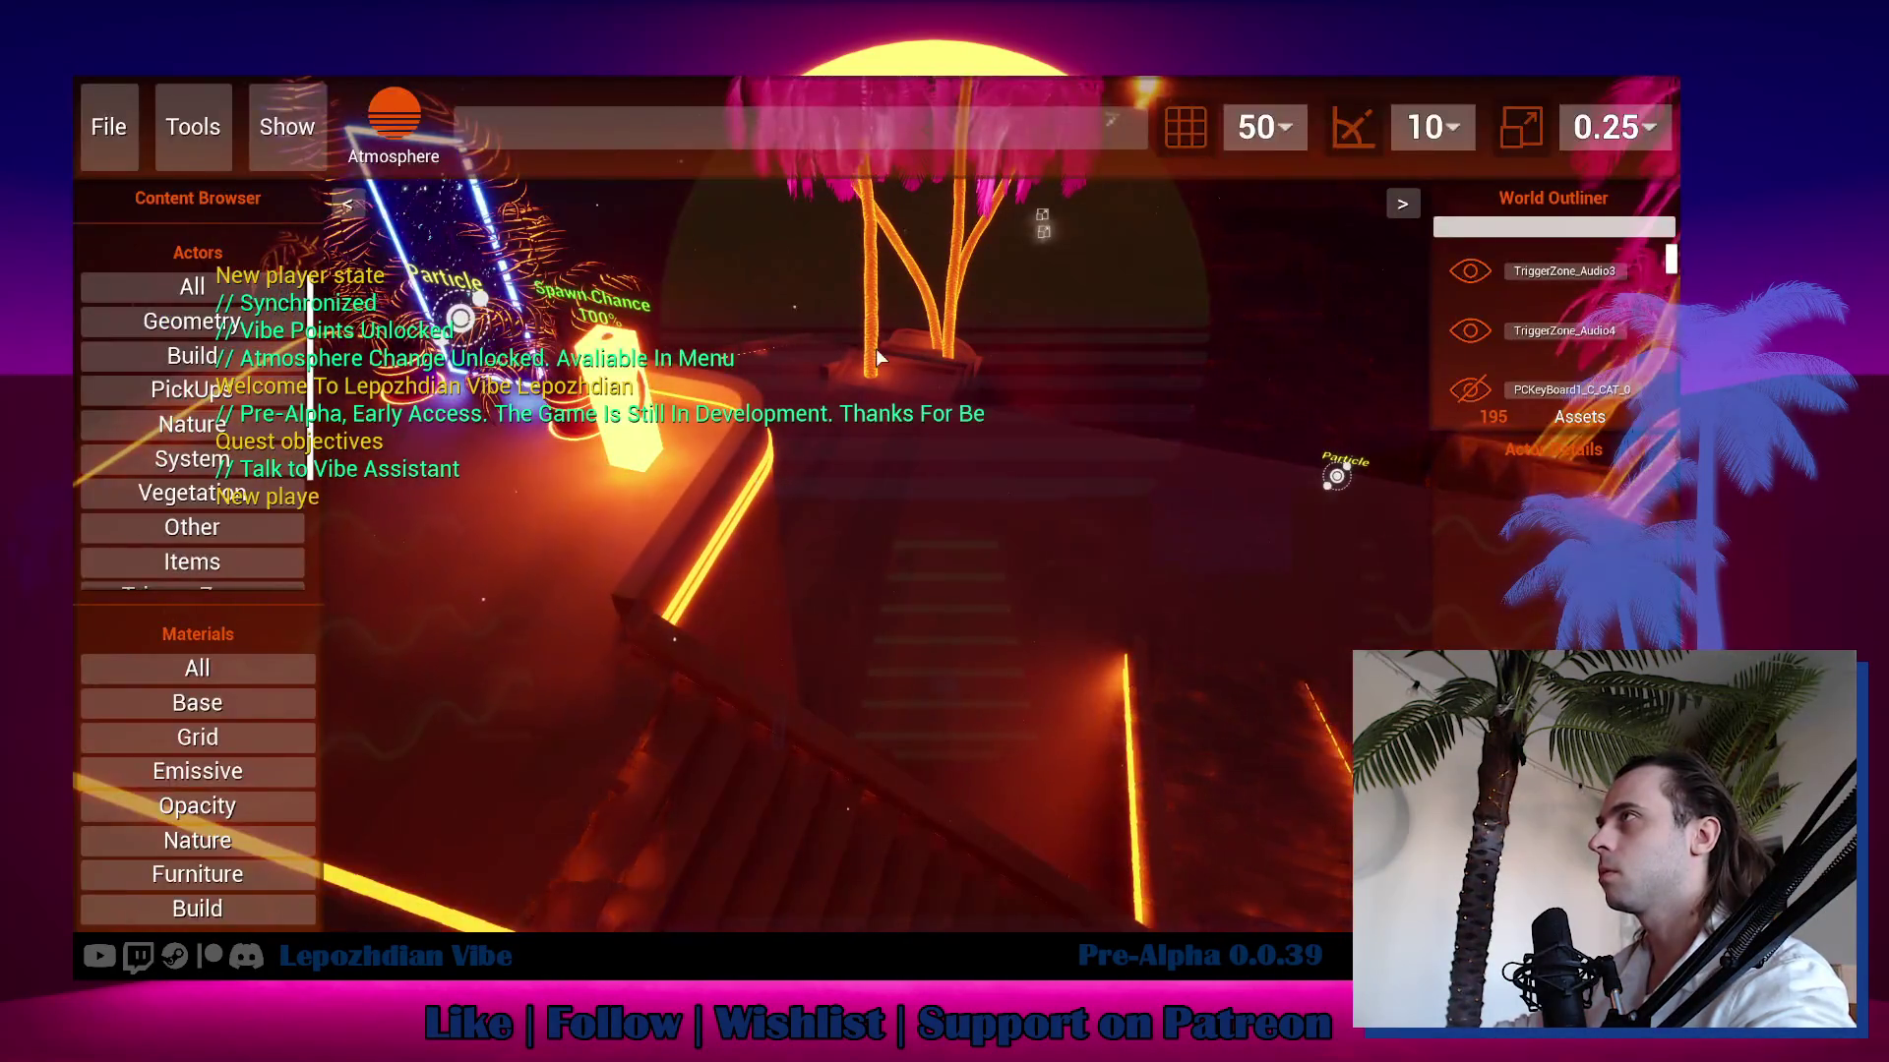
# Load the saved Grid map through File > Open Map, then exit the editor back to play.
pyautogui.click(108, 98)
pyautogui.click(960, 345)
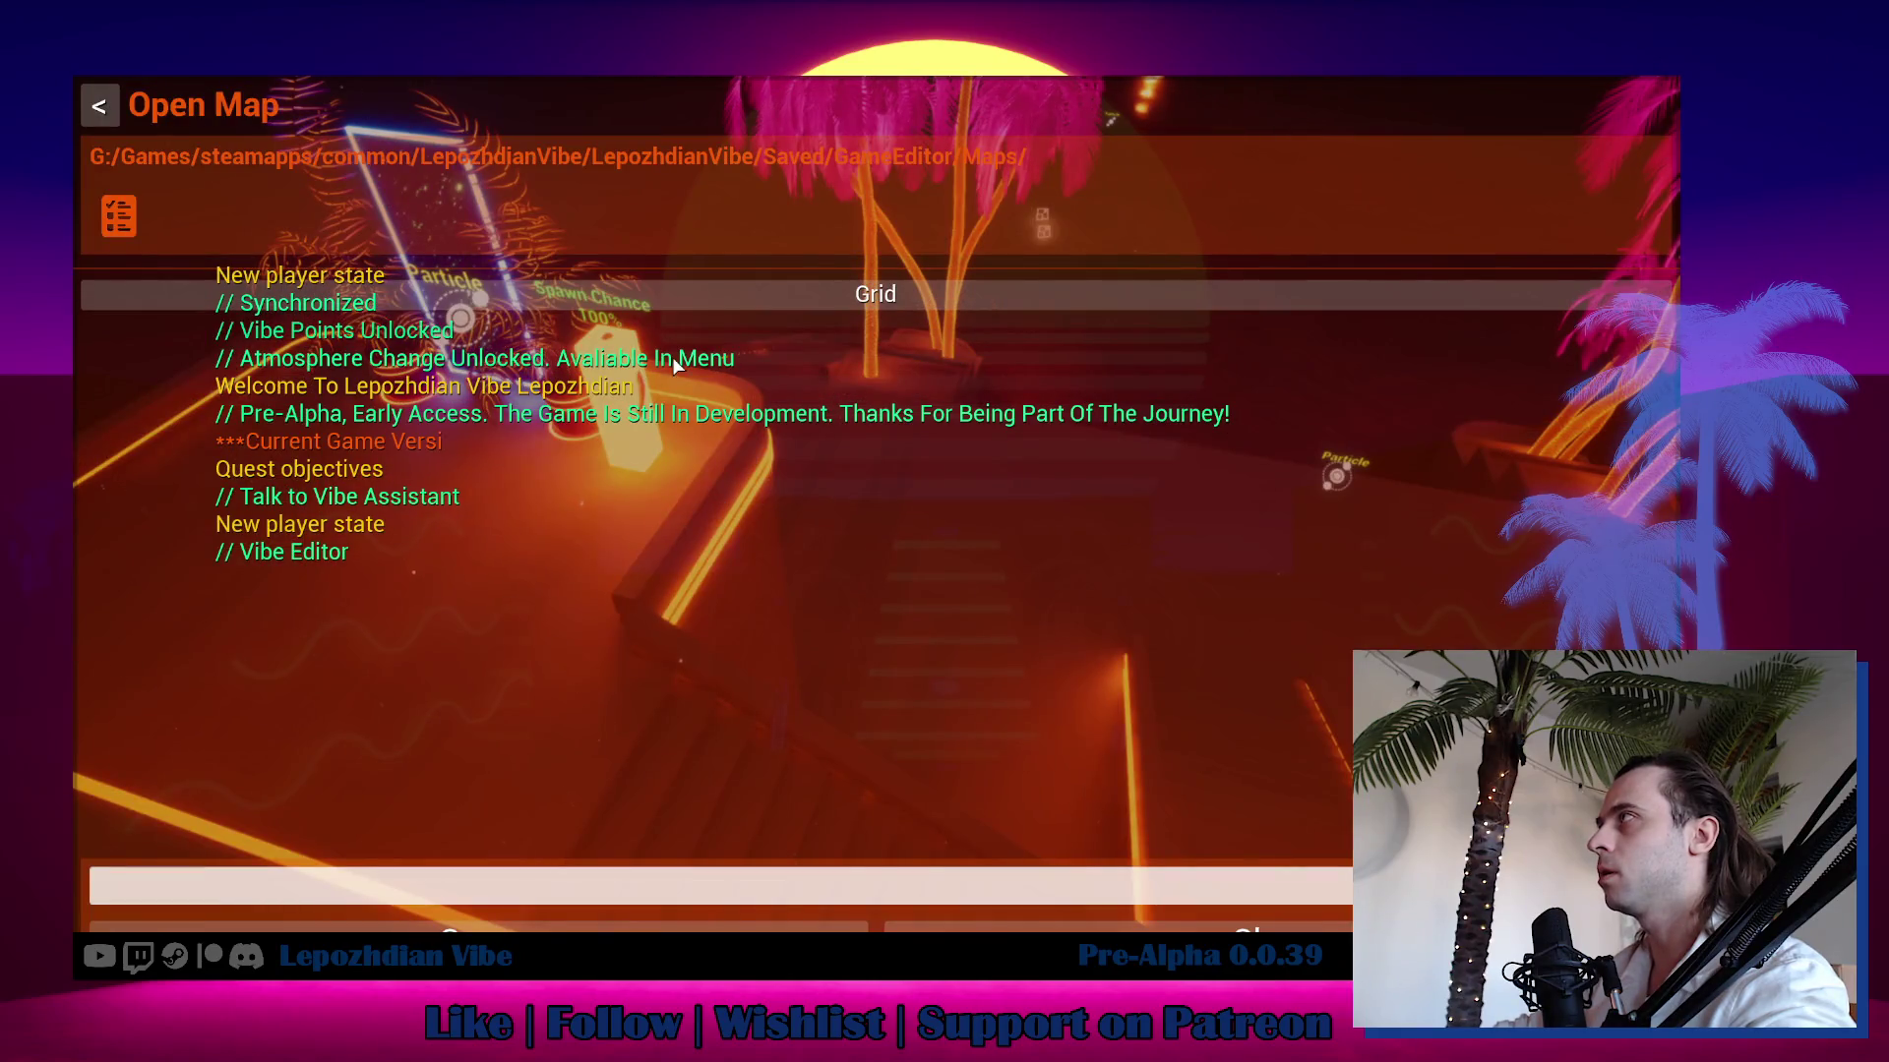
pyautogui.click(773, 298)
pyautogui.click(846, 926)
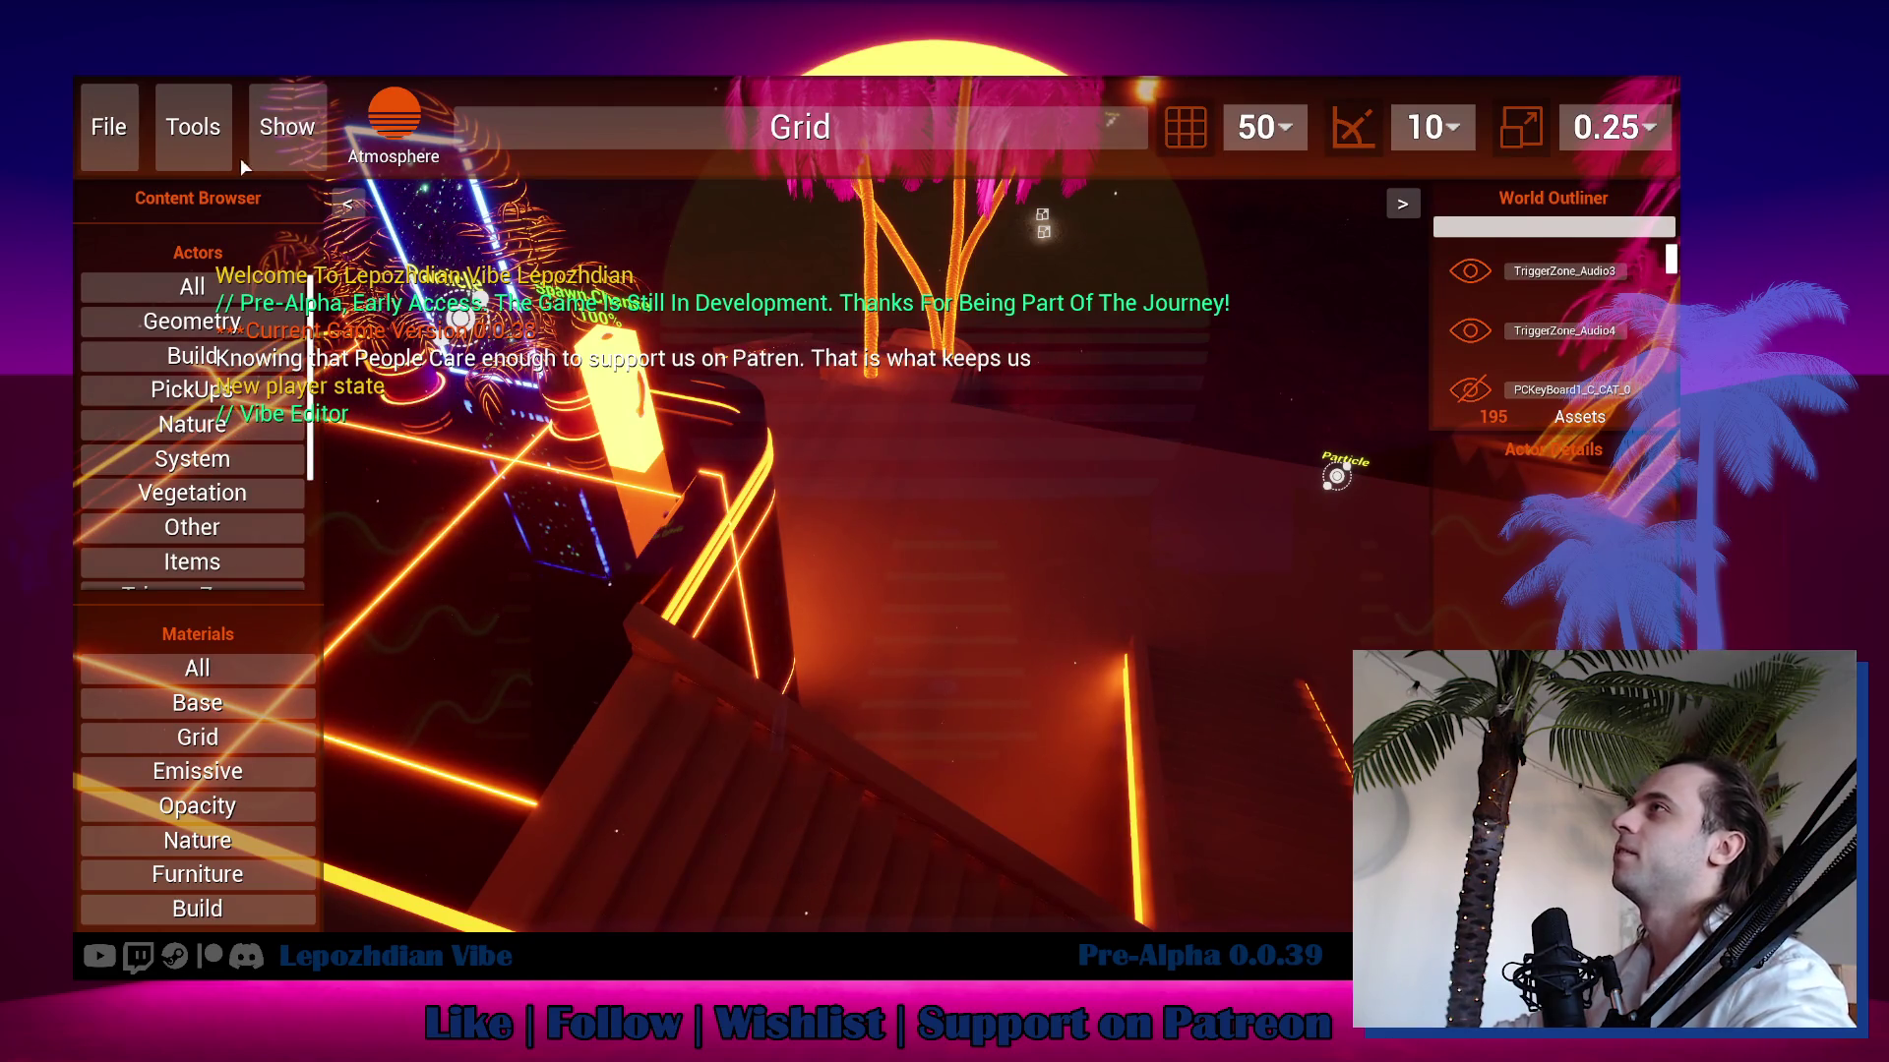
pyautogui.click(132, 124)
pyautogui.click(864, 500)
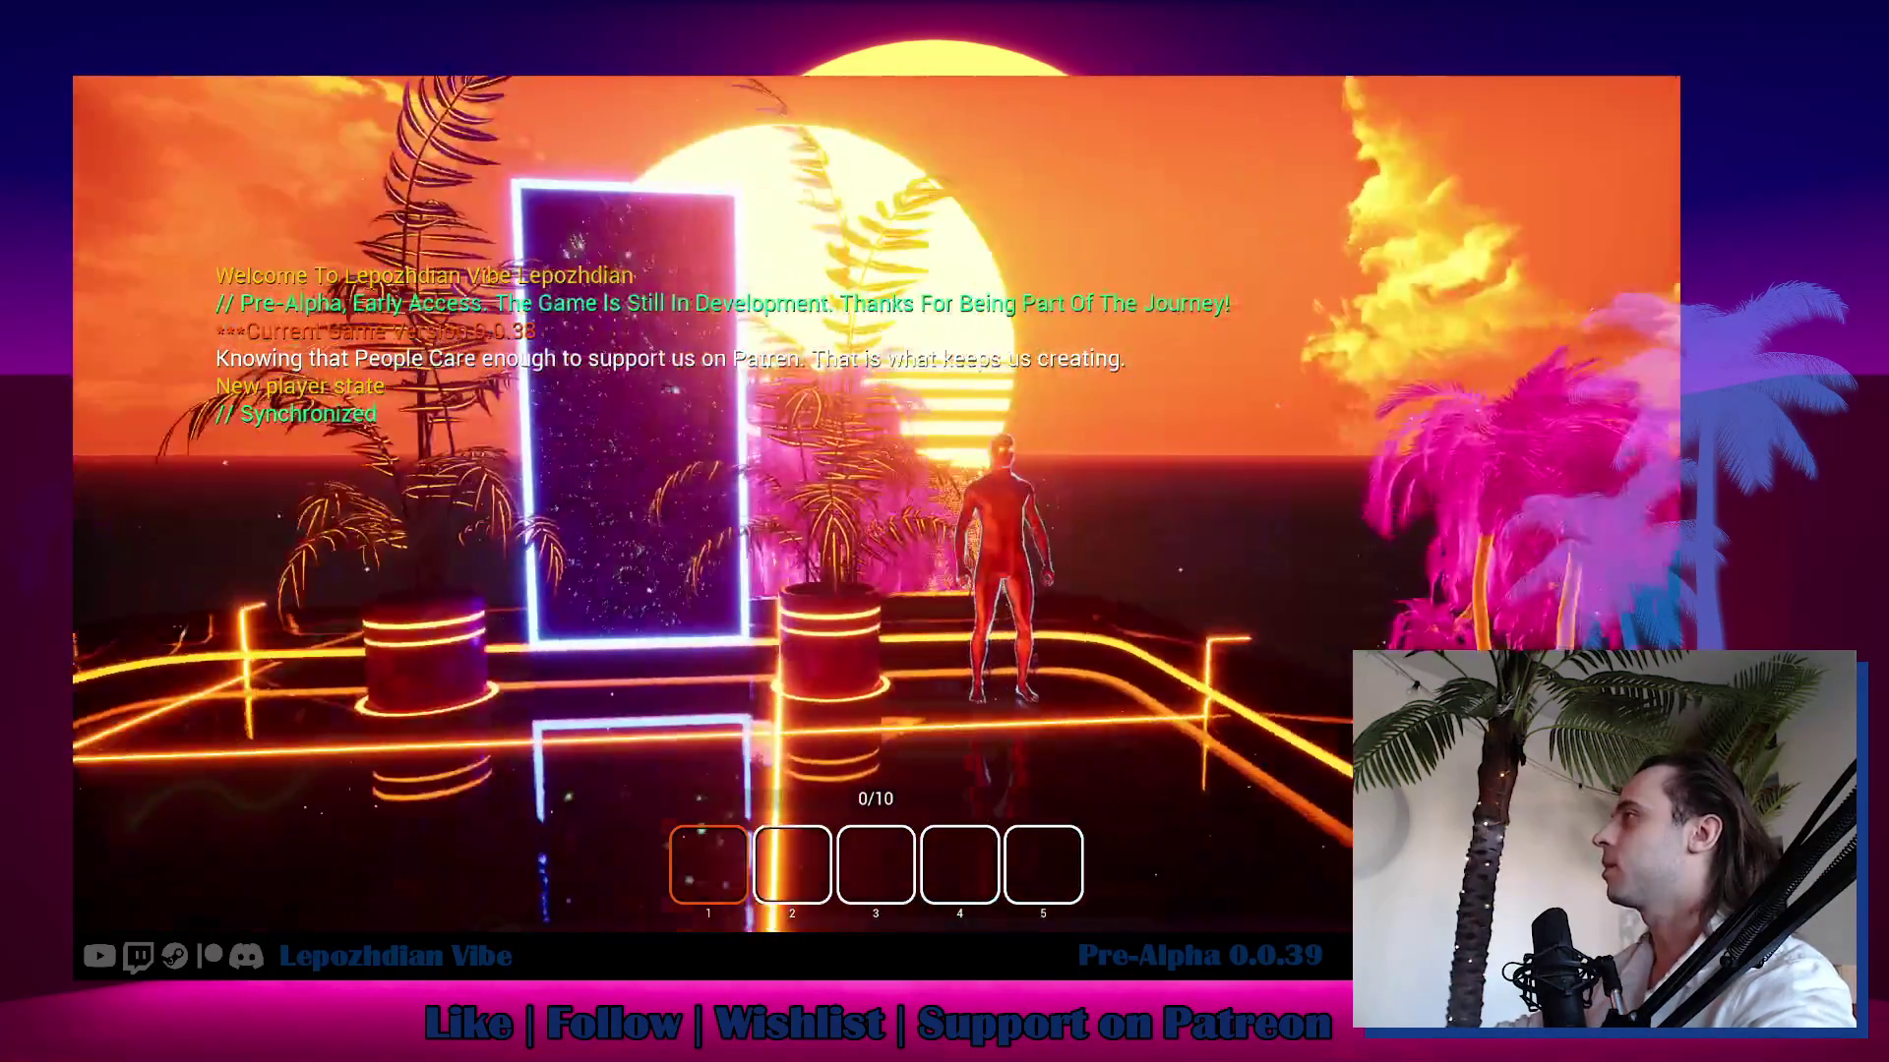
# In the Vibe Editor, give the floor box the orange Grid_C material and return to play.
pyautogui.press('Escape')
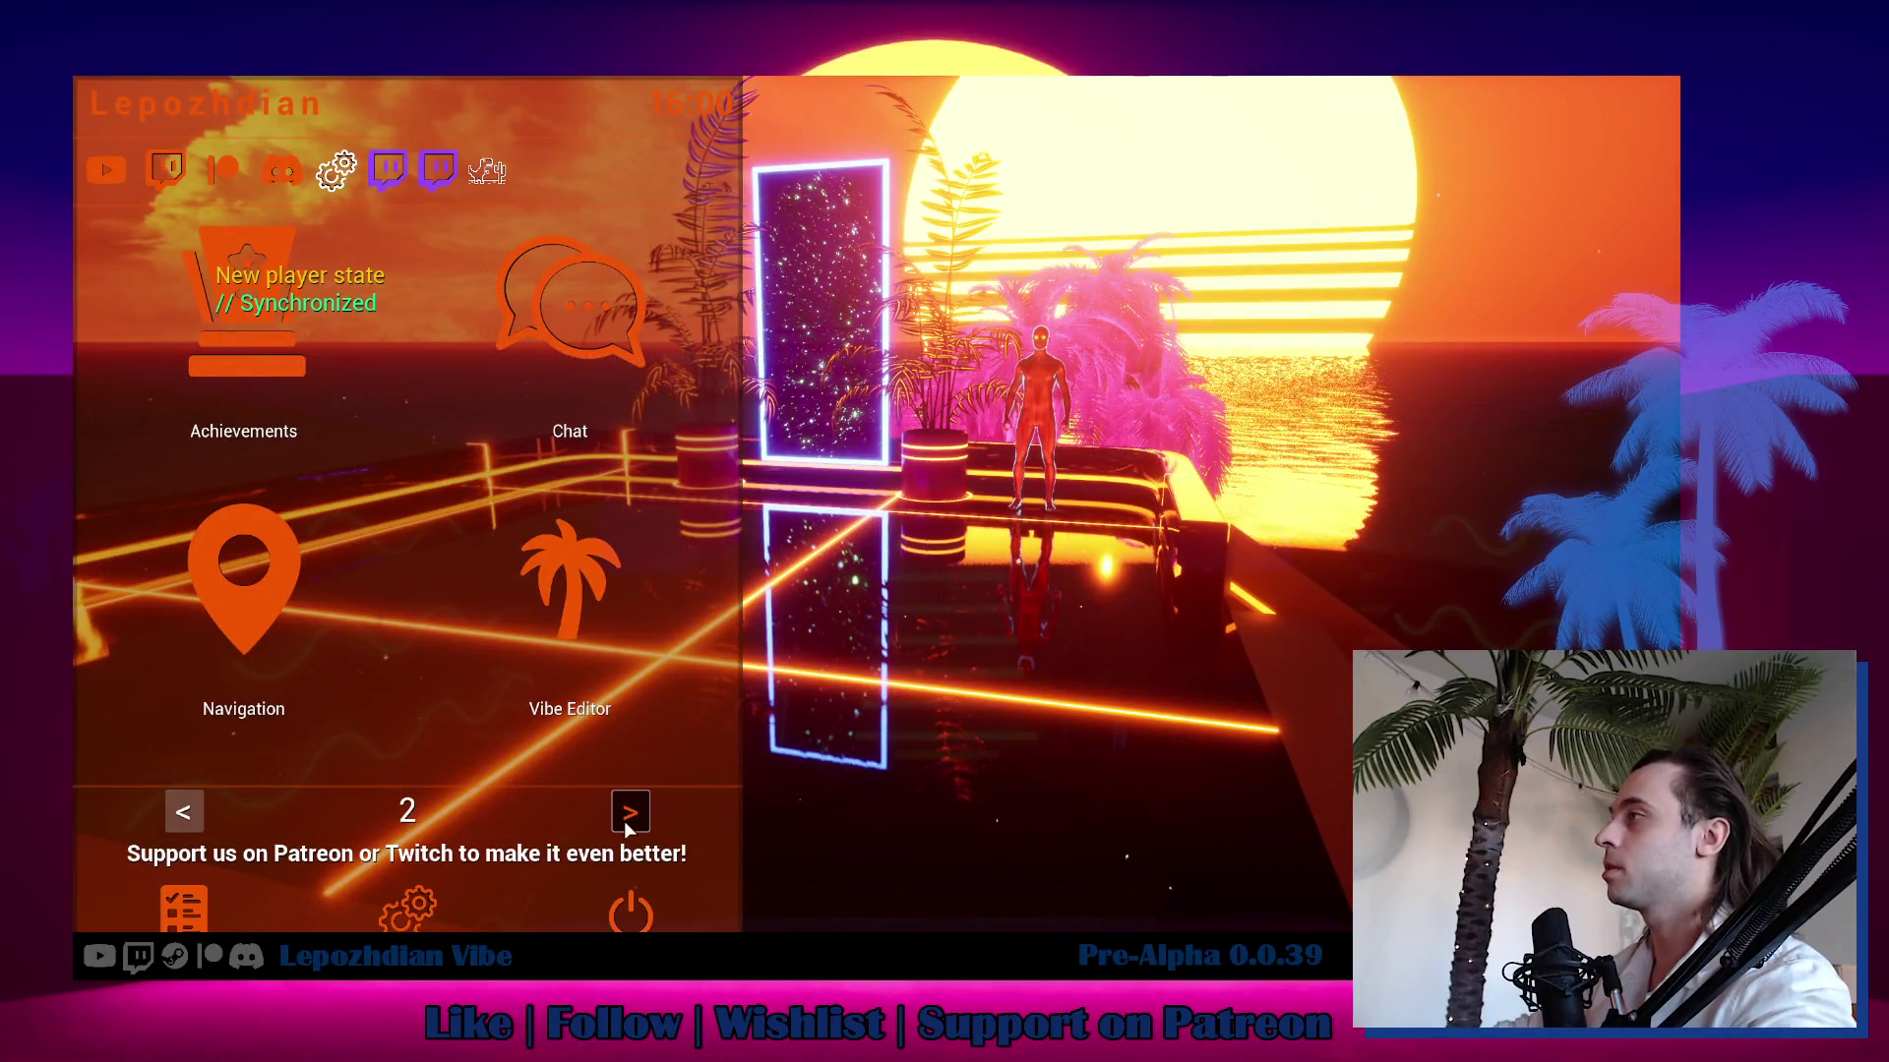
pyautogui.click(577, 590)
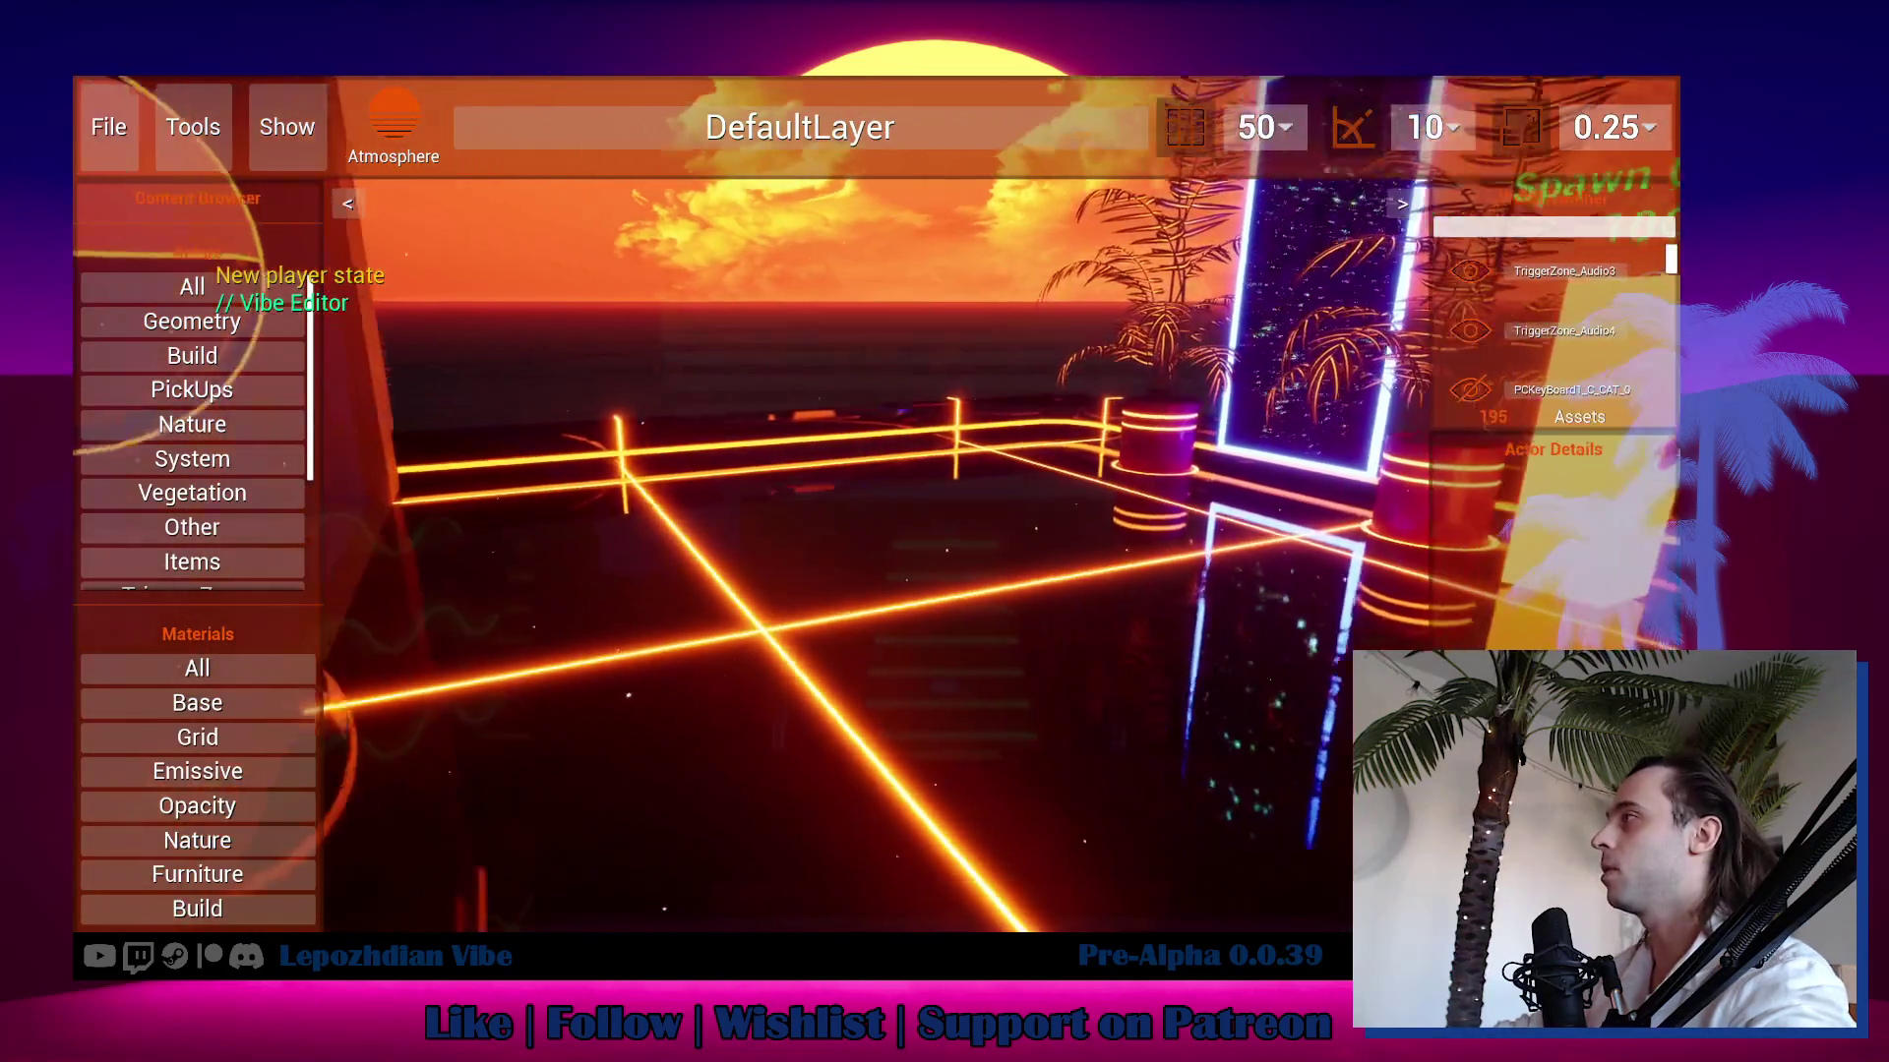
pyautogui.click(843, 569)
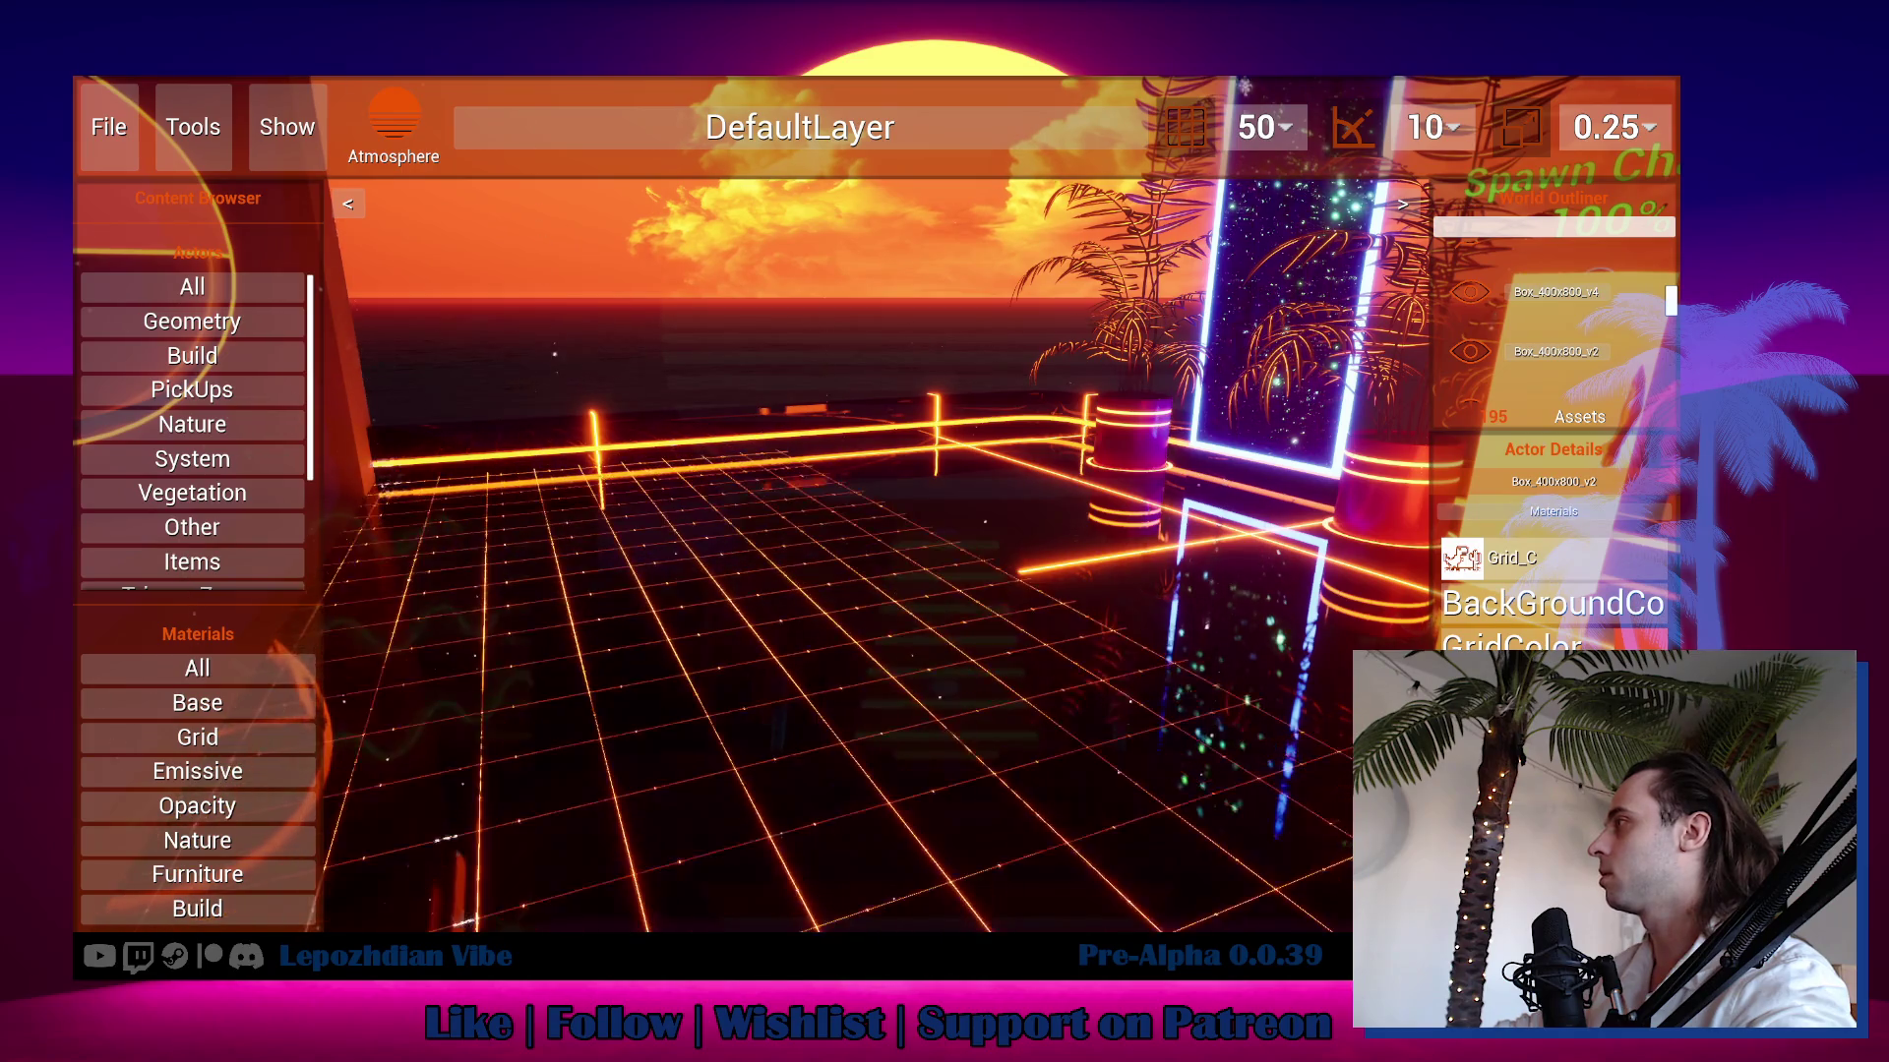
pyautogui.click(112, 127)
pyautogui.click(917, 487)
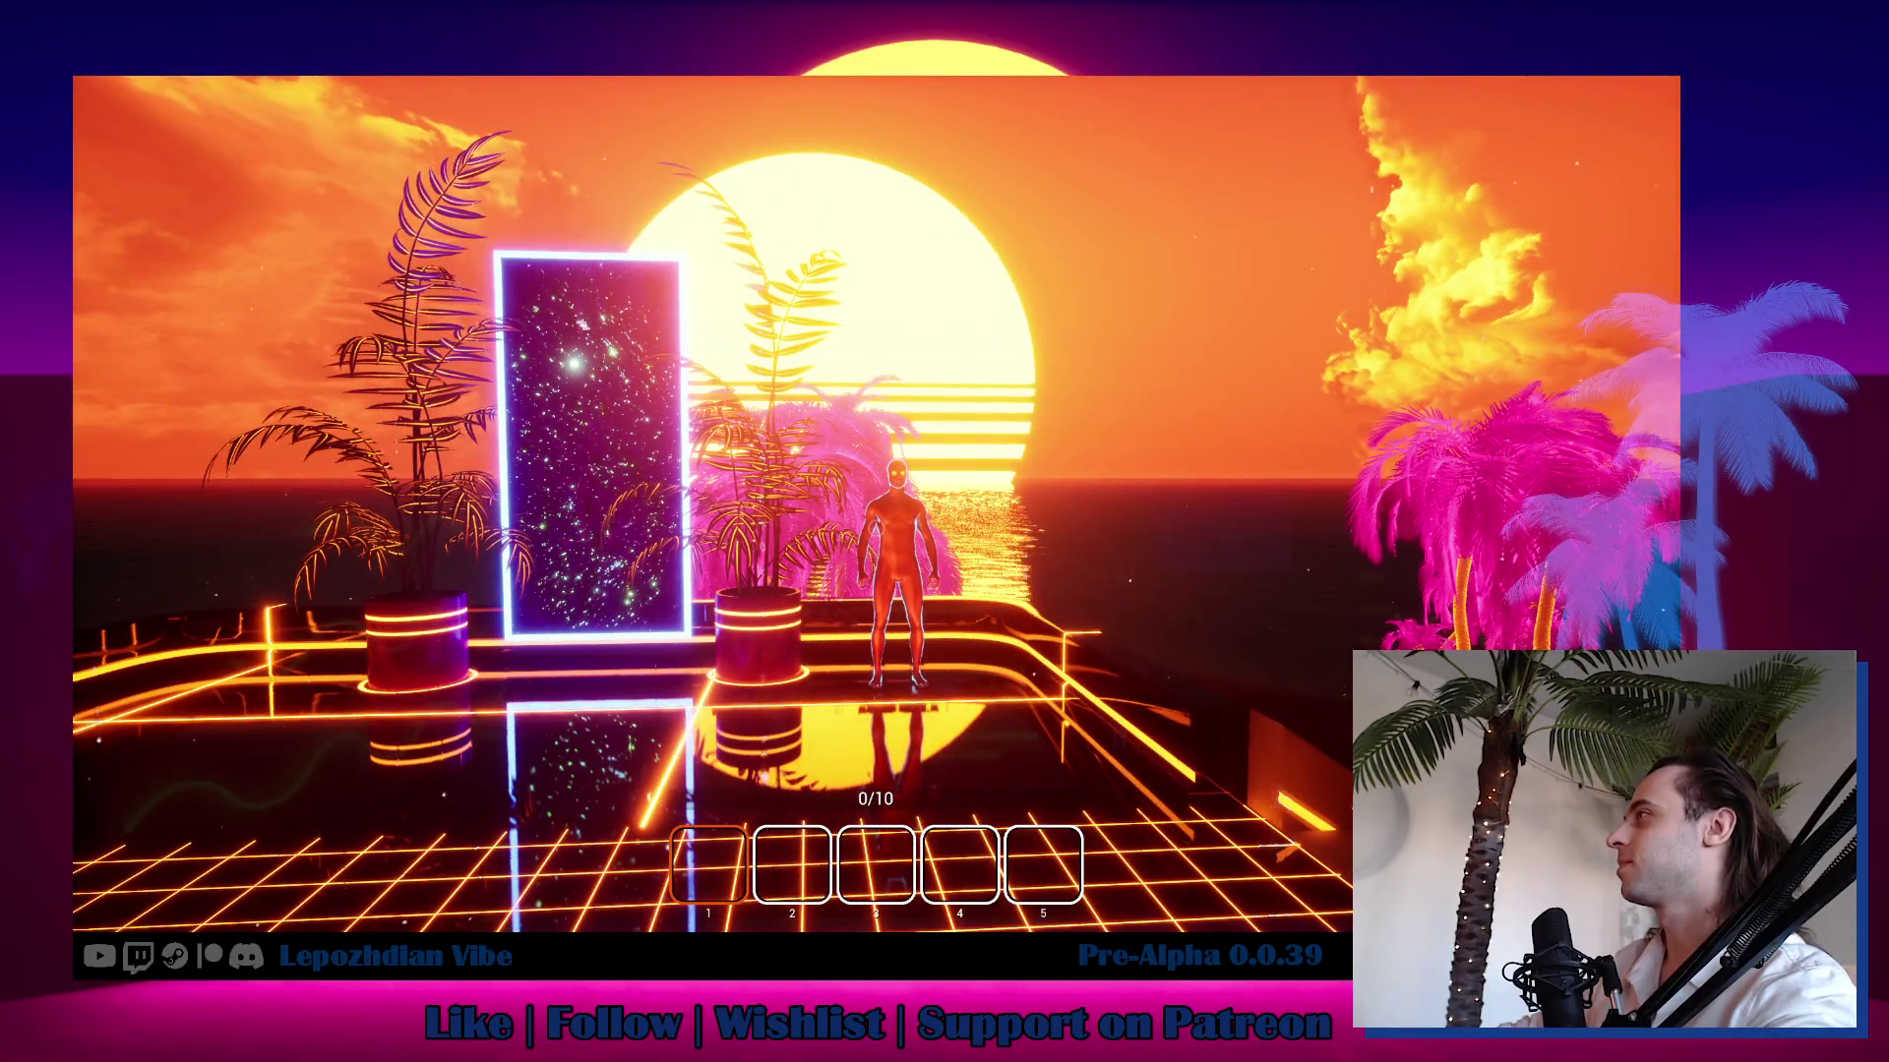
# Leave the session with Yes, then choose EXIT on the title menu to quit.
pyautogui.press('w')
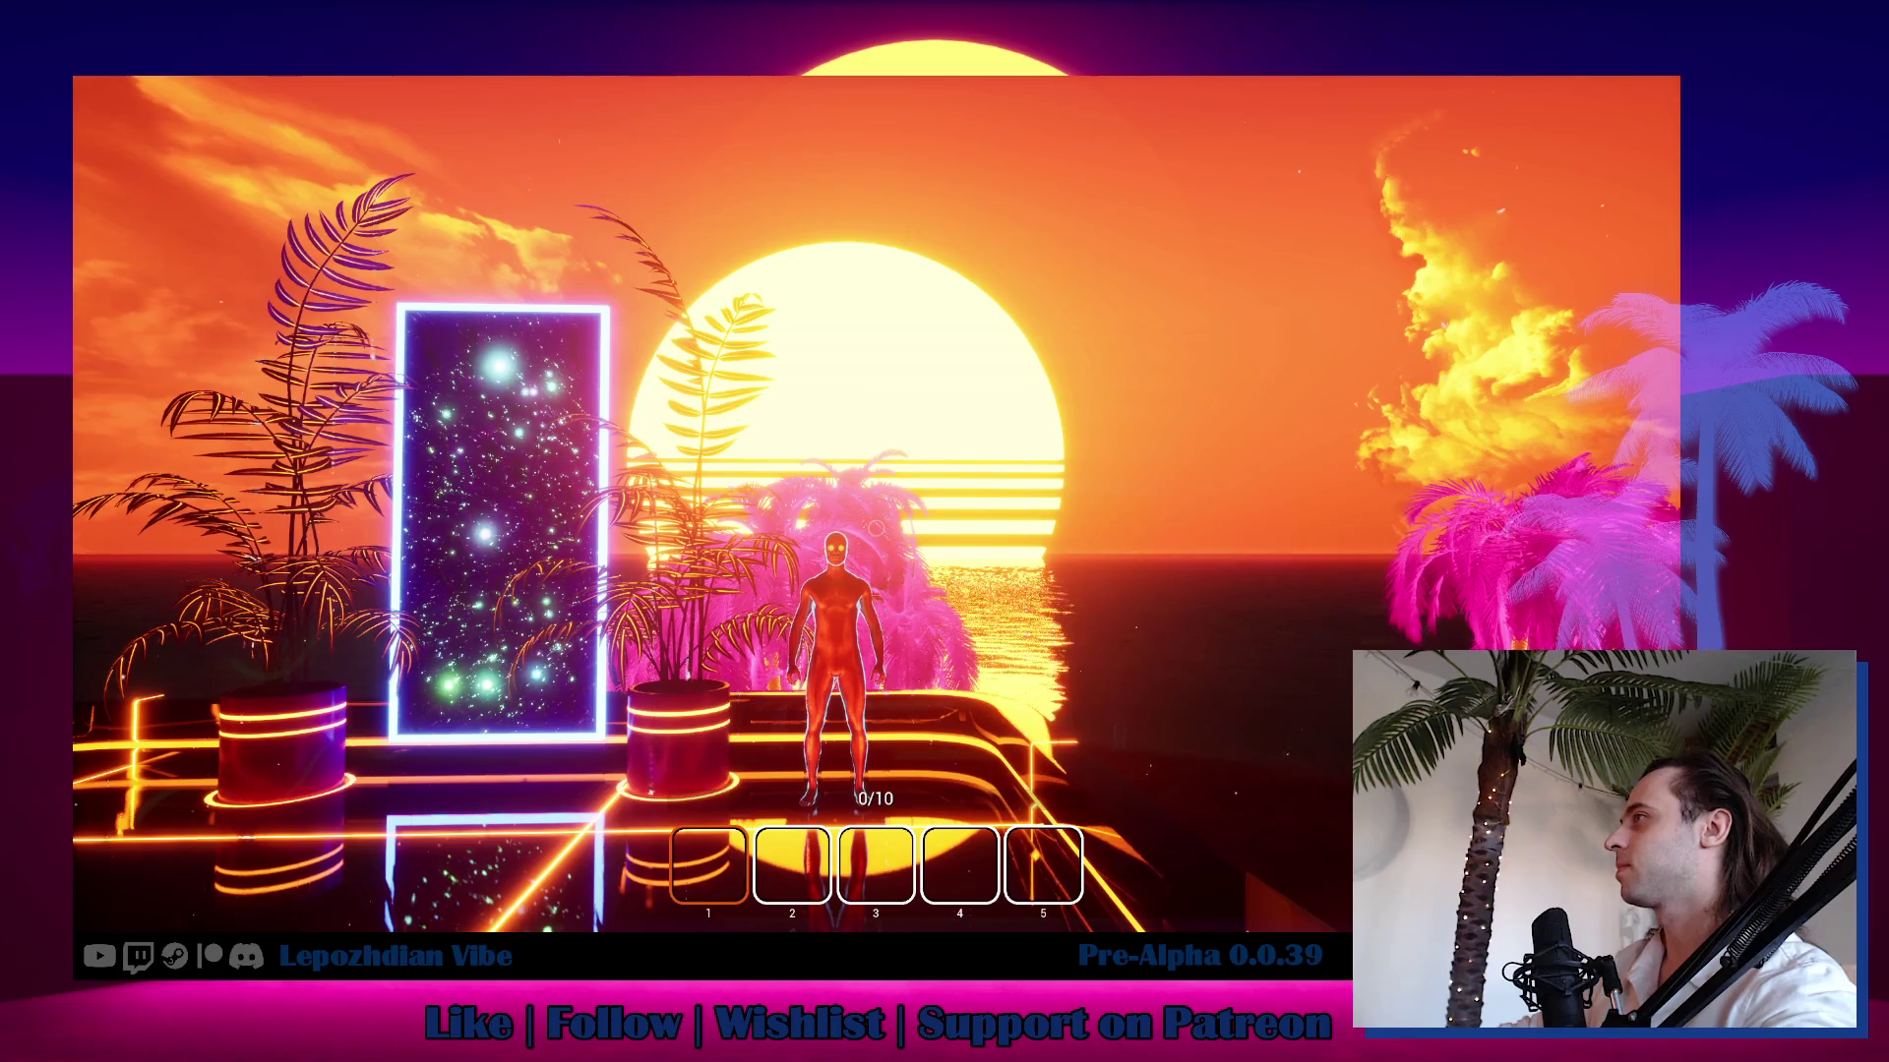
pyautogui.press('Escape')
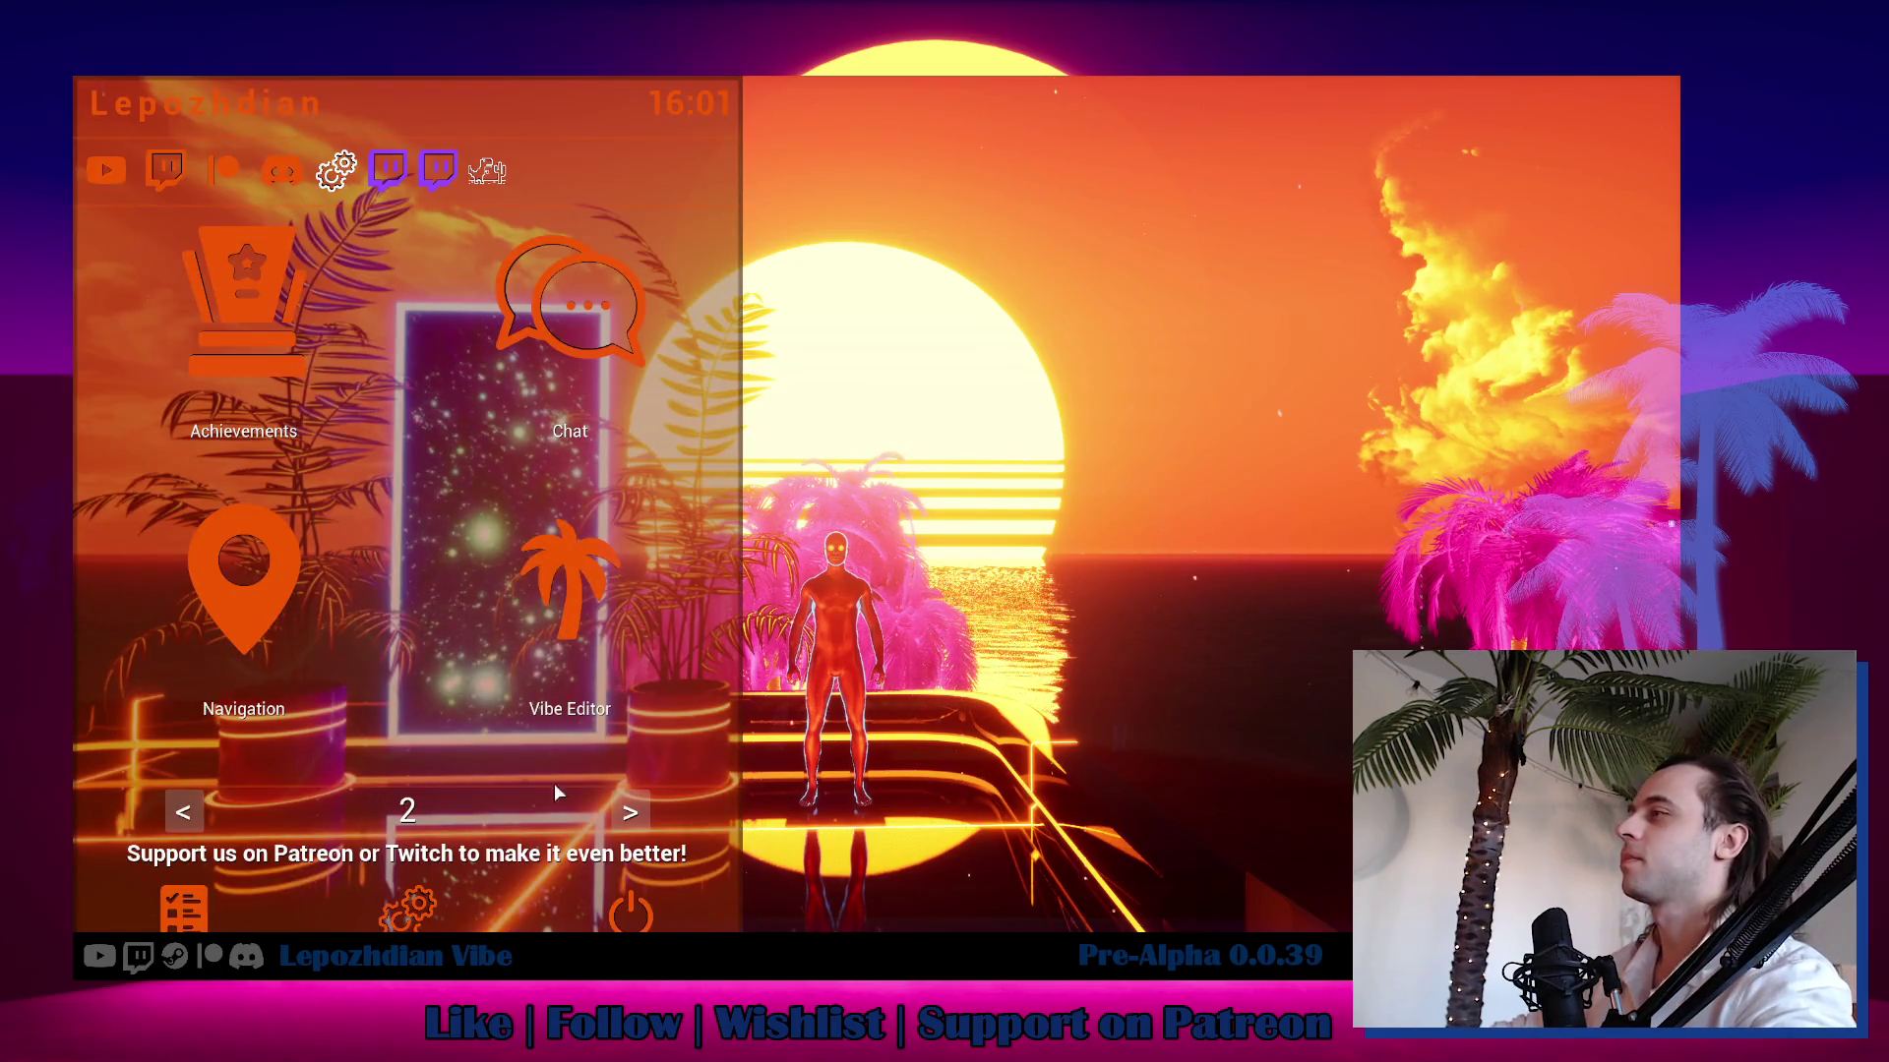
pyautogui.click(630, 912)
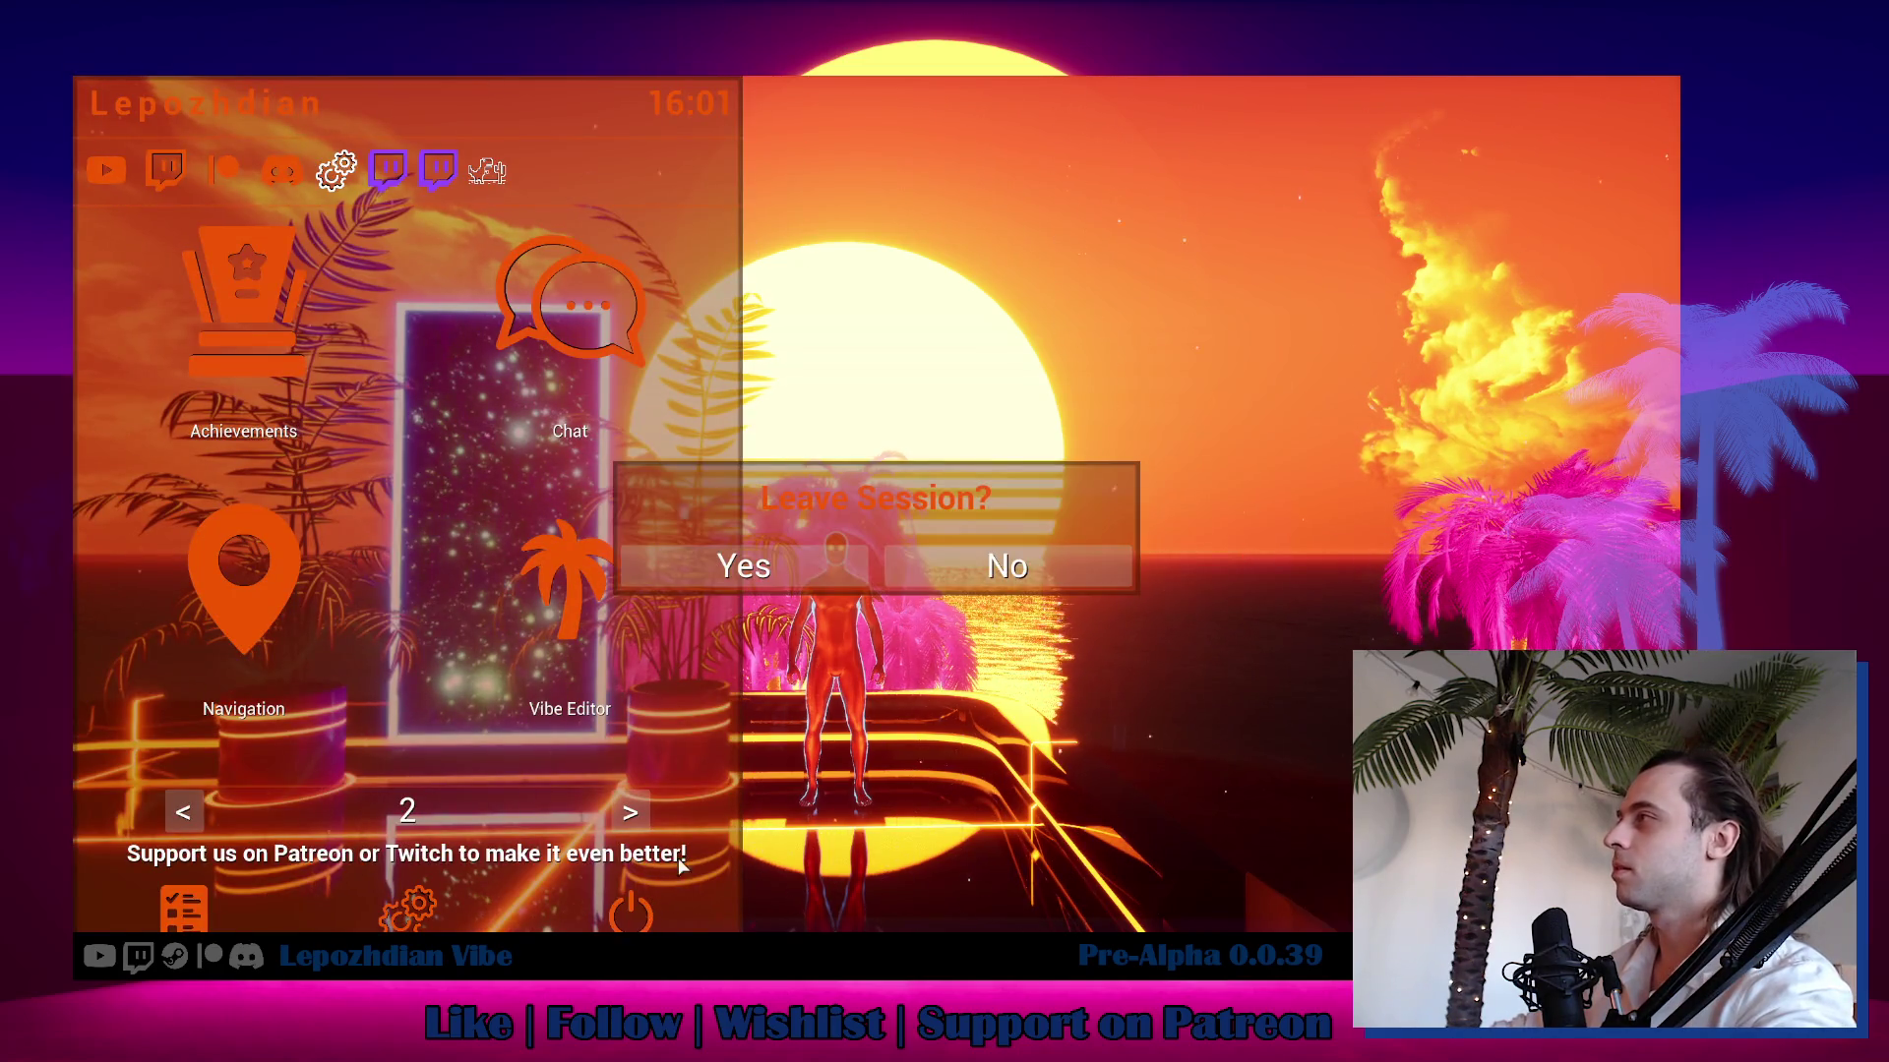
pyautogui.click(798, 568)
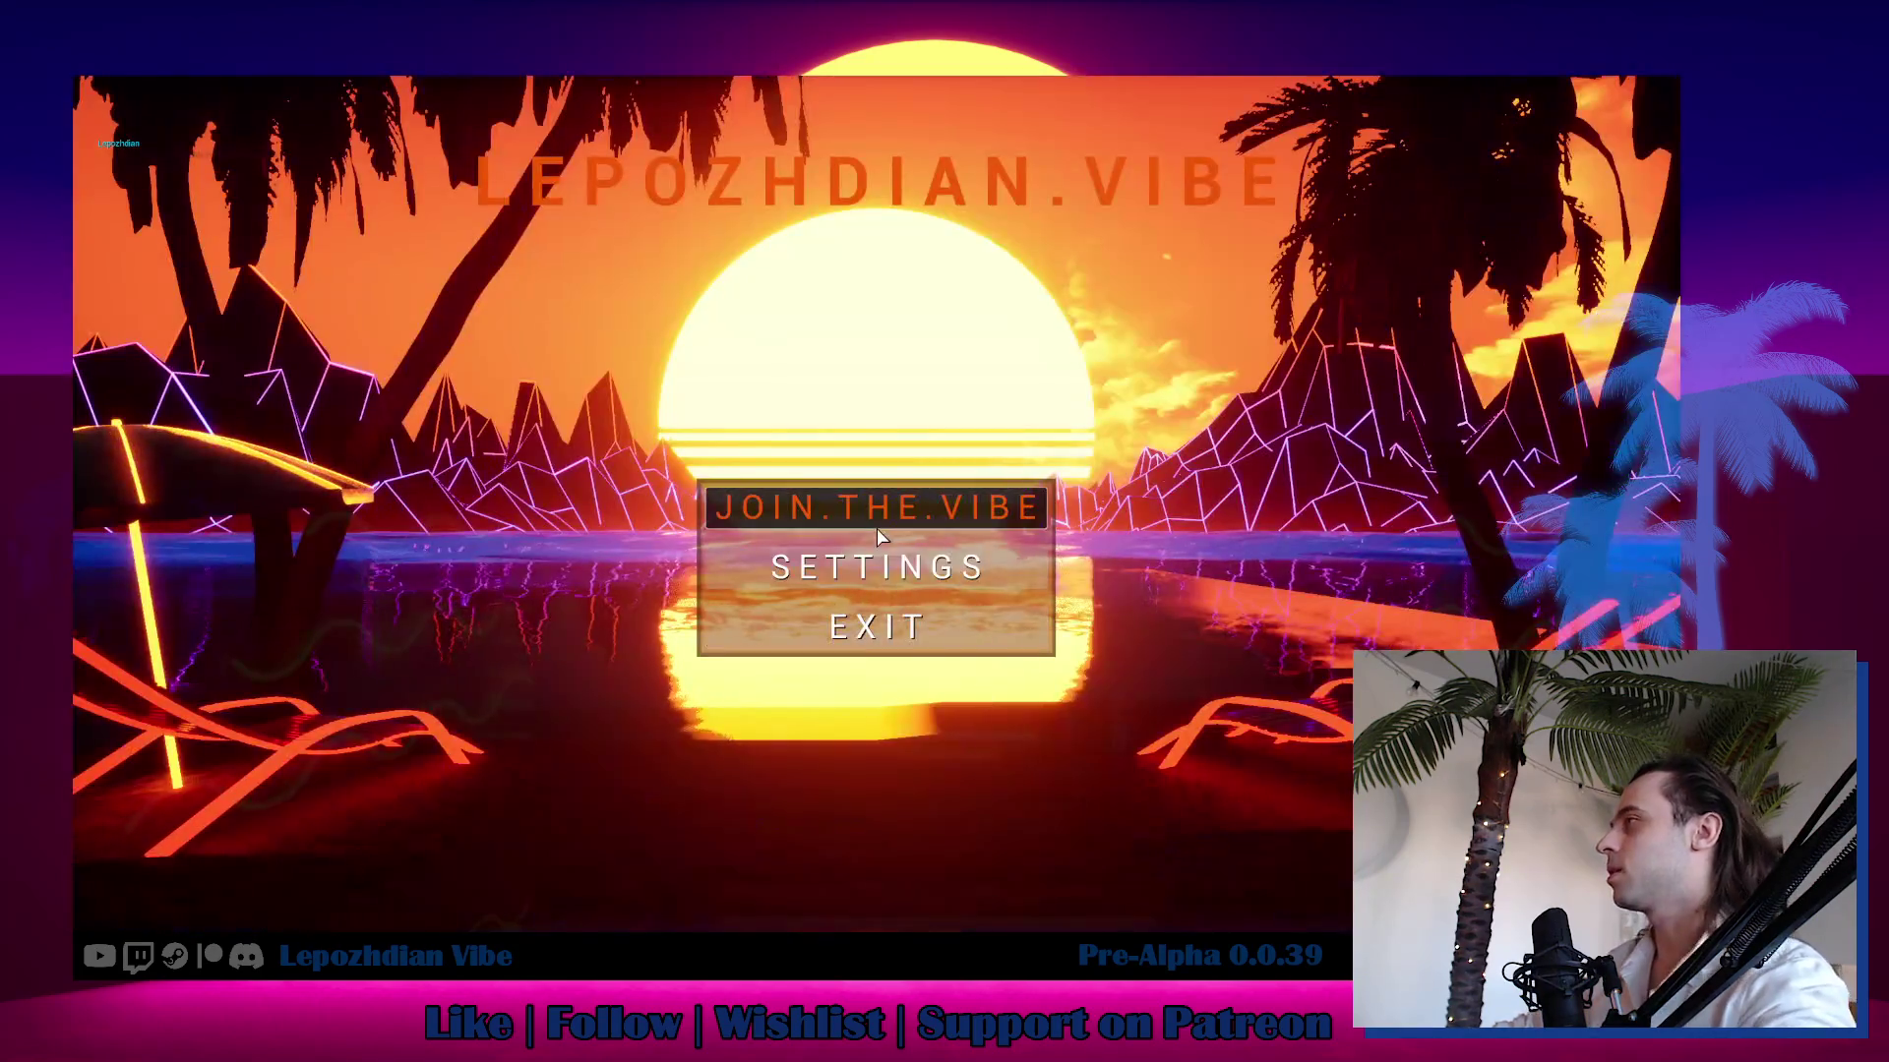
pyautogui.click(945, 633)
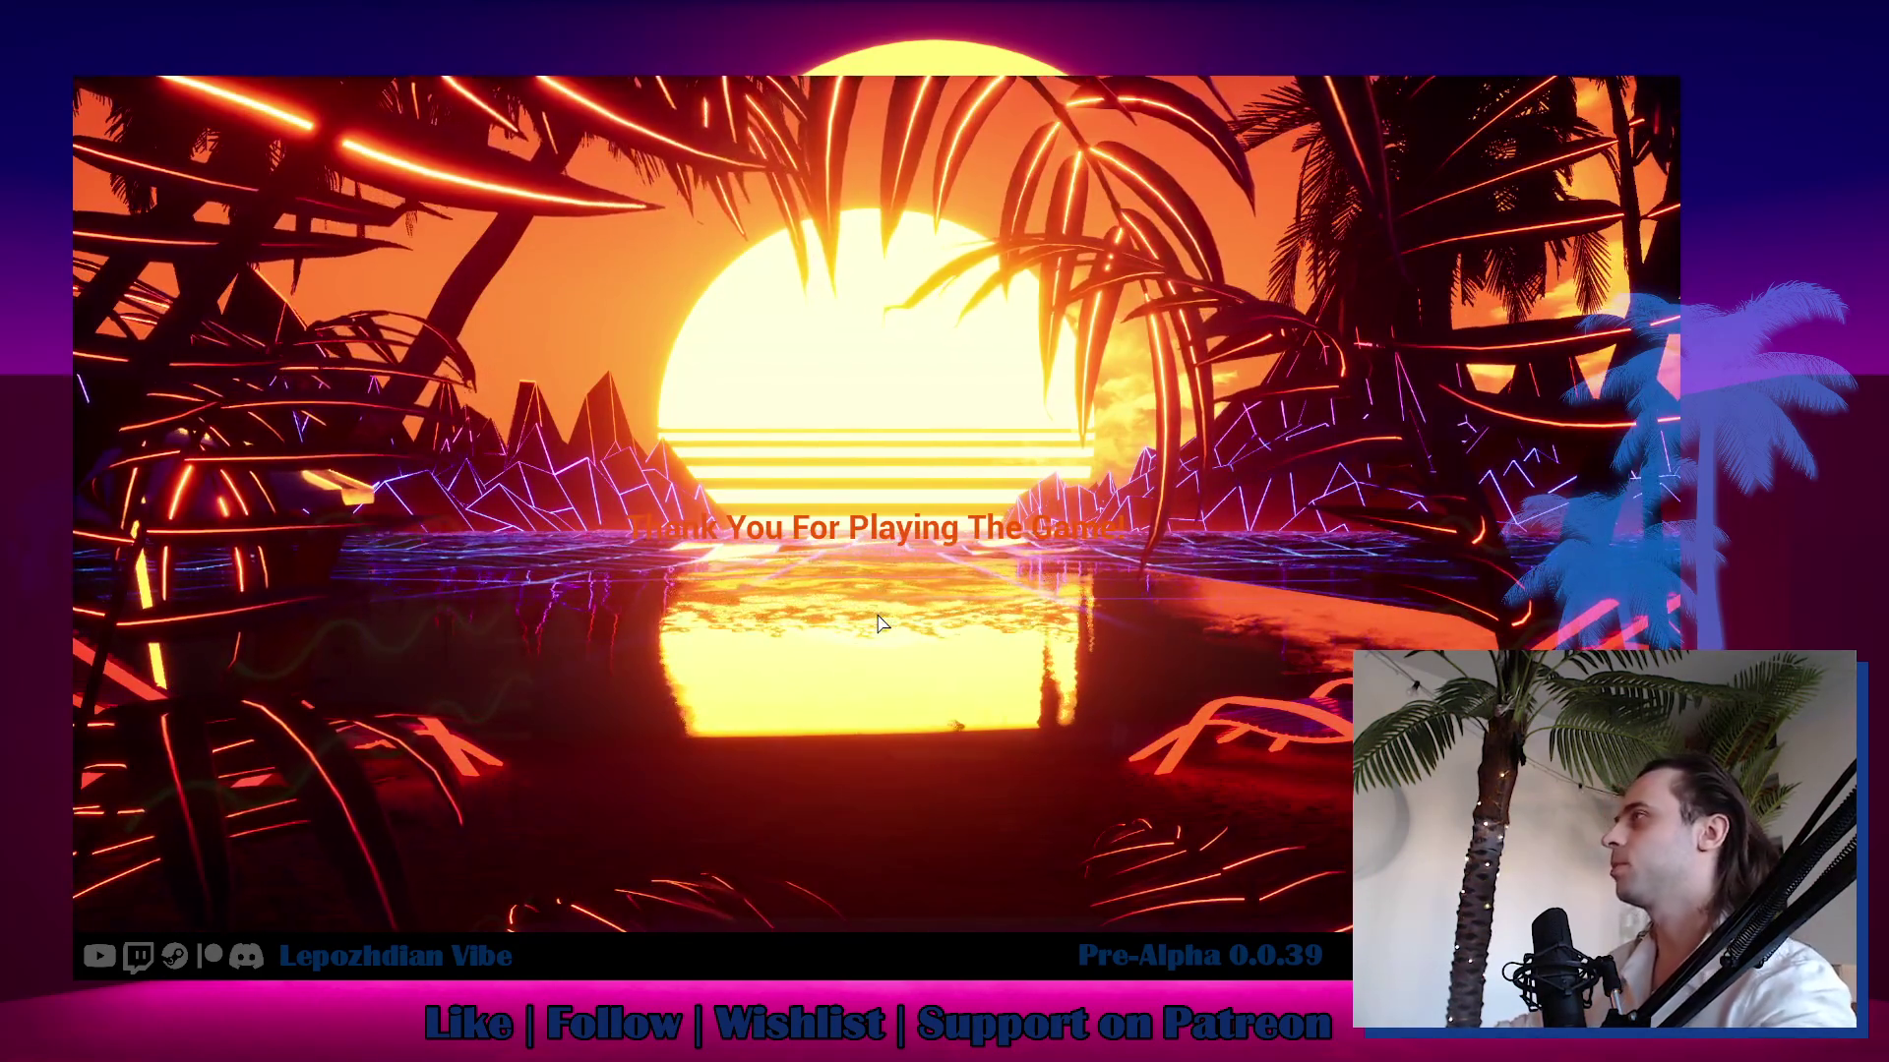
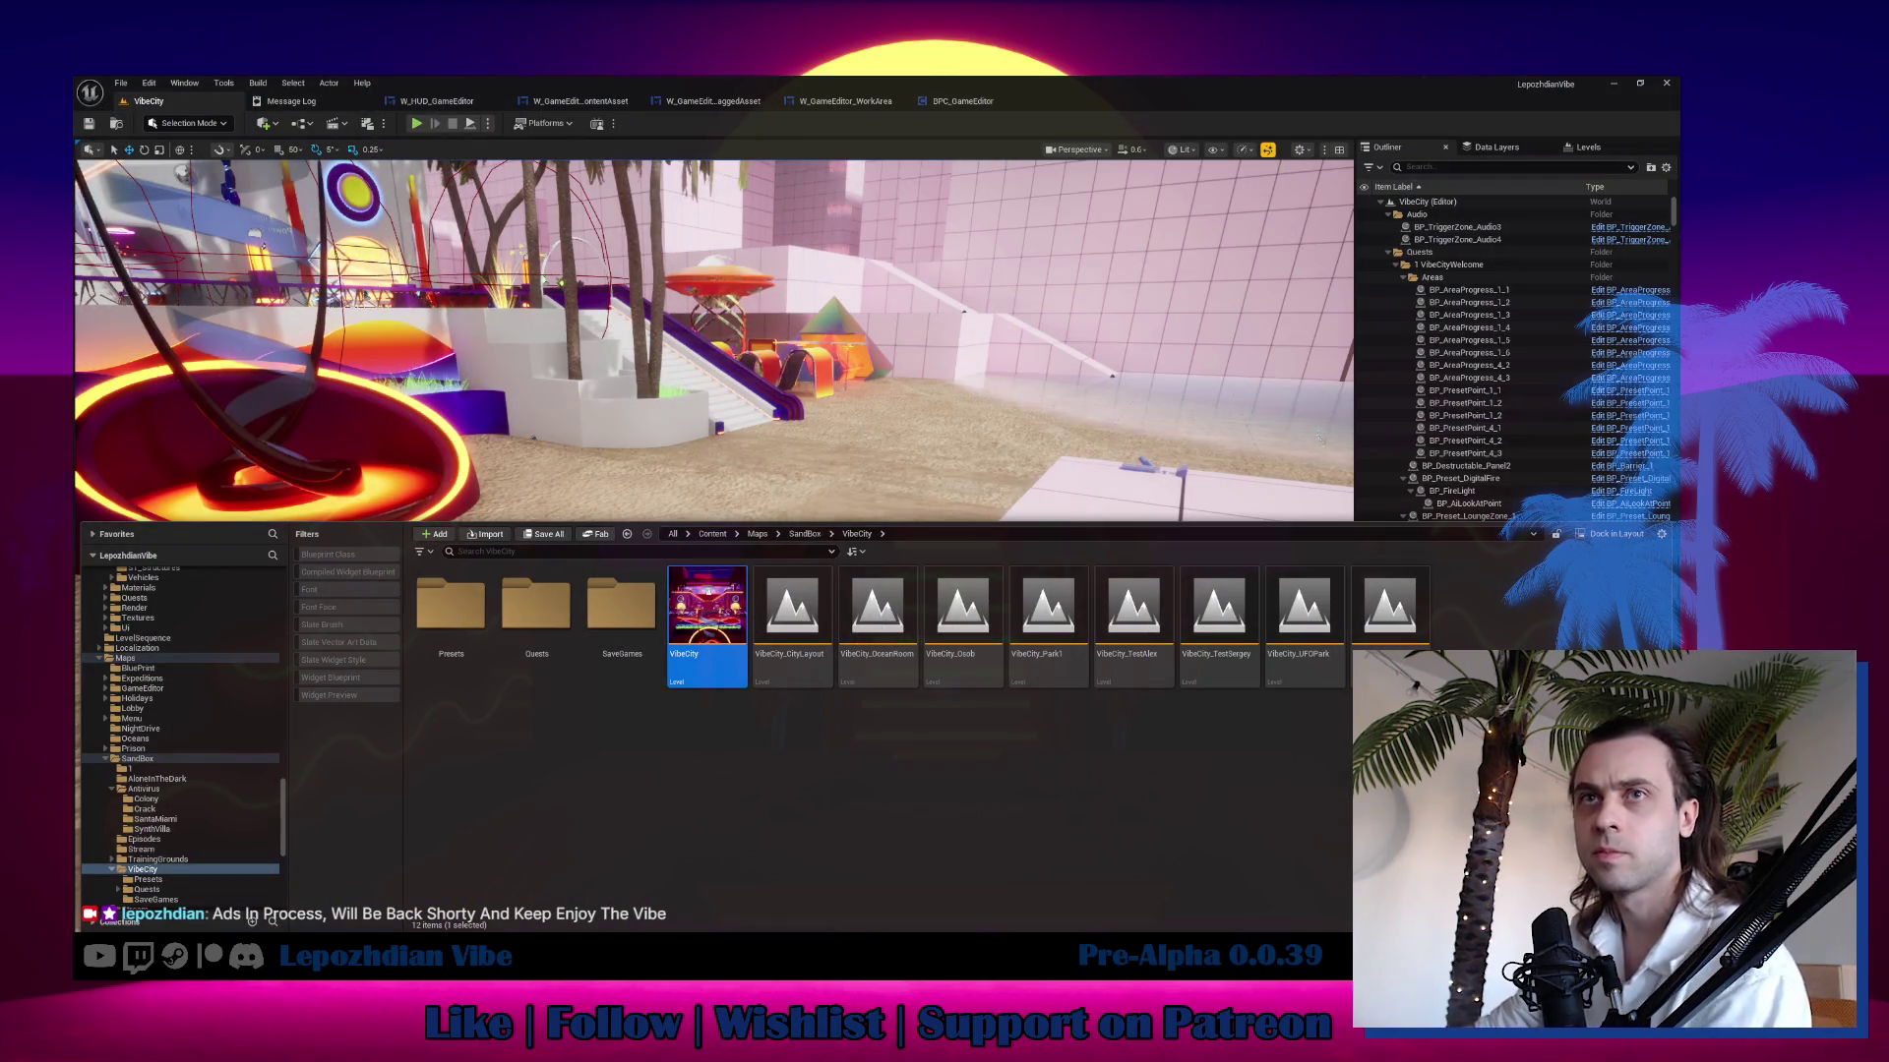
# In W_GameEditor_ContentAsset's On Drag Detected, rewire the dispatcher's exec output from Branch into Set Visibility.
pyautogui.click(581, 100)
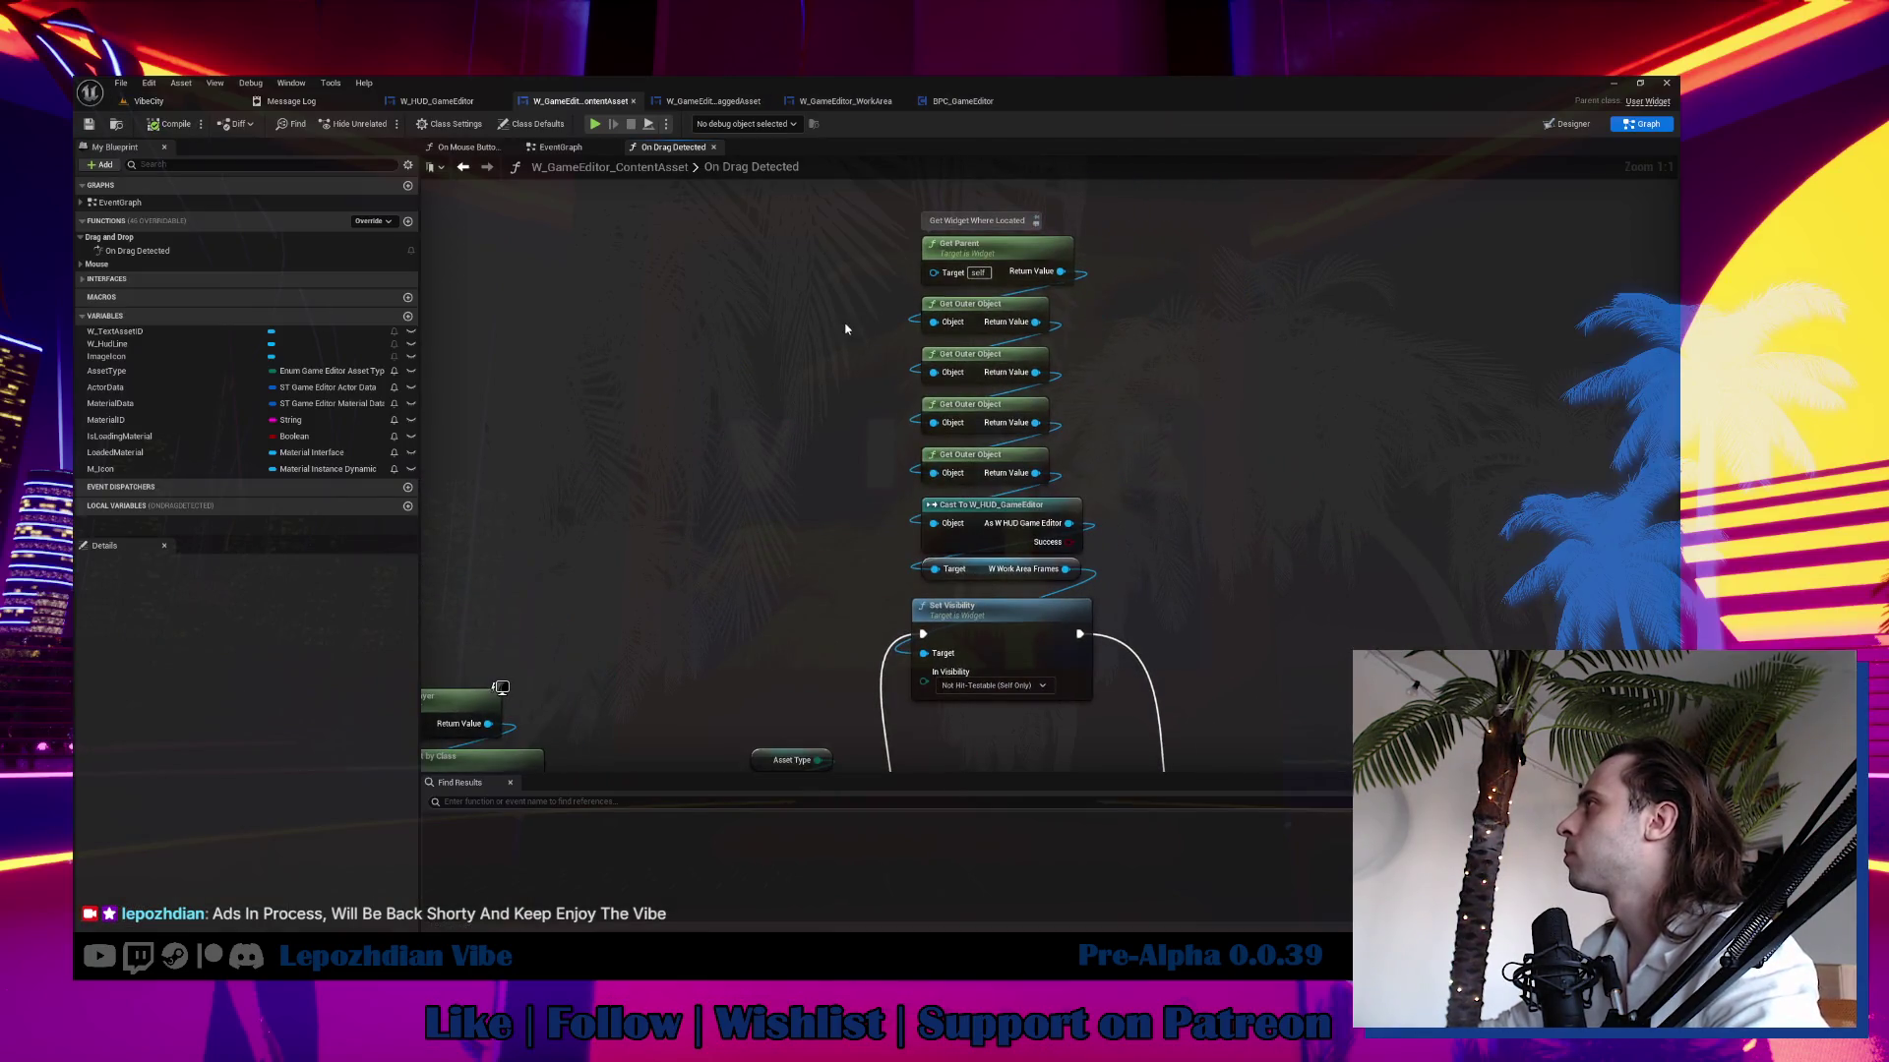
pyautogui.moveTo(856, 242); pyautogui.dragTo(1004, 576)
pyautogui.moveTo(755, 538)
pyautogui.mouseDown()
pyautogui.moveTo(828, 342)
pyautogui.moveTo(895, 260)
pyautogui.moveTo(777, 355)
pyautogui.mouseUp()
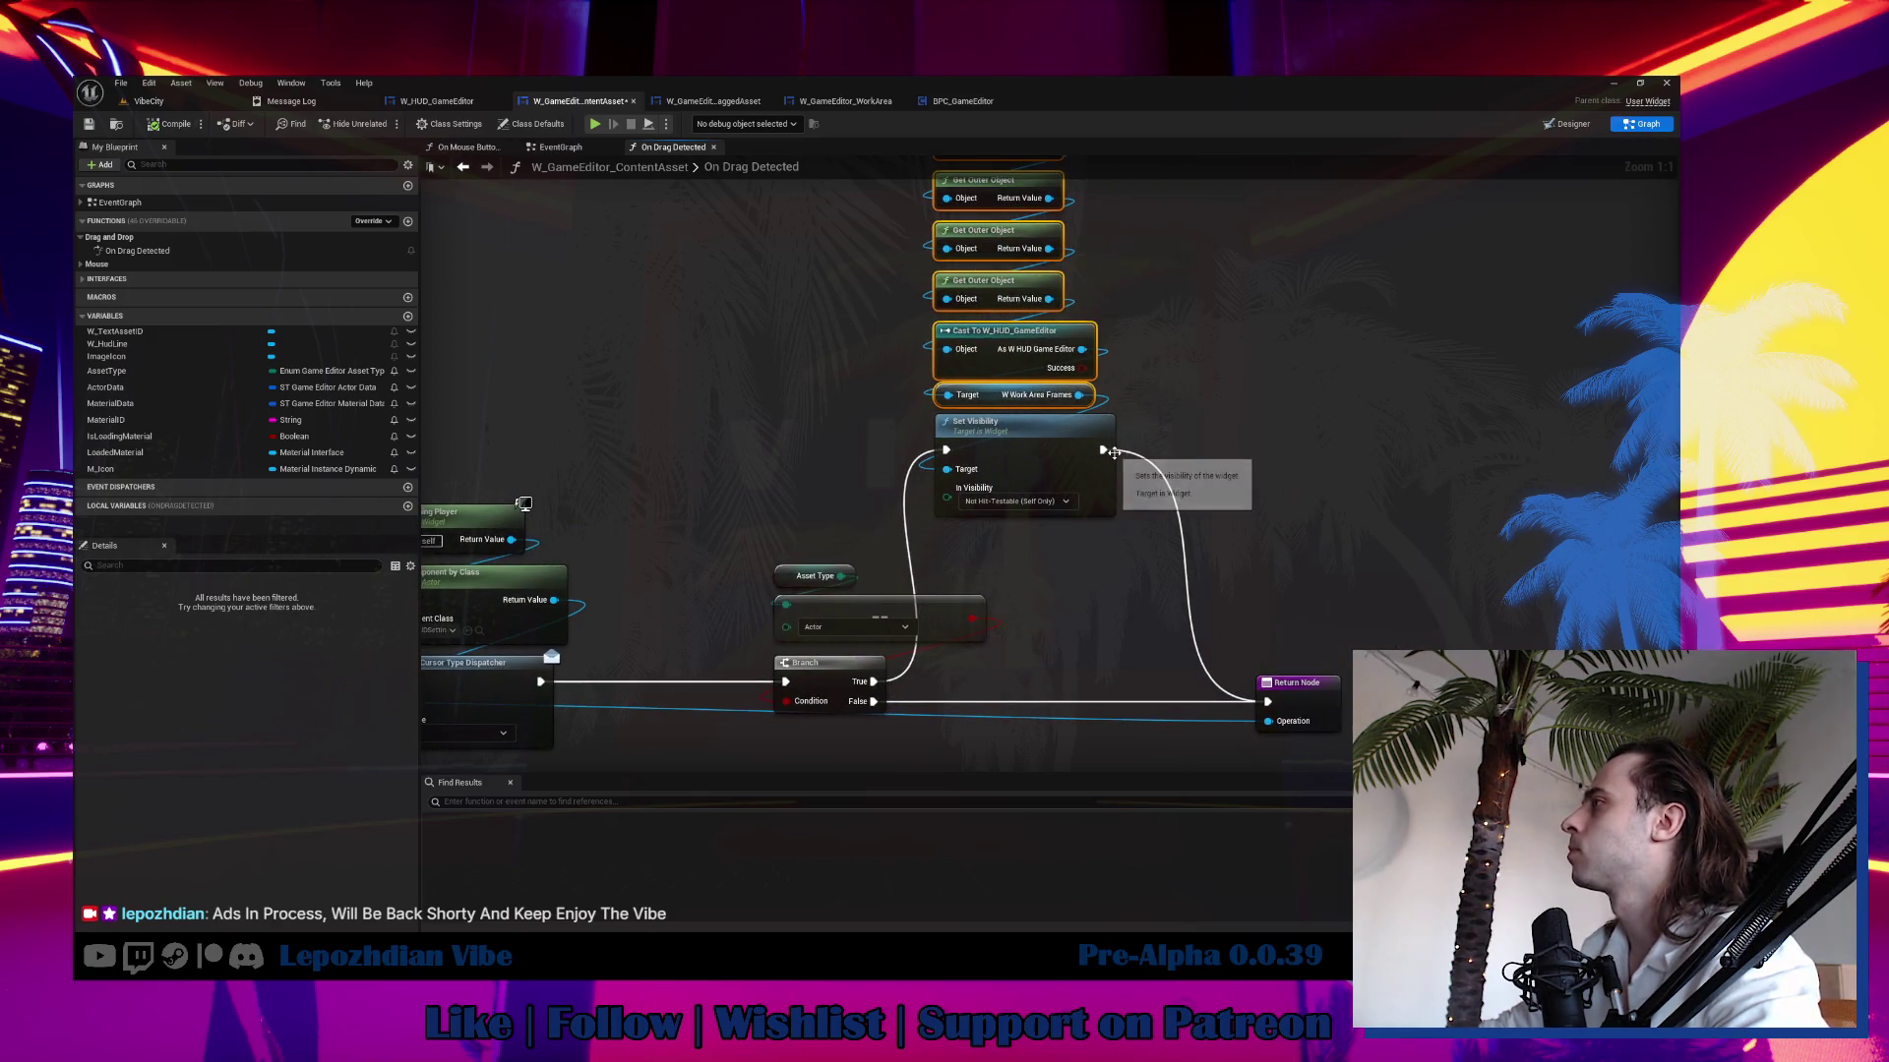
pyautogui.click(1044, 444)
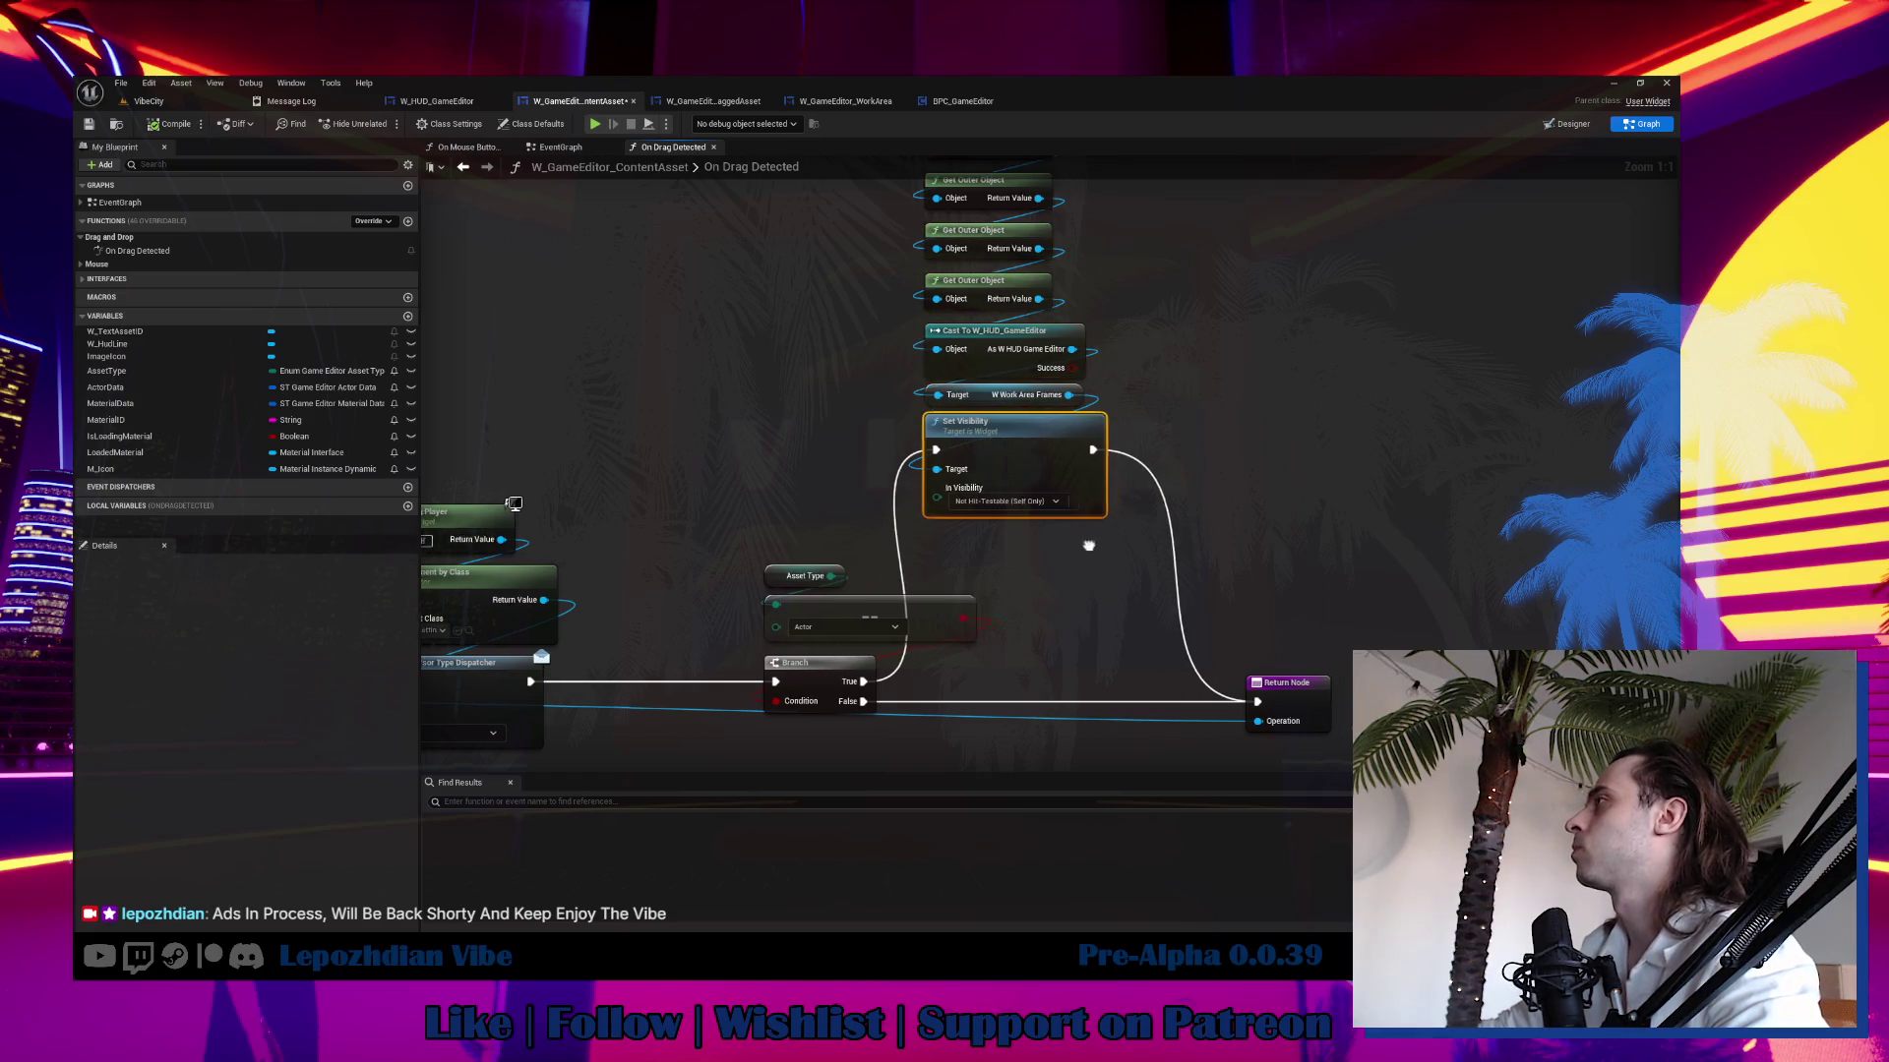
pyautogui.moveTo(1089, 540)
pyautogui.mouseDown()
pyautogui.moveTo(1034, 523)
pyautogui.moveTo(1052, 519)
pyautogui.mouseUp()
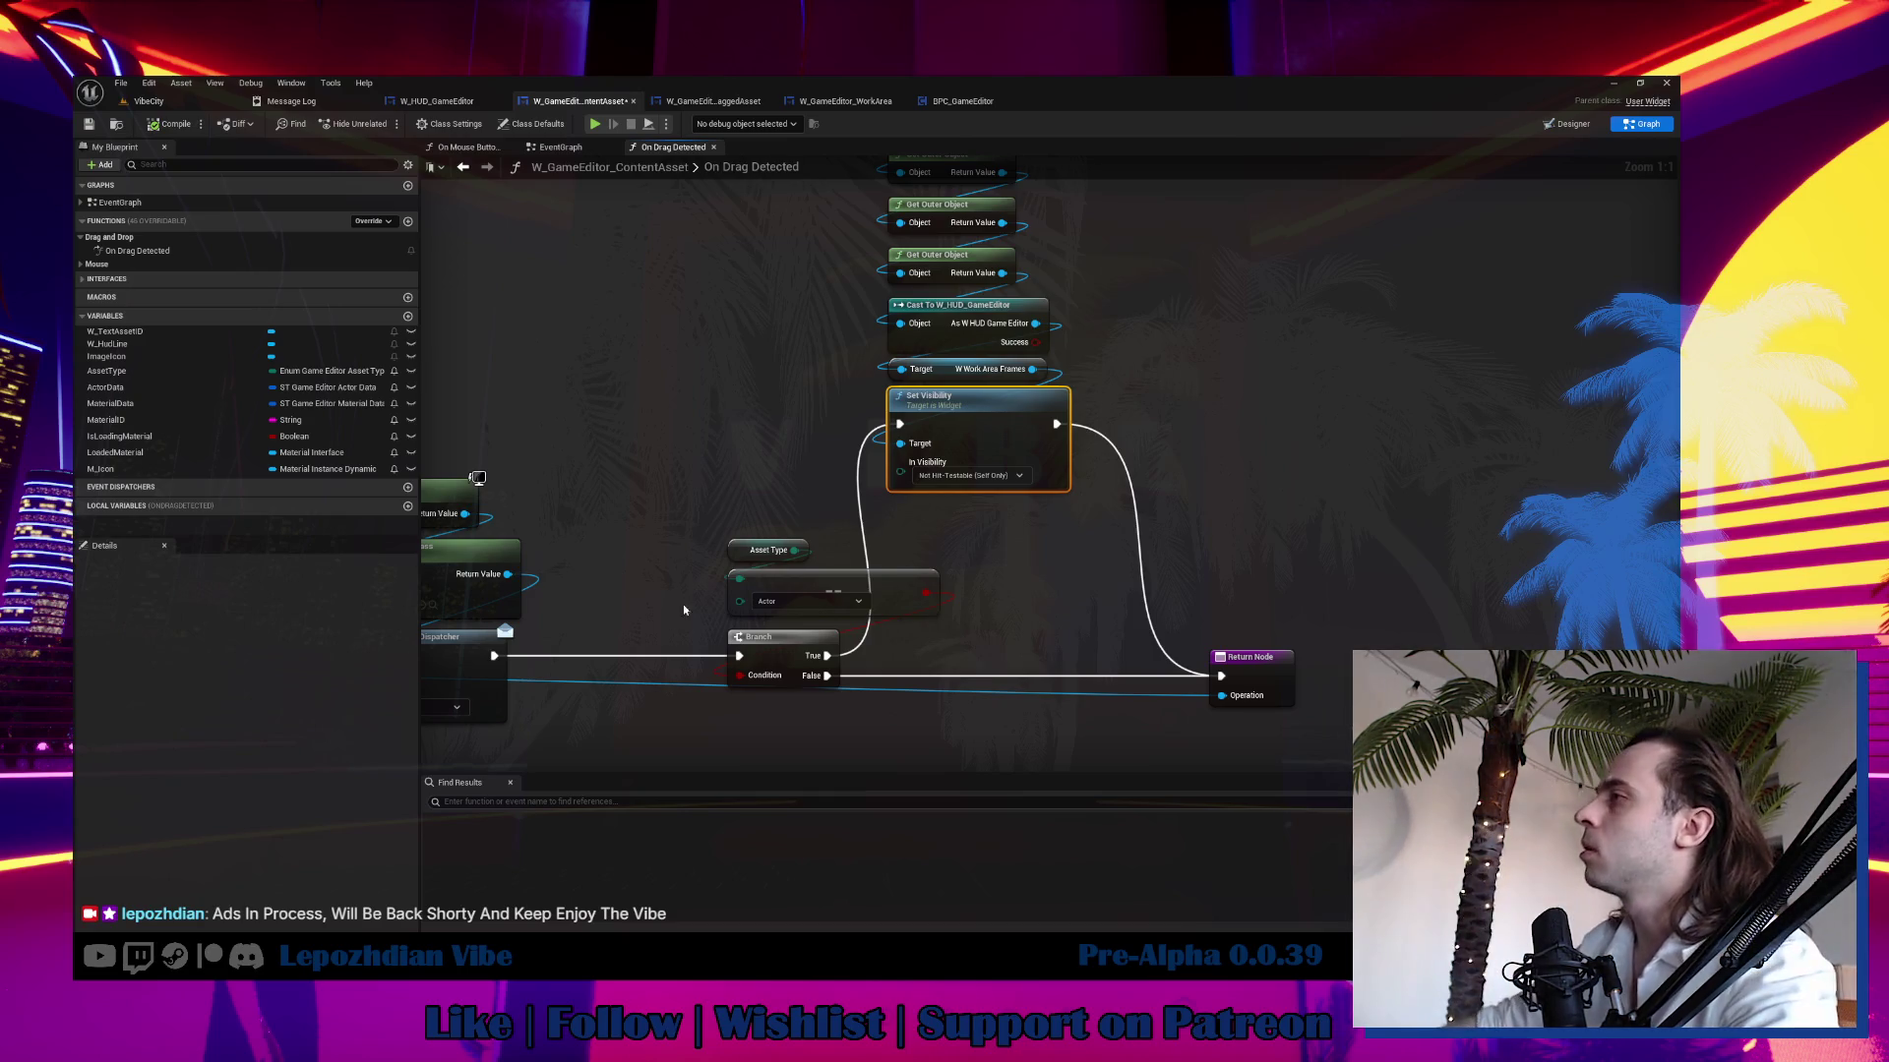
pyautogui.moveTo(494, 656)
pyautogui.mouseDown()
pyautogui.moveTo(654, 644)
pyautogui.moveTo(905, 426)
pyautogui.mouseUp()
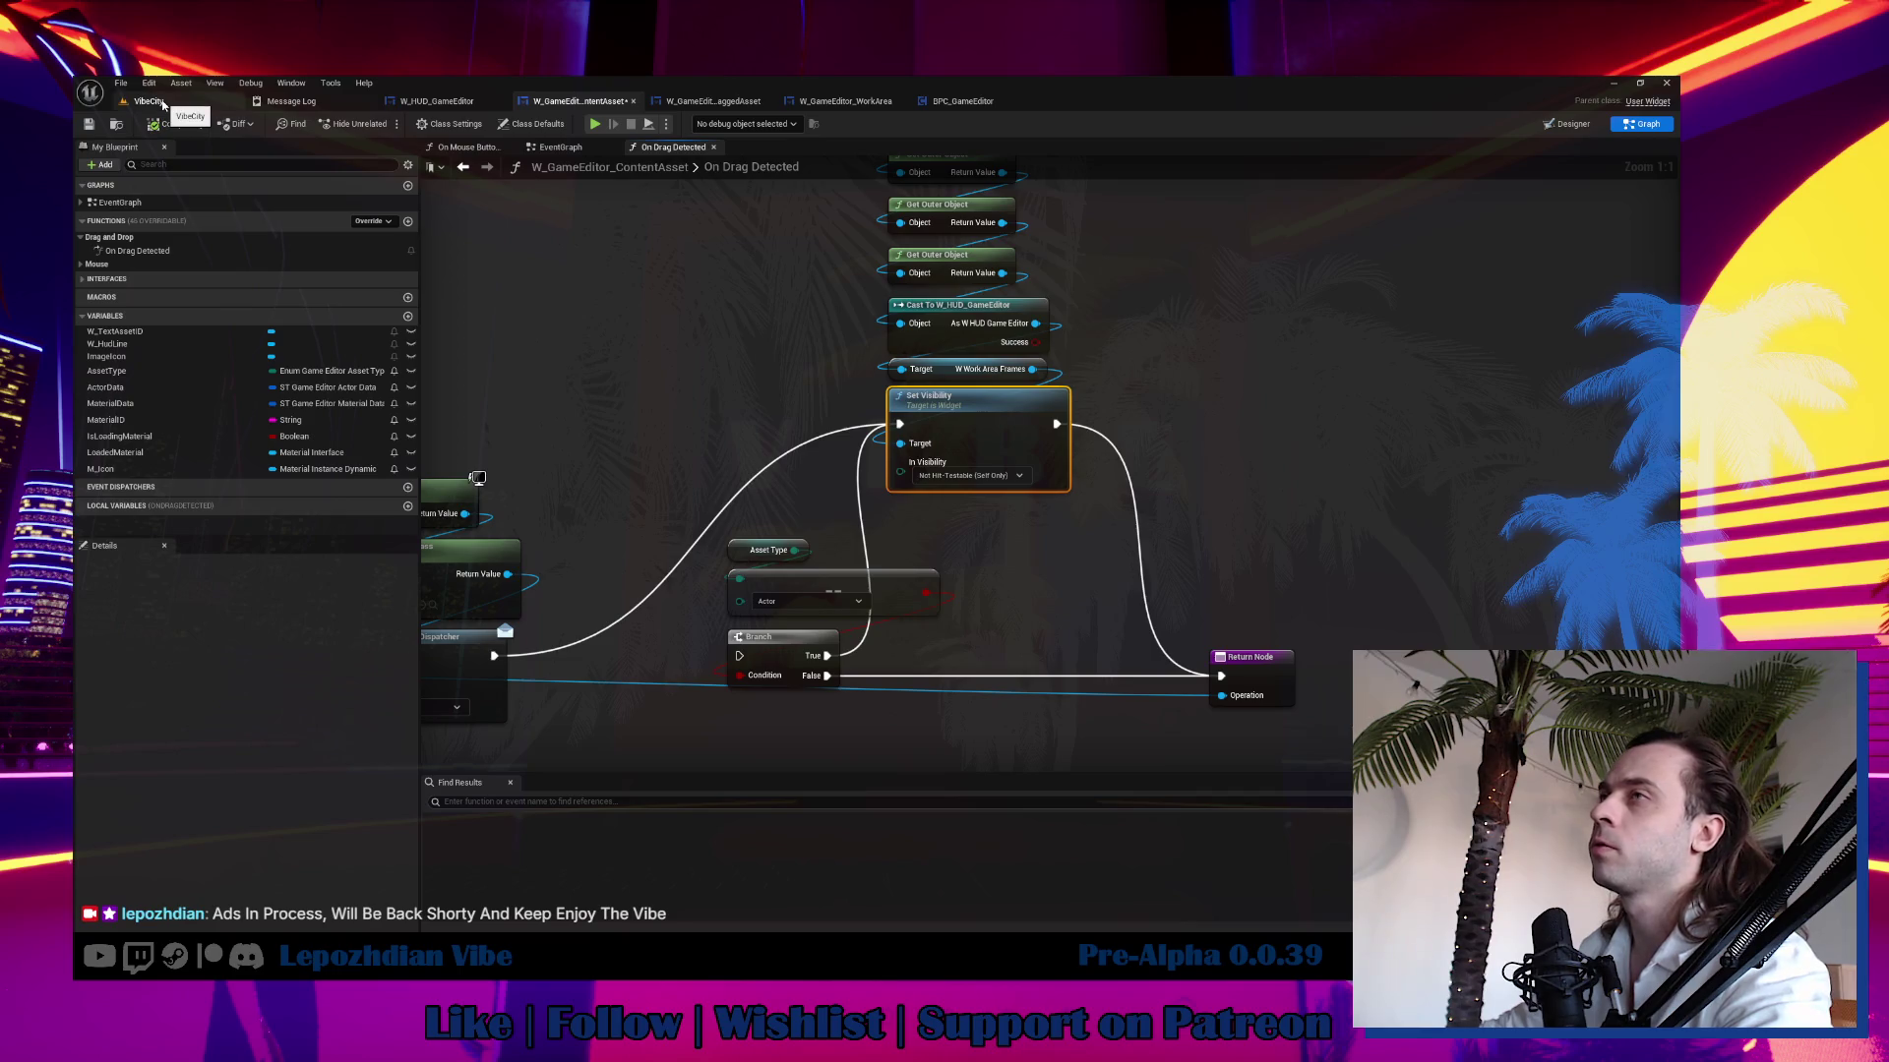
pyautogui.click(163, 103)
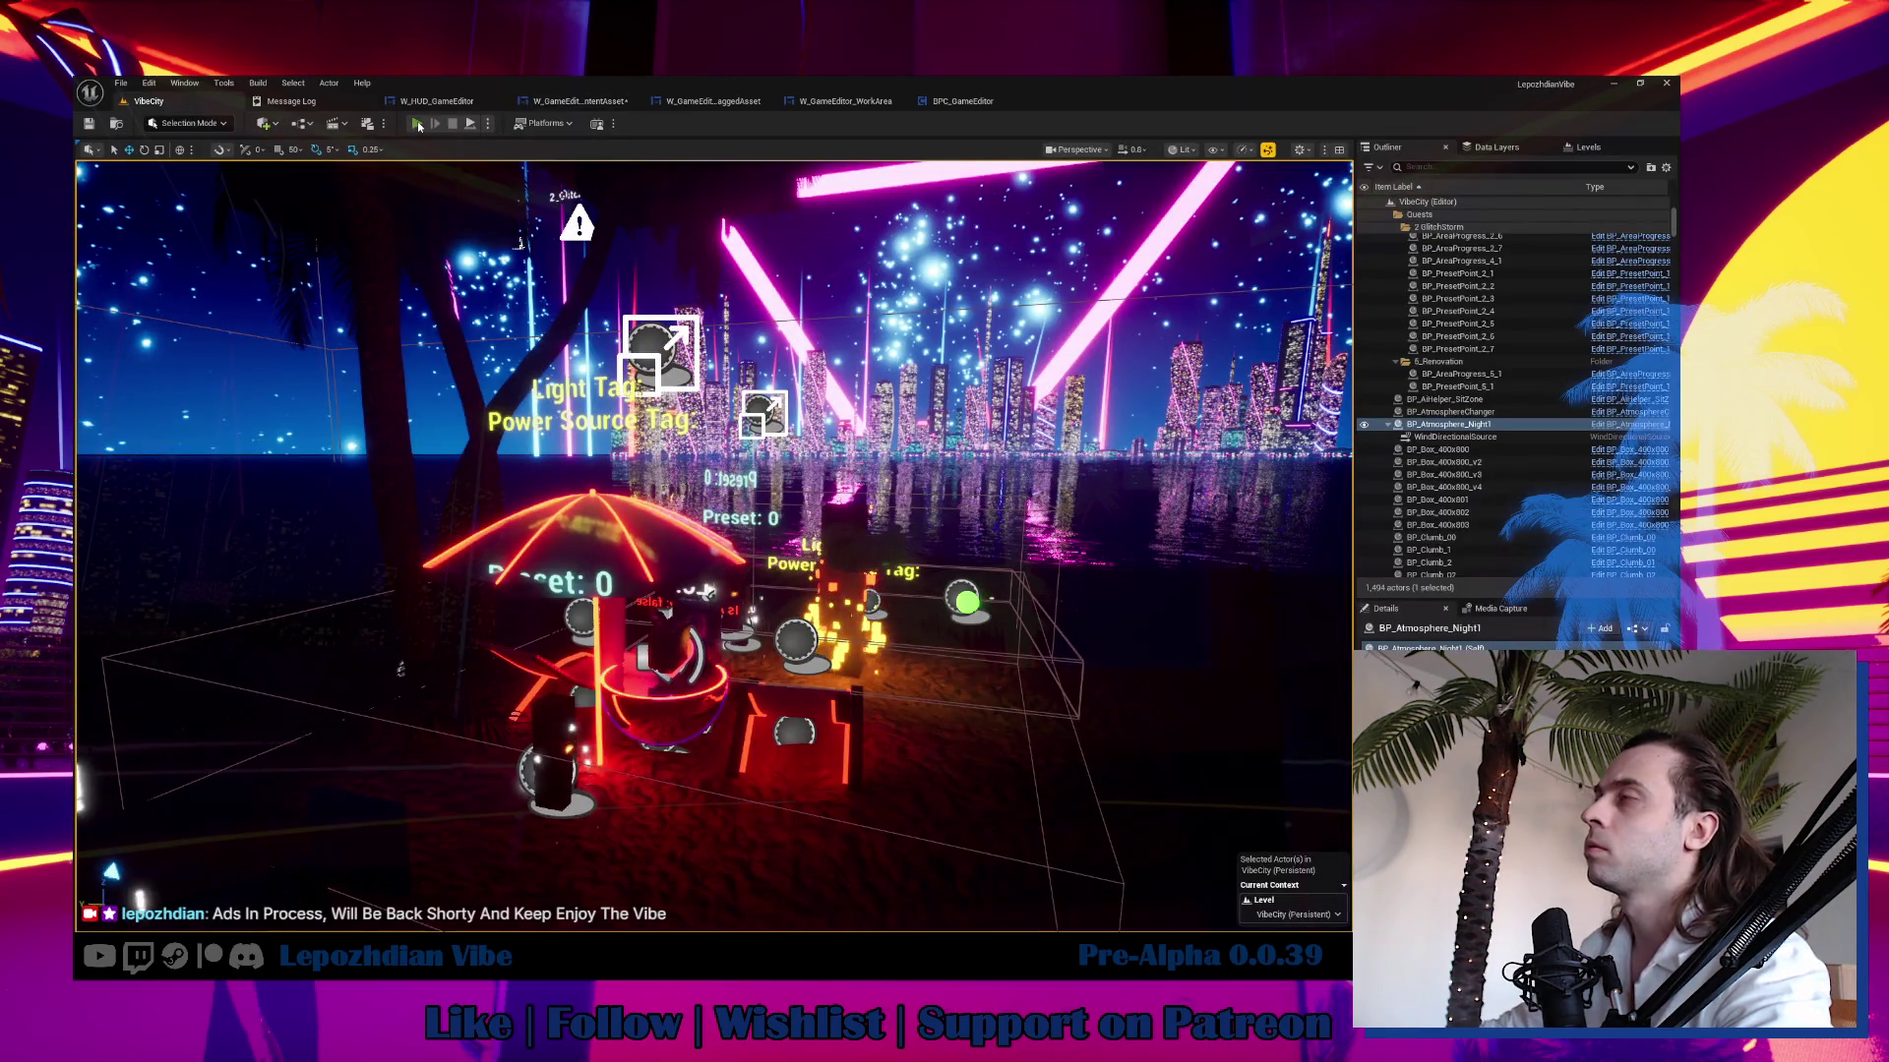
# Play-test the level by dragging Emissive_Base from the Vibe Editor's Emissive category into the scene.
pyautogui.click(417, 121)
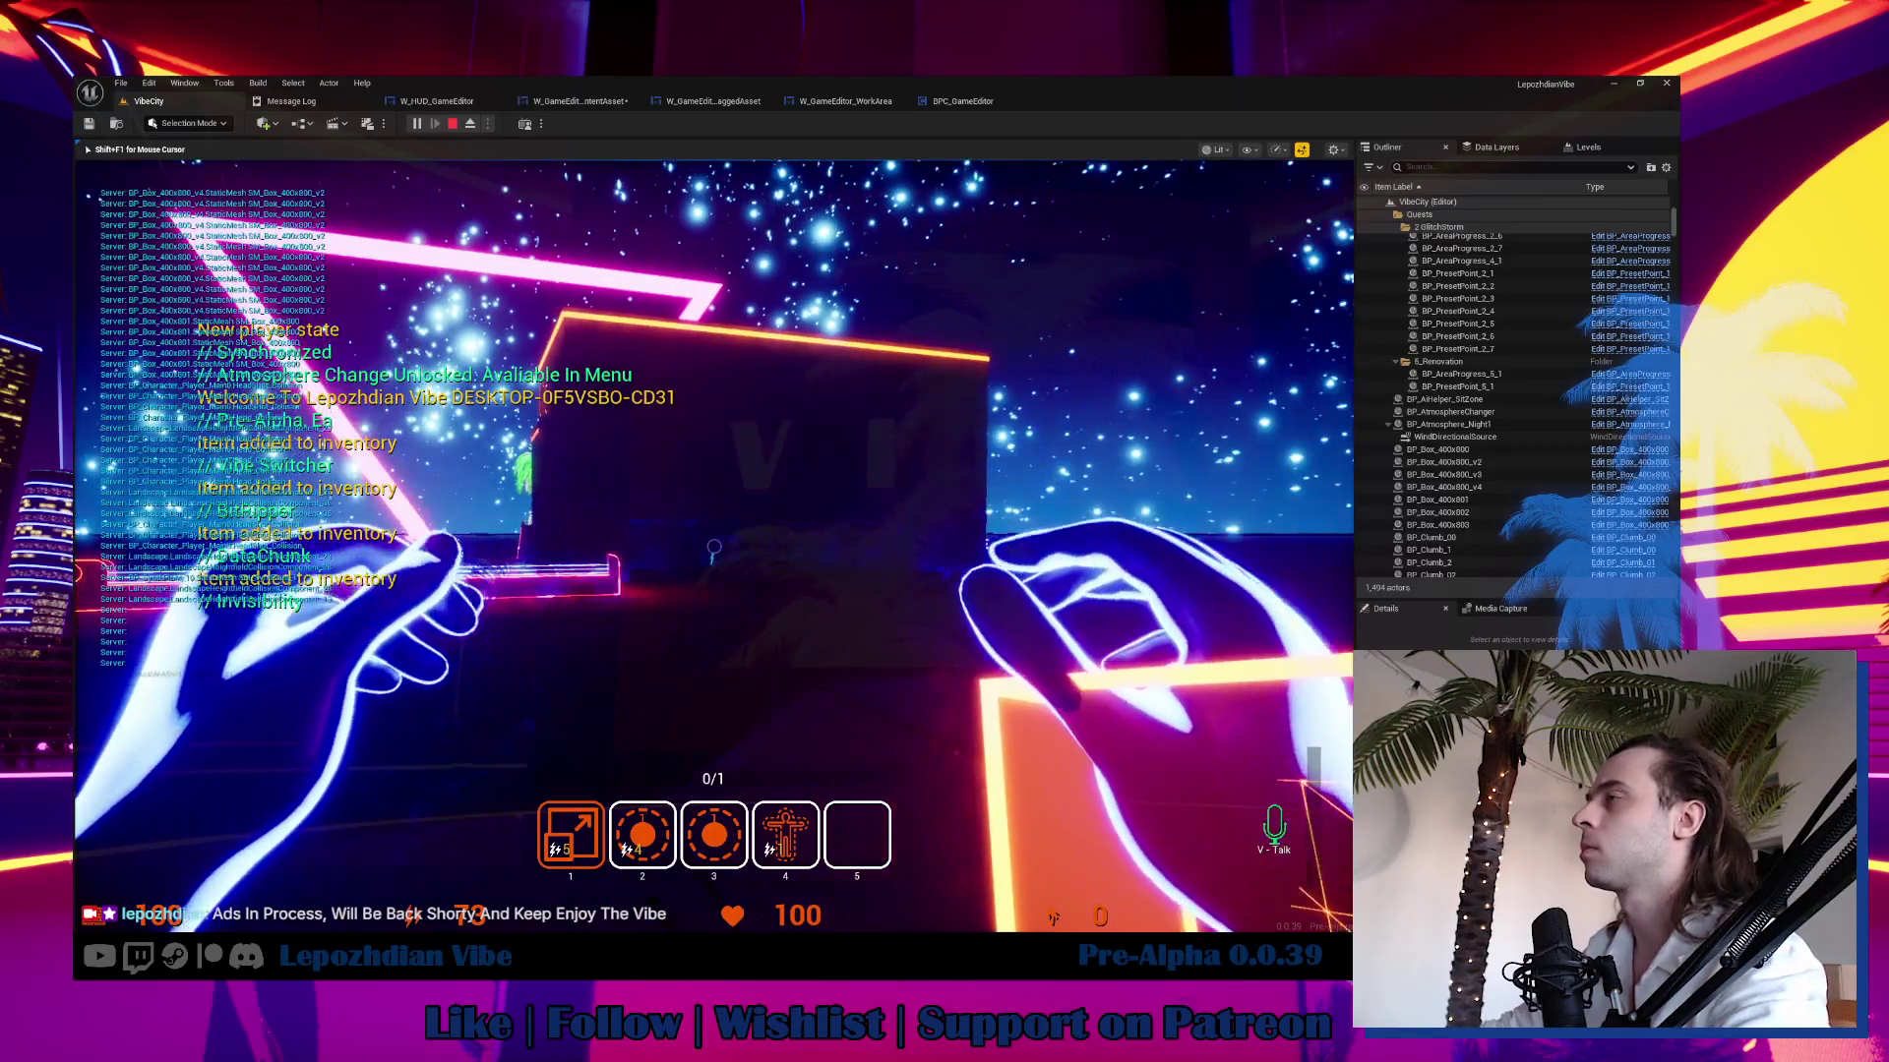
pyautogui.press('Tab')
pyautogui.click(550, 790)
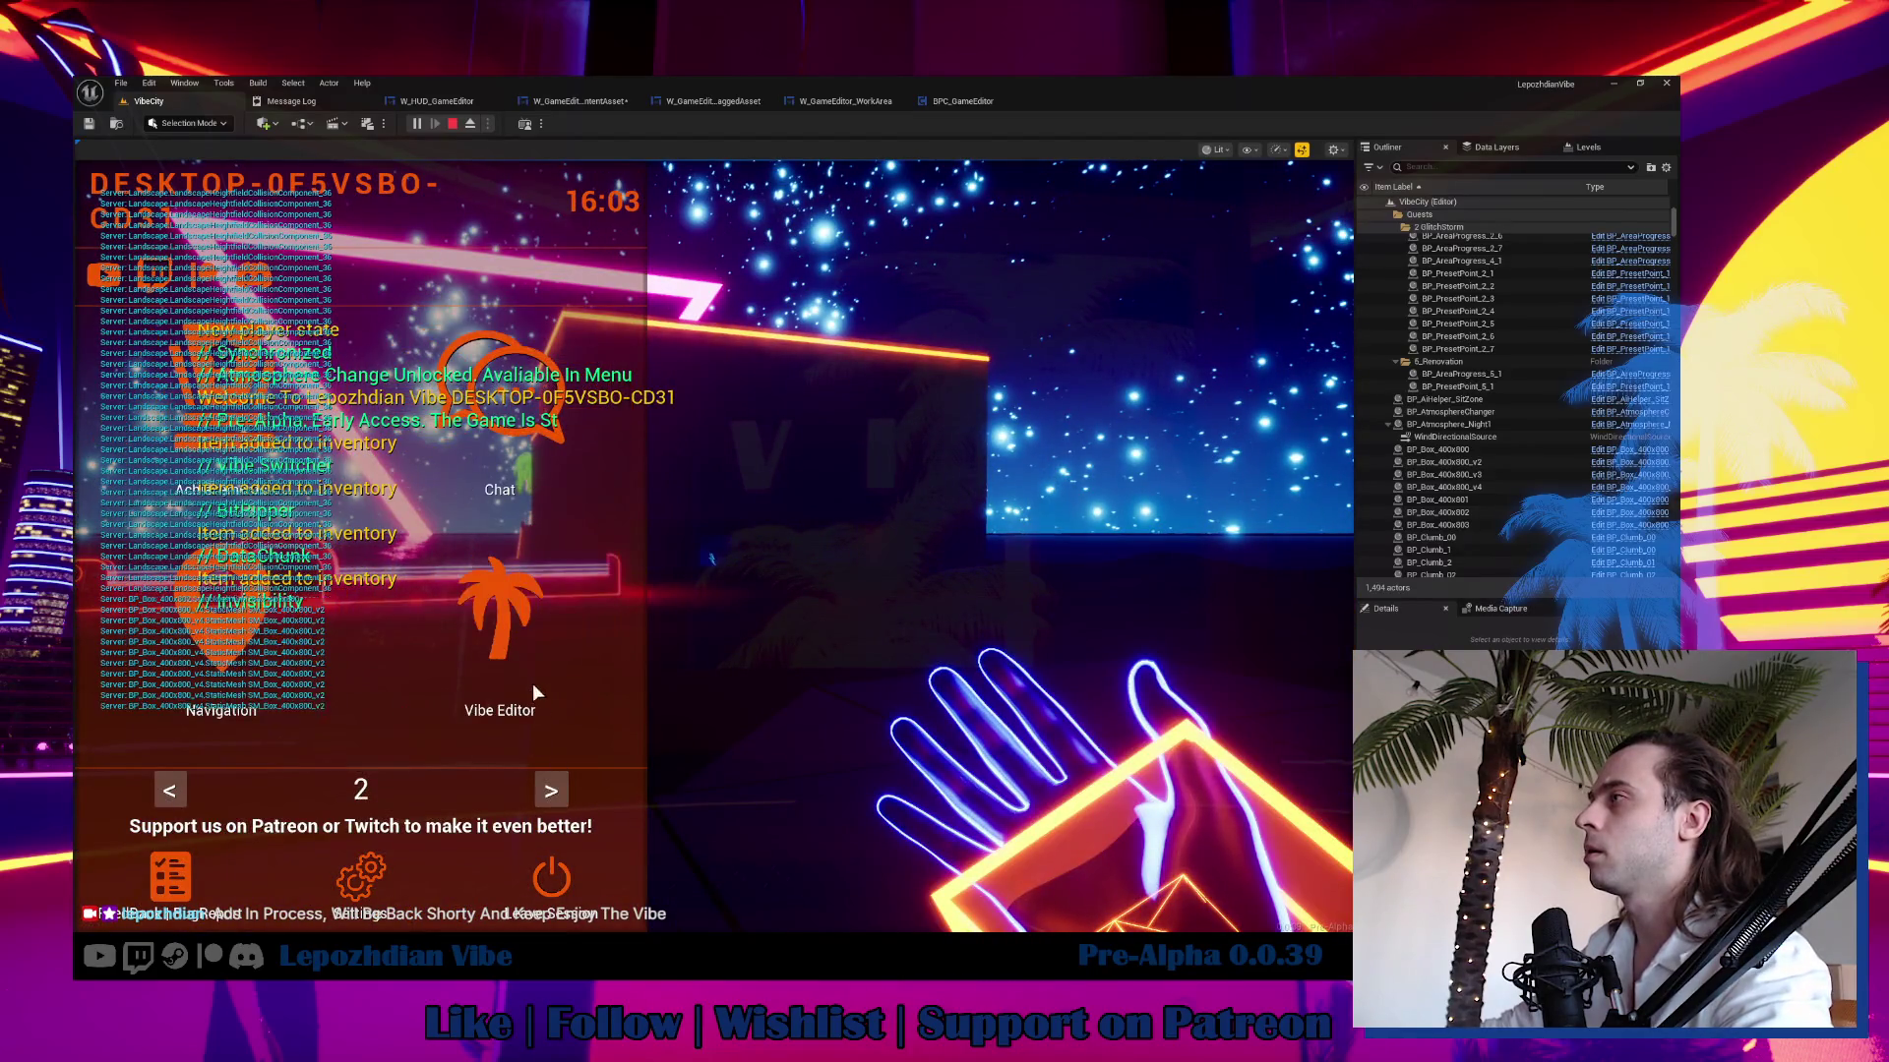
pyautogui.click(515, 630)
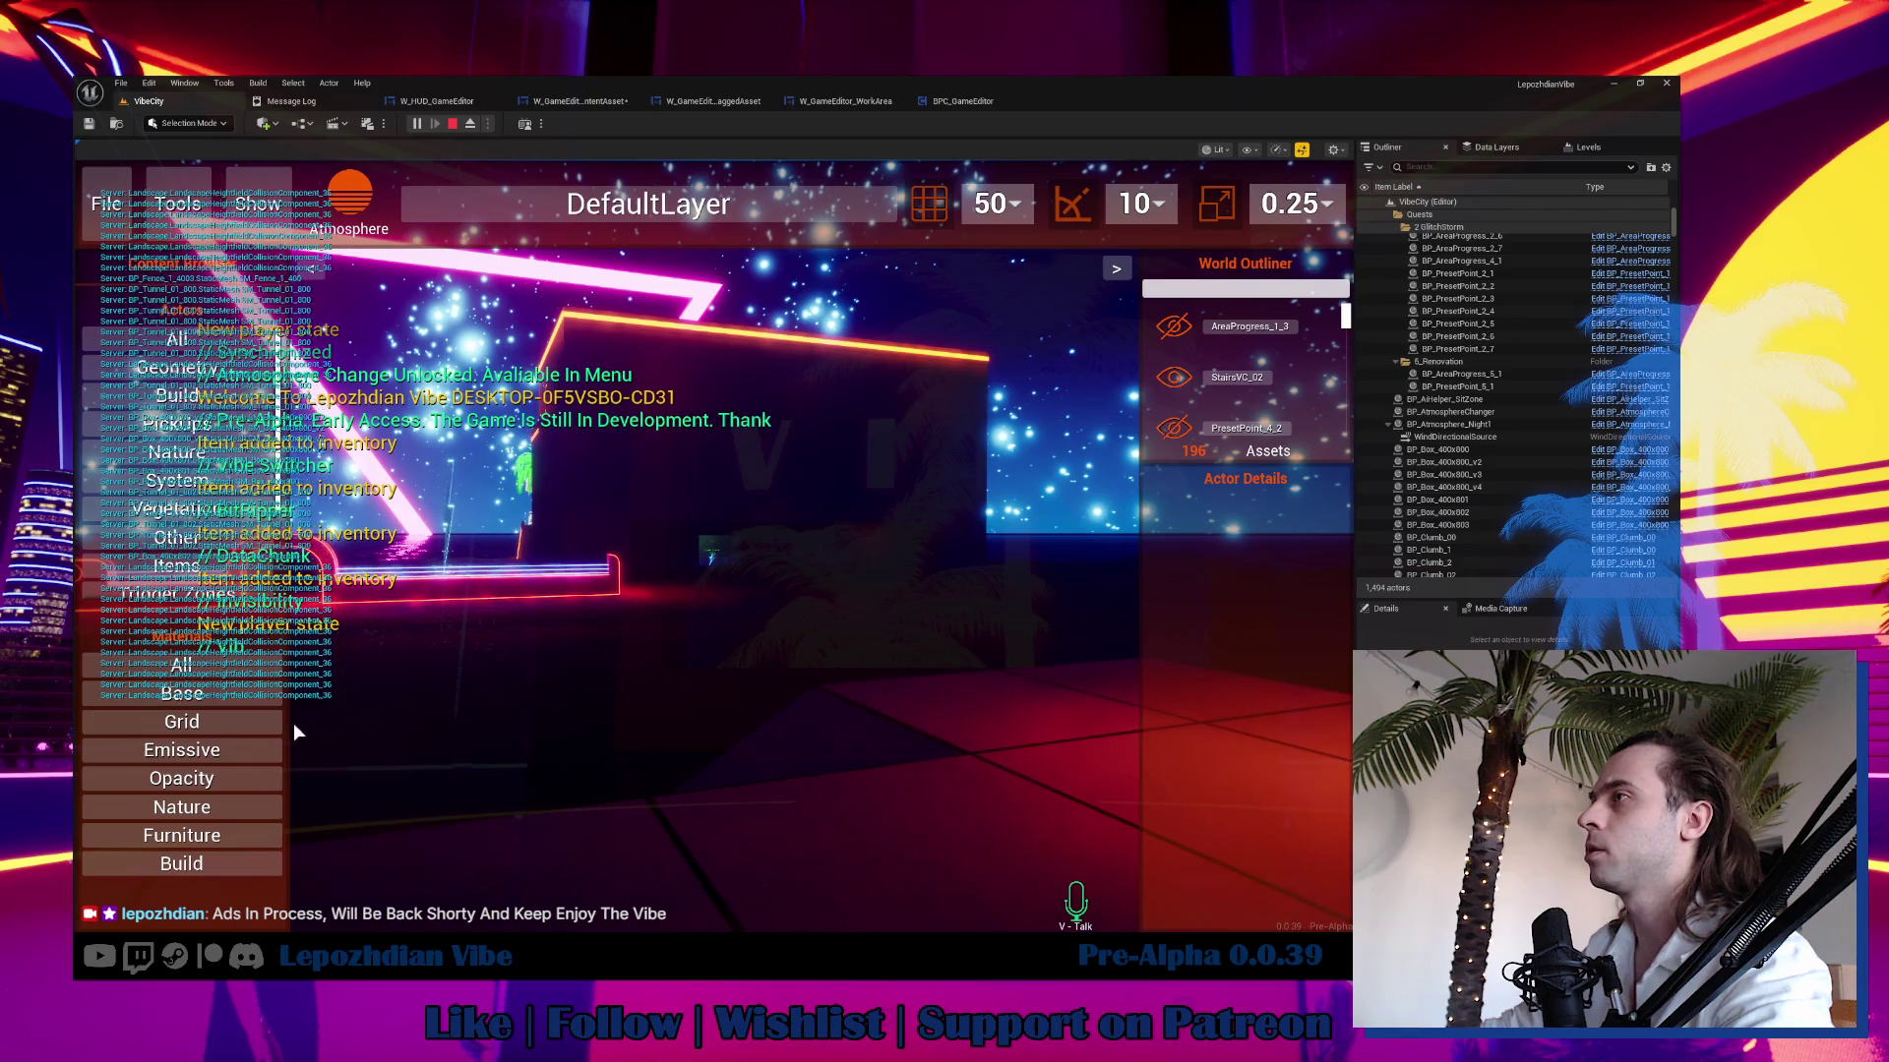
pyautogui.click(235, 746)
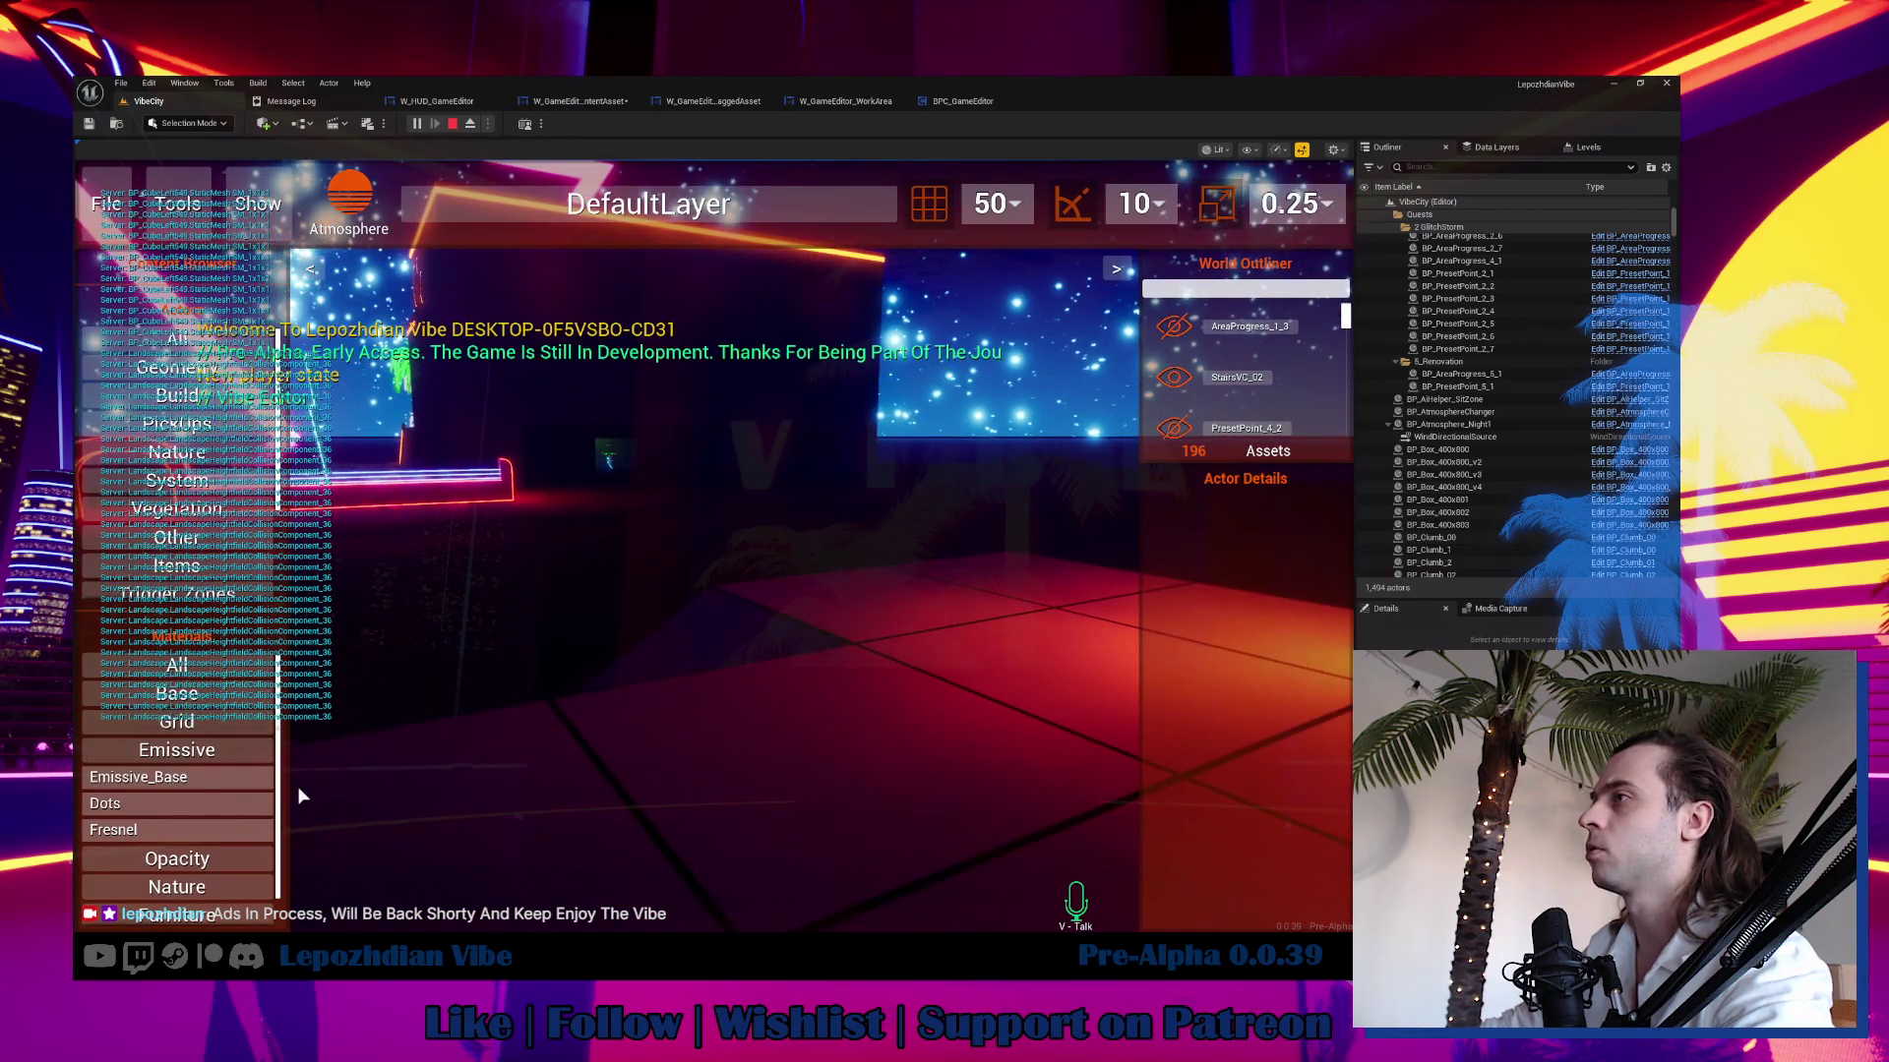
pyautogui.moveTo(161, 777)
pyautogui.mouseDown()
pyautogui.moveTo(698, 724)
pyautogui.moveTo(808, 644)
pyautogui.moveTo(853, 672)
pyautogui.moveTo(937, 623)
pyautogui.moveTo(848, 716)
pyautogui.moveTo(898, 627)
pyautogui.moveTo(951, 675)
pyautogui.moveTo(820, 795)
pyautogui.moveTo(452, 784)
pyautogui.moveTo(603, 514)
pyautogui.moveTo(594, 717)
pyautogui.moveTo(317, 729)
pyautogui.mouseUp()
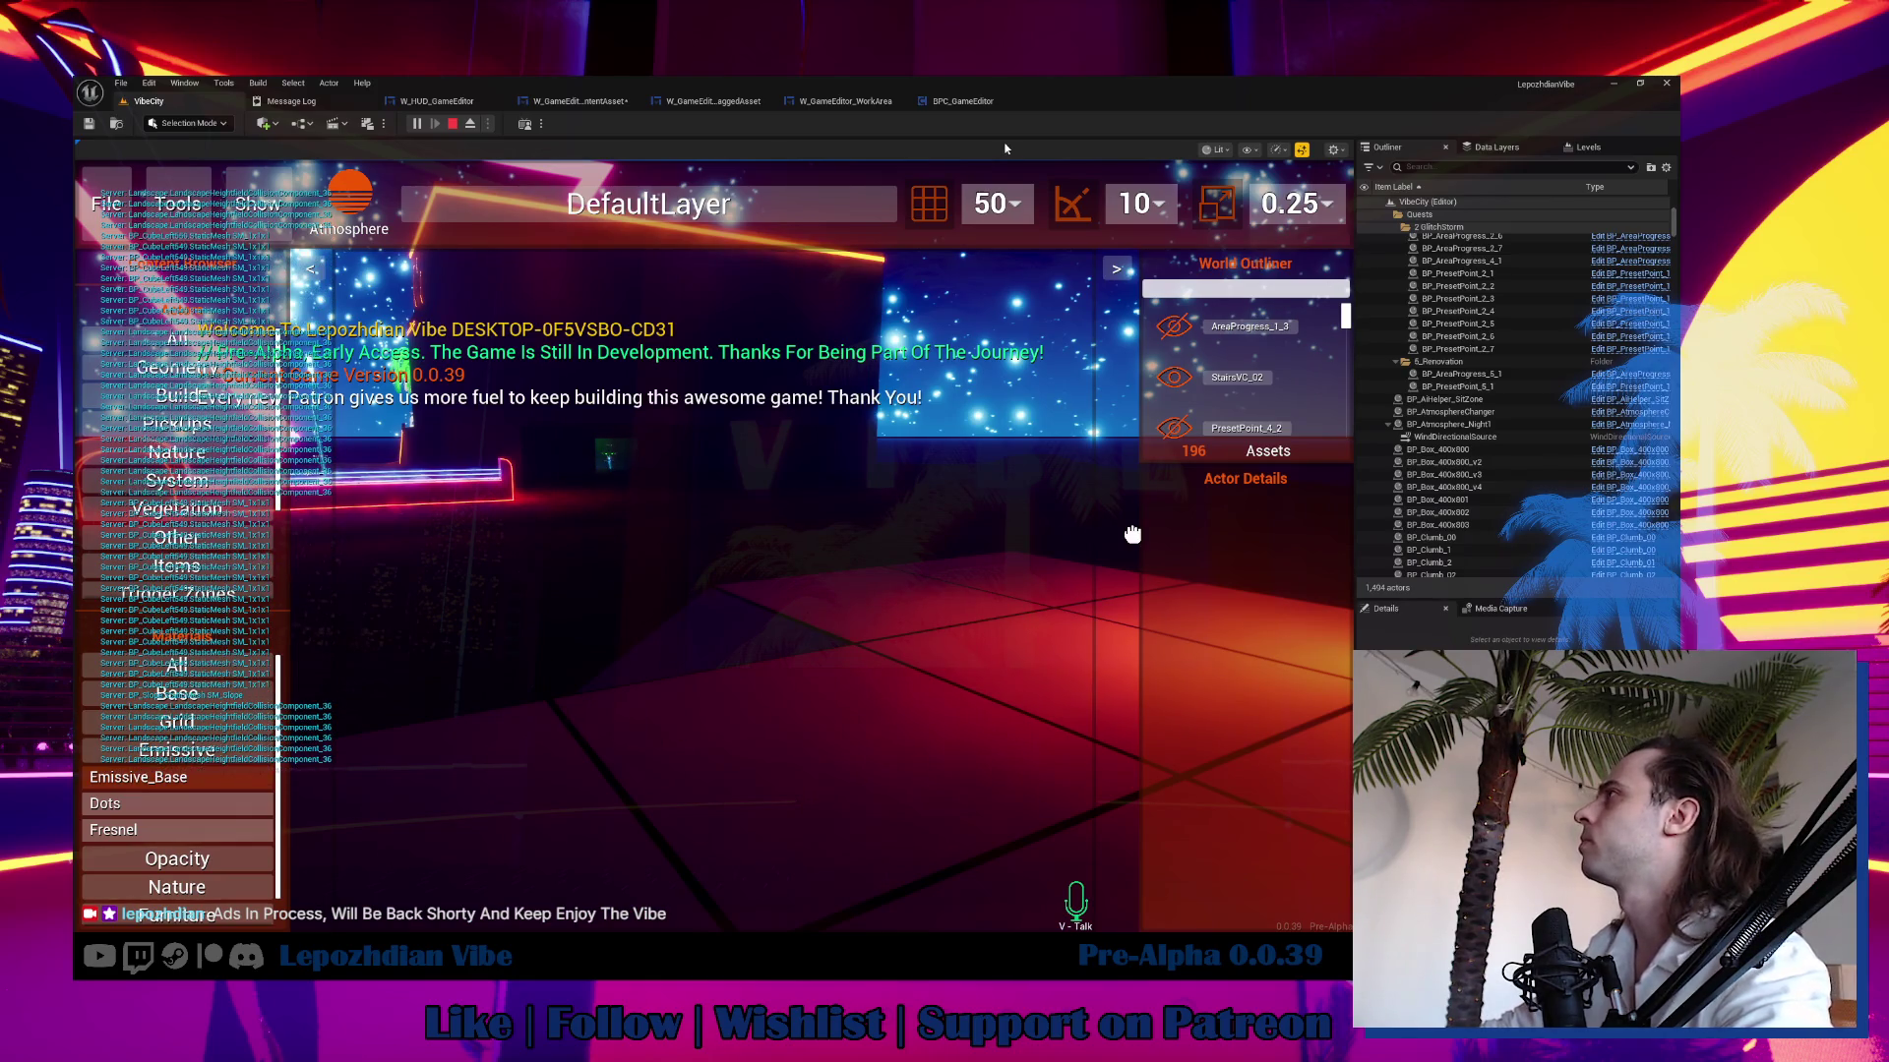
pyautogui.press('Escape')
pyautogui.click(848, 101)
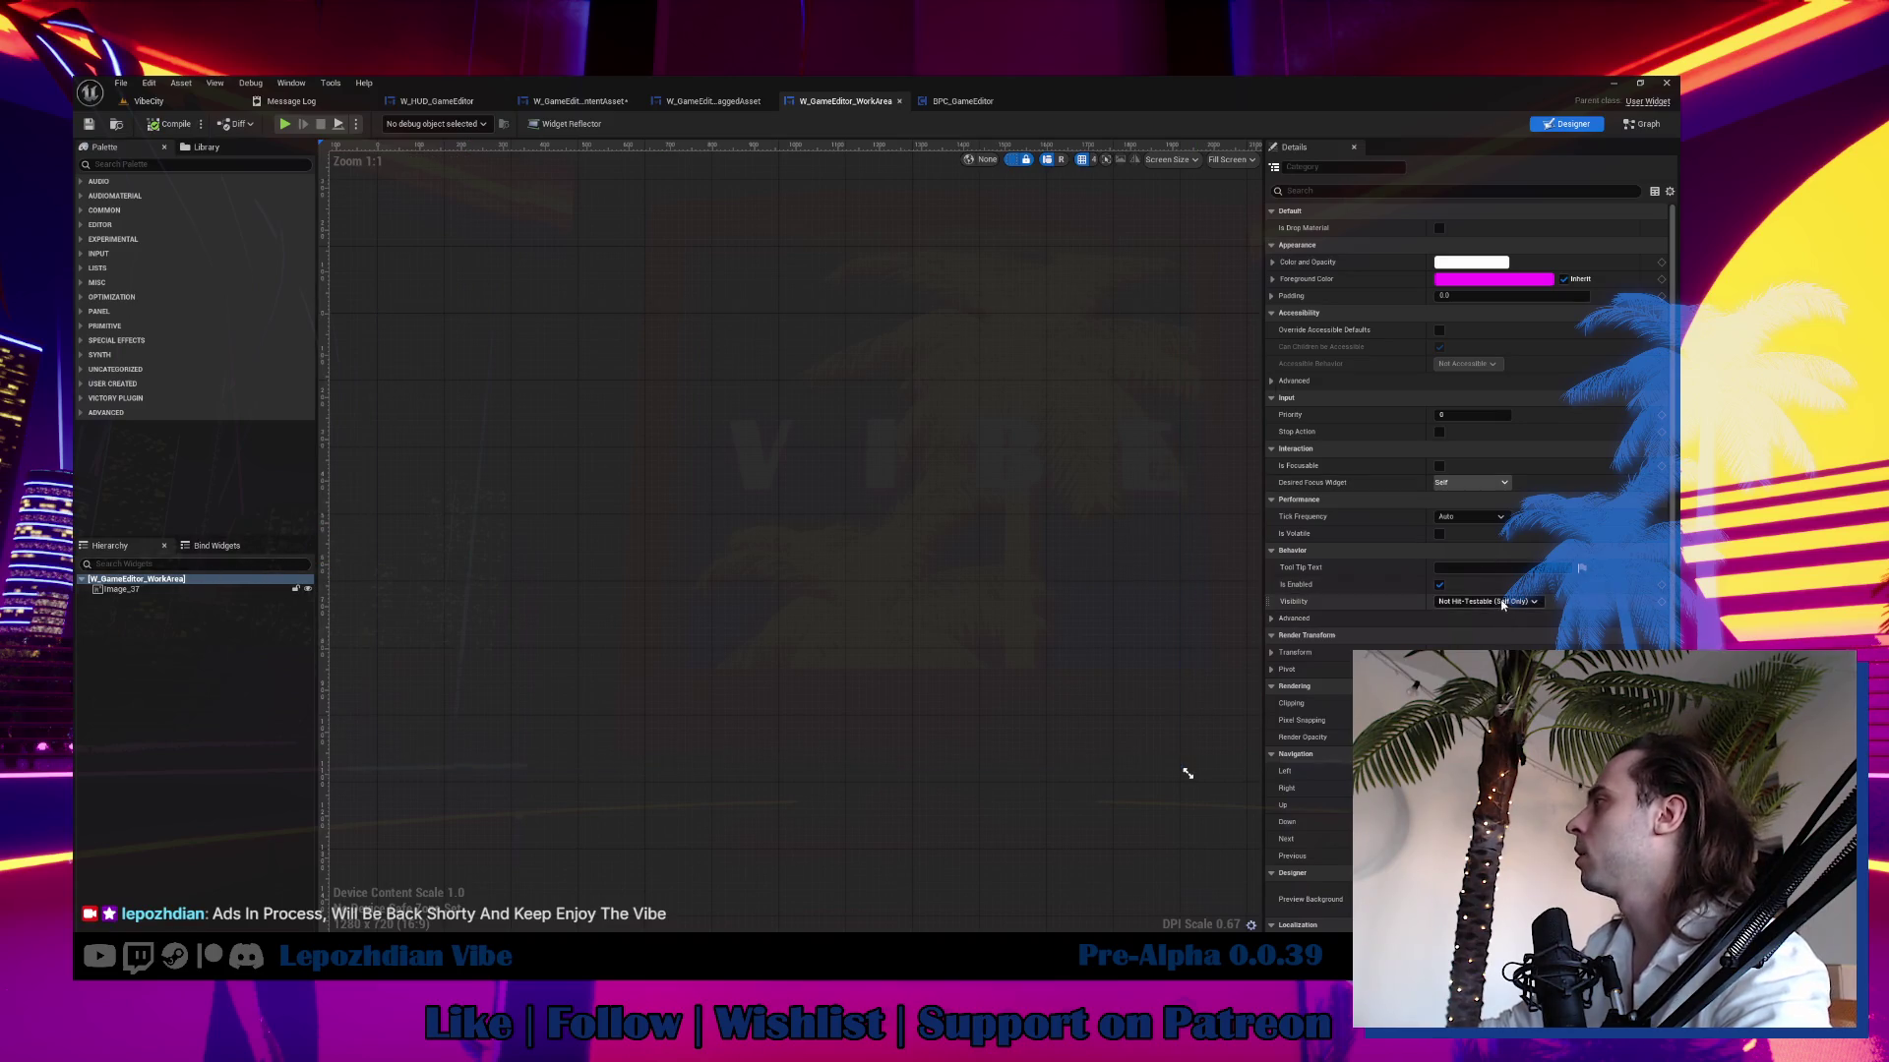
# Set Image_37's visibility to Not Hit-Testable (Self & All Children), then go back to VibeCity.
pyautogui.click(159, 591)
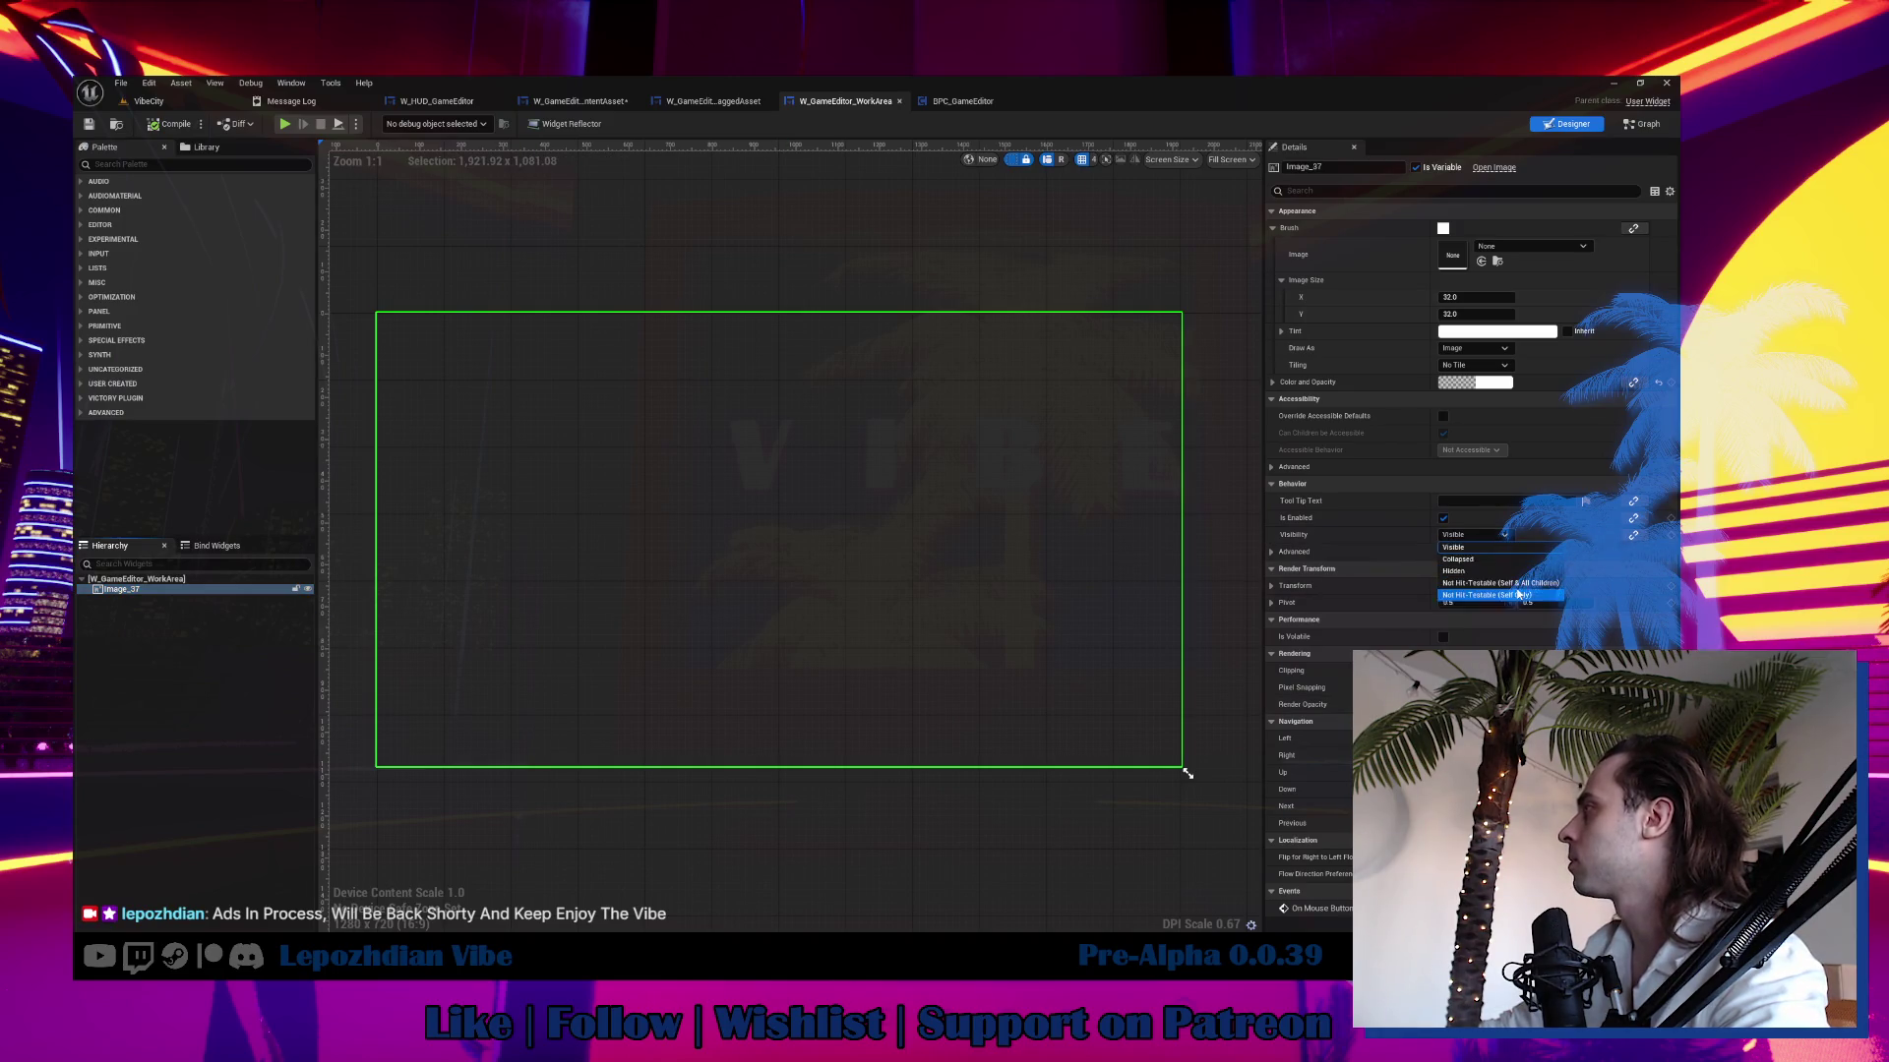
pyautogui.click(1515, 585)
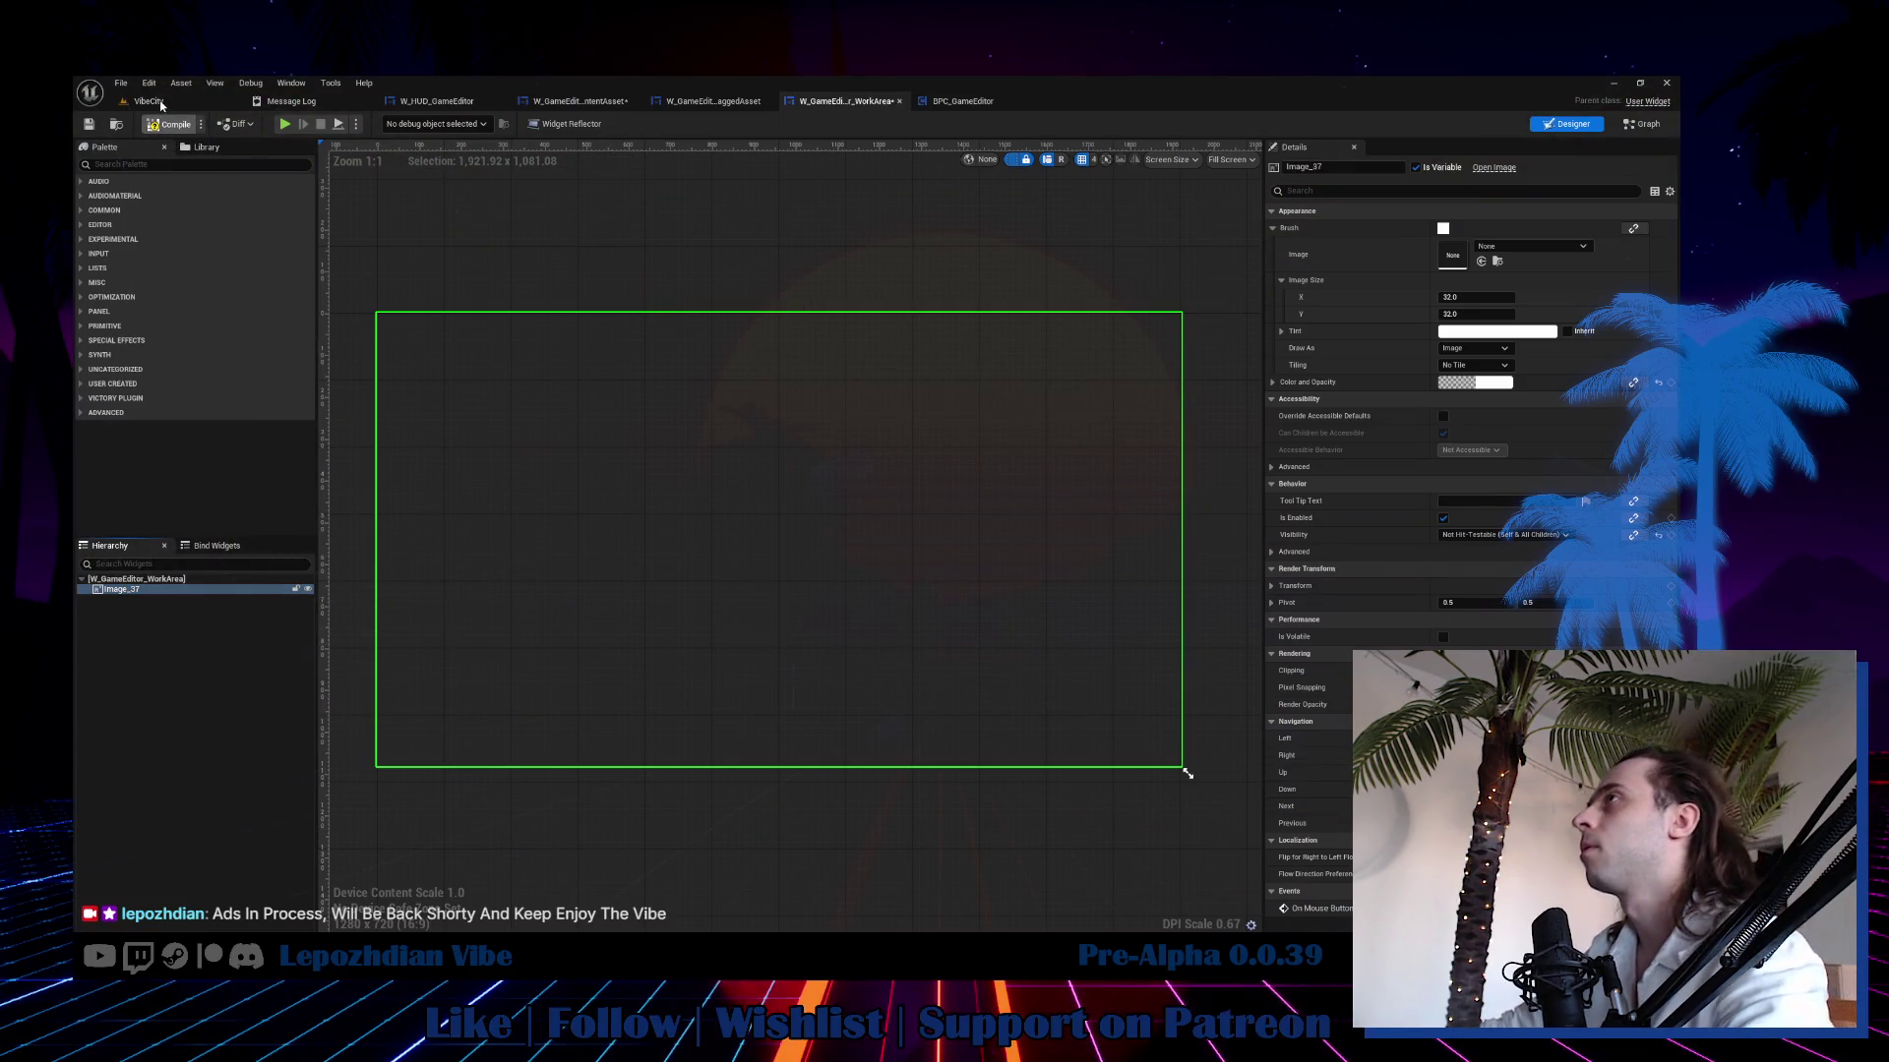
pyautogui.click(149, 101)
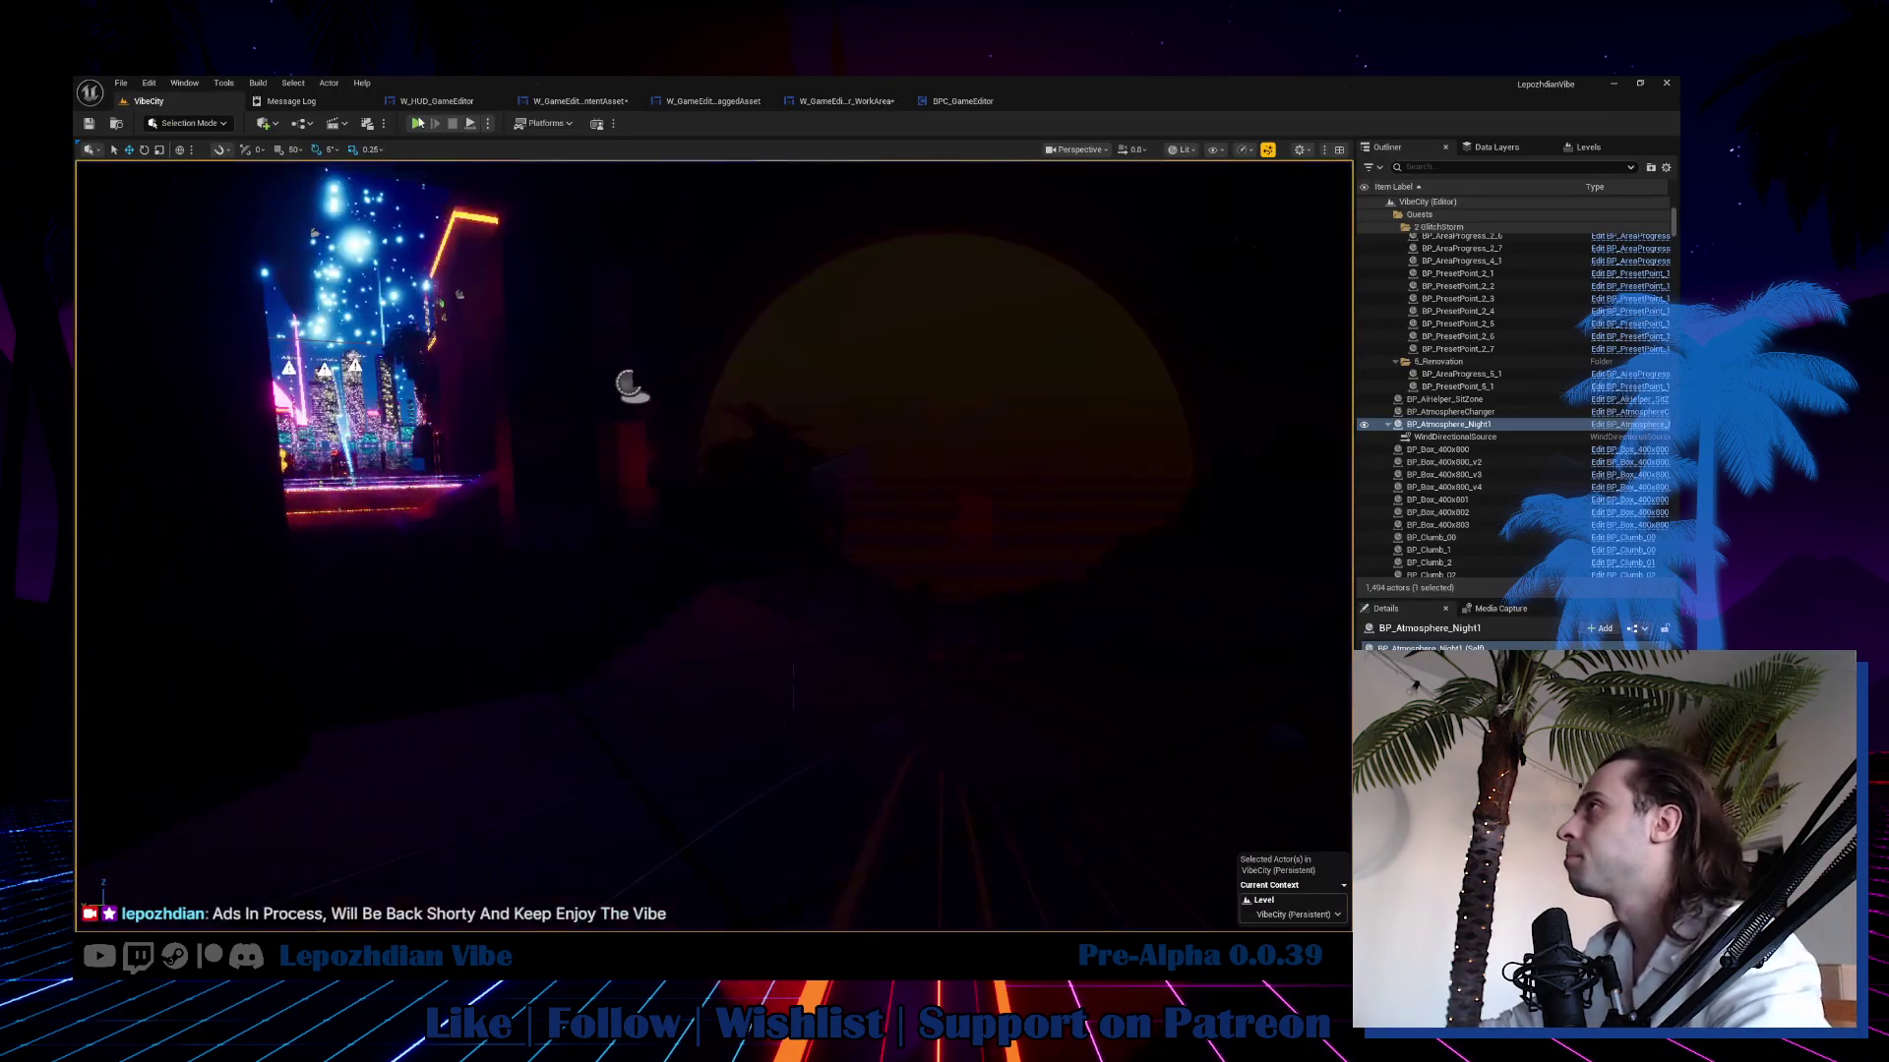
# Play the level again, open the Vibe Editor and expand the Emissive category.
pyautogui.click(416, 123)
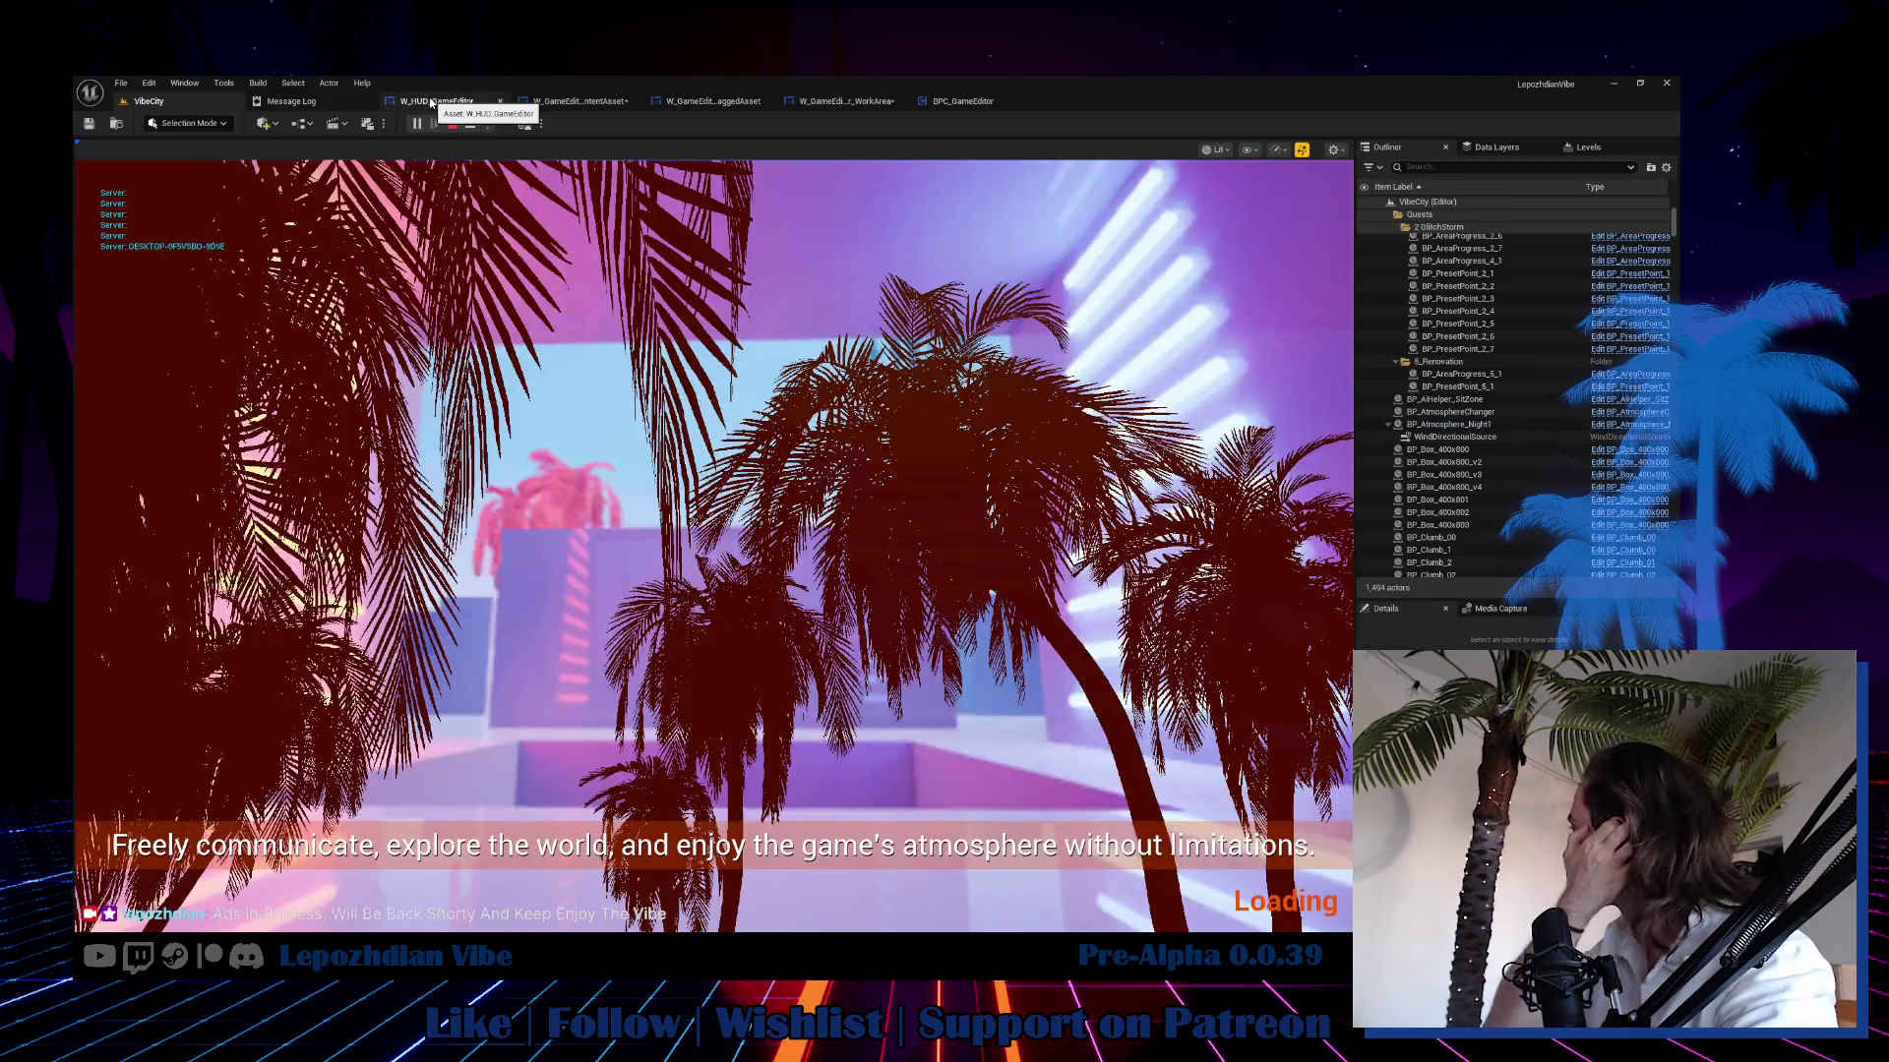
pyautogui.press('Escape')
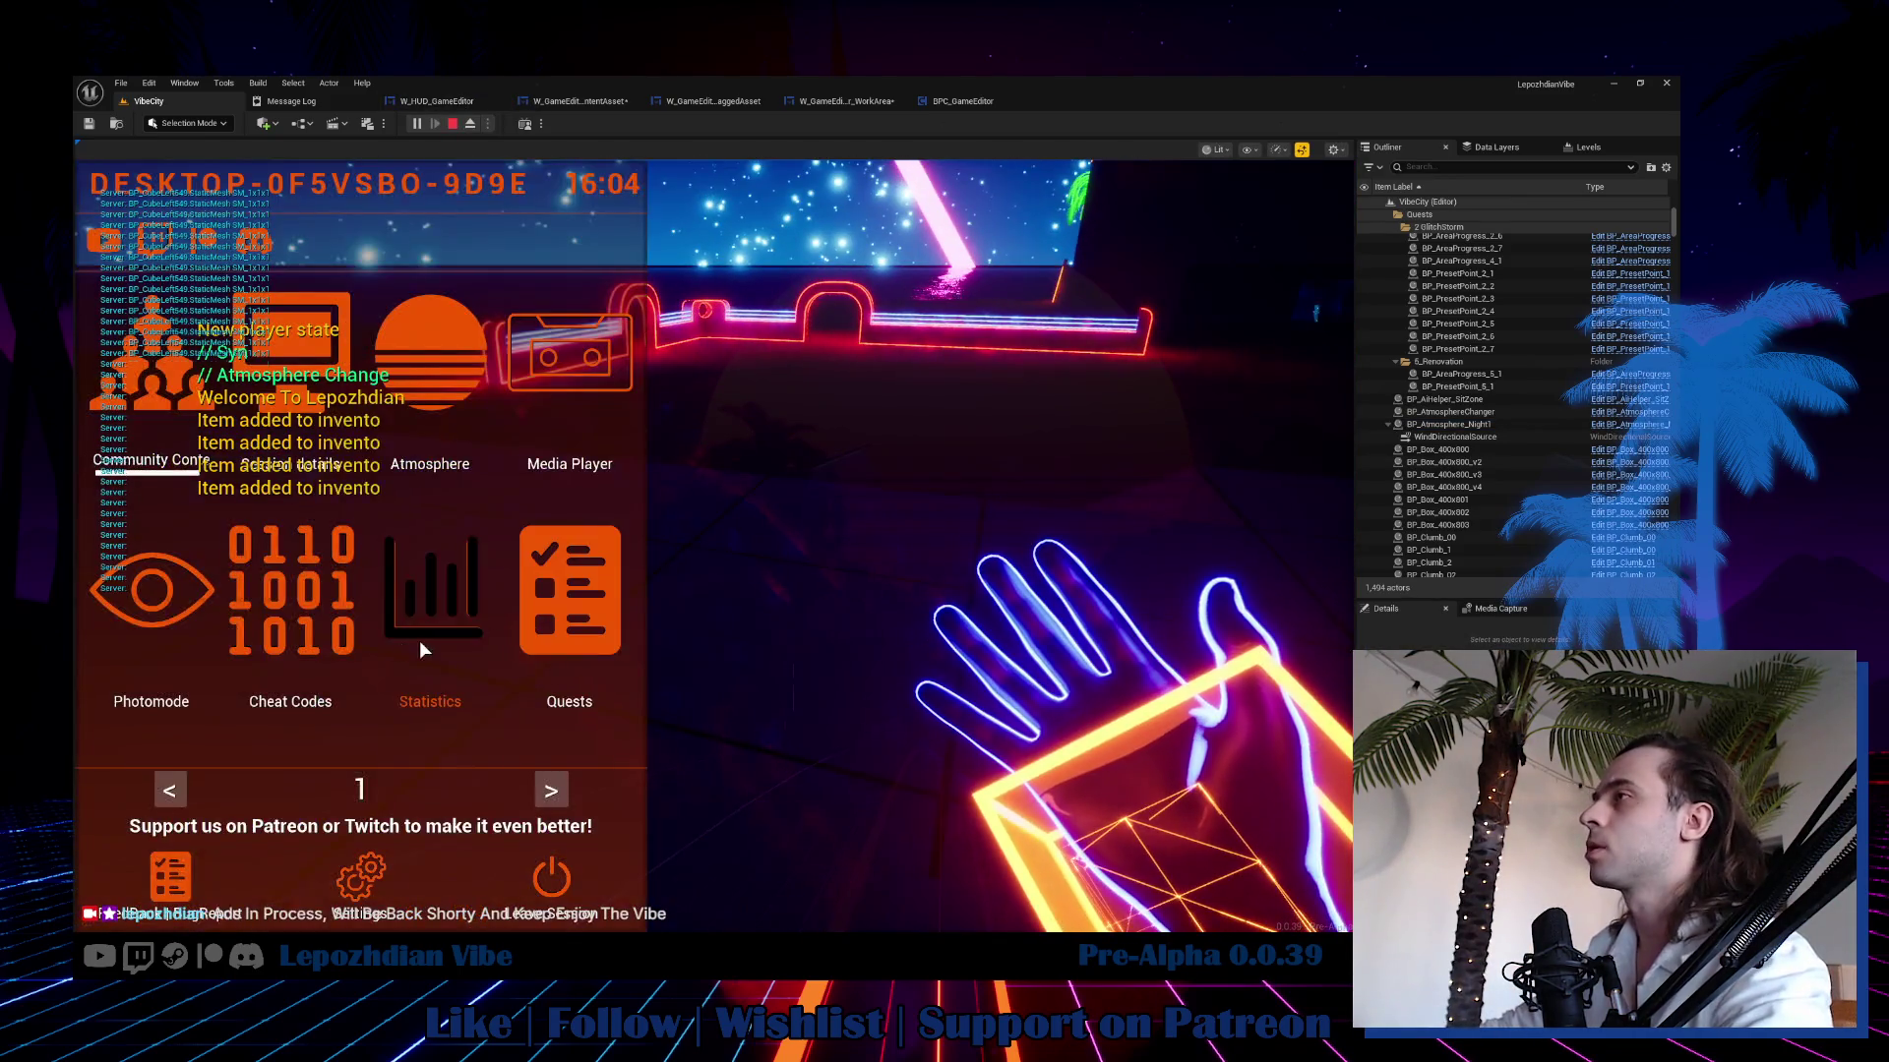
pyautogui.click(551, 792)
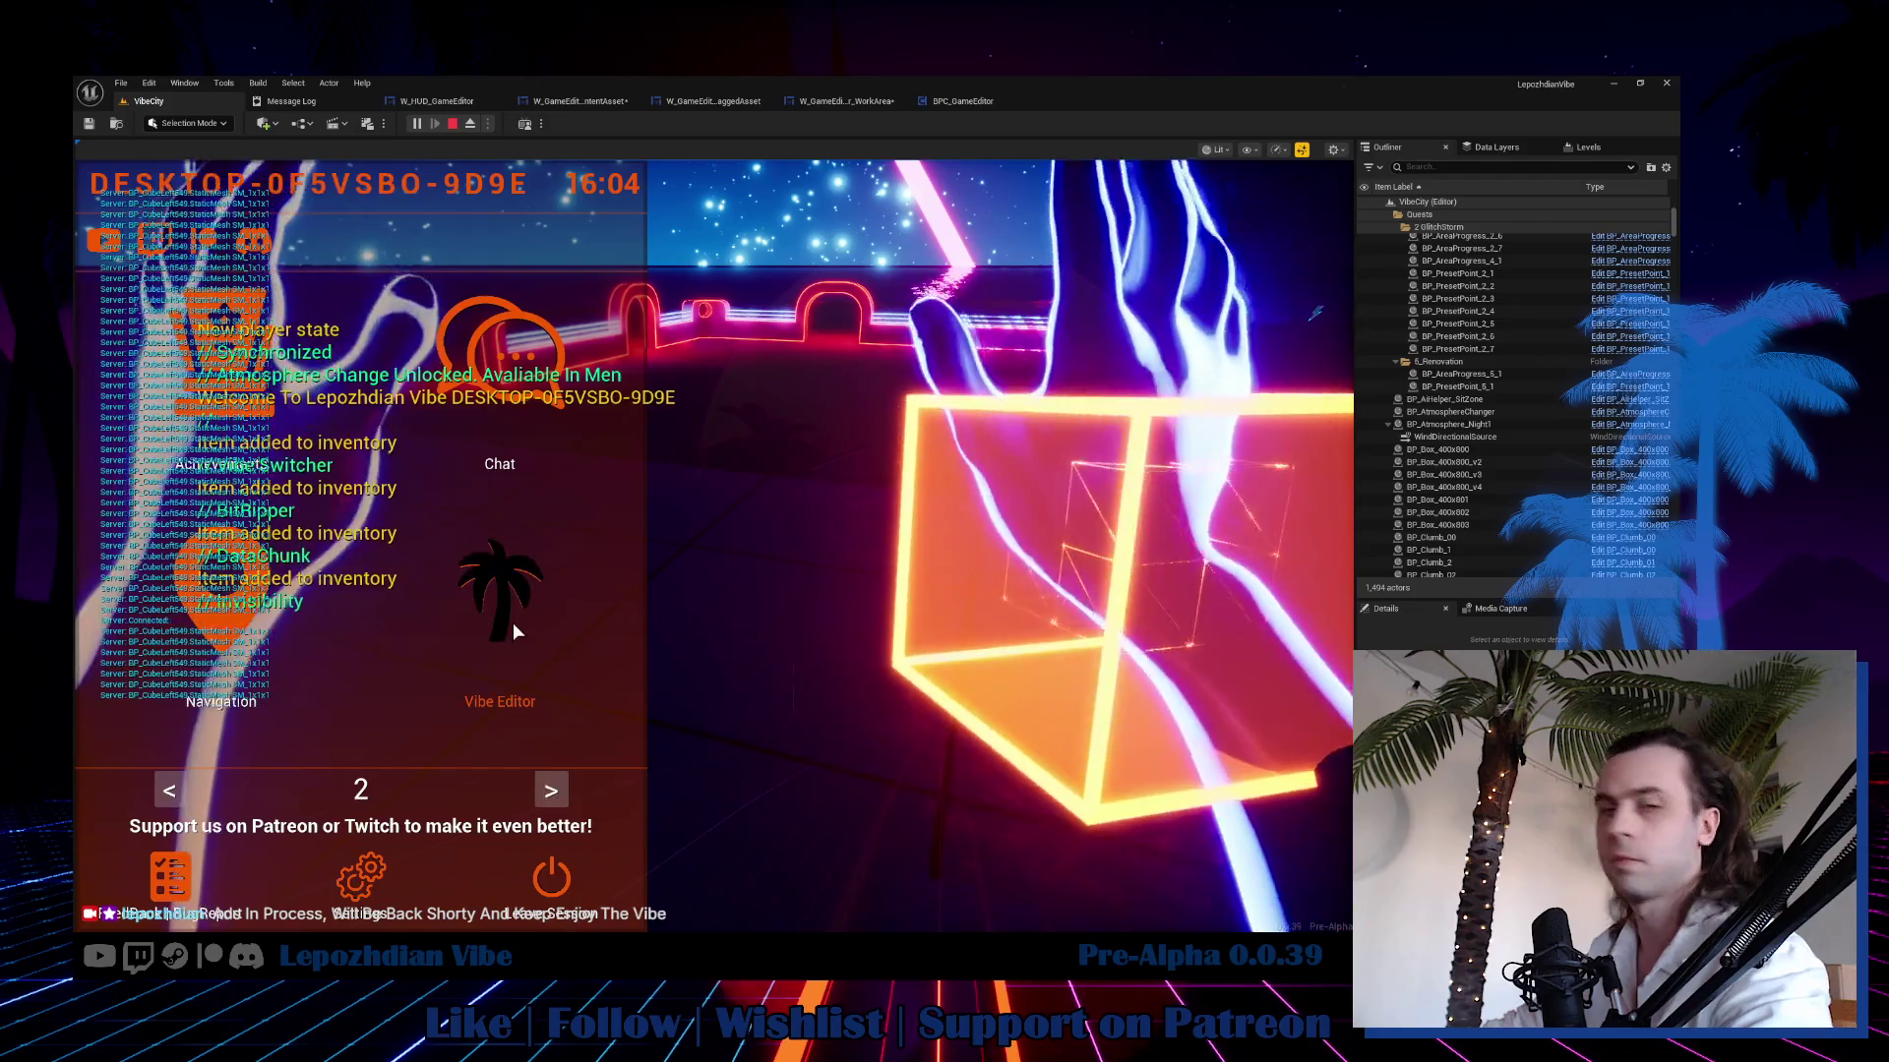
pyautogui.click(512, 622)
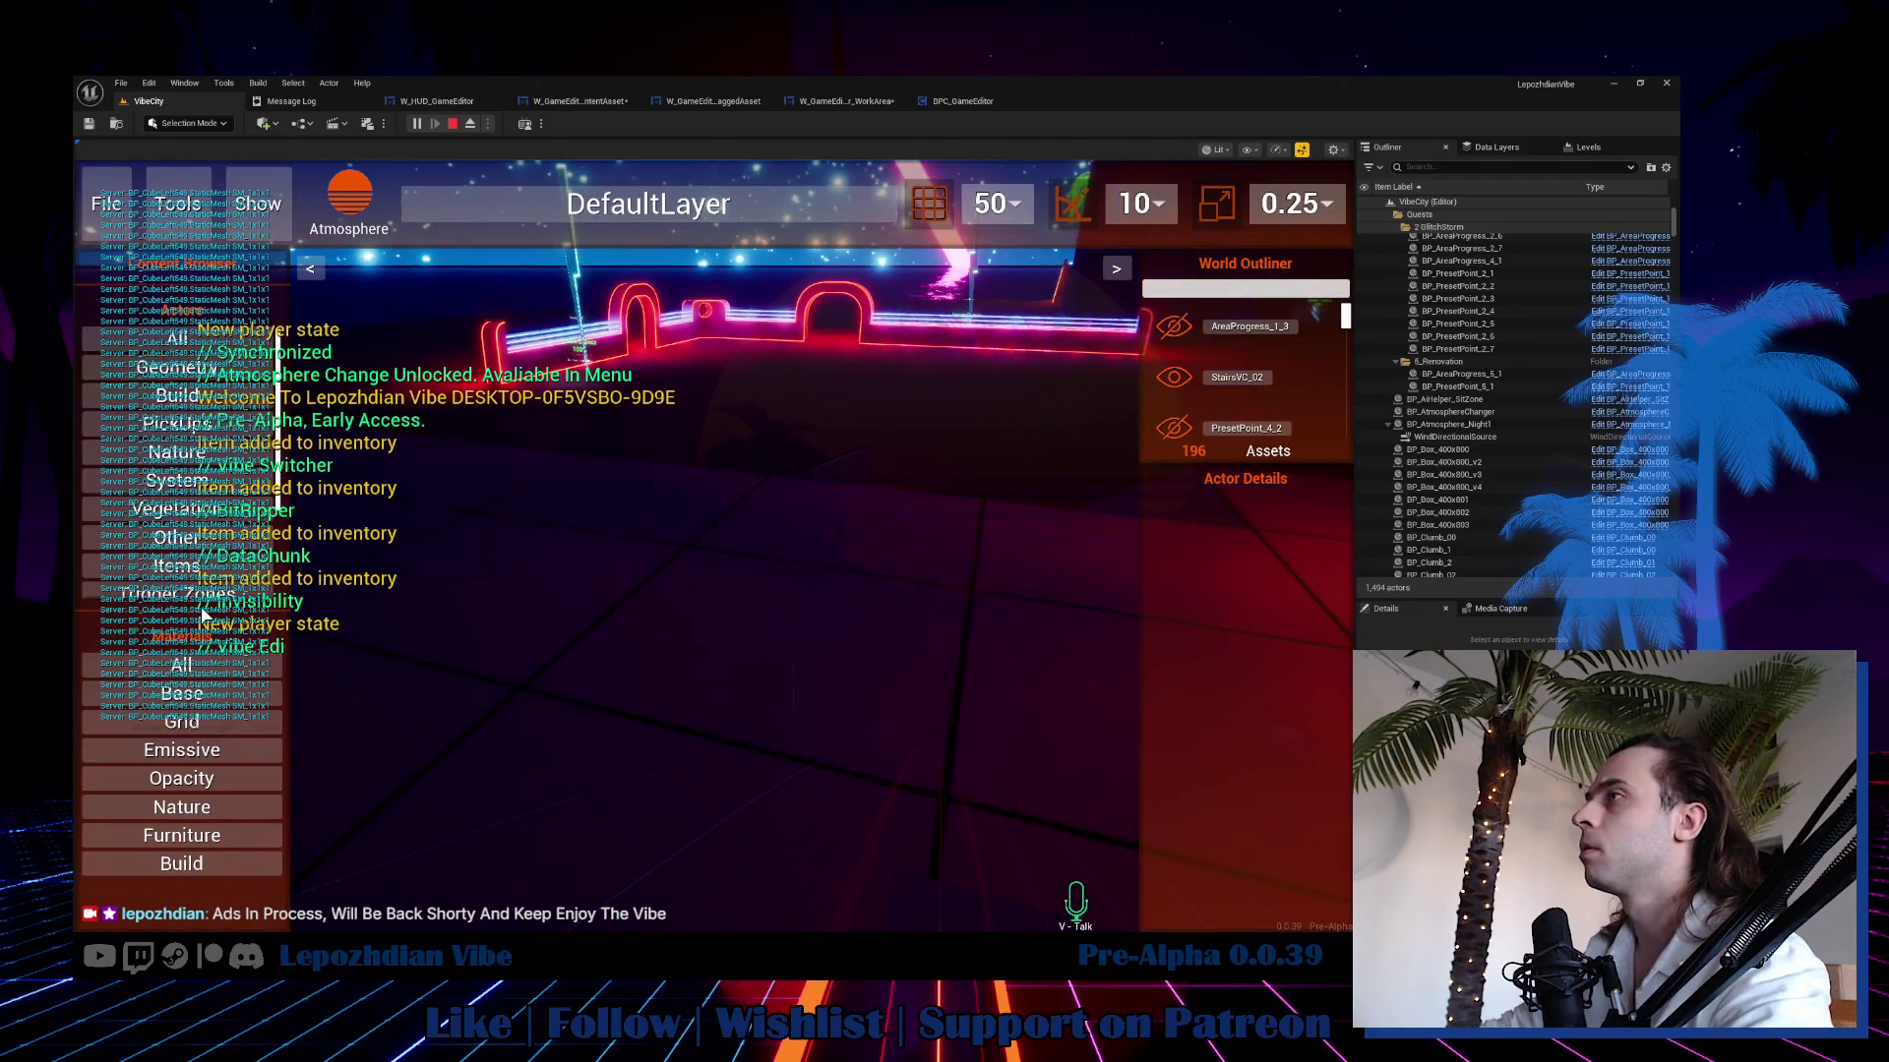
pyautogui.click(191, 755)
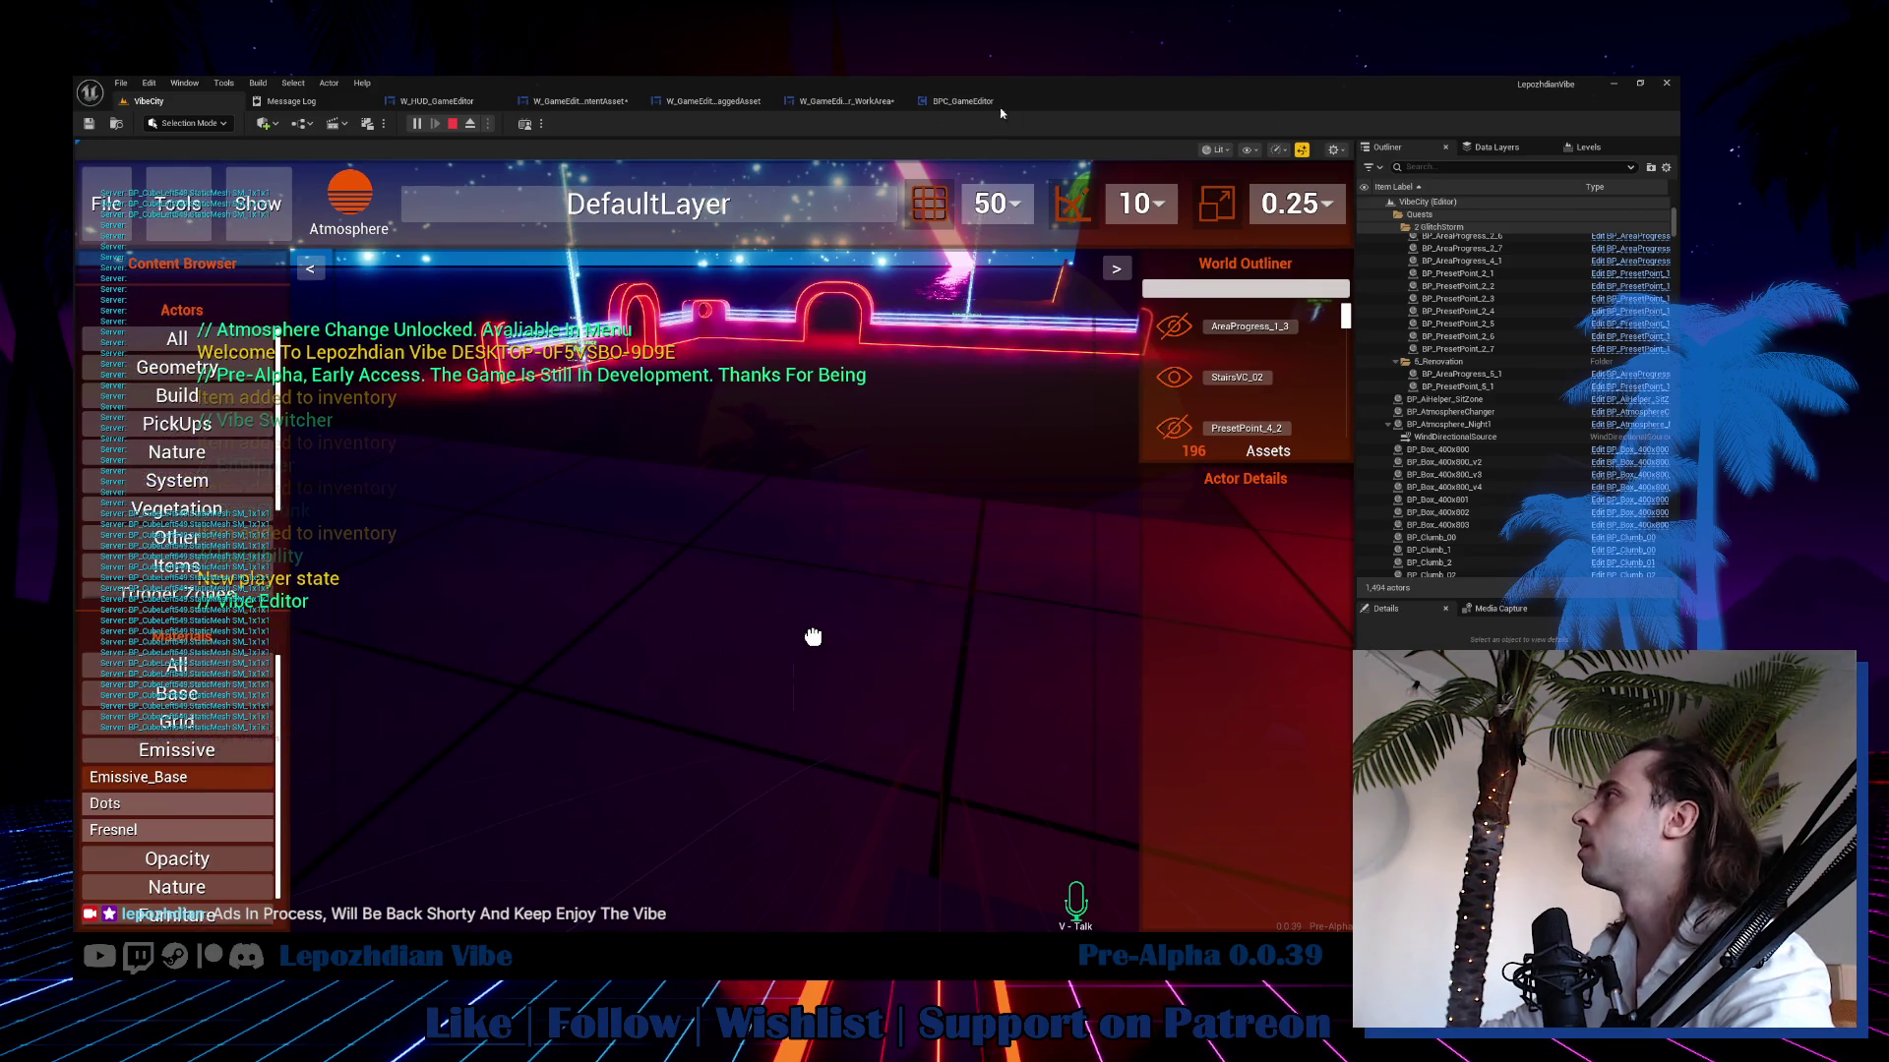
pyautogui.press('Escape')
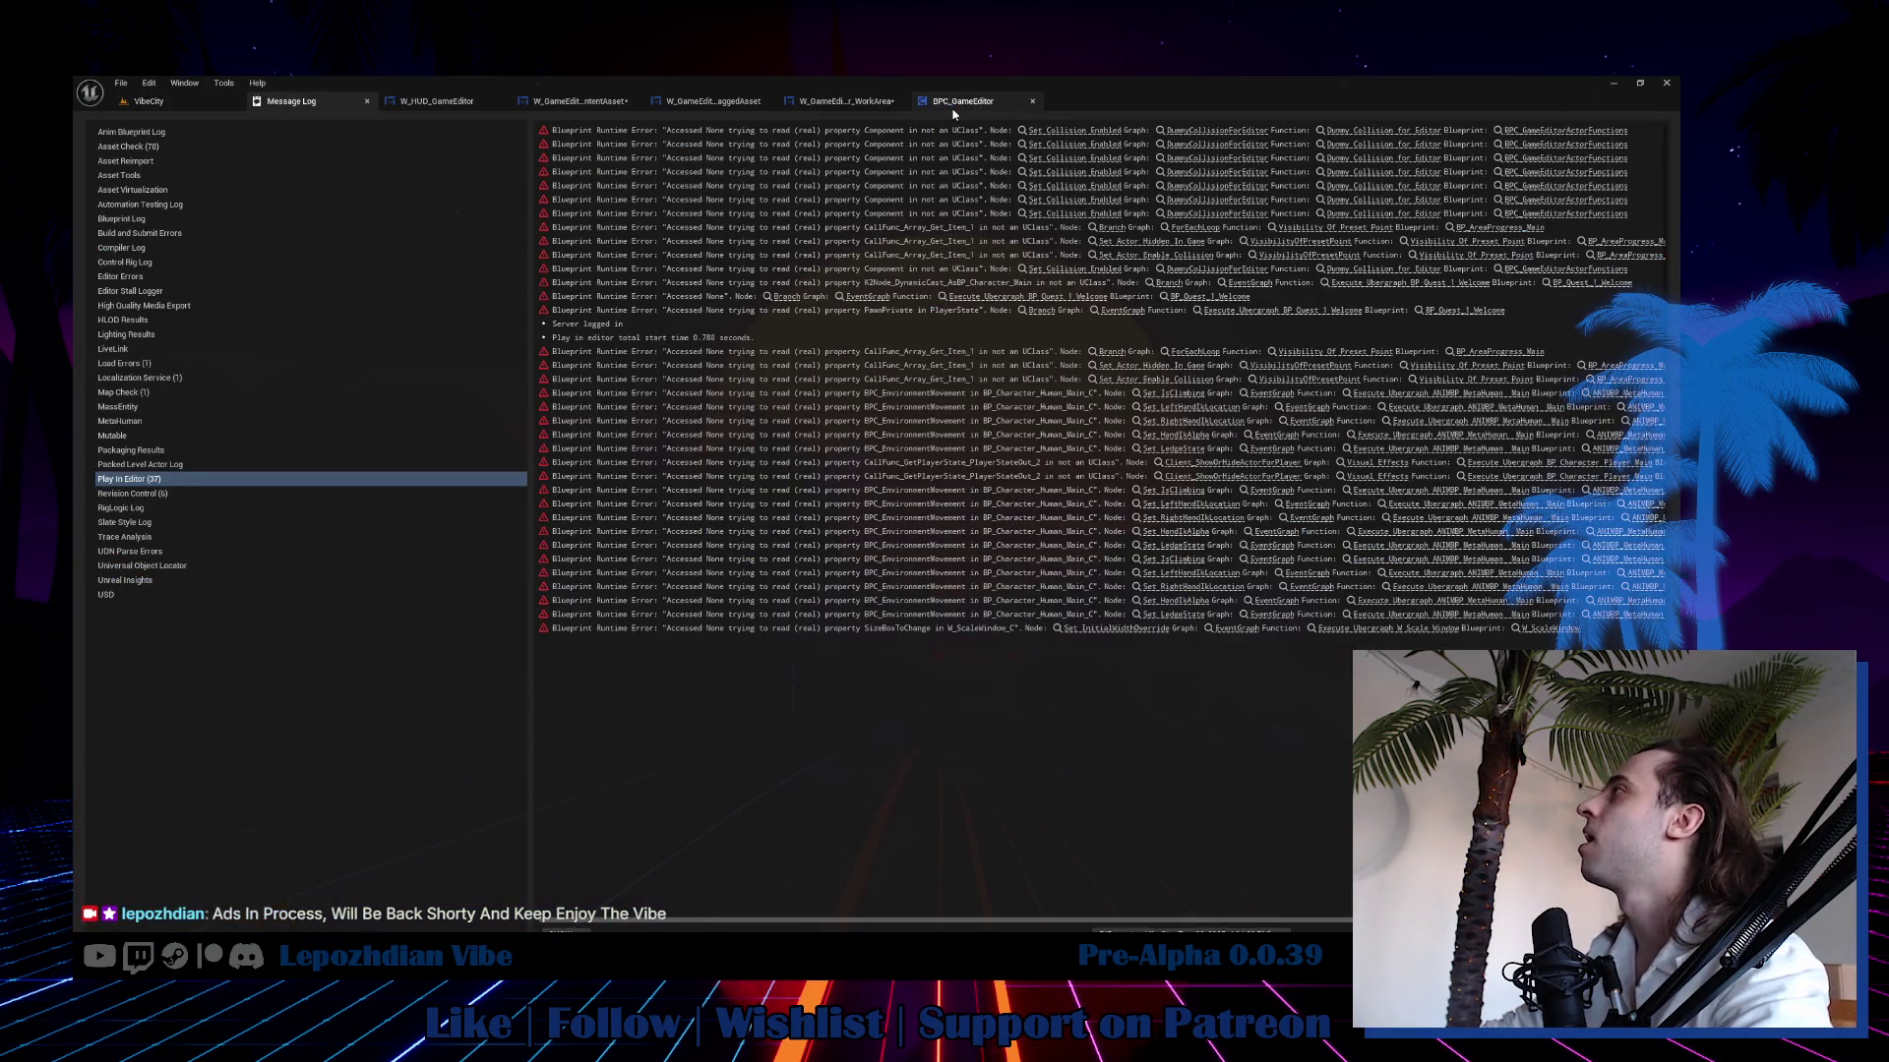
# In W_GameEditor_WorkArea, reset Image_37's visibility to Visible and show the event graph.
pyautogui.click(952, 108)
pyautogui.click(872, 104)
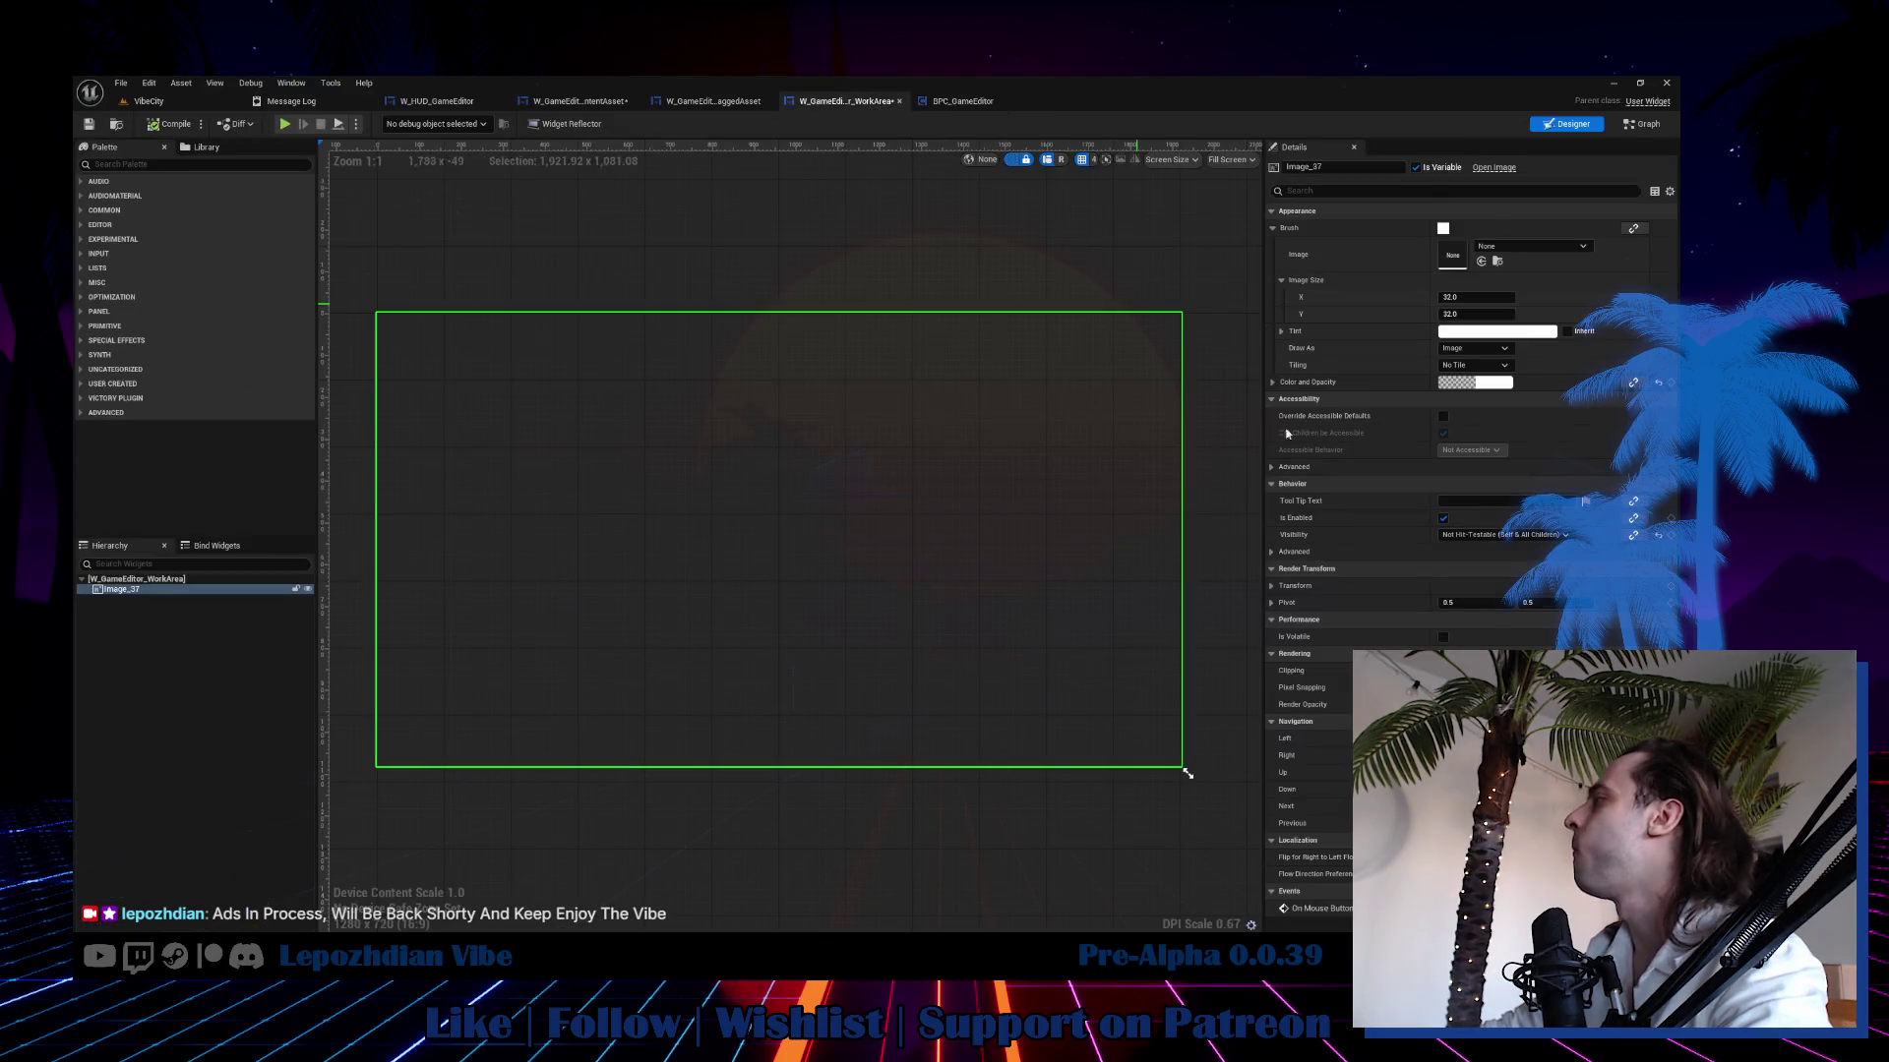
pyautogui.click(1659, 537)
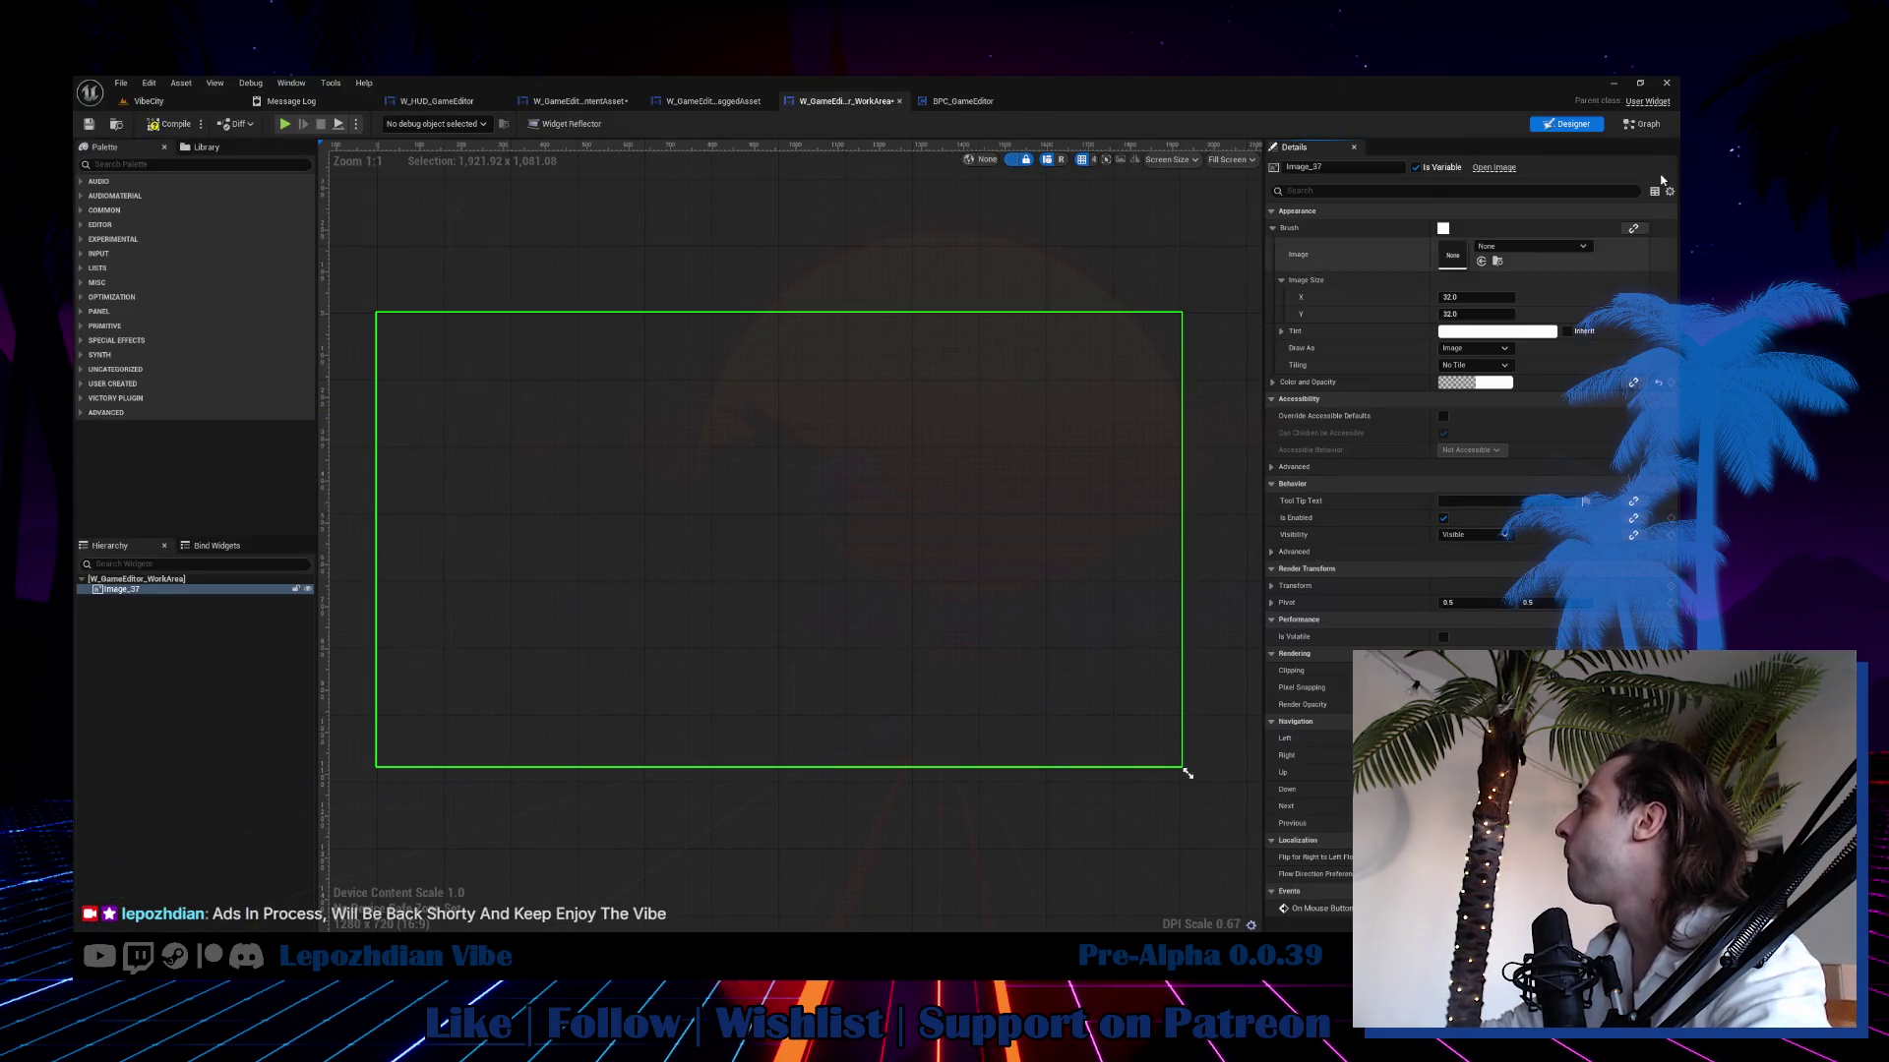
pyautogui.click(1643, 128)
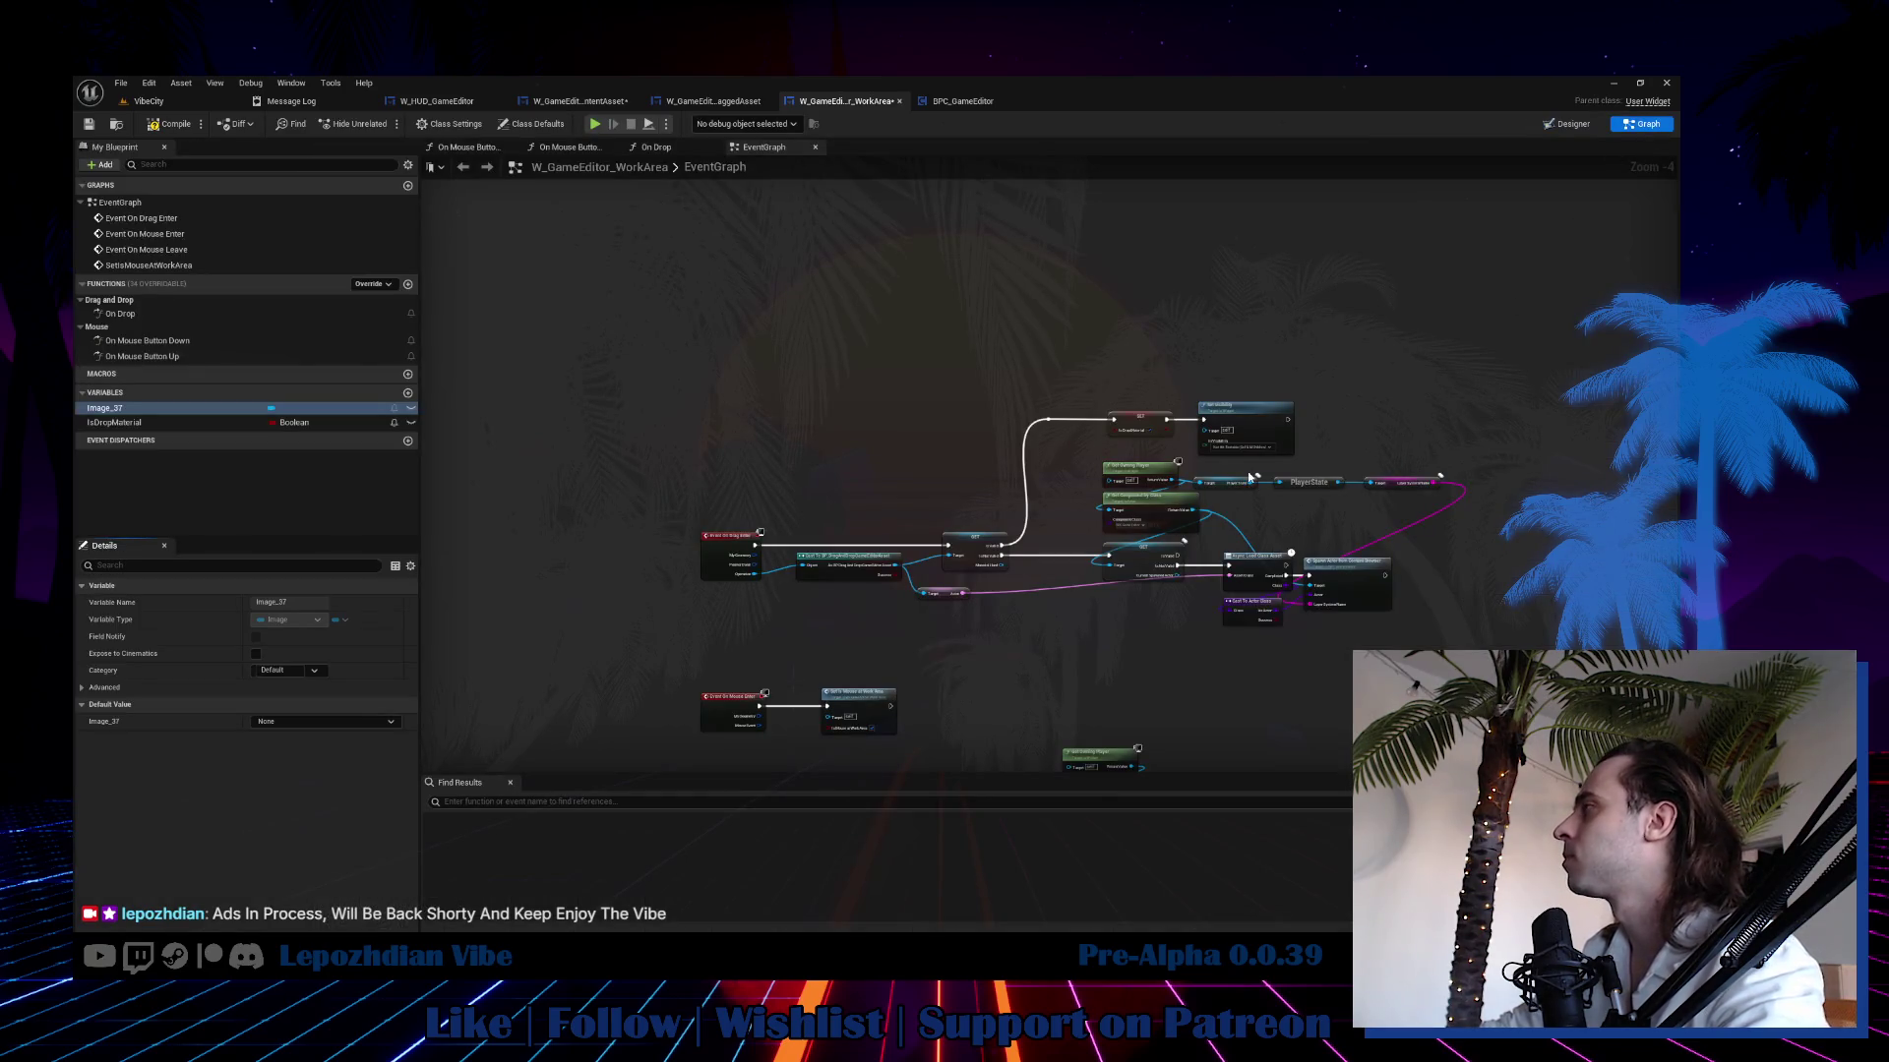
# Search the WorkArea blueprint for all SetVisibility references by name.
pyautogui.moveTo(1106, 536); pyautogui.dragTo(1091, 279)
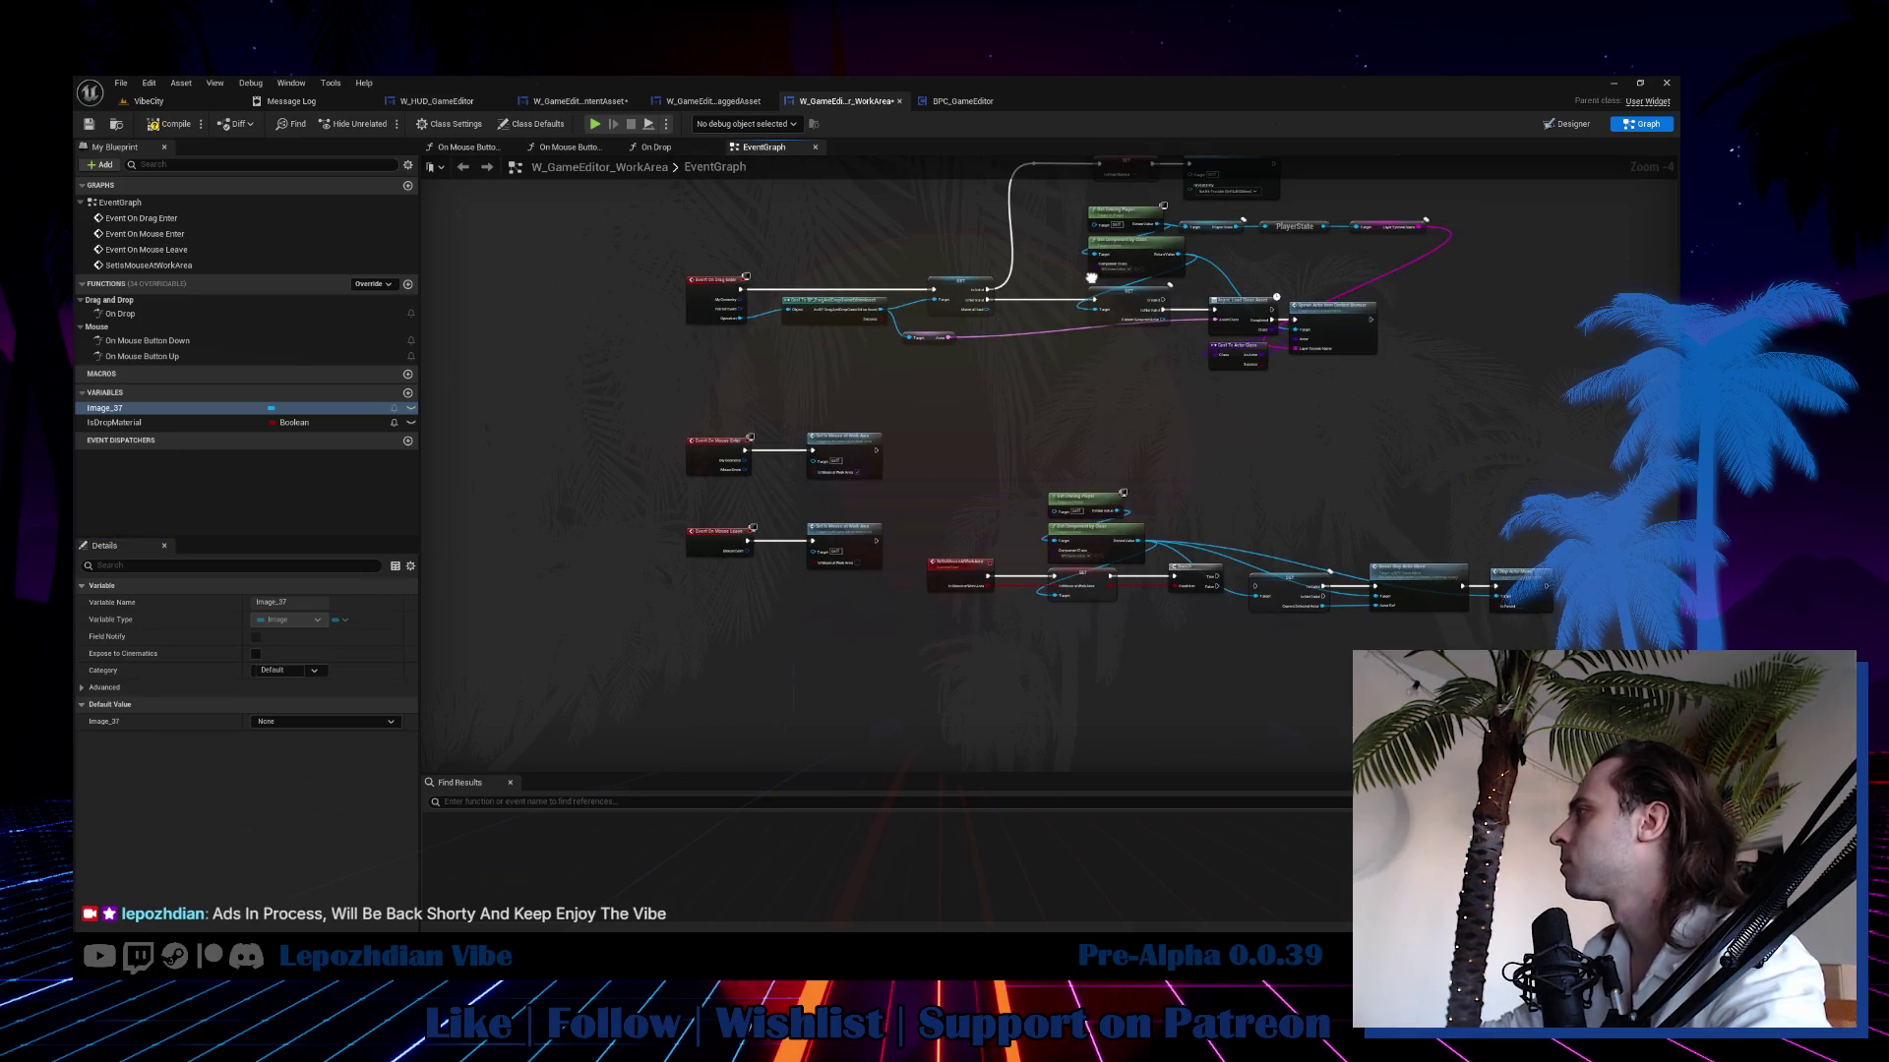
pyautogui.scroll(3, 1091, 278)
pyautogui.click(1258, 257)
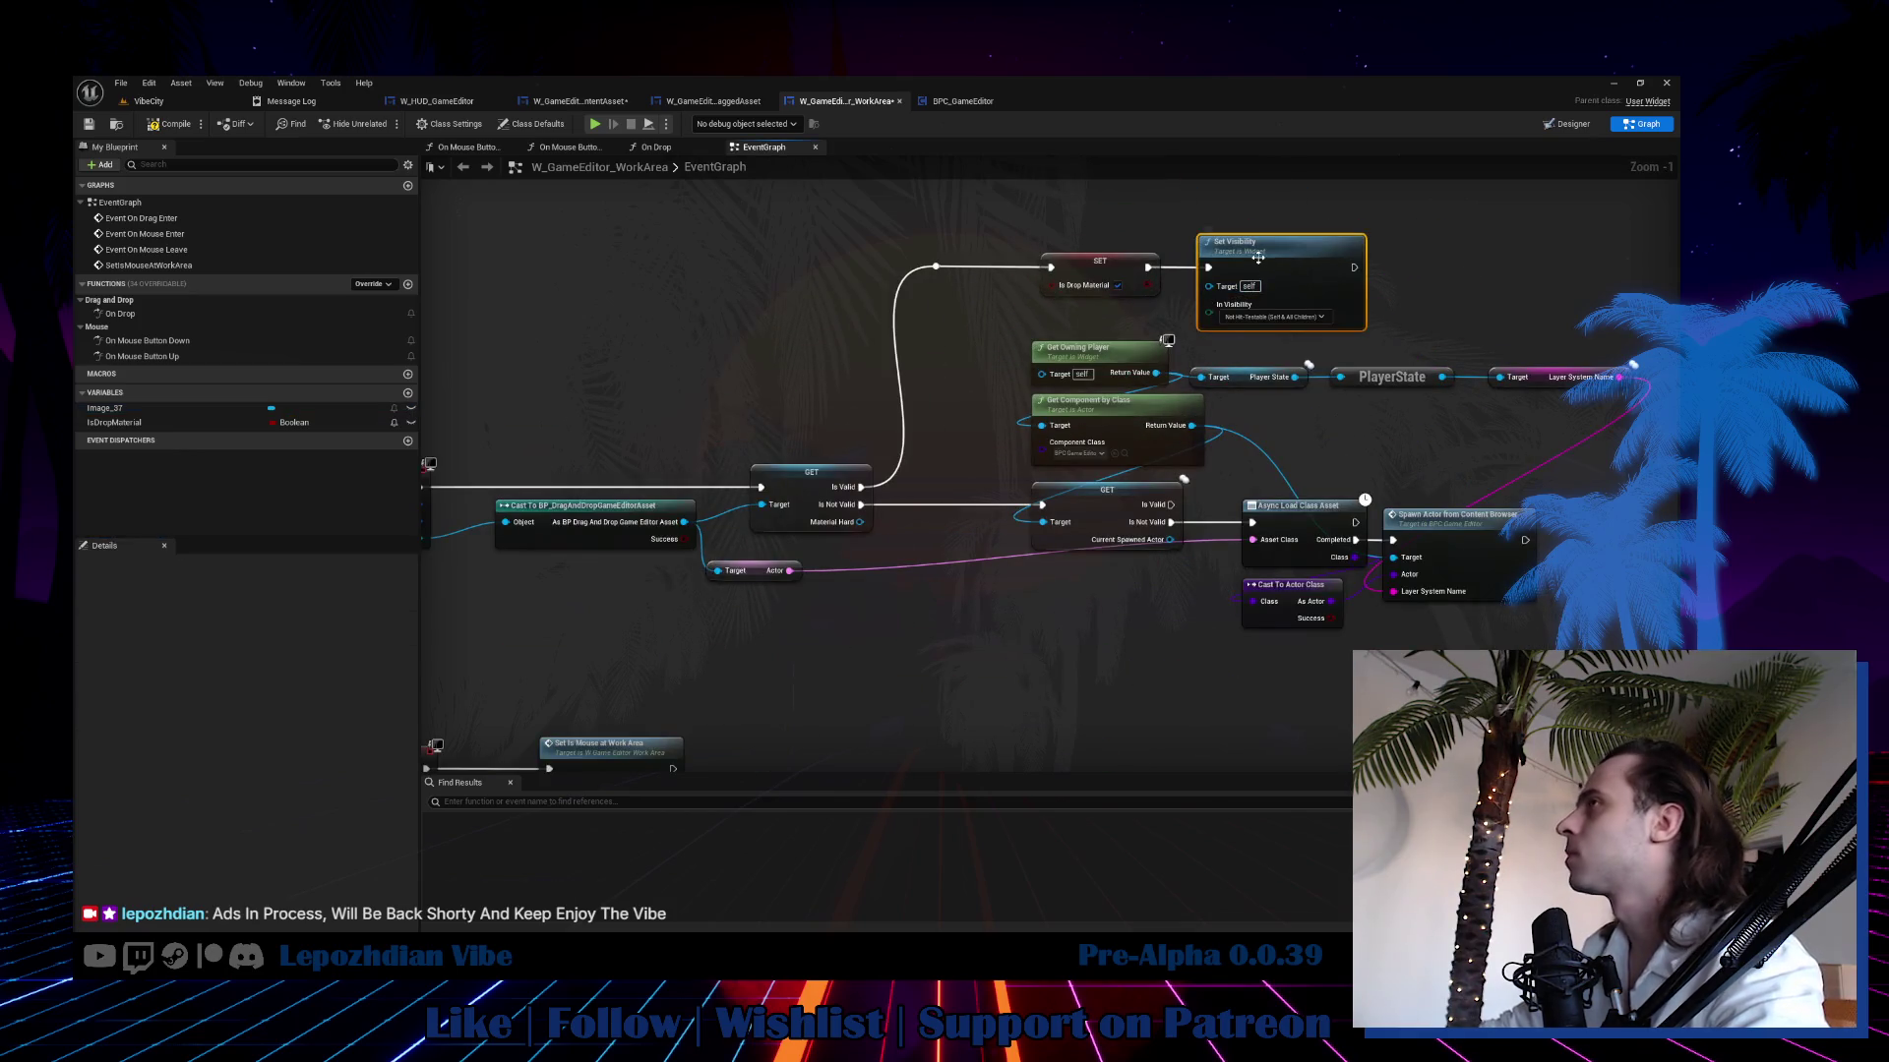
pyautogui.rightClick(1267, 263)
pyautogui.moveTo(1334, 397)
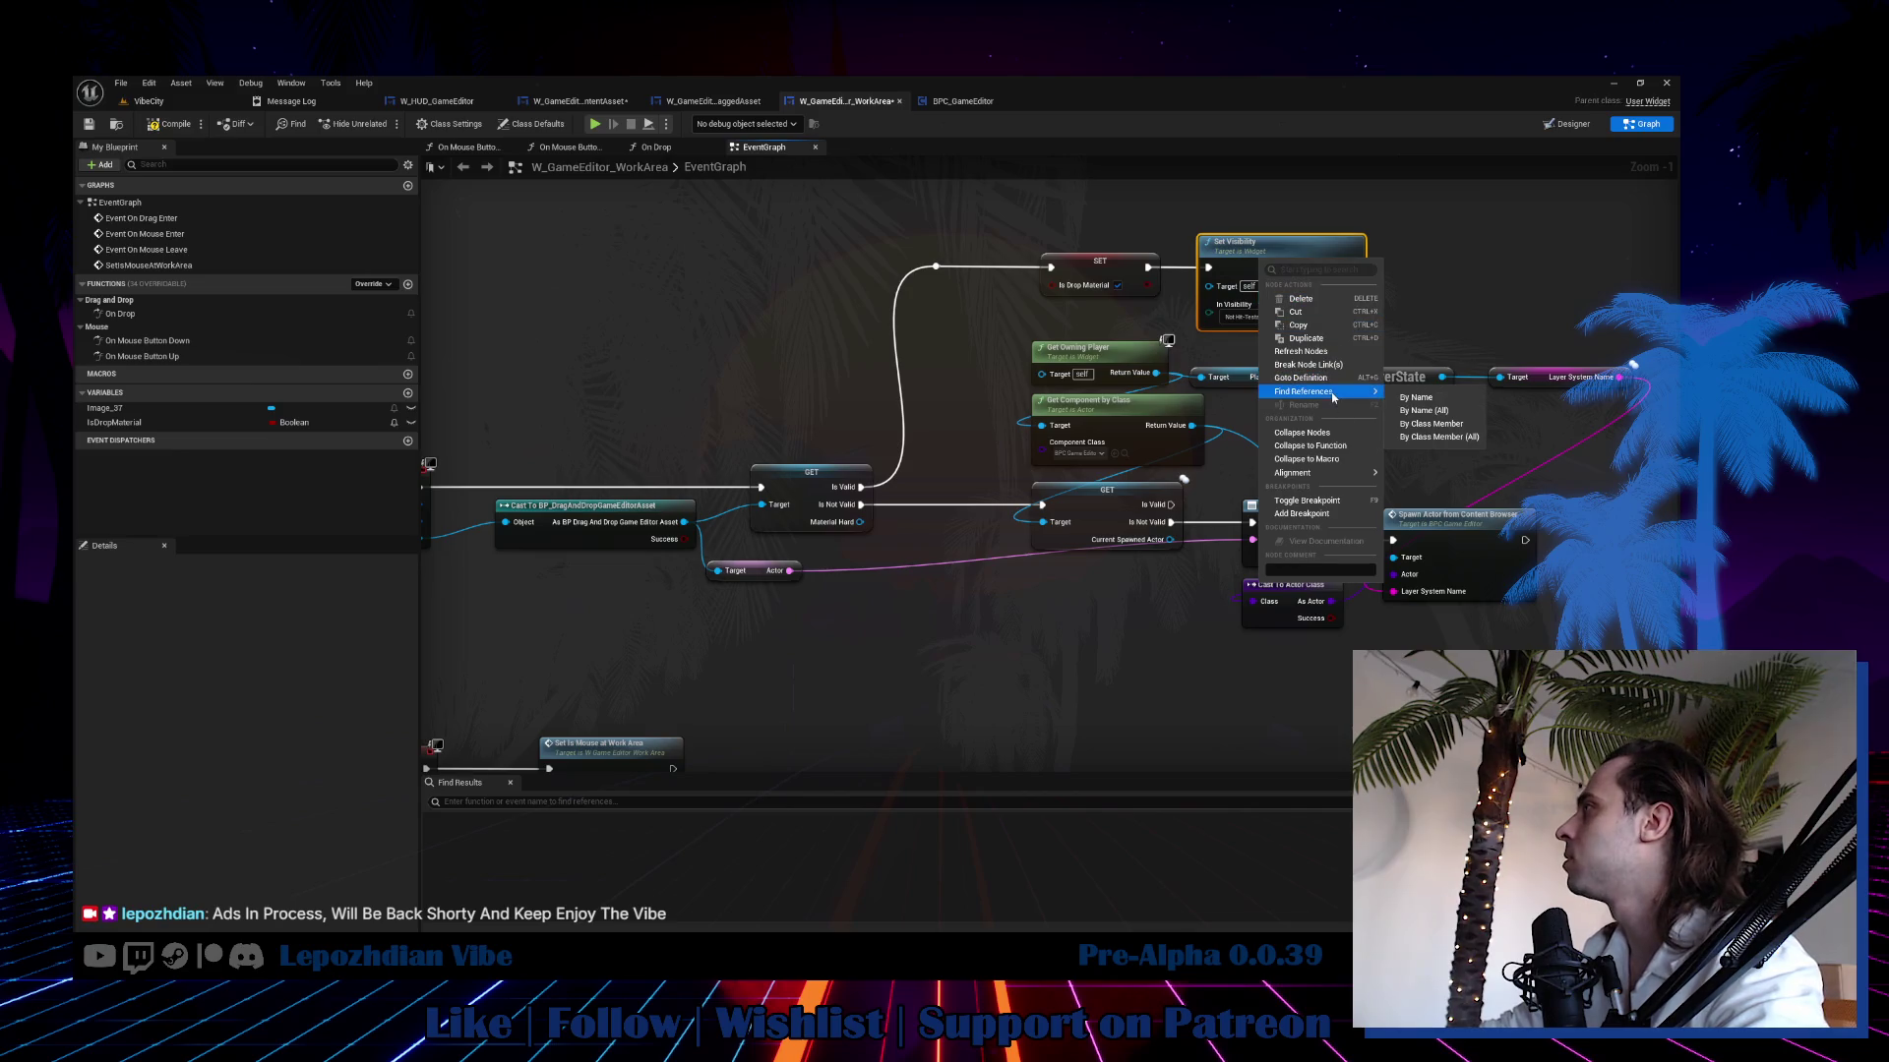
pyautogui.click(1419, 397)
# Step through the results in EventGraph and On Drop to the Set Visibility node under OnMouseButtonUp.
pyautogui.click(492, 837)
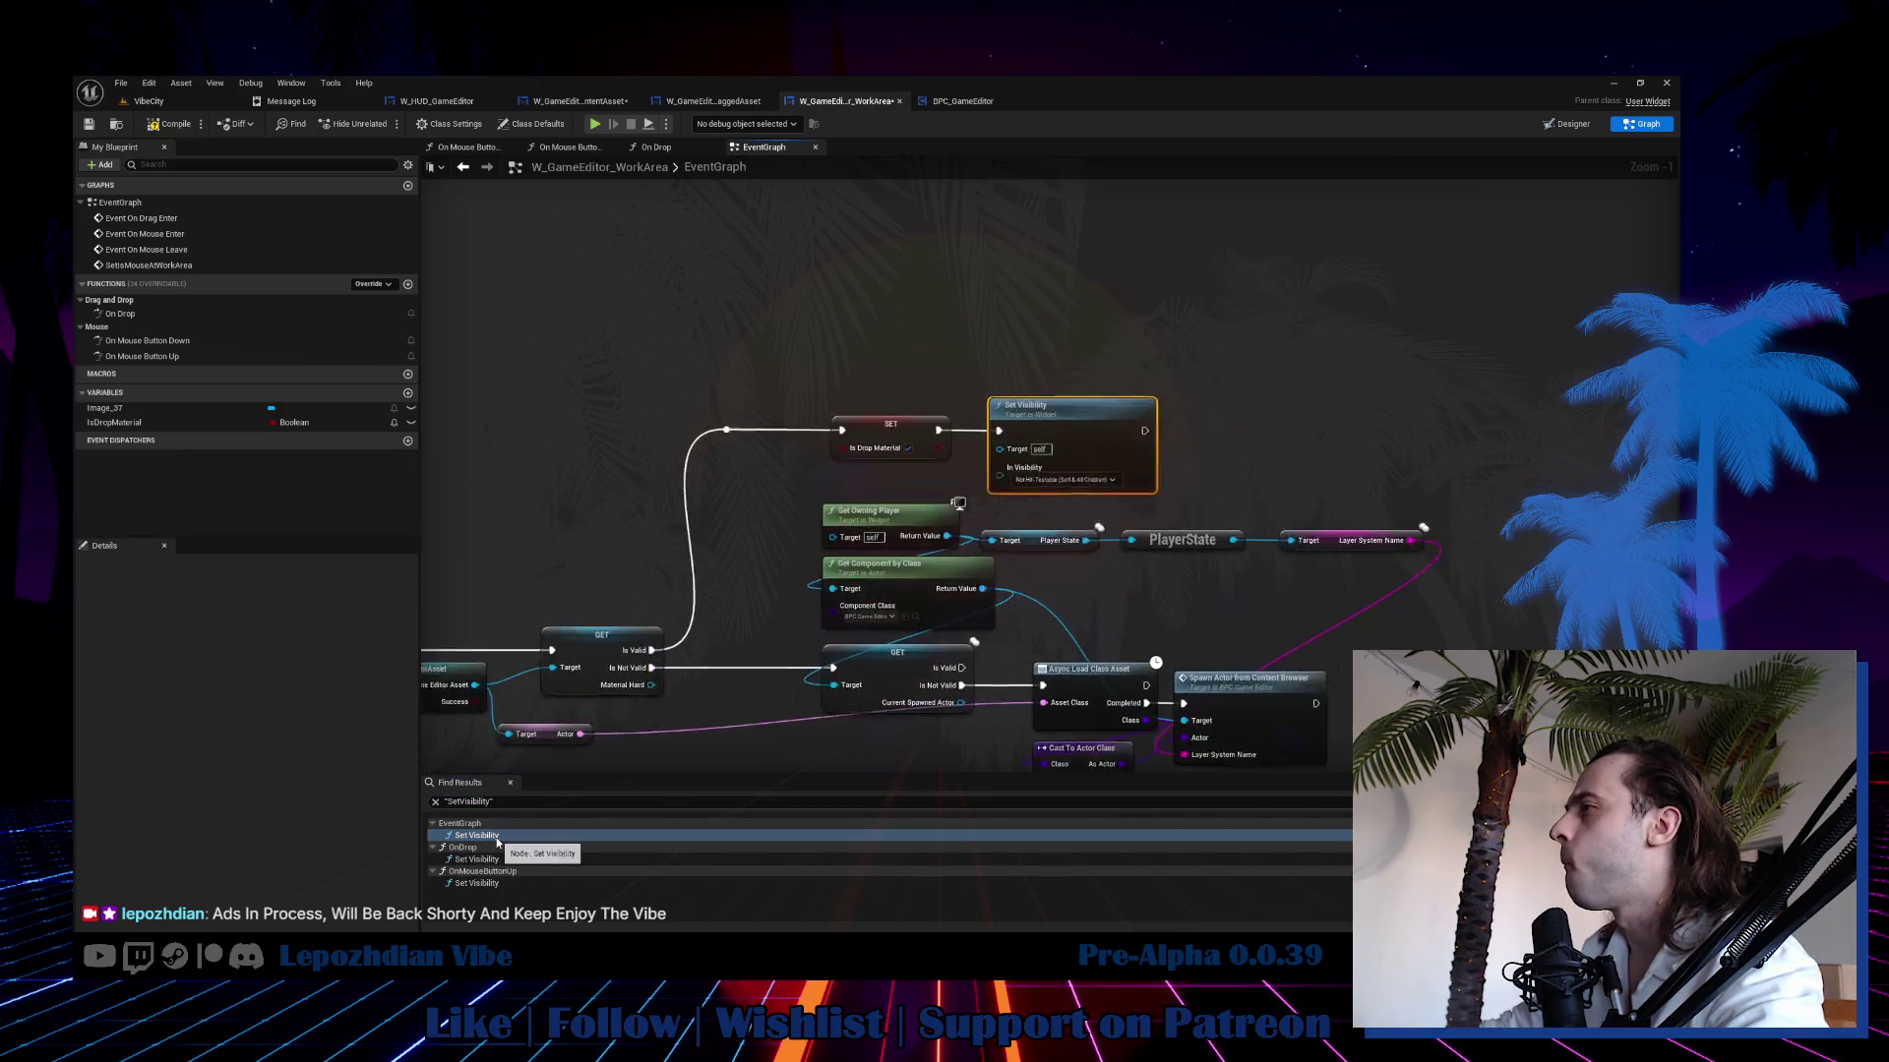
pyautogui.click(504, 860)
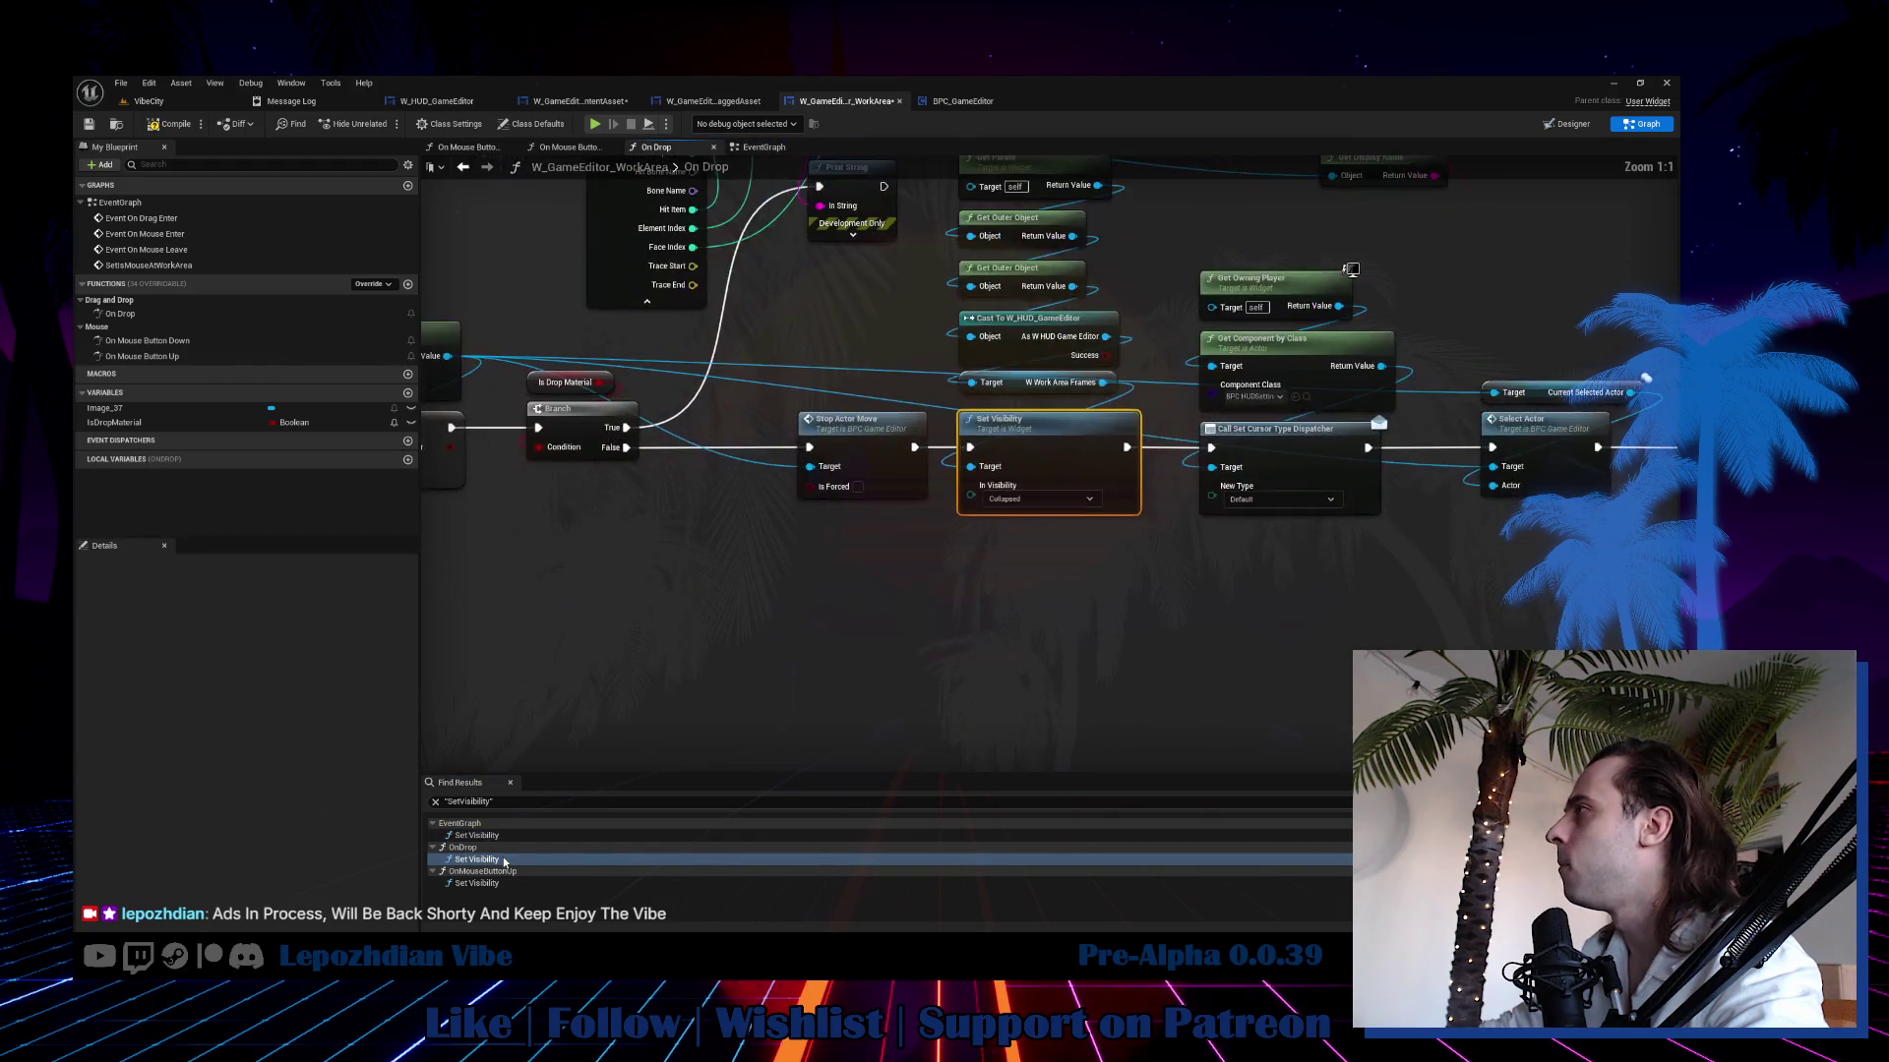
pyautogui.moveTo(669, 561)
pyautogui.mouseDown()
pyautogui.moveTo(1128, 641)
pyautogui.moveTo(1001, 658)
pyautogui.mouseUp()
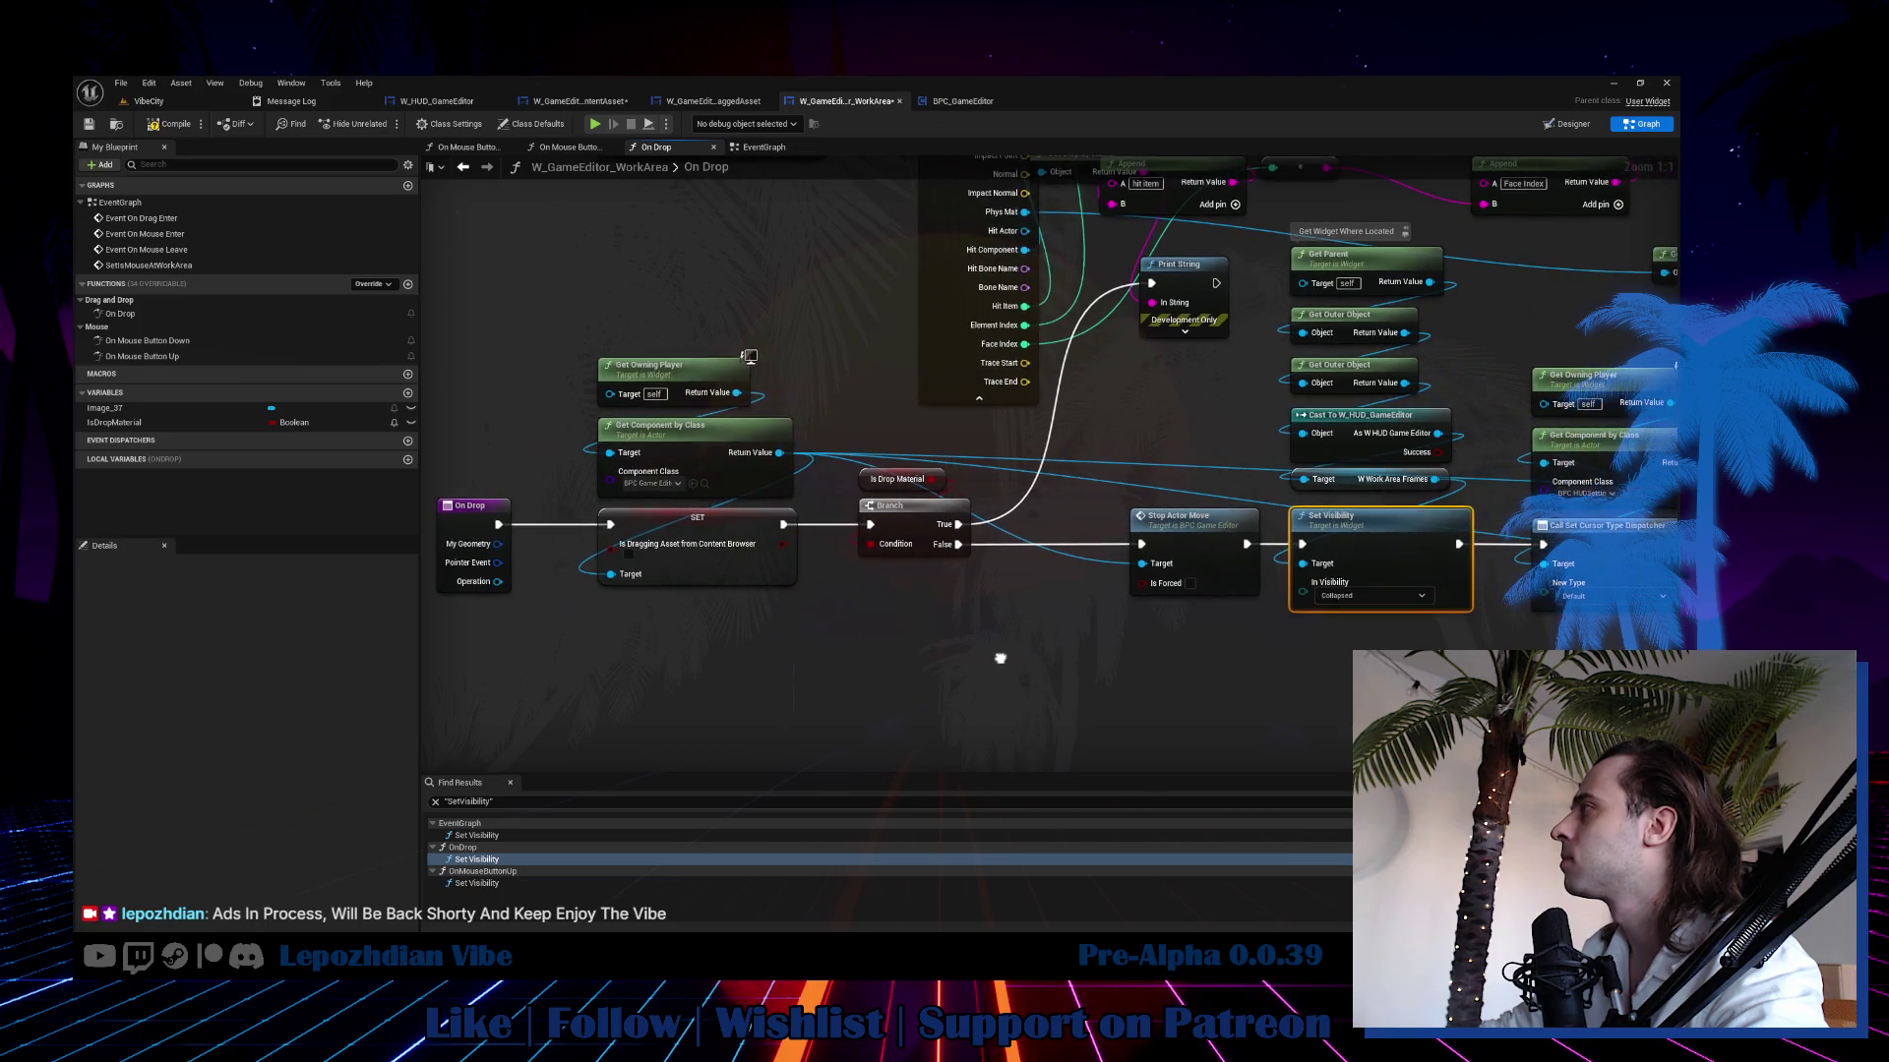
pyautogui.click(537, 883)
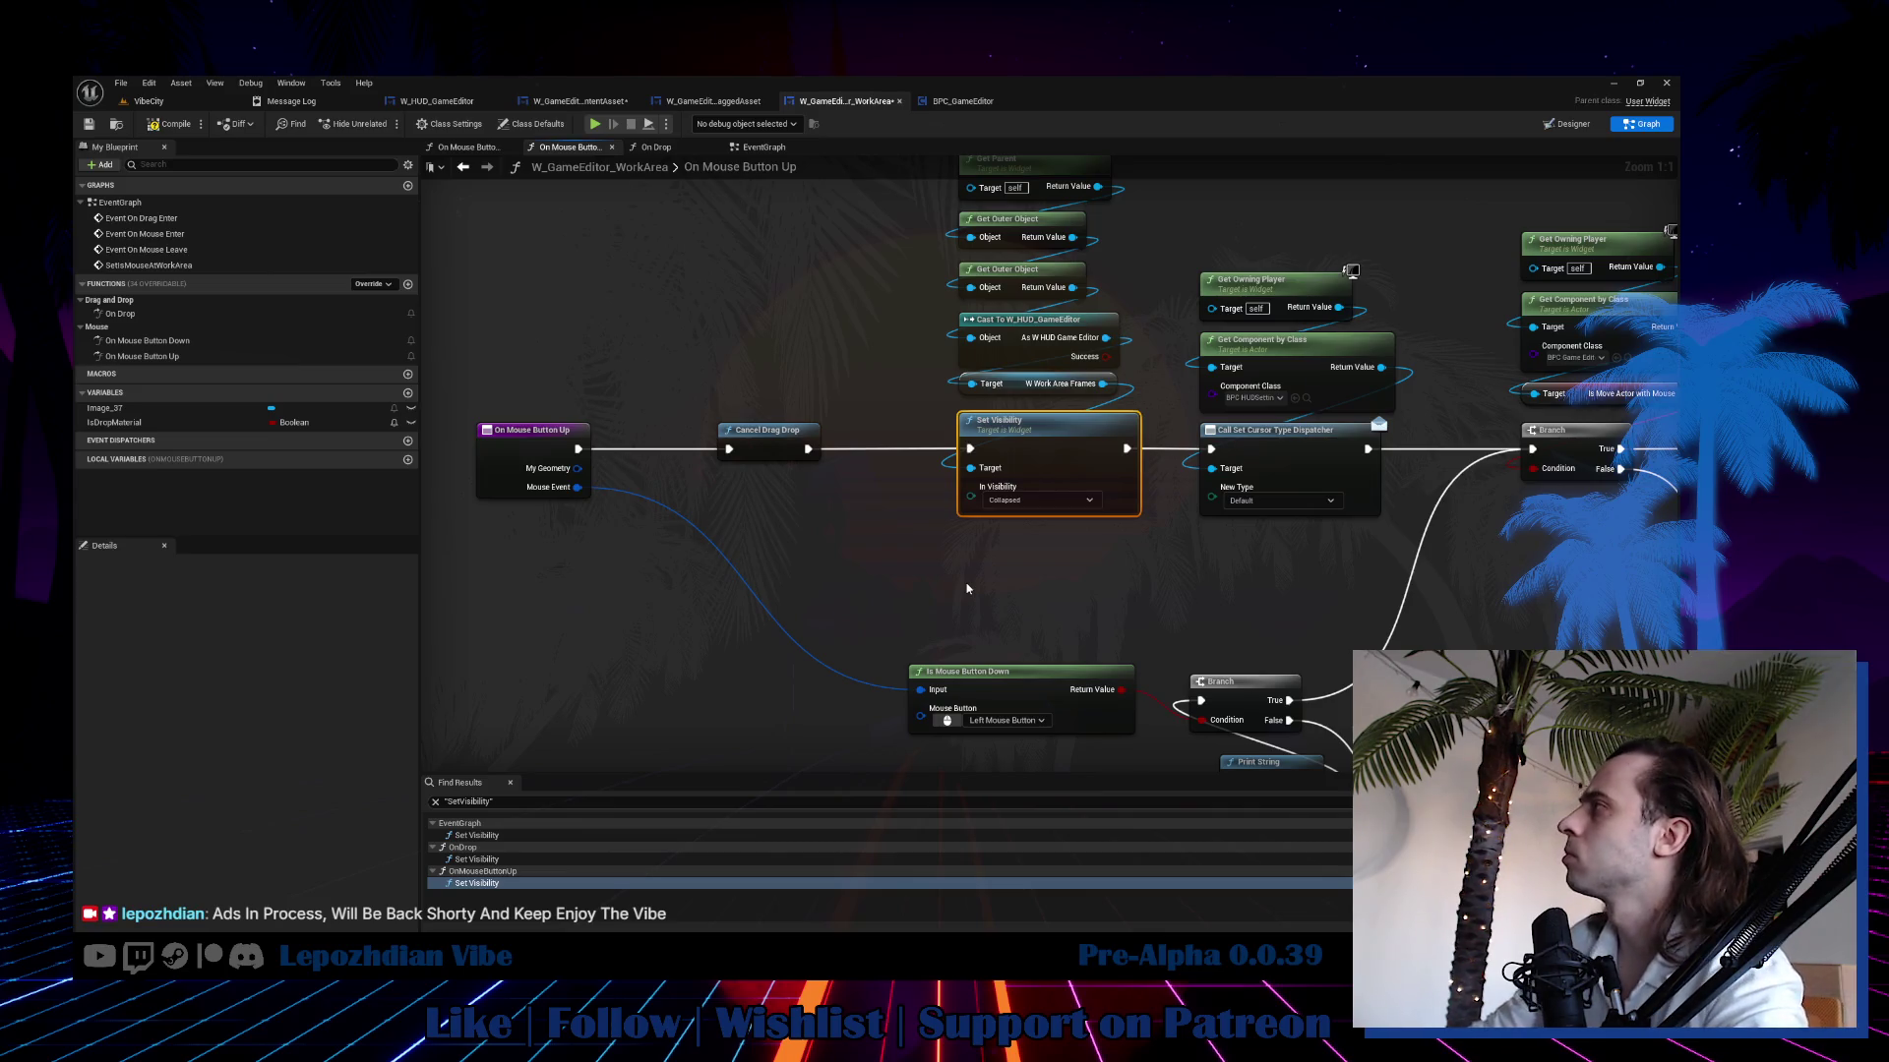
pyautogui.click(603, 101)
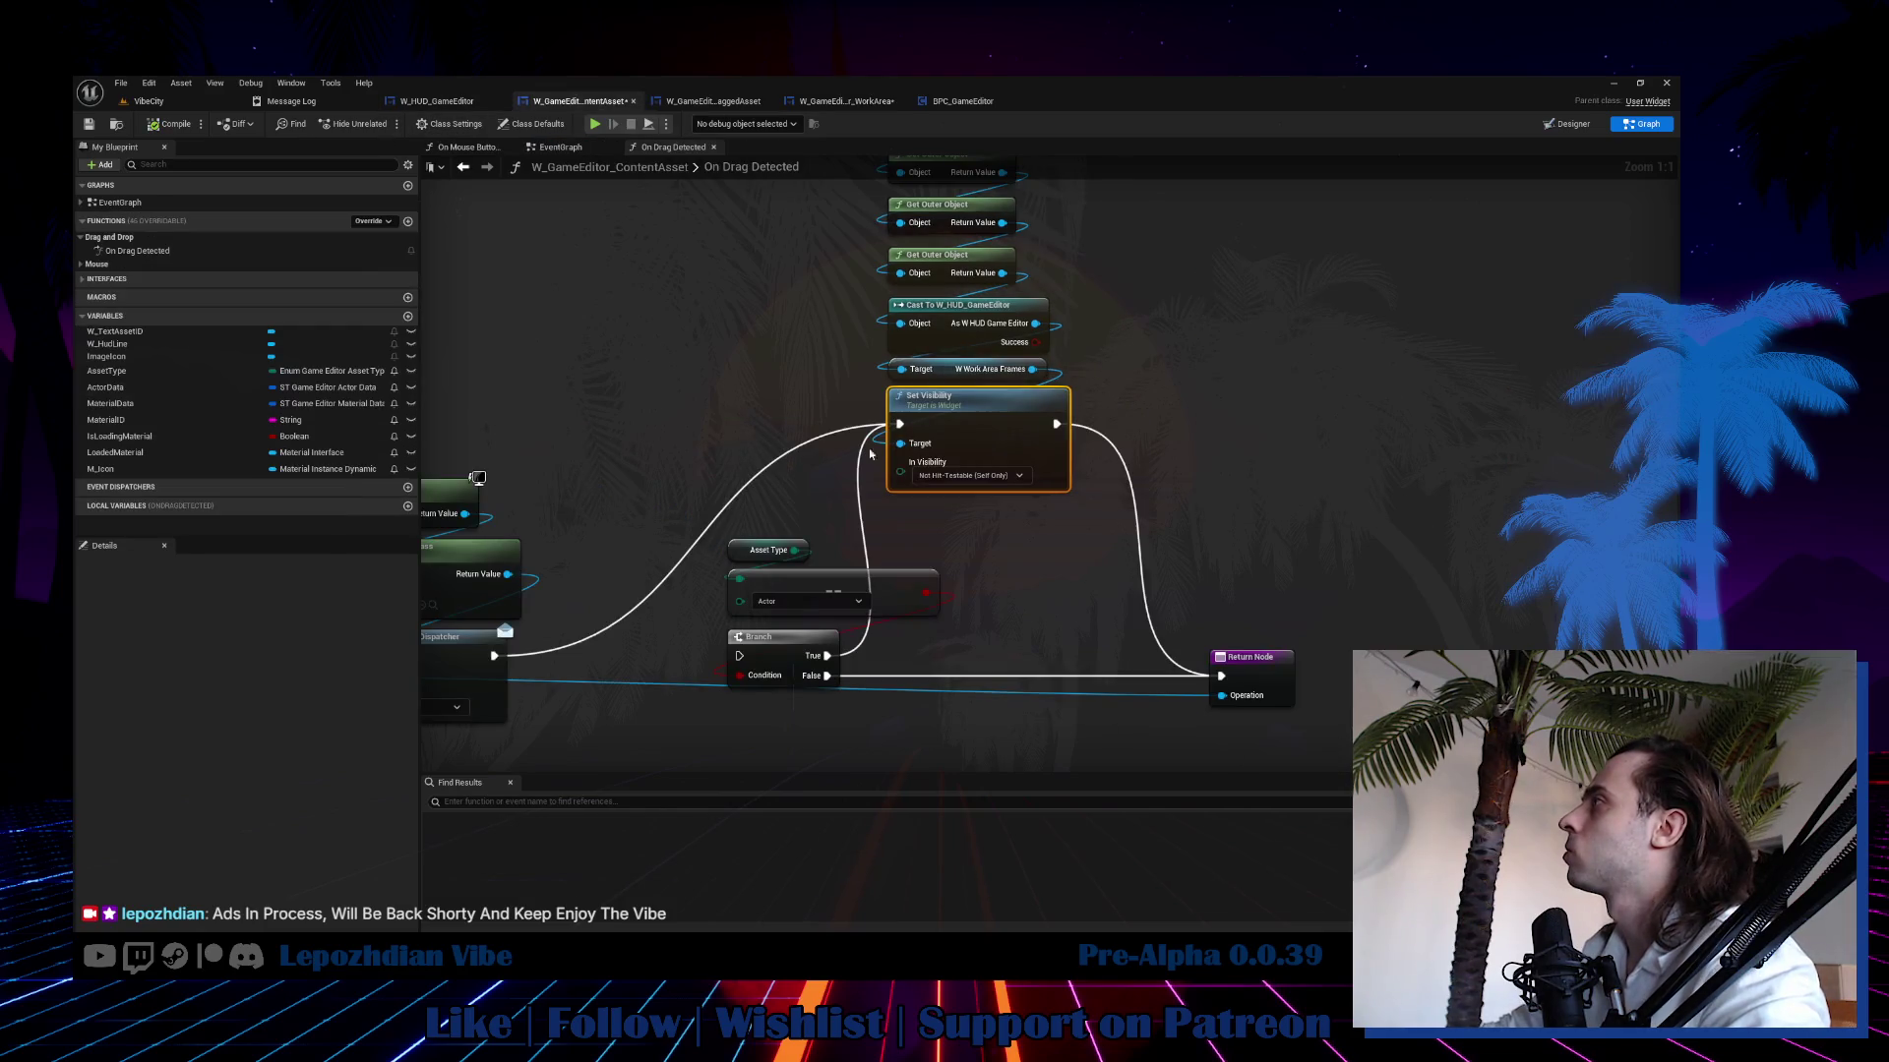
# Set the On Drag Detected Set Visibility node to Collapsed.
pyautogui.click(969, 475)
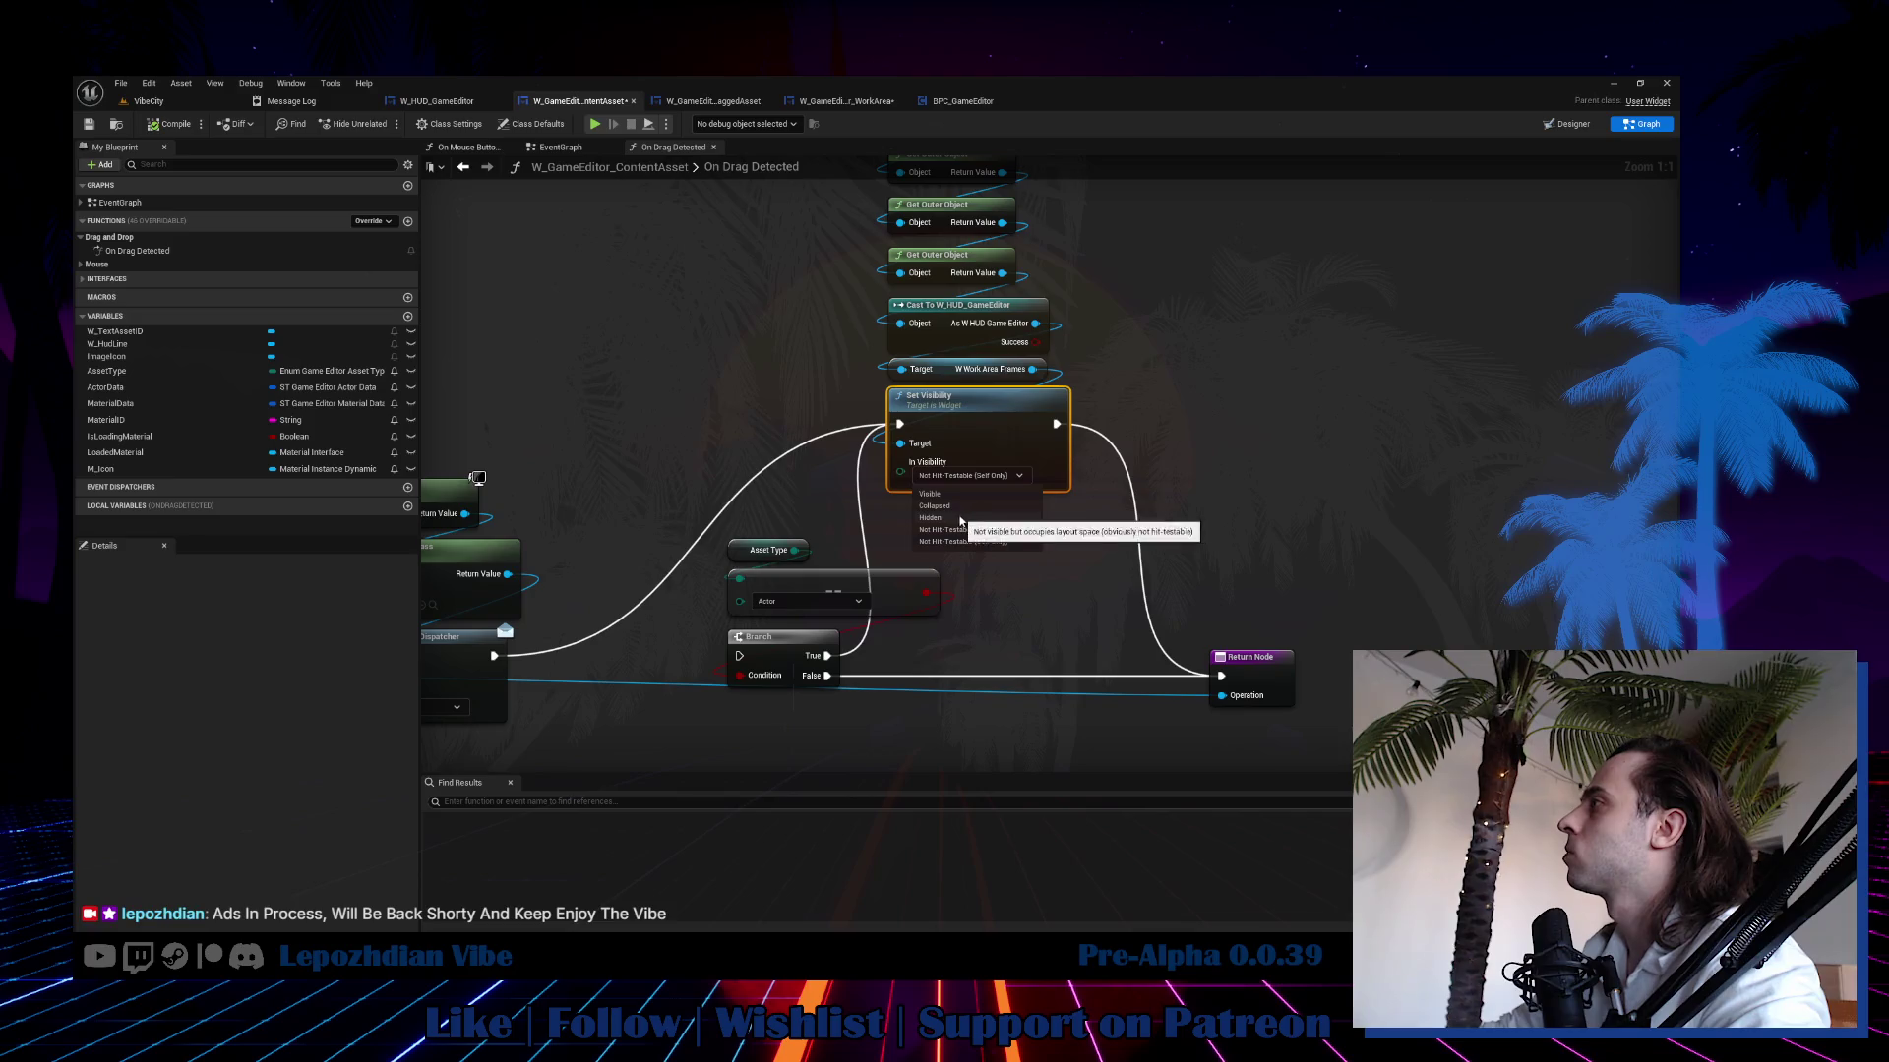
pyautogui.click(939, 505)
pyautogui.scroll(-3, 891, 489)
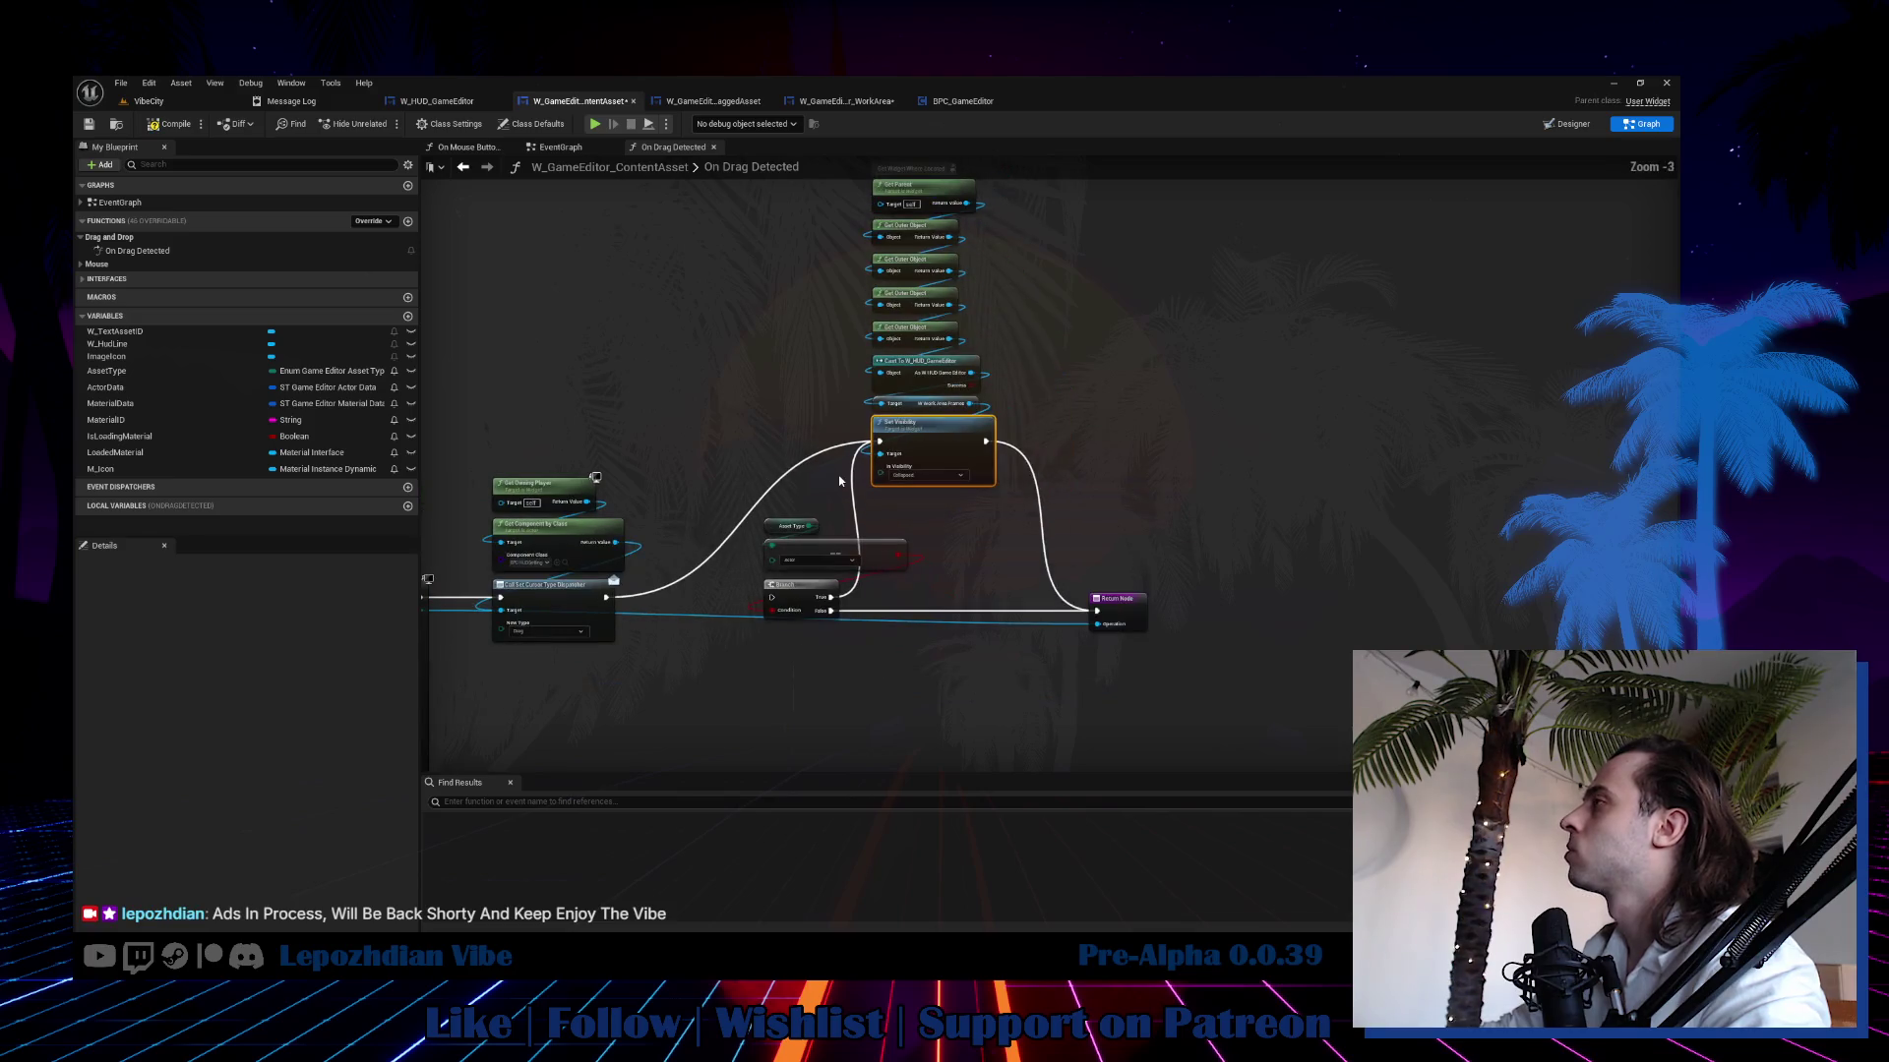
pyautogui.moveTo(788, 452)
pyautogui.mouseDown()
pyautogui.moveTo(1003, 357)
pyautogui.moveTo(952, 363)
pyautogui.mouseUp()
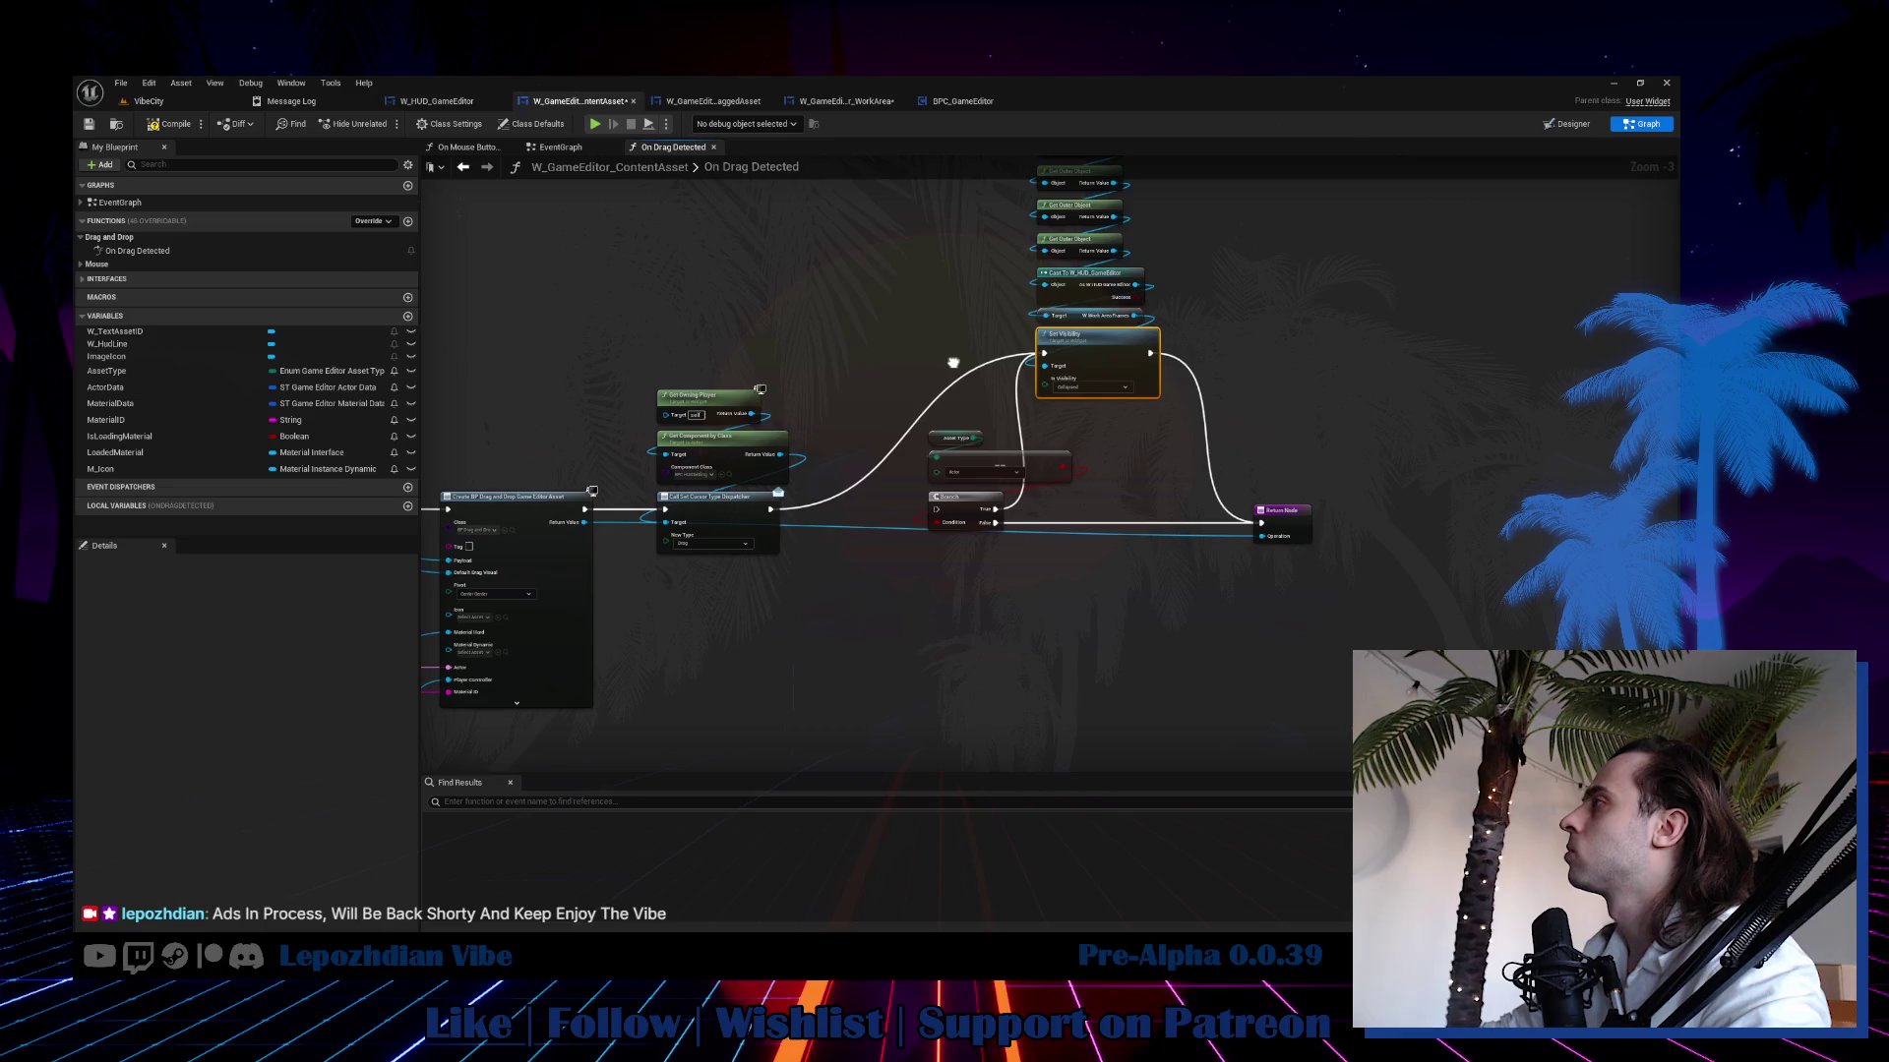
# Find SetVisibility references and inspect each one along the event chains.
pyautogui.rightClick(1097, 345)
pyautogui.moveTo(1175, 477)
pyautogui.click(1264, 479)
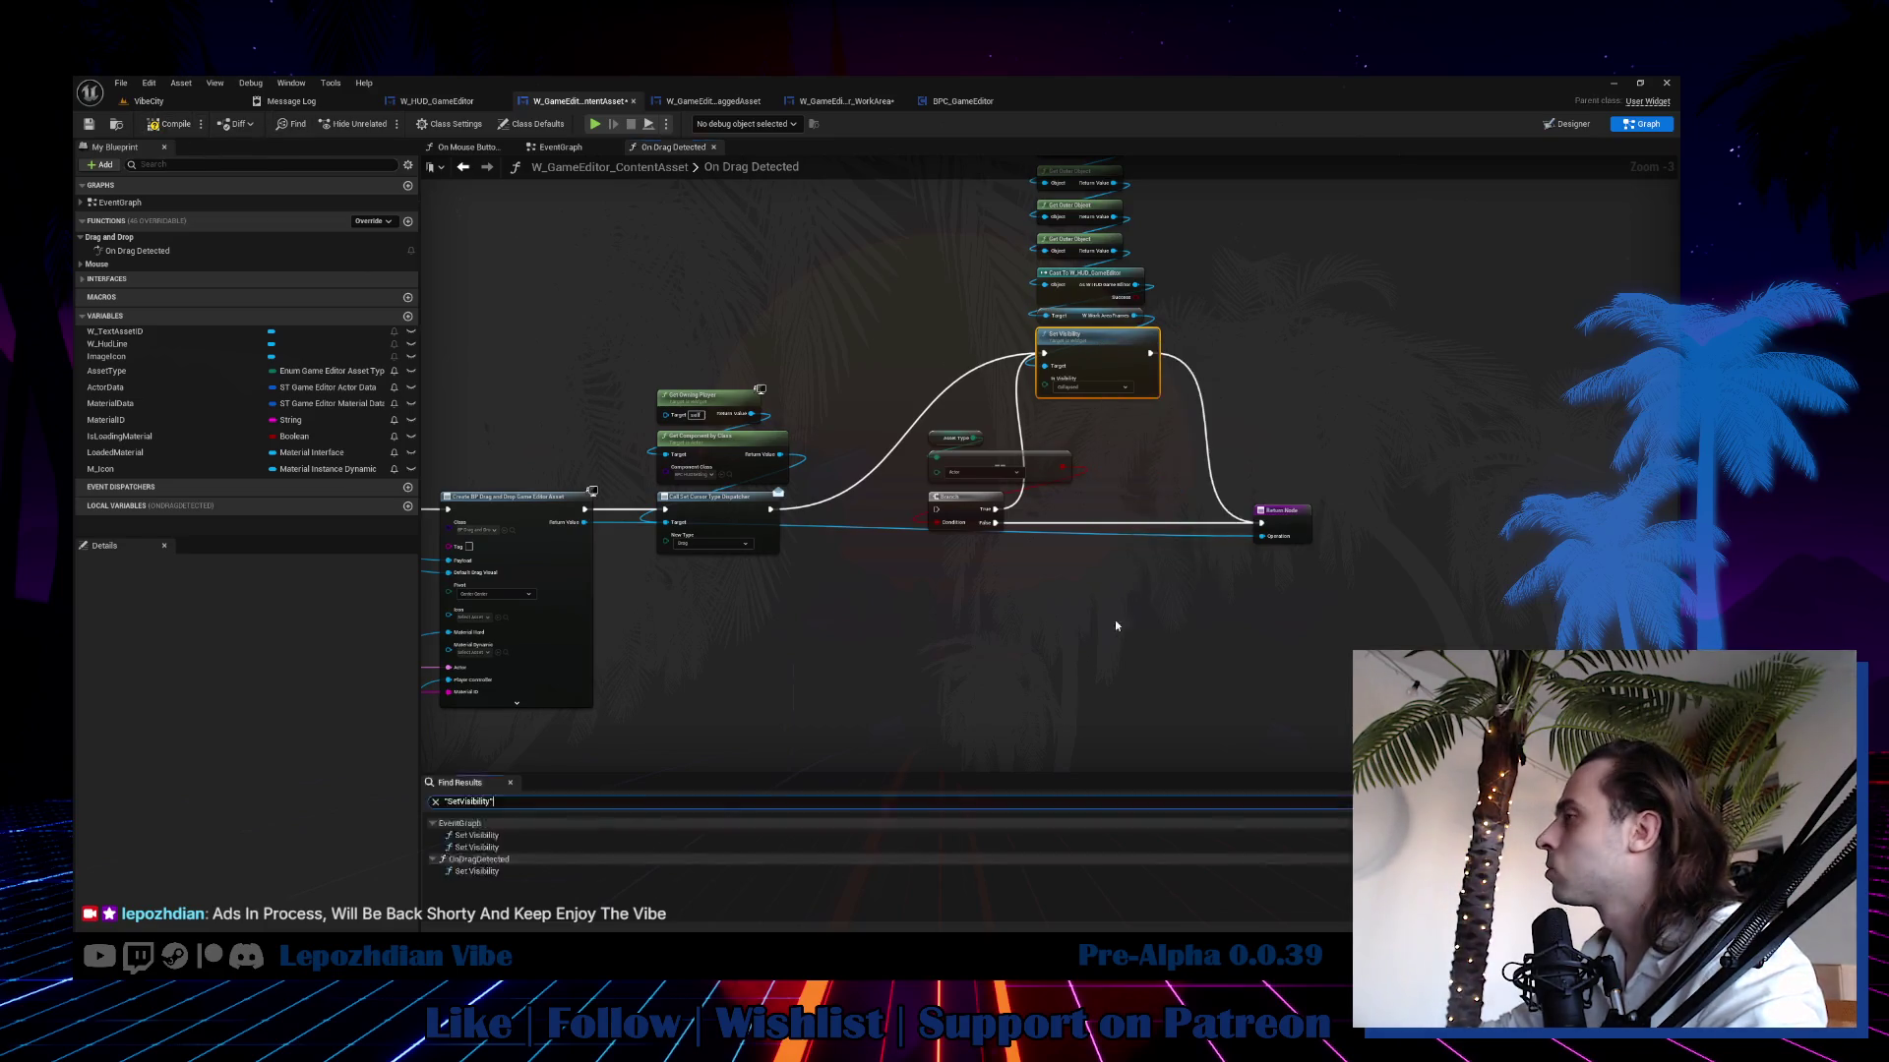
pyautogui.doubleClick(526, 836)
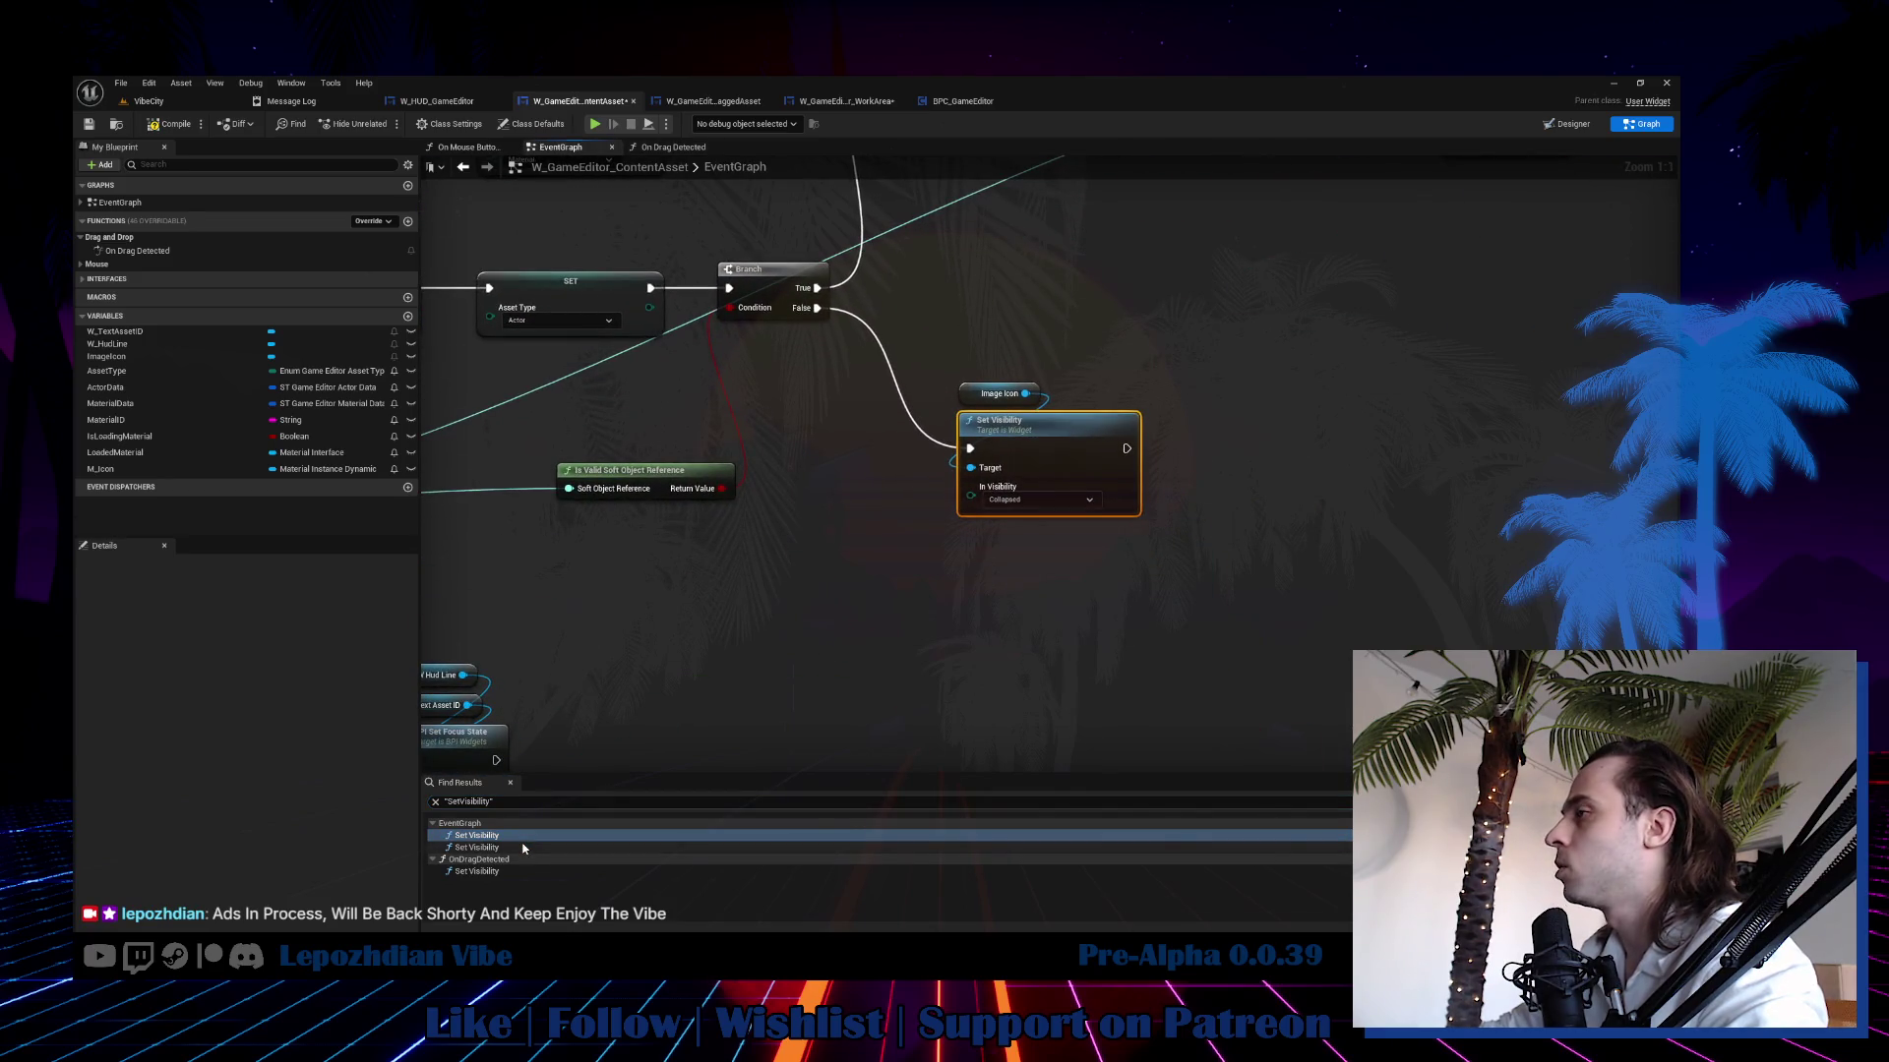
pyautogui.doubleClick(523, 848)
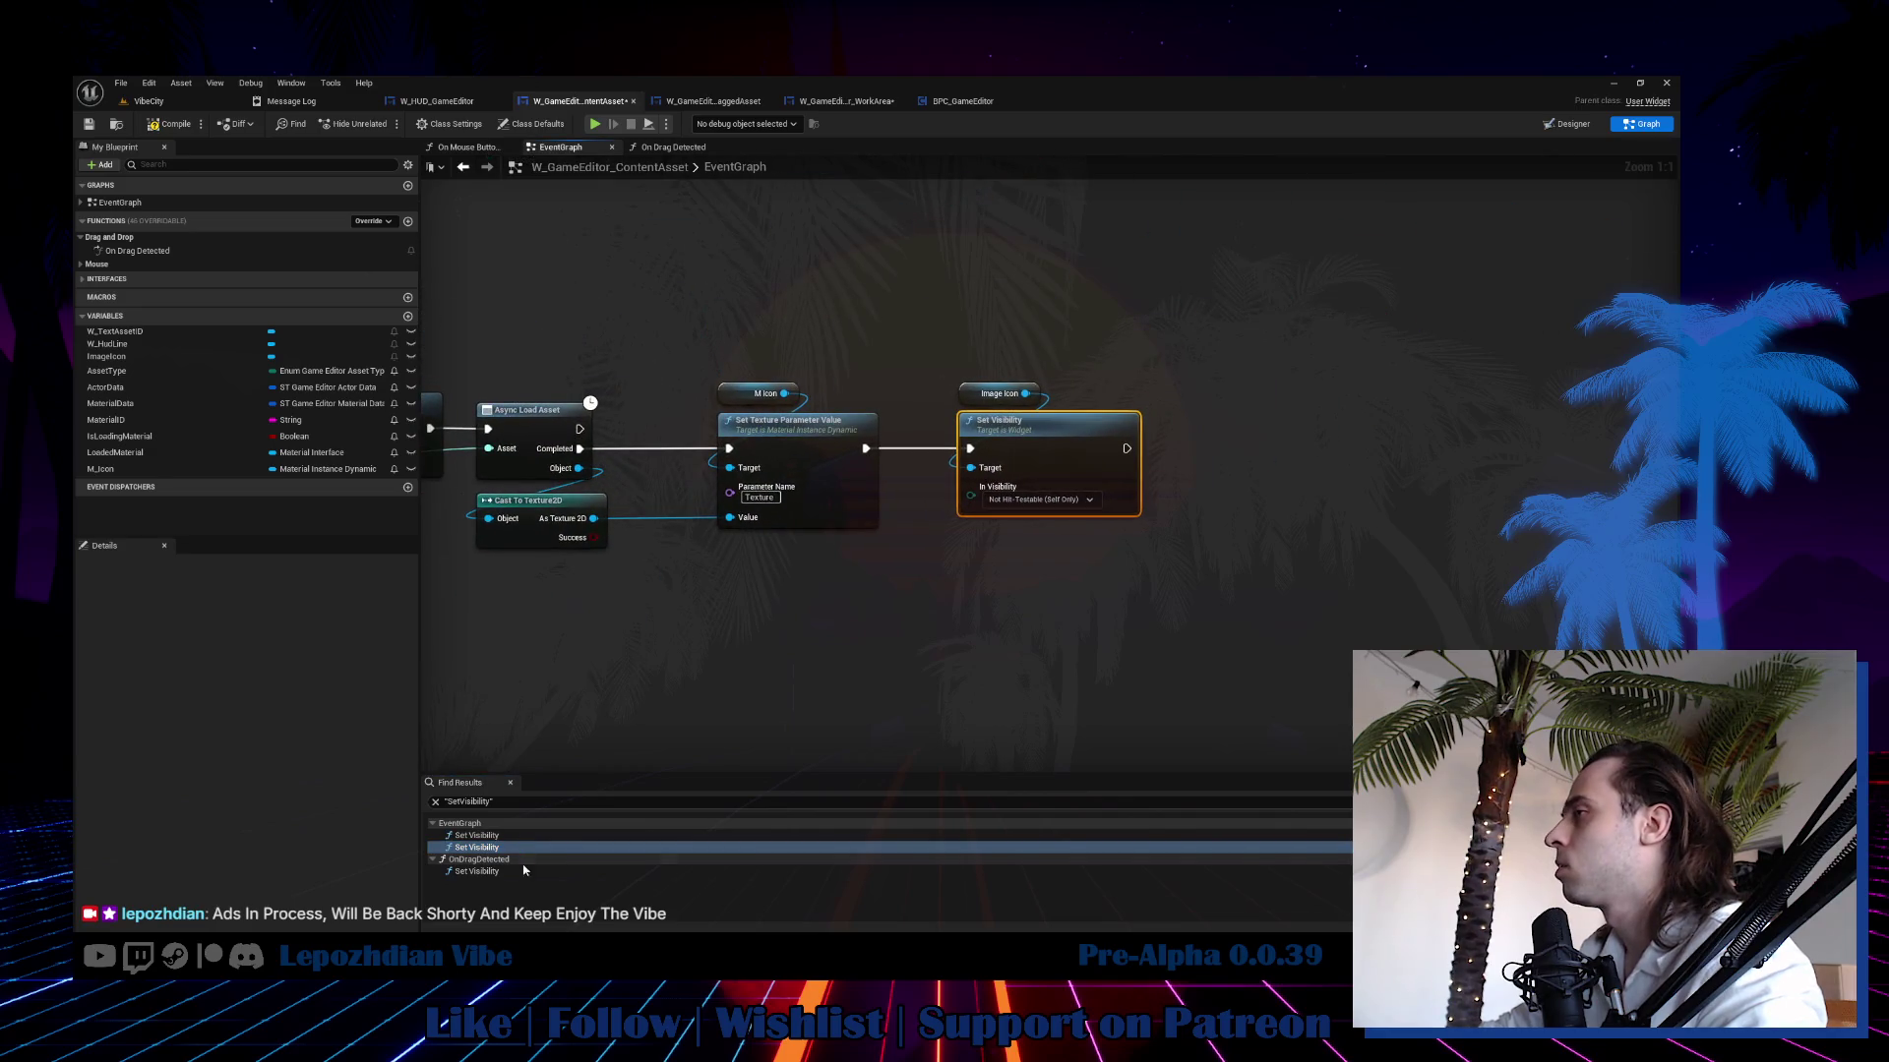
pyautogui.moveTo(758, 606); pyautogui.dragTo(1702, 509)
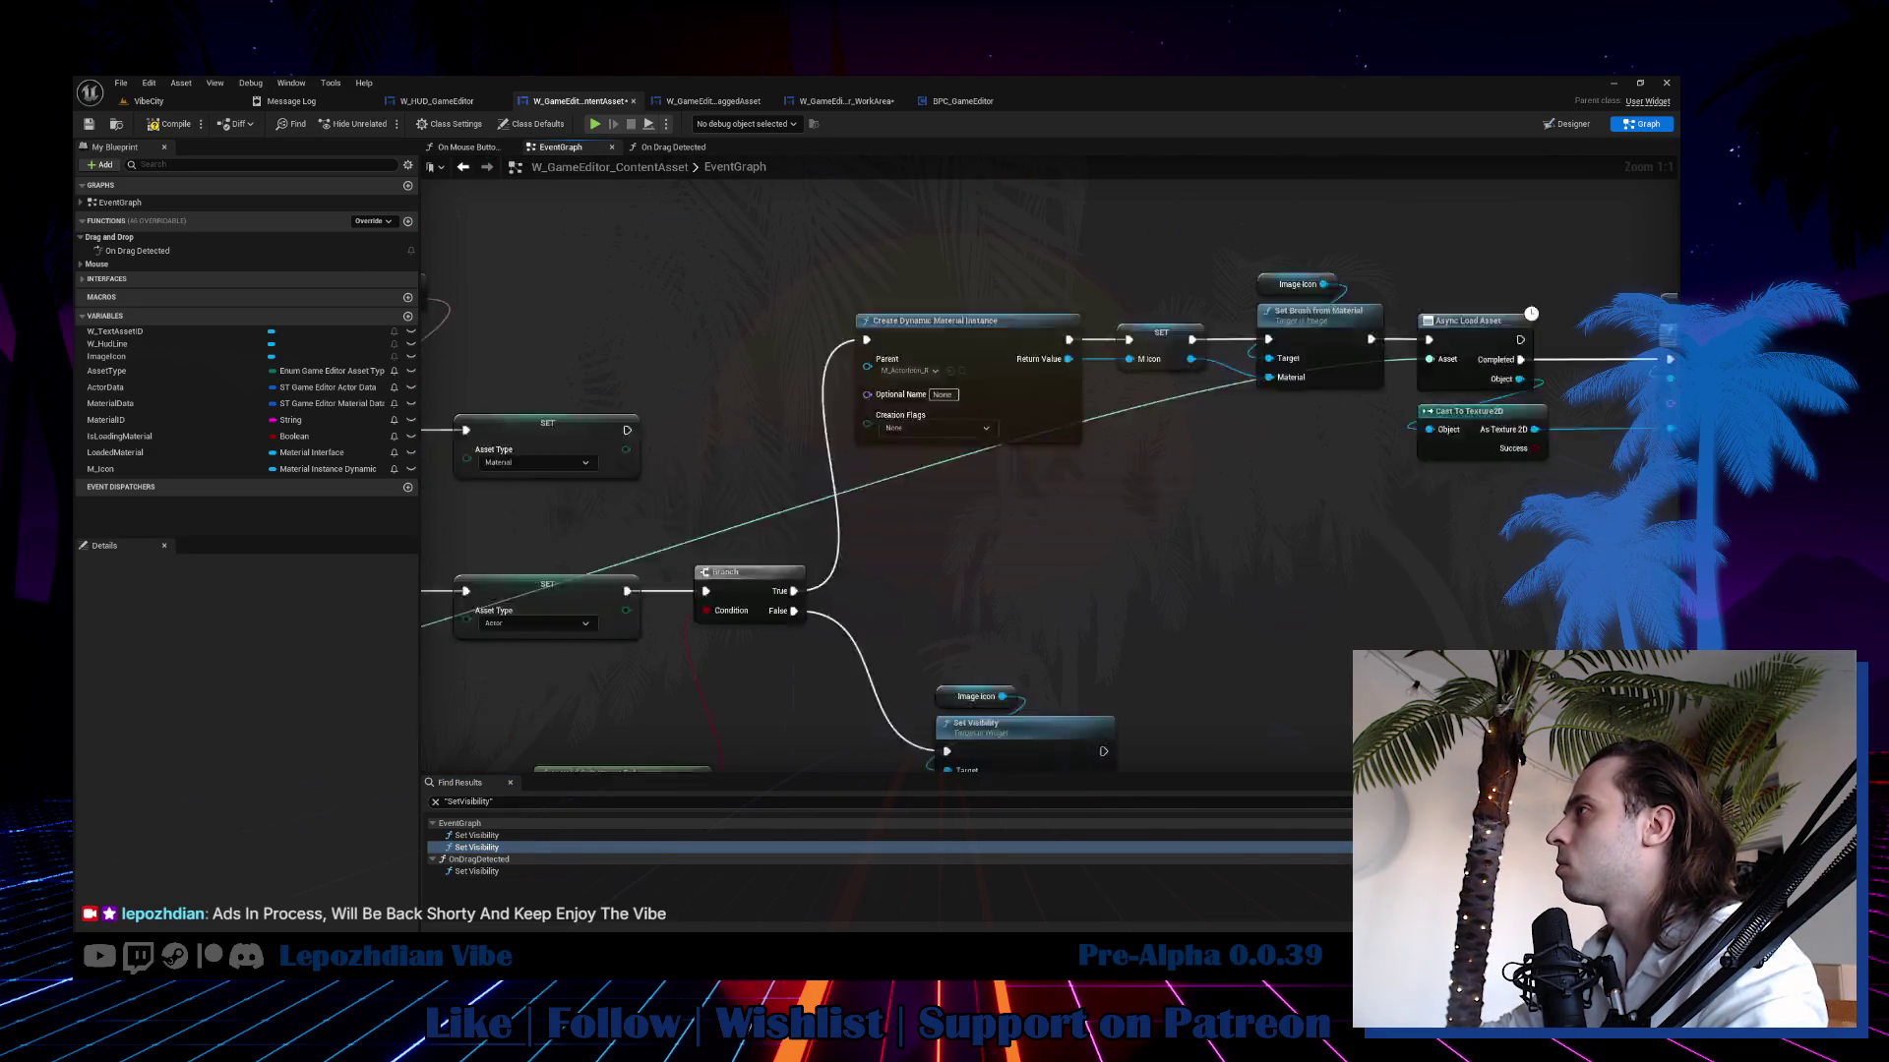
pyautogui.moveTo(846, 551); pyautogui.dragTo(1682, 452)
# Set the Image Icon's visibility to Not Hit-Testable (Self & All Children), then play the VibeCity level.
pyautogui.doubleClick(477, 847)
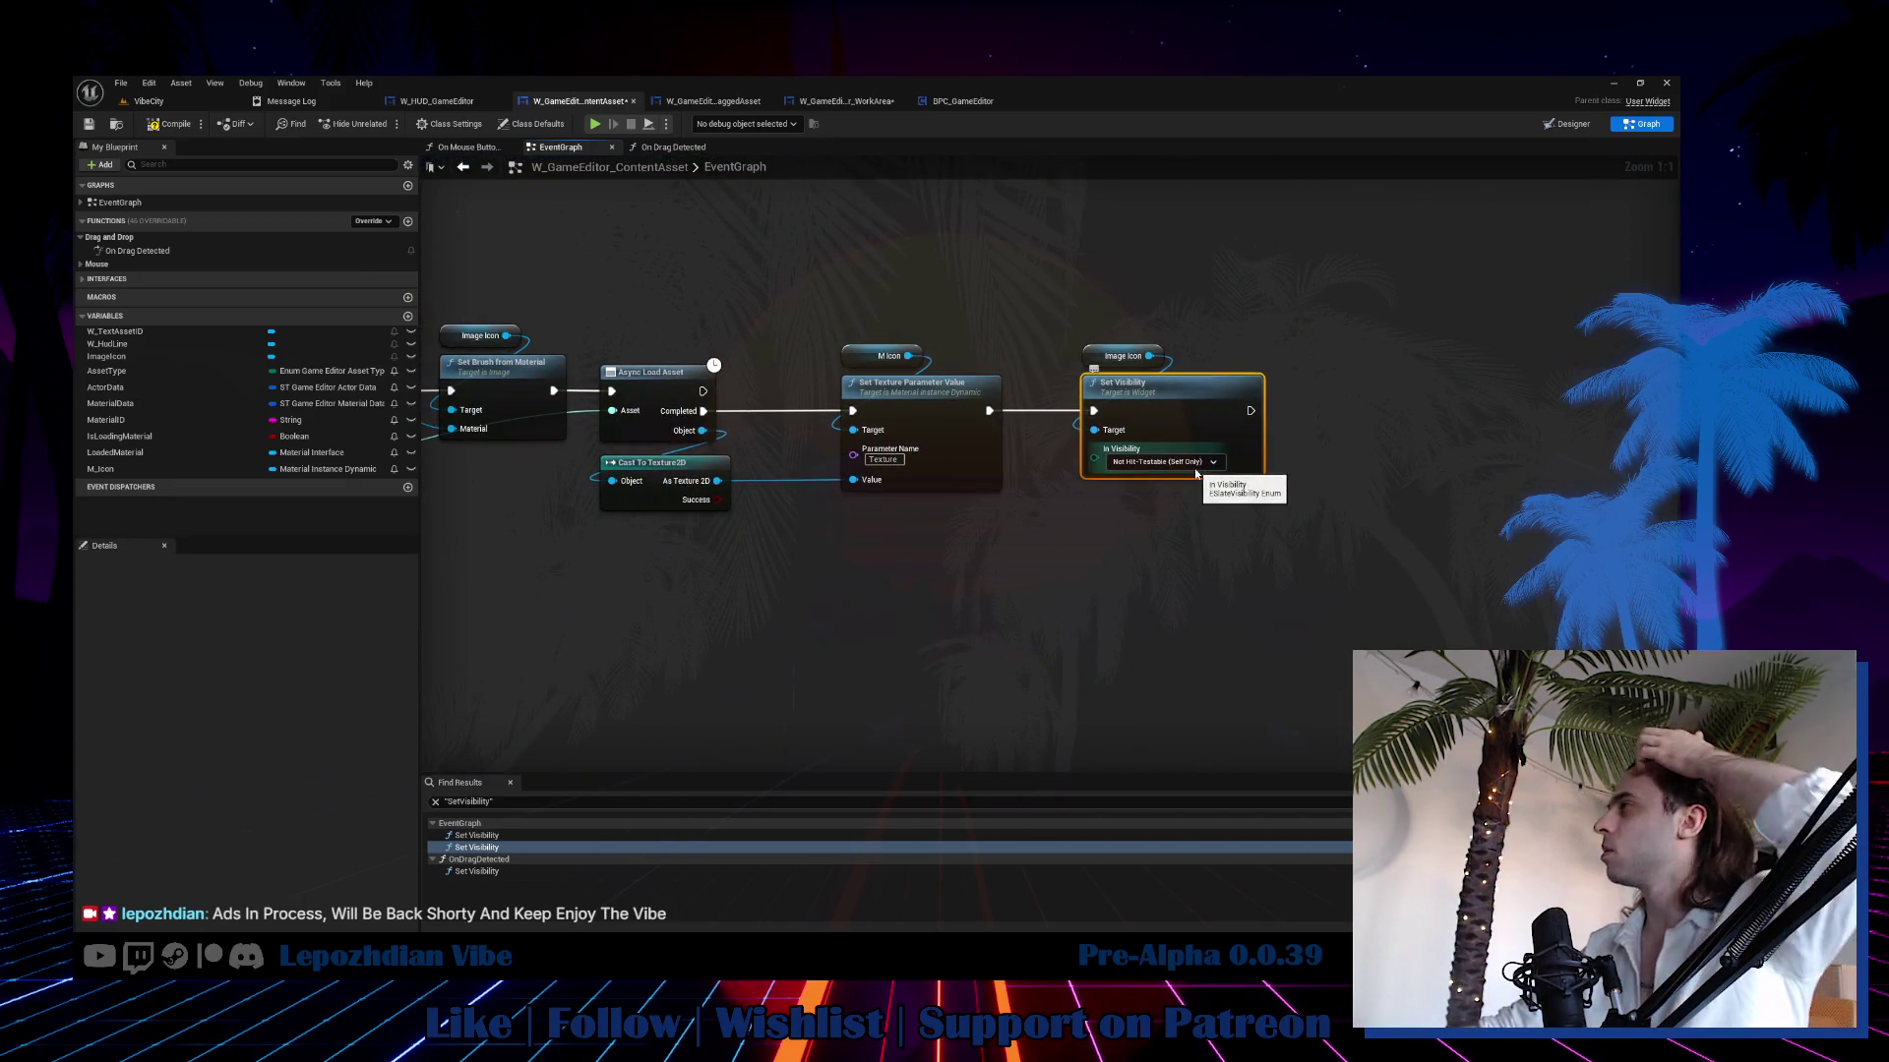
pyautogui.click(1210, 462)
pyautogui.click(1210, 520)
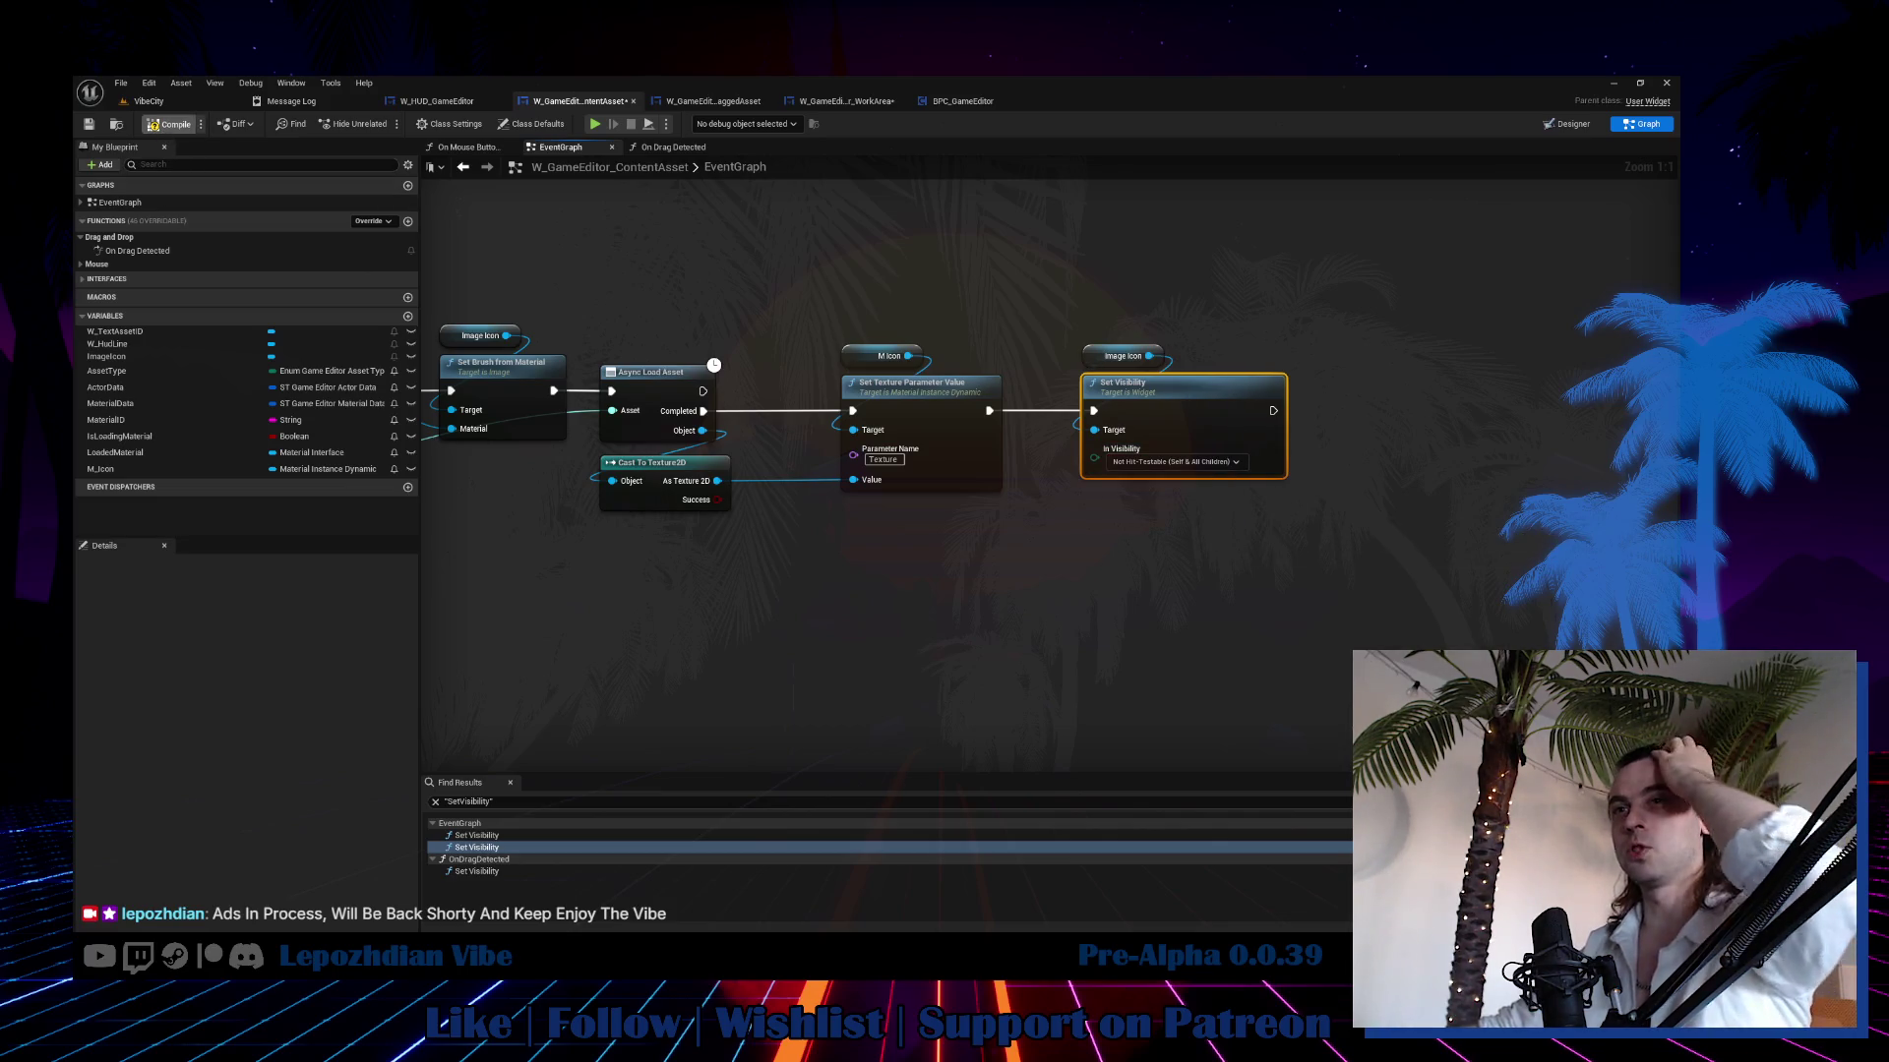
pyautogui.click(148, 100)
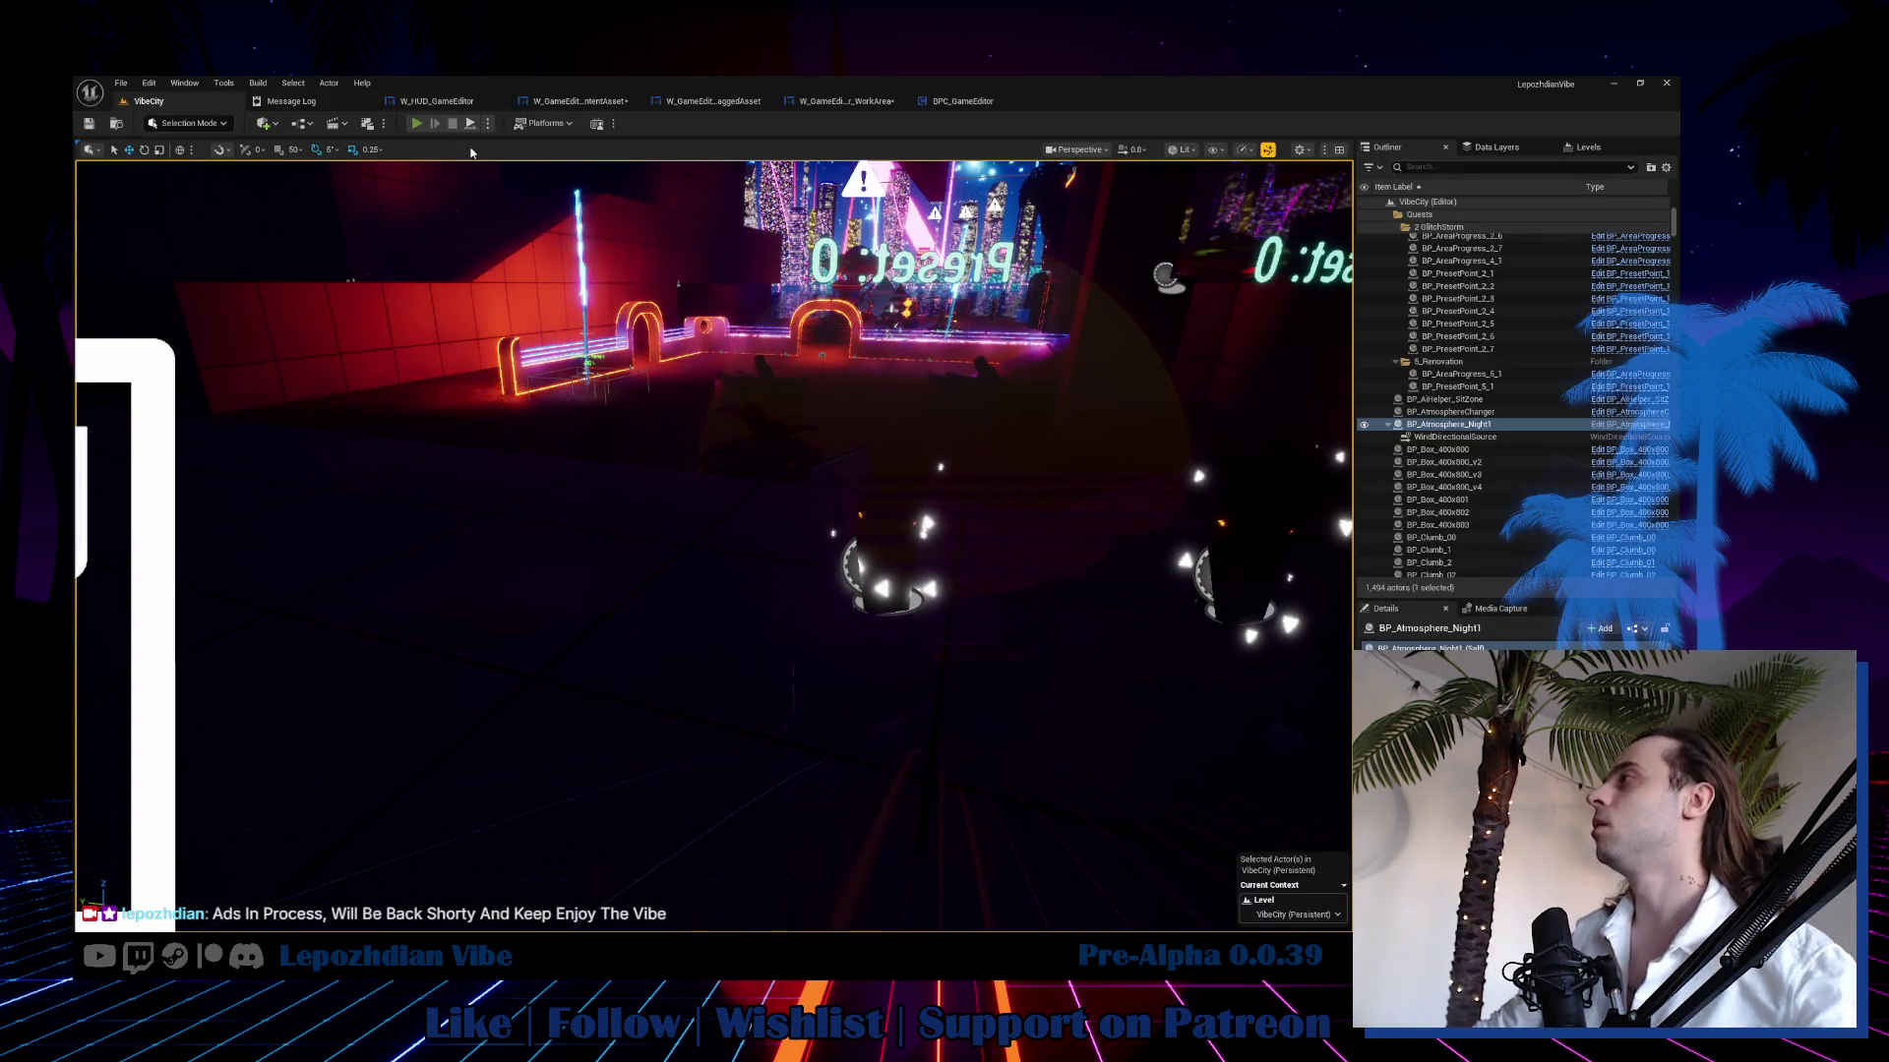
pyautogui.click(417, 123)
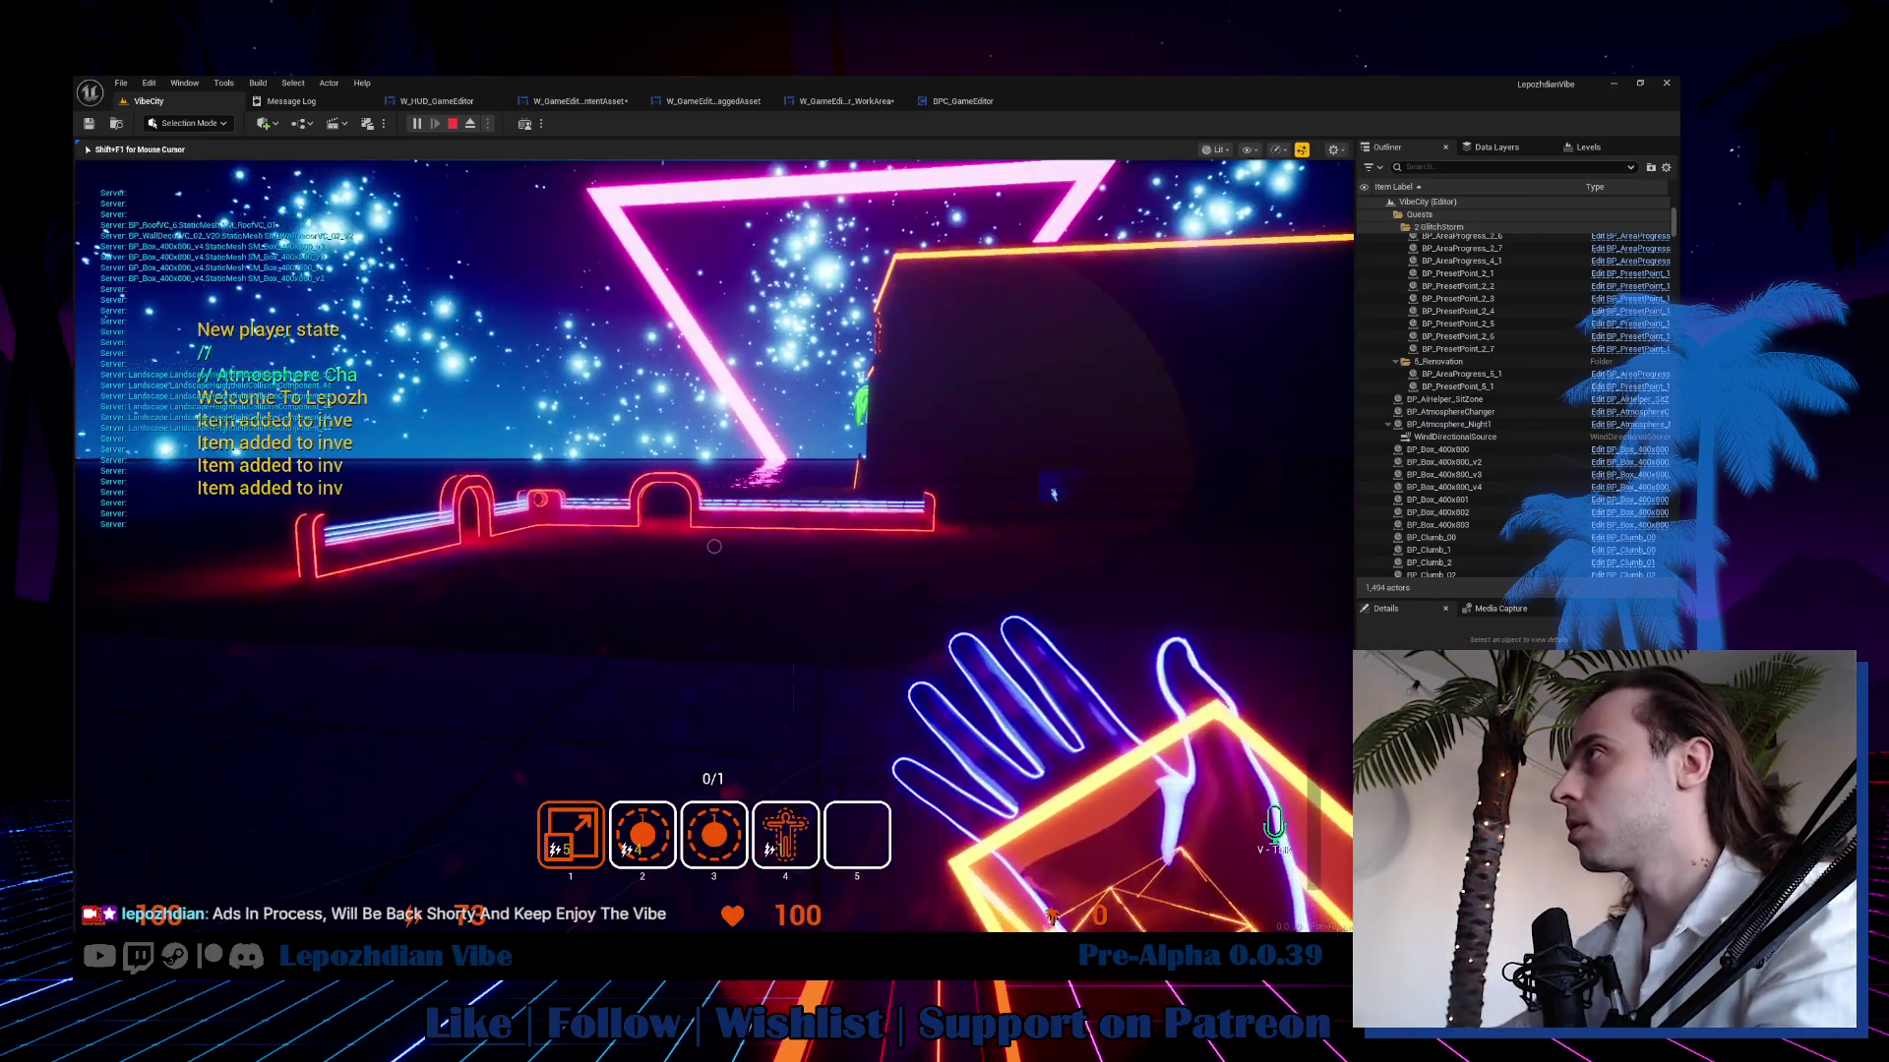
# In the running game, drag the Digital material from the Vibe Editor's Opacity category into the scene.
pyautogui.press('Tab')
pyautogui.click(550, 784)
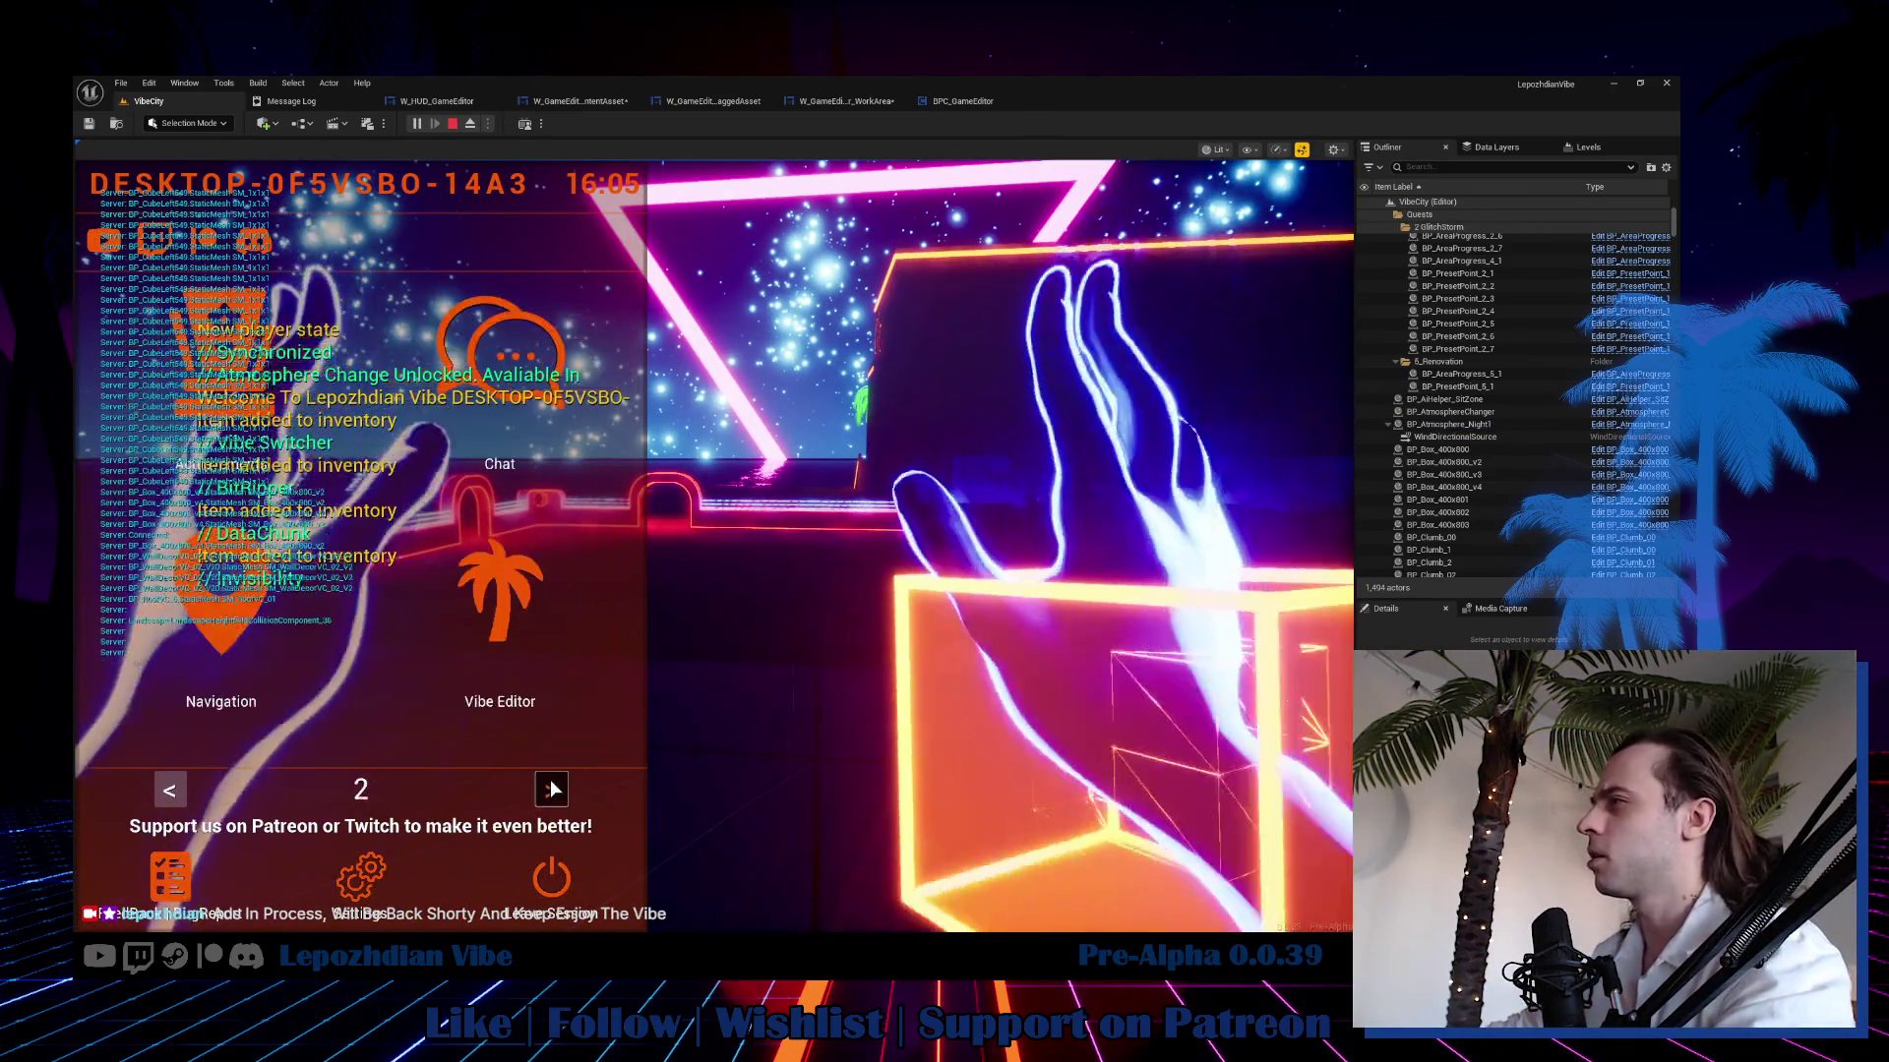
pyautogui.click(508, 608)
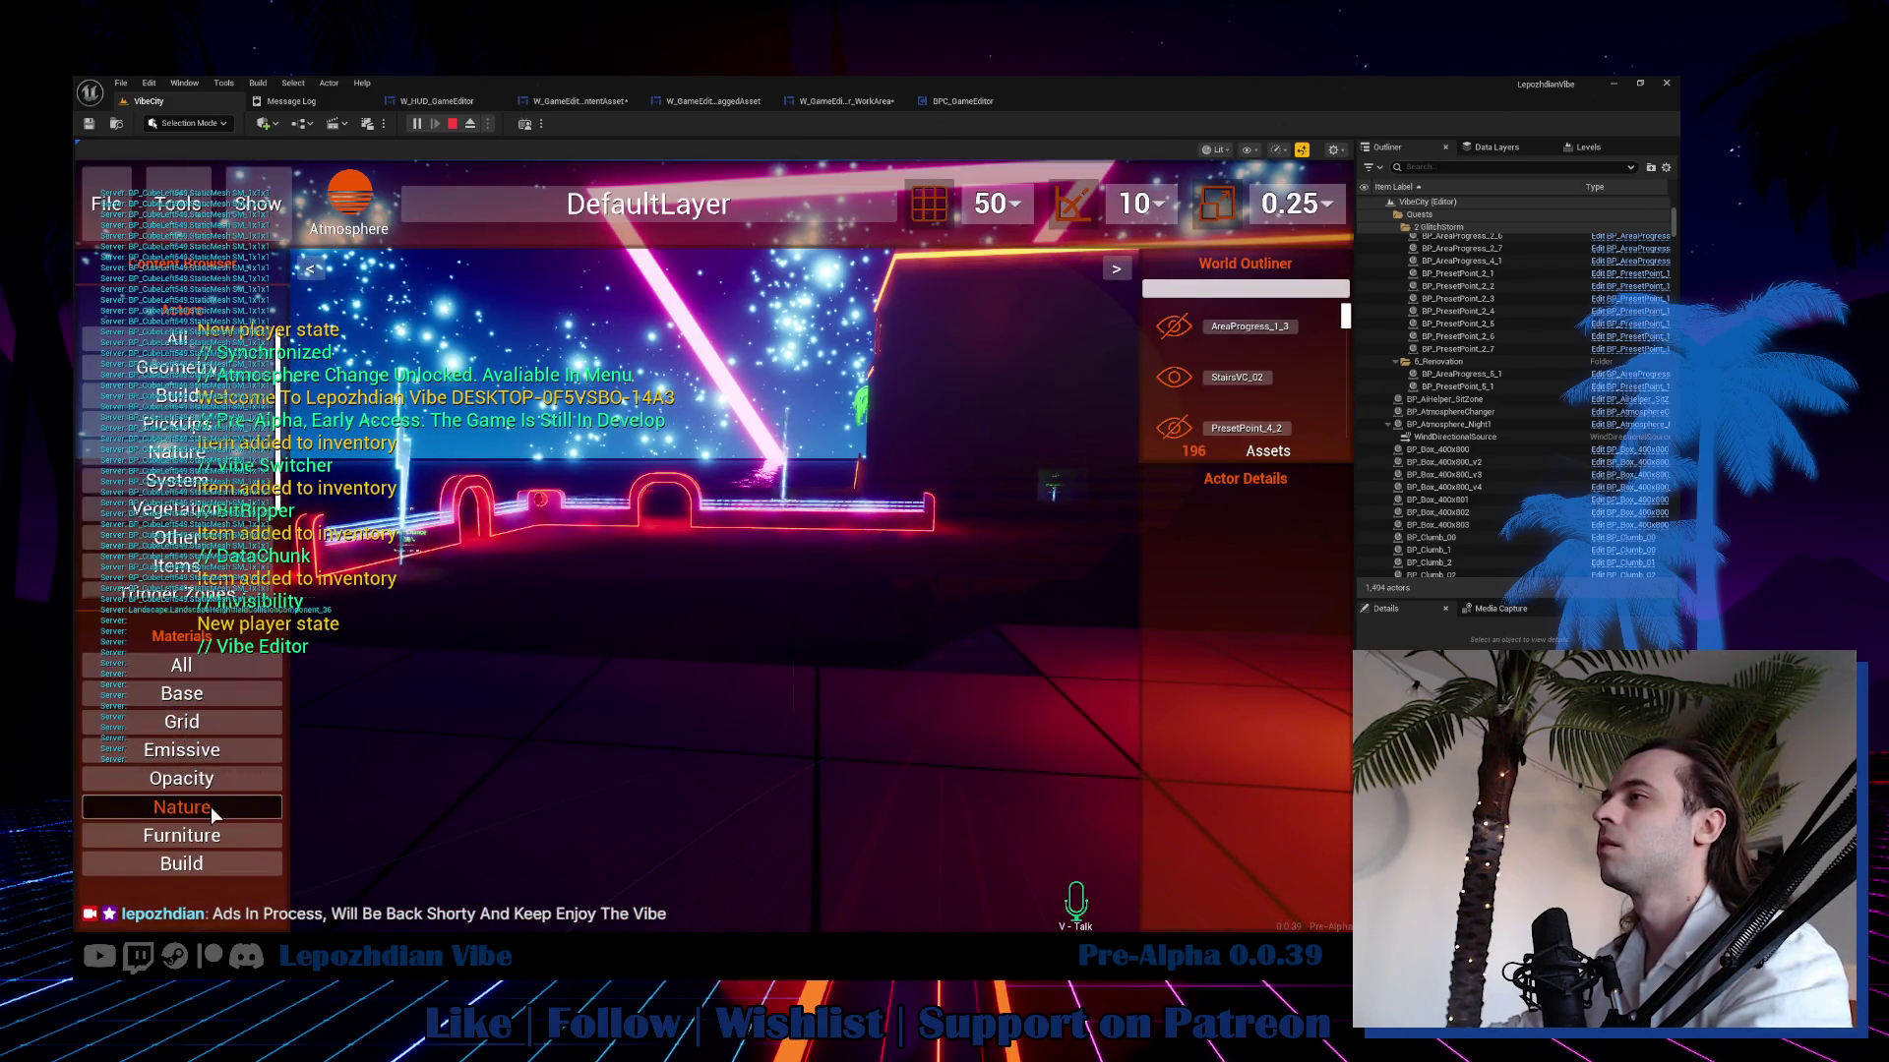
pyautogui.click(198, 780)
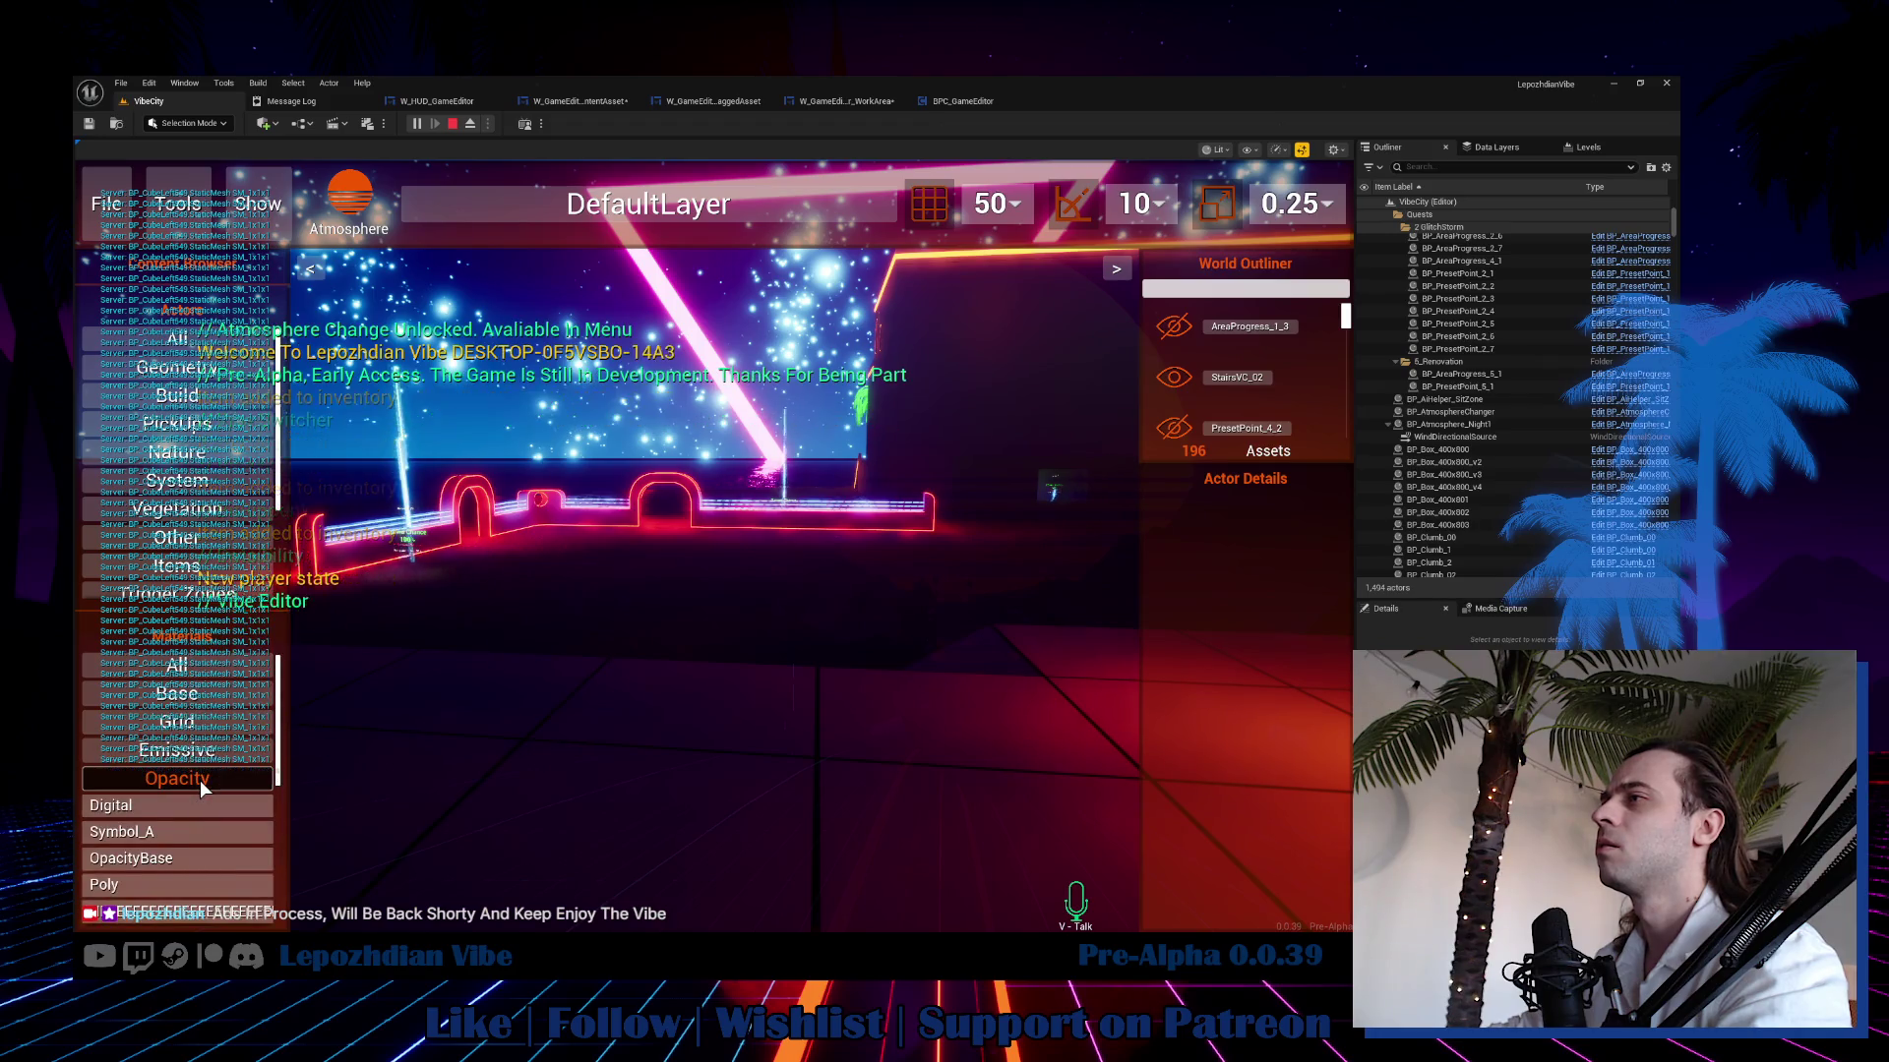
pyautogui.moveTo(195, 804)
pyautogui.mouseDown()
pyautogui.moveTo(511, 767)
pyautogui.moveTo(794, 686)
pyautogui.moveTo(821, 789)
pyautogui.mouseUp()
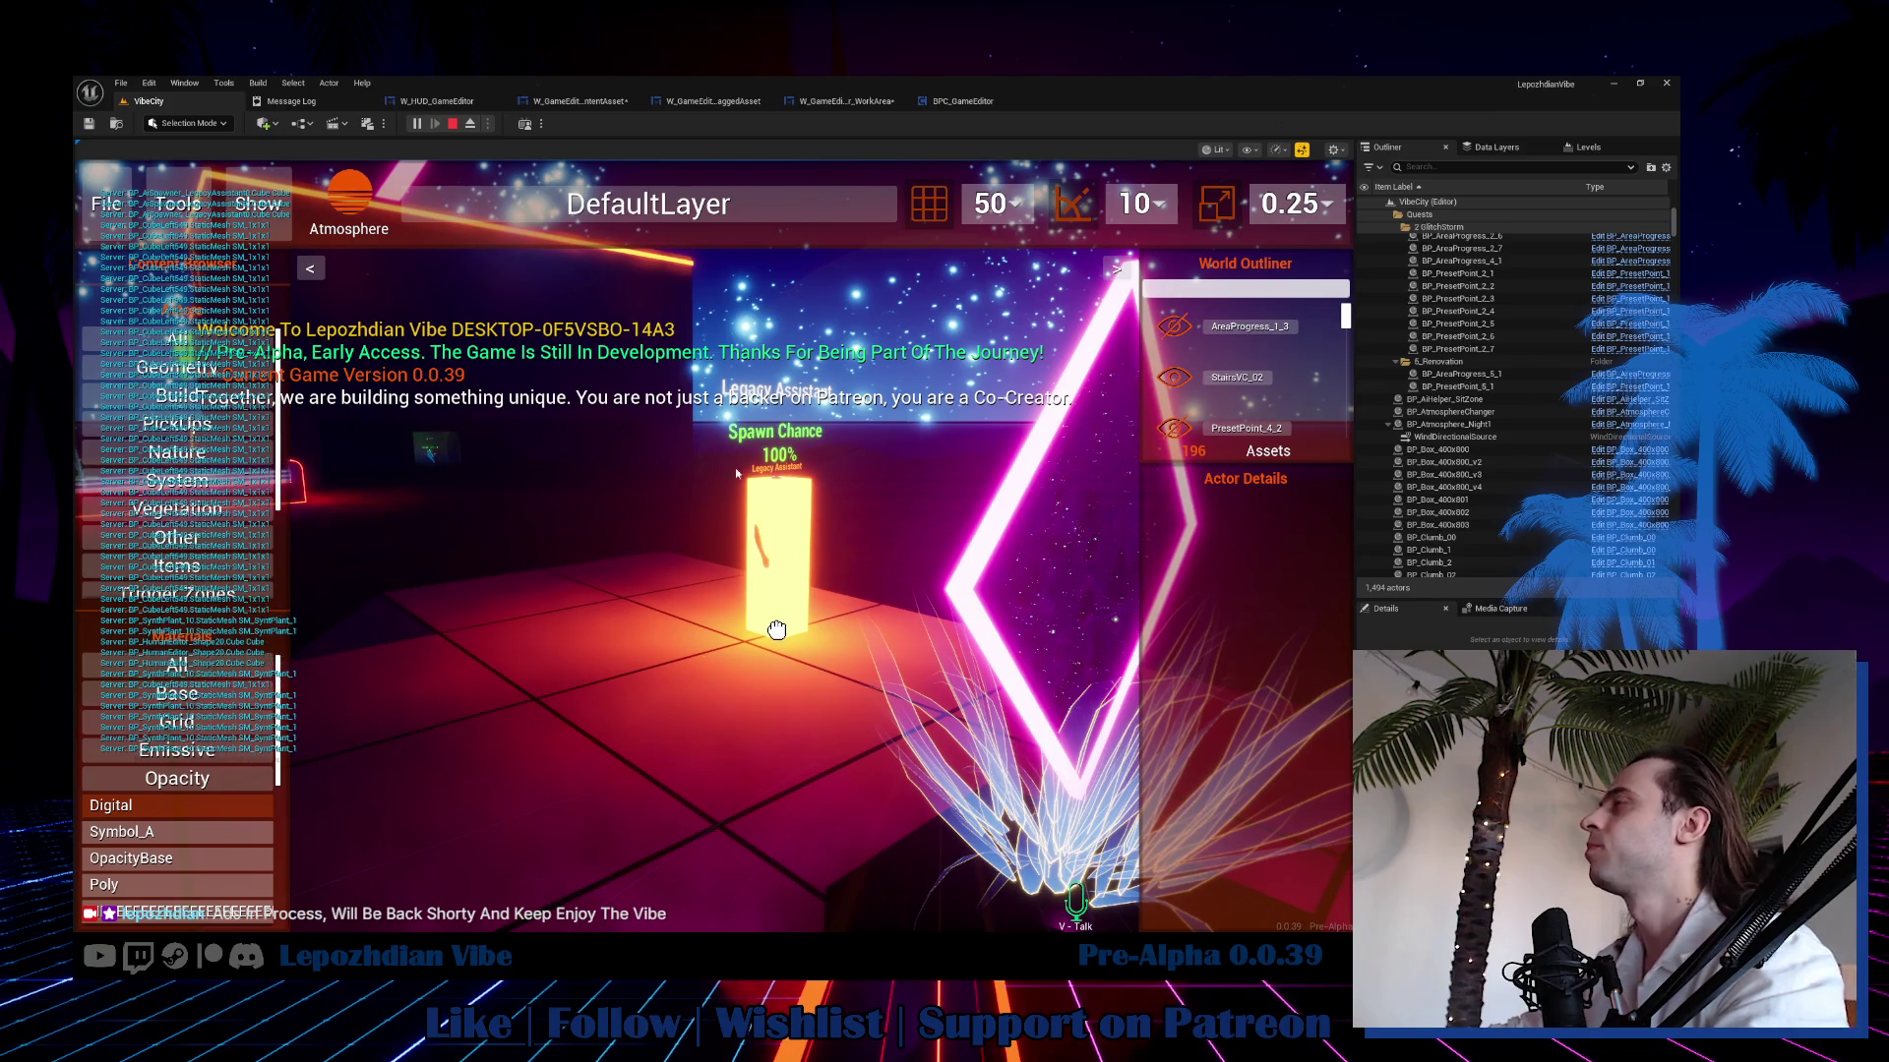
pyautogui.press('Escape')
pyautogui.click(471, 105)
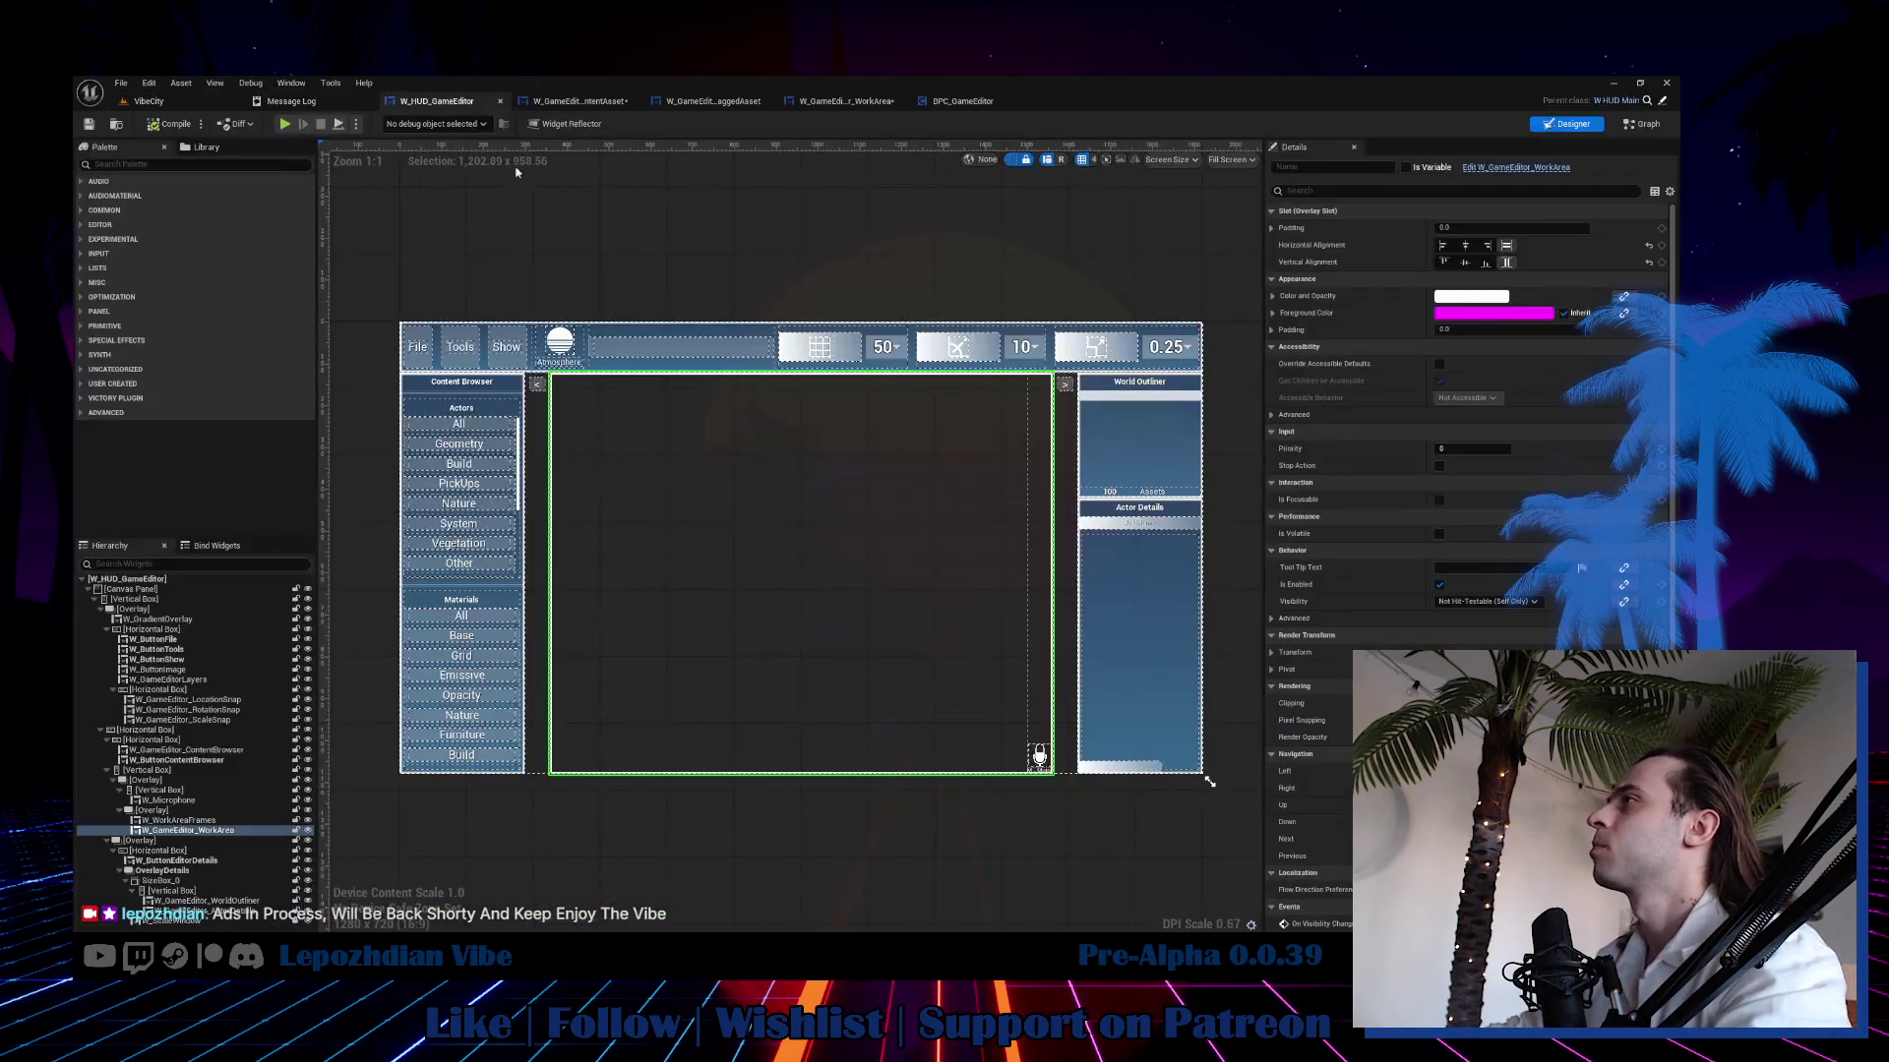
# Set the W_GameEditor_WorkArea widget in the HUD to Collapsed and compile.
pyautogui.click(1485, 601)
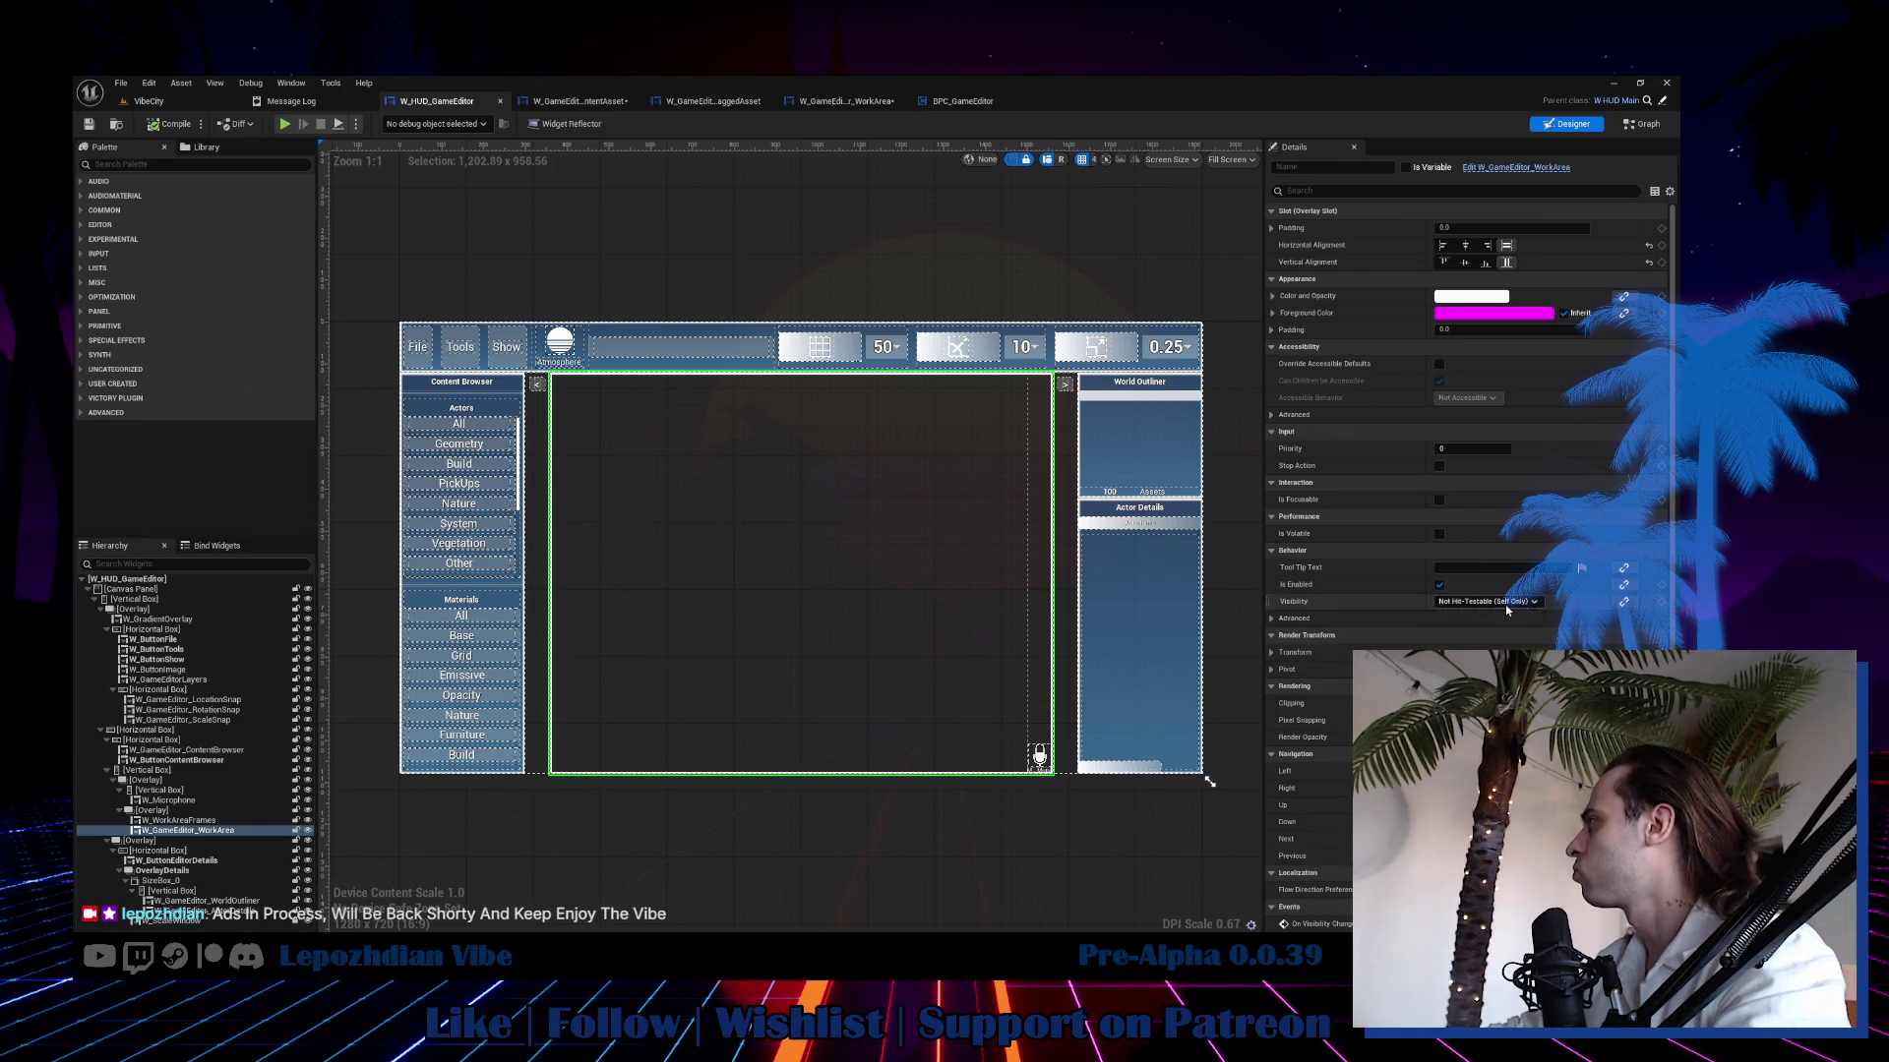
pyautogui.click(1476, 630)
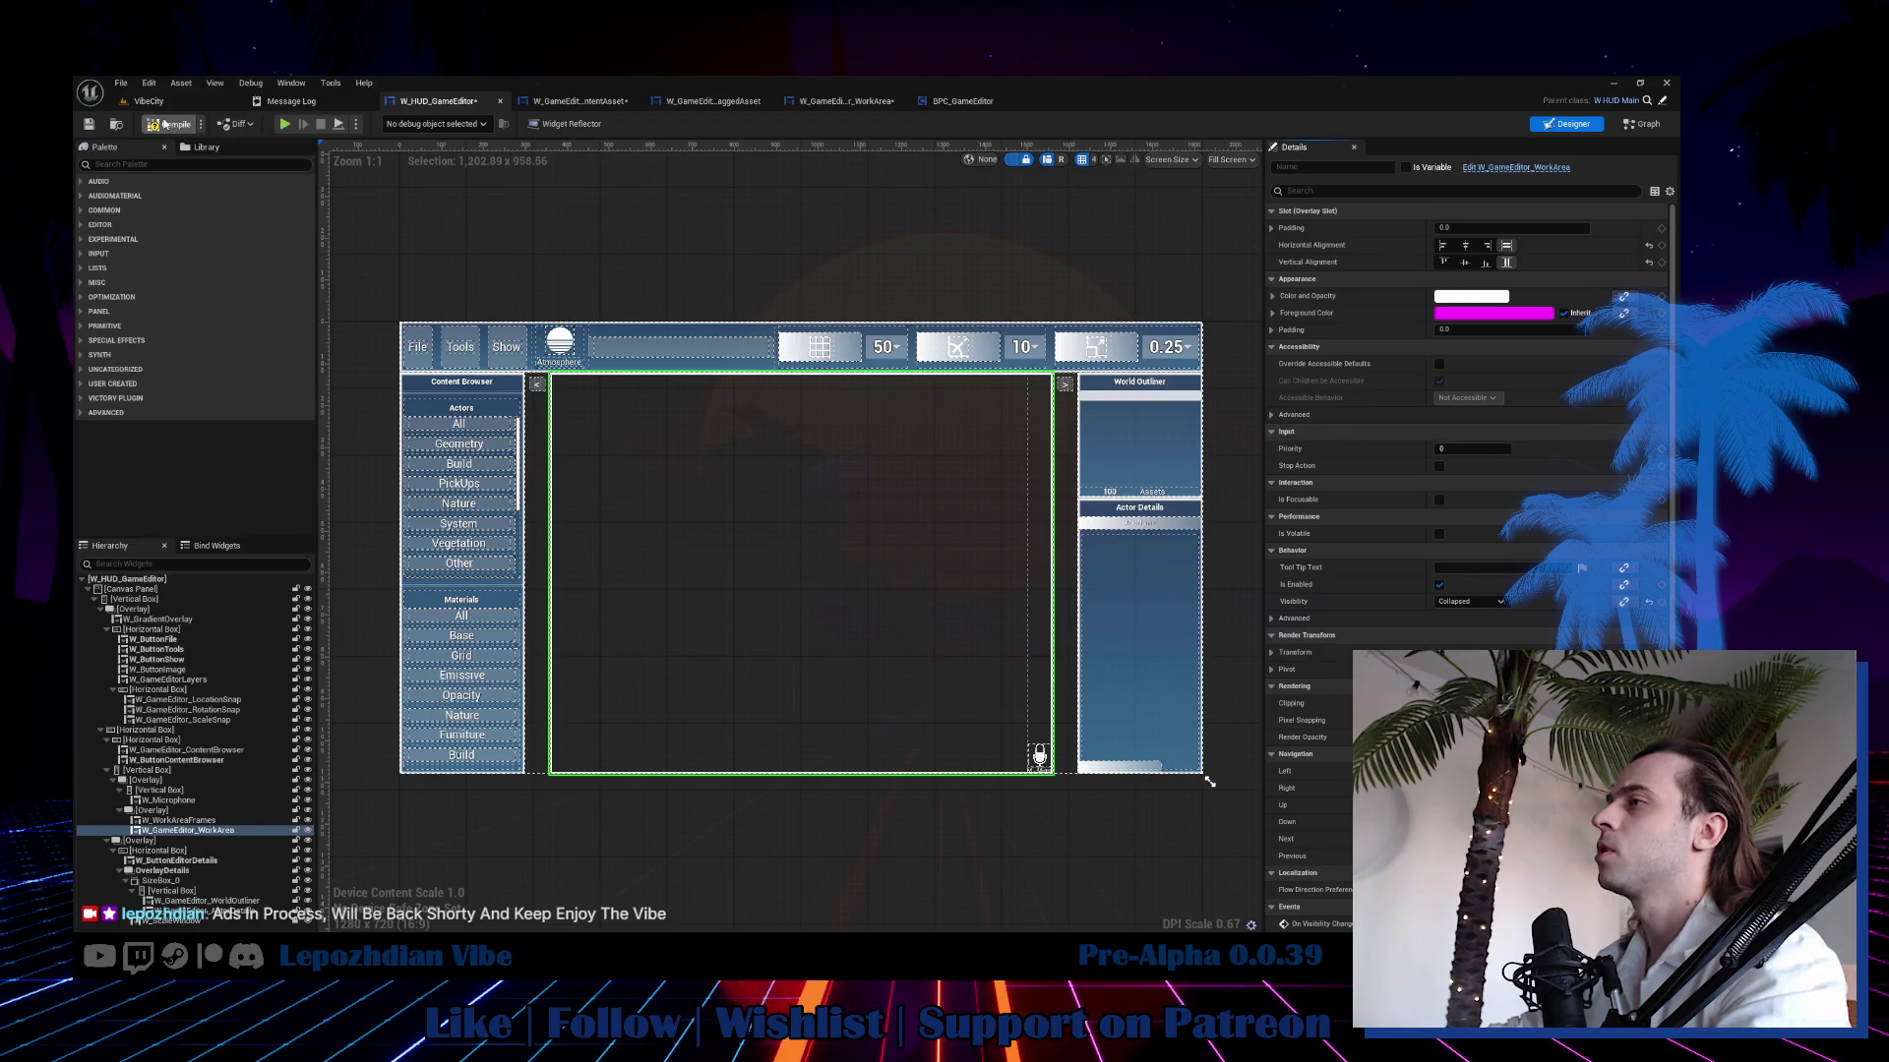
pyautogui.click(165, 124)
# Play-test VibeCity by dragging Grid_B from the Vibe Editor's Grid category into the scene.
pyautogui.click(168, 102)
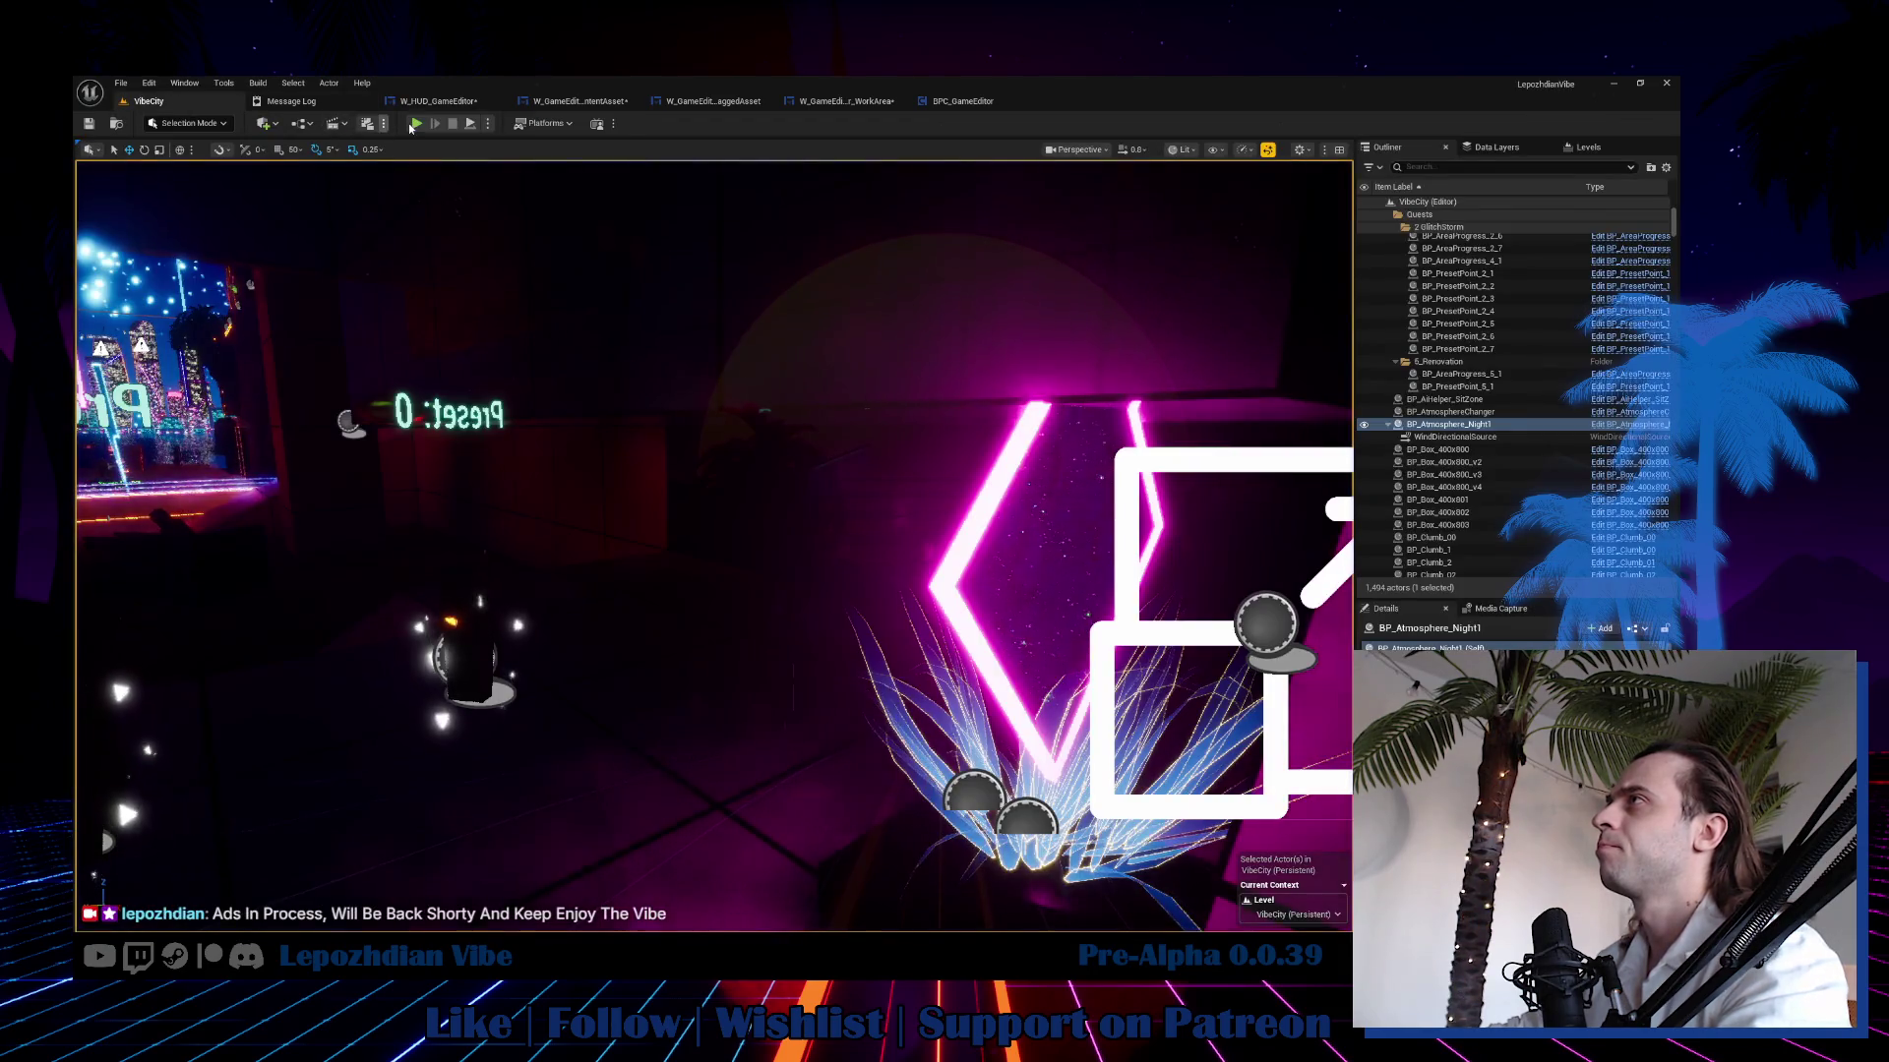
pyautogui.hotkey('alt', 'p')
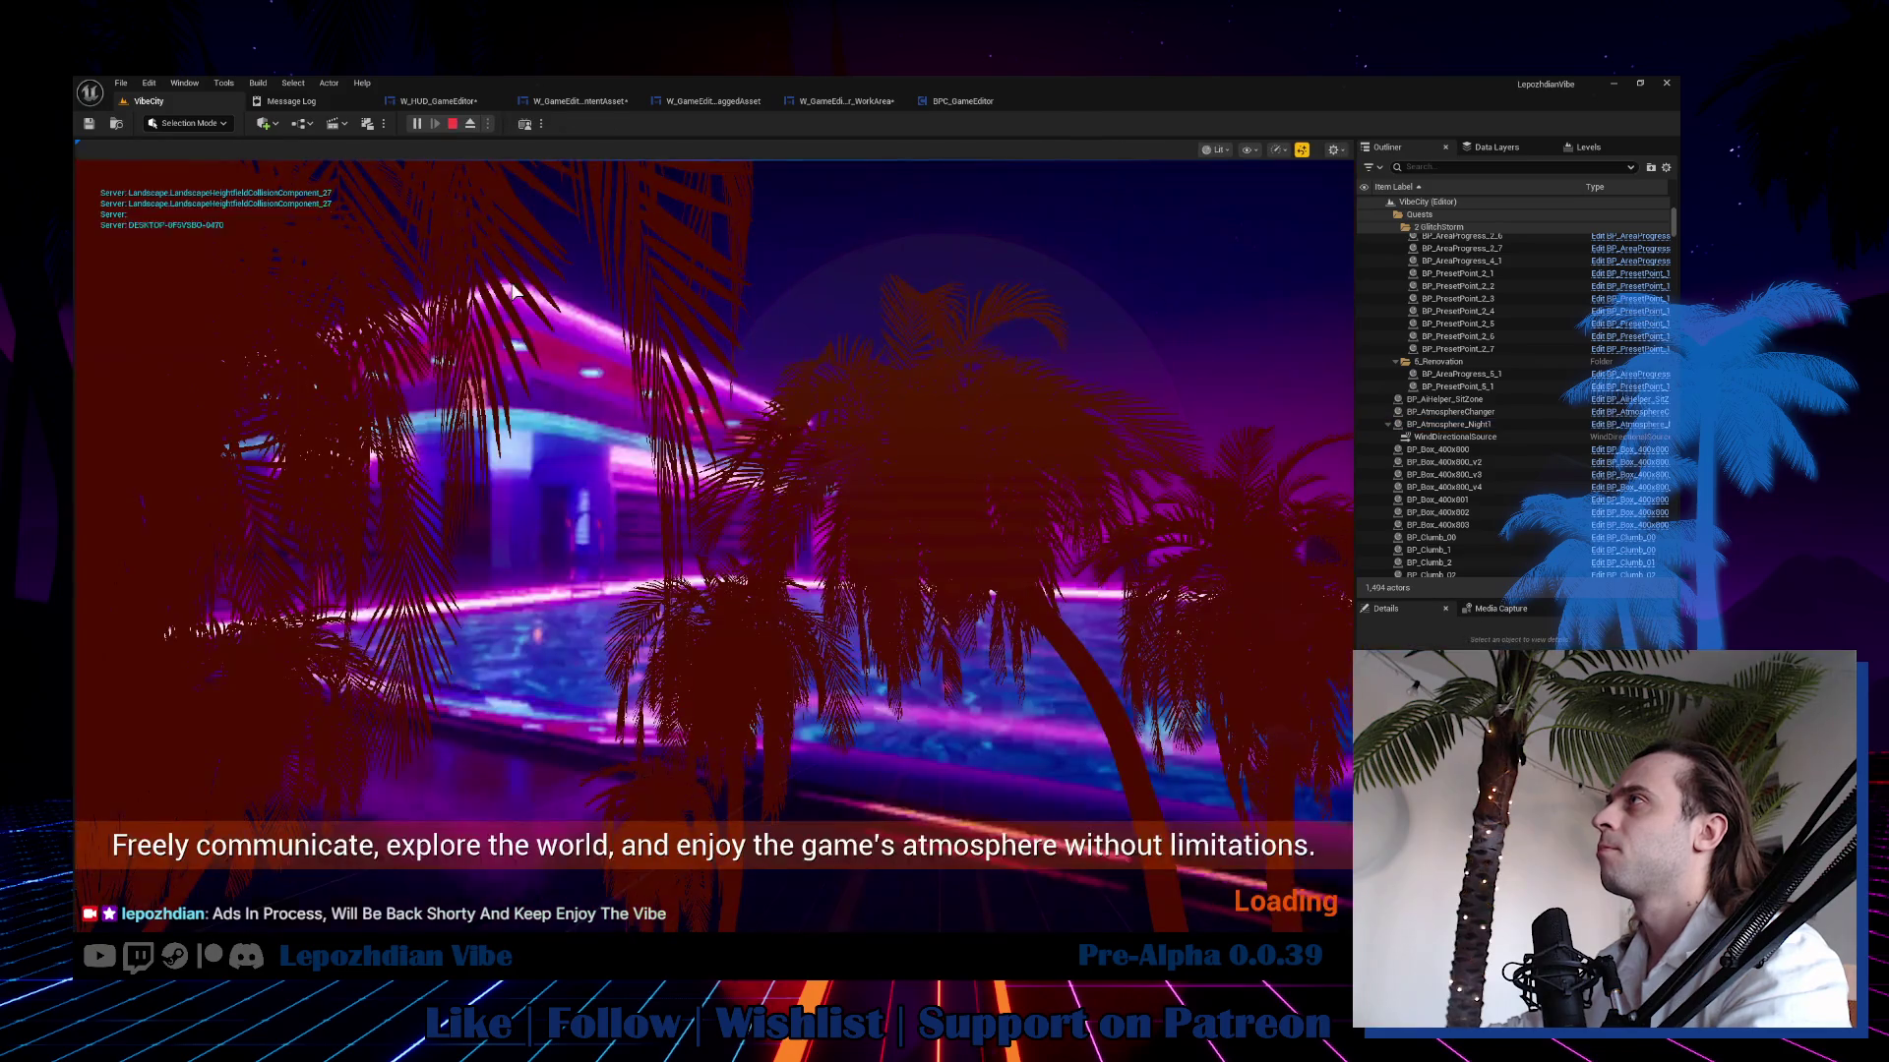
pyautogui.press('Tab')
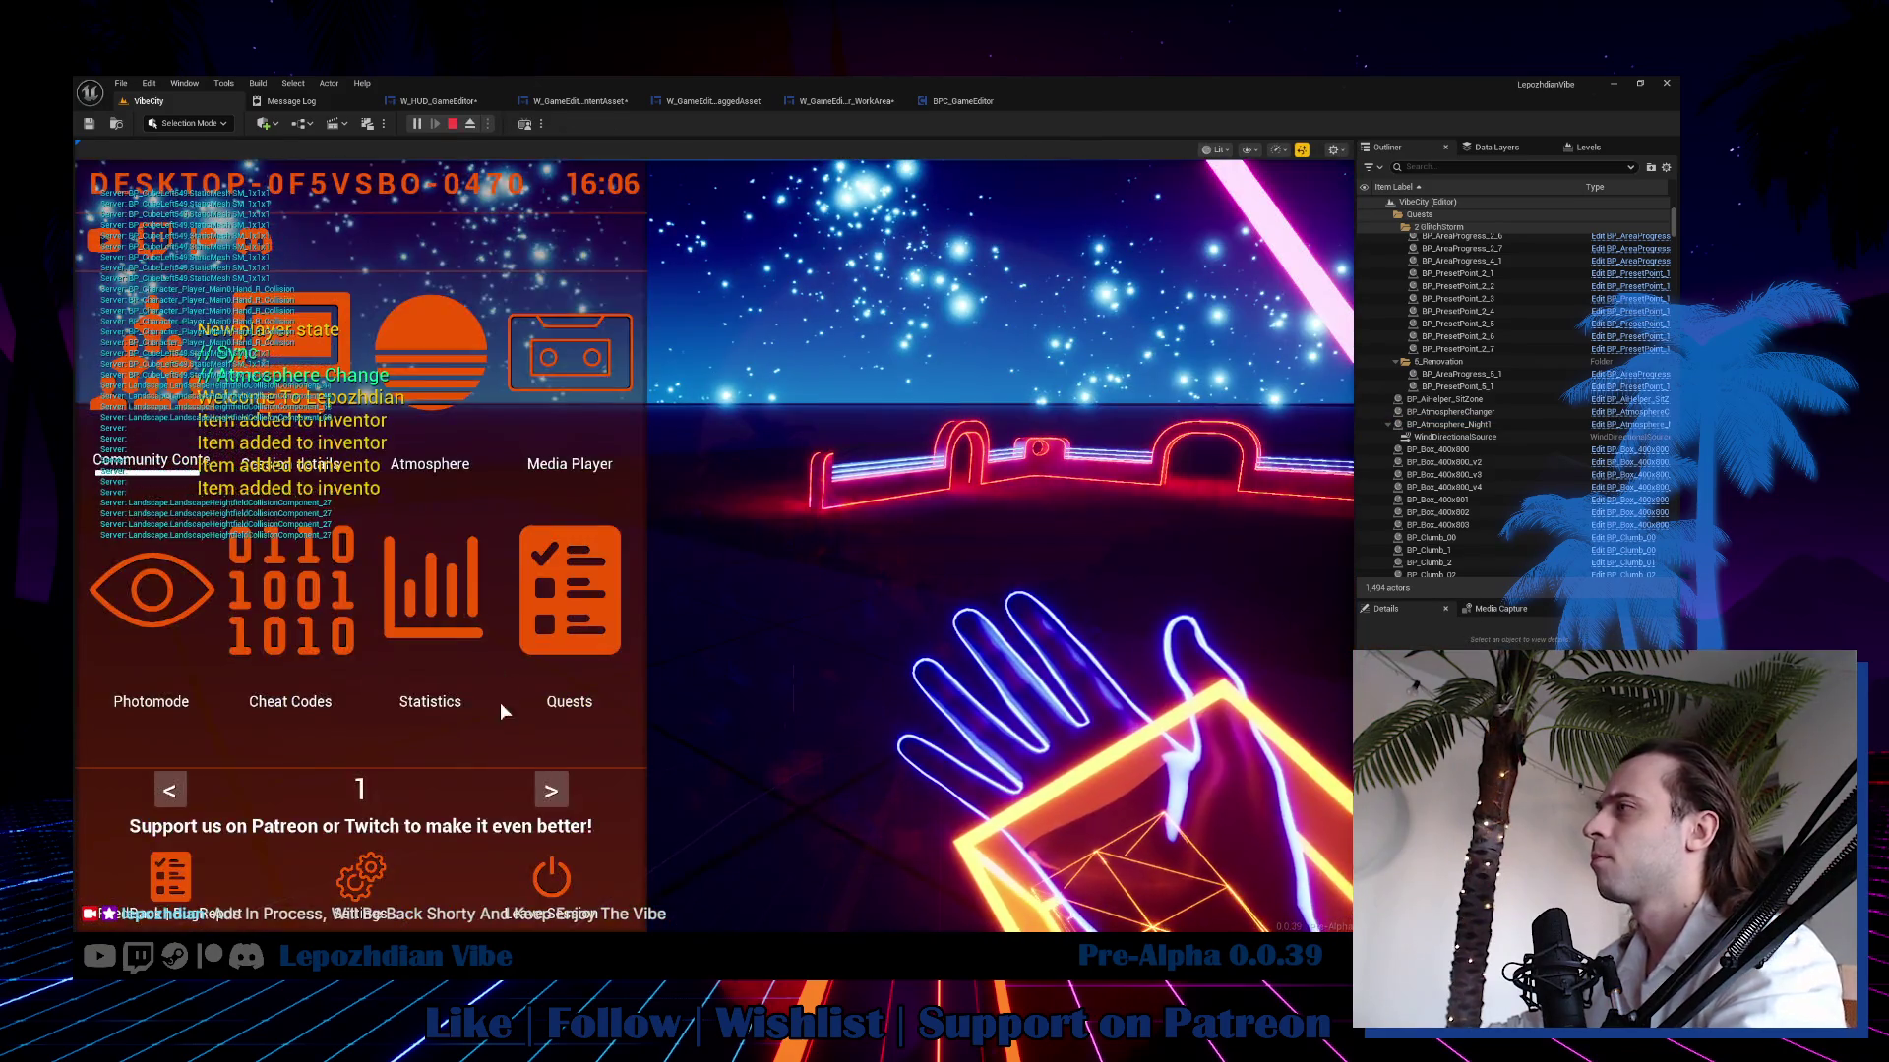
pyautogui.click(545, 795)
pyautogui.click(522, 630)
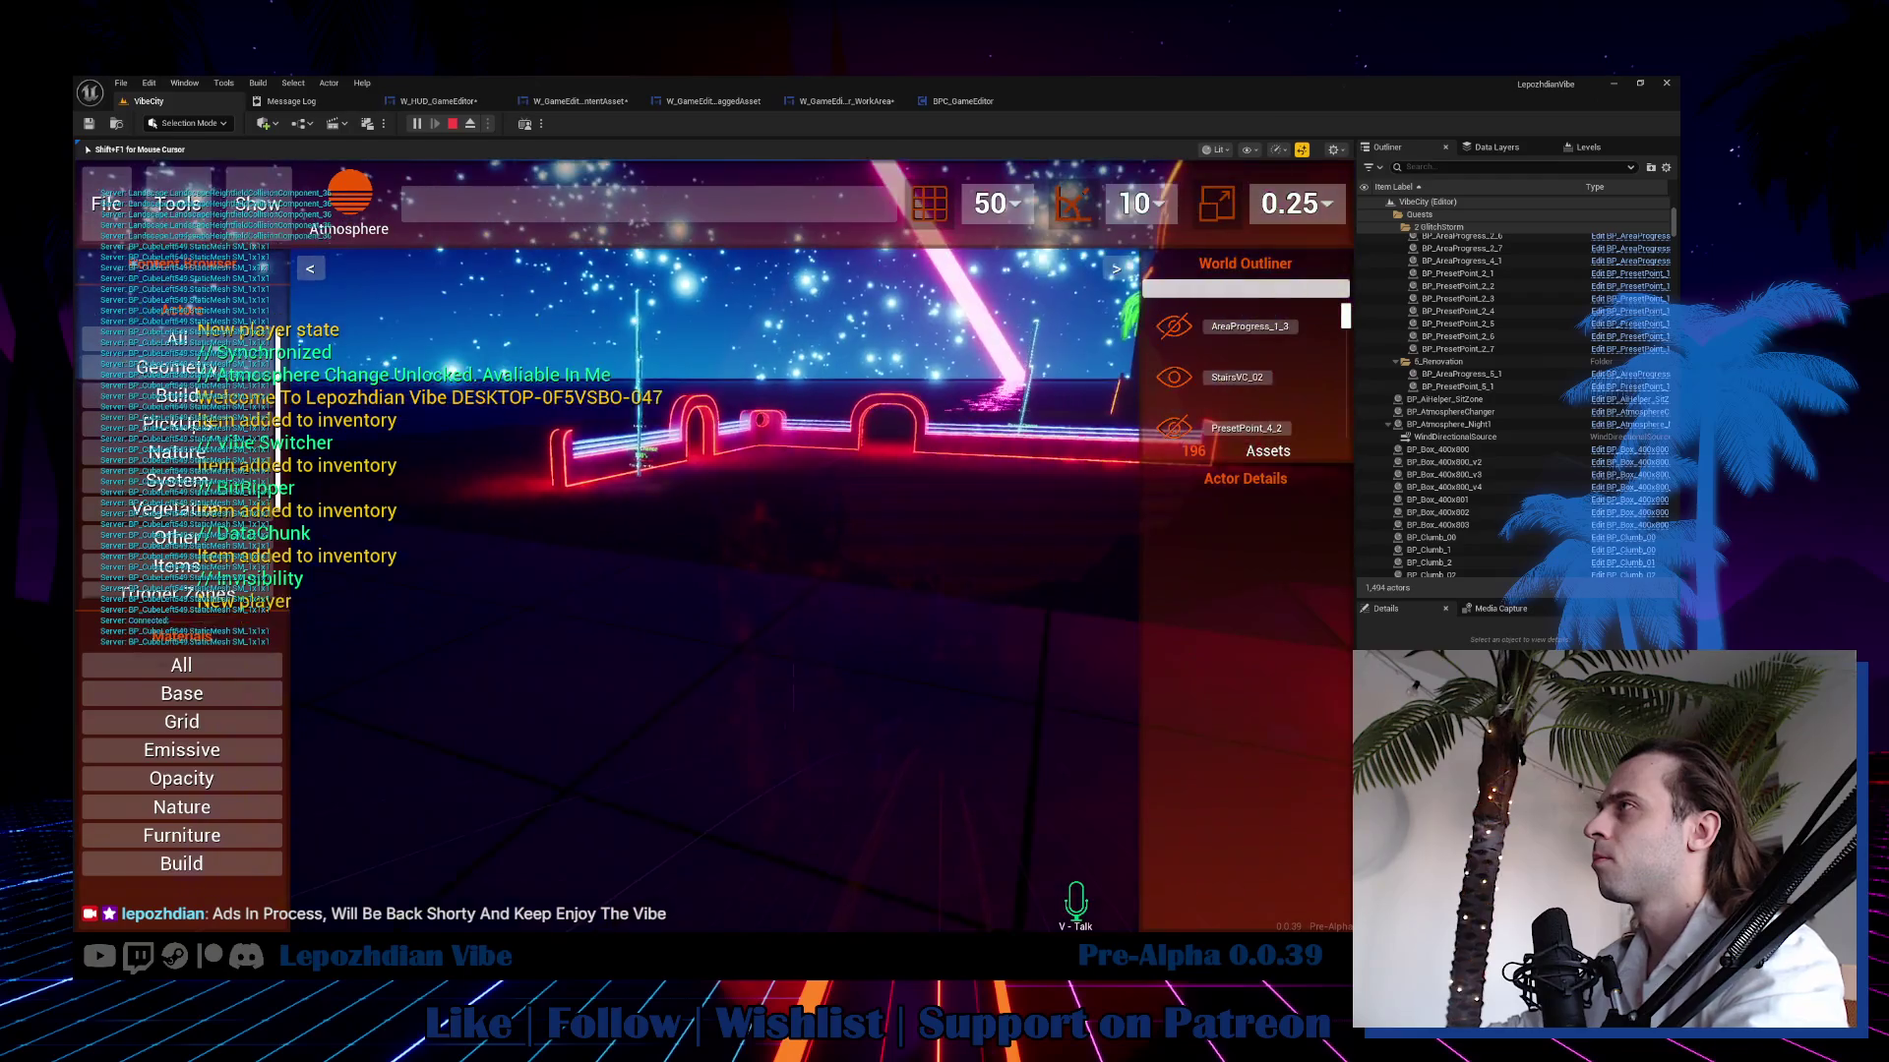
pyautogui.click(214, 725)
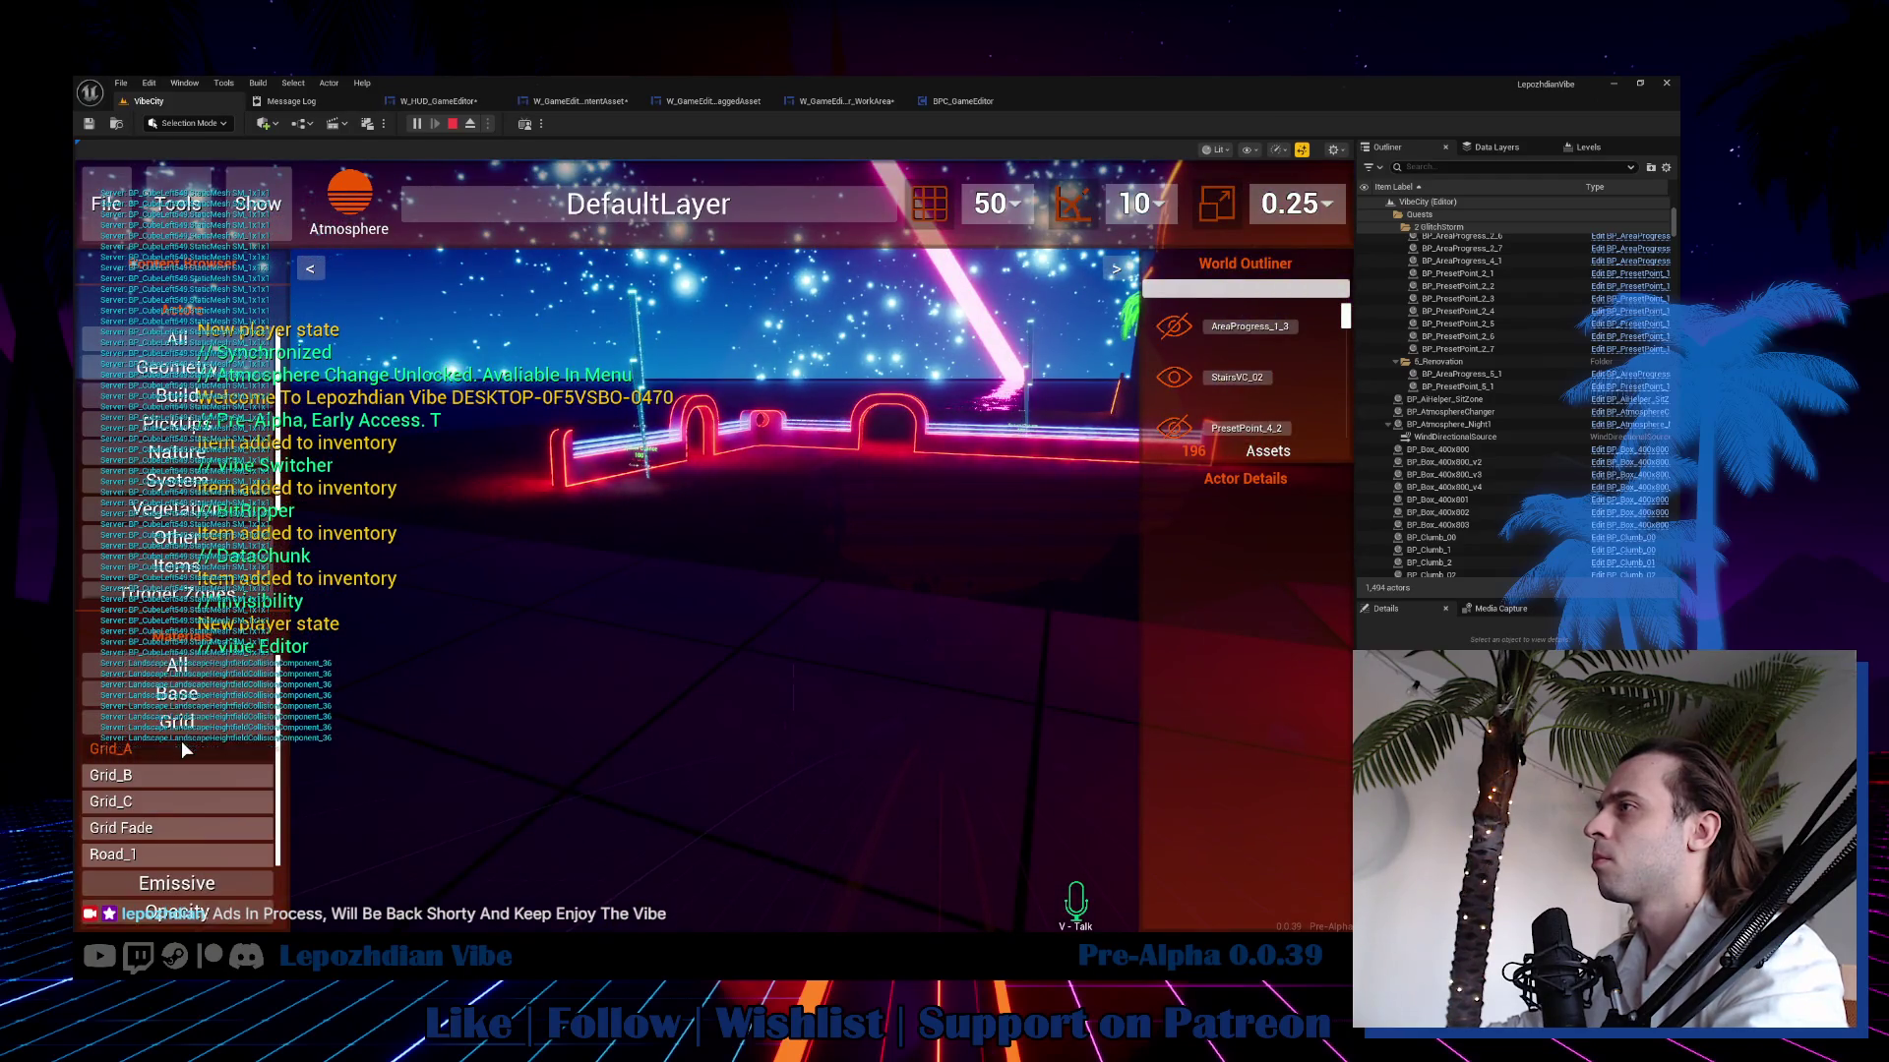
pyautogui.moveTo(181, 743); pyautogui.dragTo(680, 679)
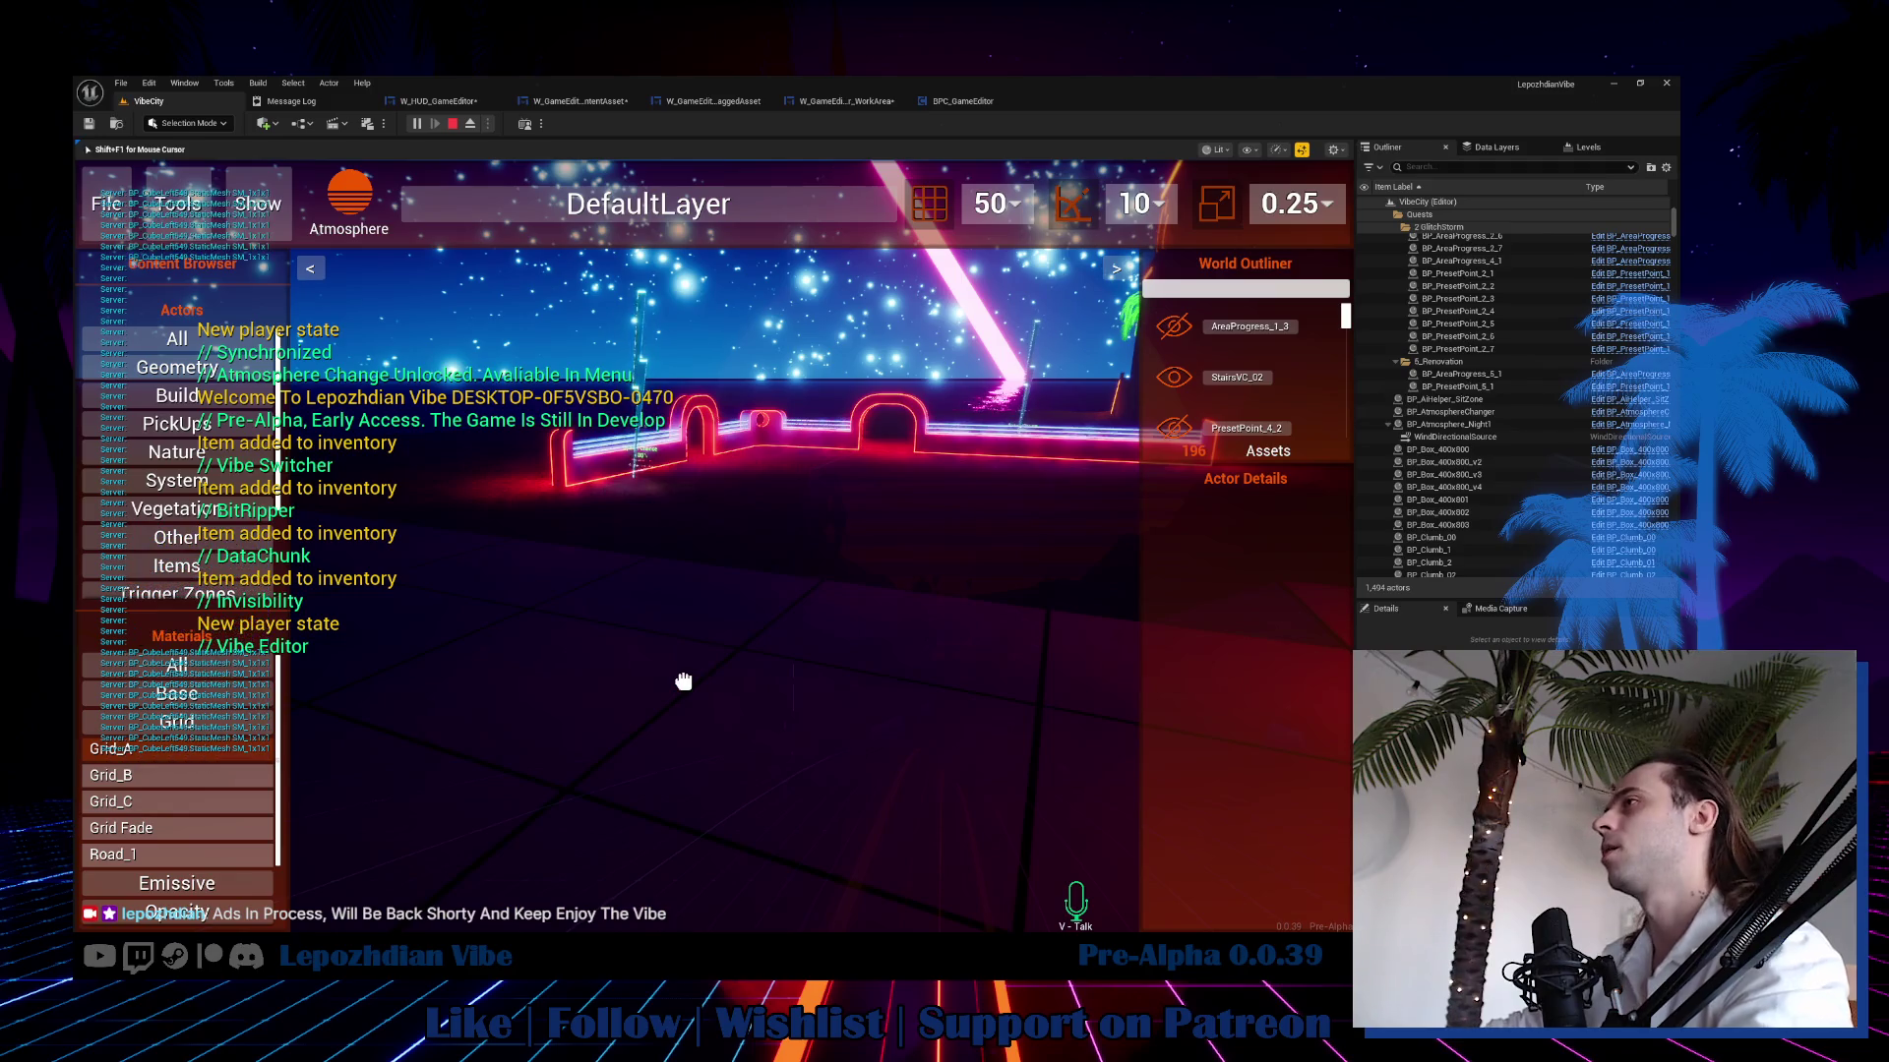
pyautogui.moveTo(221, 779)
pyautogui.mouseDown()
pyautogui.moveTo(824, 697)
pyautogui.moveTo(869, 594)
pyautogui.moveTo(881, 641)
pyautogui.moveTo(750, 774)
pyautogui.moveTo(877, 654)
pyautogui.mouseUp()
pyautogui.press('Escape')
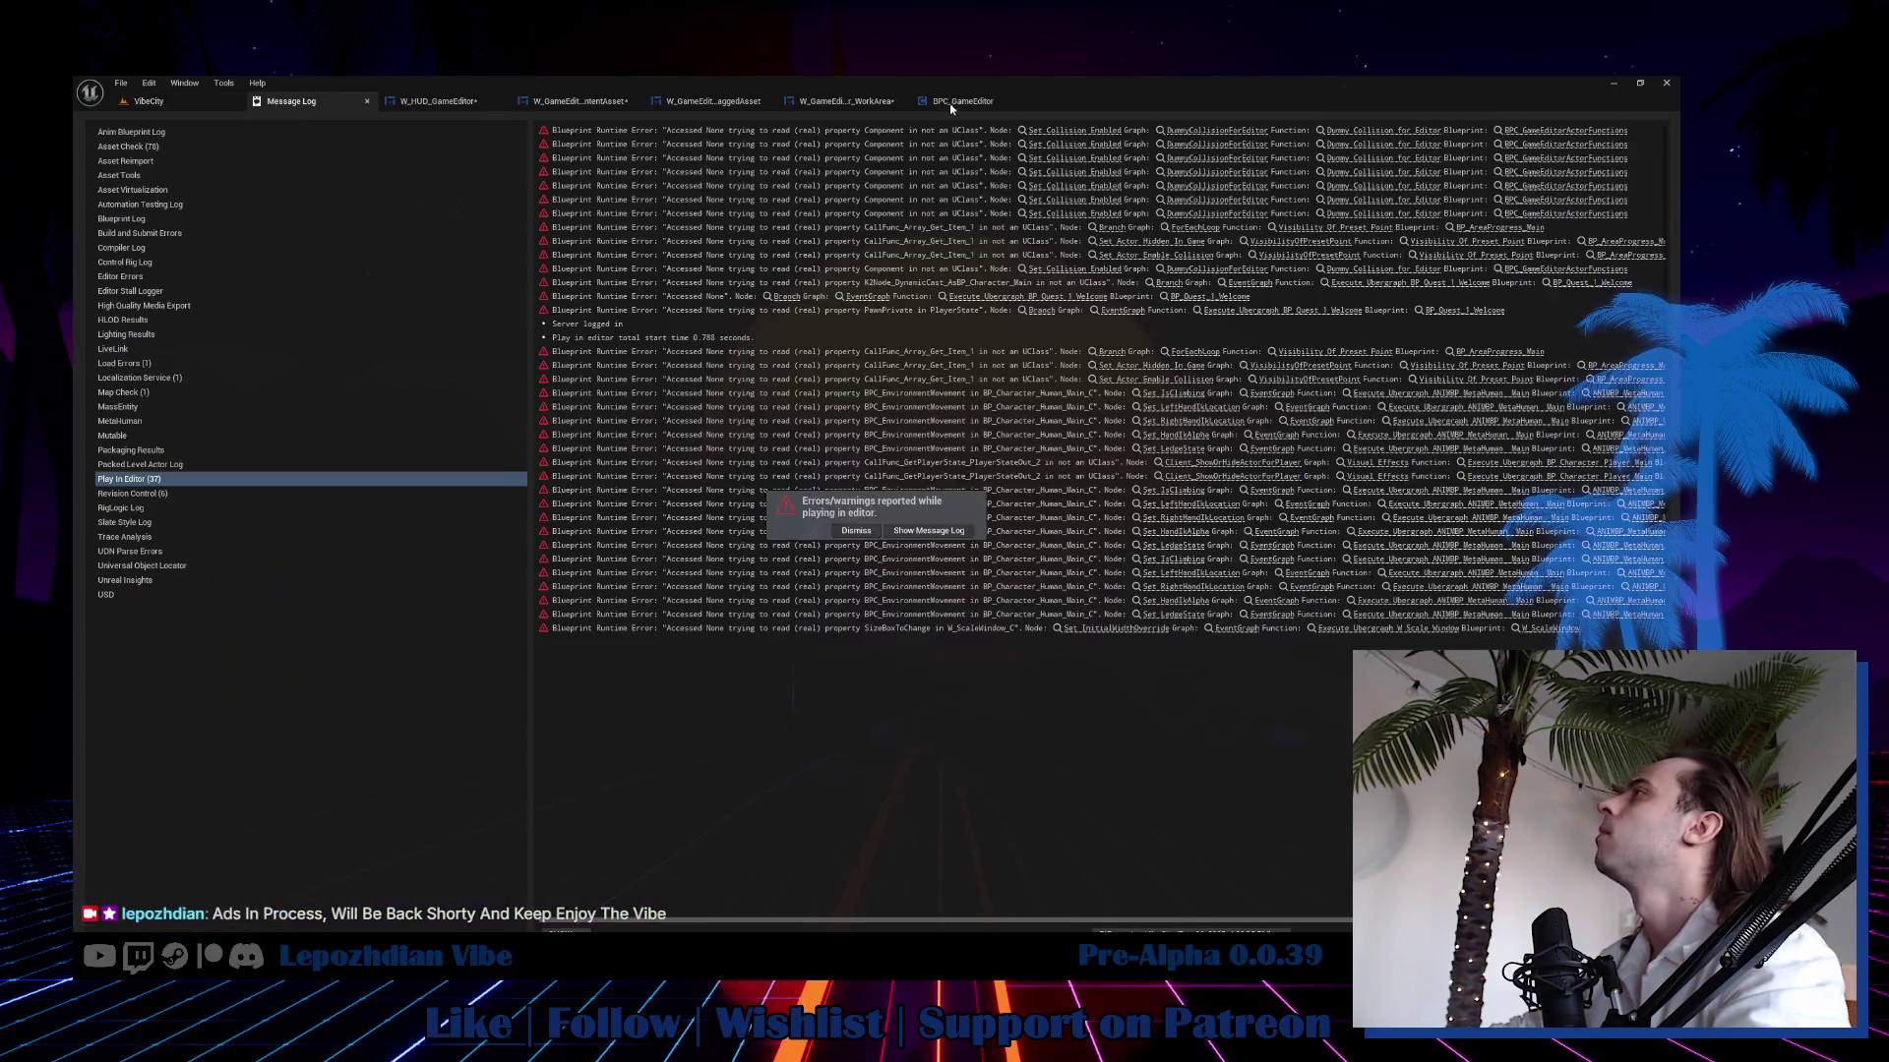
# In BPC_GameEditor, keep the hit-result trace channel set to Visibility.
pyautogui.click(951, 103)
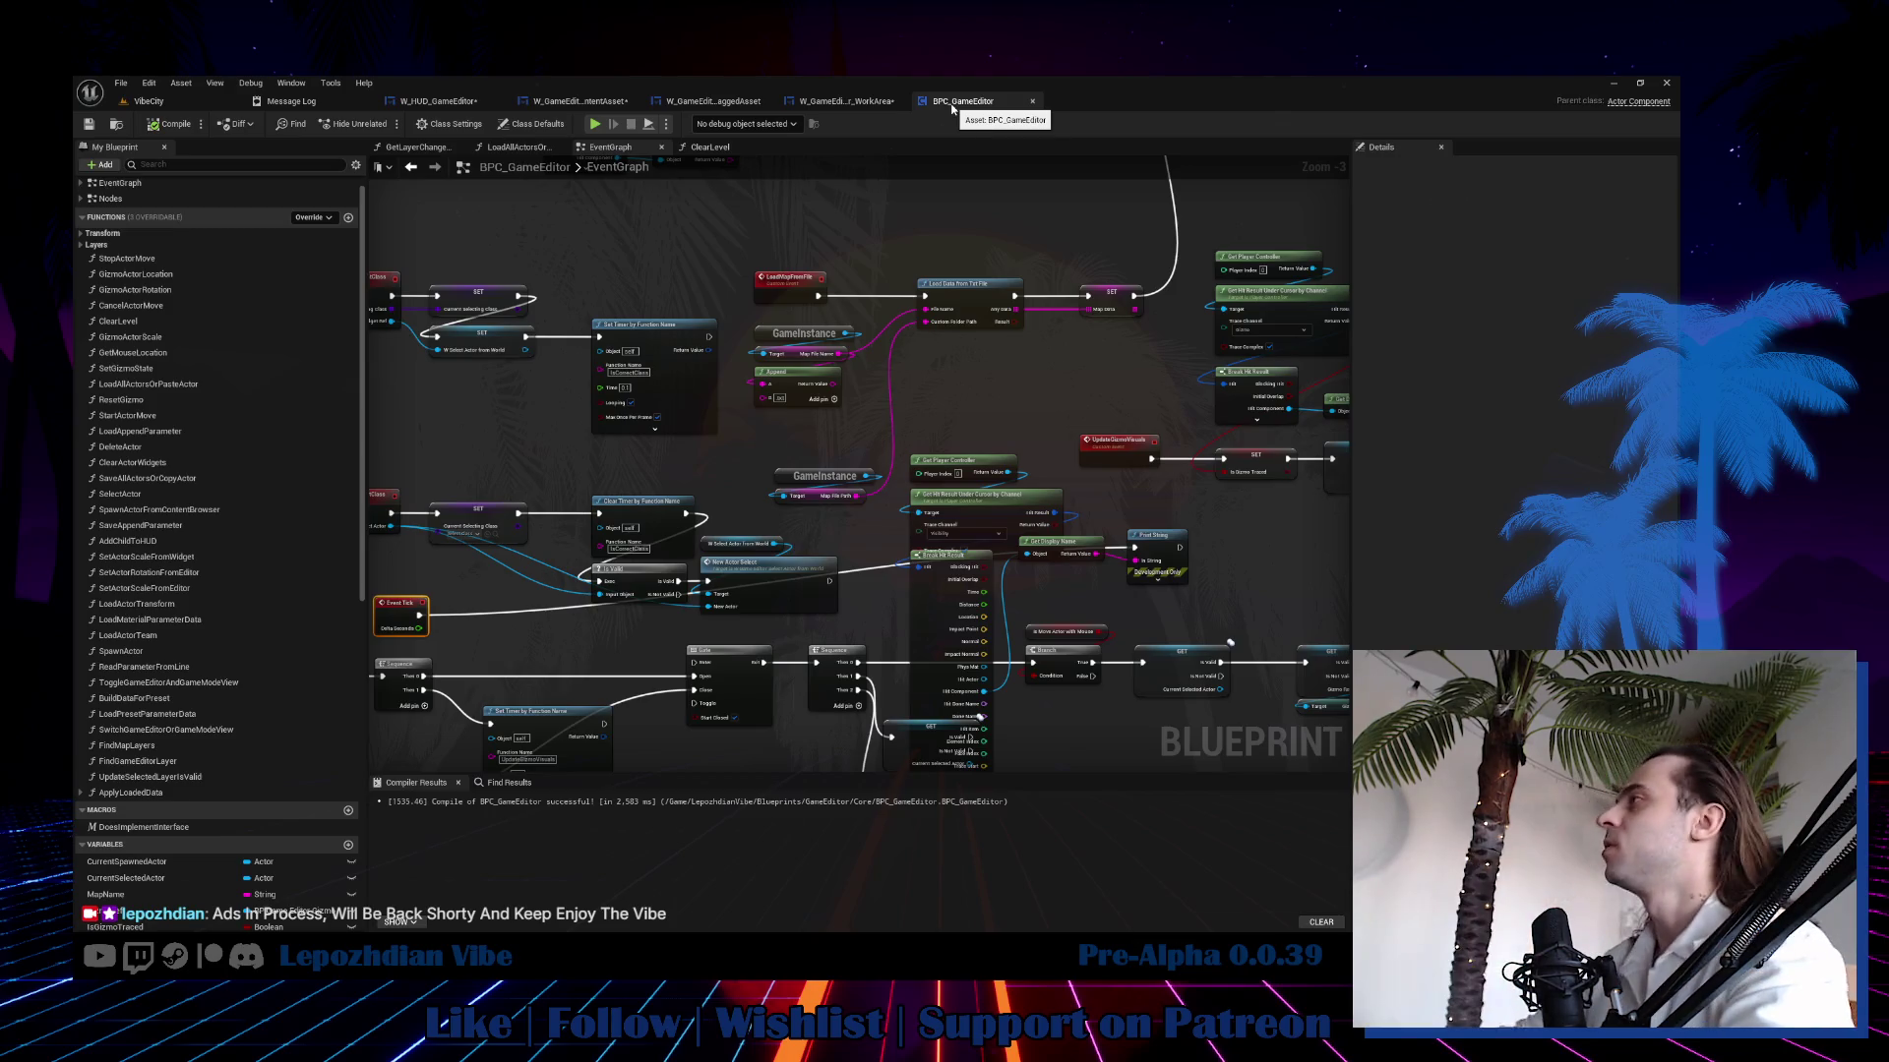
pyautogui.scroll(3, 983, 441)
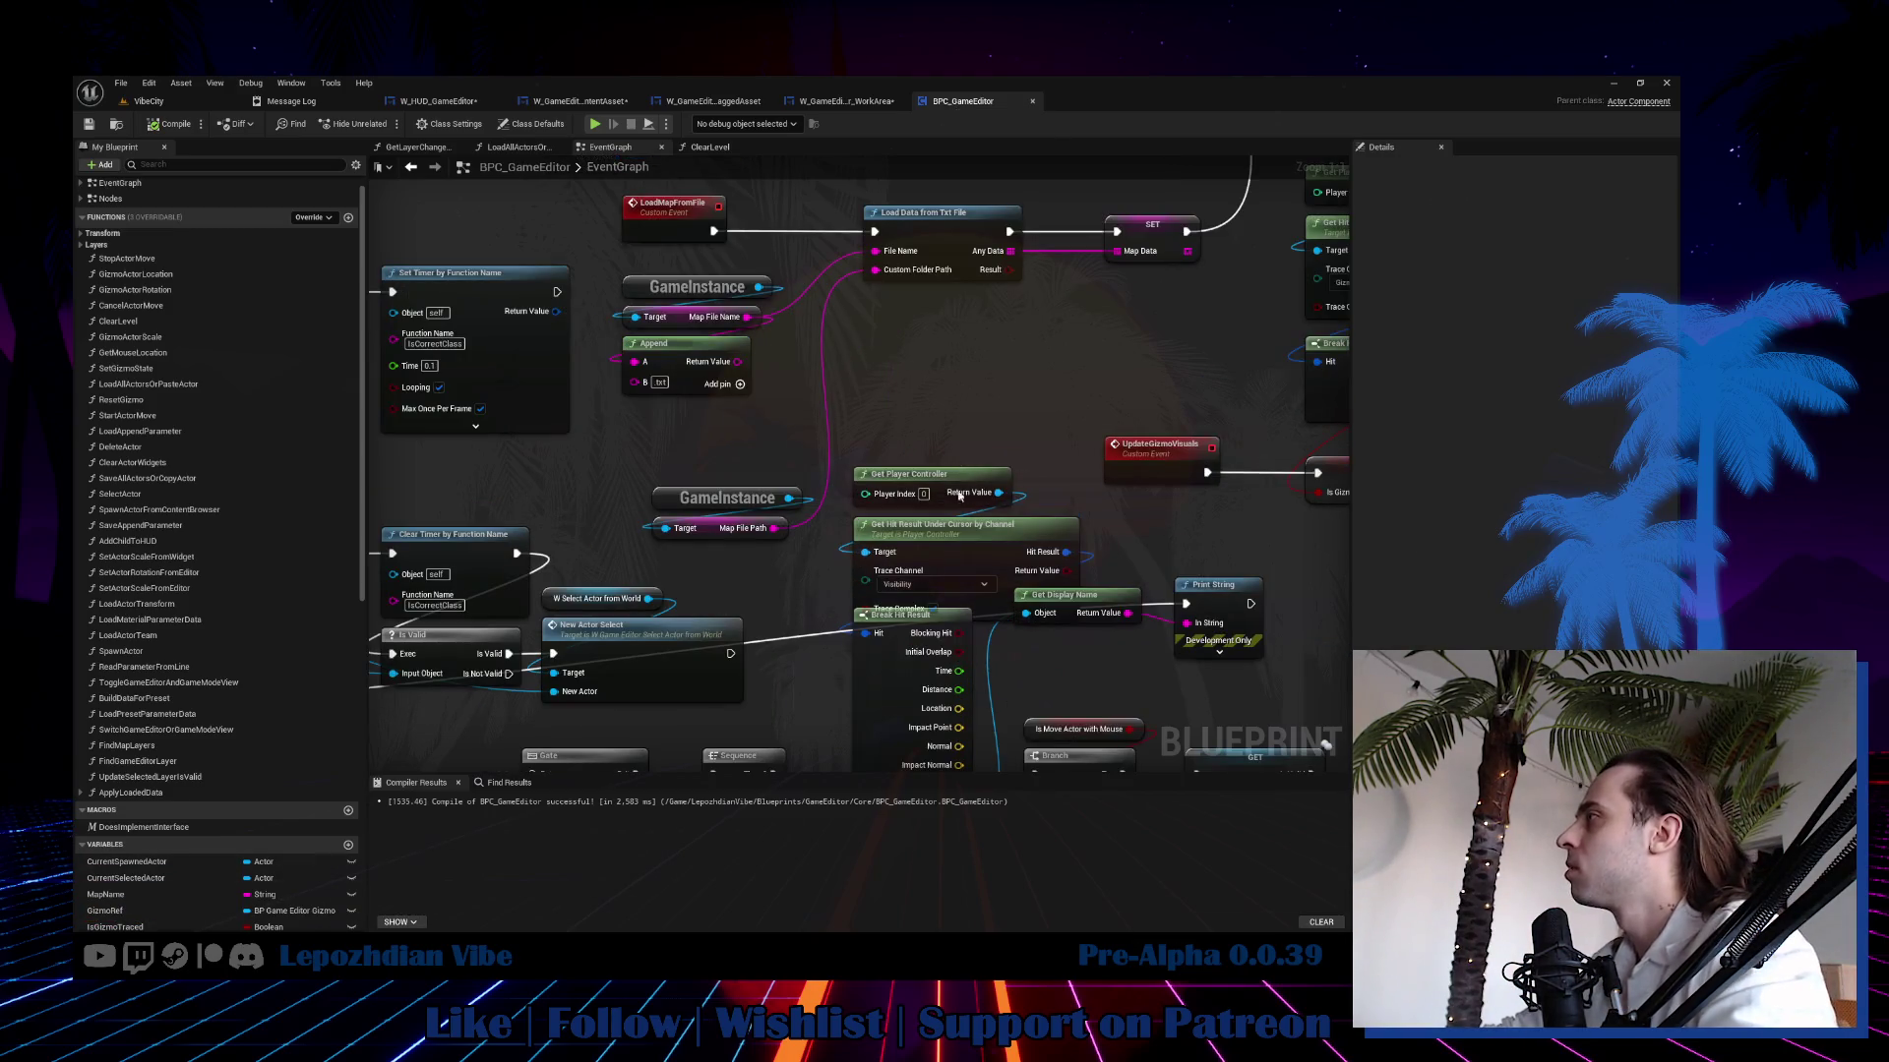
pyautogui.moveTo(936, 622); pyautogui.dragTo(925, 563)
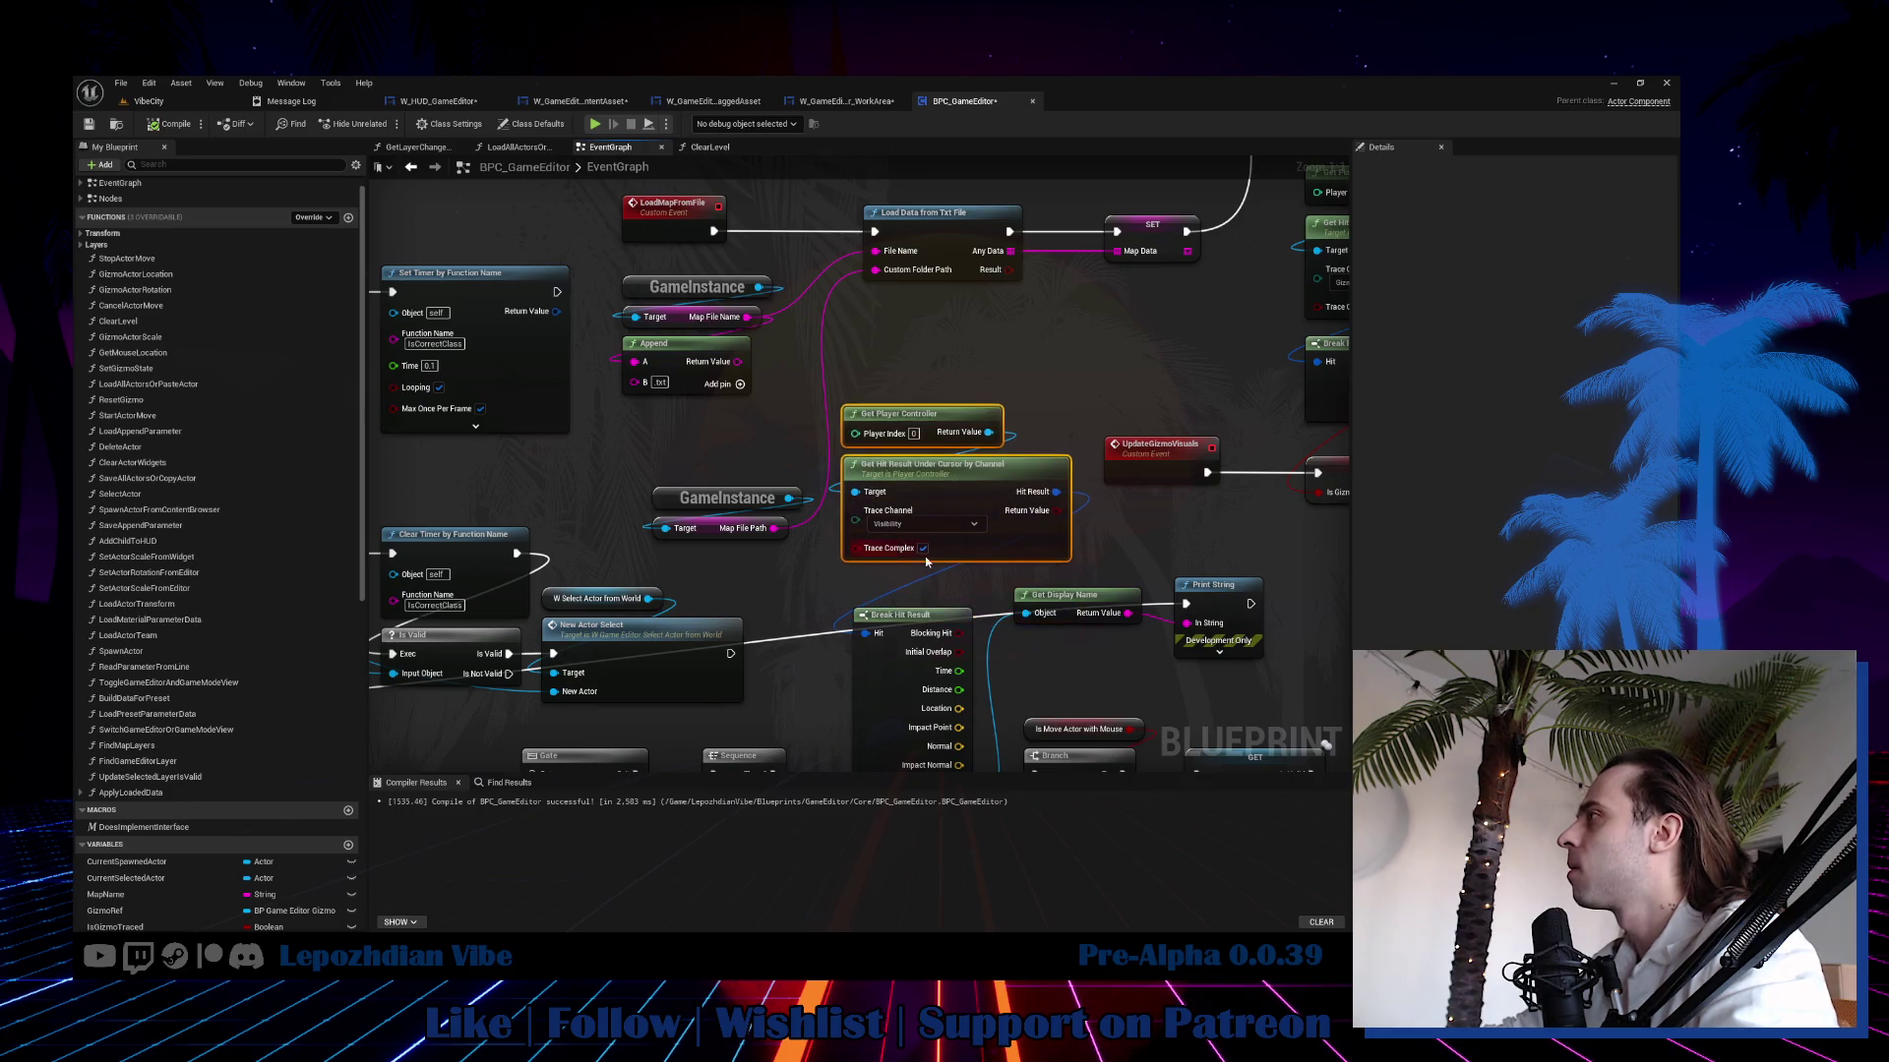
pyautogui.click(918, 525)
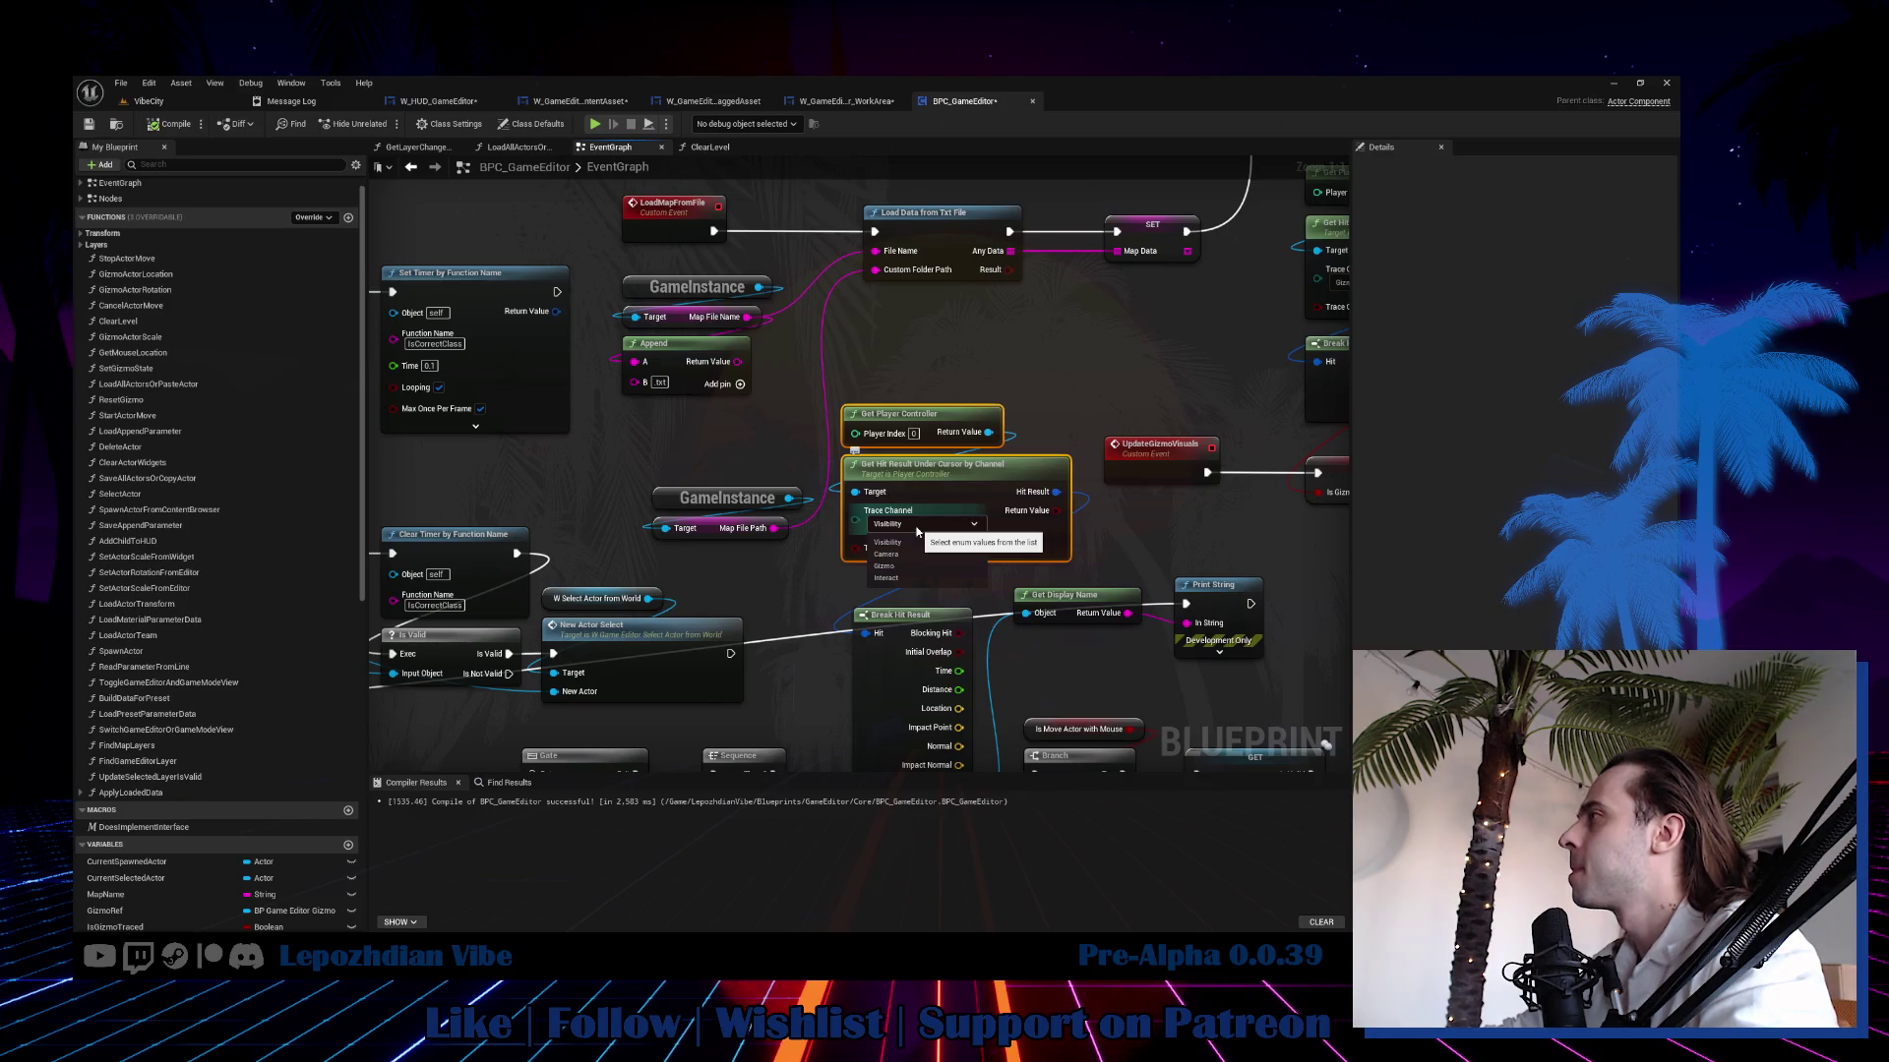
pyautogui.click(915, 542)
pyautogui.click(590, 102)
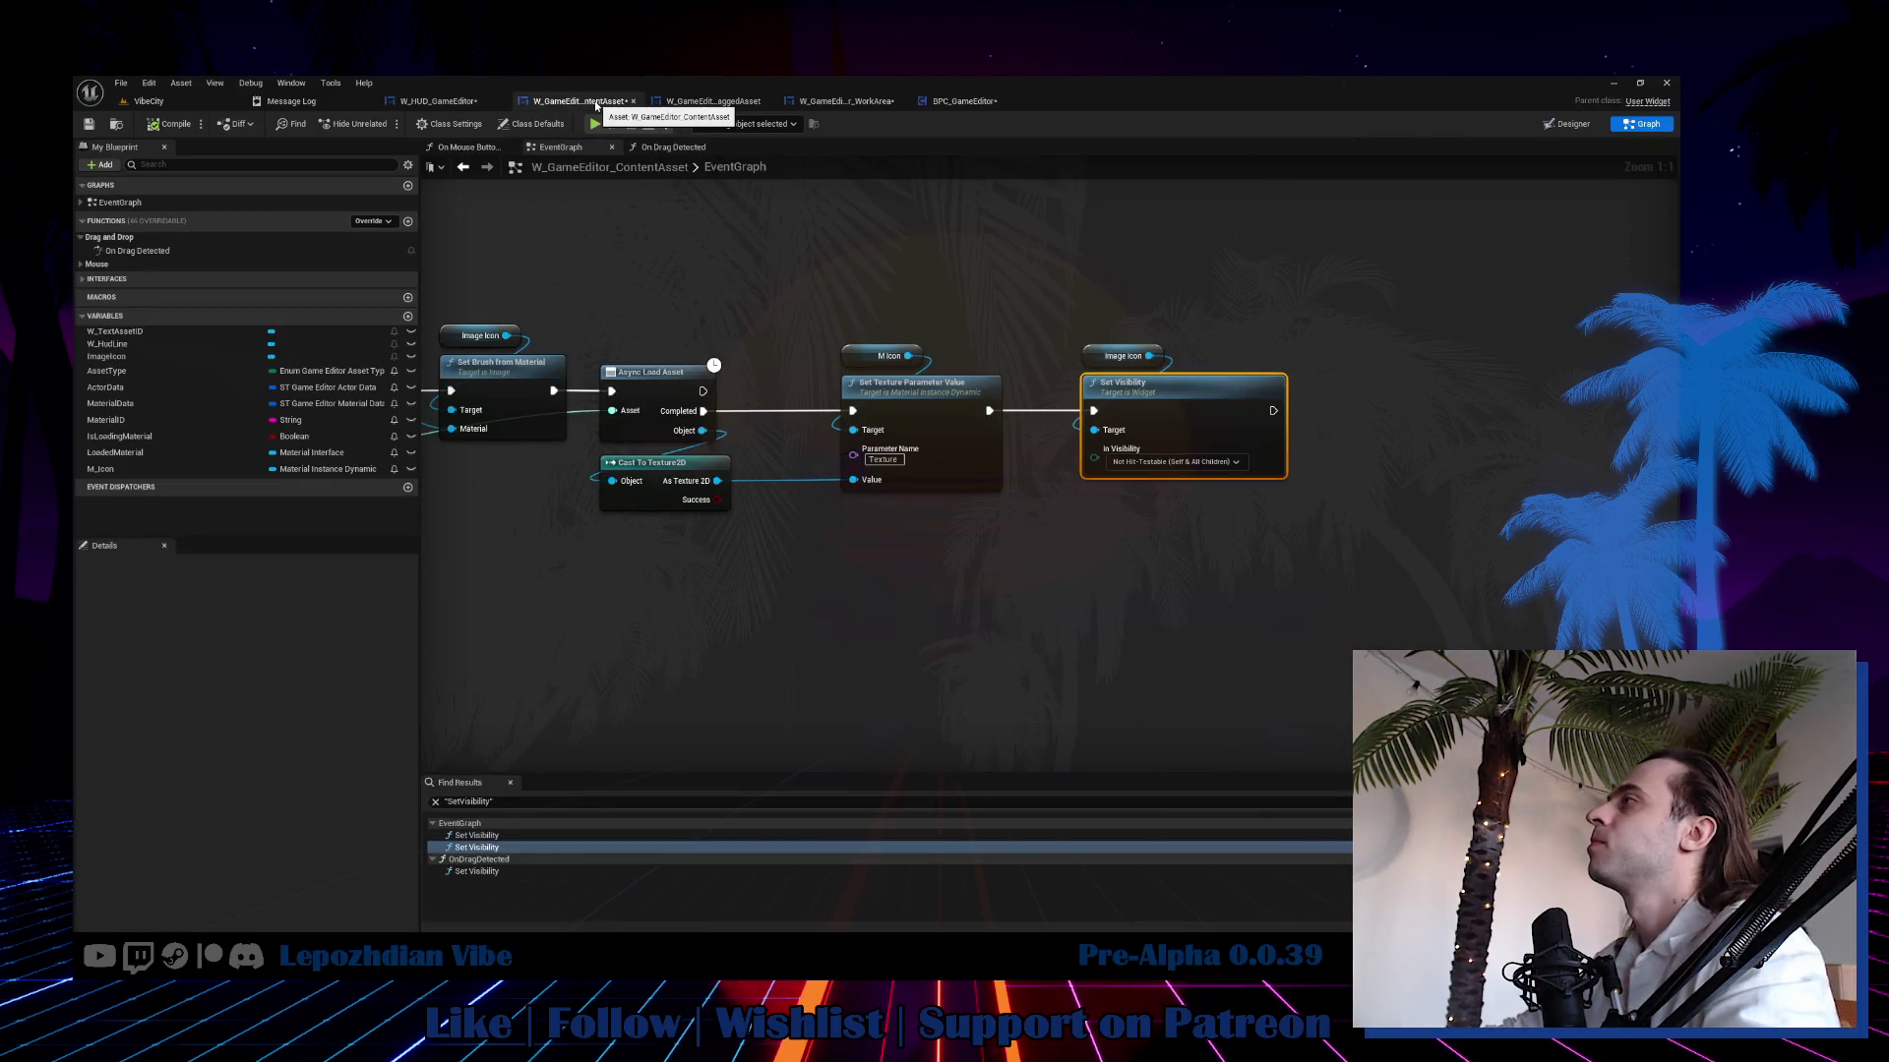
# Undo the icon's visibility change, restoring Not Hit-Testable (Self Only).
pyautogui.moveTo(1267, 559); pyautogui.dragTo(1323, 564)
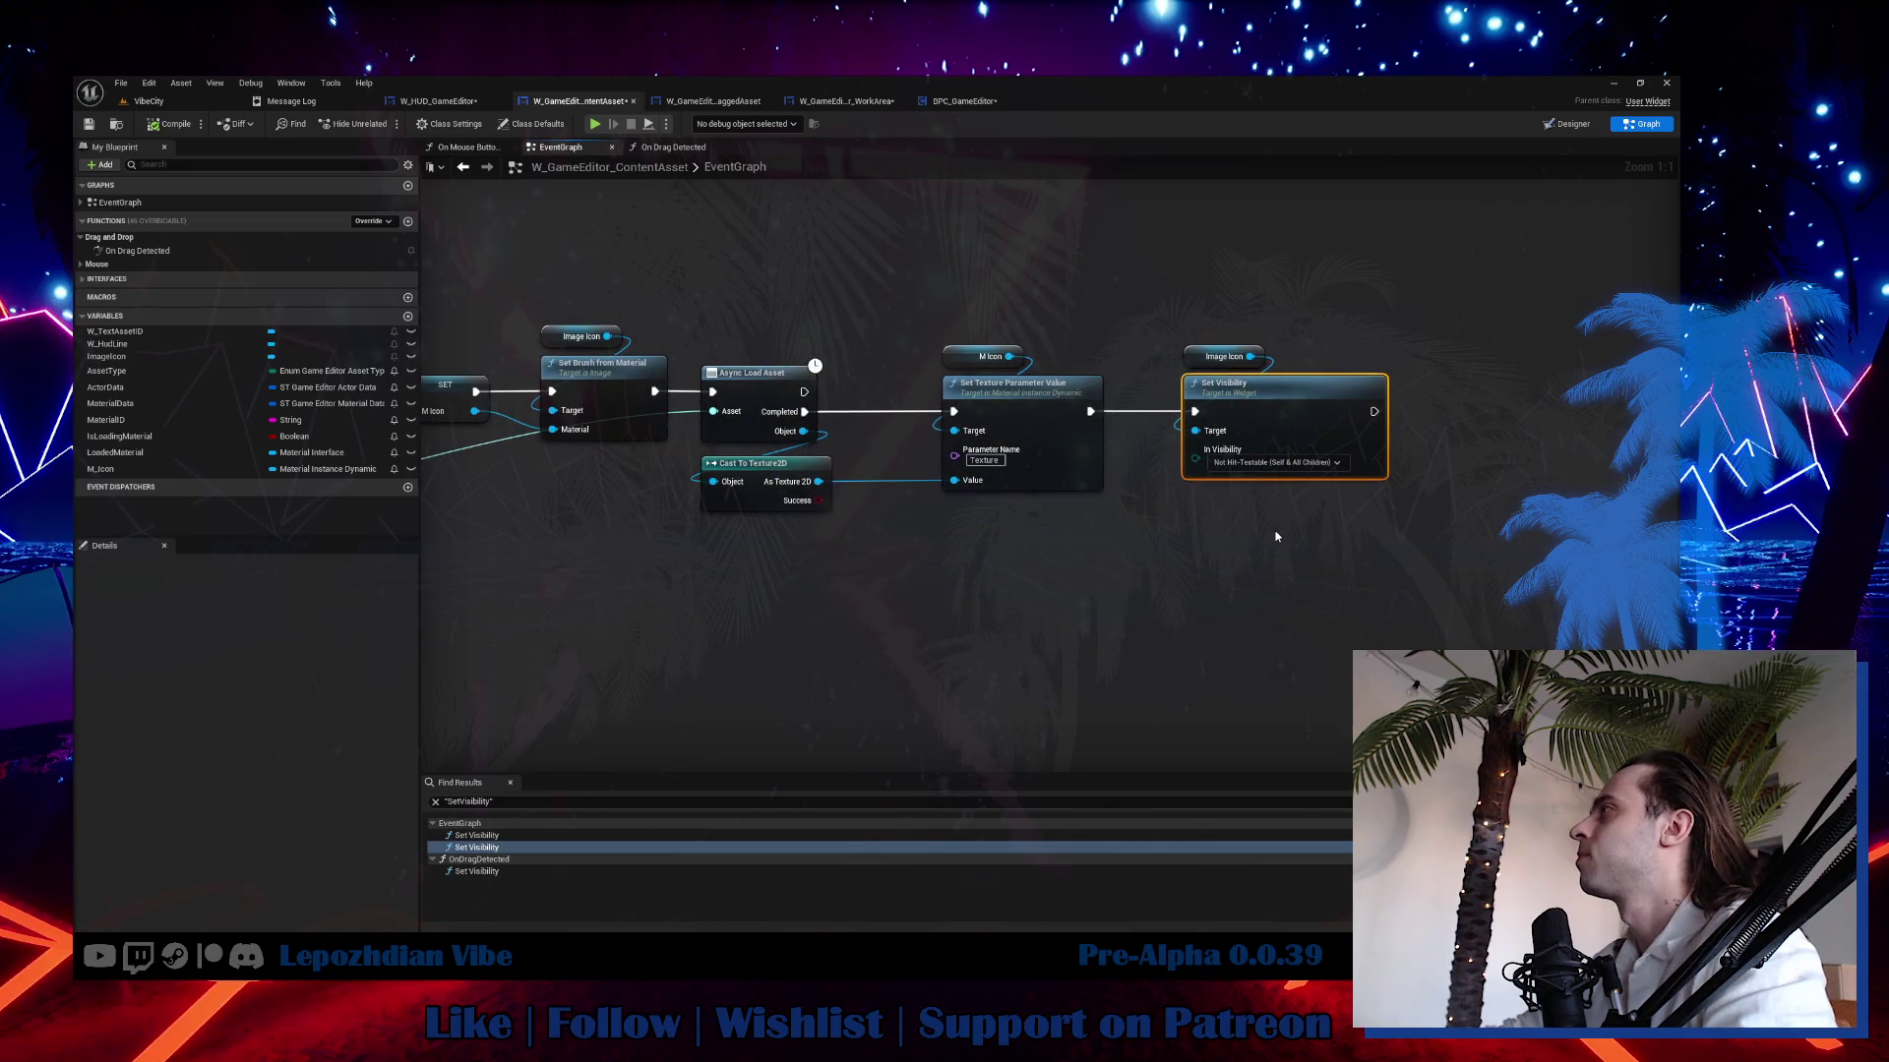
pyautogui.hotkey('ctrl', 'z')
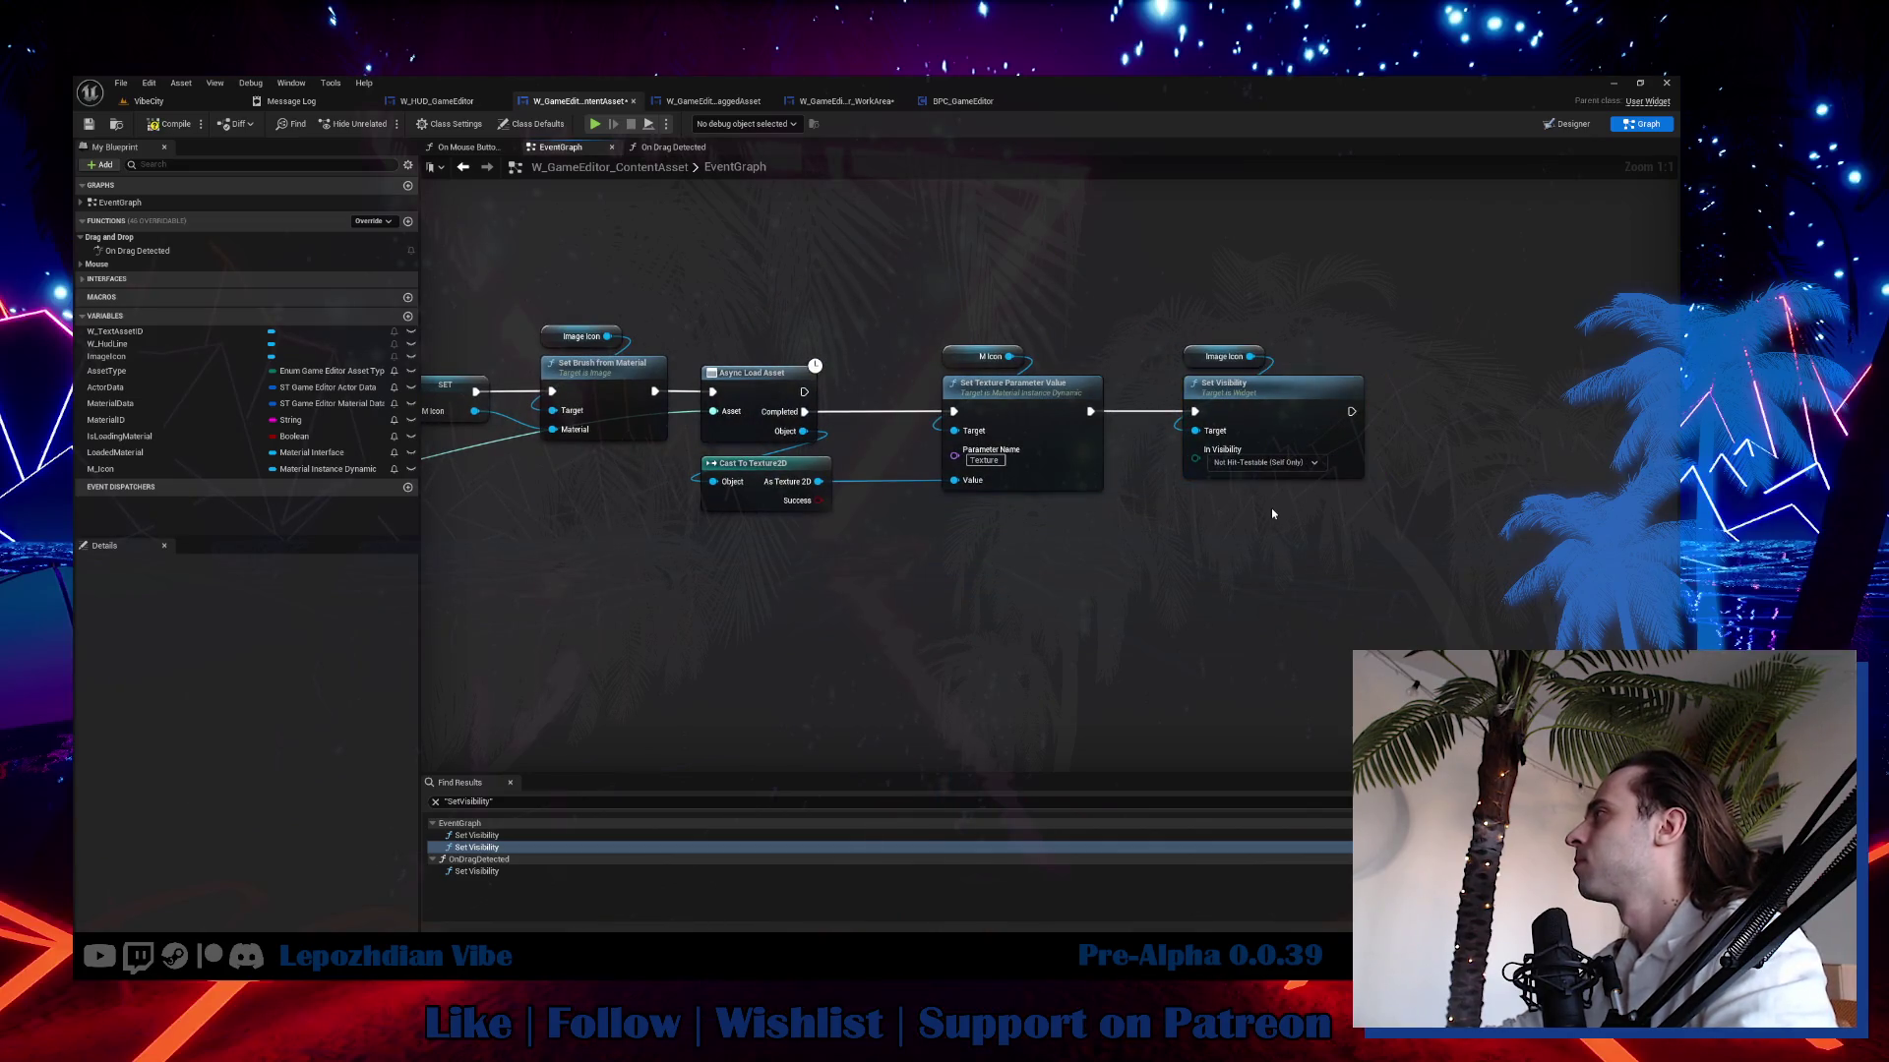
pyautogui.scroll(-3, 1236, 513)
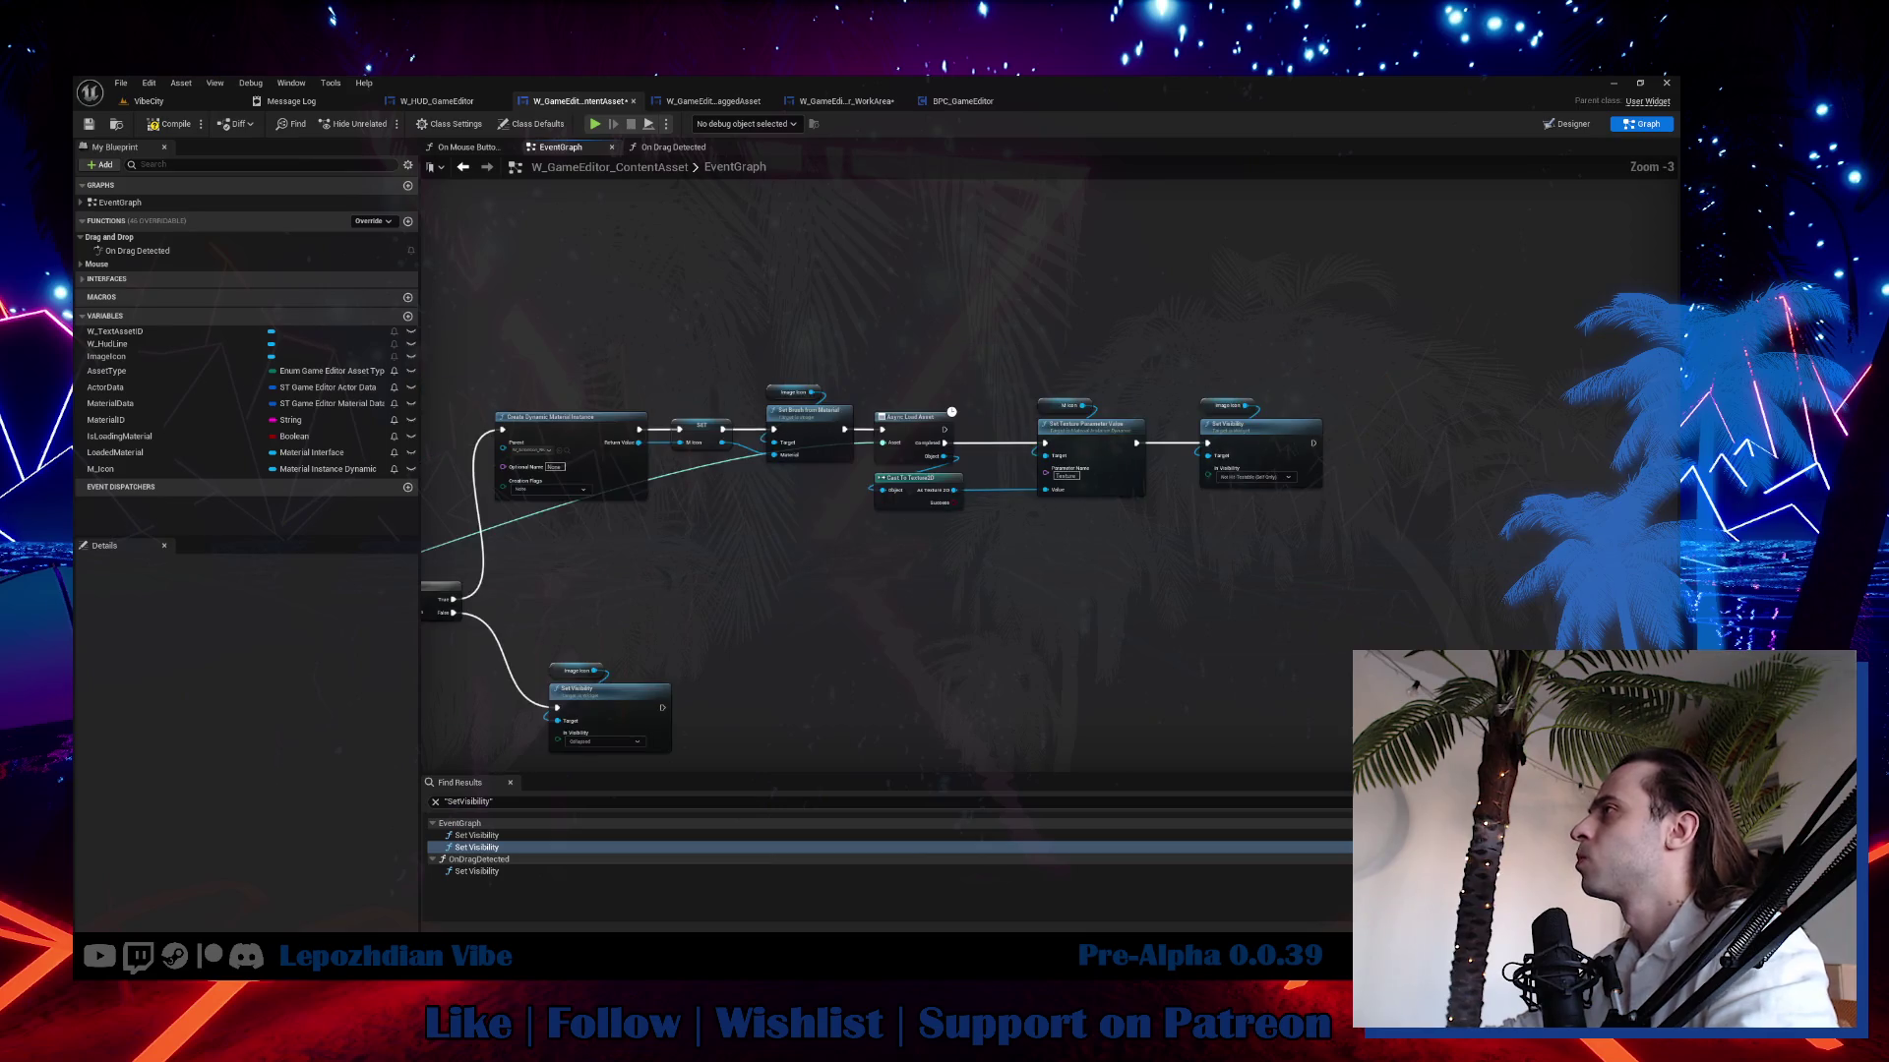
pyautogui.moveTo(1235, 513)
pyautogui.mouseDown()
pyautogui.moveTo(1575, 407)
pyautogui.moveTo(1719, 317)
pyautogui.mouseUp()
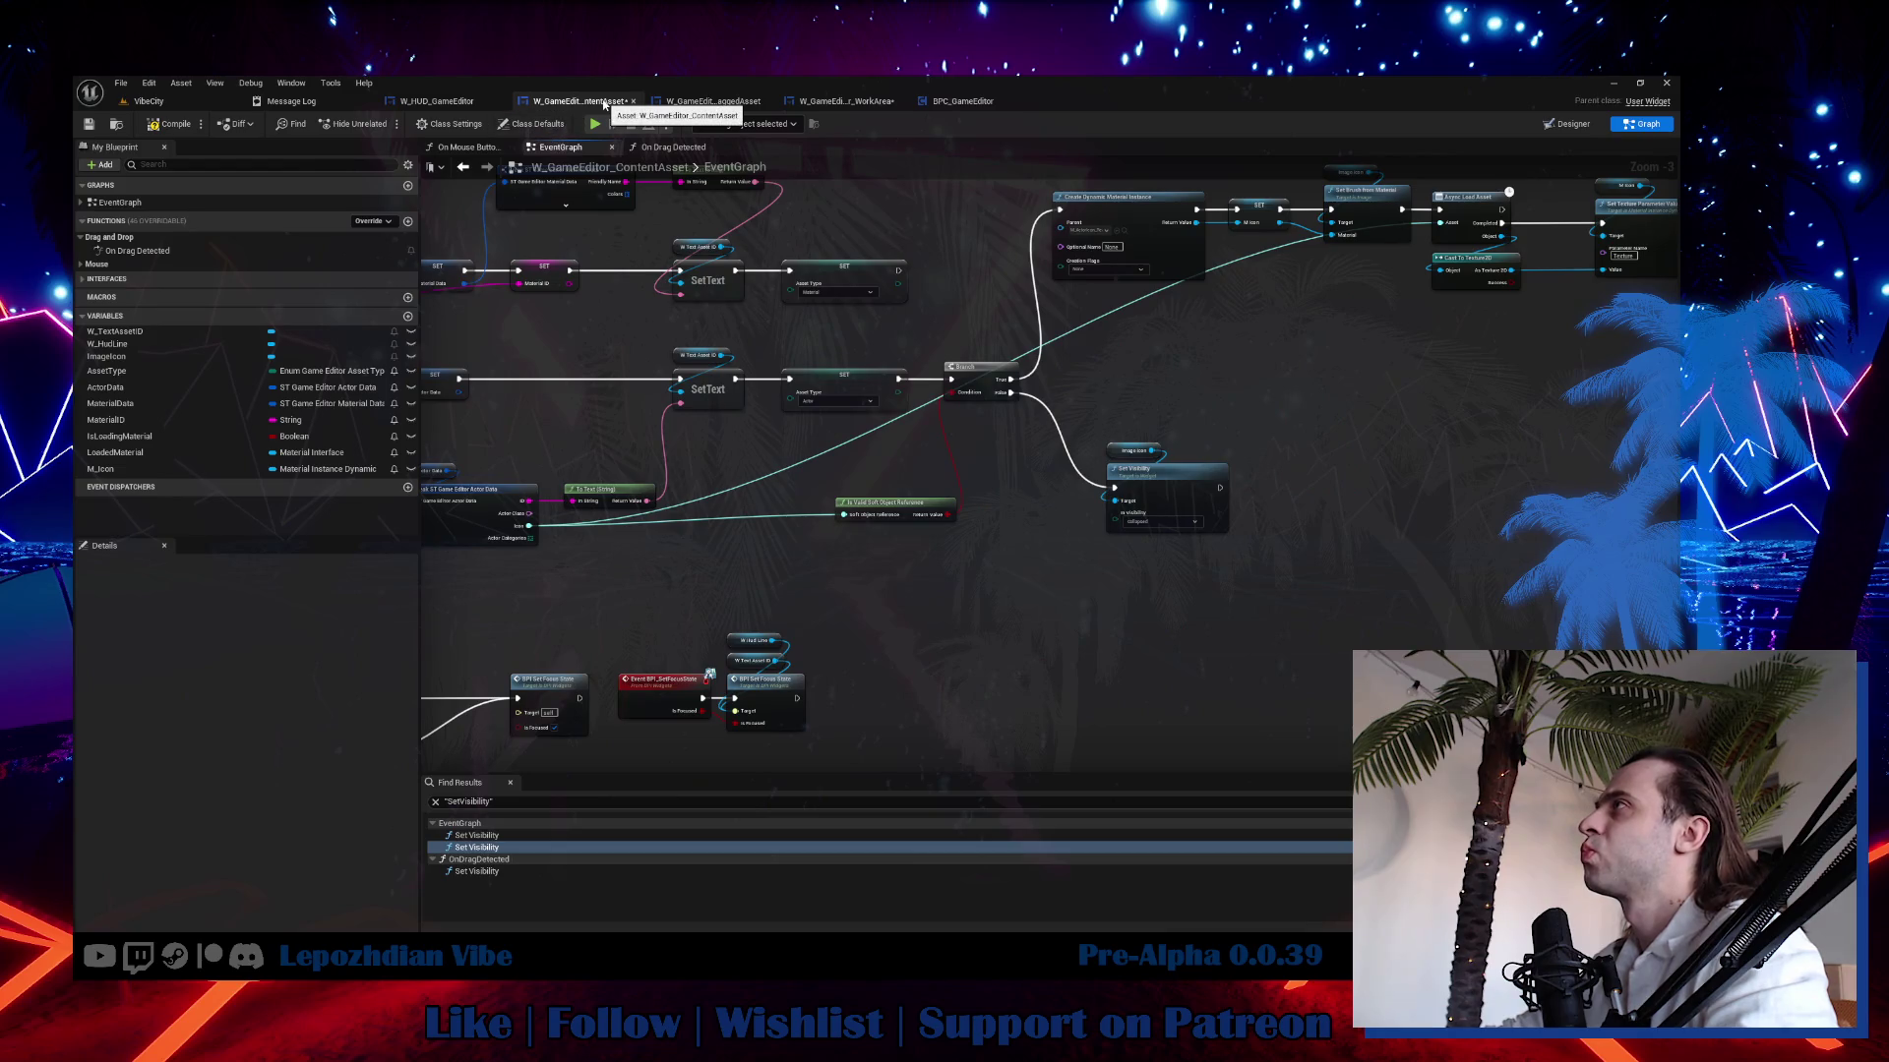
# Toggle Designer and Graph, look at On Mouse Button Down, then open On Drag Detected.
pyautogui.click(1572, 124)
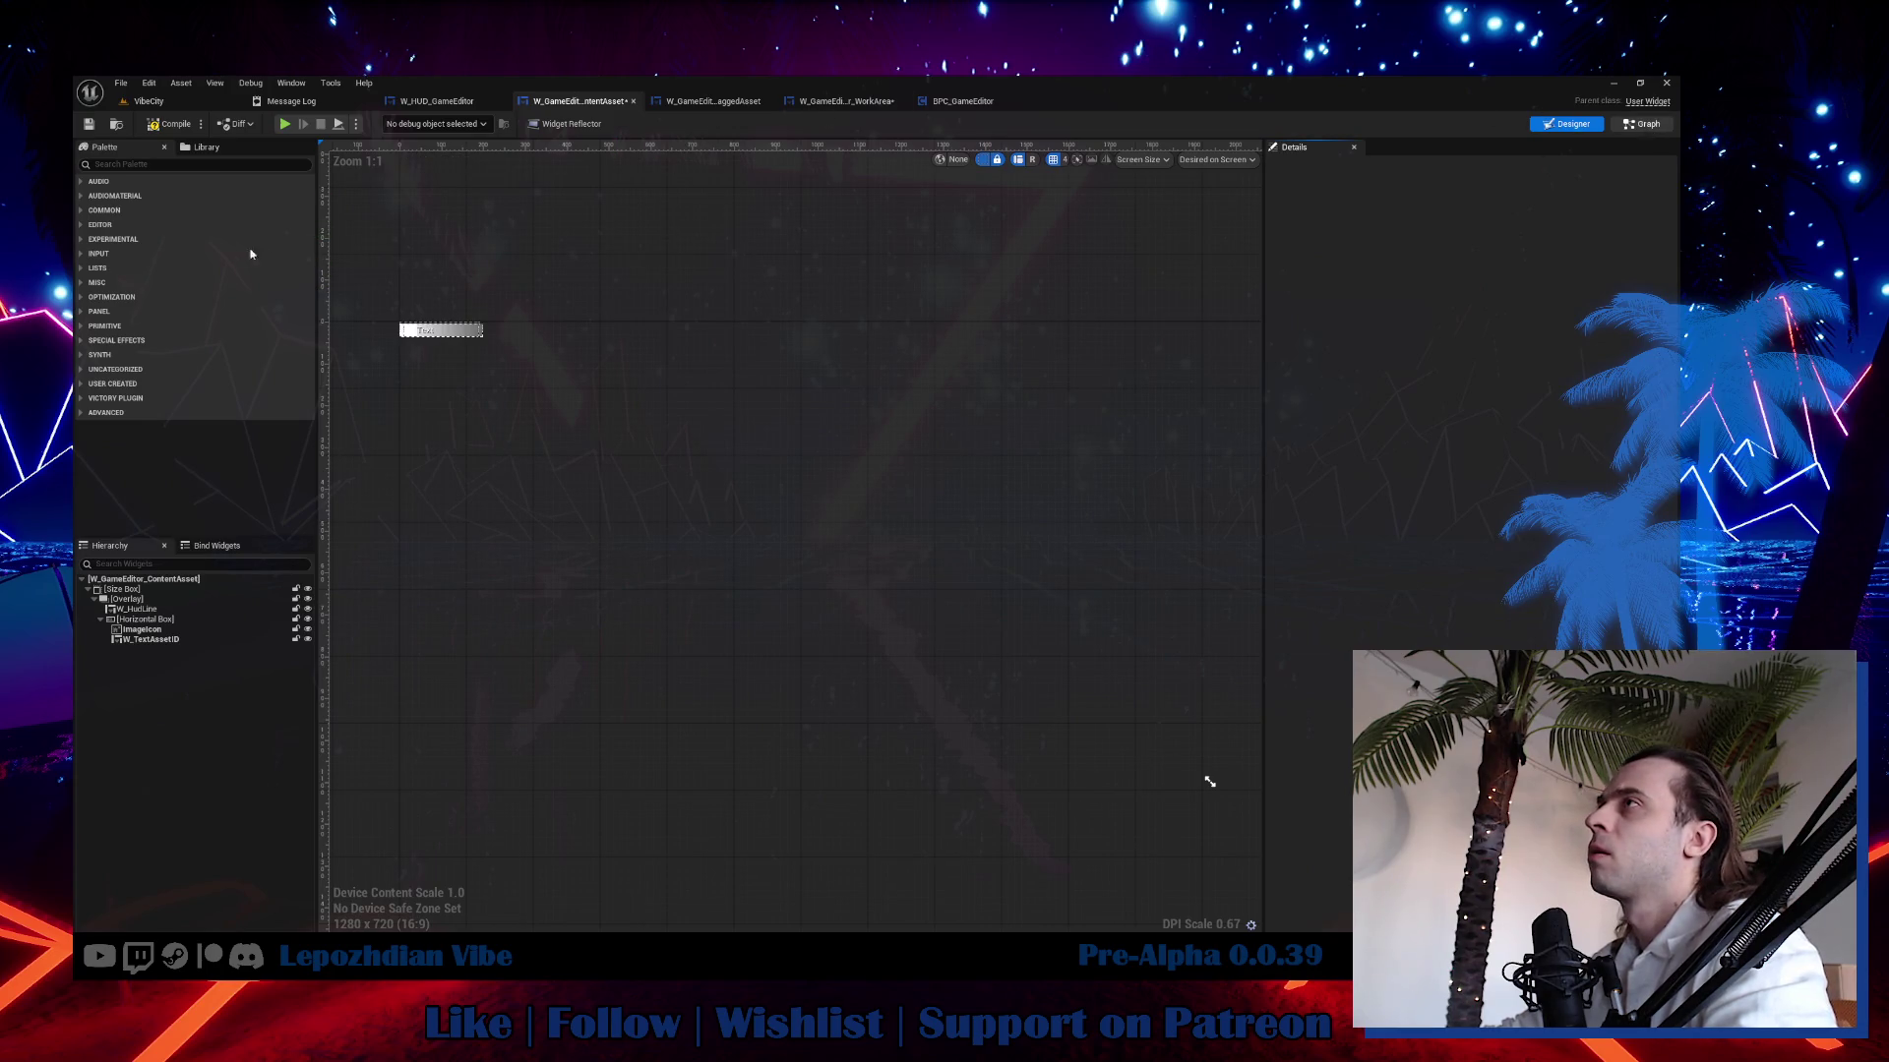
pyautogui.hotkey('shift', 'F4')
pyautogui.click(83, 264)
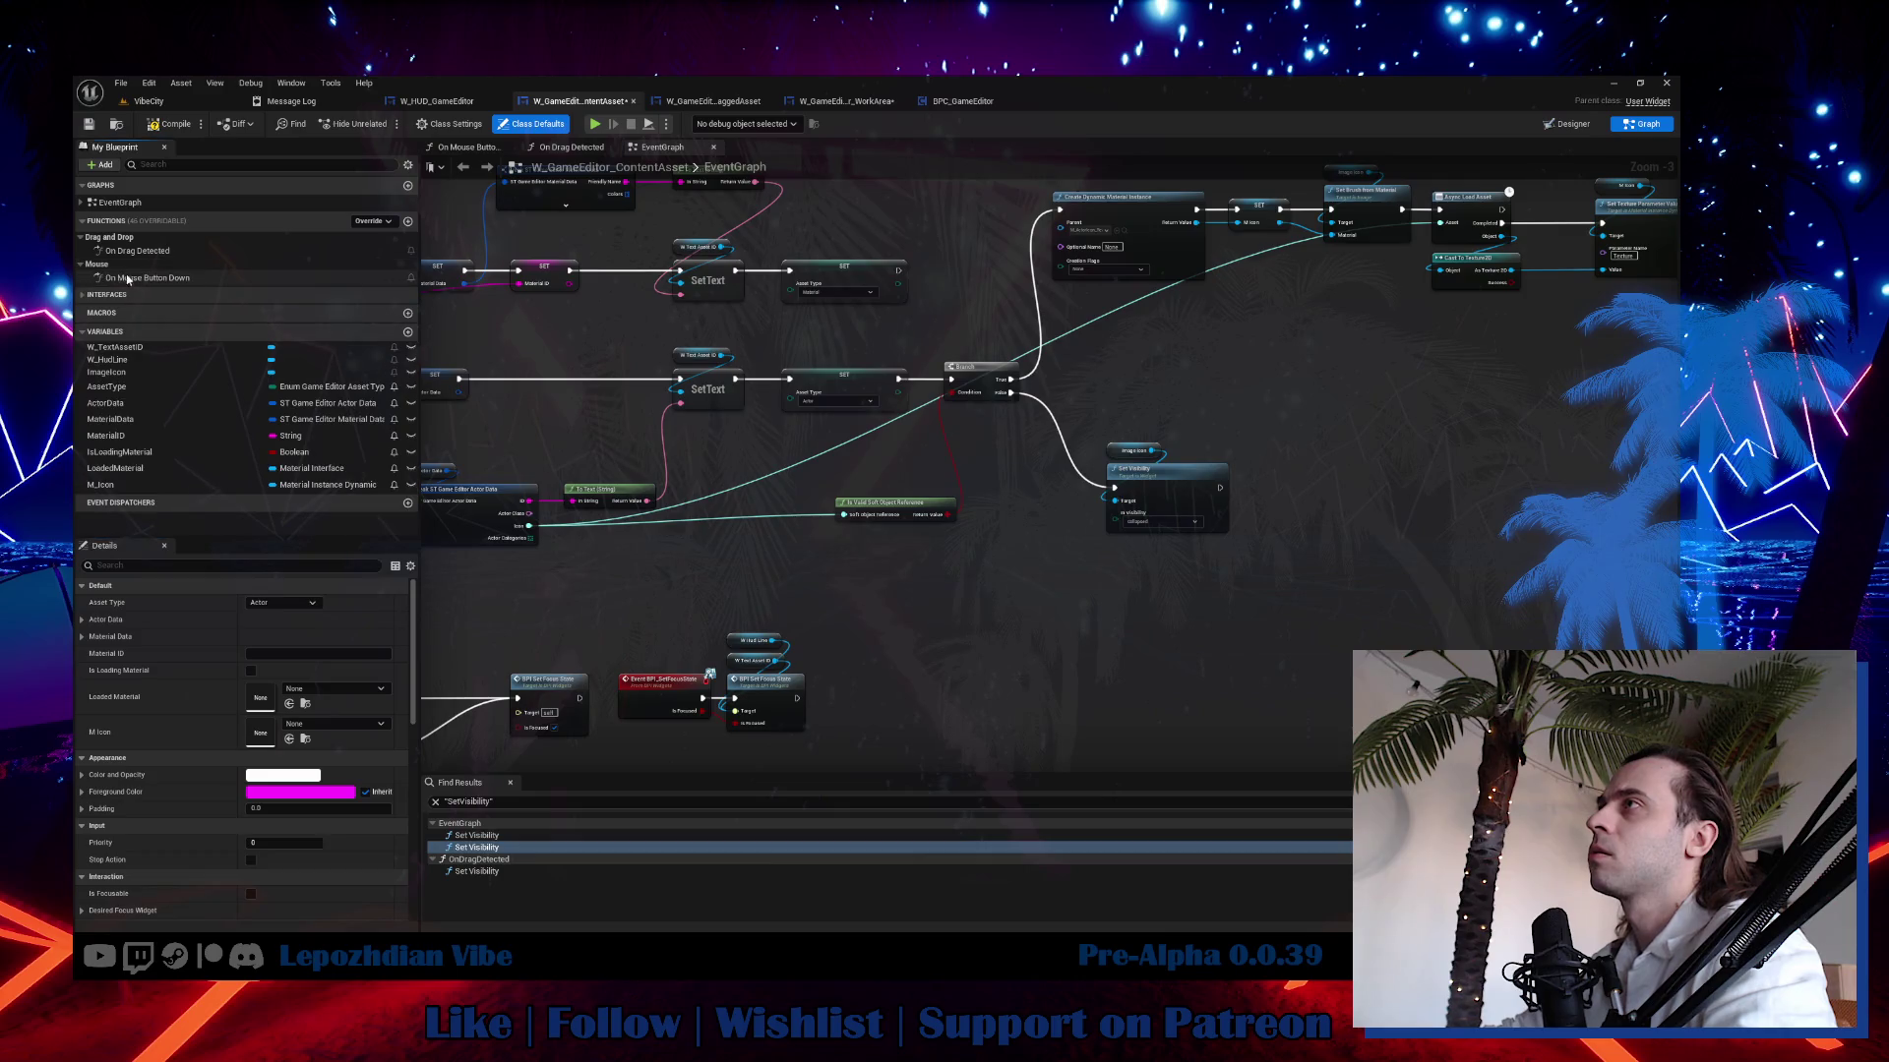
pyautogui.doubleClick(147, 277)
pyautogui.doubleClick(138, 250)
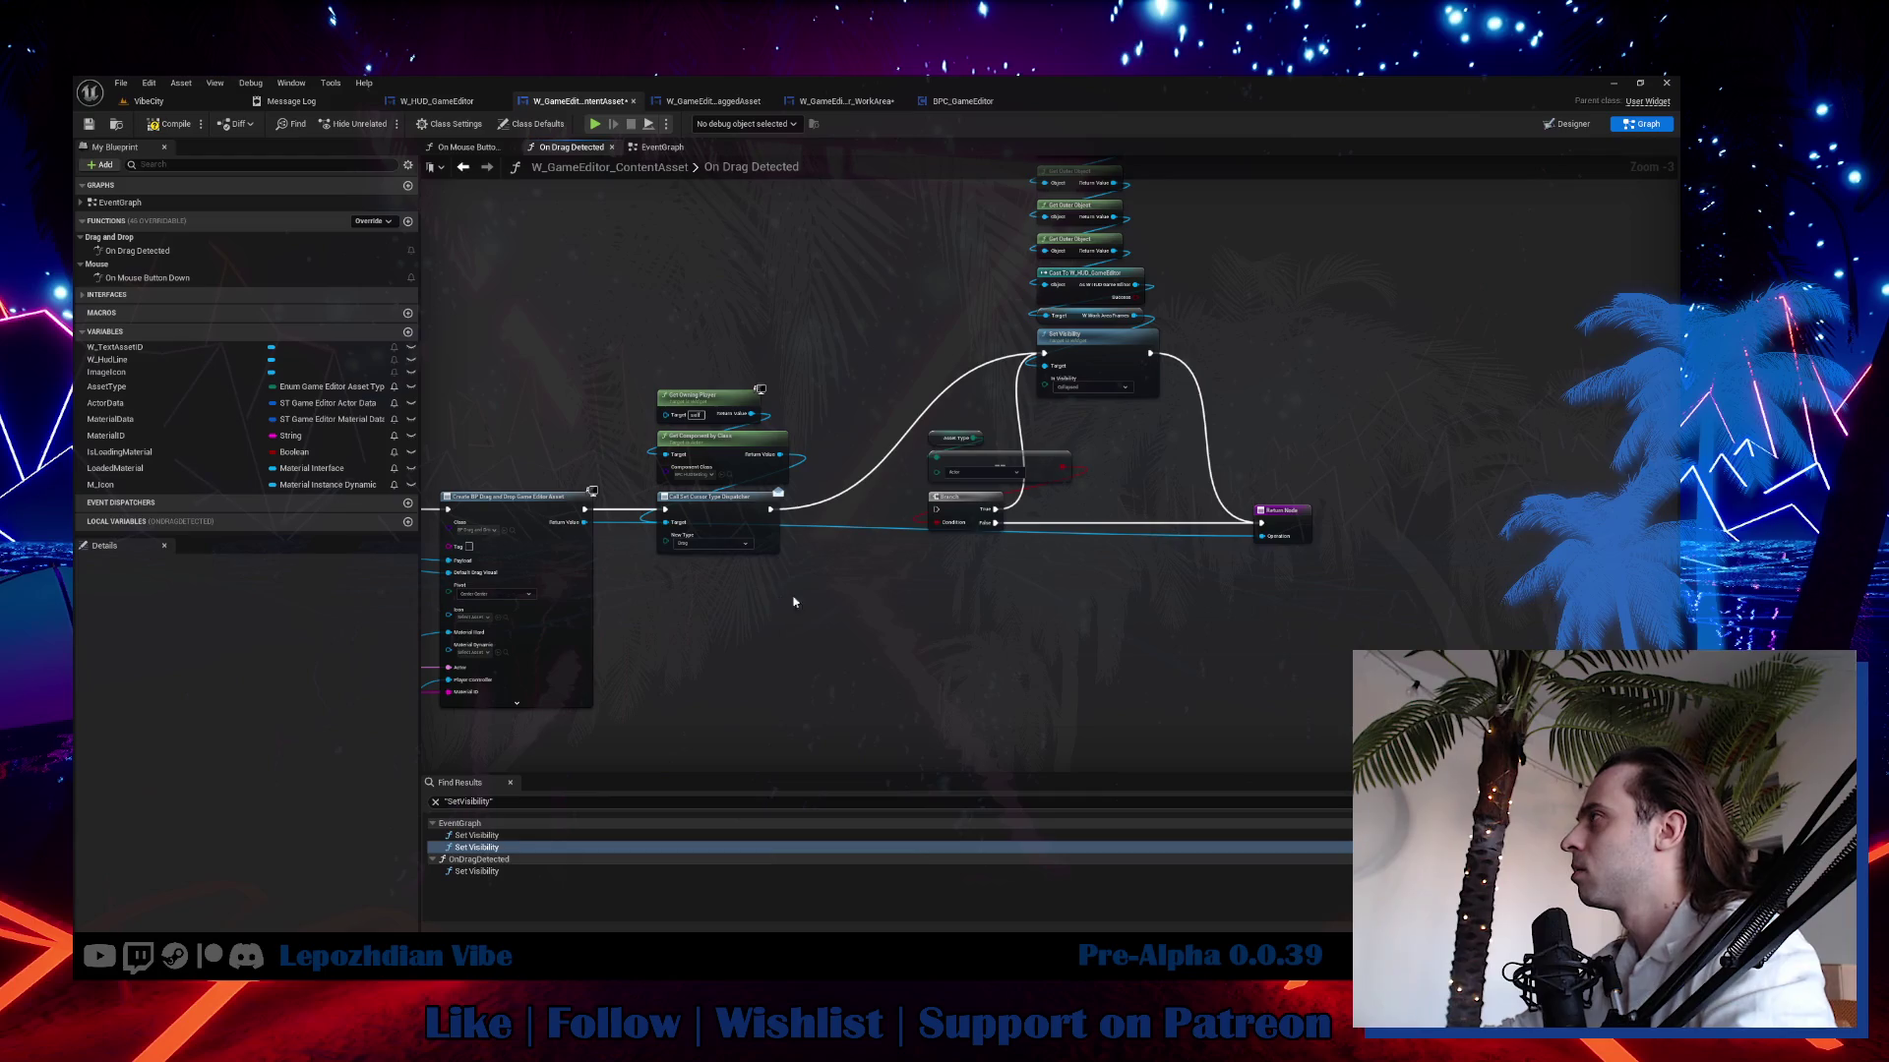
# Pan through On Drag Detected to the widget creation, Set Visibility and cast nodes.
pyautogui.moveTo(795, 602)
pyautogui.mouseDown()
pyautogui.moveTo(984, 551)
pyautogui.moveTo(1181, 551)
pyautogui.moveTo(937, 329)
pyautogui.moveTo(955, 0)
pyautogui.mouseUp()
pyautogui.scroll(2, 938, 329)
pyautogui.moveTo(1049, 462); pyautogui.dragTo(478, 607)
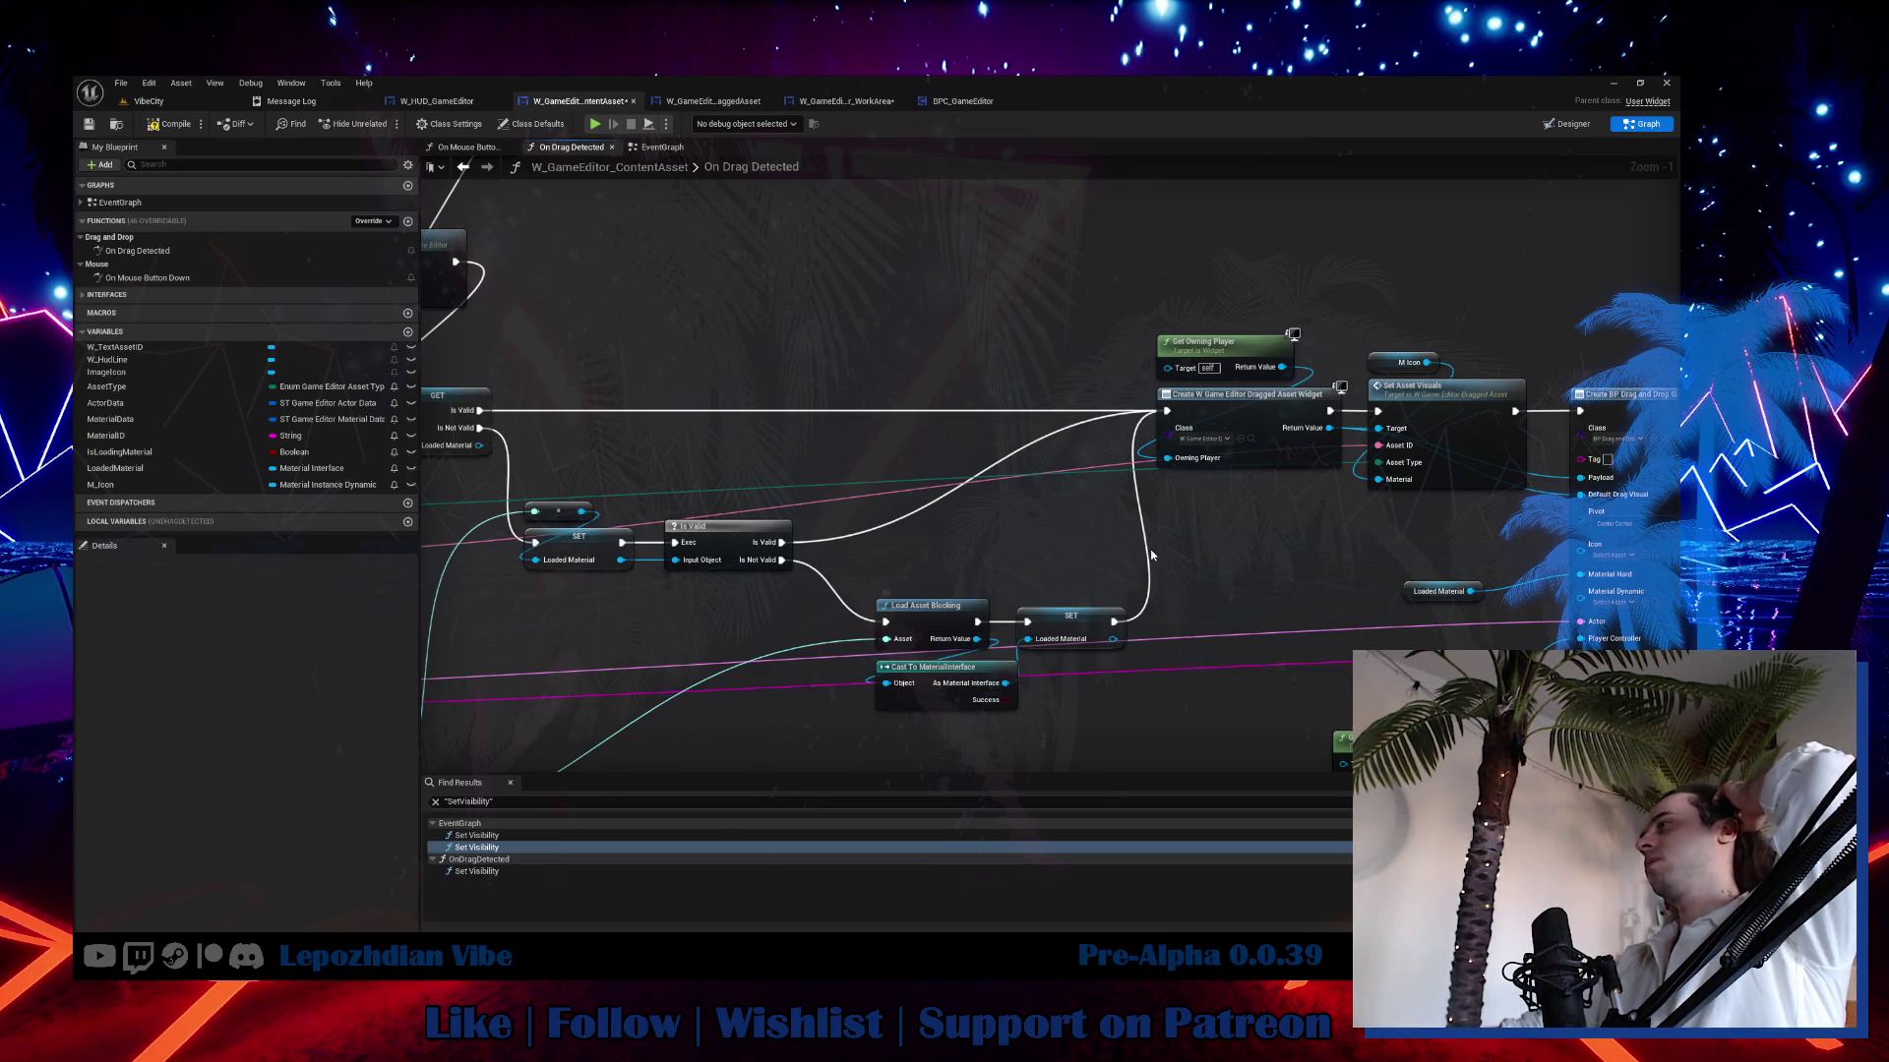
pyautogui.moveTo(1152, 556)
pyautogui.mouseDown()
pyautogui.moveTo(1056, 506)
pyautogui.moveTo(649, 497)
pyautogui.moveTo(231, 451)
pyautogui.mouseUp()
pyautogui.moveTo(984, 443)
pyautogui.mouseDown()
pyautogui.moveTo(806, 506)
pyautogui.moveTo(740, 578)
pyautogui.mouseUp()
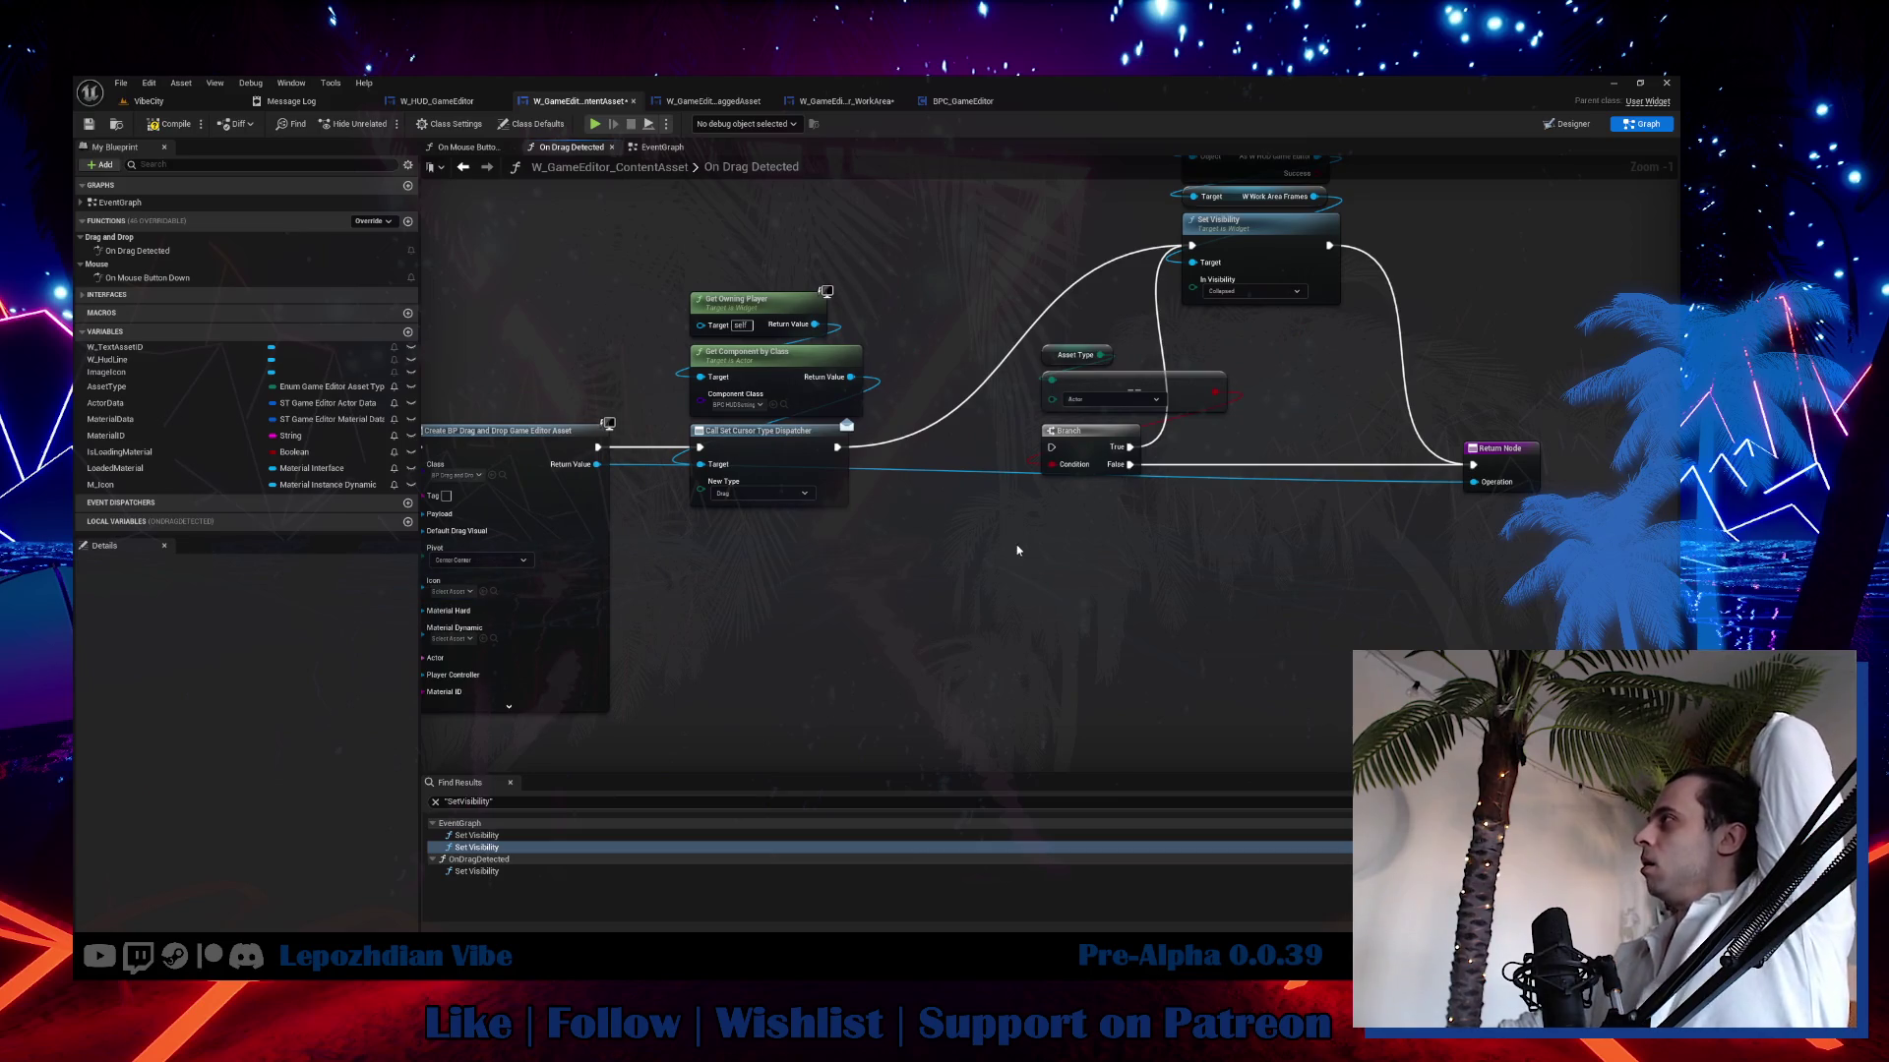
pyautogui.moveTo(1016, 545)
pyautogui.mouseDown()
pyautogui.moveTo(1004, 709)
pyautogui.moveTo(1020, 662)
pyautogui.mouseUp()
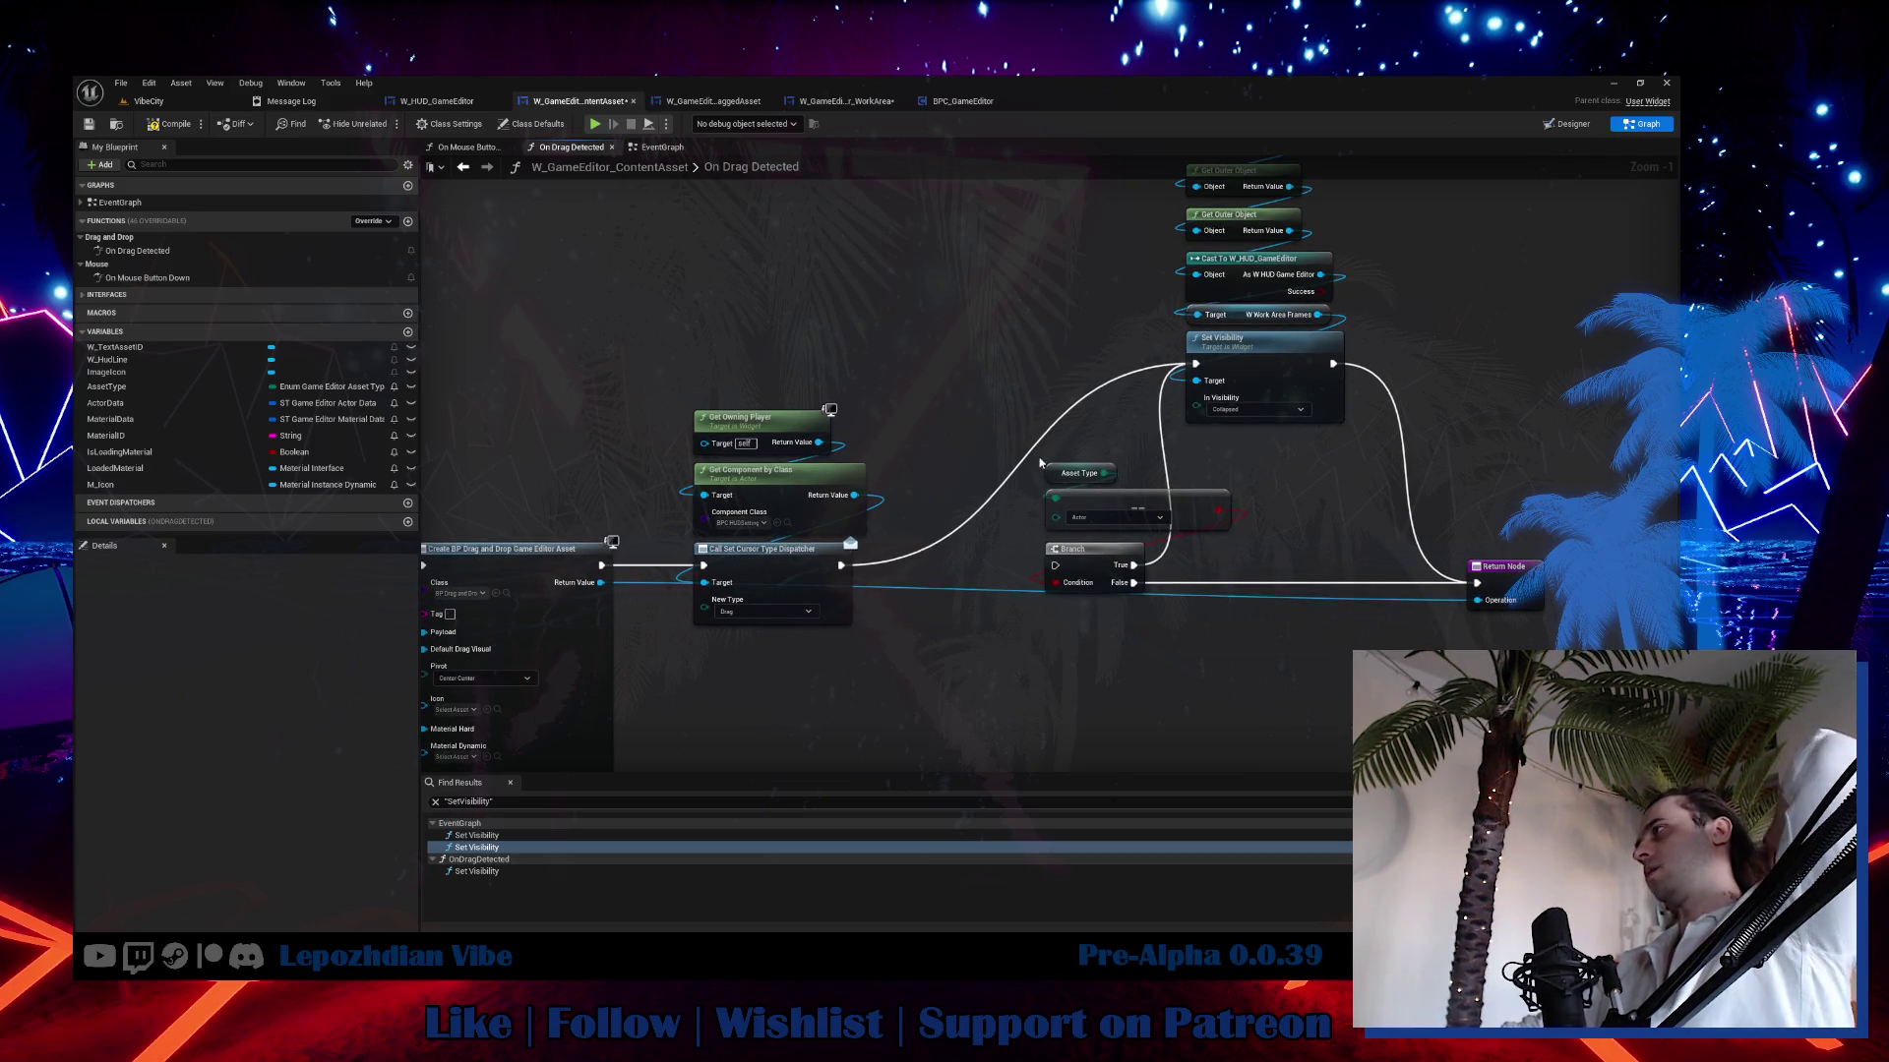
# Move the Asset Type and Branch nodes up-left near Set Asset Visuals.
pyautogui.moveTo(1038, 409); pyautogui.dragTo(1230, 593)
pyautogui.moveTo(1082, 548)
pyautogui.mouseDown()
pyautogui.moveTo(1038, 509)
pyautogui.moveTo(1047, 531)
pyautogui.mouseUp()
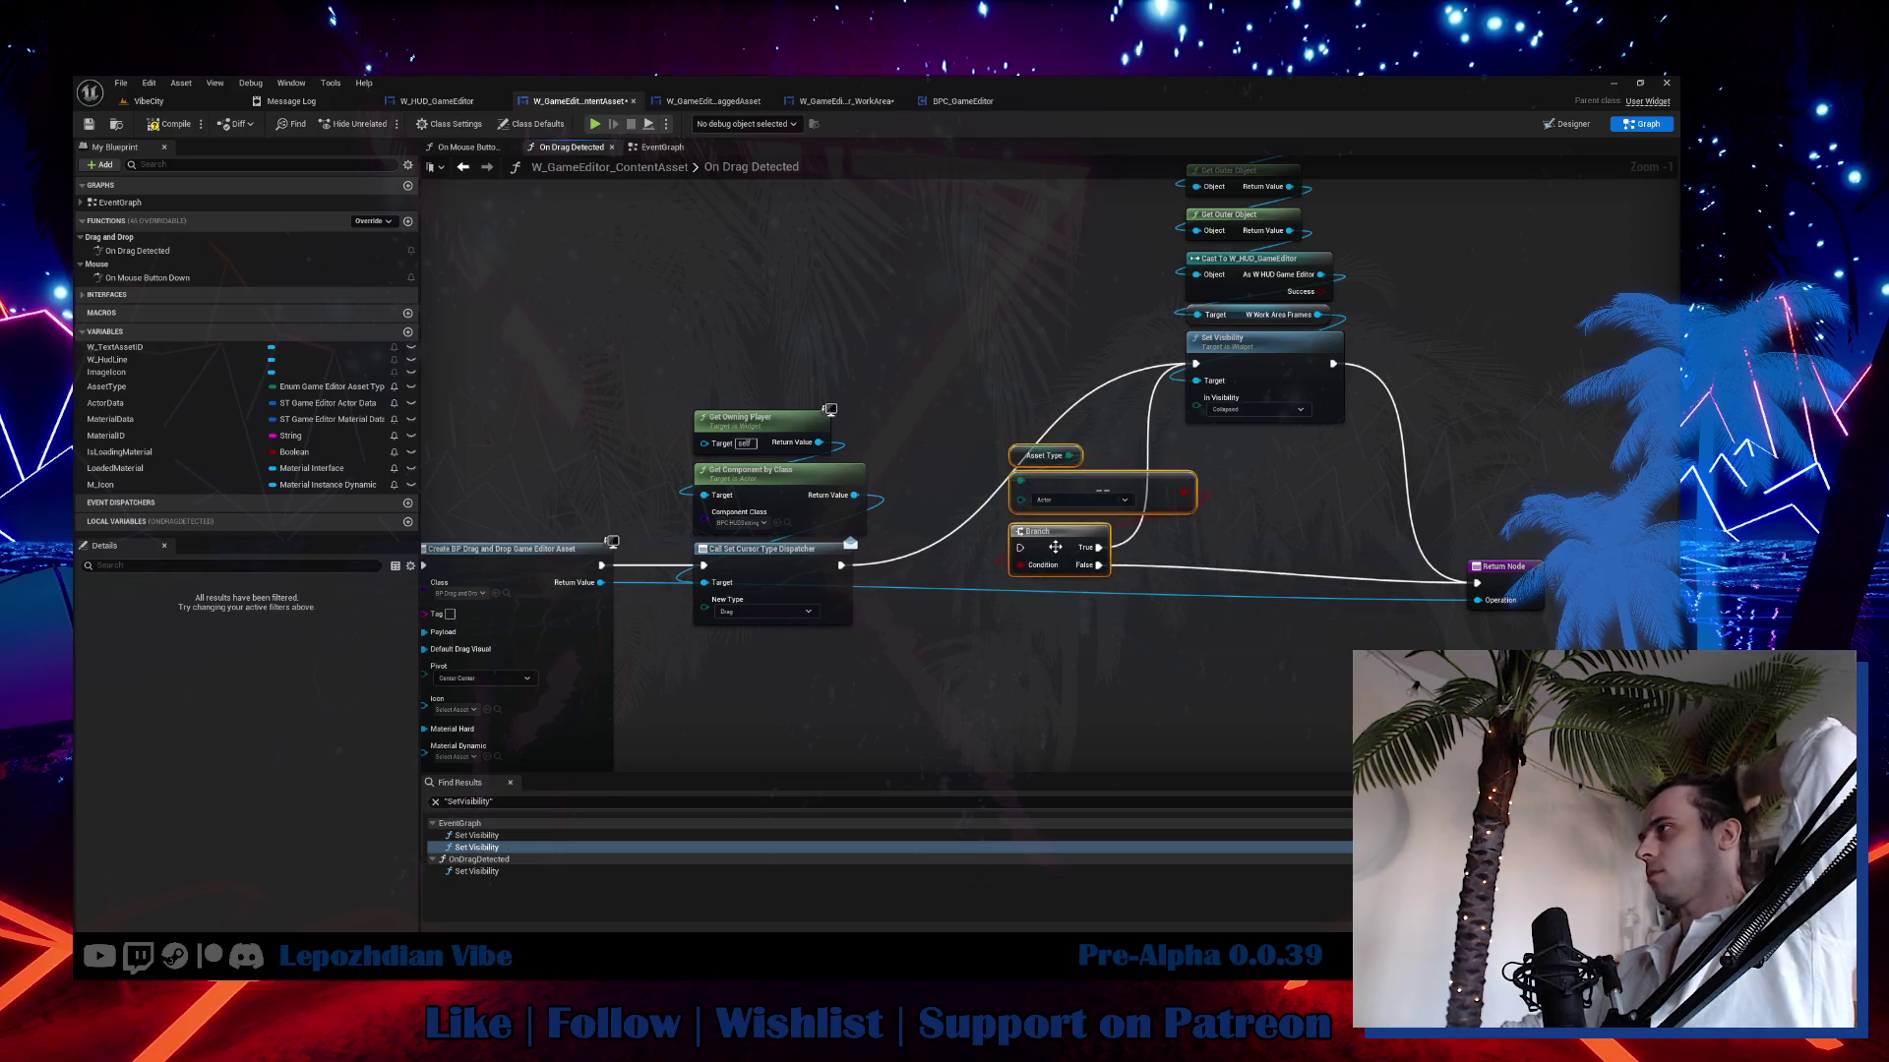
pyautogui.moveTo(990, 650); pyautogui.dragTo(1271, 610)
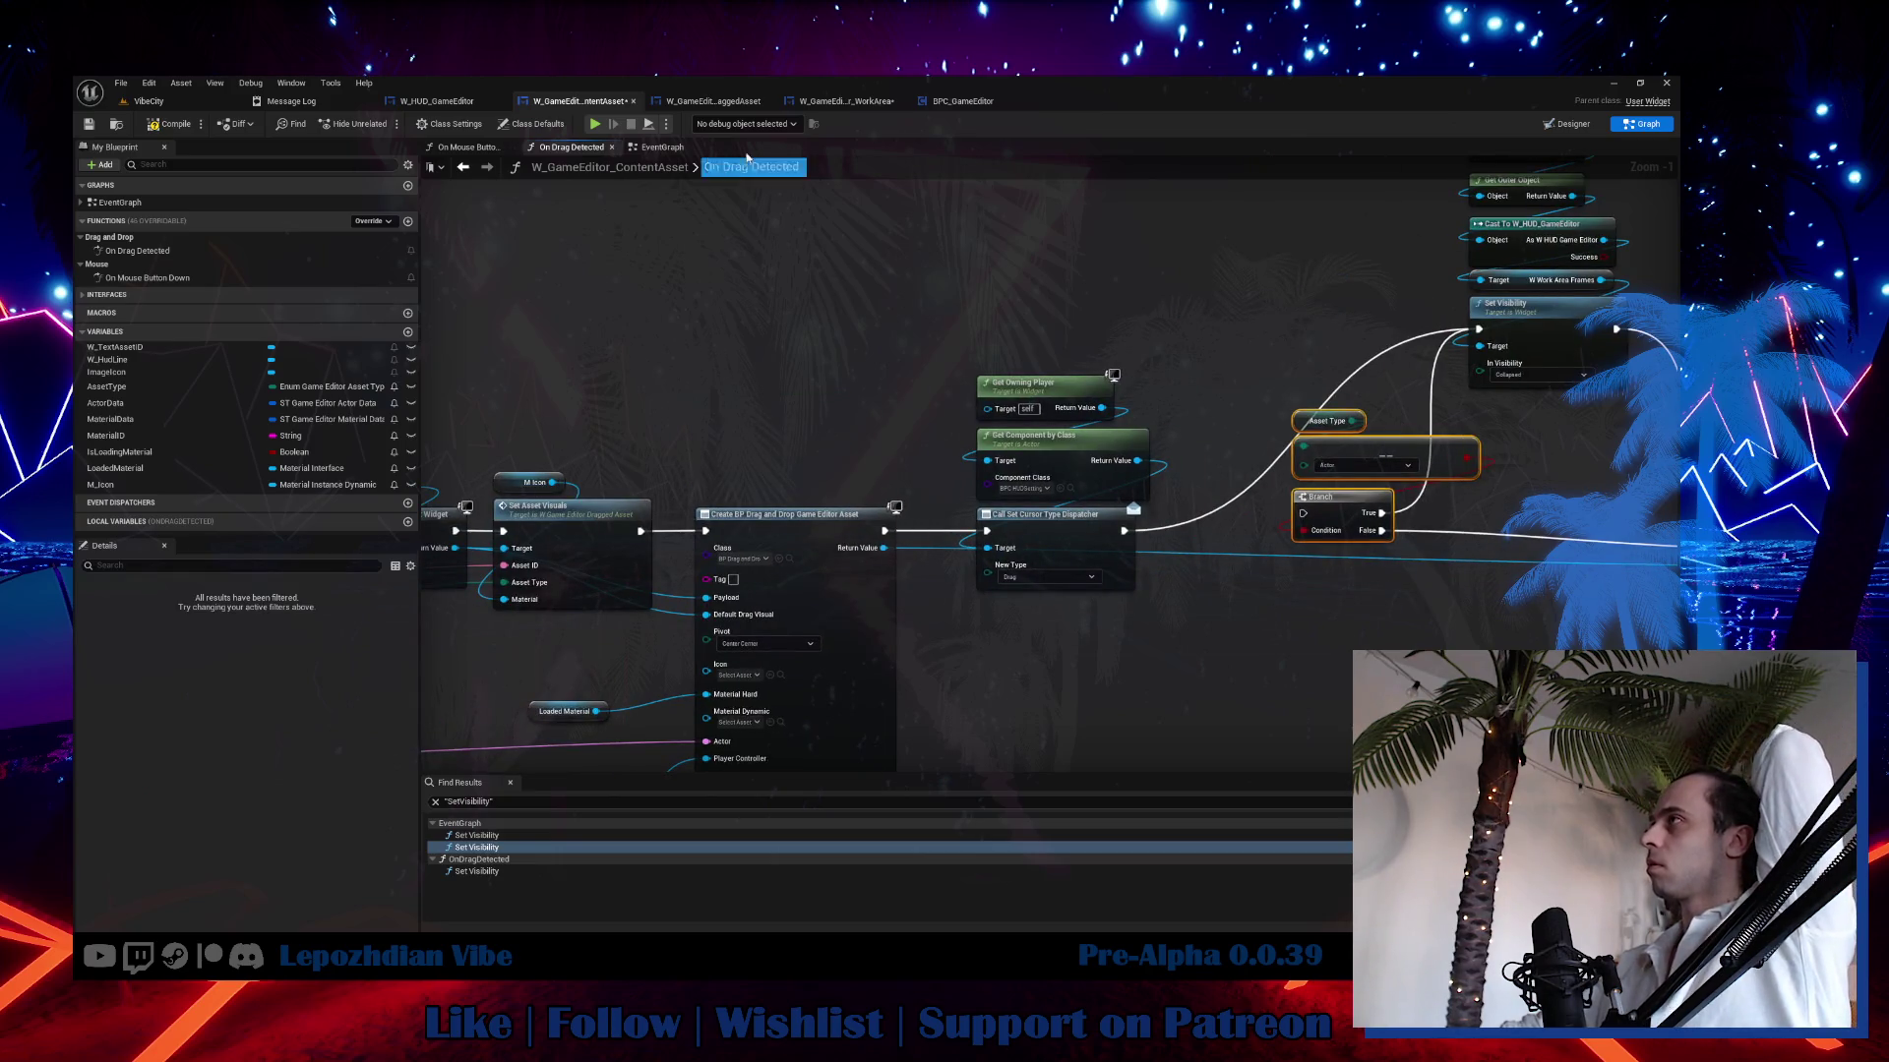
pyautogui.click(848, 102)
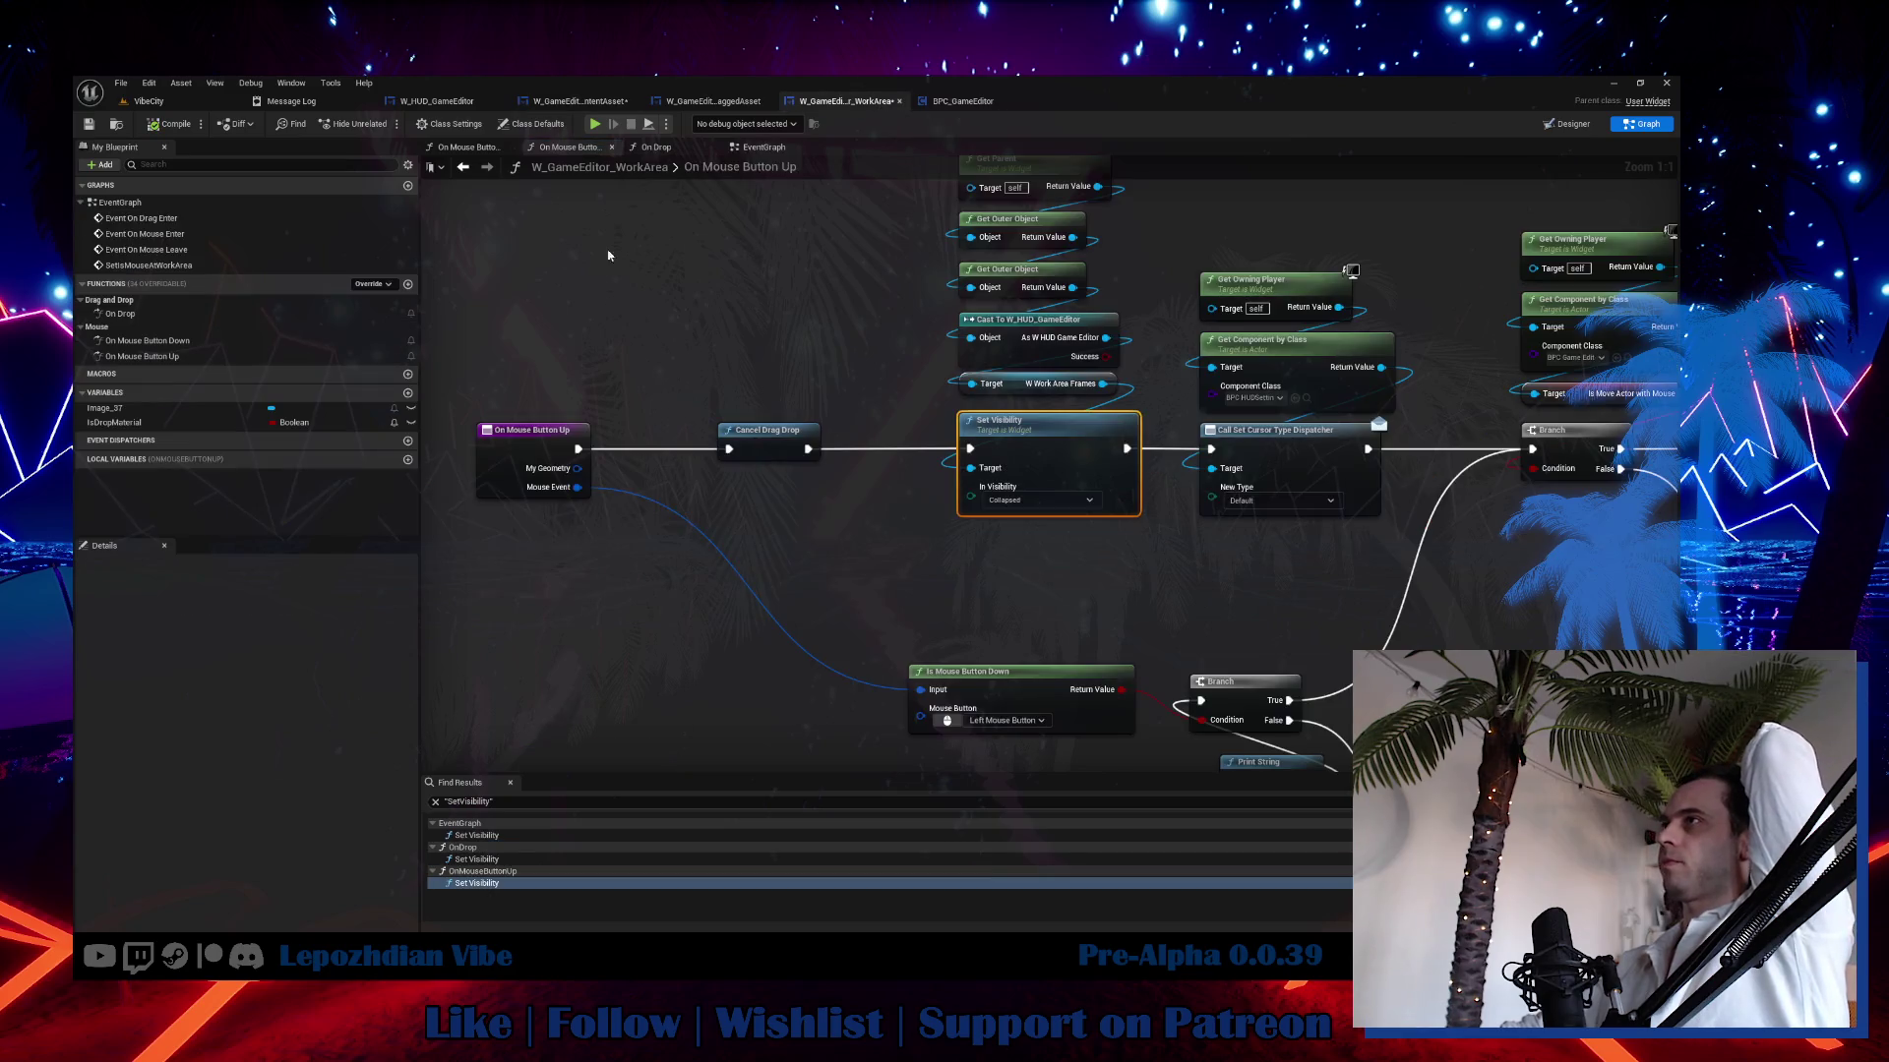
# From On Mouse Button Down, jump to the SetIsMouseAtWorkArea event definition.
pyautogui.doubleClick(198, 340)
pyautogui.scroll(4, 706, 533)
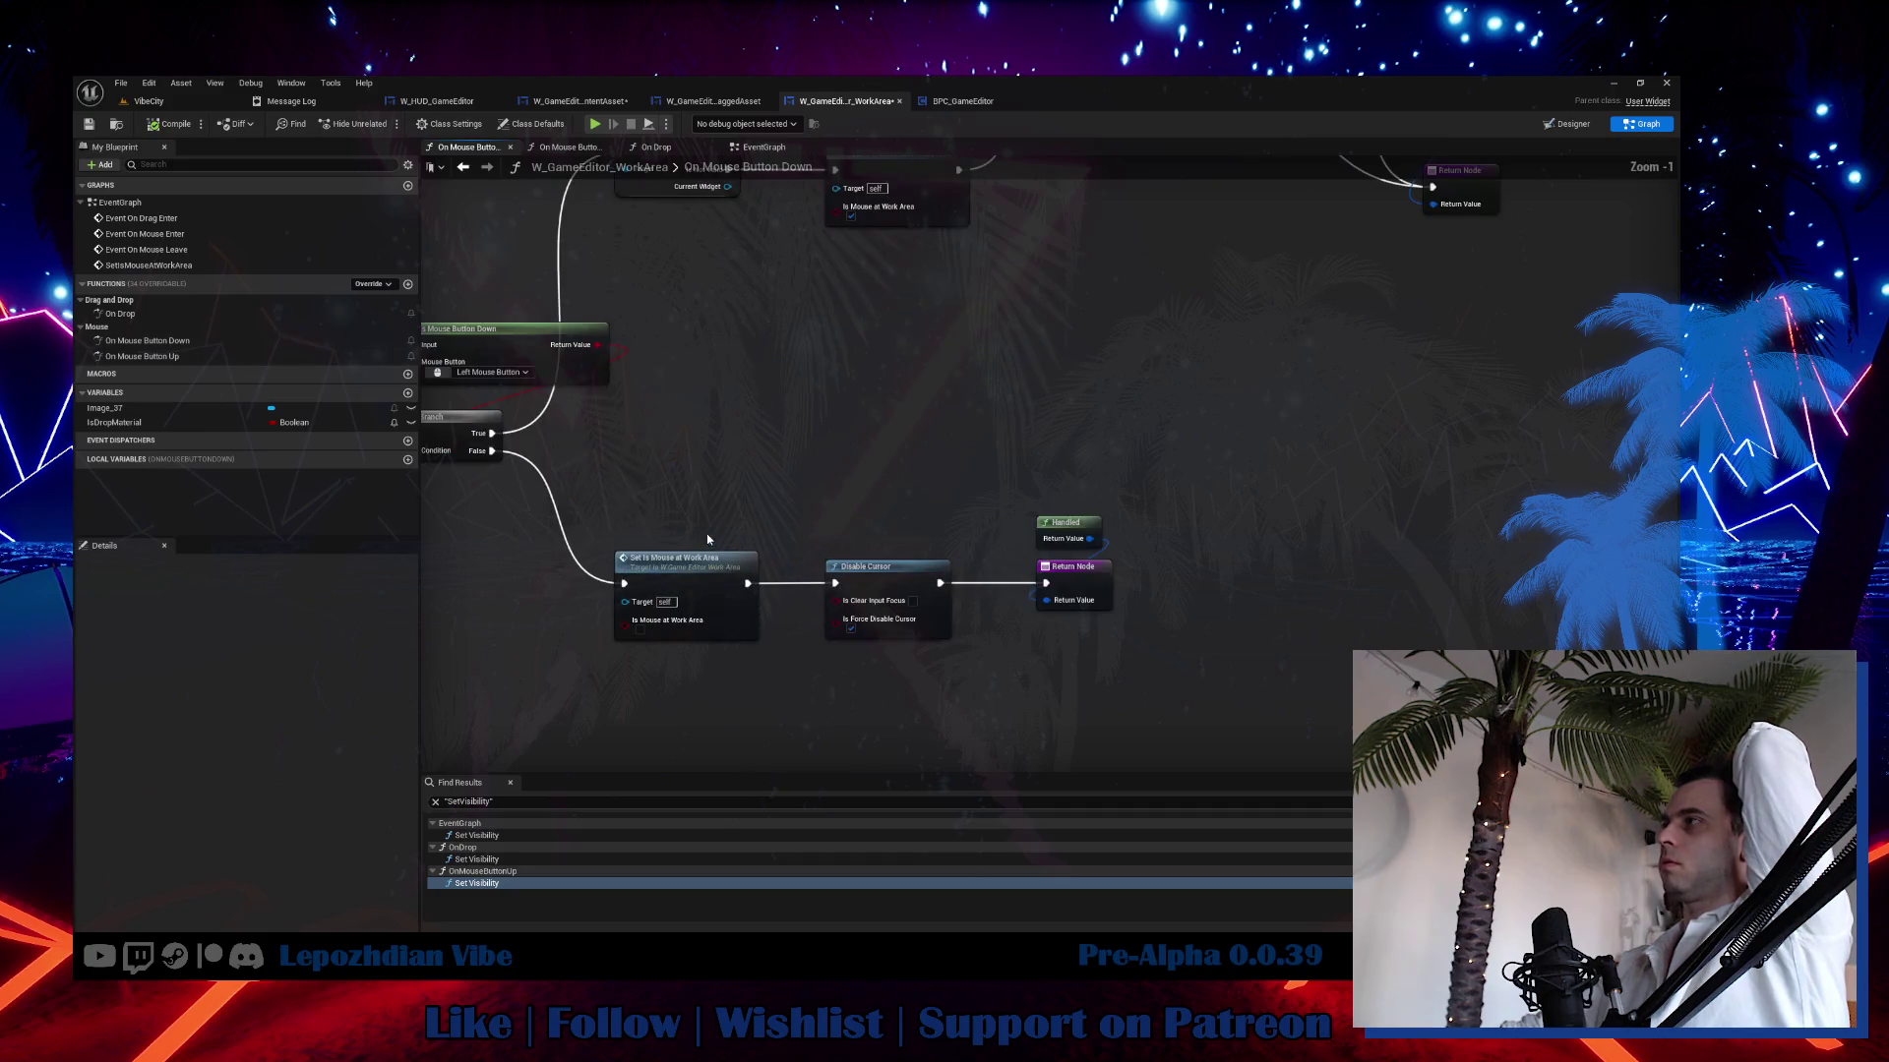
pyautogui.moveTo(759, 461)
pyautogui.mouseDown()
pyautogui.moveTo(792, 573)
pyautogui.moveTo(678, 748)
pyautogui.moveTo(623, 771)
pyautogui.mouseUp()
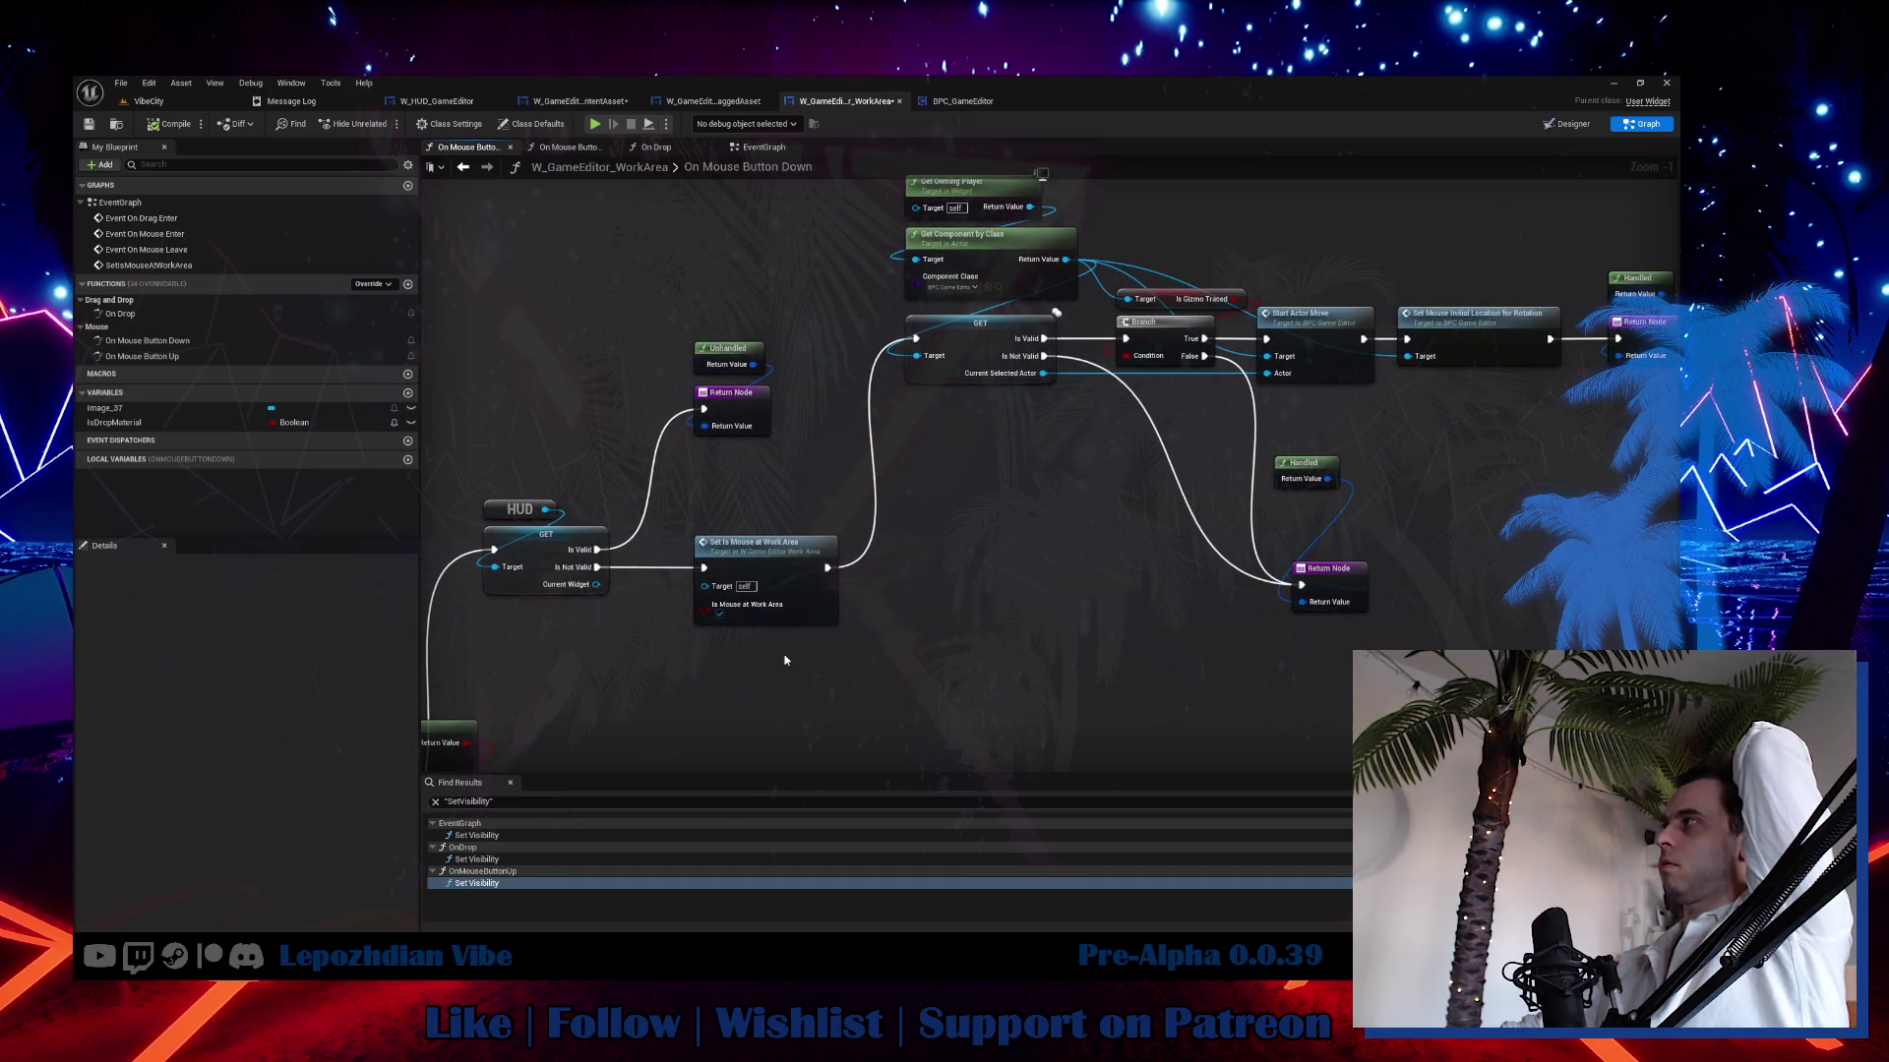
pyautogui.doubleClick(778, 551)
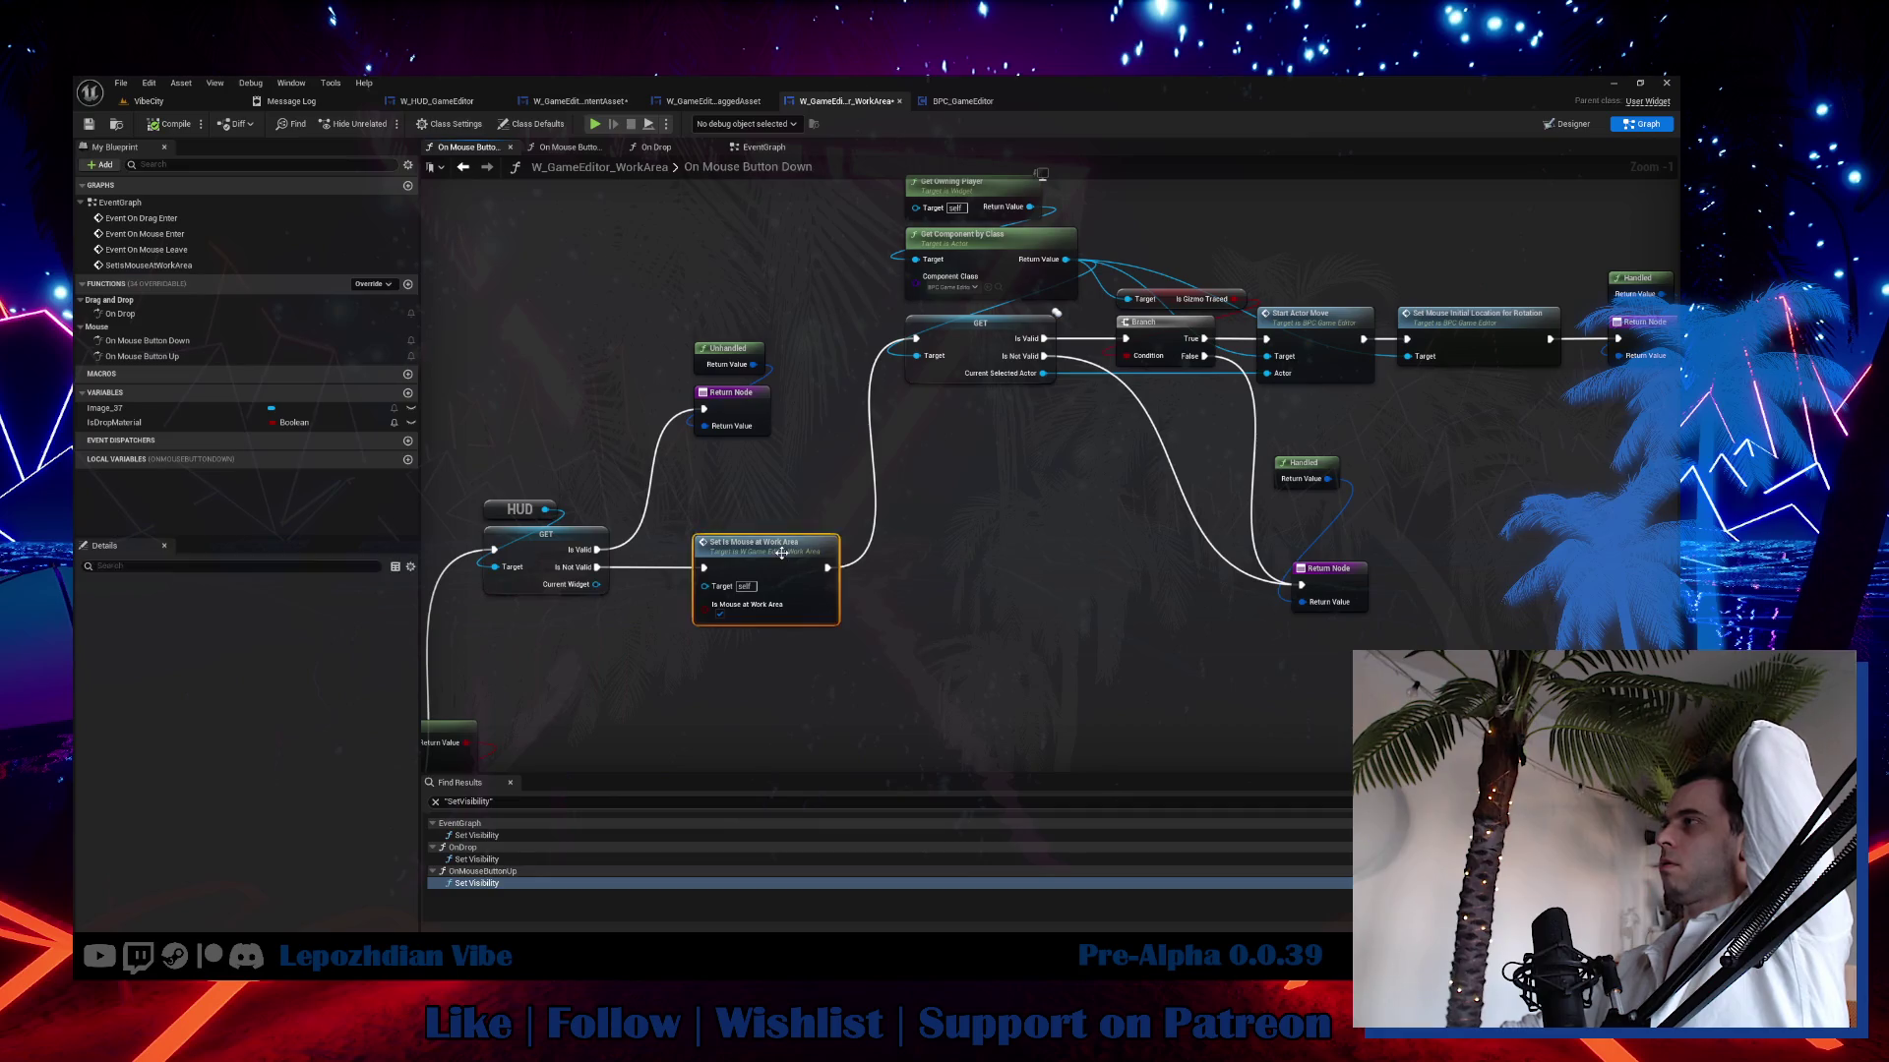
pyautogui.moveTo(1113, 611)
pyautogui.mouseDown()
pyautogui.moveTo(262, 576)
pyautogui.moveTo(711, 579)
pyautogui.mouseUp()
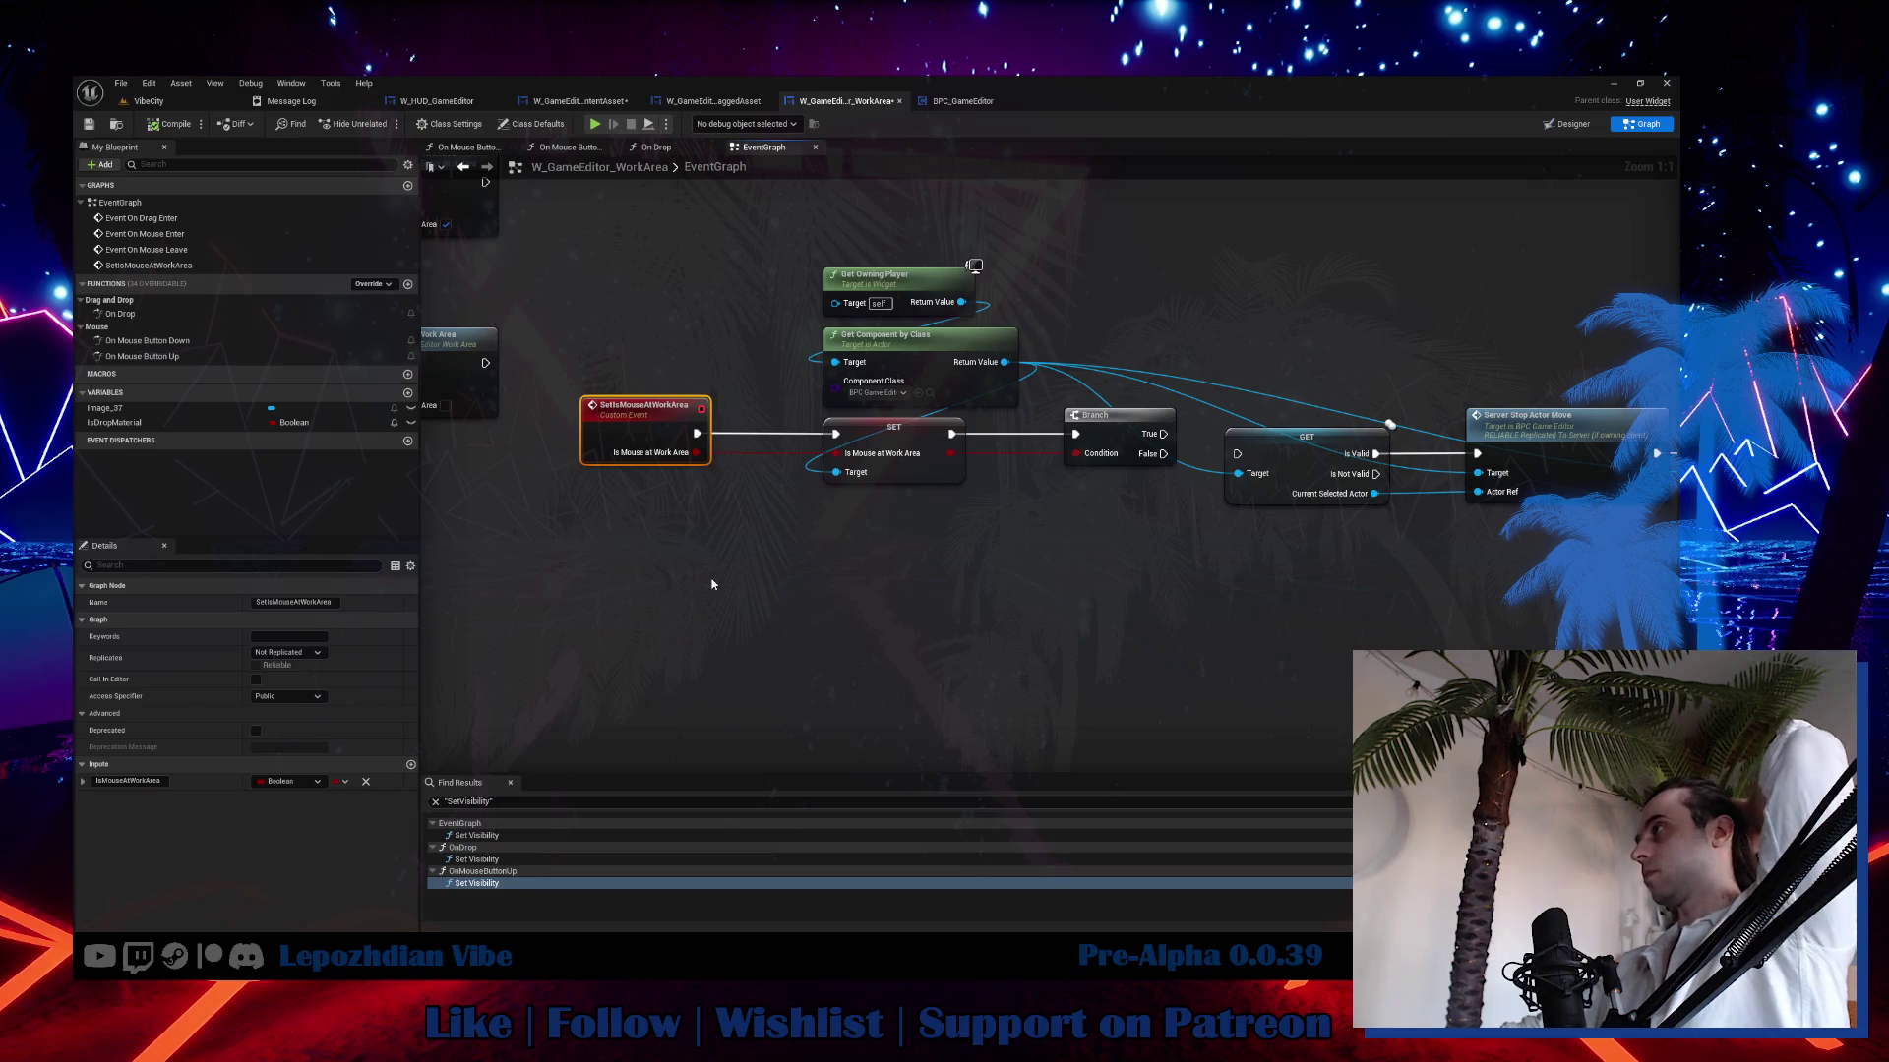
# Review BPC_GameEditor, W_GameEditor_ContentAsset, and the work area's On Drop and event graphs.
pyautogui.click(930, 394)
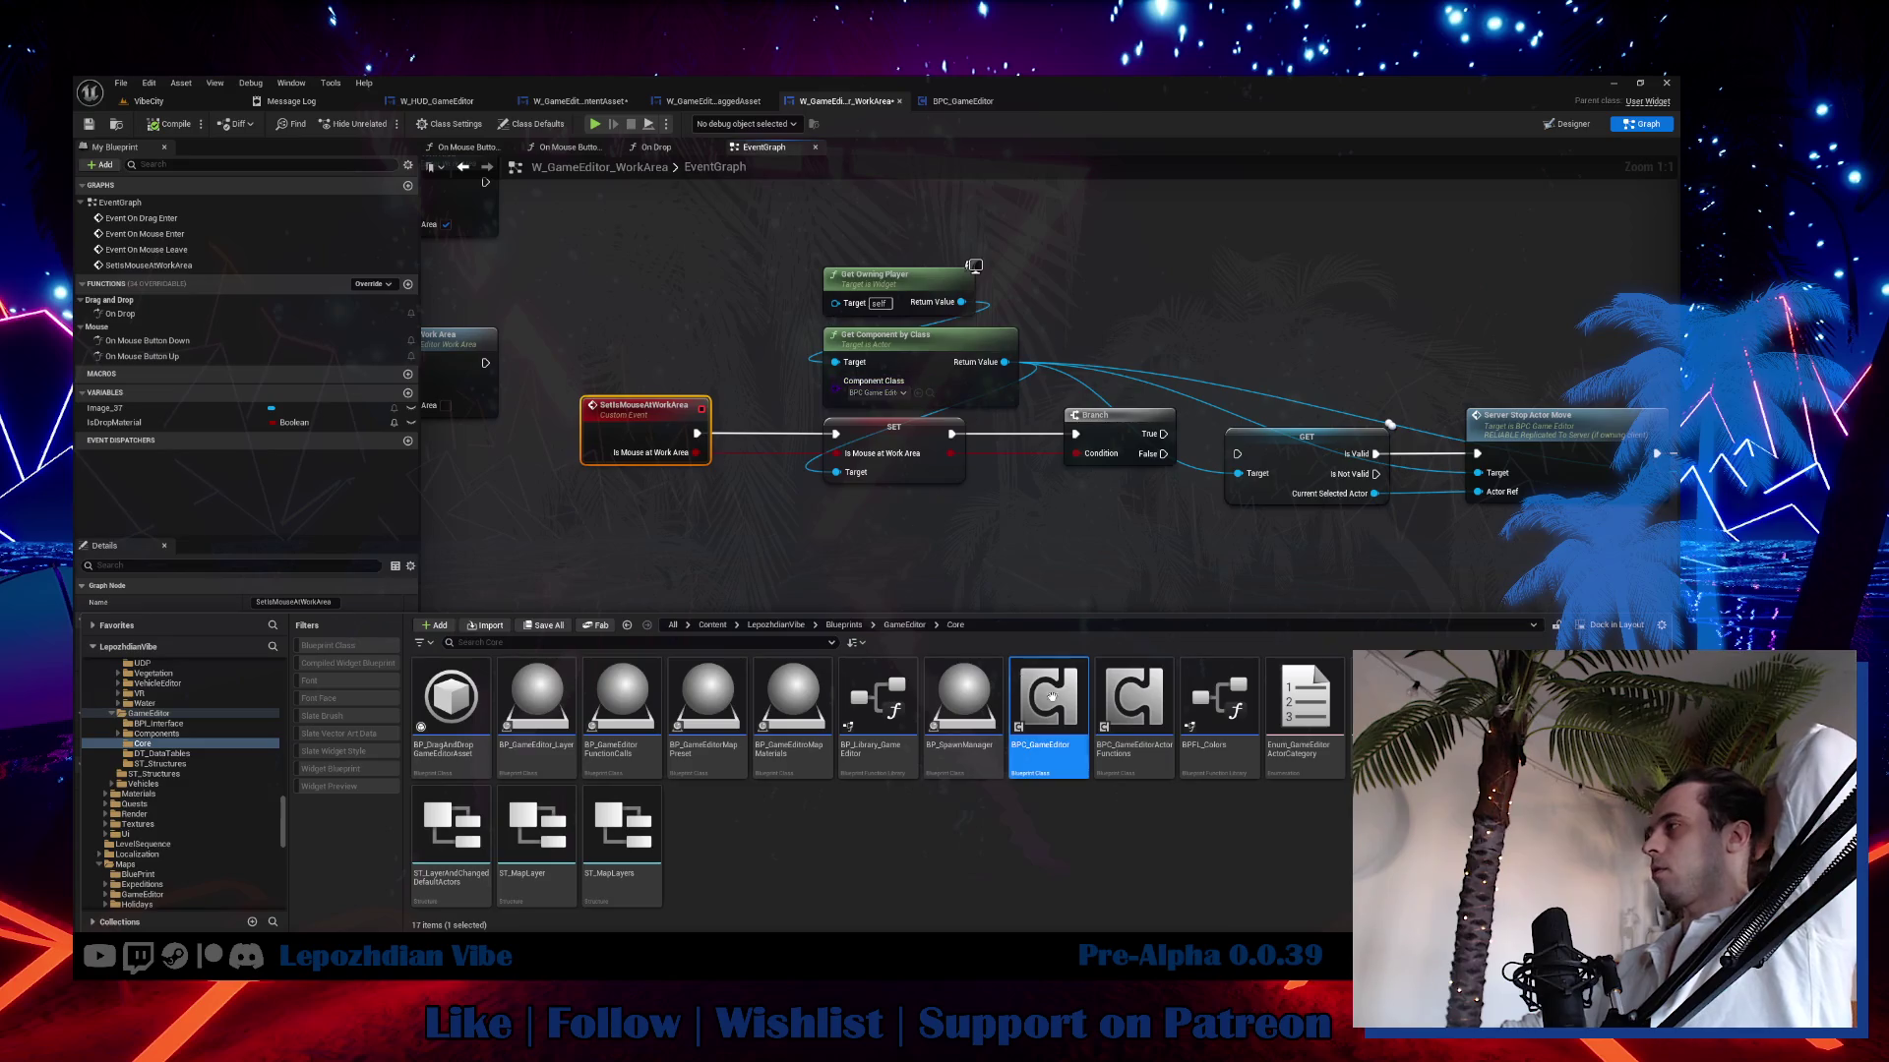
pyautogui.click(662, 151)
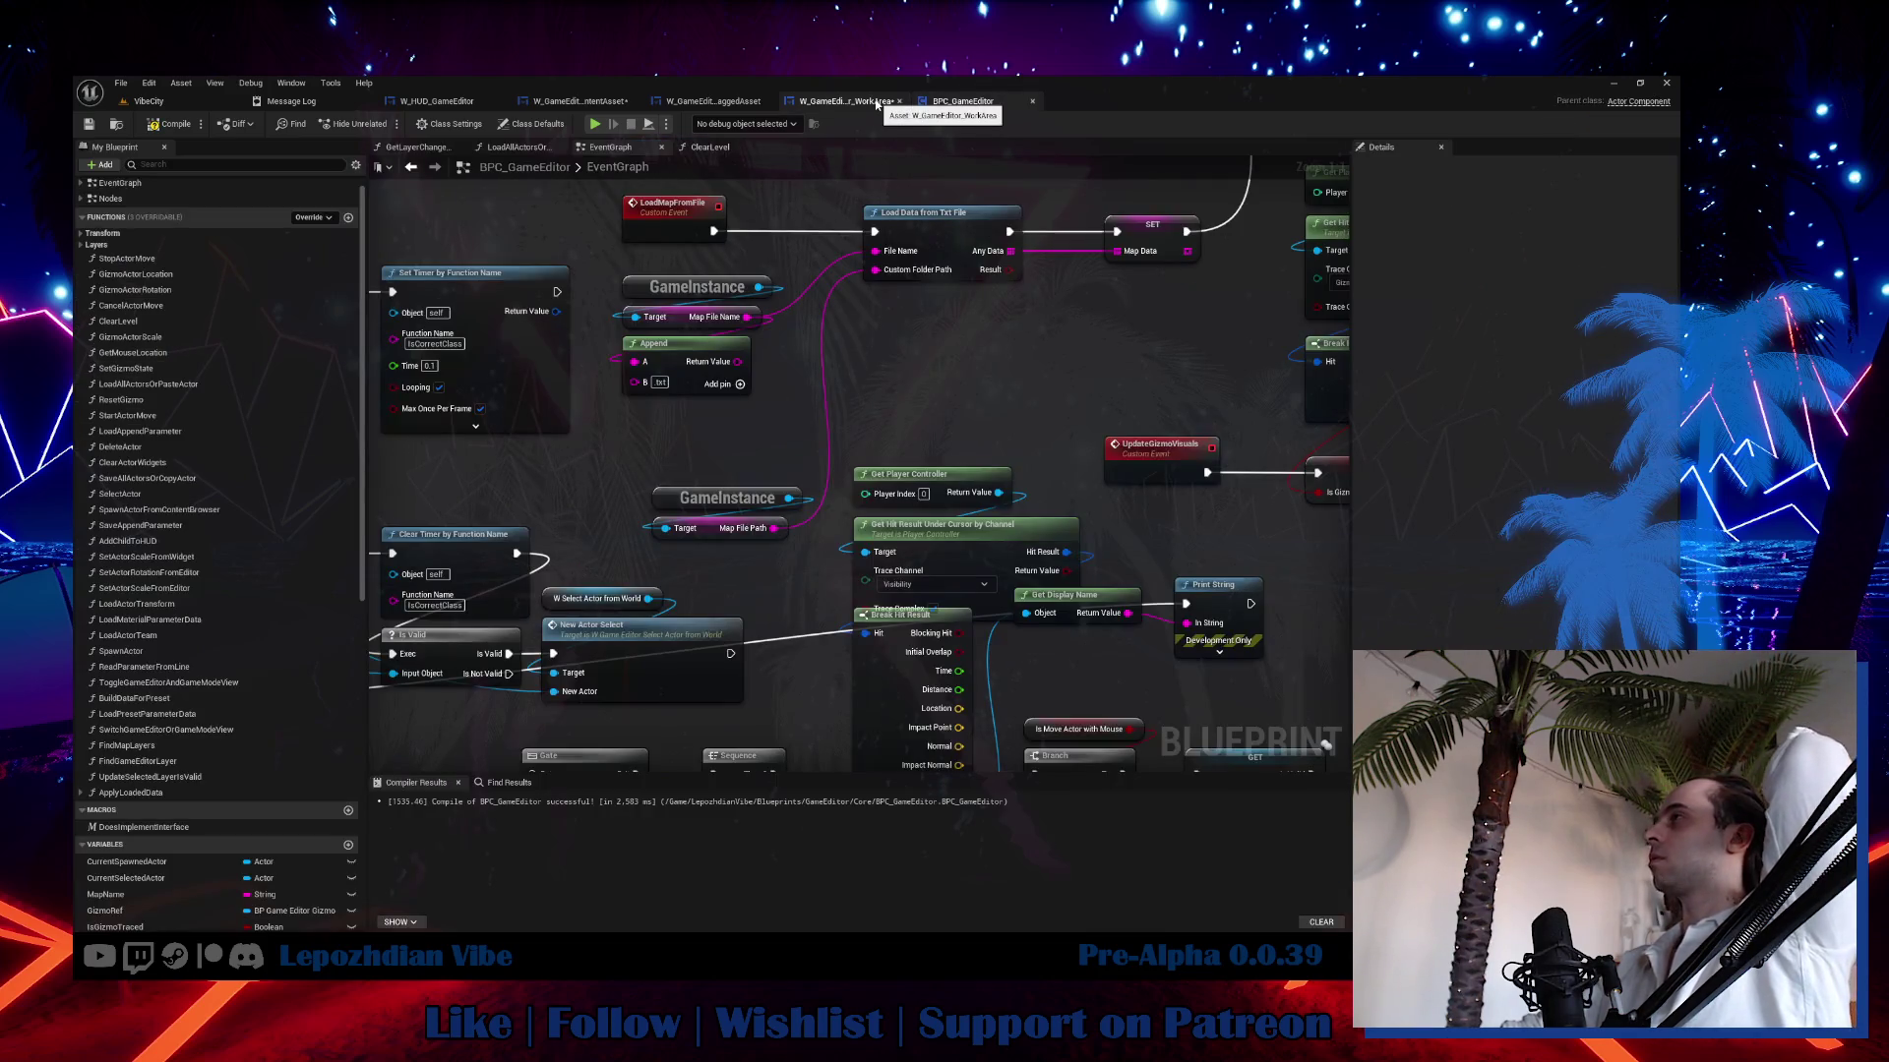
pyautogui.moveTo(974, 305)
pyautogui.mouseDown()
pyautogui.moveTo(668, 287)
pyautogui.moveTo(434, 325)
pyautogui.moveTo(452, 308)
pyautogui.mouseUp()
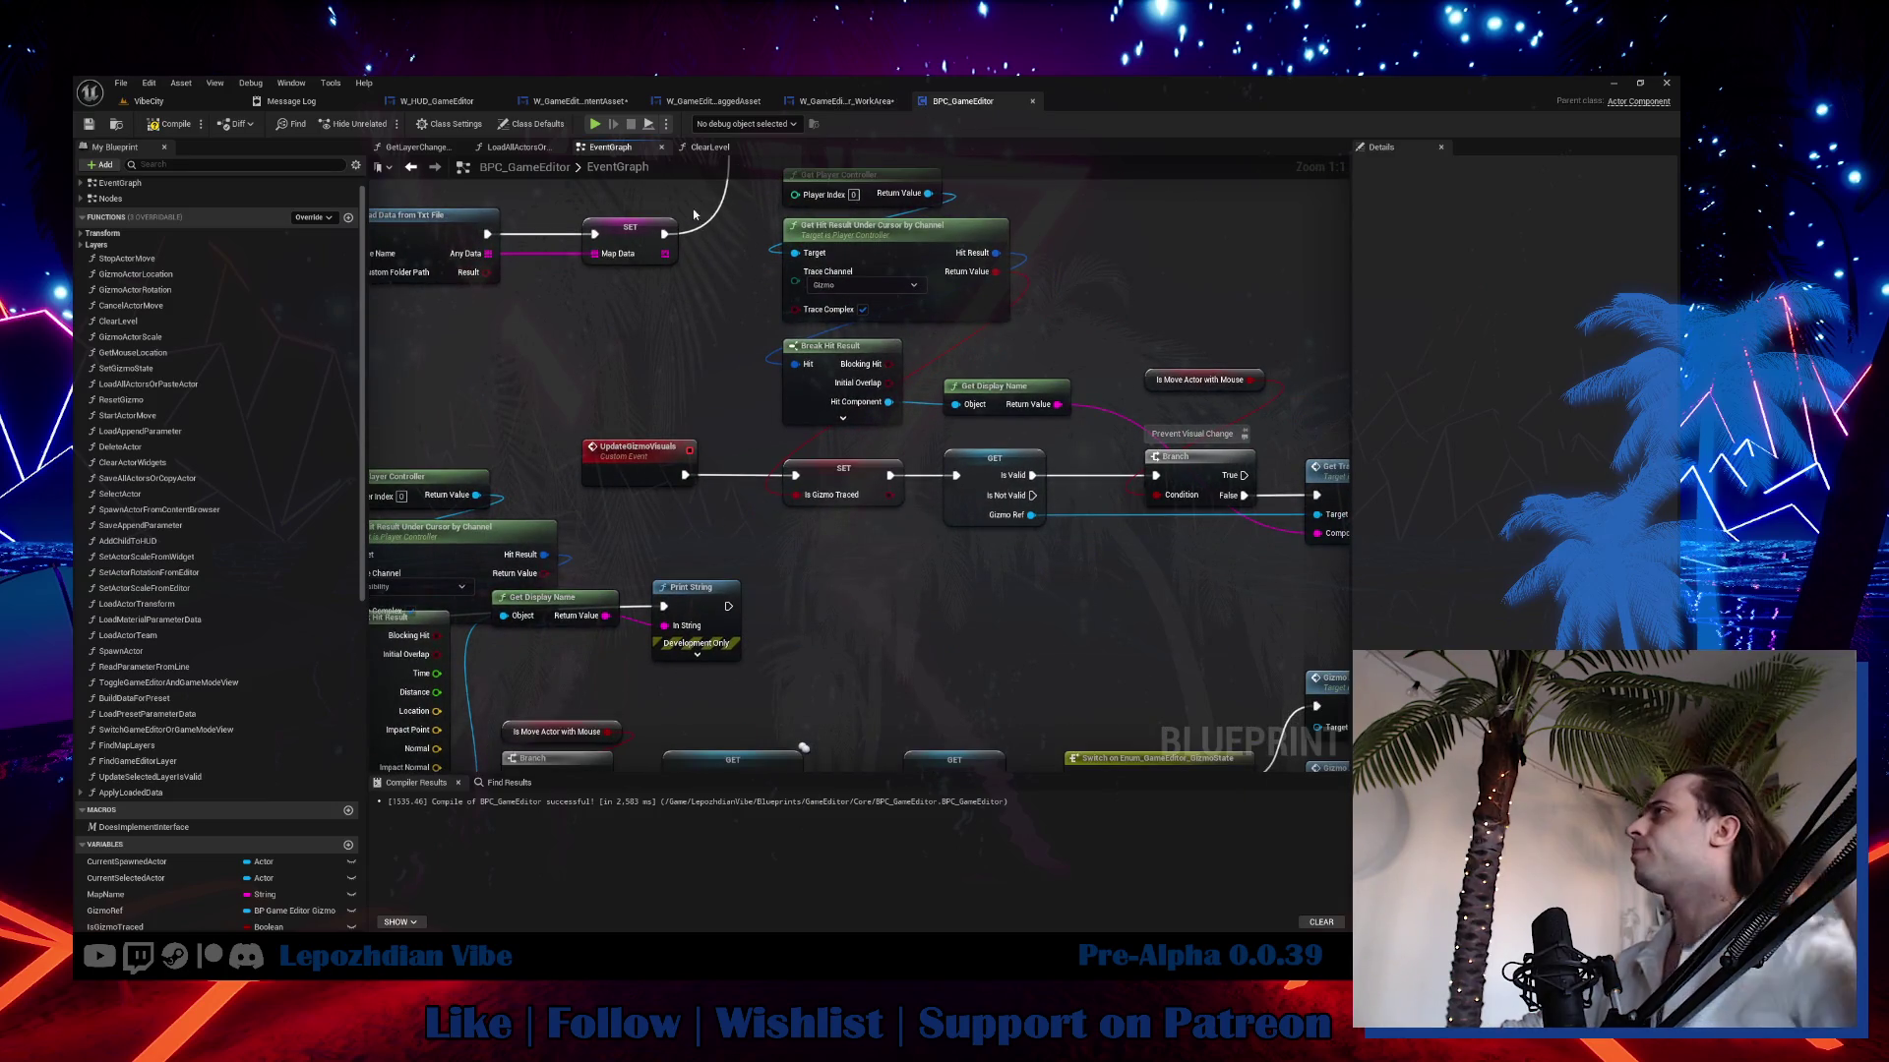
pyautogui.click(578, 101)
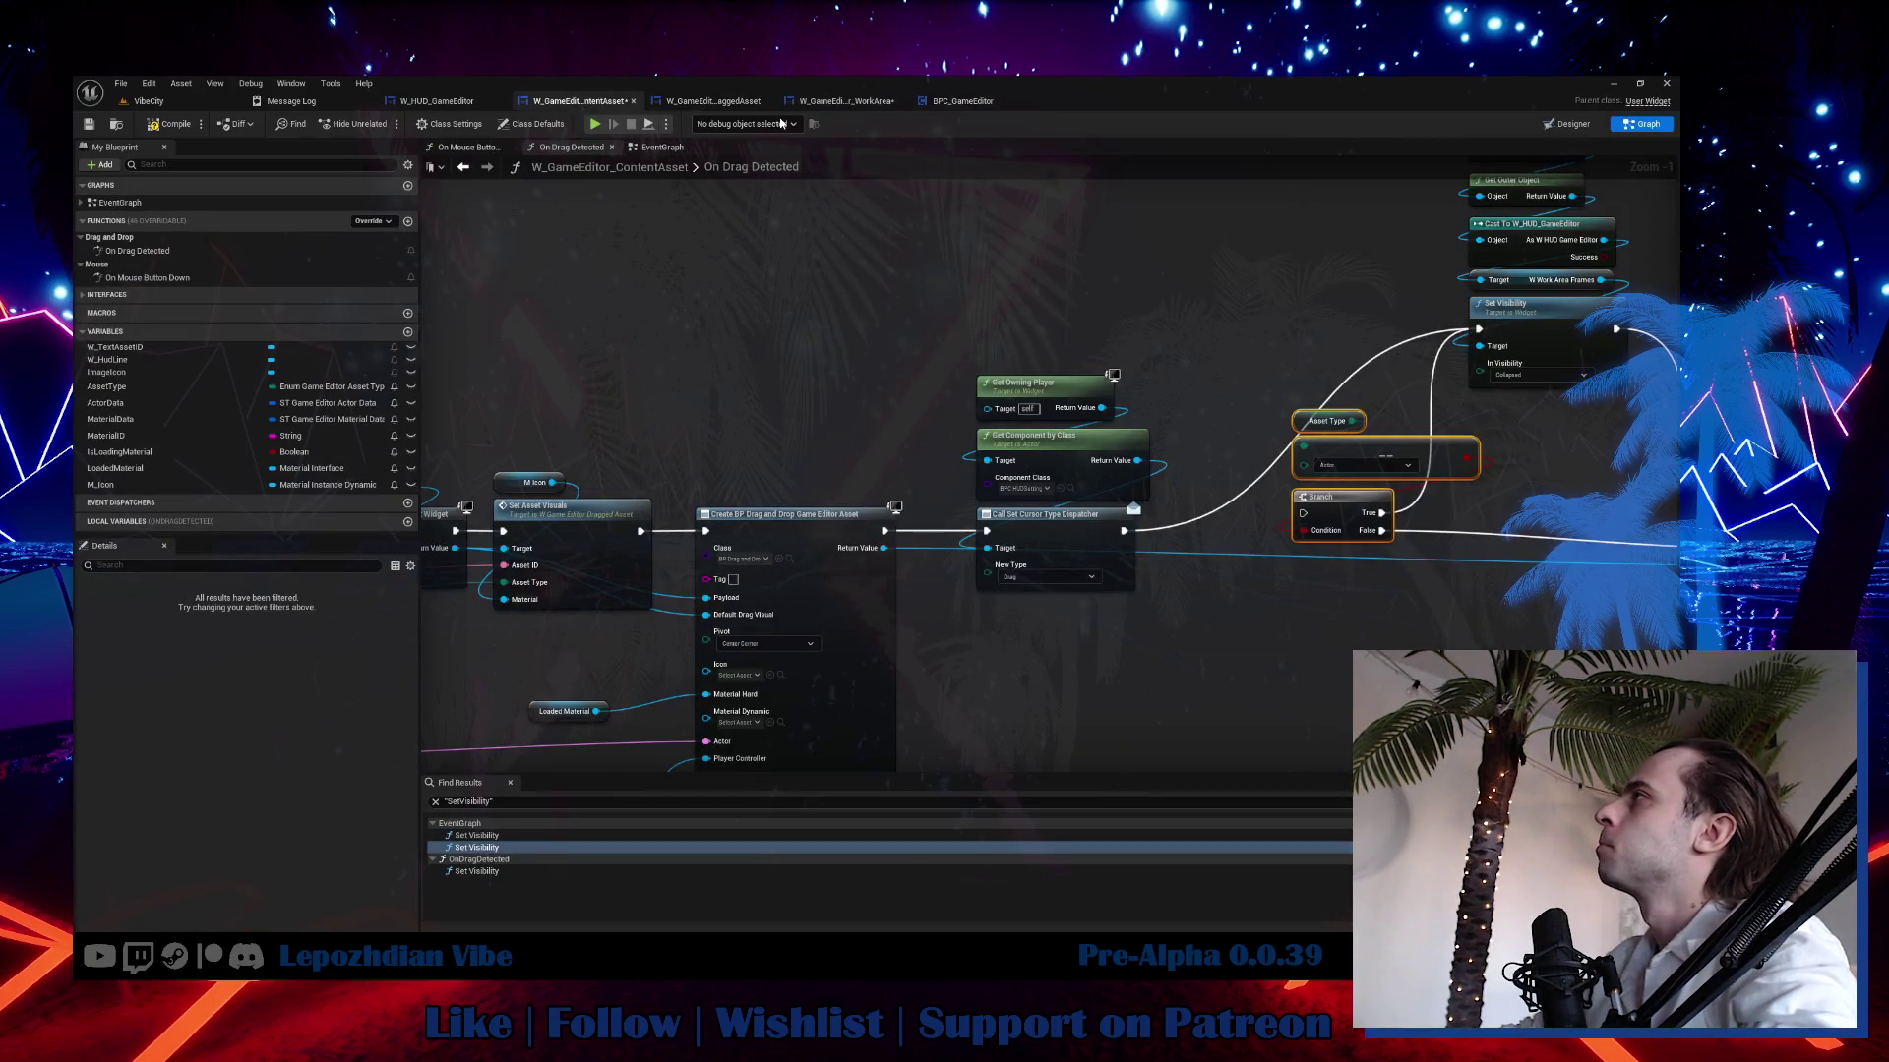
pyautogui.click(841, 100)
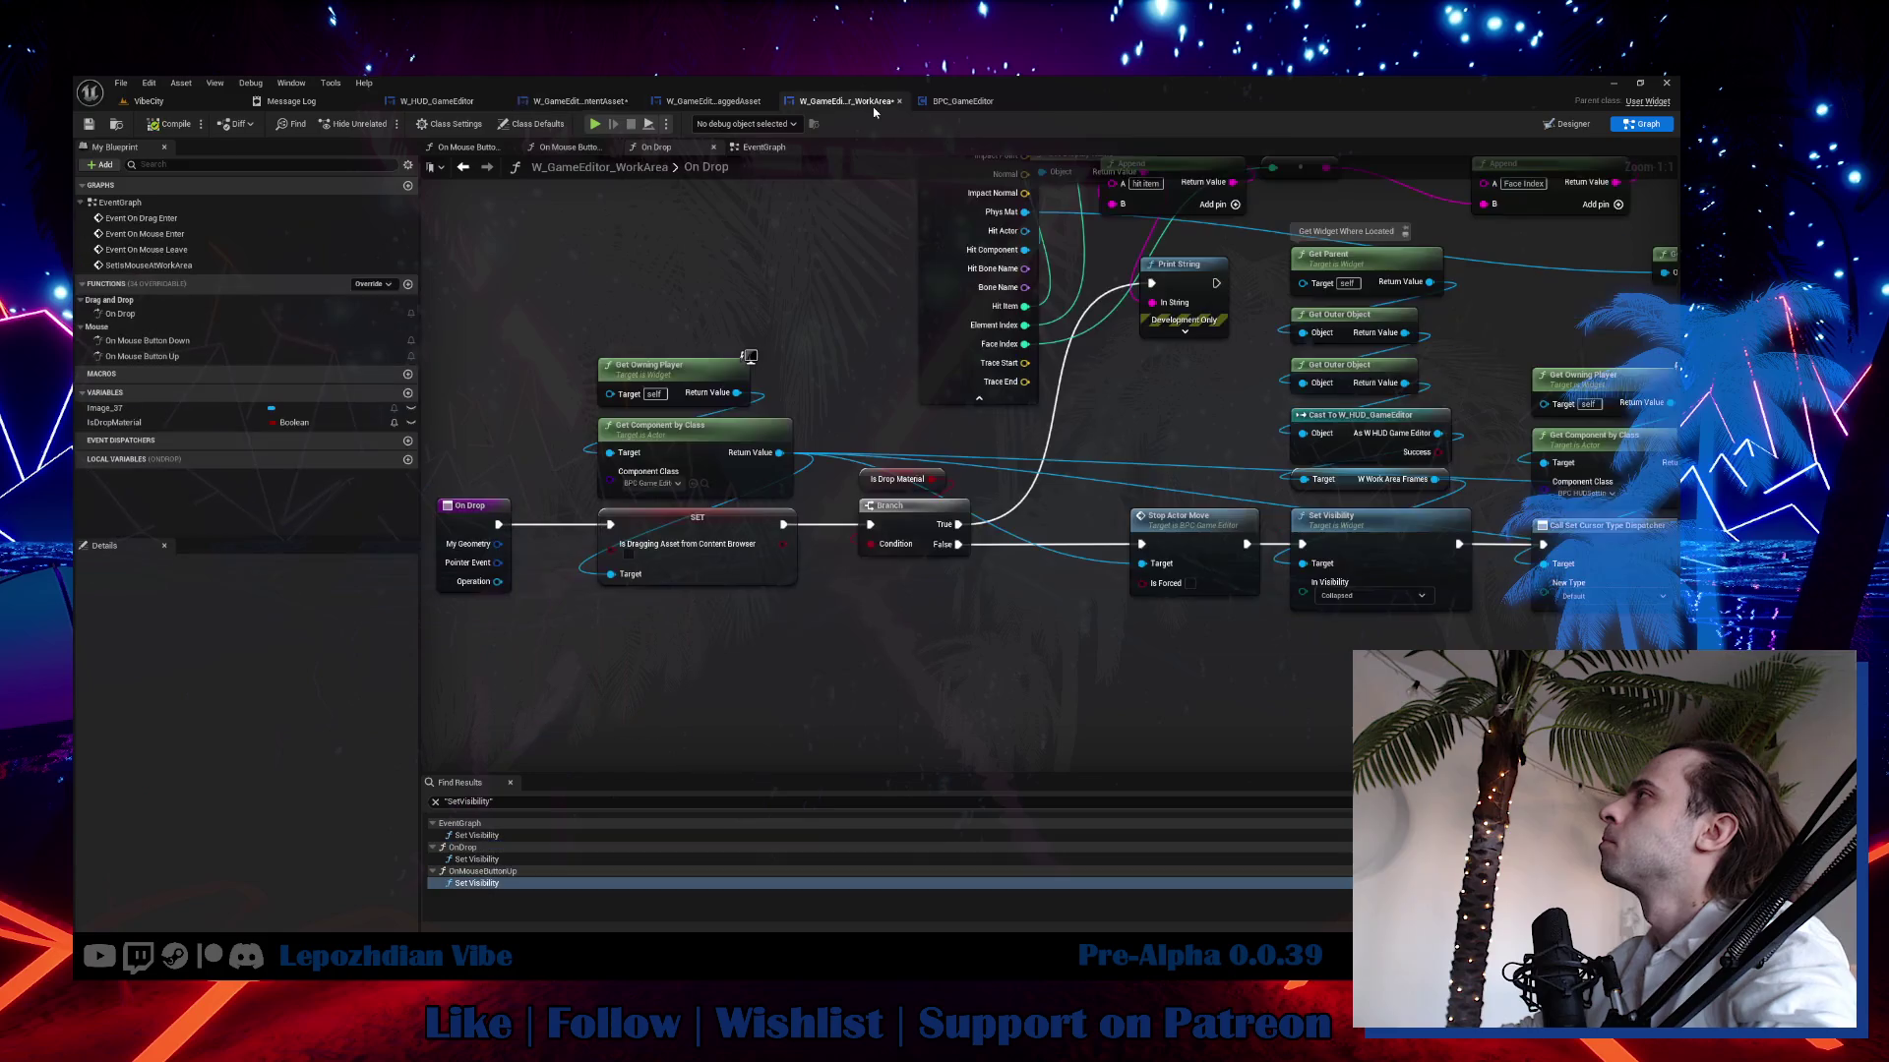
pyautogui.click(777, 147)
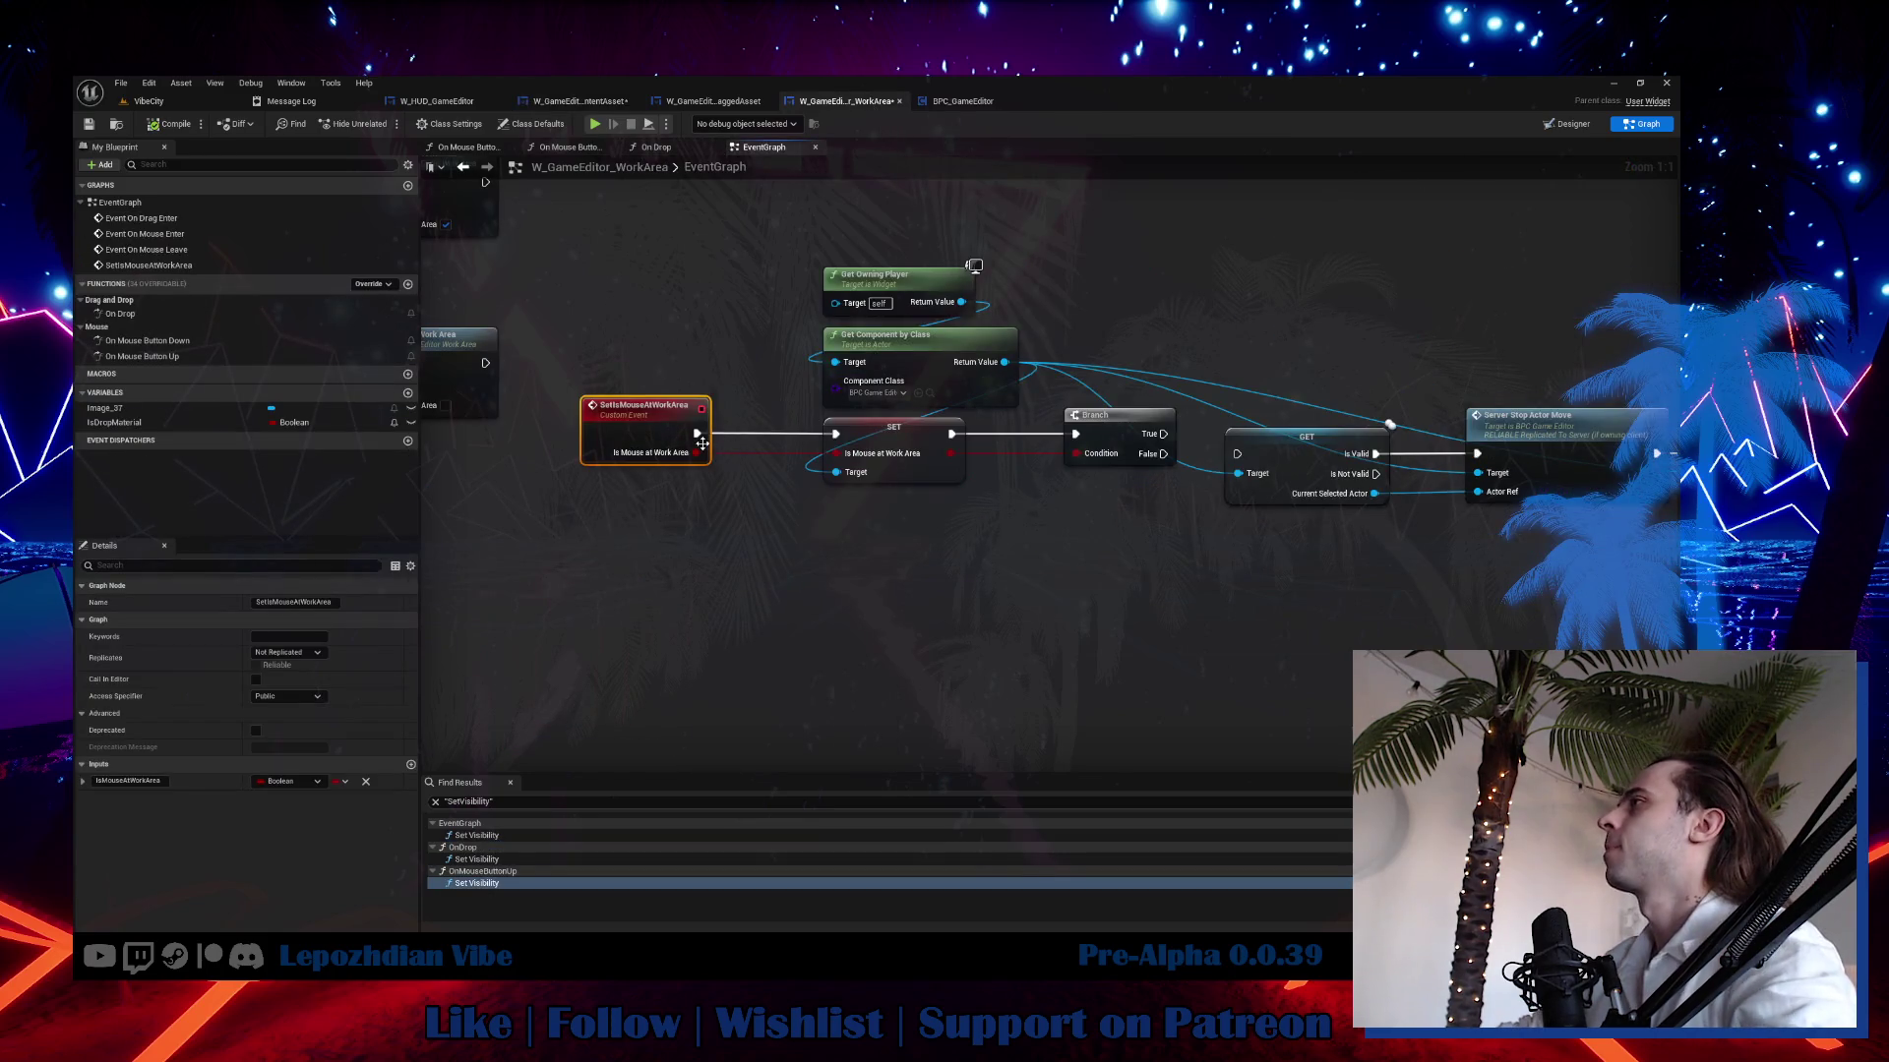
pyautogui.click(156, 101)
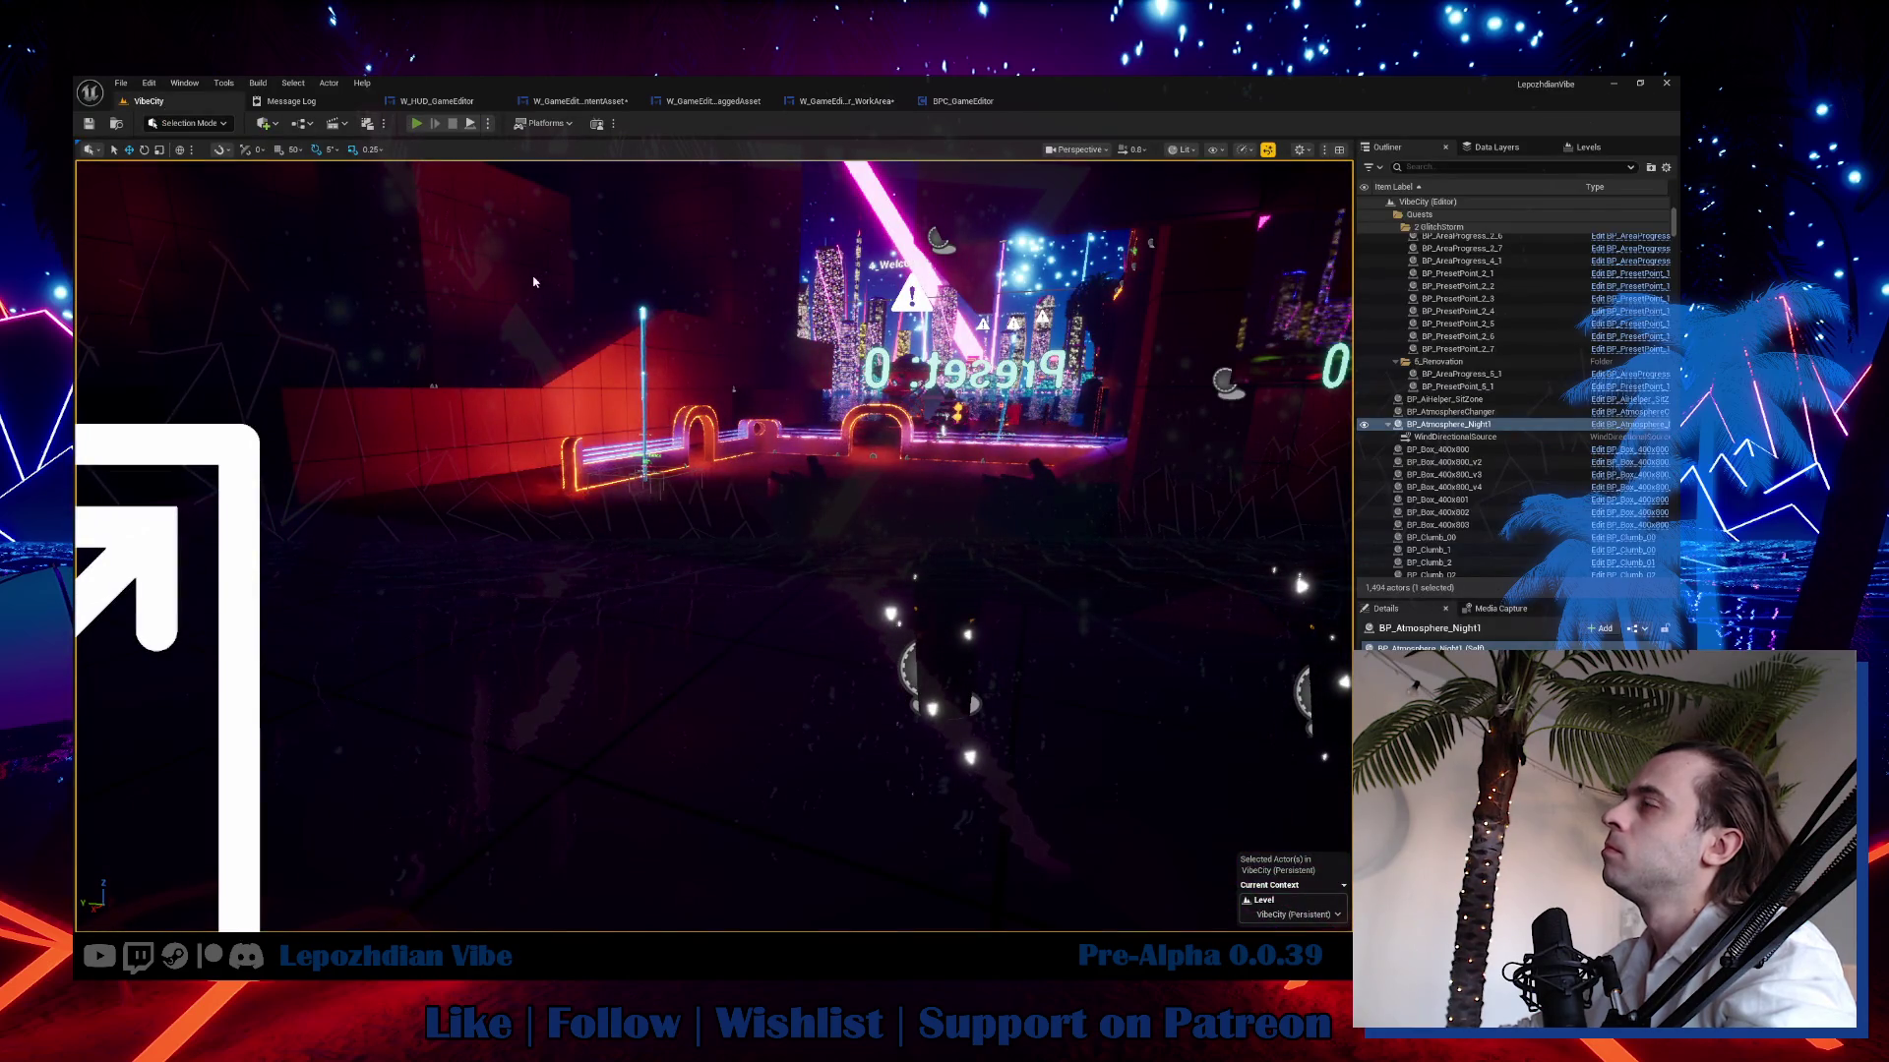
# Play VibeCity, drop the Emissive_Base material from the Vibe Editor into the scene, then stop.
pyautogui.hotkey('alt', 'p')
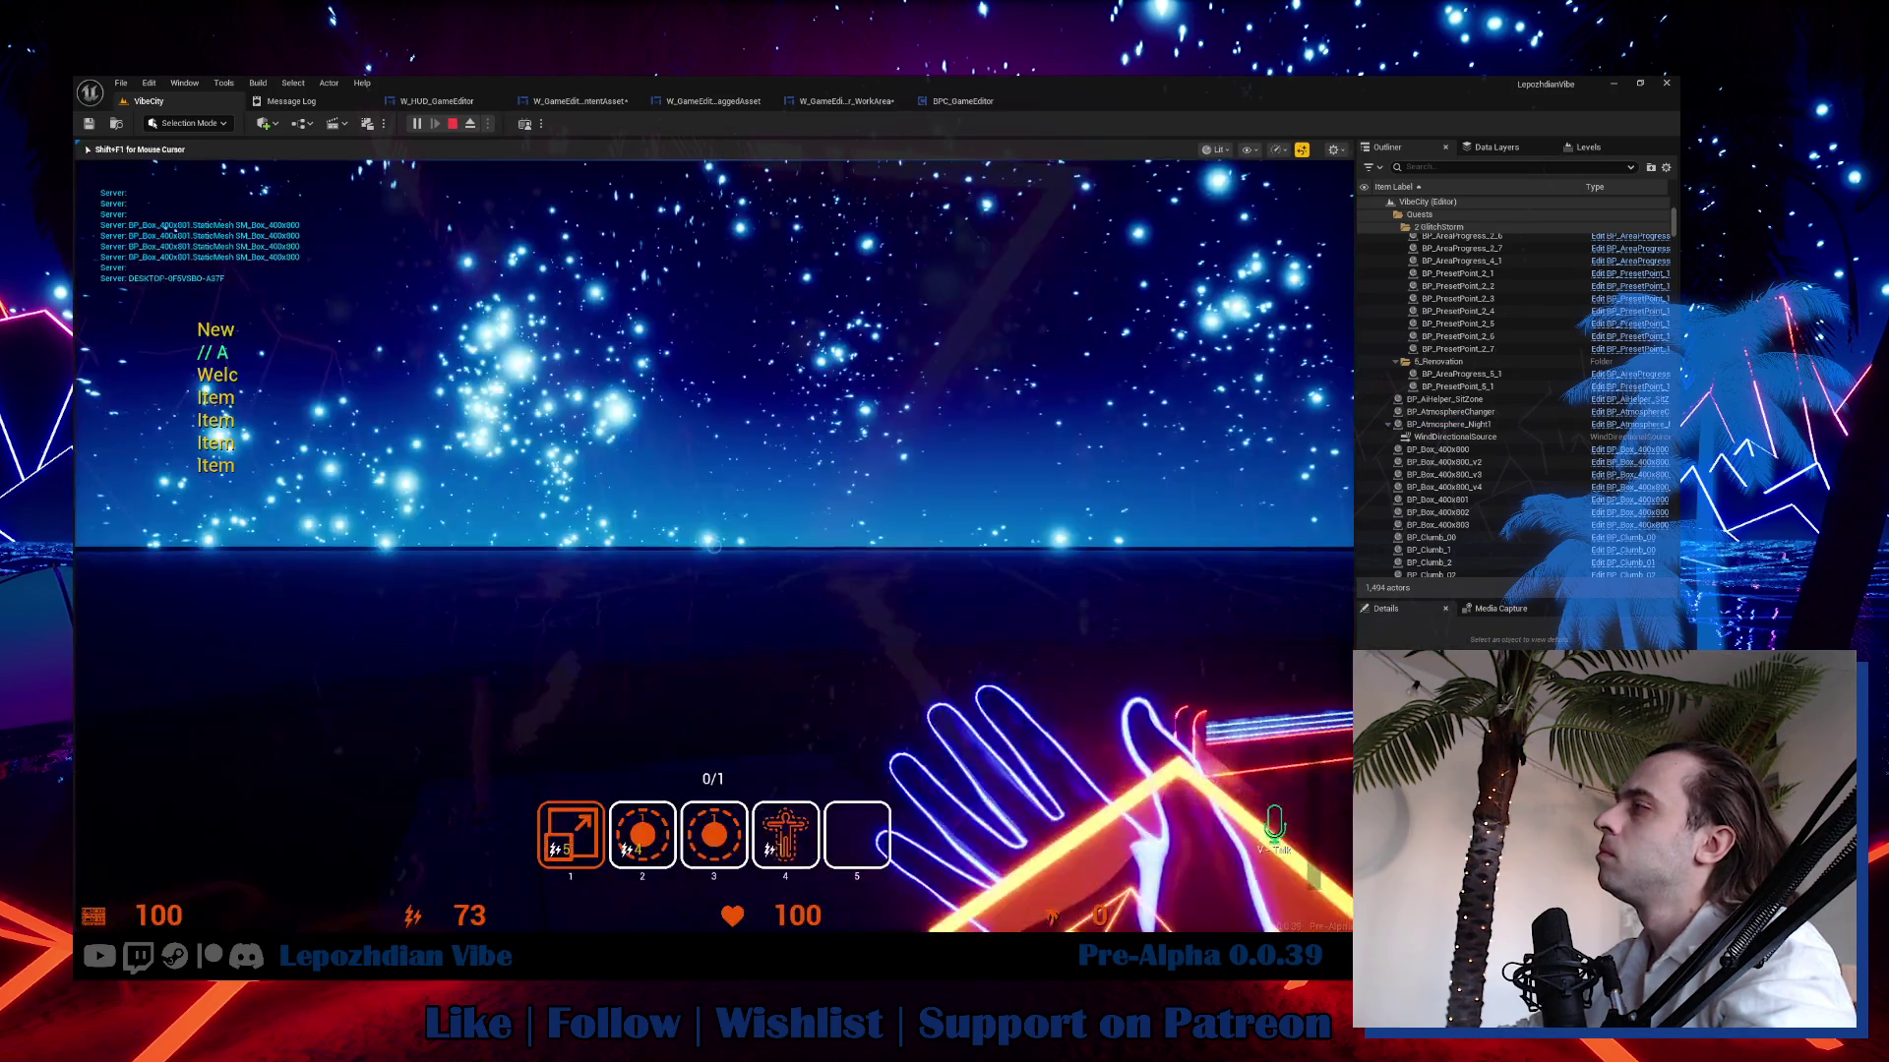
pyautogui.click(551, 790)
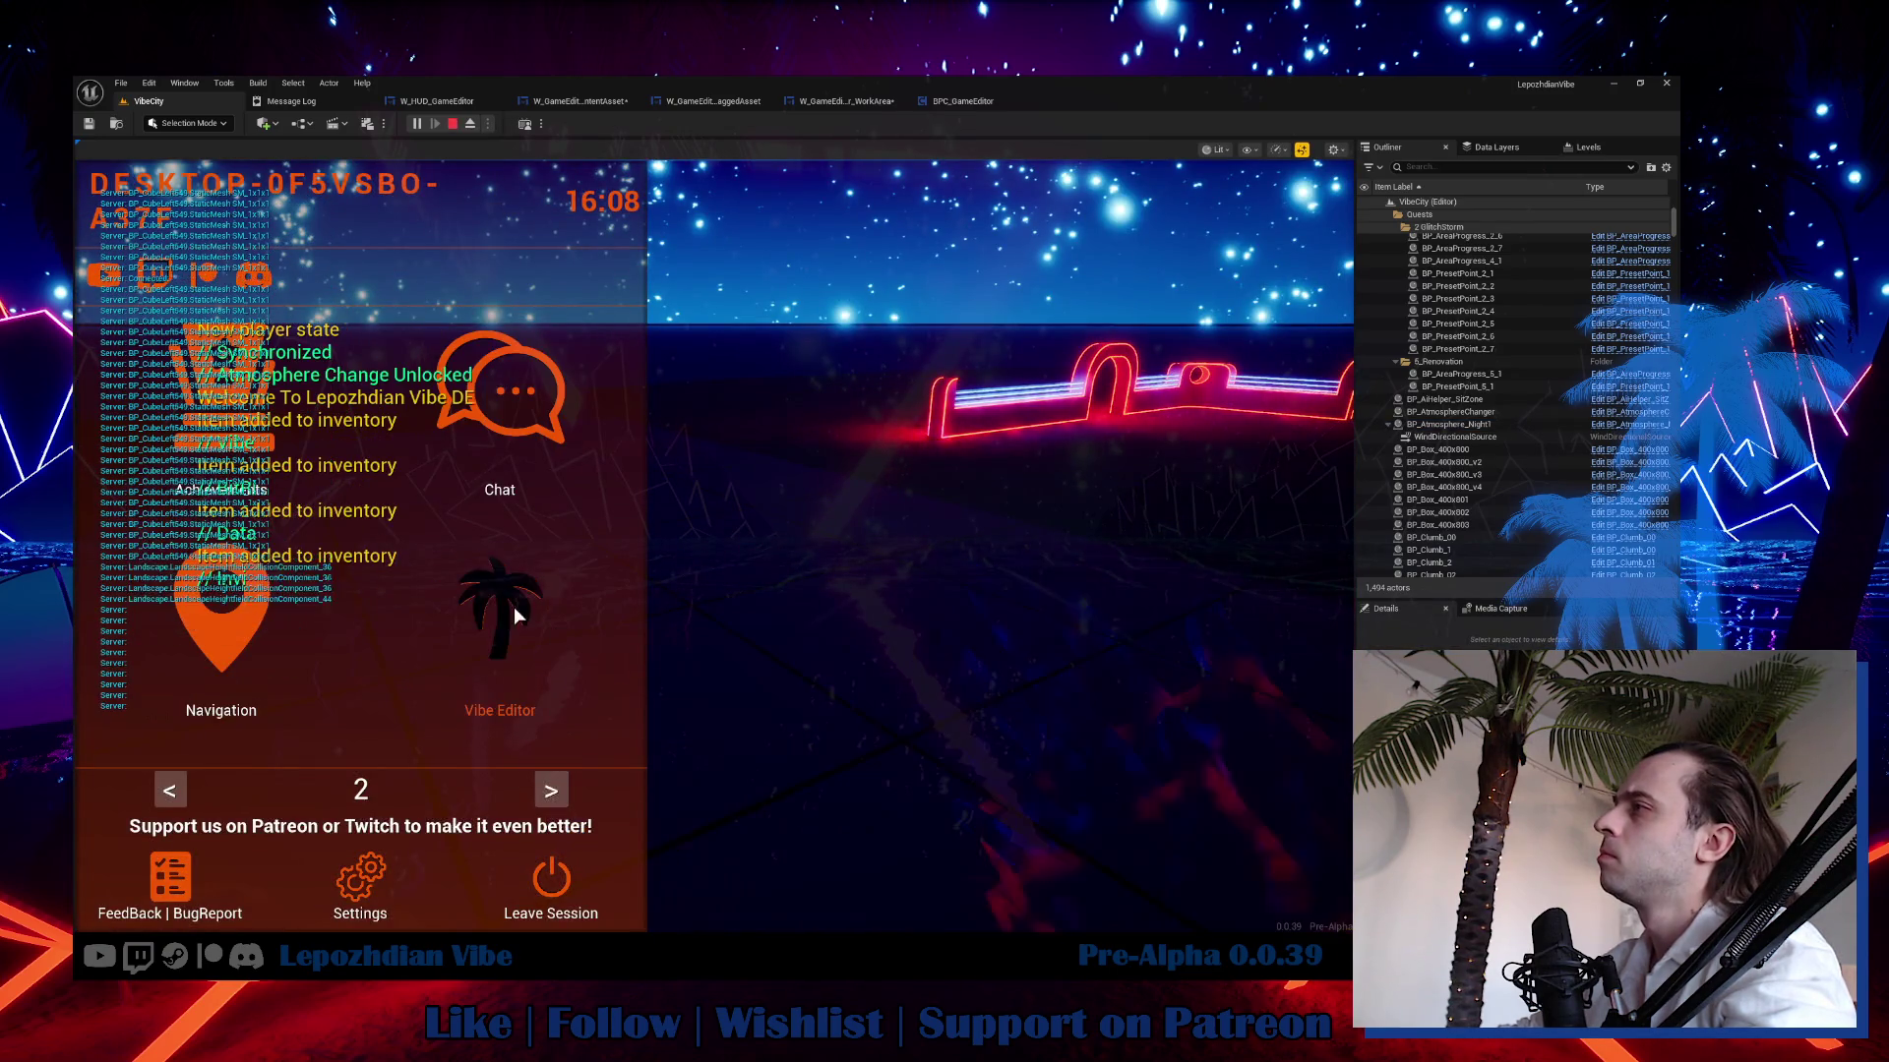
pyautogui.click(512, 606)
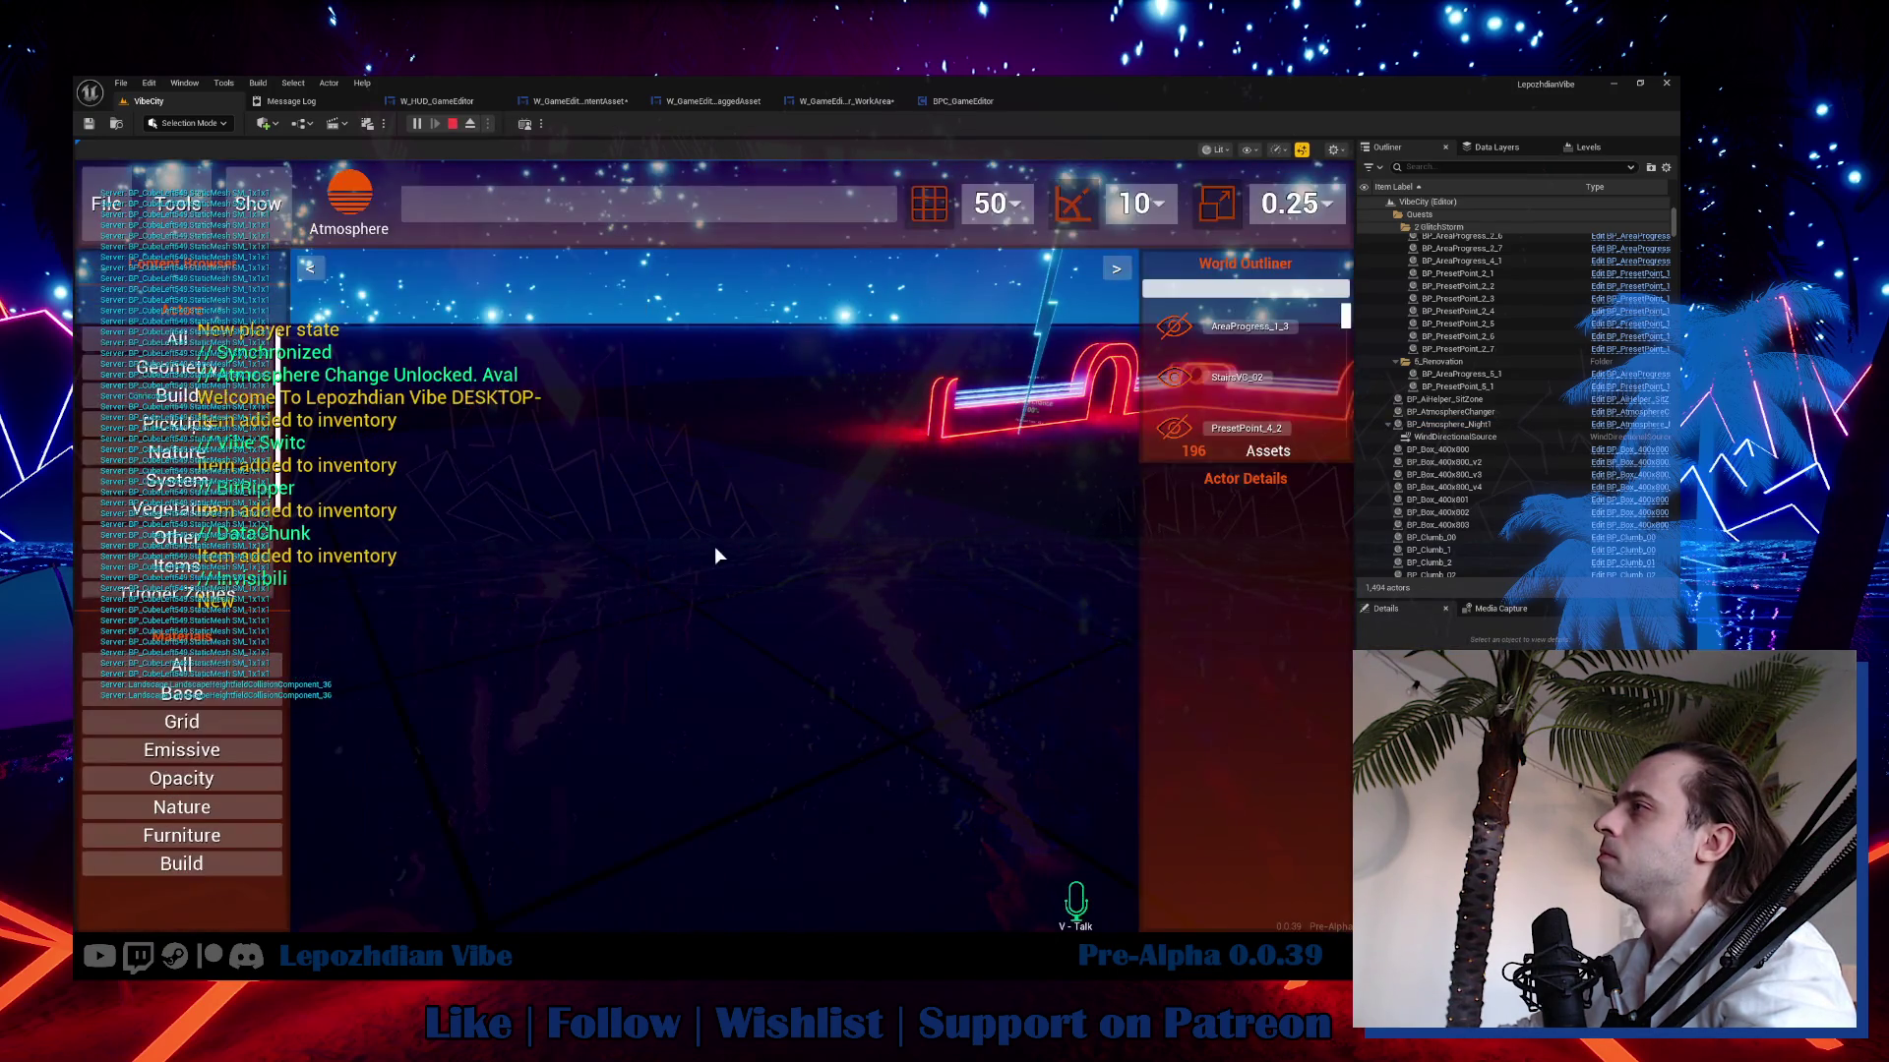
pyautogui.click(234, 746)
pyautogui.click(181, 777)
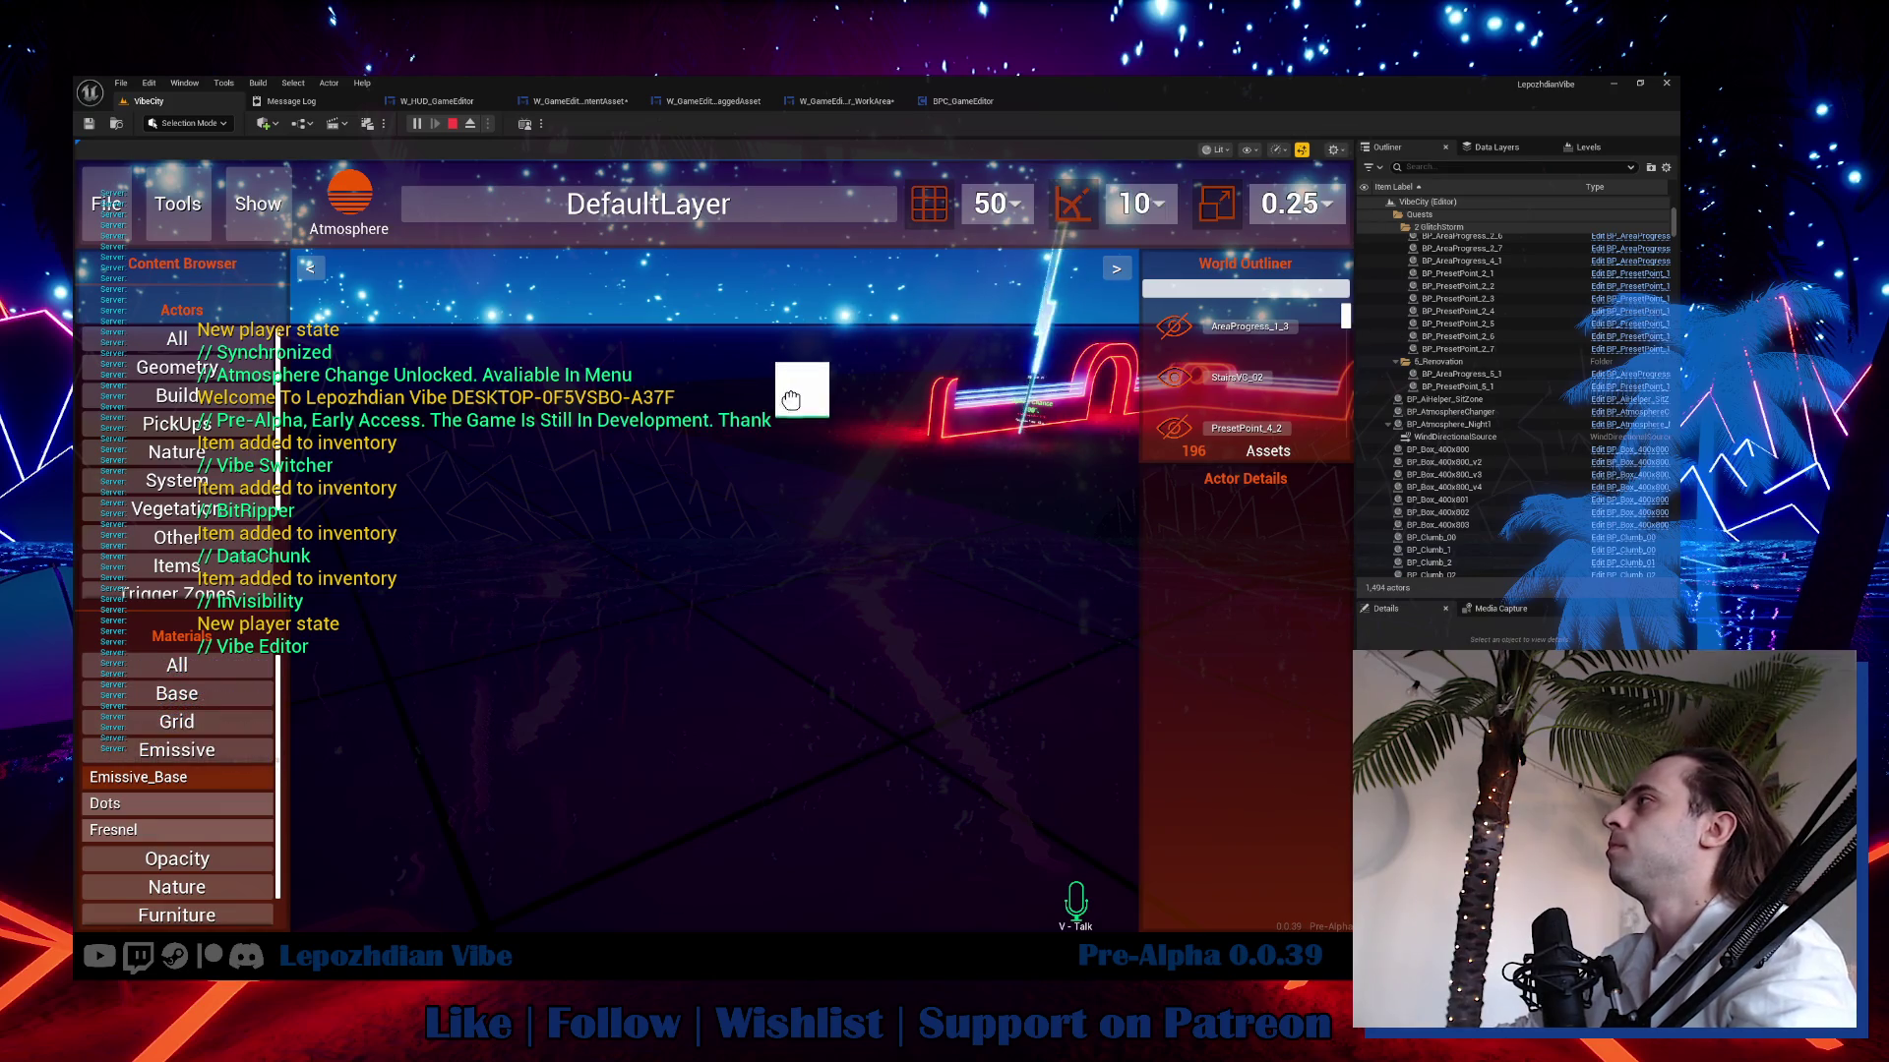
pyautogui.click(1049, 529)
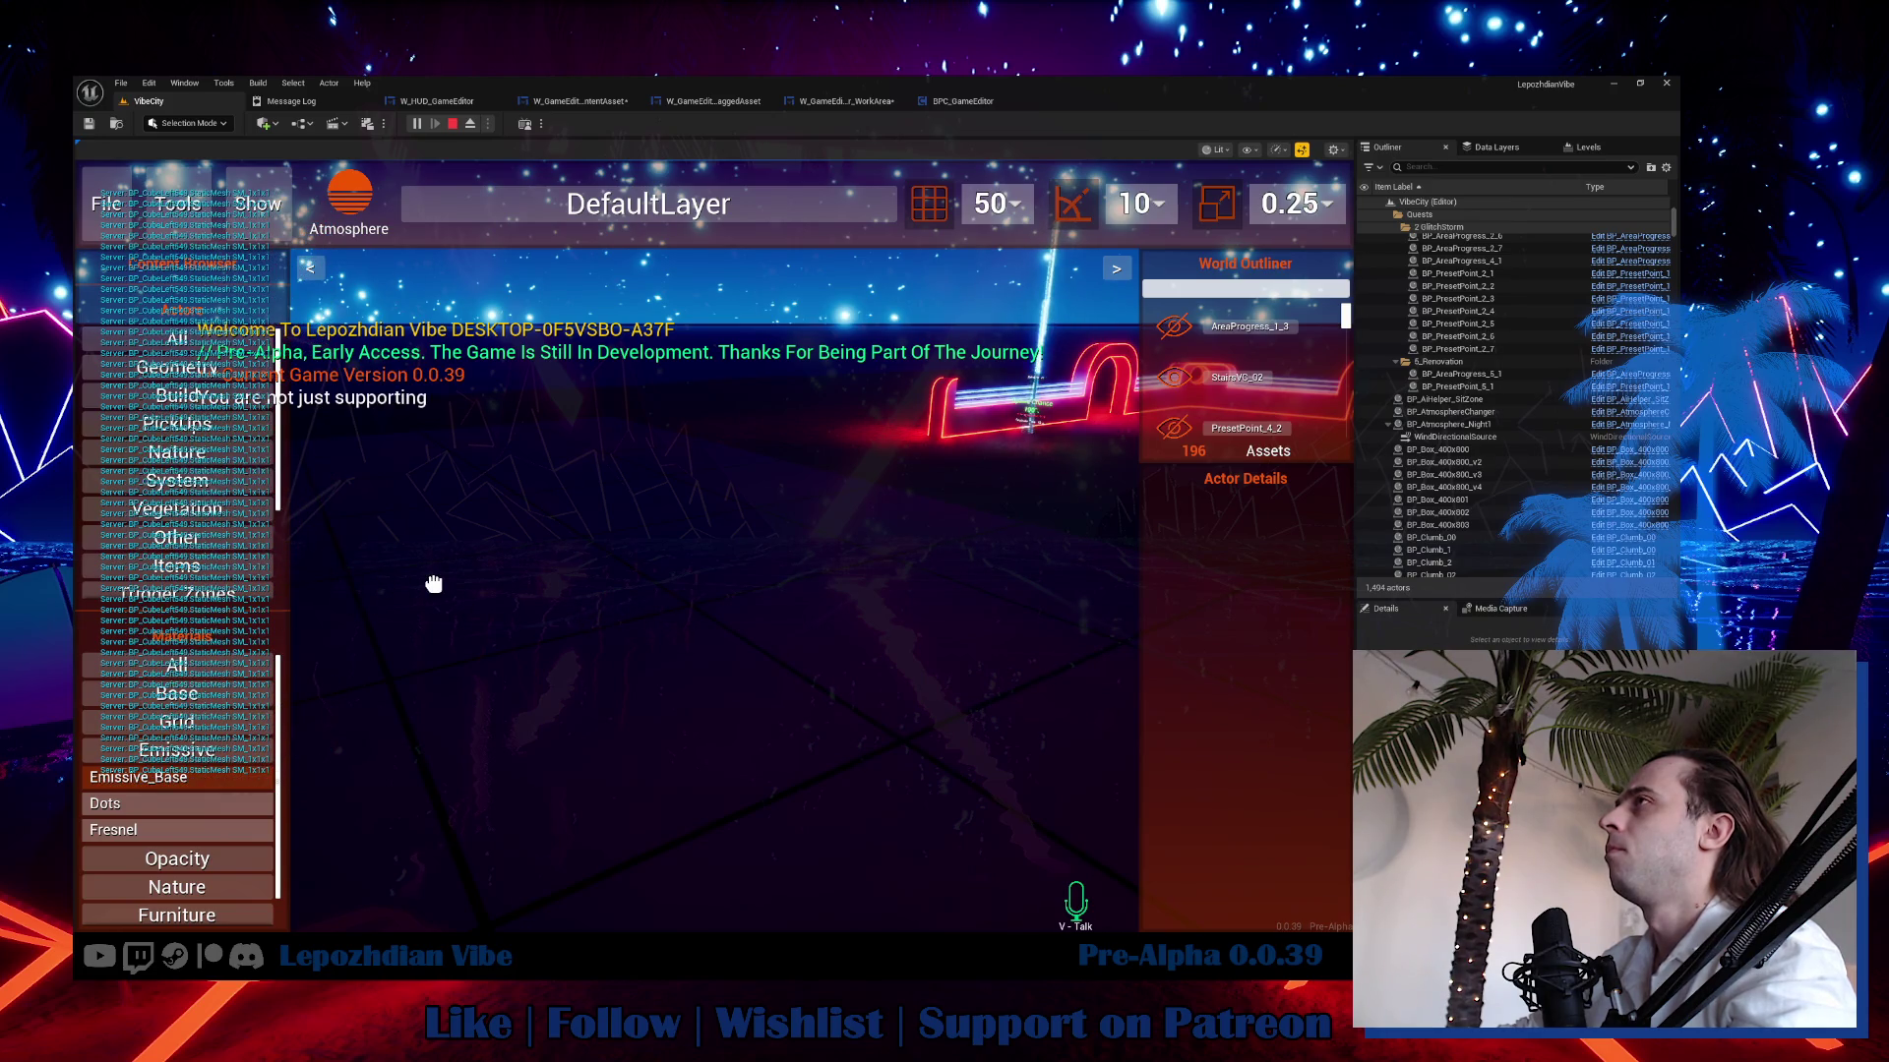
pyautogui.press('Escape')
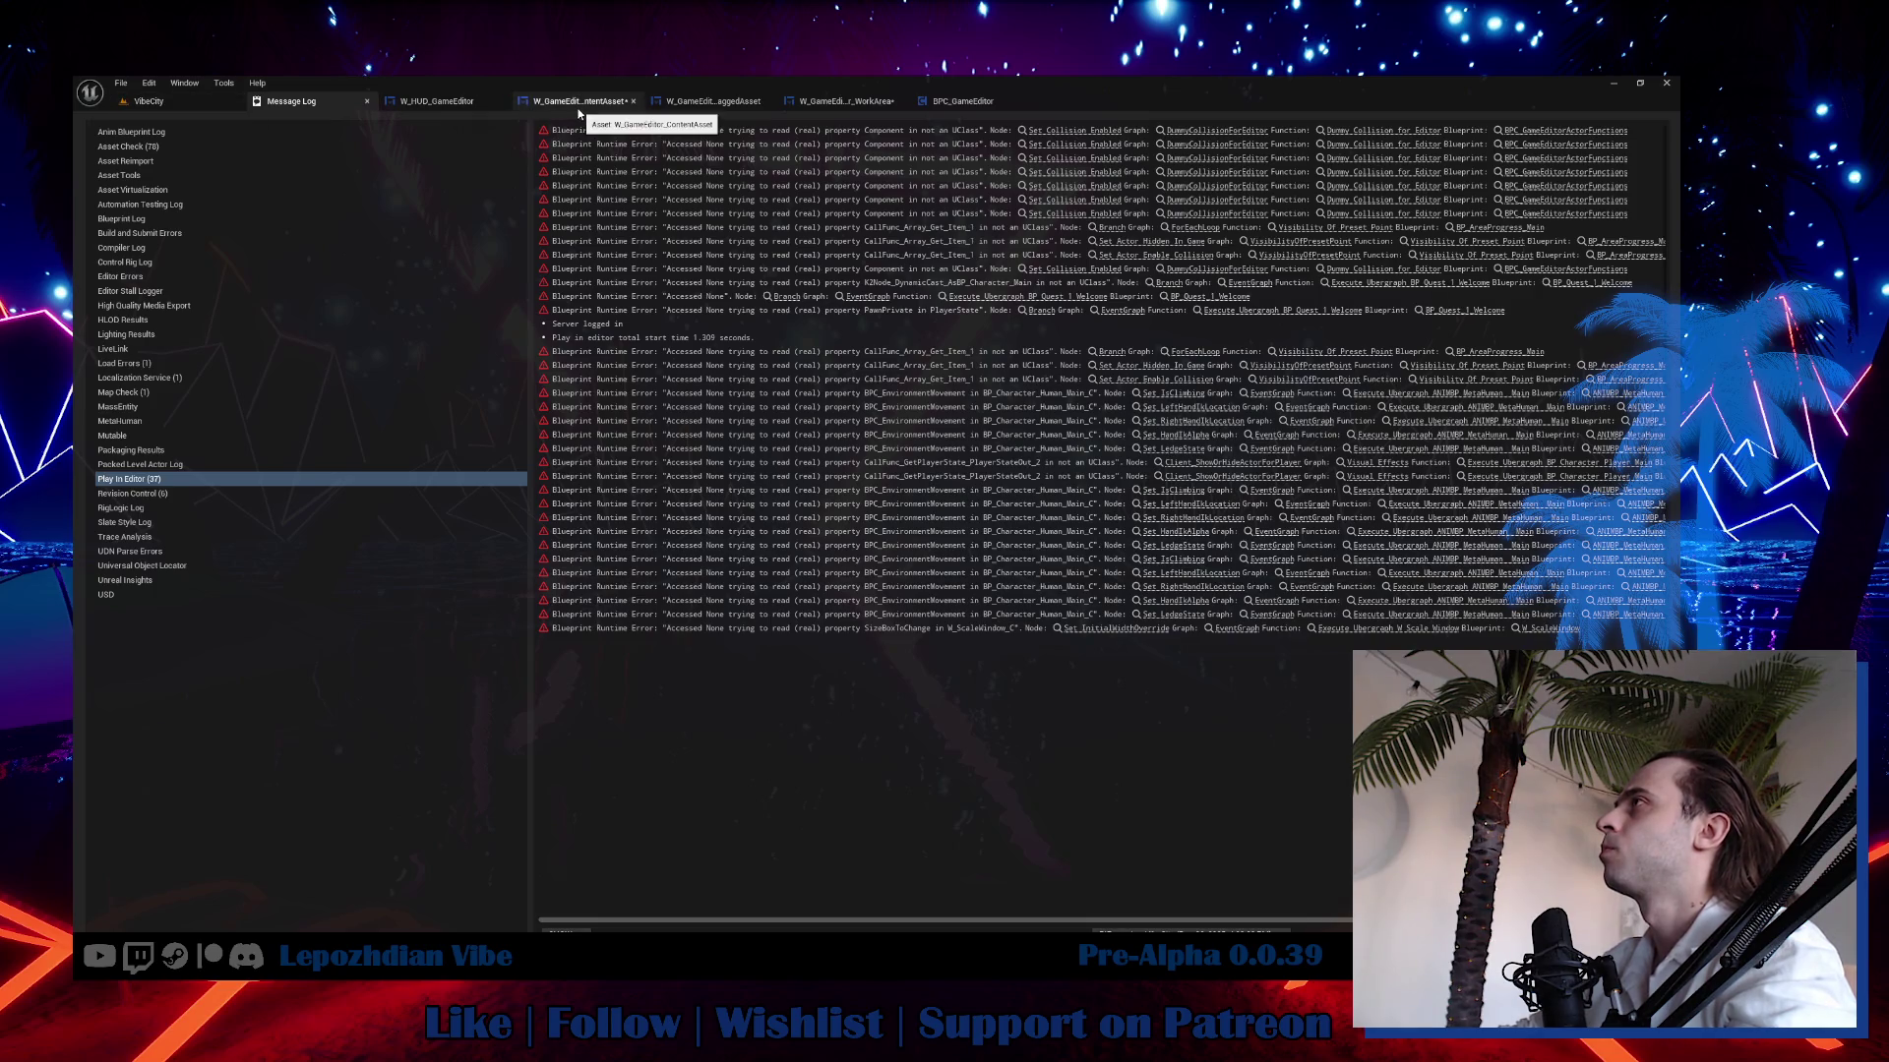
# Connect the SetIsMouseAtWorkArea event to the SET node in the WorkArea event graph.
pyautogui.click(578, 110)
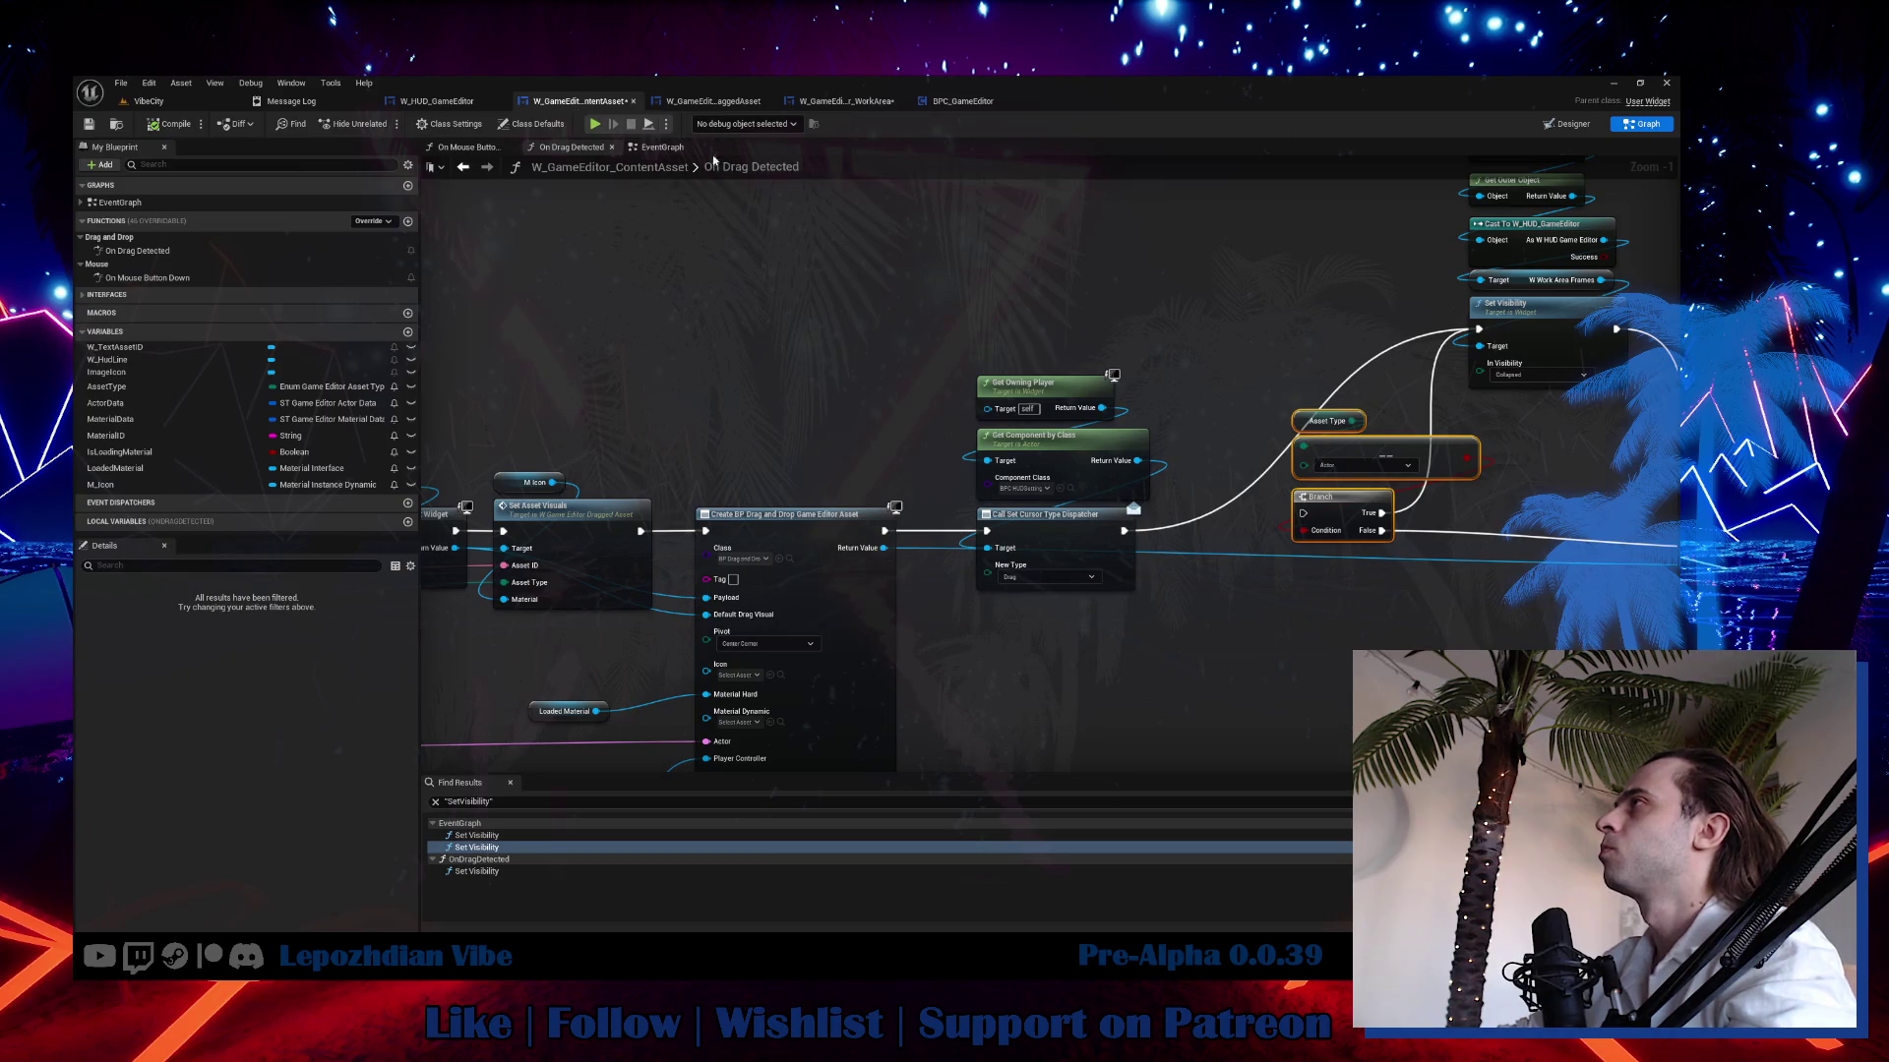
pyautogui.click(844, 100)
pyautogui.moveTo(694, 430); pyautogui.dragTo(837, 430)
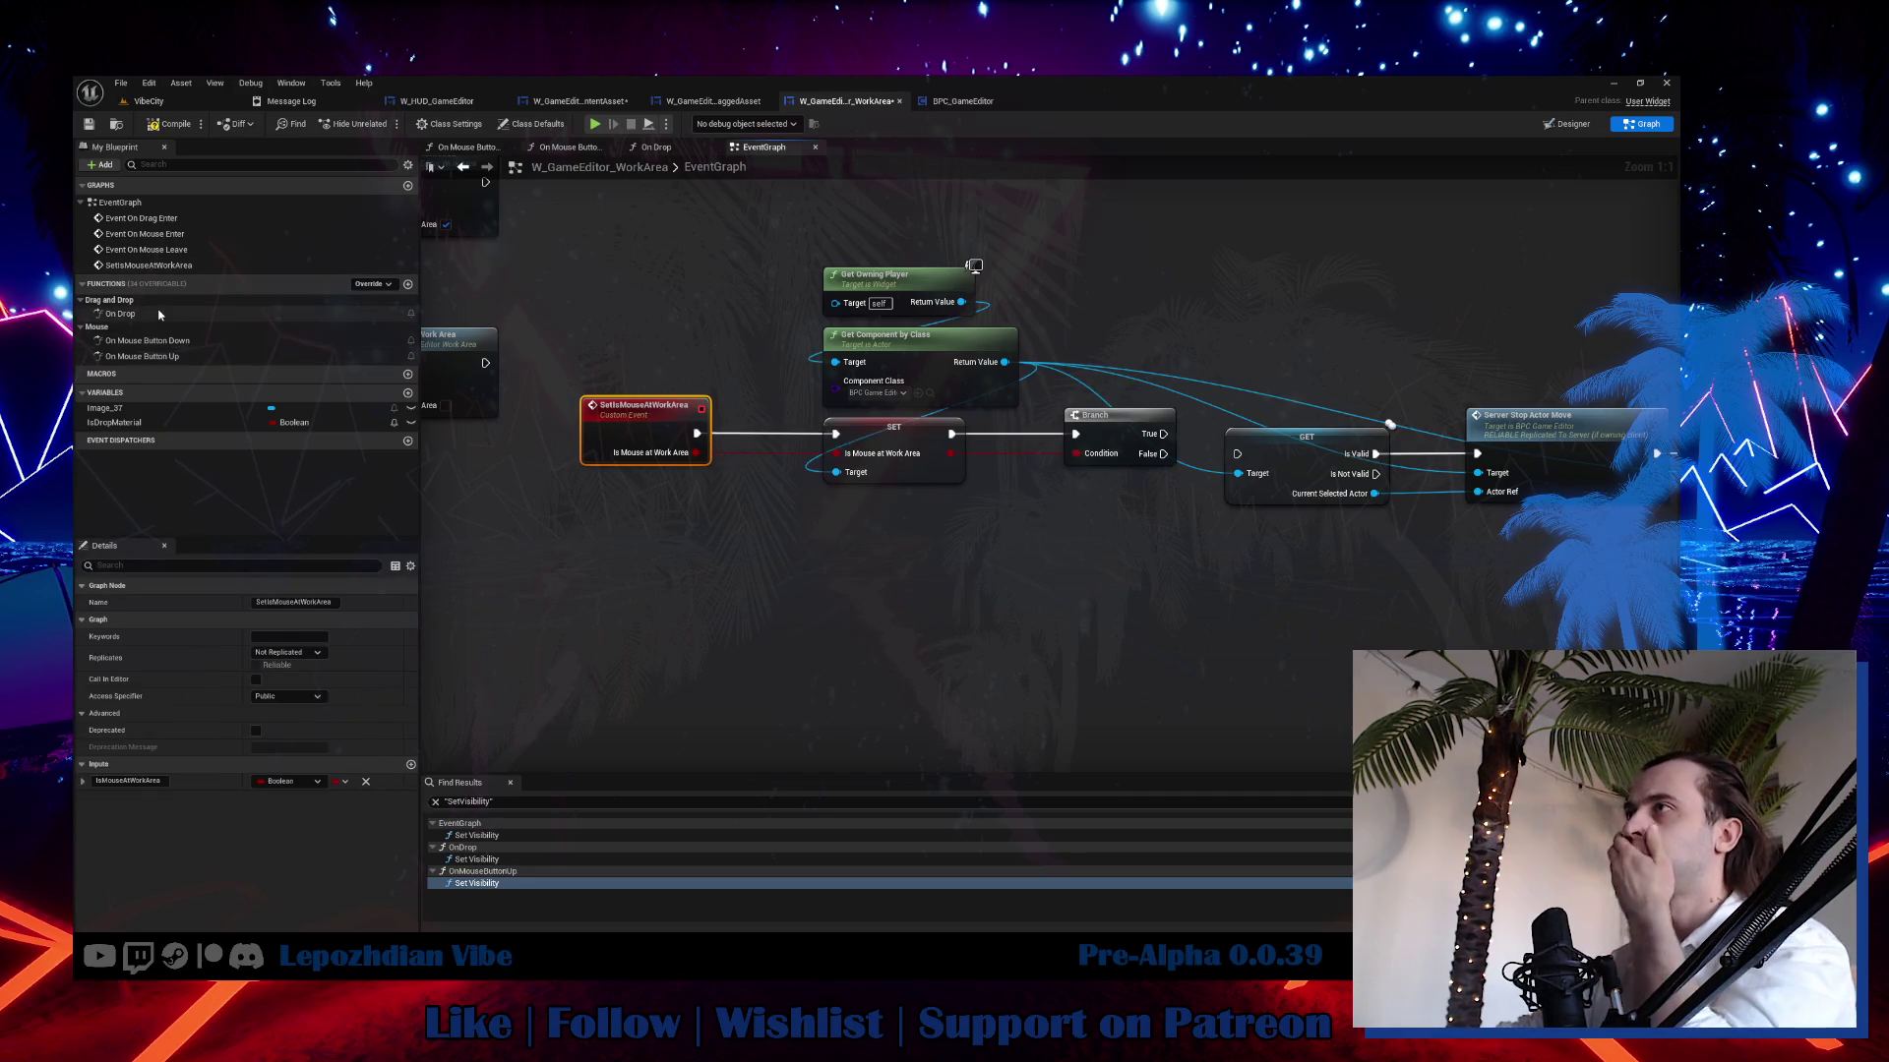
# In the On Drop graph, wire the SET node into Stop Actor Move.
pyautogui.doubleClick(120, 314)
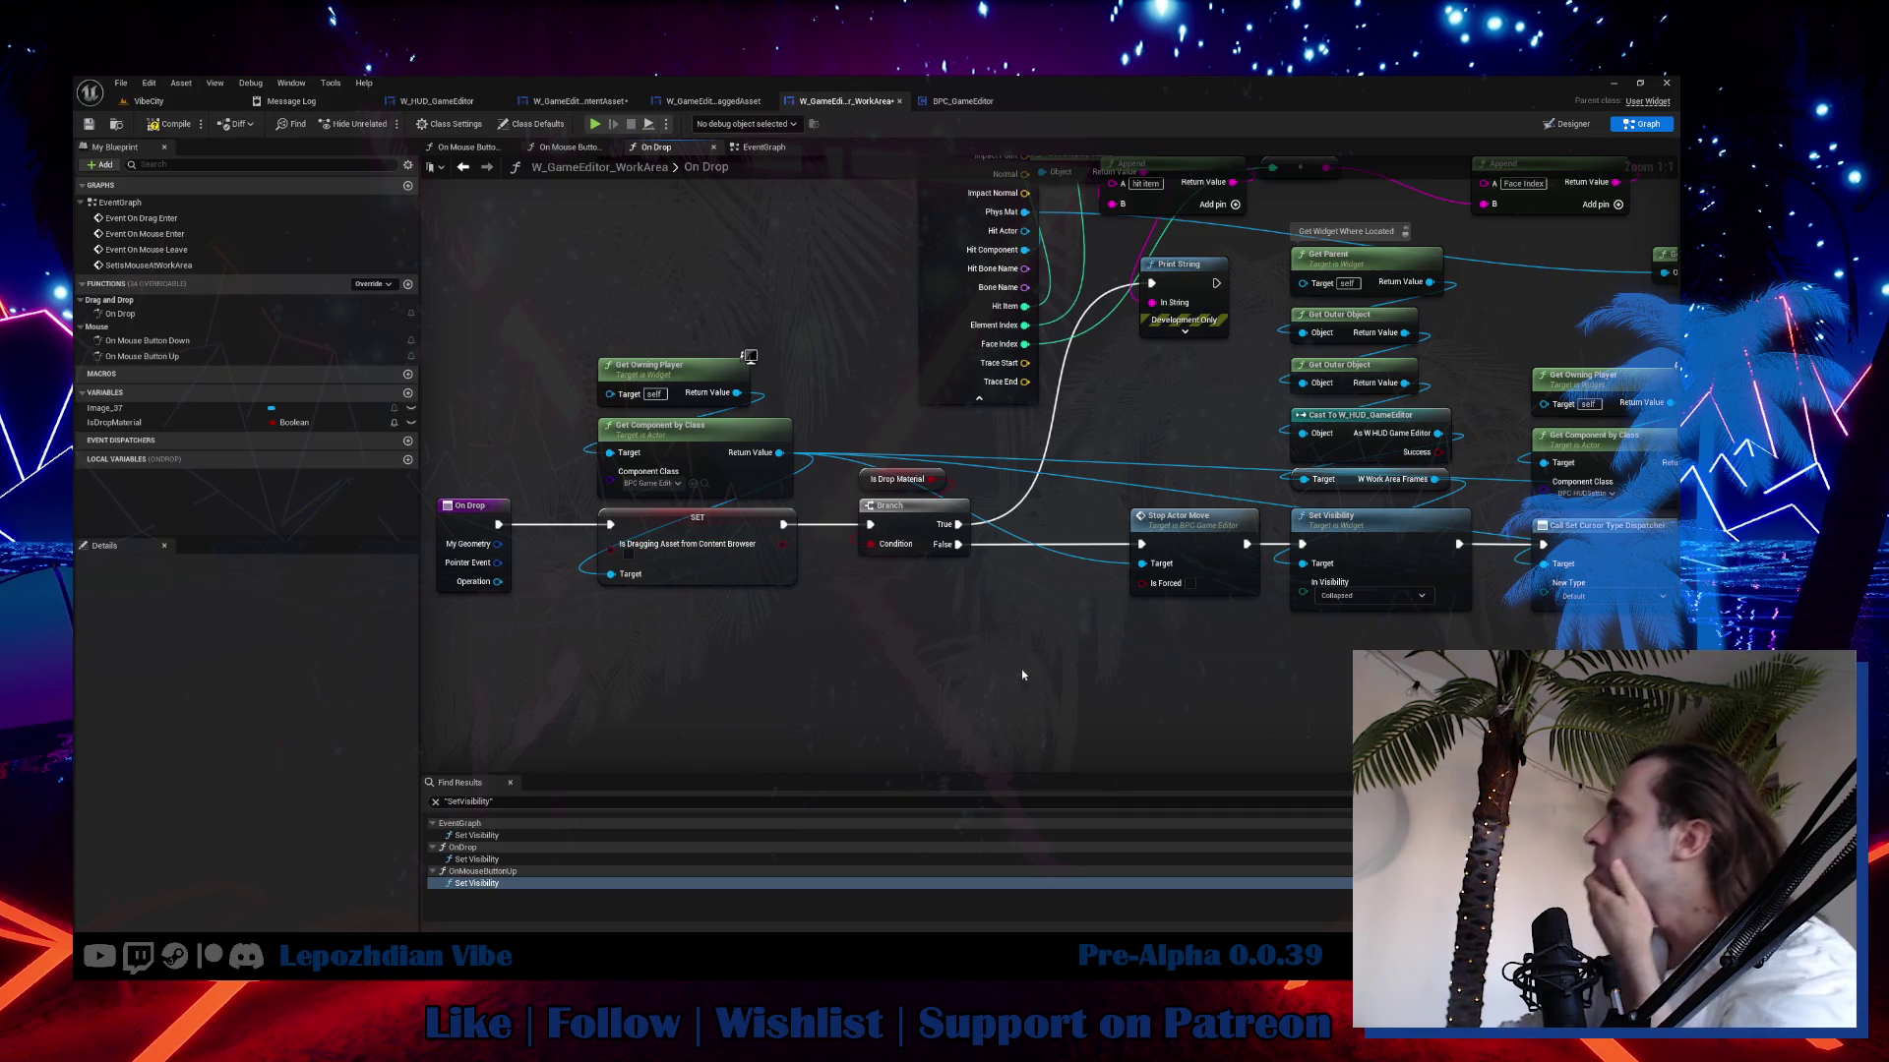
pyautogui.moveTo(1022, 669)
pyautogui.mouseDown()
pyautogui.moveTo(823, 666)
pyautogui.moveTo(836, 713)
pyautogui.moveTo(886, 729)
pyautogui.moveTo(903, 780)
pyautogui.moveTo(884, 724)
pyautogui.mouseUp()
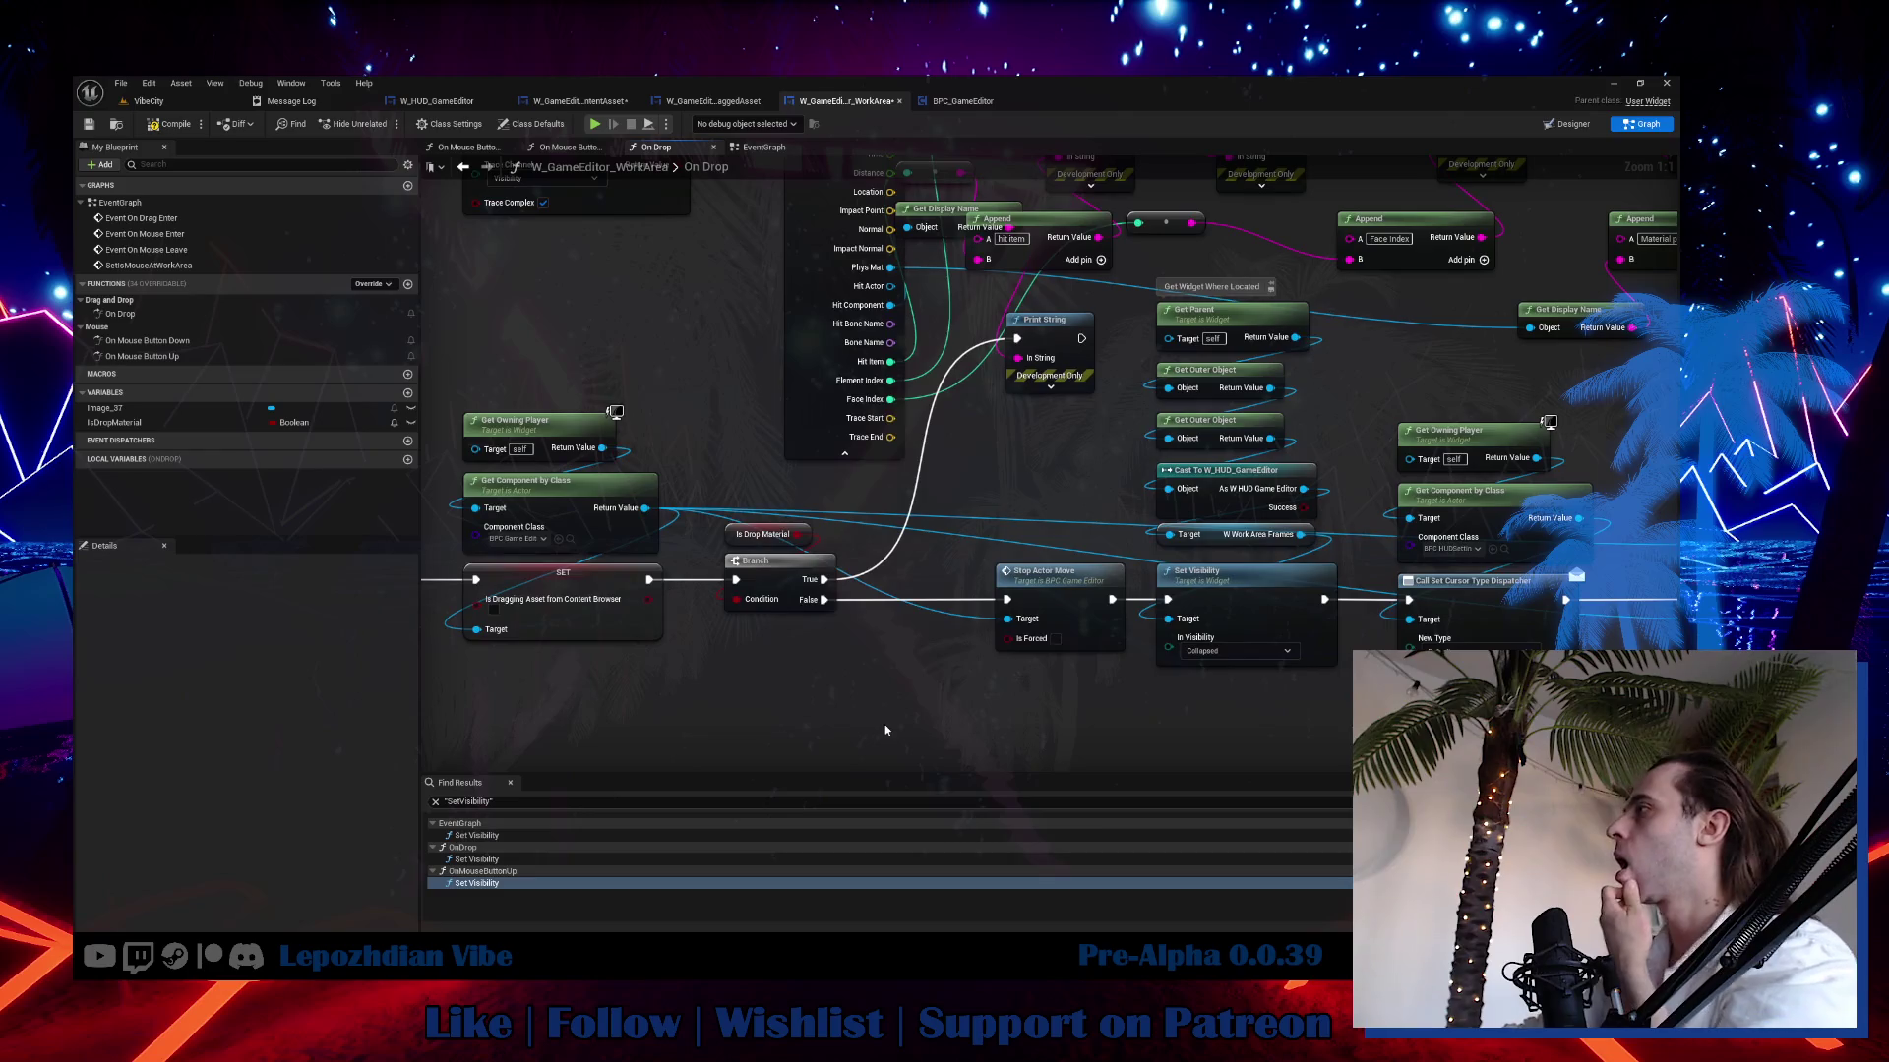
pyautogui.moveTo(668, 587)
pyautogui.mouseDown()
pyautogui.moveTo(954, 615)
pyautogui.moveTo(1010, 602)
pyautogui.mouseUp()
pyautogui.scroll(-3, 984, 604)
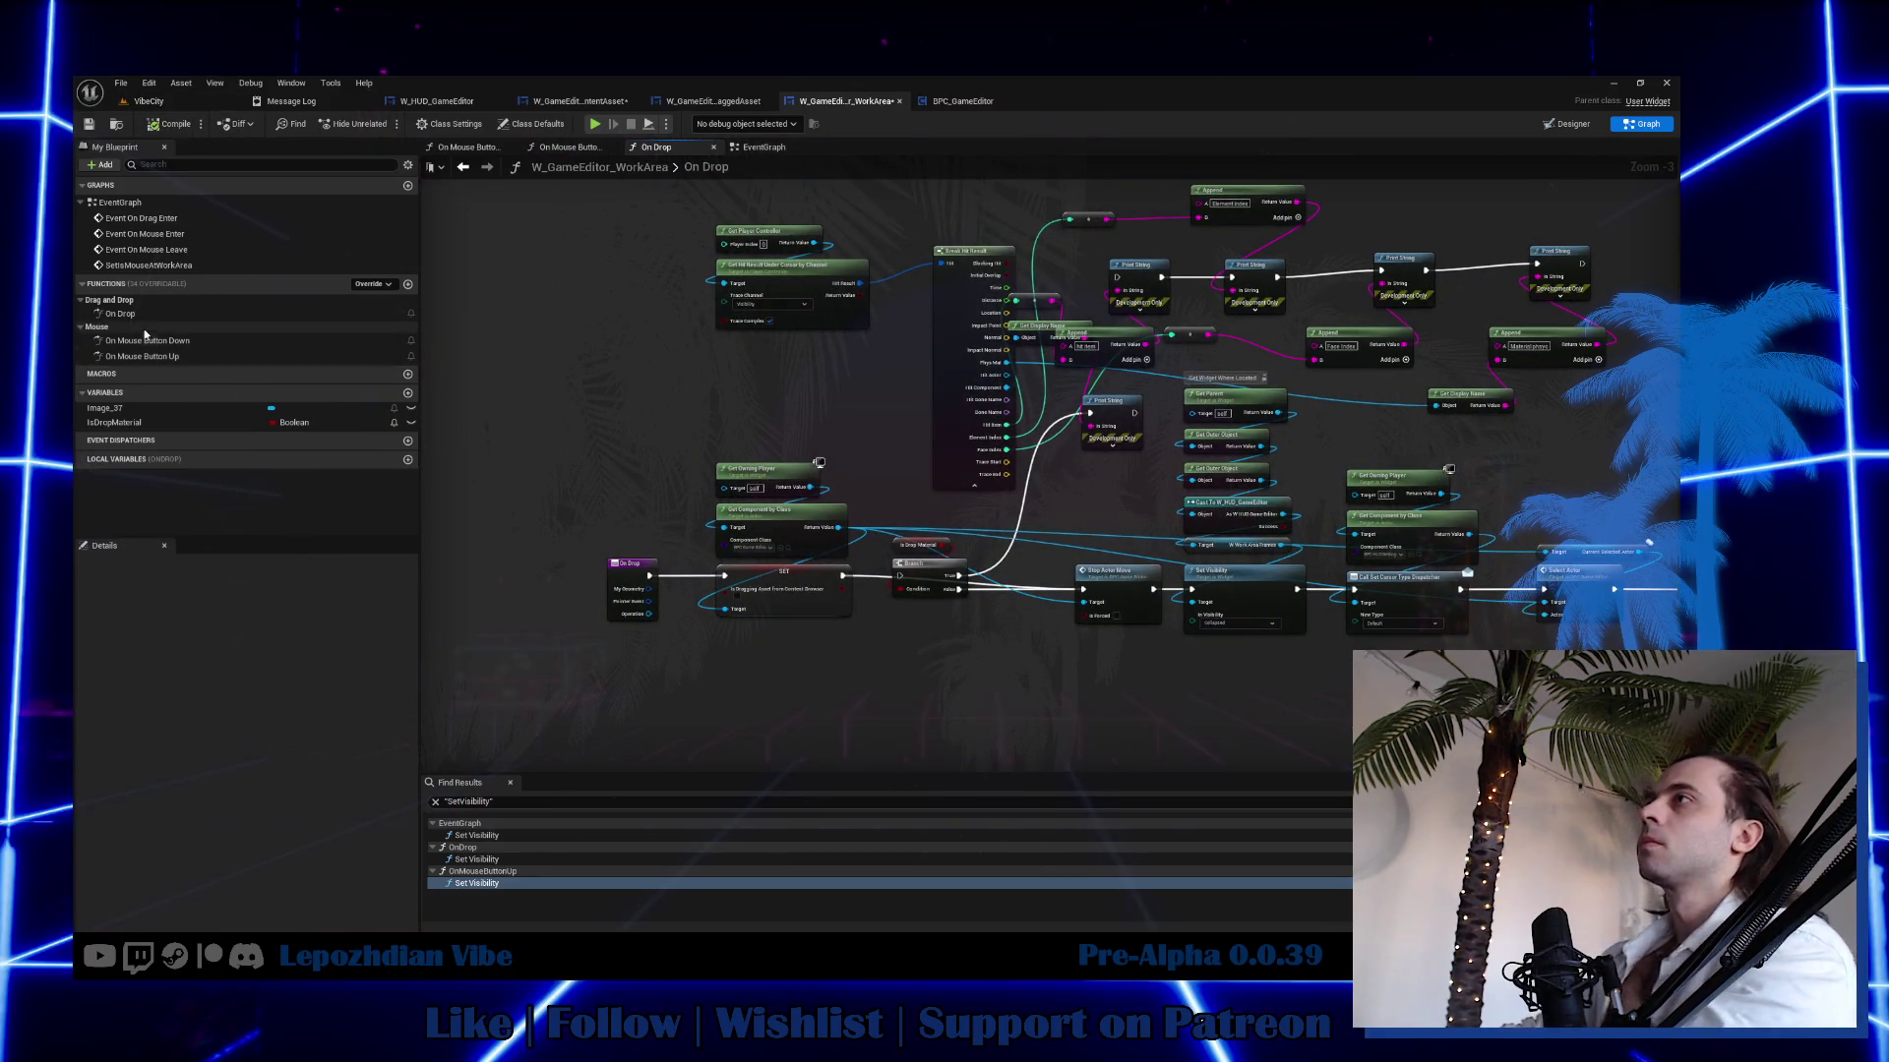
# Set the event graph's Set Visibility node to Collapsed.
pyautogui.click(755, 149)
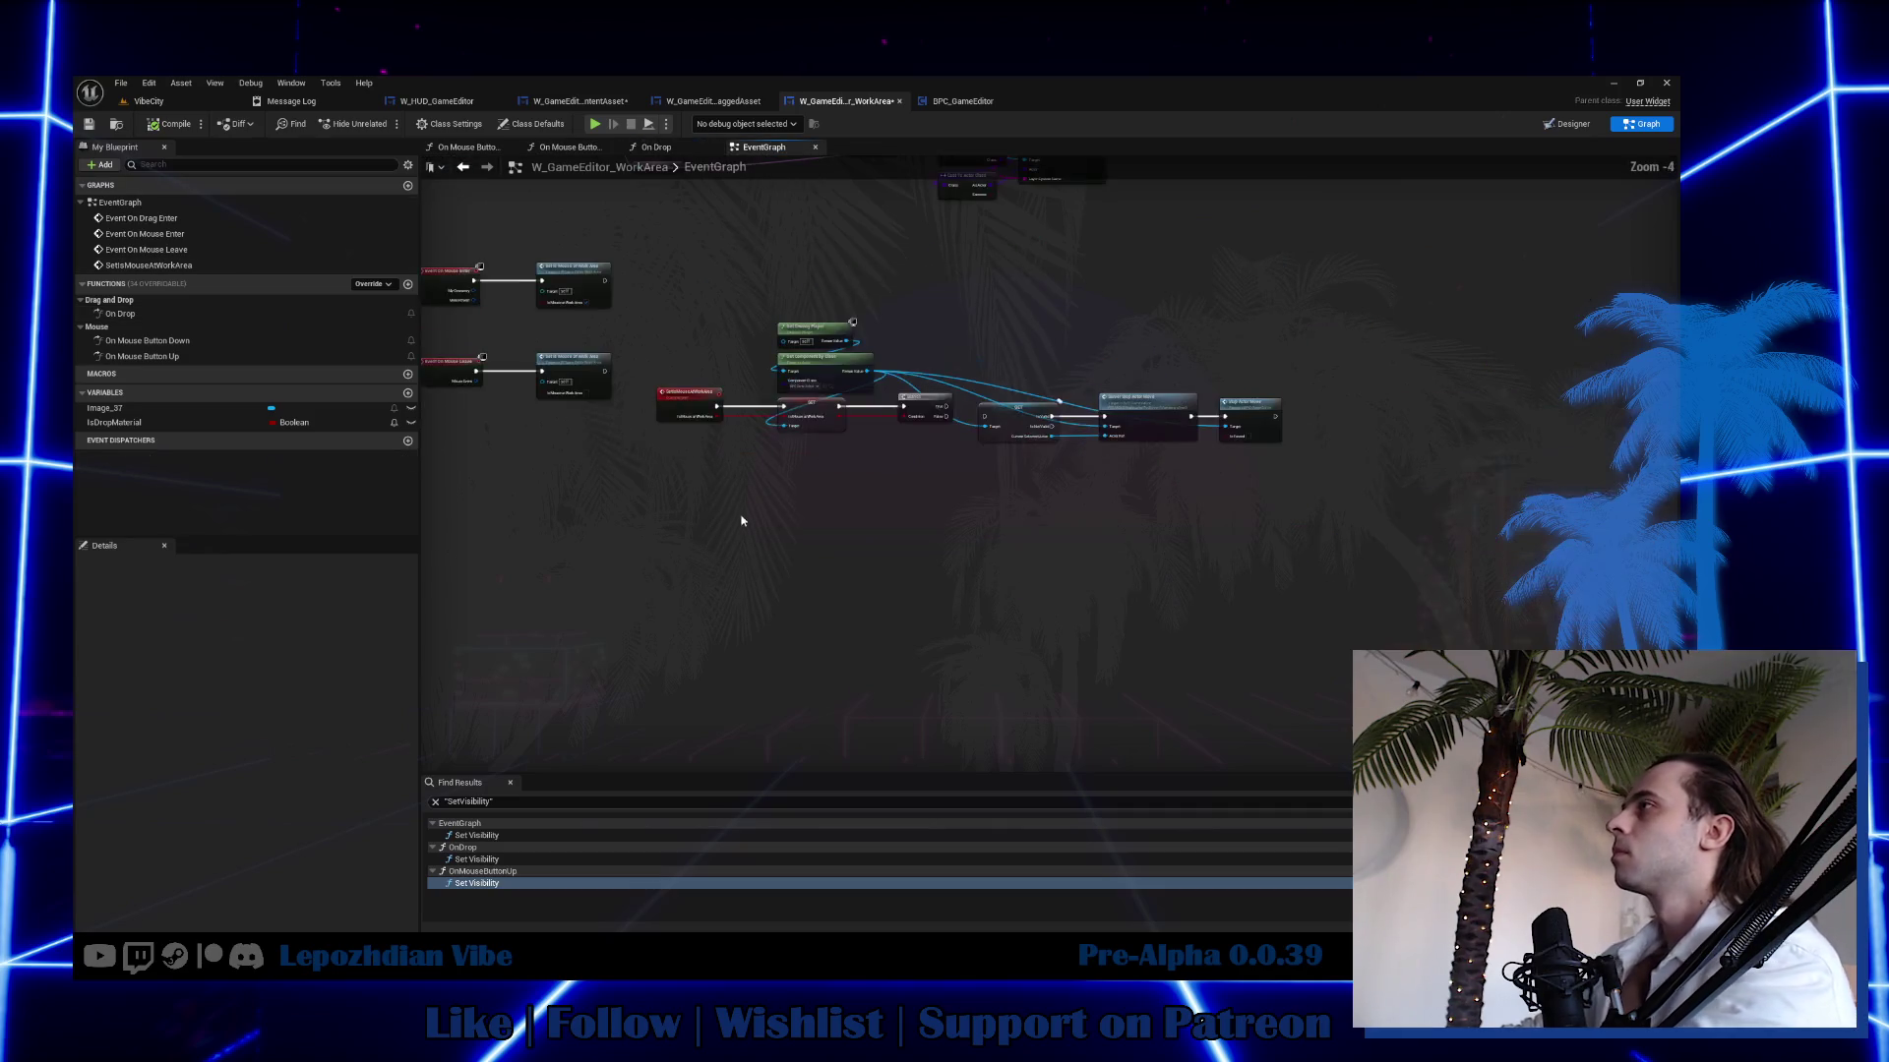
pyautogui.moveTo(743, 425); pyautogui.dragTo(764, 564)
pyautogui.moveTo(792, 471)
pyautogui.mouseDown()
pyautogui.moveTo(782, 655)
pyautogui.moveTo(74, 817)
pyautogui.moveTo(460, 767)
pyautogui.mouseUp()
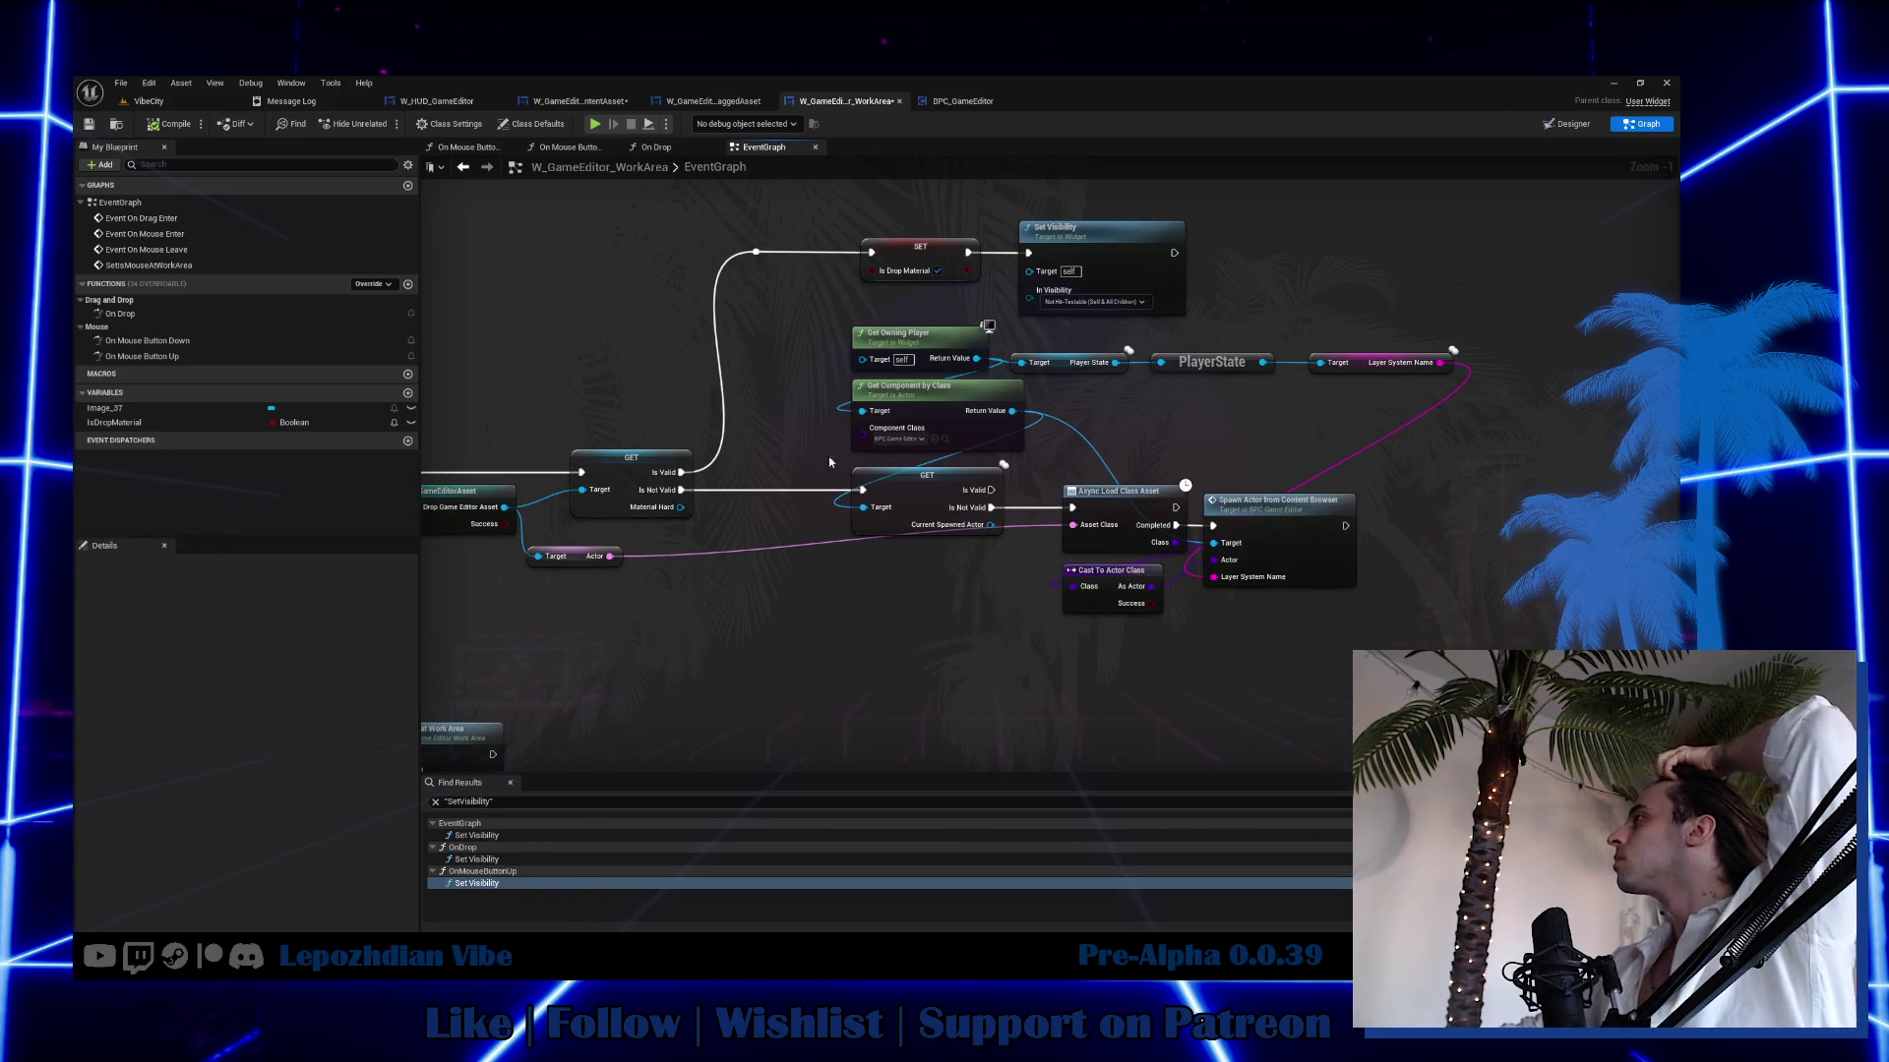
pyautogui.click(1094, 301)
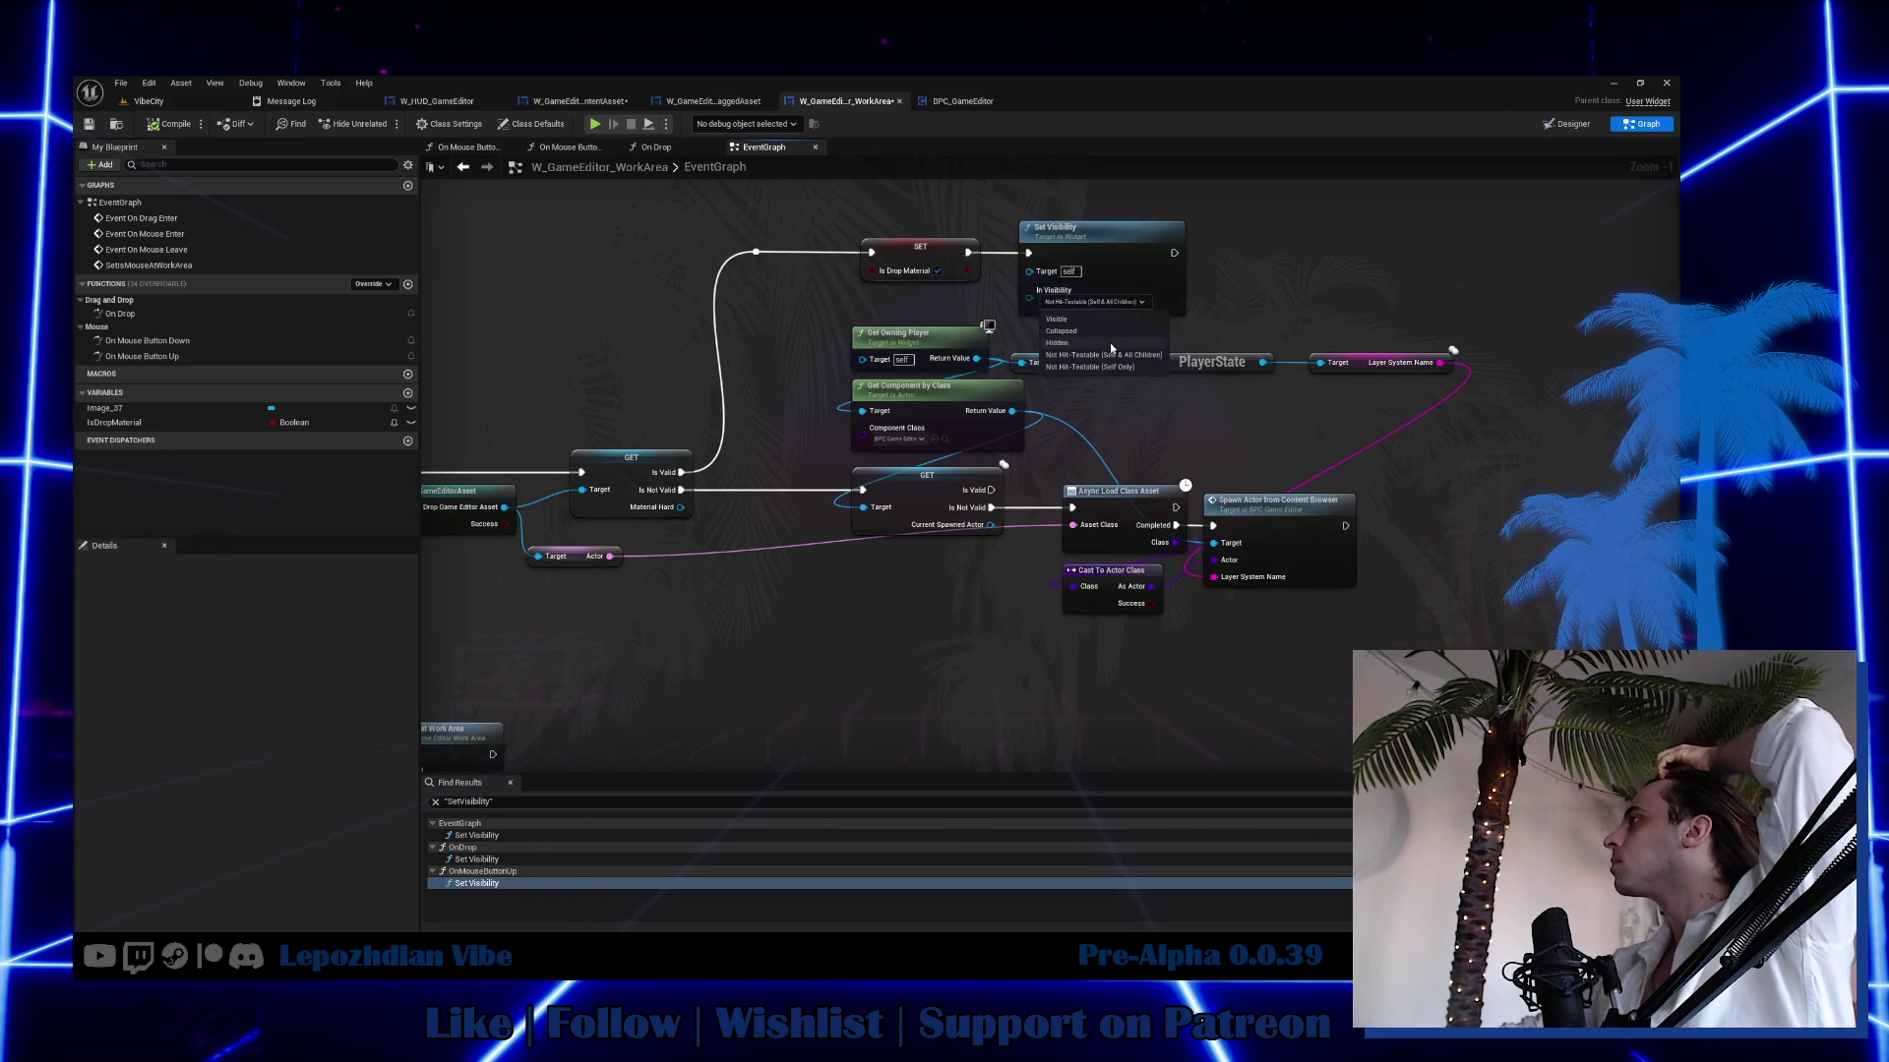
pyautogui.click(1103, 332)
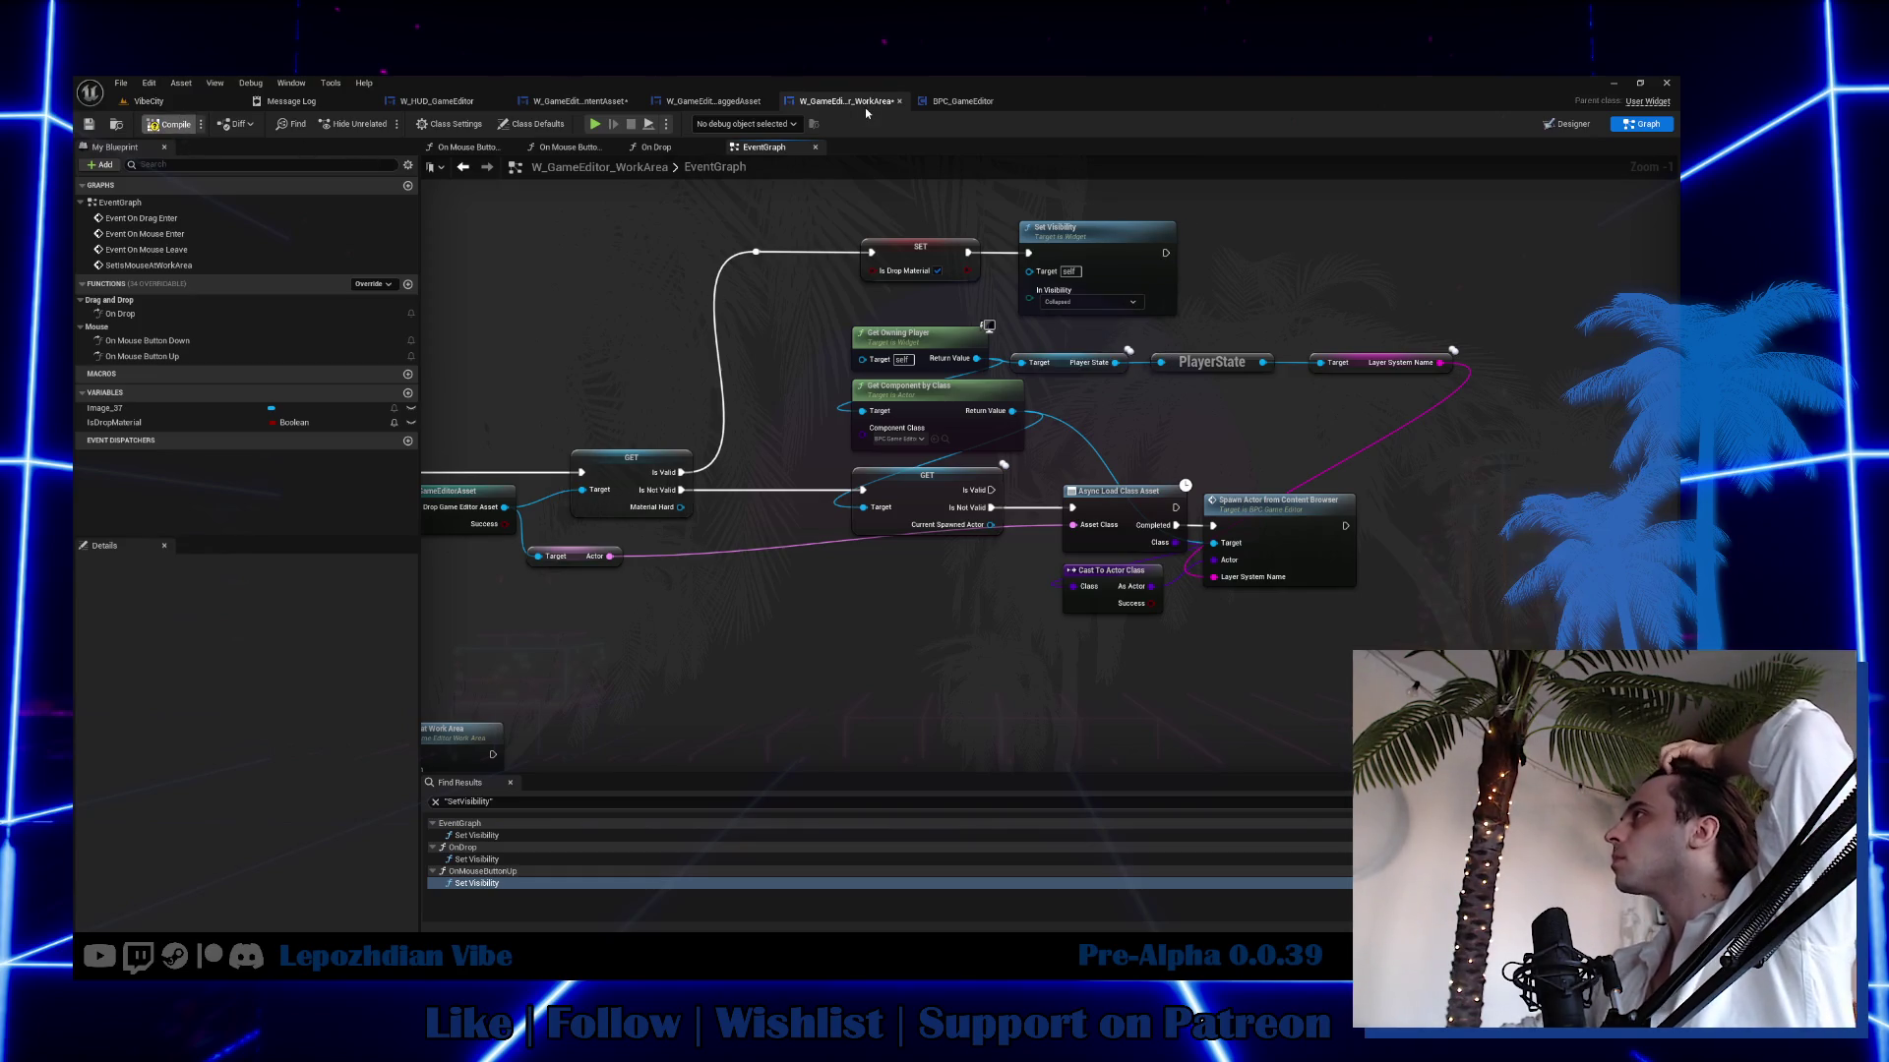
pyautogui.click(444, 105)
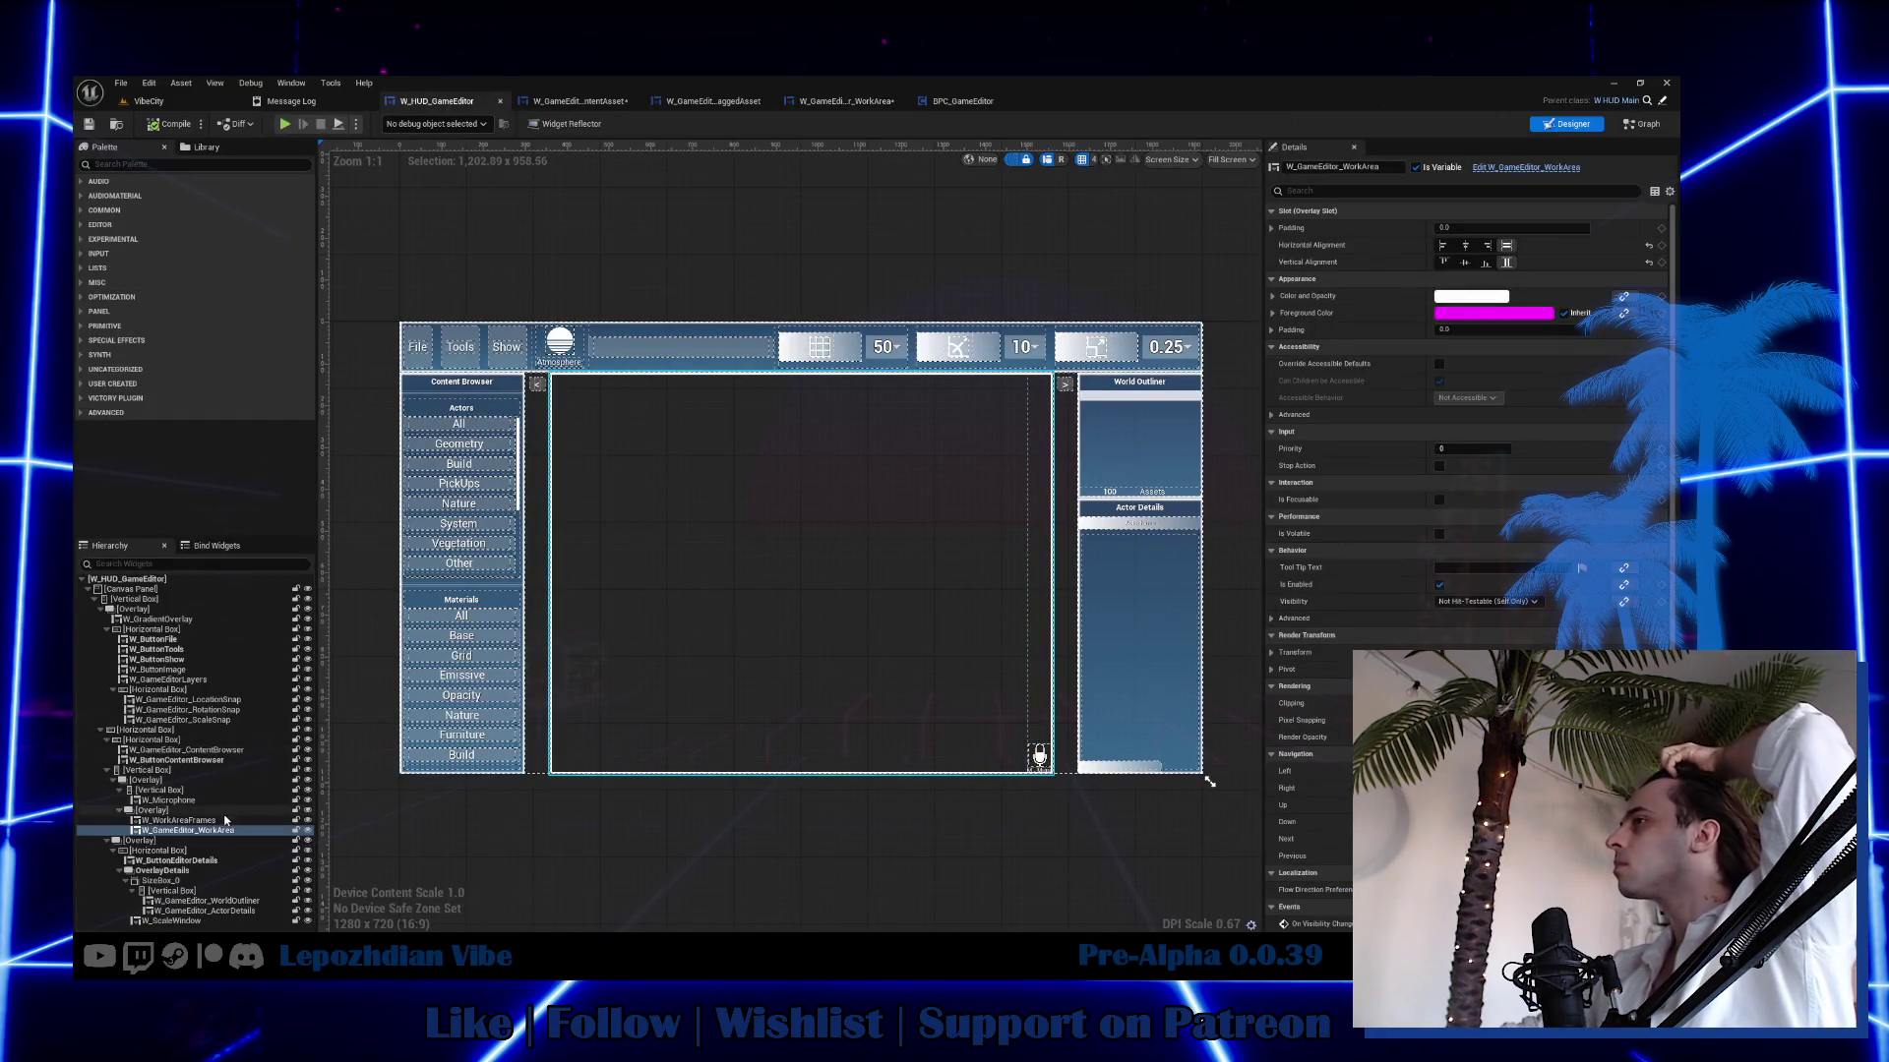
# Inspect the Details of W_WorkAreaFrames and its parent Overlay in the HUD hierarchy.
pyautogui.click(225, 821)
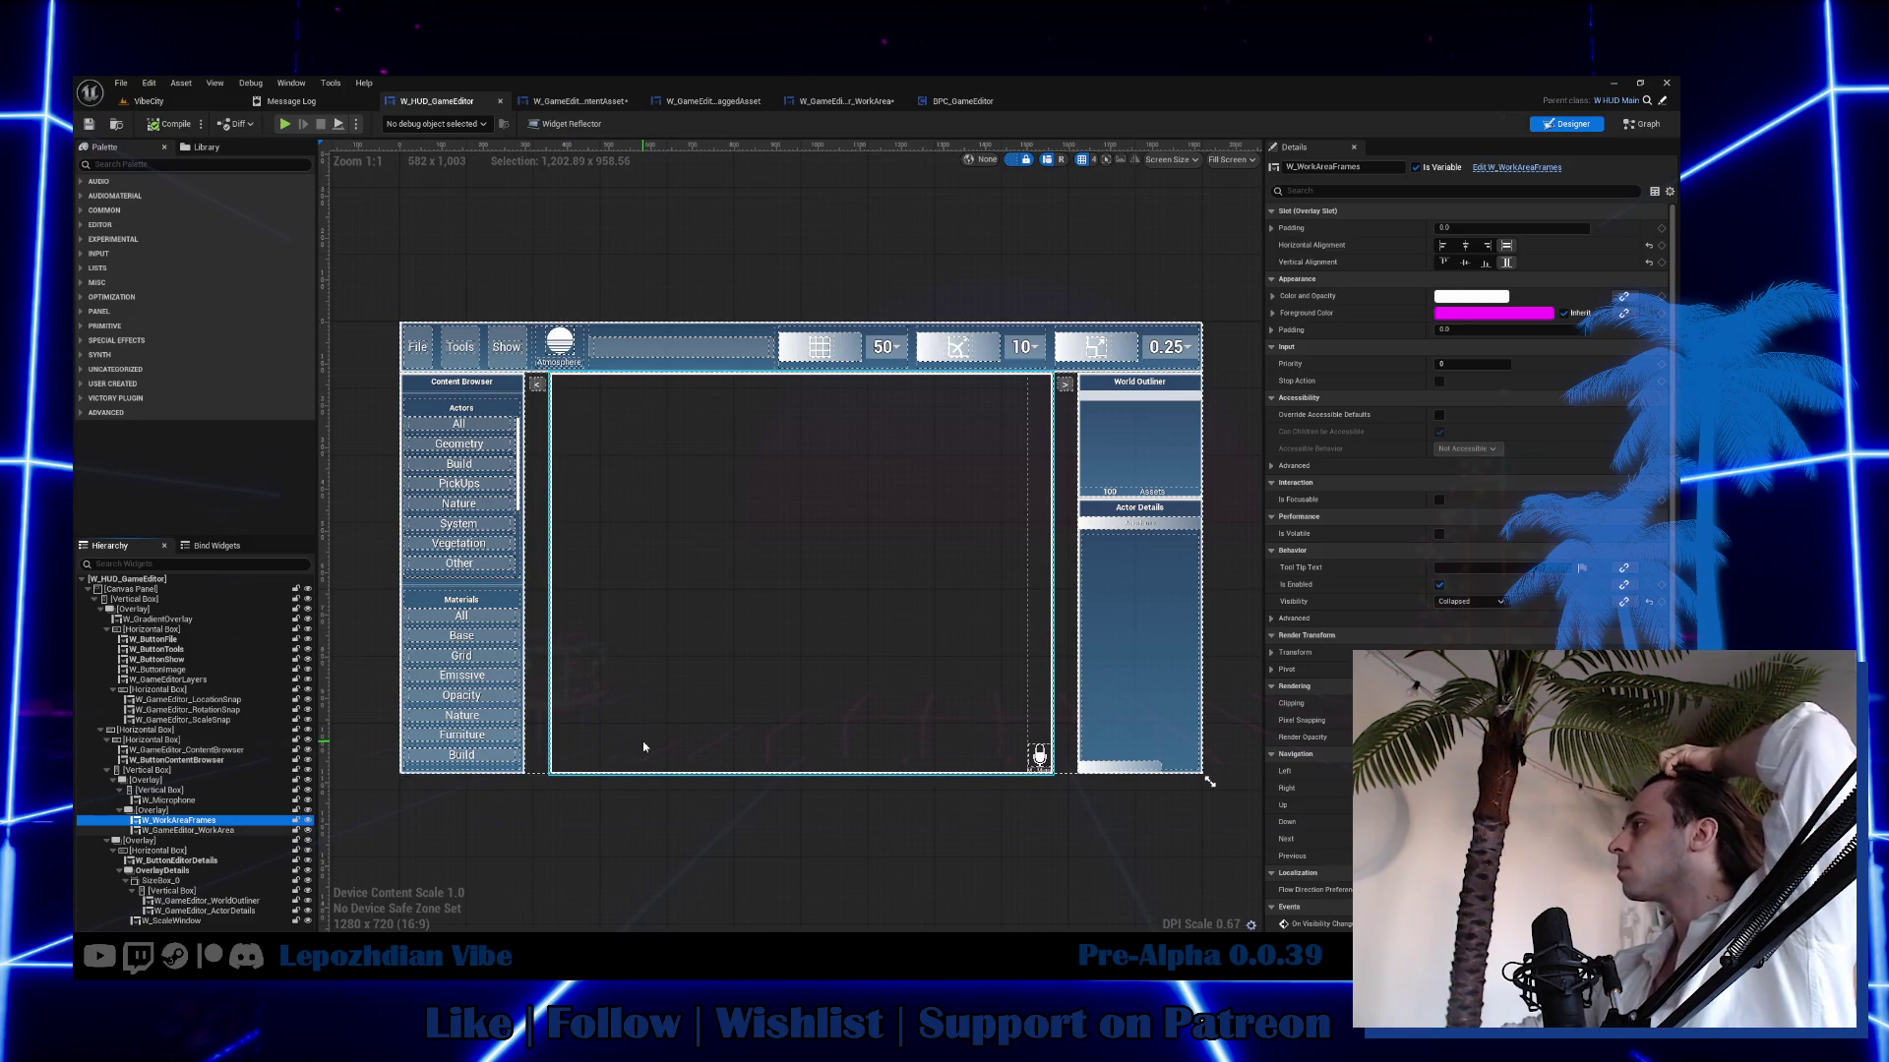
pyautogui.click(217, 811)
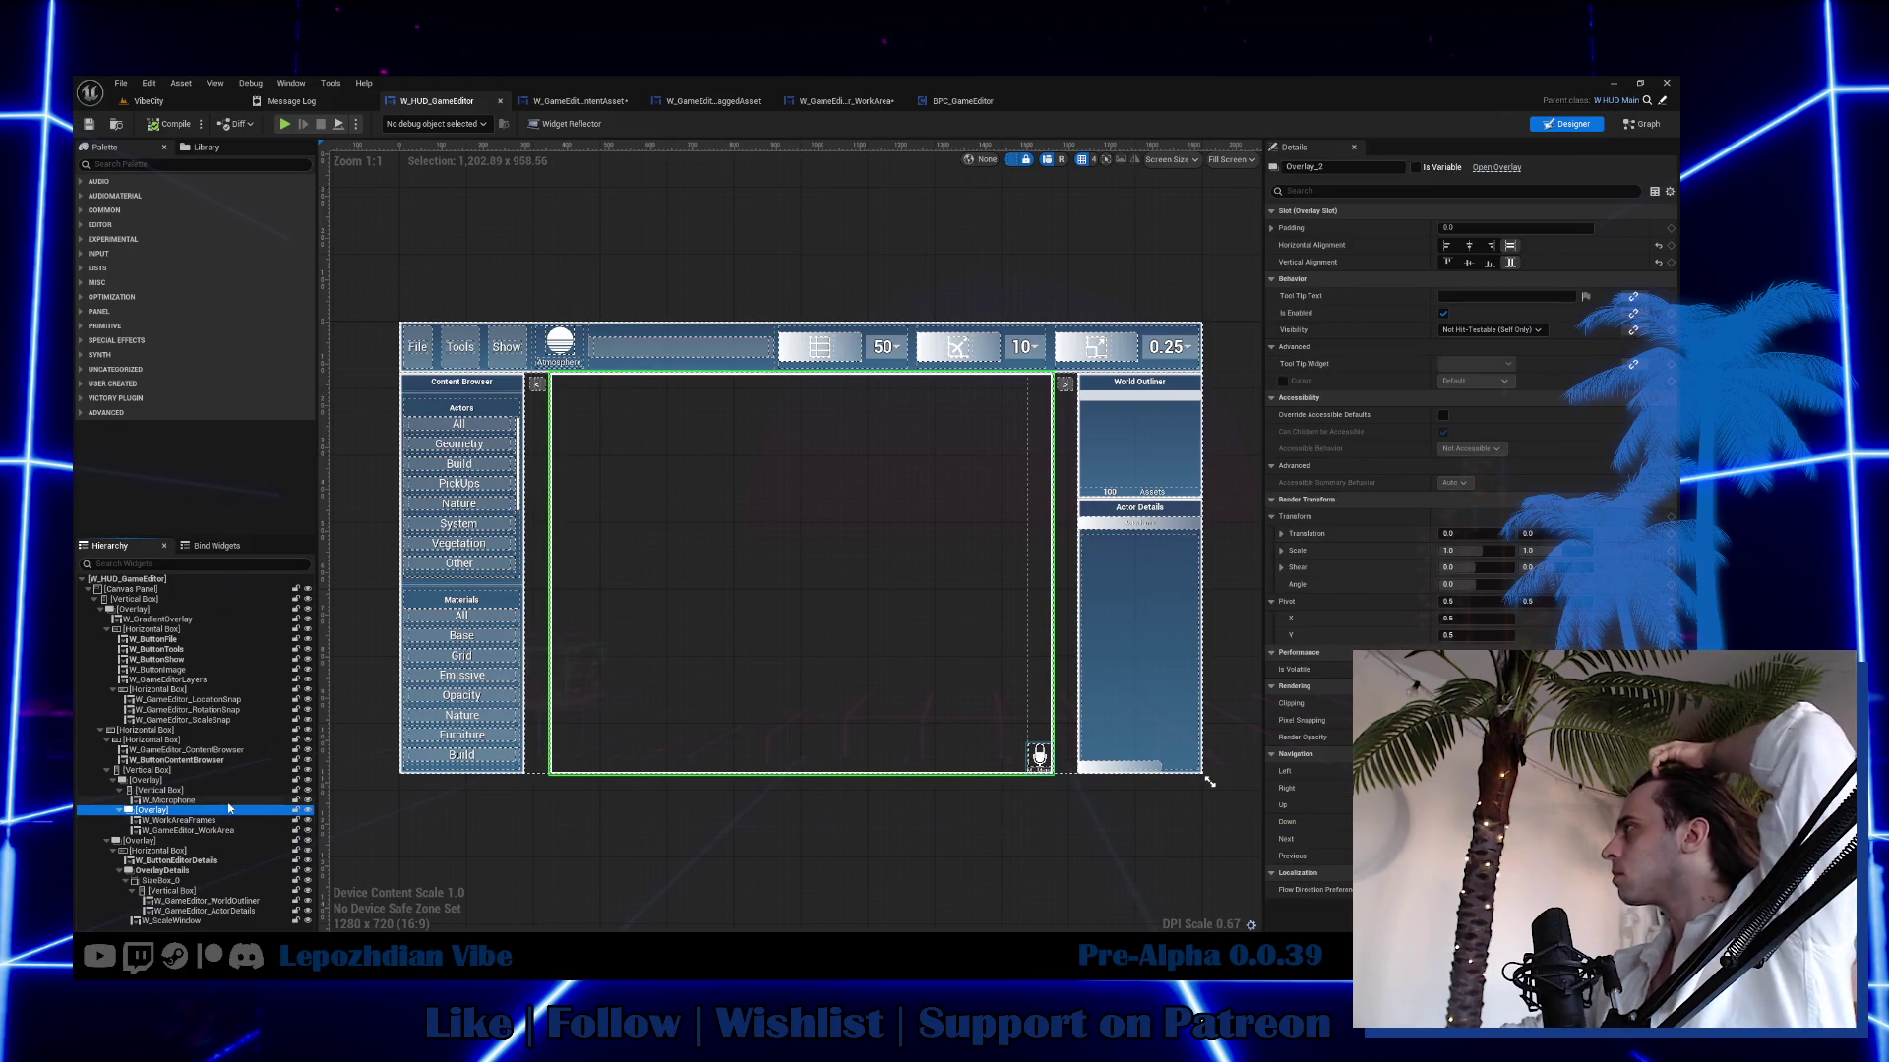
pyautogui.click(219, 821)
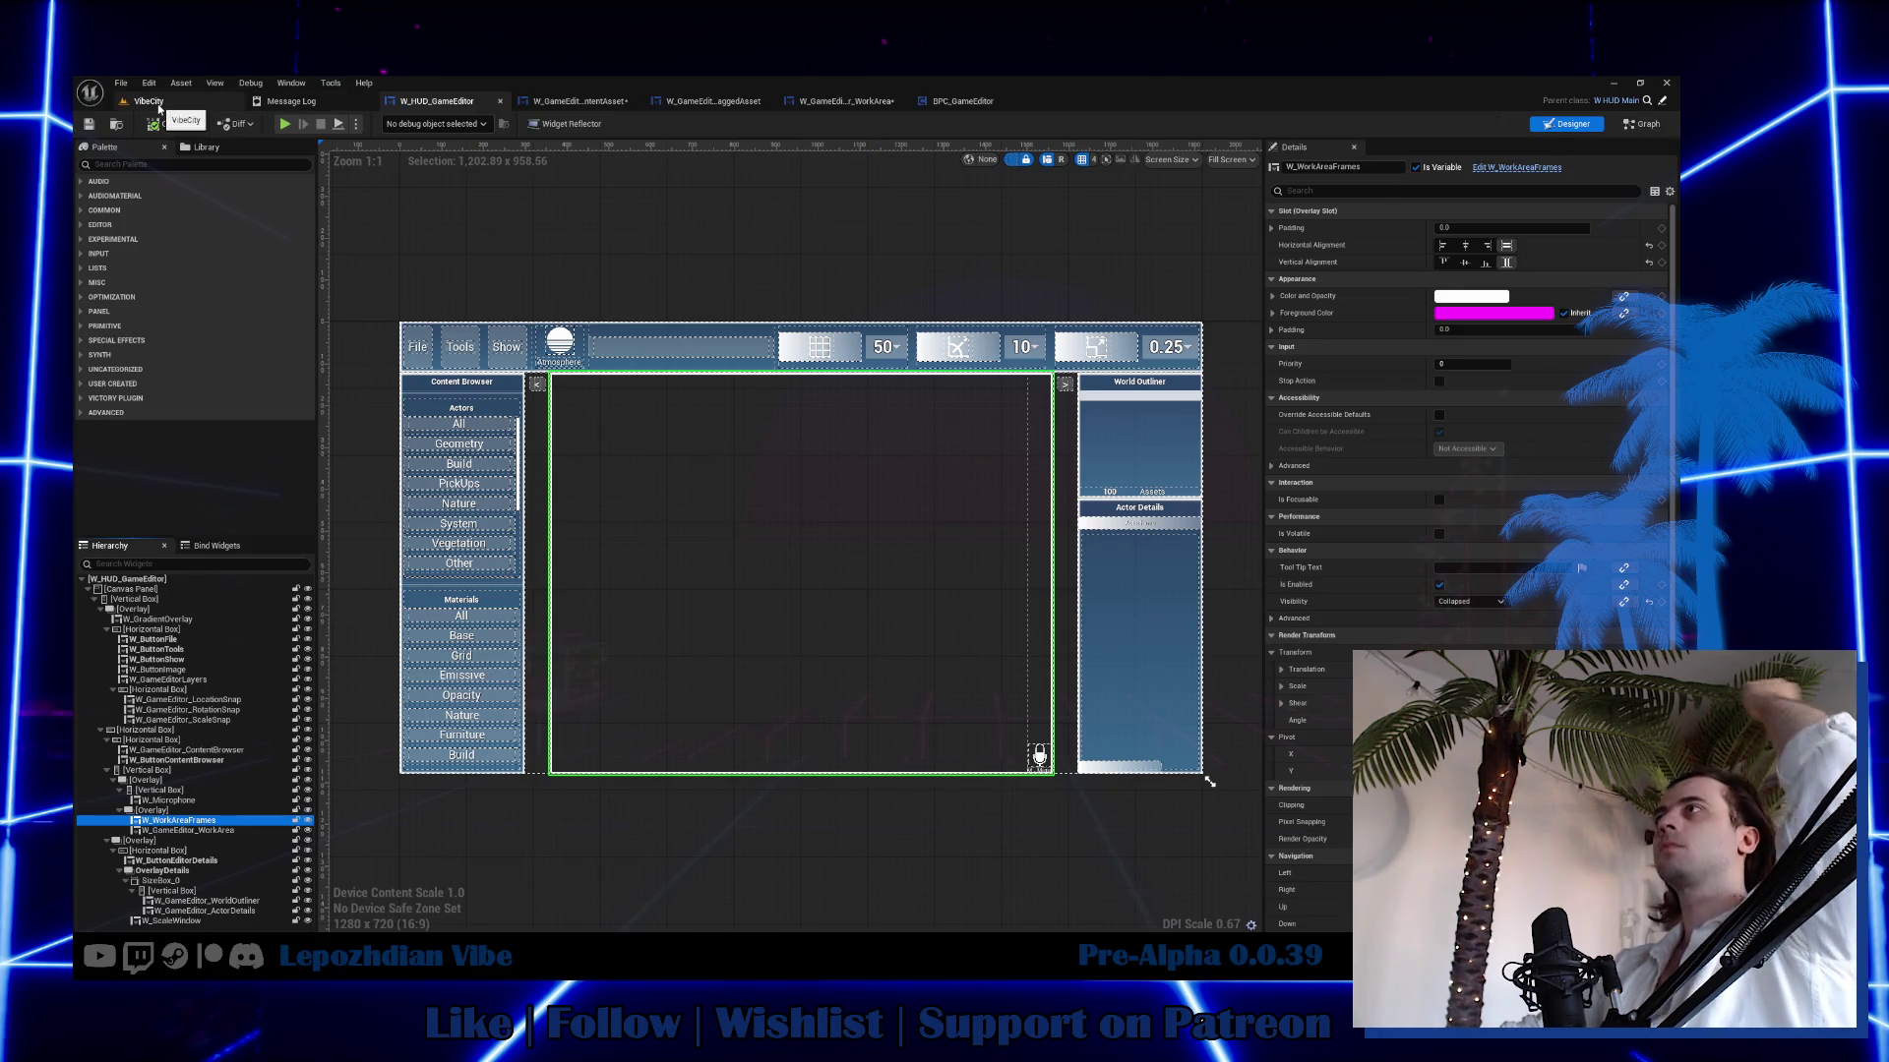
pyautogui.click(158, 106)
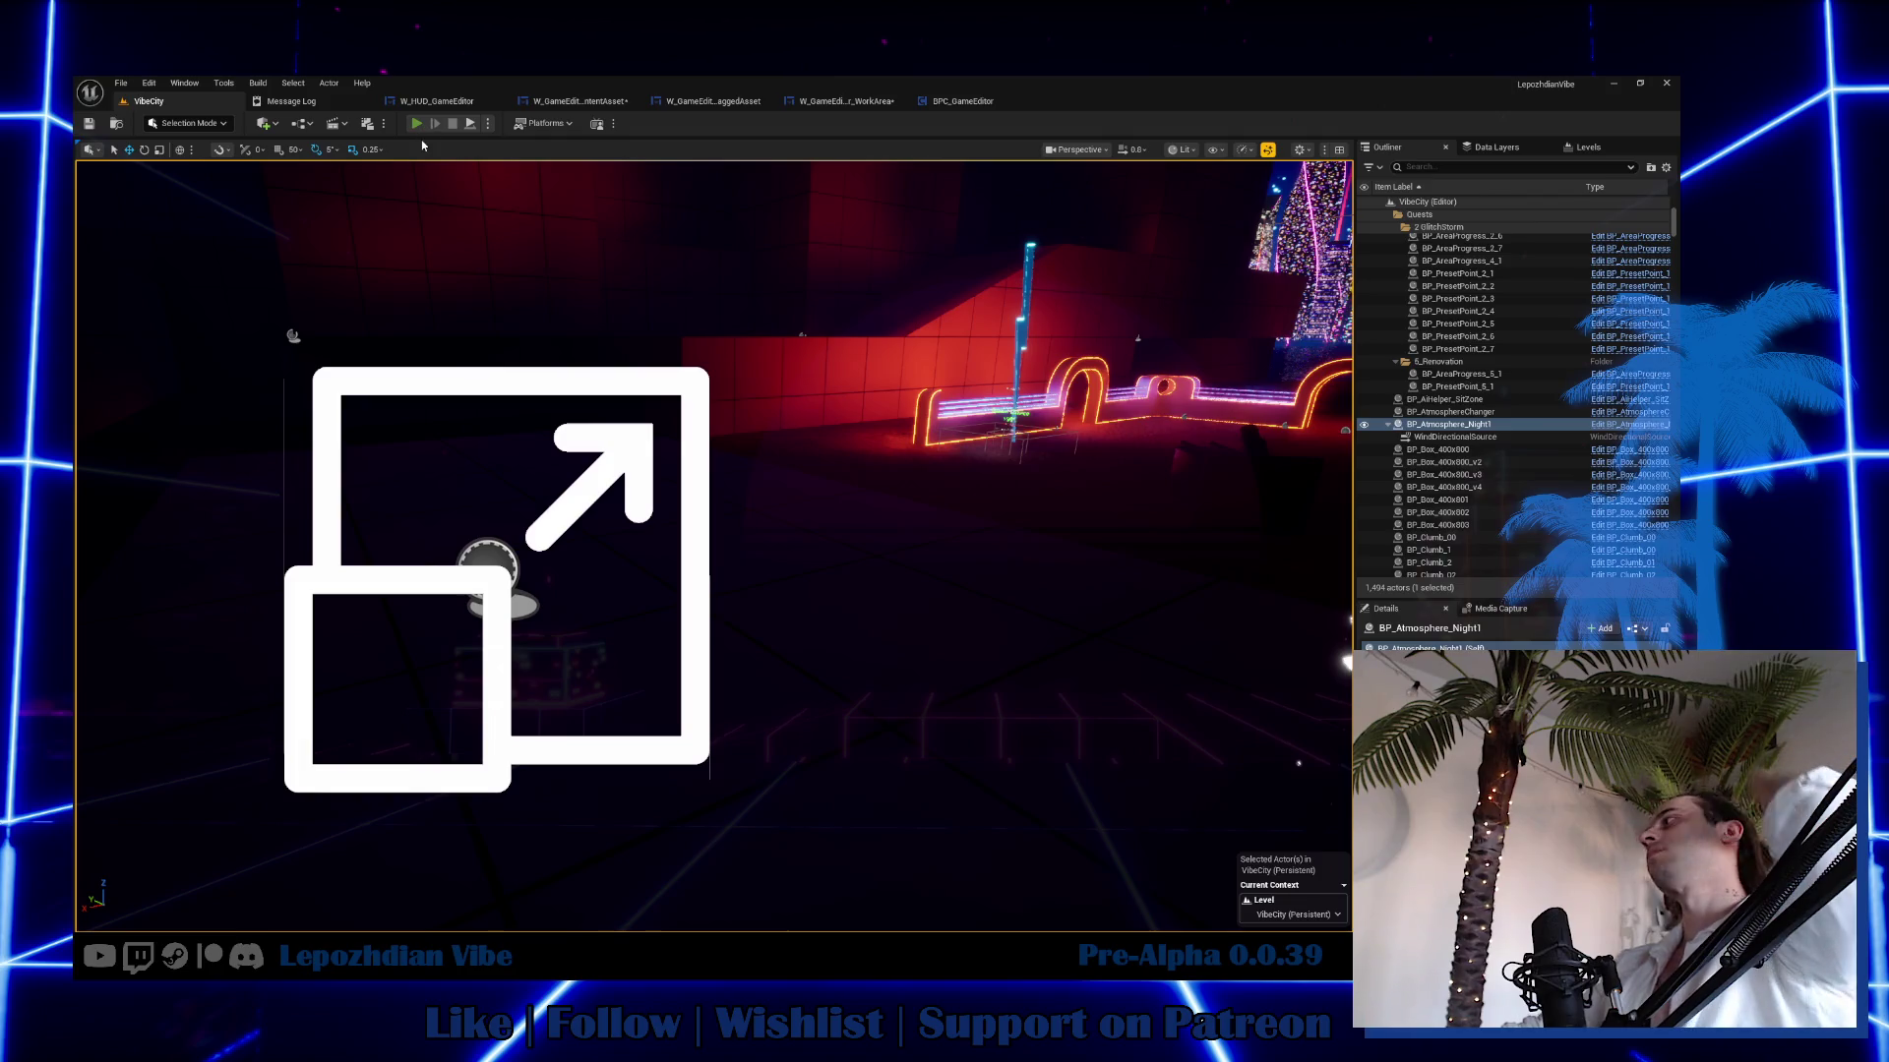
# Play-test, open the build editor, and drag Emissive_Base from the Emissive category into the scene.
pyautogui.hotkey('alt', 'p')
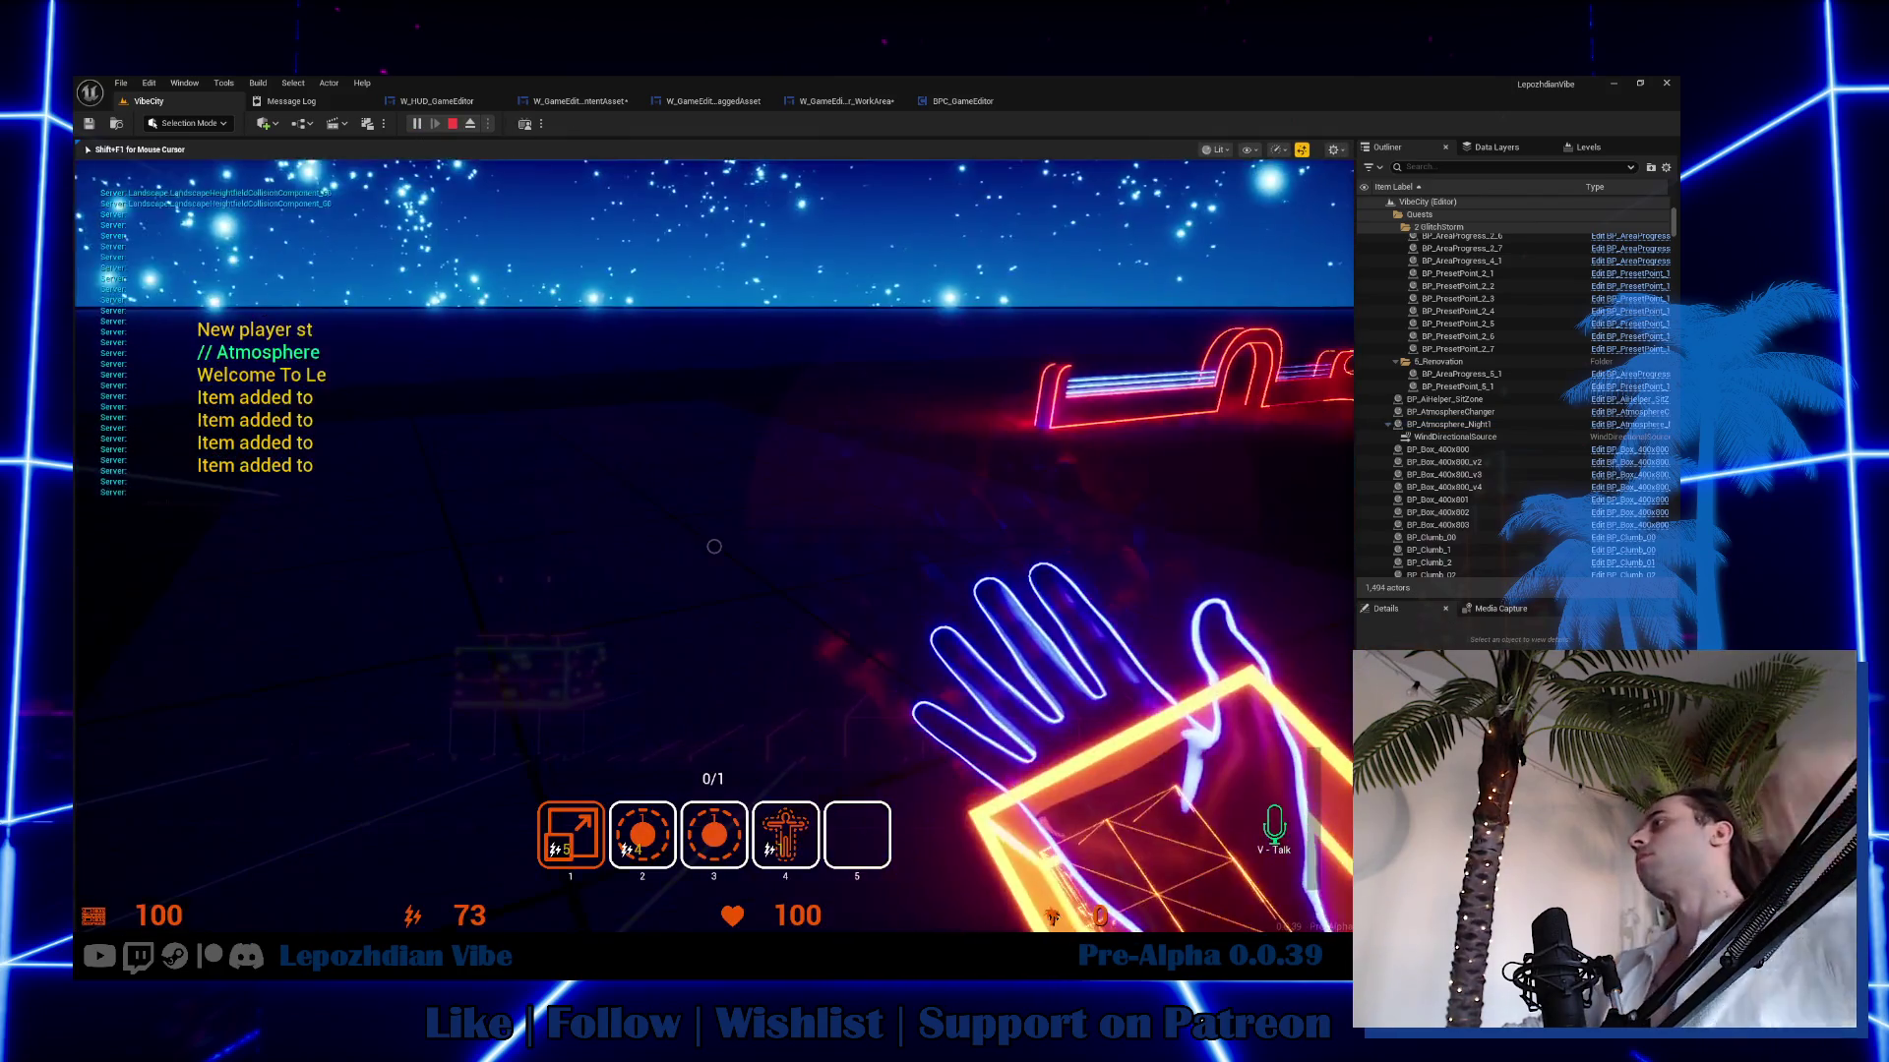
pyautogui.press('Tab')
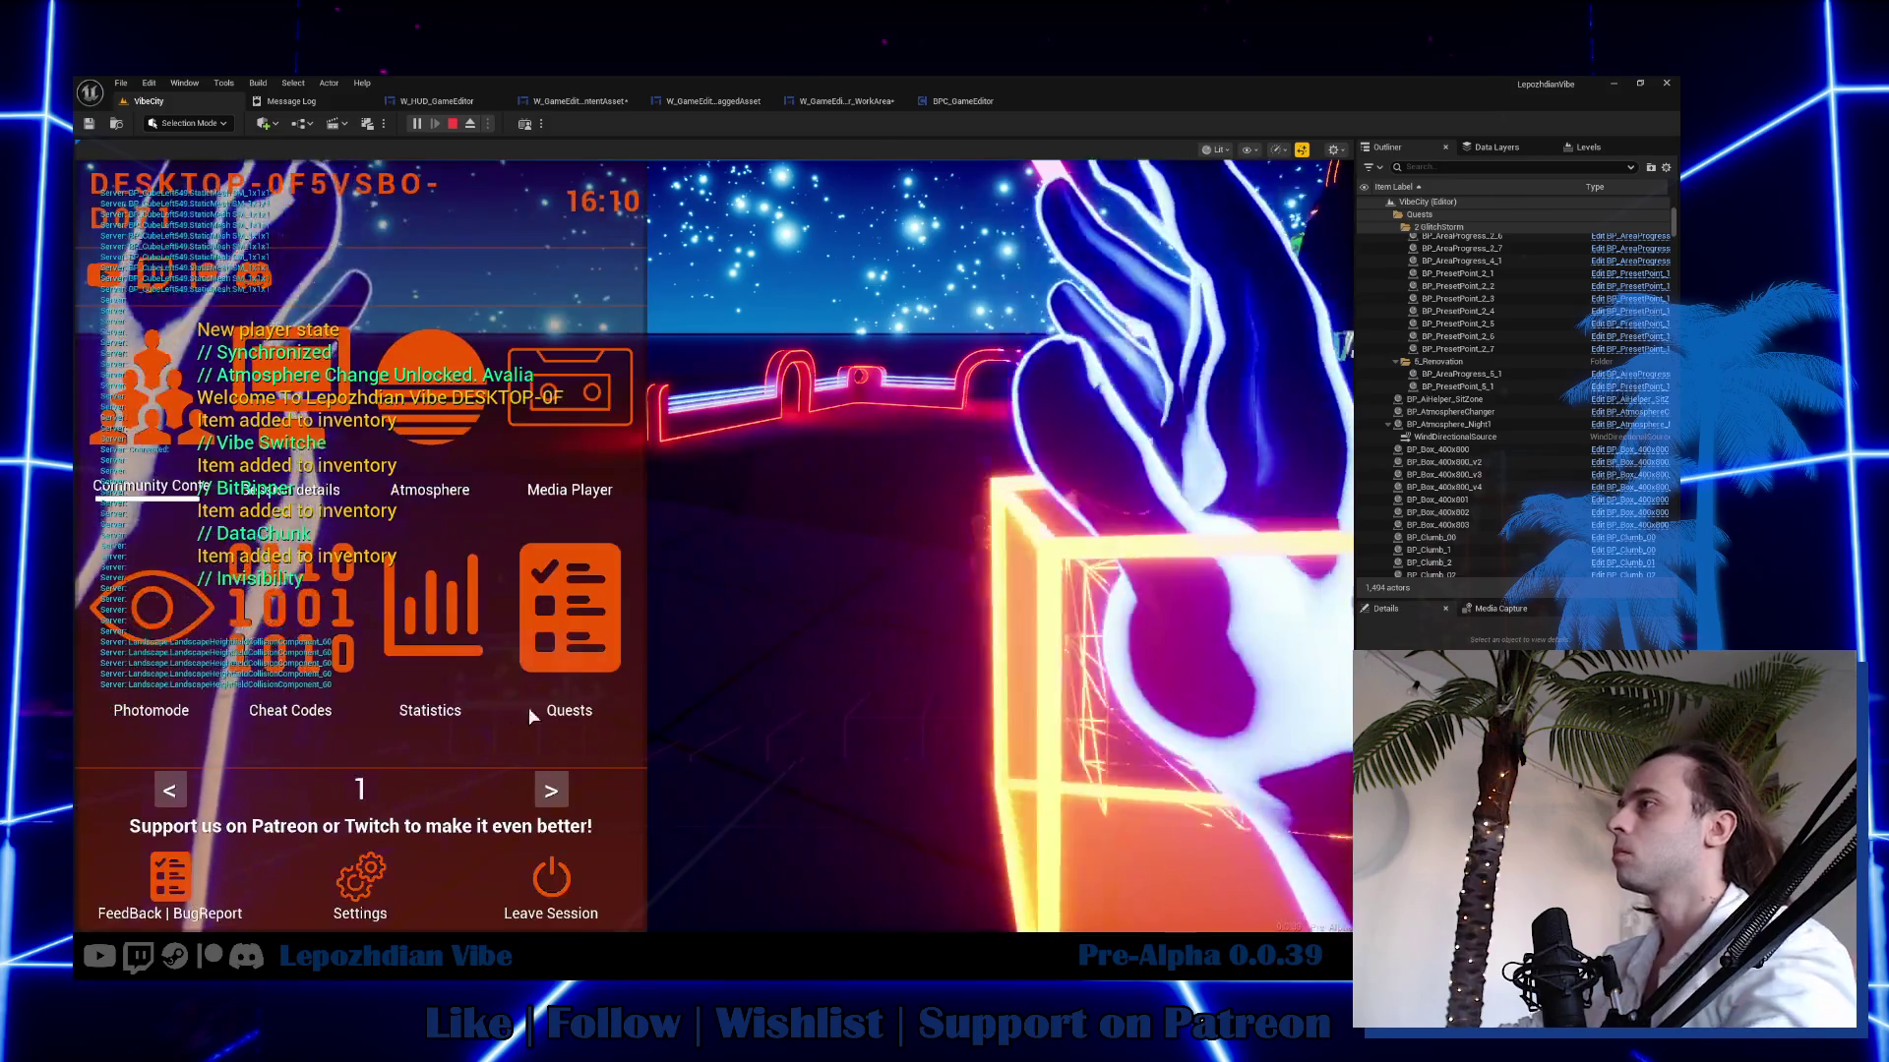
pyautogui.click(551, 792)
pyautogui.click(521, 637)
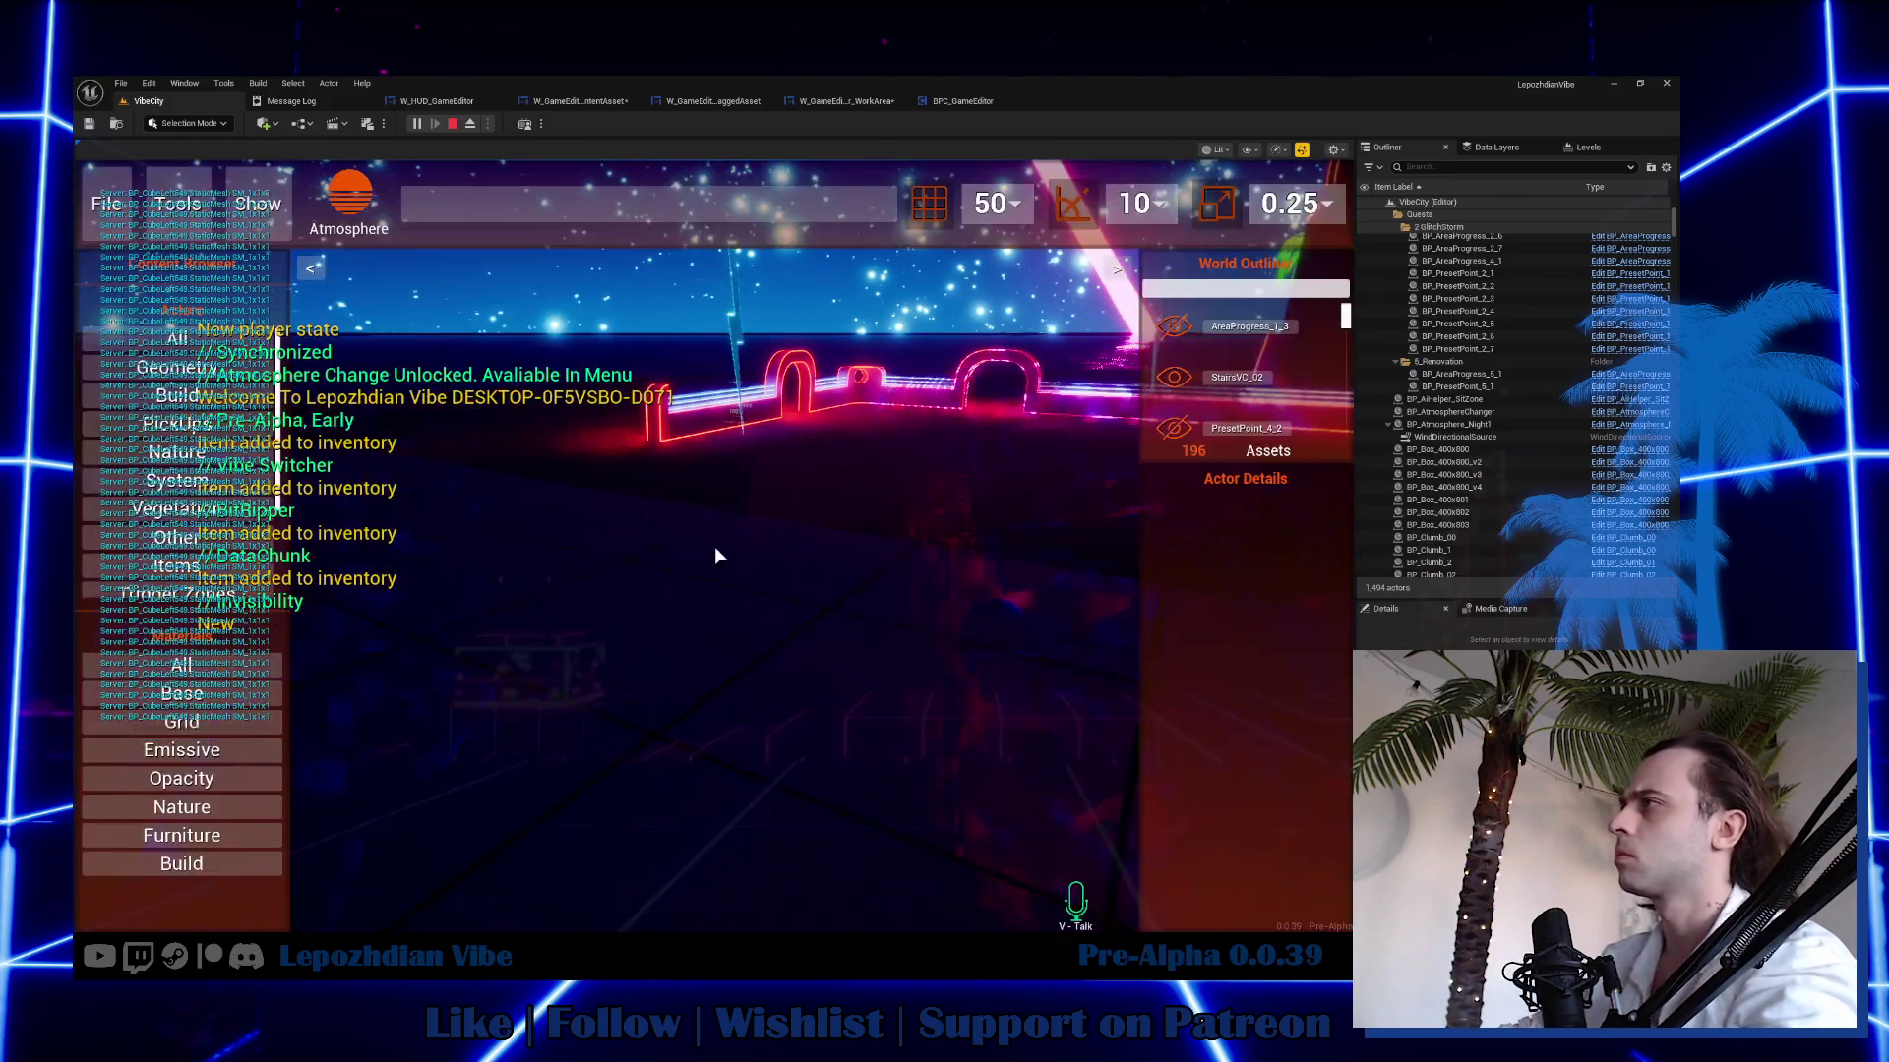
pyautogui.click(214, 752)
pyautogui.moveTo(118, 777)
pyautogui.mouseDown()
pyautogui.moveTo(106, 788)
pyautogui.moveTo(726, 669)
pyautogui.moveTo(135, 724)
pyautogui.mouseUp()
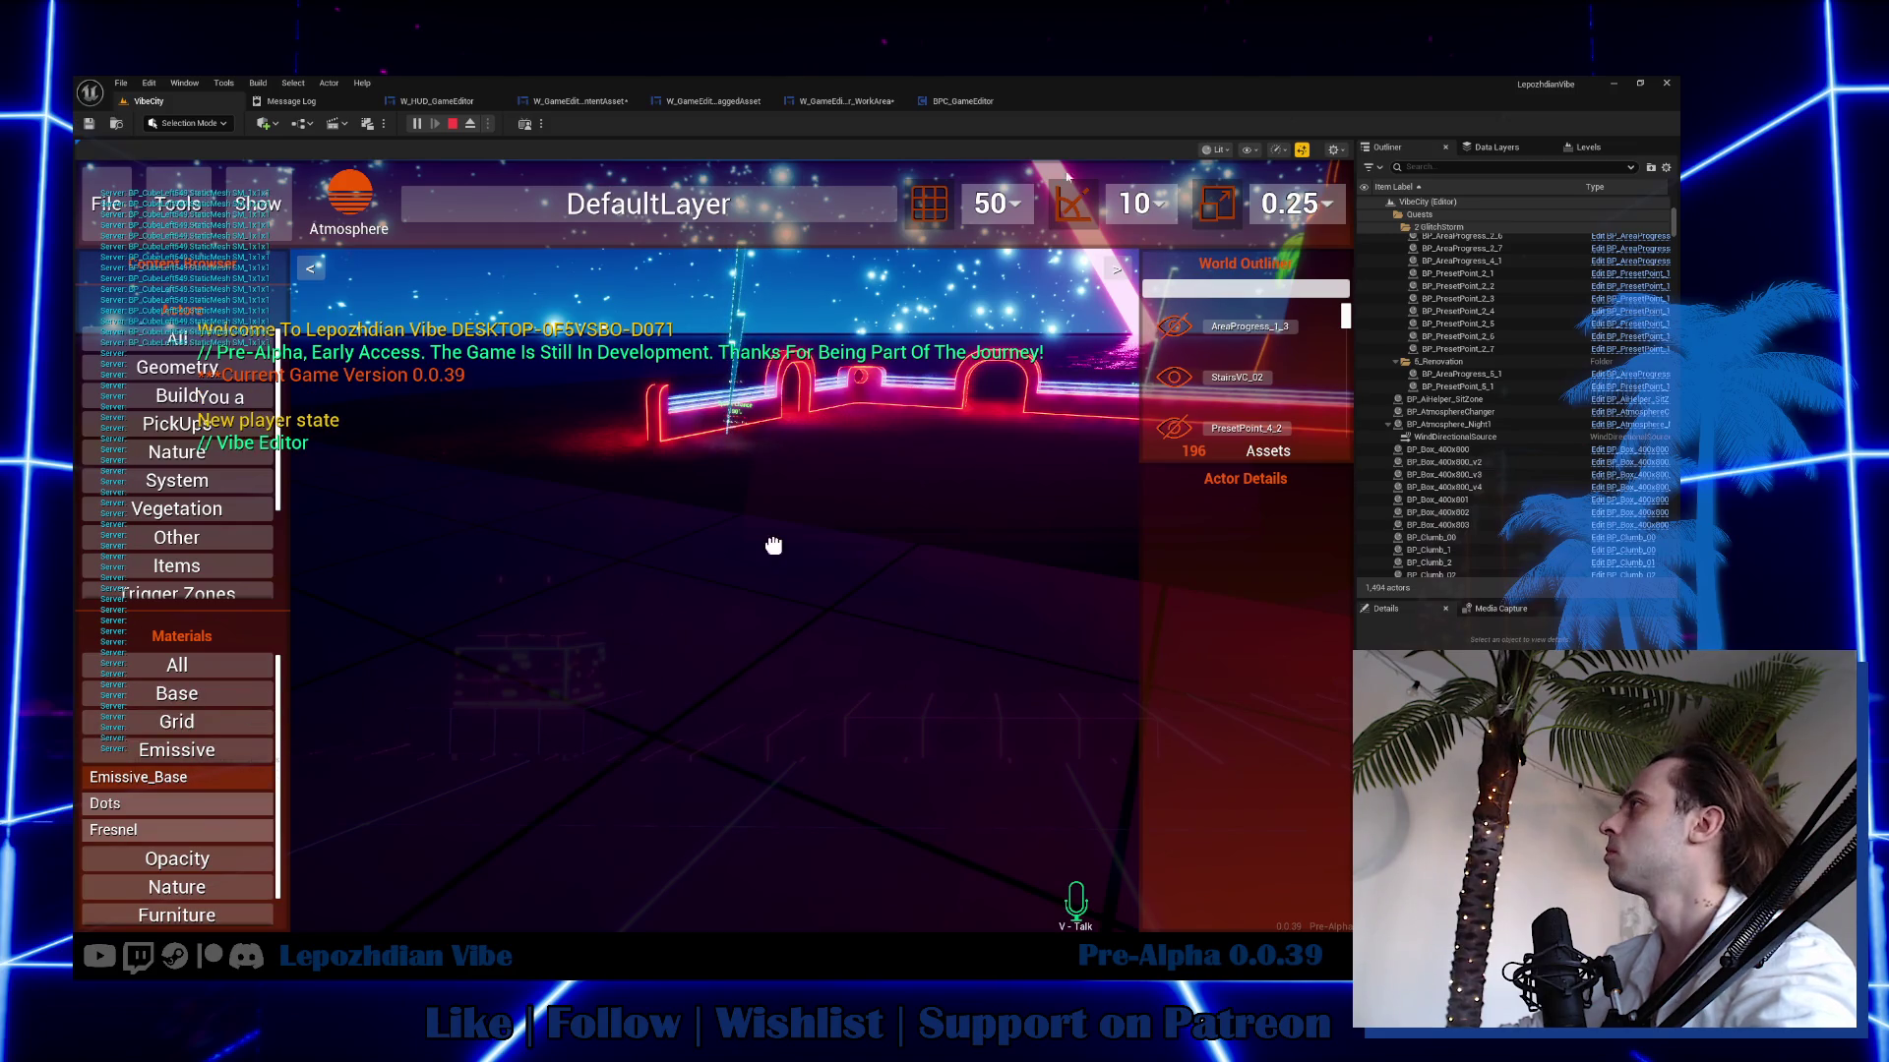
pyautogui.press('Escape')
pyautogui.click(437, 100)
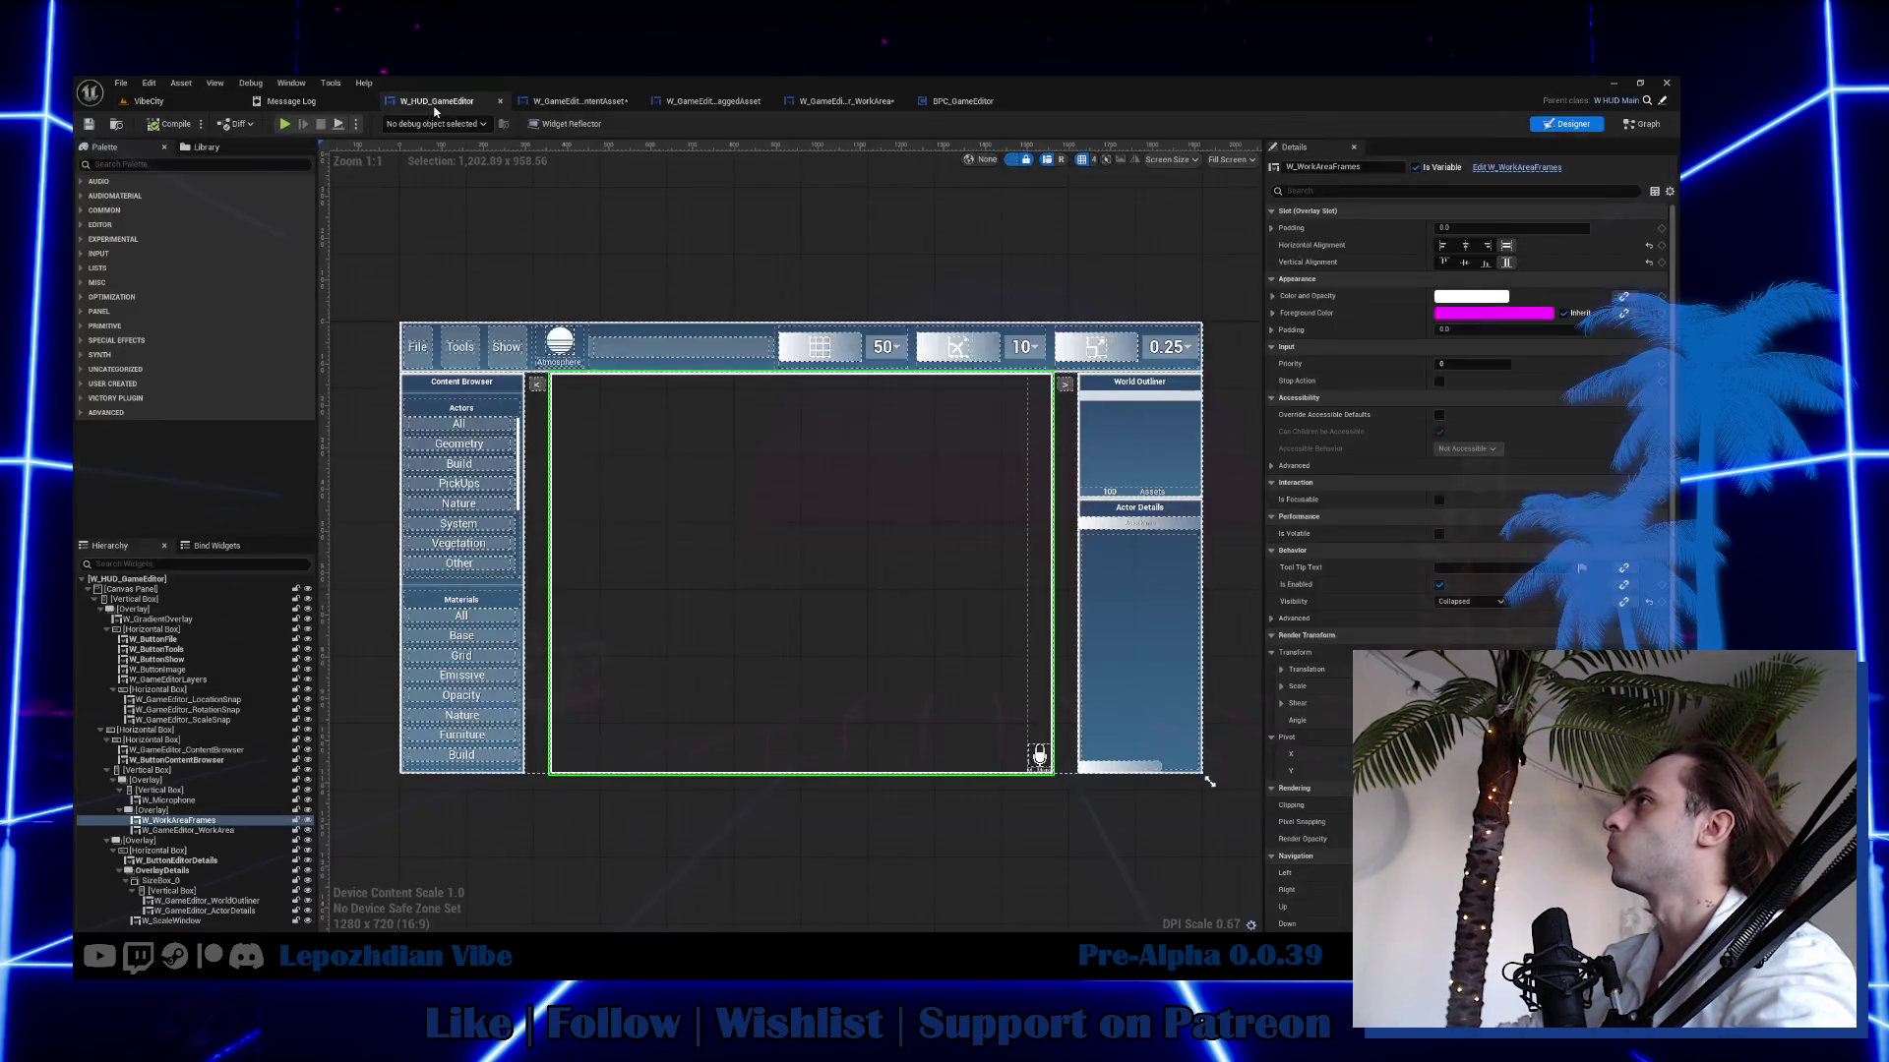
# Run Find References on the W_WorkAreaFrames variable in the HUD graph.
pyautogui.click(1643, 123)
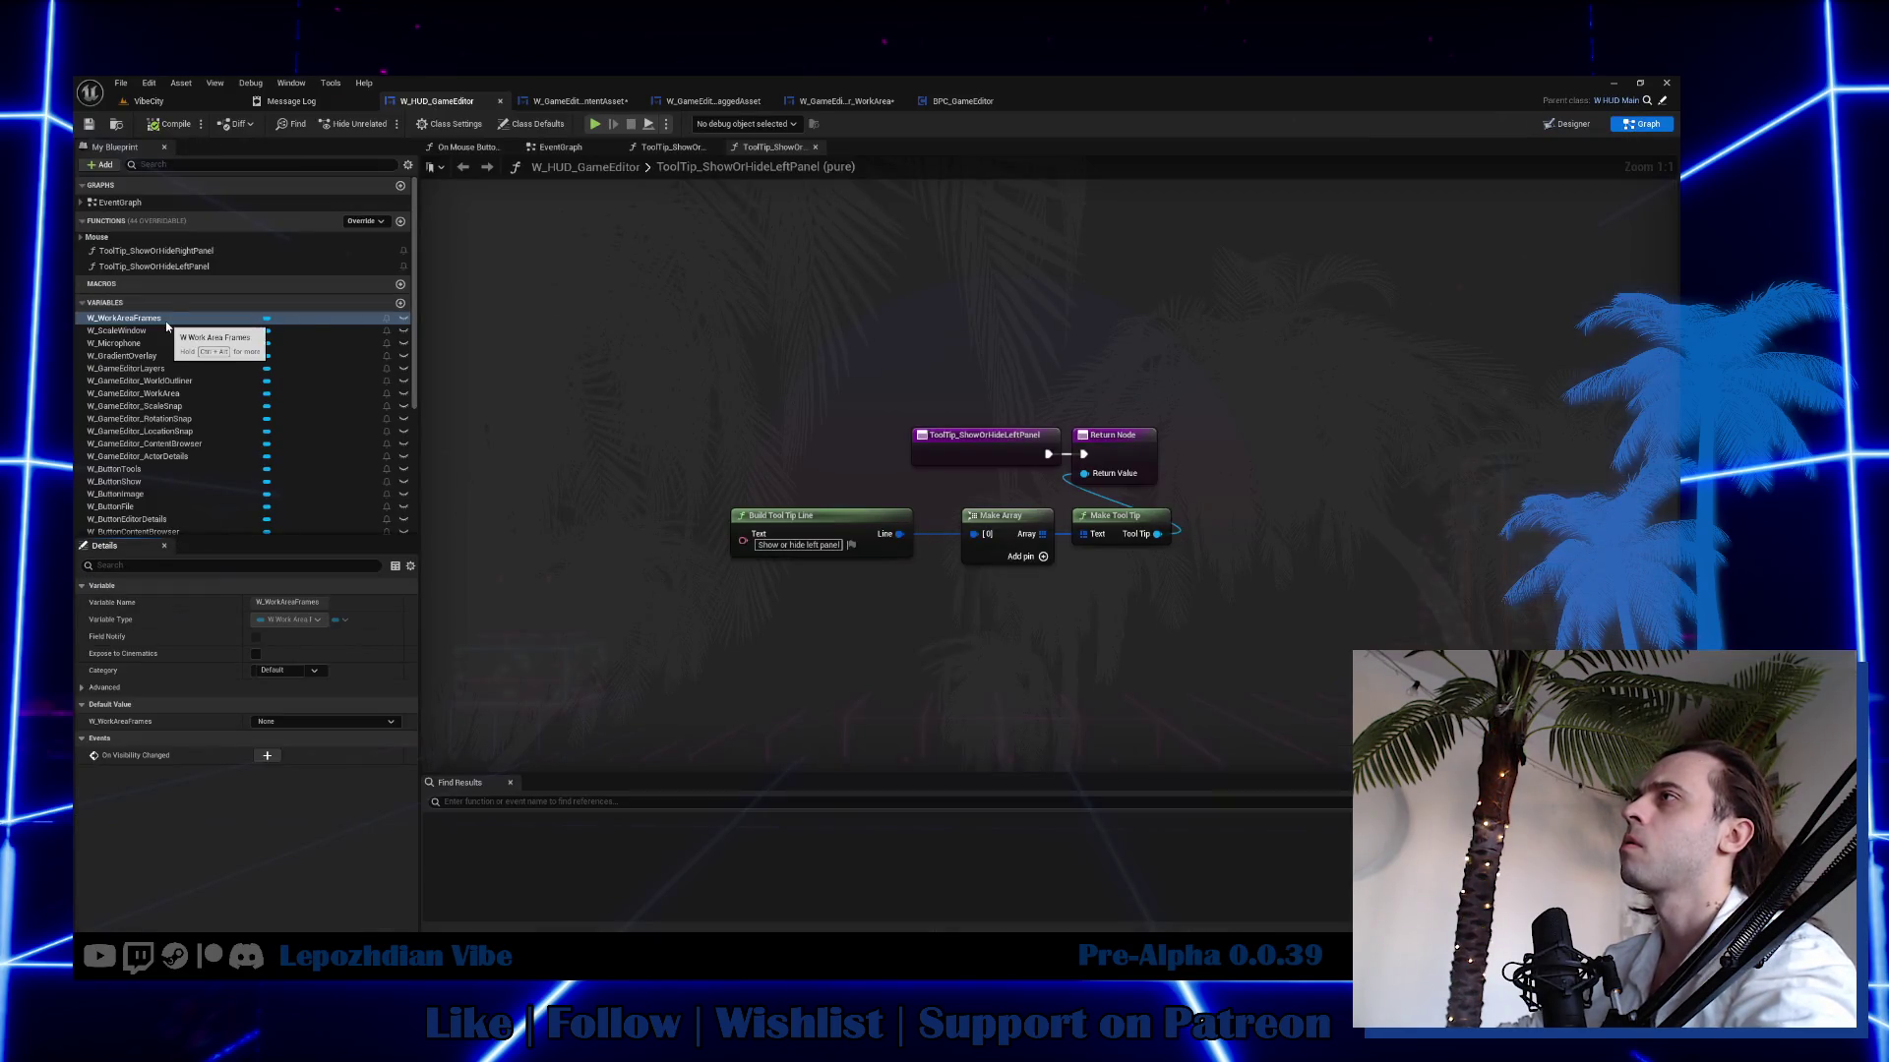
pyautogui.rightClick(169, 320)
pyautogui.moveTo(241, 365)
pyautogui.click(313, 372)
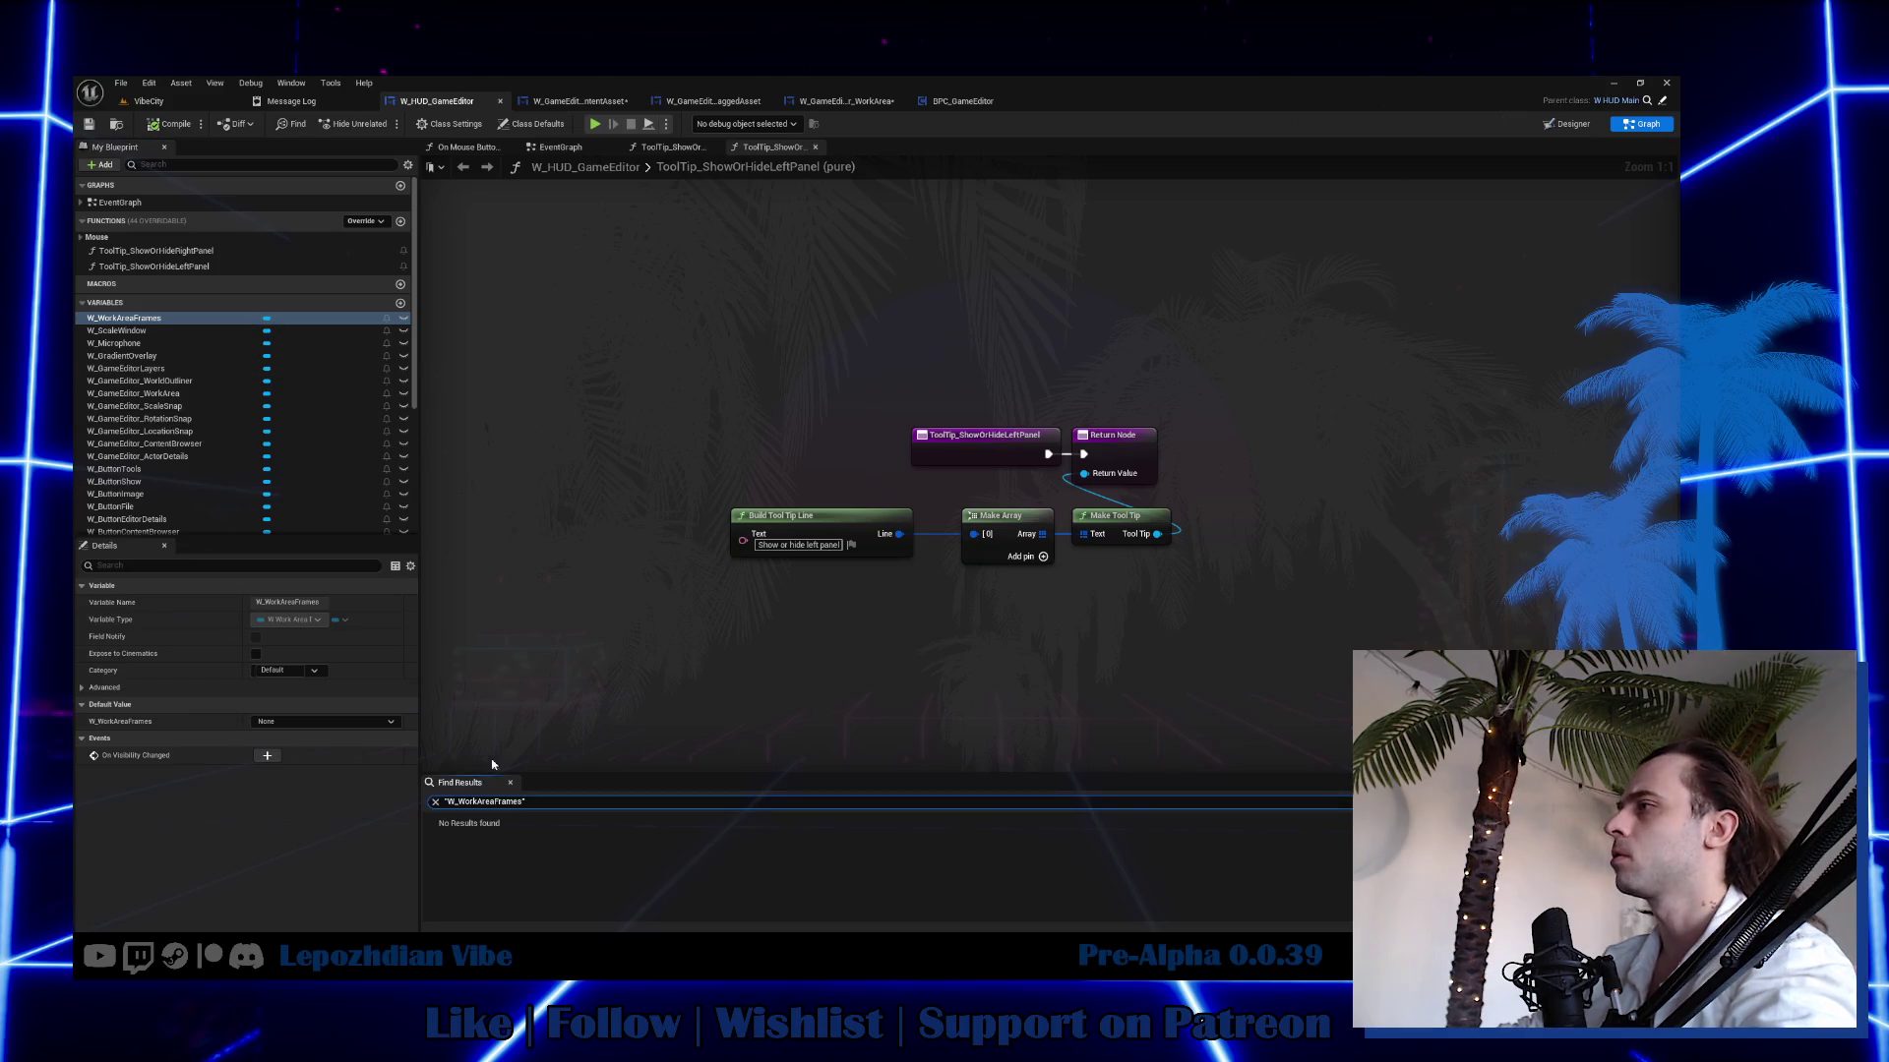
pyautogui.click(590, 103)
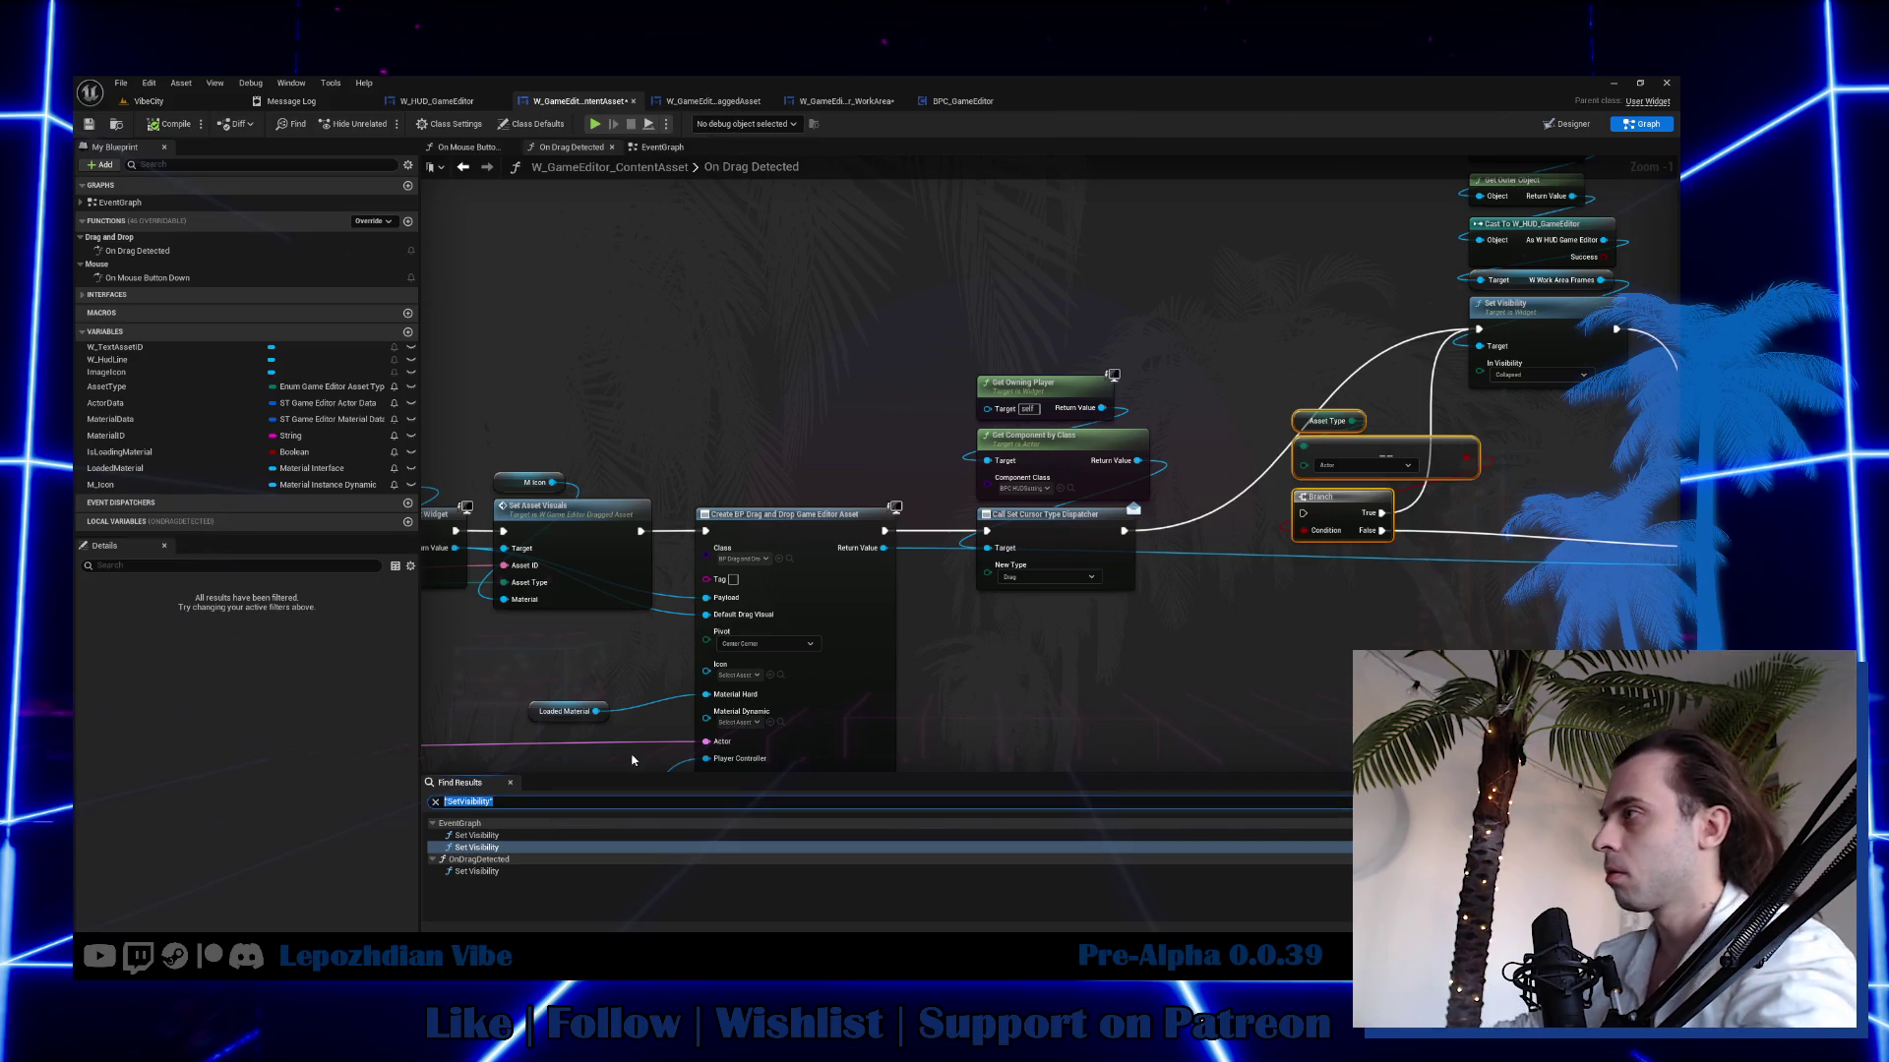
# Visit the three Set Visibility results and find references to the W Work Area Frames node.
pyautogui.doubleClick(500, 836)
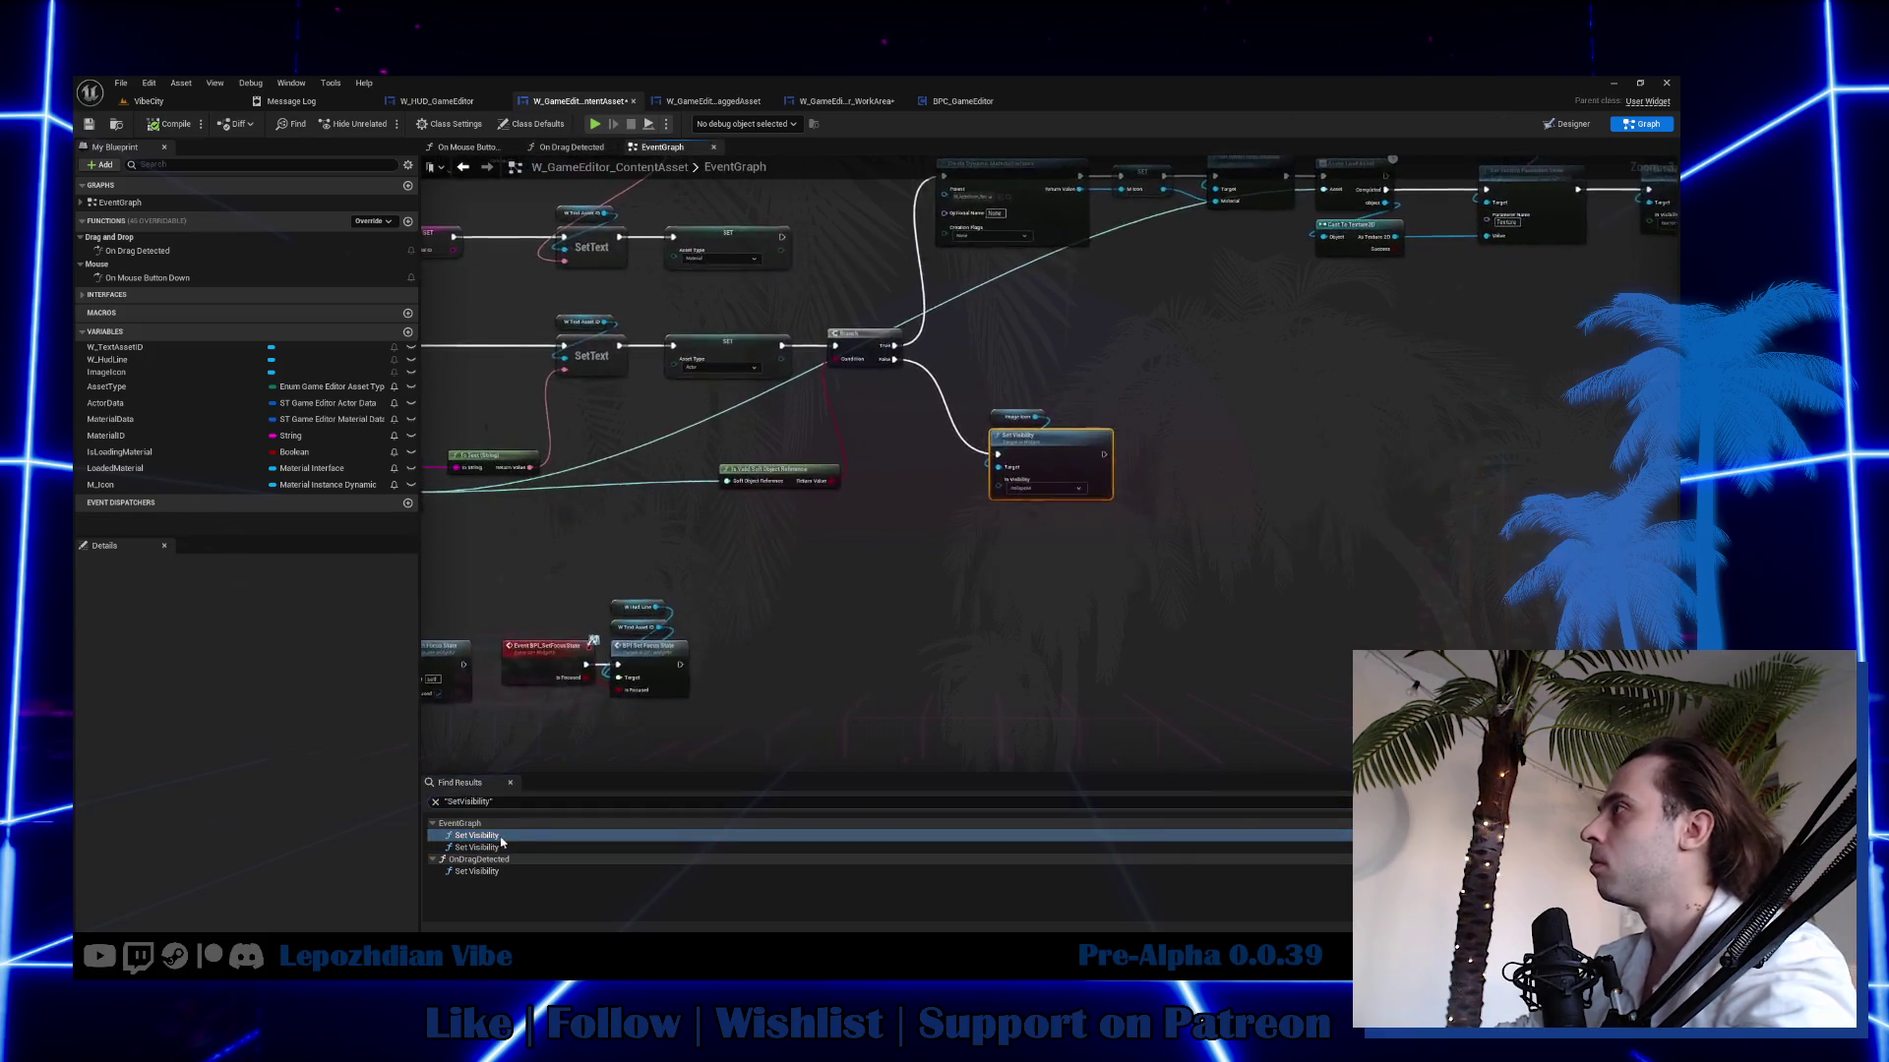
pyautogui.doubleClick(504, 848)
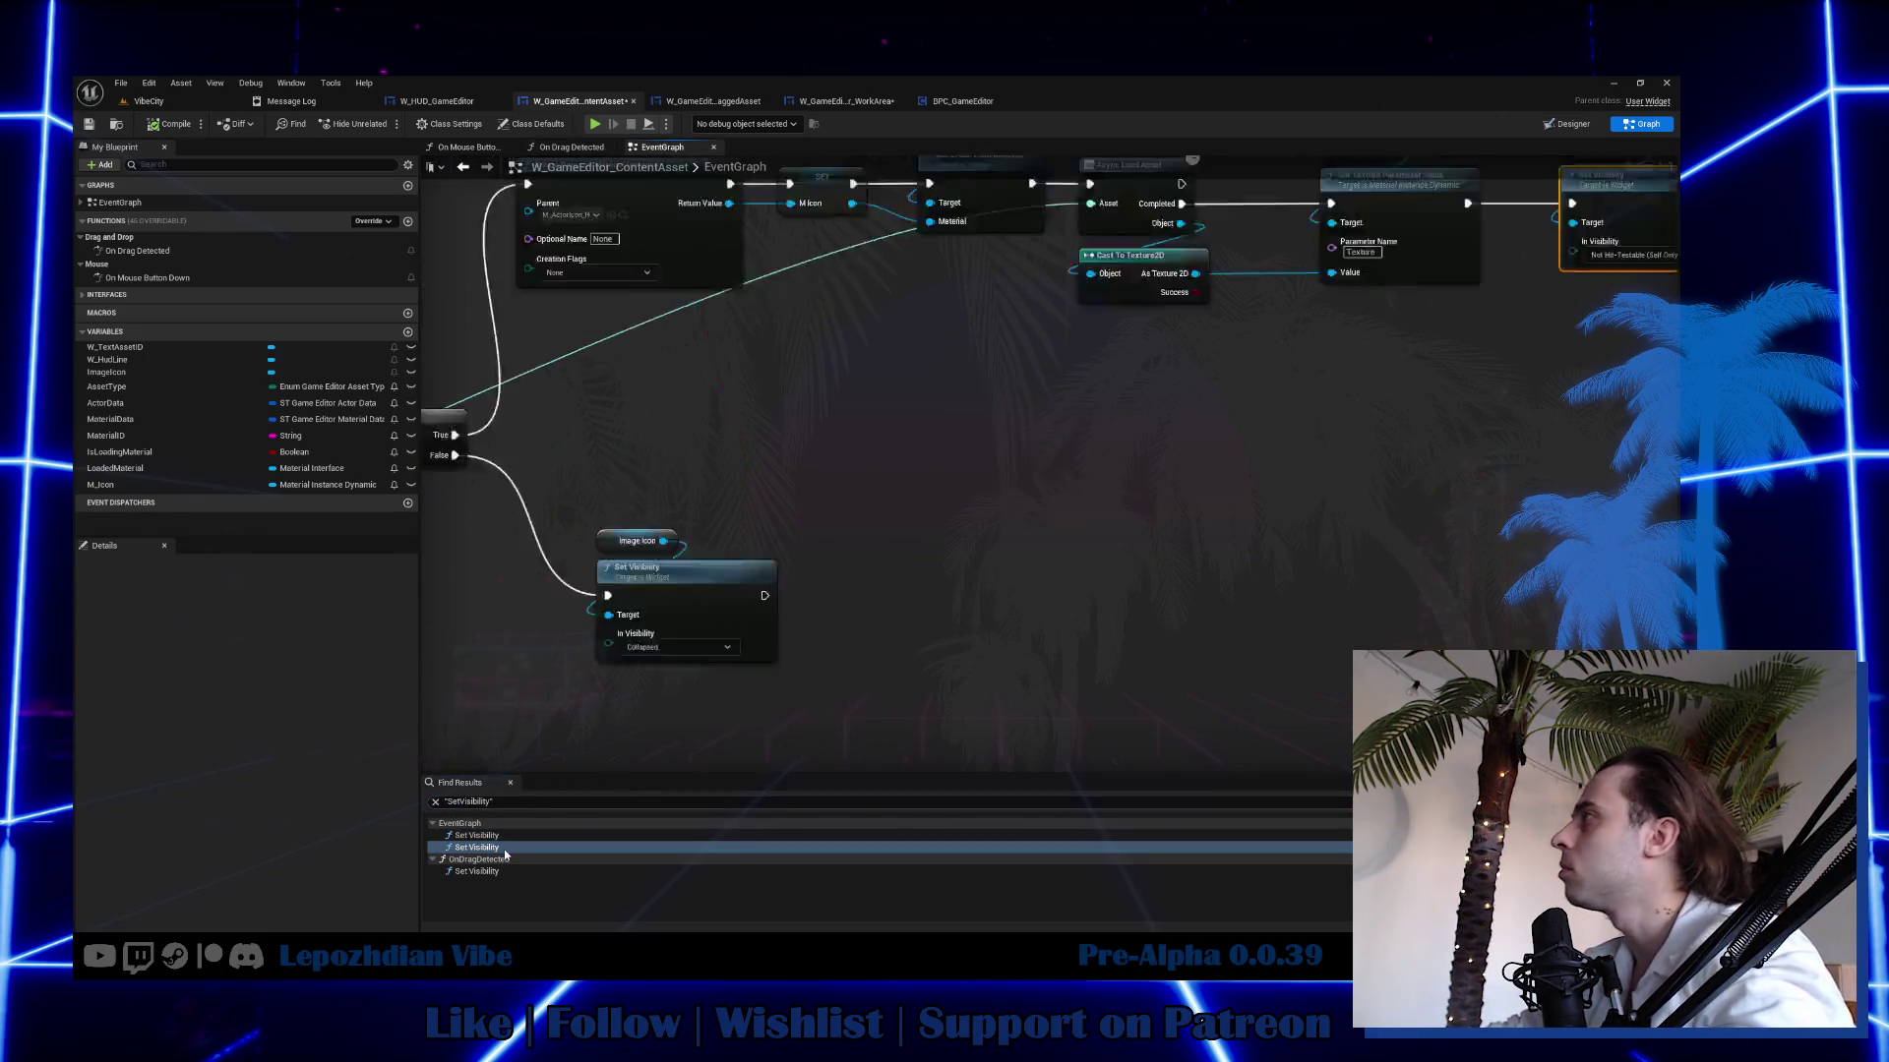
pyautogui.doubleClick(507, 871)
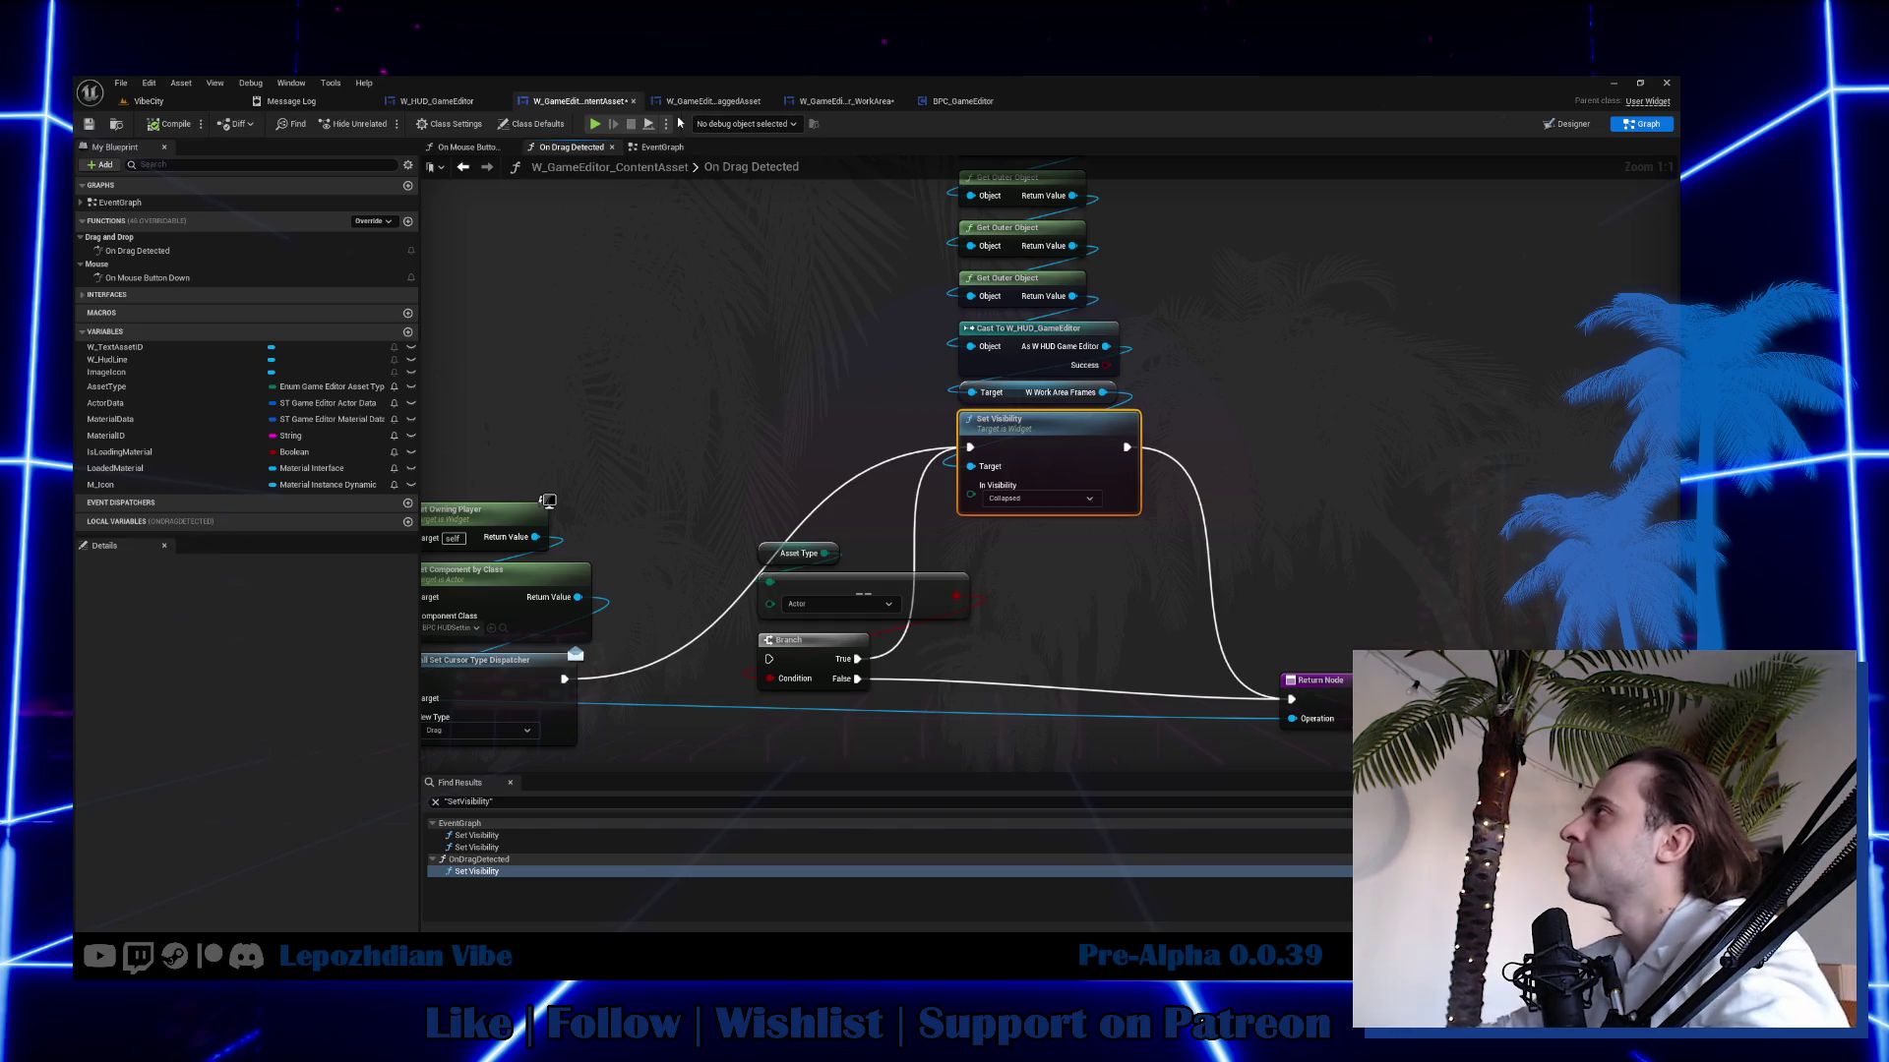
pyautogui.rightClick(1013, 396)
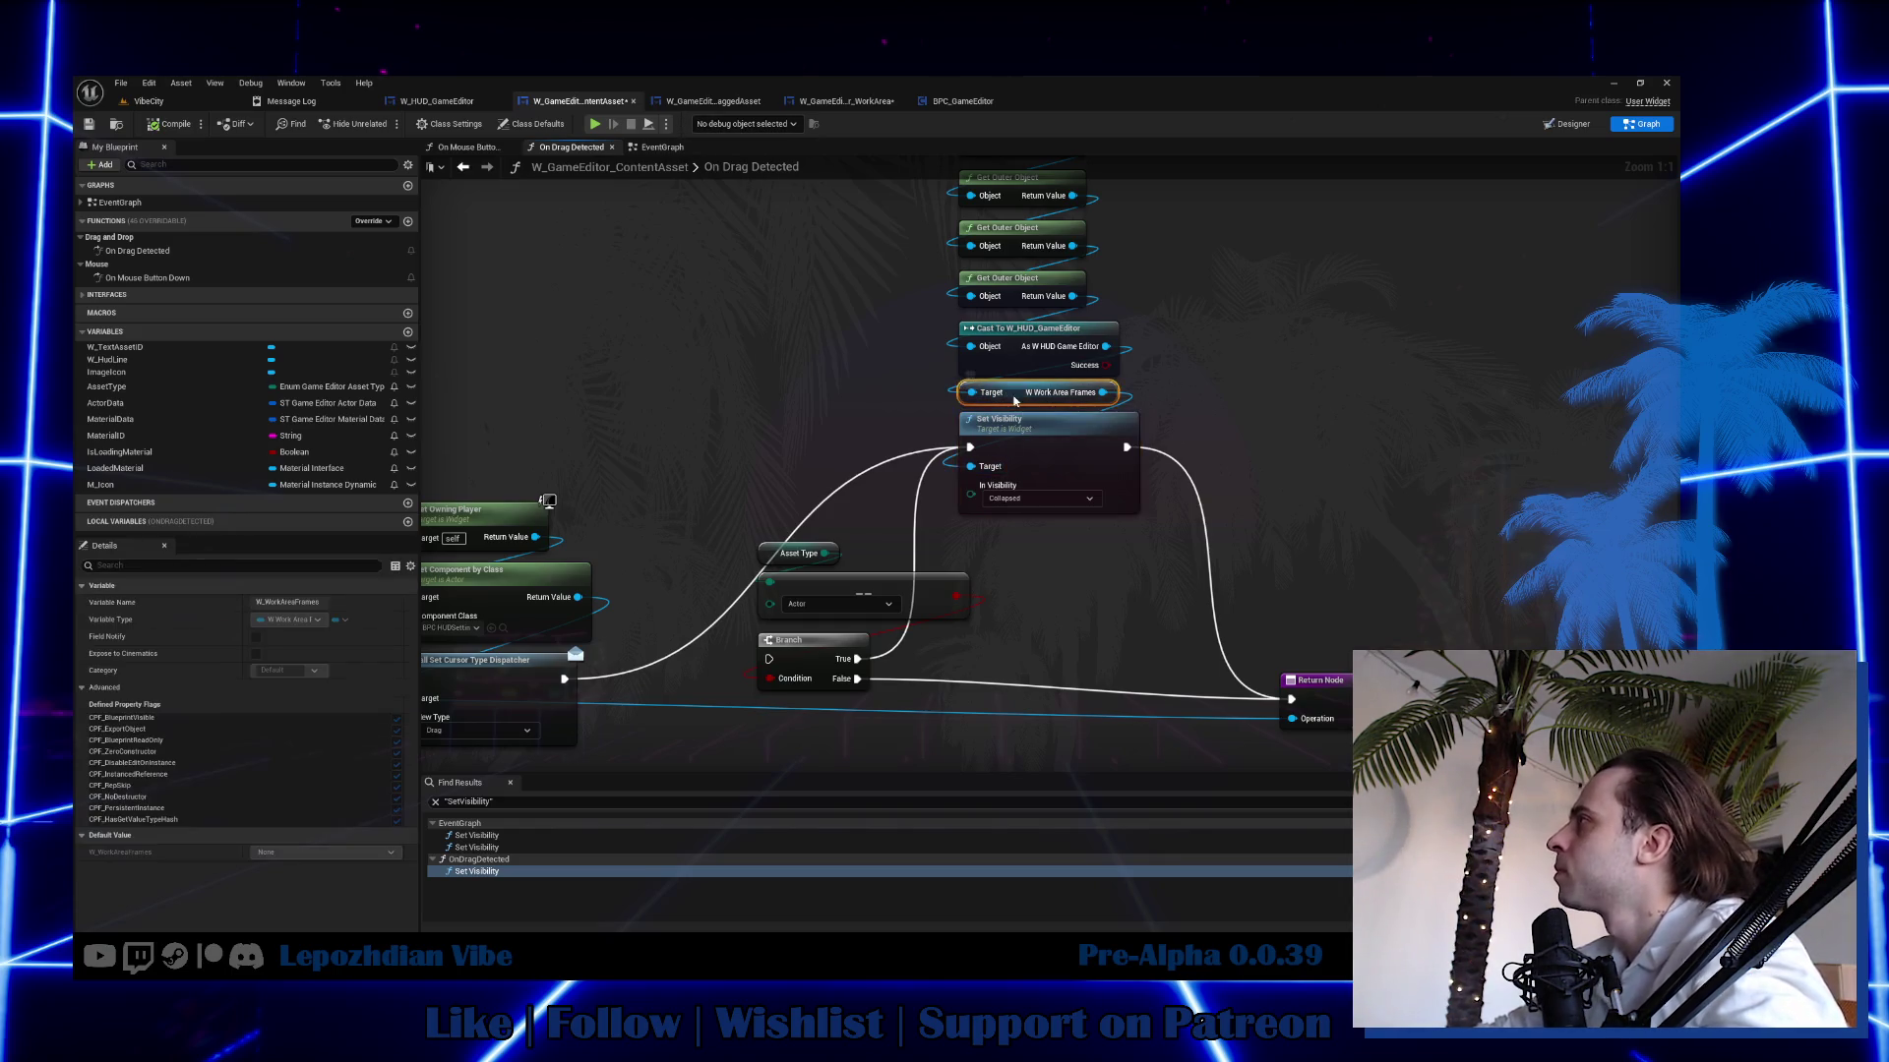
pyautogui.click(1164, 524)
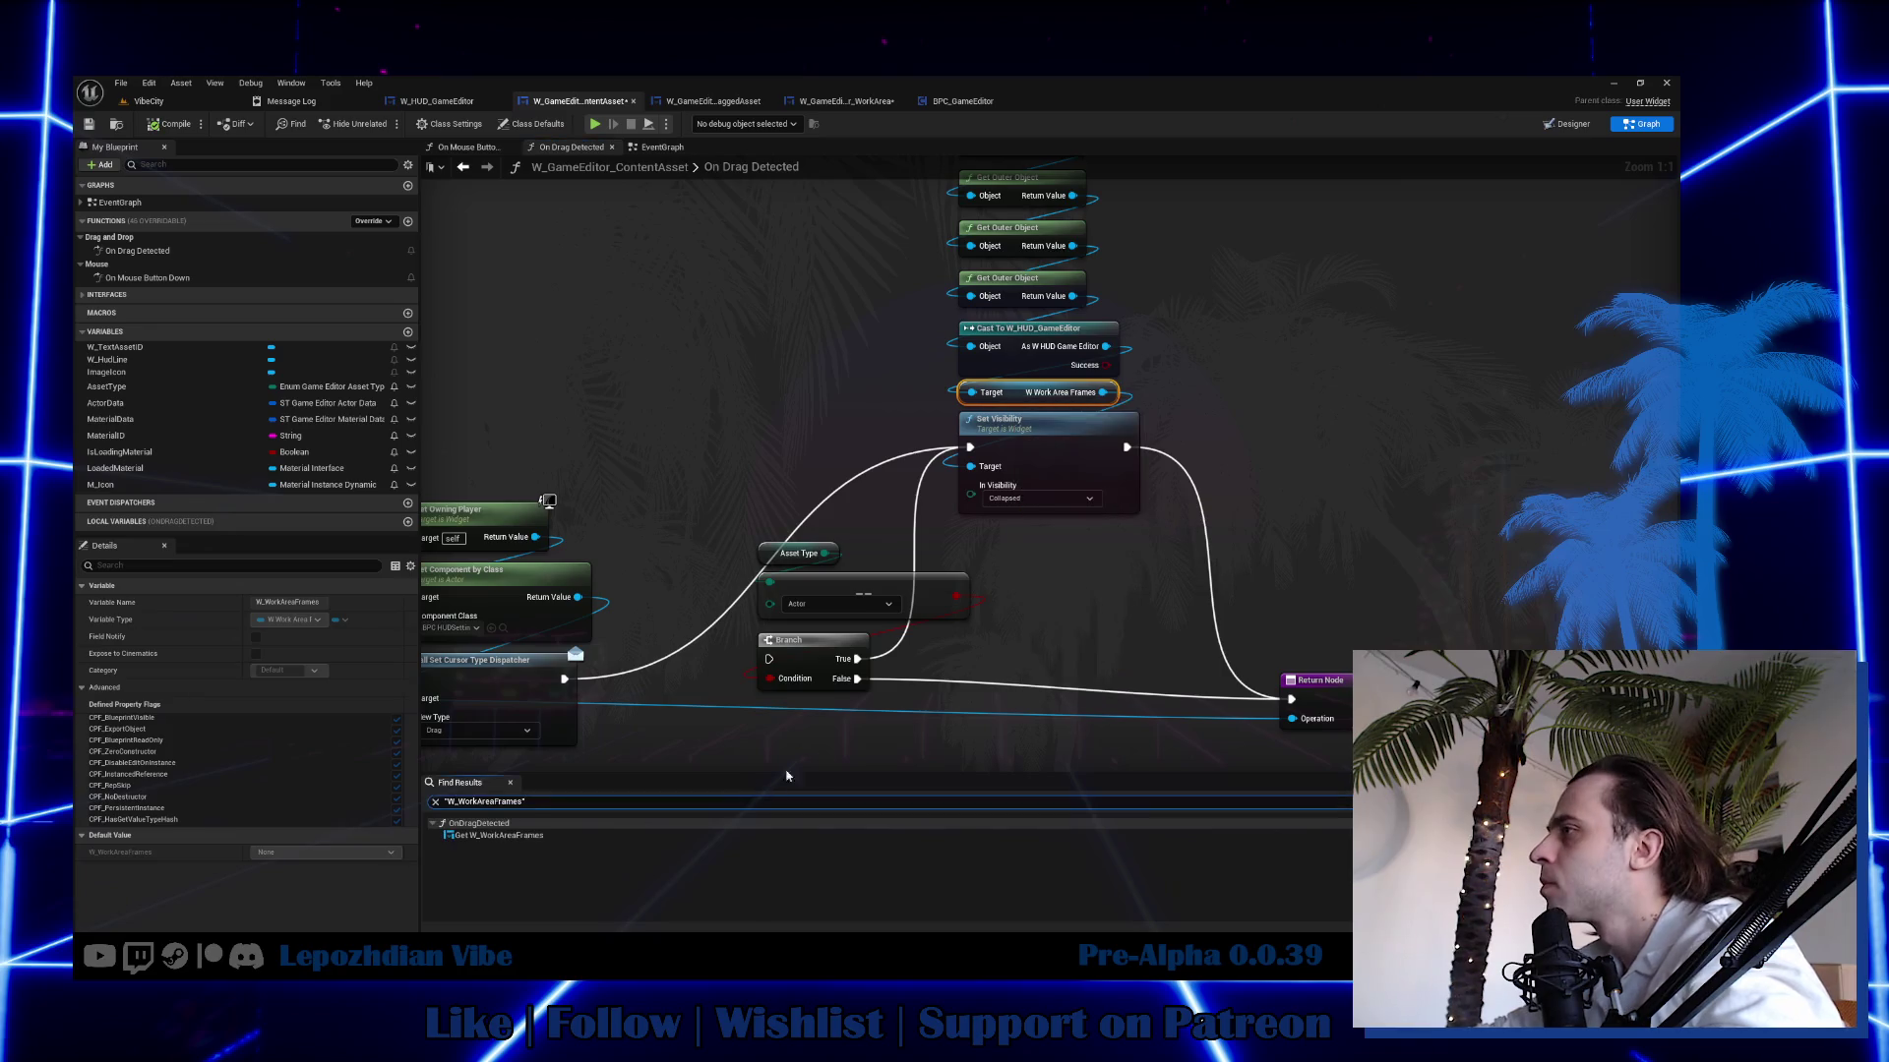
# Zoom out and pan across On Drag Detected to the Set Visibility and Return Node.
pyautogui.scroll(-3, 712, 578)
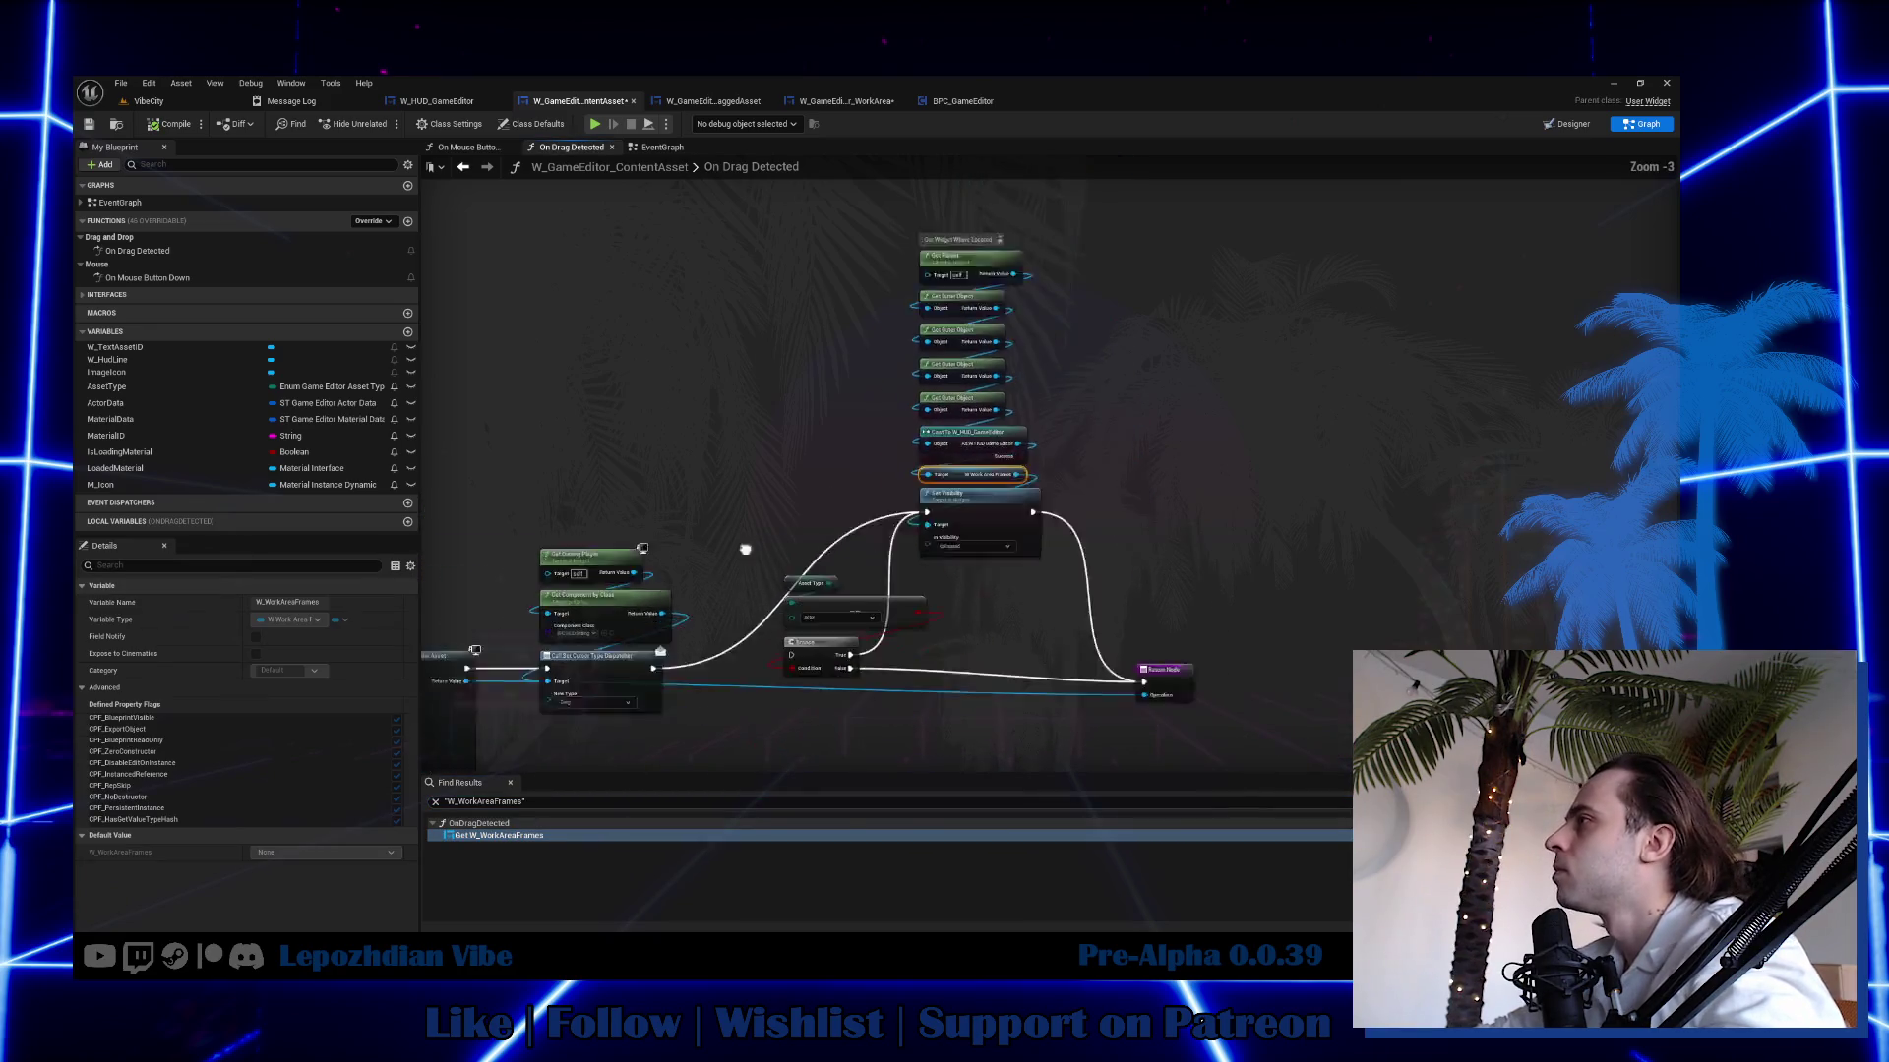
pyautogui.moveTo(747, 548)
pyautogui.mouseDown()
pyautogui.moveTo(1312, 384)
pyautogui.moveTo(1573, 338)
pyautogui.moveTo(1672, 344)
pyautogui.mouseUp()
pyautogui.moveTo(984, 443); pyautogui.dragTo(1257, 448)
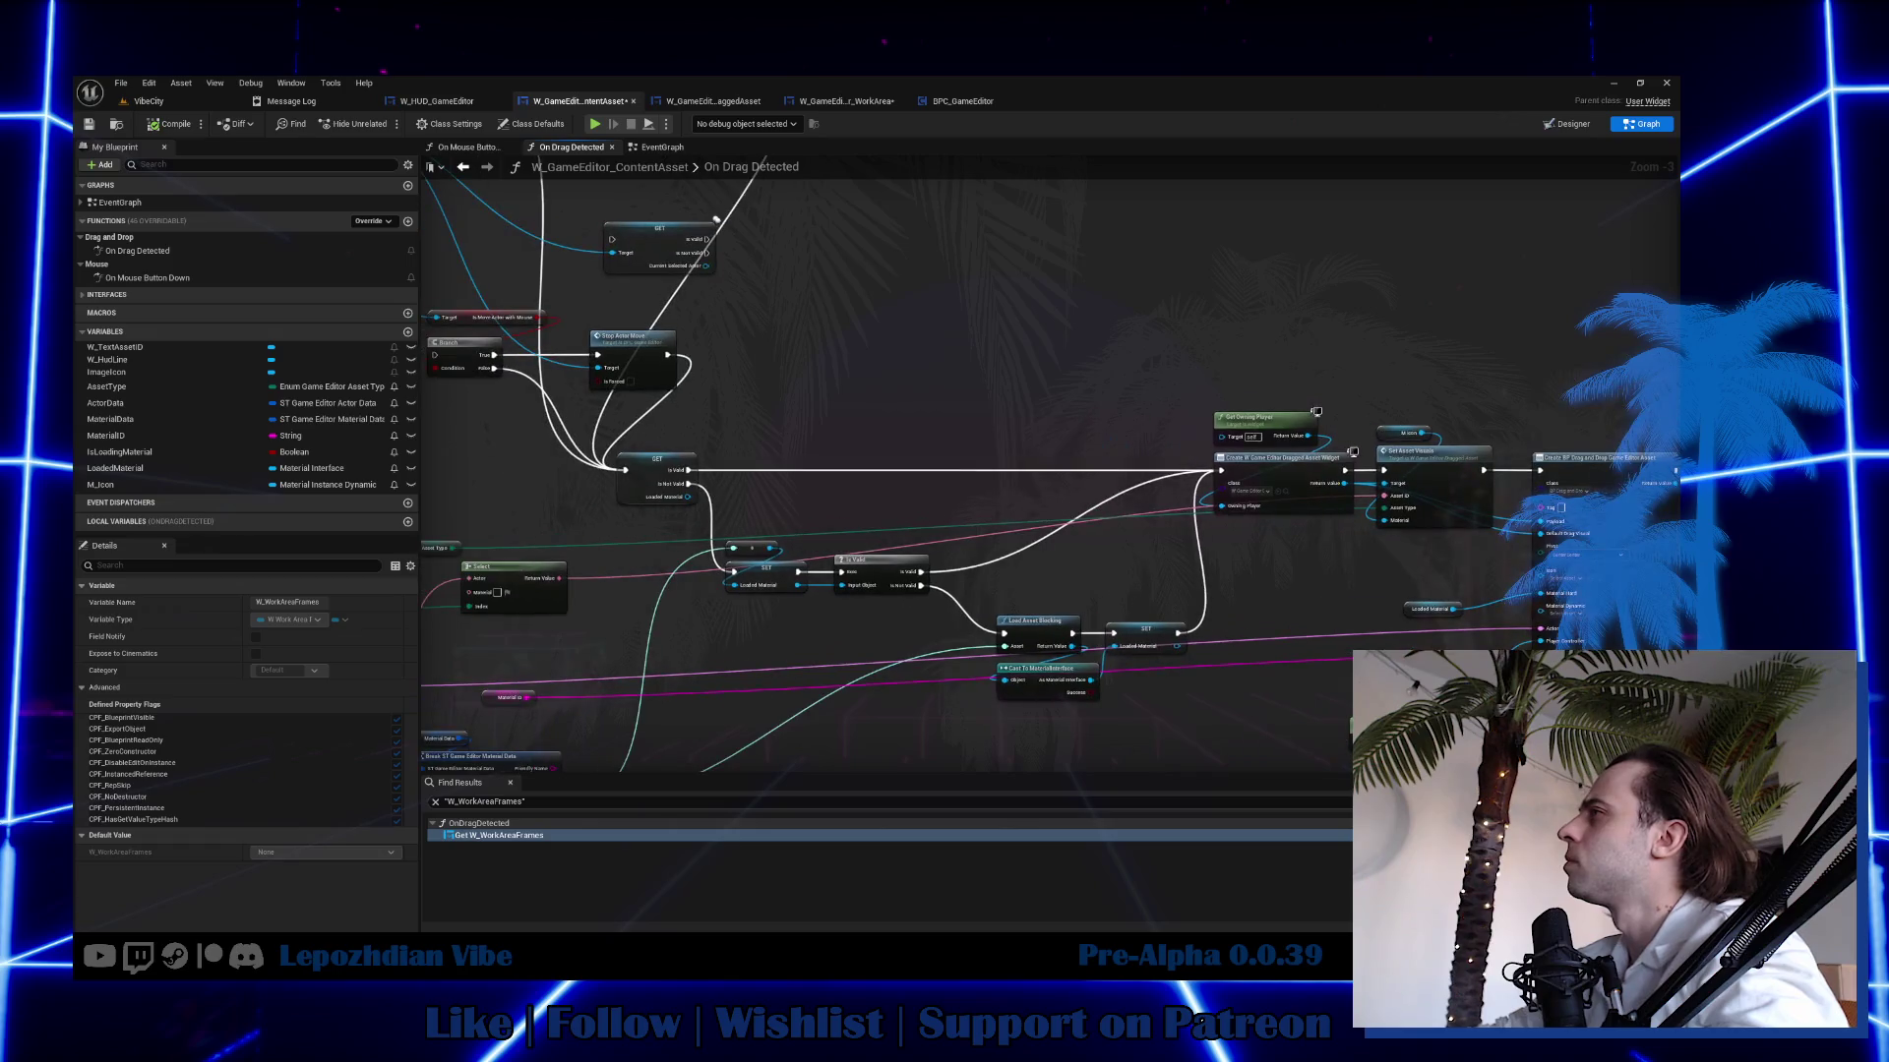
pyautogui.moveTo(1417, 412)
pyautogui.mouseDown()
pyautogui.moveTo(1040, 388)
pyautogui.moveTo(780, 476)
pyautogui.moveTo(731, 474)
pyautogui.mouseUp()
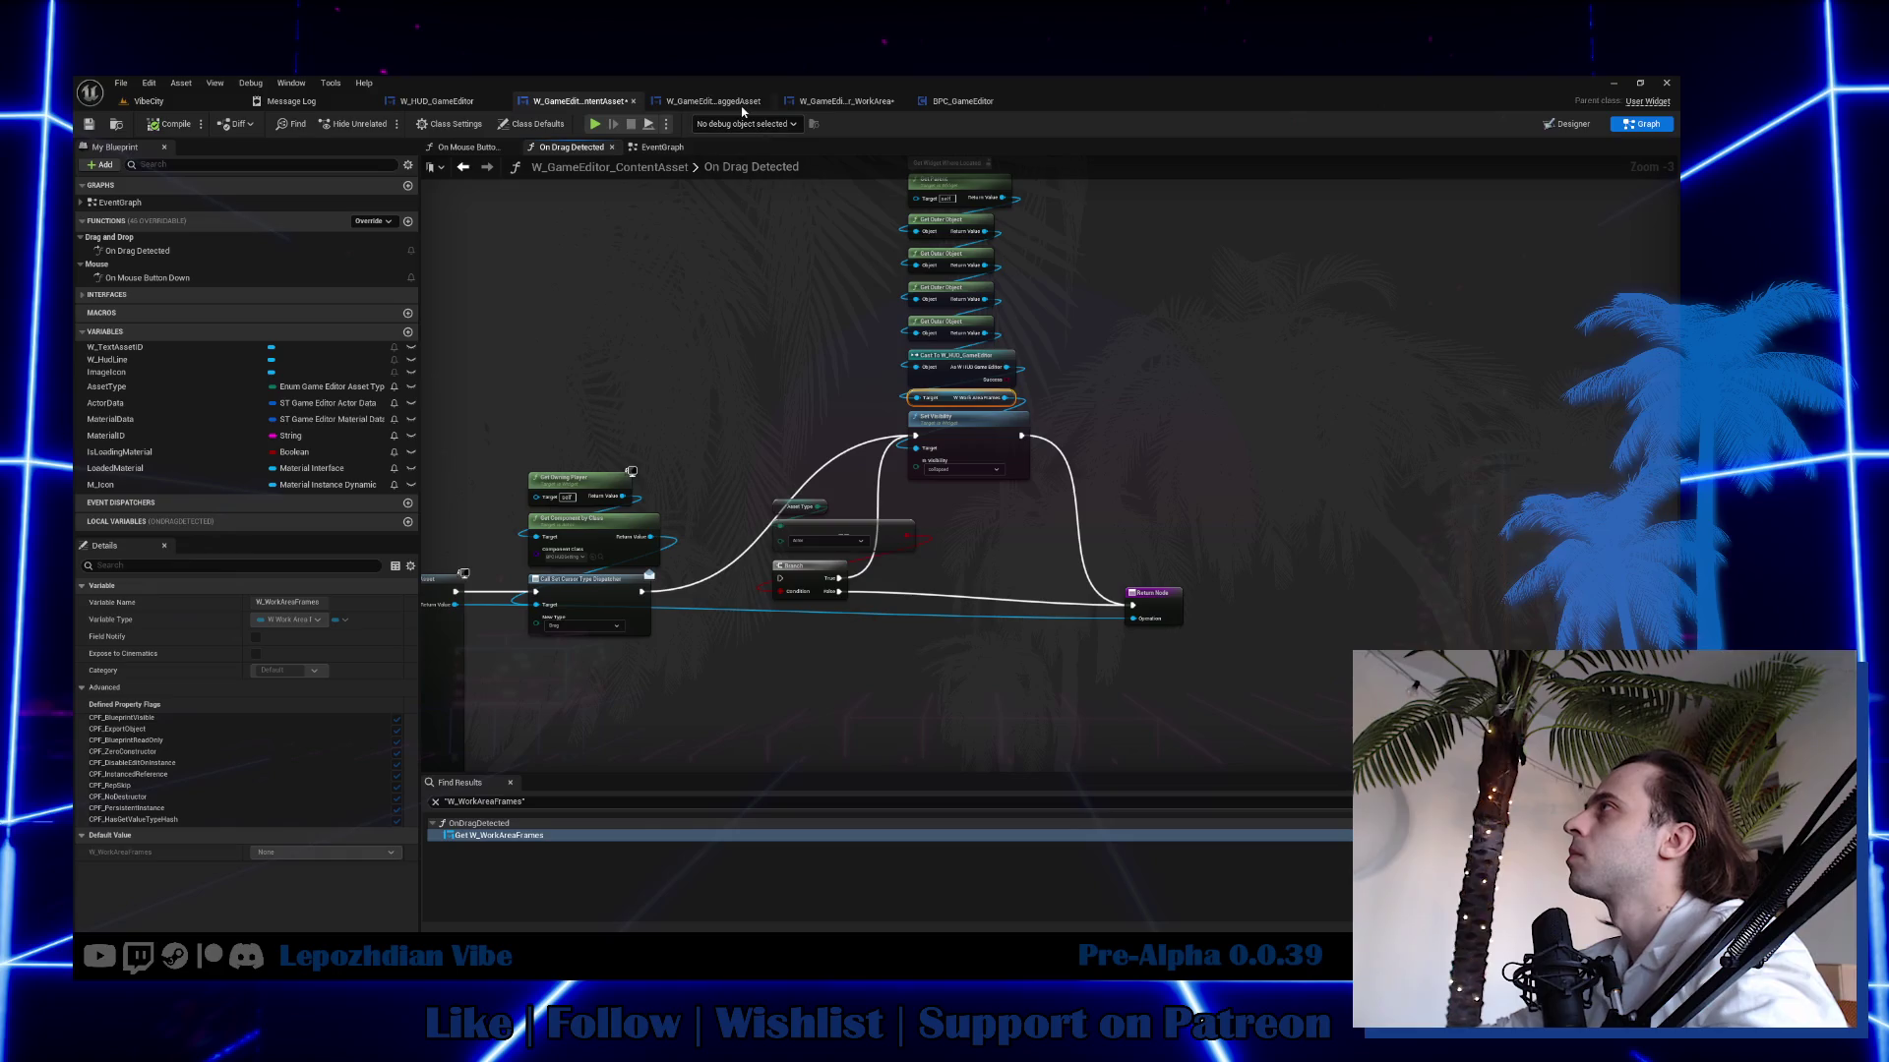
pyautogui.click(834, 102)
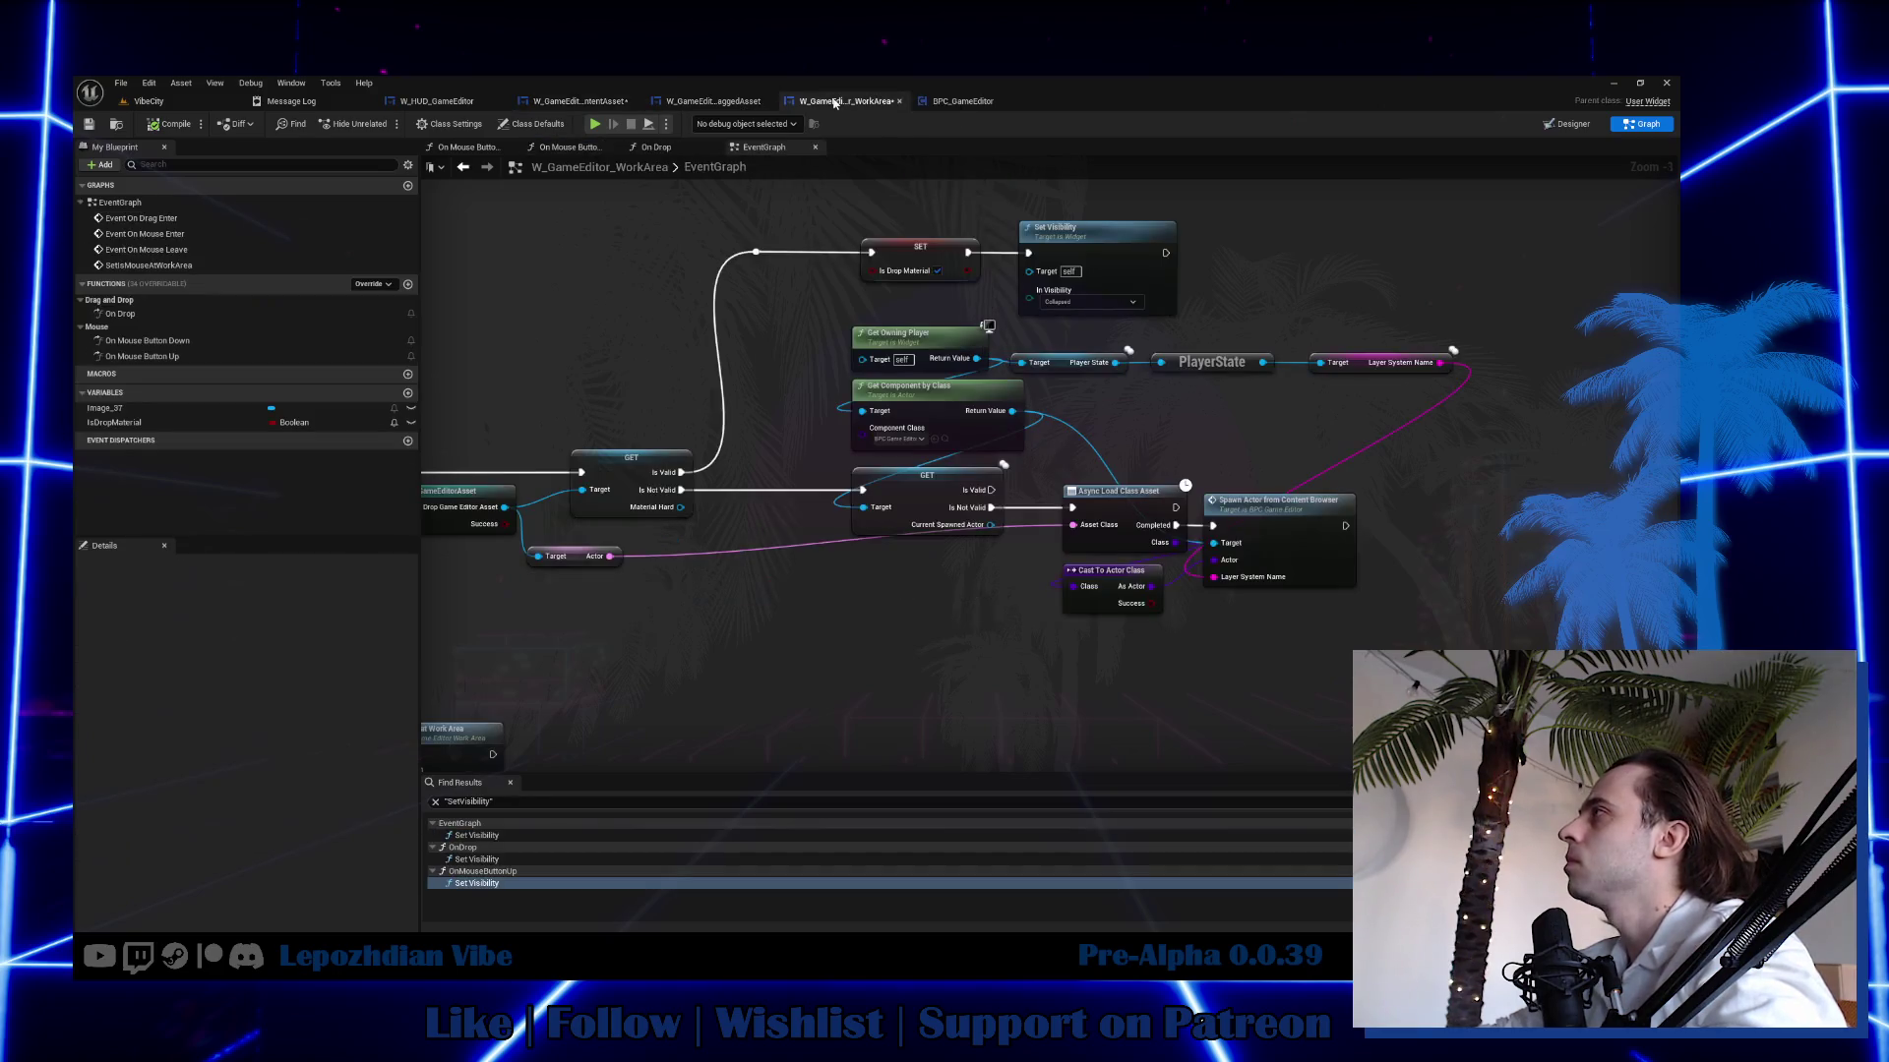
# Inspect the Set Visibility nodes in EventGraph's On Drag Enter chain and in On Drop.
pyautogui.click(510, 838)
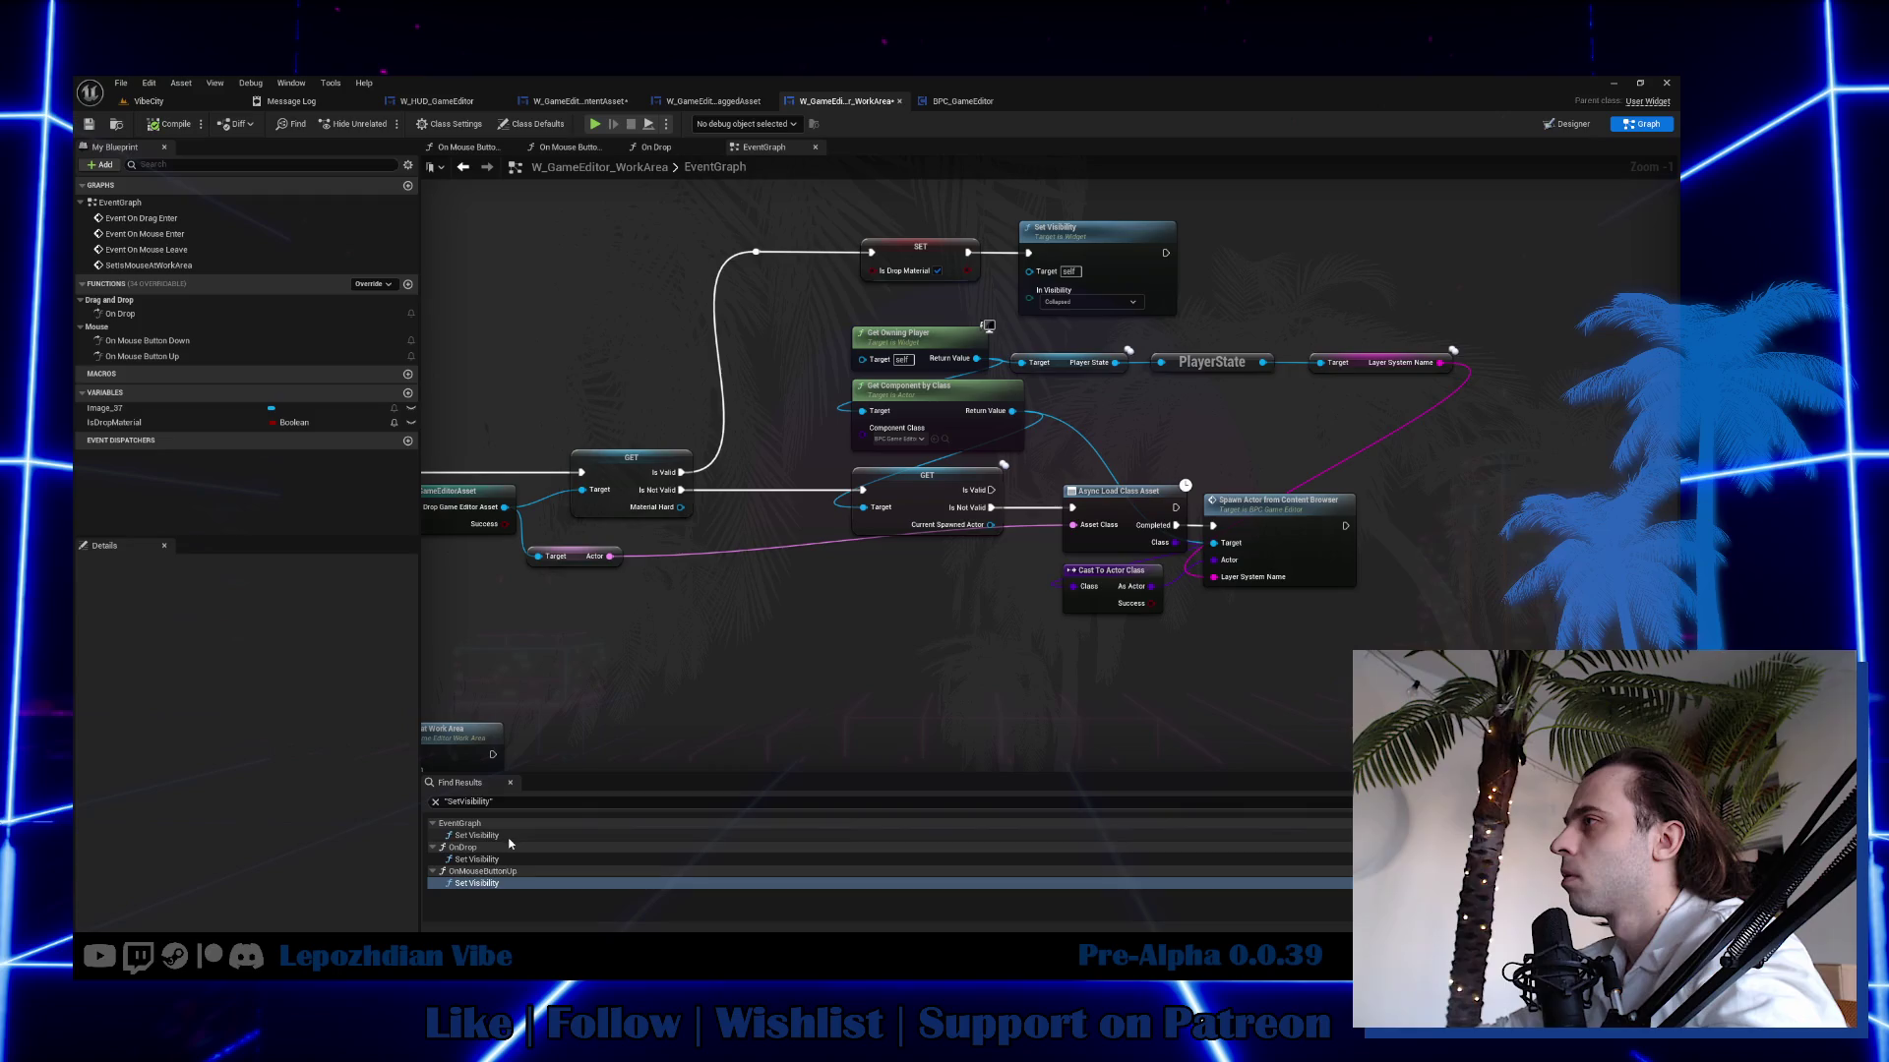
pyautogui.moveTo(793, 569)
pyautogui.mouseDown()
pyautogui.moveTo(655, 456)
pyautogui.moveTo(1474, 378)
pyautogui.moveTo(855, 439)
pyautogui.mouseUp()
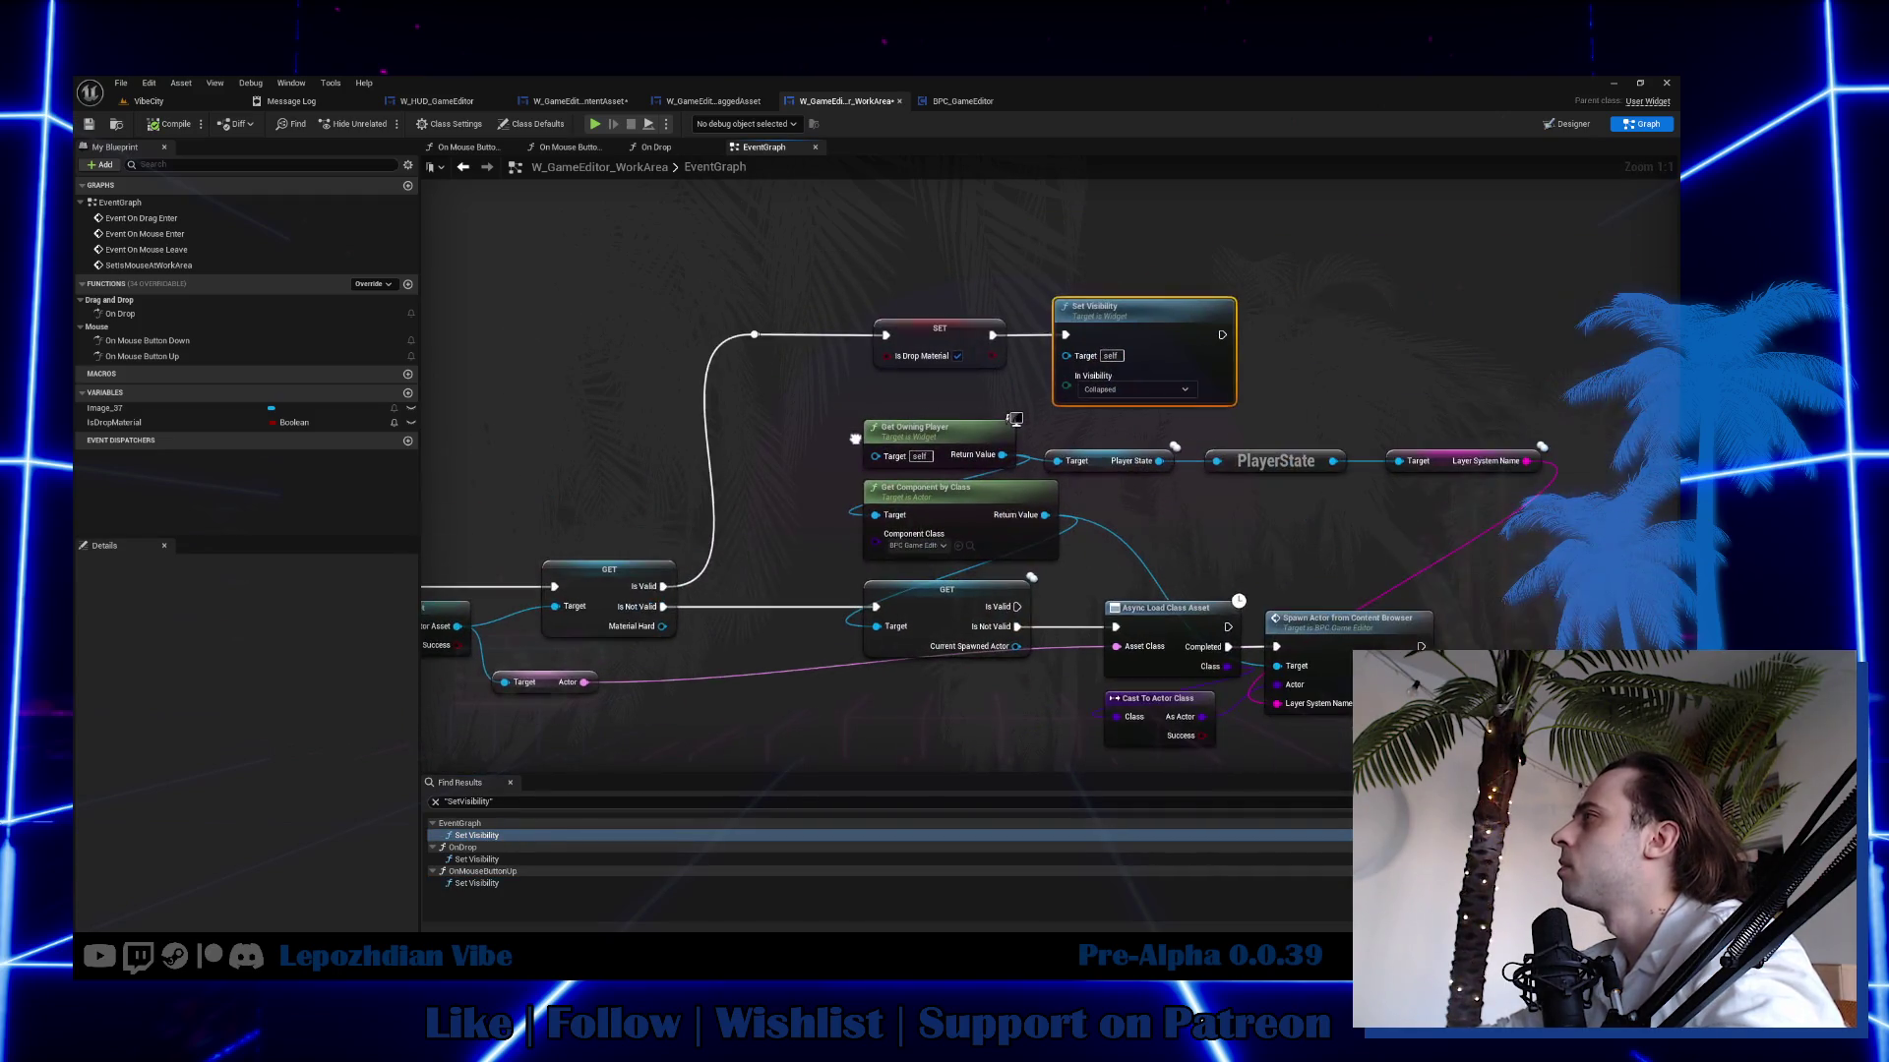
pyautogui.click(524, 860)
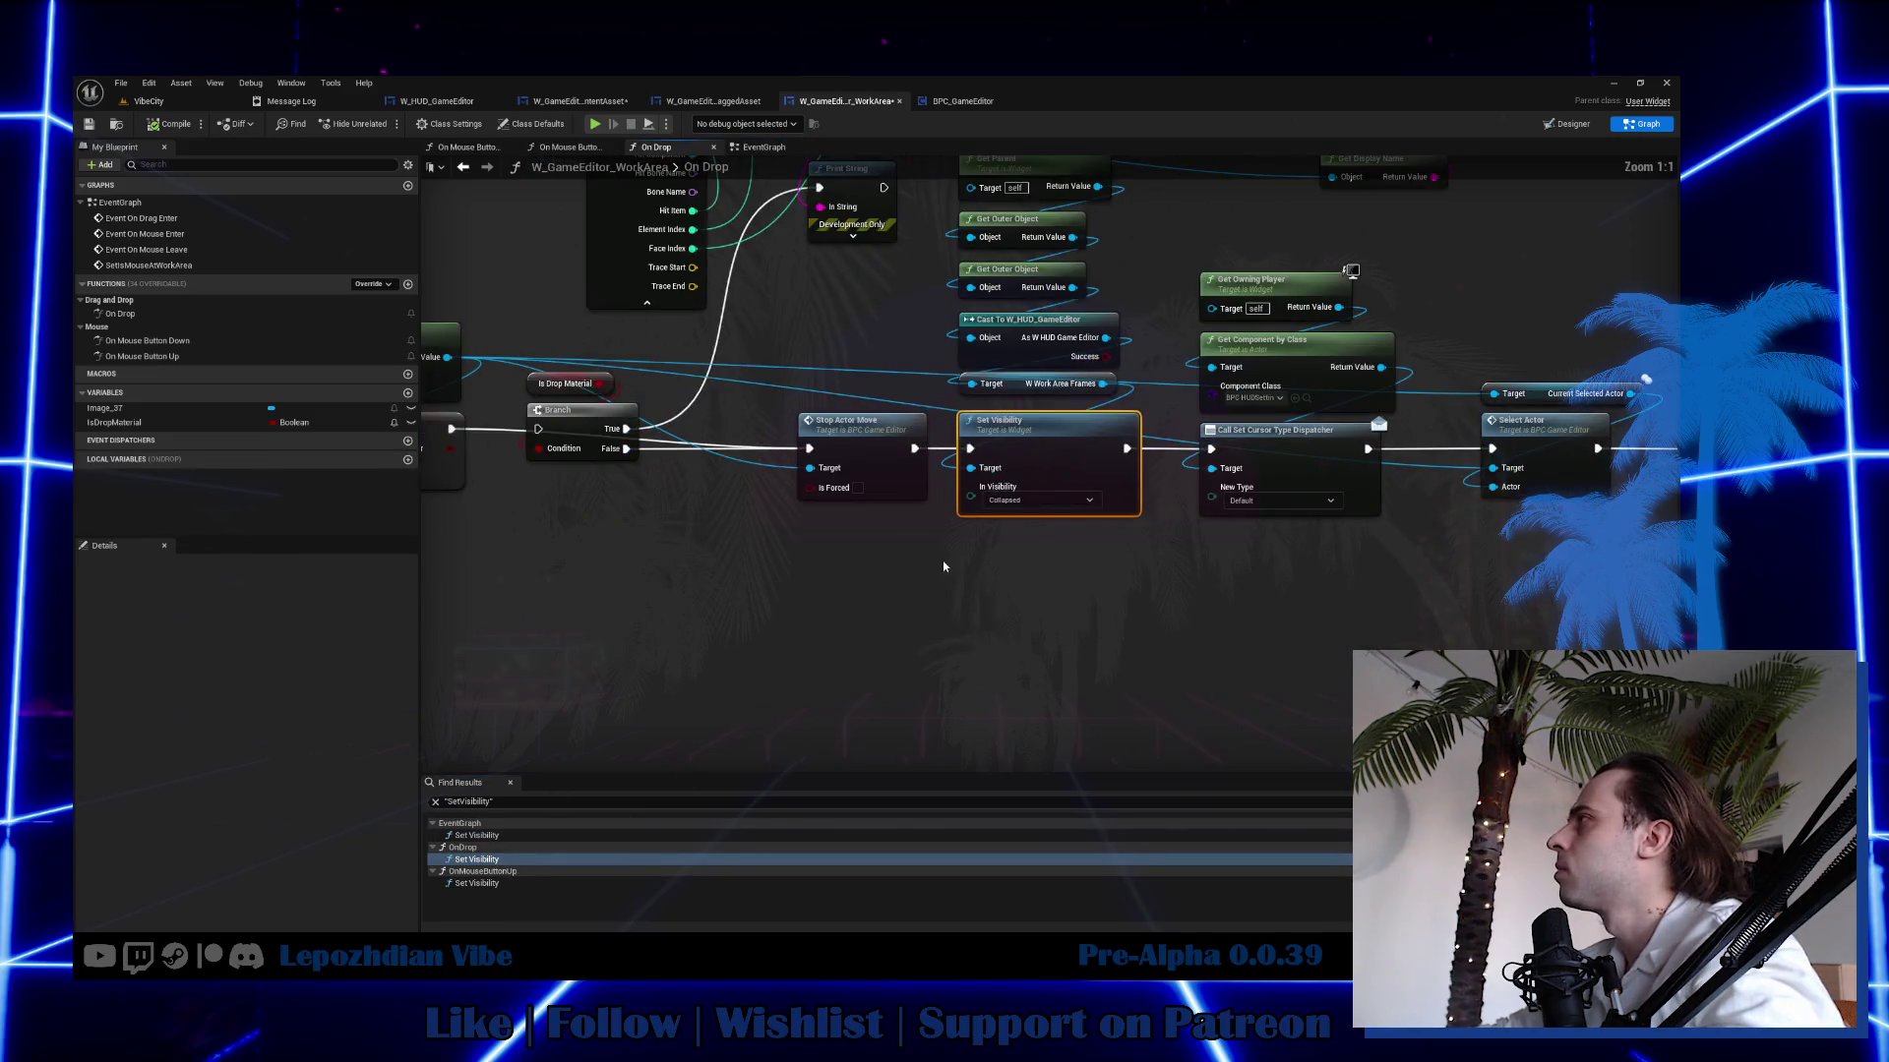
pyautogui.moveTo(1008, 482)
pyautogui.mouseDown()
pyautogui.moveTo(861, 610)
pyautogui.moveTo(870, 657)
pyautogui.mouseUp()
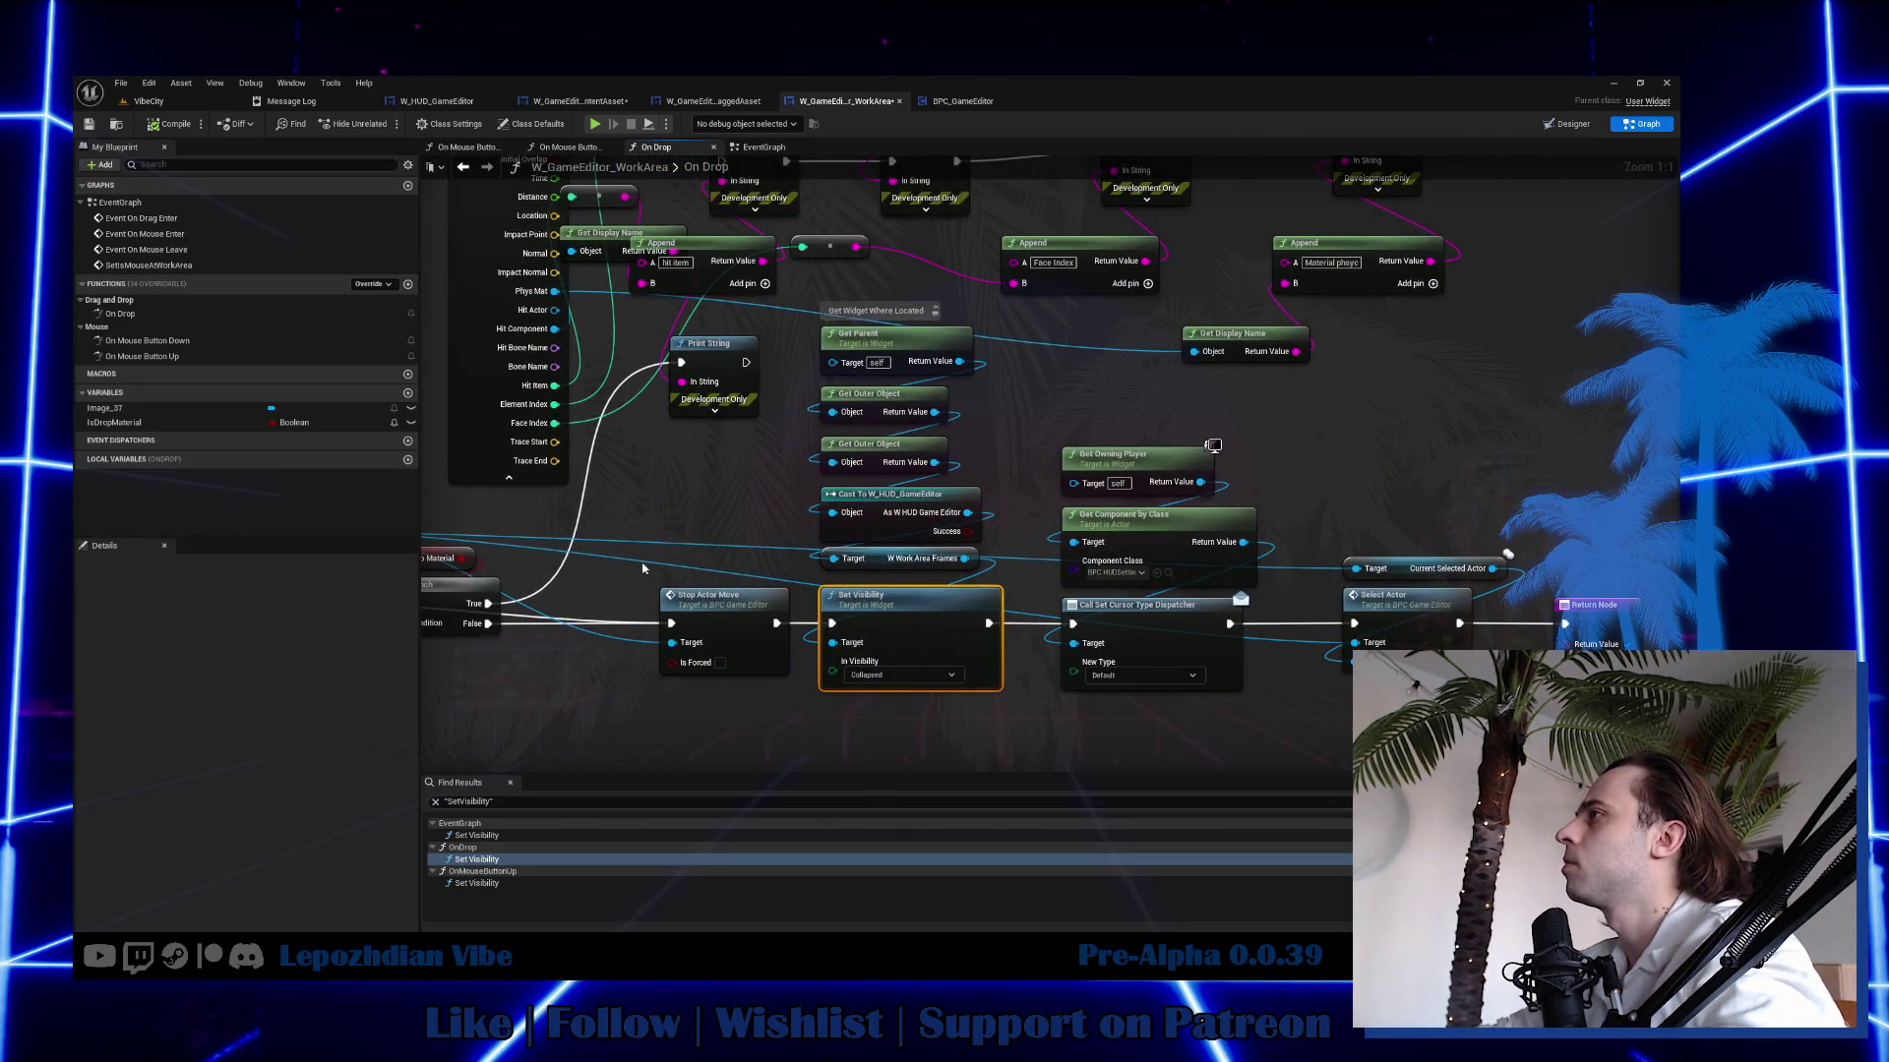
pyautogui.moveTo(643, 568)
pyautogui.mouseDown()
pyautogui.moveTo(951, 479)
pyautogui.moveTo(1123, 479)
pyautogui.moveTo(1223, 516)
pyautogui.mouseUp()
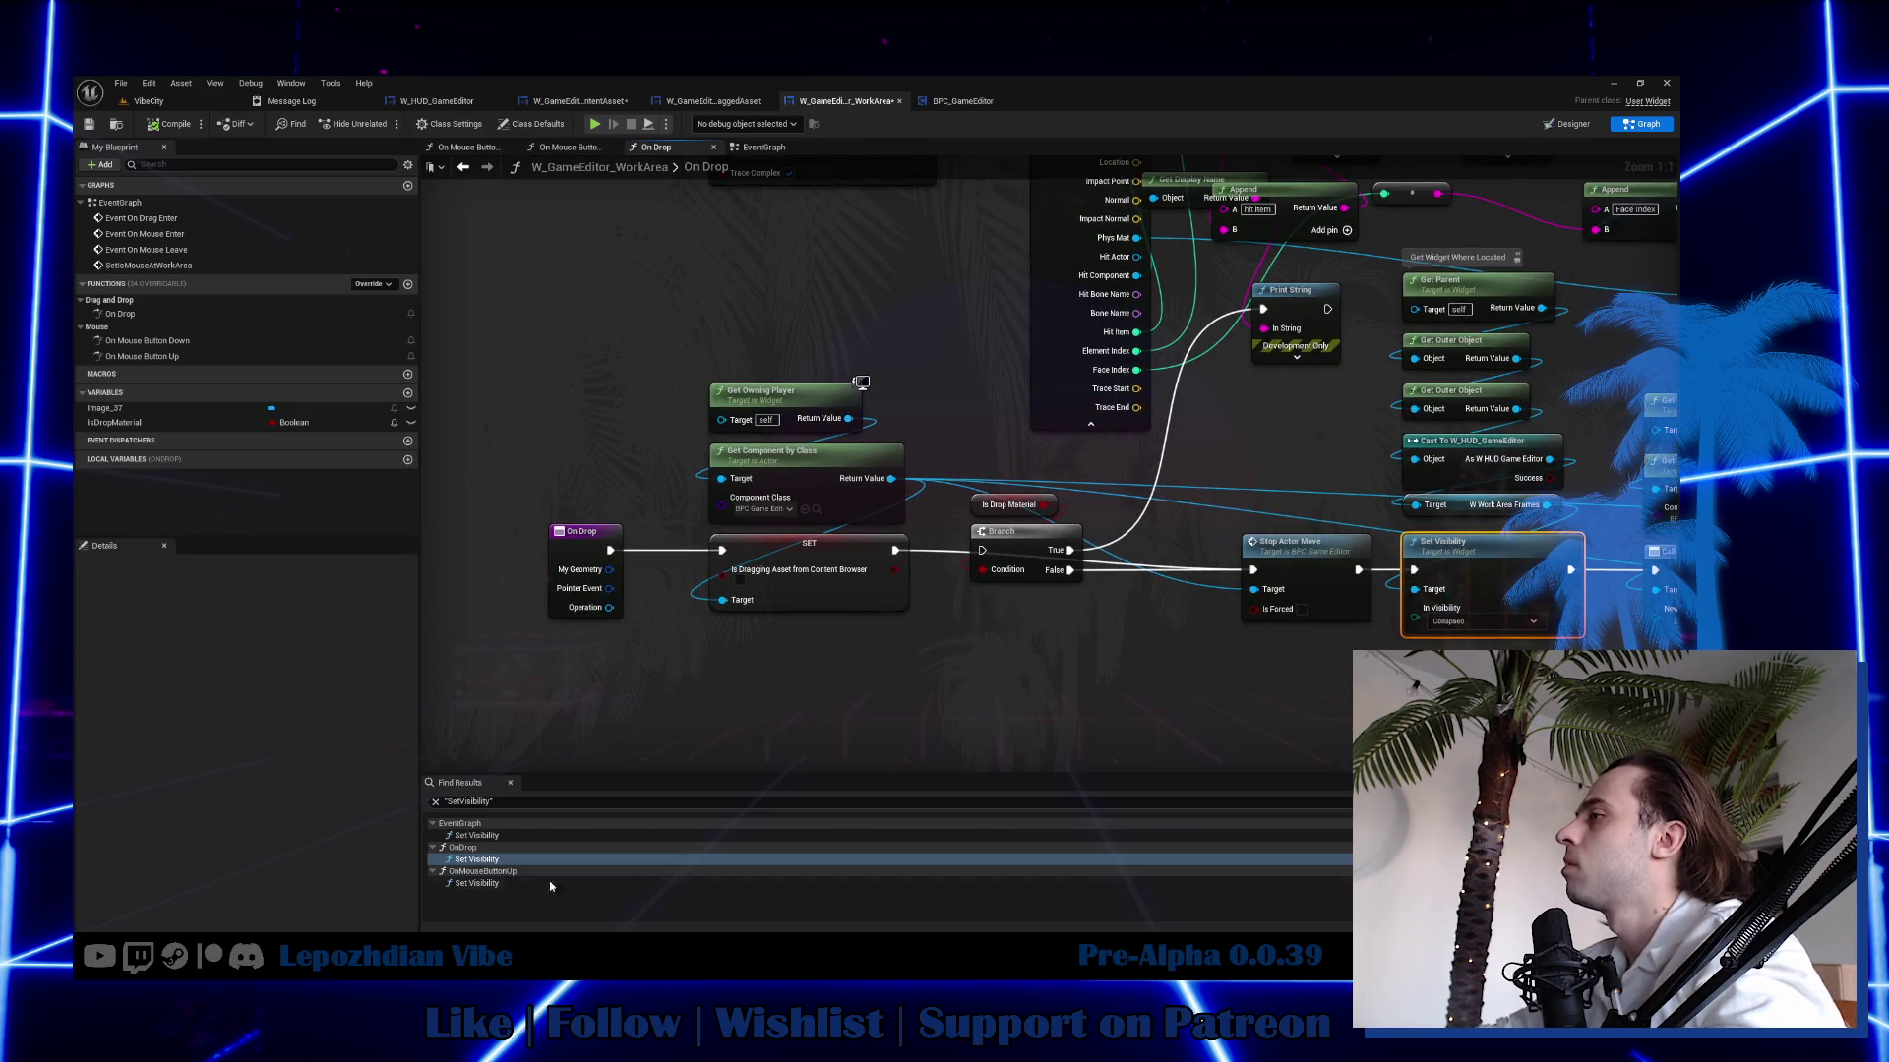
# Inspect On Mouse Button Up's Set Visibility with its Branch, Select Actor, Cast and Break Hit Result nodes.
pyautogui.click(549, 883)
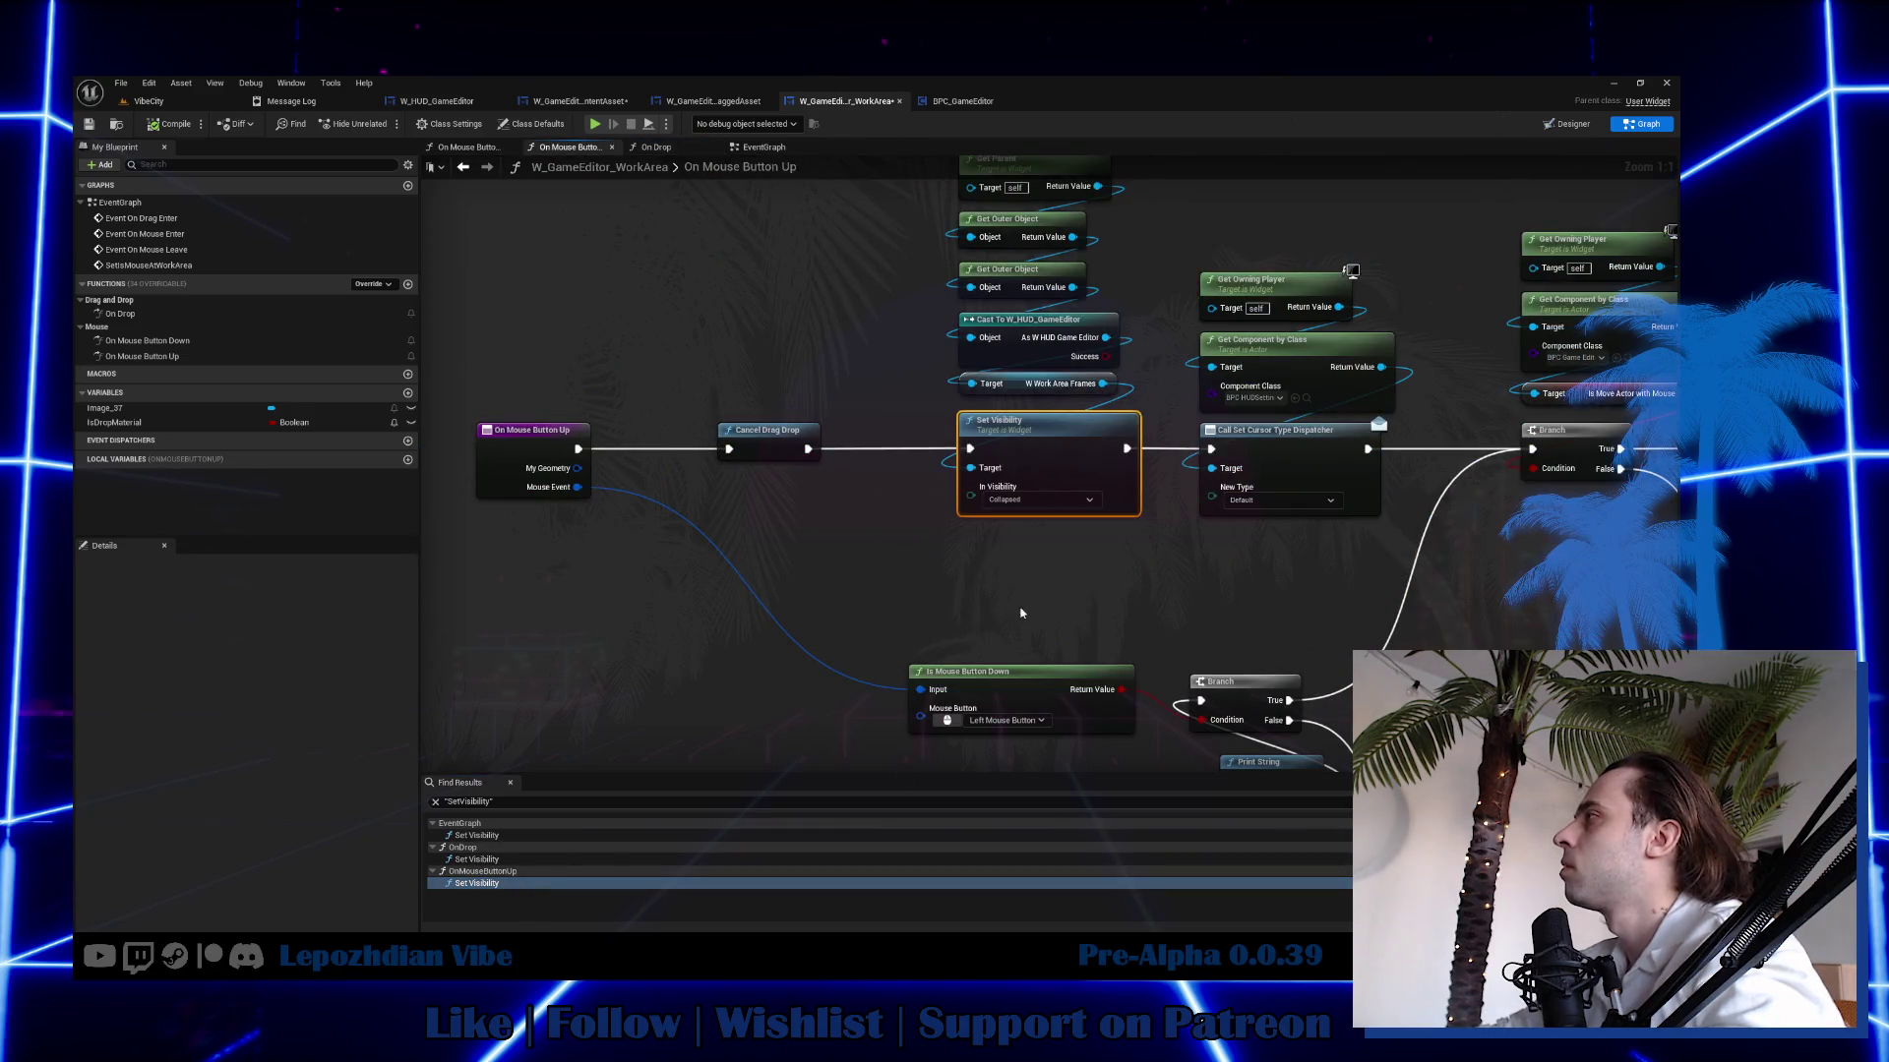
pyautogui.moveTo(1021, 613)
pyautogui.mouseDown()
pyautogui.moveTo(695, 598)
pyautogui.moveTo(157, 502)
pyautogui.moveTo(113, 453)
pyautogui.moveTo(158, 313)
pyautogui.moveTo(242, 264)
pyautogui.mouseUp()
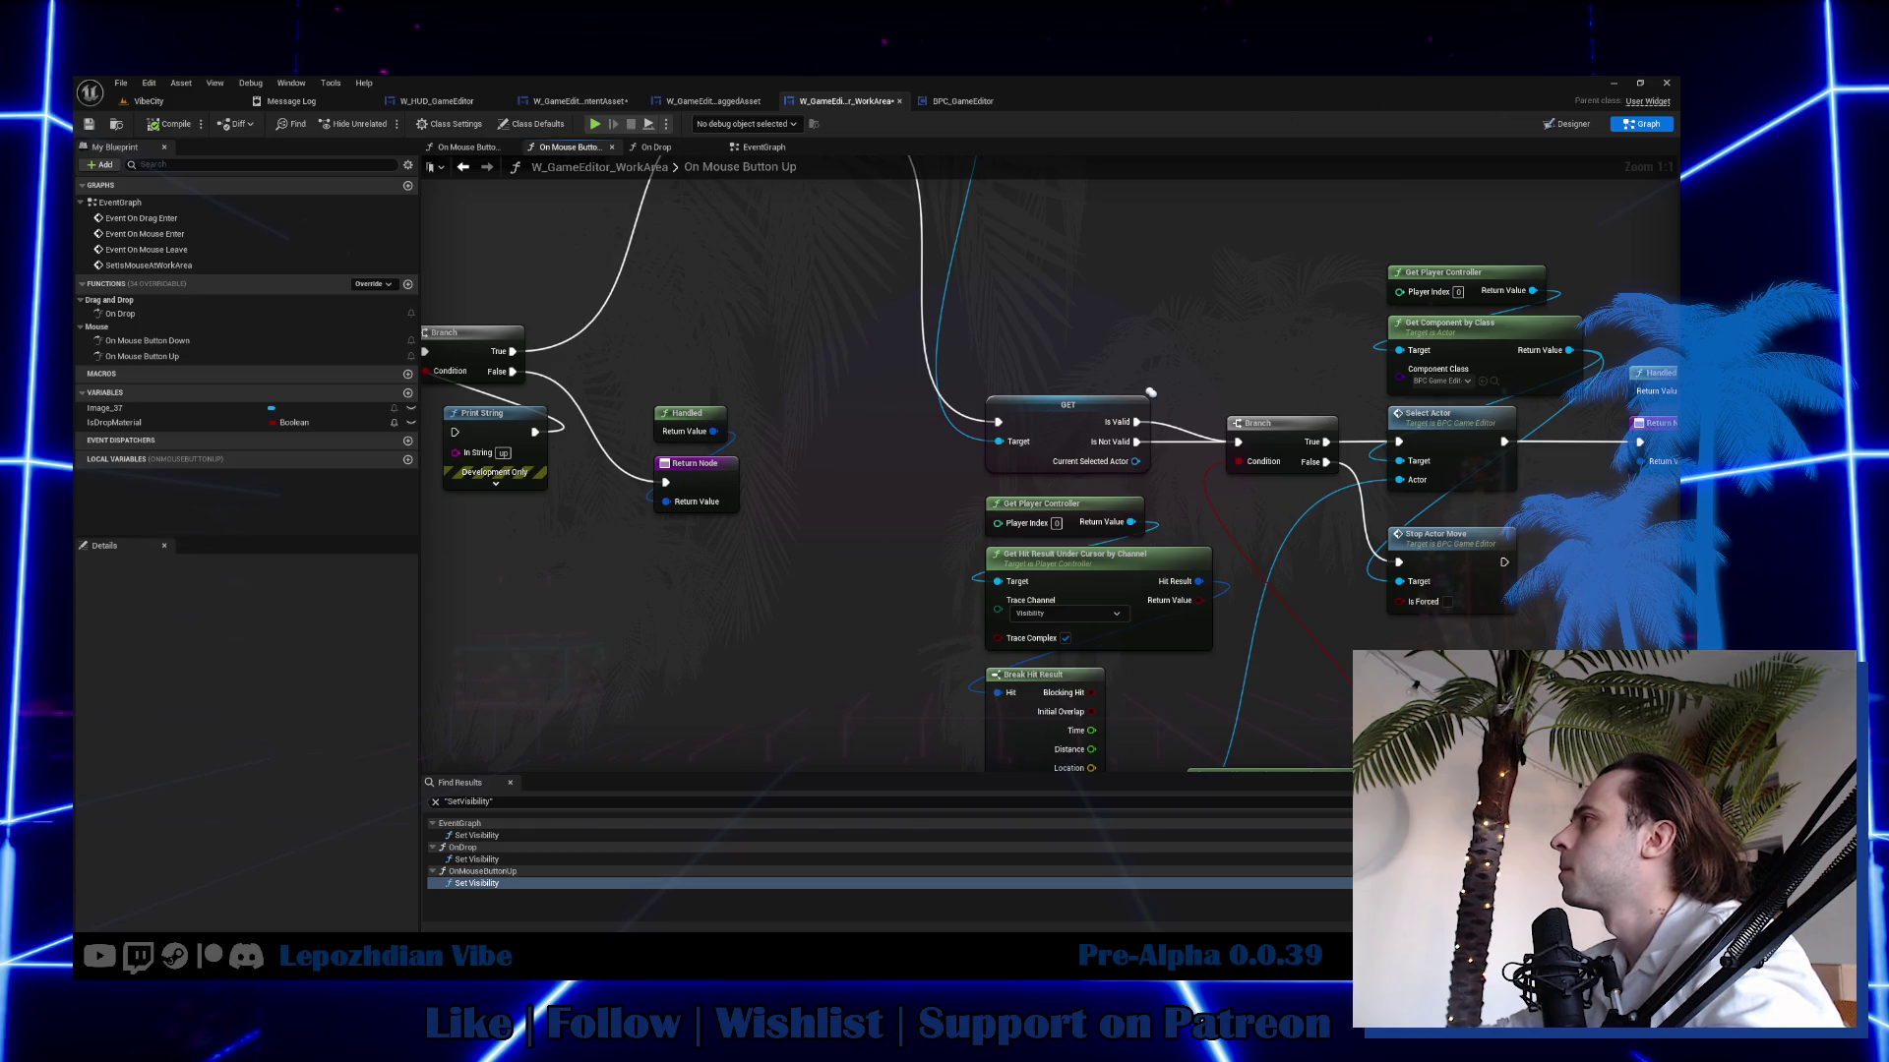
pyautogui.moveTo(259, 252)
pyautogui.mouseDown()
pyautogui.moveTo(562, 511)
pyautogui.moveTo(421, 416)
pyautogui.mouseUp()
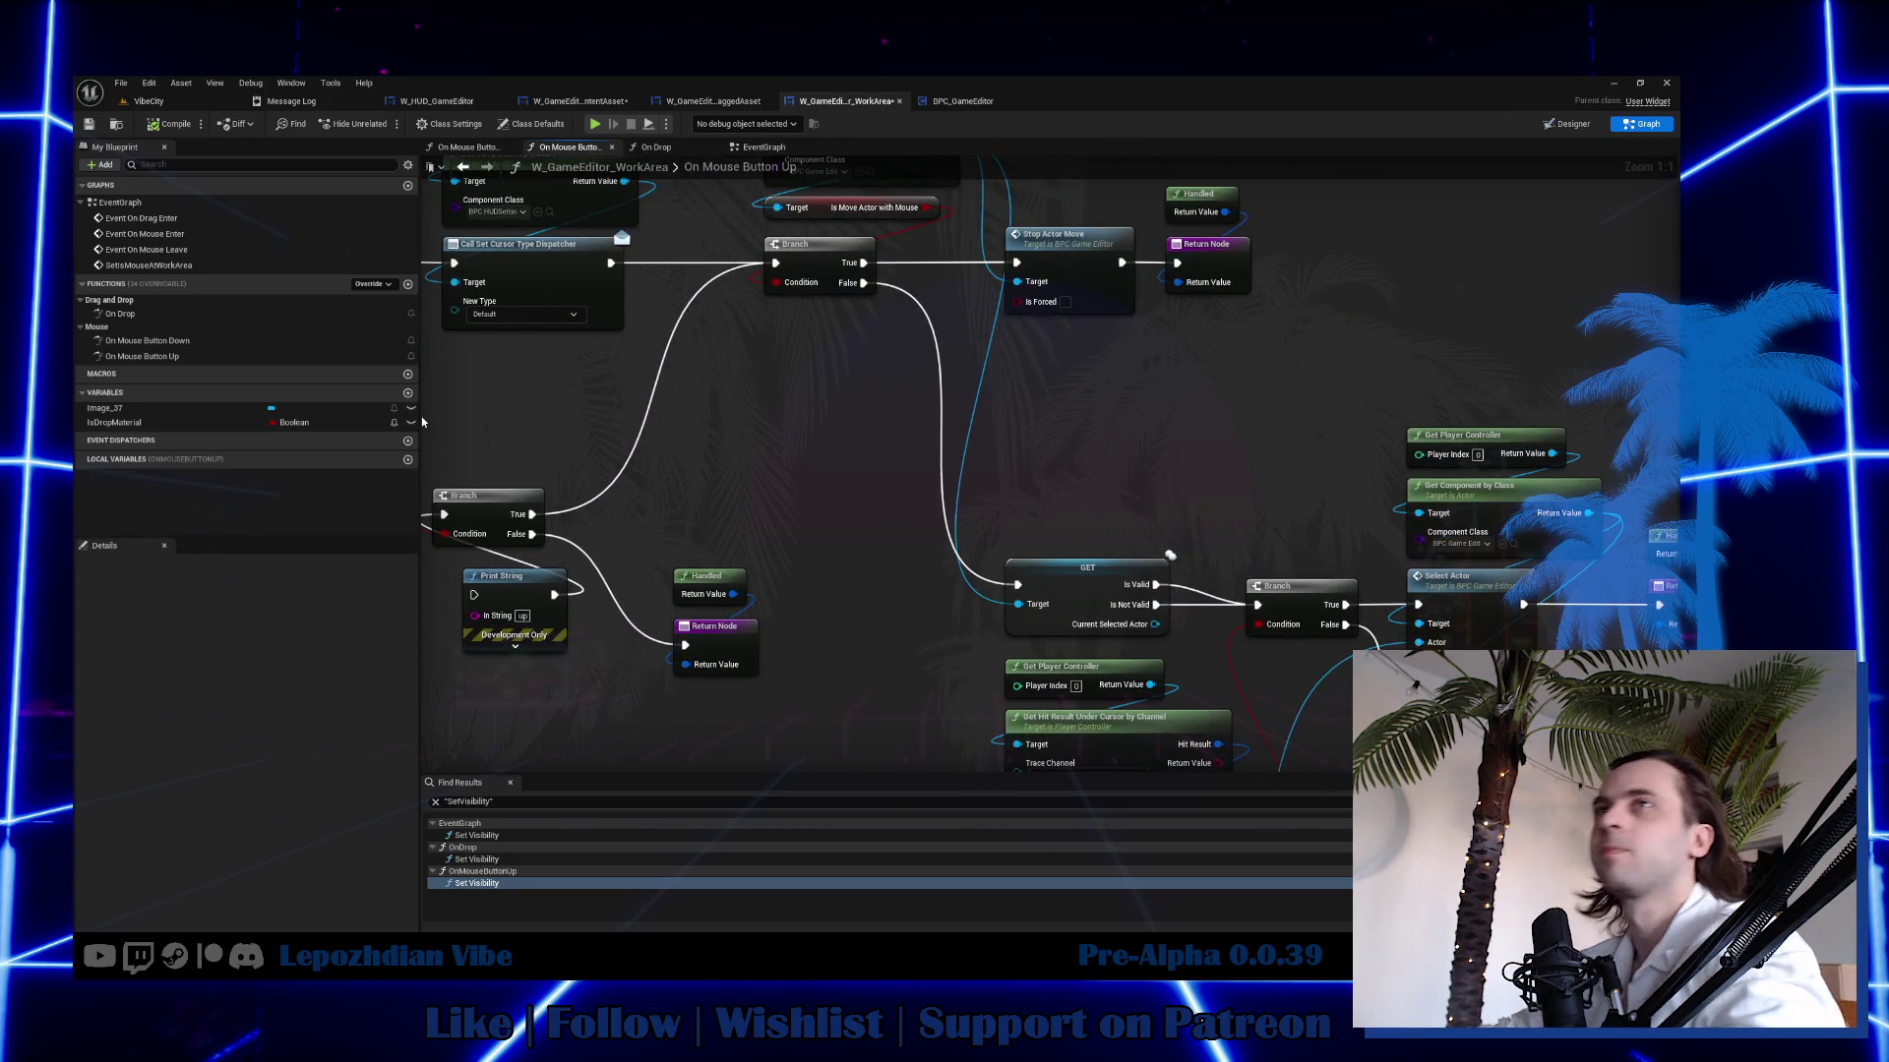
pyautogui.scroll(-3, 897, 429)
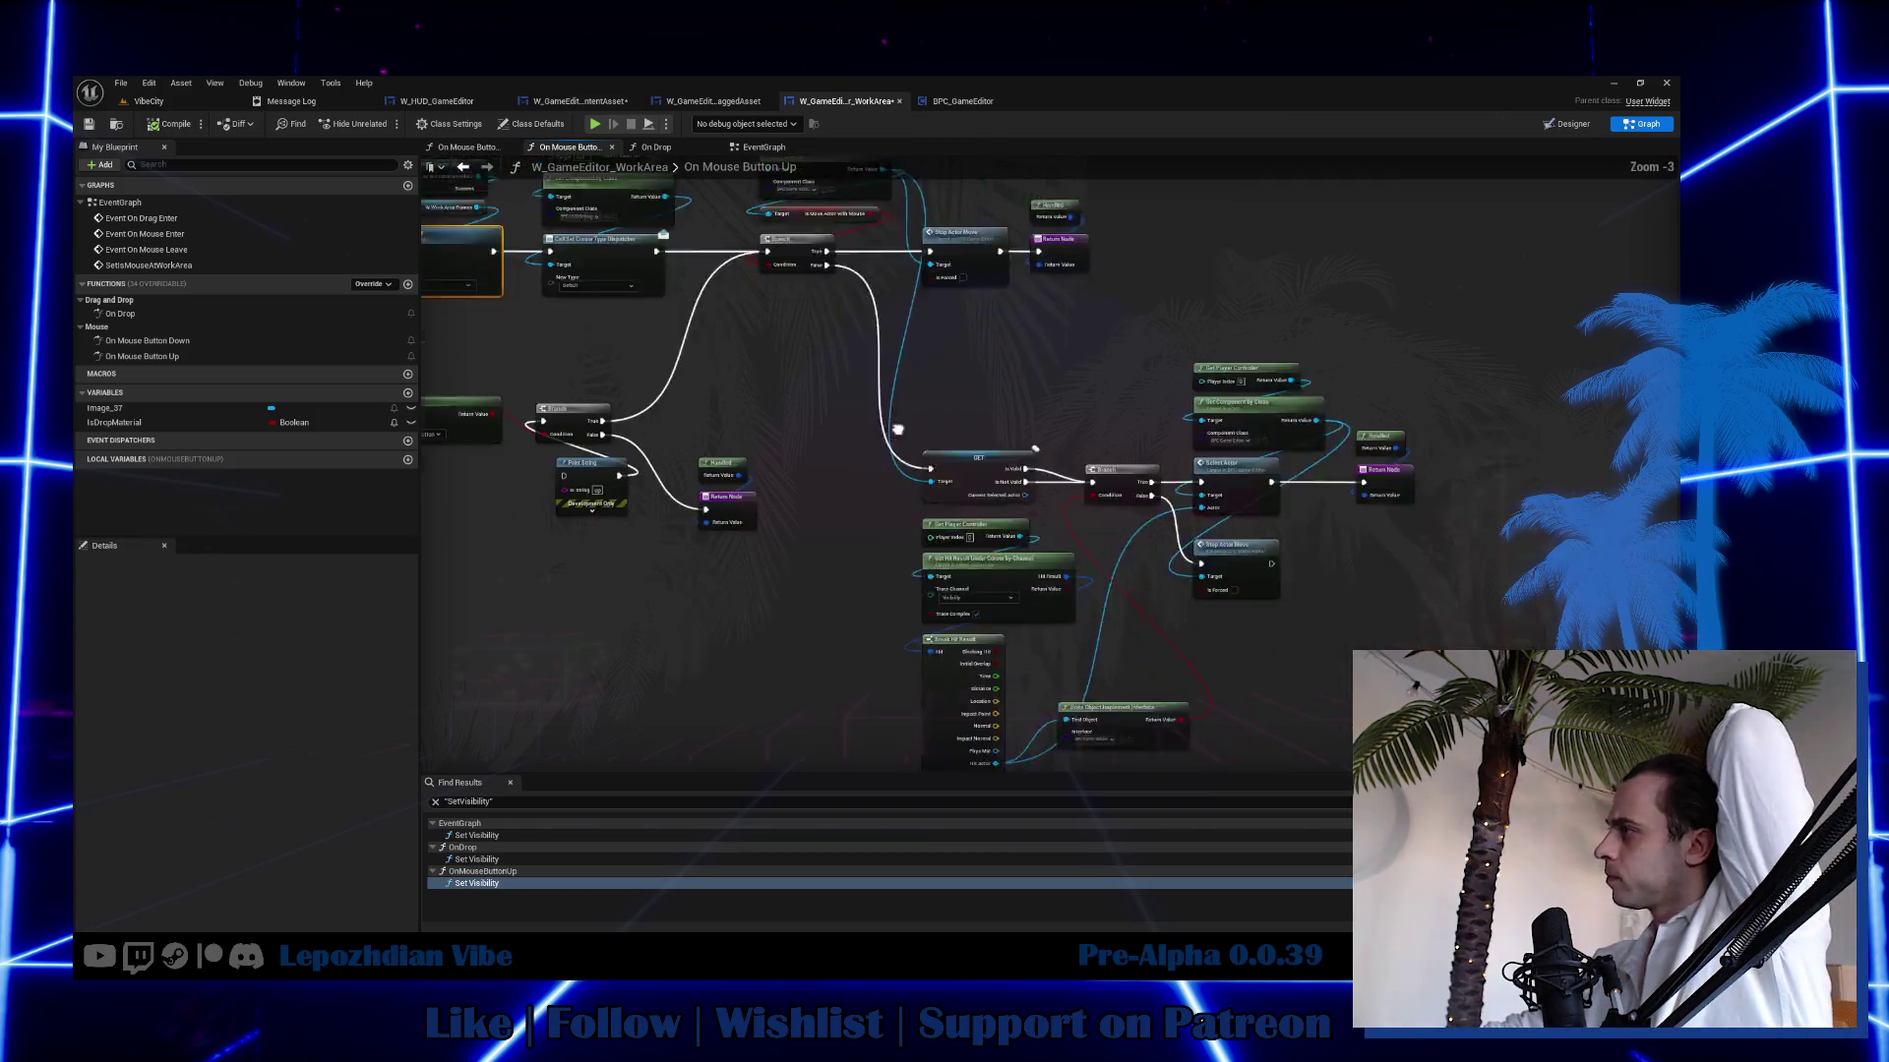
pyautogui.moveTo(897, 429); pyautogui.dragTo(843, 287)
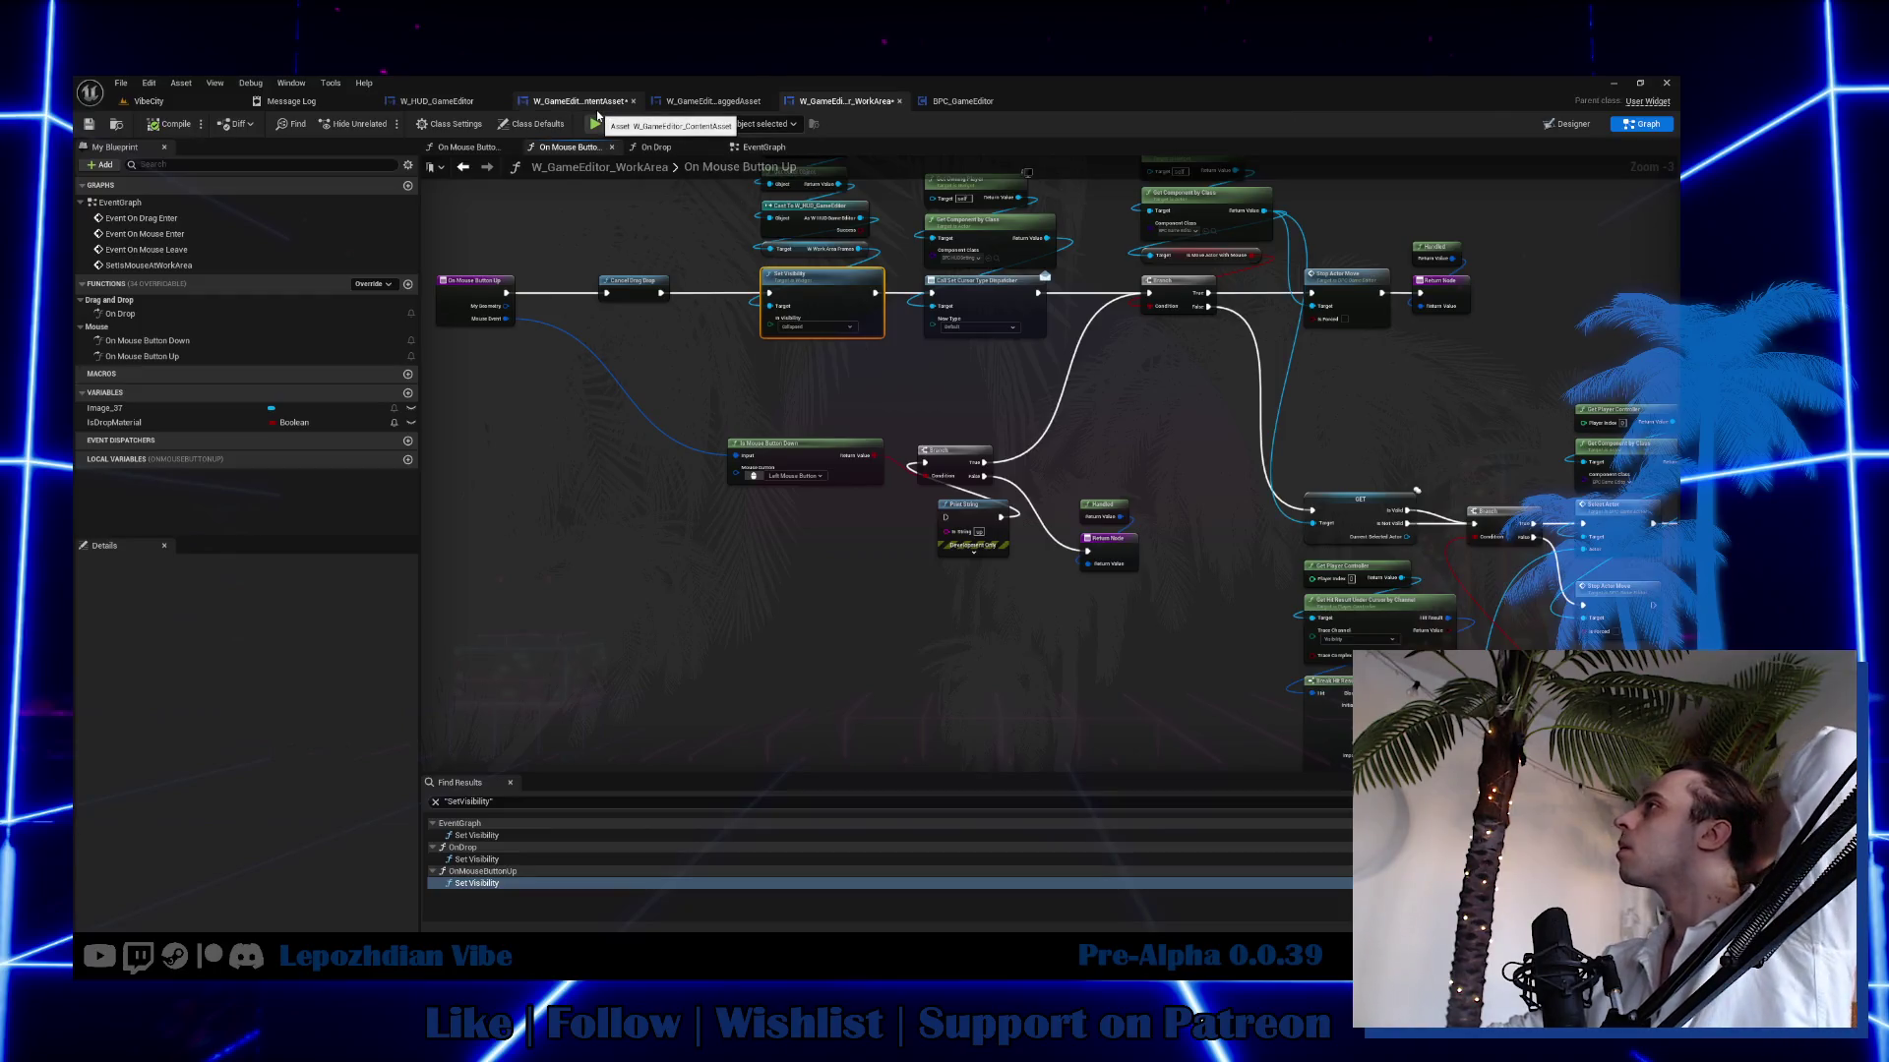
pyautogui.click(472, 102)
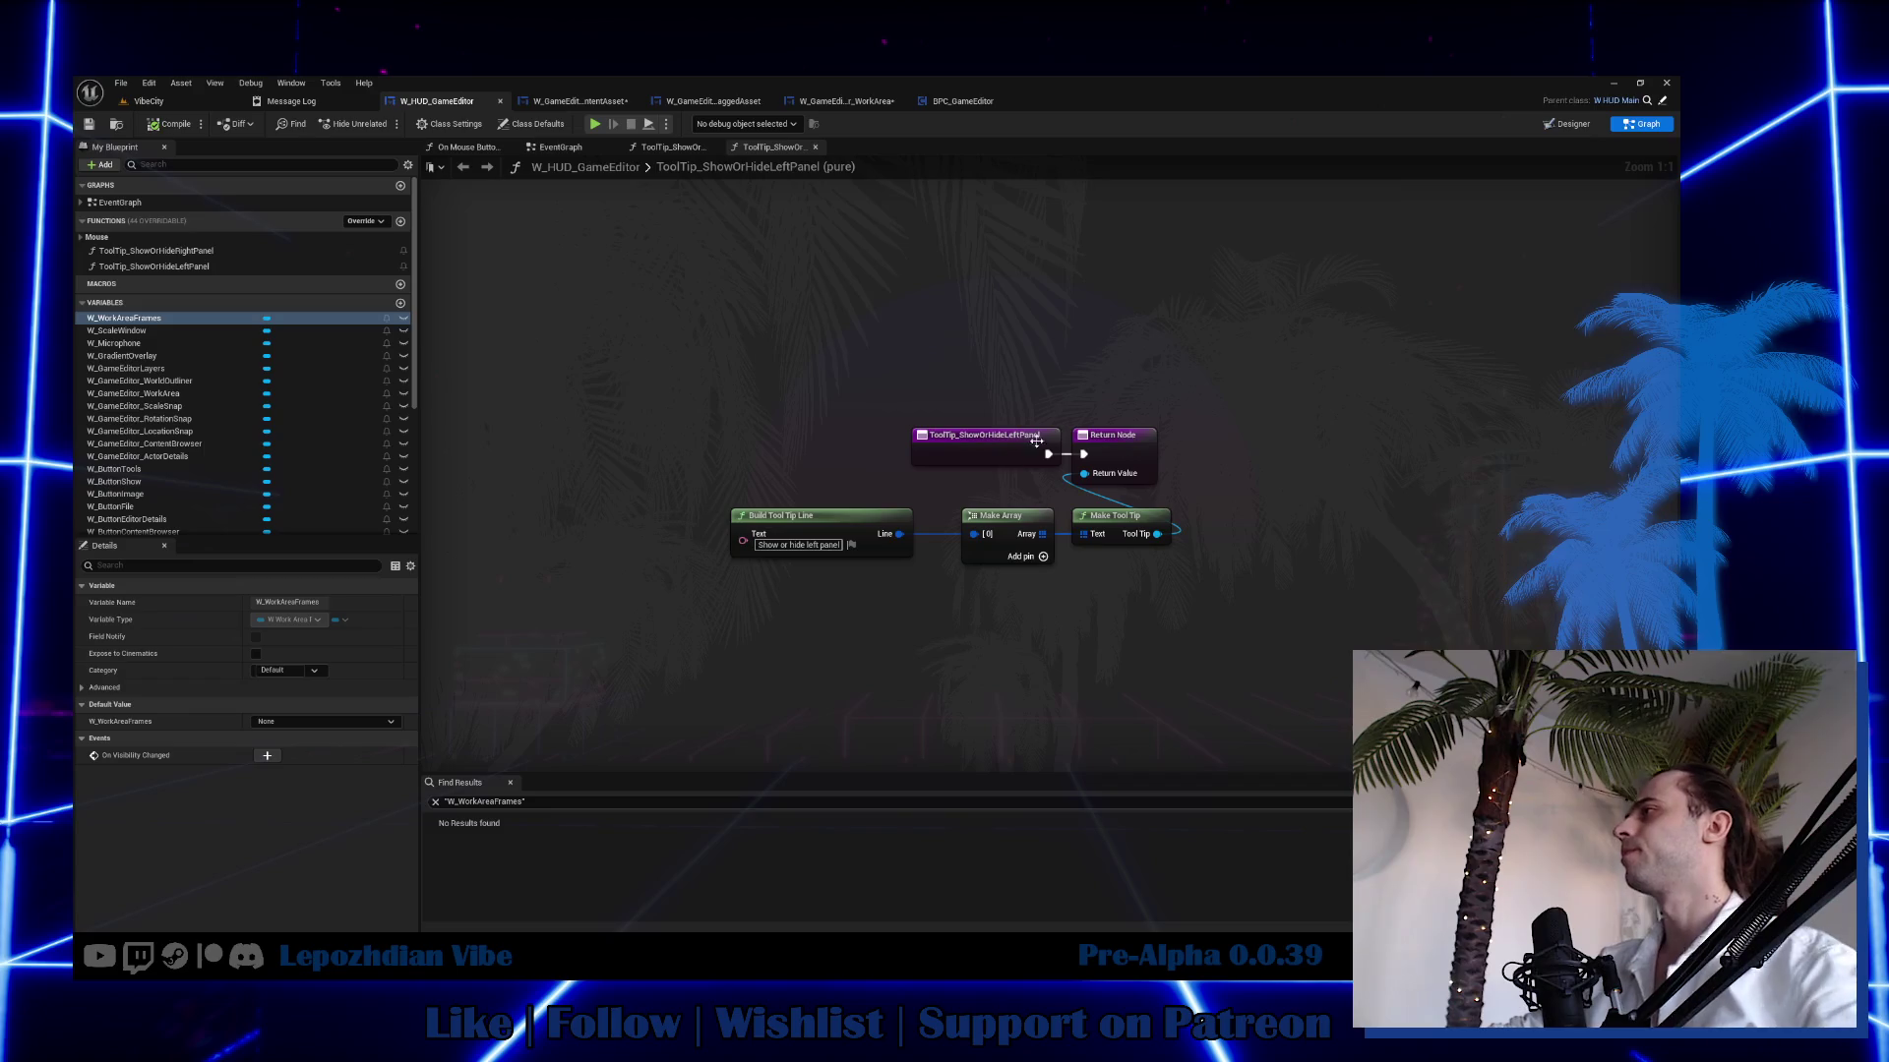
# Start playing VibeCity, toggle the menu, and switch between hotbar slots 5 and 1.
pyautogui.click(191, 98)
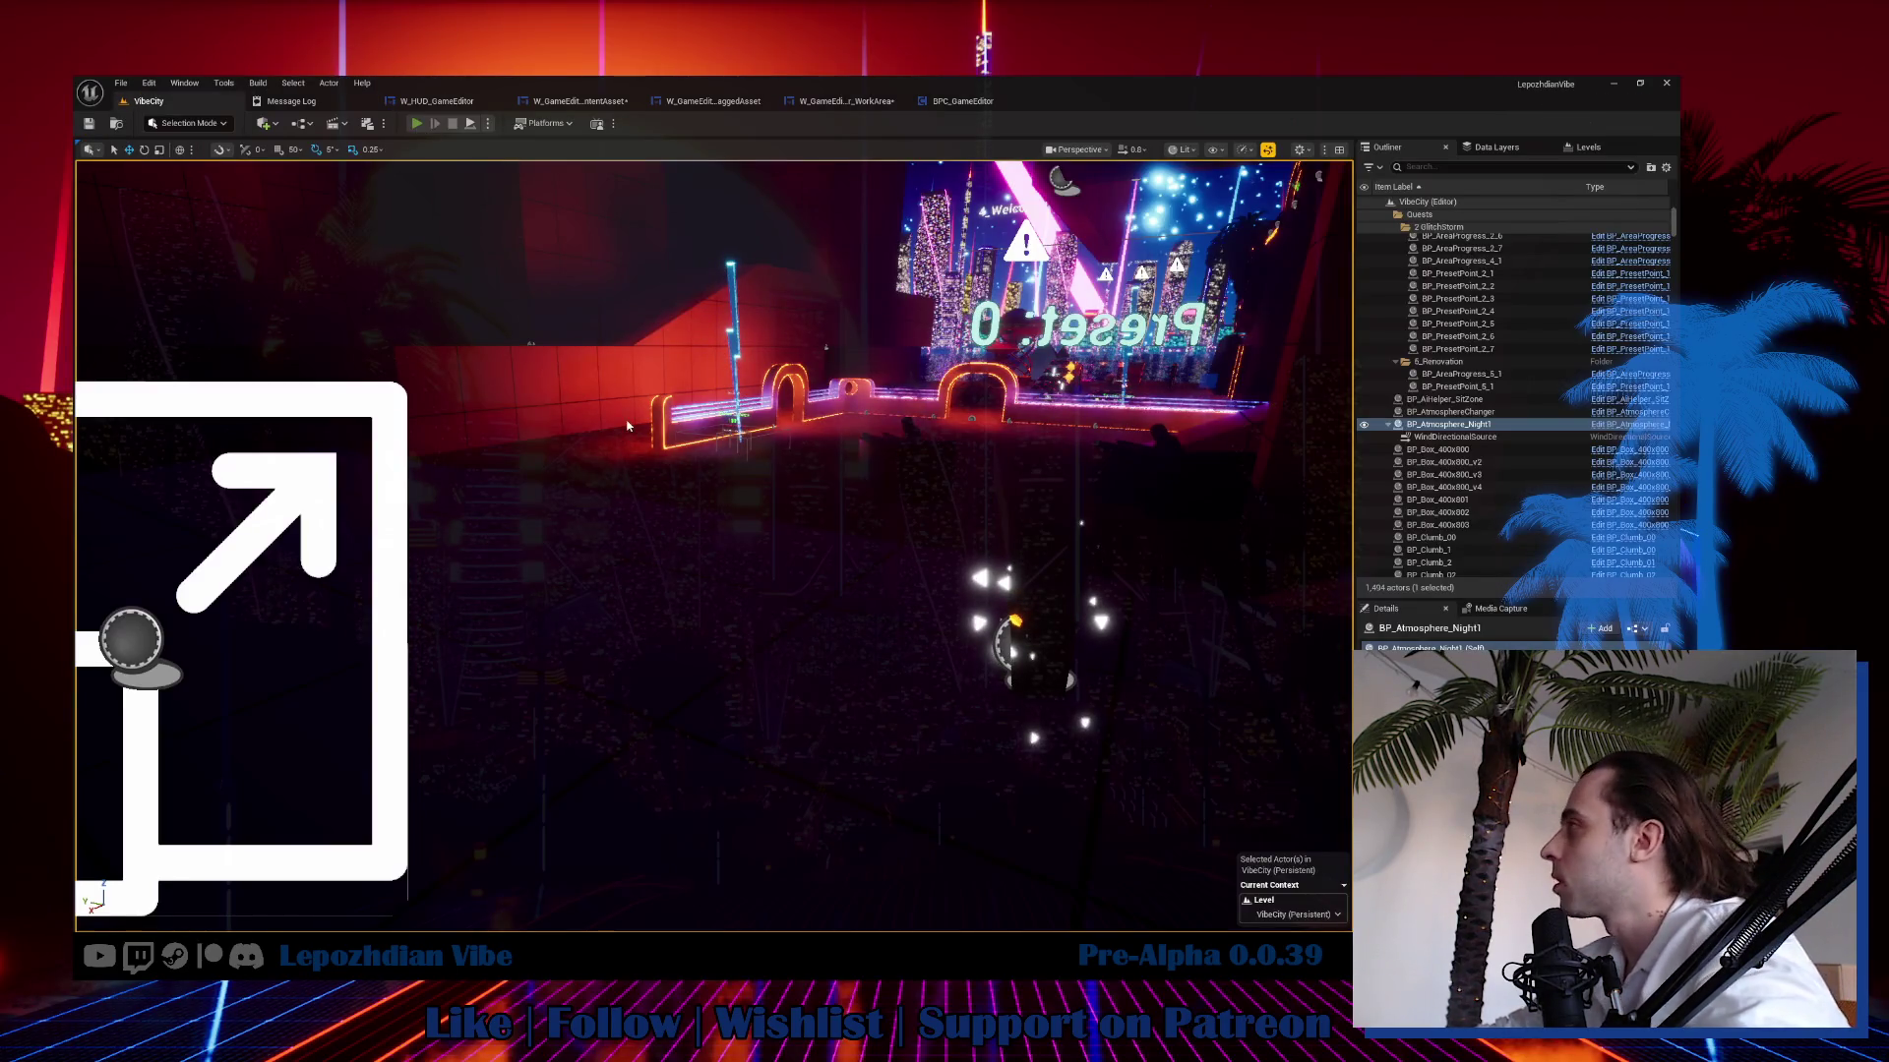
pyautogui.hotkey('alt', 'p')
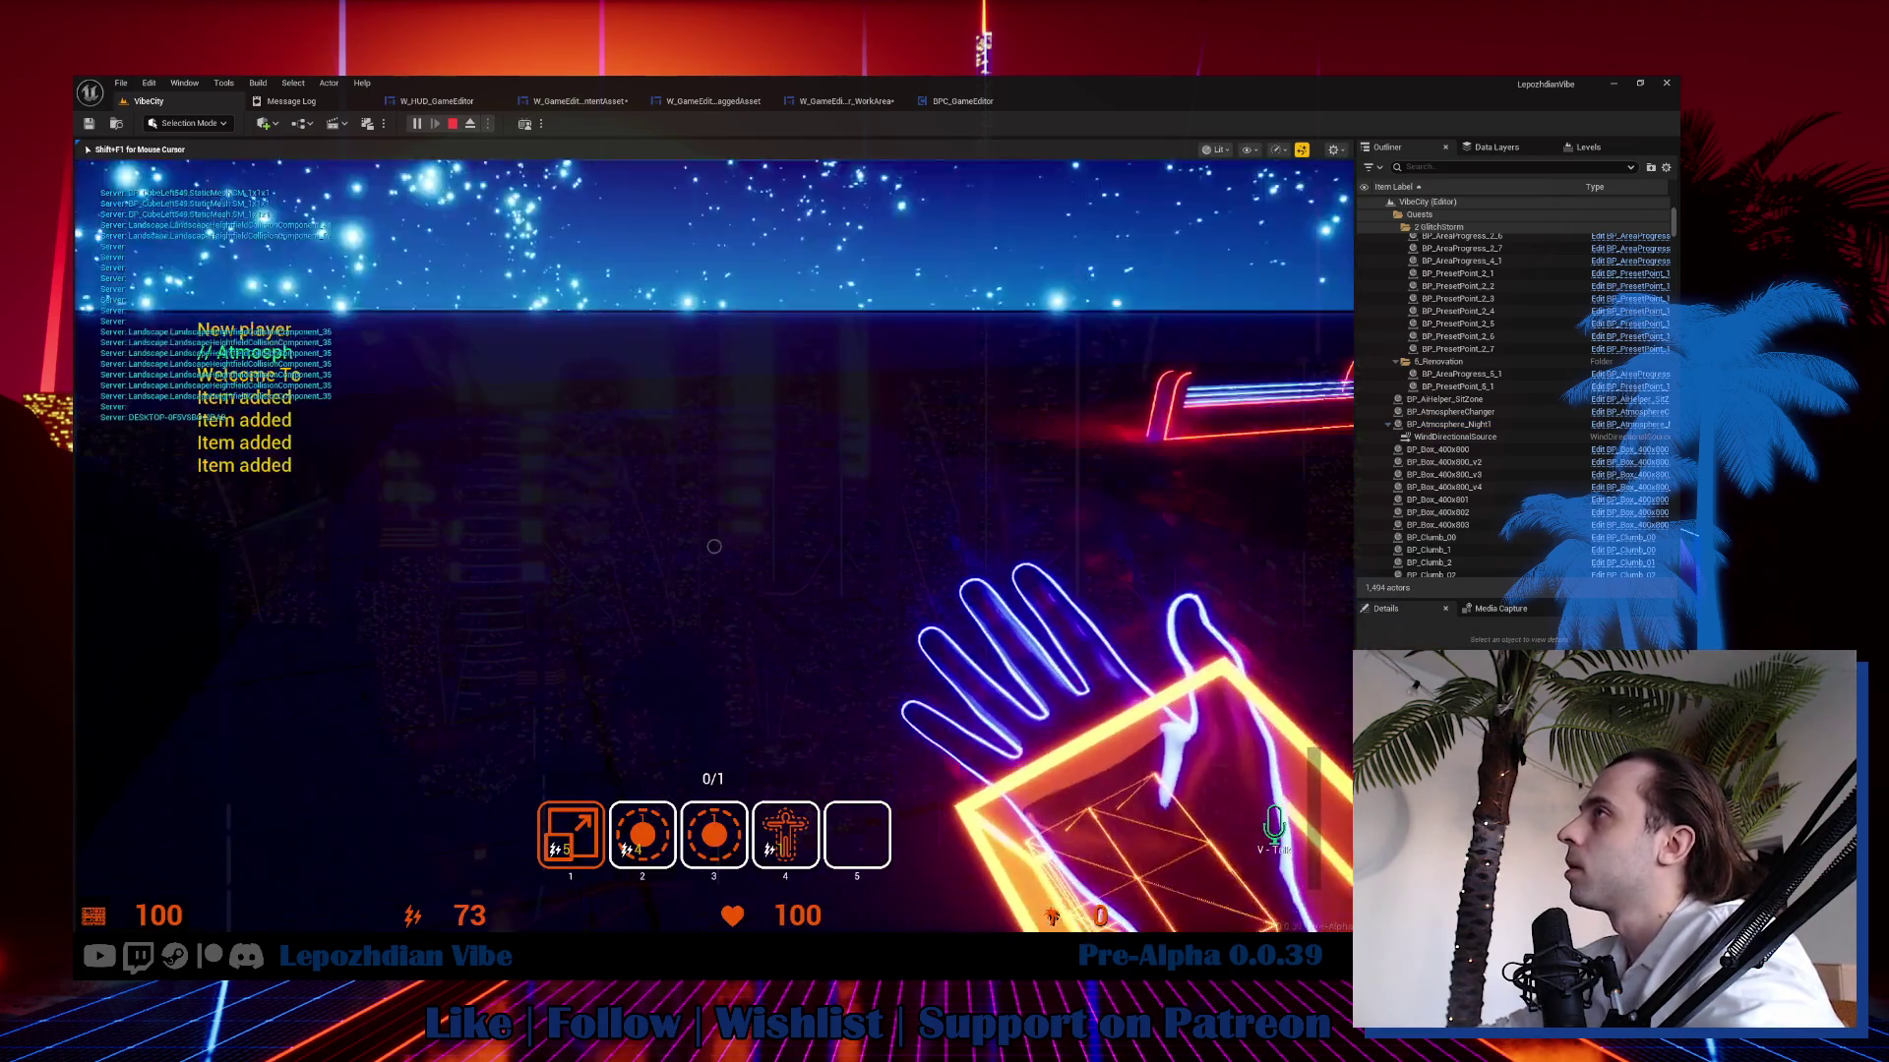
pyautogui.press('Tab')
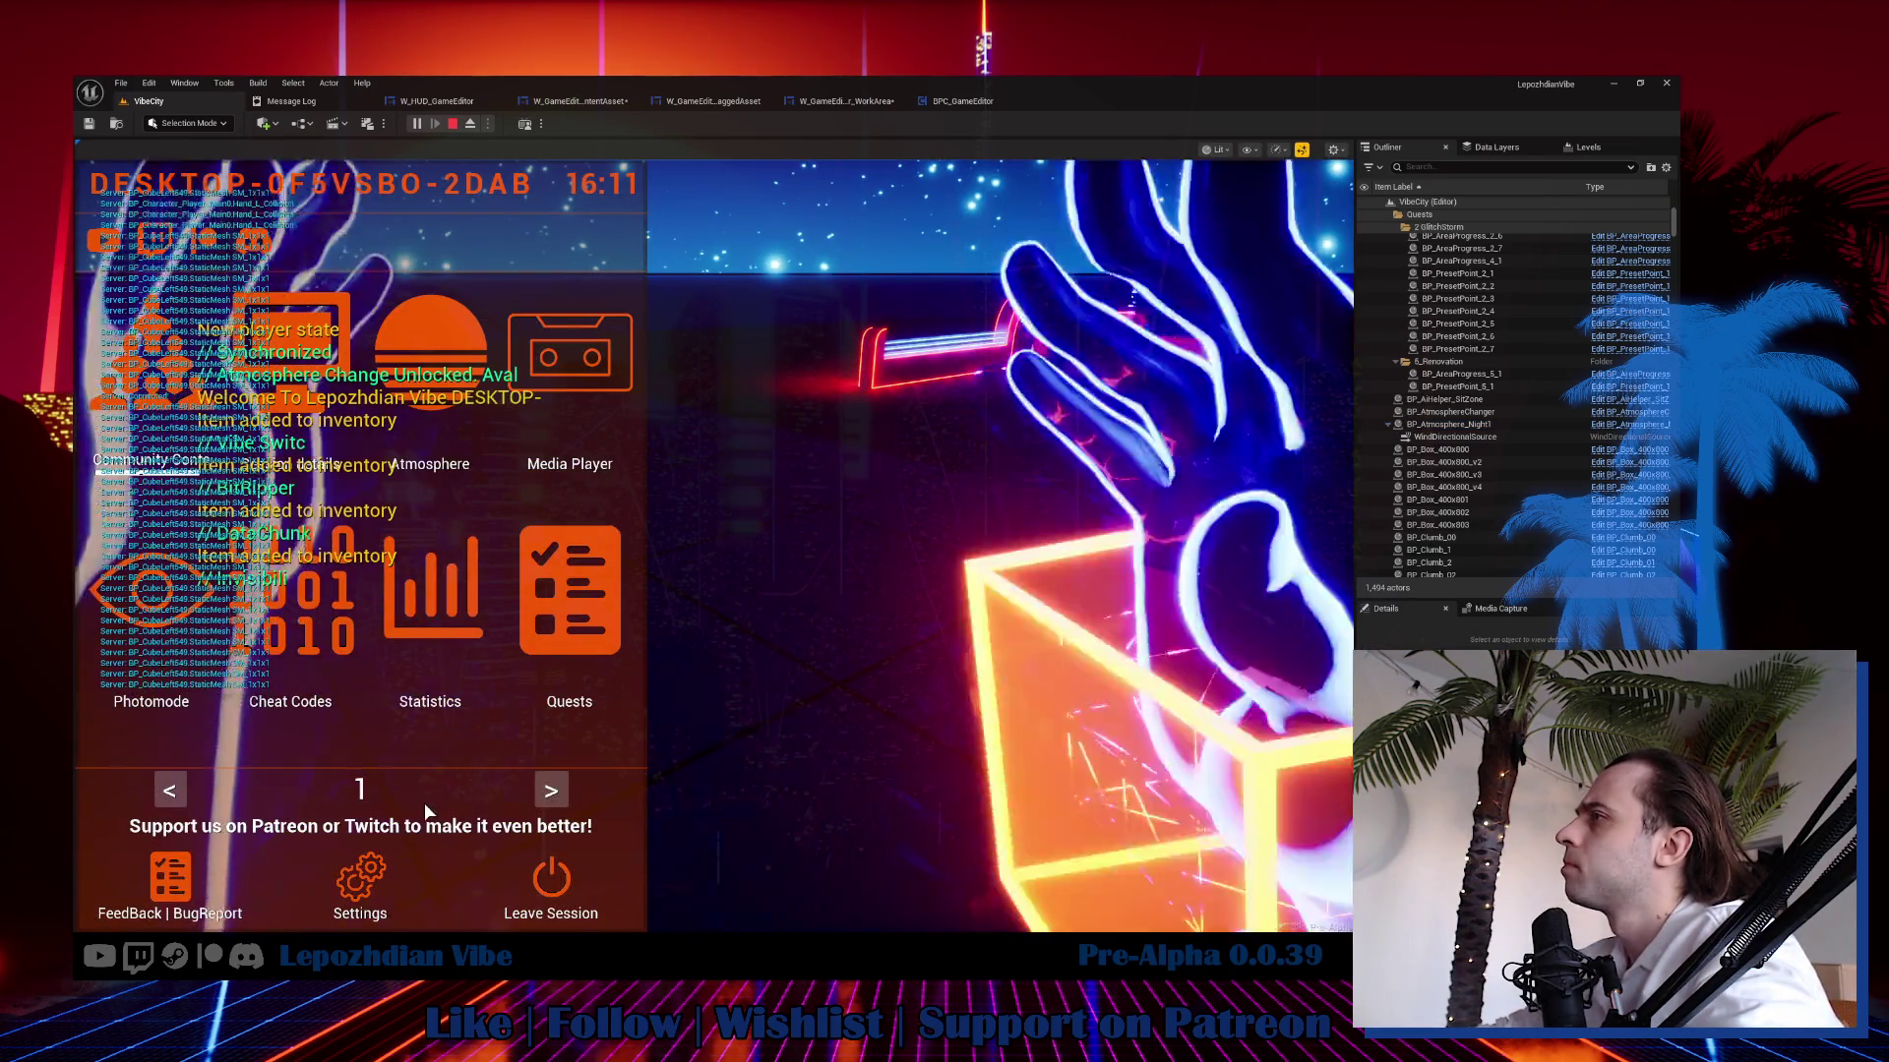
pyautogui.press('Tab')
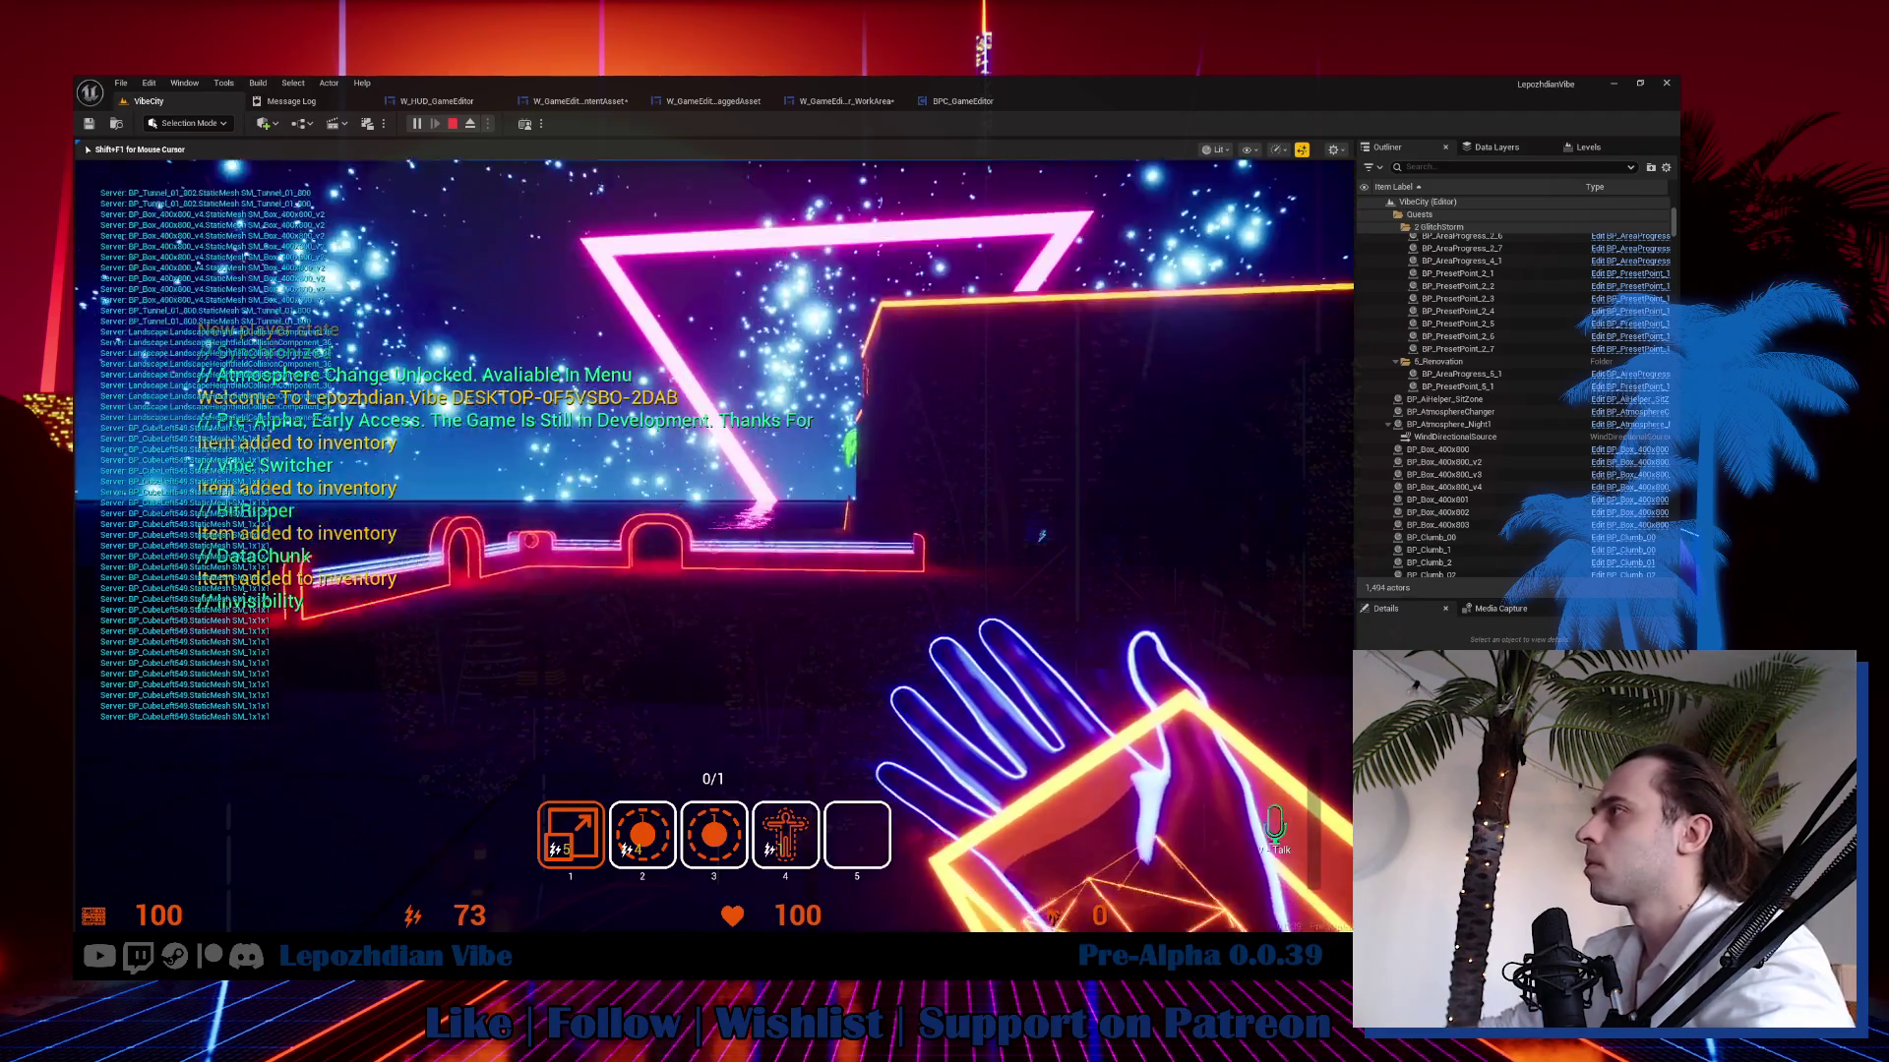
pyautogui.press('5')
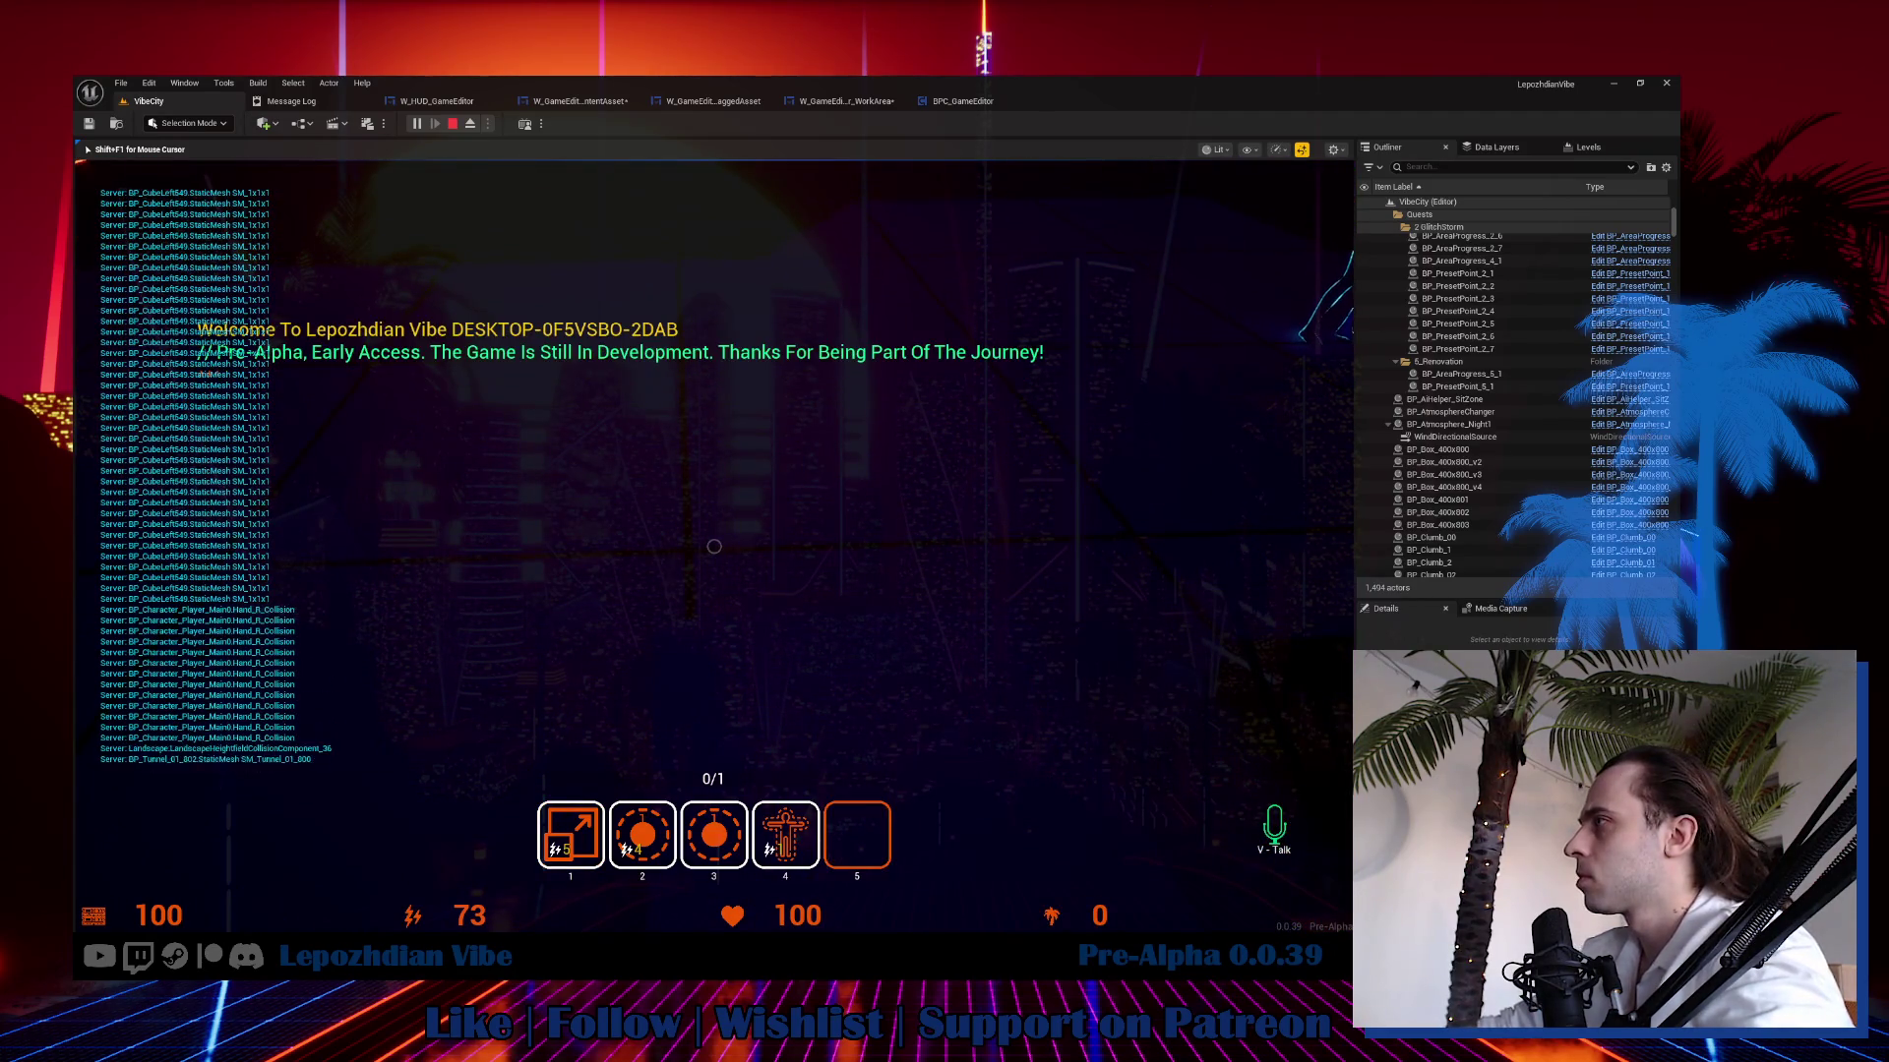
pyautogui.press('1')
pyautogui.hotkey('shift', 'F1')
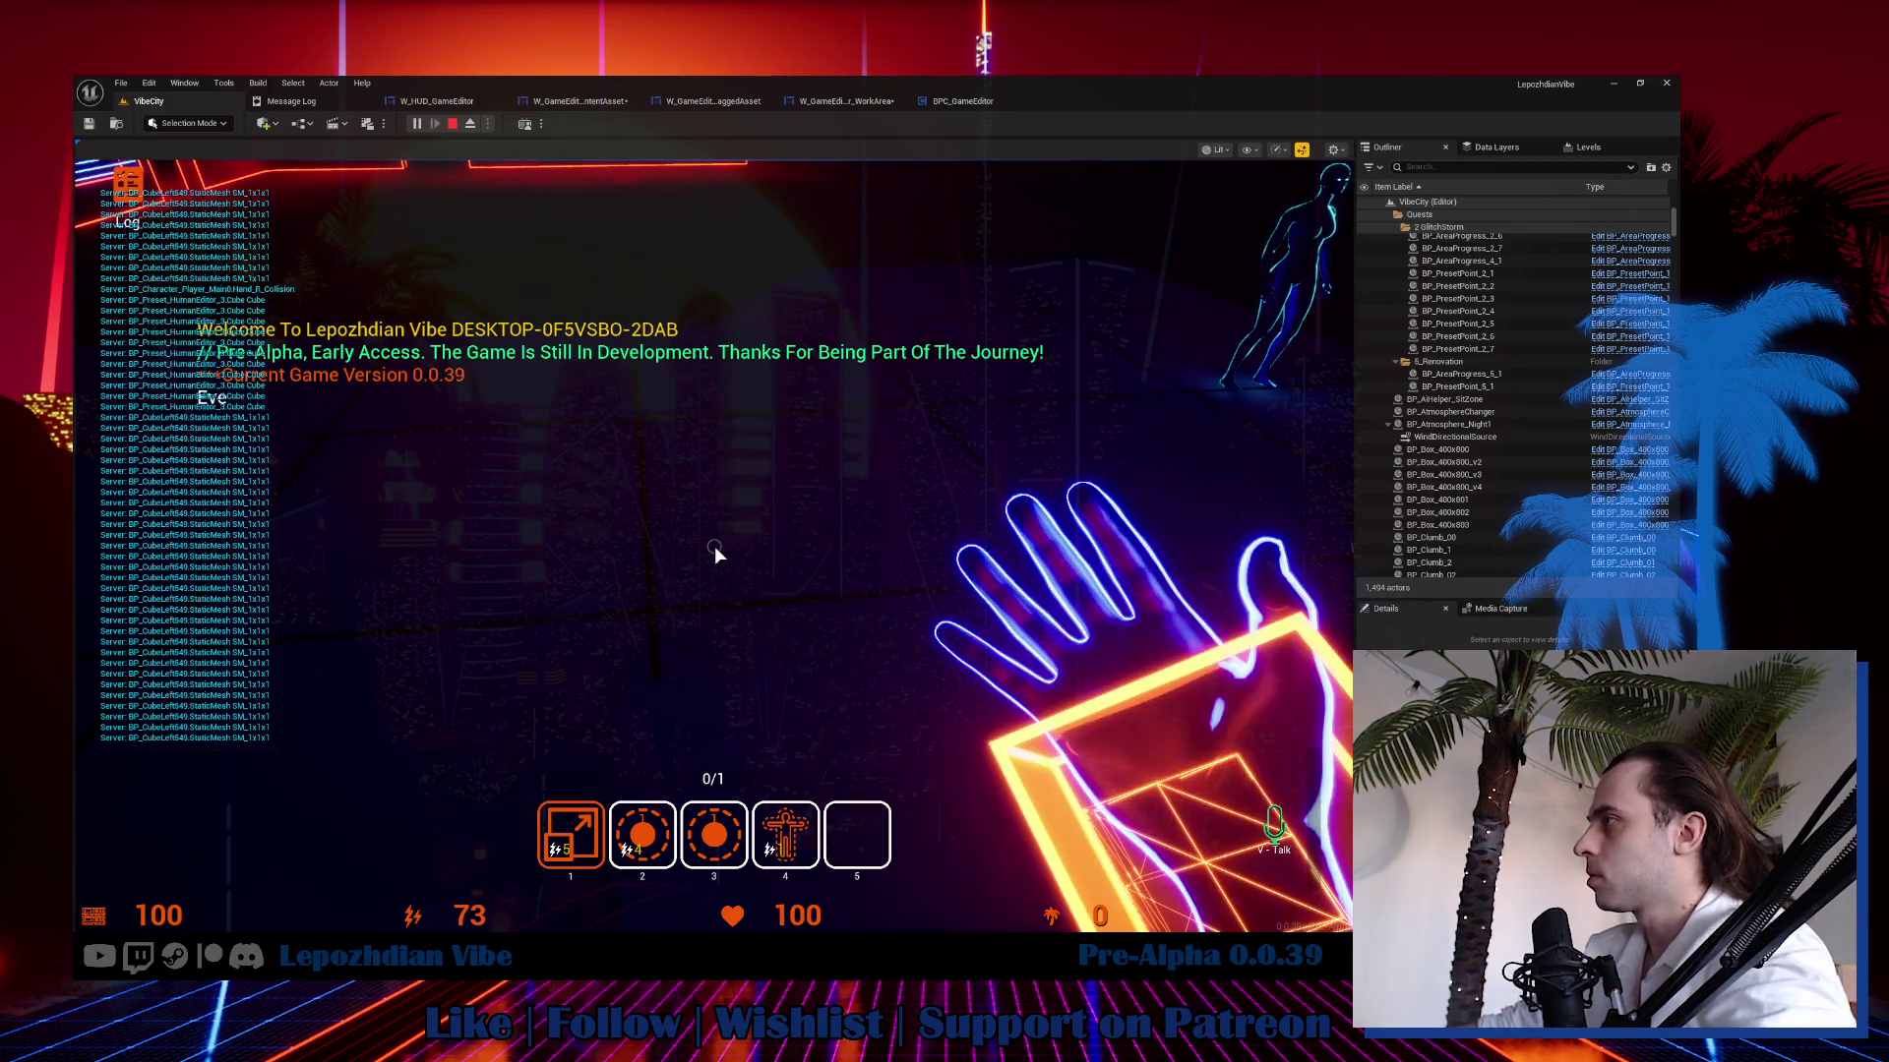
# Use the held item for vibe points, trigger slot 4 invisibility and slot 3 beam, then open the menu.
pyautogui.click(704, 870)
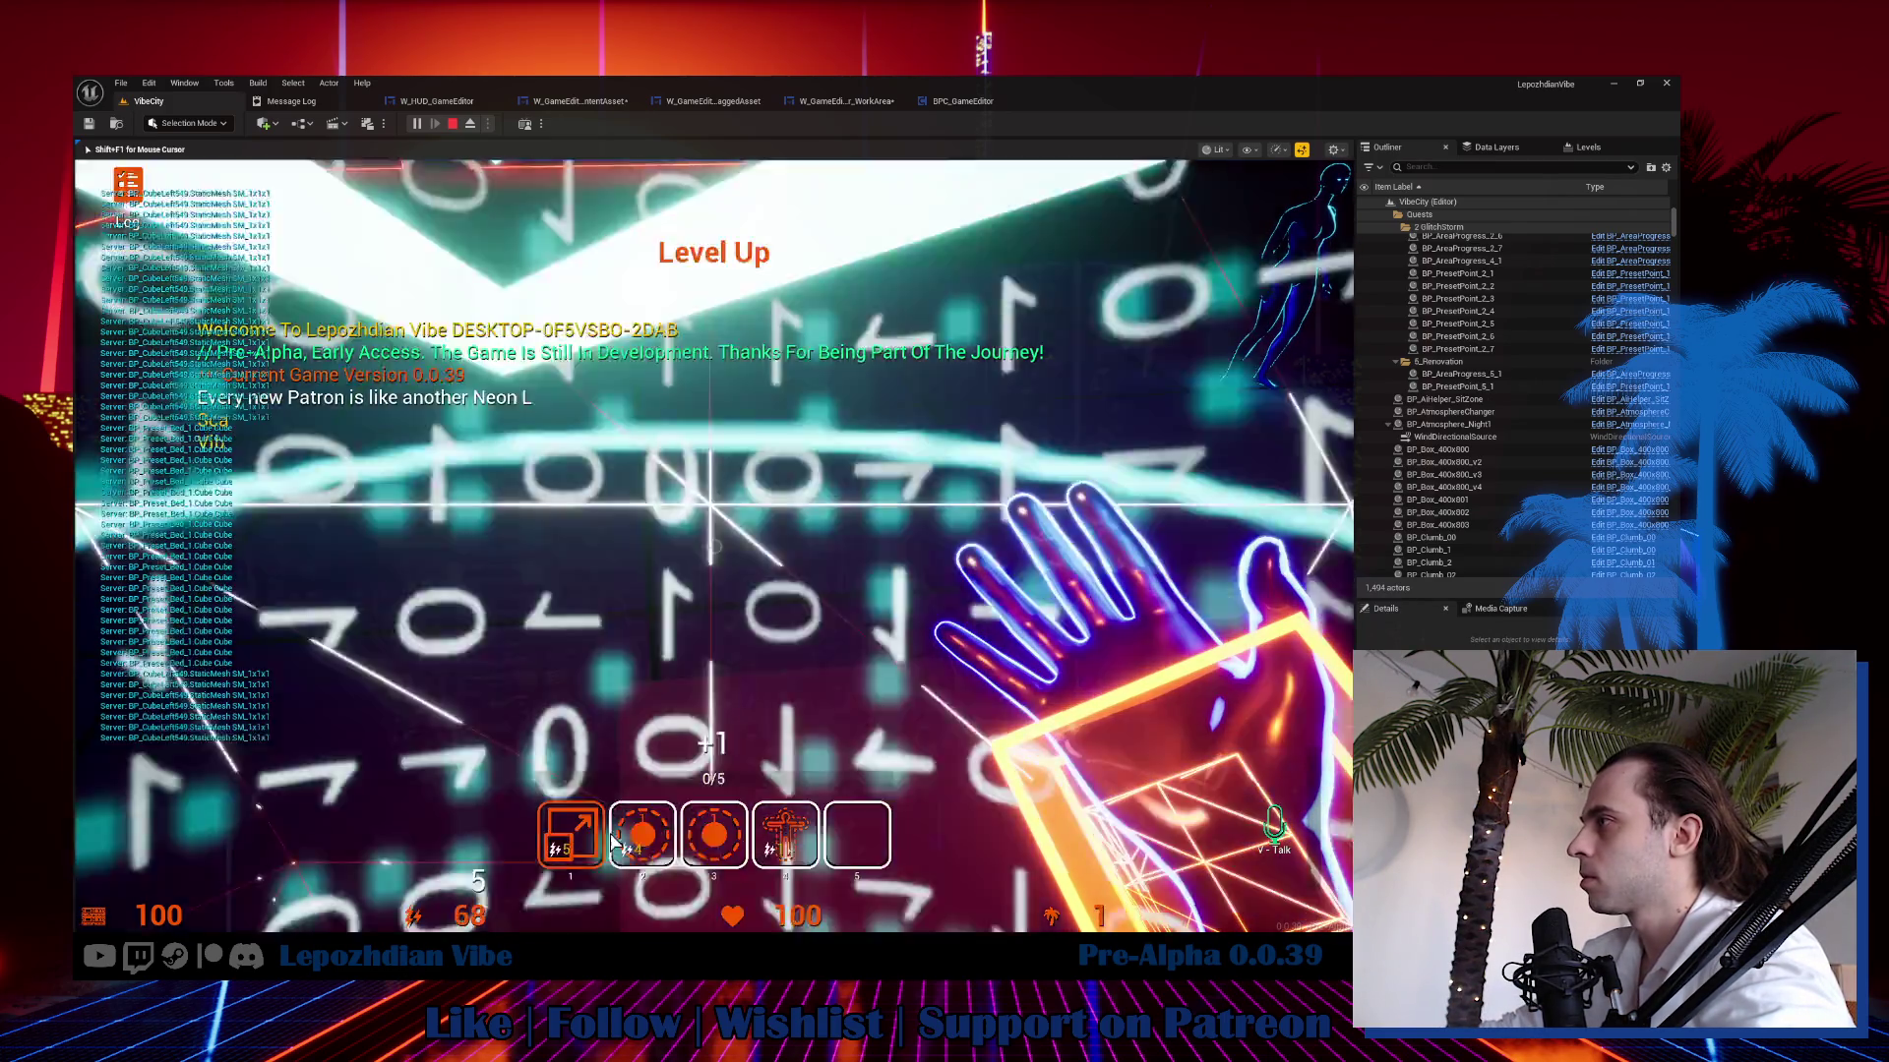
pyautogui.click(614, 841)
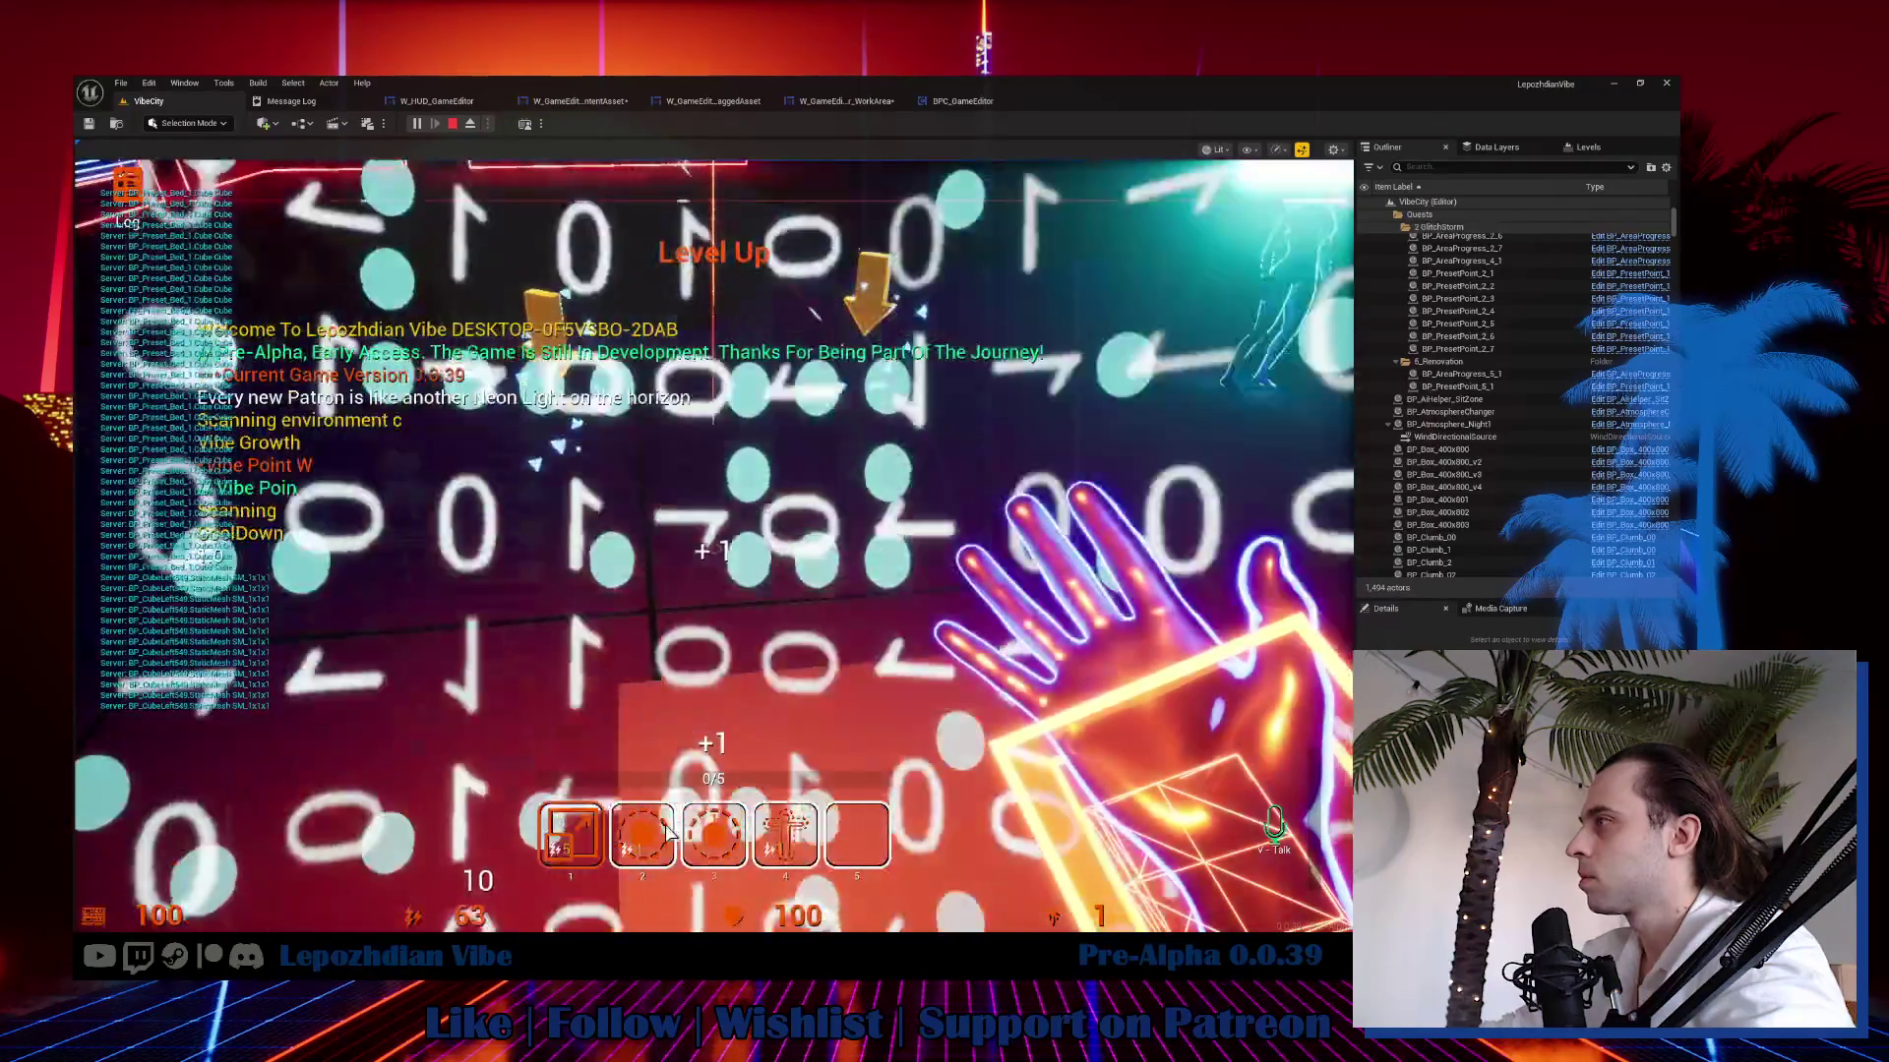
pyautogui.click(866, 808)
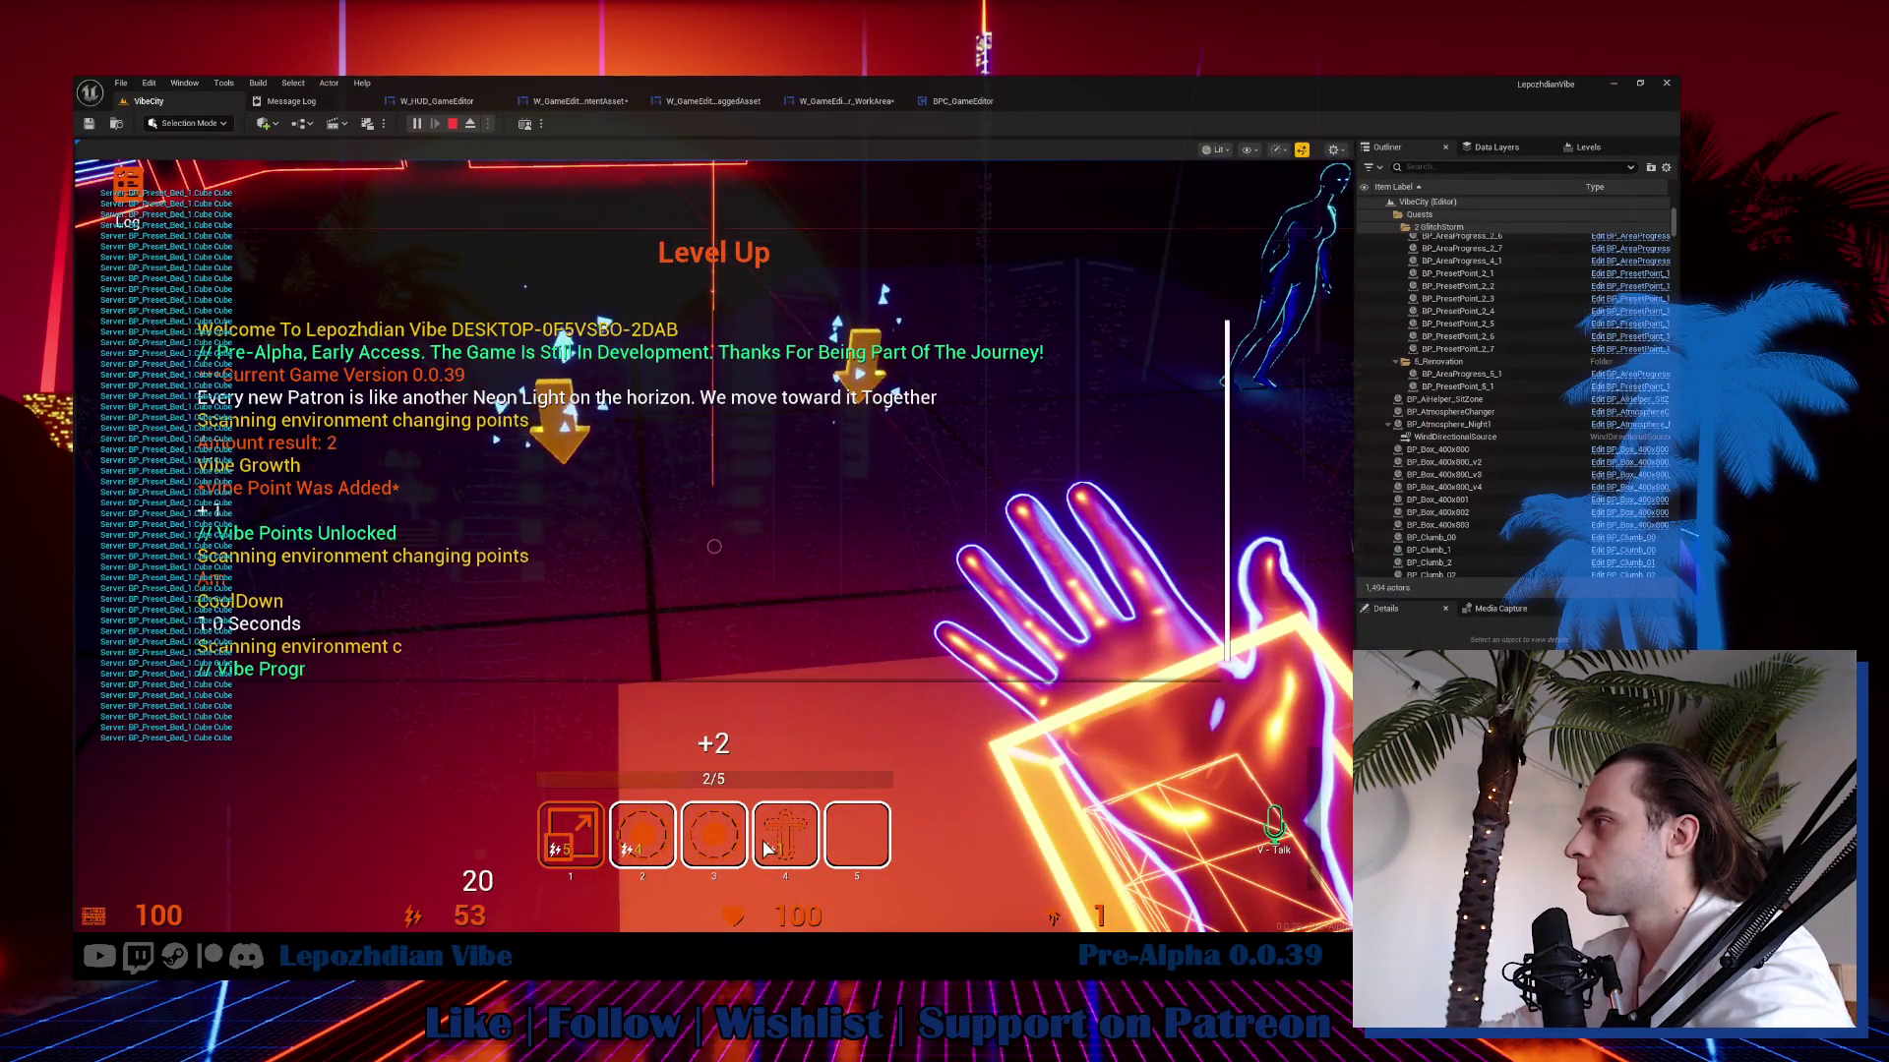
pyautogui.click(876, 805)
pyautogui.click(831, 818)
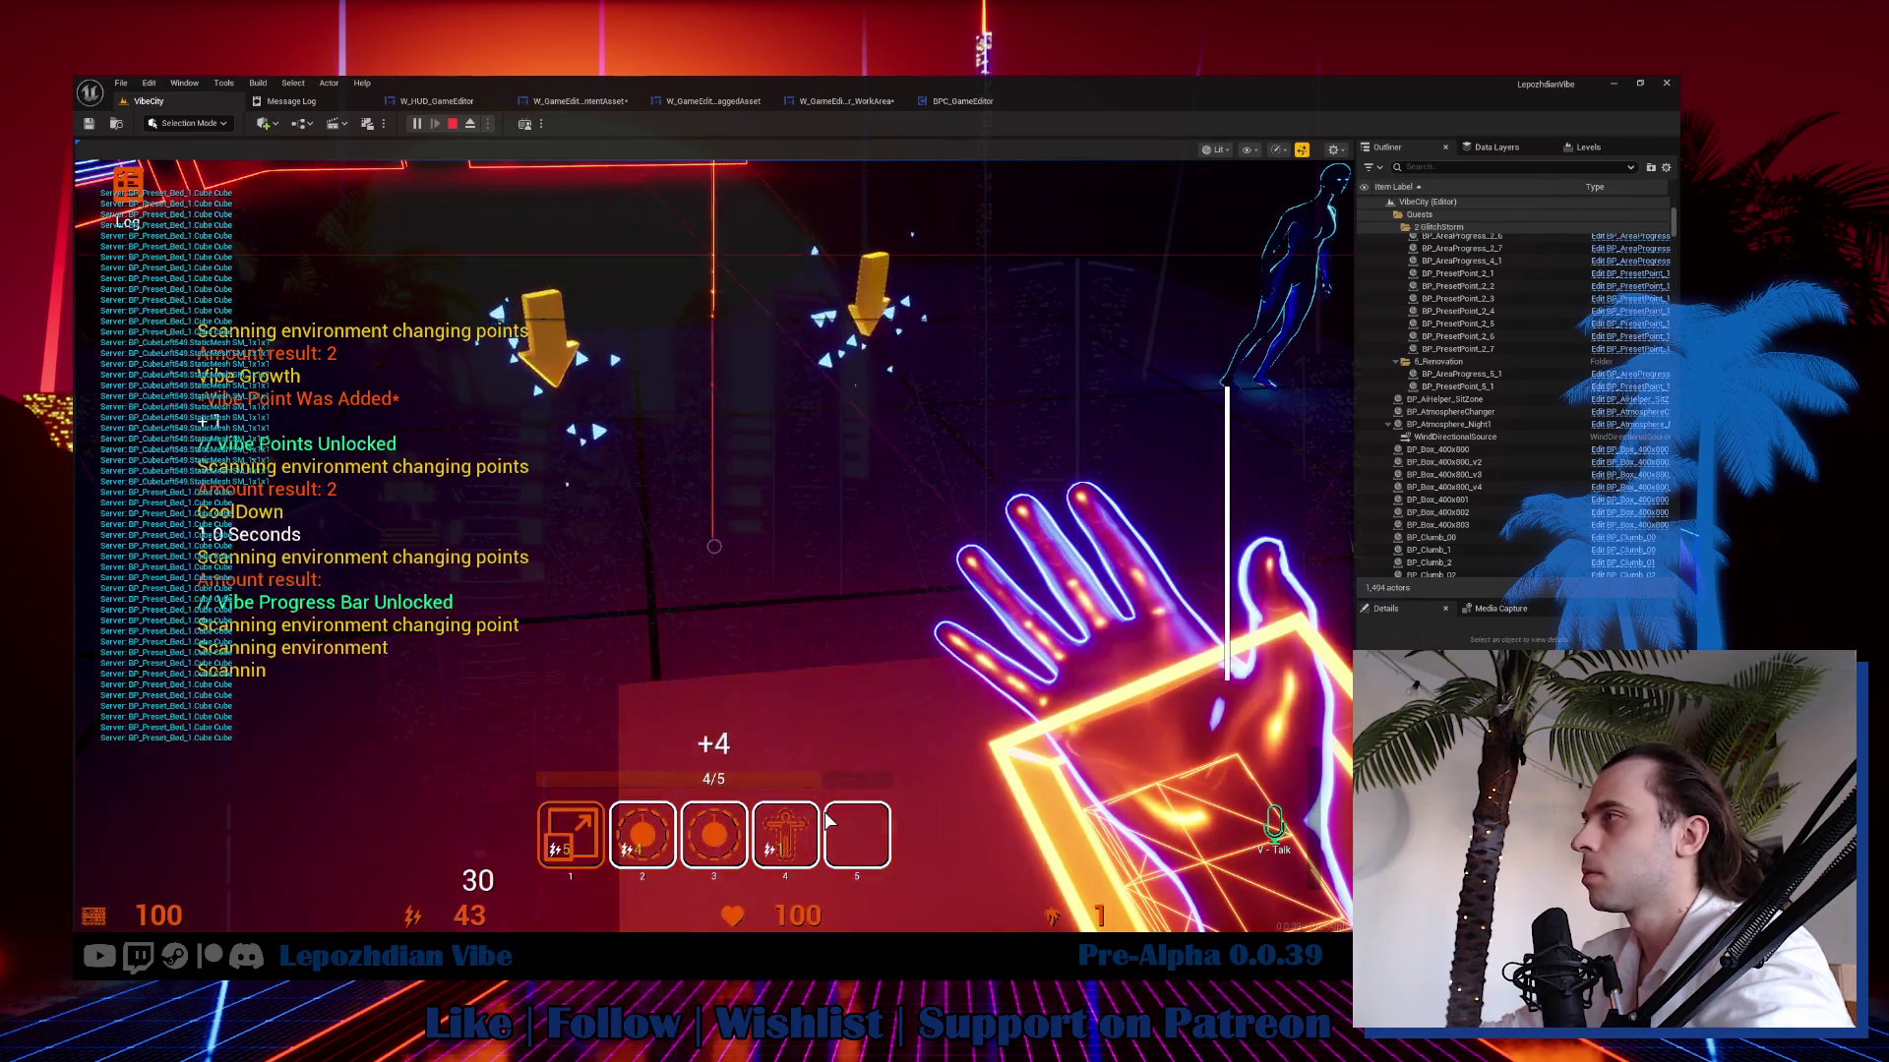
pyautogui.press('4')
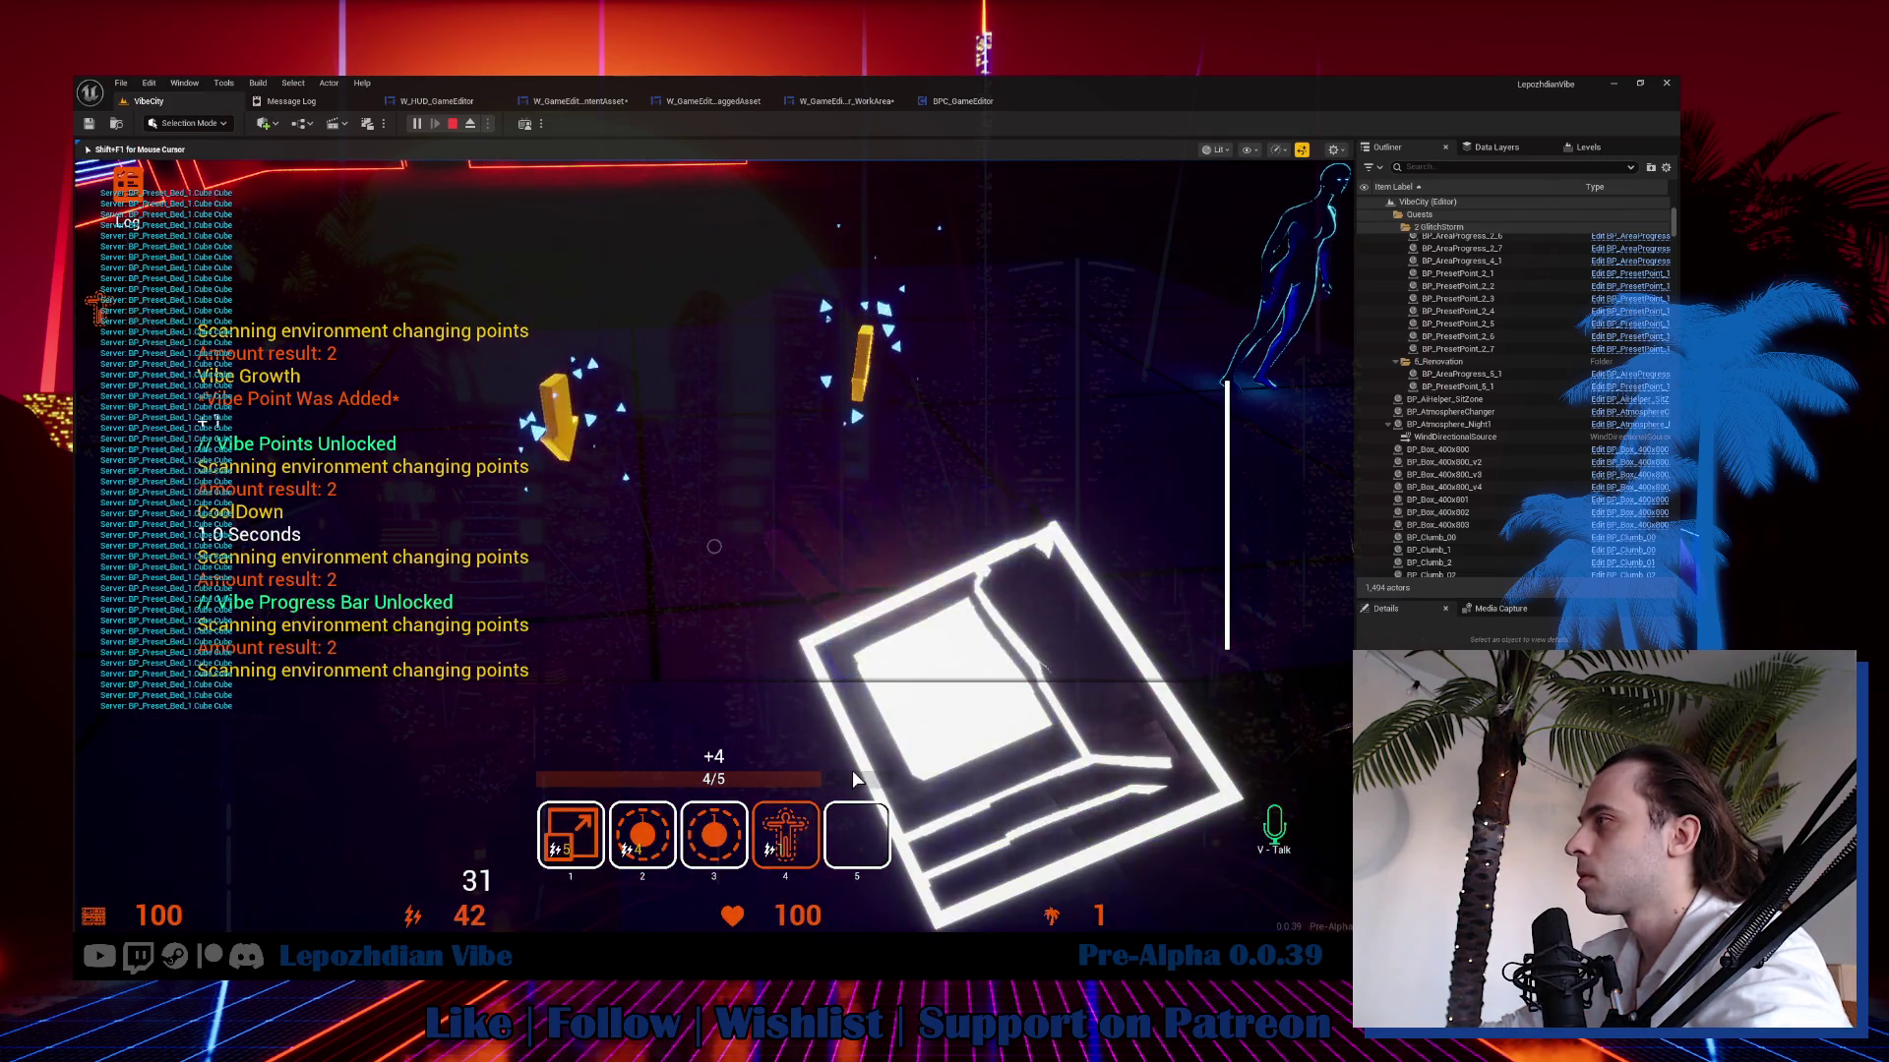
pyautogui.press('3')
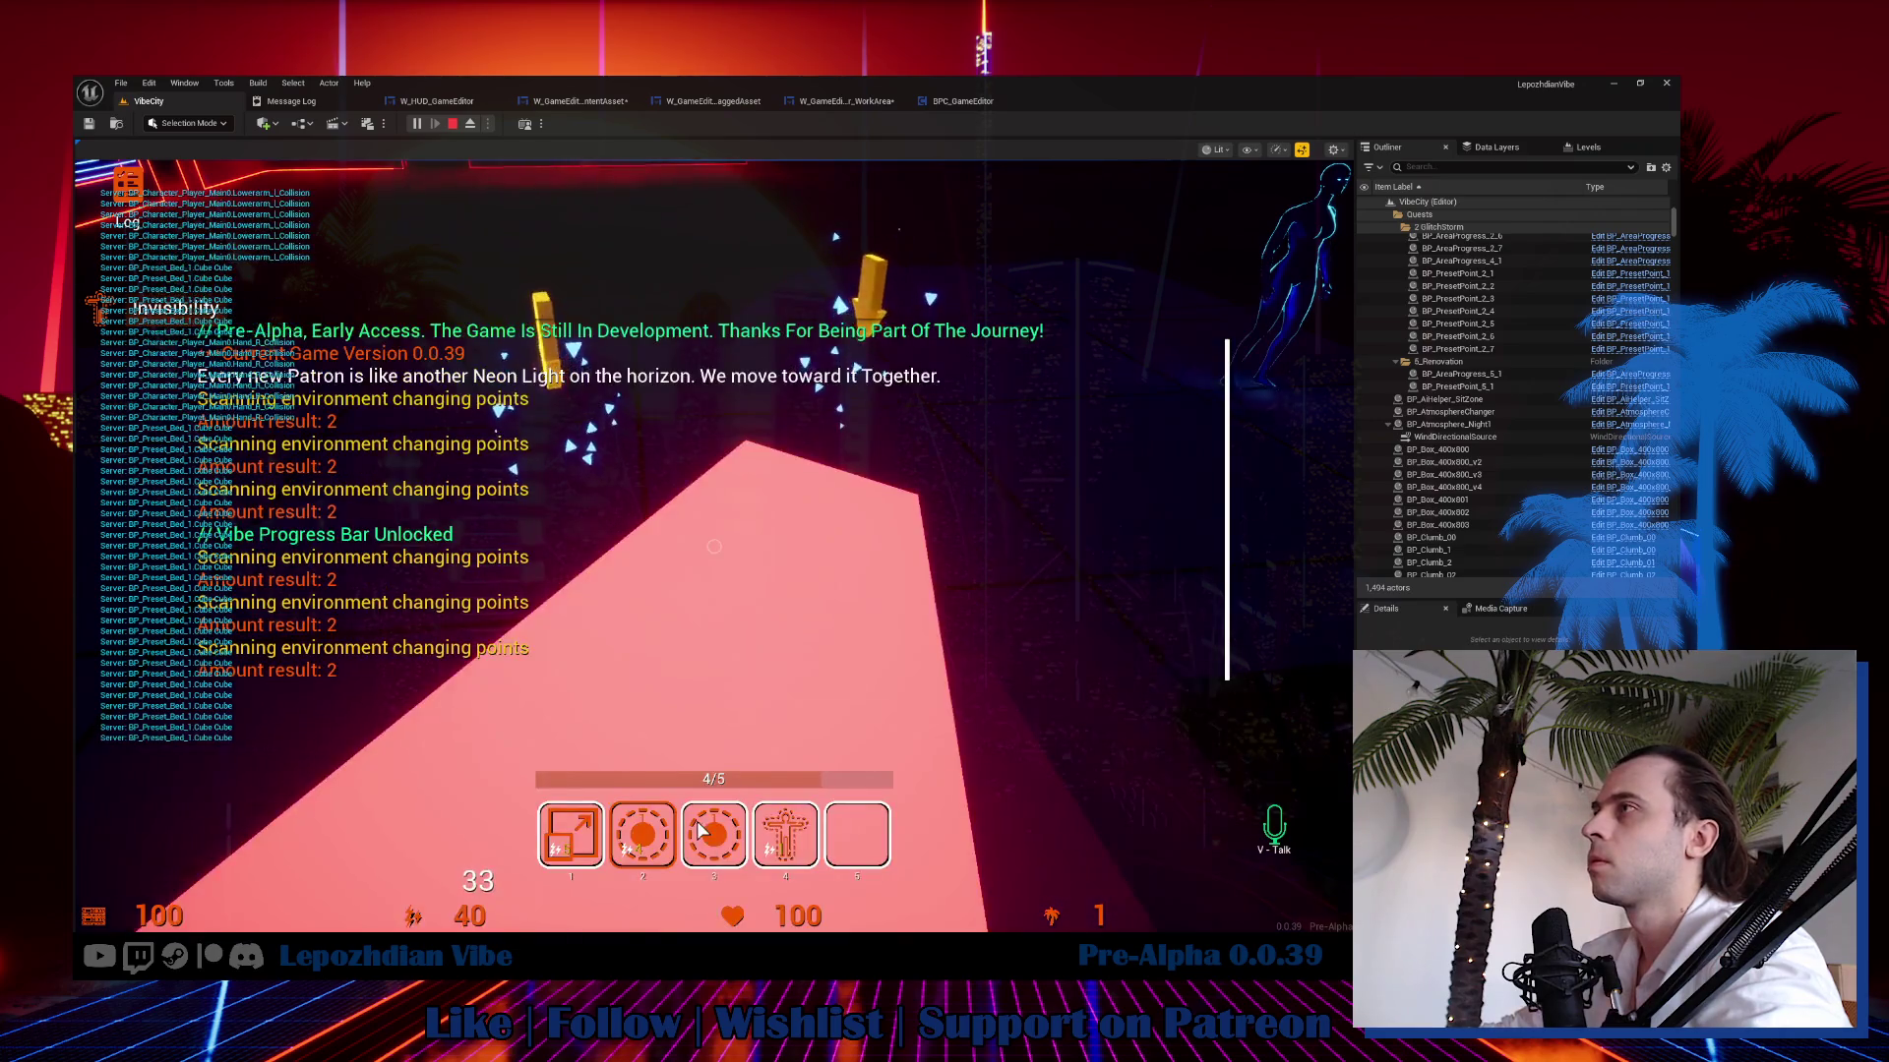
pyautogui.press('Tab')
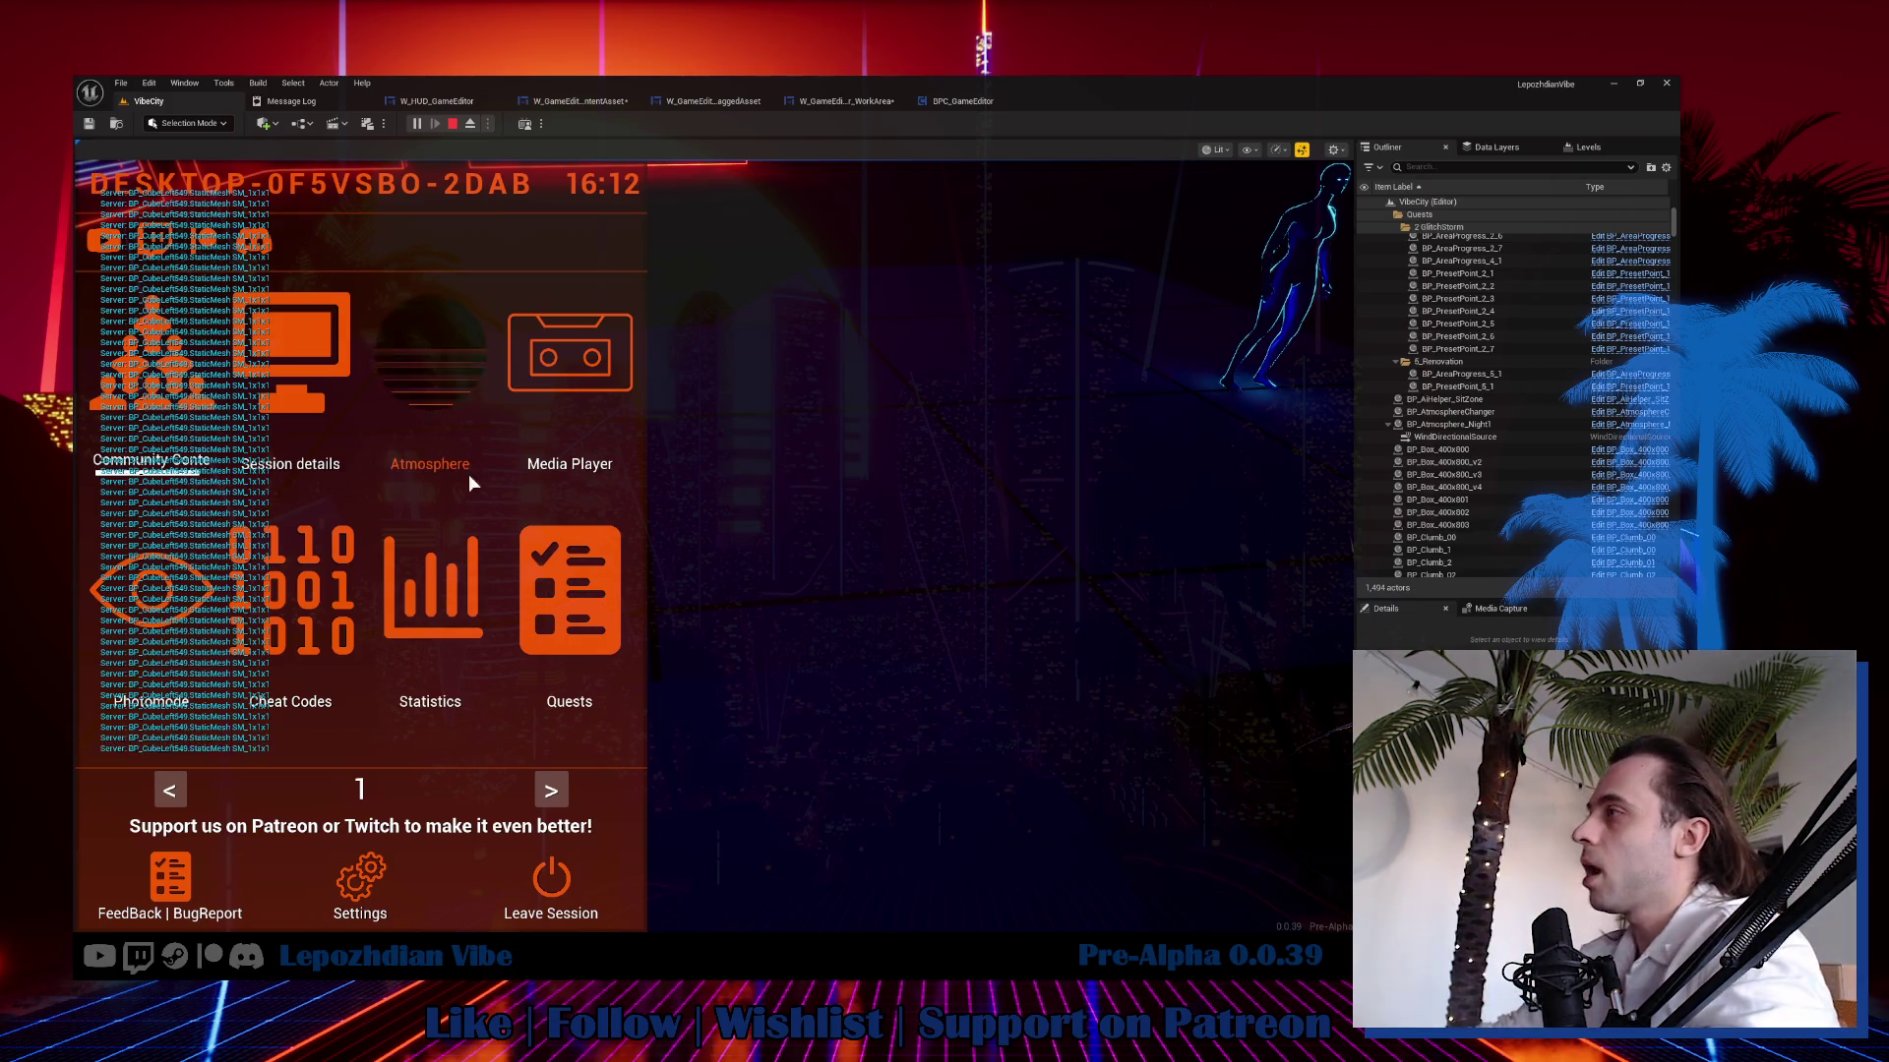
# In the running game, open the Vibe Editor and pick Grid_A from the Grid category.
pyautogui.click(554, 788)
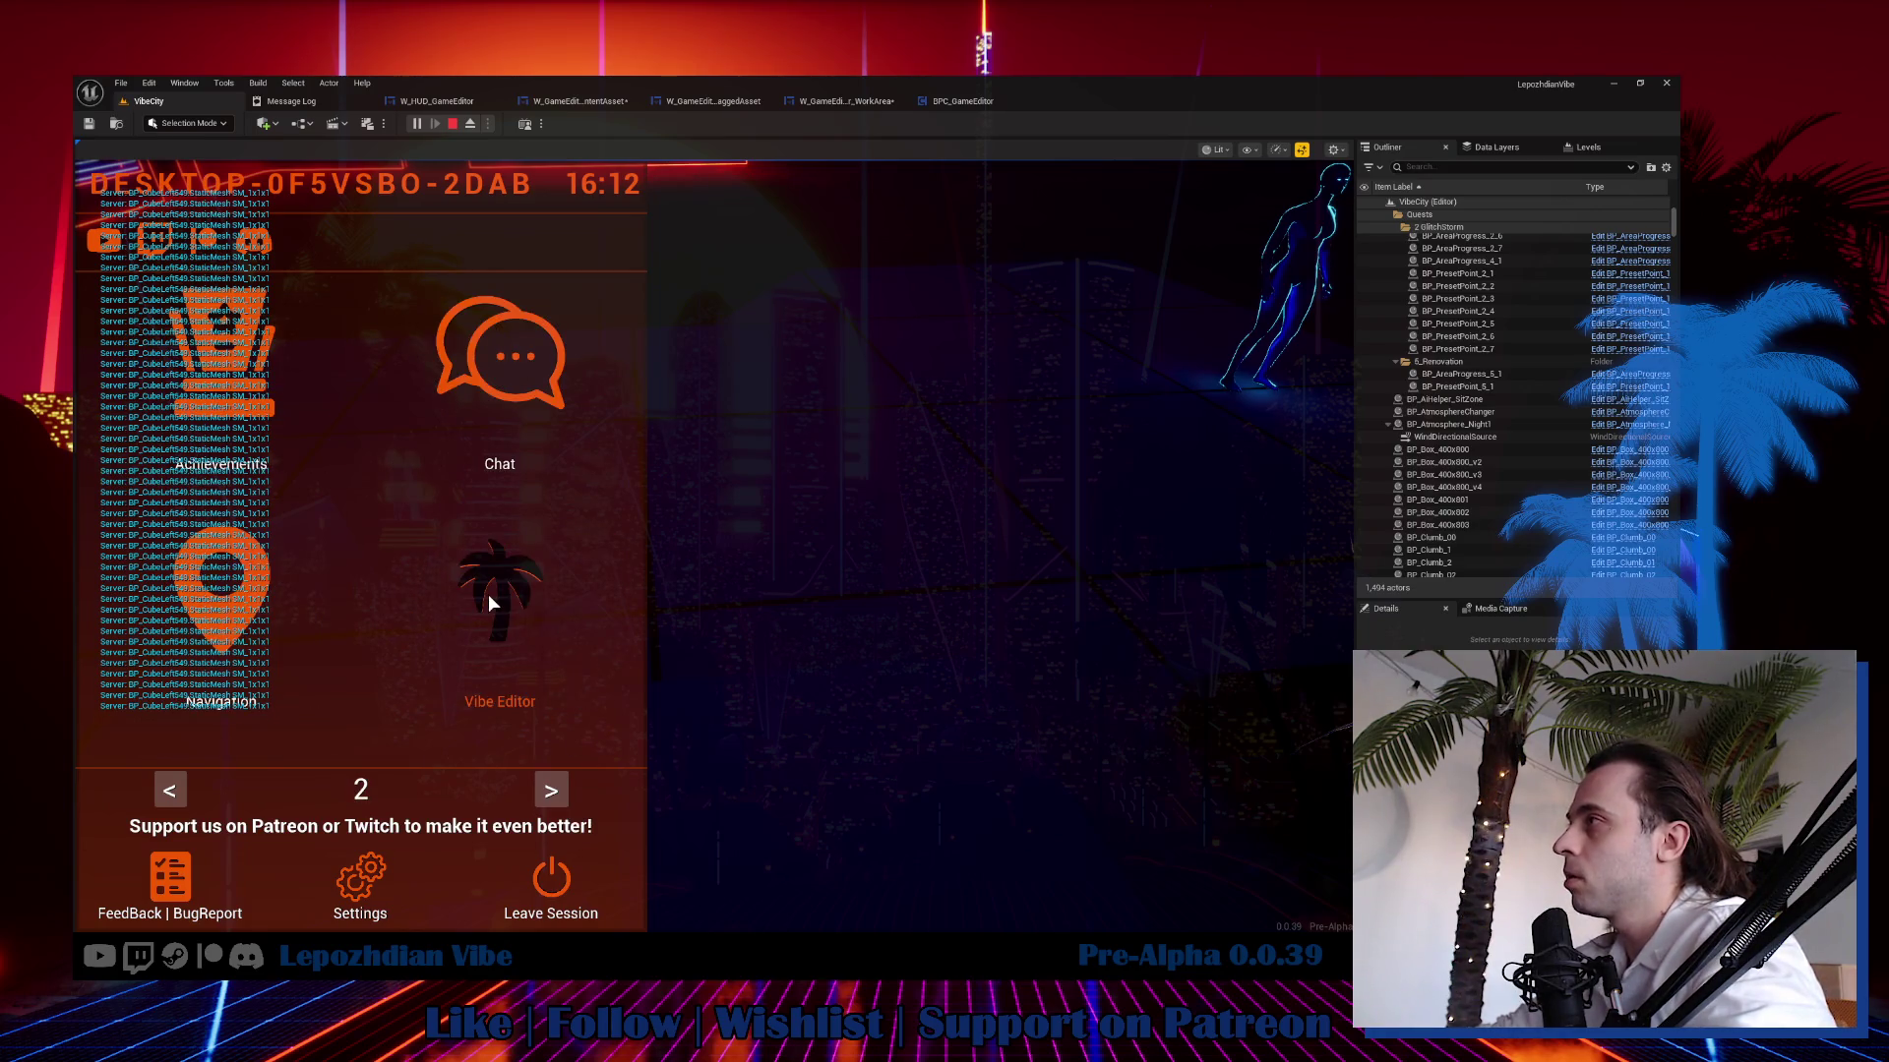
pyautogui.click(495, 600)
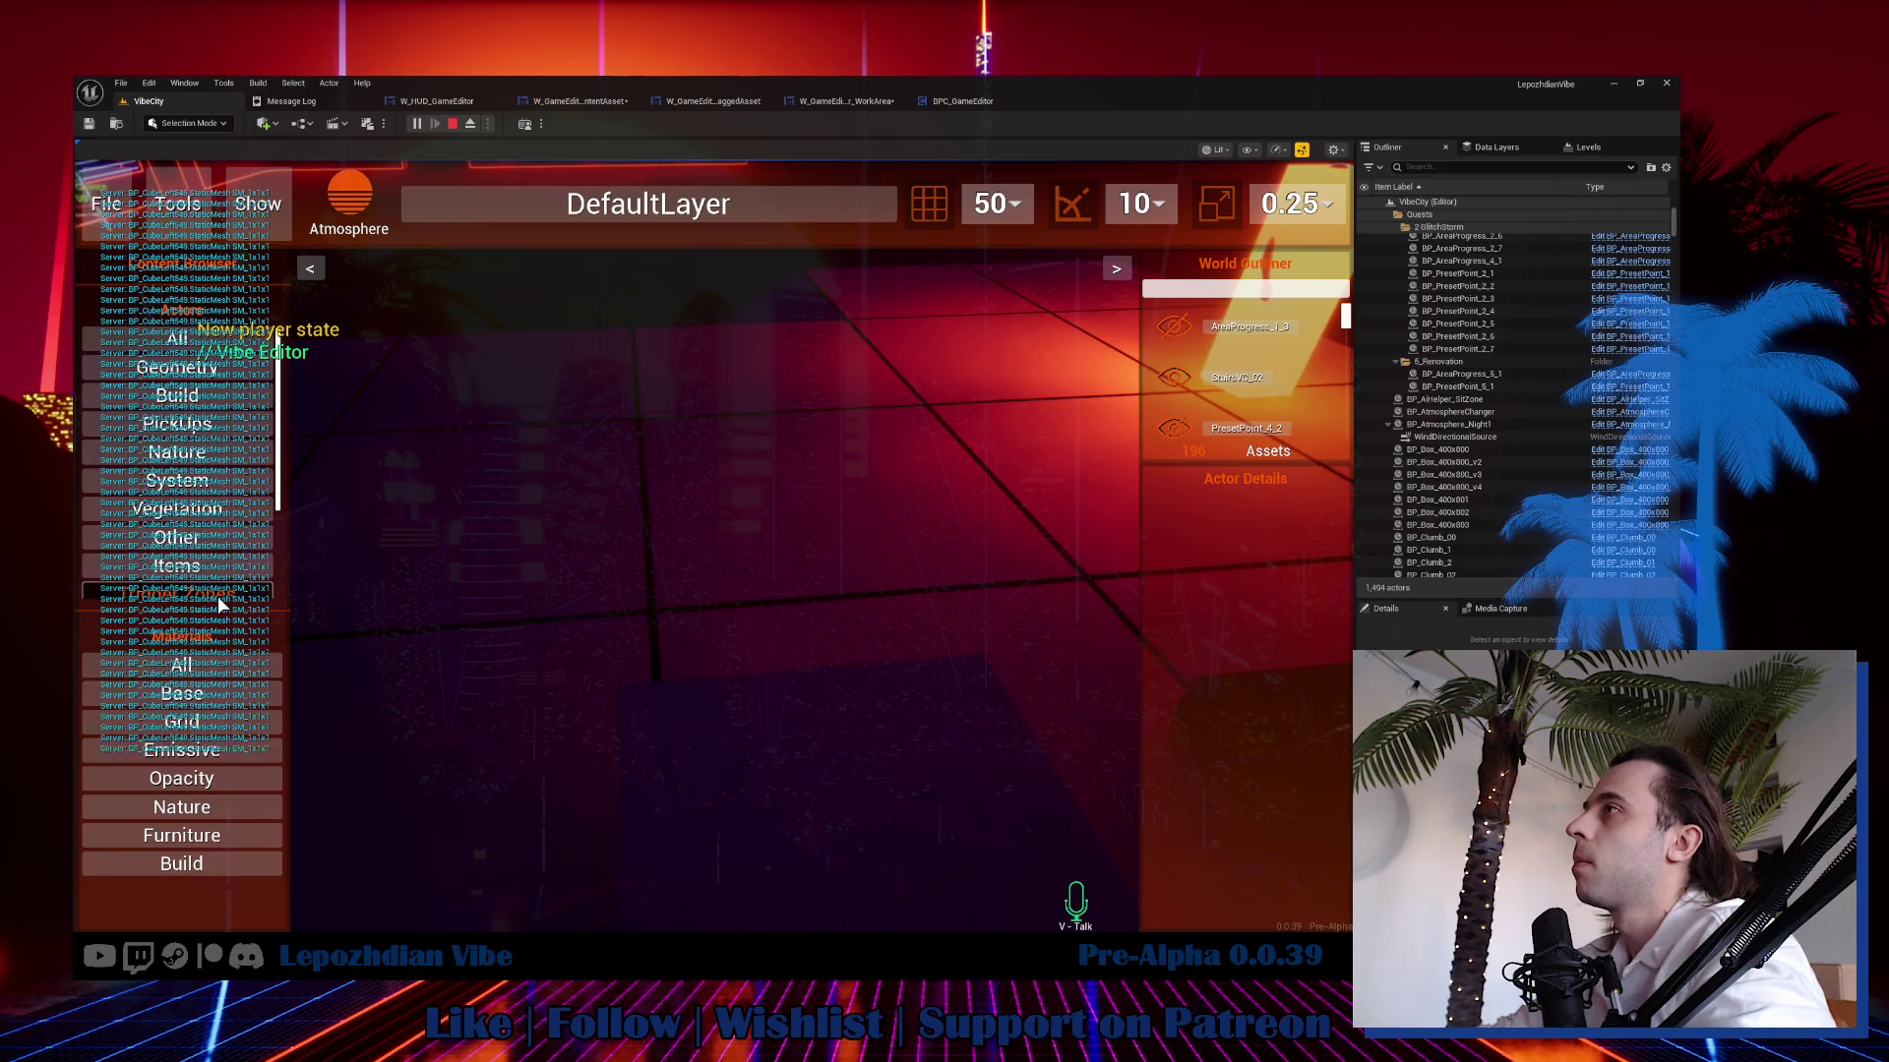
pyautogui.click(218, 723)
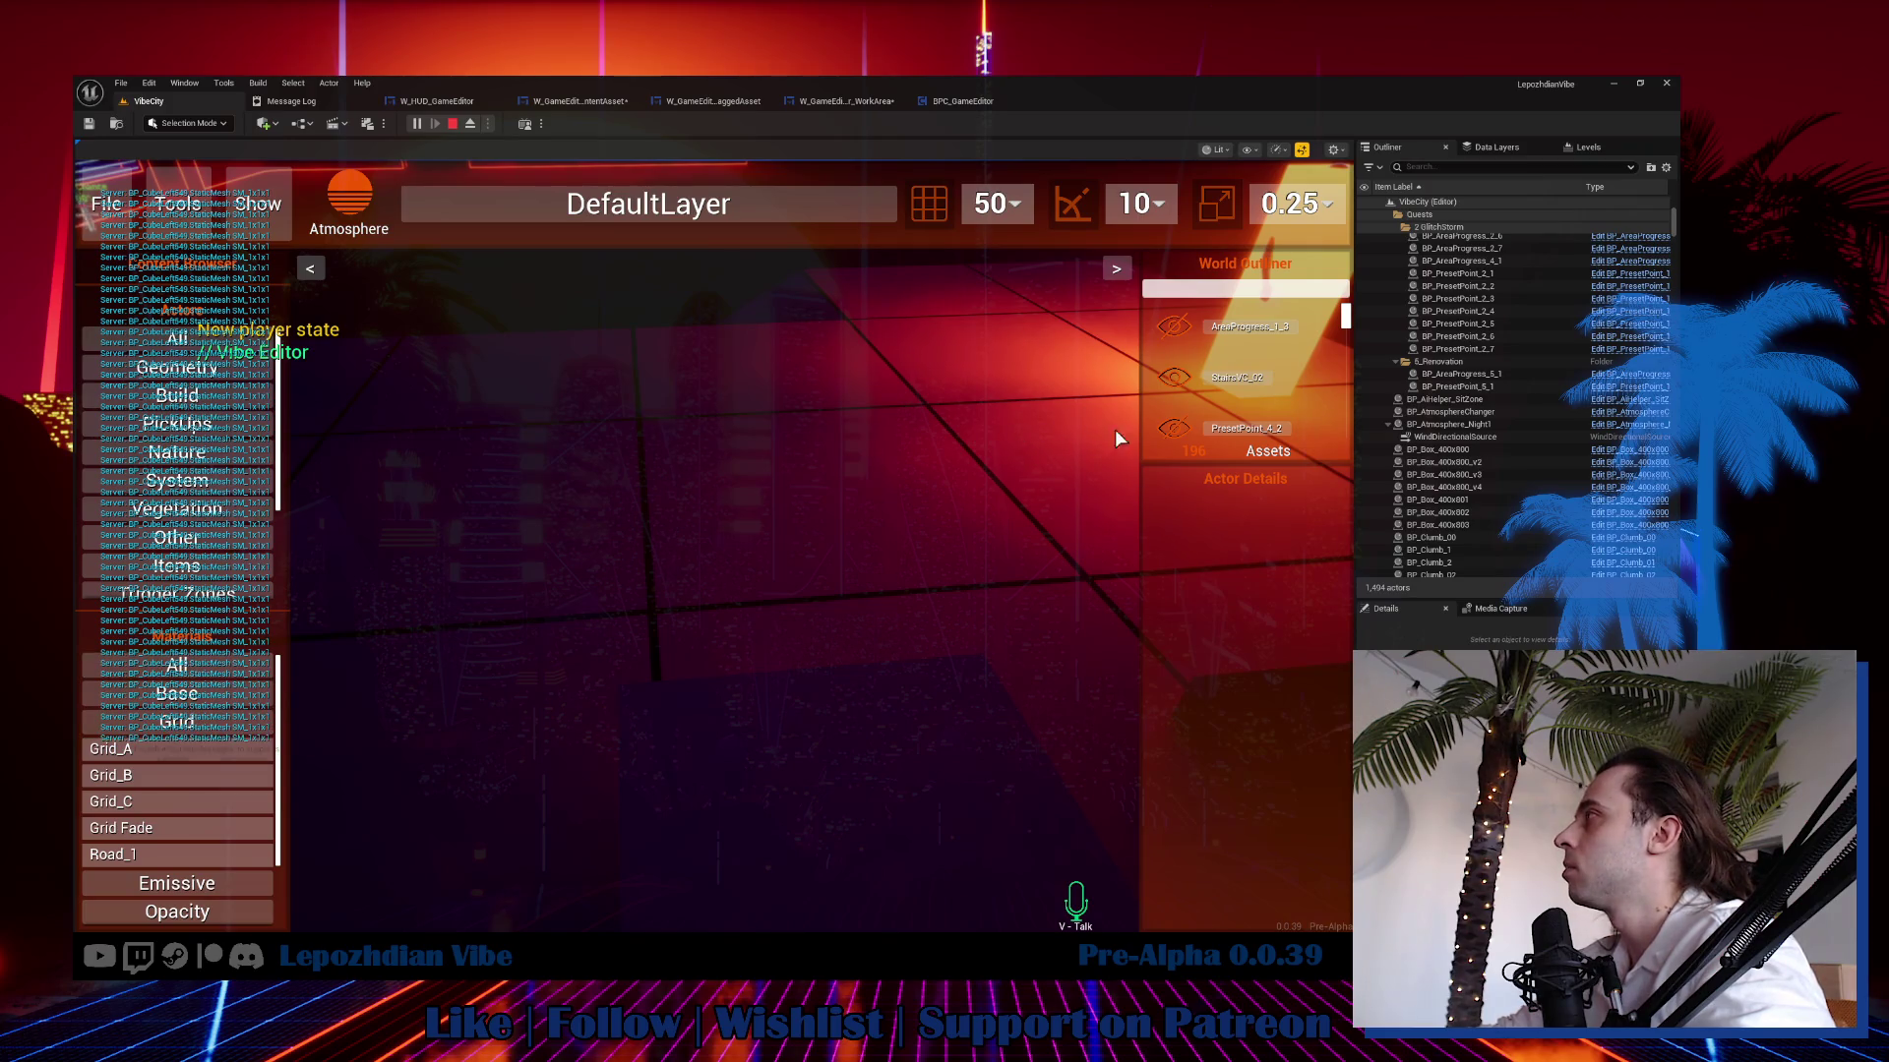
pyautogui.click(212, 743)
# Drag Grid_A onto the CubeLeft549 cube with side panels hidden, then end play and return to W_GameEditor_ContentAsset.
pyautogui.click(990, 581)
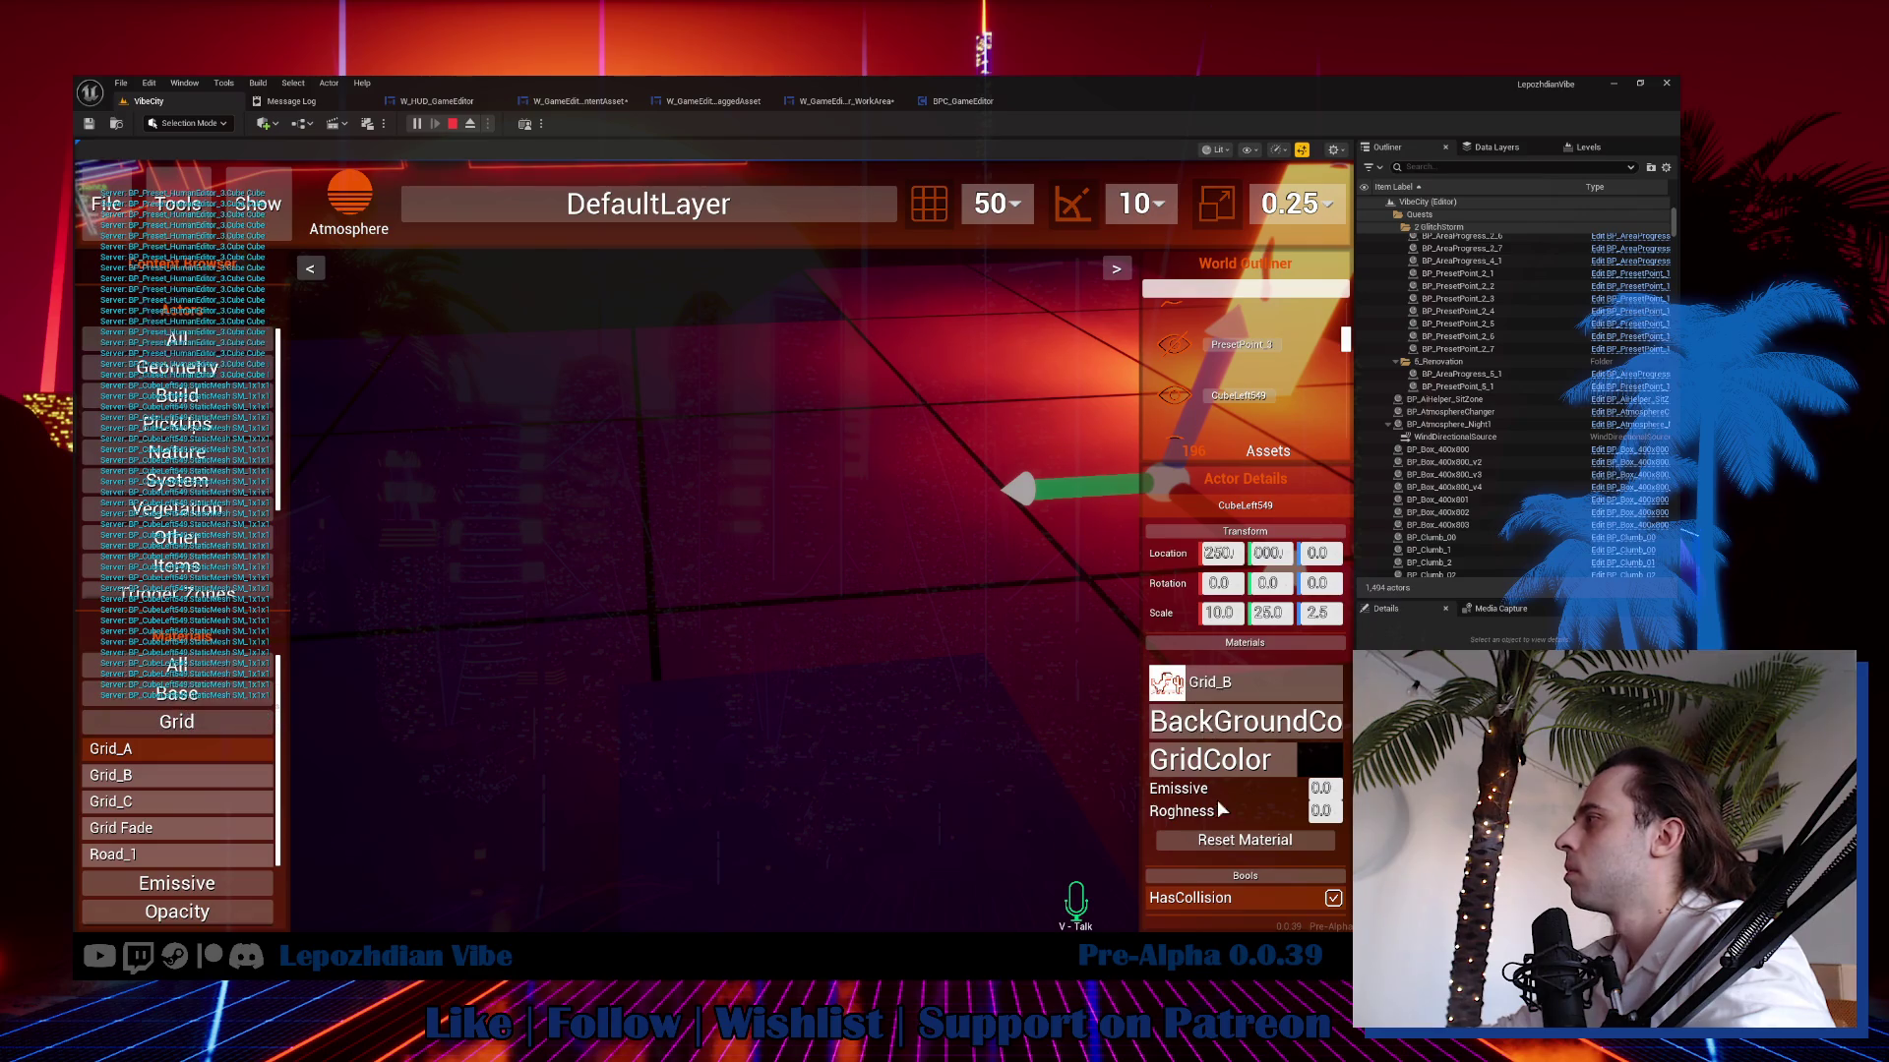
pyautogui.click(1225, 837)
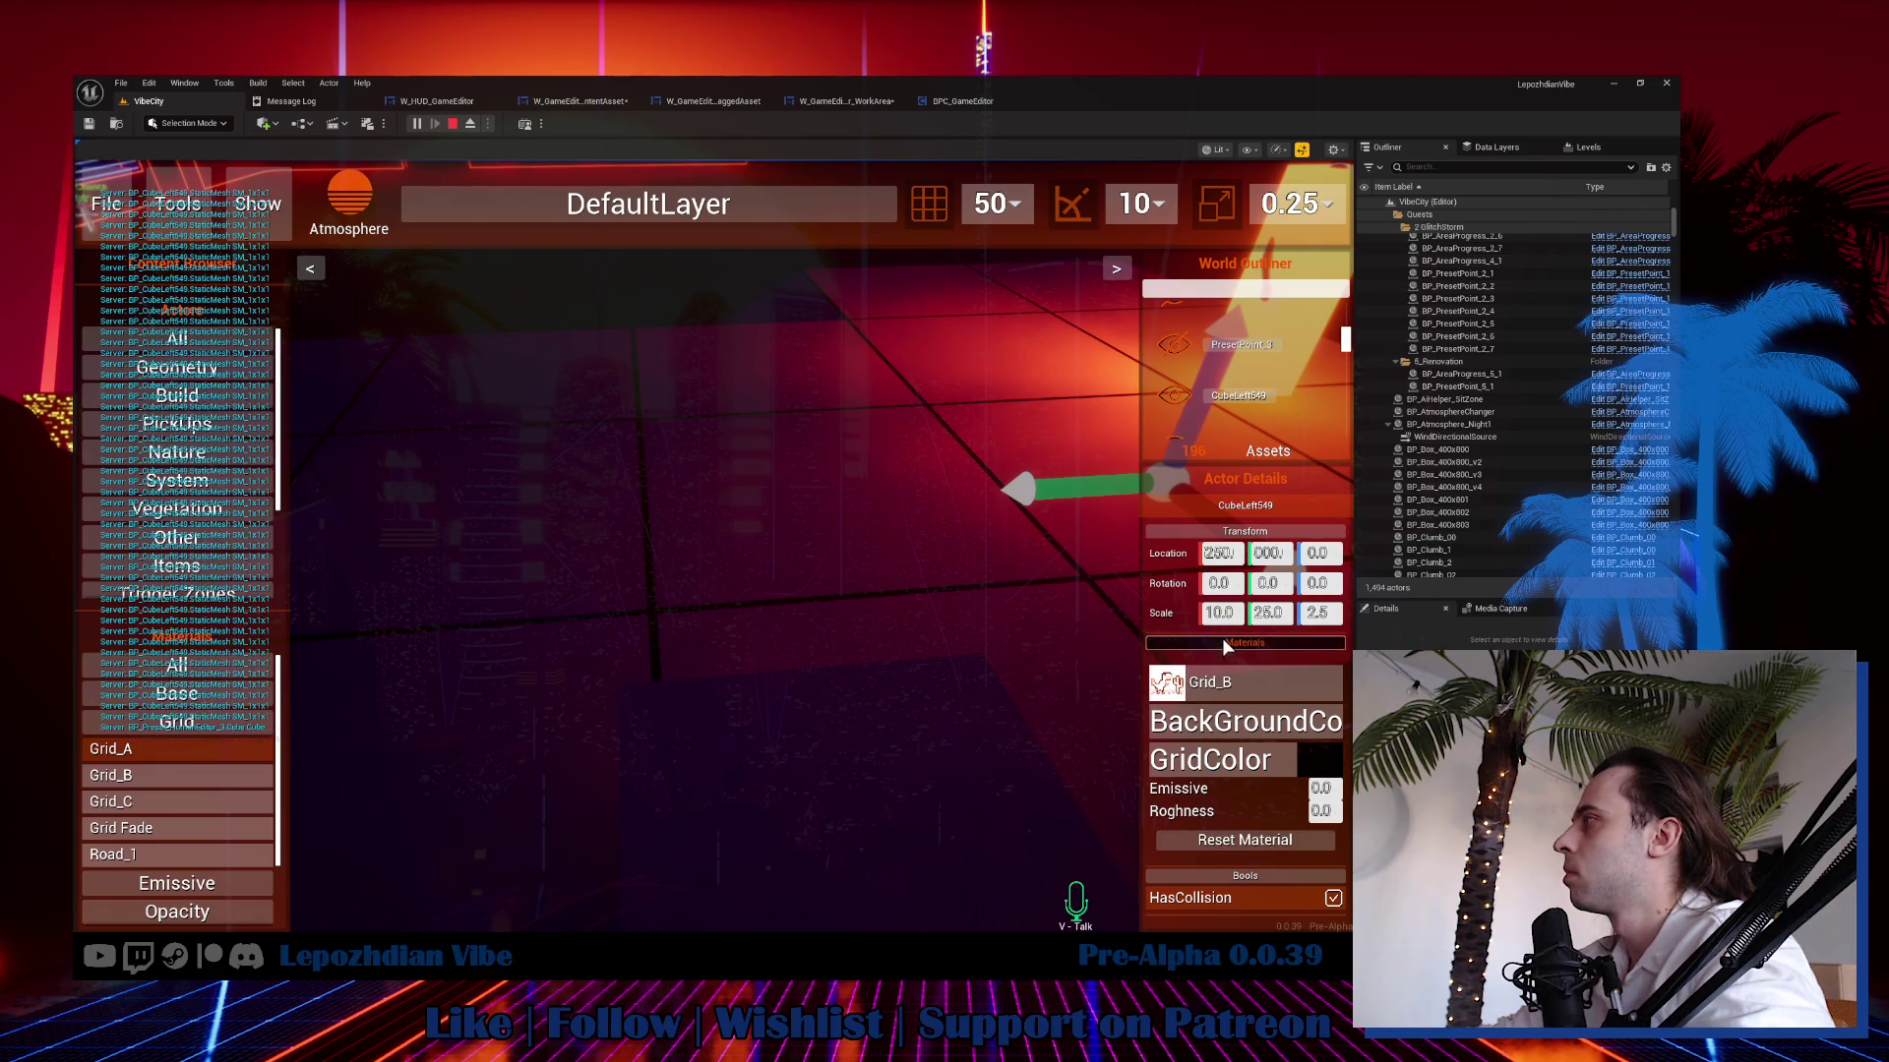
pyautogui.click(1117, 269)
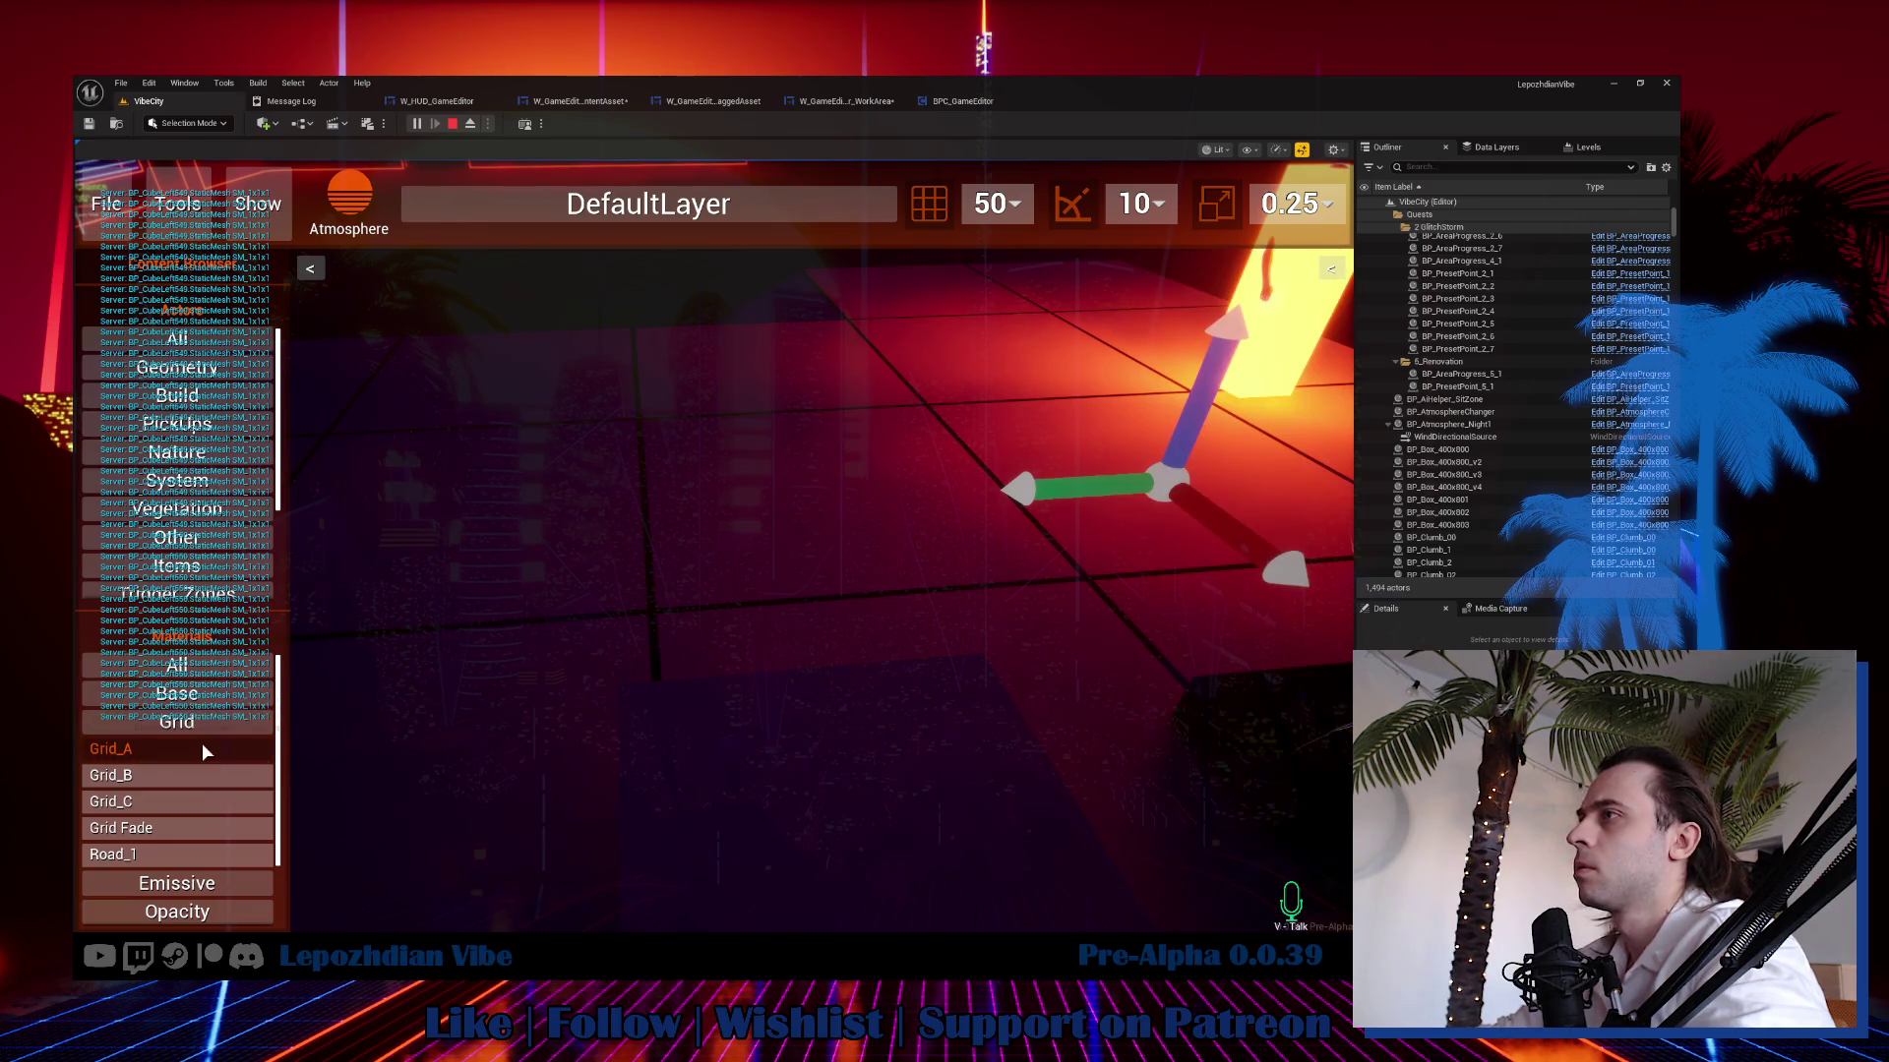
pyautogui.moveTo(179, 748)
pyautogui.mouseDown()
pyautogui.moveTo(642, 519)
pyautogui.moveTo(647, 320)
pyautogui.moveTo(649, 510)
pyautogui.moveTo(916, 475)
pyautogui.moveTo(849, 391)
pyautogui.moveTo(953, 456)
pyautogui.moveTo(632, 489)
pyautogui.mouseUp()
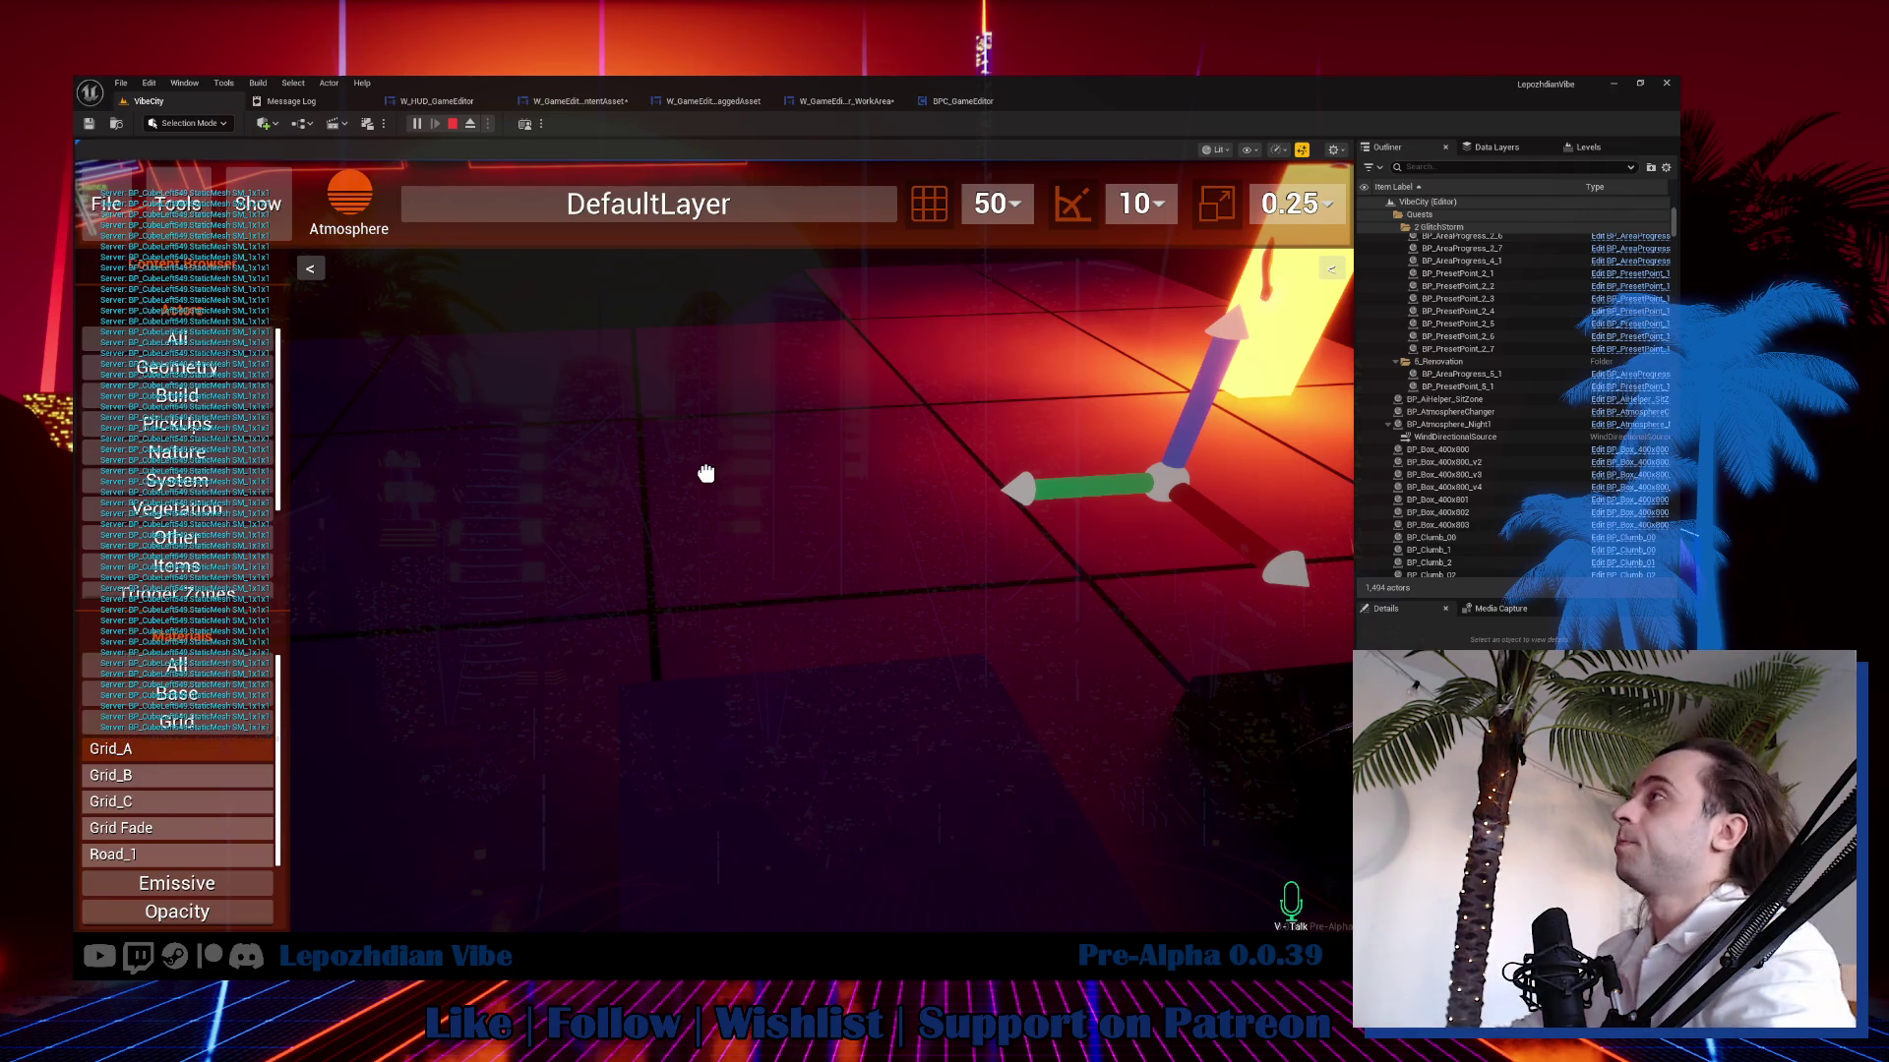
pyautogui.press('Escape')
pyautogui.click(588, 103)
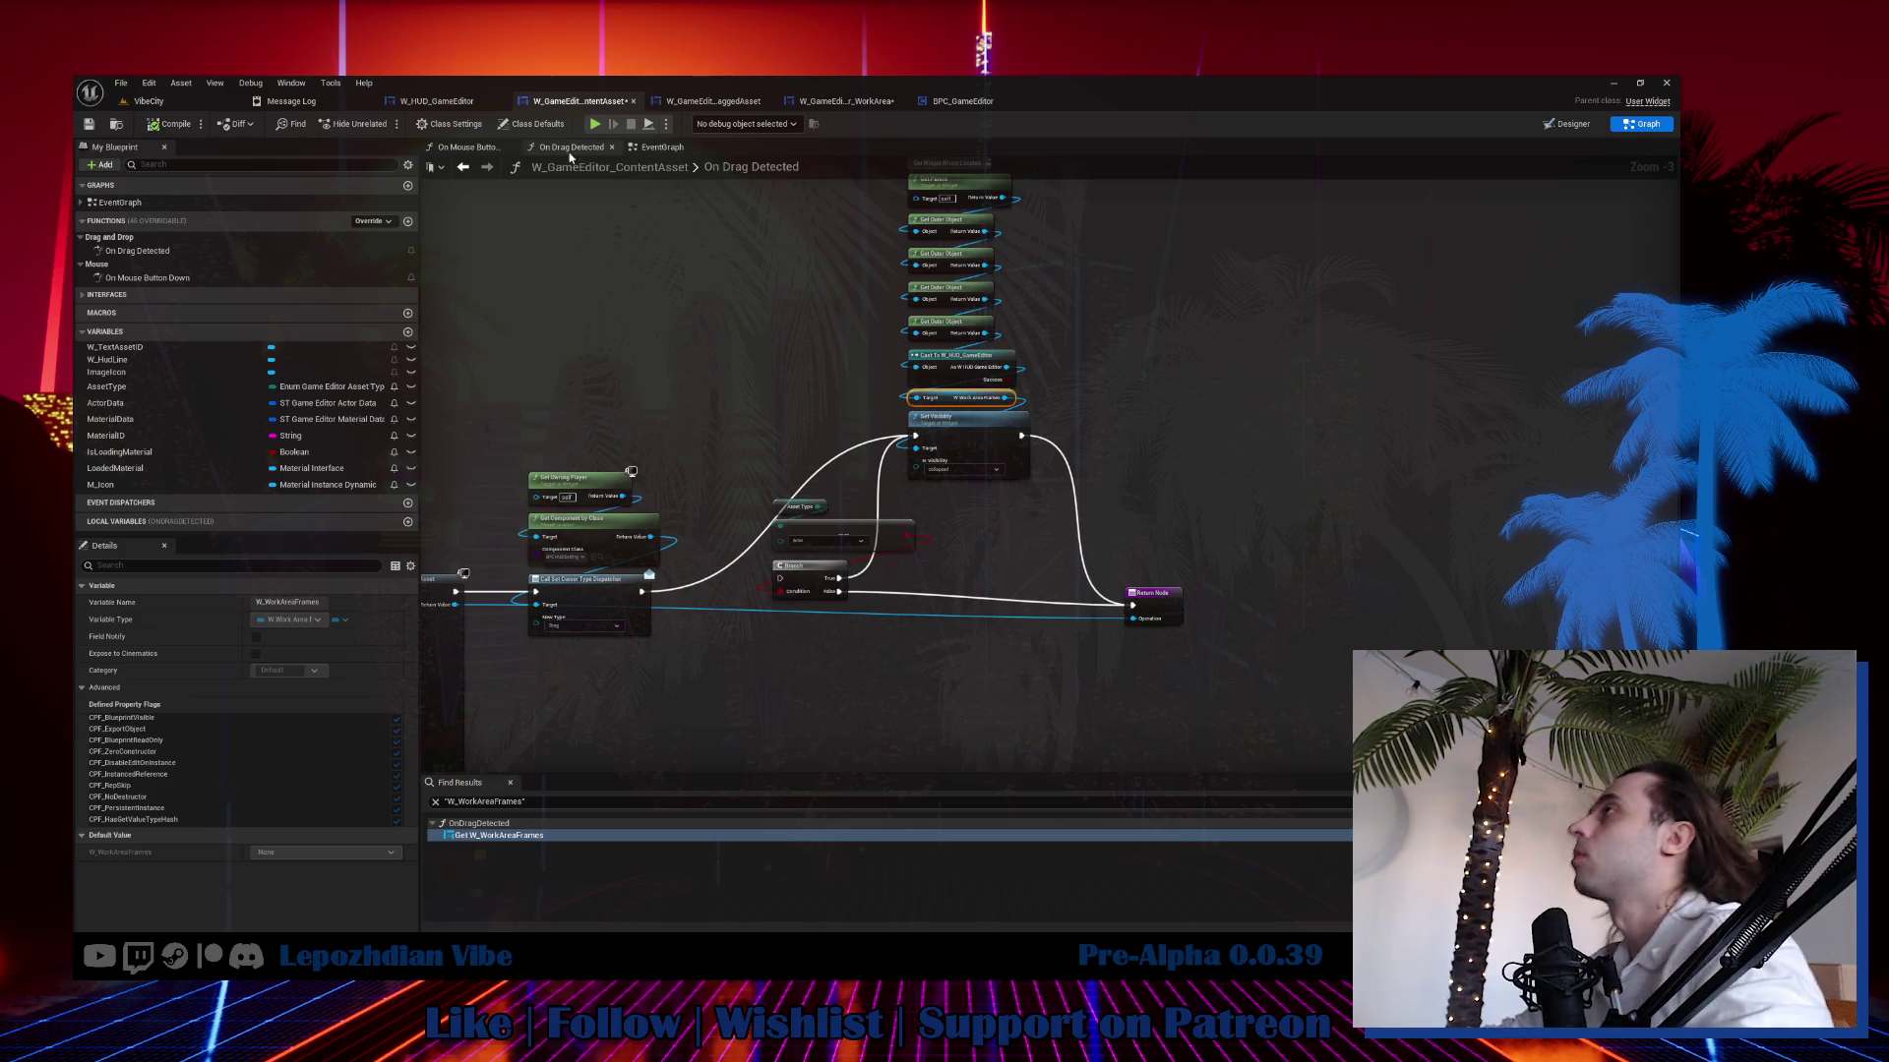
# In W_GameEditor_WorkArea's On Drop graph, wire the SET node's exec into the Is Drop Material Branch.
pyautogui.click(885, 101)
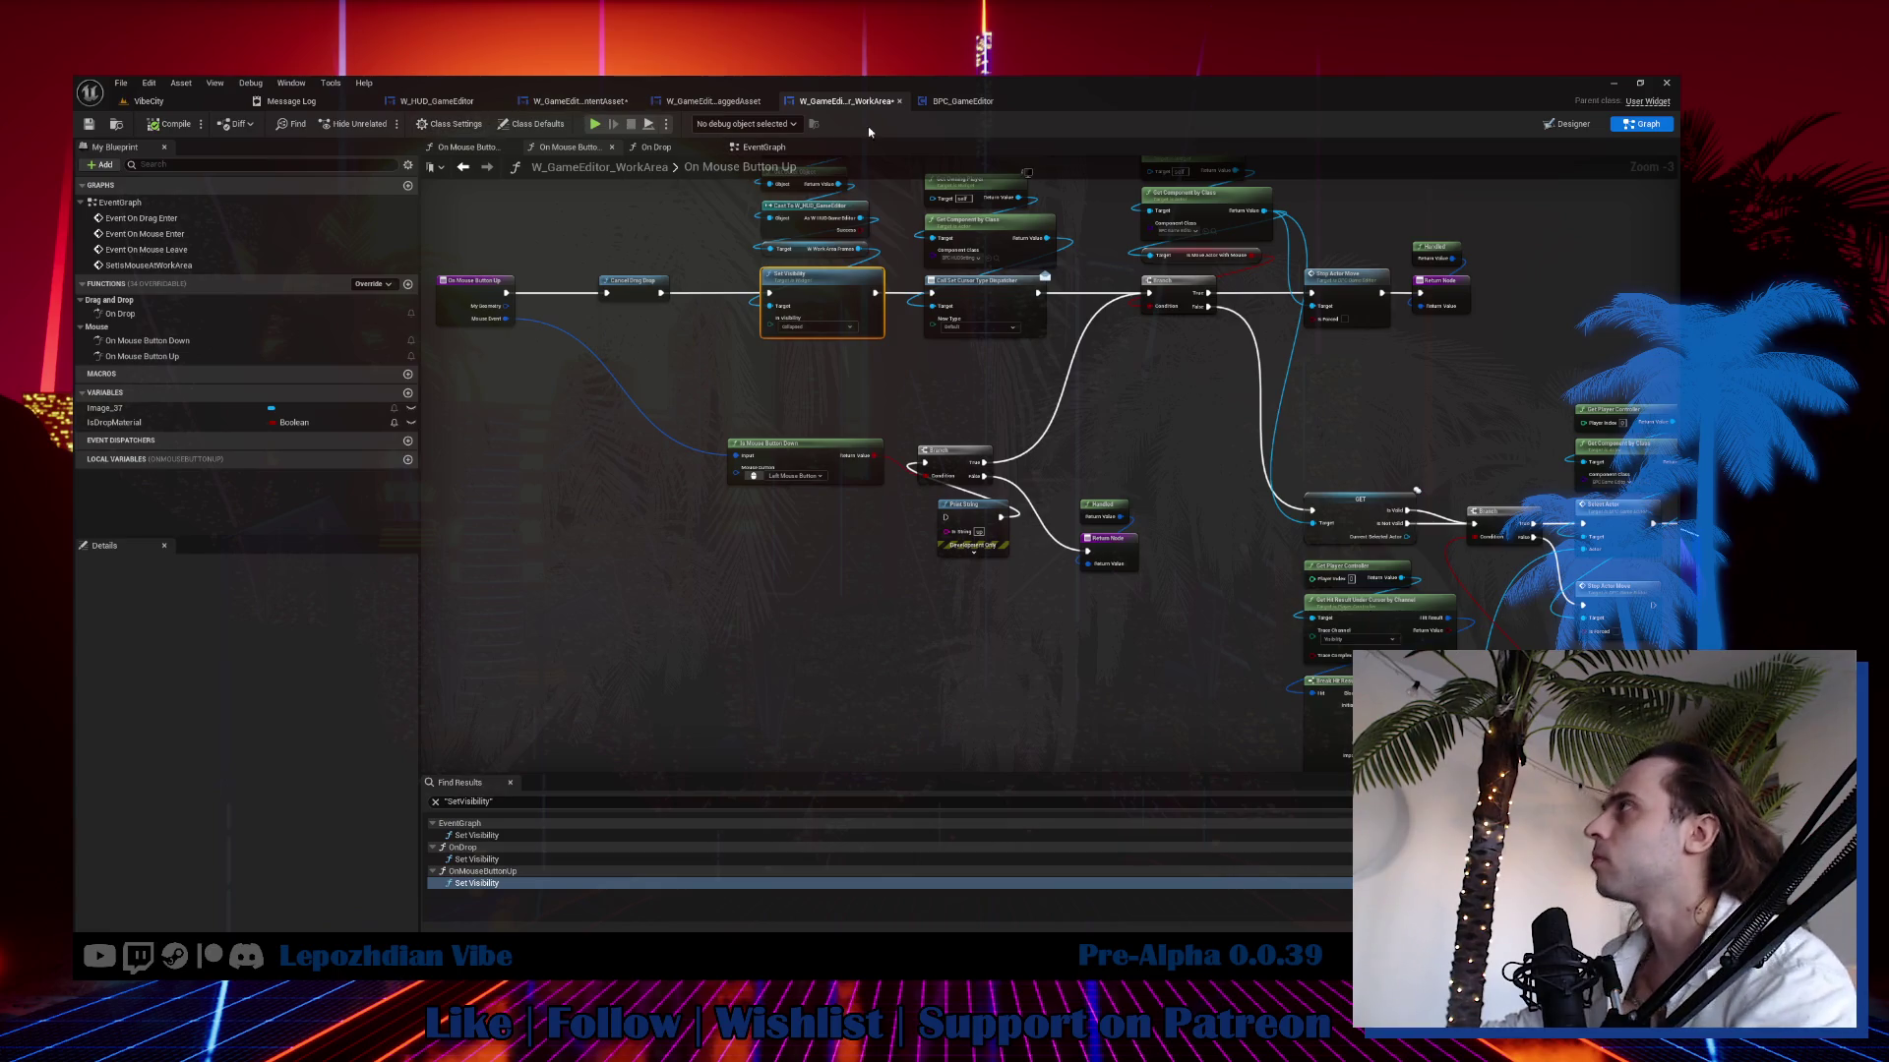
pyautogui.click(750, 150)
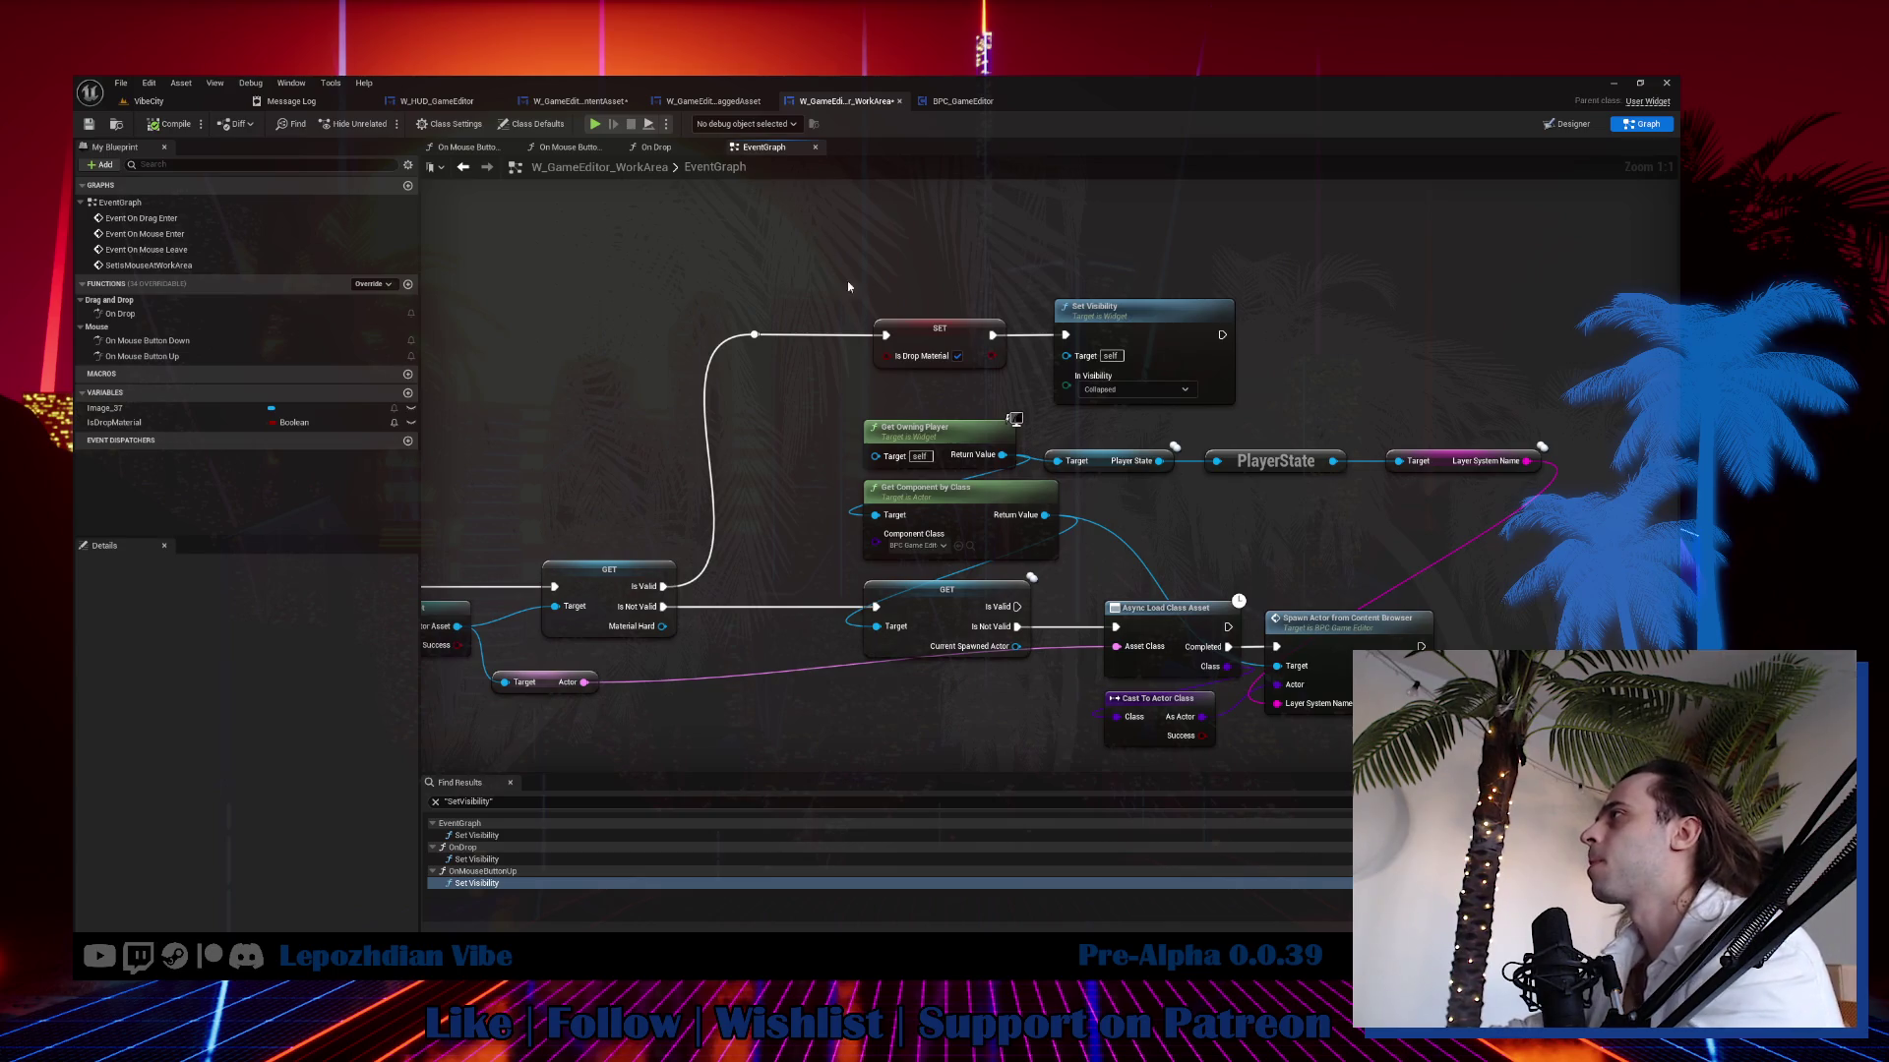
pyautogui.click(659, 148)
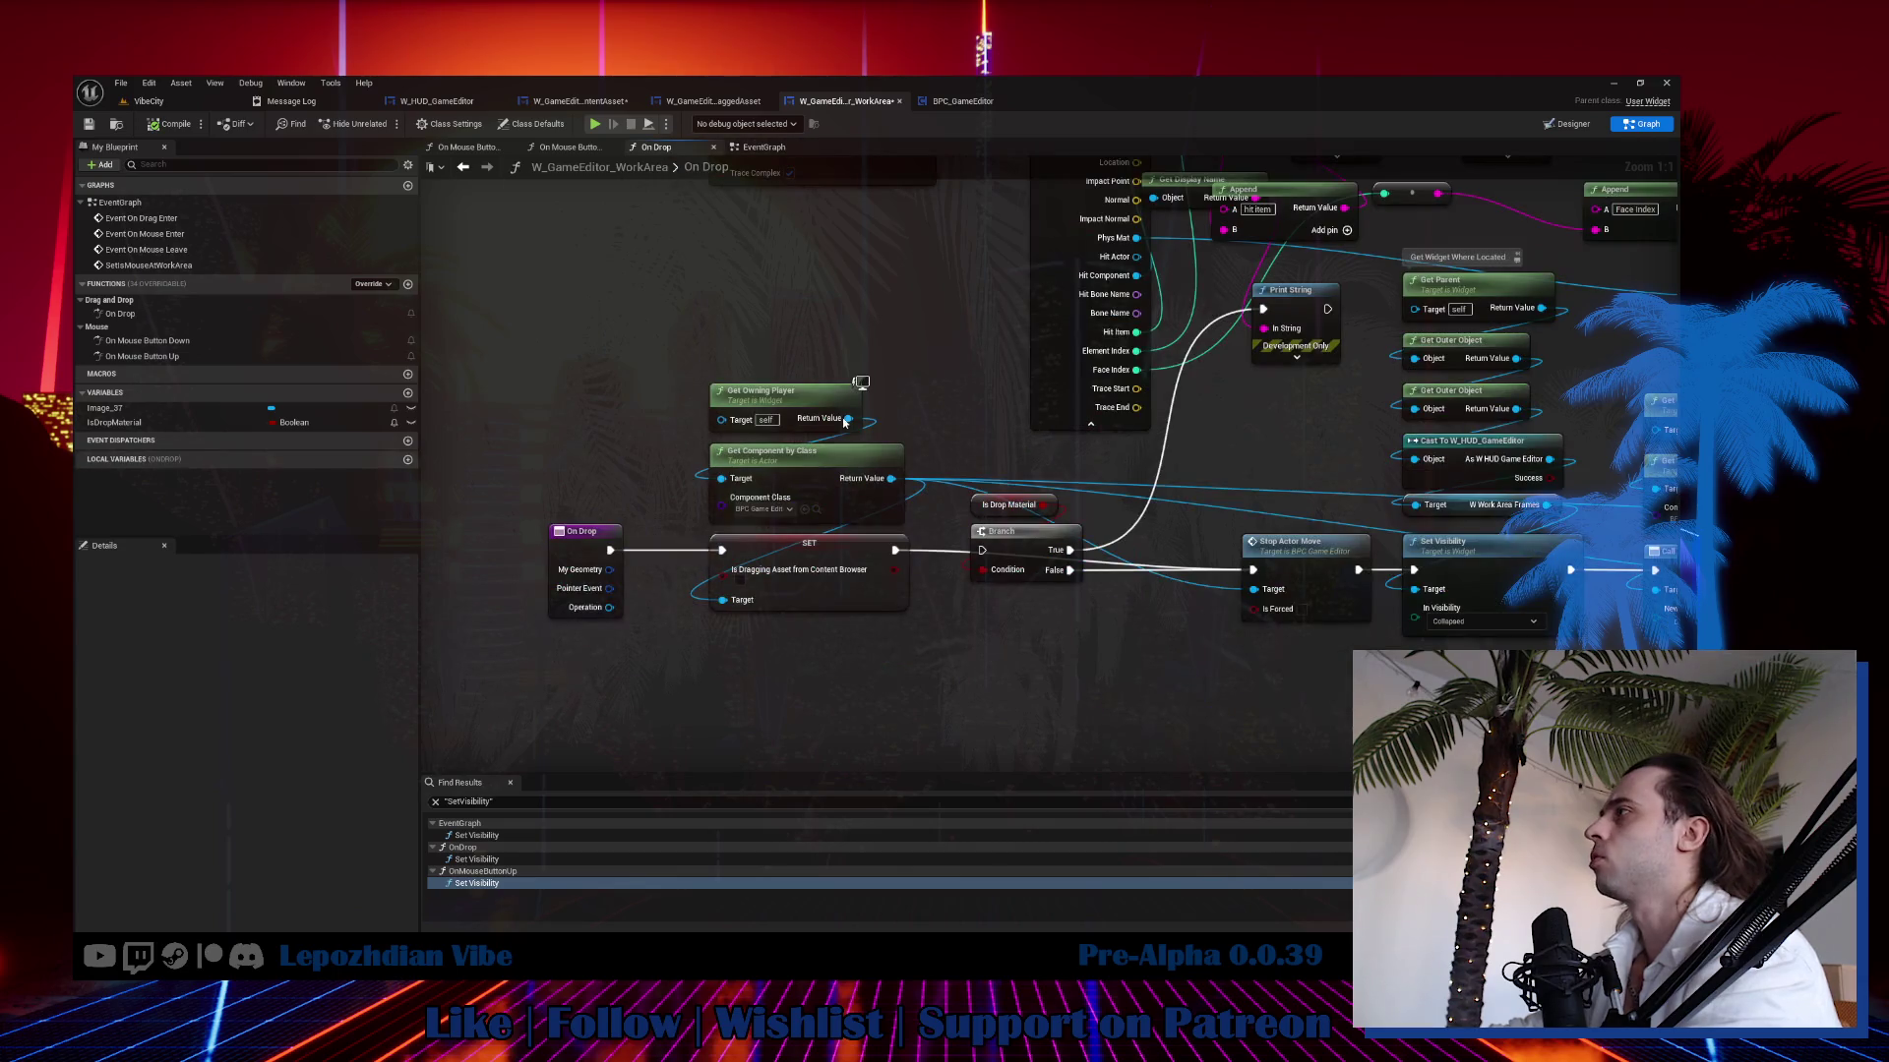
pyautogui.moveTo(893, 551)
pyautogui.mouseDown()
pyautogui.moveTo(1121, 571)
pyautogui.moveTo(981, 551)
pyautogui.moveTo(905, 605)
pyautogui.moveTo(898, 725)
pyautogui.mouseUp()
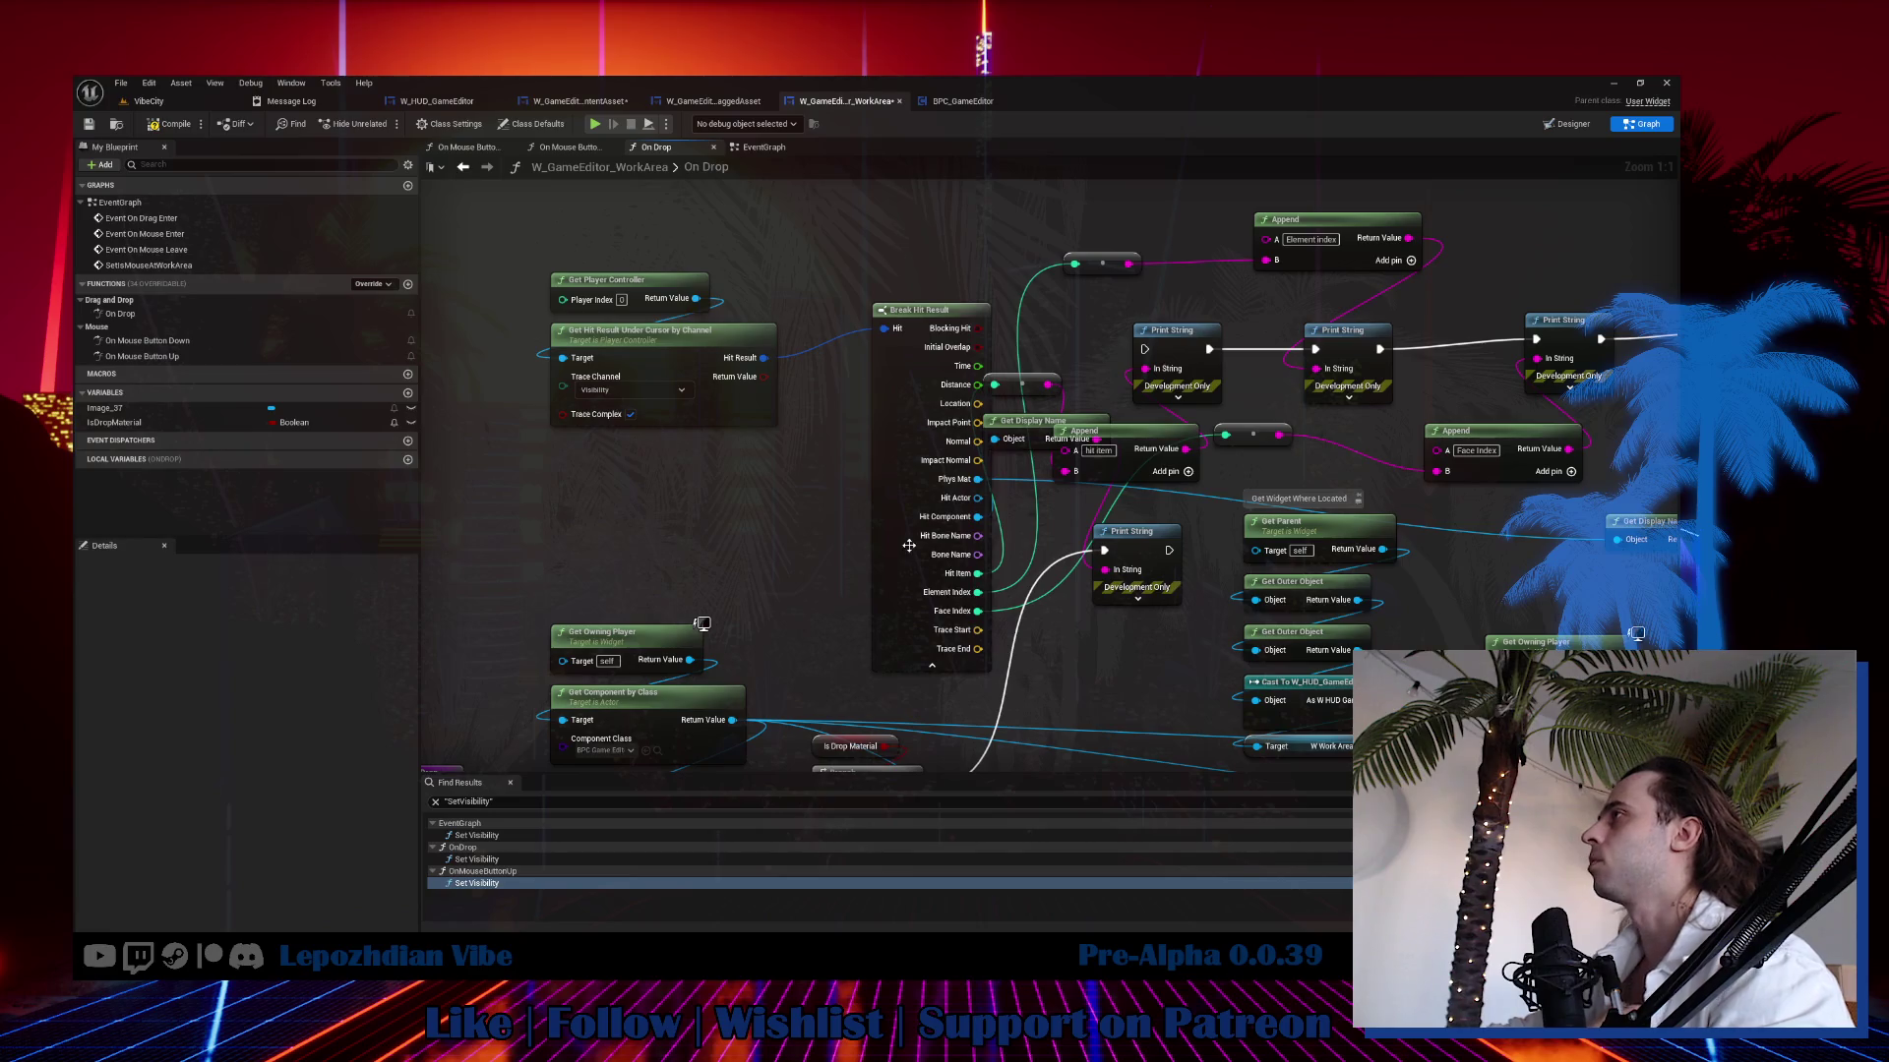
pyautogui.moveTo(909, 545)
pyautogui.mouseDown()
pyautogui.moveTo(683, 354)
pyautogui.moveTo(465, 344)
pyautogui.moveTo(659, 339)
pyautogui.mouseUp()
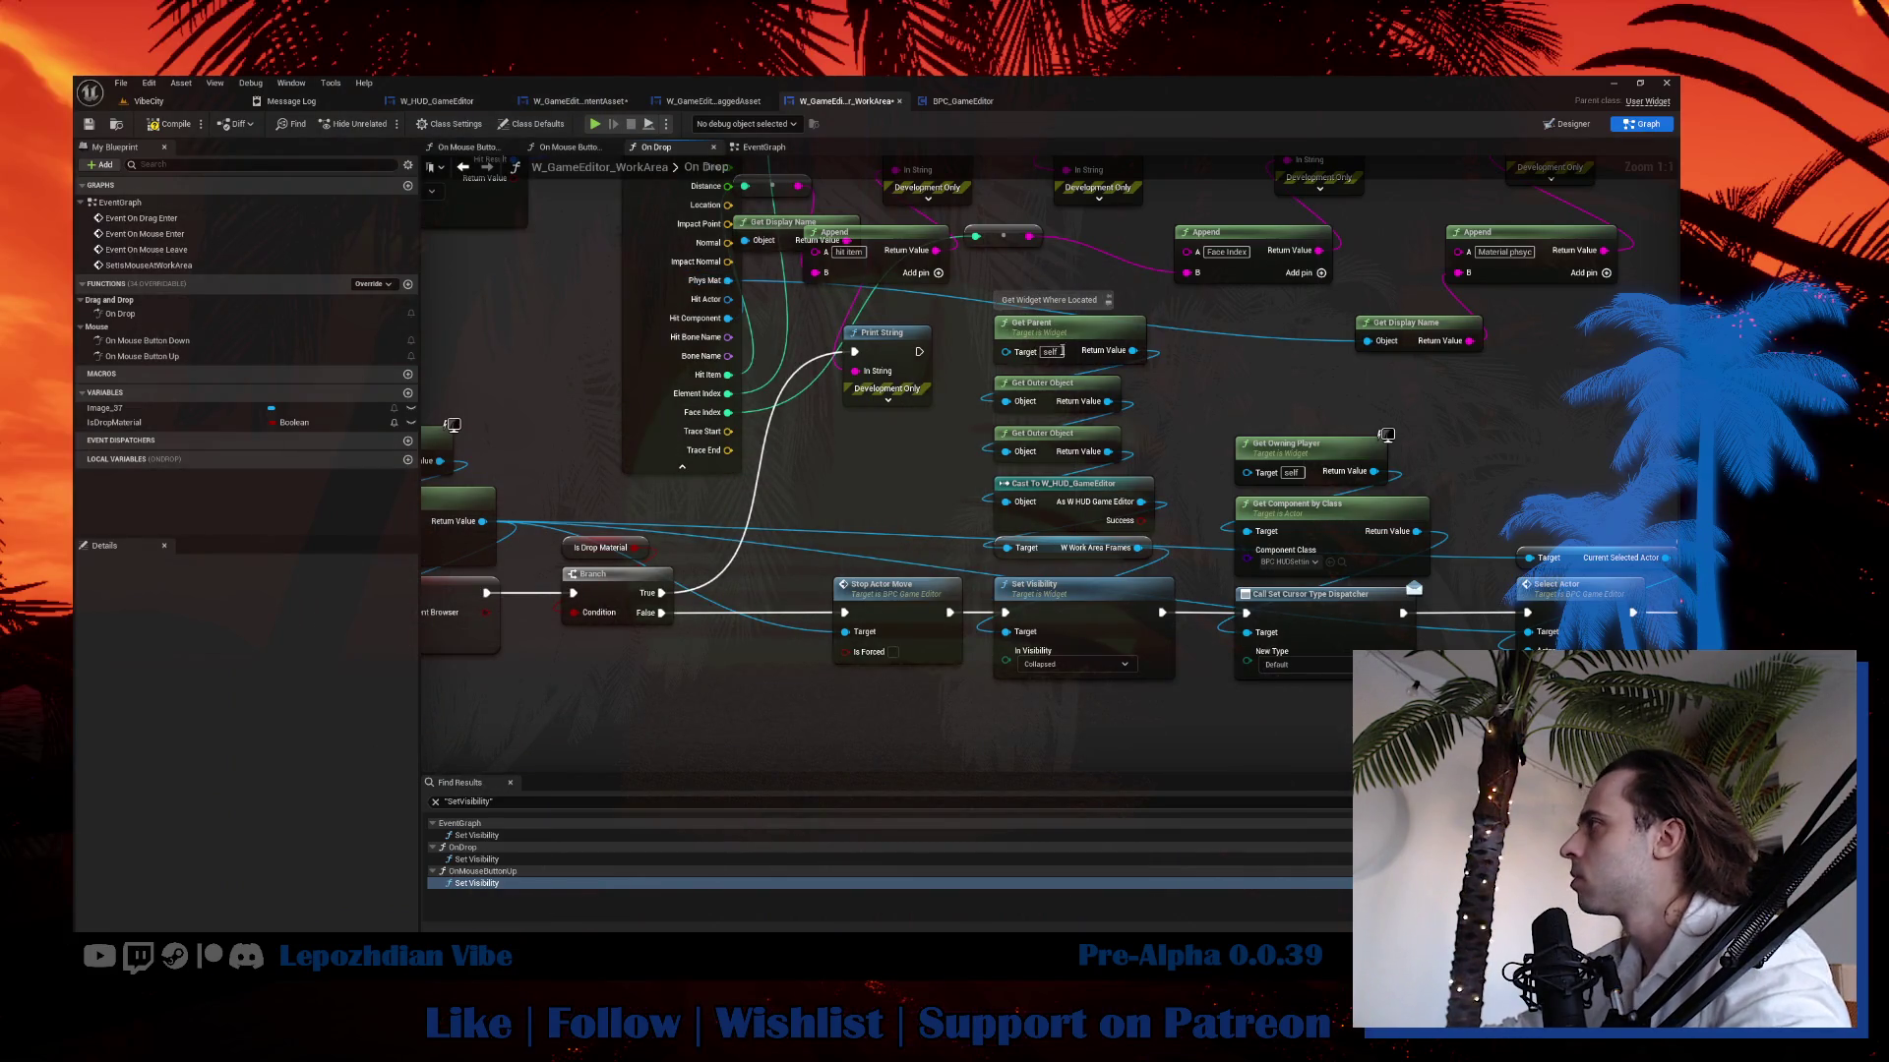
pyautogui.click(1092, 619)
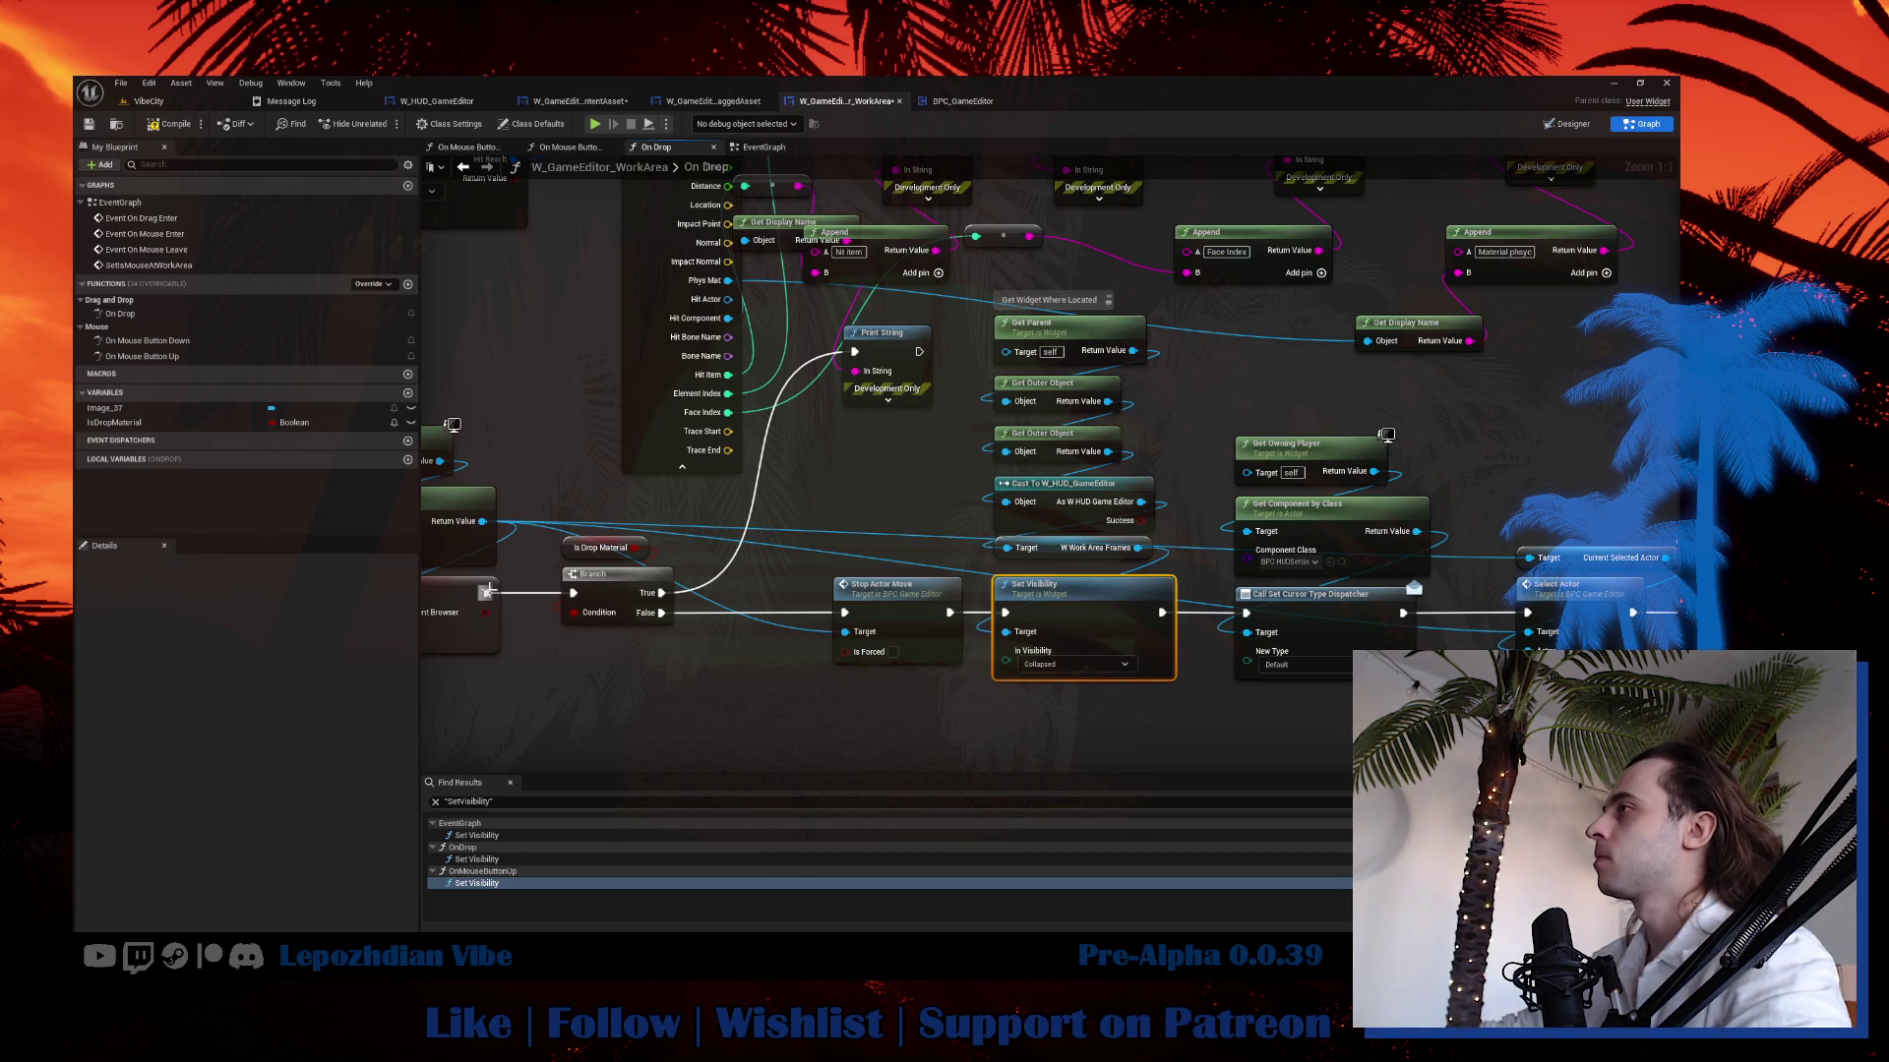
# Run Select Actor into the Is Drop Material Branch, with False going to the Return Node, and line the nodes up.
pyautogui.moveTo(487, 591); pyautogui.dragTo(852, 615)
pyautogui.moveTo(584, 514)
pyautogui.mouseDown()
pyautogui.moveTo(650, 624)
pyautogui.moveTo(747, 590)
pyautogui.moveTo(1624, 453)
pyautogui.moveTo(865, 516)
pyautogui.mouseUp()
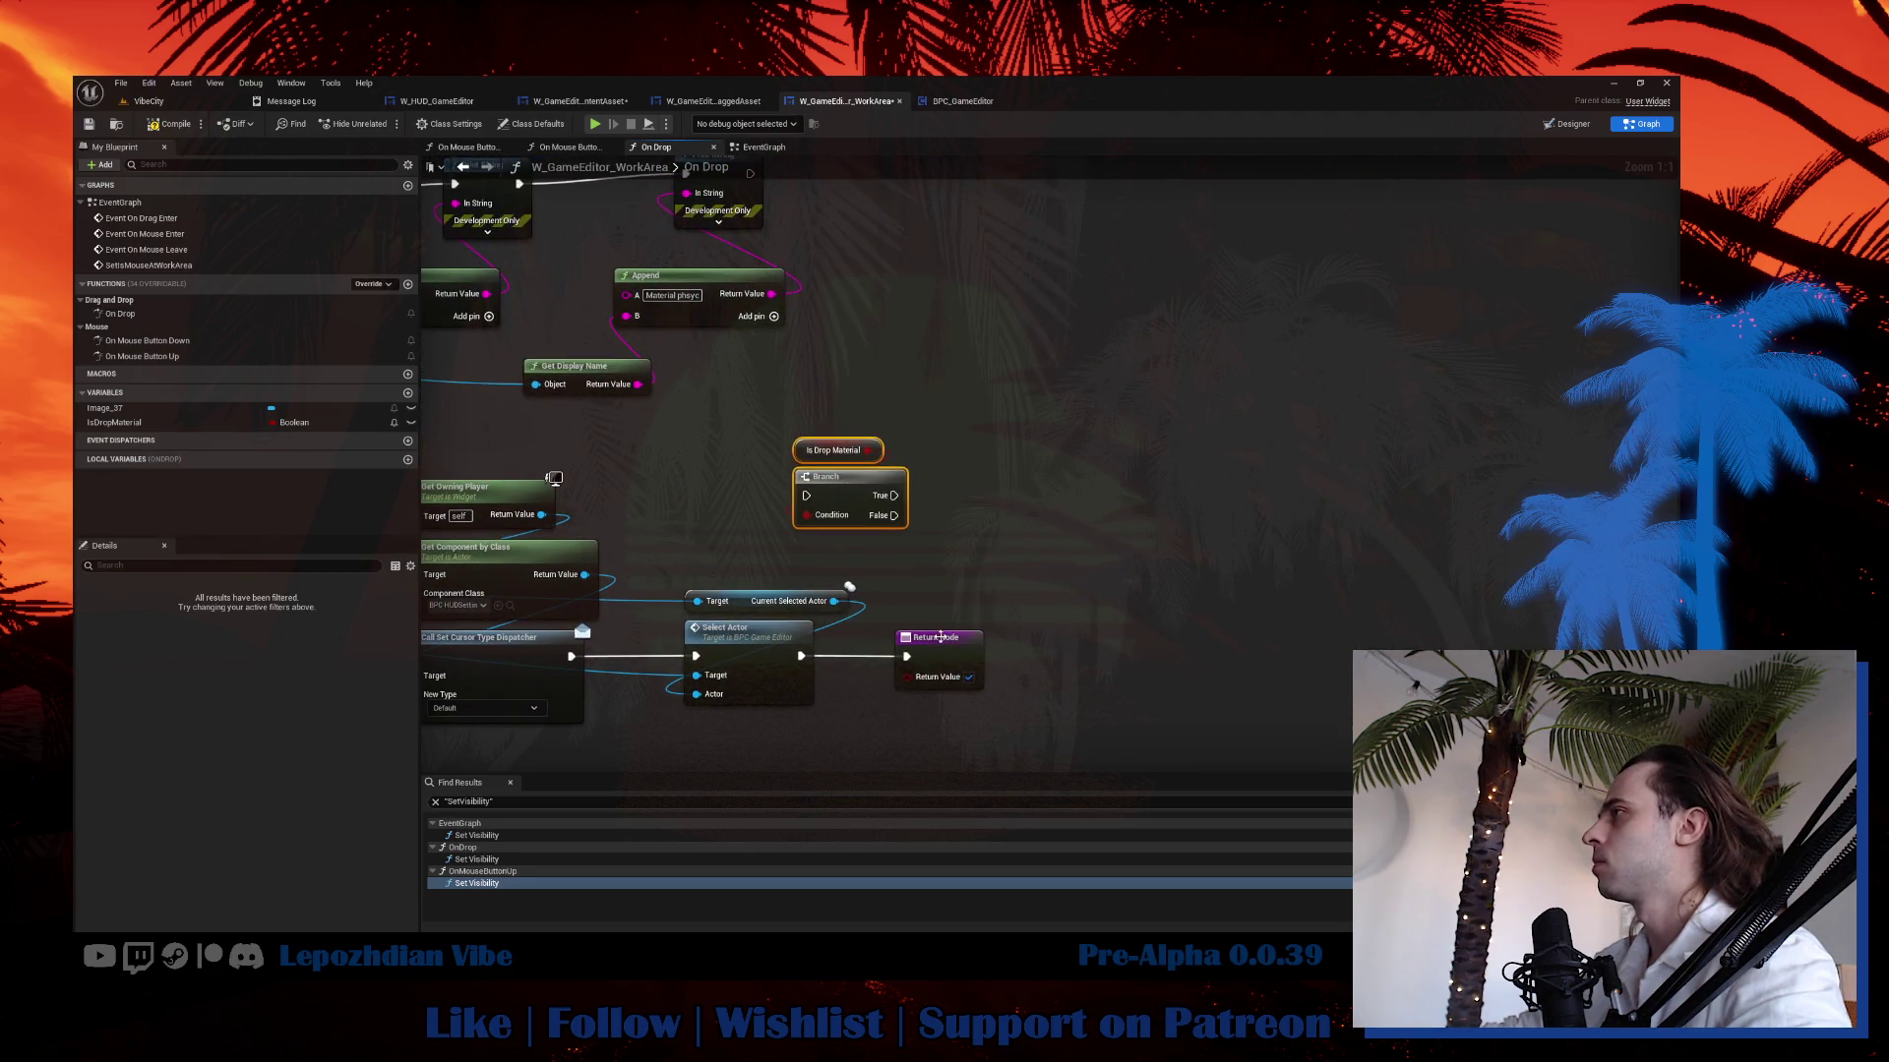
pyautogui.moveTo(941, 637); pyautogui.dragTo(1109, 637)
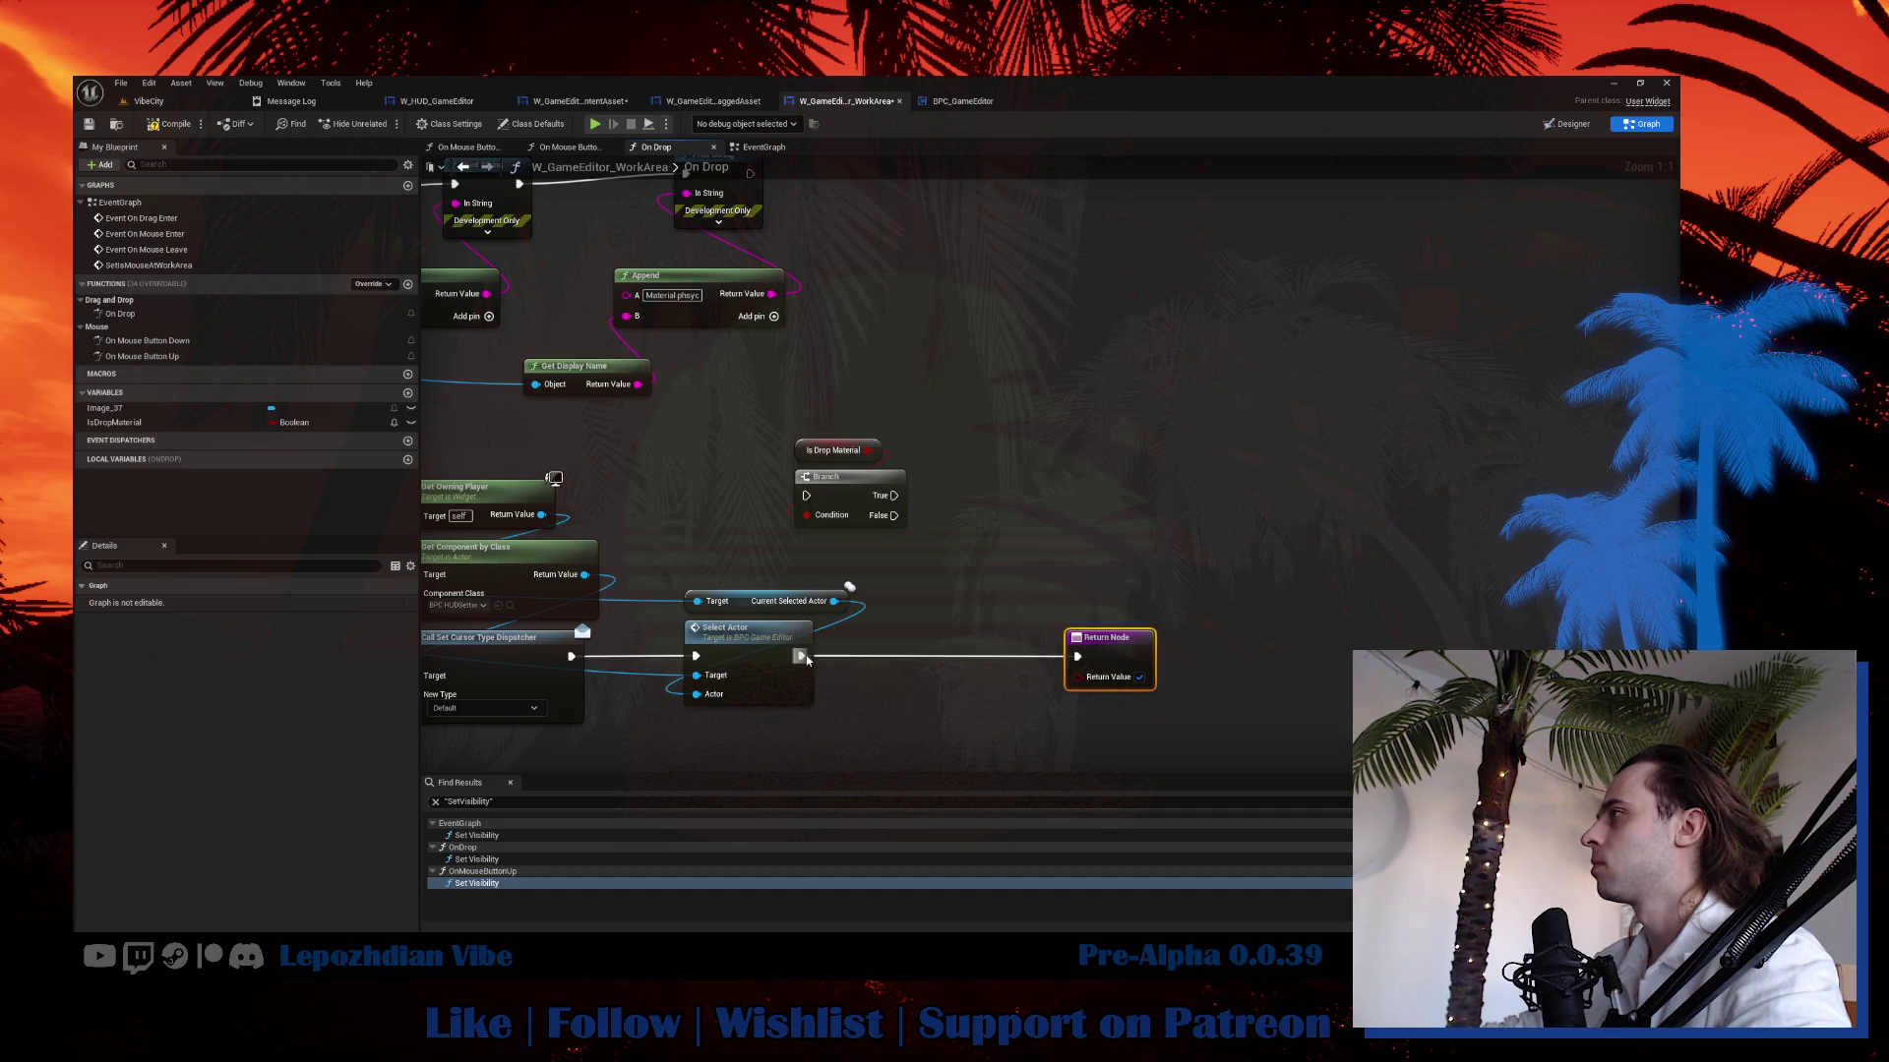
pyautogui.moveTo(802, 656)
pyautogui.mouseDown()
pyautogui.moveTo(836, 590)
pyautogui.moveTo(807, 496)
pyautogui.moveTo(1082, 655)
pyautogui.mouseUp()
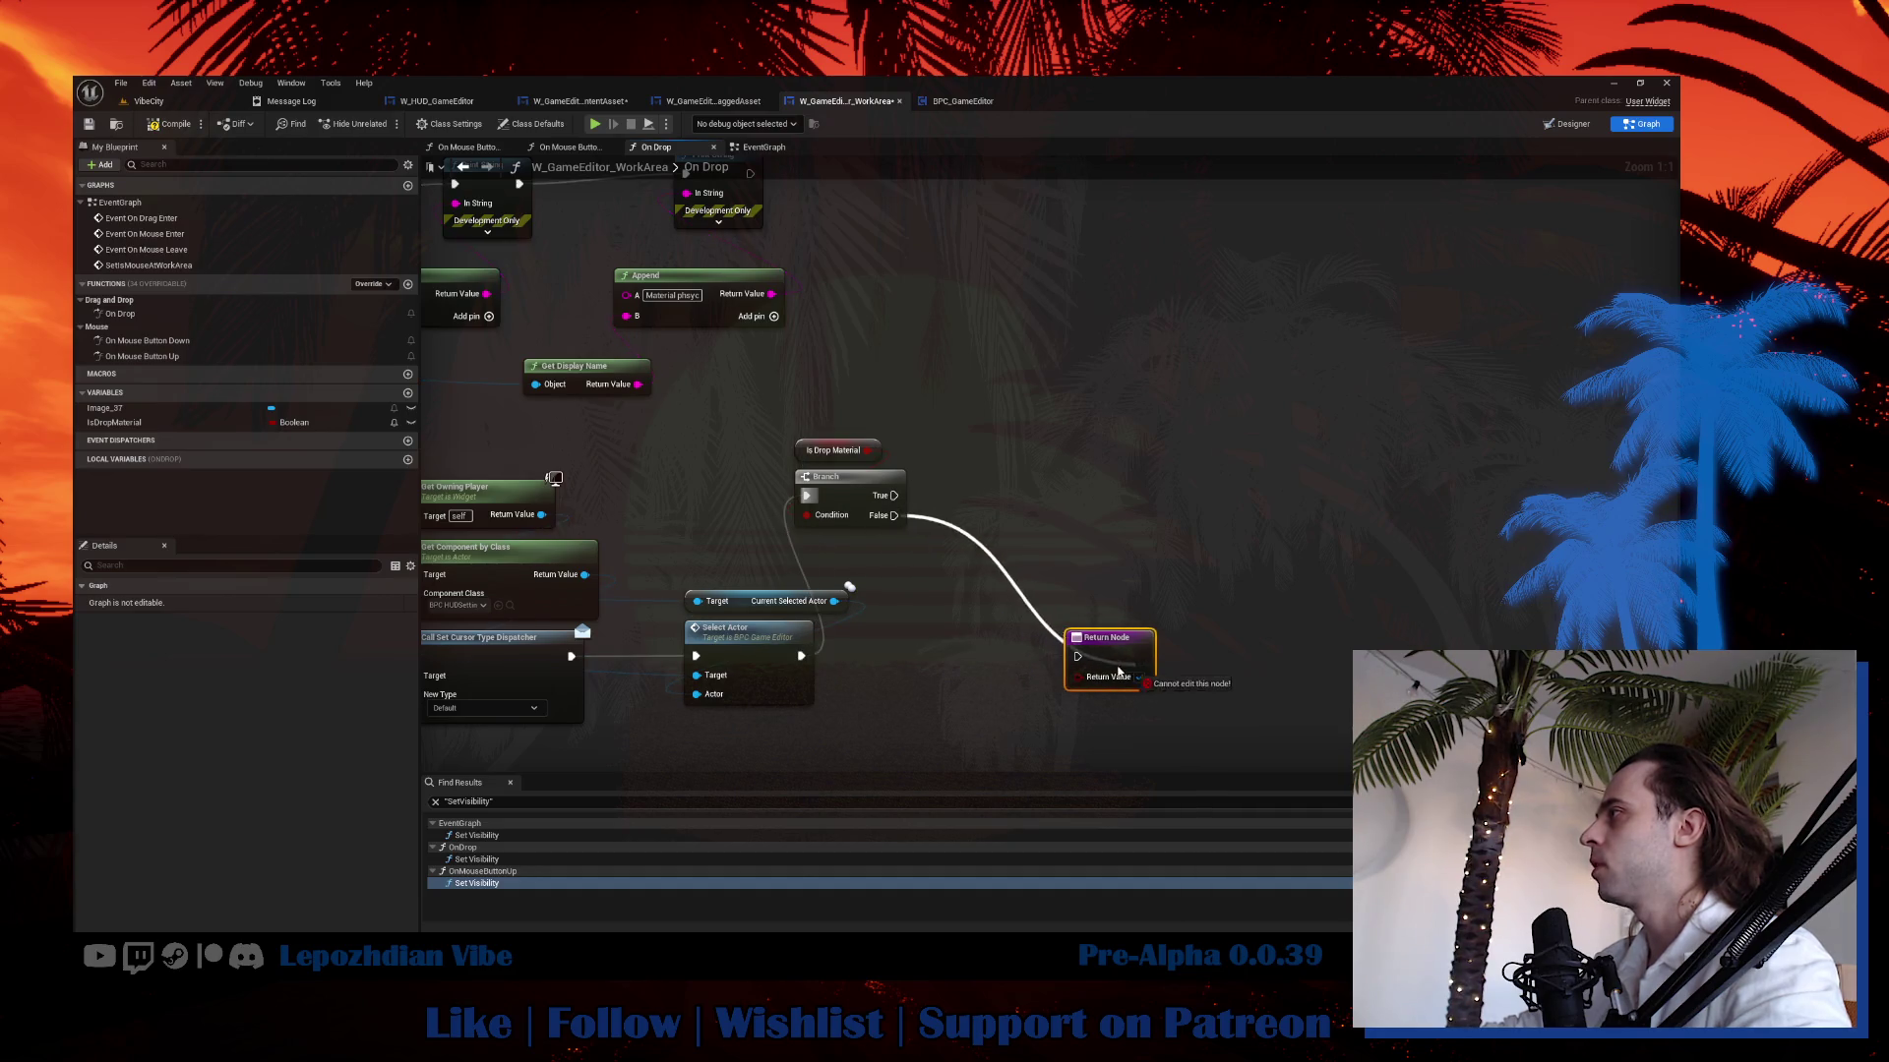
pyautogui.moveTo(836, 408); pyautogui.dragTo(940, 644)
pyautogui.moveTo(1105, 634); pyautogui.dragTo(1125, 657)
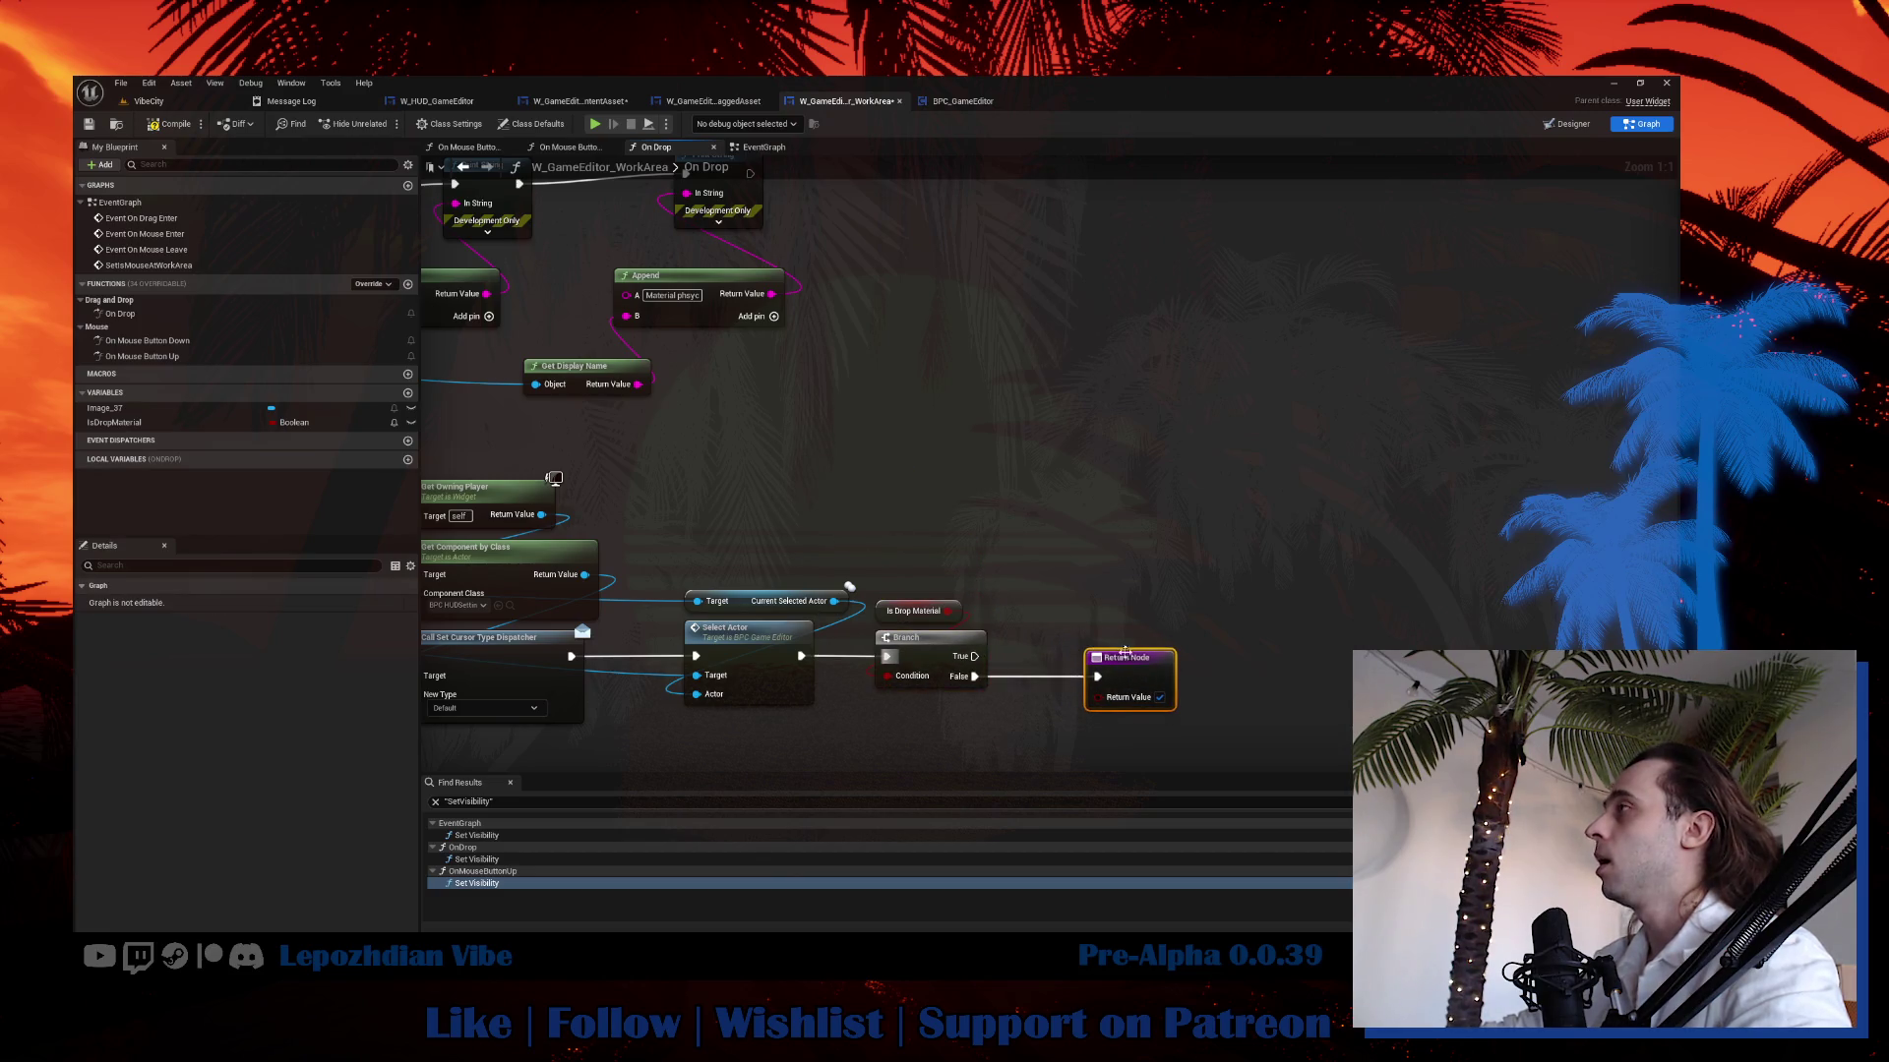
pyautogui.scroll(-2, 948, 498)
pyautogui.moveTo(686, 351); pyautogui.dragTo(963, 366)
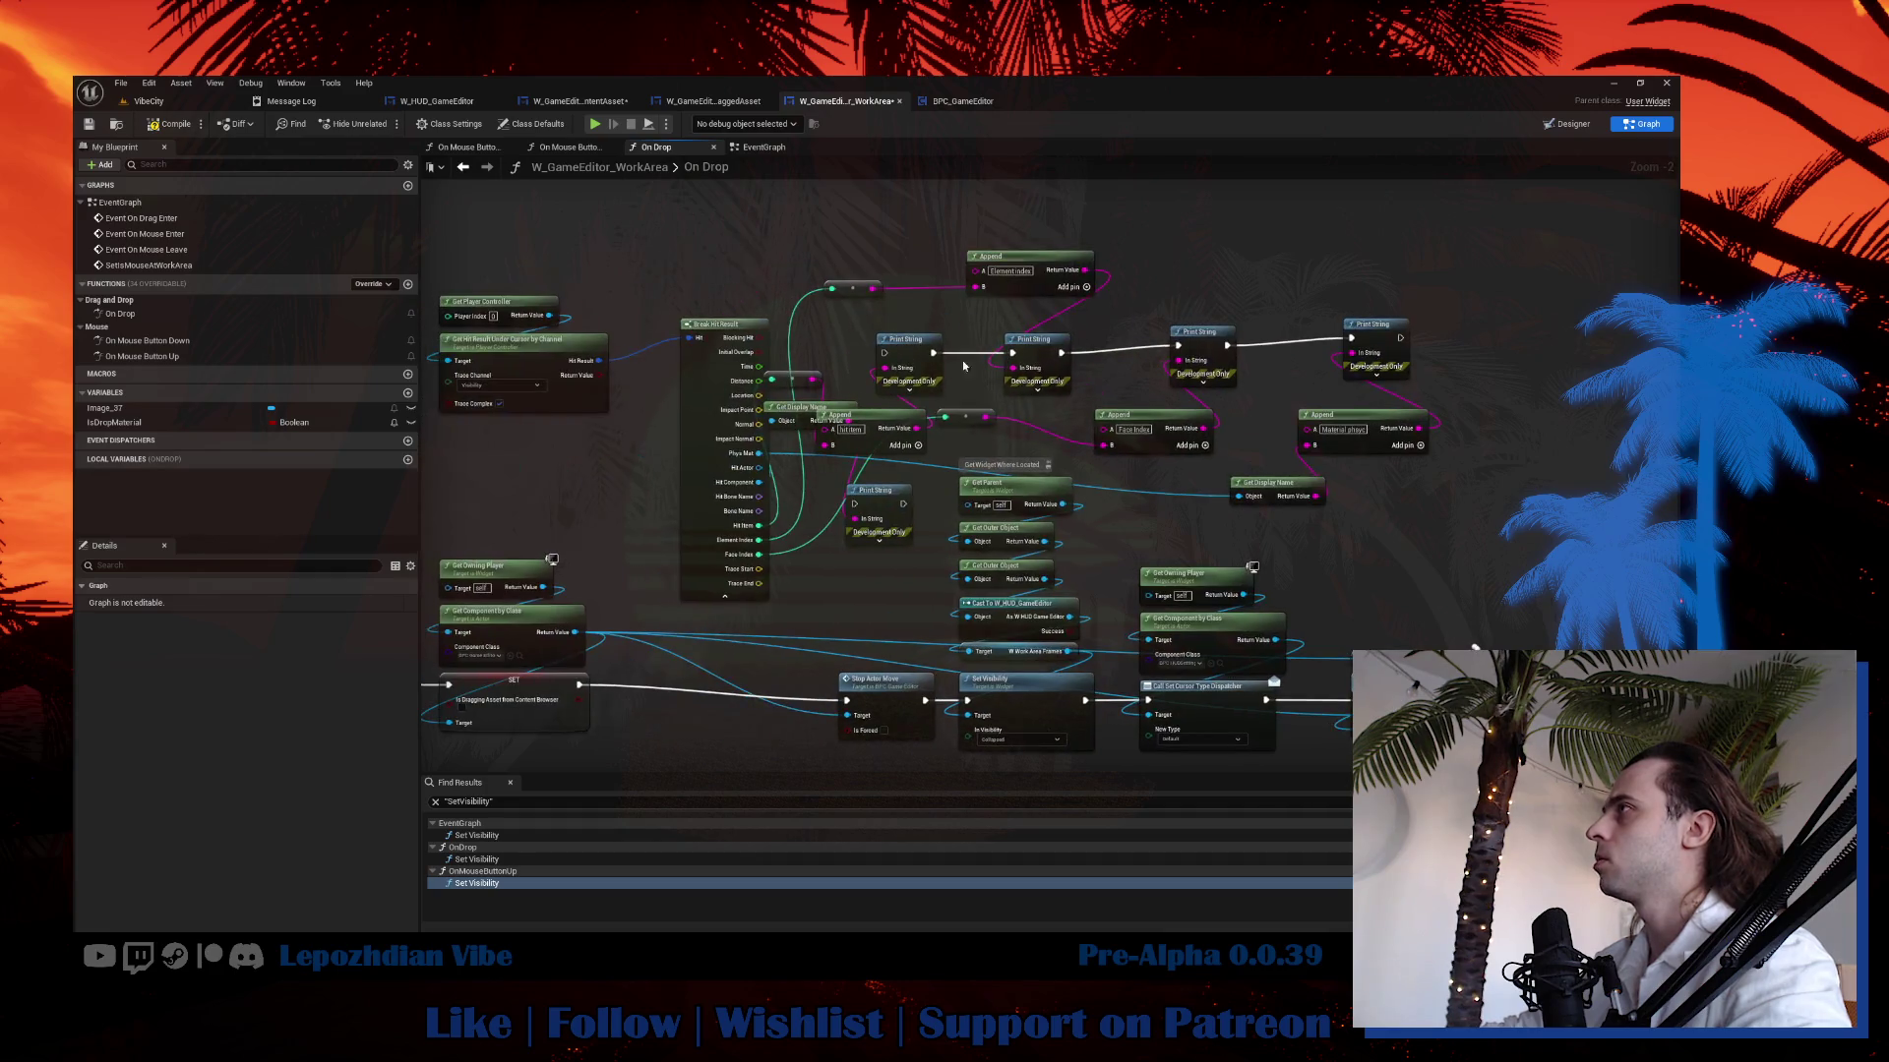
pyautogui.click(939, 103)
# In BPC_GameEditor, connect Event Tick to the Gate's Enter and delete the Get Display Name and Print String nodes.
pyautogui.scroll(-2, 925, 534)
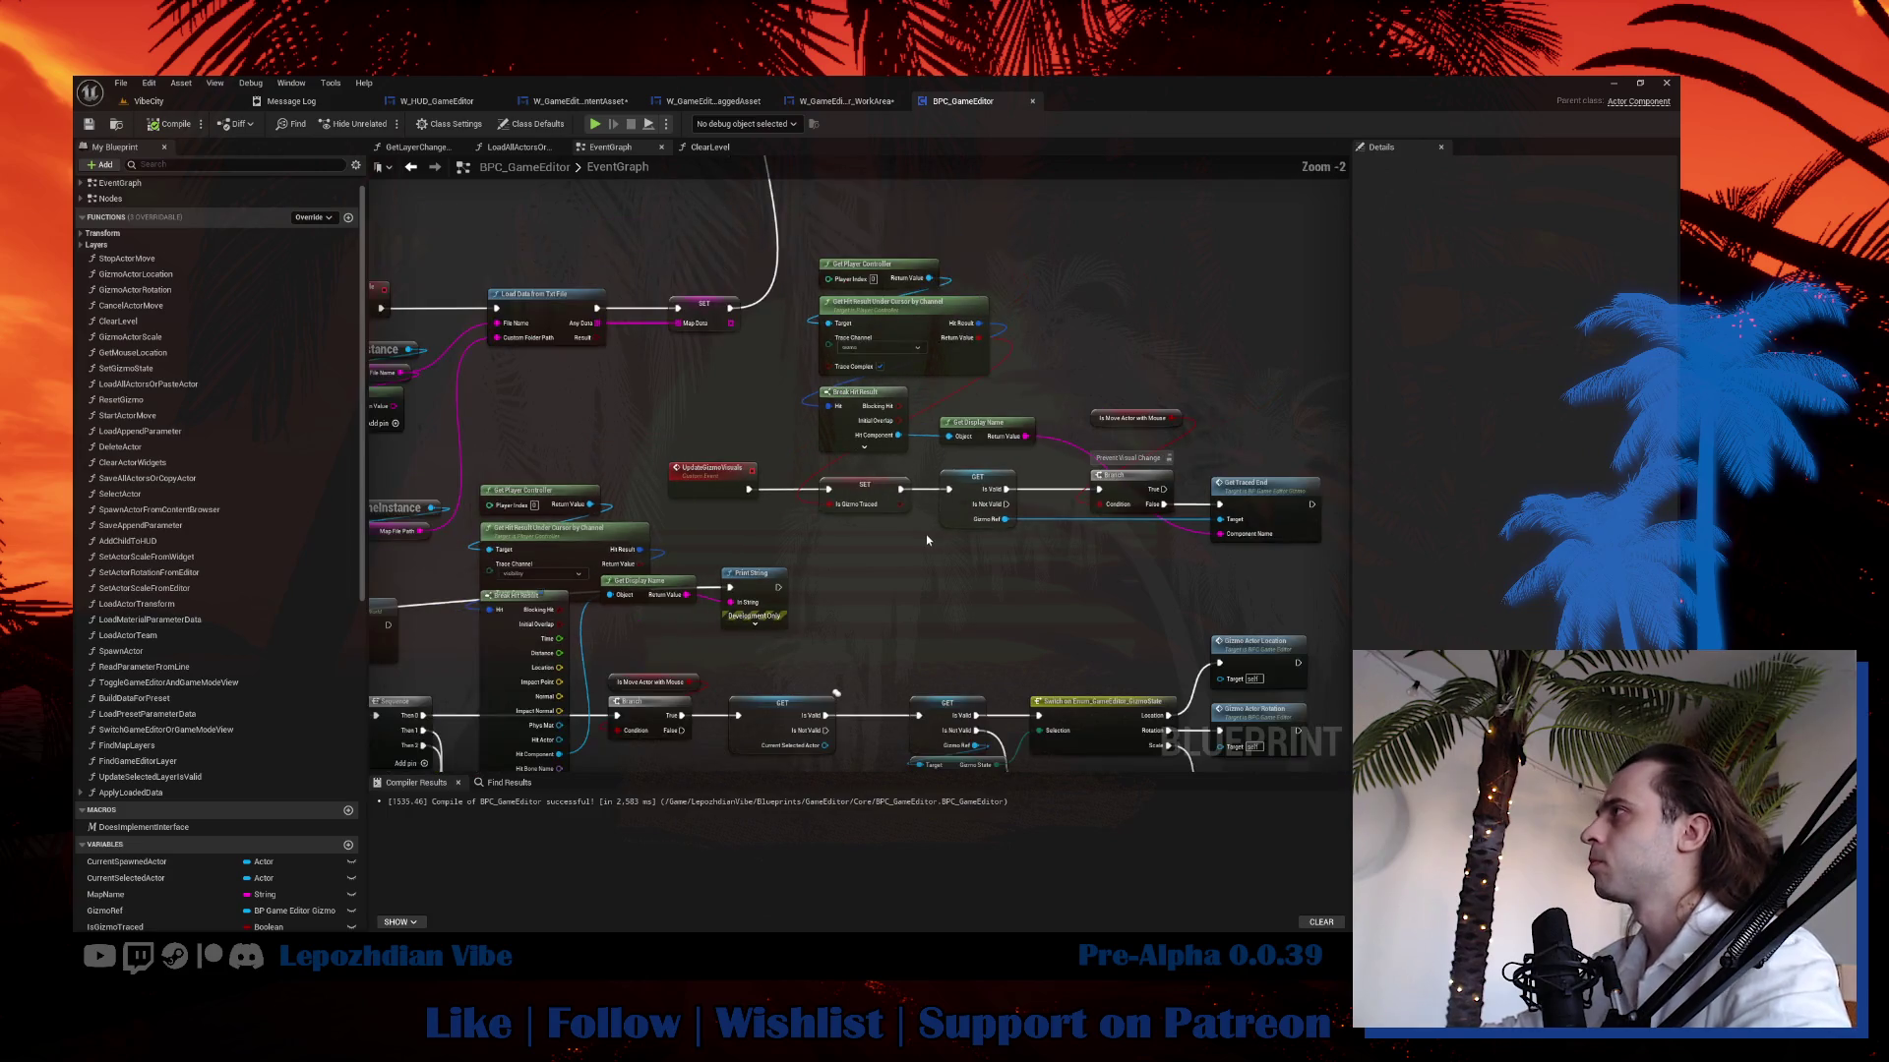
pyautogui.moveTo(878, 587); pyautogui.dragTo(1198, 405)
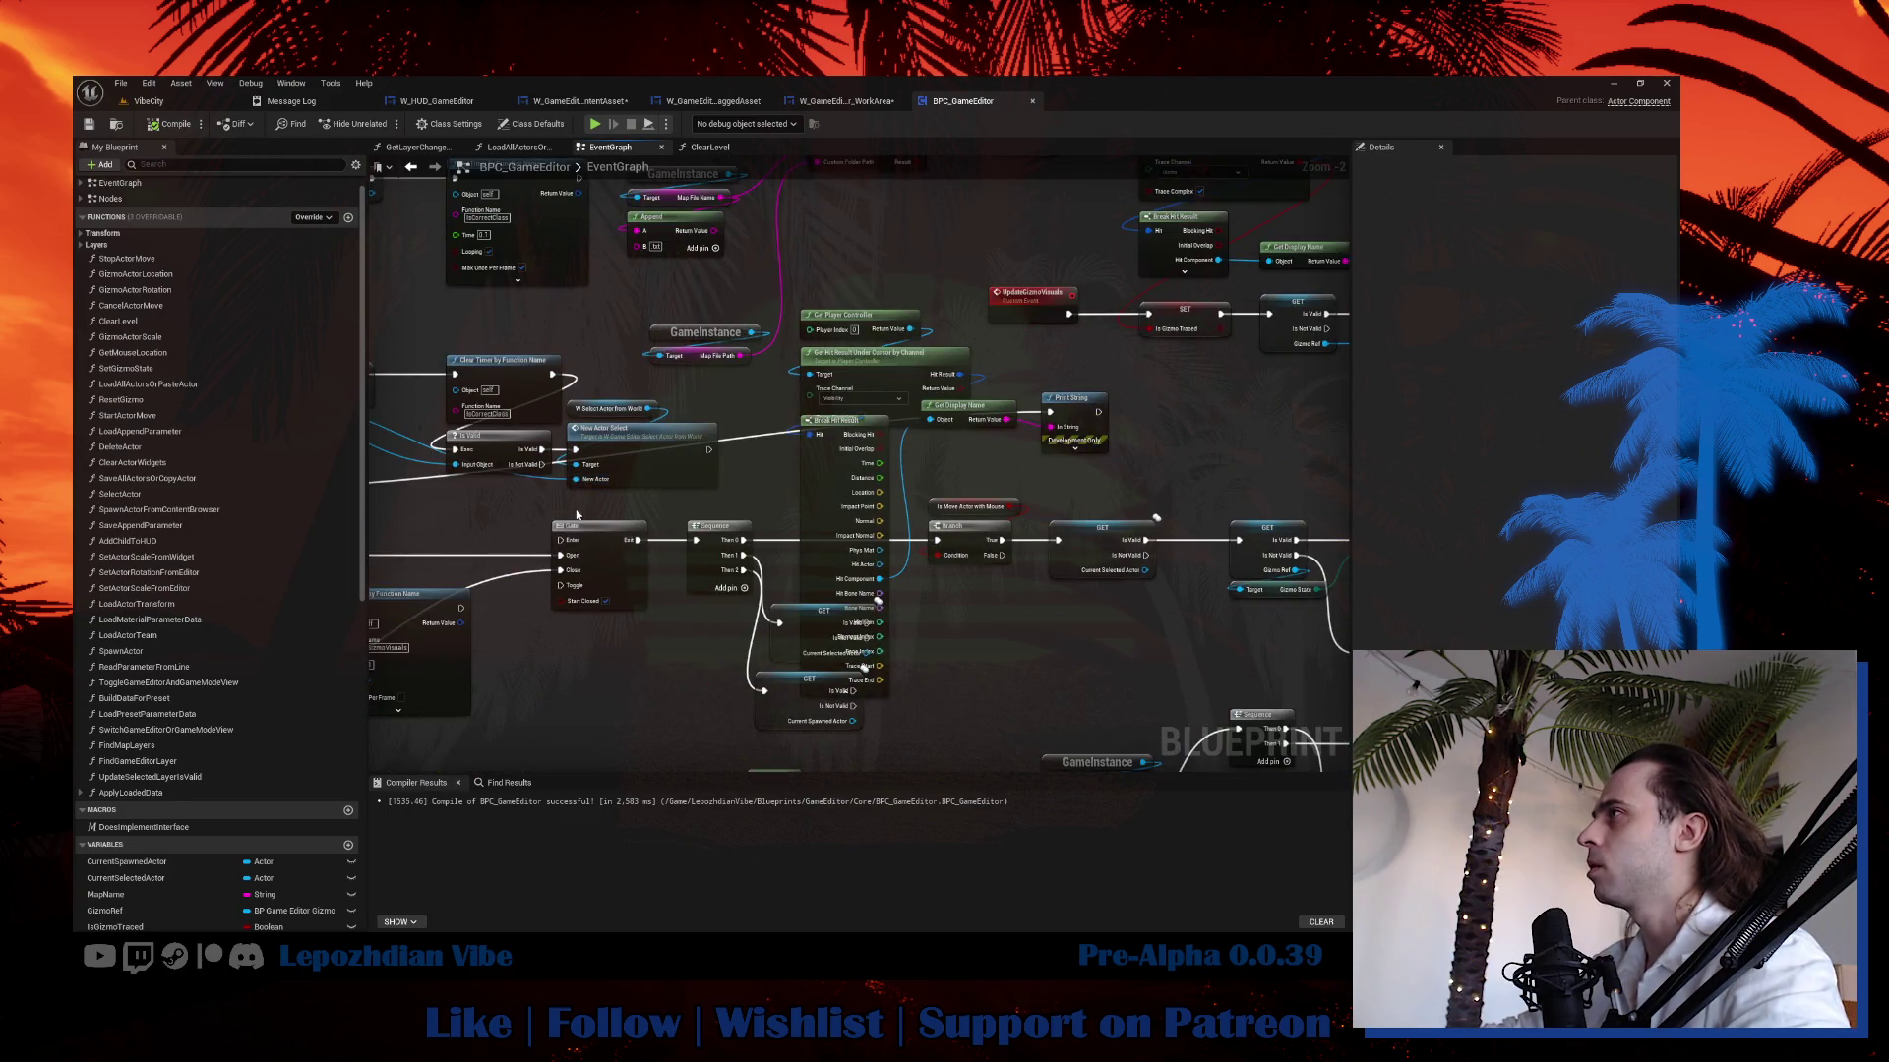
pyautogui.moveTo(576, 515); pyautogui.dragTo(936, 476)
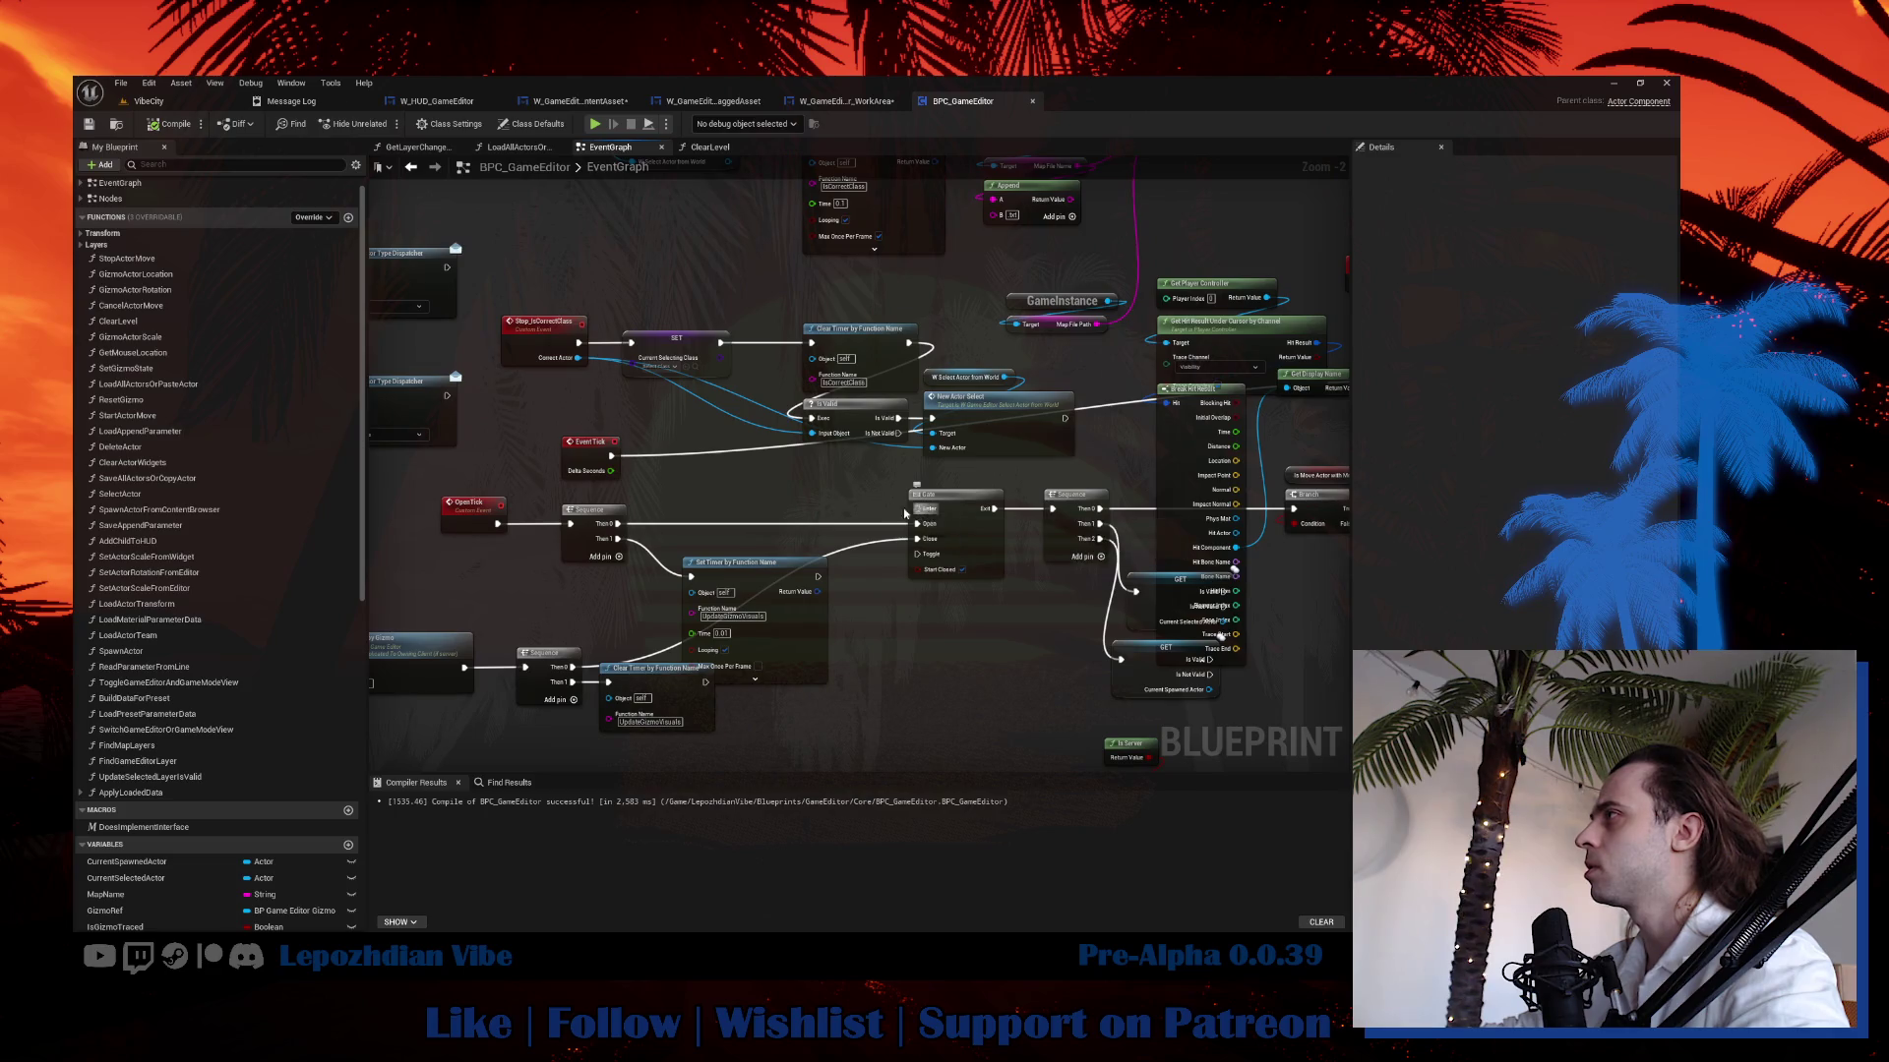
pyautogui.moveTo(917, 509); pyautogui.dragTo(612, 456)
pyautogui.moveTo(941, 436); pyautogui.dragTo(577, 489)
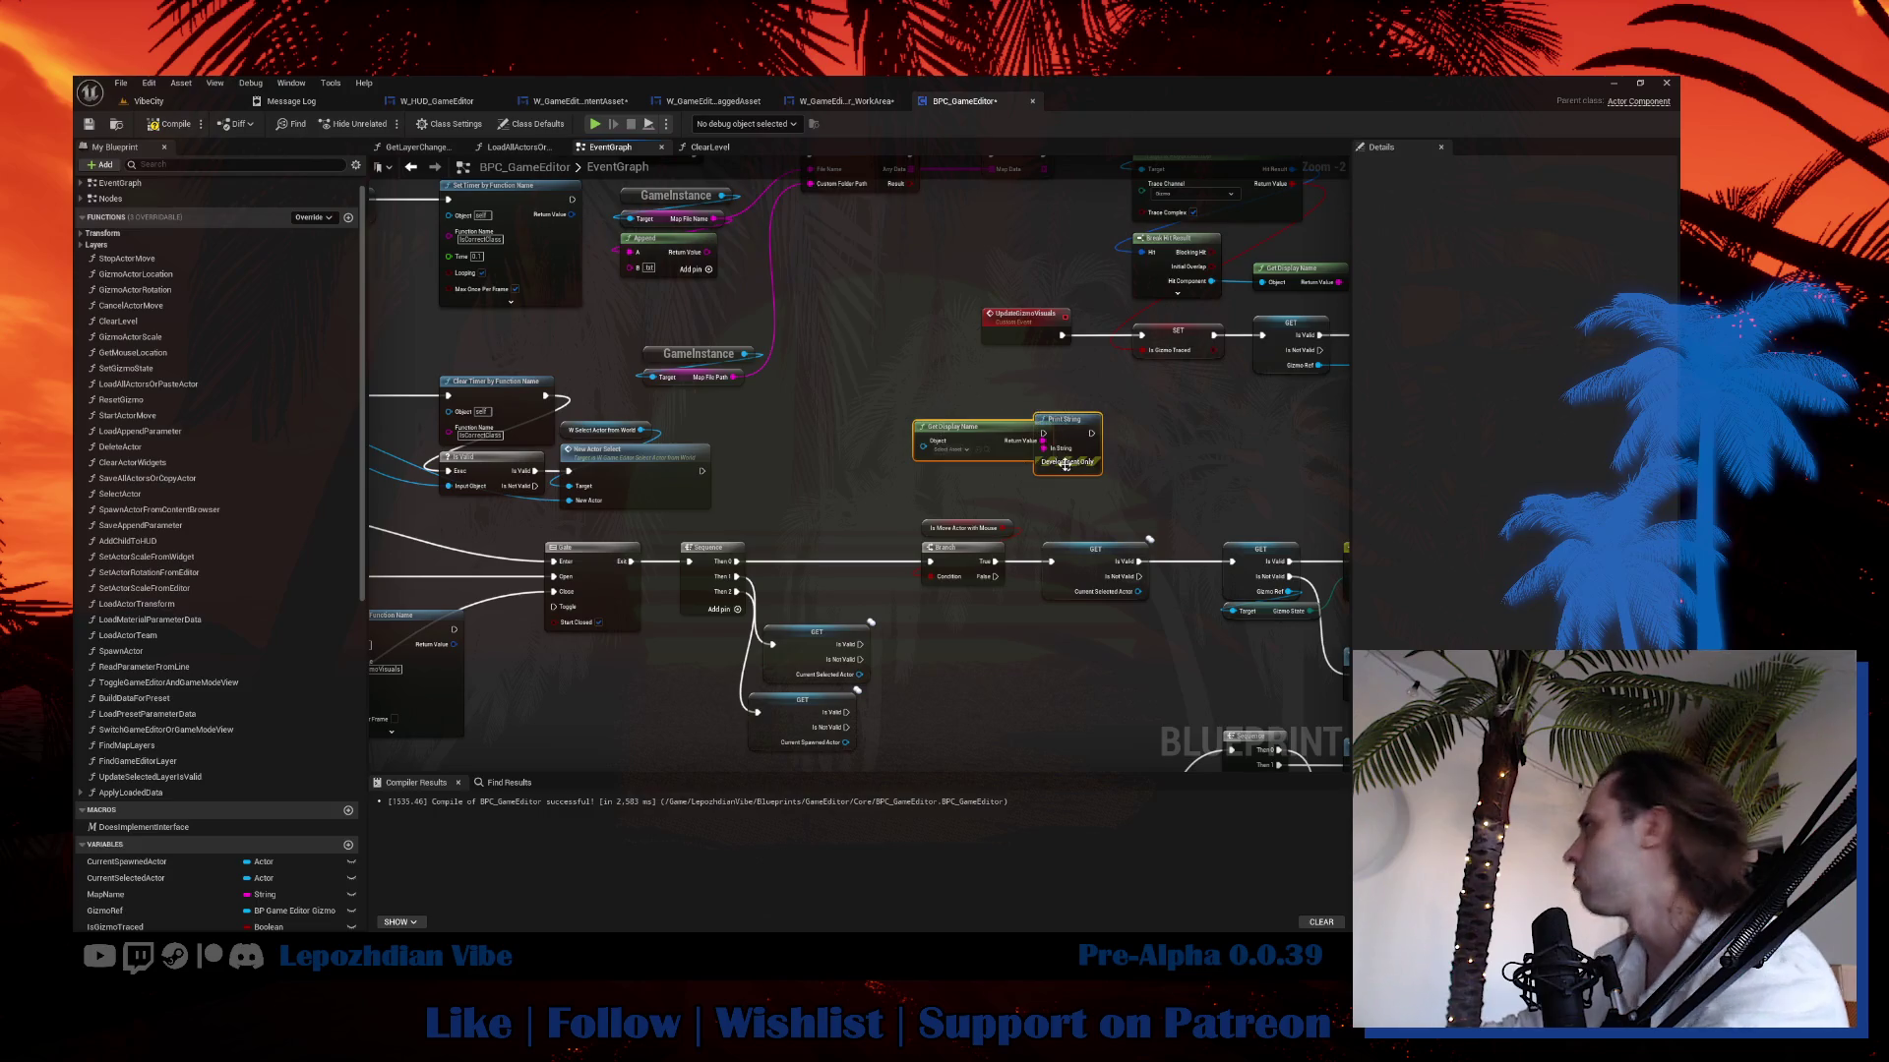
pyautogui.press('Delete')
pyautogui.moveTo(1063, 464); pyautogui.dragTo(892, 608)
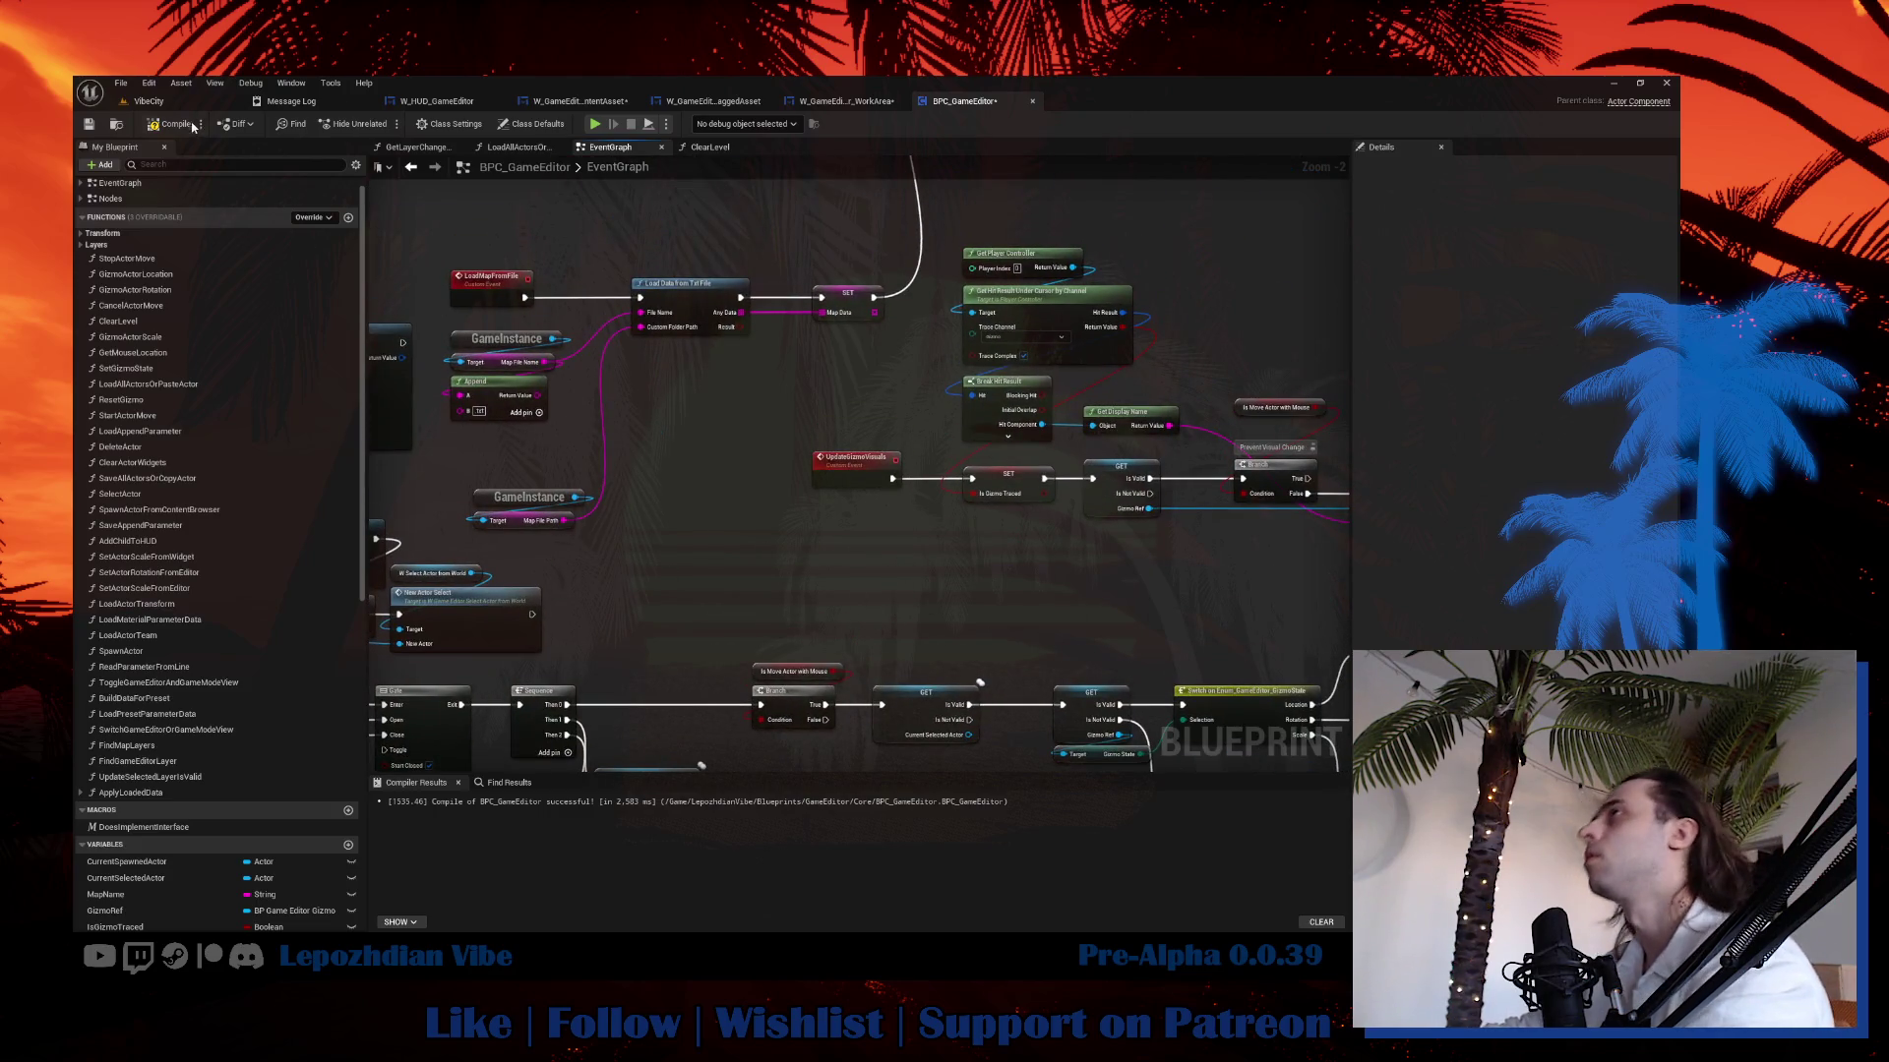
pyautogui.click(880, 100)
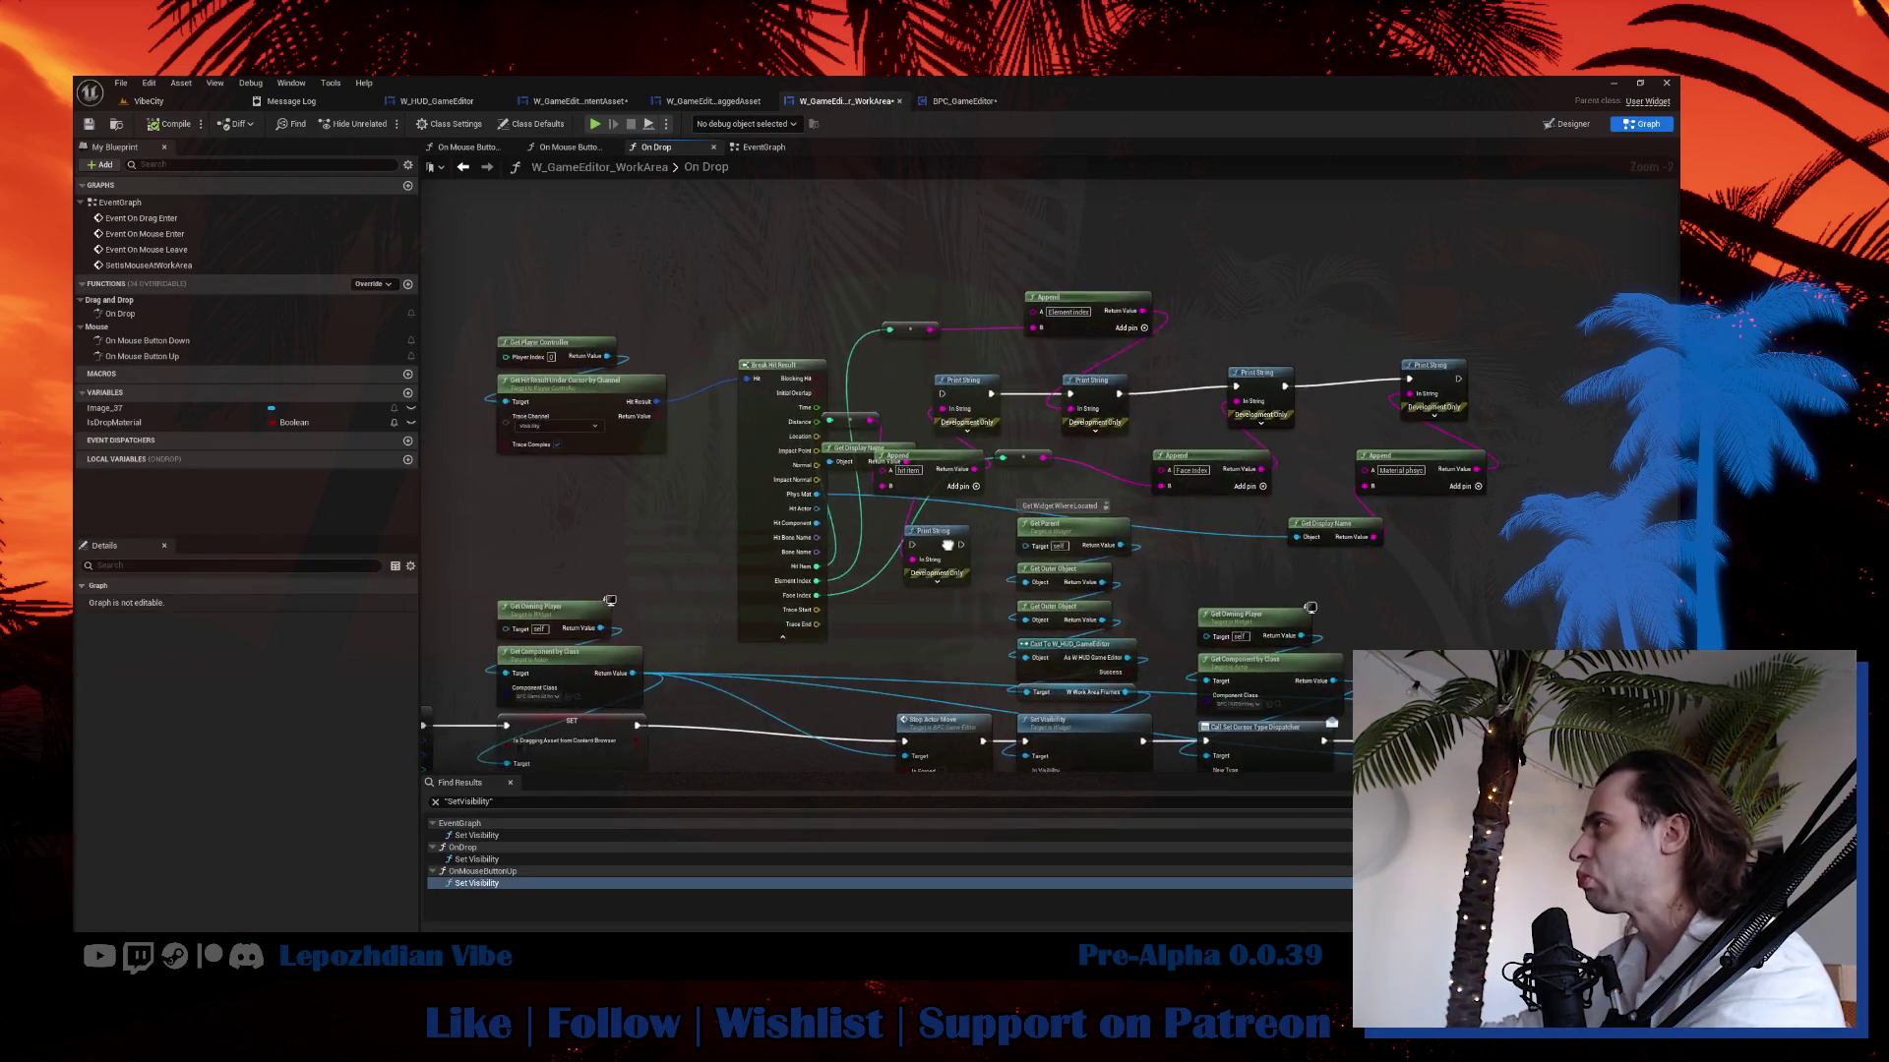
# Move the hit-result nodes up-left, shift the print and append nodes up-right, and reposition the reroute node.
pyautogui.moveTo(484, 327)
pyautogui.mouseDown()
pyautogui.moveTo(646, 418)
pyautogui.moveTo(865, 336)
pyautogui.mouseUp()
pyautogui.moveTo(679, 236); pyautogui.dragTo(782, 423)
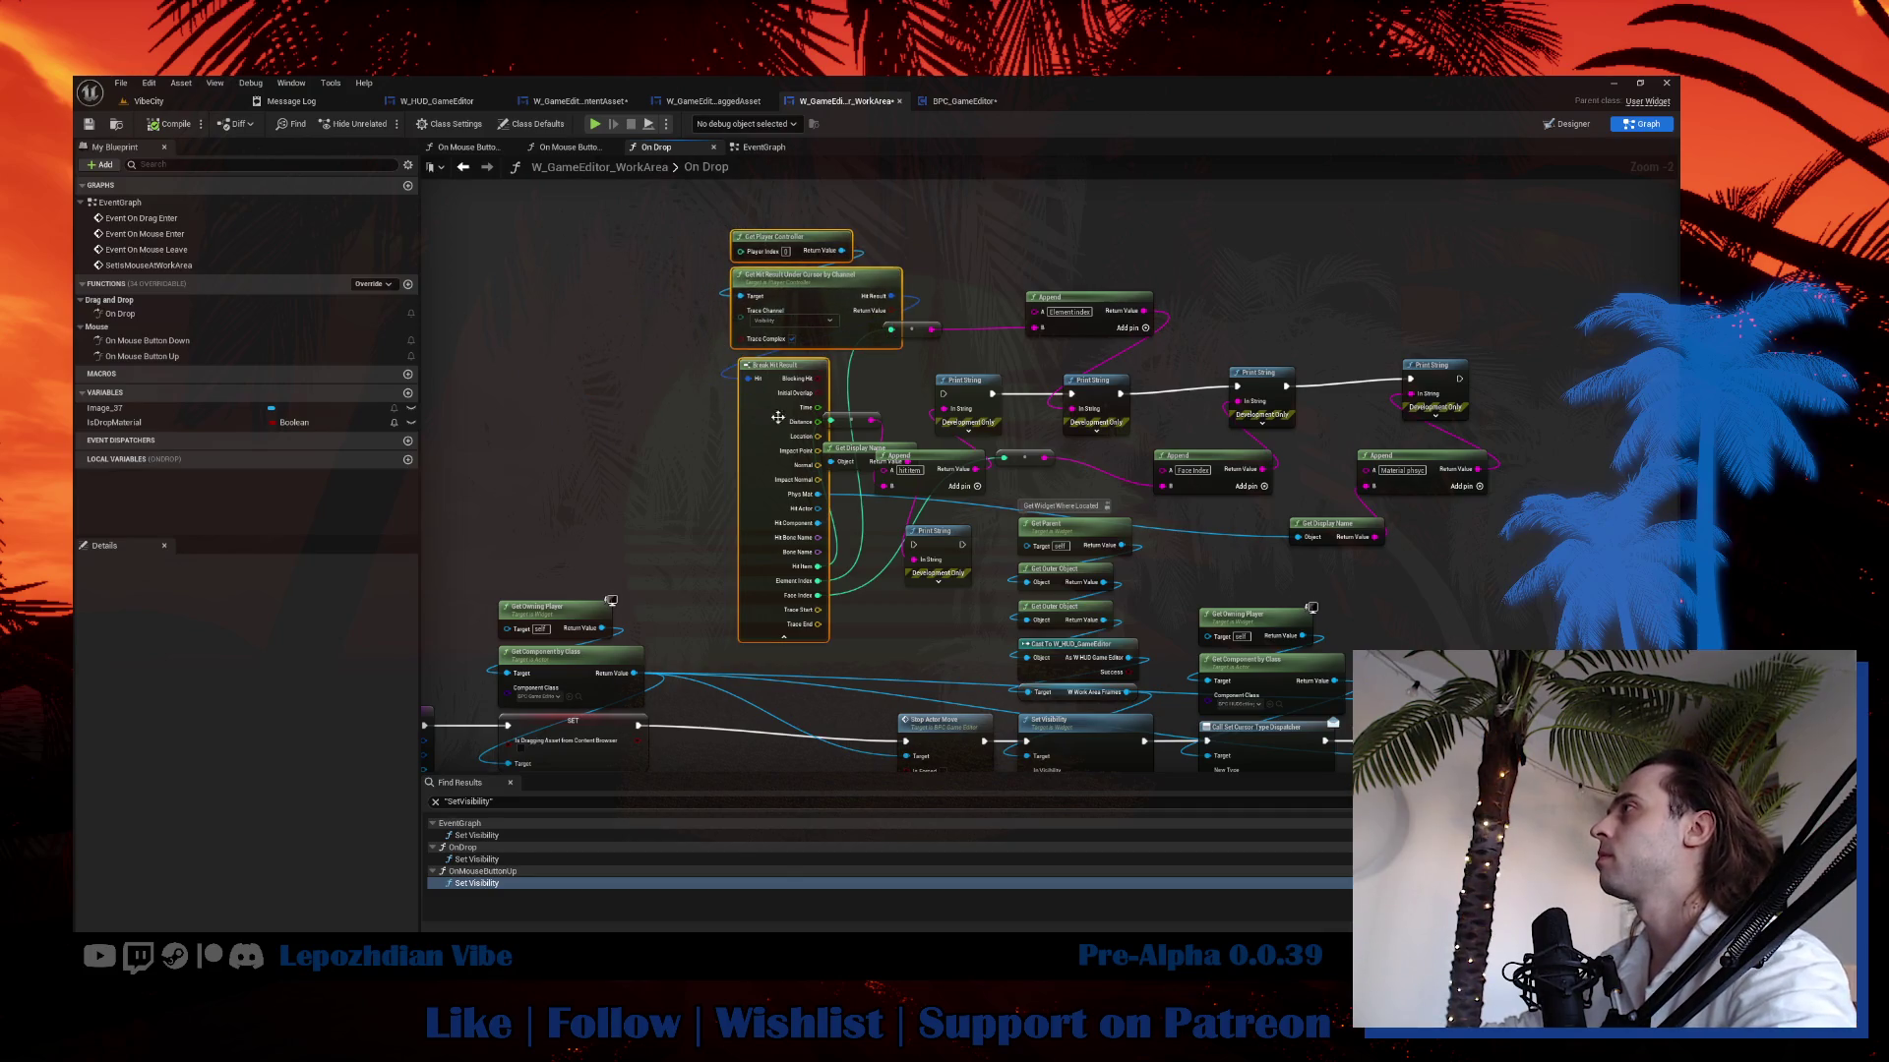
pyautogui.moveTo(762, 525)
pyautogui.mouseDown()
pyautogui.moveTo(743, 476)
pyautogui.moveTo(664, 433)
pyautogui.mouseUp()
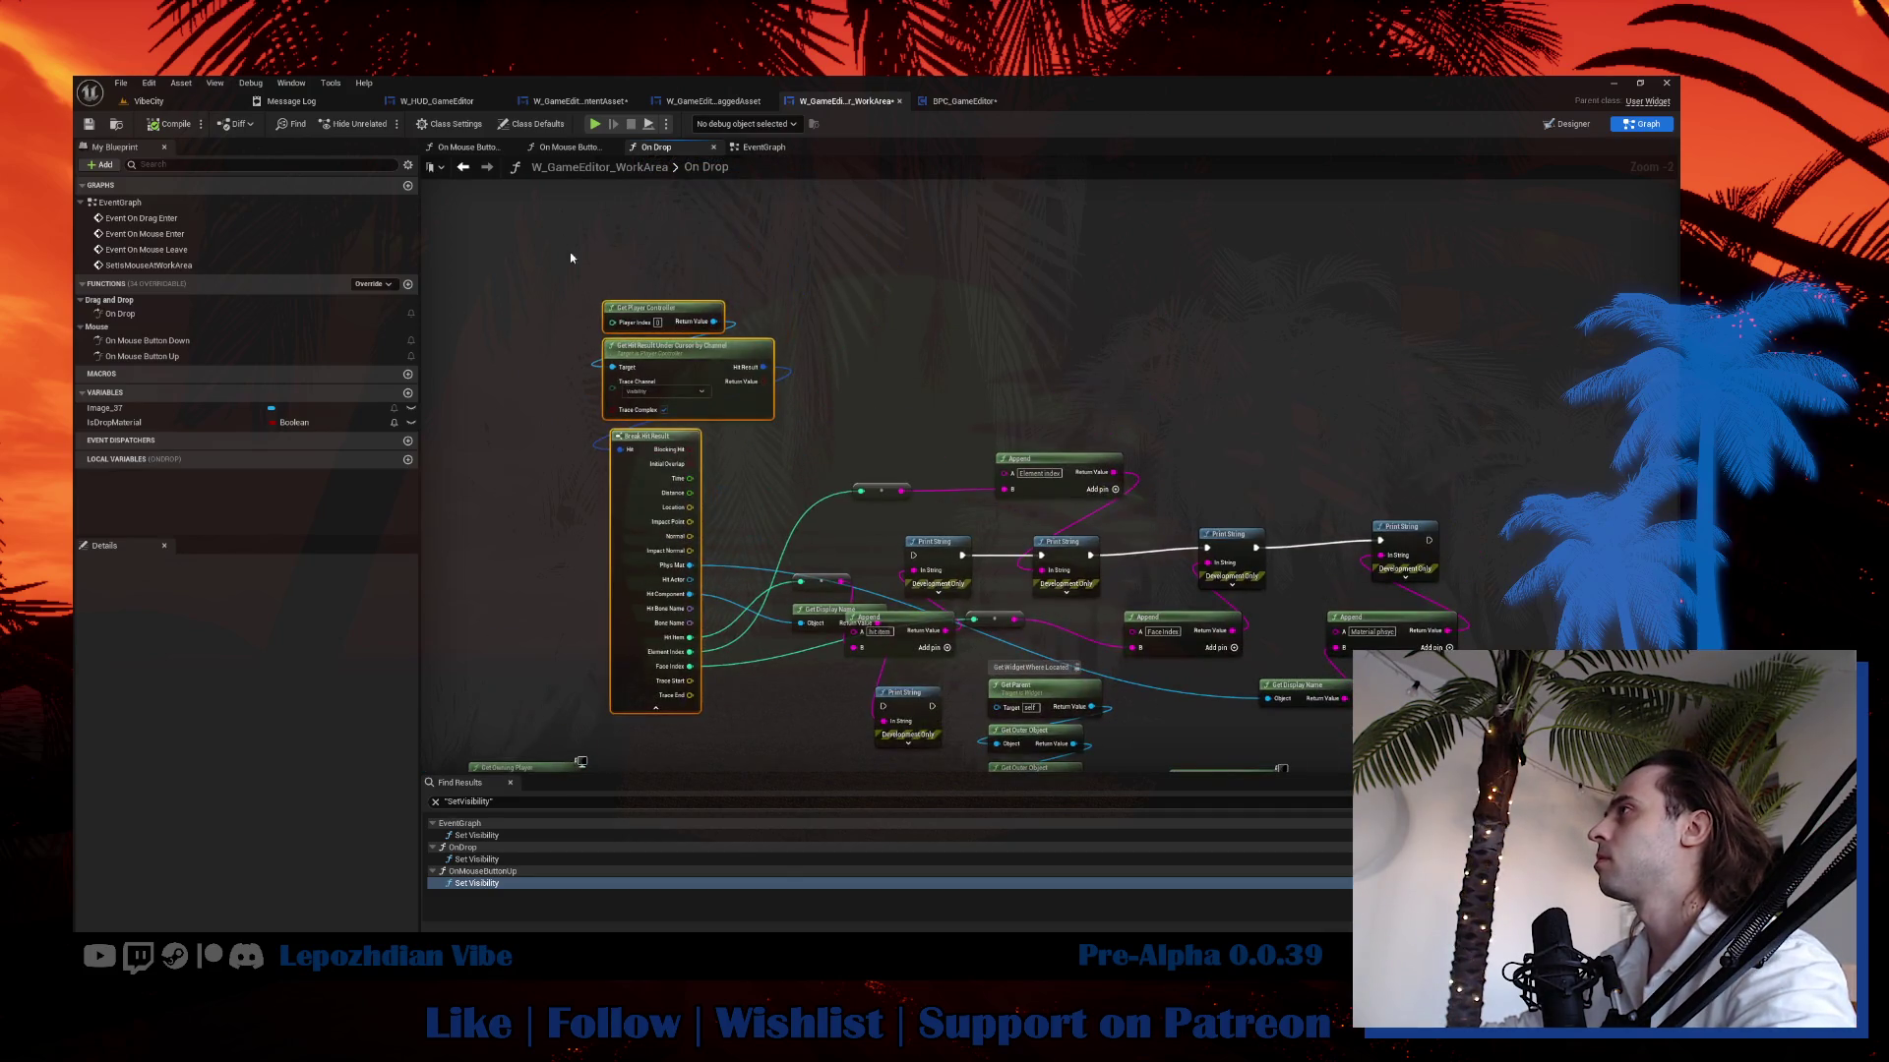
pyautogui.moveTo(569, 252)
pyautogui.mouseDown()
pyautogui.moveTo(773, 536)
pyautogui.moveTo(869, 619)
pyautogui.mouseUp()
pyautogui.moveTo(832, 363)
pyautogui.mouseDown()
pyautogui.moveTo(948, 633)
pyautogui.moveTo(954, 747)
pyautogui.mouseUp()
pyautogui.moveTo(964, 368); pyautogui.dragTo(1185, 587)
pyautogui.moveTo(1243, 434); pyautogui.dragTo(1448, 655)
pyautogui.moveTo(1061, 549); pyautogui.dragTo(1255, 413)
pyautogui.moveTo(1443, 357)
pyautogui.mouseDown()
pyautogui.moveTo(1318, 591)
pyautogui.moveTo(1158, 554)
pyautogui.mouseUp()
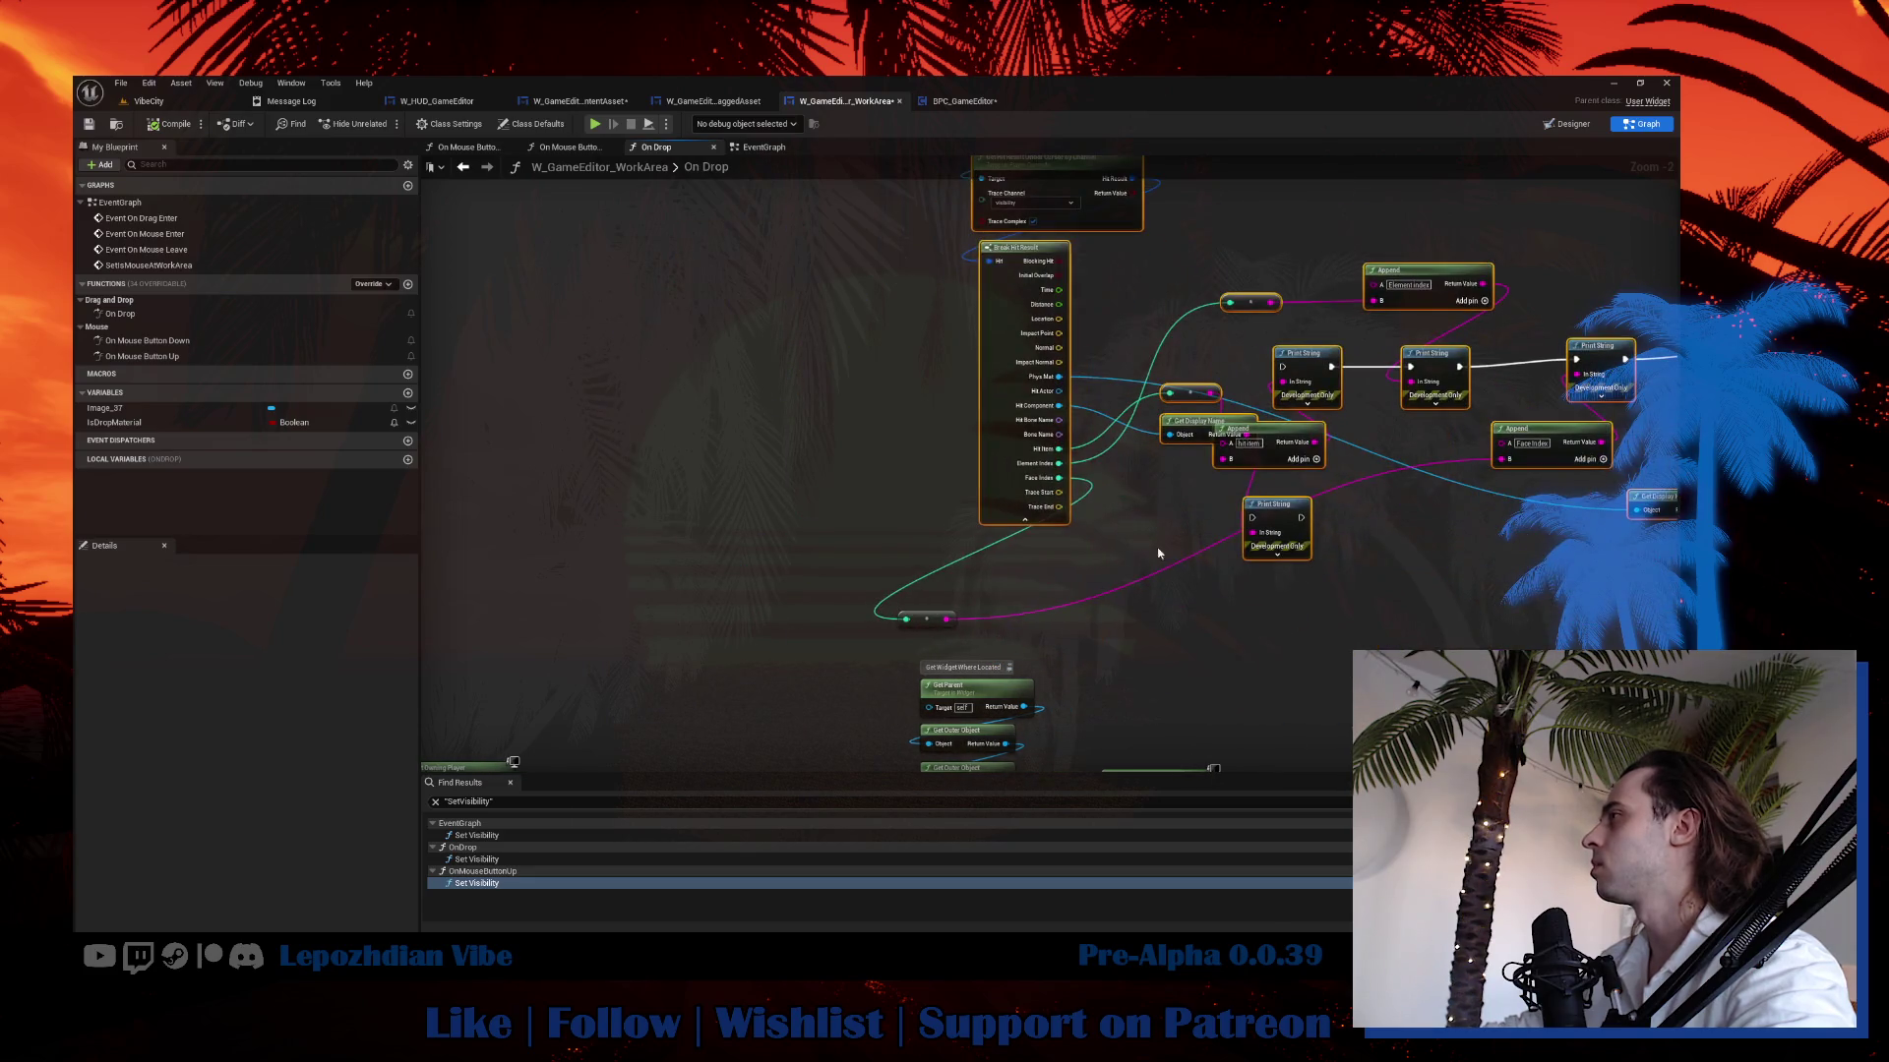
pyautogui.moveTo(927, 620)
pyautogui.mouseDown()
pyautogui.moveTo(1593, 550)
pyautogui.moveTo(985, 338)
pyautogui.moveTo(1045, 390)
pyautogui.moveTo(1123, 383)
pyautogui.mouseUp()
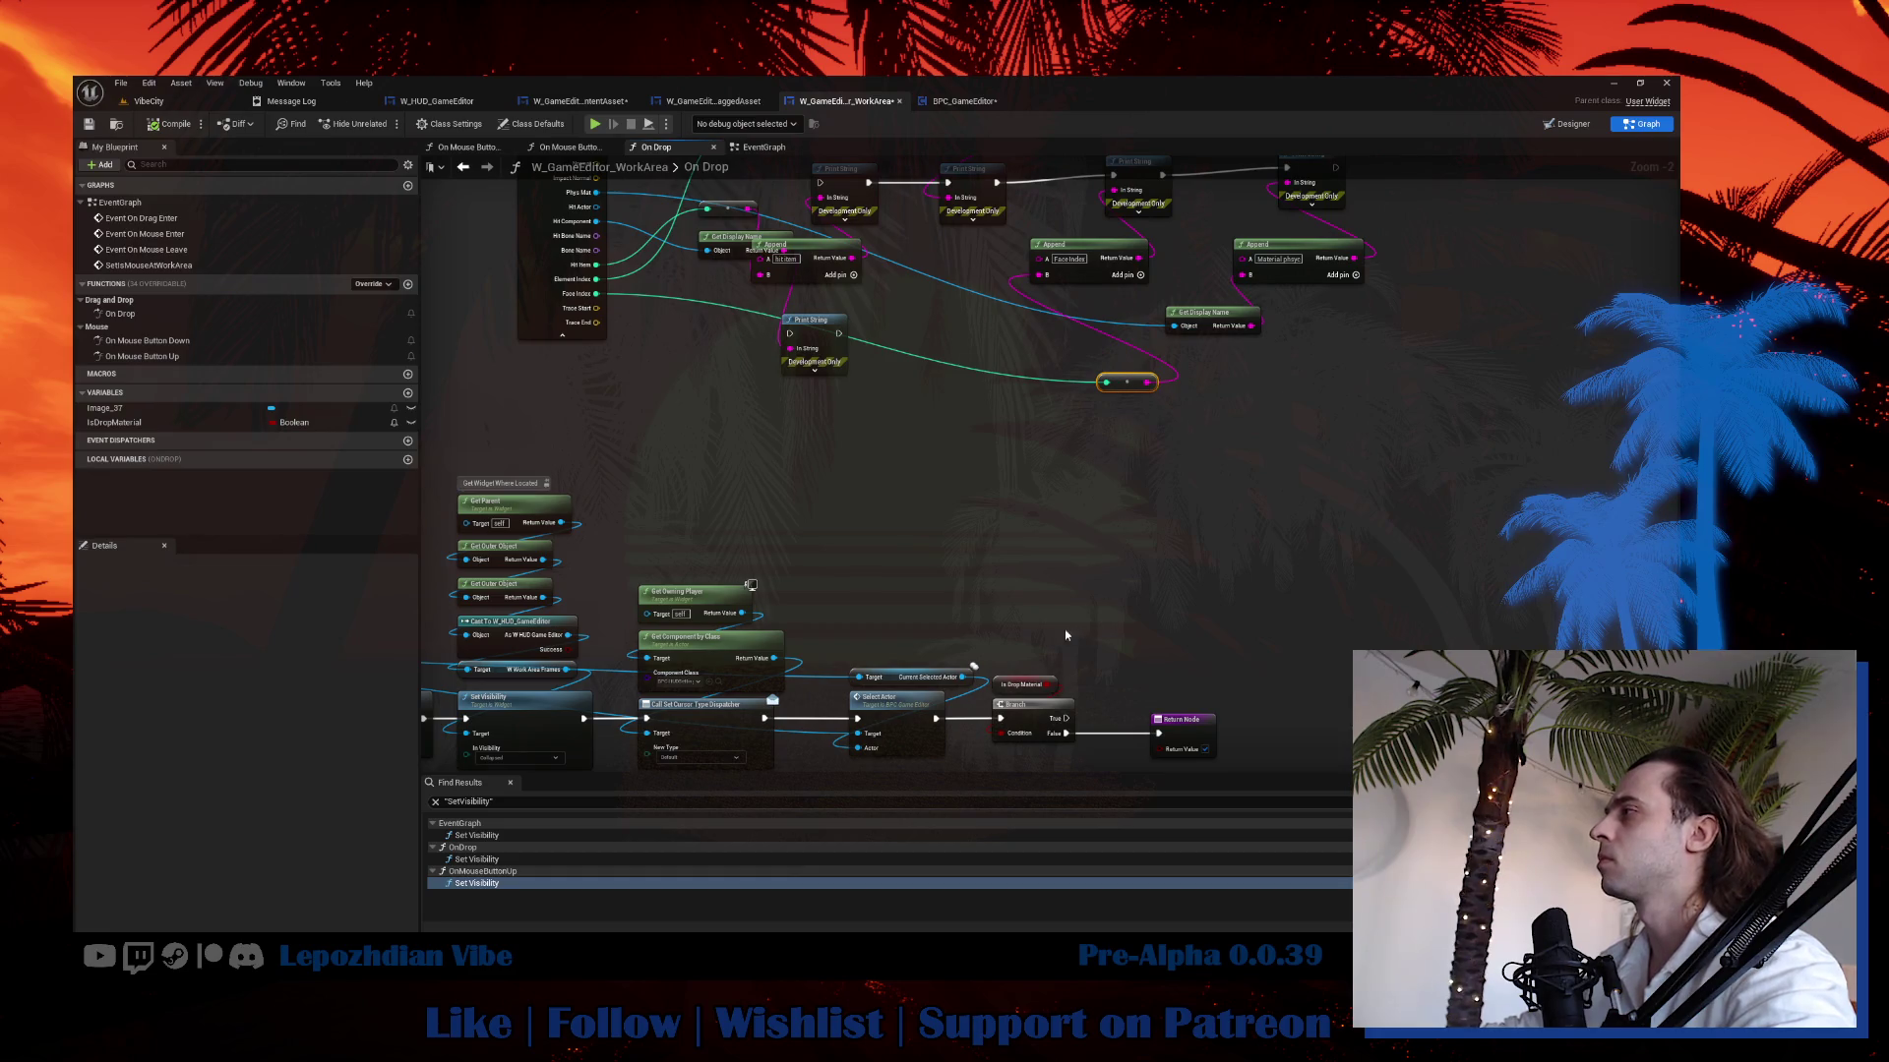
pyautogui.moveTo(1066, 718)
pyautogui.mouseDown()
pyautogui.moveTo(982, 270)
pyautogui.moveTo(793, 400)
pyautogui.moveTo(886, 371)
pyautogui.moveTo(971, 529)
pyautogui.mouseUp()
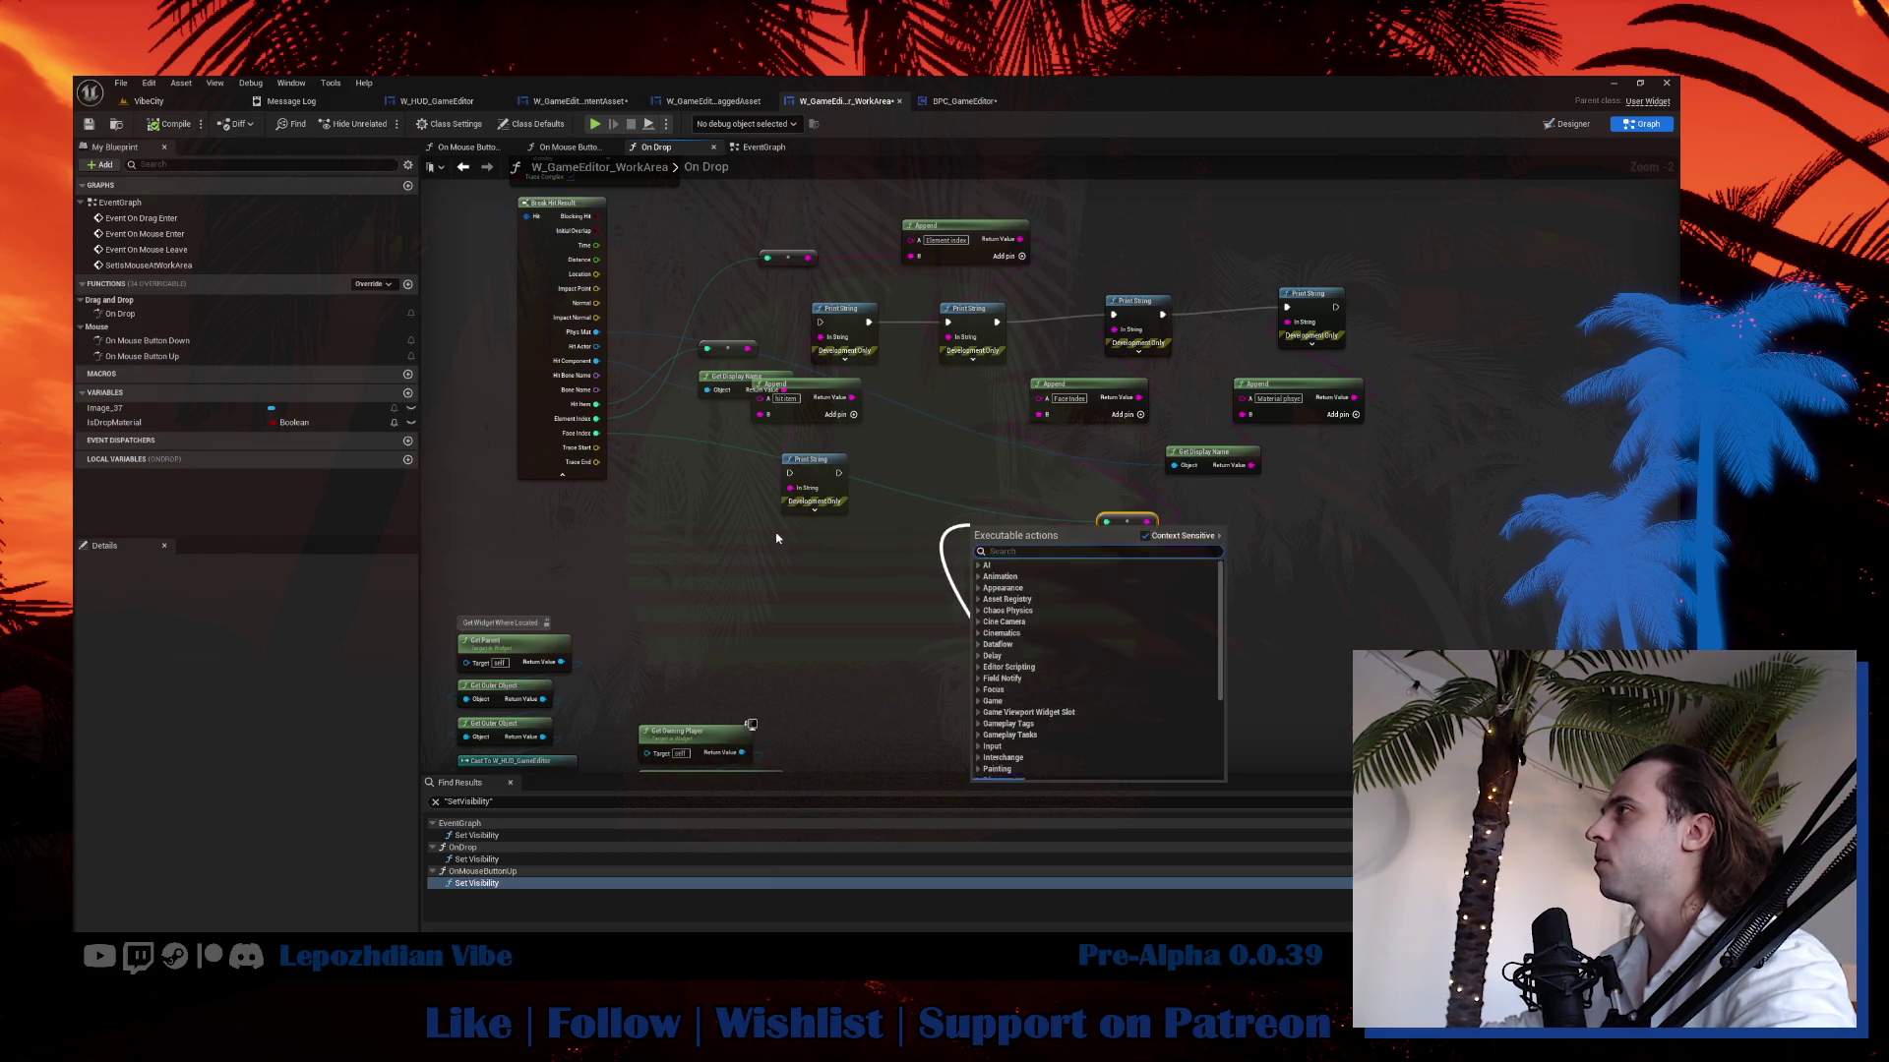
# Give Print String a 20-second duration and run it from Branch True into the Return Node.
pyautogui.press('Escape')
pyautogui.moveTo(710, 378)
pyautogui.mouseDown()
pyautogui.moveTo(679, 403)
pyautogui.moveTo(679, 552)
pyautogui.mouseUp()
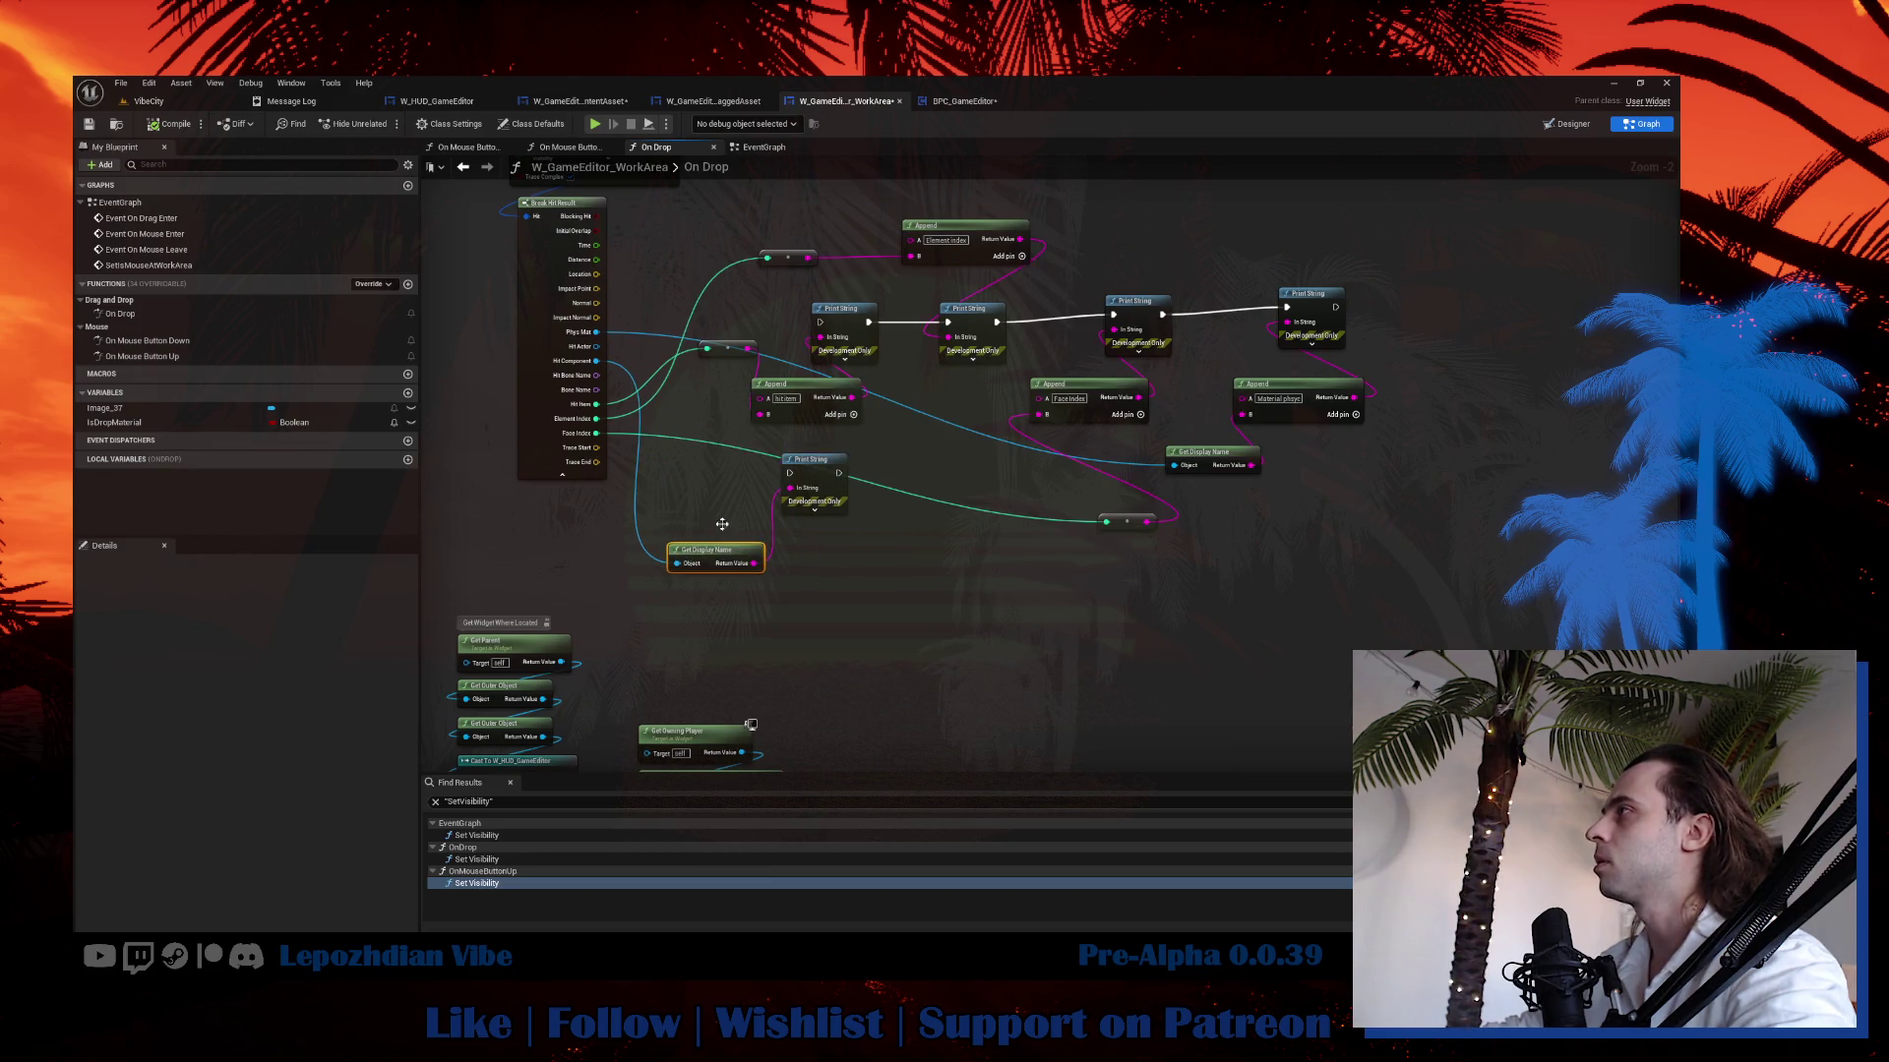
pyautogui.moveTo(803, 457)
pyautogui.mouseDown()
pyautogui.moveTo(943, 586)
pyautogui.moveTo(991, 600)
pyautogui.mouseUp()
pyautogui.click(1003, 652)
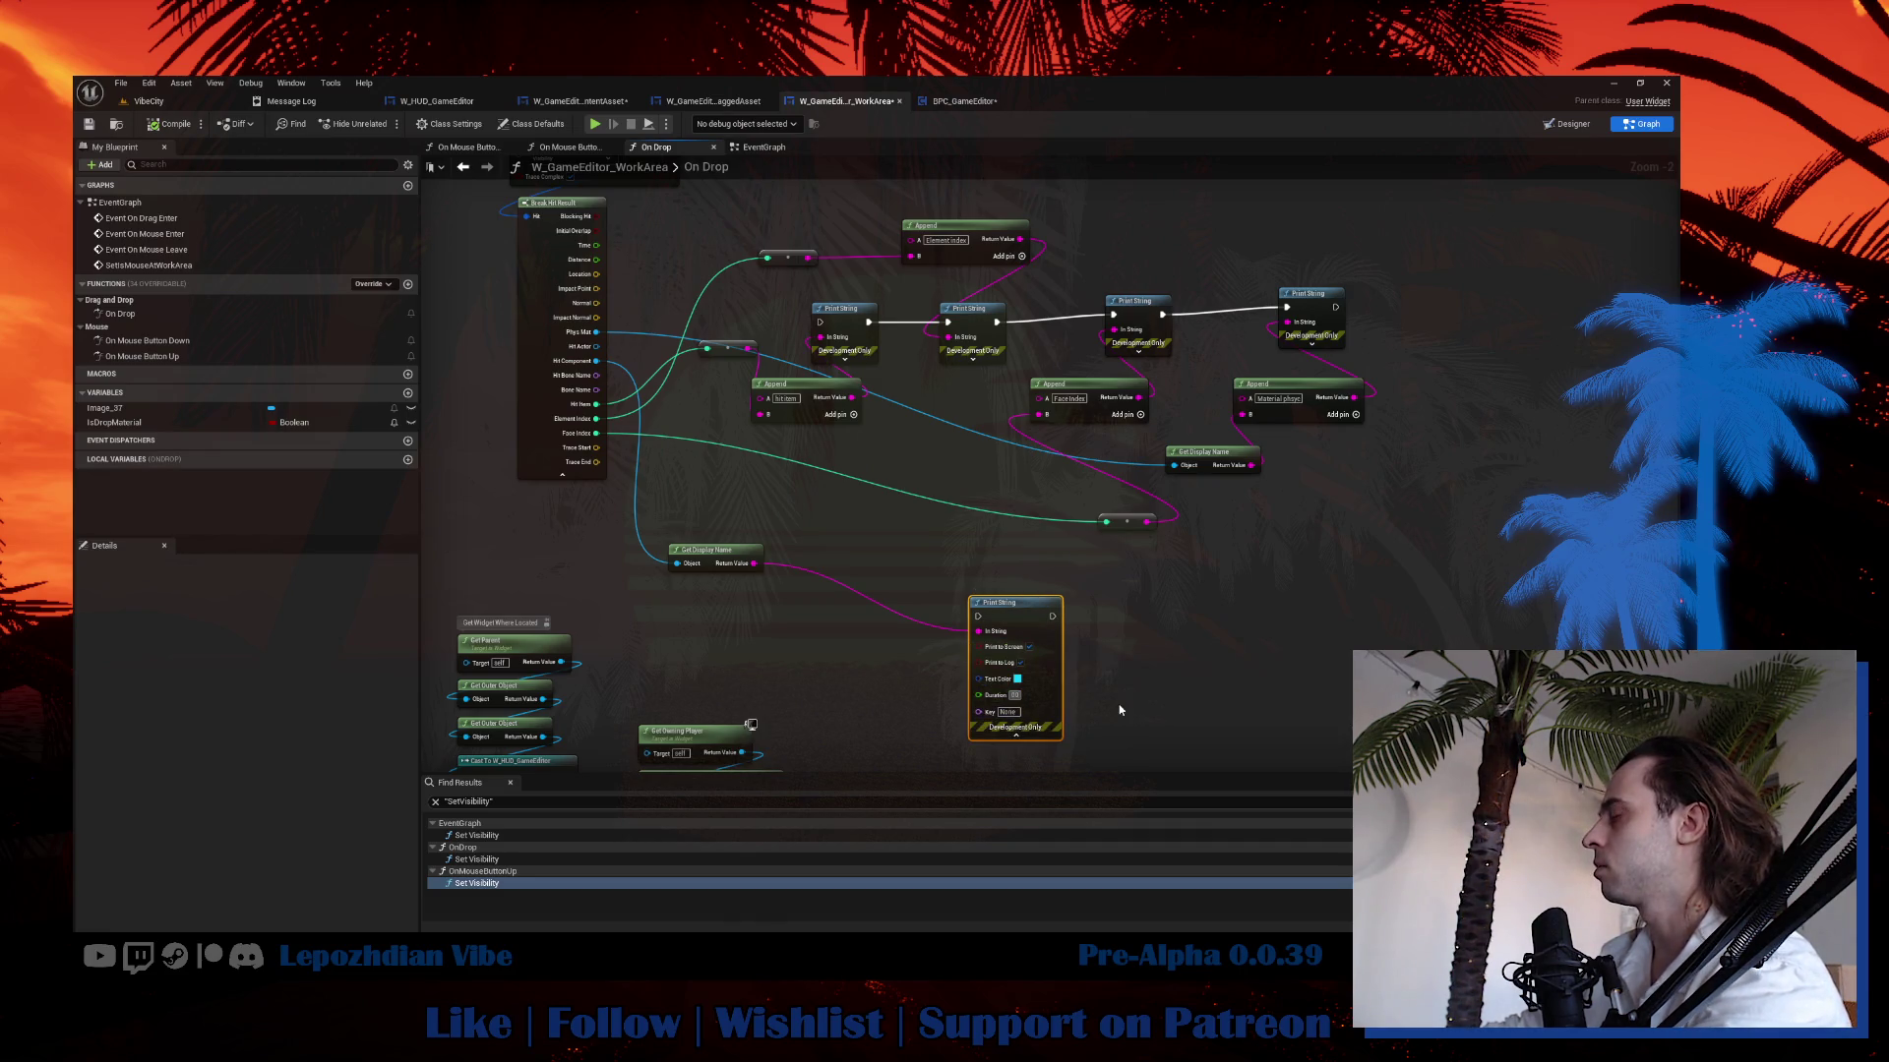
pyautogui.write('20')
pyautogui.press('Return')
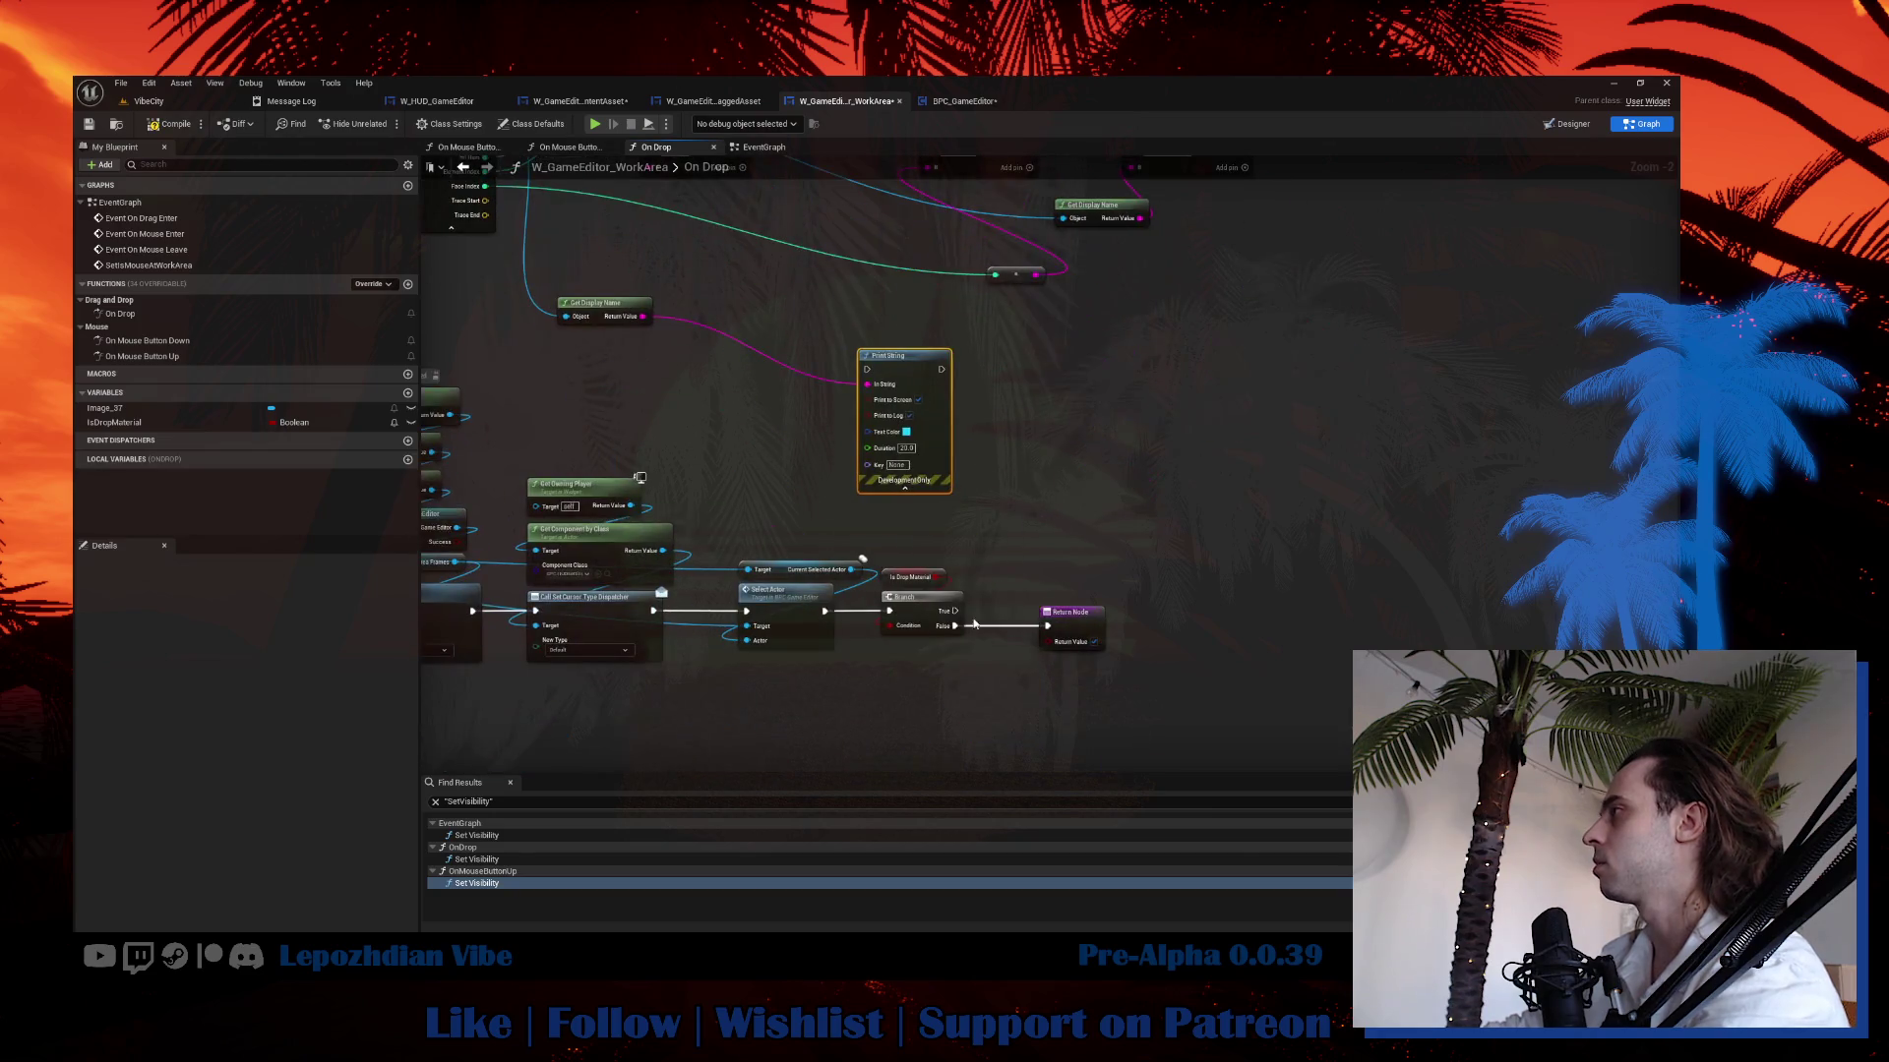
pyautogui.moveTo(956, 610)
pyautogui.mouseDown()
pyautogui.moveTo(920, 423)
pyautogui.moveTo(931, 364)
pyautogui.moveTo(1047, 626)
pyautogui.mouseUp()
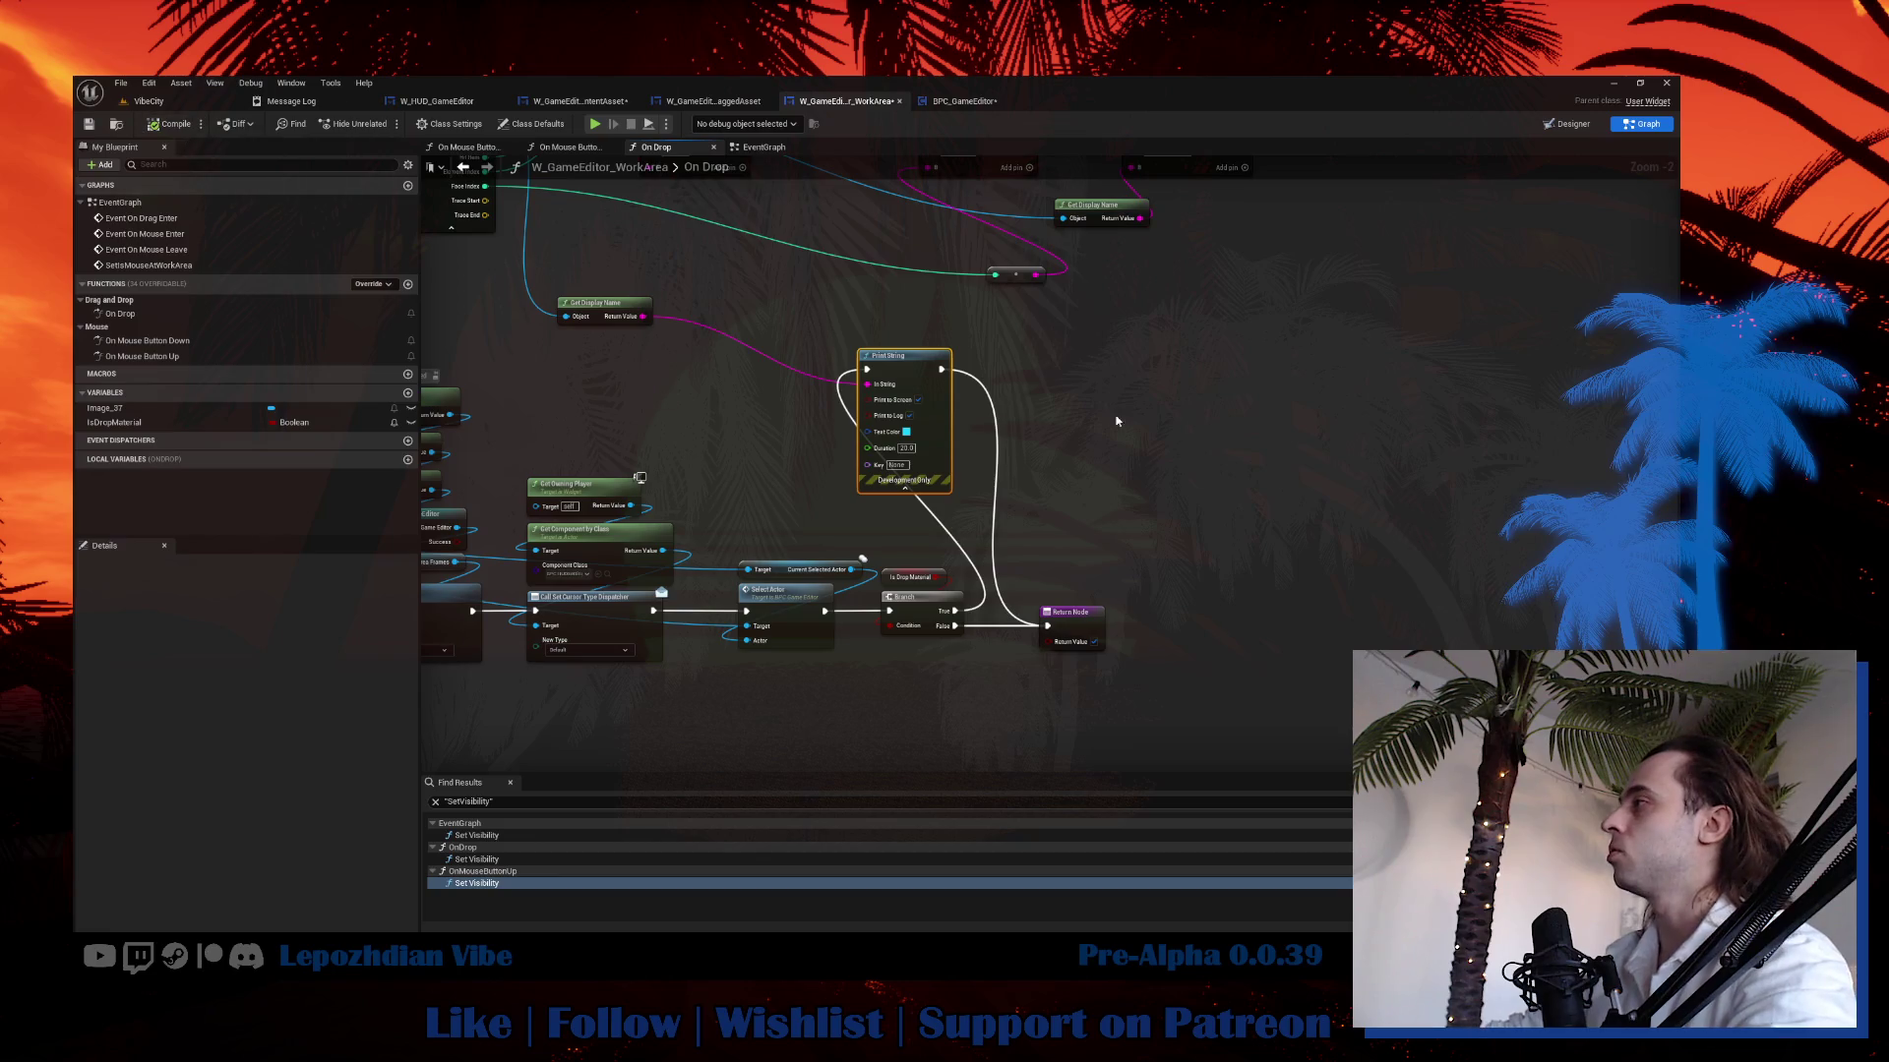
pyautogui.moveTo(1173, 482); pyautogui.dragTo(1088, 717)
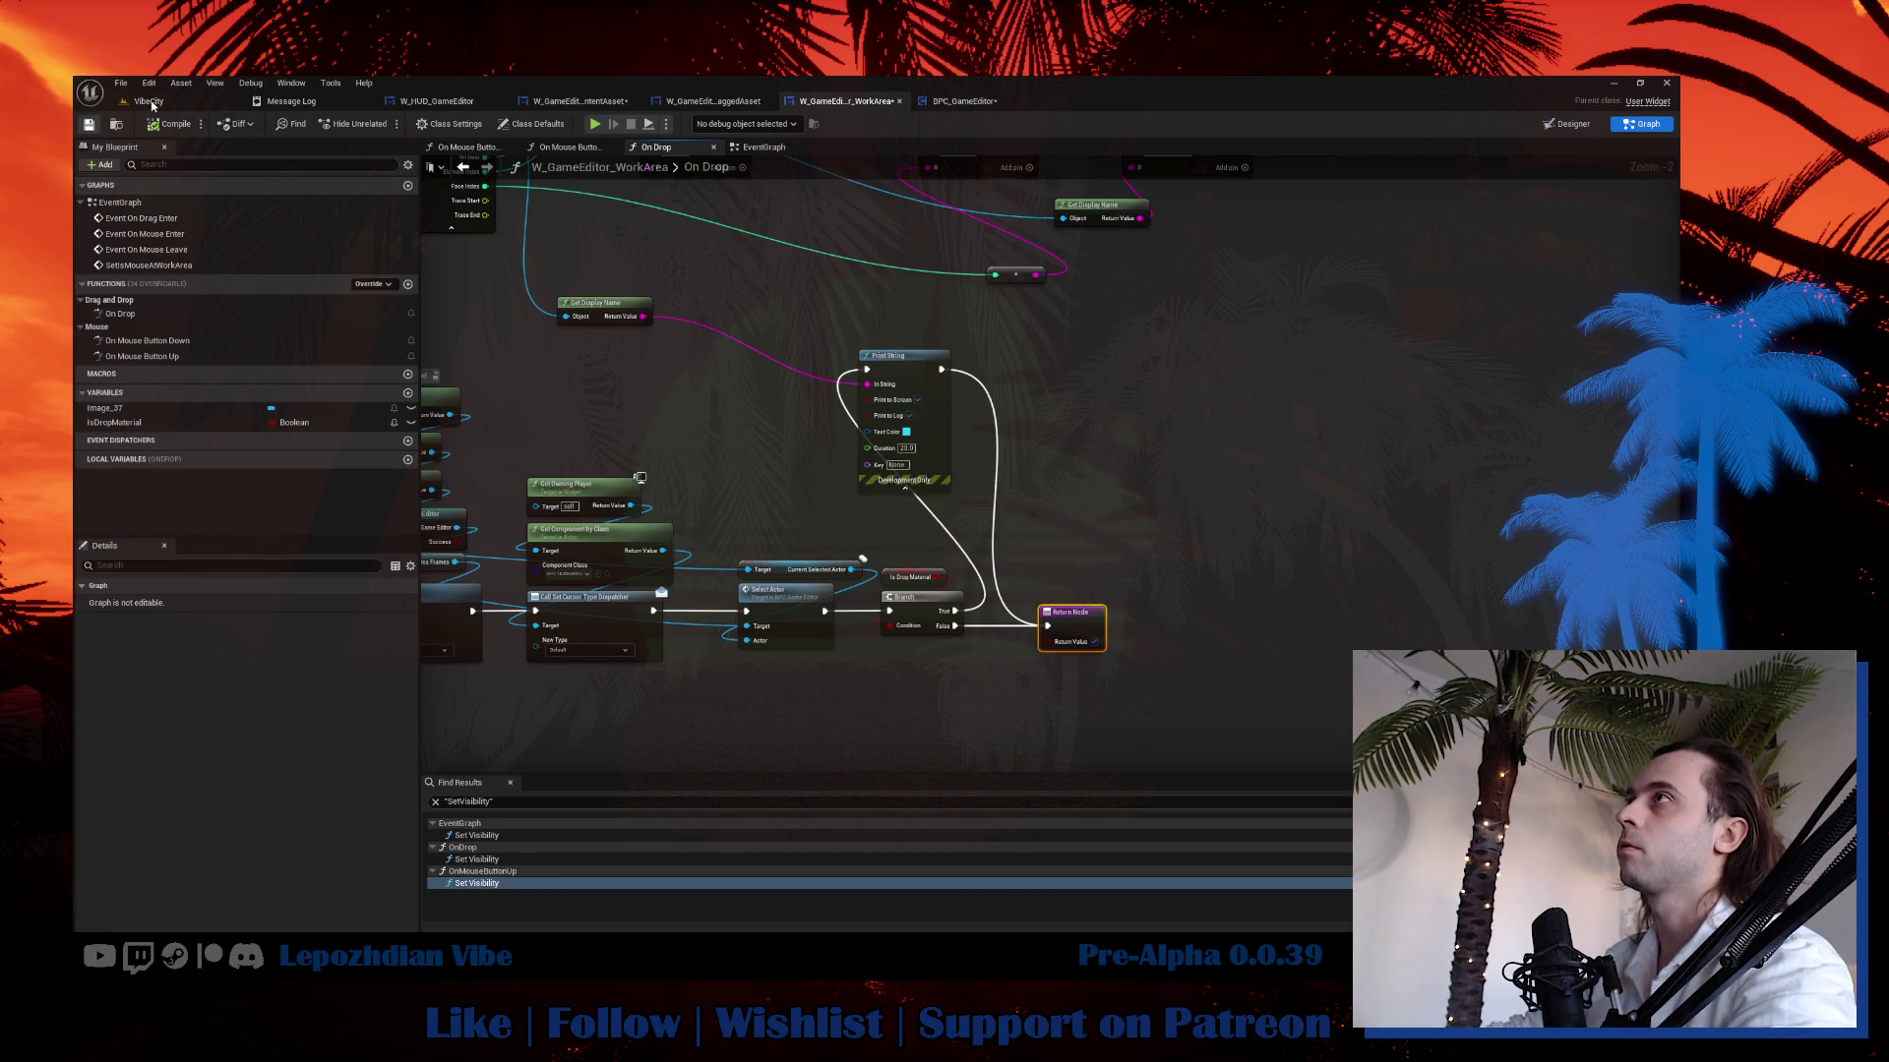
# Save all modified blueprint assets from the level editor's File menu.
pyautogui.click(151, 102)
pyautogui.click(121, 83)
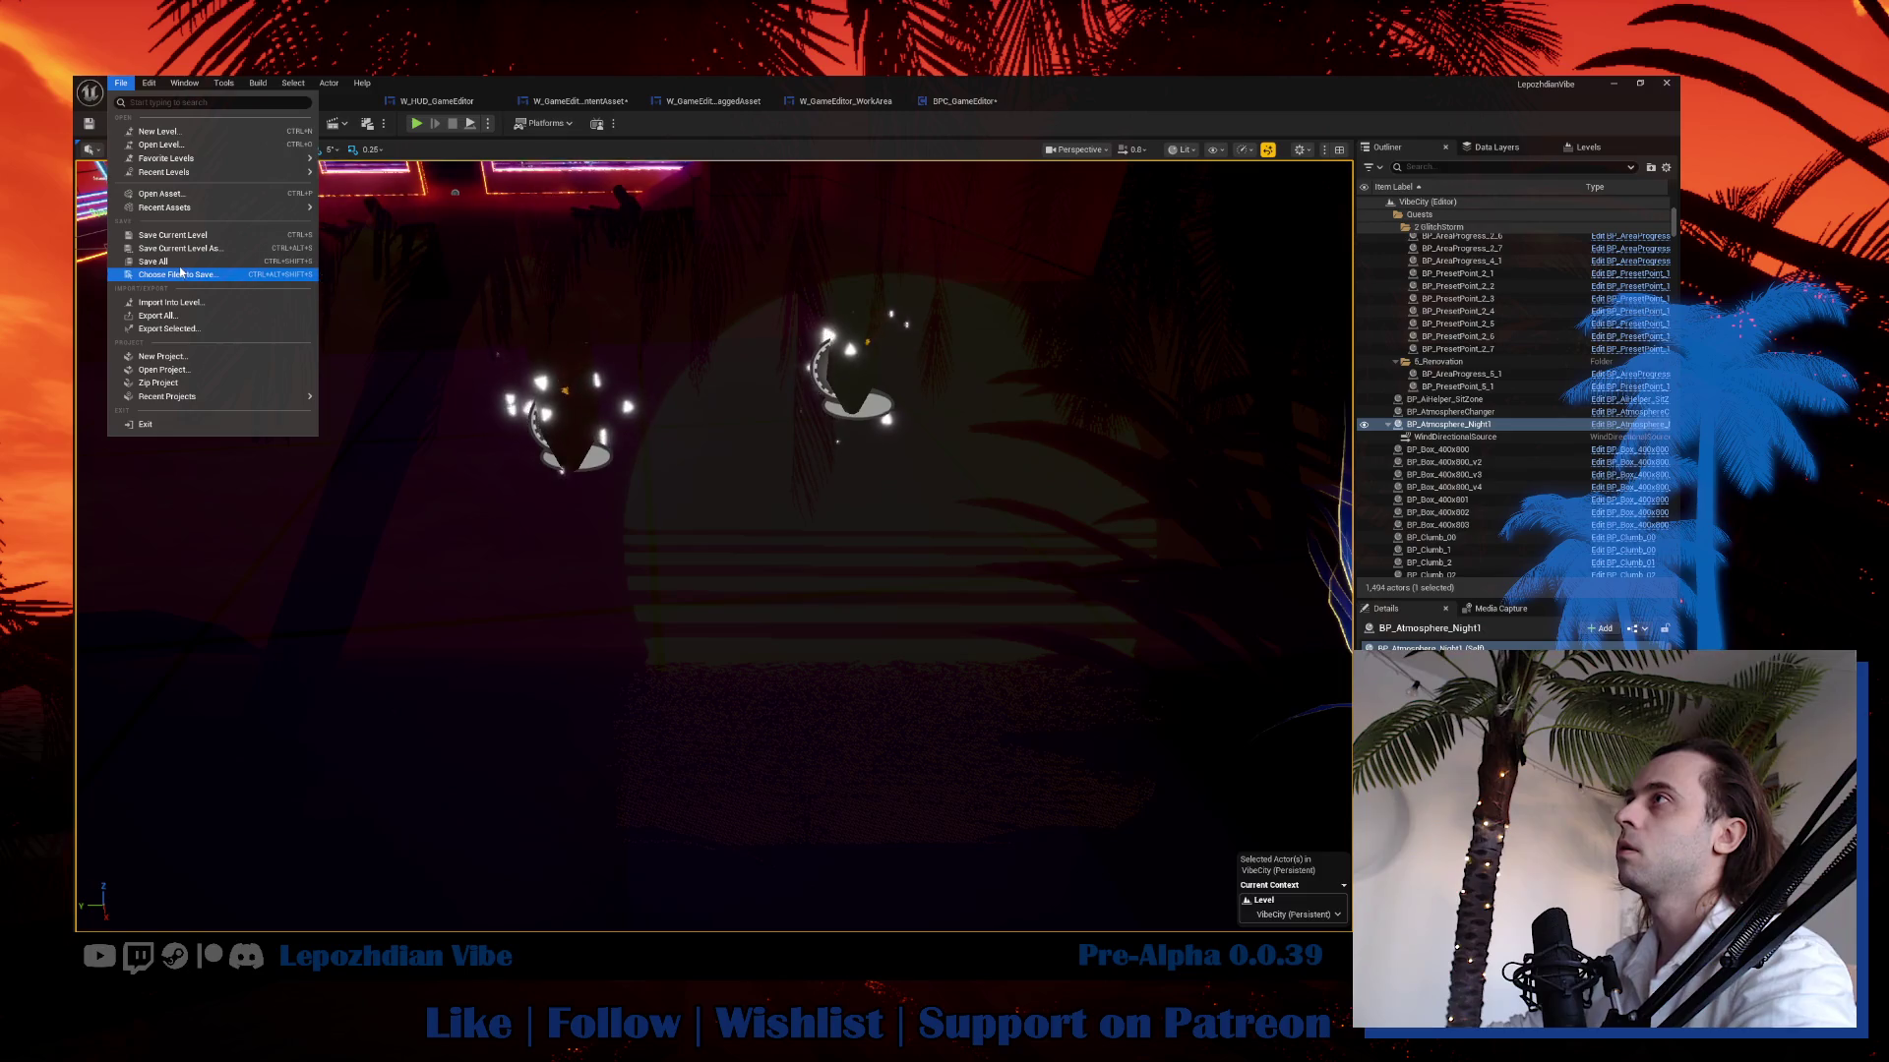
pyautogui.click(180, 261)
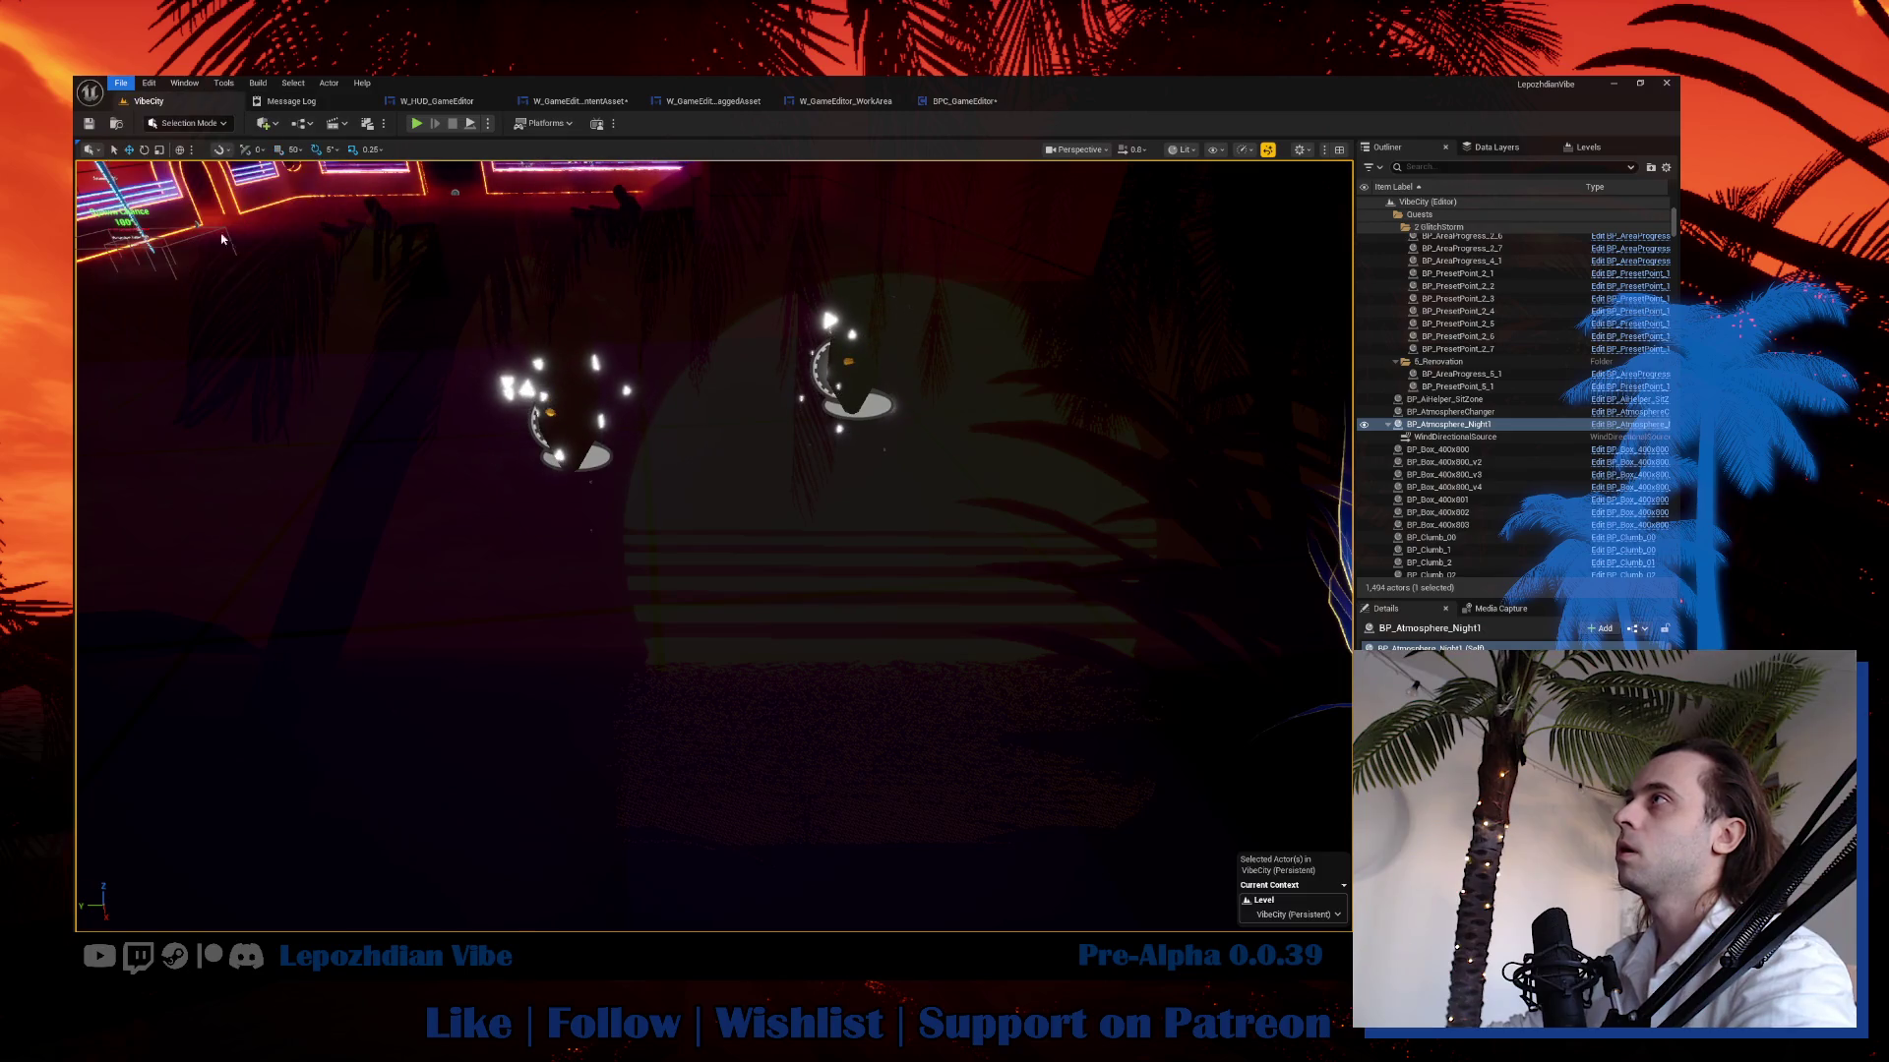
# Play the level, open the Vibe Editor and drop the Digital material from Nature onto the scene.
pyautogui.click(417, 124)
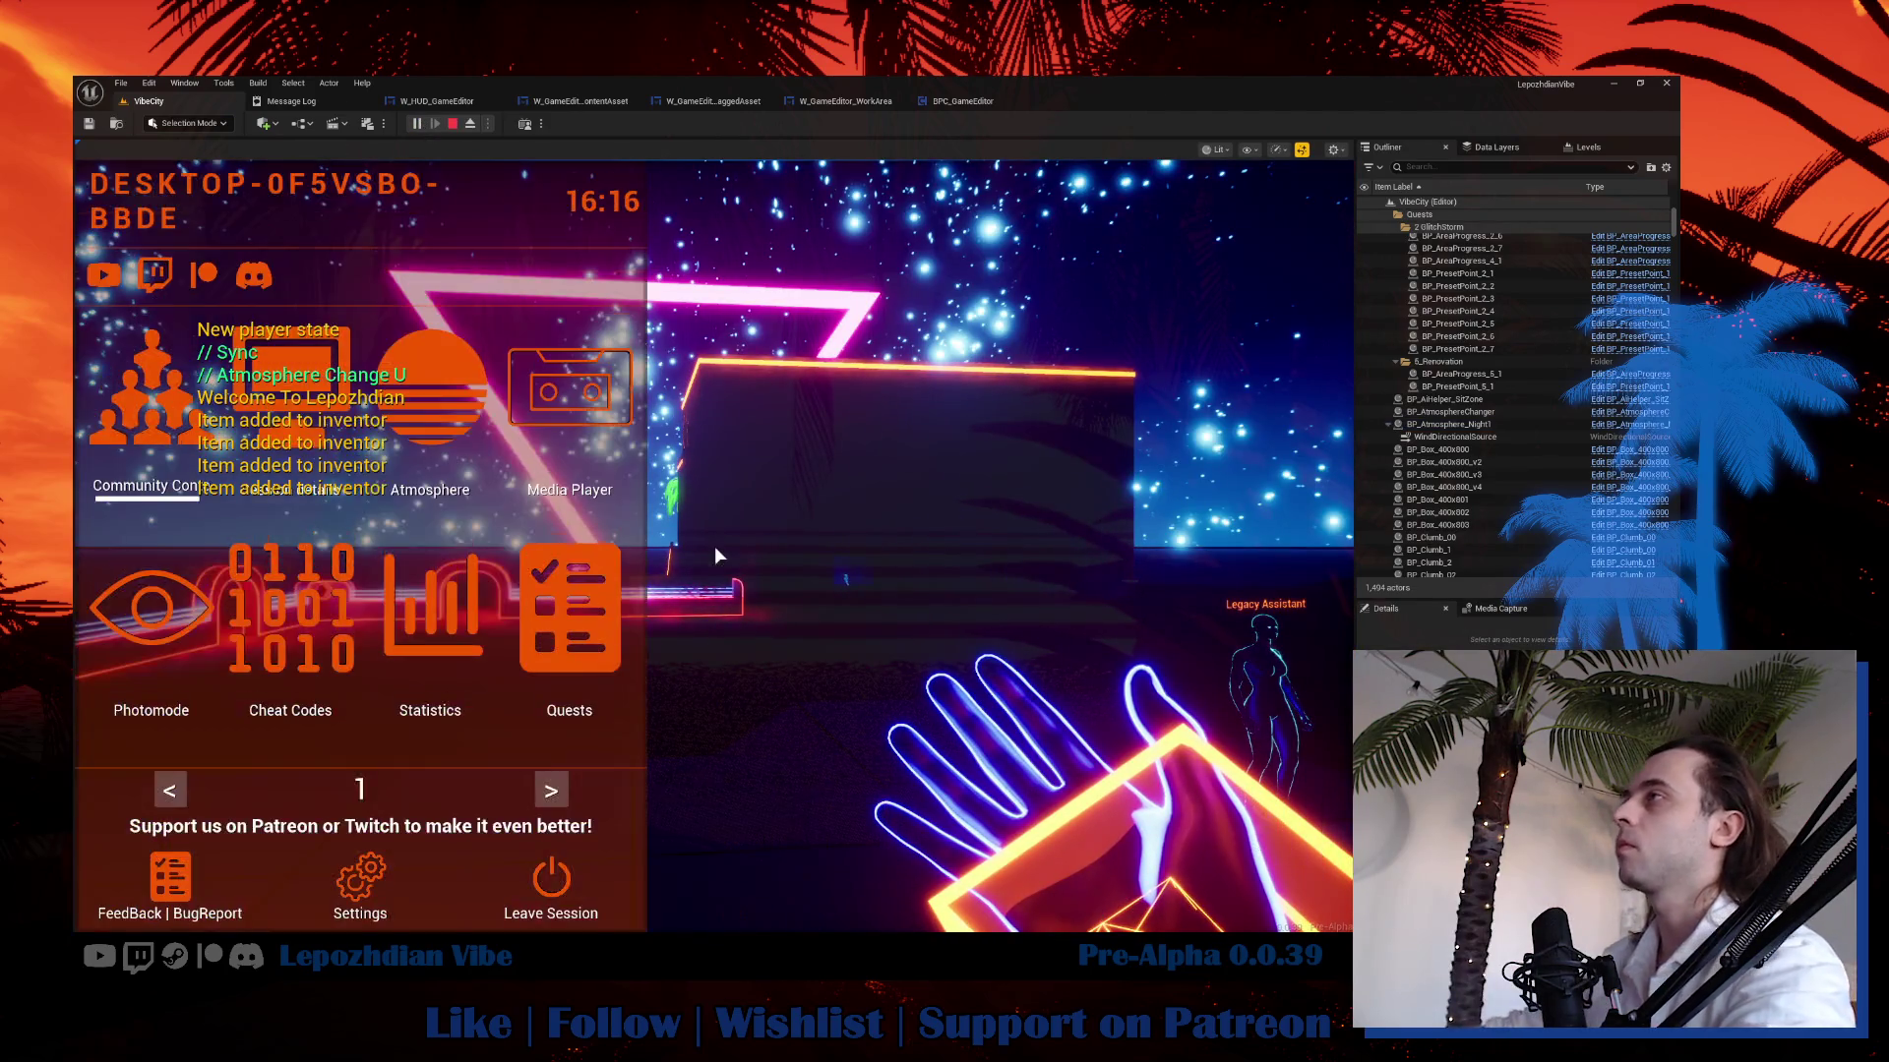
pyautogui.click(551, 782)
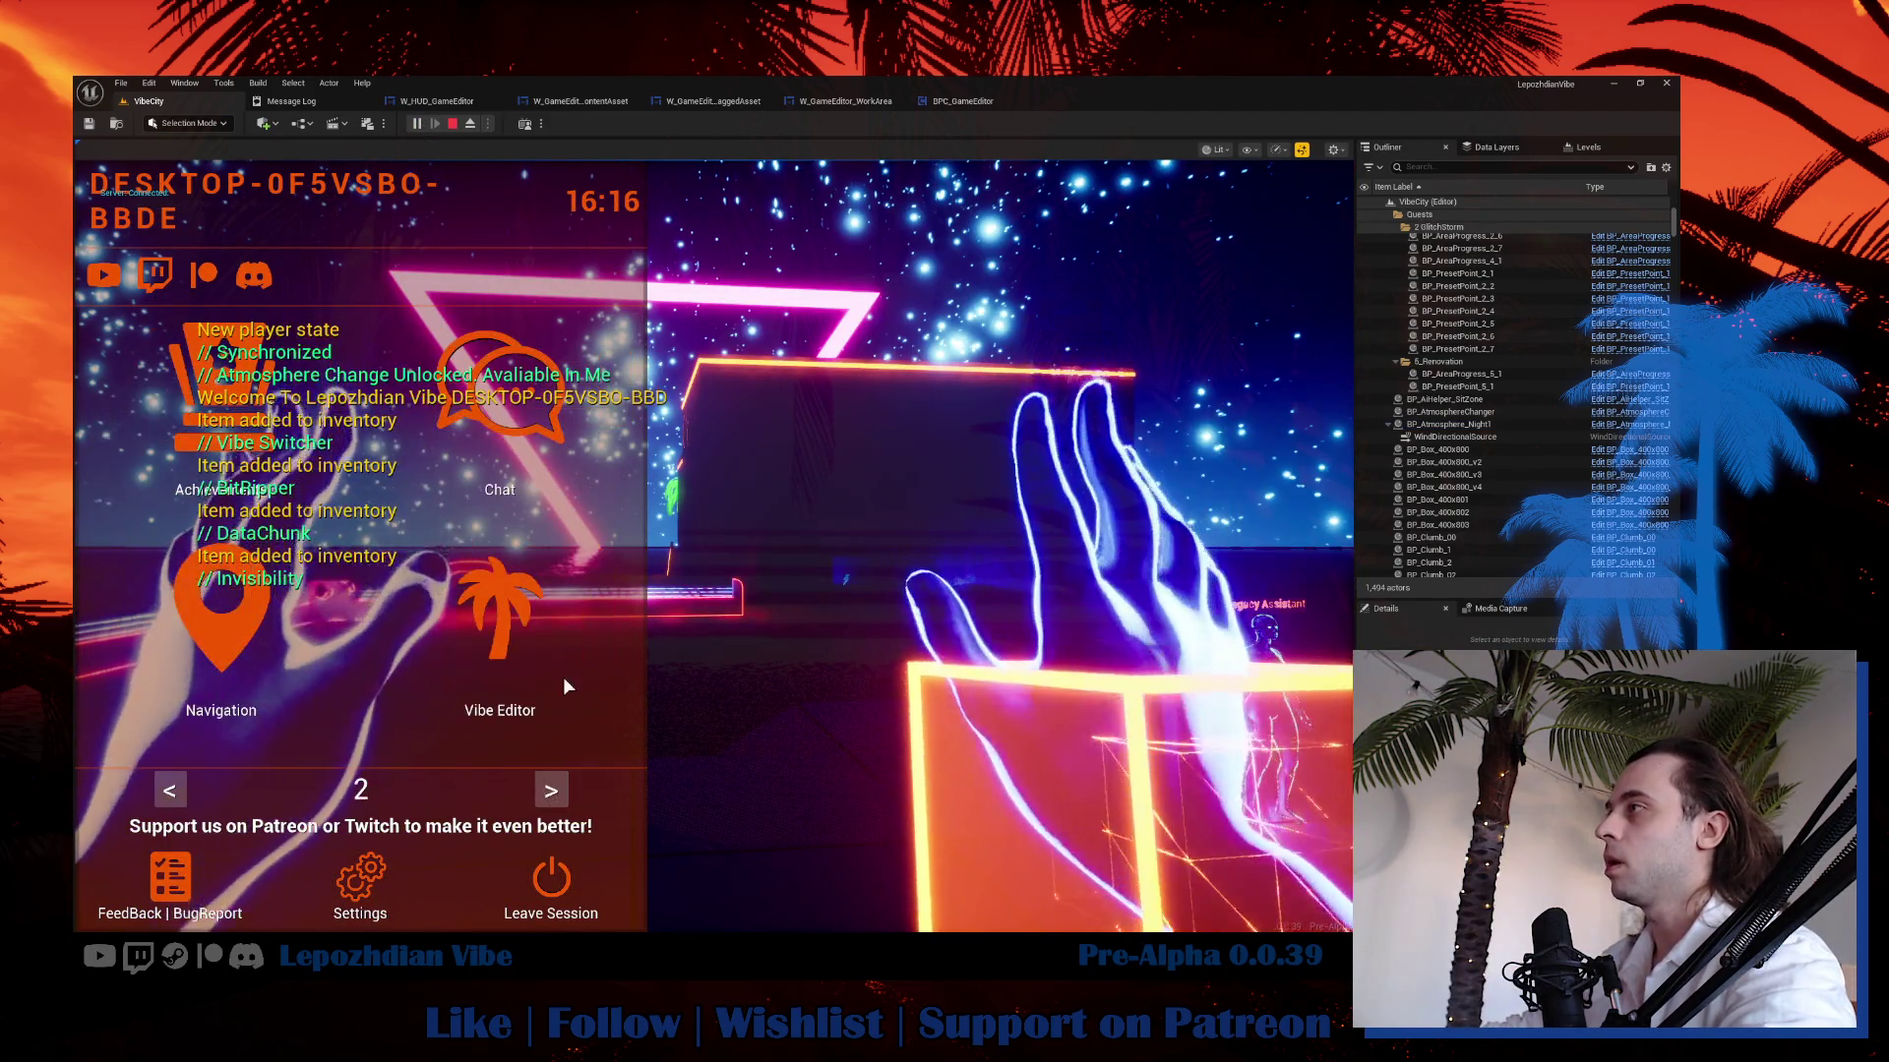
pyautogui.click(502, 600)
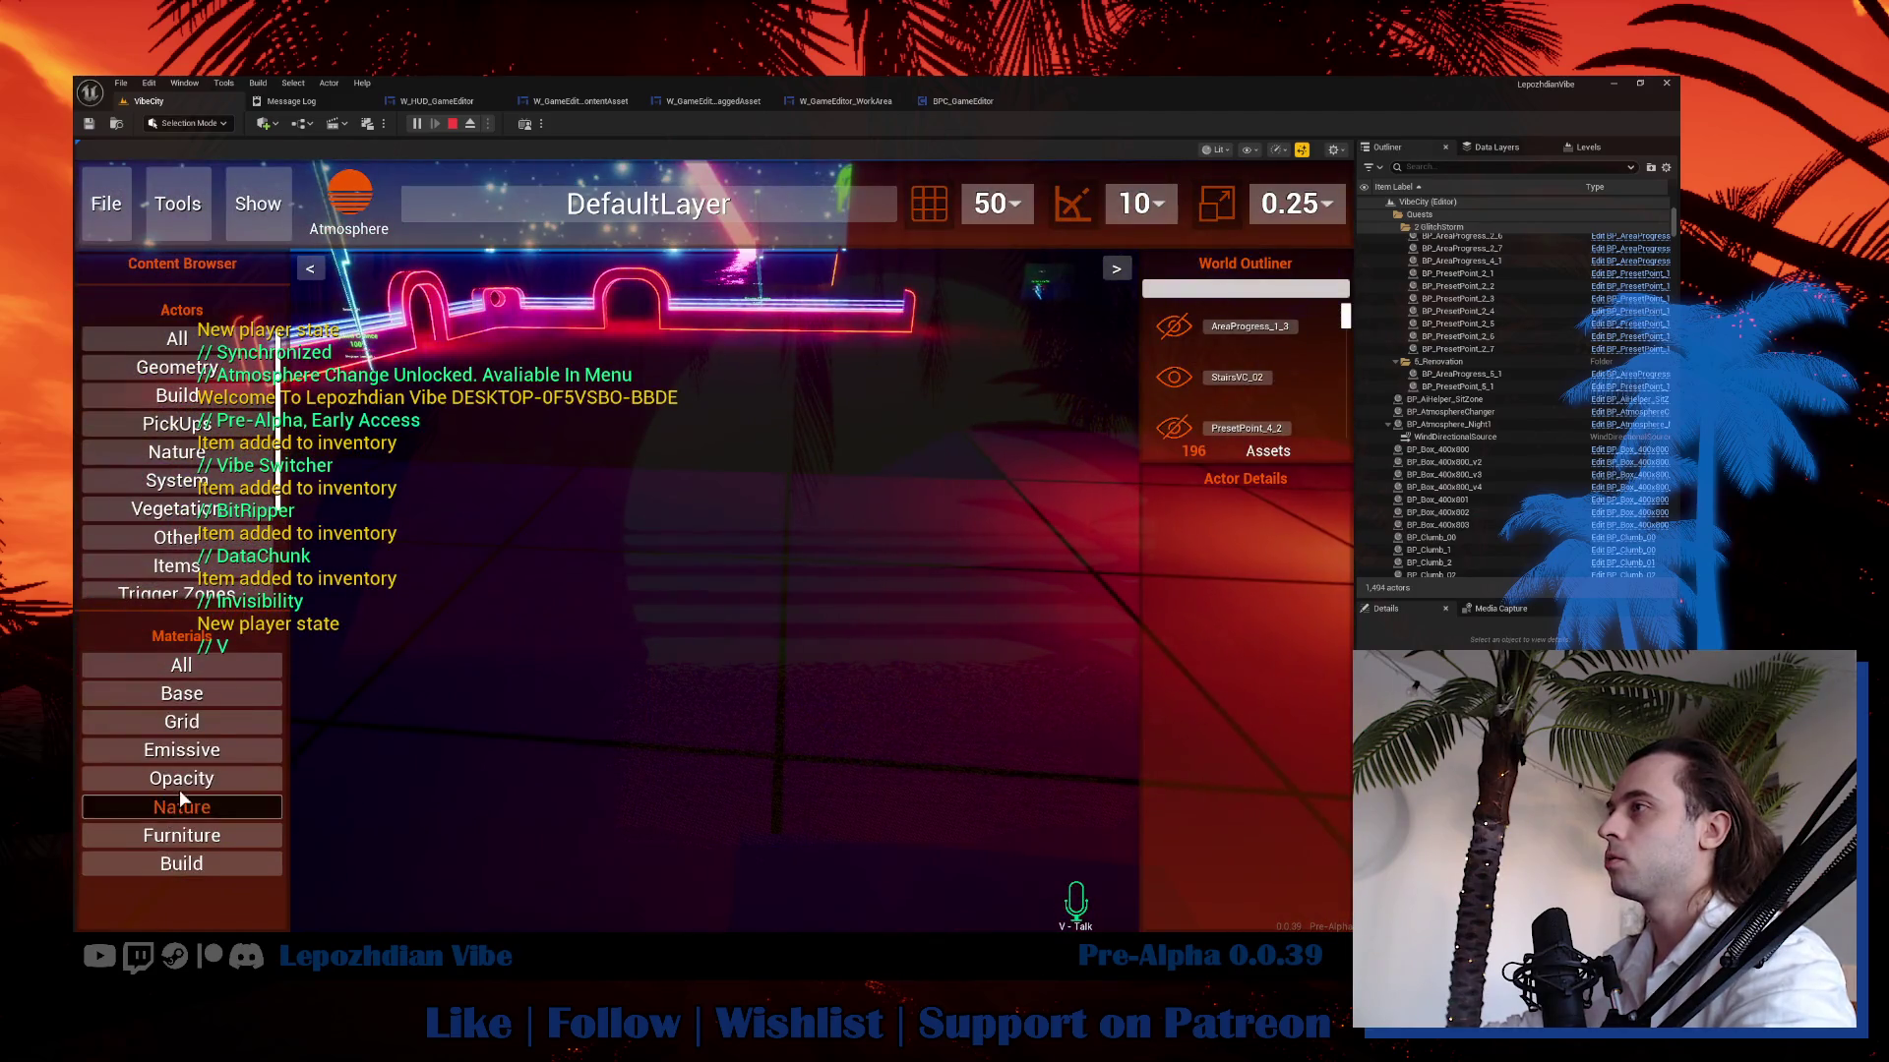
pyautogui.click(182, 799)
pyautogui.moveTo(156, 799)
pyautogui.mouseDown()
pyautogui.moveTo(101, 824)
pyautogui.moveTo(675, 679)
pyautogui.mouseUp()
pyautogui.moveTo(148, 832)
pyautogui.mouseDown()
pyautogui.moveTo(566, 676)
pyautogui.moveTo(713, 596)
pyautogui.moveTo(854, 459)
pyautogui.mouseUp()
pyautogui.press('Escape')
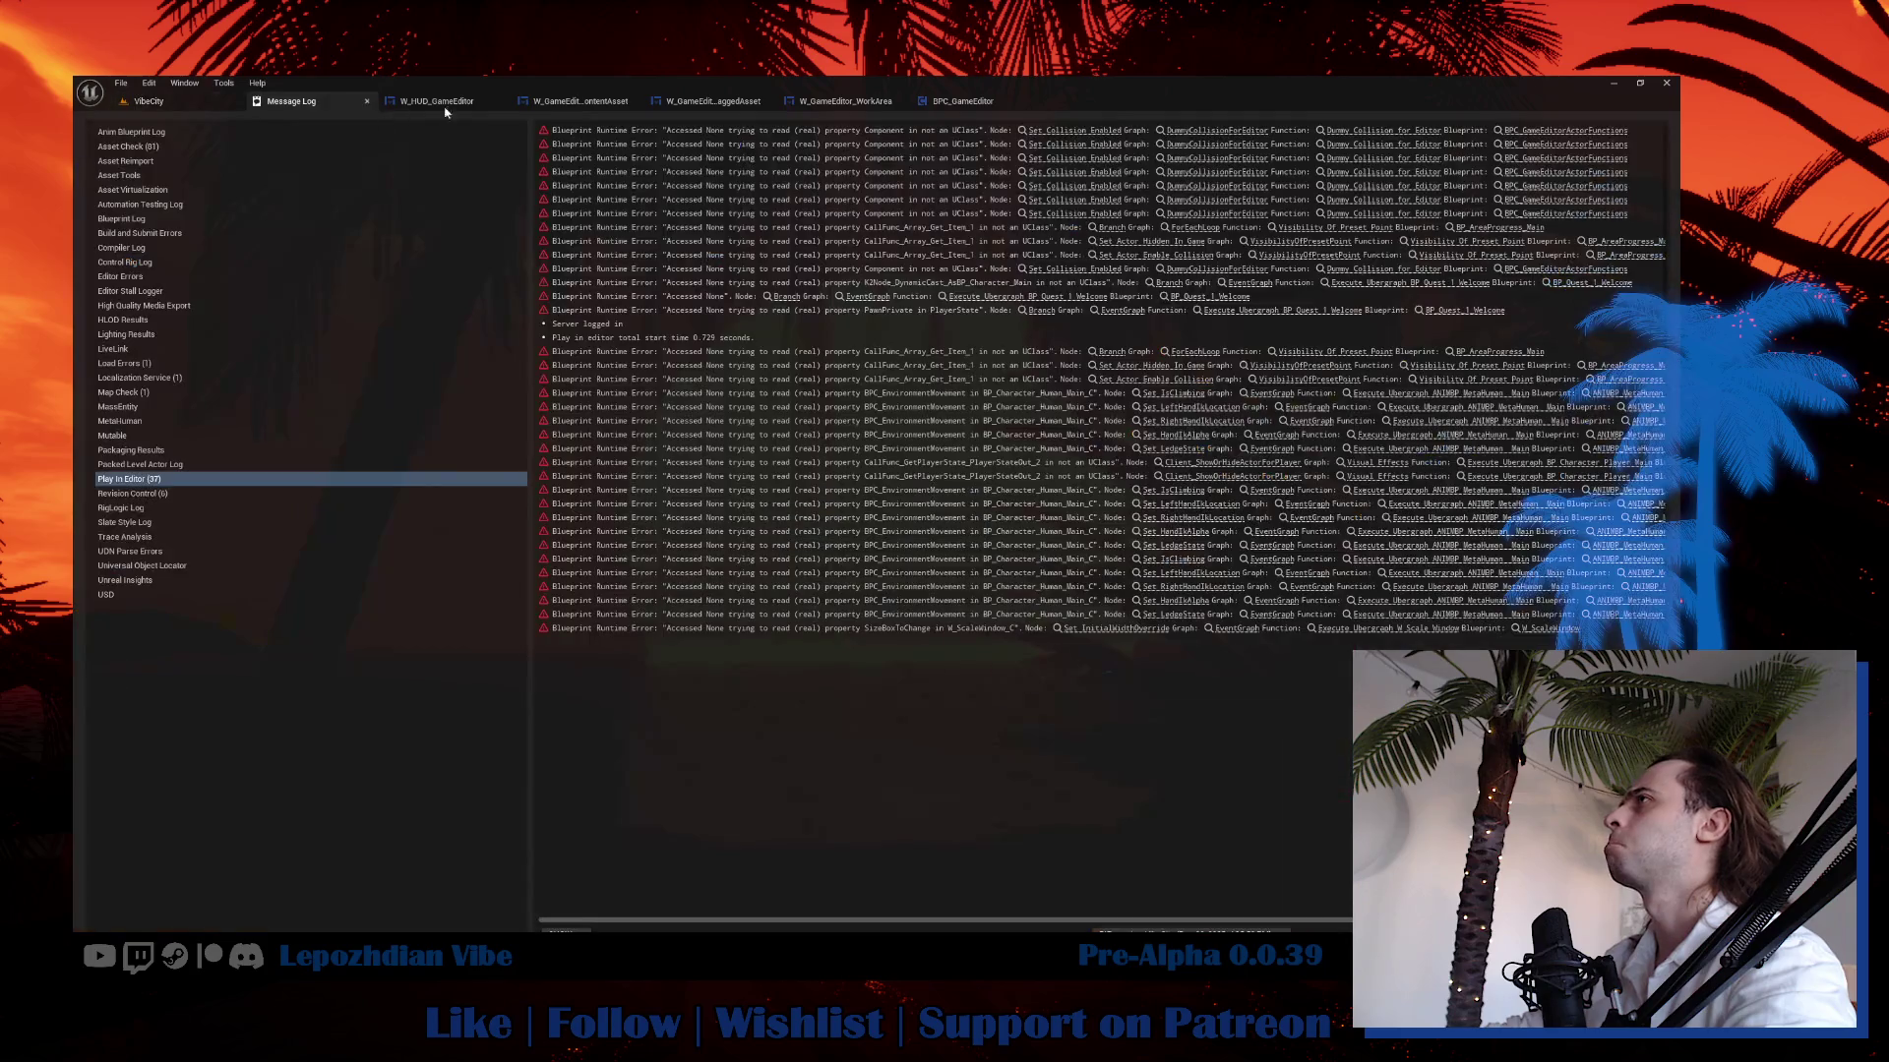
pyautogui.click(955, 101)
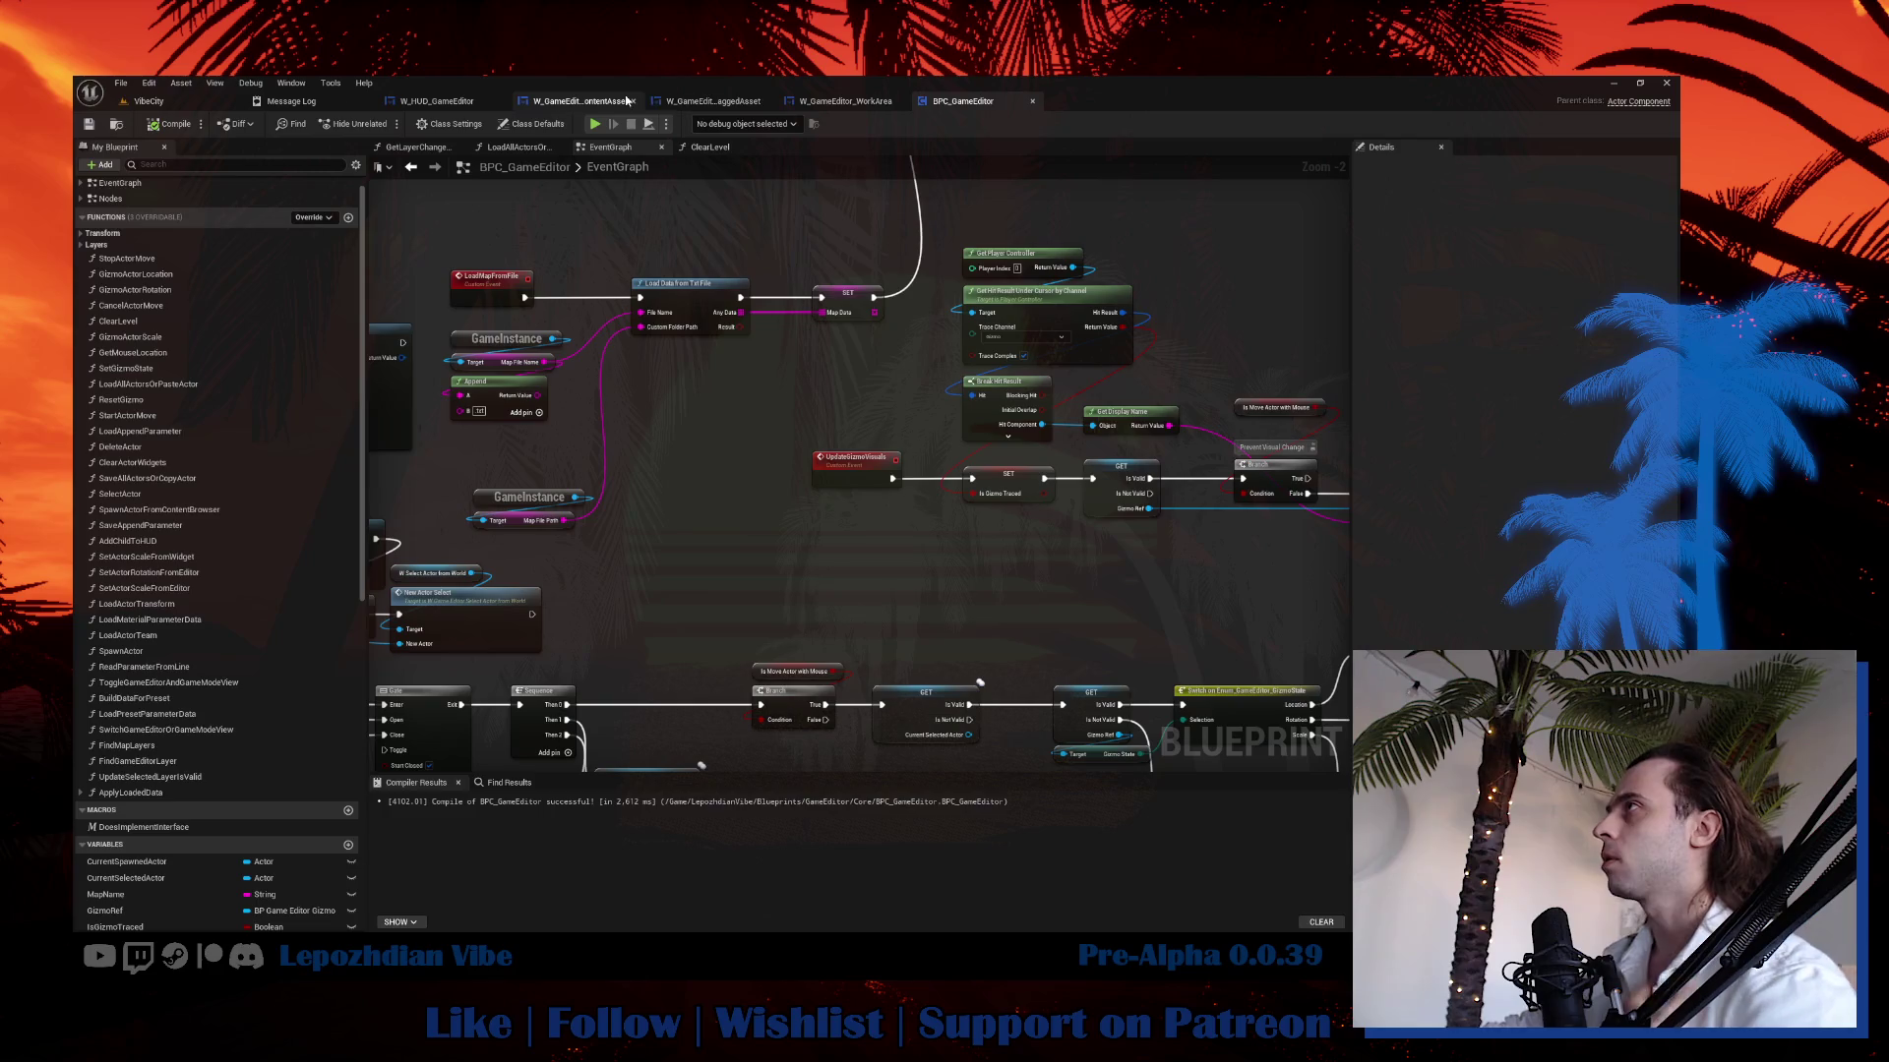
# In the On Drop graph, copy Get Owning Player and Get Component by Class and paste them beside the Return Node.
pyautogui.click(710, 103)
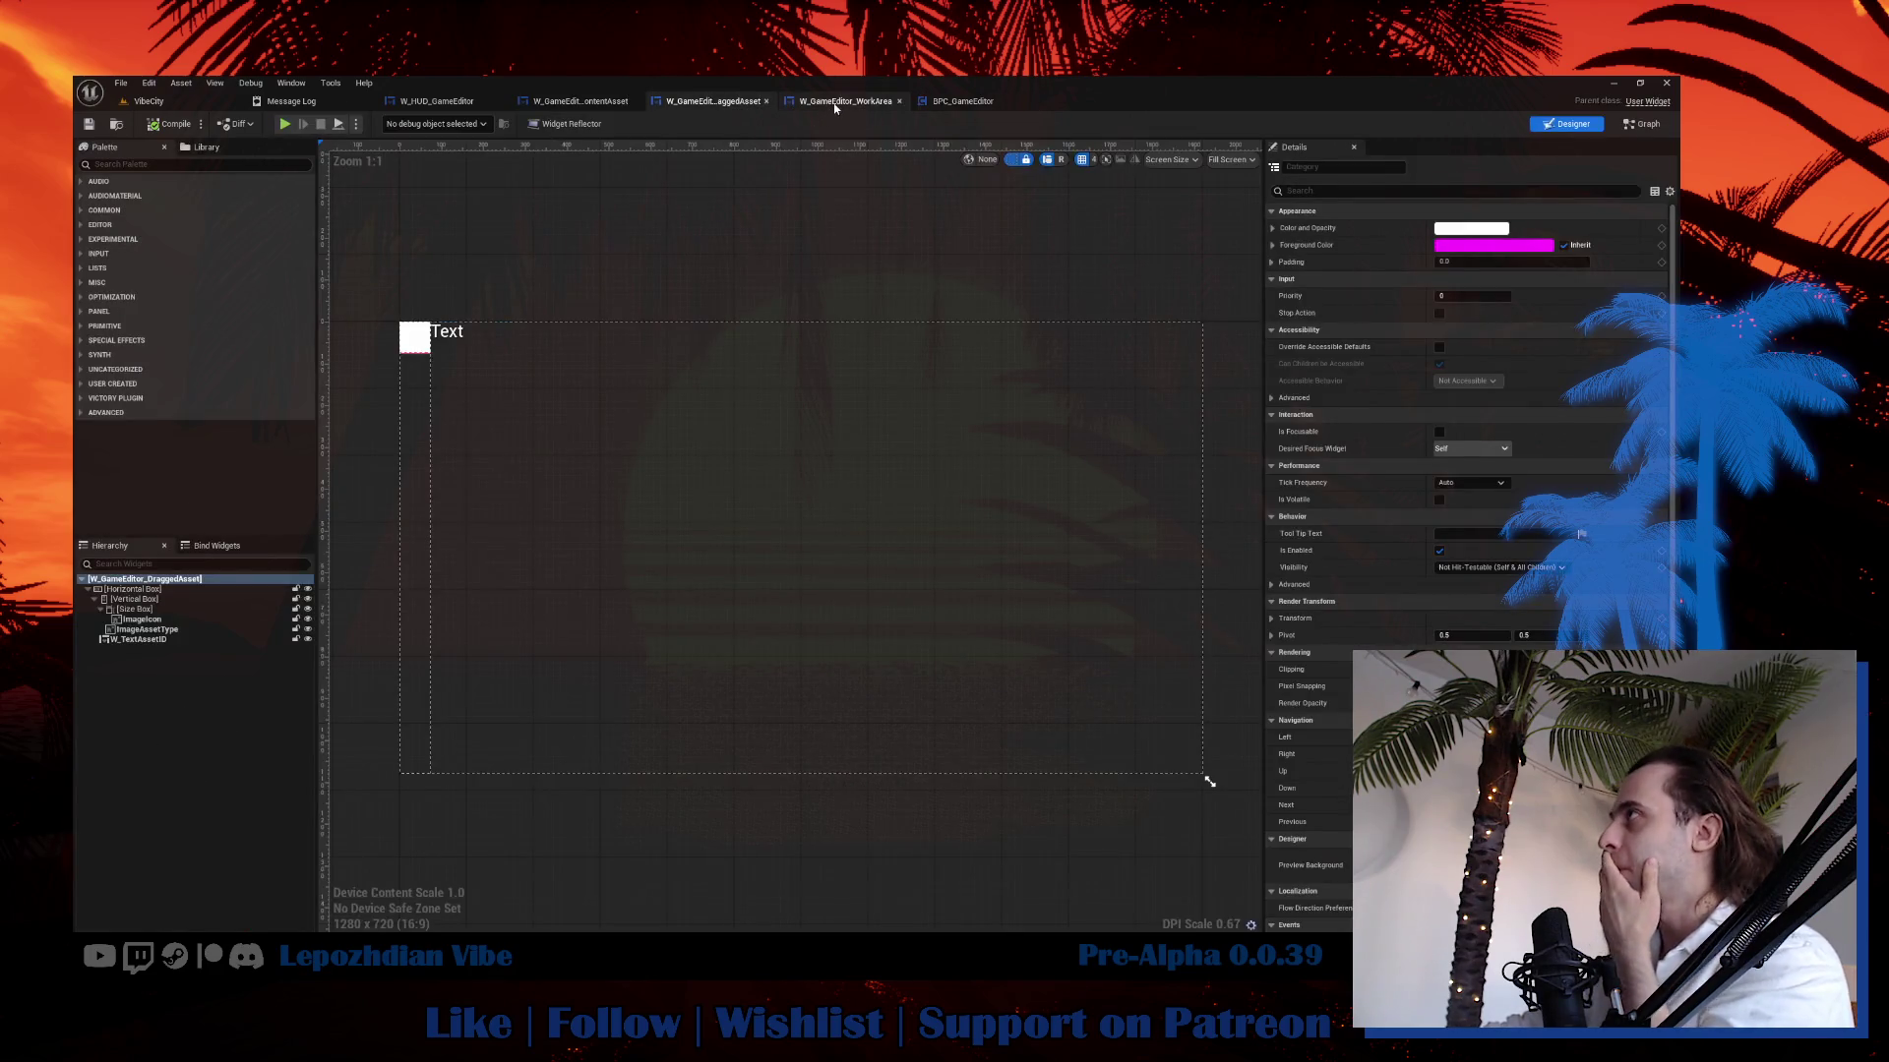
pyautogui.click(834, 103)
pyautogui.scroll(2, 1042, 537)
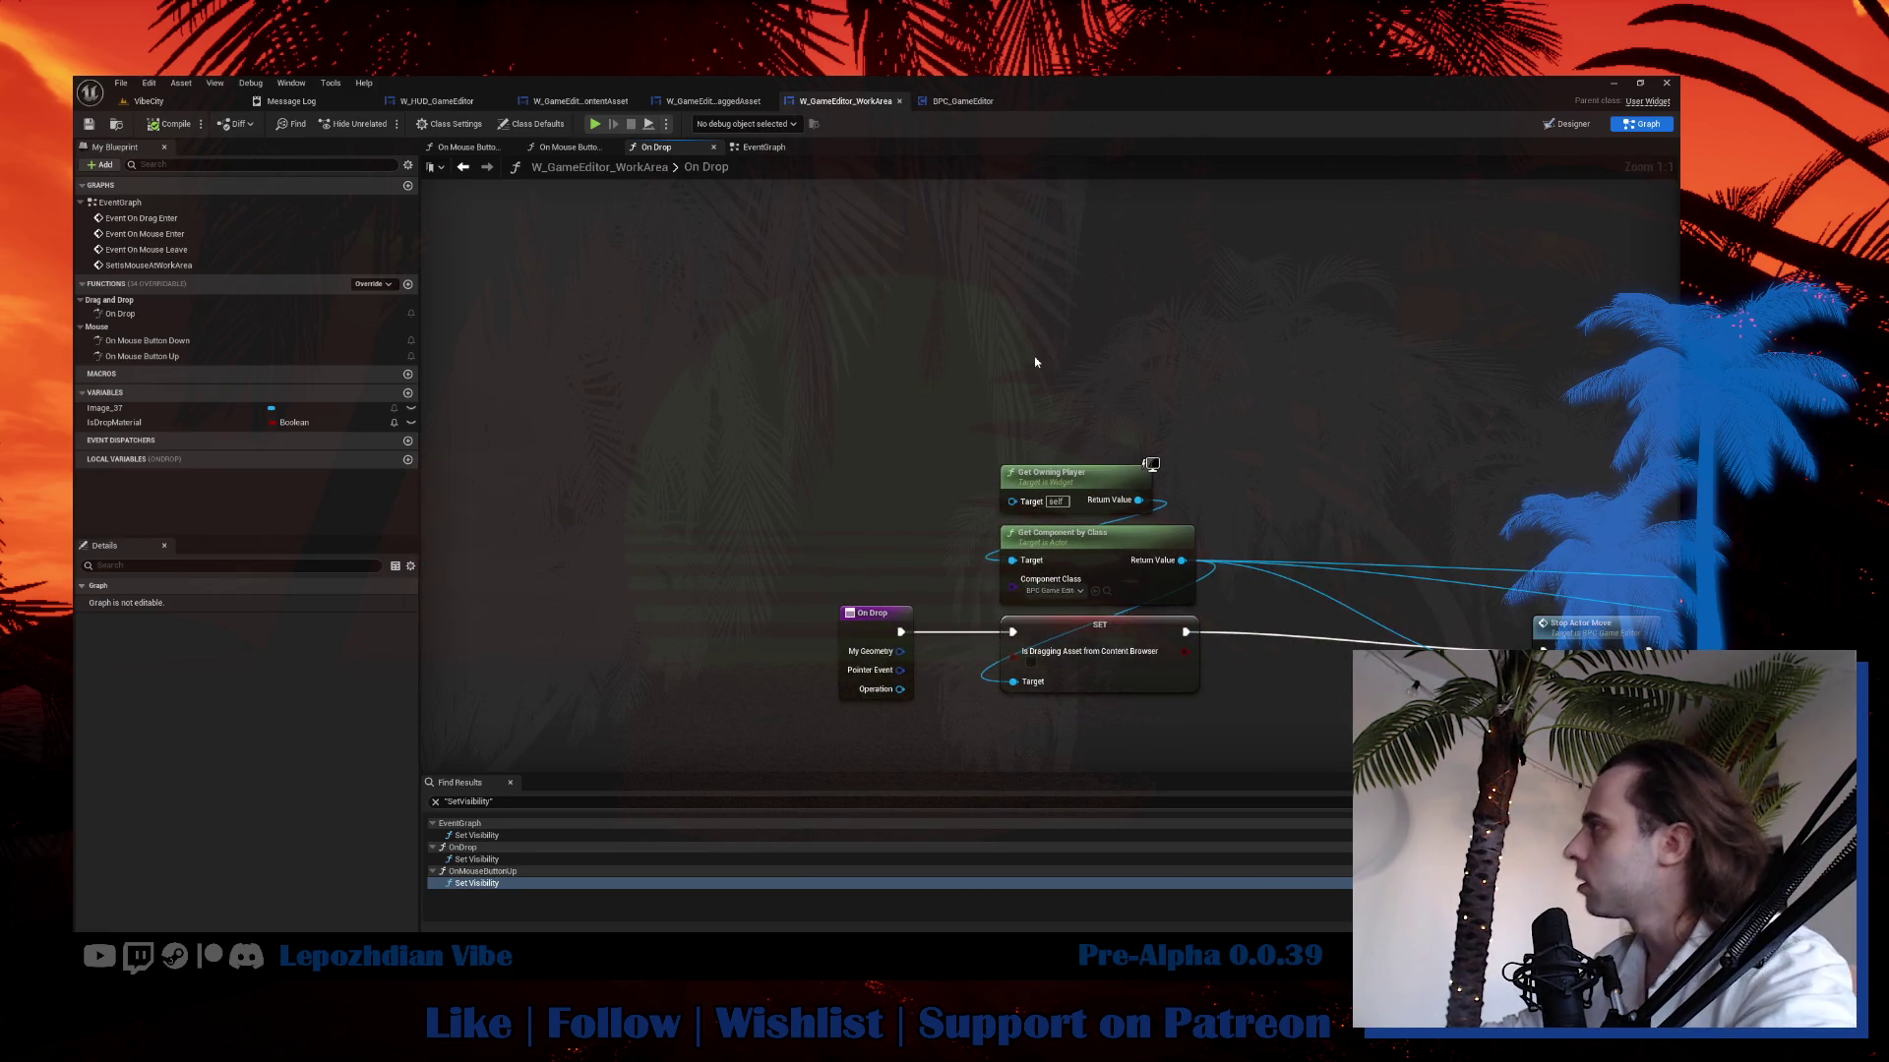
pyautogui.moveTo(1034, 362); pyautogui.dragTo(510, 381)
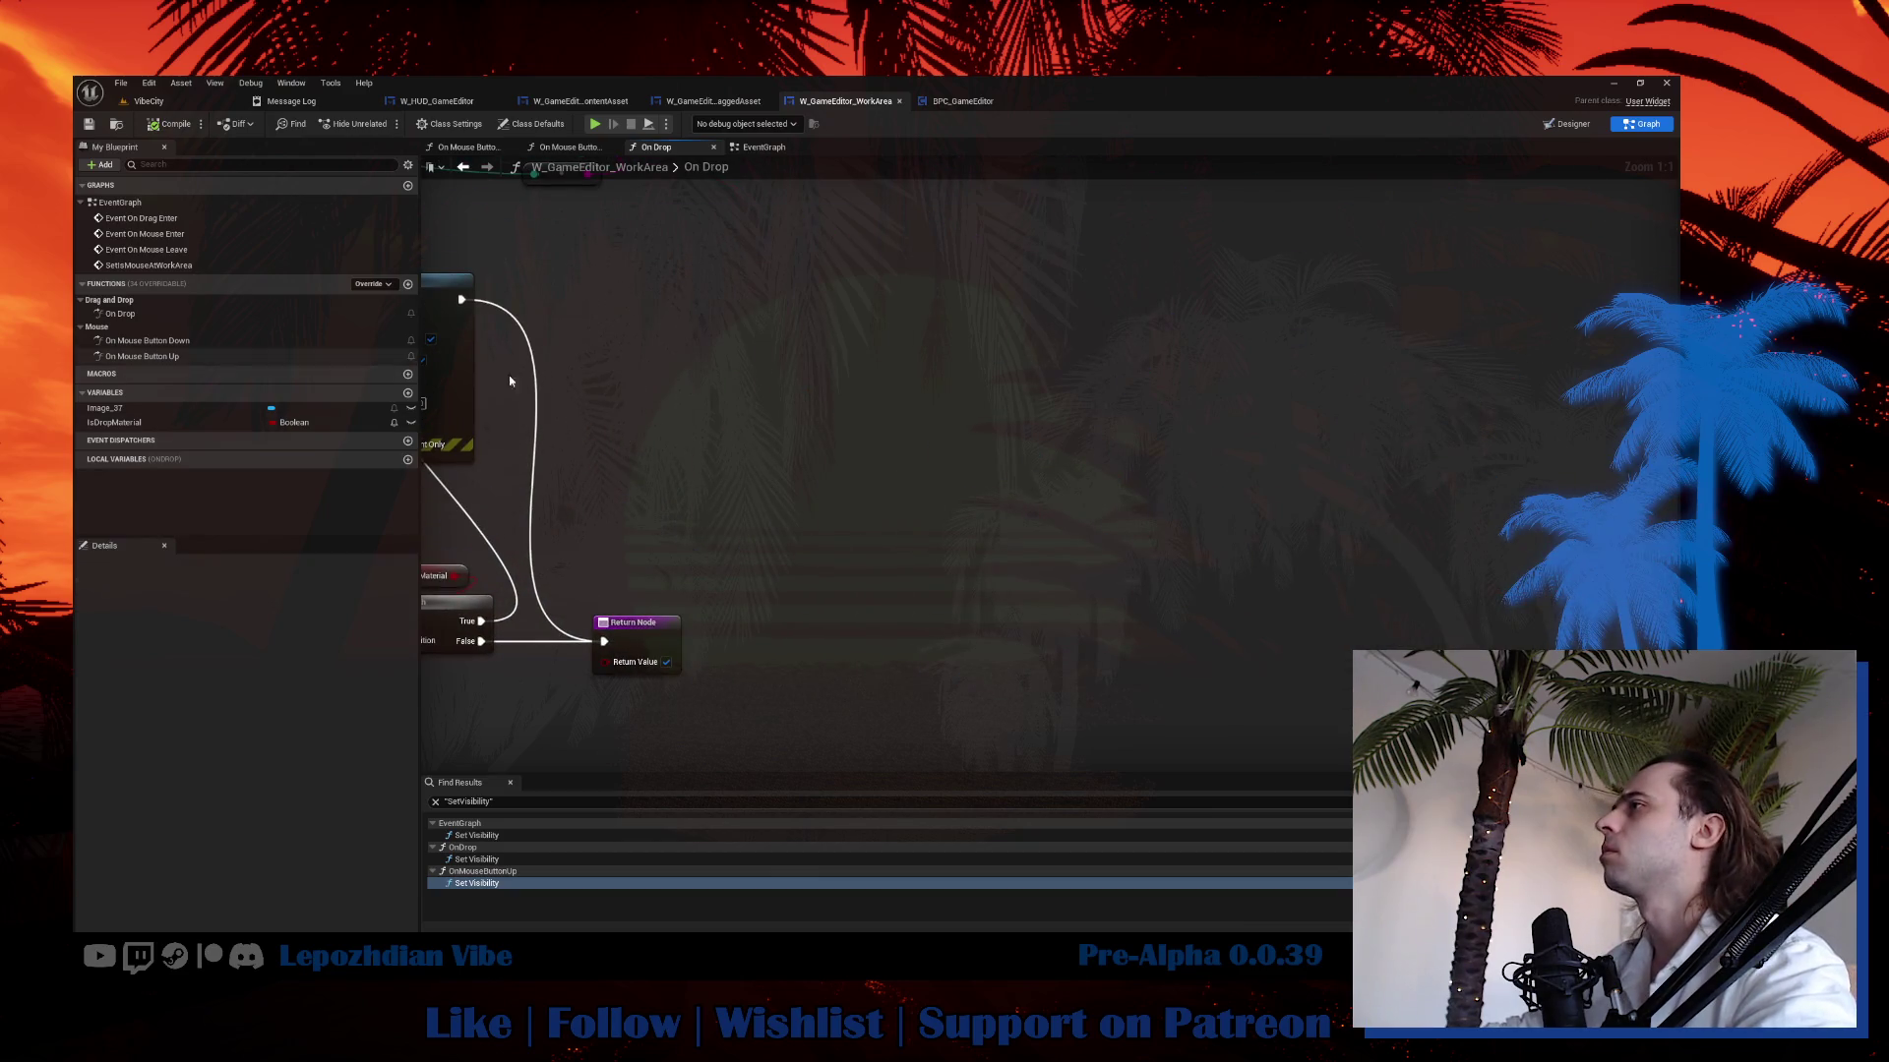
pyautogui.hotkey('ctrl', 'v')
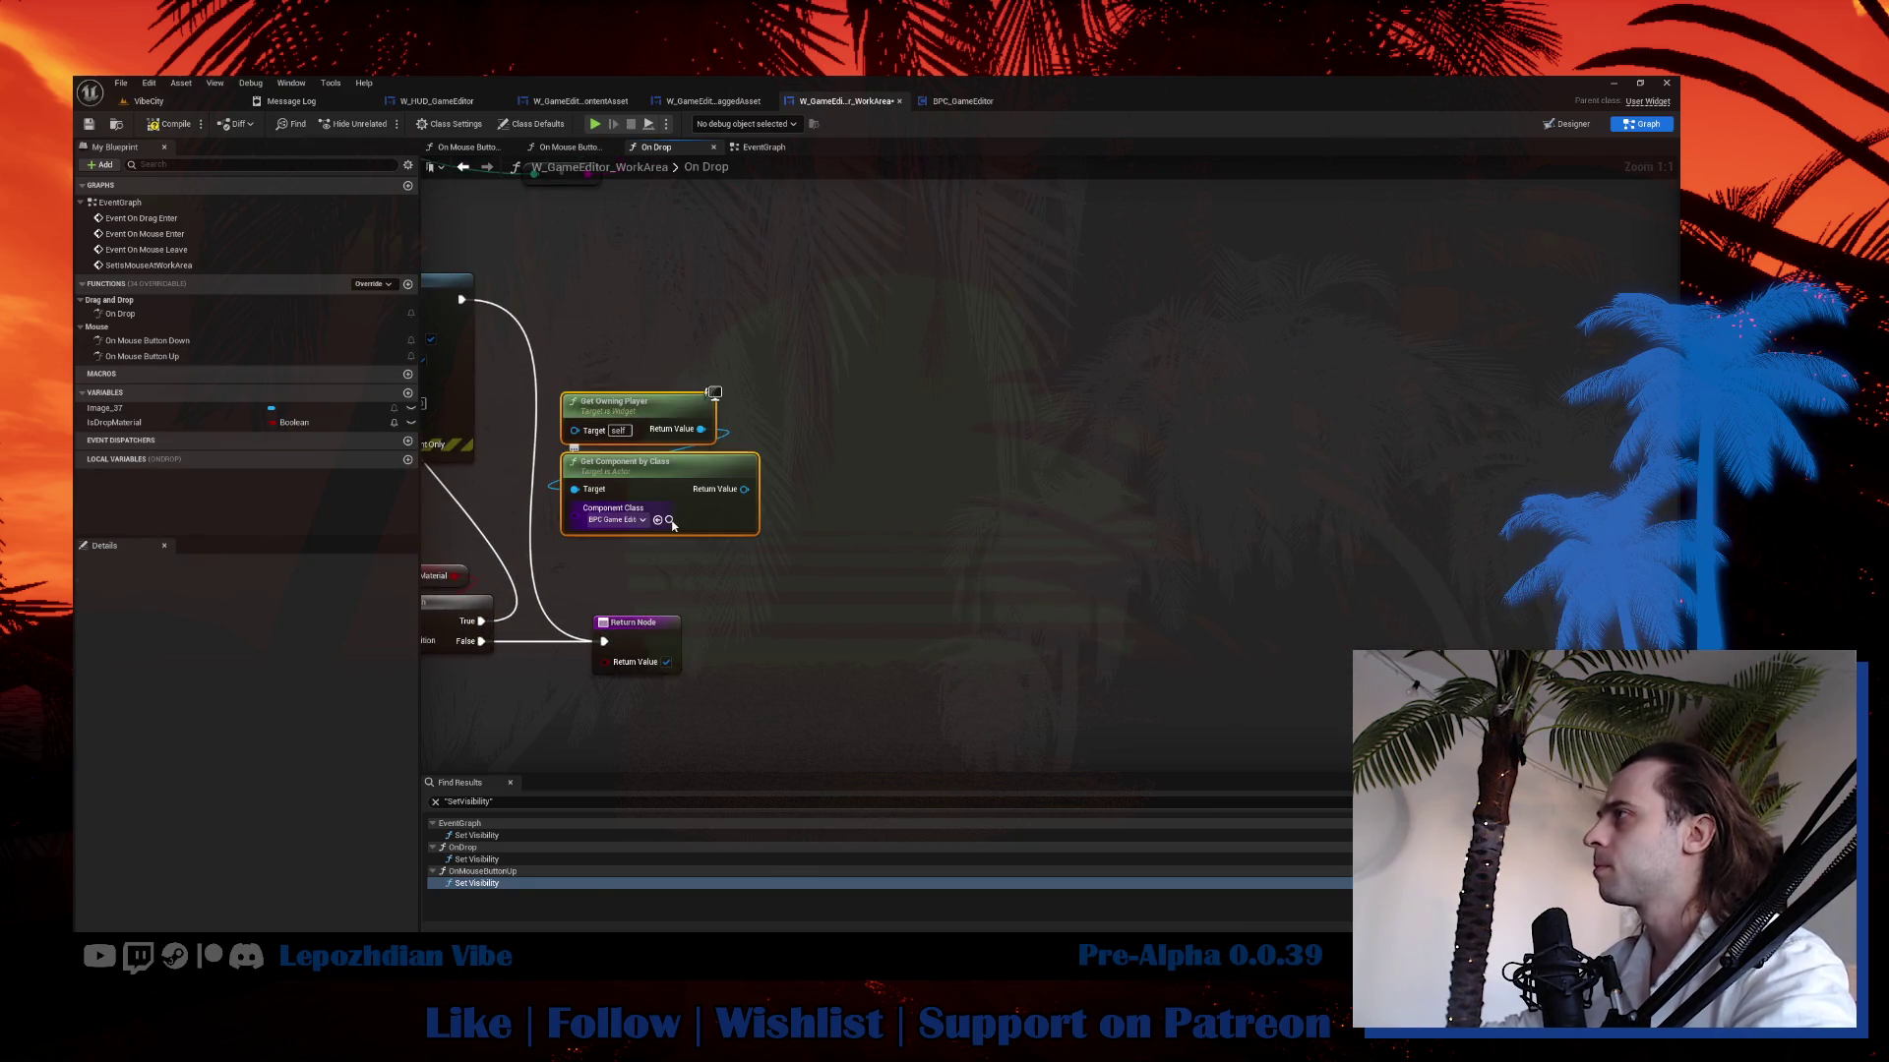
# Open BPC_GameEditor from the Content Browser and bring up its add-node list.
pyautogui.click(670, 520)
pyautogui.doubleClick(1039, 705)
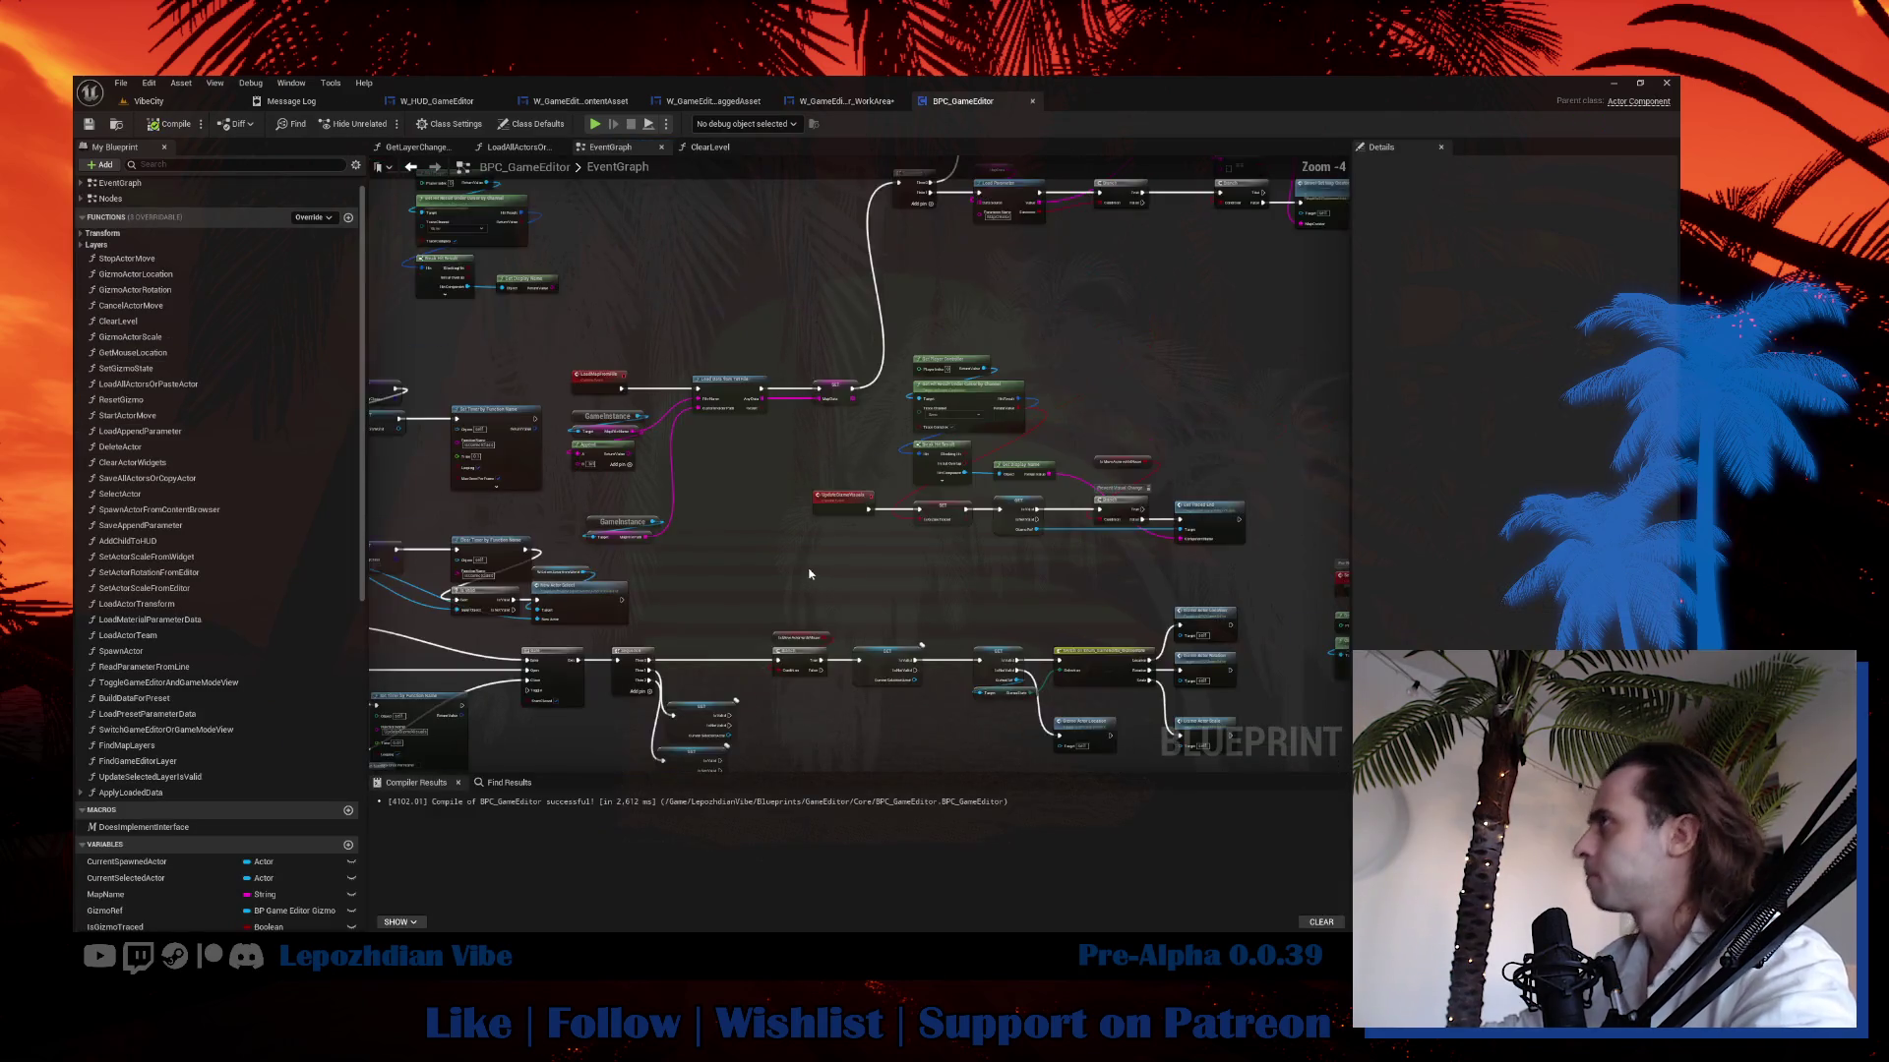
pyautogui.rightClick(822, 358)
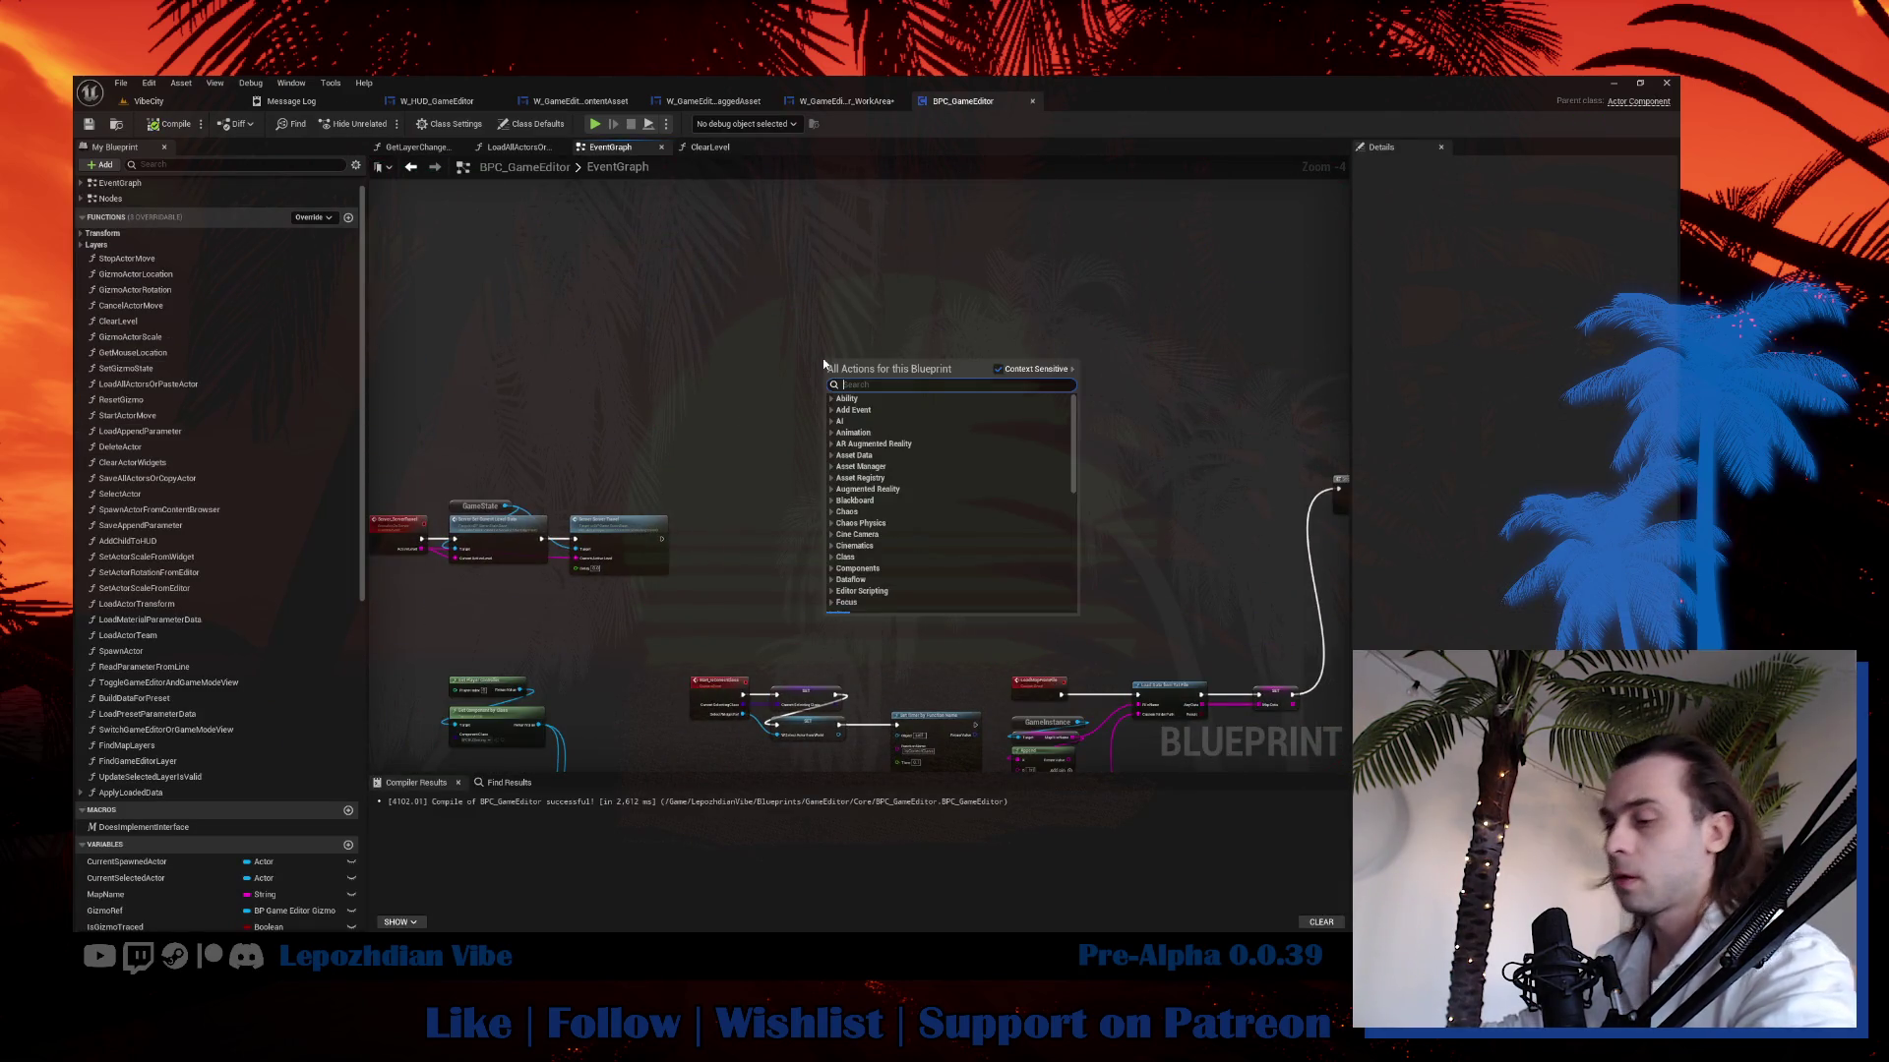
# Add a TryToApplyTheMaterial custom event with the pasted hit-test nodes tracing on the Visibility channel.
pyautogui.write('custom')
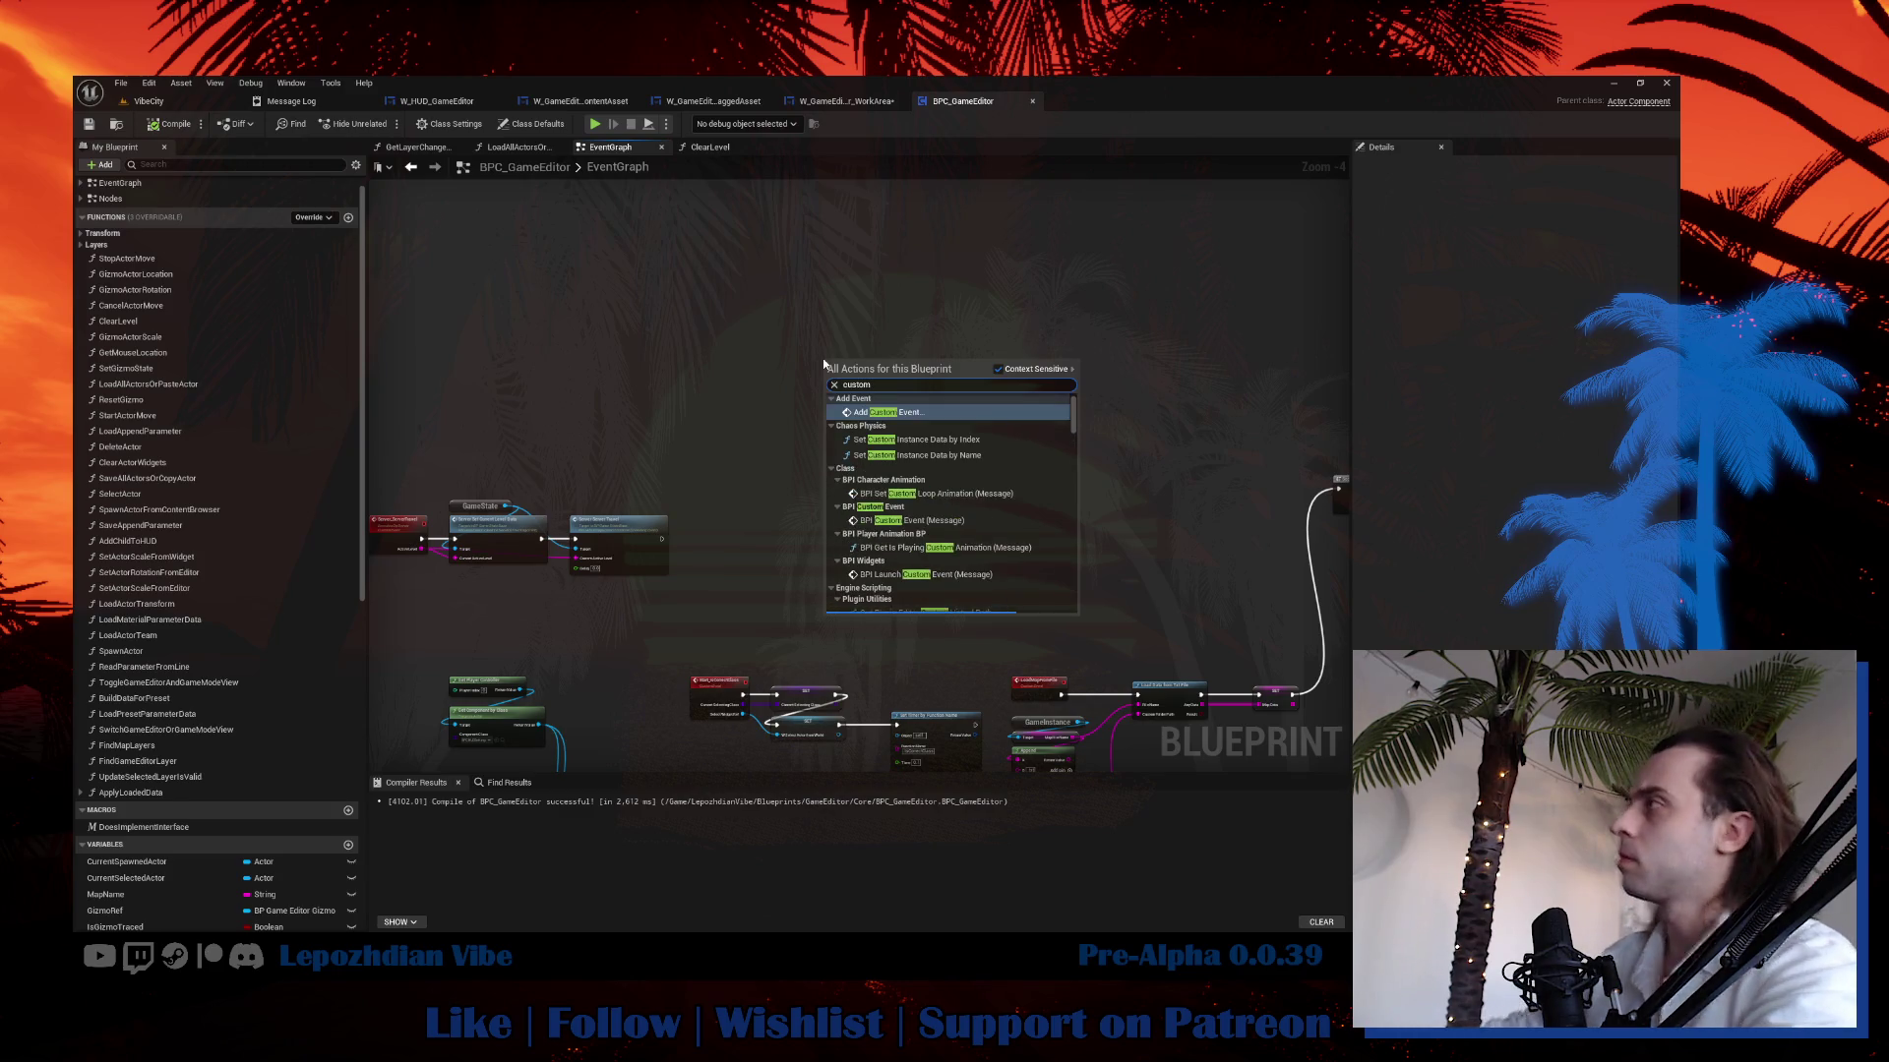
pyautogui.press('Escape')
pyautogui.hotkey('ctrl', 'v')
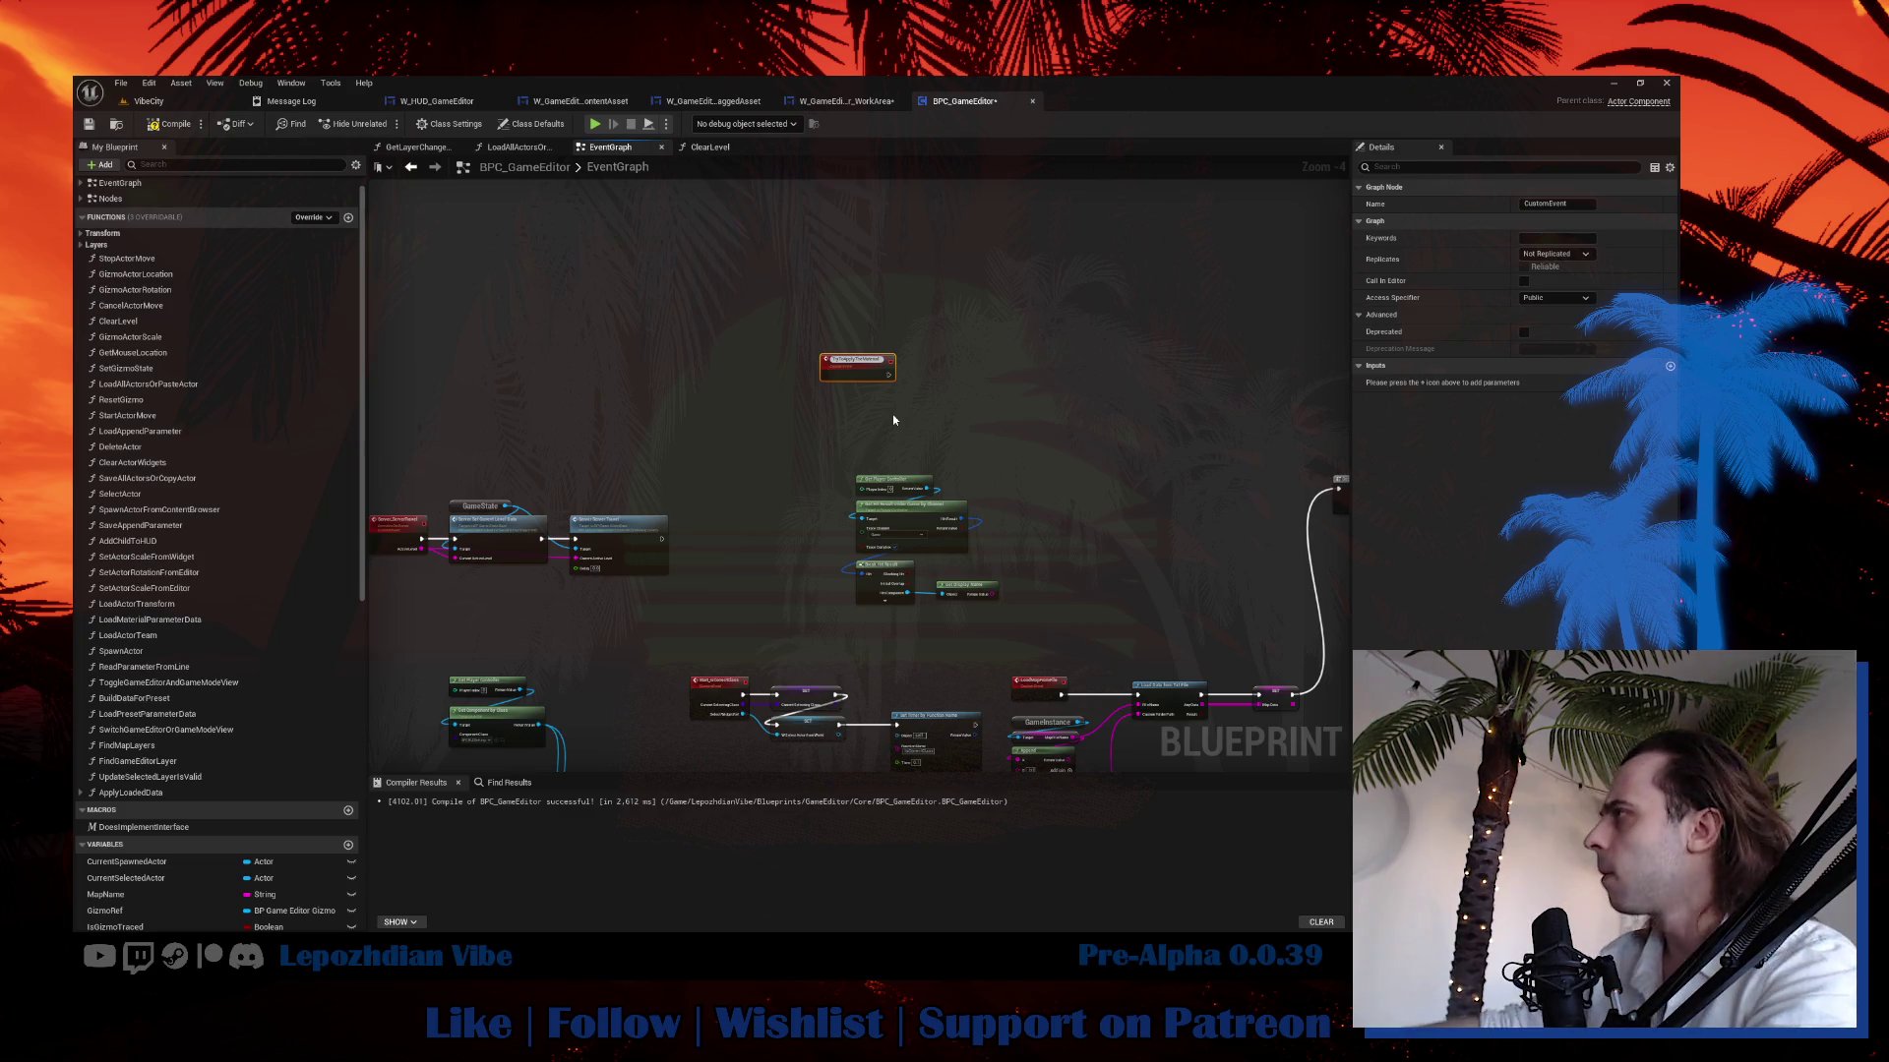
pyautogui.press('Return')
pyautogui.scroll(4, 1004, 531)
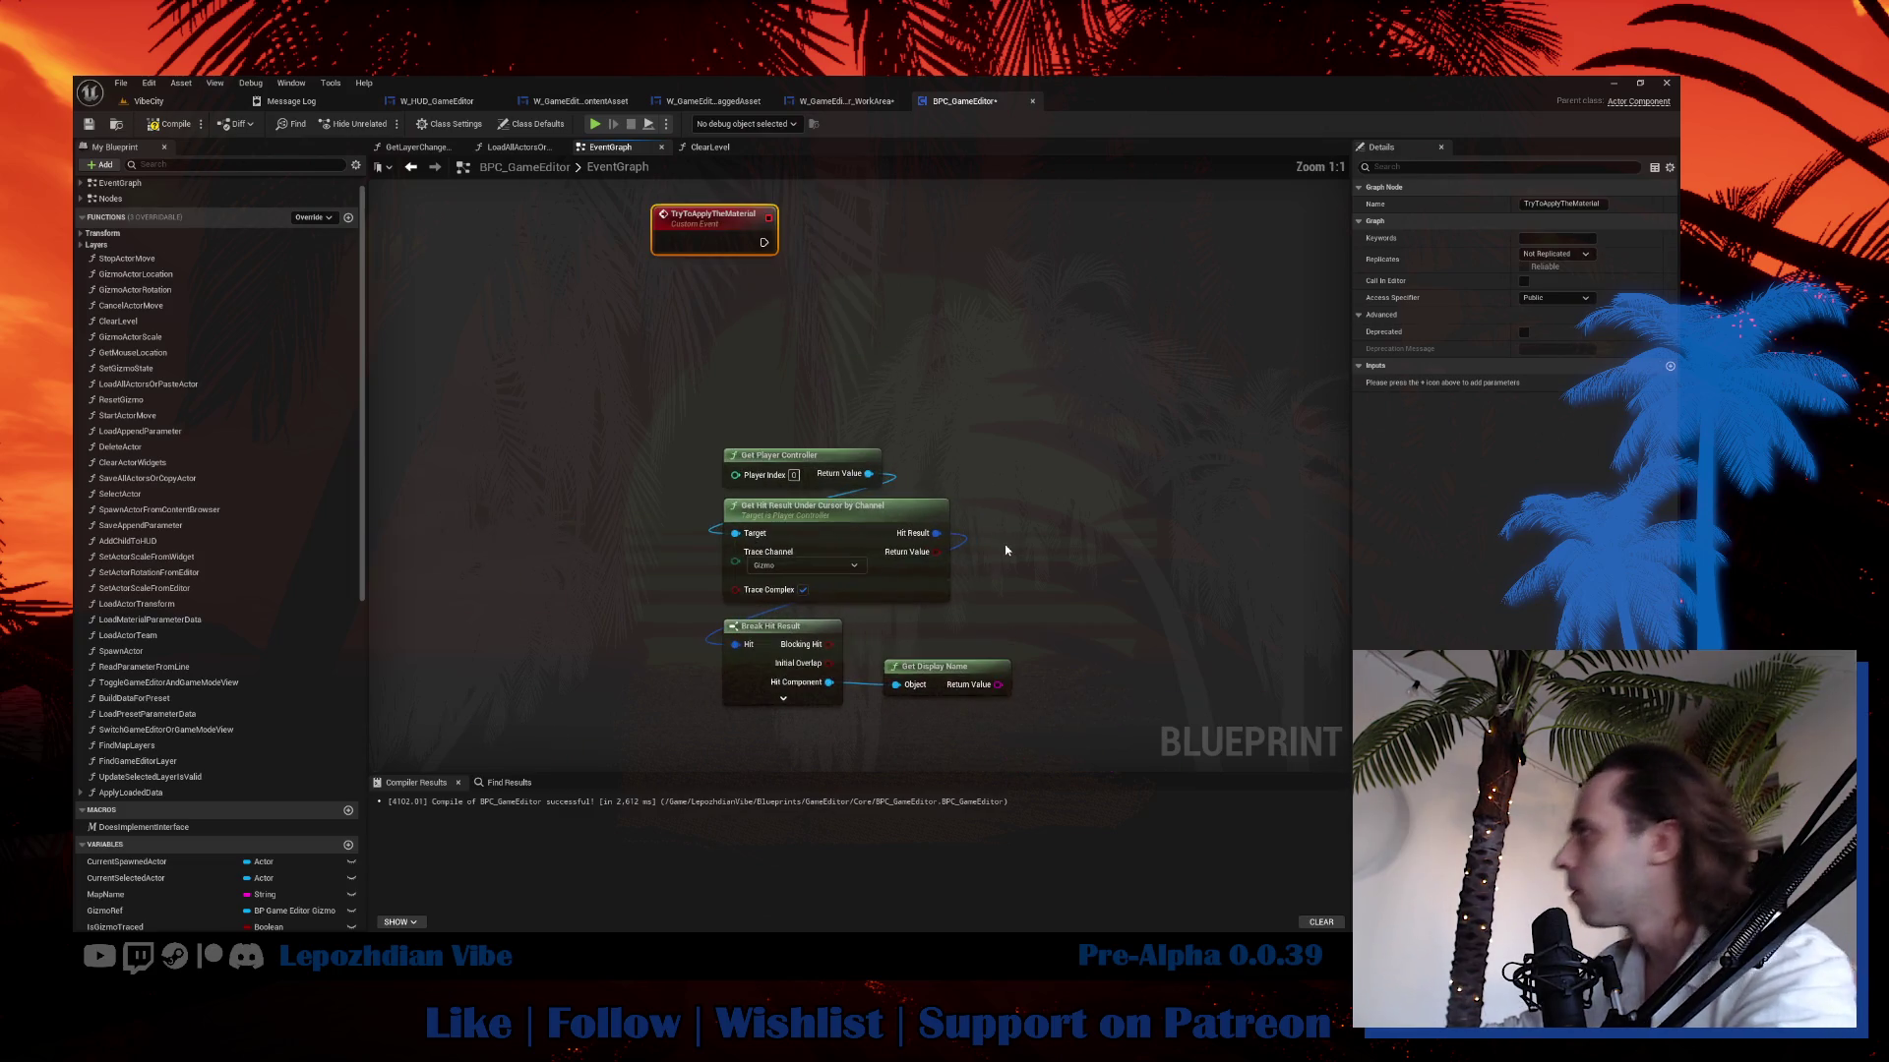
pyautogui.click(805, 565)
pyautogui.click(811, 587)
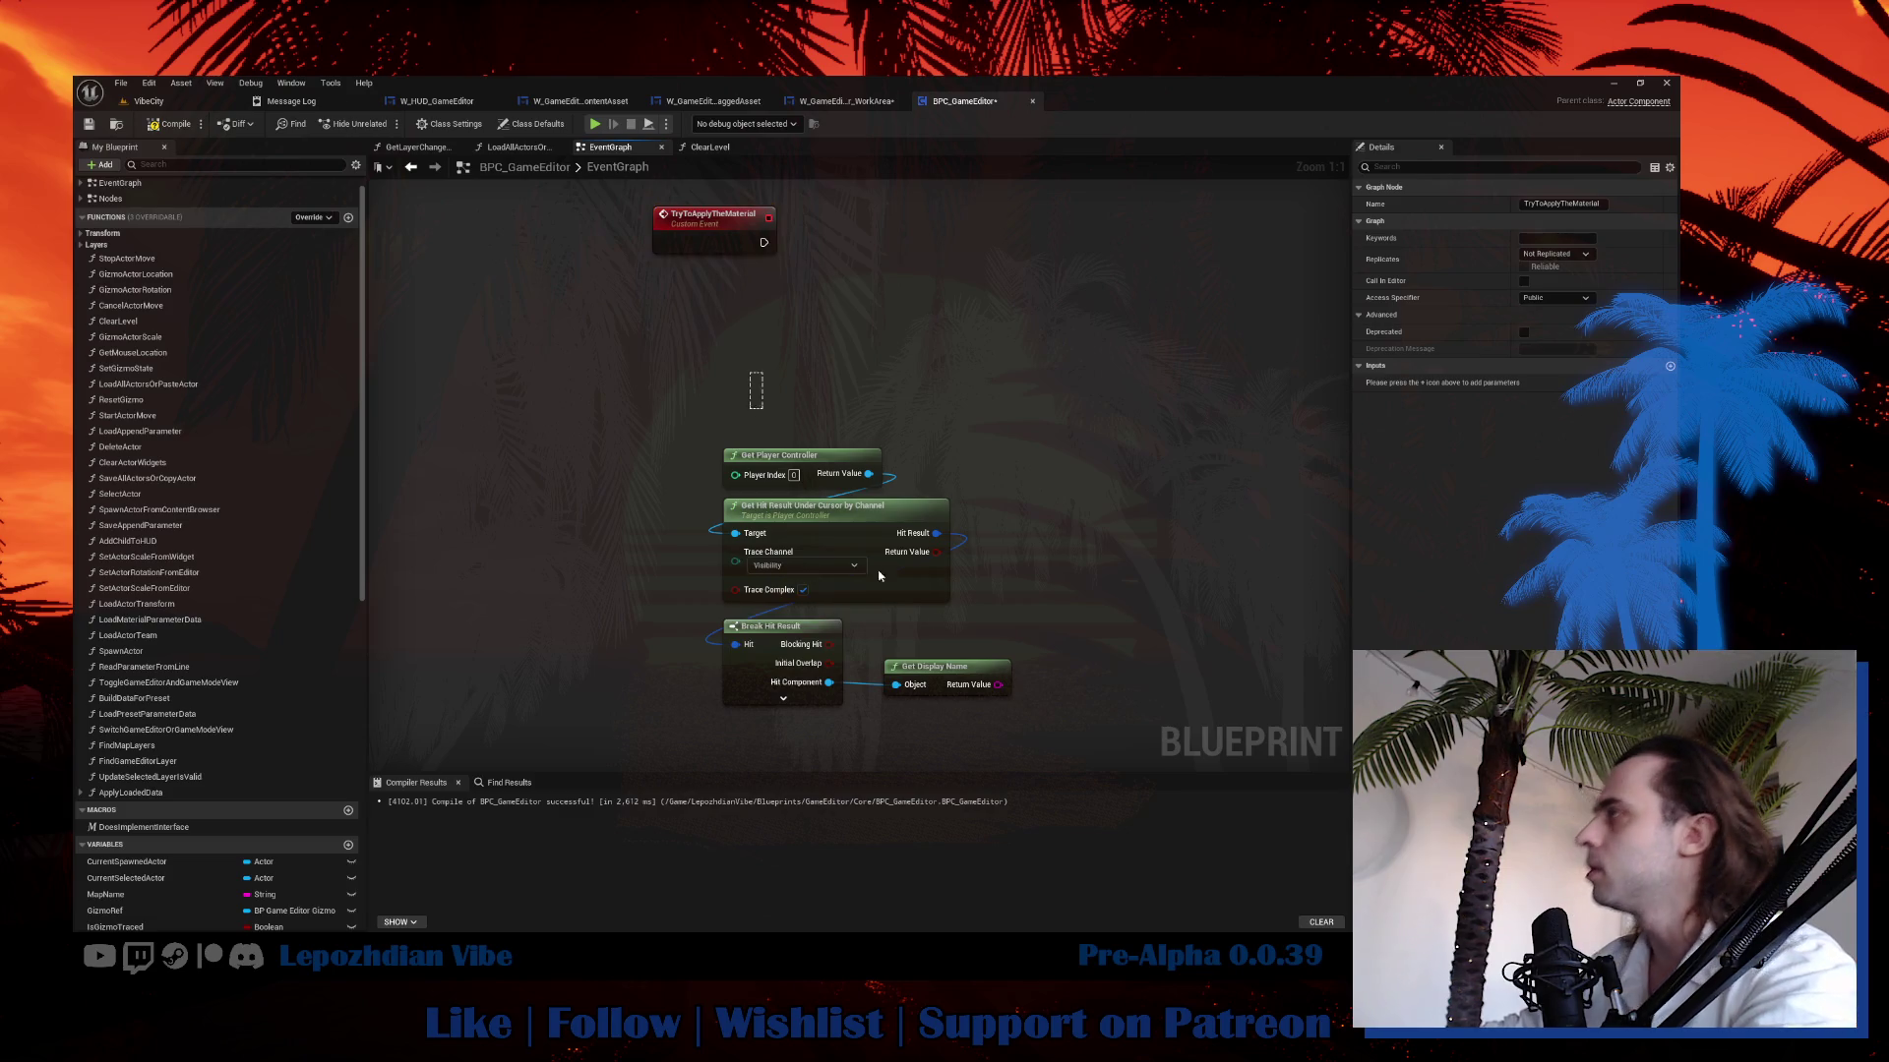
pyautogui.moveTo(754, 388); pyautogui.dragTo(957, 712)
pyautogui.moveTo(780, 639)
pyautogui.mouseDown()
pyautogui.moveTo(716, 459)
pyautogui.moveTo(732, 466)
pyautogui.mouseUp()
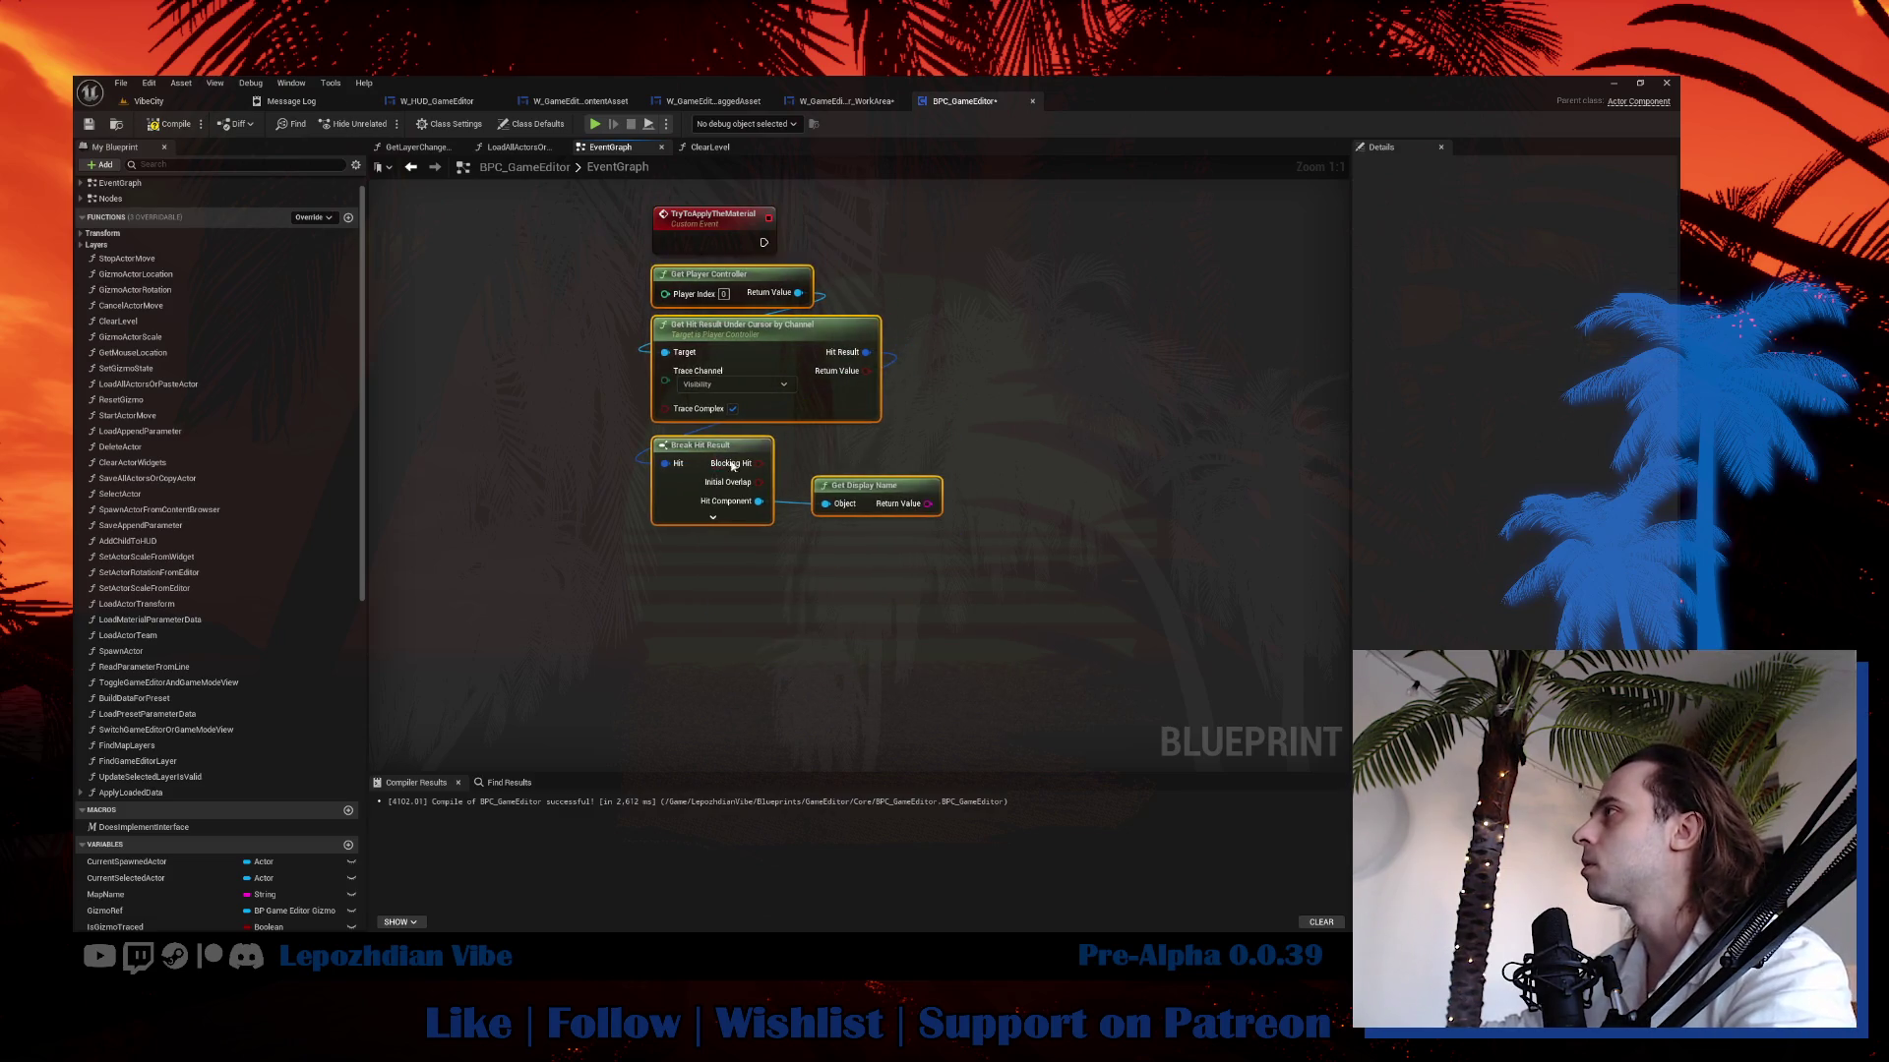
# Add a Print String that prints the hit component's display name when TryToApplyTheMaterial fires.
pyautogui.rightClick(969, 408)
pyautogui.write('prin')
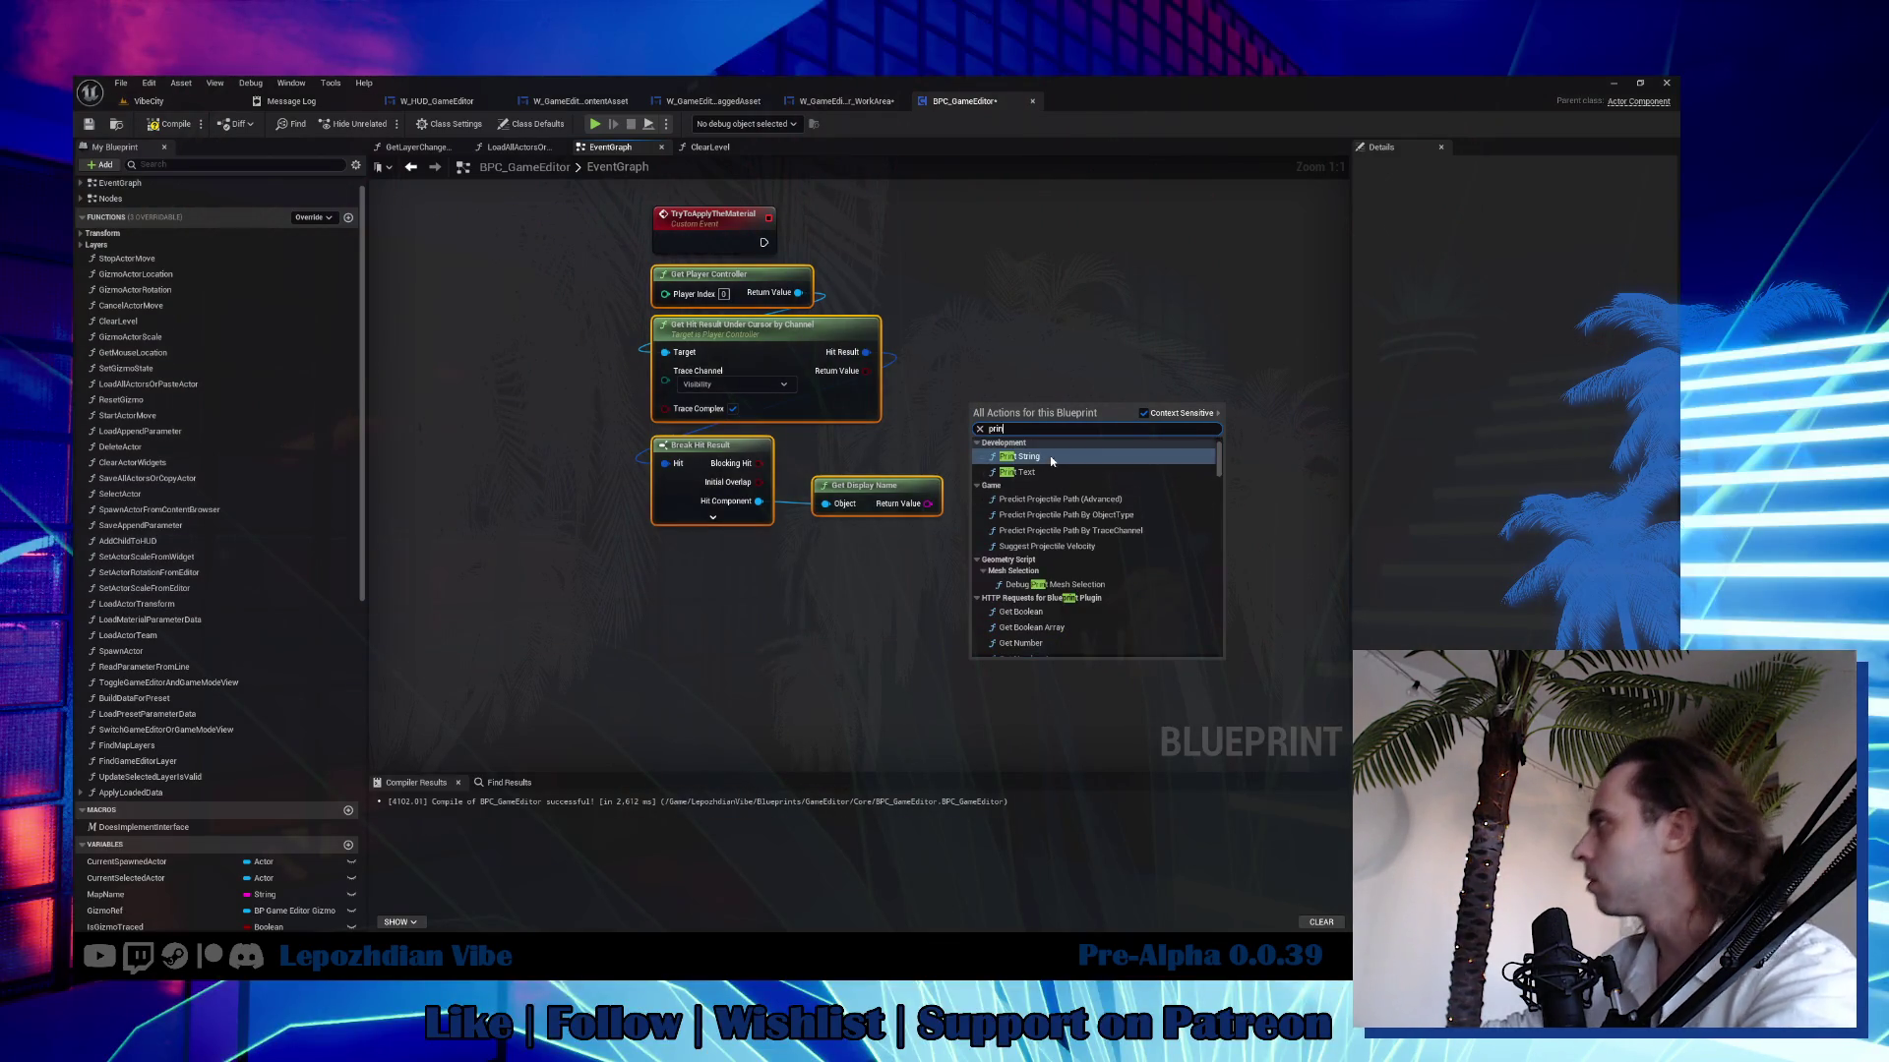
pyautogui.click(1023, 457)
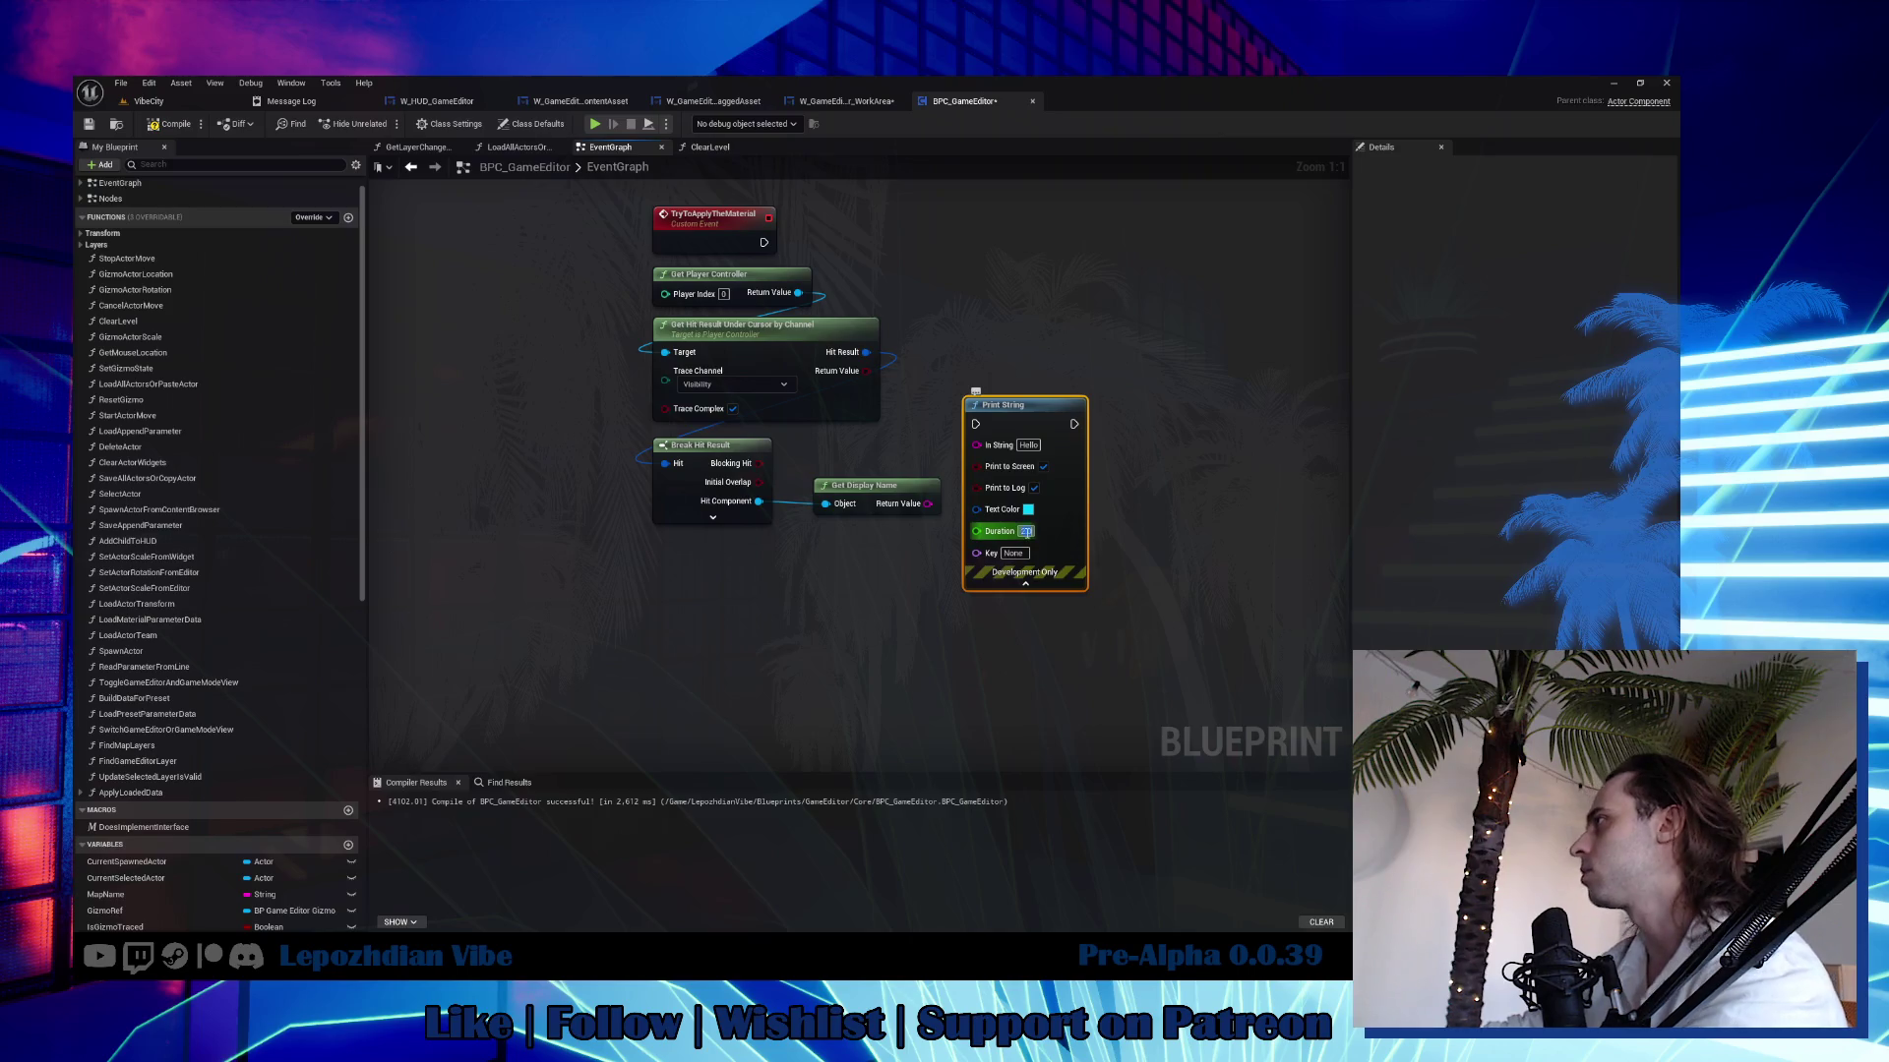
pyautogui.click(1025, 584)
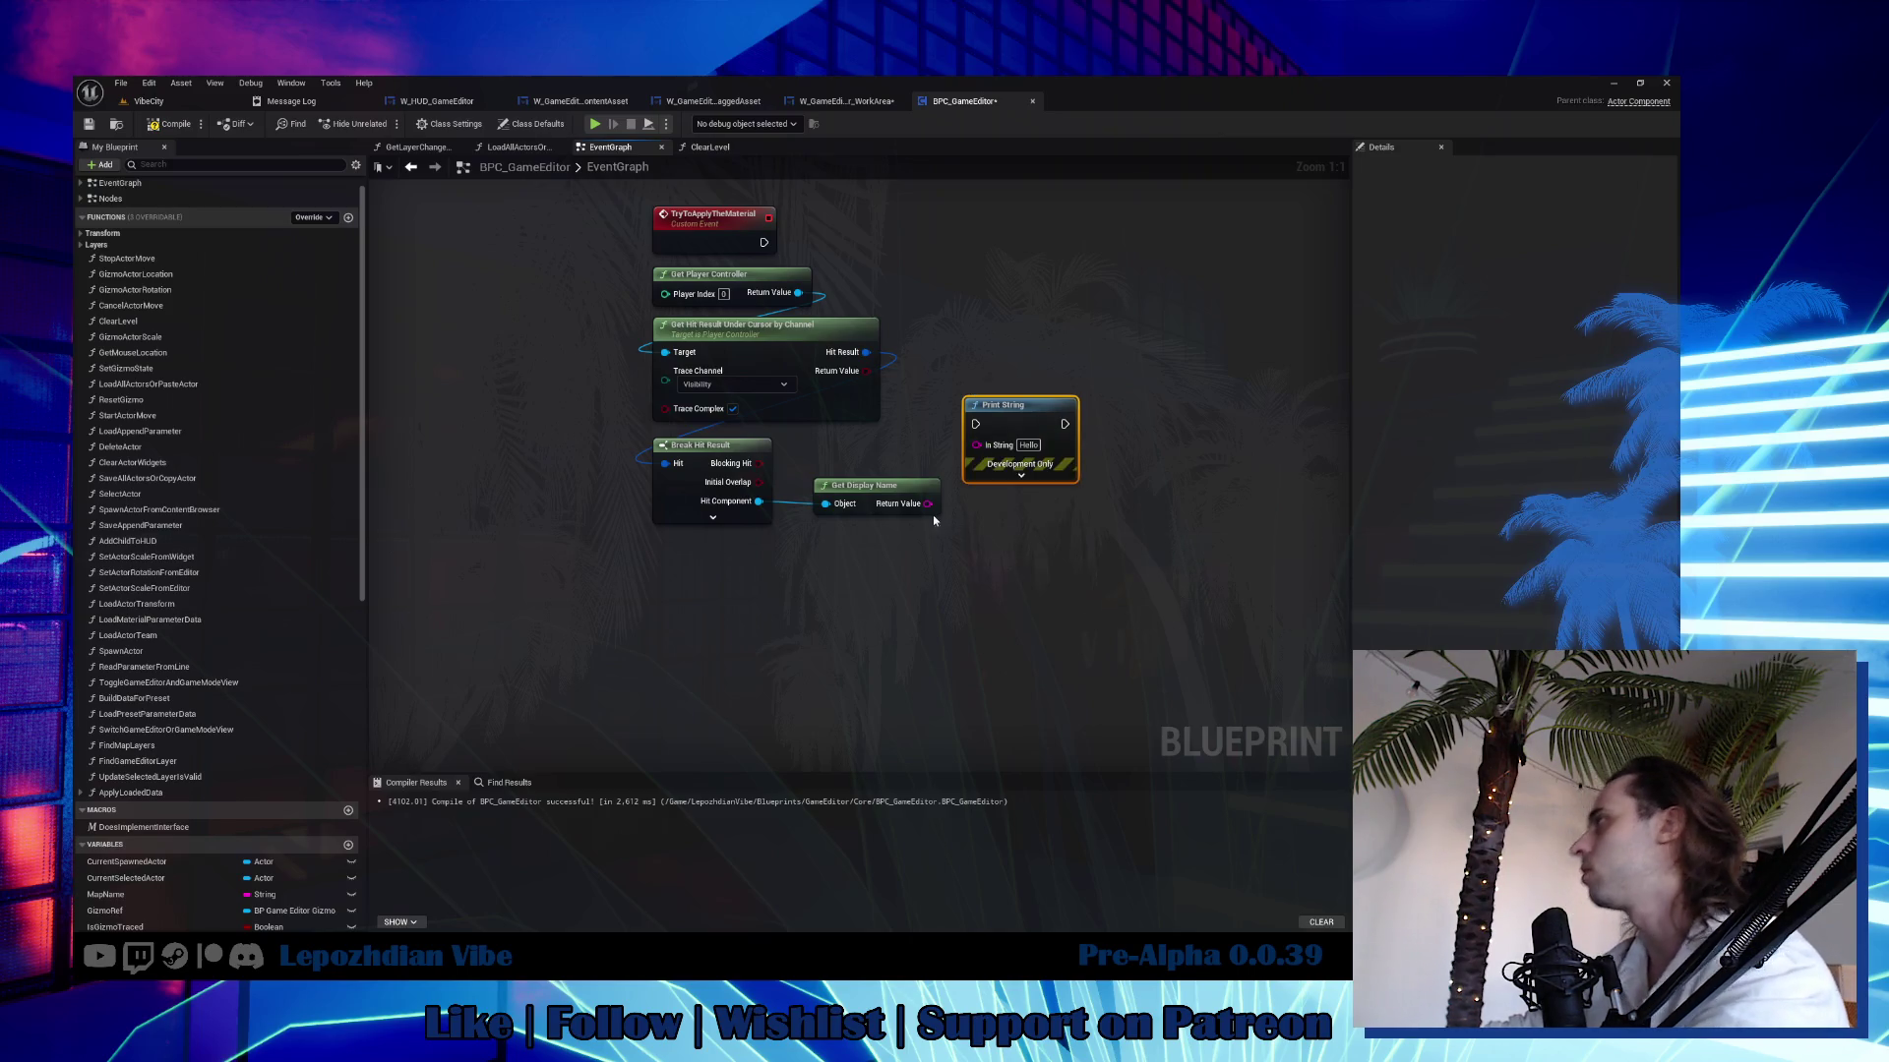
pyautogui.moveTo(927, 503); pyautogui.dragTo(977, 444)
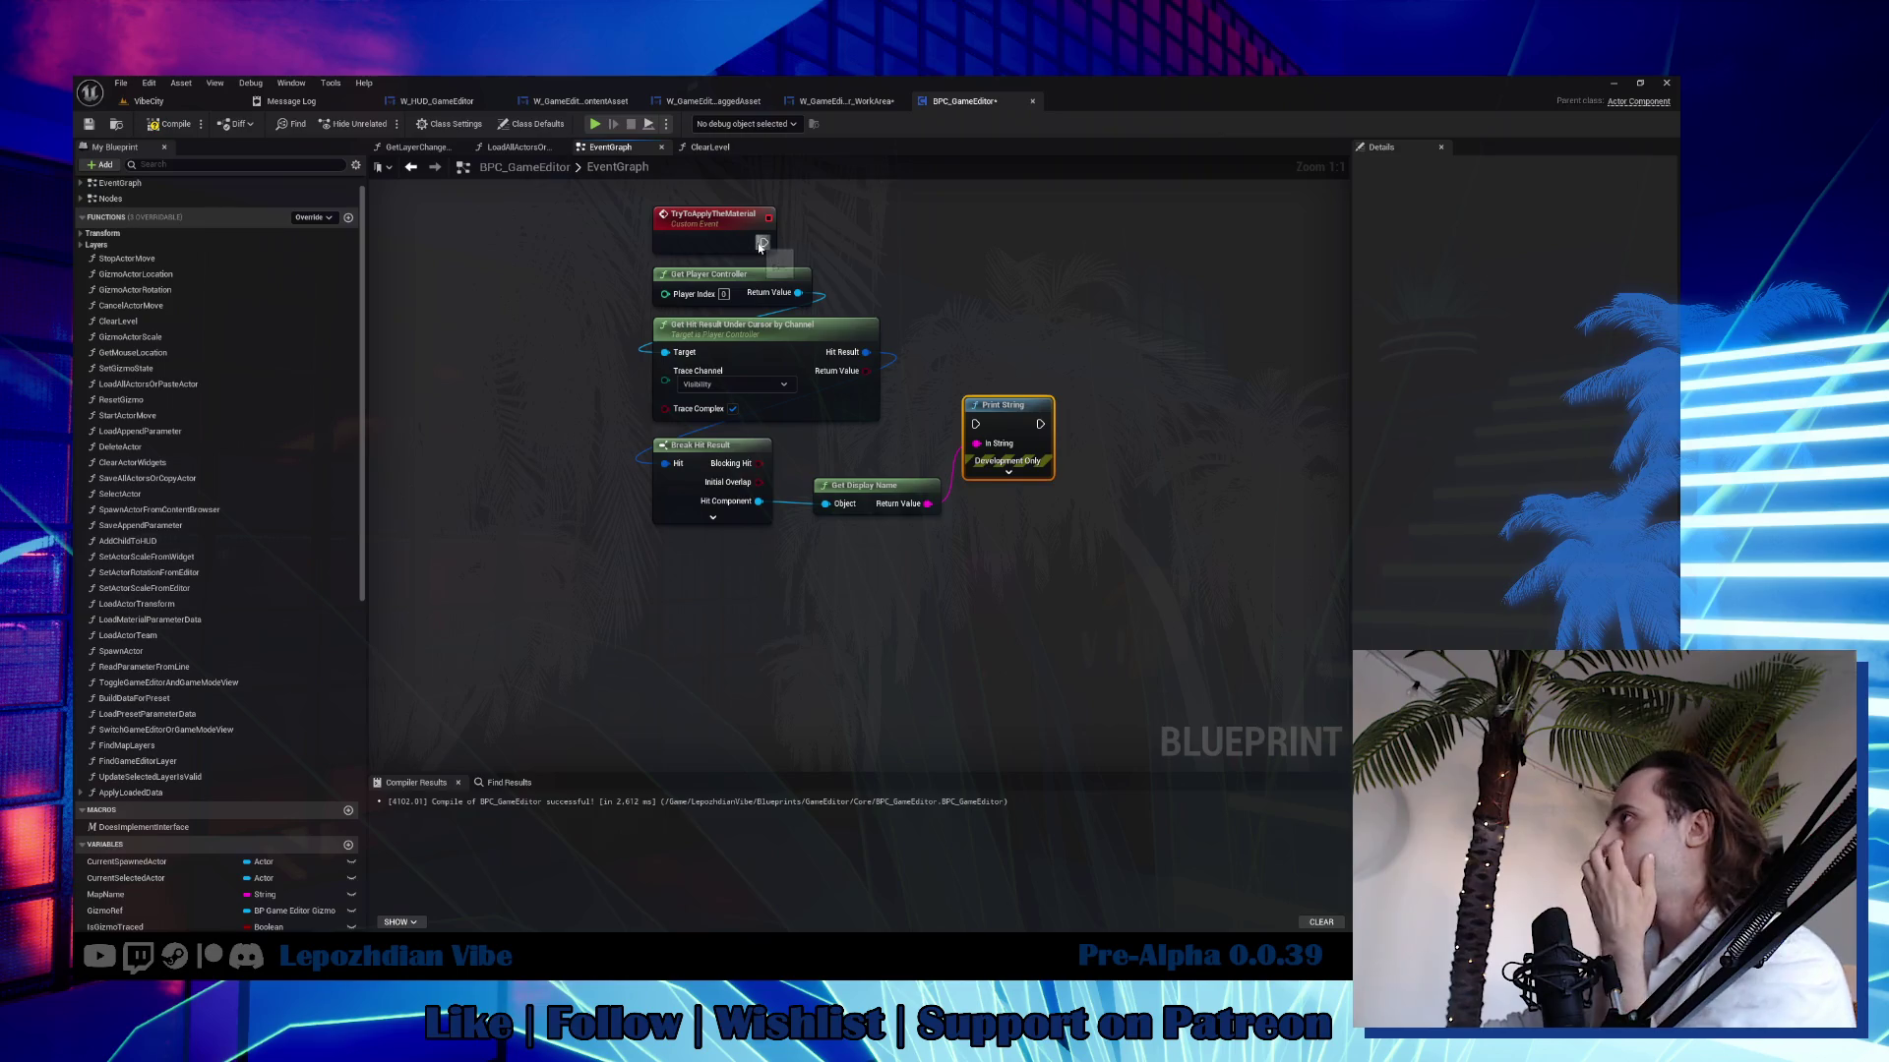
pyautogui.moveTo(763, 243)
pyautogui.mouseDown()
pyautogui.moveTo(975, 424)
pyautogui.moveTo(1004, 237)
pyautogui.mouseUp()
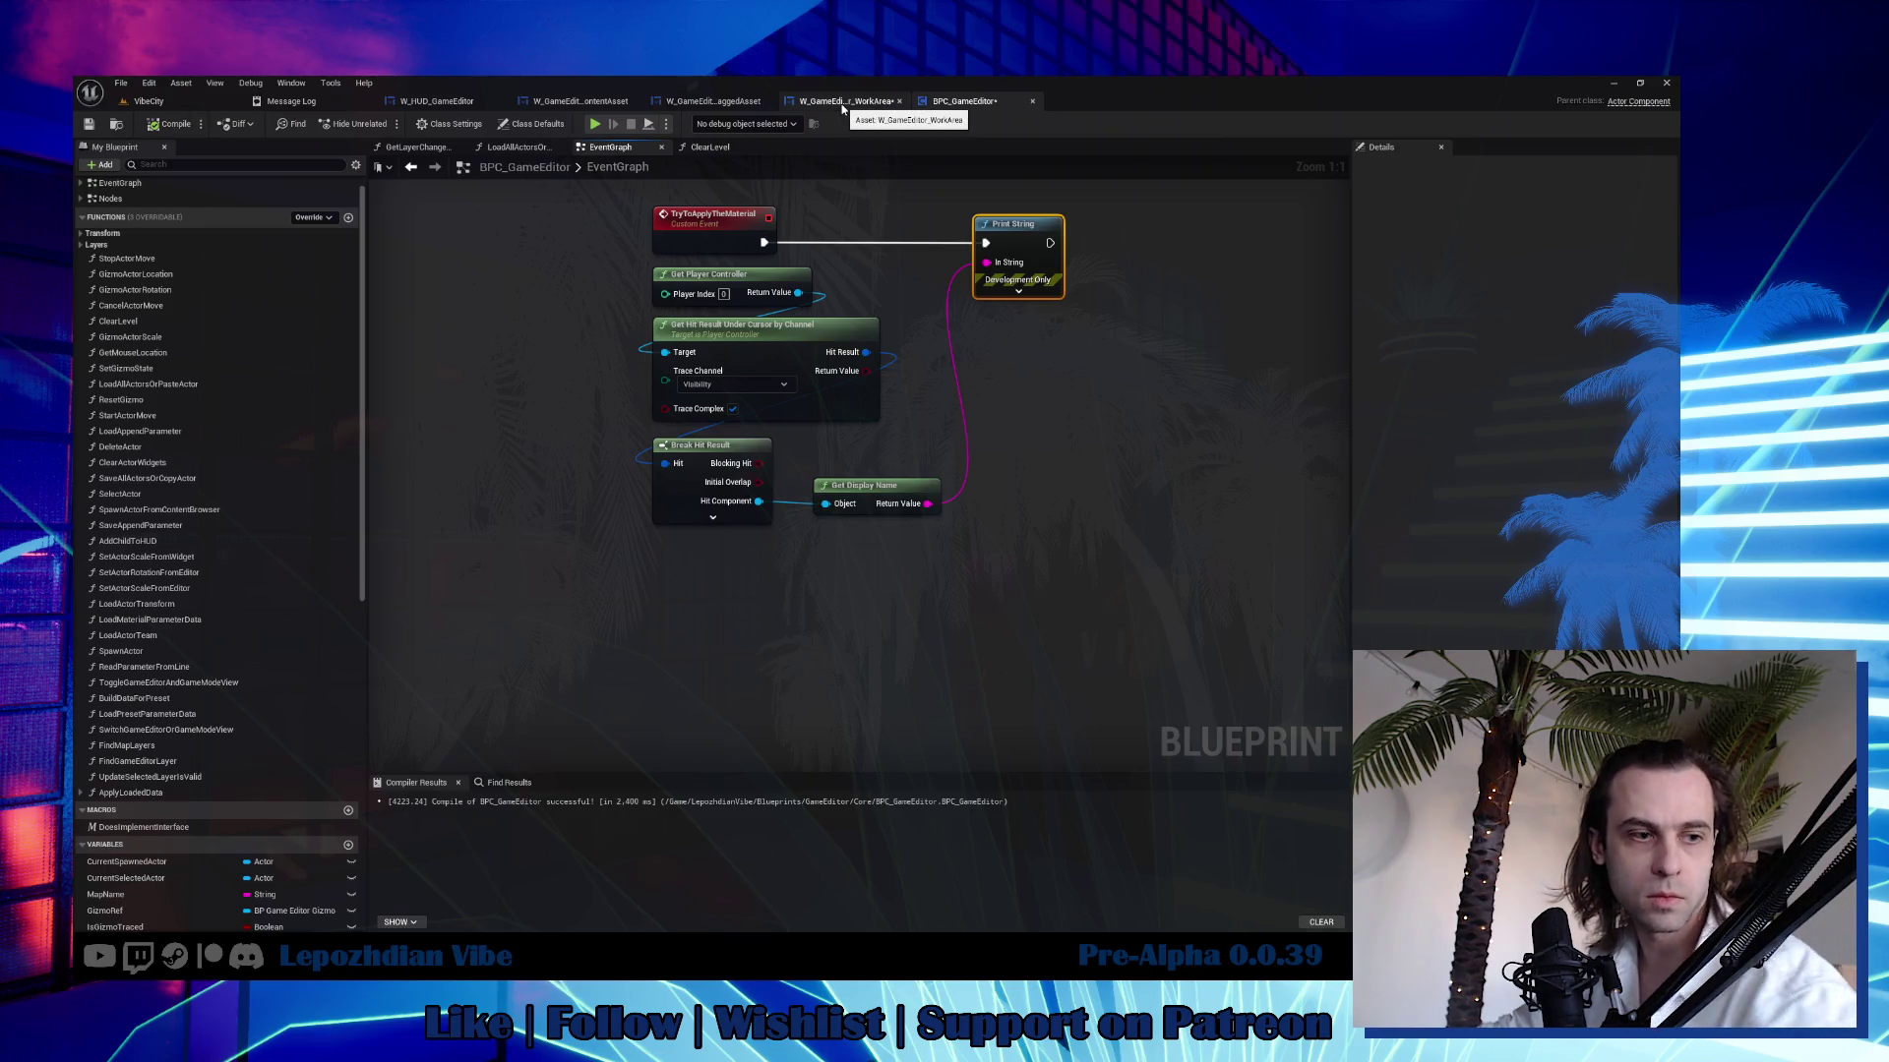
pyautogui.click(842, 104)
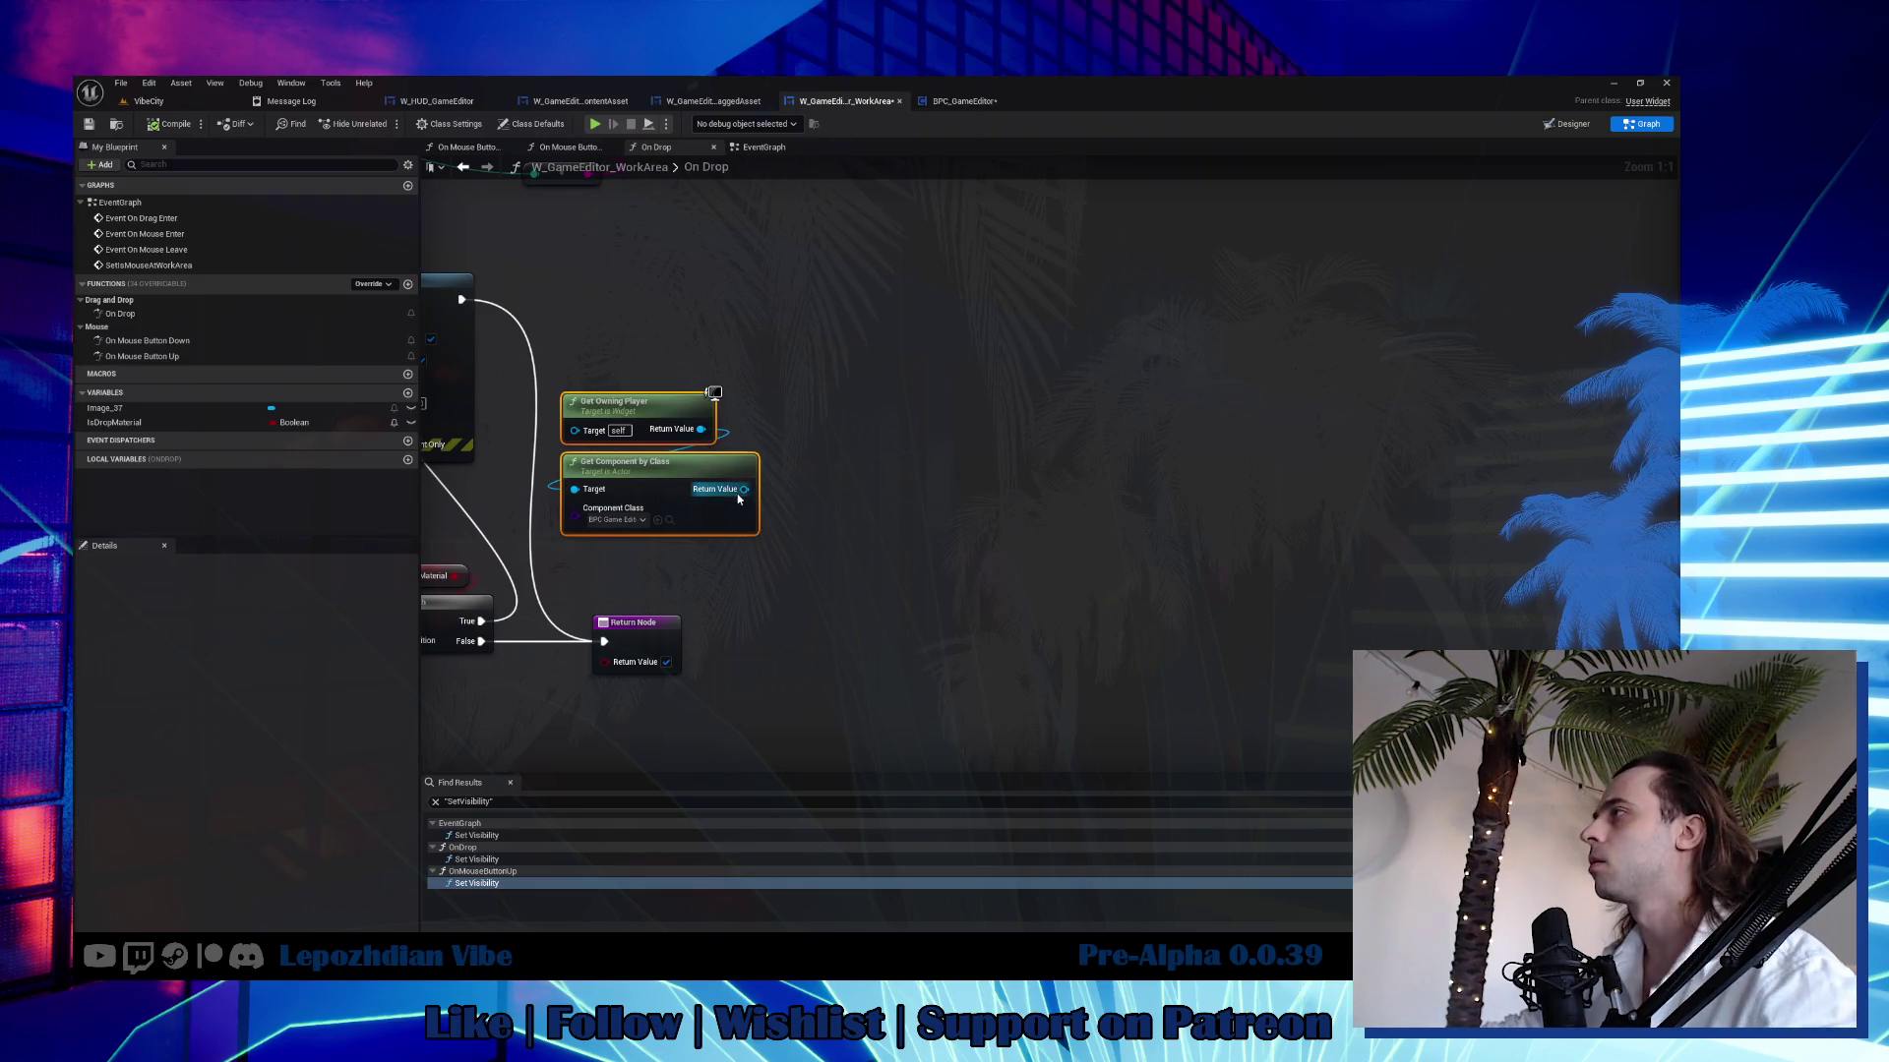
# Call Try to Apply the Material from the True branch, placed before the Return Node.
pyautogui.moveTo(744, 489); pyautogui.dragTo(893, 471)
pyautogui.write('try to a')
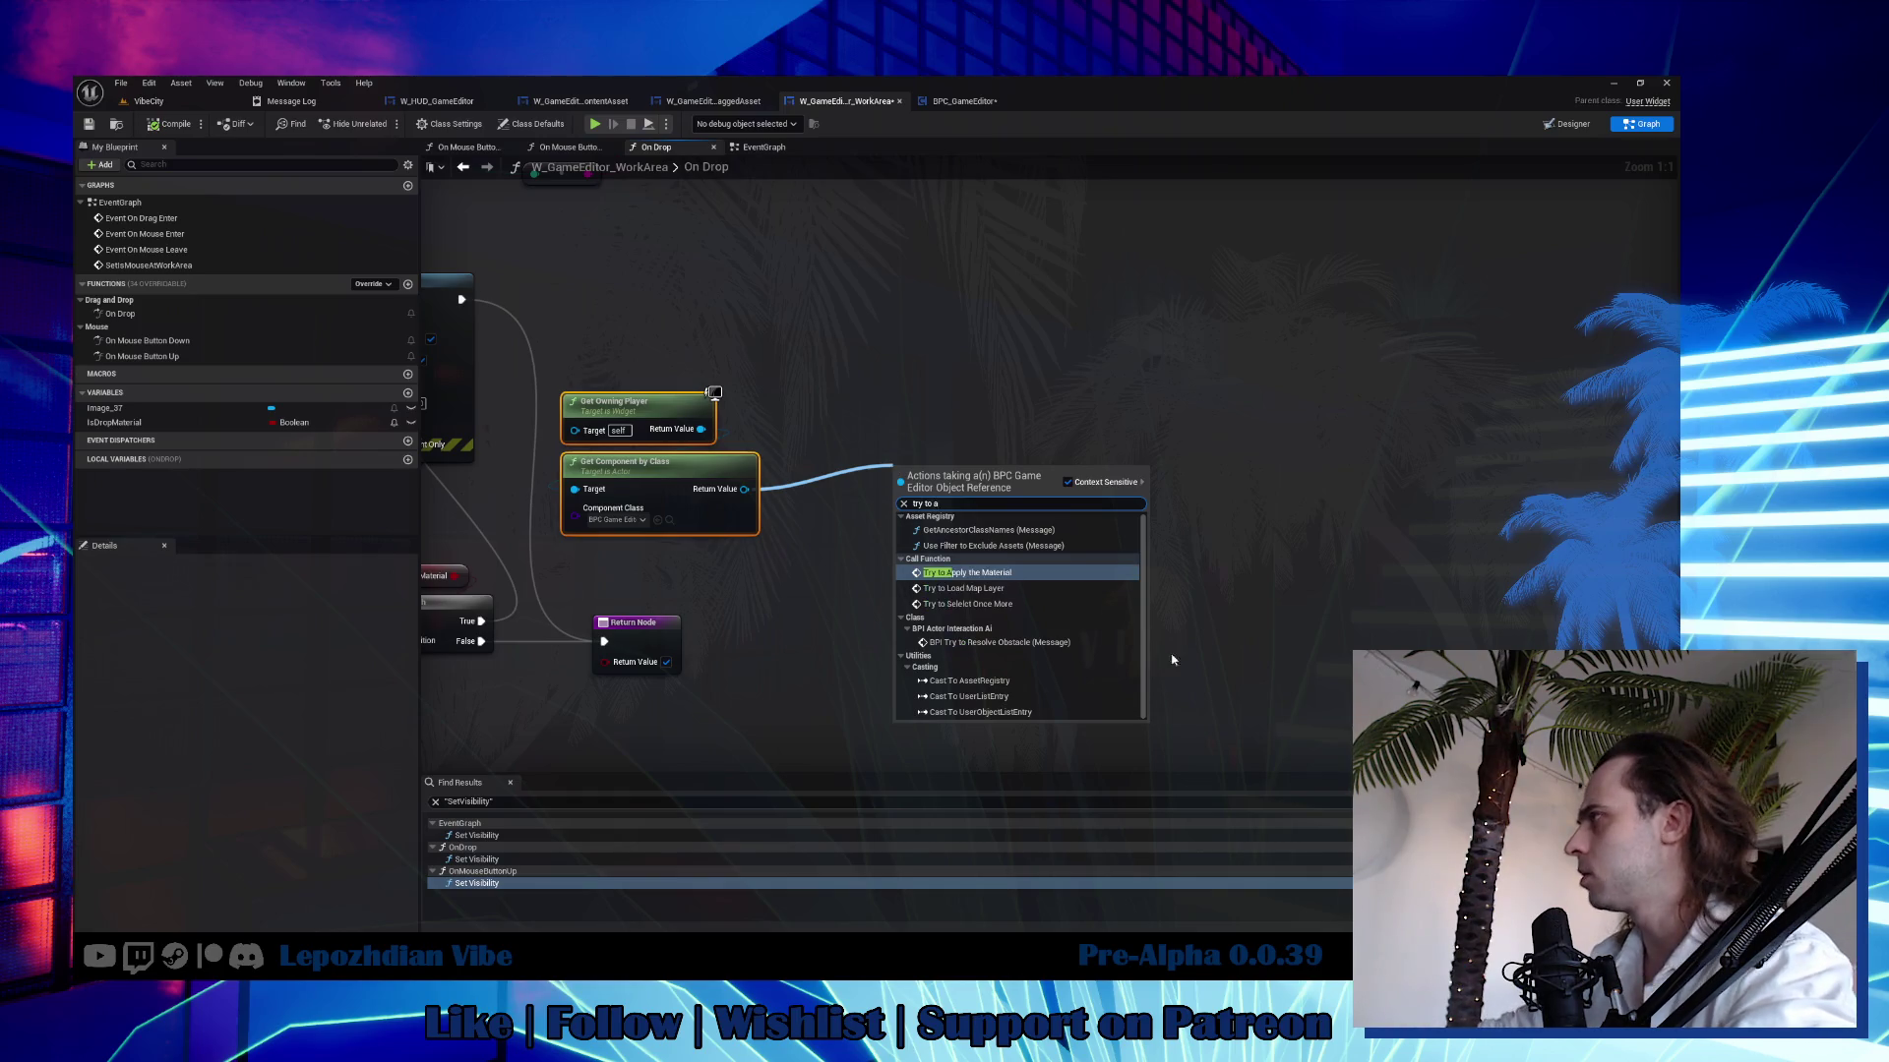
pyautogui.press('Return')
pyautogui.moveTo(915, 518)
pyautogui.mouseDown()
pyautogui.moveTo(641, 604)
pyautogui.moveTo(584, 593)
pyautogui.mouseUp()
pyautogui.moveTo(479, 622)
pyautogui.mouseDown()
pyautogui.moveTo(602, 642)
pyautogui.moveTo(578, 581)
pyautogui.mouseUp()
pyautogui.moveTo(633, 639); pyautogui.dragTo(763, 640)
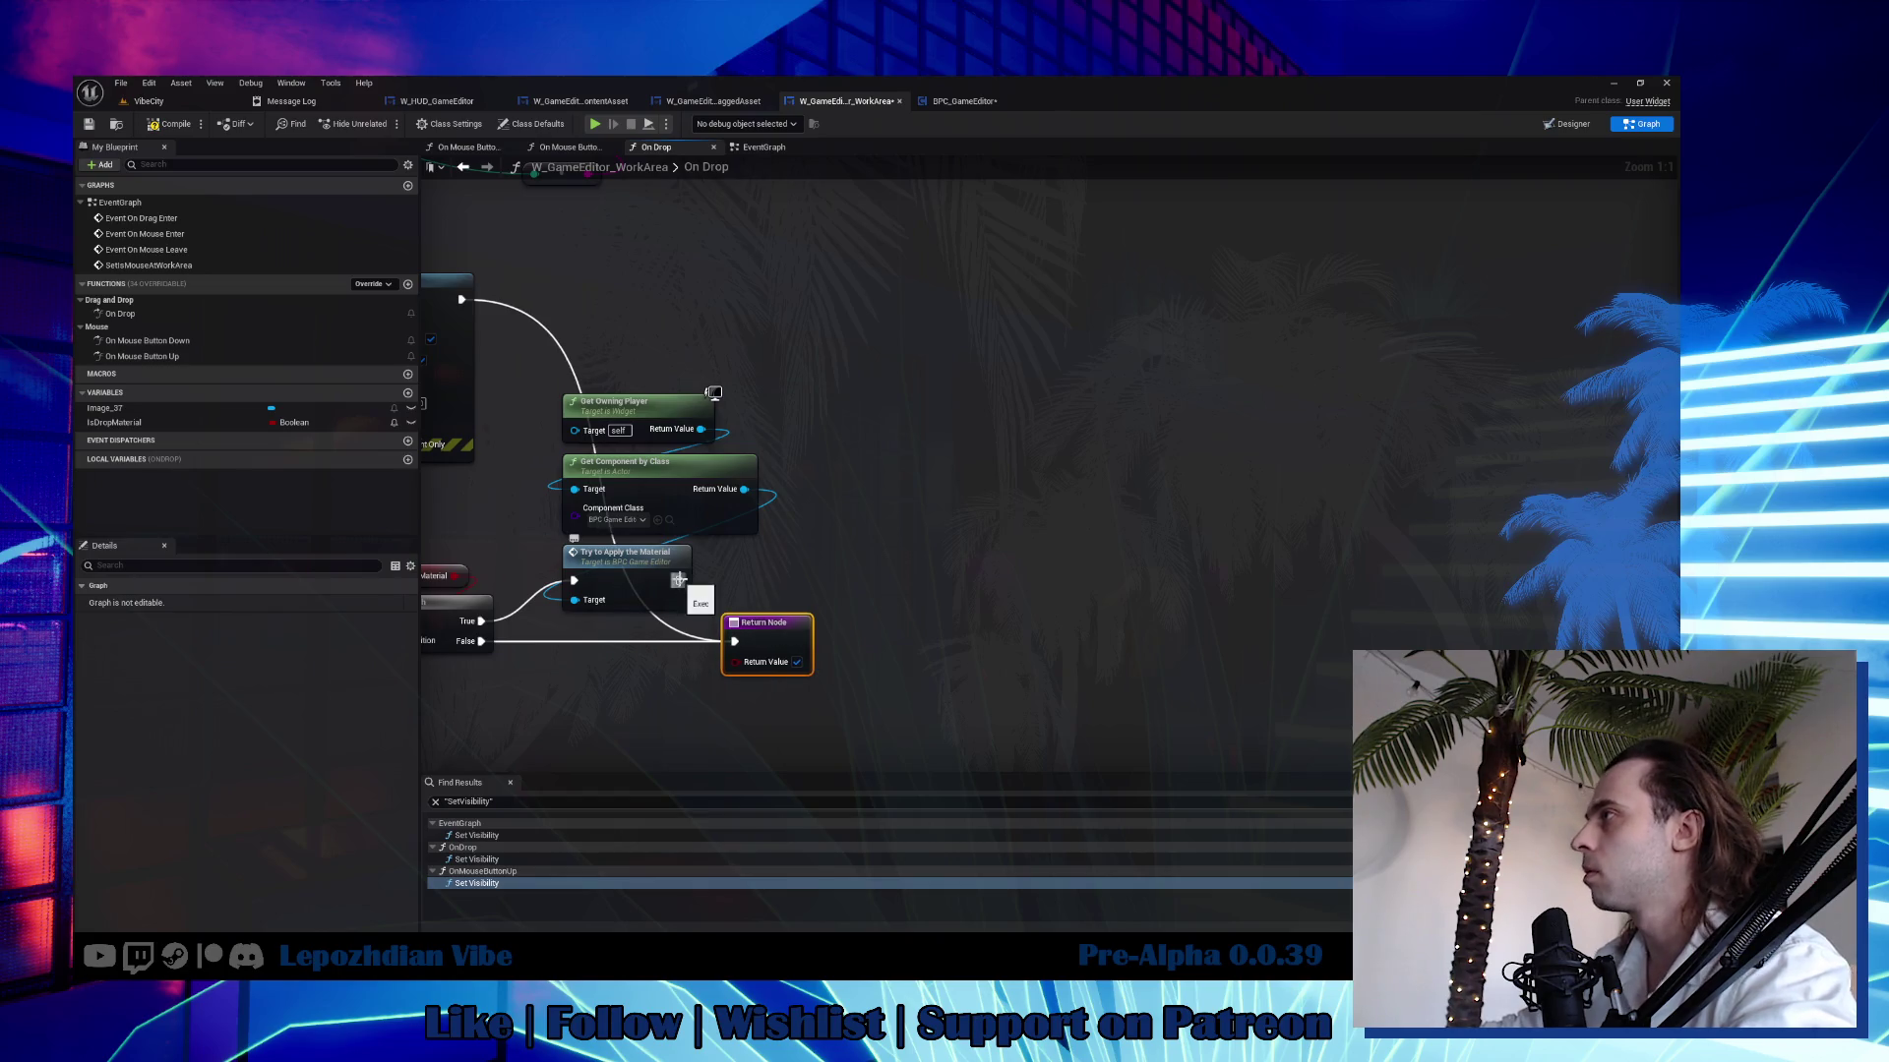
pyautogui.moveTo(791, 504); pyautogui.dragTo(1133, 544)
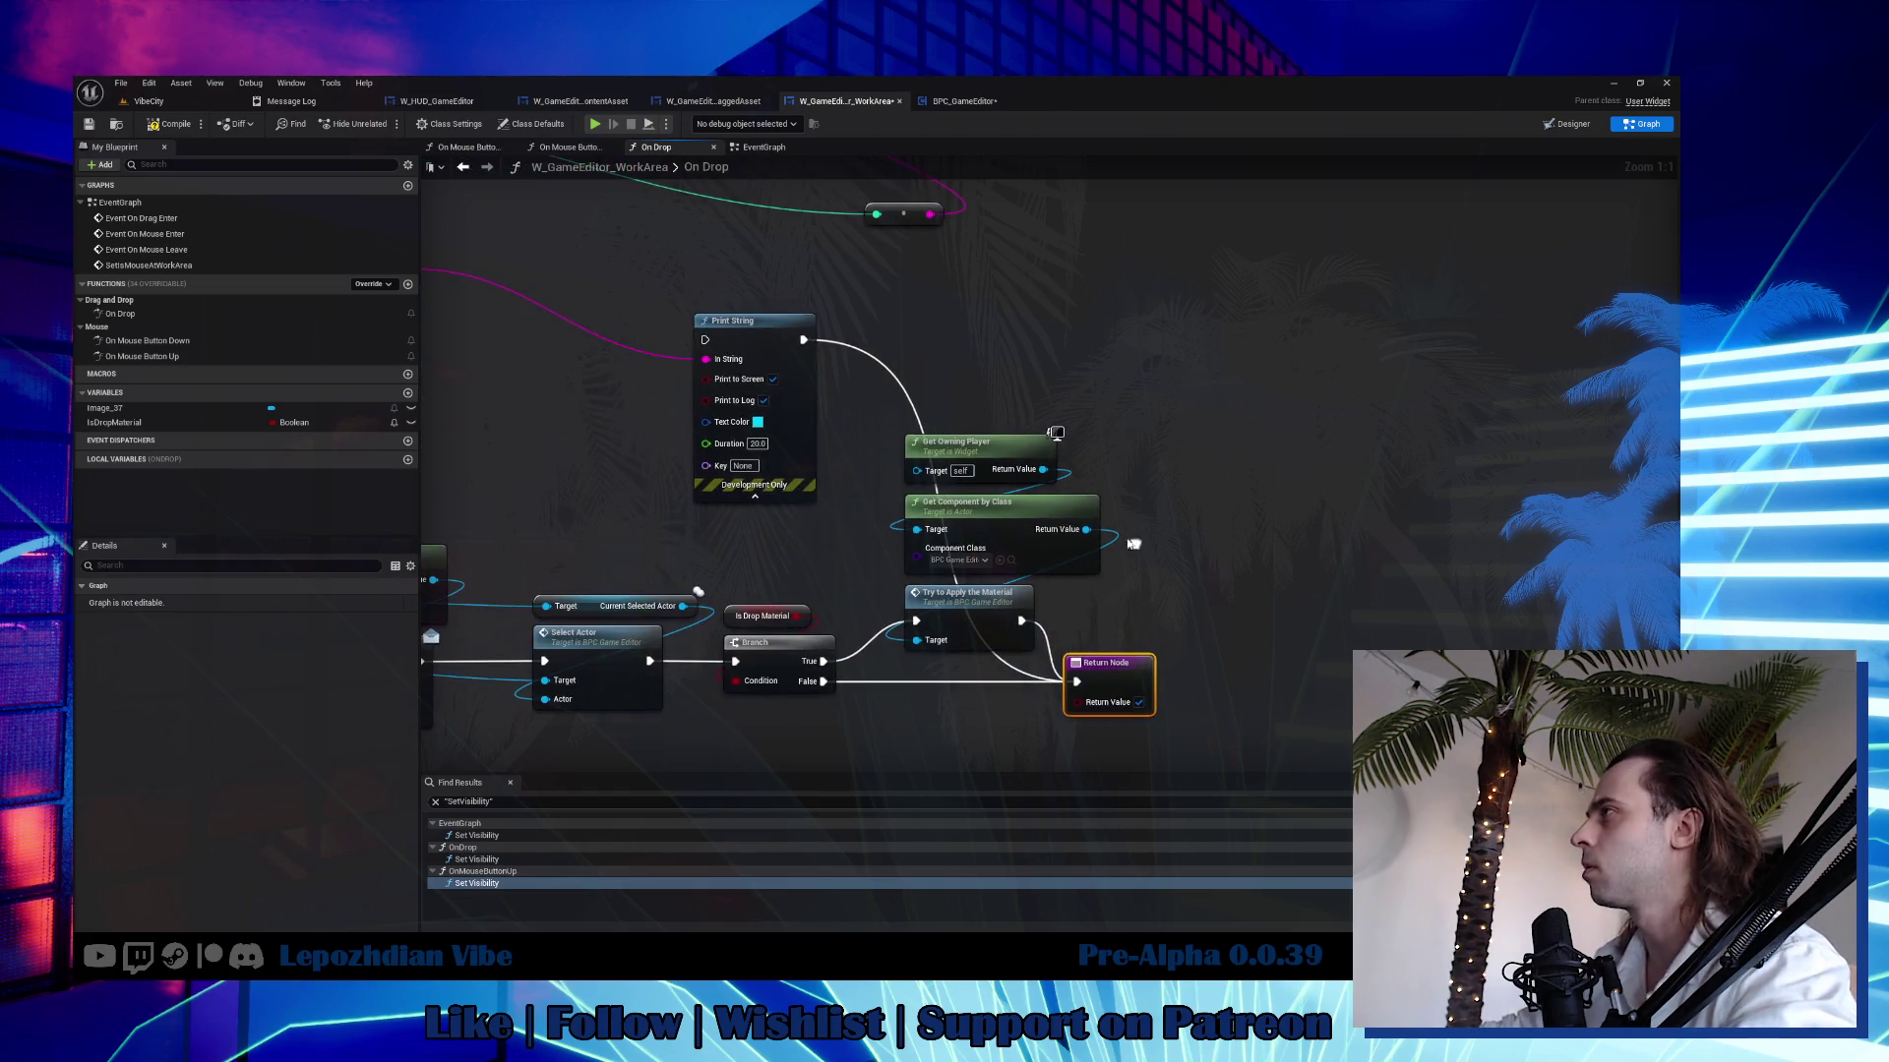
pyautogui.click(664, 289)
# Delete the Break Hit Result, Get Hit Result and upper node groups, then shift the remaining three nodes left.
pyautogui.scroll(-5, 664, 289)
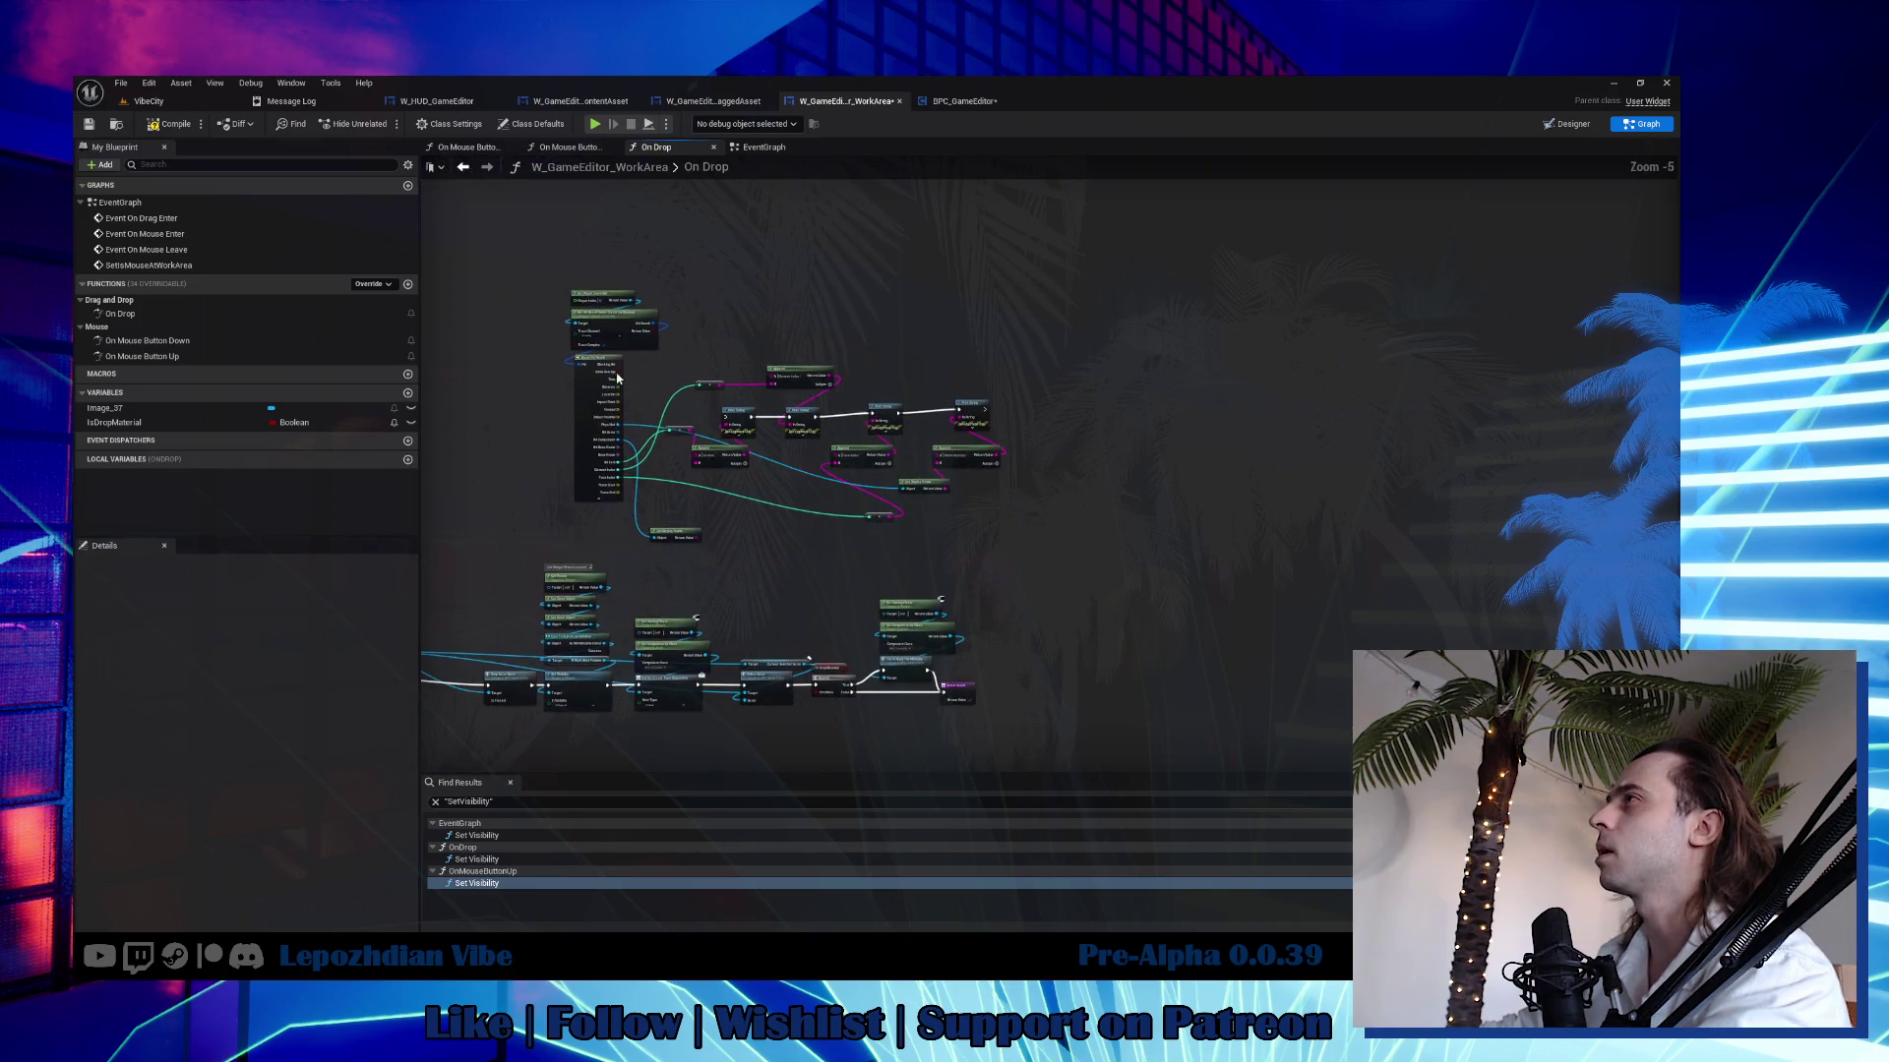
pyautogui.moveTo(573, 283)
pyautogui.mouseDown()
pyautogui.moveTo(661, 505)
pyautogui.moveTo(704, 506)
pyautogui.mouseUp()
pyautogui.press('Delete')
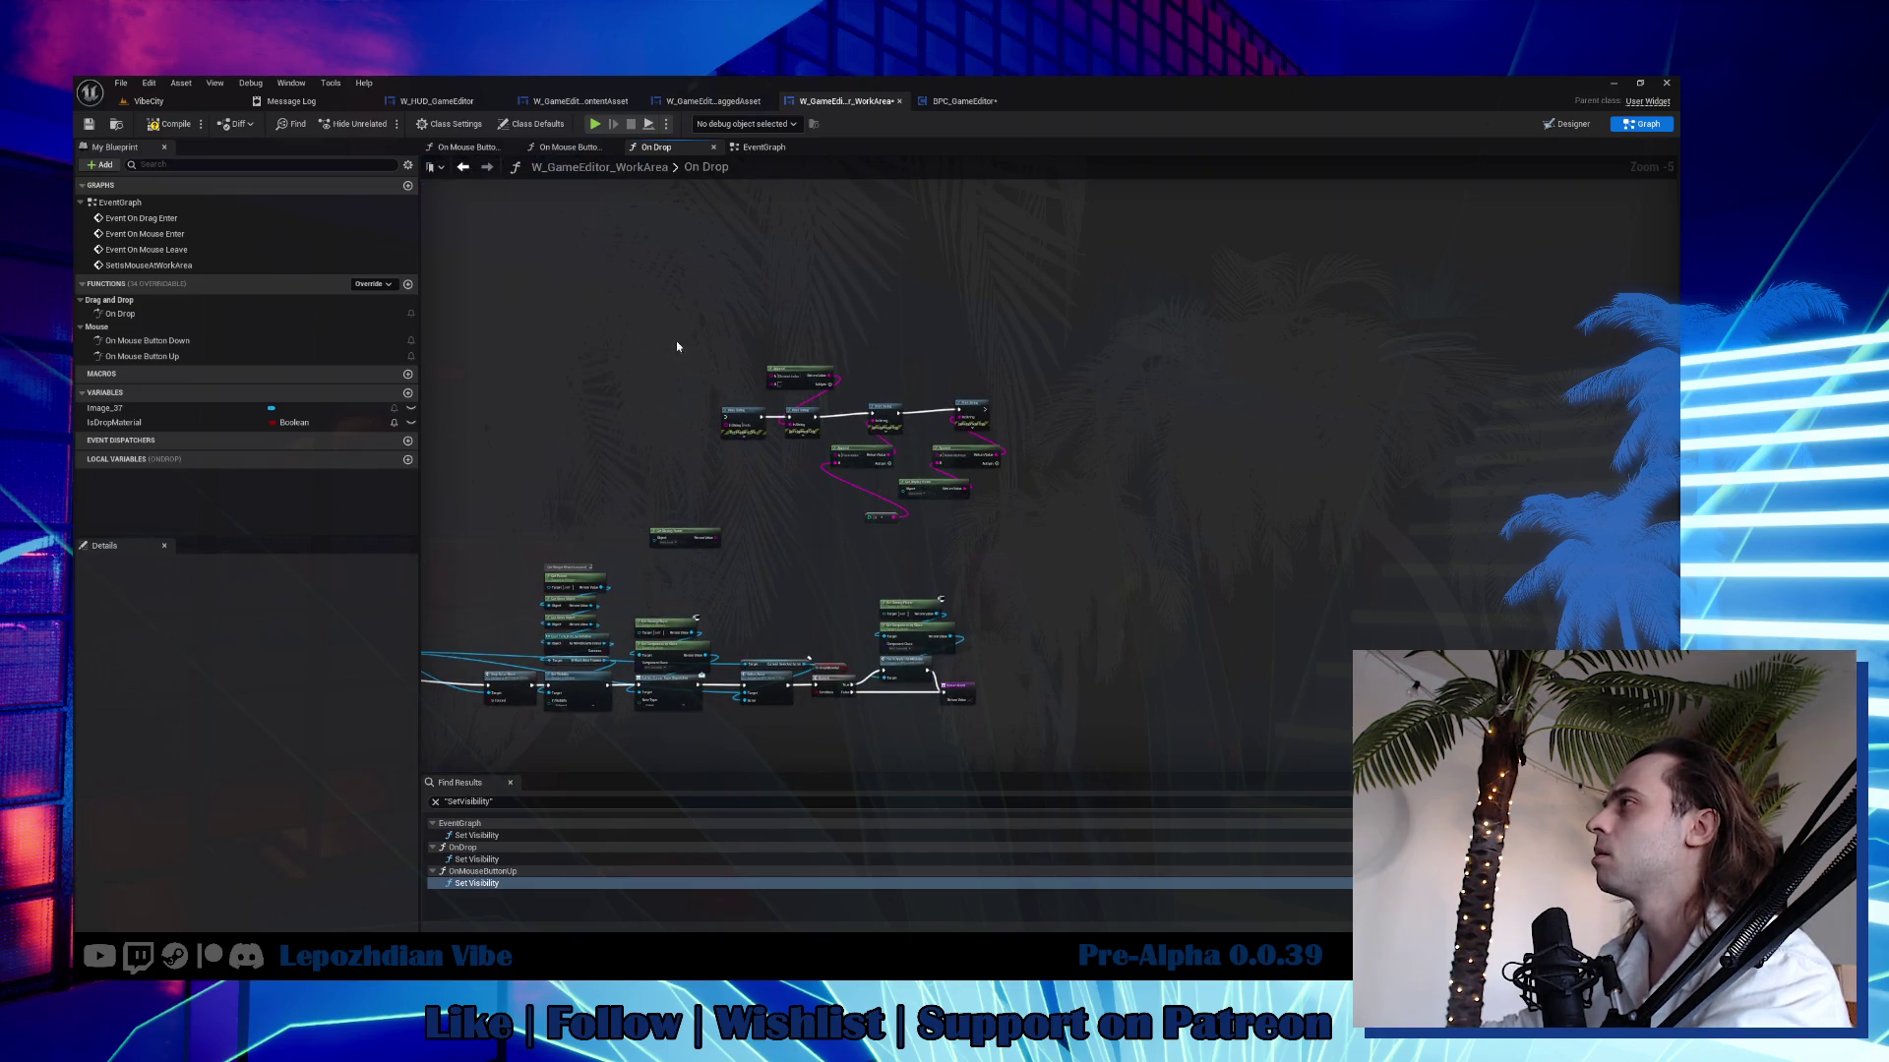
pyautogui.moveTo(676, 346); pyautogui.dragTo(1015, 551)
pyautogui.press('Delete')
pyautogui.scroll(3, 913, 667)
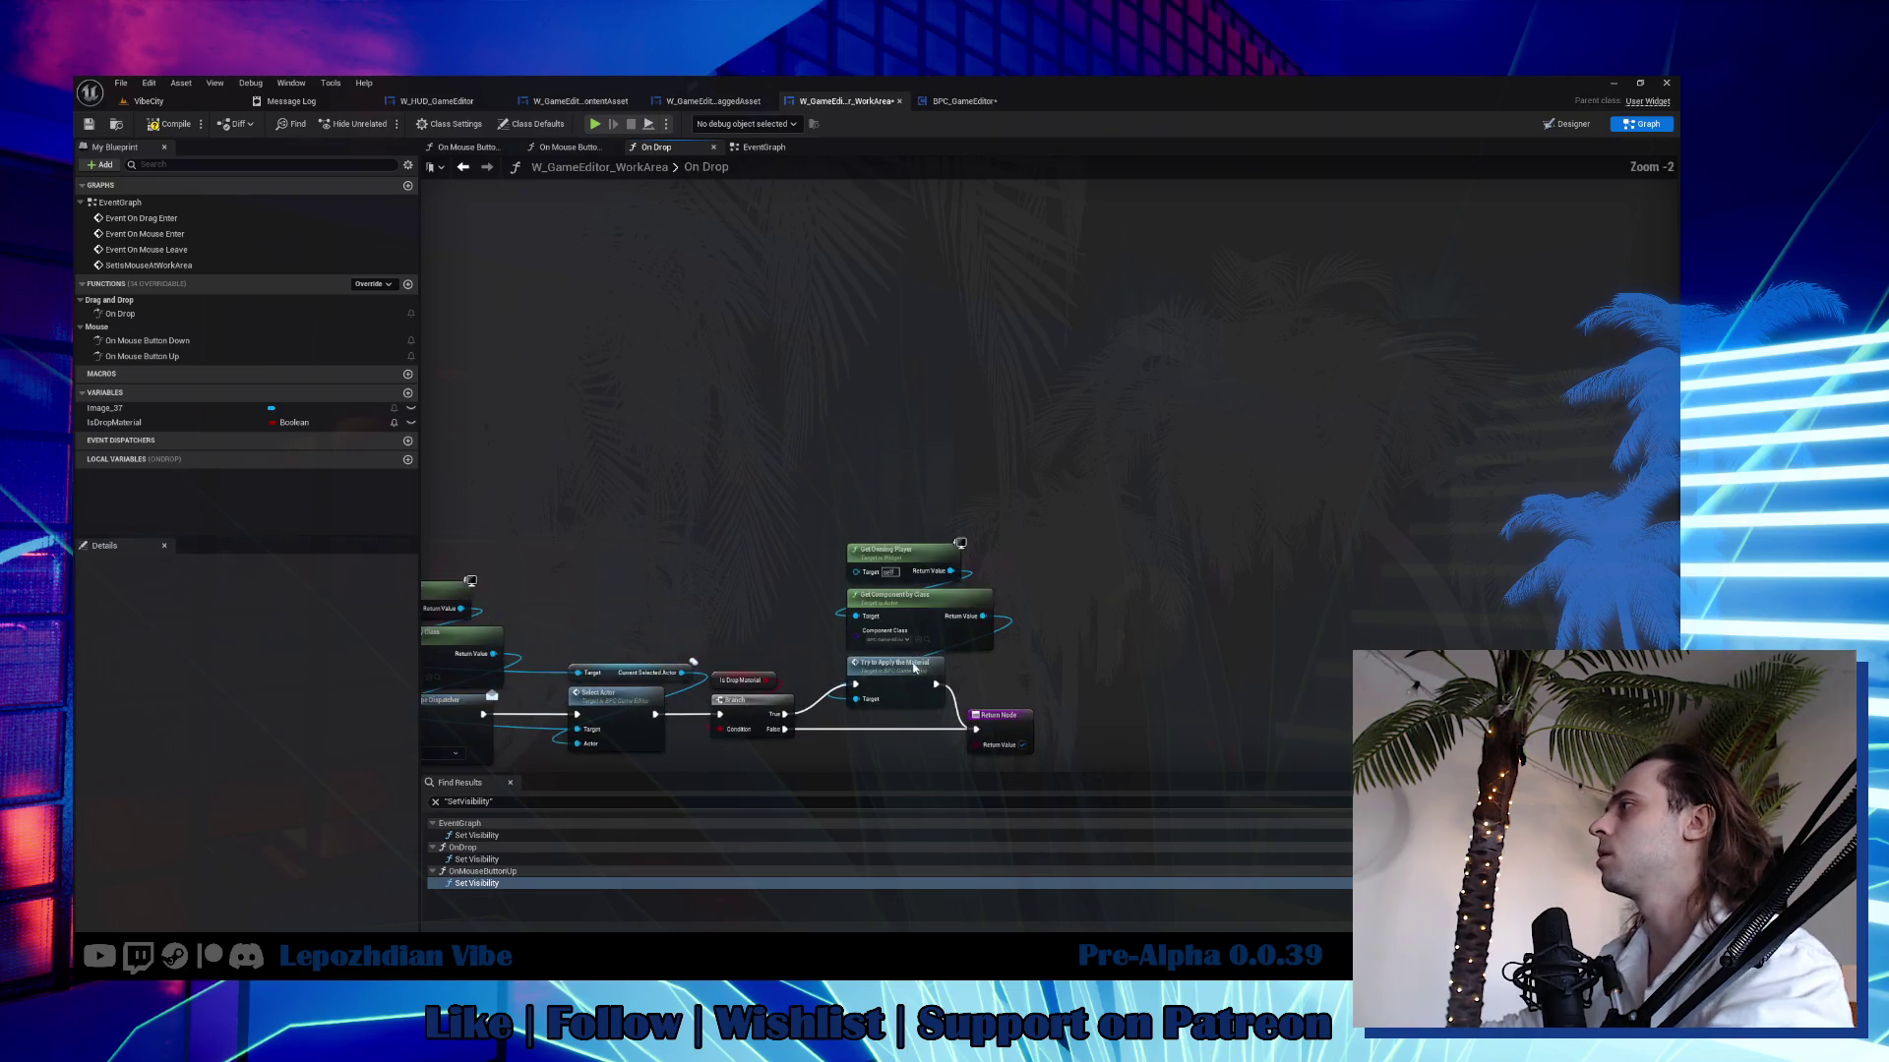
pyautogui.moveTo(869, 534)
pyautogui.mouseDown()
pyautogui.moveTo(940, 704)
pyautogui.moveTo(869, 688)
pyautogui.mouseUp()
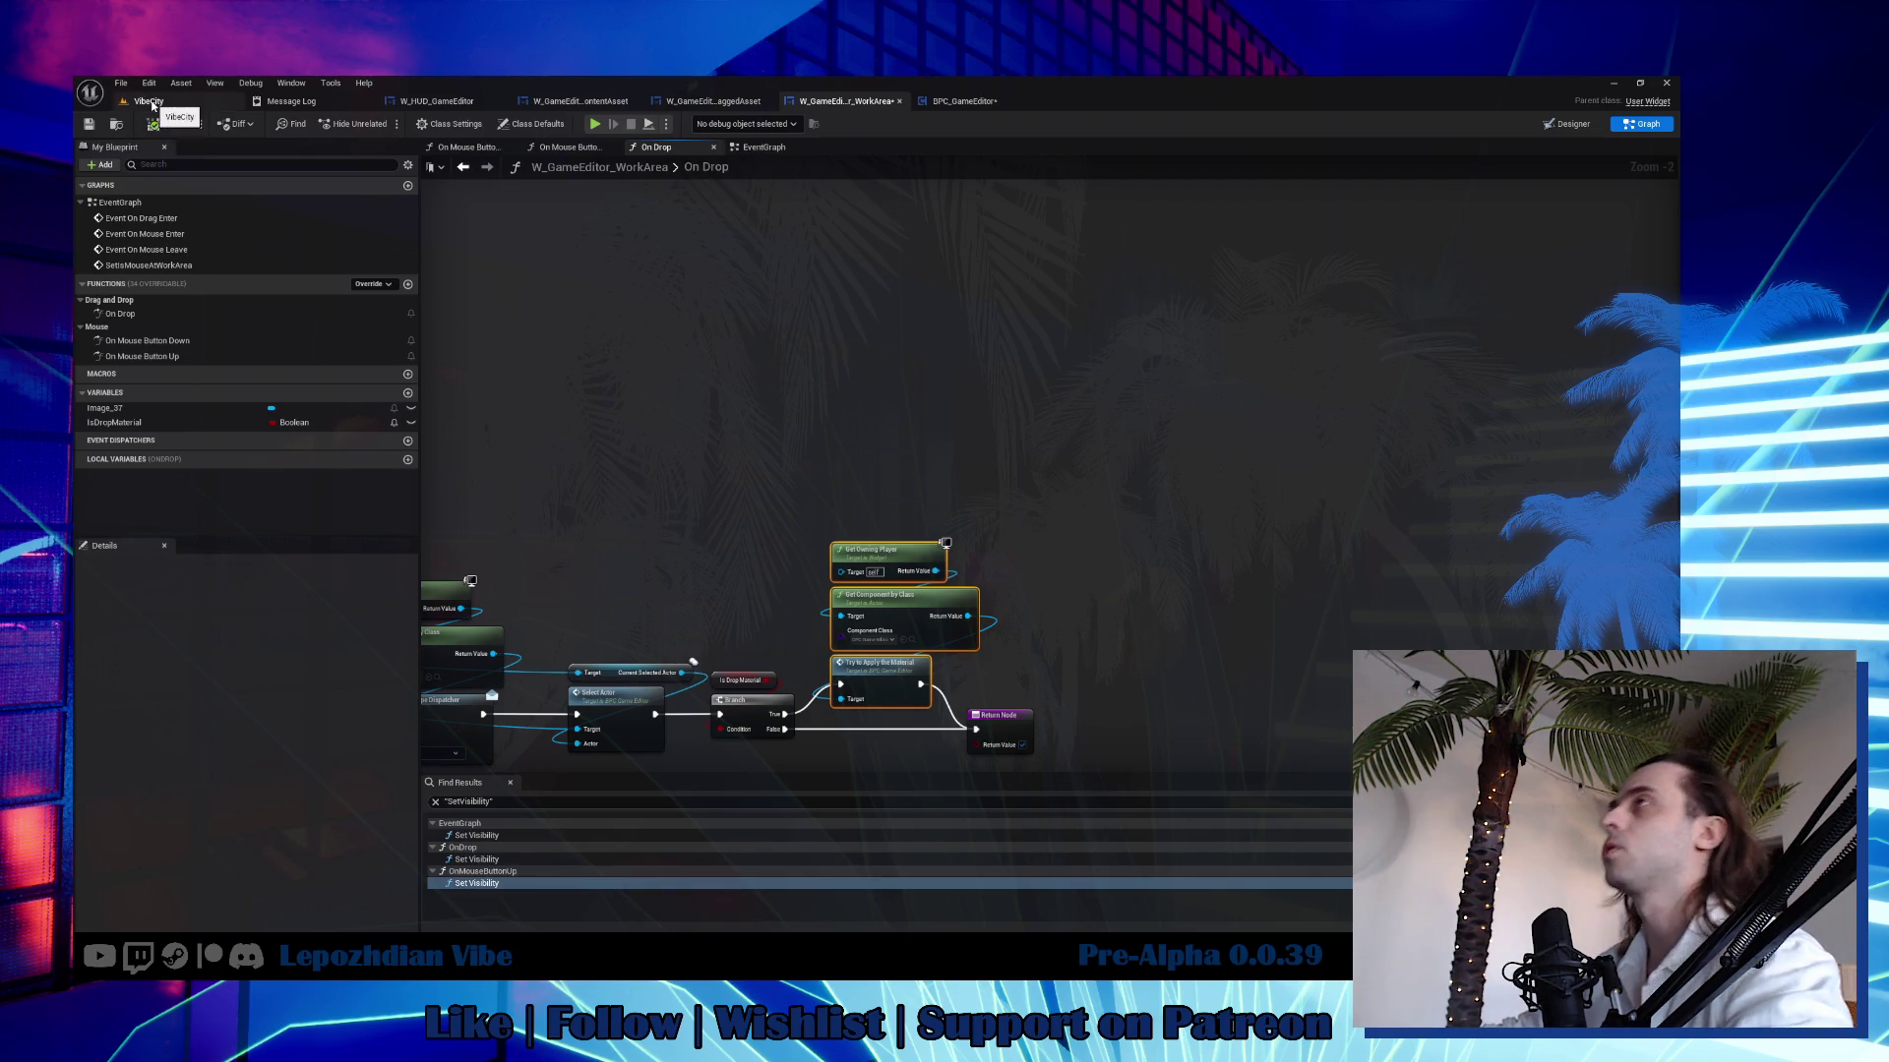
# Play VibeCity, open the Vibe Editor, pick Grid_A under Materials > Grid, then stop playing.
pyautogui.click(149, 102)
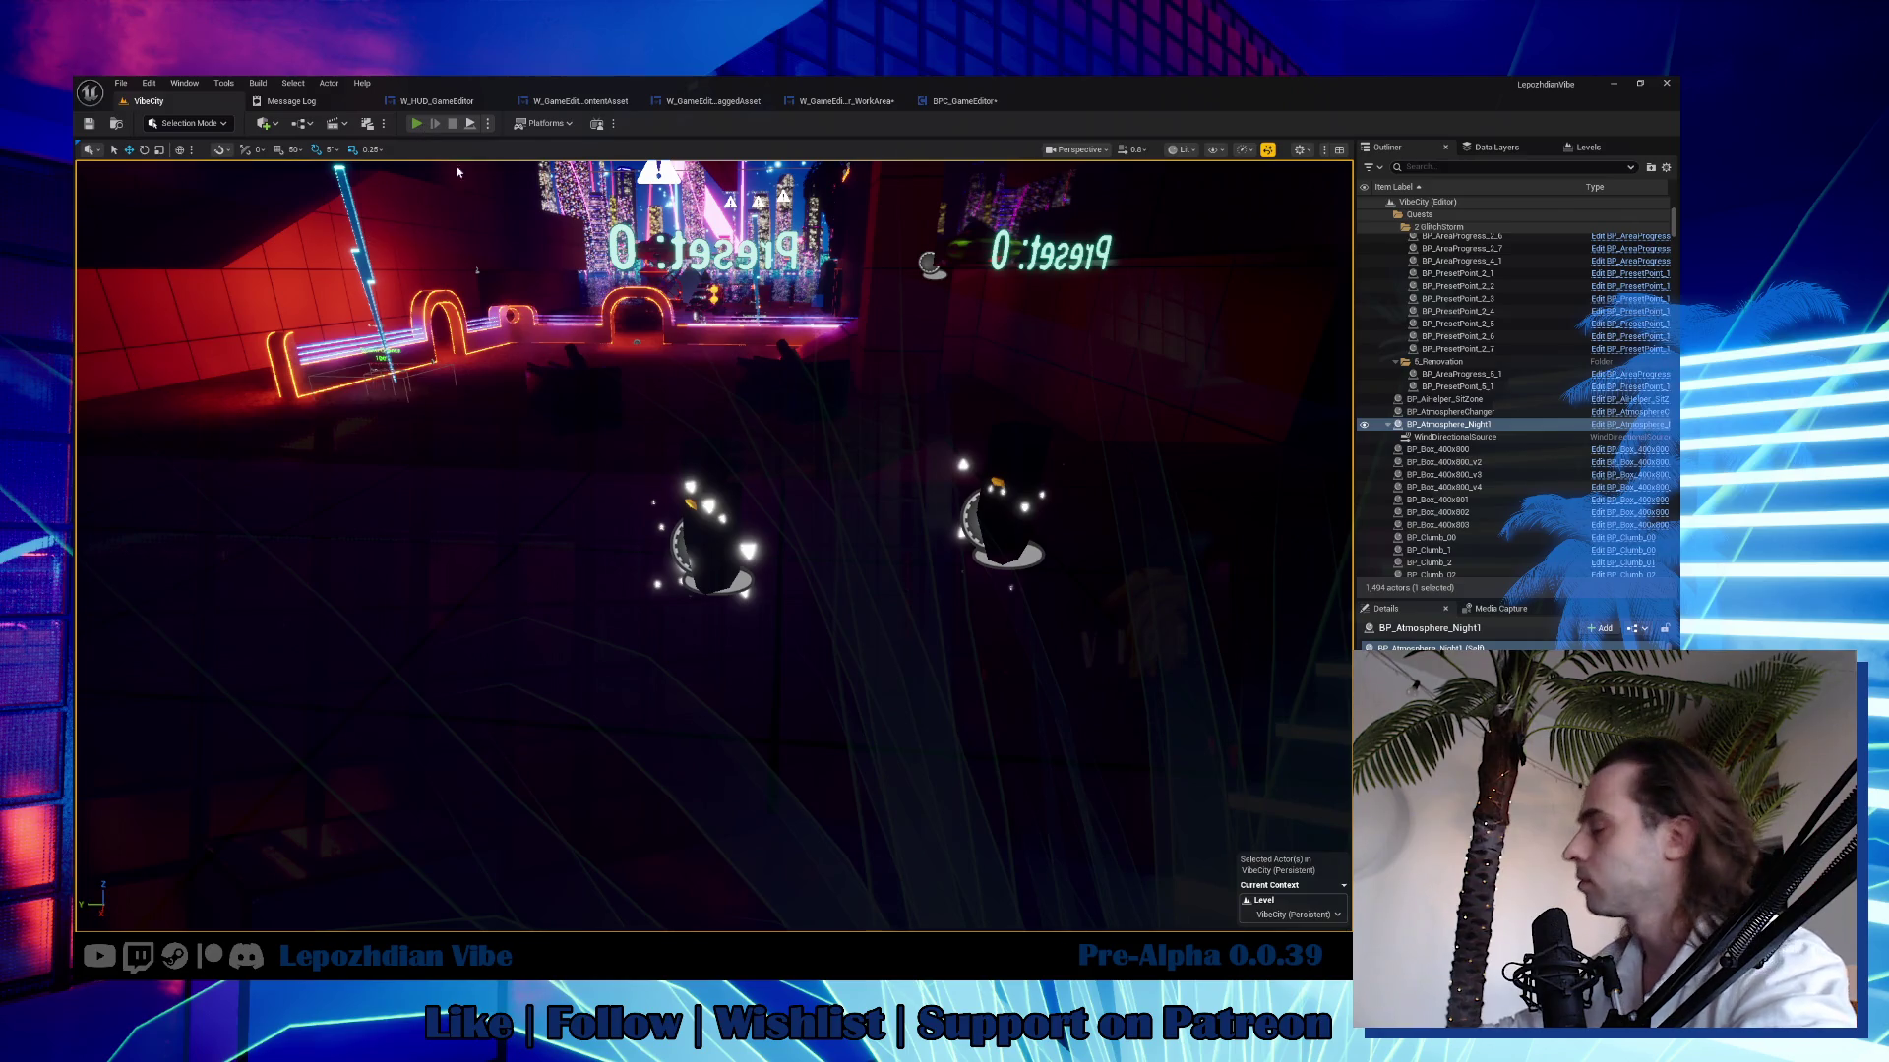
pyautogui.hotkey('alt', 'p')
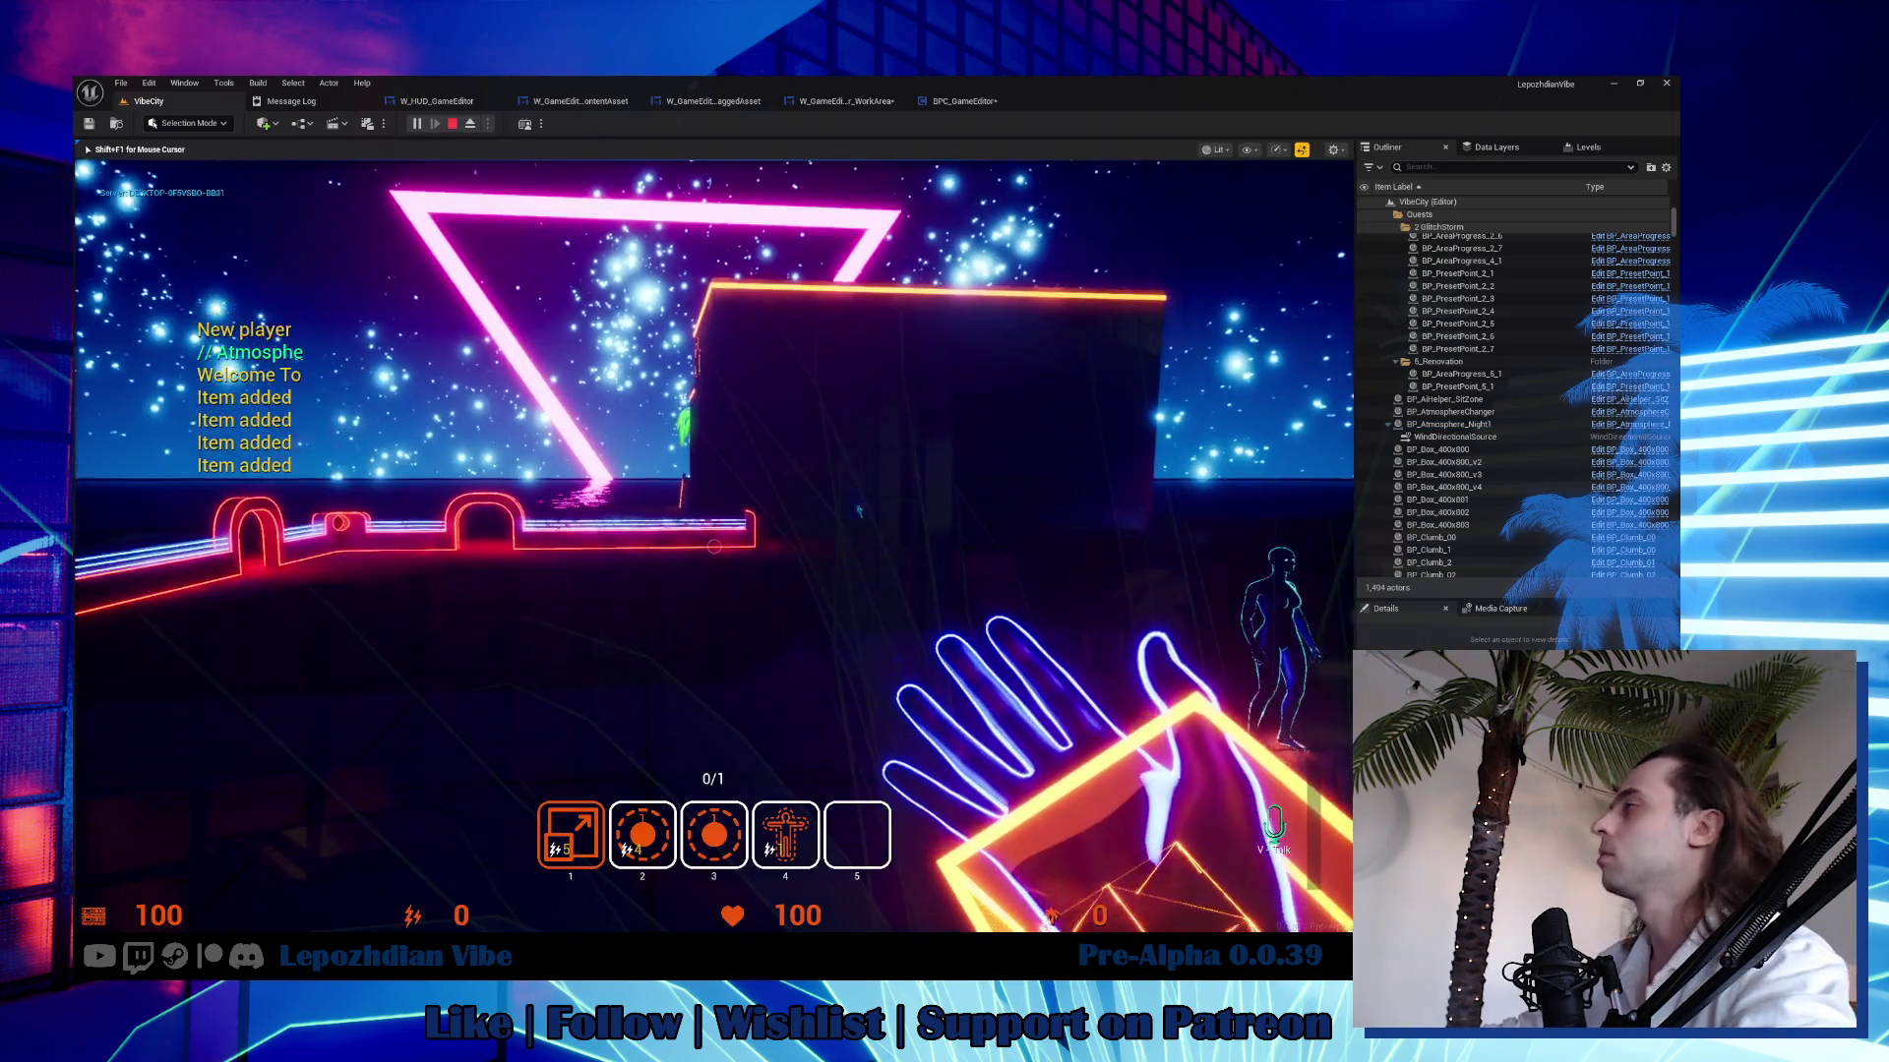
pyautogui.press('Tab')
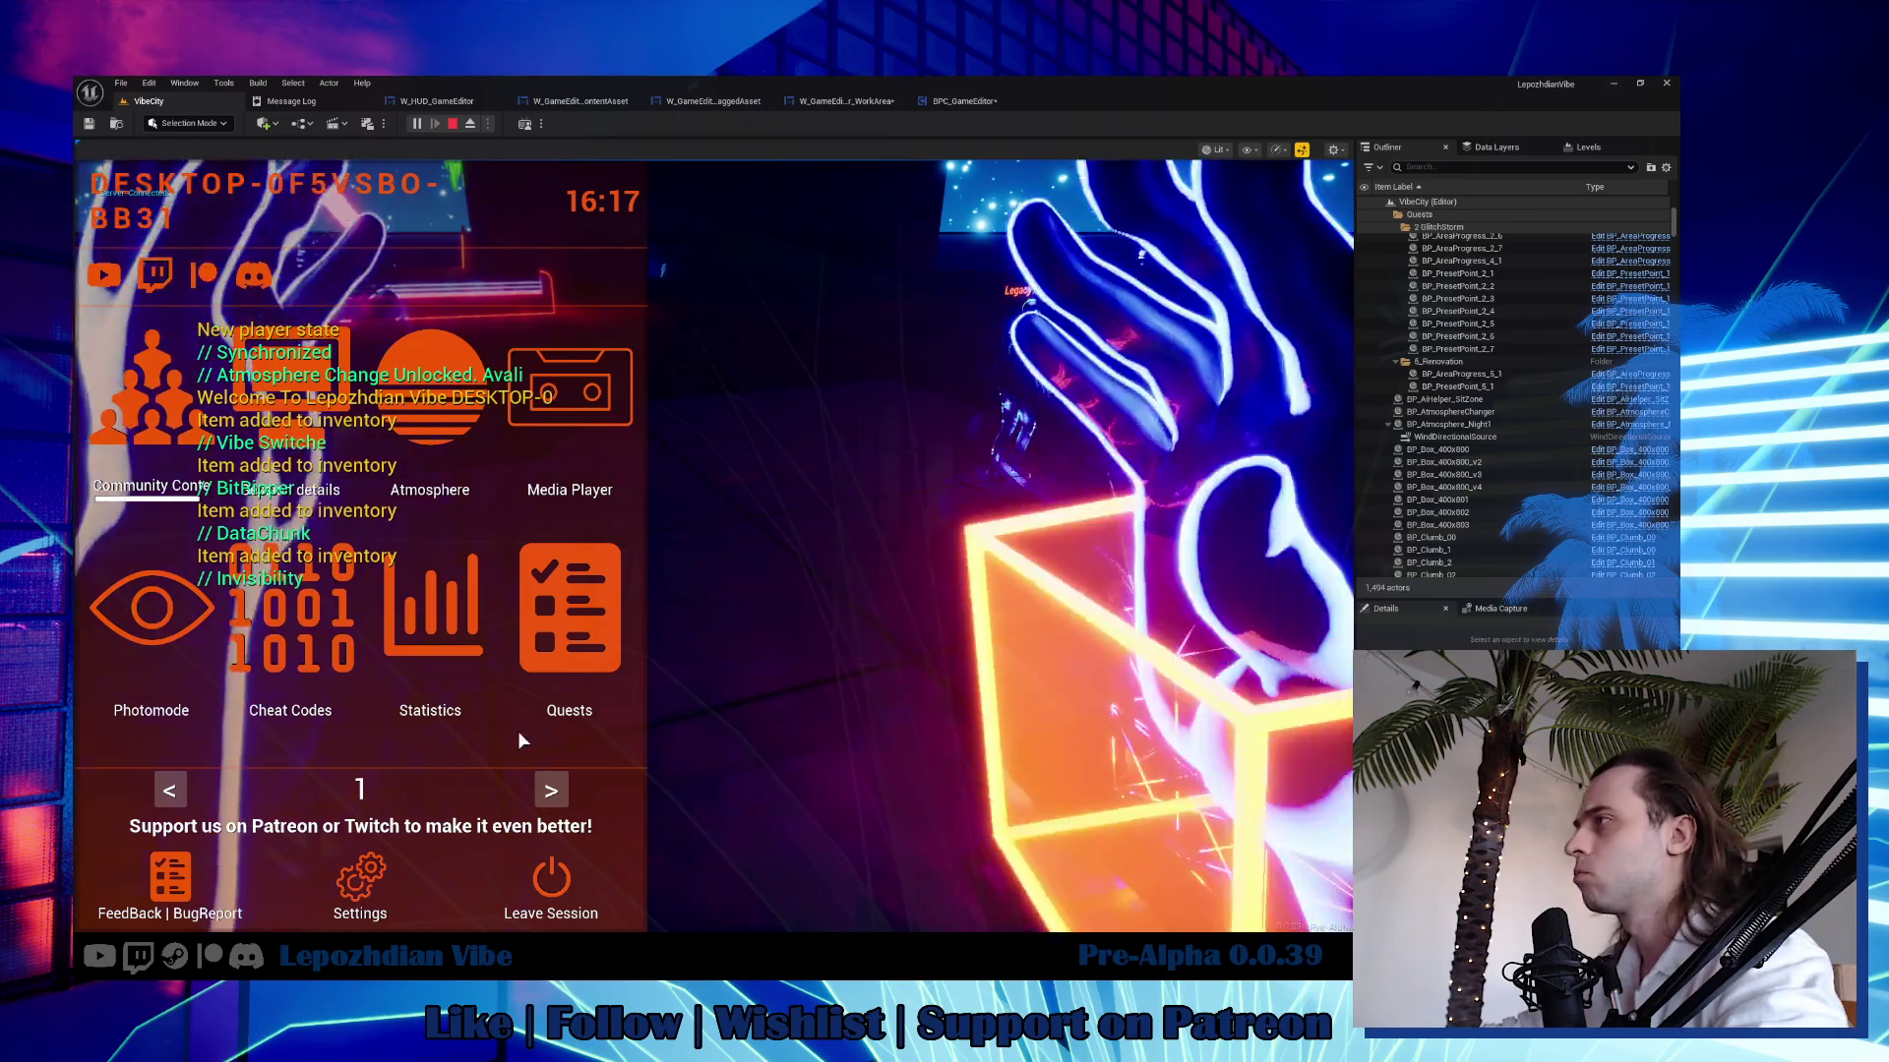
pyautogui.click(553, 790)
pyautogui.click(514, 633)
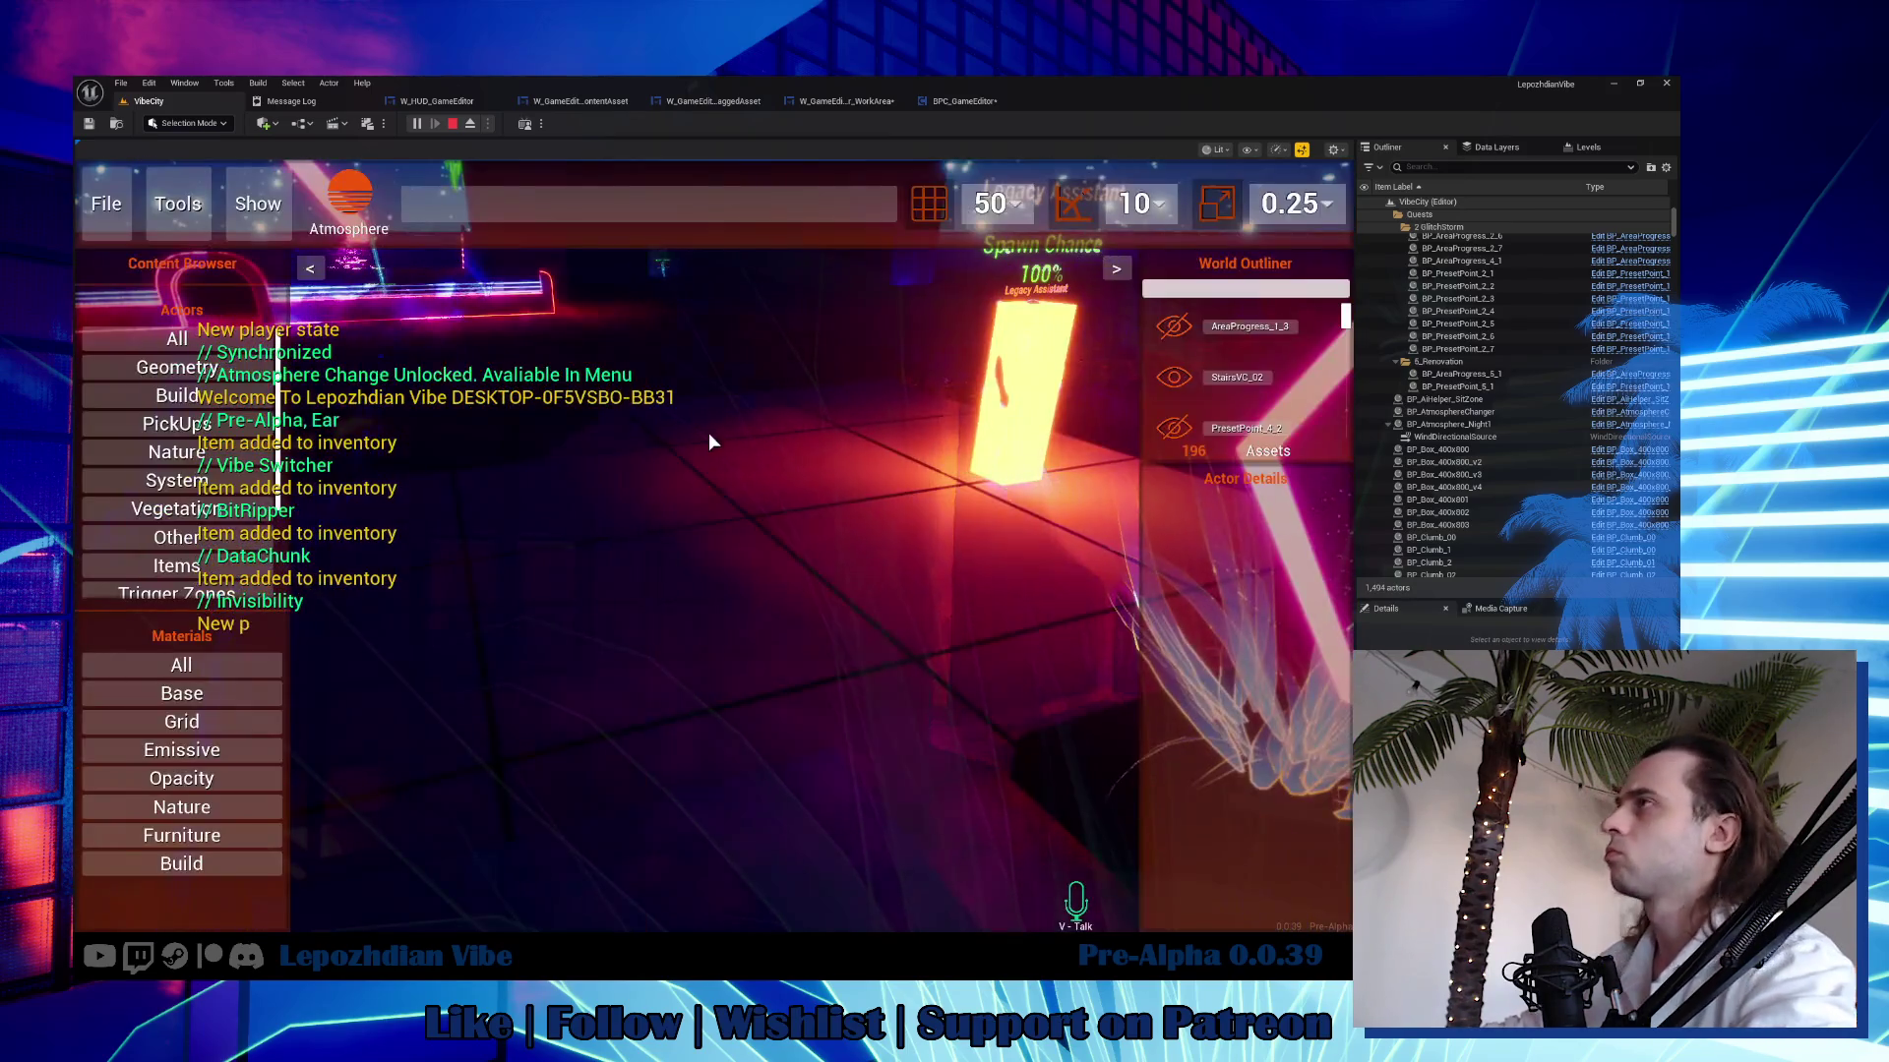
pyautogui.click(232, 723)
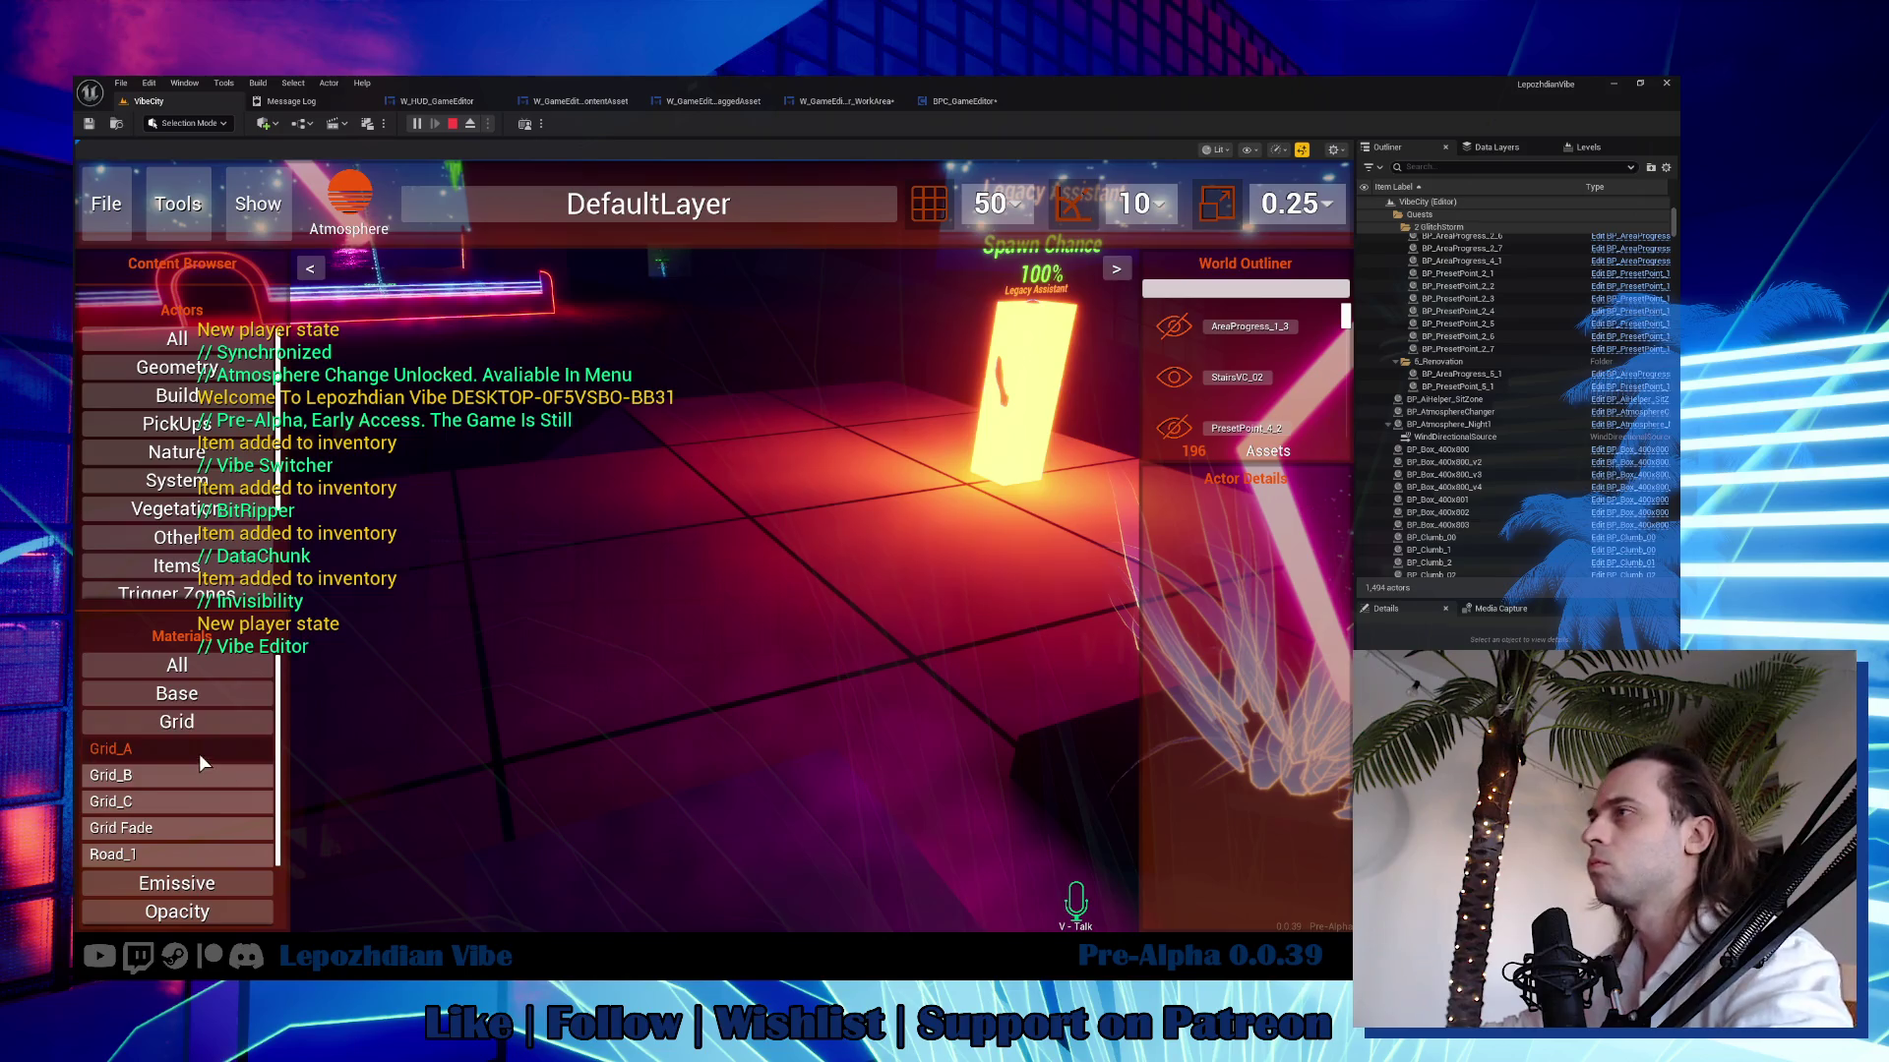
pyautogui.click(199, 753)
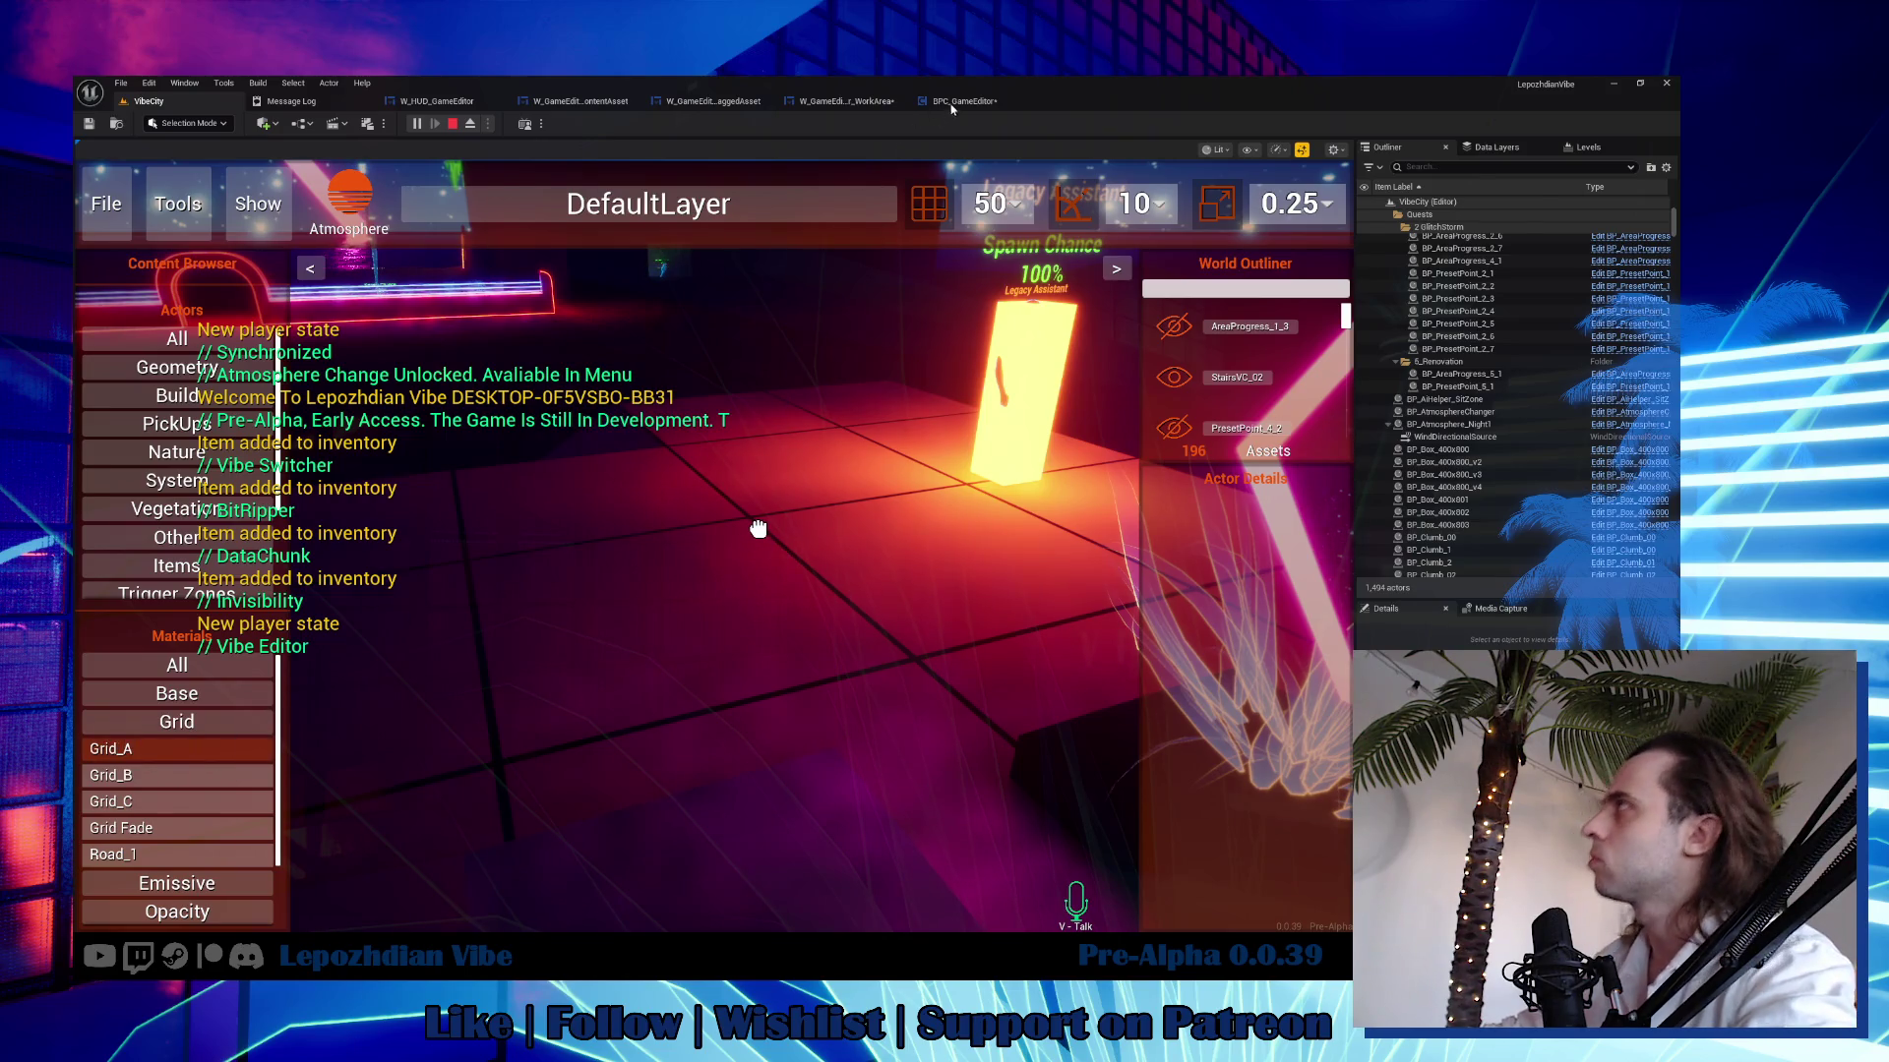
pyautogui.press('Escape')
pyautogui.click(955, 105)
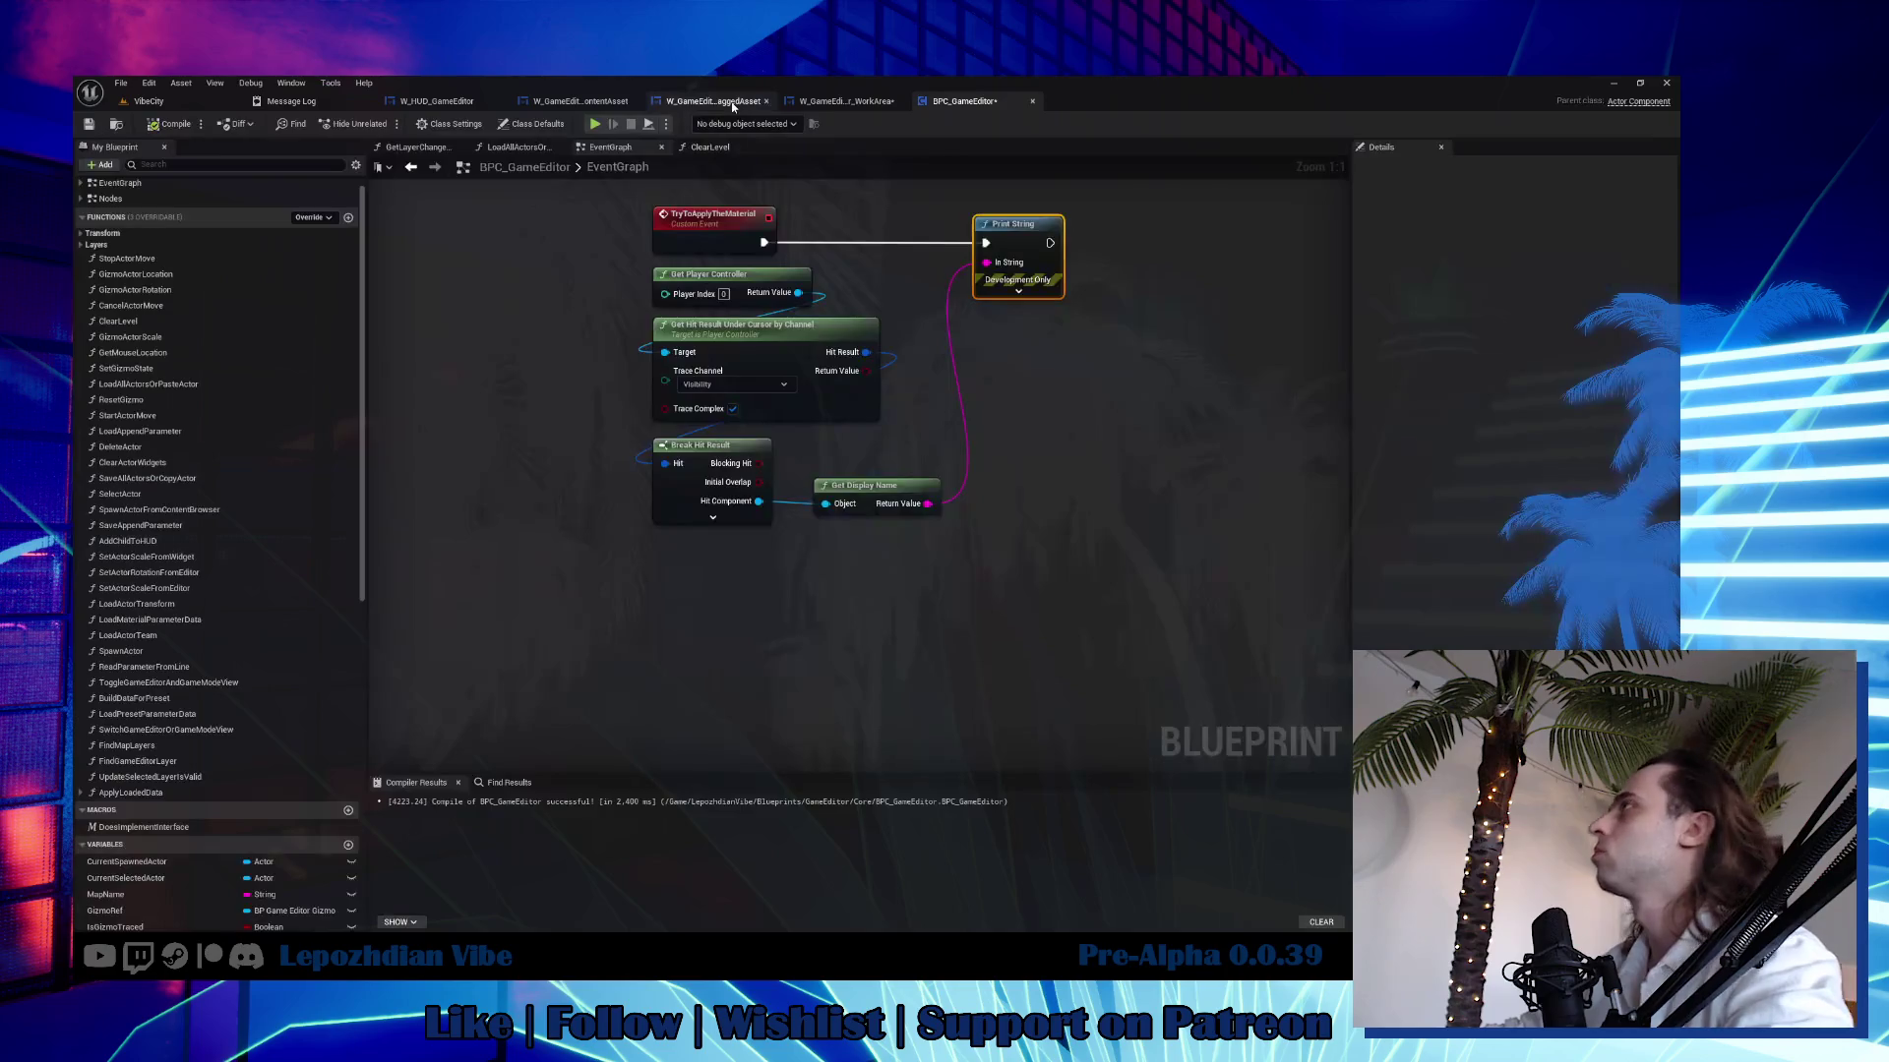
# Insert a Delay node between BPC_GameEditor's TryToApplyTheMaterial event and its Print String.
pyautogui.click(730, 103)
pyautogui.click(965, 103)
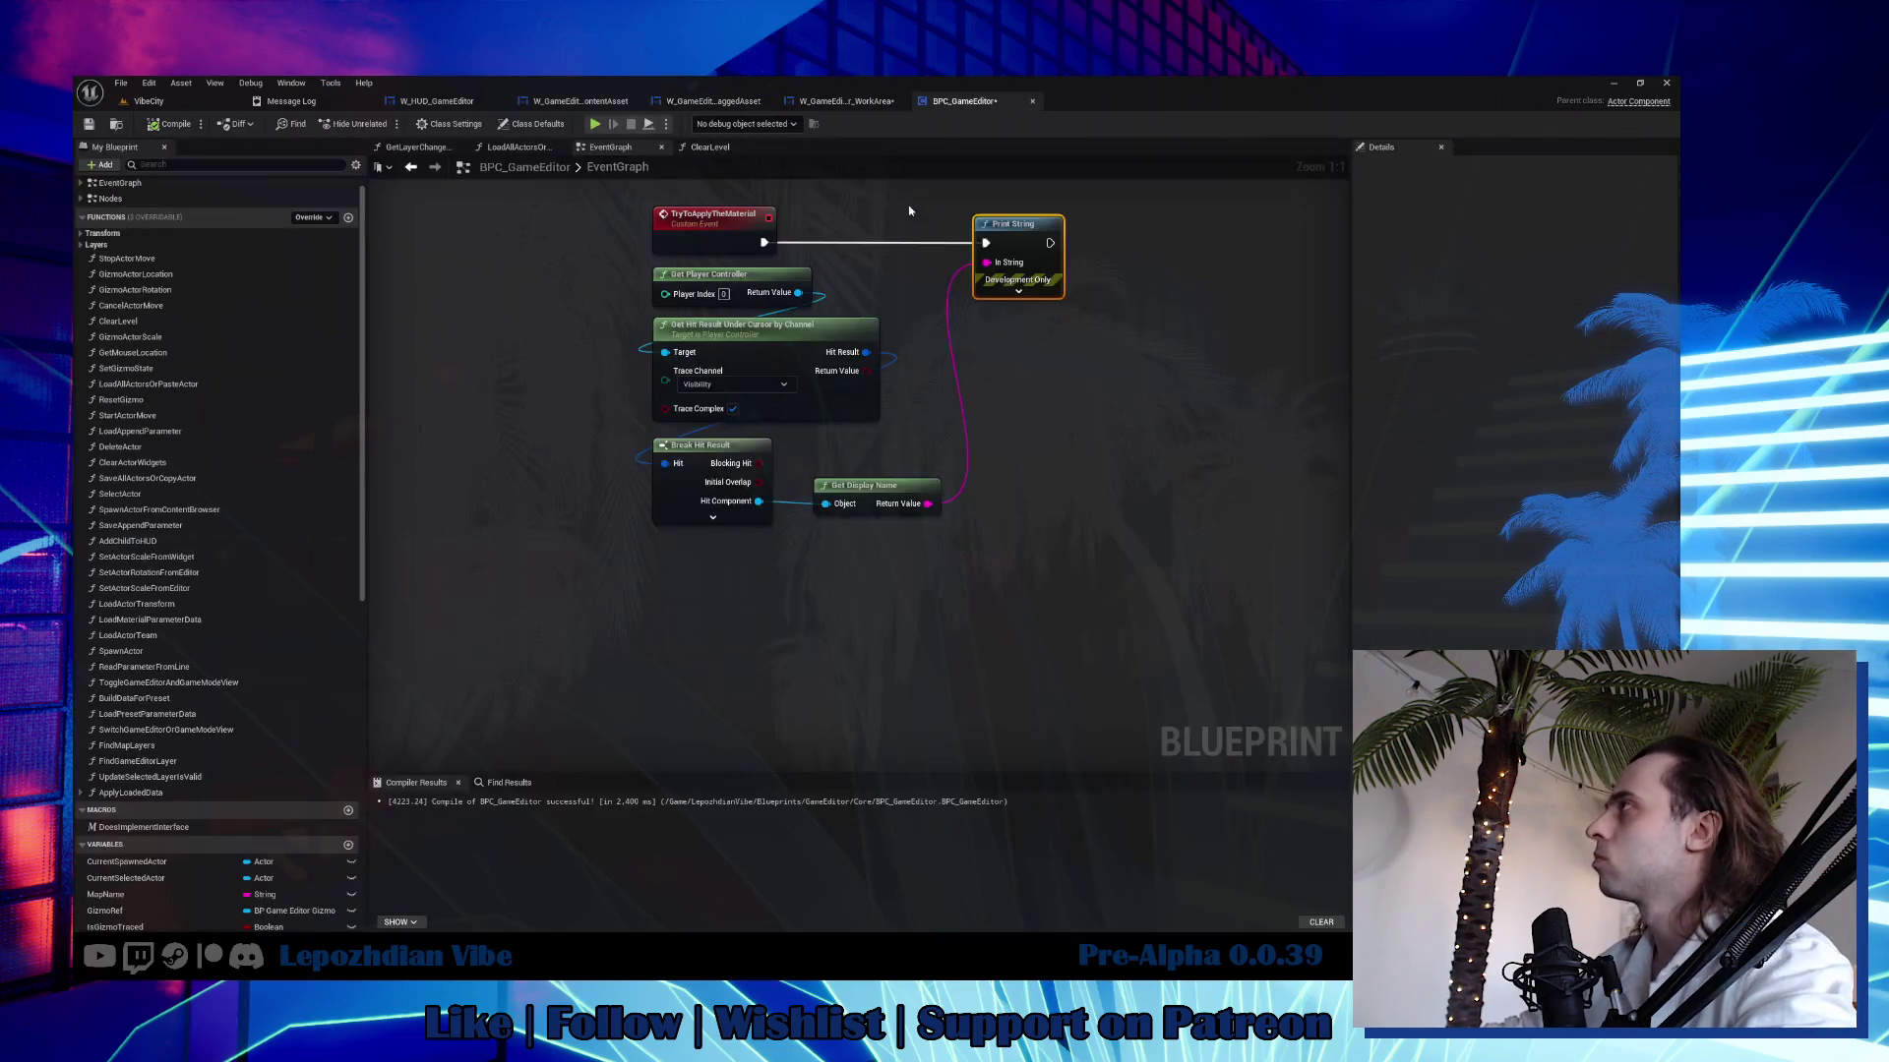
pyautogui.rightClick(888, 199)
pyautogui.write('delay')
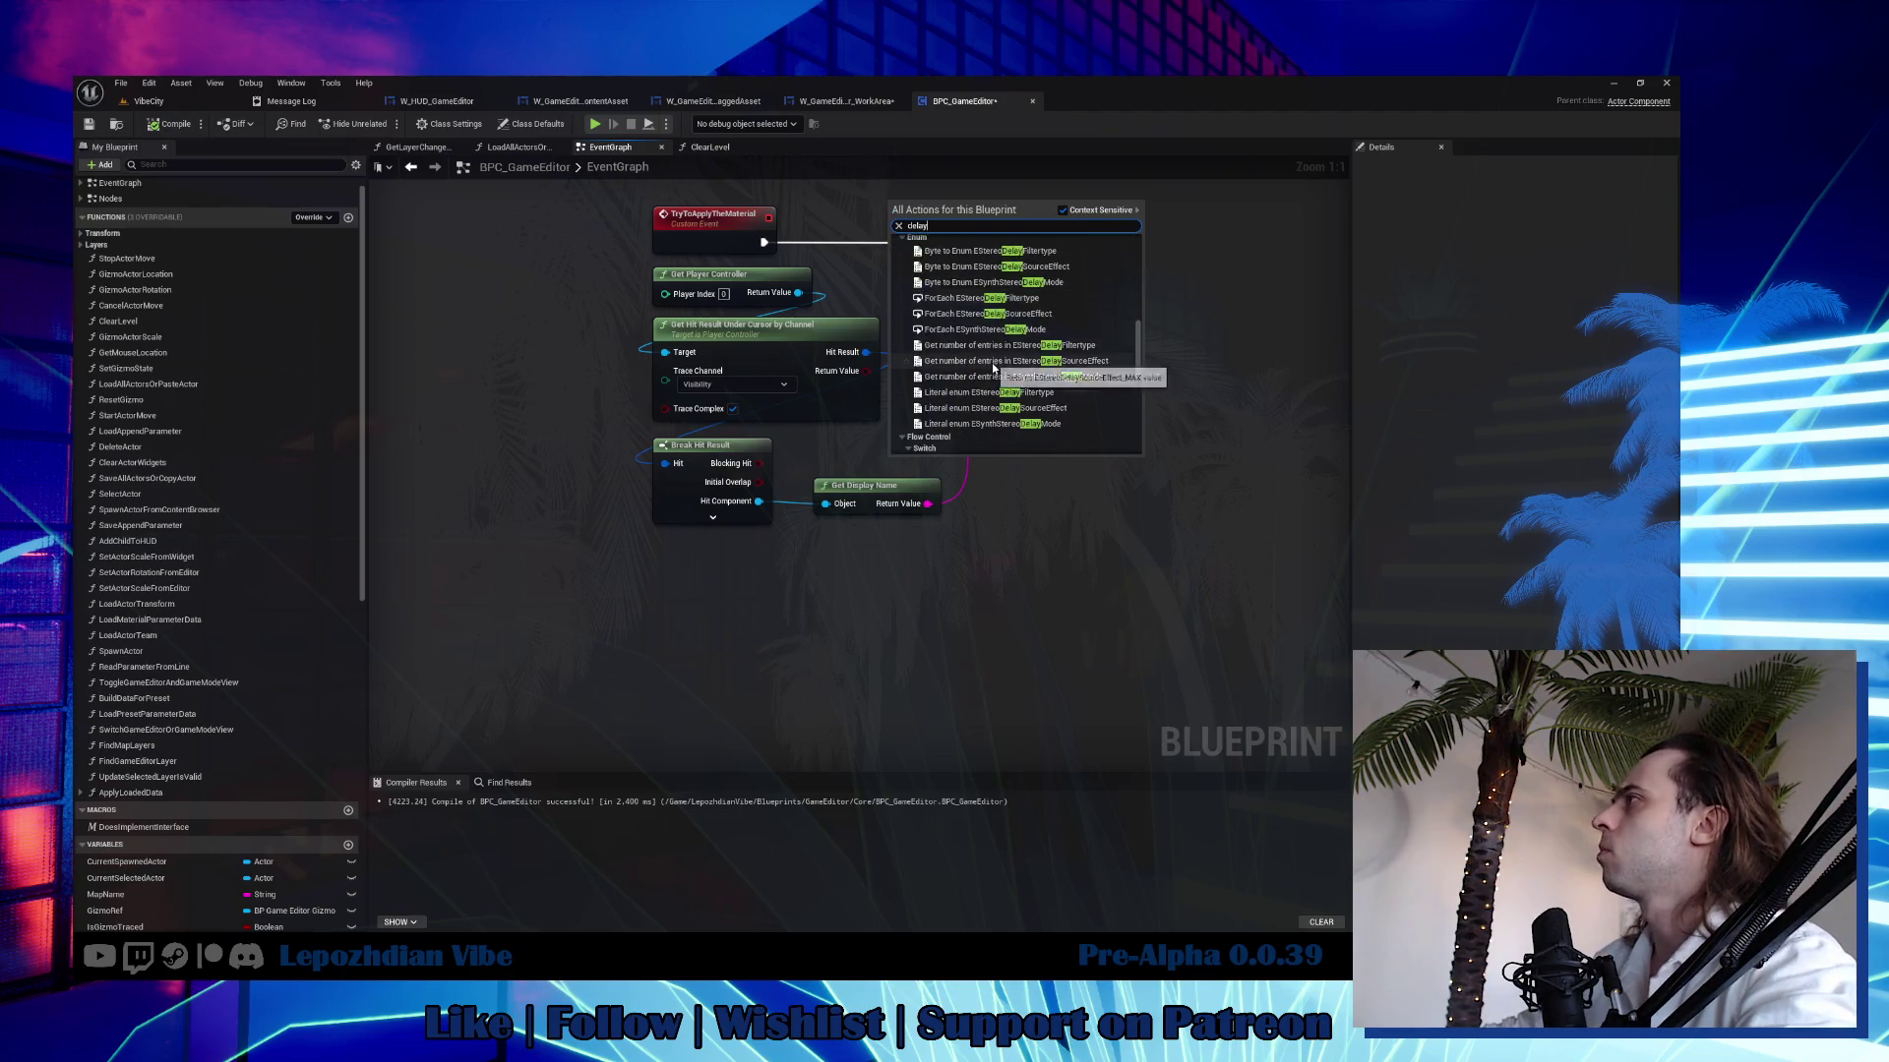
pyautogui.click(976, 389)
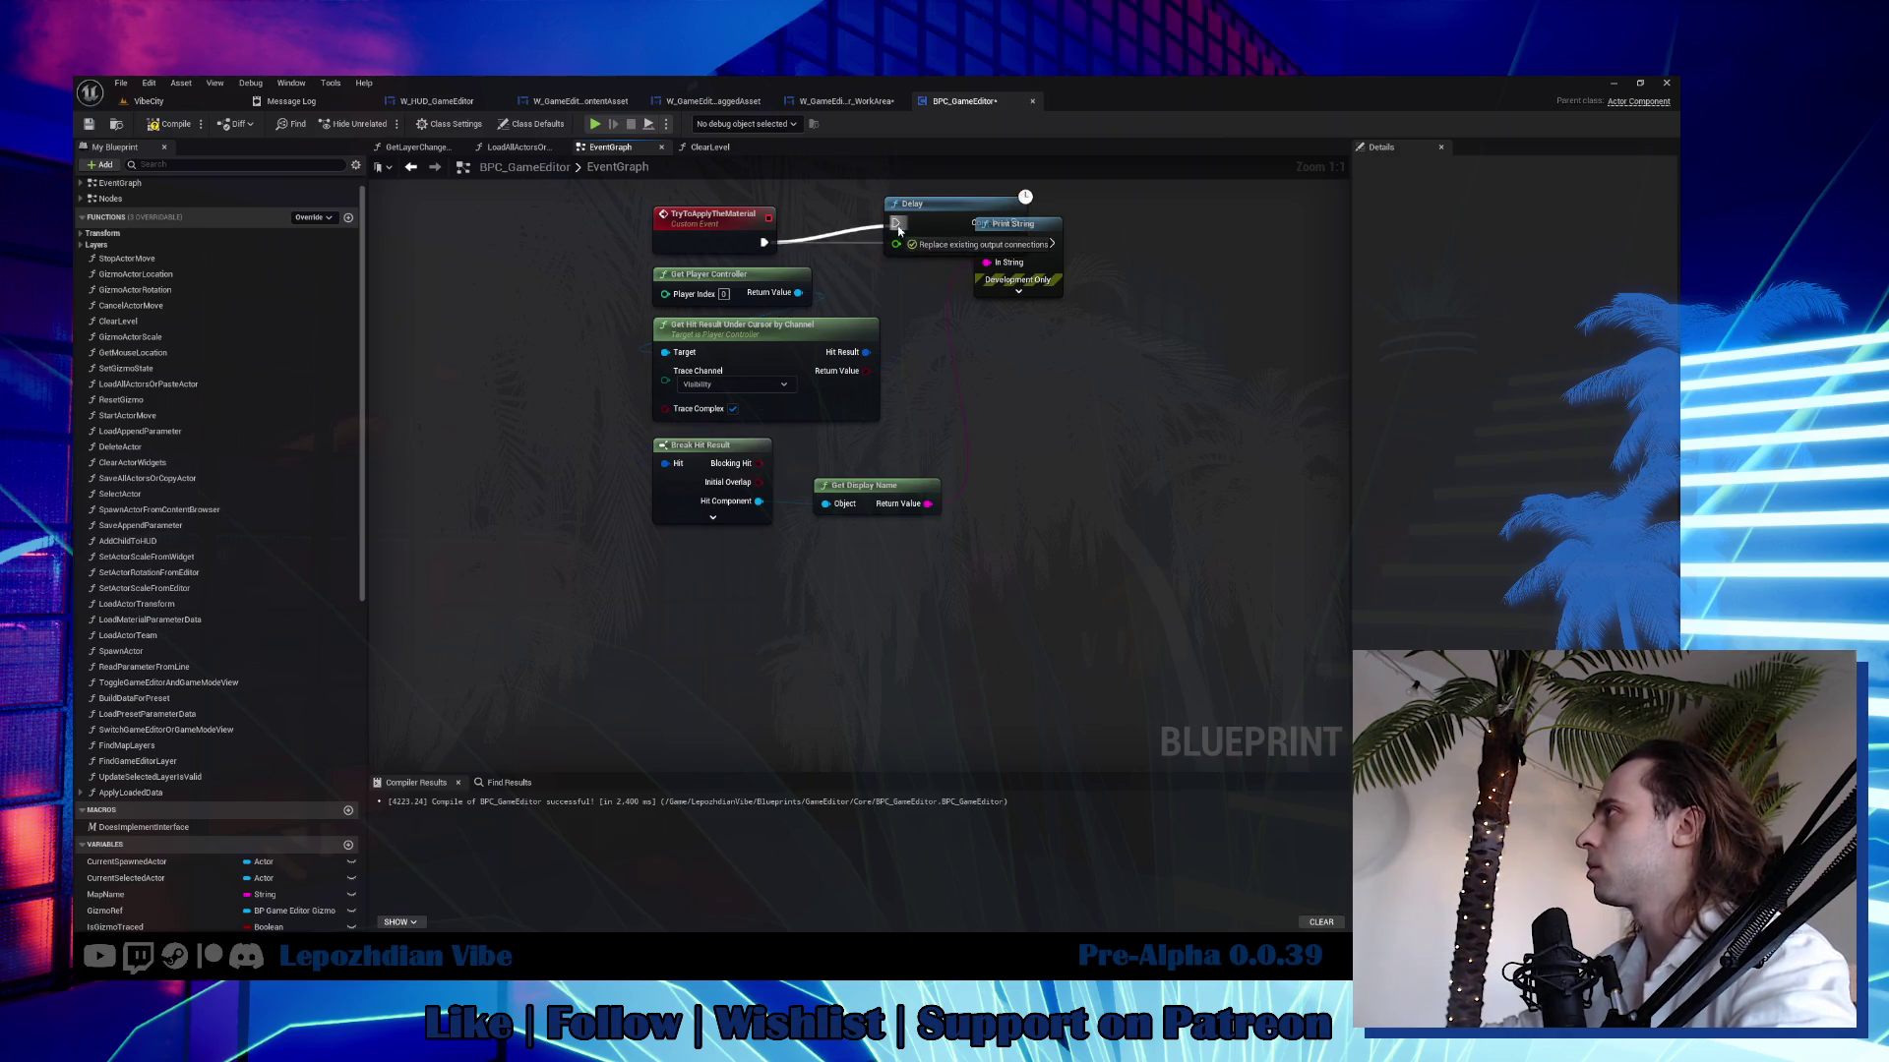
pyautogui.moveTo(980, 222)
pyautogui.mouseDown()
pyautogui.moveTo(905, 242)
pyautogui.moveTo(985, 243)
pyautogui.mouseUp()
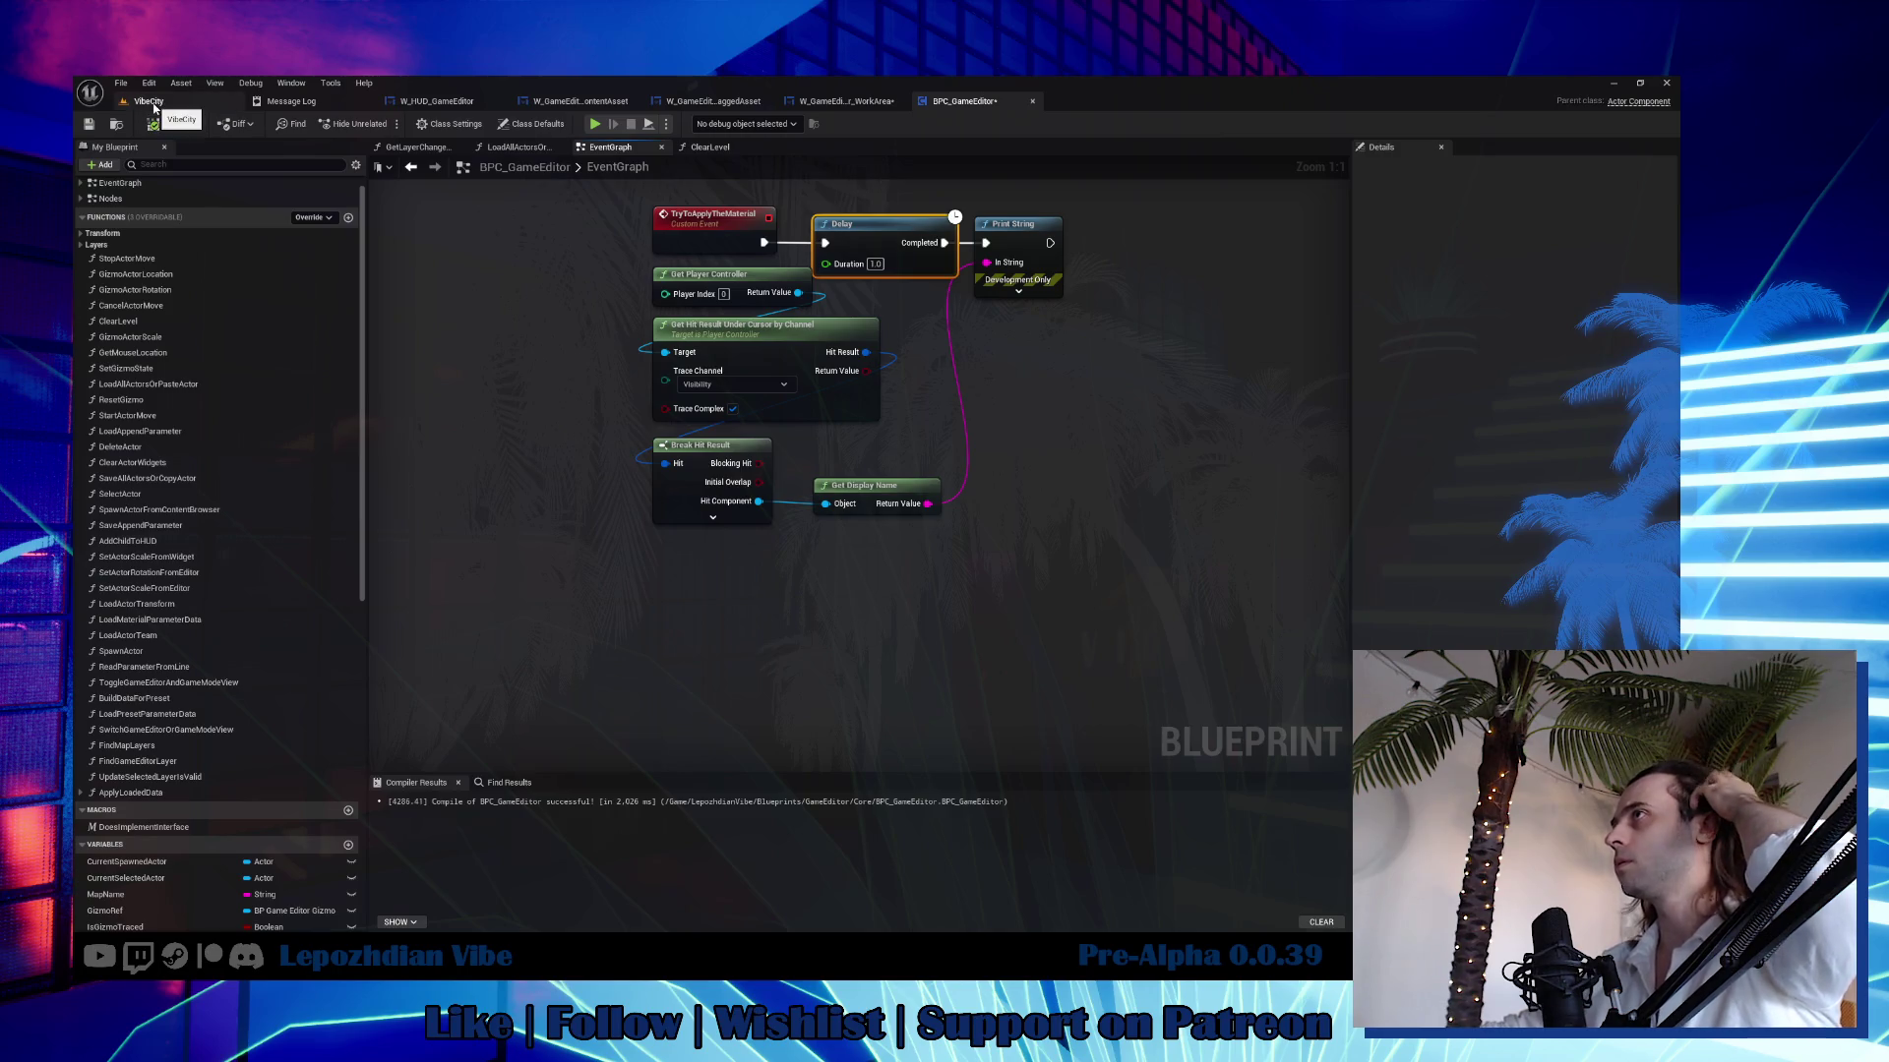
pyautogui.click(151, 103)
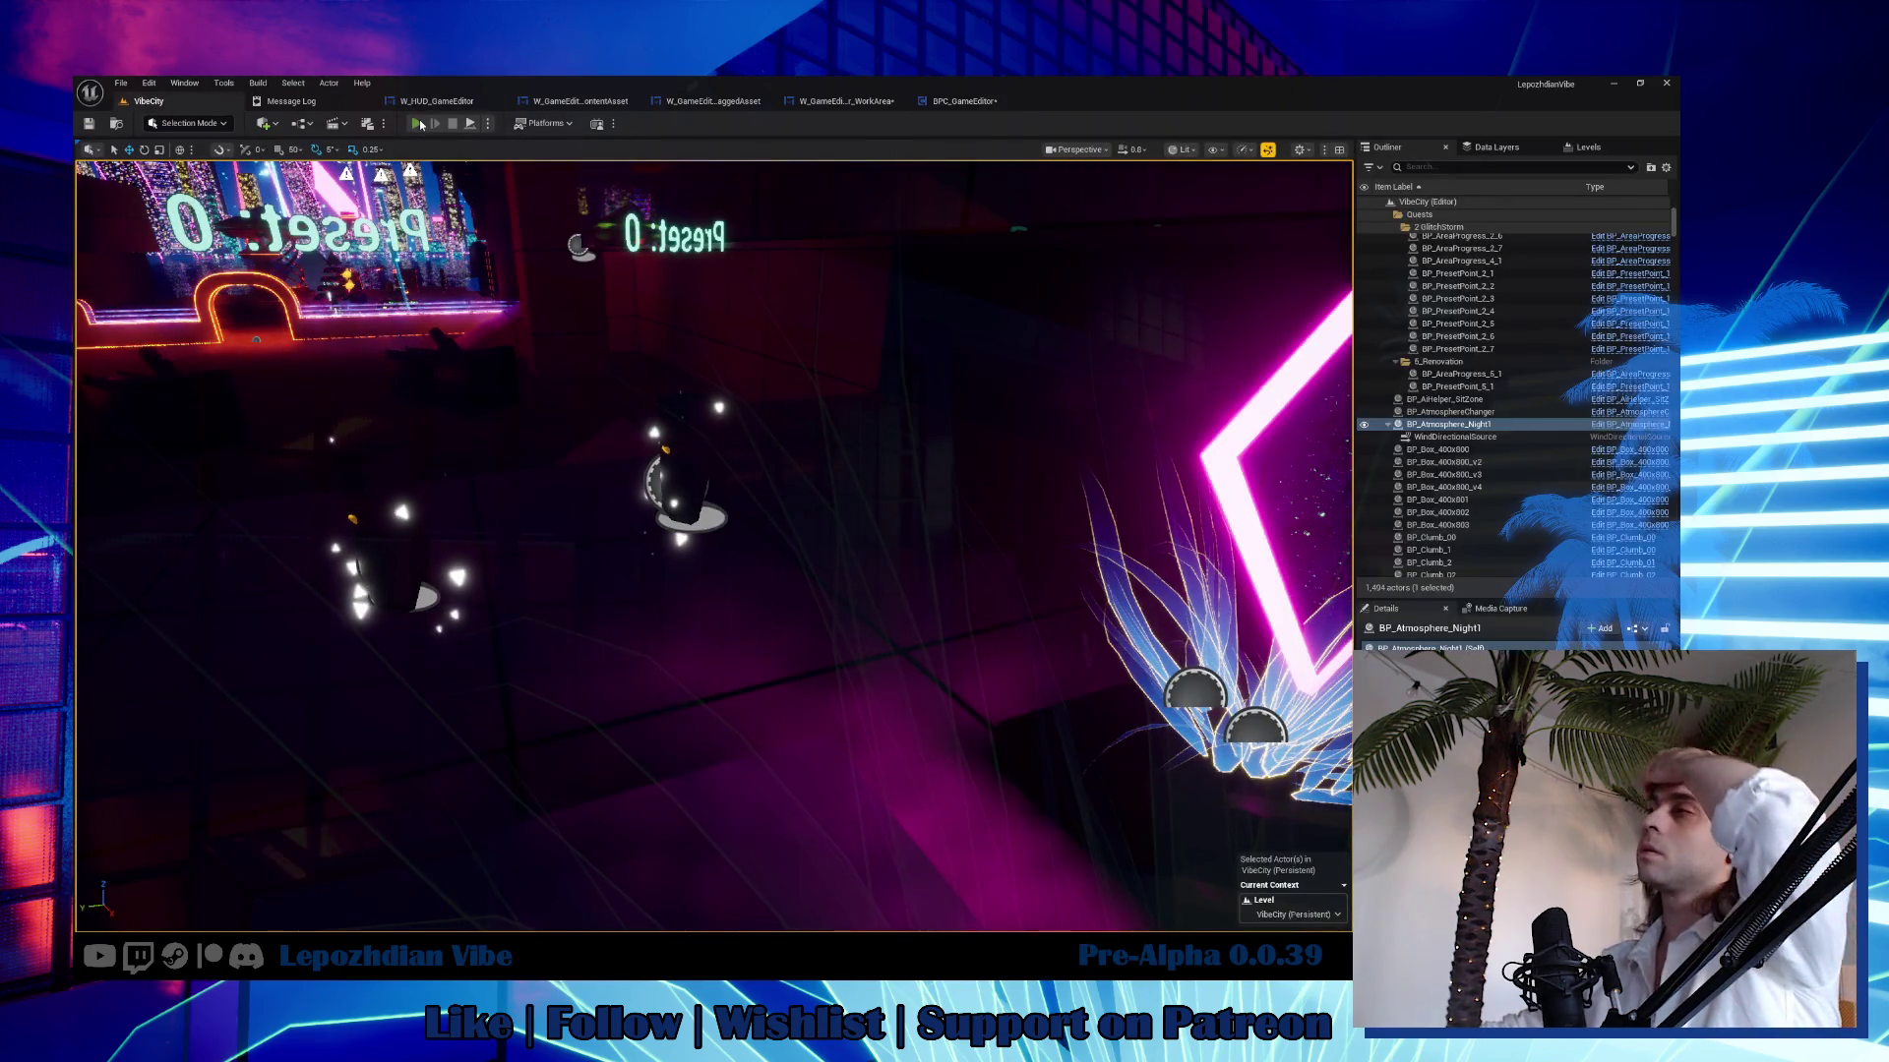
# Play-test dropping Emissive_Base from Materials > Emissive into the game world twice, then stop.
pyautogui.click(417, 124)
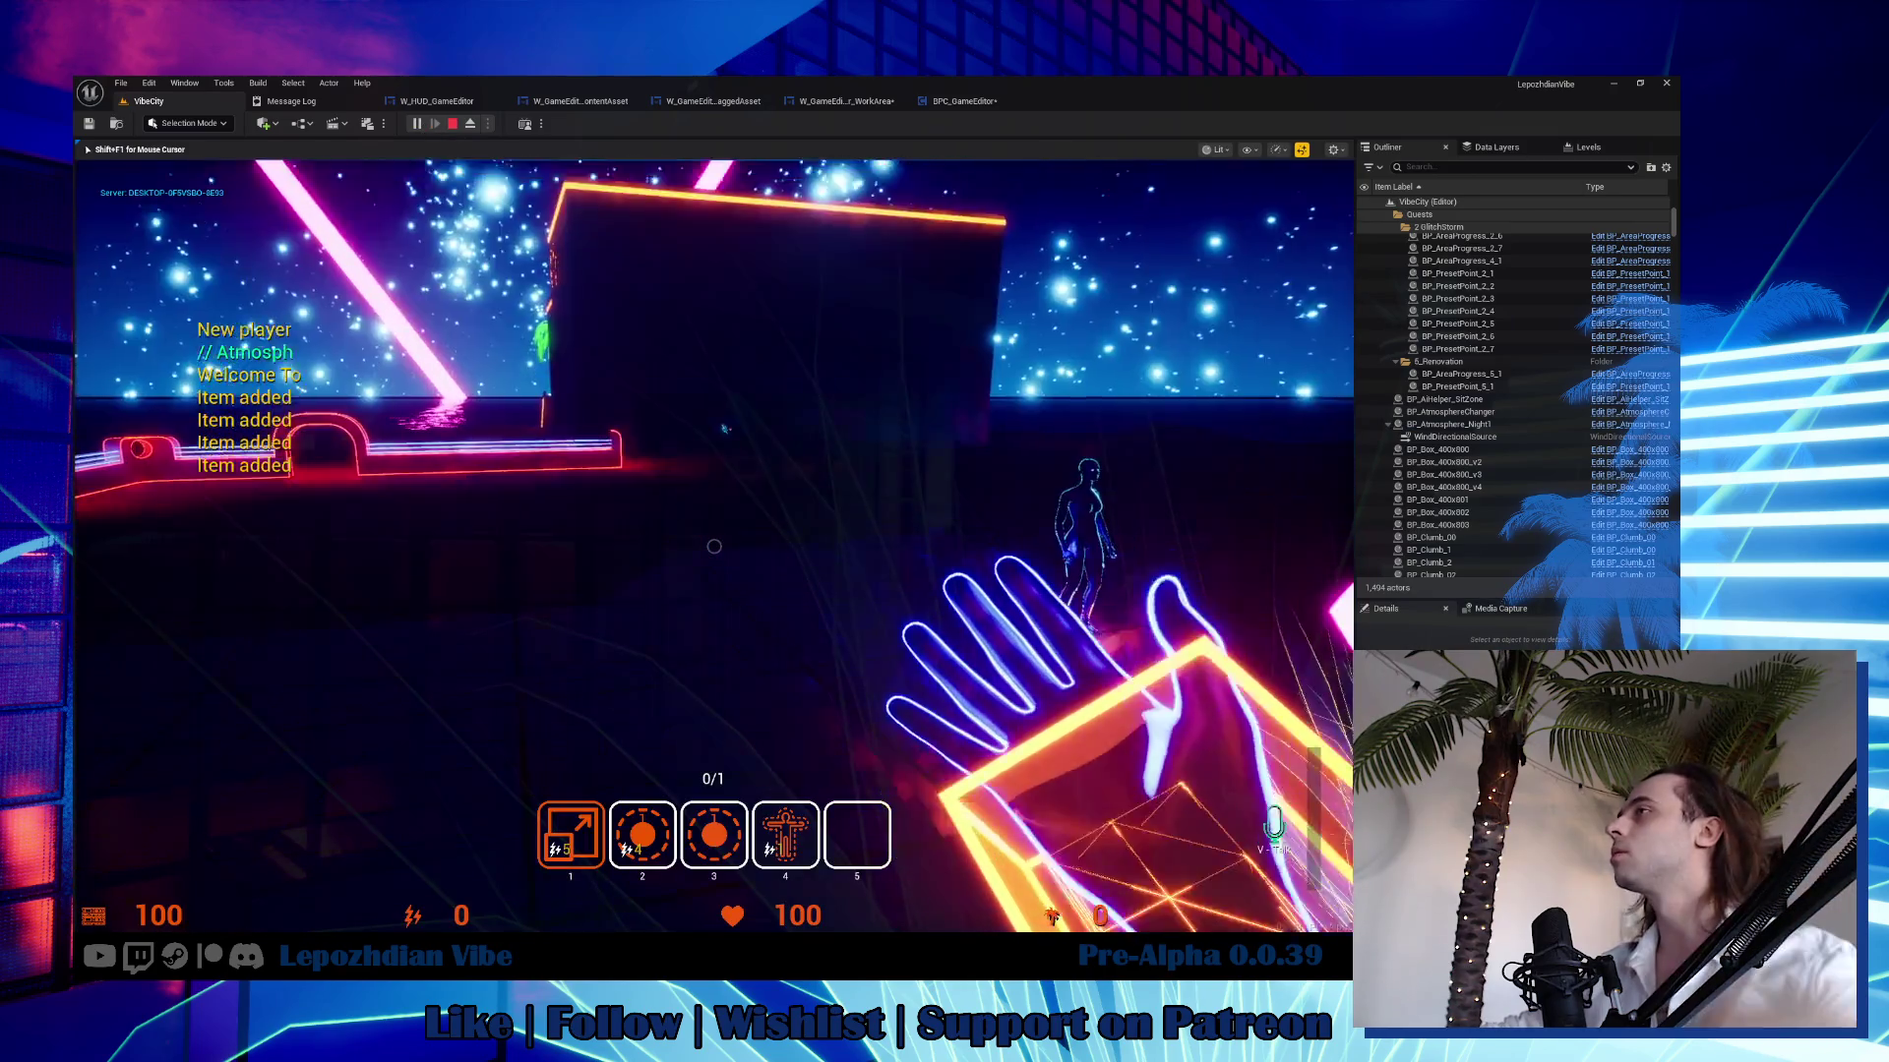
pyautogui.press('Tab')
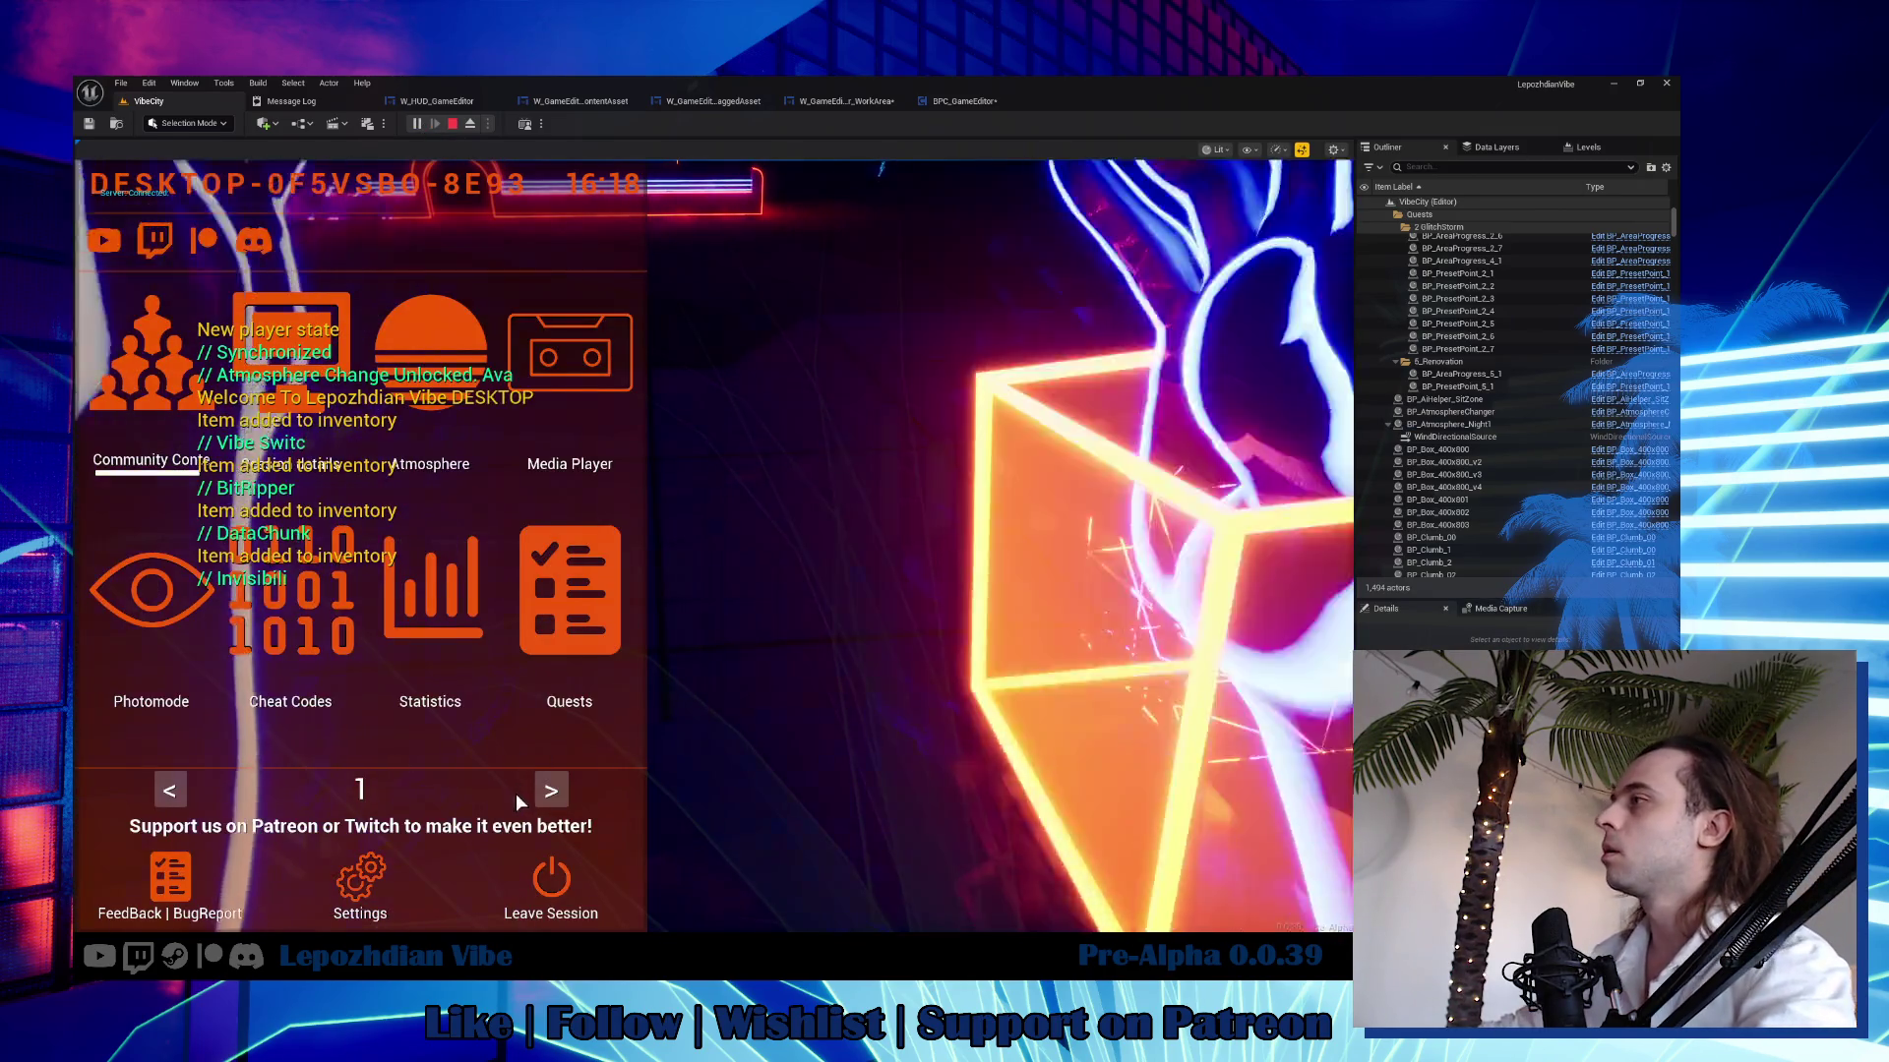
pyautogui.click(554, 792)
pyautogui.click(557, 669)
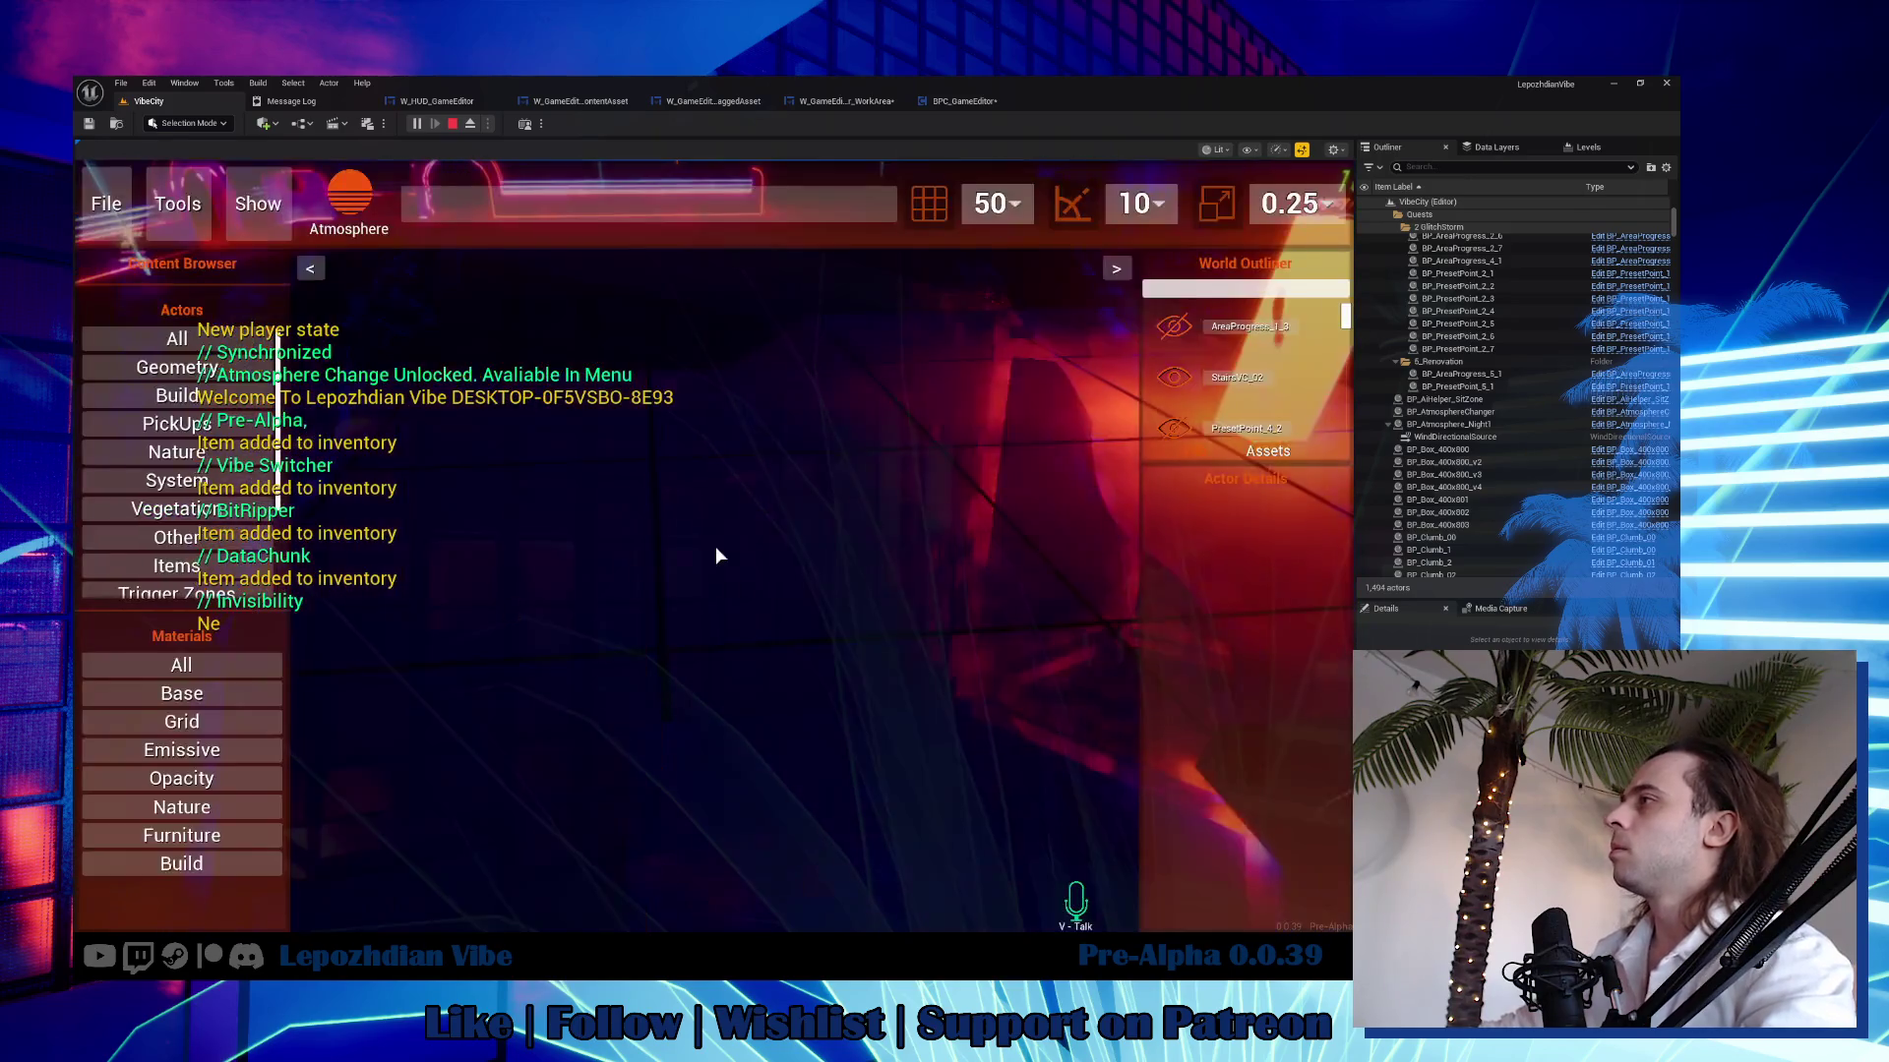
pyautogui.click(195, 751)
pyautogui.moveTo(147, 777)
pyautogui.mouseDown()
pyautogui.moveTo(747, 515)
pyautogui.moveTo(737, 529)
pyautogui.mouseUp()
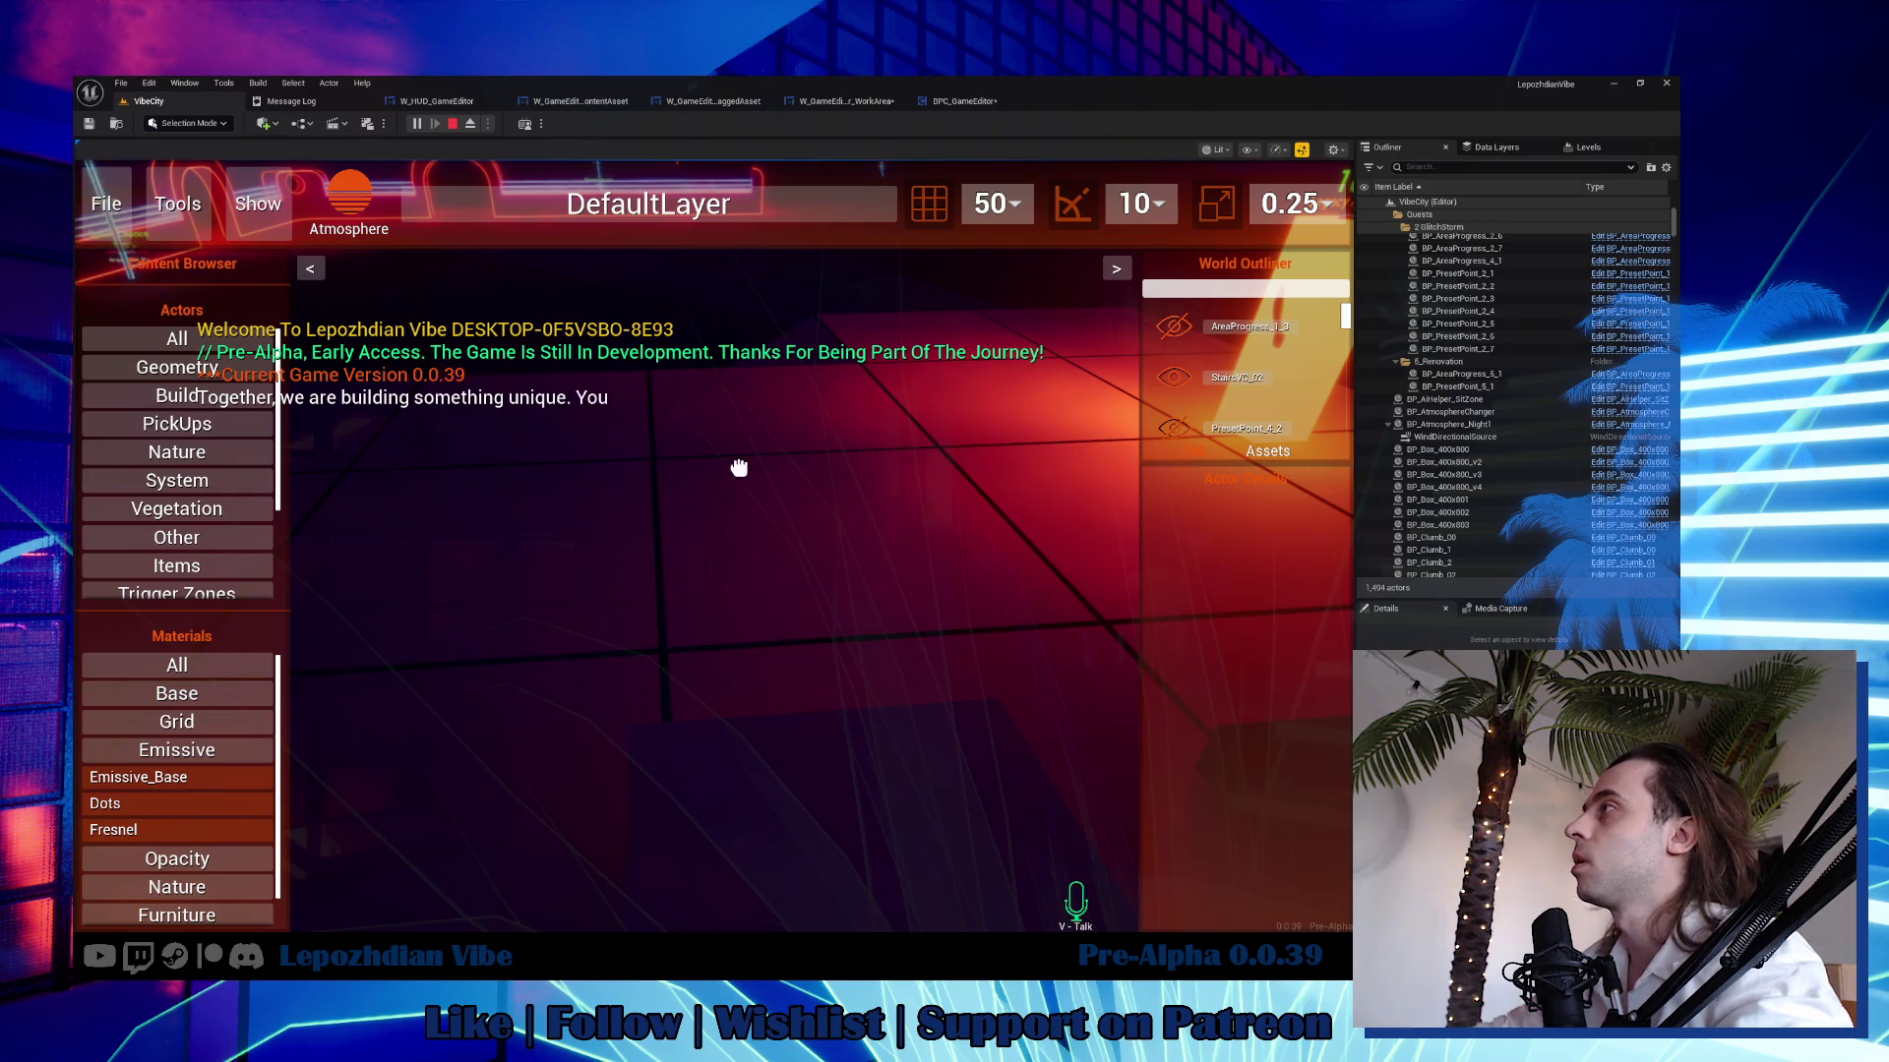
pyautogui.click(176, 460)
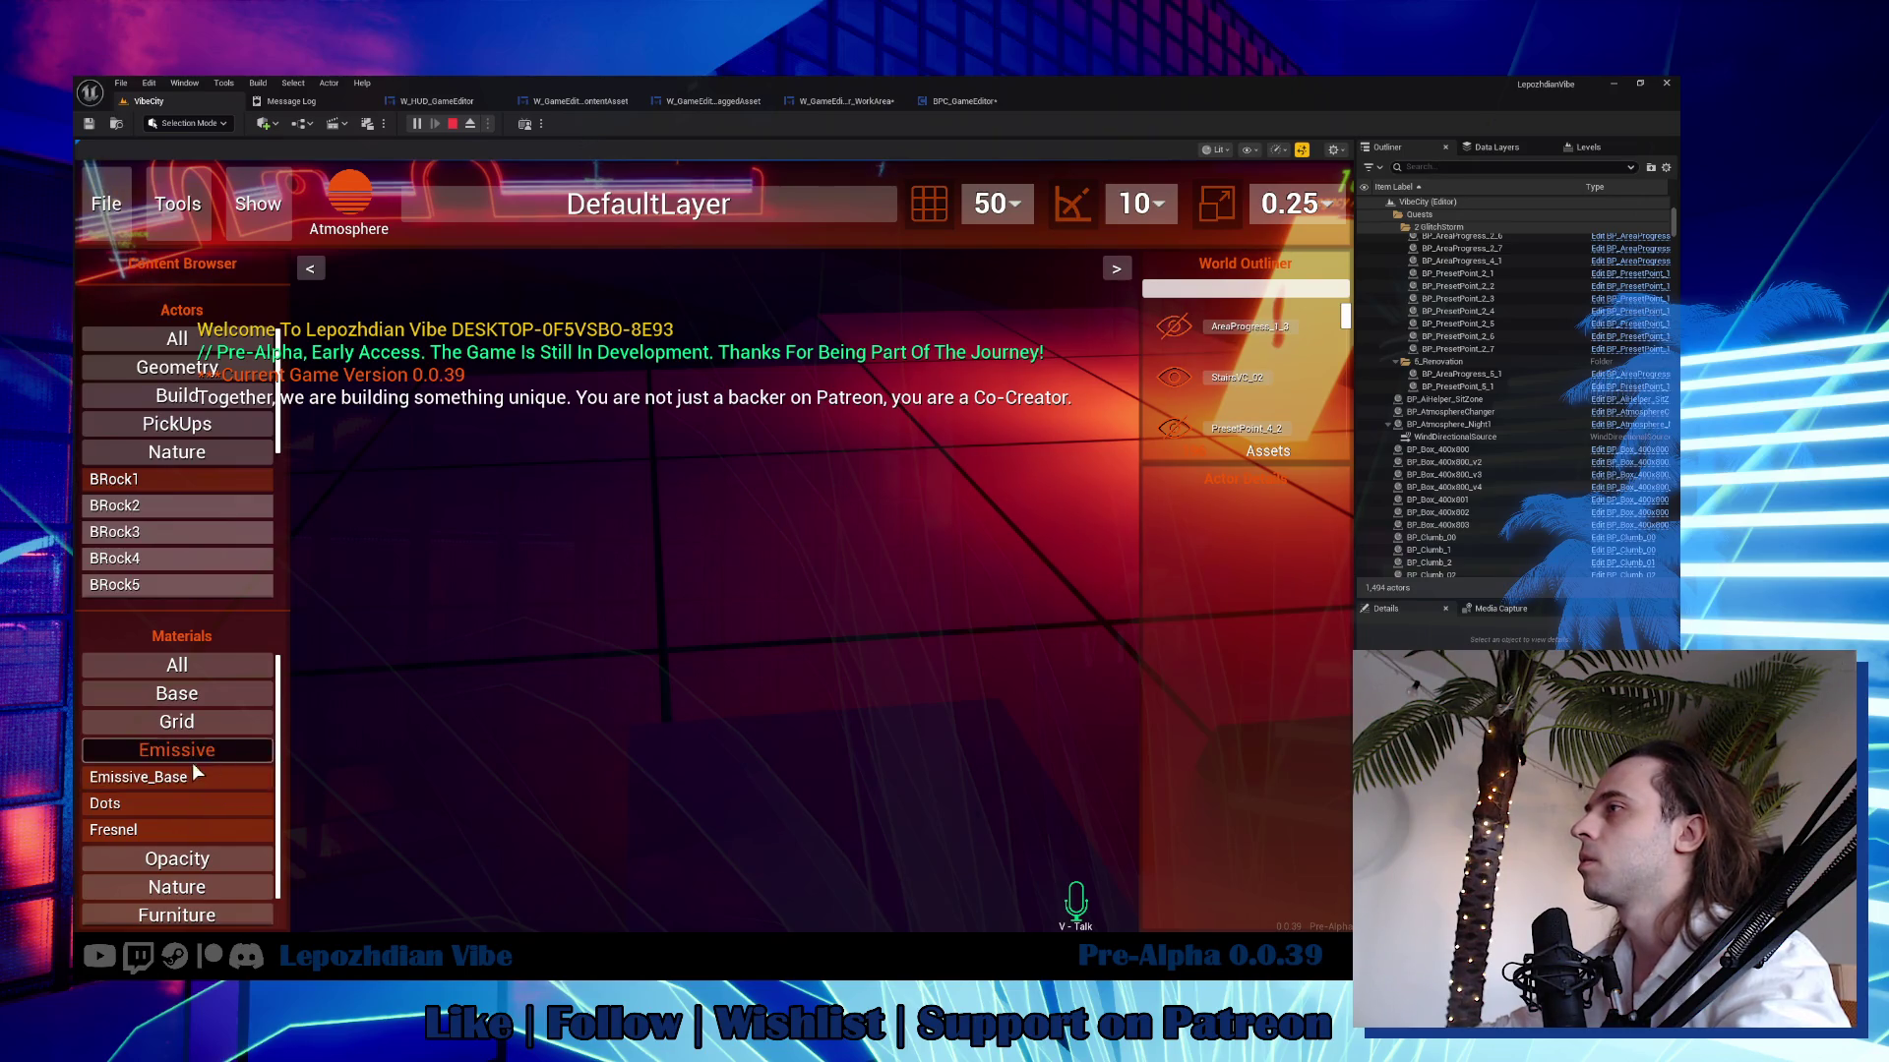
pyautogui.moveTo(142, 776); pyautogui.dragTo(476, 663)
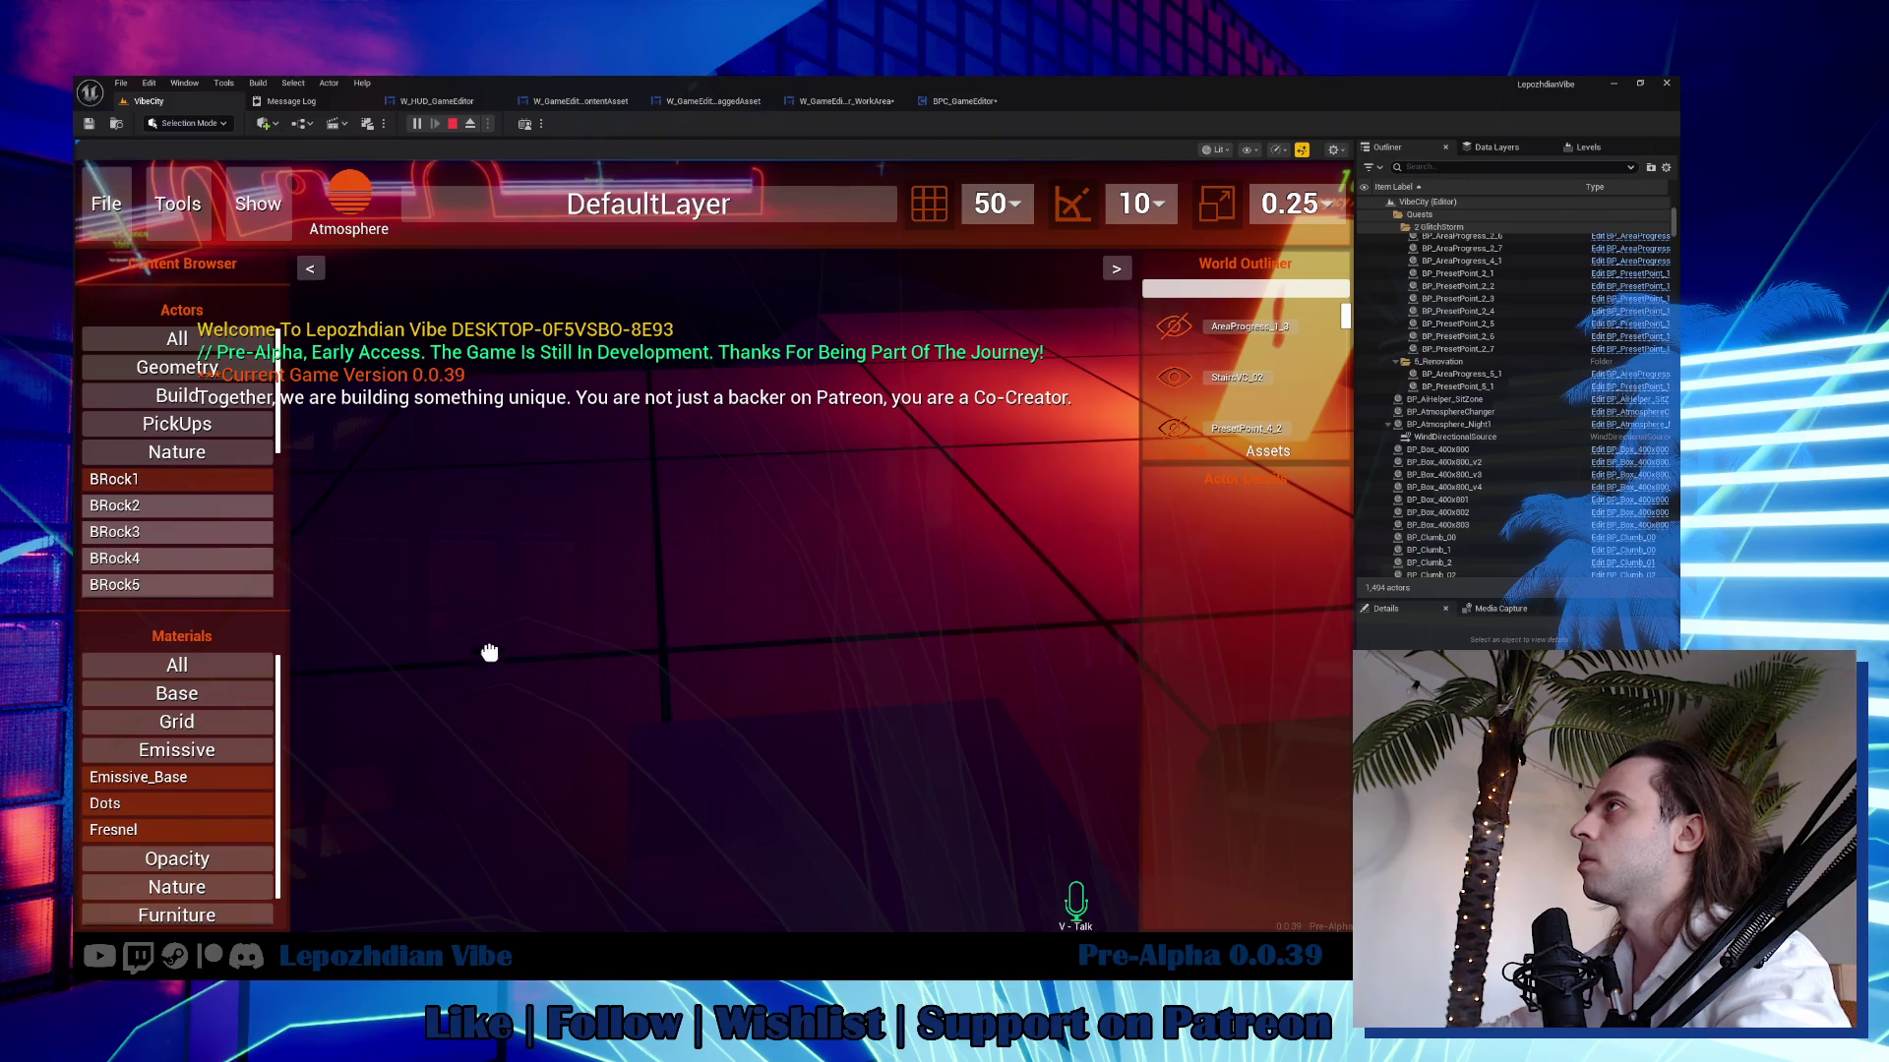
pyautogui.press('Escape')
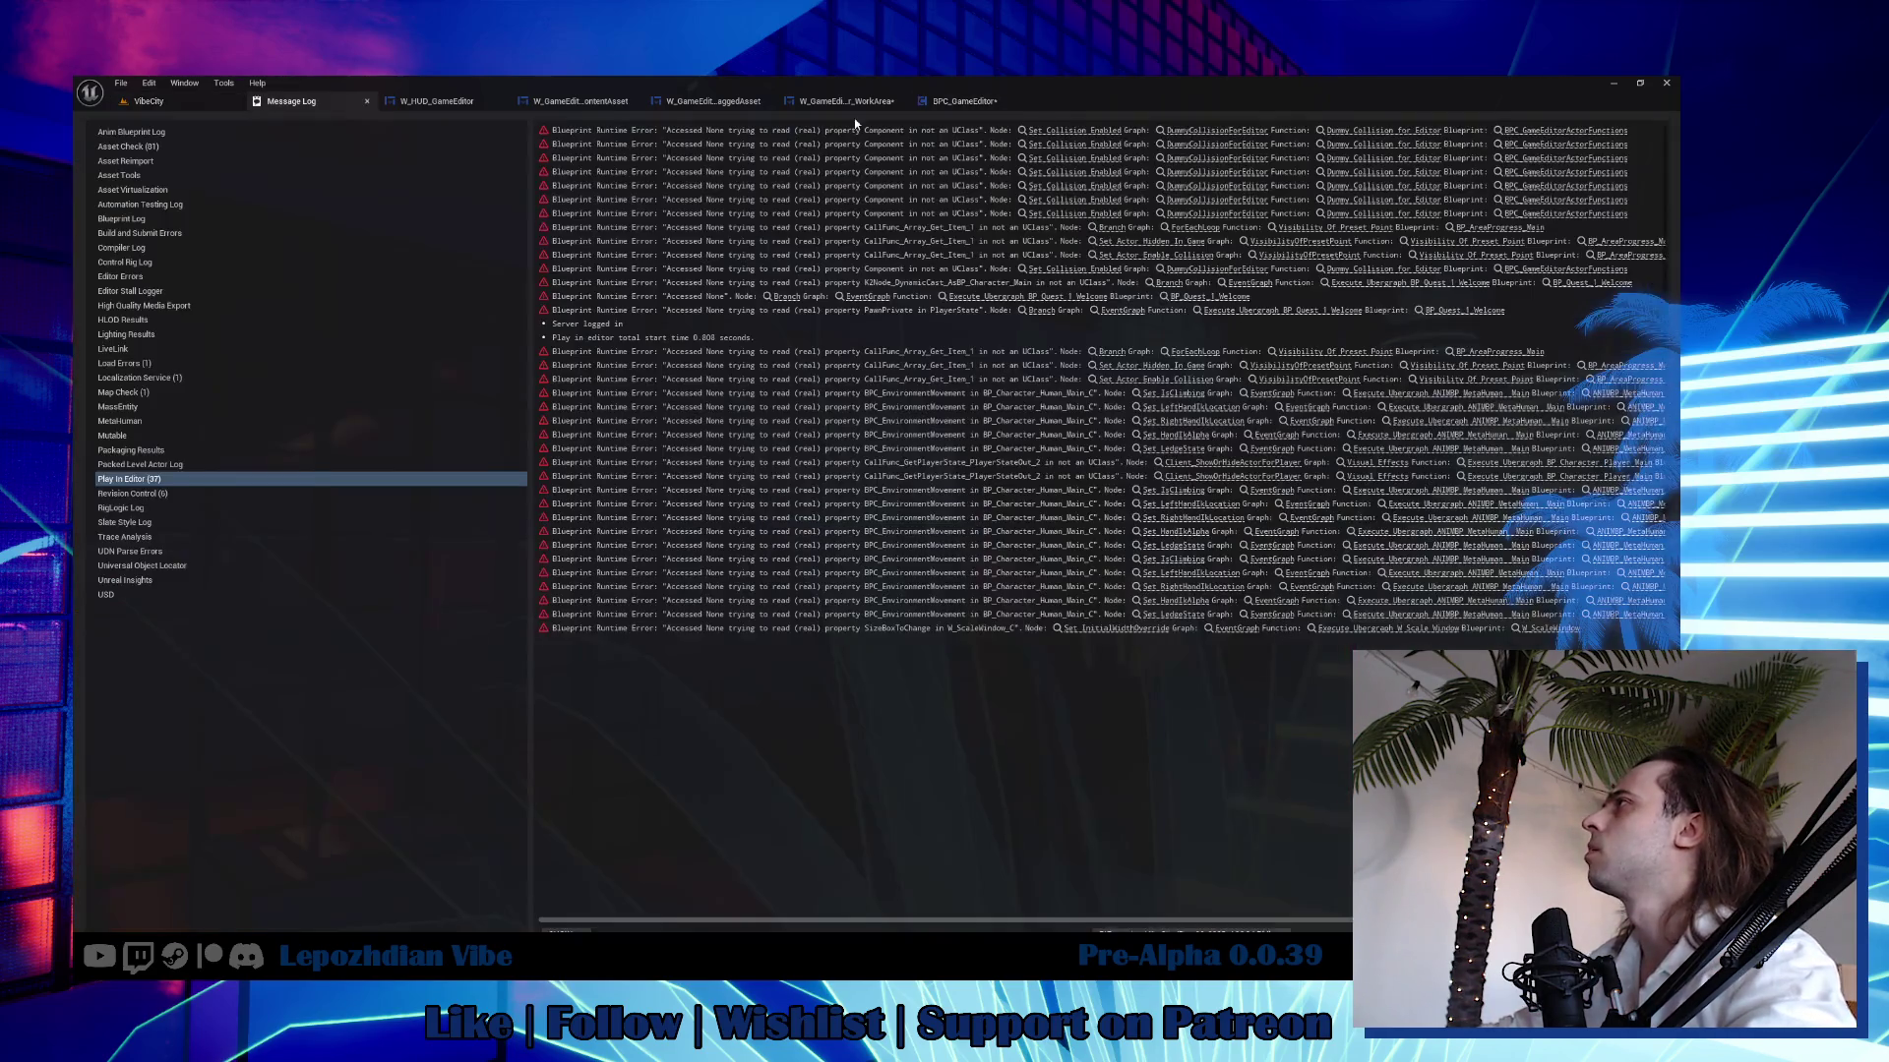
# Follow On Drop's Try To Apply The Material call into BPC_GameEditor, then open WorkArea's EventGraph.
pyautogui.click(846, 101)
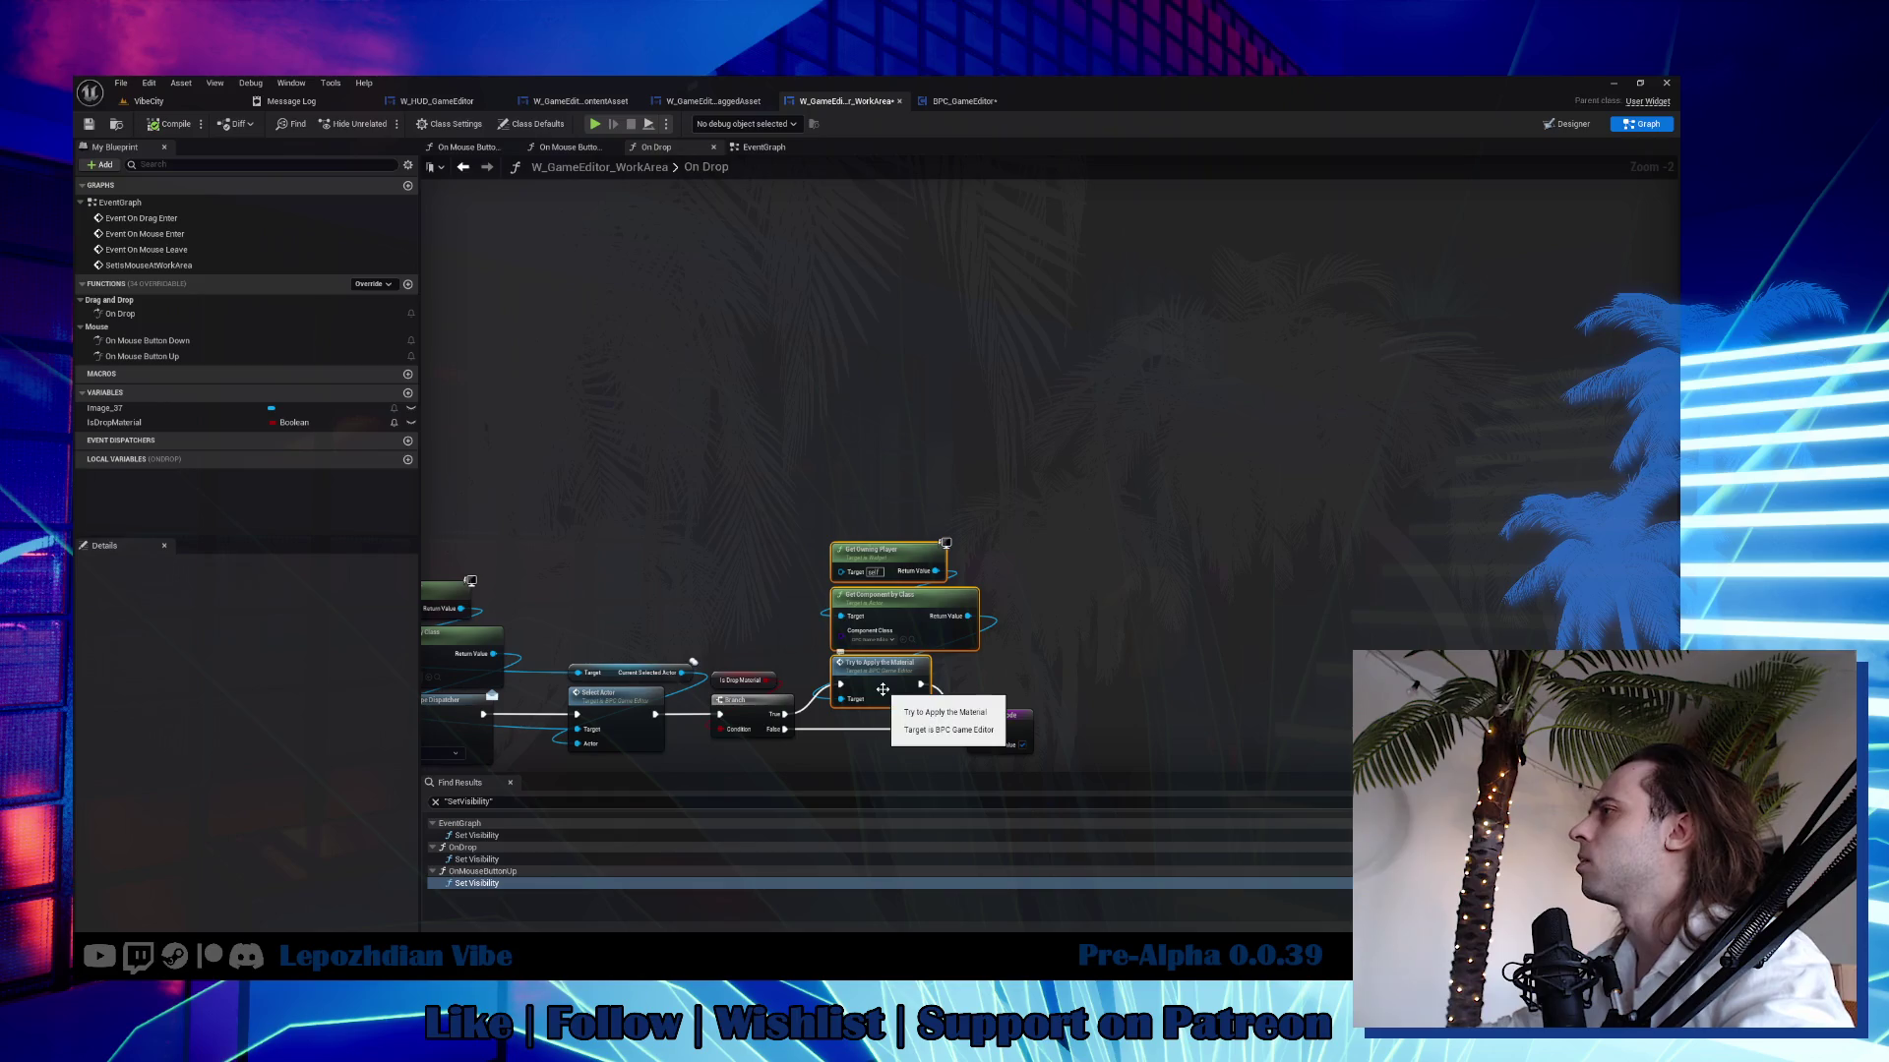
pyautogui.moveTo(814, 669)
pyautogui.mouseDown()
pyautogui.moveTo(1884, 448)
pyautogui.moveTo(1133, 458)
pyautogui.mouseUp()
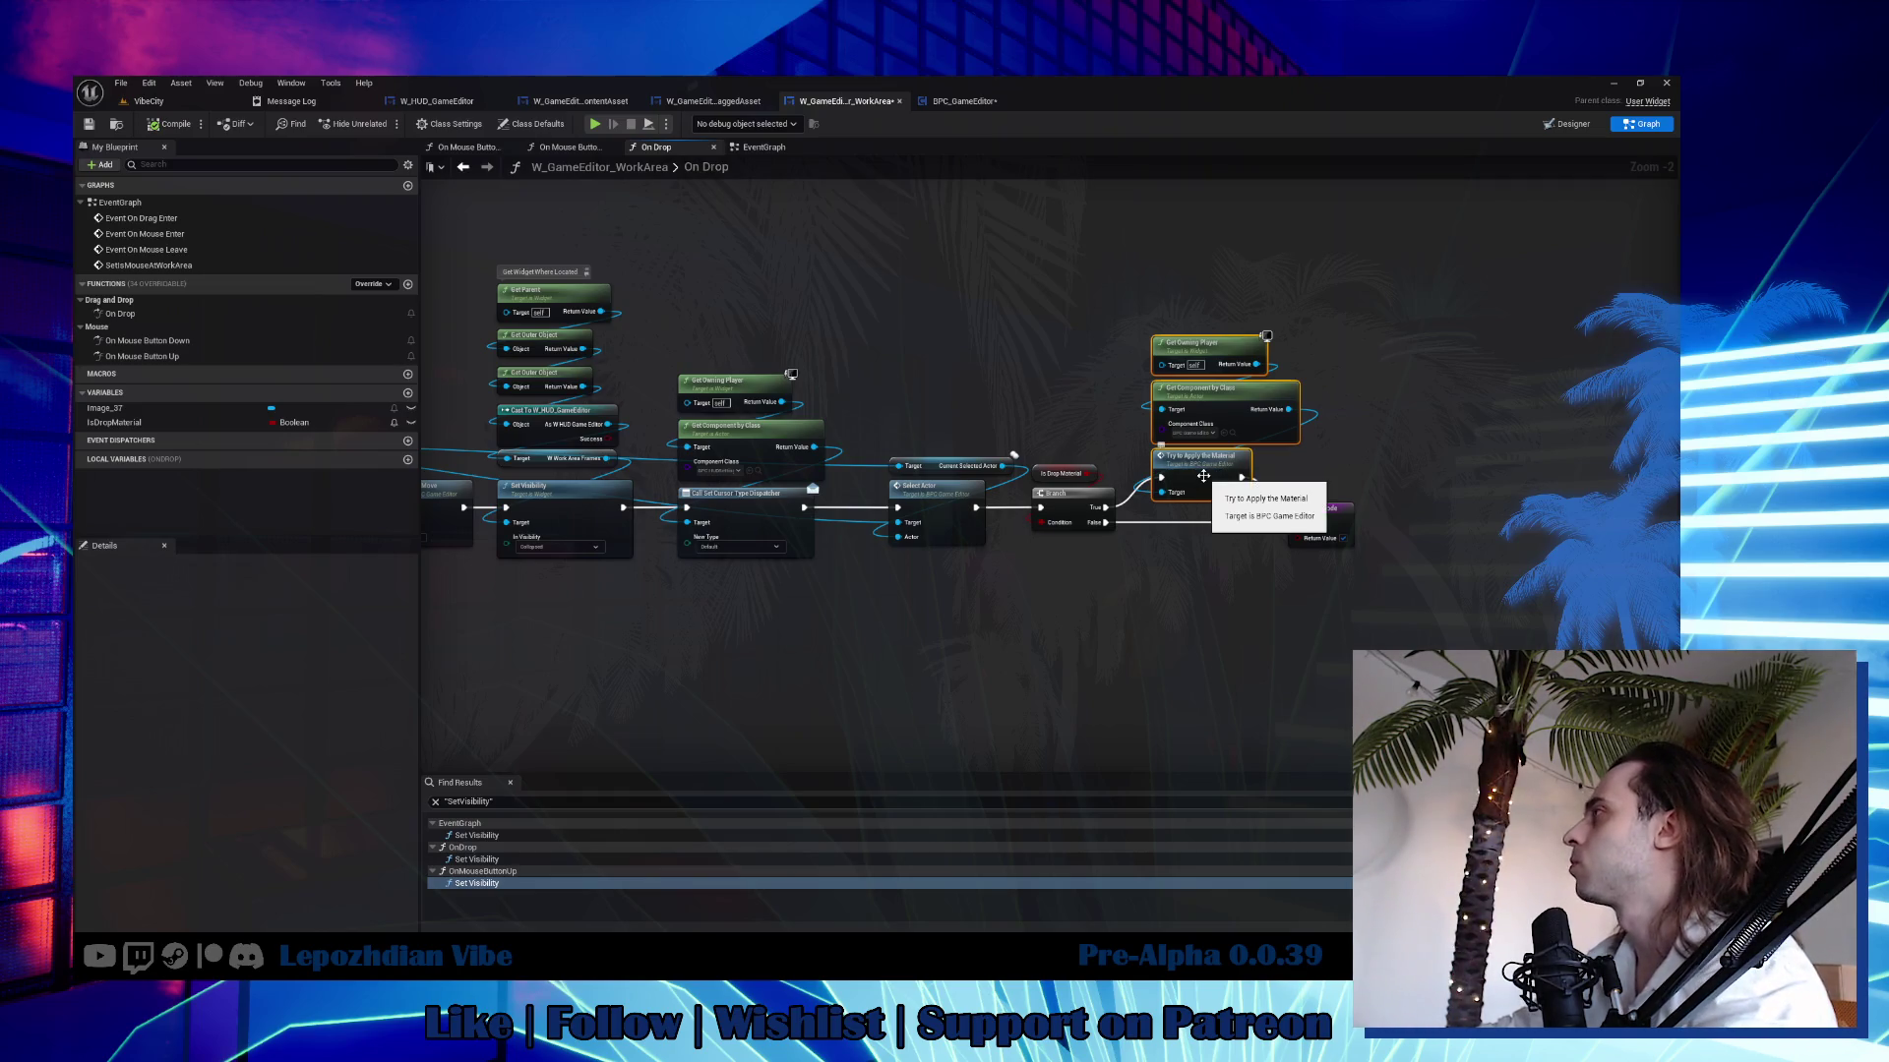
pyautogui.doubleClick(1202, 475)
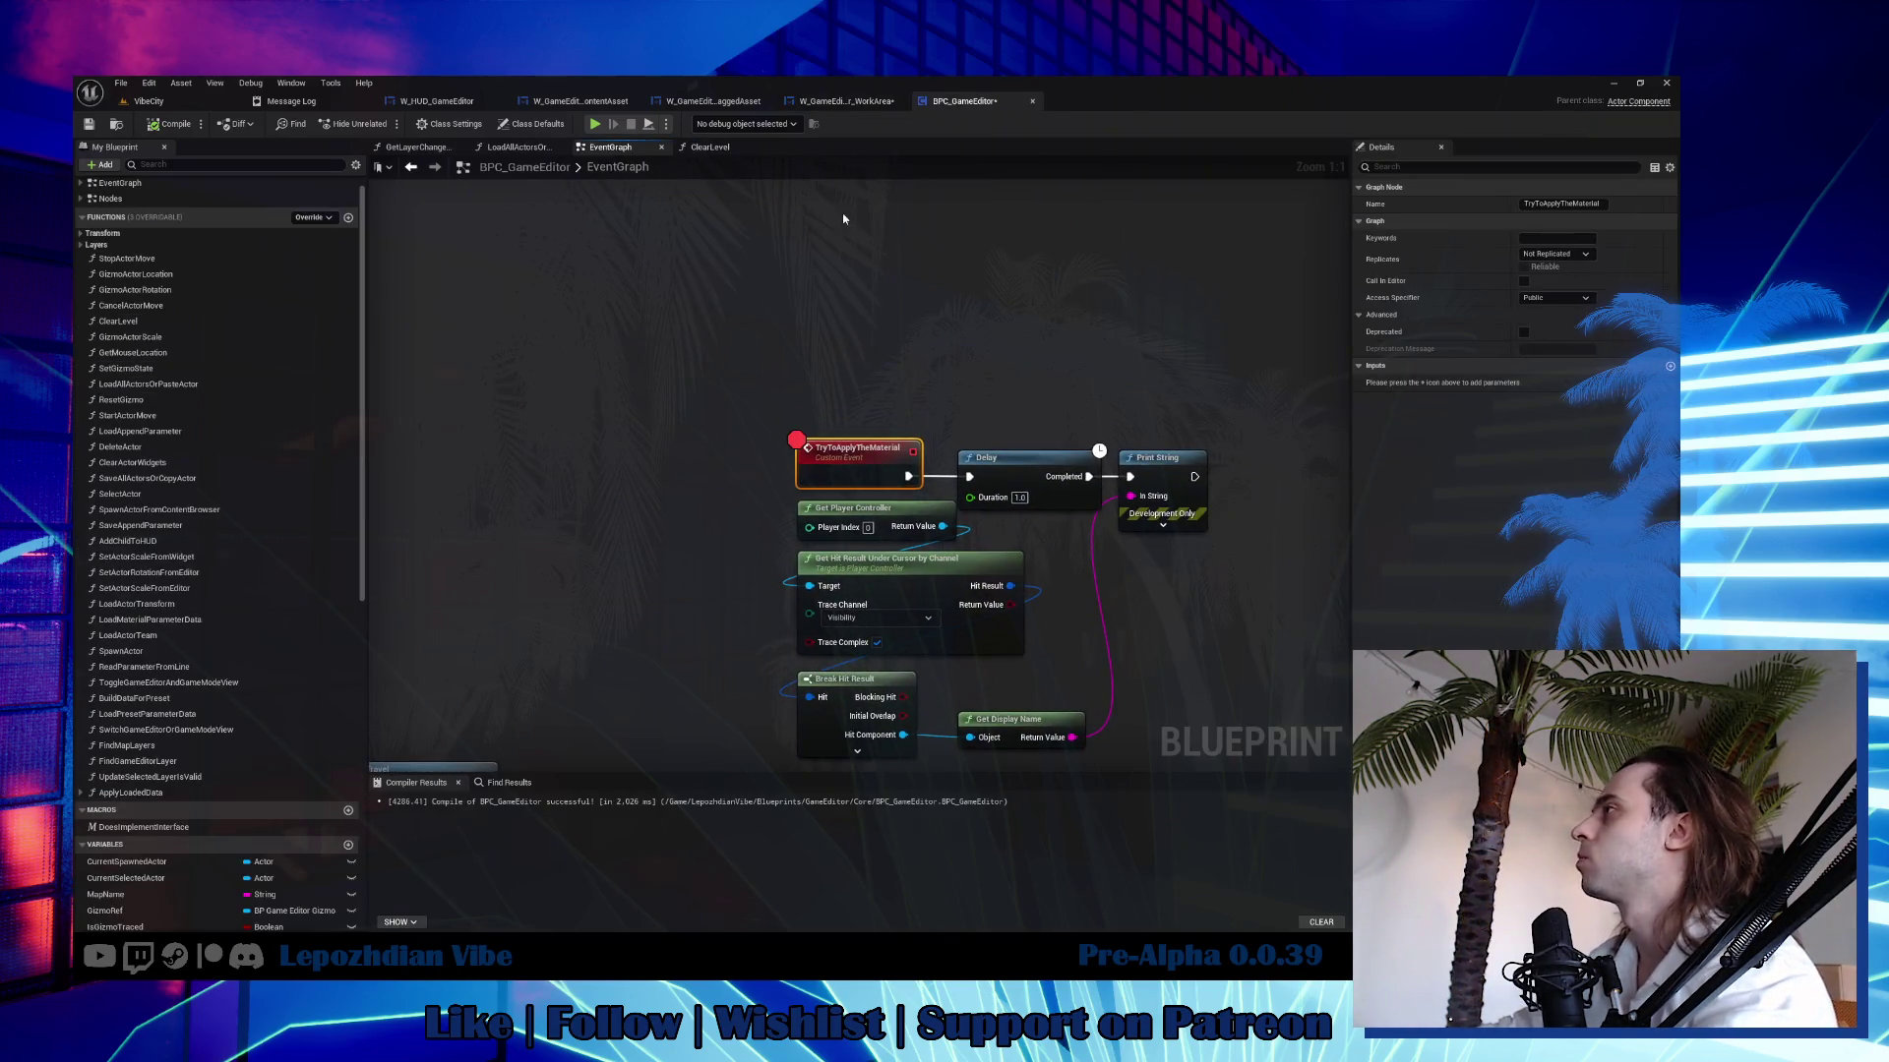
pyautogui.click(846, 100)
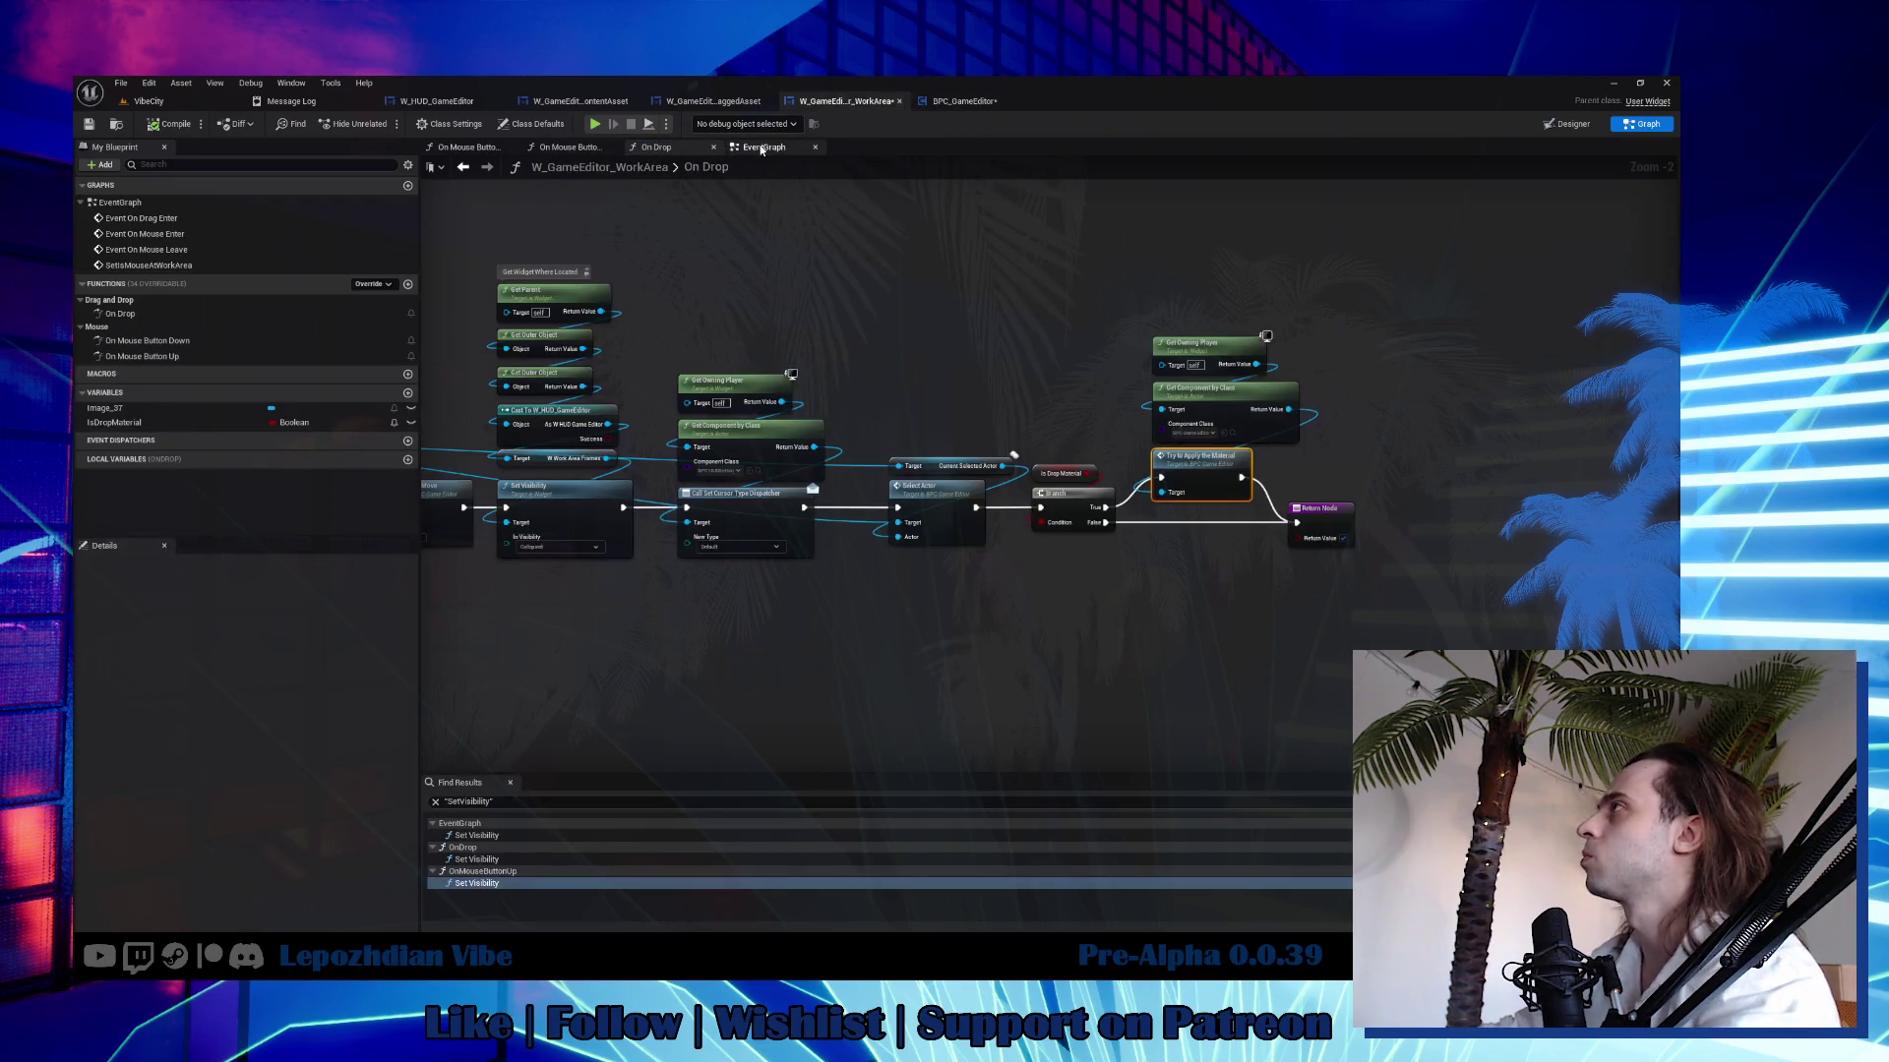
pyautogui.click(763, 147)
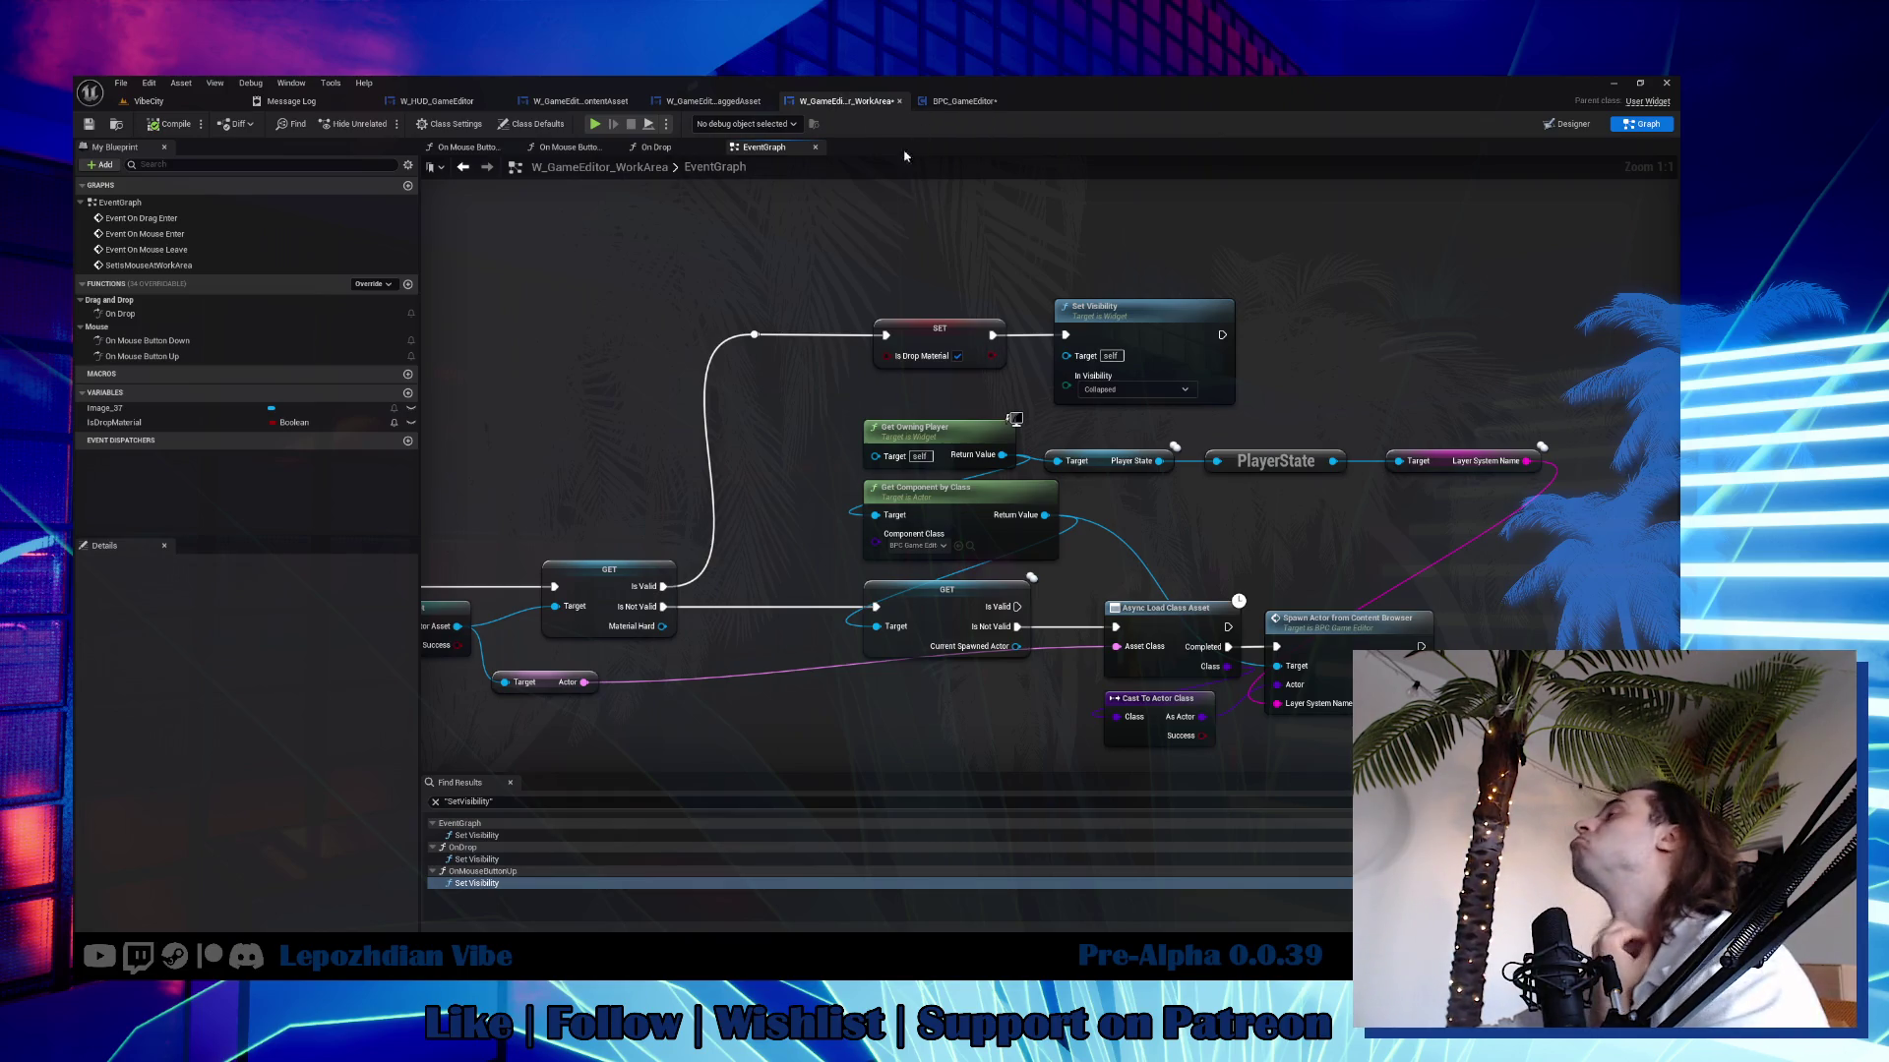
# Inspect the WorkArea widget's On Mouse Button Down and On Mouse Button Up function graphs.
pyautogui.doubleClick(232, 341)
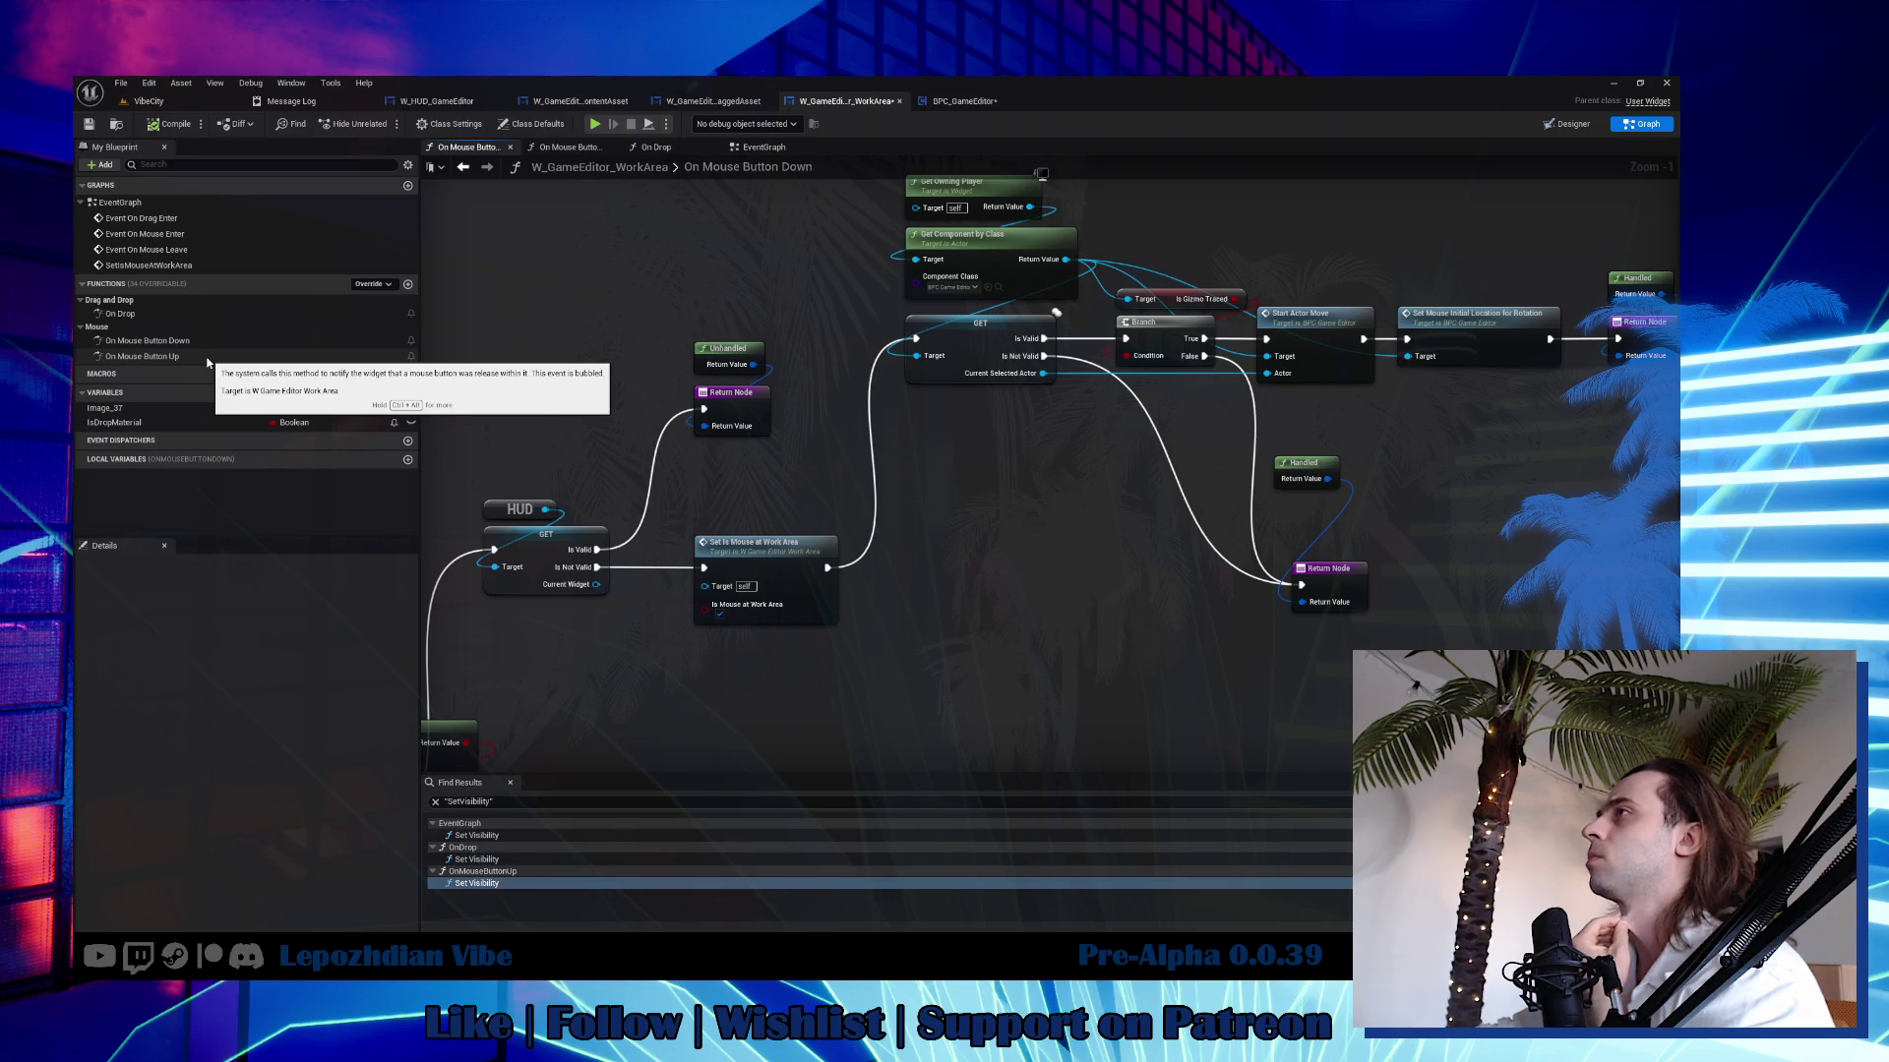
pyautogui.moveTo(688, 468)
pyautogui.mouseDown()
pyautogui.moveTo(910, 310)
pyautogui.moveTo(993, 202)
pyautogui.moveTo(954, 133)
pyautogui.mouseUp()
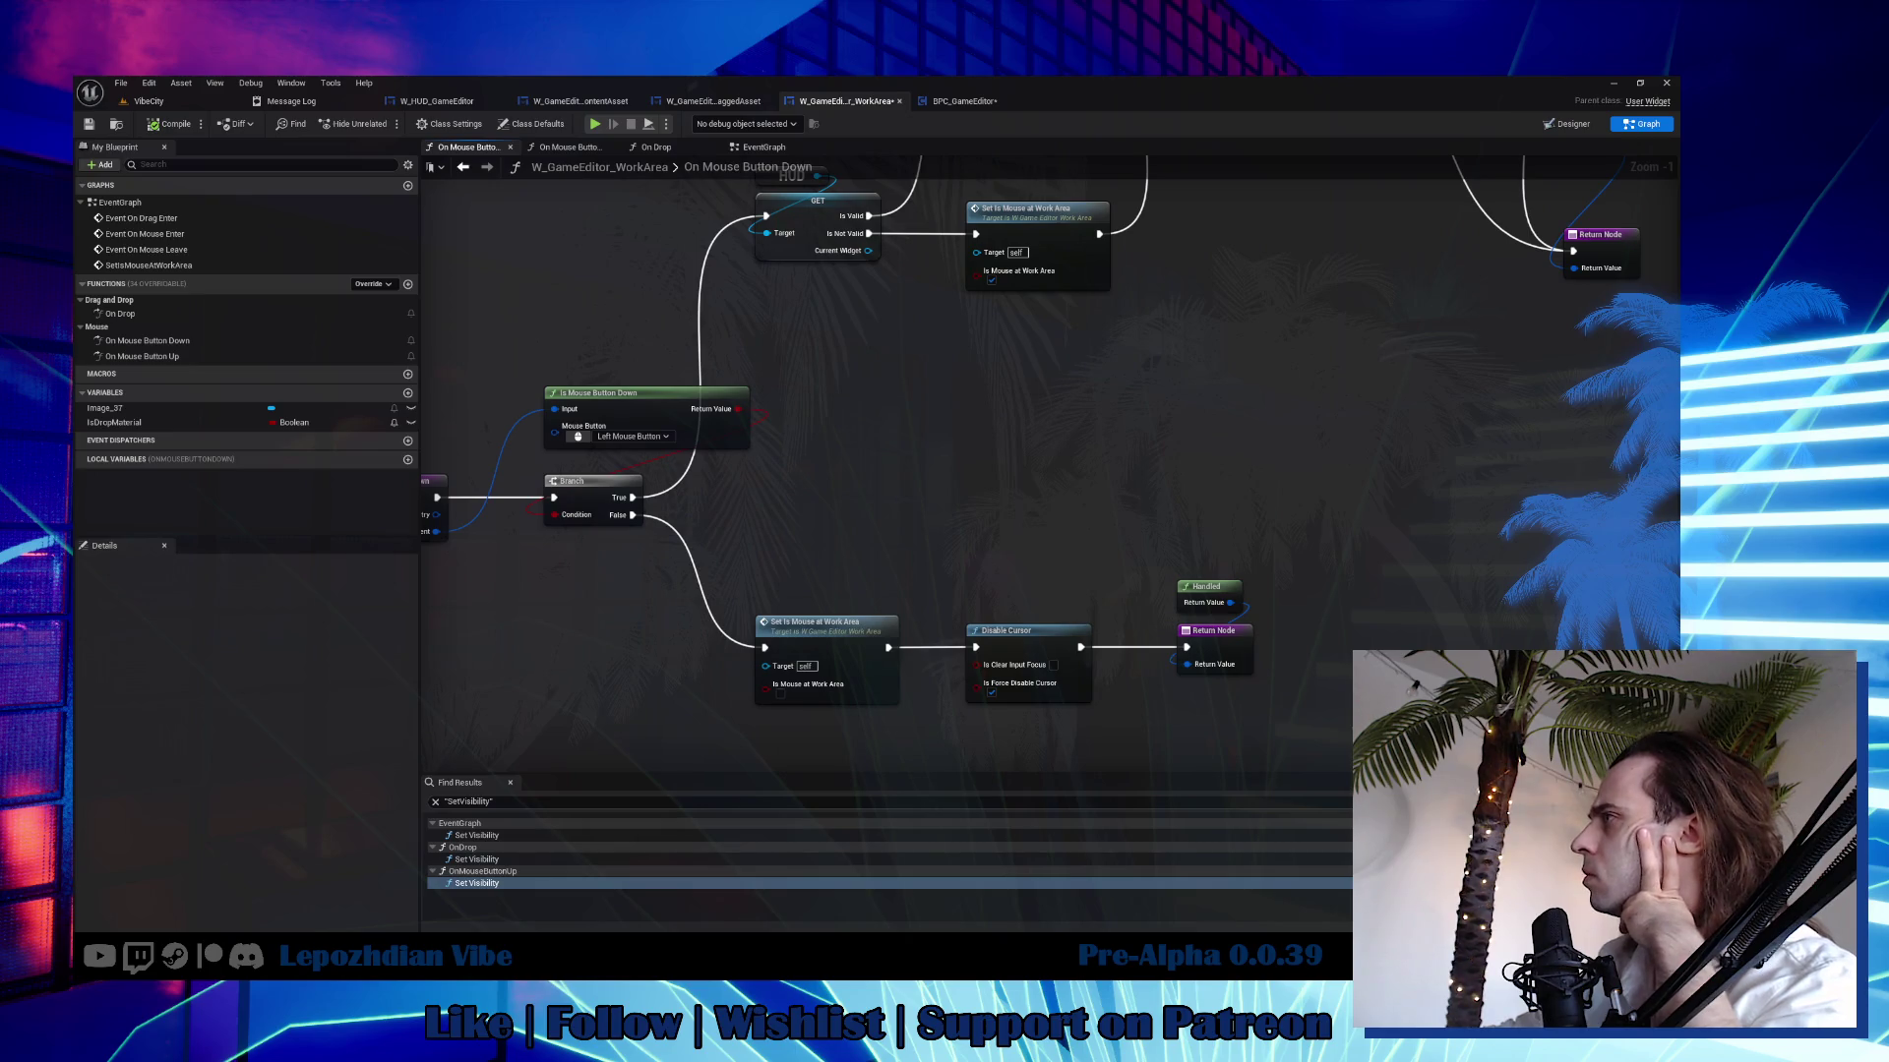
pyautogui.moveTo(955, 132)
pyautogui.mouseDown()
pyautogui.moveTo(915, 268)
pyautogui.moveTo(1348, 135)
pyautogui.mouseUp()
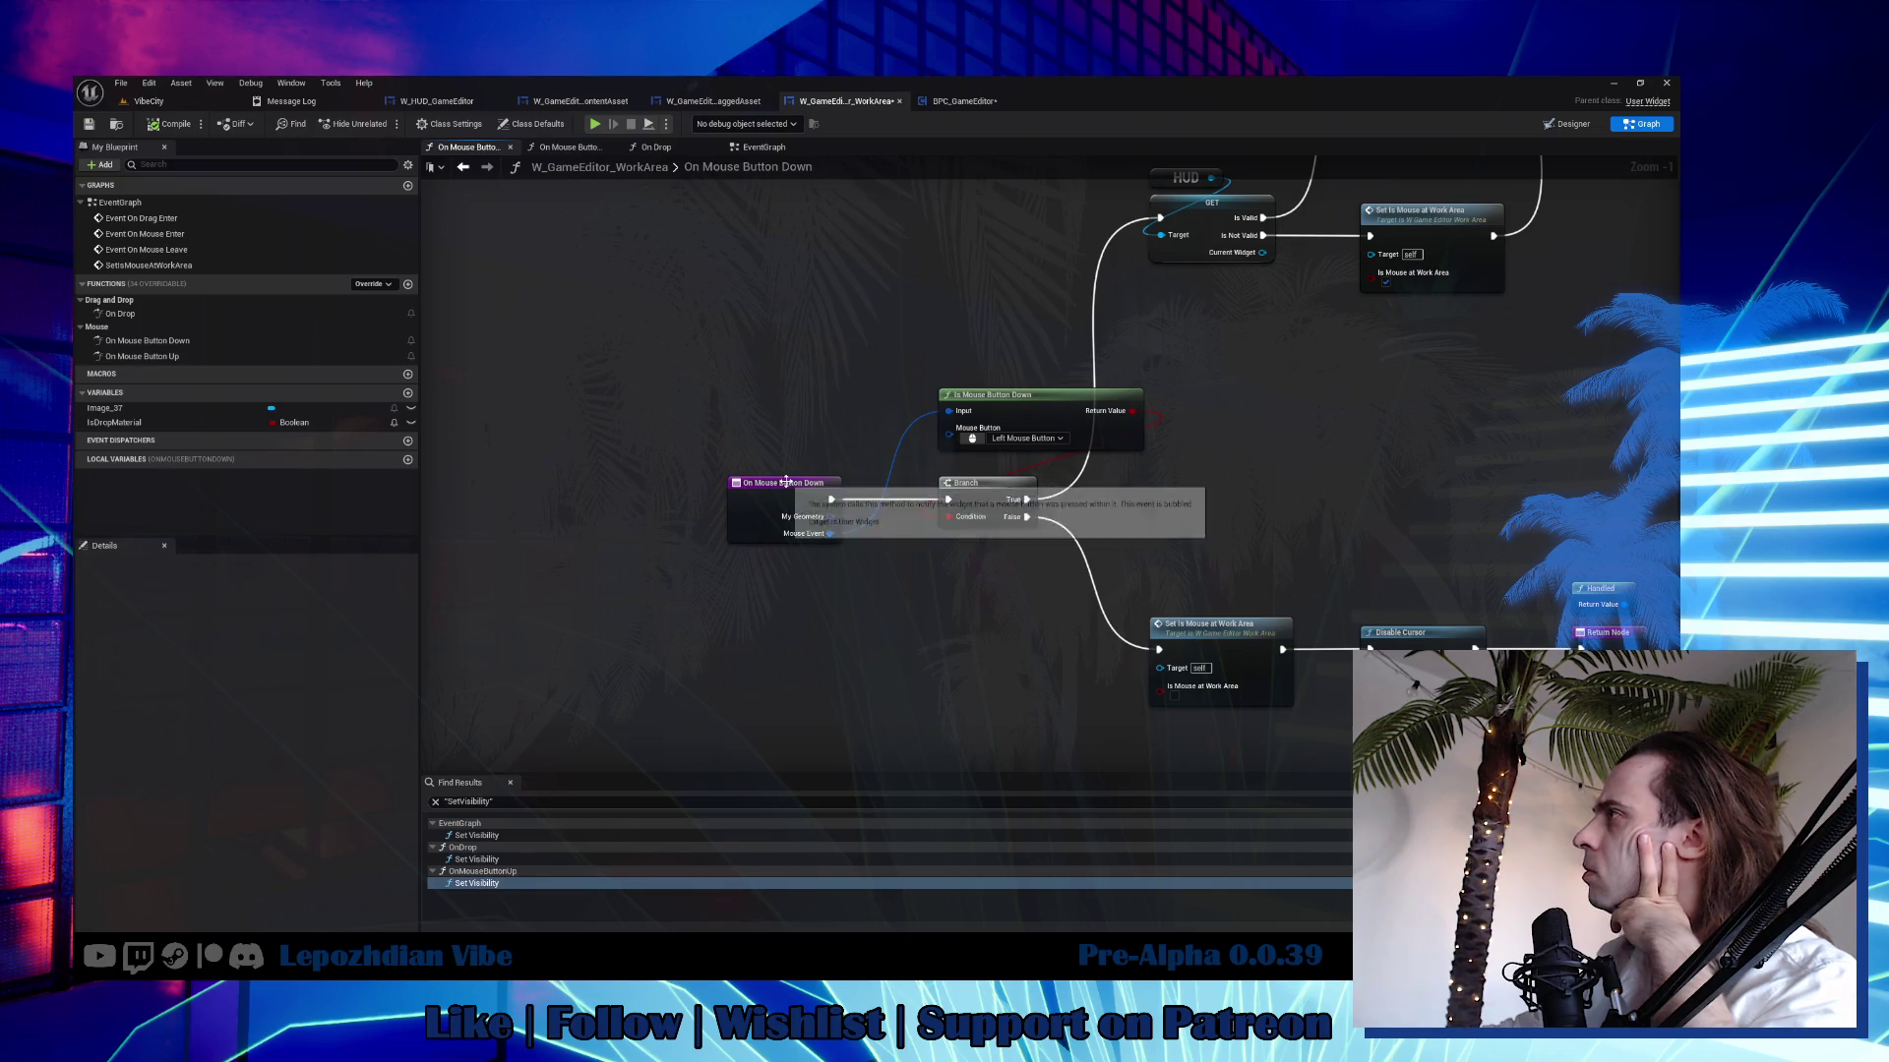
pyautogui.doubleClick(193, 358)
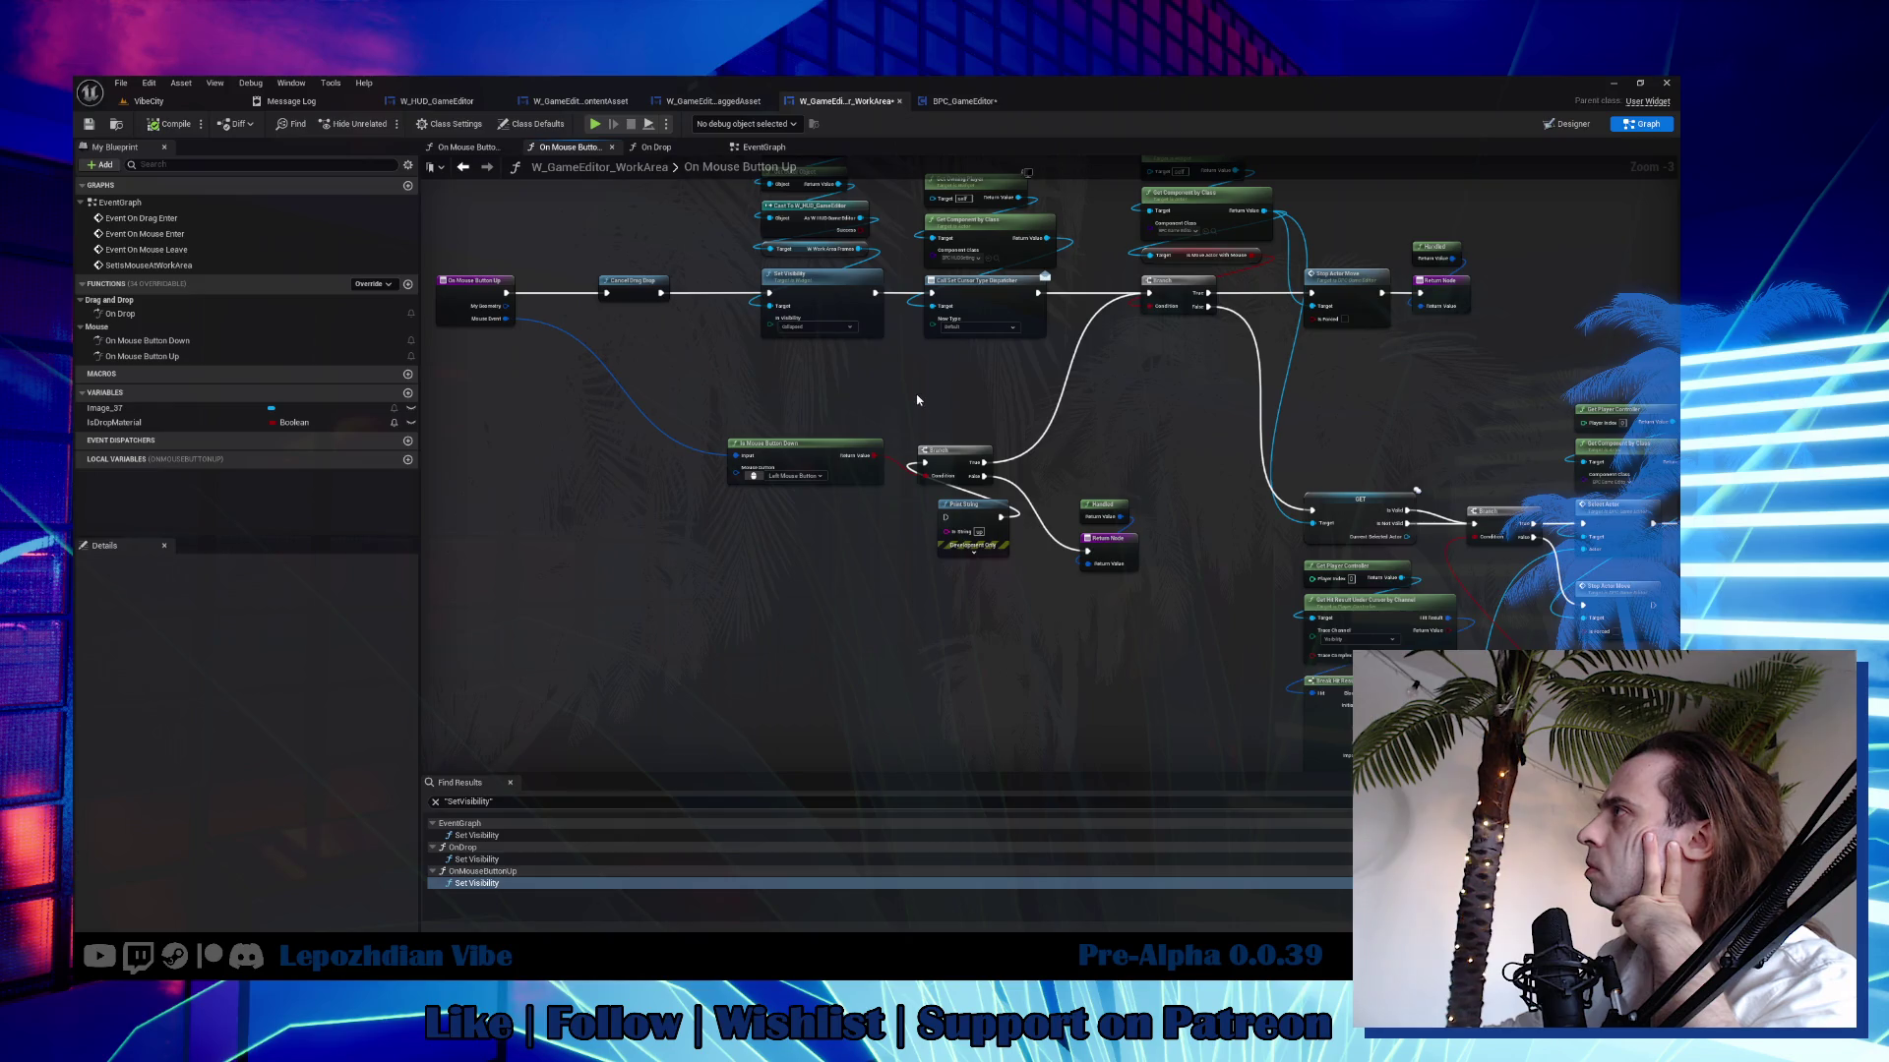
pyautogui.moveTo(917, 399)
pyautogui.mouseDown()
pyautogui.moveTo(880, 482)
pyautogui.moveTo(860, 482)
pyautogui.moveTo(771, 456)
pyautogui.moveTo(608, 341)
pyautogui.moveTo(1021, 471)
pyautogui.mouseUp()
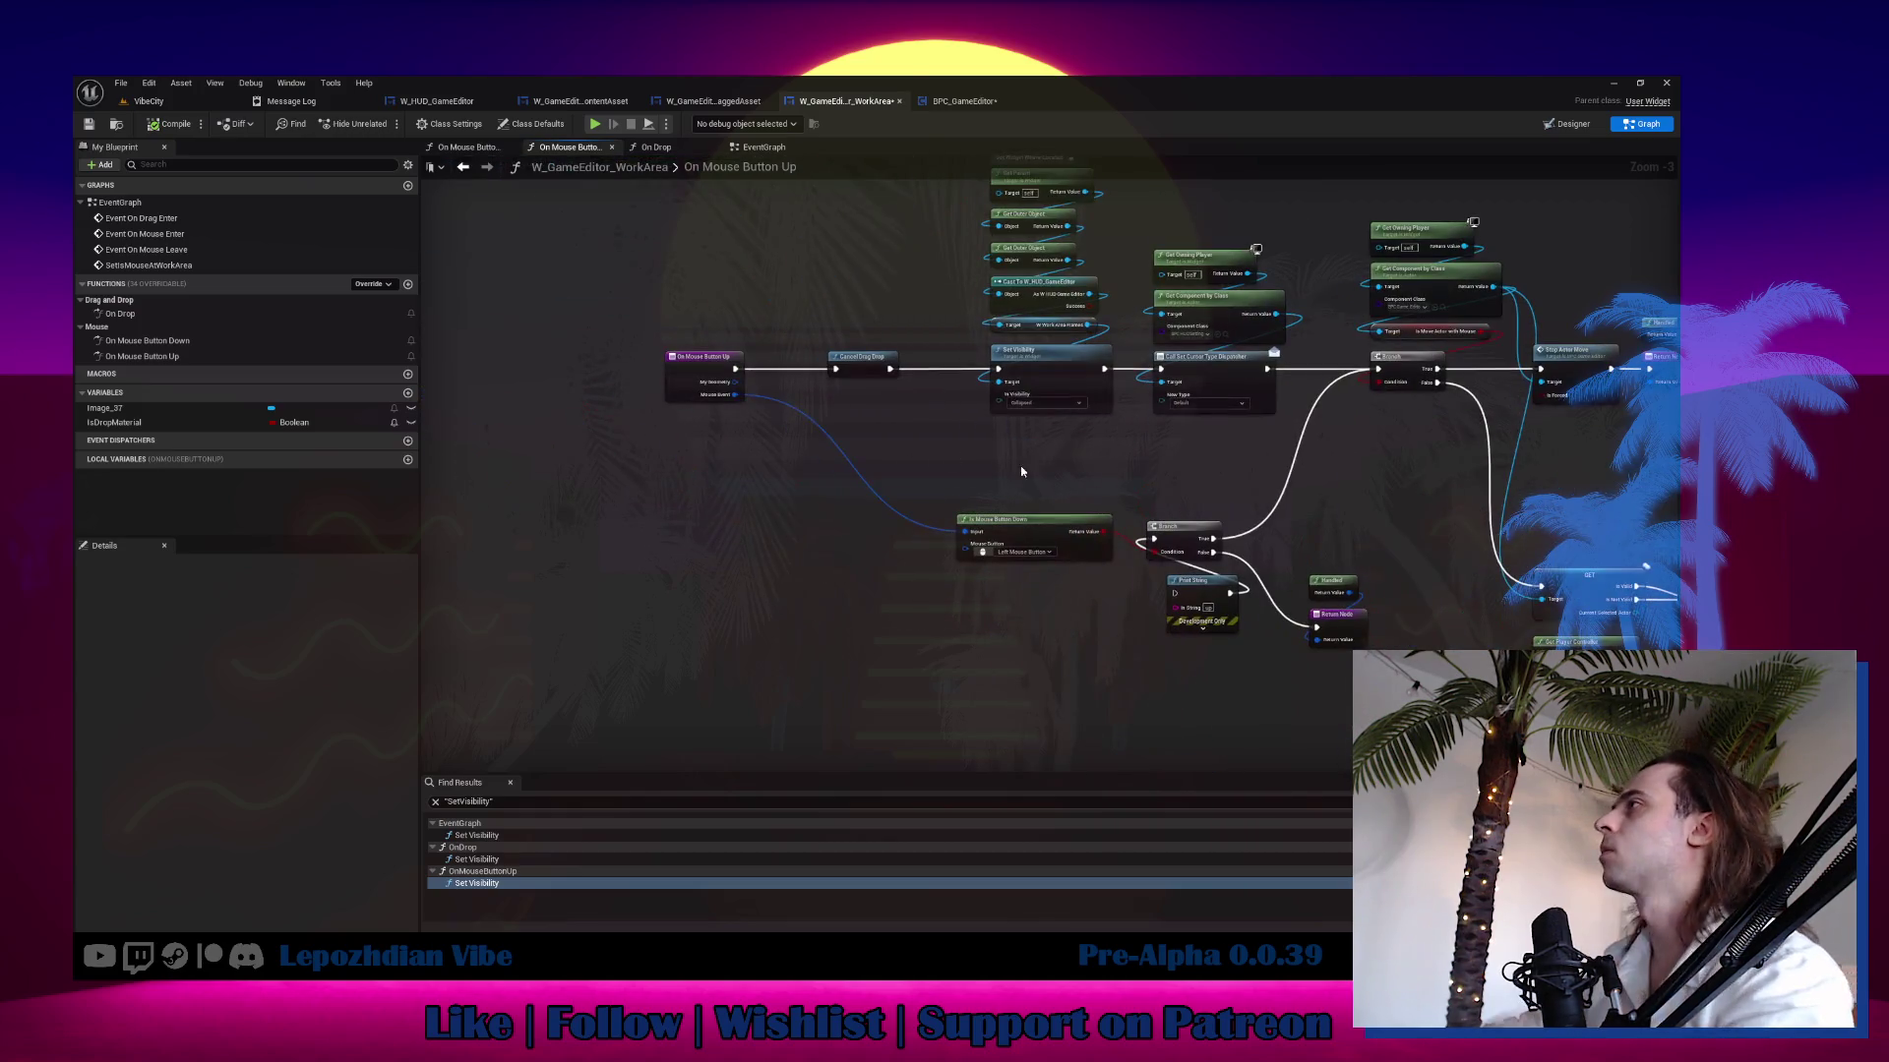
pyautogui.click(688, 363)
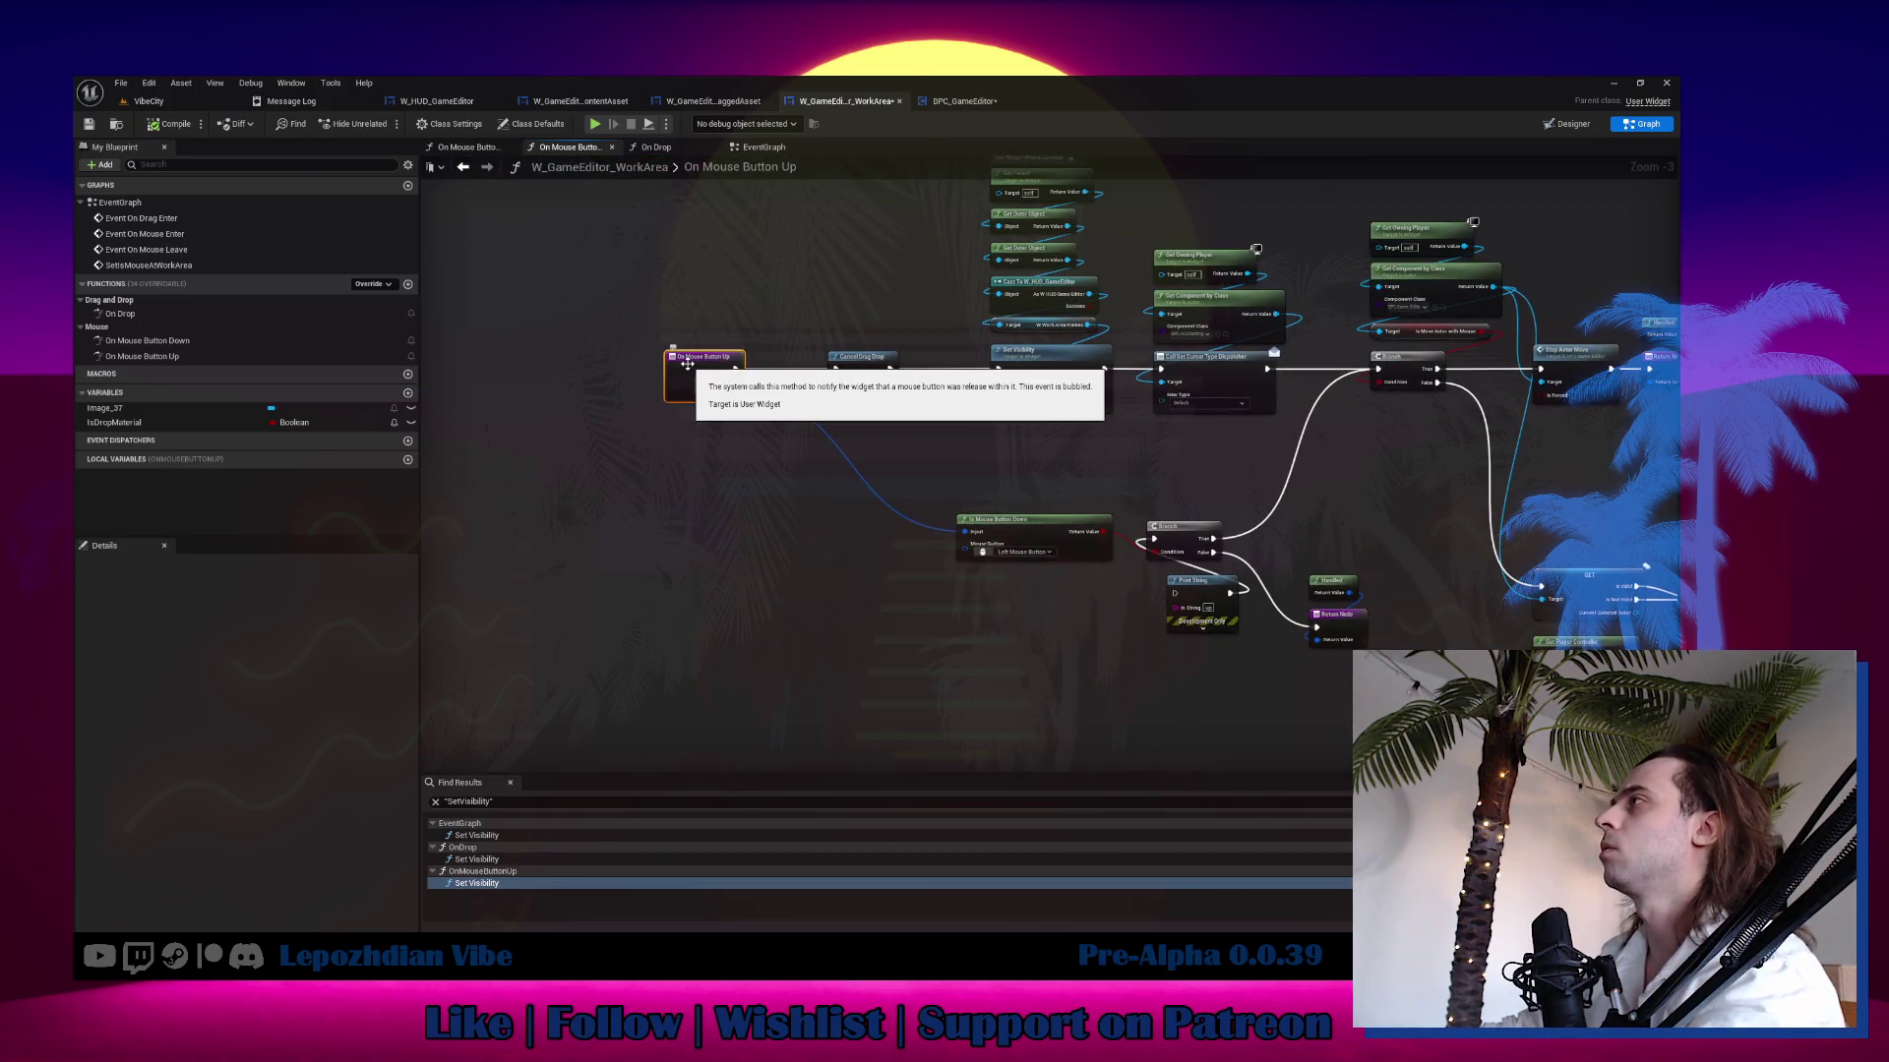
pyautogui.click(142, 101)
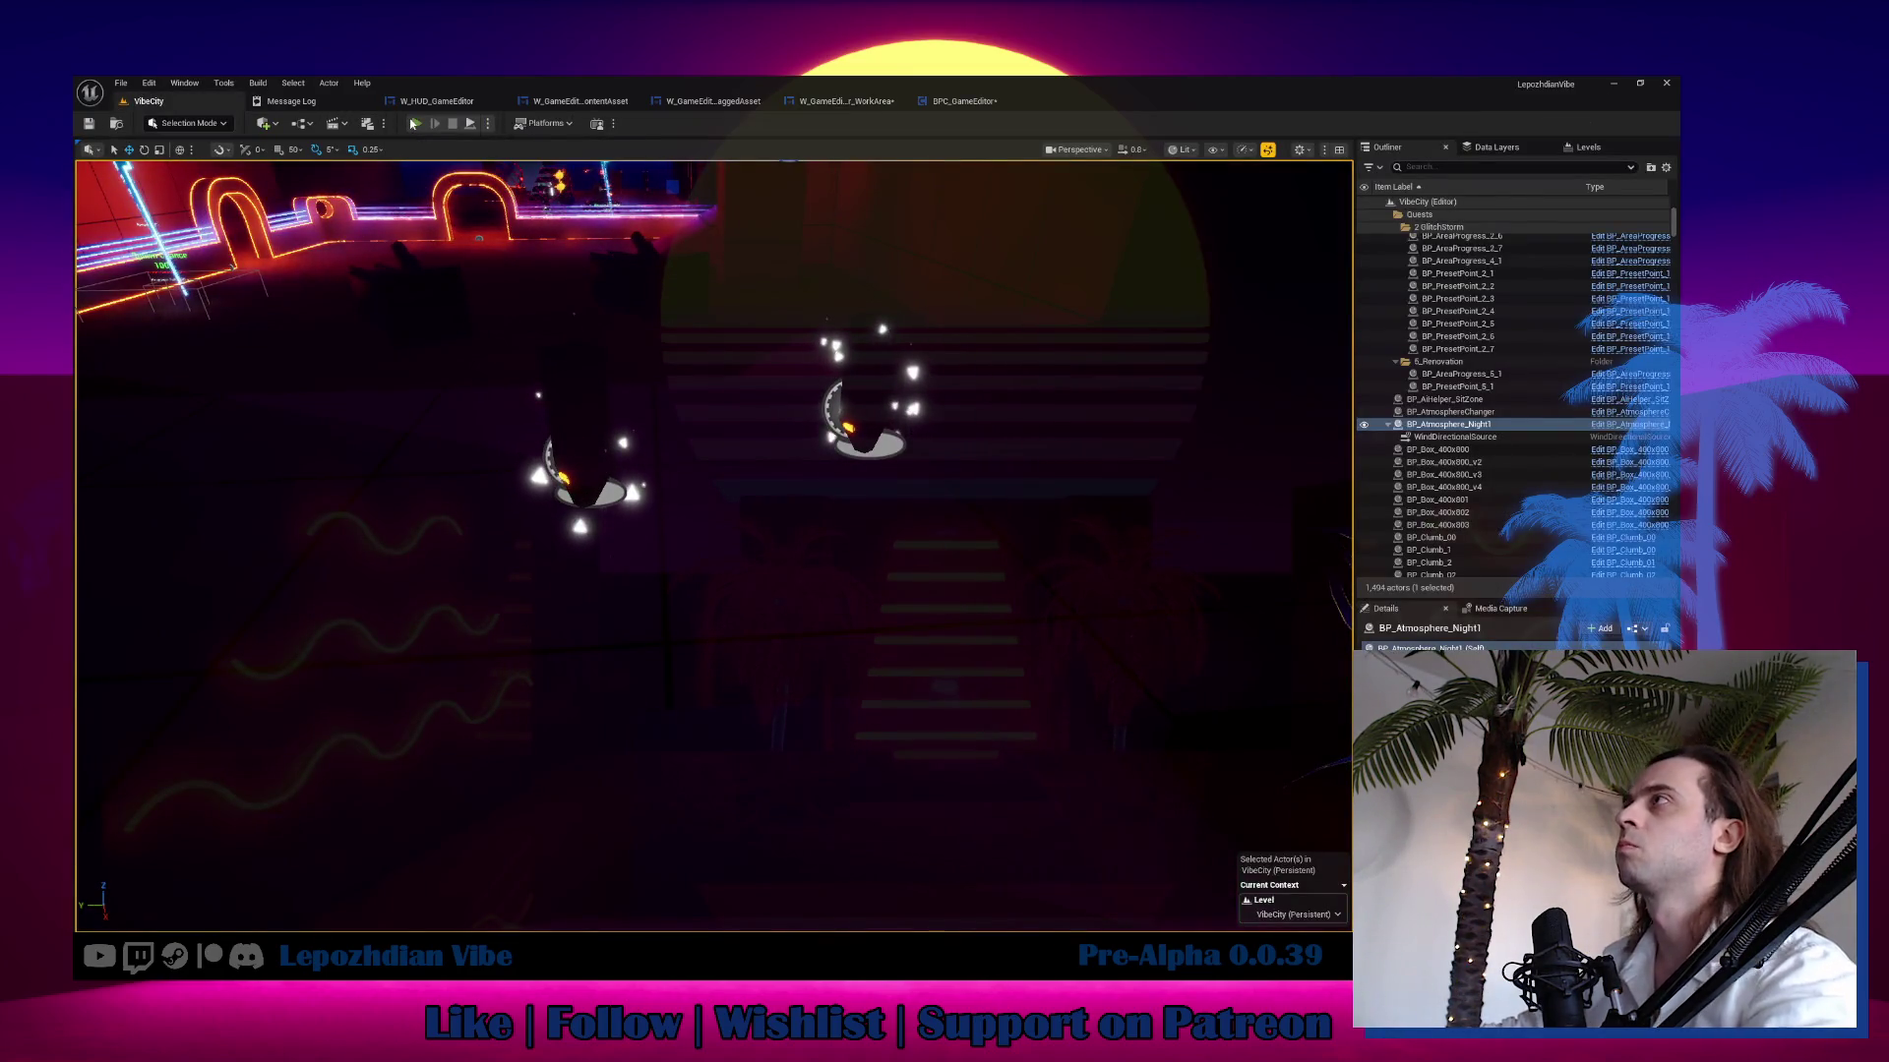
# Start play, open the in-game Vibe Editor and select the Emissive_Base material.
pyautogui.click(414, 124)
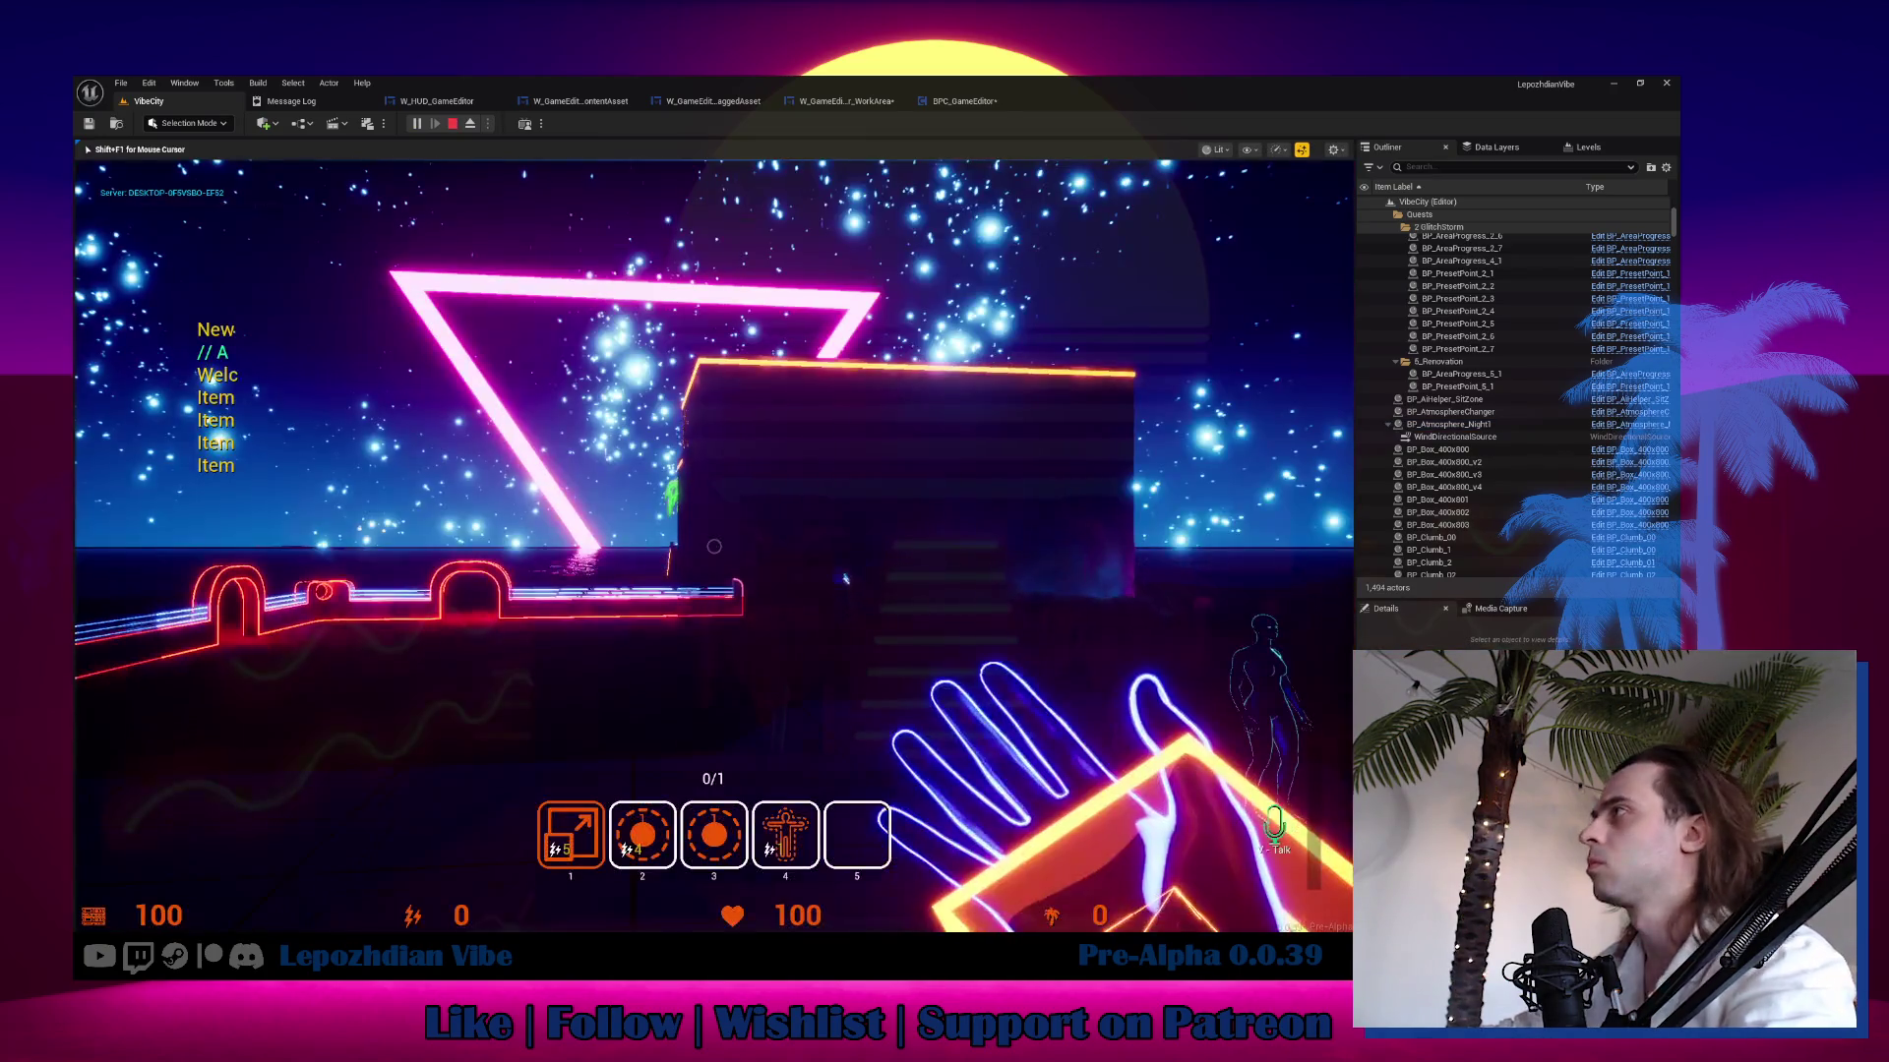
pyautogui.press('Tab')
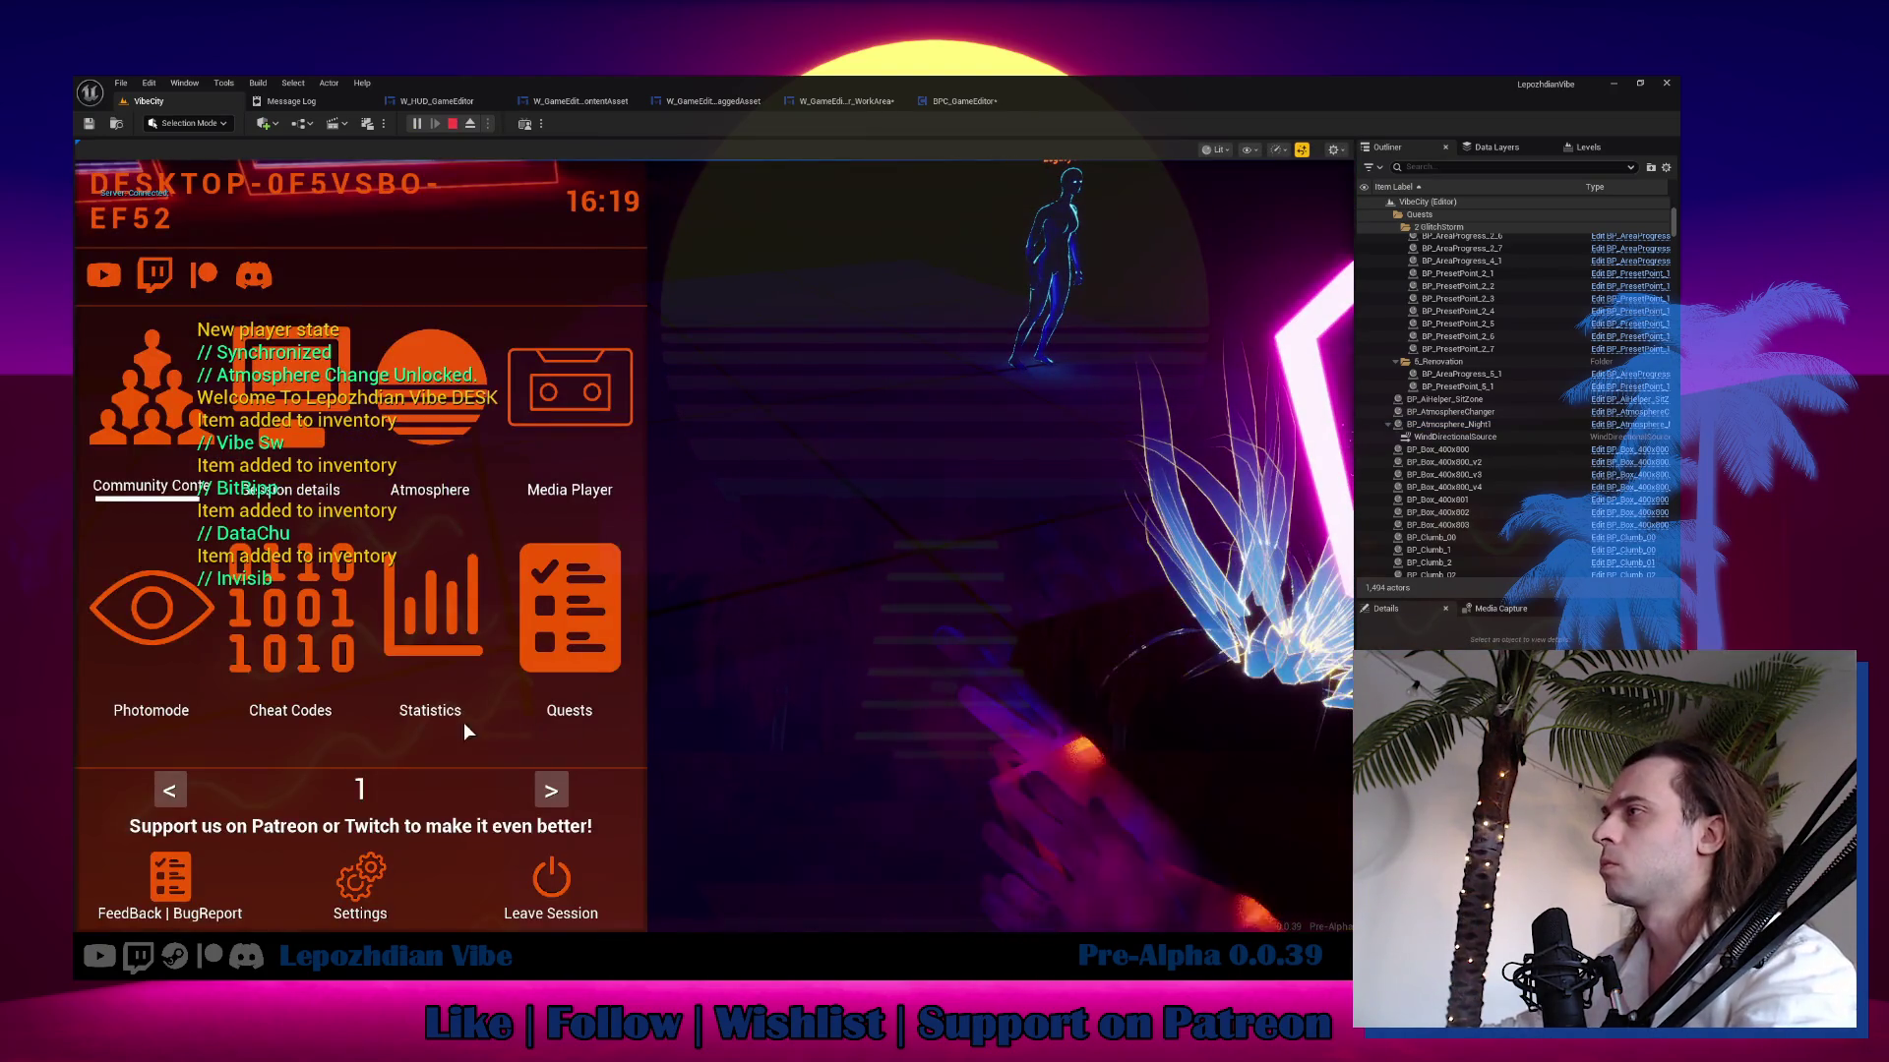
pyautogui.click(551, 790)
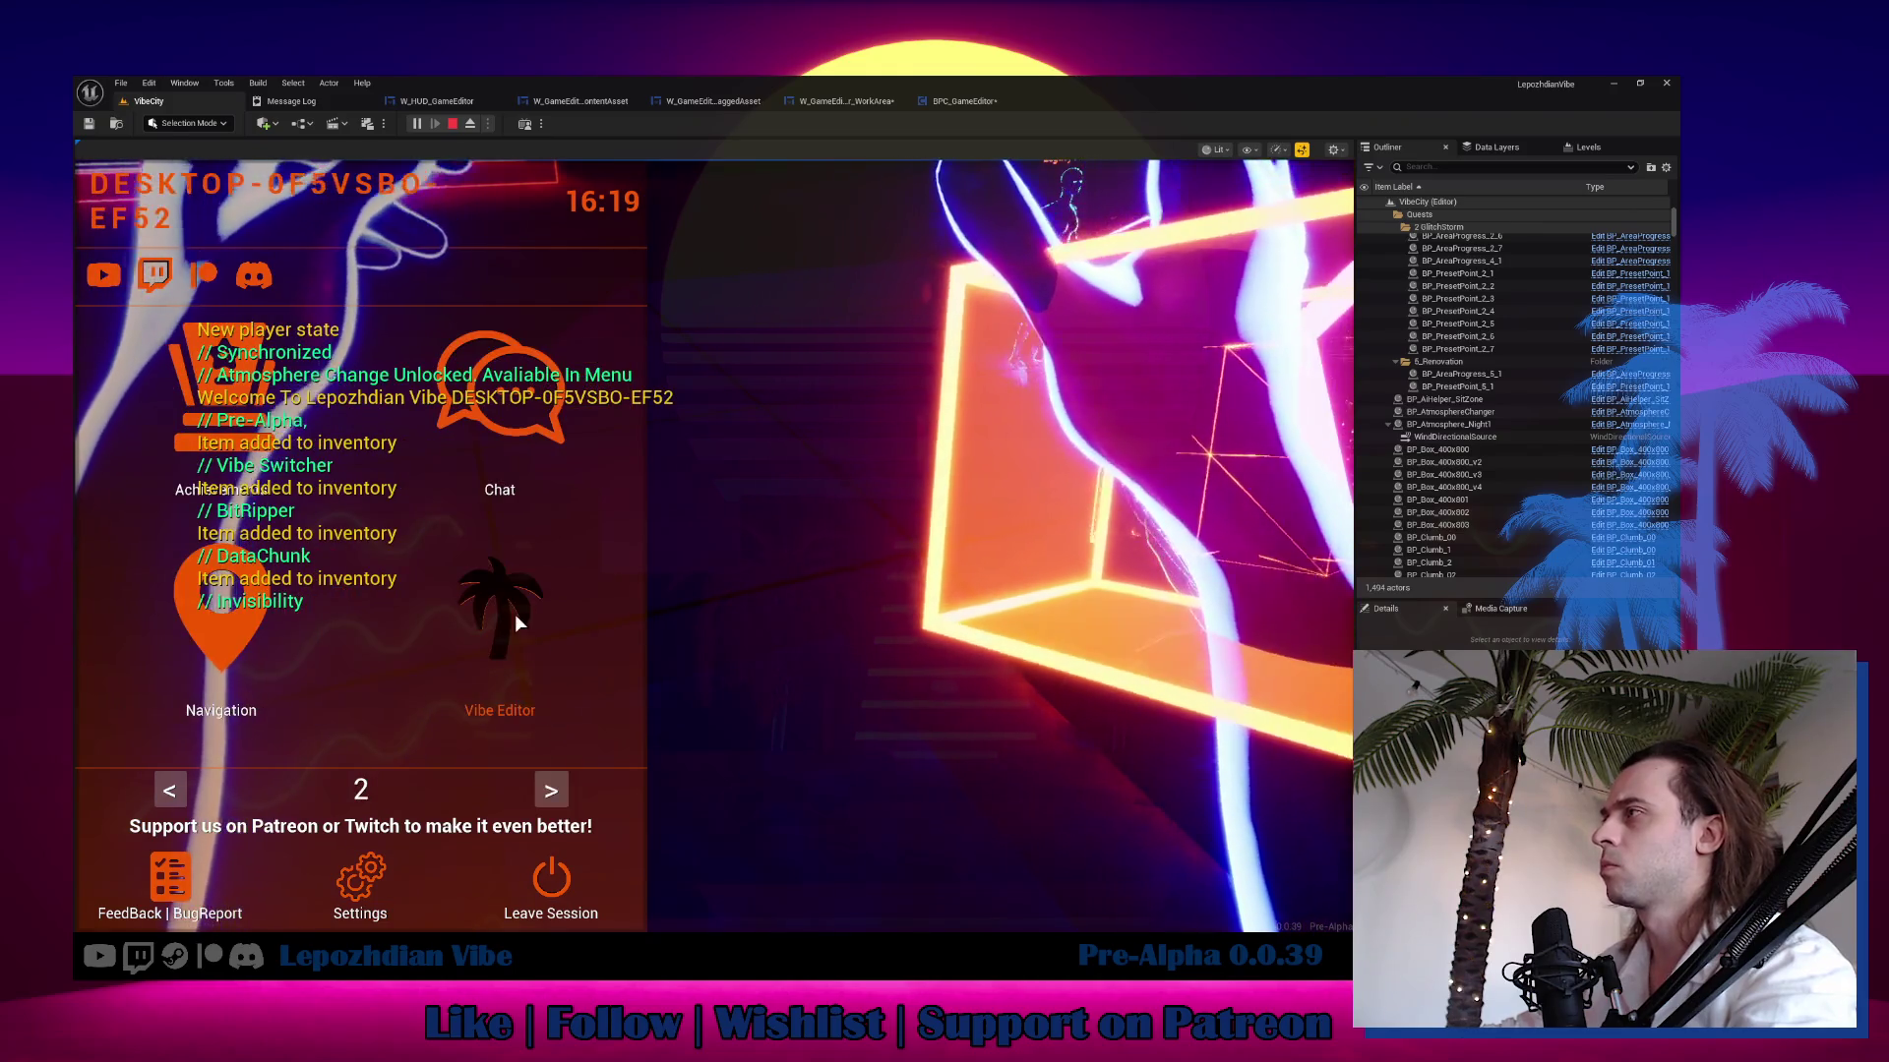
pyautogui.click(511, 611)
pyautogui.click(202, 752)
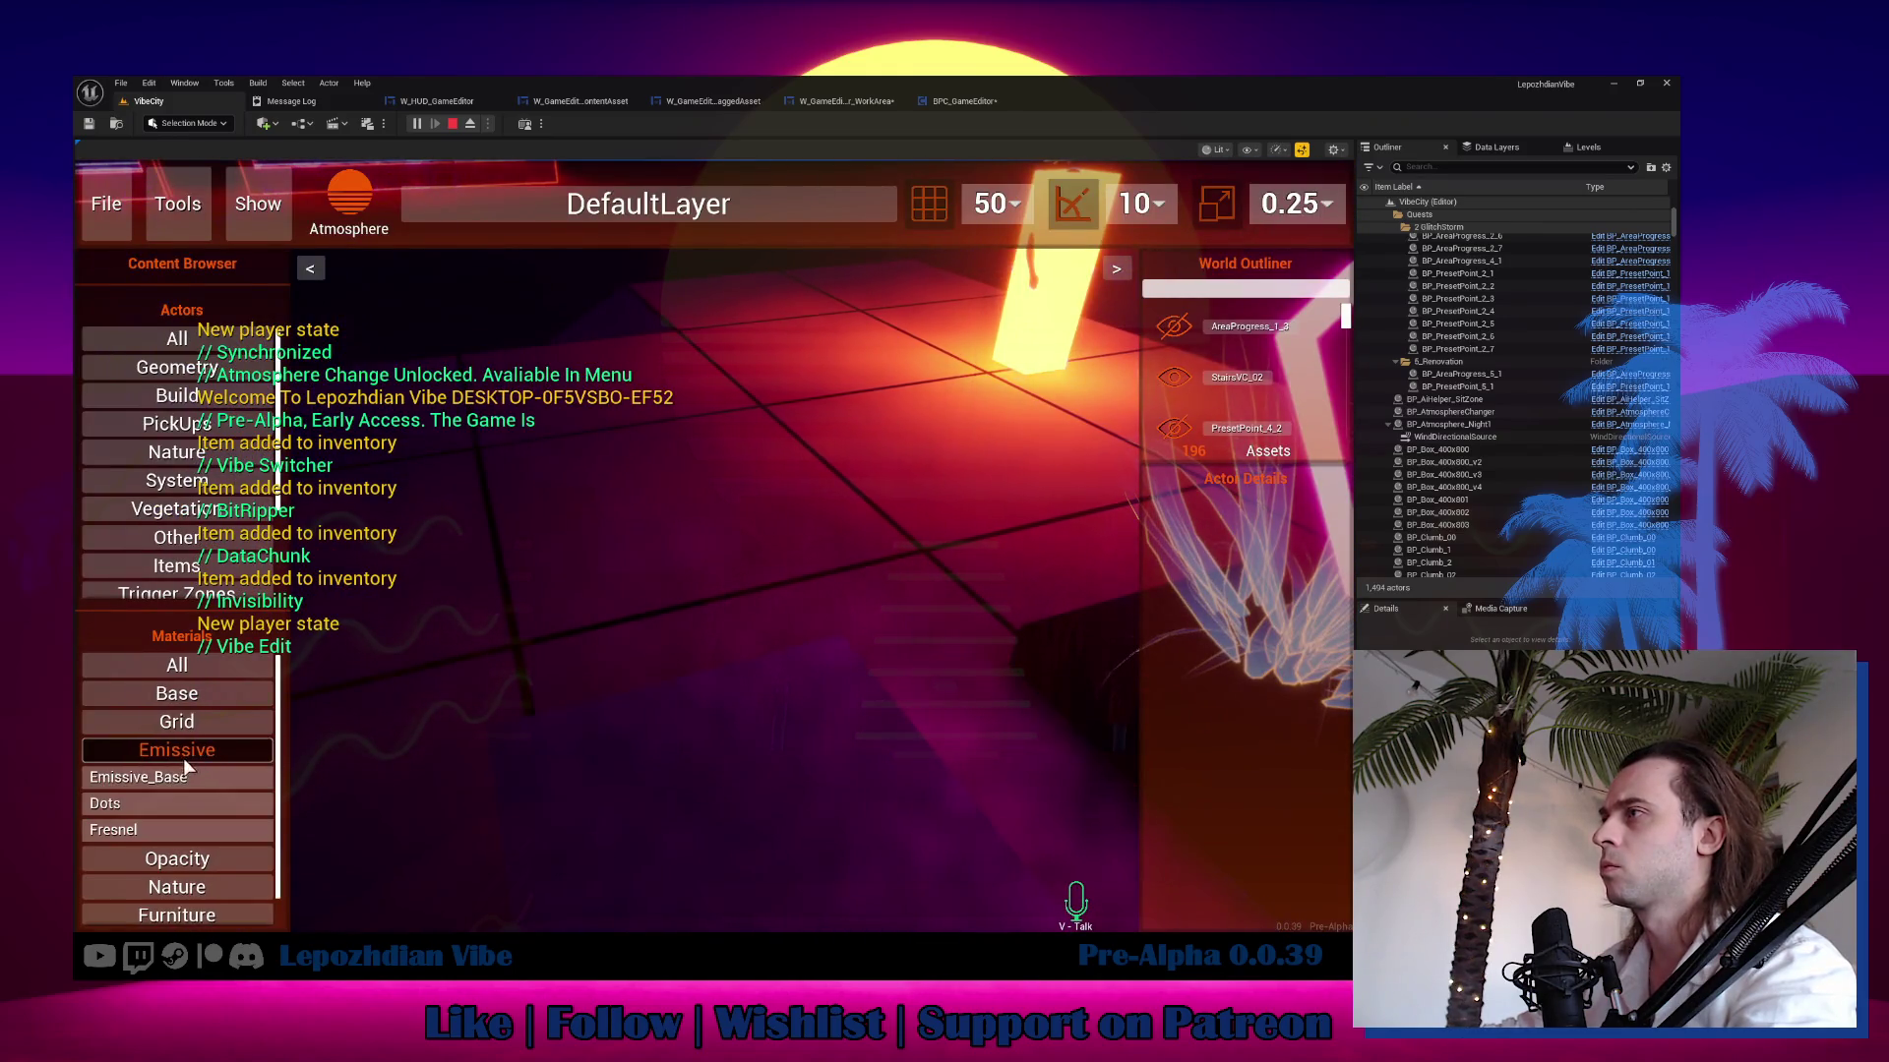
pyautogui.click(159, 777)
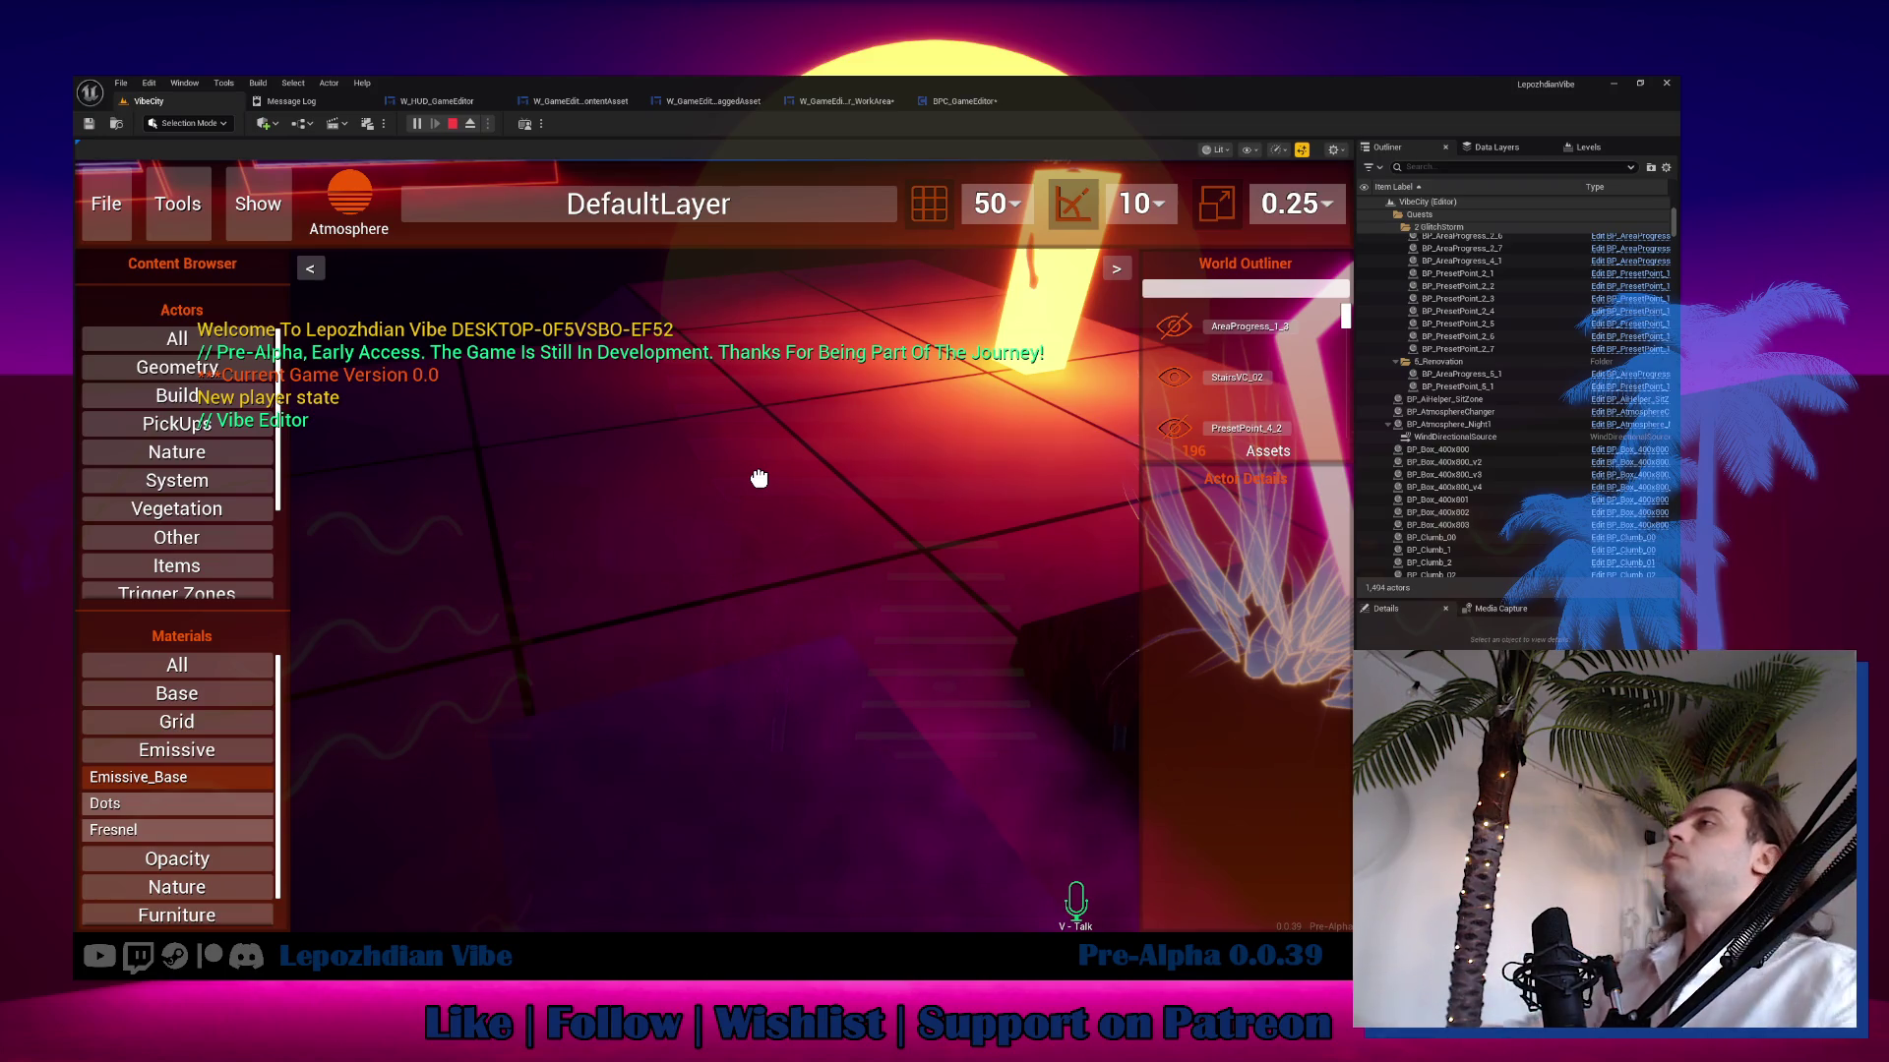
# Drag Palm_1N_Emissive and Palm_1N_V2_Emmisive from Vegetation into the level, then switch to Obsidian.
pyautogui.click(170, 510)
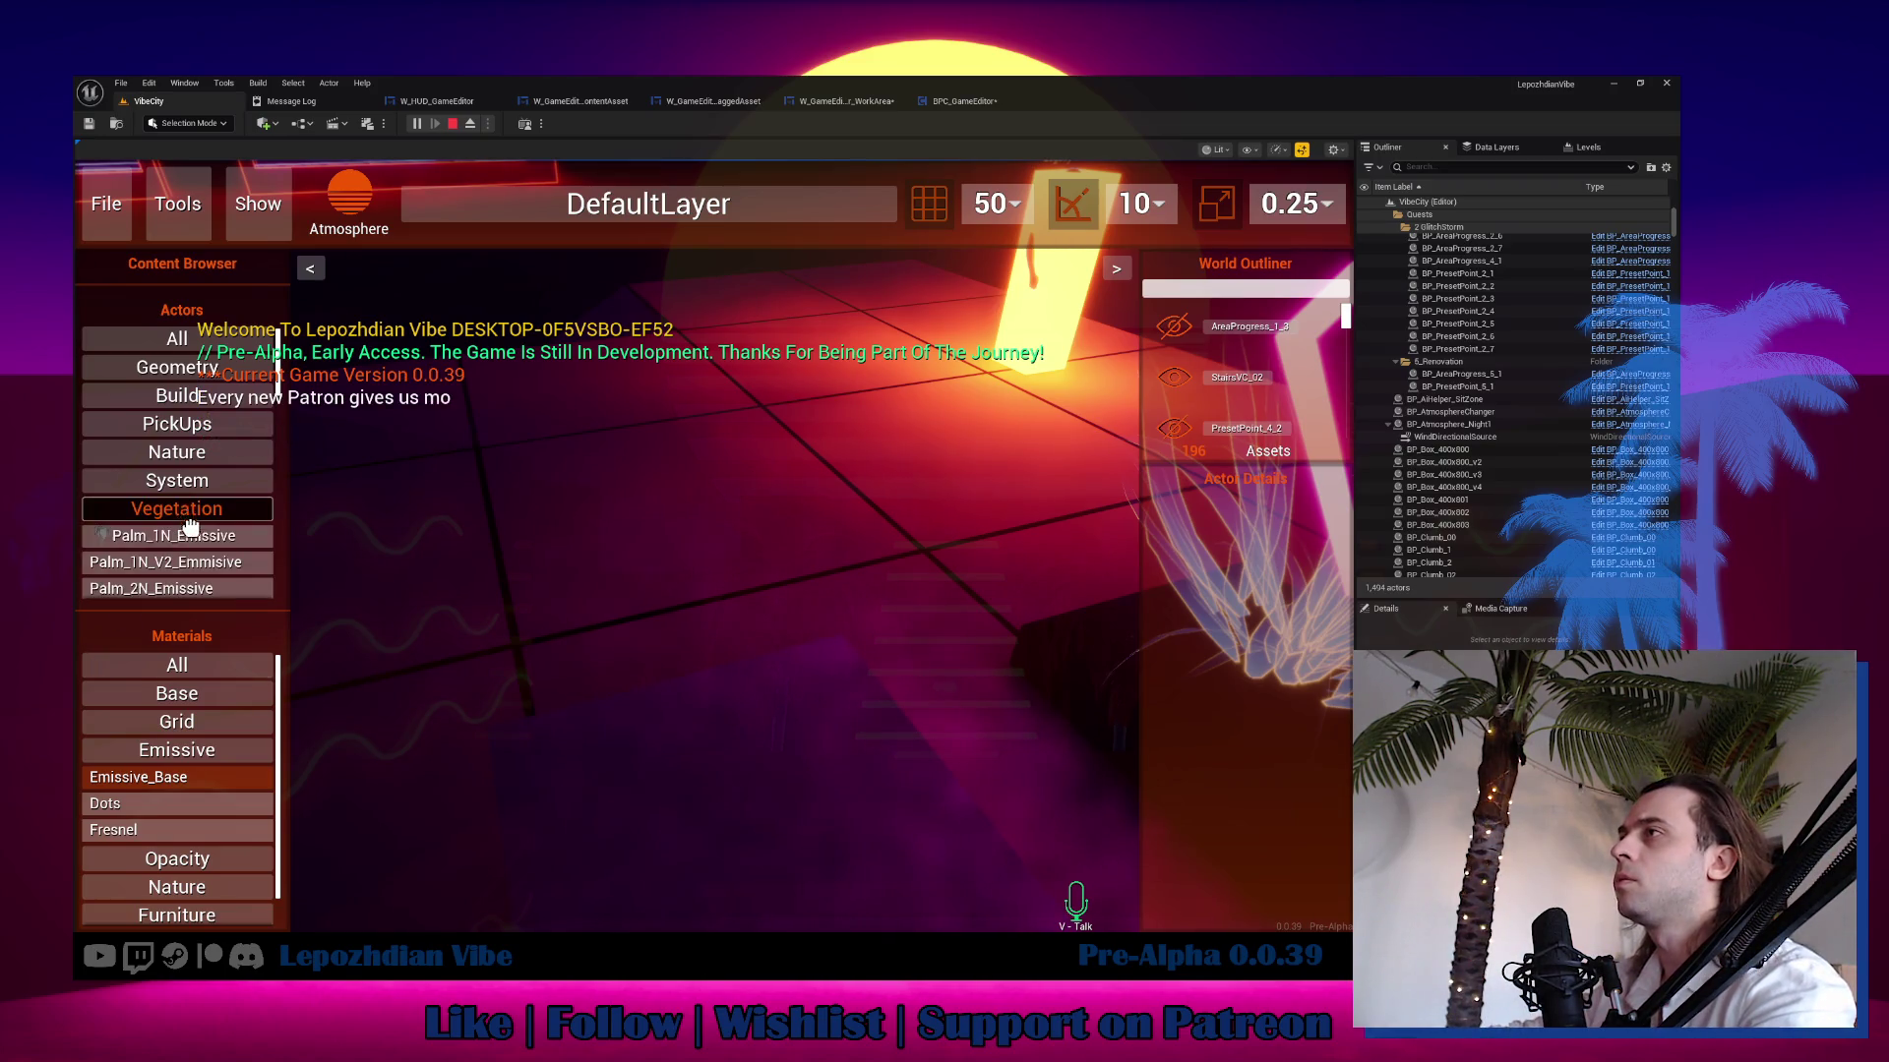
pyautogui.moveTo(190, 528); pyautogui.dragTo(536, 507)
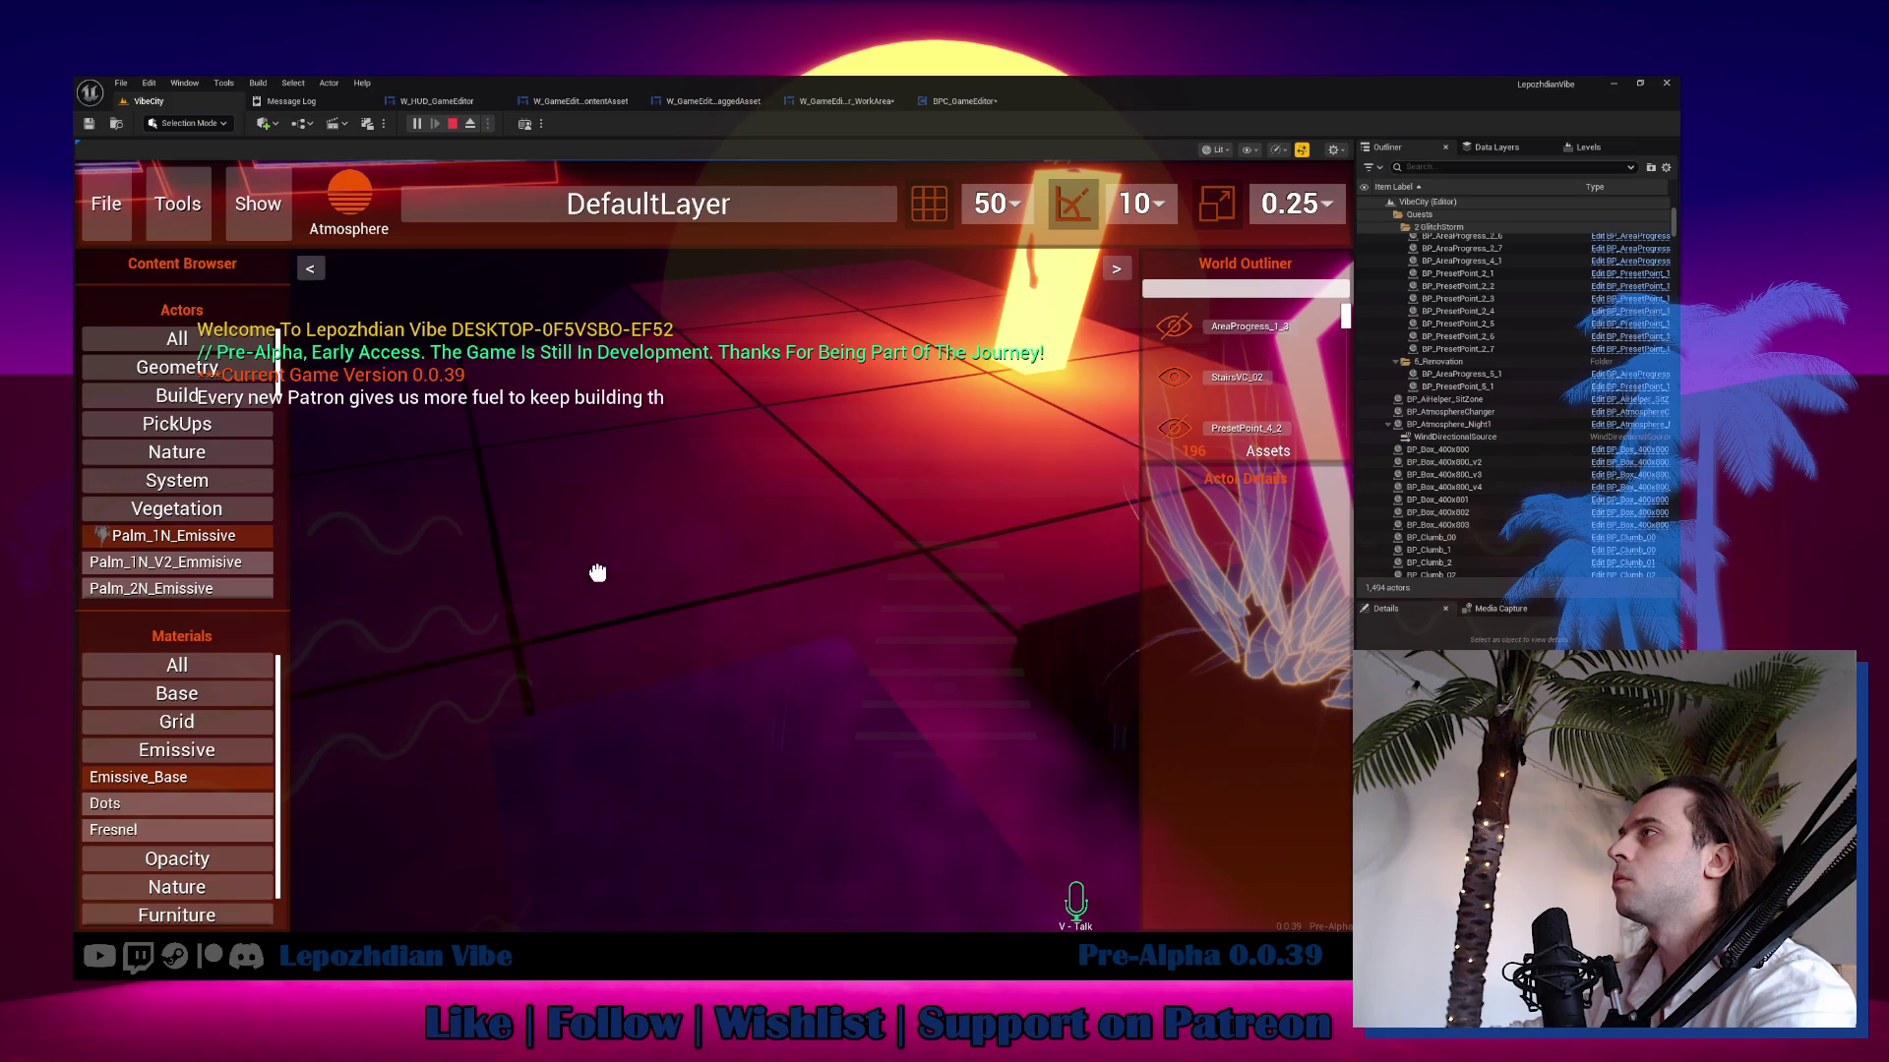
pyautogui.moveTo(597, 572); pyautogui.dragTo(755, 476)
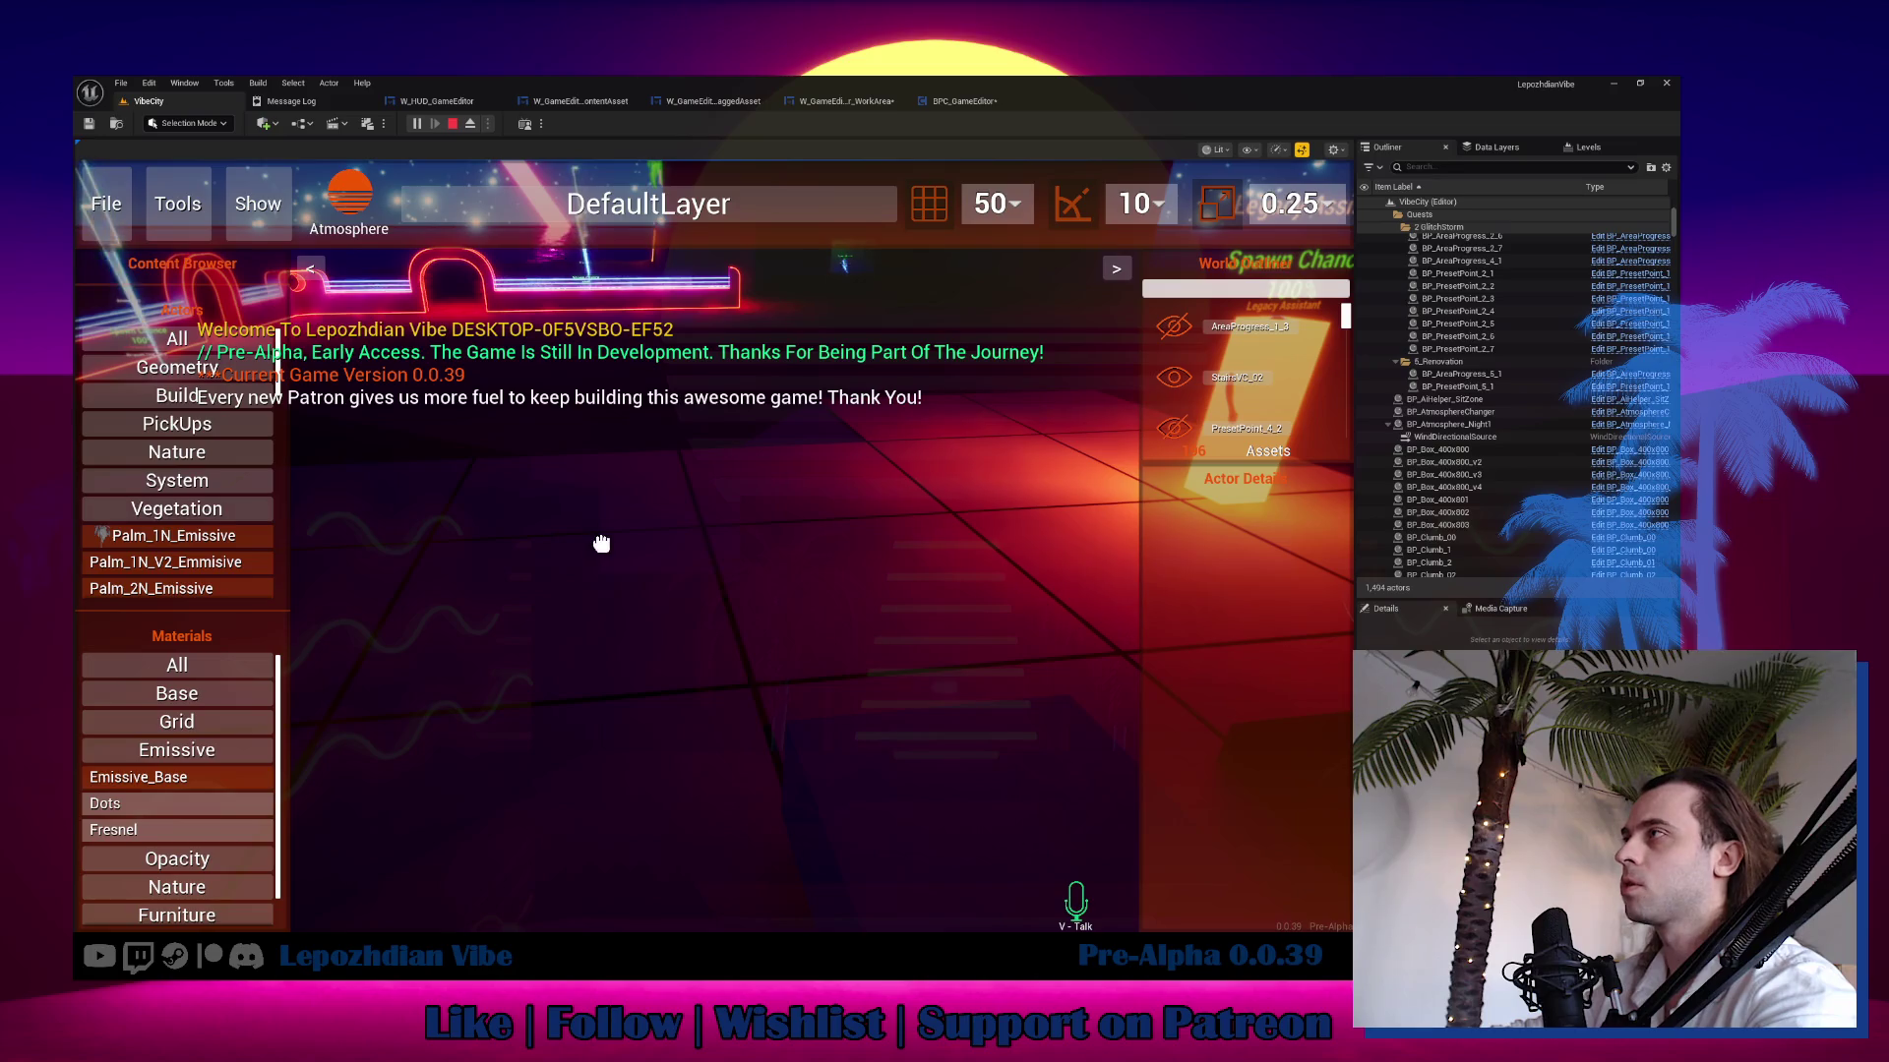
pyautogui.moveTo(197, 536); pyautogui.dragTo(630, 595)
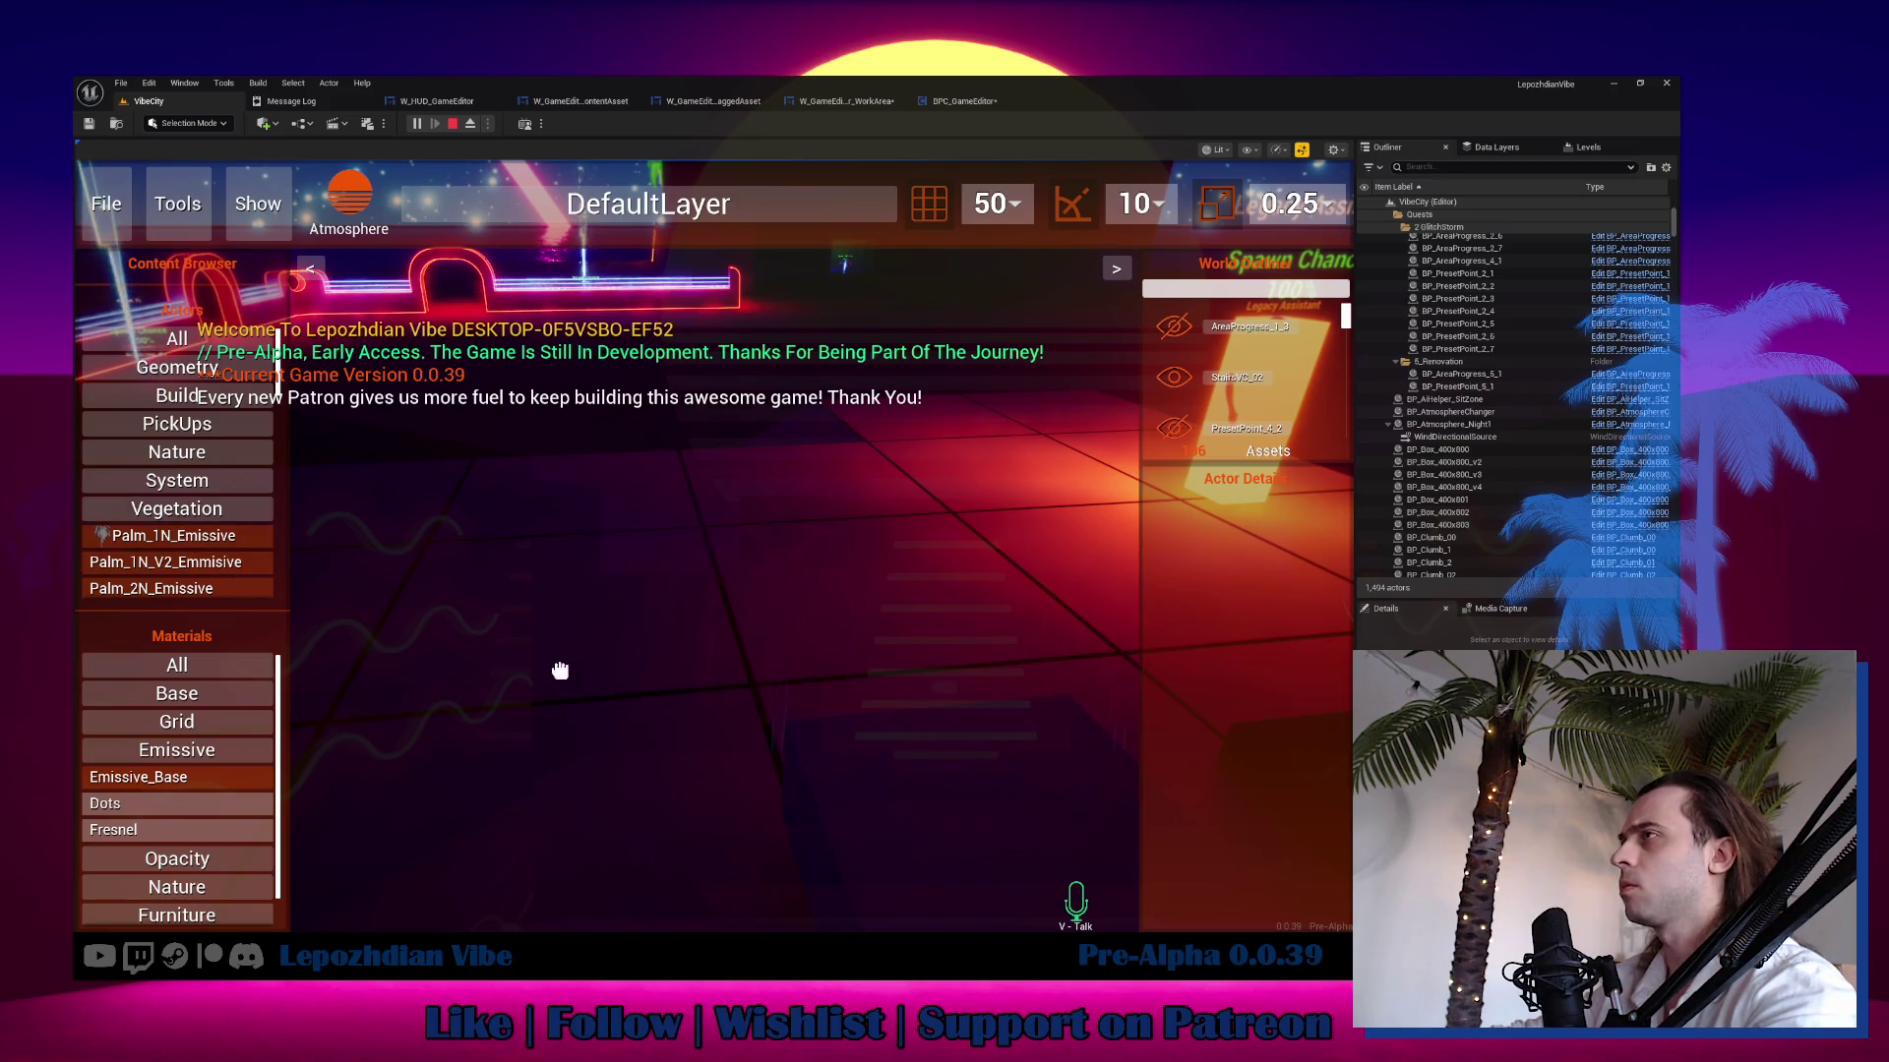
pyautogui.moveTo(197, 568)
pyautogui.mouseDown()
pyautogui.moveTo(793, 574)
pyautogui.moveTo(822, 594)
pyautogui.mouseUp()
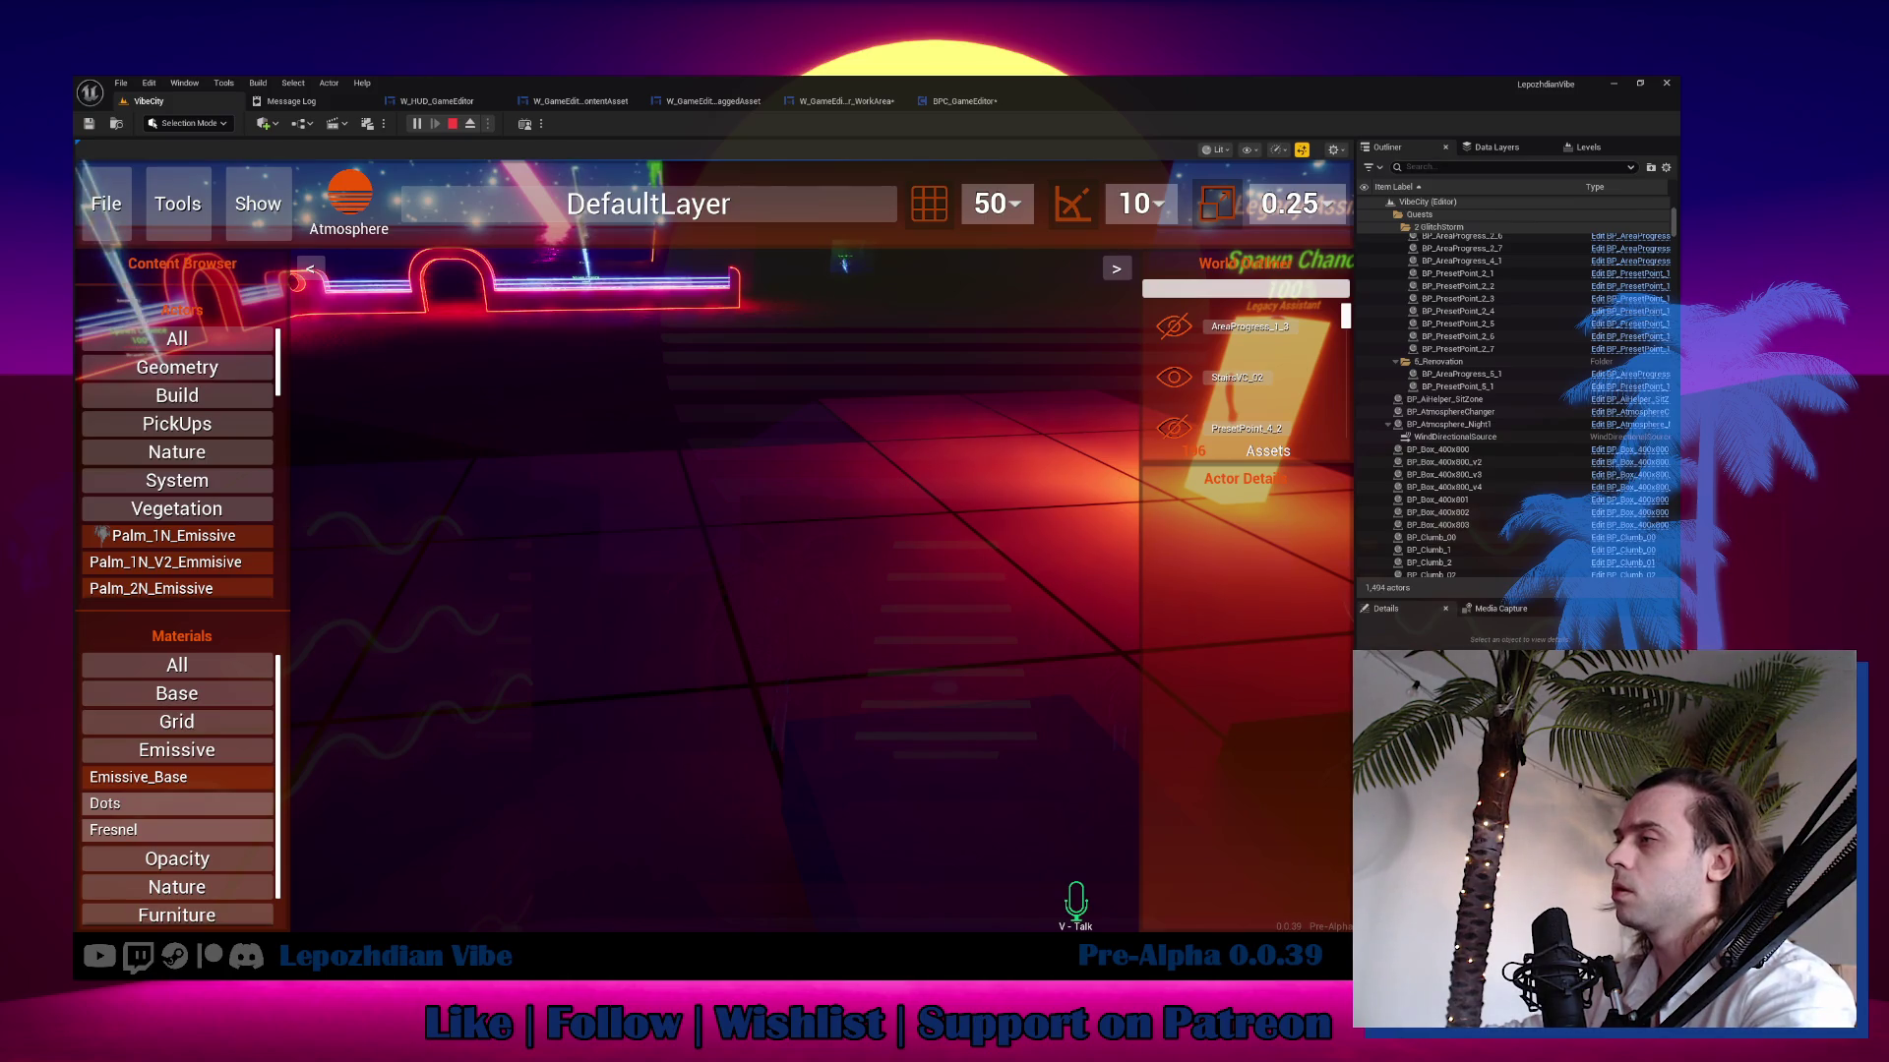
pyautogui.hotkey('alt', 'Tab')
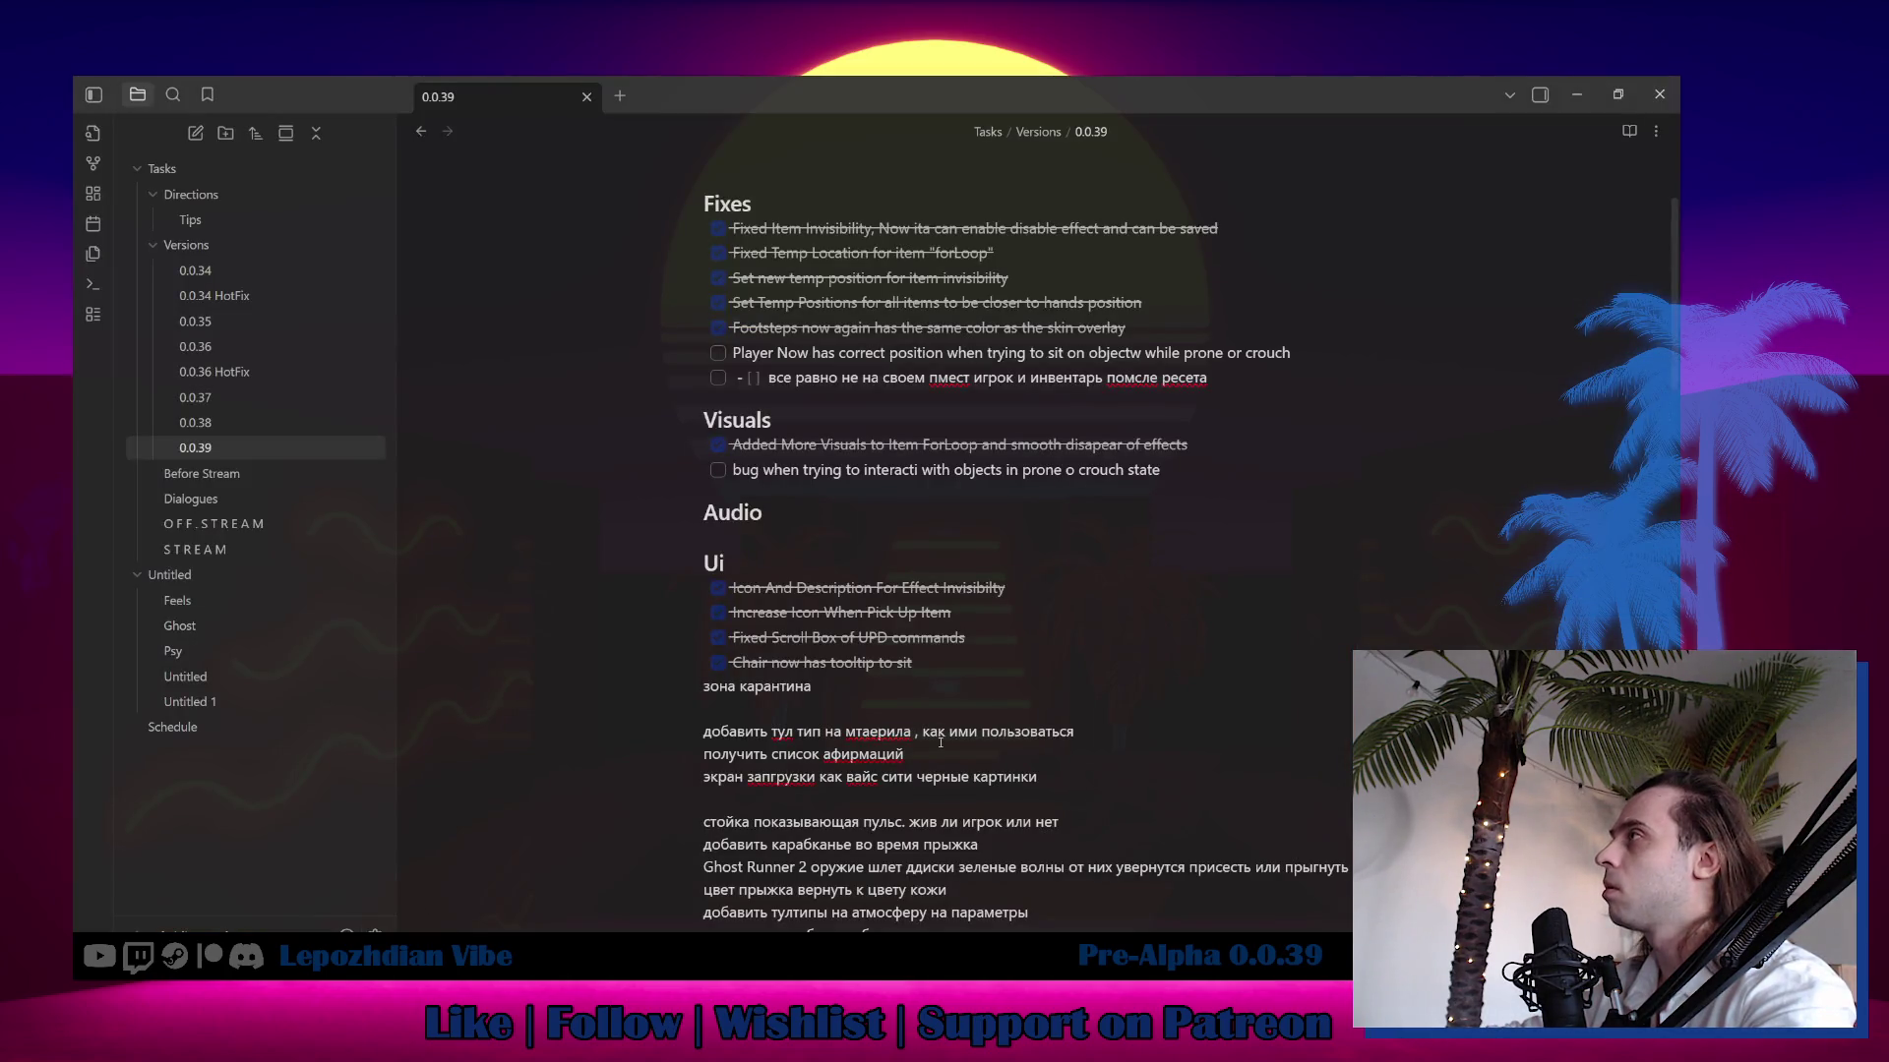
# Scroll through the 0.0.39 task note, then return to Unreal Engine.
pyautogui.scroll(-15, 941, 742)
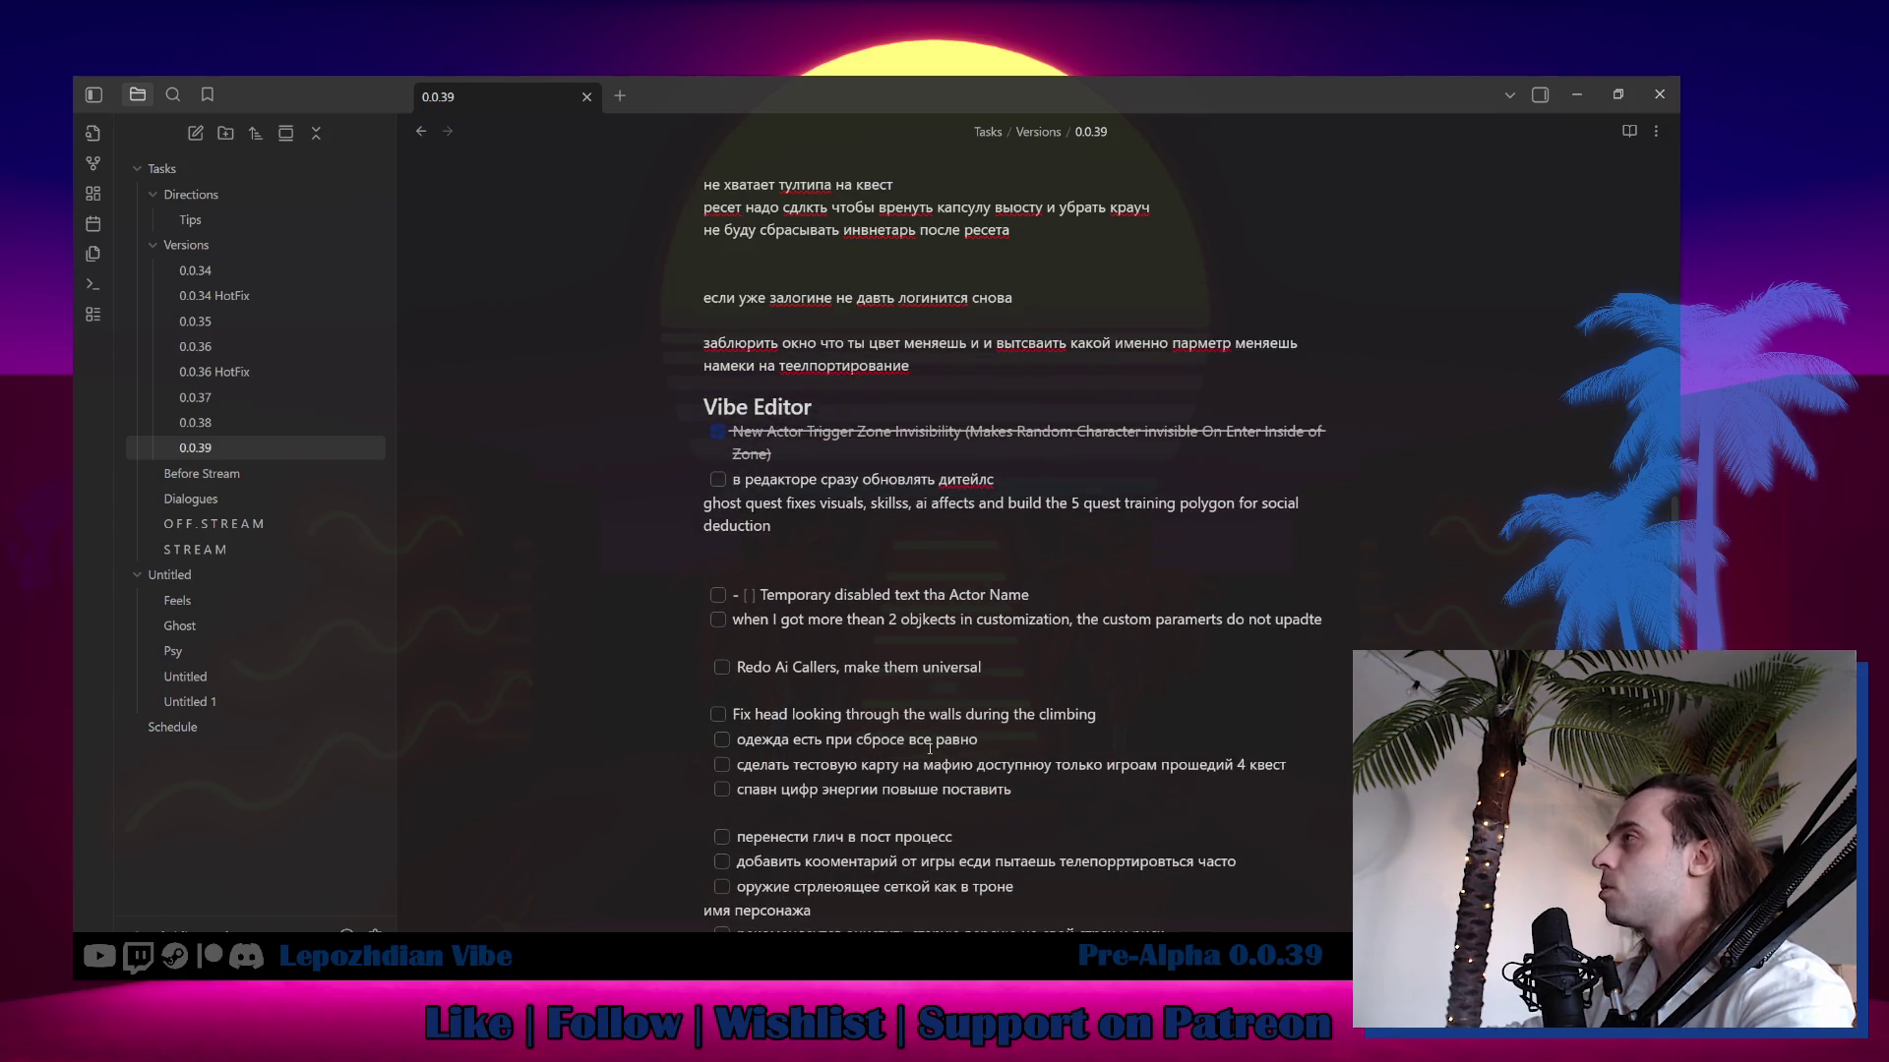
pyautogui.scroll(15, 567, 818)
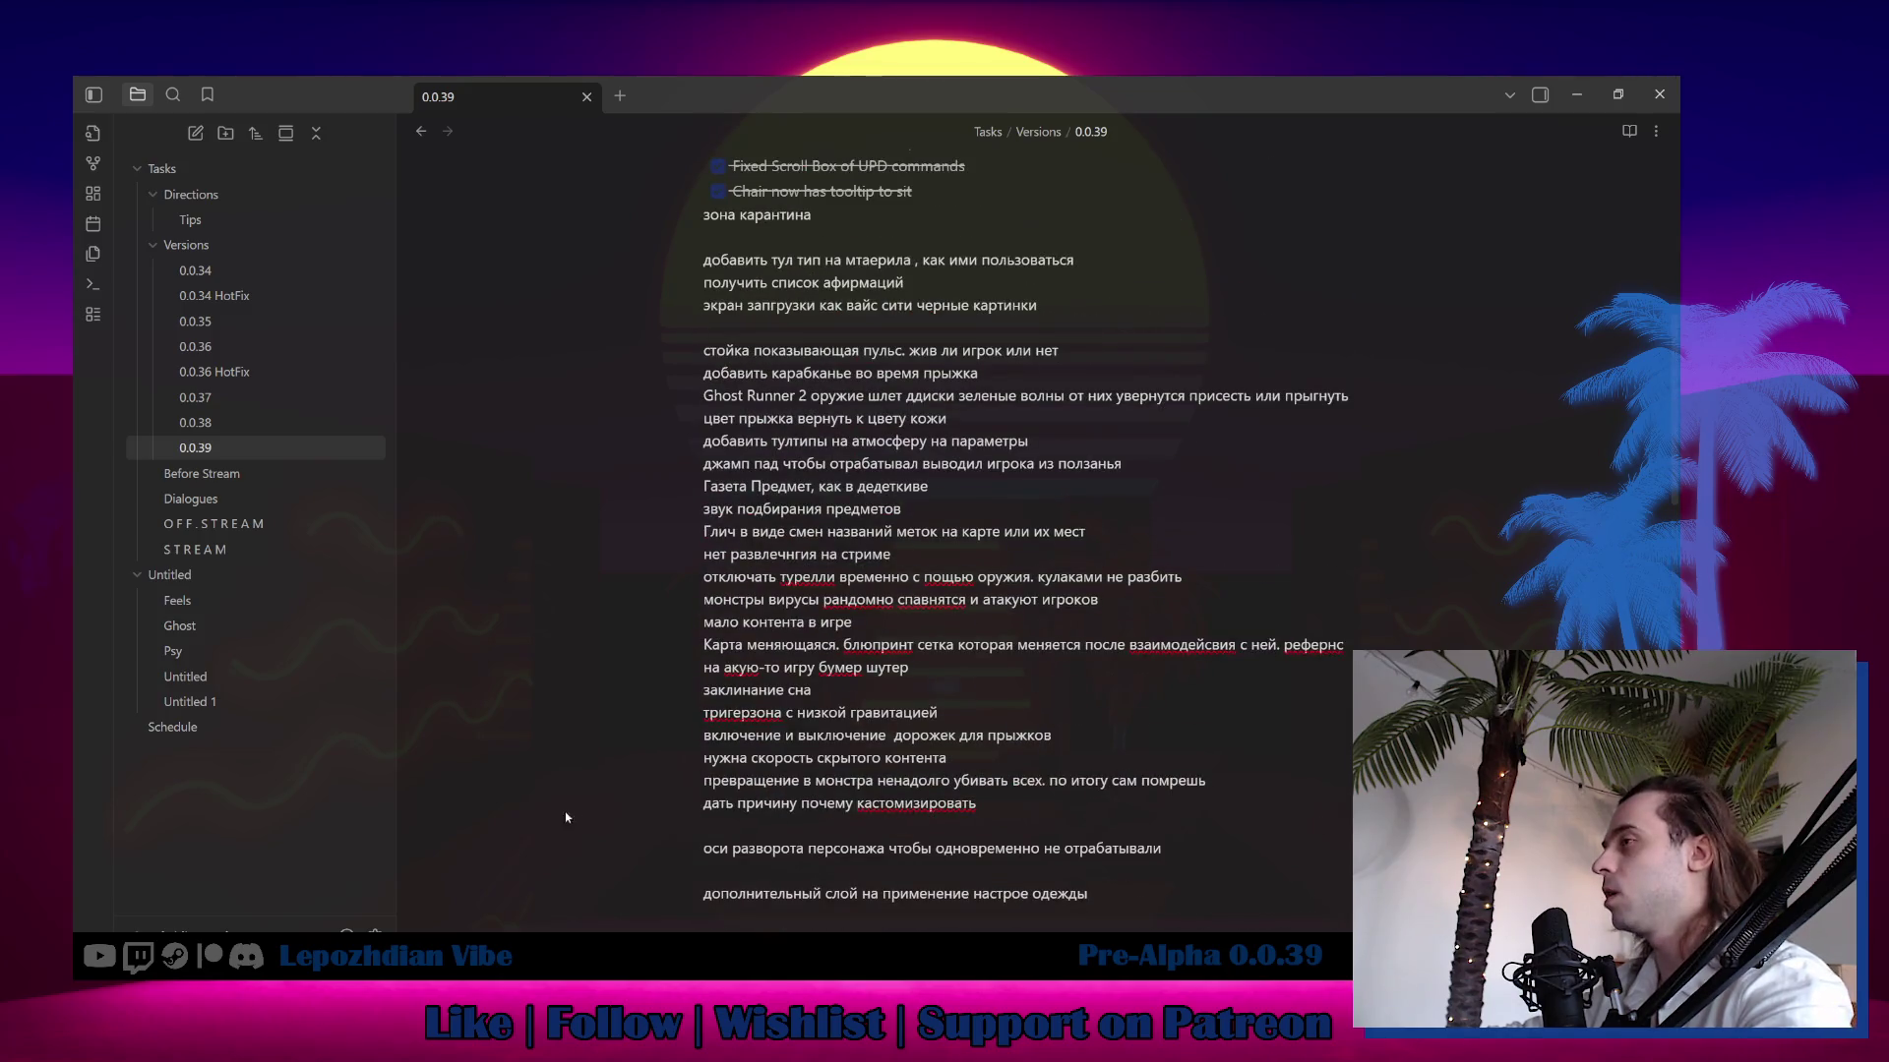
pyautogui.hotkey('alt', 'Tab')
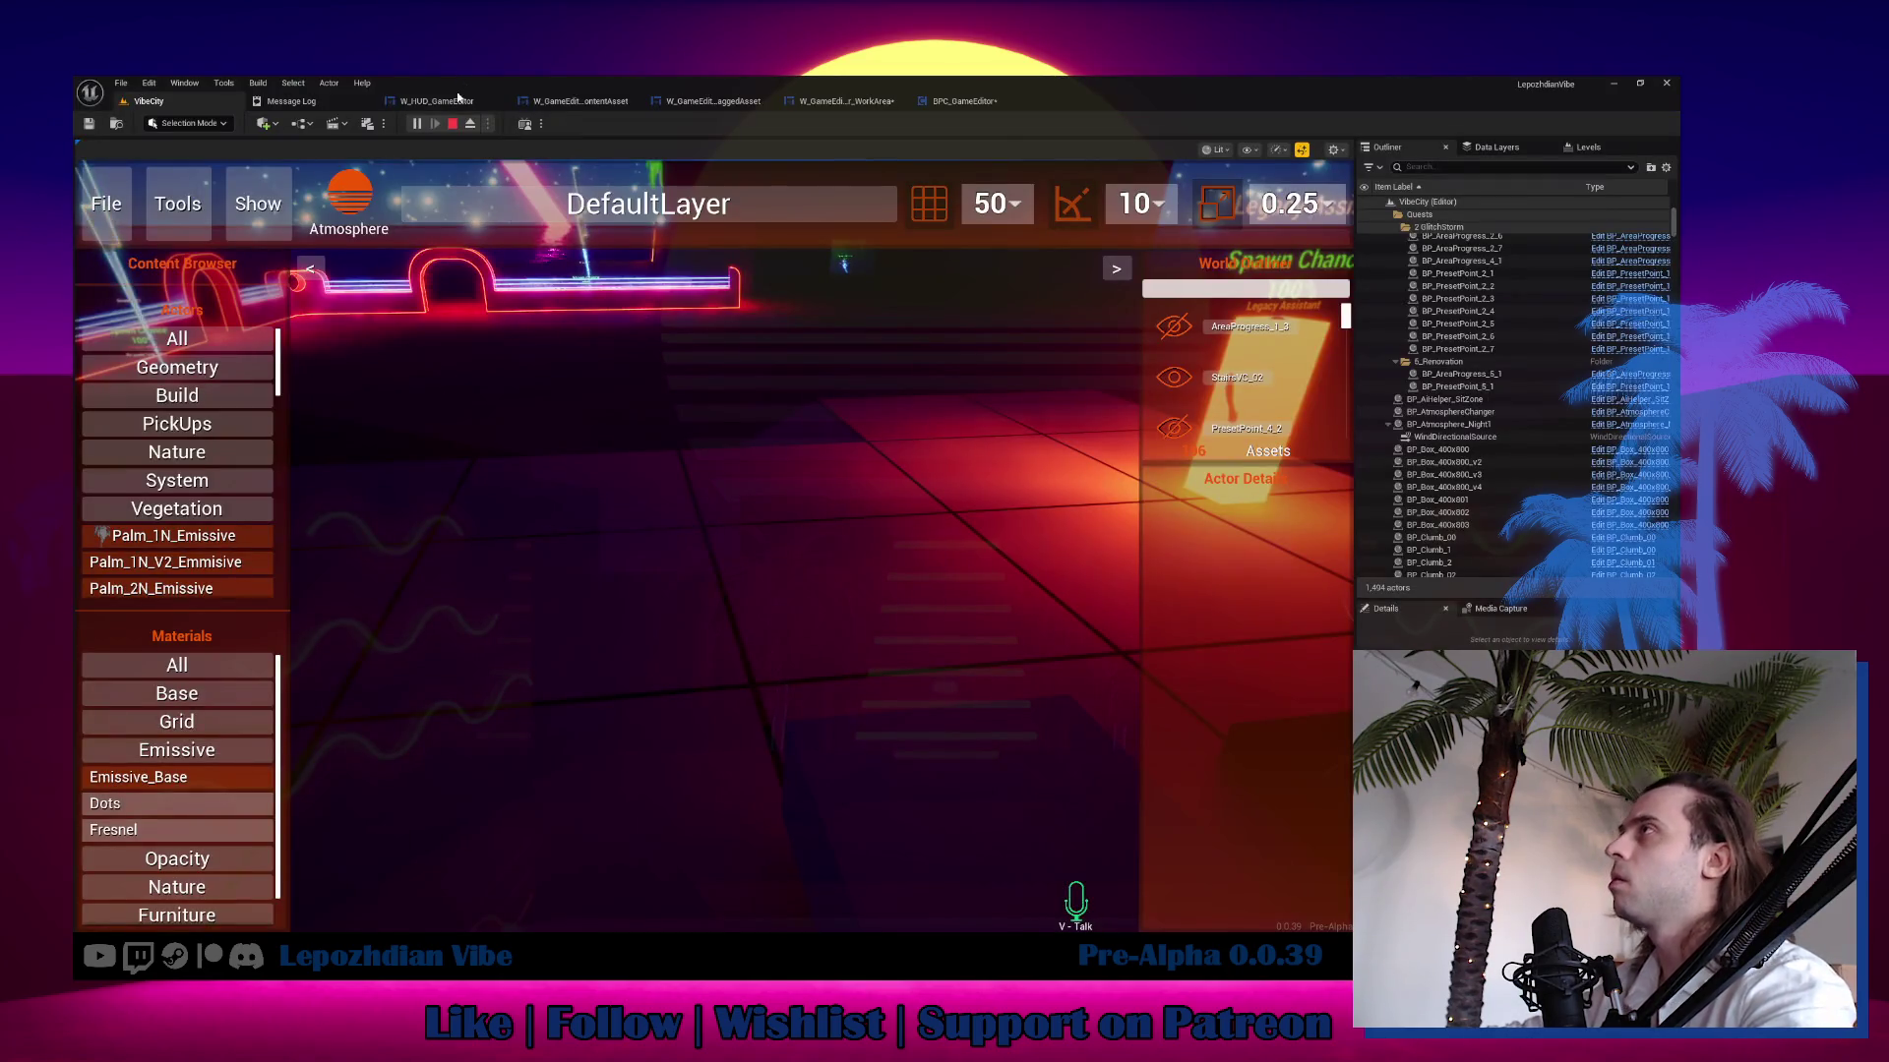
# Locate W_HUD_GameEditor in the Content Browser under the GameEditor, File and Ui folders.
pyautogui.click(458, 103)
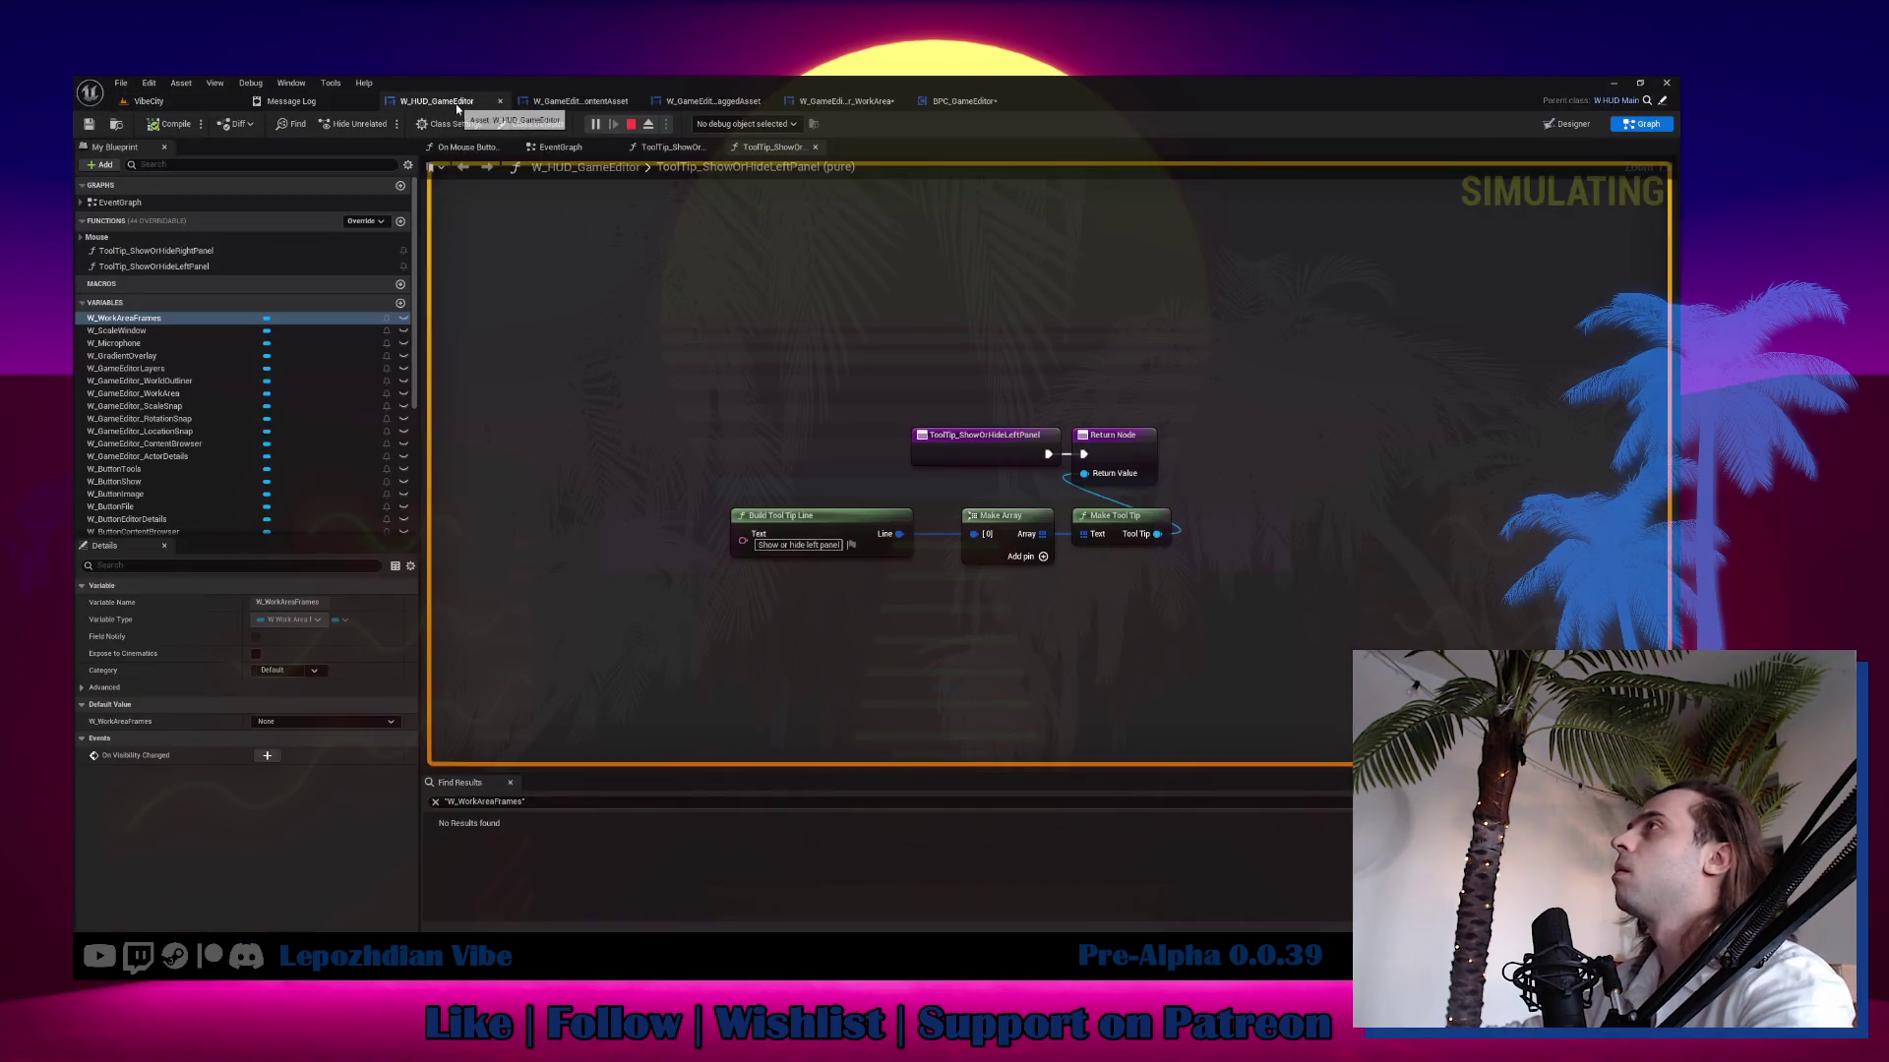
pyautogui.click(116, 126)
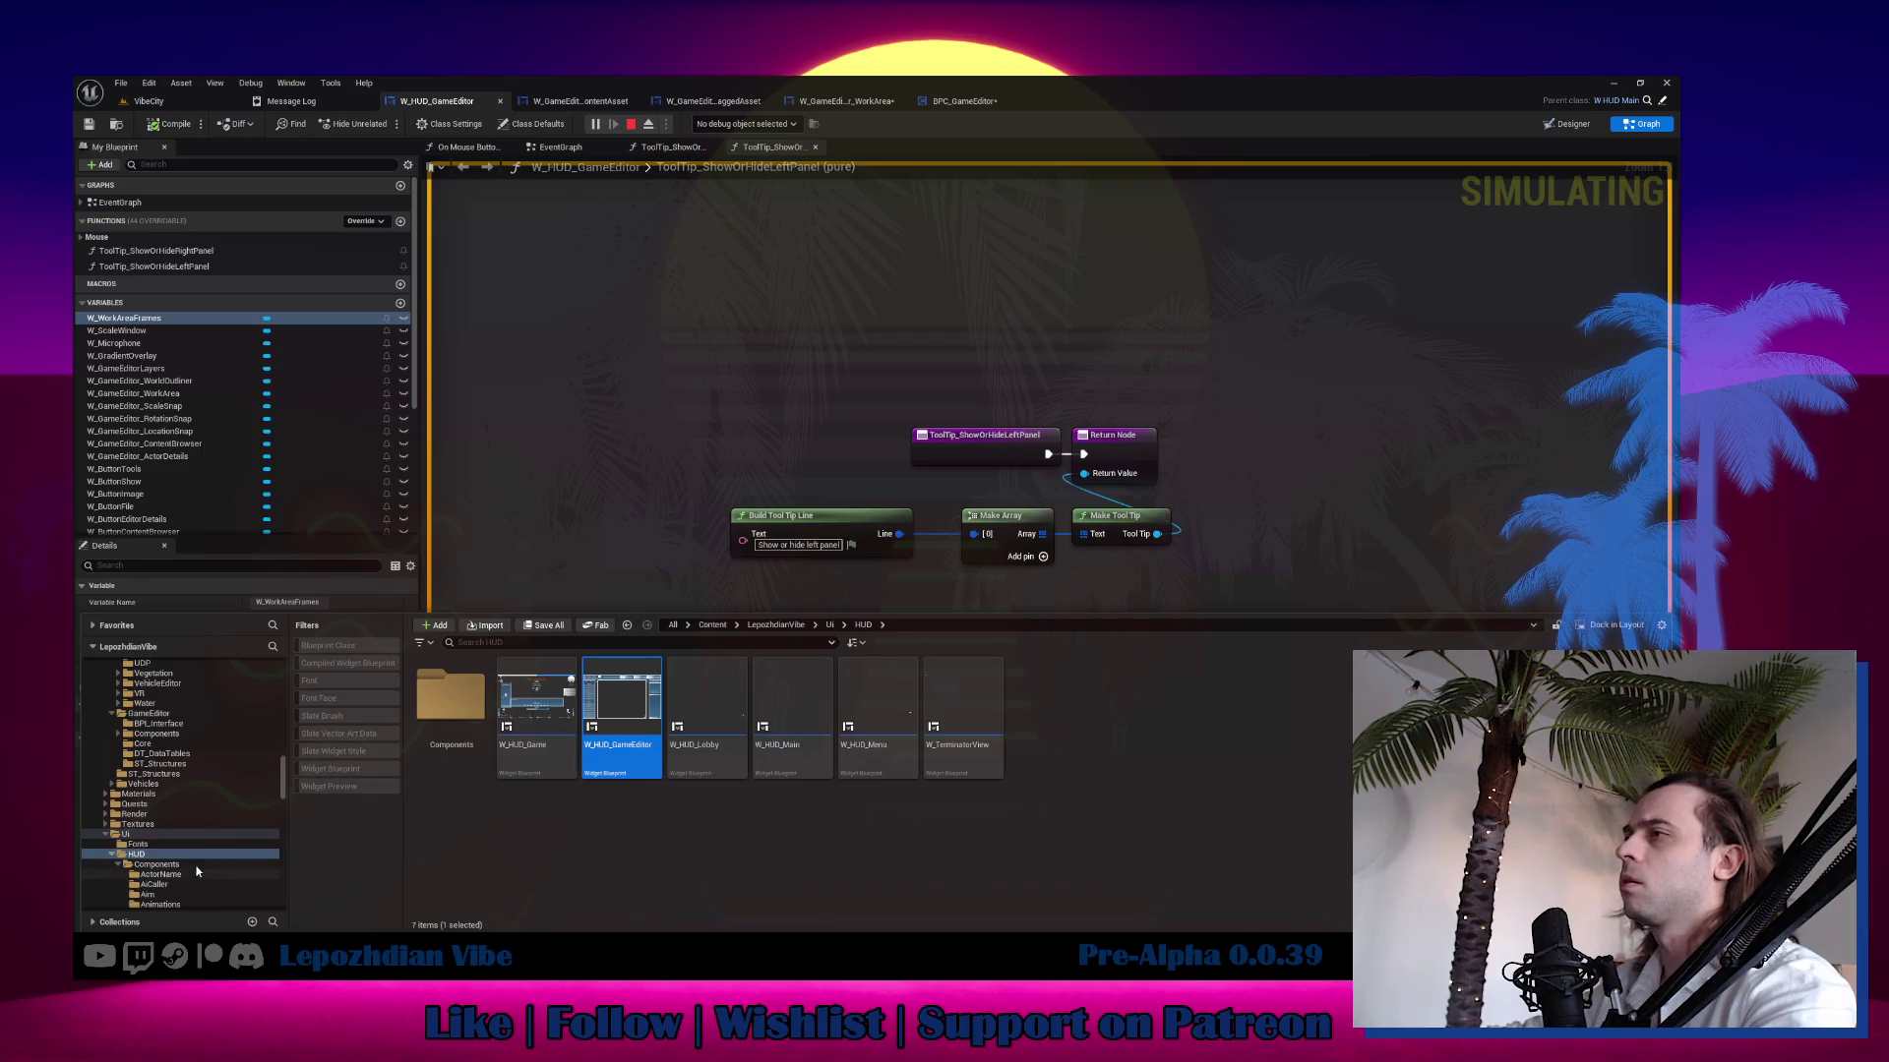
pyautogui.scroll(-3, 193, 892)
pyautogui.scroll(-5, 193, 892)
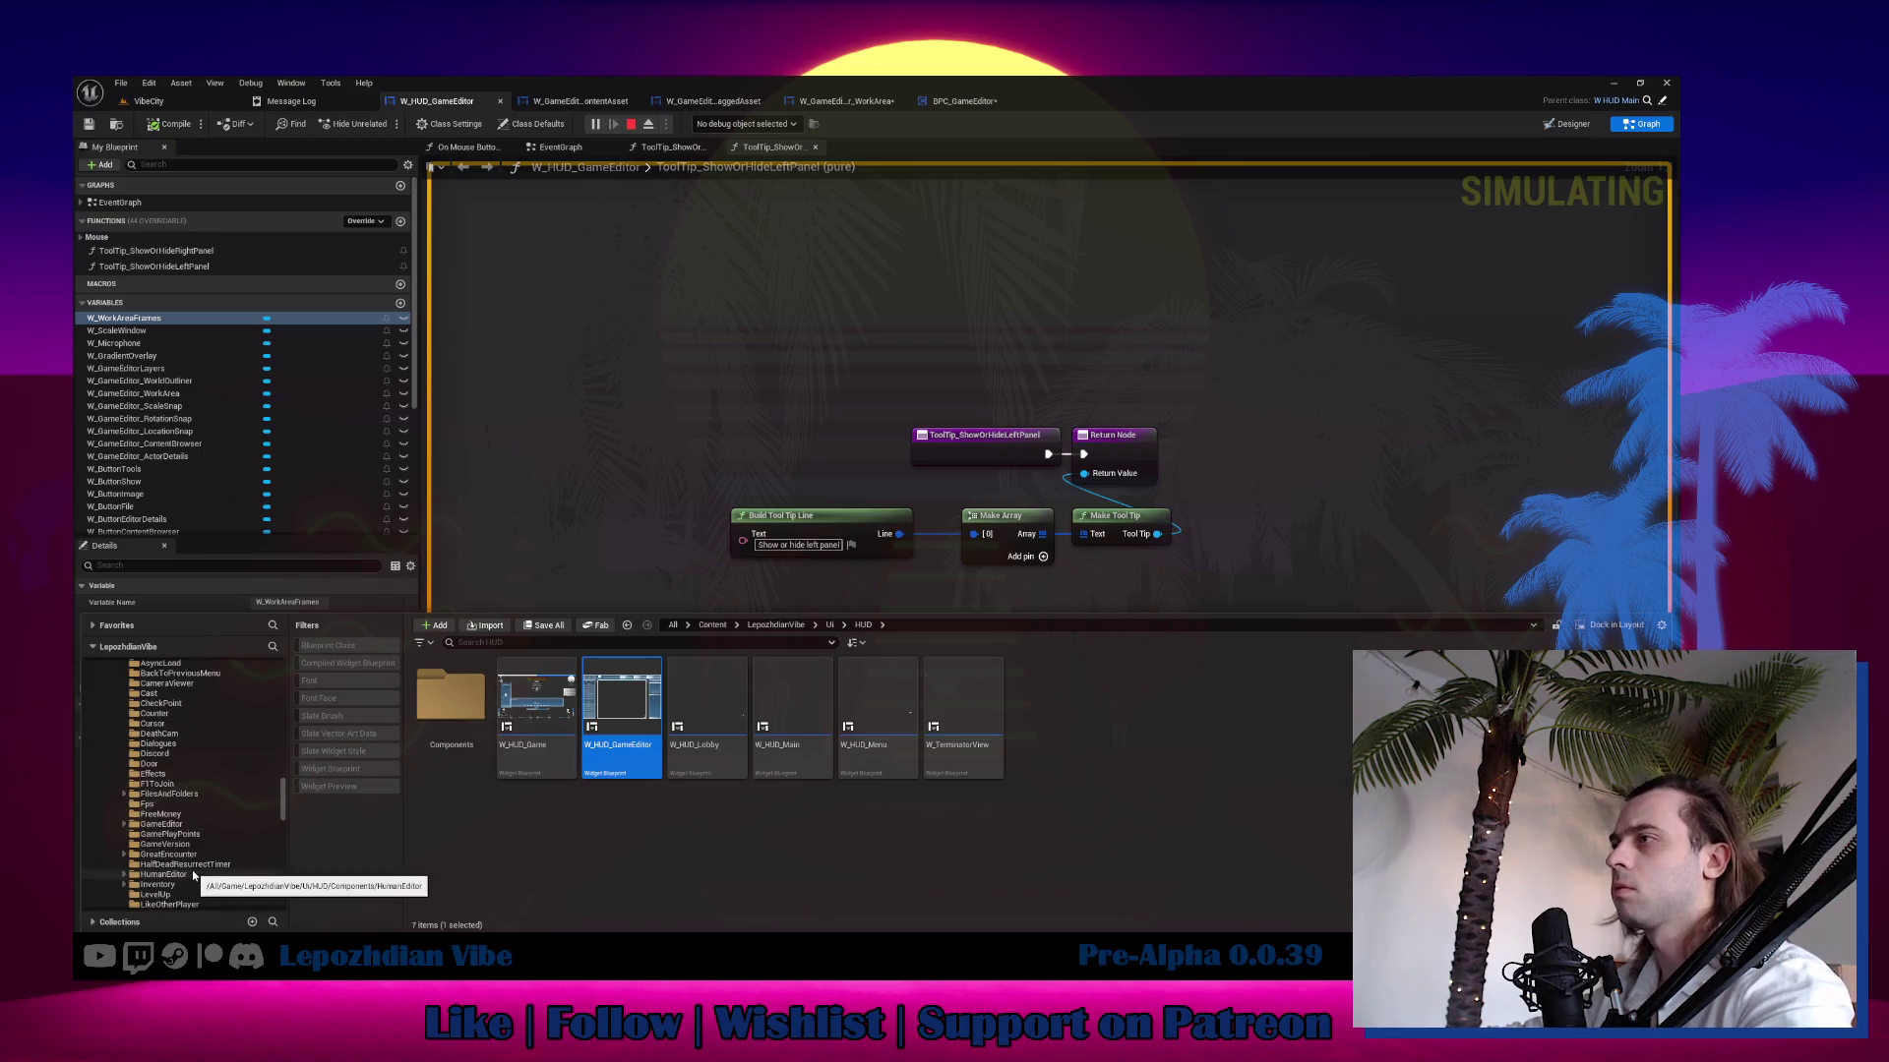
pyautogui.doubleClick(184, 826)
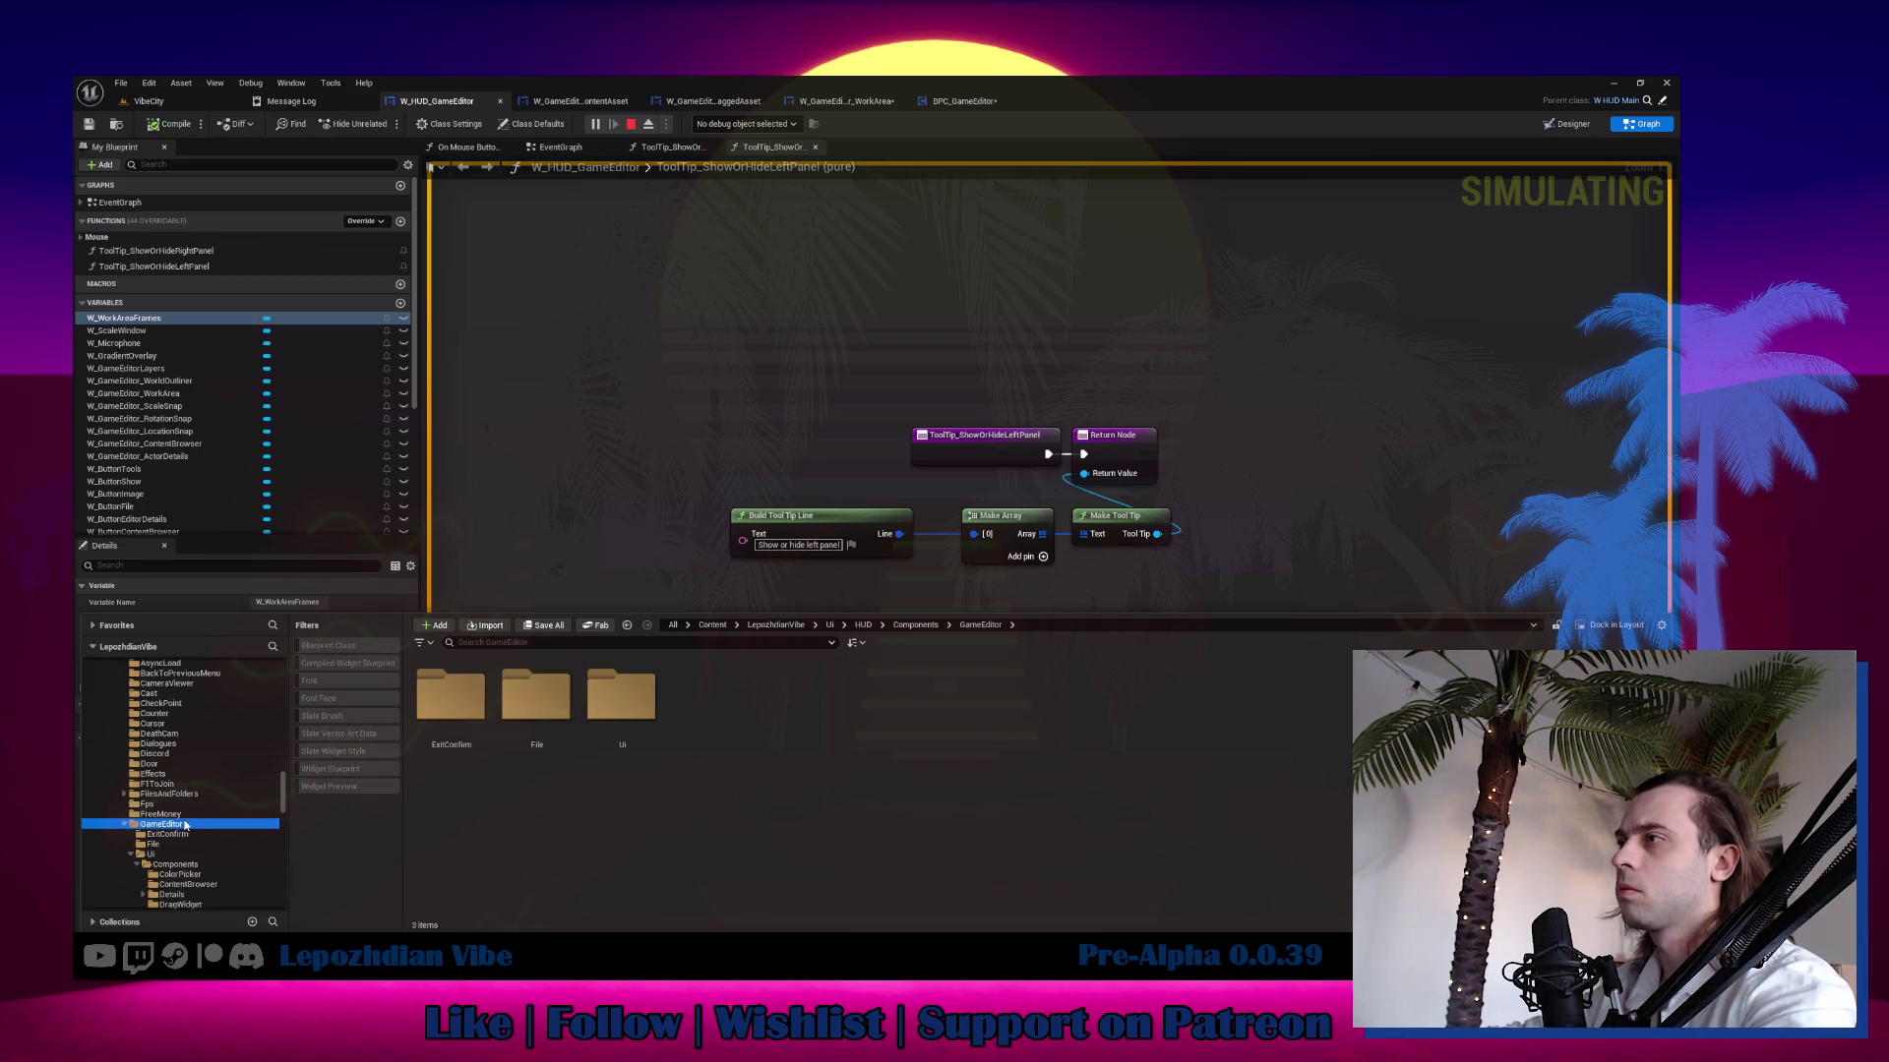
pyautogui.click(133, 855)
pyautogui.click(177, 845)
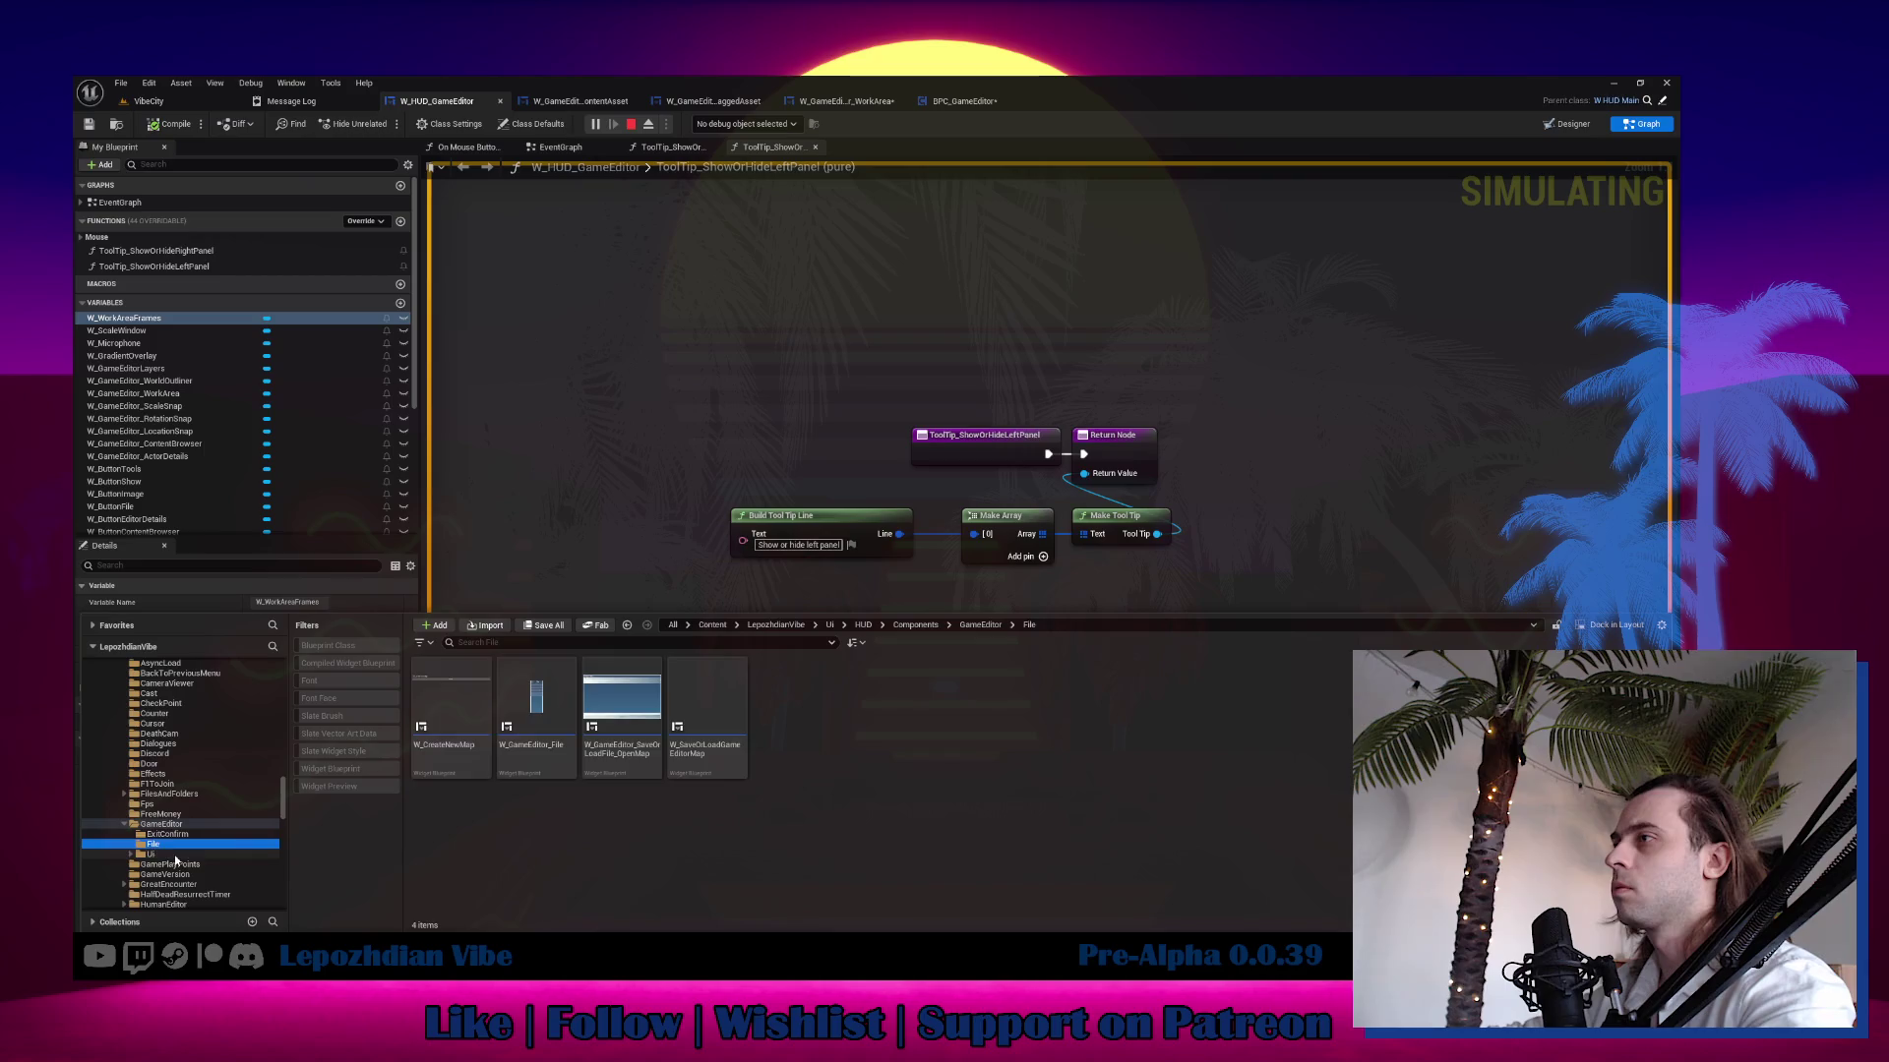
pyautogui.click(180, 852)
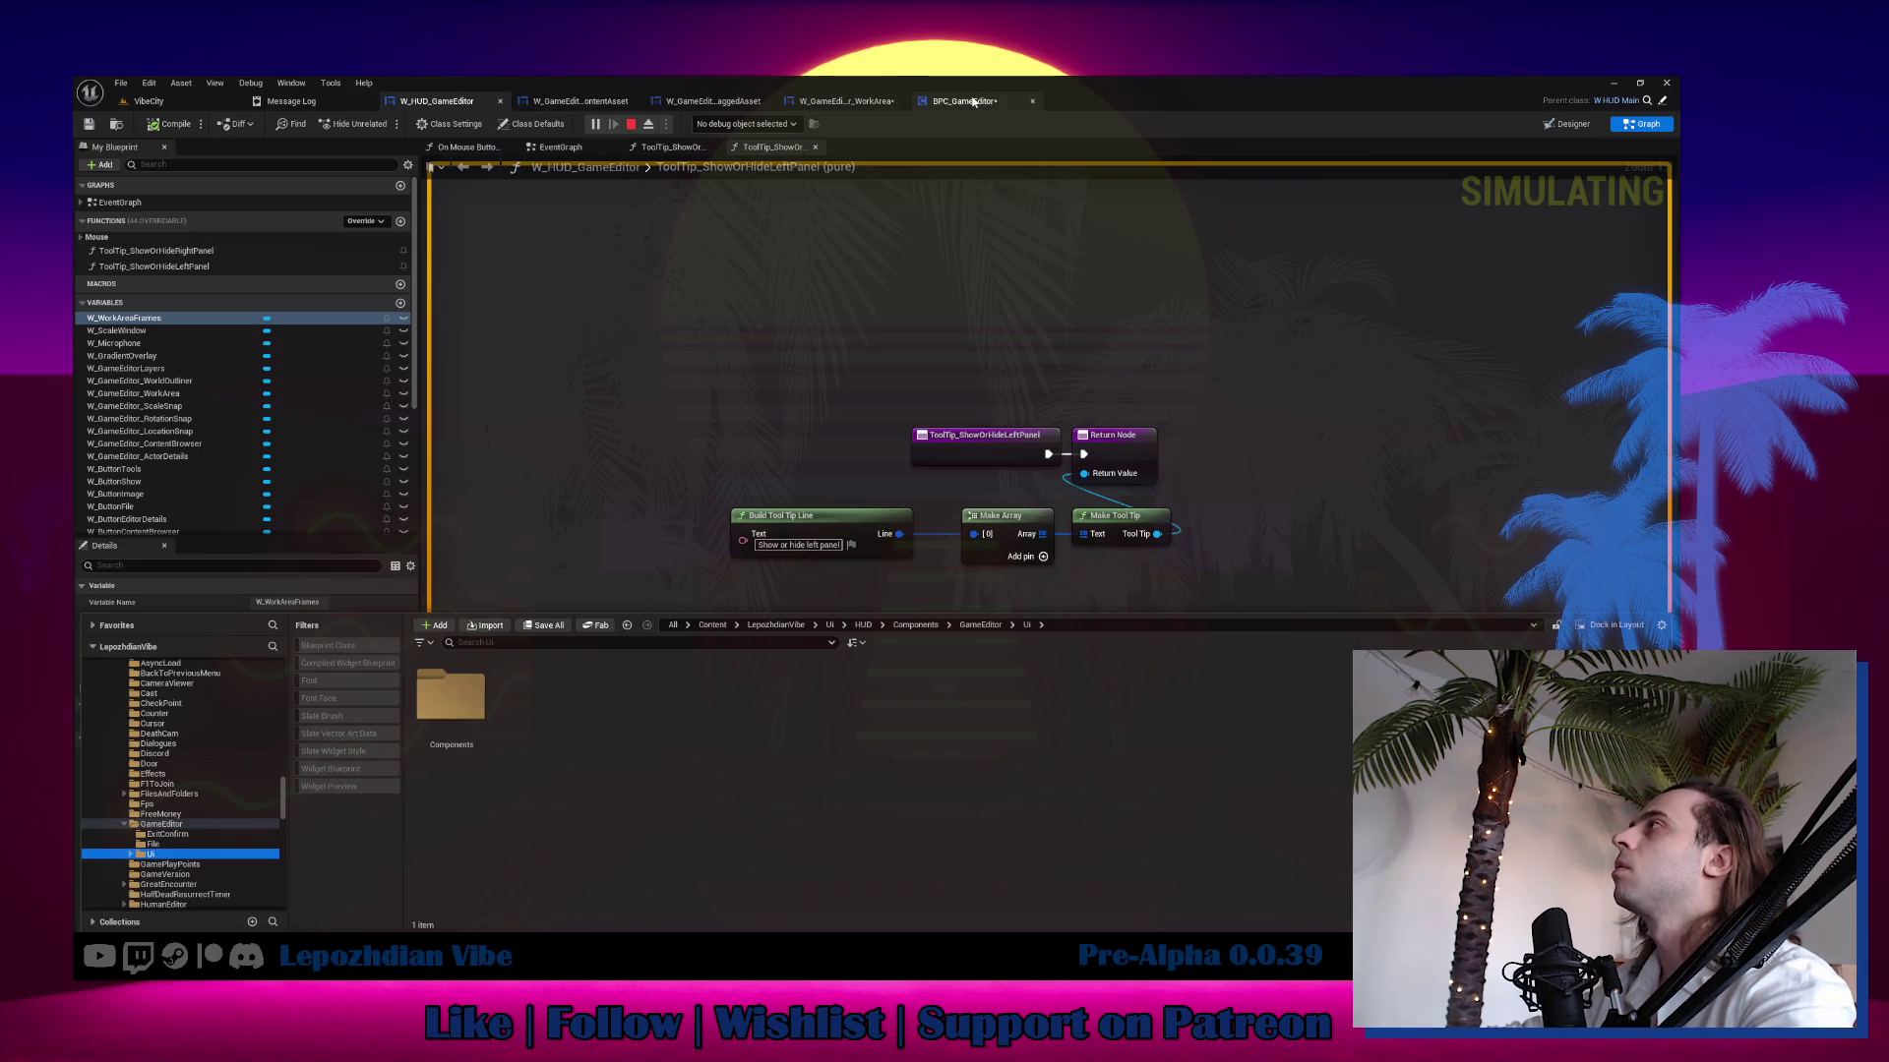
# Stop the running session, then locate BPC_GameEditor in the Content Browser and confirm its name.
pyautogui.click(965, 102)
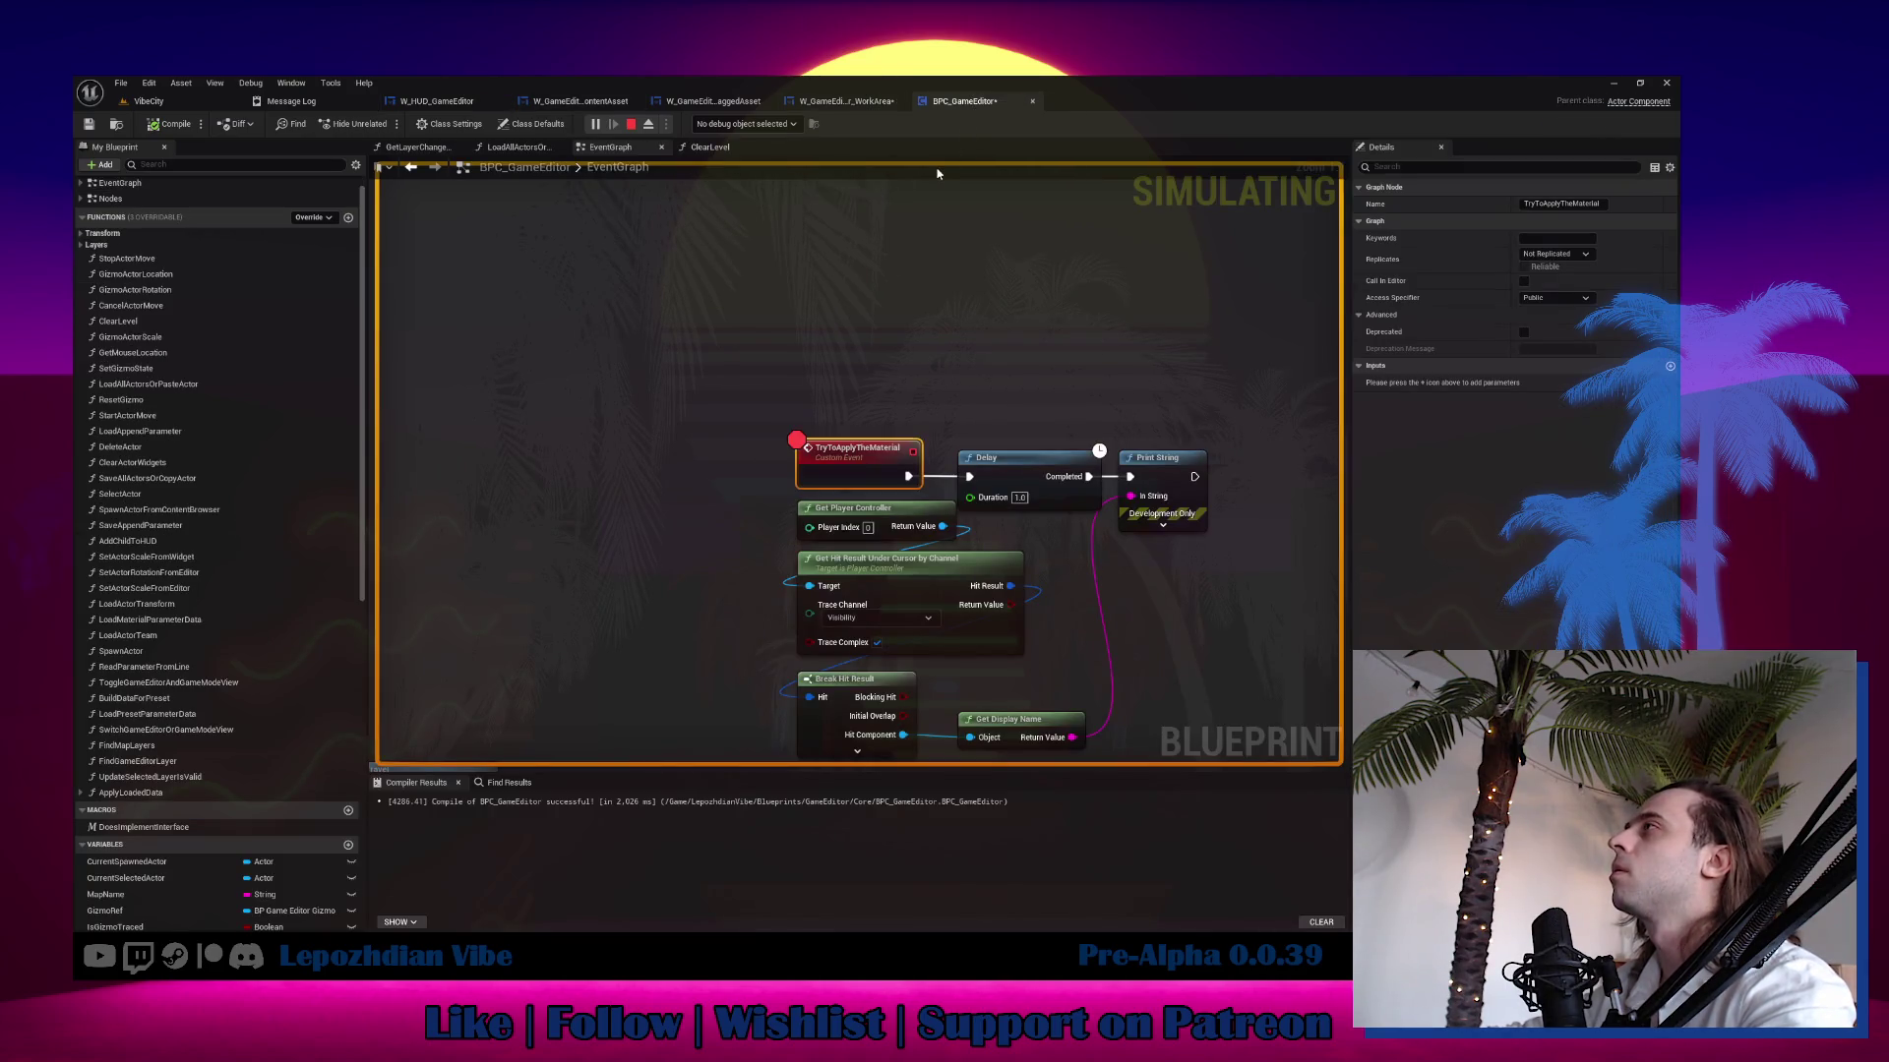
pyautogui.click(630, 124)
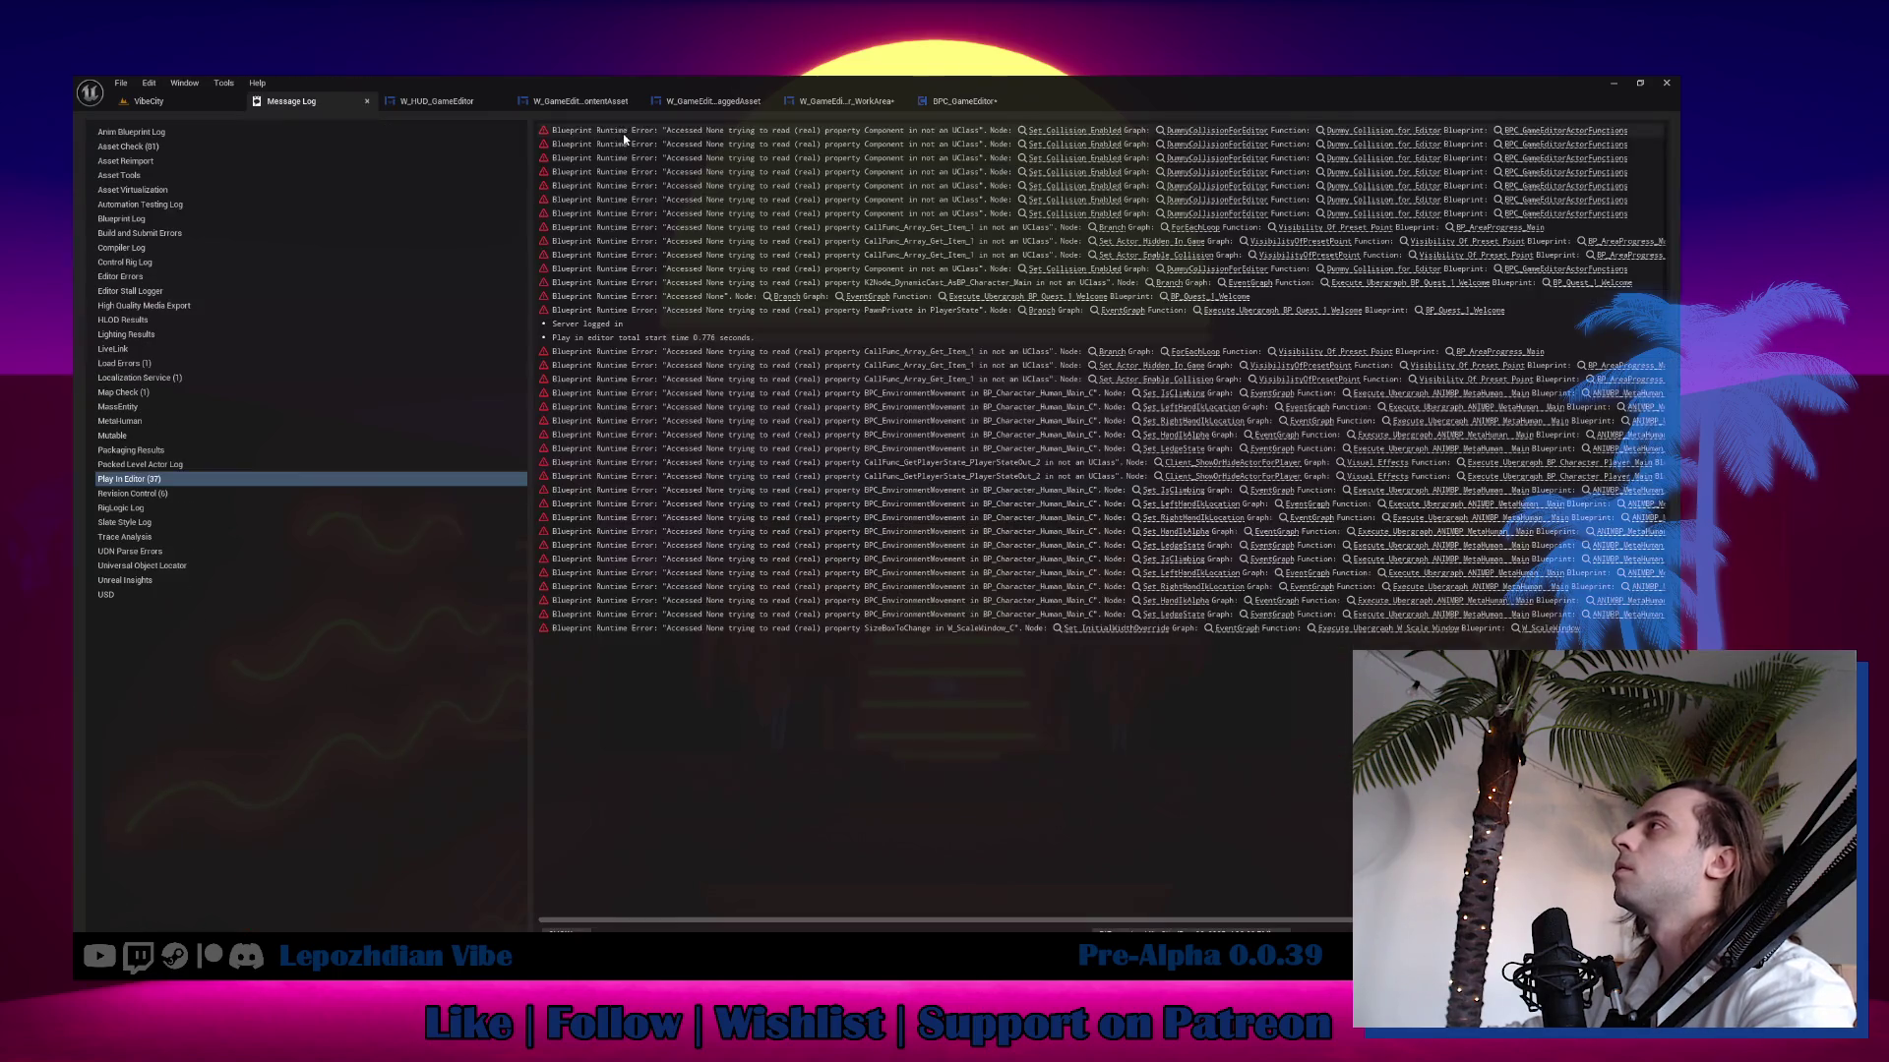
pyautogui.click(964, 101)
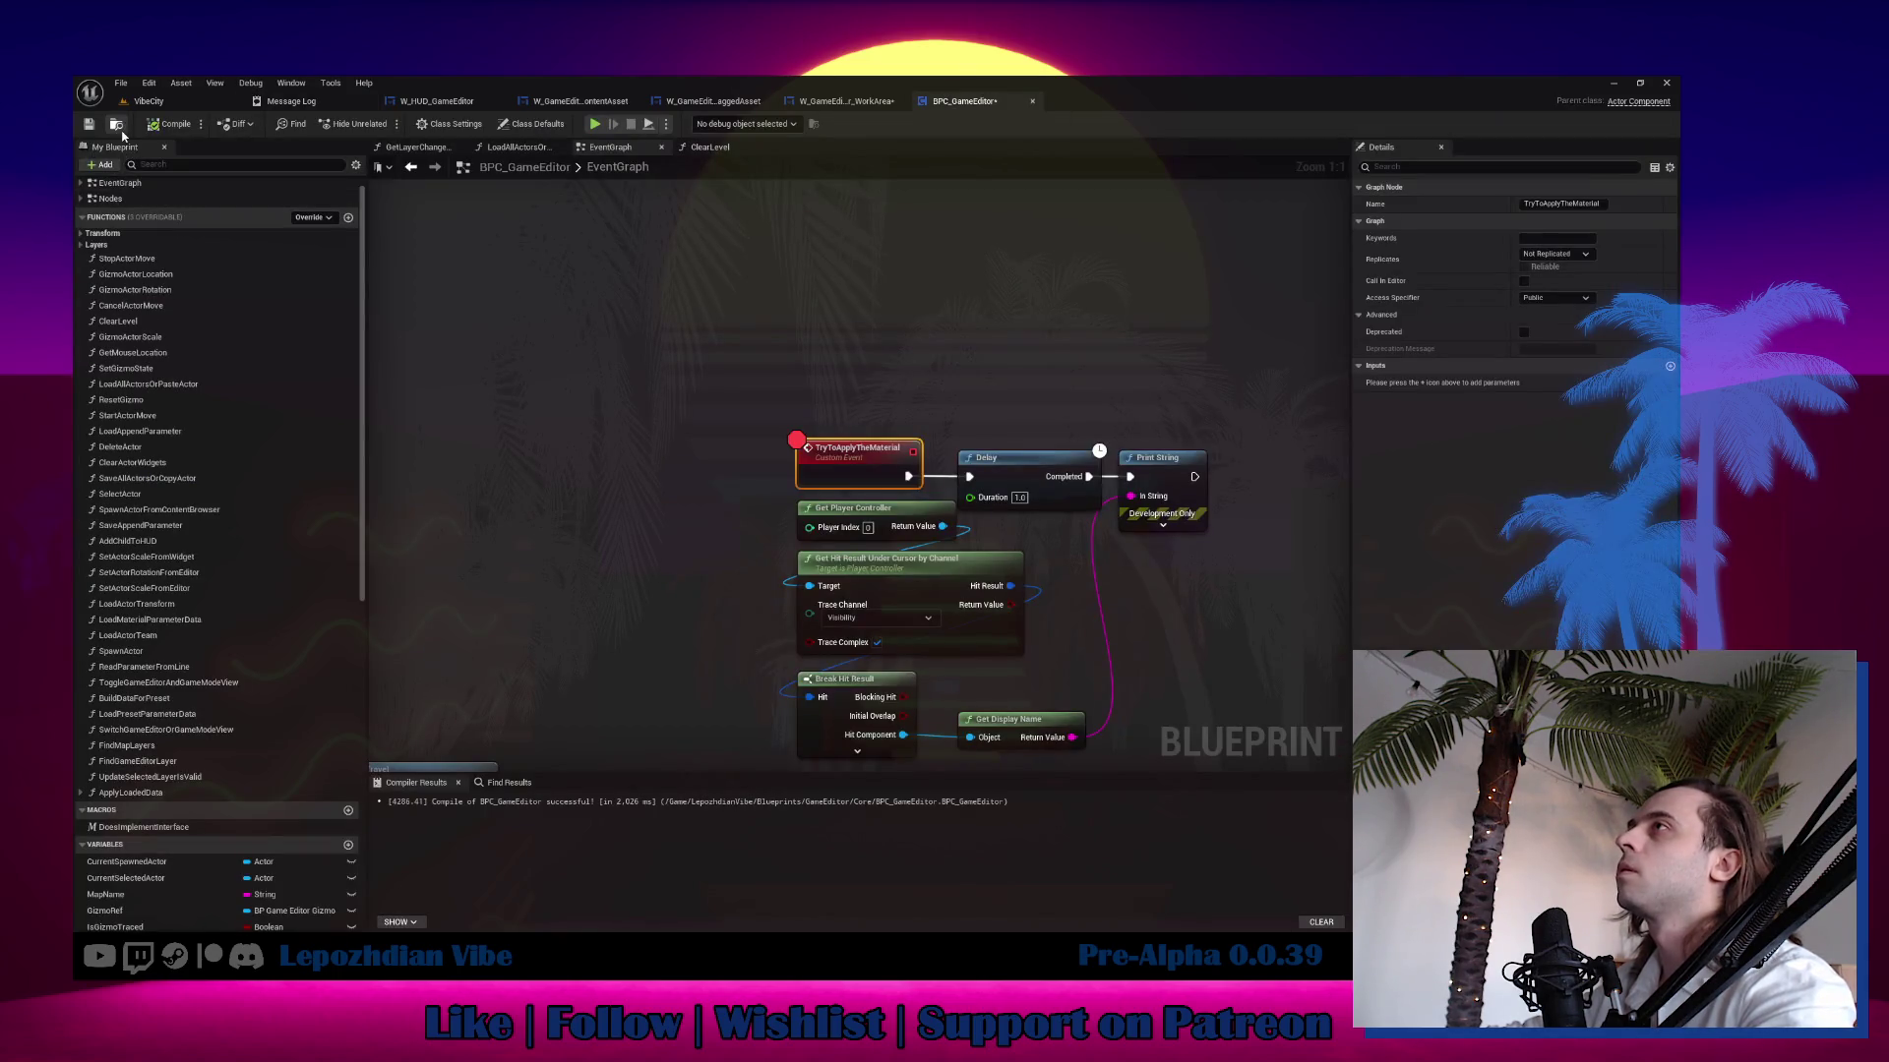
pyautogui.hotkey('ctrl', 'b')
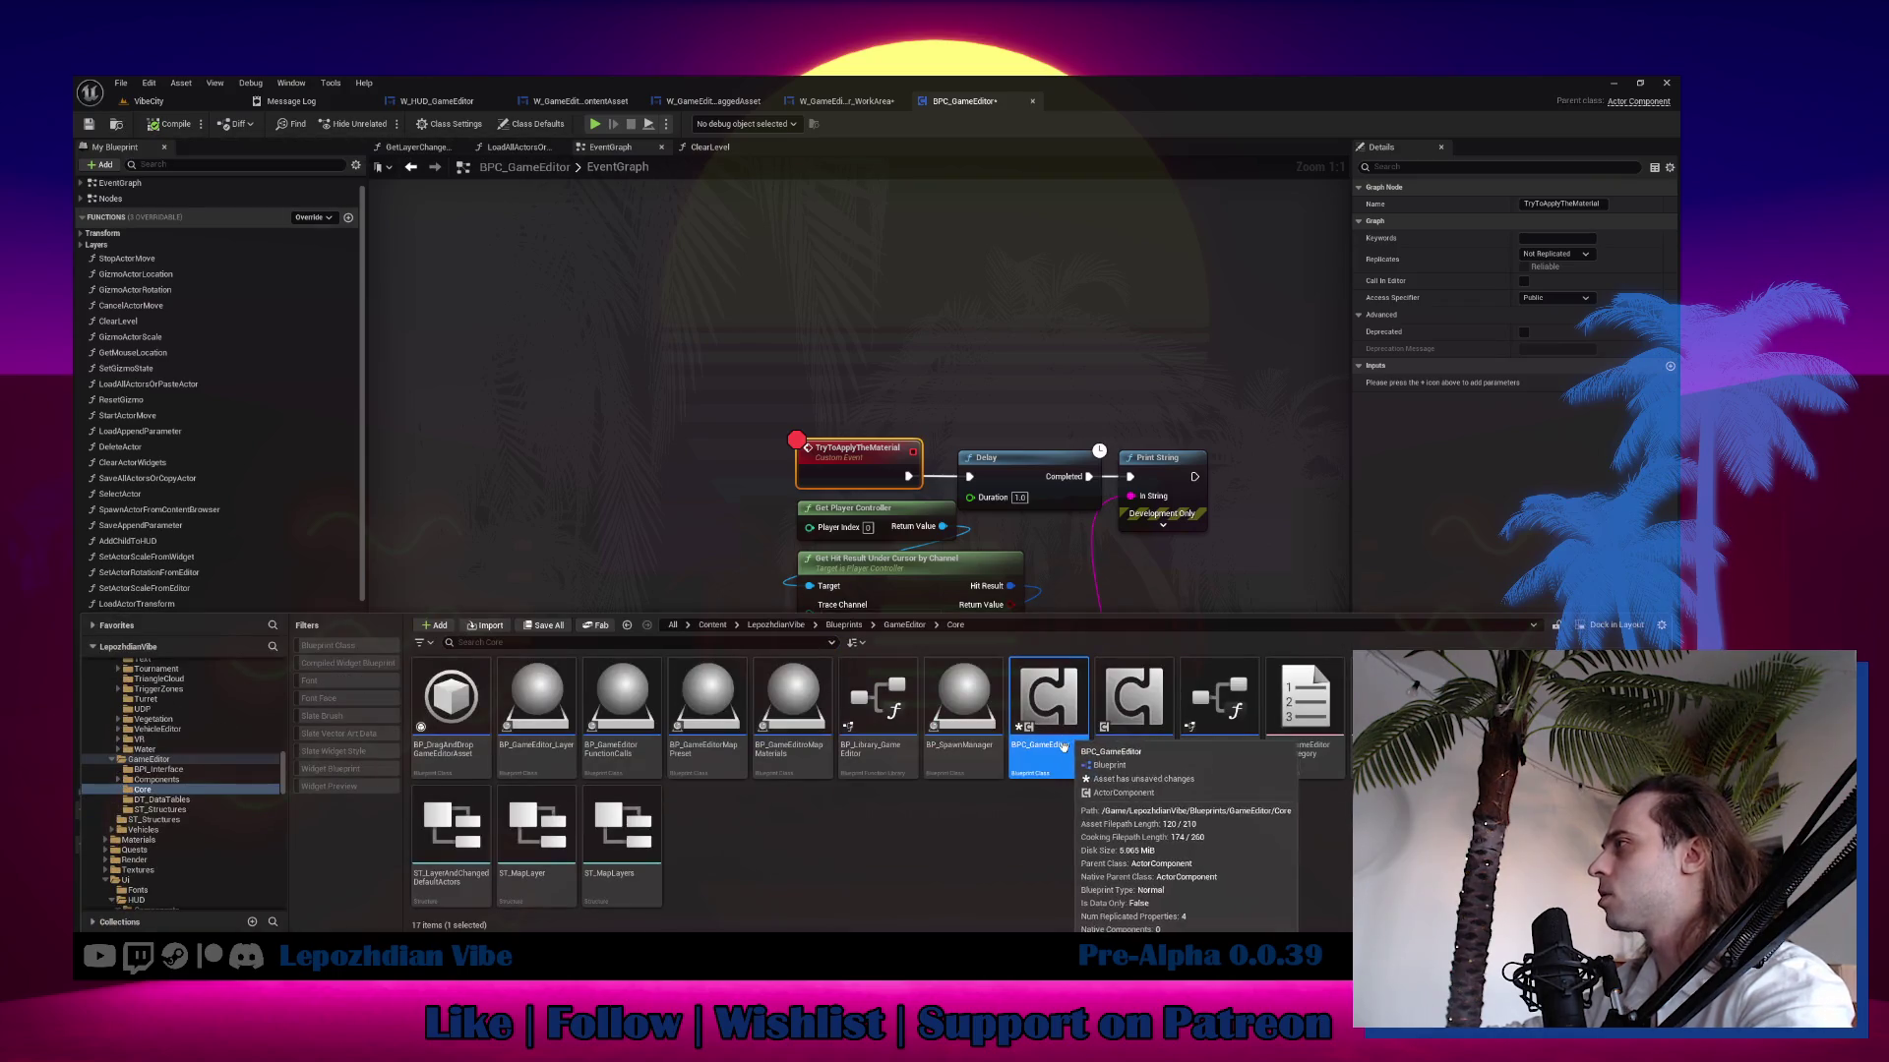
pyautogui.press('F2')
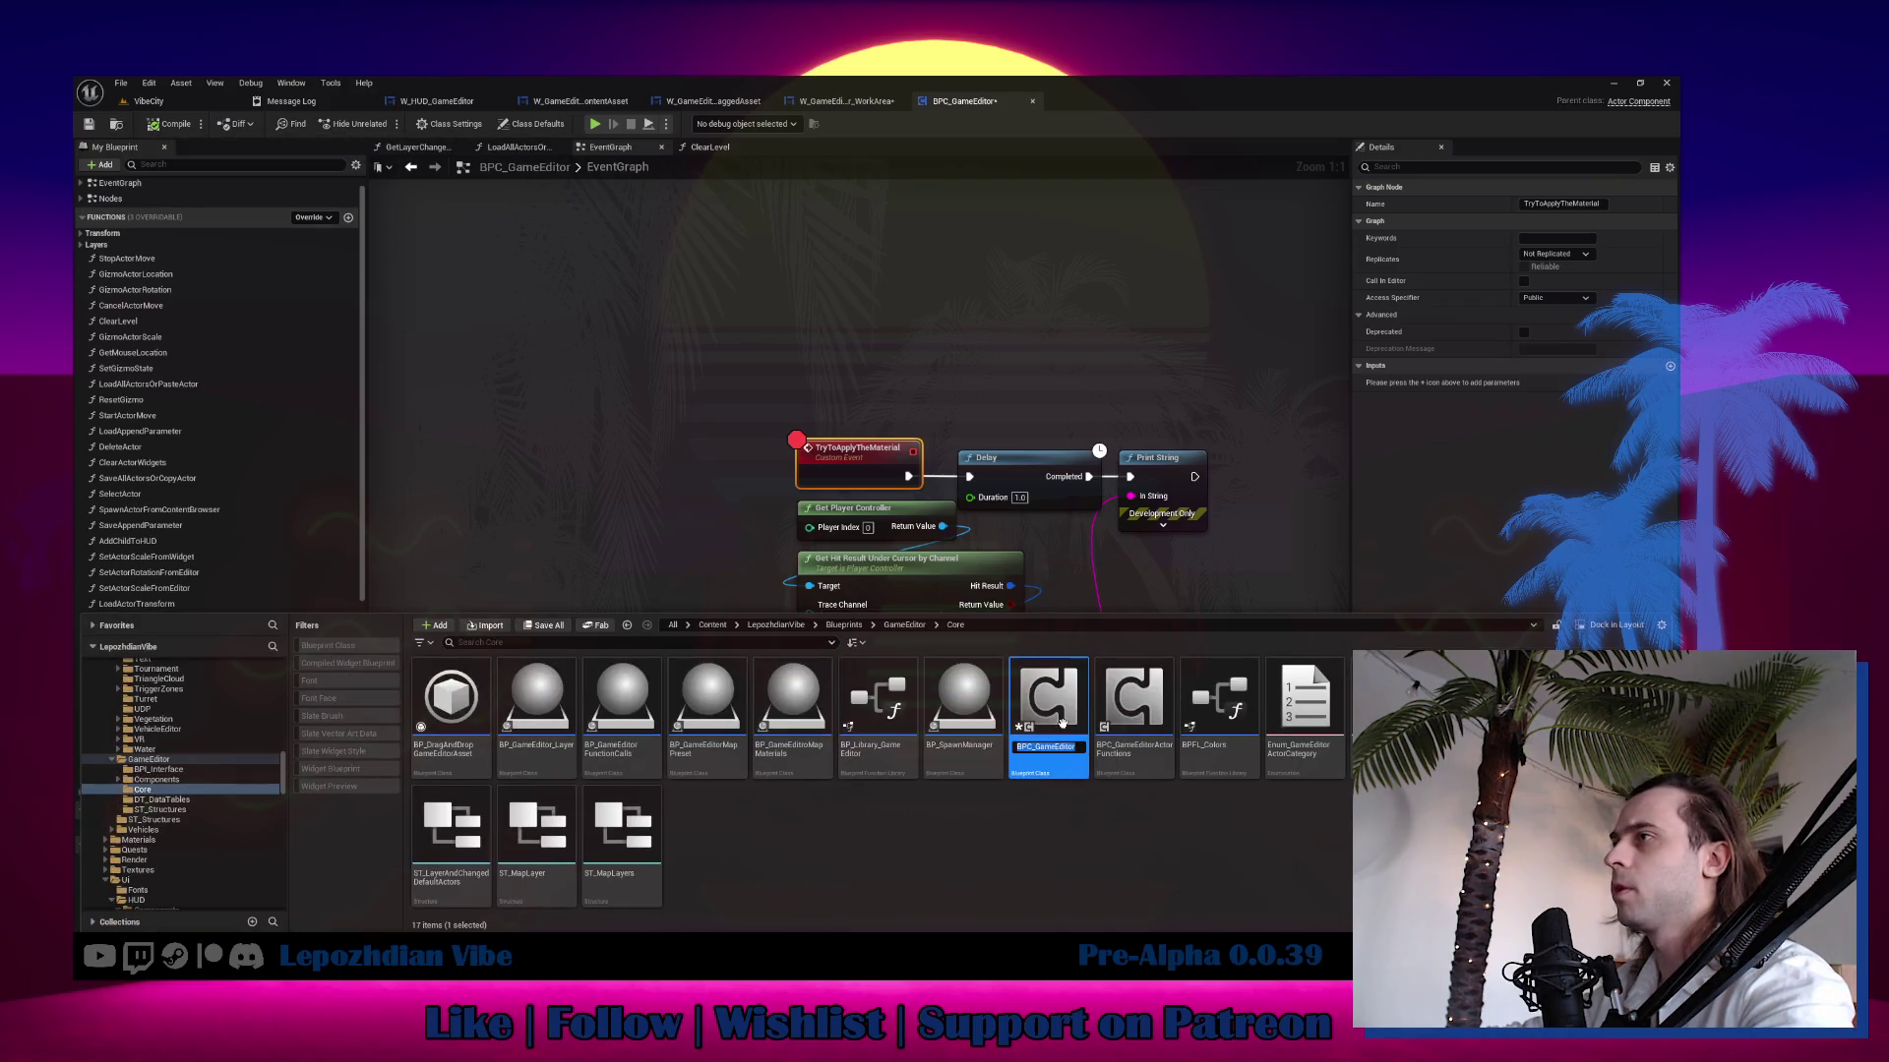
pyautogui.press('Return')
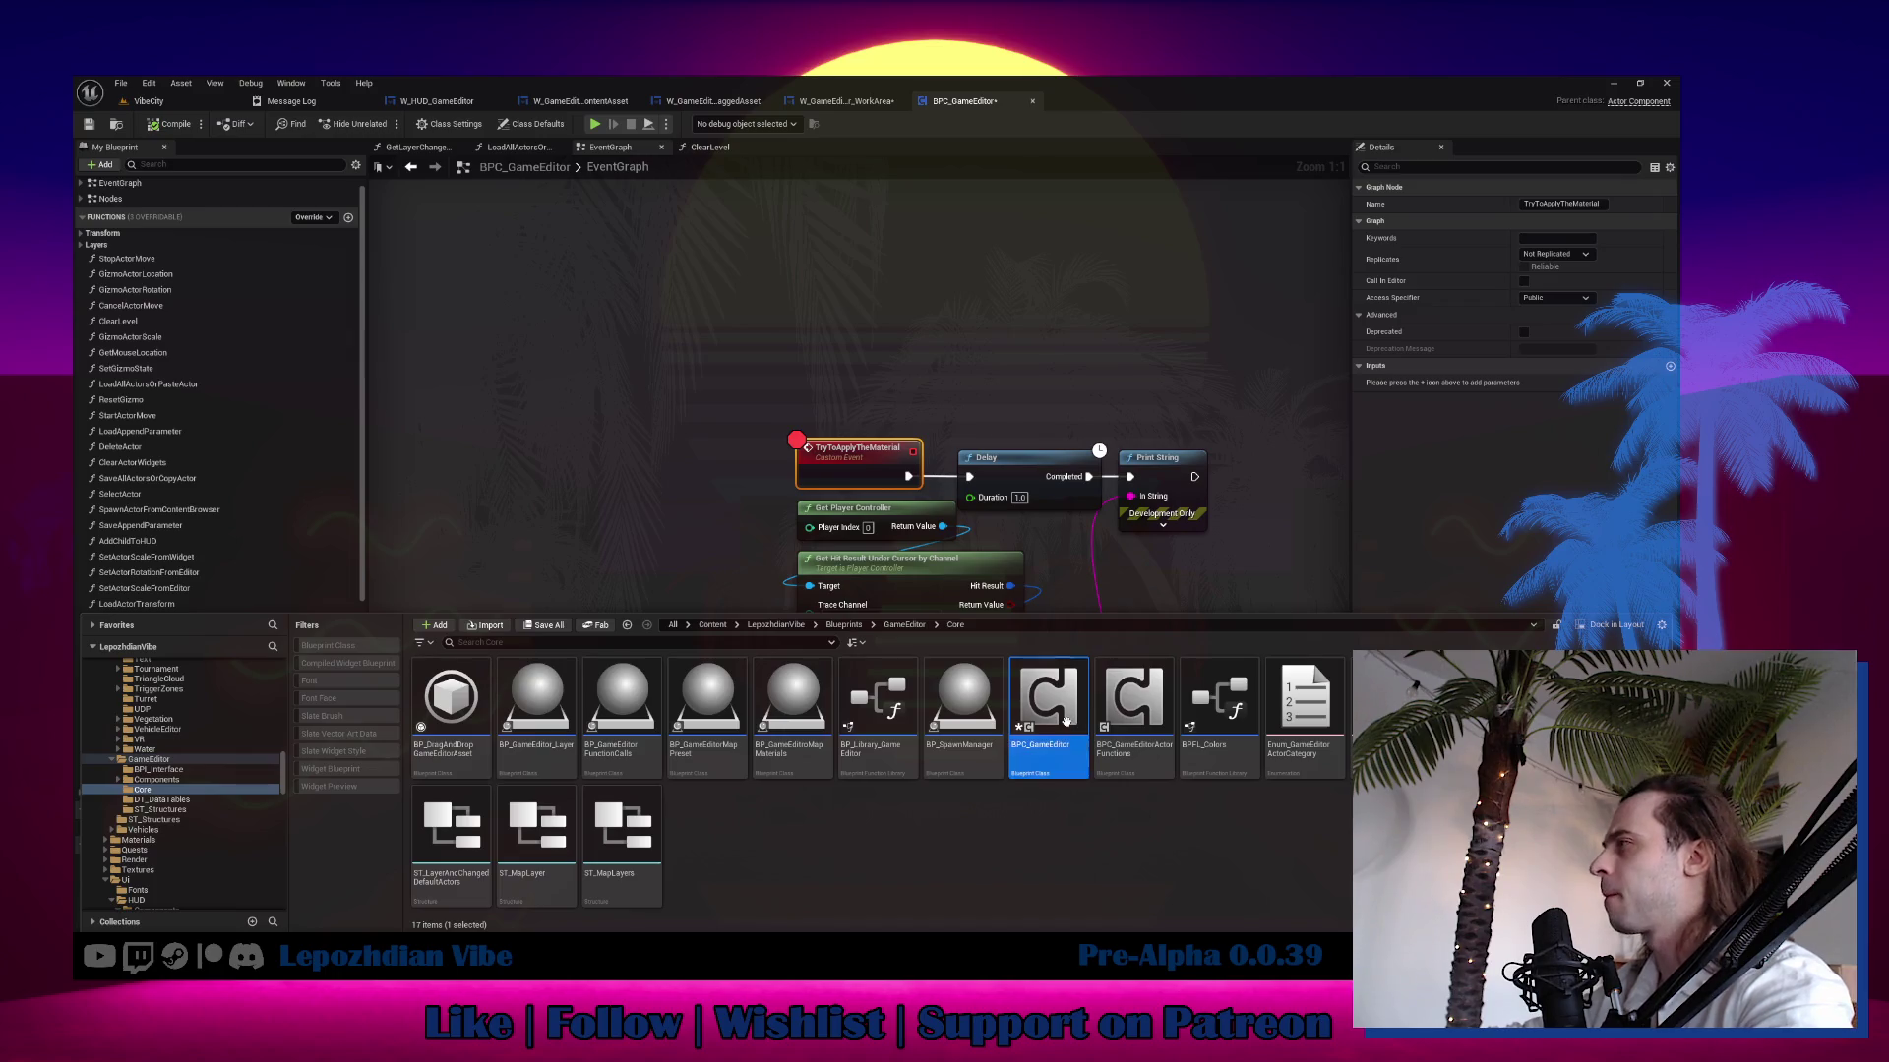
pyautogui.click(140, 105)
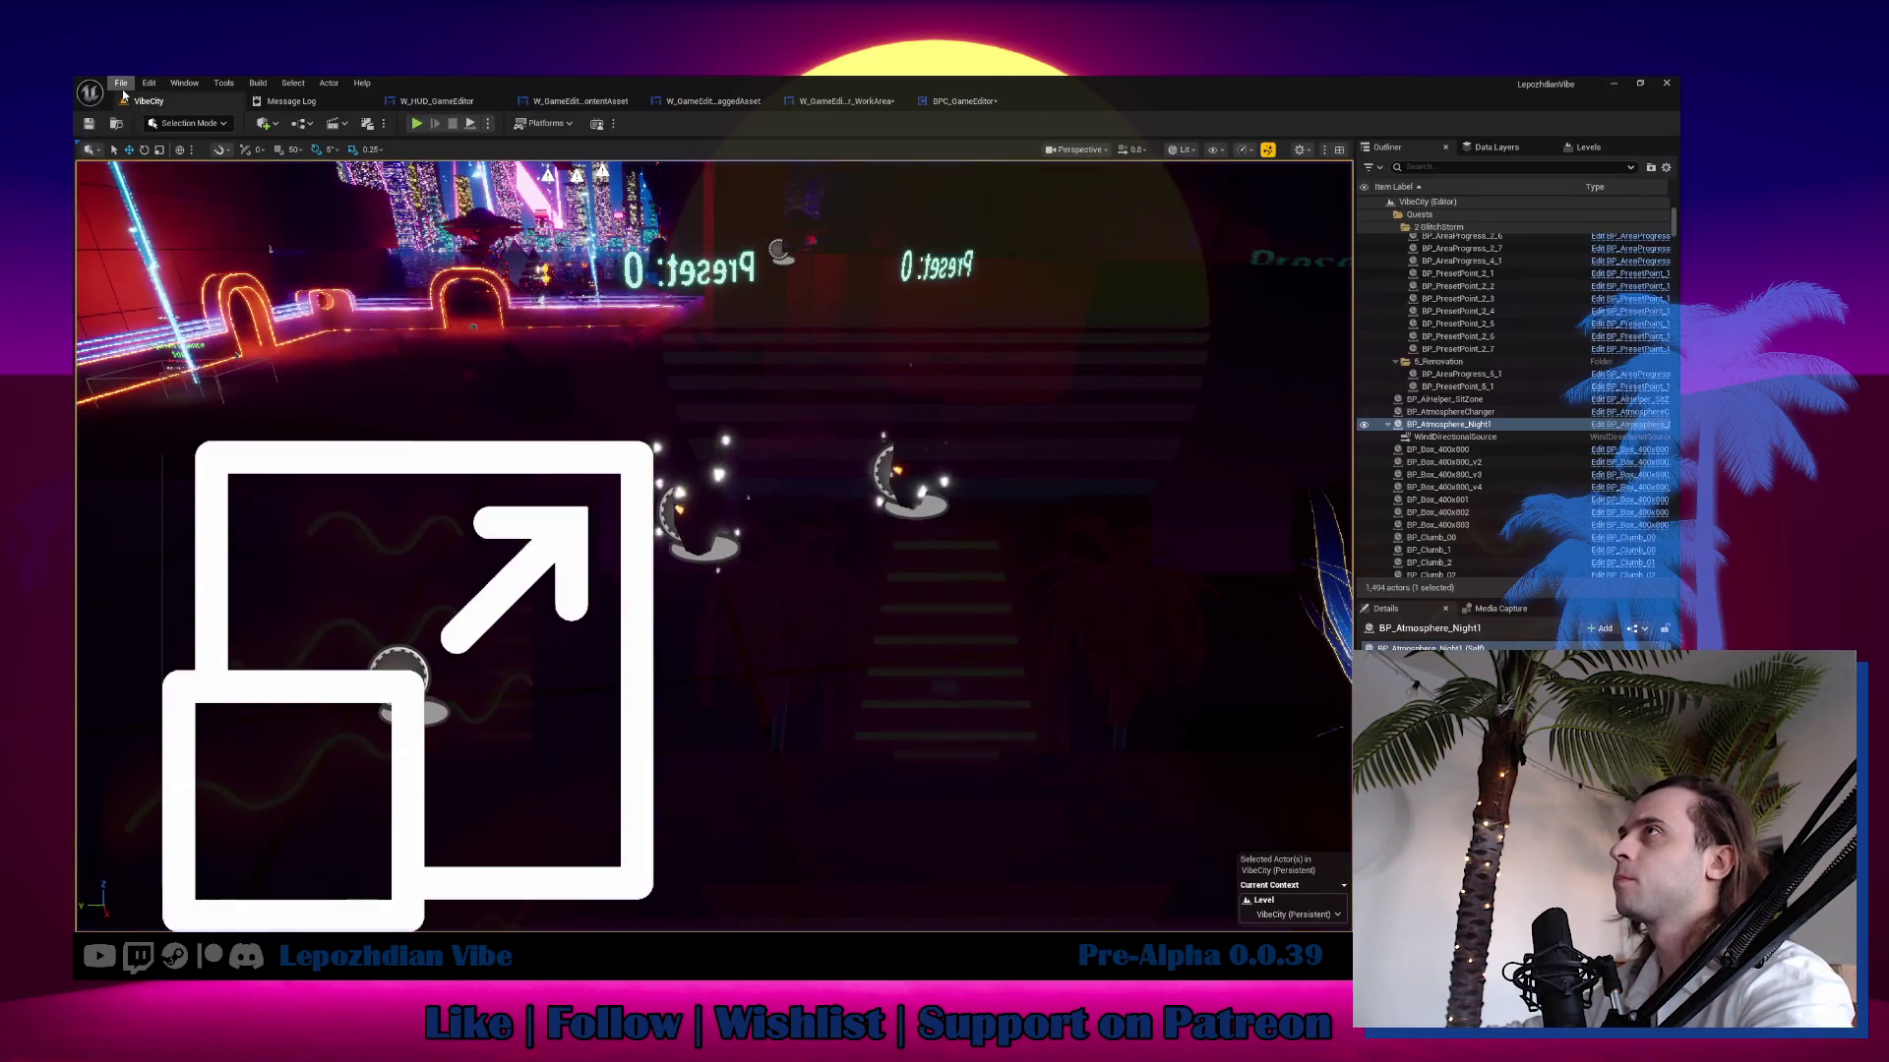
# Save all modified assets with Ctrl+Shift+S.
pyautogui.hotkey('ctrl', 'shift', 's')
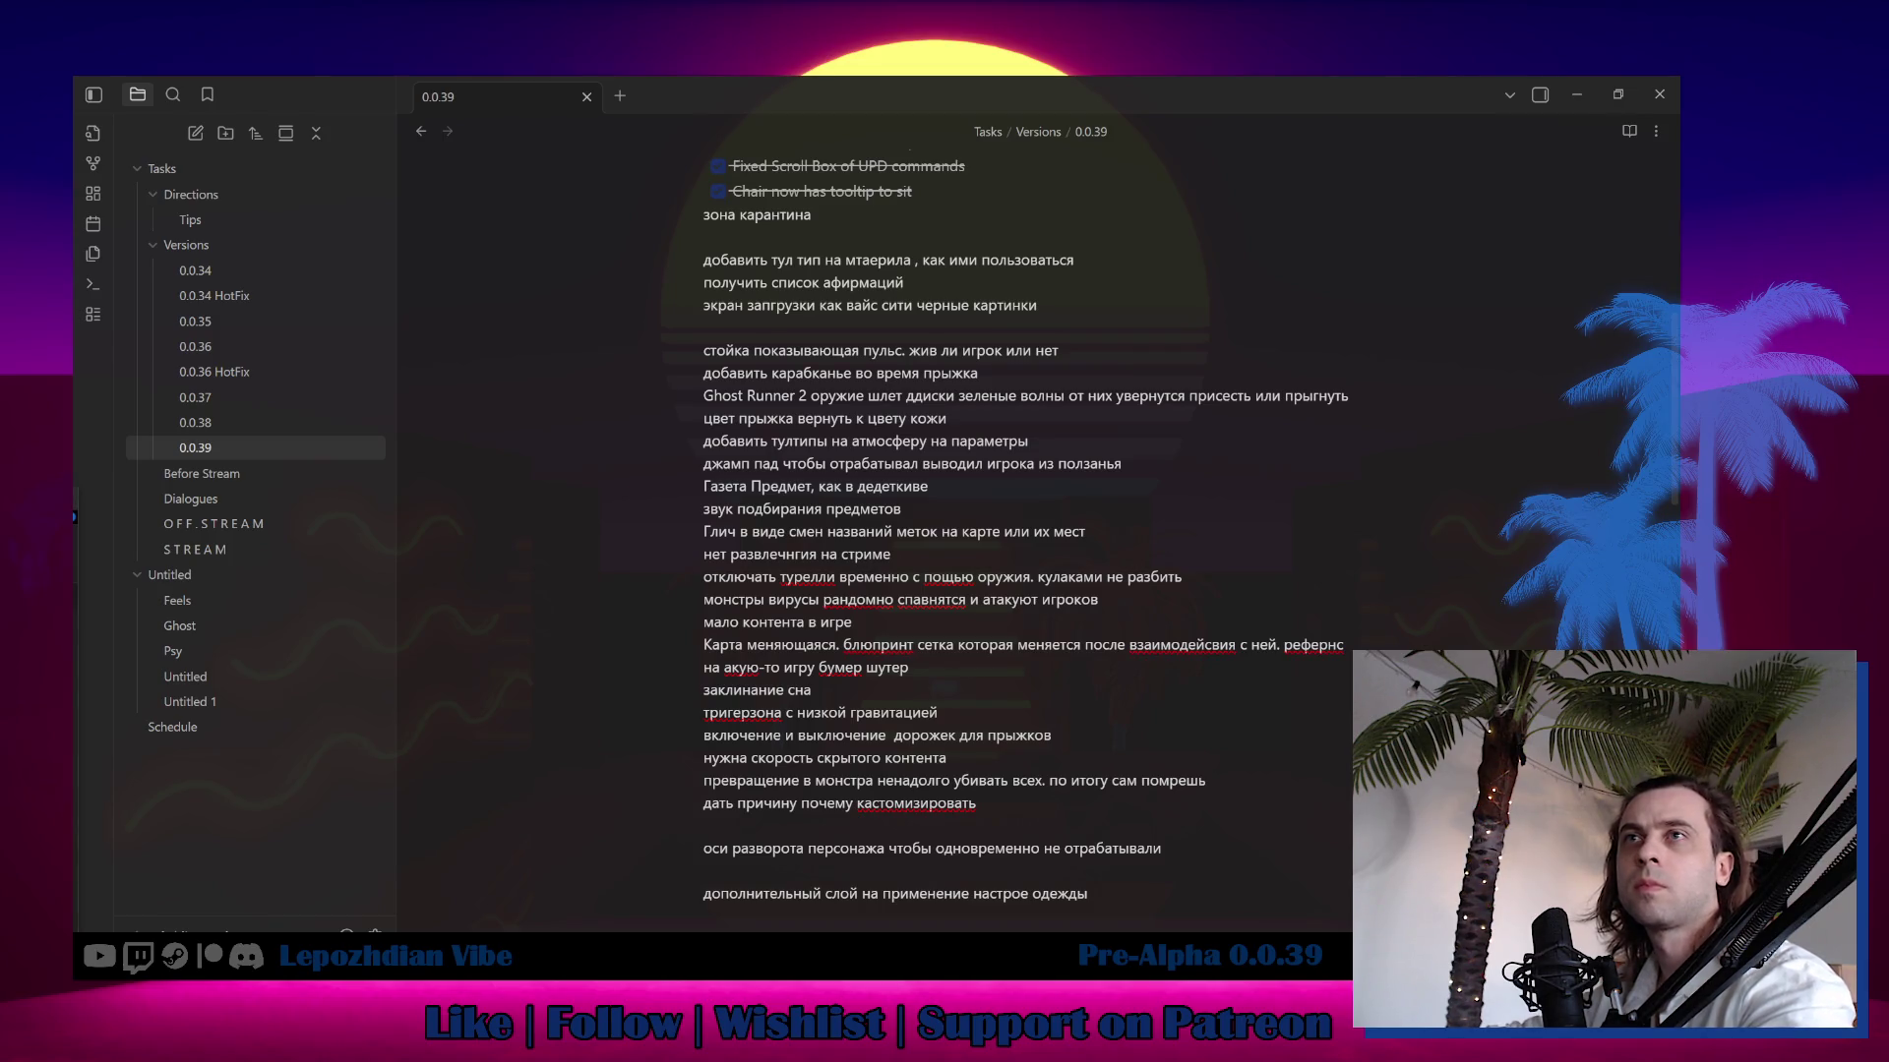
# Scroll back up the 0.0.39 note toward the top.
pyautogui.scroll(7, 902, 696)
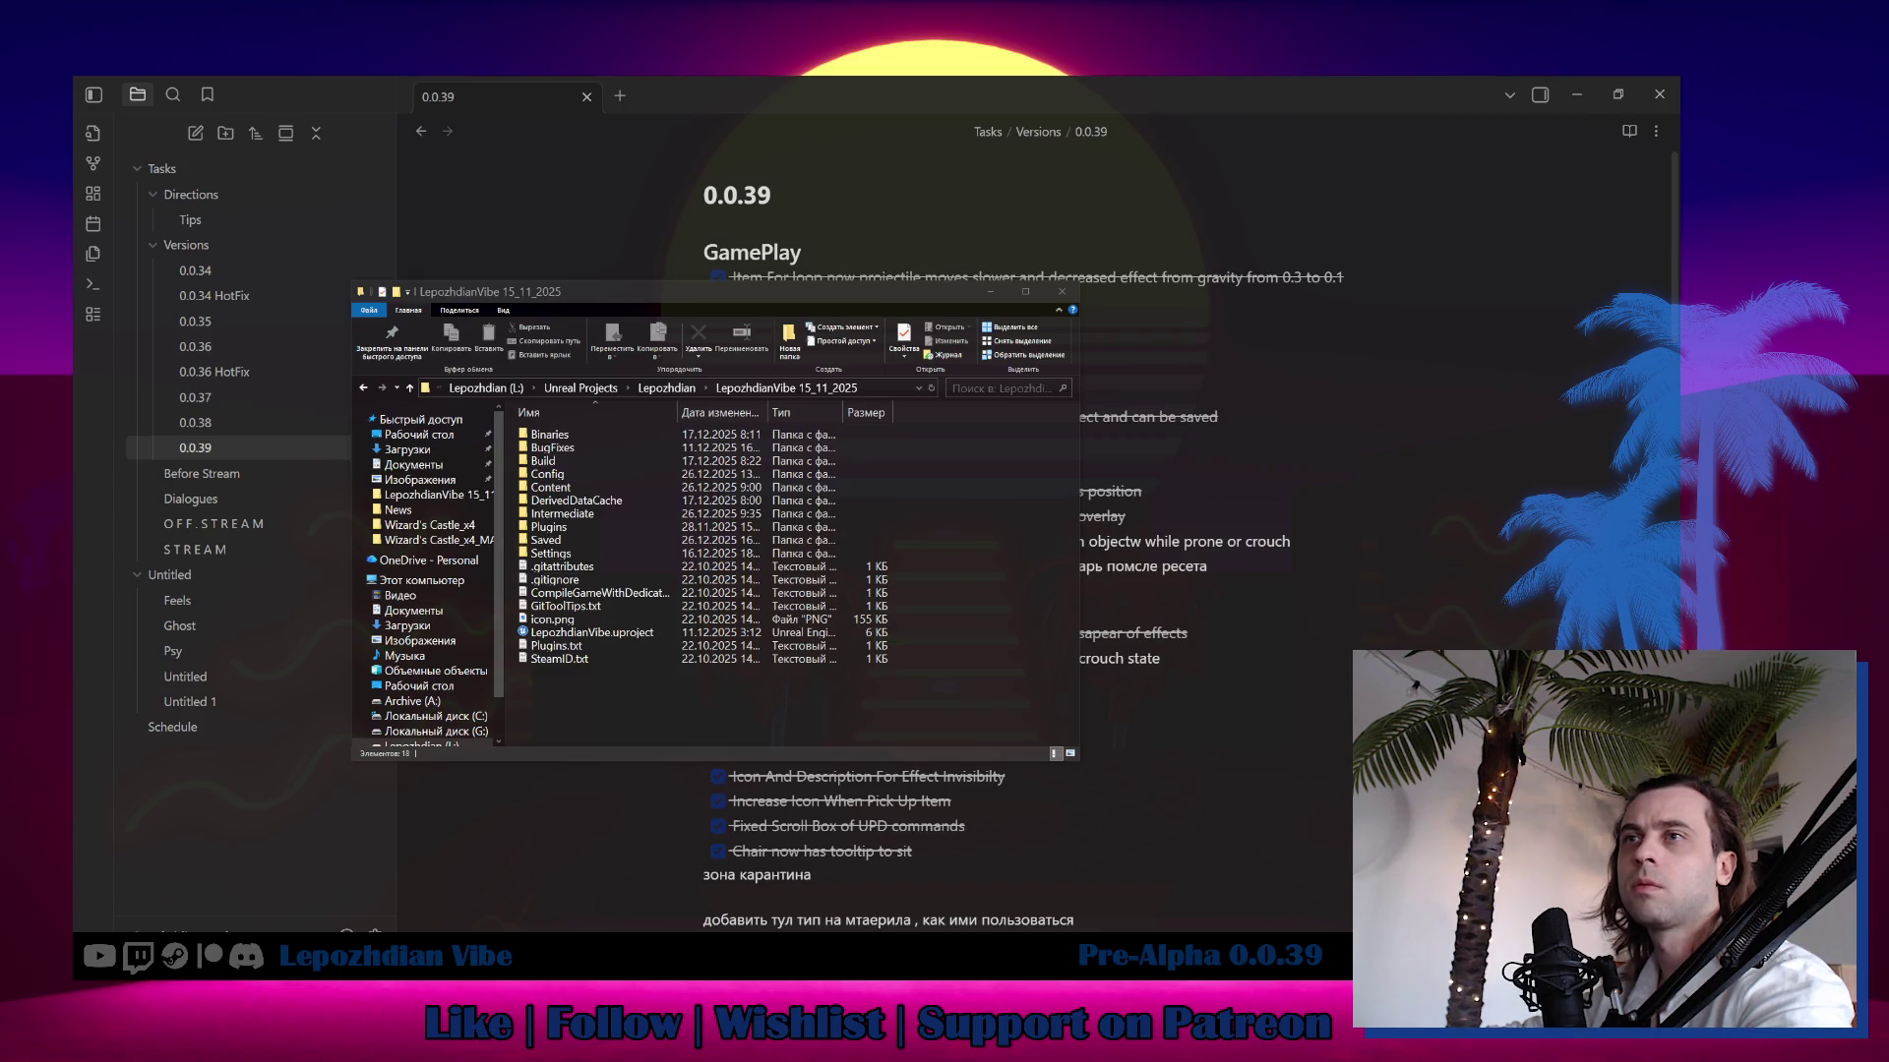
# Paste the updated W_HUD_GameEditor.uasset into Content > LepozhdianVibe > Ui > HUD, replacing the old file.
pyautogui.doubleClick(572, 489)
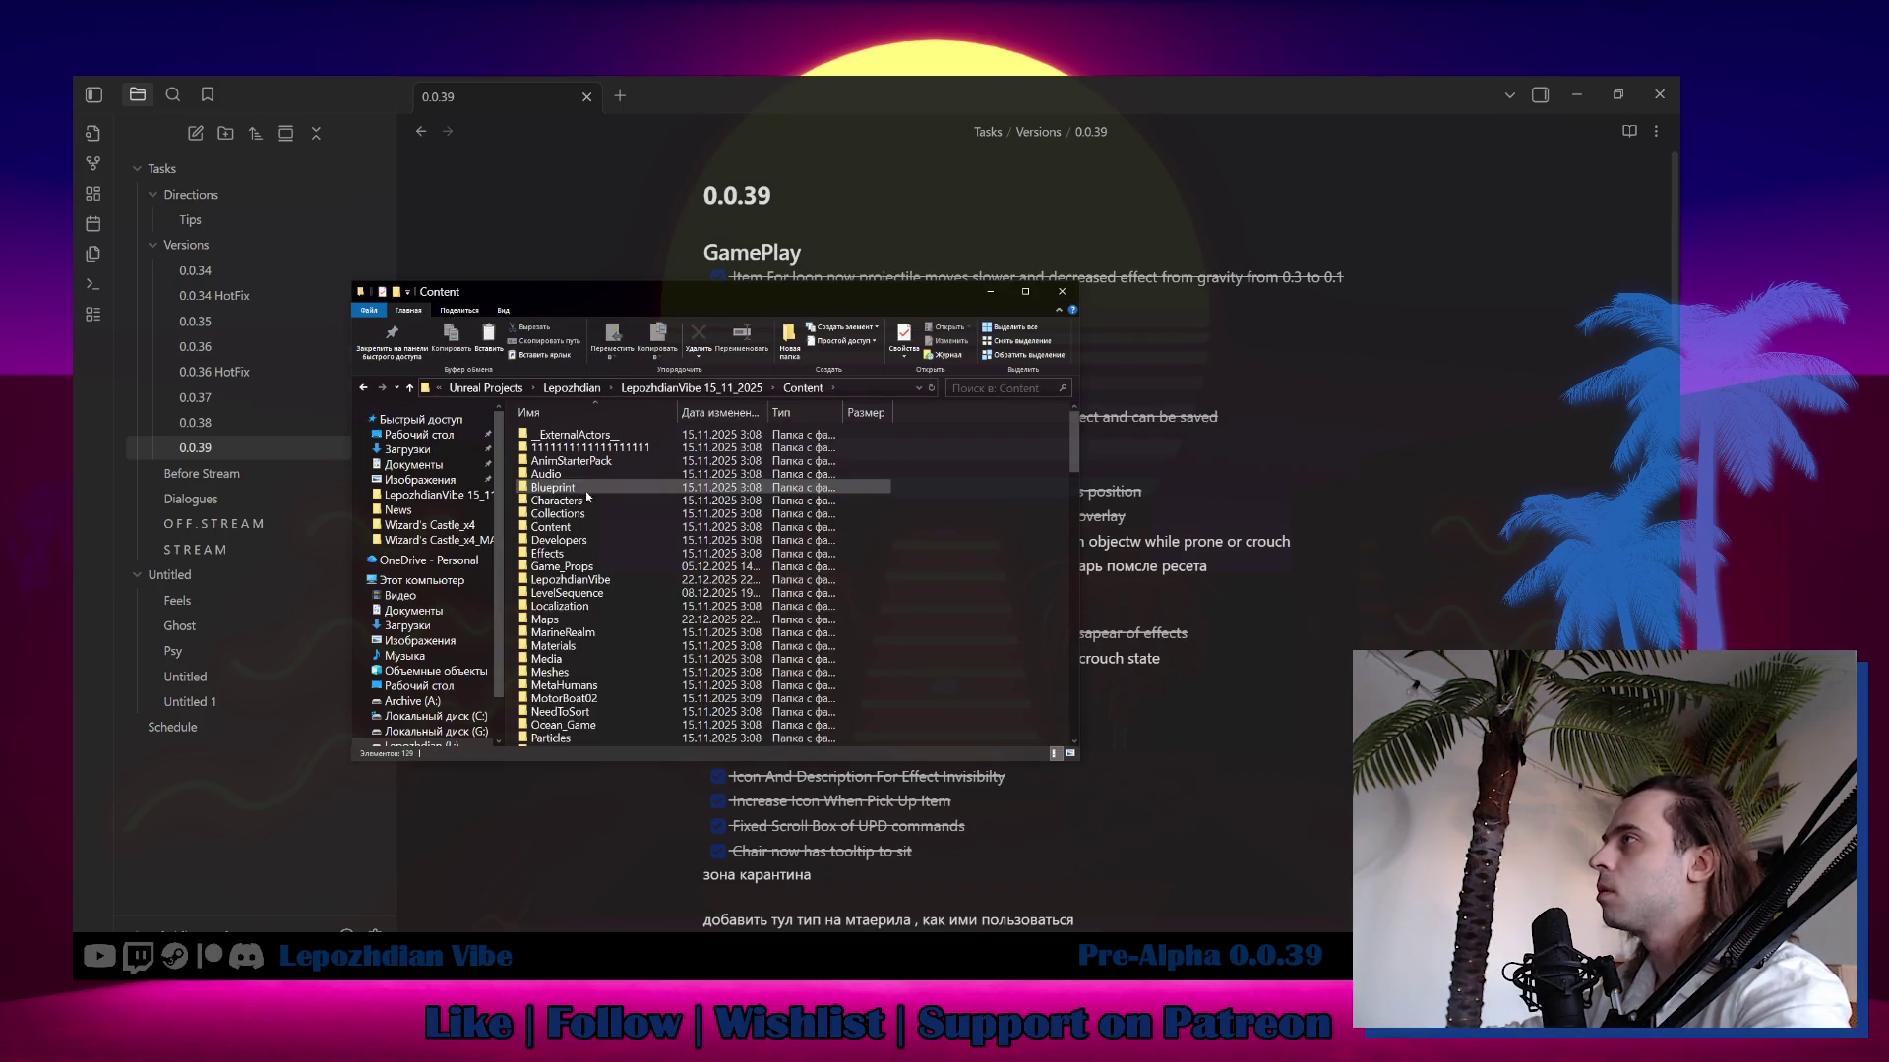
pyautogui.doubleClick(590, 584)
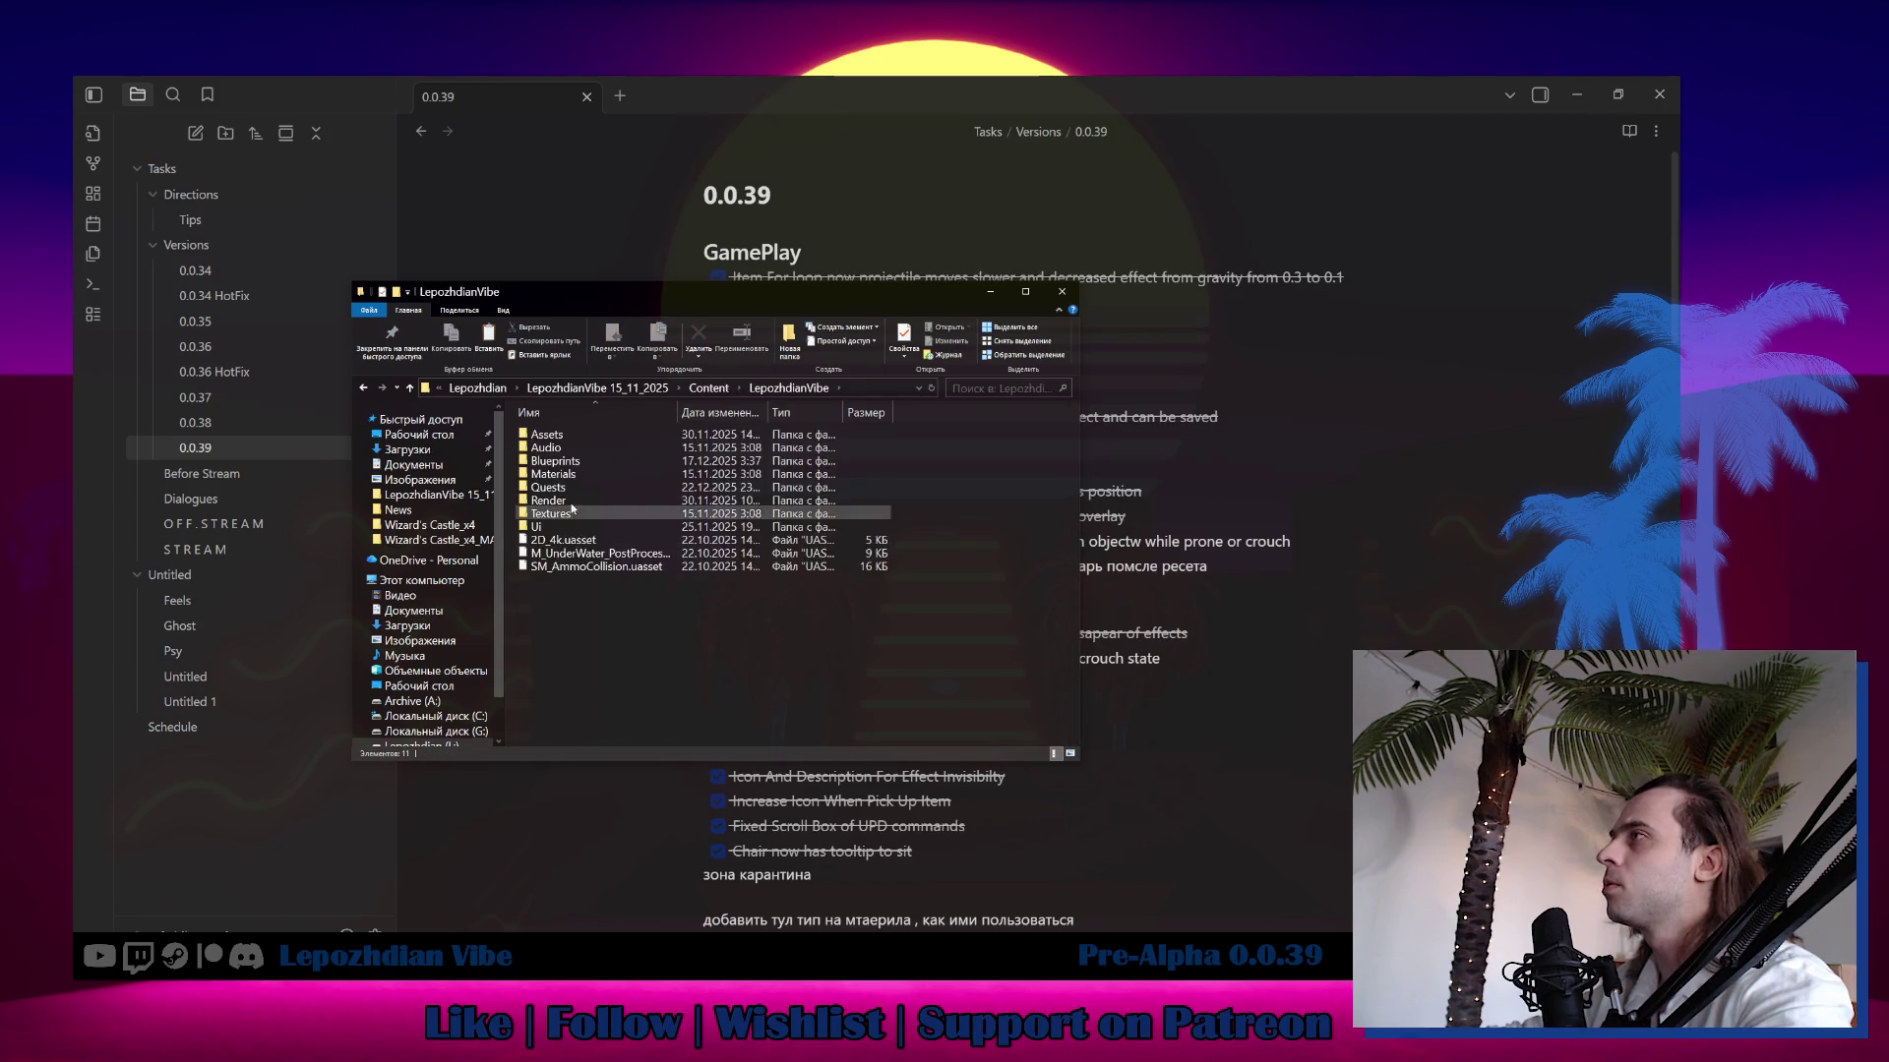
pyautogui.doubleClick(570, 528)
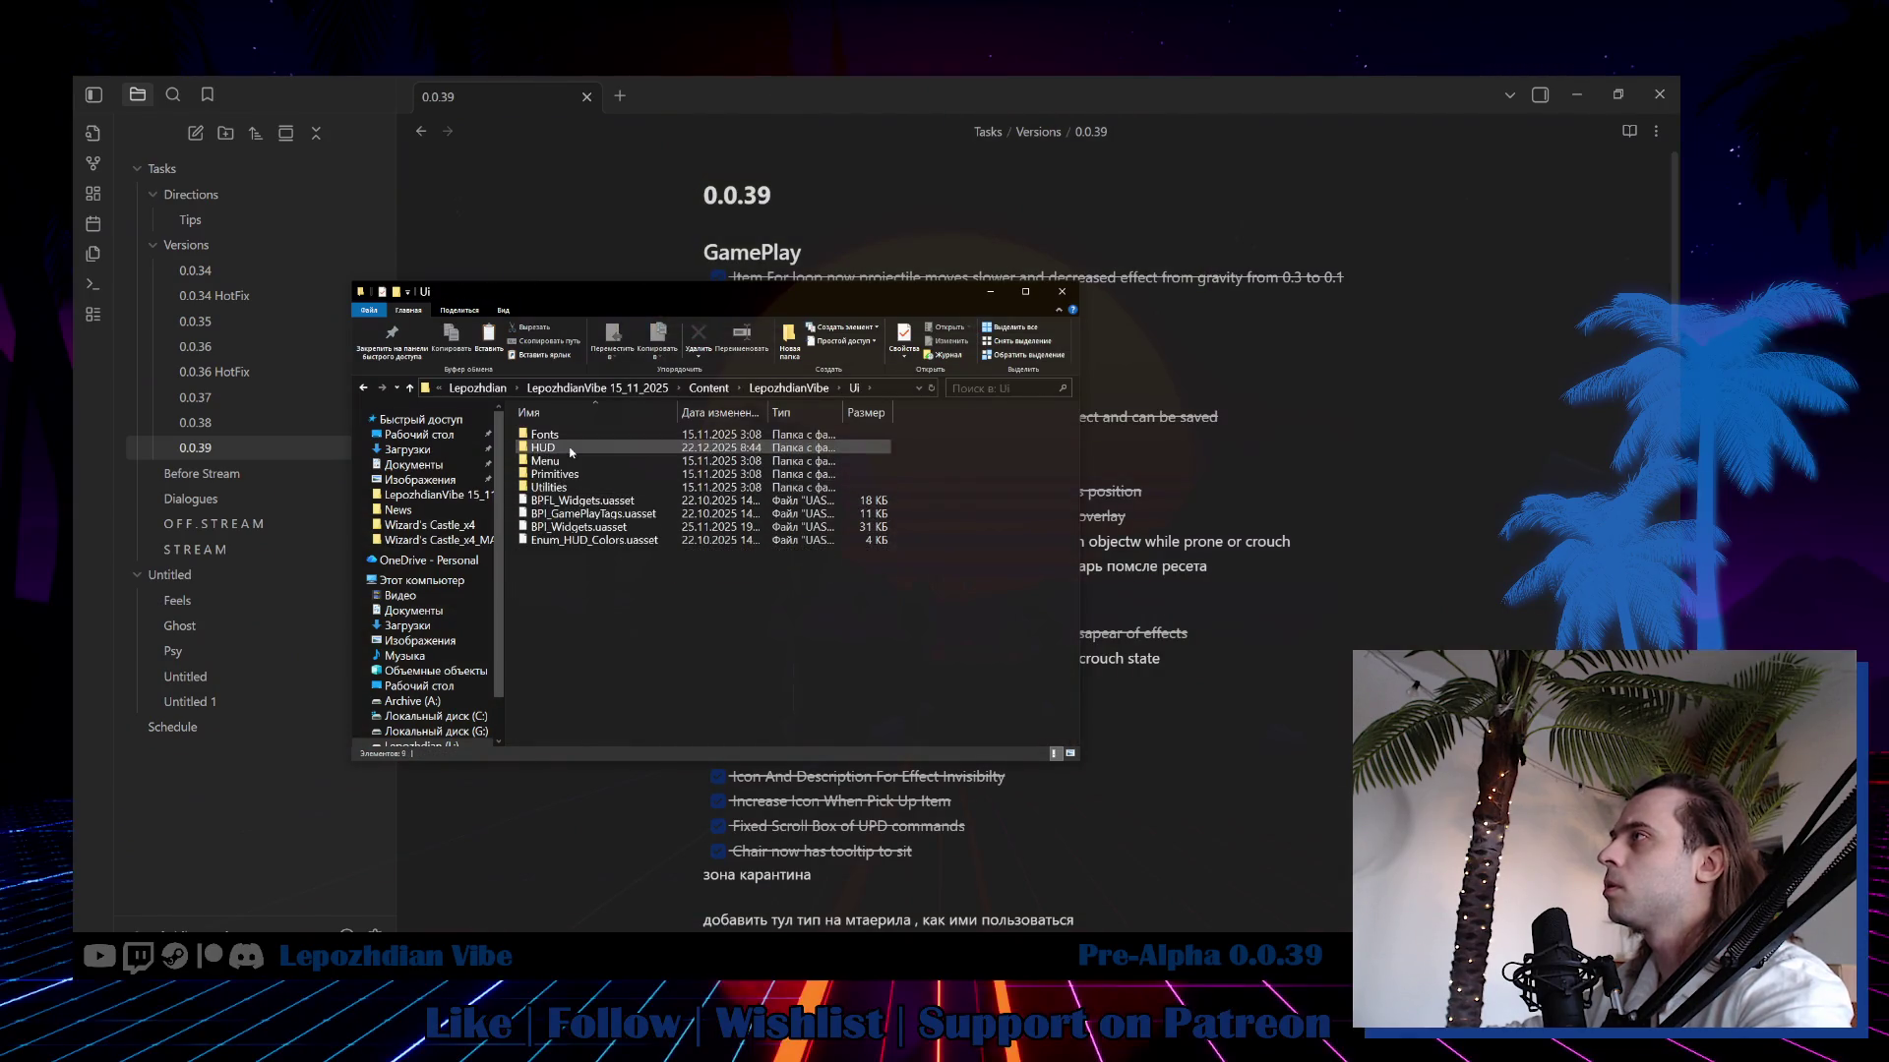
pyautogui.doubleClick(566, 448)
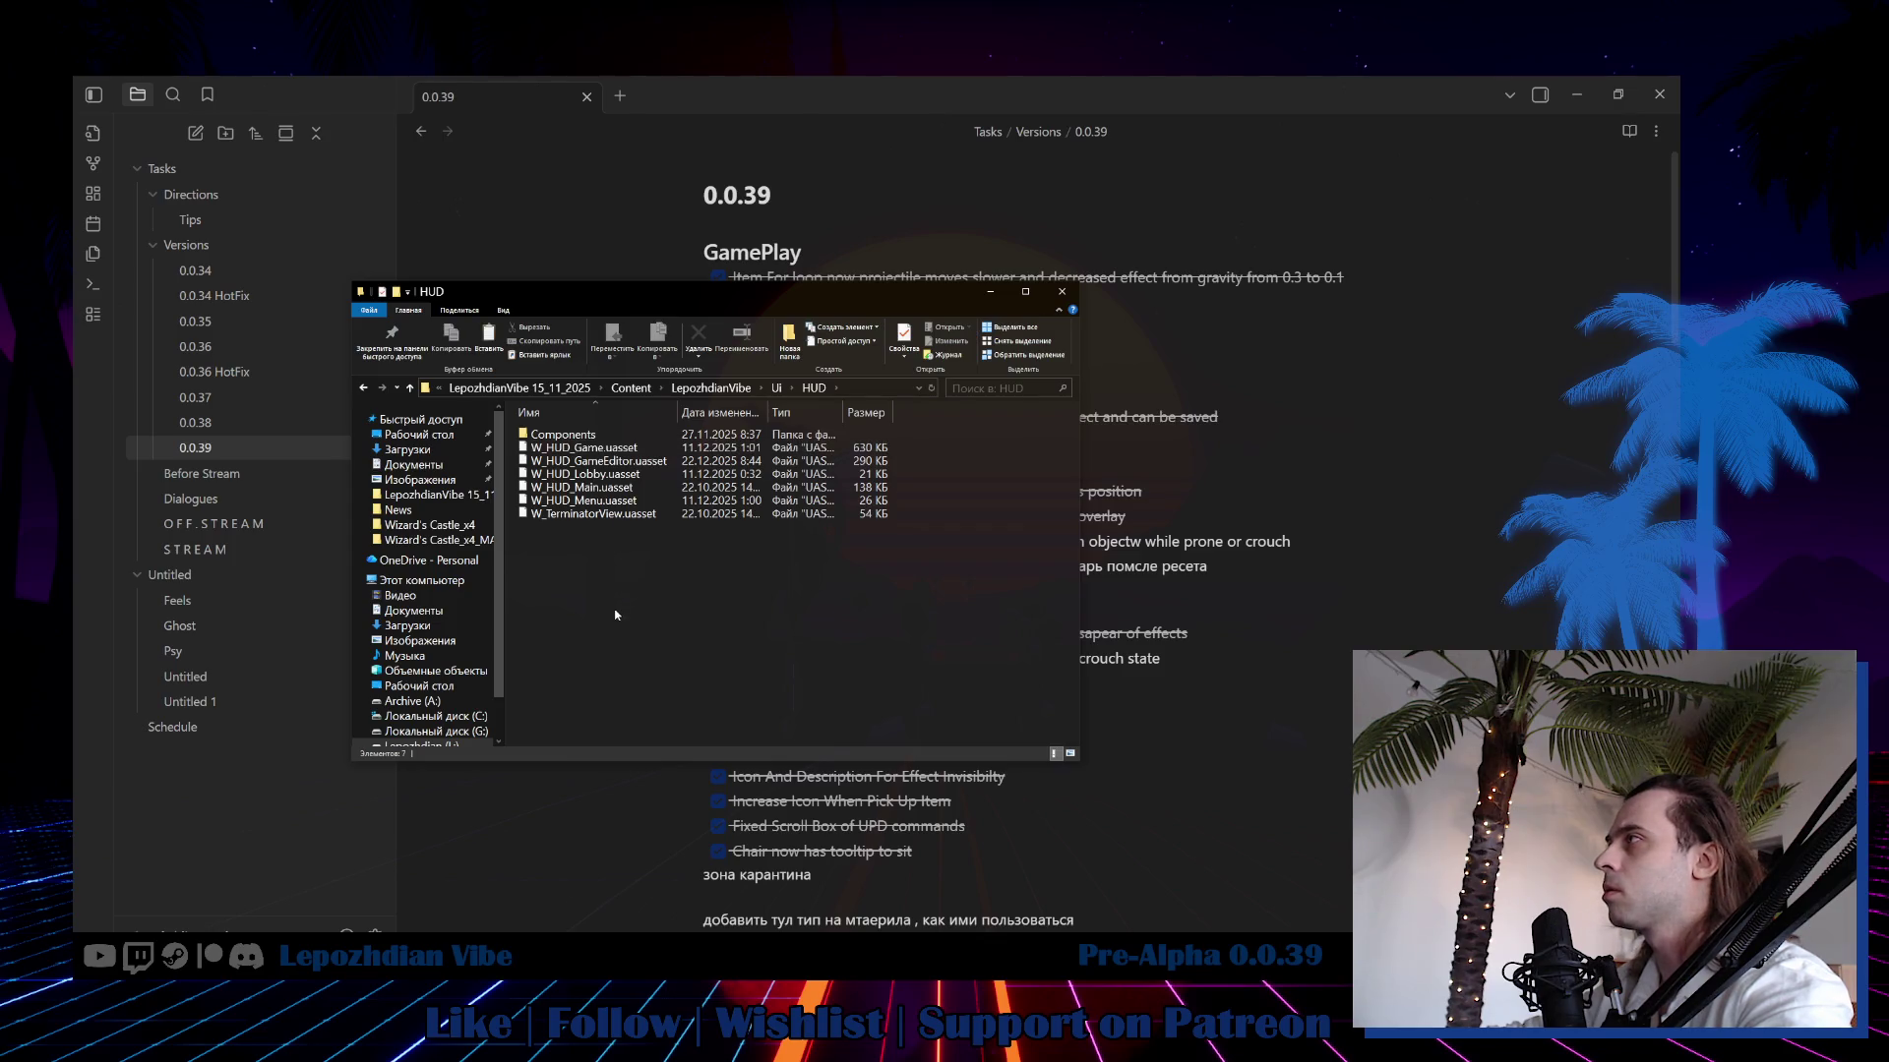
pyautogui.rightClick(615, 615)
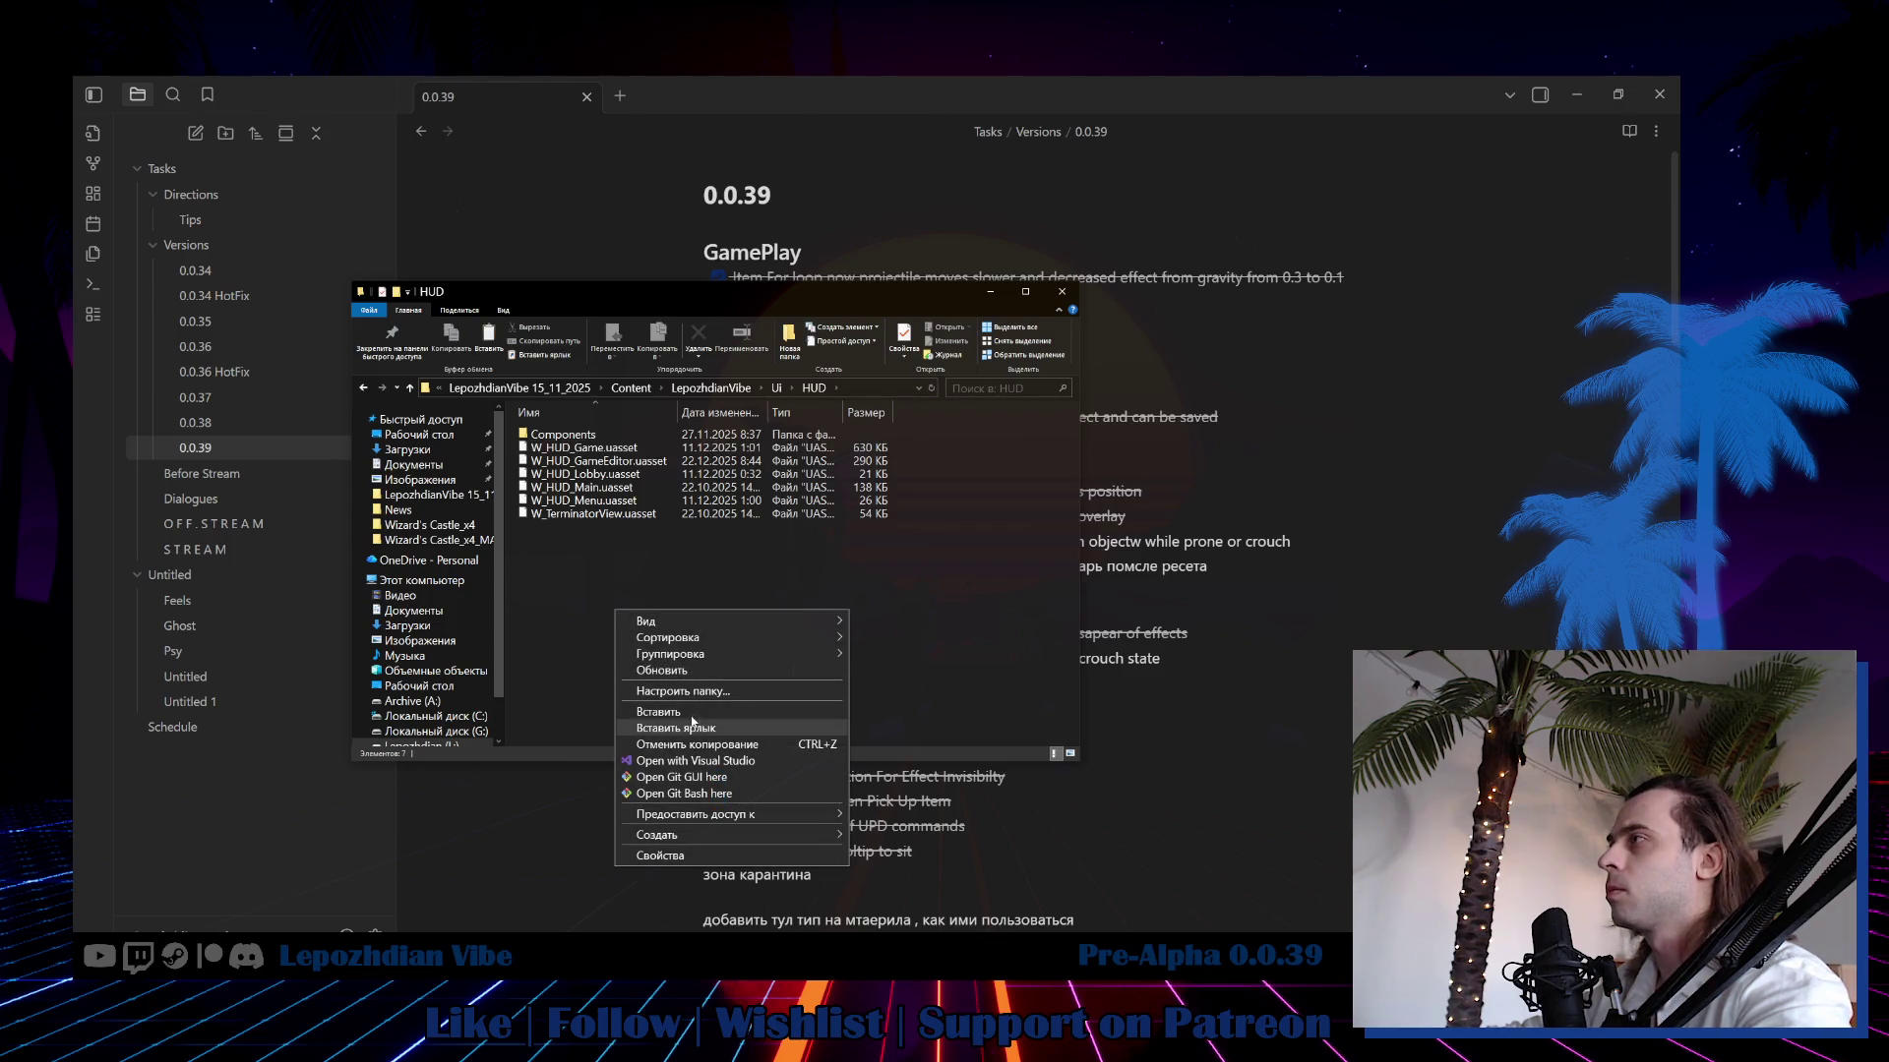
pyautogui.click(649, 727)
pyautogui.click(864, 441)
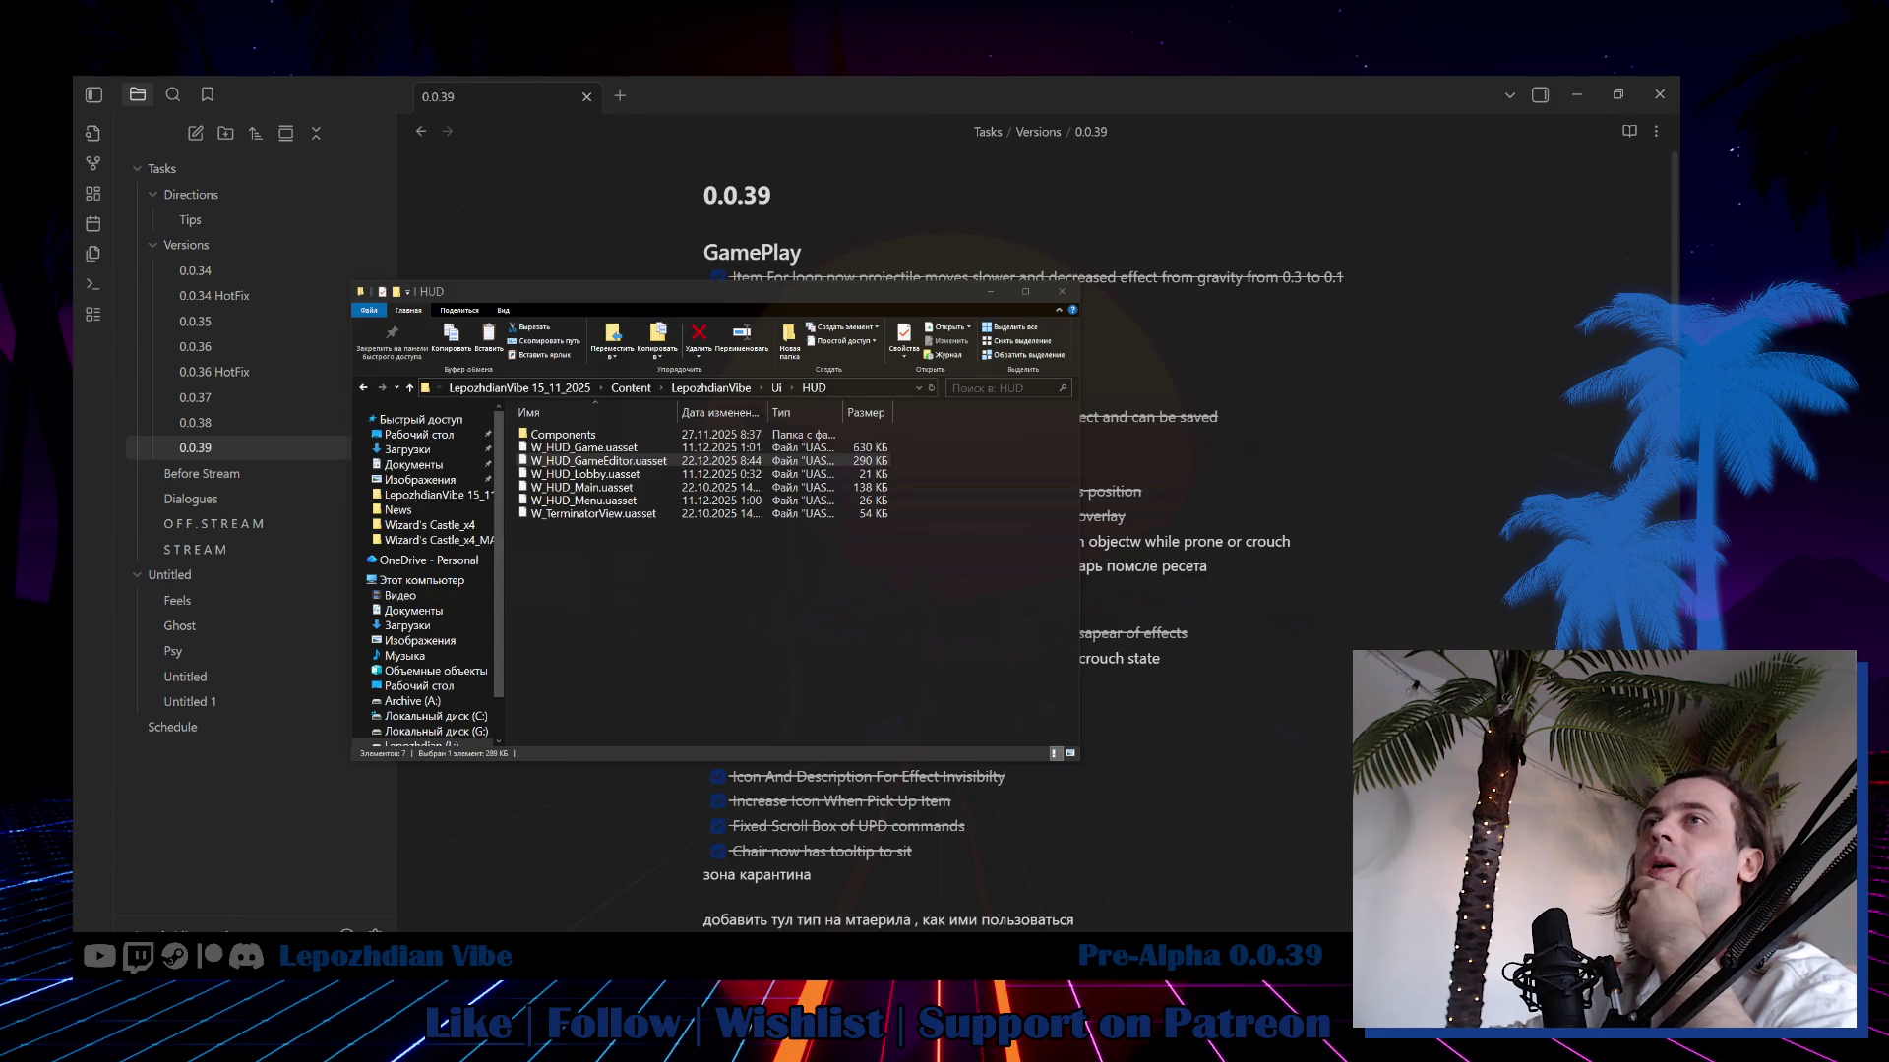
# Paste the 179 copied component files into the HUD Components folder.
pyautogui.click(776, 388)
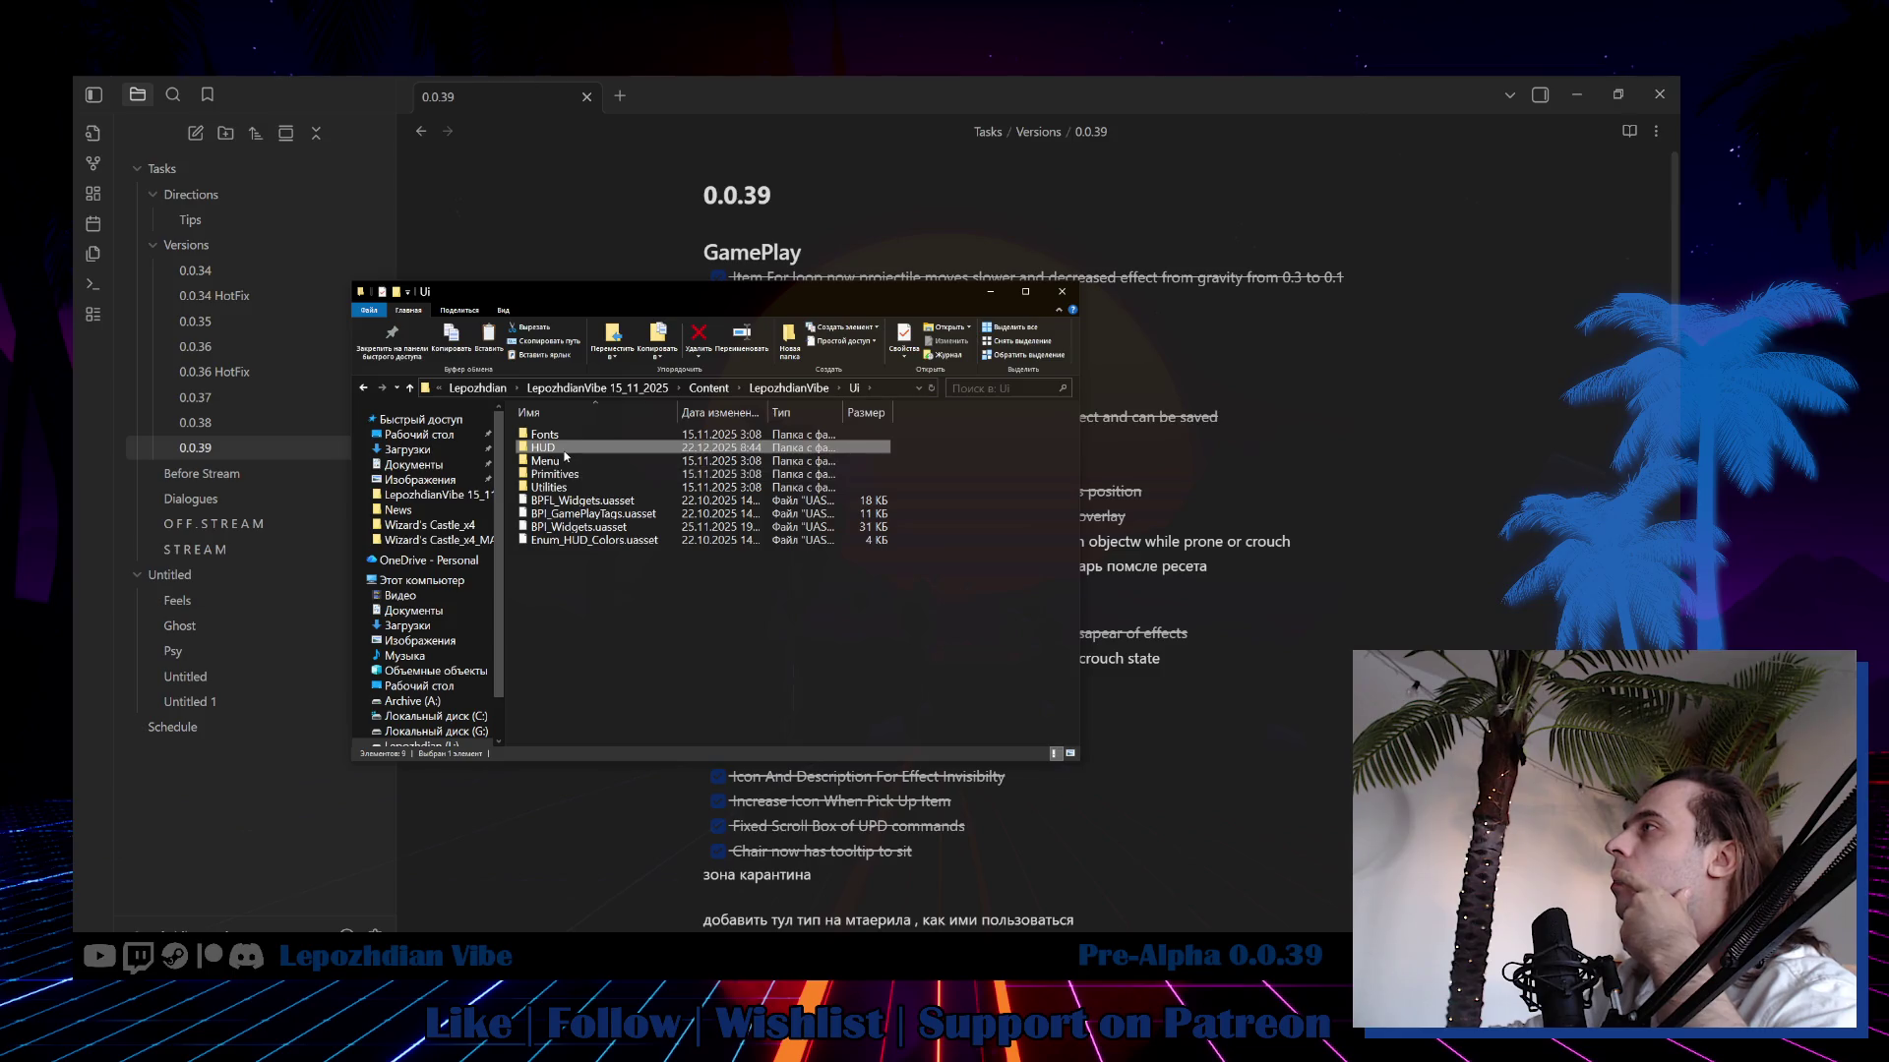
pyautogui.doubleClick(568, 448)
pyautogui.doubleClick(568, 437)
pyautogui.scroll(-4, 928, 630)
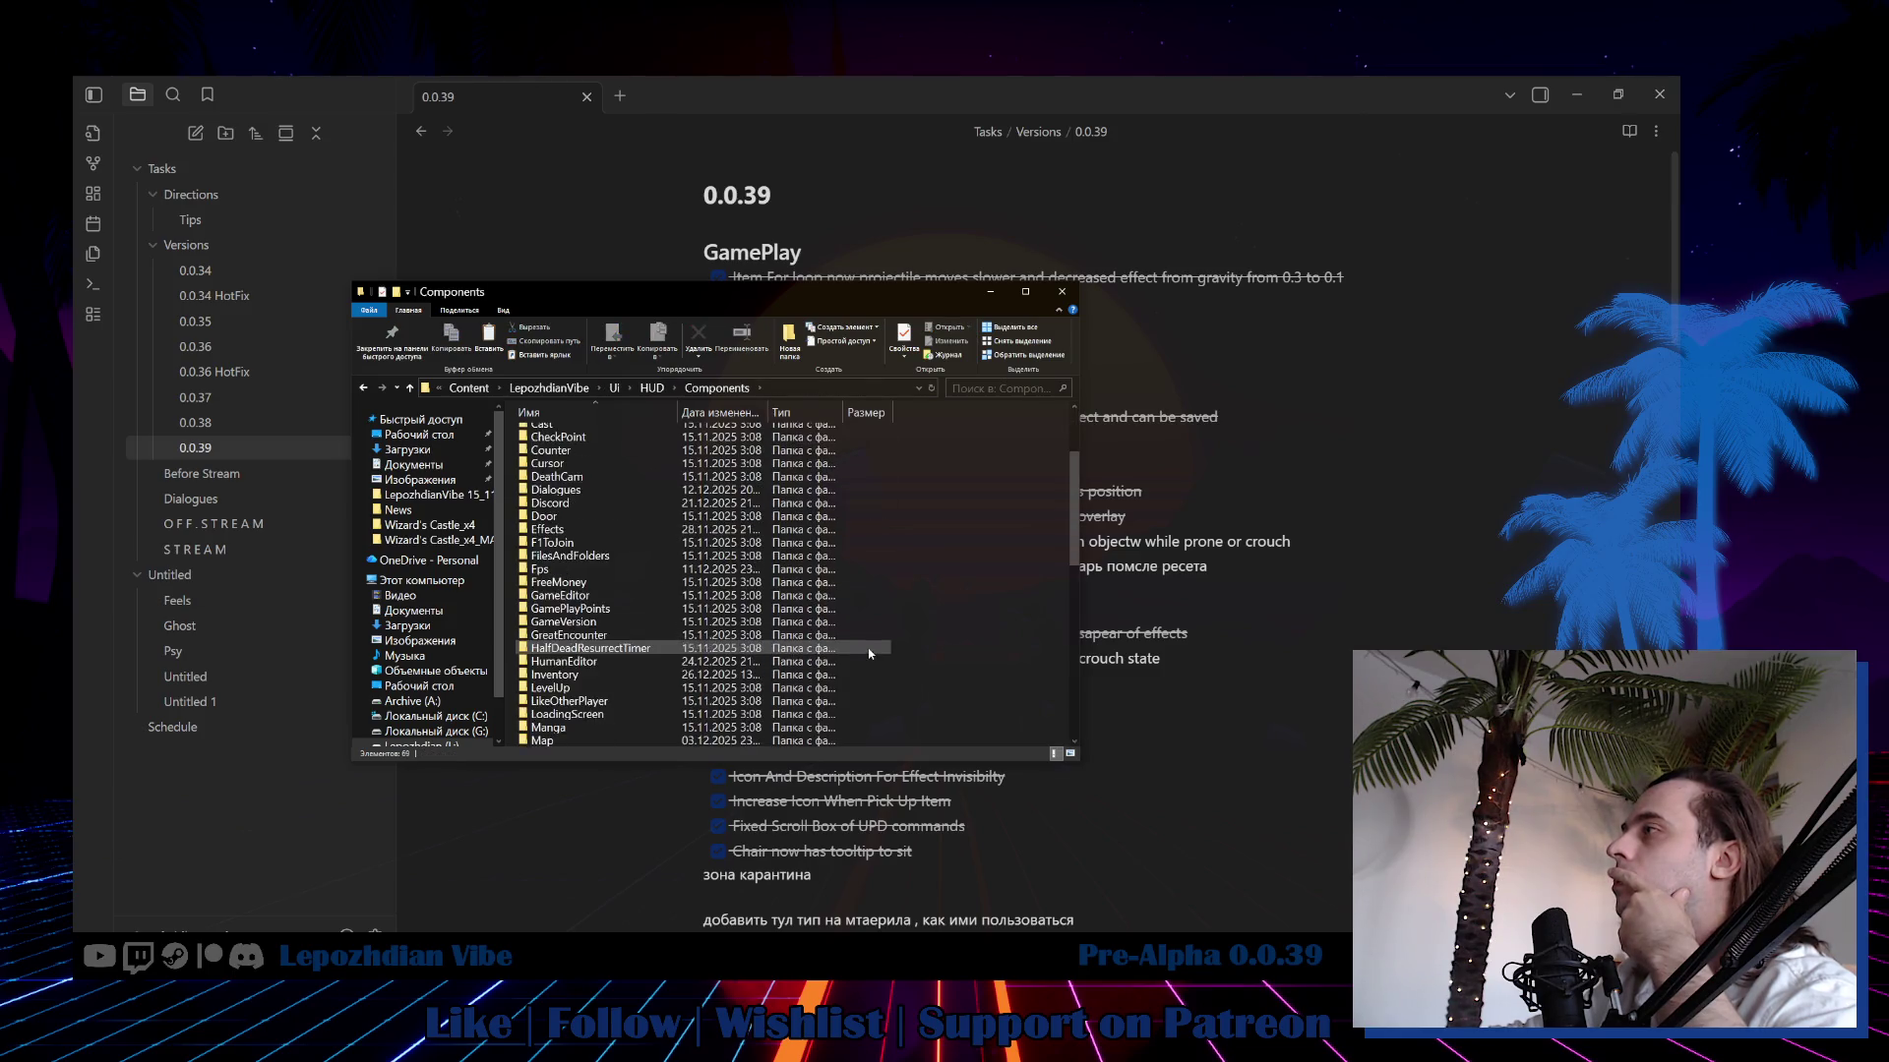
pyautogui.scroll(-4, 952, 609)
pyautogui.rightClick(948, 601)
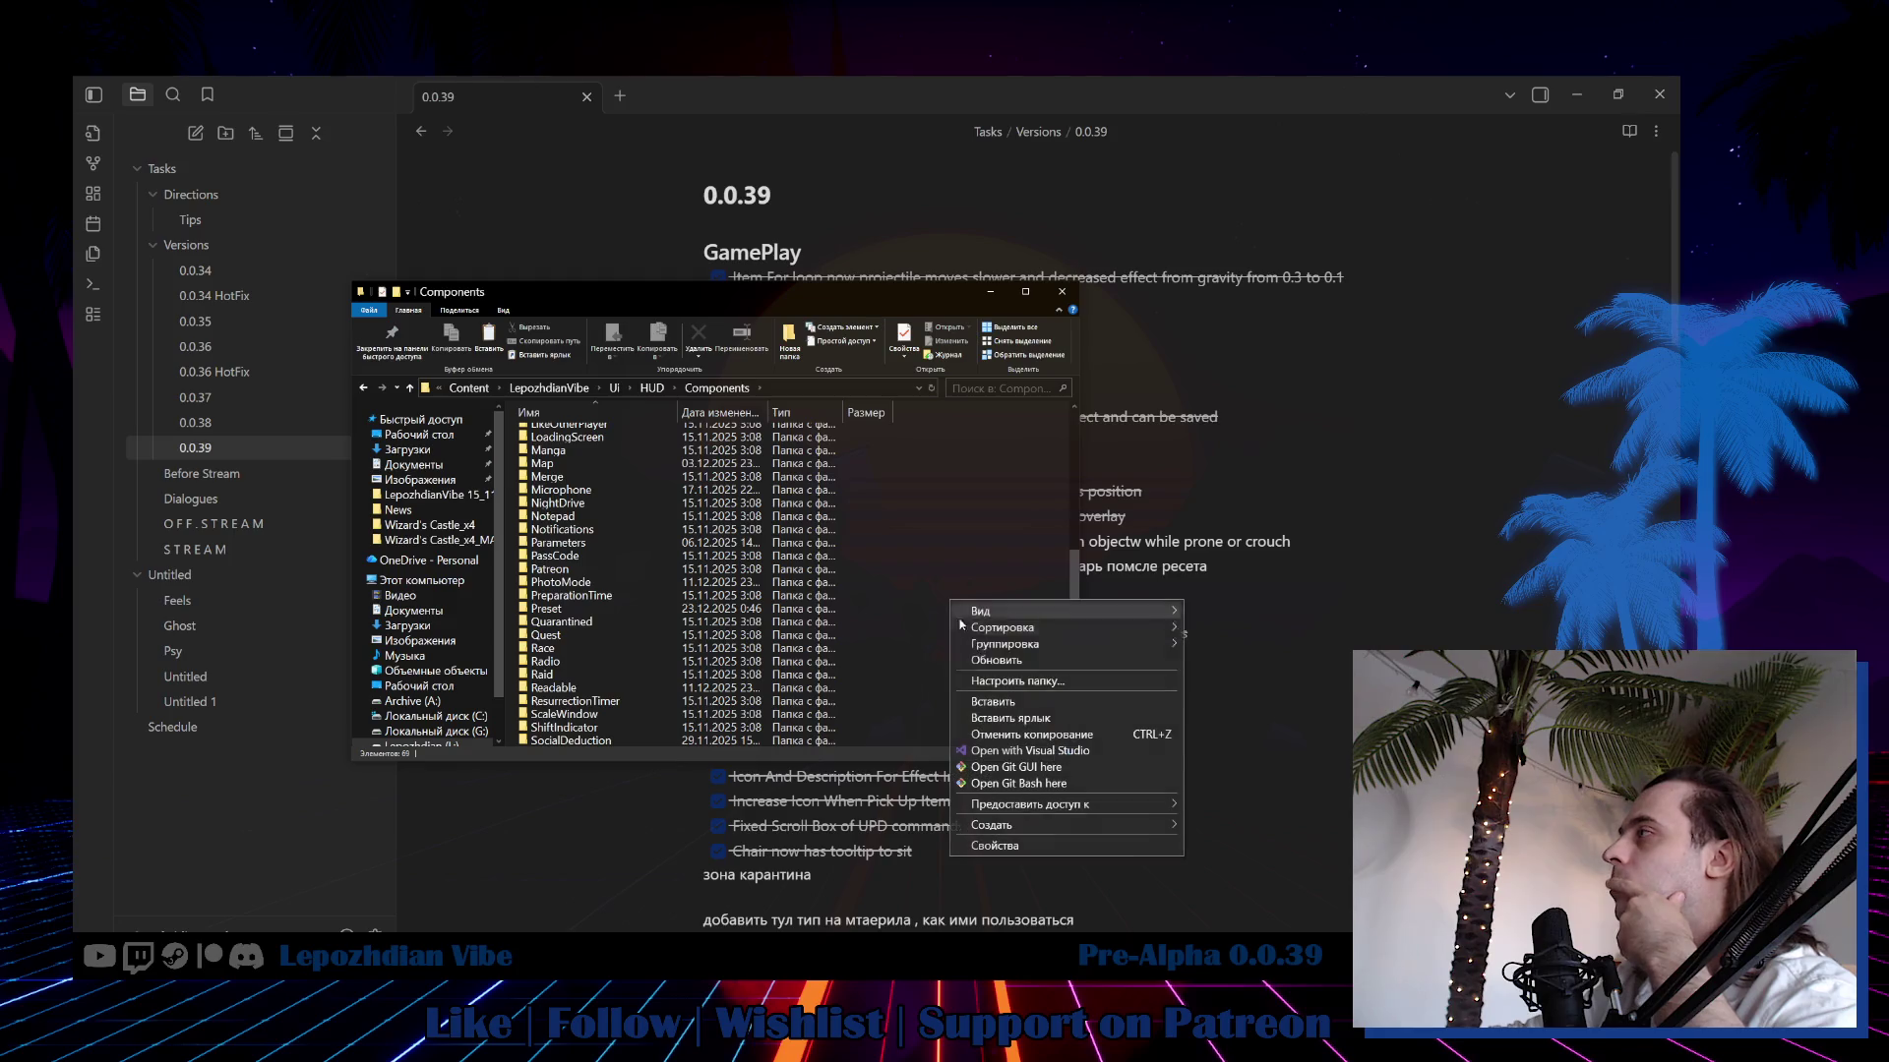
pyautogui.click(1034, 702)
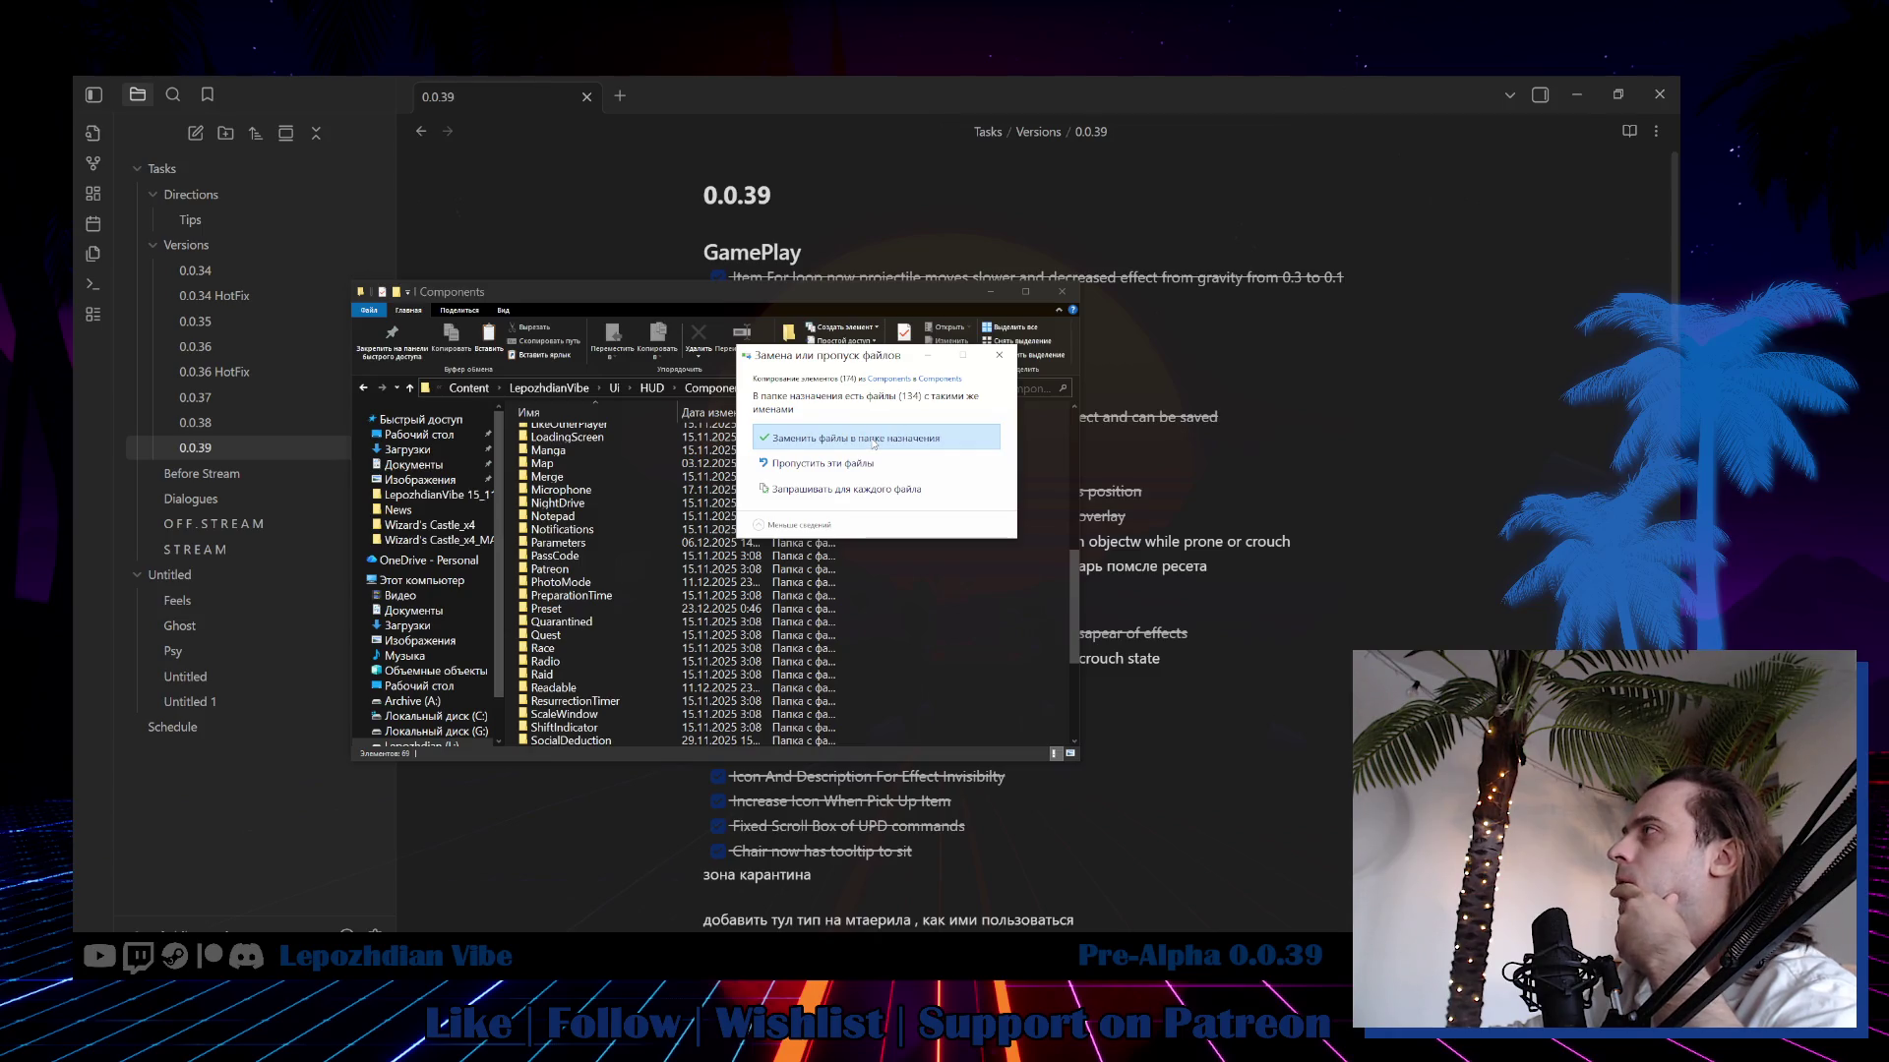
# Replace the 134 same-named component files, then return to the HUD folder.
pyautogui.click(873, 444)
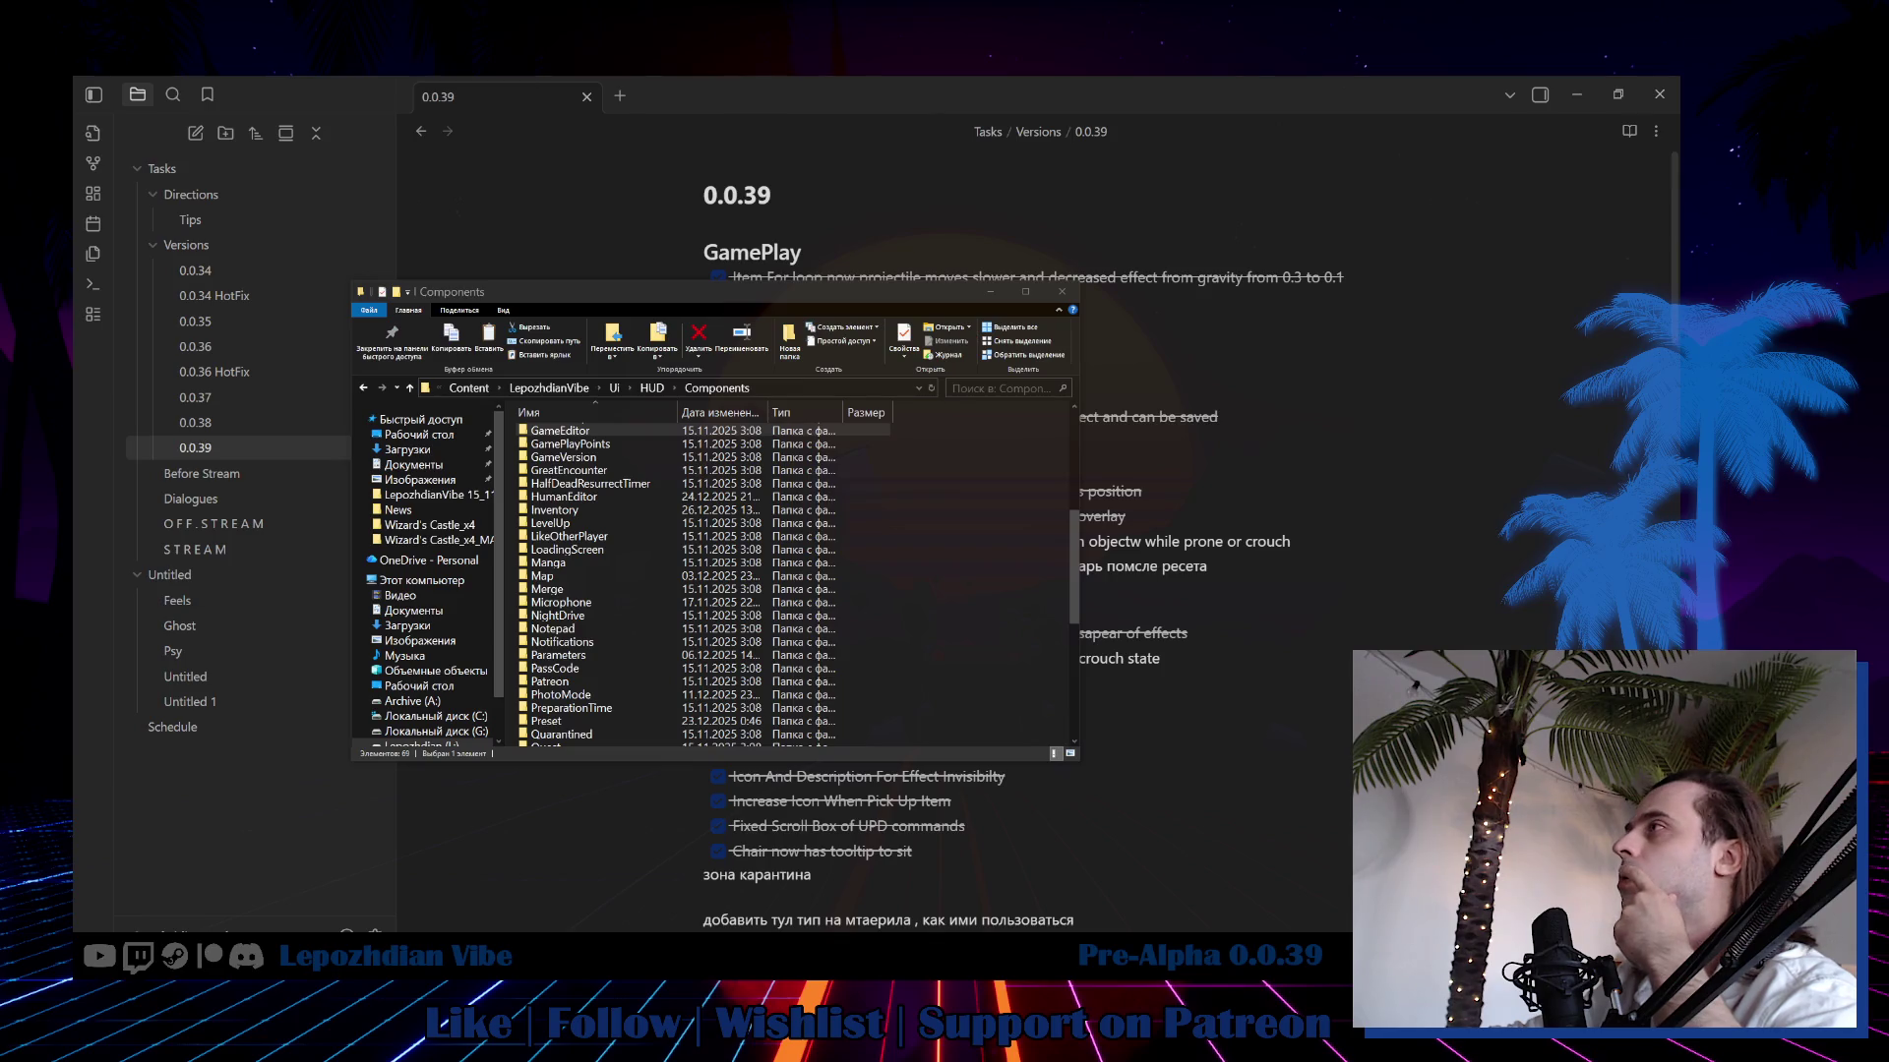
pyautogui.click(649, 388)
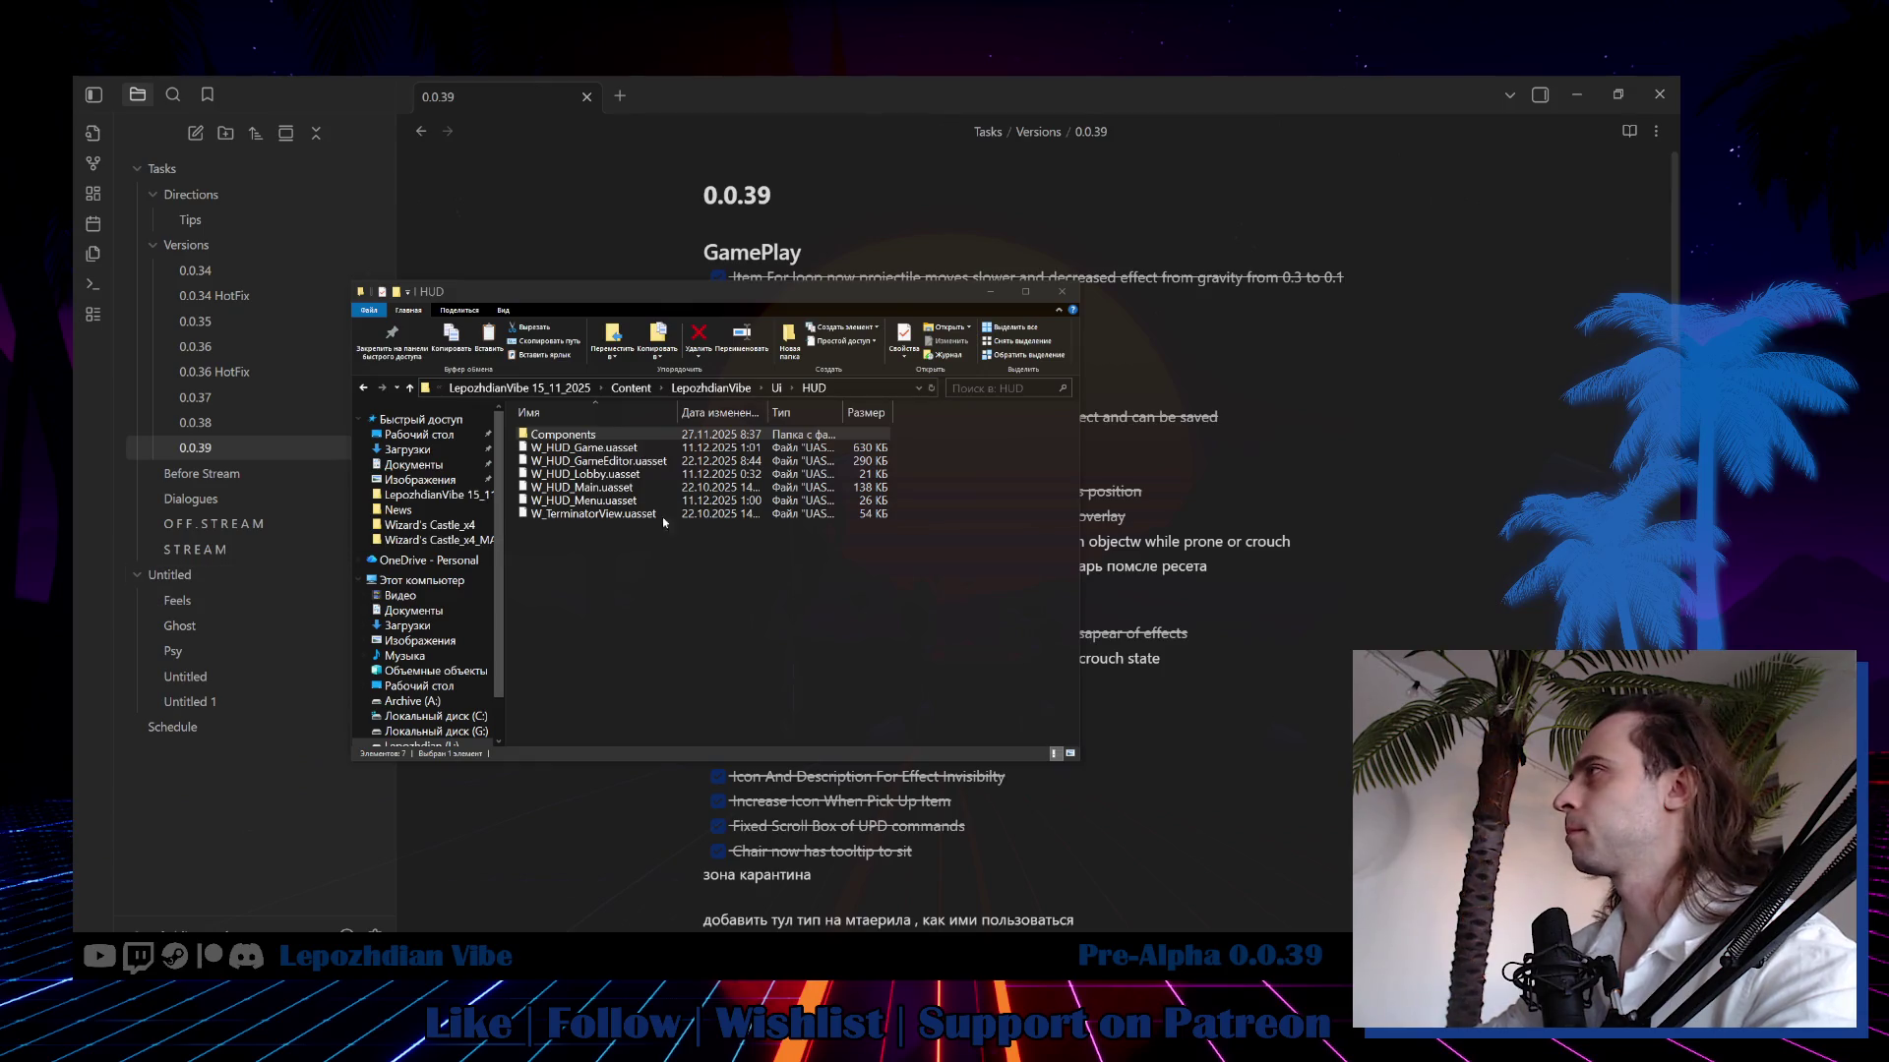
# Paste the updated BPC_GameEditor.uasset into Blueprints > GameEditor > Core, replacing the old one.
pyautogui.click(631, 388)
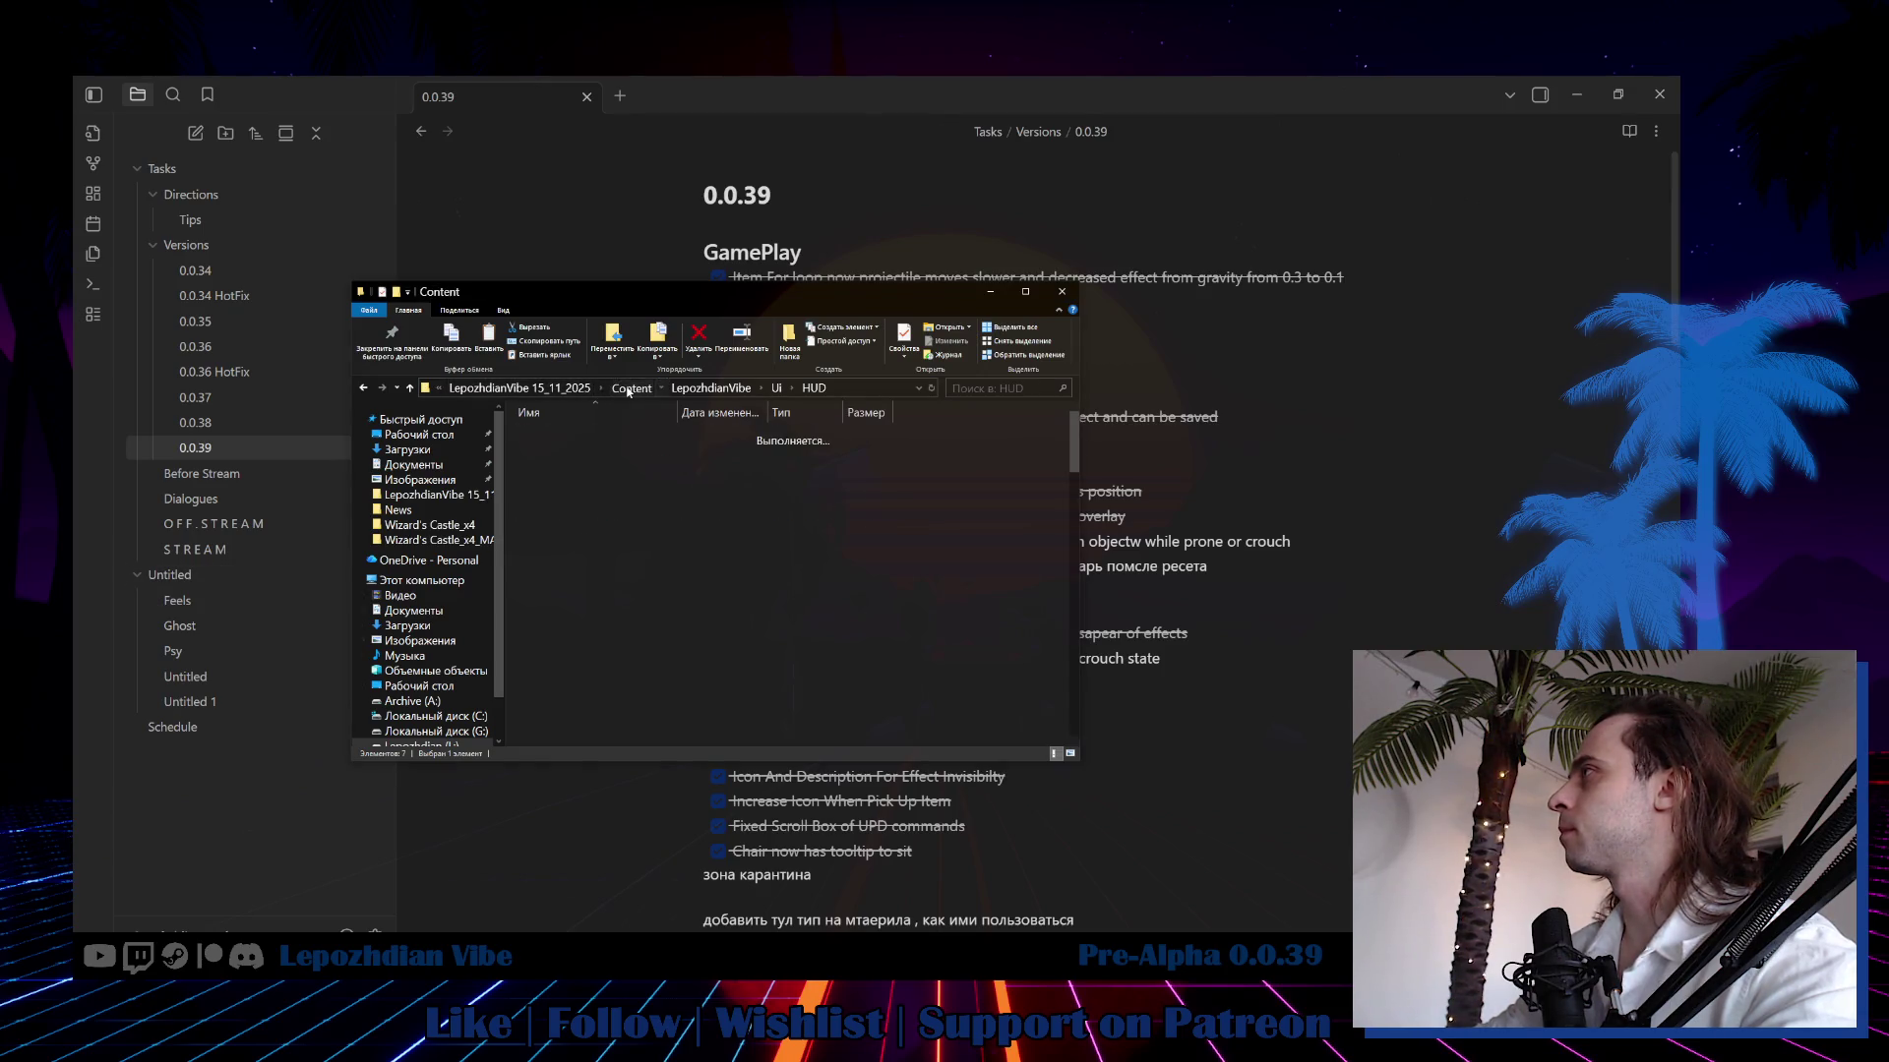
pyautogui.doubleClick(592, 582)
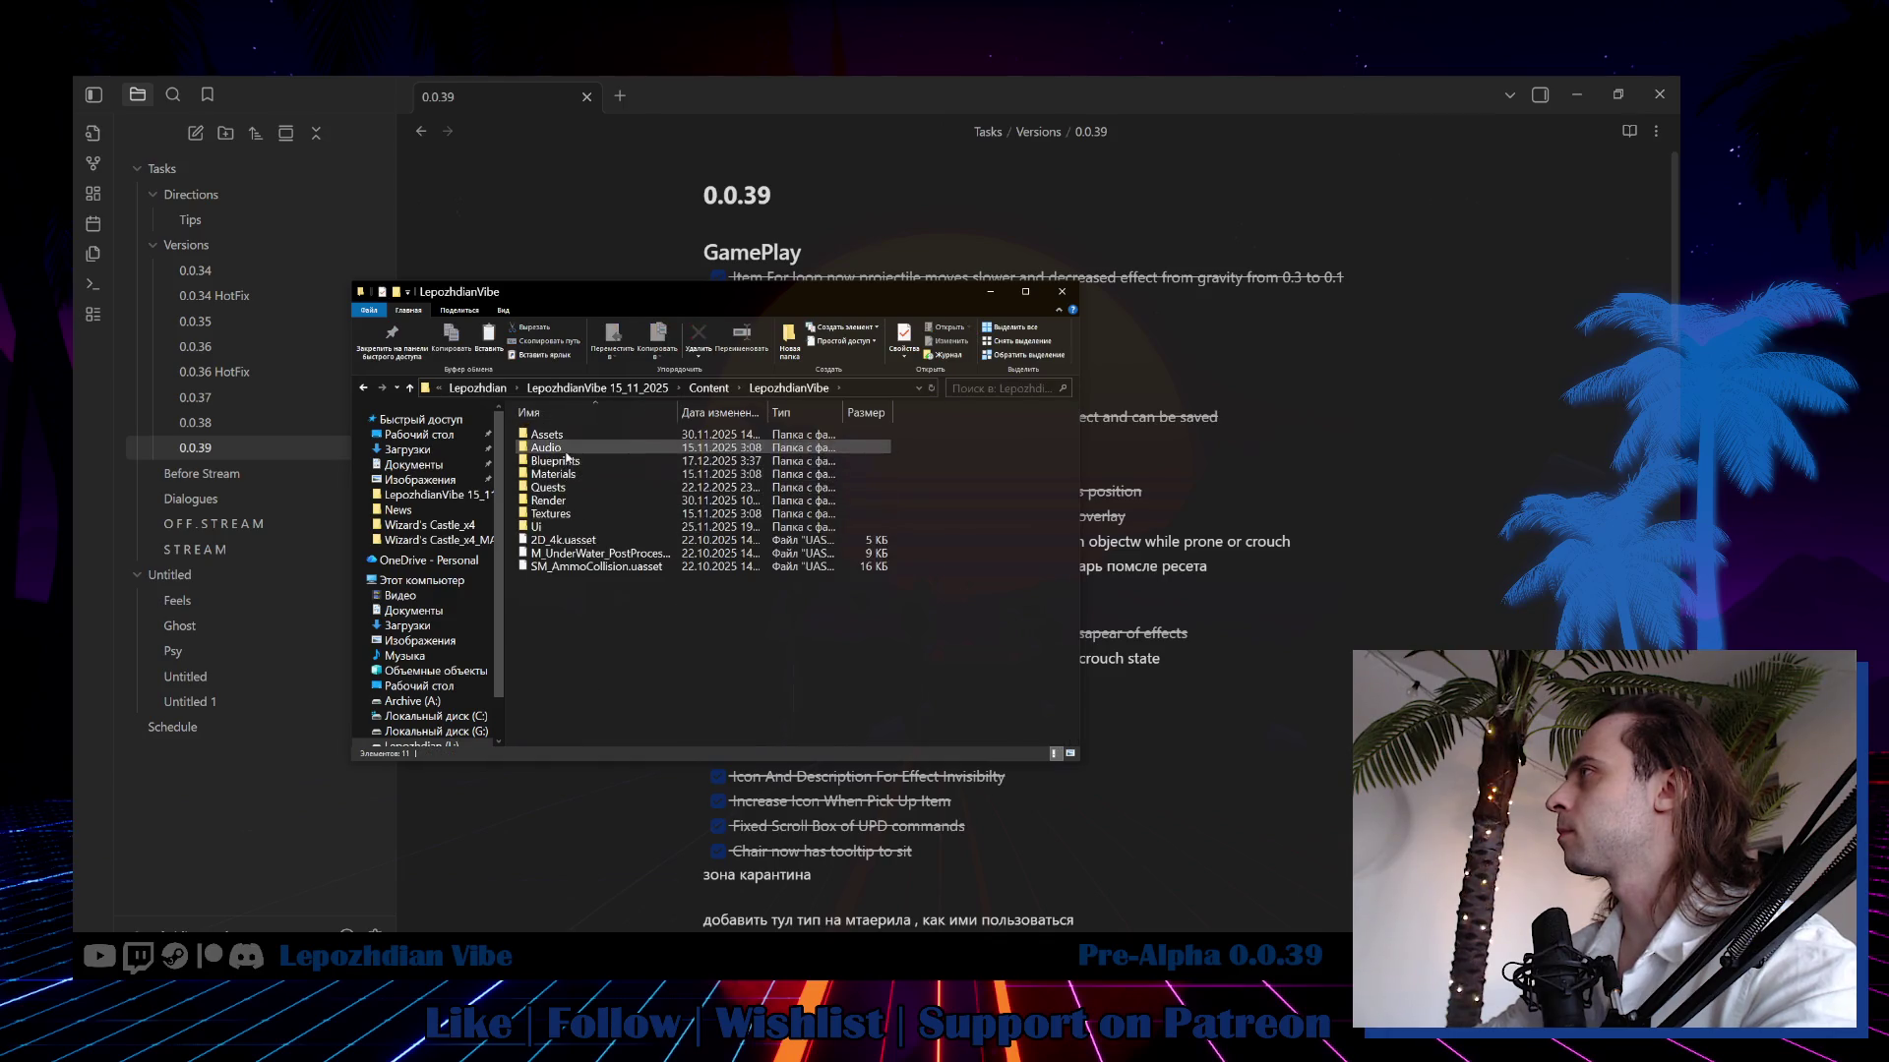
pyautogui.doubleClick(568, 461)
pyautogui.doubleClick(543, 474)
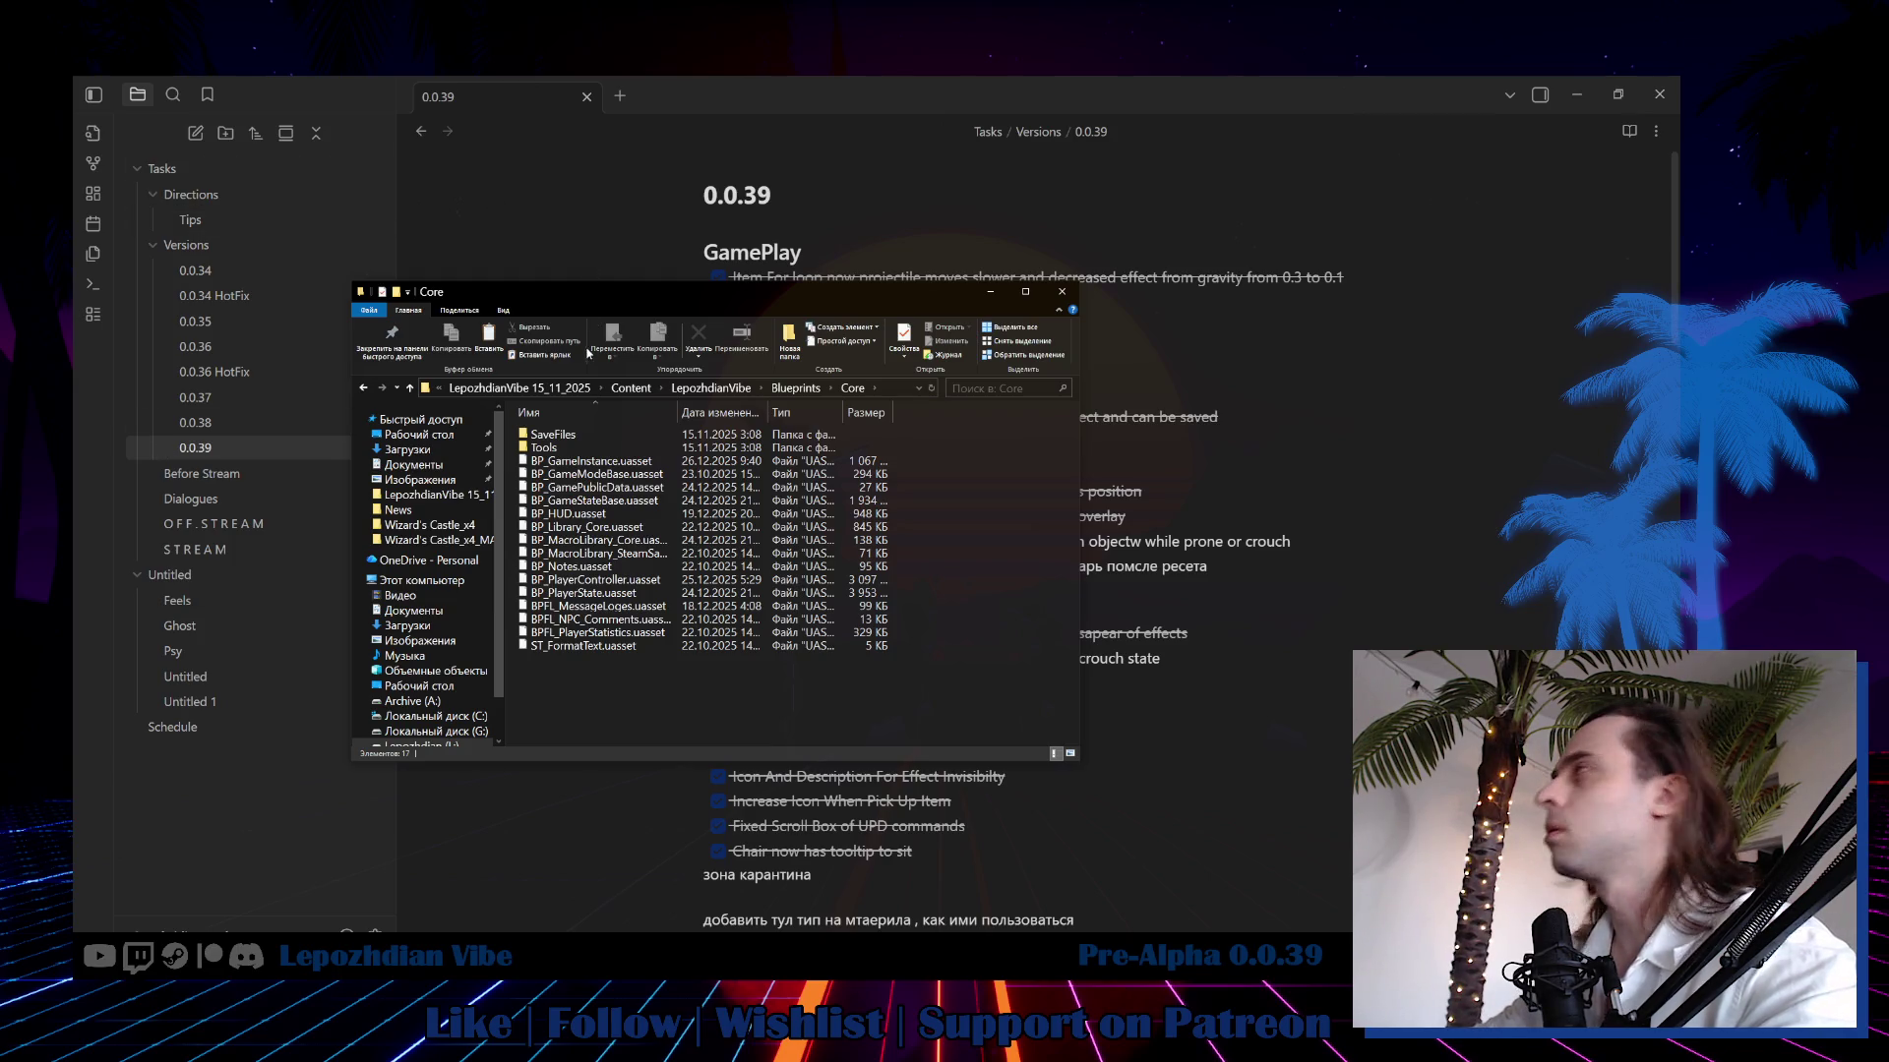
pyautogui.click(797, 387)
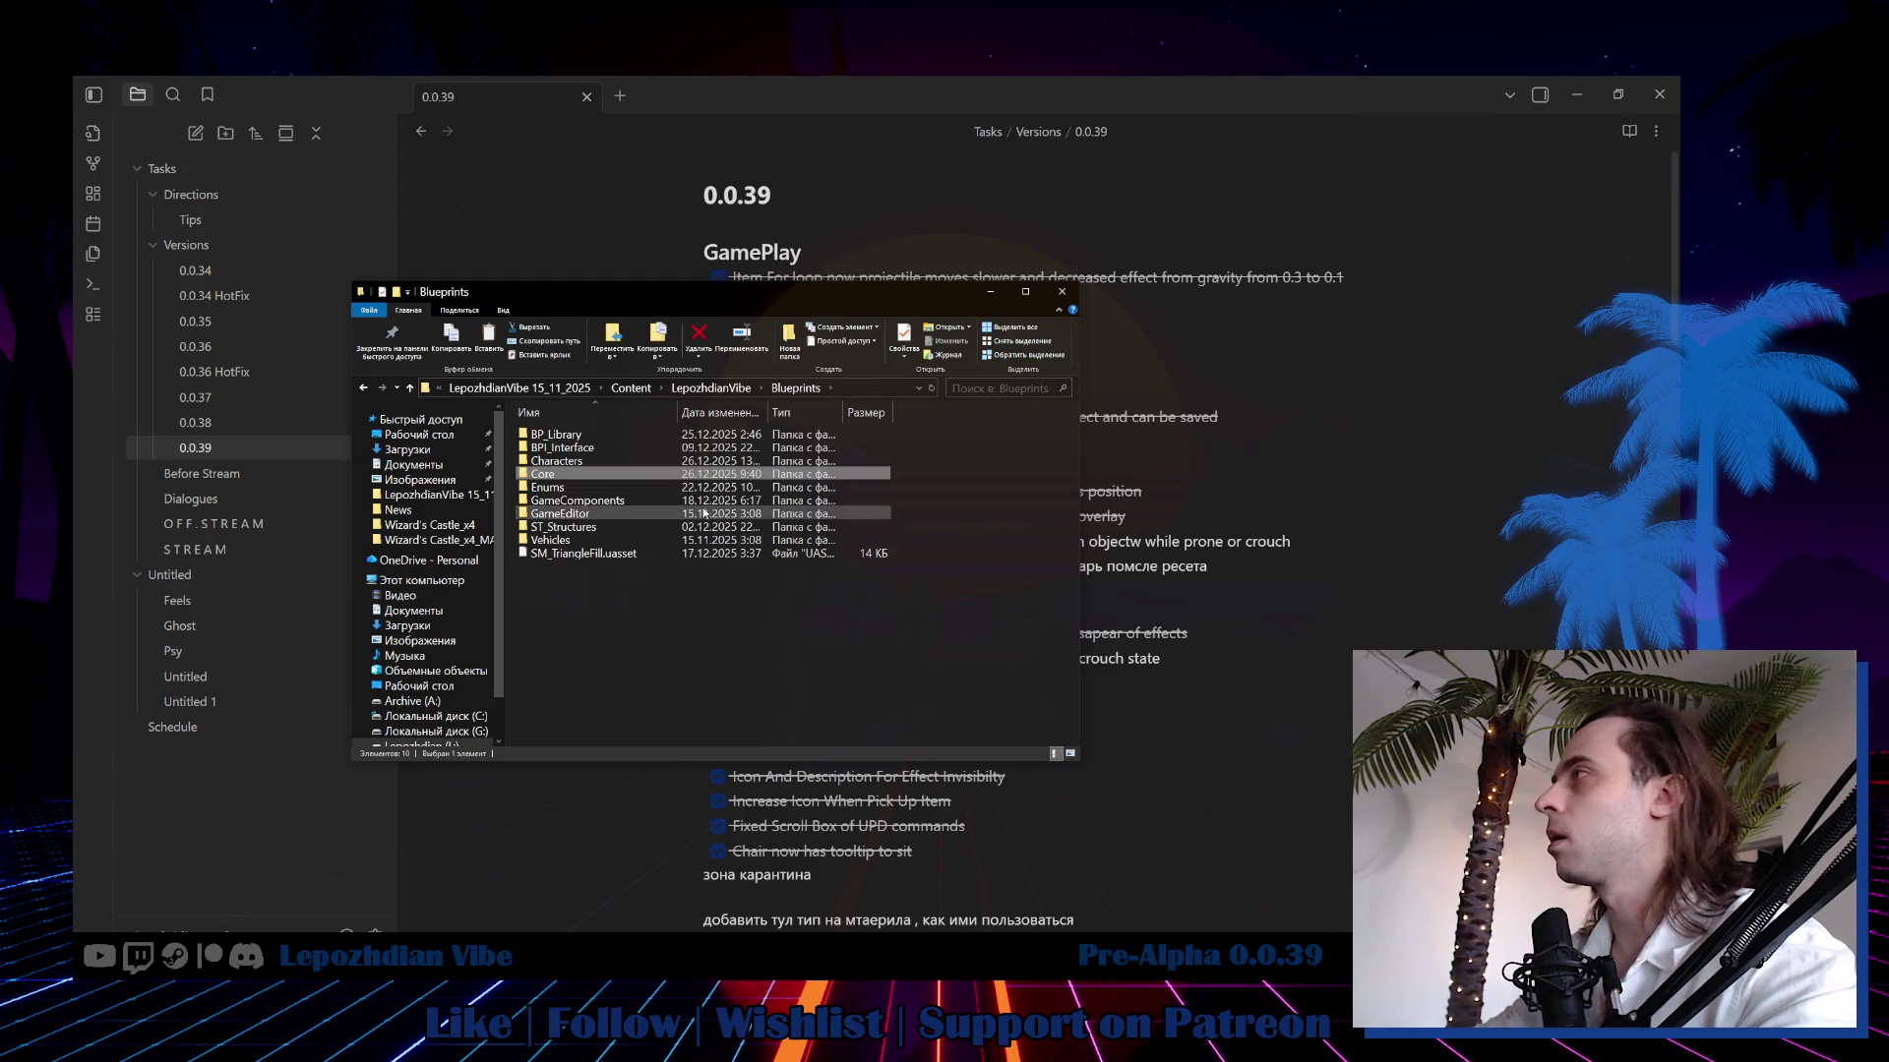
pyautogui.doubleClick(629, 512)
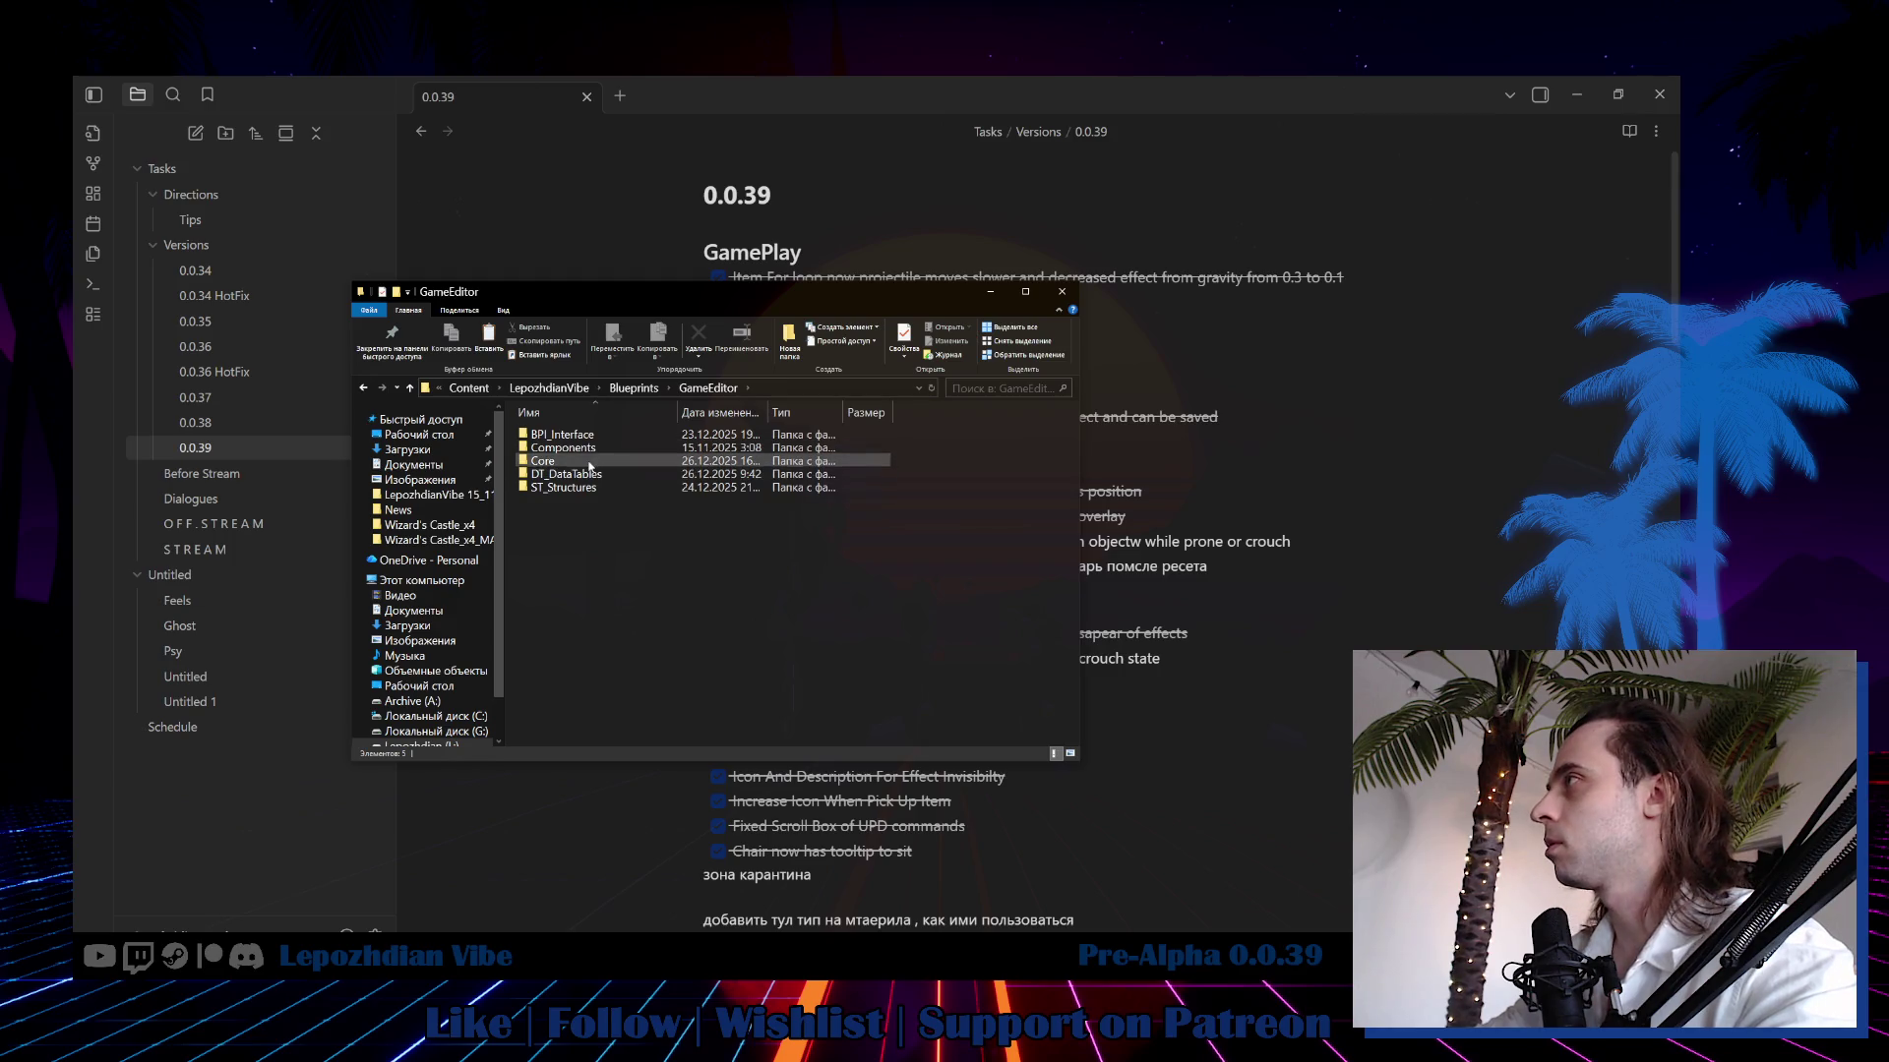
pyautogui.doubleClick(551, 460)
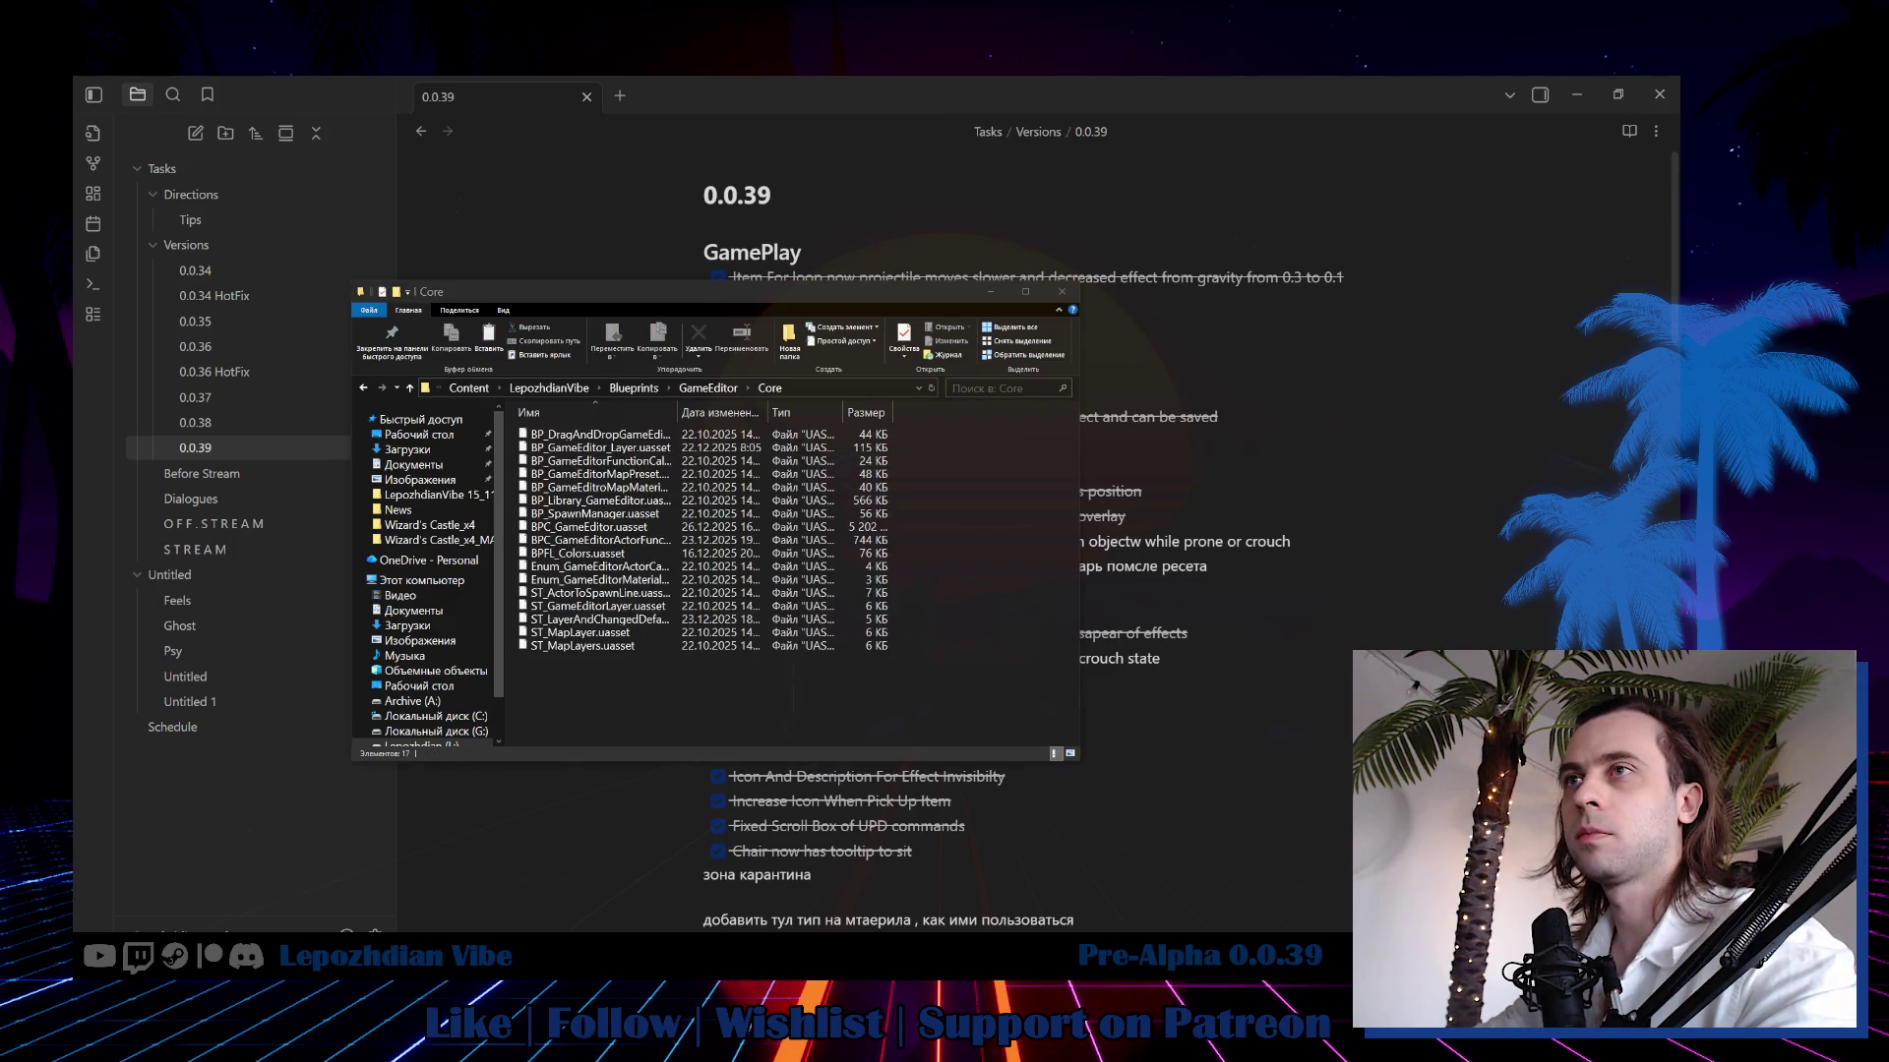
pyautogui.rightClick(667, 693)
pyautogui.click(734, 795)
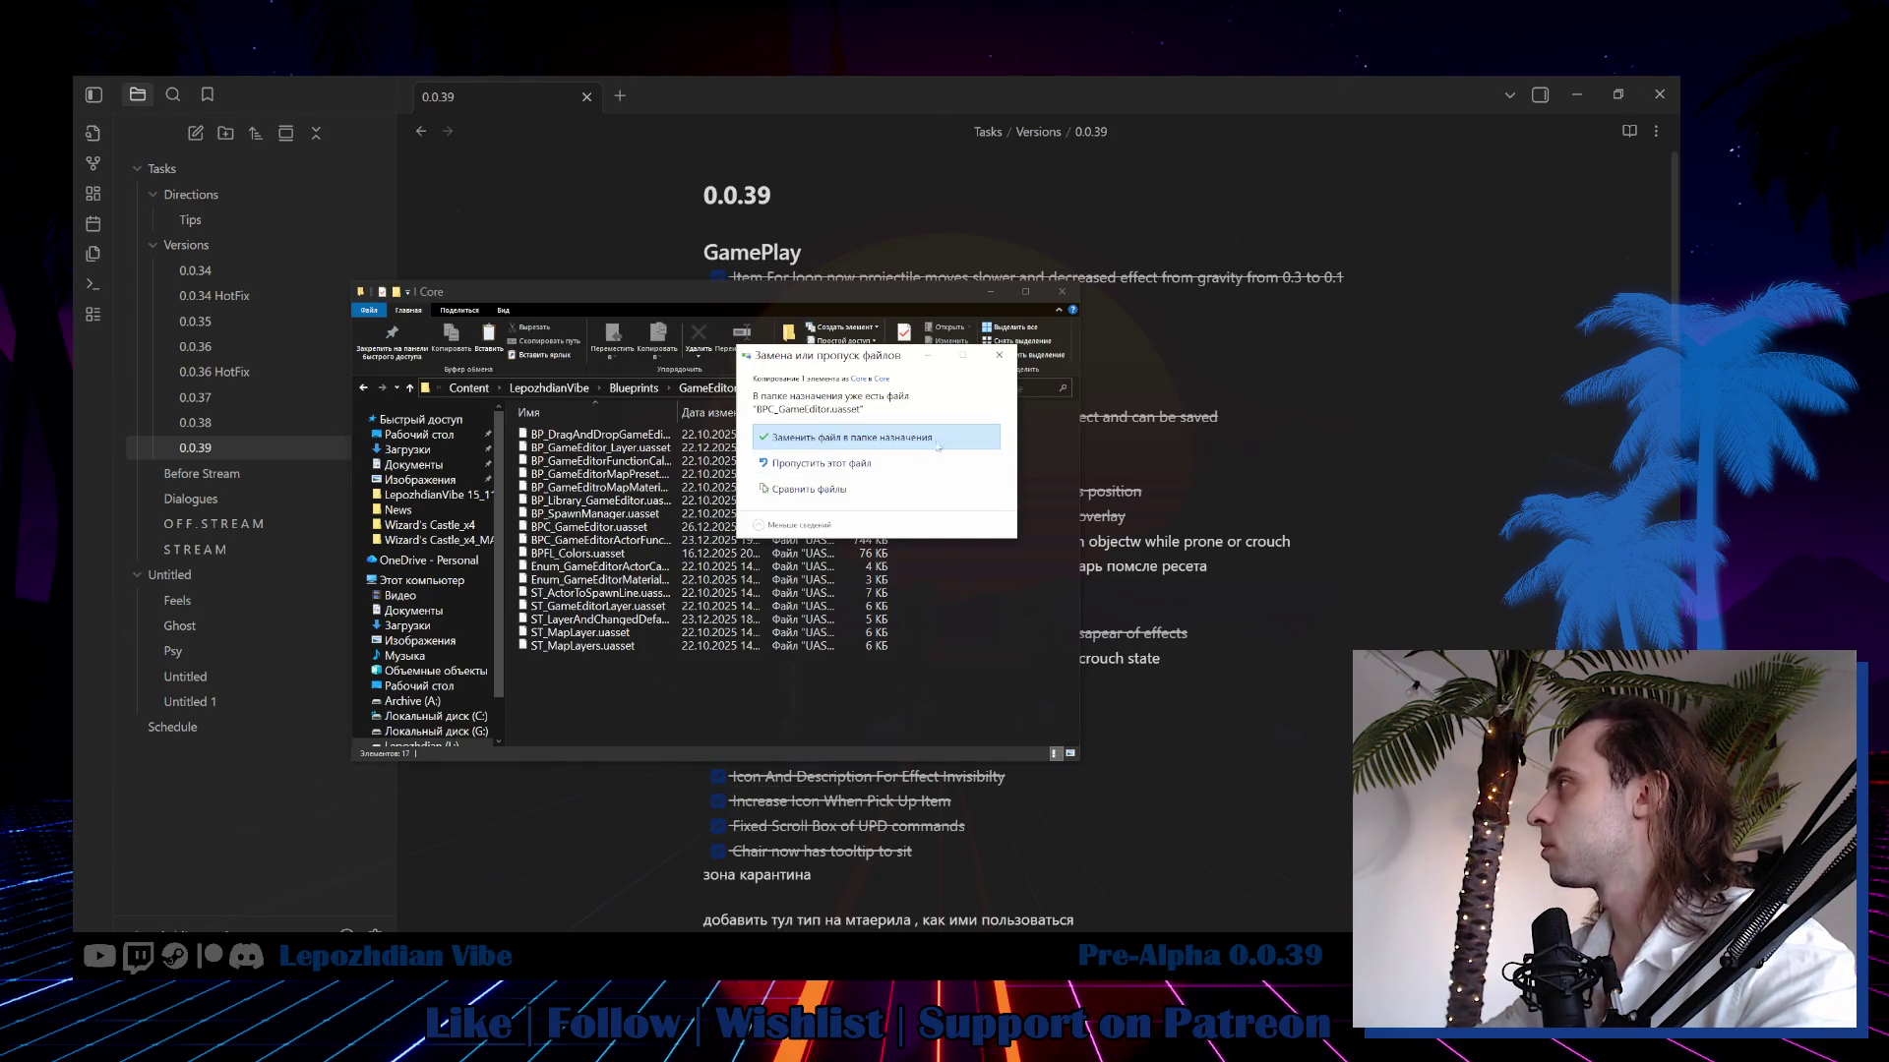
pyautogui.click(901, 442)
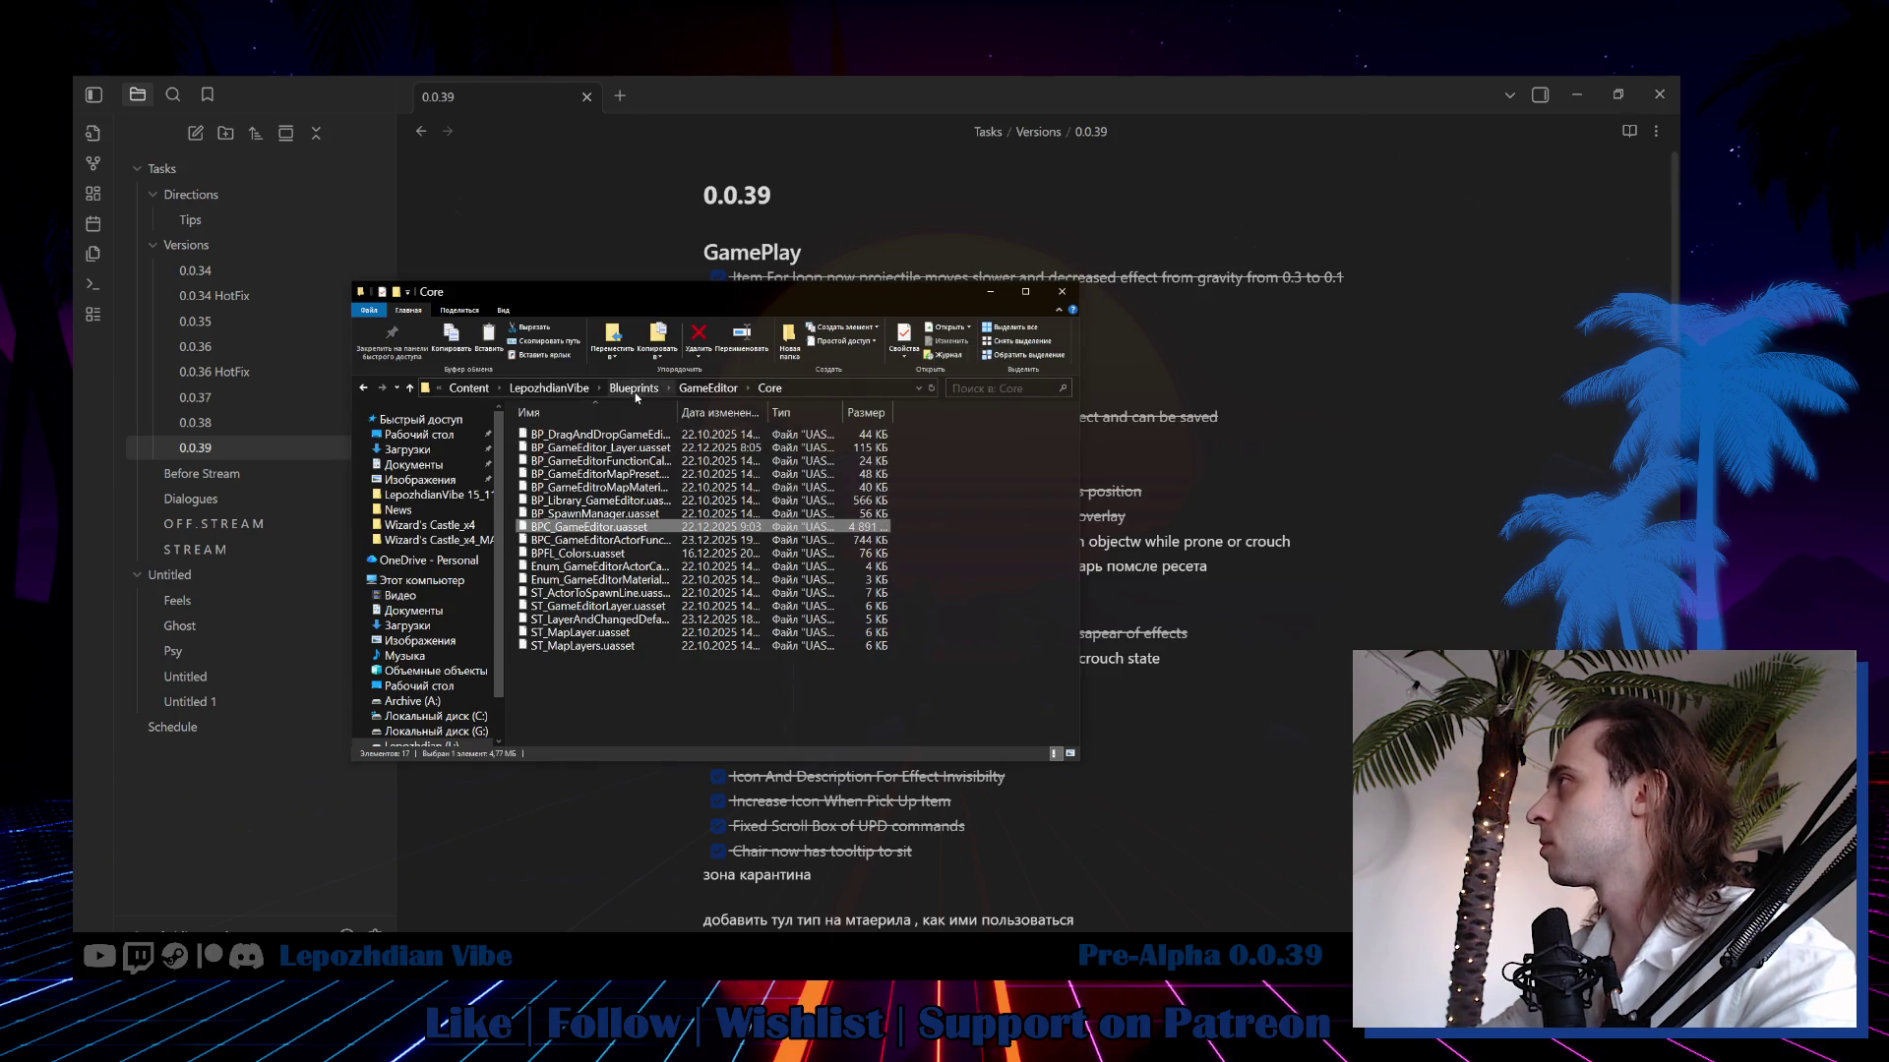
# Launch LepozhdianVibe.uproject from the project's root folder.
pyautogui.click(580, 390)
pyautogui.click(606, 389)
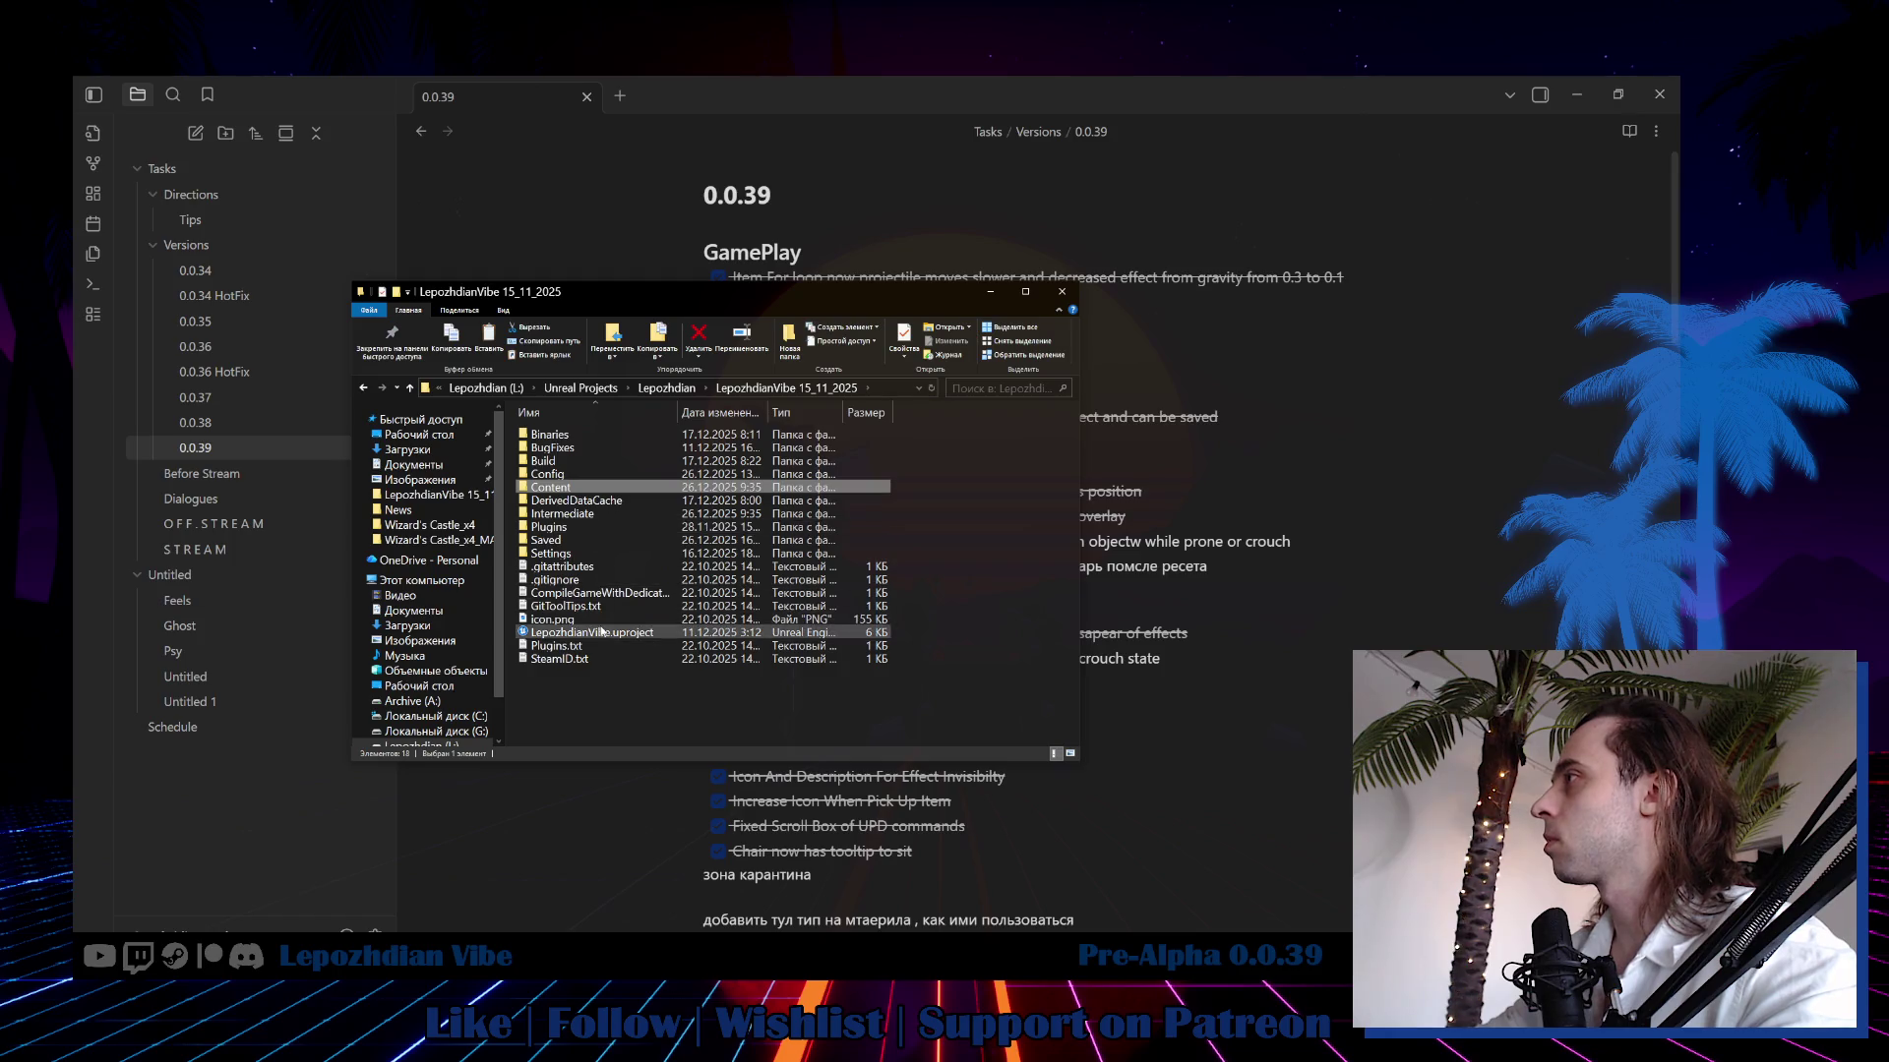
pyautogui.doubleClick(591, 633)
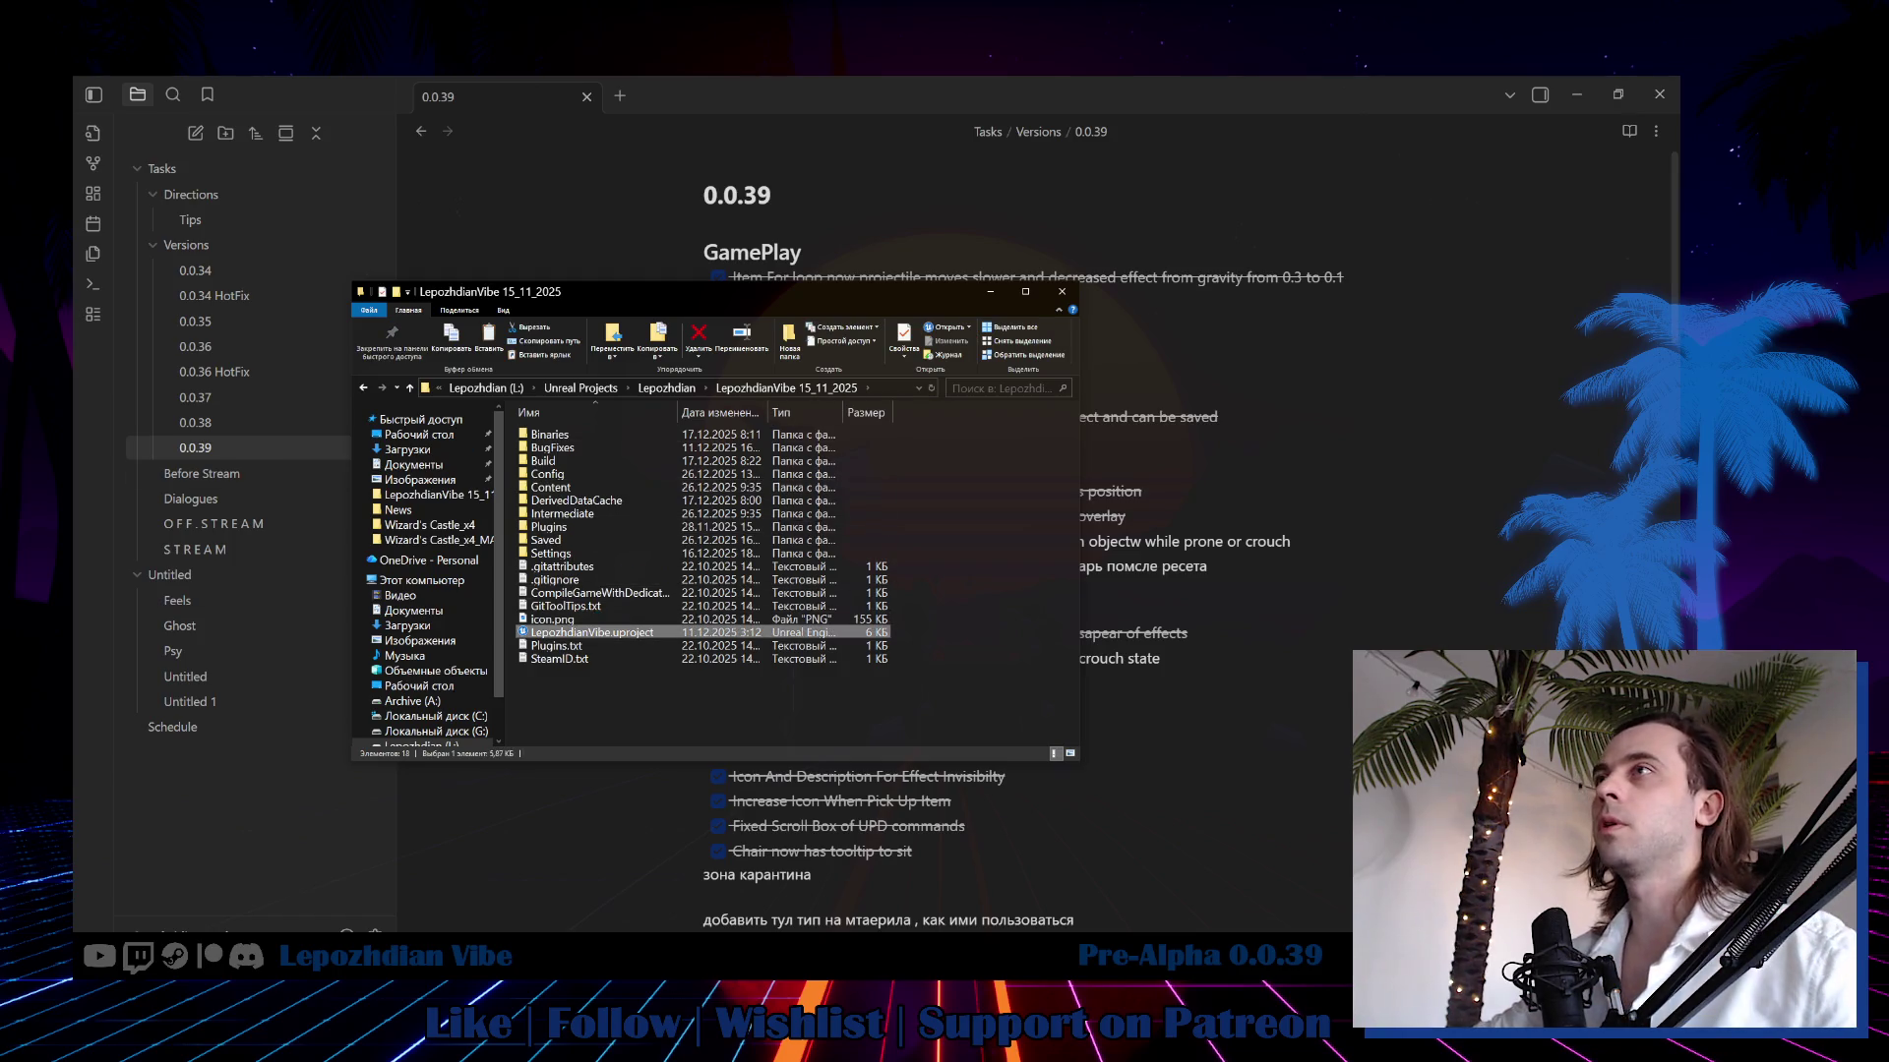
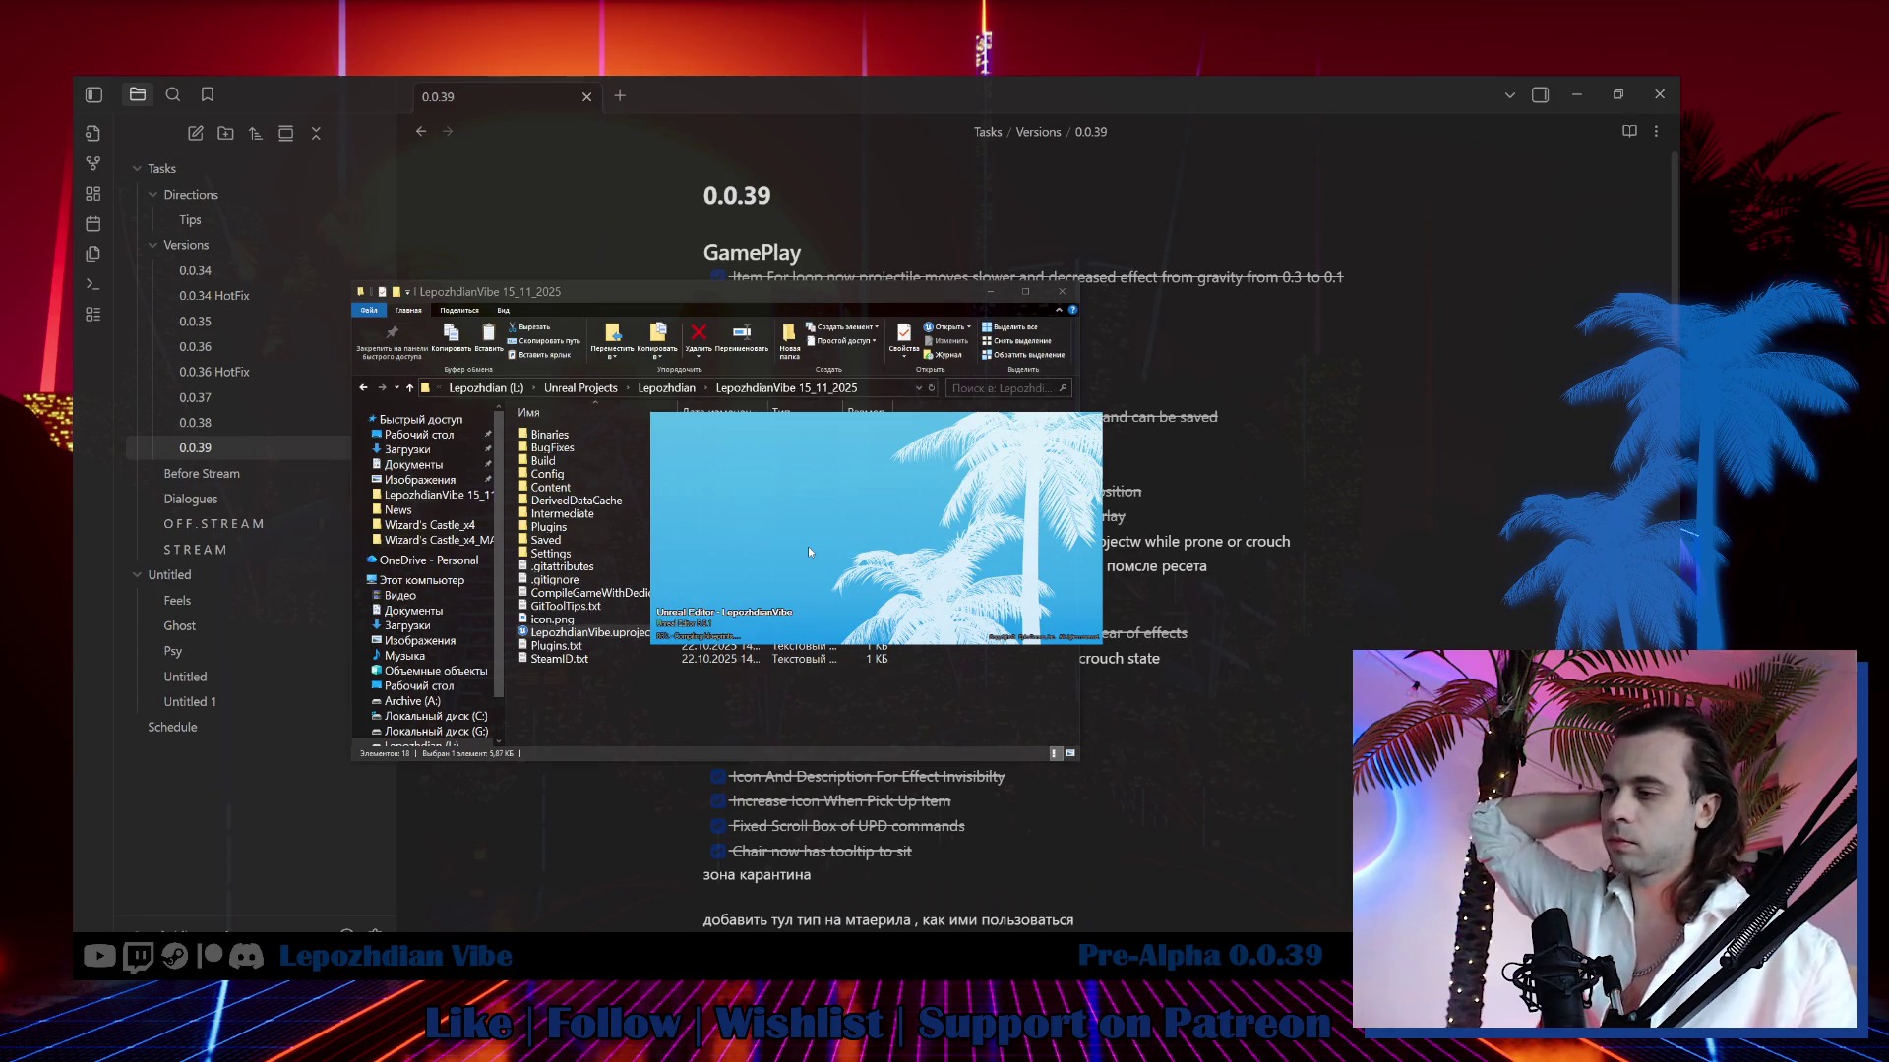
# Read through the 0.0.39 note's idea list down to the Vibe Editor checklist and back.
pyautogui.click(1117, 878)
pyautogui.scroll(-4, 1012, 776)
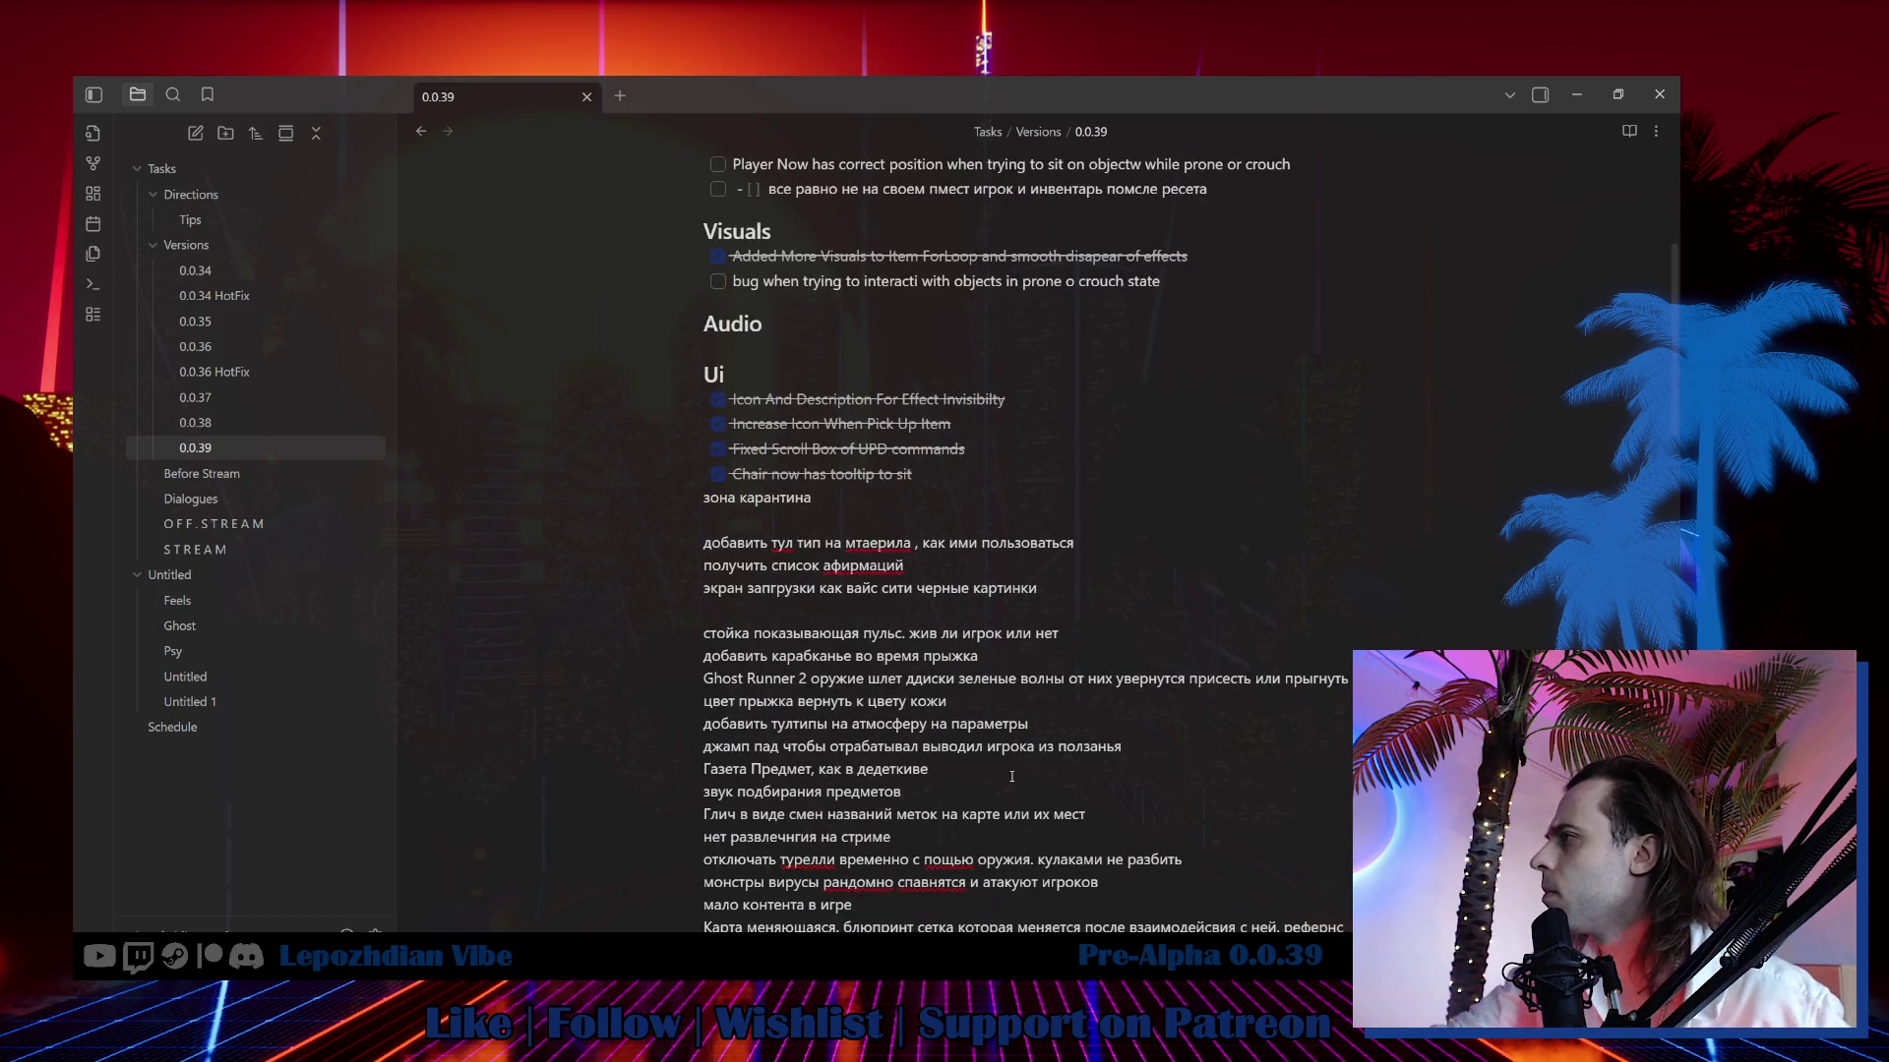
pyautogui.scroll(-5, 1012, 776)
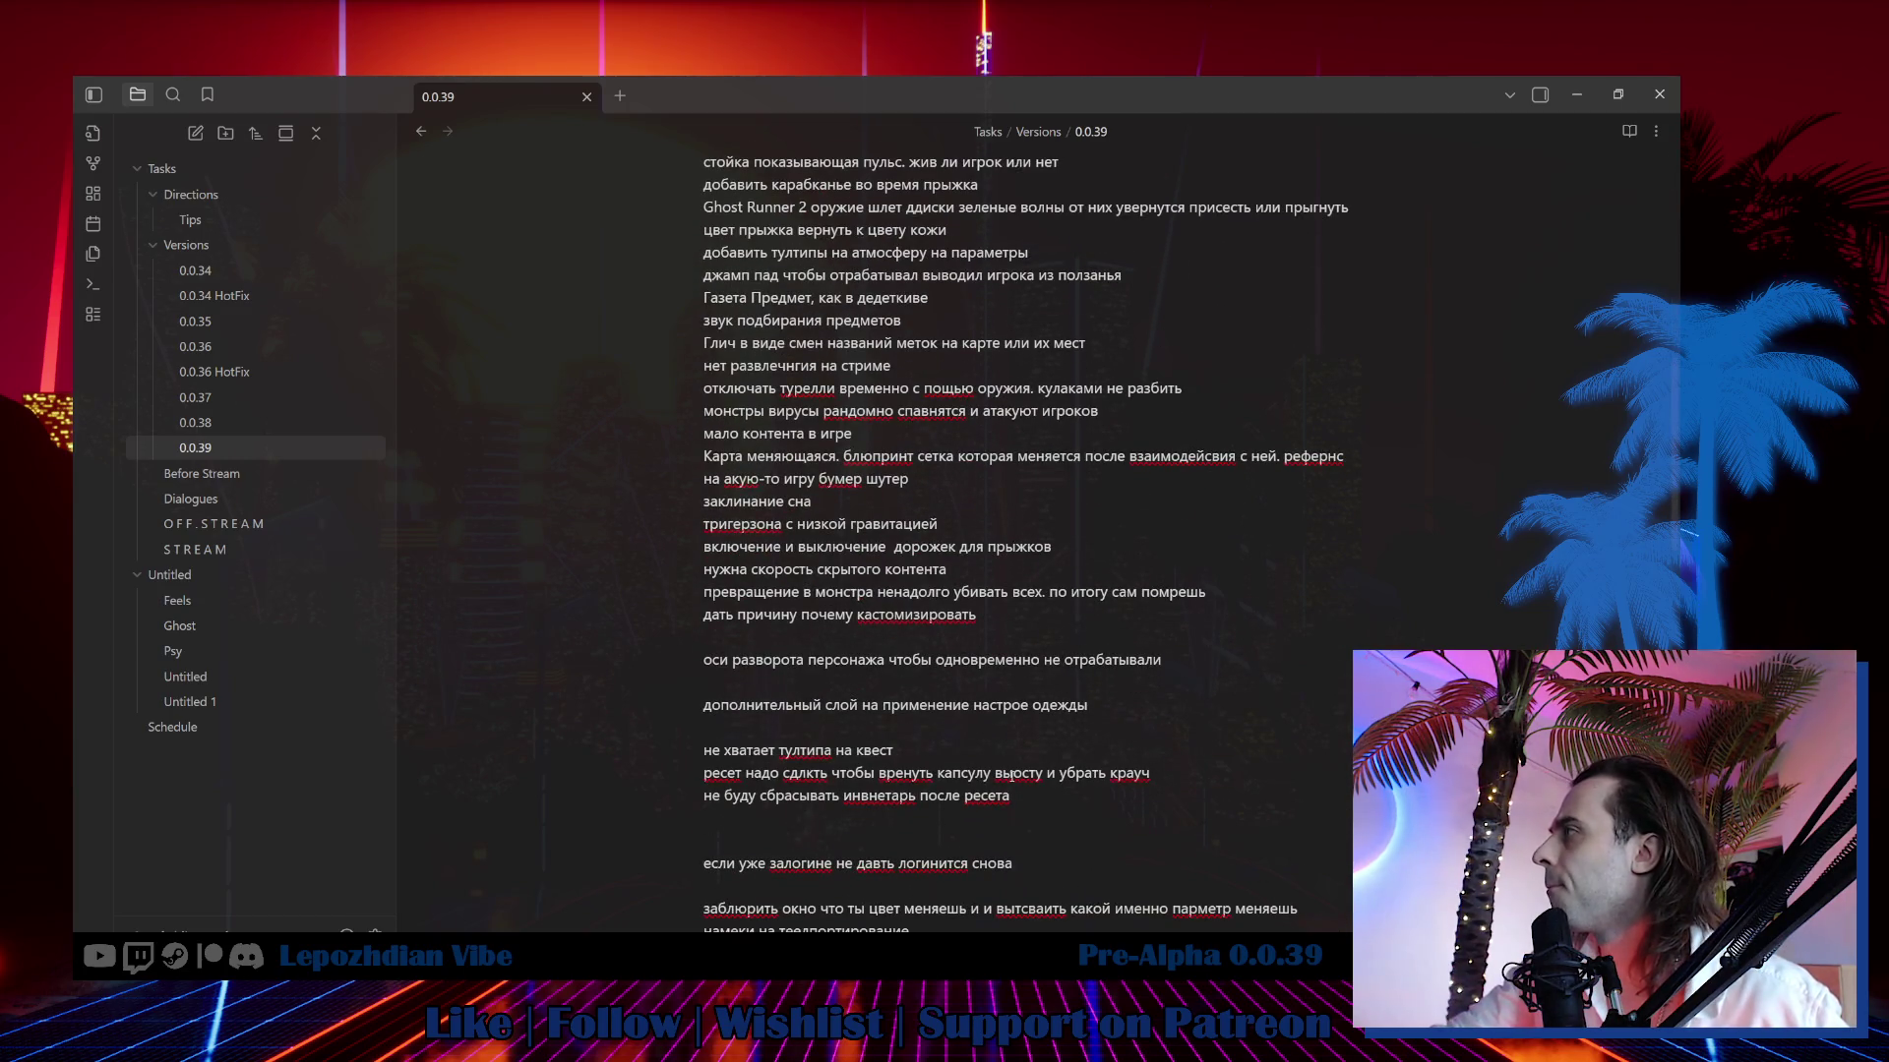
pyautogui.scroll(-2, 1011, 776)
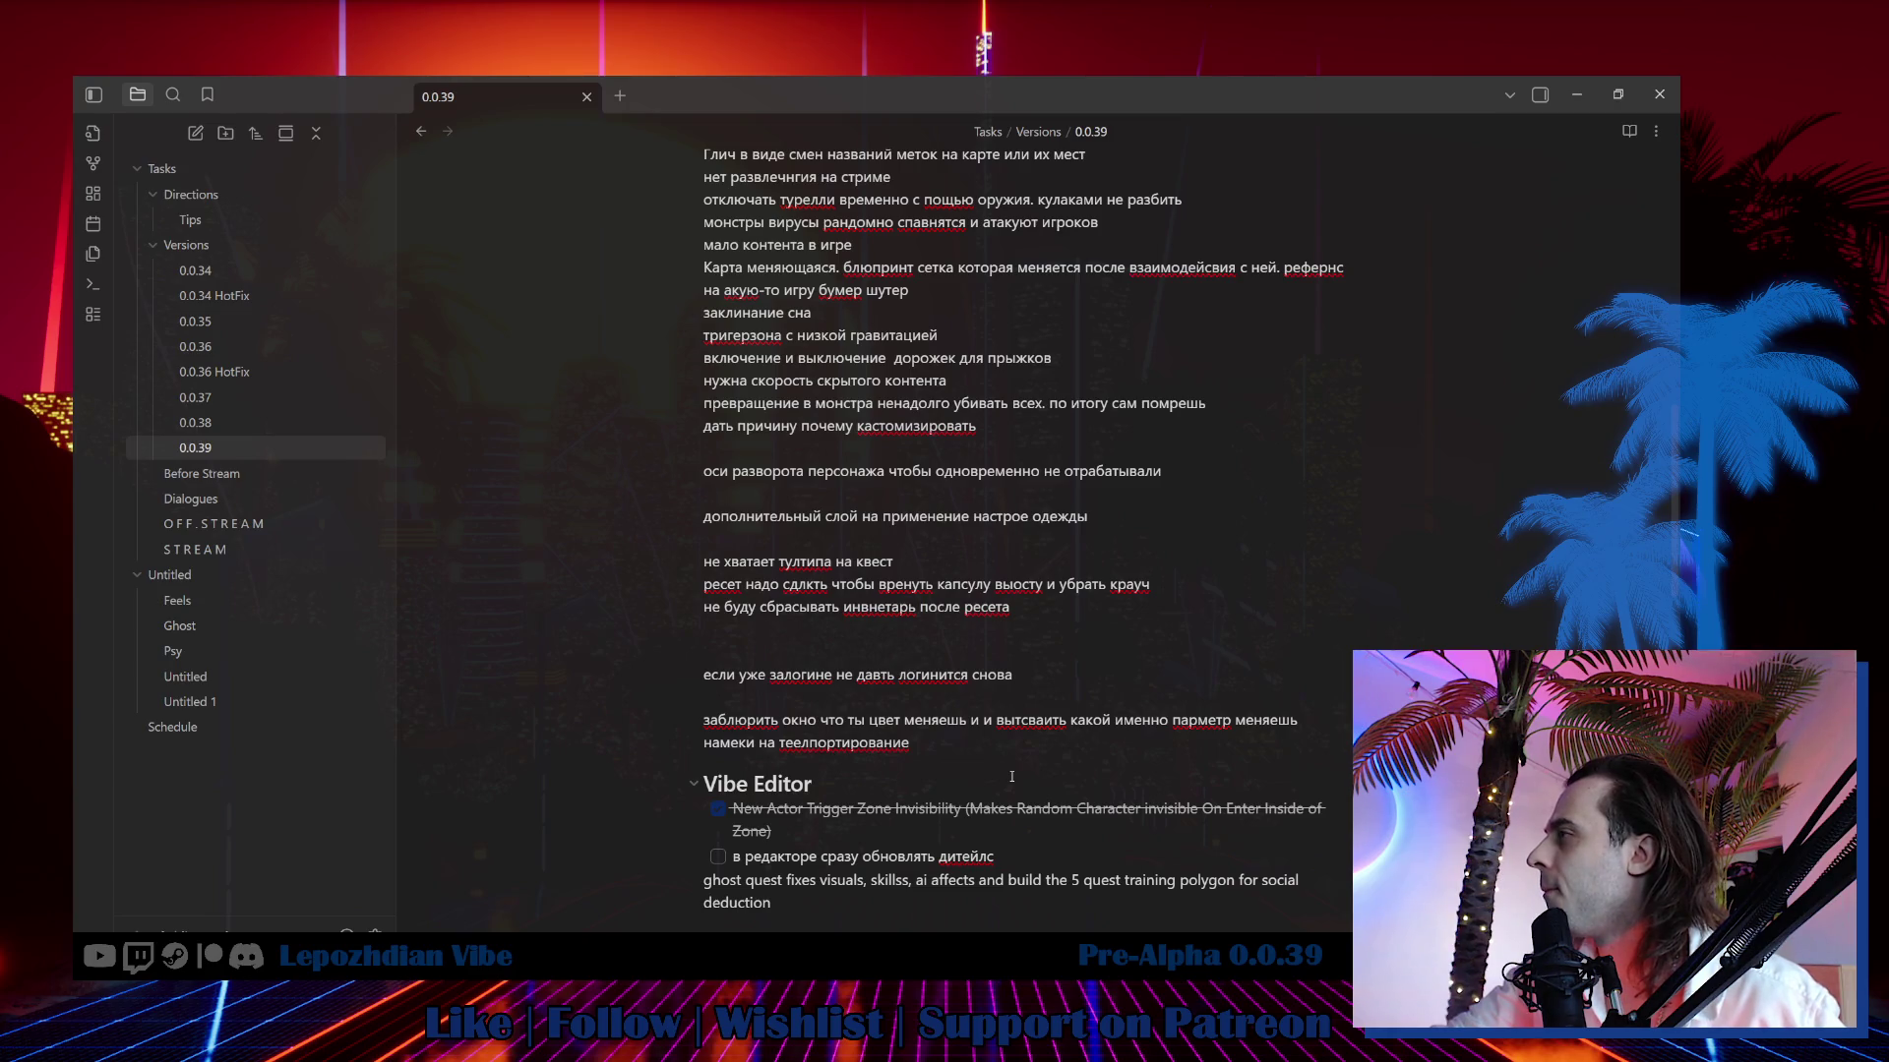
pyautogui.scroll(-3, 1012, 777)
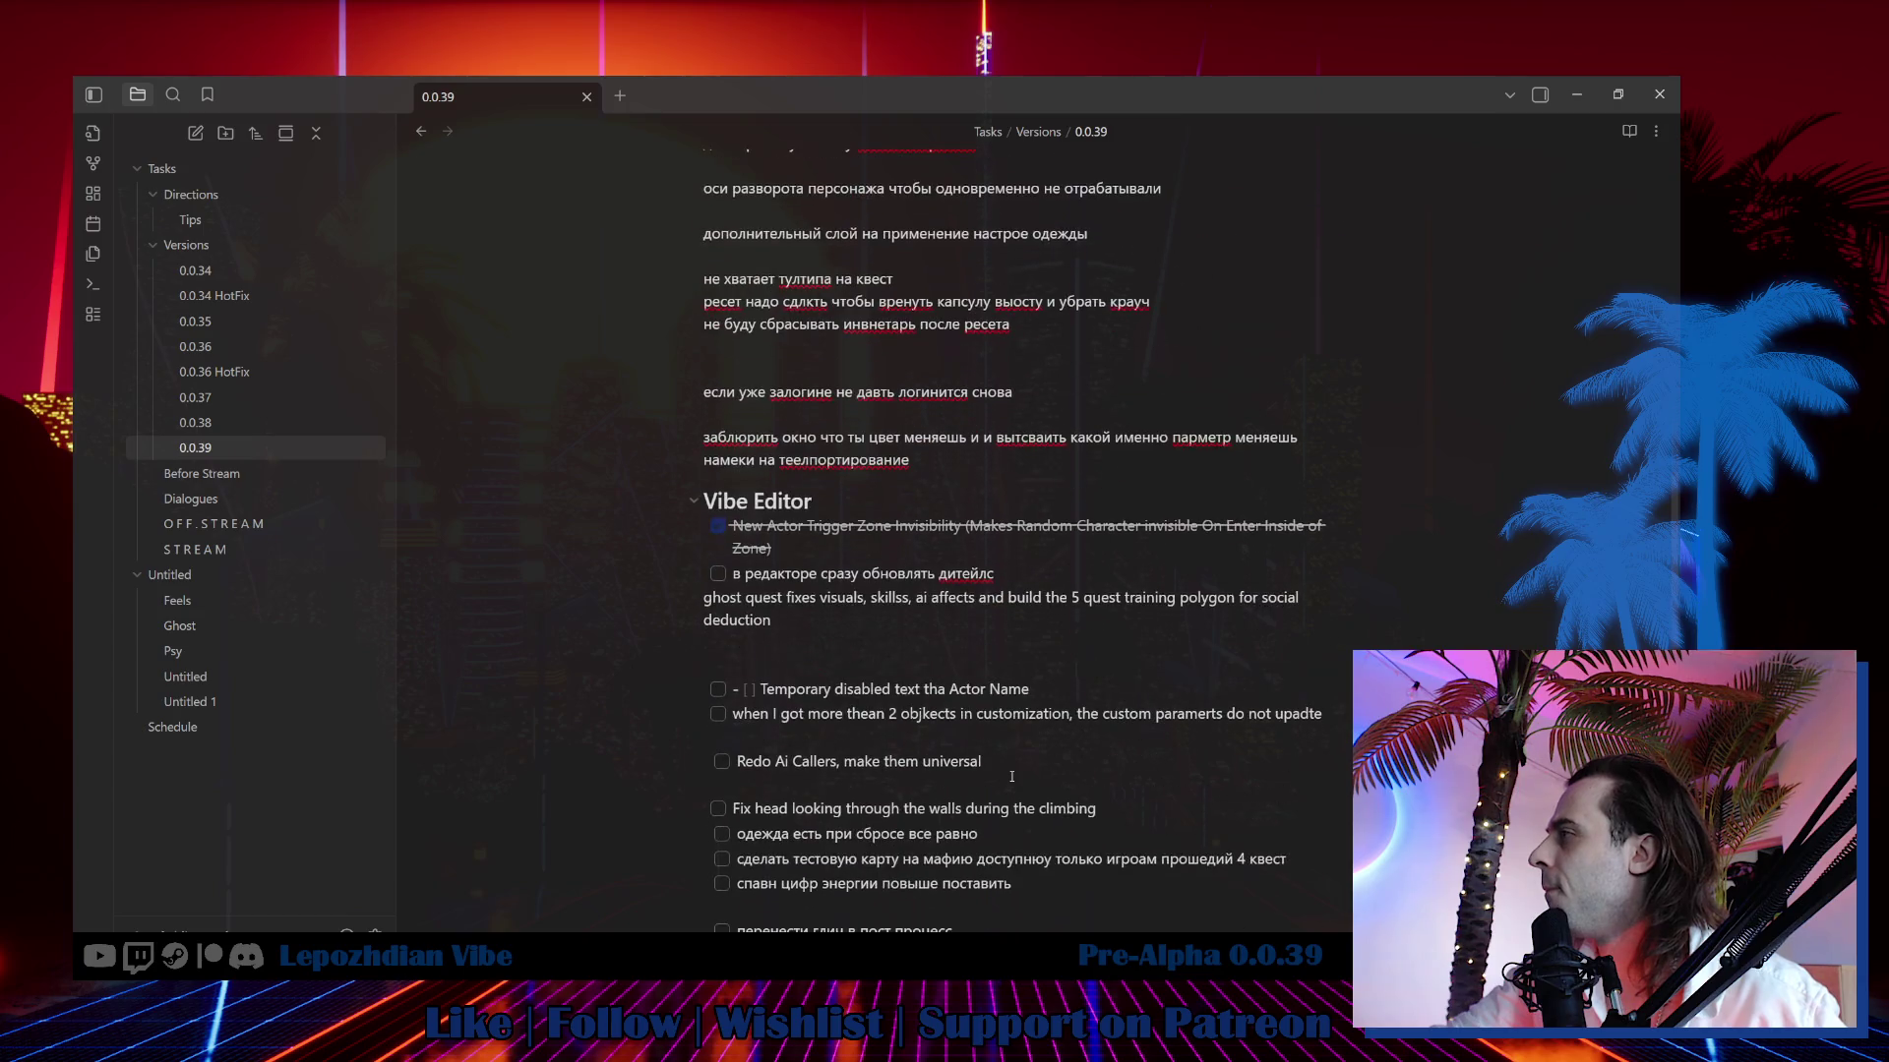
pyautogui.scroll(-4, 1012, 776)
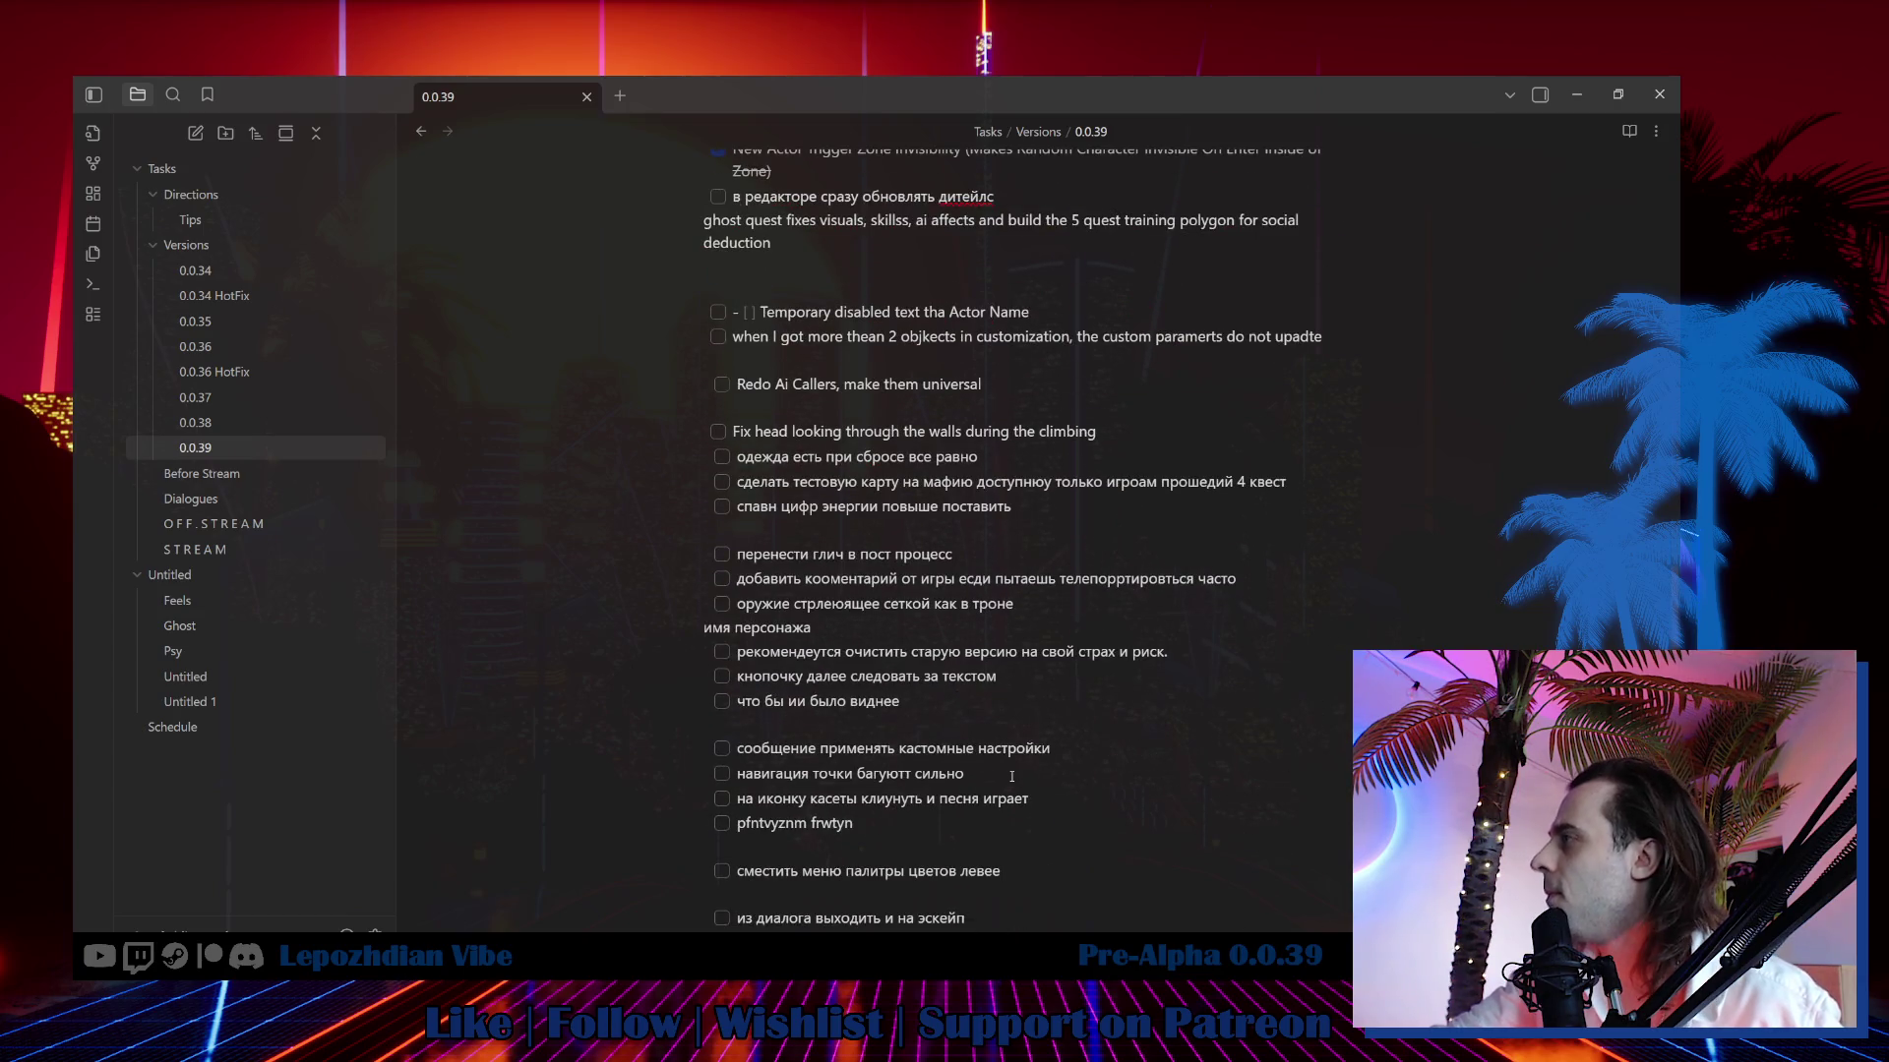
pyautogui.scroll(9, 1011, 776)
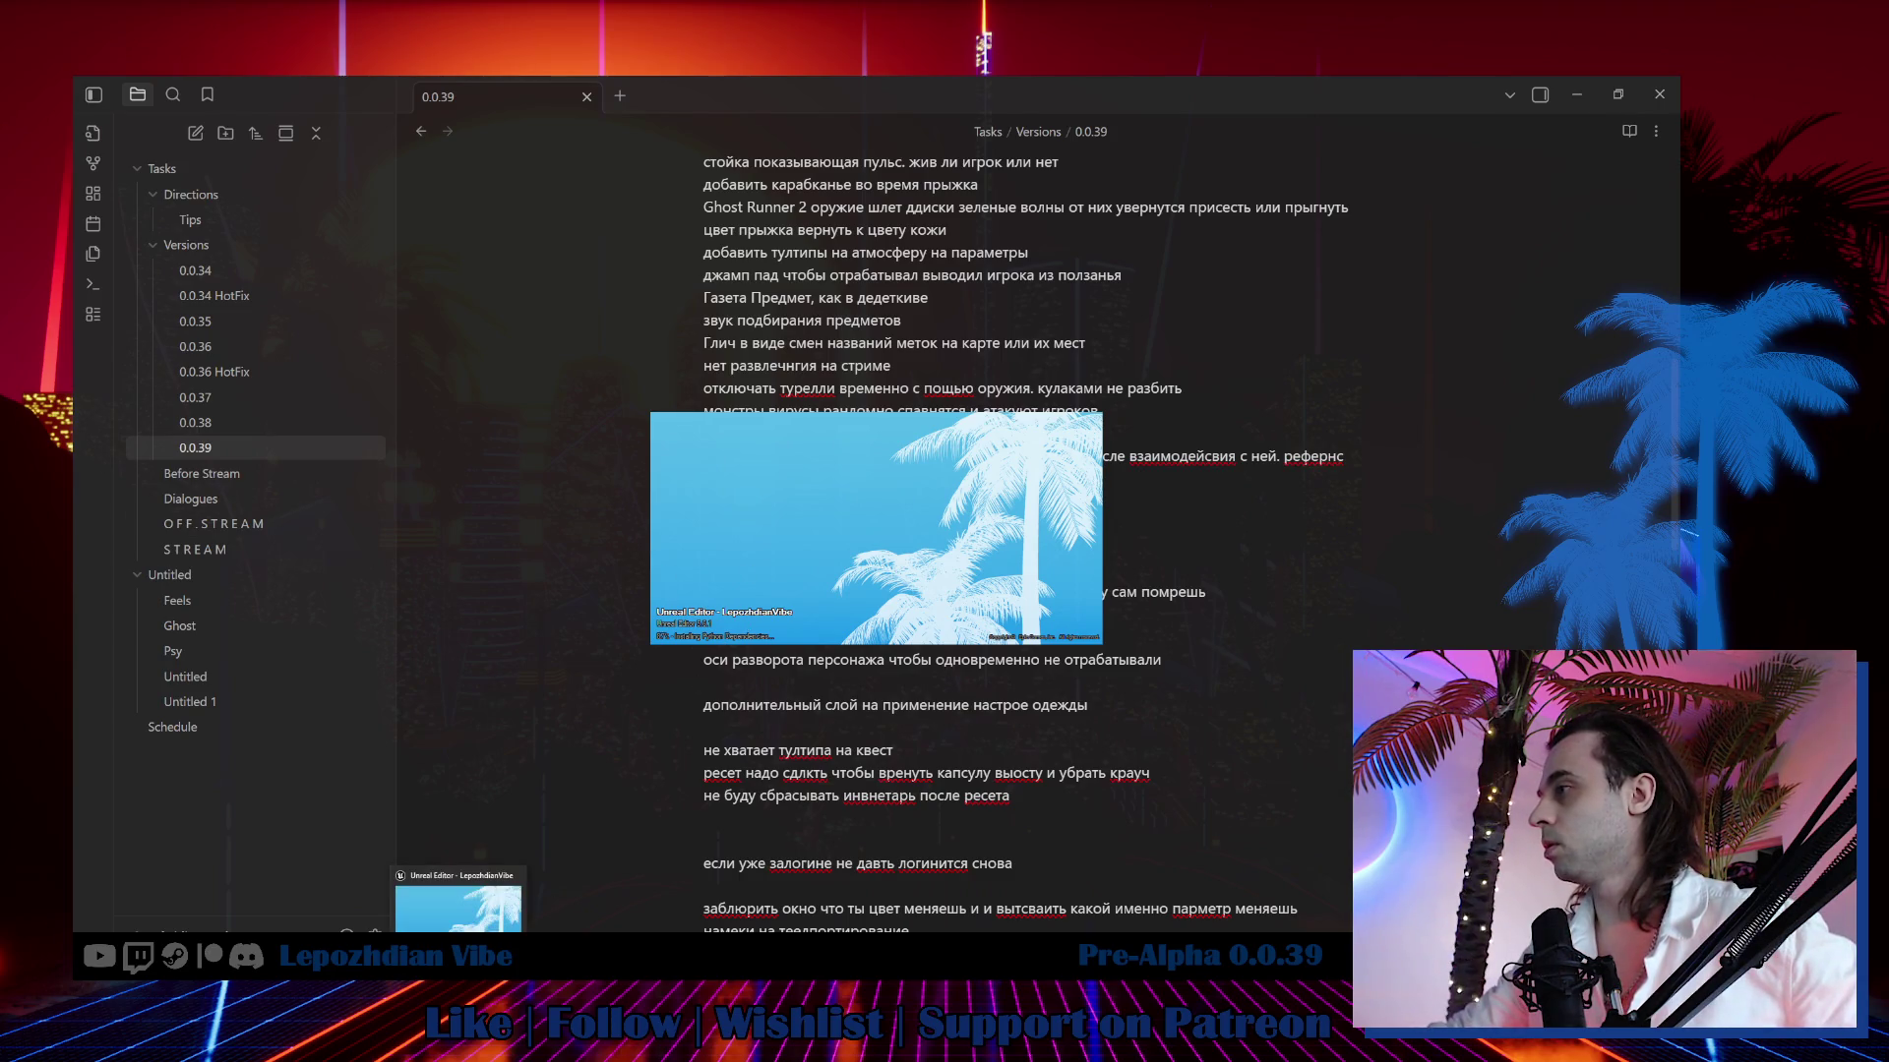
# Minimize Obsidian, close Explorer and the PDF reader, and switch to the Menu_LepozhdianVibe level.
pyautogui.click(1575, 96)
pyautogui.click(1062, 293)
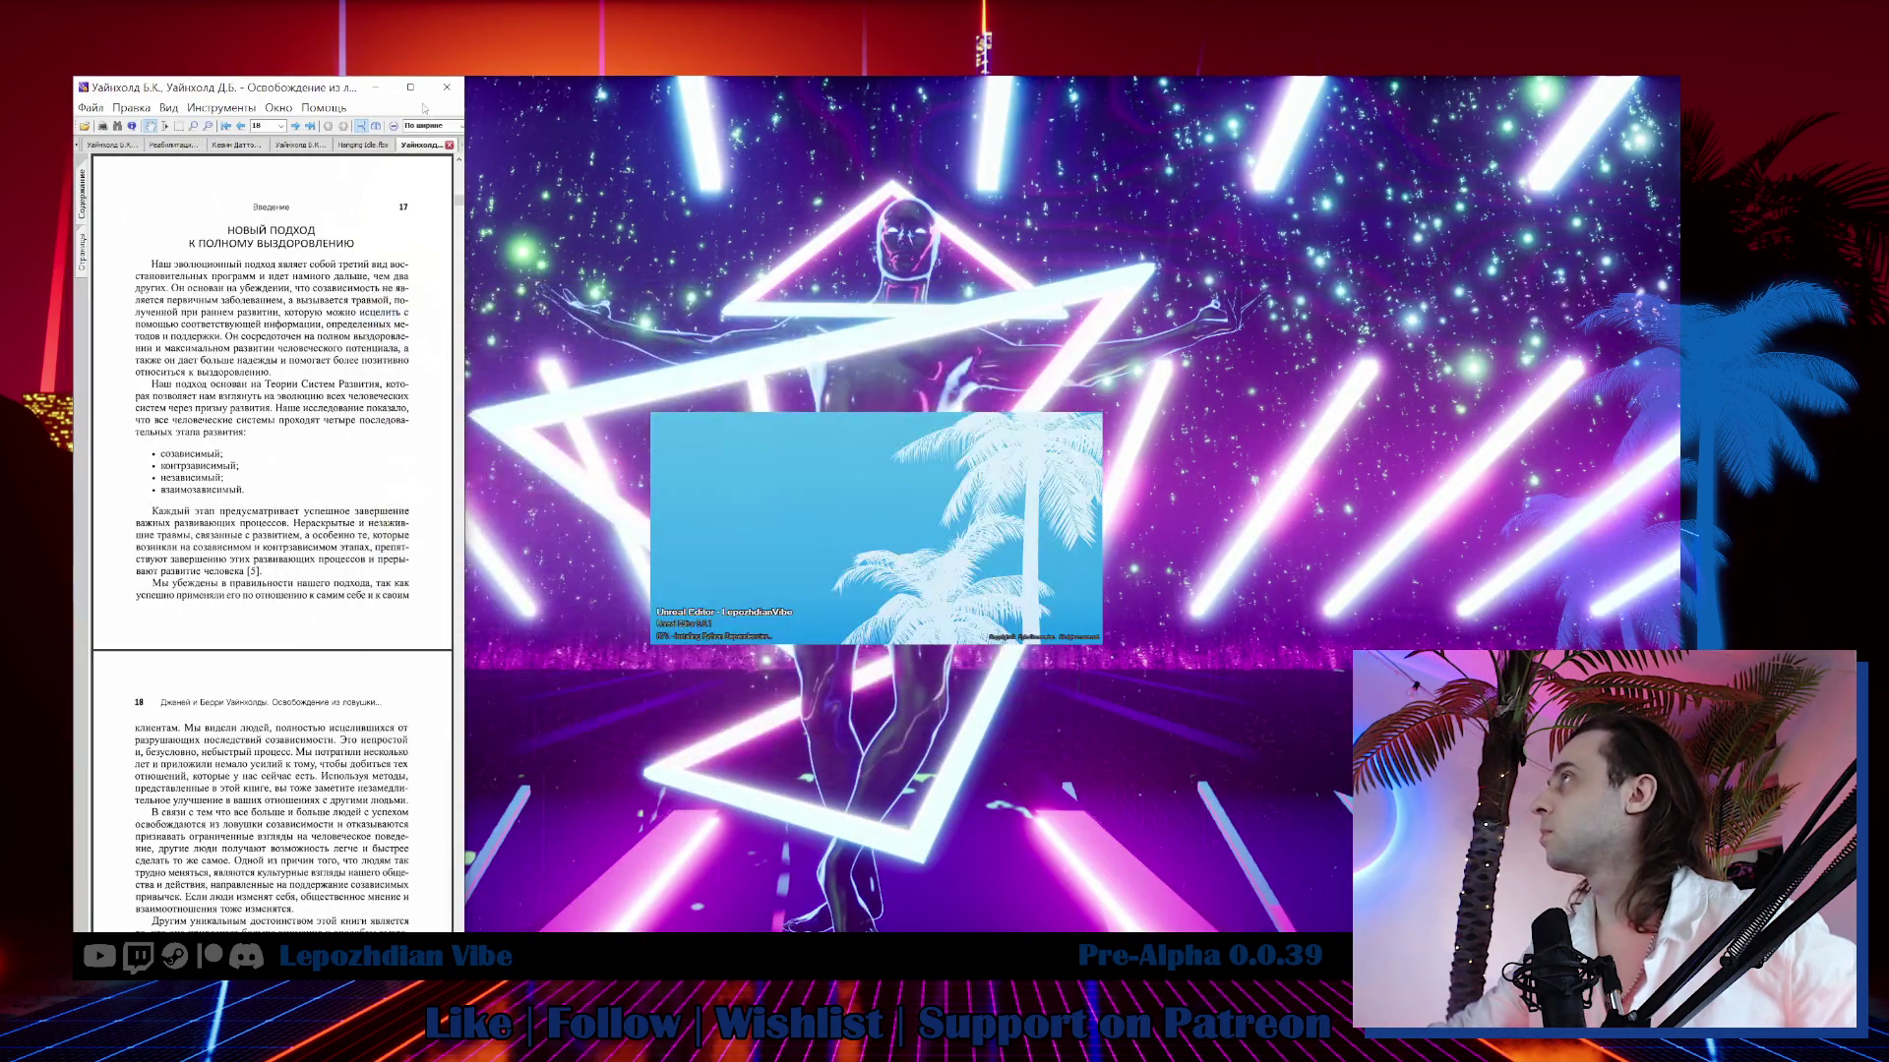
pyautogui.click(447, 87)
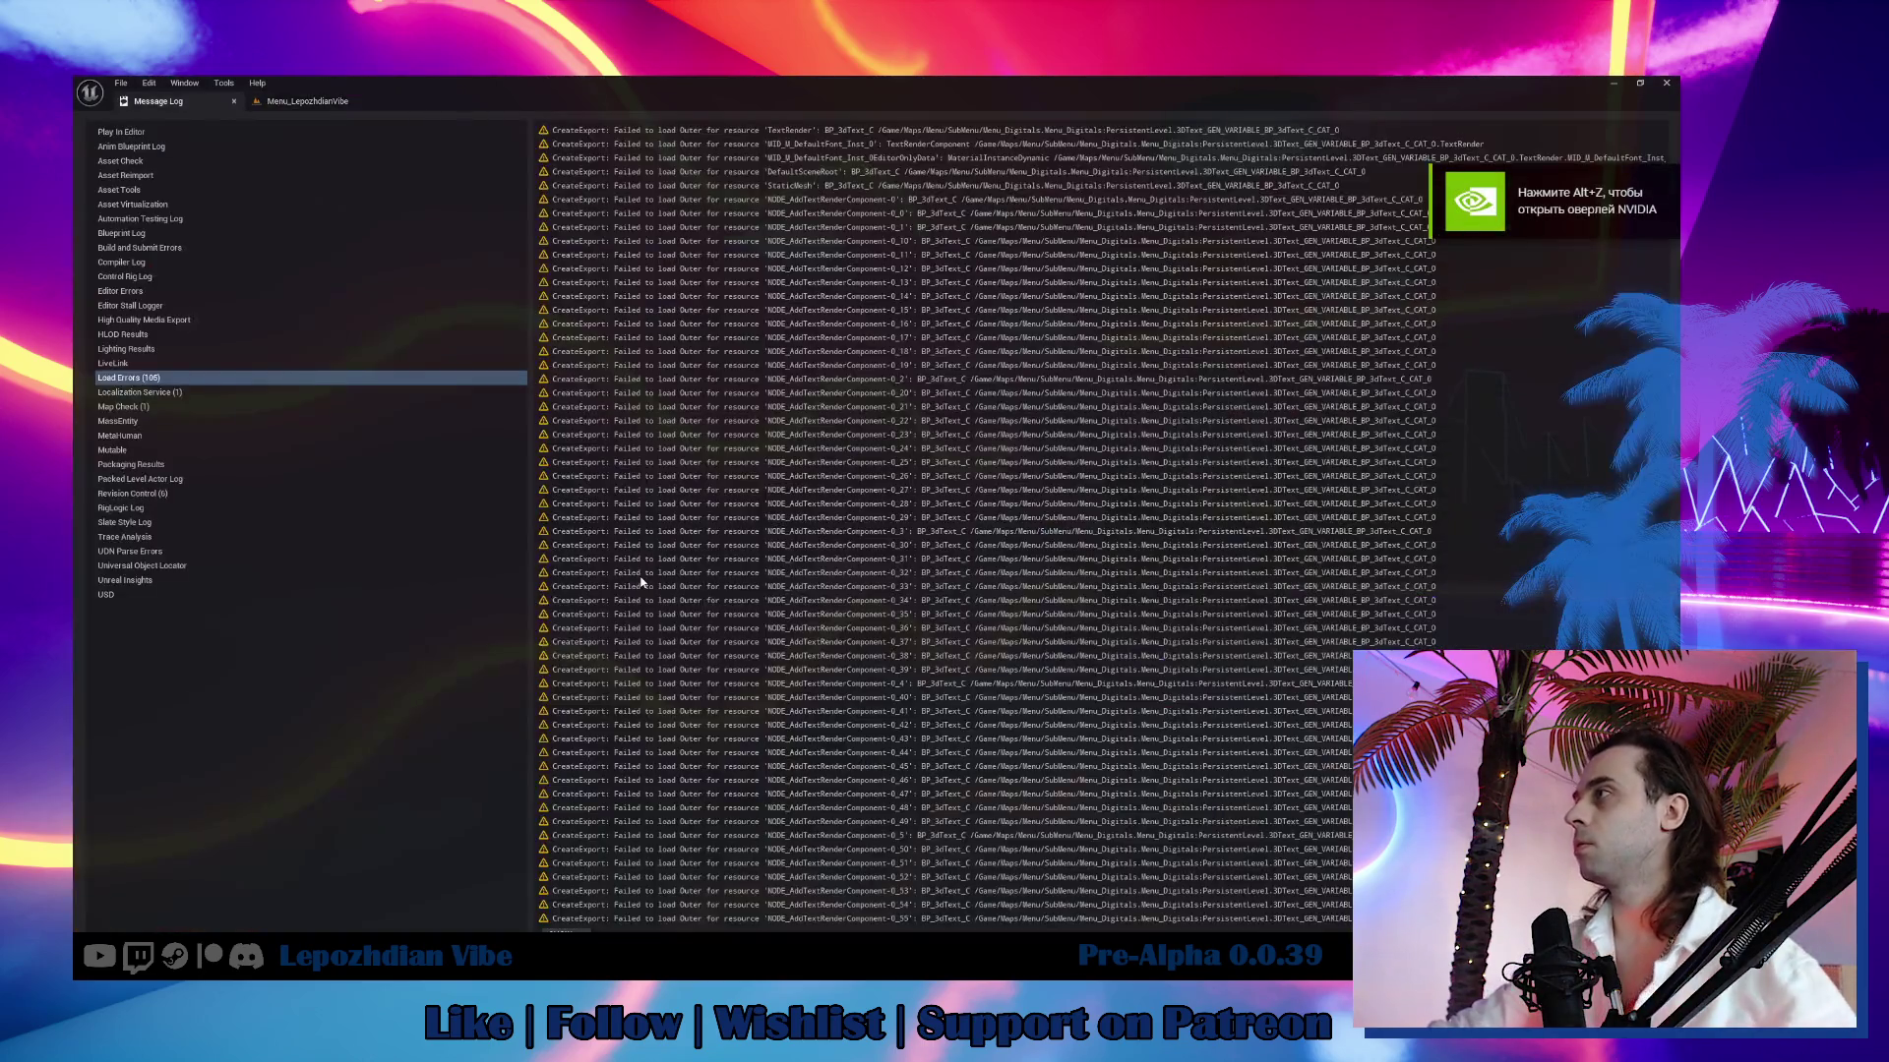
pyautogui.click(302, 104)
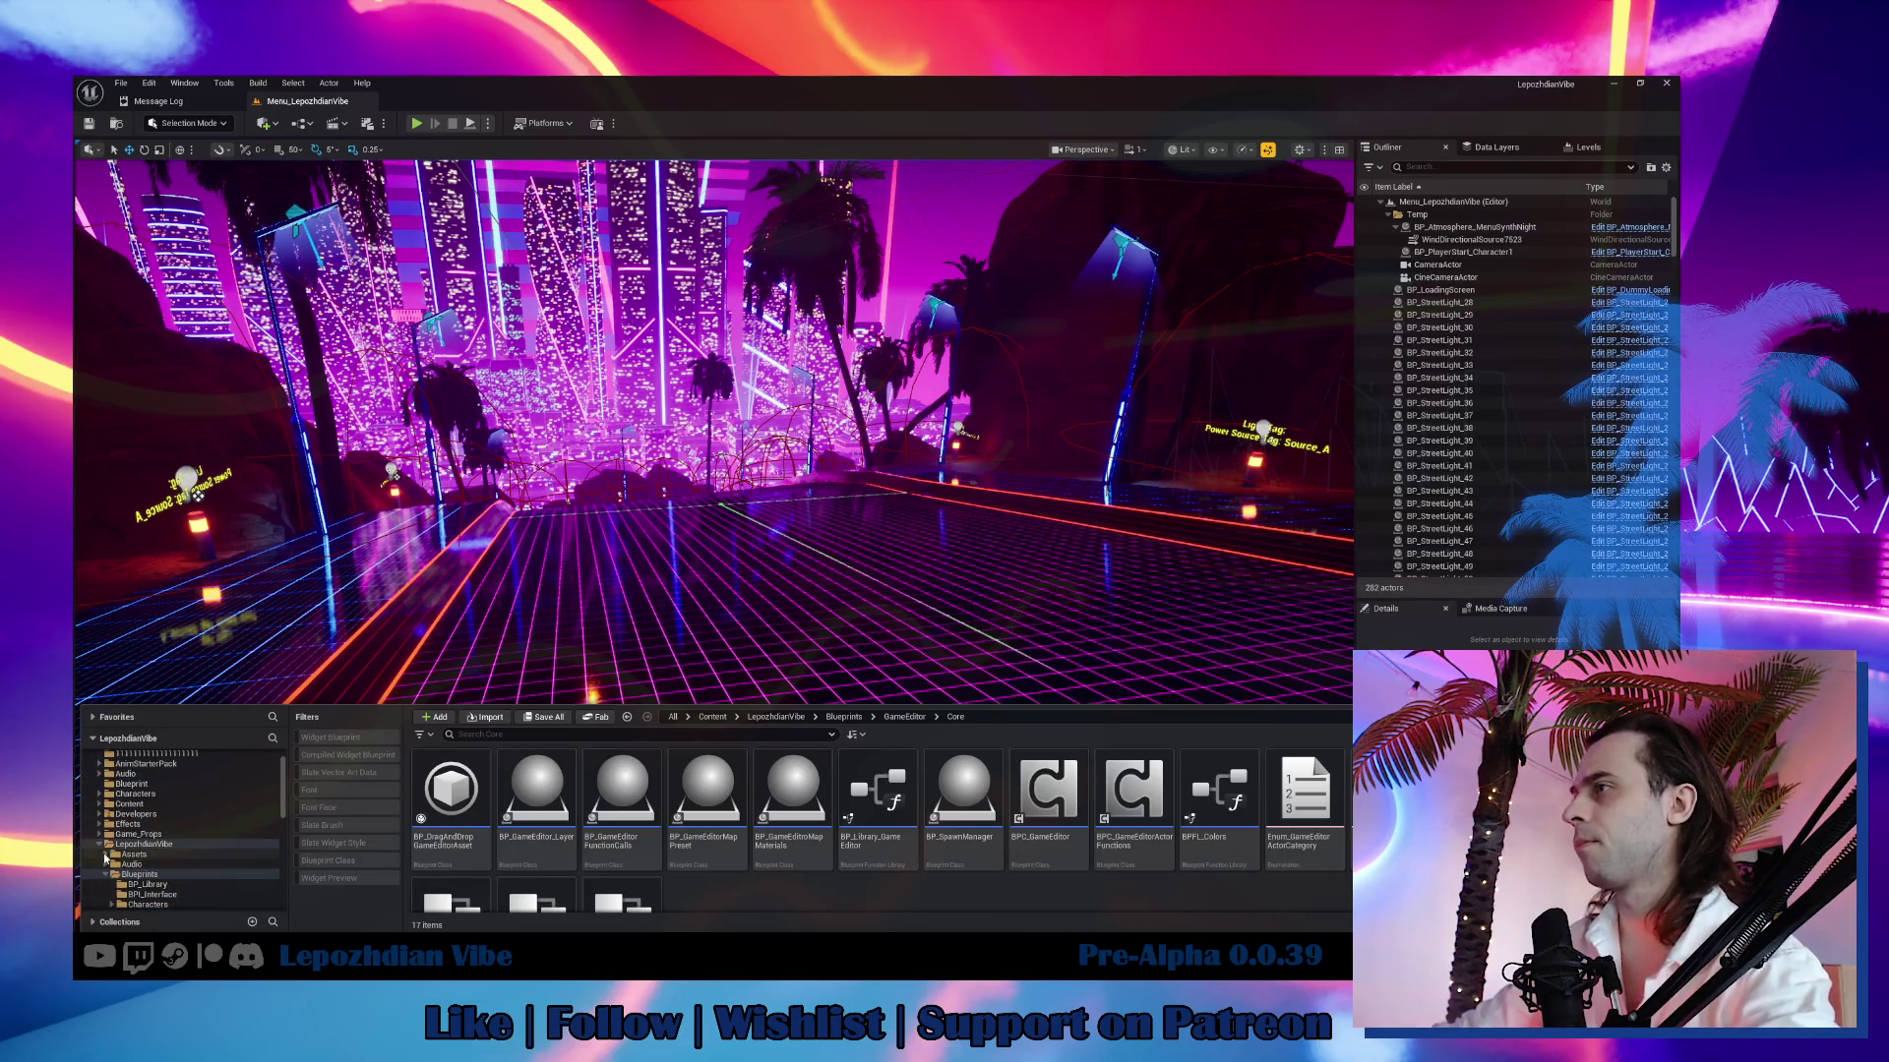
# Load the VibeCity map from Content > Maps > SandBox > VibeCity and start a test play.
pyautogui.keyDown('ctrl'); pyautogui.click(115, 874); pyautogui.keyUp('ctrl')
pyautogui.scroll(-5, 115, 865)
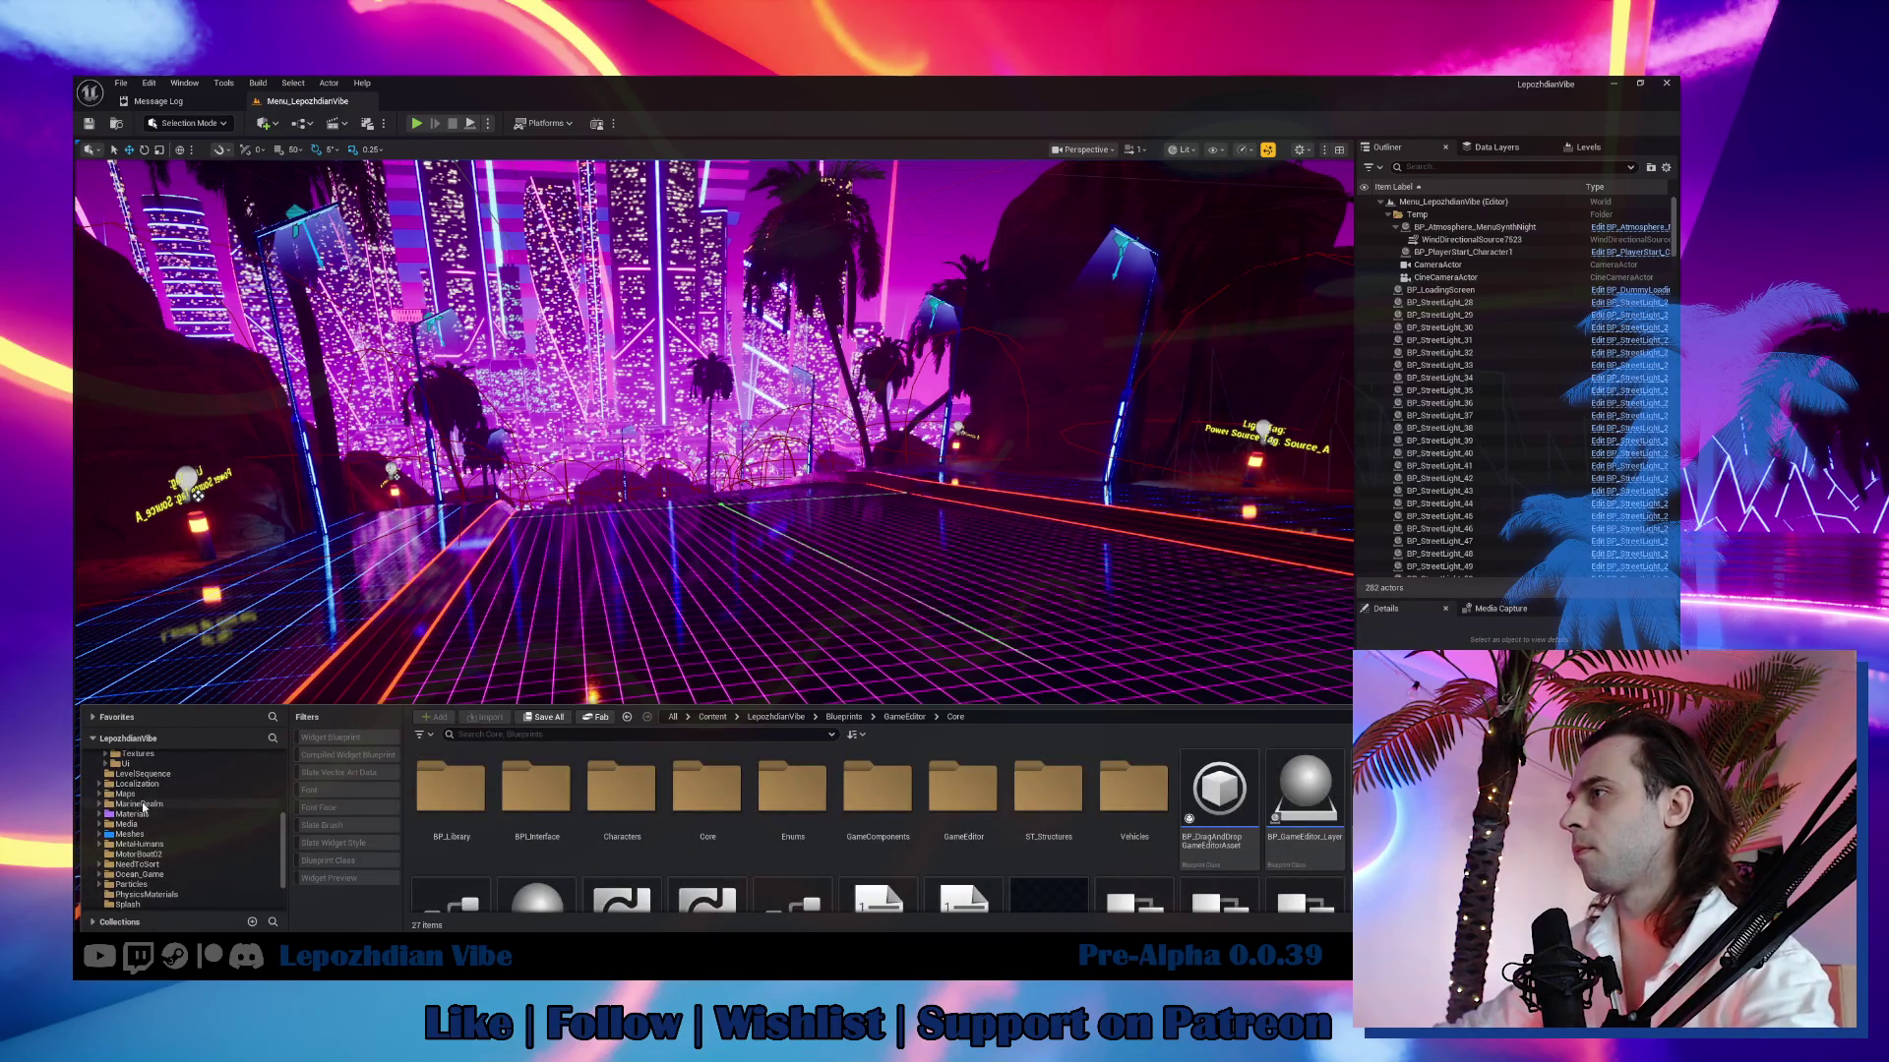
pyautogui.click(125, 794)
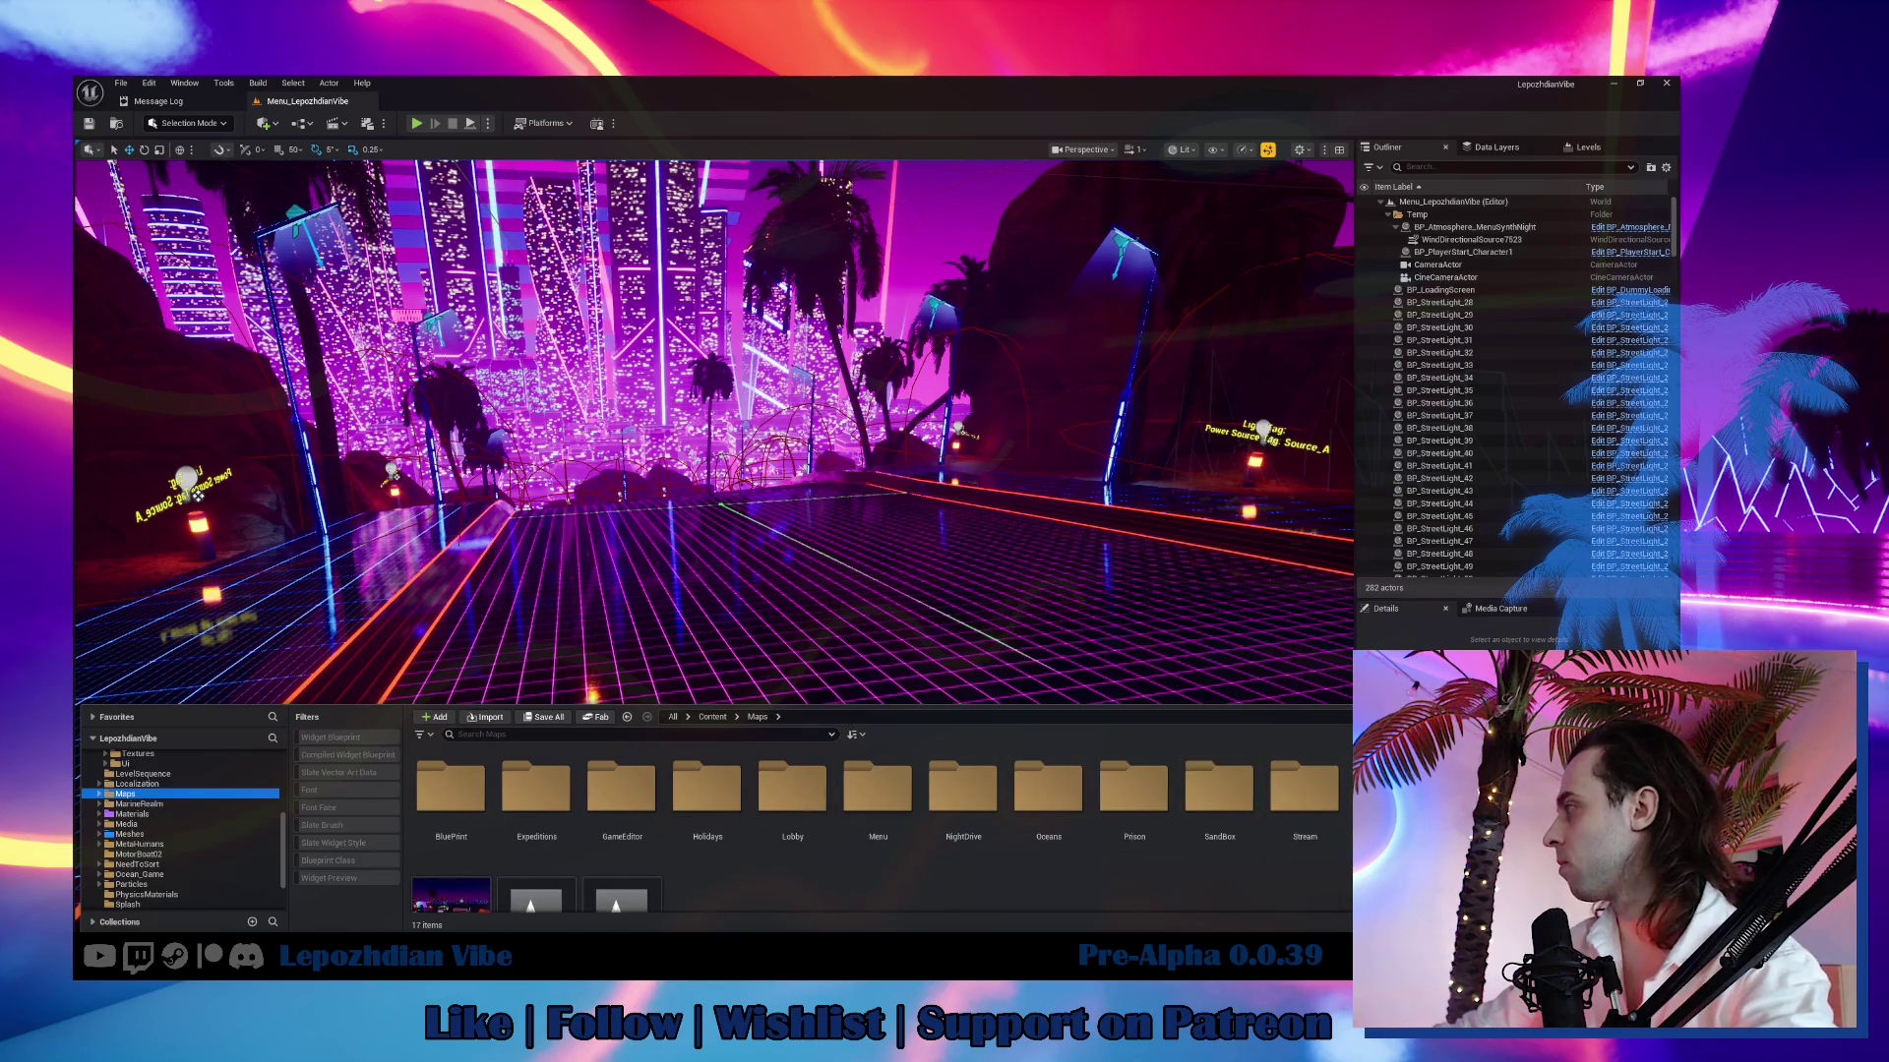
pyautogui.doubleClick(1209, 807)
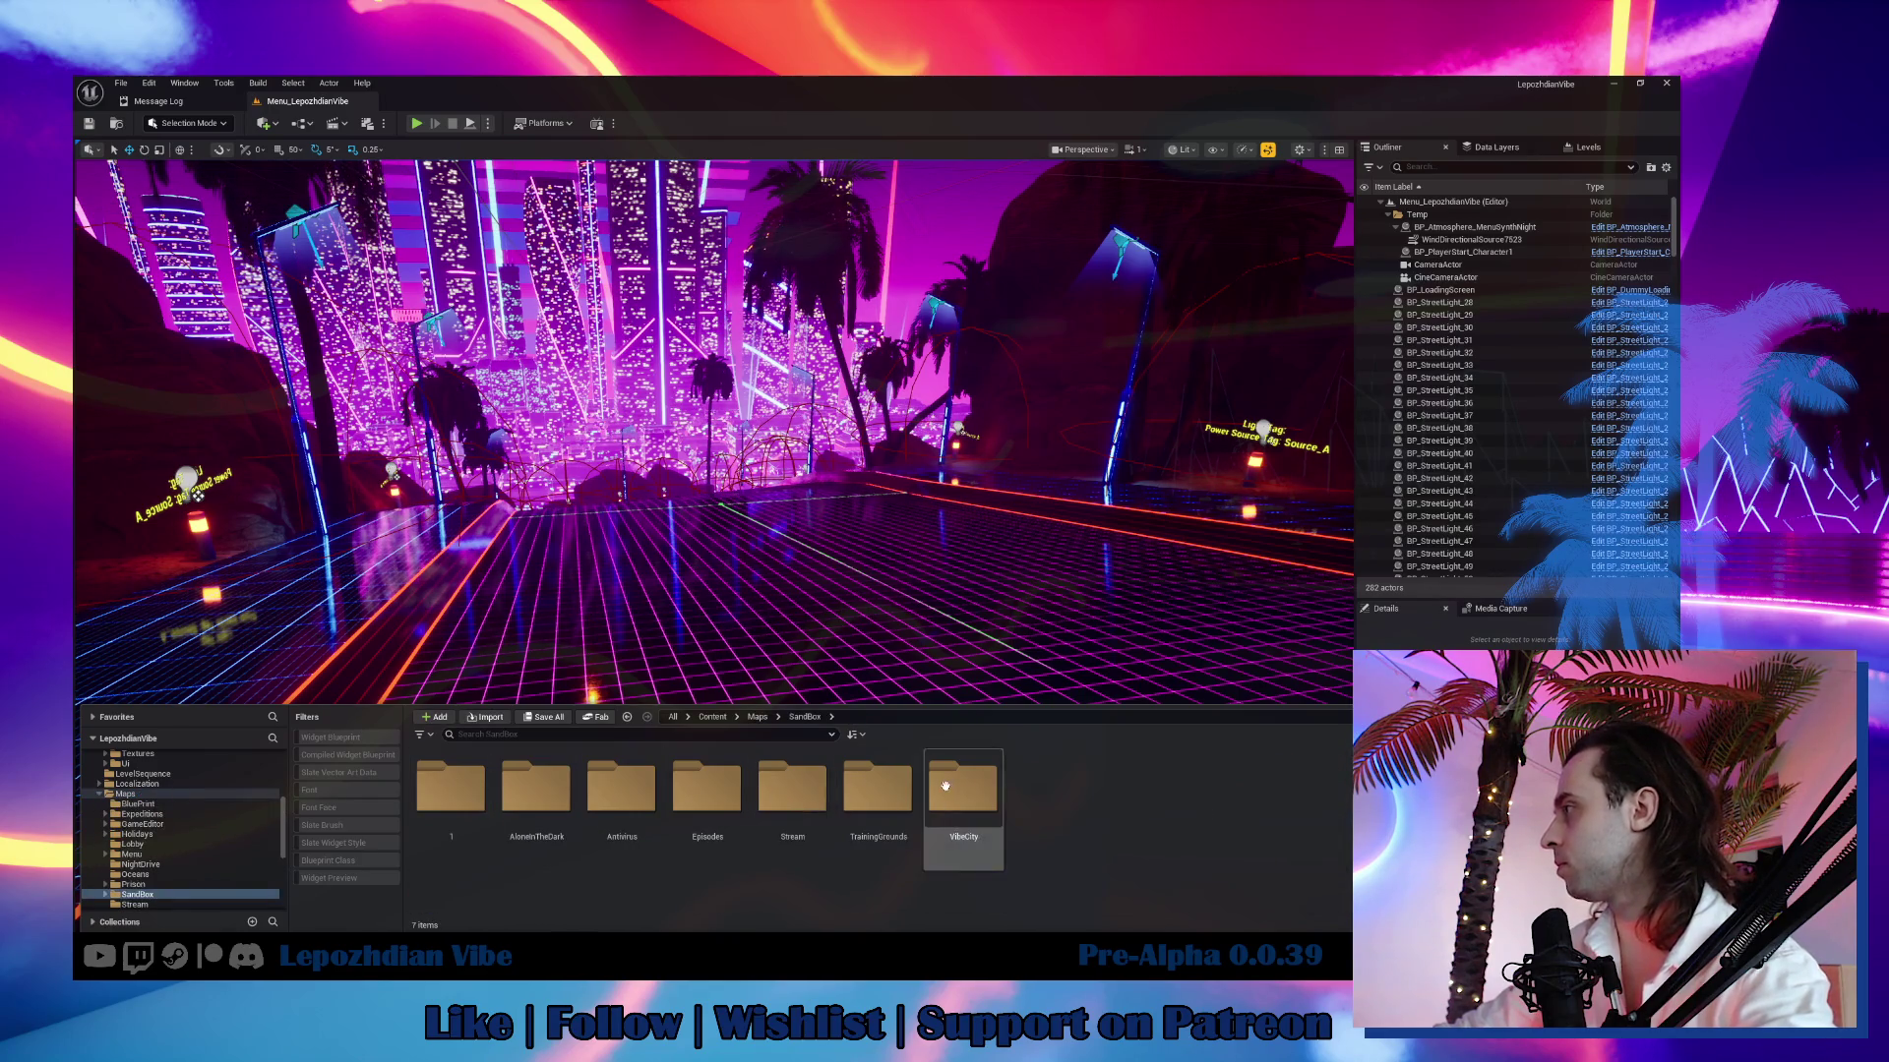
pyautogui.doubleClick(963, 792)
pyautogui.doubleClick(721, 792)
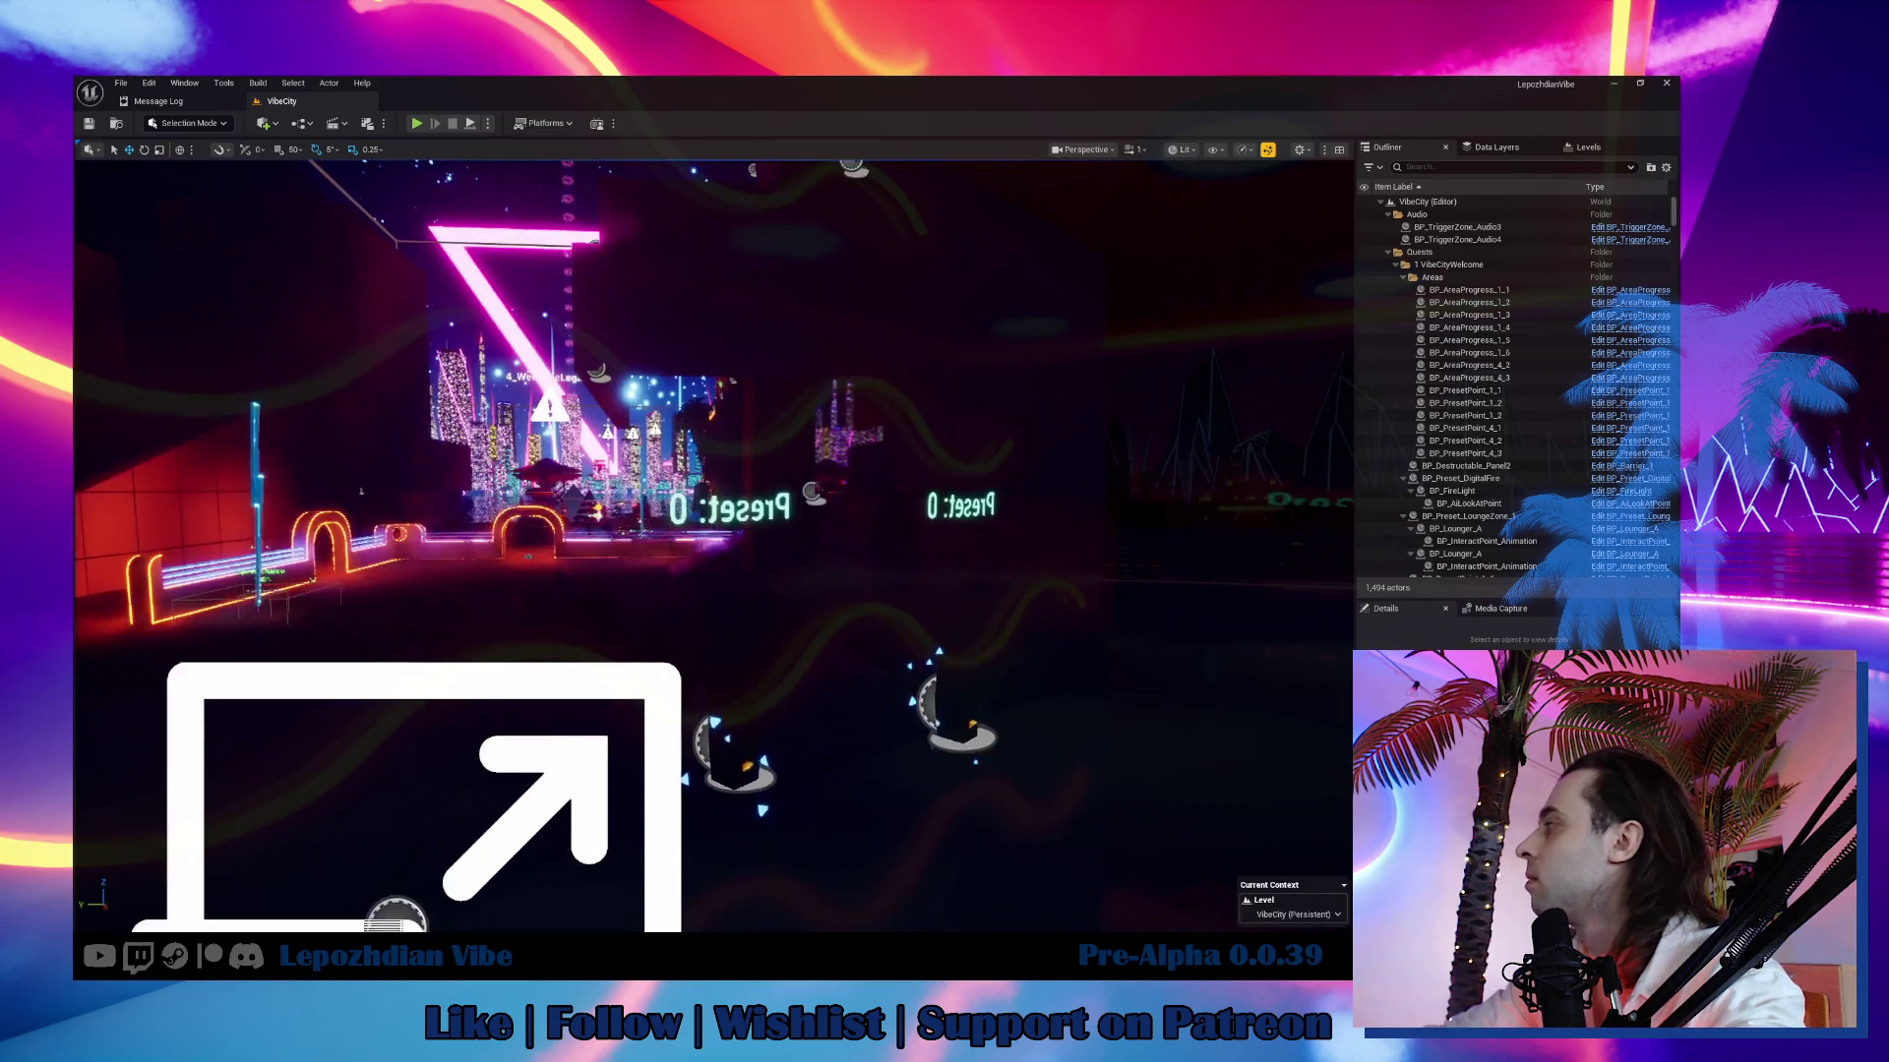
pyautogui.click(418, 124)
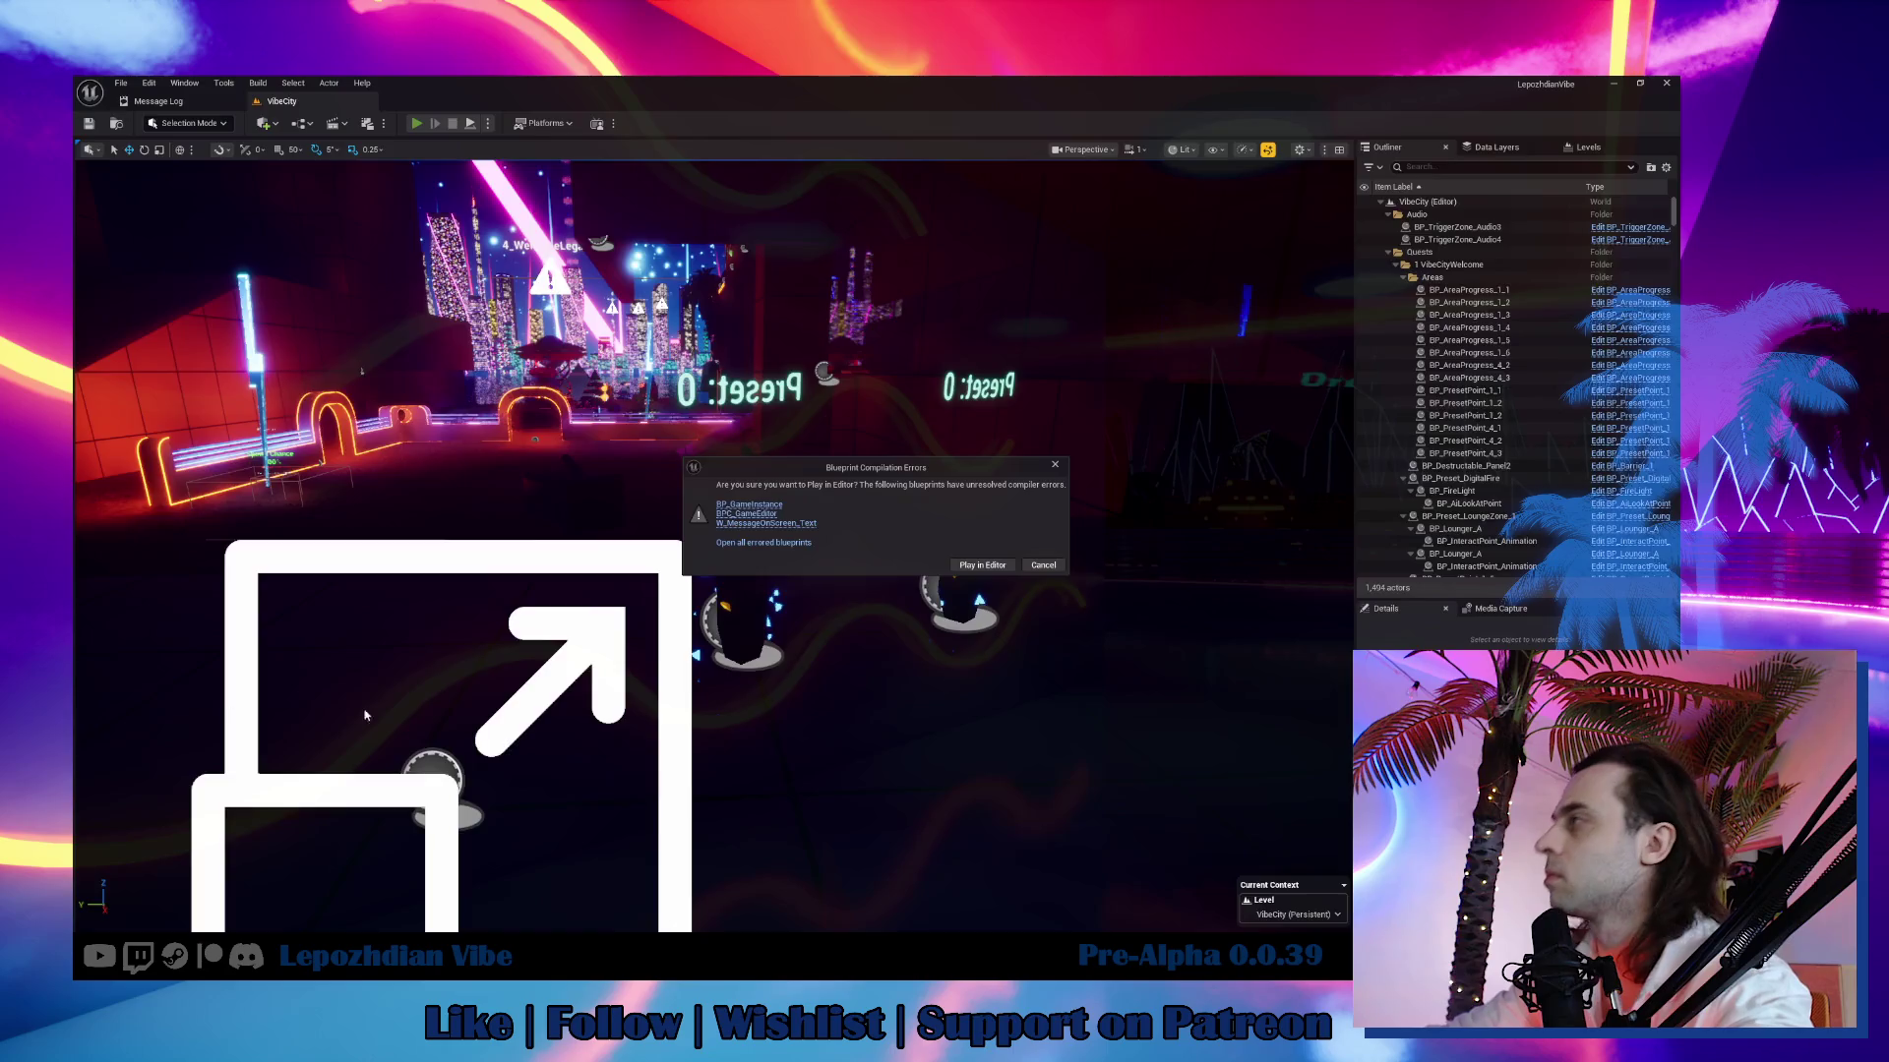
# Open all three errored blueprints and select the left node group in BP_GameInstance's graph.
pyautogui.click(764, 542)
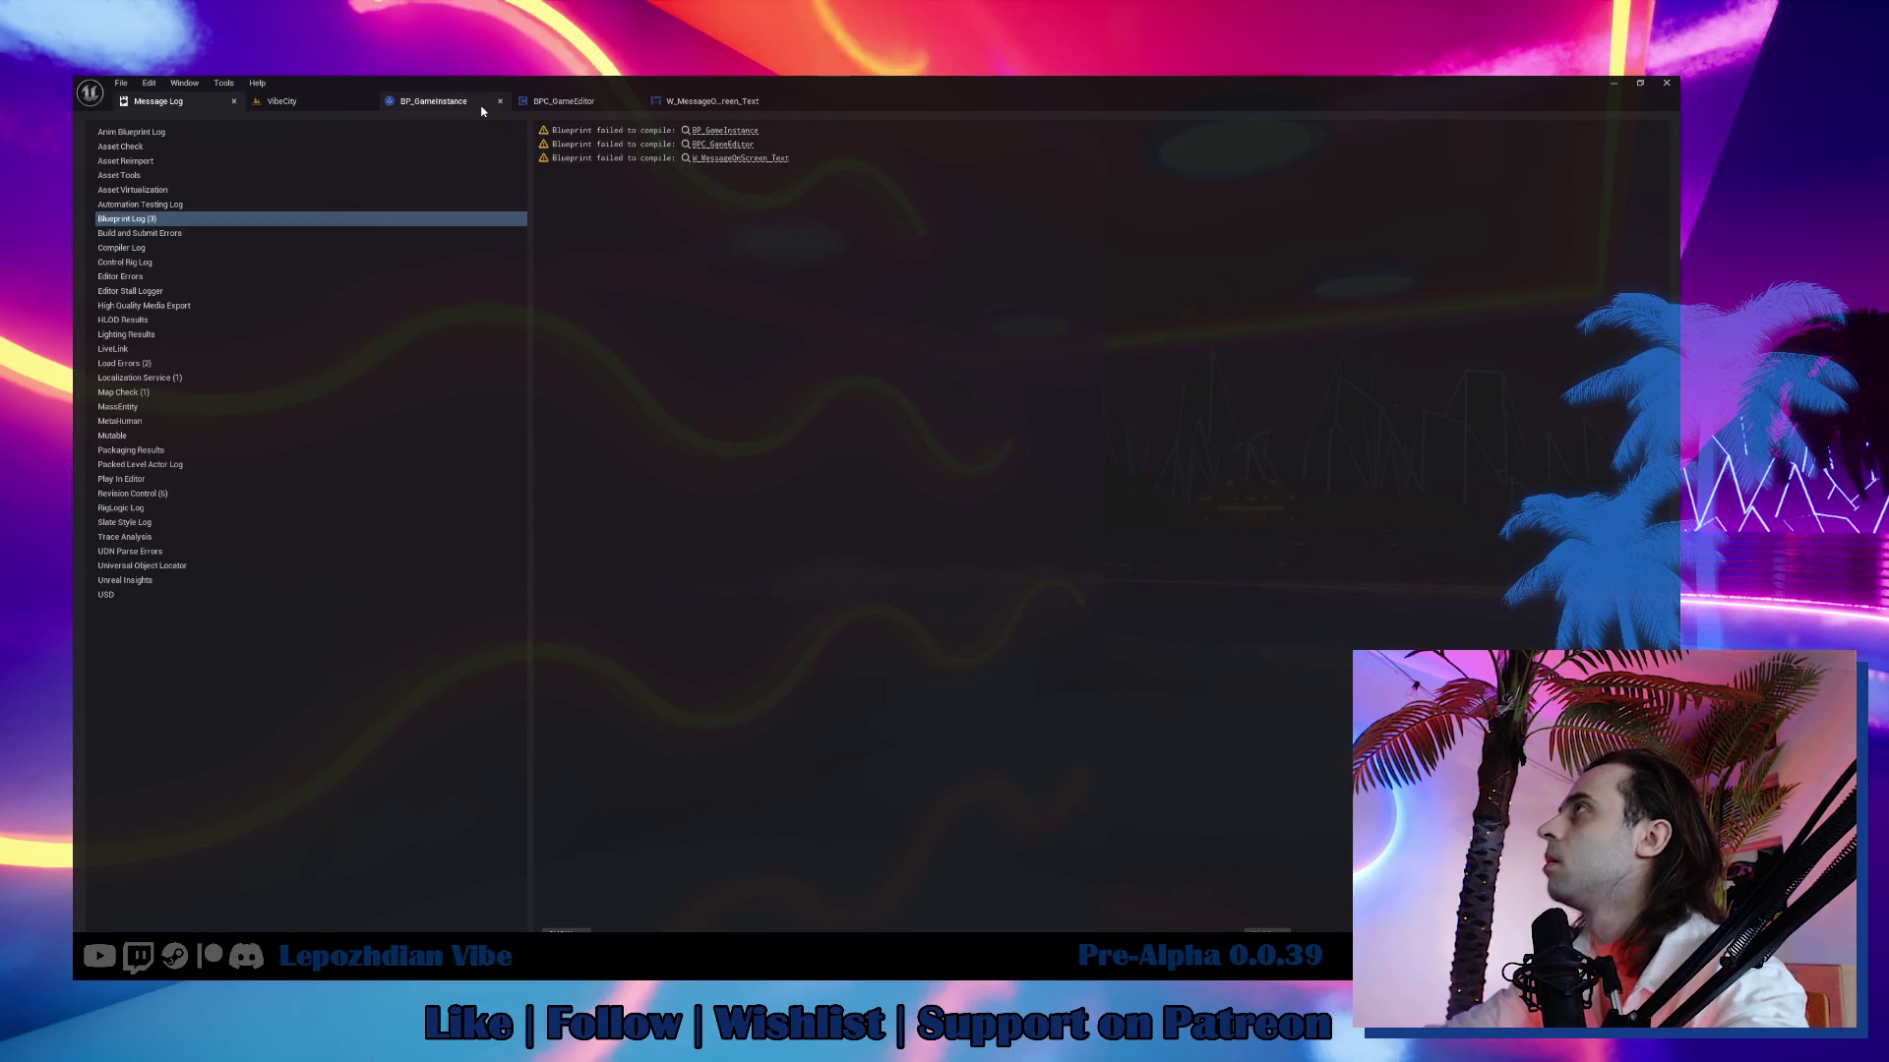
pyautogui.click(481, 106)
pyautogui.moveTo(405, 358); pyautogui.dragTo(800, 548)
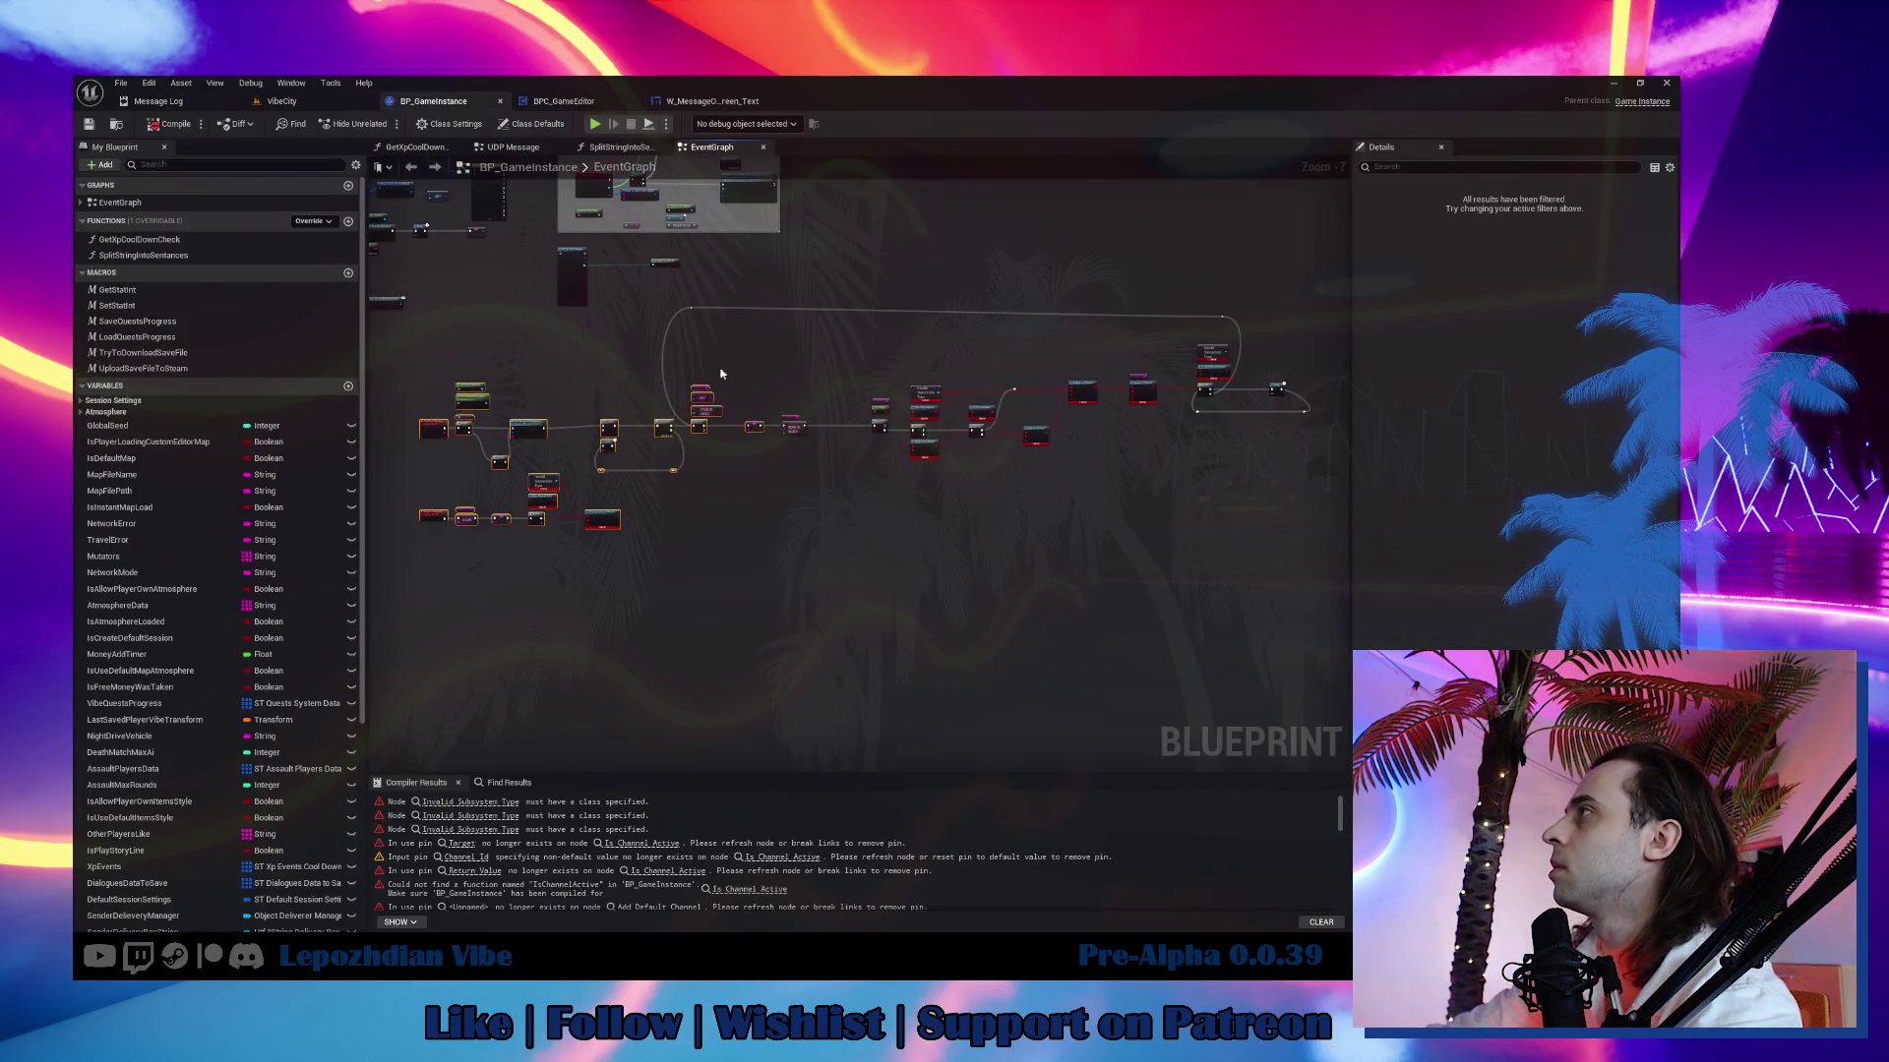
# Delete the left node group from BP_GameInstance's graph, restoring the middle group with an undo.
pyautogui.press('Delete')
pyautogui.moveTo(1426, 498); pyautogui.dragTo(748, 324)
pyautogui.press('Delete')
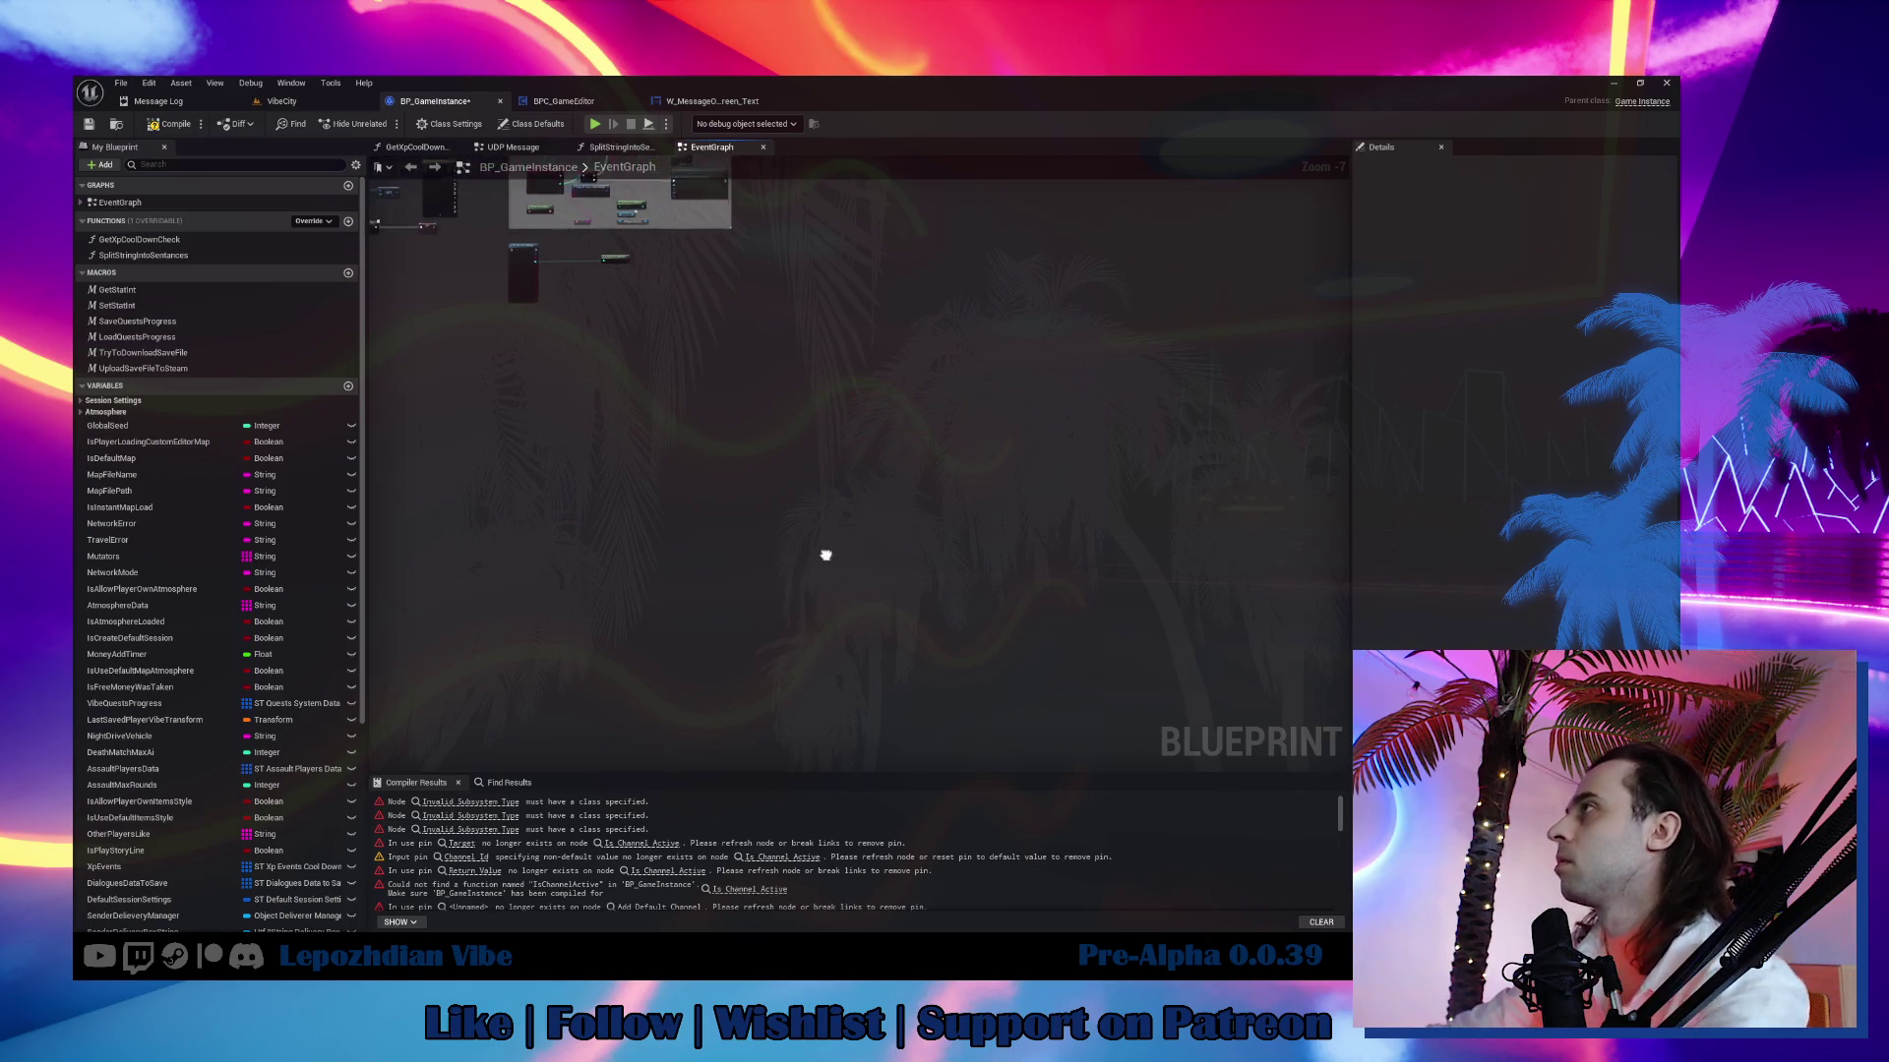
pyautogui.hotkey('ctrl', 'z')
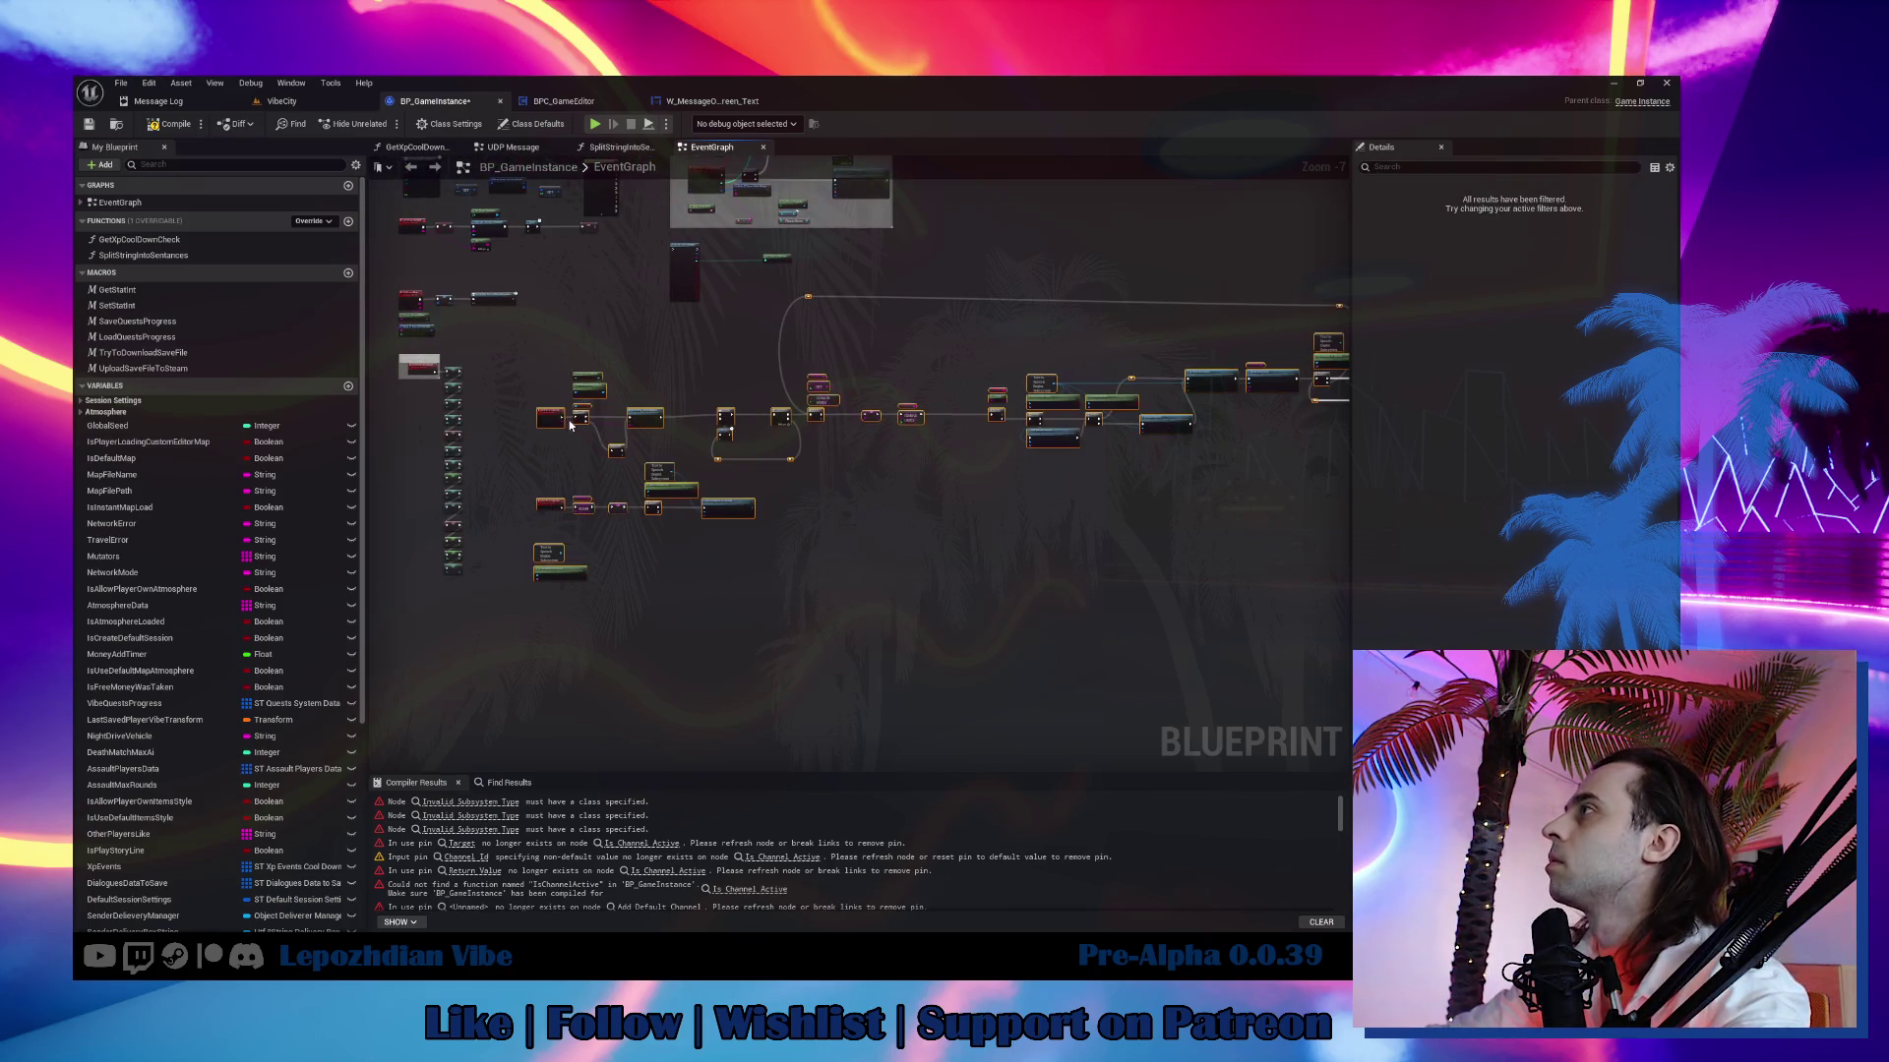
pyautogui.moveTo(619, 425); pyautogui.dragTo(716, 405)
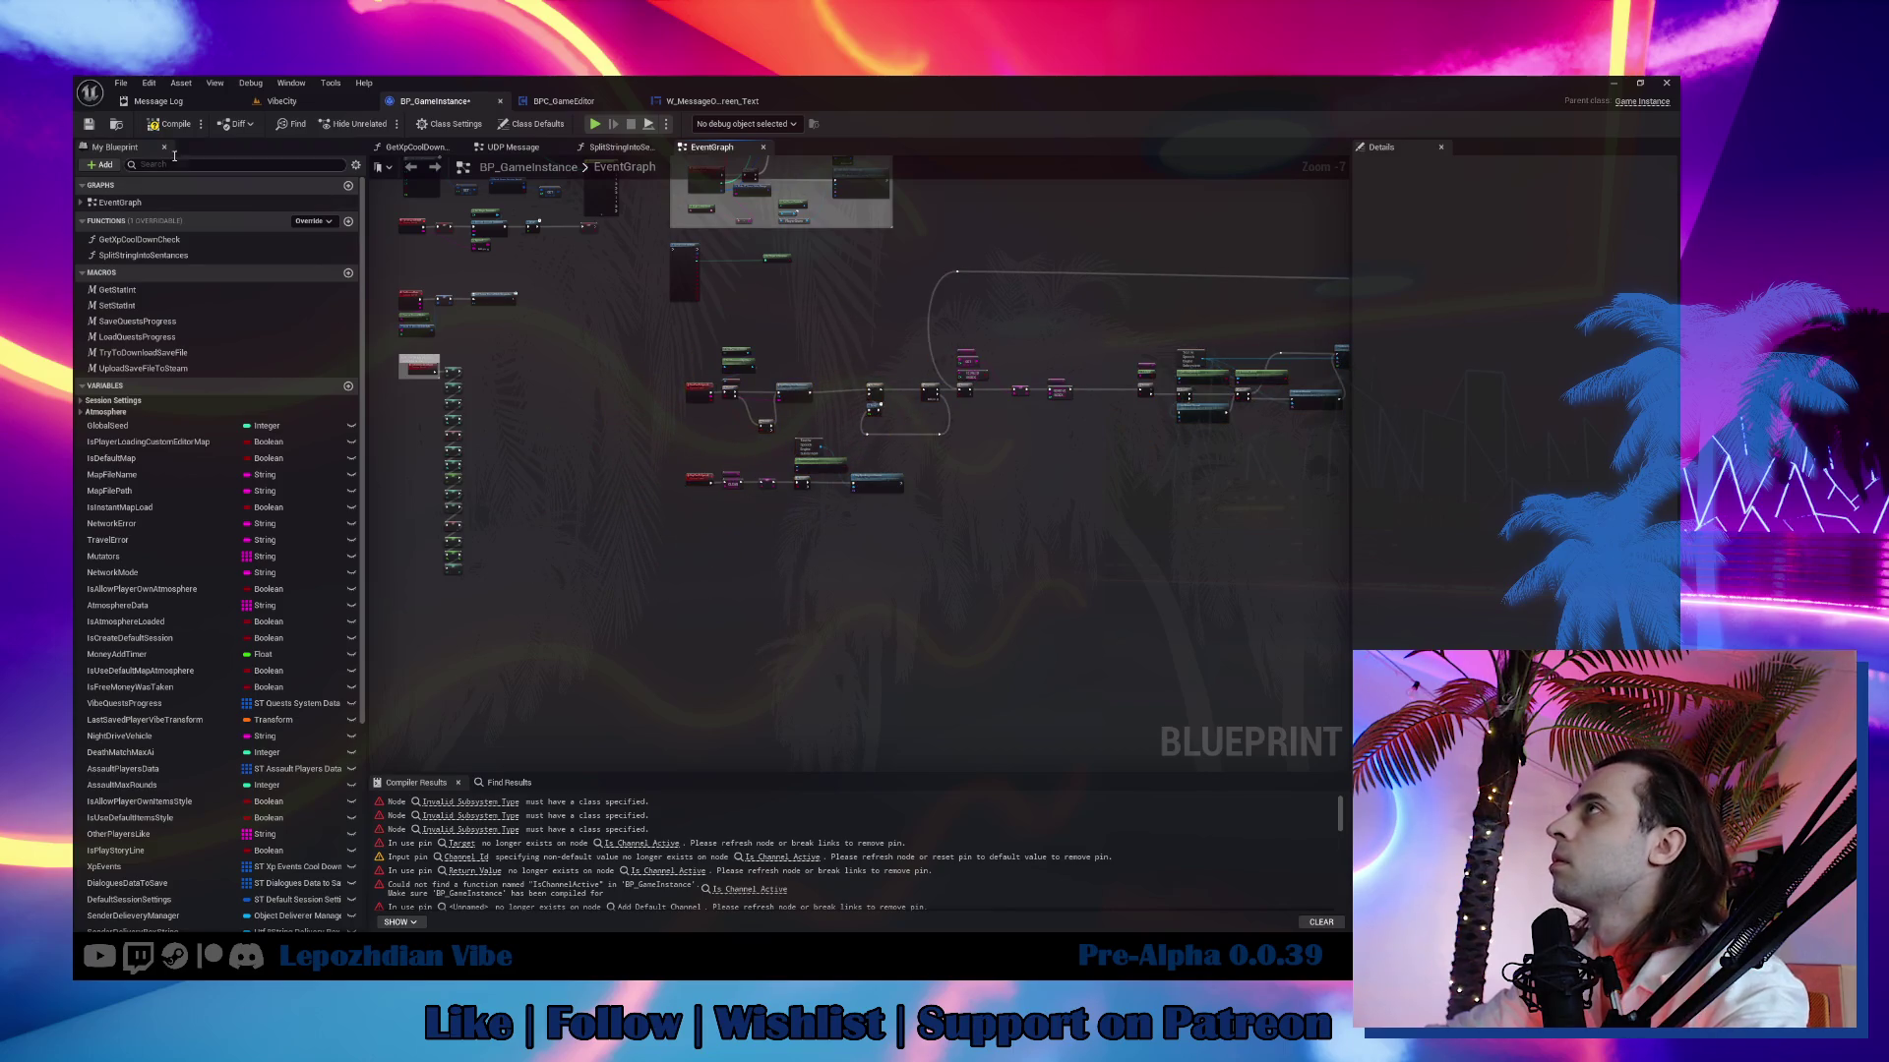
# In W_MessageOnScreen_Text's graph, paste Text to Speech nodes and delete the broken Invalid Subsystem and Is Speaking nodes.
pyautogui.click(712, 103)
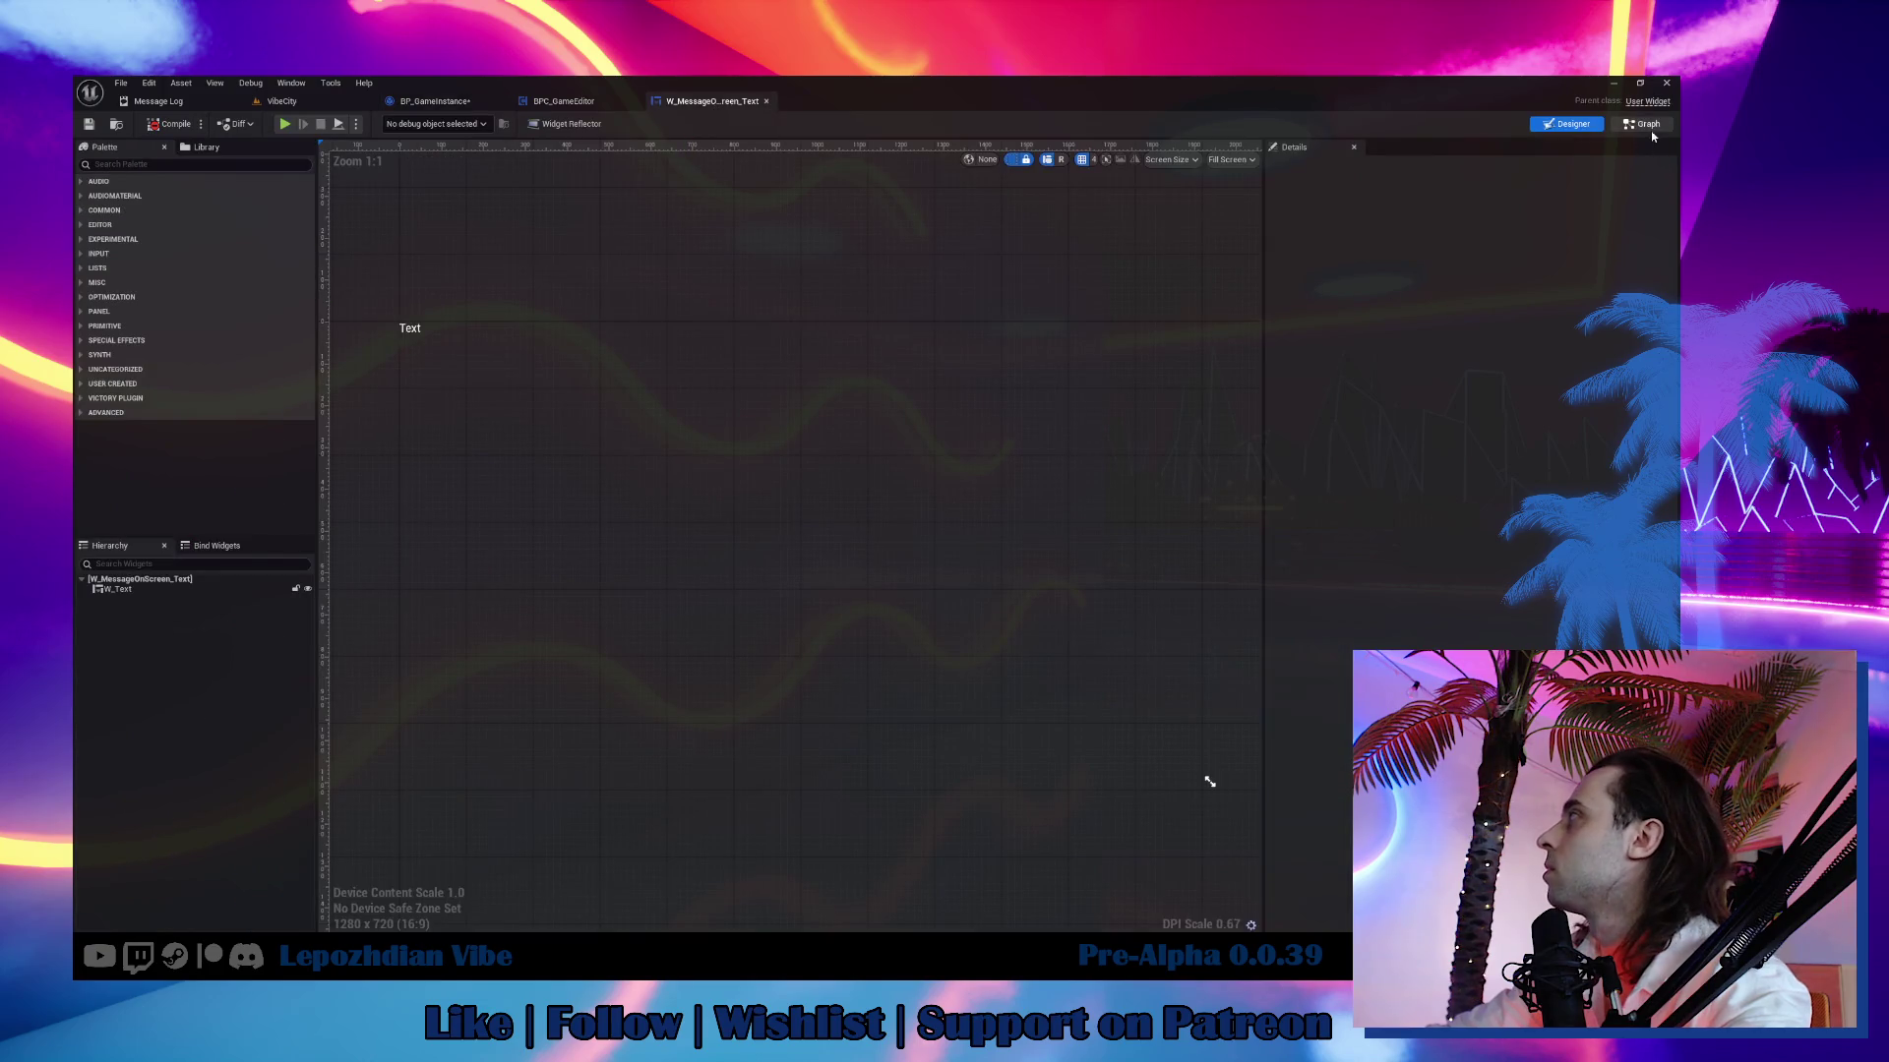
pyautogui.click(1642, 123)
pyautogui.hotkey('ctrl', 'v')
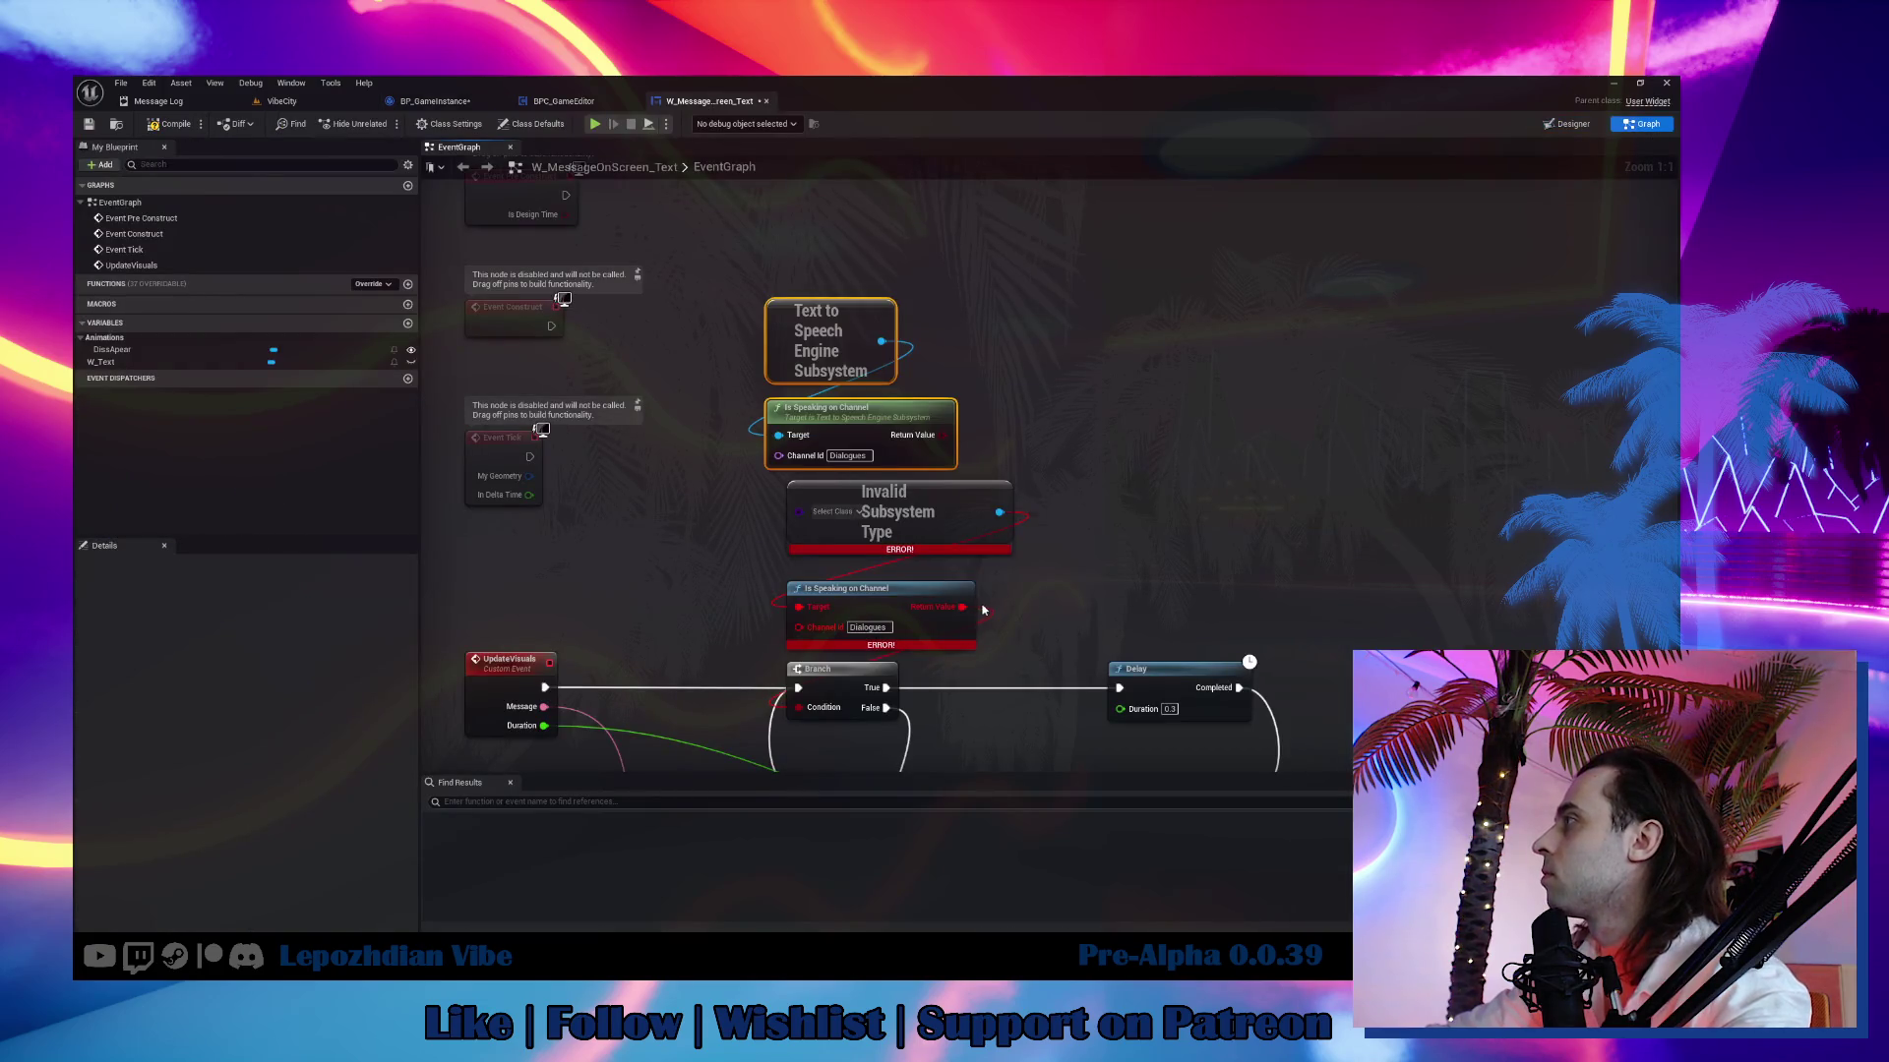
pyautogui.moveTo(969, 480); pyautogui.dragTo(943, 434)
pyautogui.moveTo(741, 522); pyautogui.dragTo(1013, 649)
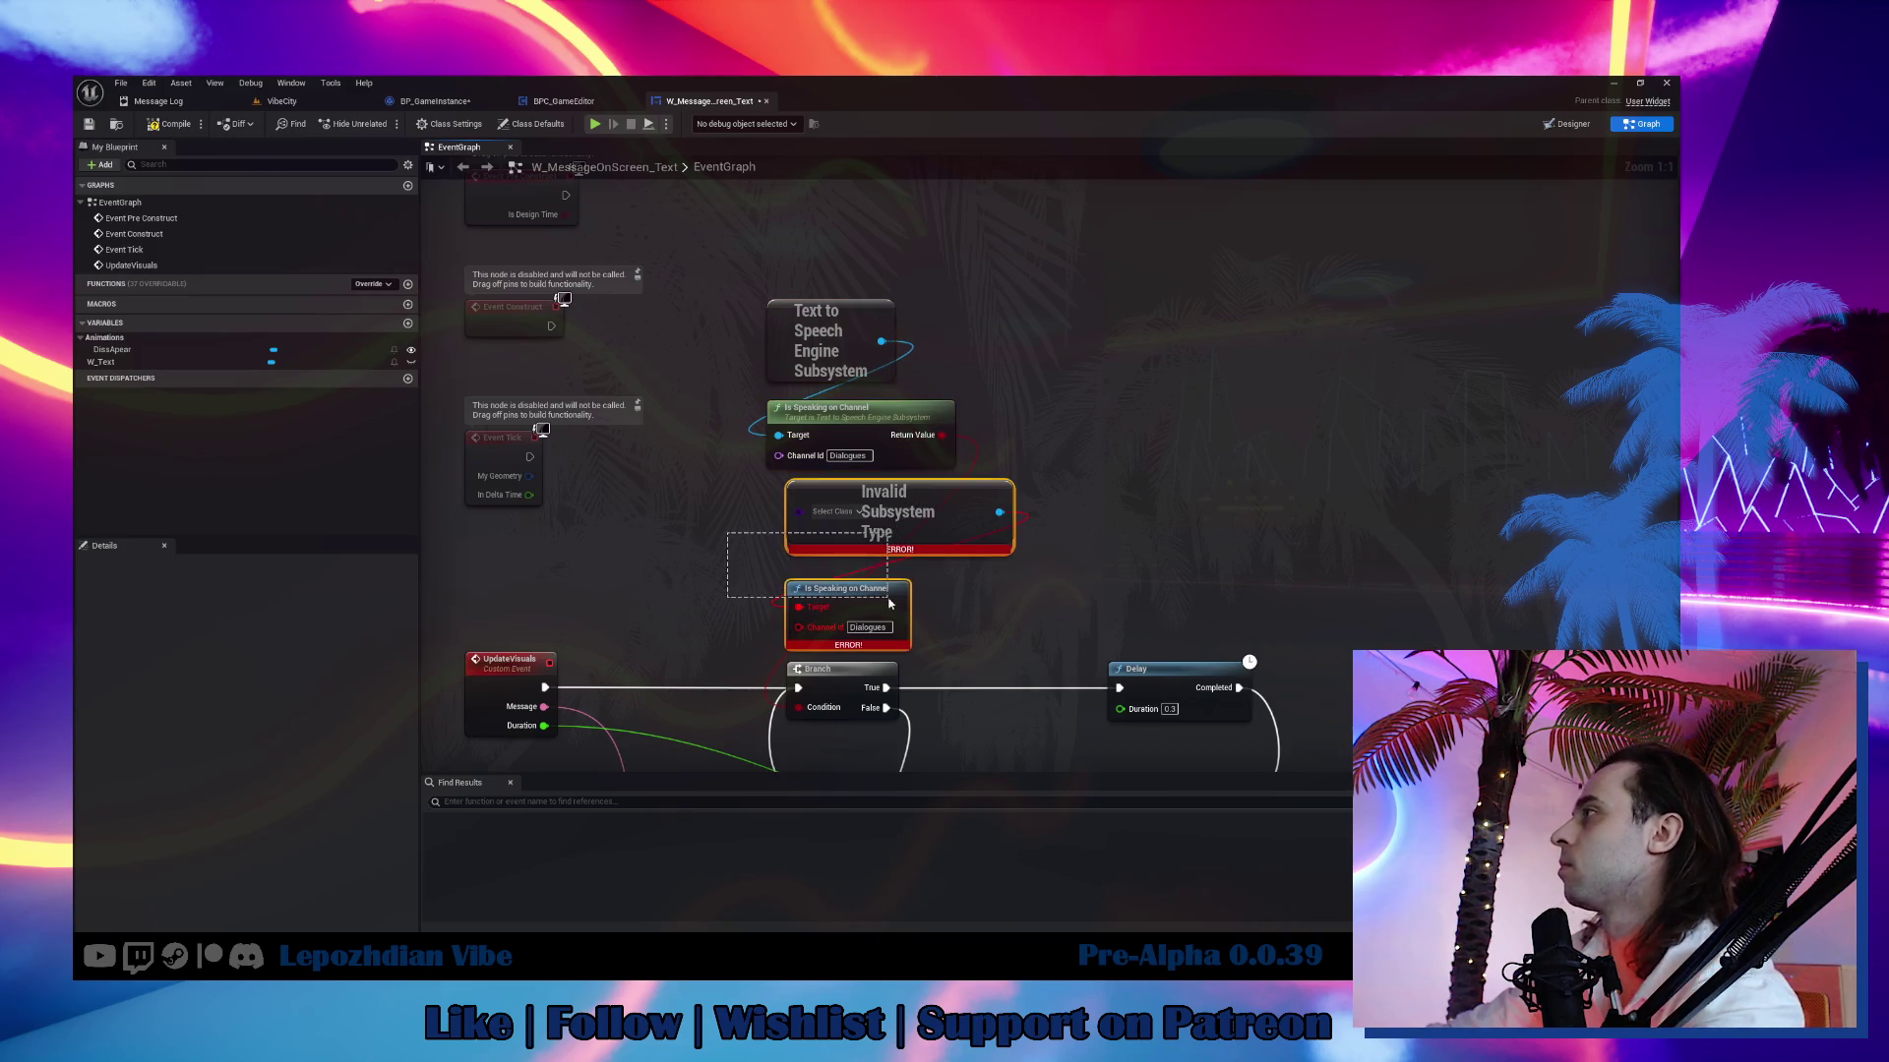
pyautogui.press('Delete')
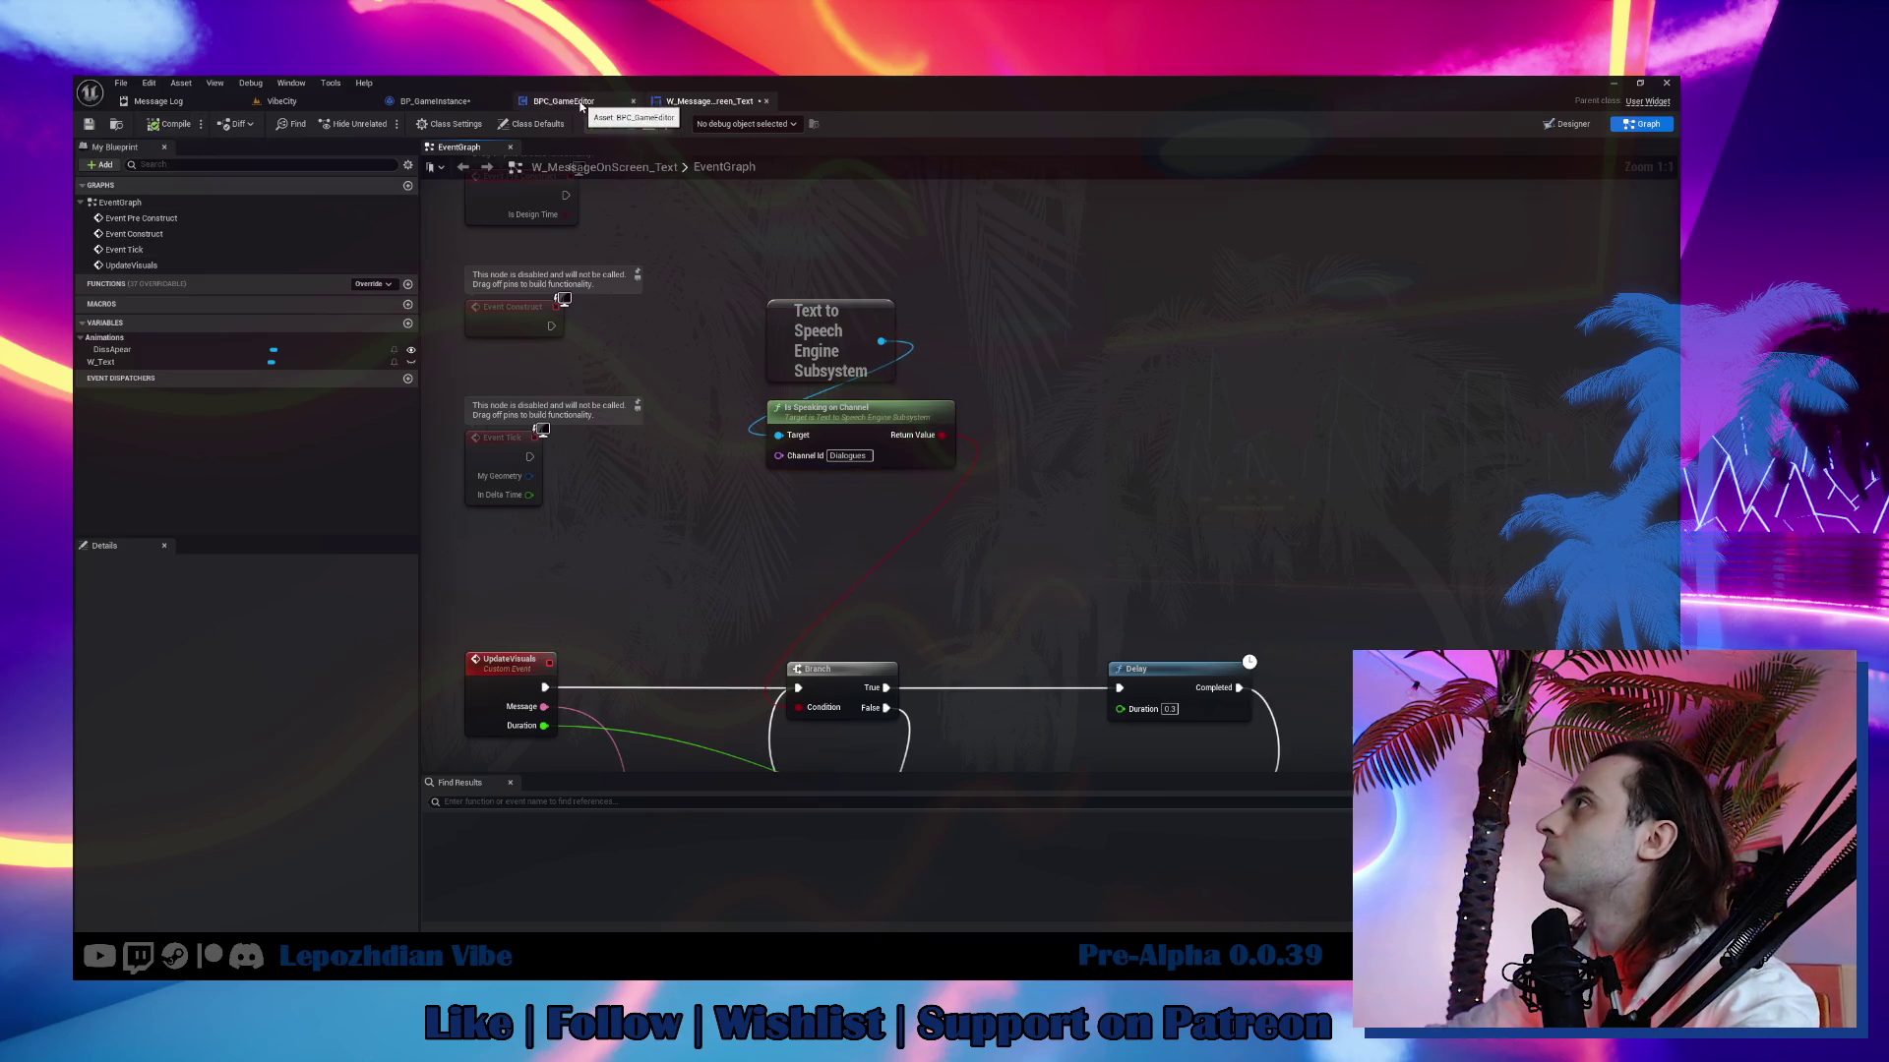
pyautogui.click(581, 106)
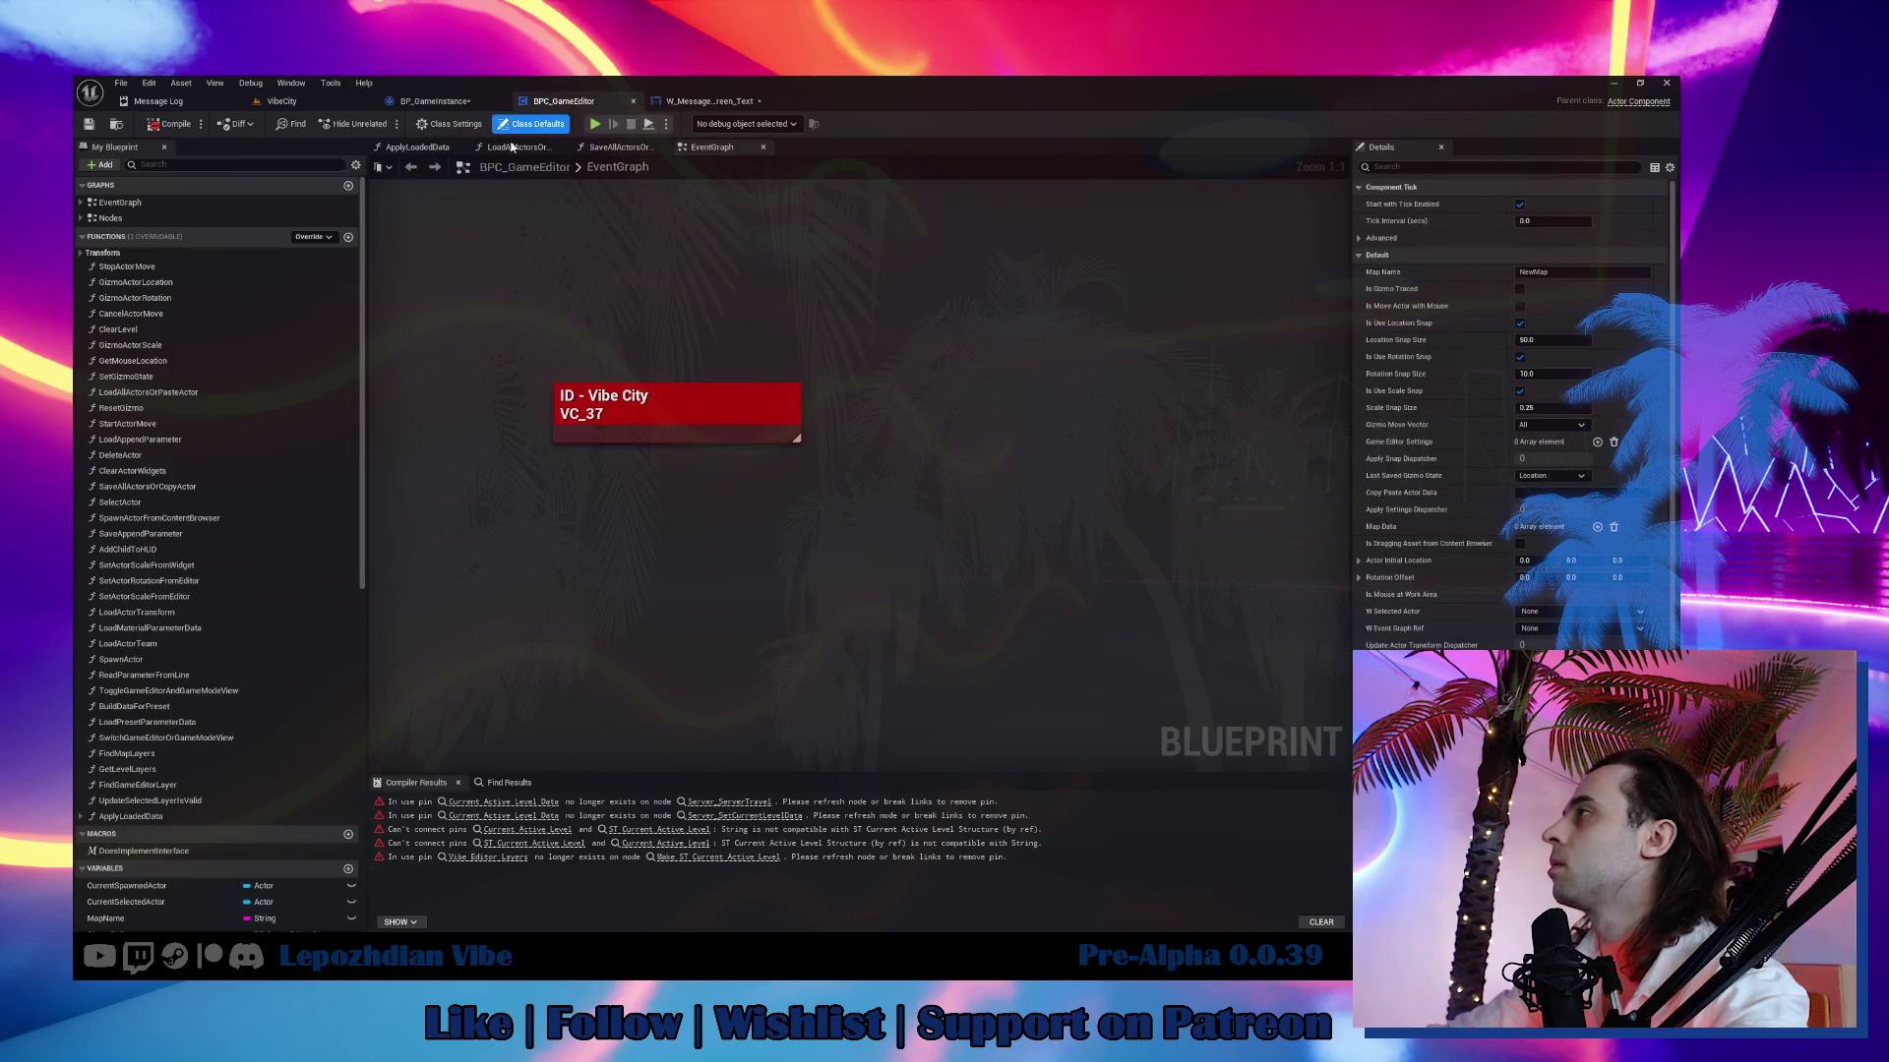
# Make Server_ServerTravel's ActiveLevel input a String wired to Current Active Level.
pyautogui.click(728, 802)
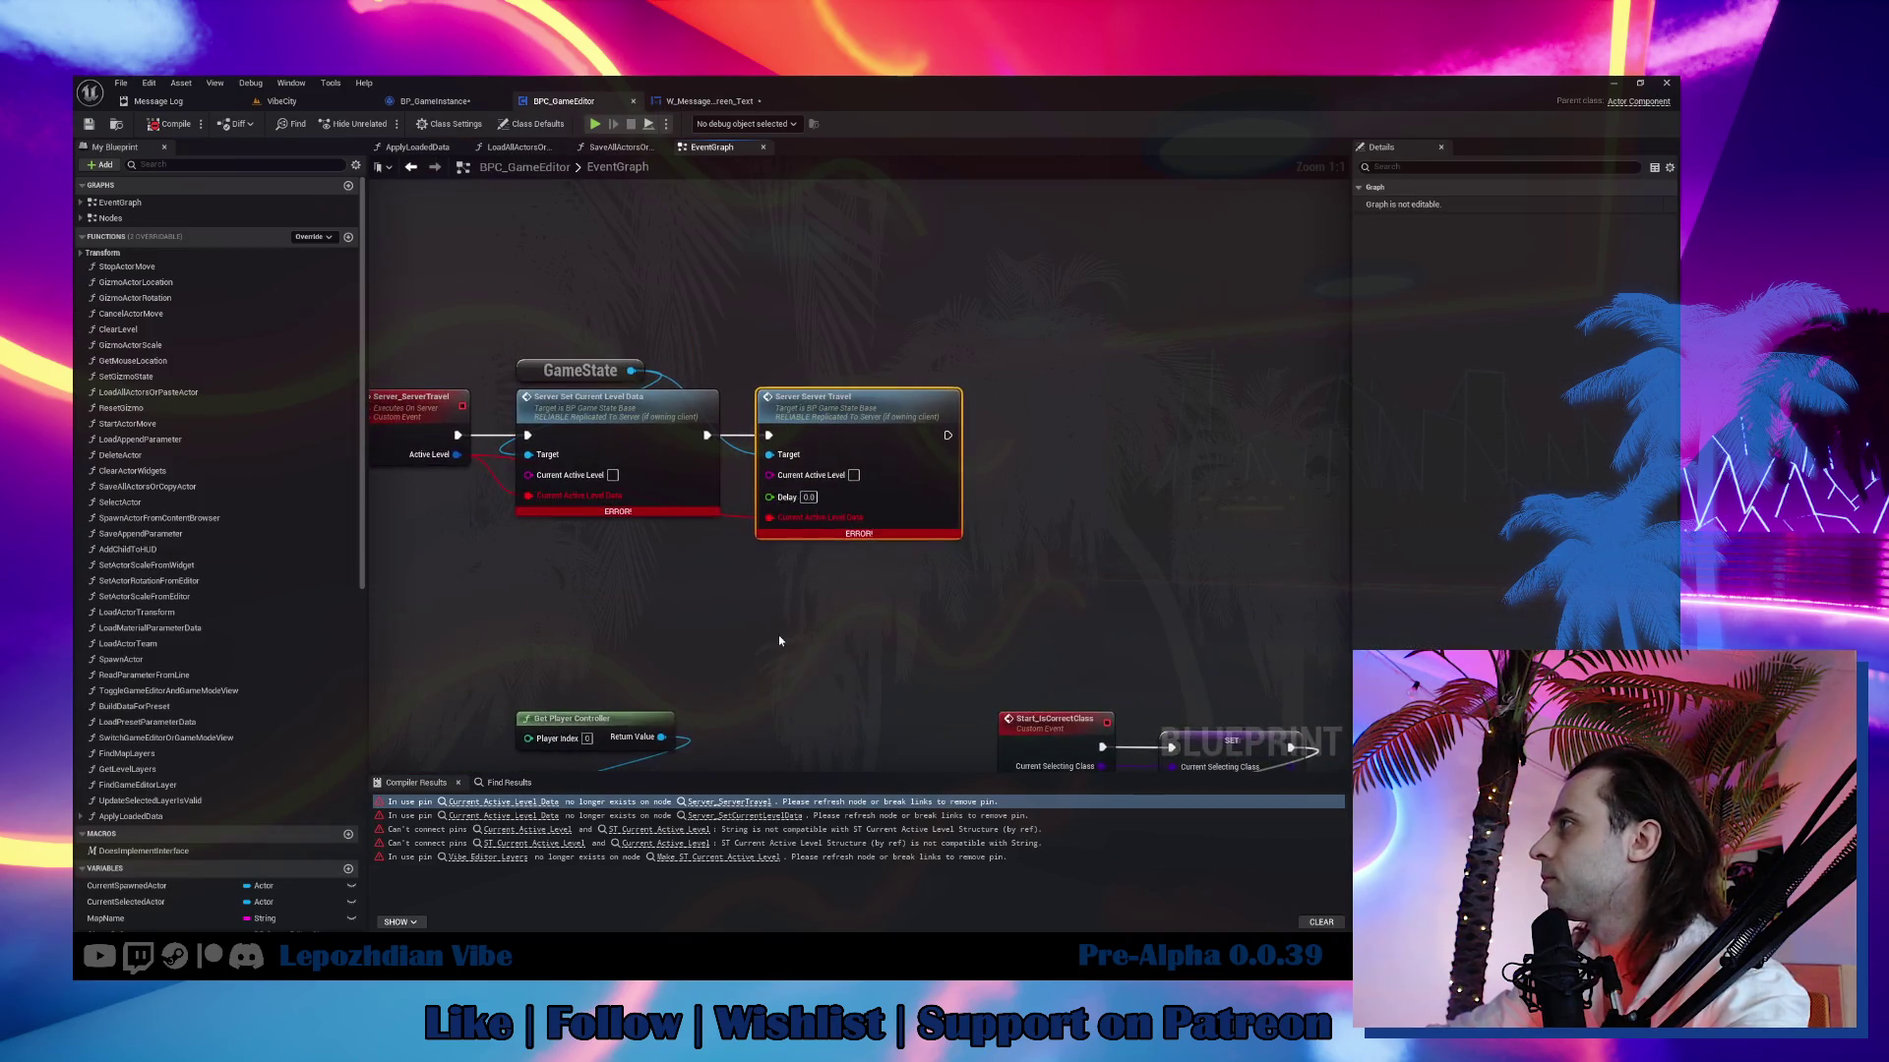
pyautogui.click(551, 455)
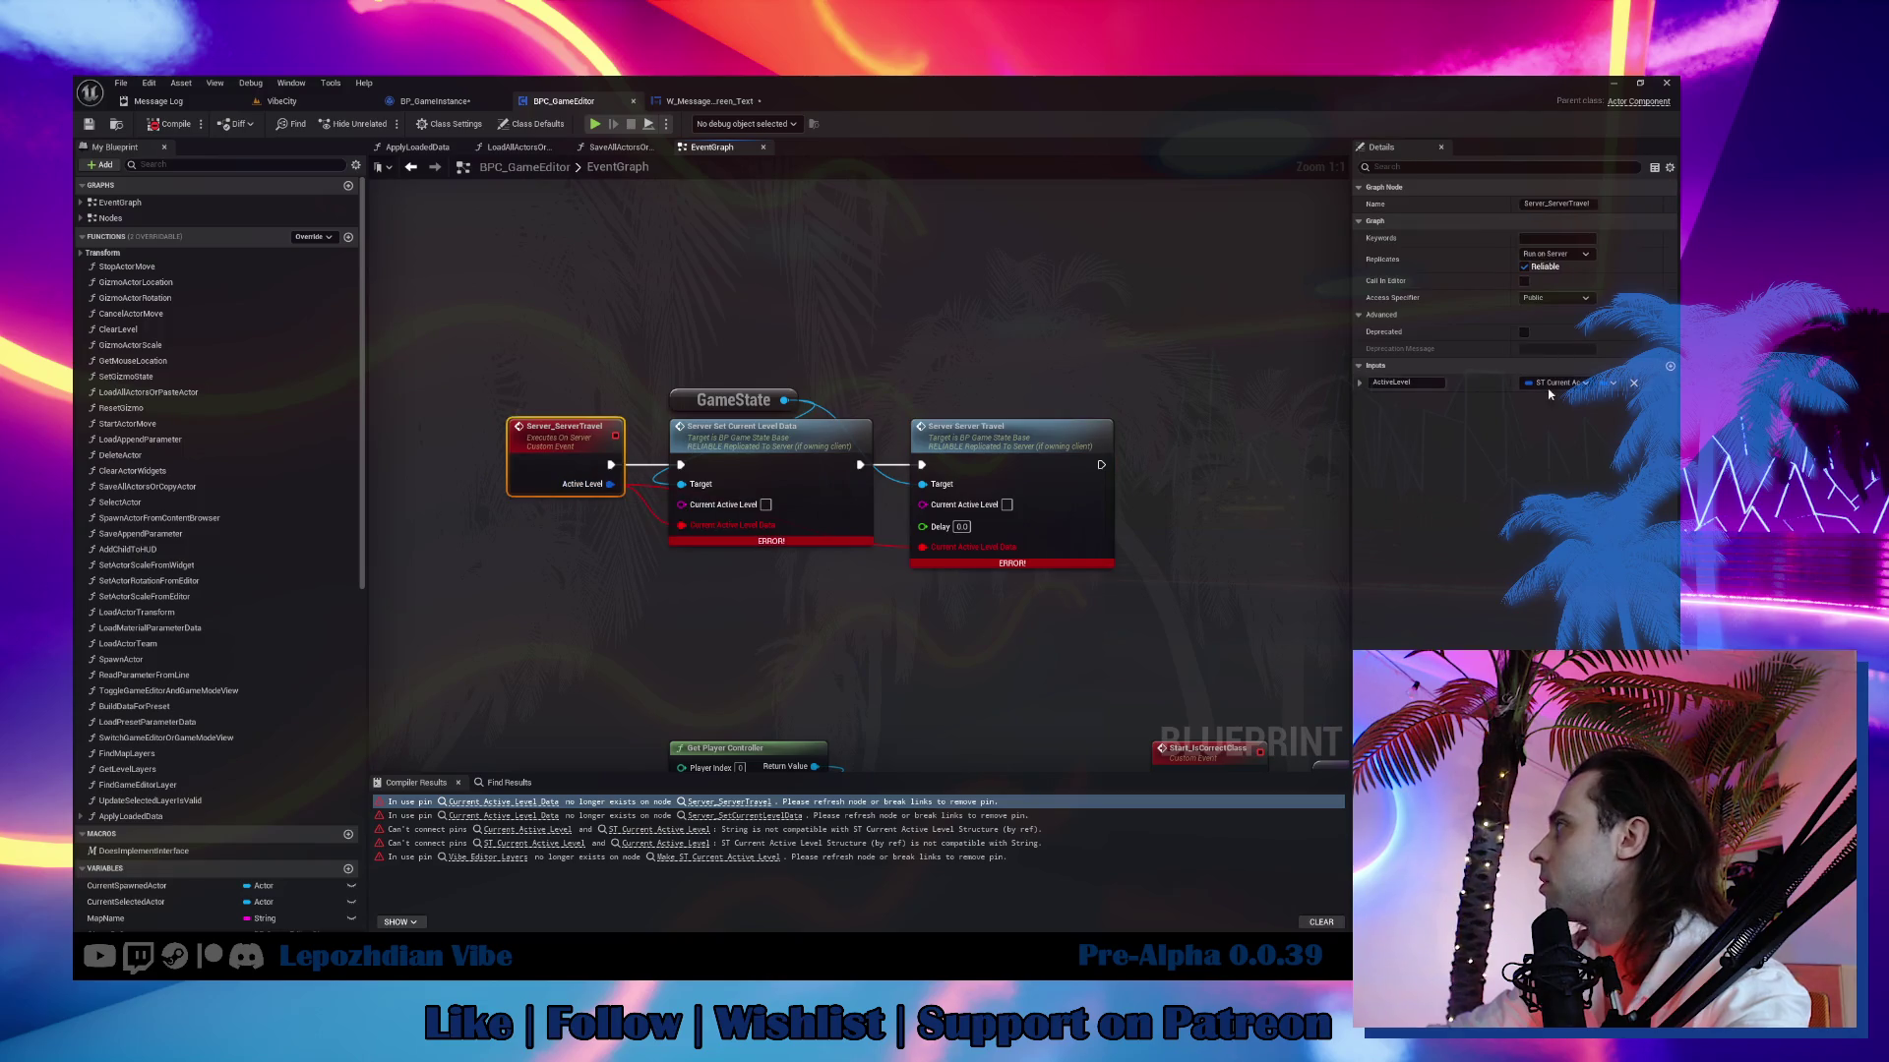
pyautogui.click(1559, 383)
pyautogui.press('Escape')
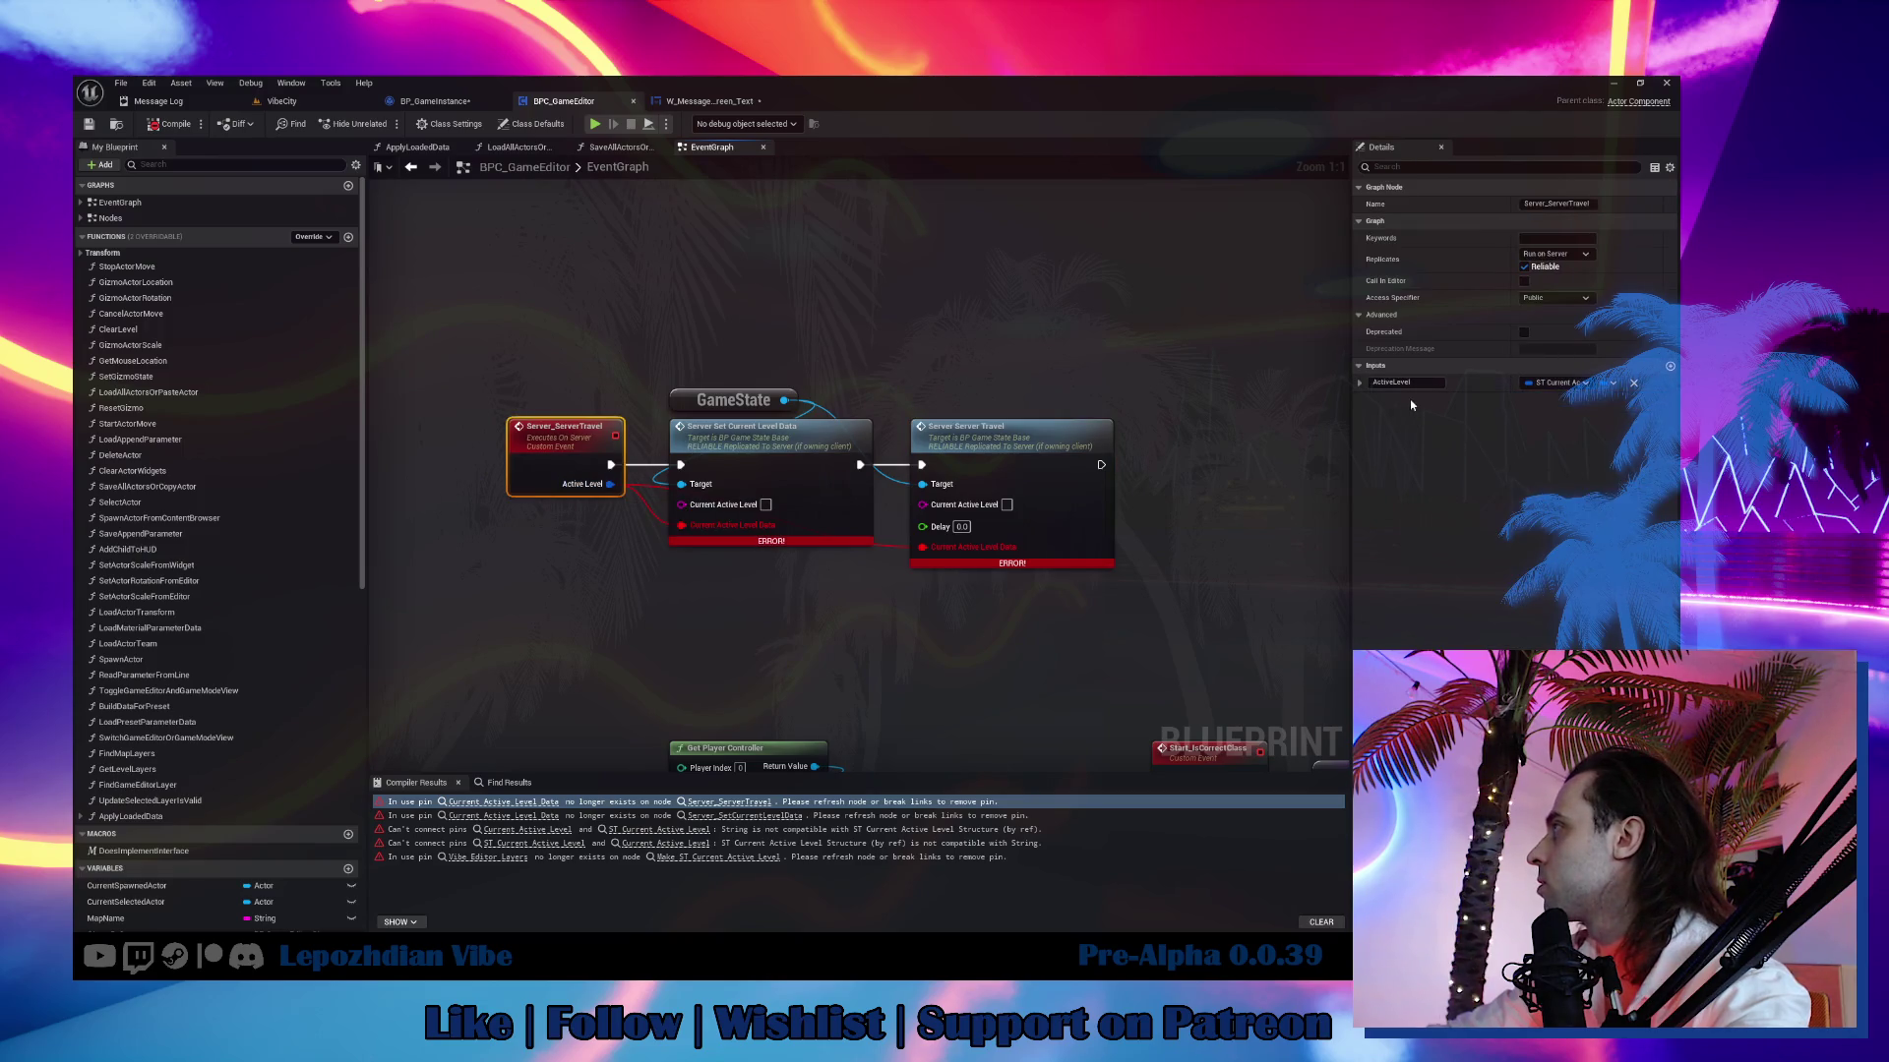
pyautogui.moveTo(610, 484)
pyautogui.mouseDown()
pyautogui.moveTo(692, 507)
pyautogui.moveTo(637, 500)
pyautogui.moveTo(943, 508)
pyautogui.mouseUp()
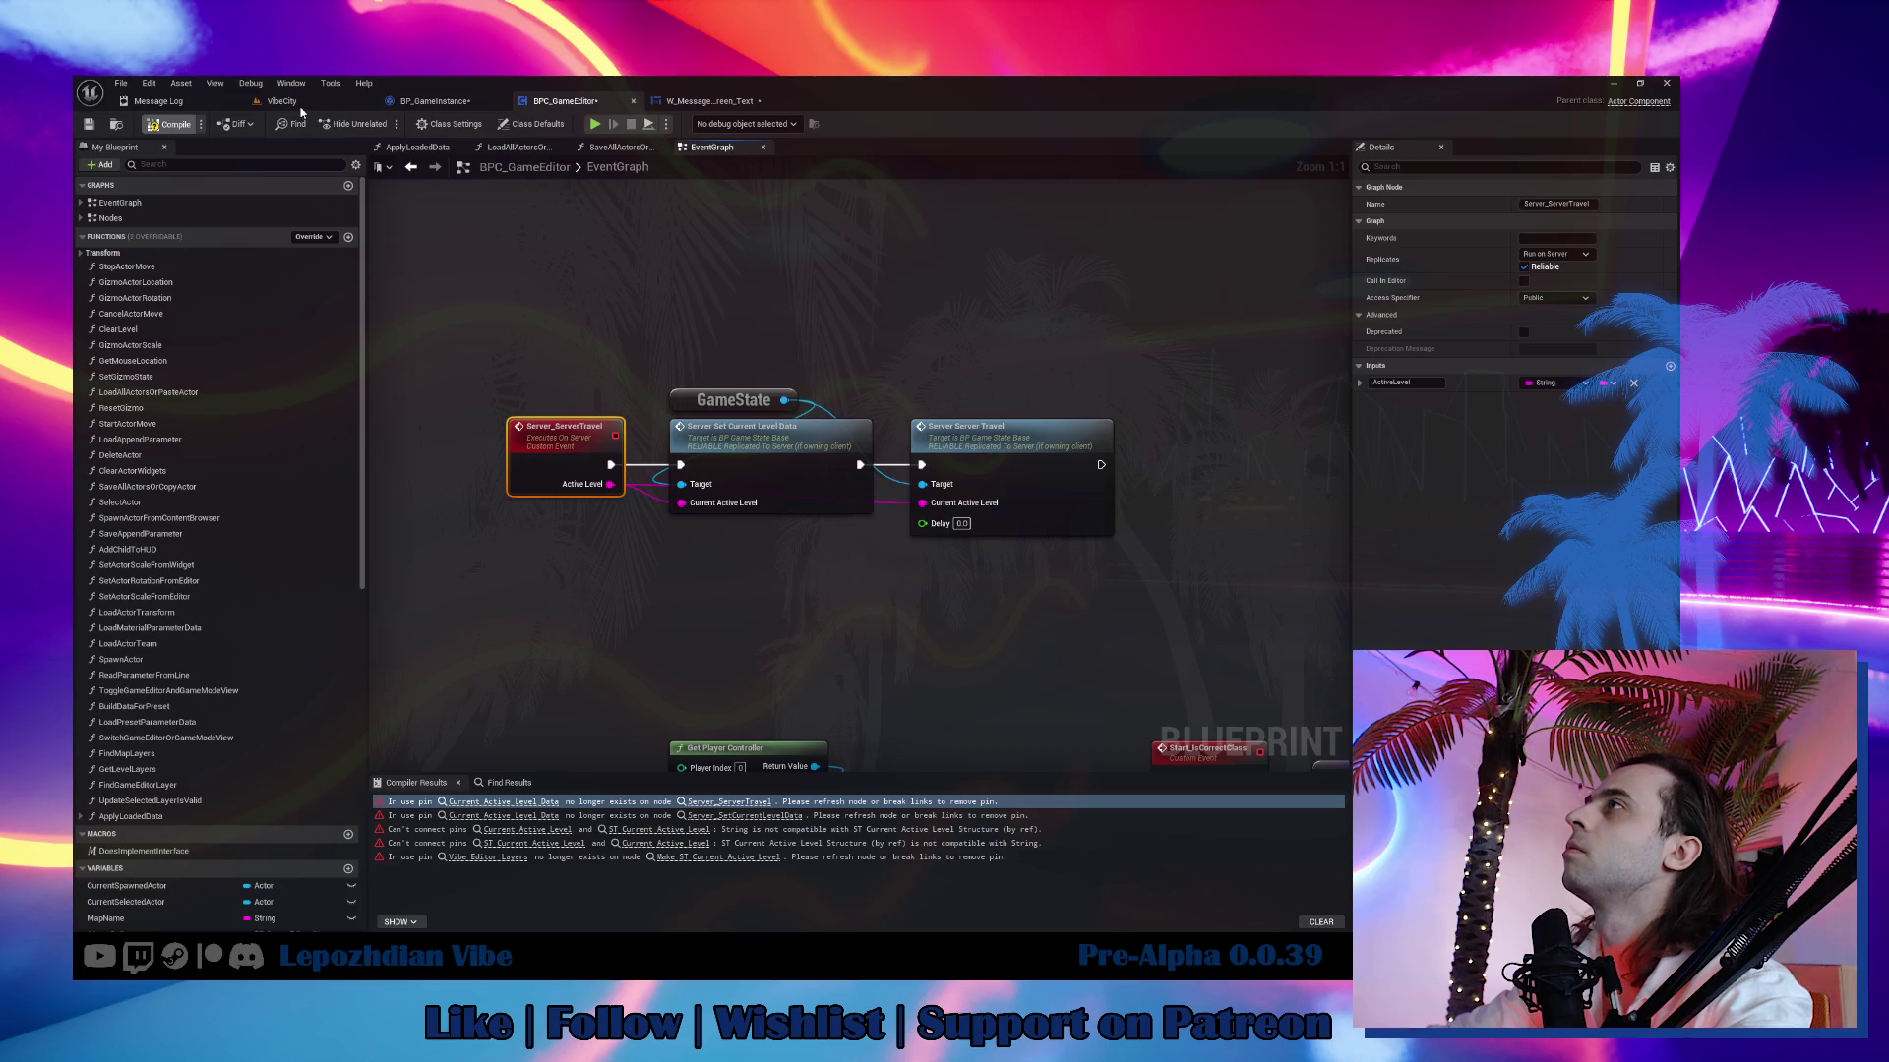
# Mark the Server_ServerTravel event's ActiveLevel input as pass-by-reference.
pyautogui.click(541, 801)
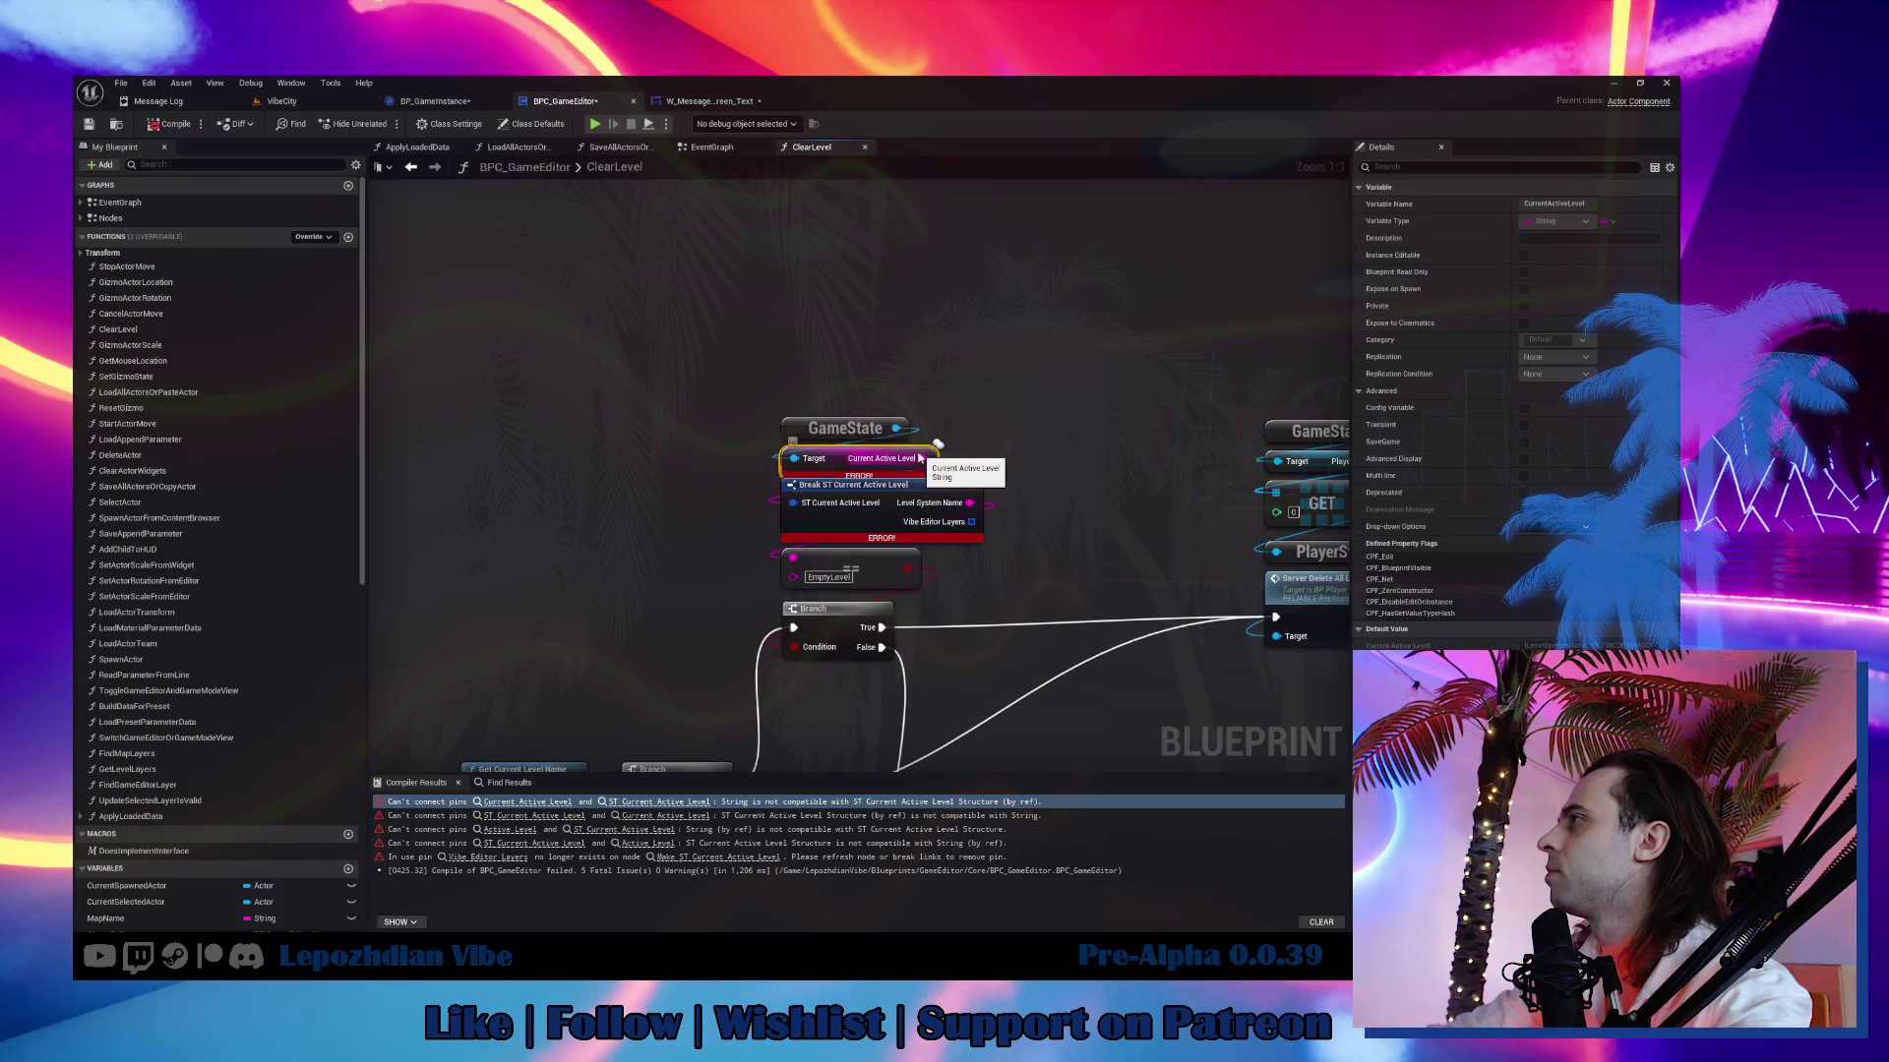
pyautogui.moveTo(914, 522); pyautogui.dragTo(965, 525)
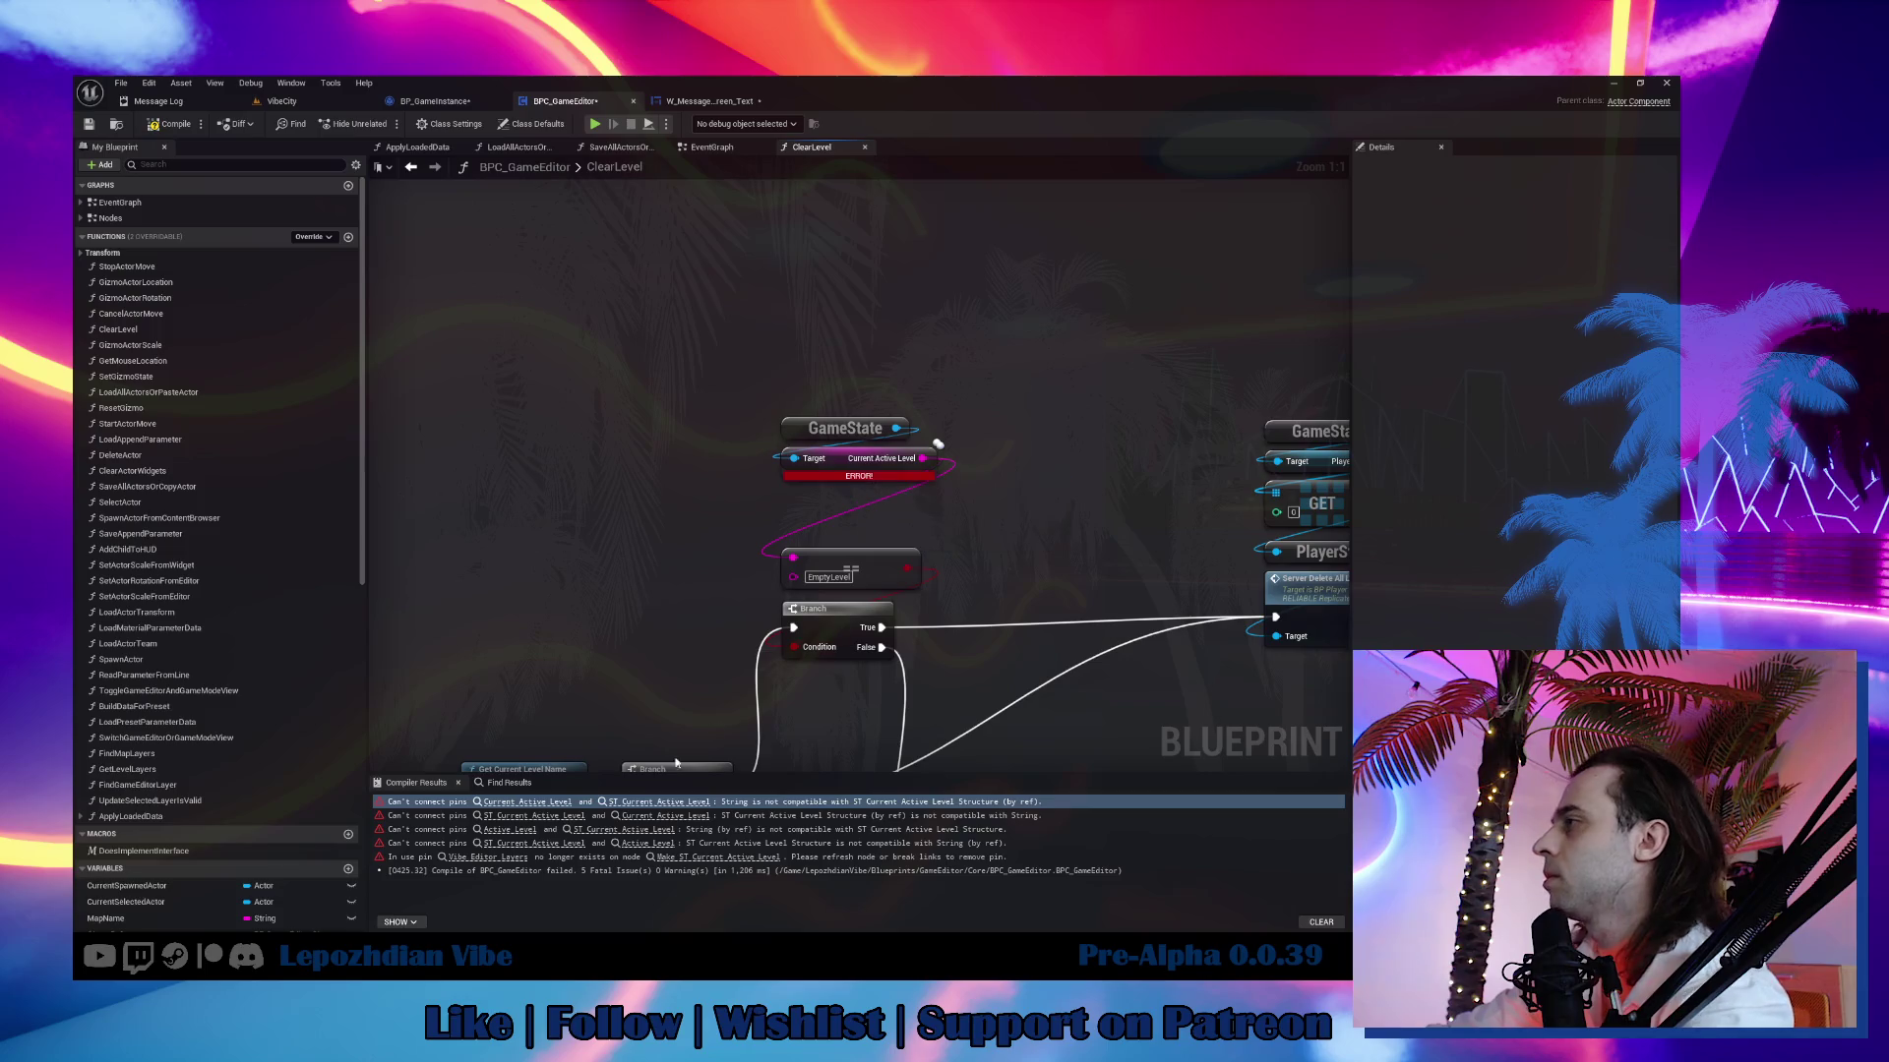
pyautogui.click(524, 831)
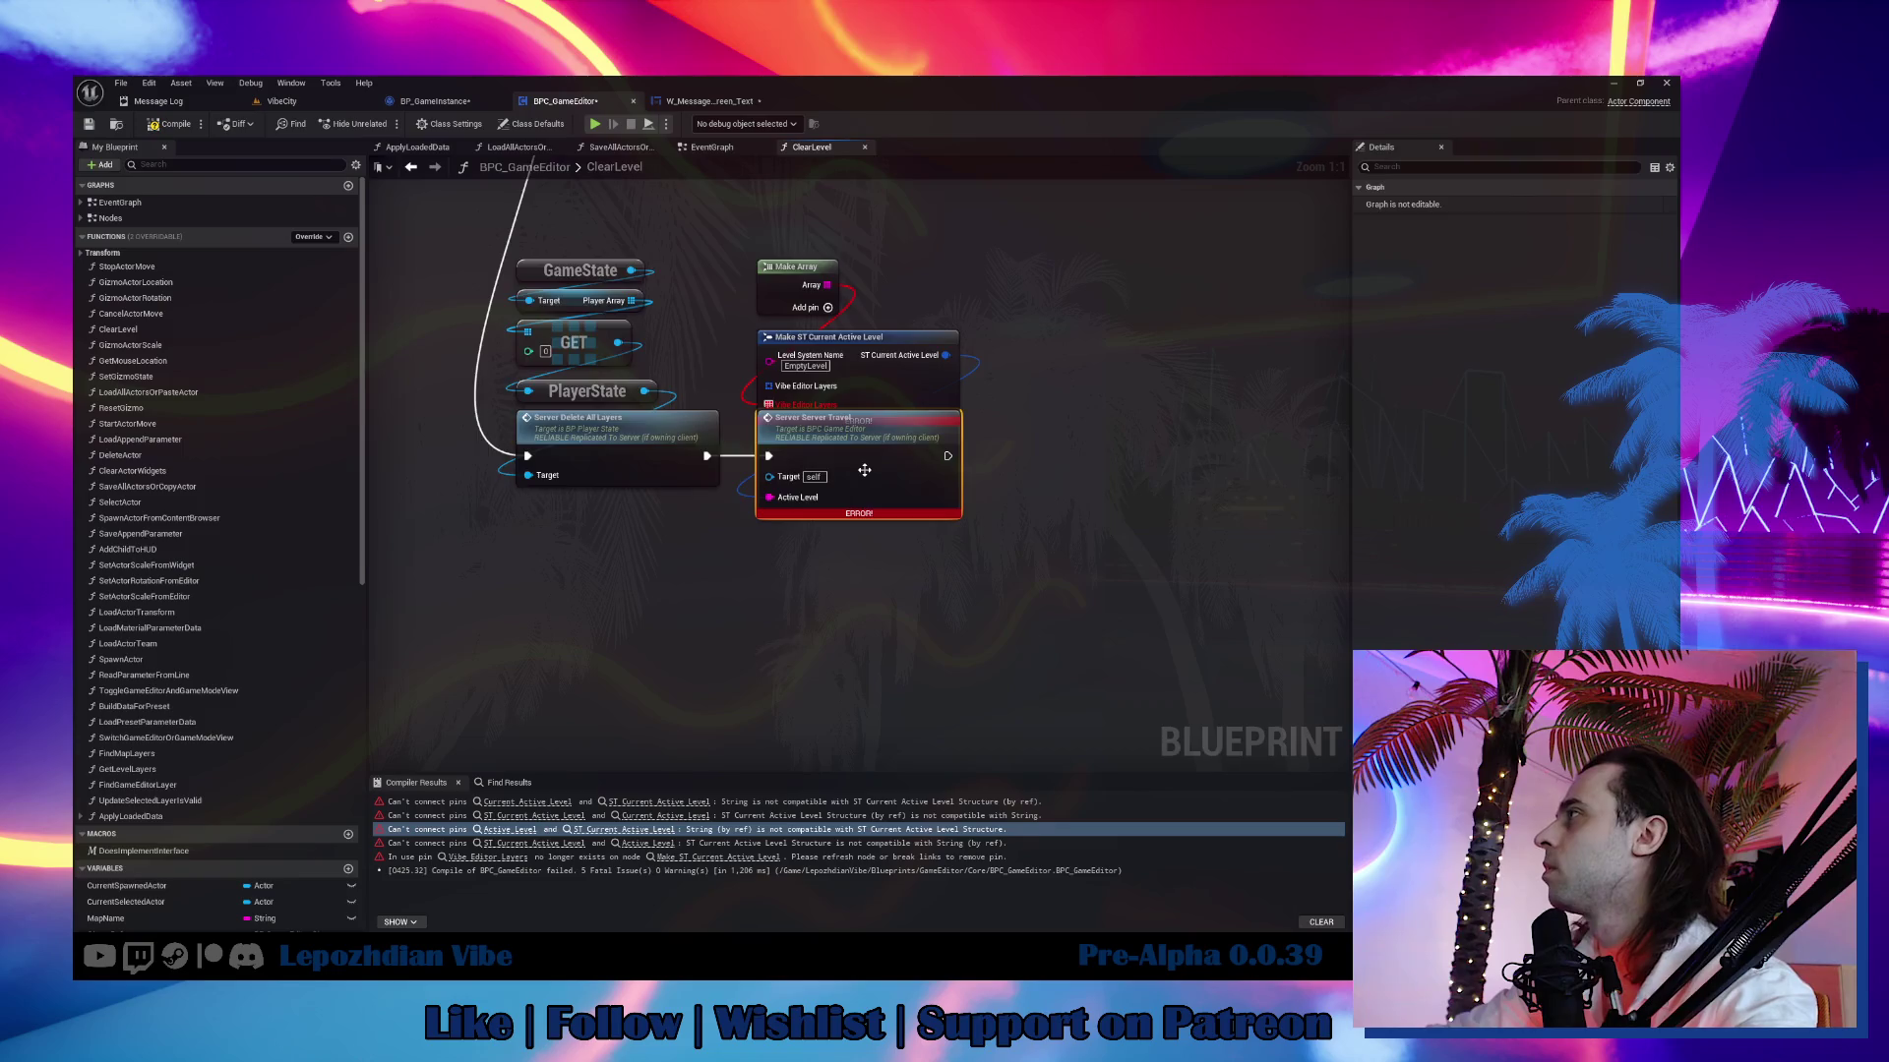
pyautogui.doubleClick(845, 499)
pyautogui.click(1361, 384)
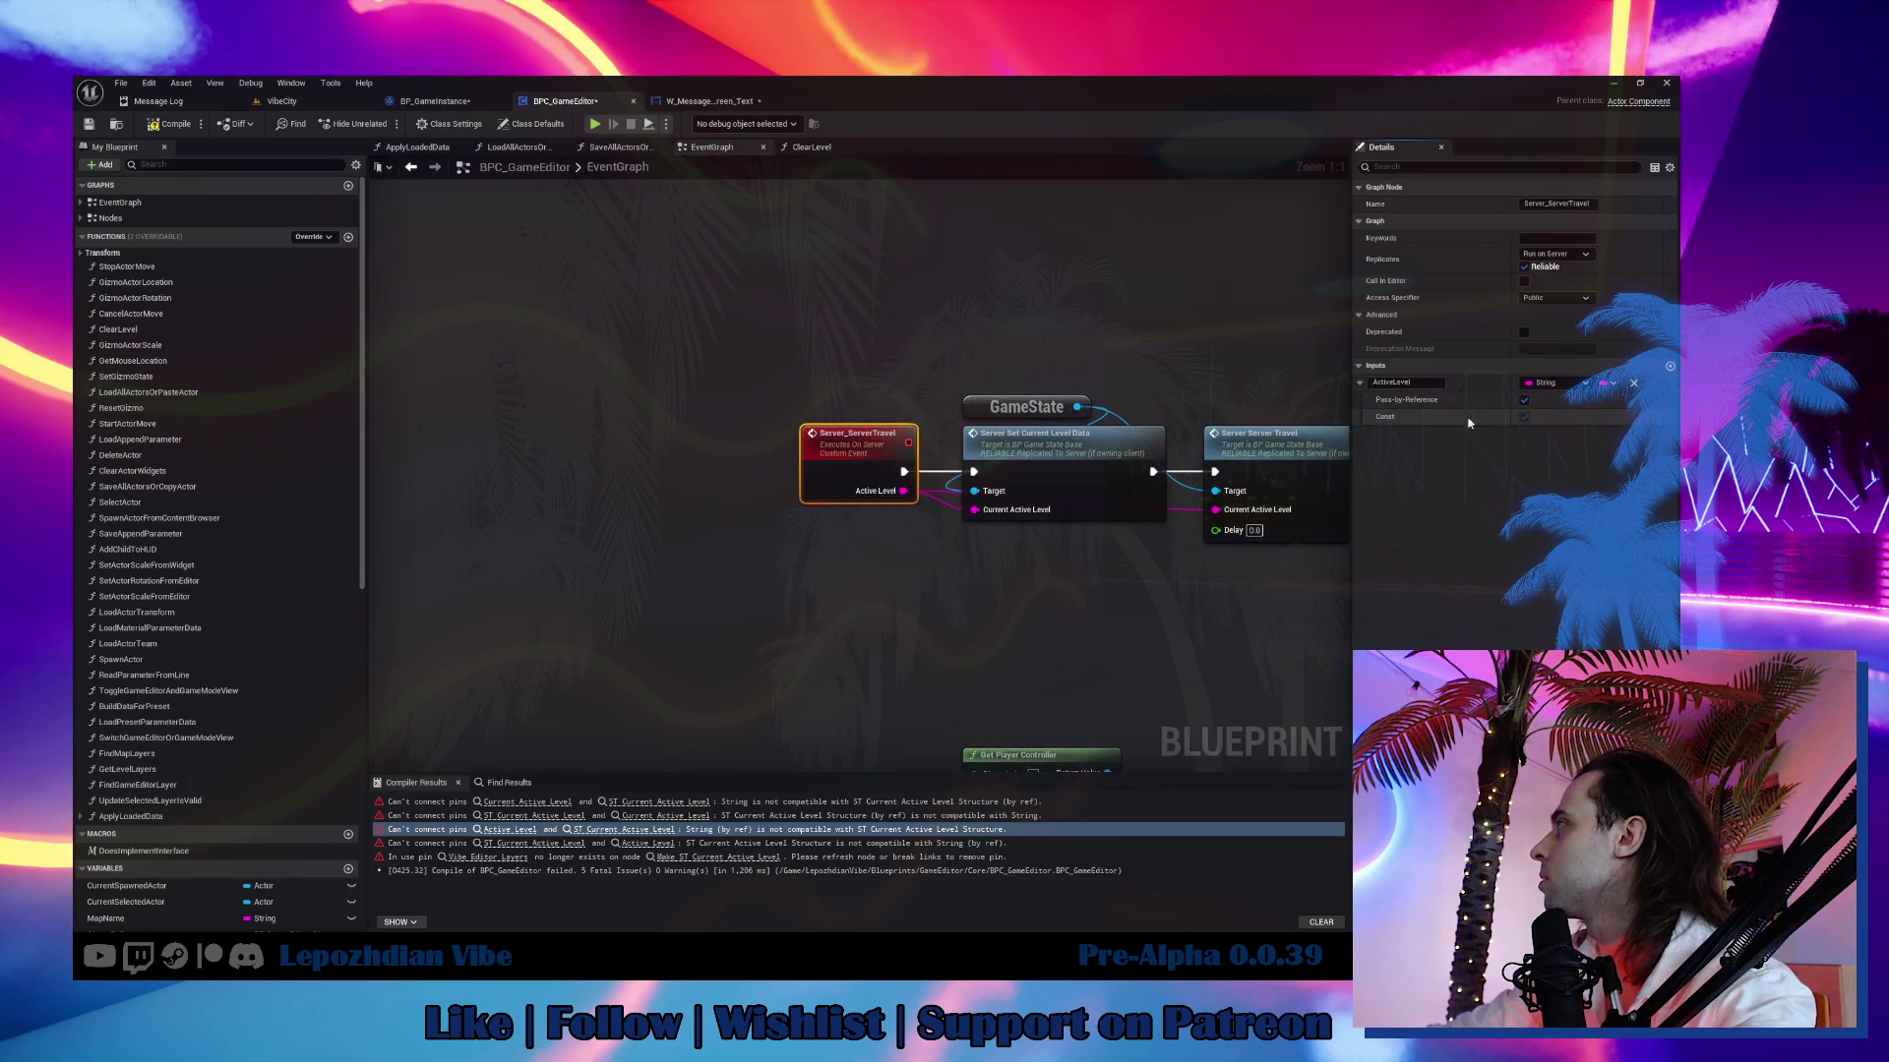
pyautogui.click(1524, 403)
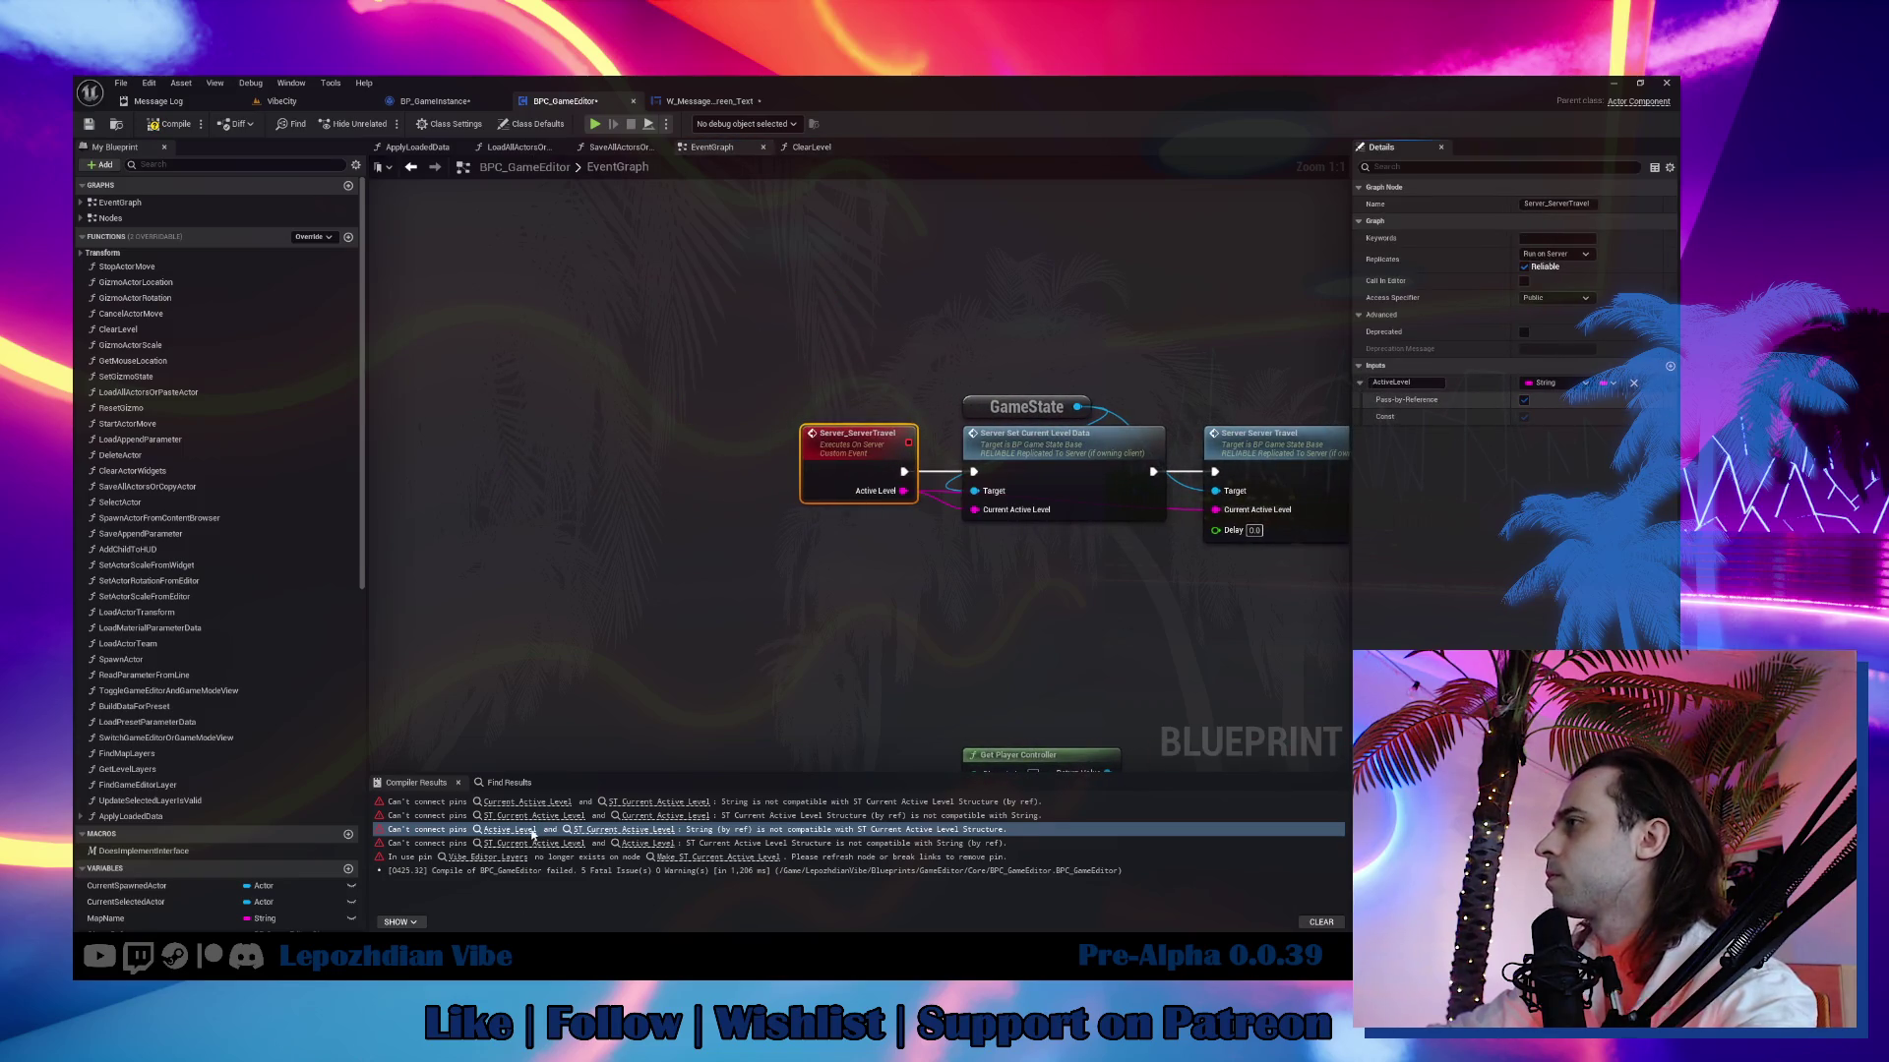
# Delete the Make Array and struct-building nodes in ClearLevel, then compile and save BPC_GameEditor.
pyautogui.click(532, 834)
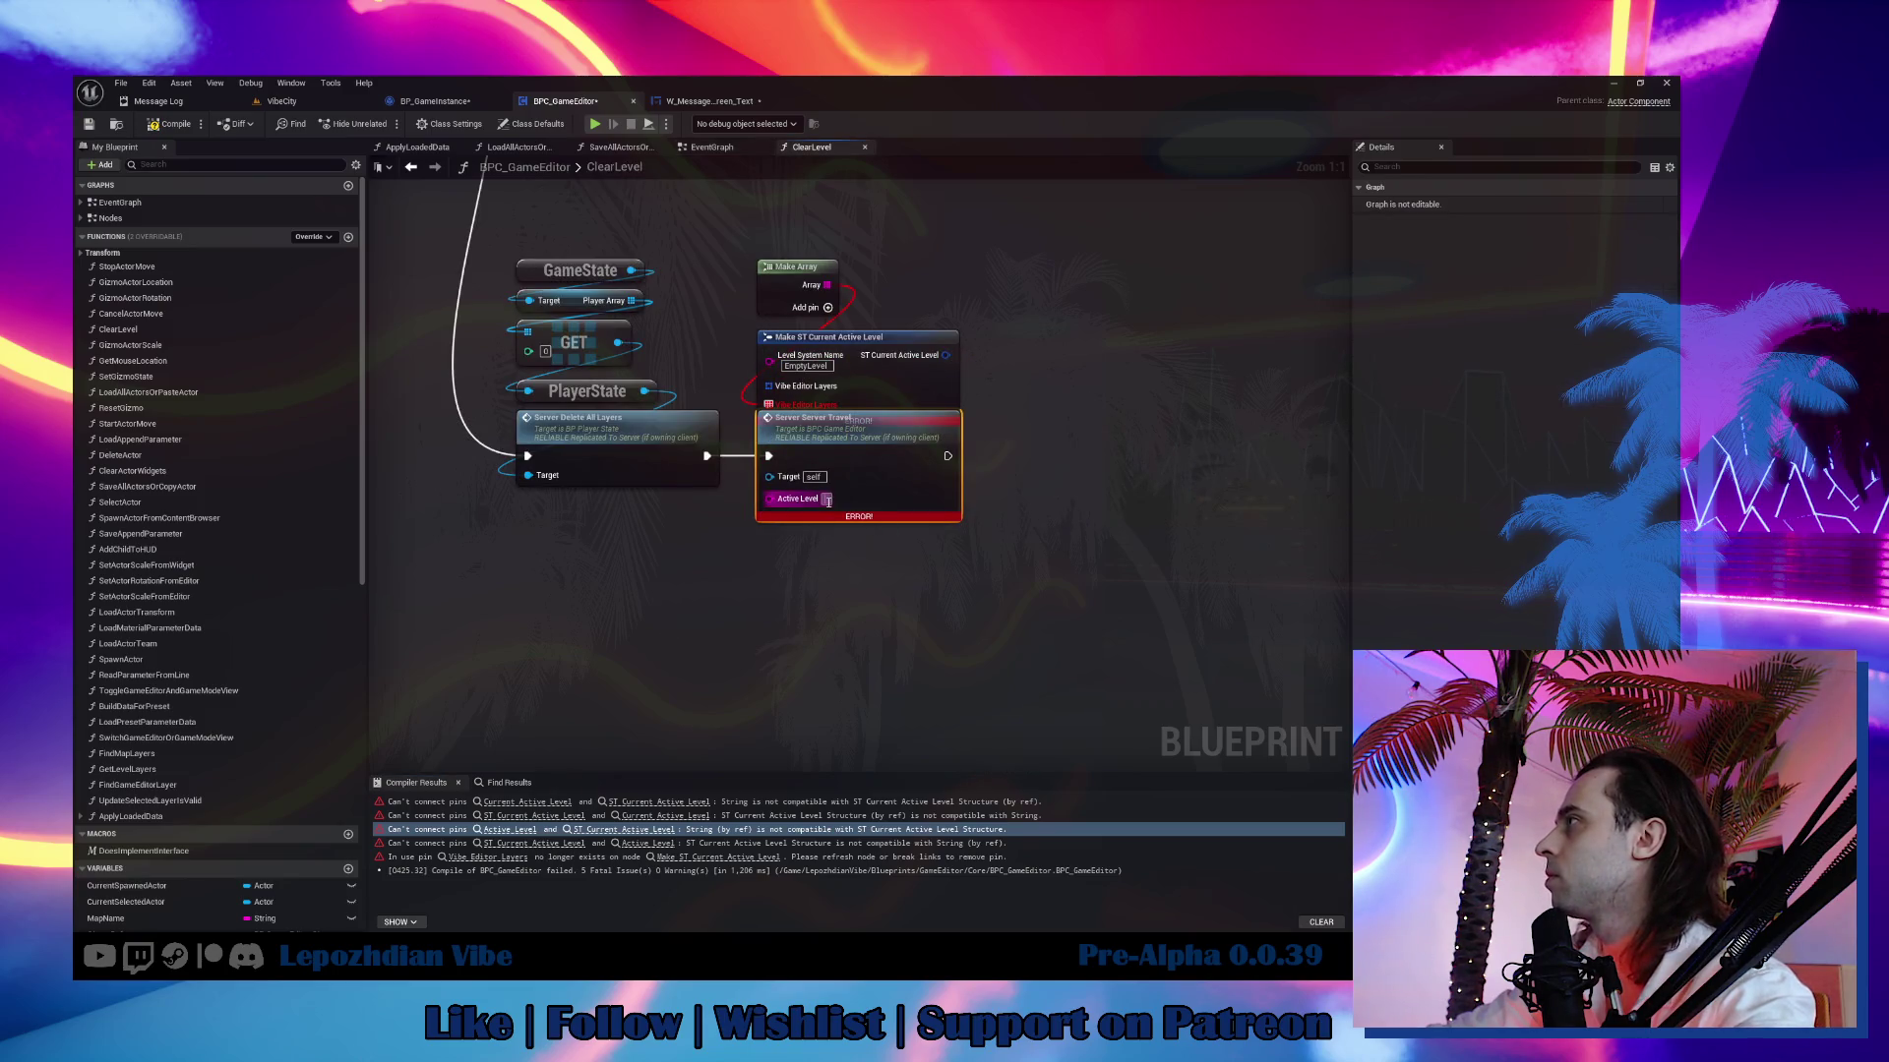
pyautogui.click(796, 267)
pyautogui.keyDown('ctrl'); pyautogui.click(827, 337); pyautogui.keyUp('ctrl')
pyautogui.press('Delete')
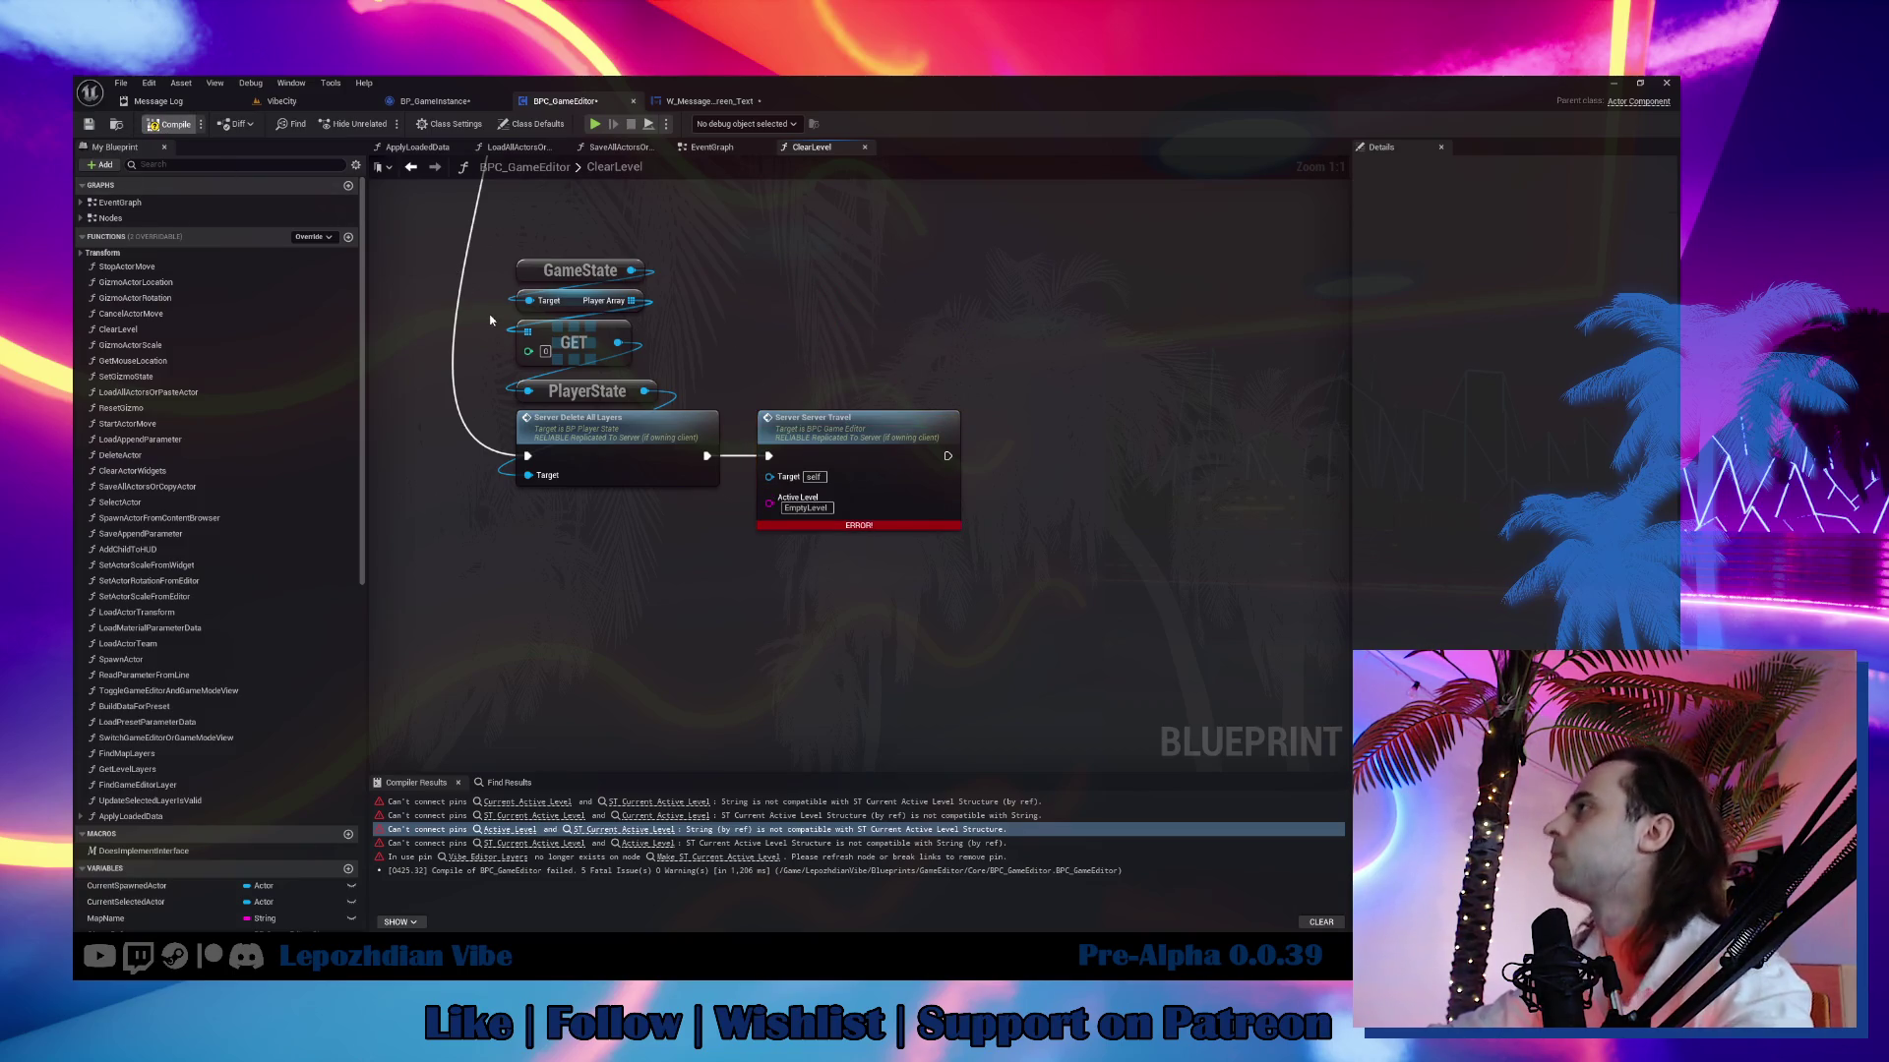
pyautogui.click(88, 124)
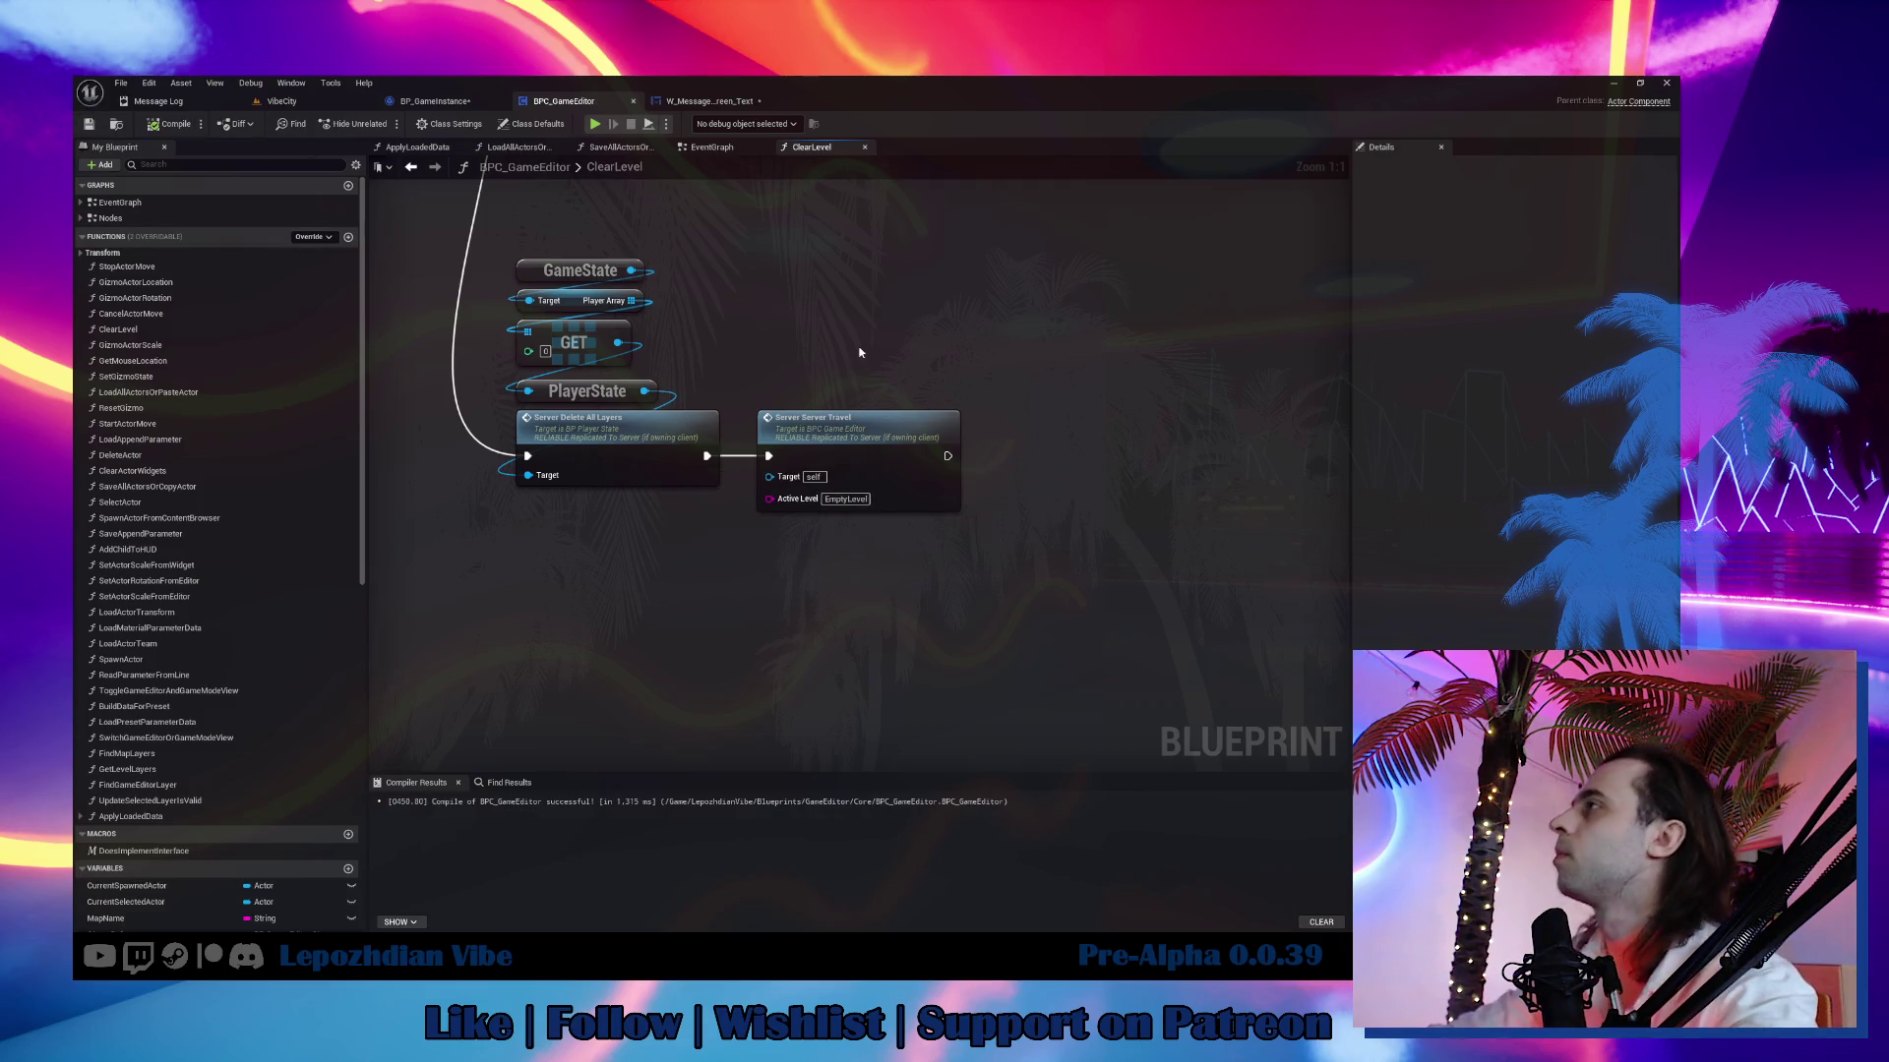
# Open the Server Delete All Layers implementation in BP_PlayerState.
pyautogui.moveTo(860, 352)
pyautogui.mouseDown()
pyautogui.moveTo(1079, 569)
pyautogui.moveTo(1064, 562)
pyautogui.mouseUp()
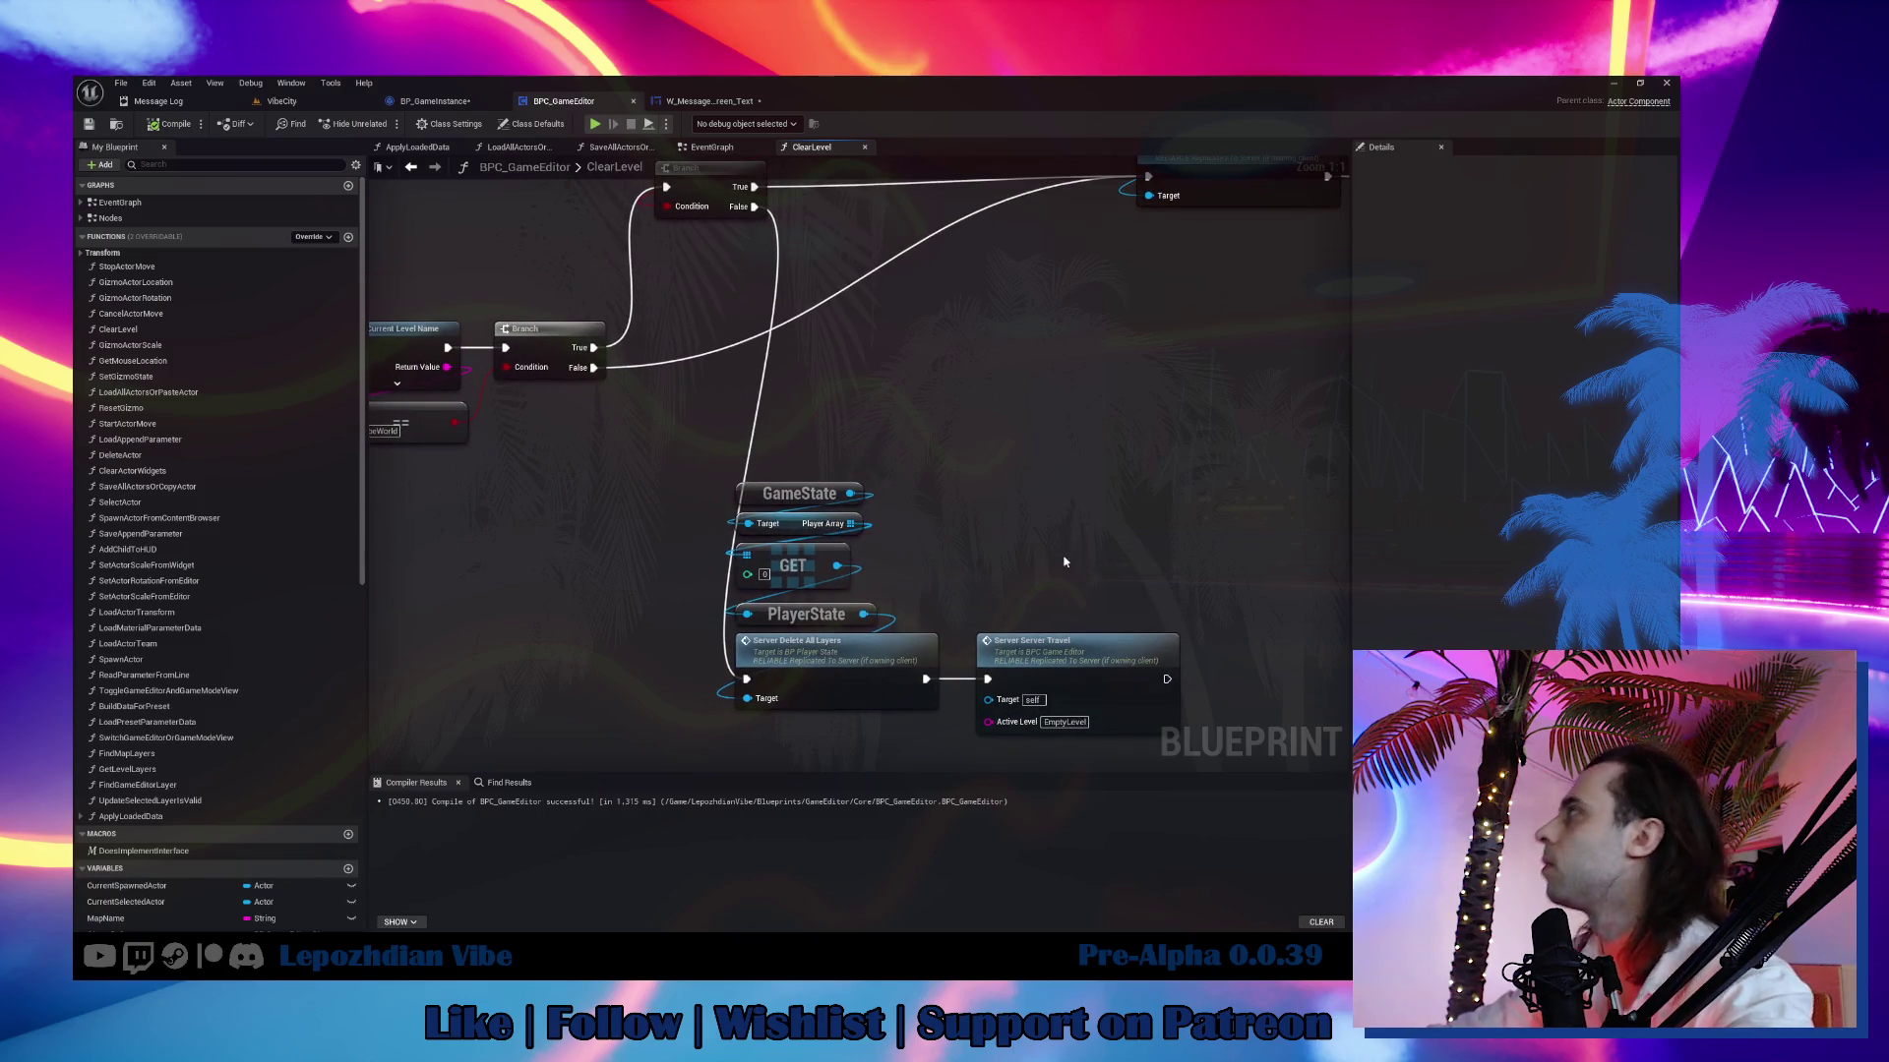
pyautogui.click(880, 648)
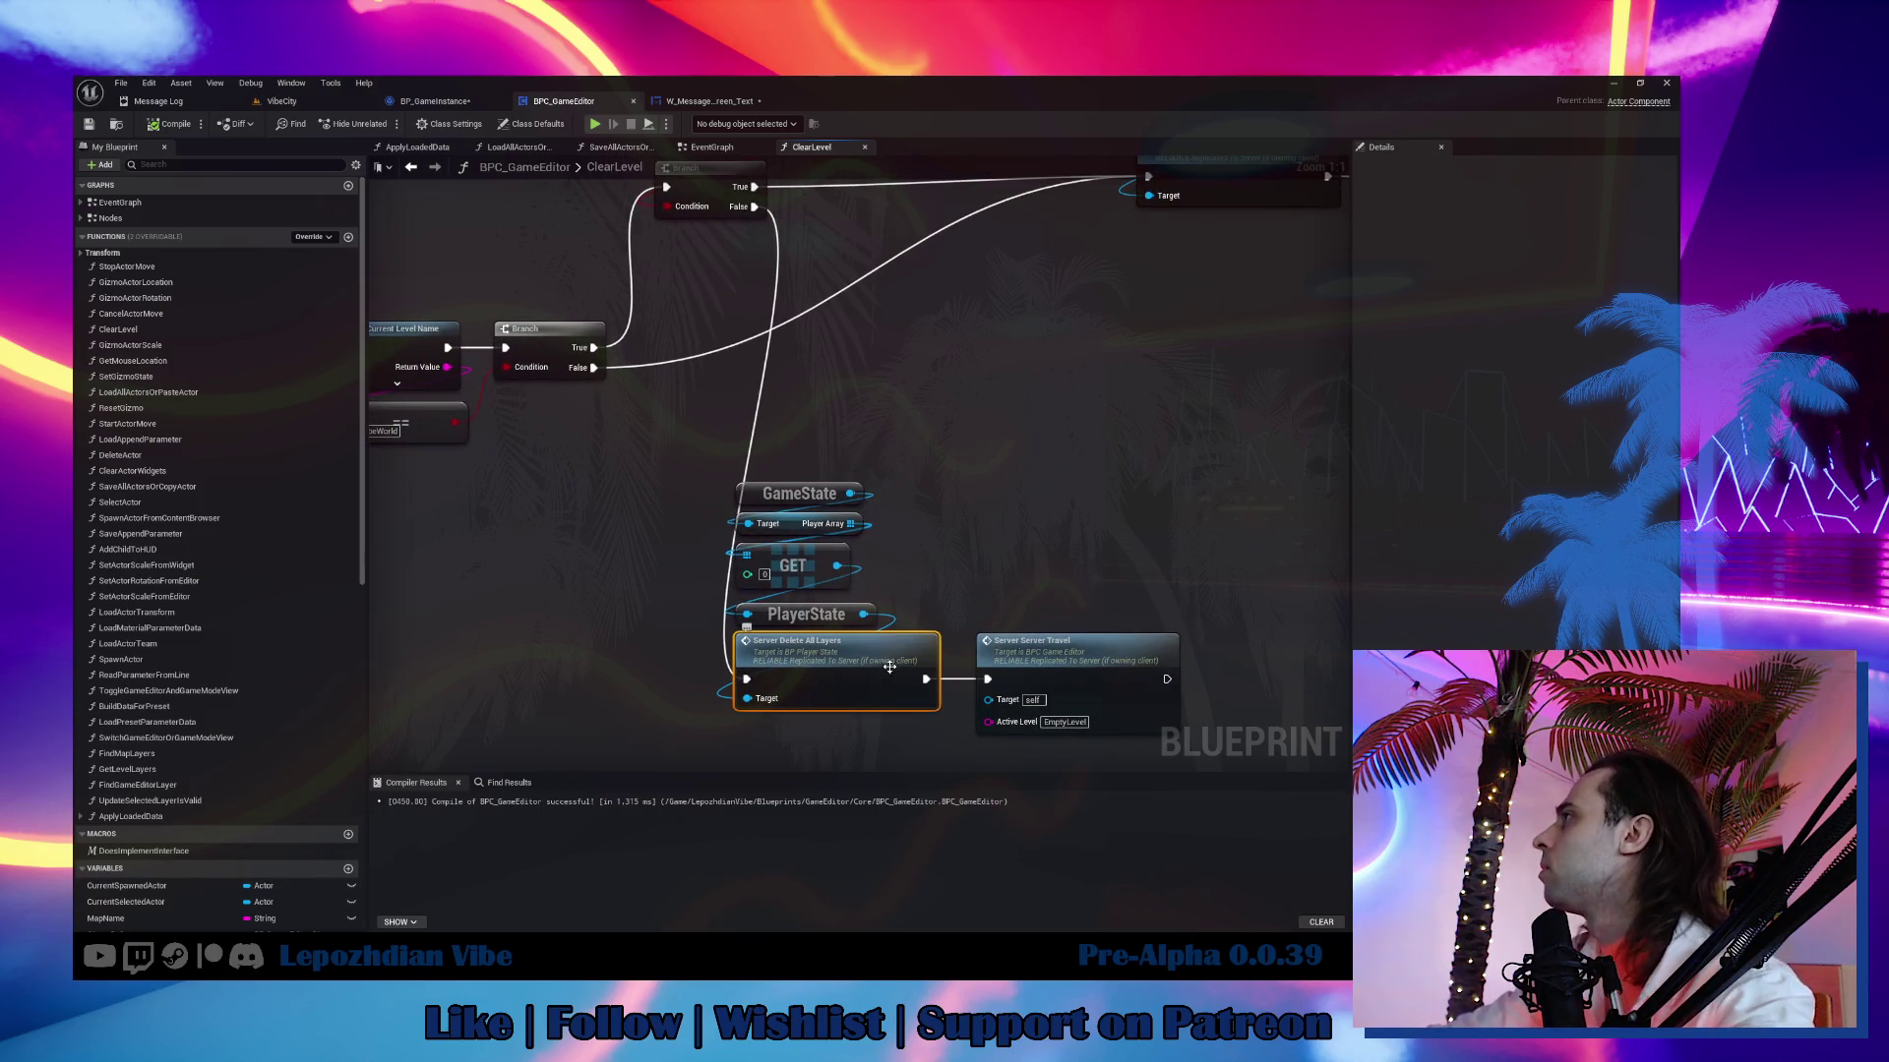
pyautogui.doubleClick(879, 649)
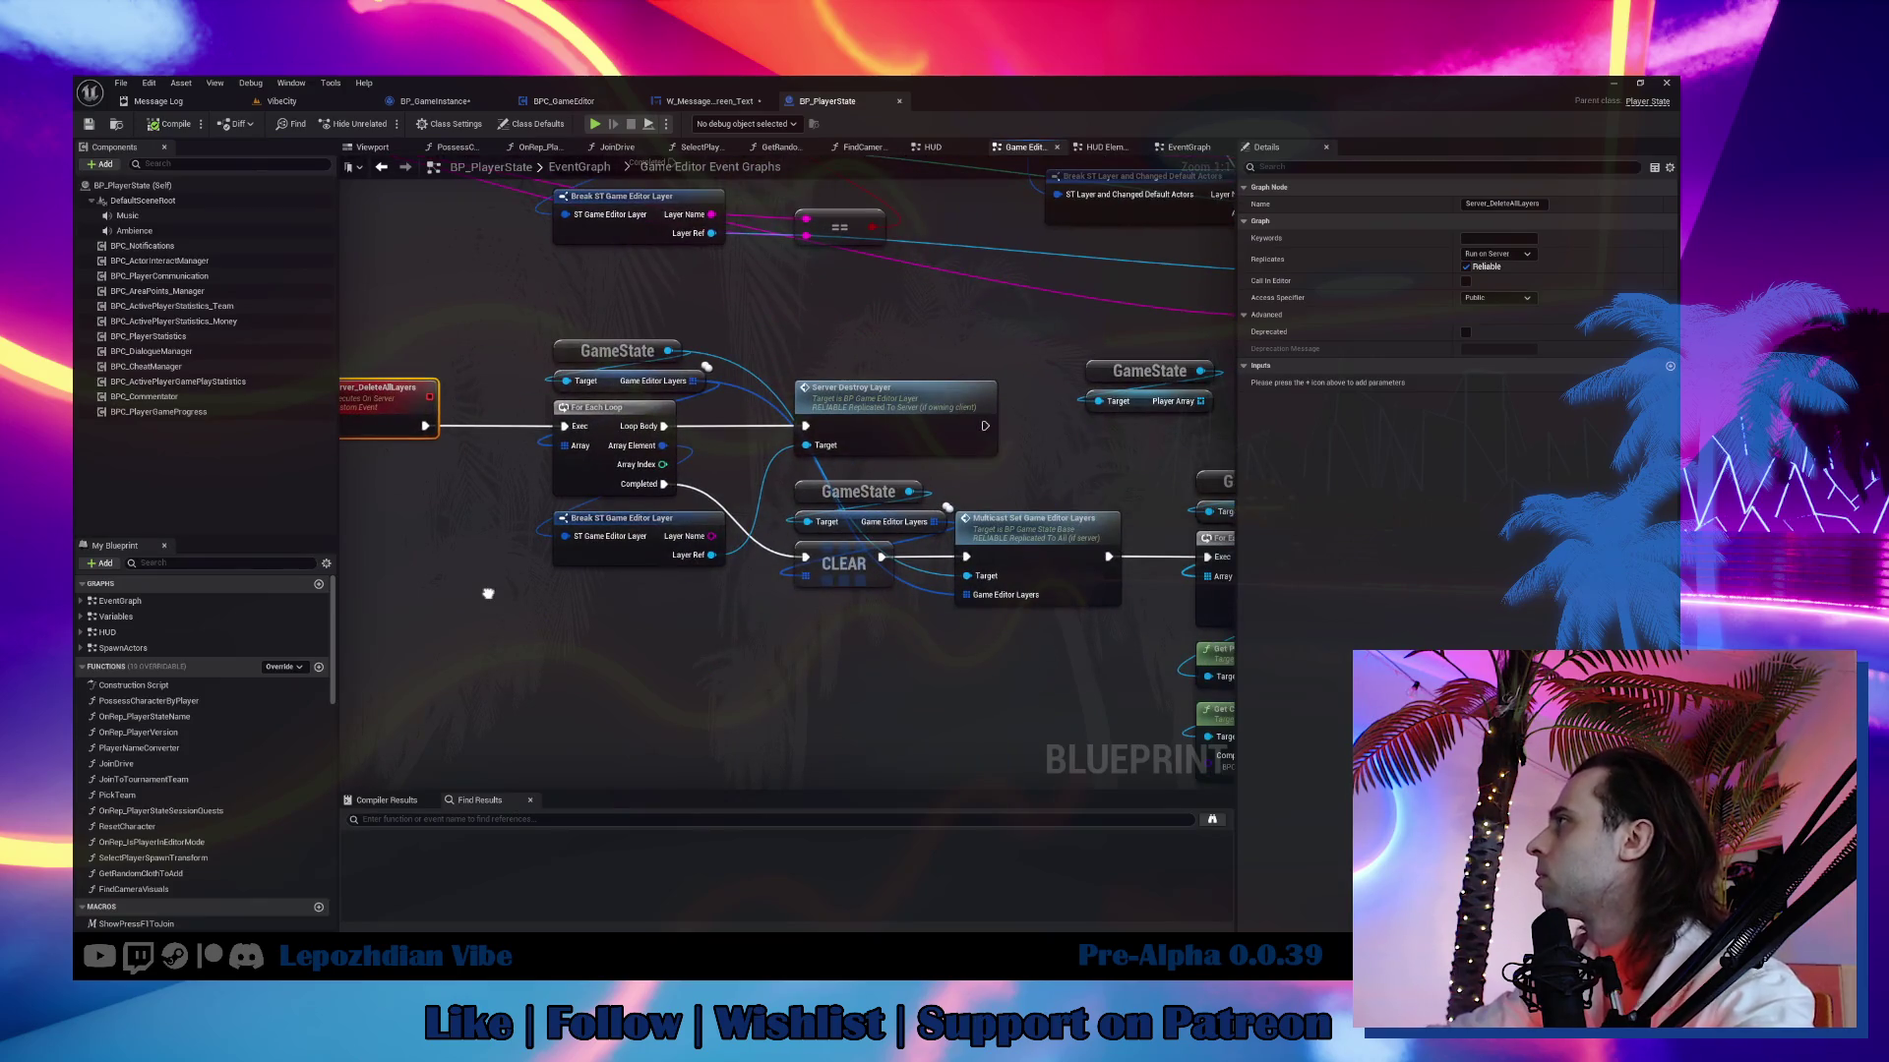
# Follow the Server Destroy Layer node into BP_GameEditor_Layer's Server_DestroyLayer event.
pyautogui.moveTo(488, 593); pyautogui.dragTo(189, 633)
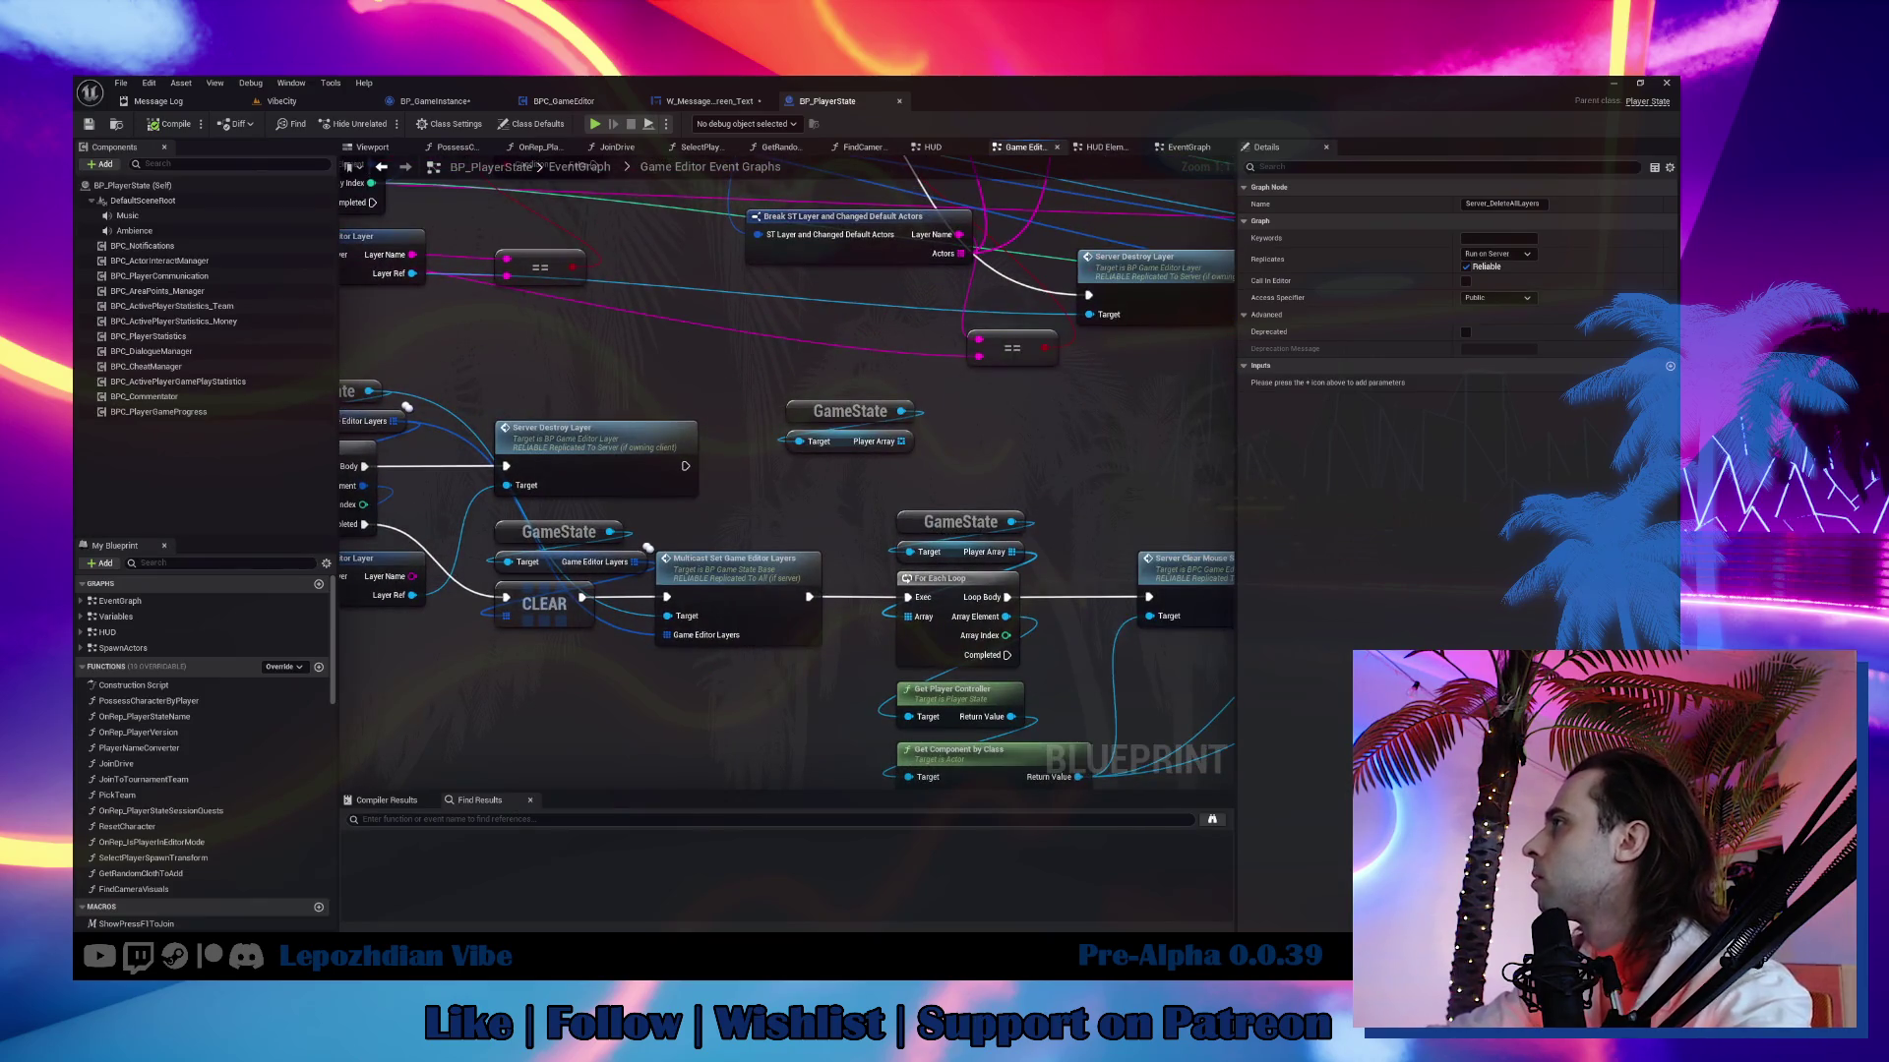
pyautogui.moveTo(608, 462); pyautogui.dragTo(841, 468)
pyautogui.click(841, 469)
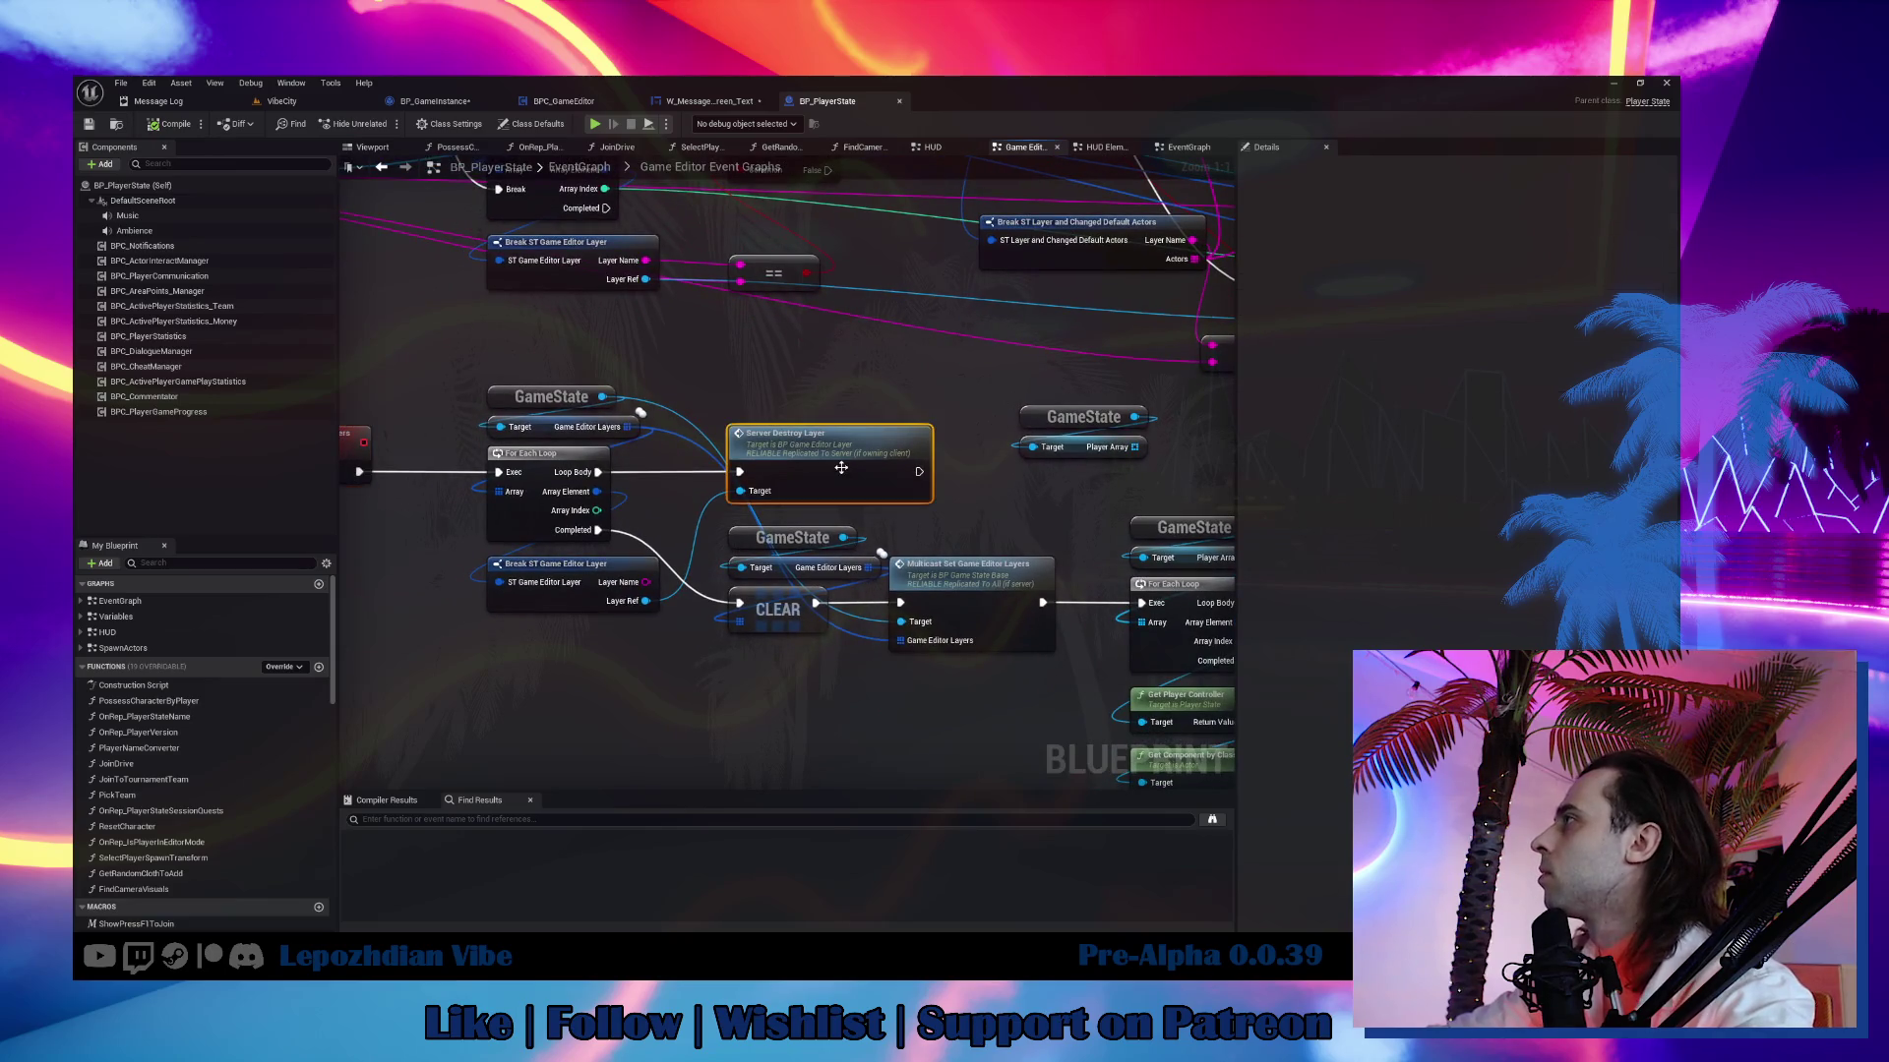
pyautogui.doubleClick(821, 486)
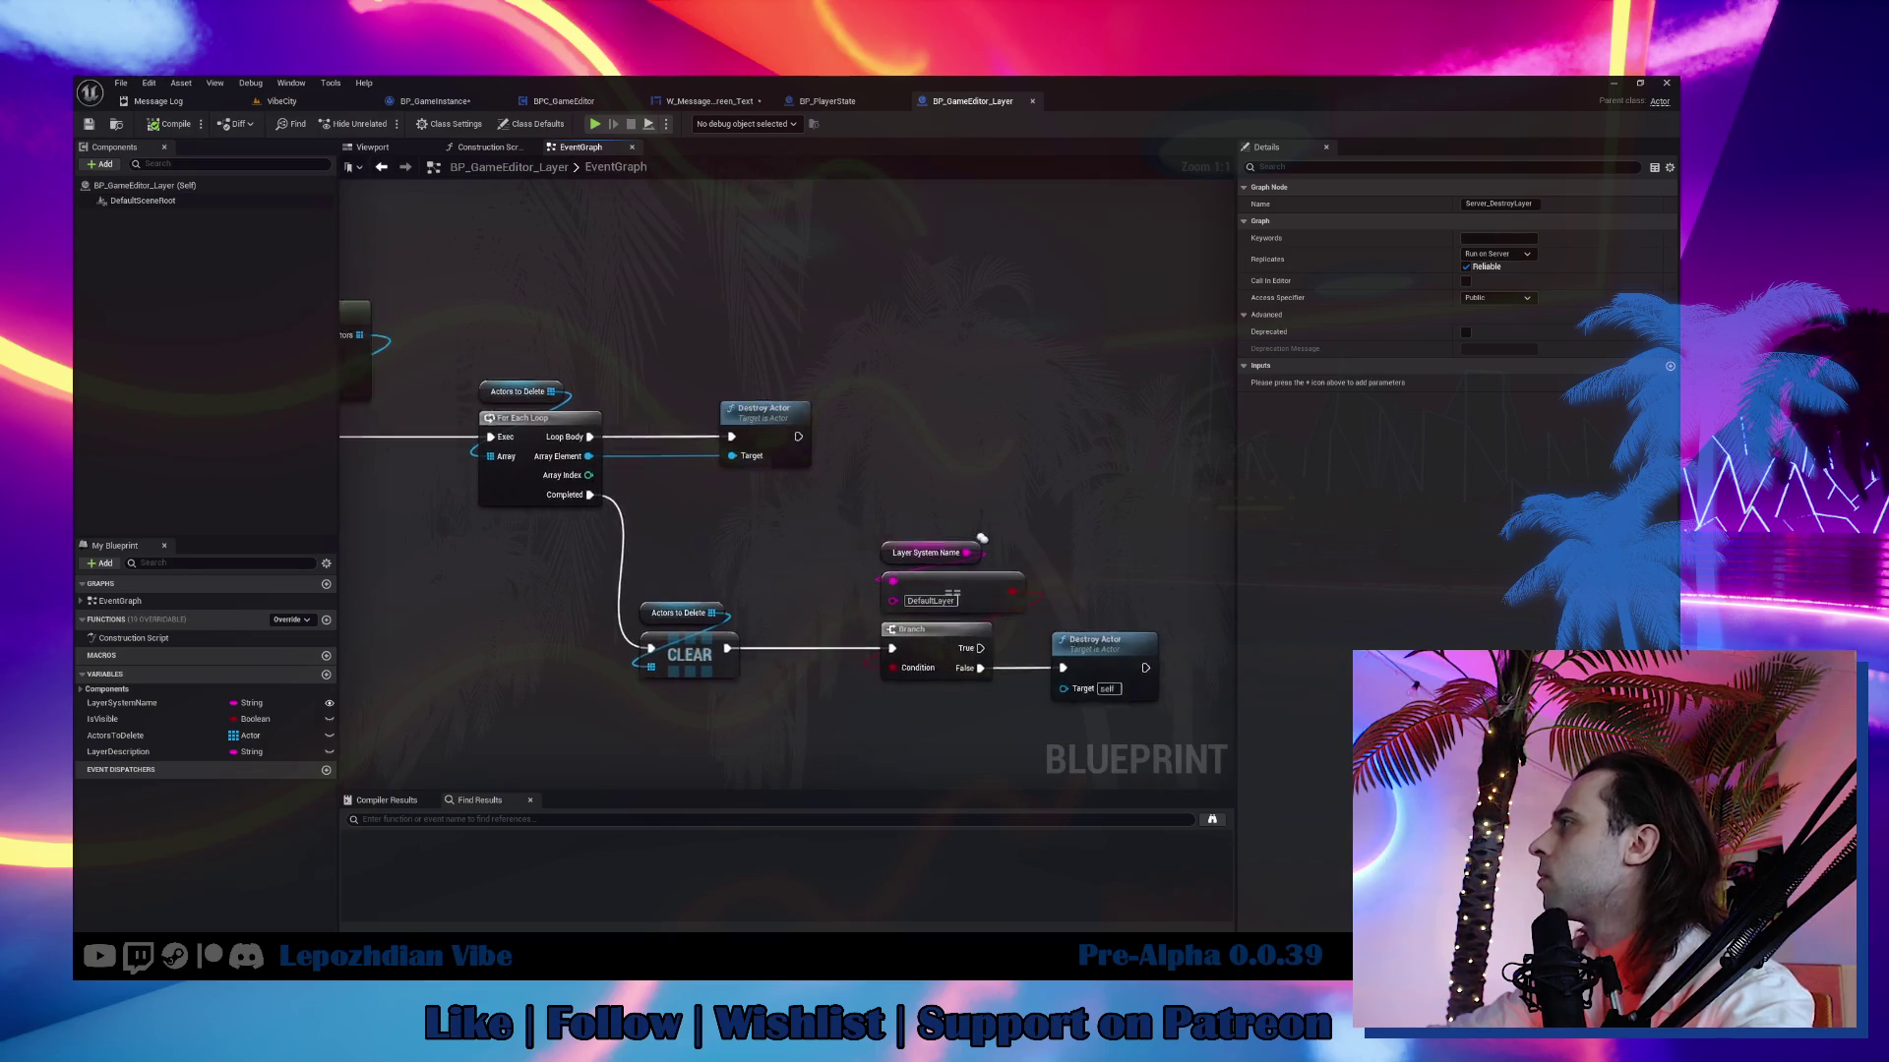
# Review BP_PlayerState's zoomed-out Server_DeleteAllLayers graph, then return to VibeCity's File menu to save.
pyautogui.click(739, 102)
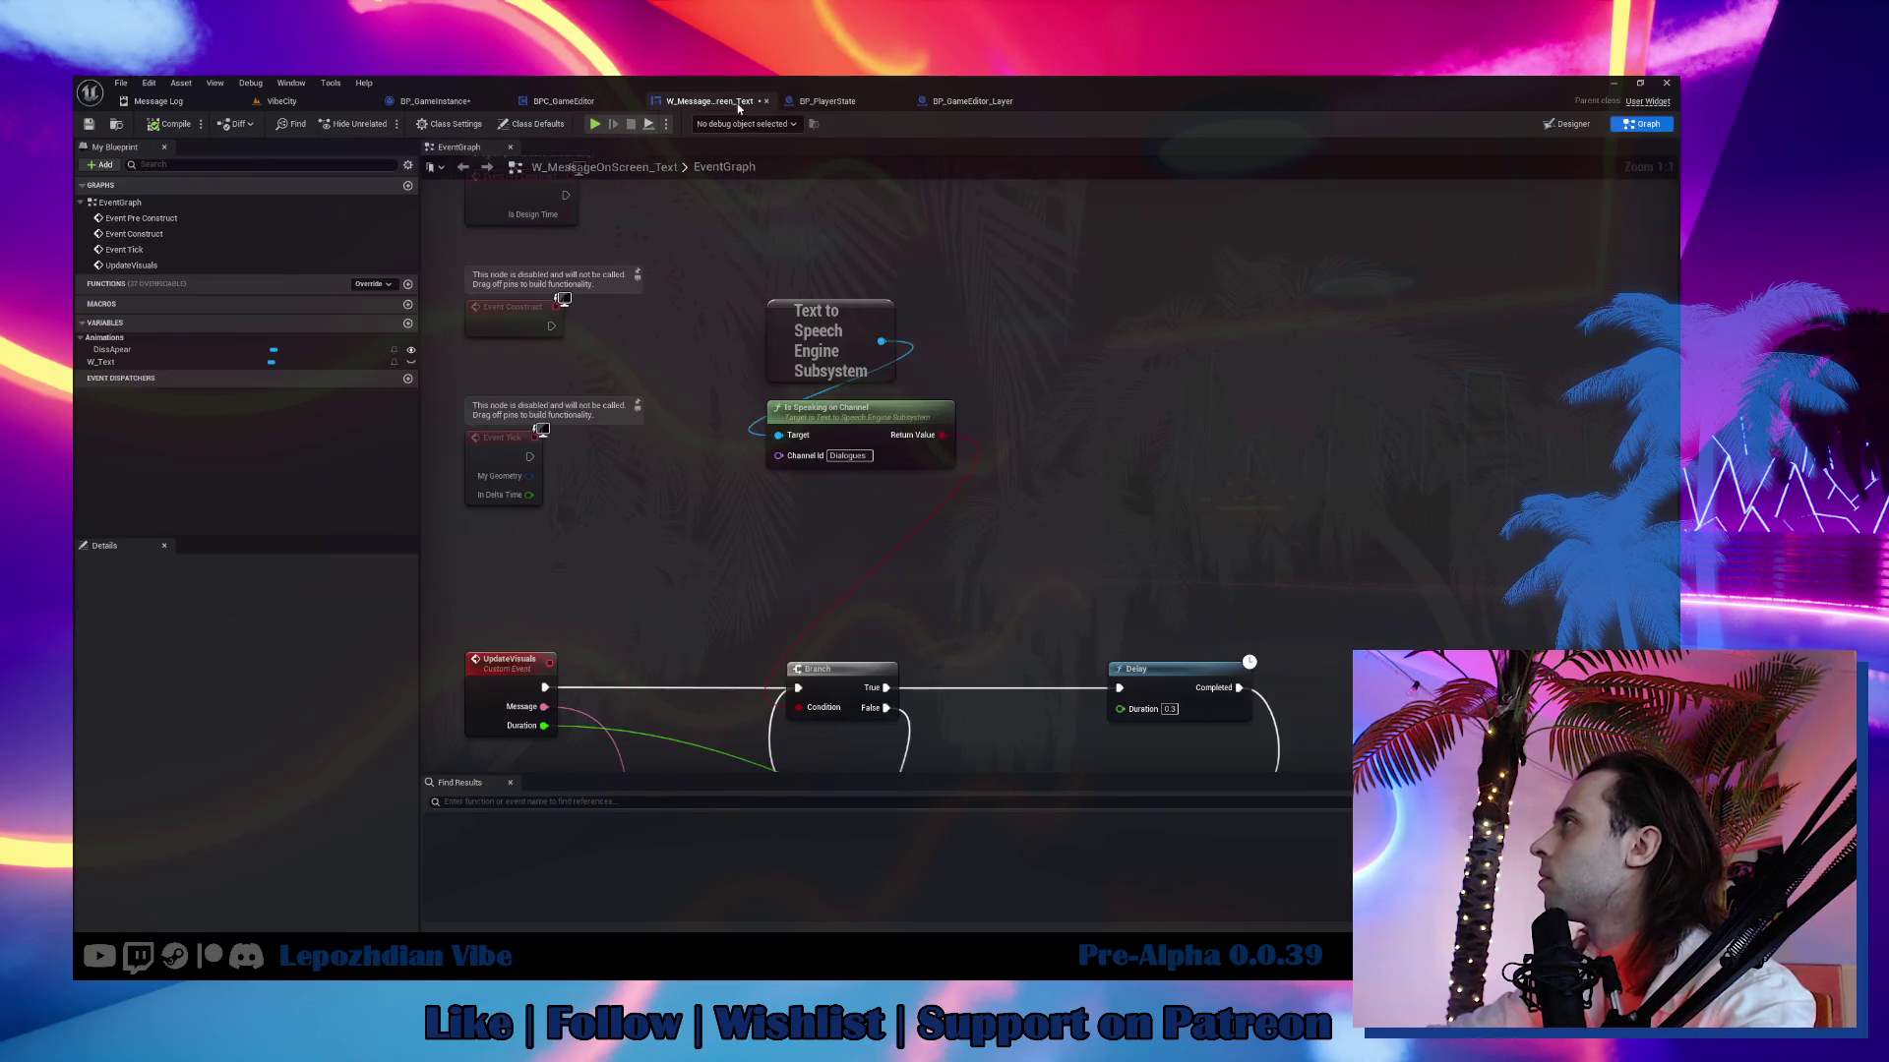
pyautogui.click(828, 102)
pyautogui.scroll(-3, 993, 554)
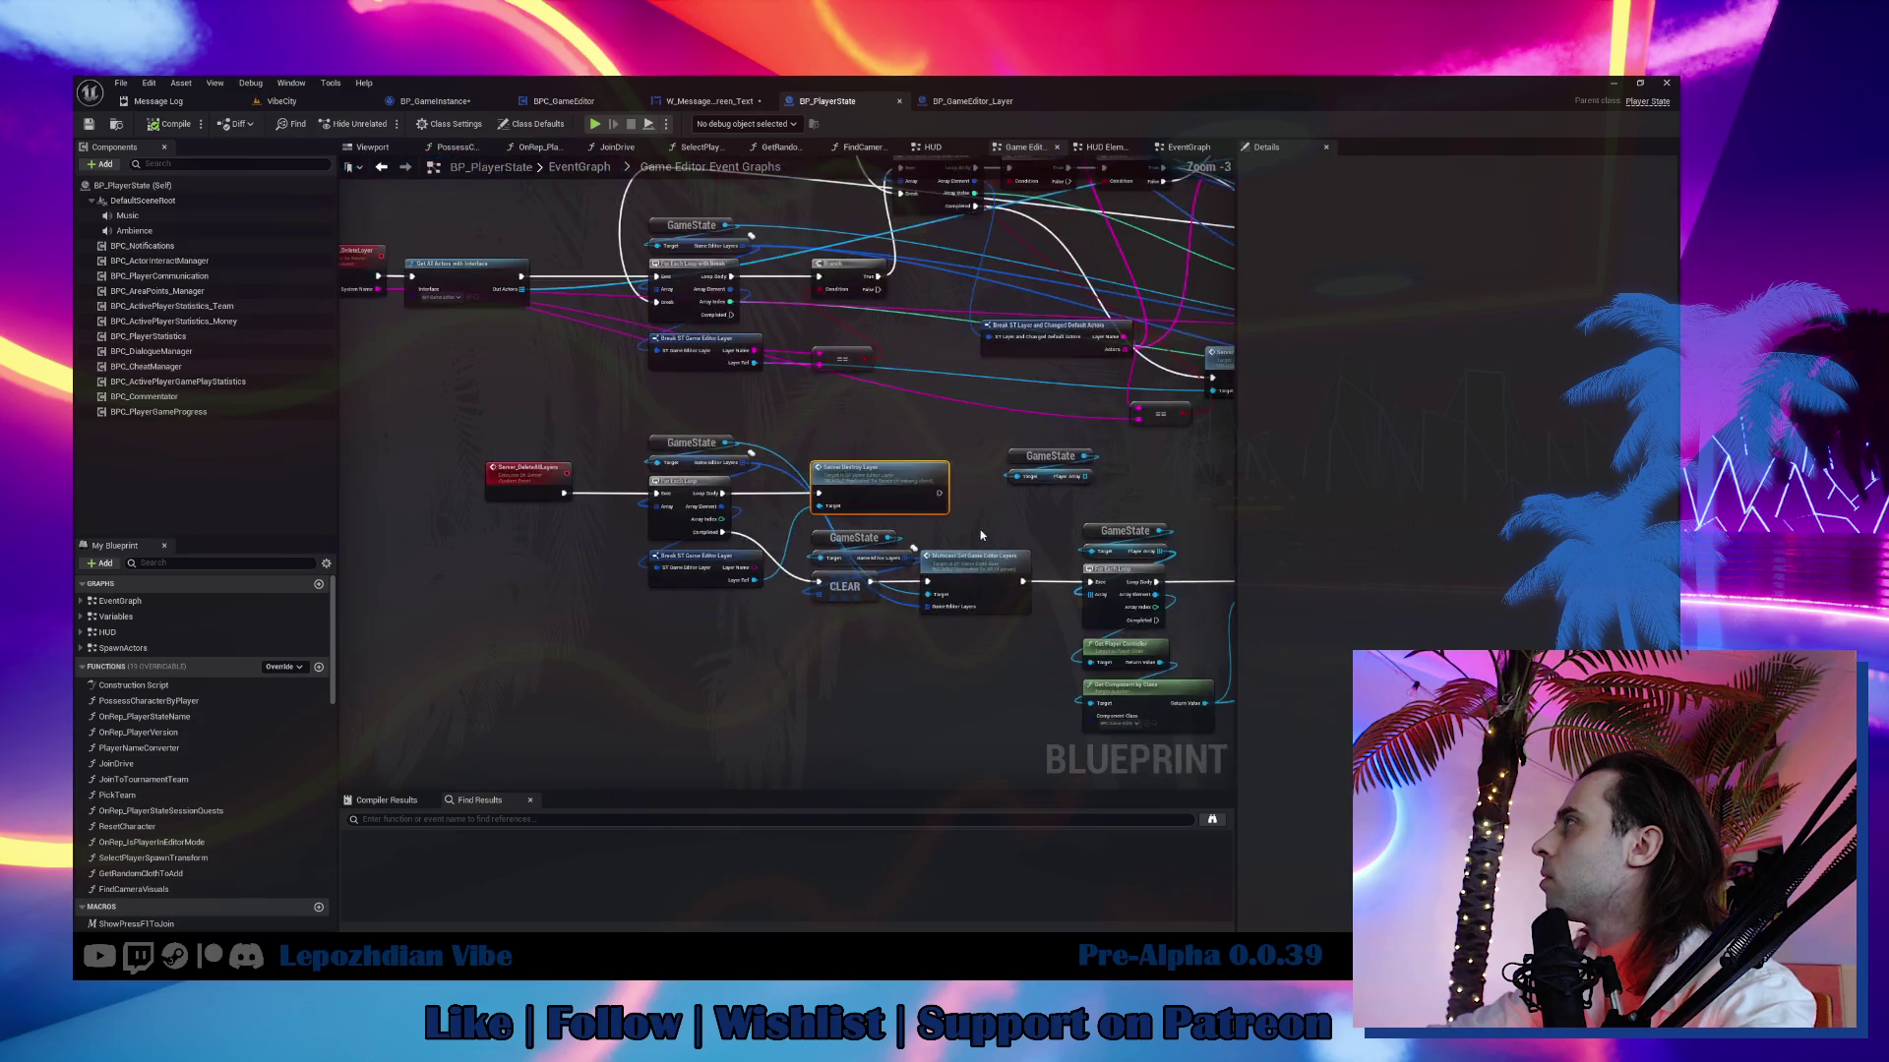
pyautogui.moveTo(1067, 671); pyautogui.dragTo(1036, 655)
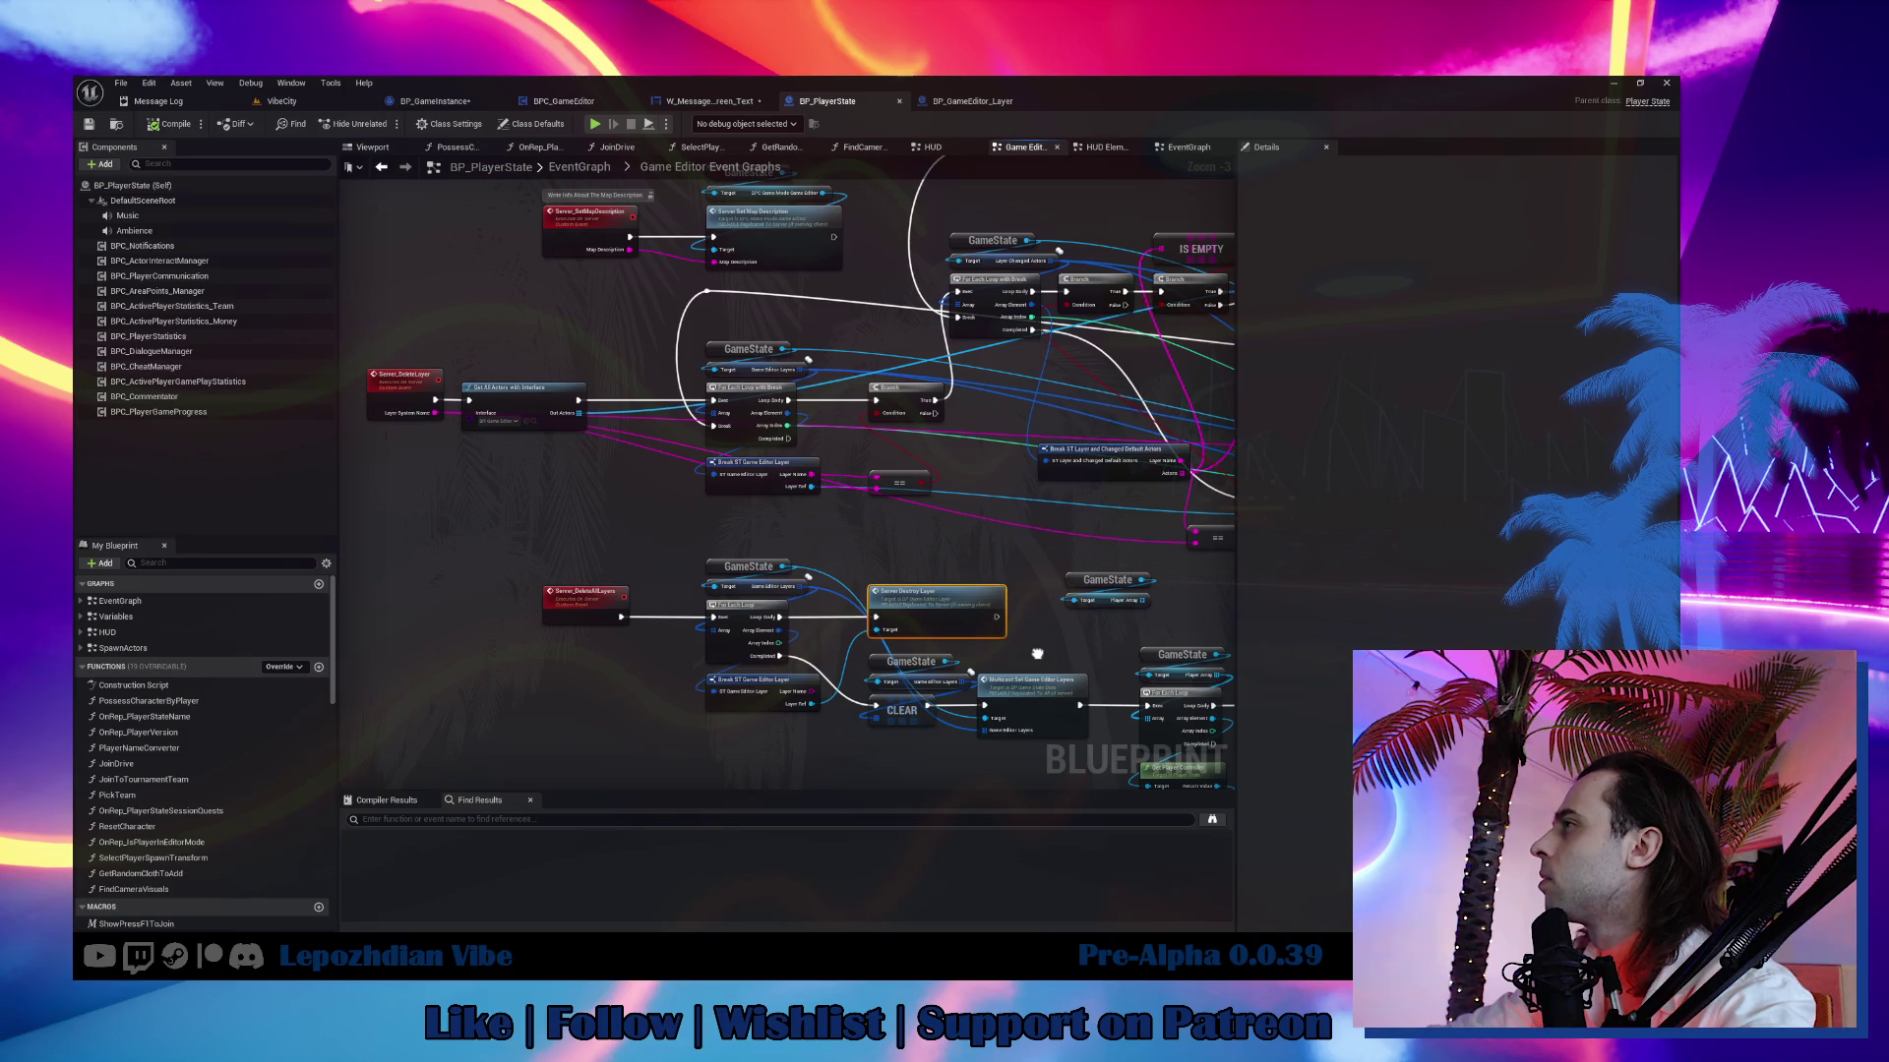
pyautogui.moveTo(1037, 654)
pyautogui.mouseDown()
pyautogui.moveTo(736, 578)
pyautogui.moveTo(661, 539)
pyautogui.mouseUp()
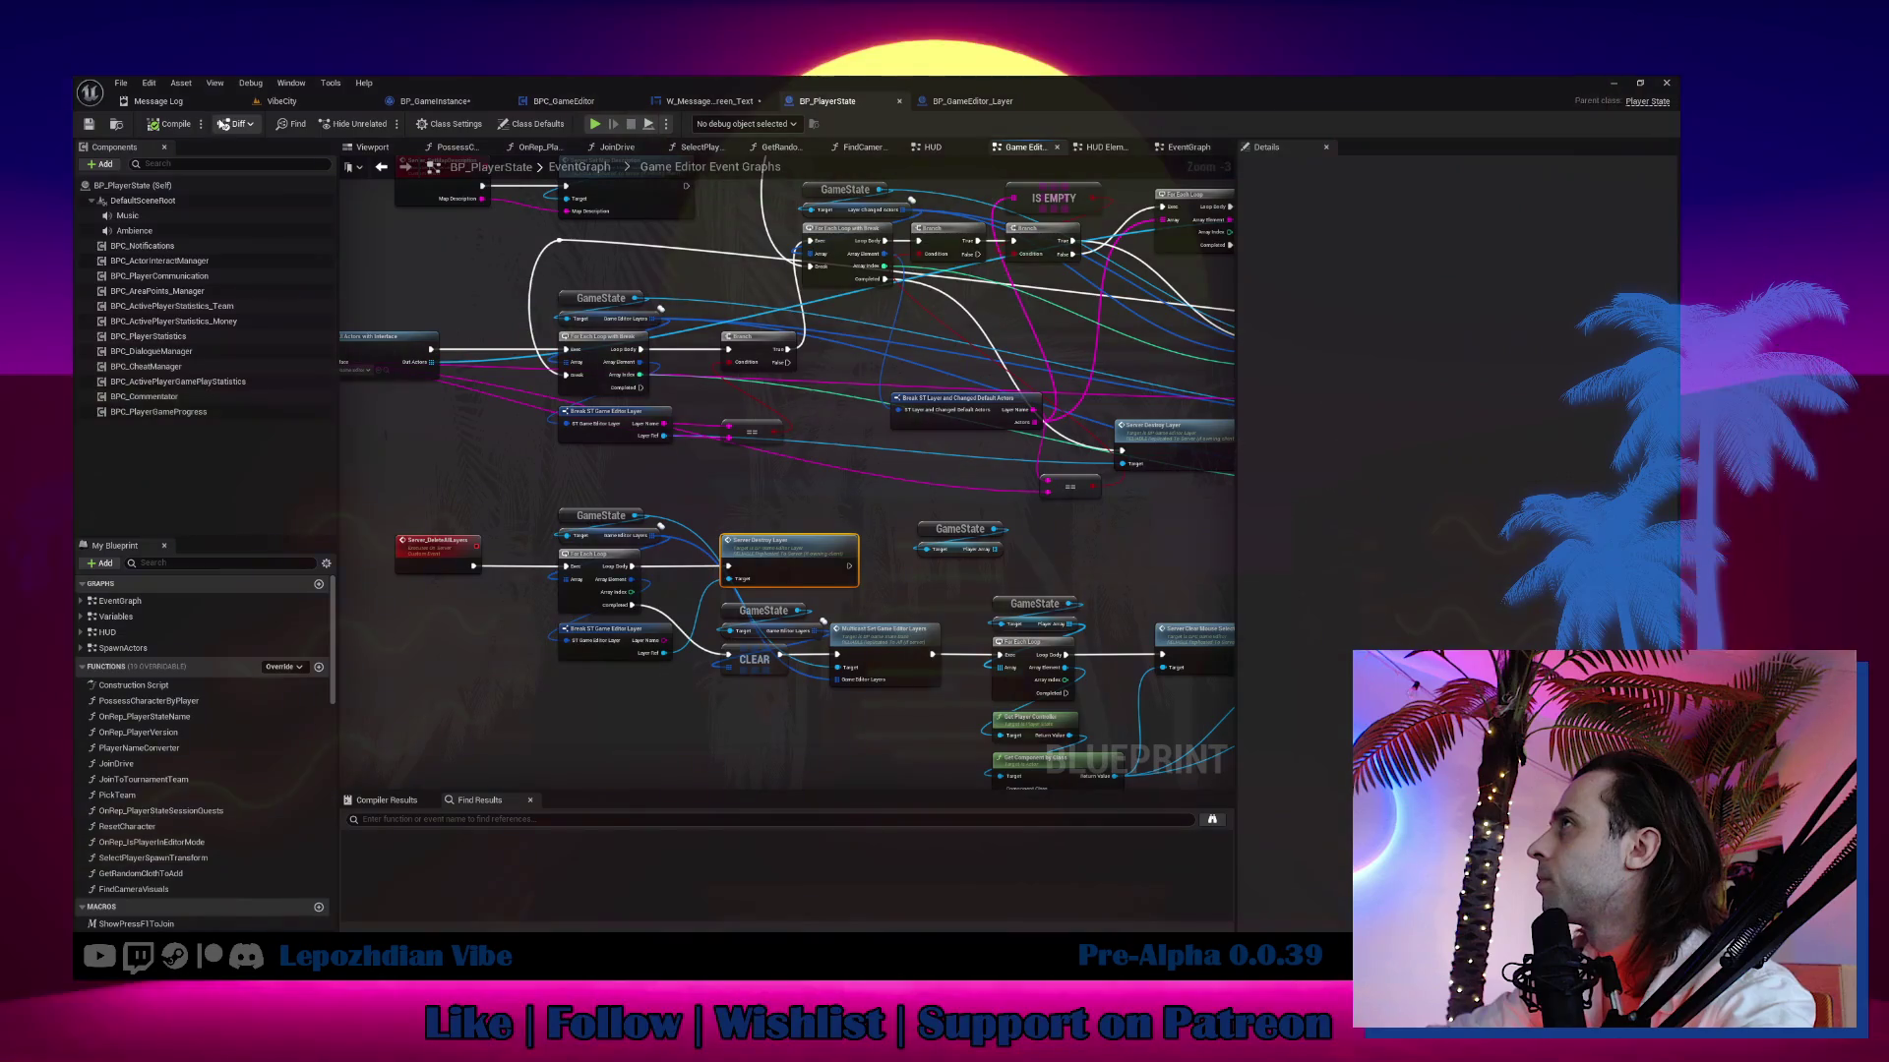
pyautogui.moveTo(282, 101); pyautogui.dragTo(155, 95)
pyautogui.click(121, 83)
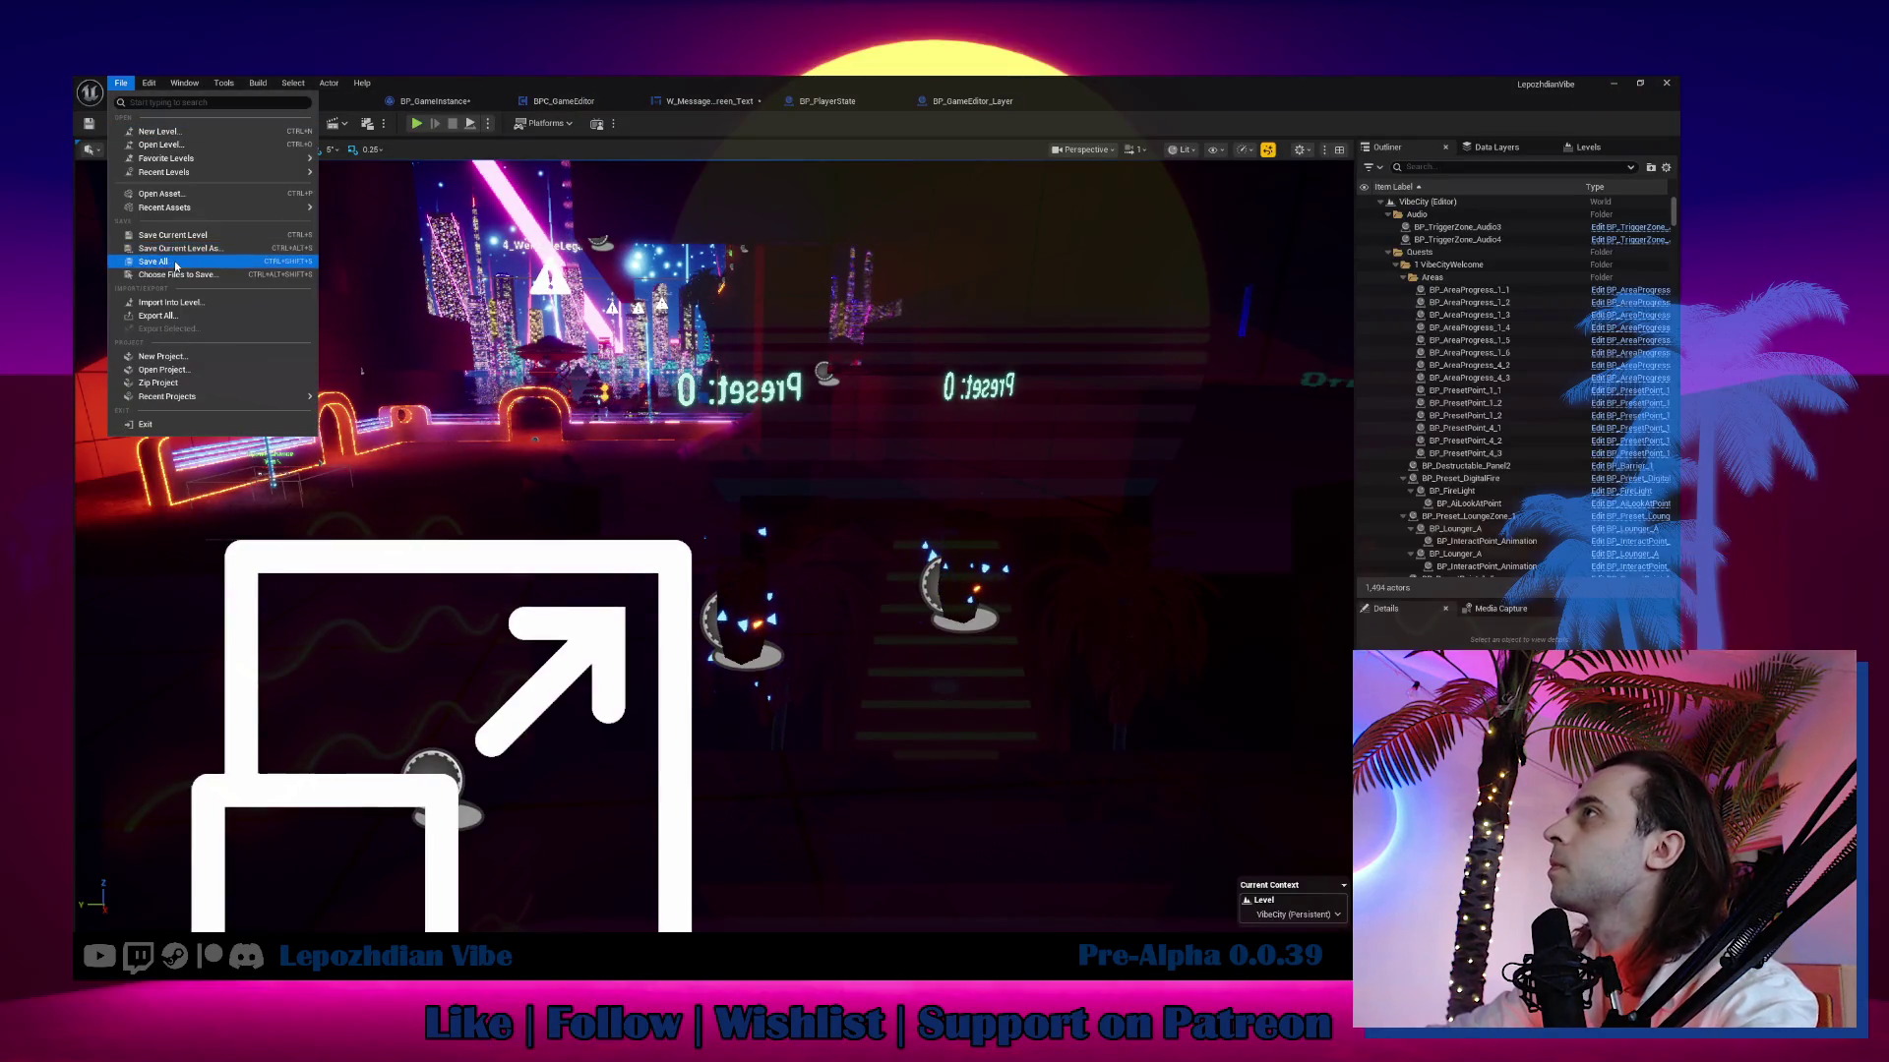
# Save all modified assets and start playing VibeCity from the Play options.
pyautogui.click(167, 258)
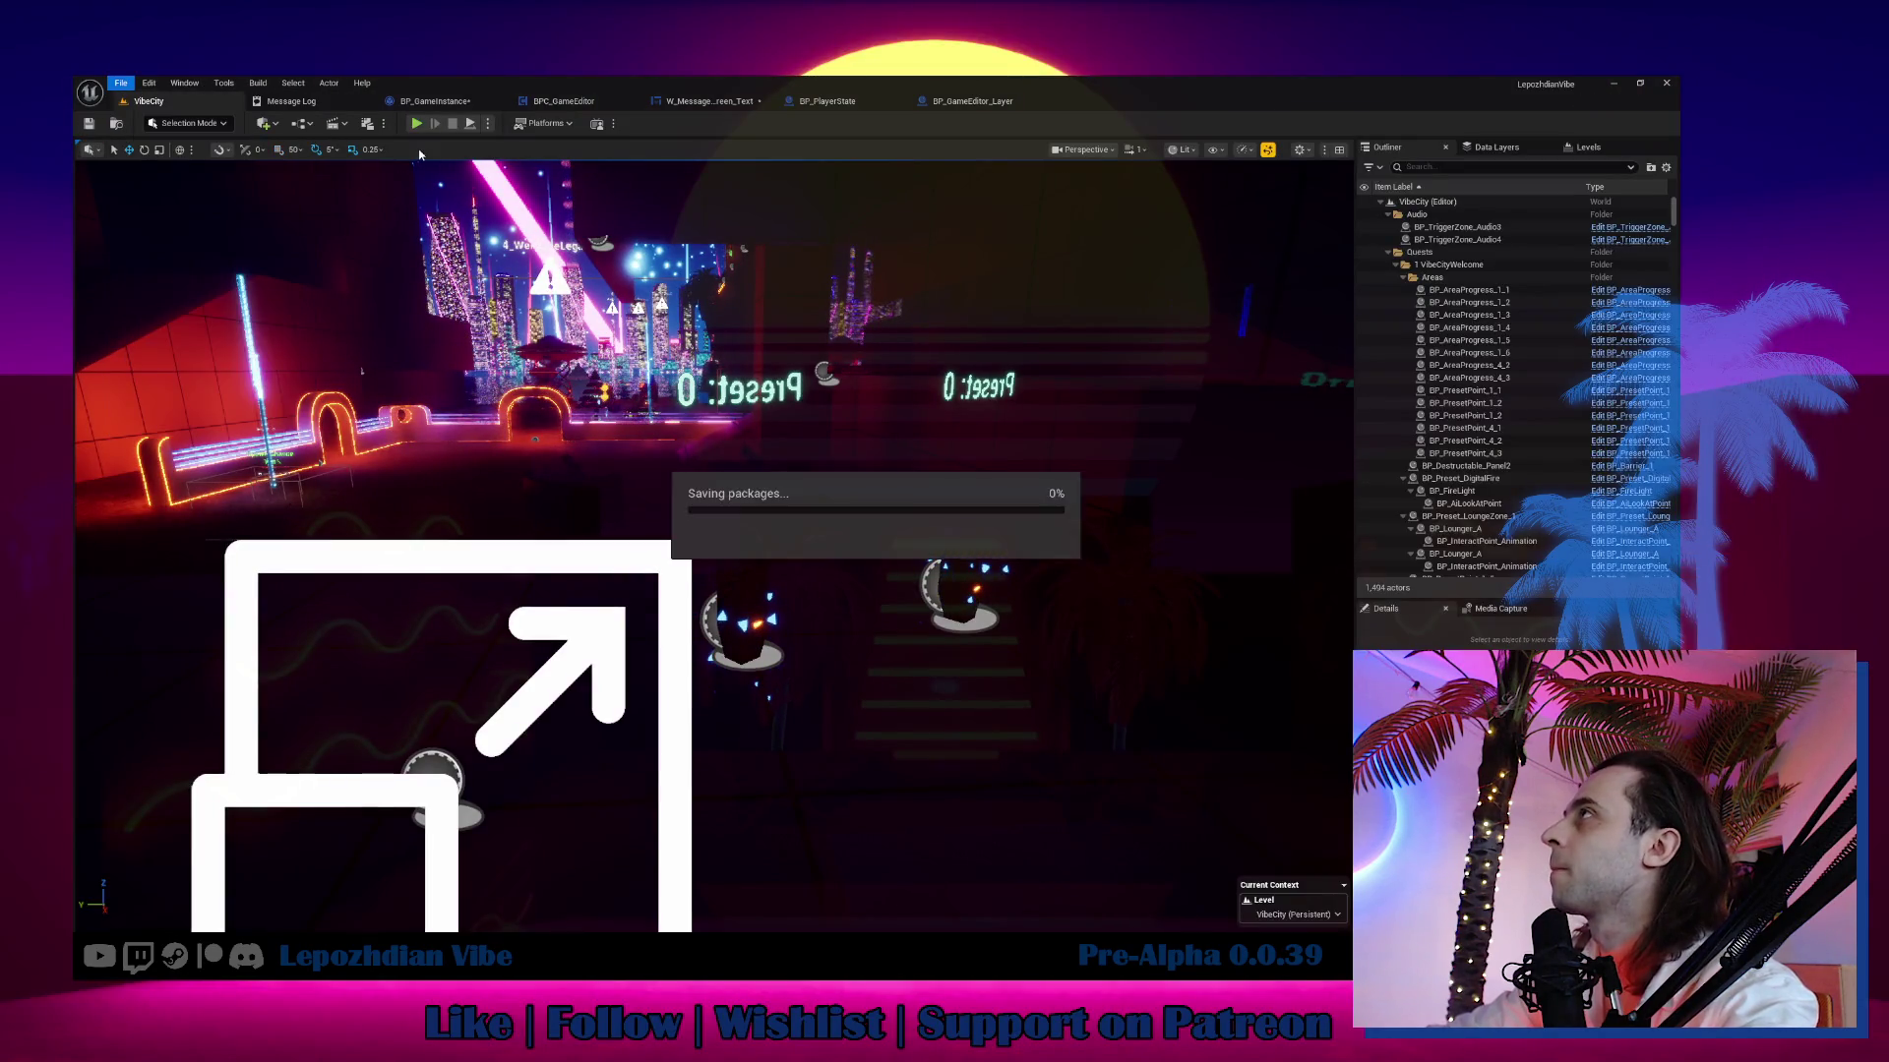
pyautogui.click(488, 123)
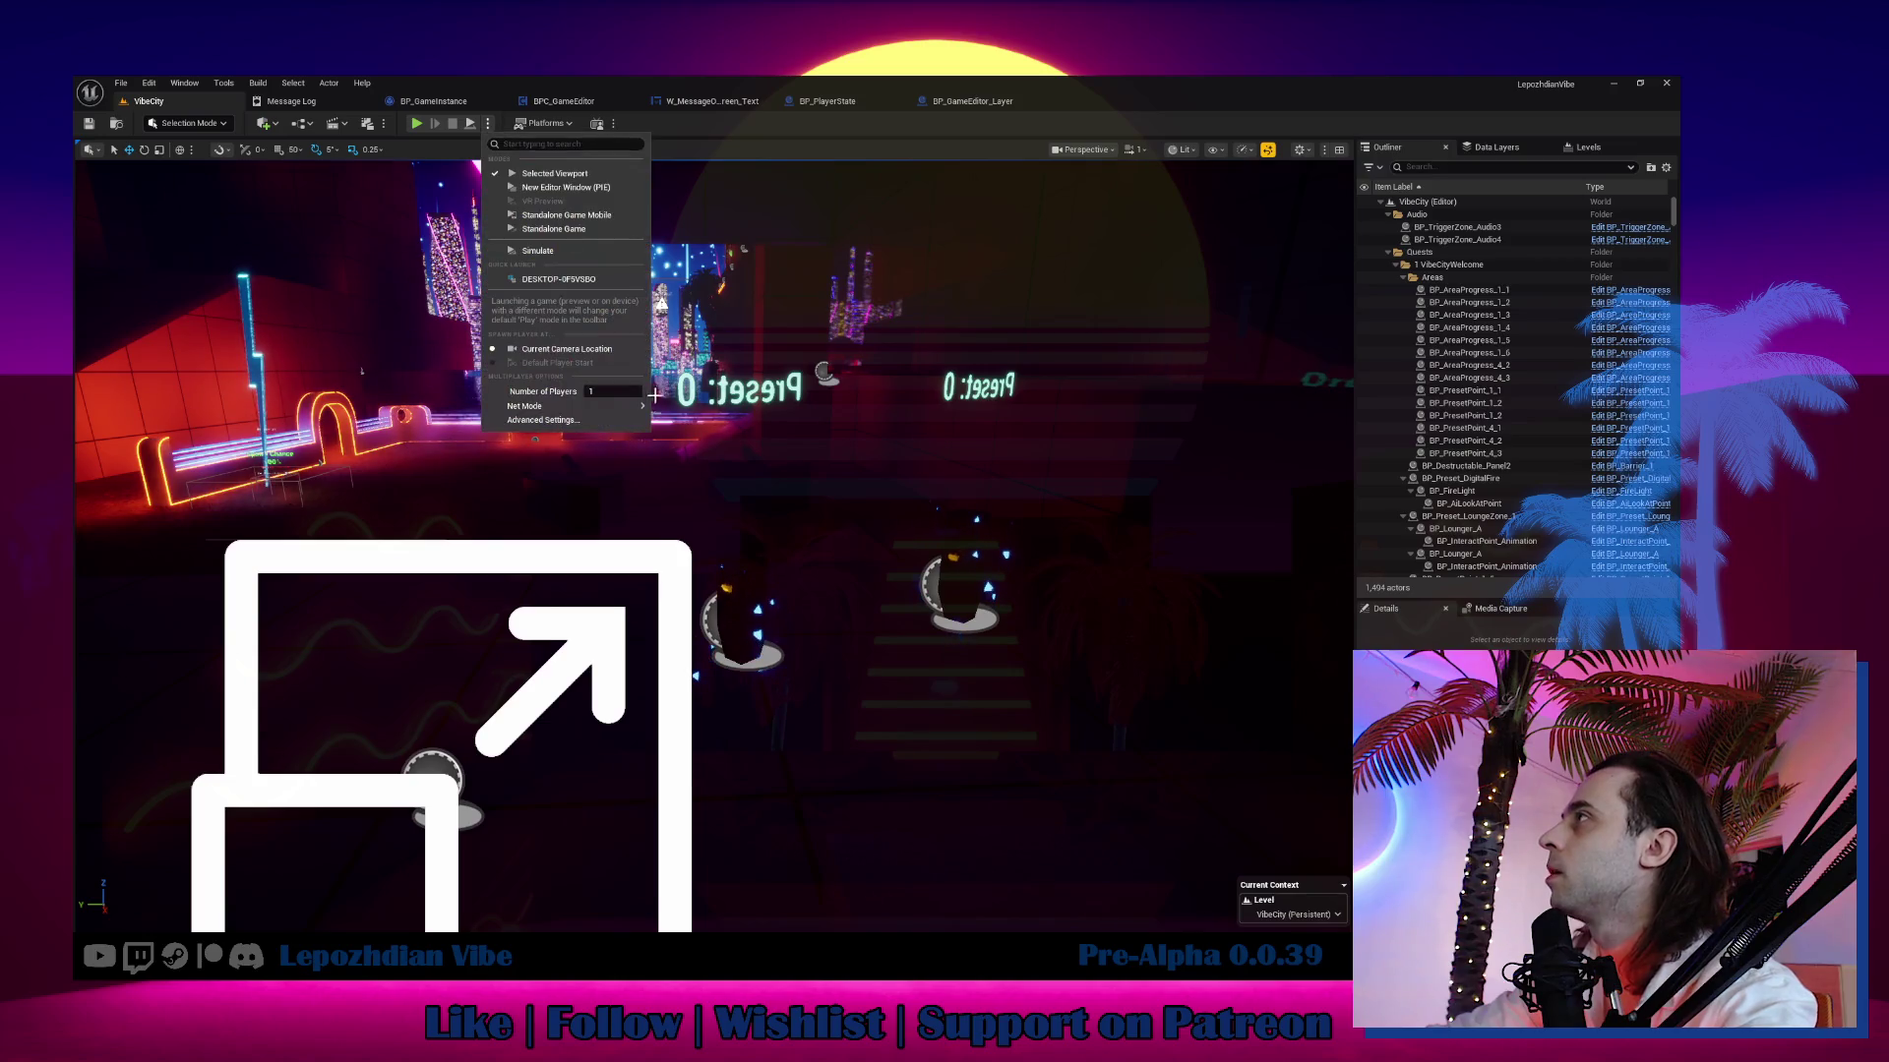
pyautogui.click(415, 124)
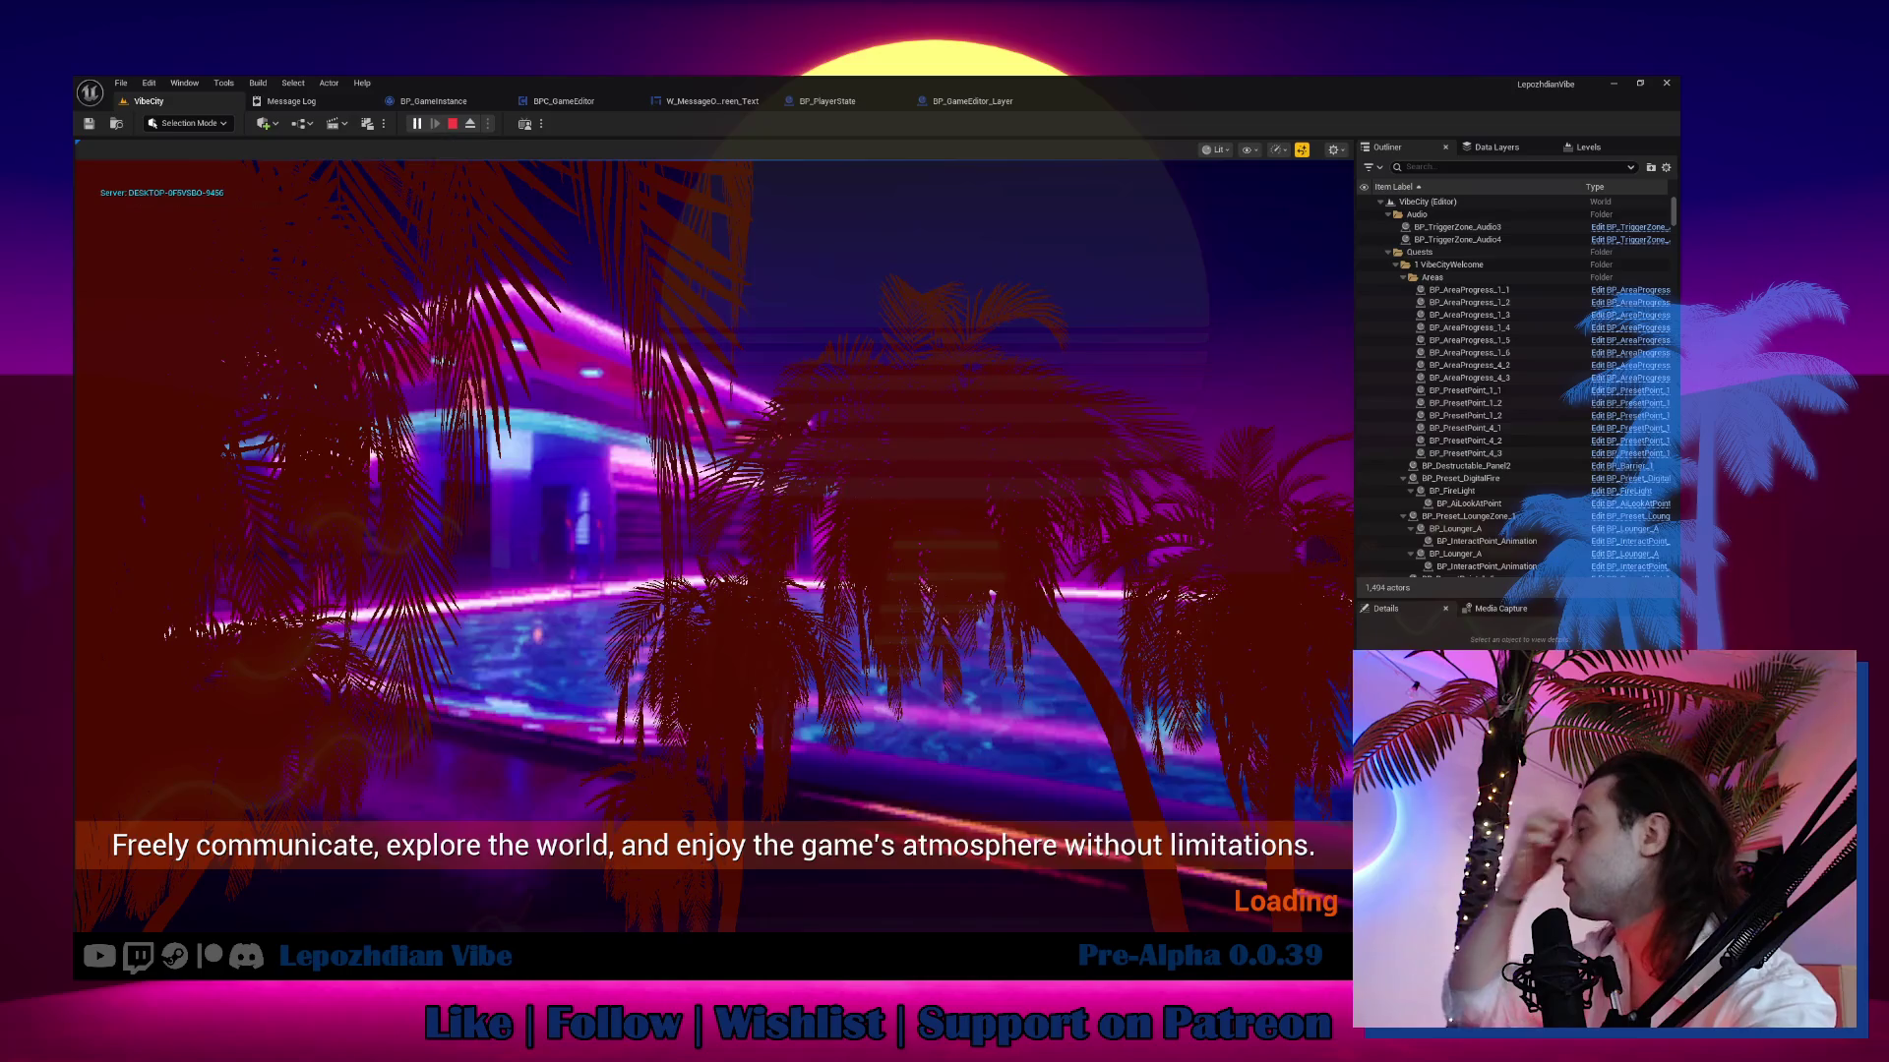
# In the in-game Vibe Editor, spawn a Palm_1N_Emissive palm and drop the Emissive_Base material.
pyautogui.press('Tab')
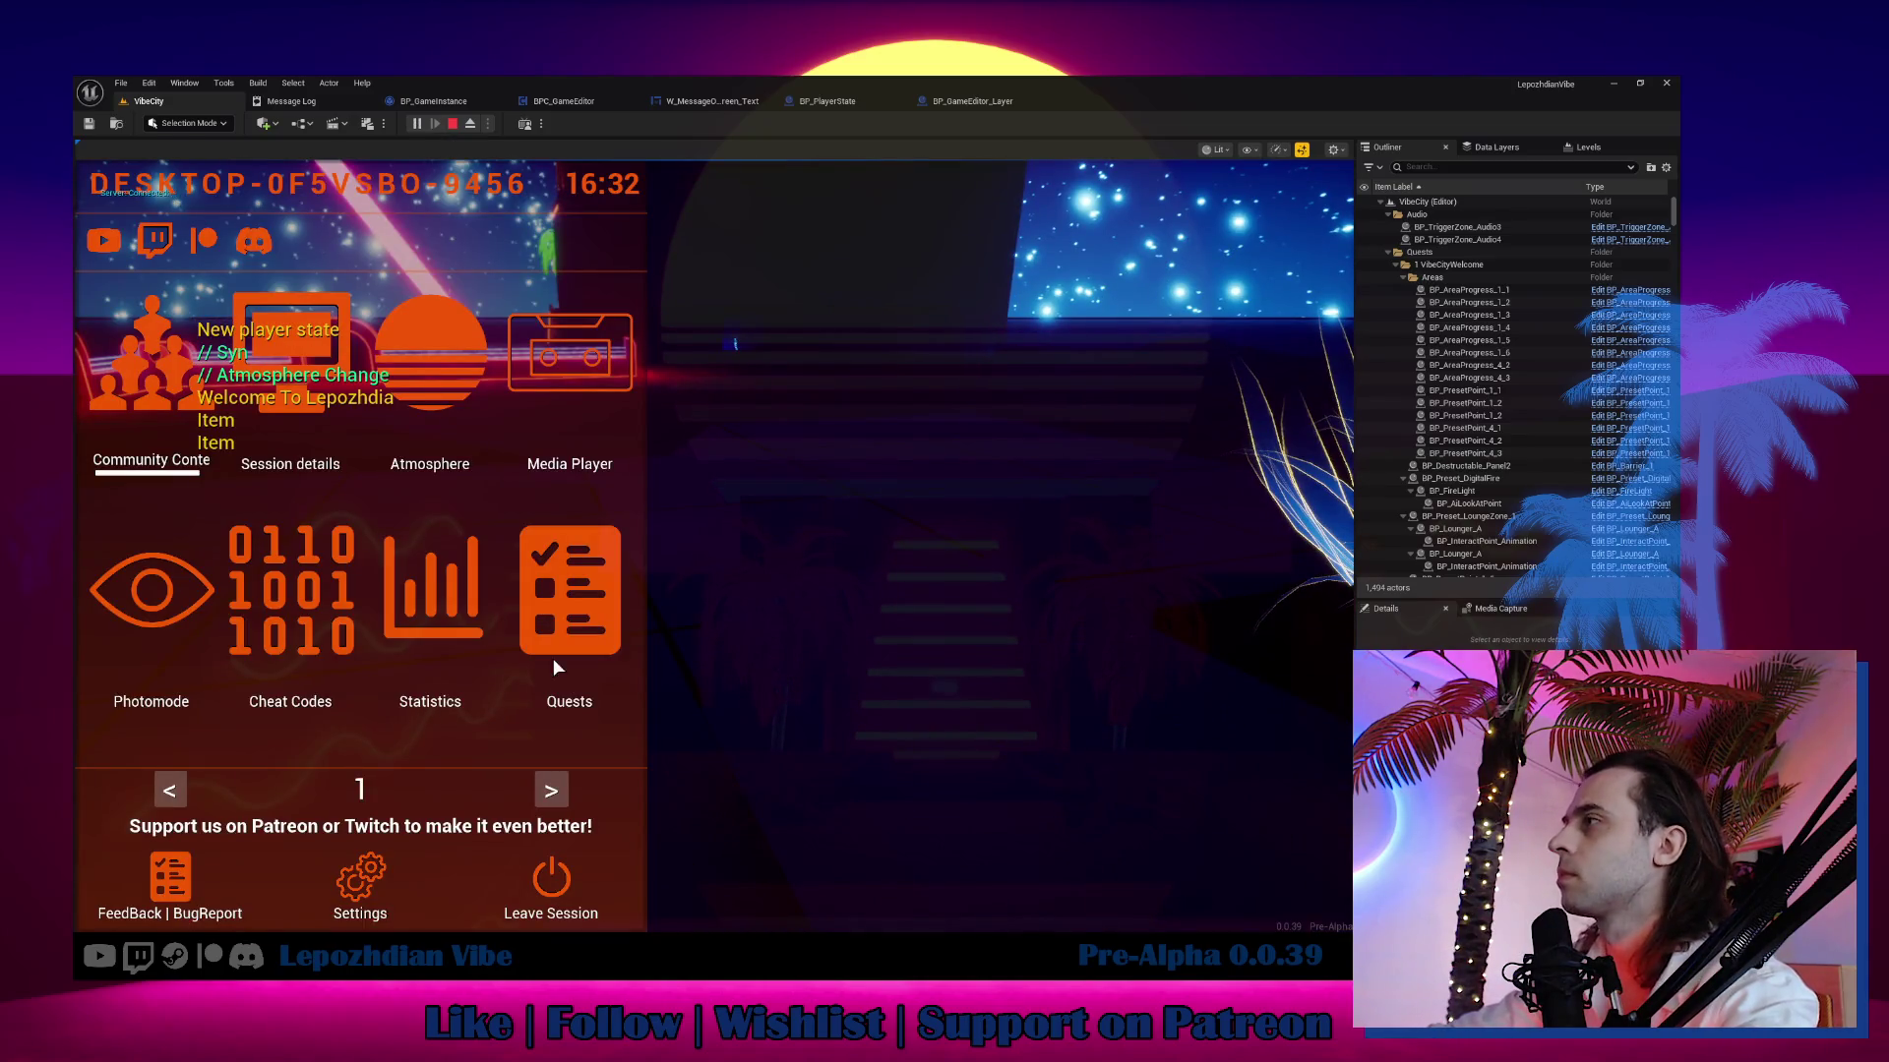
pyautogui.click(543, 792)
pyautogui.click(508, 608)
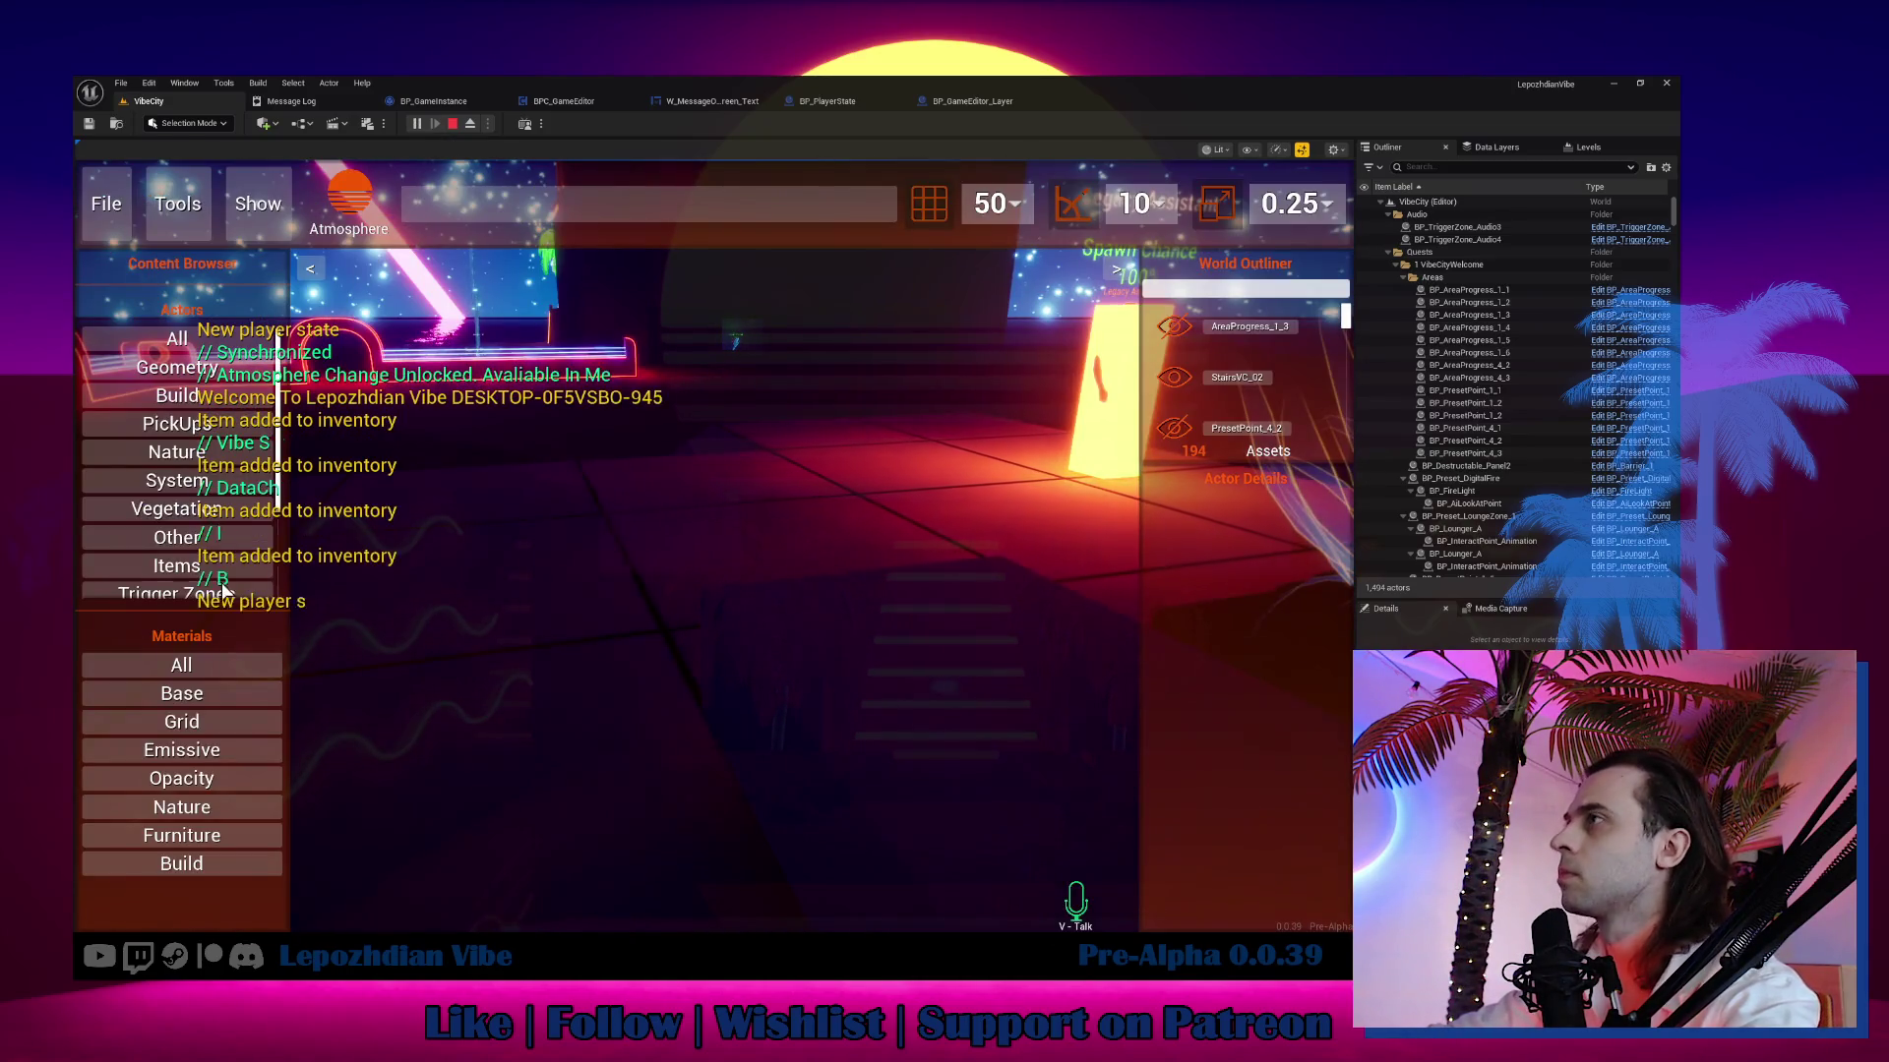
pyautogui.click(167, 509)
pyautogui.moveTo(179, 533)
pyautogui.mouseDown()
pyautogui.moveTo(611, 573)
pyautogui.moveTo(563, 635)
pyautogui.mouseUp()
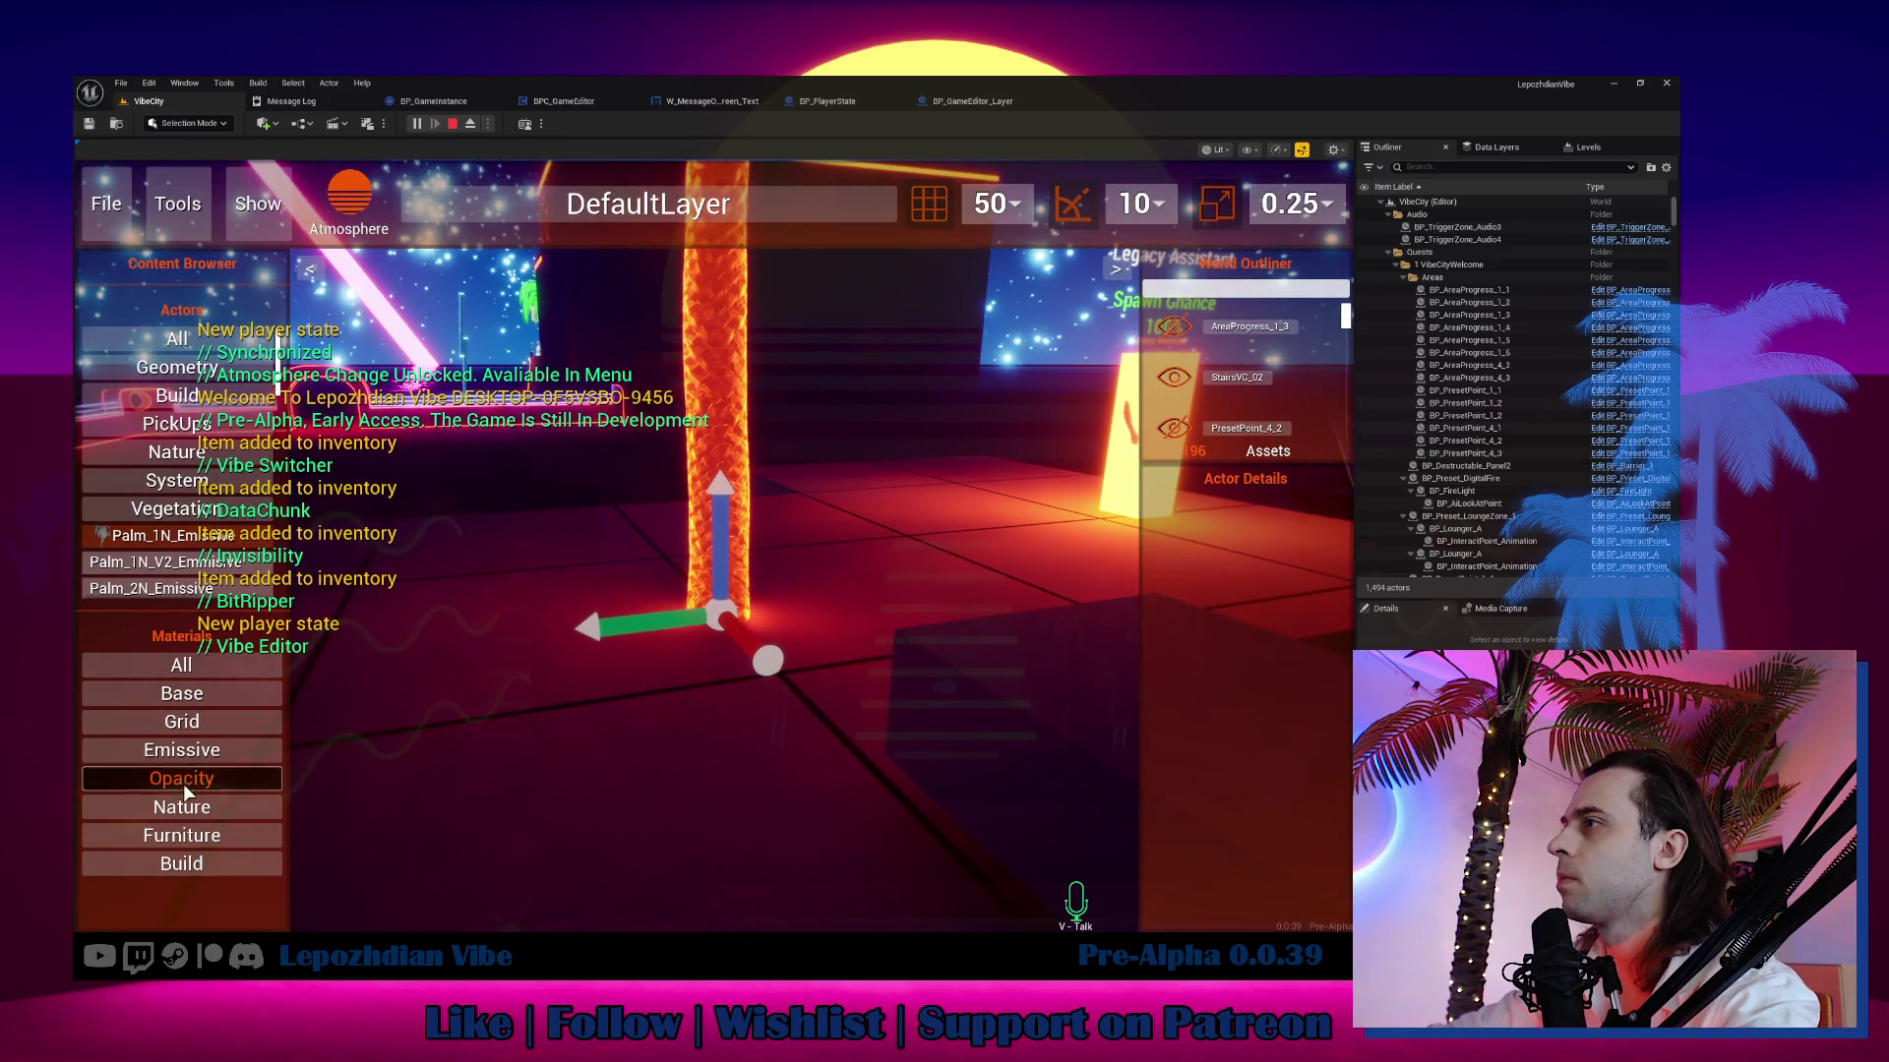
pyautogui.click(226, 750)
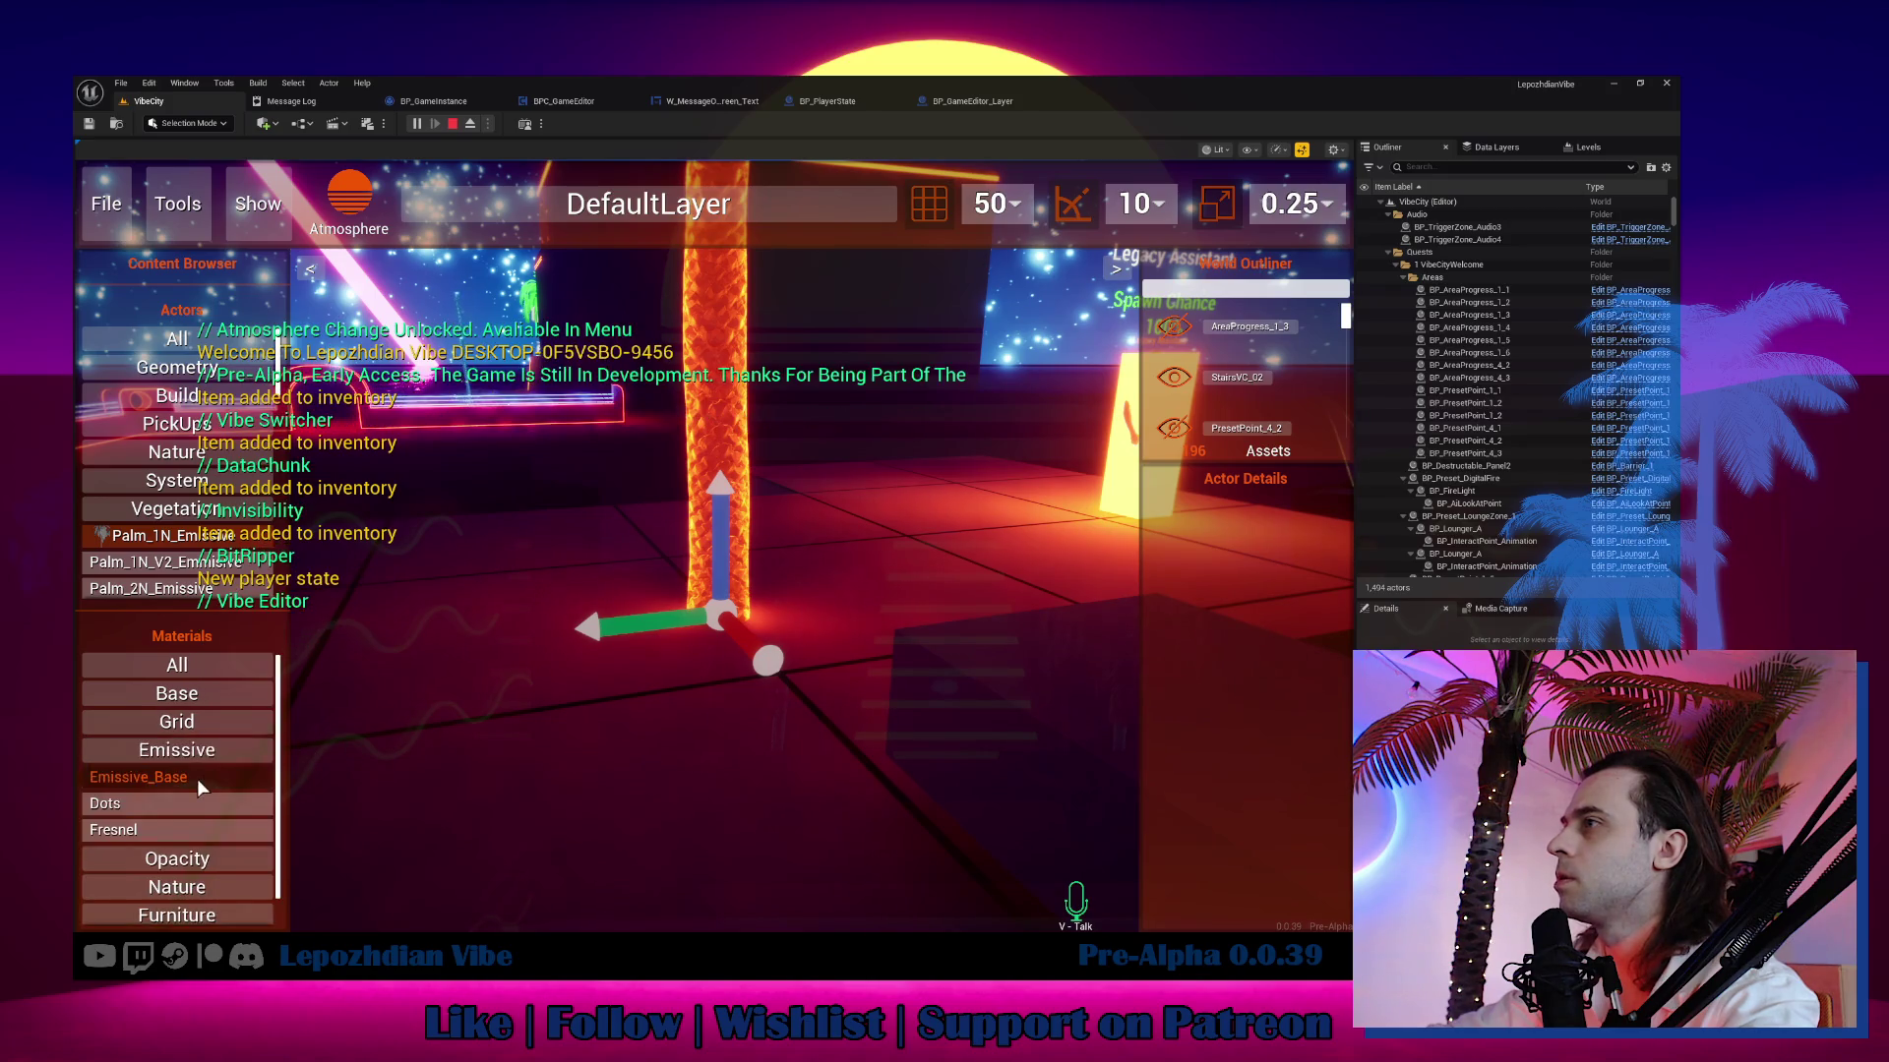
pyautogui.moveTo(197, 779)
pyautogui.mouseDown()
pyautogui.moveTo(640, 649)
pyautogui.moveTo(449, 695)
pyautogui.moveTo(640, 759)
pyautogui.mouseUp()
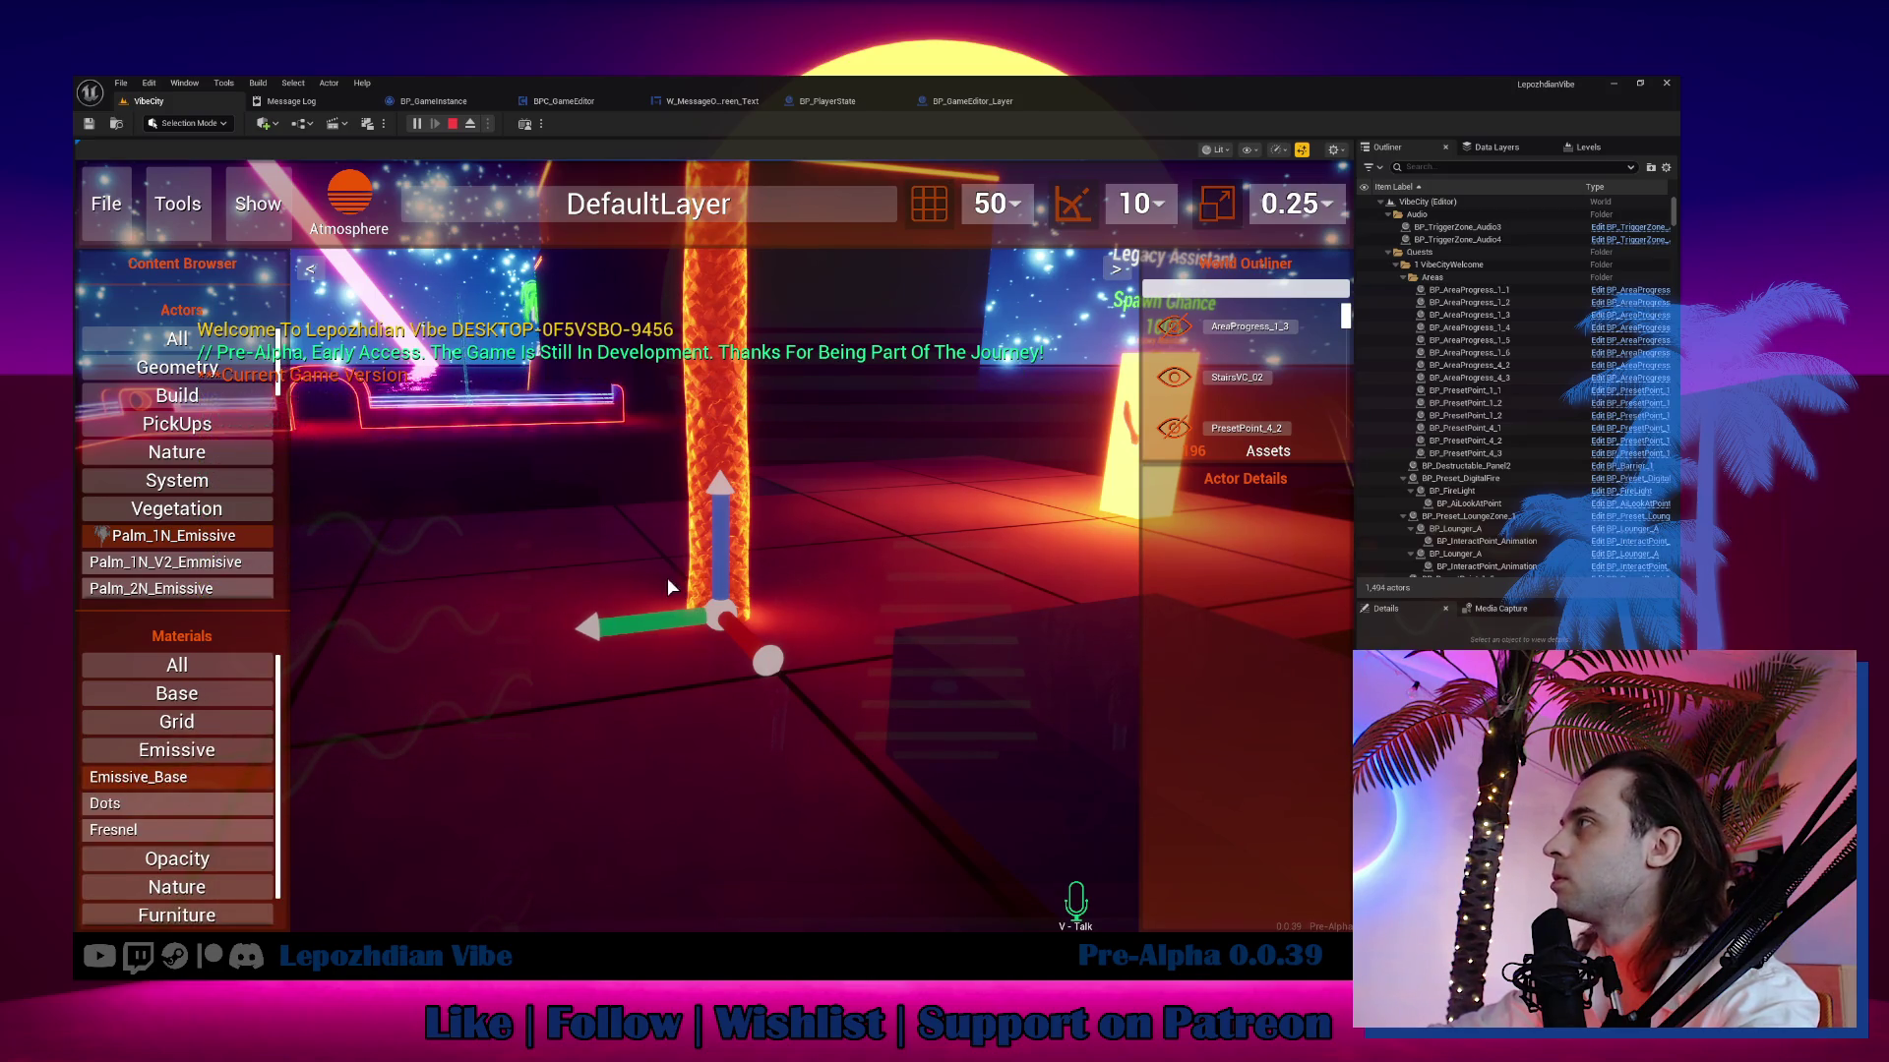
# Release the mouse, stop the play session and return to the level editor.
pyautogui.click(667, 577)
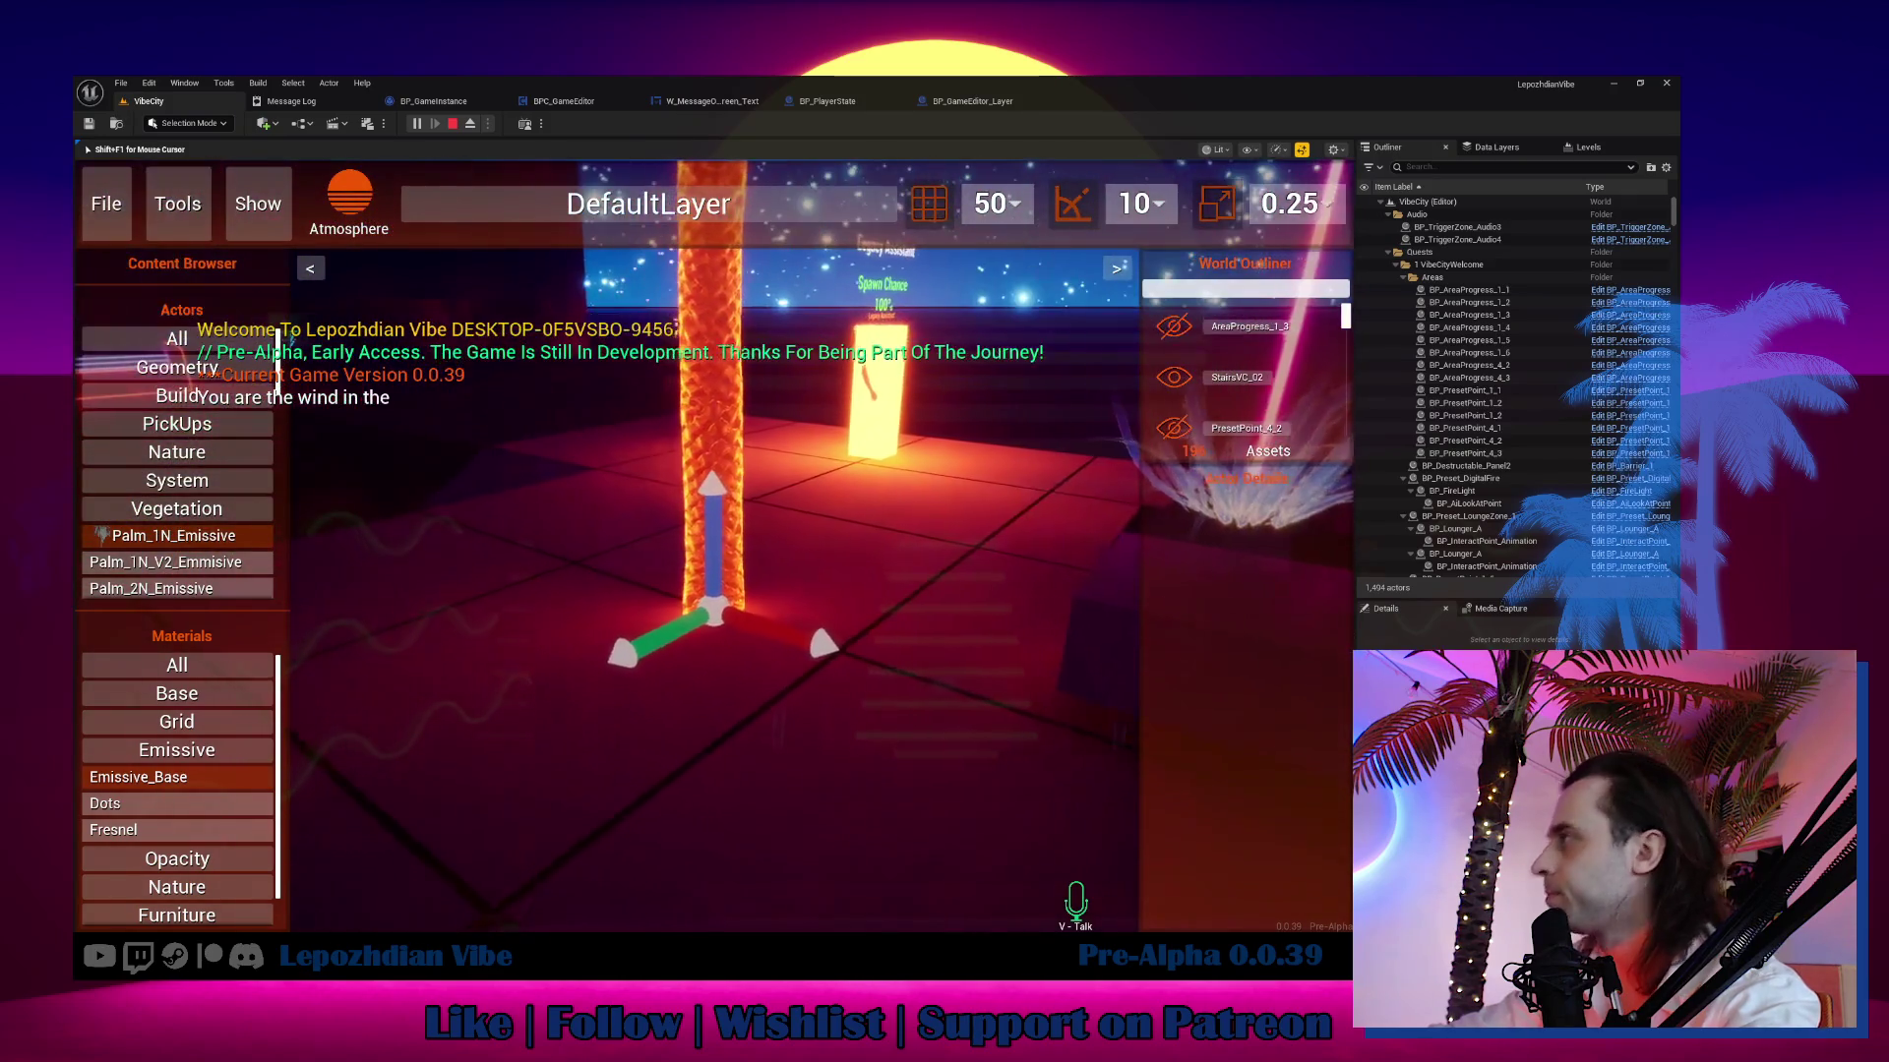
pyautogui.hotkey('shift', 'F1')
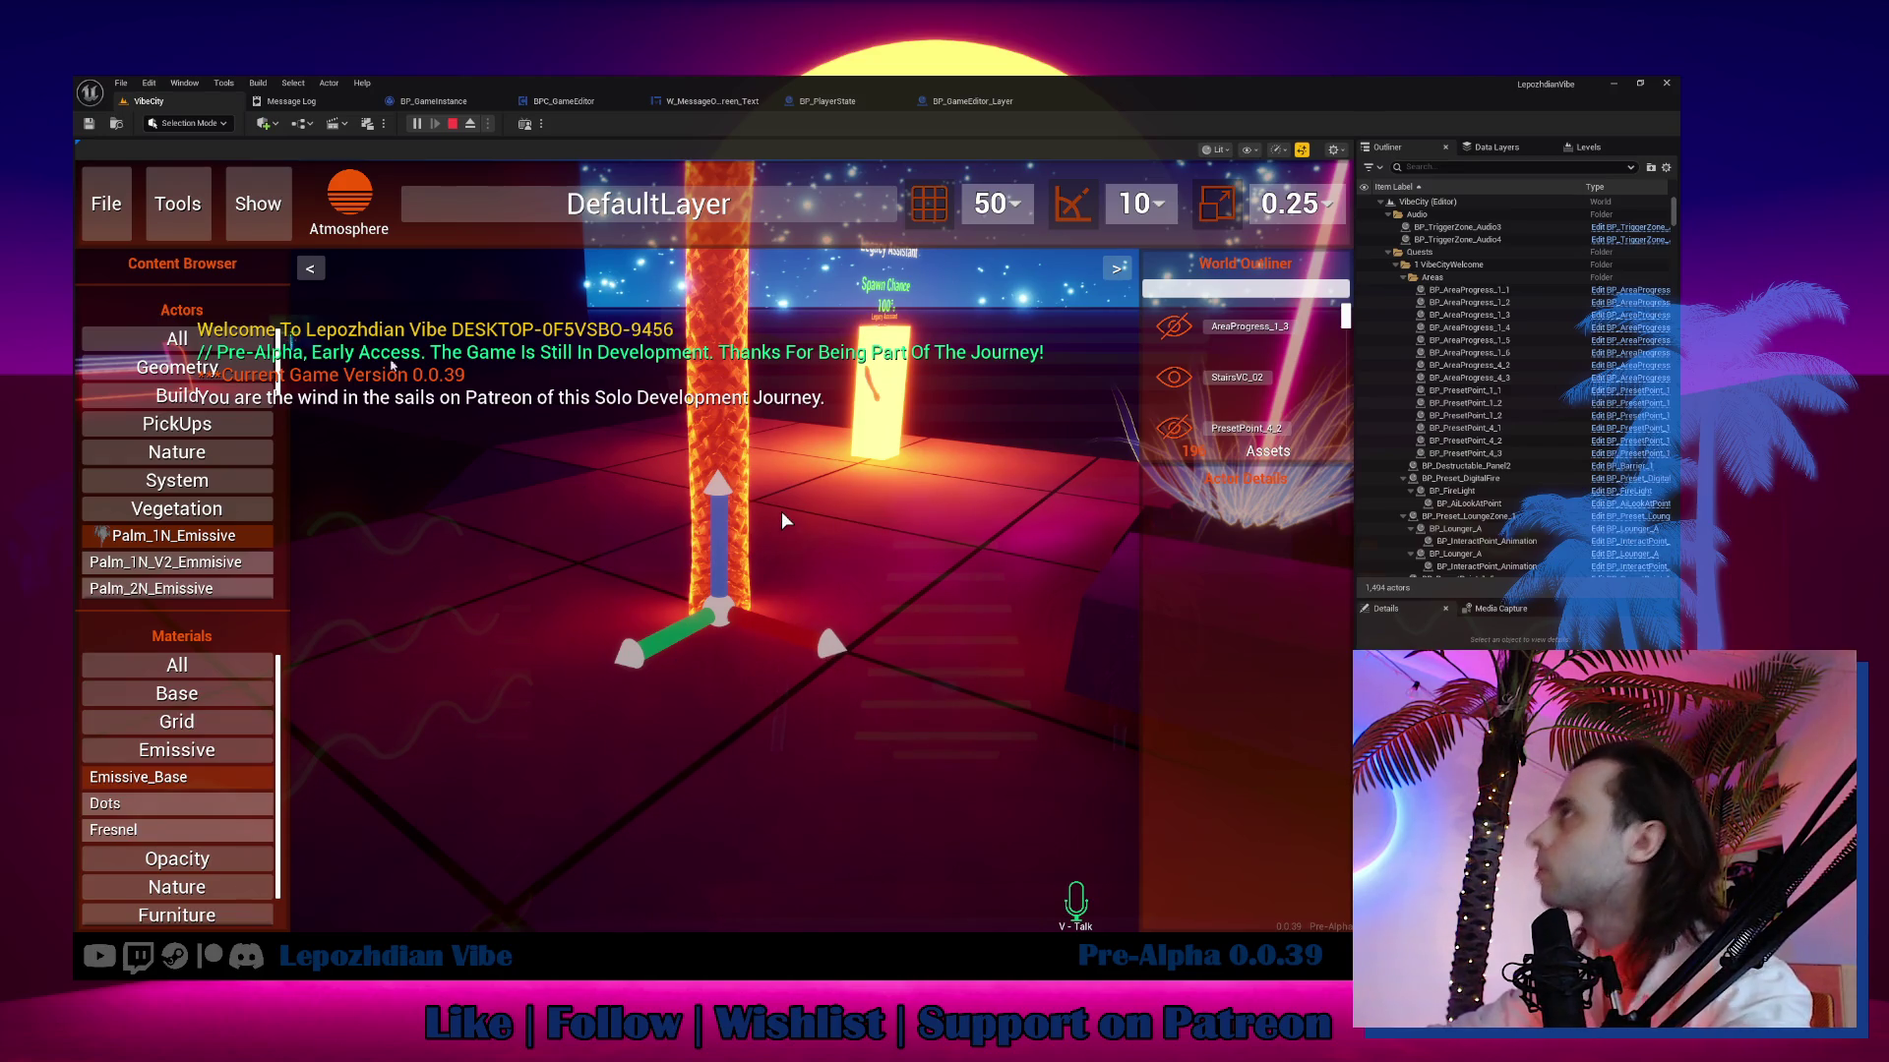
pyautogui.press('Escape')
pyautogui.click(172, 101)
pyautogui.hotkey('ctrl', 'space')
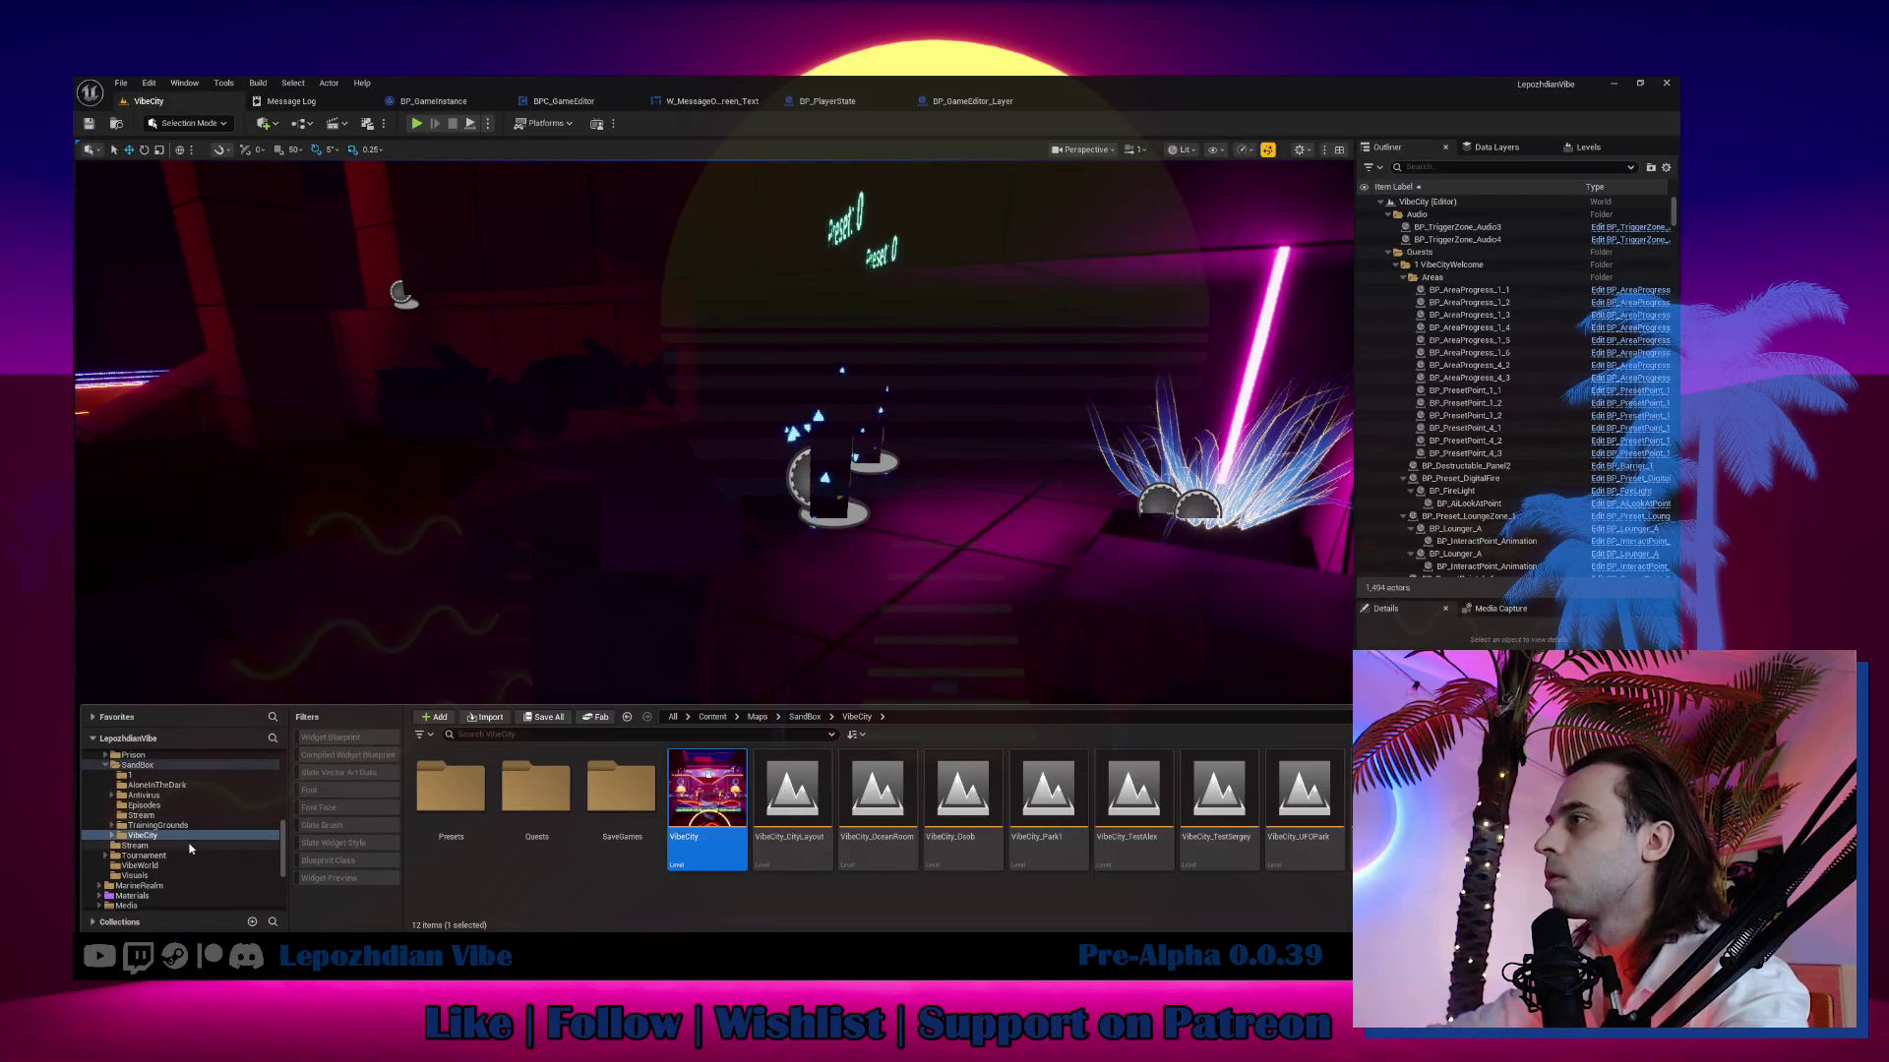
# Browse to the Ui GameEditor folder, filter for 'tent' and open W_GameEditor_ContentAsset.
pyautogui.scroll(5, 118, 856)
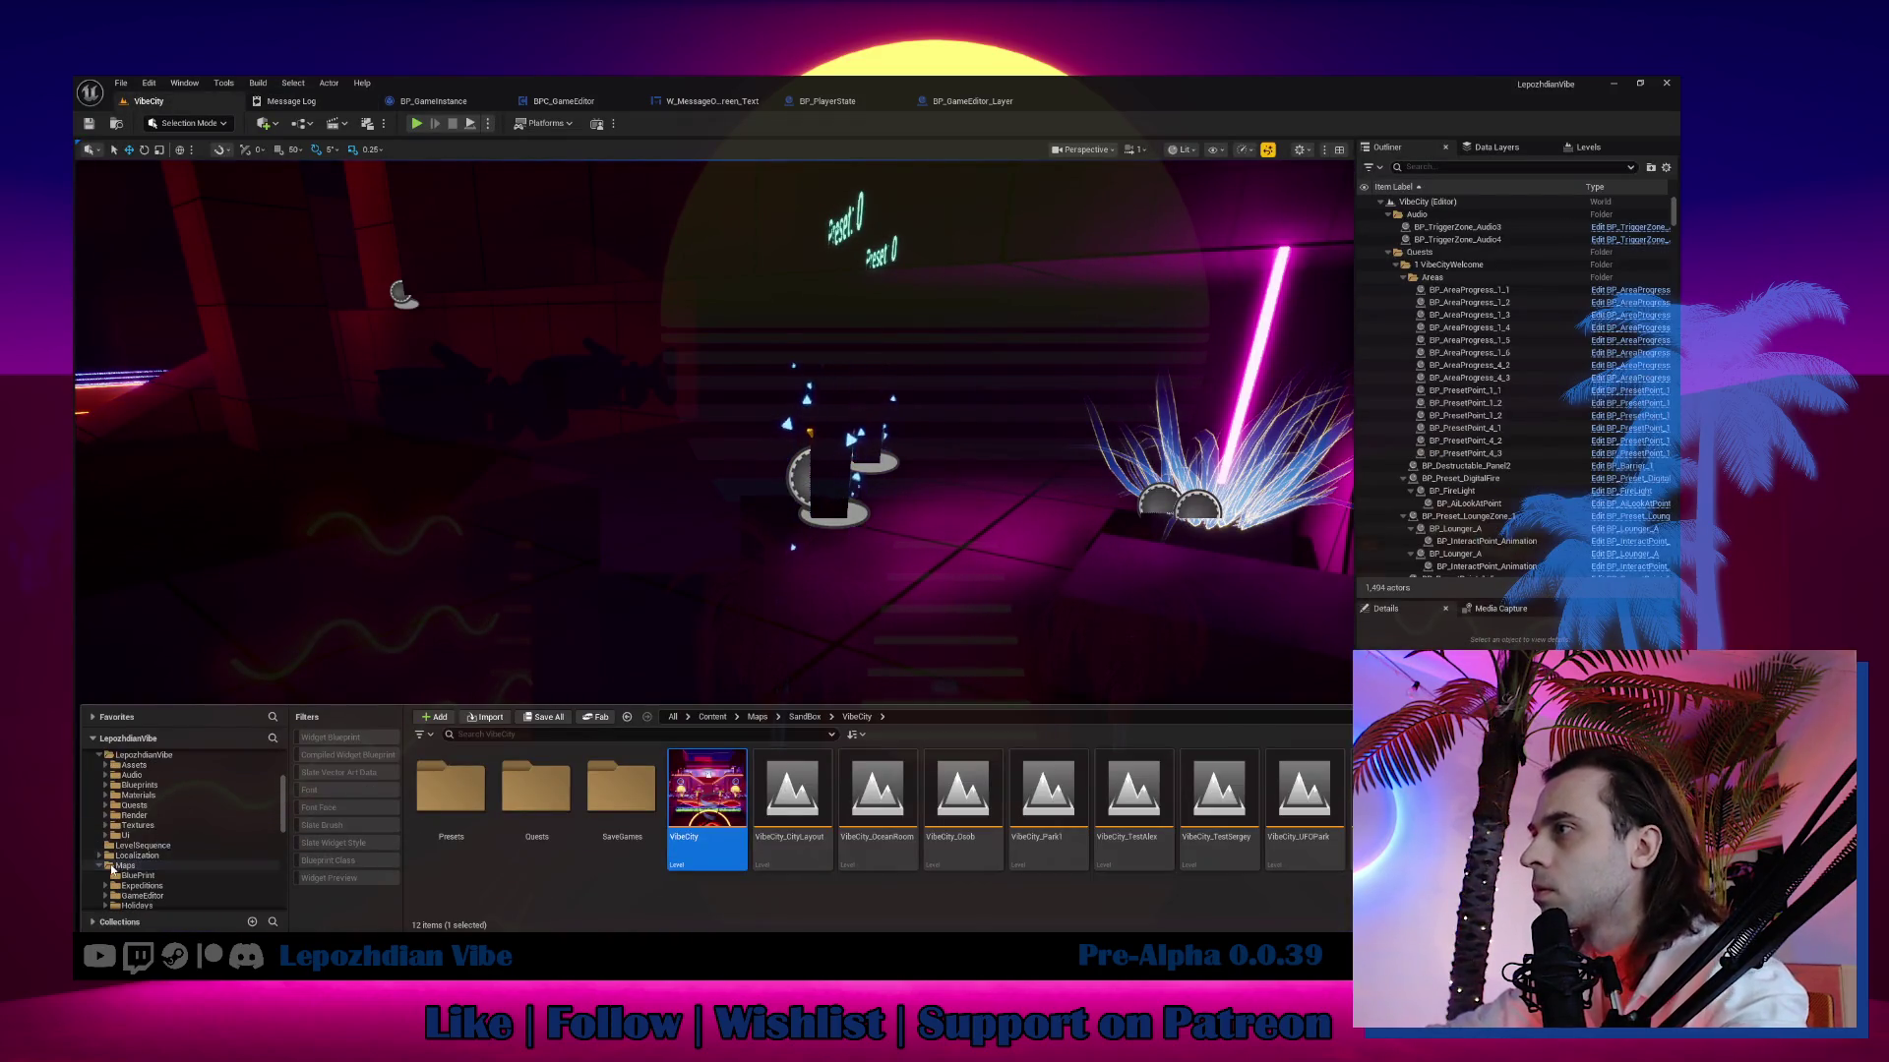
pyautogui.click(122, 865)
pyautogui.doubleClick(135, 838)
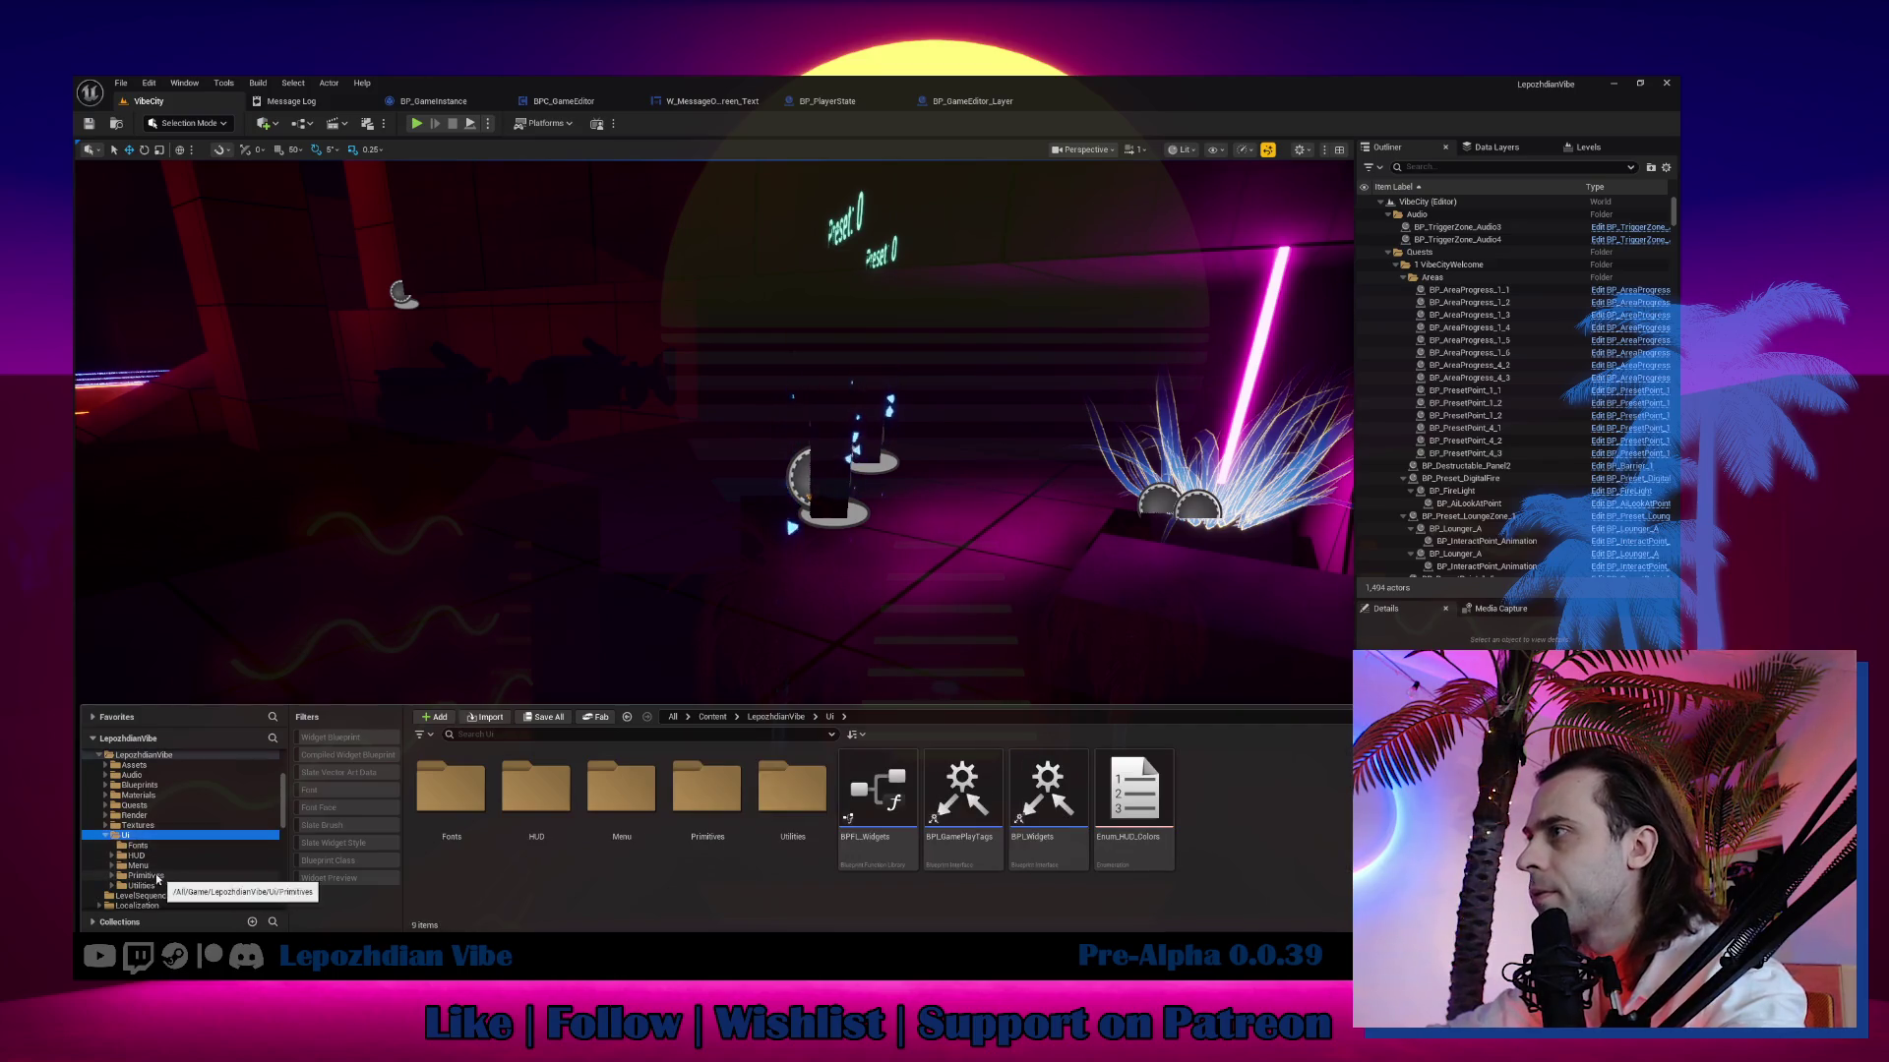
pyautogui.click(150, 857)
pyautogui.doubleClick(156, 865)
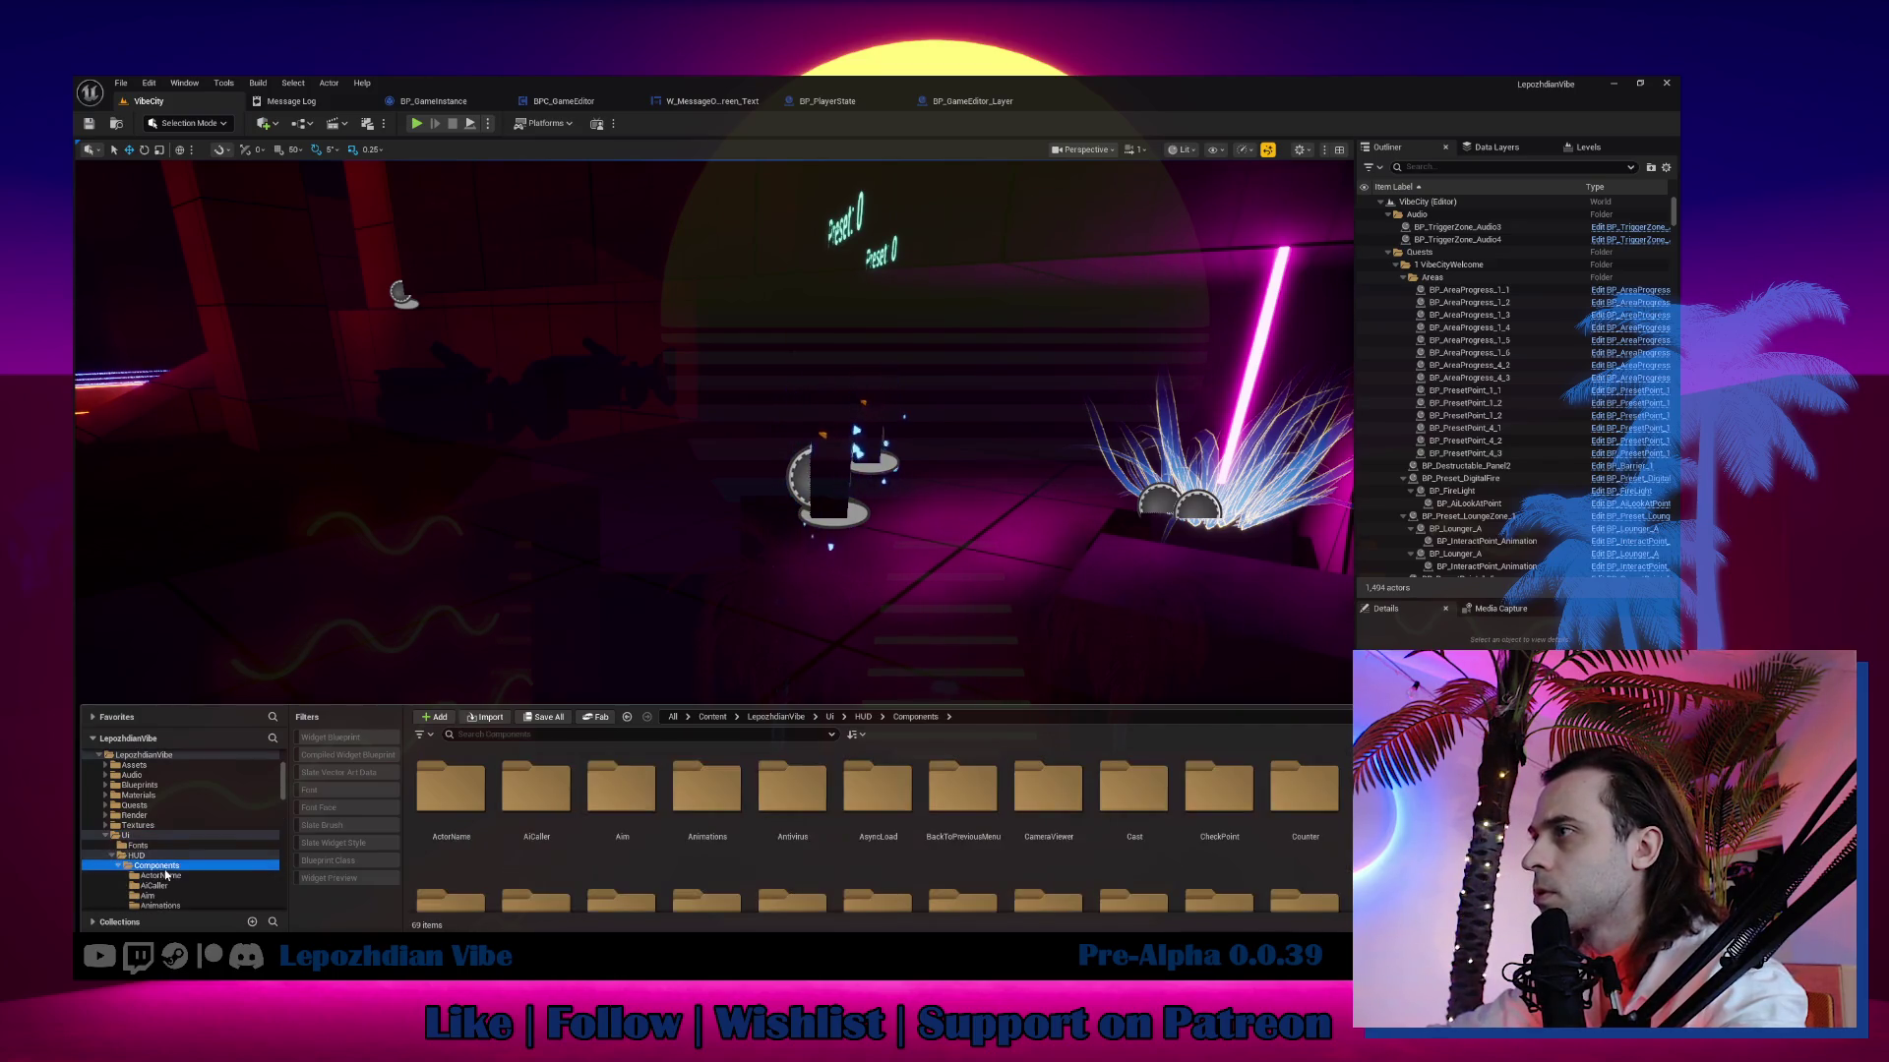
pyautogui.scroll(-5, 175, 885)
pyautogui.scroll(-4, 178, 890)
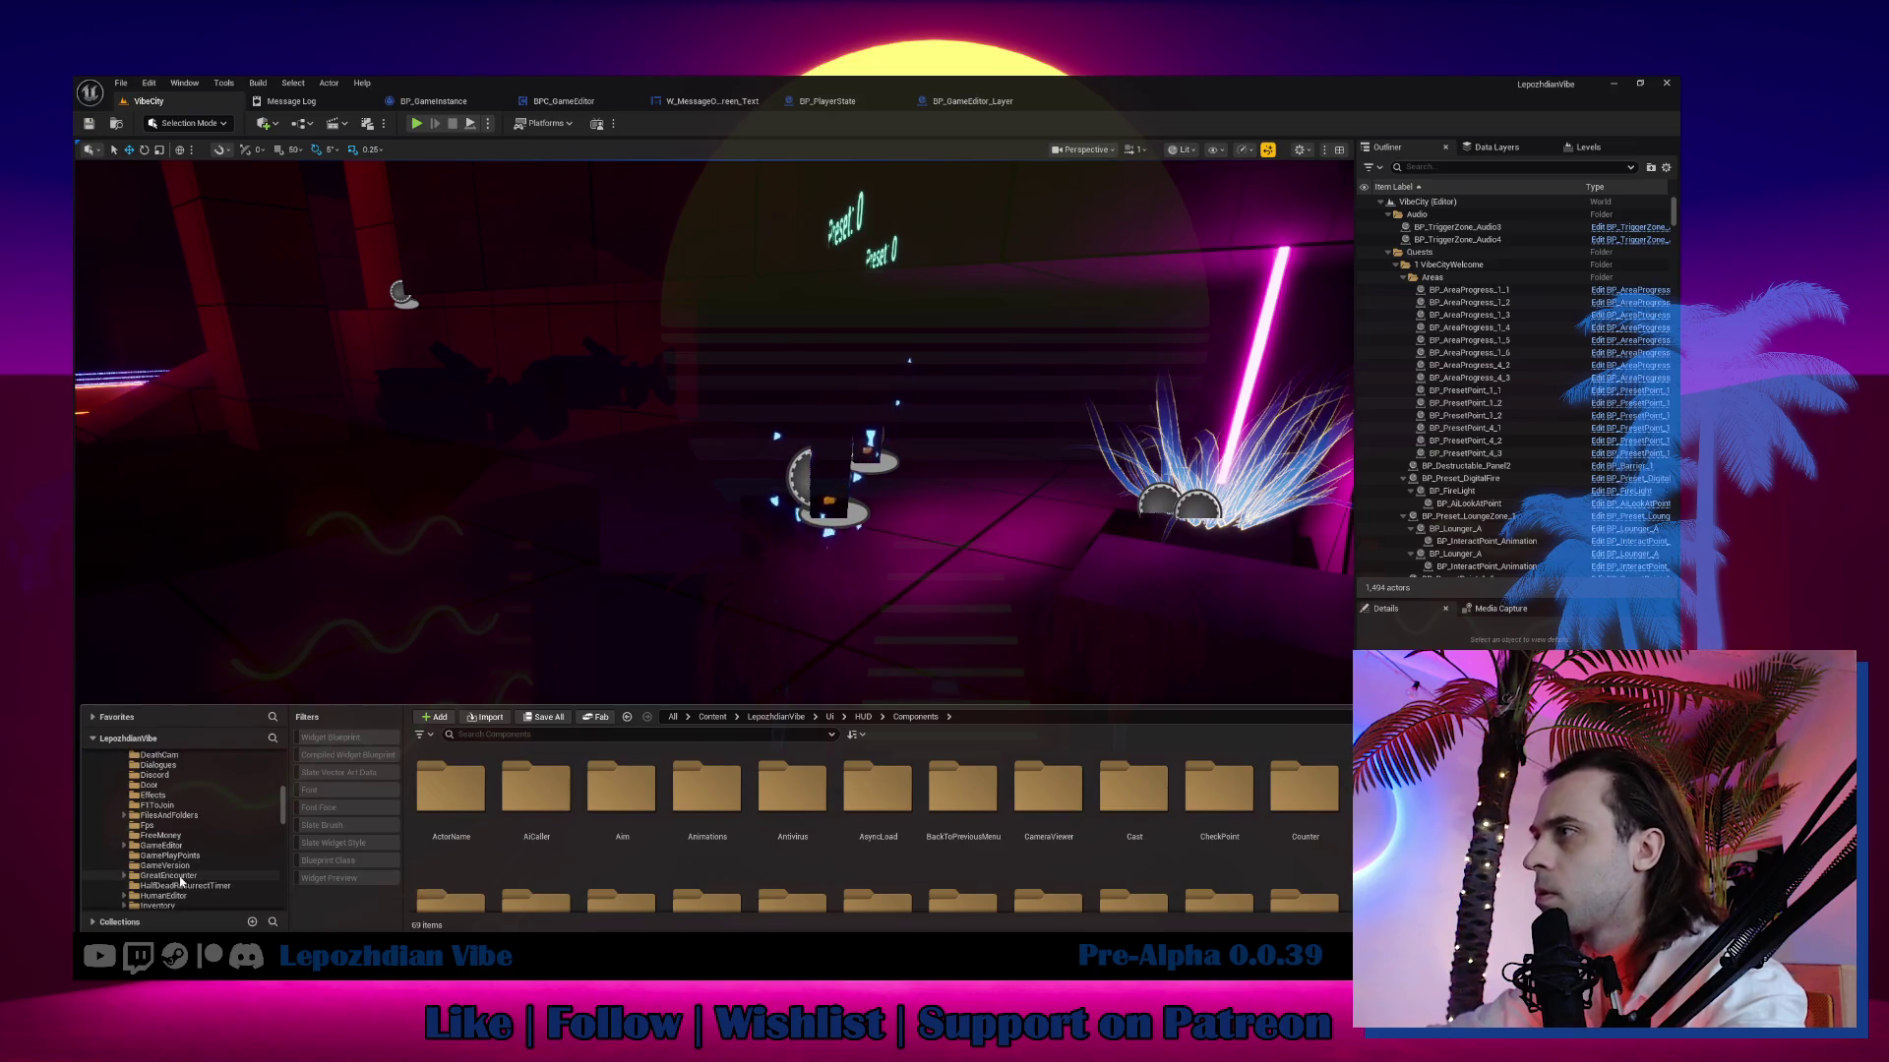
pyautogui.click(190, 868)
pyautogui.click(160, 846)
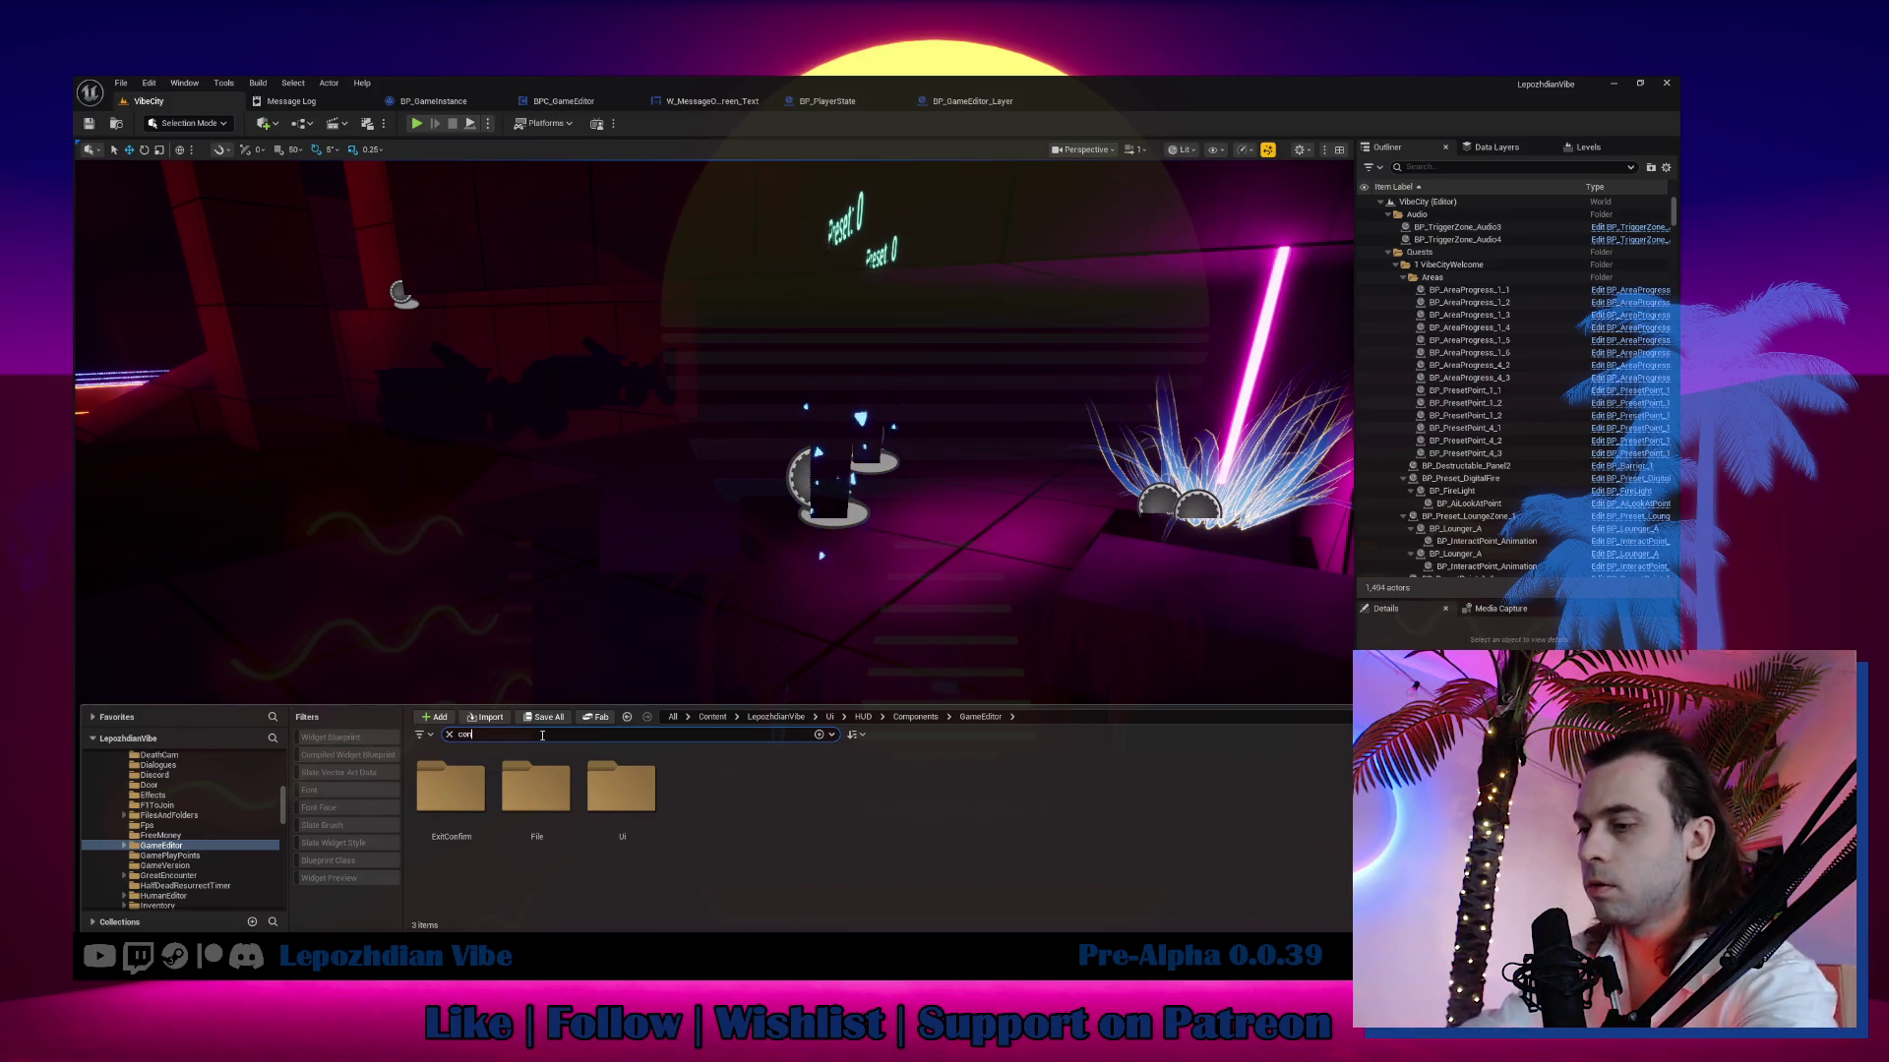
pyautogui.write('tent')
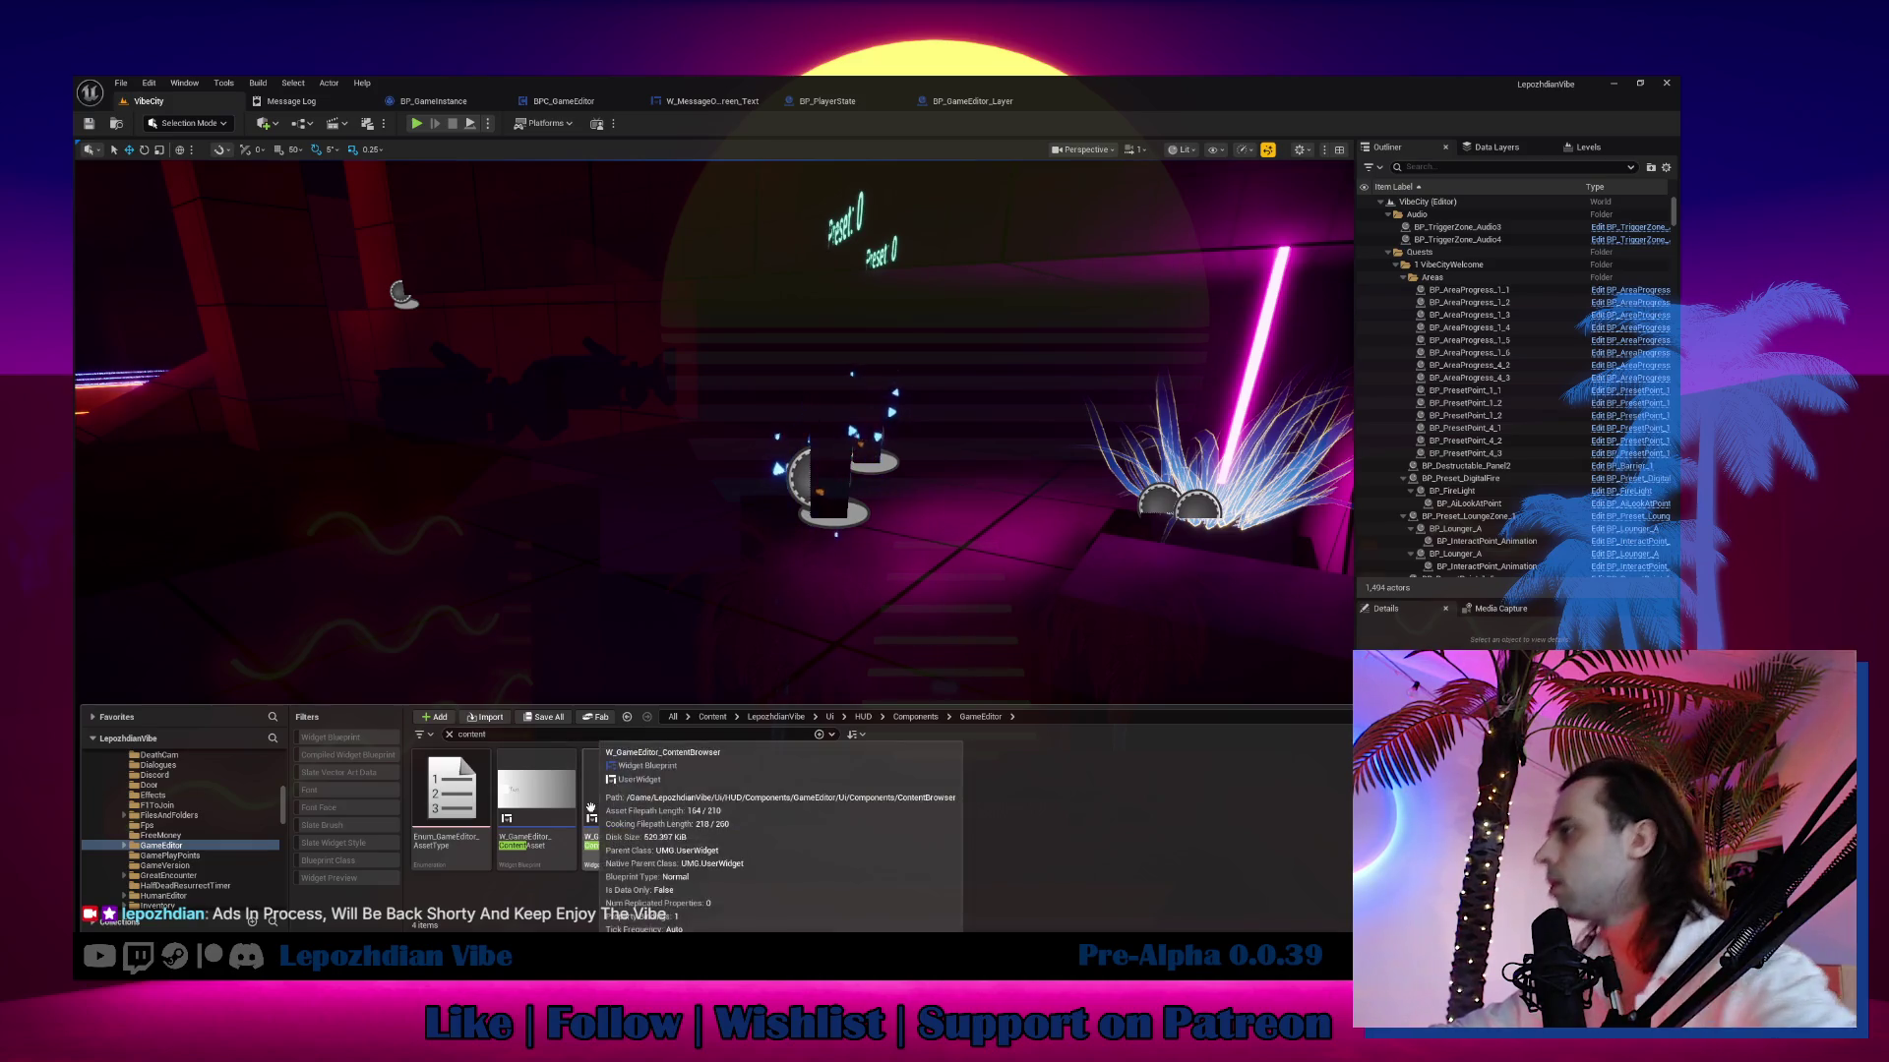
pyautogui.doubleClick(540, 788)
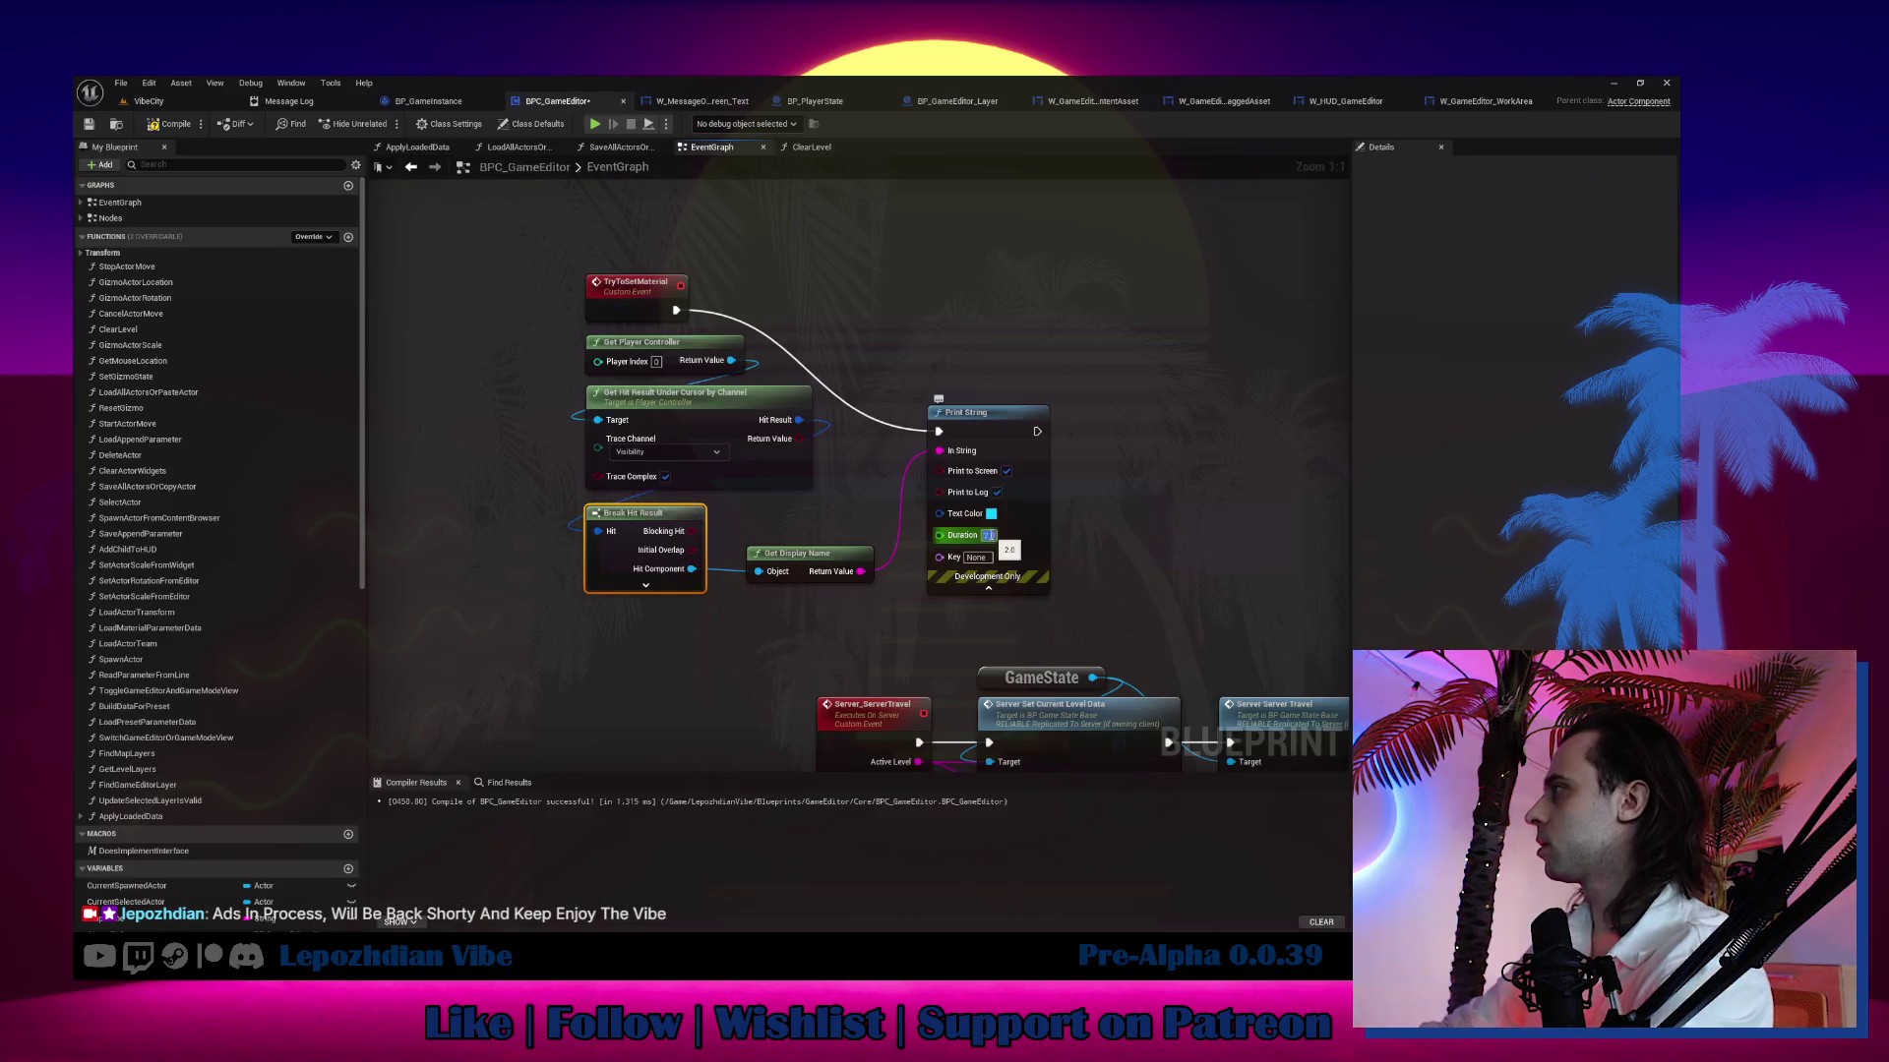
# In W_GameEditor_WorkArea, add a Try to Set Material call on the component and wire its execution.
pyautogui.moveTo(999, 417); pyautogui.dragTo(1019, 297)
pyautogui.click(677, 286)
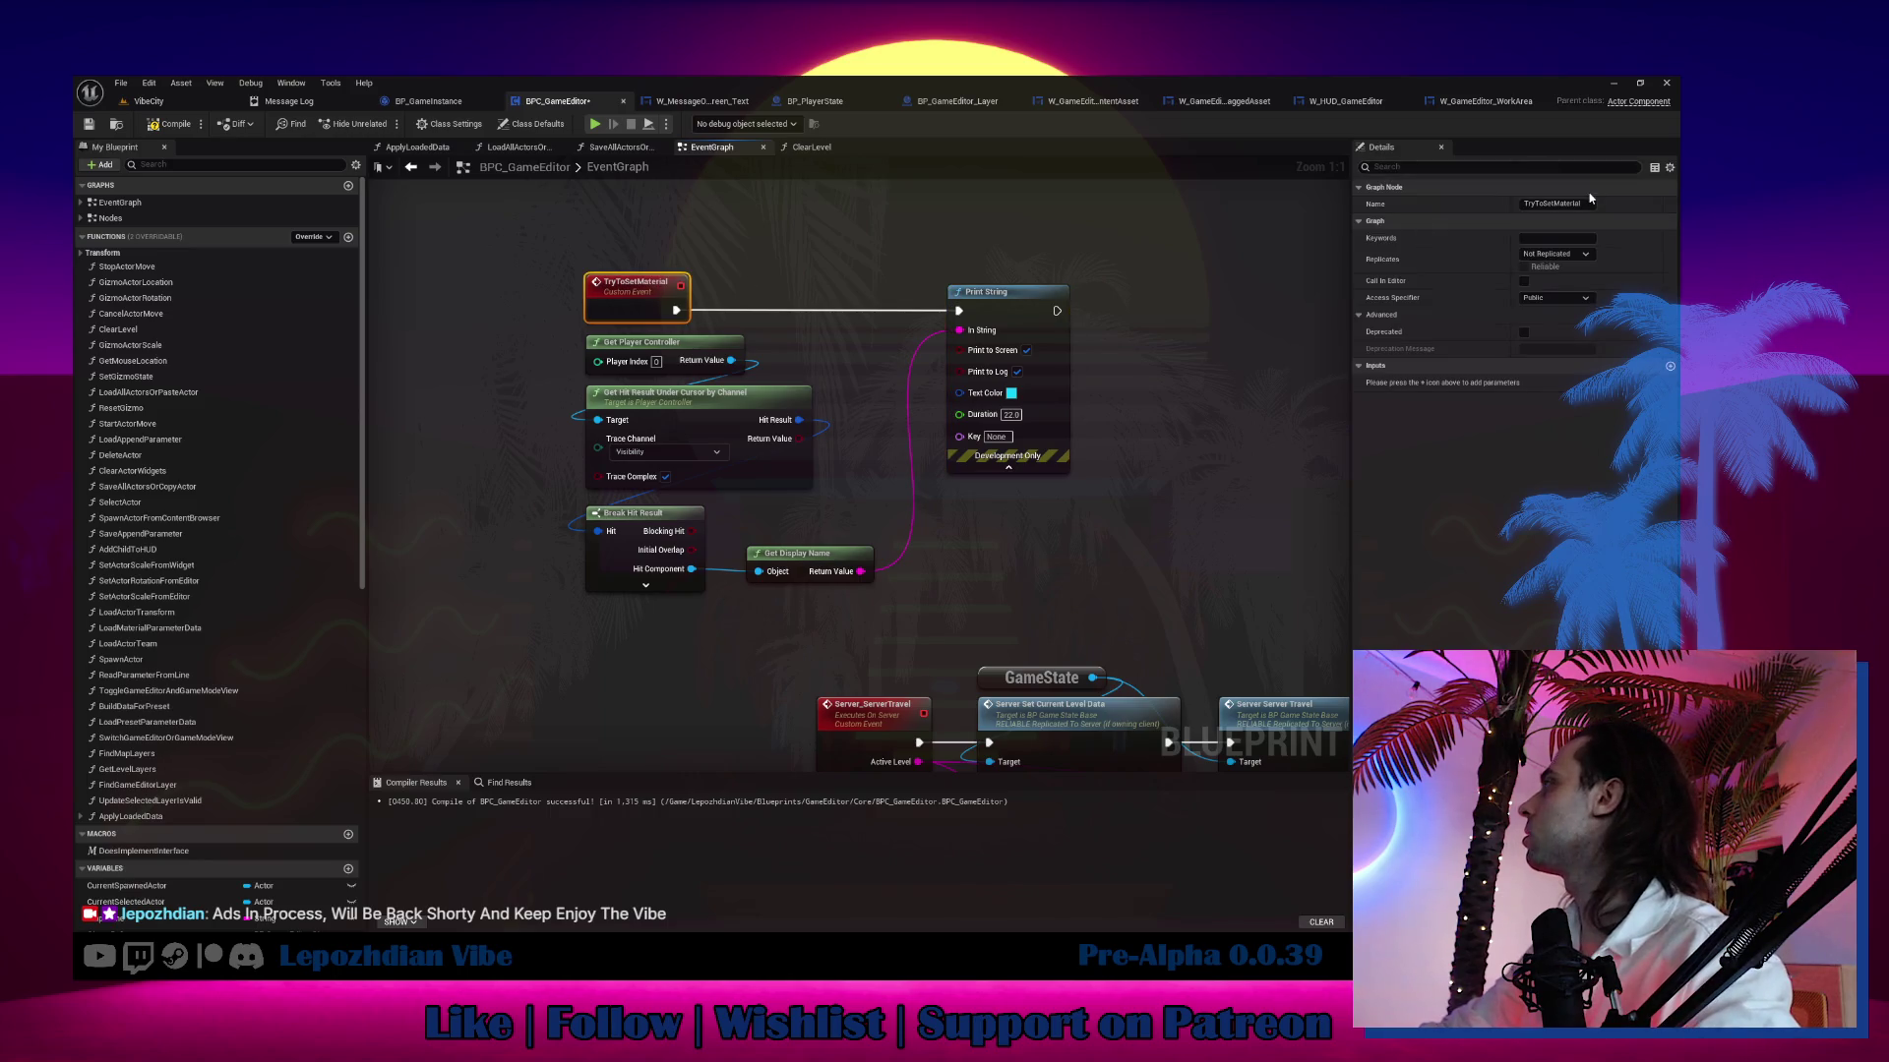
pyautogui.click(1473, 108)
pyautogui.rightClick(903, 259)
pyautogui.moveTo(751, 276); pyautogui.dragTo(747, 289)
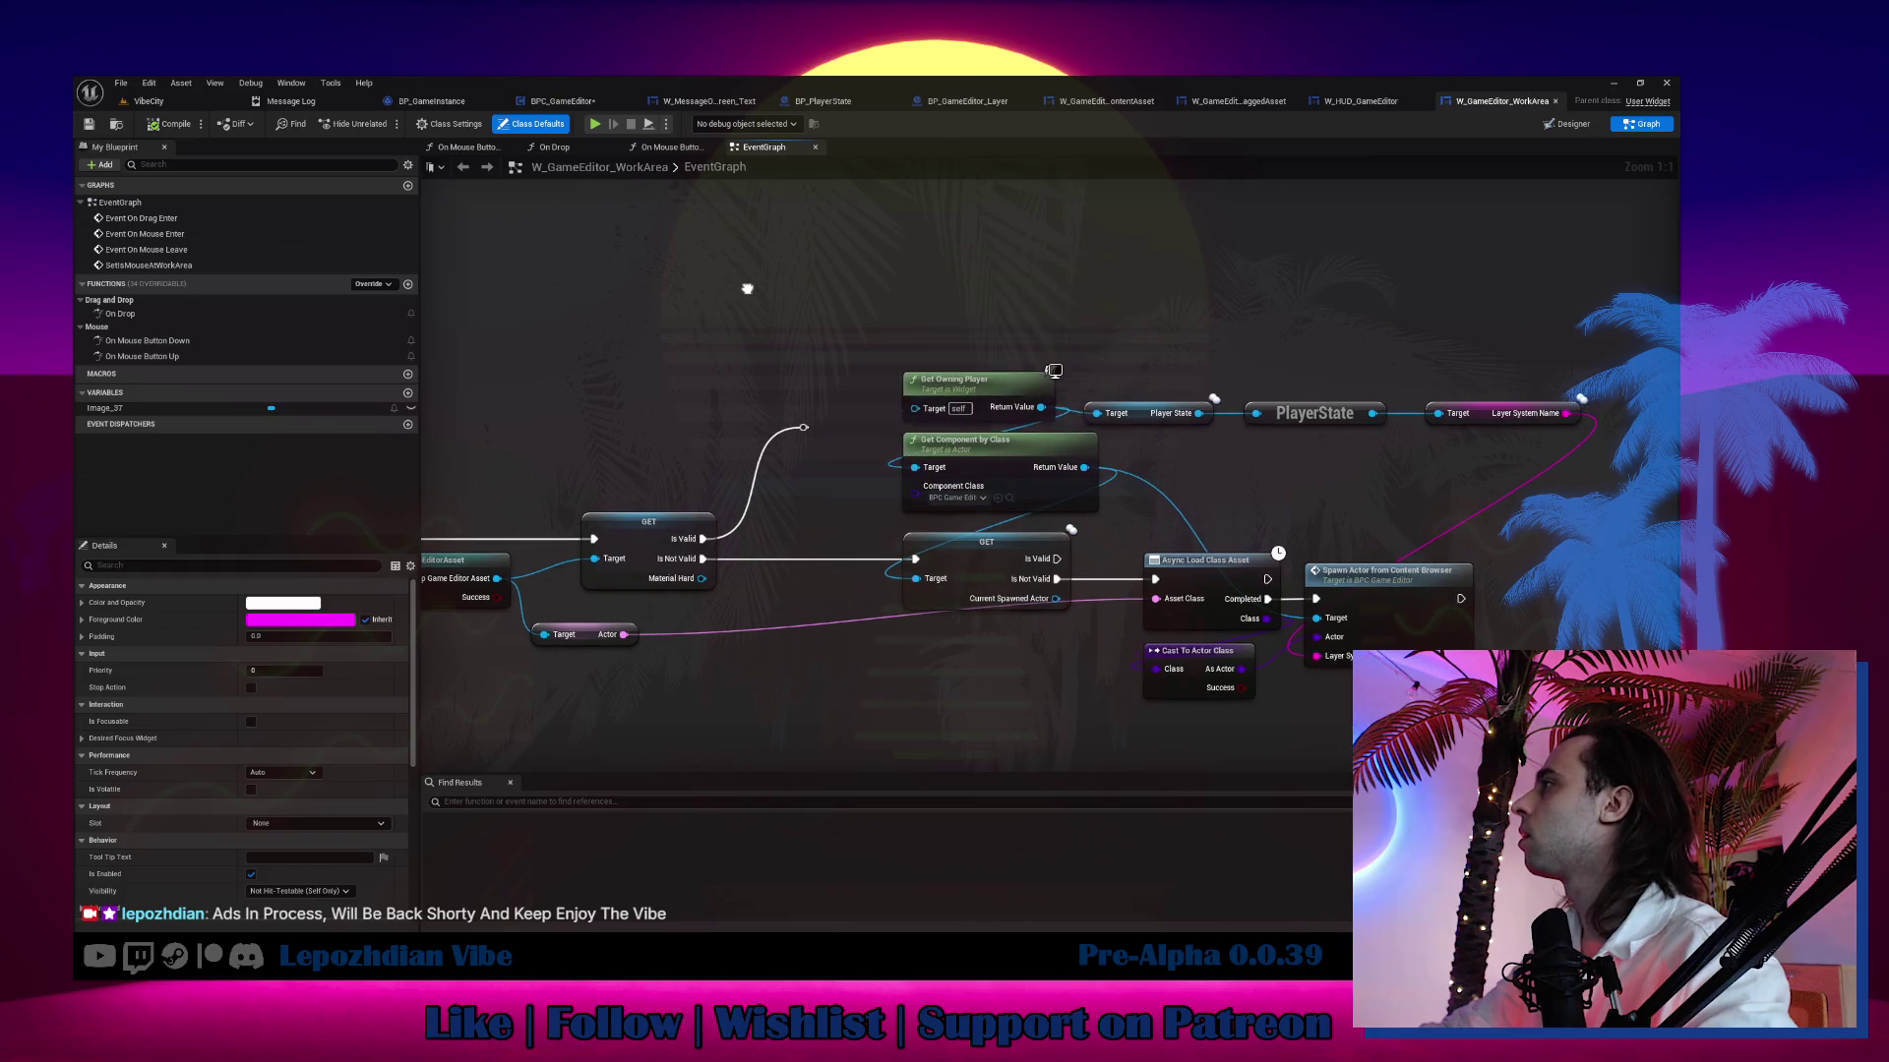
pyautogui.moveTo(1092, 475); pyautogui.dragTo(1090, 421)
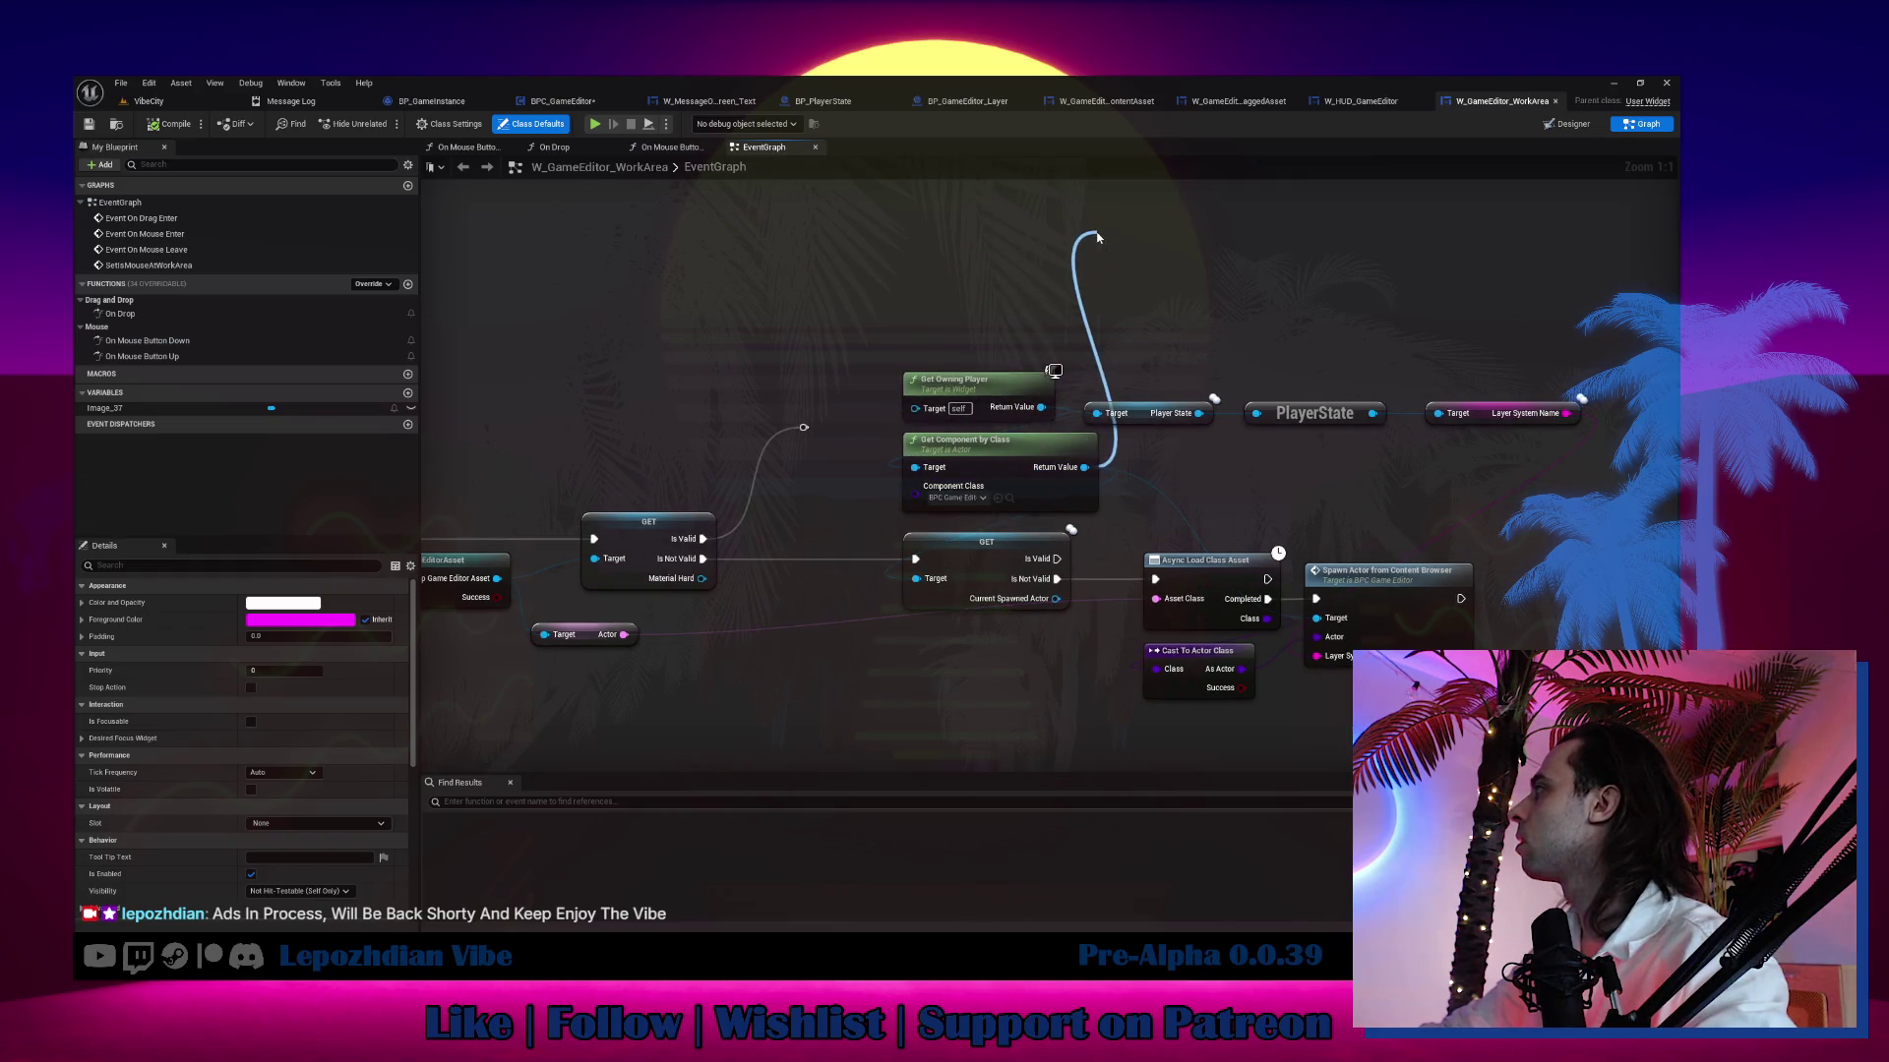
pyautogui.moveTo(1098, 237); pyautogui.dragTo(1097, 237)
pyautogui.click(1189, 325)
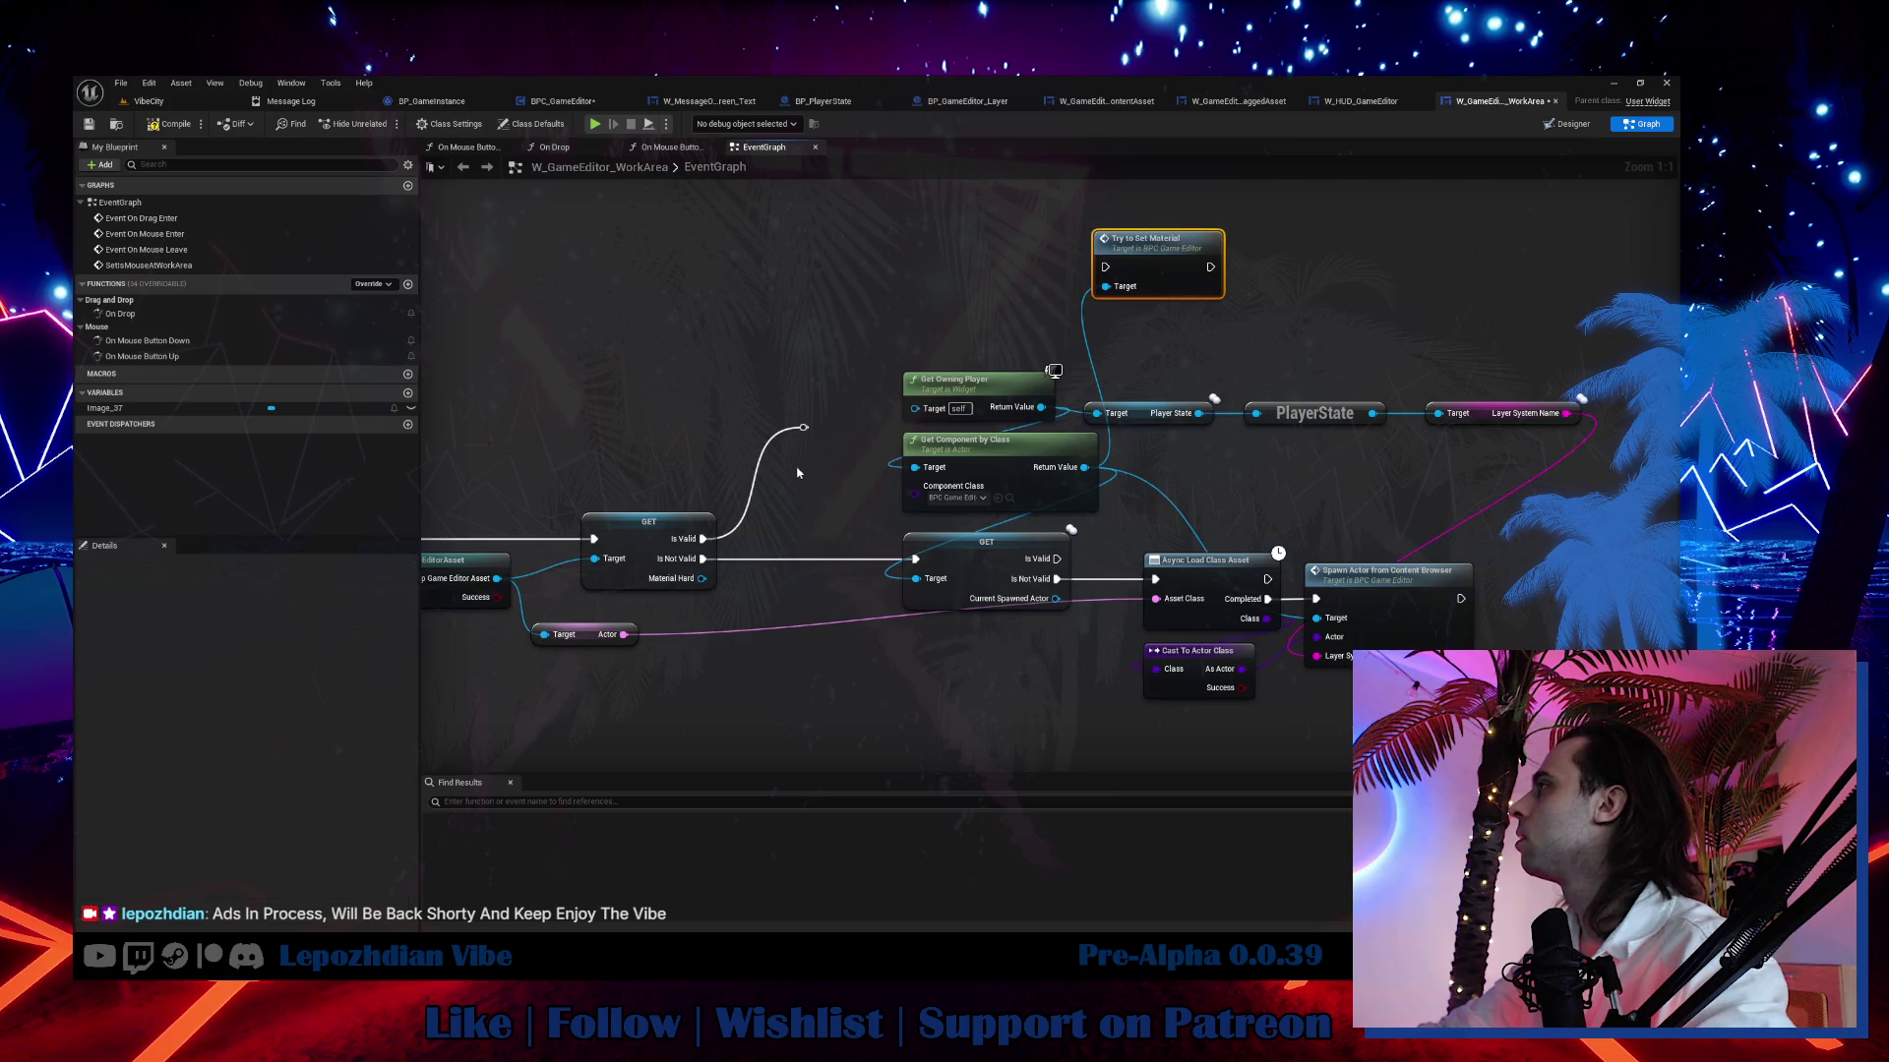
pyautogui.moveTo(802, 433); pyautogui.dragTo(1106, 267)
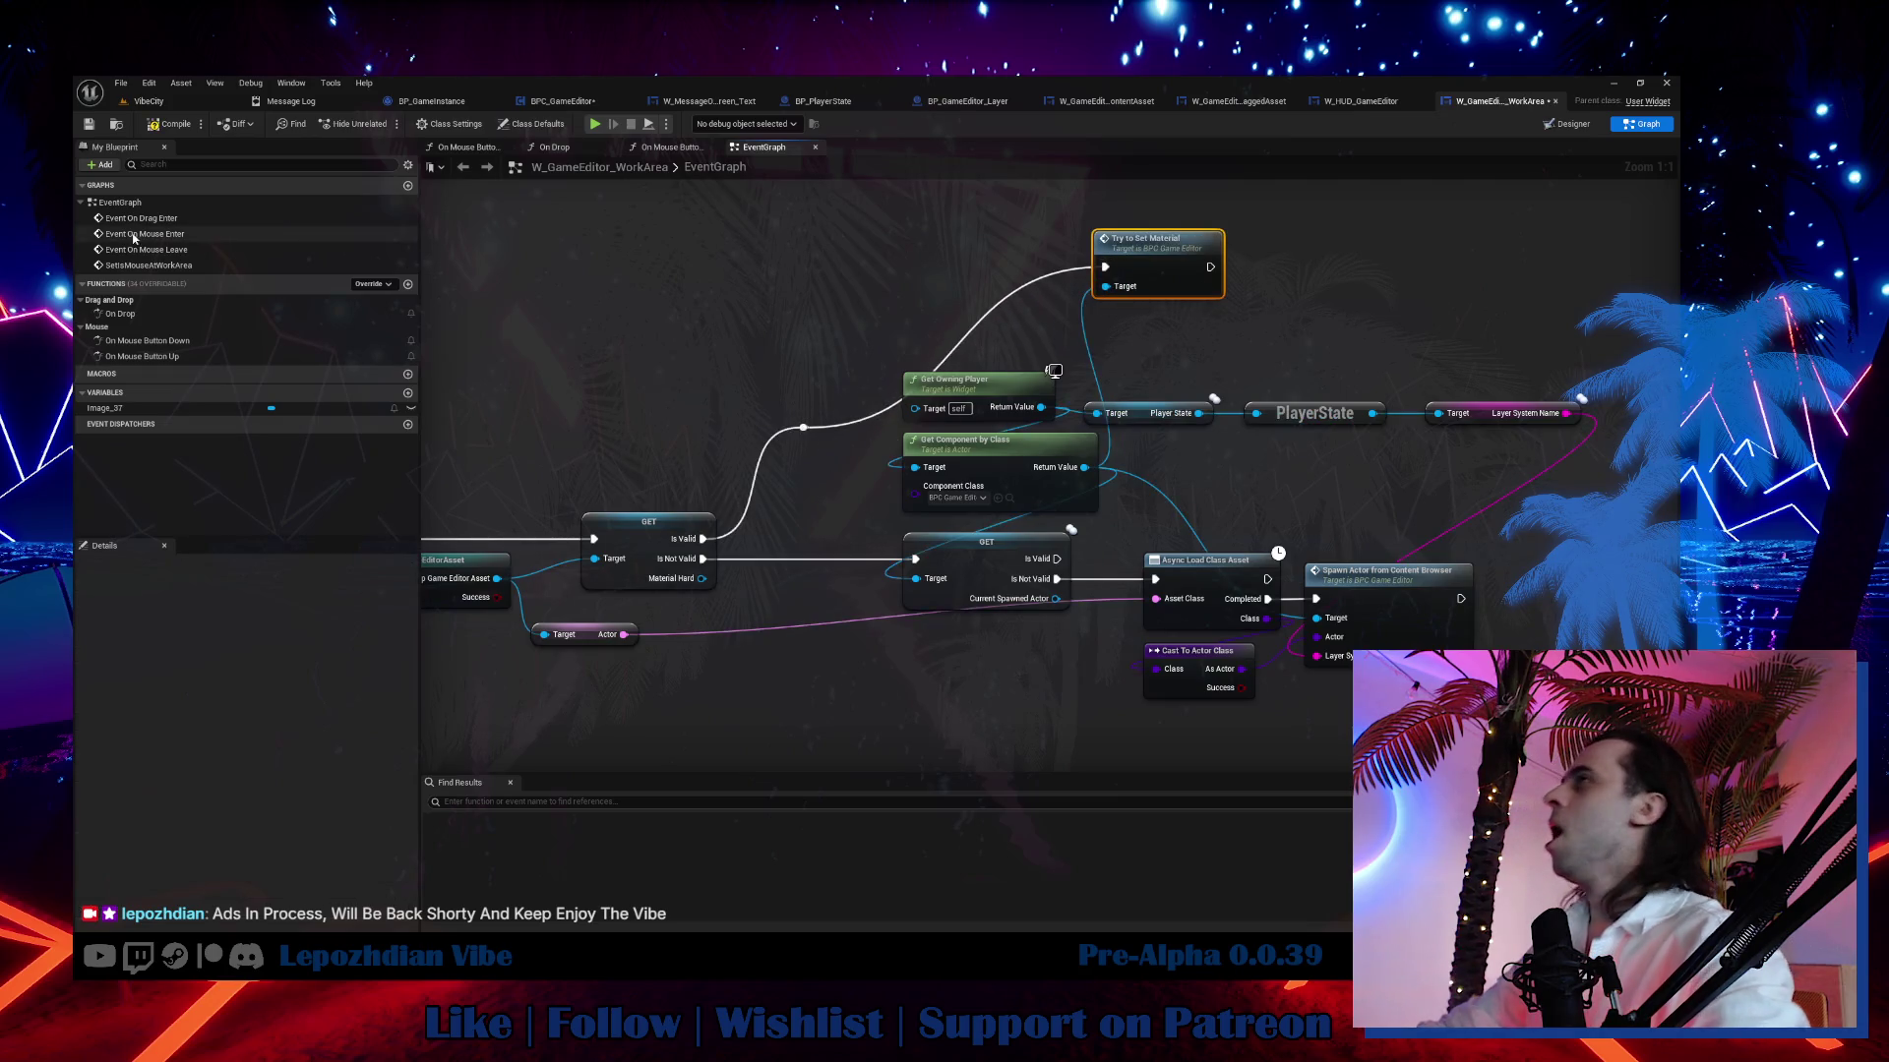
pyautogui.click(155, 103)
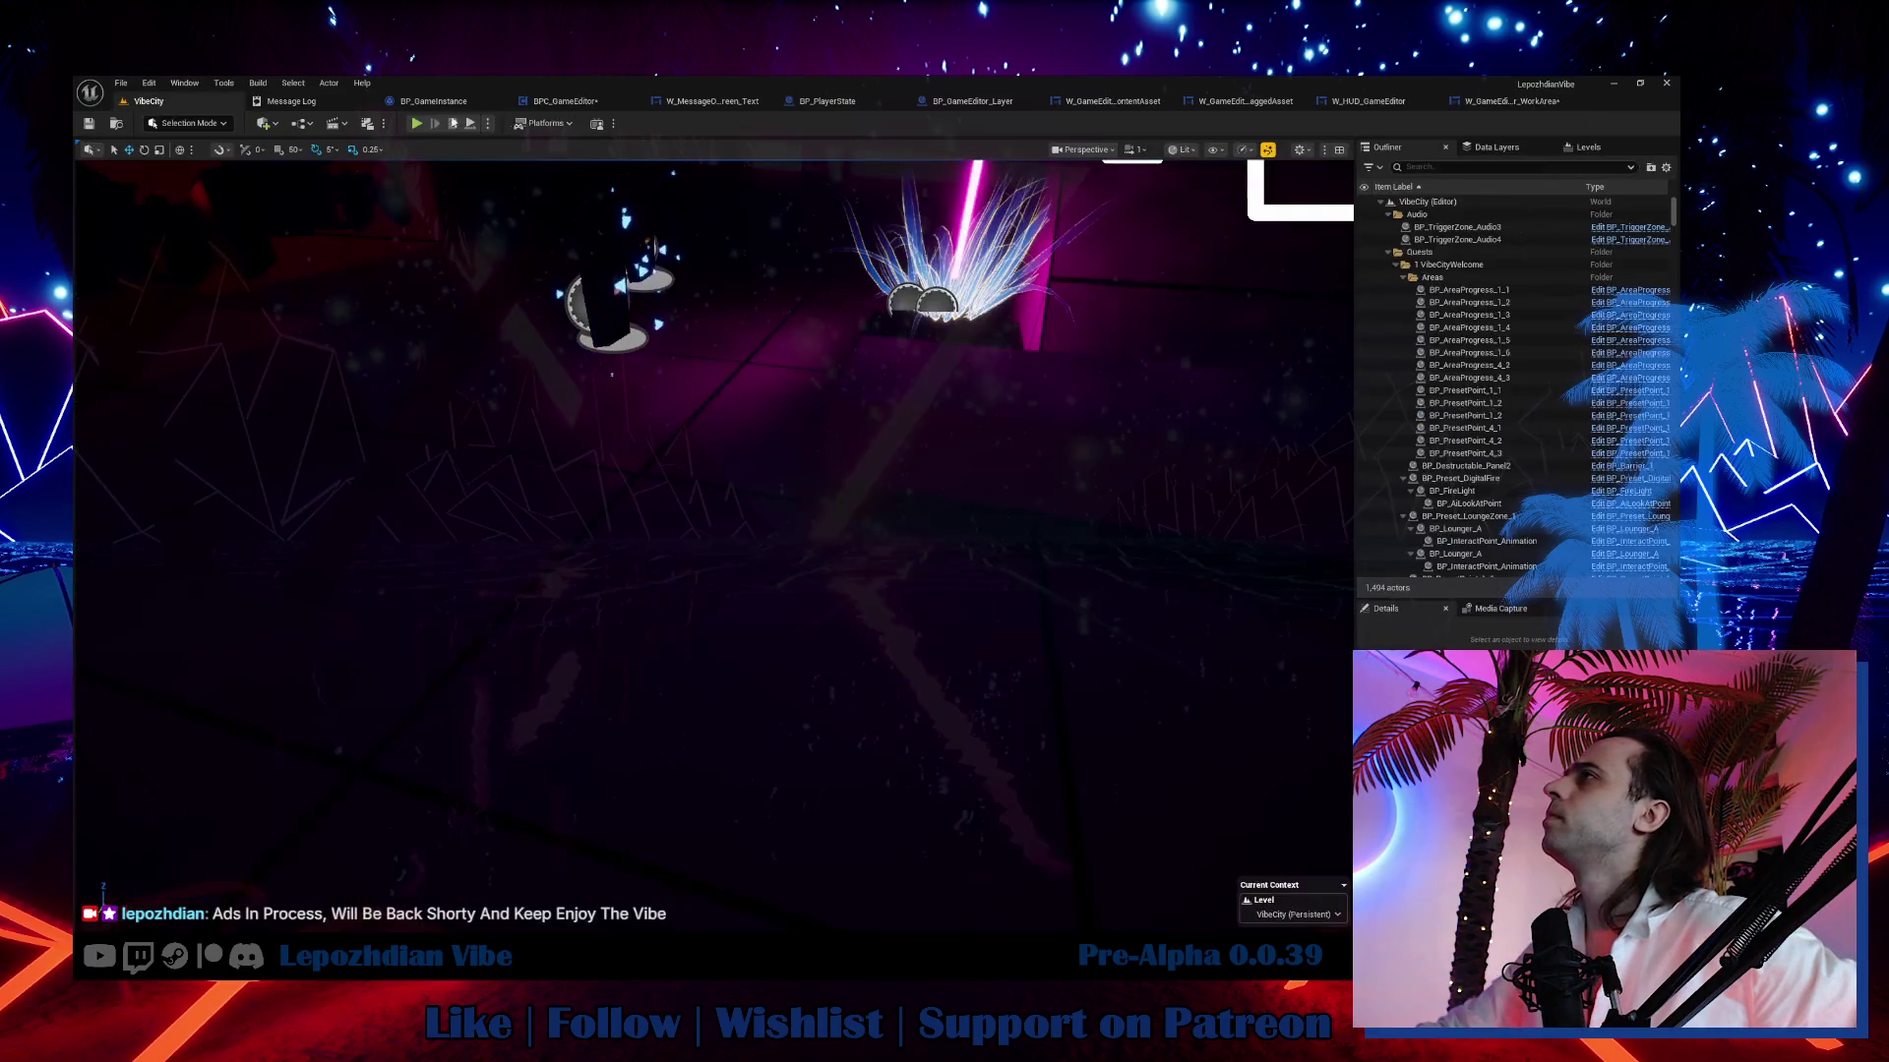
# Start a play session and launch the Vibe Editor from the in-game menu's second page.
pyautogui.click(418, 124)
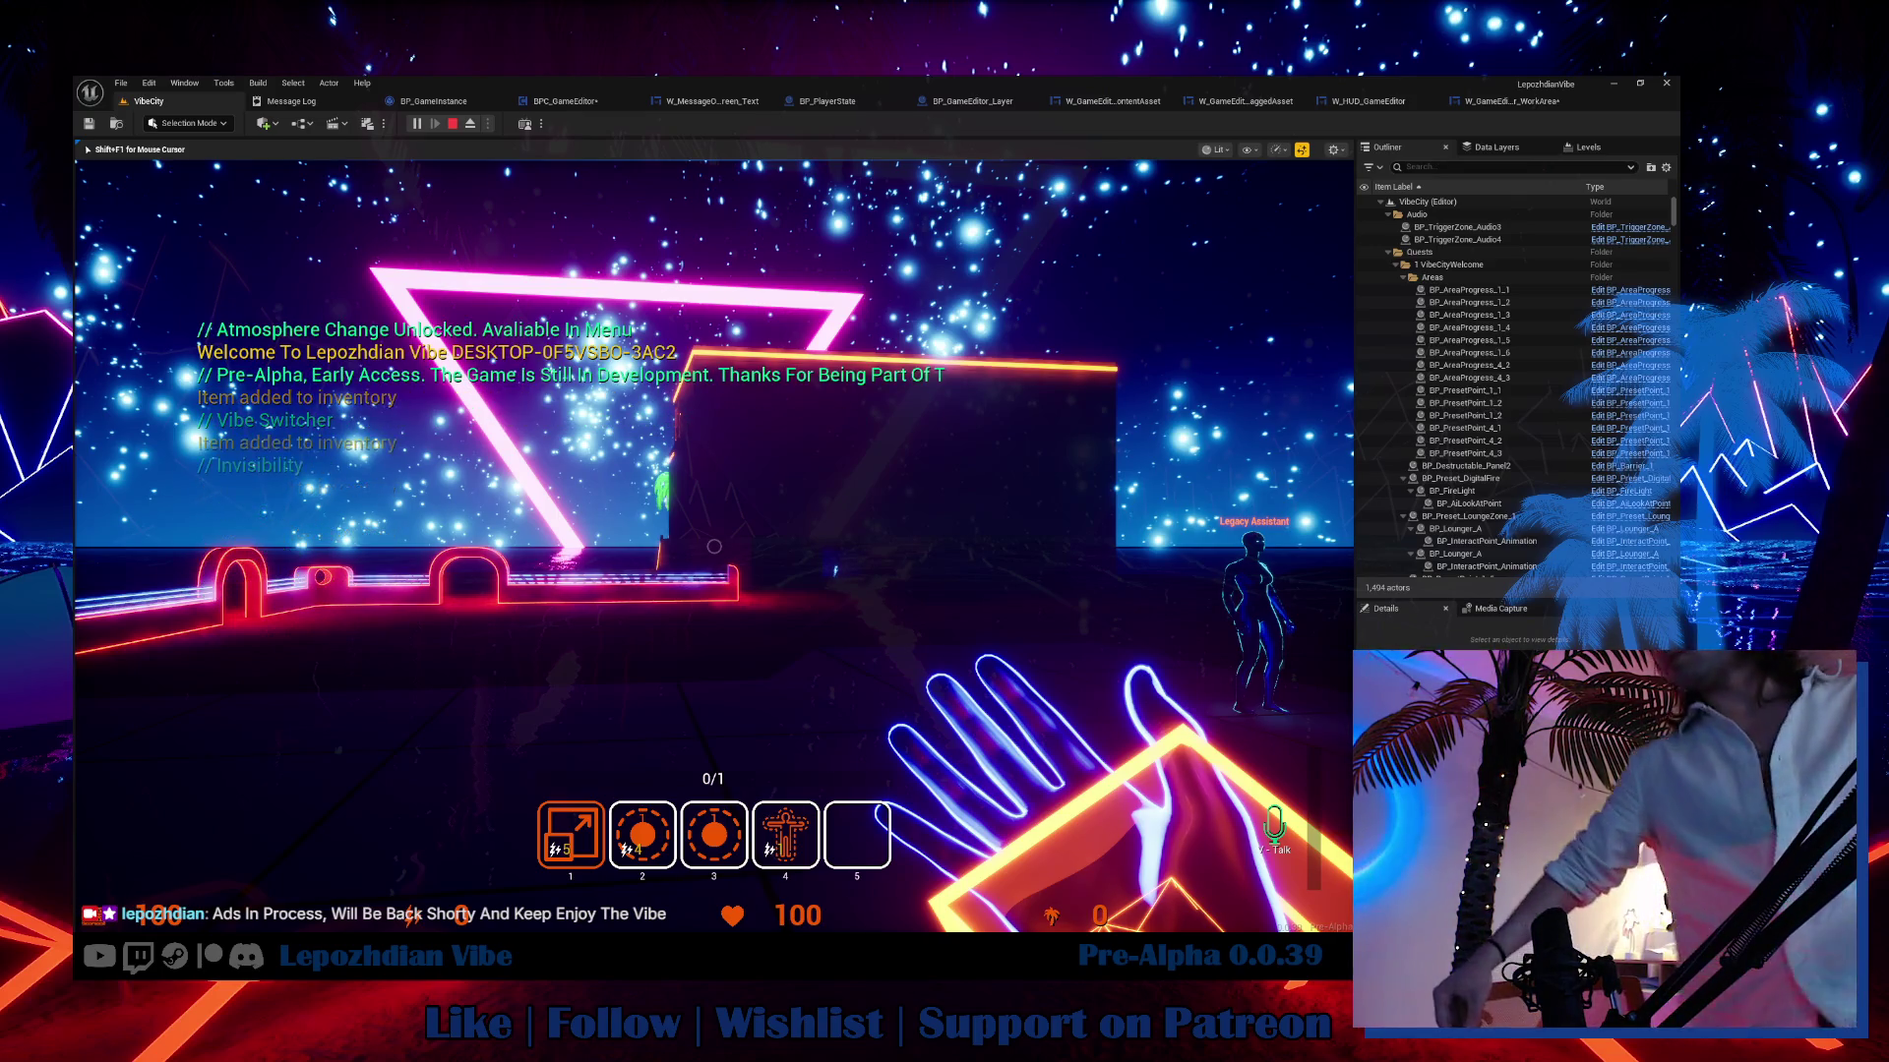
pyautogui.press('Tab')
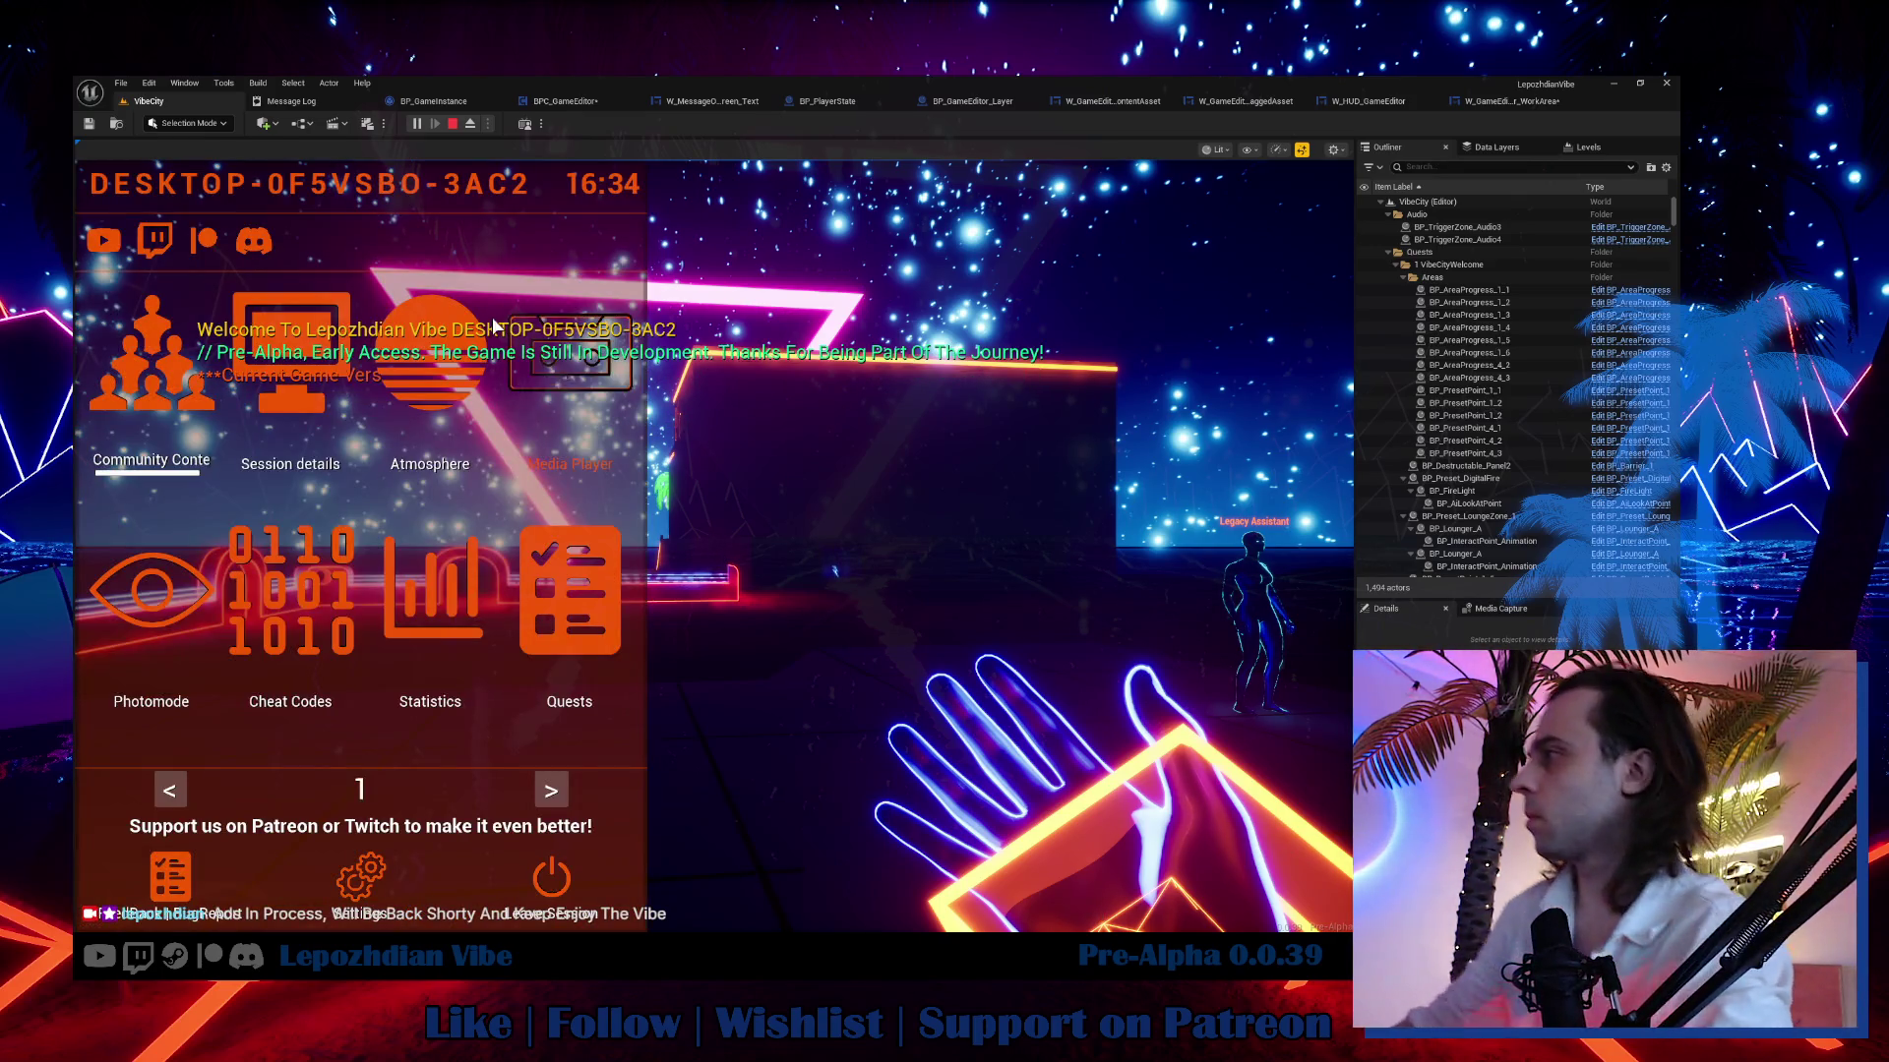
pyautogui.click(556, 785)
pyautogui.click(523, 669)
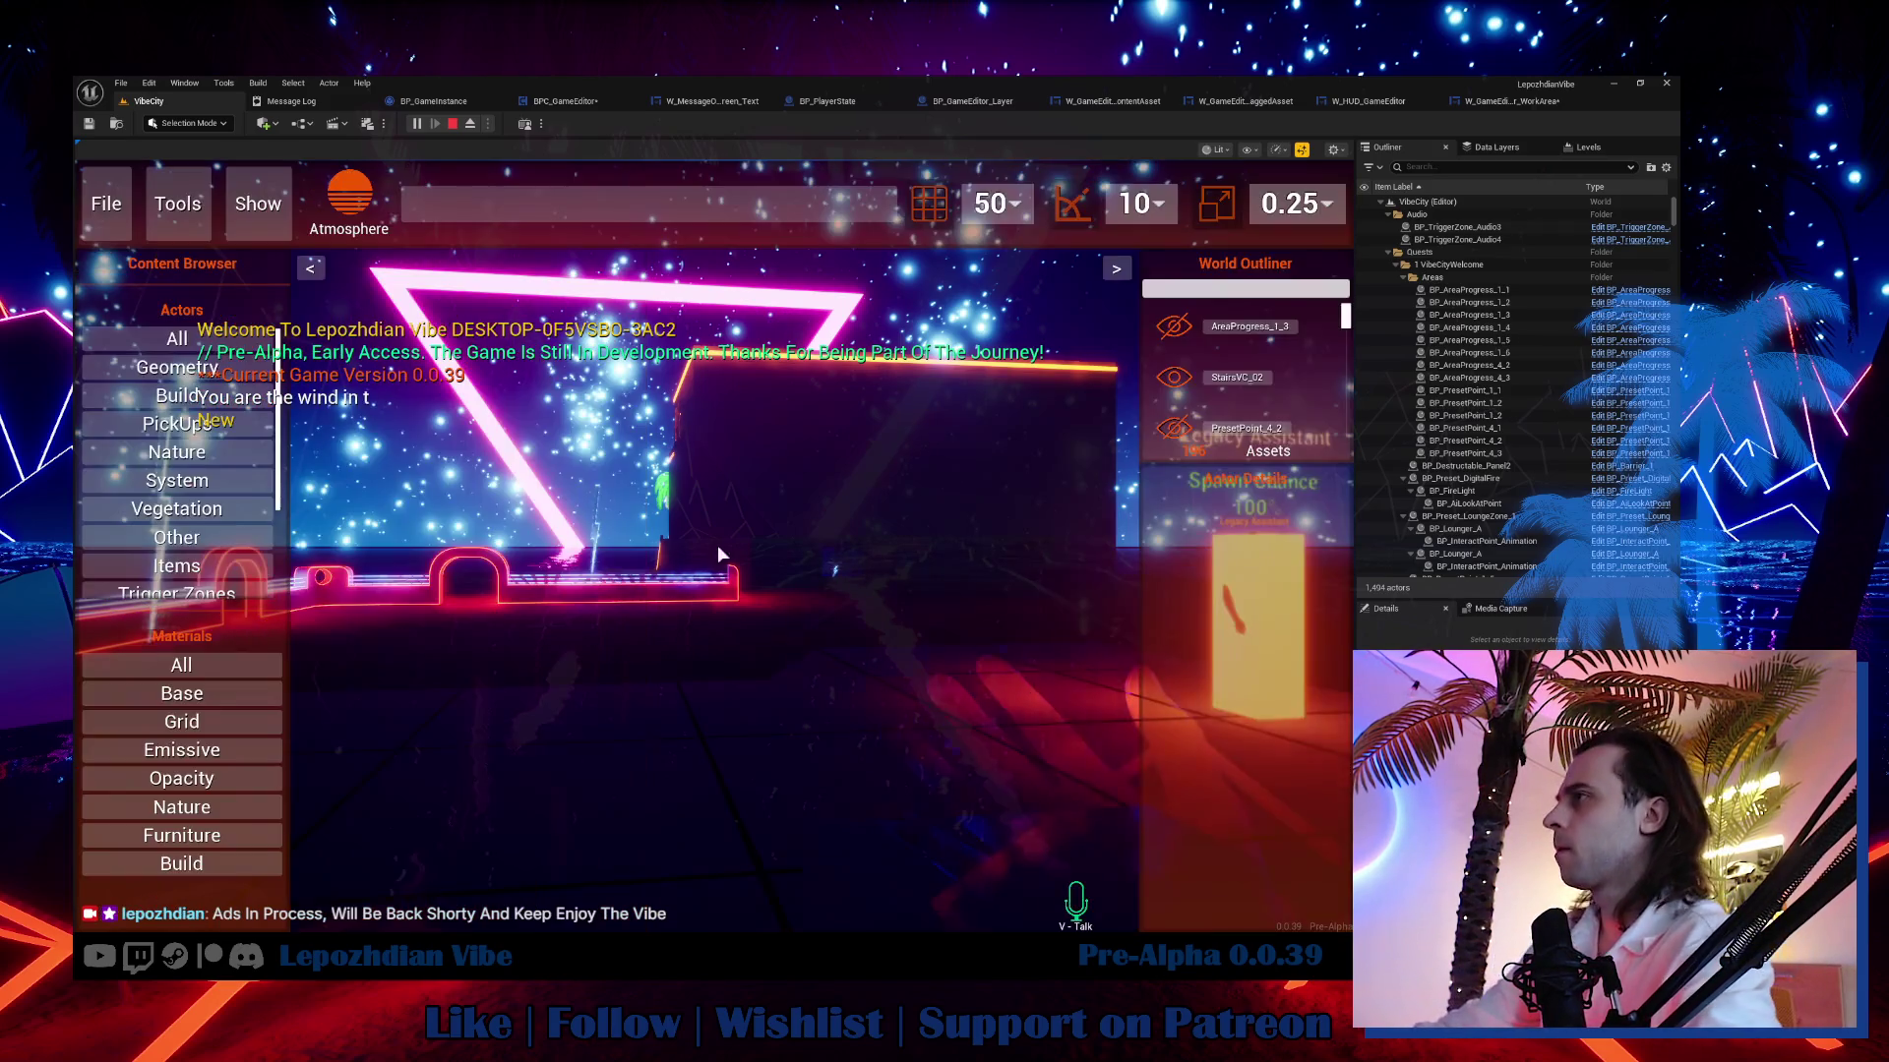
# Drag Emissive_Base from the Emissive category into the scene, then go back to W_GameEditor_WorkArea.
pyautogui.click(197, 749)
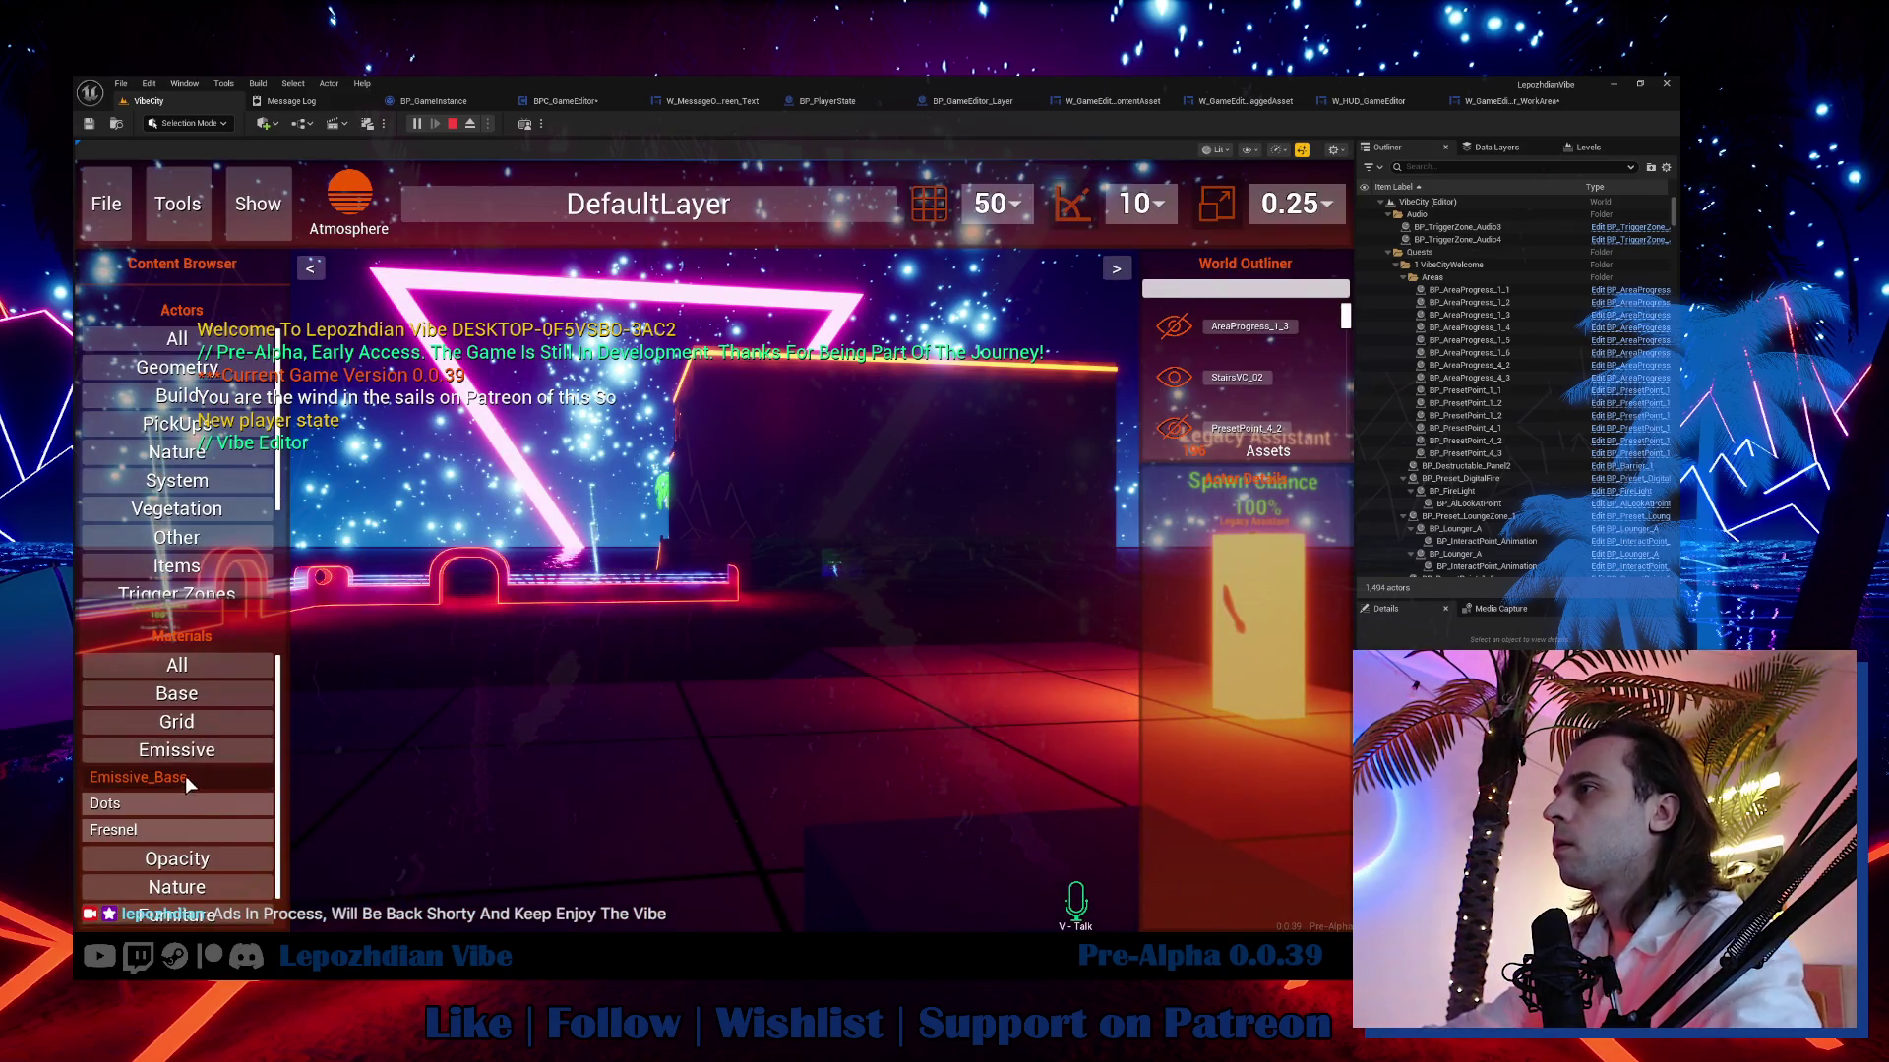
pyautogui.moveTo(185, 775); pyautogui.dragTo(652, 767)
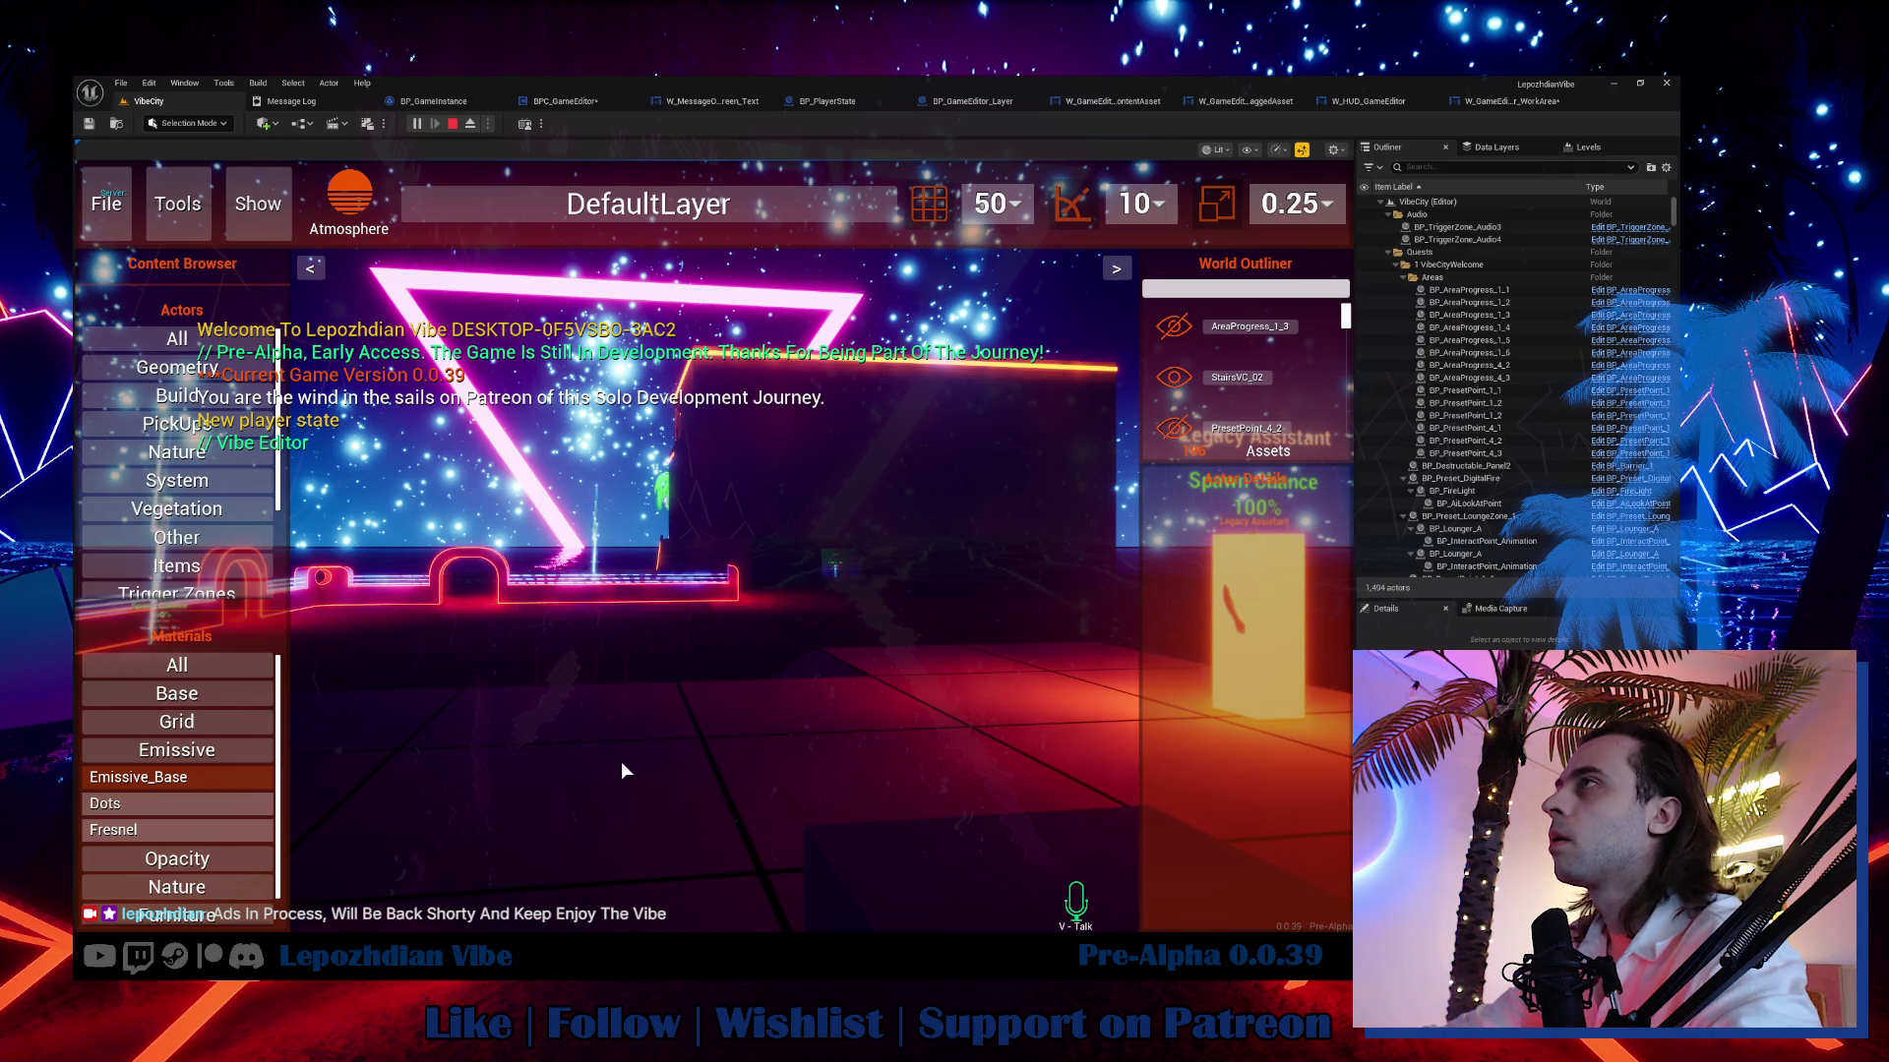
pyautogui.click(622, 762)
pyautogui.moveTo(622, 839)
pyautogui.mouseDown()
pyautogui.moveTo(240, 803)
pyautogui.moveTo(531, 645)
pyautogui.mouseUp()
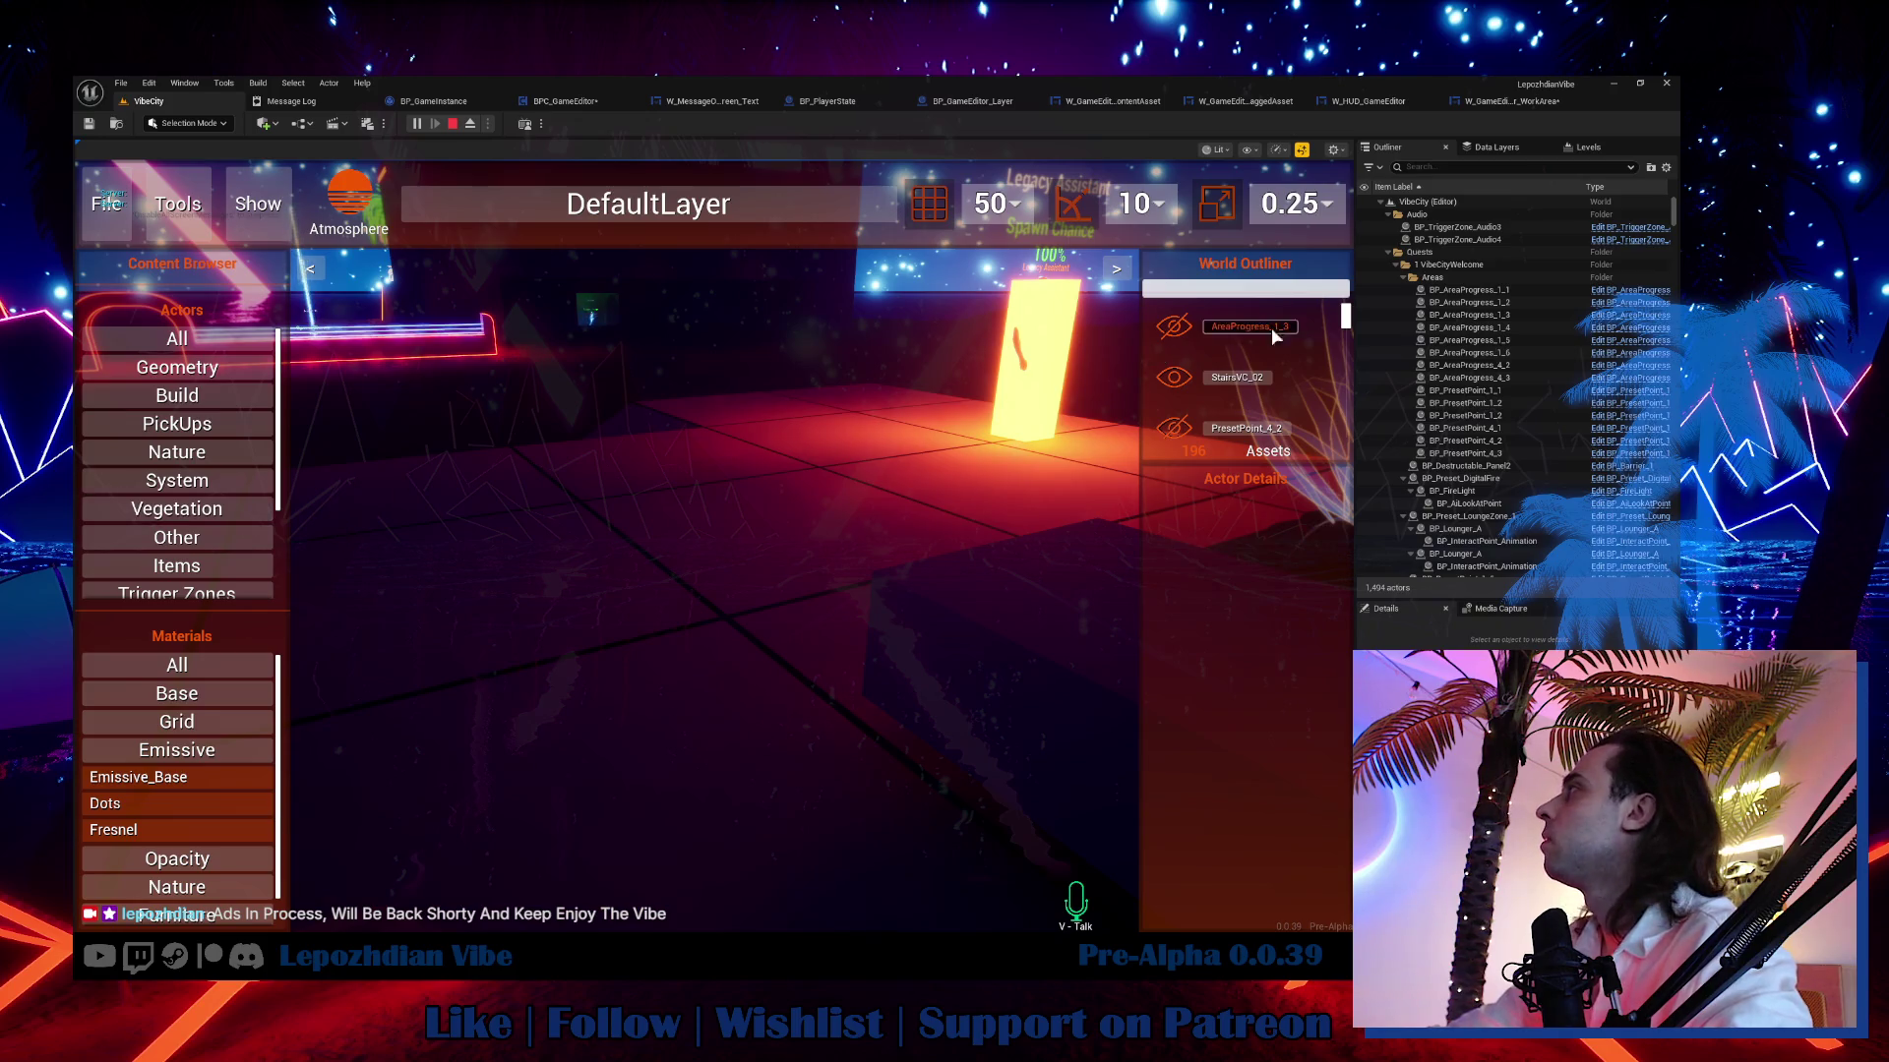
pyautogui.click(1510, 103)
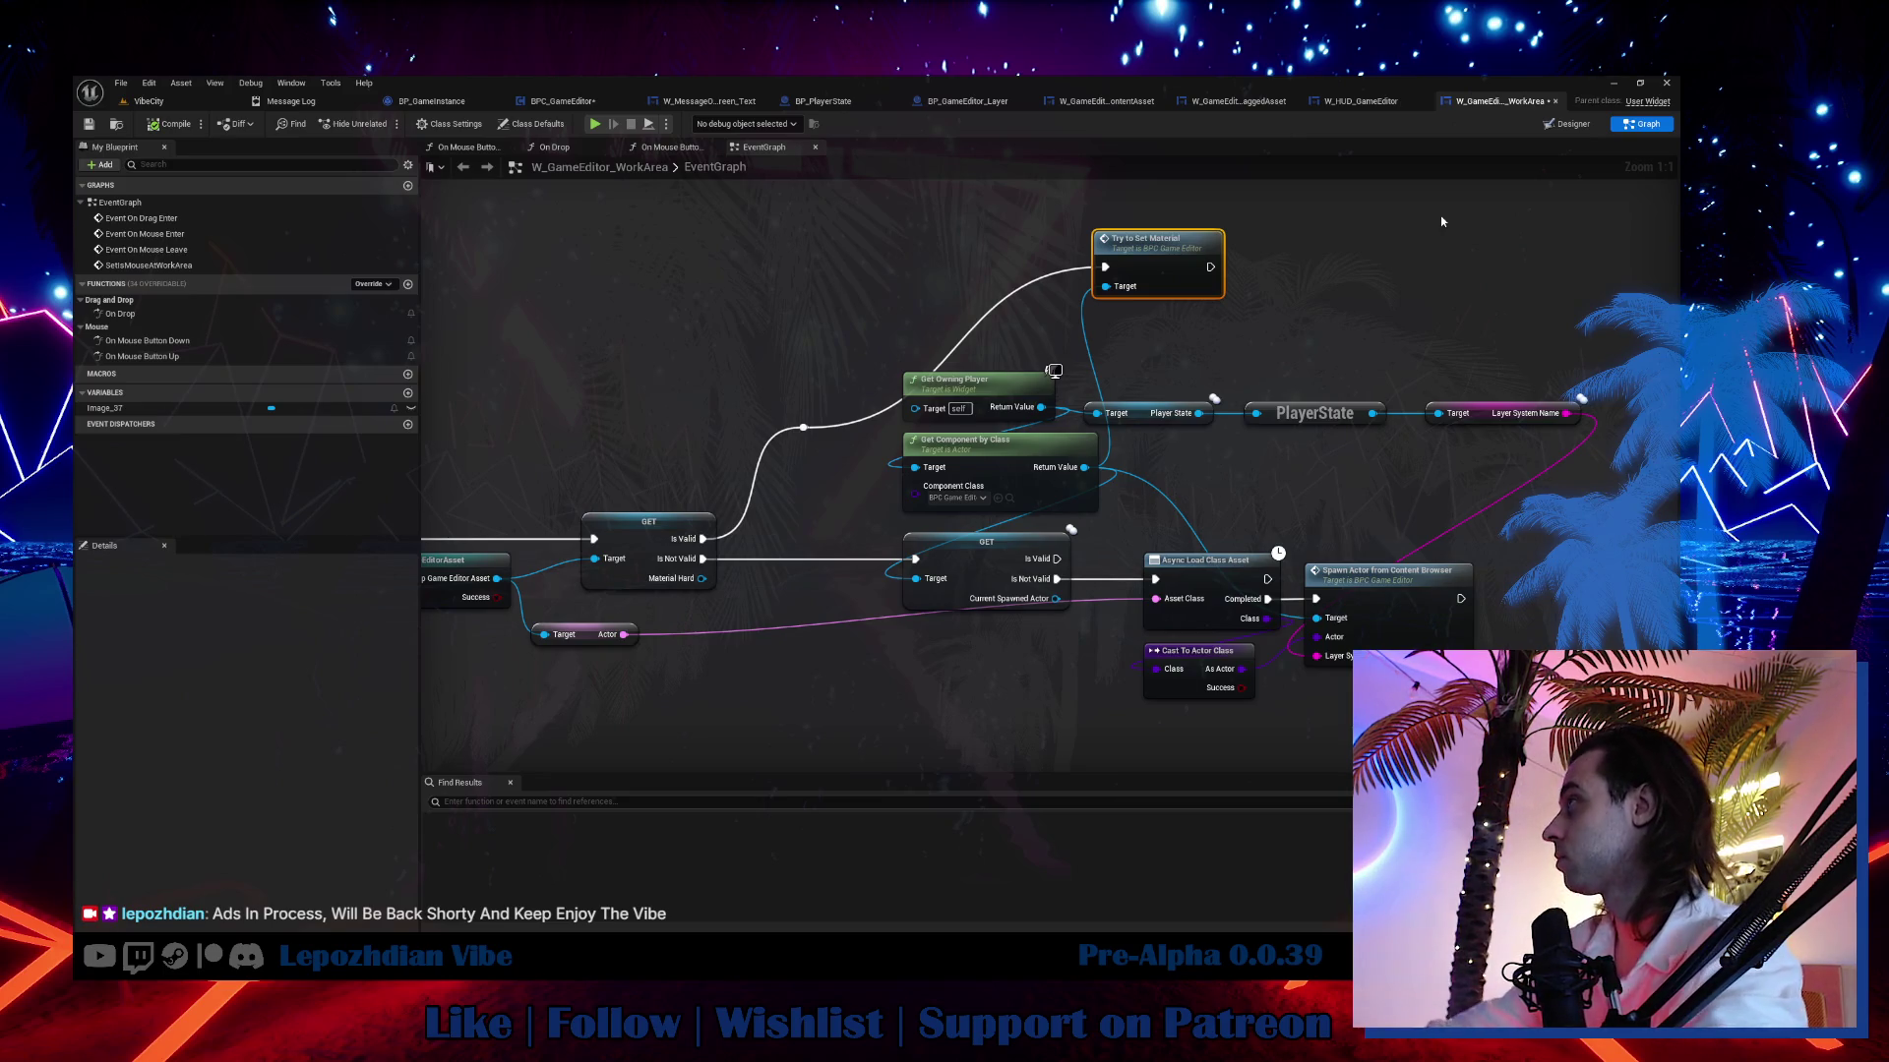
# Jump to the TryToSetMaterial event definition, then return to the W_GameEditor_WorkArea graph.
pyautogui.doubleClick(1179, 304)
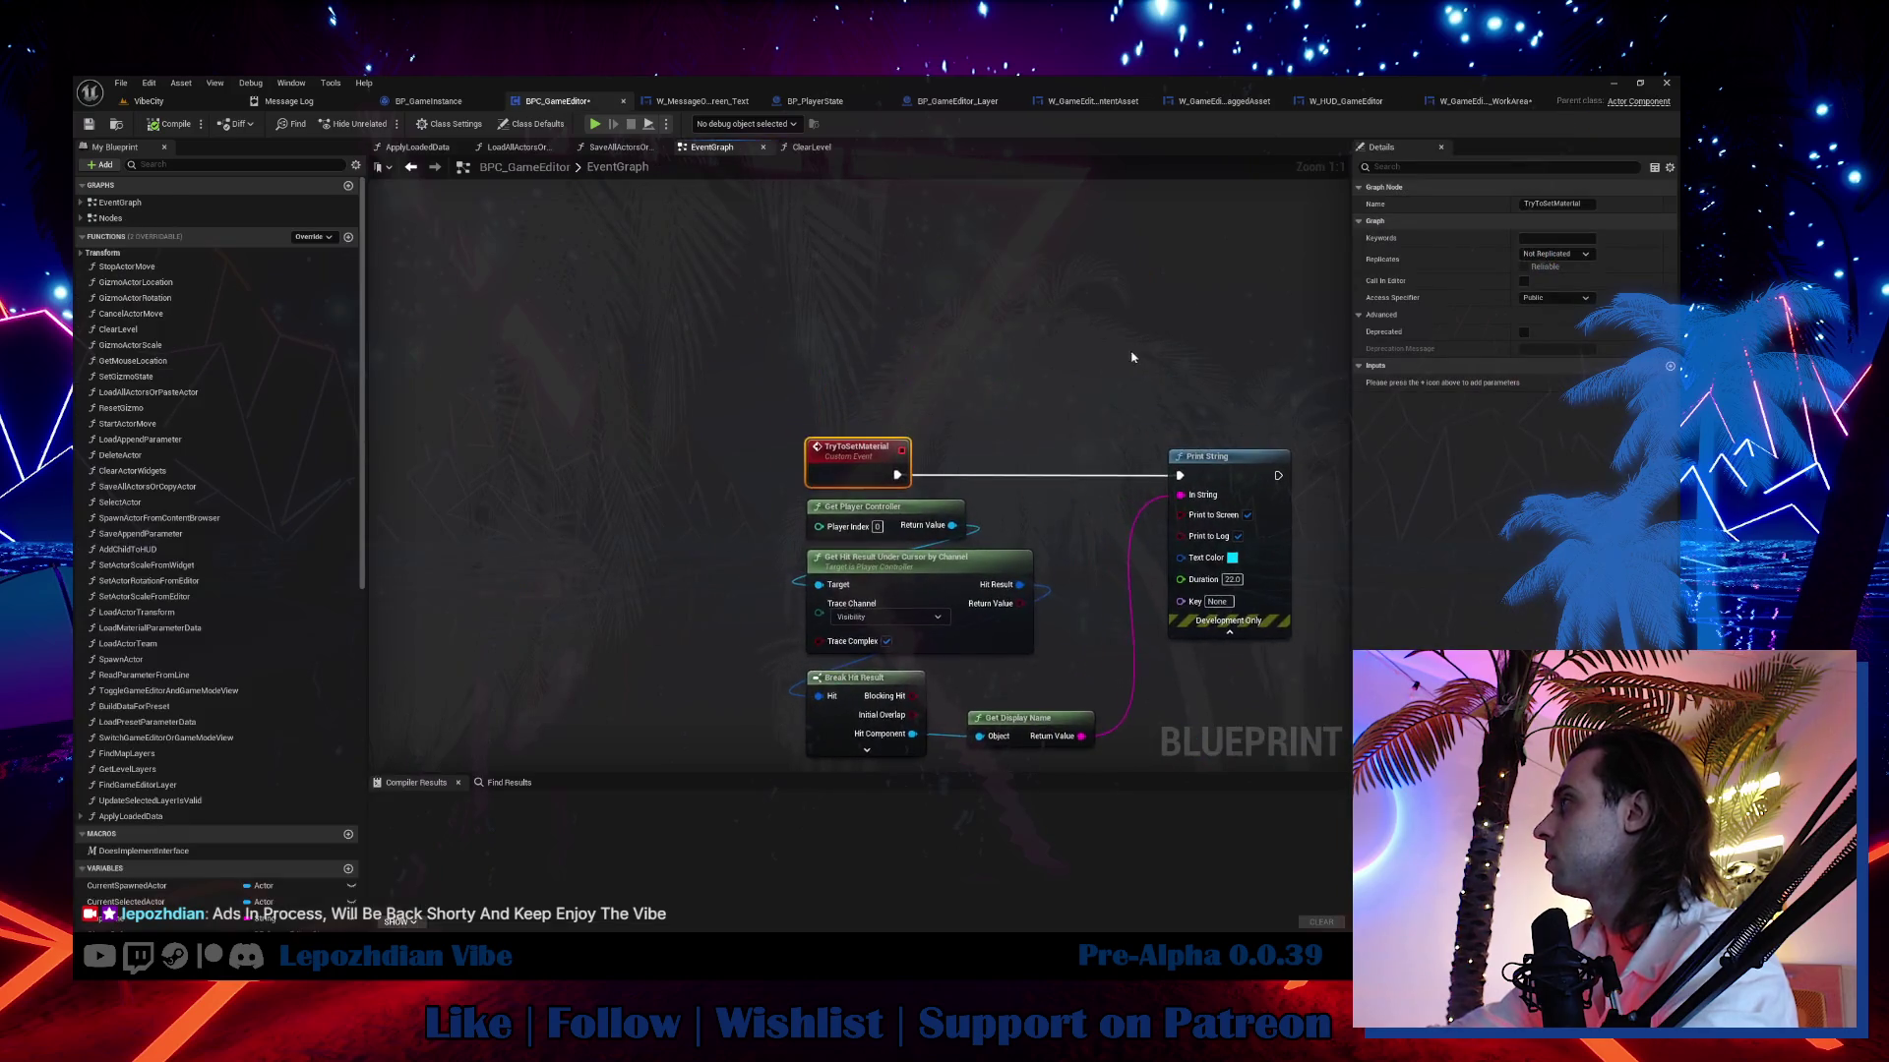
pyautogui.click(173, 105)
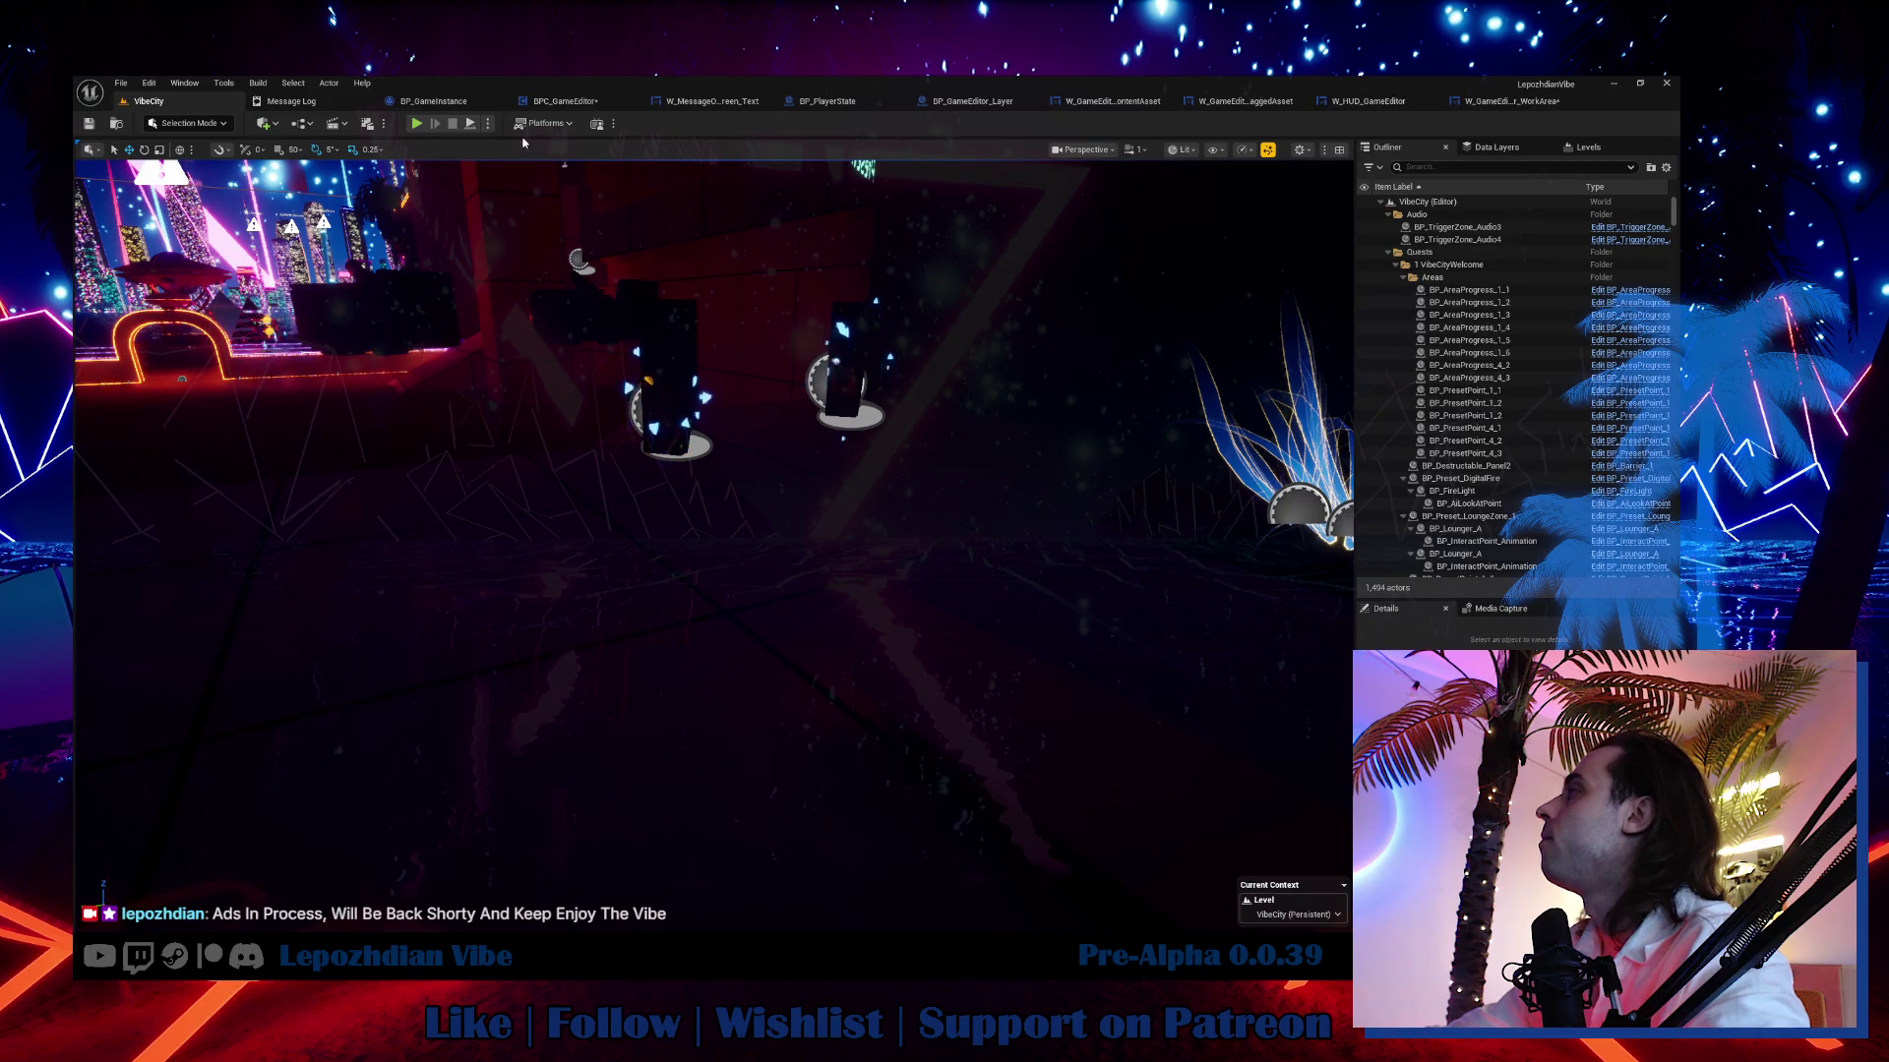
pyautogui.click(1497, 108)
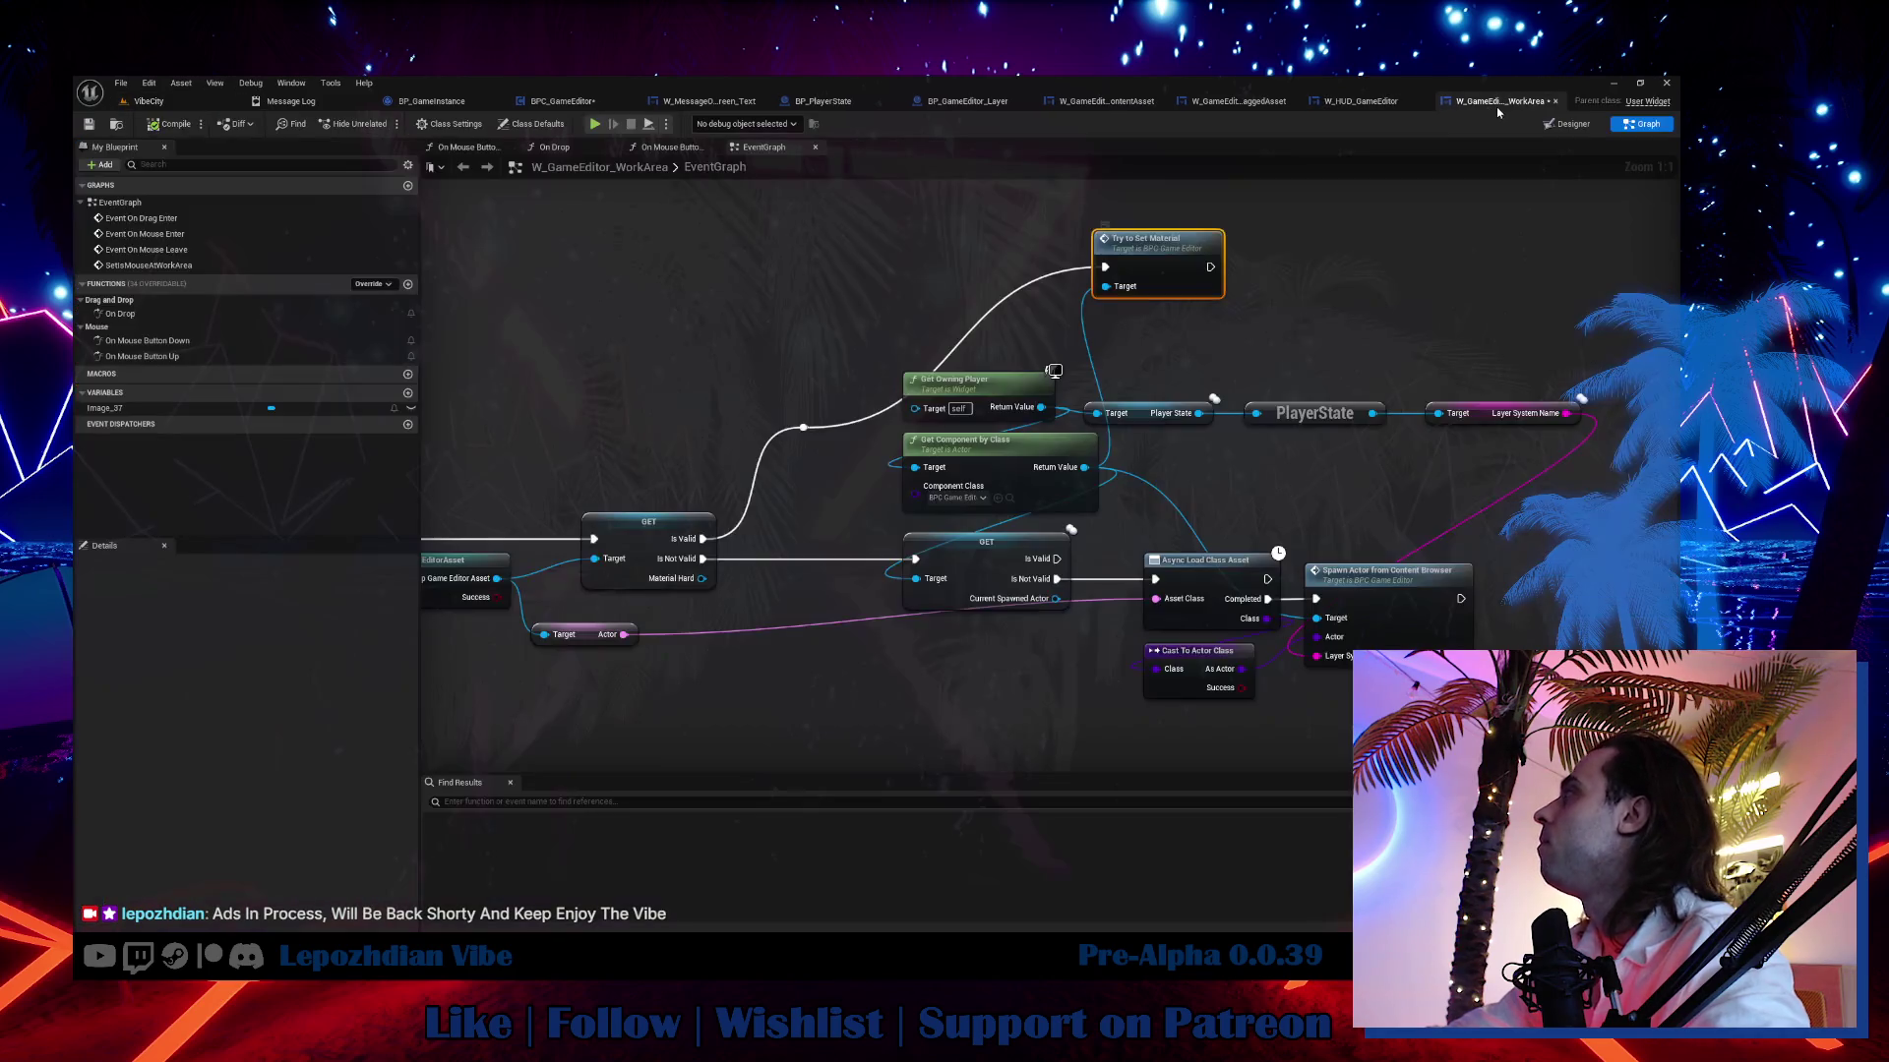
# Review the On Mouse Button Down and On Mouse Button Up graphs, then return to VibeCity.
pyautogui.doubleClick(162, 340)
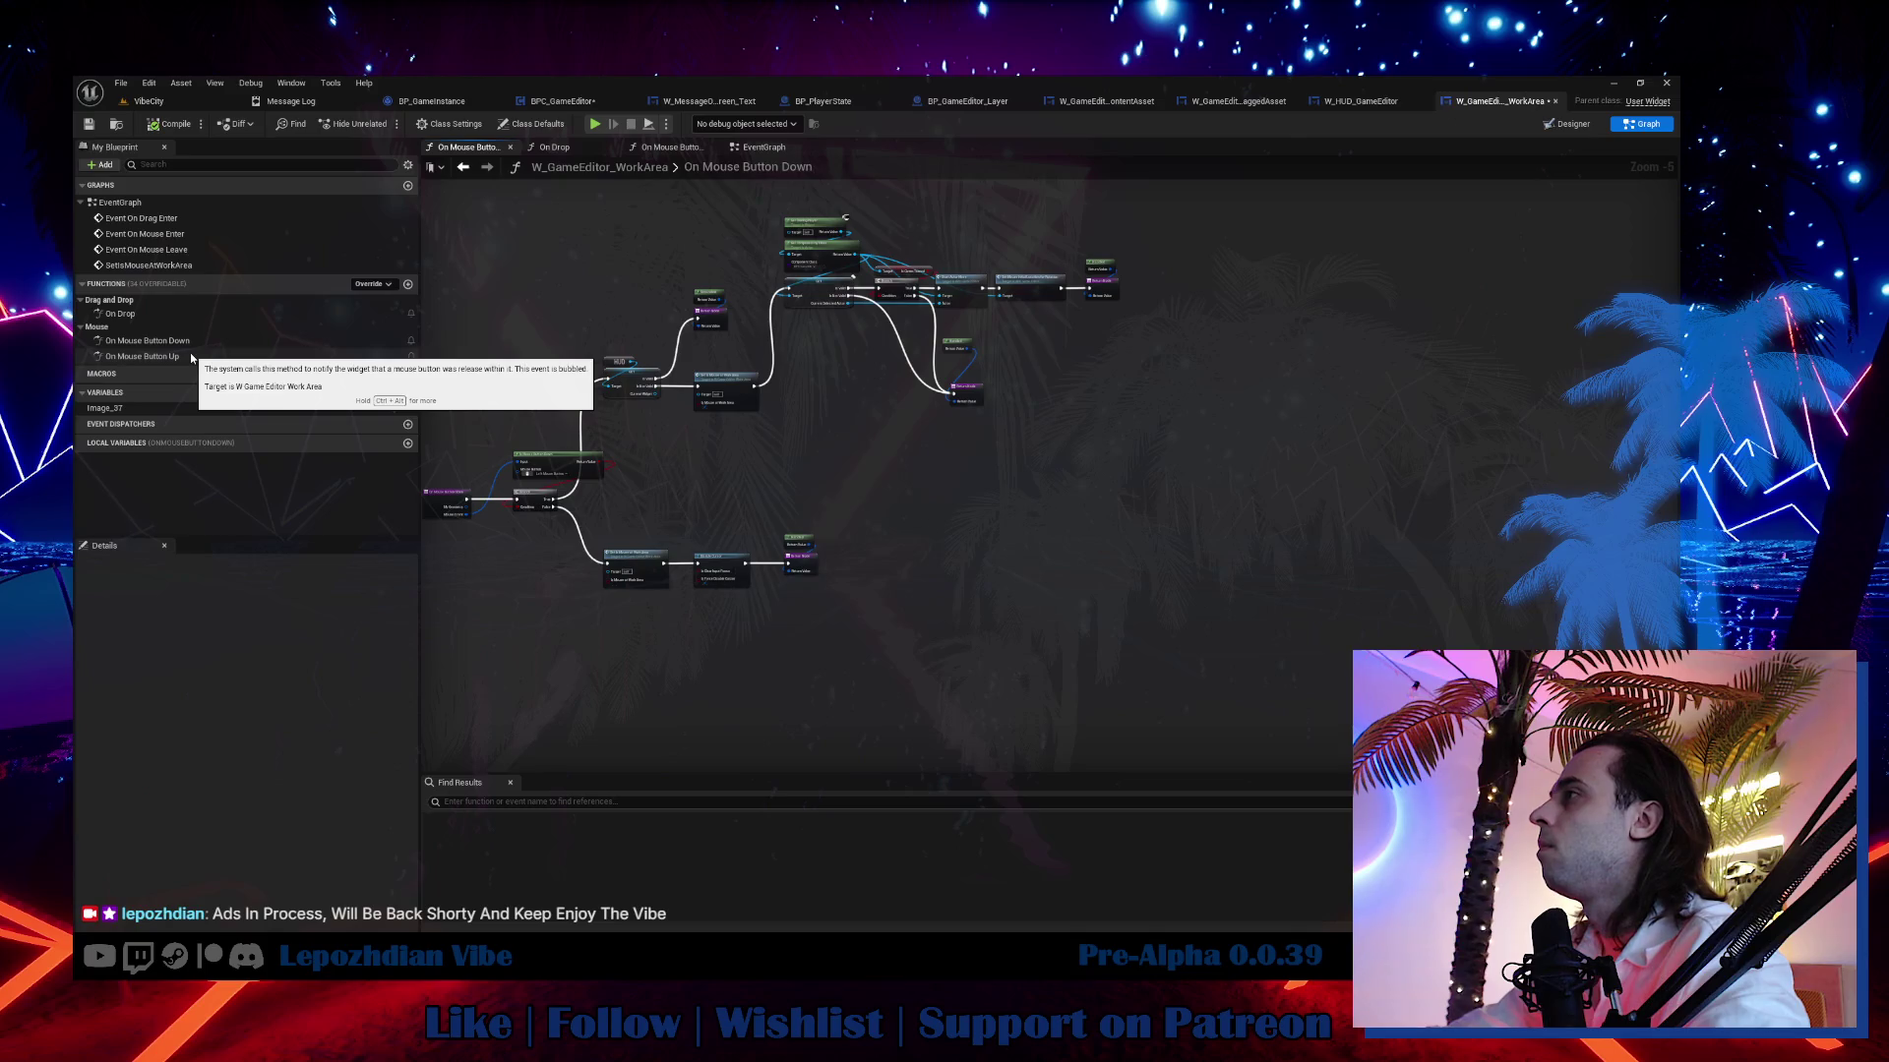
pyautogui.doubleClick(189, 356)
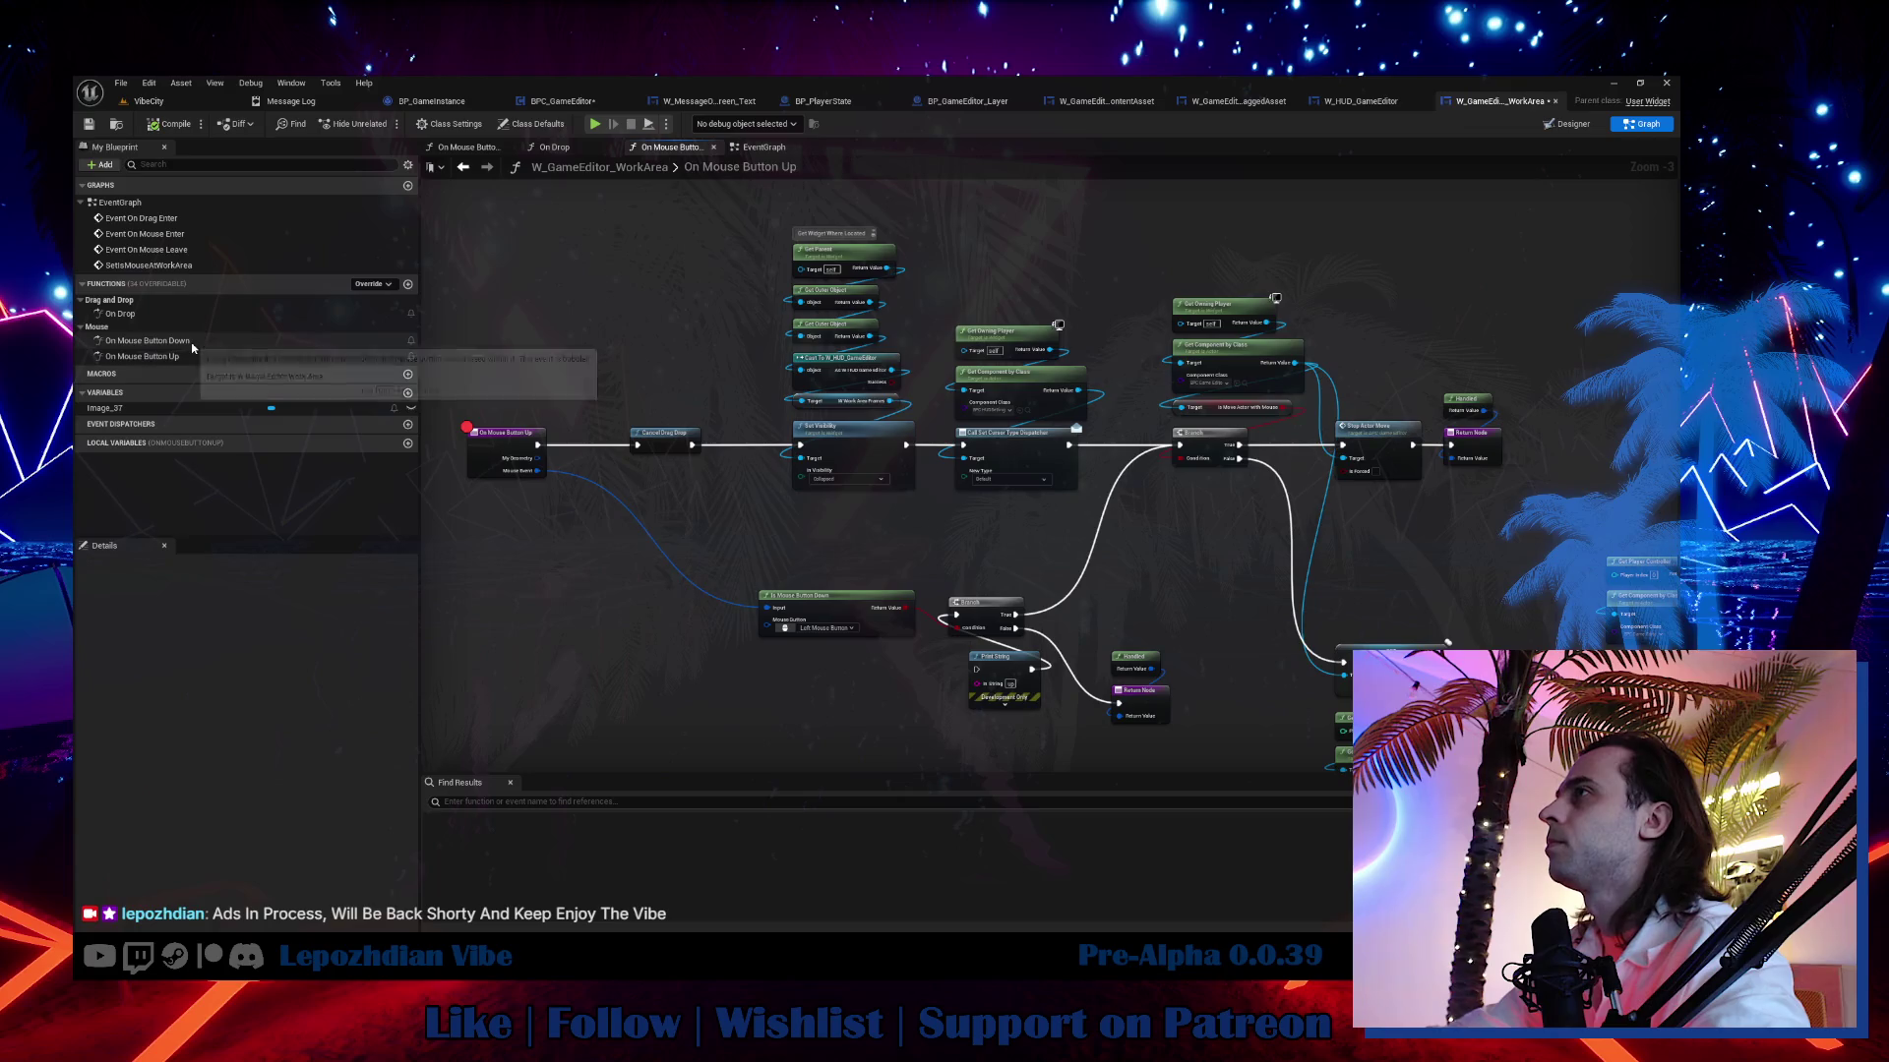
pyautogui.doubleClick(147, 341)
pyautogui.click(435, 499)
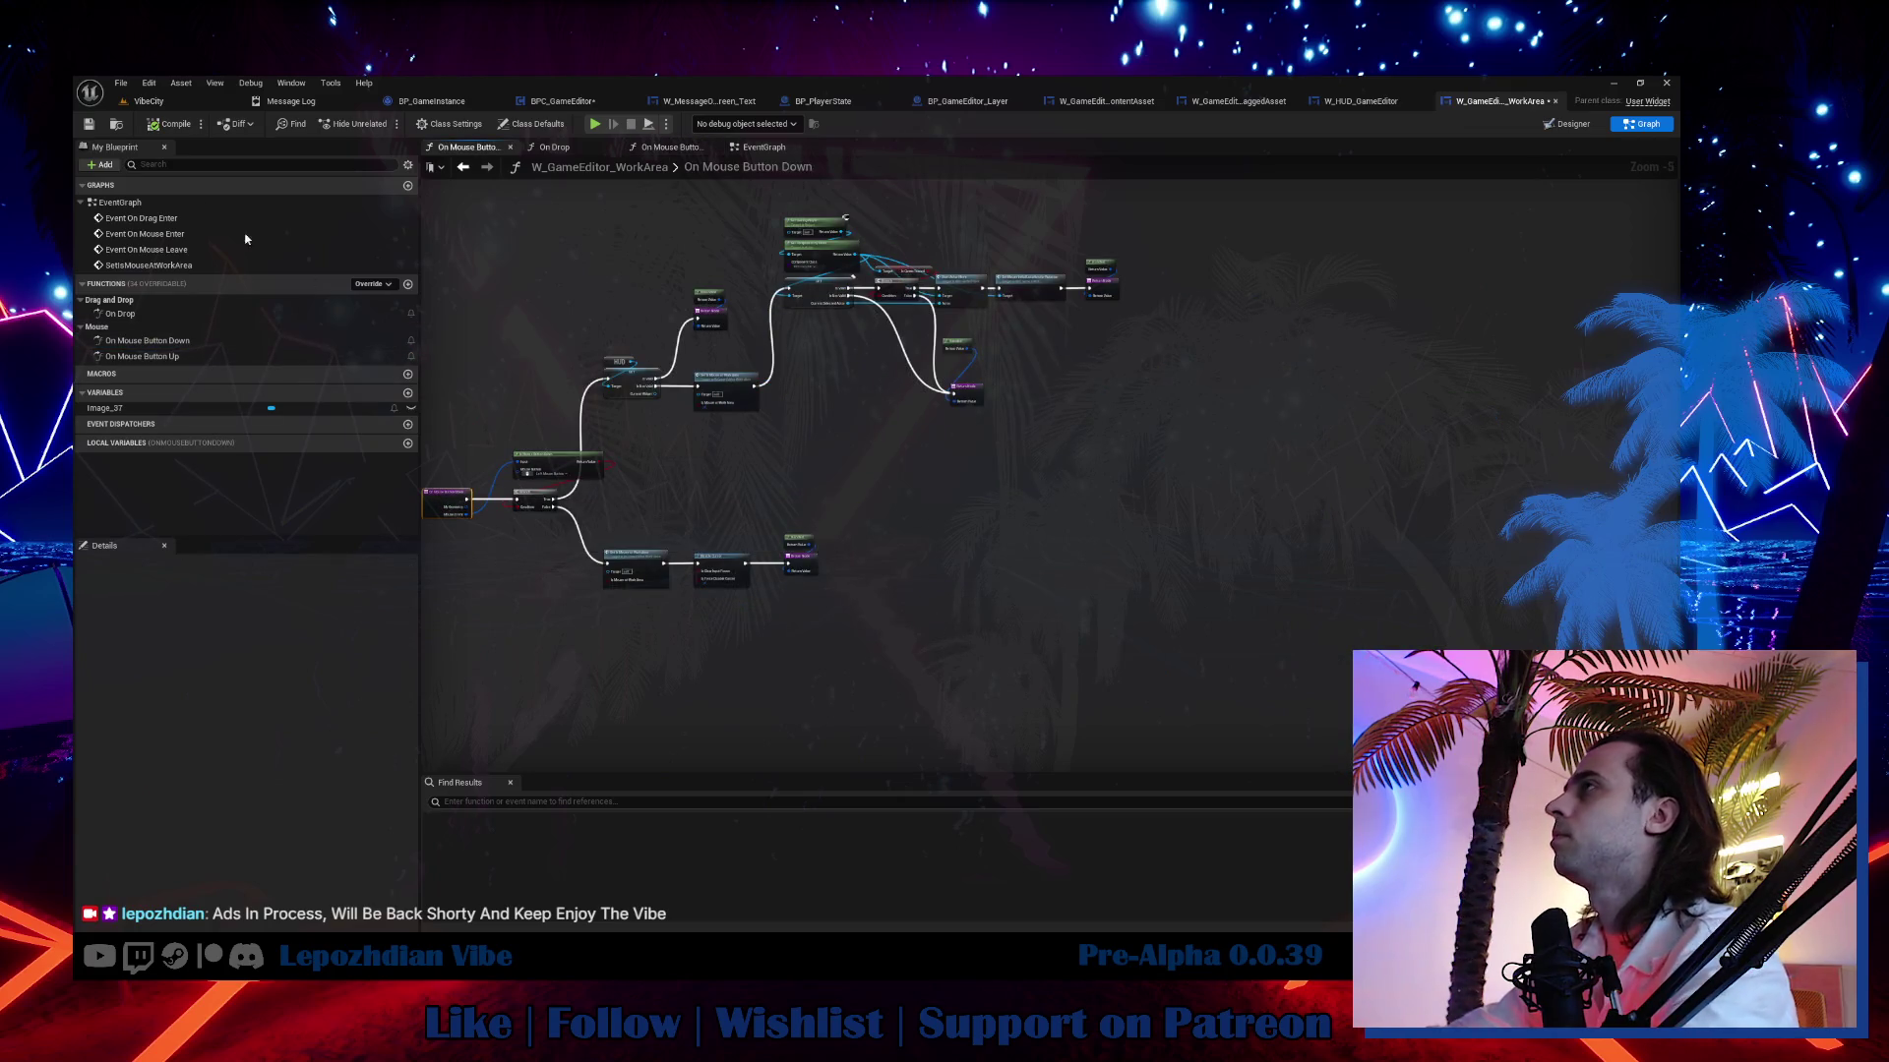
pyautogui.click(129, 102)
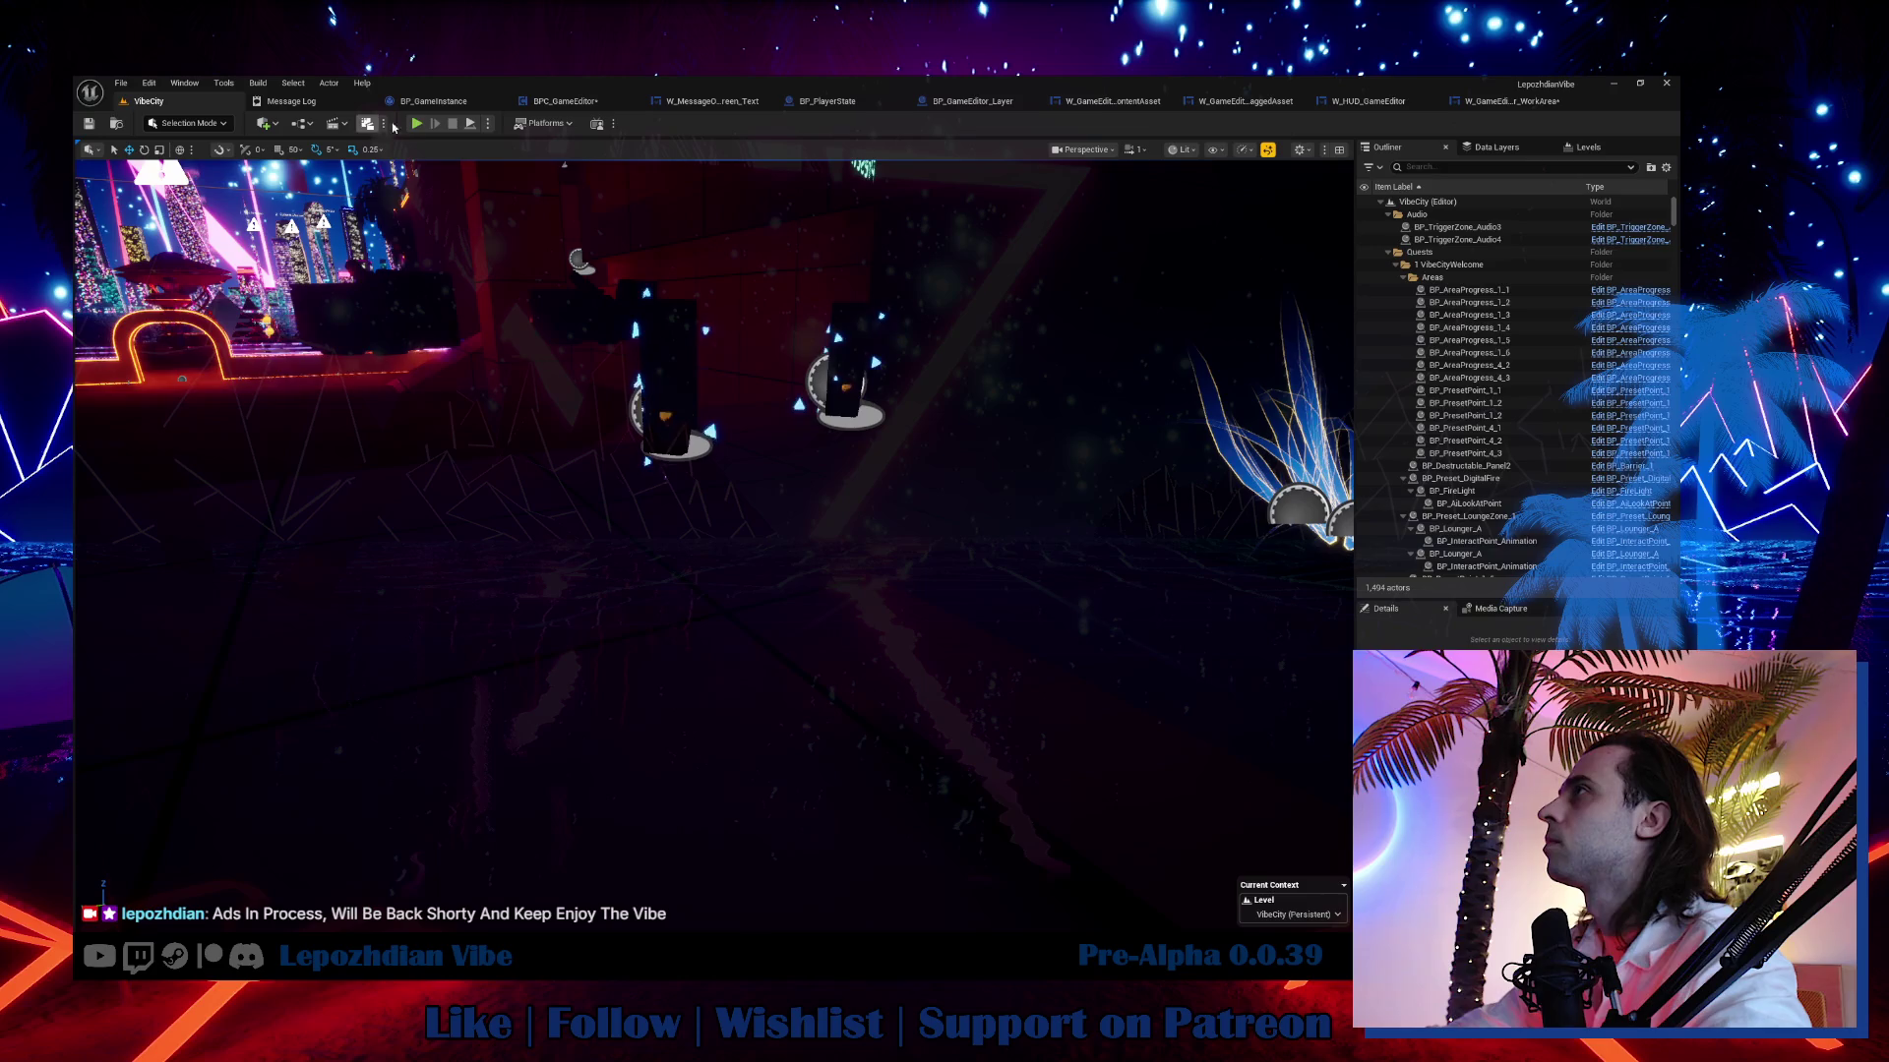
# Play the level, open the Vibe Editor and pick a Grid material to test.
pyautogui.hotkey('alt', 'p')
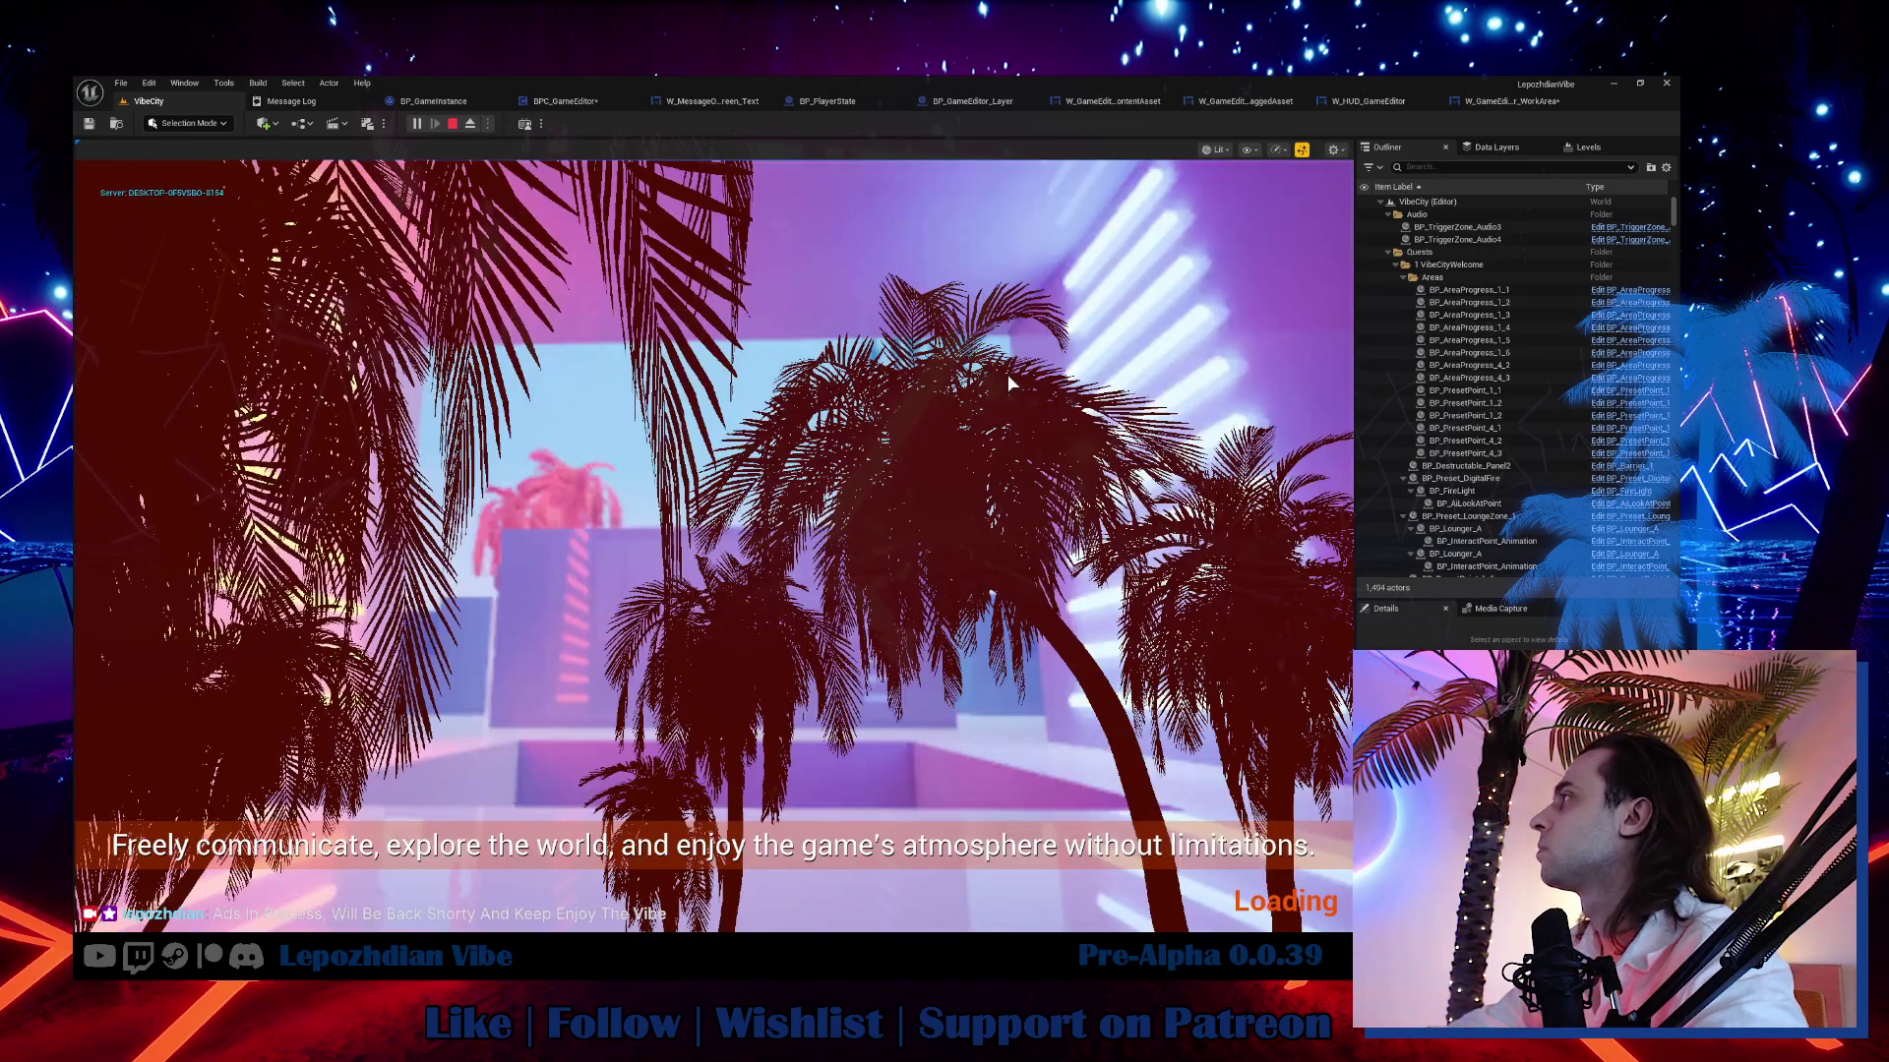
pyautogui.press('Tab')
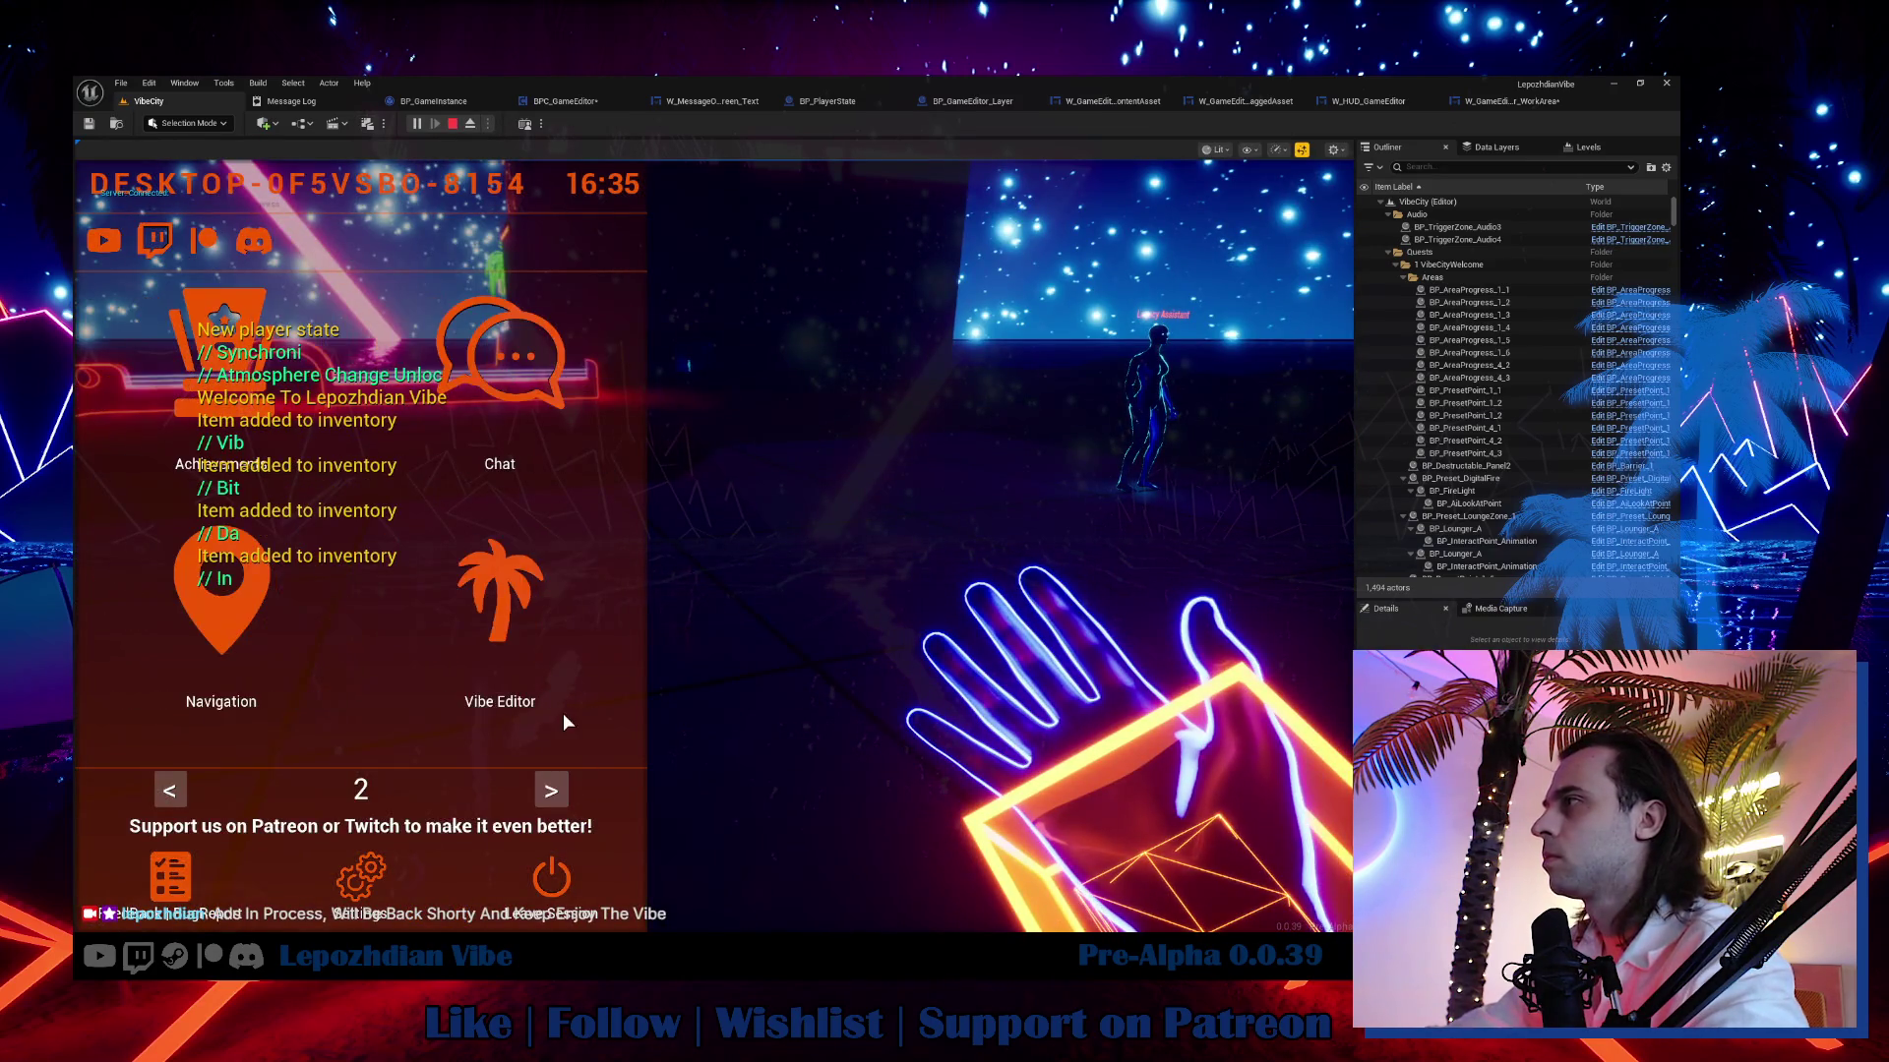
pyautogui.click(500, 600)
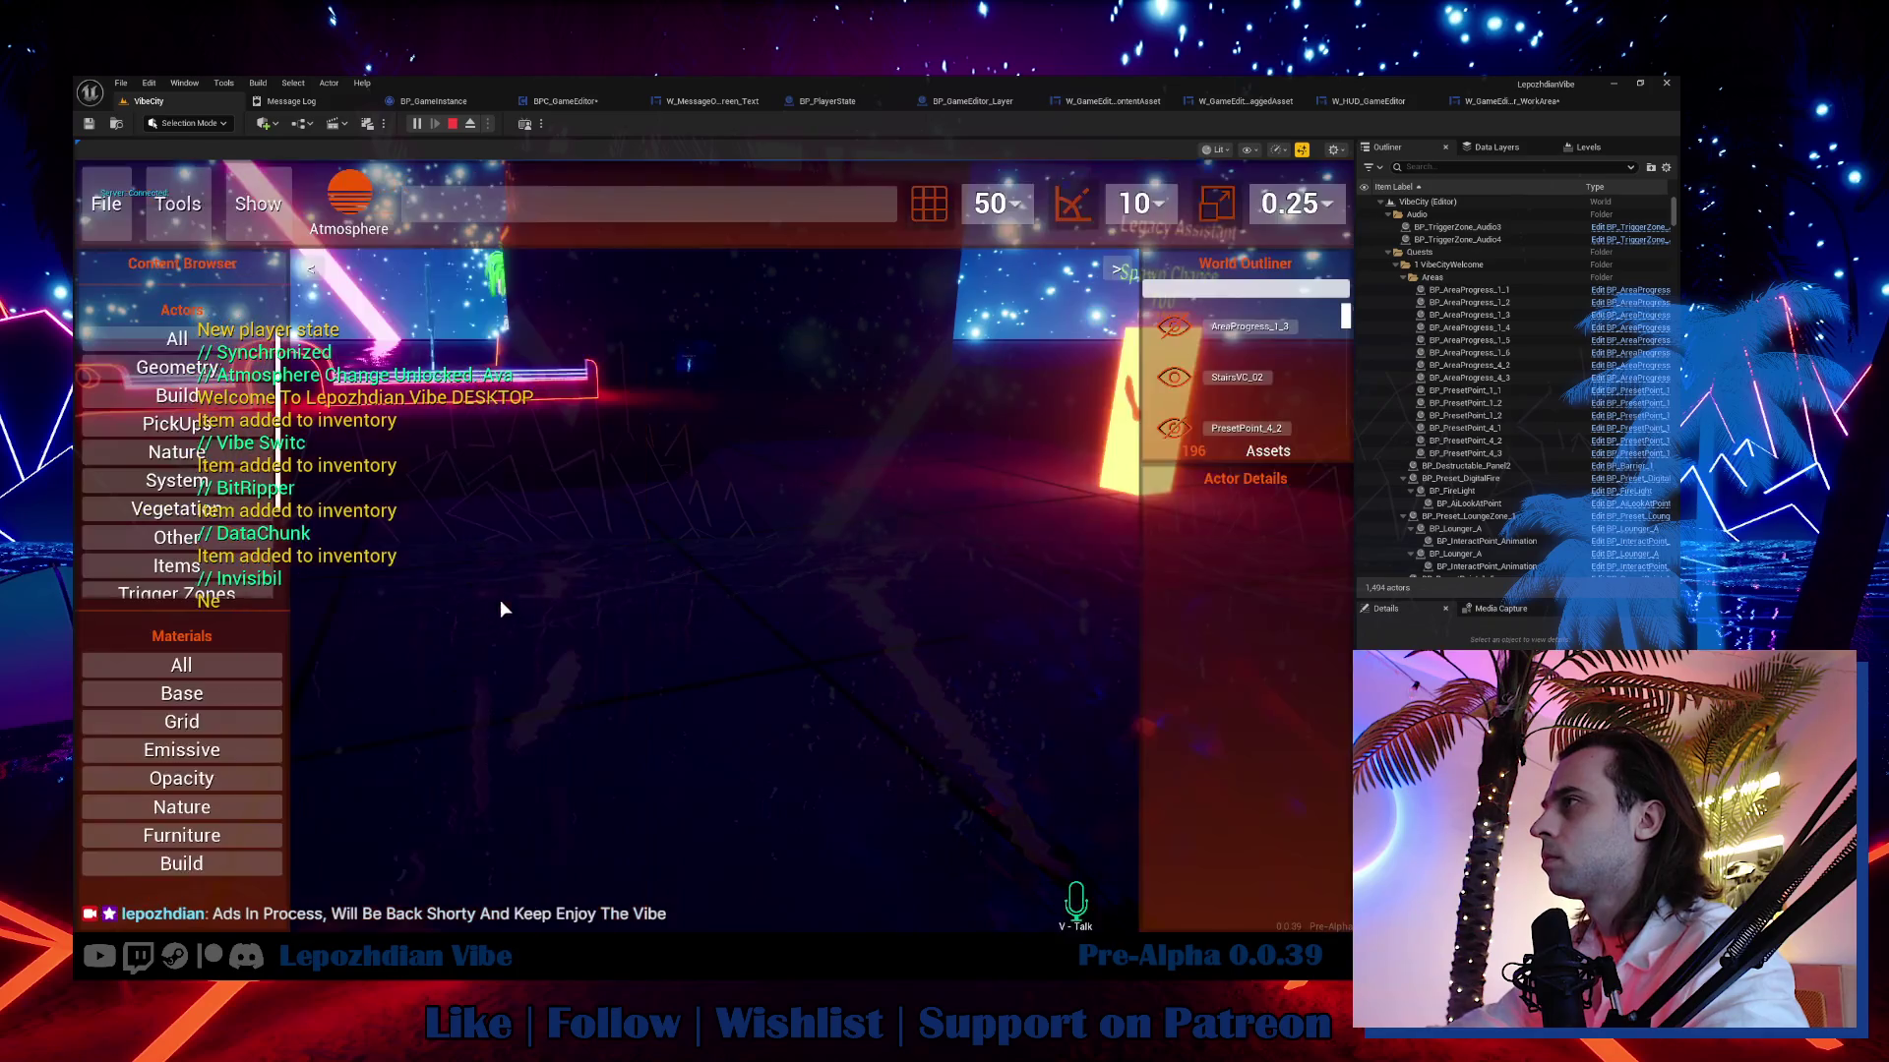
pyautogui.click(204, 732)
pyautogui.click(588, 728)
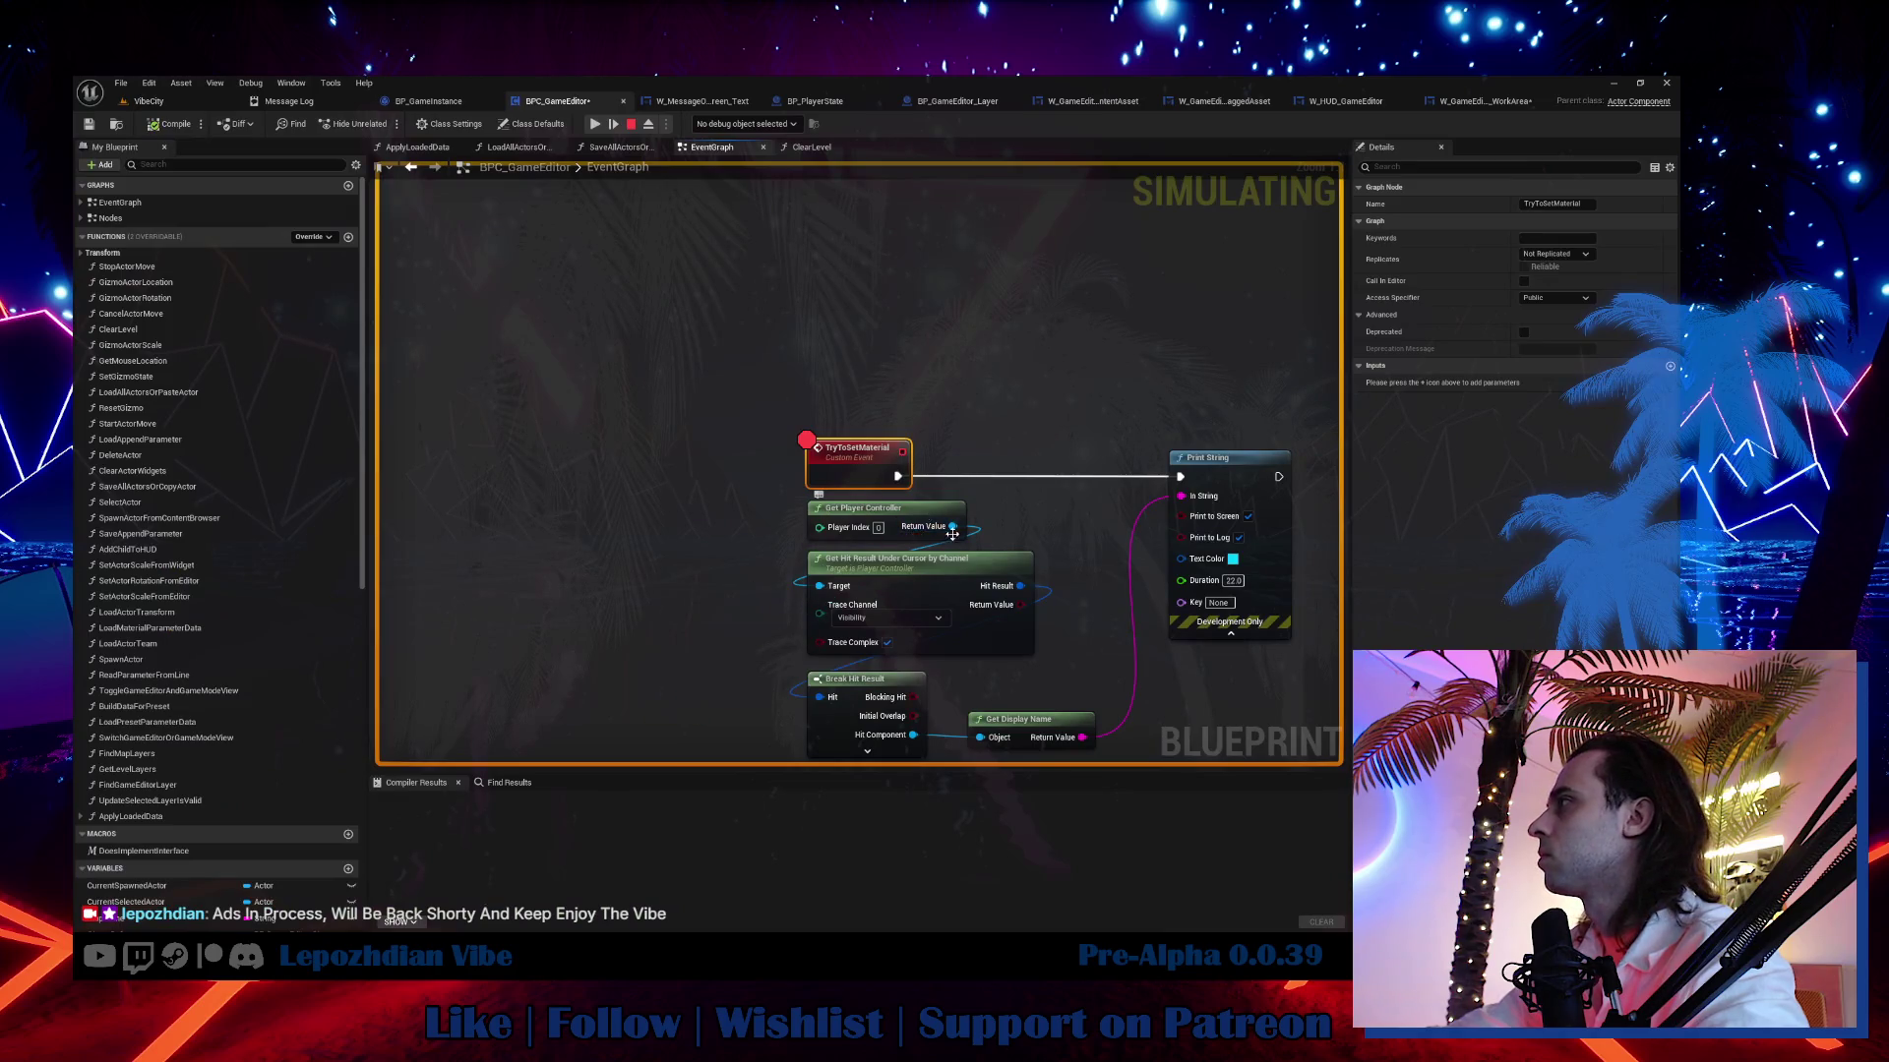
# Debug the server player controller's game editor component, step to Print String, and resume.
pyautogui.moveTo(968, 506)
pyautogui.mouseDown()
pyautogui.moveTo(879, 429)
pyautogui.moveTo(645, 409)
pyautogui.mouseUp()
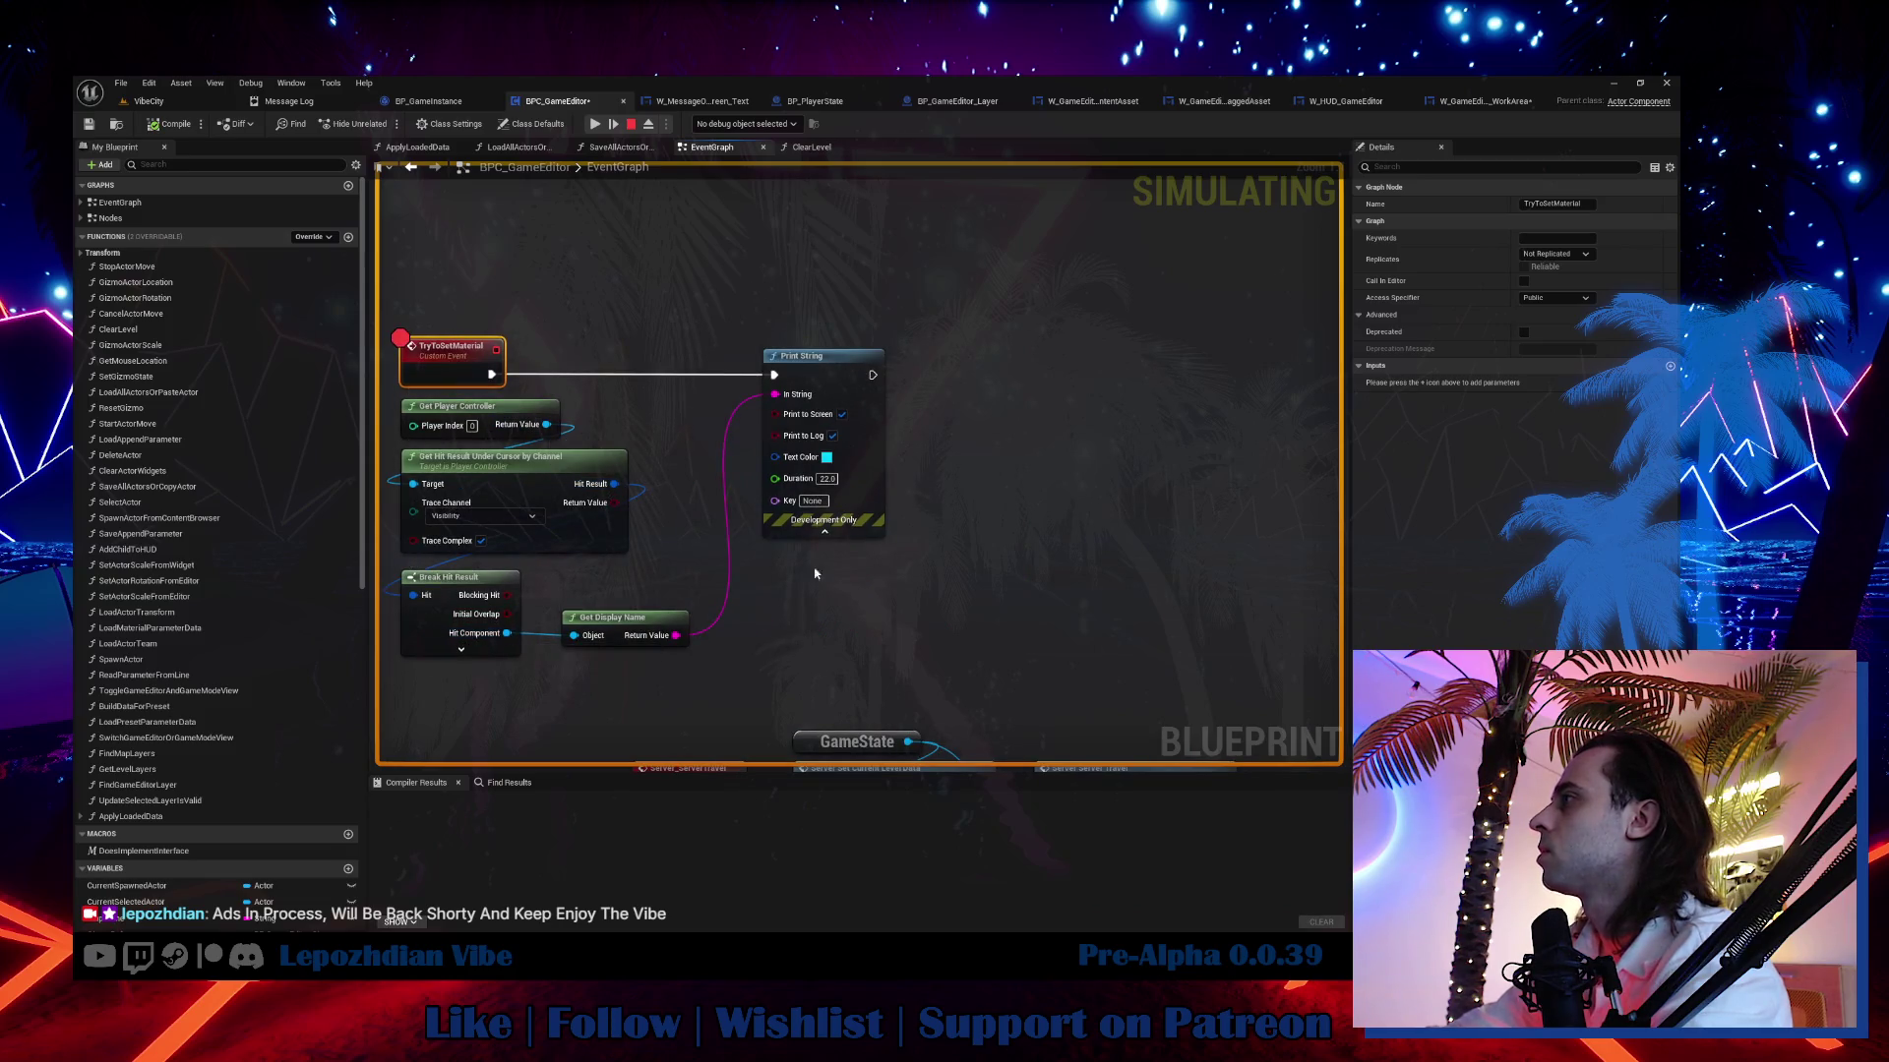
pyautogui.click(770, 126)
pyautogui.click(793, 166)
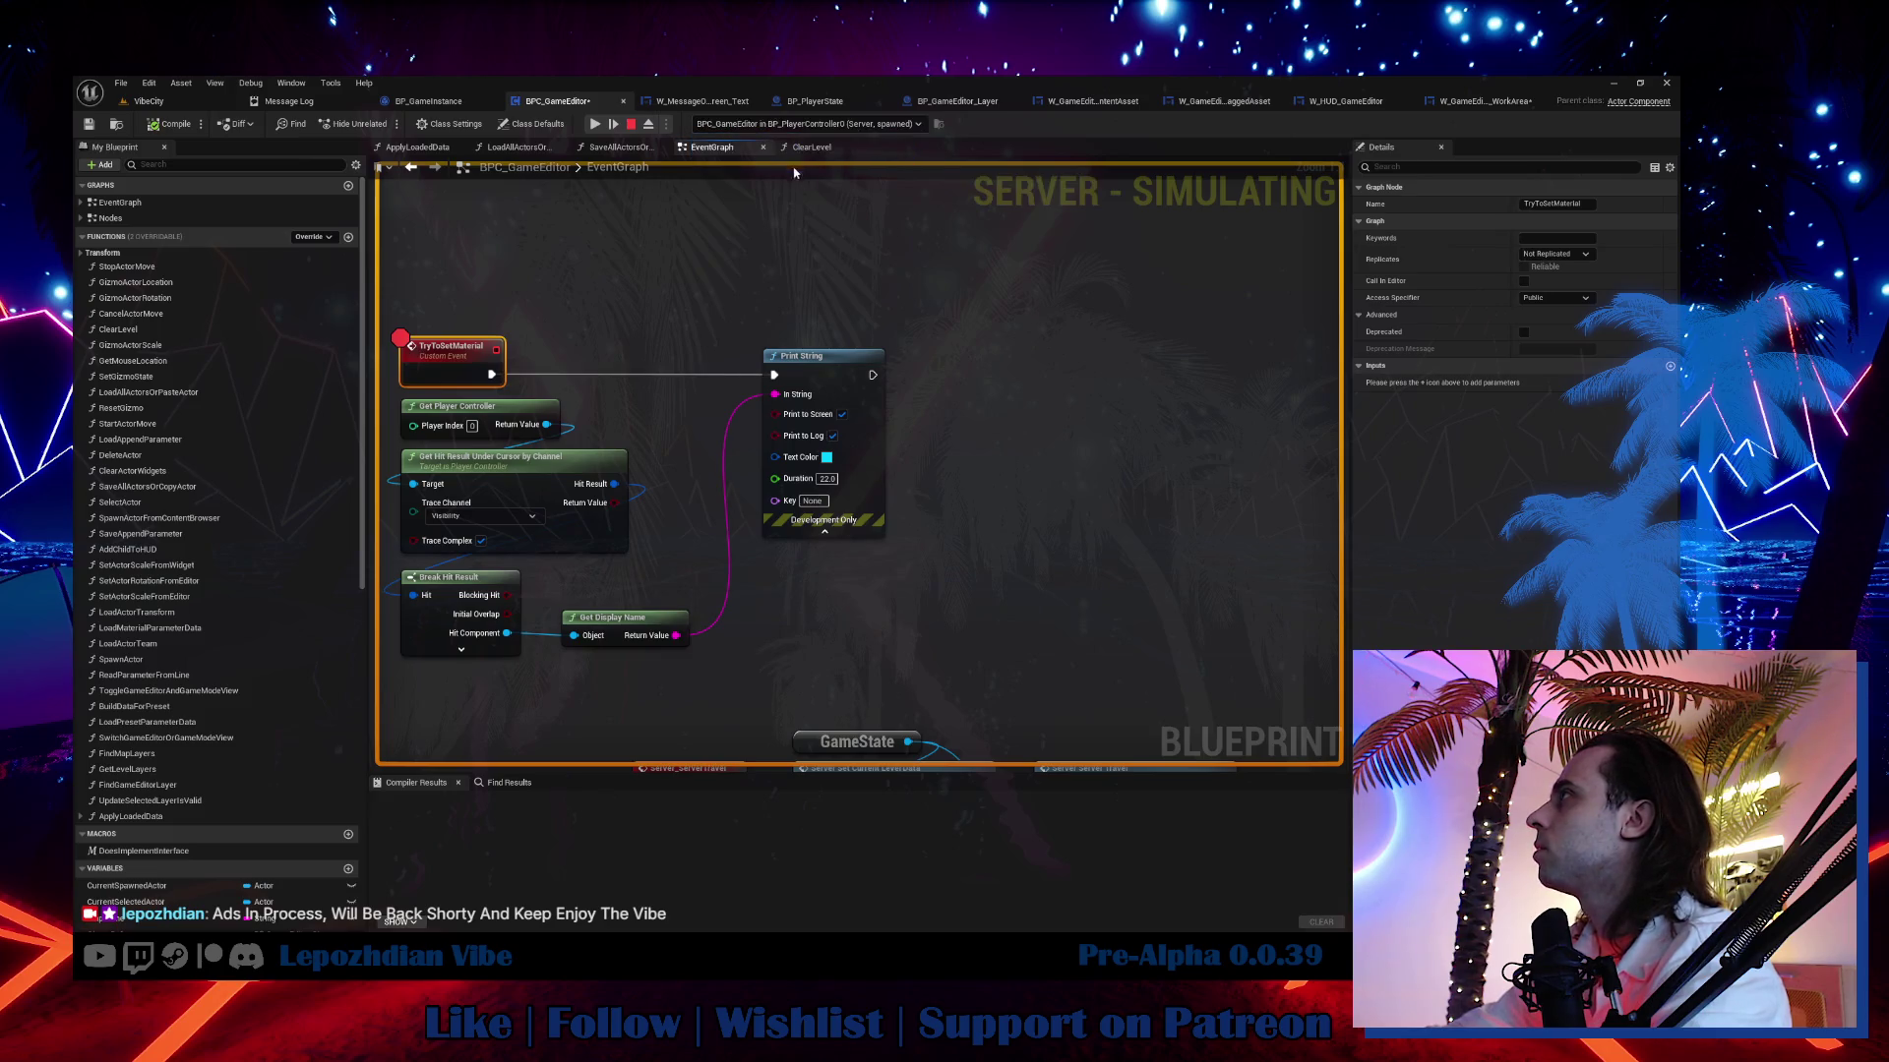
pyautogui.press('F10')
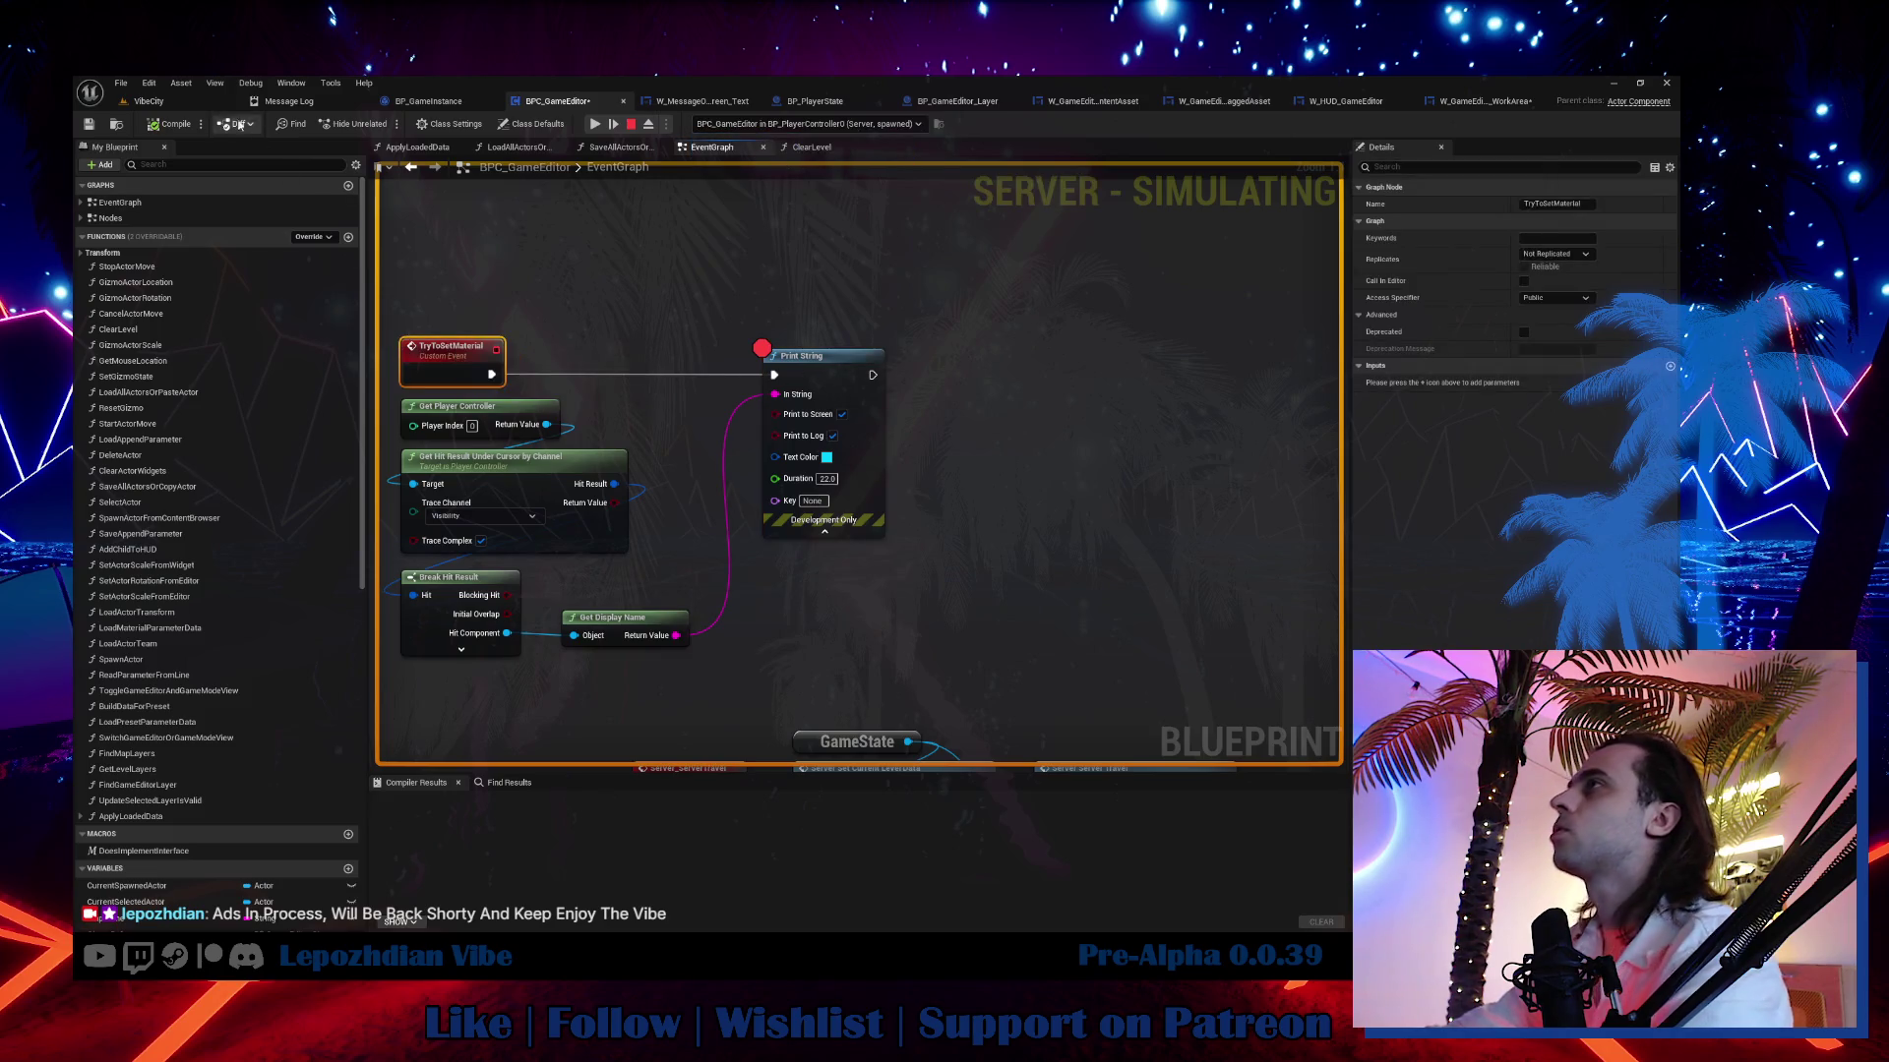
pyautogui.click(149, 101)
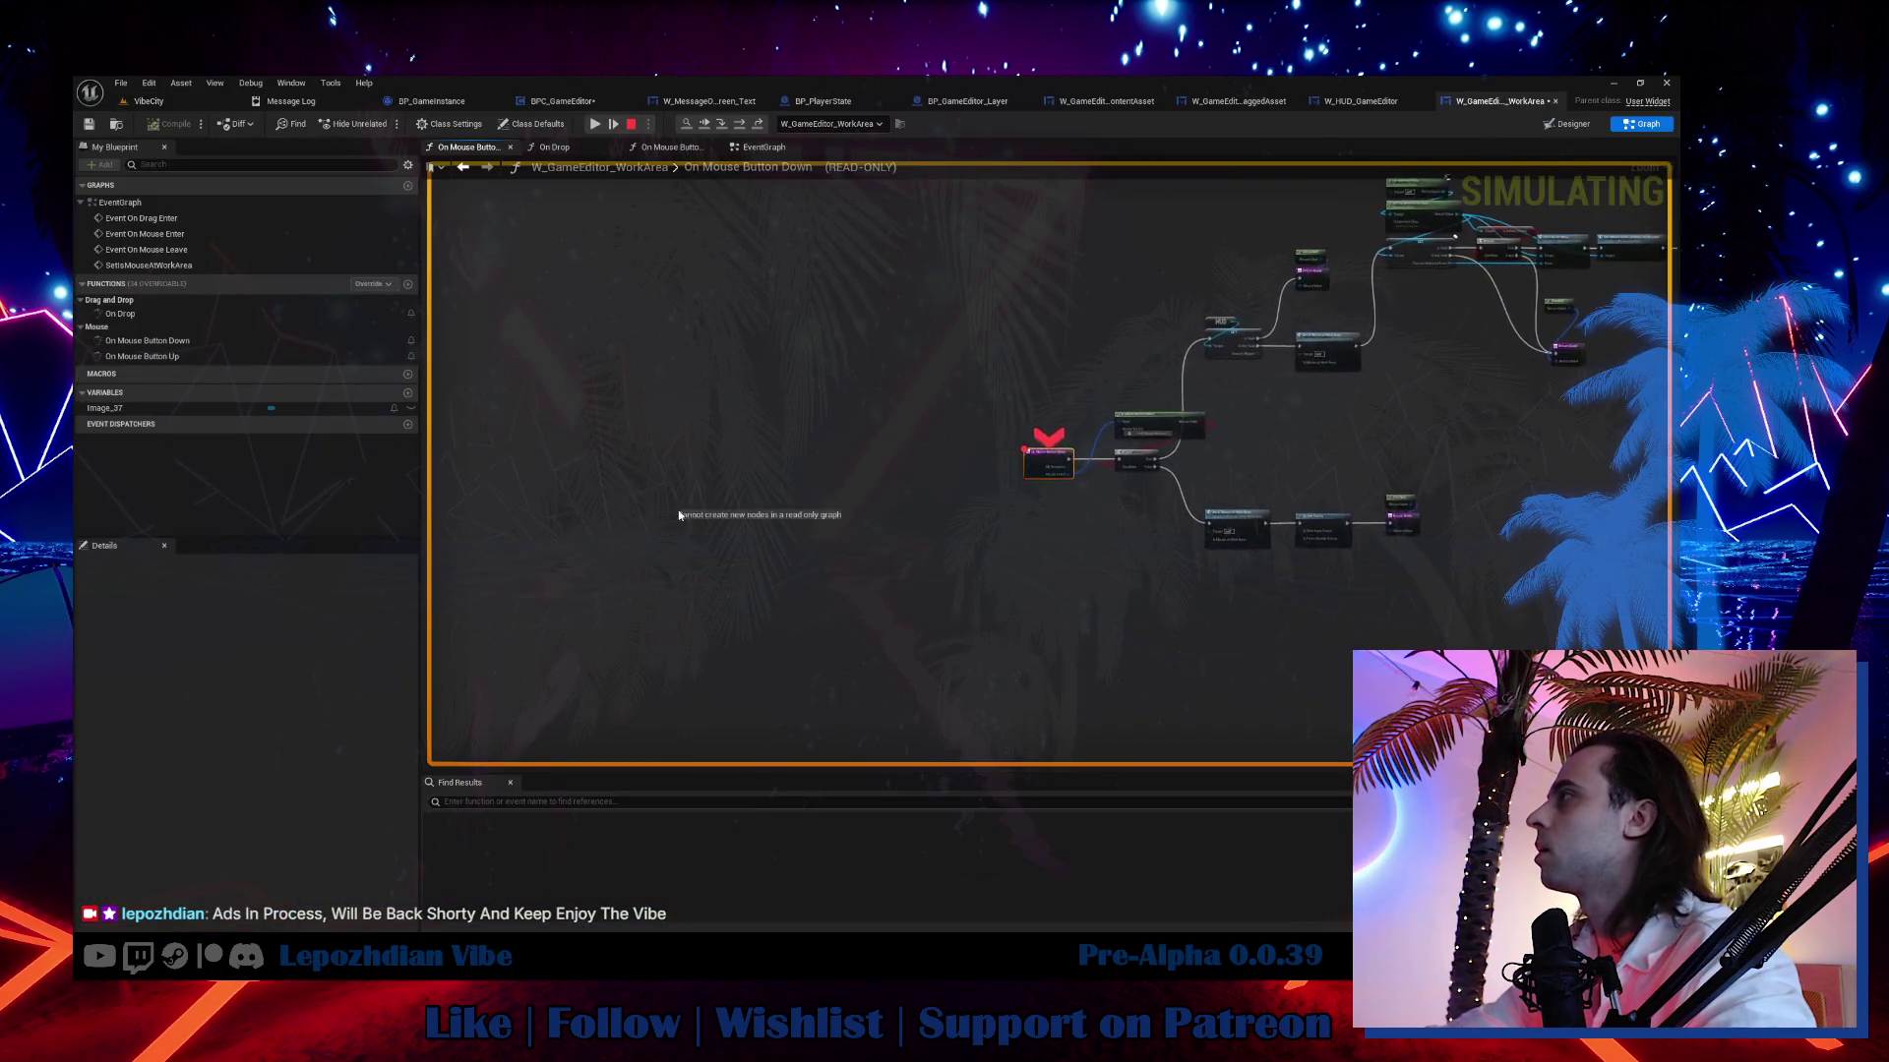
pyautogui.click(595, 125)
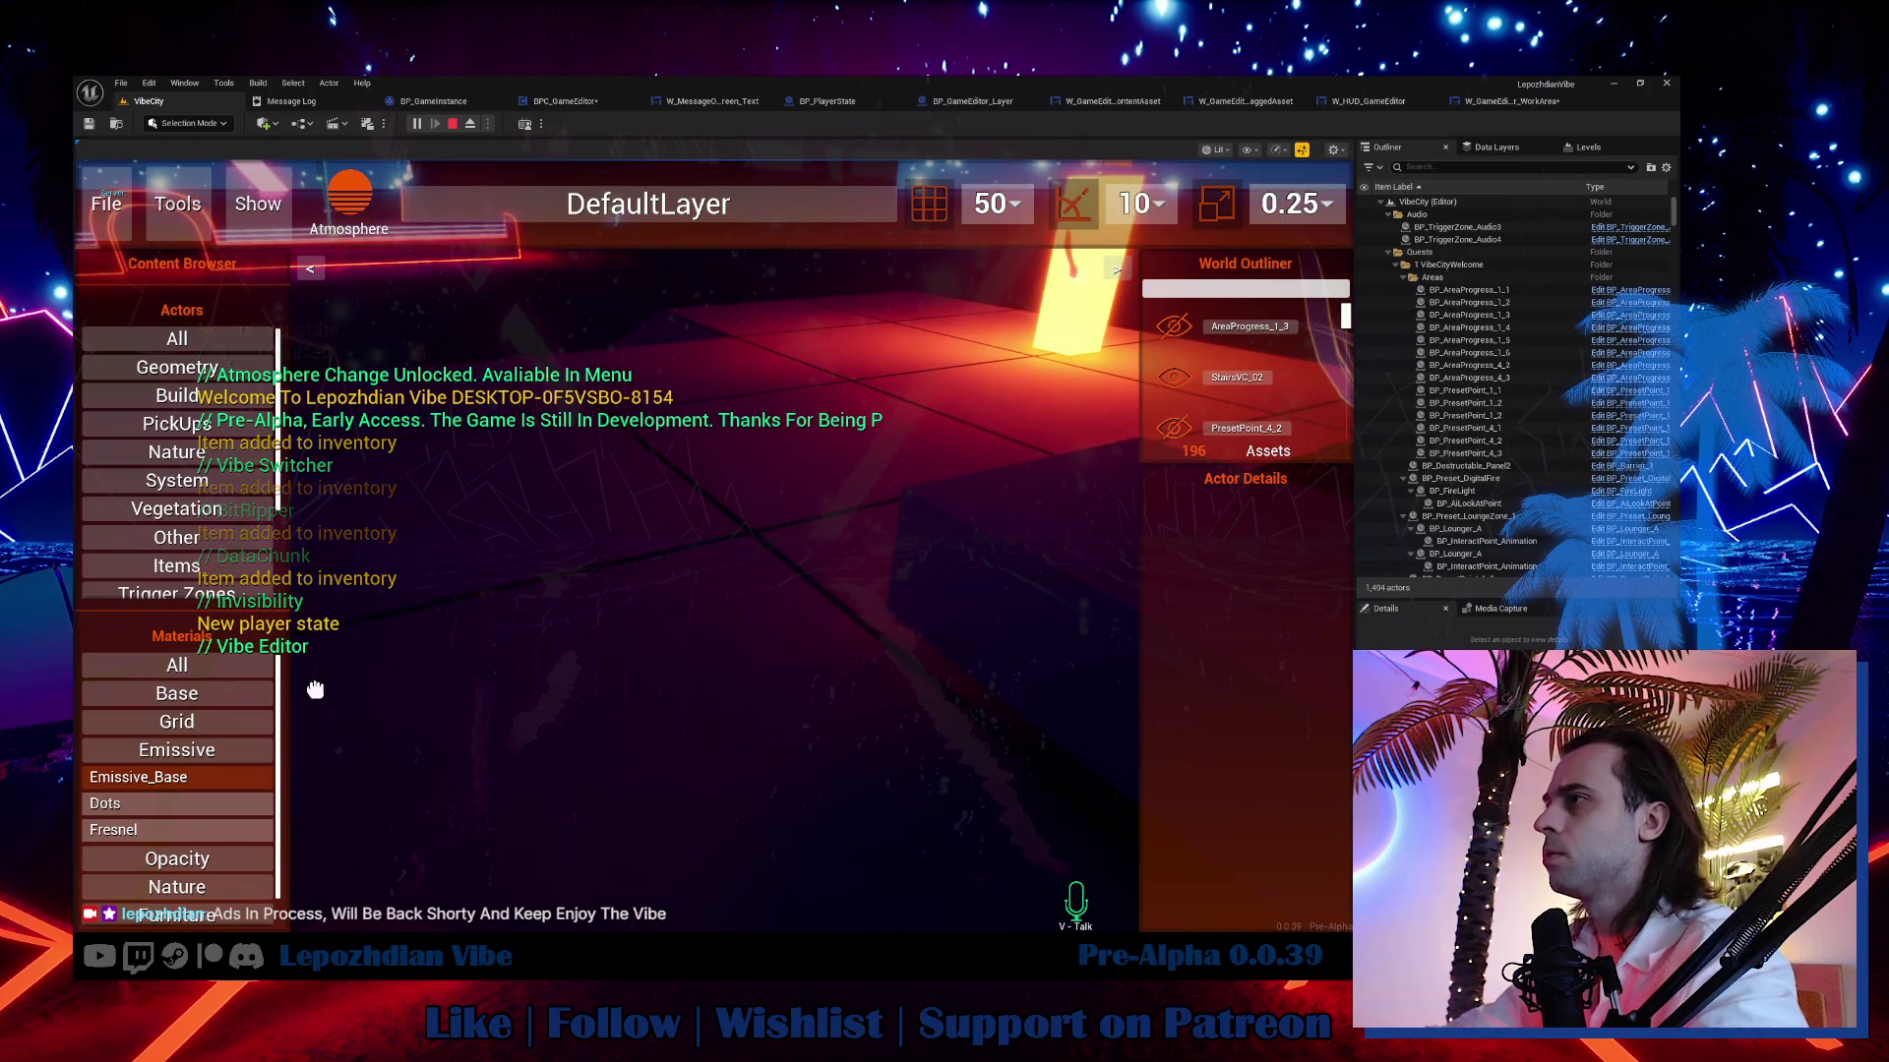
# Trigger the material call in the scene, inspect the expanded Hit Result values, then resume.
pyautogui.click(591, 650)
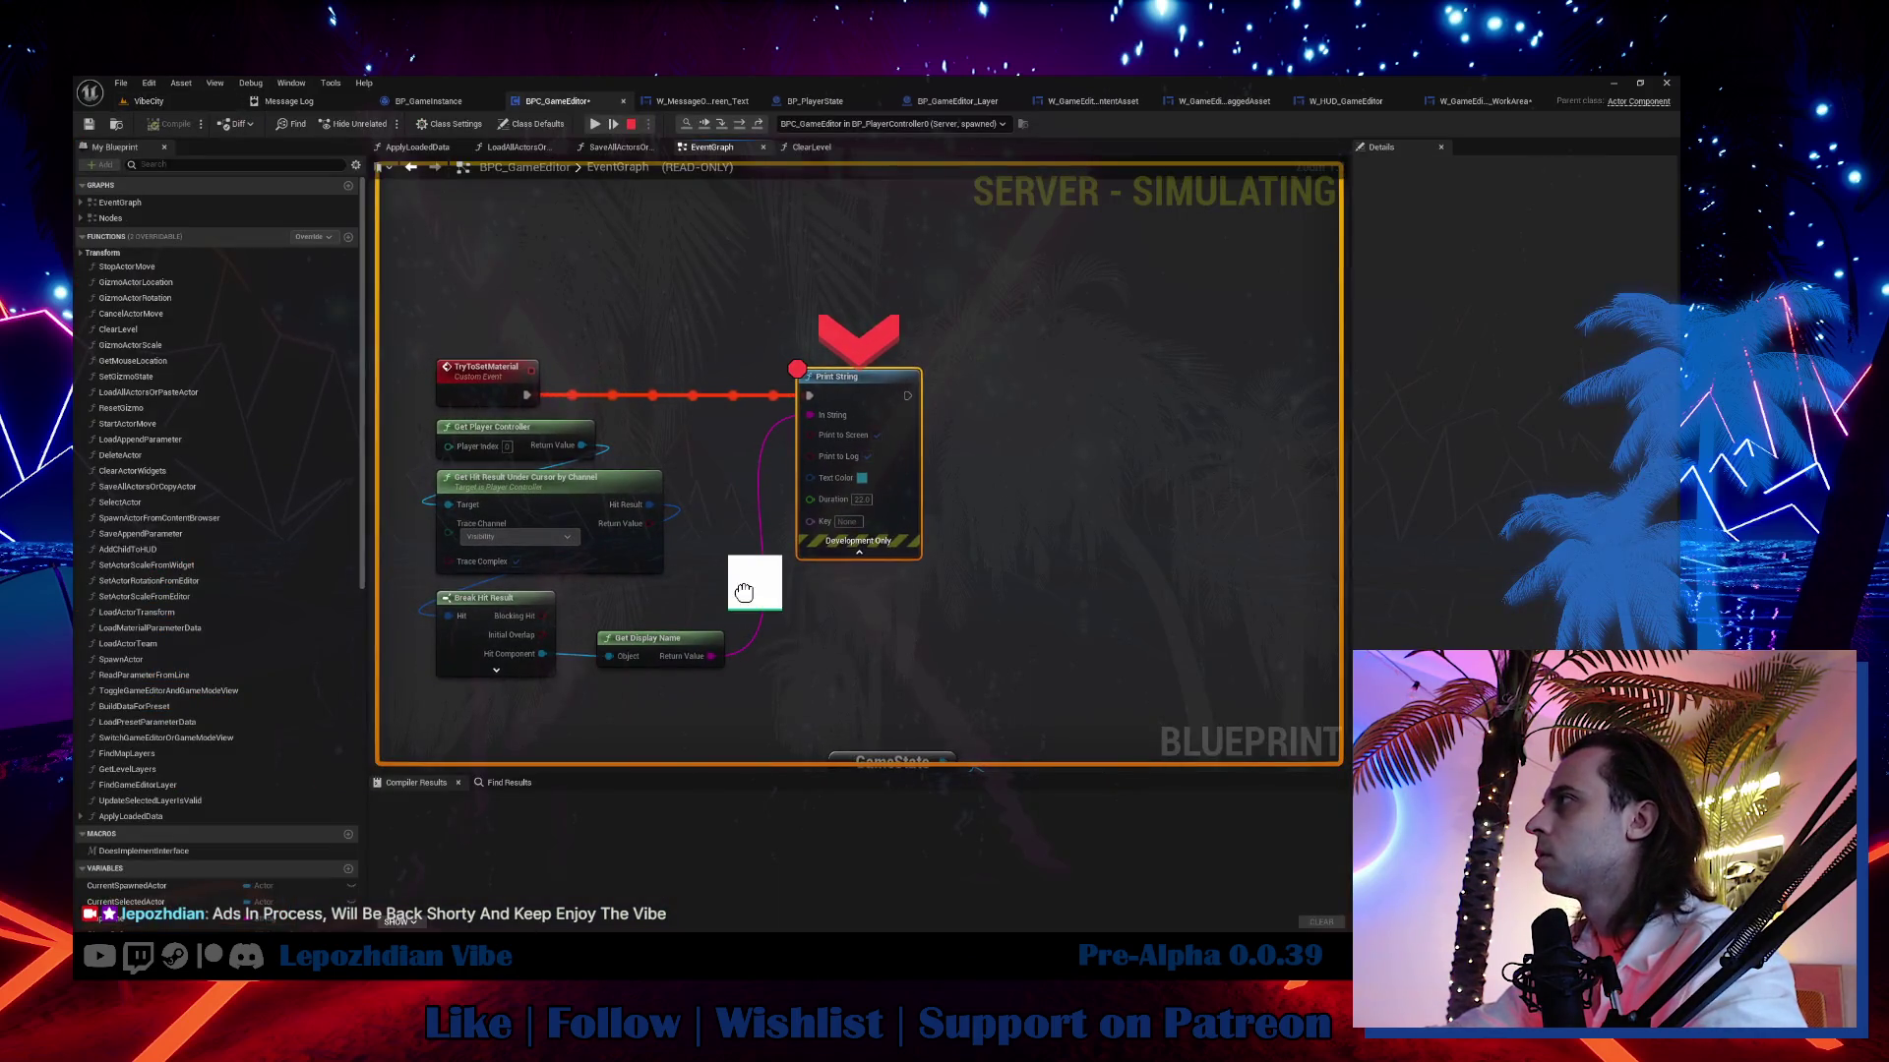
pyautogui.moveTo(582, 445)
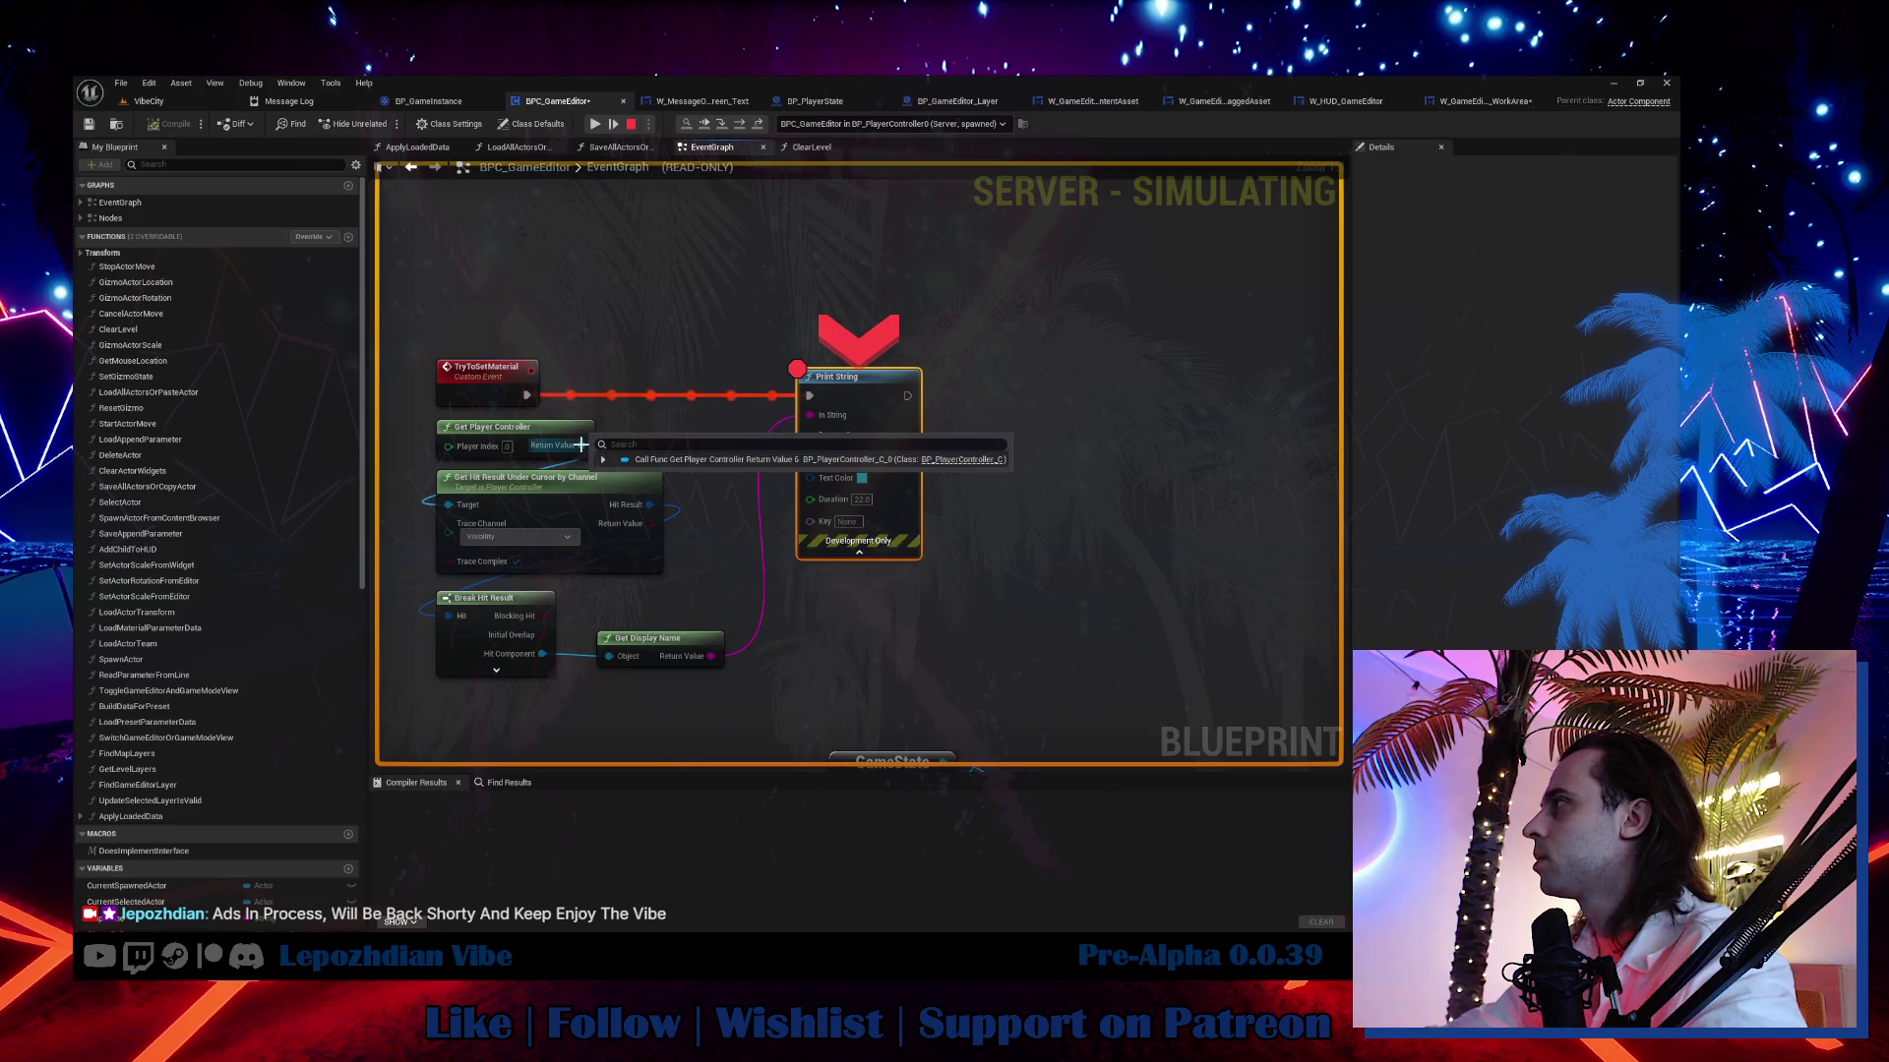
pyautogui.moveTo(652, 504)
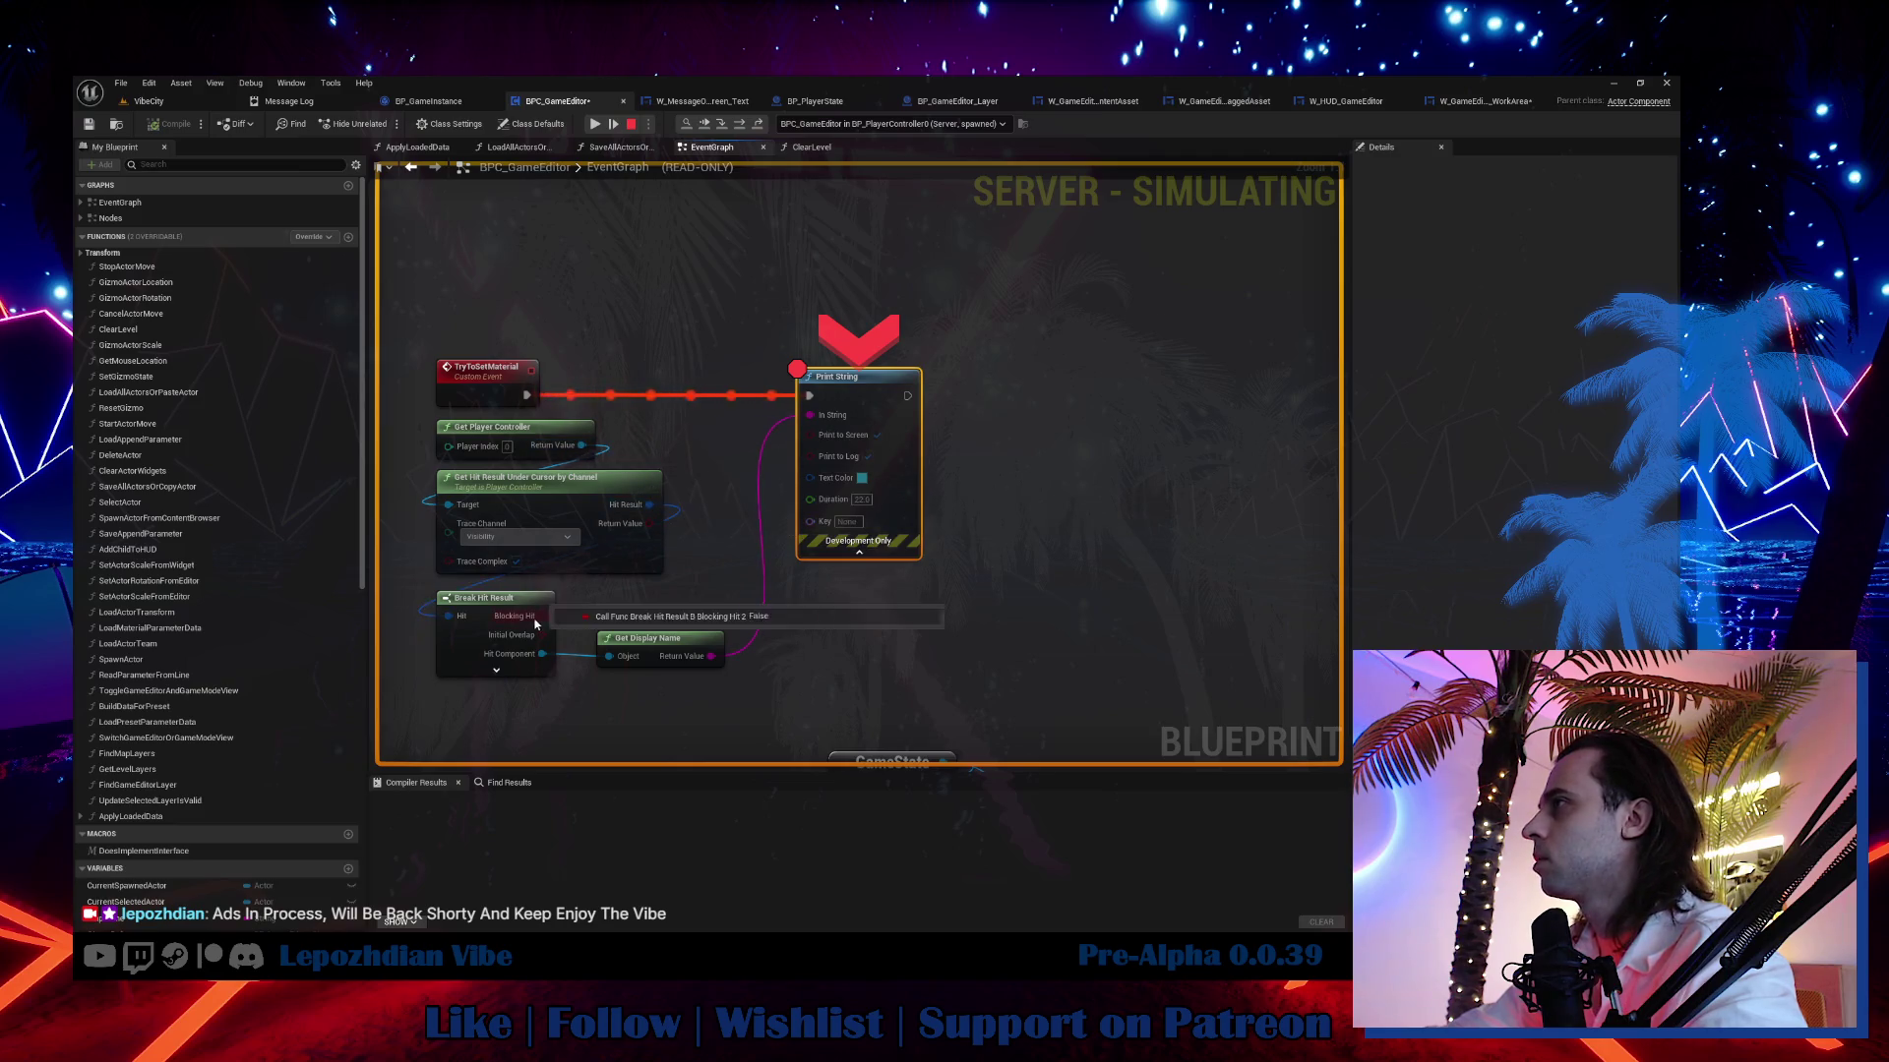
pyautogui.moveTo(455, 543)
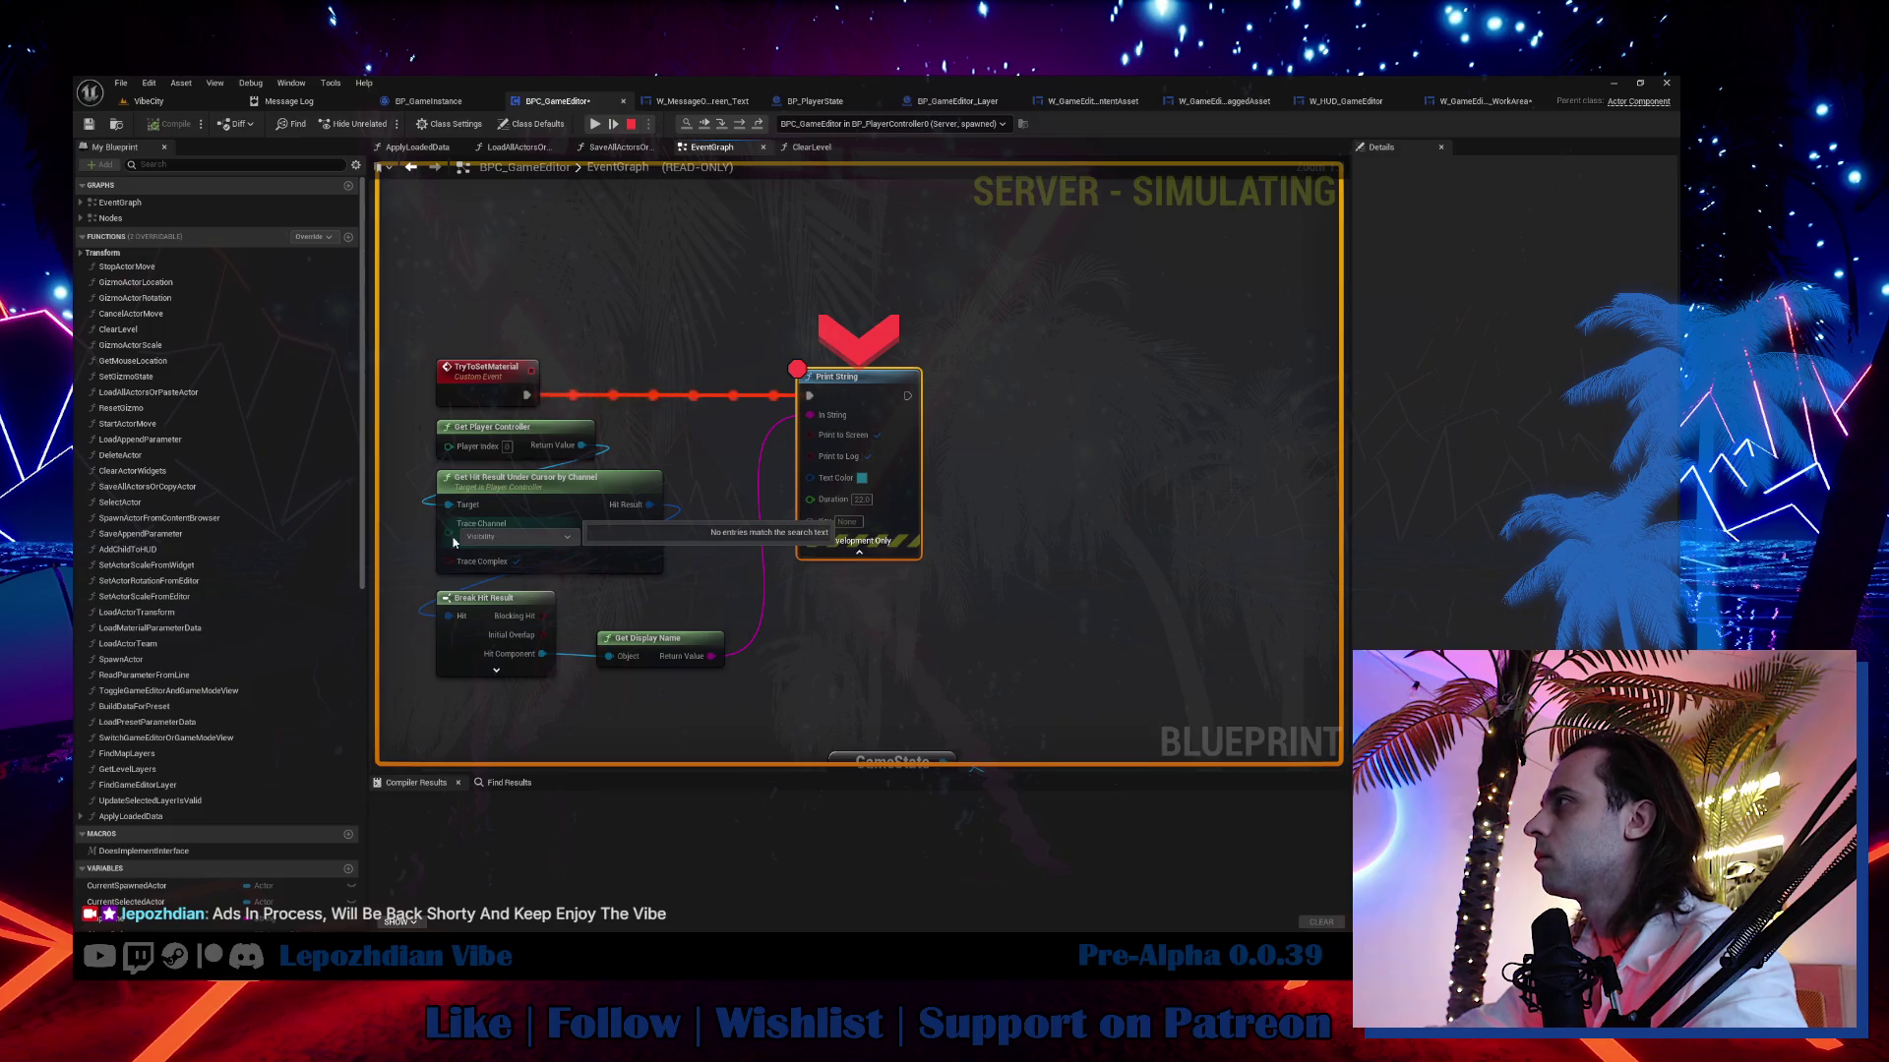
pyautogui.click(670, 519)
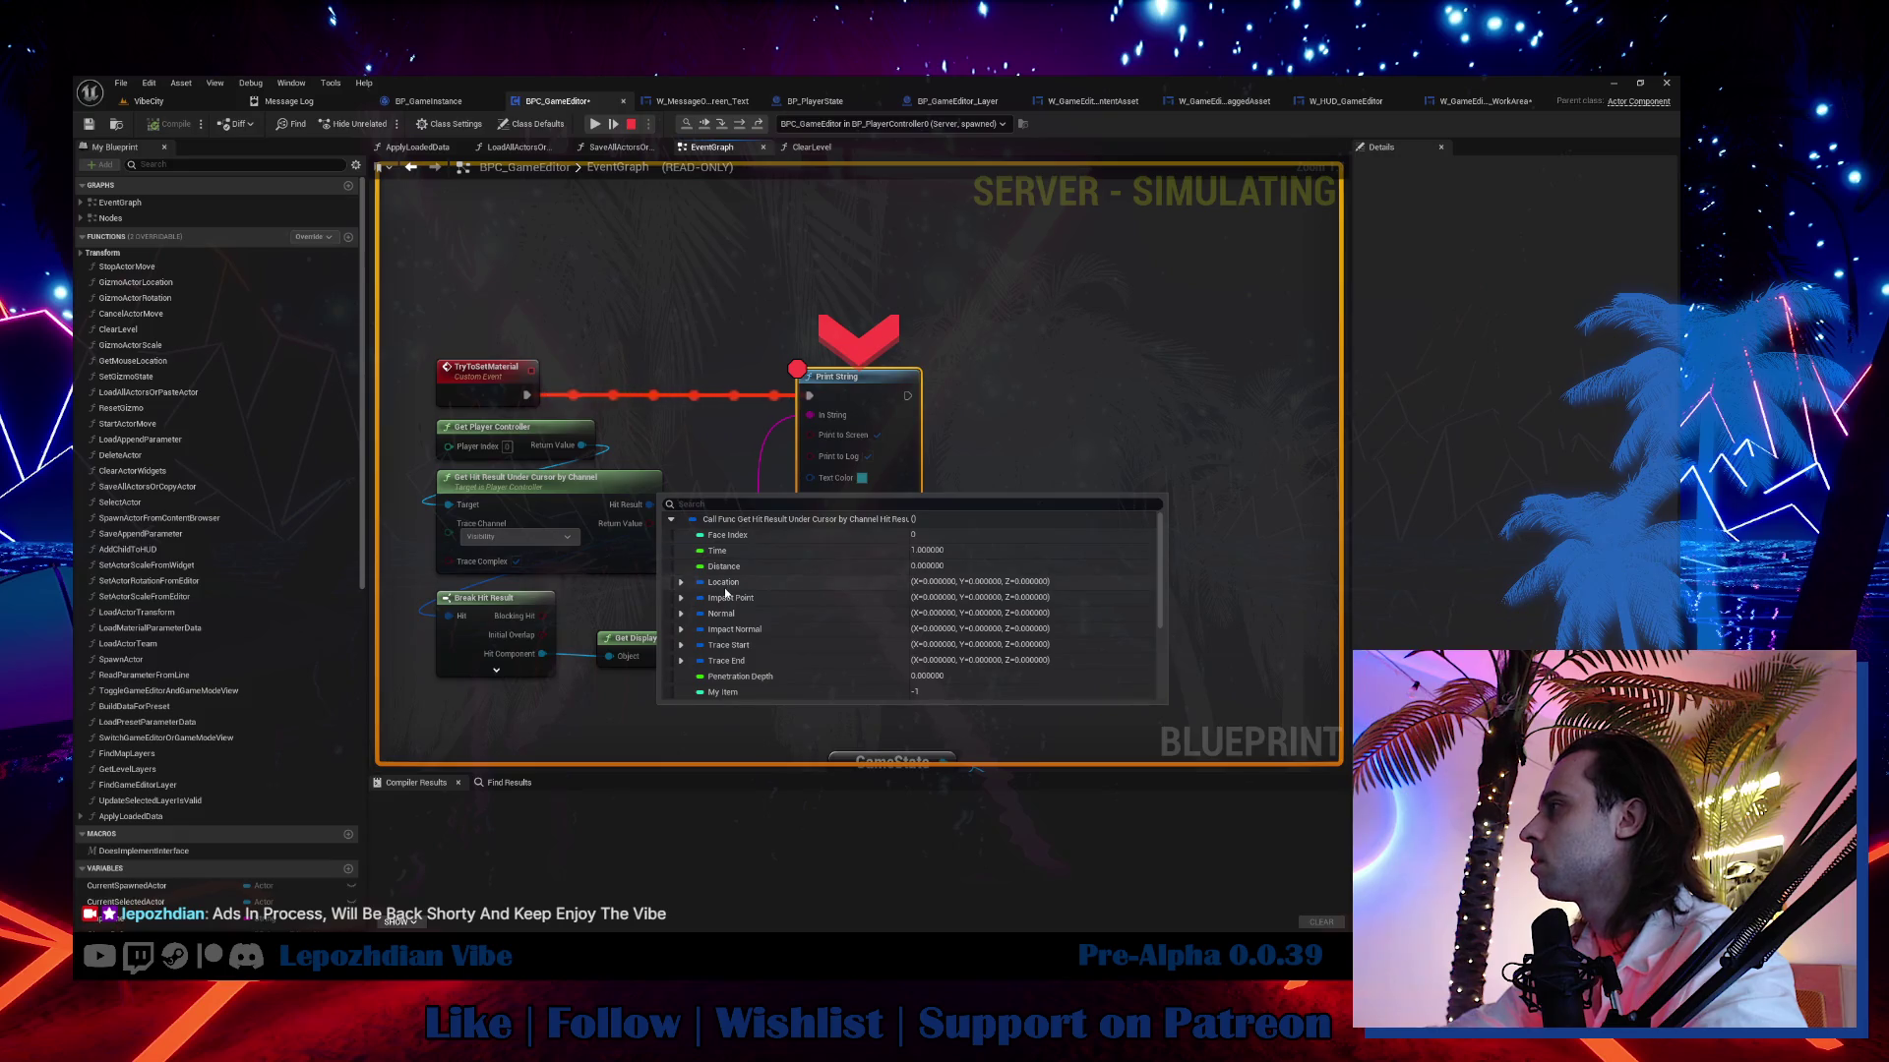
pyautogui.scroll(-3, 725, 593)
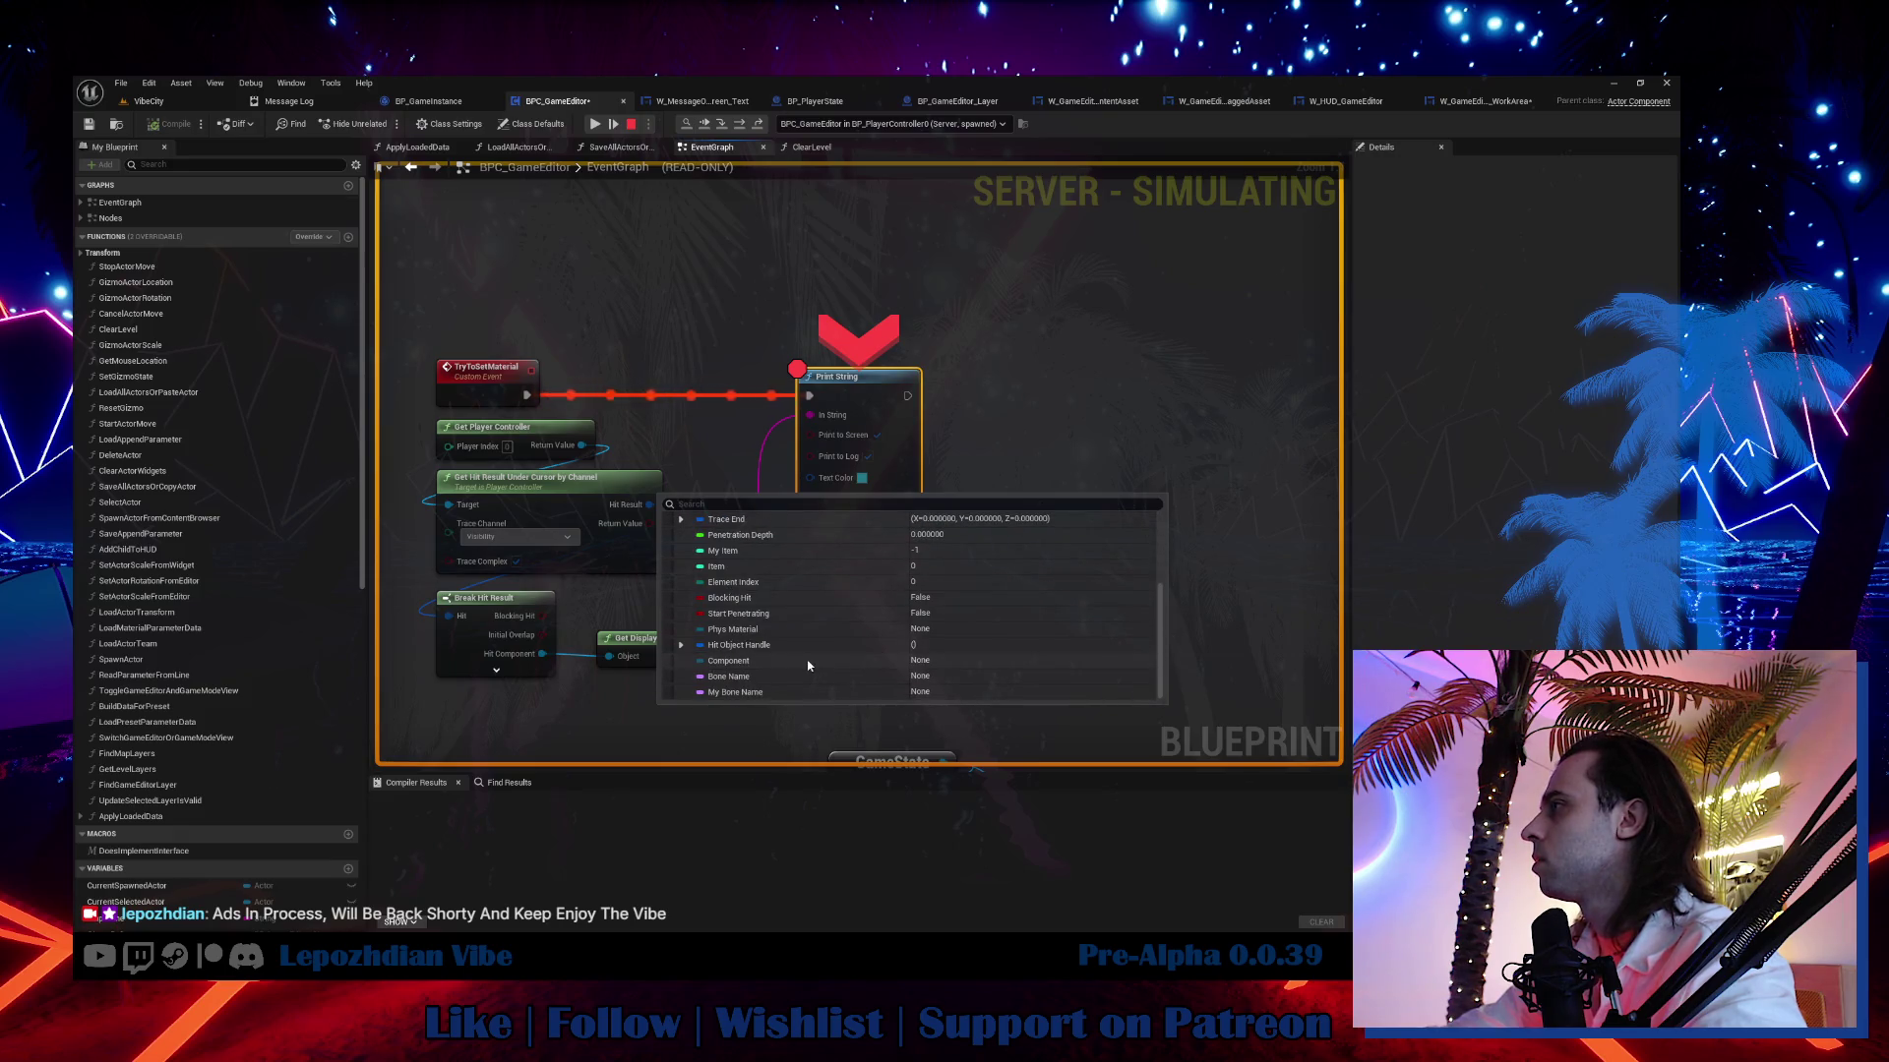
pyautogui.click(595, 127)
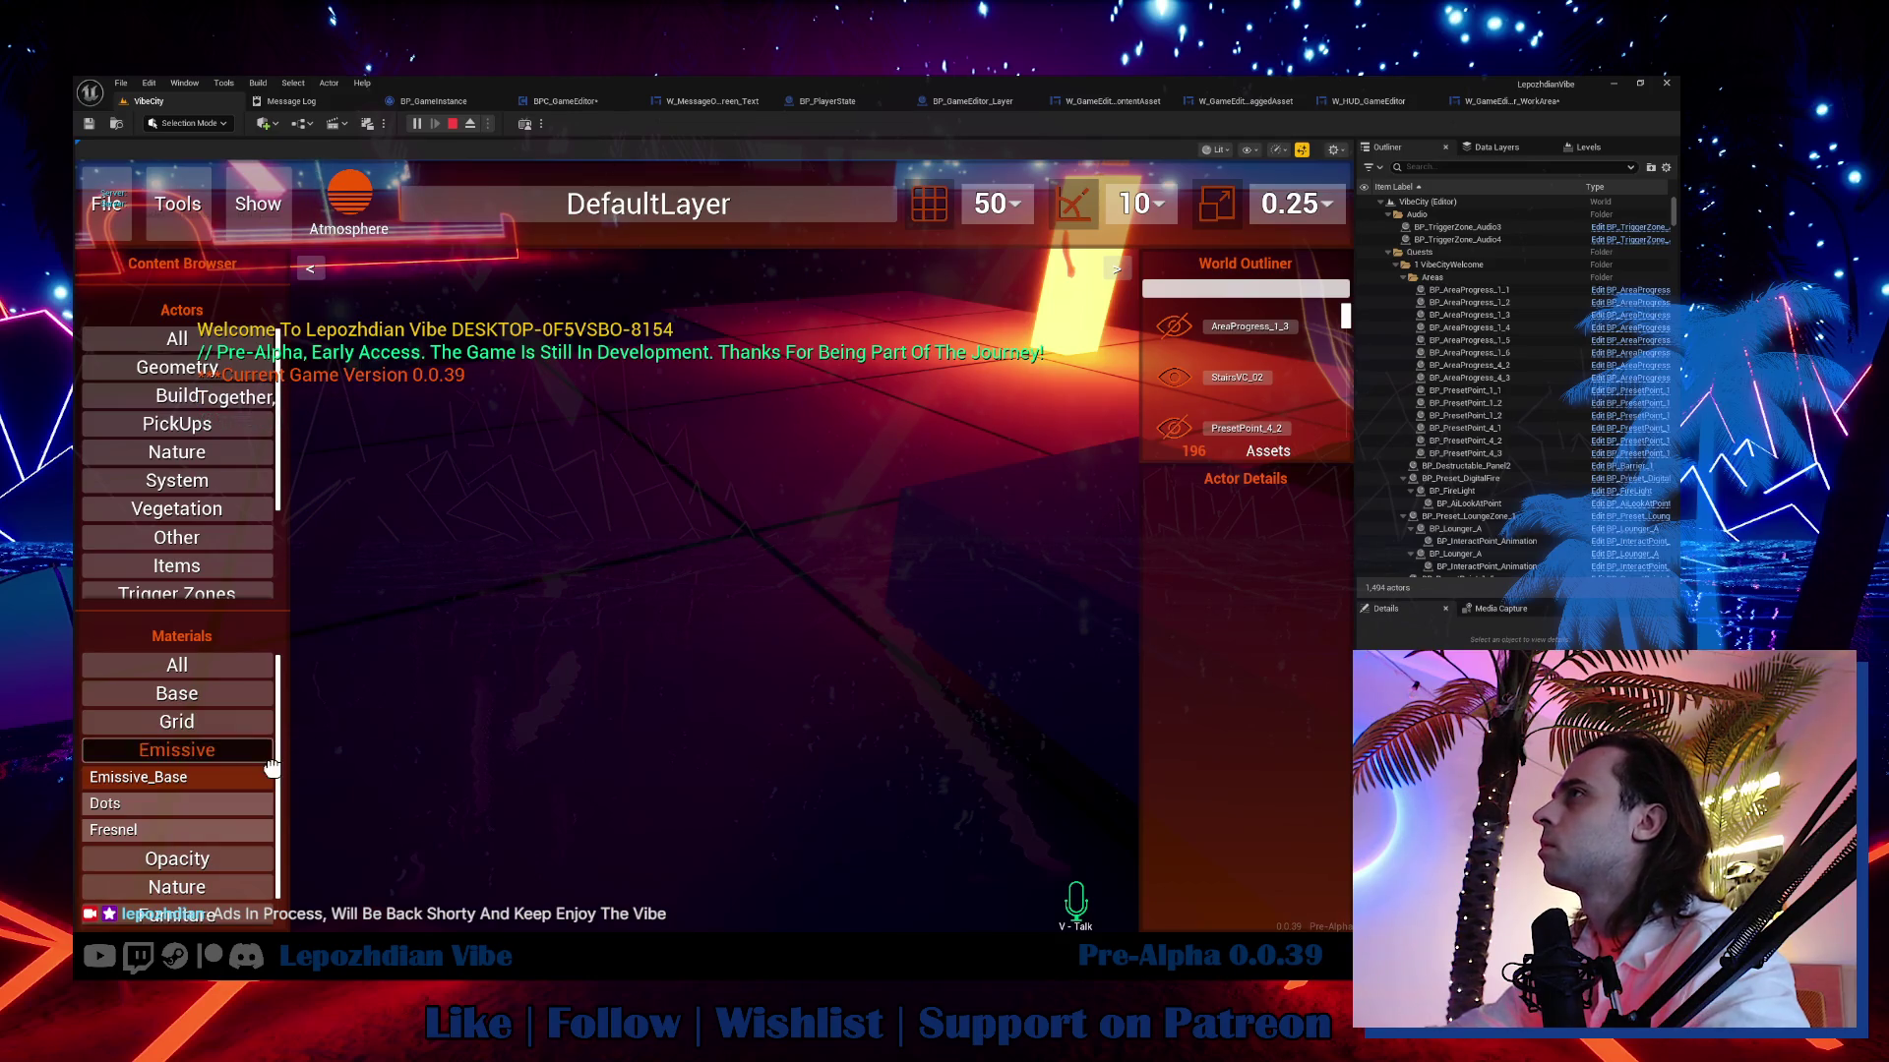
# Look over the W_GameEditor_WorkArea widget's event graph.
pyautogui.click(1530, 106)
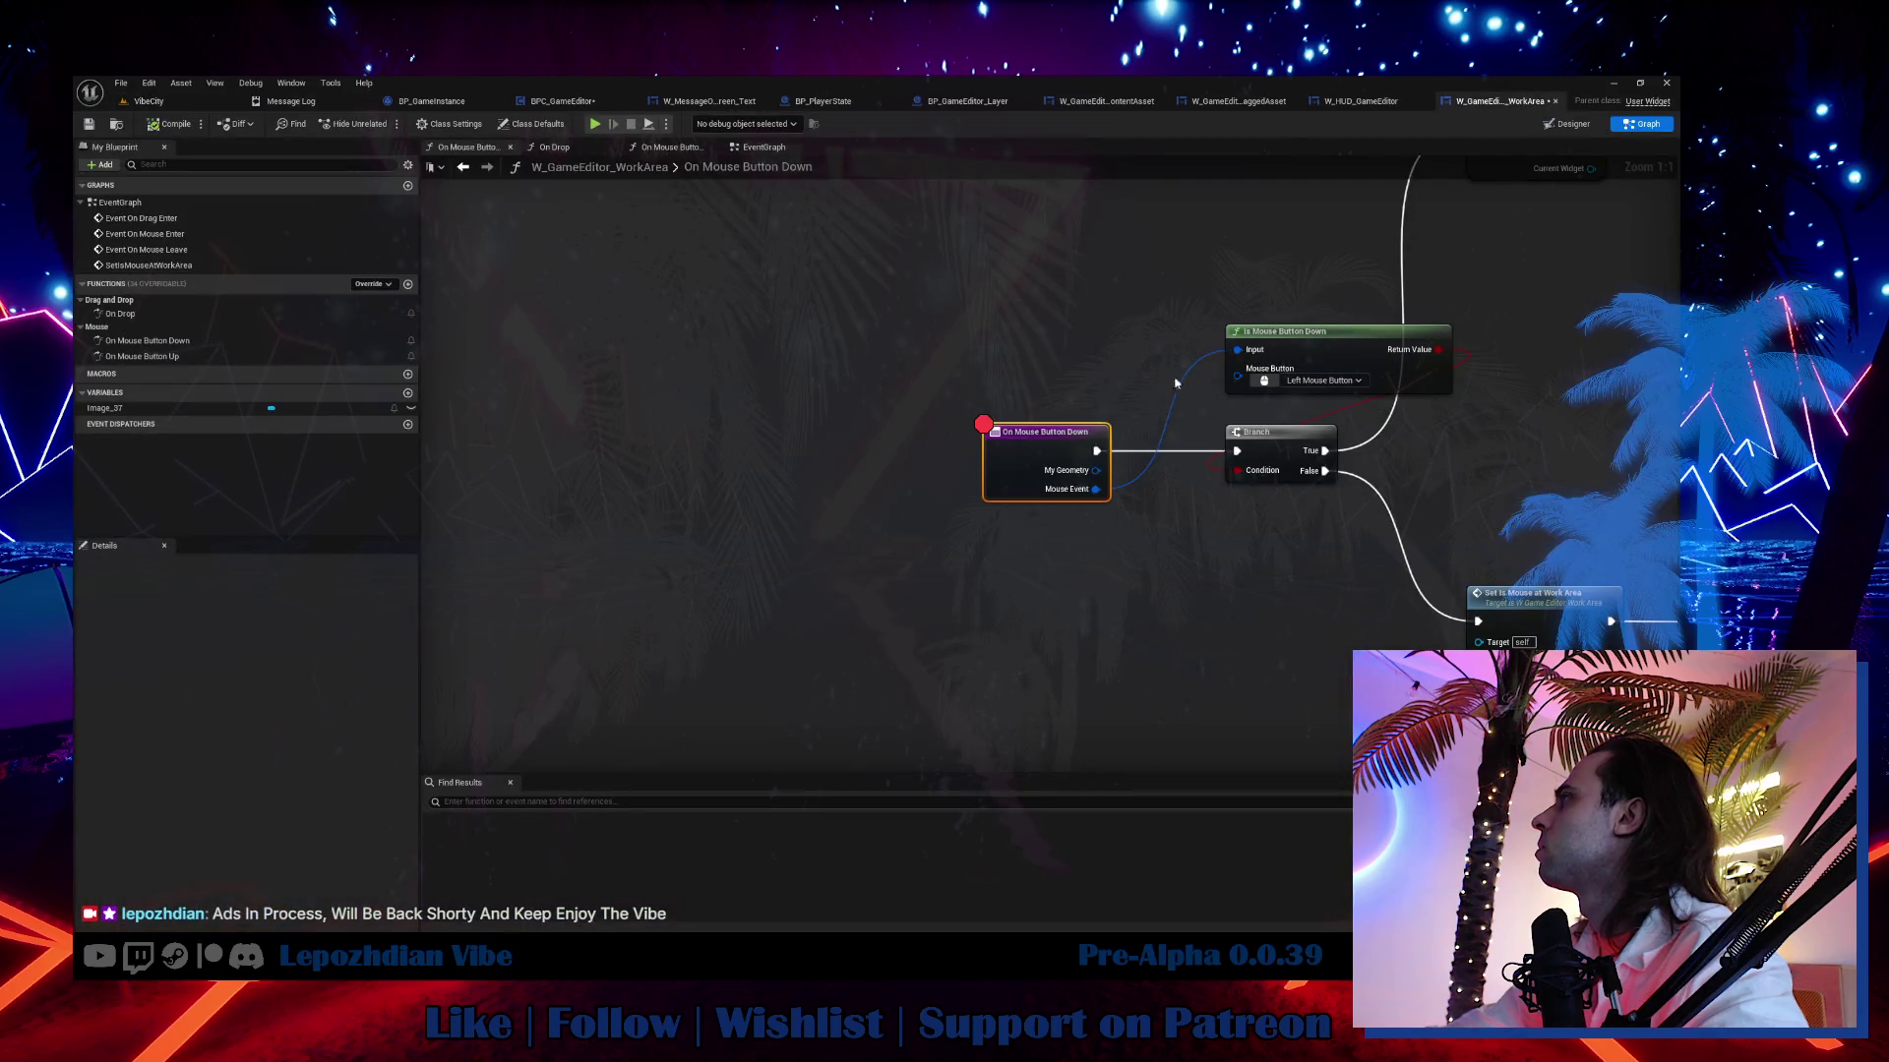
pyautogui.click(767, 150)
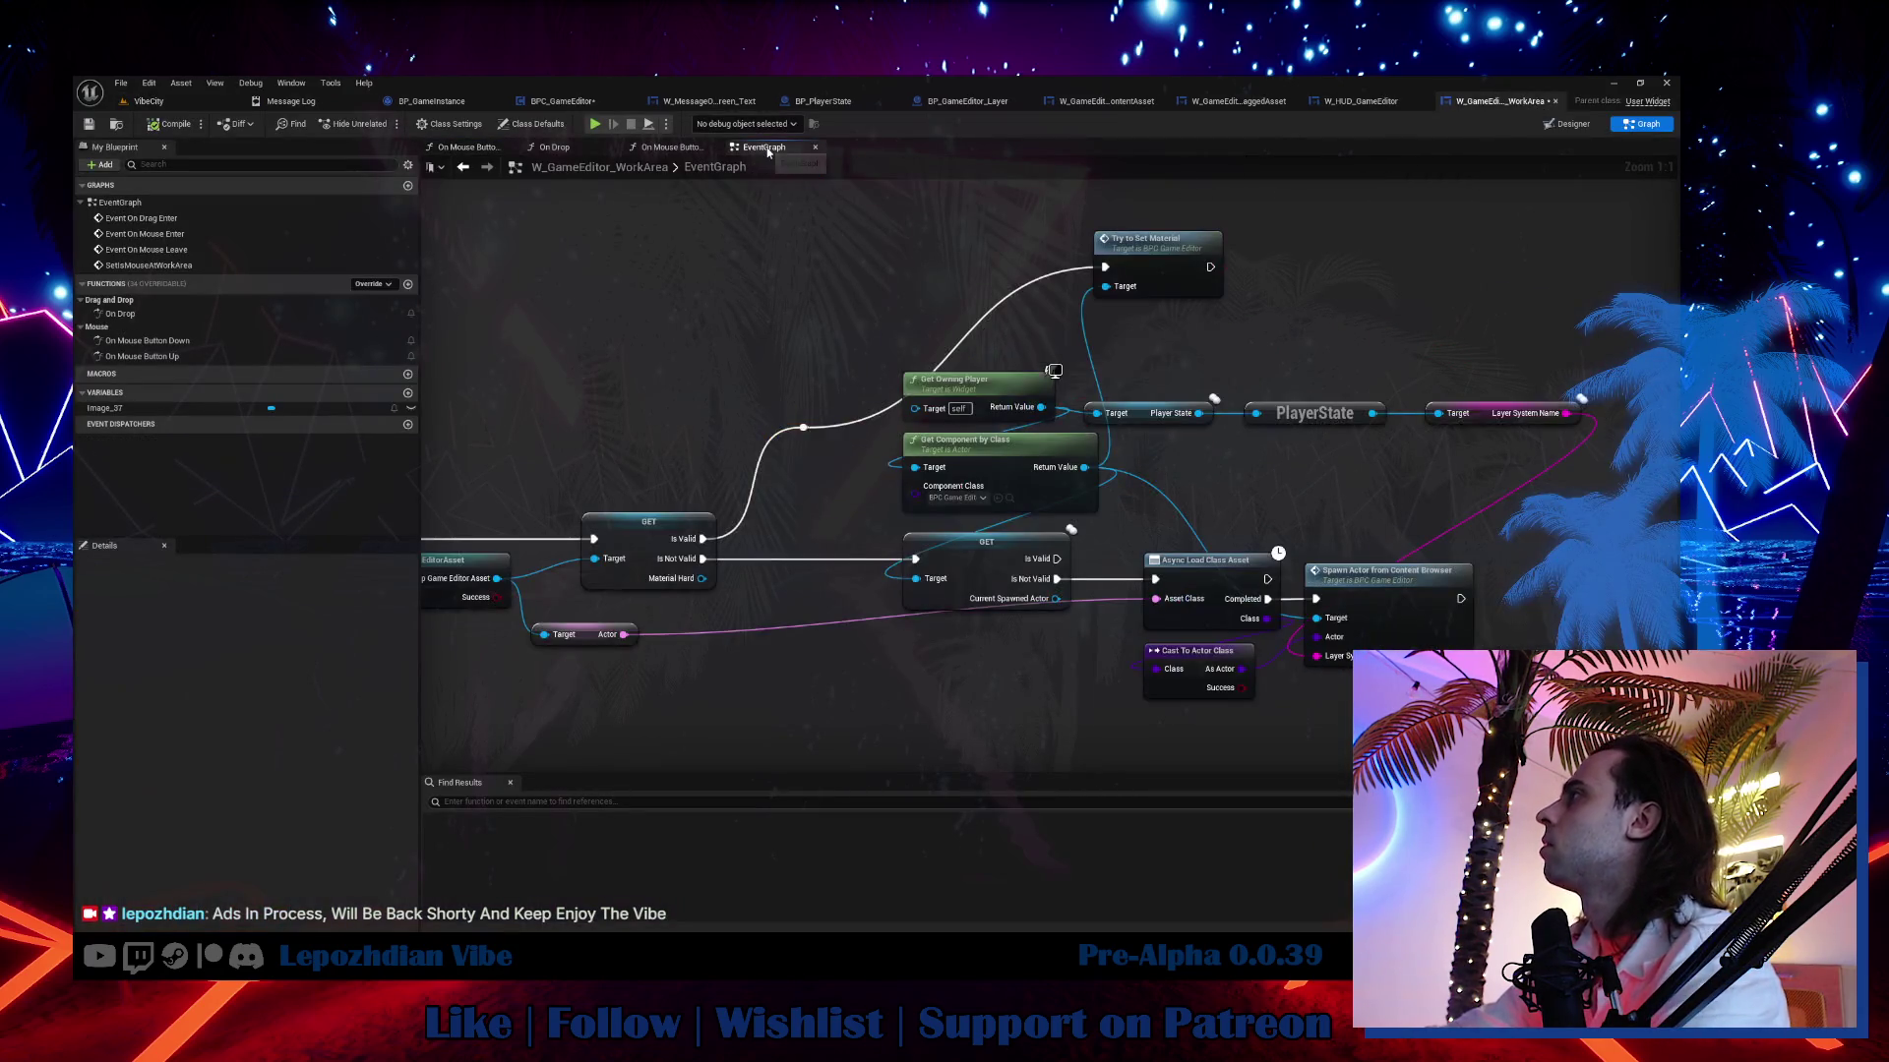
pyautogui.scroll(-4, 1064, 347)
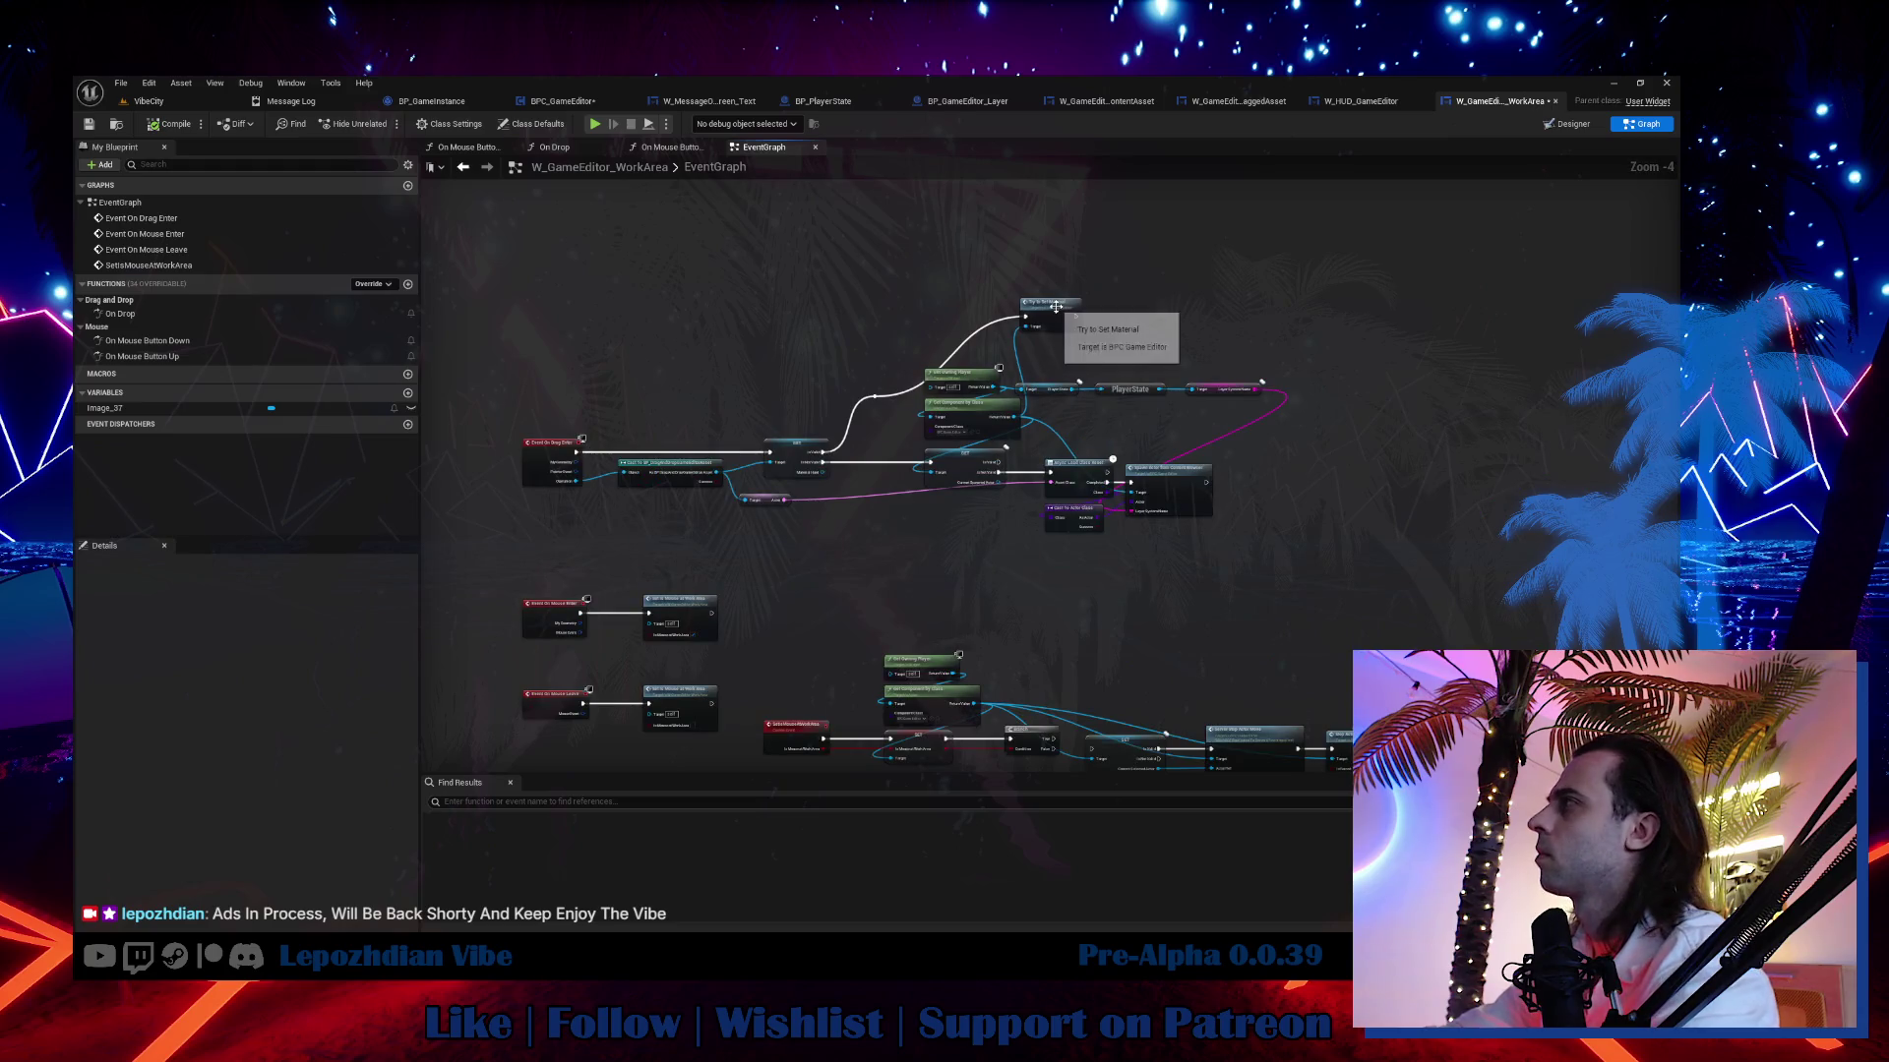
pyautogui.scroll(2, 965, 378)
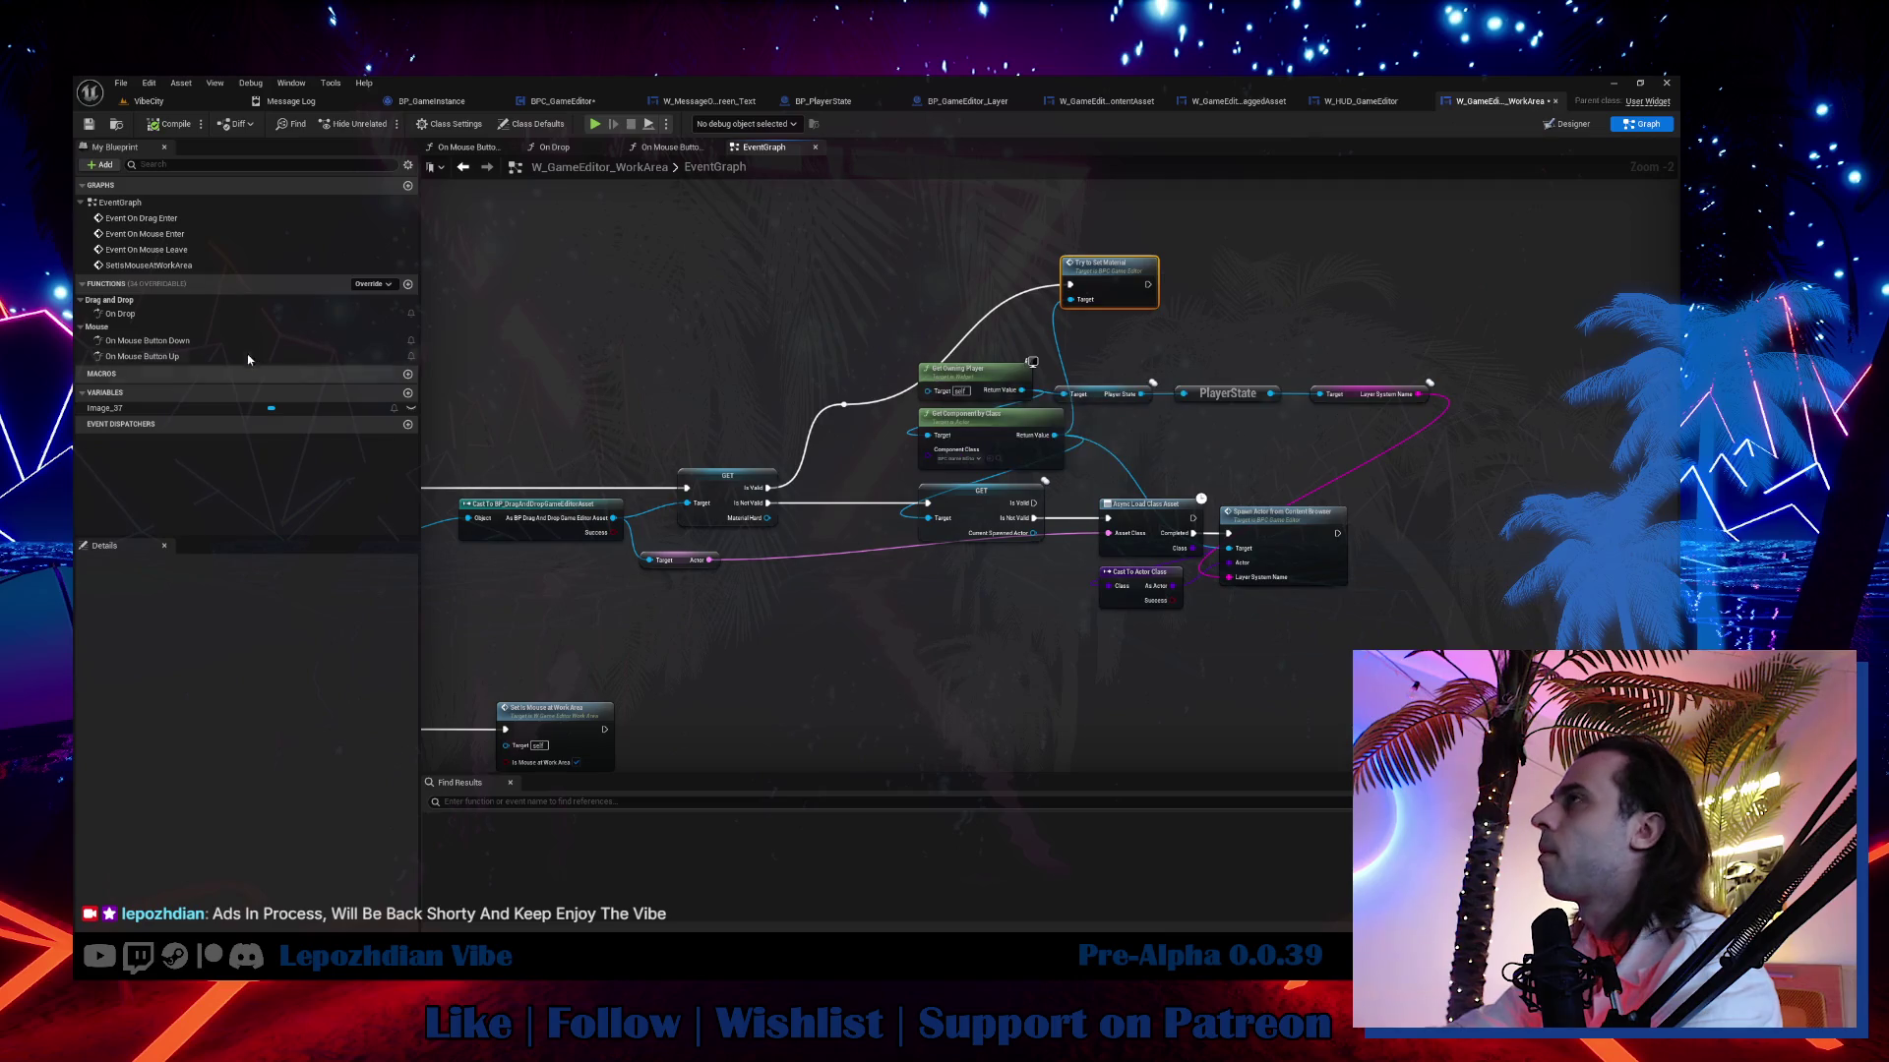
# Review the On Mouse Button Down graph's actor-move and HUD GET nodes.
pyautogui.doubleClick(165, 342)
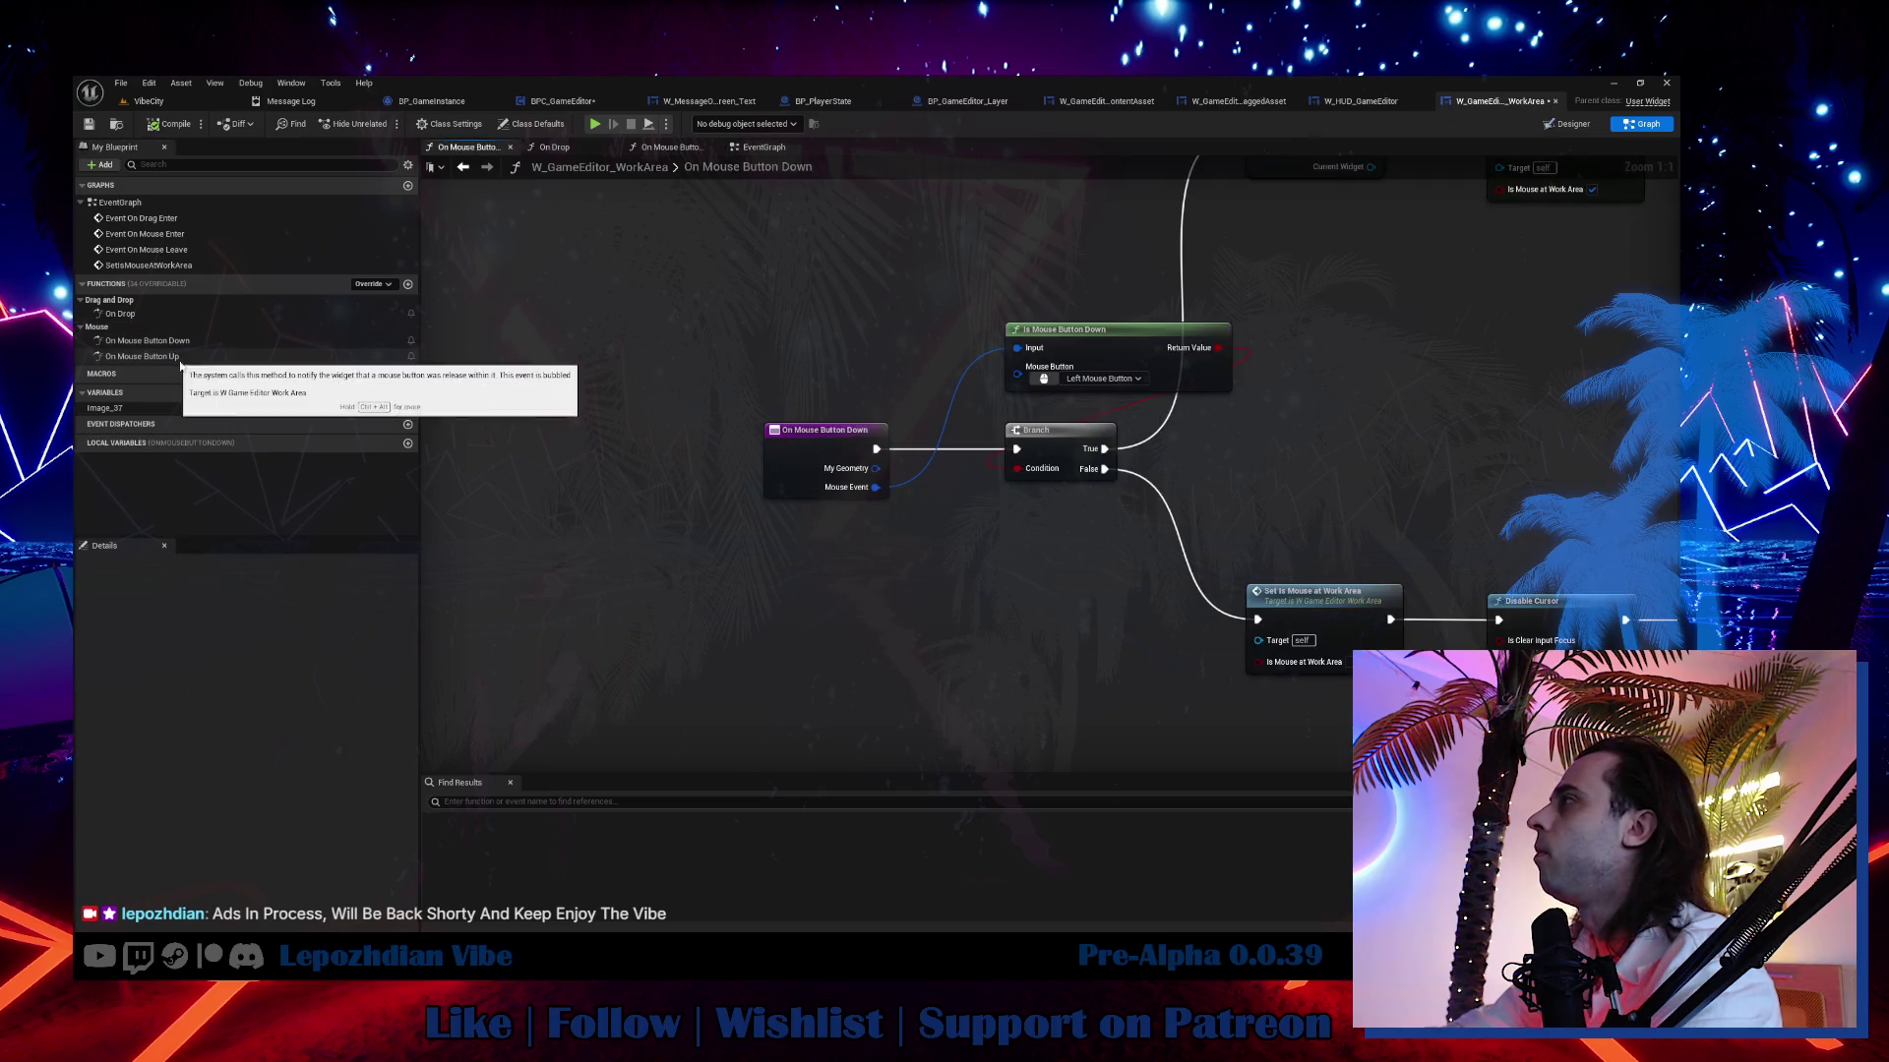
pyautogui.moveTo(945, 403)
pyautogui.mouseDown()
pyautogui.moveTo(472, 422)
pyautogui.moveTo(384, 531)
pyautogui.moveTo(384, 409)
pyautogui.mouseUp()
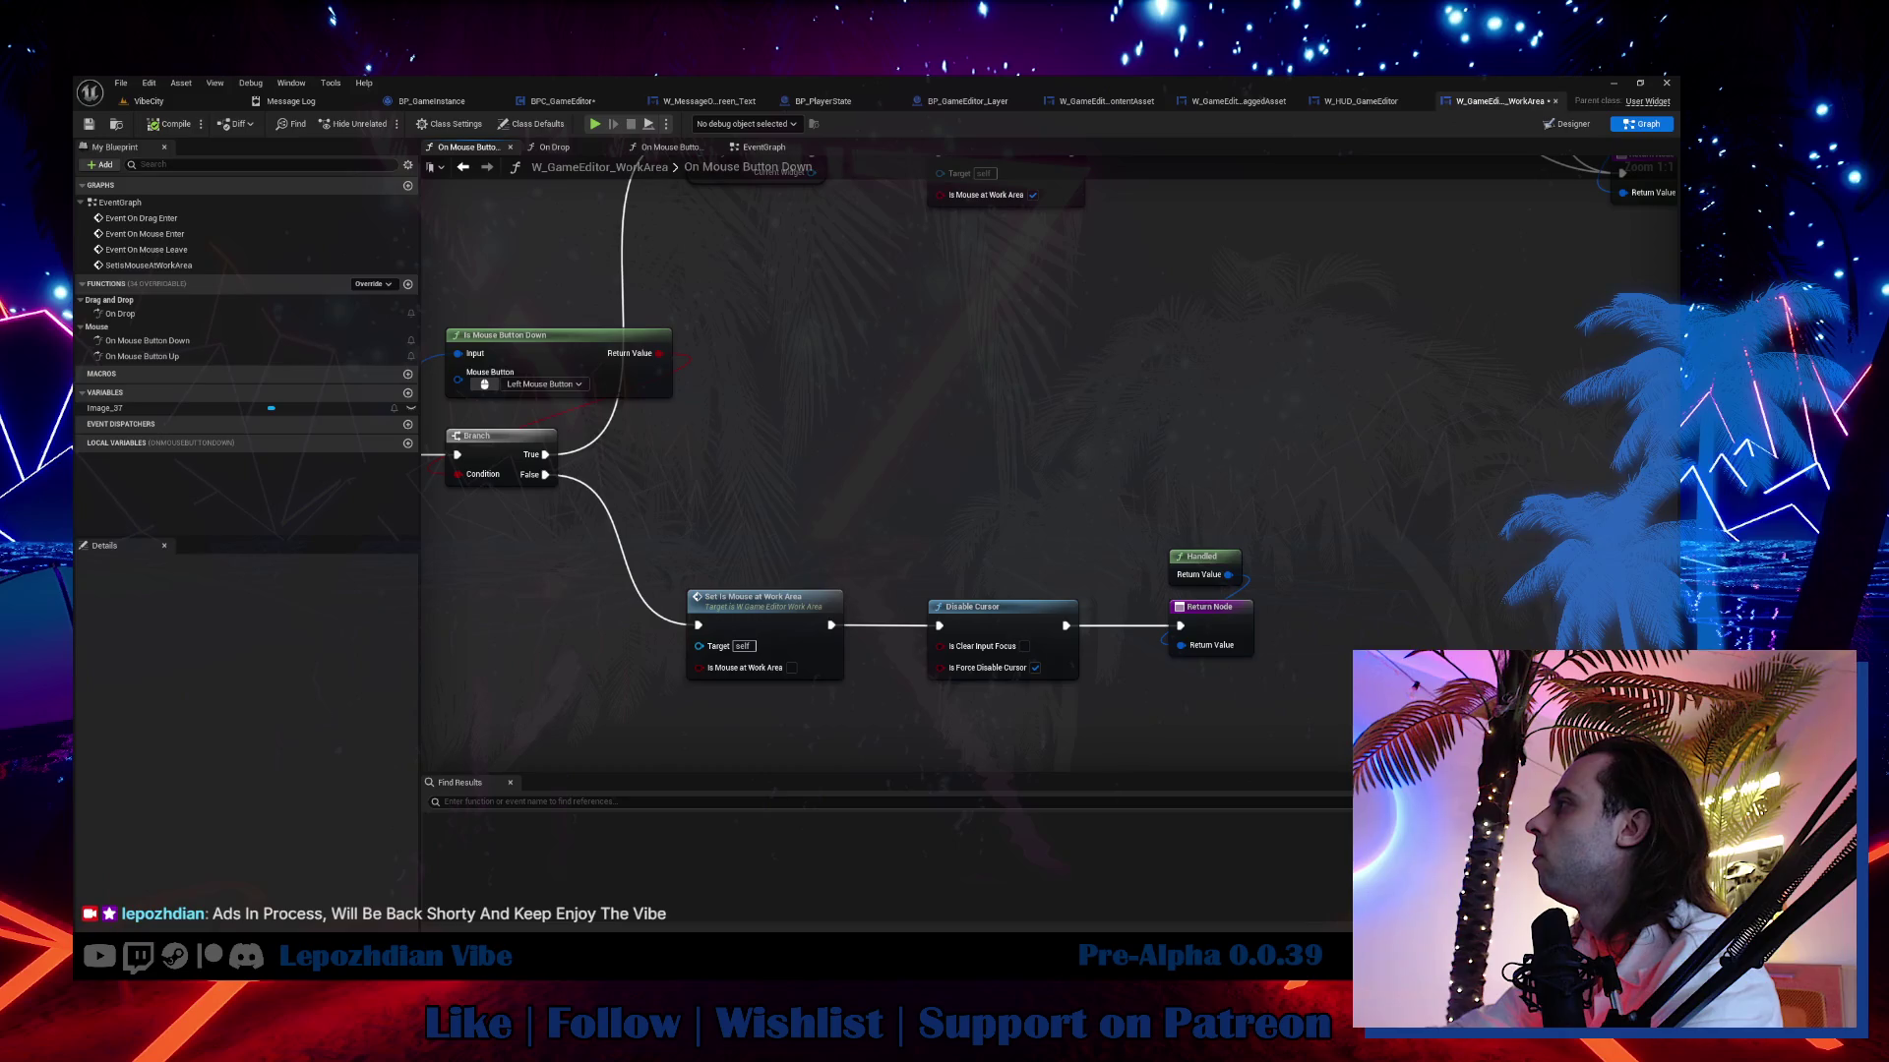
pyautogui.moveTo(1230, 177)
pyautogui.mouseDown()
pyautogui.moveTo(1013, 393)
pyautogui.moveTo(910, 294)
pyautogui.mouseUp()
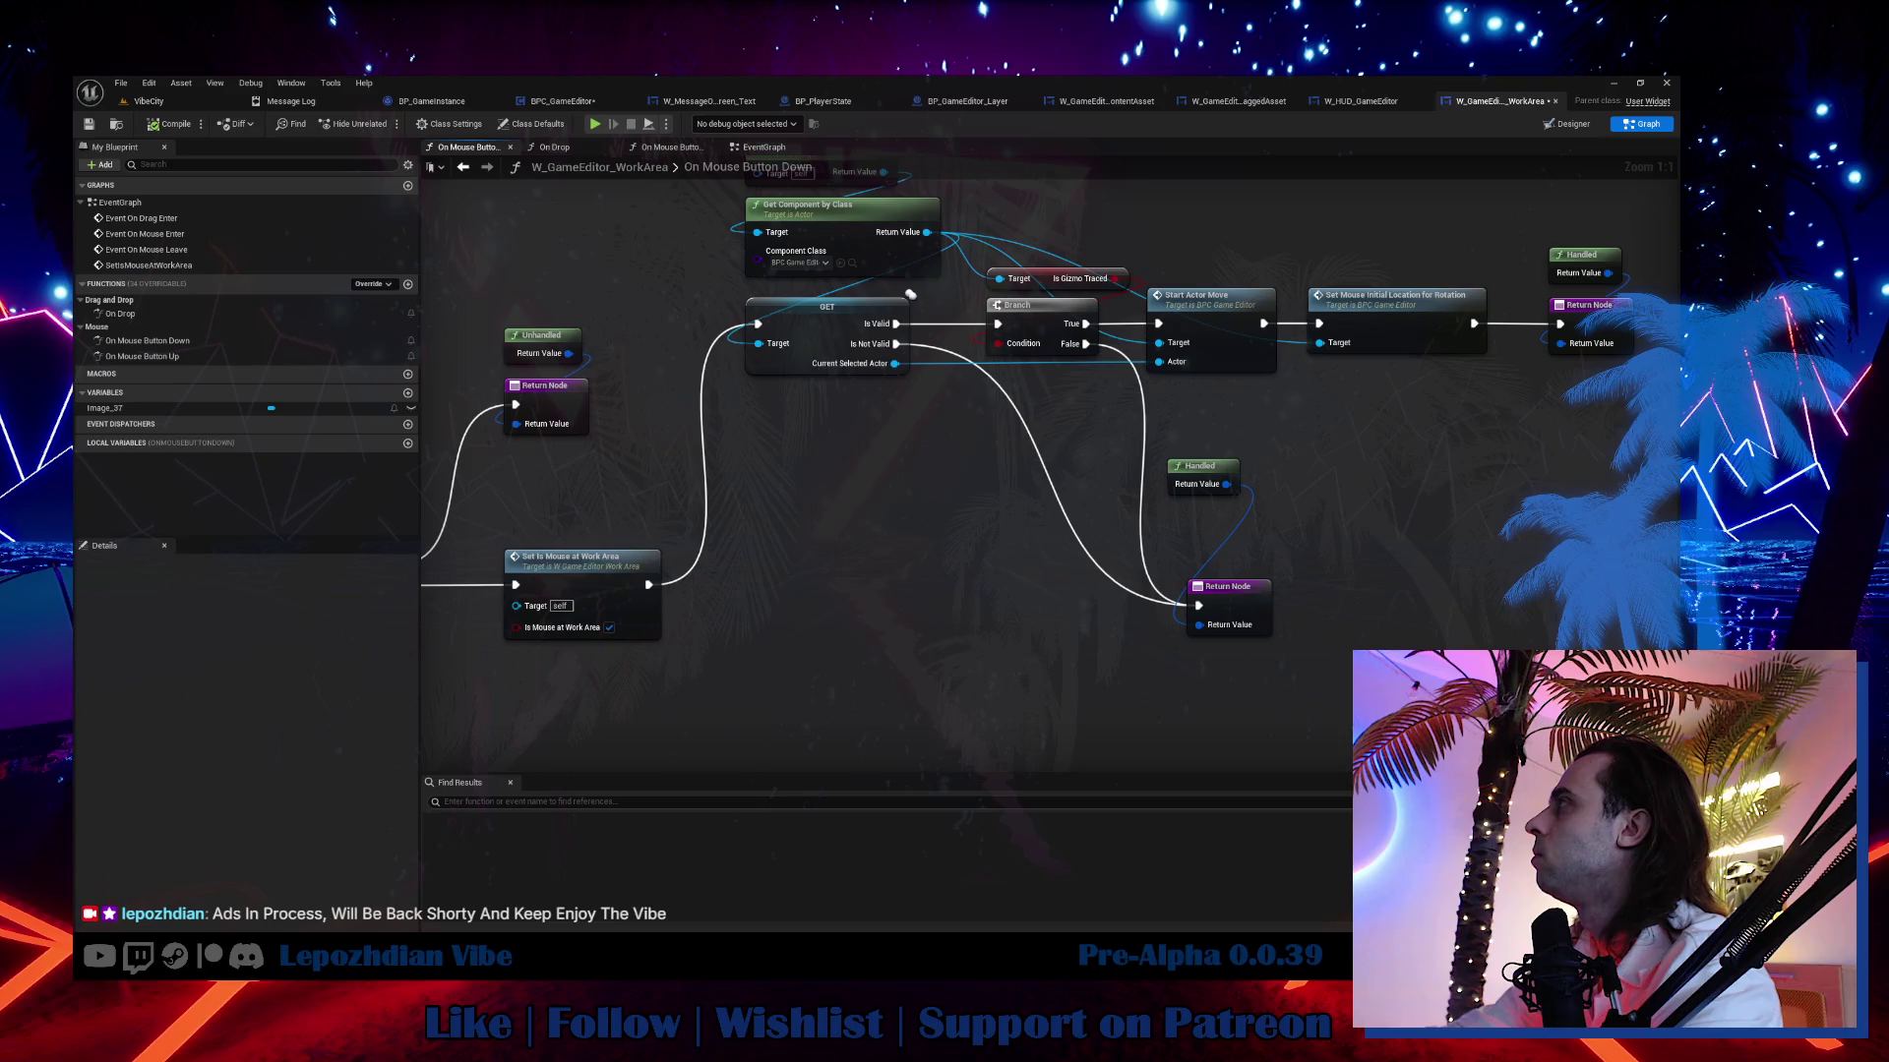
pyautogui.moveTo(885, 443); pyautogui.dragTo(1132, 353)
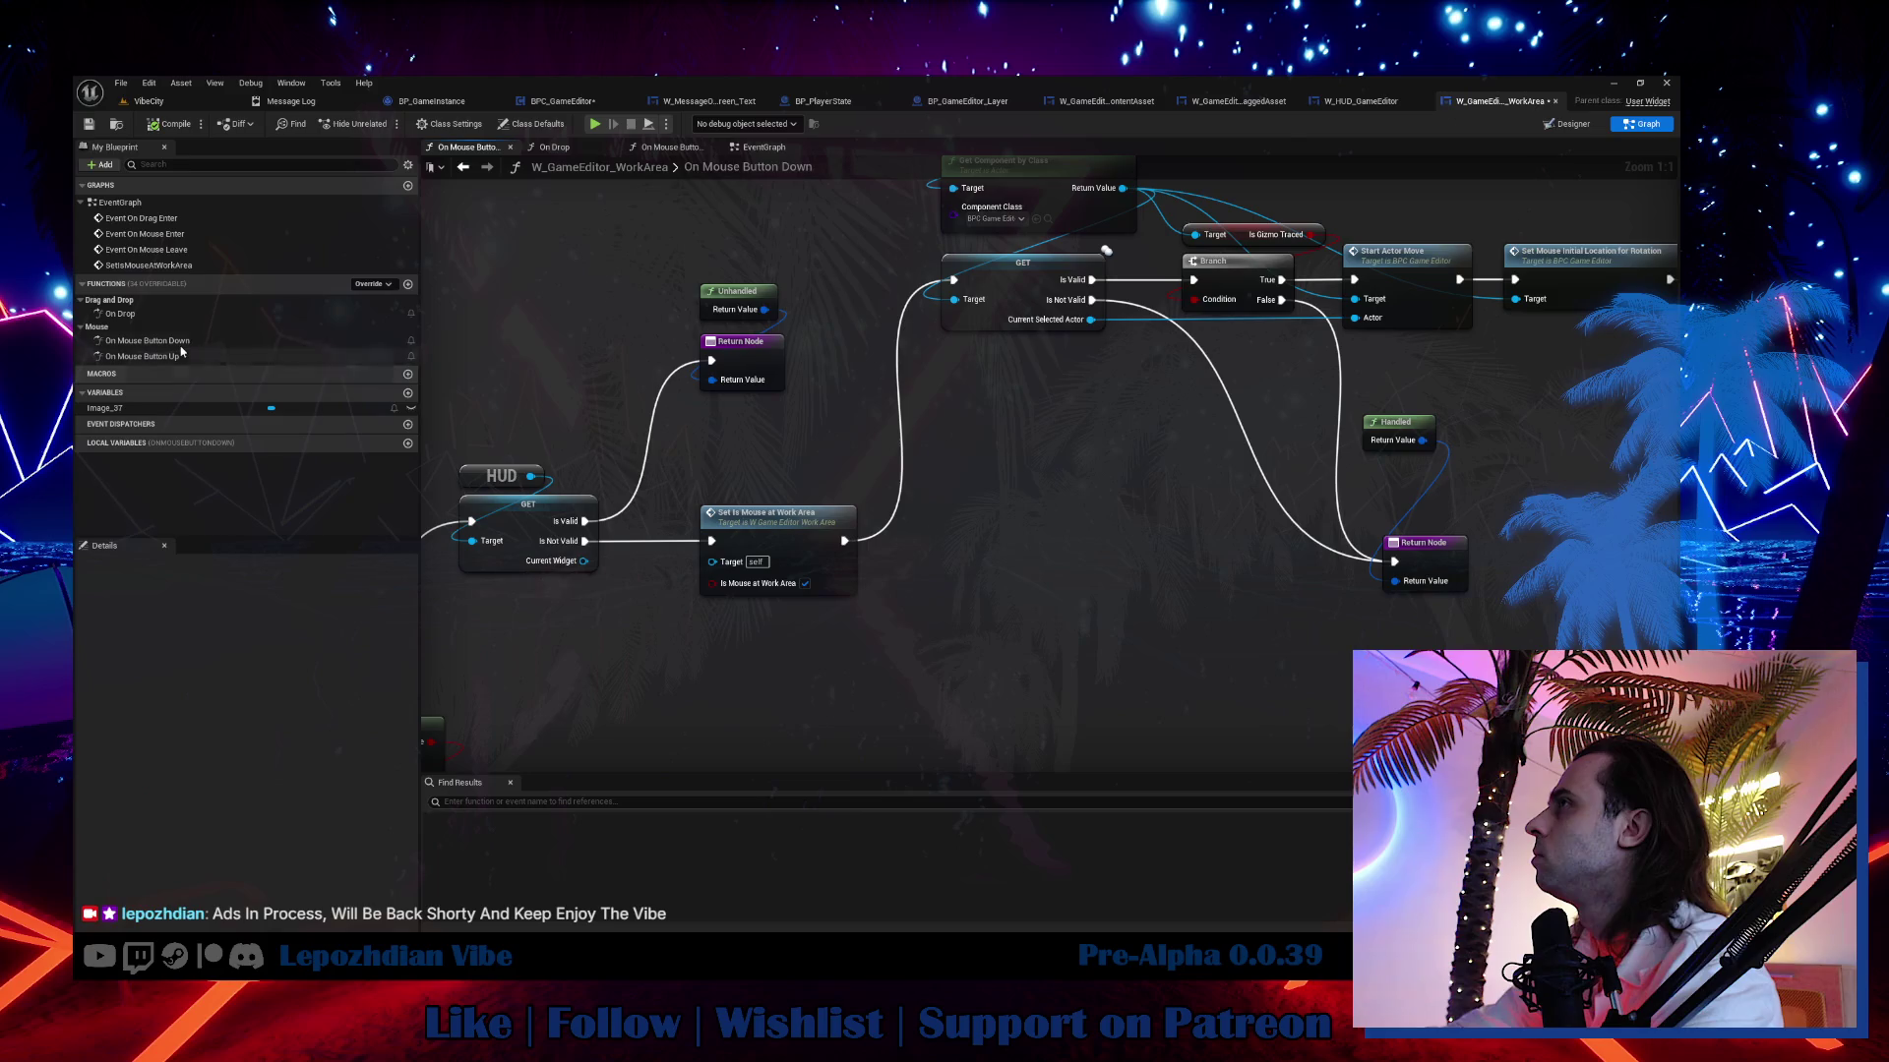
# Review the On Mouse Button Up graph's CurrentSelectedActor GET, Branch and Select Actor nodes.
pyautogui.doubleClick(142, 356)
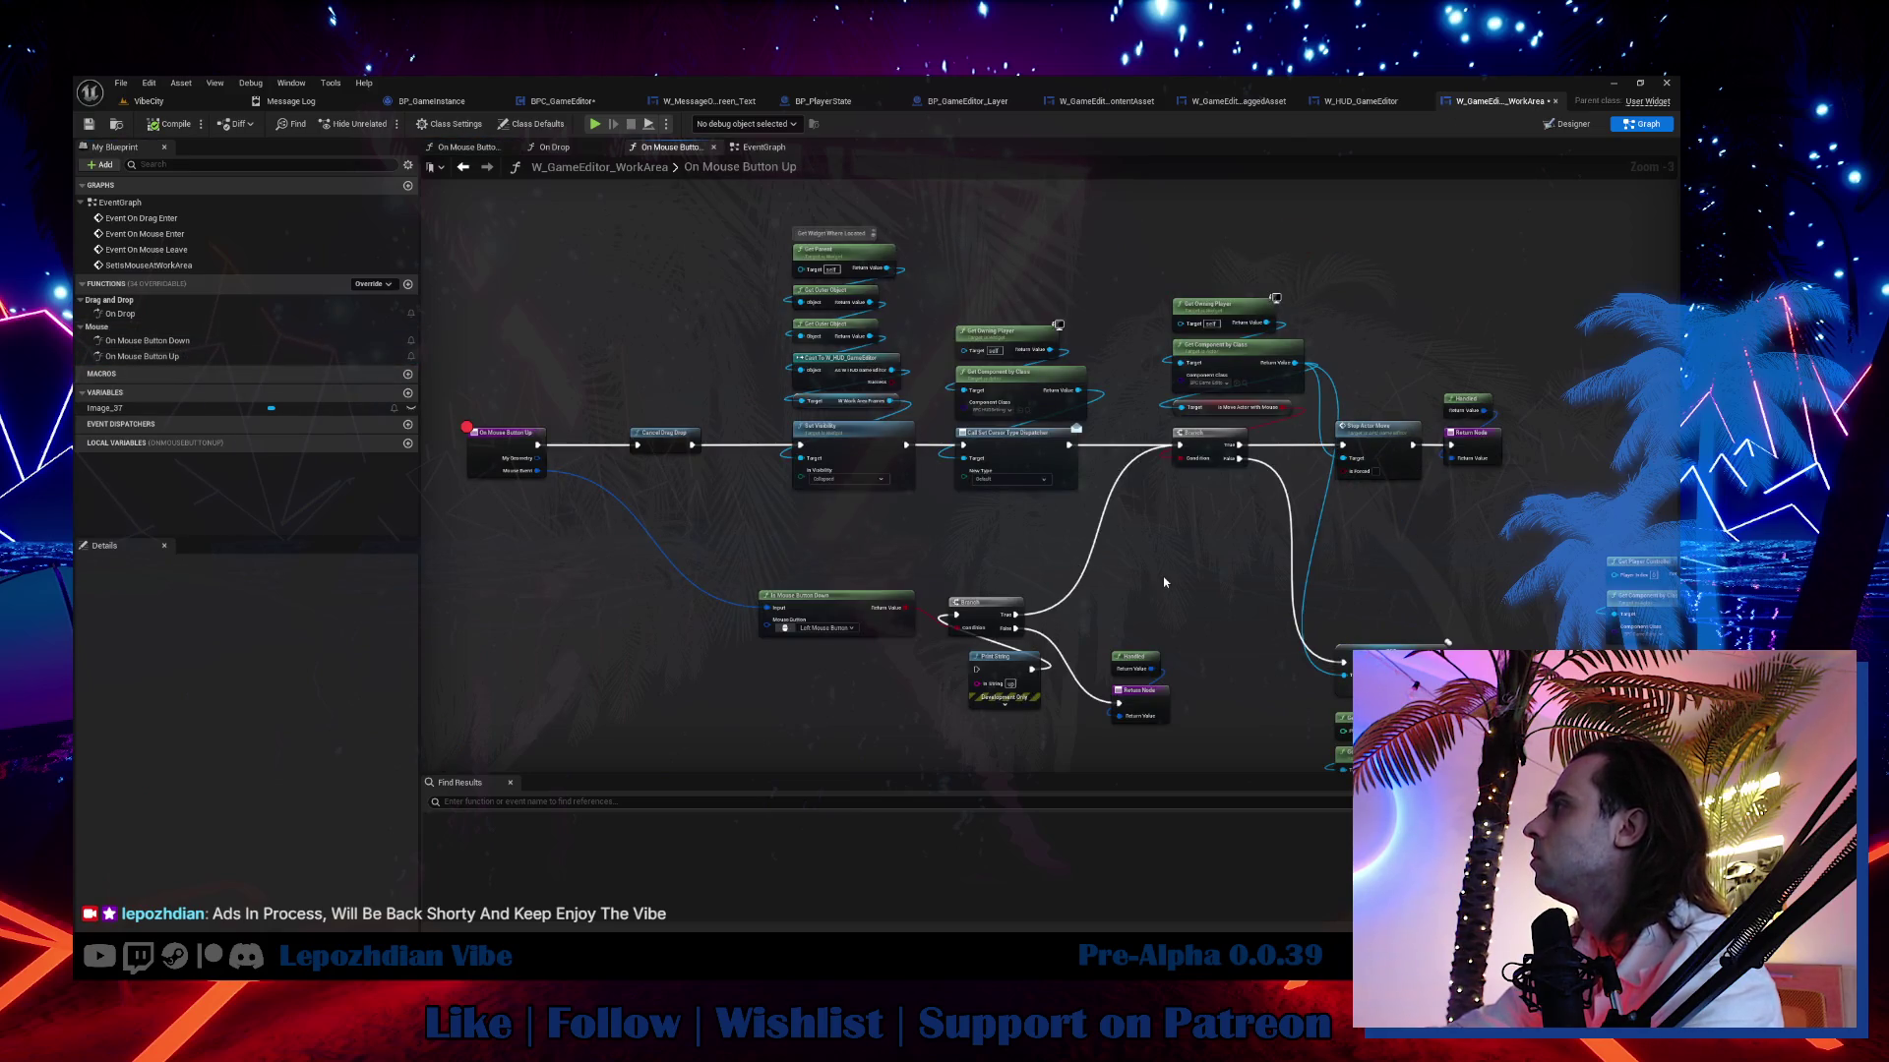
pyautogui.moveTo(1164, 582); pyautogui.dragTo(723, 418)
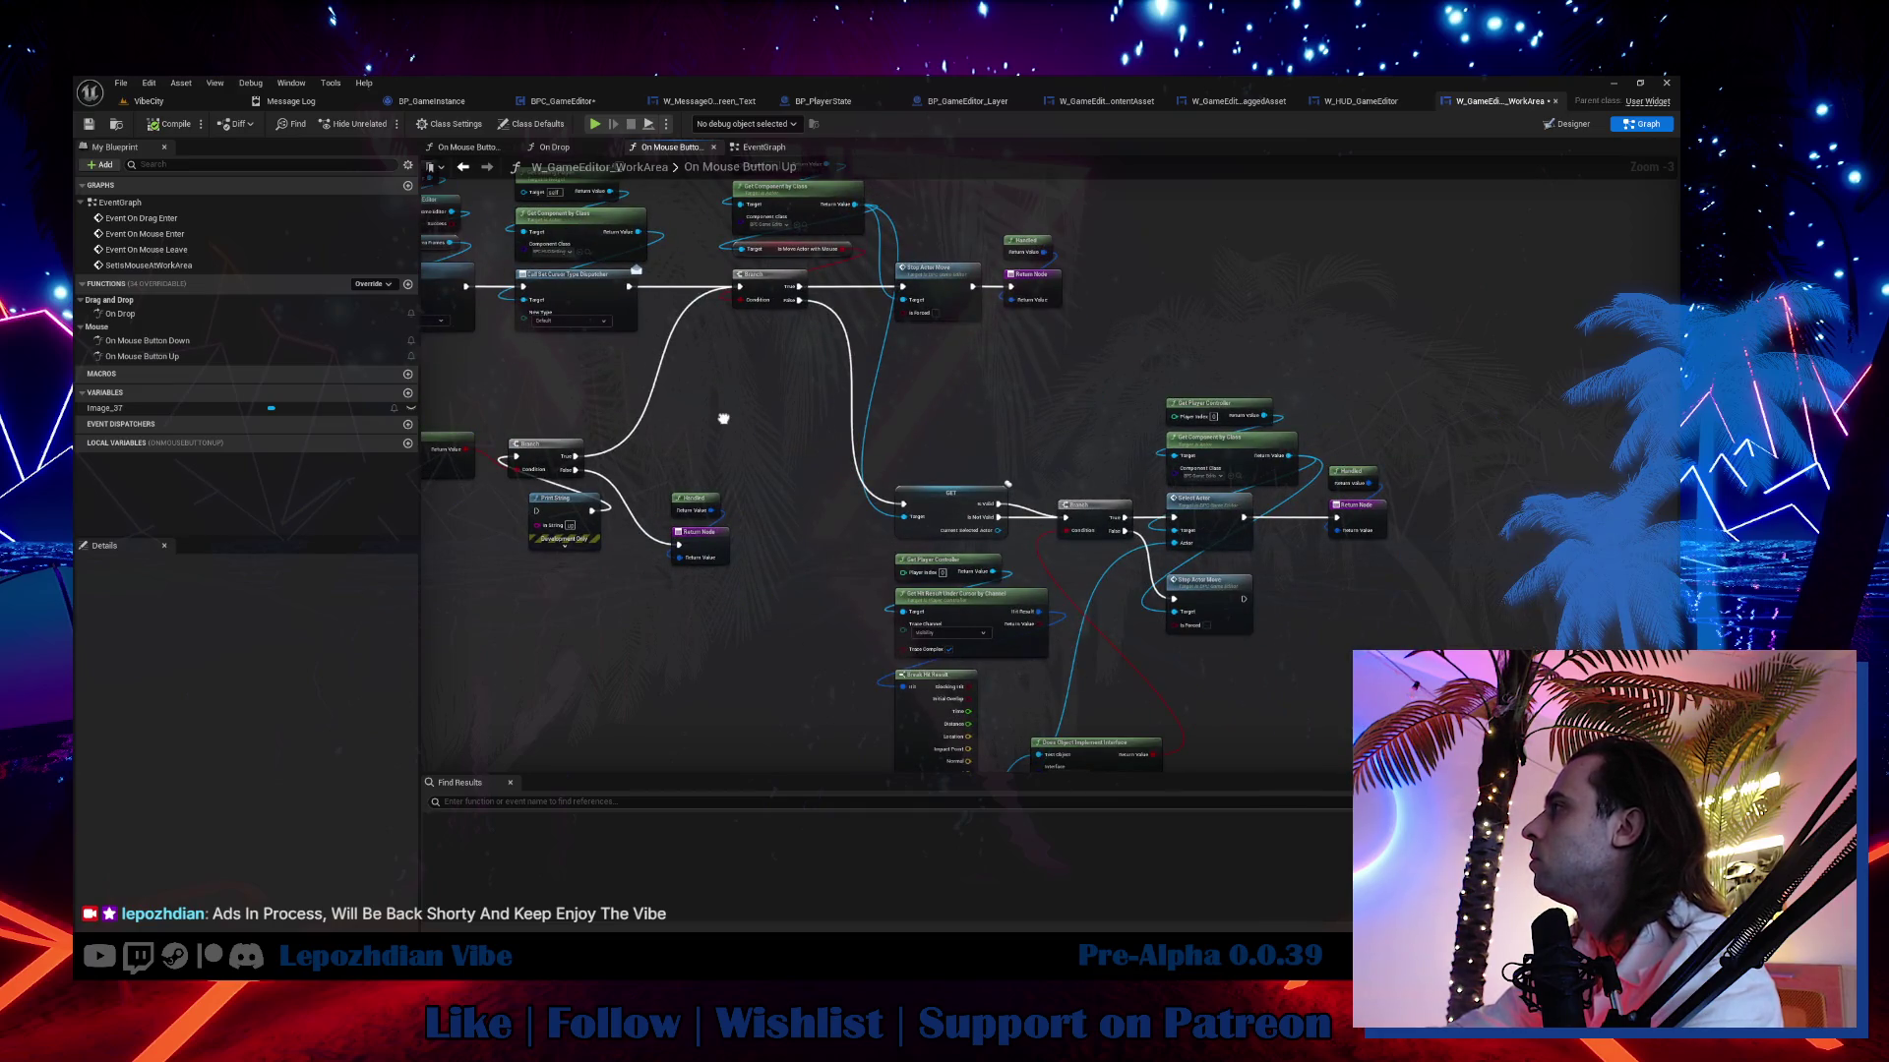
pyautogui.click(963, 502)
pyautogui.moveTo(807, 558); pyautogui.dragTo(1249, 647)
pyautogui.moveTo(1406, 619)
pyautogui.mouseDown()
pyautogui.moveTo(850, 510)
pyautogui.moveTo(1489, 658)
pyautogui.moveTo(1637, 717)
pyautogui.mouseUp()
pyautogui.scroll(2, 850, 511)
pyautogui.moveTo(1474, 767)
pyautogui.mouseDown()
pyautogui.moveTo(796, 608)
pyautogui.moveTo(552, 577)
pyautogui.moveTo(587, 454)
pyautogui.moveTo(765, 635)
pyautogui.moveTo(1319, 728)
pyautogui.mouseUp()
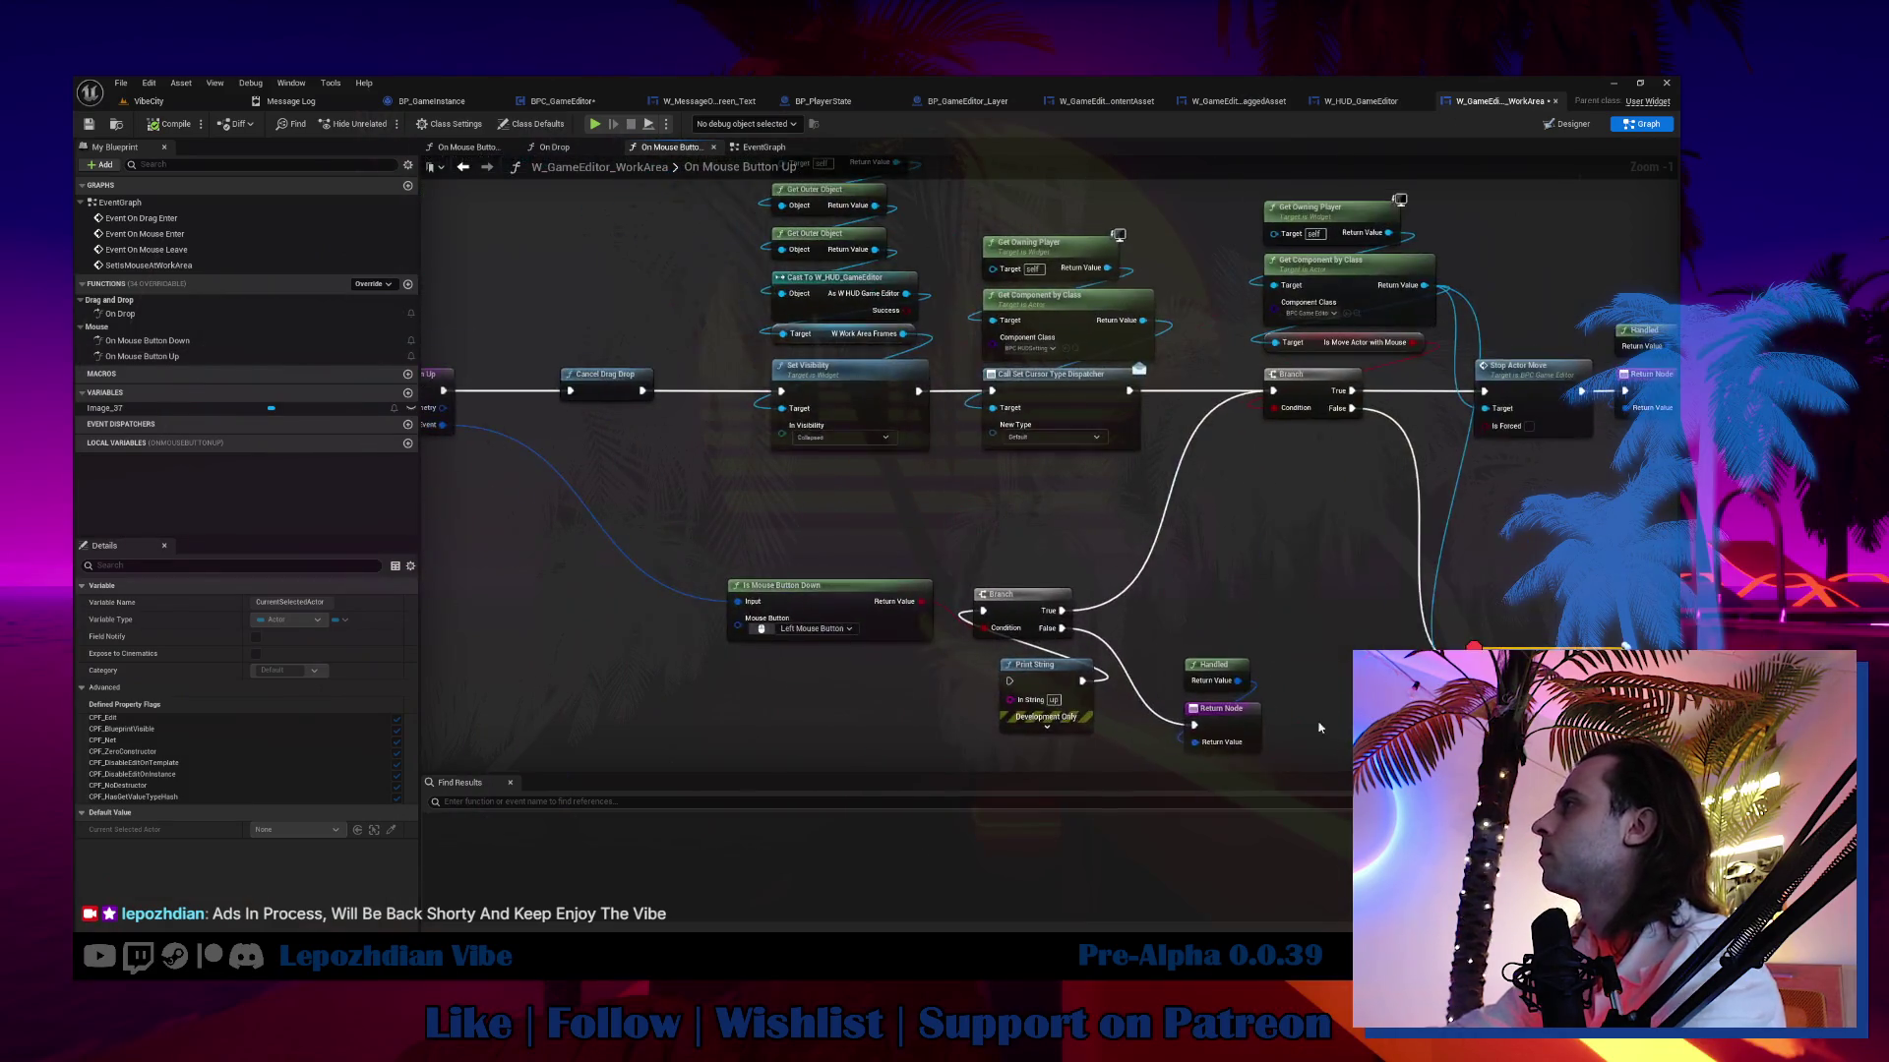
pyautogui.scroll(-3, 698, 510)
pyautogui.click(537, 437)
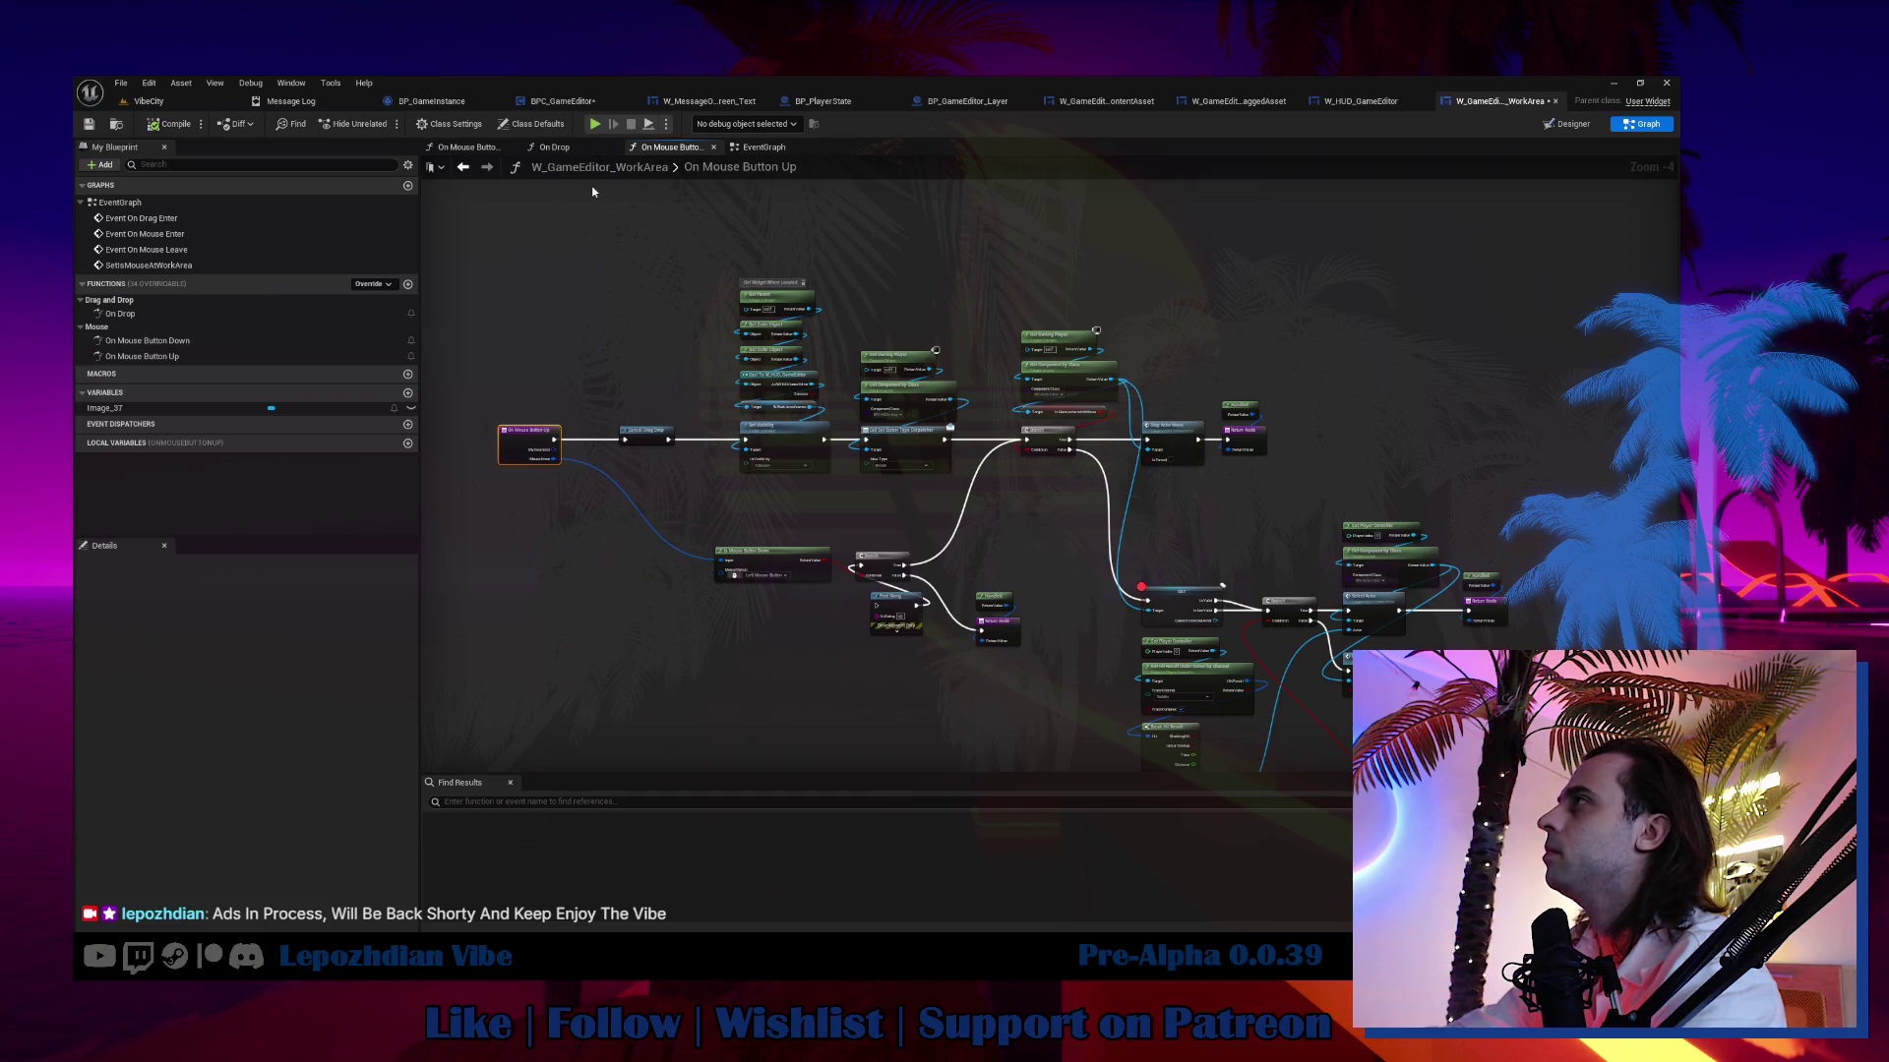
# Return to the event graph and the VibeCity level, then start a new play session.
pyautogui.click(774, 149)
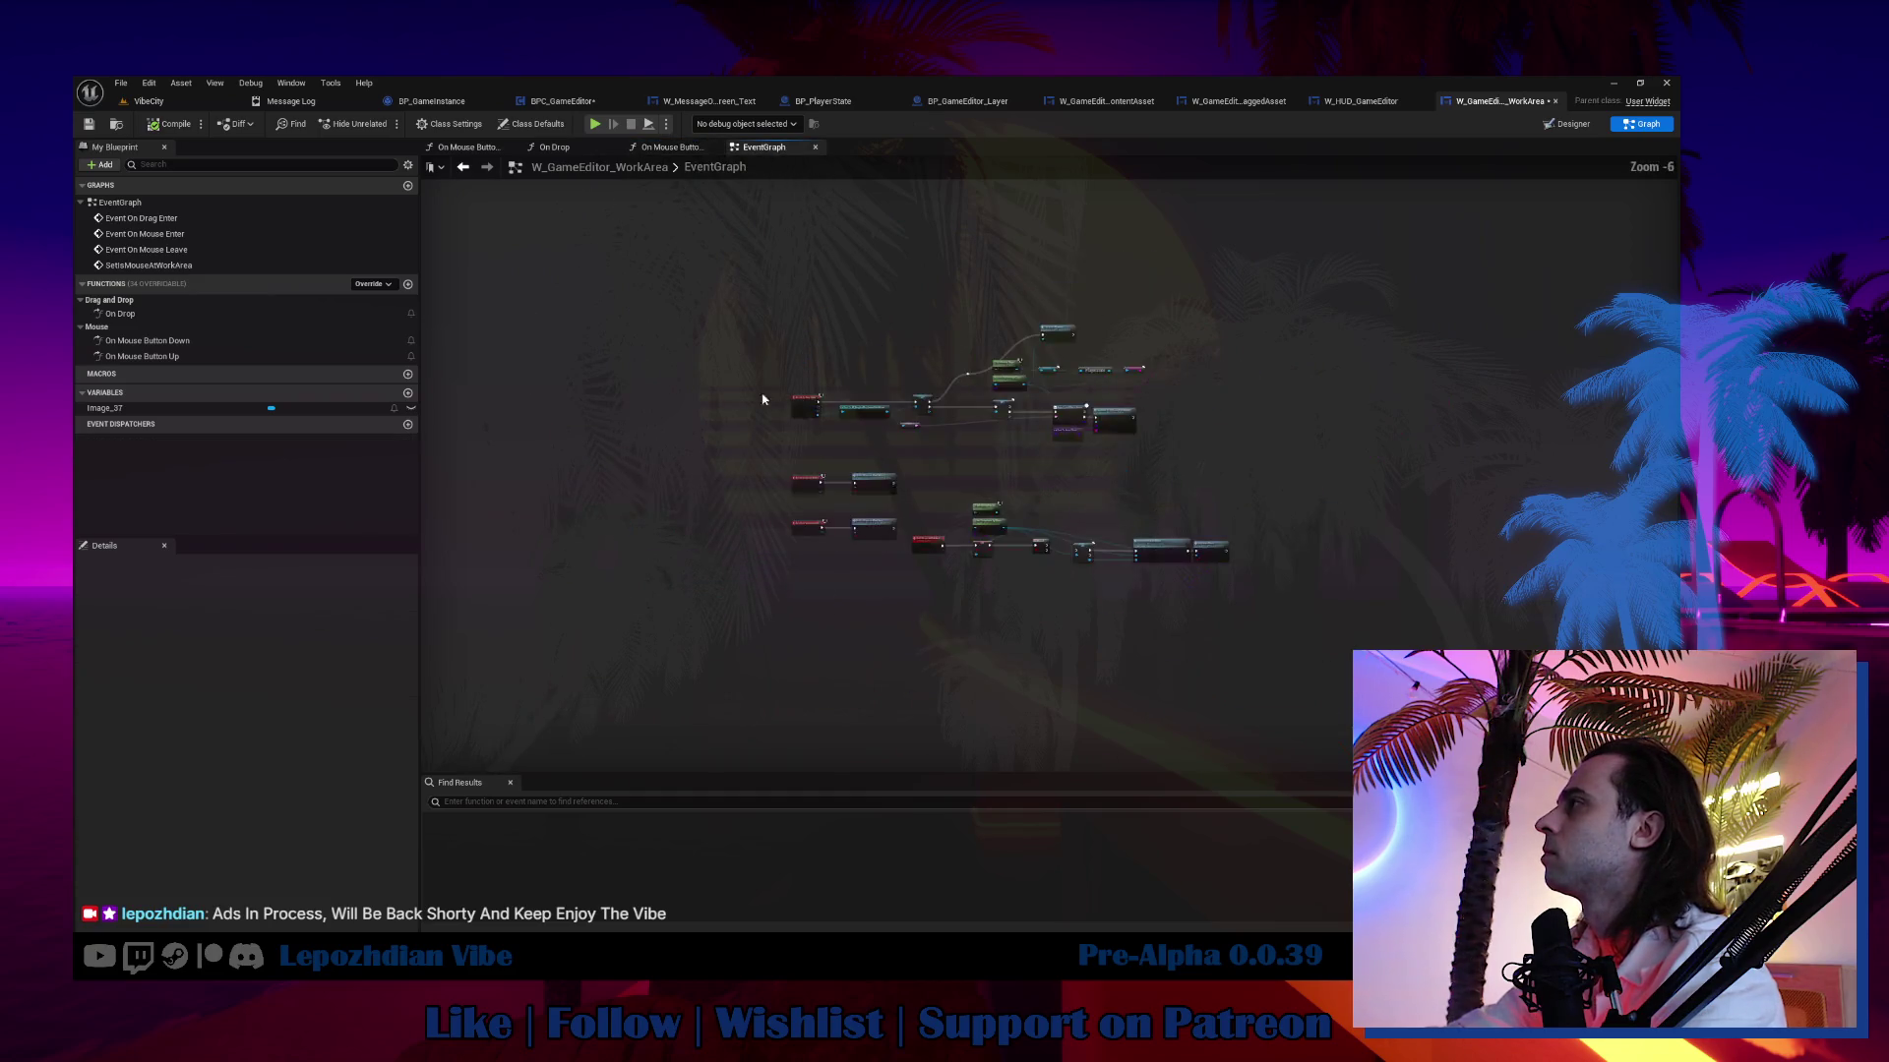
pyautogui.click(149, 101)
pyautogui.click(423, 125)
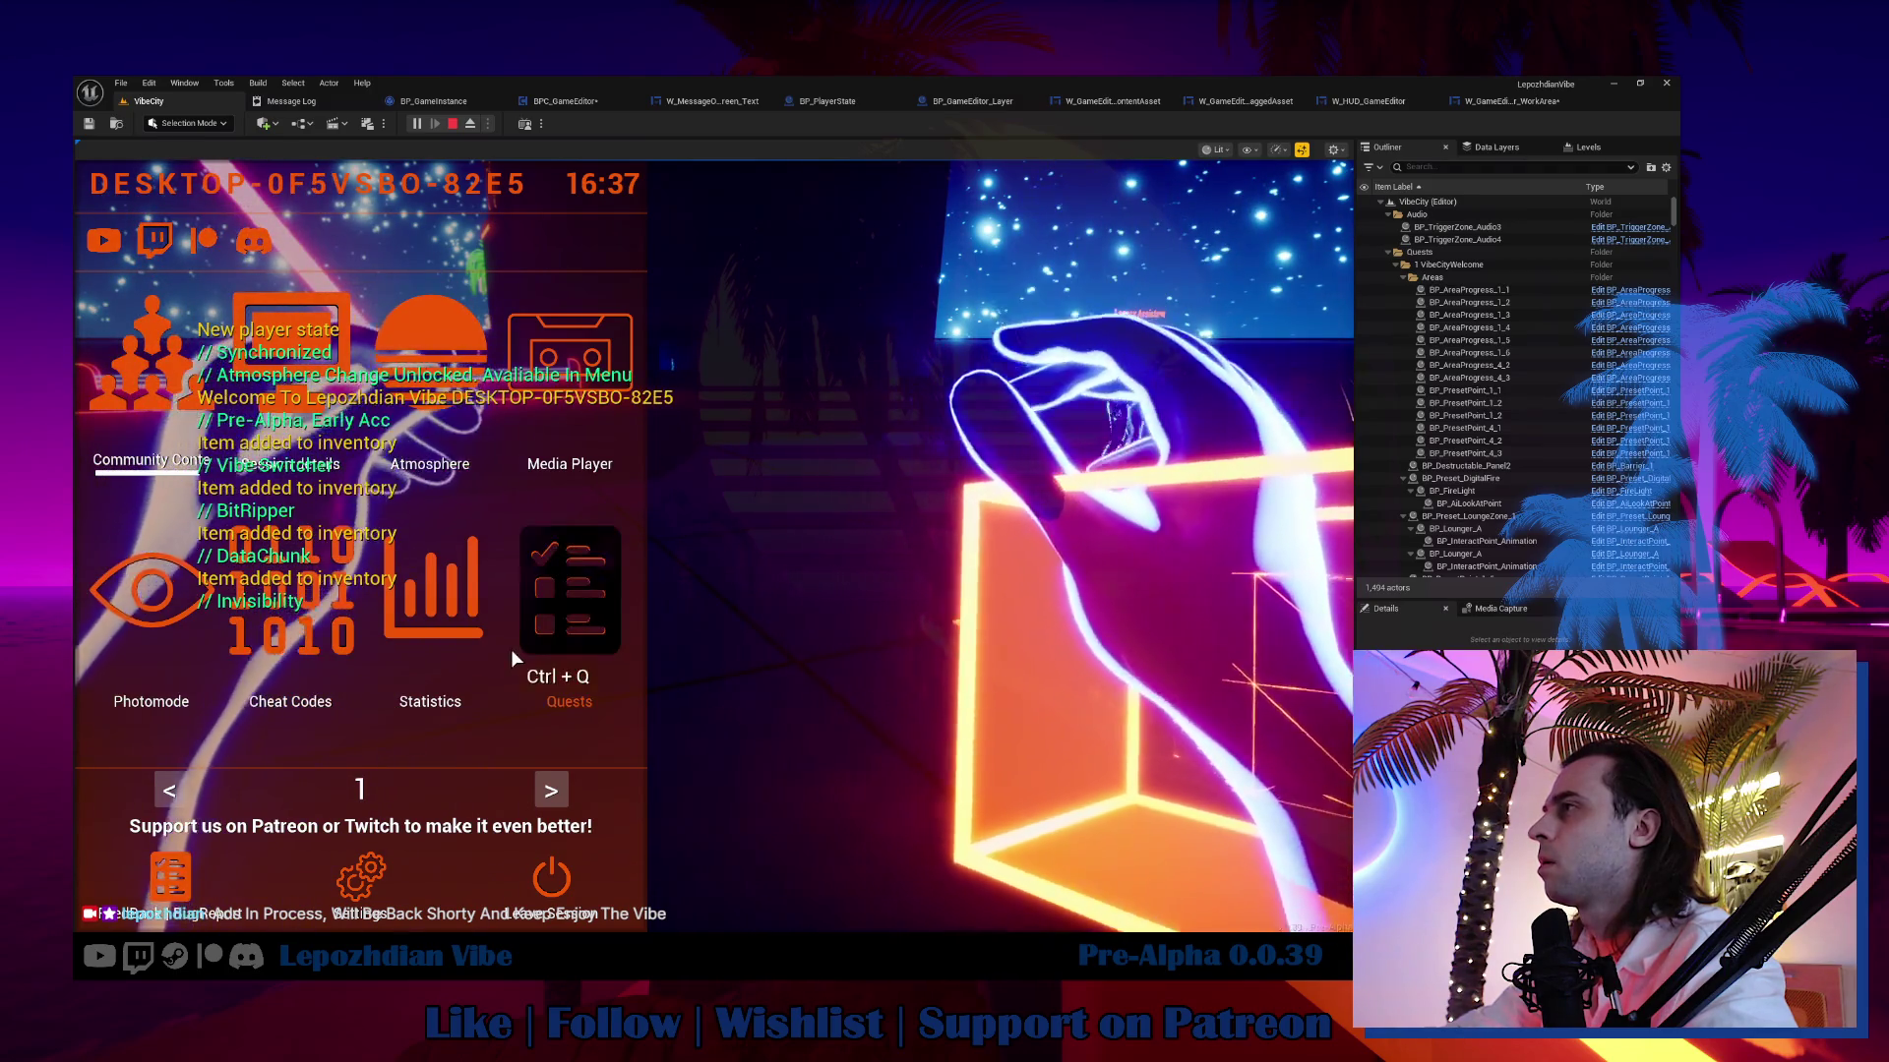
# Drag Emissive_Base into the scene via the Vibe Editor, then remove the Print String breakpoint and resume.
pyautogui.click(539, 785)
pyautogui.click(491, 641)
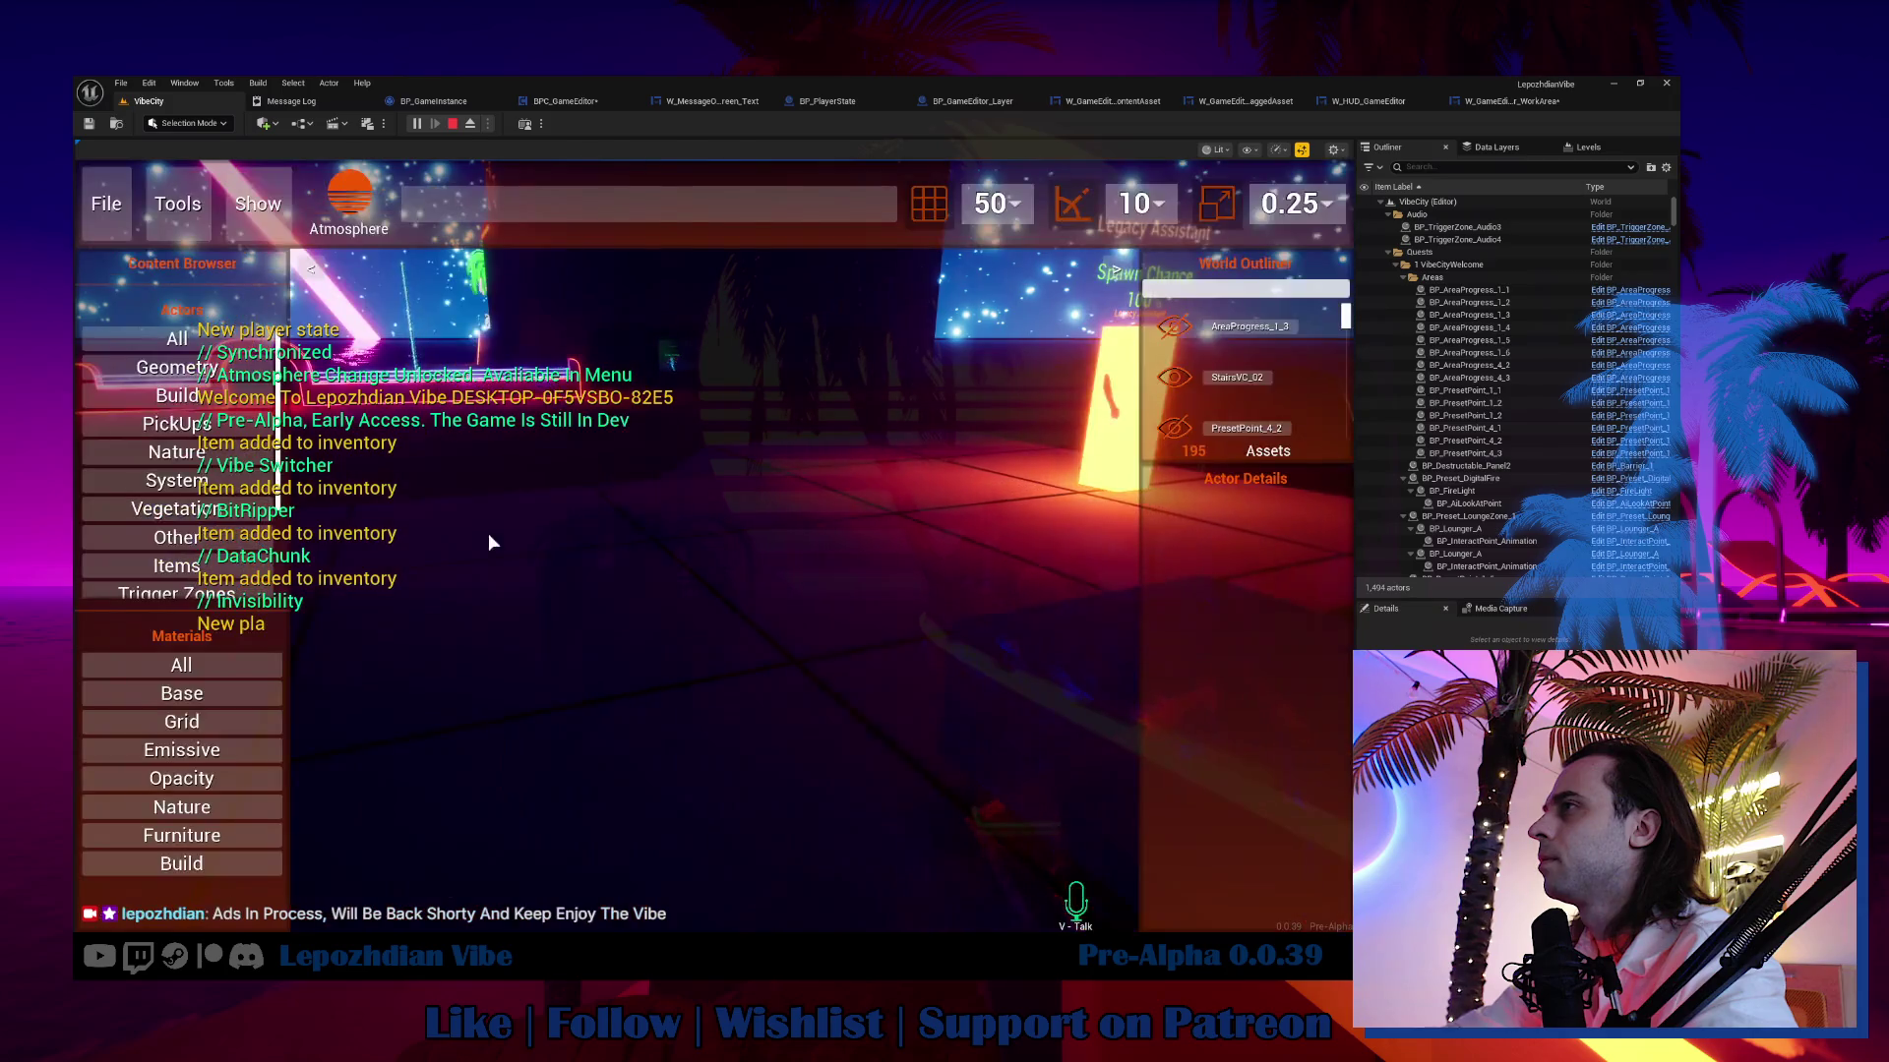
pyautogui.click(234, 744)
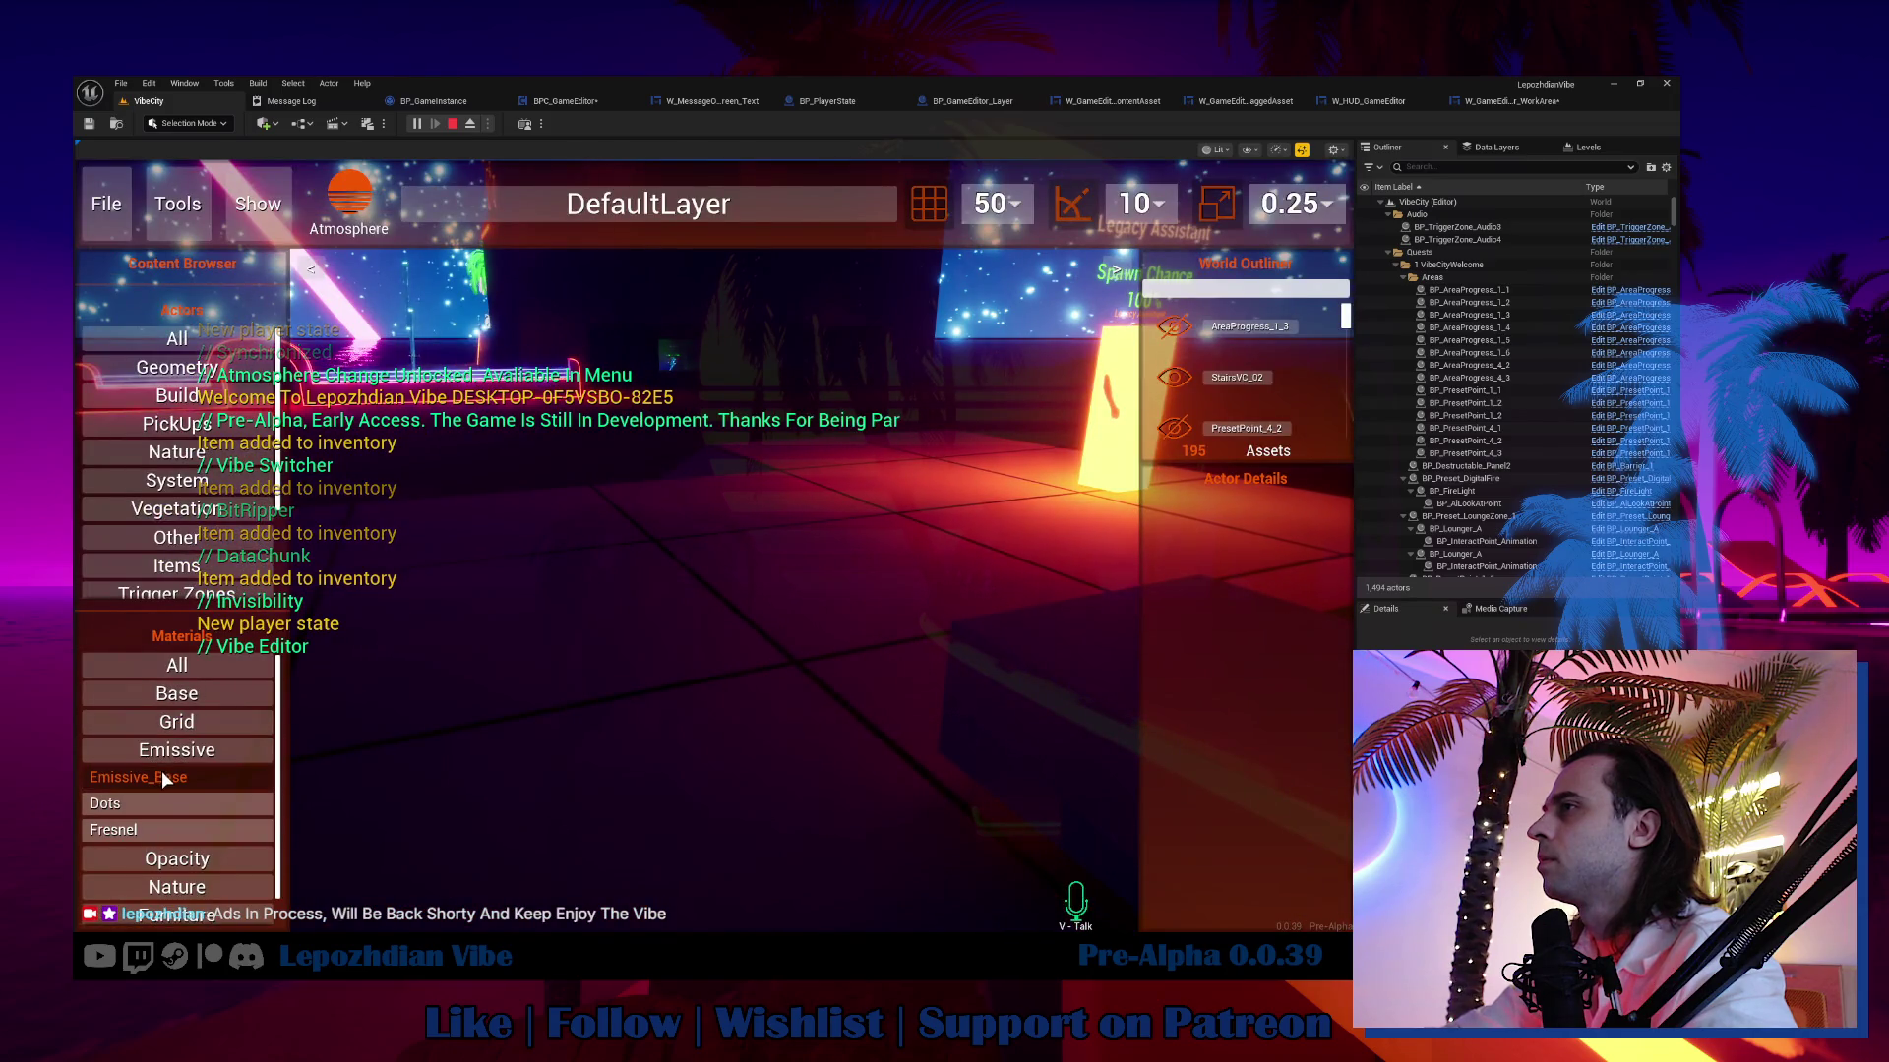
pyautogui.moveTo(162, 776)
pyautogui.mouseDown()
pyautogui.moveTo(345, 765)
pyautogui.moveTo(594, 708)
pyautogui.moveTo(742, 624)
pyautogui.mouseUp()
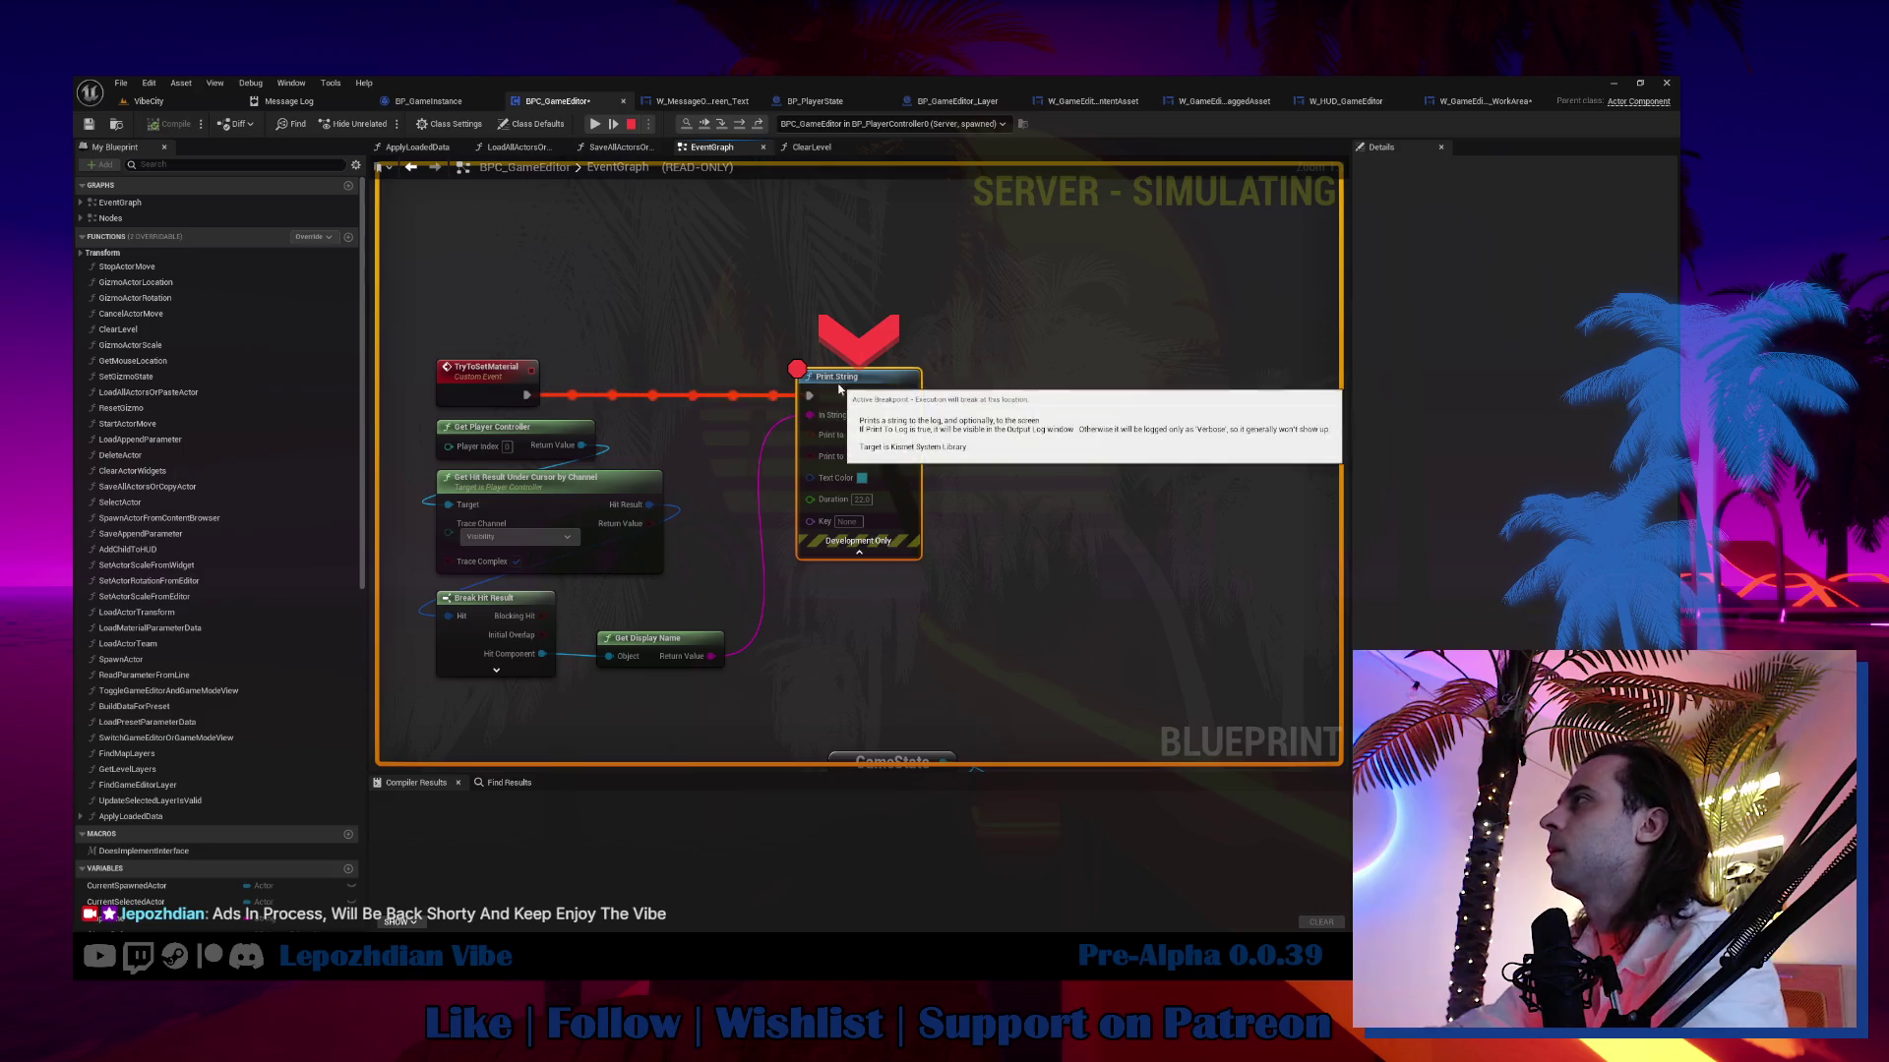
pyautogui.press('F9')
pyautogui.click(593, 124)
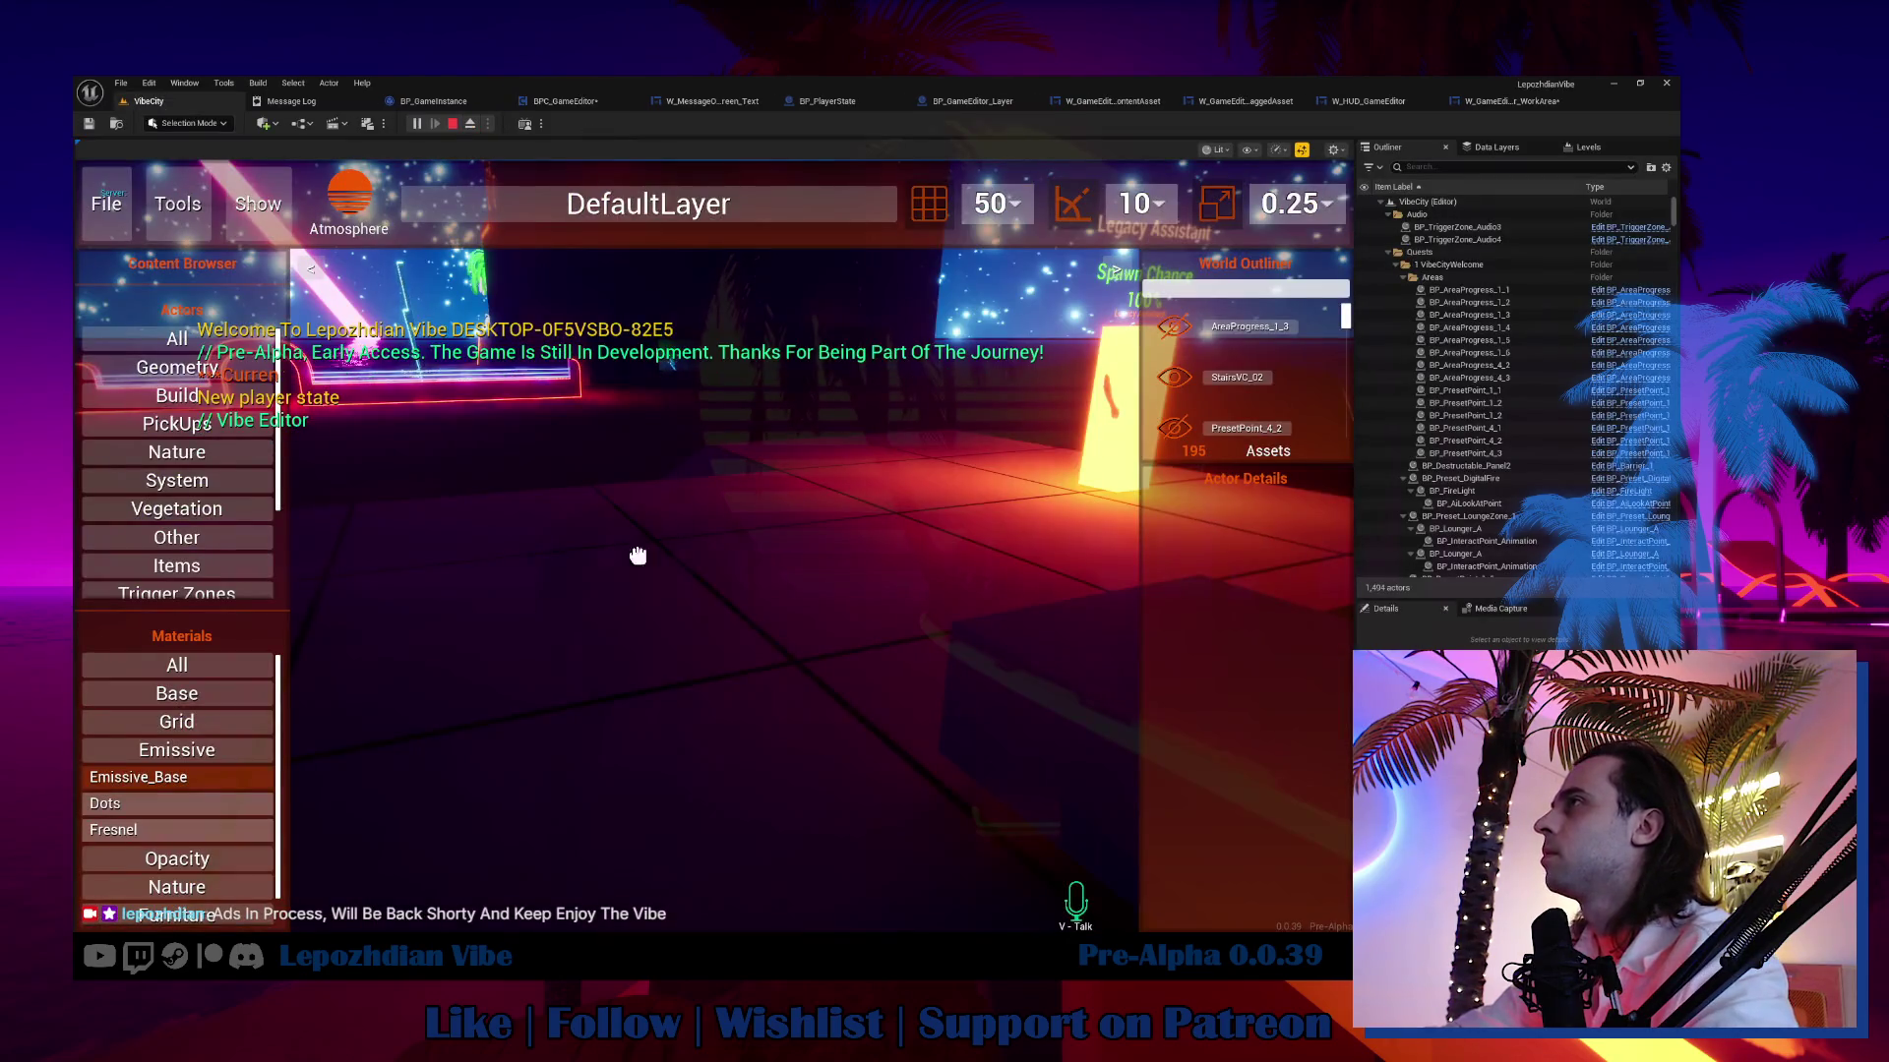
# Spawn and place a Palm_1N_V2_Emmisive palm from Vegetation, then stop playing.
pyautogui.click(214, 776)
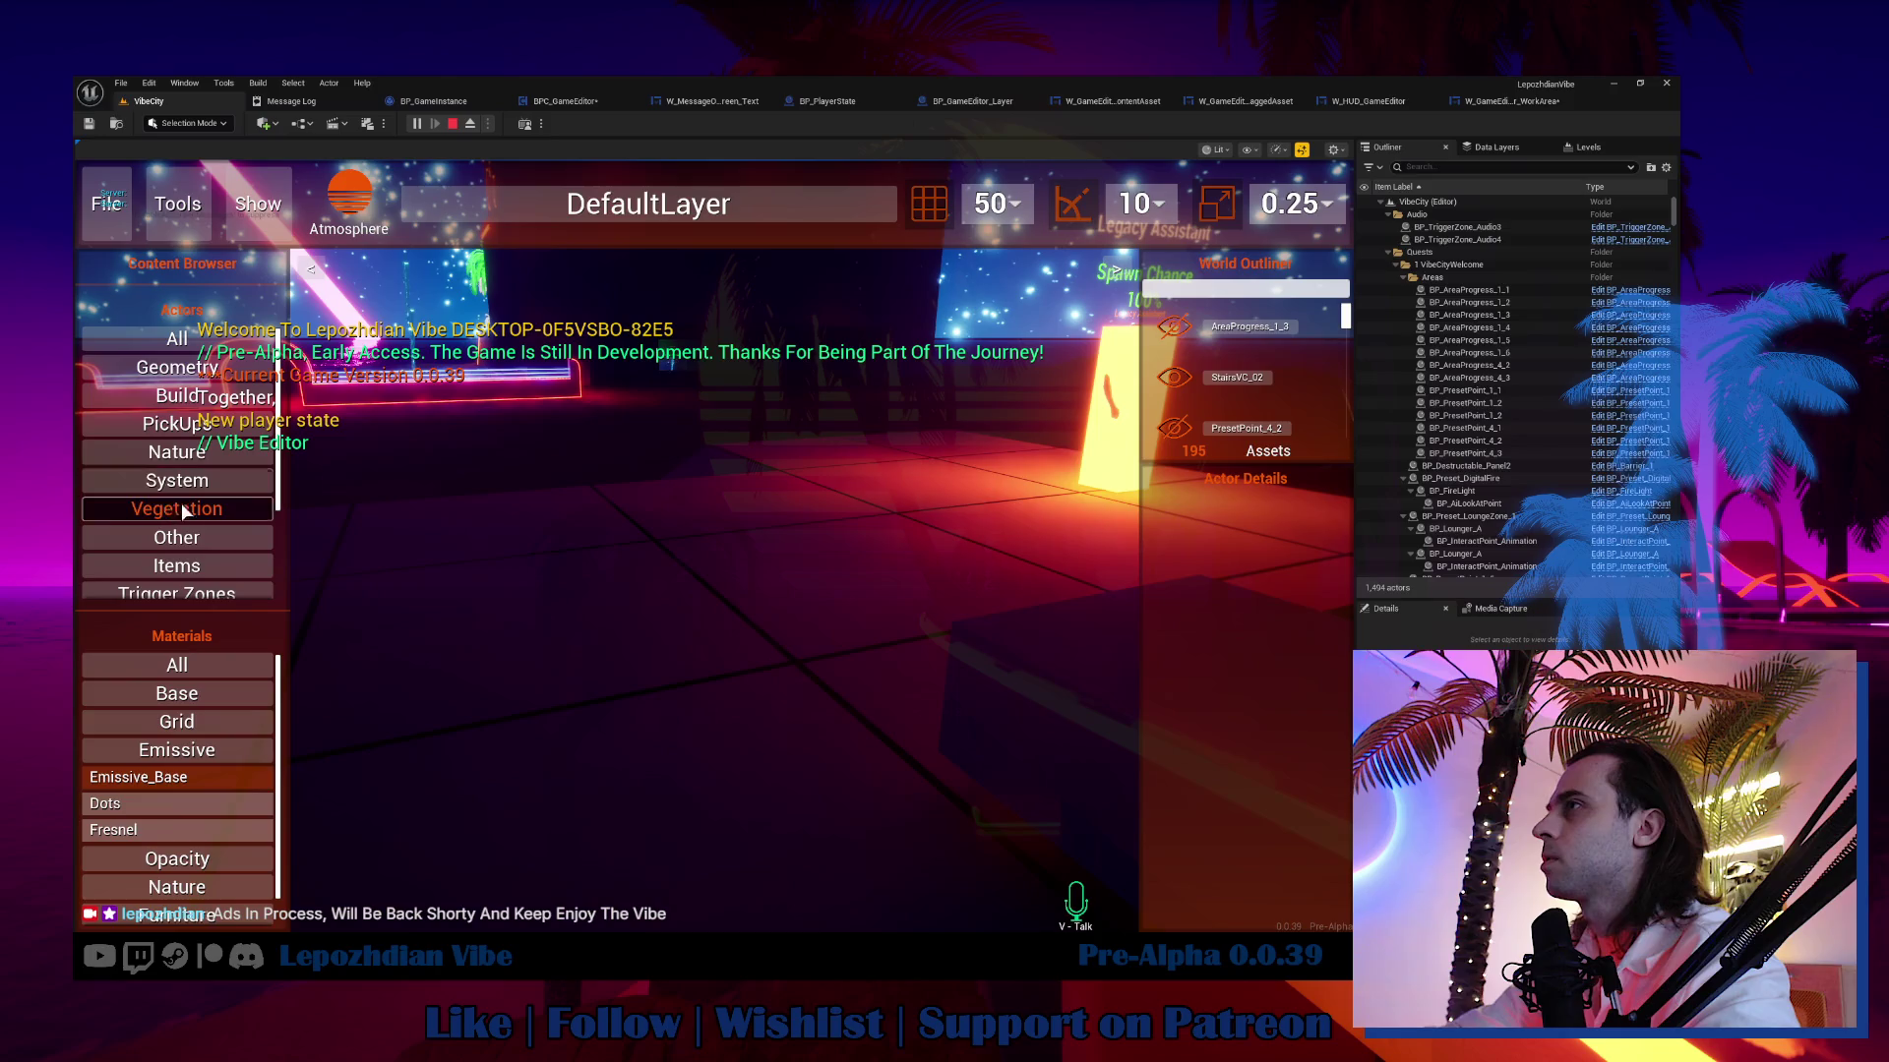
pyautogui.click(190, 563)
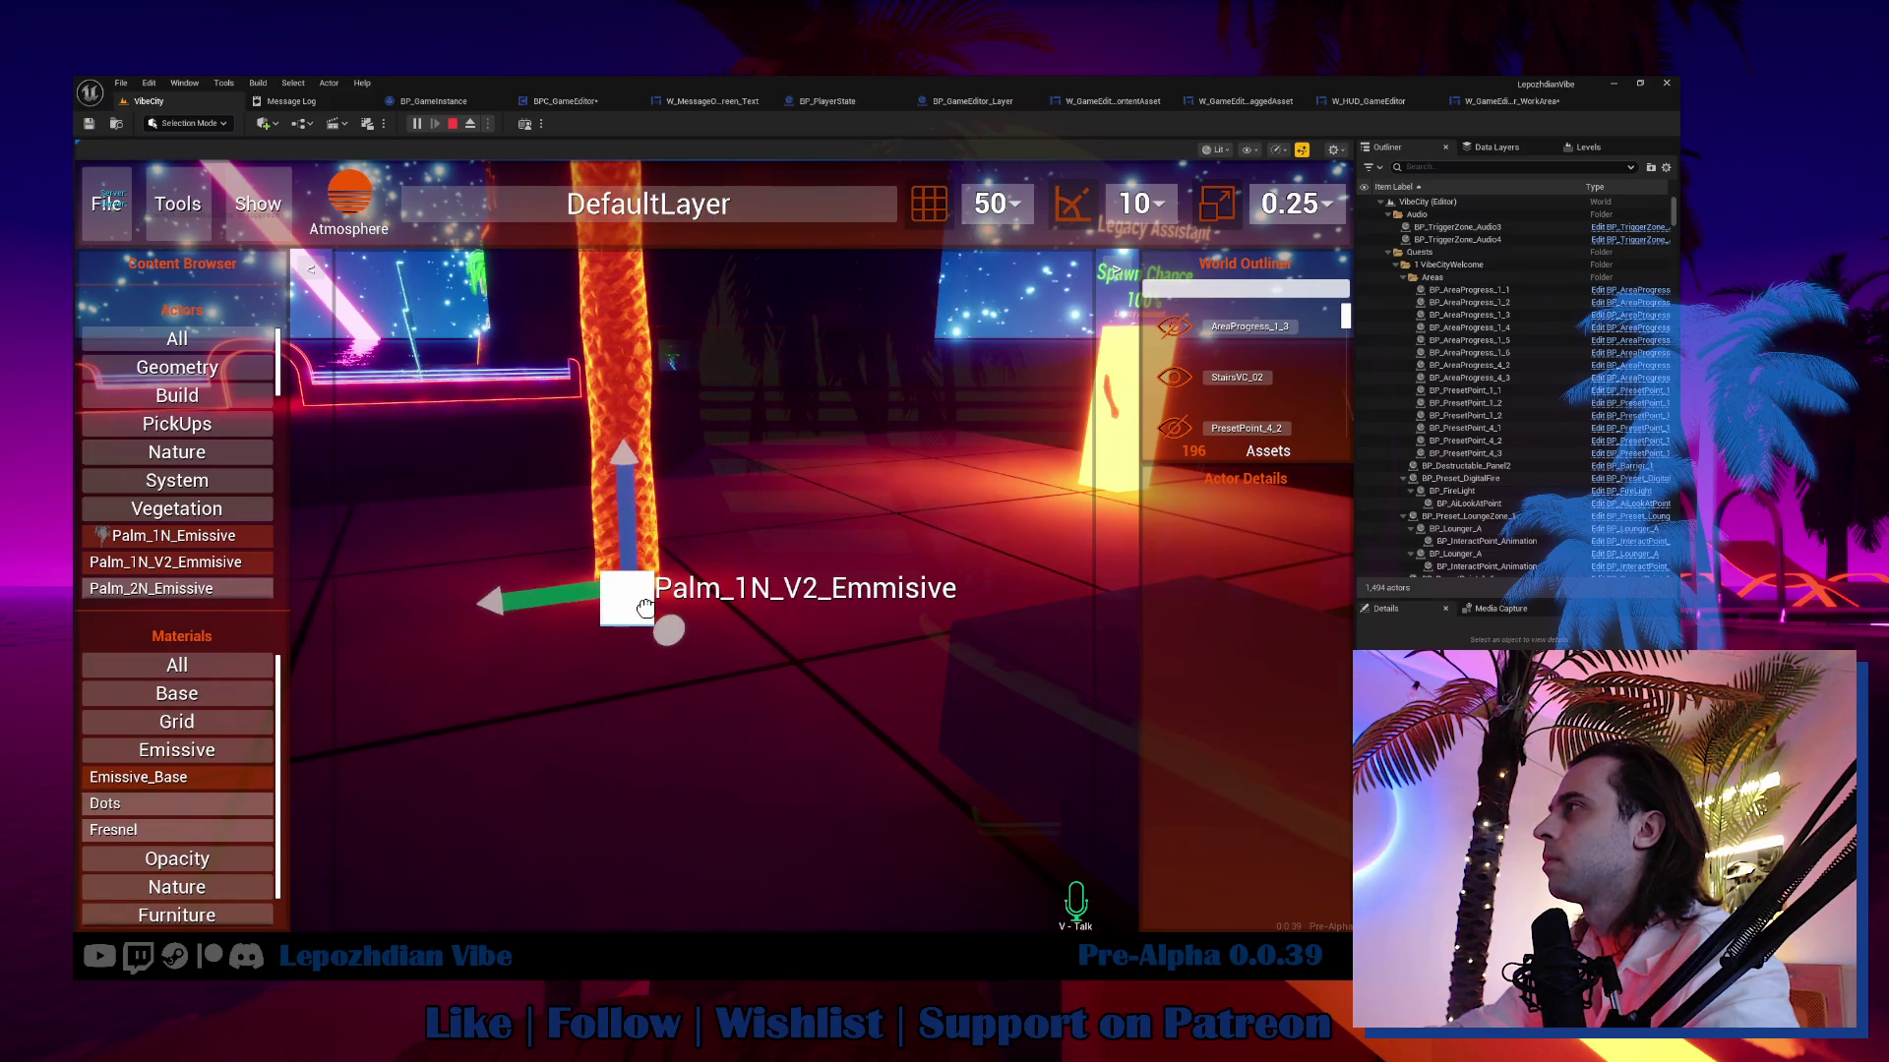
pyautogui.click(638, 597)
pyautogui.press('Escape')
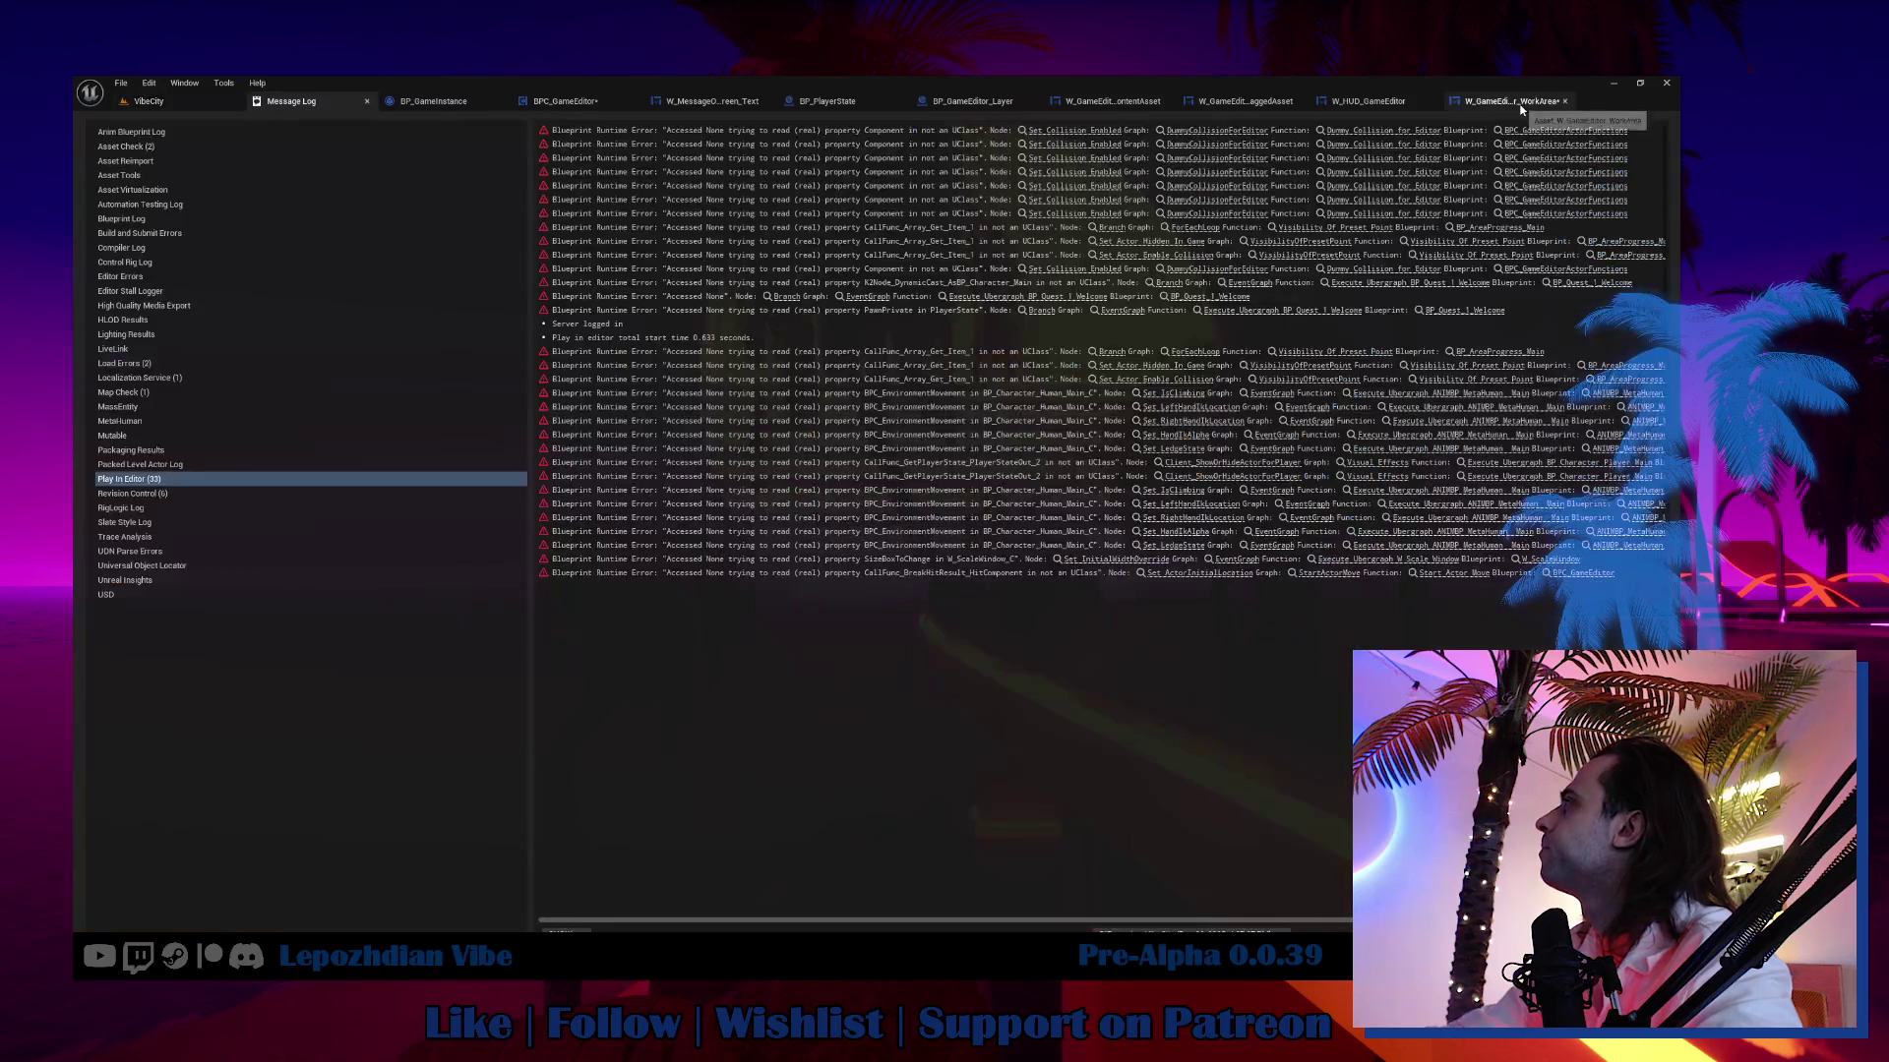
# Open the SpawnActorFromContentBrowser graph and bring its SET and spawn nodes into view.
pyautogui.moveTo(858, 437); pyautogui.dragTo(807, 458)
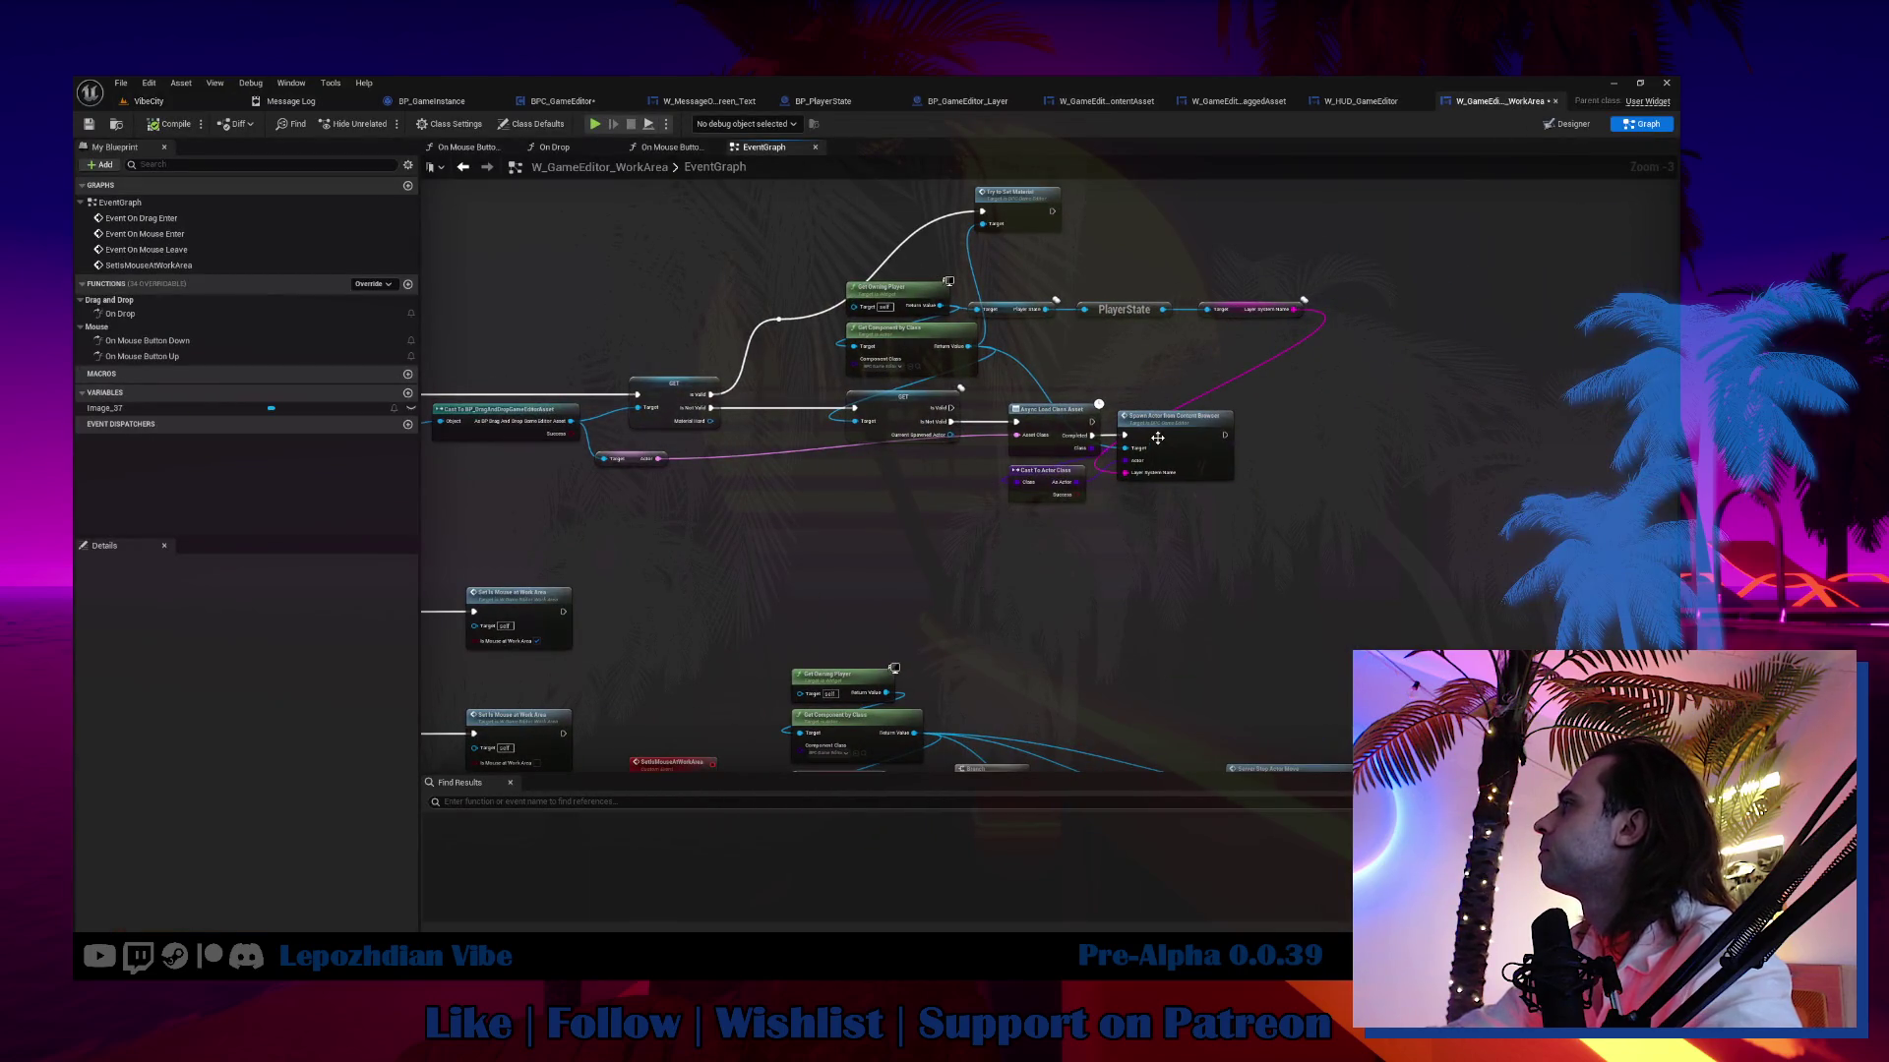
pyautogui.doubleClick(1158, 438)
pyautogui.scroll(4, 1184, 549)
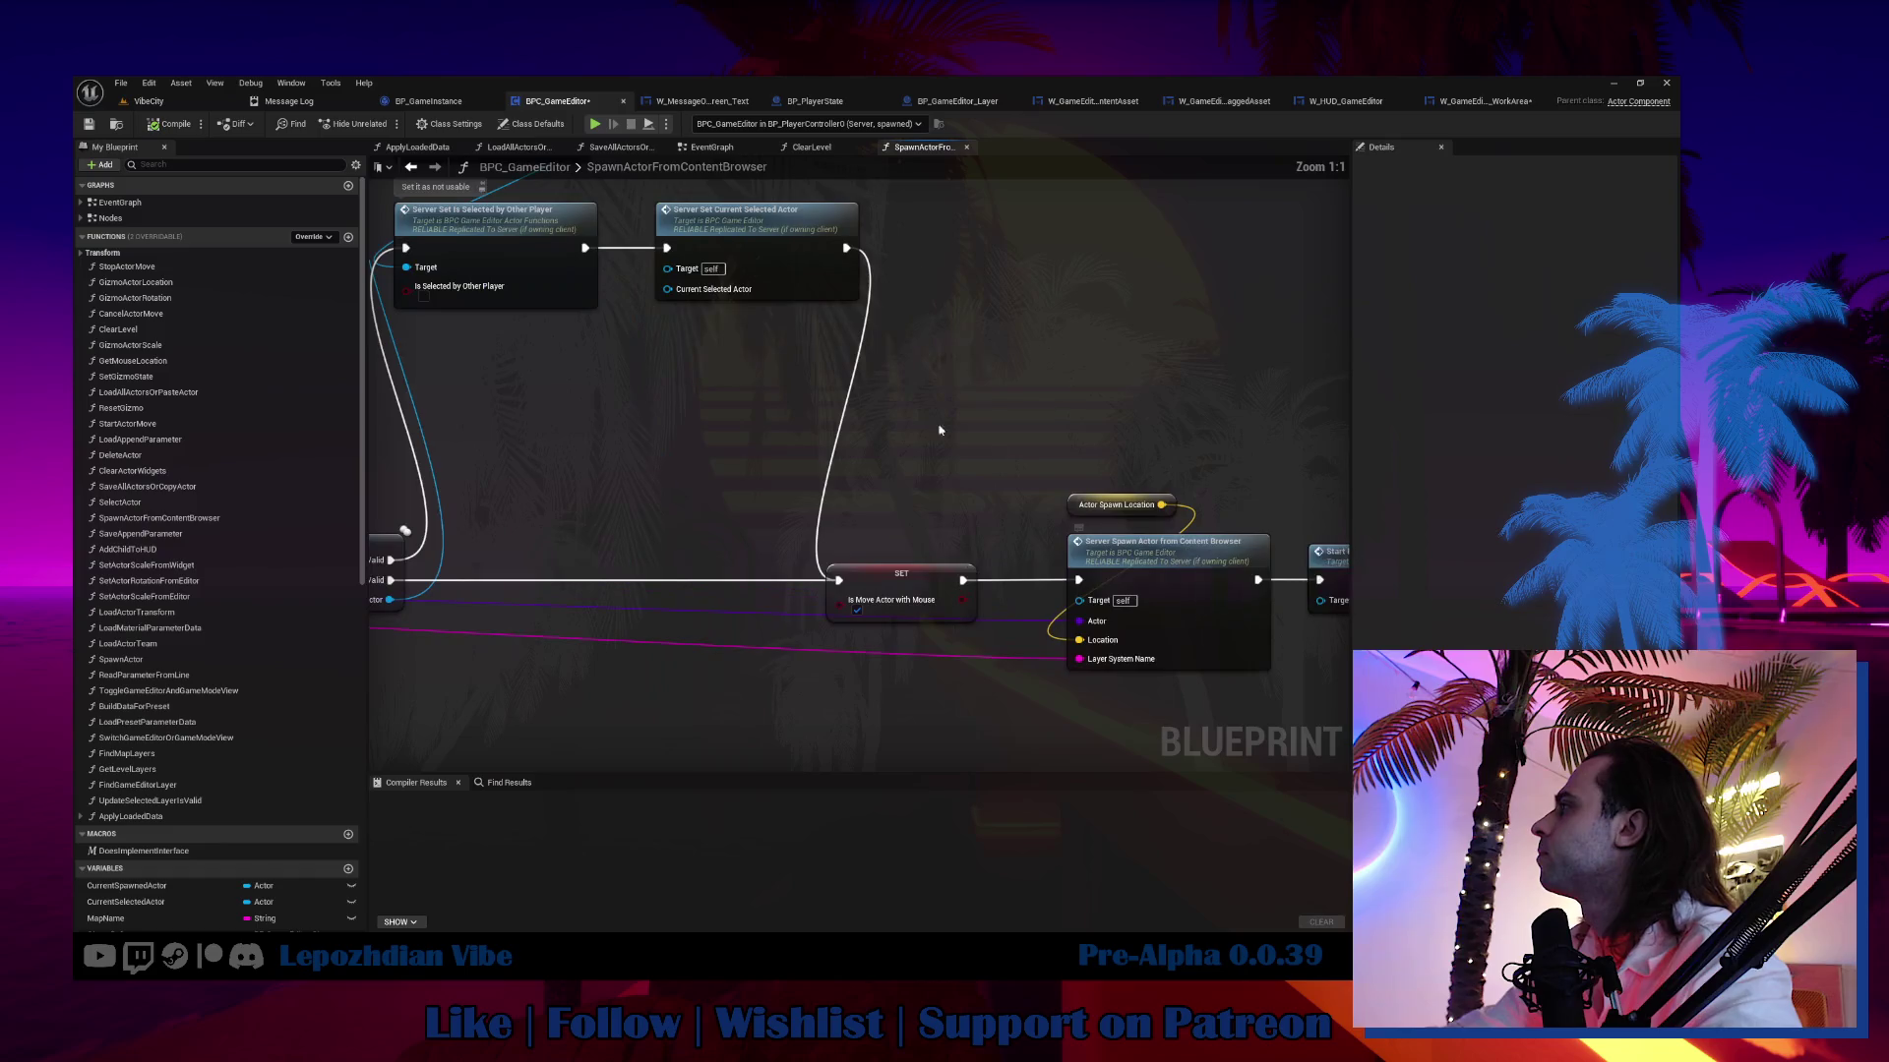
pyautogui.moveTo(935, 426)
pyautogui.mouseDown()
pyautogui.moveTo(1261, 360)
pyautogui.moveTo(1320, 478)
pyautogui.moveTo(1482, 434)
pyautogui.moveTo(1023, 454)
pyautogui.moveTo(723, 322)
pyautogui.mouseUp()
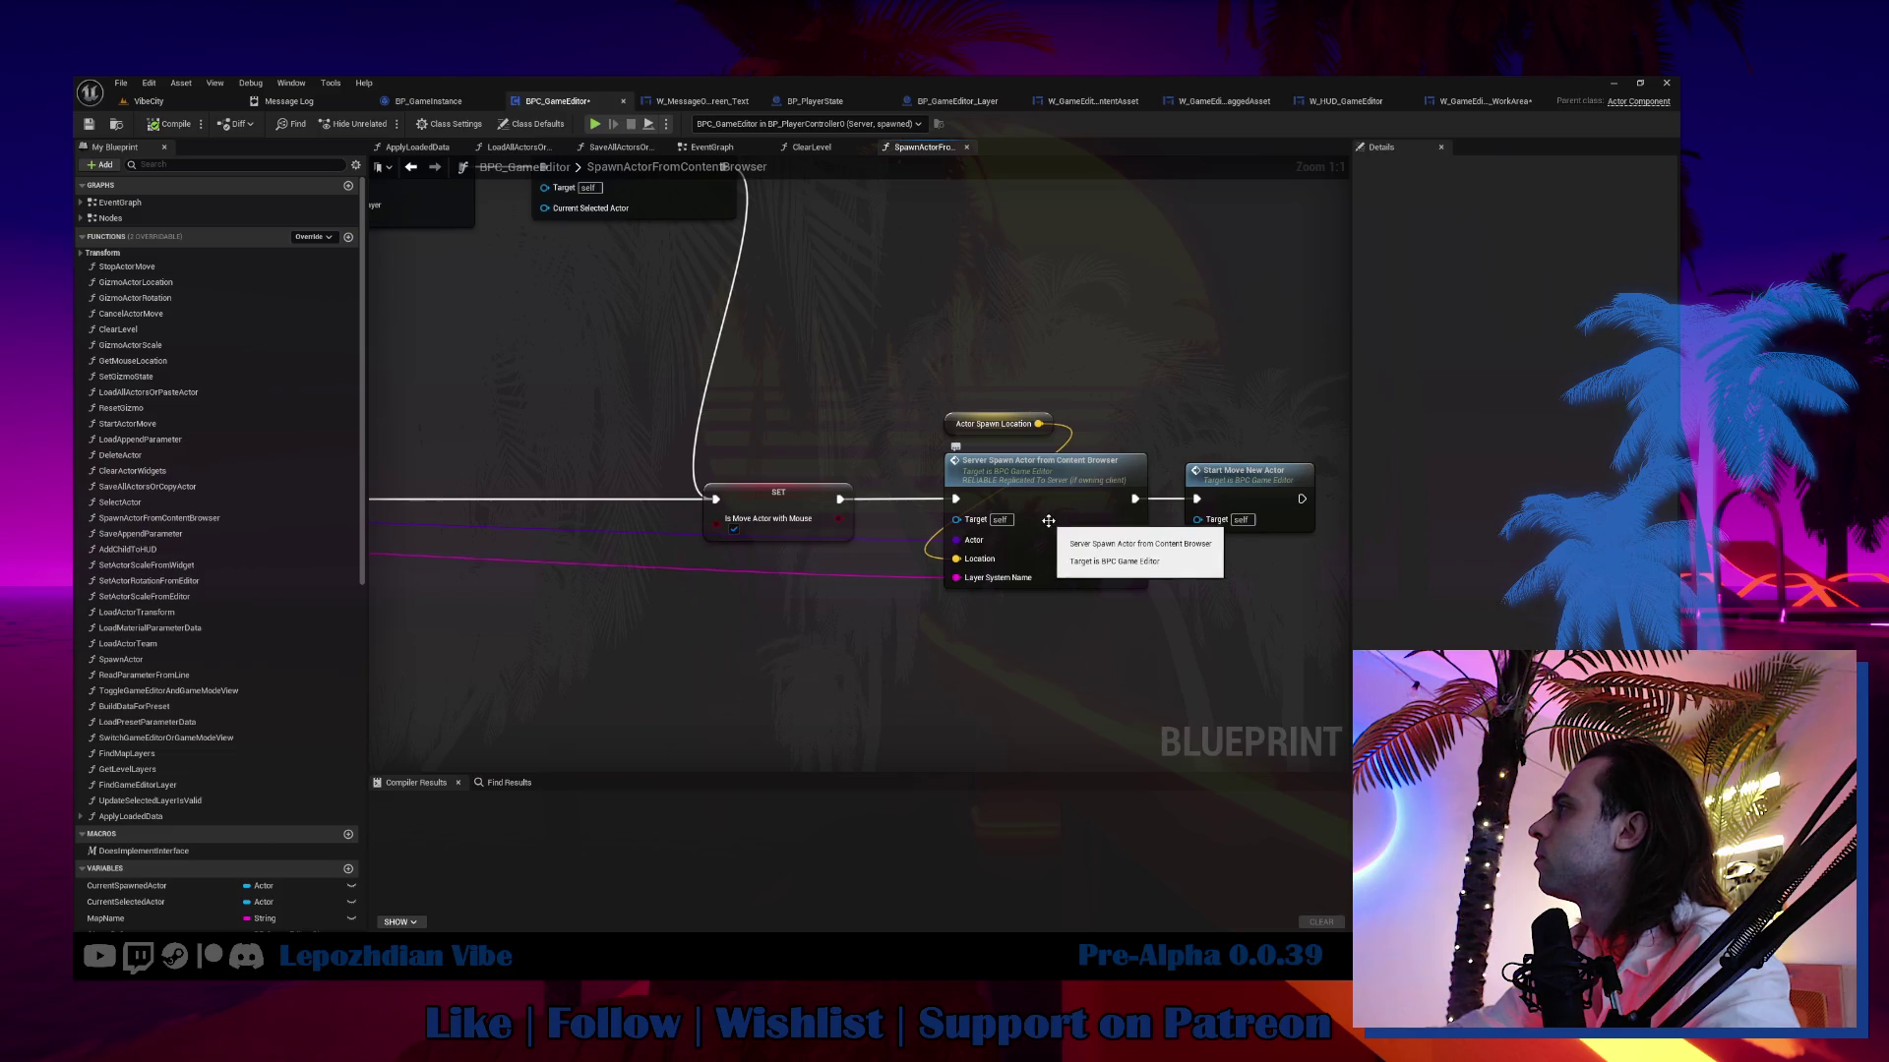
# Run Find References on the ActorSpawnLocation variable.
pyautogui.click(983, 429)
pyautogui.rightClick(983, 431)
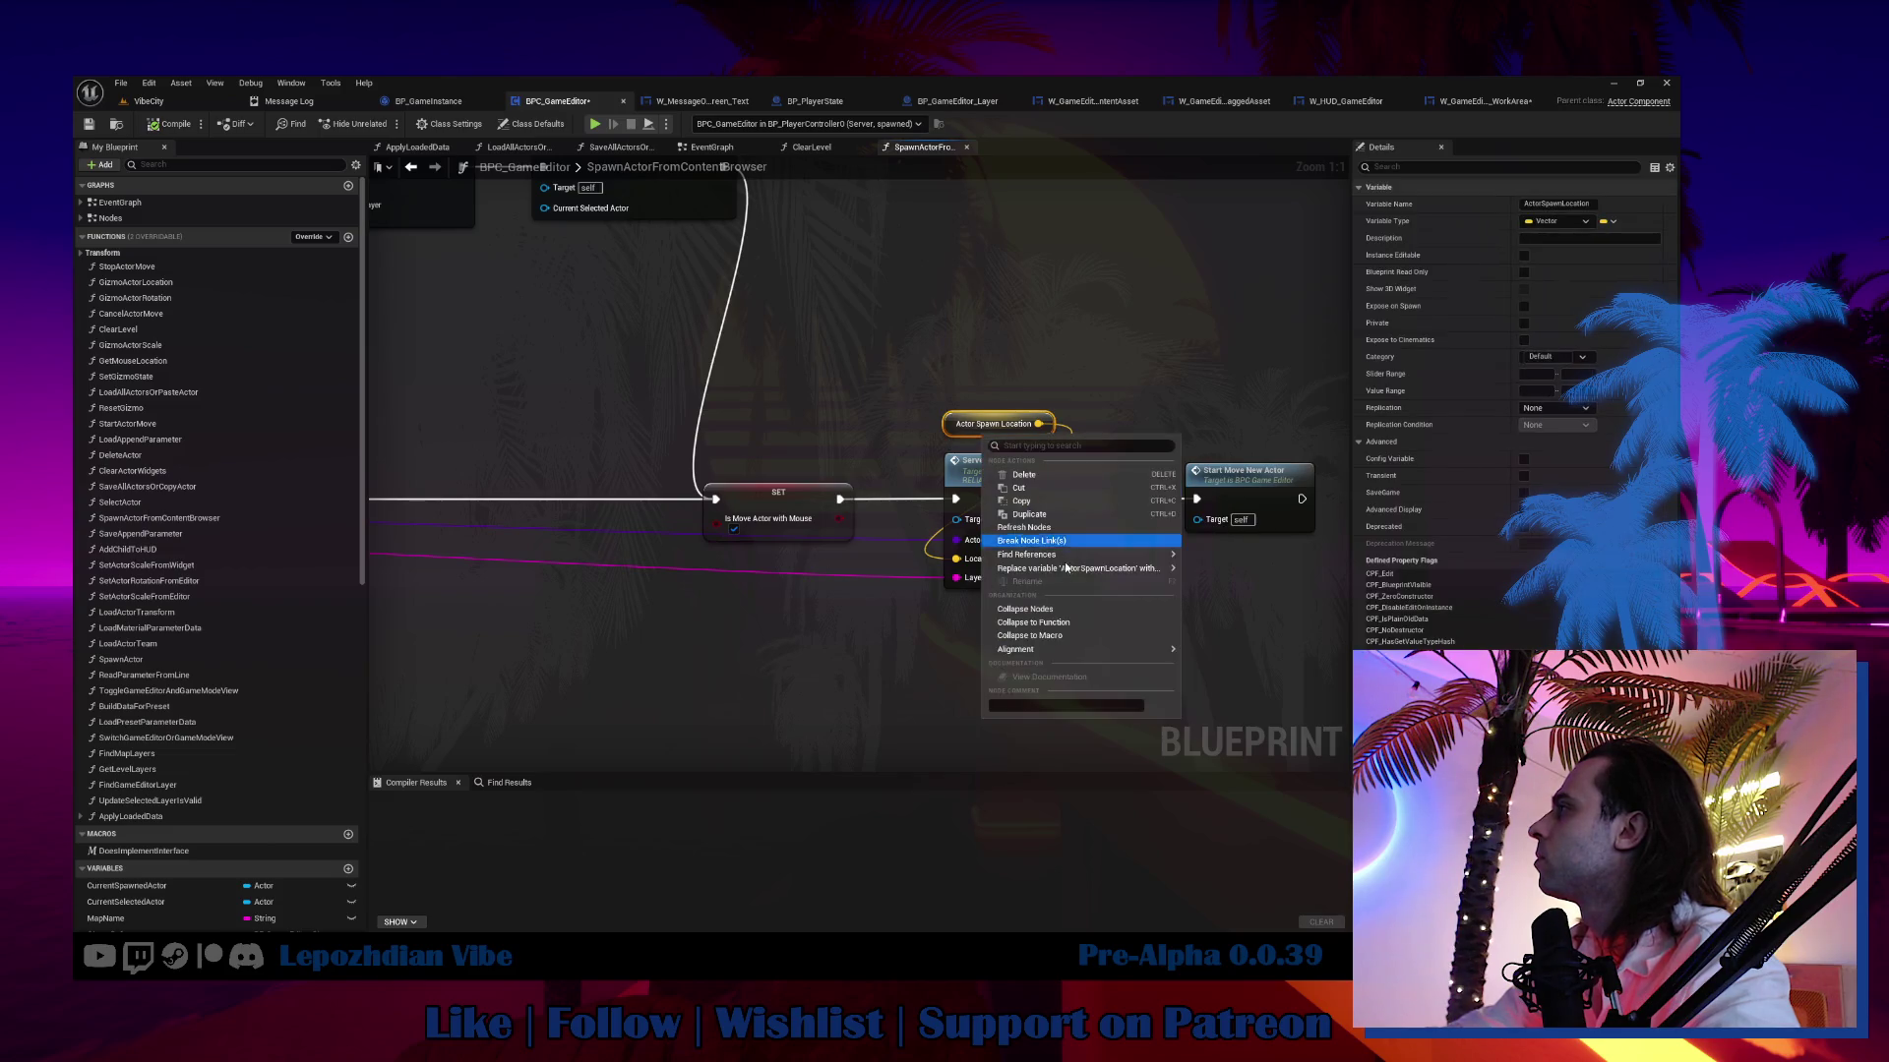
pyautogui.moveTo(1068, 556)
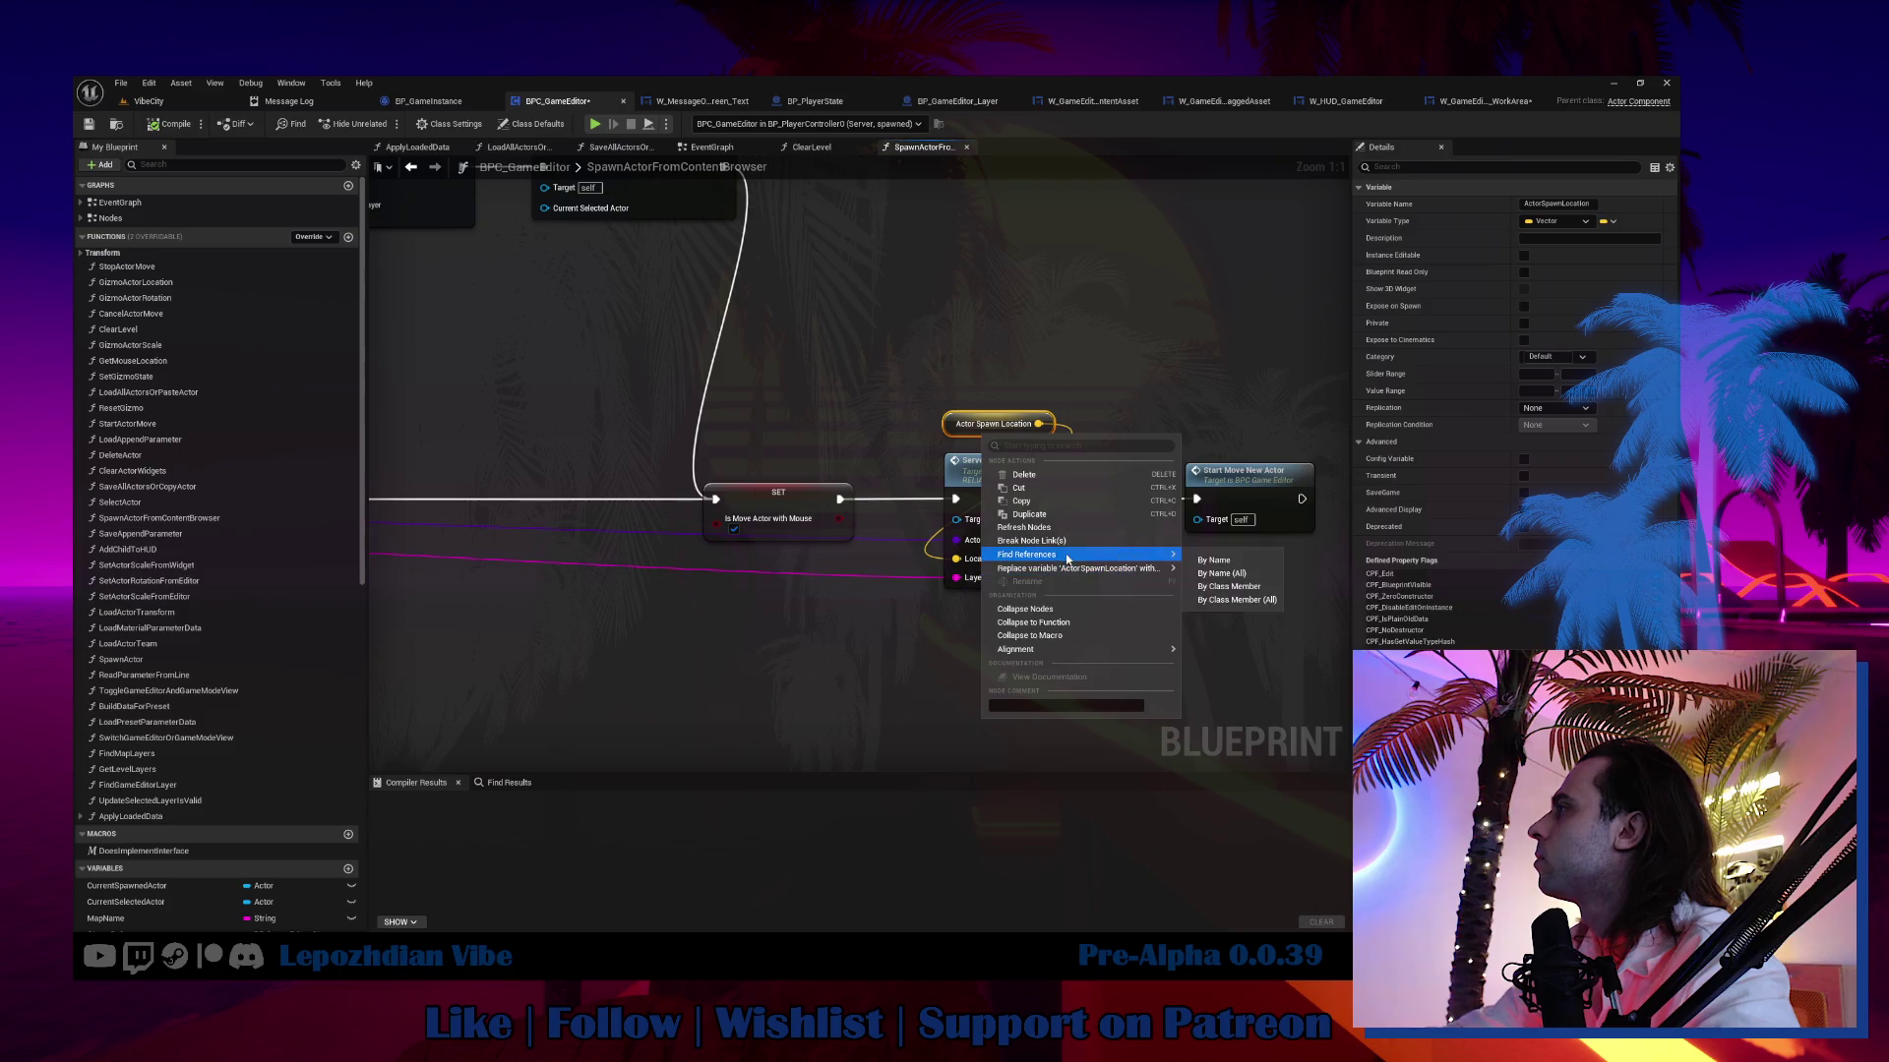
pyautogui.click(1206, 562)
pyautogui.click(458, 850)
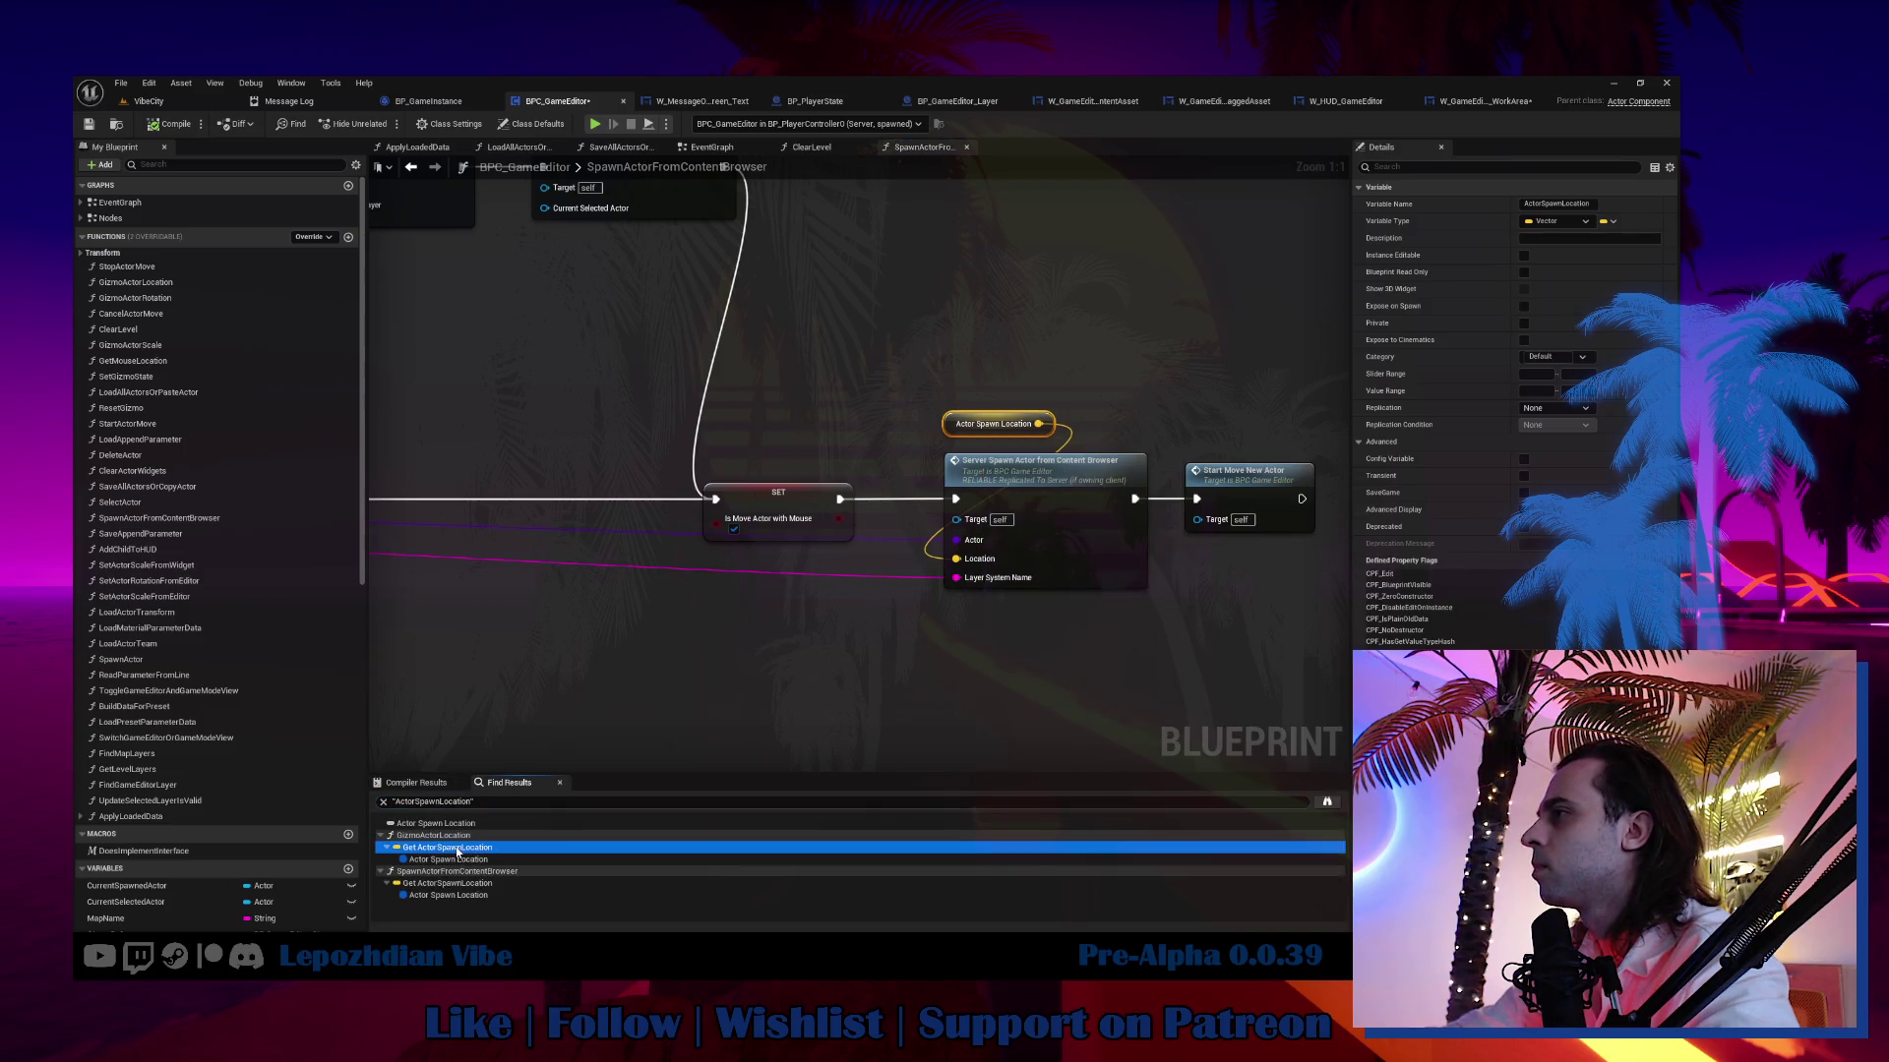
# Inspect the ActorSpawnLocation uses in GizmoActorLocation and SpawnActorFromContentBrowser.
pyautogui.doubleClick(457, 850)
pyautogui.scroll(-3, 832, 569)
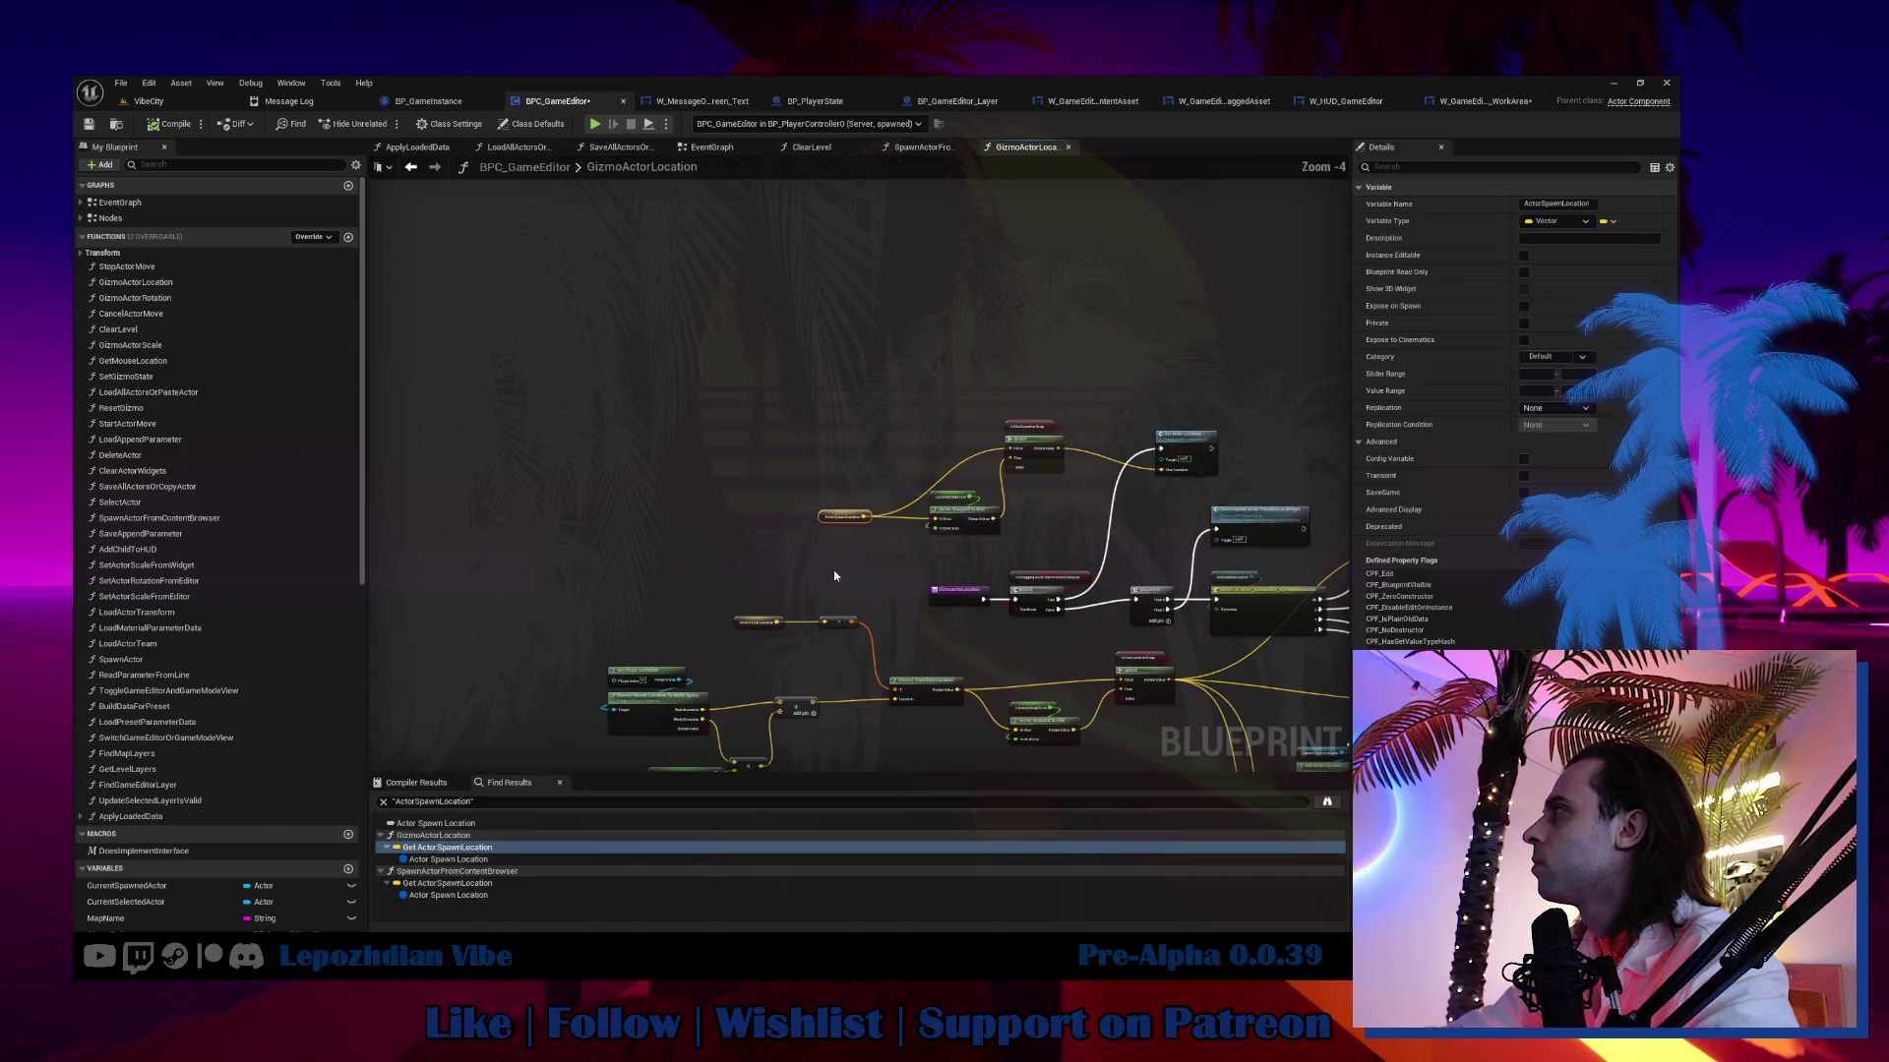
pyautogui.scroll(3, 834, 575)
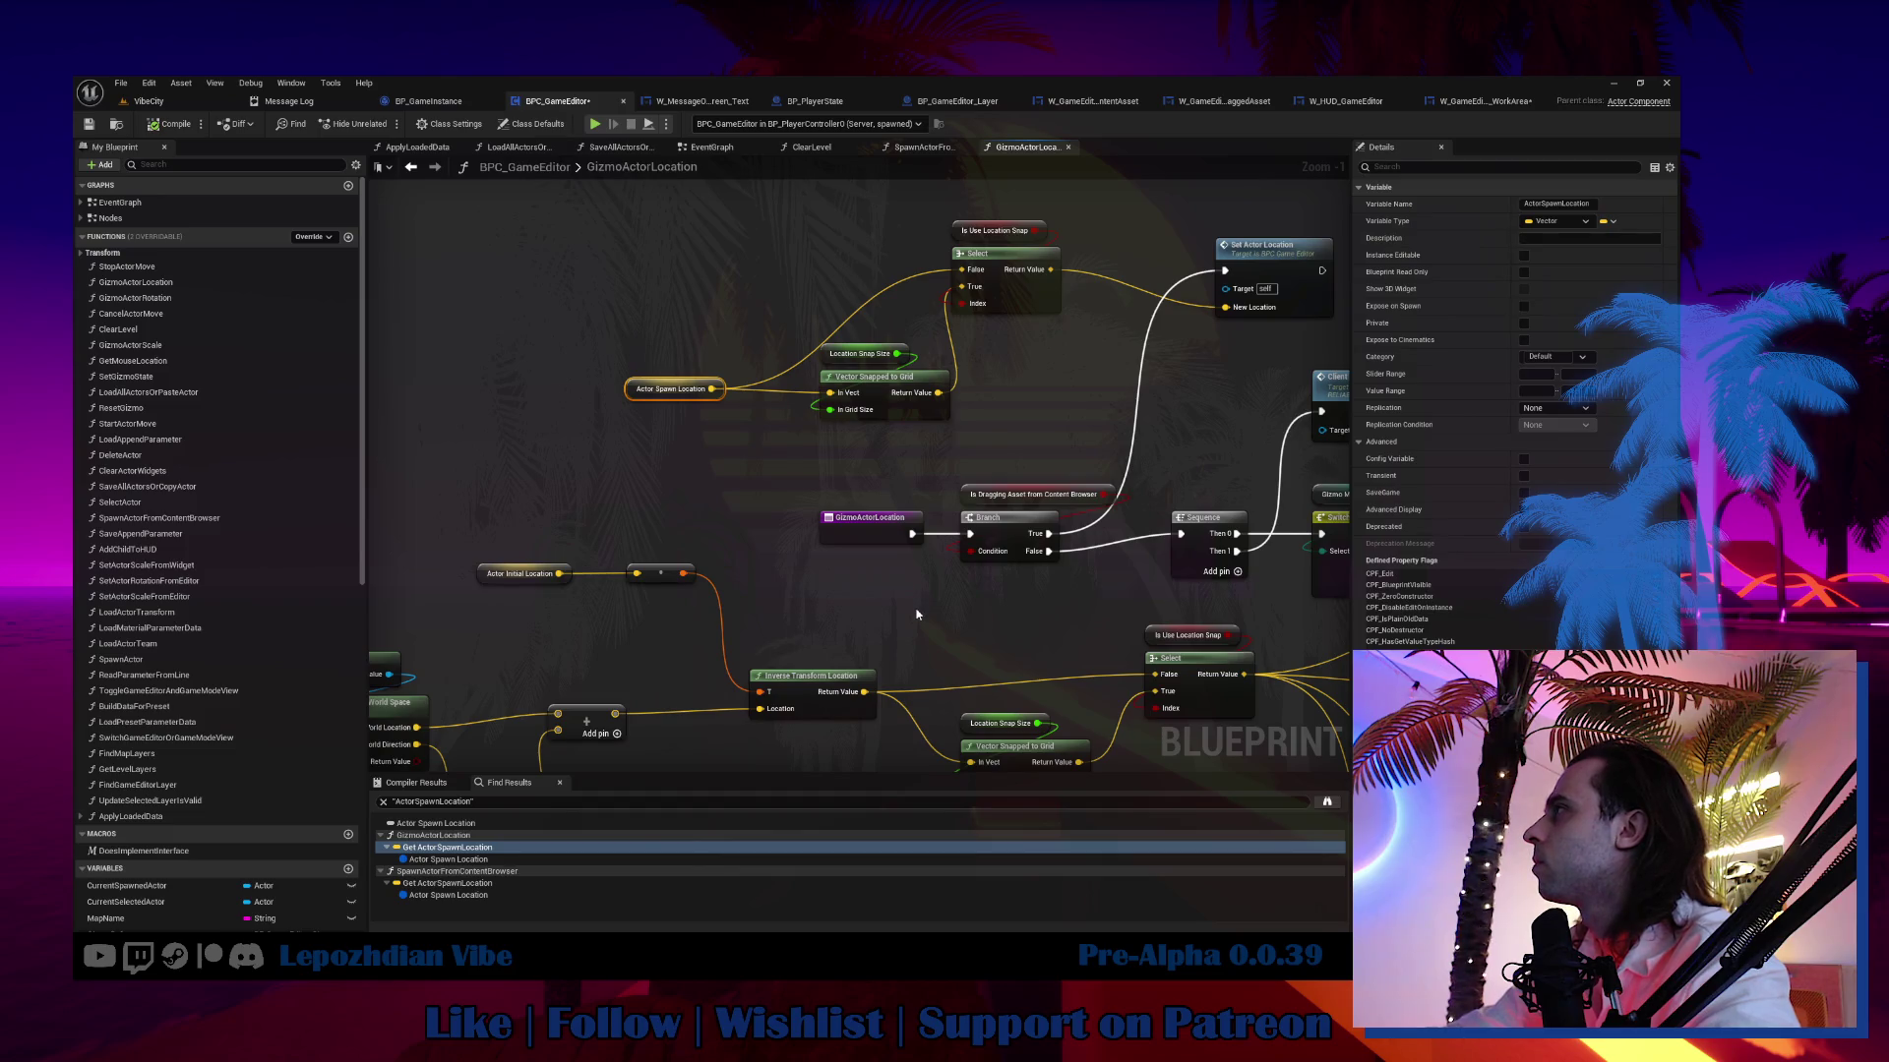
pyautogui.moveTo(916, 614)
pyautogui.mouseDown()
pyautogui.moveTo(1039, 509)
pyautogui.moveTo(728, 536)
pyautogui.moveTo(736, 590)
pyautogui.moveTo(973, 528)
pyautogui.moveTo(865, 581)
pyautogui.mouseUp()
pyautogui.doubleClick(468, 884)
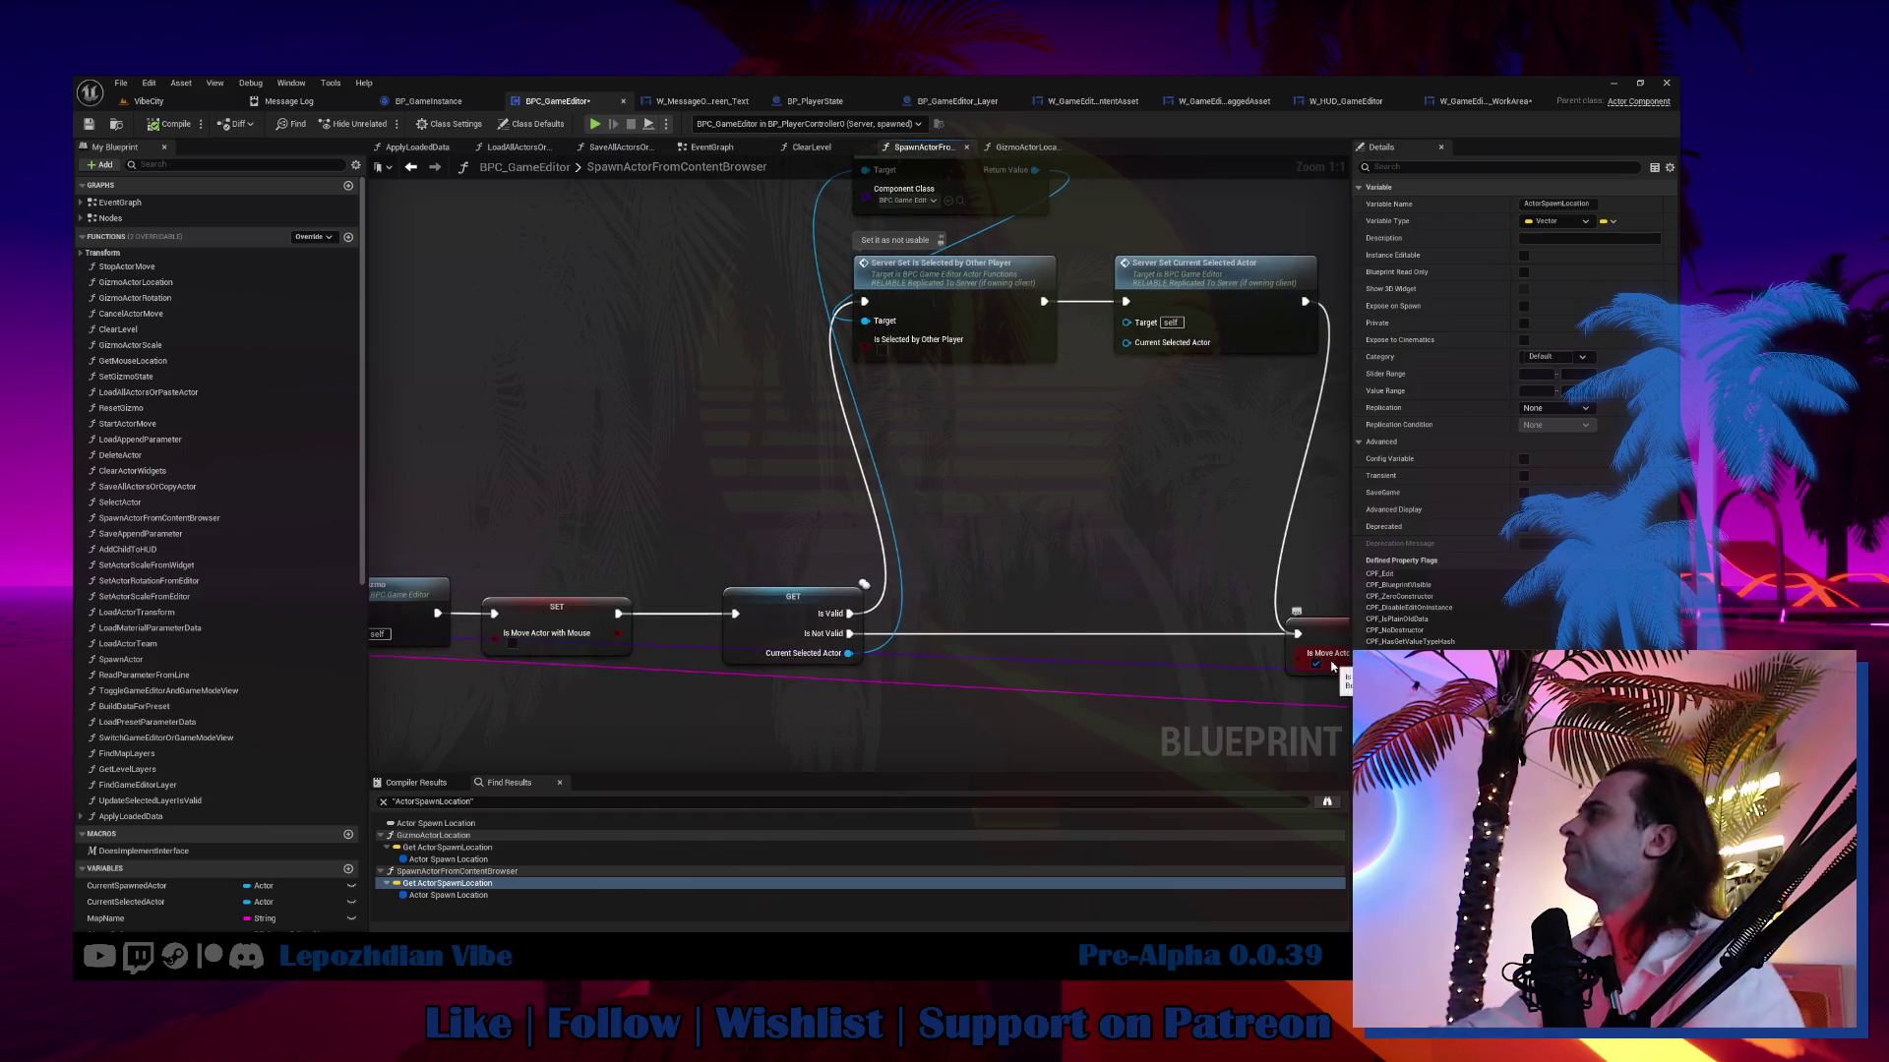
# From W_GameEditor_WorkArea, open SpawnActorFromContentBrowser and then its ResetGizmo function.
pyautogui.click(1479, 108)
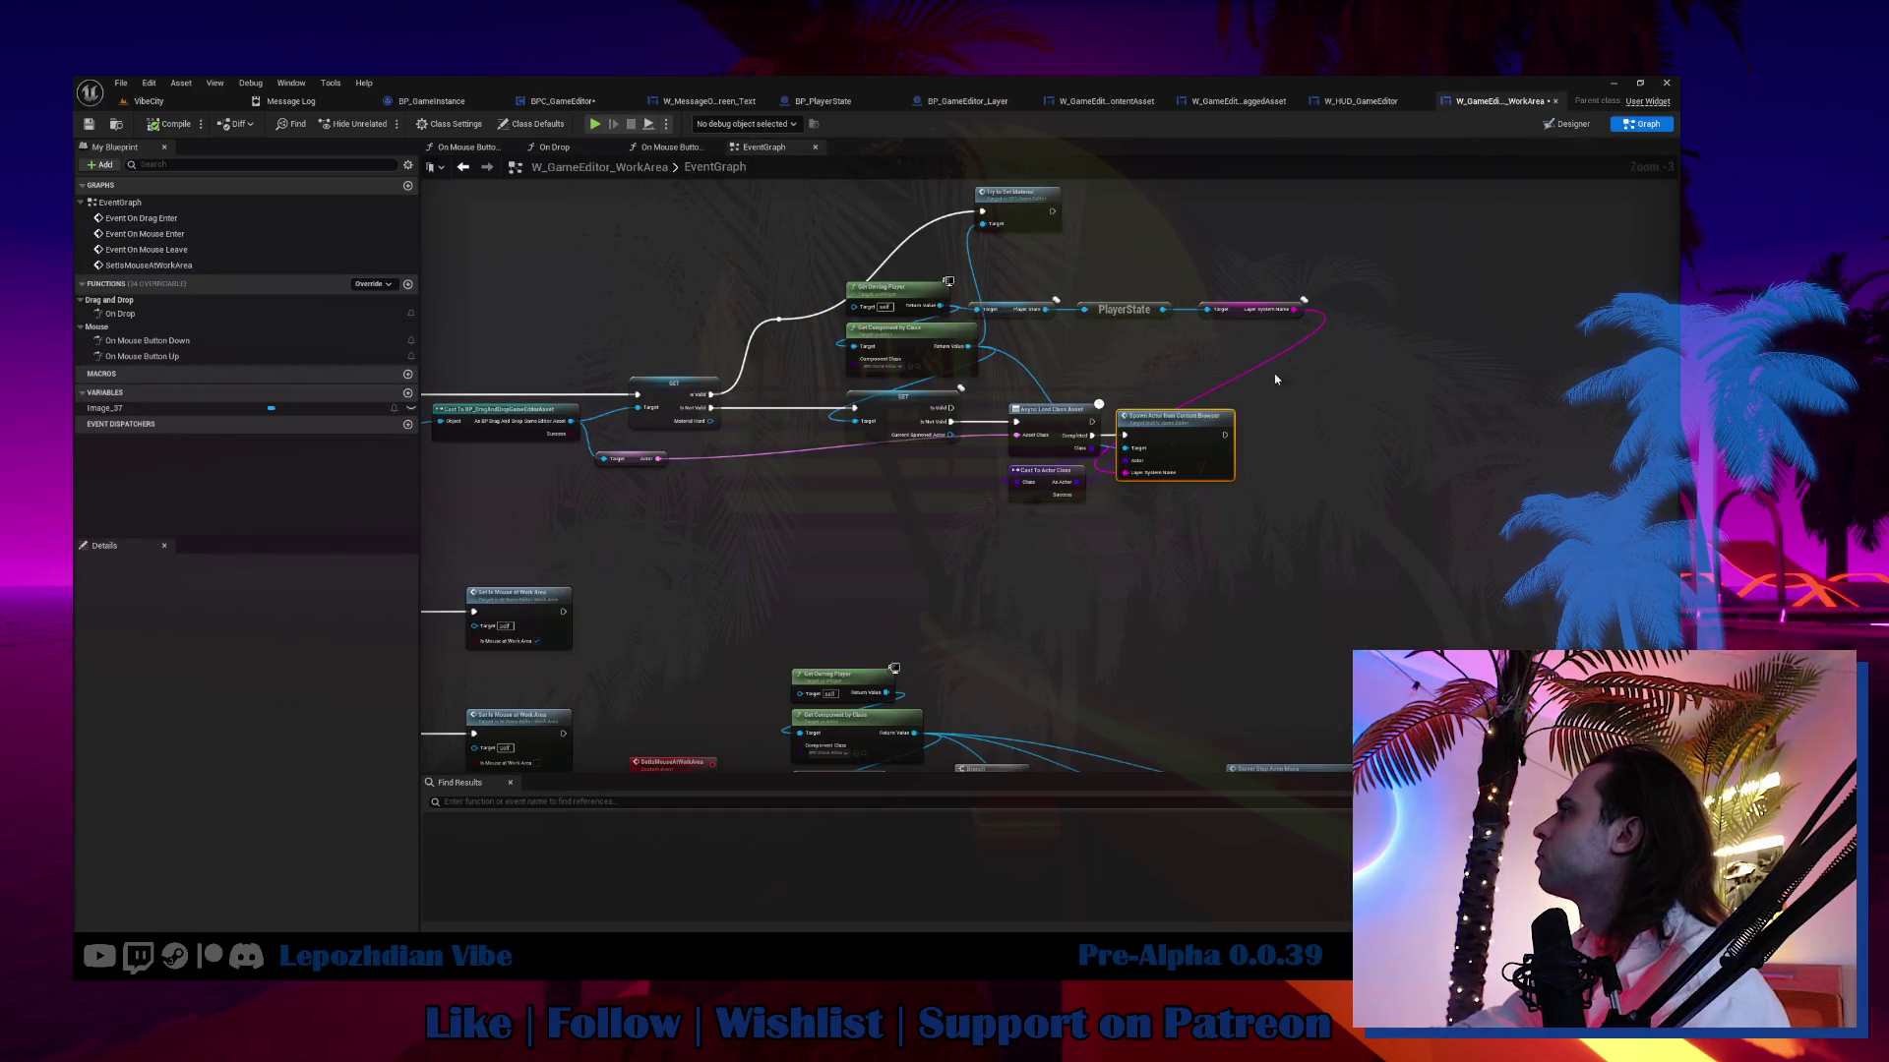
pyautogui.doubleClick(1200, 448)
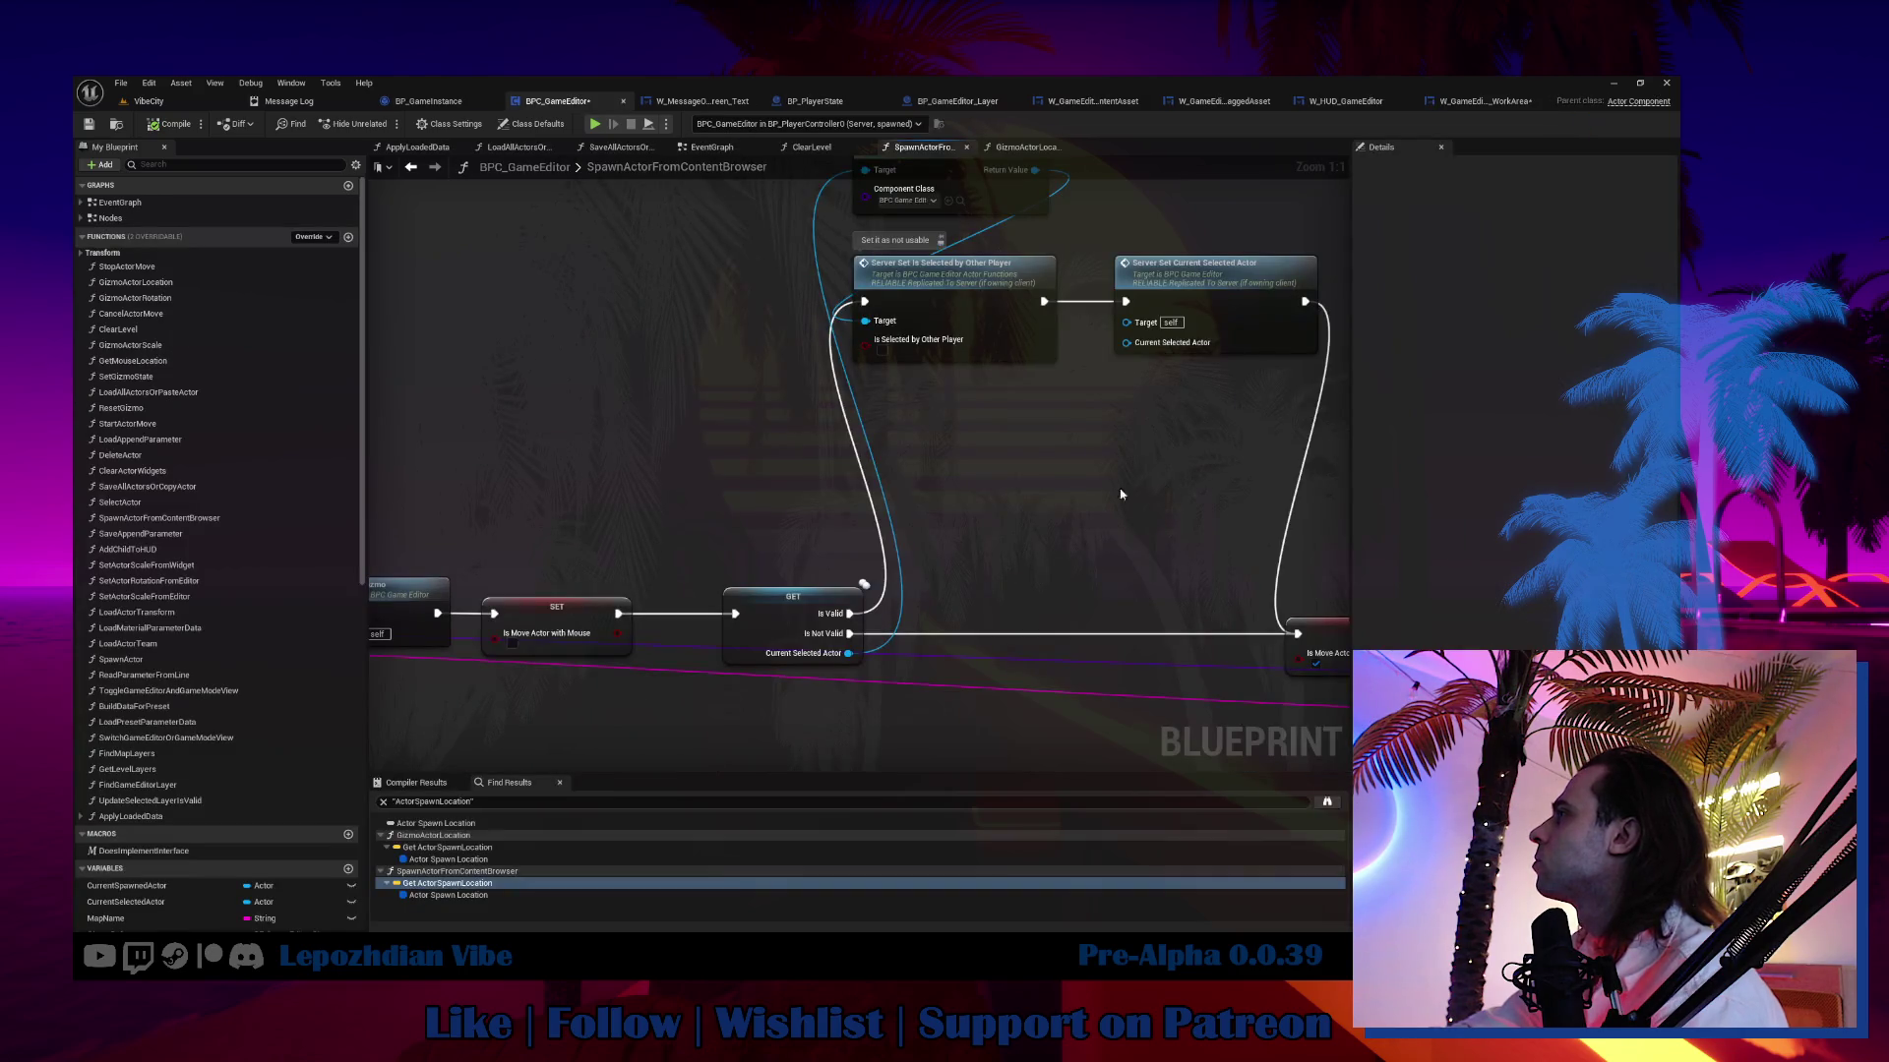
pyautogui.moveTo(1081, 500)
pyautogui.mouseDown()
pyautogui.moveTo(1088, 611)
pyautogui.moveTo(1121, 455)
pyautogui.moveTo(1382, 497)
pyautogui.mouseUp()
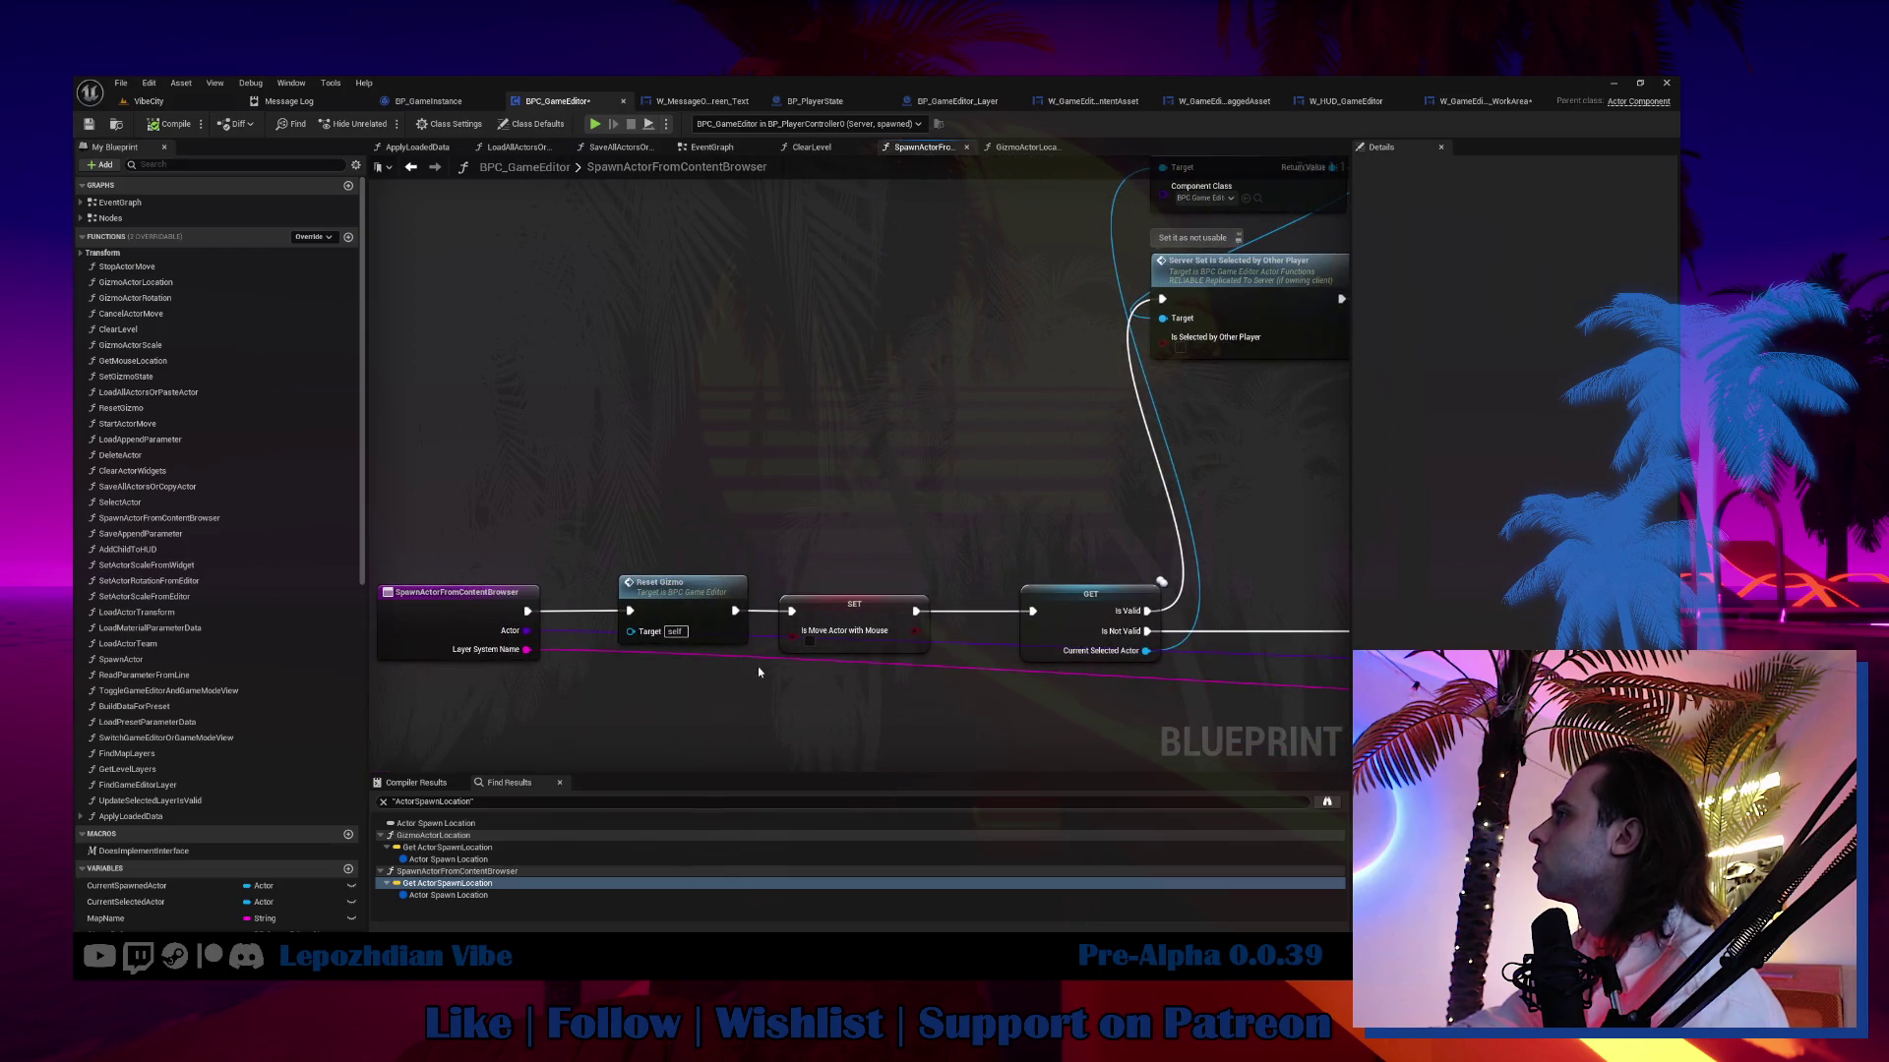
pyautogui.doubleClick(681, 594)
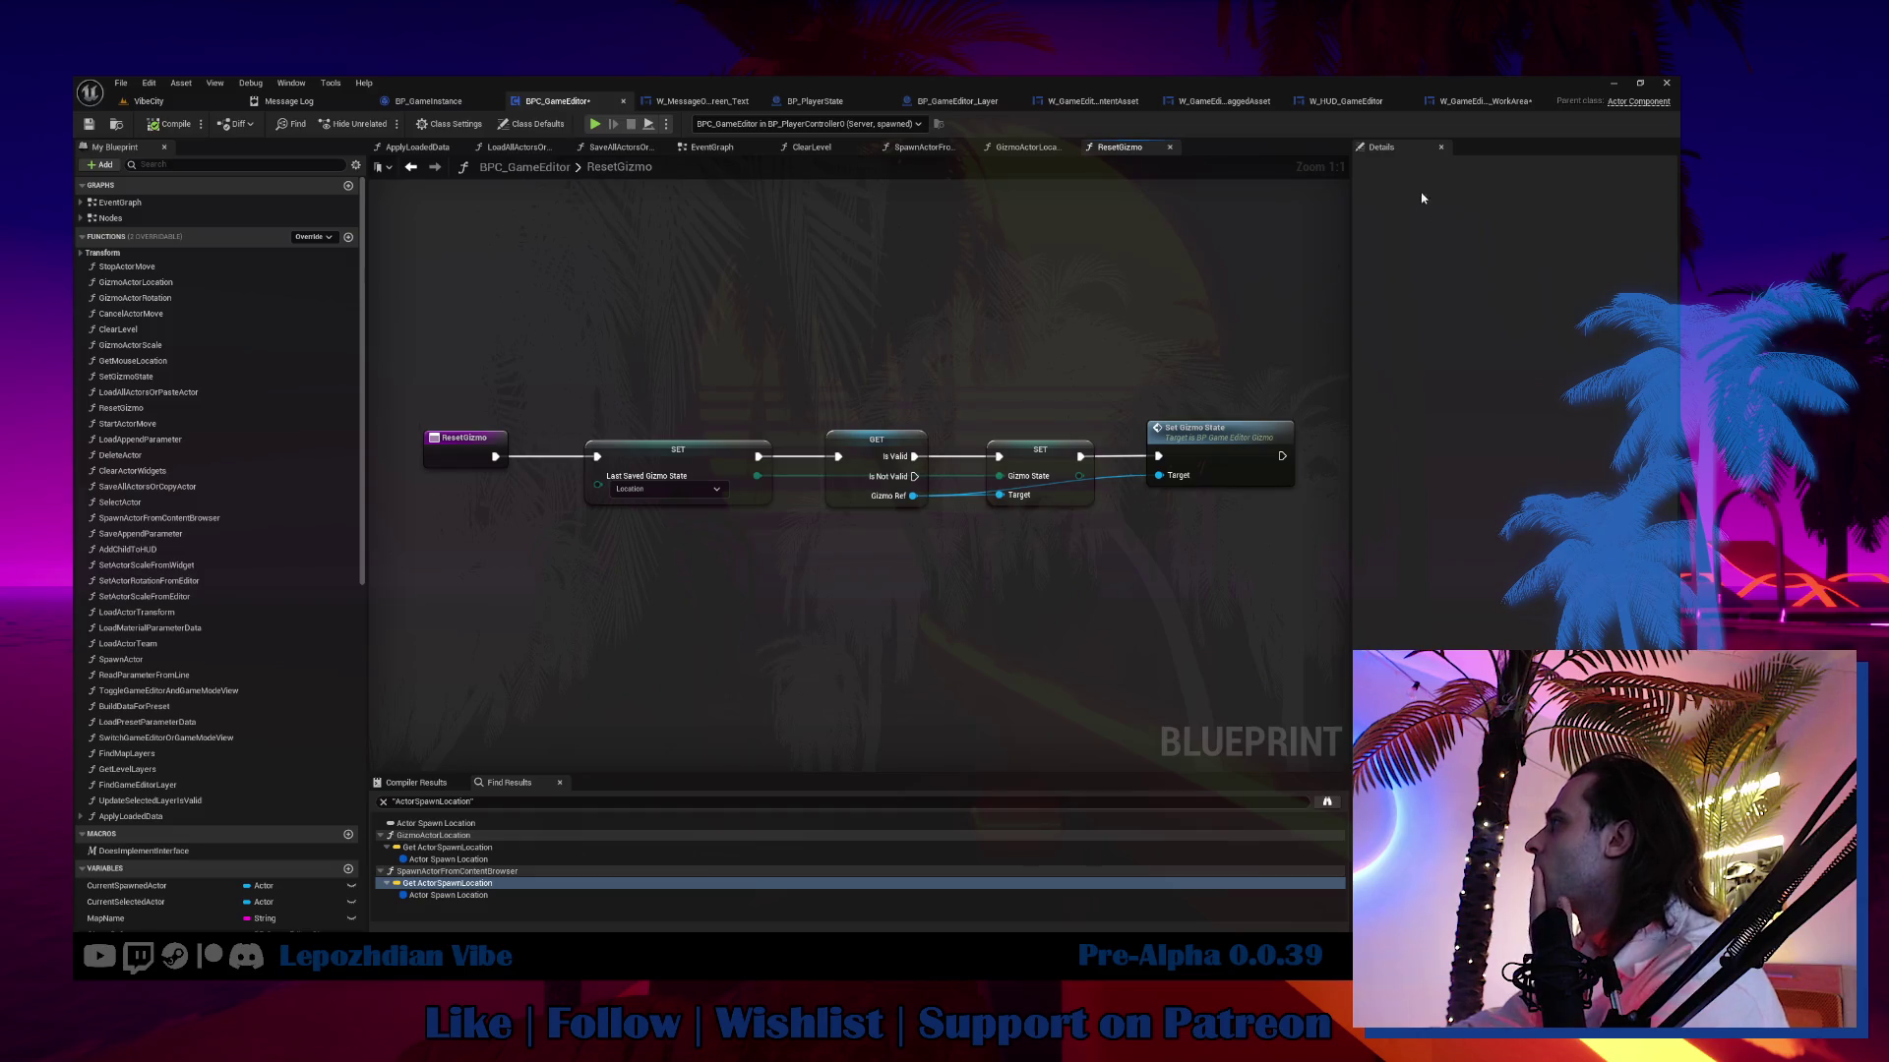
# Reopen SpawnActorFromContentBrowser from its WorkArea call node, then return to VibeCity.
pyautogui.click(1461, 102)
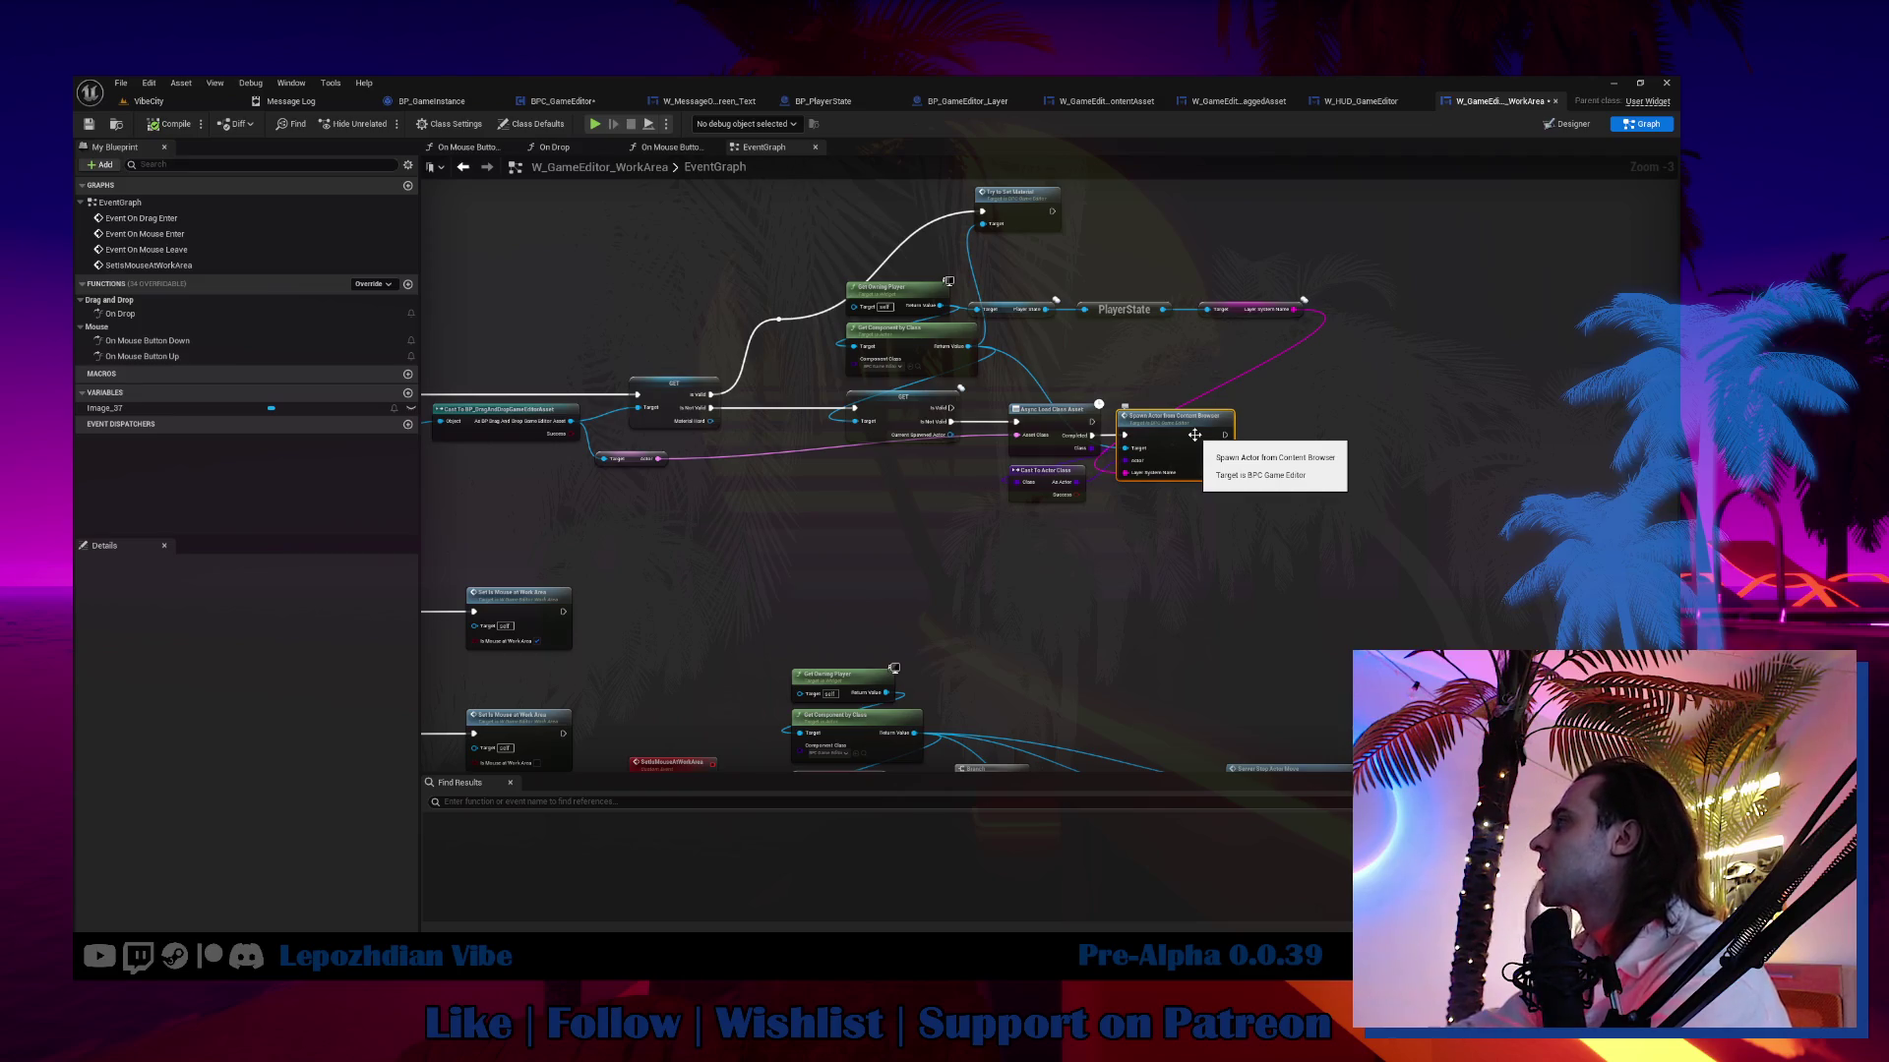
pyautogui.doubleClick(1194, 435)
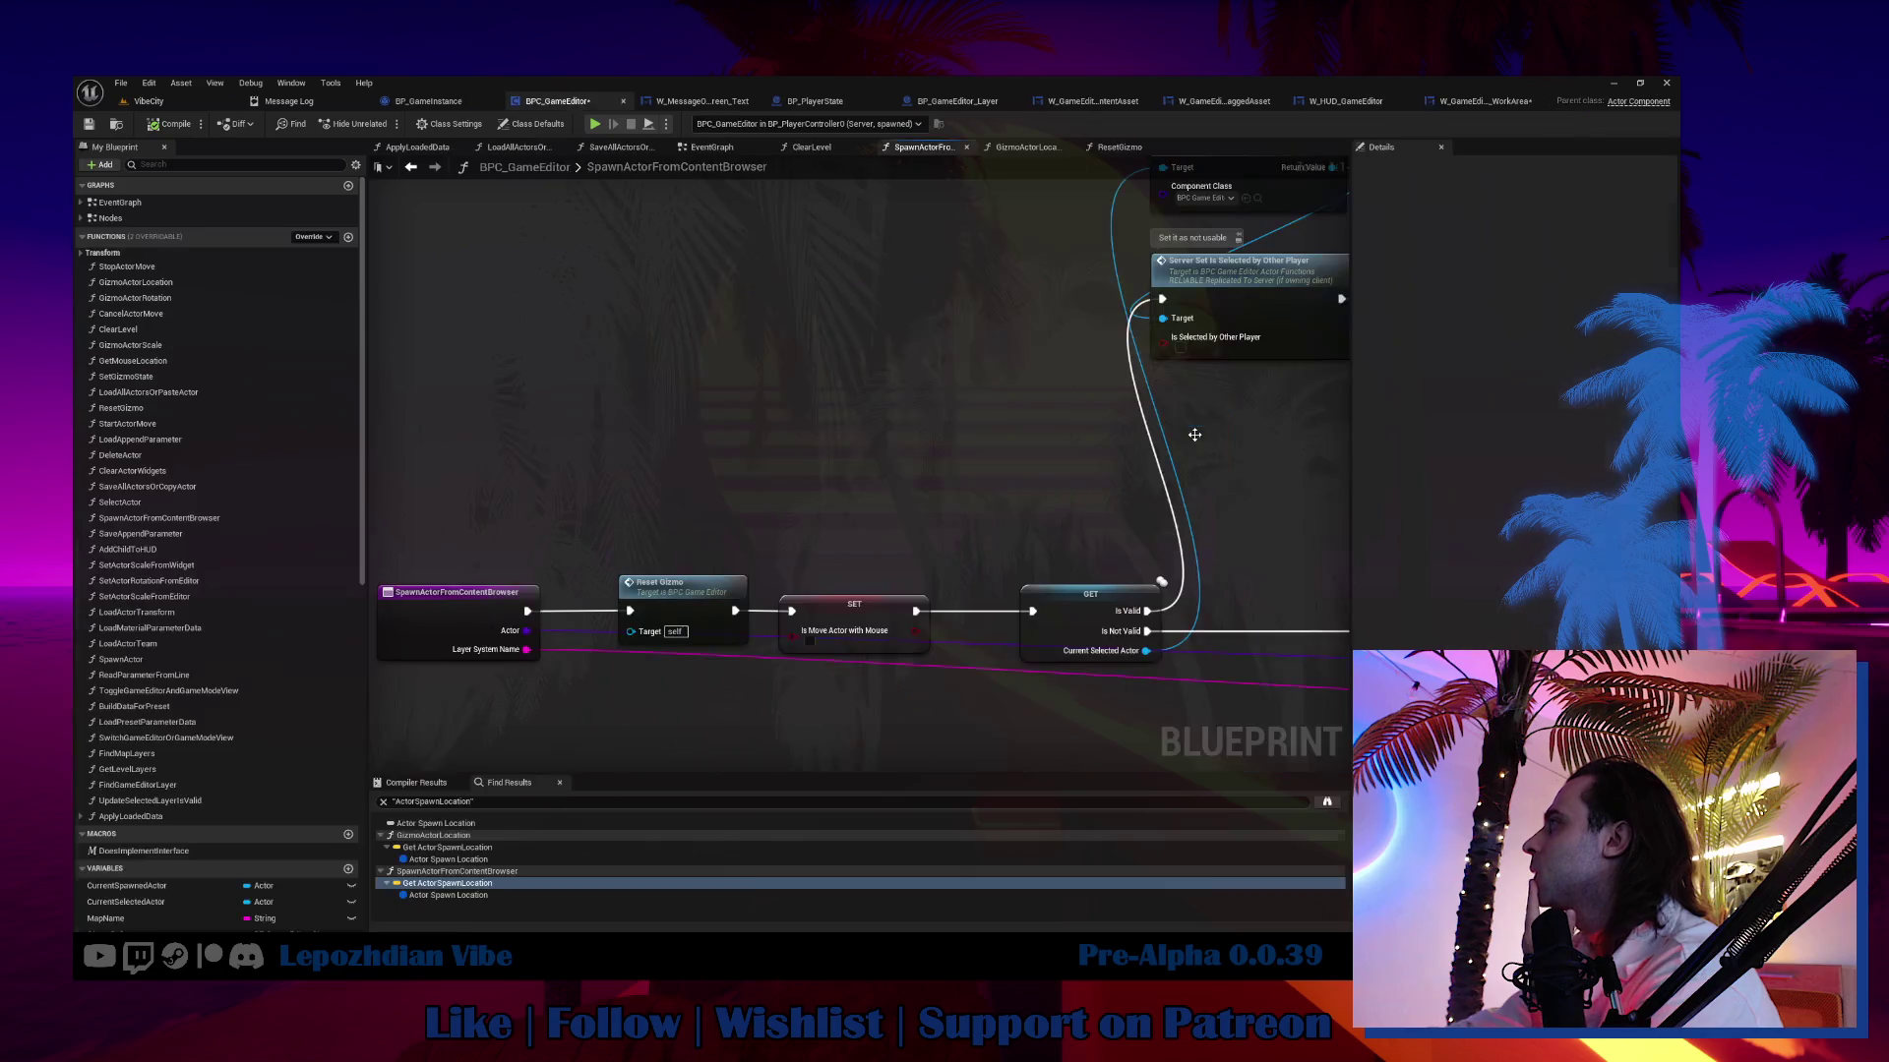
pyautogui.scroll(2, 1197, 439)
pyautogui.scroll(-2, 944, 354)
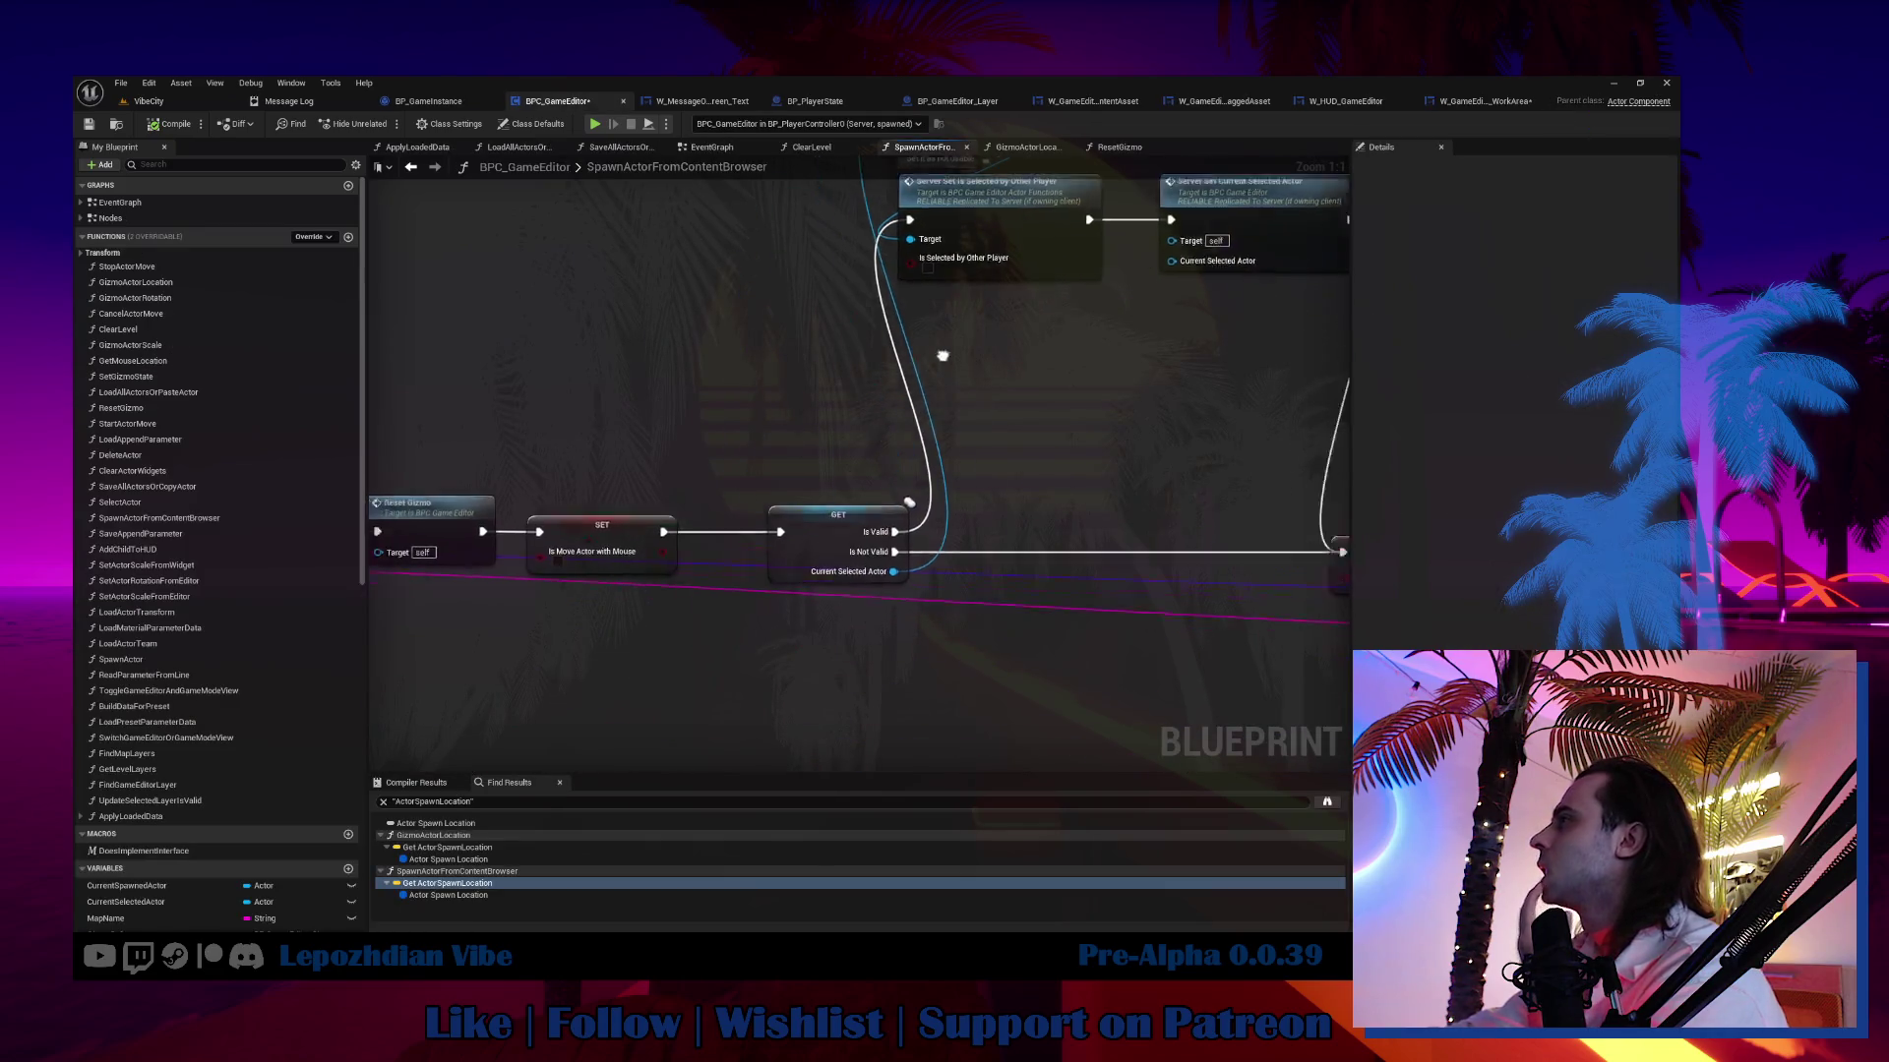
pyautogui.click(440, 503)
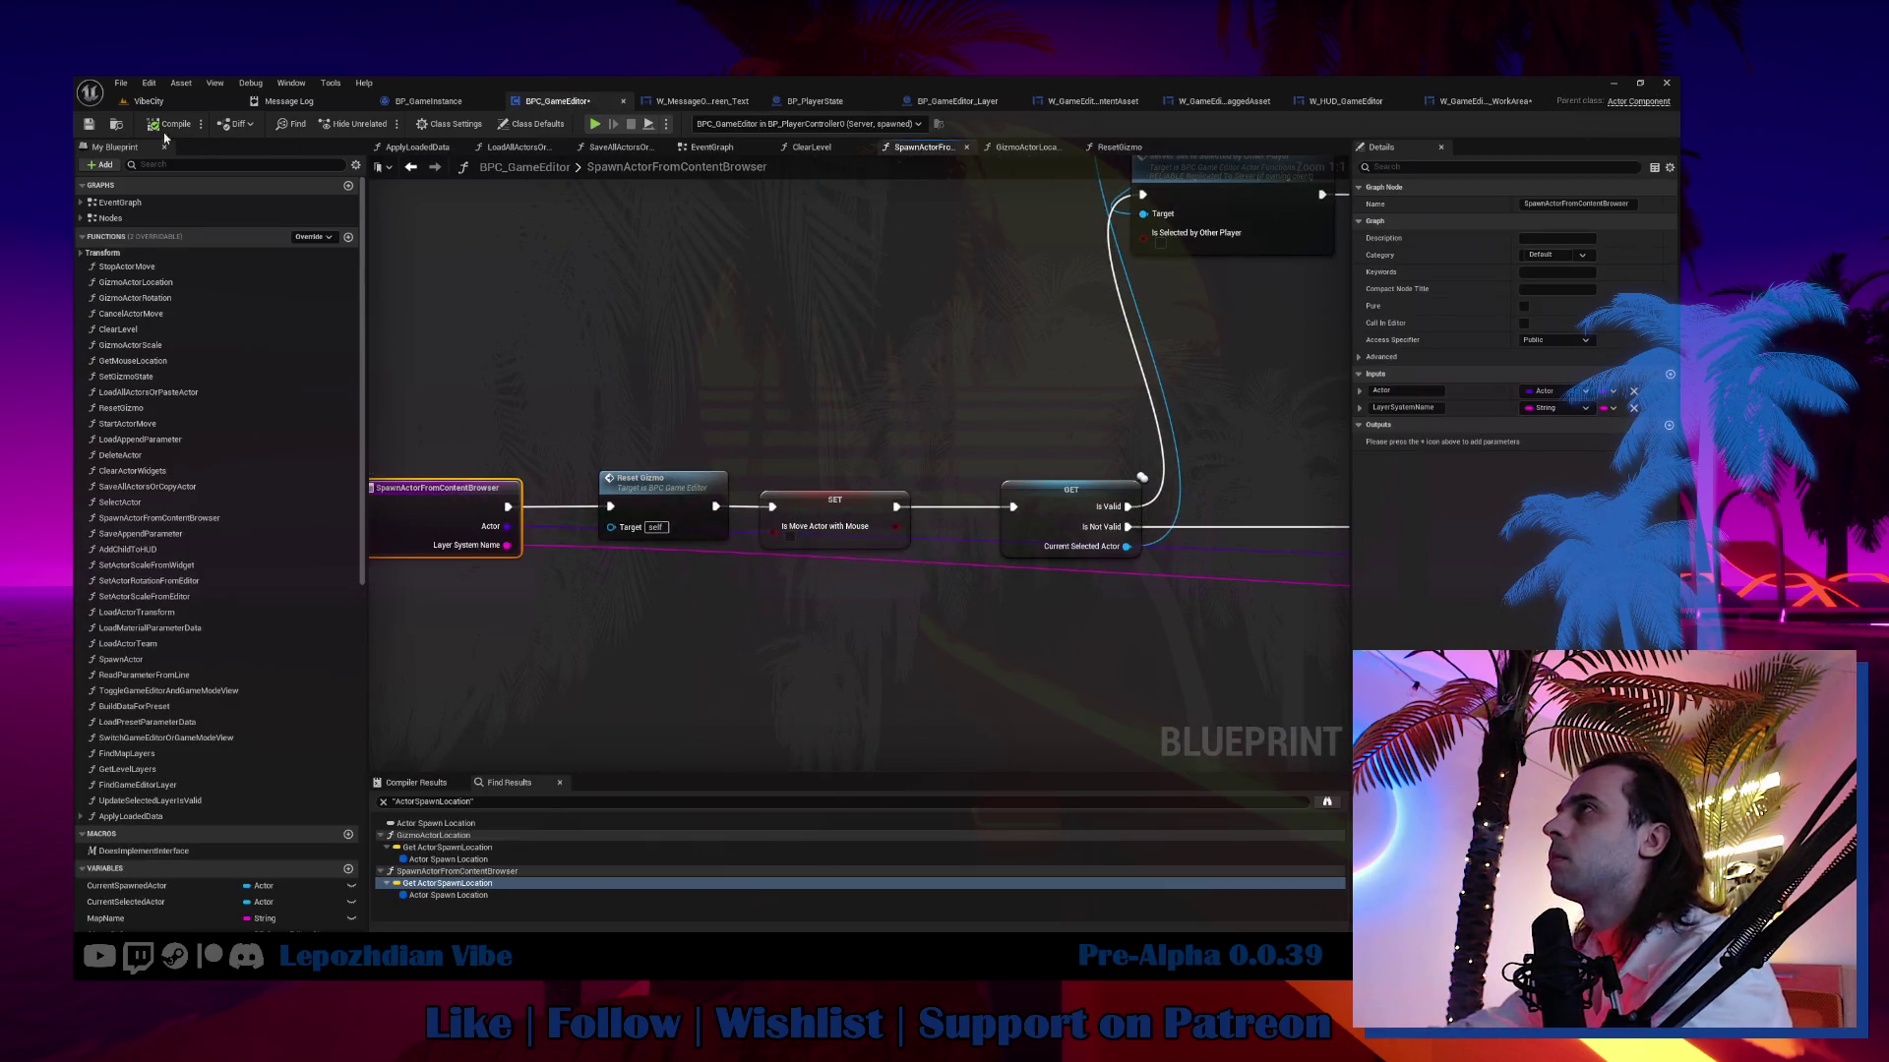
pyautogui.click(148, 102)
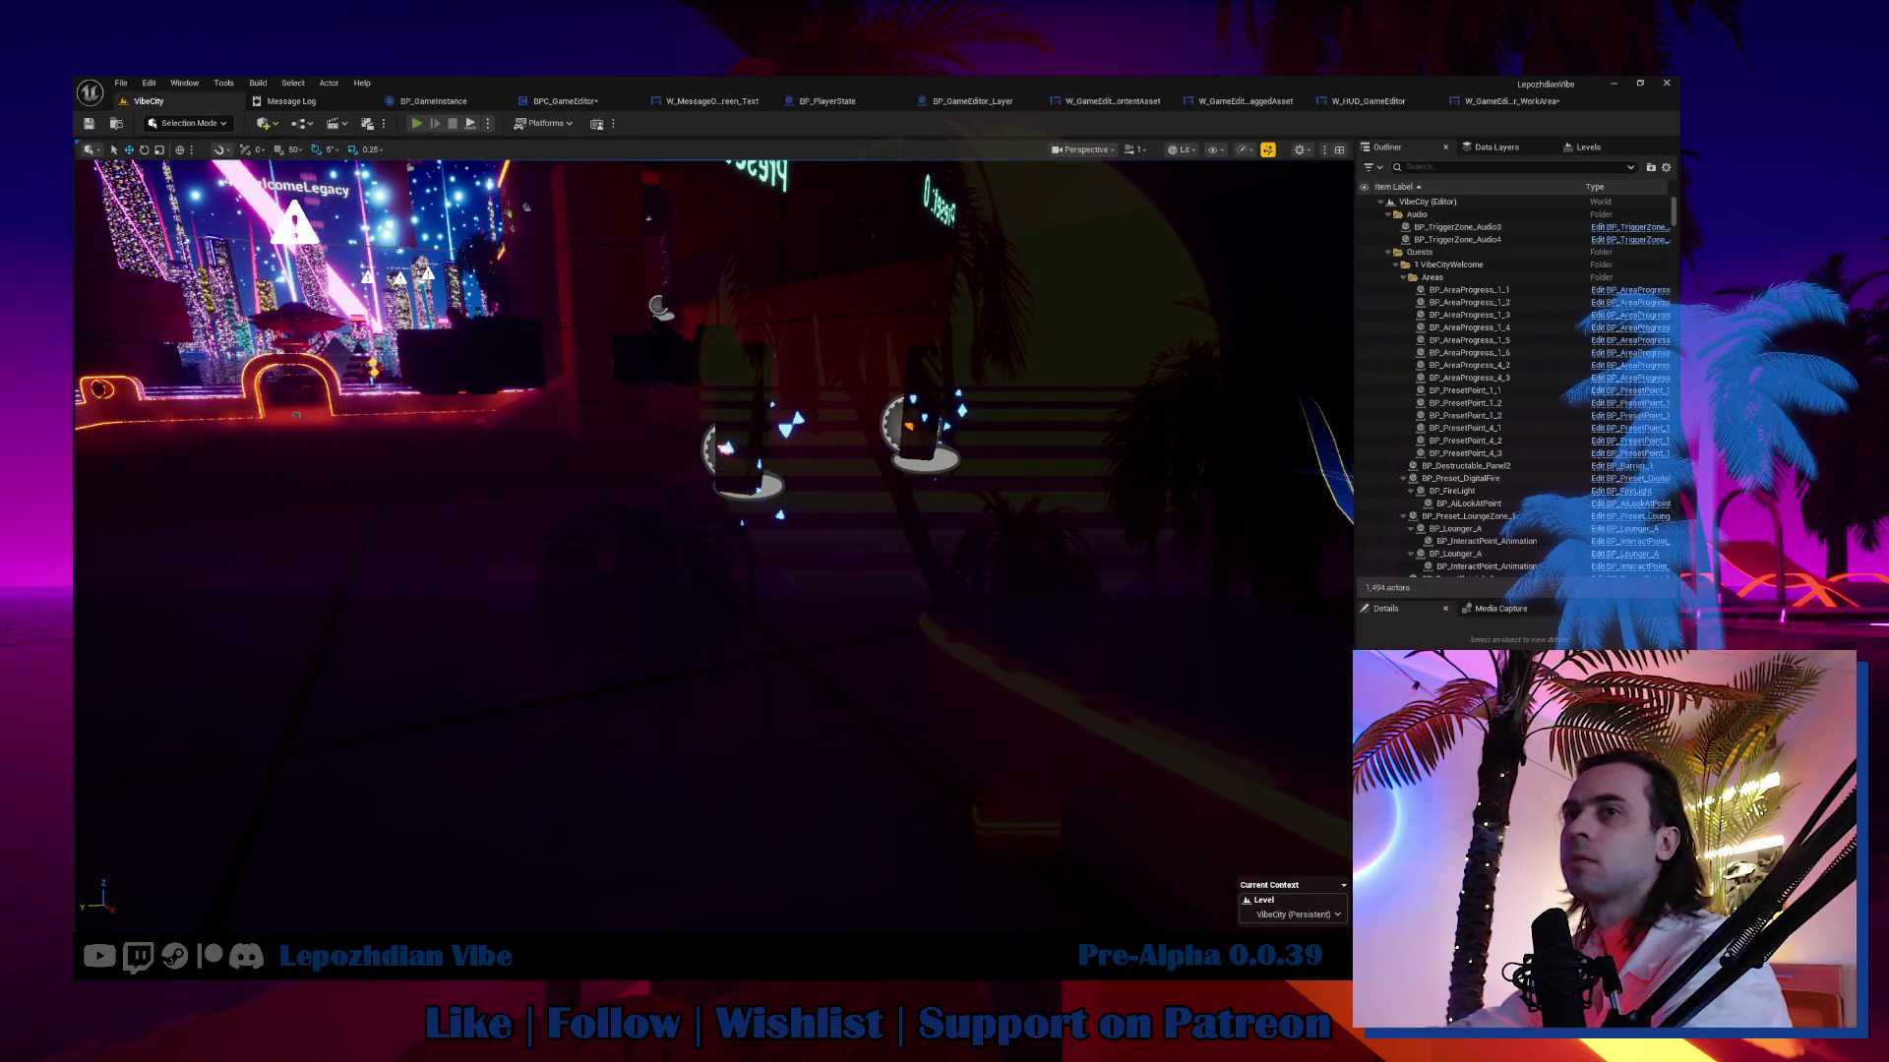
# Play the level, launch the Vibe Editor and drag a Vegetation palm into the world.
pyautogui.hotkey('alt', 'p')
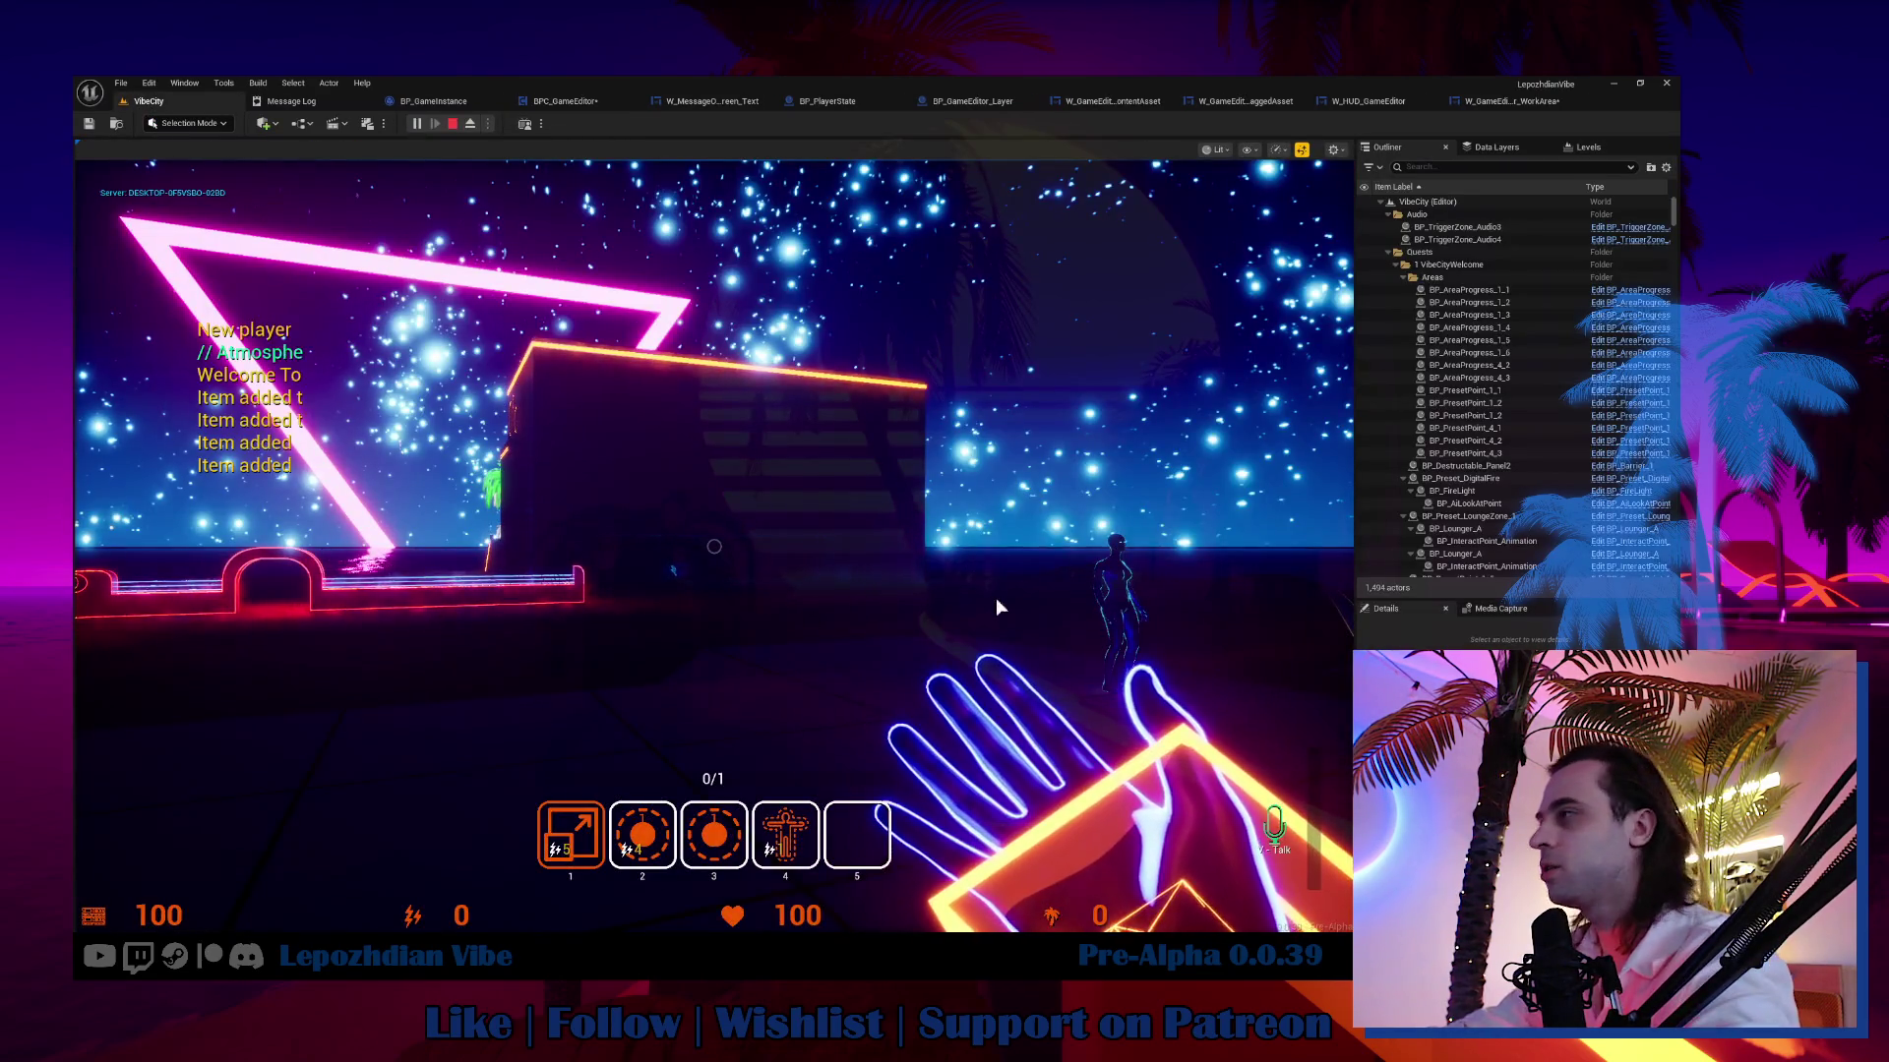
pyautogui.press('Tab')
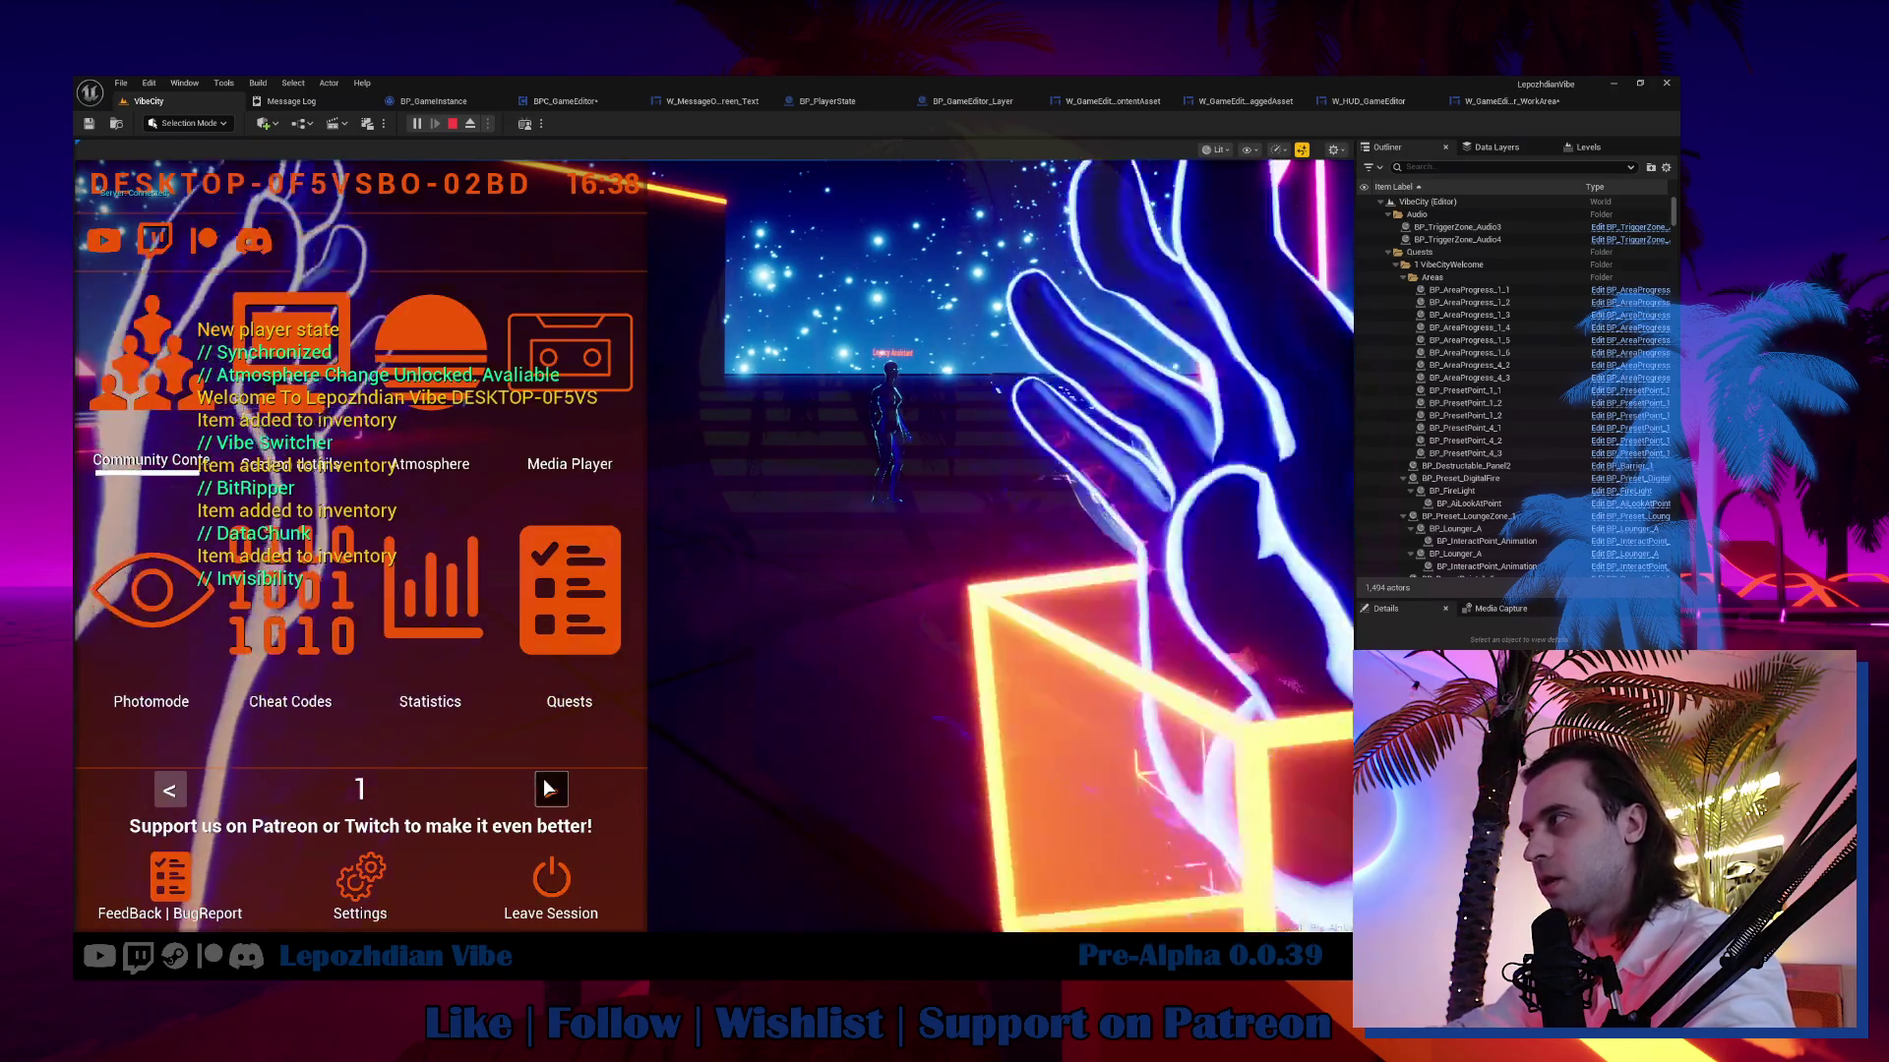
pyautogui.click(551, 790)
pyautogui.click(507, 615)
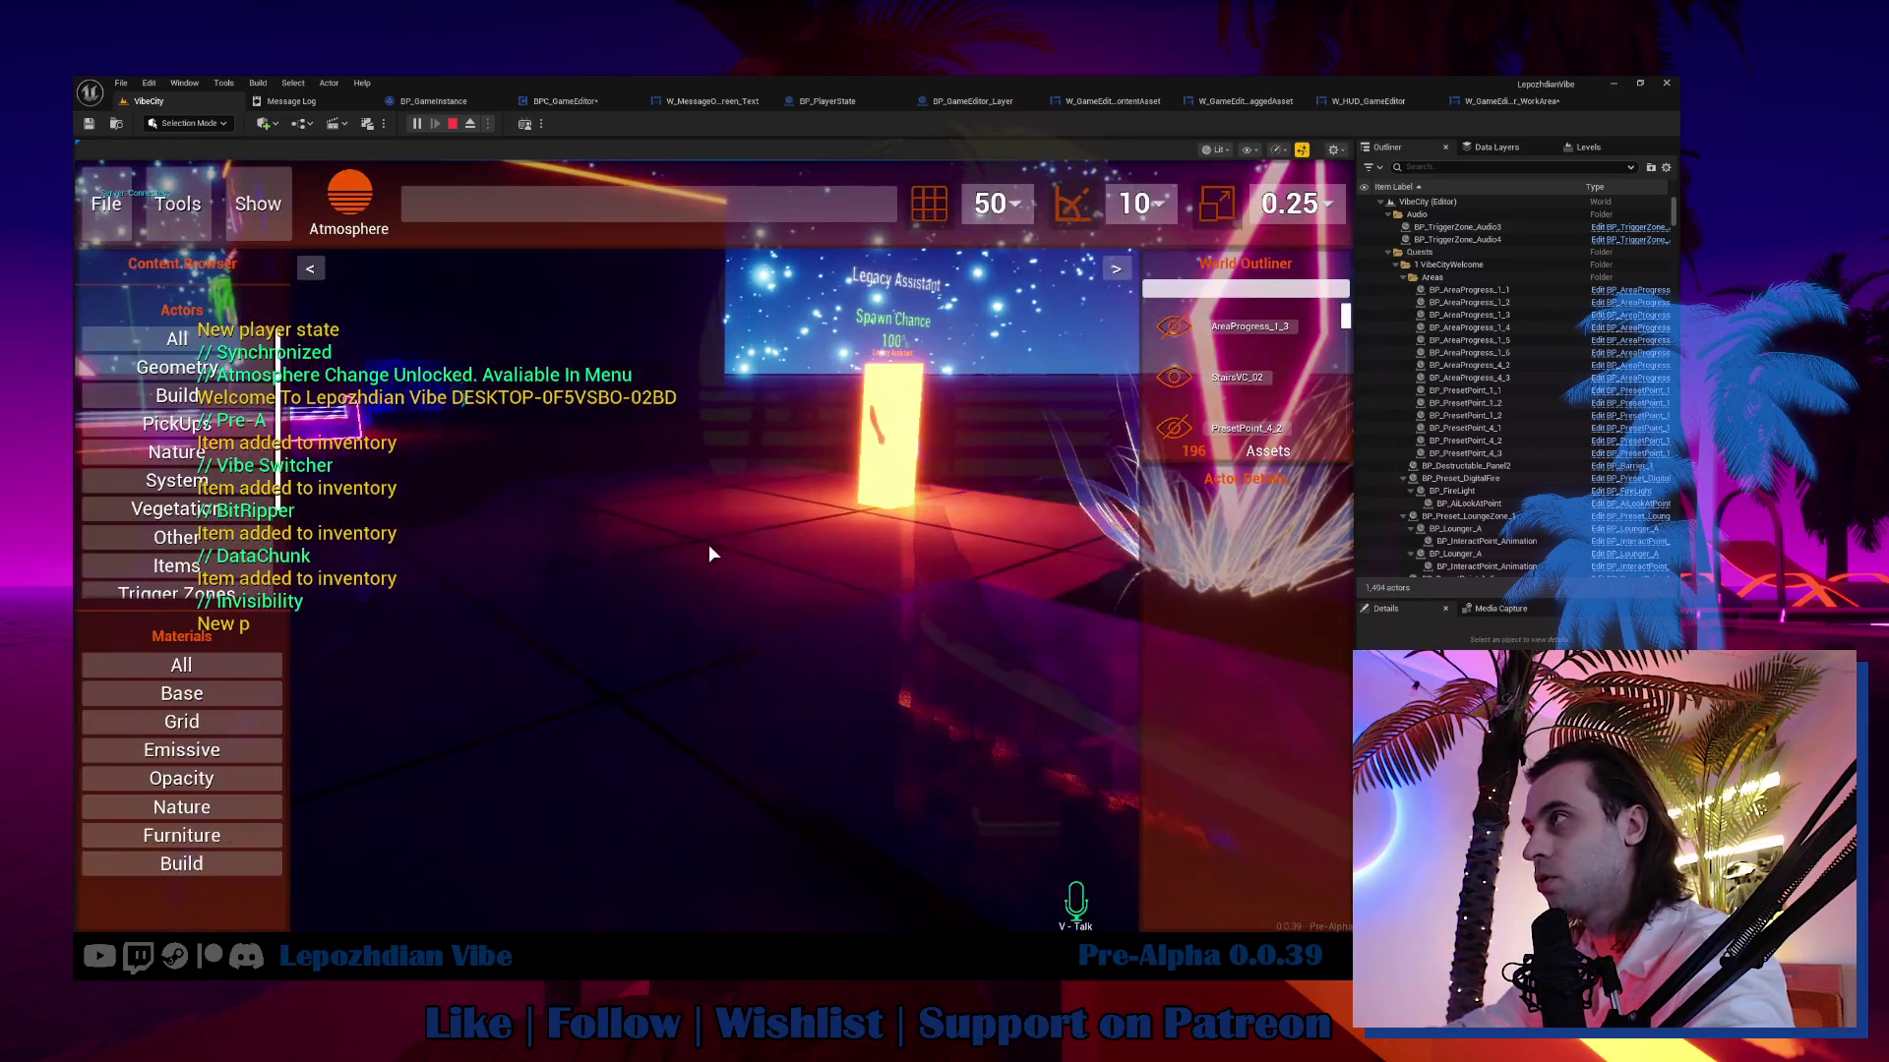
pyautogui.click(193, 509)
pyautogui.moveTo(163, 537)
pyautogui.mouseDown()
pyautogui.moveTo(751, 648)
pyautogui.moveTo(500, 584)
pyautogui.moveTo(255, 643)
pyautogui.mouseUp()
# Inspect the Actor Spawn Location node and the paused spawn nodes at the breakpoint.
pyautogui.moveTo(909, 430)
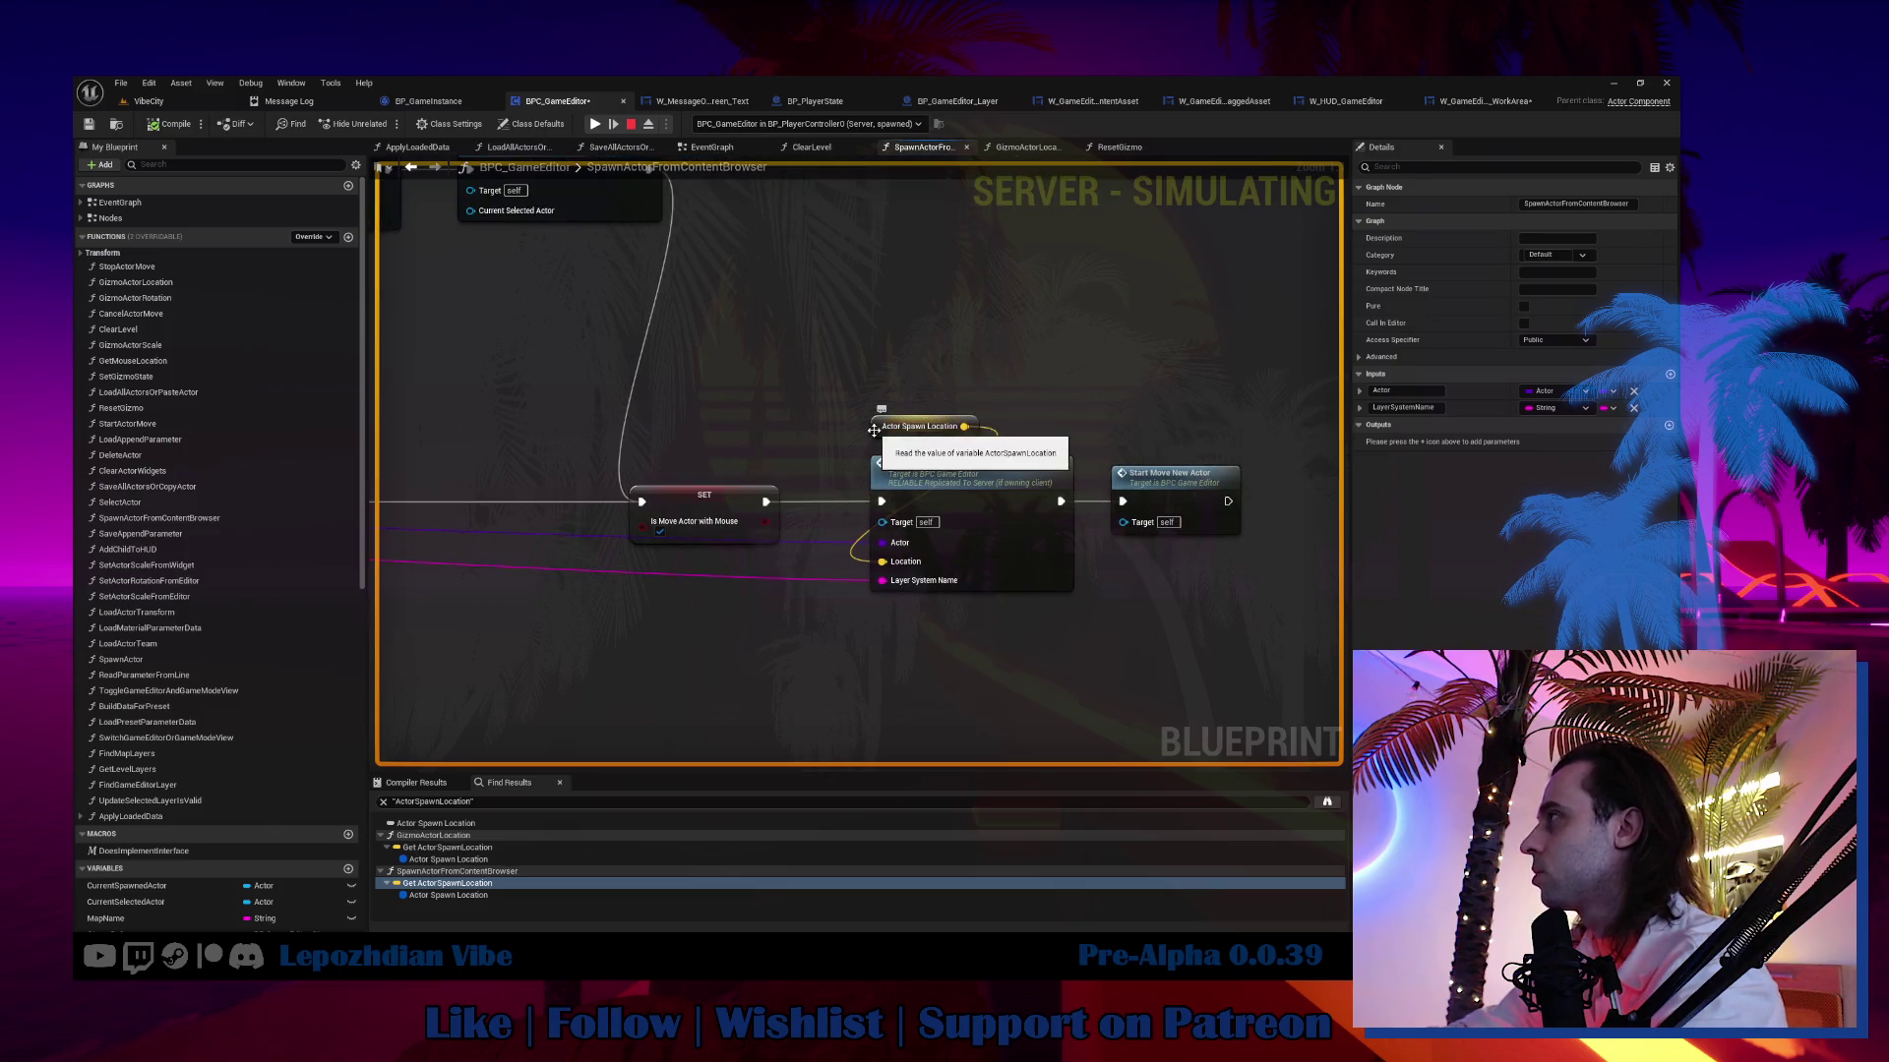
pyautogui.click(885, 434)
pyautogui.moveTo(915, 370)
pyautogui.mouseDown()
pyautogui.moveTo(1087, 407)
pyautogui.moveTo(878, 379)
pyautogui.moveTo(1131, 413)
pyautogui.moveTo(1054, 405)
pyautogui.mouseUp()
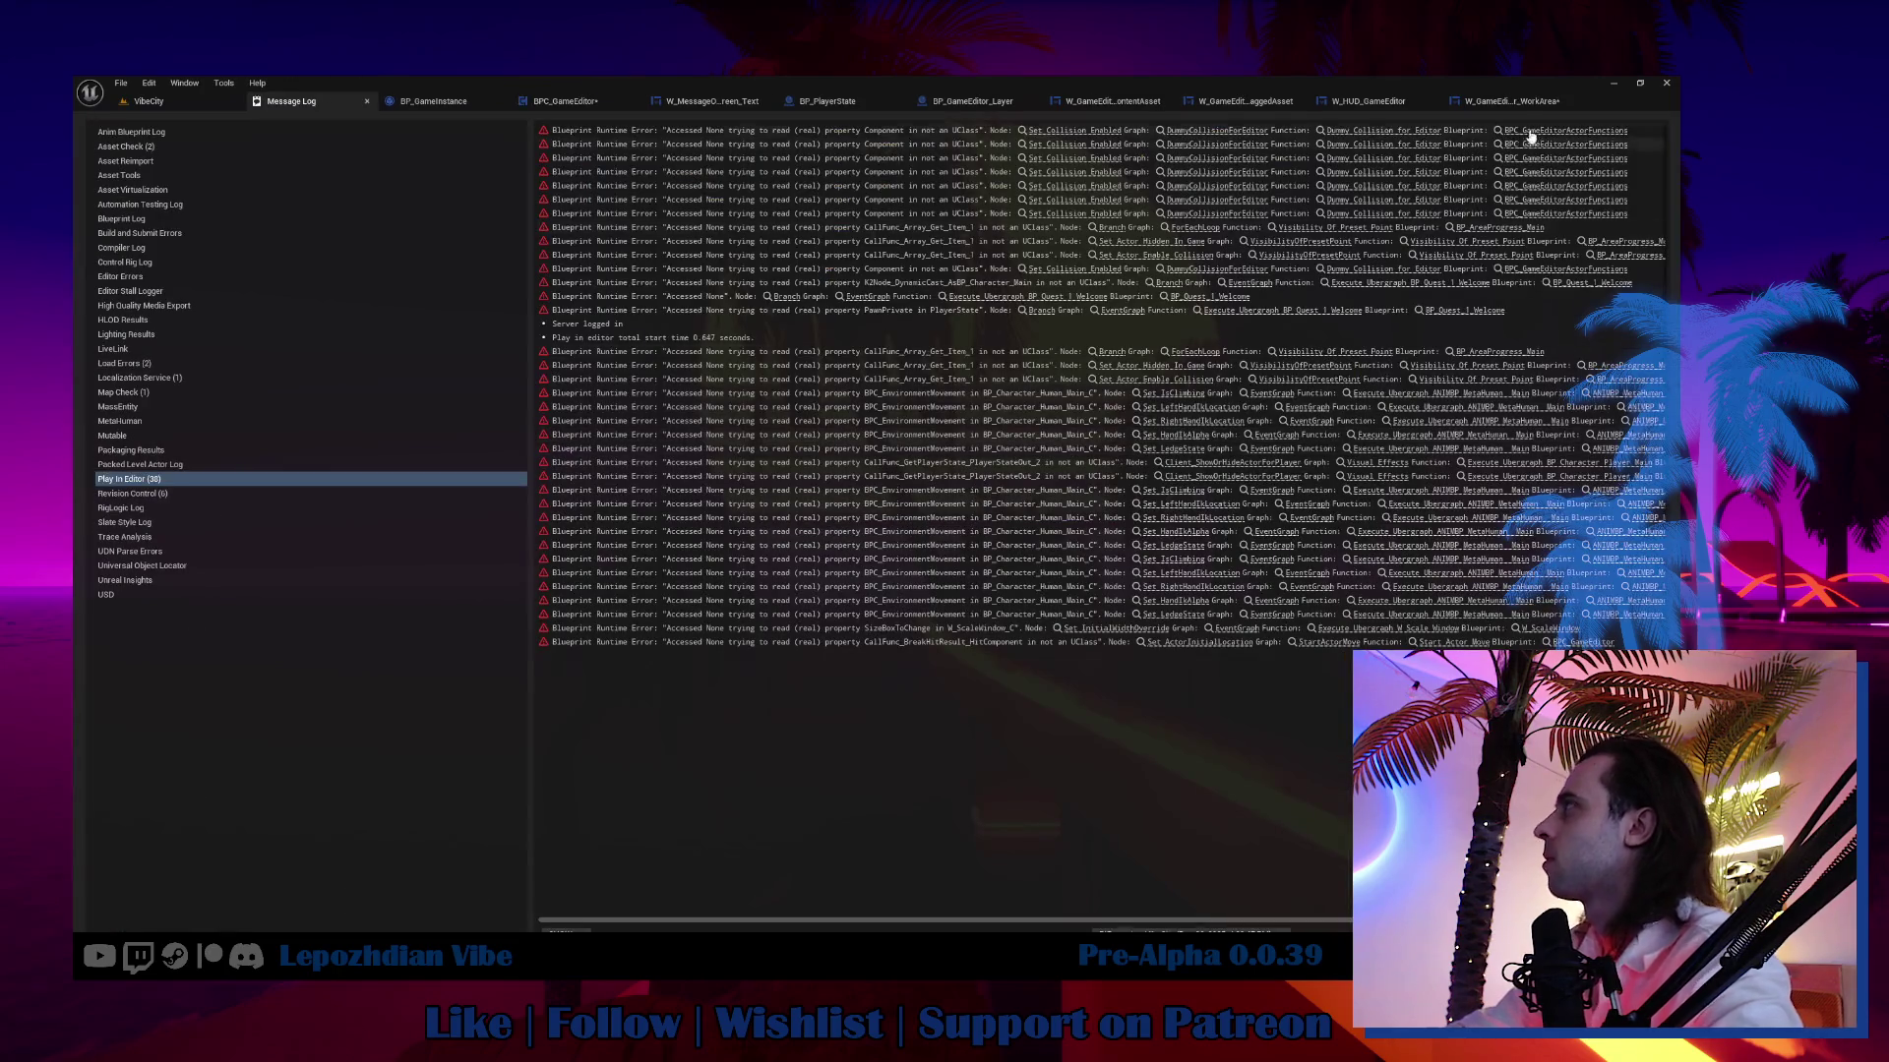
# Open SpawnActorFromContentBrowser from WorkArea and select its Actor Spawn Location getter.
pyautogui.click(1534, 101)
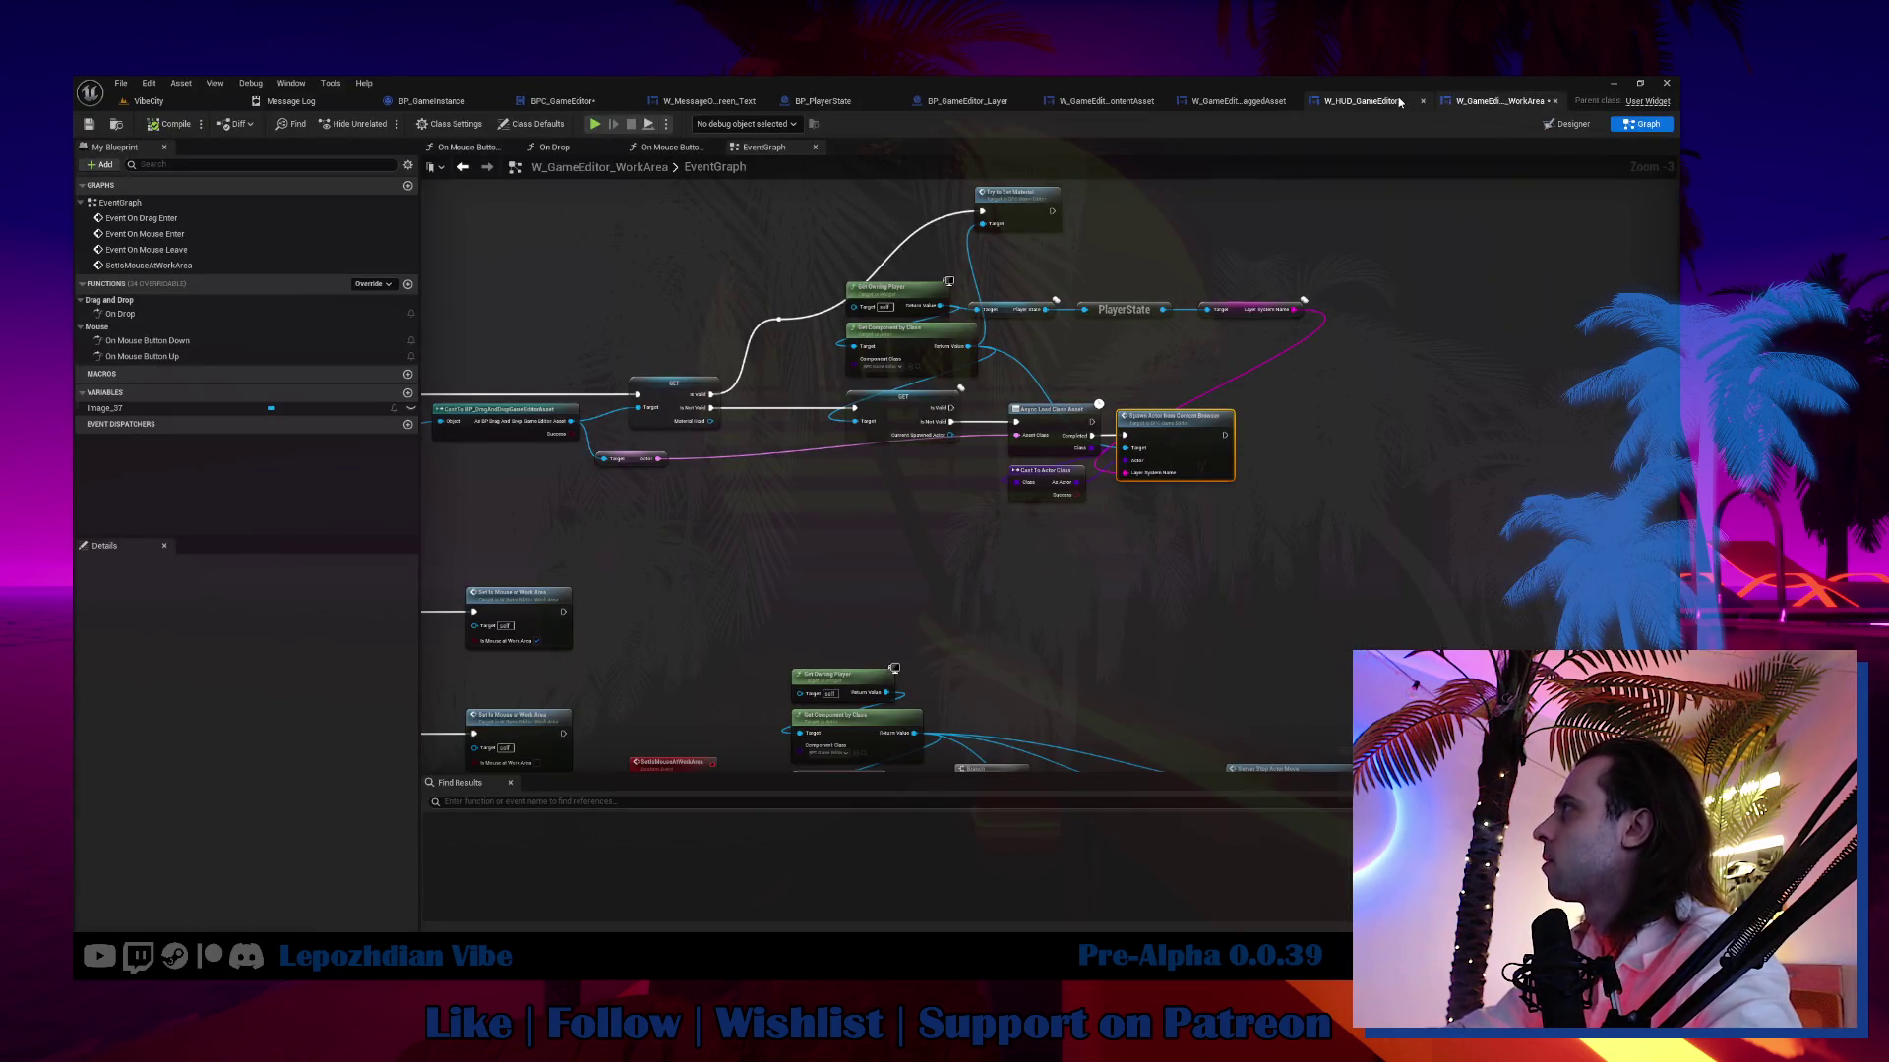
pyautogui.click(1399, 102)
pyautogui.click(1444, 102)
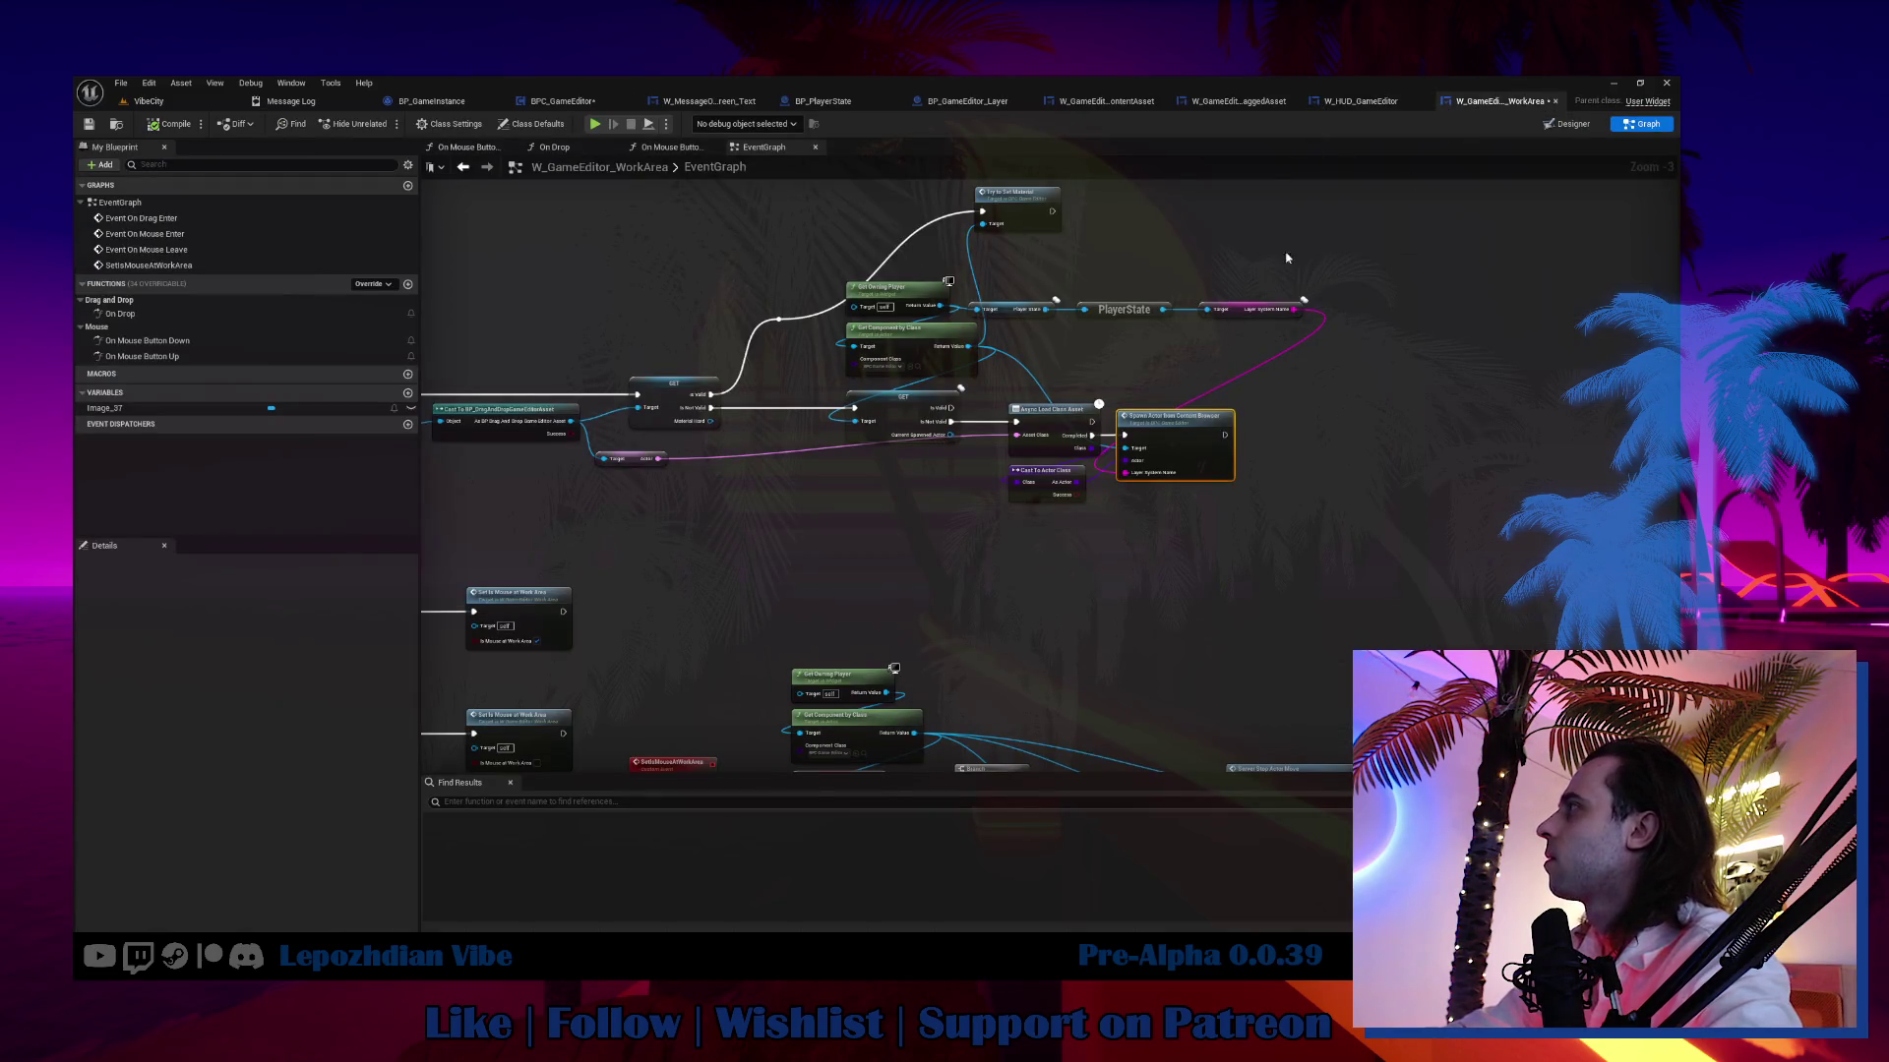
pyautogui.doubleClick(1157, 421)
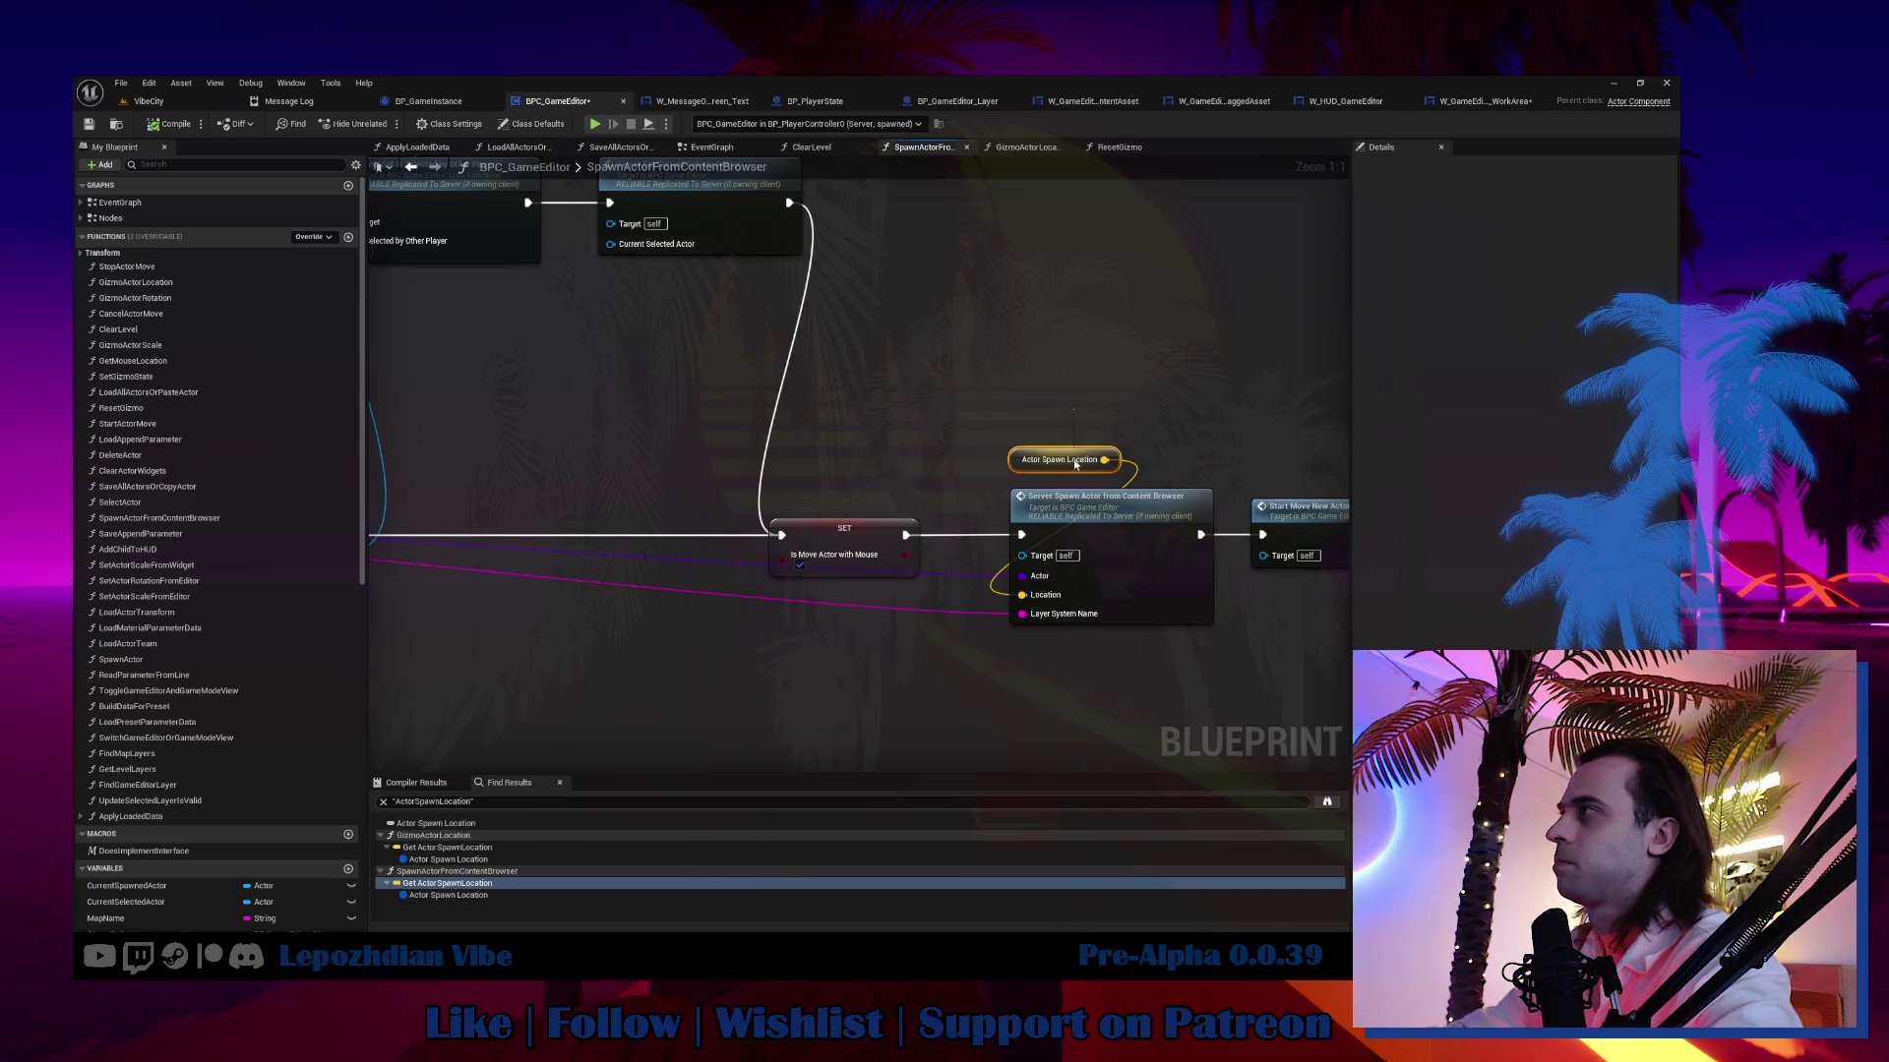
pyautogui.click(1075, 463)
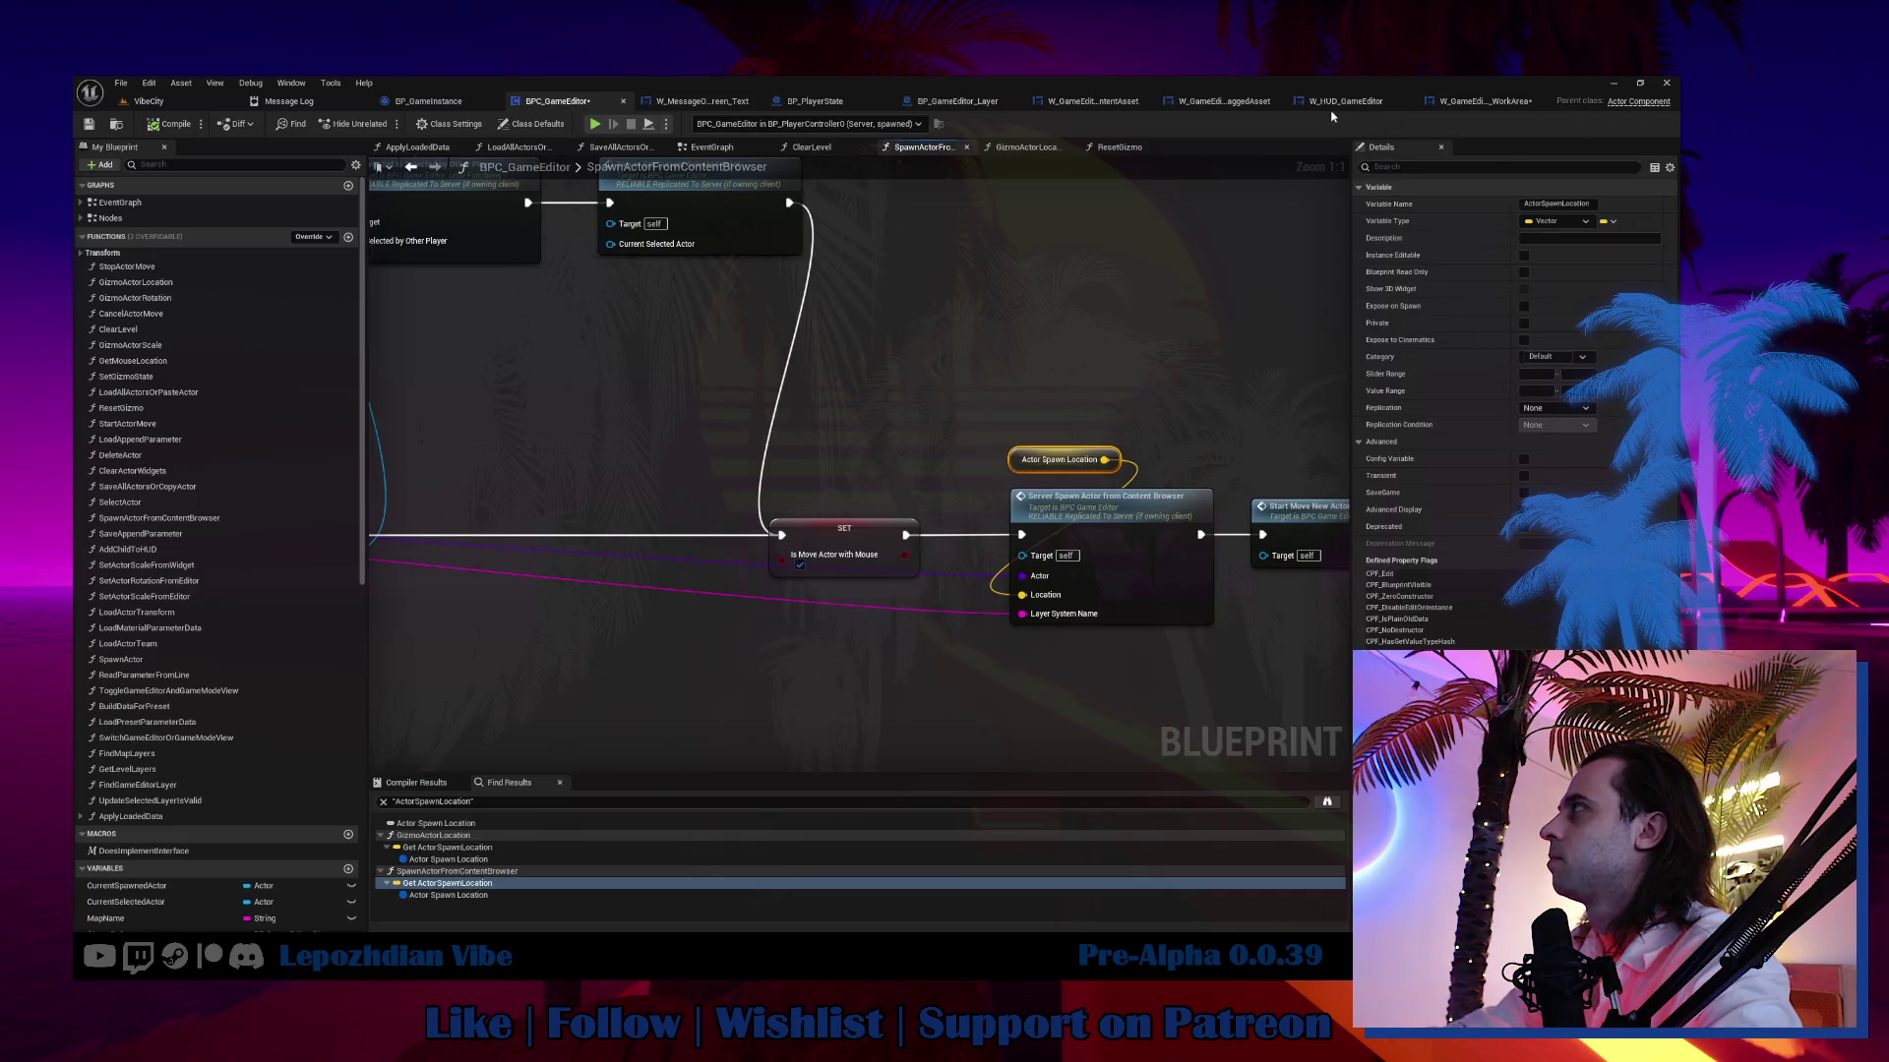
# Browse the DraggedAsset, HUD and ContentAsset tabs, then jump to TryToSetMaterial from WorkArea.
pyautogui.click(1225, 101)
pyautogui.click(1352, 108)
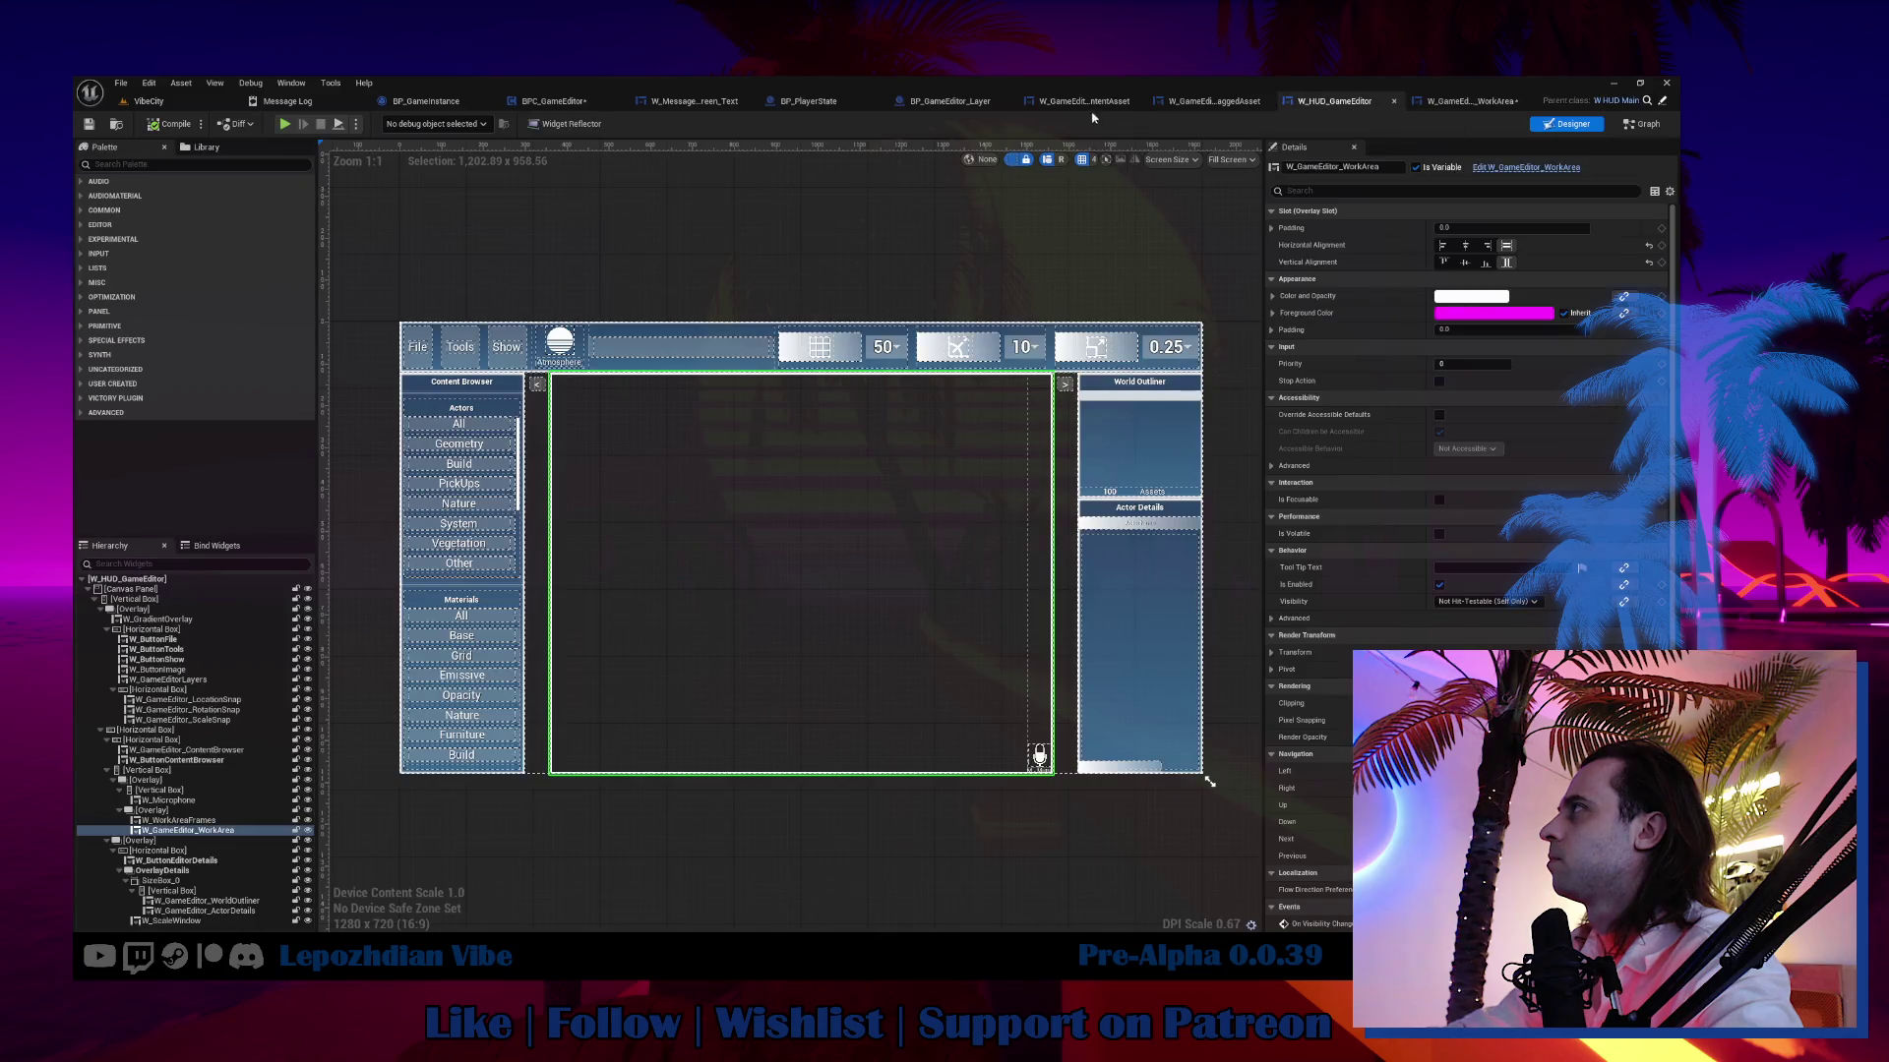
pyautogui.click(1070, 104)
pyautogui.click(1498, 104)
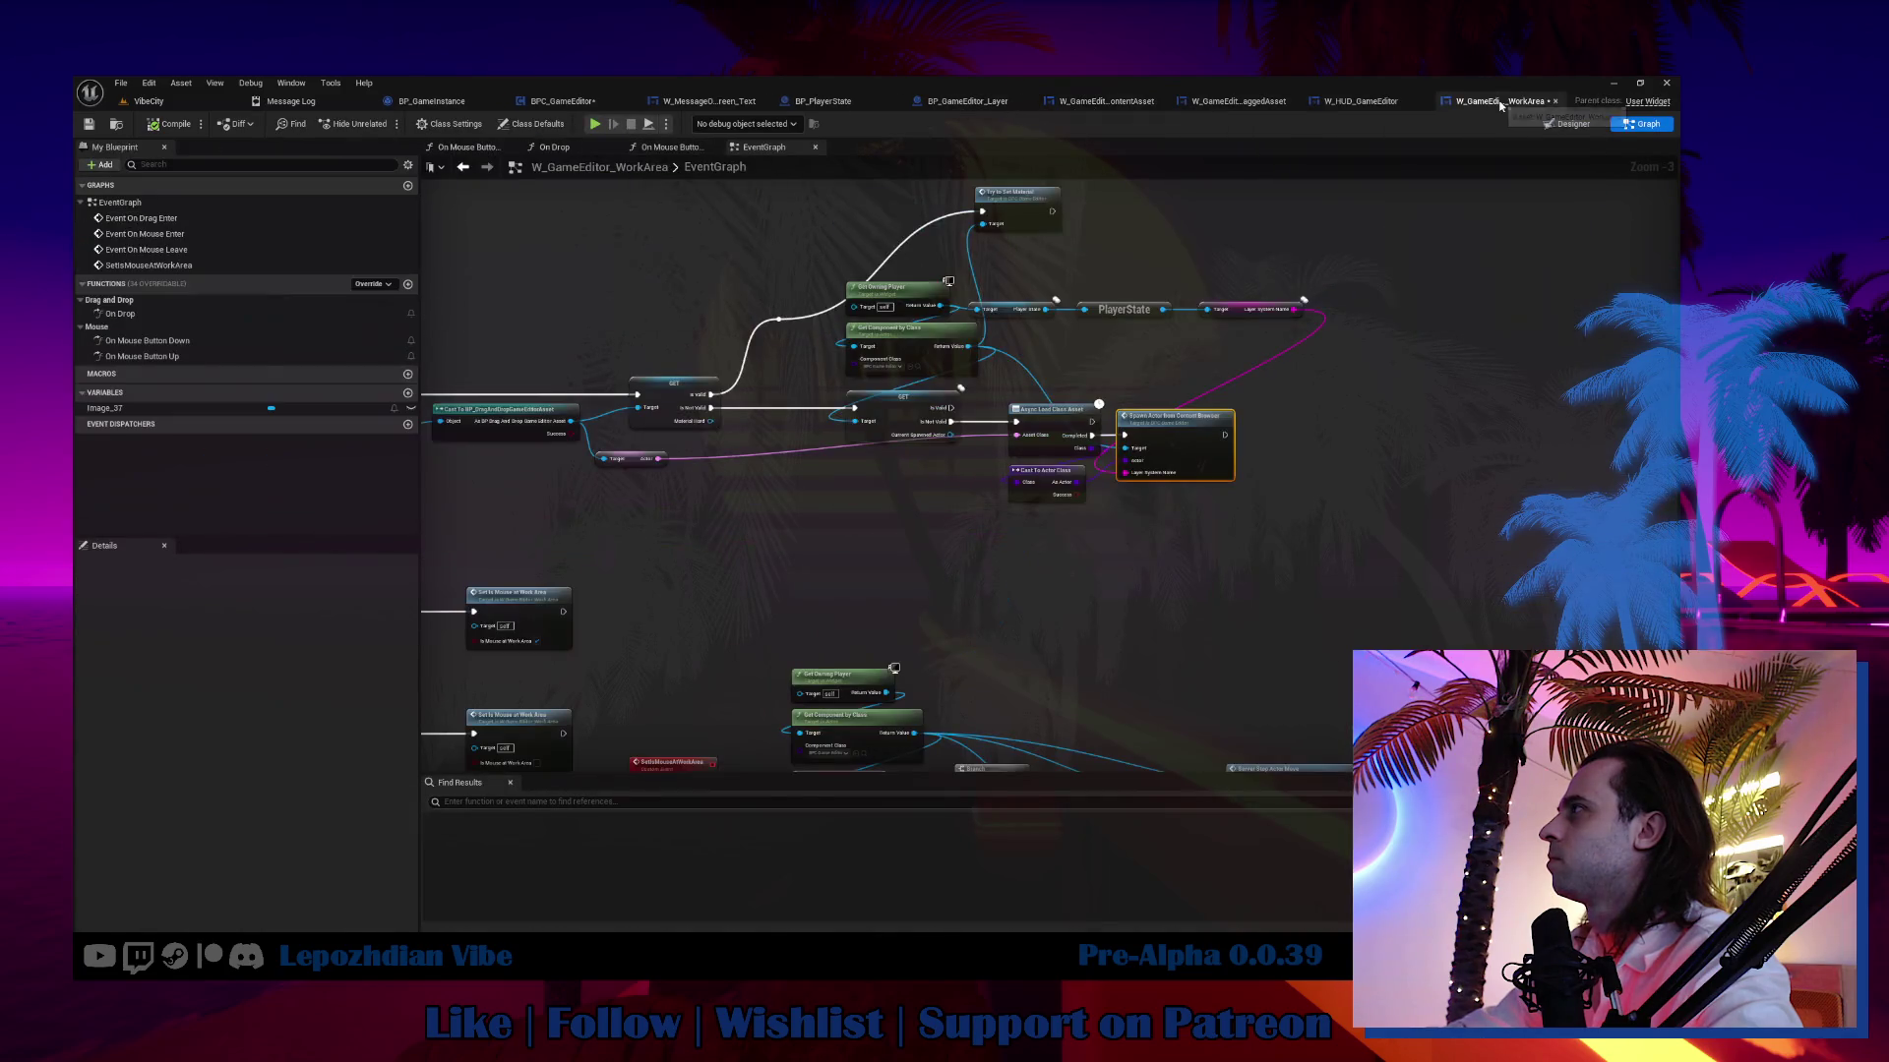
pyautogui.click(1026, 214)
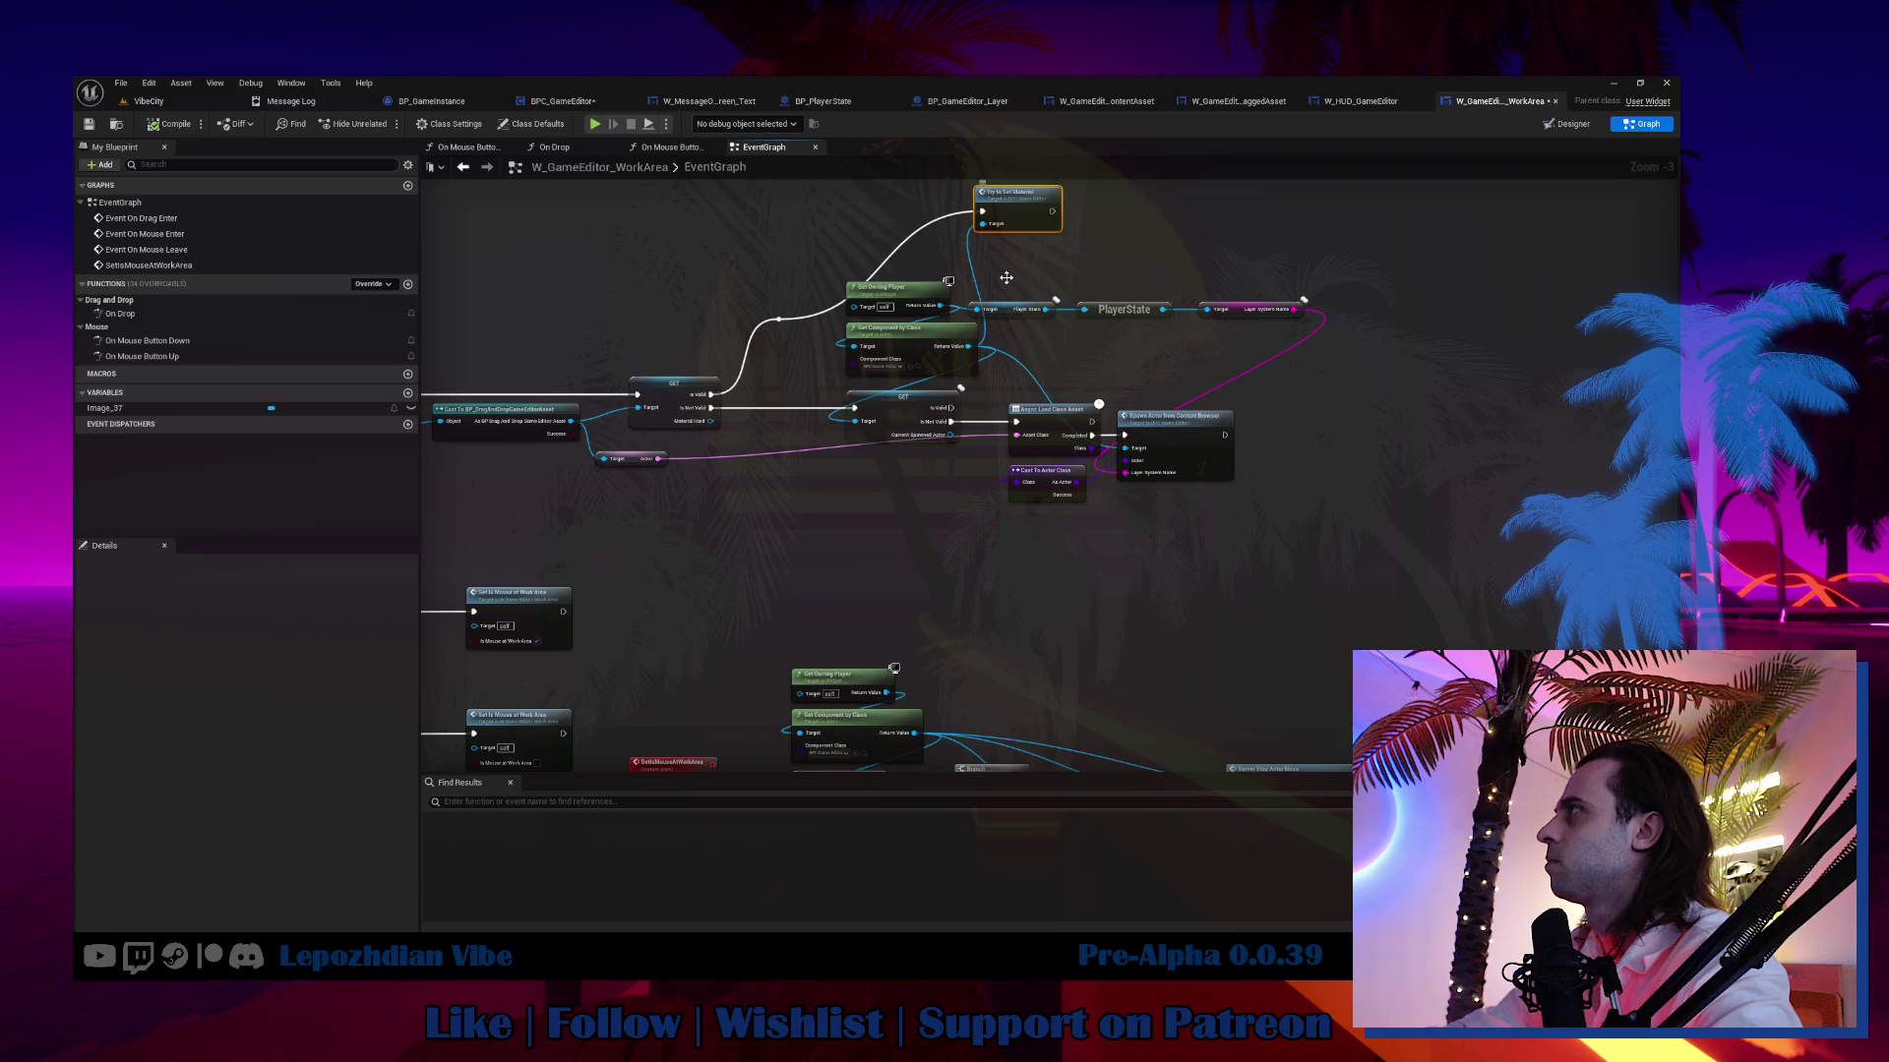
pyautogui.doubleClick(1006, 278)
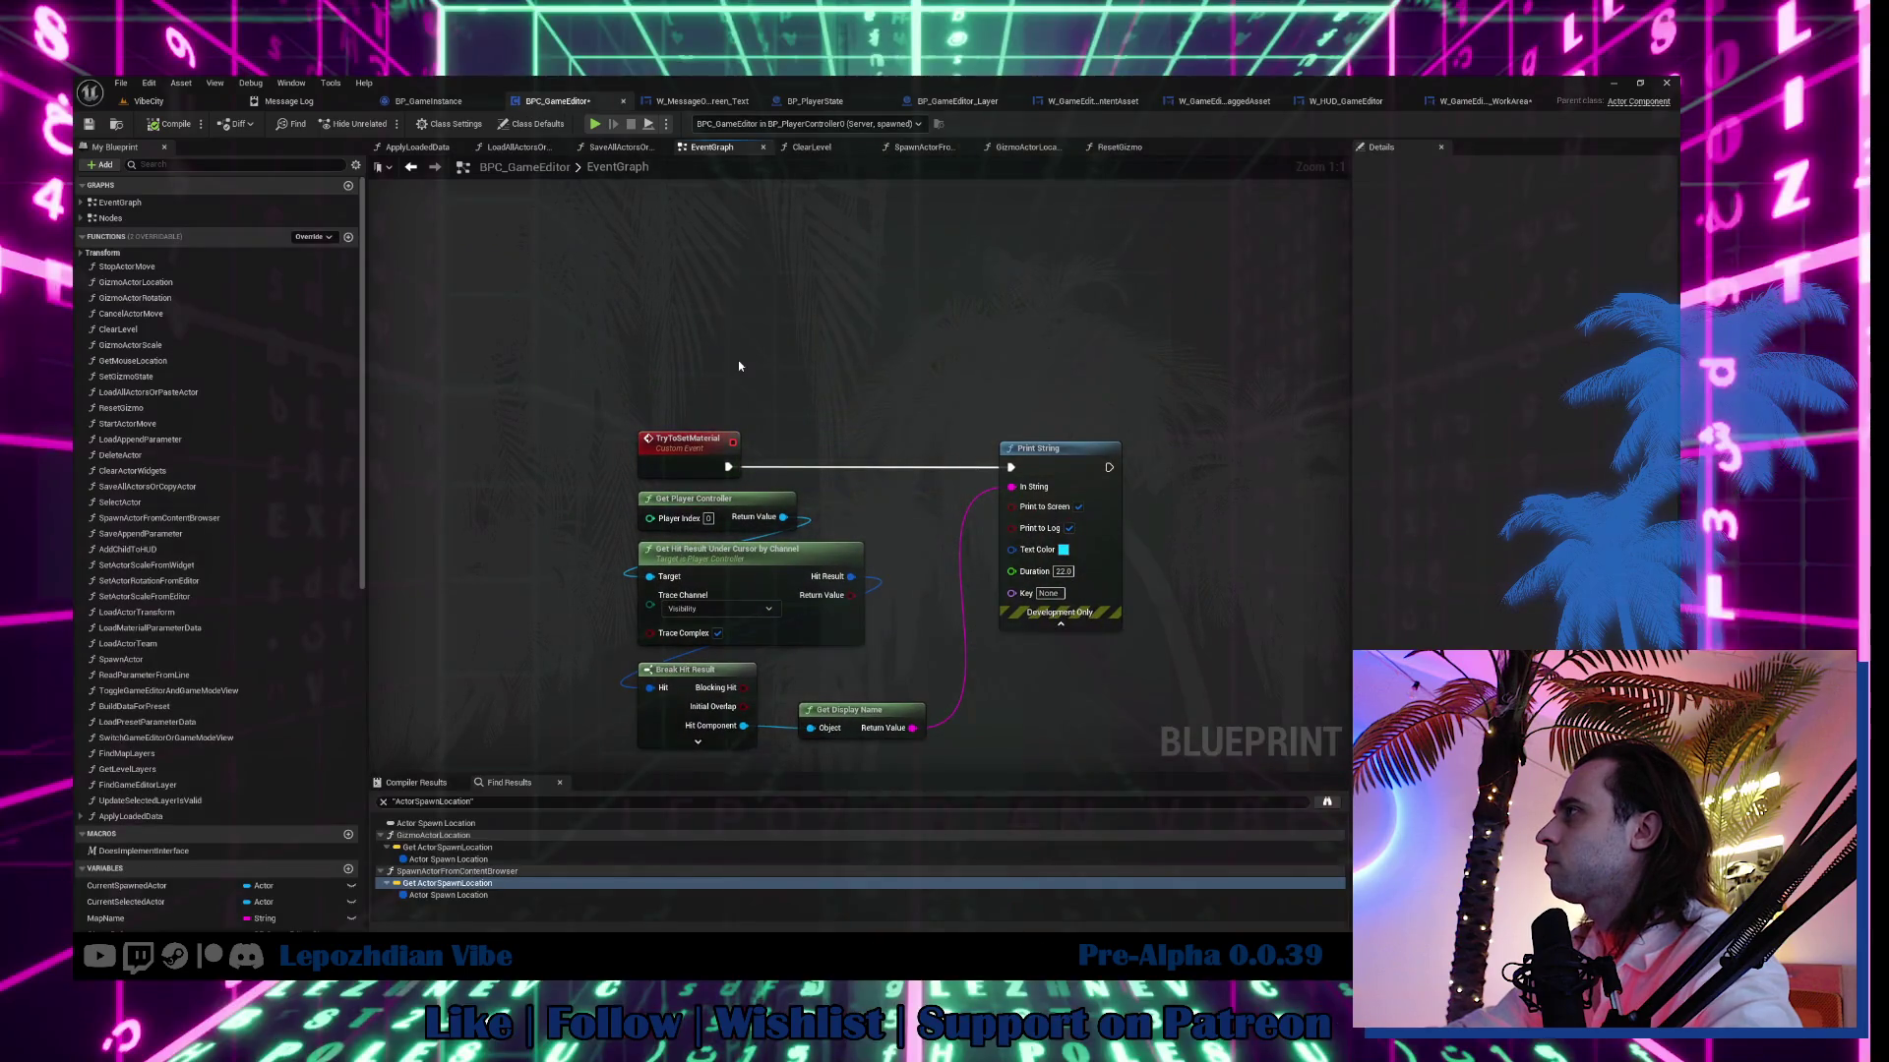
# Paste an Actor Spawn Location getter and add a Draw Debug Sphere node above Print String.
pyautogui.hotkey('ctrl', 'v')
pyautogui.rightClick(922, 345)
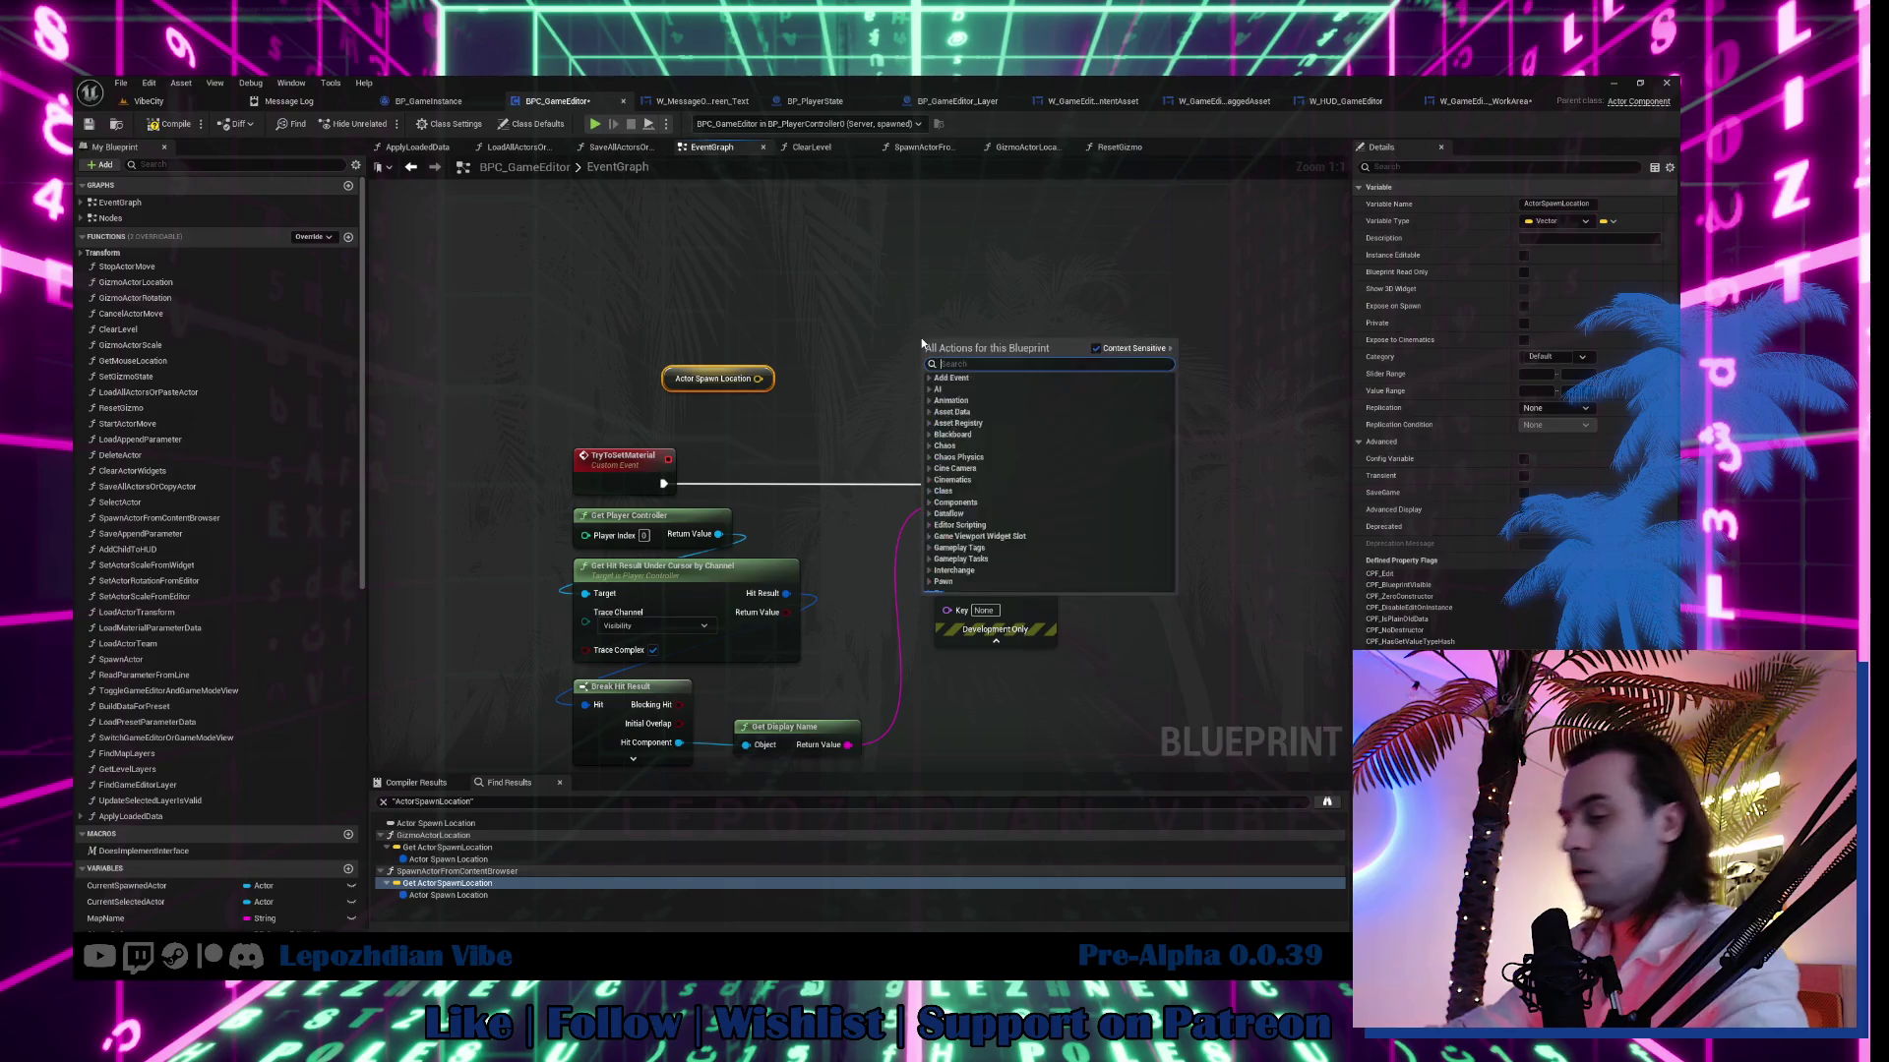
pyautogui.write('draw ')
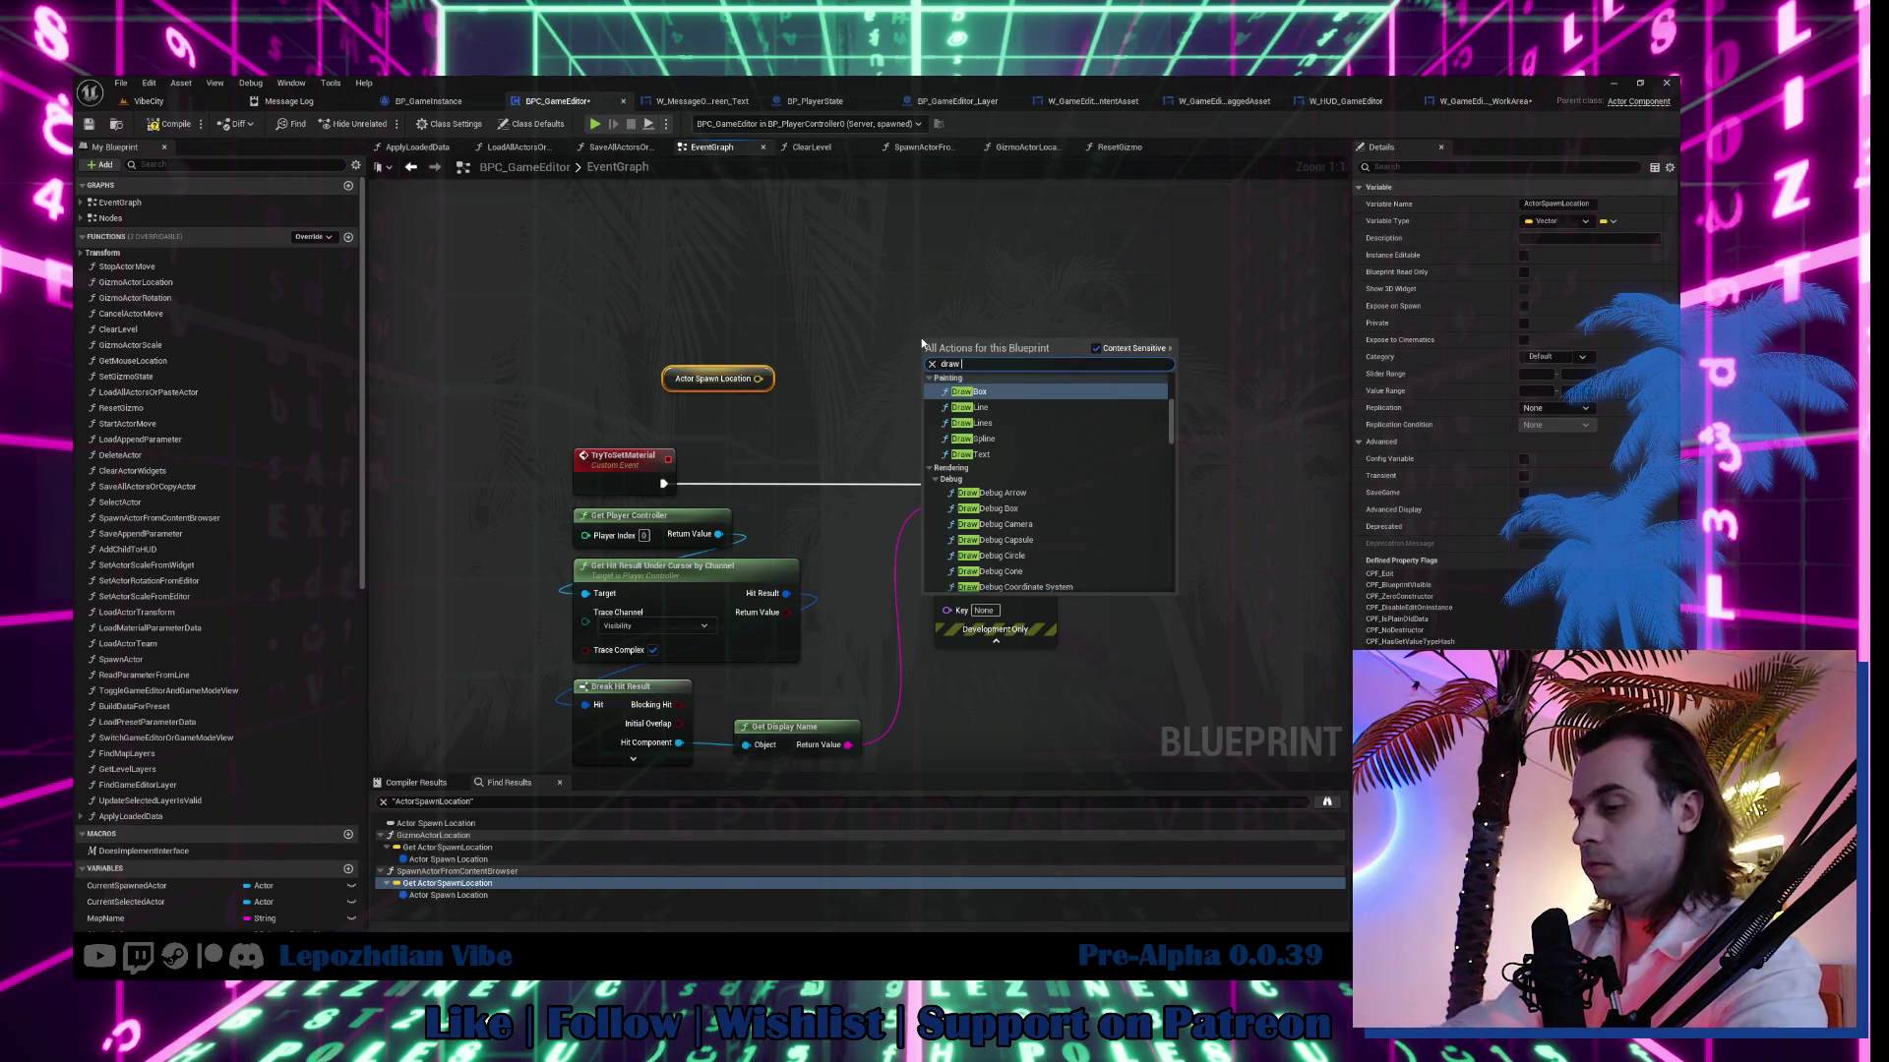
pyautogui.write('debuf')
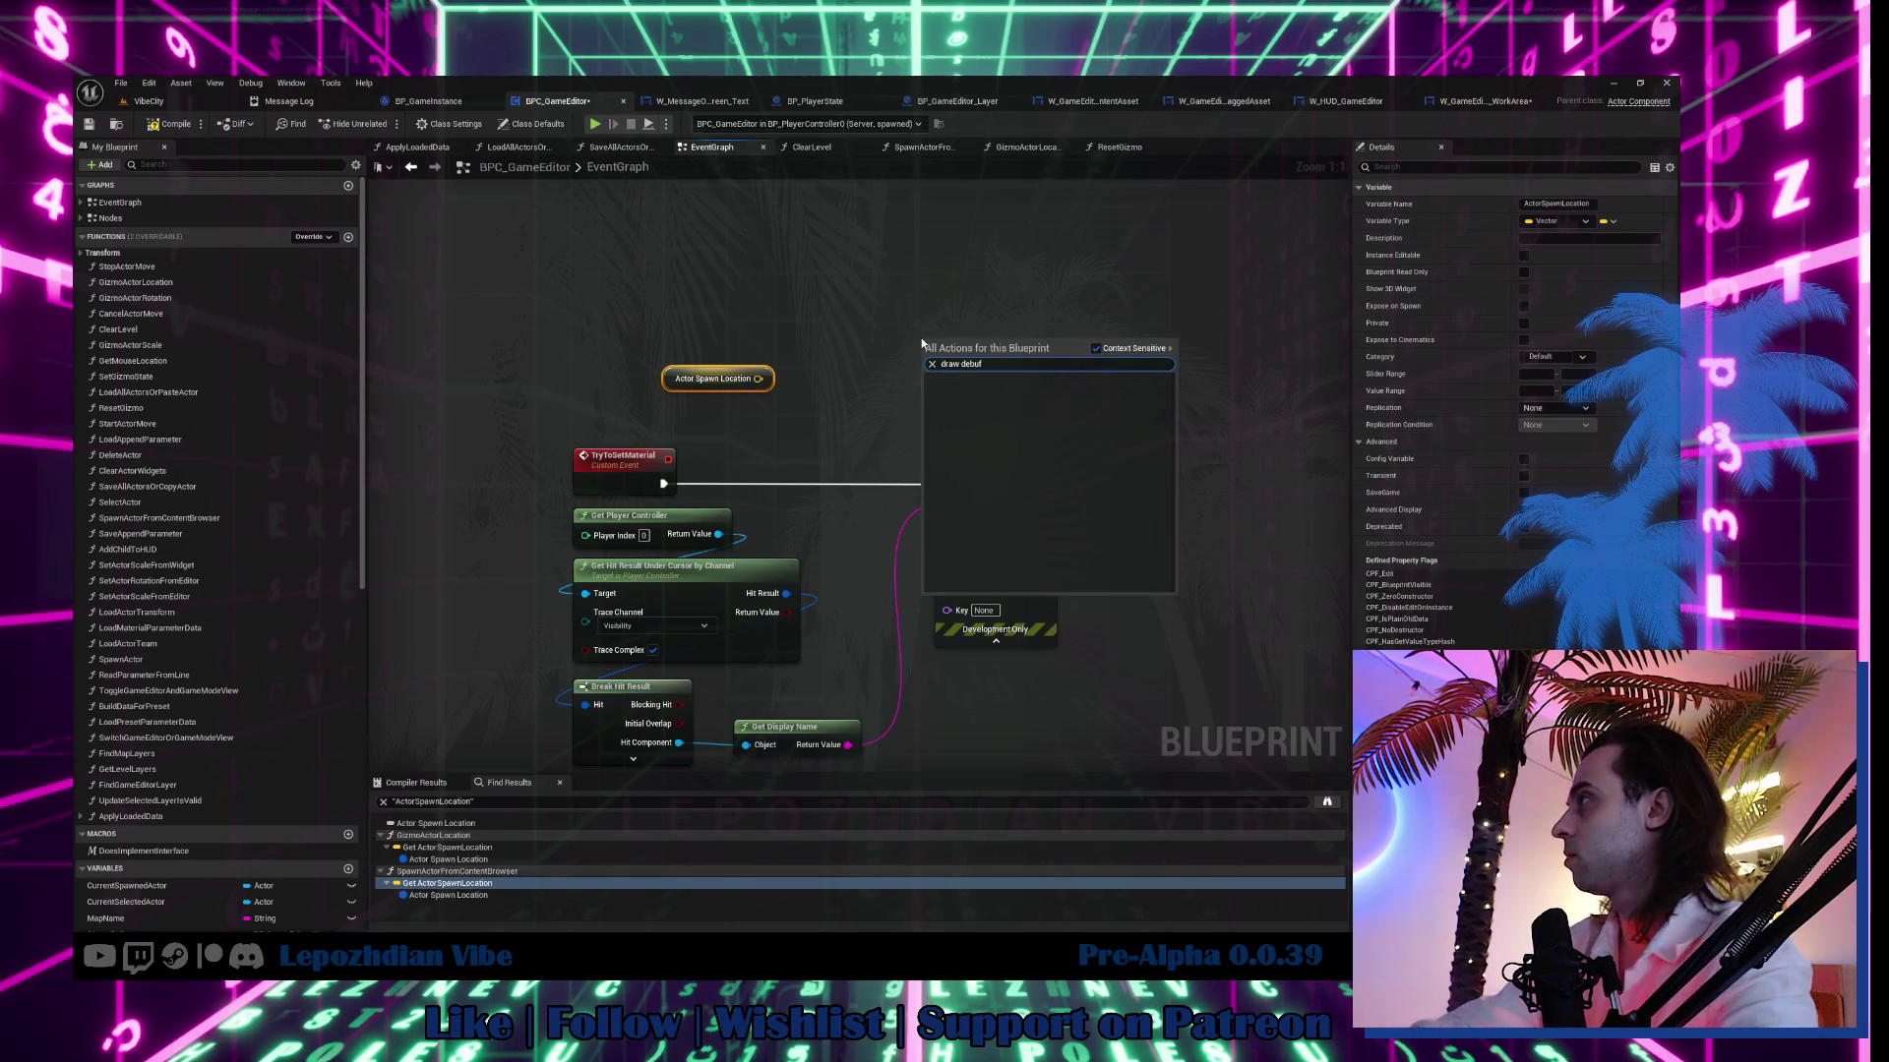
pyautogui.press('BackSpace')
pyautogui.write('g s')
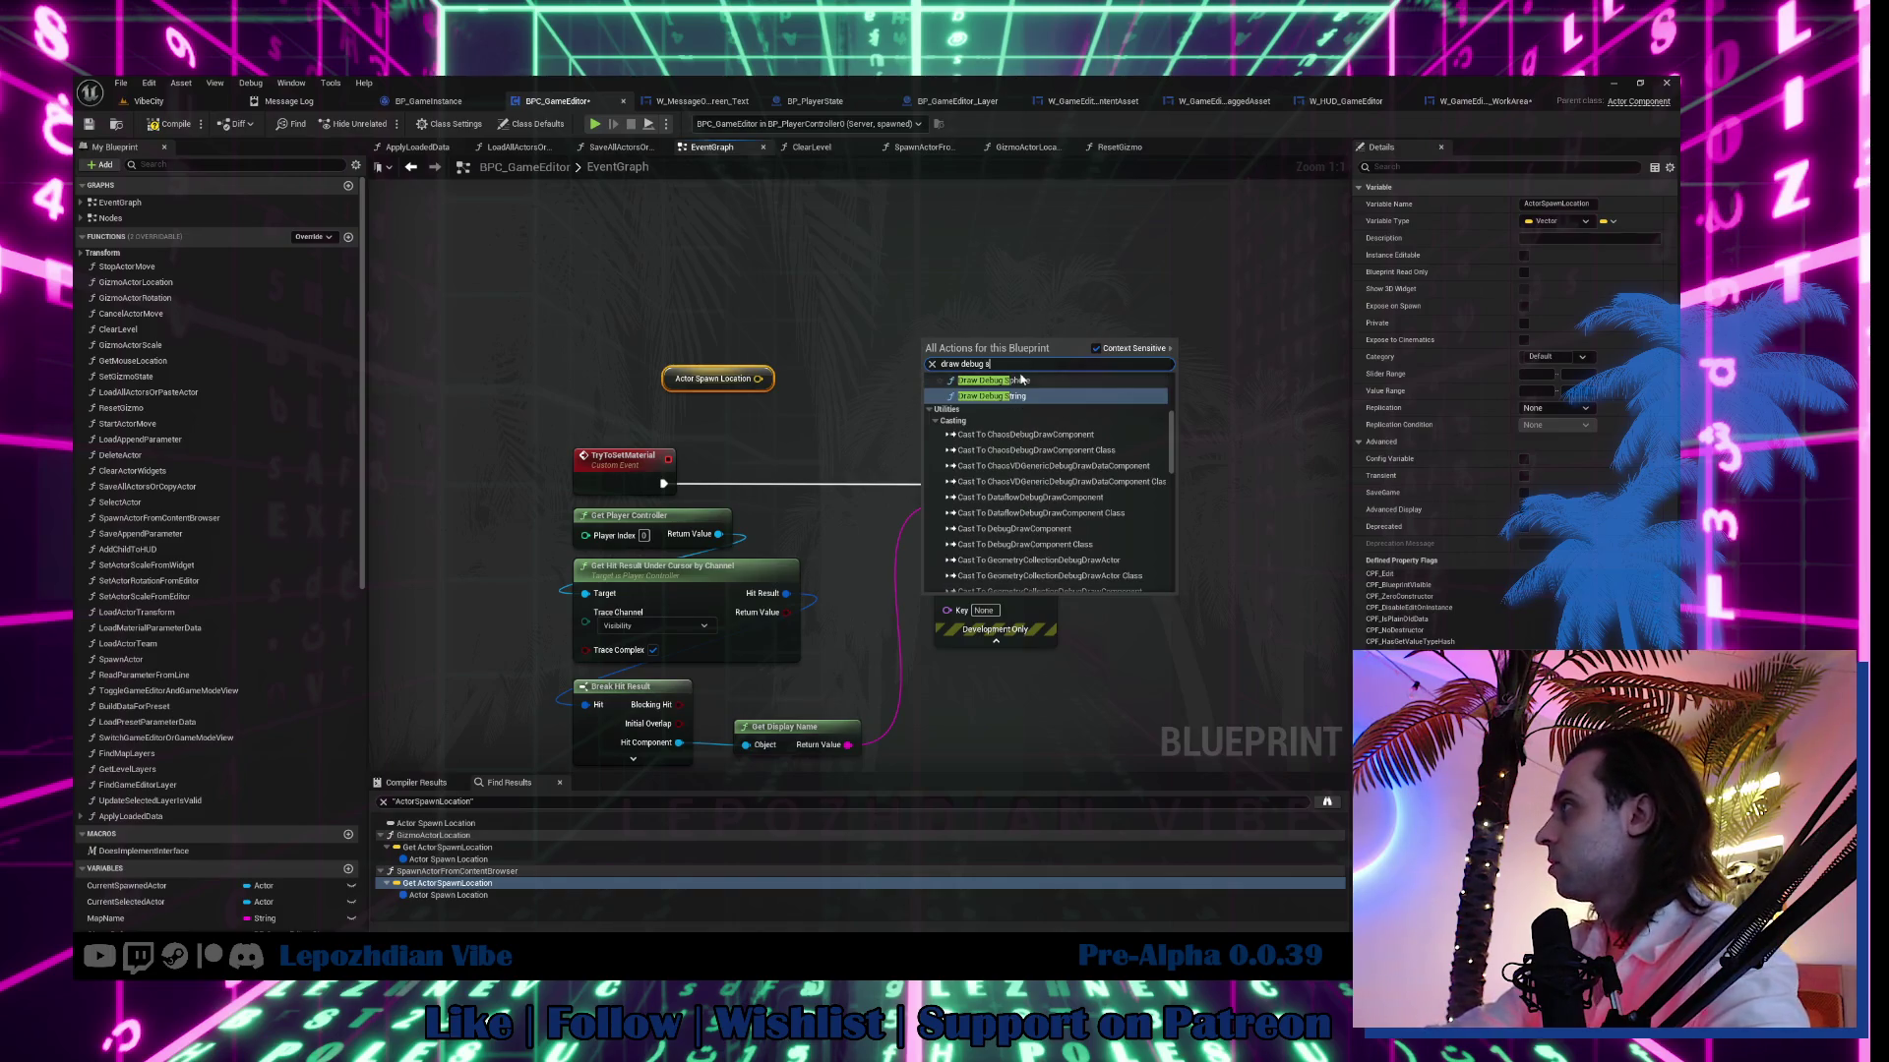
pyautogui.click(1021, 379)
pyautogui.moveTo(984, 344); pyautogui.dragTo(984, 252)
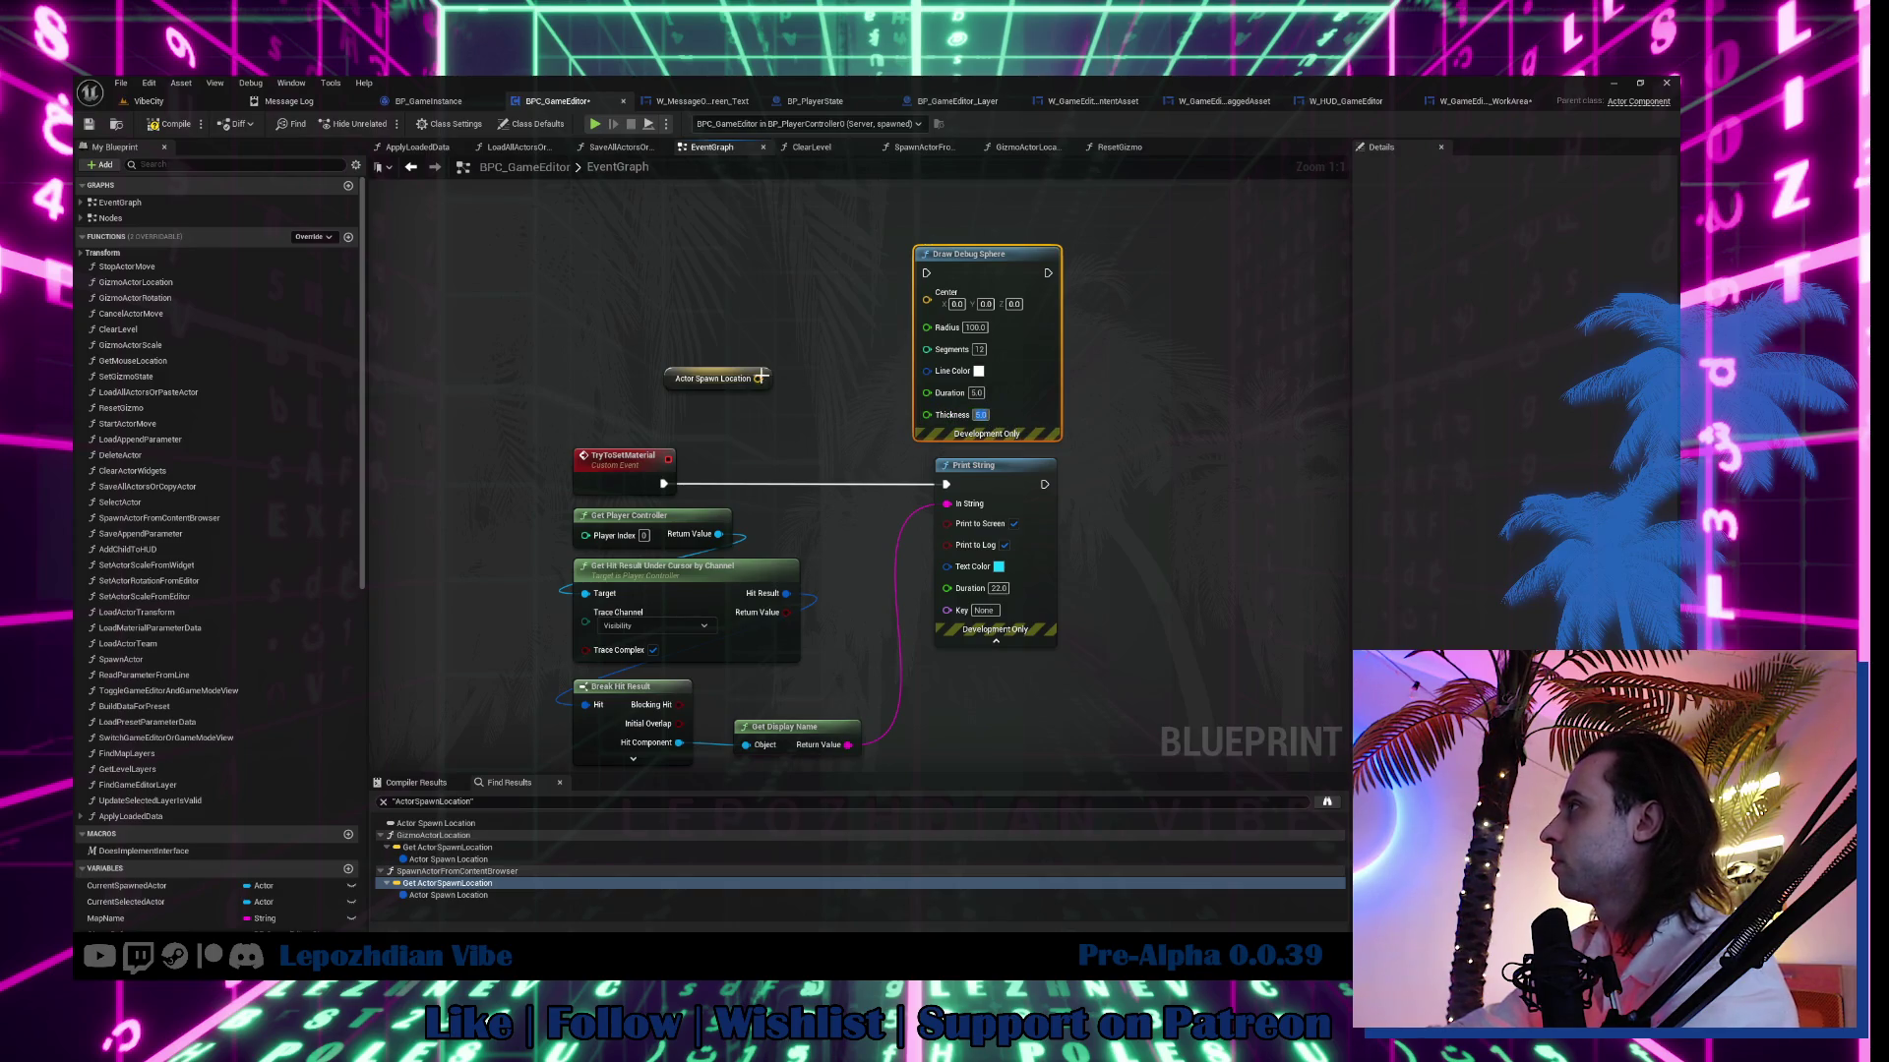
# Wire Actor Spawn Location to the sphere's Center and TryToSetMaterial to its execution.
pyautogui.moveTo(761, 377)
pyautogui.mouseDown()
pyautogui.moveTo(886, 339)
pyautogui.moveTo(926, 292)
pyautogui.mouseUp()
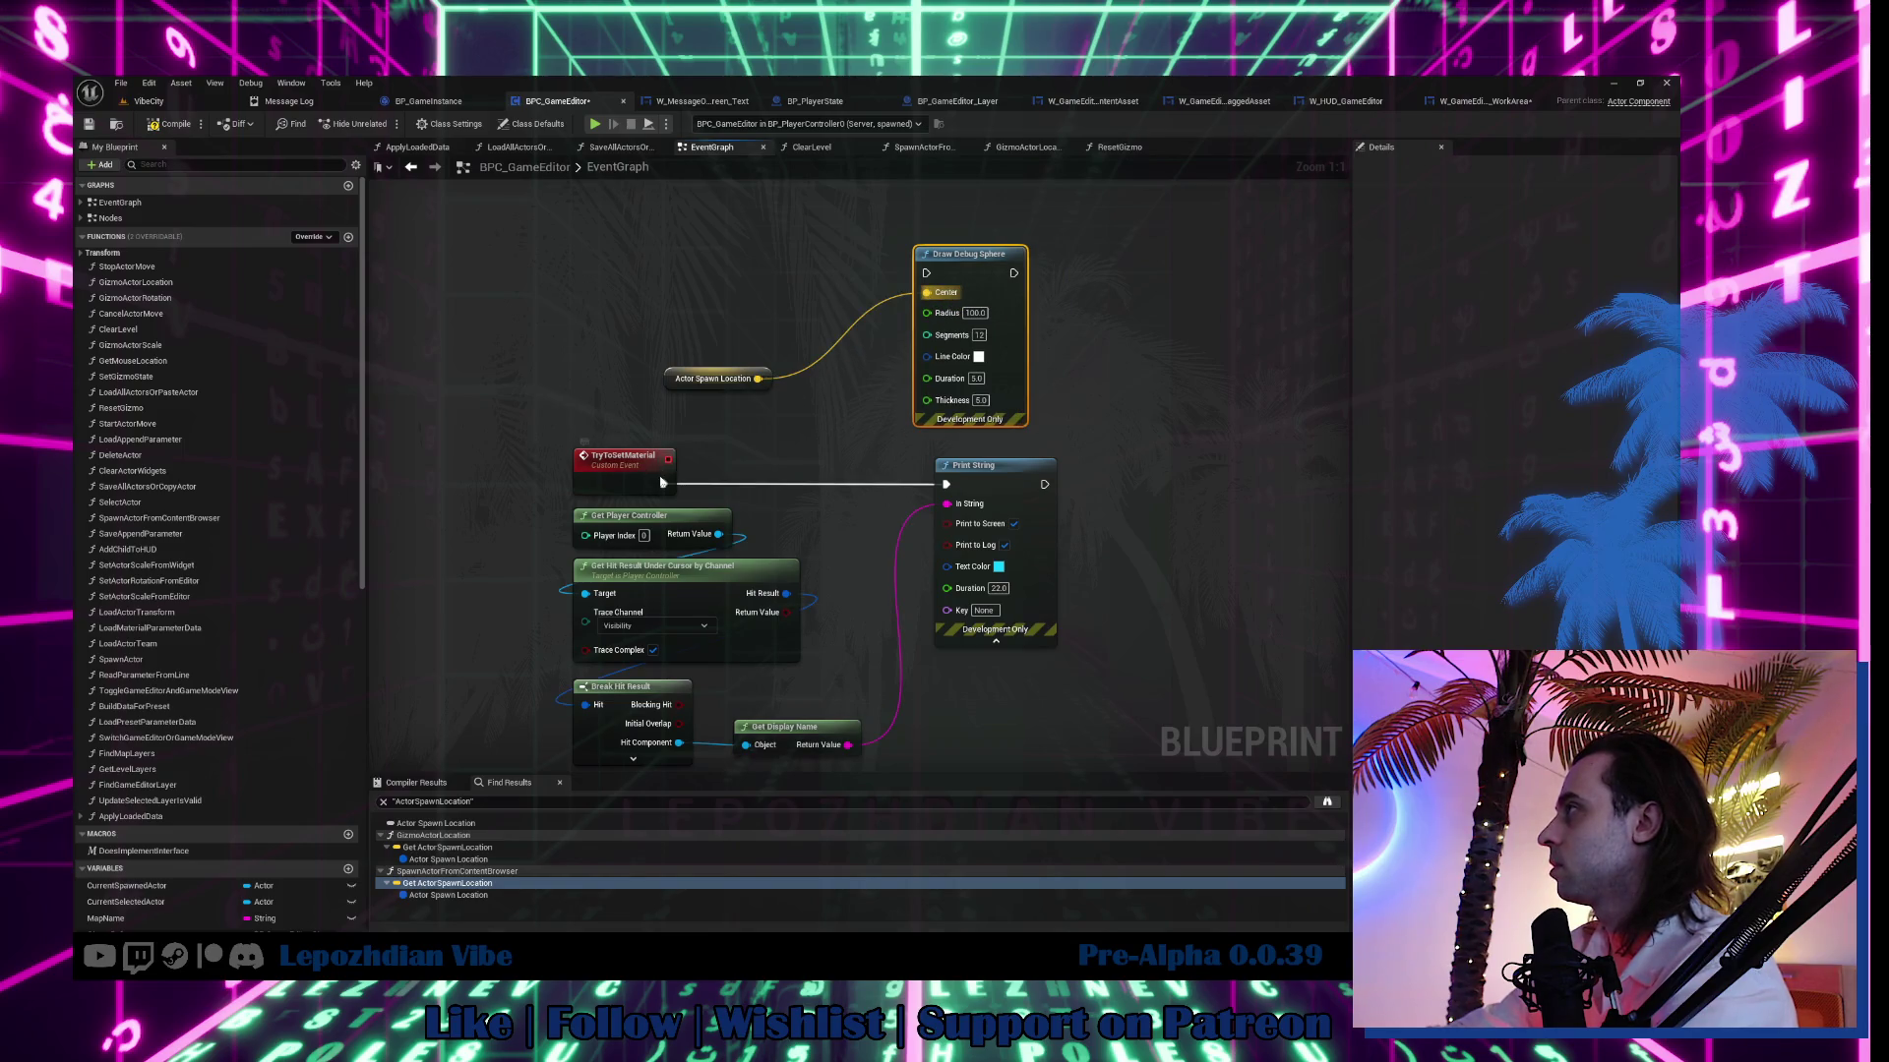
pyautogui.moveTo(662, 482)
pyautogui.mouseDown()
pyautogui.moveTo(925, 295)
pyautogui.moveTo(926, 273)
pyautogui.mouseUp()
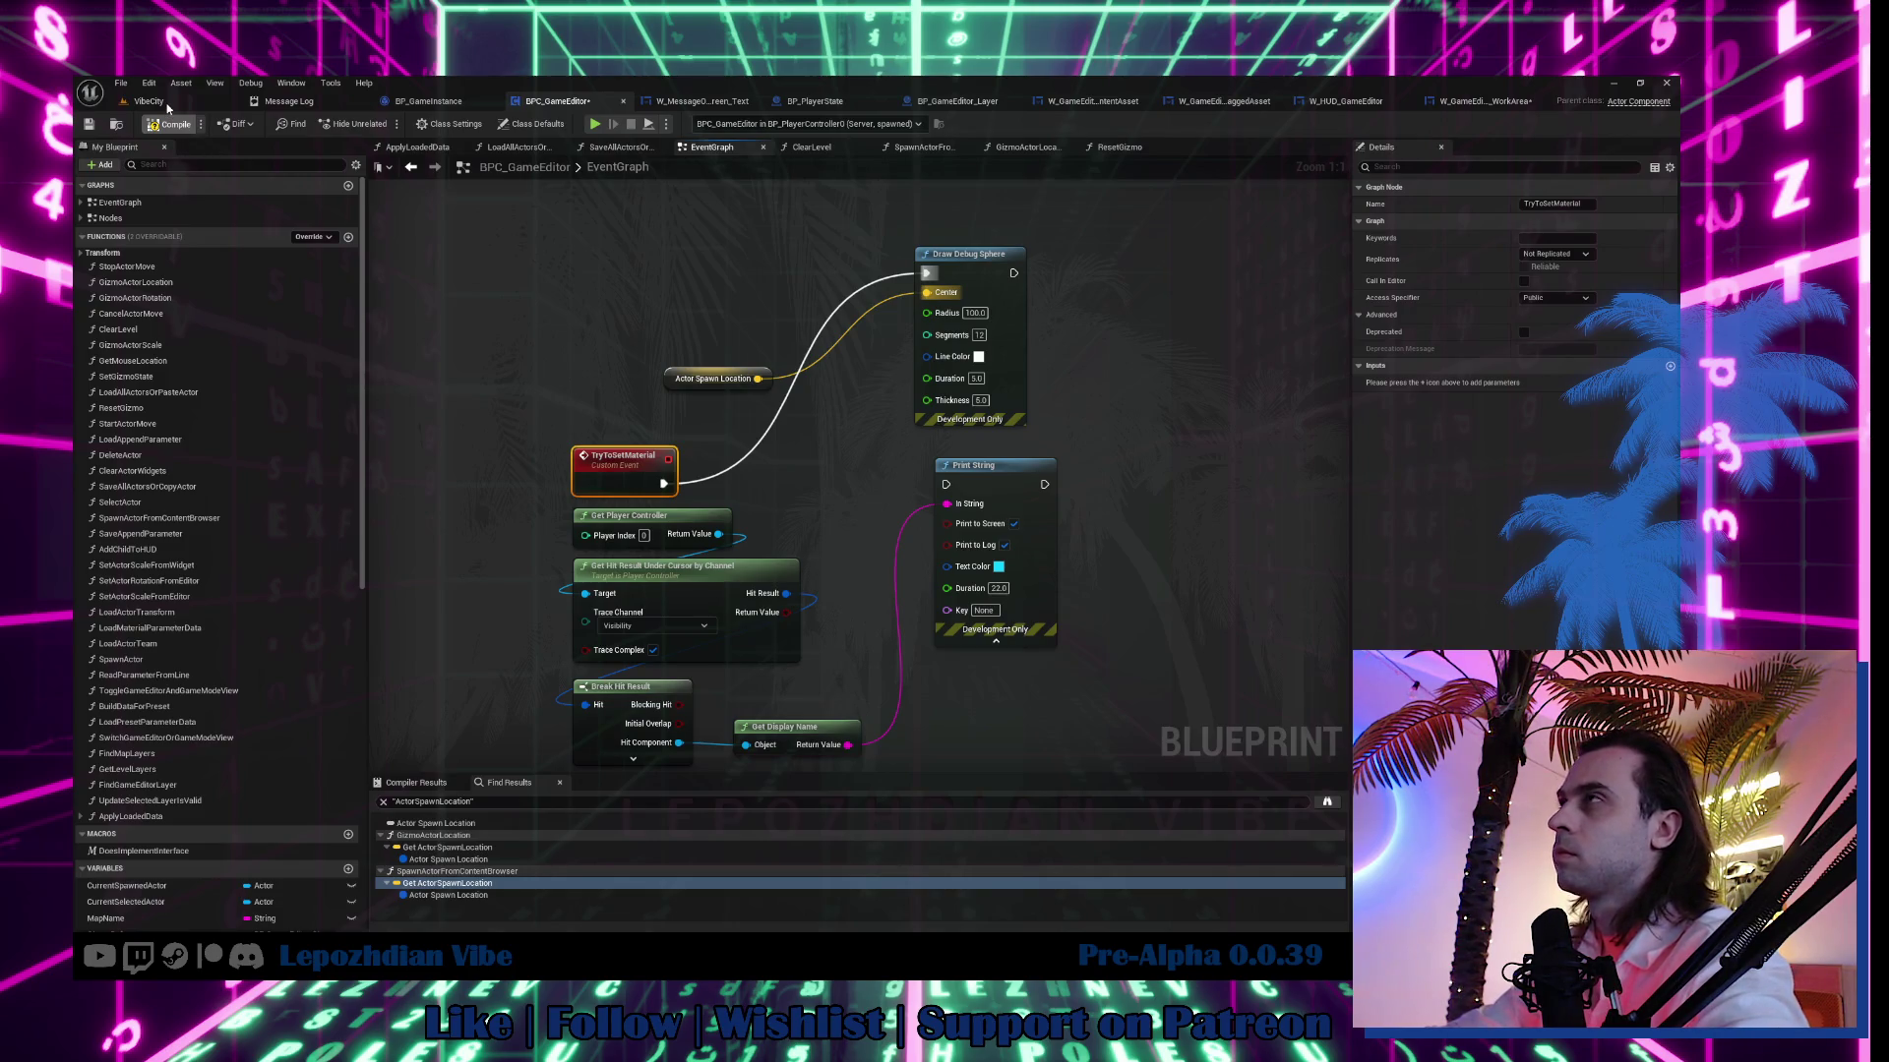
pyautogui.click(168, 103)
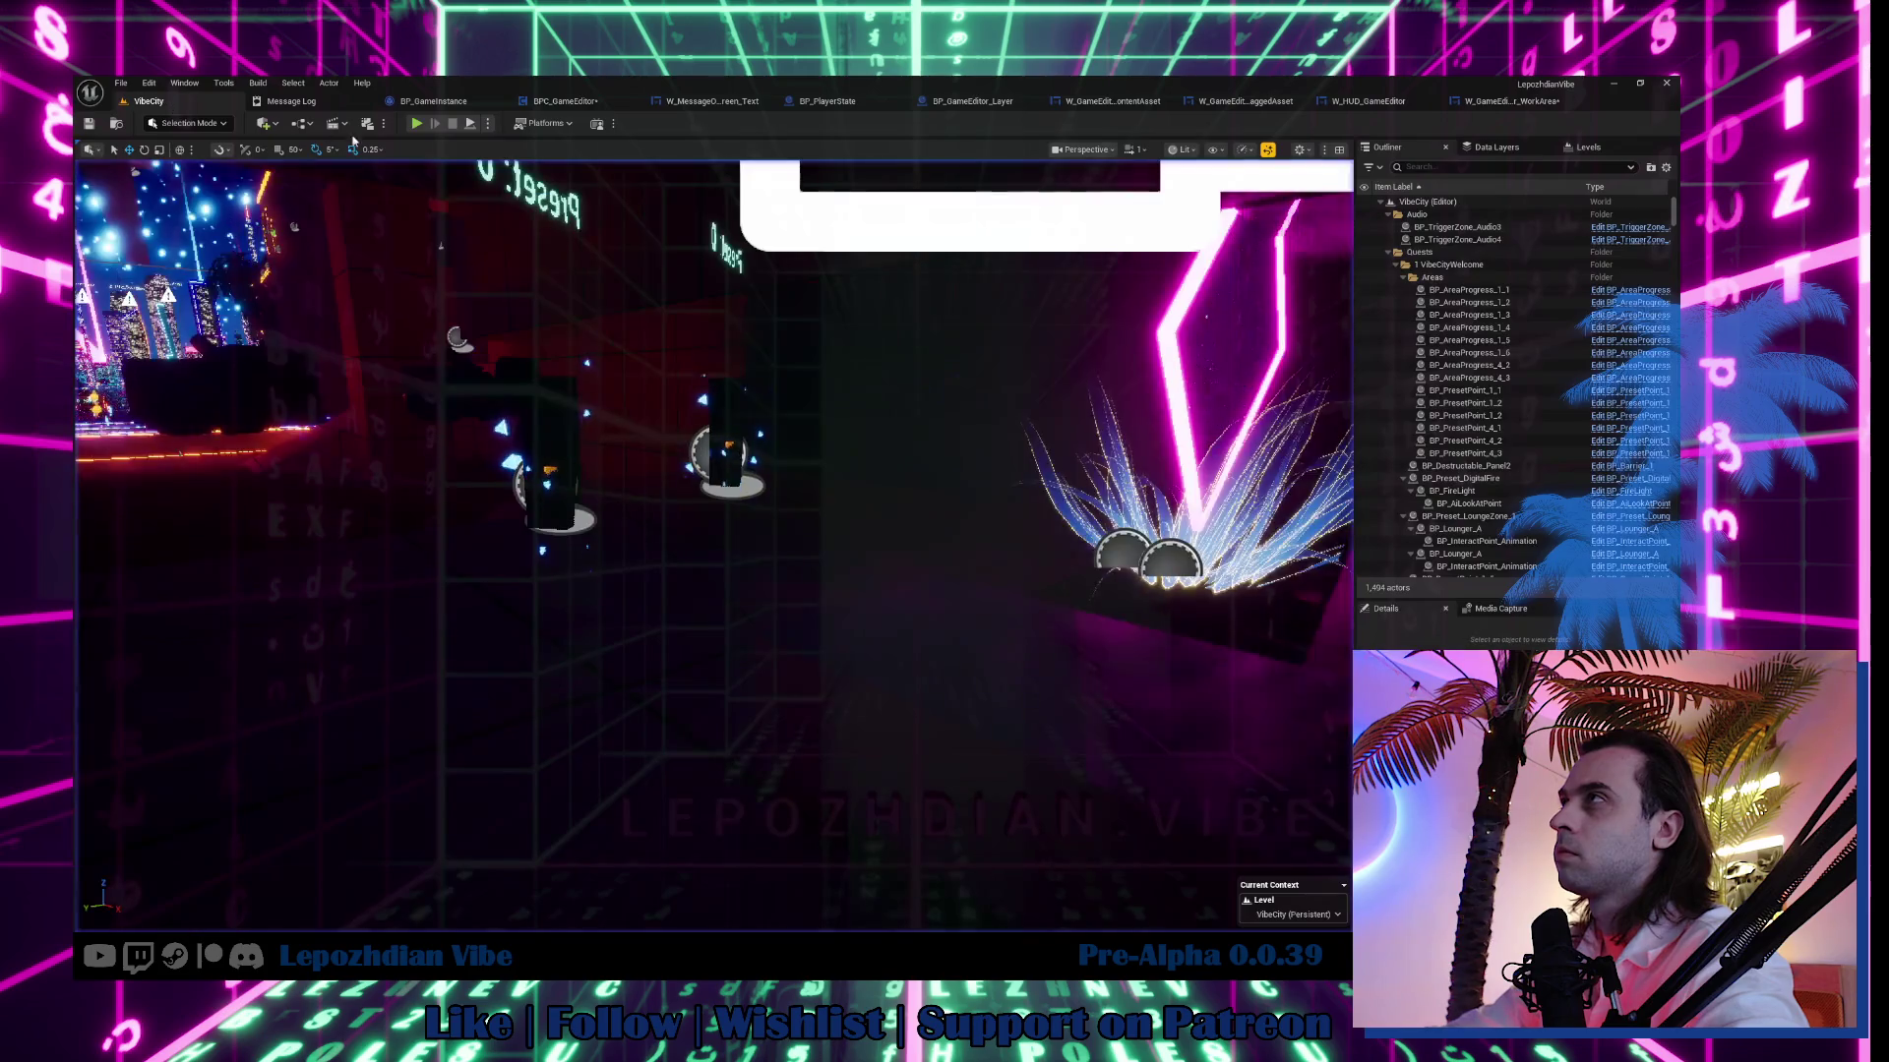
# Start a play-in-editor test and launch the Vibe Editor from the menu's second page.
pyautogui.click(416, 123)
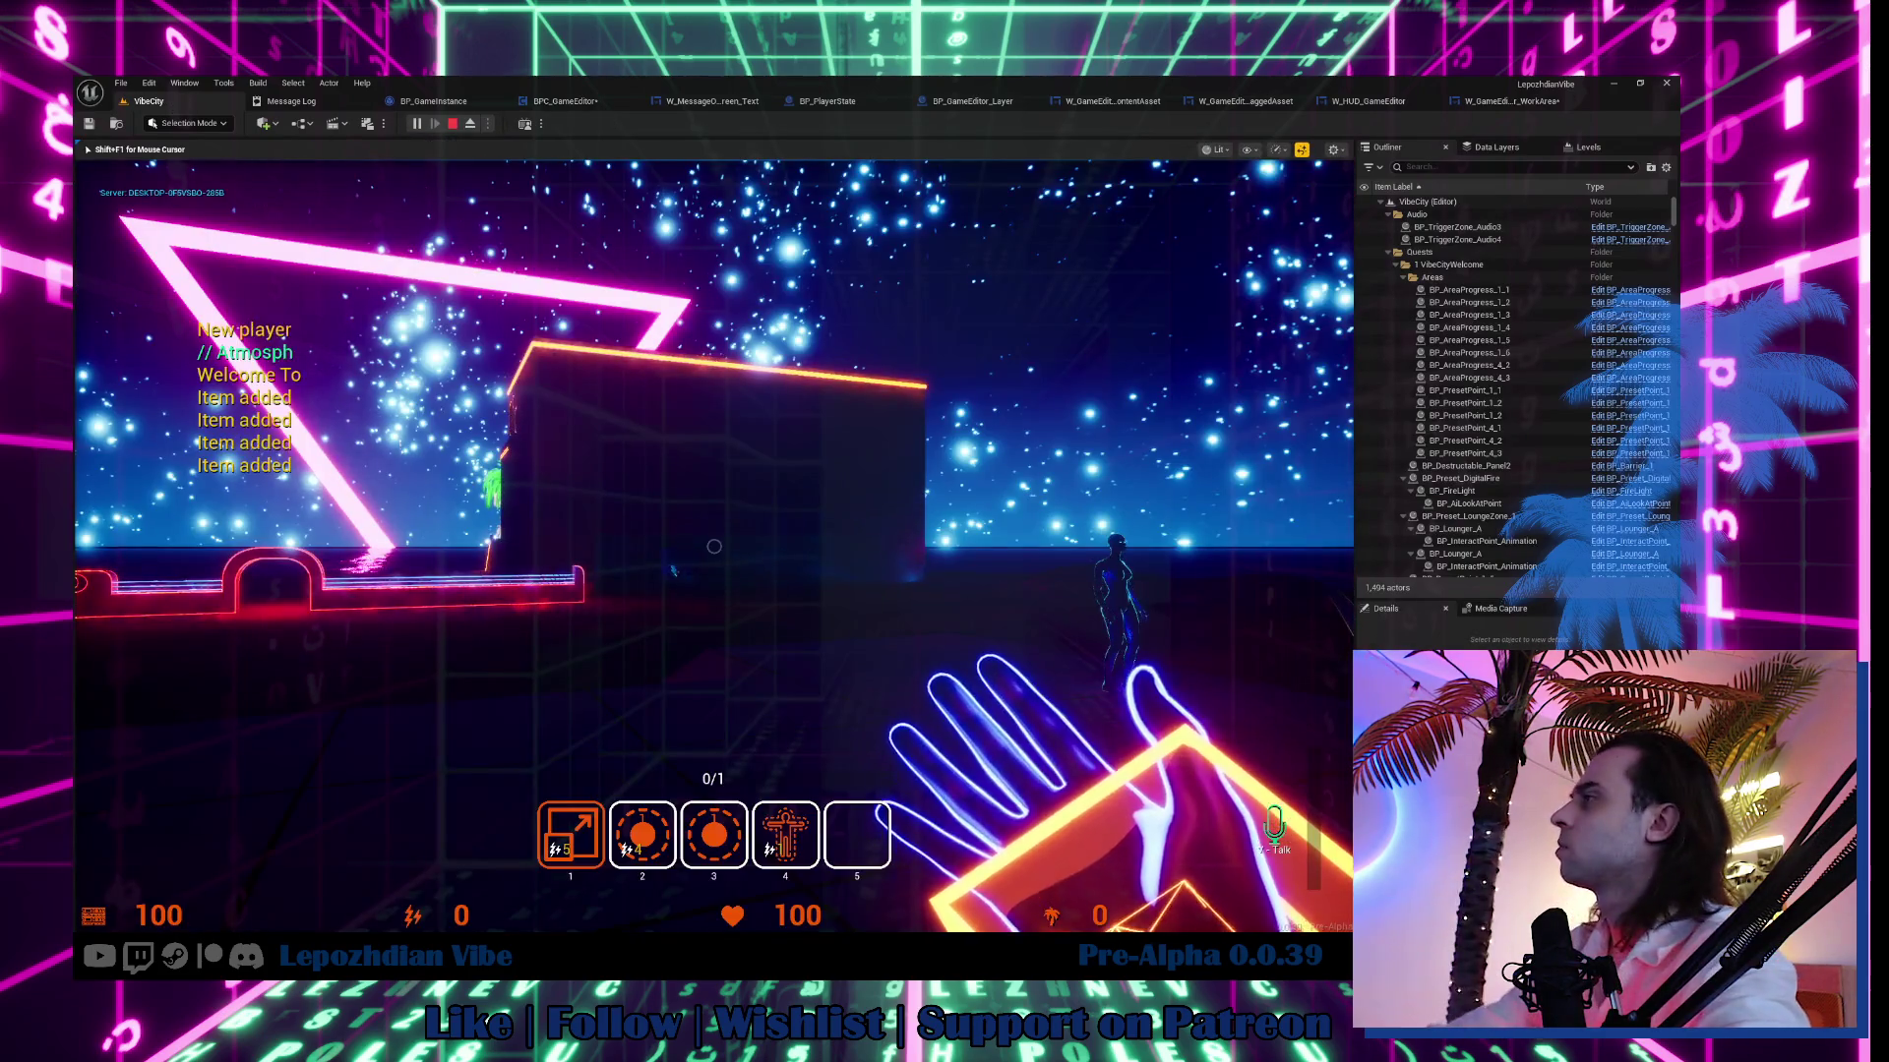
pyautogui.press('Tab')
pyautogui.click(551, 792)
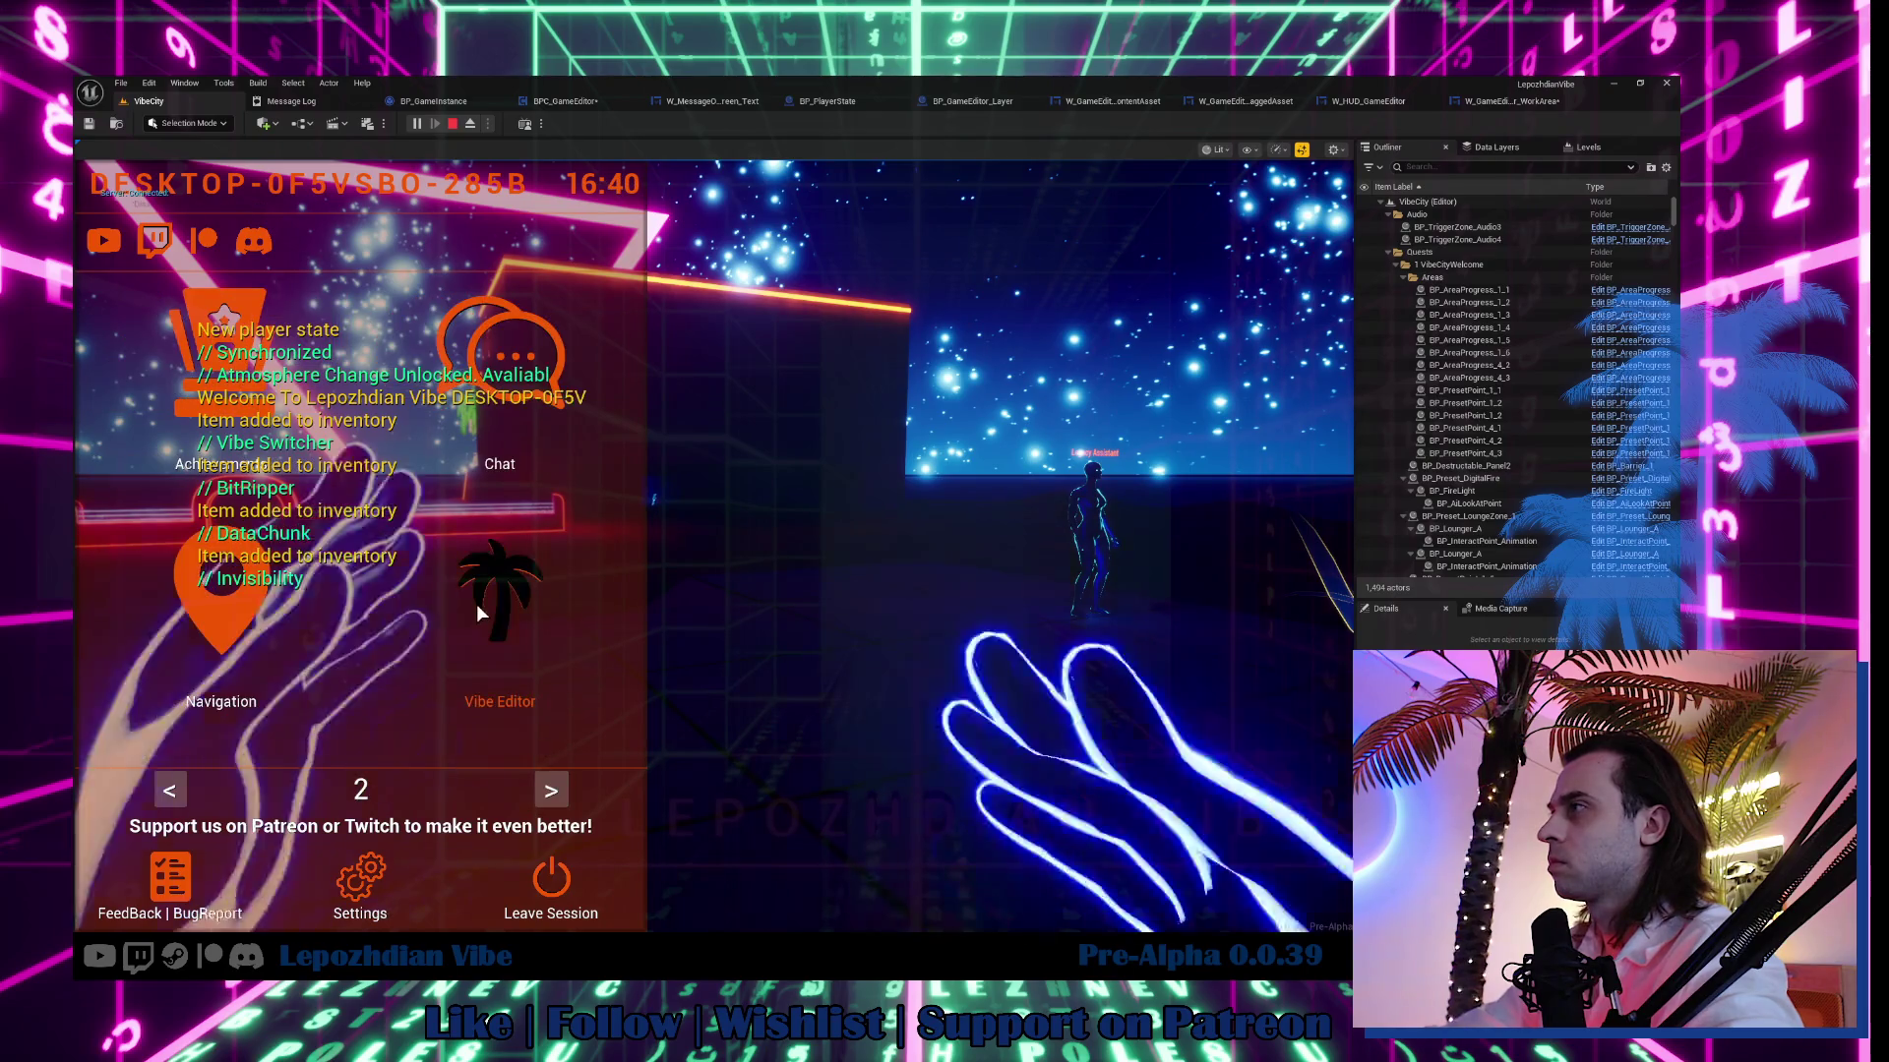
pyautogui.click(476, 604)
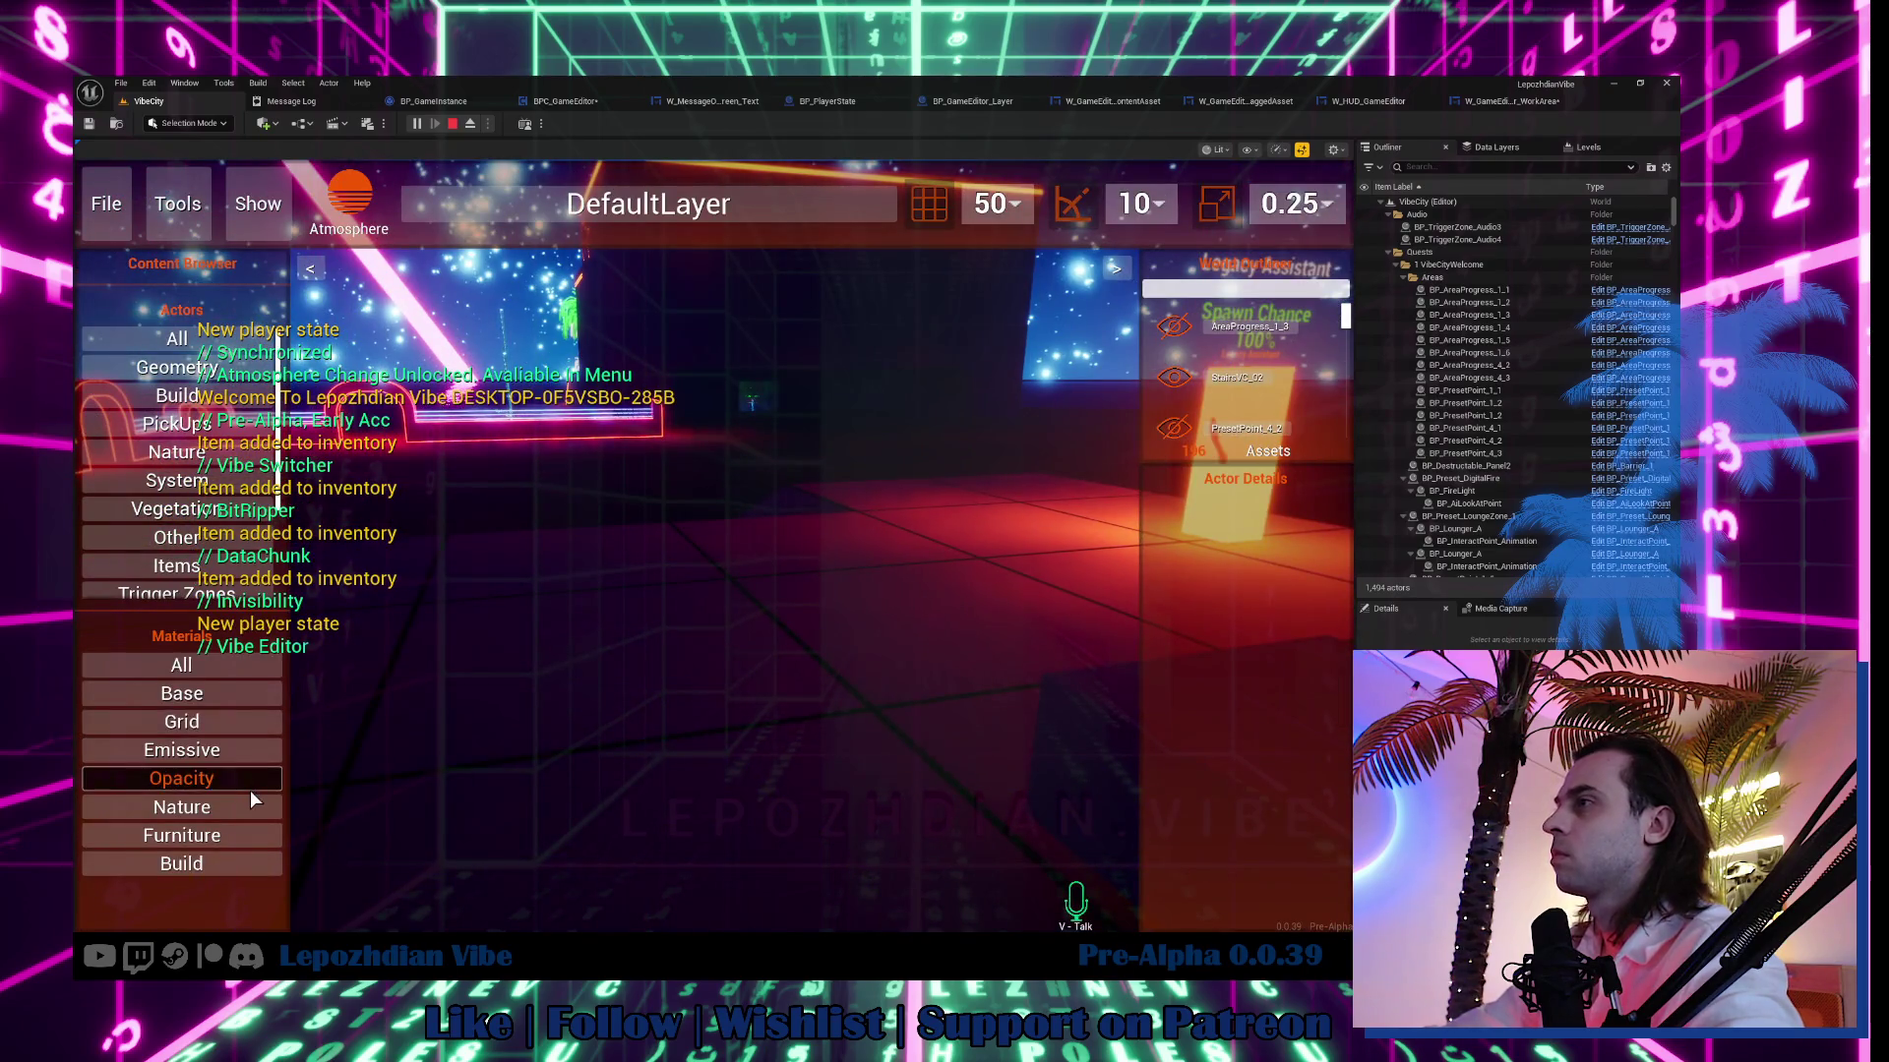
# Drag Emissive_Base into the world, end the session, and return to W_GameEditor_WorkArea.
pyautogui.click(231, 746)
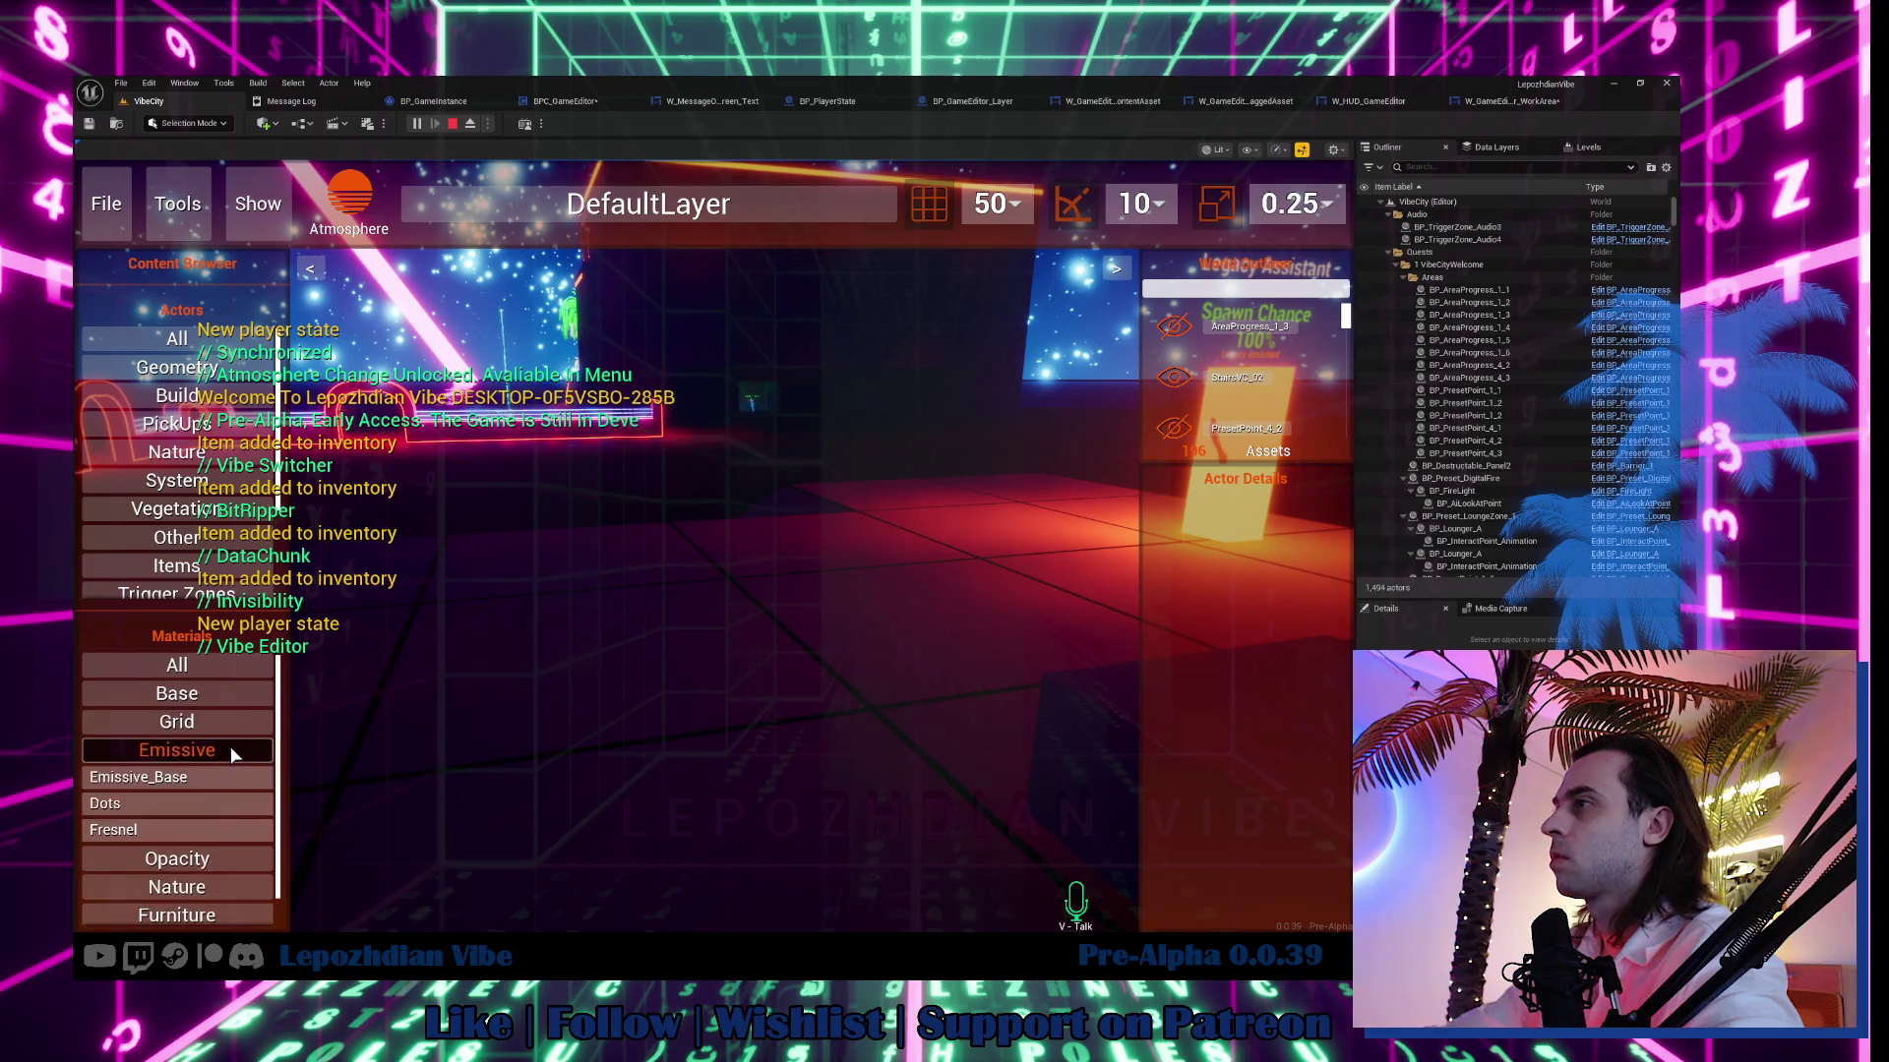
pyautogui.moveTo(161, 775)
pyautogui.mouseDown()
pyautogui.moveTo(320, 733)
pyautogui.moveTo(638, 698)
pyautogui.moveTo(752, 629)
pyautogui.moveTo(436, 597)
pyautogui.moveTo(692, 622)
pyautogui.moveTo(802, 674)
pyautogui.moveTo(740, 601)
pyautogui.moveTo(382, 710)
pyautogui.moveTo(686, 677)
pyautogui.mouseUp()
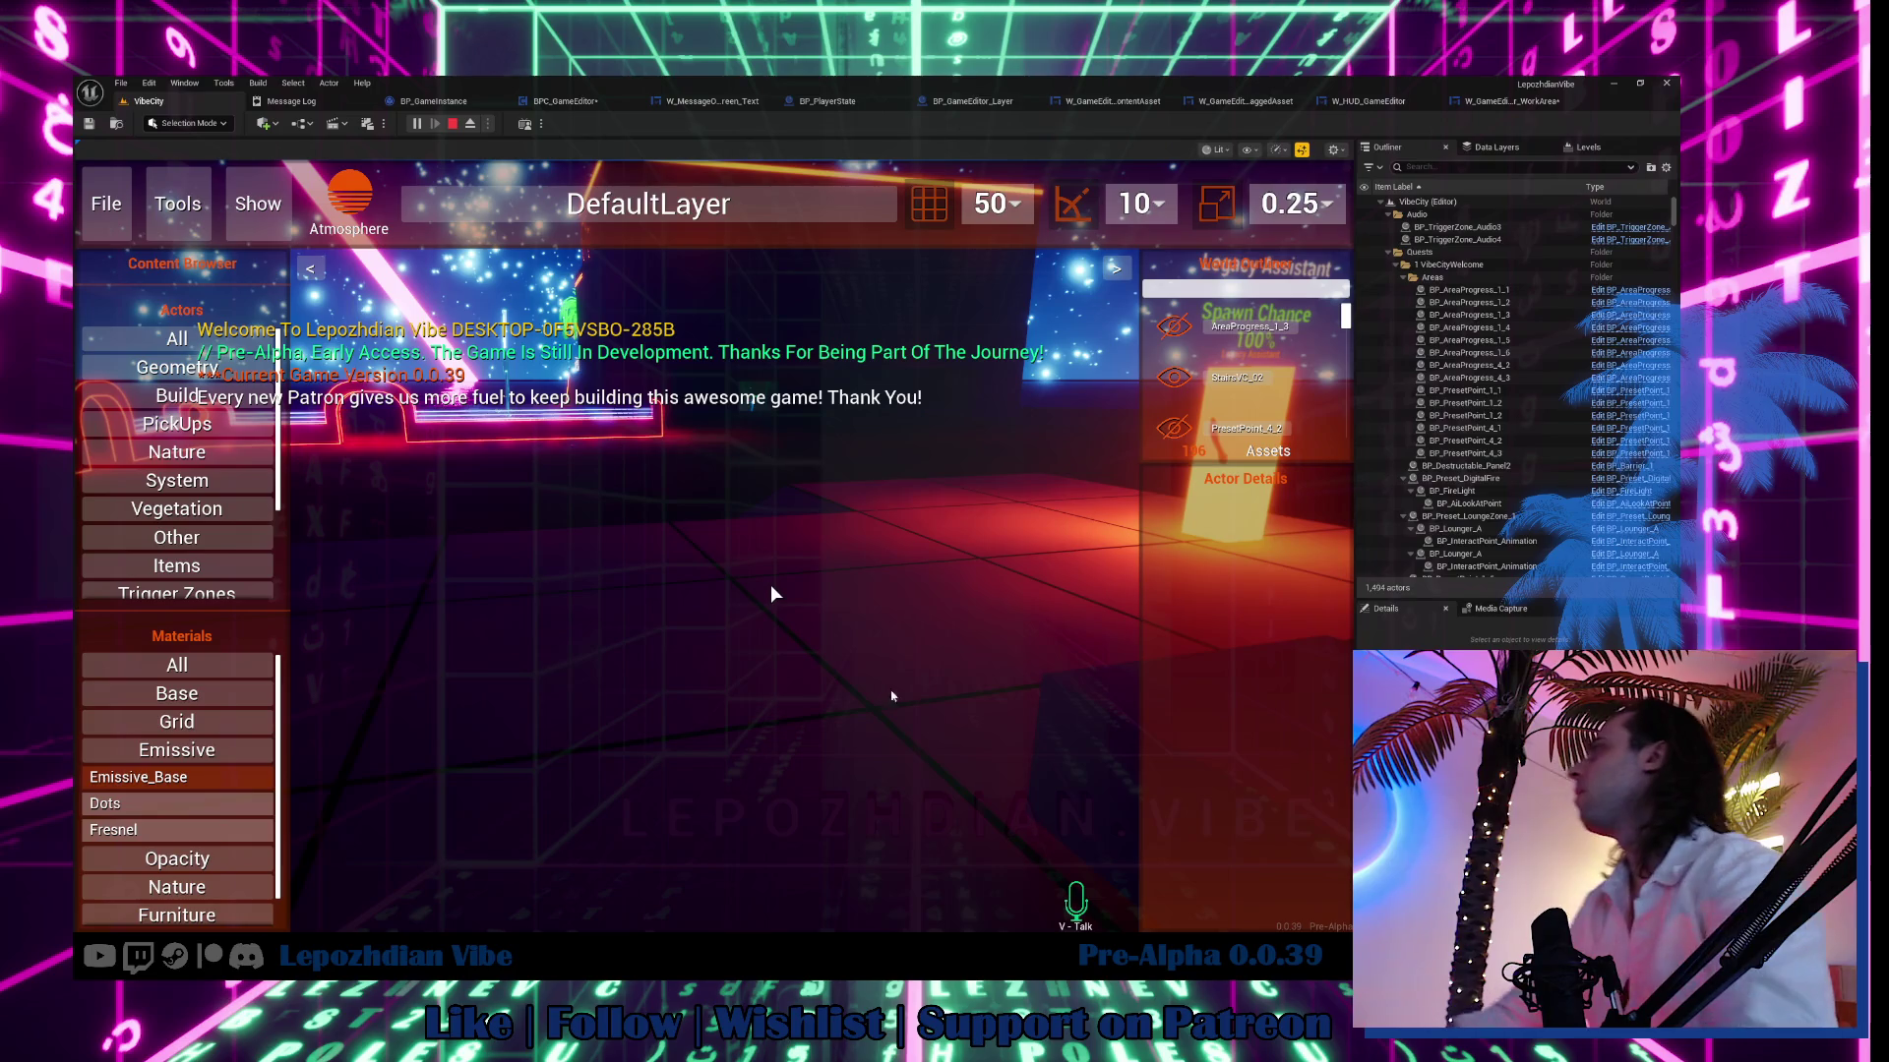
pyautogui.press('Escape')
pyautogui.click(1502, 101)
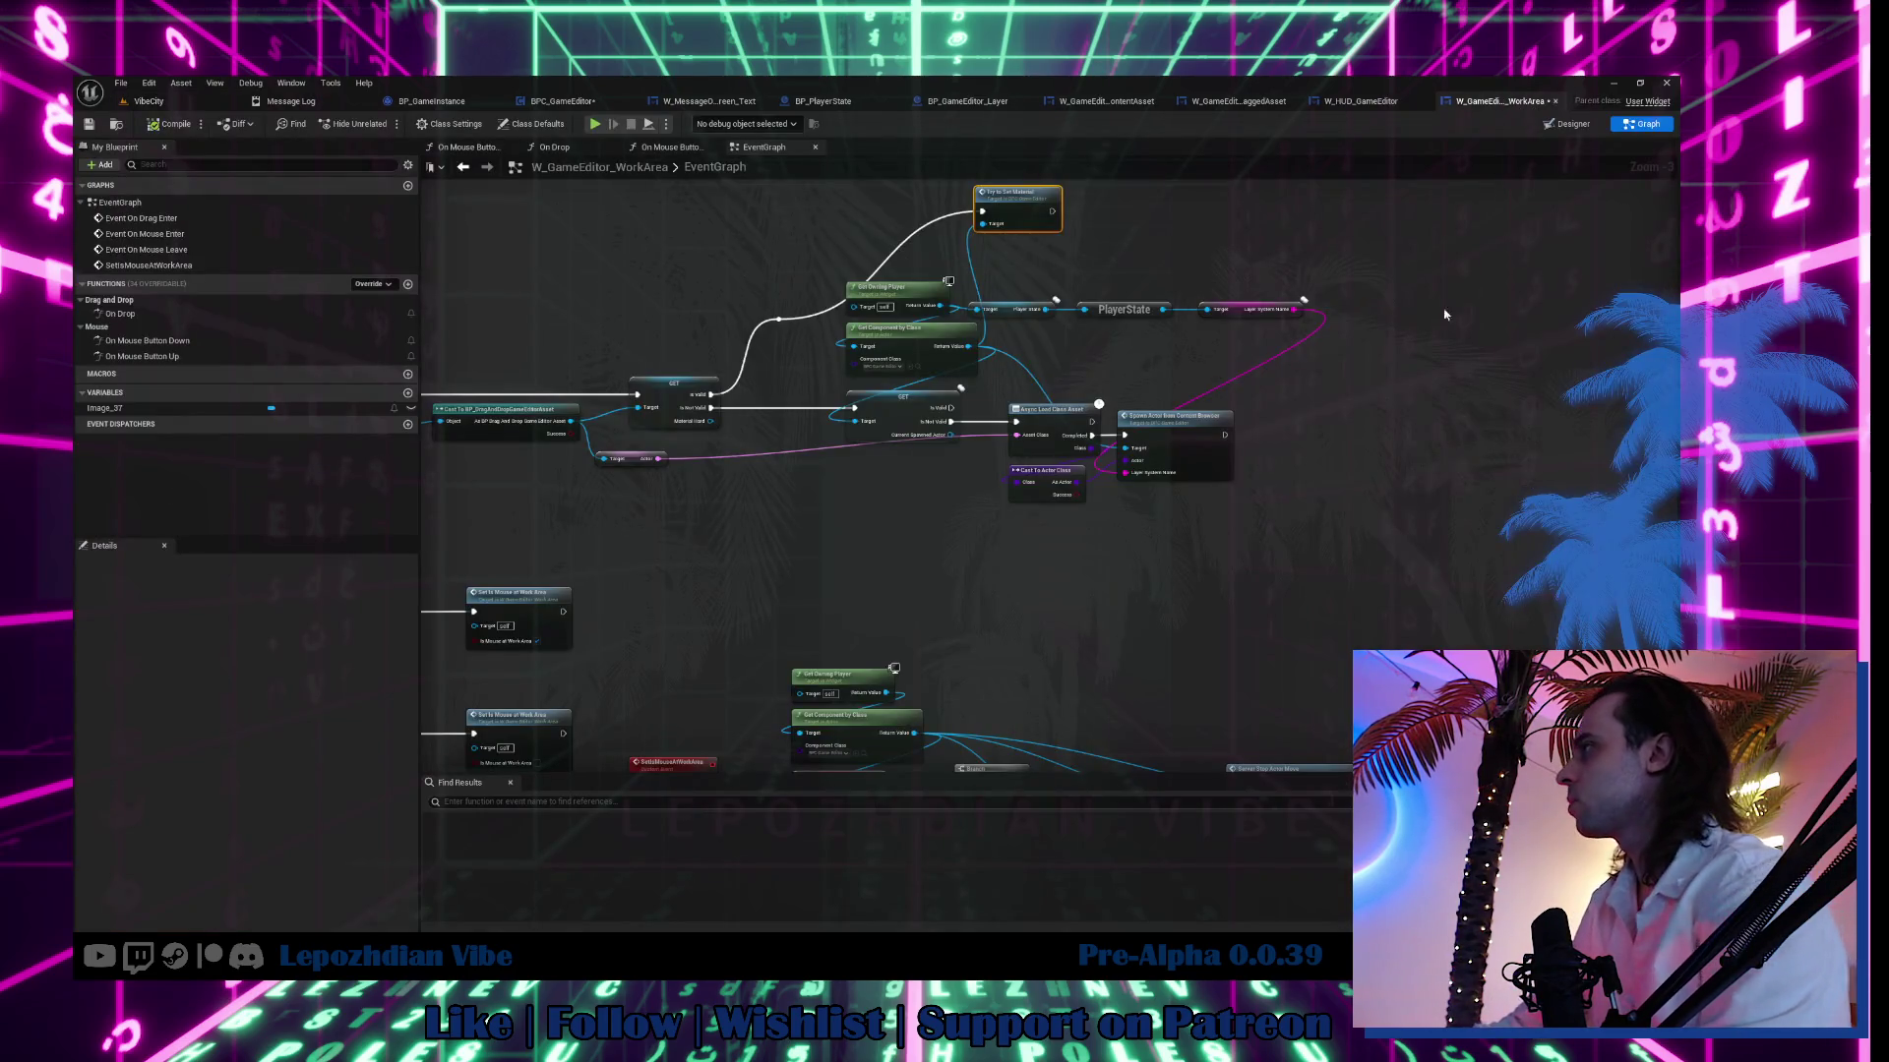
# Inspect the SpawnActorFromContentBrowser function and the StartMoveNewActor event's downstream nodes.
pyautogui.doubleClick(1161, 433)
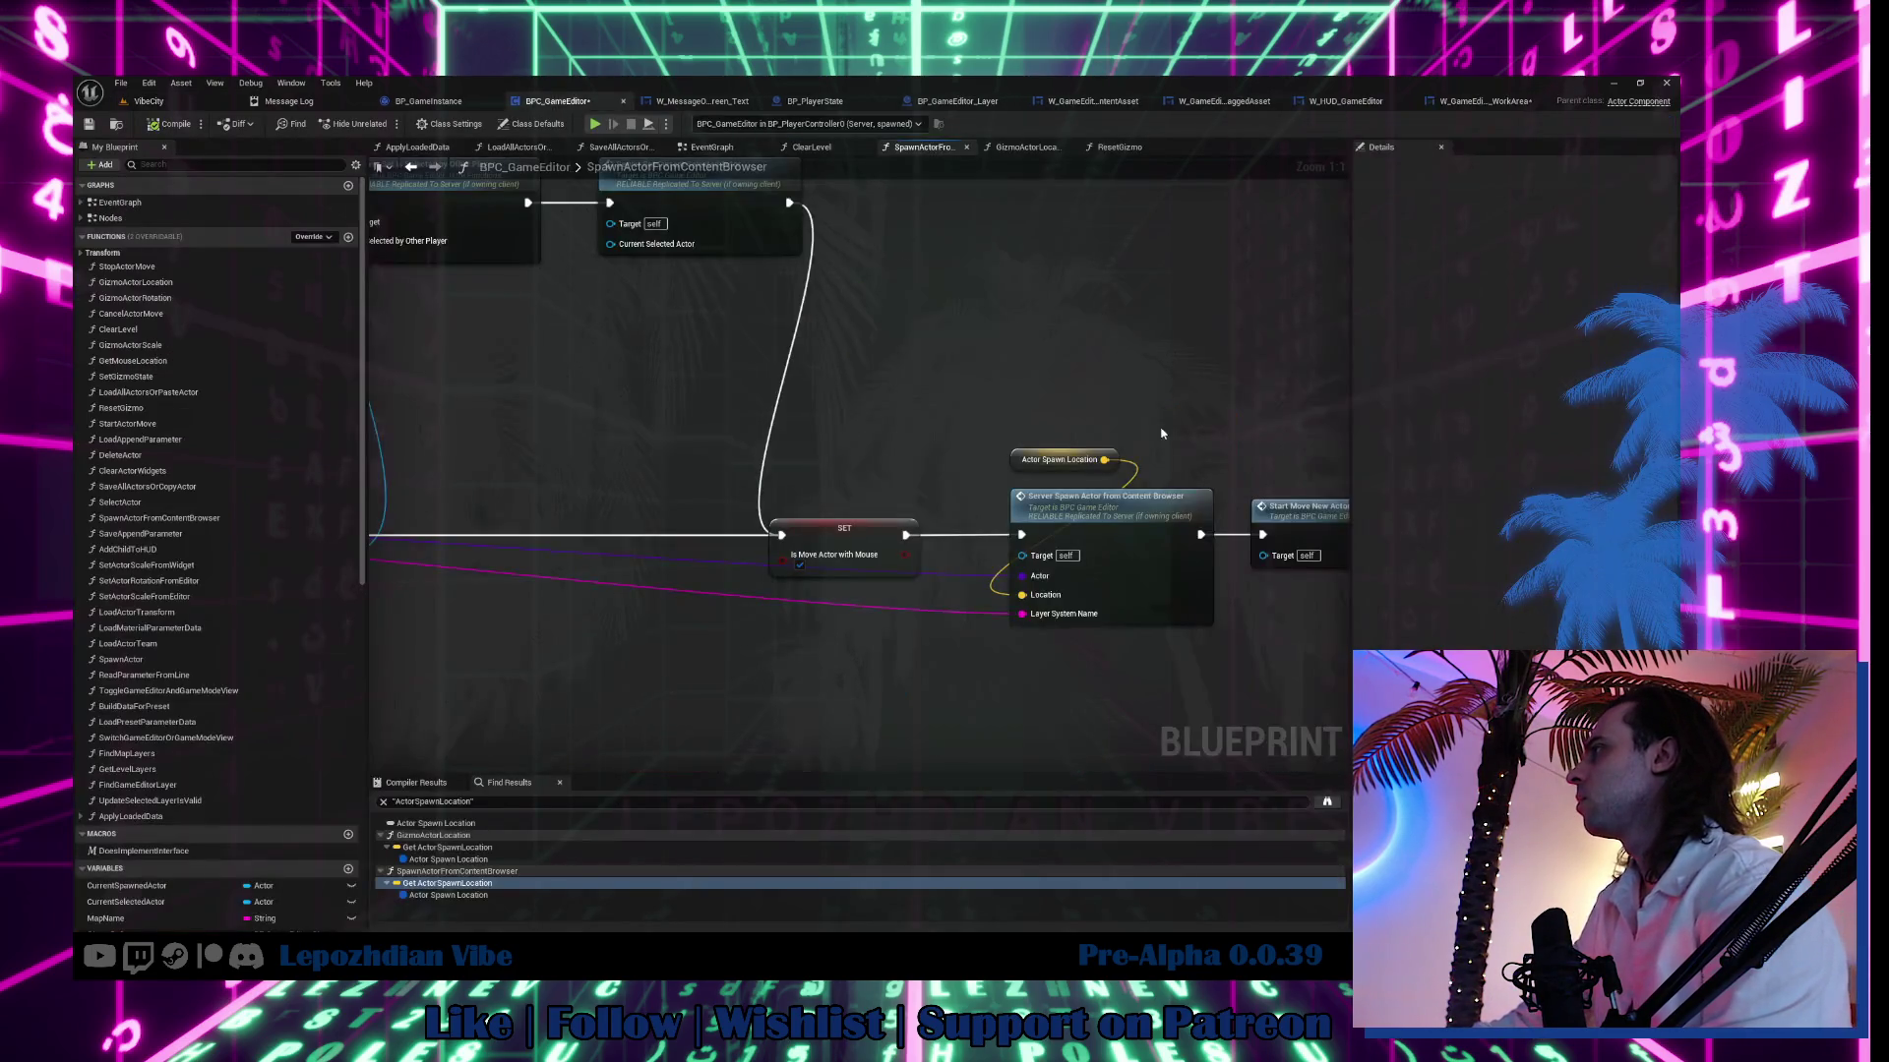
pyautogui.moveTo(1161, 433)
pyautogui.mouseDown()
pyautogui.moveTo(1338, 413)
pyautogui.moveTo(1094, 359)
pyautogui.moveTo(833, 358)
pyautogui.mouseUp()
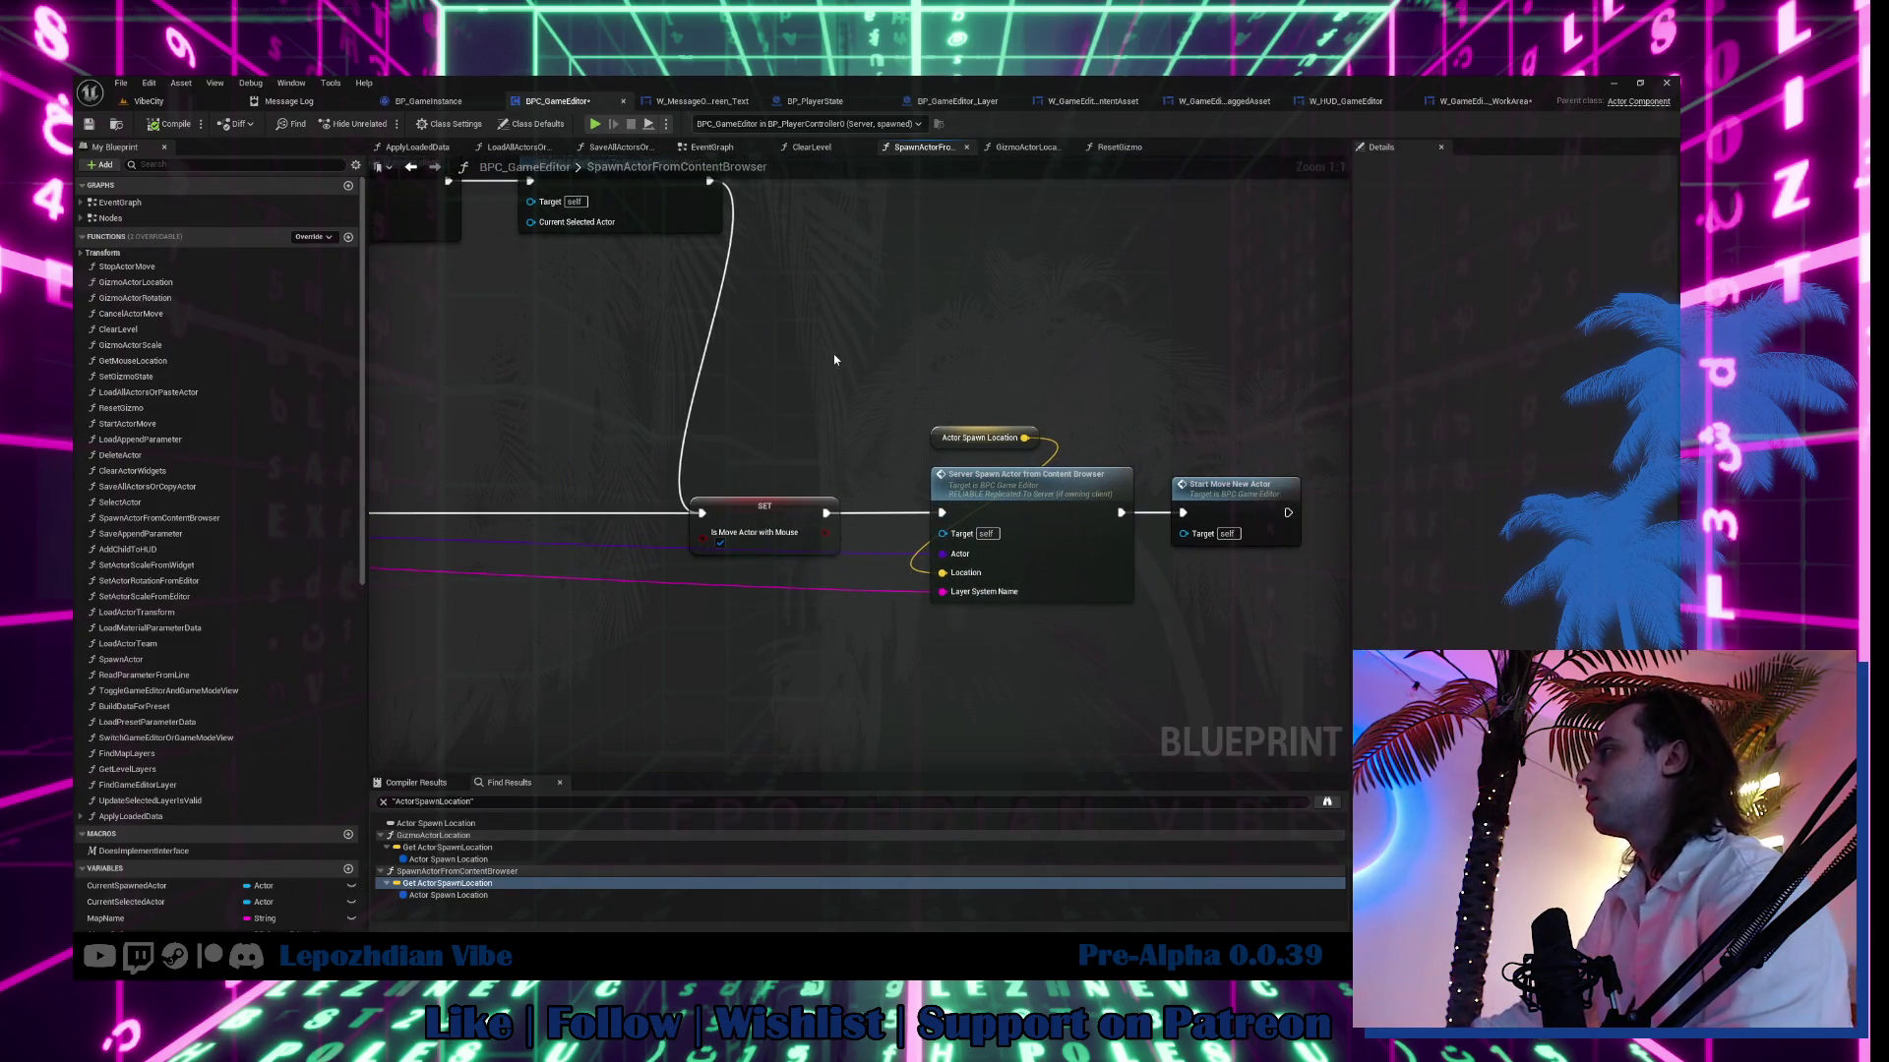
pyautogui.click(1233, 506)
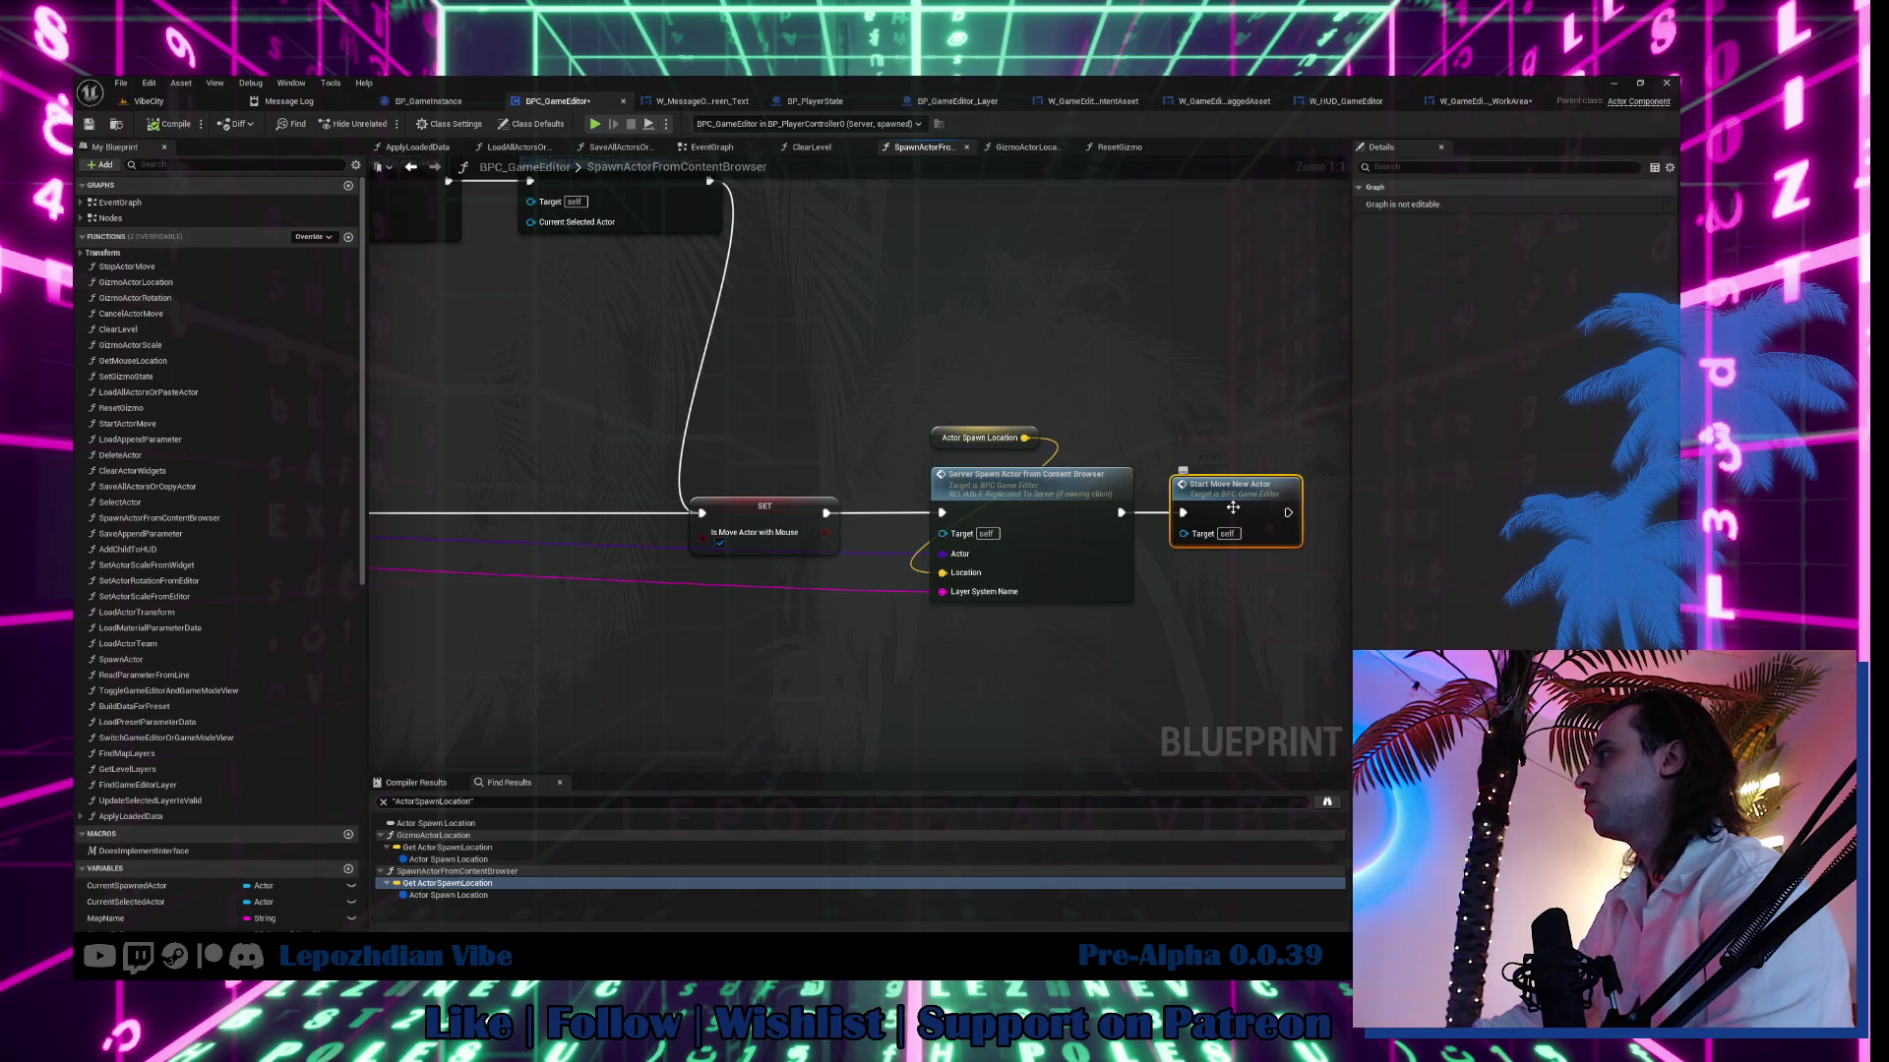
pyautogui.doubleClick(1233, 508)
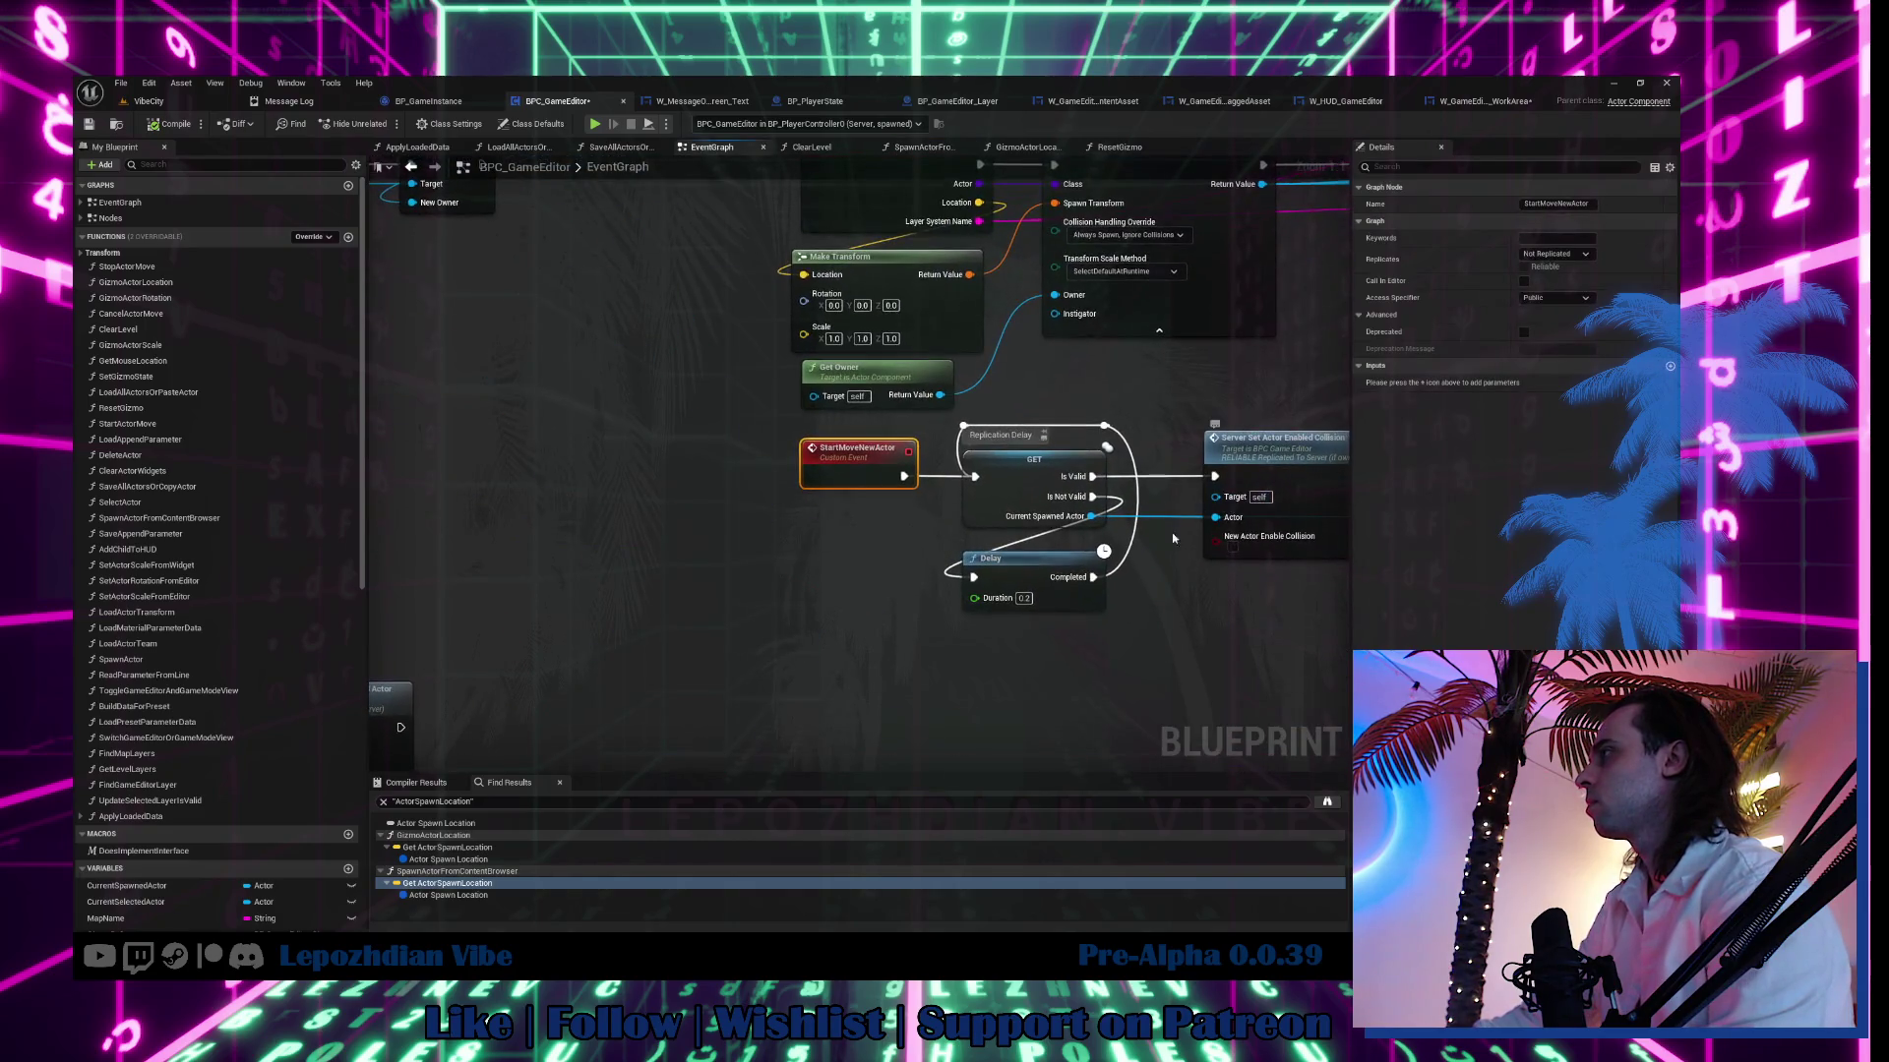
pyautogui.moveTo(1018, 618)
pyautogui.mouseDown()
pyautogui.moveTo(639, 706)
pyautogui.moveTo(645, 725)
pyautogui.mouseUp()
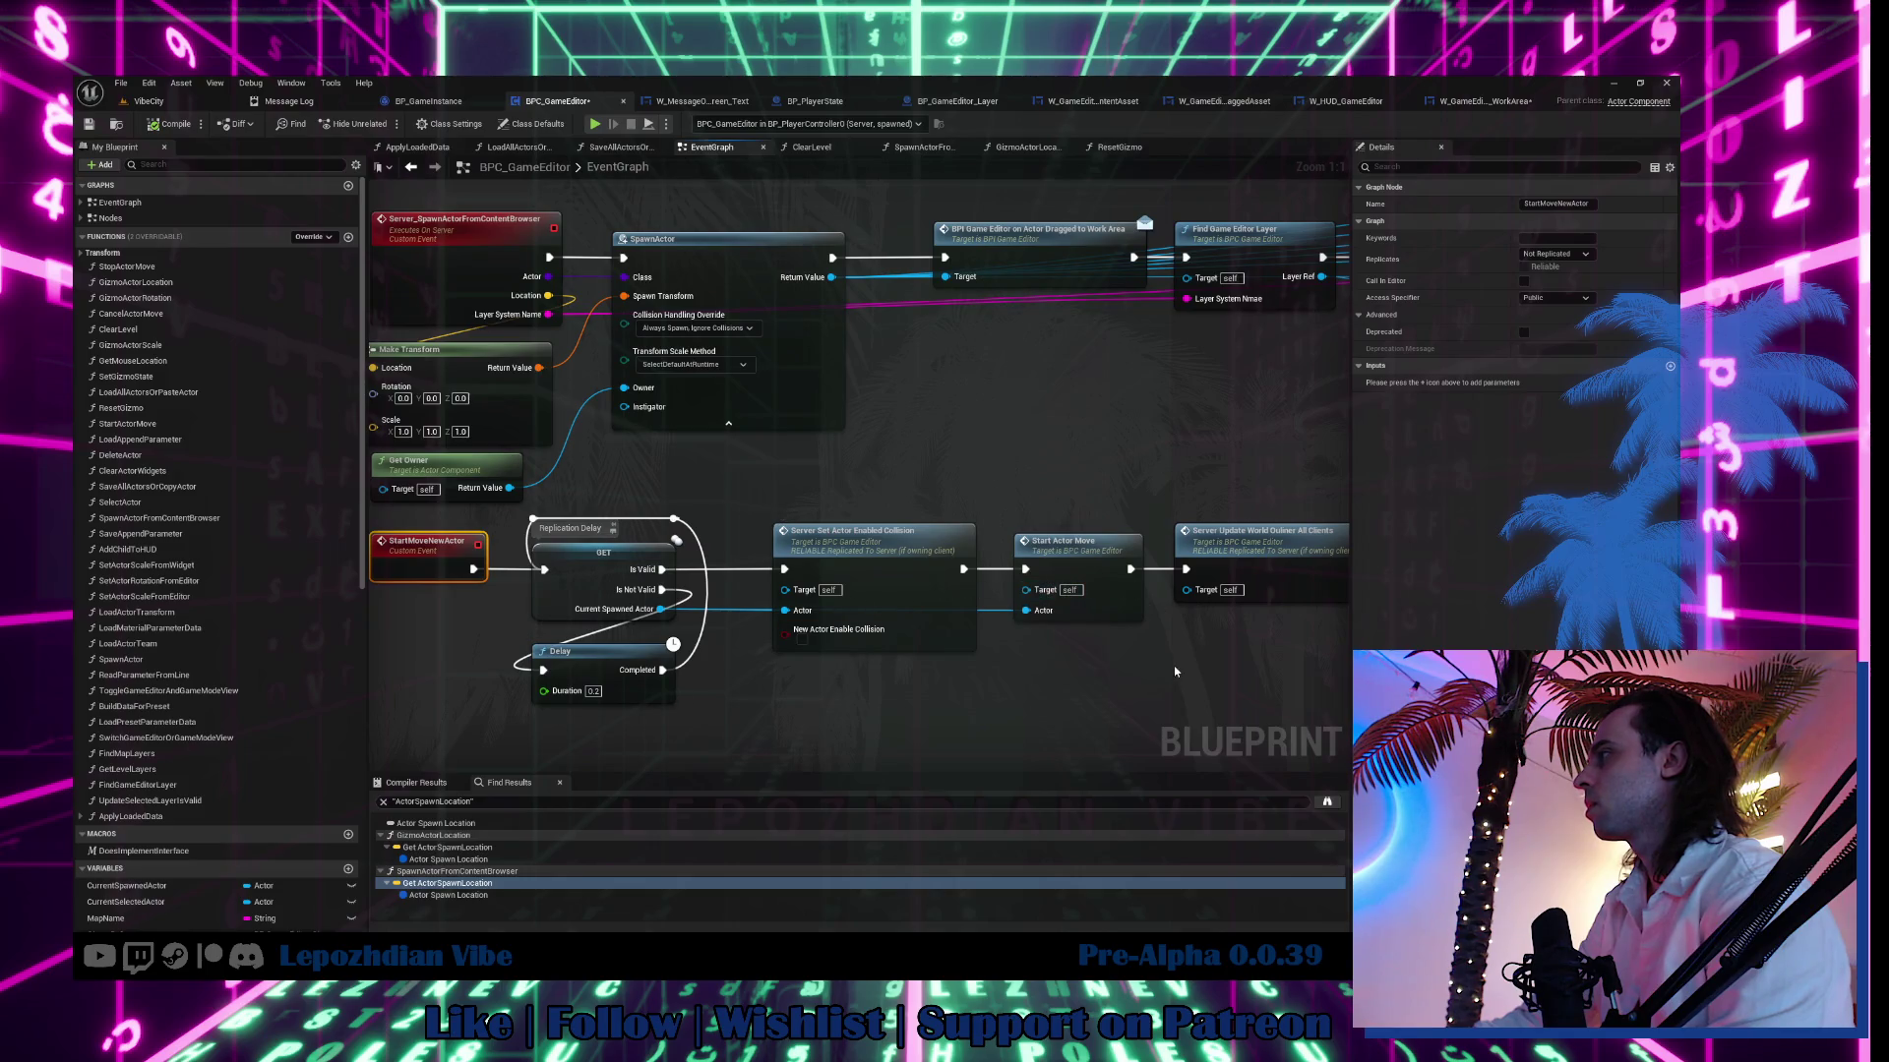
pyautogui.moveTo(1174, 672); pyautogui.dragTo(932, 678)
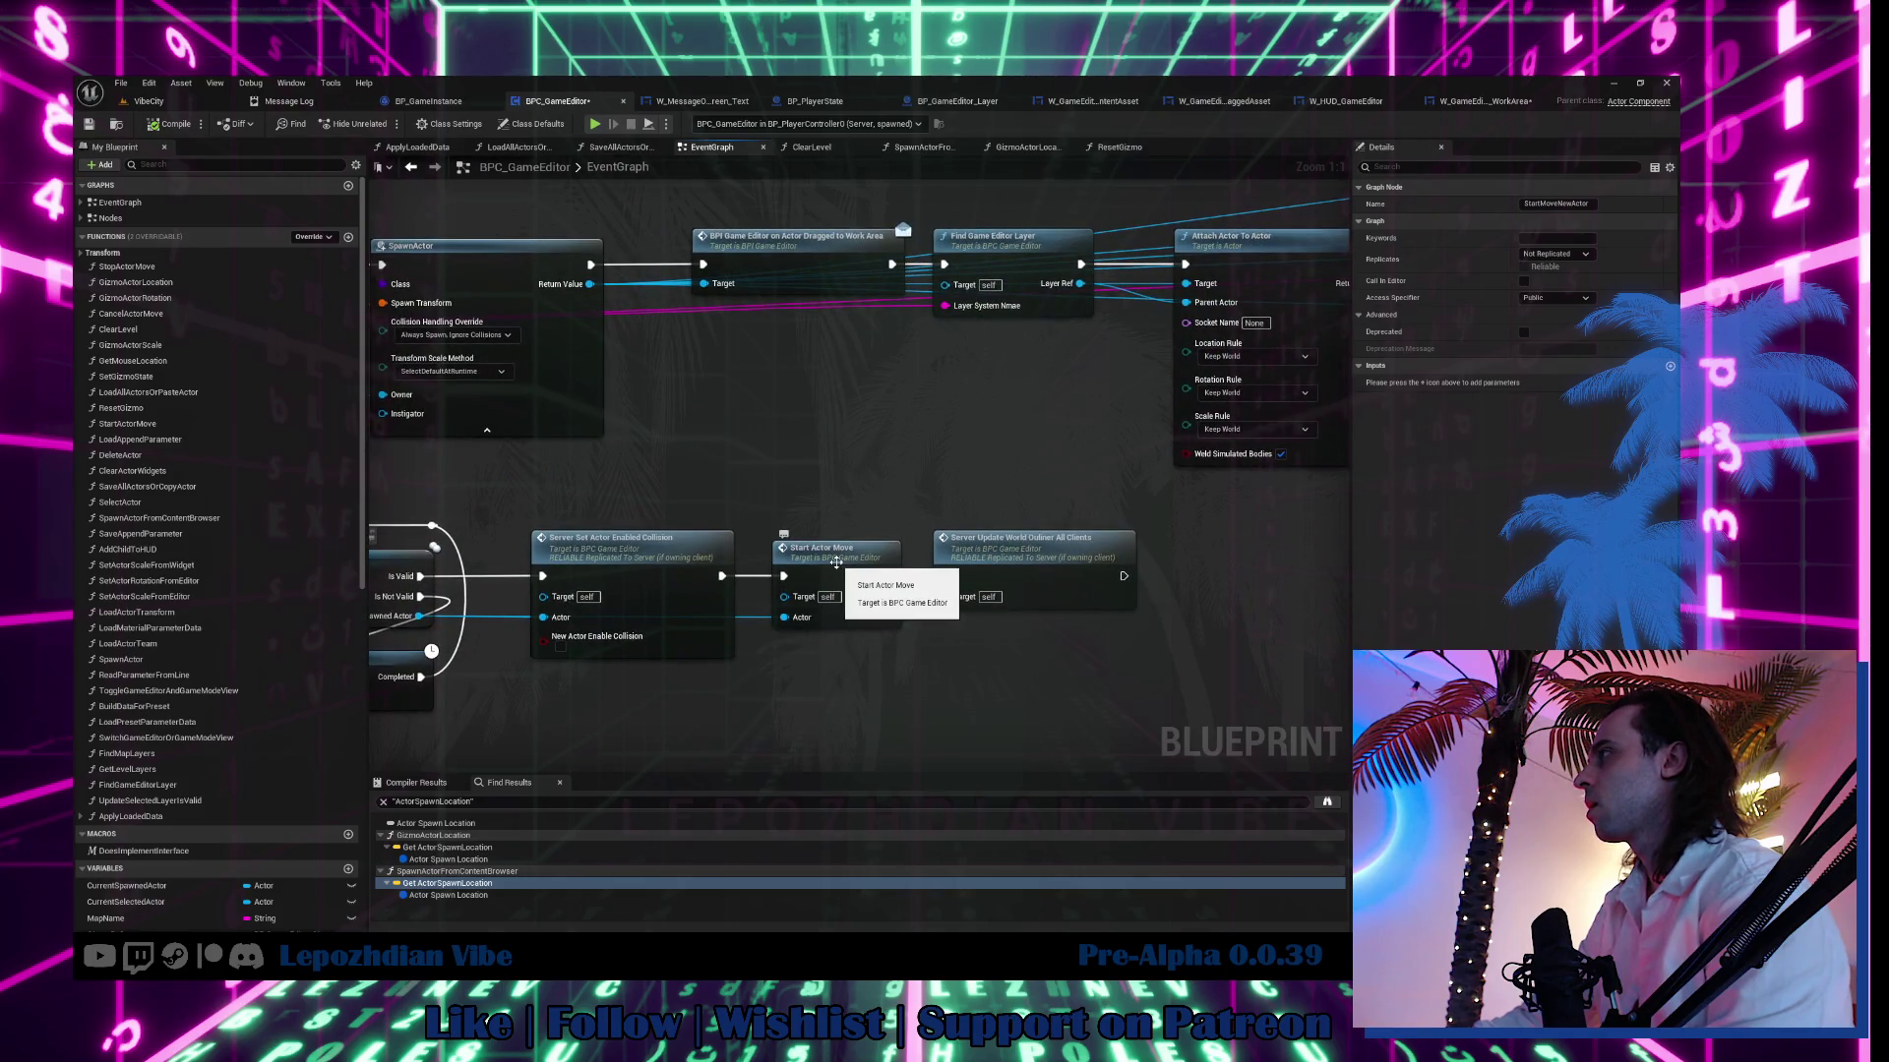
# Select the SET Is Move Actor with Mouse node inside SpawnActorFromContentBrowser in W_GameEditor_WorkArea.
pyautogui.click(1135, 151)
pyautogui.click(1491, 102)
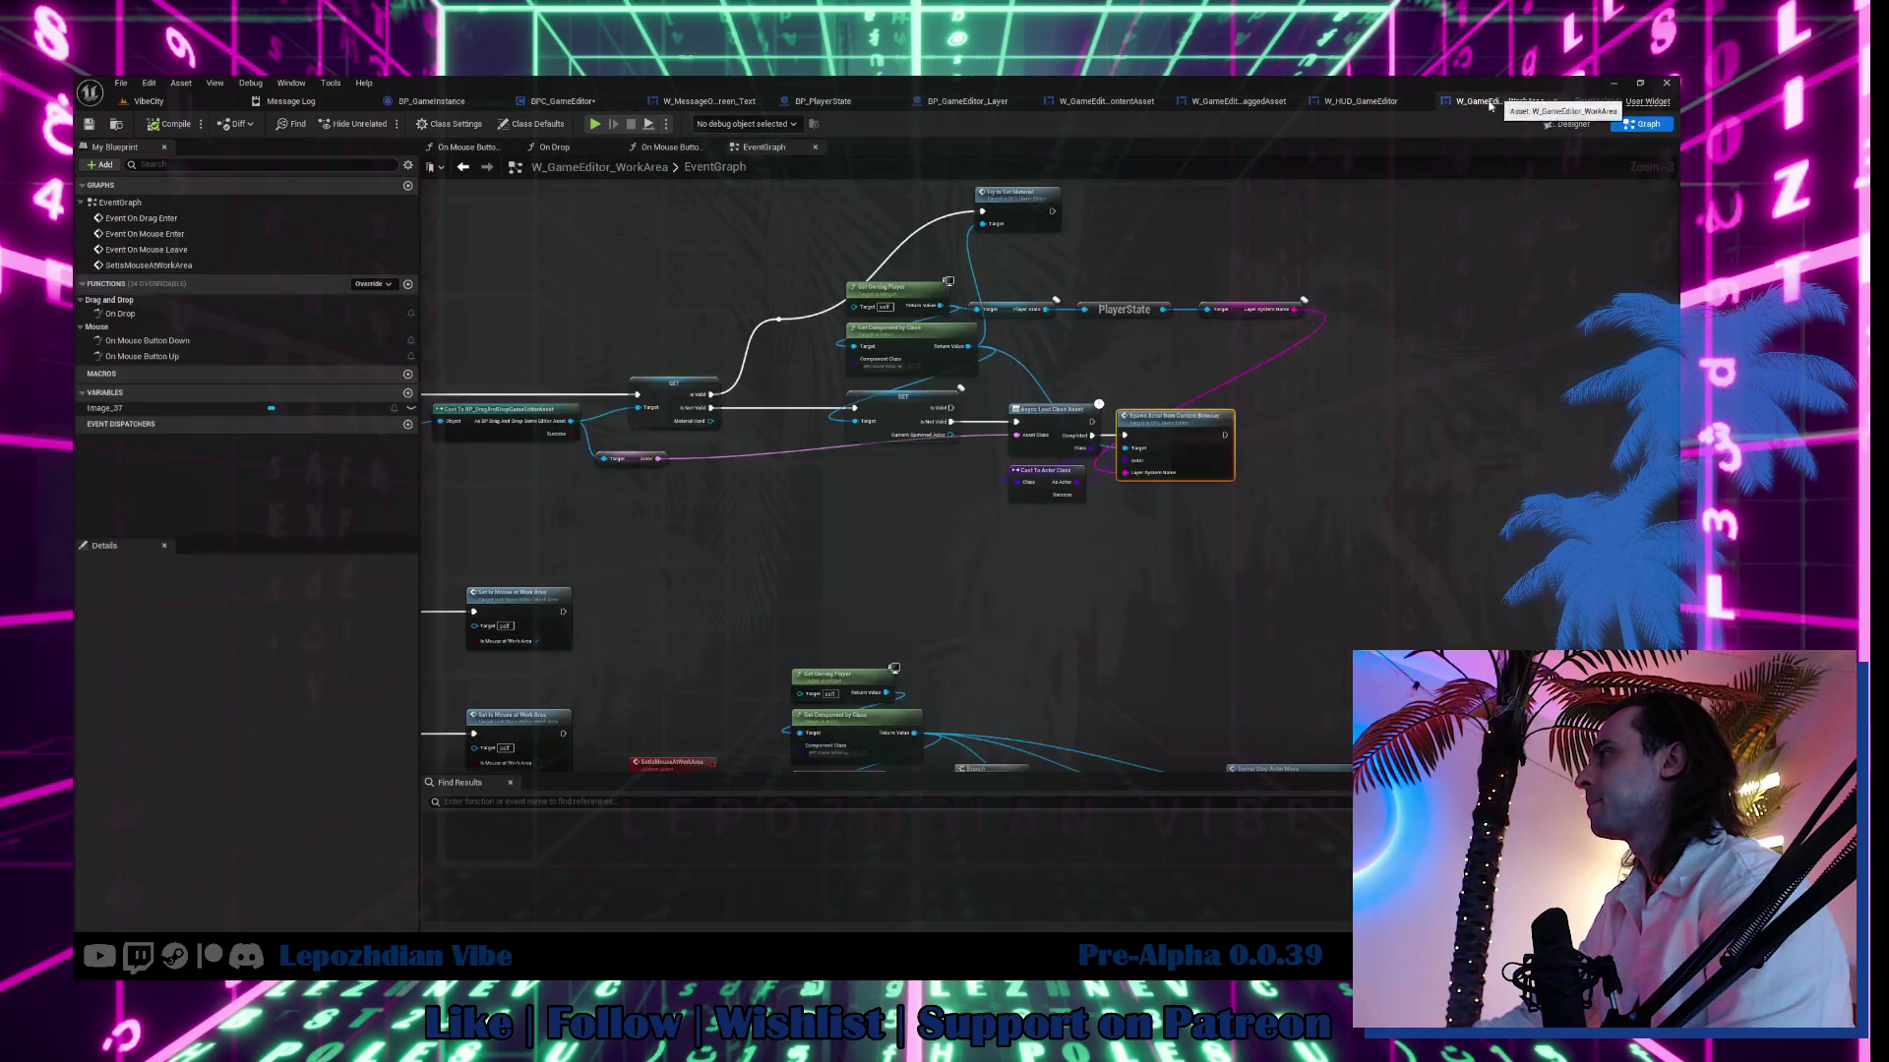
pyautogui.doubleClick(1143, 423)
pyautogui.moveTo(720, 416)
pyautogui.mouseDown()
pyautogui.moveTo(776, 497)
pyautogui.moveTo(1132, 458)
pyautogui.moveTo(1341, 480)
pyautogui.mouseUp()
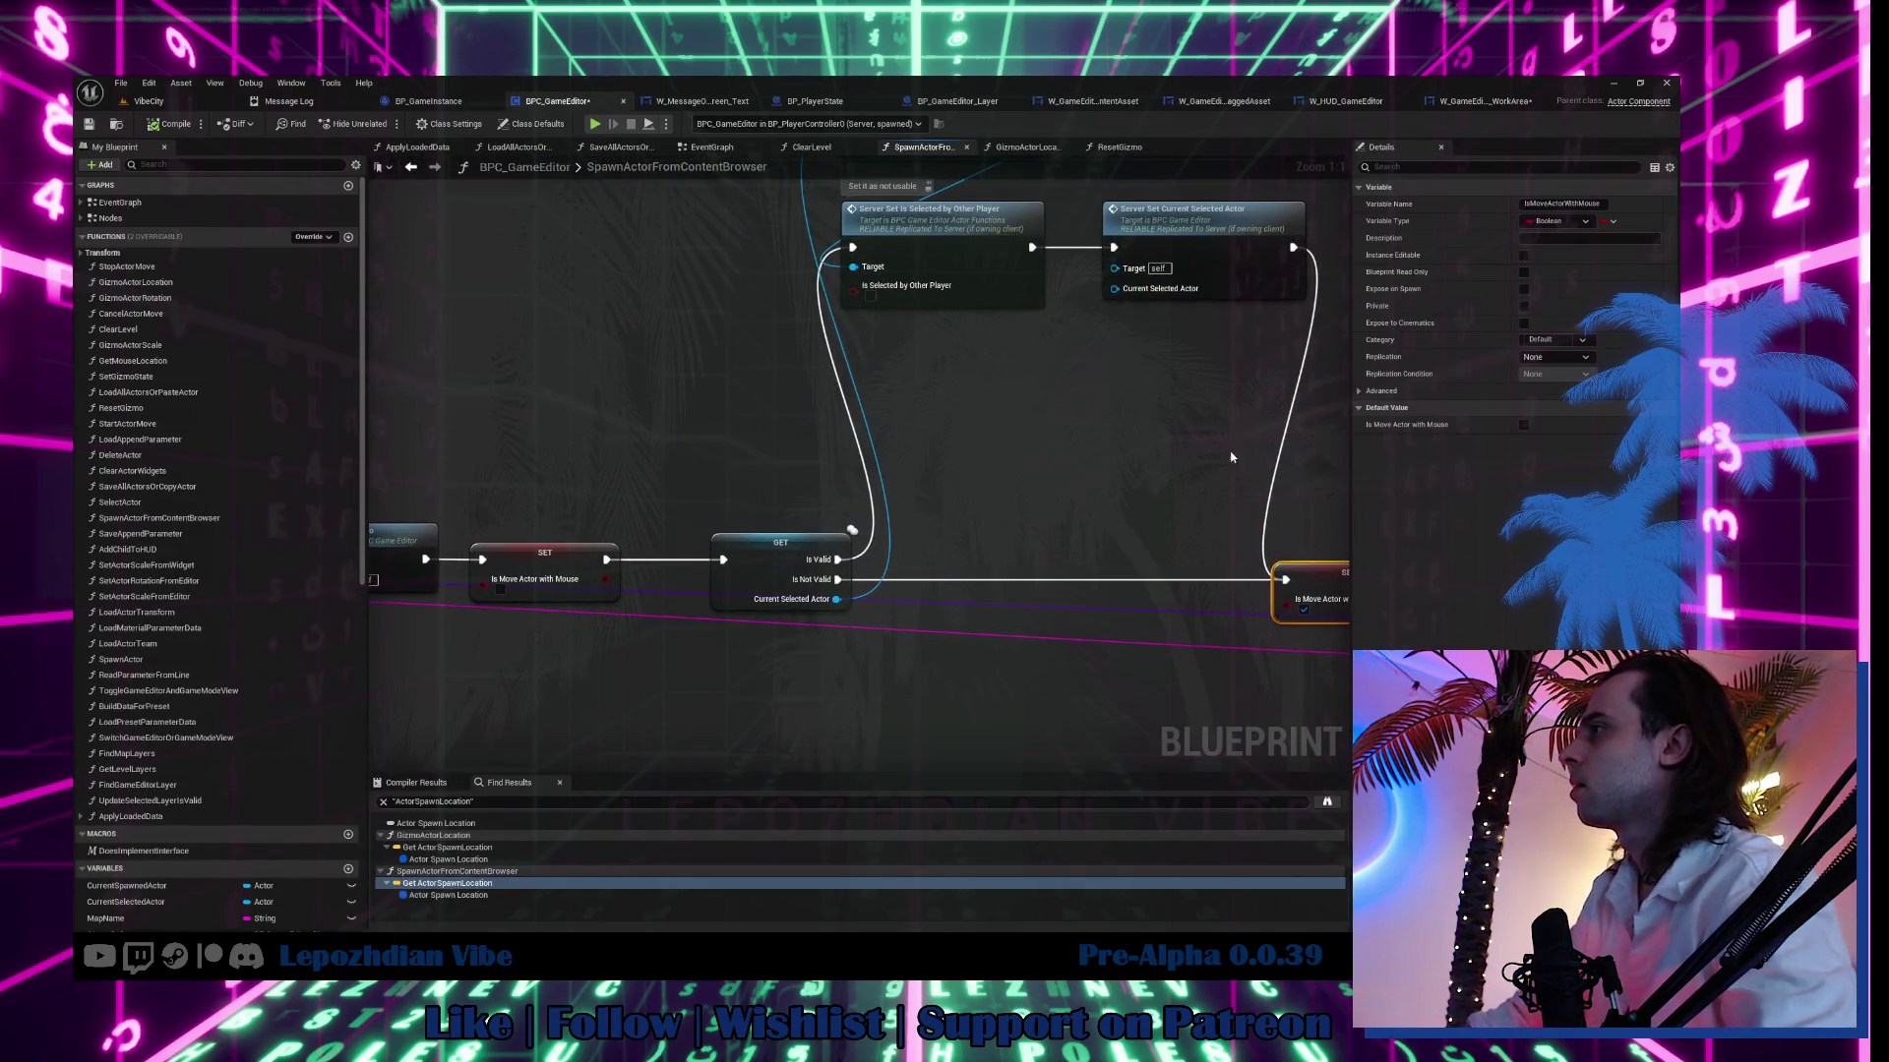
pyautogui.moveTo(1231, 456); pyautogui.dragTo(915, 568)
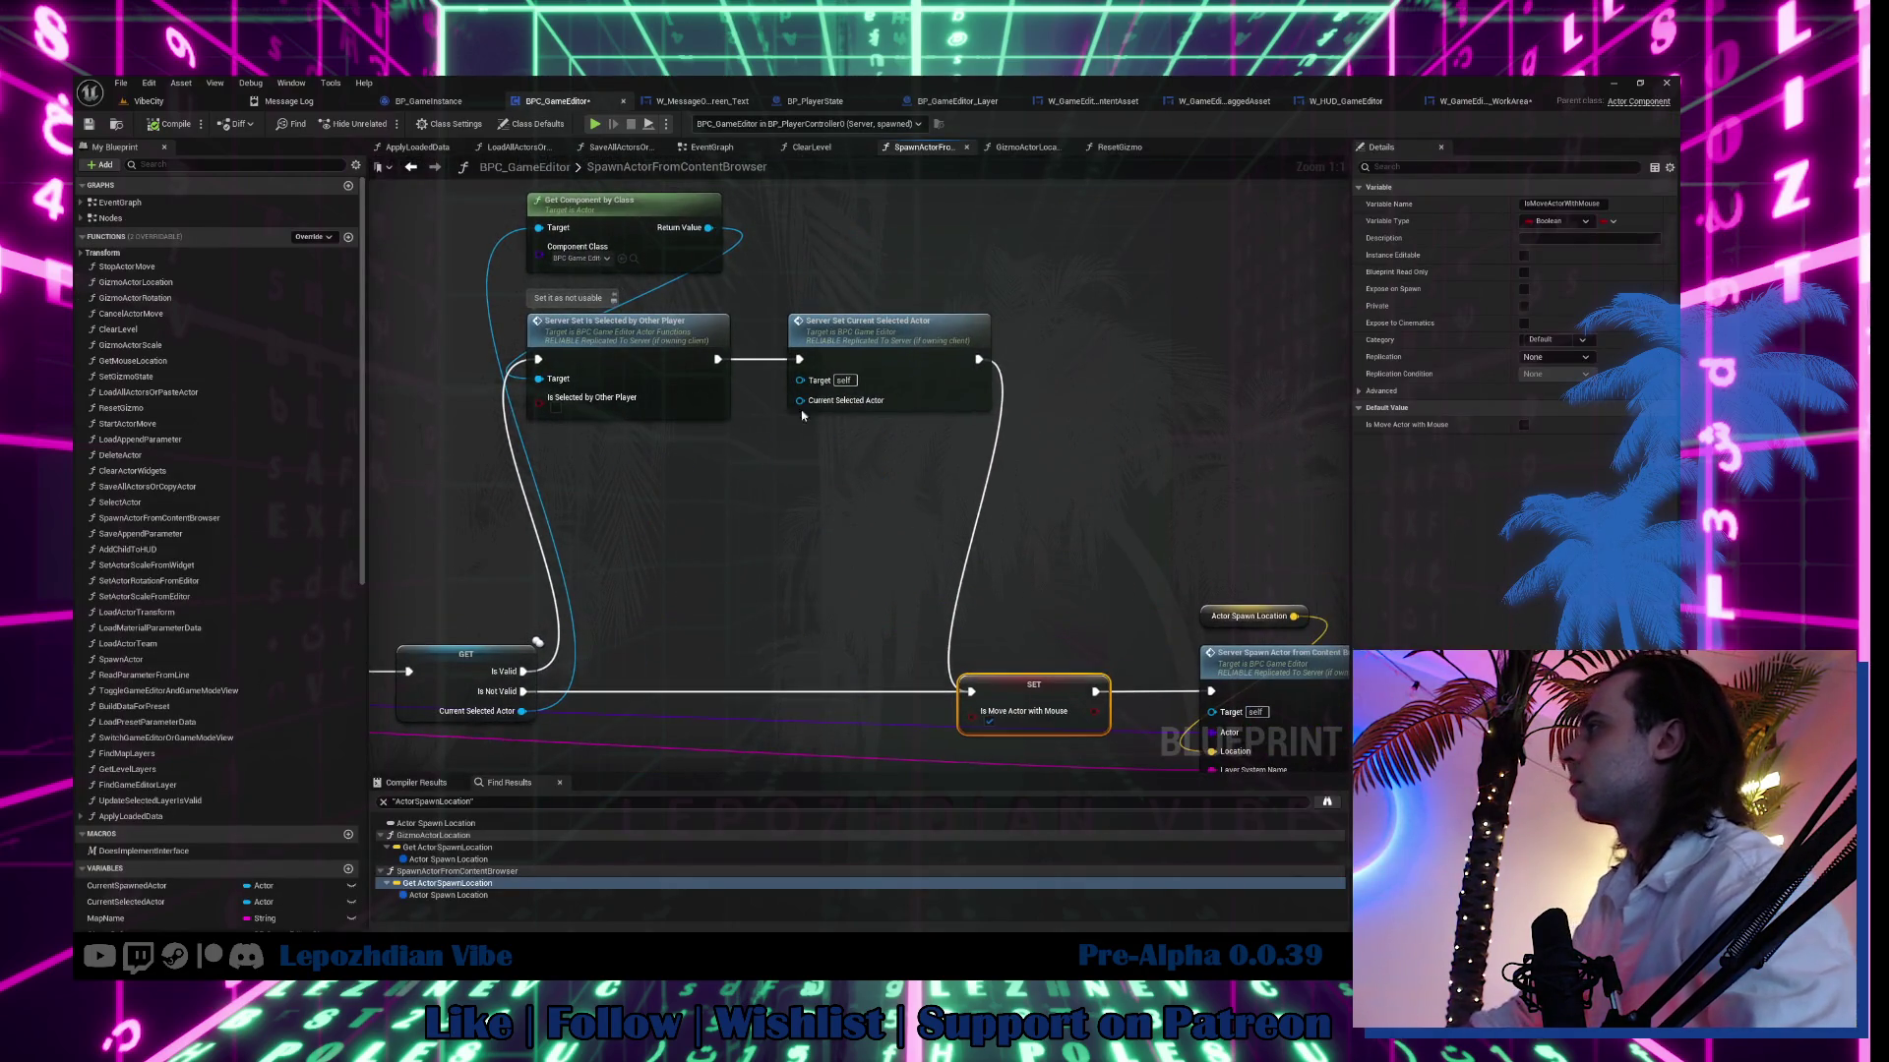
pyautogui.click(1122, 147)
pyautogui.click(726, 152)
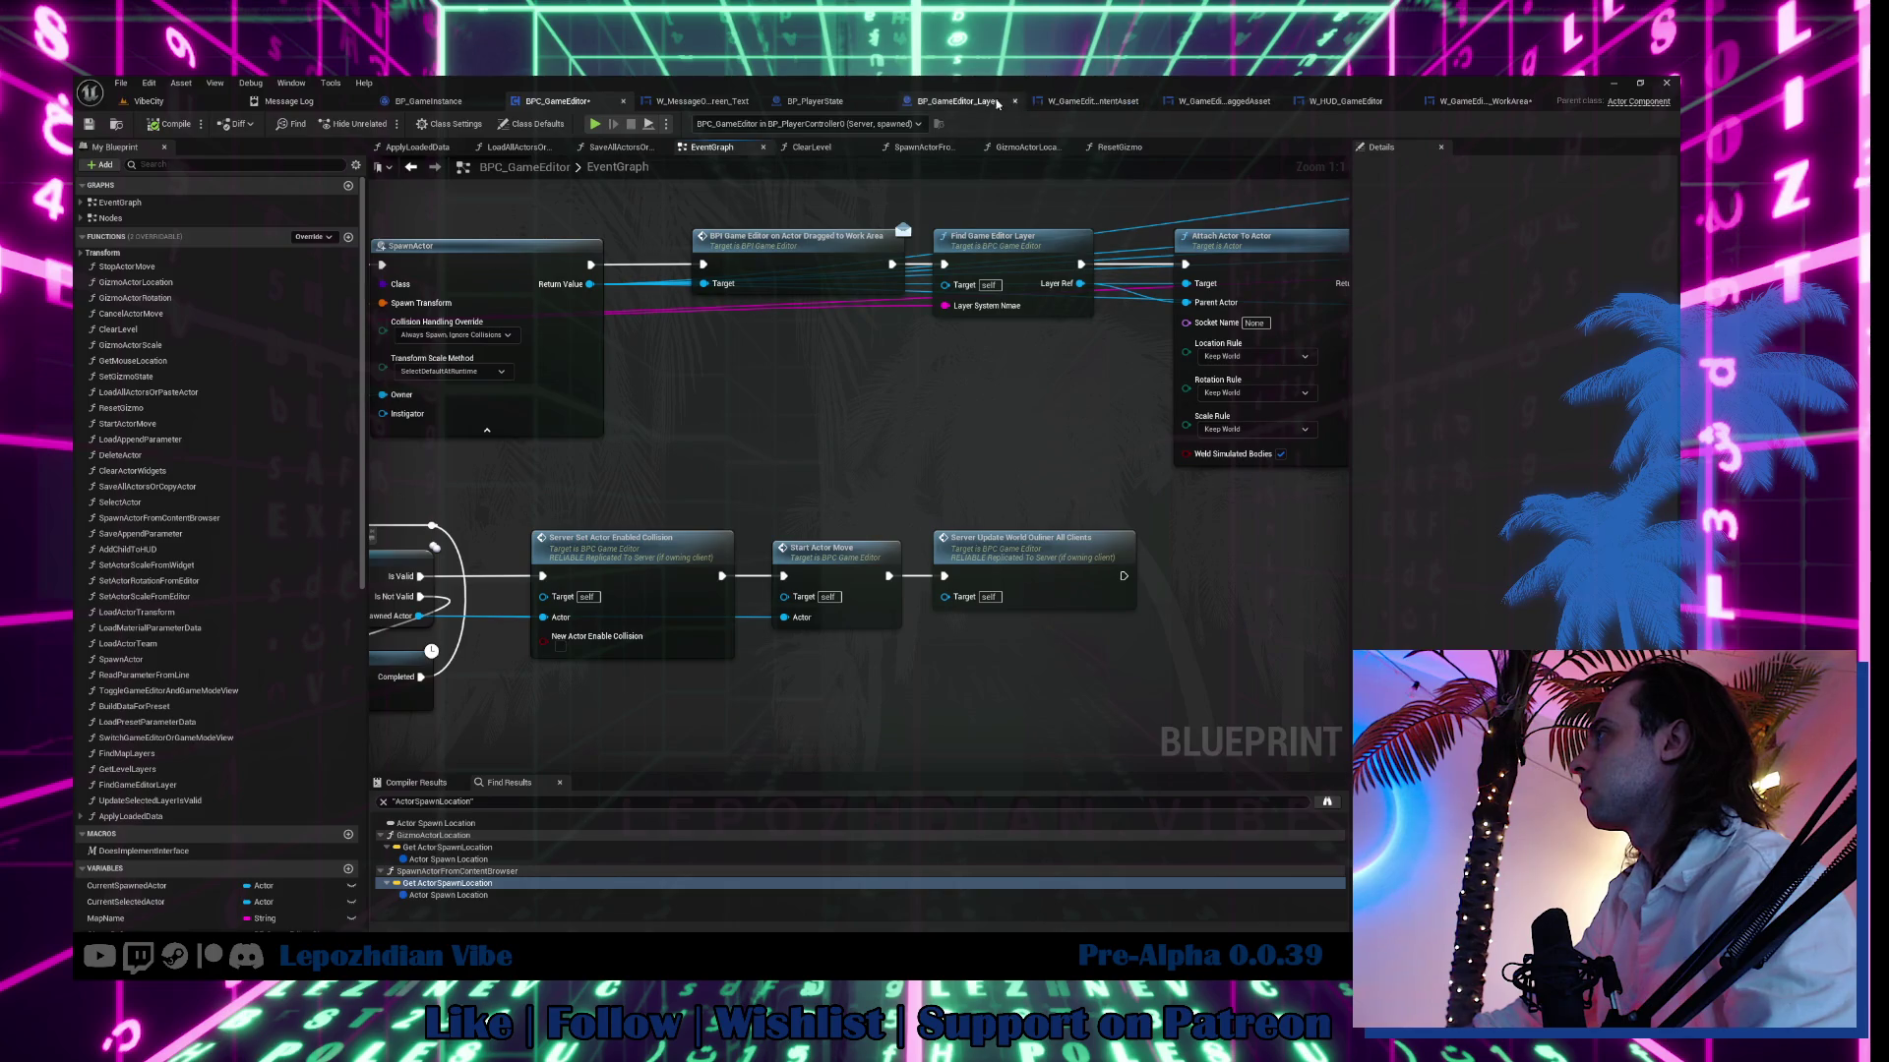
# Browse the Layer, ContentAsset, DraggedAsset and WorkArea blueprints, back to SpawnActorFromContentBrowser.
pyautogui.click(973, 103)
pyautogui.click(1098, 106)
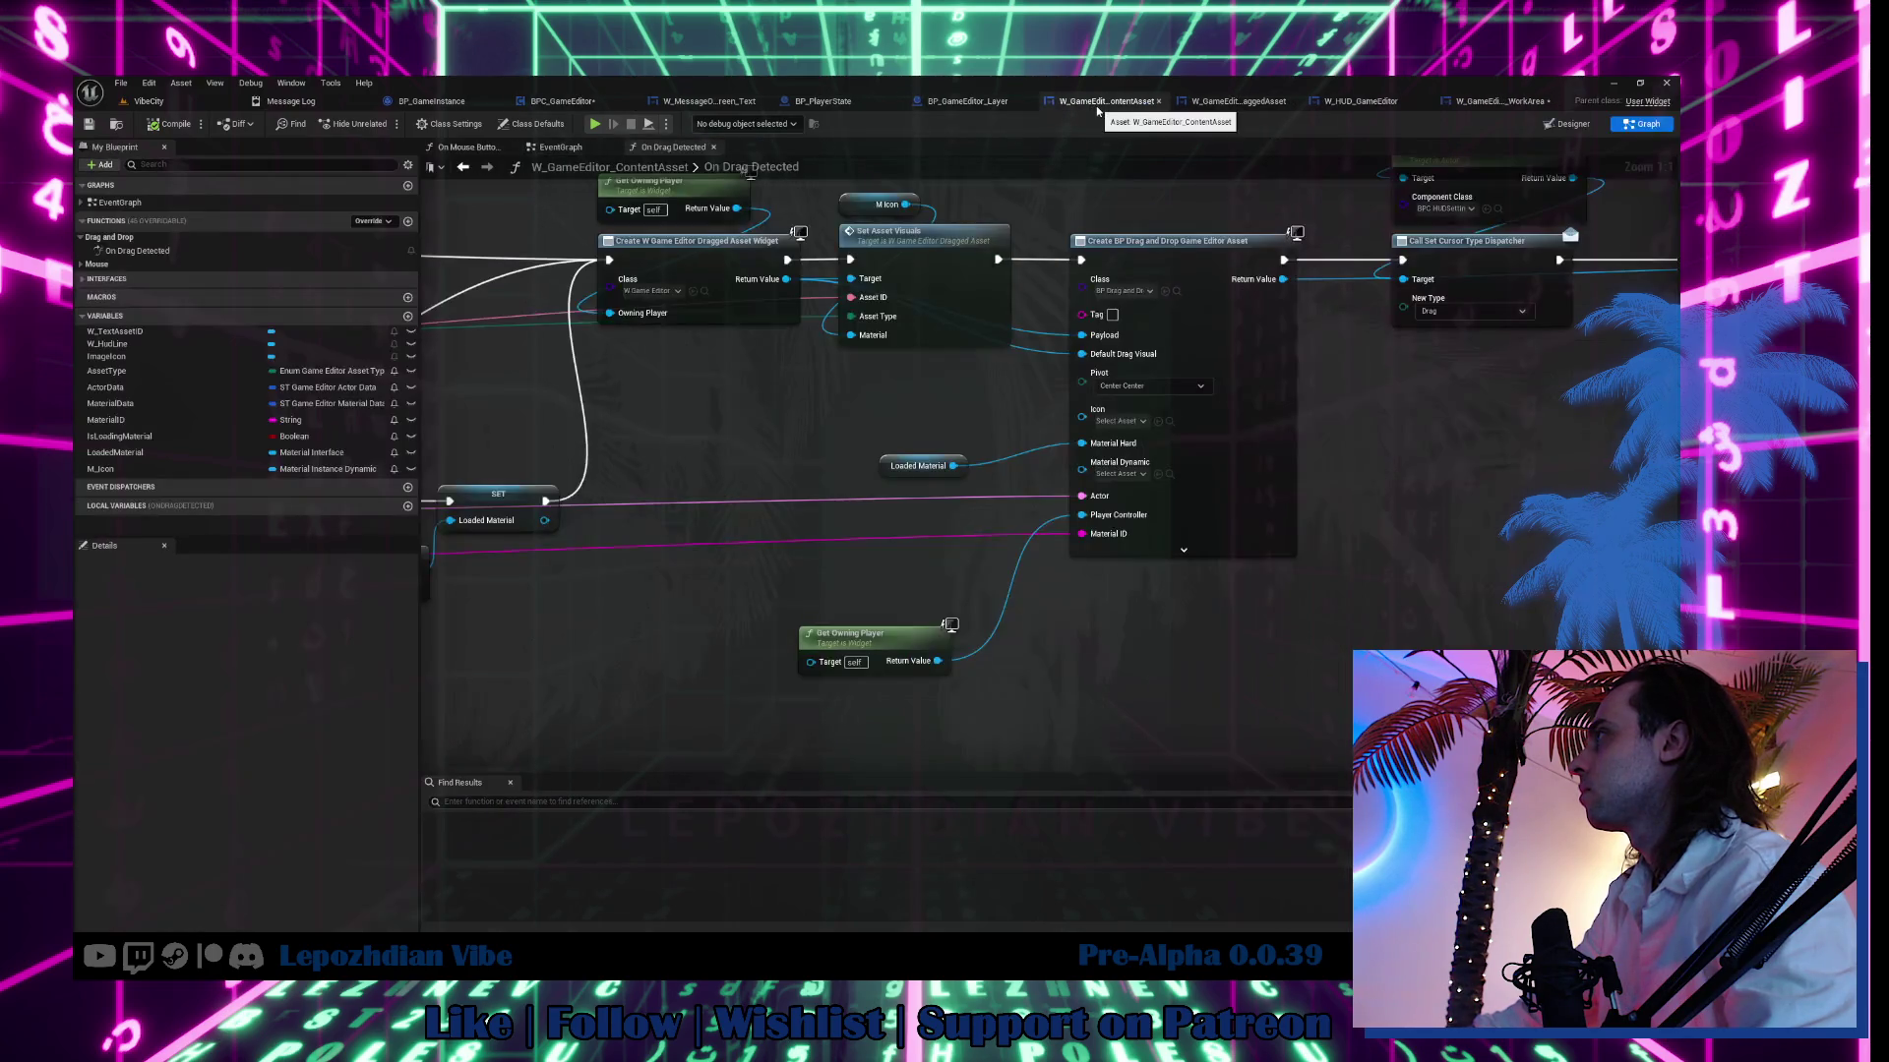
pyautogui.click(1241, 104)
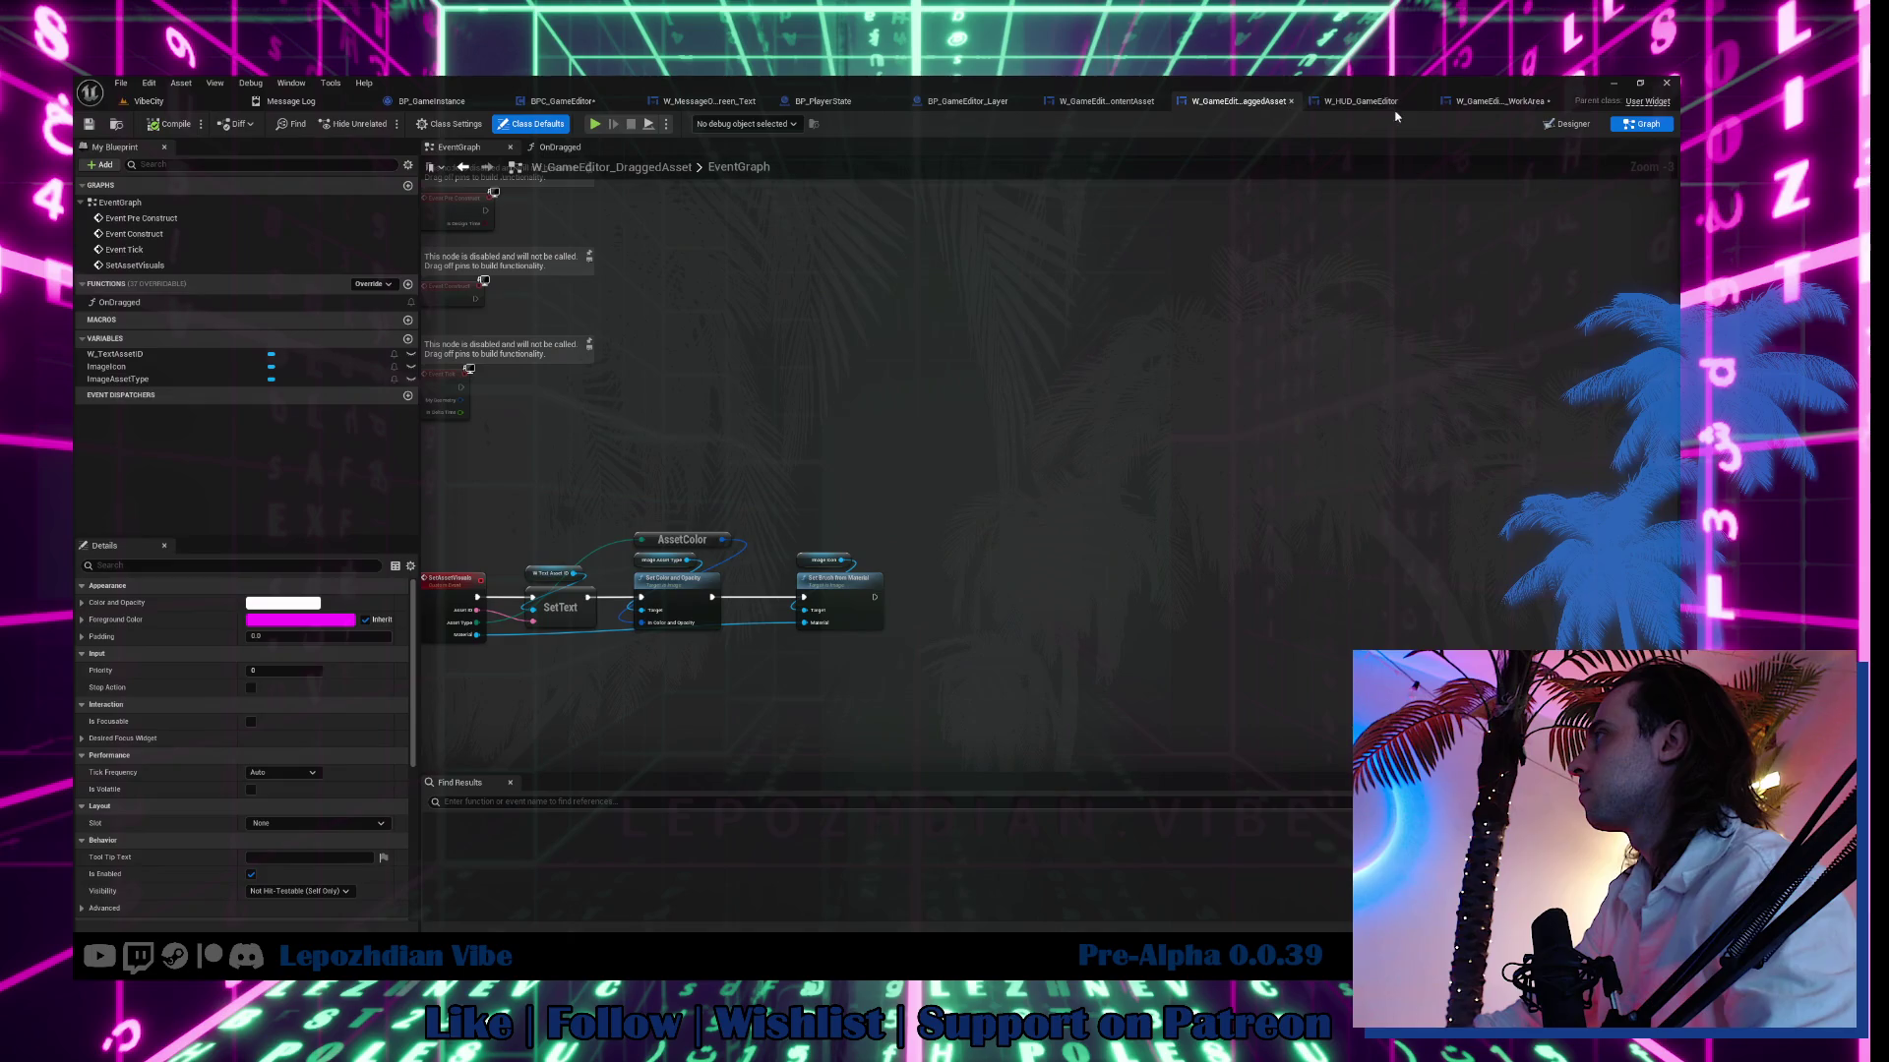
pyautogui.click(1524, 106)
pyautogui.doubleClick(1174, 435)
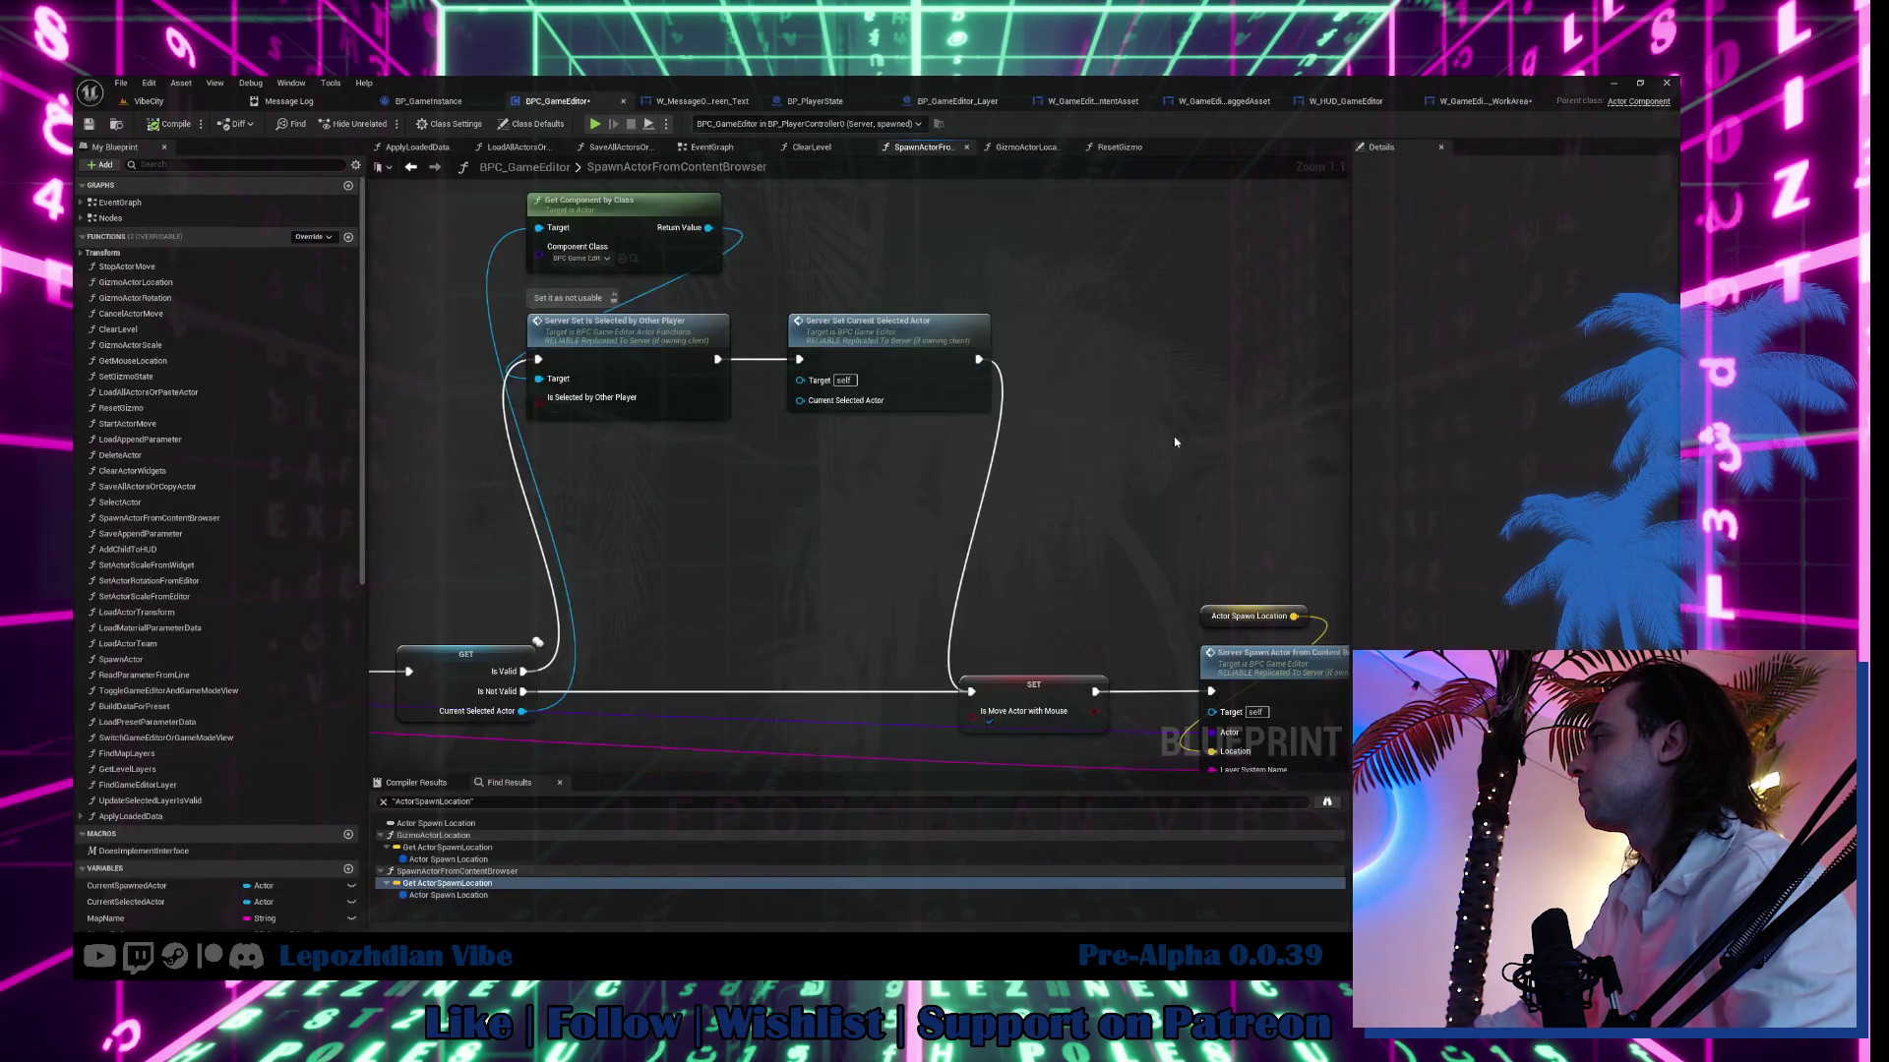
# Find all references to IsMoveActorWithMouse and review the GizmoActorLocation mouse-to-world logic.
pyautogui.rightClick(1056, 698)
pyautogui.moveTo(1250, 494)
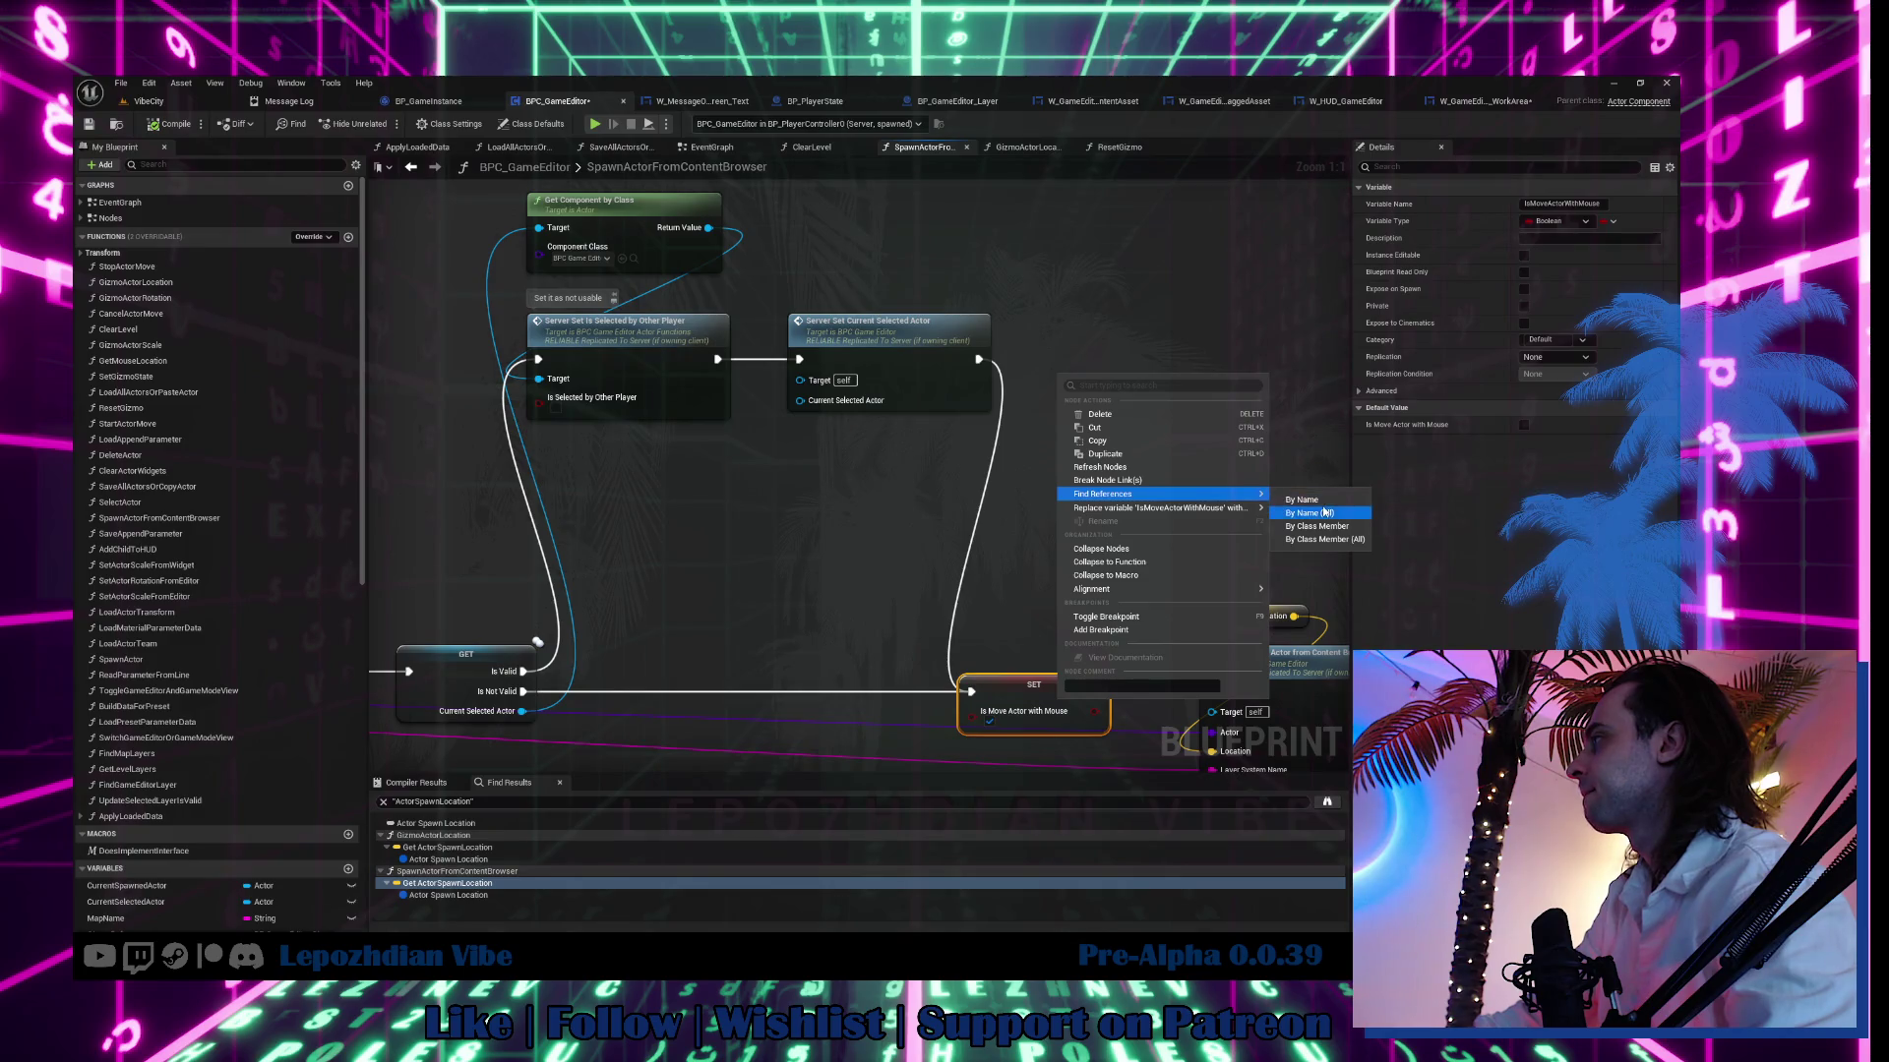
pyautogui.click(674, 824)
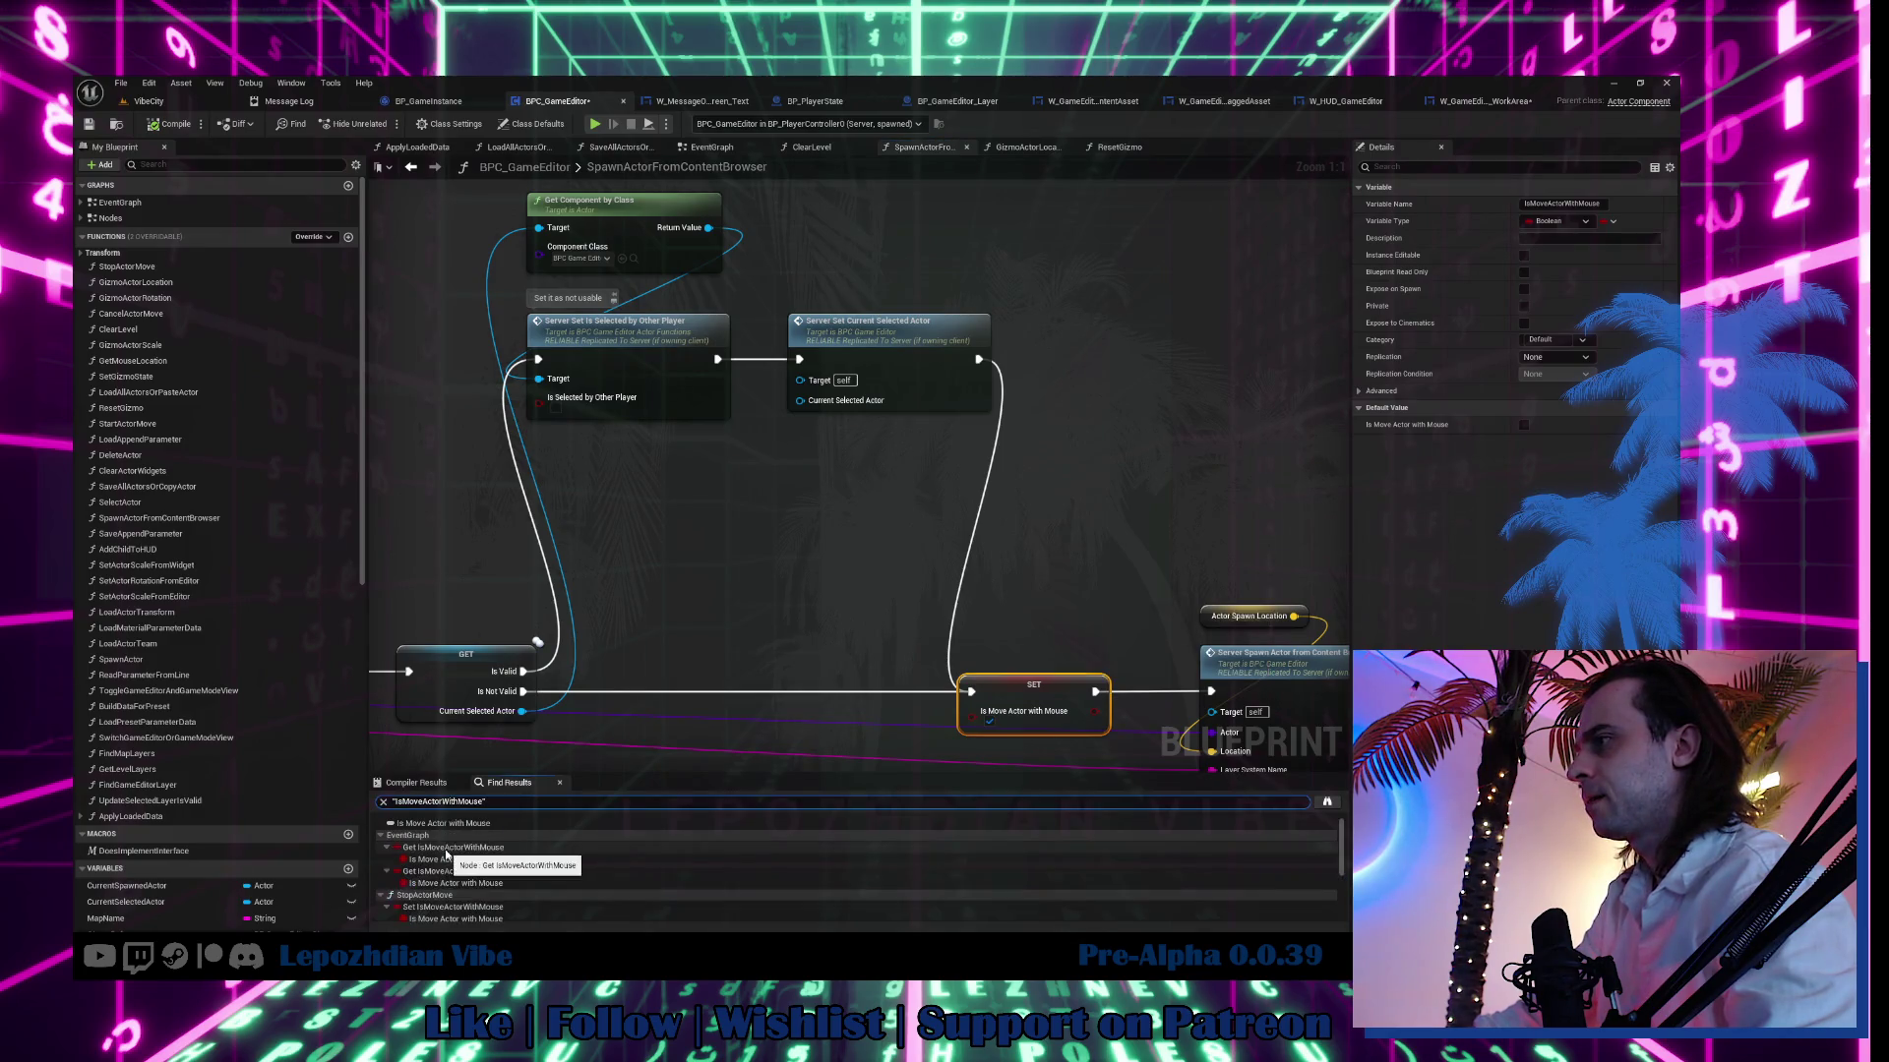
pyautogui.doubleClick(448, 848)
pyautogui.moveTo(955, 673)
pyautogui.mouseDown()
pyautogui.moveTo(517, 647)
pyautogui.moveTo(533, 652)
pyautogui.mouseUp()
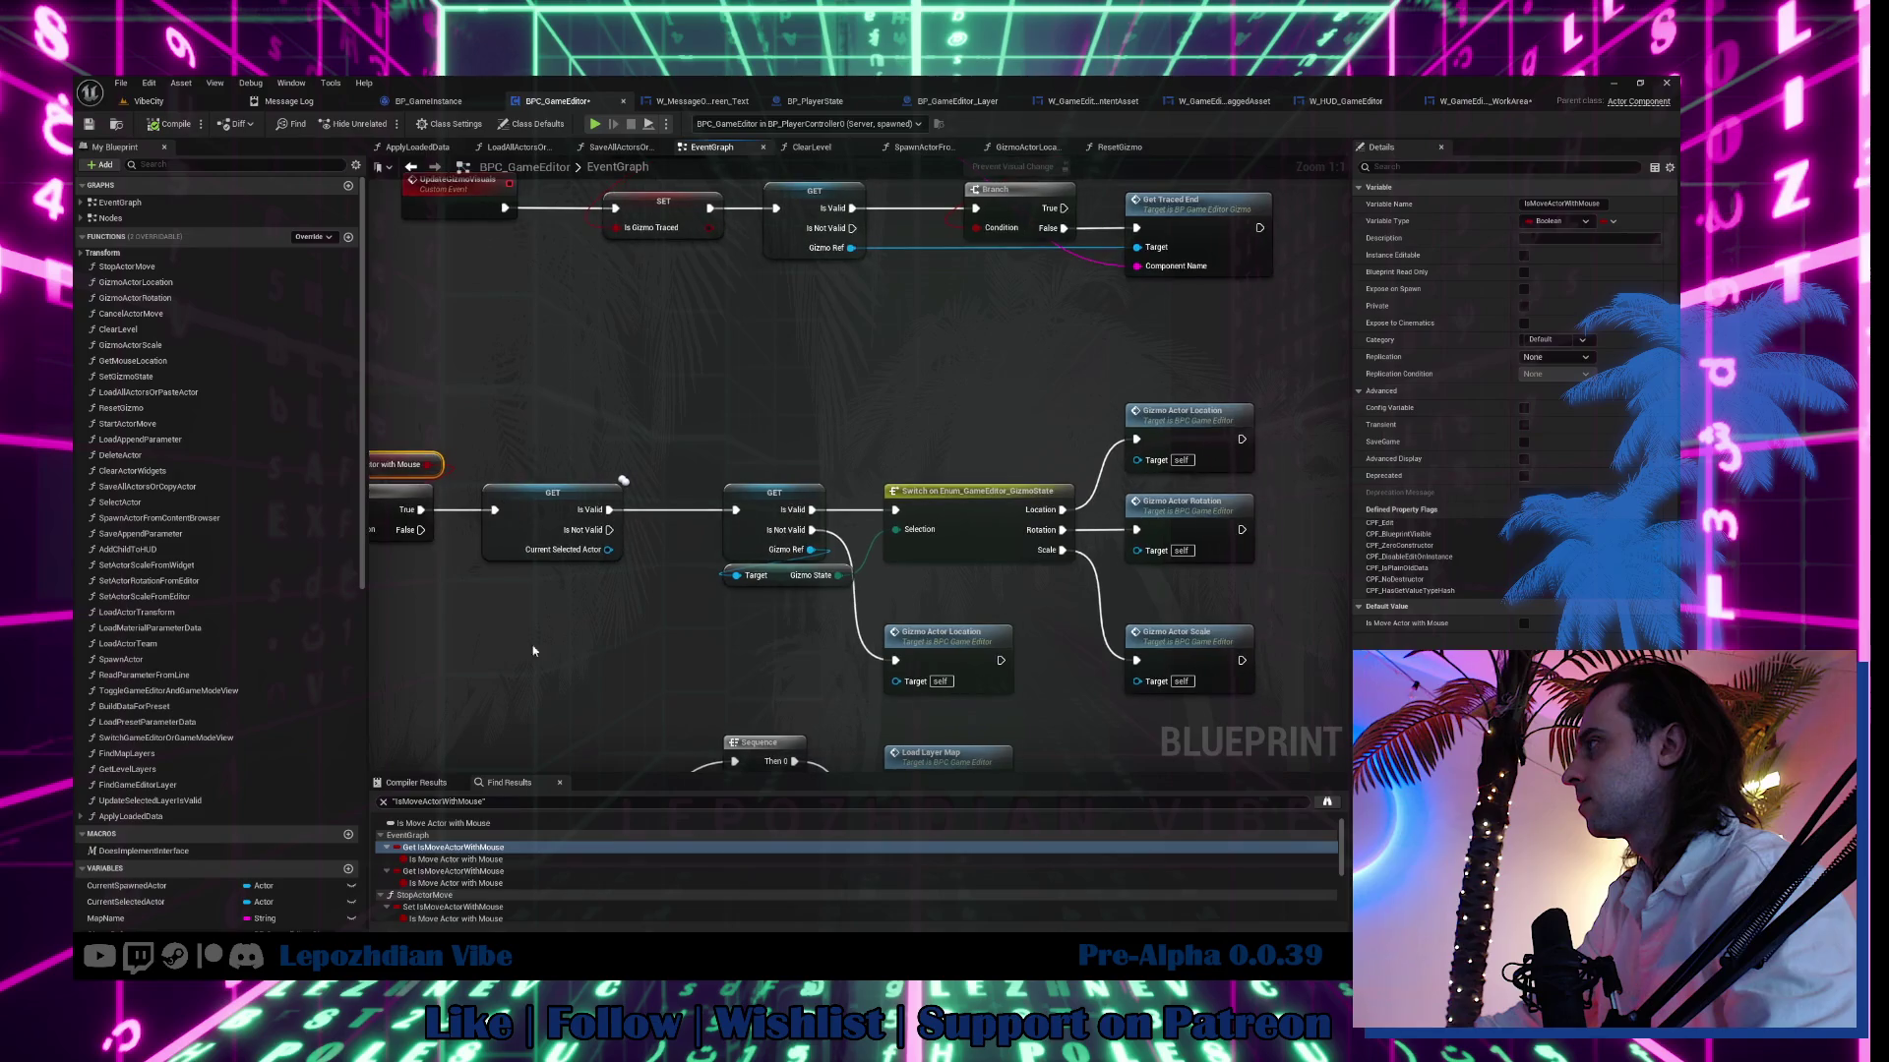
pyautogui.doubleClick(1204, 440)
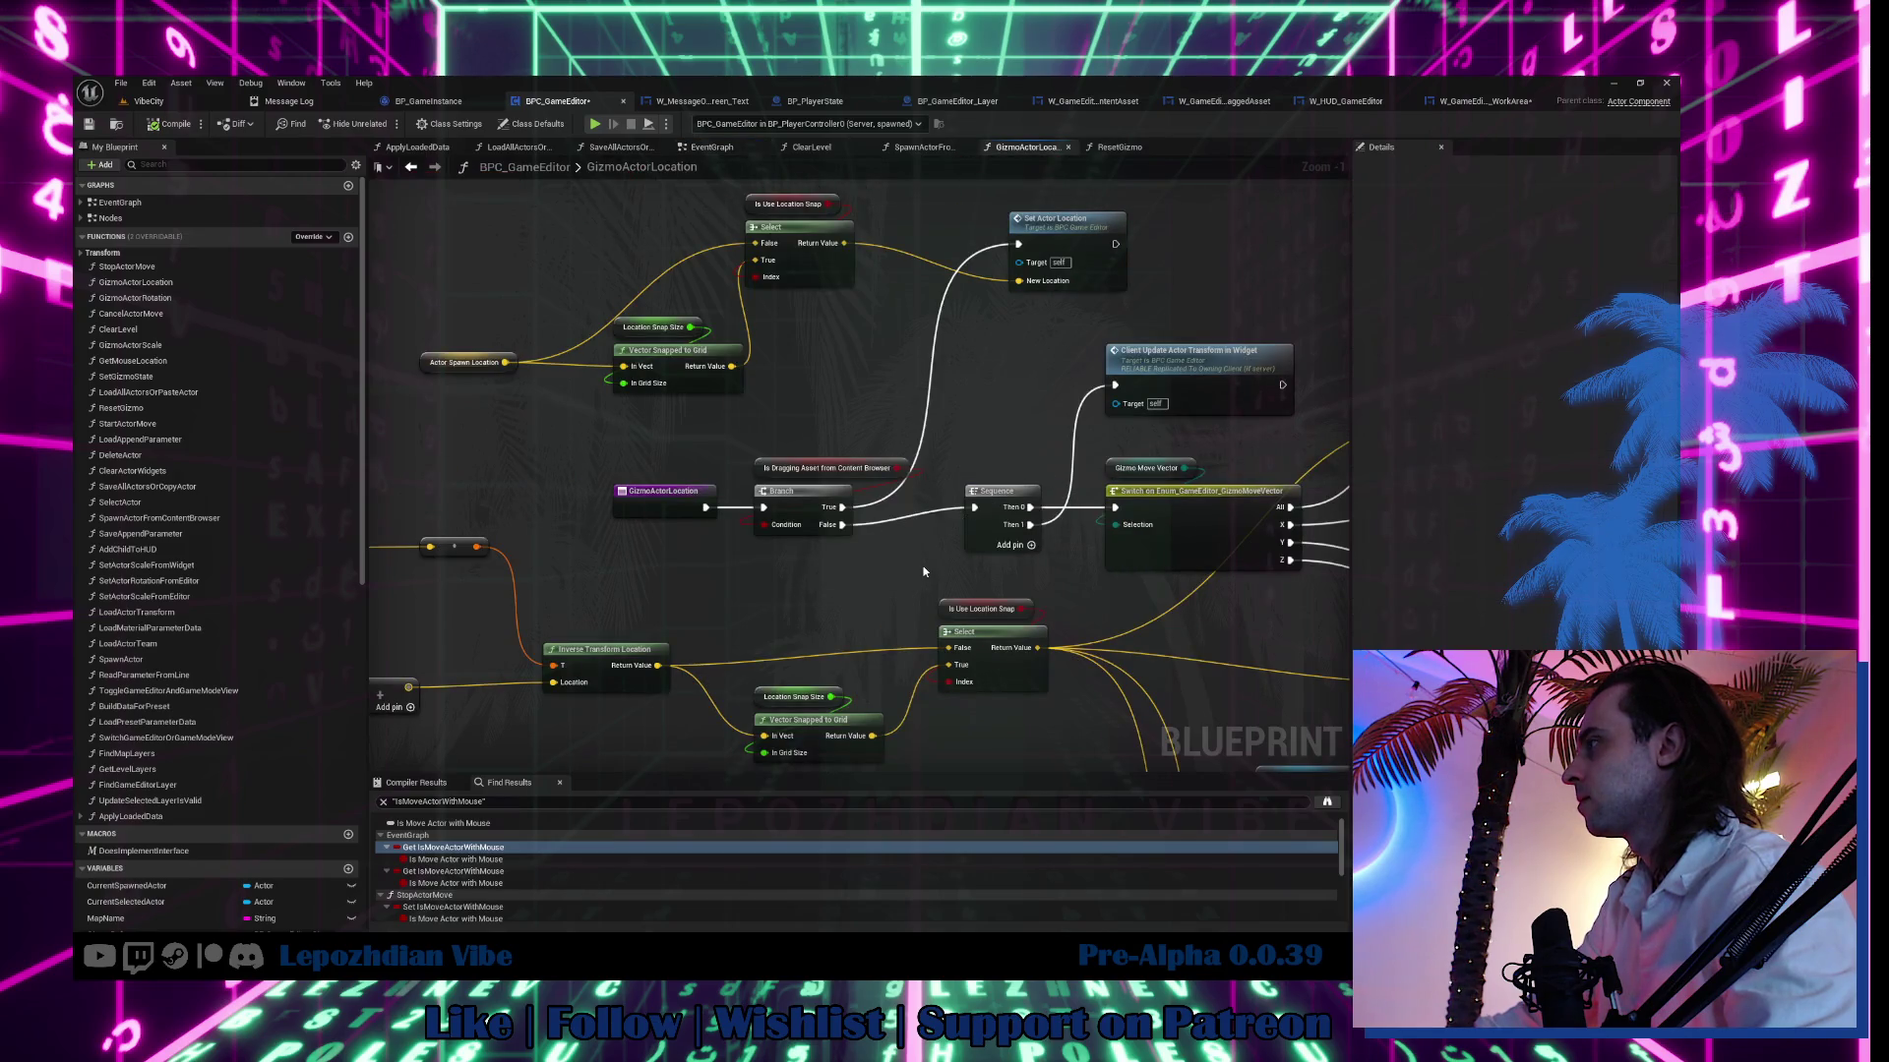
pyautogui.moveTo(924, 566)
pyautogui.mouseDown()
pyautogui.moveTo(632, 523)
pyautogui.moveTo(1147, 414)
pyautogui.moveTo(1412, 387)
pyautogui.mouseUp()
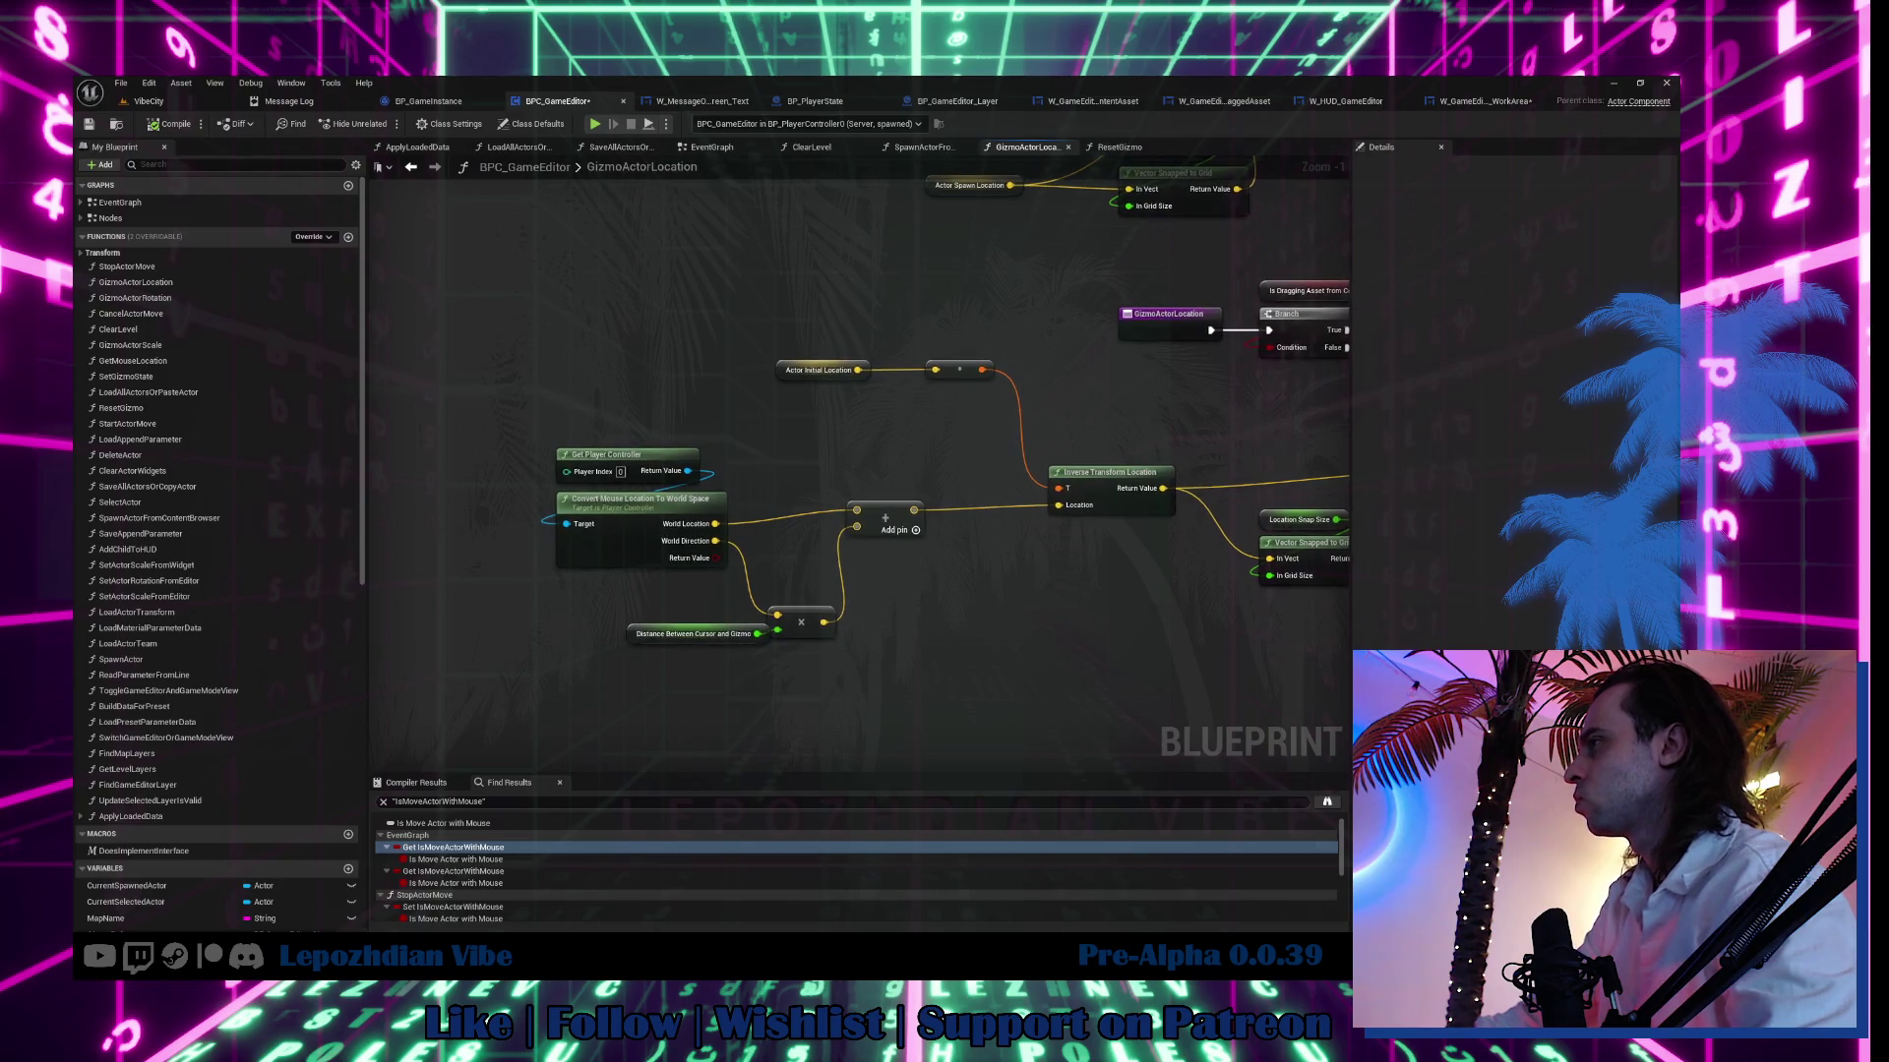
pyautogui.moveTo(1430, 388); pyautogui.dragTo(1299, 463)
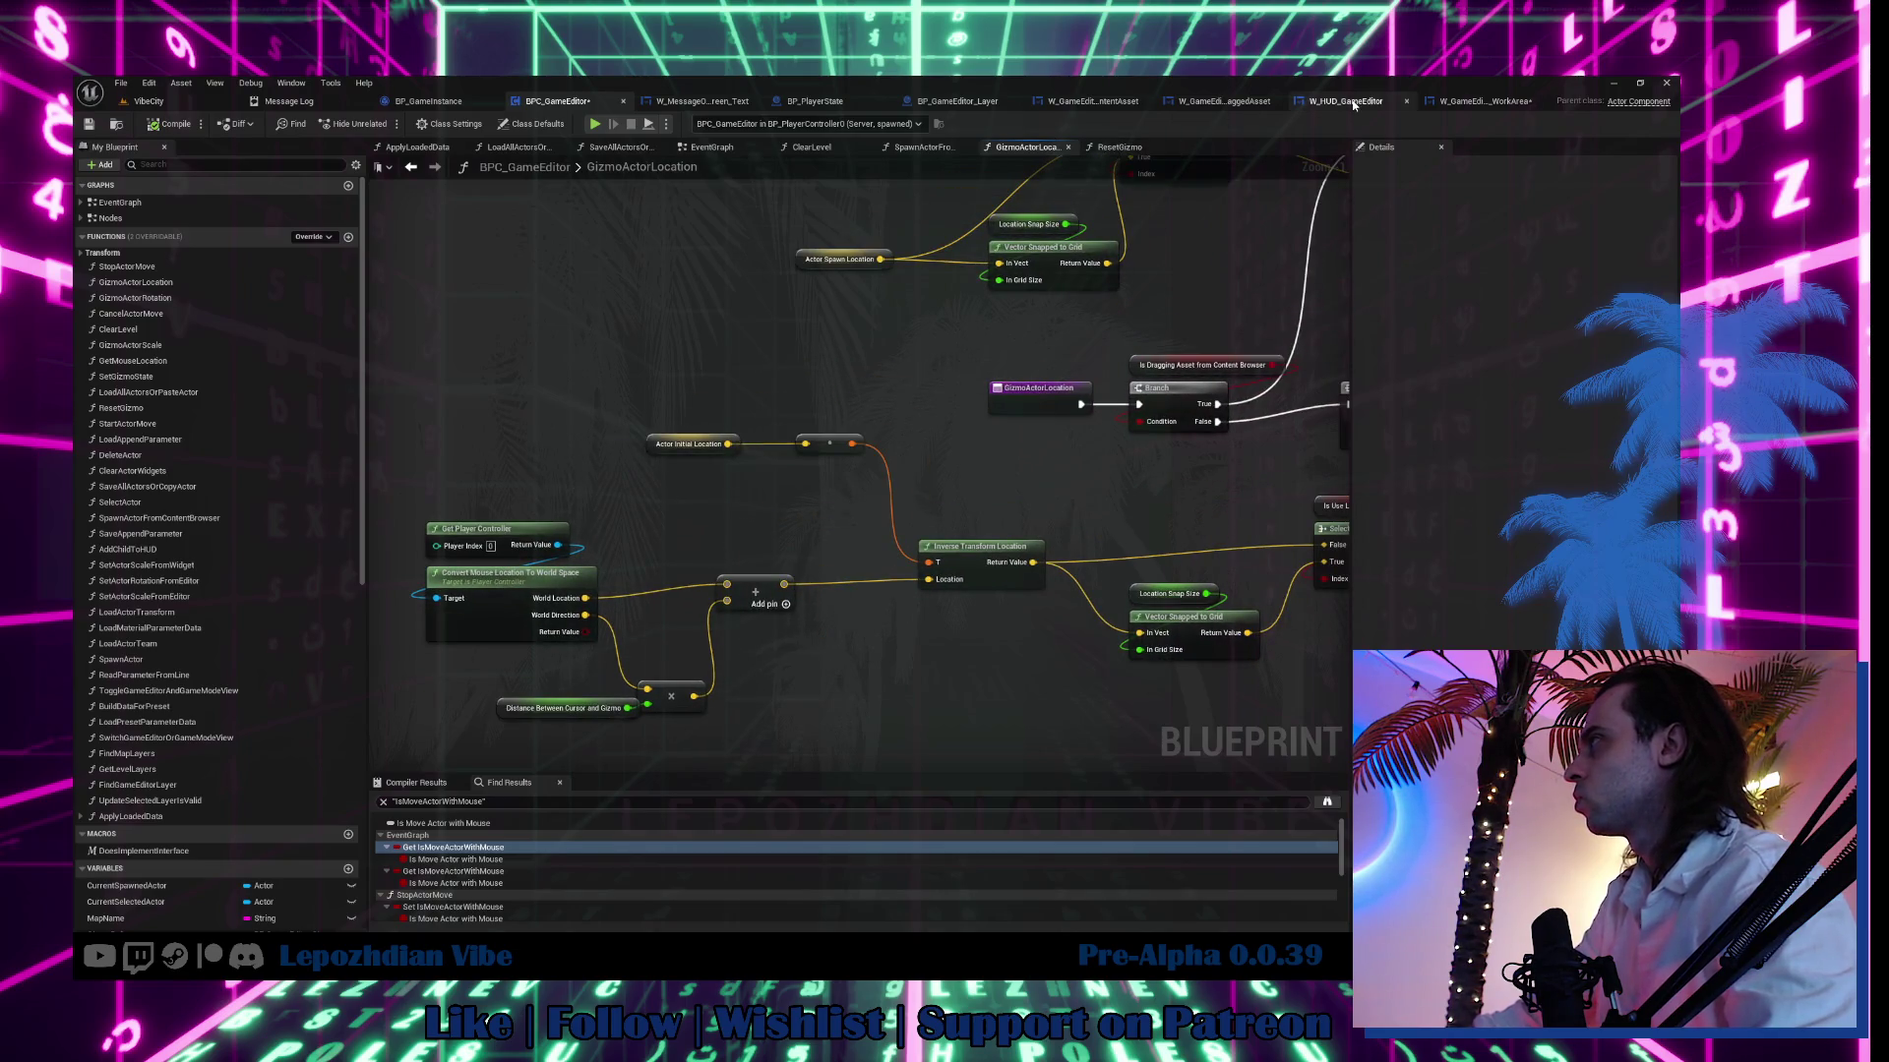
# Paste the copied SET Is Move Actor with Mouse node beside the TryToSetMaterial event.
pyautogui.click(1466, 109)
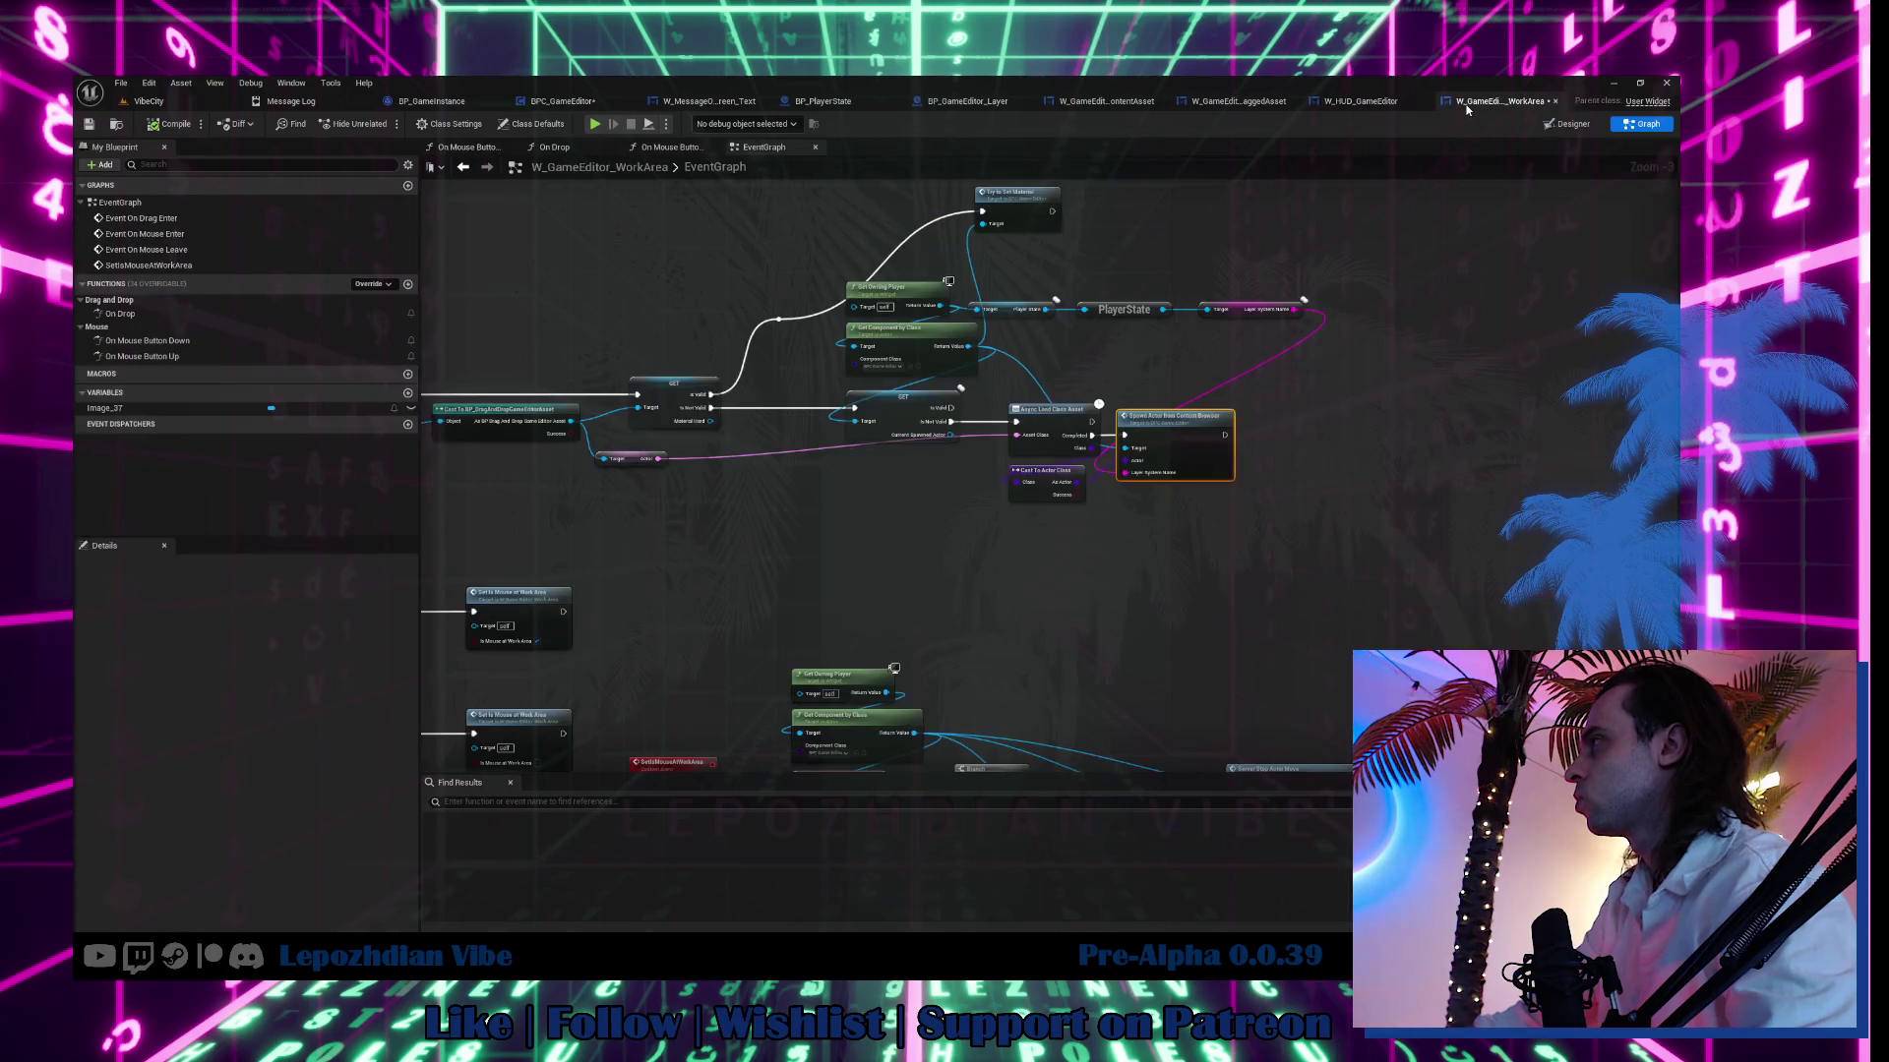
pyautogui.doubleClick(1028, 220)
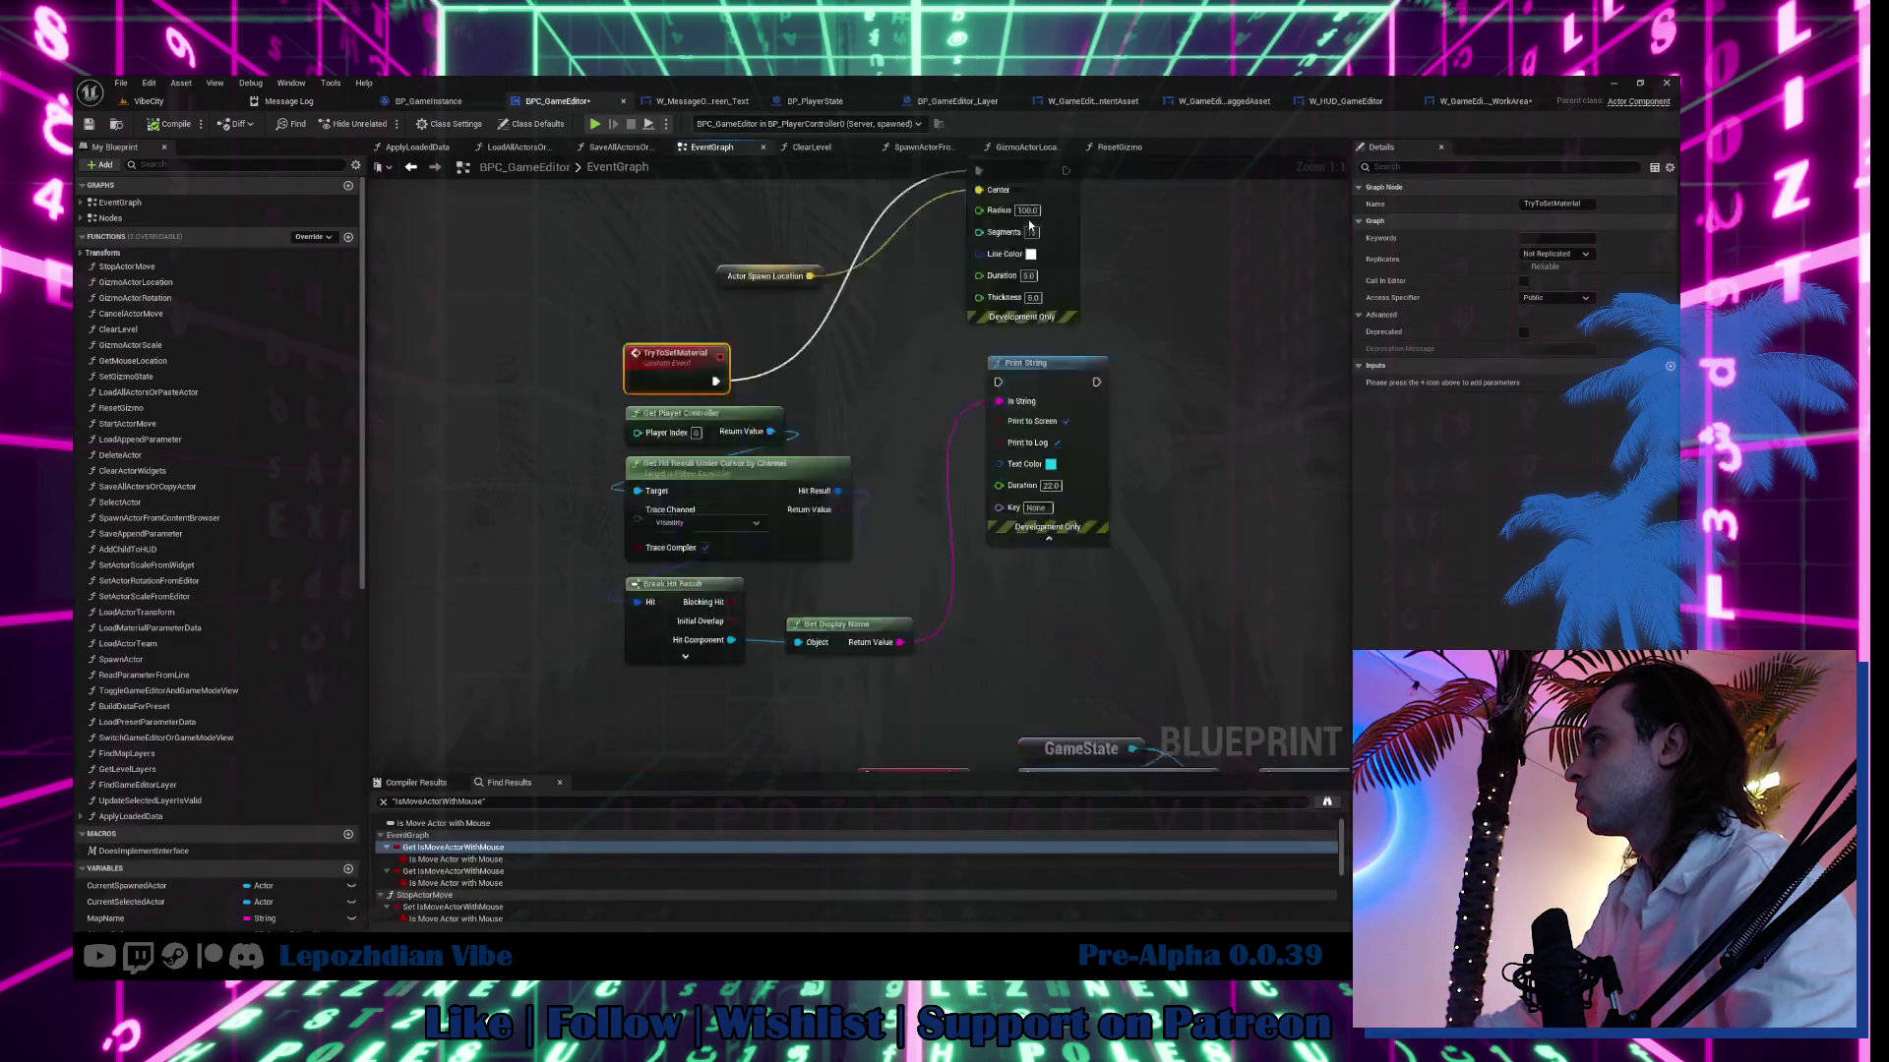
pyautogui.rightClick(1049, 437)
pyautogui.hotkey('ctrl', 'v')
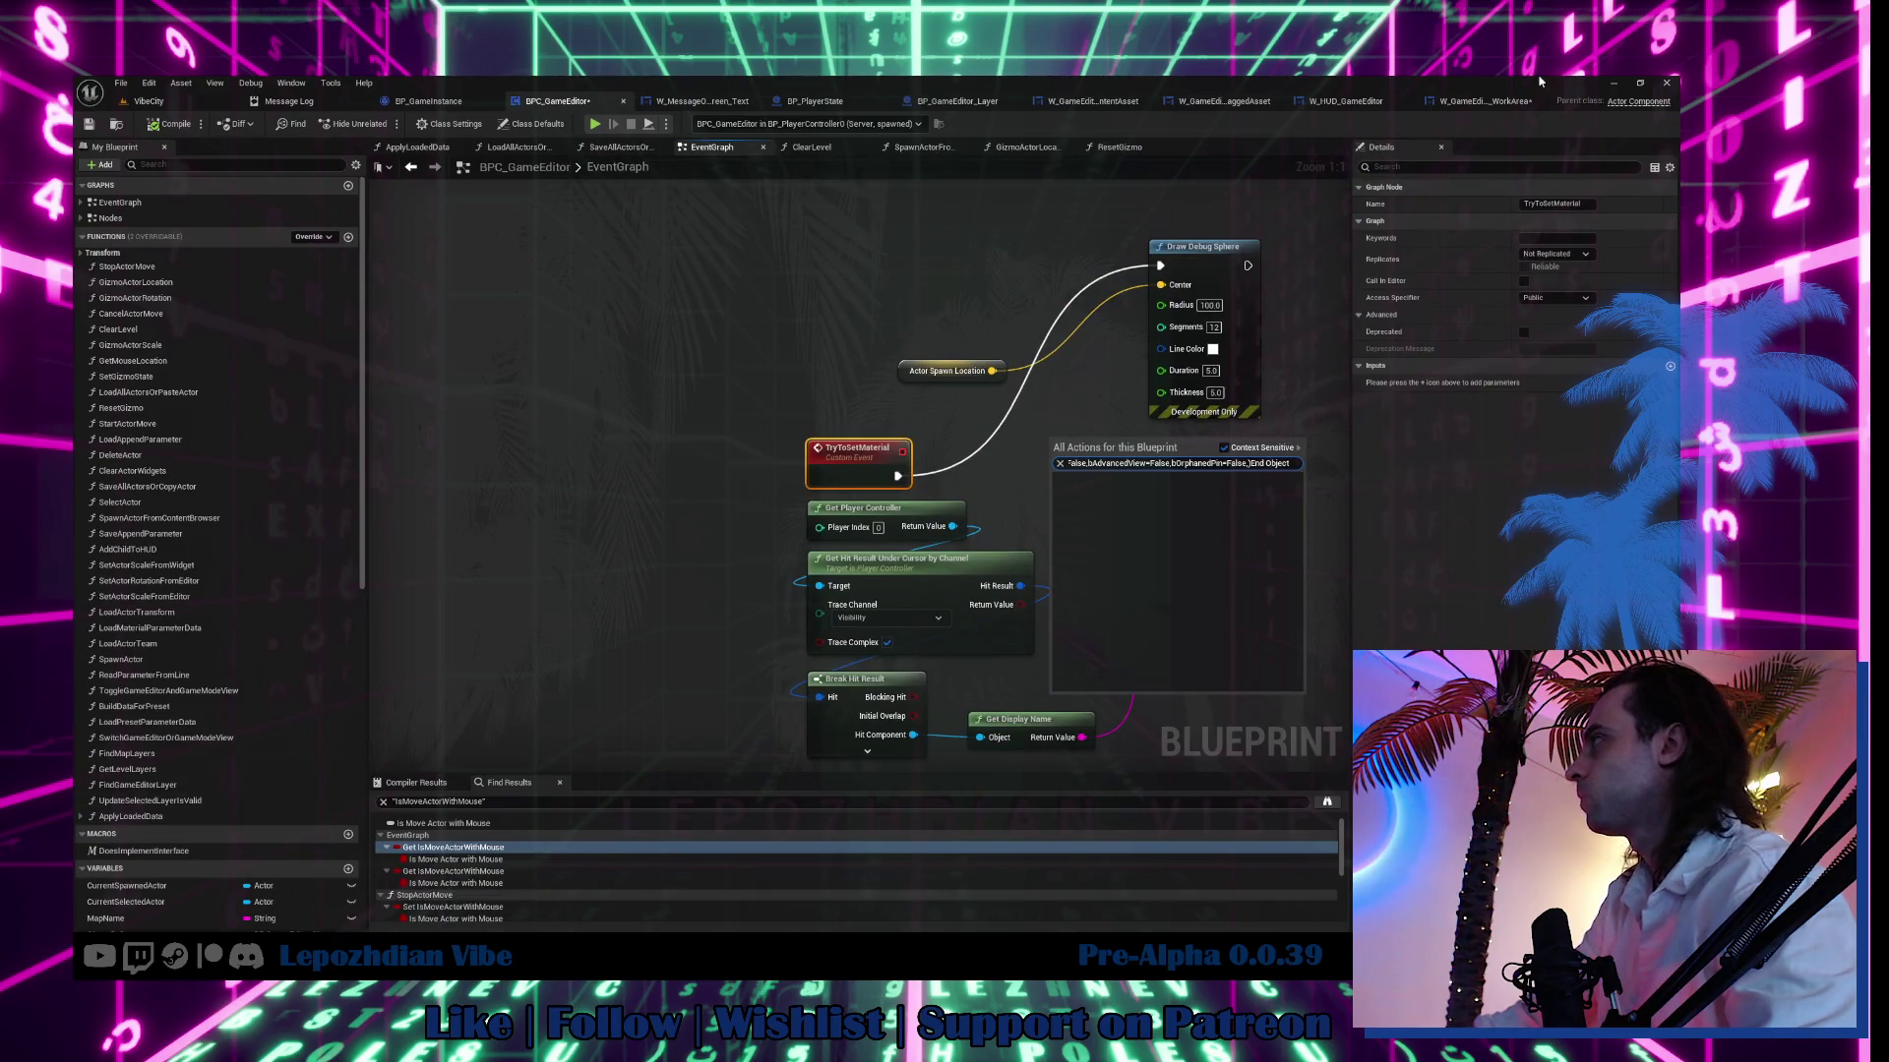
pyautogui.click(1481, 102)
pyautogui.doubleClick(1148, 438)
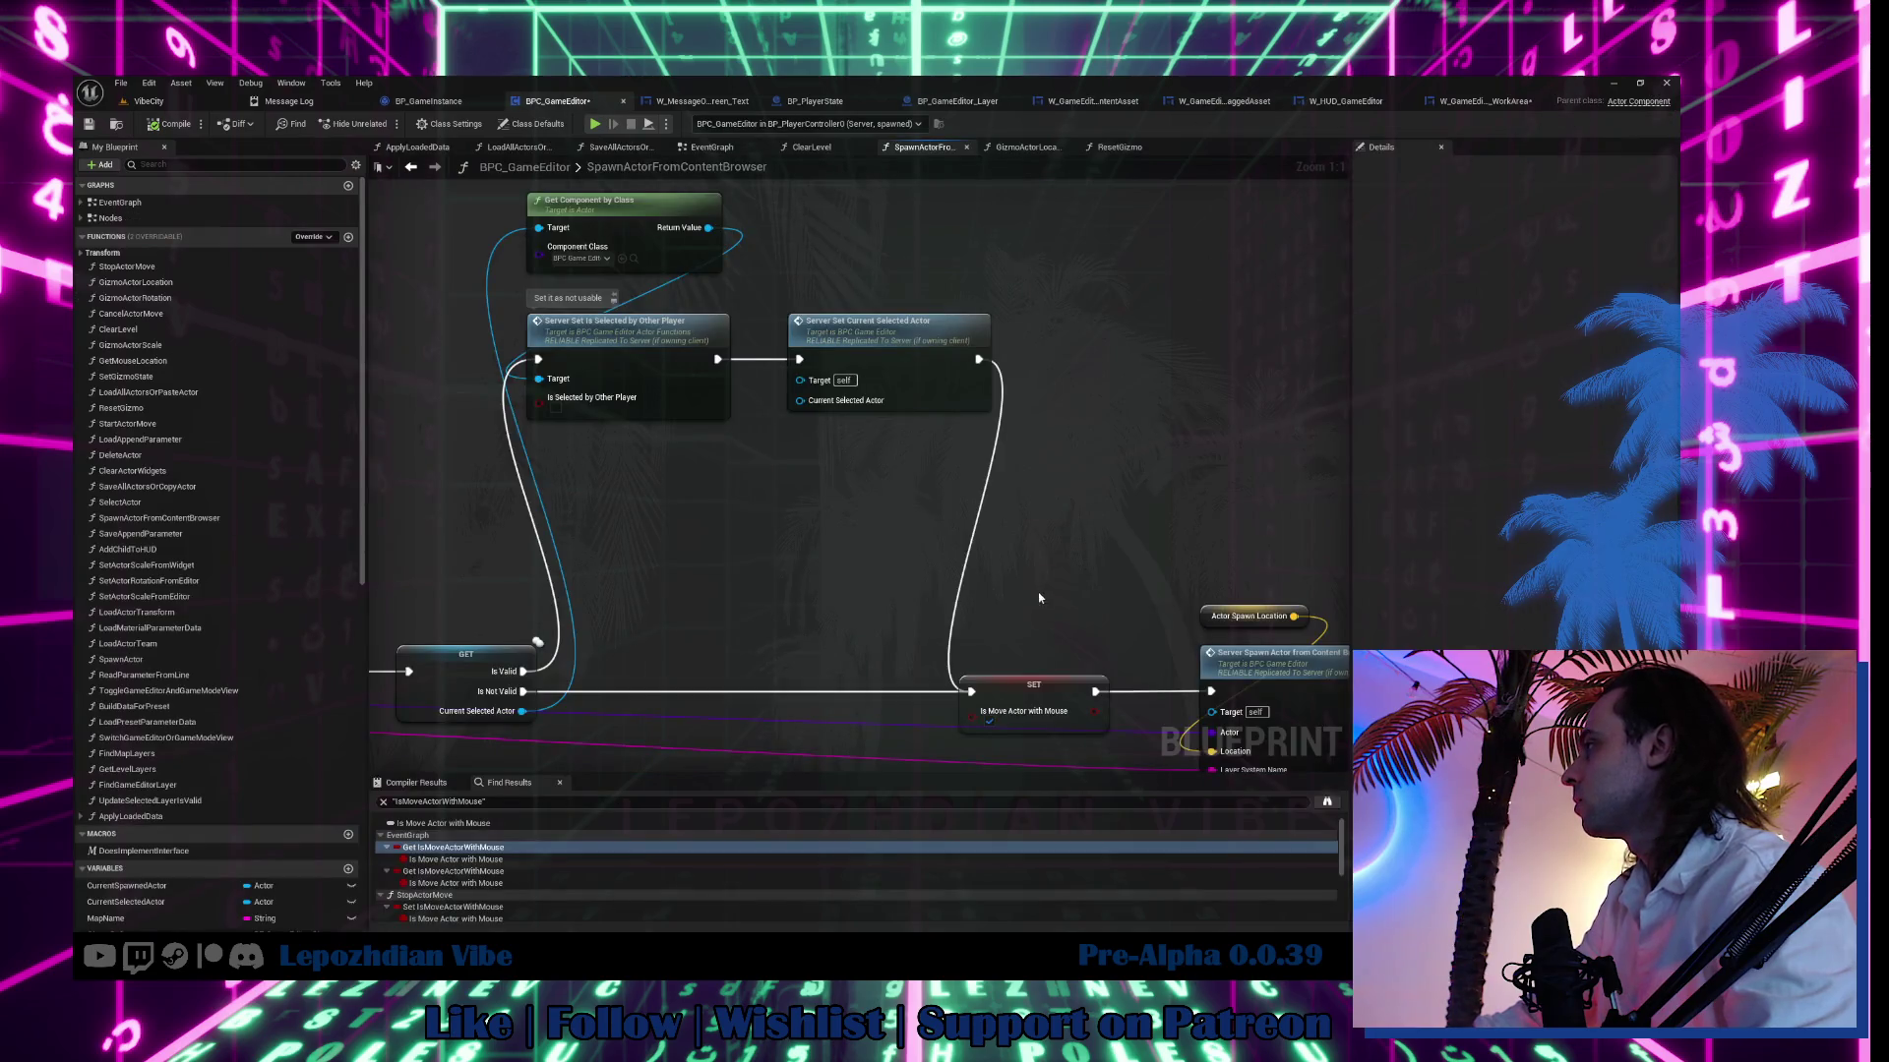
pyautogui.click(1473, 105)
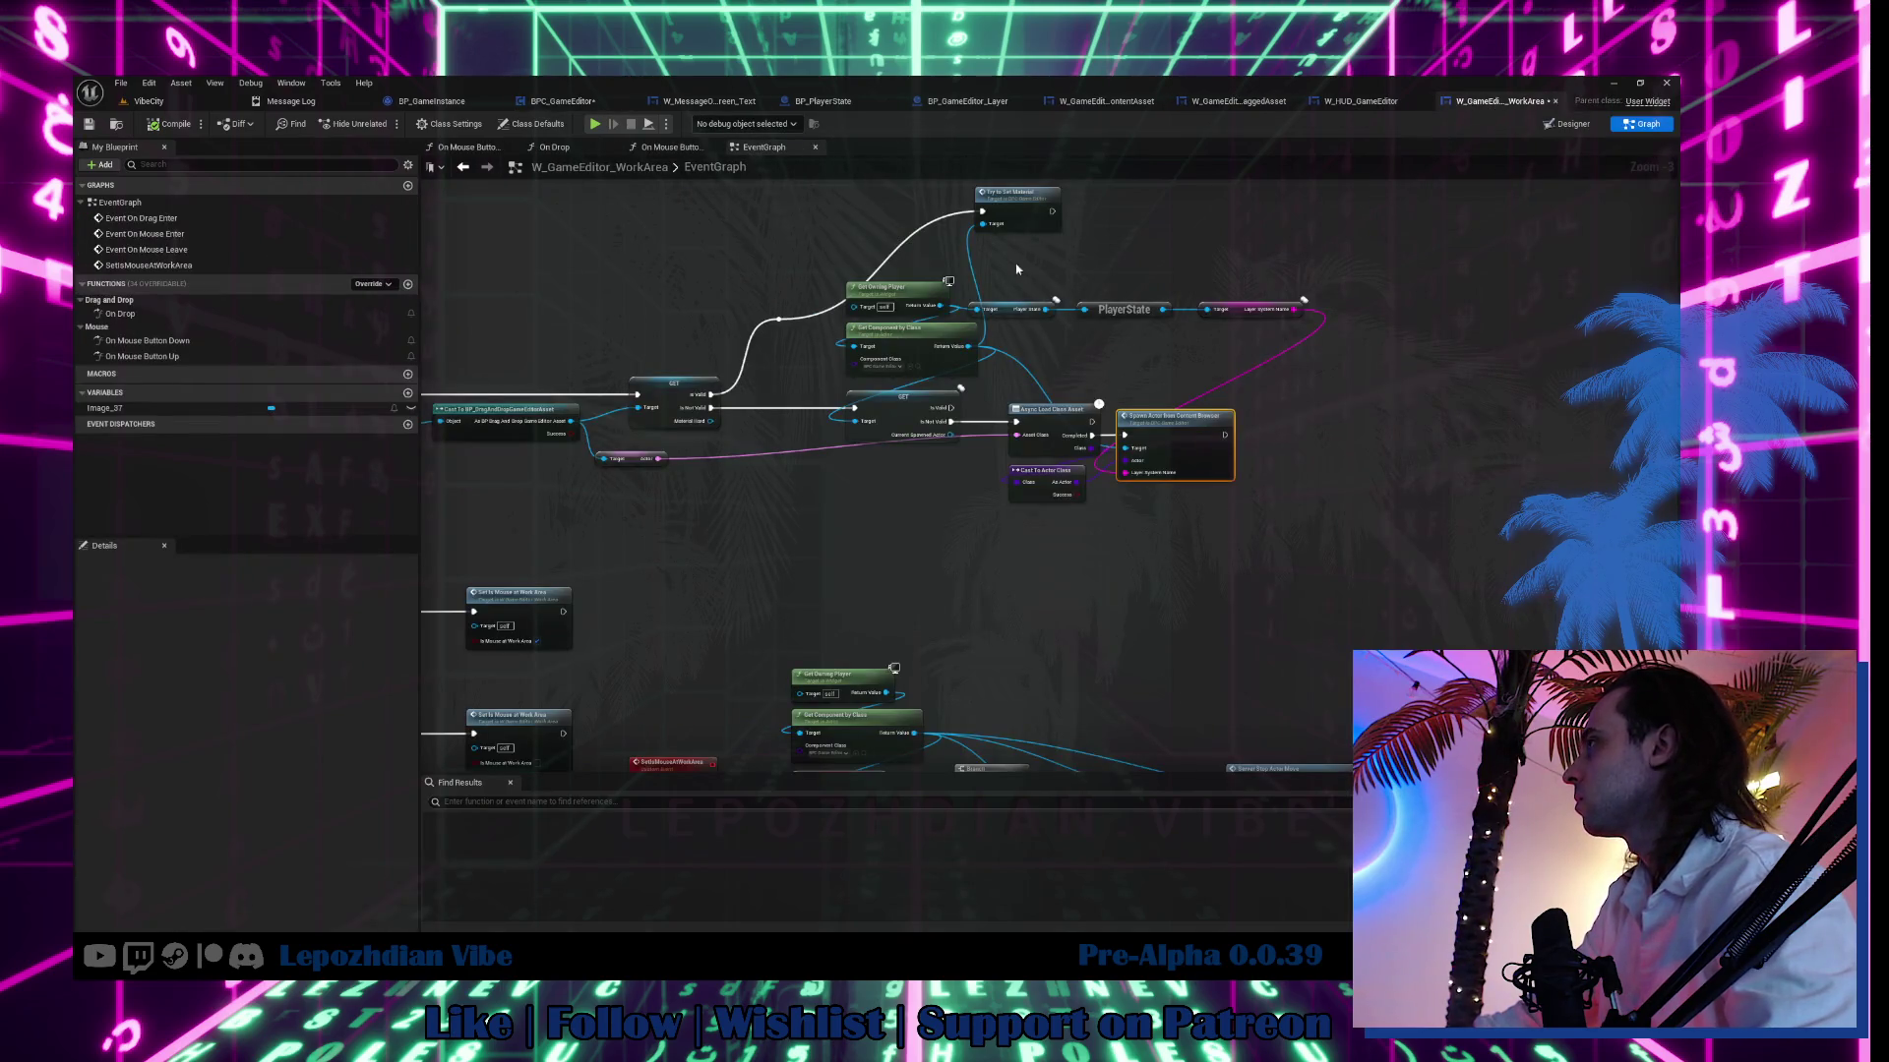
pyautogui.doubleClick(1027, 196)
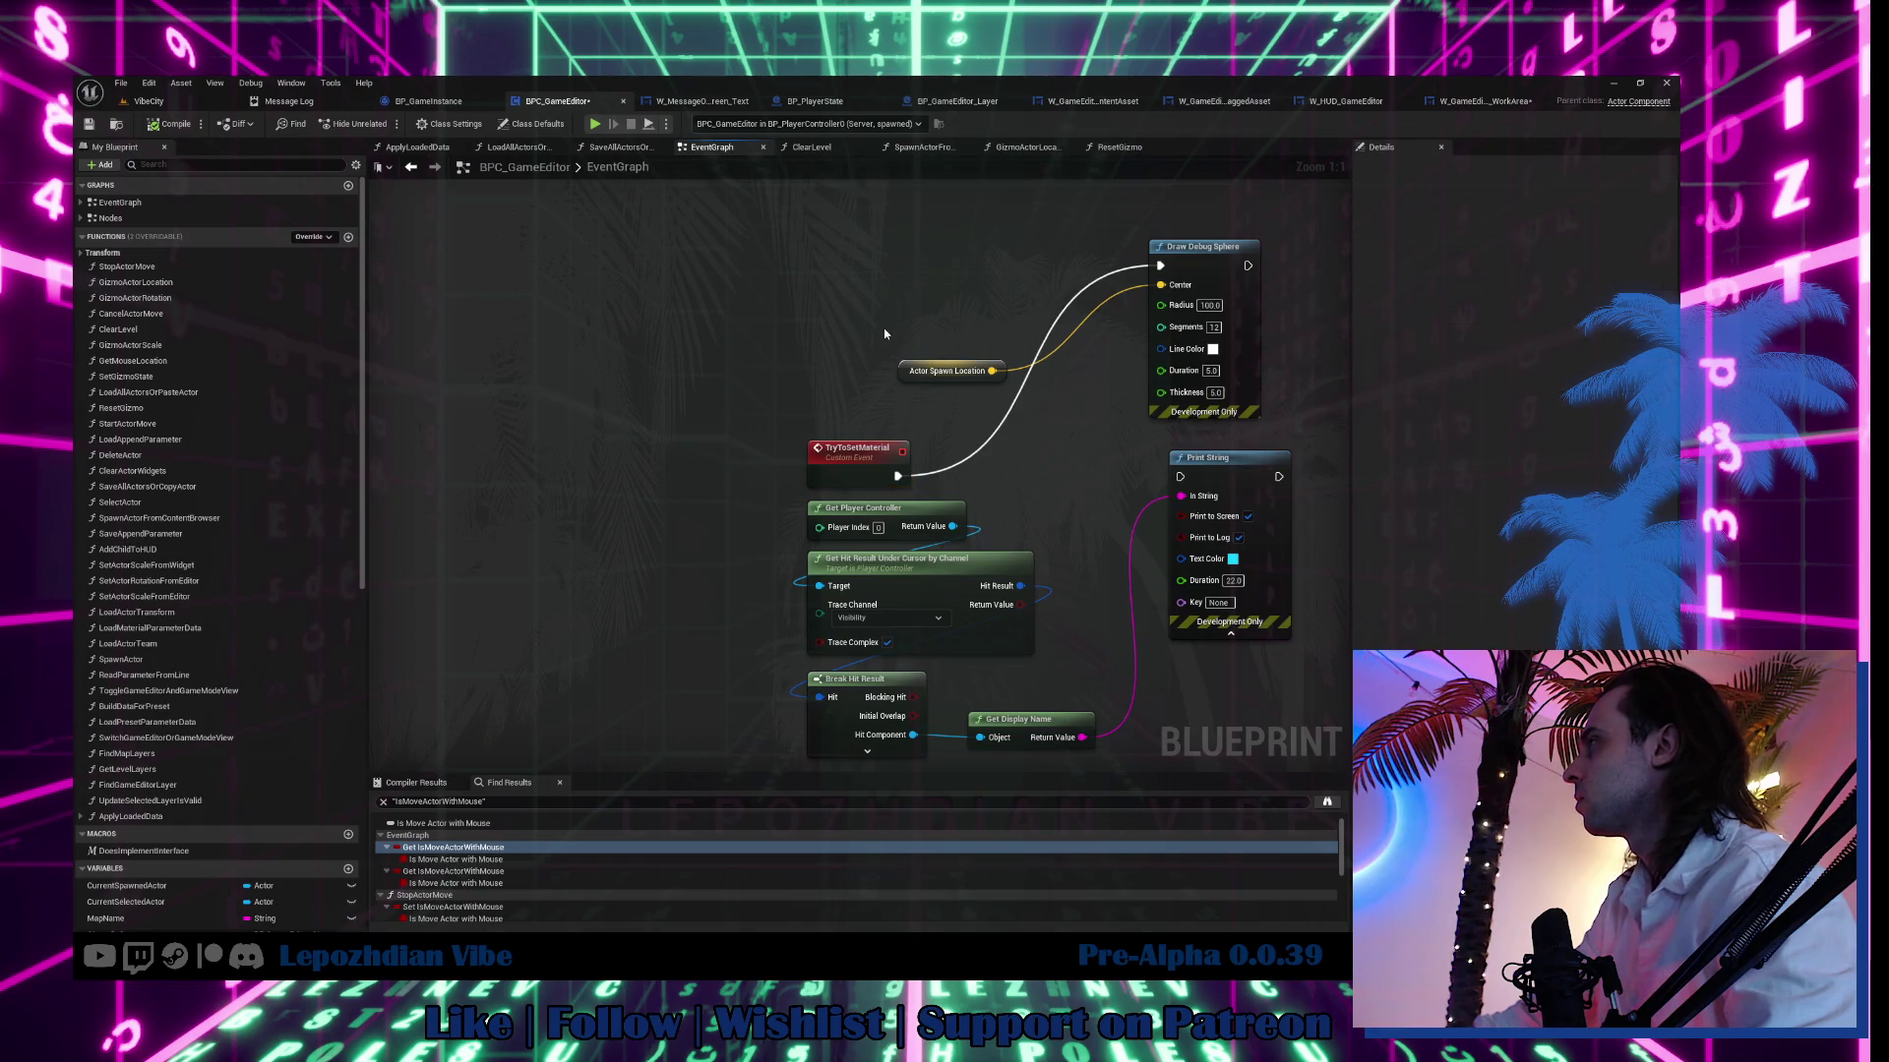
pyautogui.hotkey('ctrl', 'v')
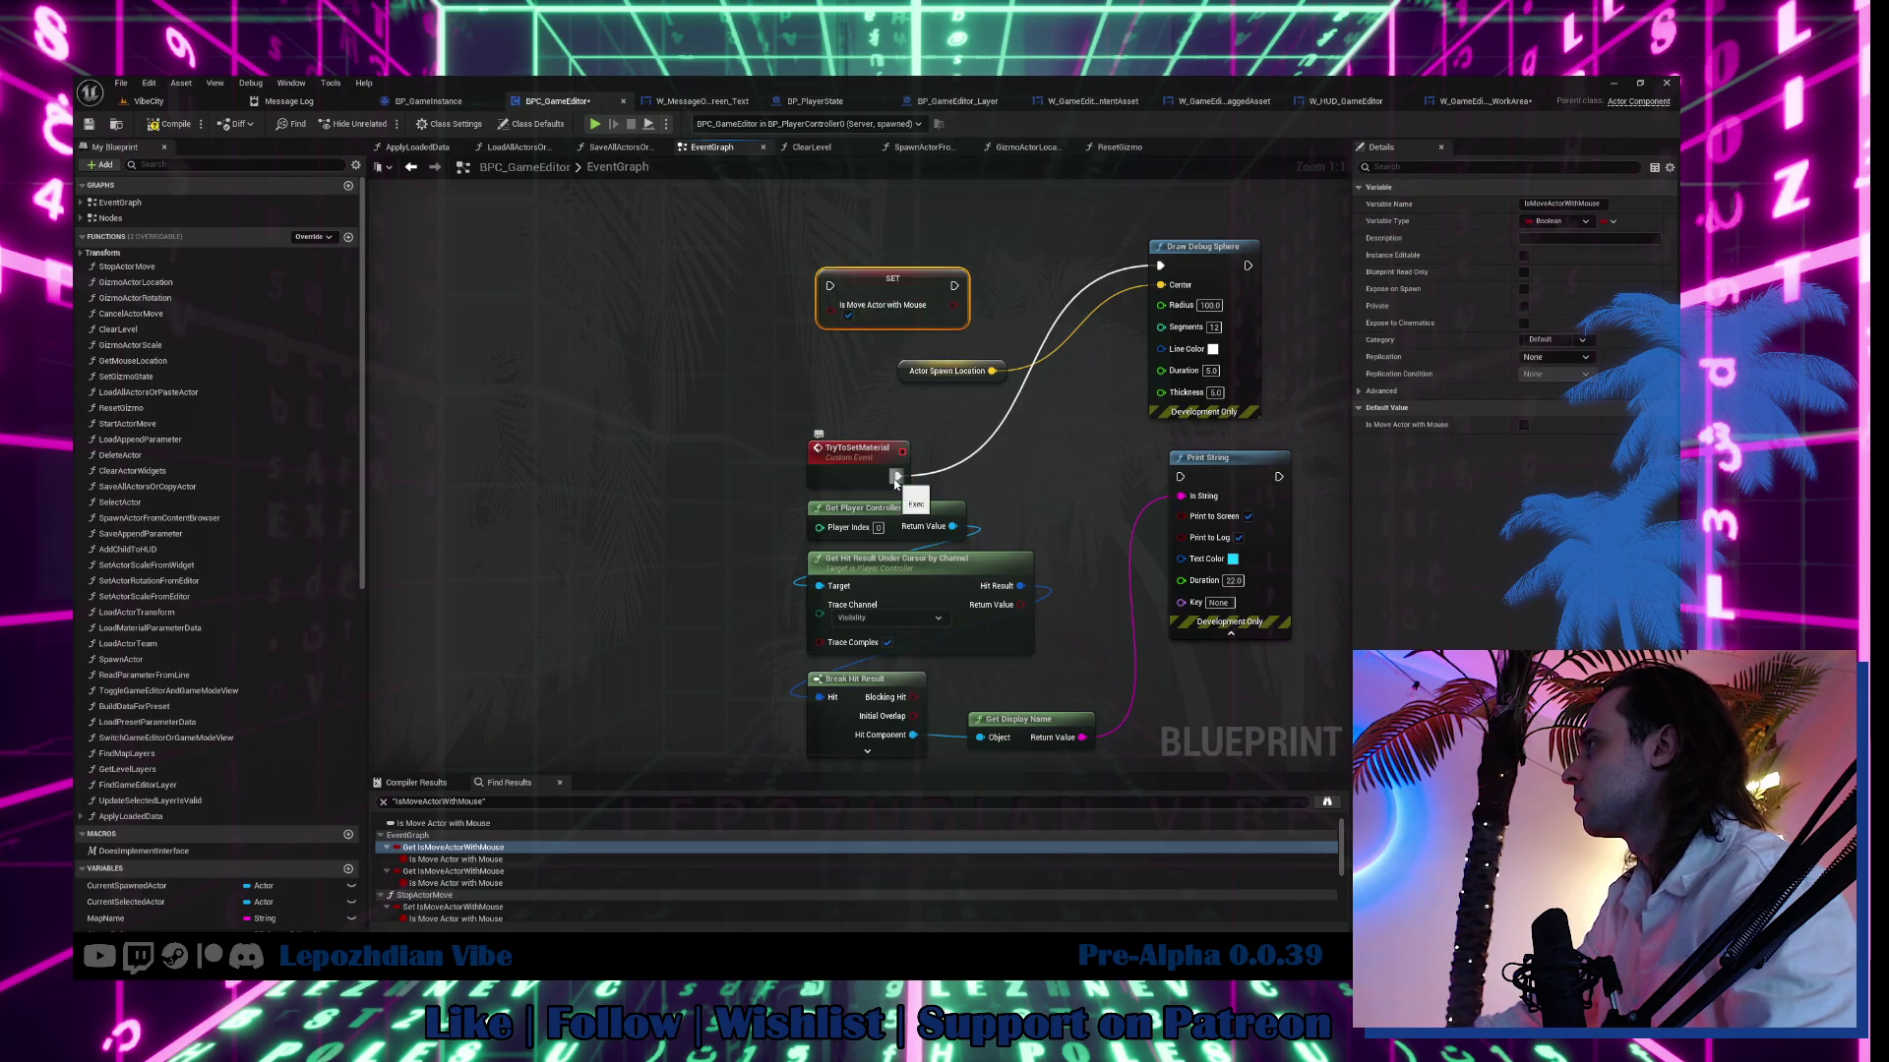
# Add a Delay after Draw Debug Sphere, loop its Completed back into the sphere, and return to VibeCity.
pyautogui.moveTo(895, 478)
pyautogui.mouseDown()
pyautogui.moveTo(837, 298)
pyautogui.moveTo(999, 368)
pyautogui.moveTo(767, 407)
pyautogui.mouseUp()
pyautogui.rightClick(812, 272)
pyautogui.write('delay')
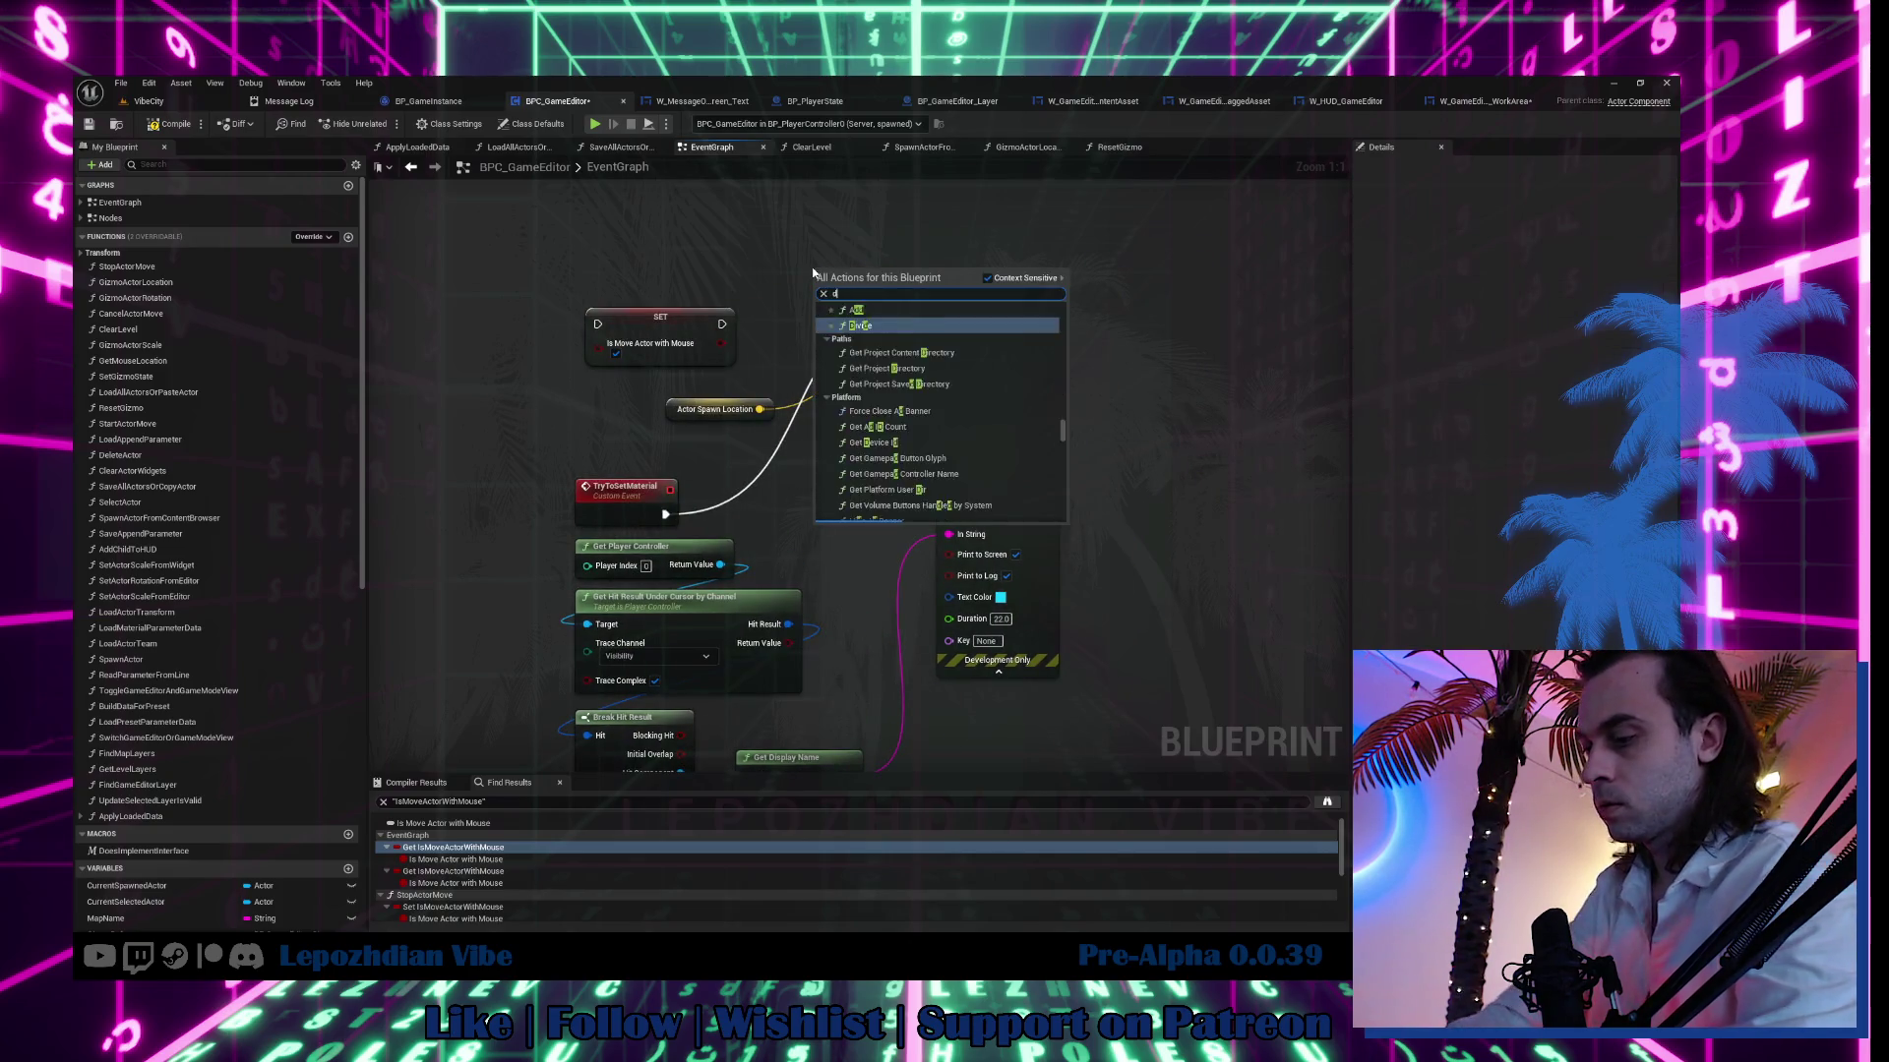
pyautogui.scroll(-5, 892, 413)
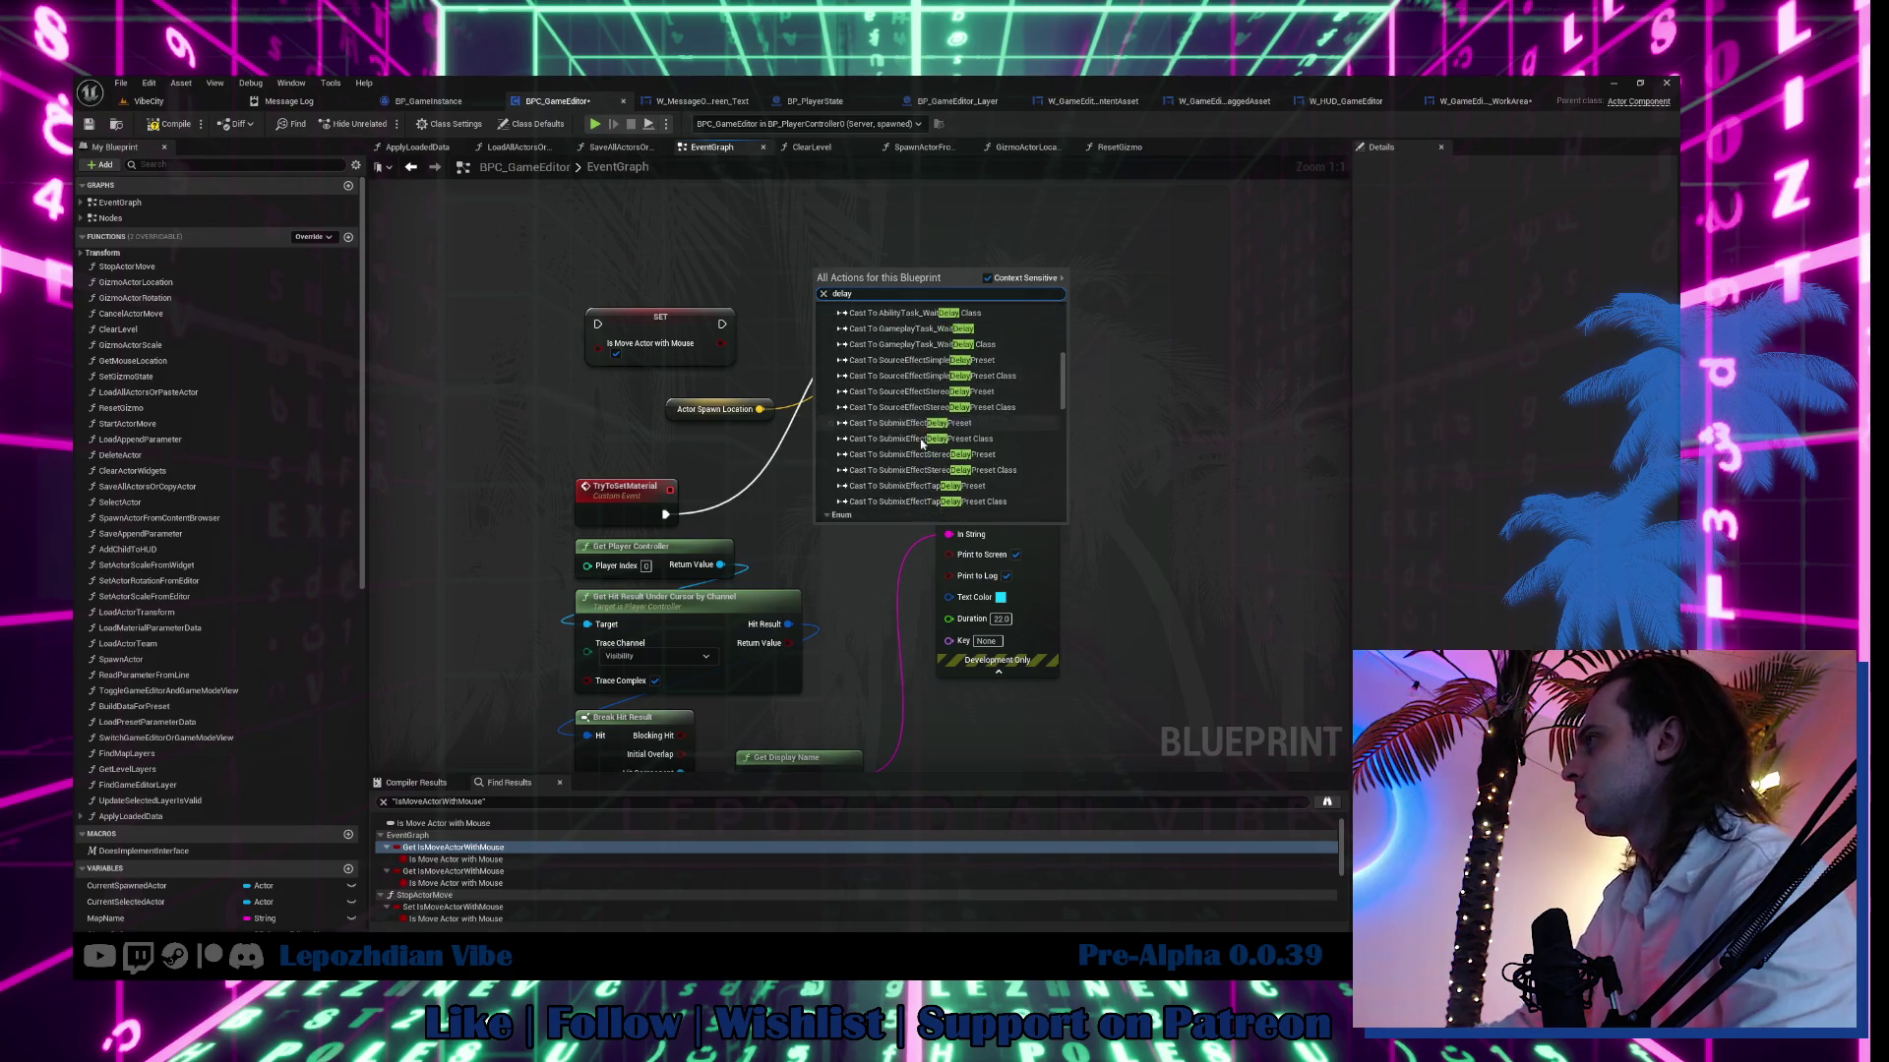
pyautogui.scroll(5, 892, 413)
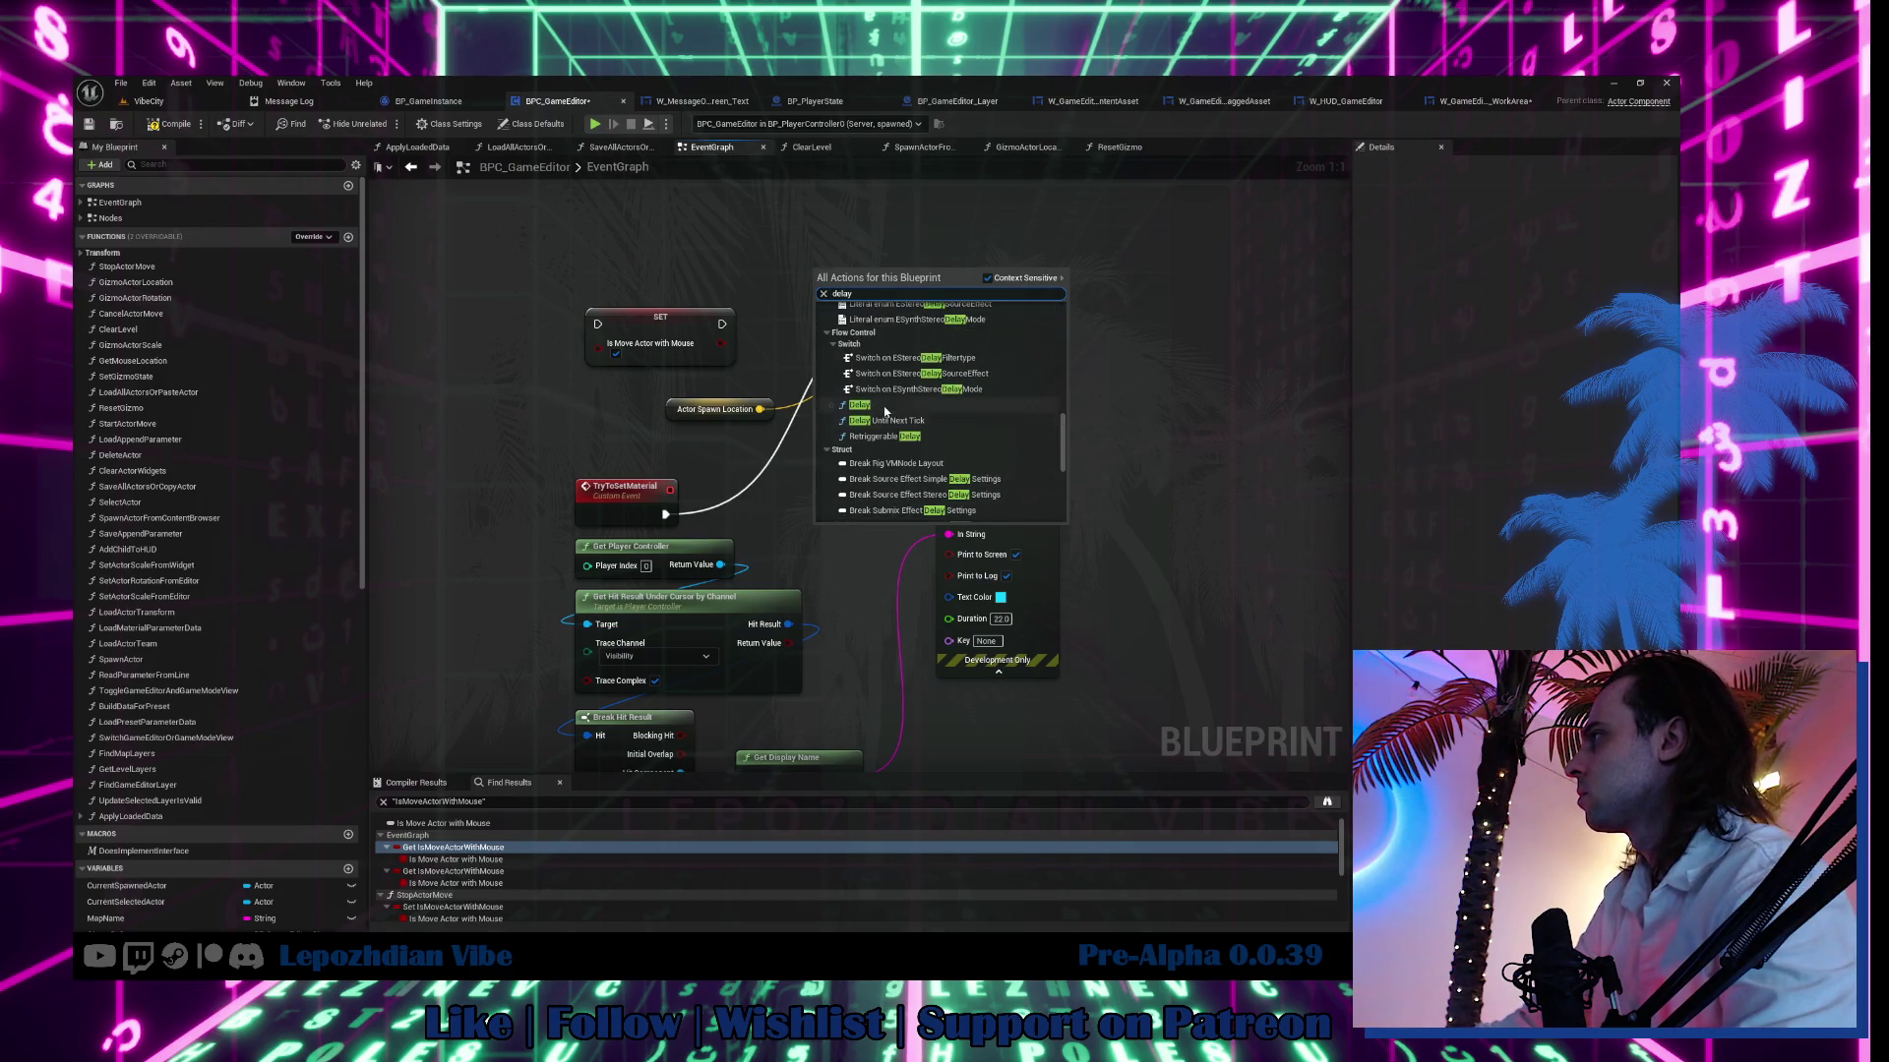
pyautogui.click(872, 312)
pyautogui.moveTo(846, 275); pyautogui.dragTo(1166, 315)
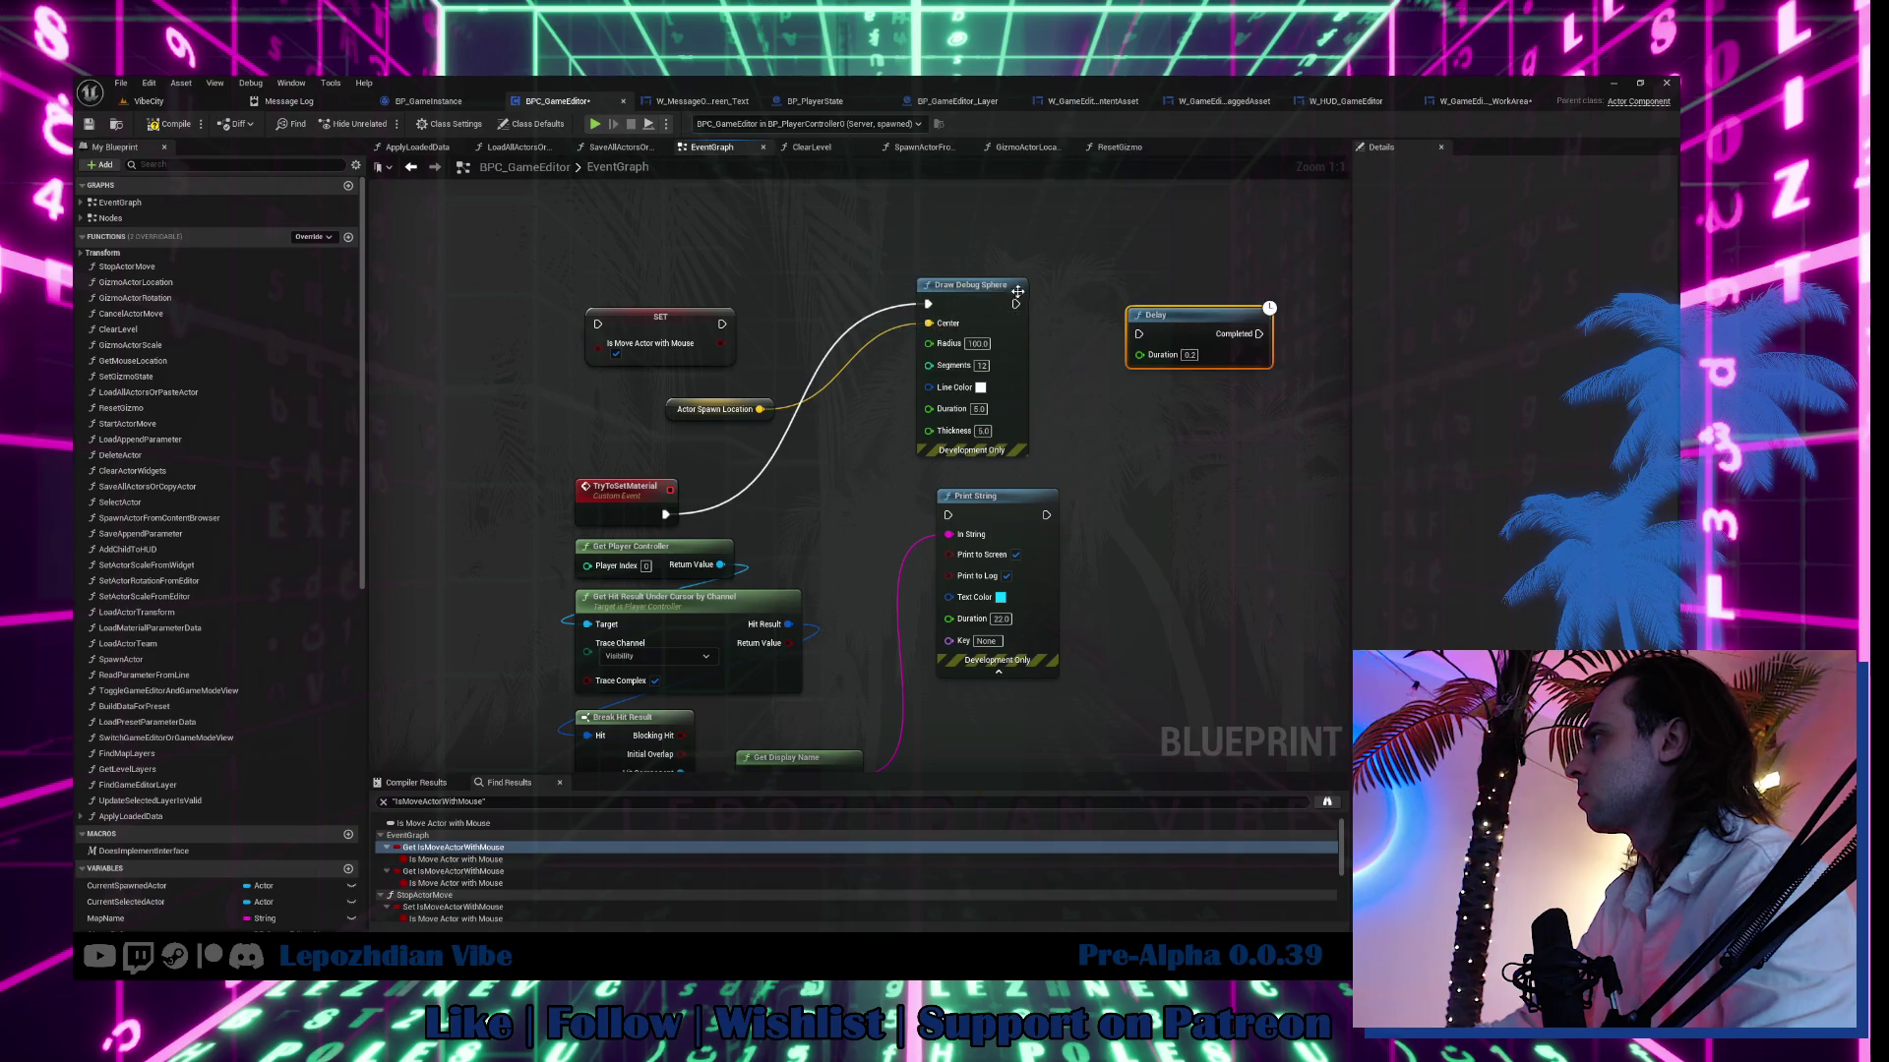
pyautogui.moveTo(1015, 304); pyautogui.dragTo(1143, 336)
pyautogui.moveTo(1259, 334); pyautogui.dragTo(927, 304)
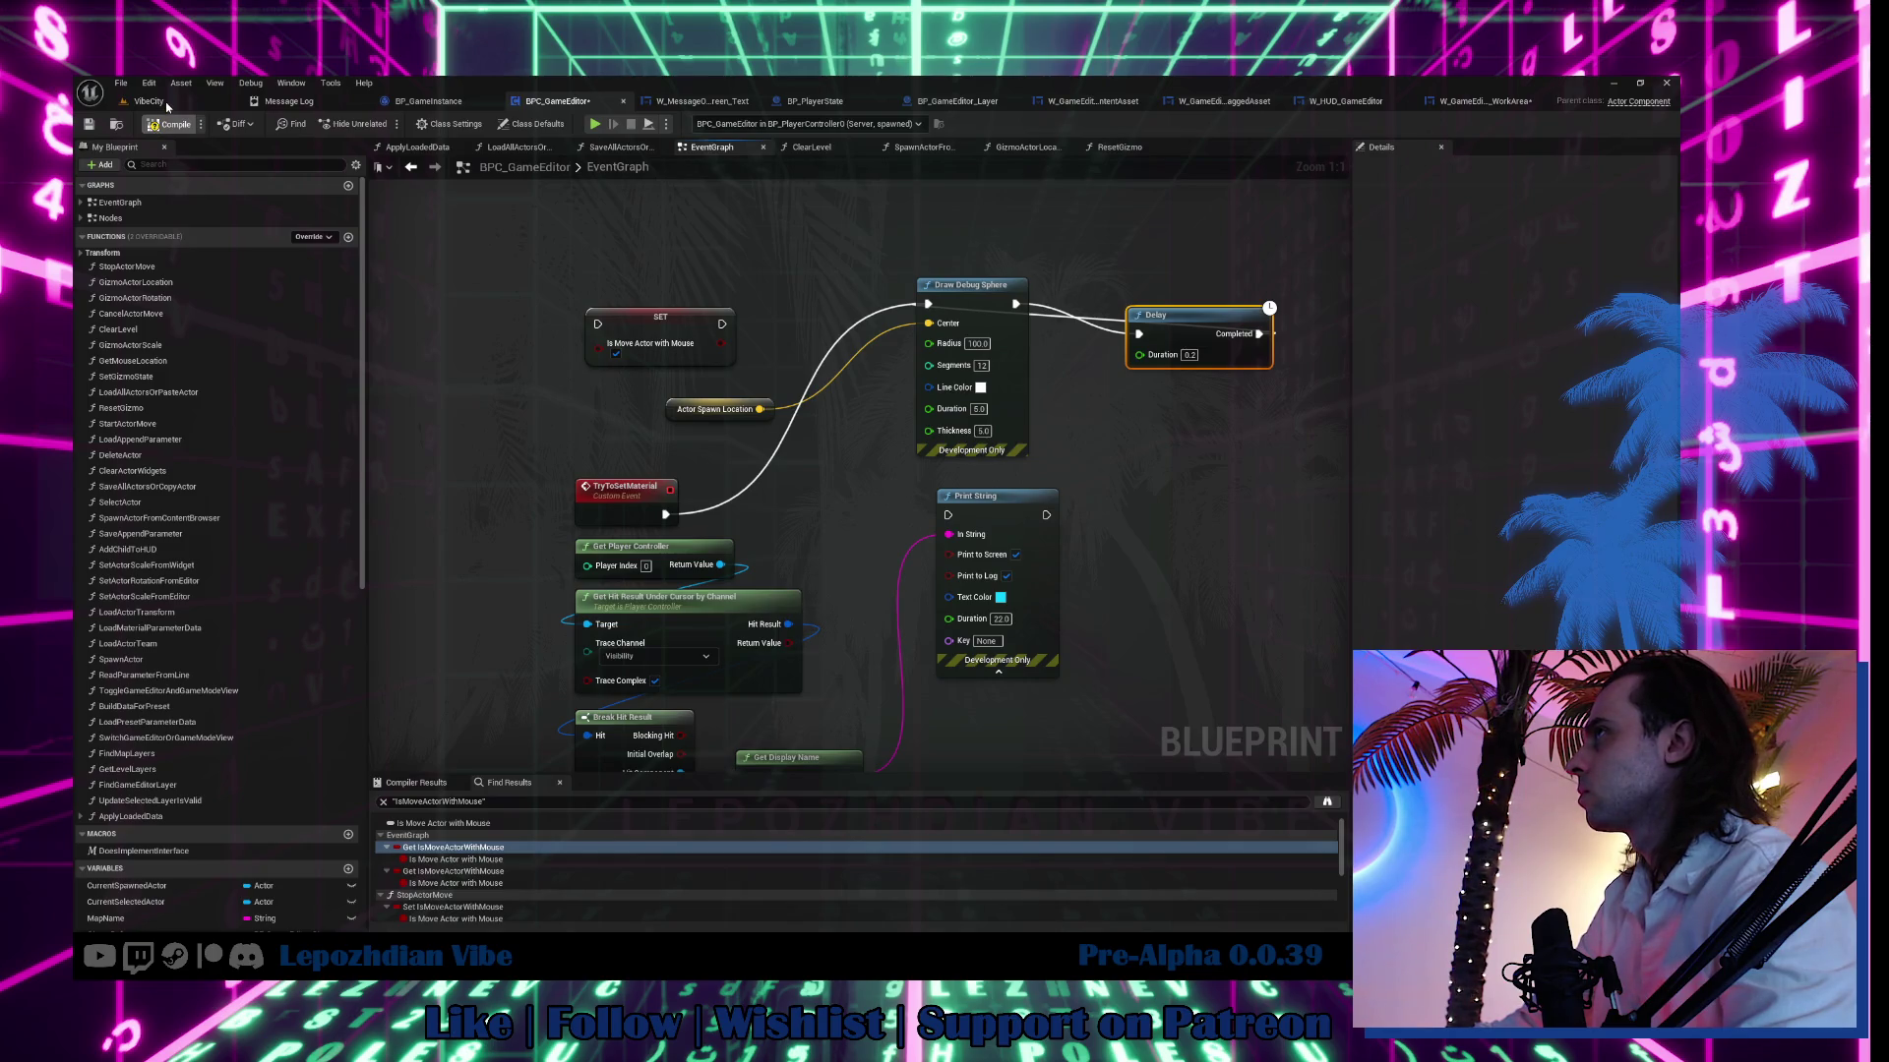
pyautogui.click(167, 105)
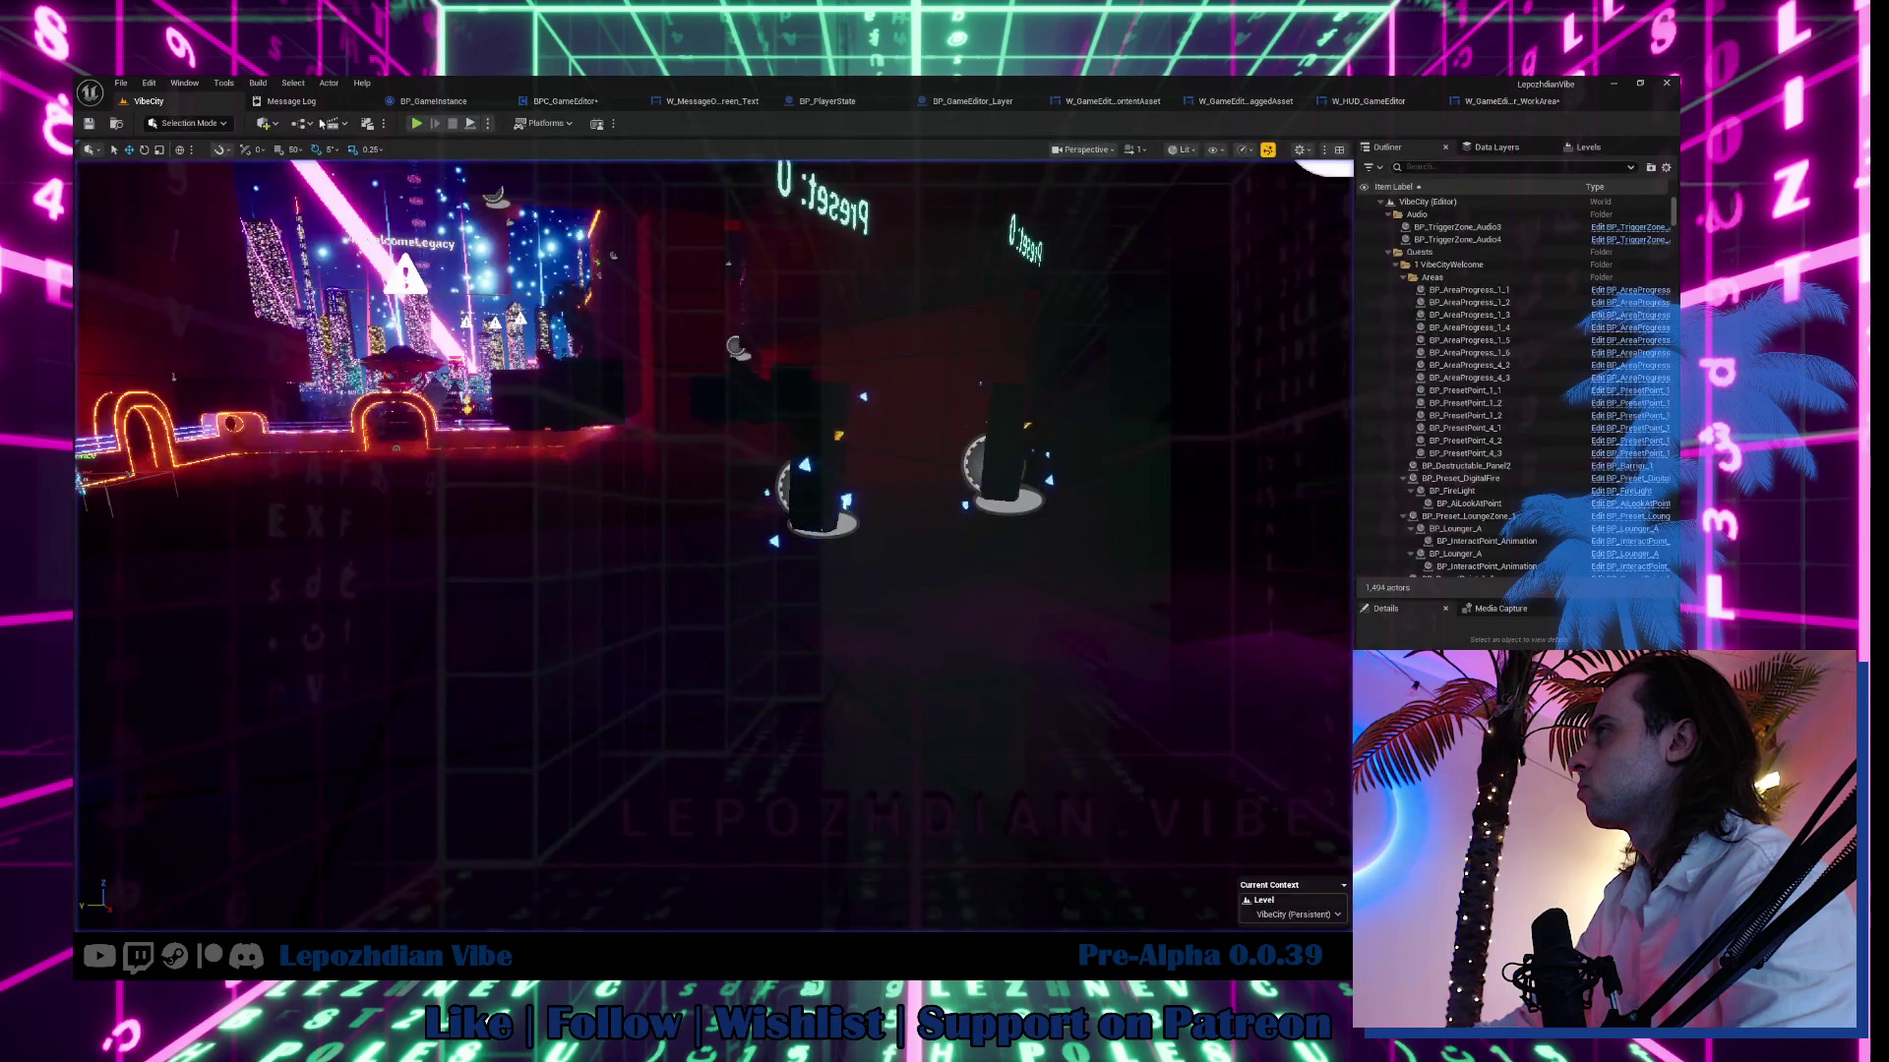
# Start a play session and spawn Emissive_Base from the Vibe Editor's Emissive materials.
pyautogui.hotkey('alt', 'p')
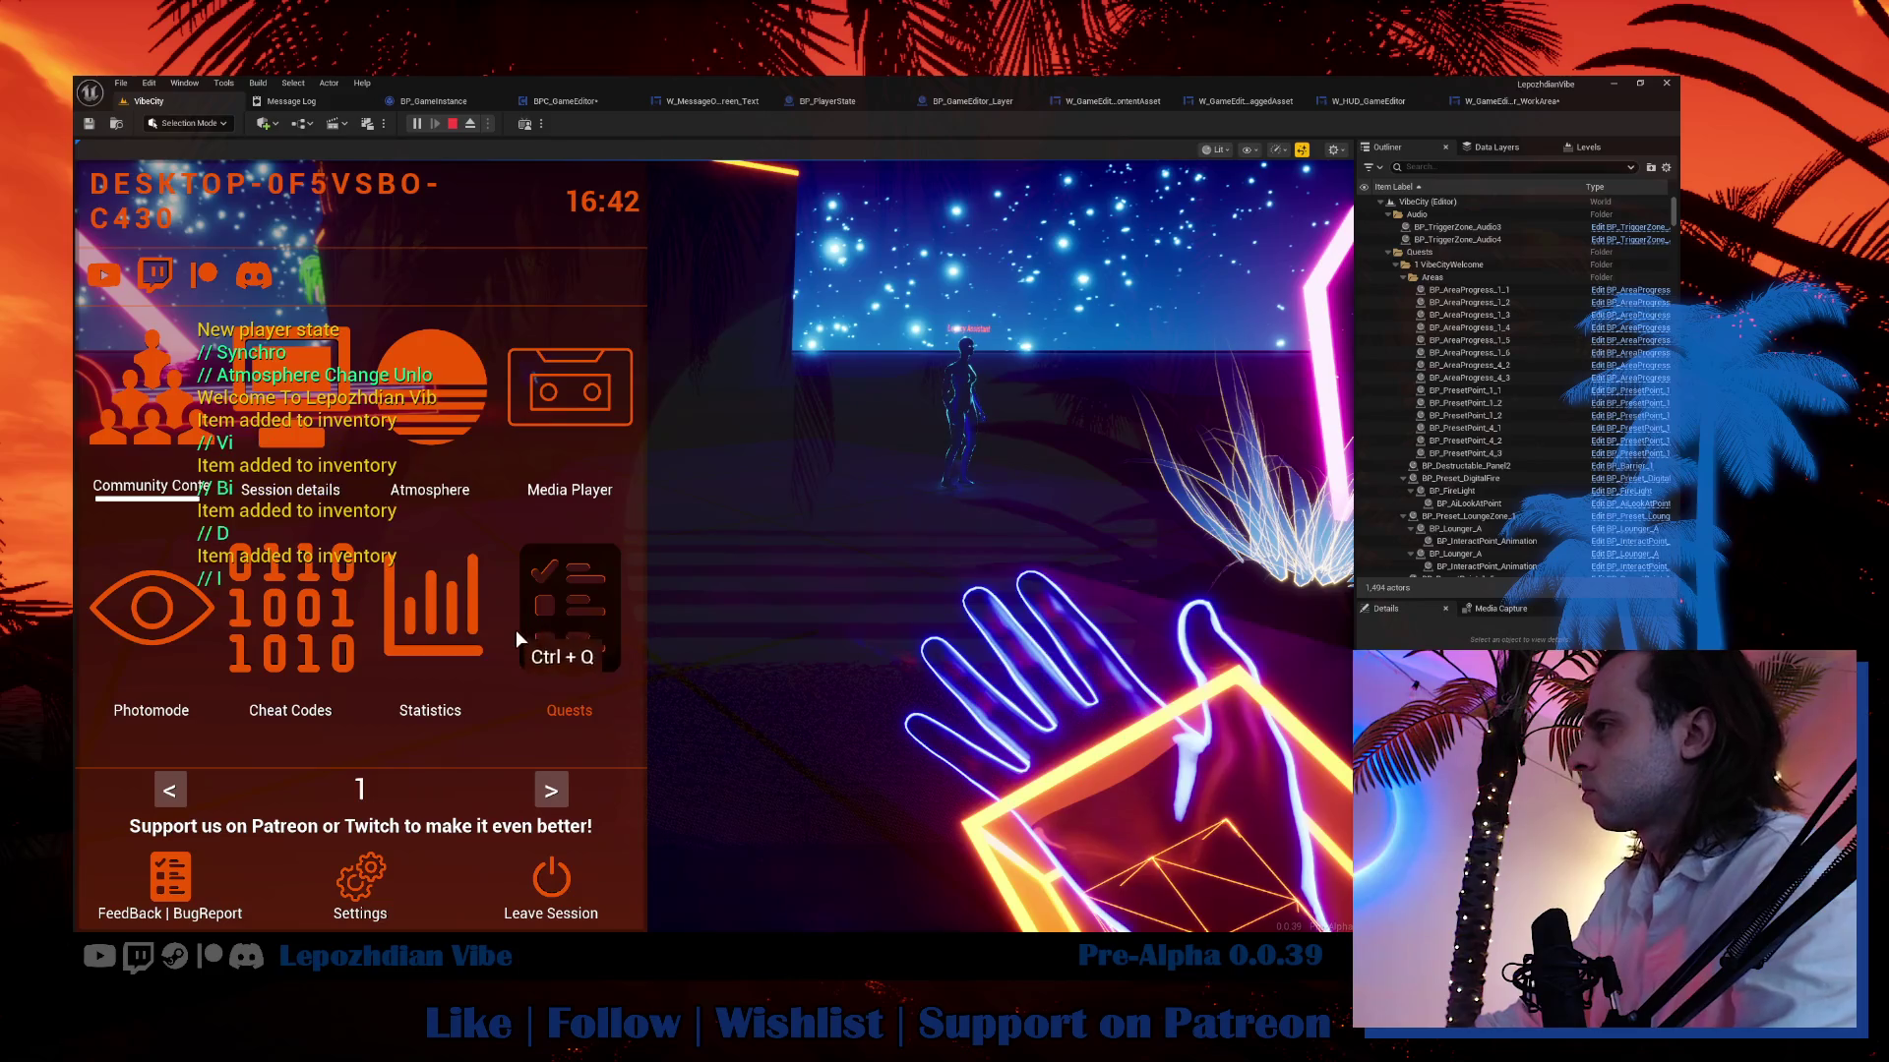
pyautogui.click(553, 787)
pyautogui.click(556, 645)
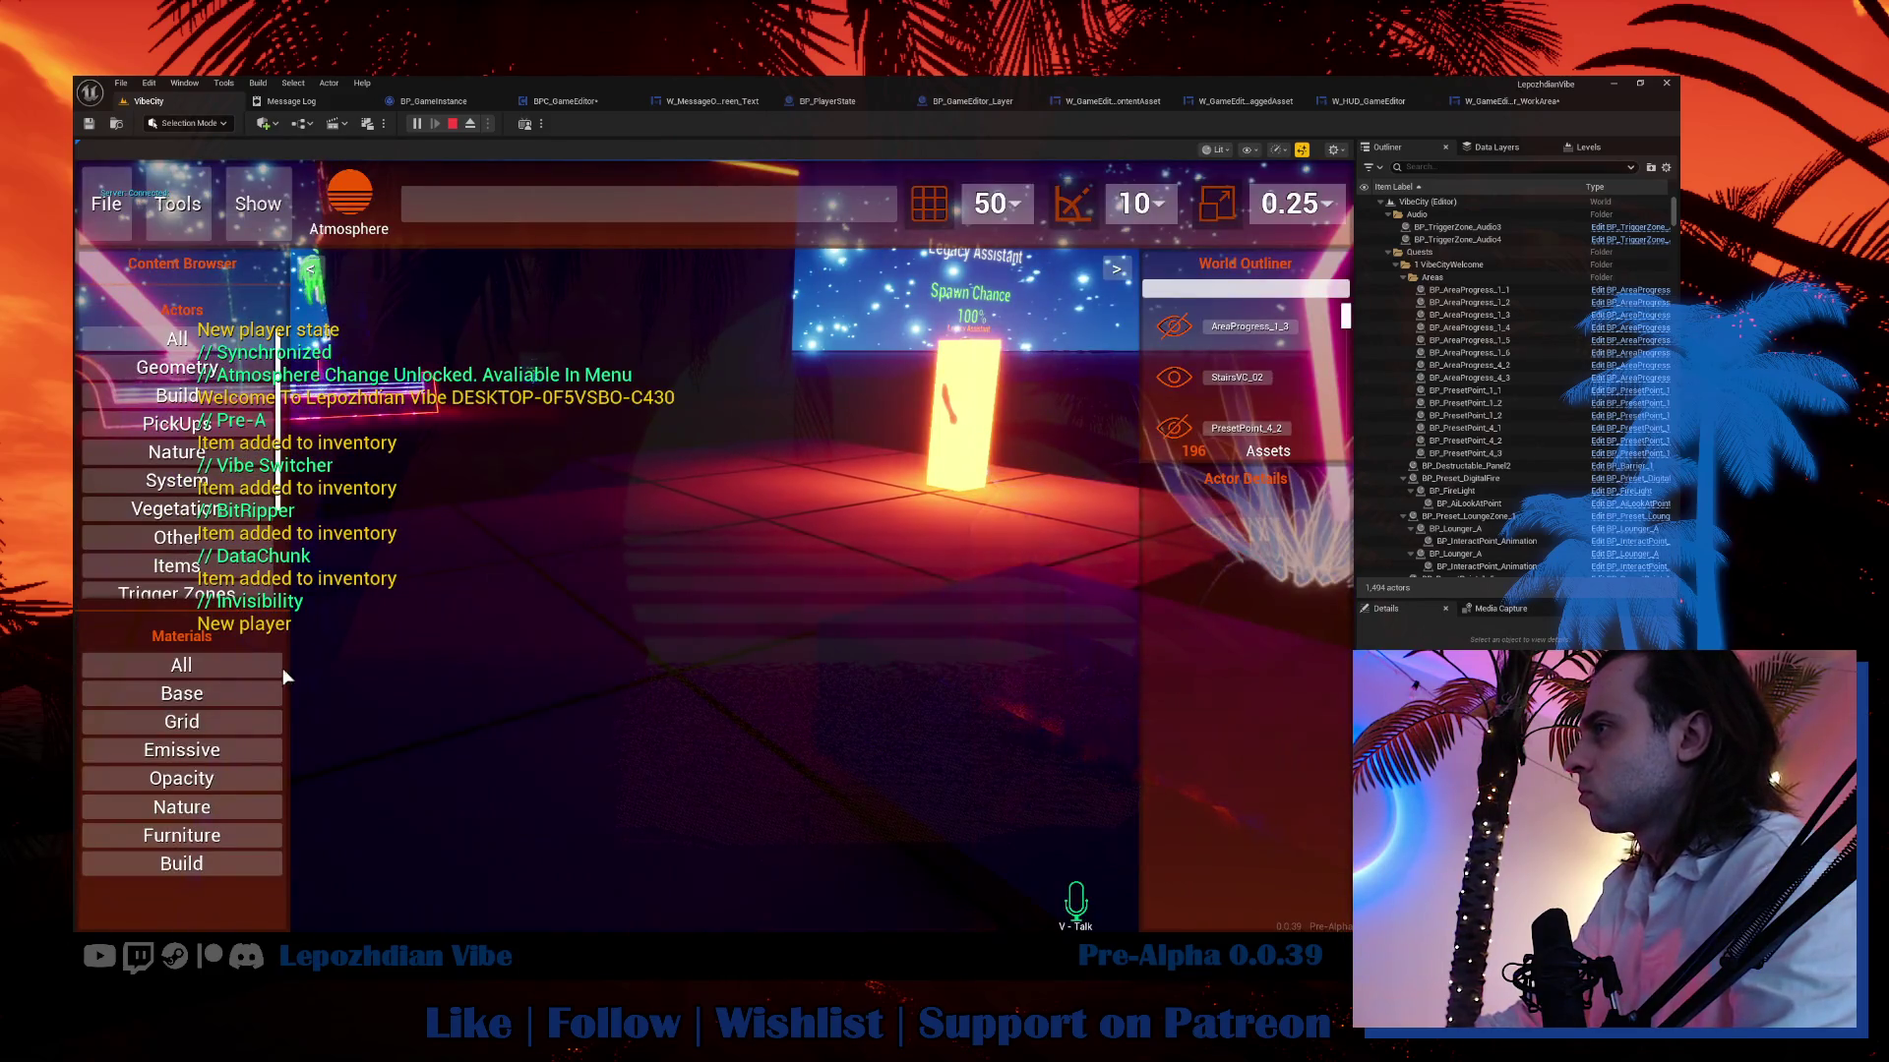
pyautogui.click(208, 748)
pyautogui.click(179, 778)
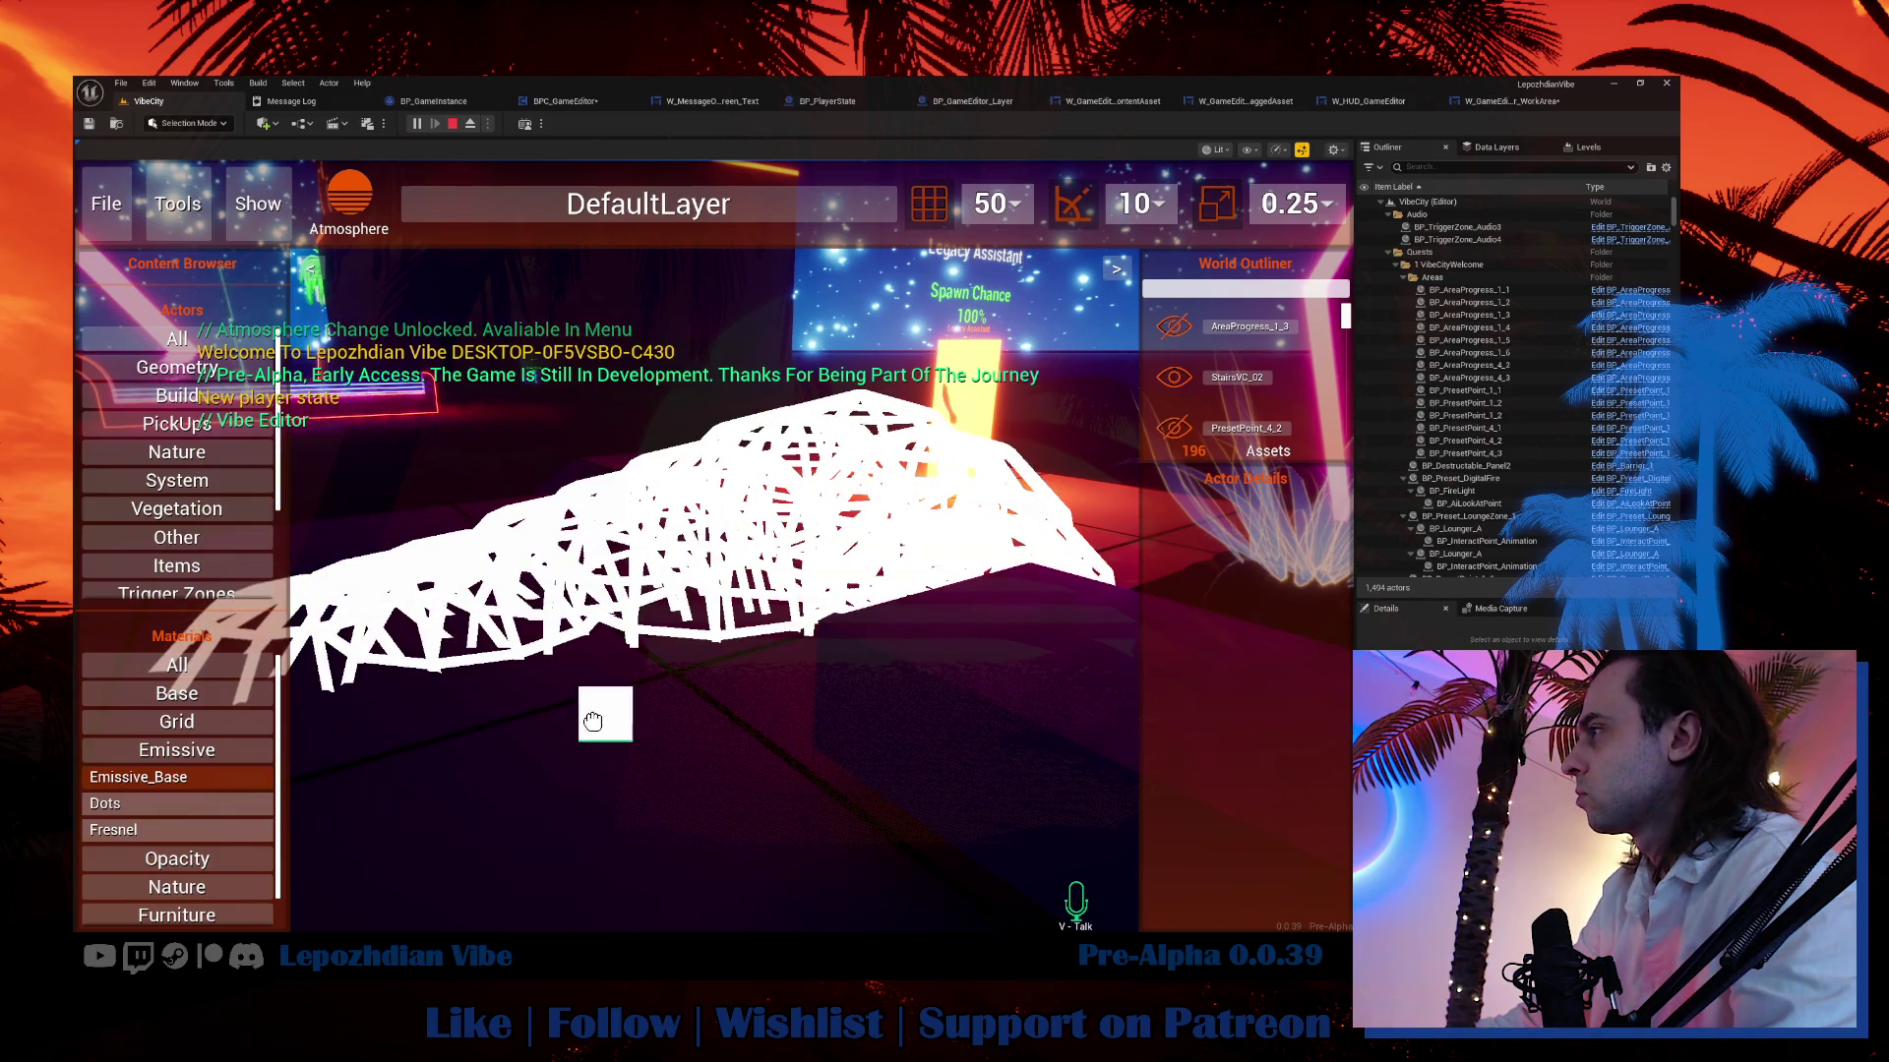
# Fly the camera around with WASD to inspect the repeating debug sphere trail, then stop playing.
pyautogui.press('a')
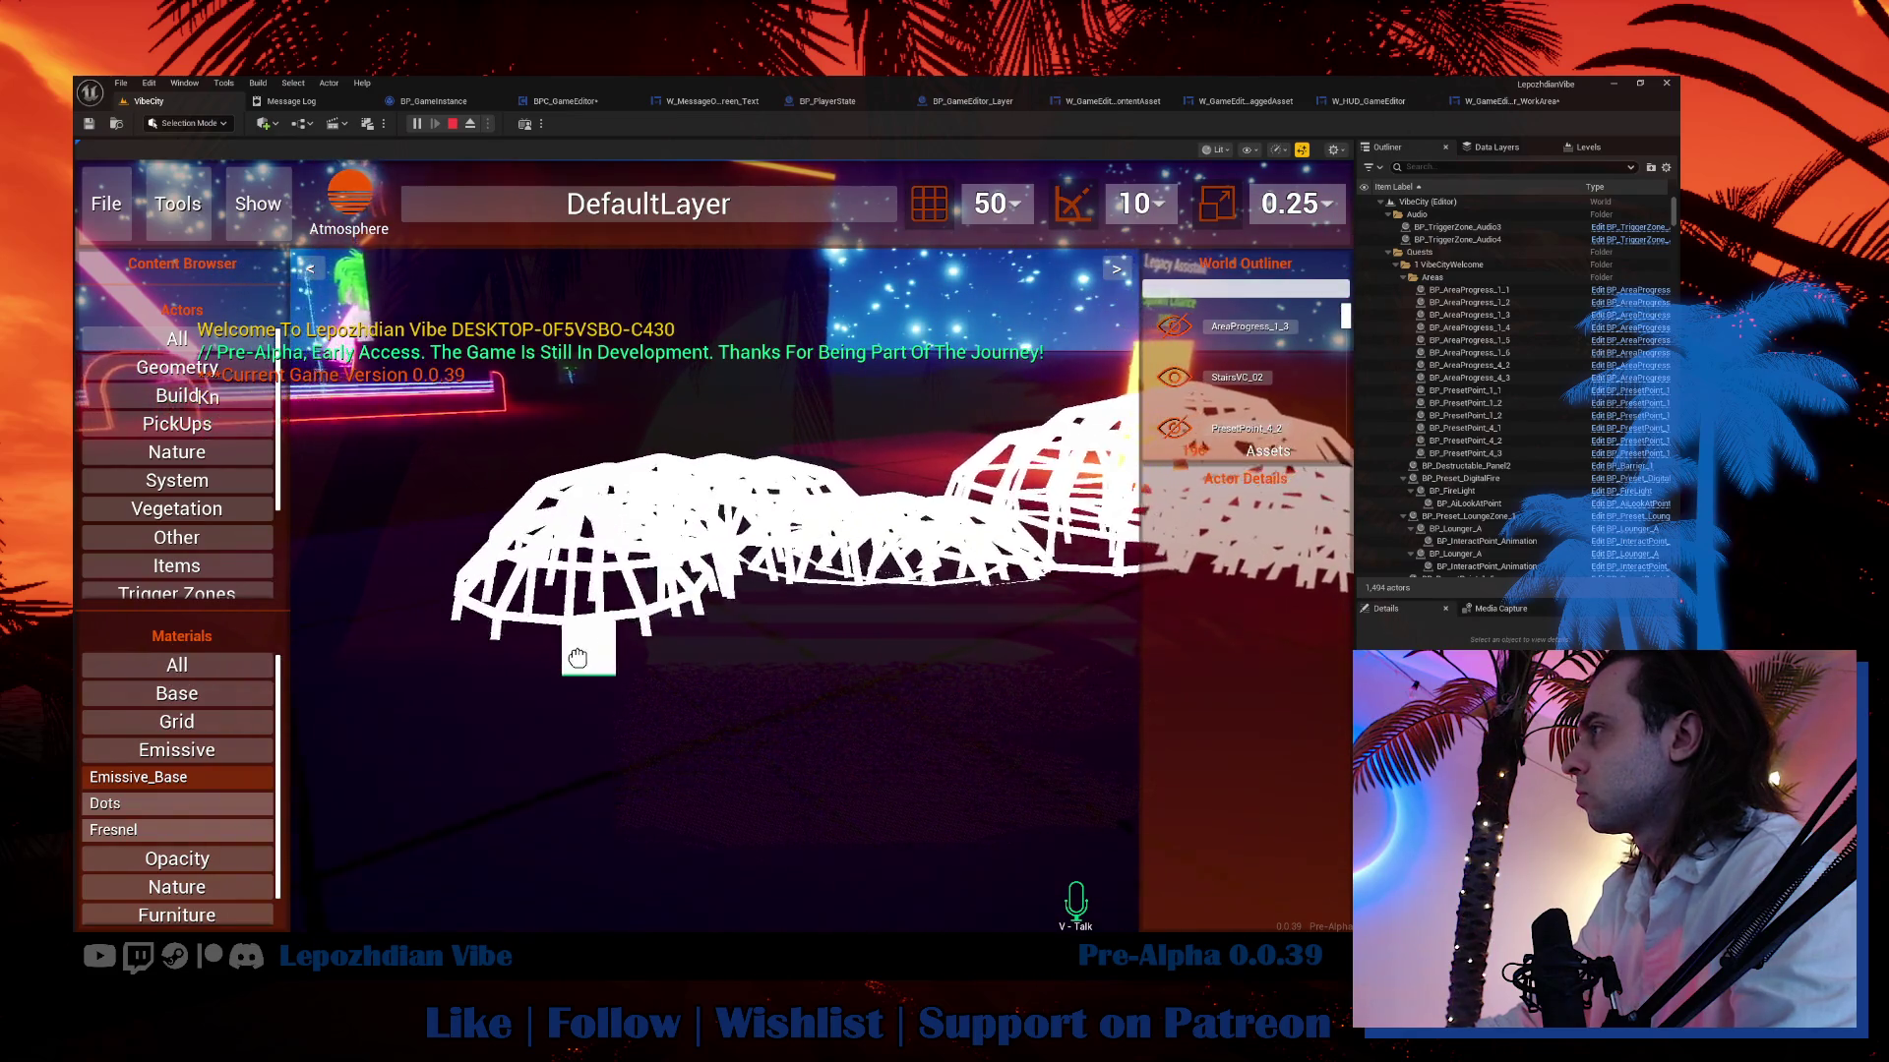
pyautogui.press('a')
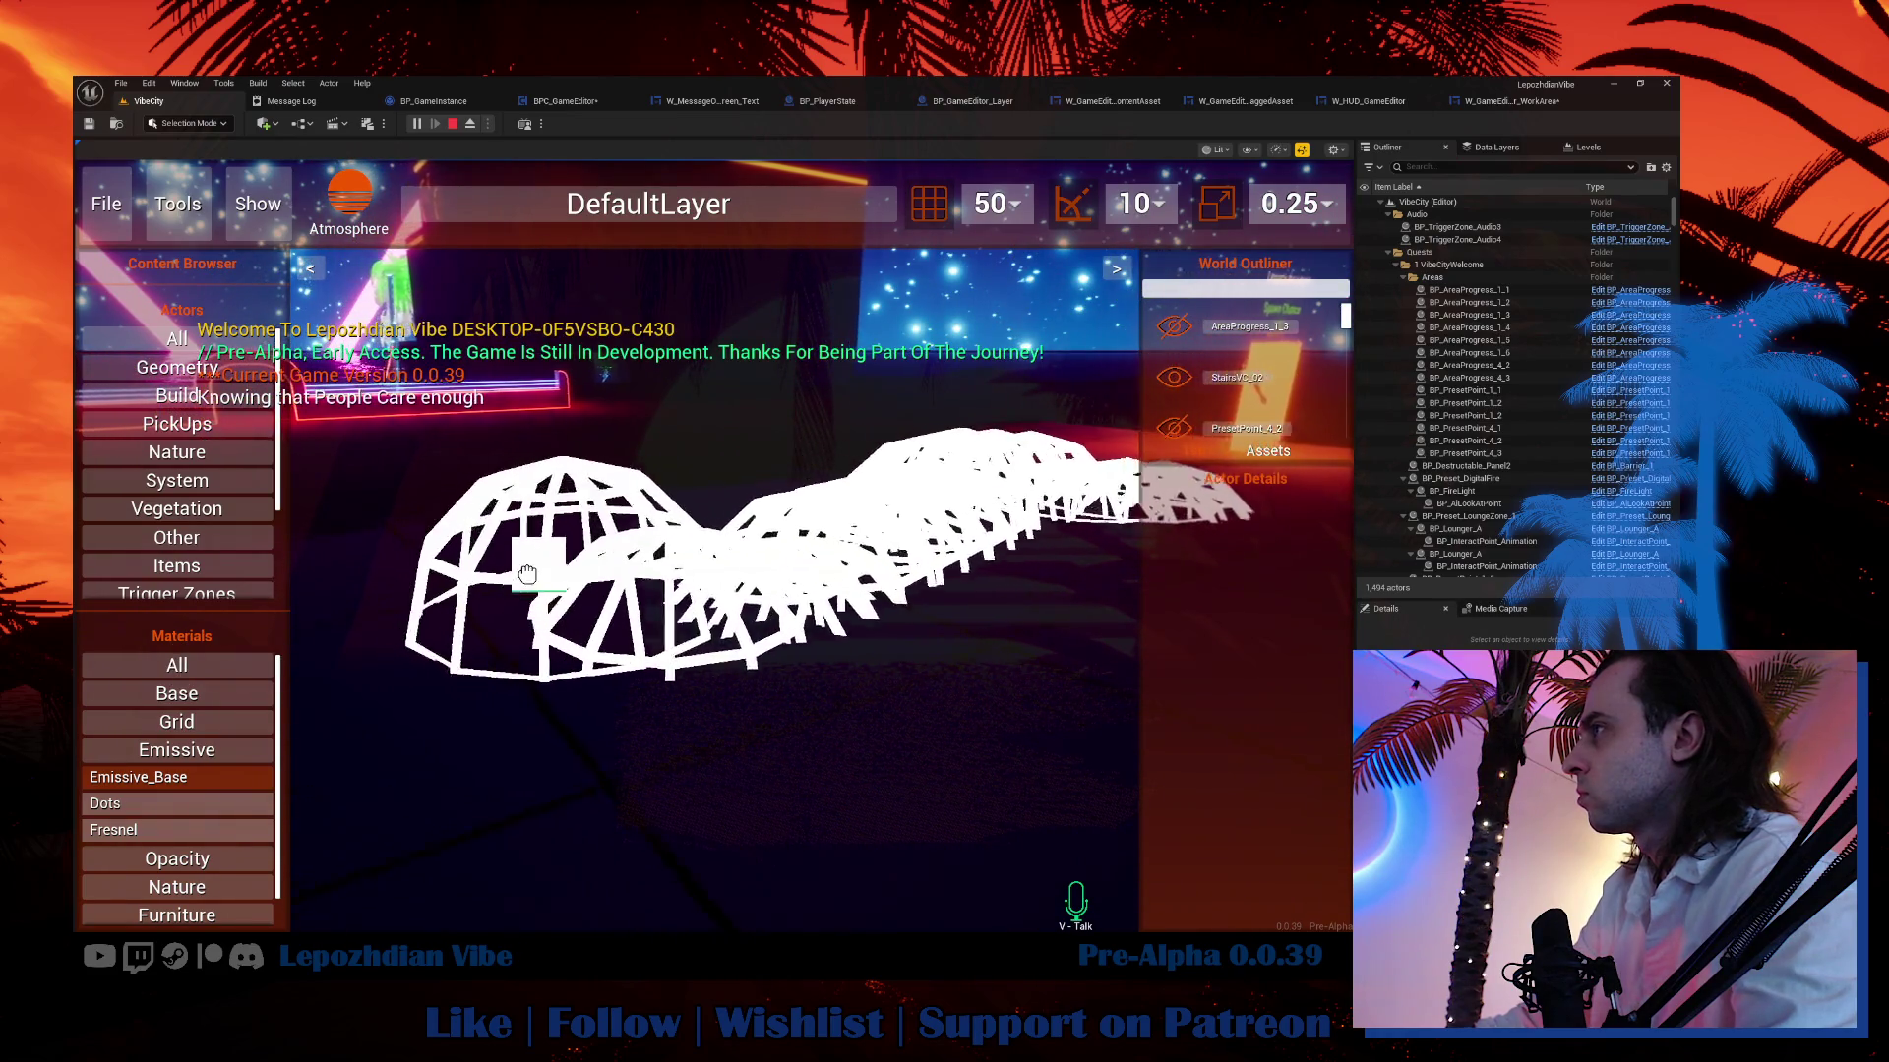
pyautogui.press('w')
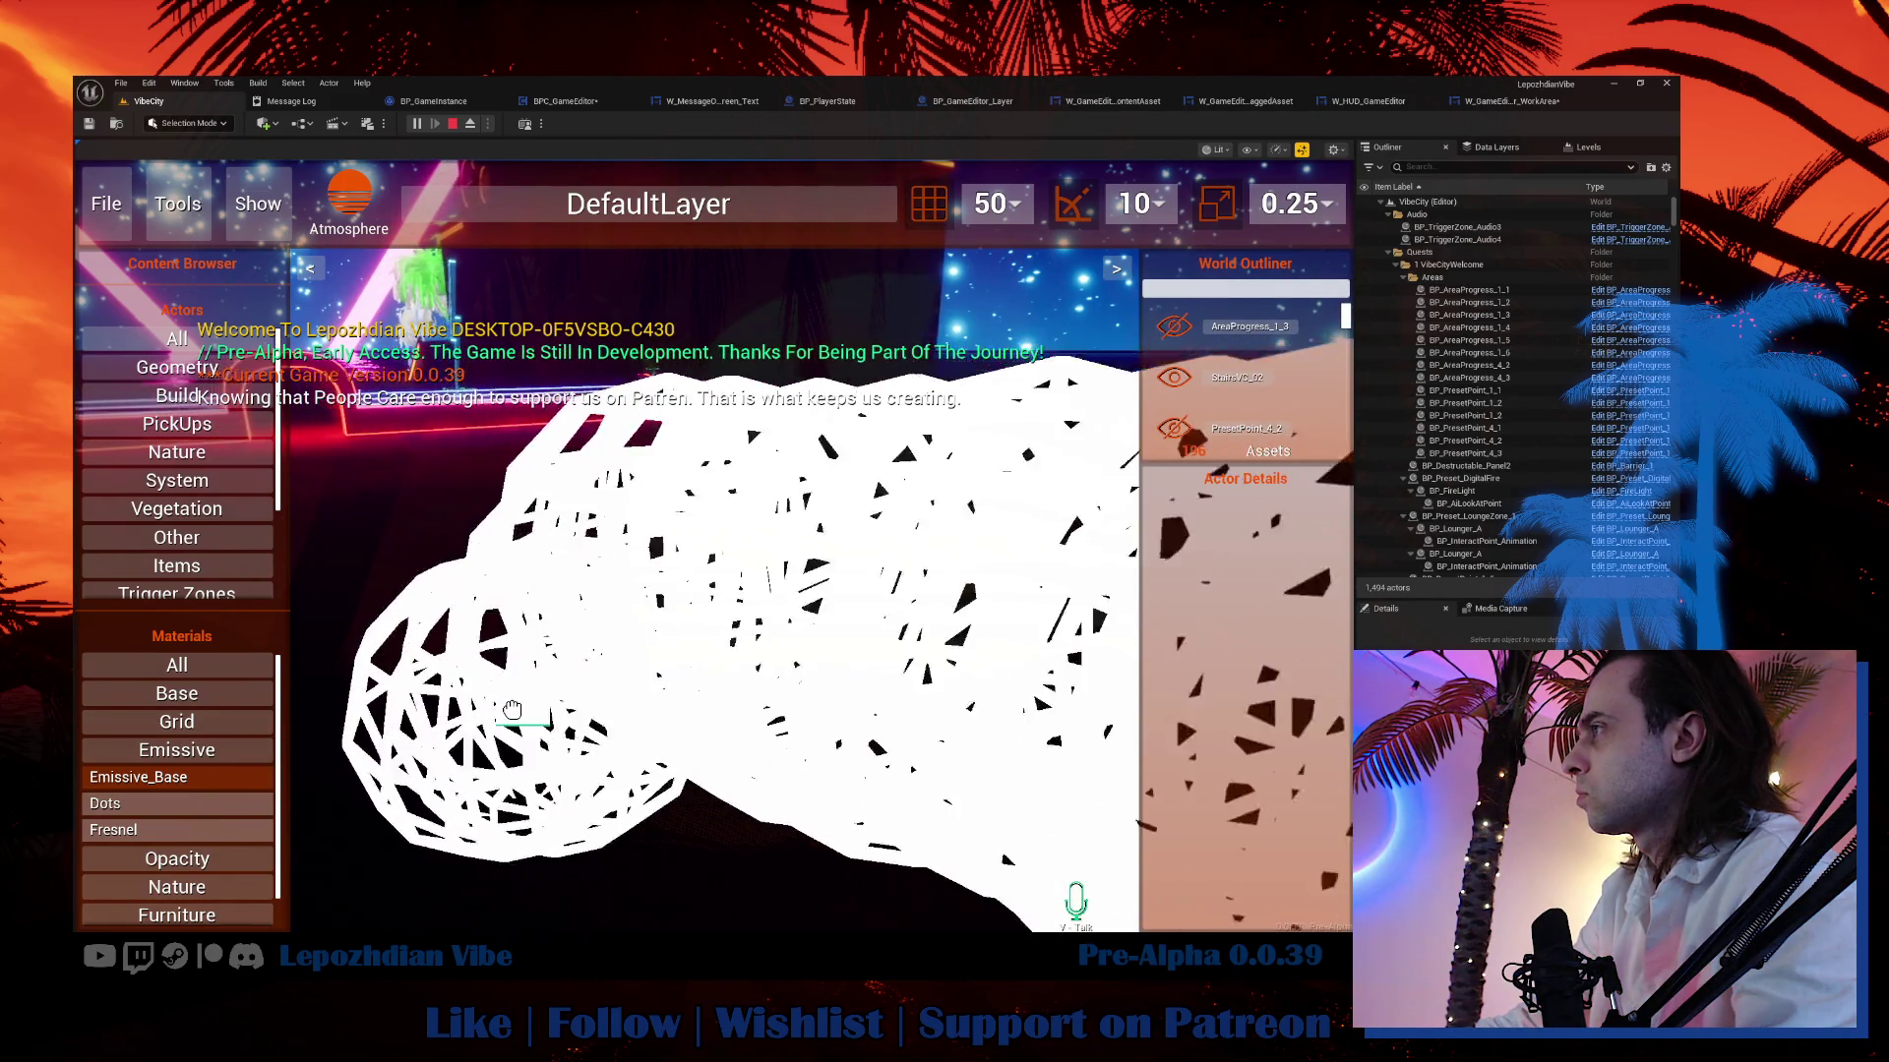
pyautogui.press('s')
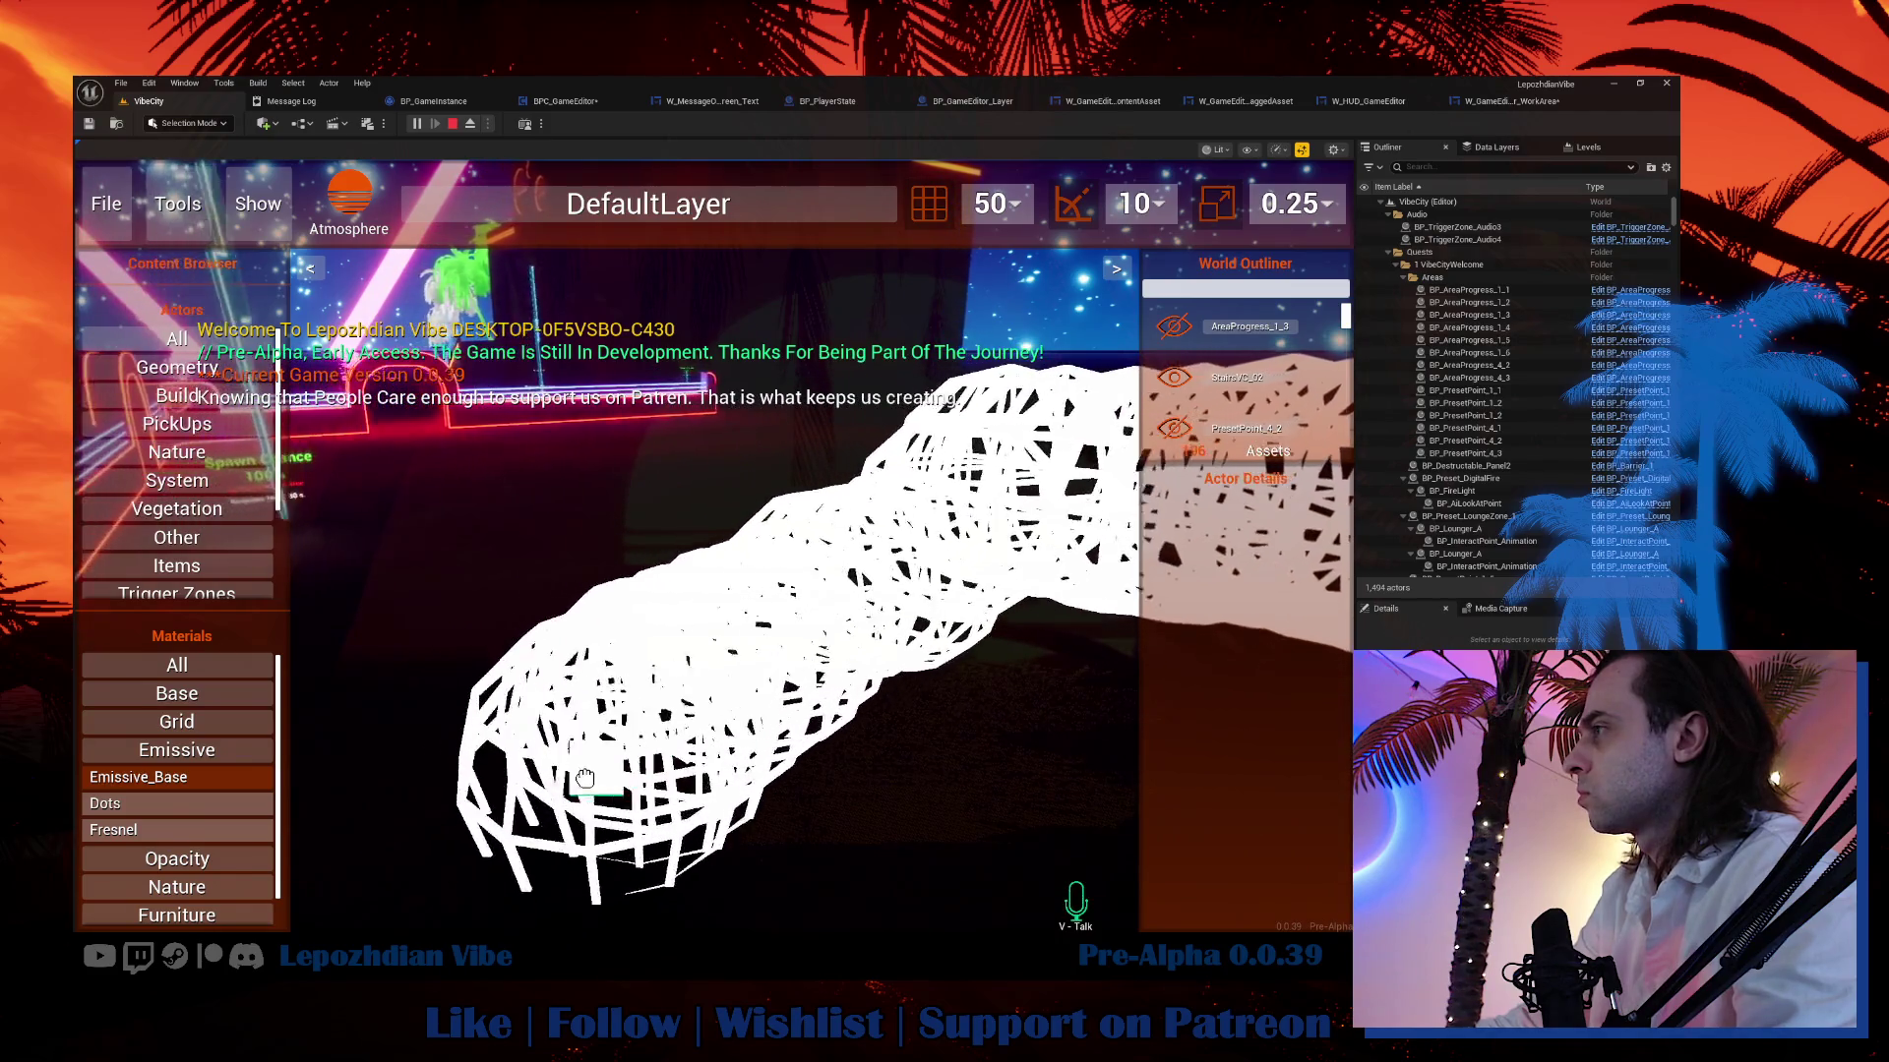
pyautogui.press('a')
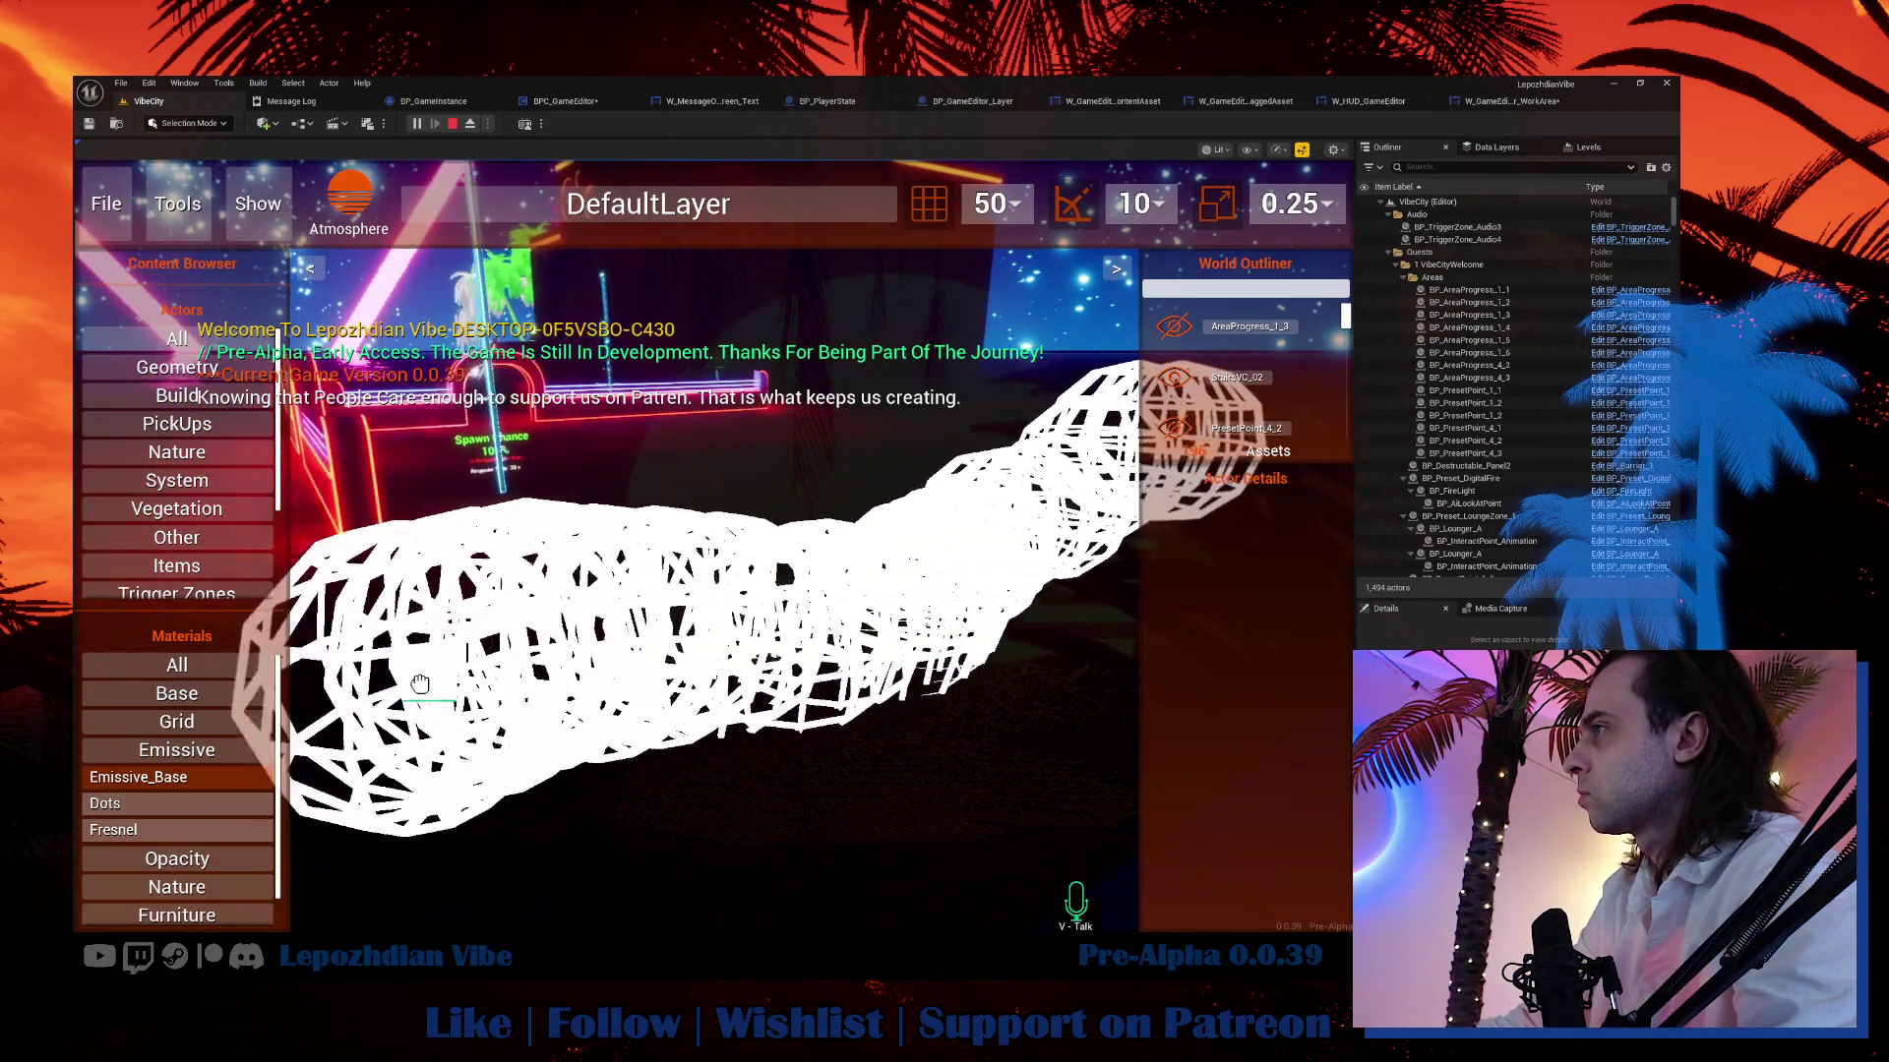
pyautogui.press('a')
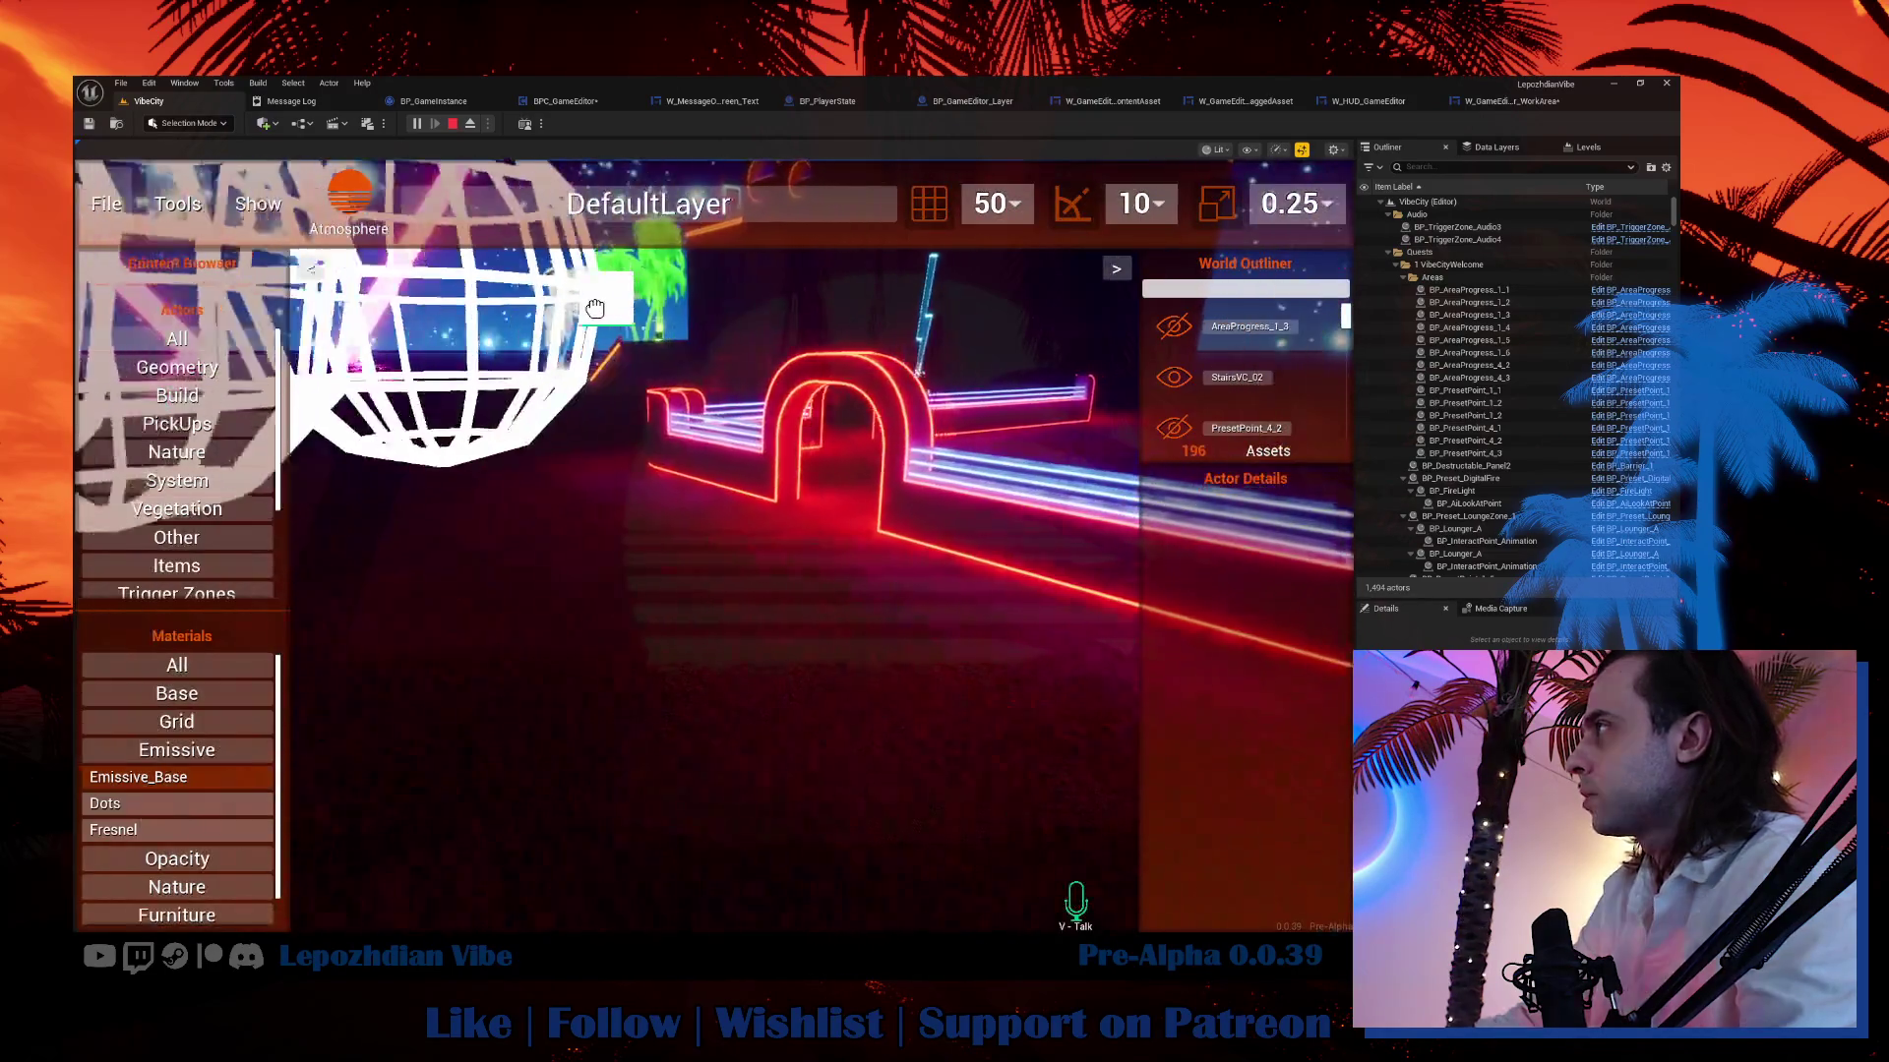
pyautogui.press('d')
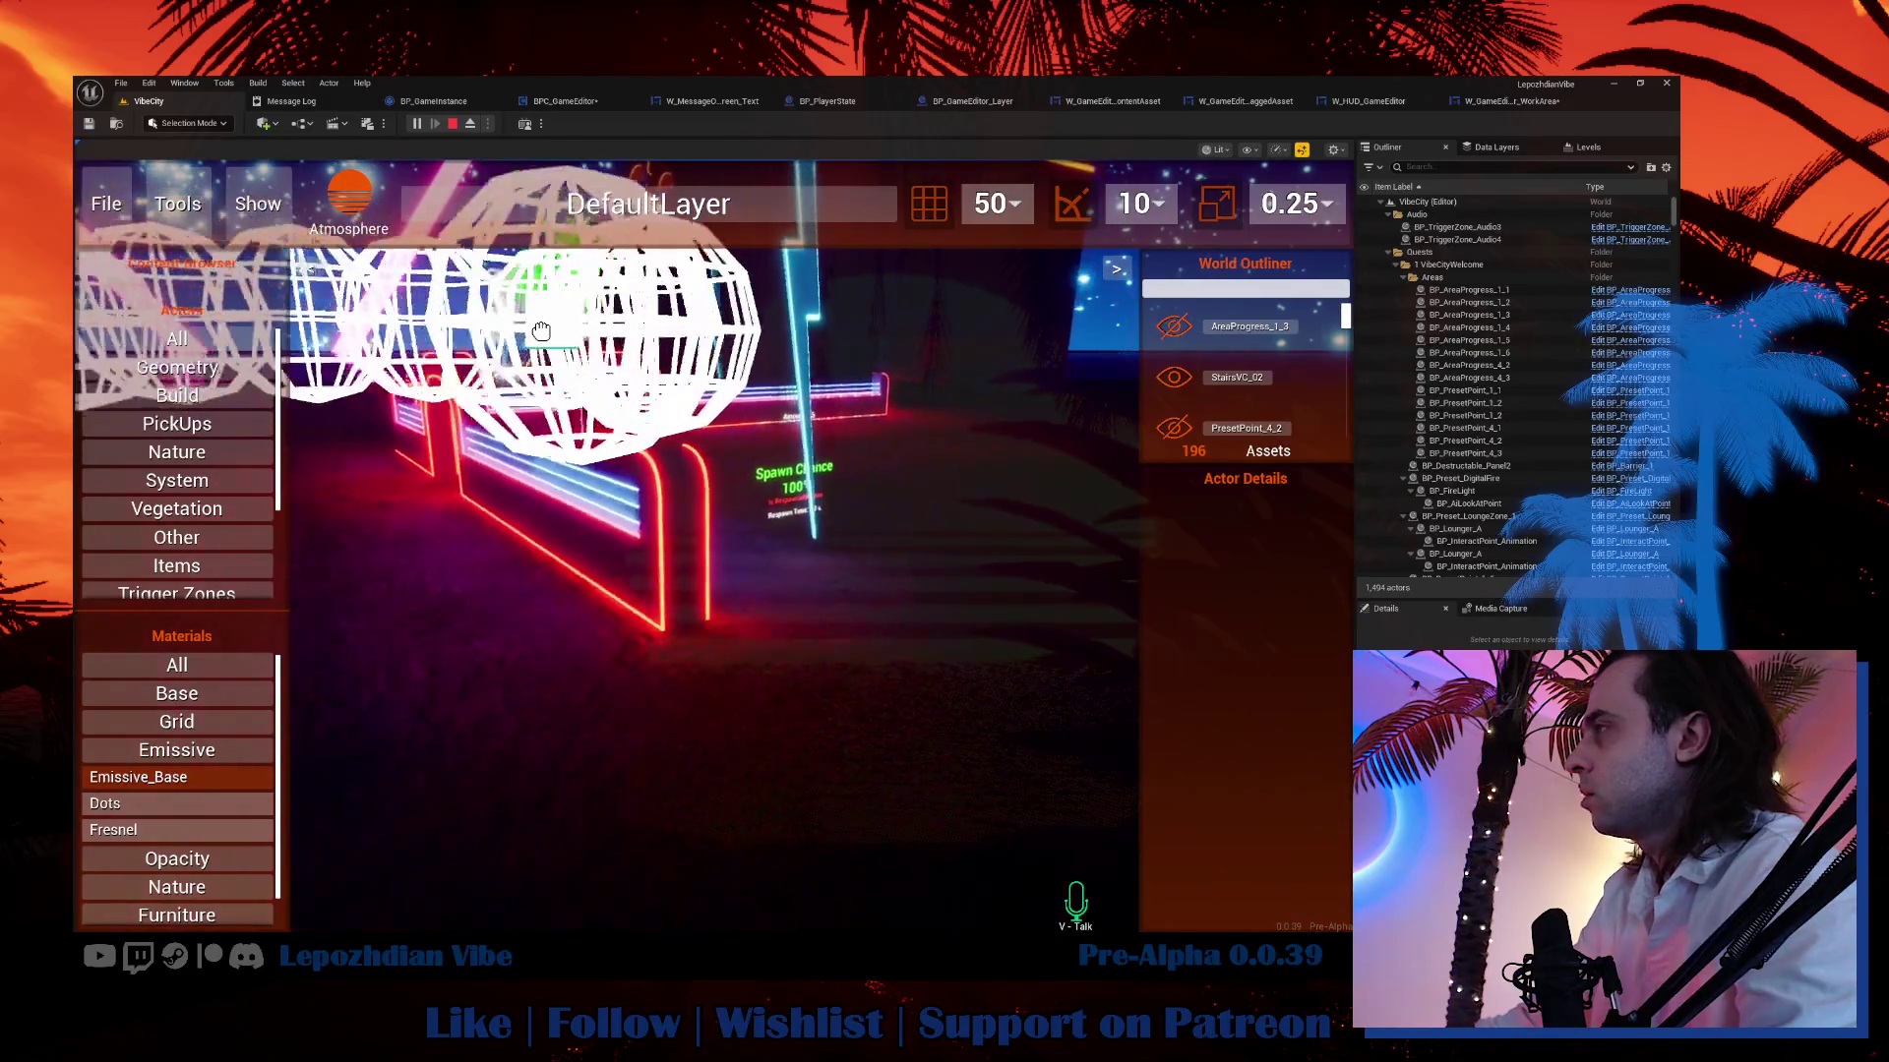
pyautogui.press('s')
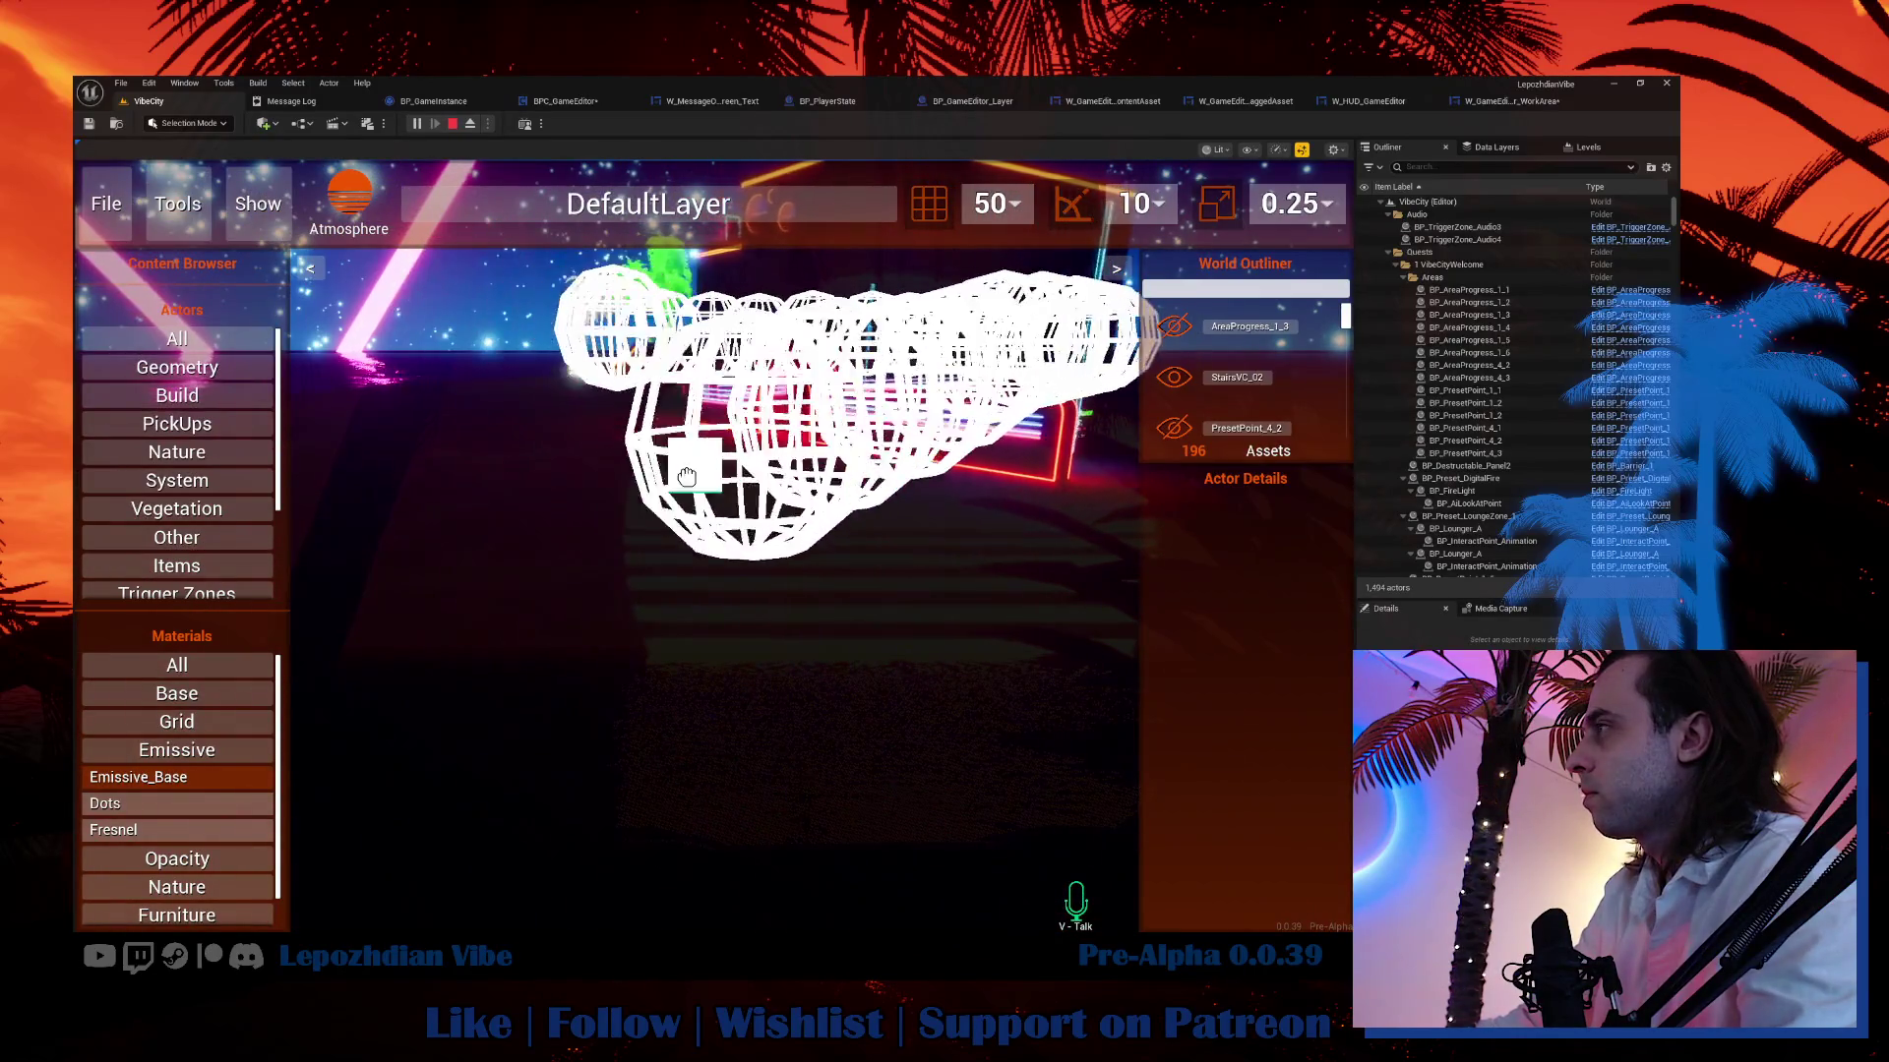
pyautogui.press('d')
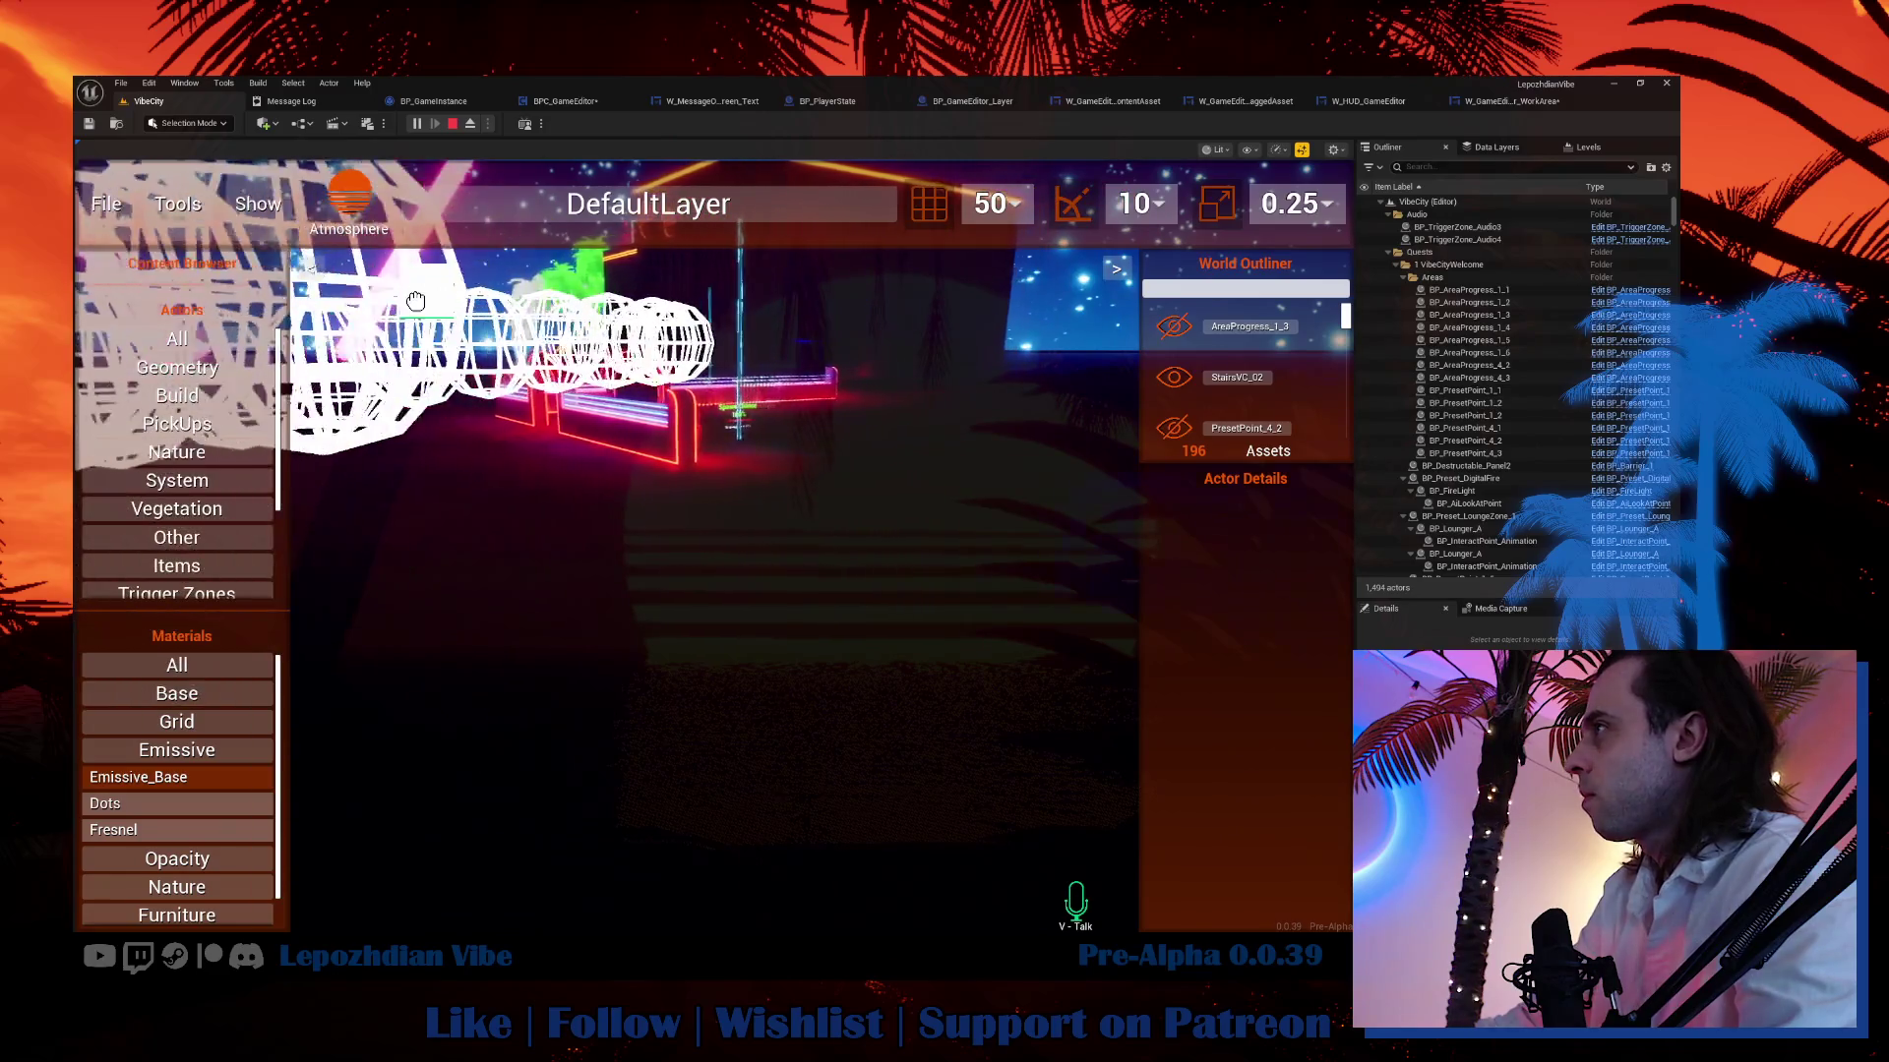
pyautogui.press('w')
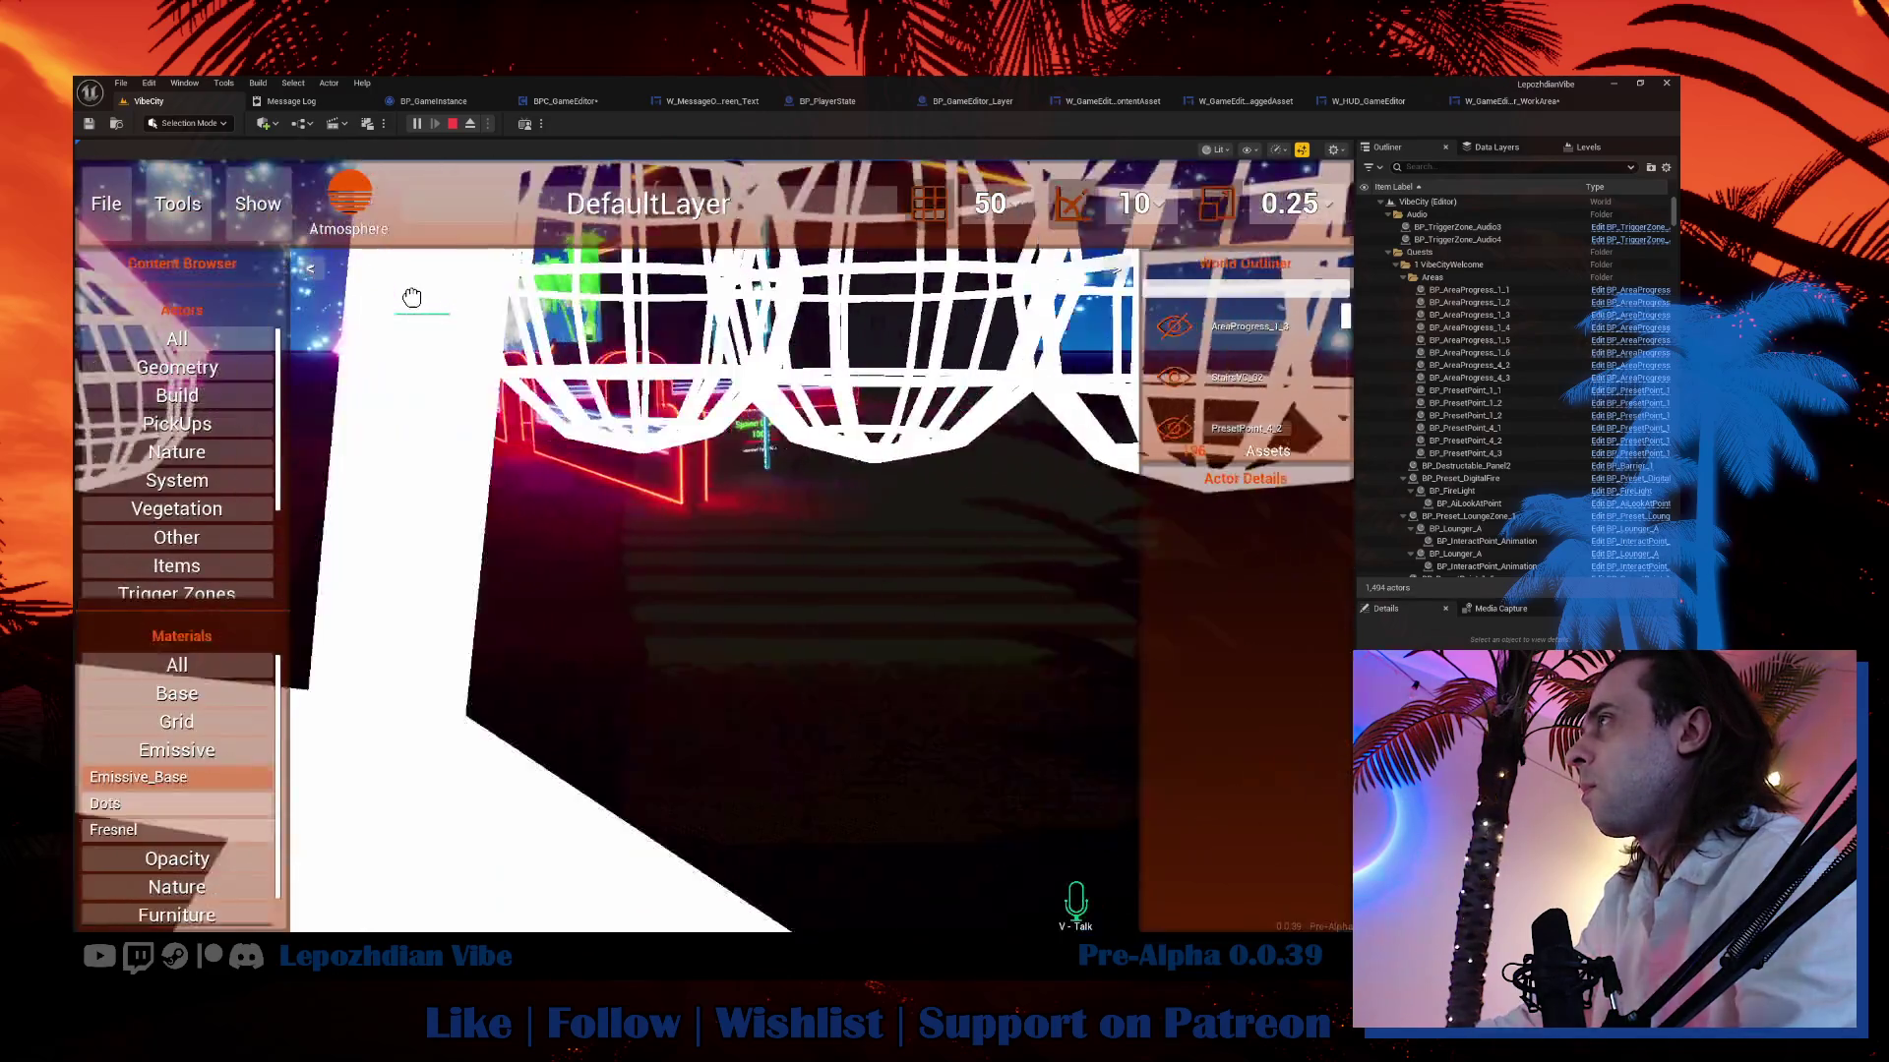
pyautogui.press('s')
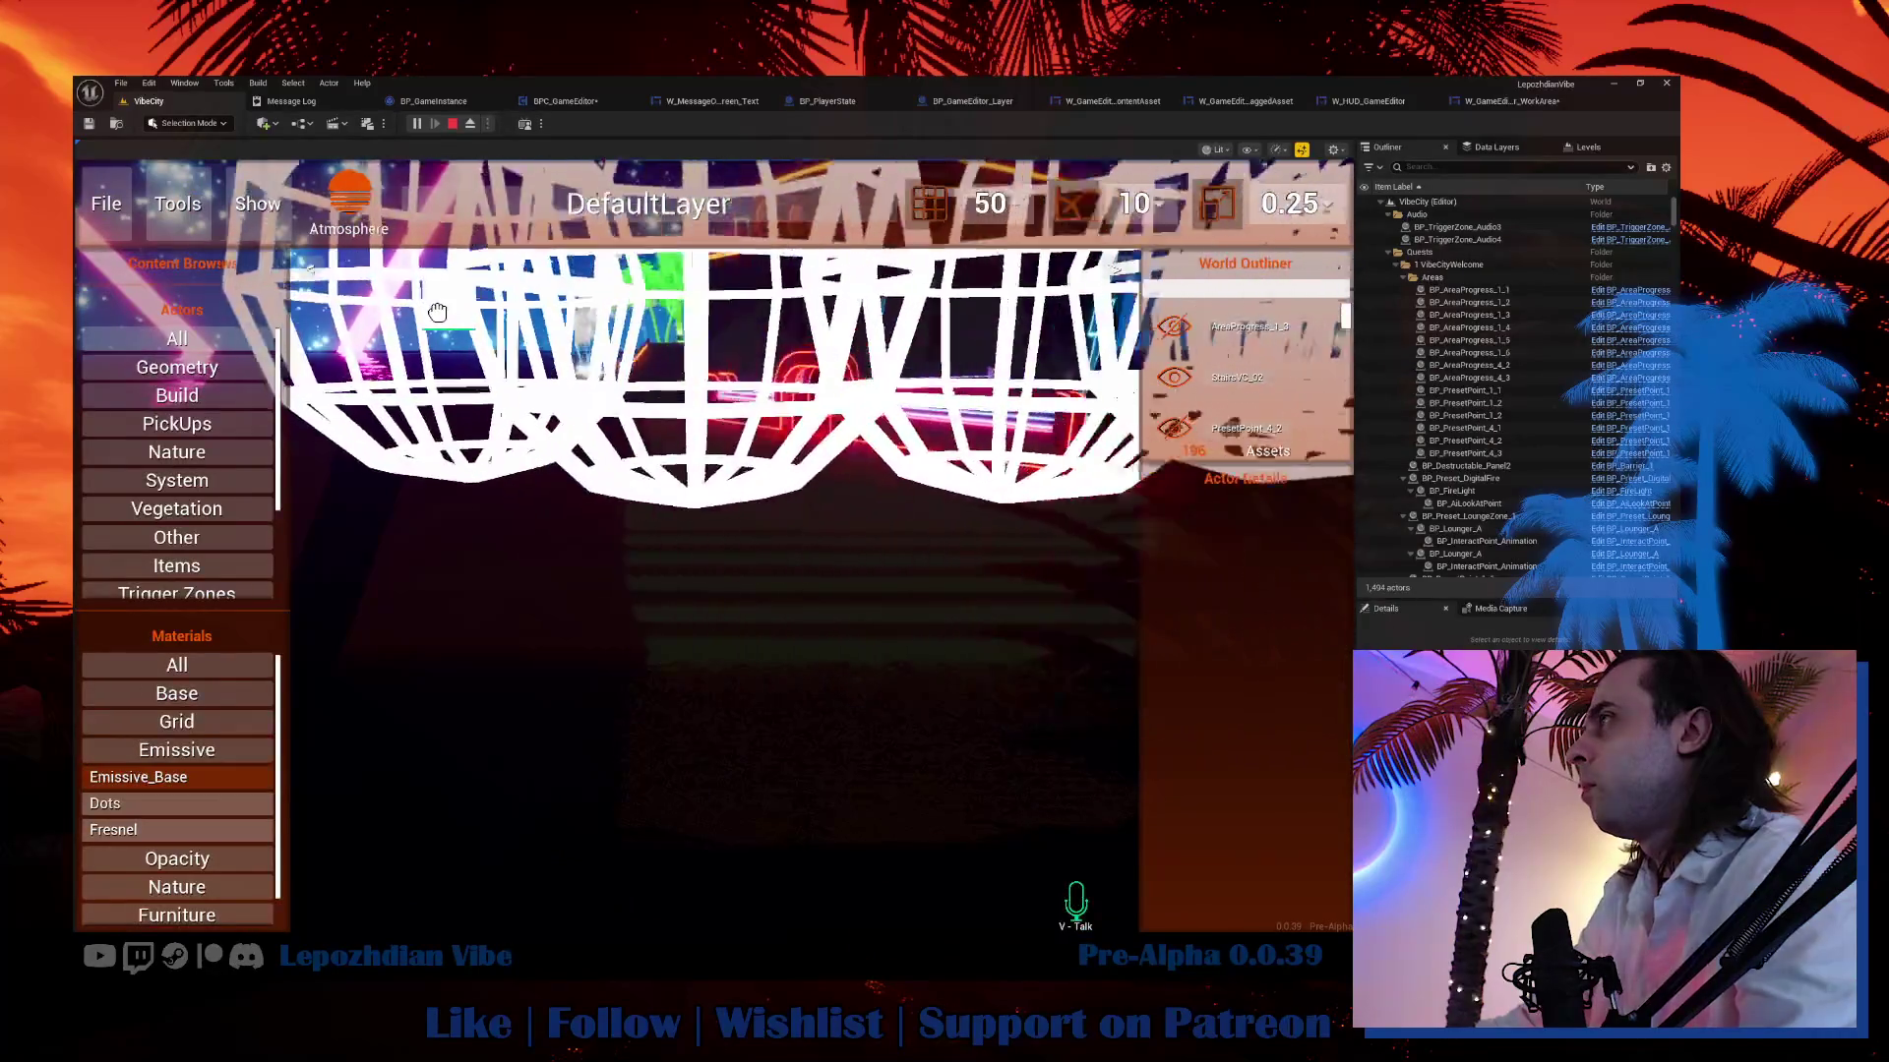
pyautogui.press('w')
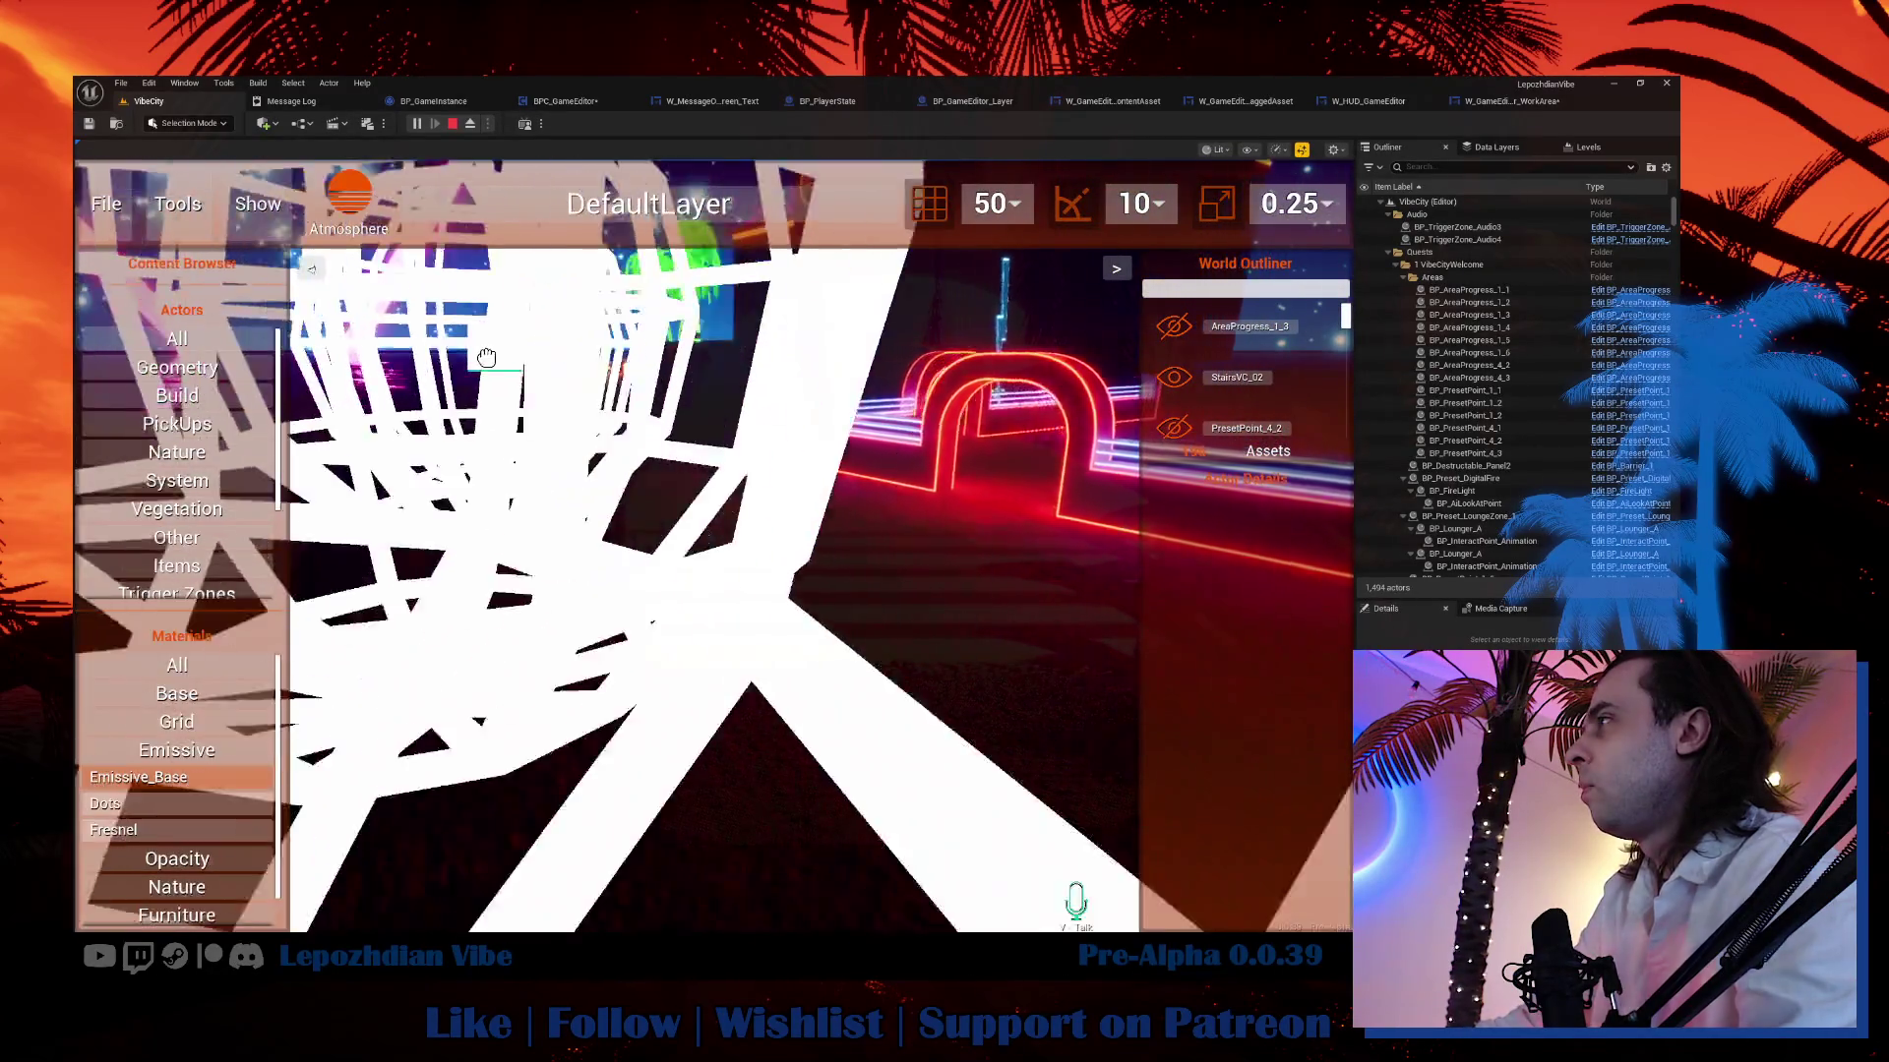
pyautogui.press('s')
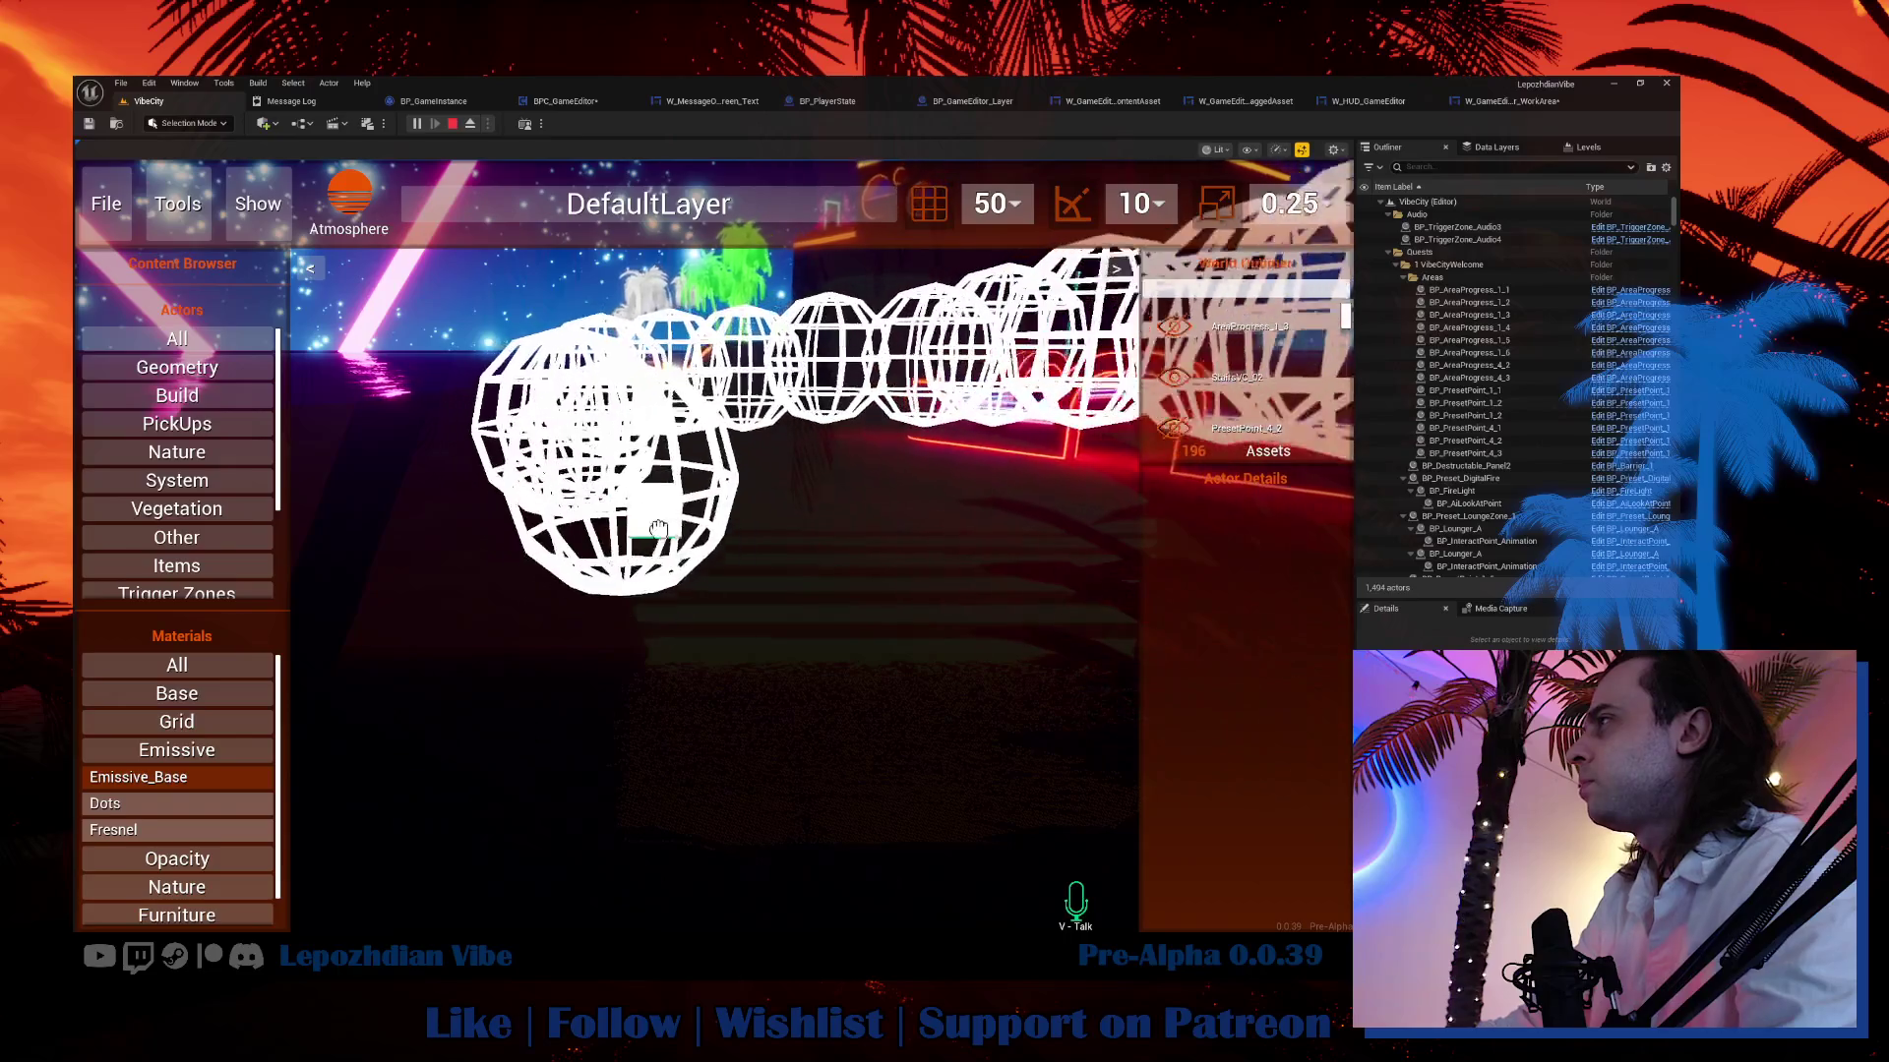
pyautogui.moveTo(658, 529)
pyautogui.mouseDown()
pyautogui.moveTo(772, 581)
pyautogui.moveTo(758, 593)
pyautogui.mouseUp()
pyautogui.press('Escape')
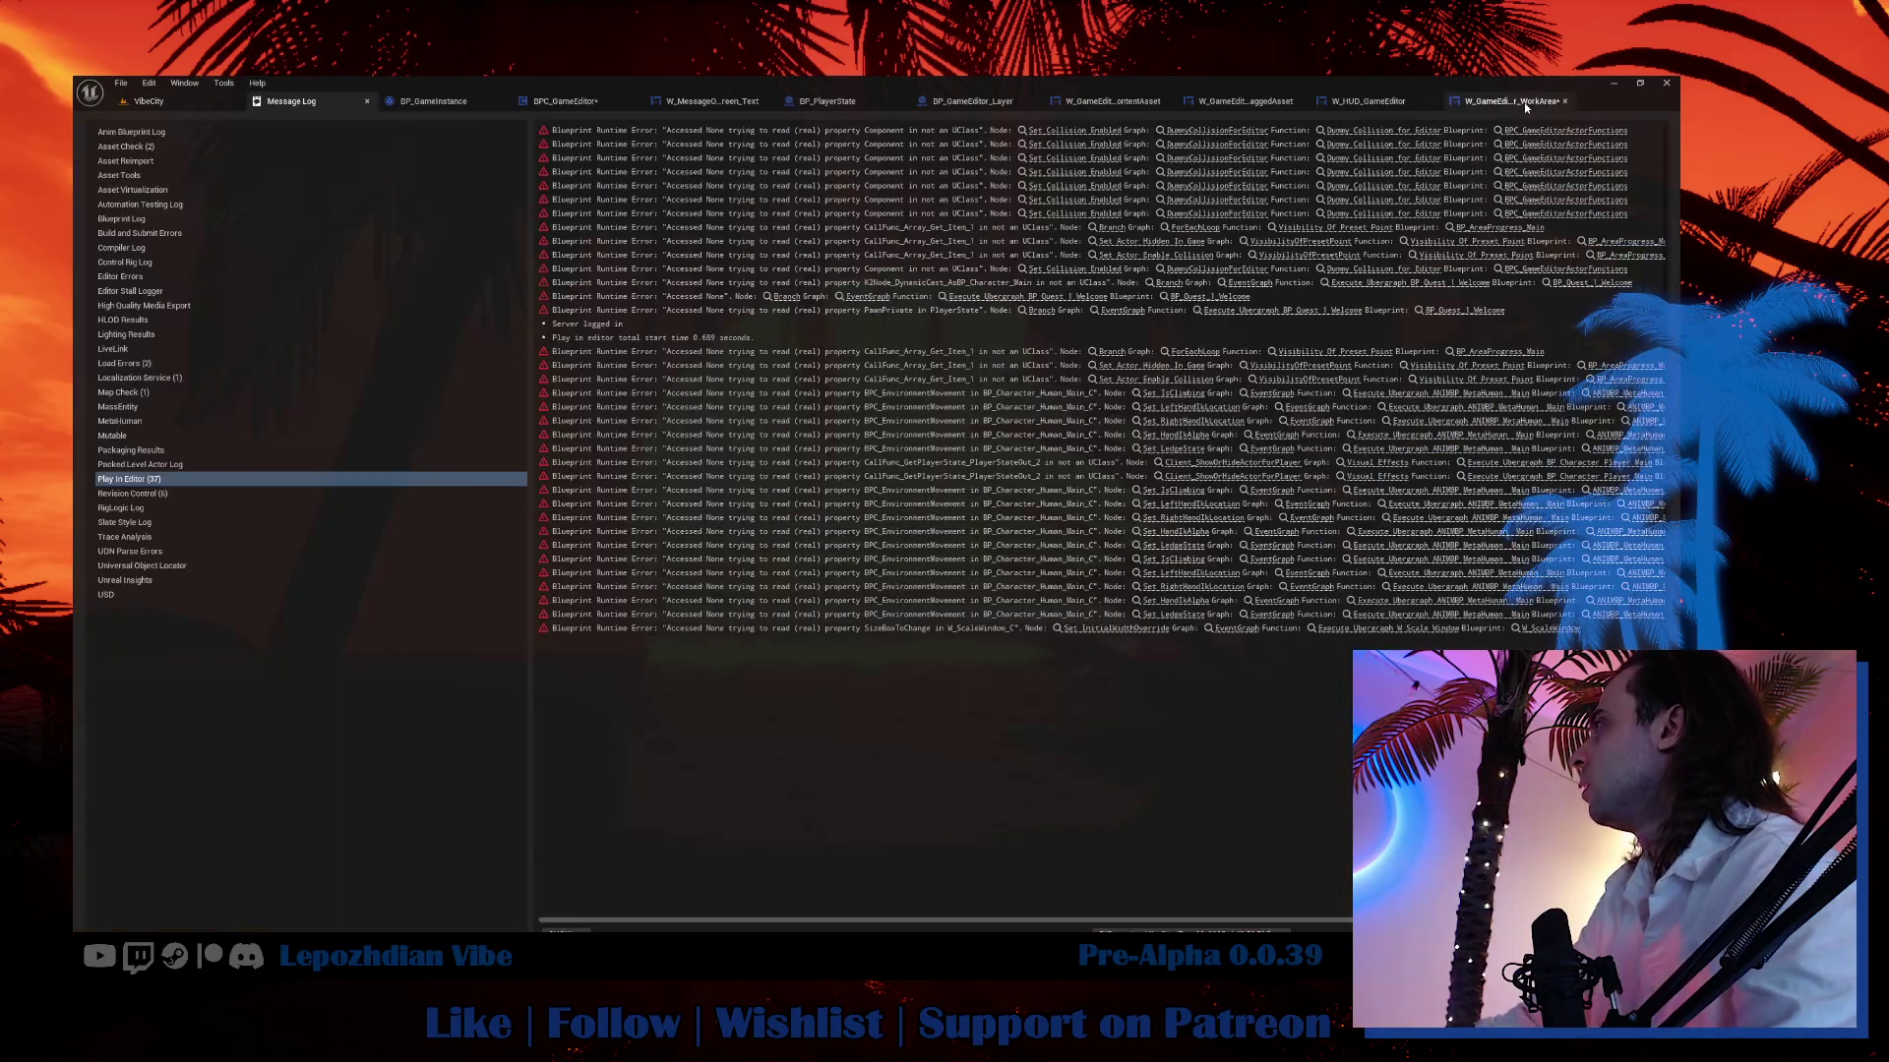
# Move the Delay node lower and set Draw Debug Sphere's Radius to 10 and Duration to 0.2.
pyautogui.click(1525, 102)
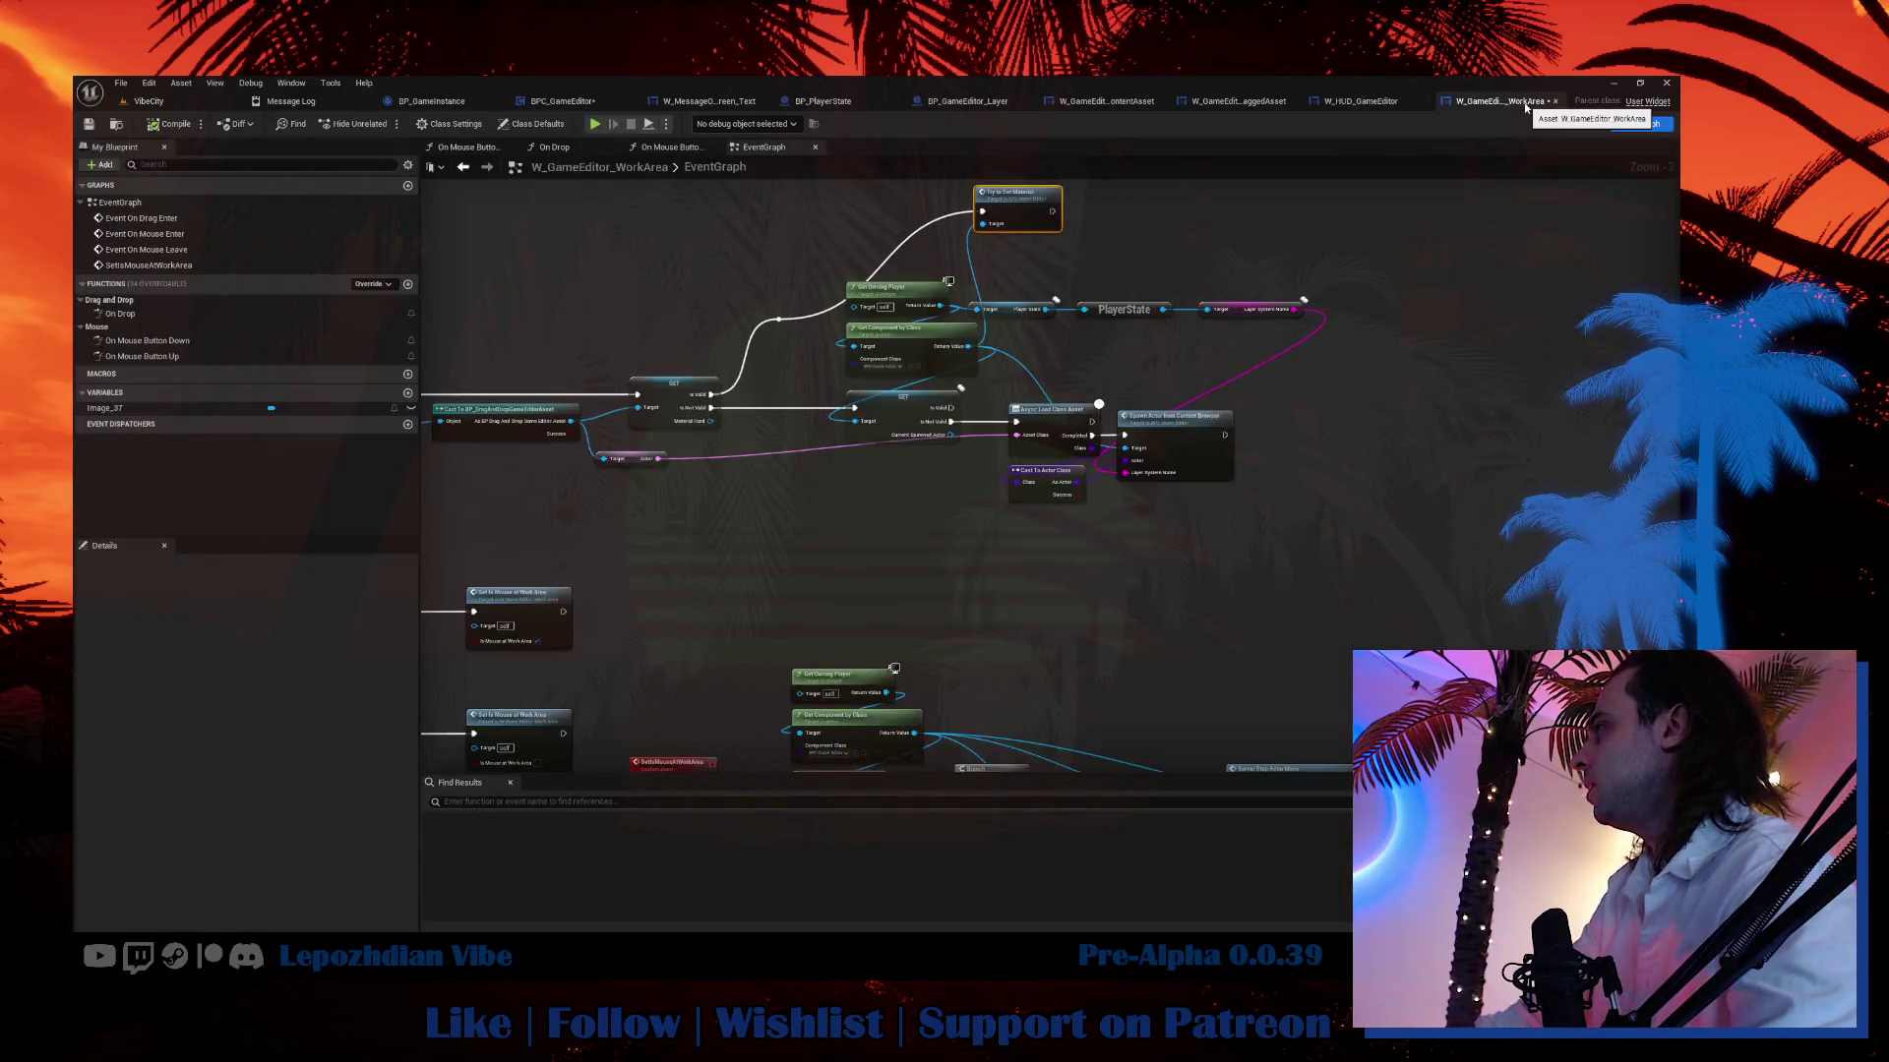
pyautogui.doubleClick(1010, 202)
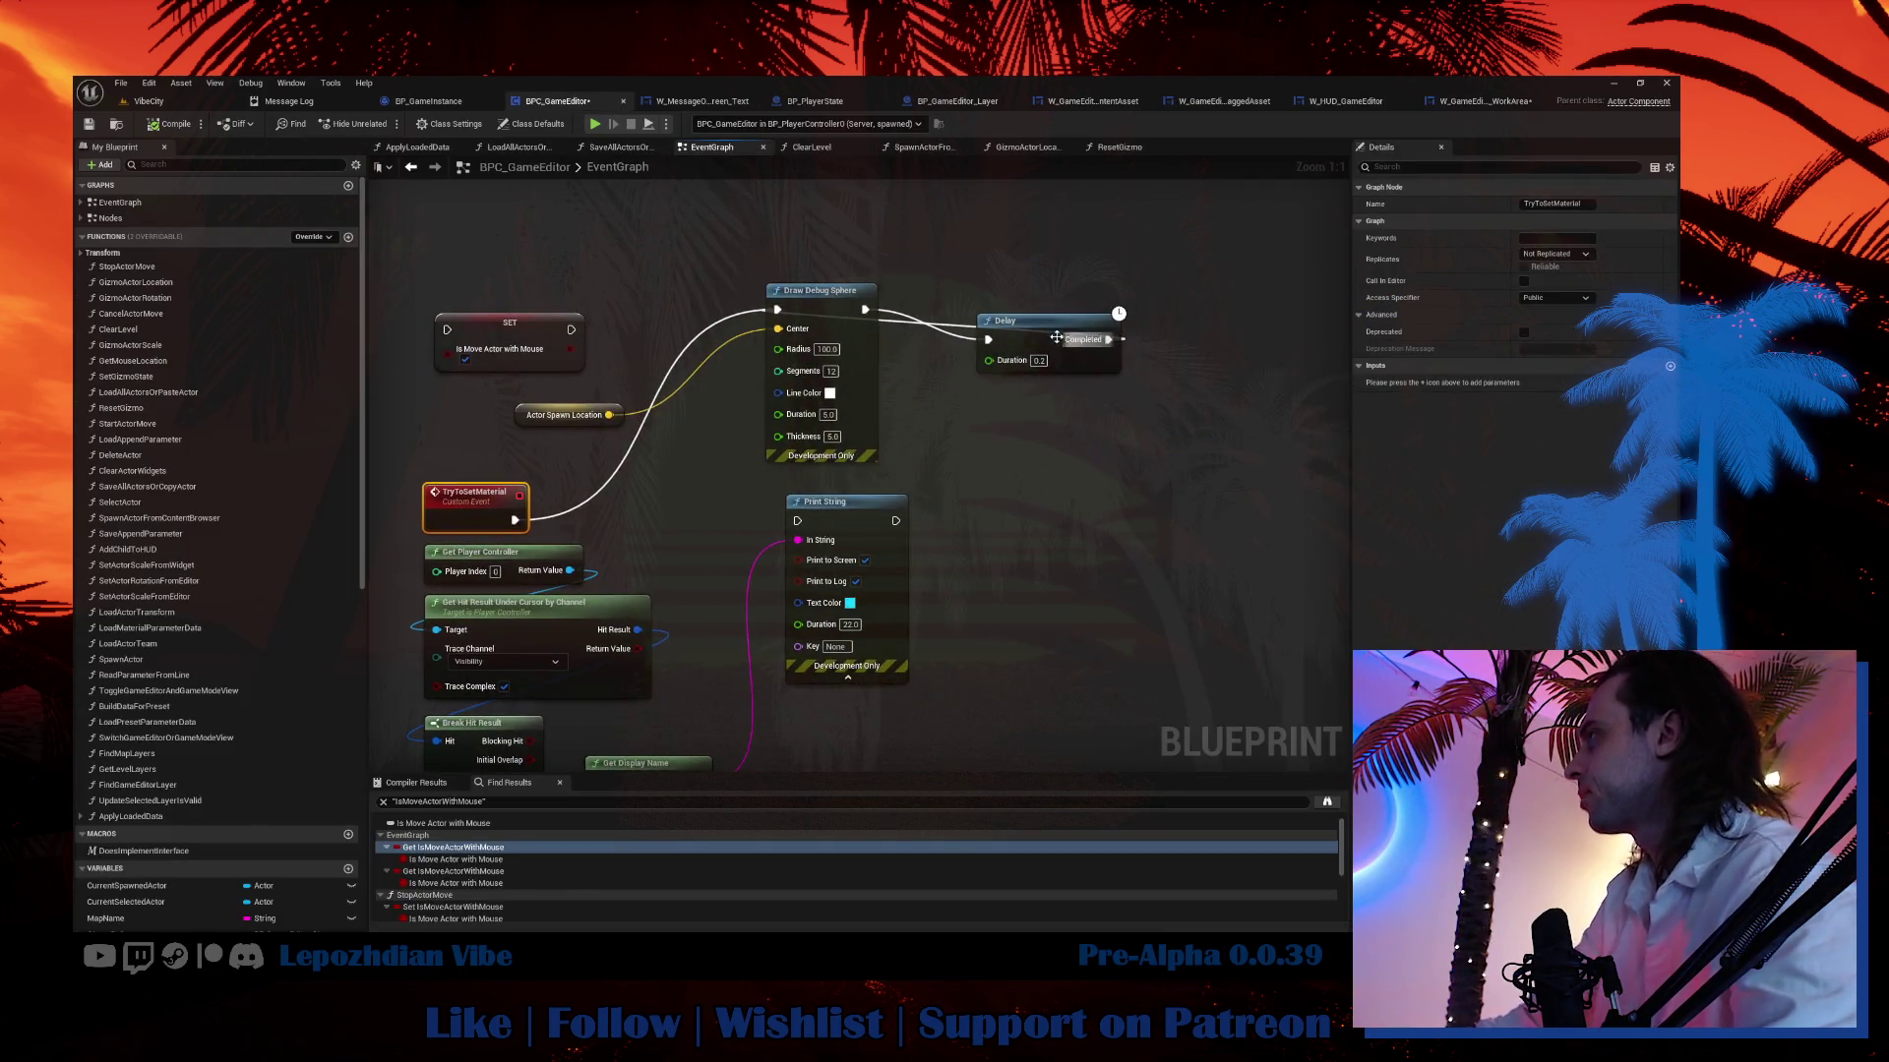
pyautogui.moveTo(1012, 340); pyautogui.dragTo(1013, 442)
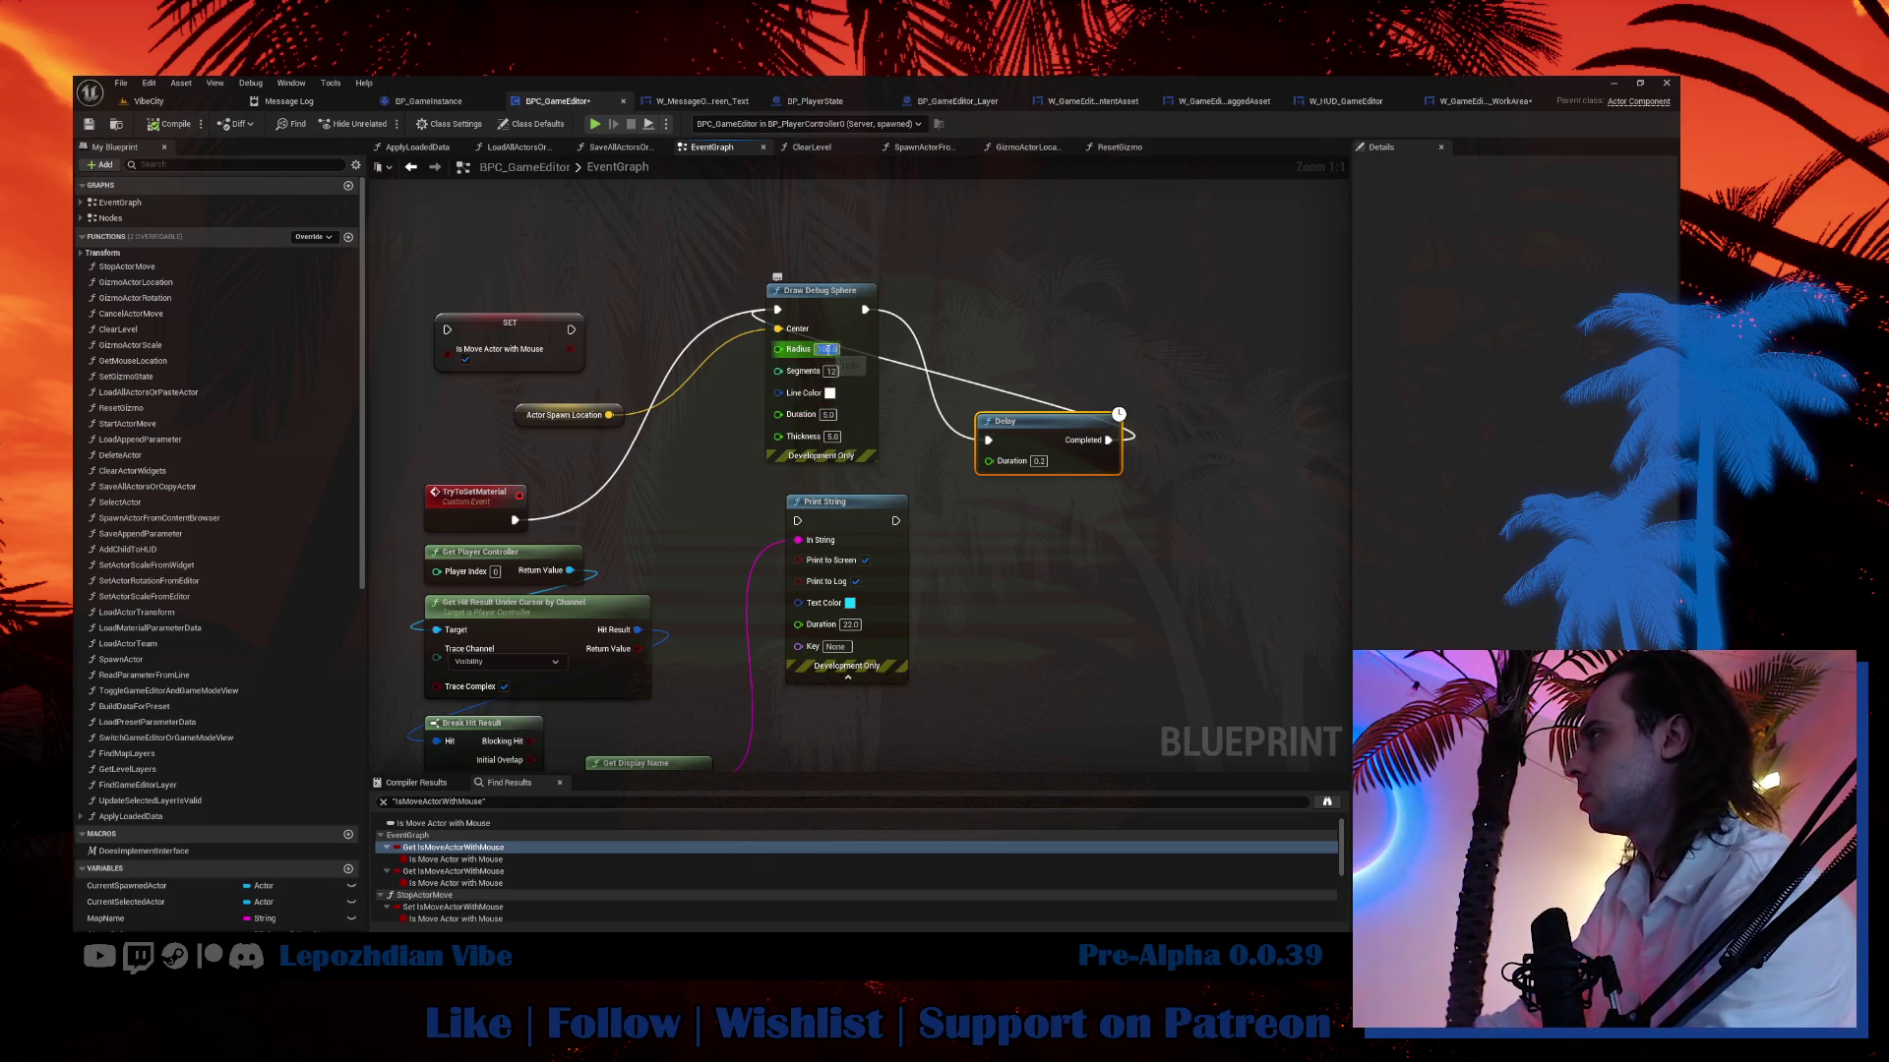
pyautogui.write('10')
pyautogui.press('Return')
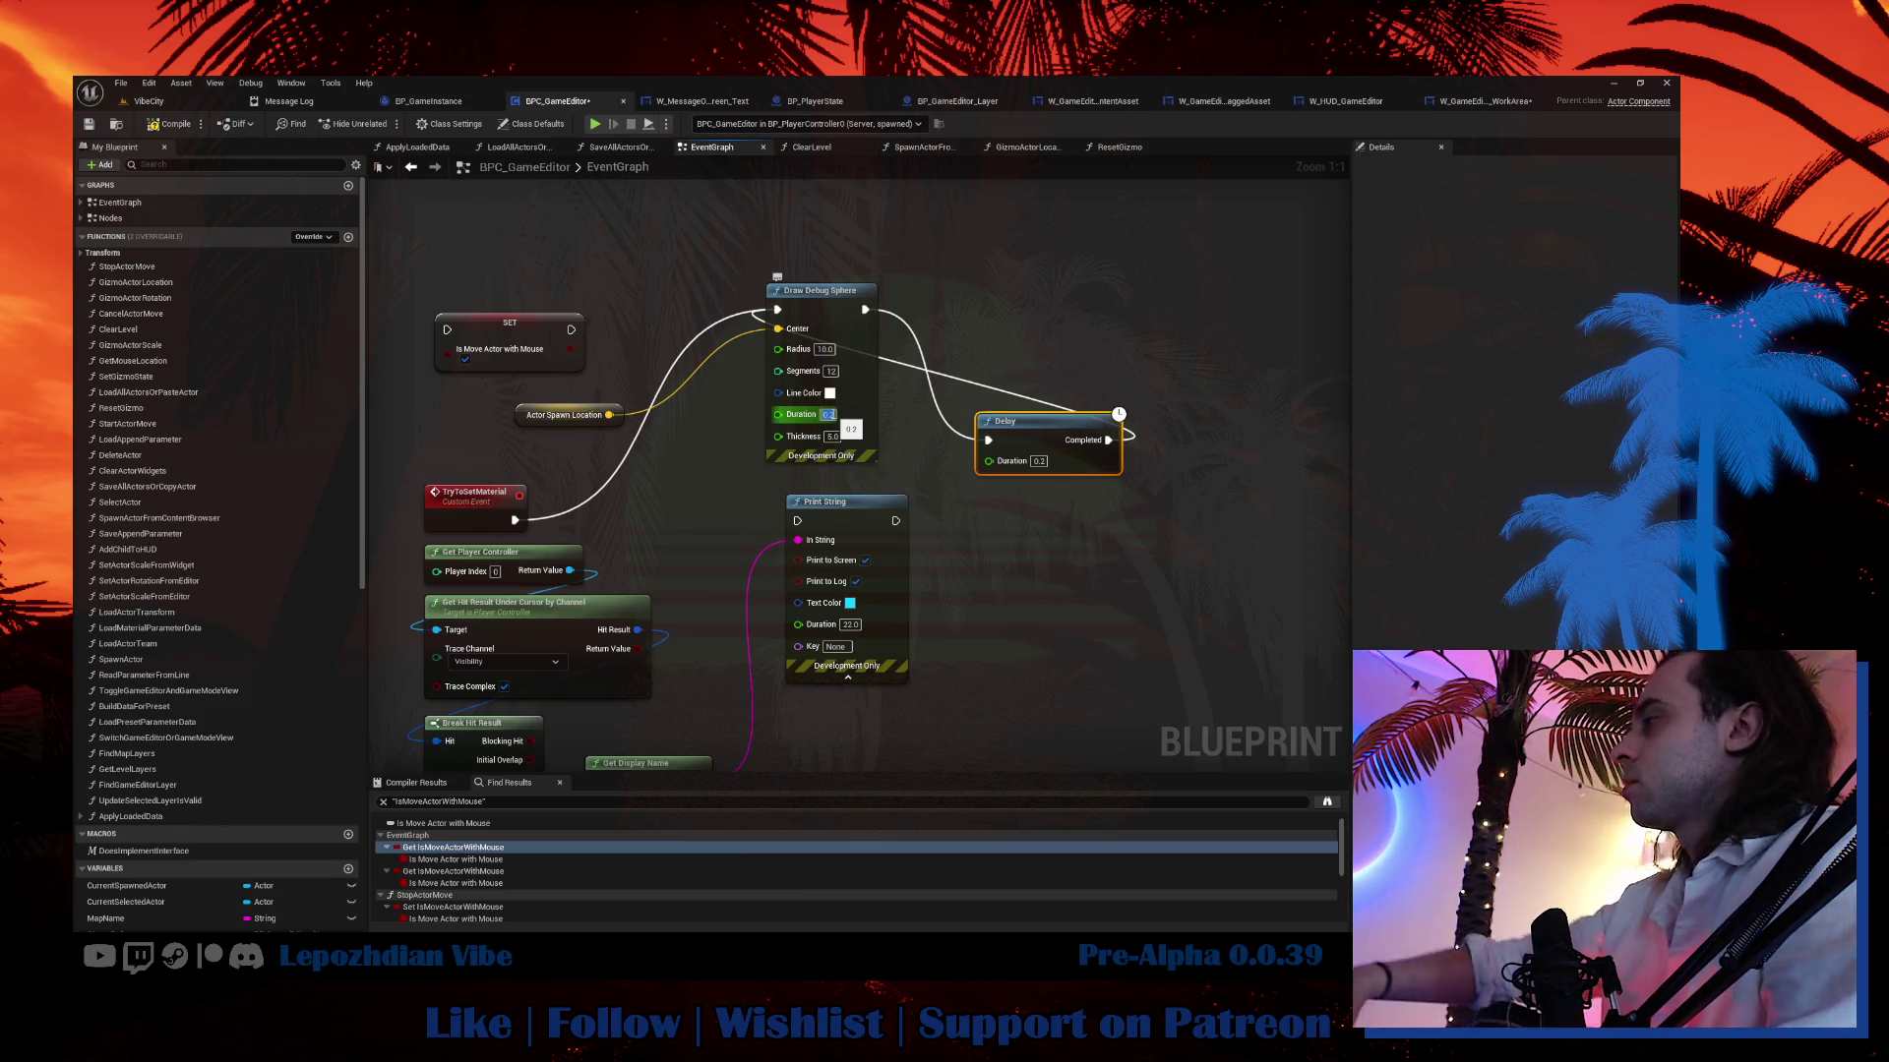
pyautogui.press('Return')
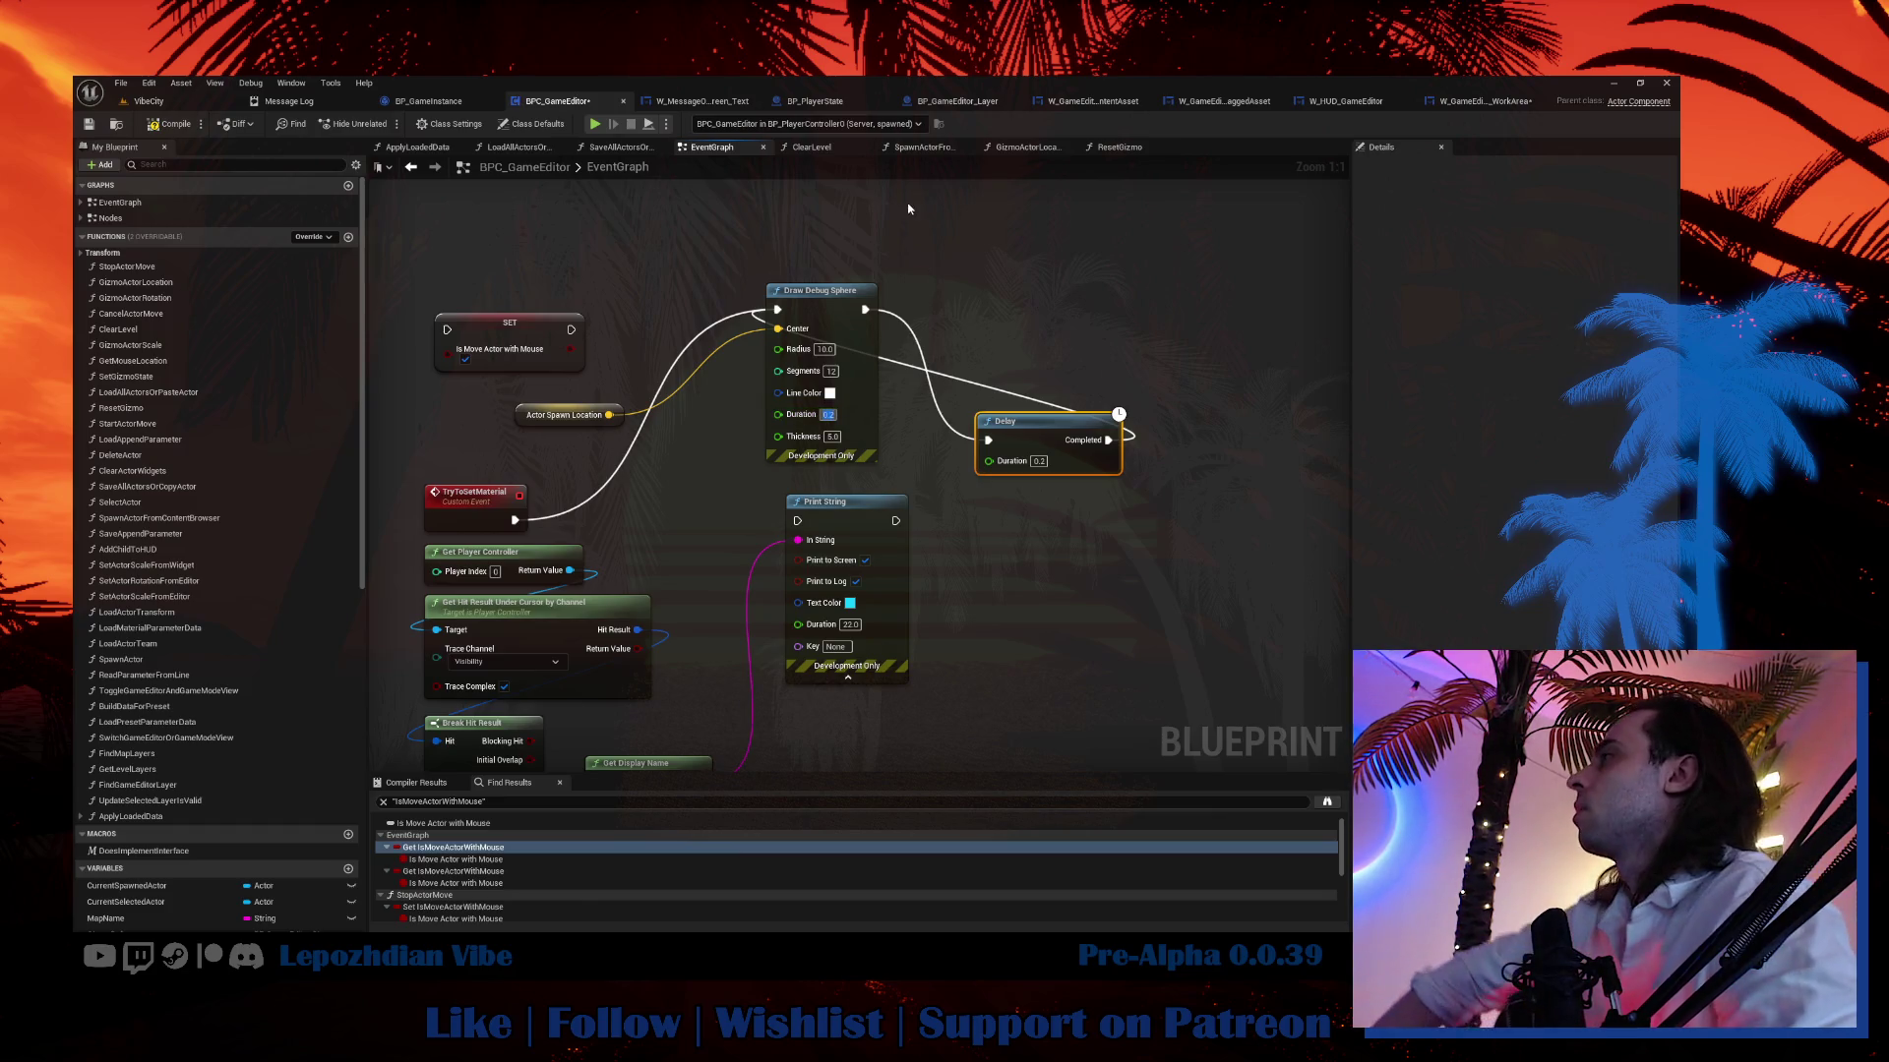